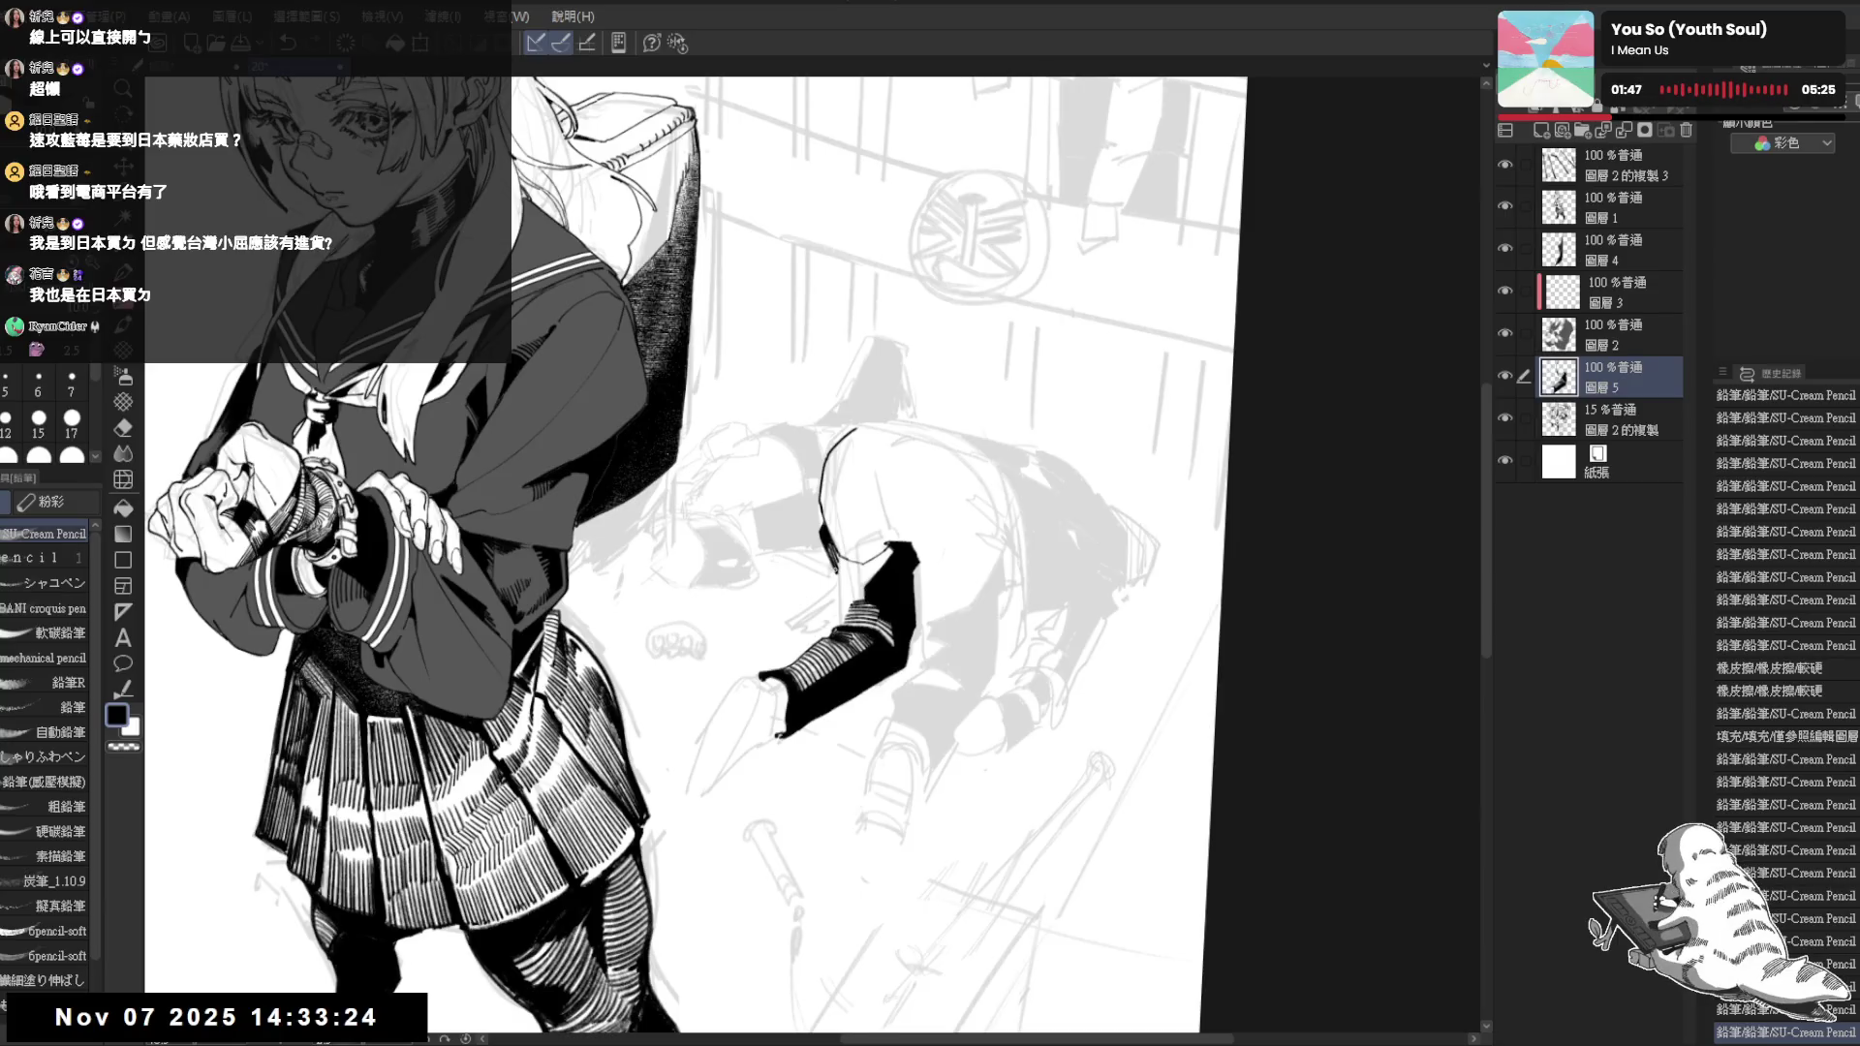
Add short ink marks and tiny touches along the crouching figure's dark leg
{"action": "left_click", "coordinate": [842, 585]}
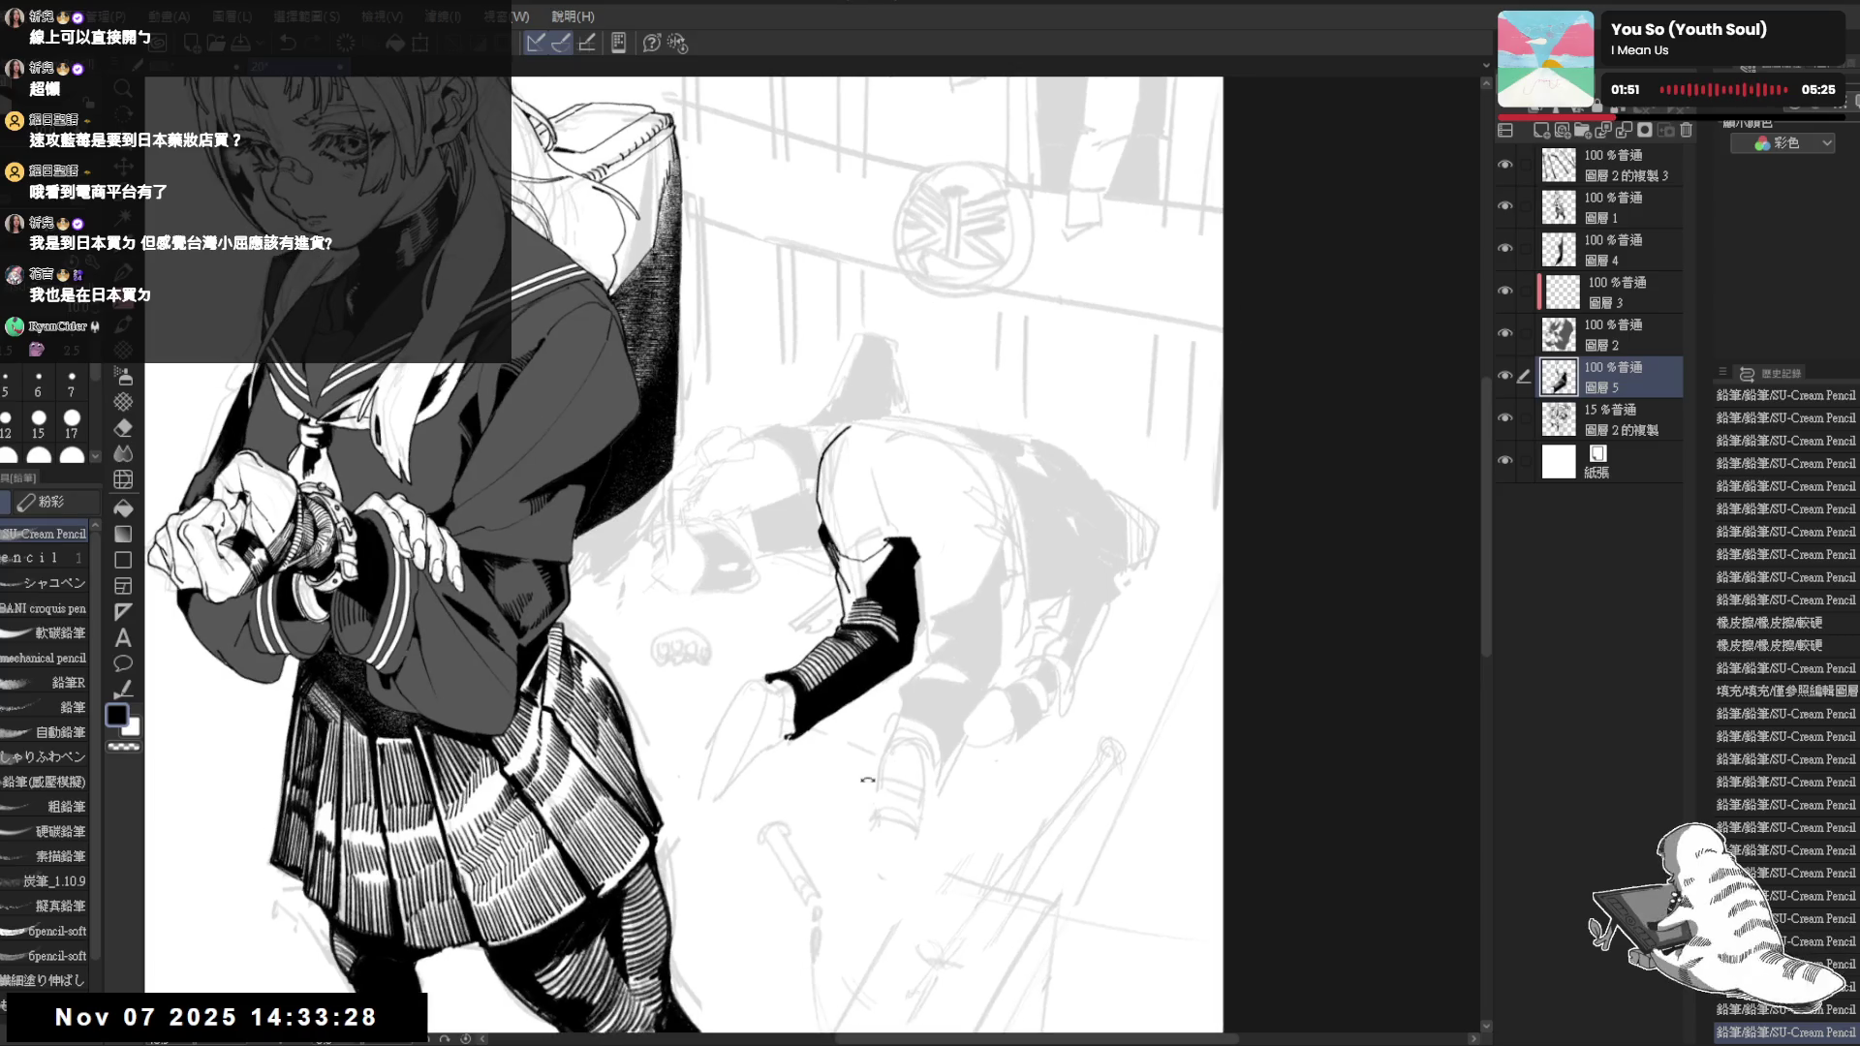
{"action": "left_click_drag", "start_coordinate": [842, 582], "coordinate": [726, 480]}
{"action": "left_click", "coordinate": [842, 582]}
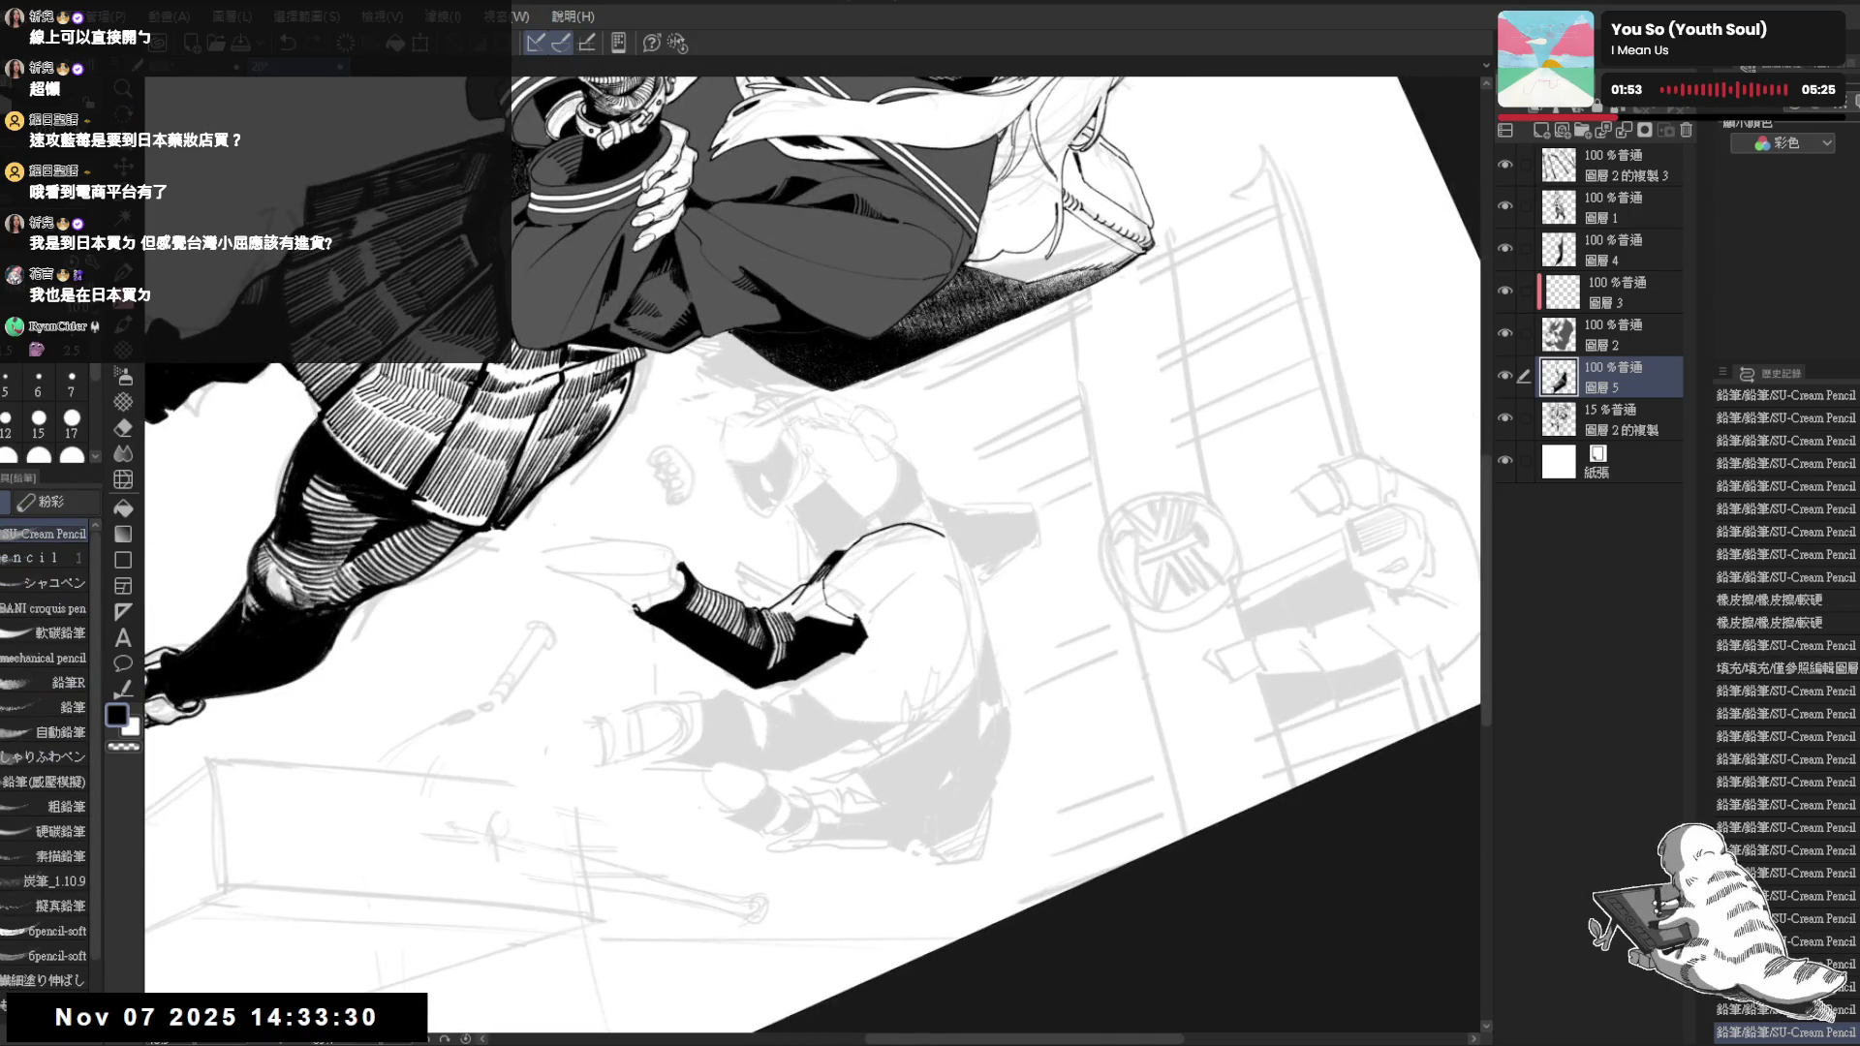
{"action": "left_click", "coordinate": [844, 582]}
{"action": "left_click", "coordinate": [784, 607]}
{"action": "left_click", "coordinate": [785, 607]}
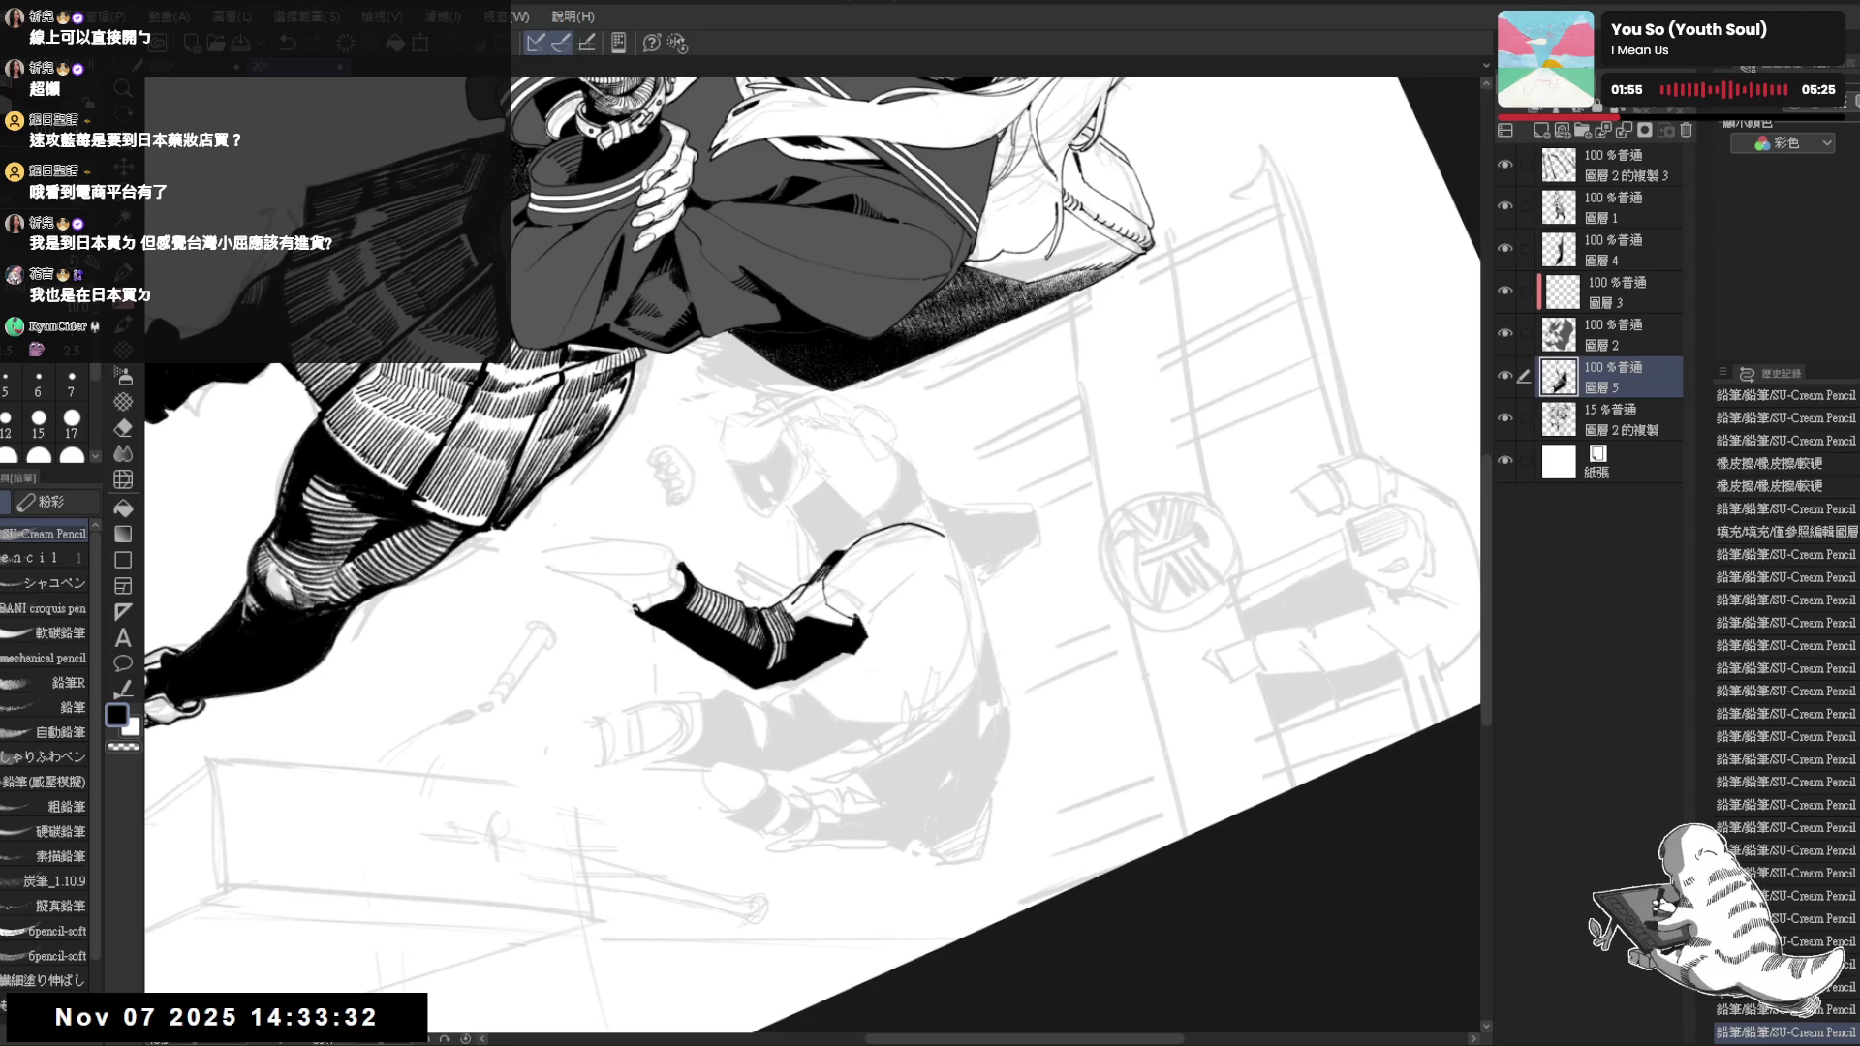
{"action": "left_click", "coordinate": [786, 608]}
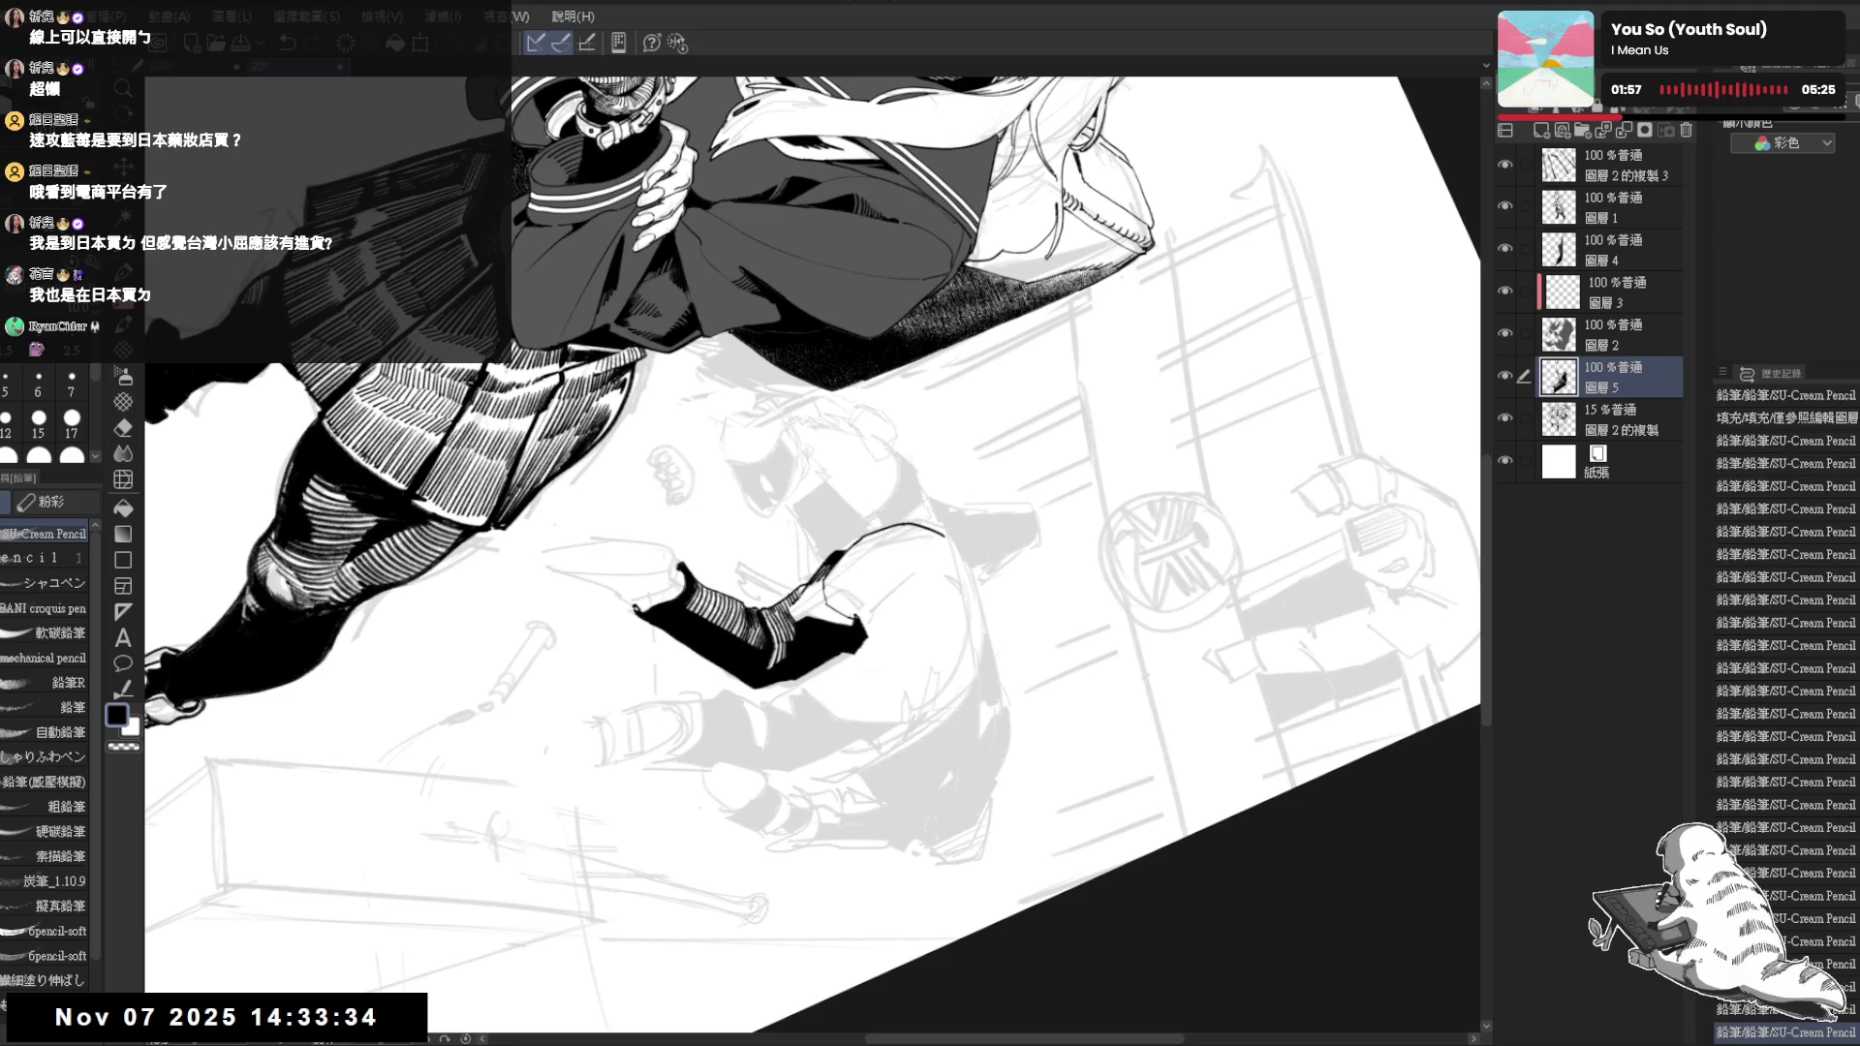
{"action": "key", "text": "at"}
{"action": "key", "text": "ctrl+minus"}
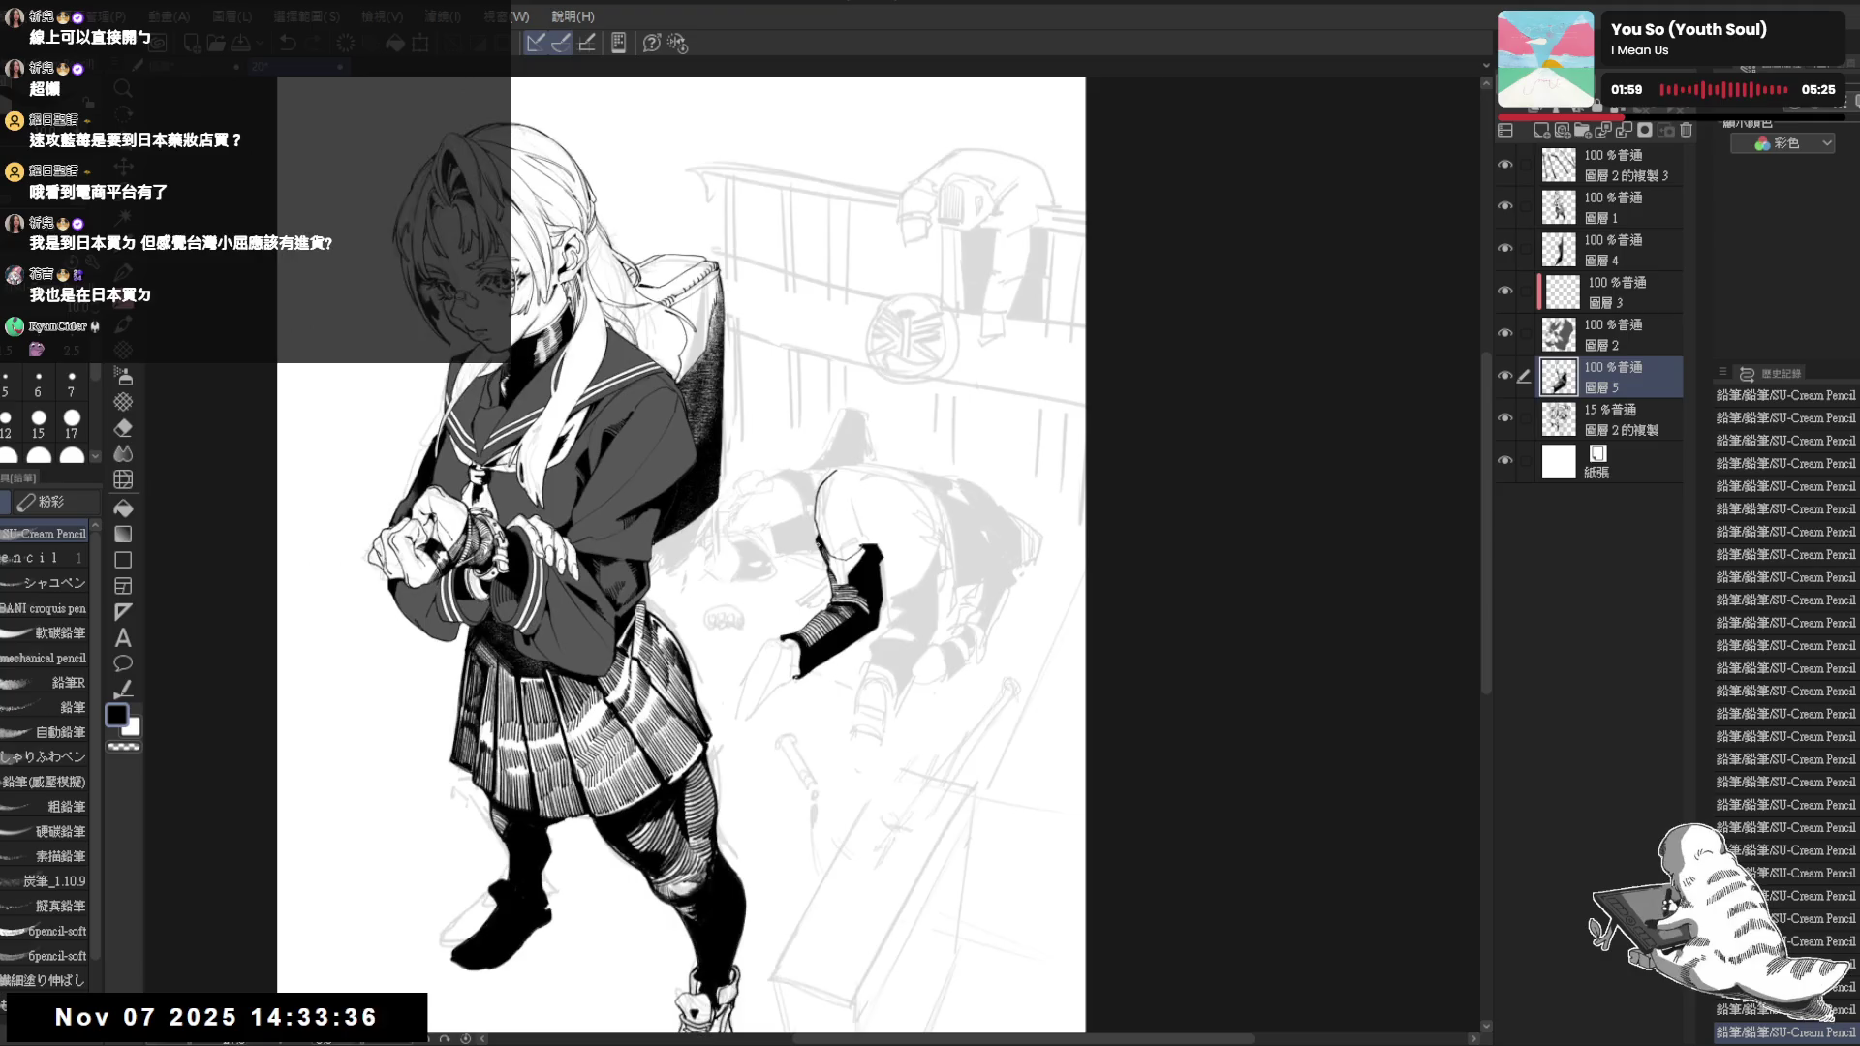
{"action": "key", "text": "ctrl+plus"}
{"action": "key", "text": "ctrl+plus"}
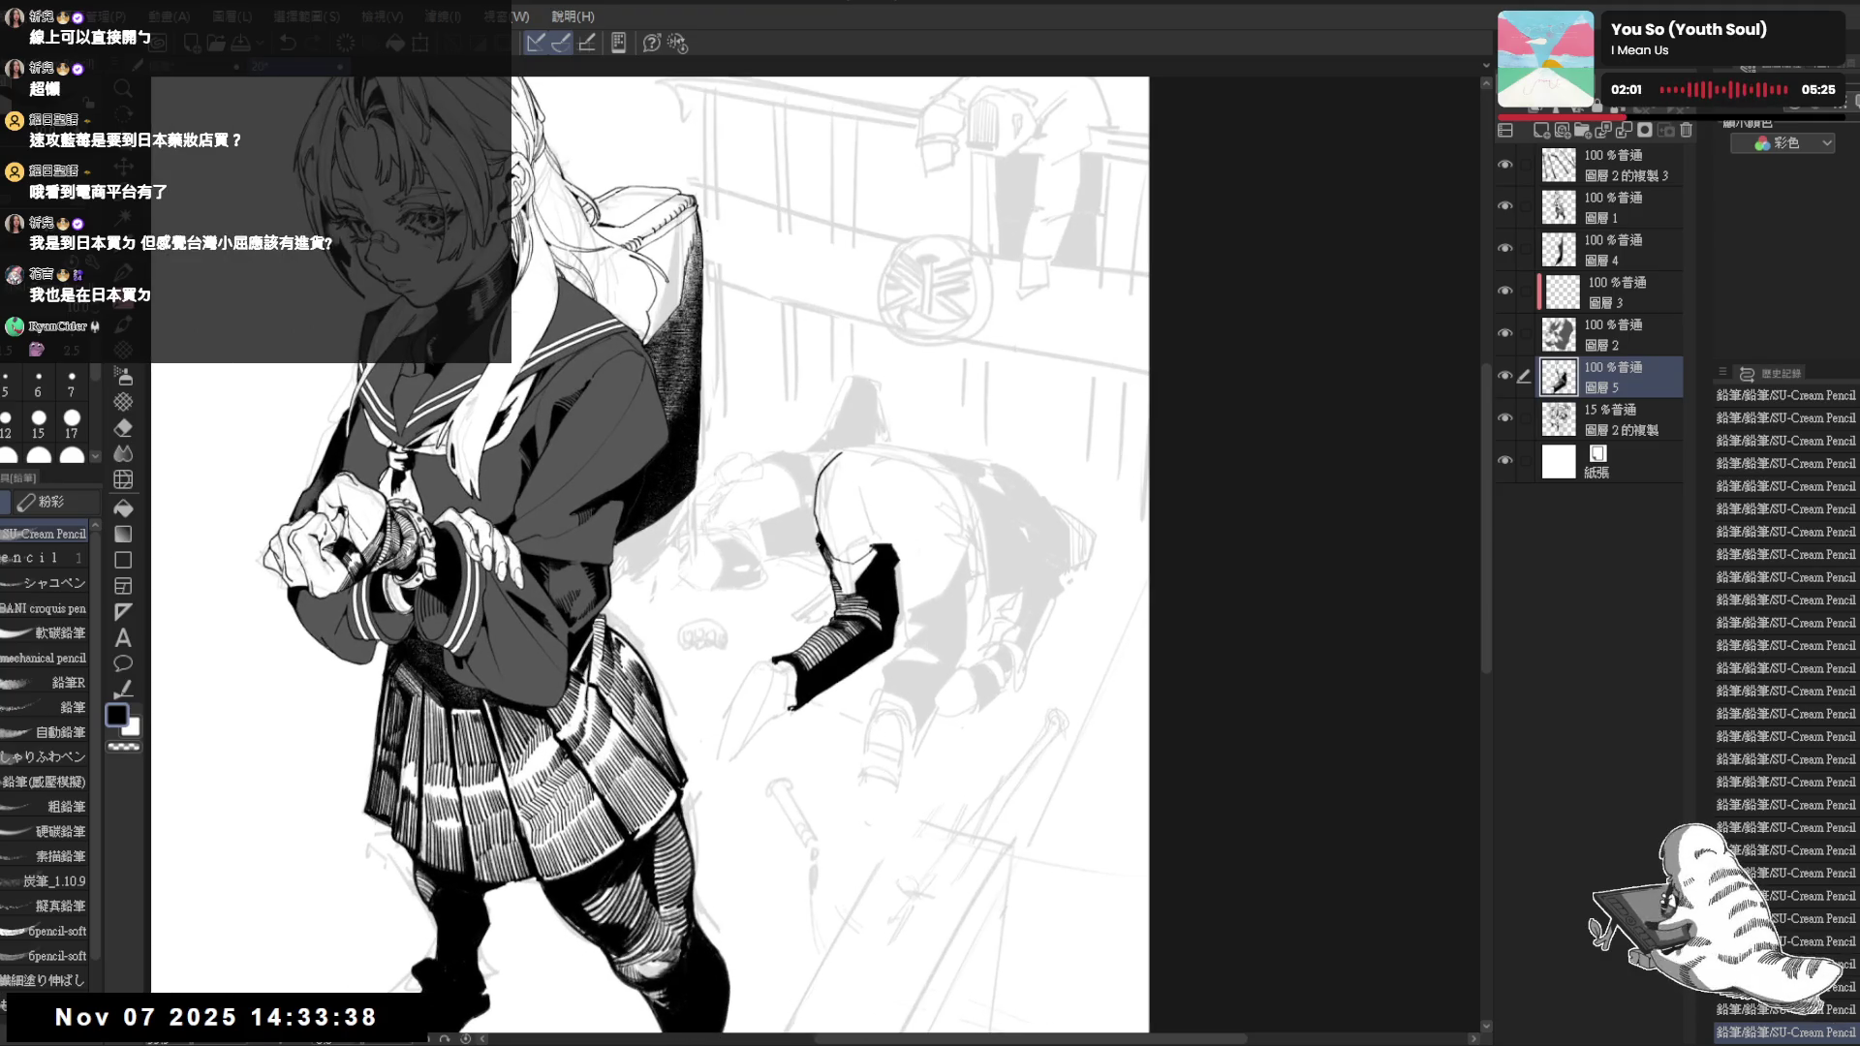
Hatch the edge of the dark leg with the SU-Cream Pencil at a tilted view angle
{"action": "mouse_move", "coordinate": [851, 742]}
{"action": "left_mouse_down"}
{"action": "mouse_move", "coordinate": [788, 771]}
{"action": "mouse_move", "coordinate": [815, 775]}
{"action": "left_mouse_up"}
{"action": "key", "text": "p"}
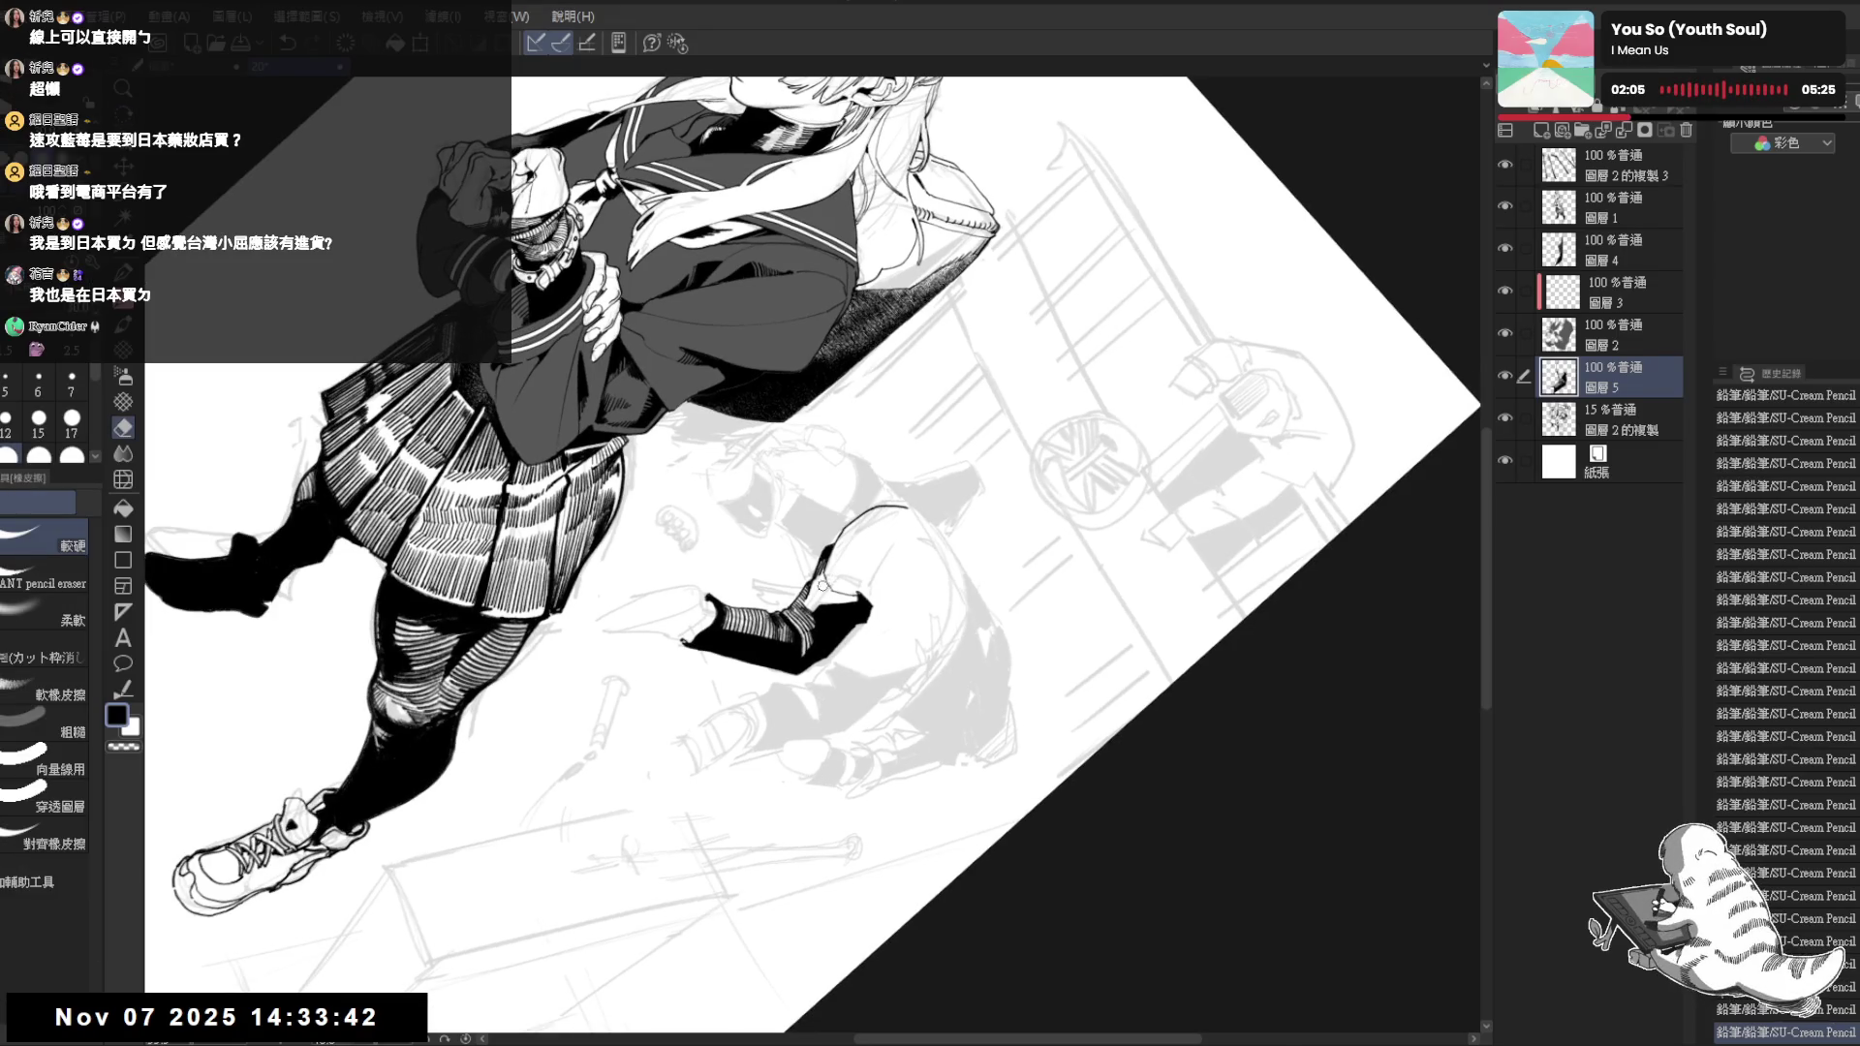
{"action": "left_click_drag", "start_coordinate": [861, 563], "coordinate": [832, 600]}
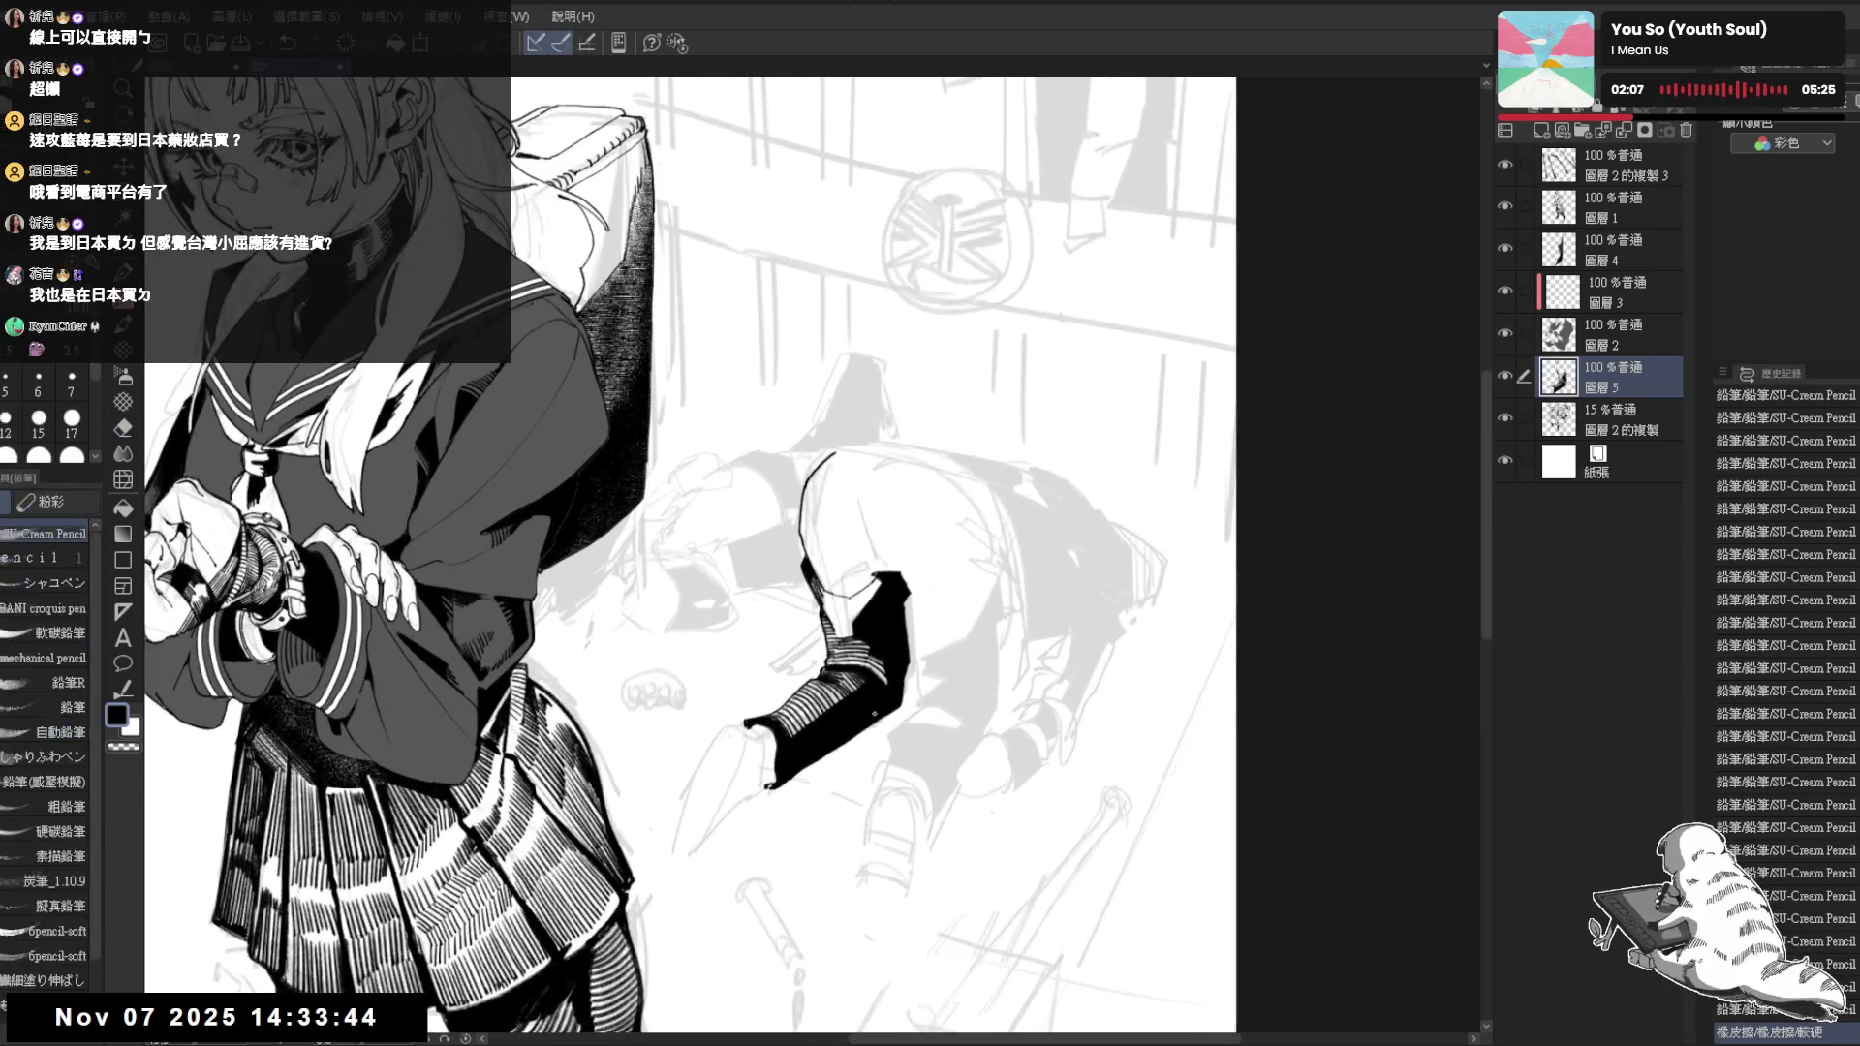
{"action": "key", "text": "e"}
{"action": "key", "text": "p"}
{"action": "mouse_move", "coordinate": [833, 599]}
{"action": "left_mouse_down"}
{"action": "mouse_move", "coordinate": [785, 581]}
{"action": "mouse_move", "coordinate": [756, 602]}
{"action": "mouse_move", "coordinate": [791, 584]}
{"action": "left_mouse_up"}
{"action": "left_click_drag", "start_coordinate": [776, 613], "coordinate": [799, 580]}
{"action": "left_click_drag", "start_coordinate": [785, 610], "coordinate": [805, 588]}
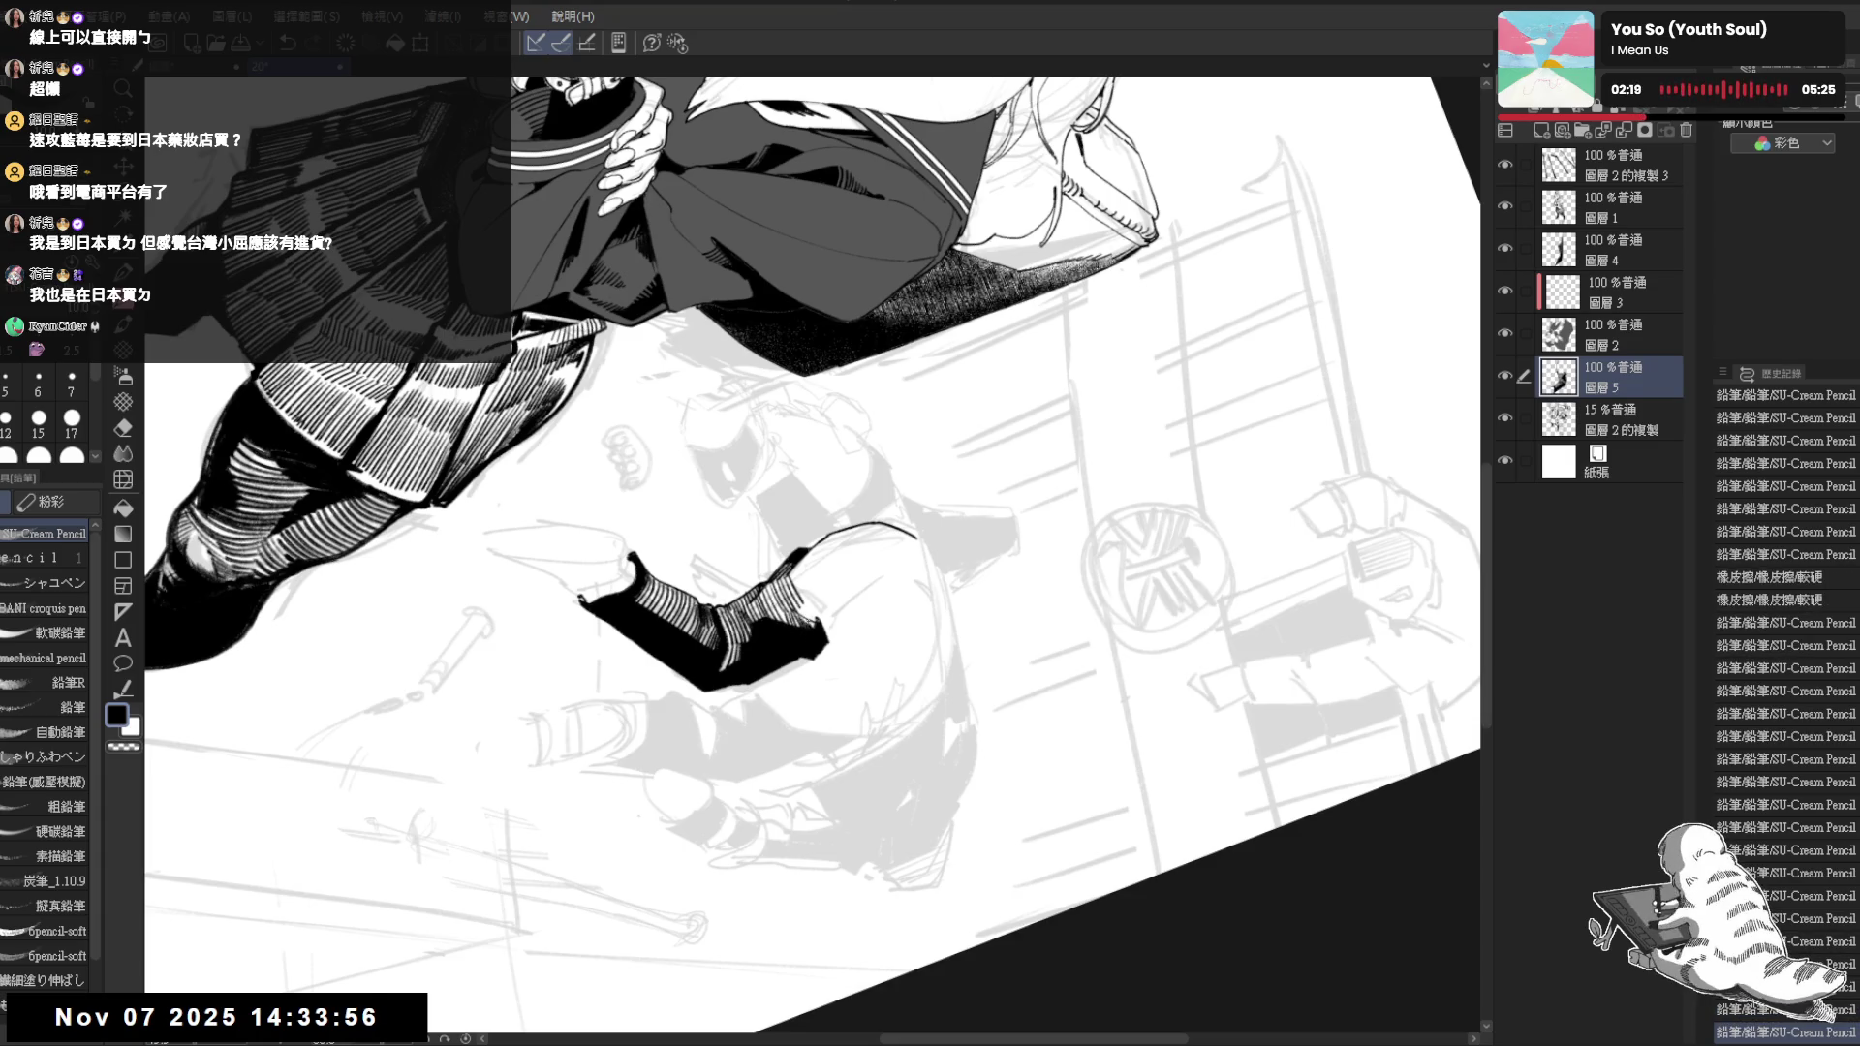
{"action": "key", "text": "ctrl+@"}
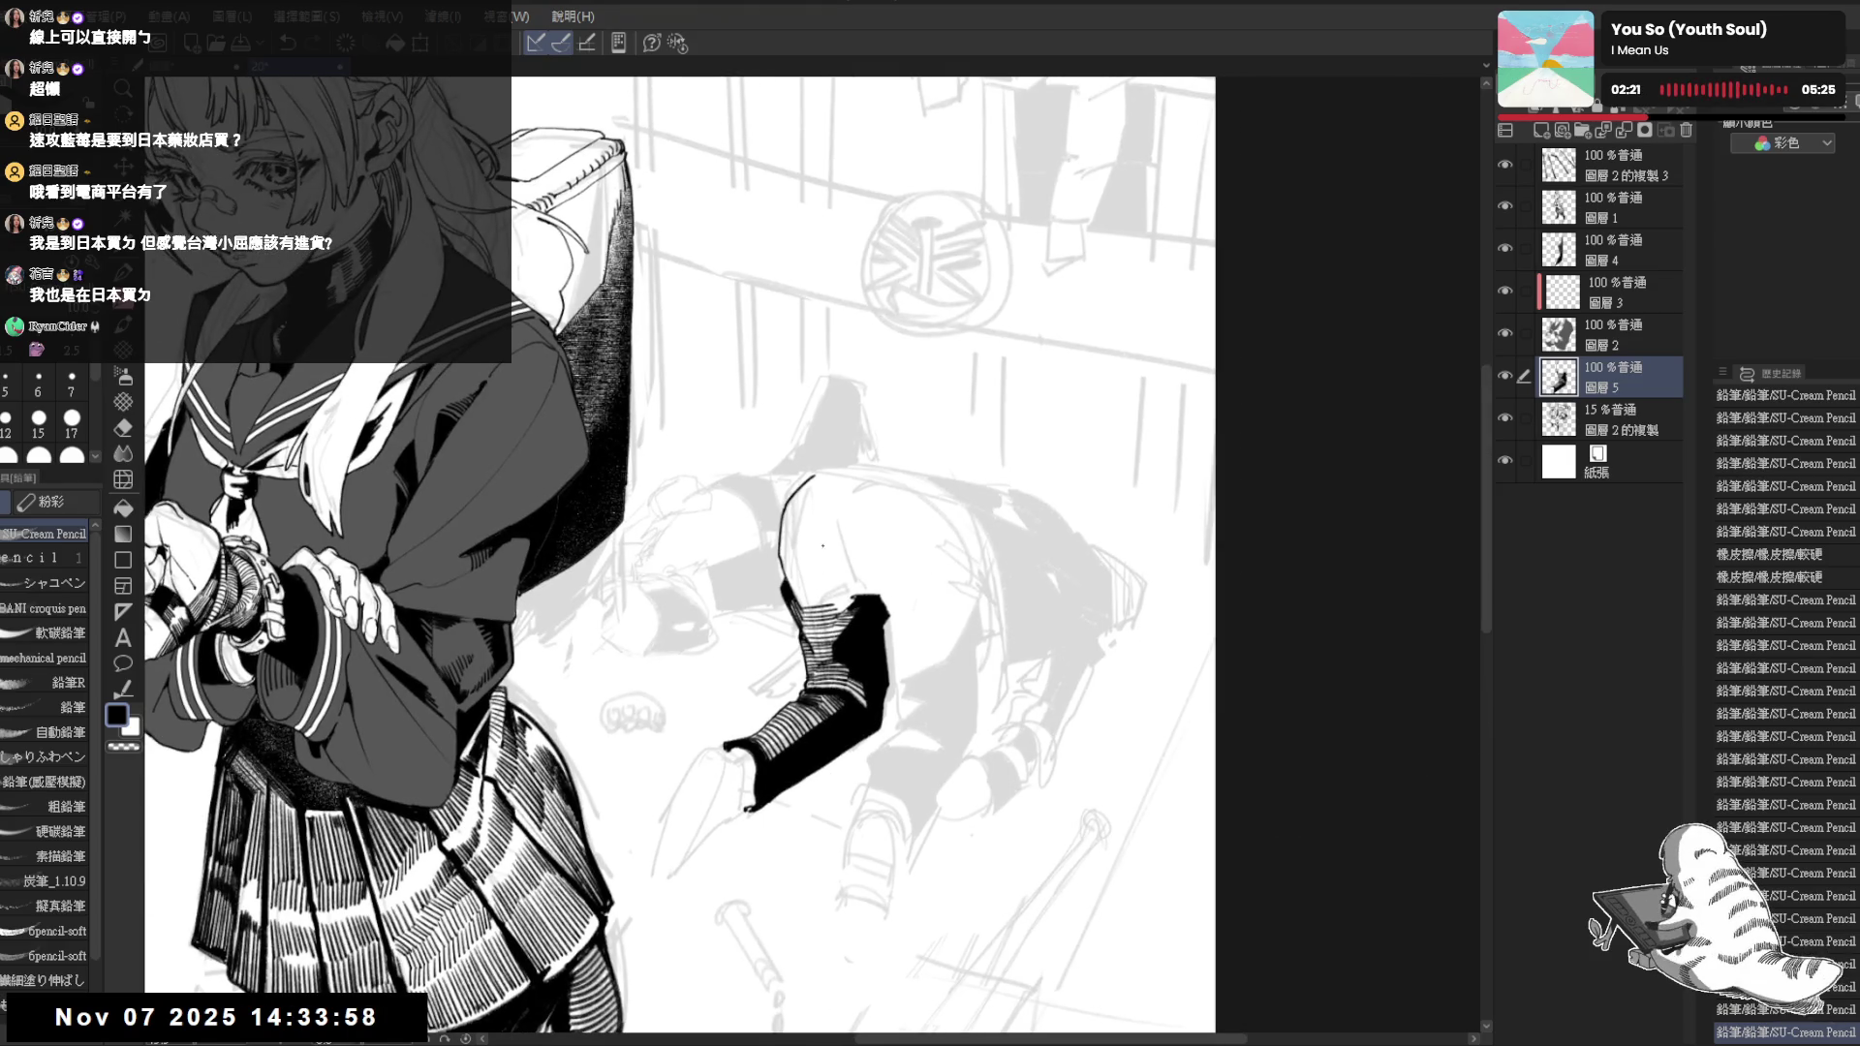
Draw a curved ink line on the leg, then rework it with eraser and pencil passes
{"action": "mouse_move", "coordinate": [824, 541]}
{"action": "left_mouse_down"}
{"action": "mouse_move", "coordinate": [874, 578]}
{"action": "mouse_move", "coordinate": [863, 604]}
{"action": "mouse_move", "coordinate": [880, 597]}
{"action": "mouse_move", "coordinate": [808, 560]}
{"action": "mouse_move", "coordinate": [881, 598]}
{"action": "left_mouse_up"}
{"action": "key", "text": "ctrl+z"}
{"action": "key", "text": "e"}
{"action": "key", "text": "p"}
{"action": "key", "text": "e"}
{"action": "key", "text": "p"}
{"action": "key", "text": "e"}
{"action": "key", "text": "p"}
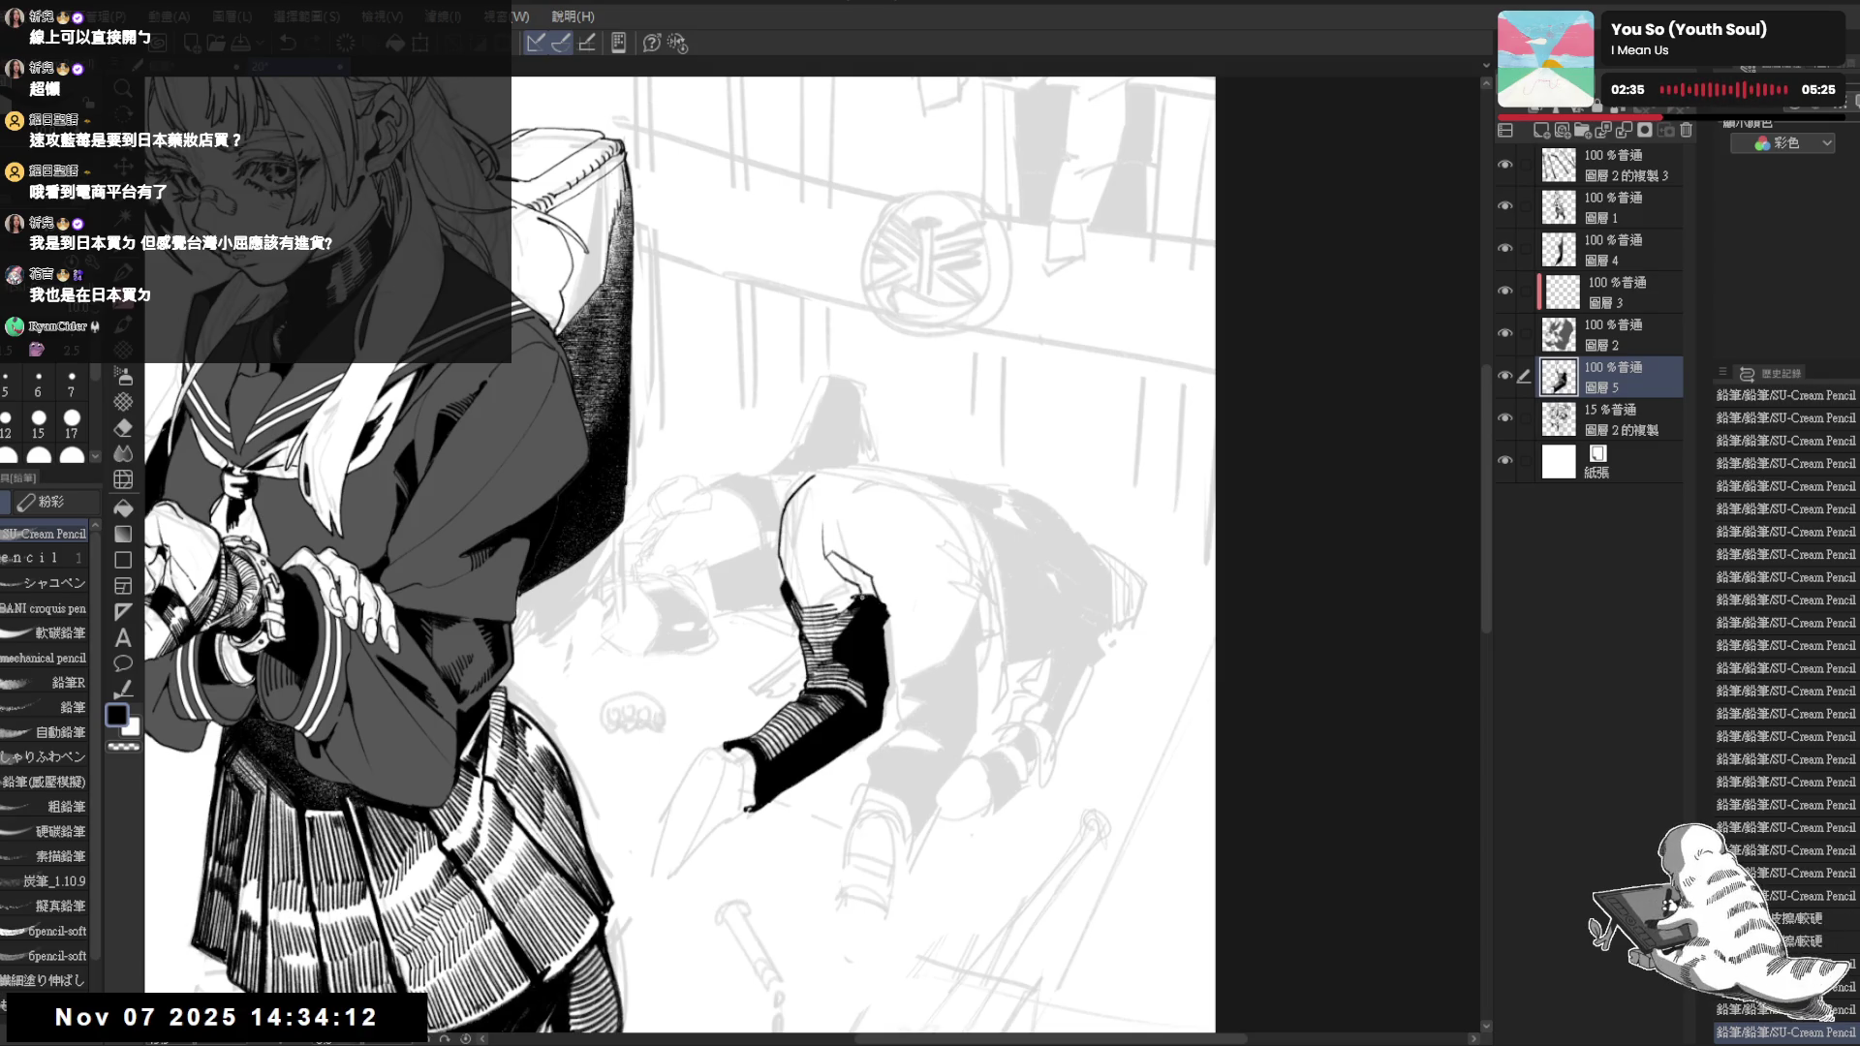
Fill the small gap near the leg with the Fill tool and mirror the view
{"action": "key", "text": "g"}
{"action": "left_click", "coordinate": [851, 564]}
{"action": "key", "text": "h"}
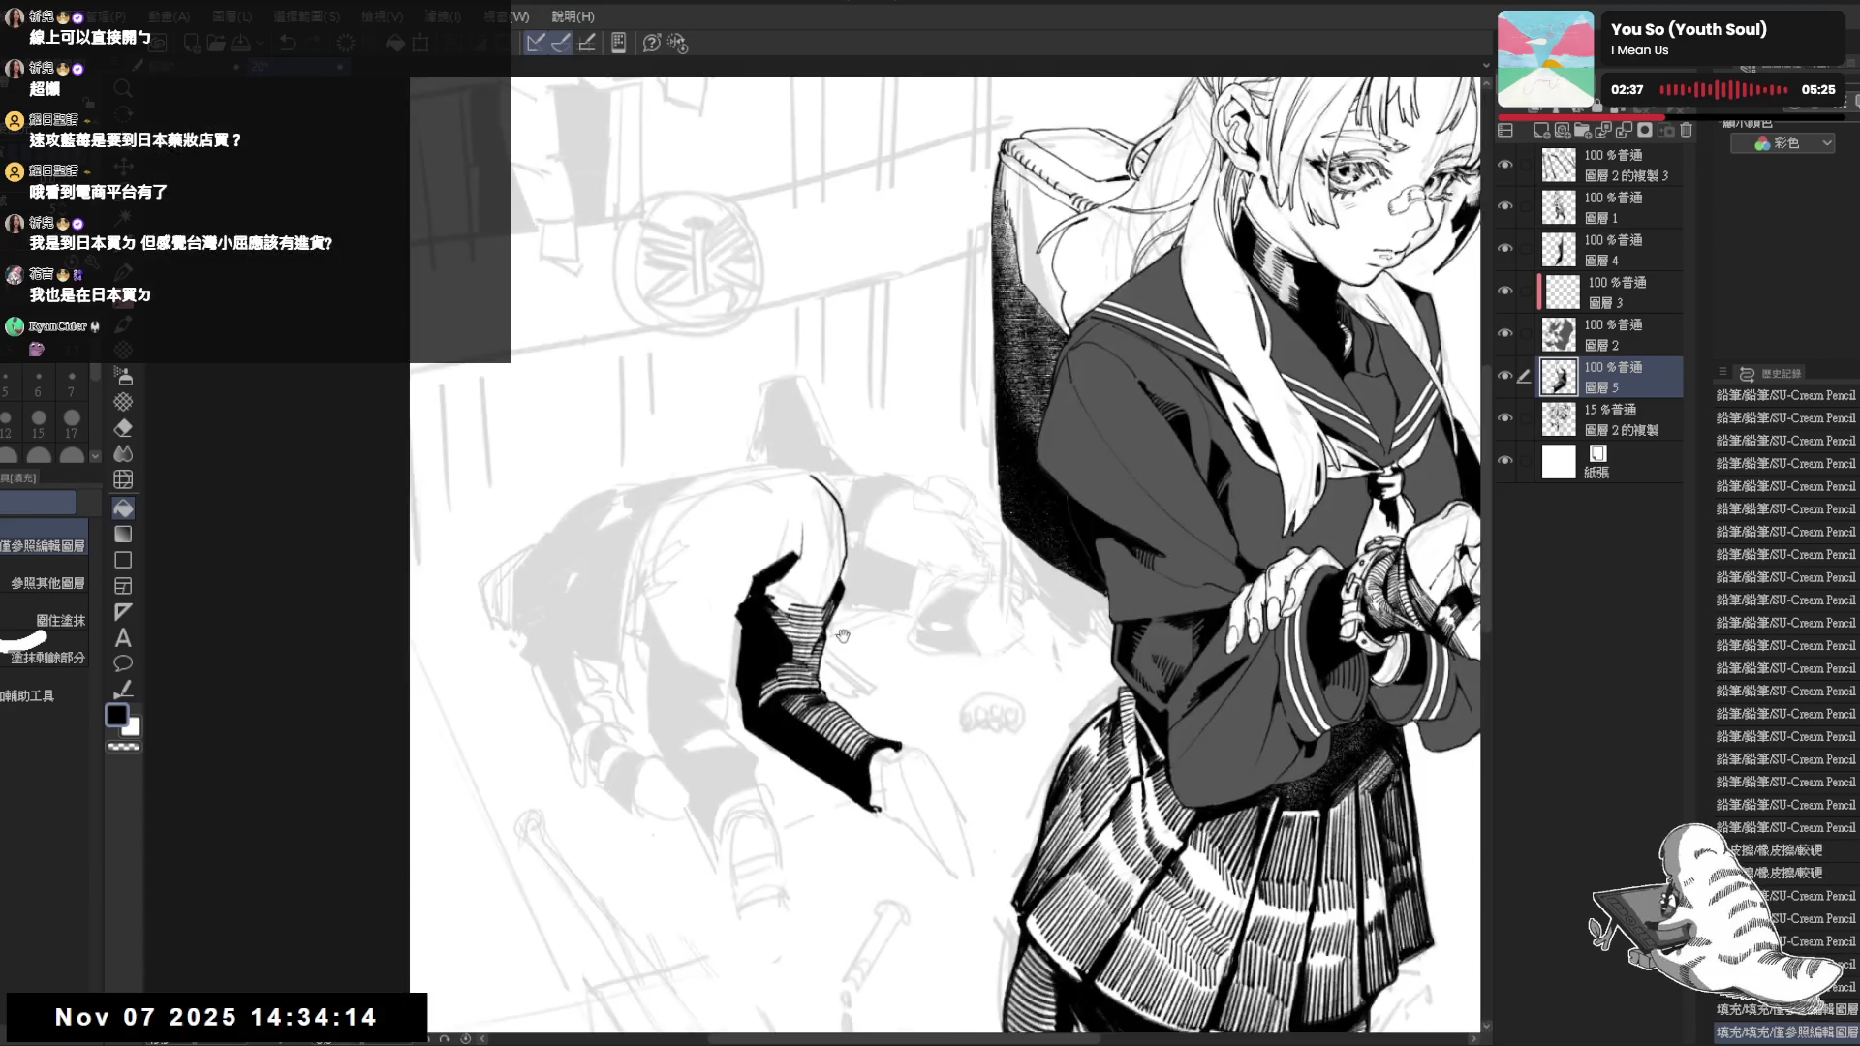
Erase the stray black shape above the leg and add small hatching strokes beside it
{"action": "key", "text": "e"}
{"action": "left_click_drag", "start_coordinate": [820, 508], "coordinate": [779, 540]}
{"action": "mouse_move", "coordinate": [781, 611]}
{"action": "left_mouse_down"}
{"action": "mouse_move", "coordinate": [808, 523]}
{"action": "mouse_move", "coordinate": [829, 535]}
{"action": "mouse_move", "coordinate": [872, 494]}
{"action": "mouse_move", "coordinate": [818, 573]}
{"action": "mouse_move", "coordinate": [832, 567]}
{"action": "left_mouse_up"}
{"action": "key", "text": "p"}
{"action": "left_click_drag", "start_coordinate": [871, 494], "coordinate": [931, 437]}
{"action": "mouse_move", "coordinate": [834, 527]}
{"action": "left_mouse_down"}
{"action": "mouse_move", "coordinate": [836, 558]}
{"action": "mouse_move", "coordinate": [893, 552]}
{"action": "mouse_move", "coordinate": [959, 494]}
{"action": "left_mouse_up"}
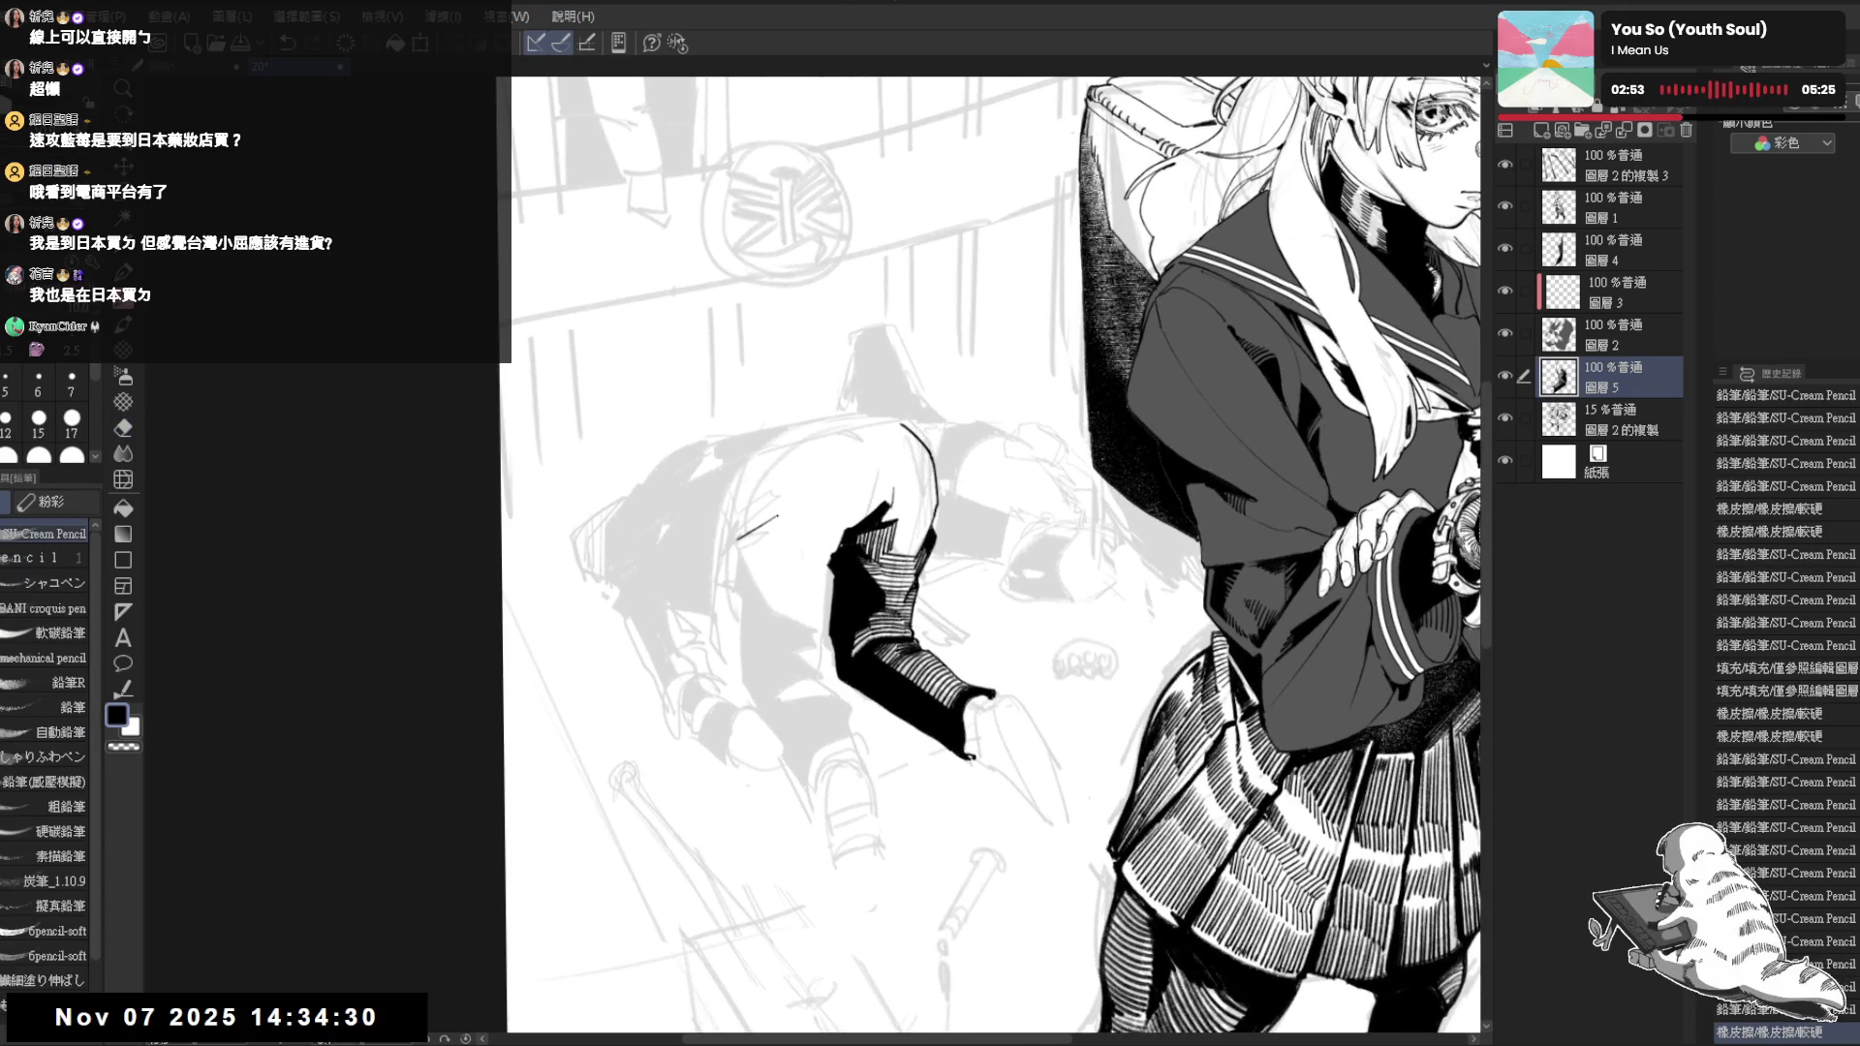
{"action": "left_click_drag", "start_coordinate": [757, 532], "coordinate": [744, 551]}
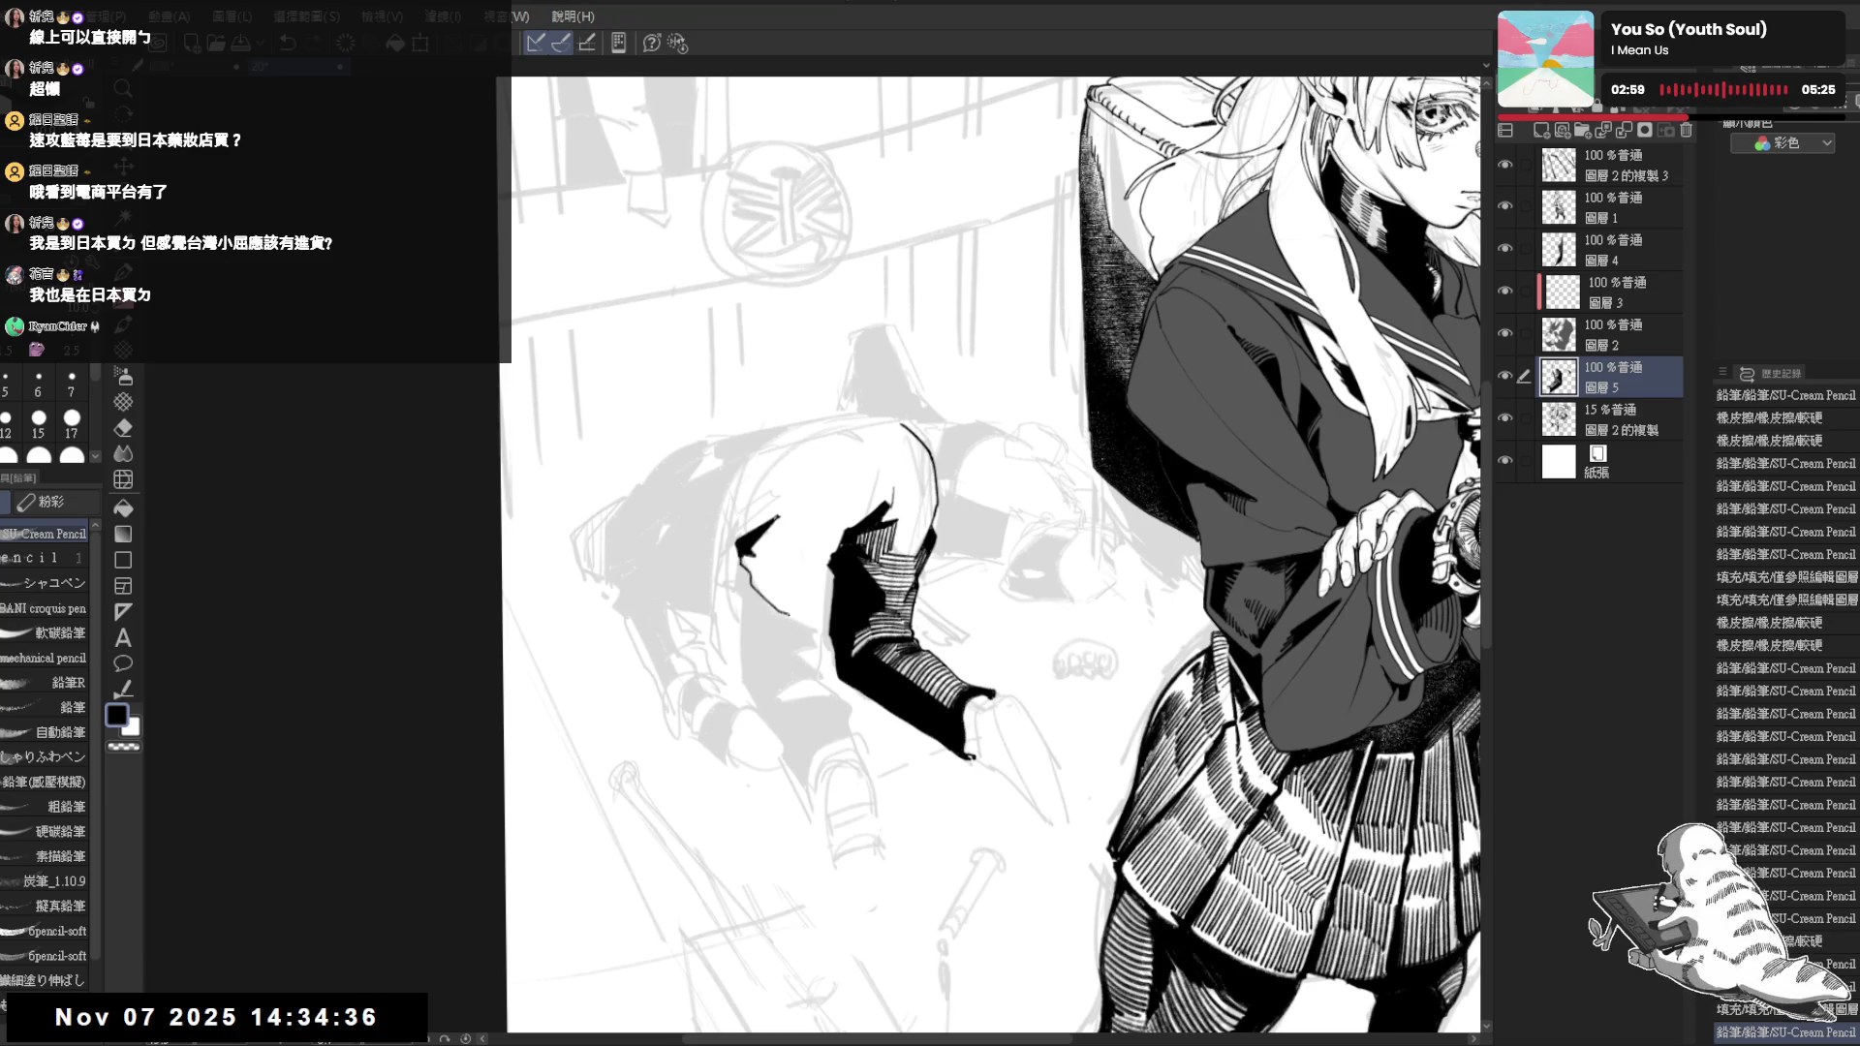
Outline the crouching figure's second leg and fill it solid black
{"action": "left_click_drag", "start_coordinate": [771, 614], "coordinate": [777, 662]}
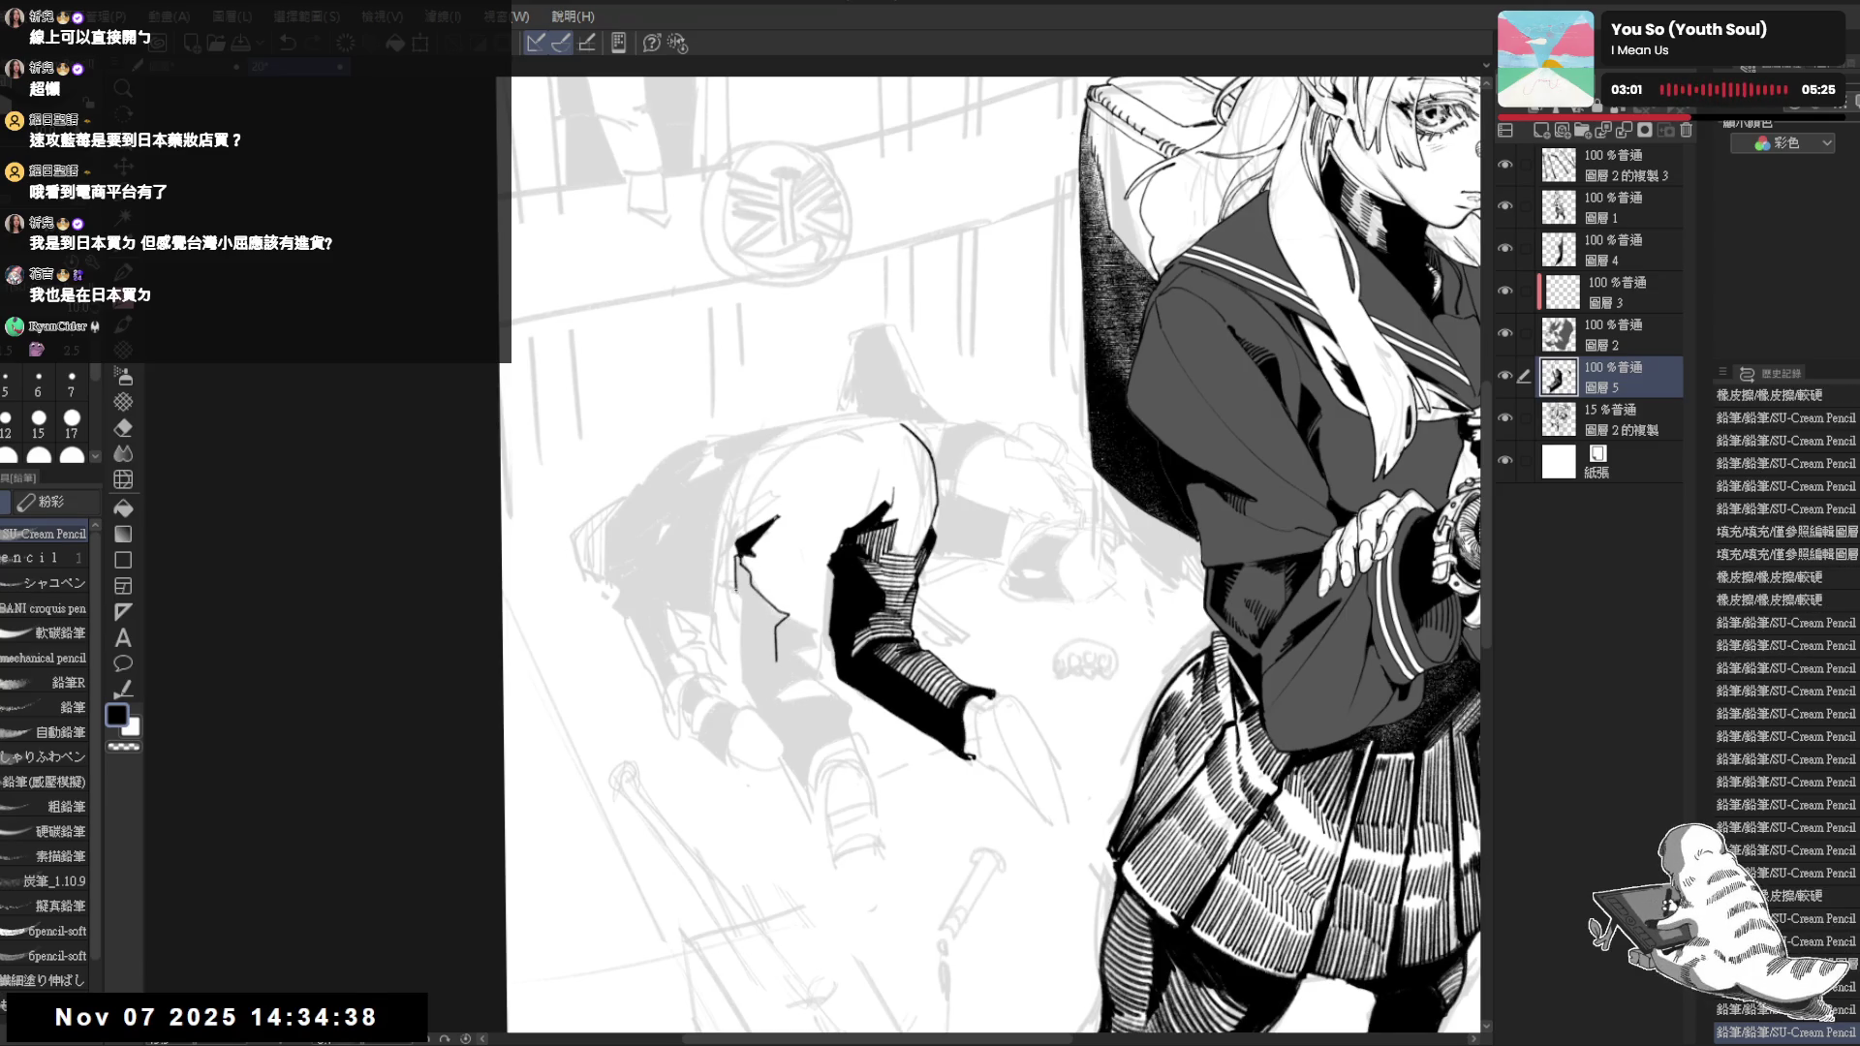
{"action": "left_click_drag", "start_coordinate": [739, 602], "coordinate": [744, 677]}
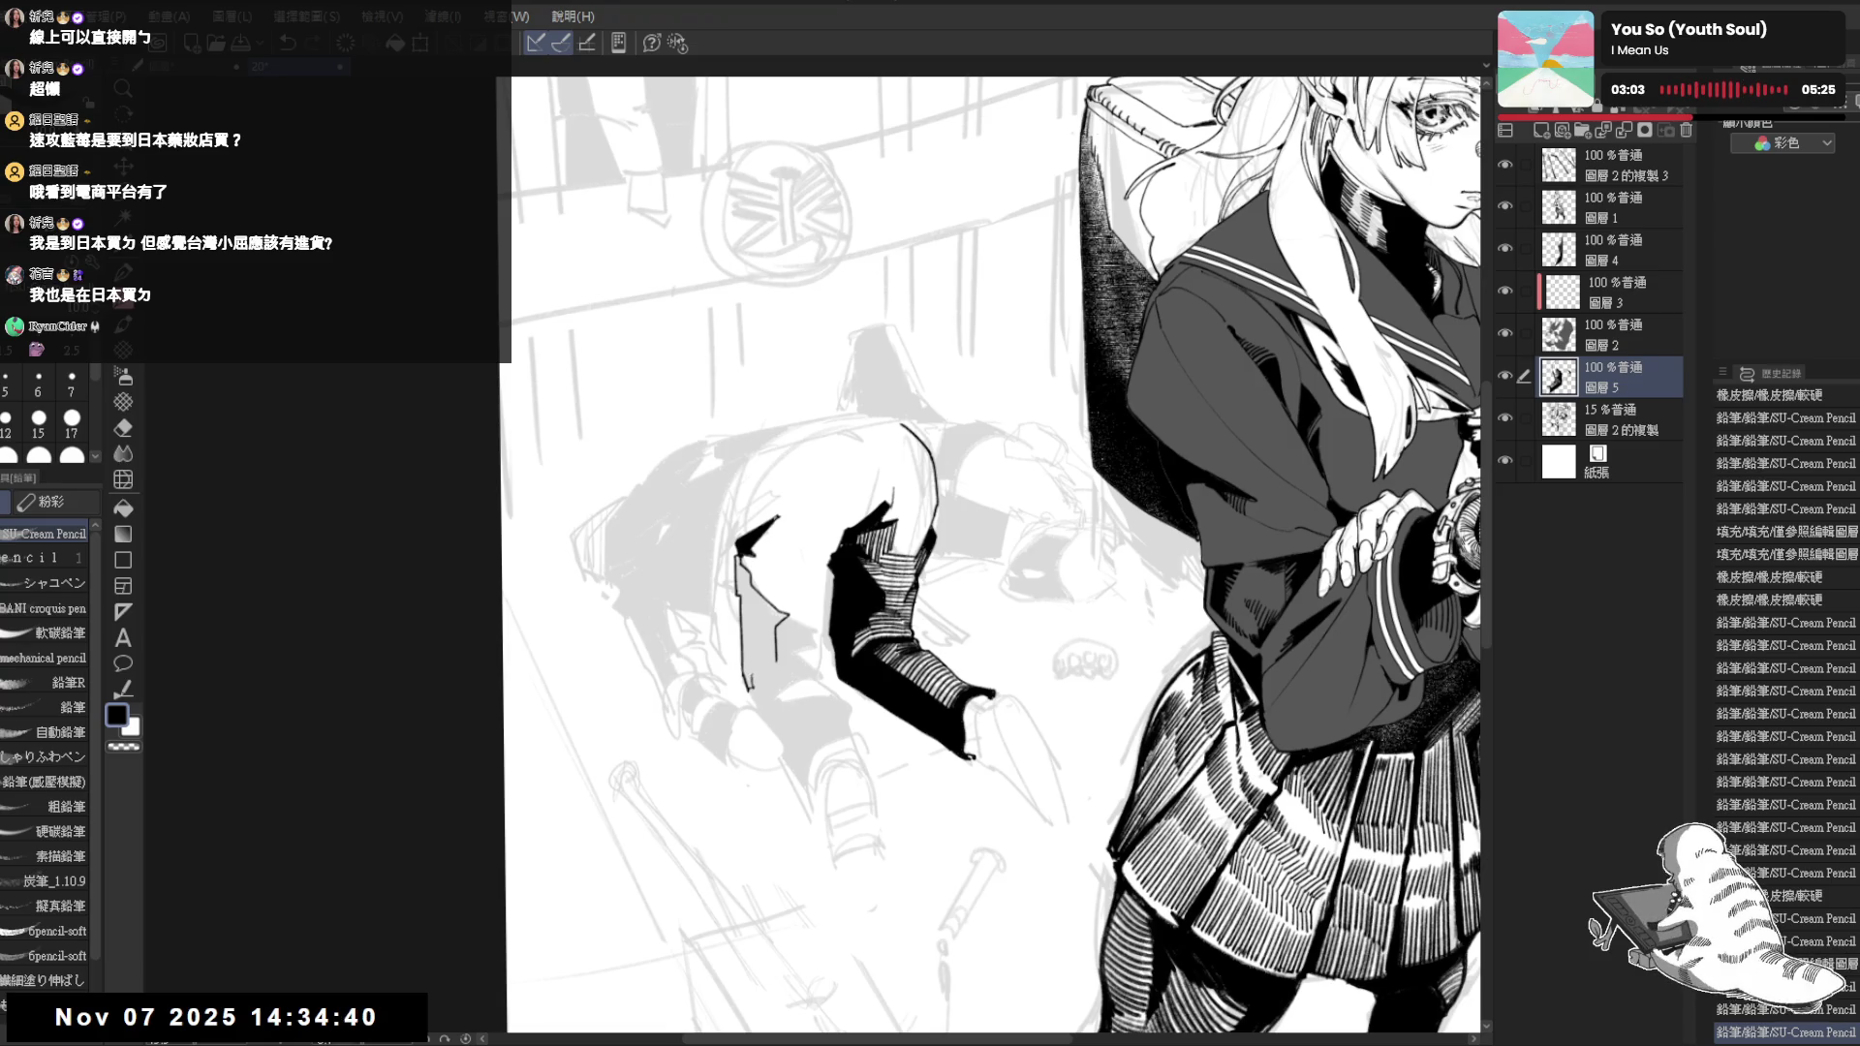
{"action": "left_click_drag", "start_coordinate": [756, 567], "coordinate": [748, 684]}
{"action": "left_click_drag", "start_coordinate": [901, 611], "coordinate": [988, 683]}
Touch up the second leg's inking and erase the small white stray mark
{"action": "left_click", "coordinate": [749, 589]}
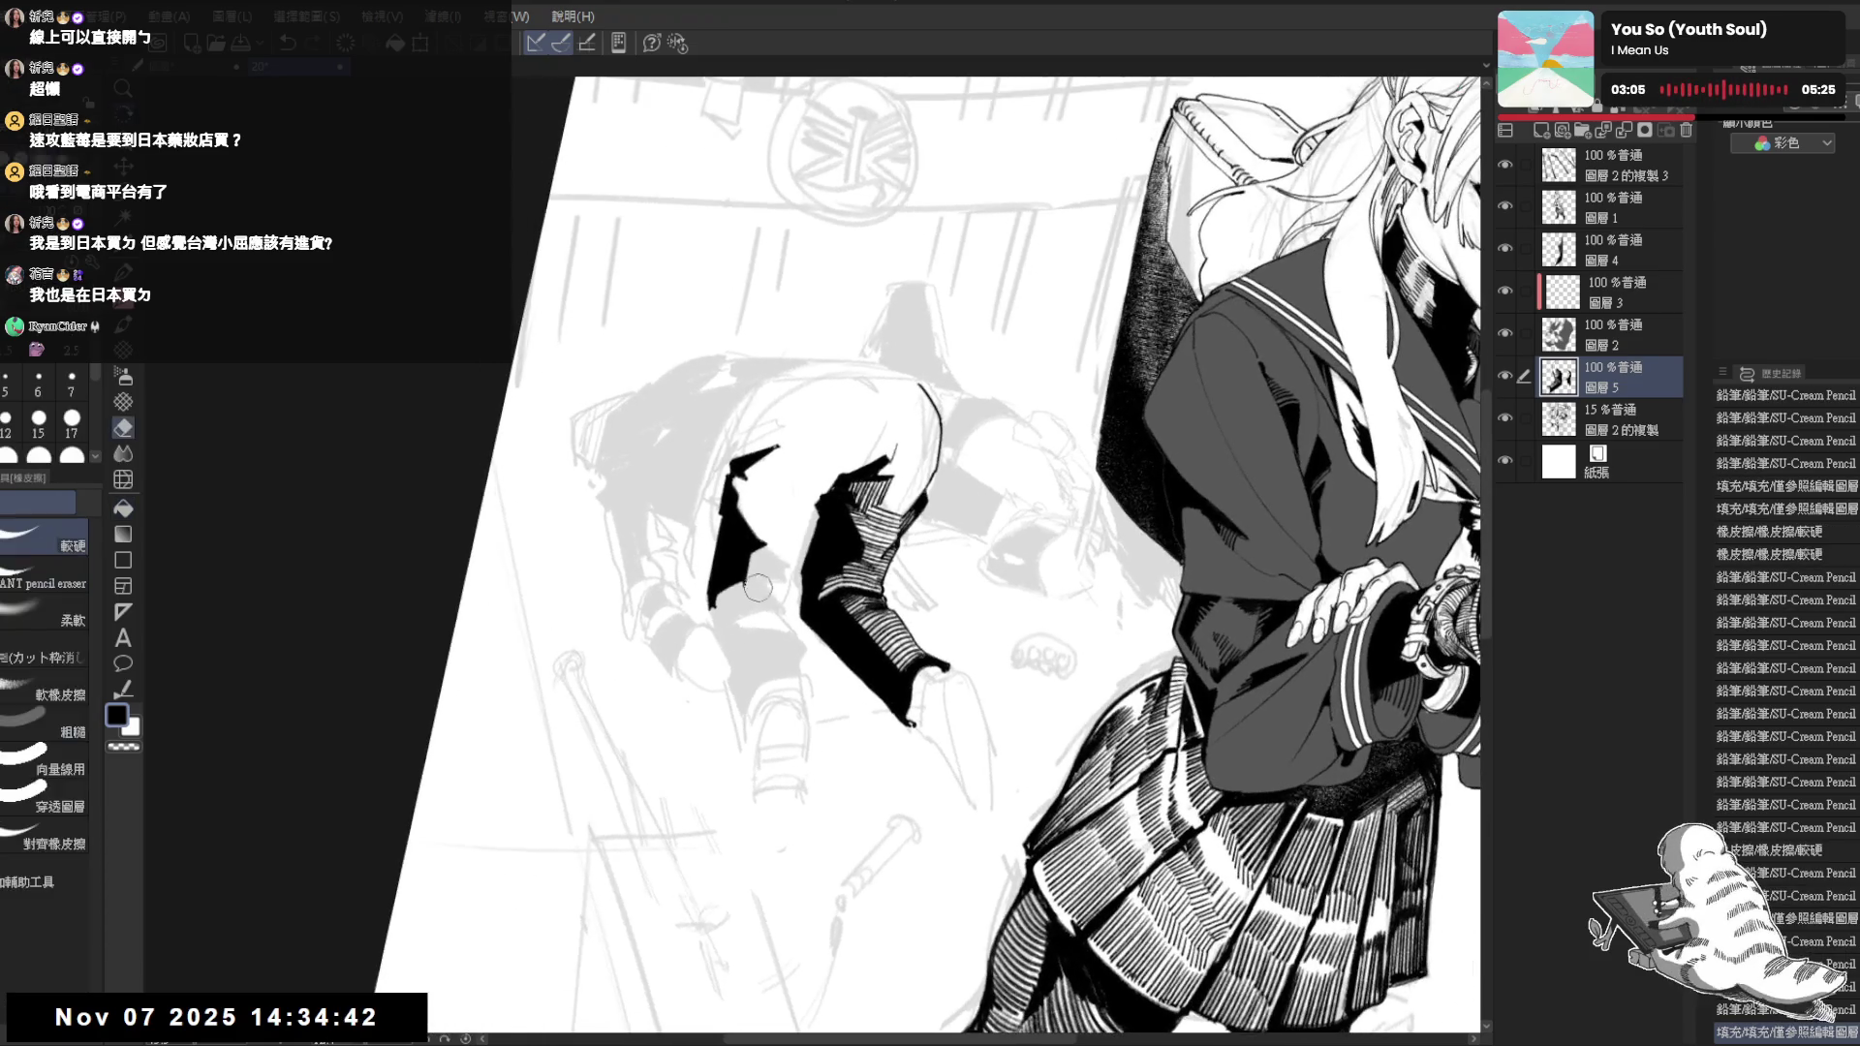
{"action": "mouse_move", "coordinate": [750, 591]}
{"action": "left_mouse_down"}
{"action": "mouse_move", "coordinate": [779, 616]}
{"action": "mouse_move", "coordinate": [718, 595]}
{"action": "left_mouse_up"}
{"action": "key", "text": "e"}
{"action": "key", "text": "p"}
{"action": "key", "text": "e"}
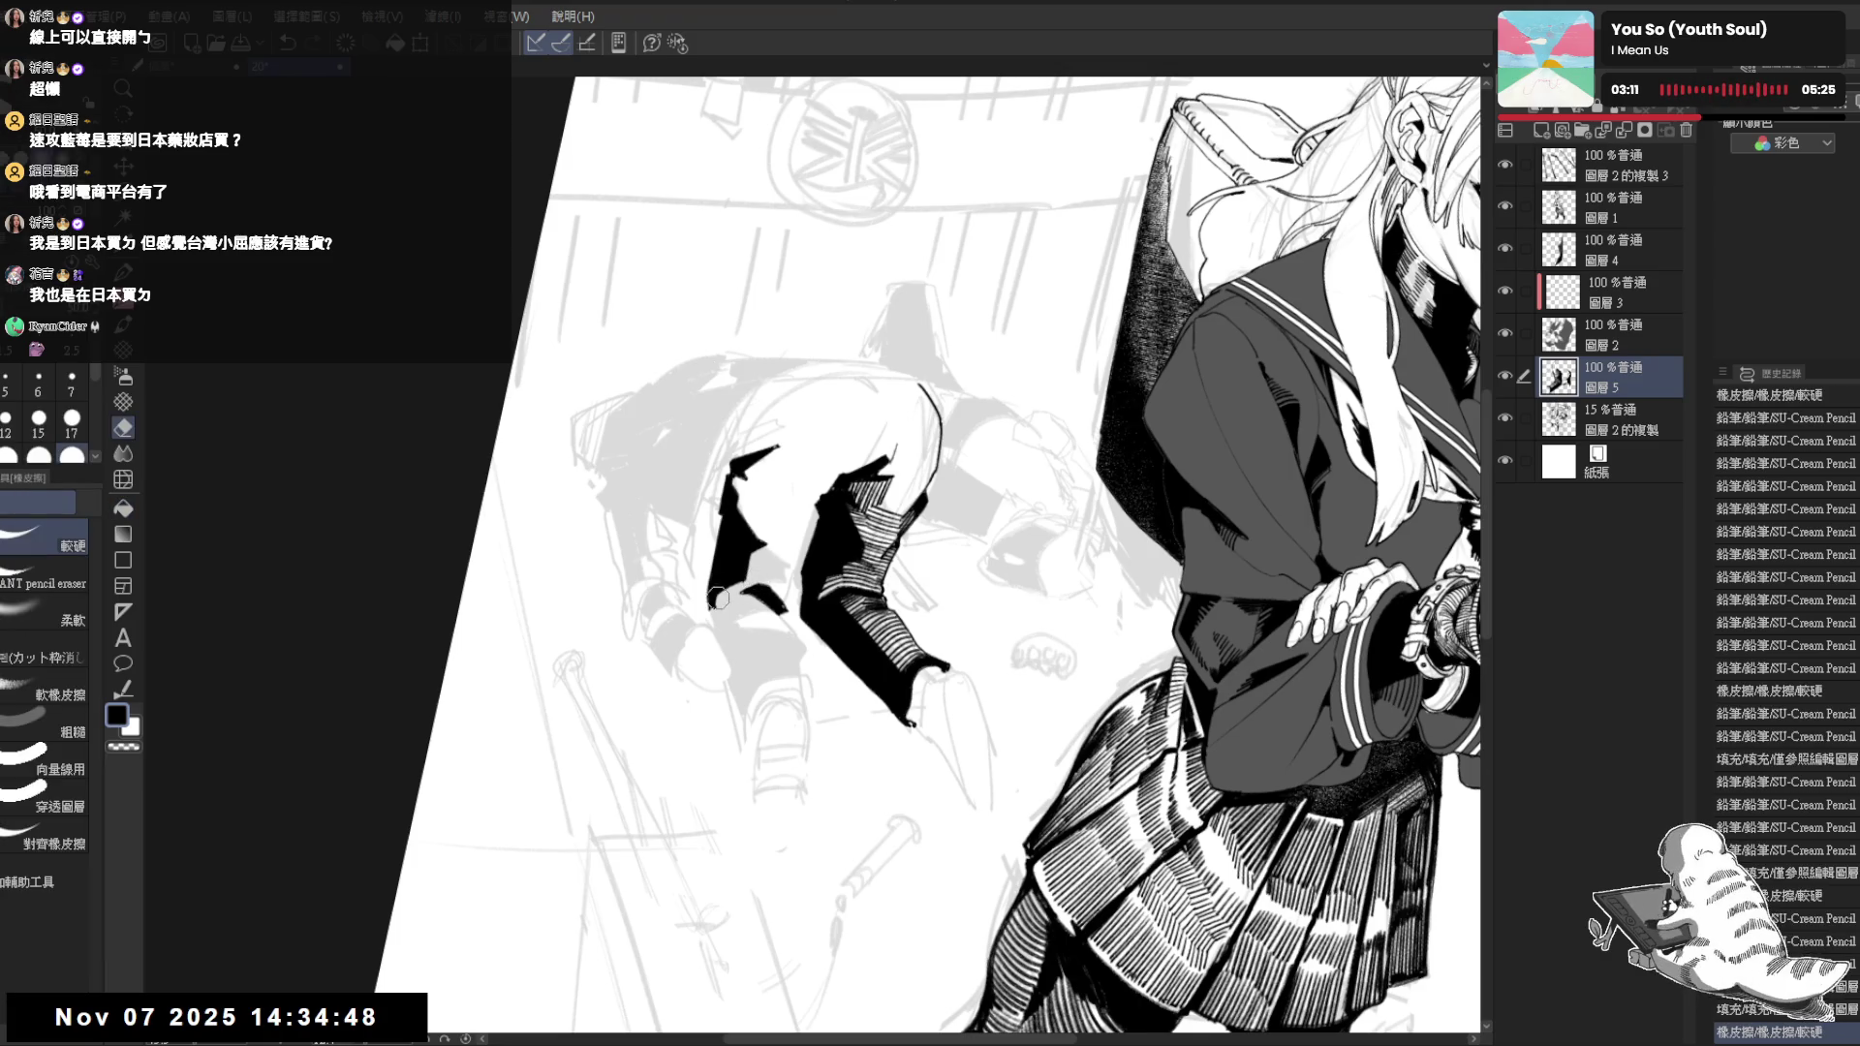
{"action": "key", "text": "p"}
{"action": "key", "text": "minus"}
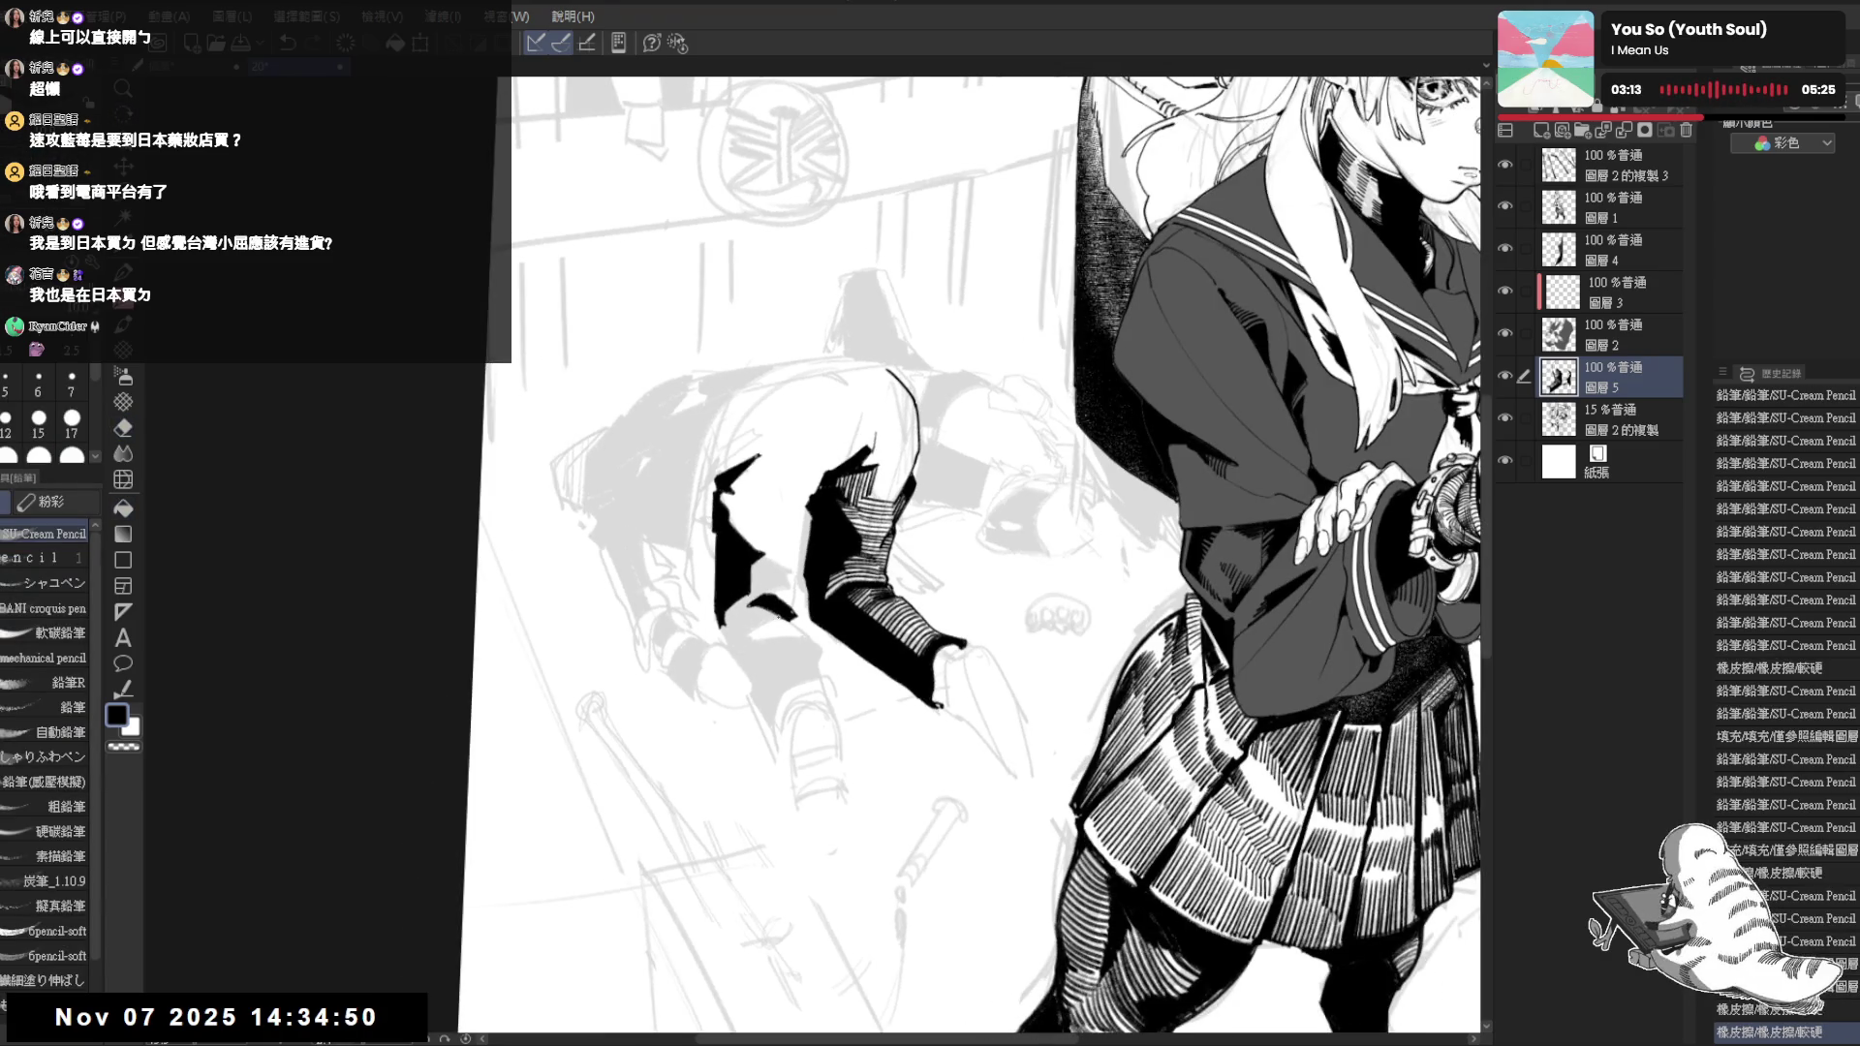
{"action": "mouse_move", "coordinate": [757, 595]}
{"action": "left_mouse_down"}
{"action": "mouse_move", "coordinate": [771, 611]}
{"action": "mouse_move", "coordinate": [741, 668]}
{"action": "mouse_move", "coordinate": [726, 649]}
{"action": "mouse_move", "coordinate": [813, 680]}
{"action": "mouse_move", "coordinate": [787, 635]}
{"action": "mouse_move", "coordinate": [801, 617]}
{"action": "left_mouse_up"}
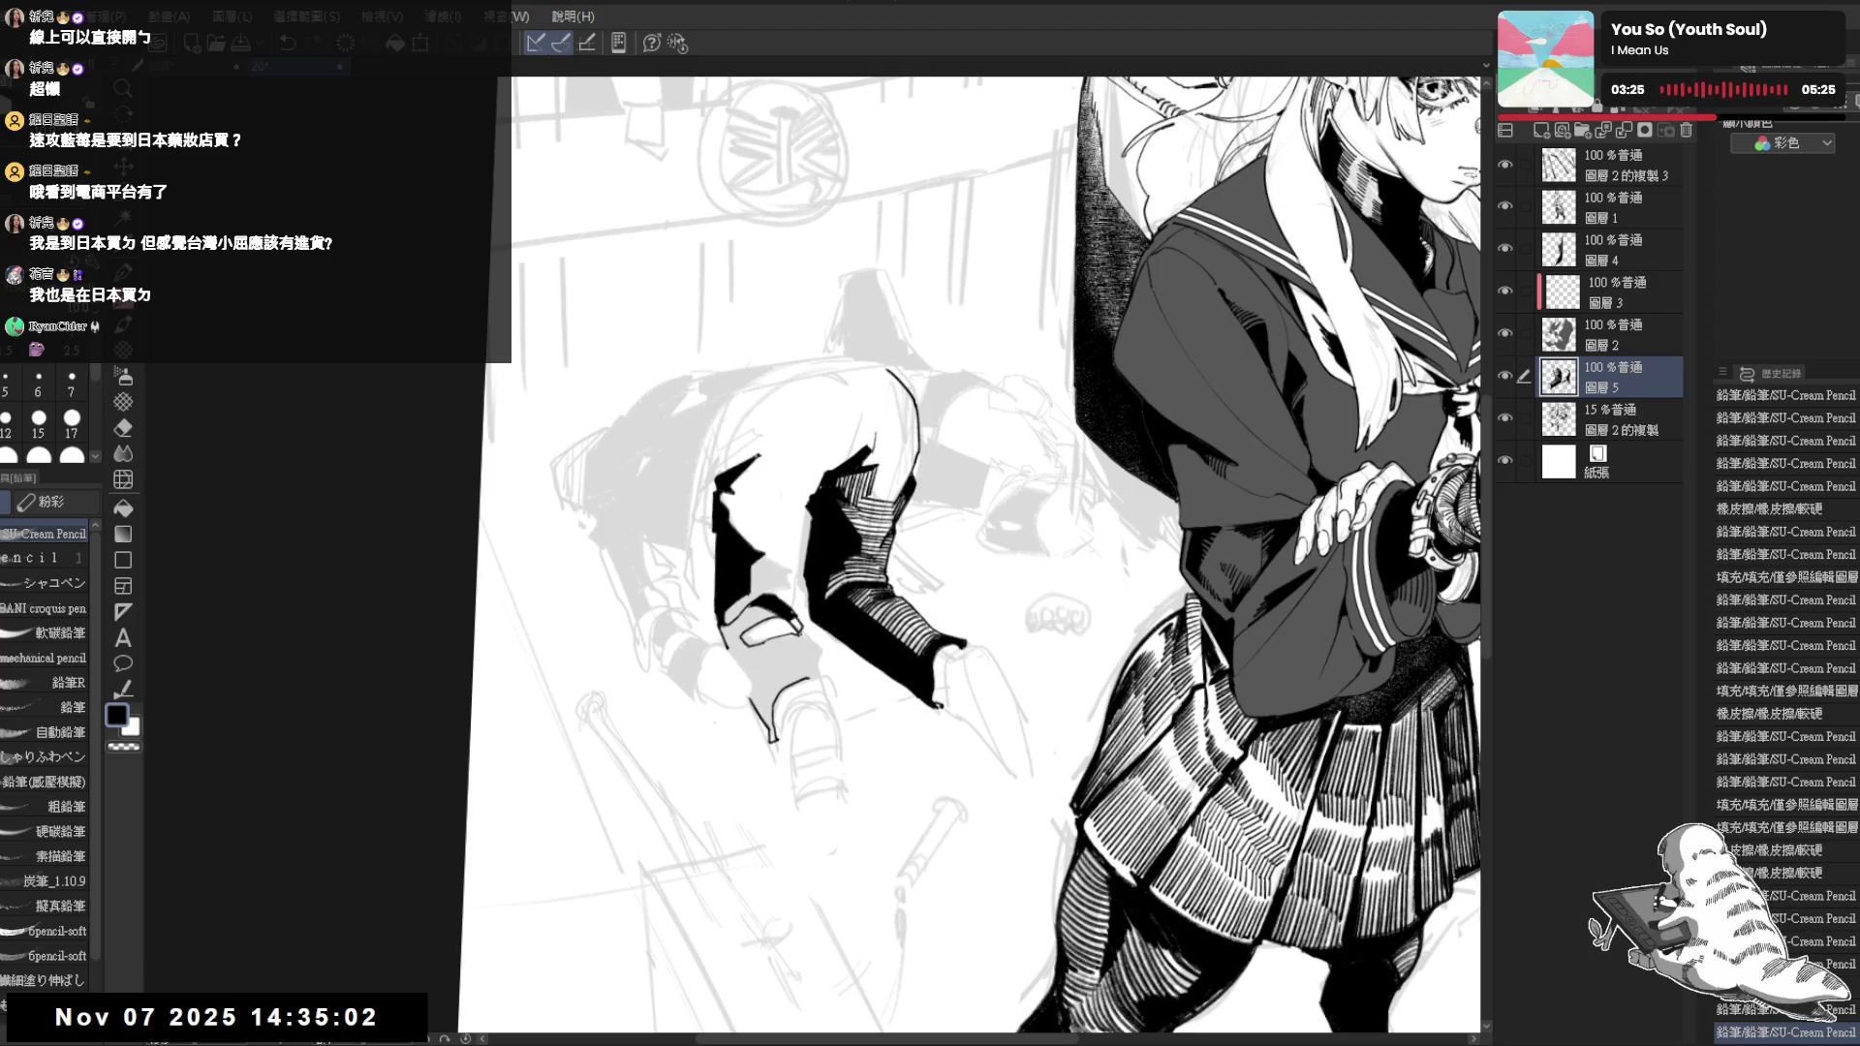
Draw the shoe outline beneath the leg and fill its inside with the Fill tool
{"action": "key", "text": "asciicircum"}
{"action": "left_click_drag", "start_coordinate": [797, 639], "coordinate": [802, 704]}
{"action": "key", "text": "ctrl+z"}
{"action": "key", "text": "g"}
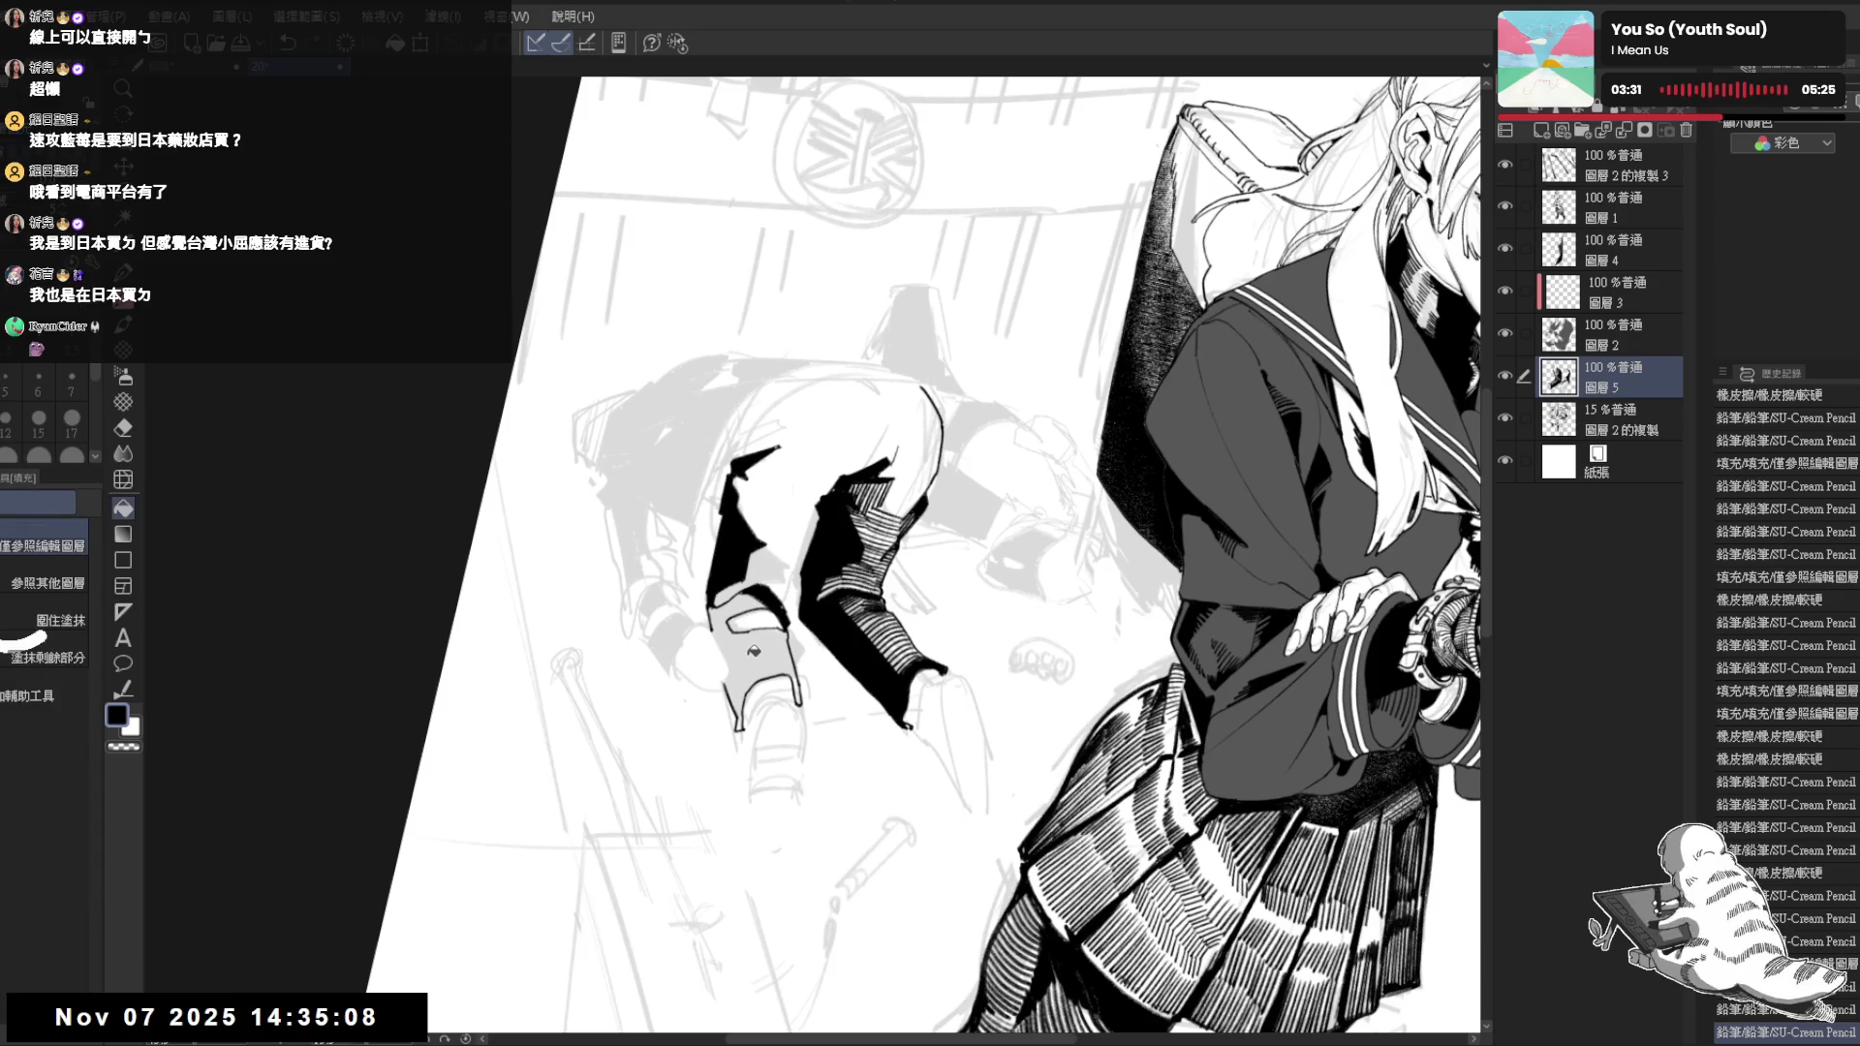
{"action": "left_click", "coordinate": [729, 647]}
{"action": "key", "text": "p"}
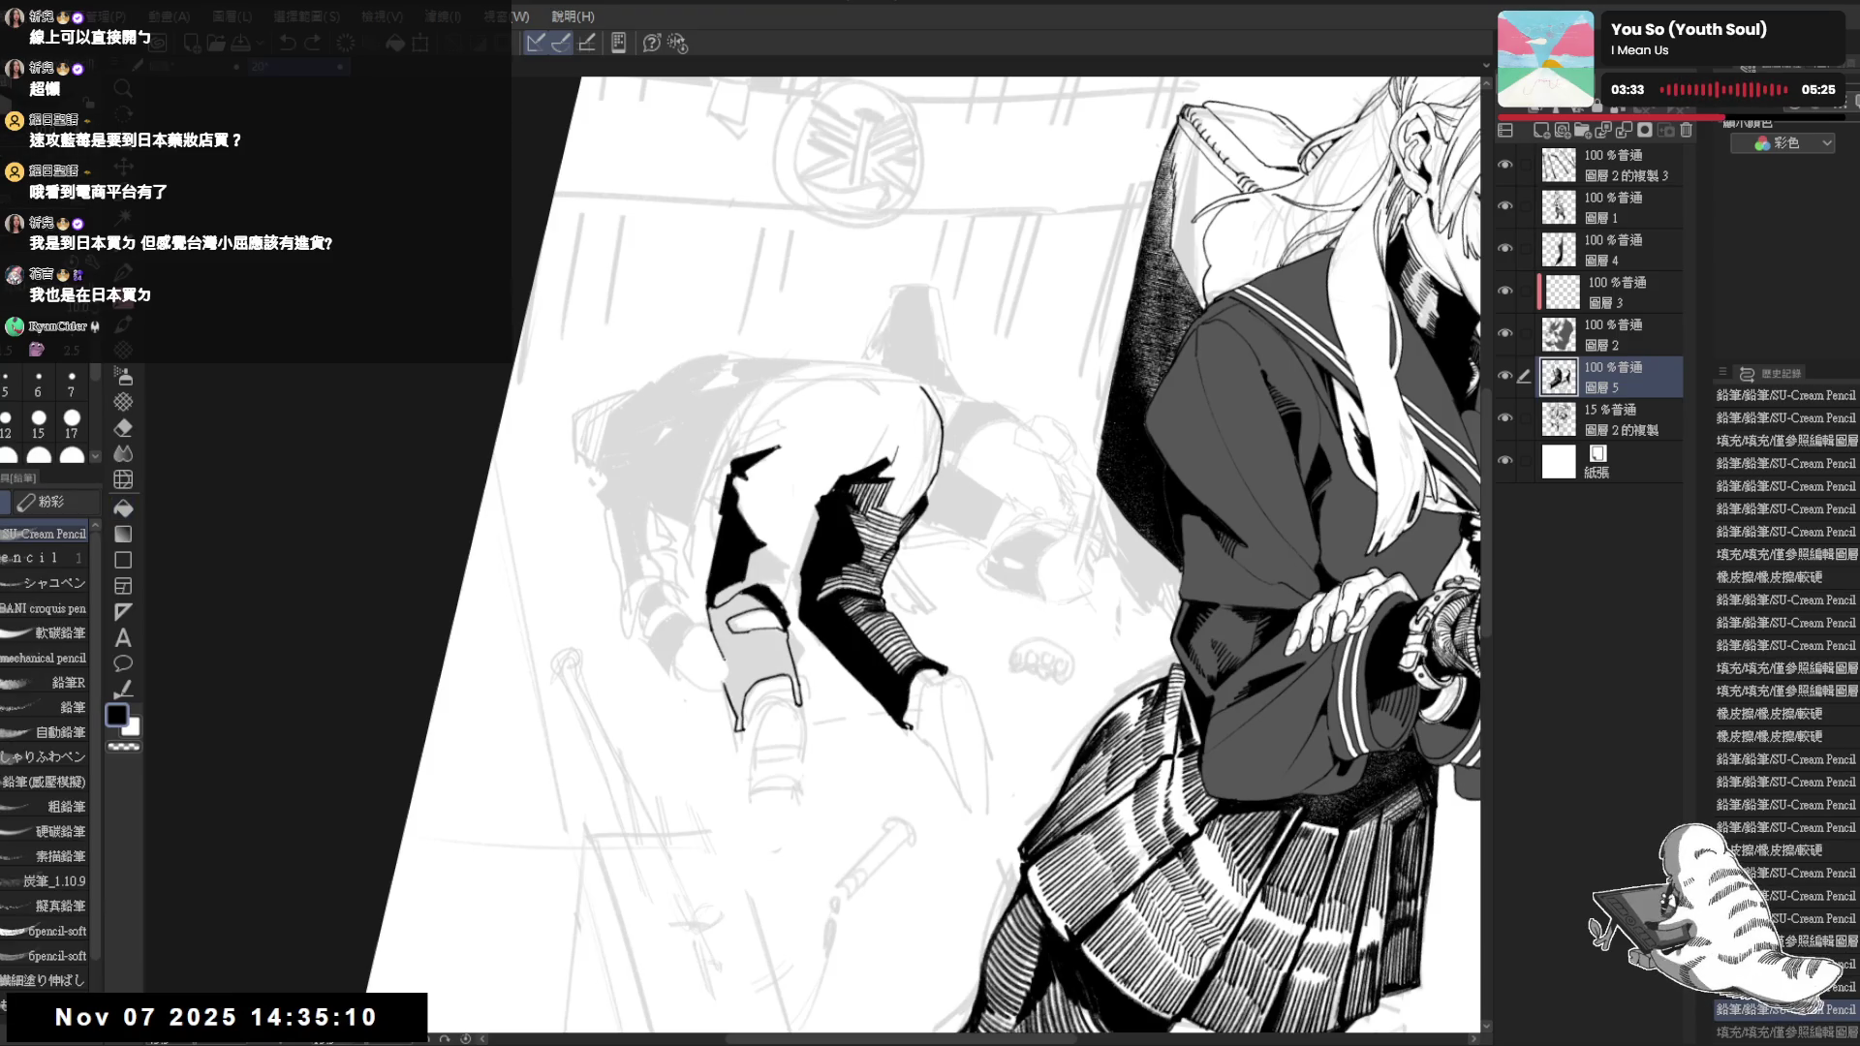
{"action": "left_click_drag", "start_coordinate": [724, 661], "coordinate": [726, 694]}
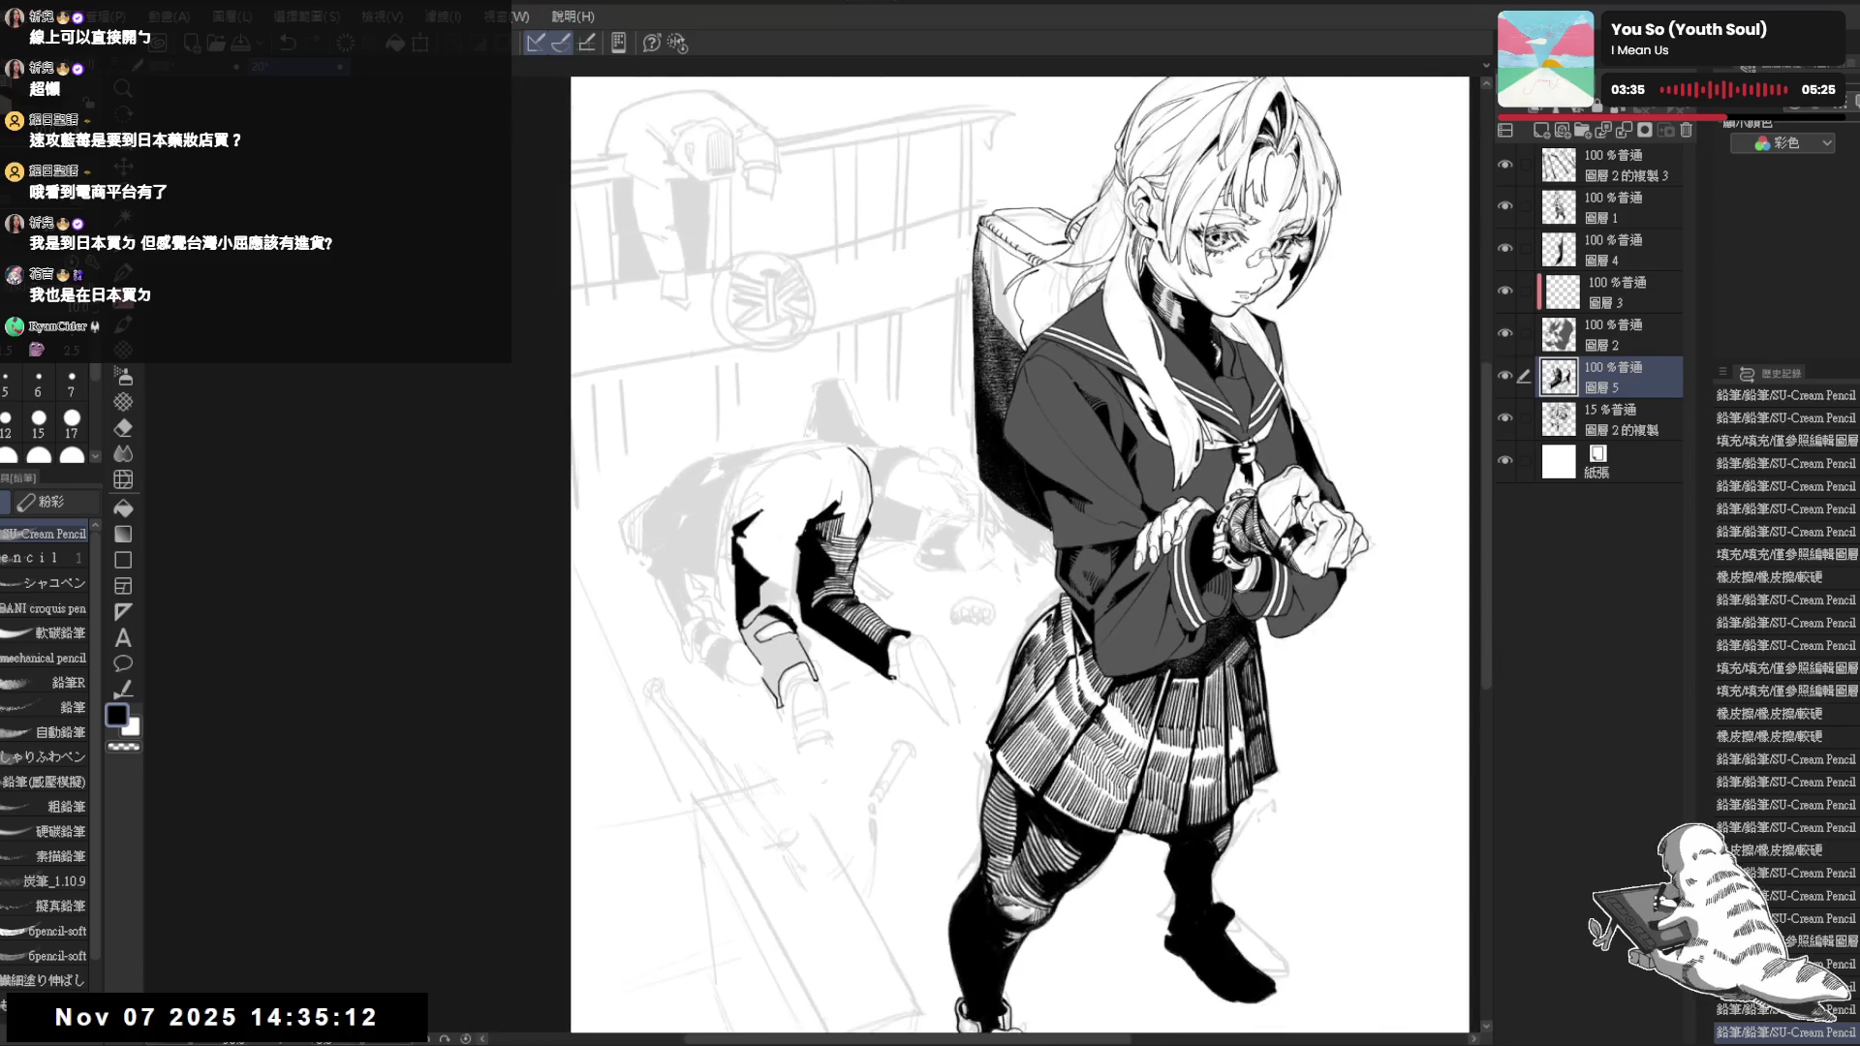
{"action": "scroll", "coordinate": [753, 599], "scroll_direction": "up", "scroll_amount": 3}
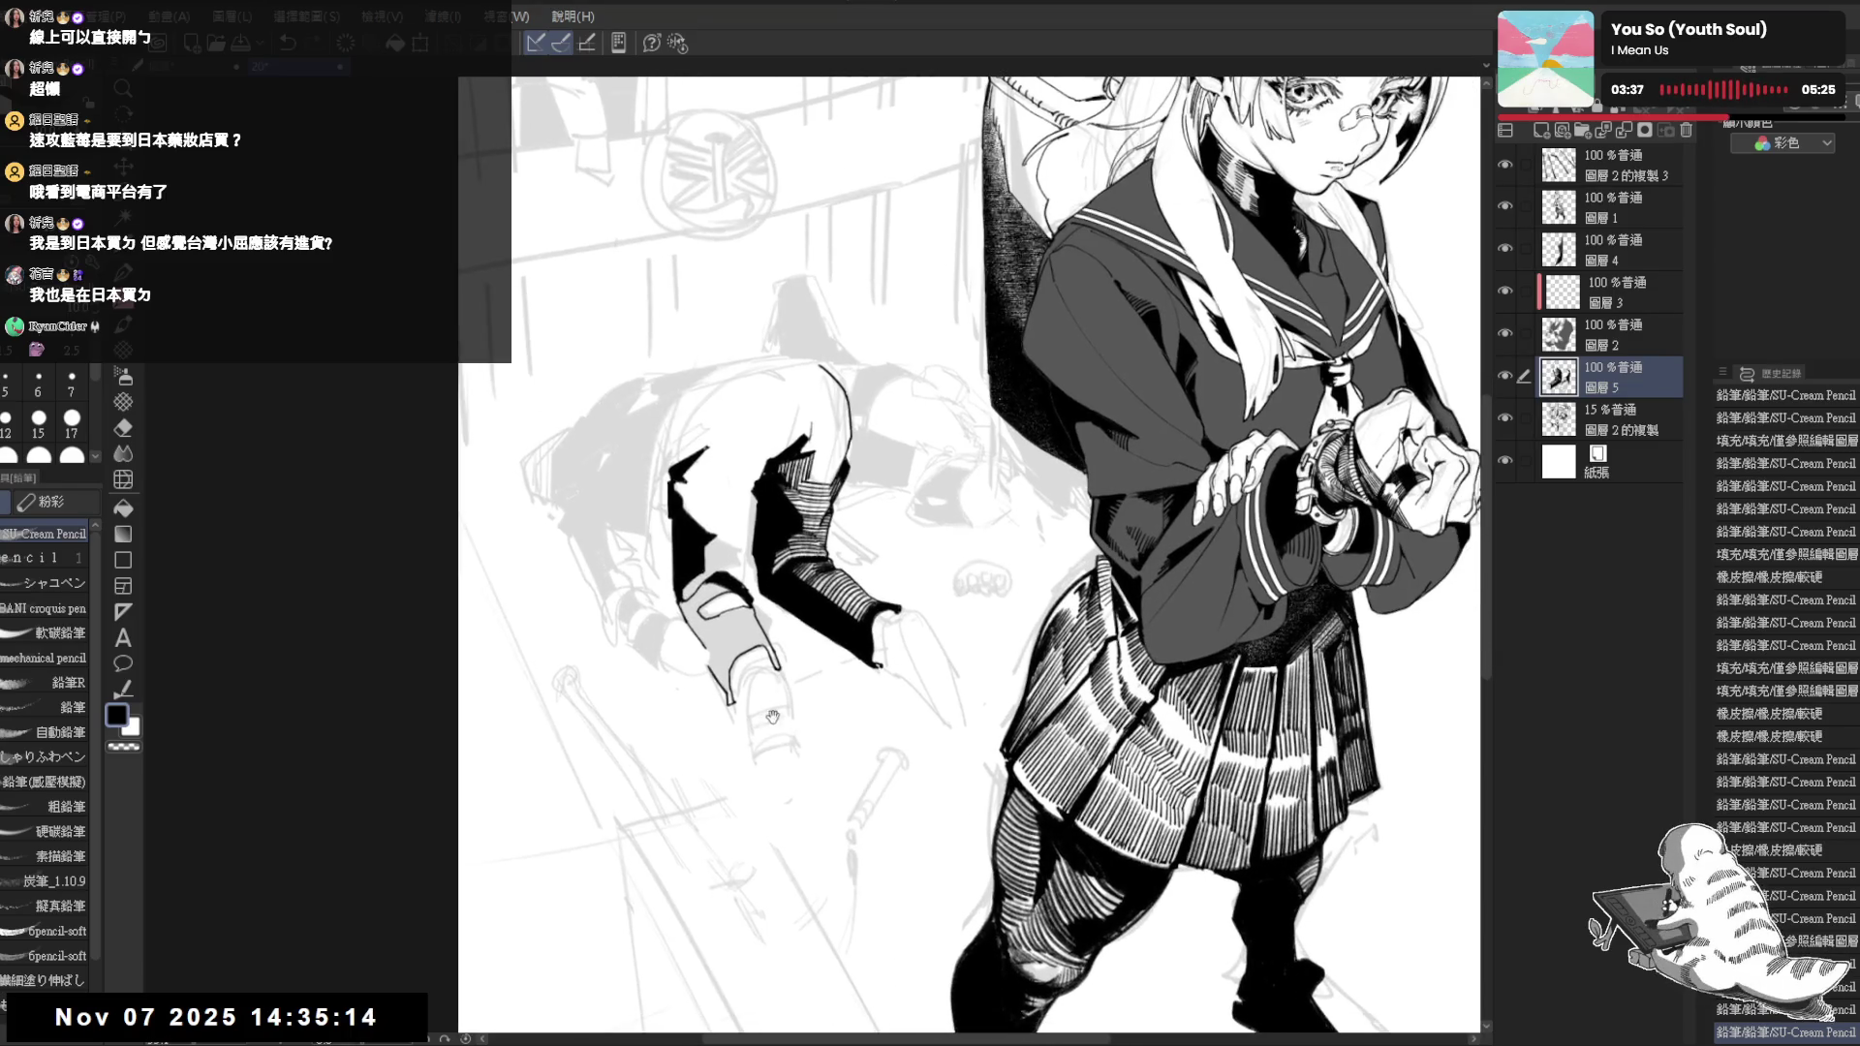
{"action": "scroll", "coordinate": [949, 846], "scroll_direction": "up", "scroll_amount": 1}
{"action": "scroll", "coordinate": [872, 685], "scroll_direction": "up", "scroll_amount": 1}
{"action": "scroll", "coordinate": [733, 617], "scroll_direction": "up", "scroll_amount": 1}
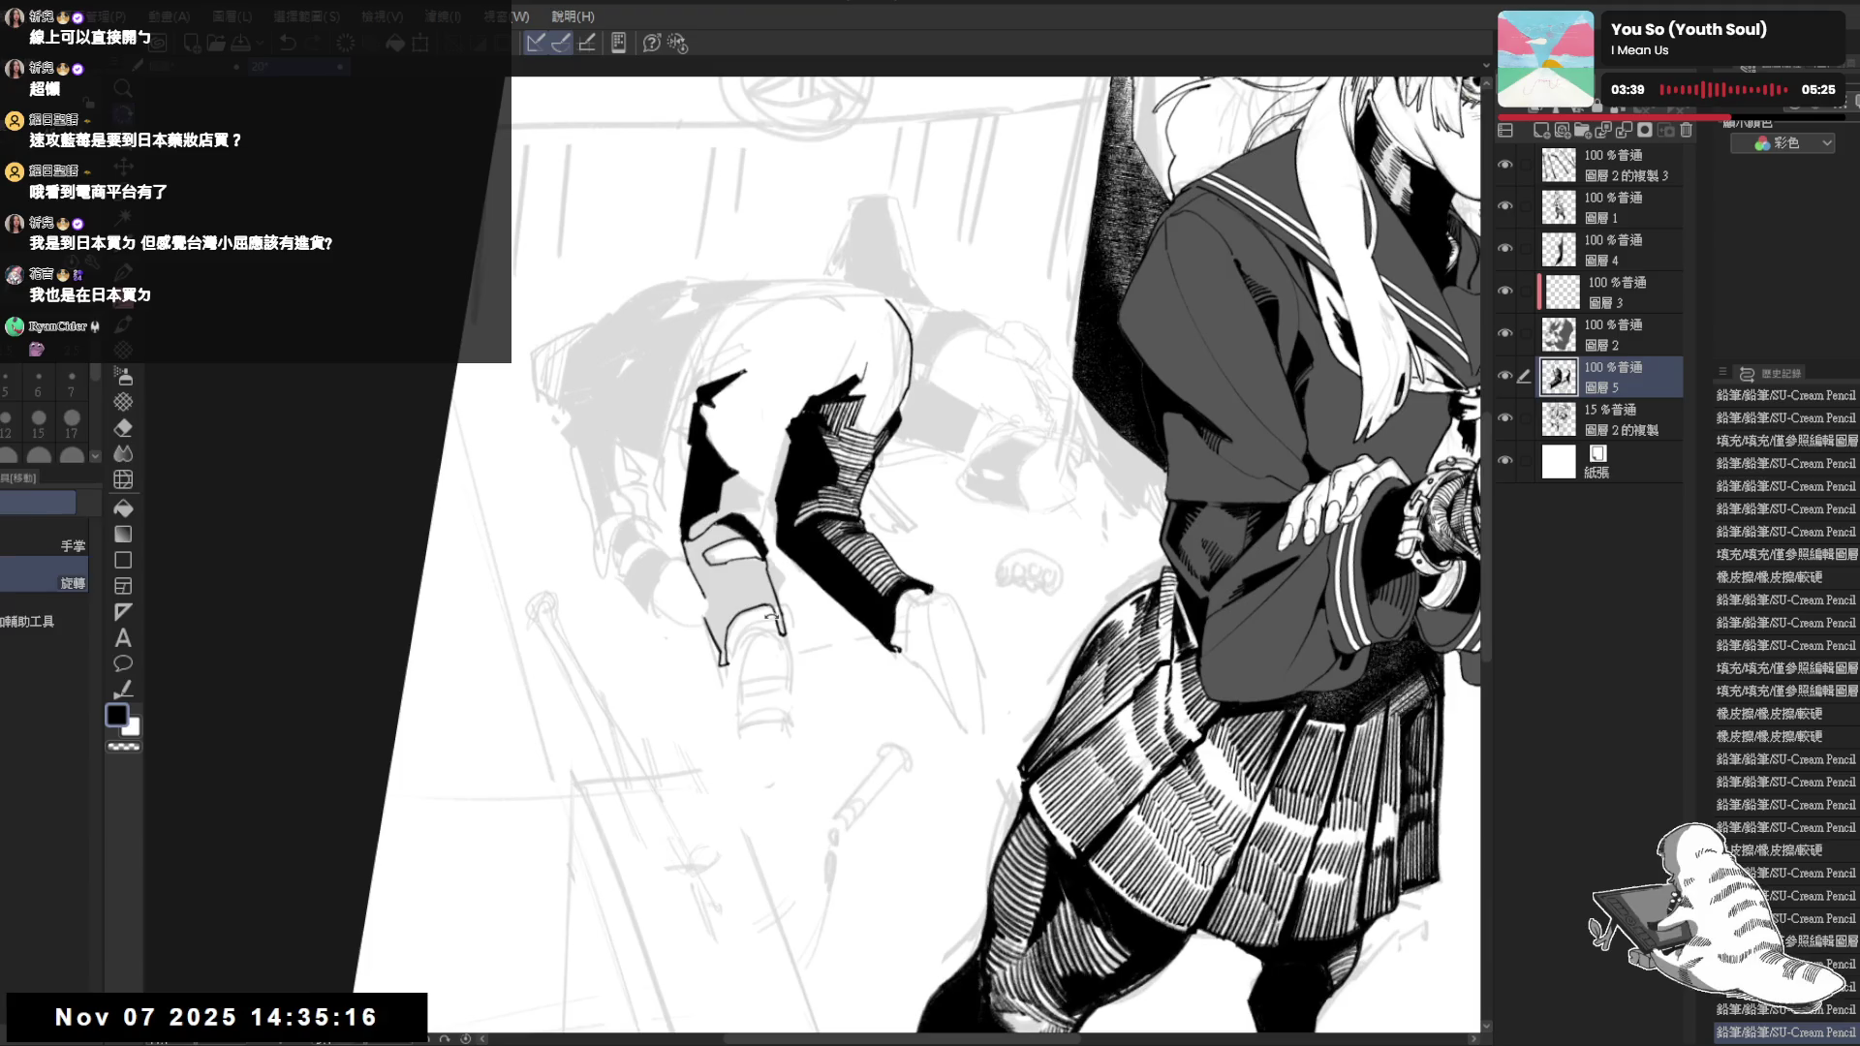
Darken the top edge of the shoe and erase a small bit beside it
{"action": "left_click_drag", "start_coordinate": [726, 634], "coordinate": [763, 613]}
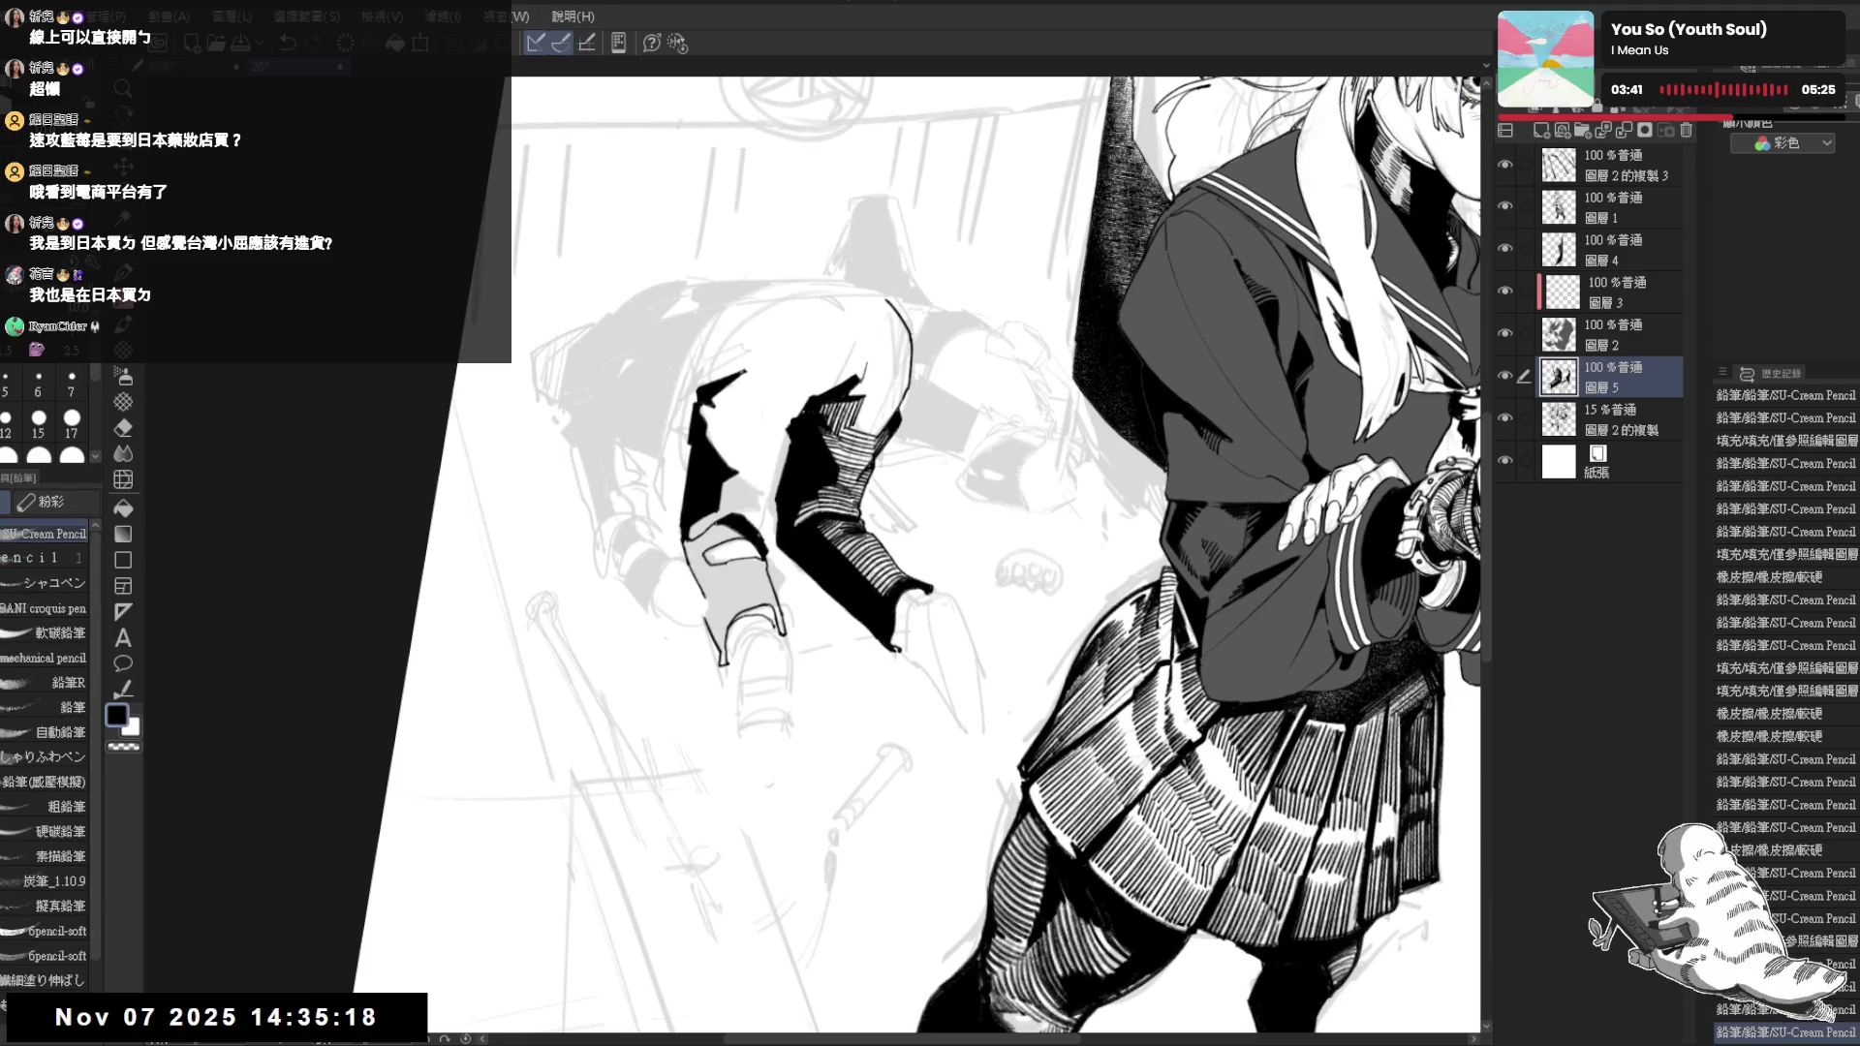
{"action": "key", "text": "ctrl+at"}
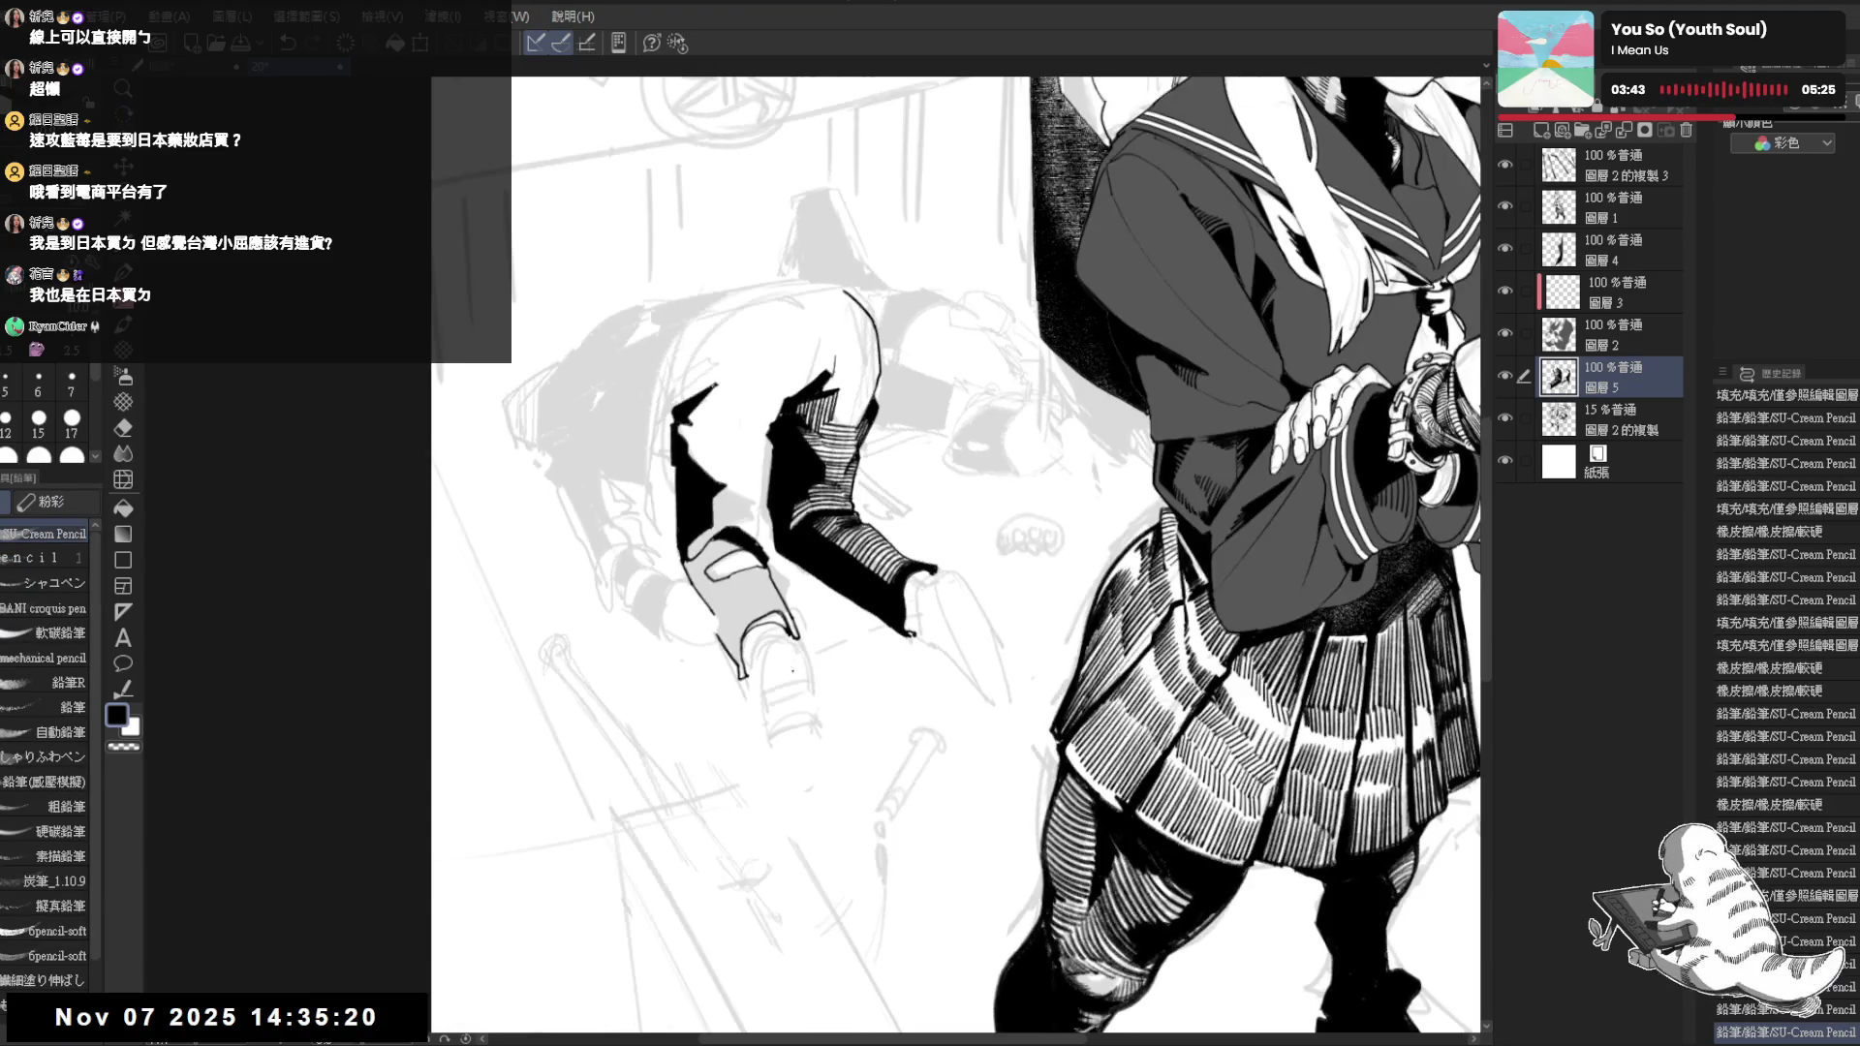
{"action": "left_click_drag", "start_coordinate": [732, 664], "coordinate": [754, 691]}
{"action": "key", "text": "-"}
{"action": "key", "text": "e"}
{"action": "mouse_move", "coordinate": [774, 627]}
{"action": "left_mouse_down"}
{"action": "mouse_move", "coordinate": [807, 657]}
{"action": "mouse_move", "coordinate": [764, 683]}
{"action": "mouse_move", "coordinate": [776, 648]}
{"action": "mouse_move", "coordinate": [814, 655]}
{"action": "mouse_move", "coordinate": [794, 646]}
{"action": "left_mouse_up"}
{"action": "key", "text": "p"}
{"action": "key", "text": "e"}
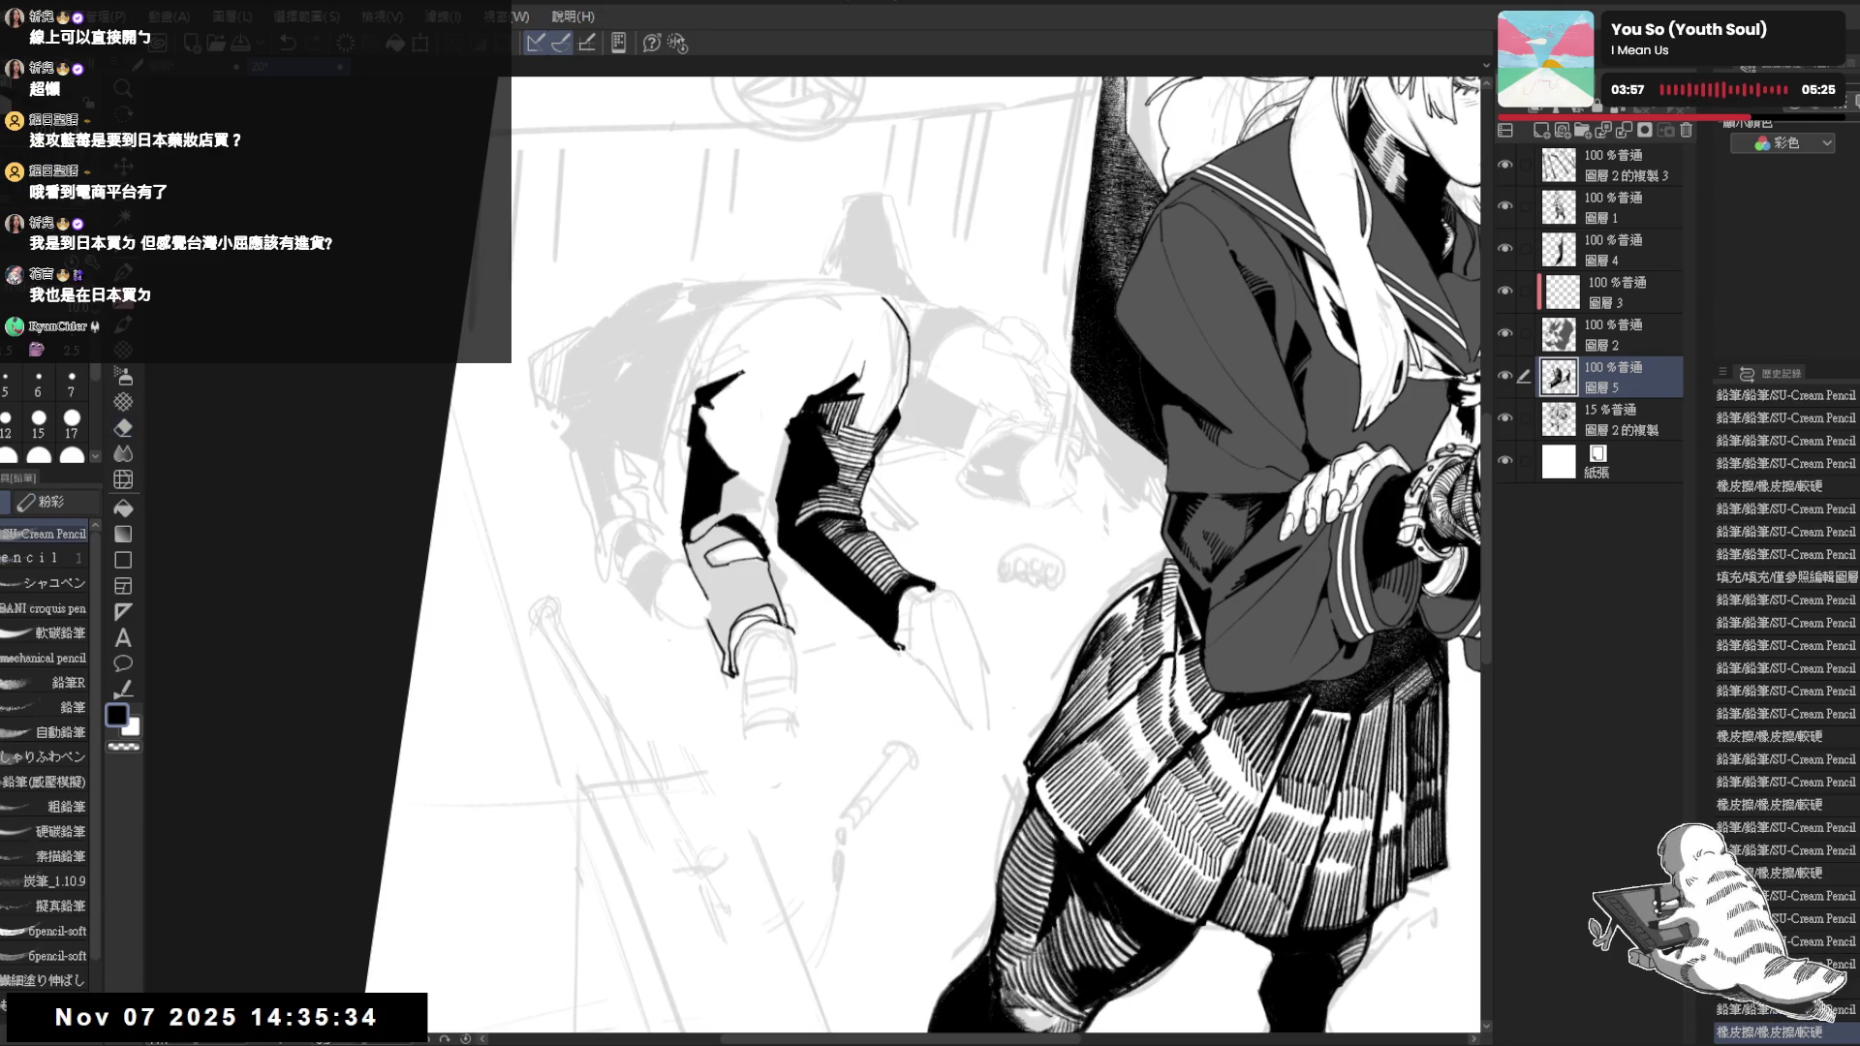
{"action": "scroll", "coordinate": [922, 552], "scroll_direction": "down", "scroll_amount": 2}
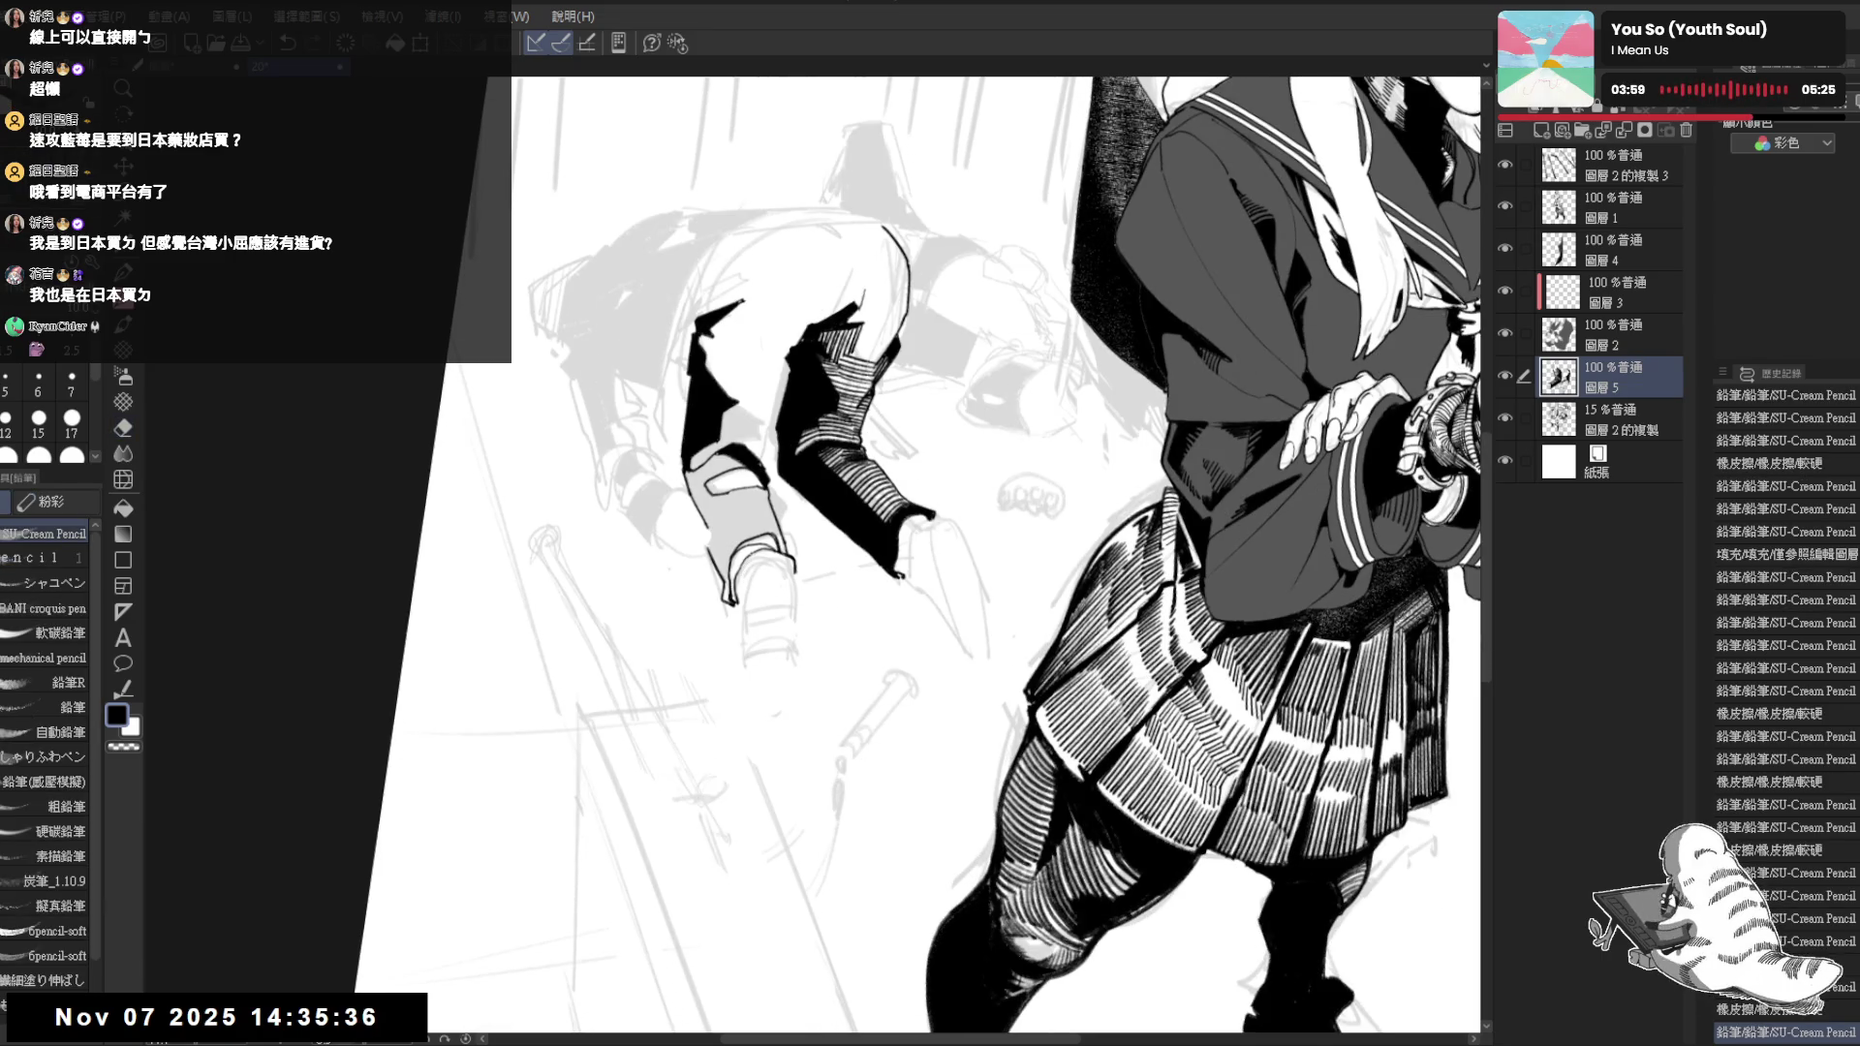
Undo and restore the last pencil mark near the foot, viewing the page upright
{"action": "key", "text": "ctrl+@"}
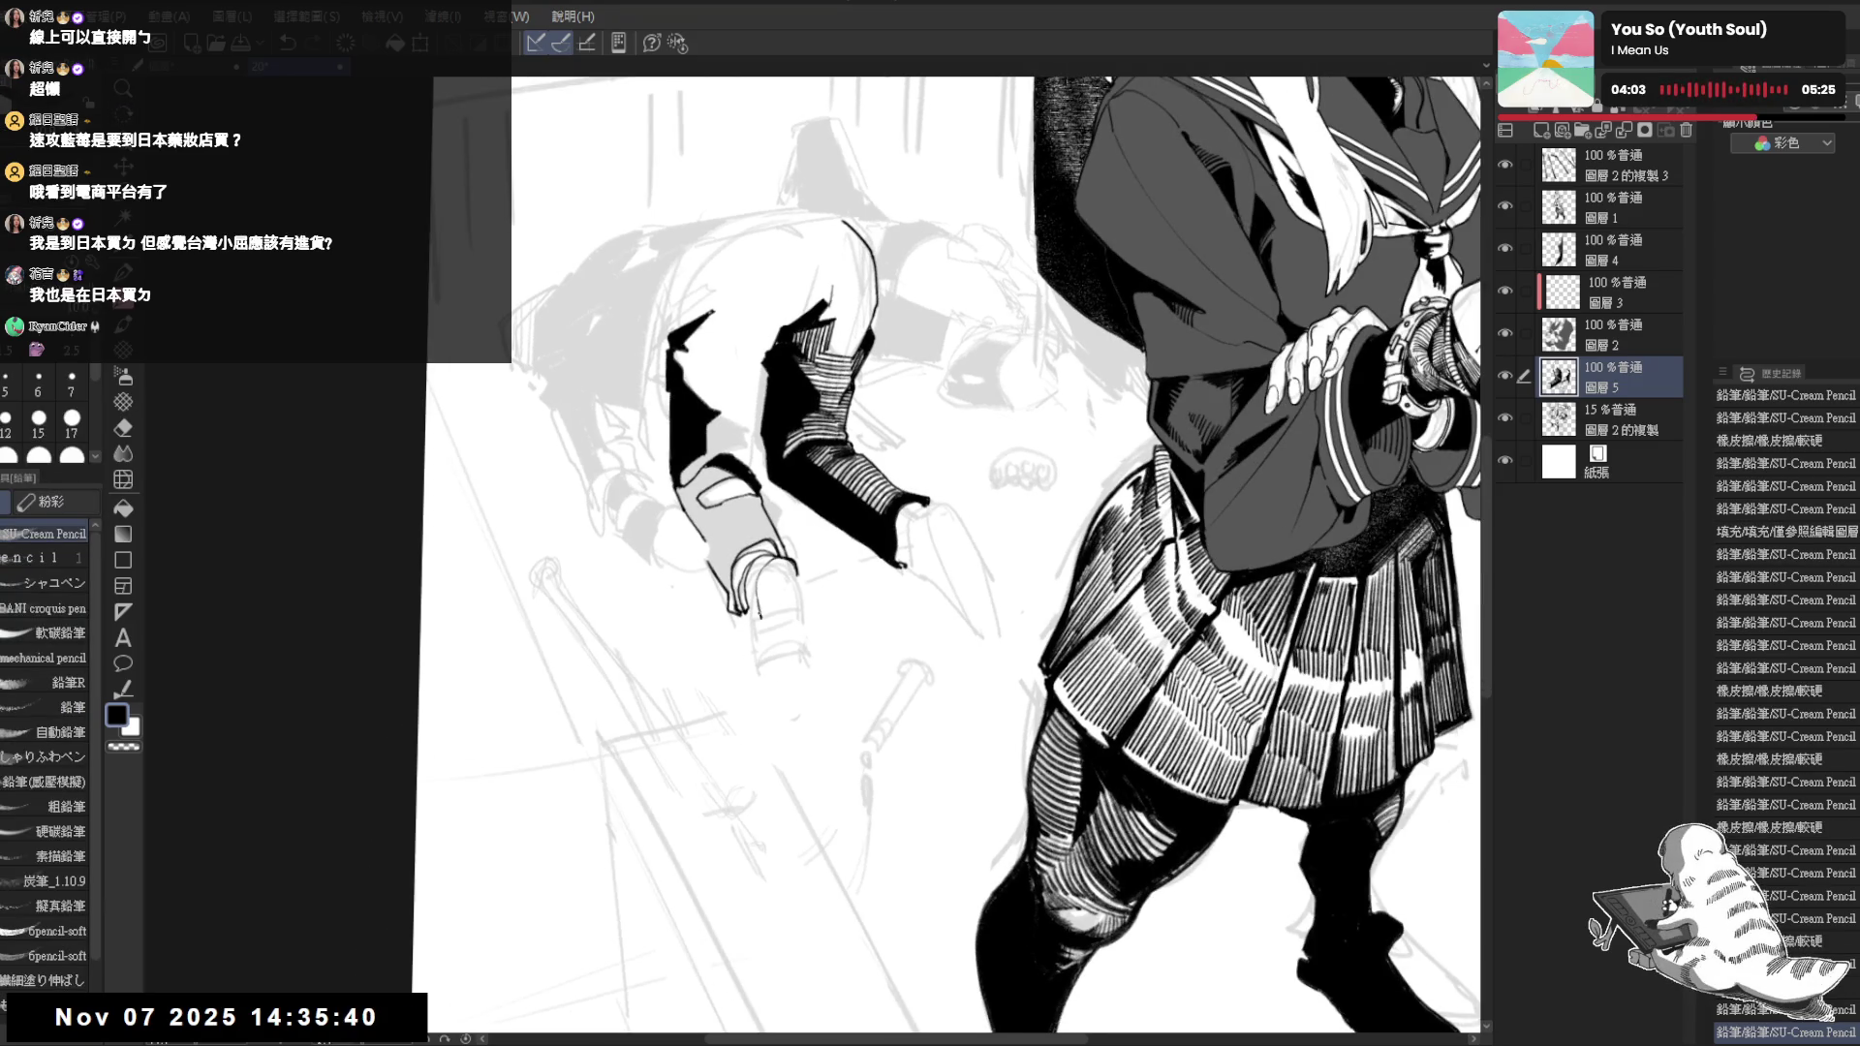
{"action": "key", "text": "ctrl+z"}
{"action": "key", "text": "ctrl+y"}
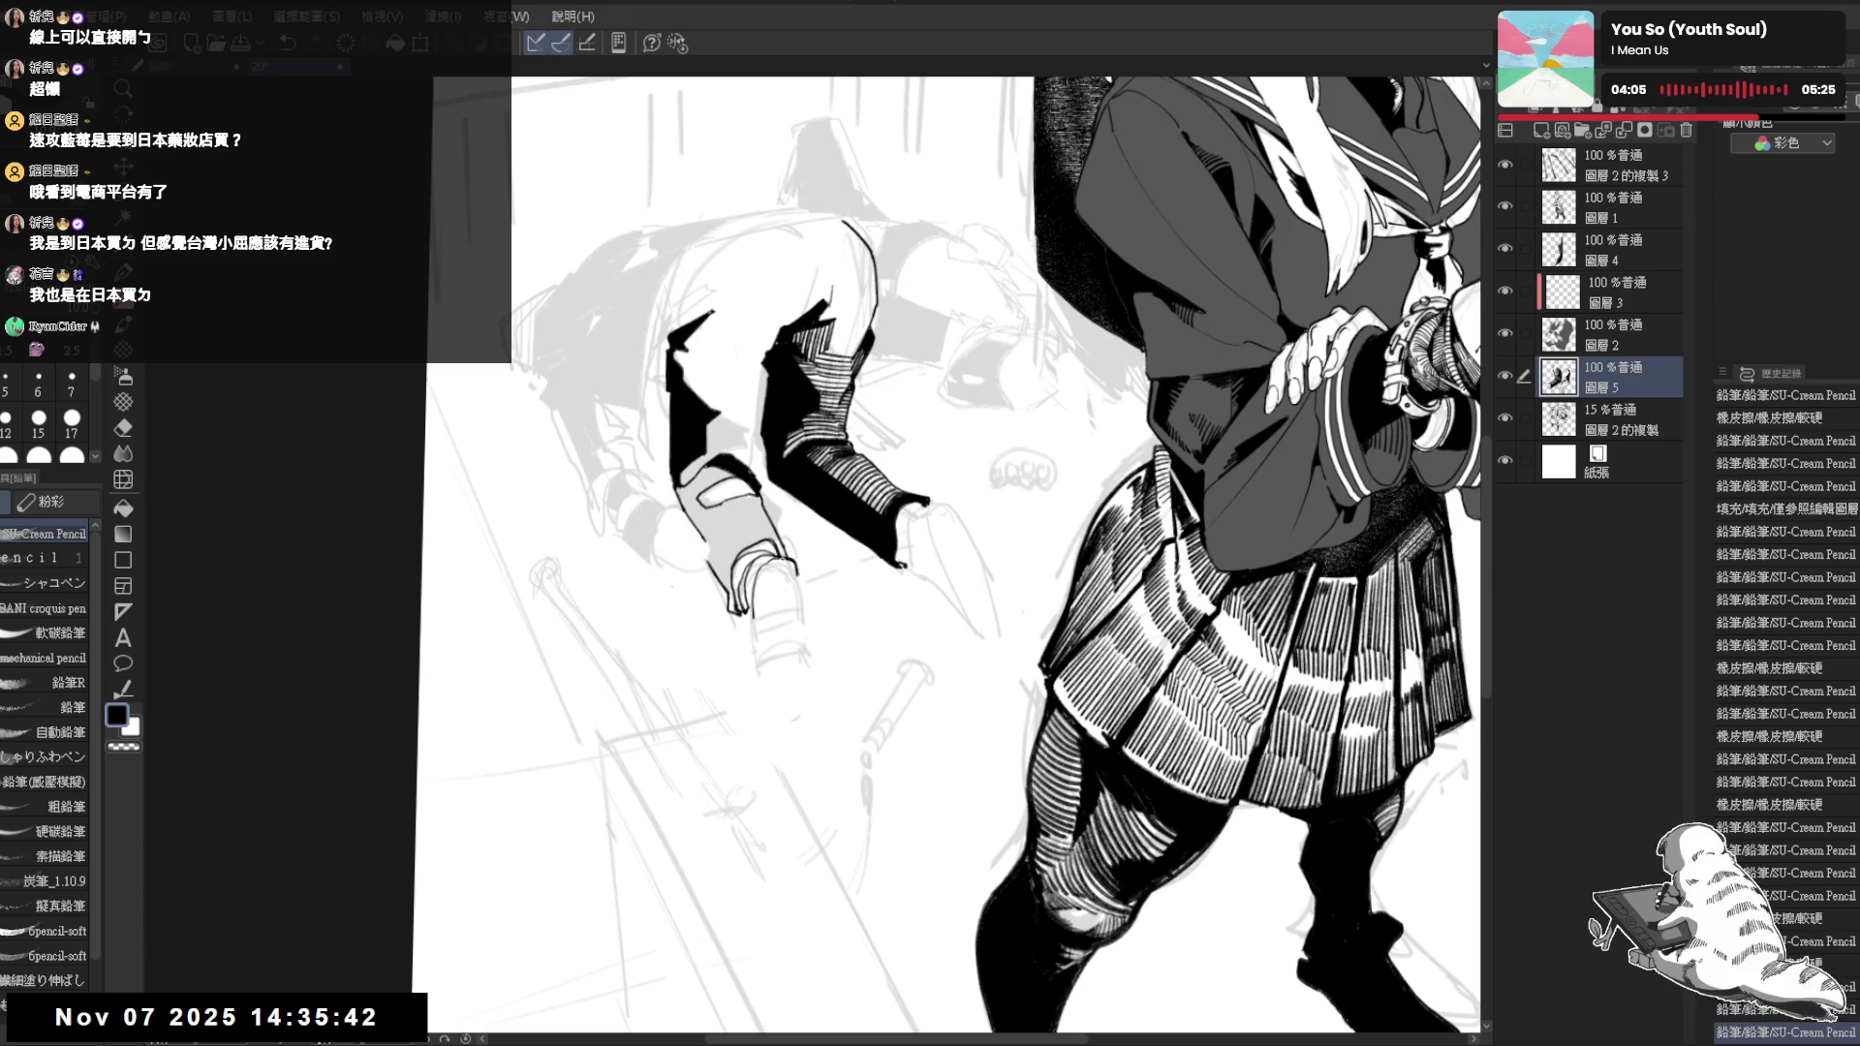
{"action": "left_click_drag", "start_coordinate": [794, 569], "coordinate": [796, 586]}
{"action": "key", "text": "ctrl+@"}
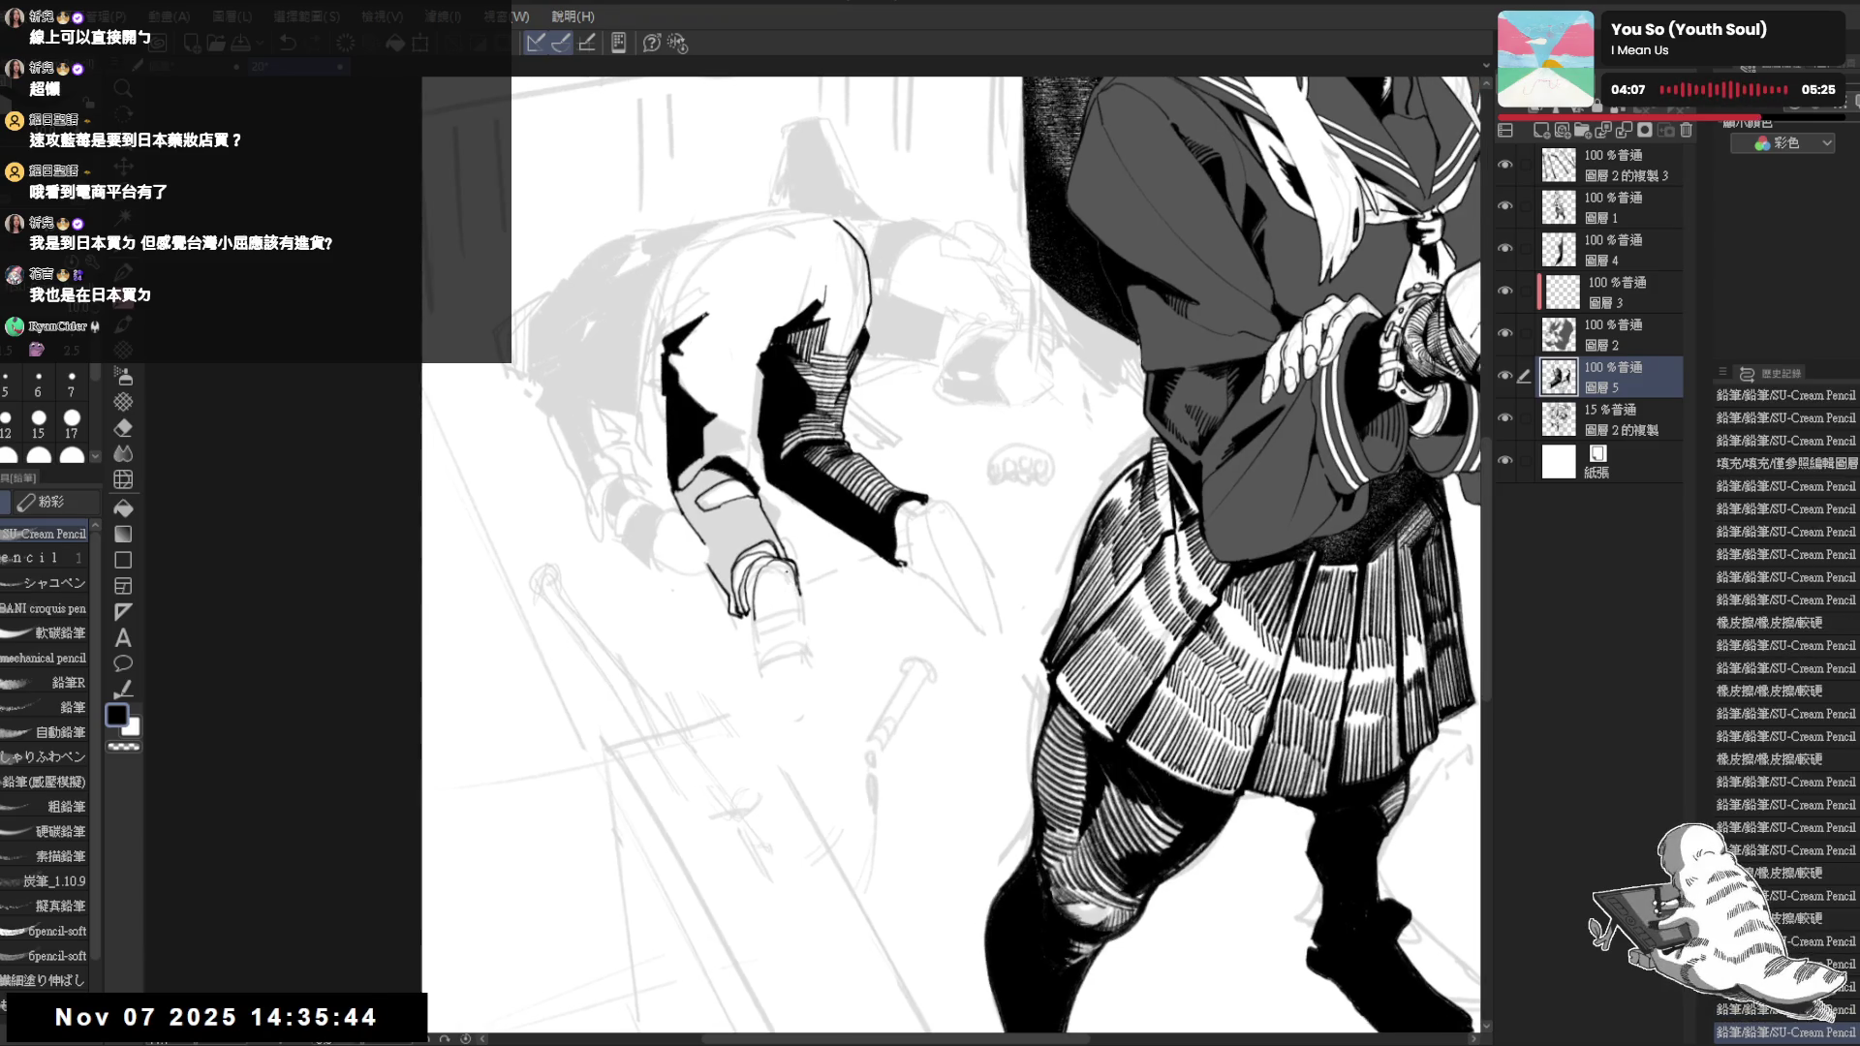
{"action": "scroll", "coordinate": [729, 528], "scroll_direction": "down", "scroll_amount": 3}
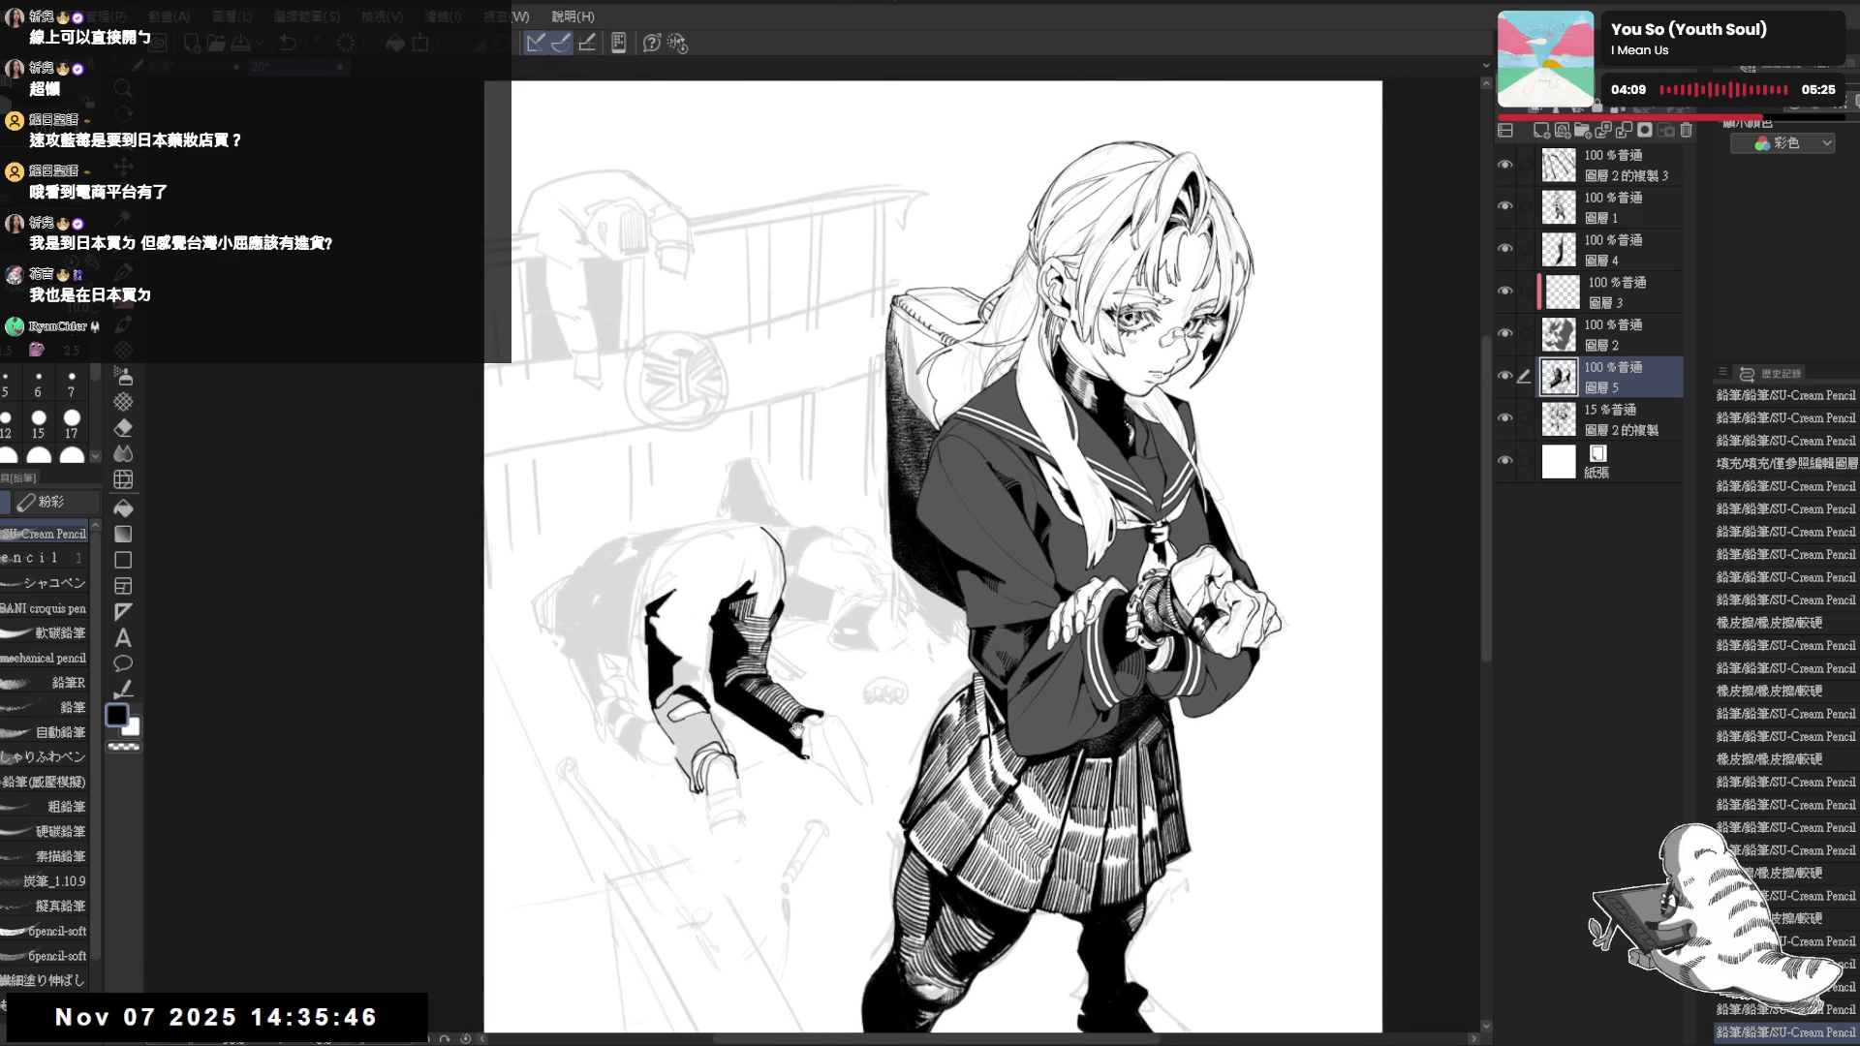
Extend the shoe outline at the toe with small pencil marks, then hide the gray sketch layer
{"action": "mouse_move", "coordinate": [700, 726]}
{"action": "left_mouse_down"}
{"action": "mouse_move", "coordinate": [717, 631]}
{"action": "mouse_move", "coordinate": [790, 671]}
{"action": "mouse_move", "coordinate": [782, 685]}
{"action": "left_mouse_up"}
{"action": "scroll", "coordinate": [783, 630], "scroll_direction": "up", "scroll_amount": 3}
{"action": "scroll", "coordinate": [886, 552], "scroll_direction": "down", "scroll_amount": 1}
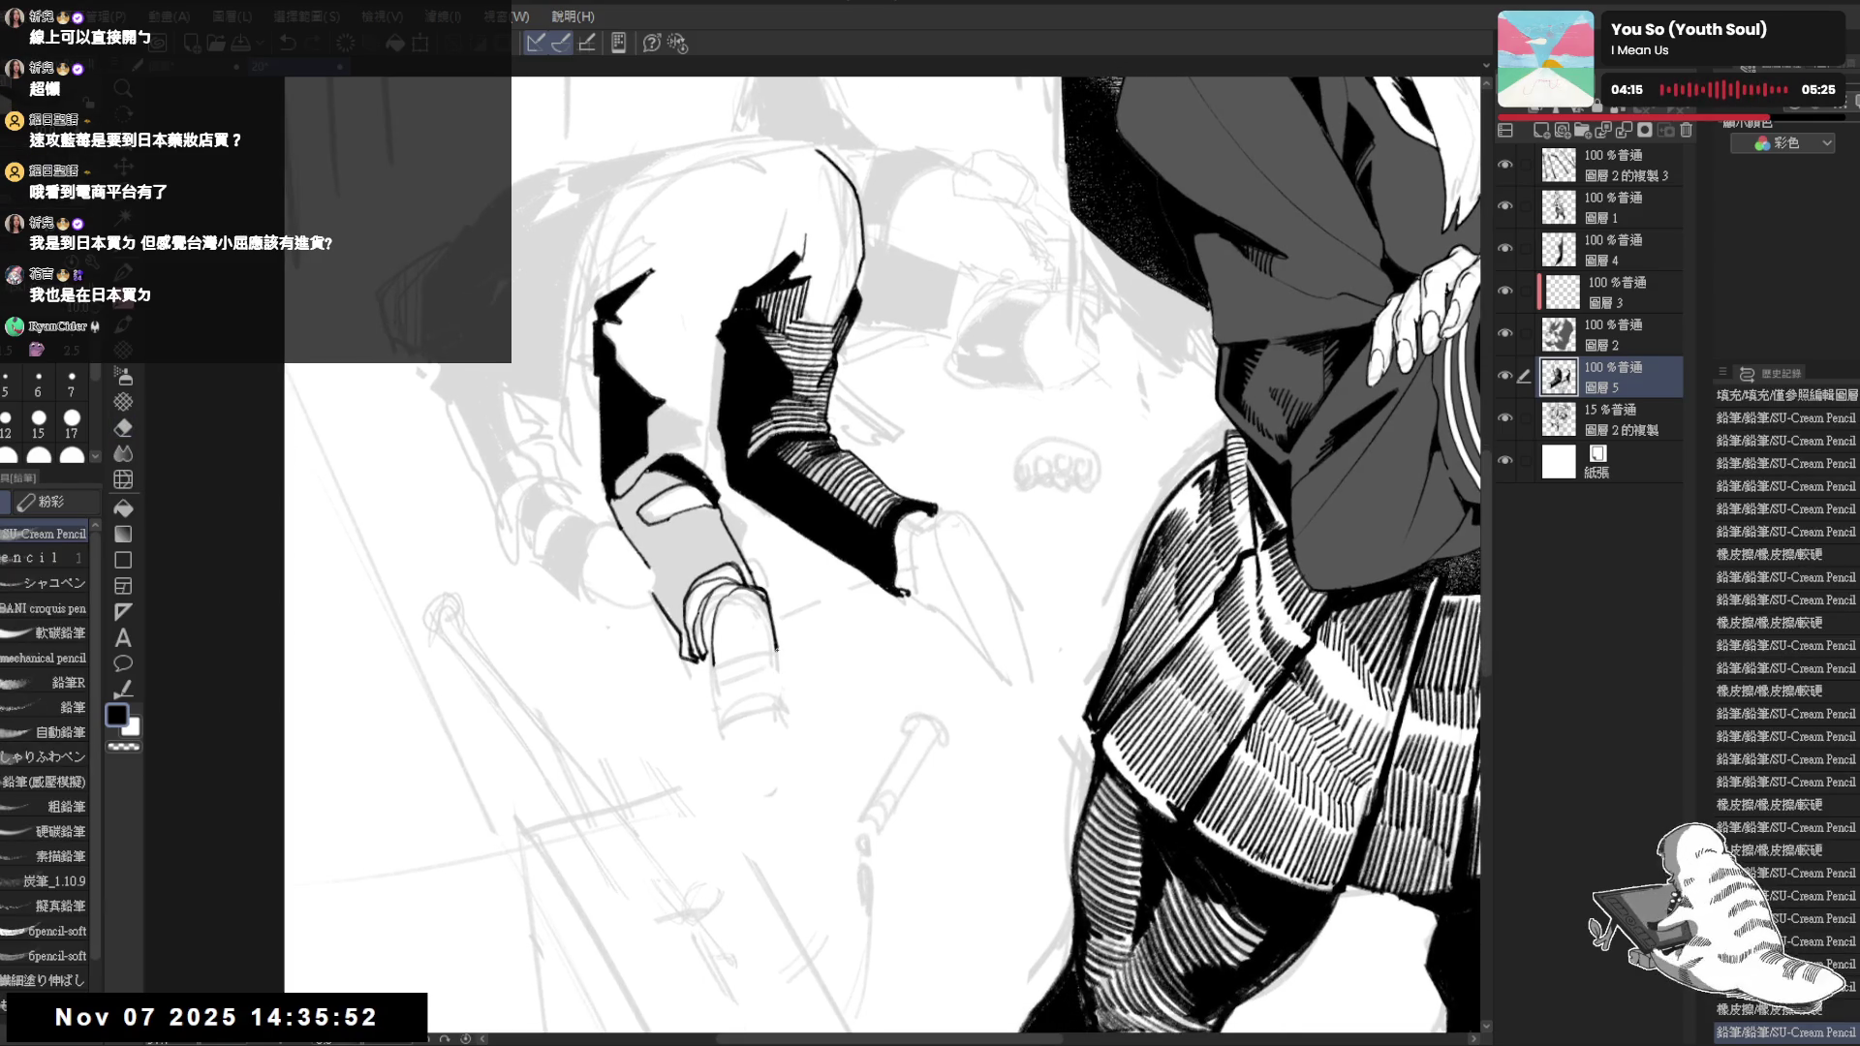
{"action": "mouse_move", "coordinate": [712, 662]}
{"action": "left_mouse_down"}
{"action": "mouse_move", "coordinate": [732, 672]}
{"action": "mouse_move", "coordinate": [716, 680]}
{"action": "mouse_move", "coordinate": [770, 669]}
{"action": "mouse_move", "coordinate": [720, 677]}
{"action": "left_mouse_up"}
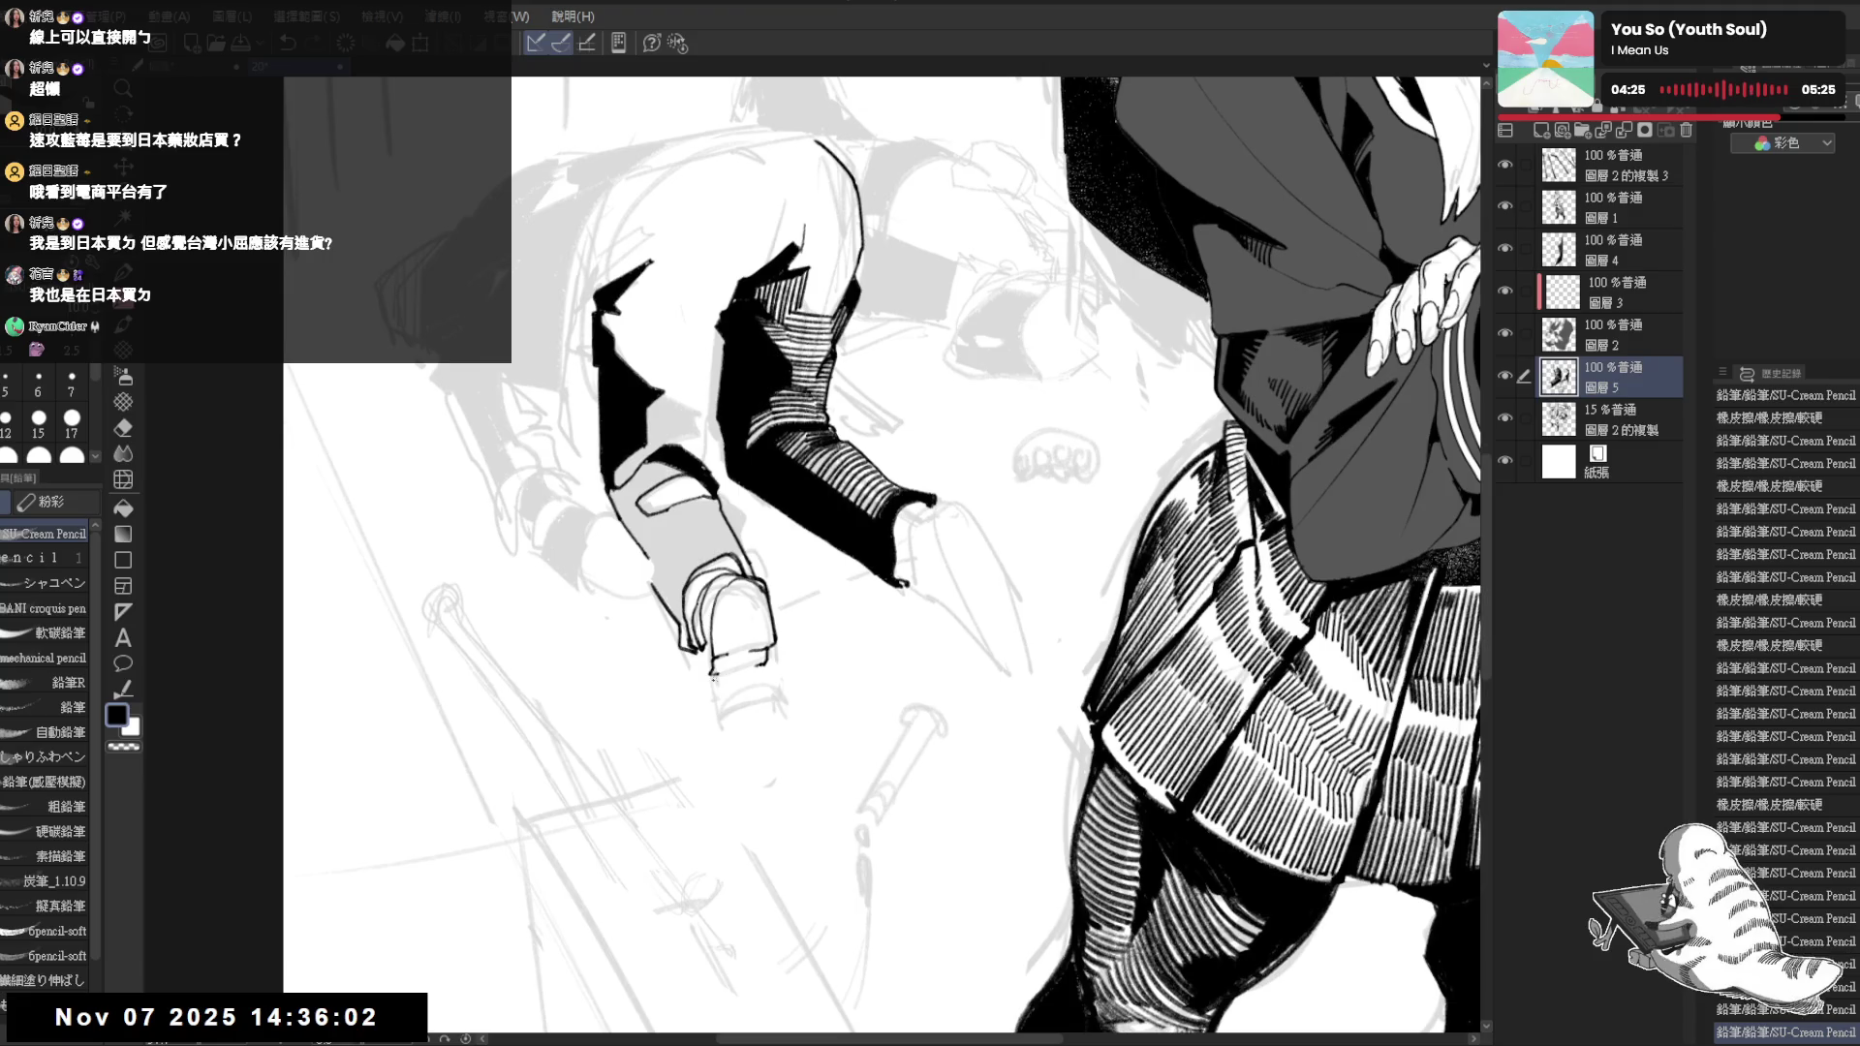
{"action": "key", "text": "h"}
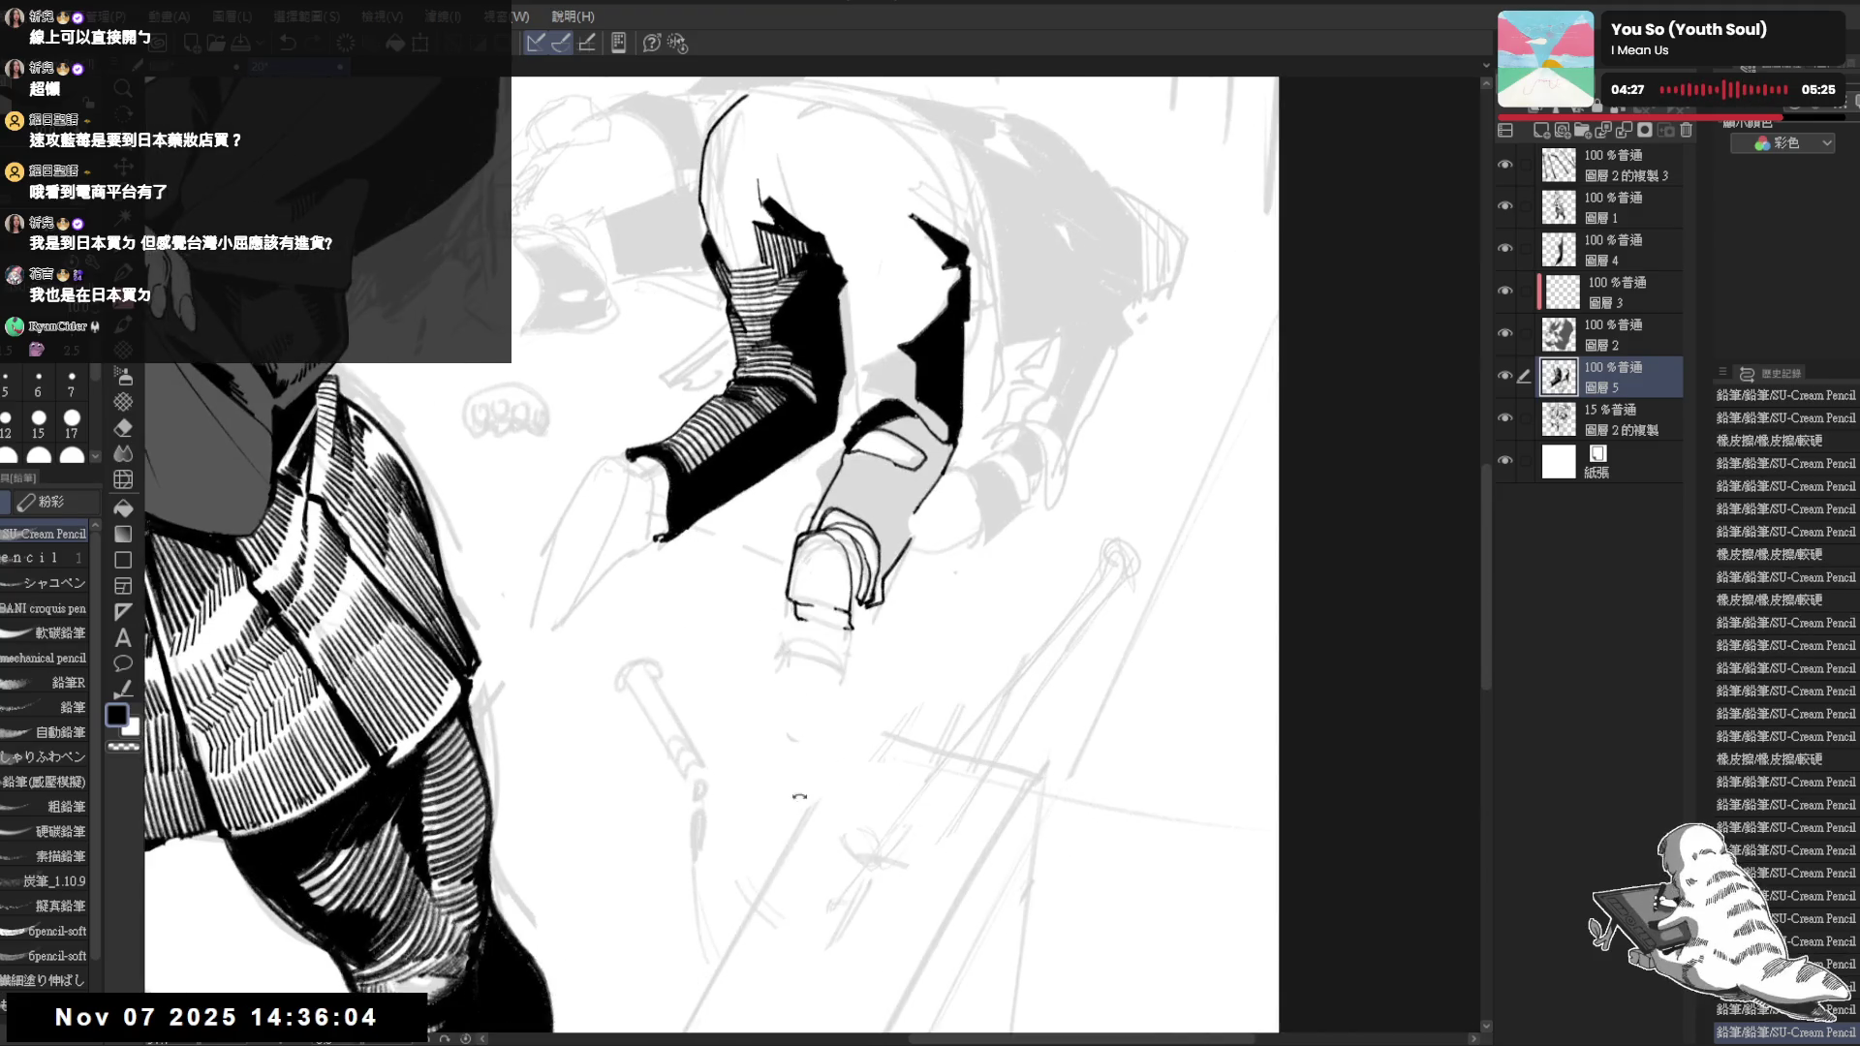
{"action": "mouse_move", "coordinate": [796, 618]}
{"action": "left_mouse_down"}
{"action": "mouse_move", "coordinate": [814, 652]}
{"action": "mouse_move", "coordinate": [787, 723]}
{"action": "mouse_move", "coordinate": [838, 710]}
{"action": "left_mouse_up"}
{"action": "key", "text": "minus"}
{"action": "key", "text": "minus"}
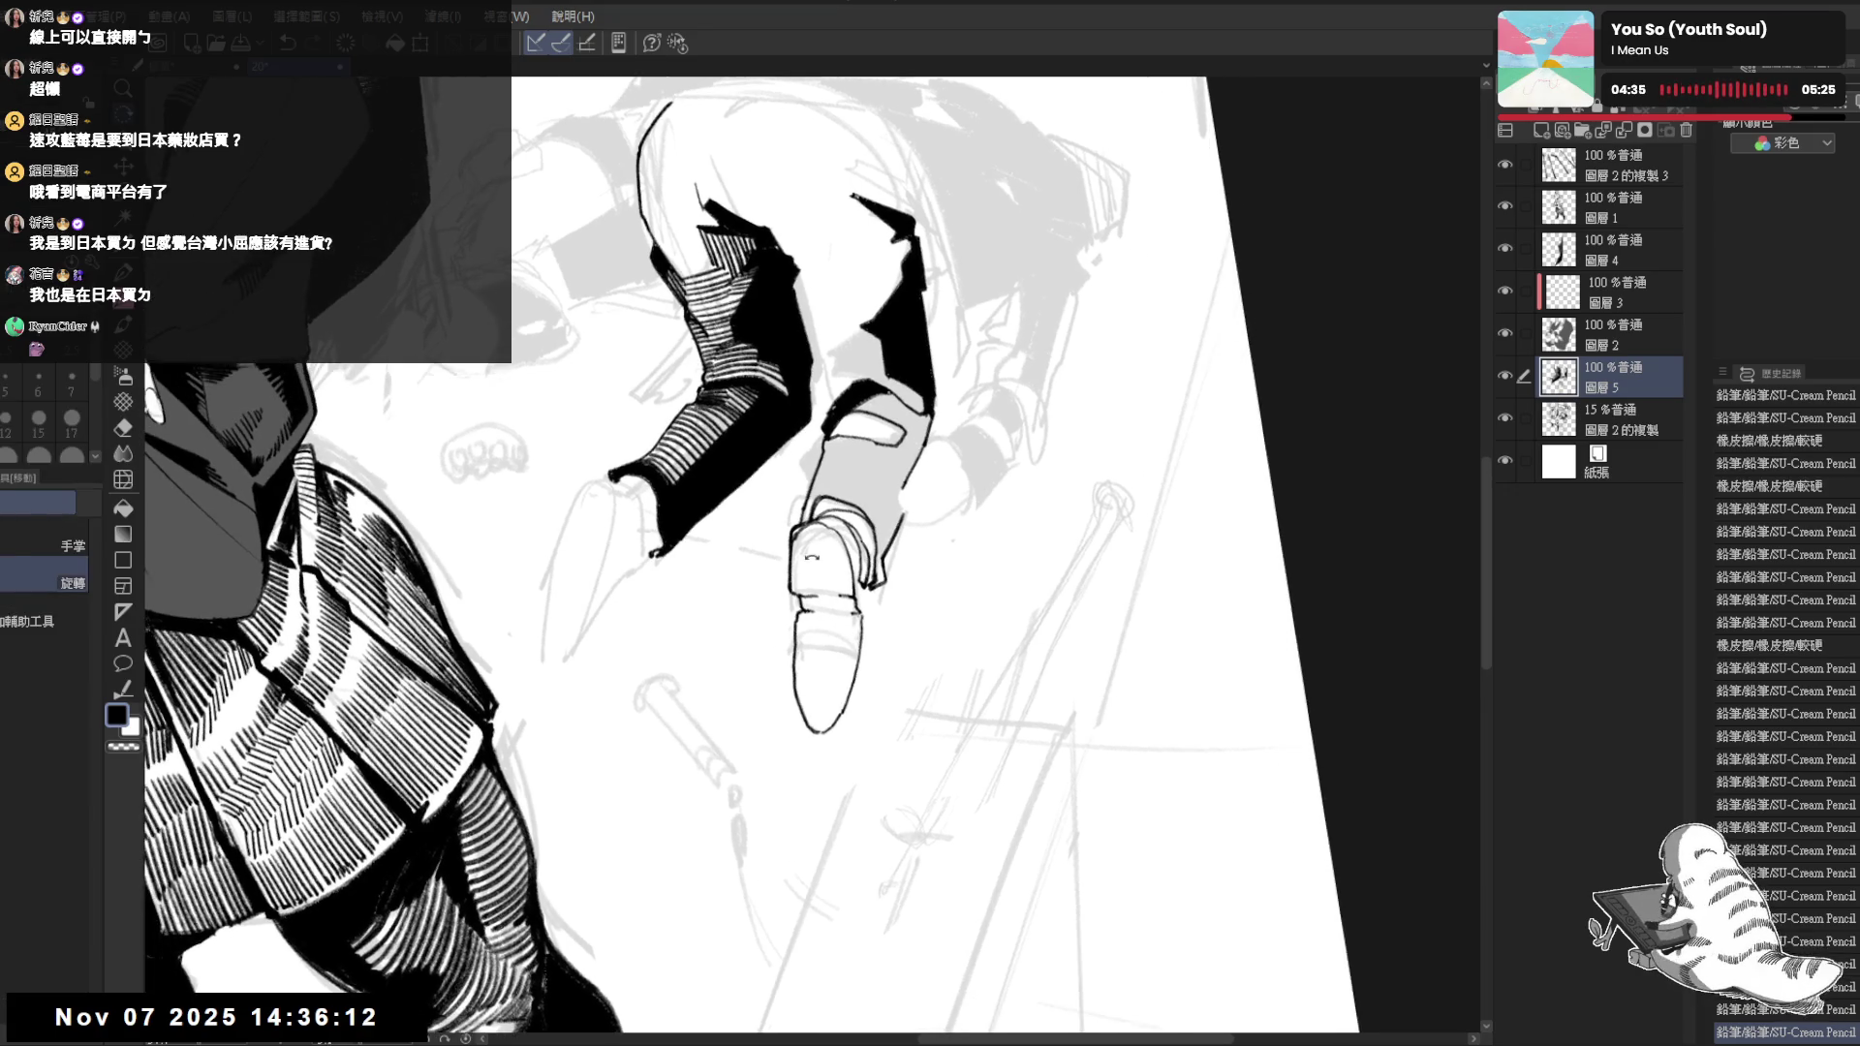
{"action": "mouse_move", "coordinate": [801, 538]}
{"action": "left_mouse_down"}
{"action": "mouse_move", "coordinate": [821, 531]}
{"action": "mouse_move", "coordinate": [841, 580]}
{"action": "mouse_move", "coordinate": [808, 557]}
{"action": "mouse_move", "coordinate": [811, 588]}
{"action": "mouse_move", "coordinate": [809, 558]}
{"action": "mouse_move", "coordinate": [735, 707]}
{"action": "mouse_move", "coordinate": [807, 625]}
{"action": "left_mouse_up"}
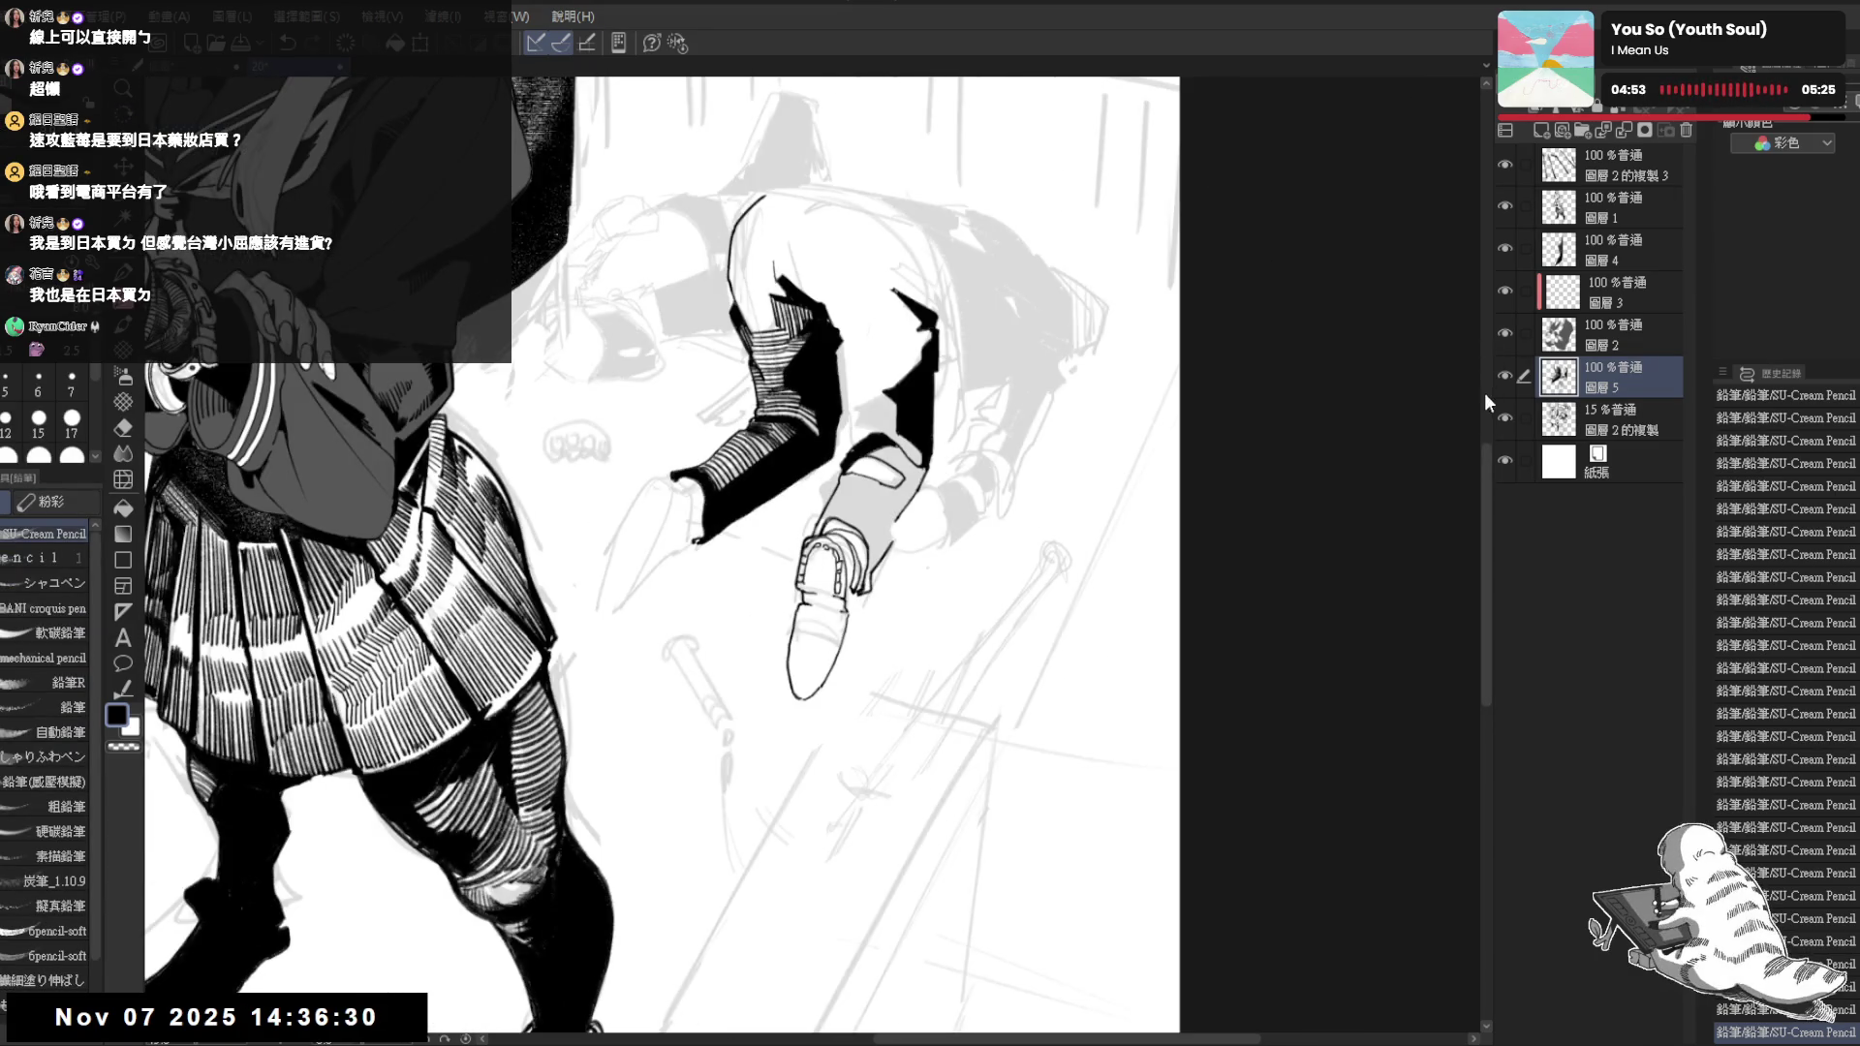
{"action": "left_click", "coordinate": [1505, 419]}
Erase stray lines on the shoe, checking the result with undo and redo
{"action": "key", "text": "e"}
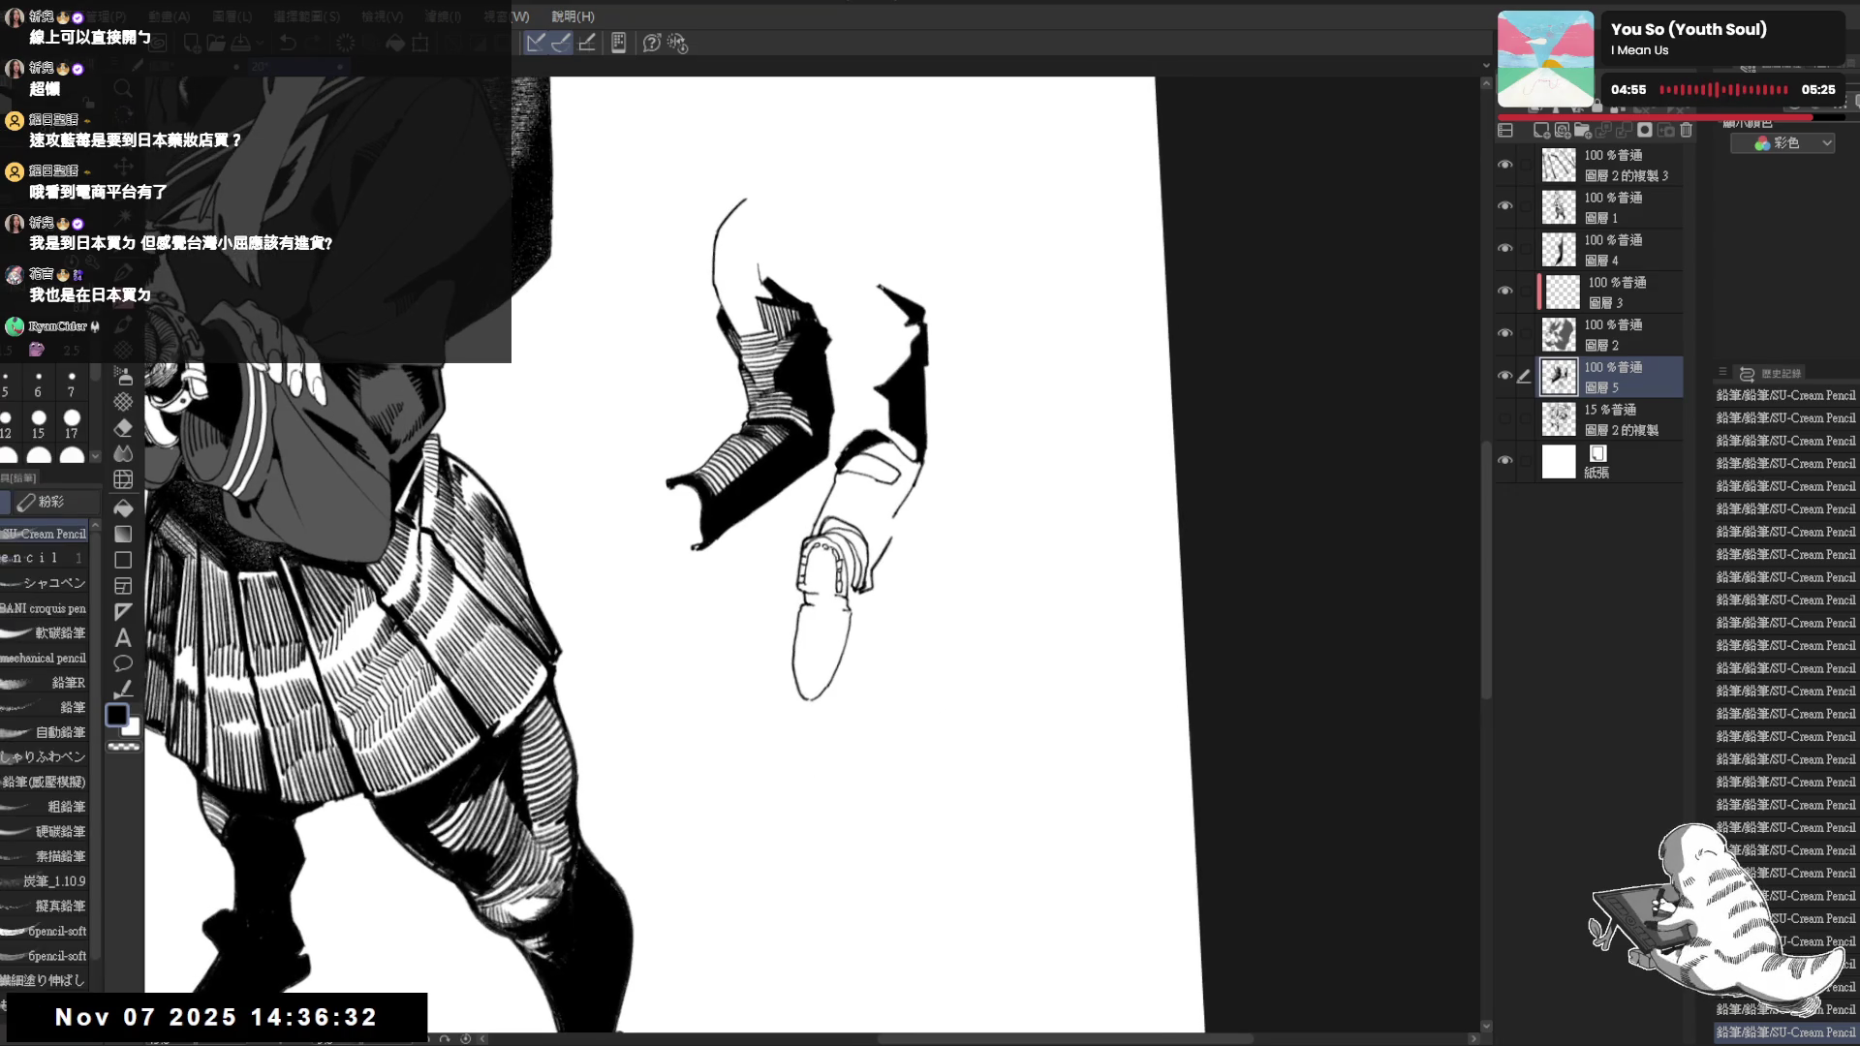
{"action": "left_click_drag", "start_coordinate": [829, 549], "coordinate": [845, 566]}
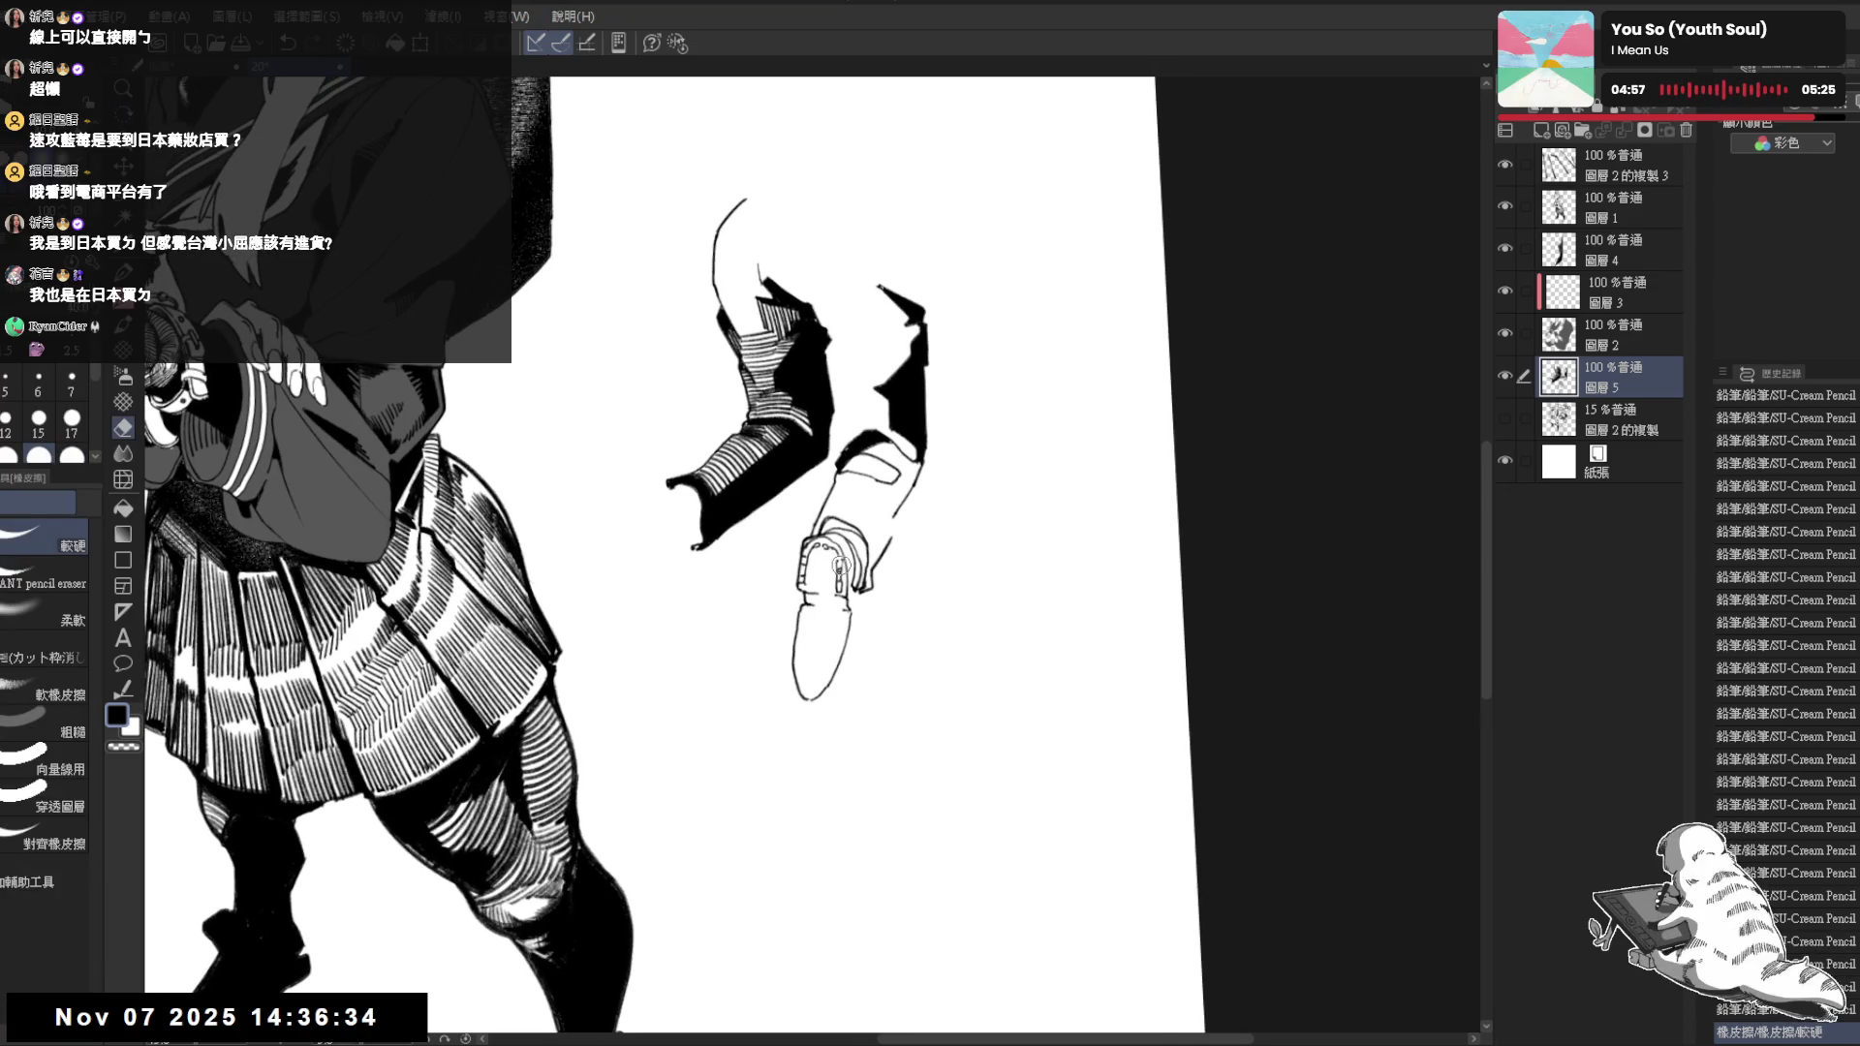
{"action": "key", "text": "p"}
{"action": "key", "text": "e"}
{"action": "key", "text": "p"}
{"action": "left_click_drag", "start_coordinate": [828, 553], "coordinate": [843, 566]}
{"action": "key", "text": "ctrl+z"}
{"action": "key", "text": "ctrl+y"}
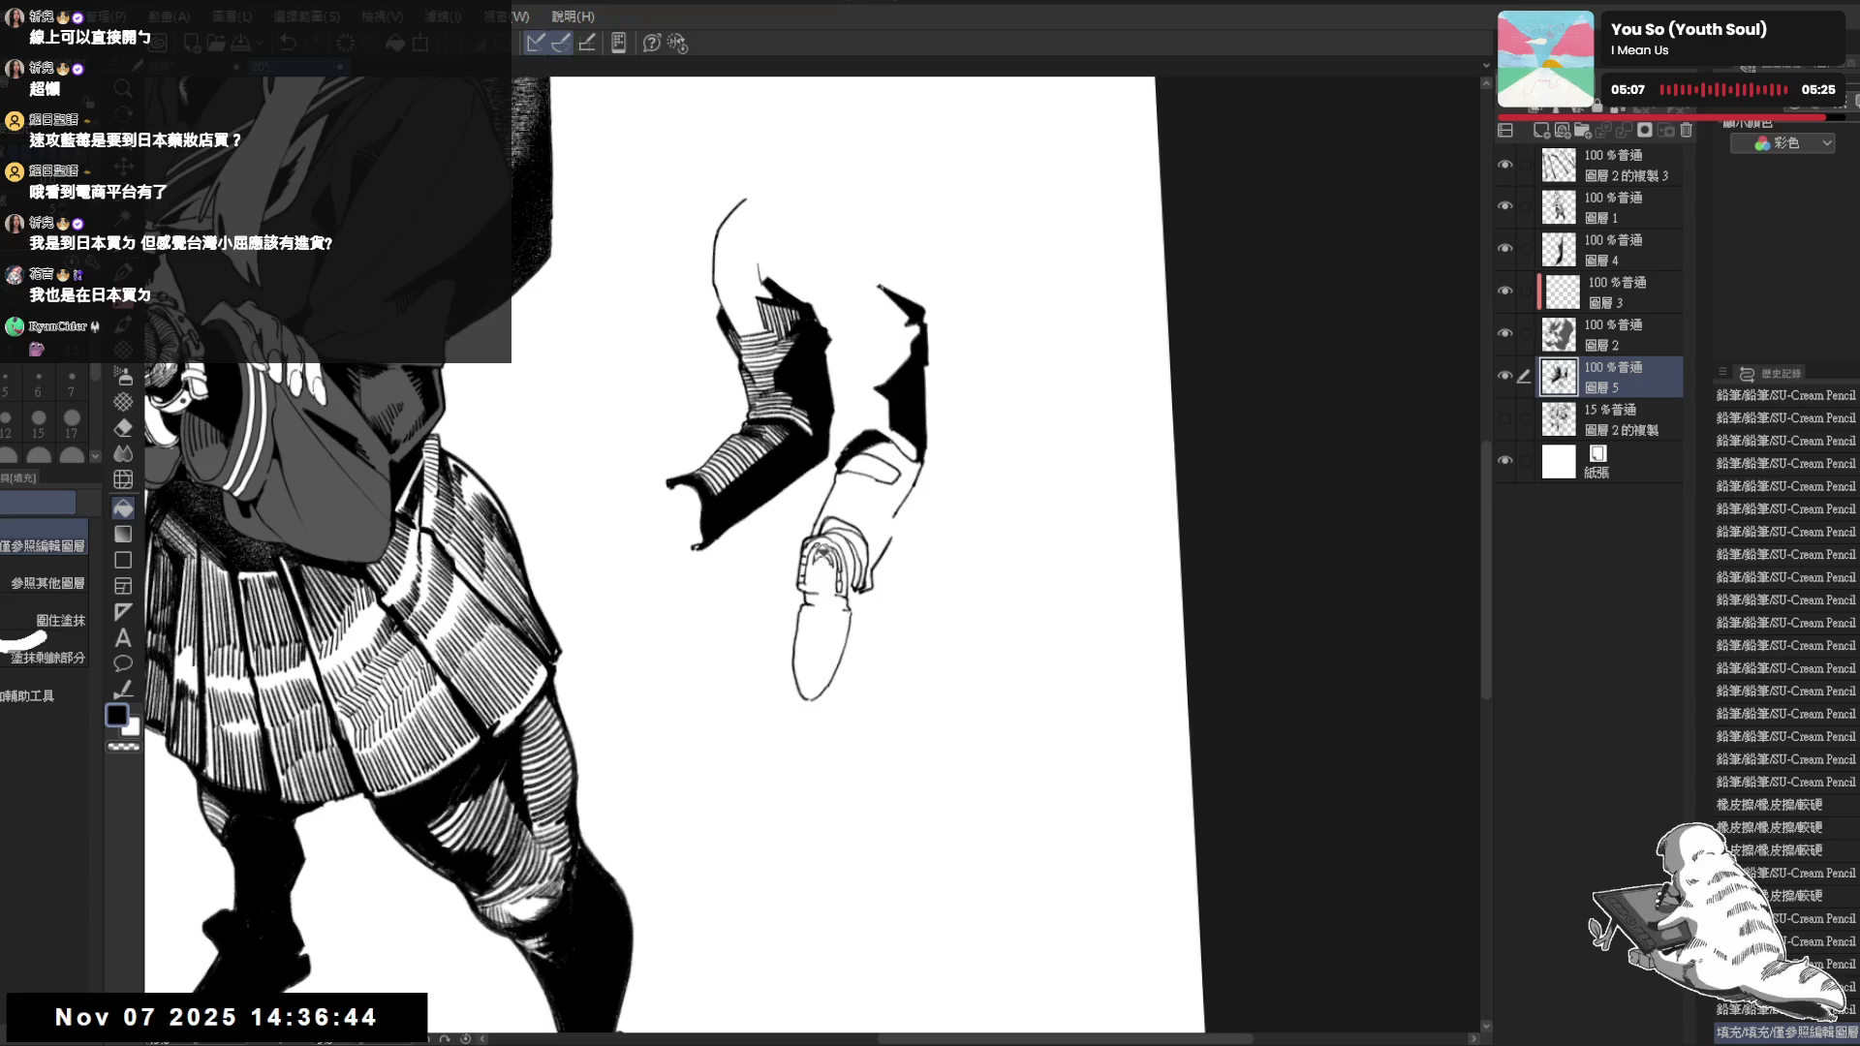
Add small pencil strokes to the shoe at a tilted view, then review the whole figure
{"action": "key", "text": "p"}
{"action": "key", "text": "asciicircum"}
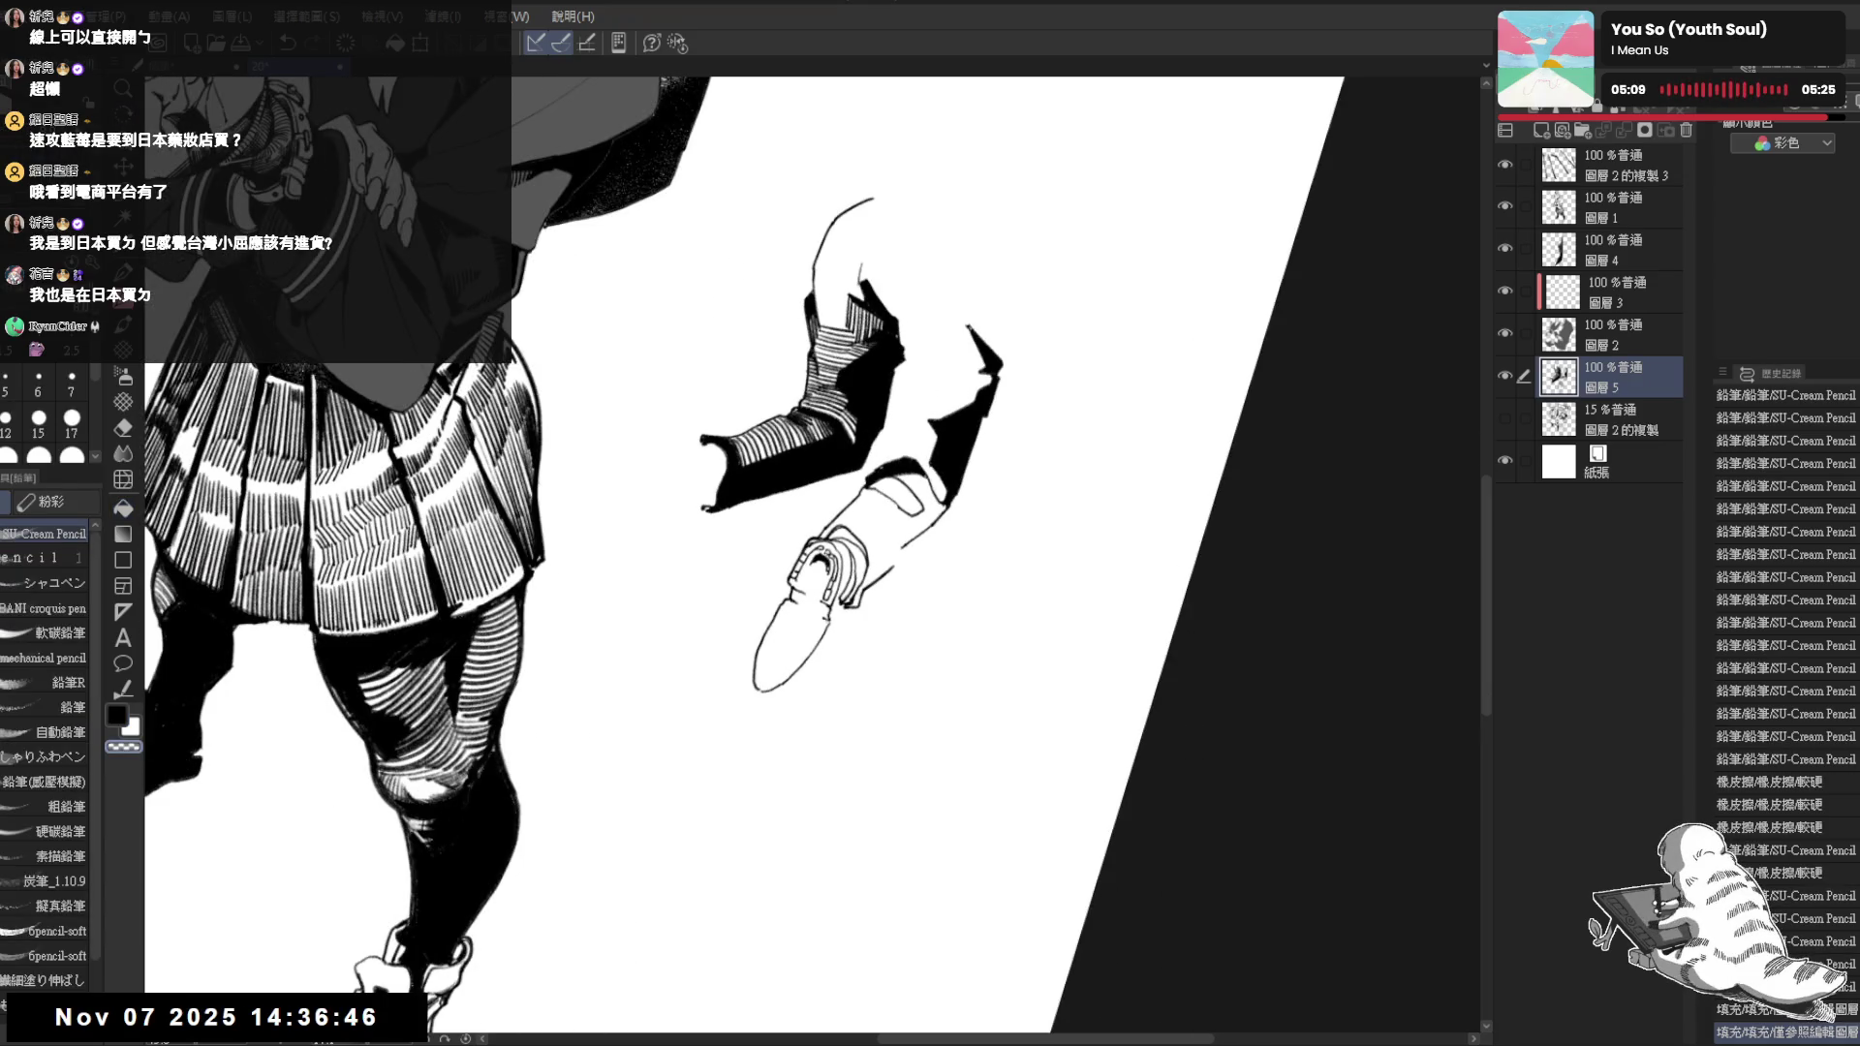
{"action": "left_click_drag", "start_coordinate": [363, 1011], "coordinate": [374, 1025]}
{"action": "left_click_drag", "start_coordinate": [820, 554], "coordinate": [846, 561]}
{"action": "key", "text": "minus"}
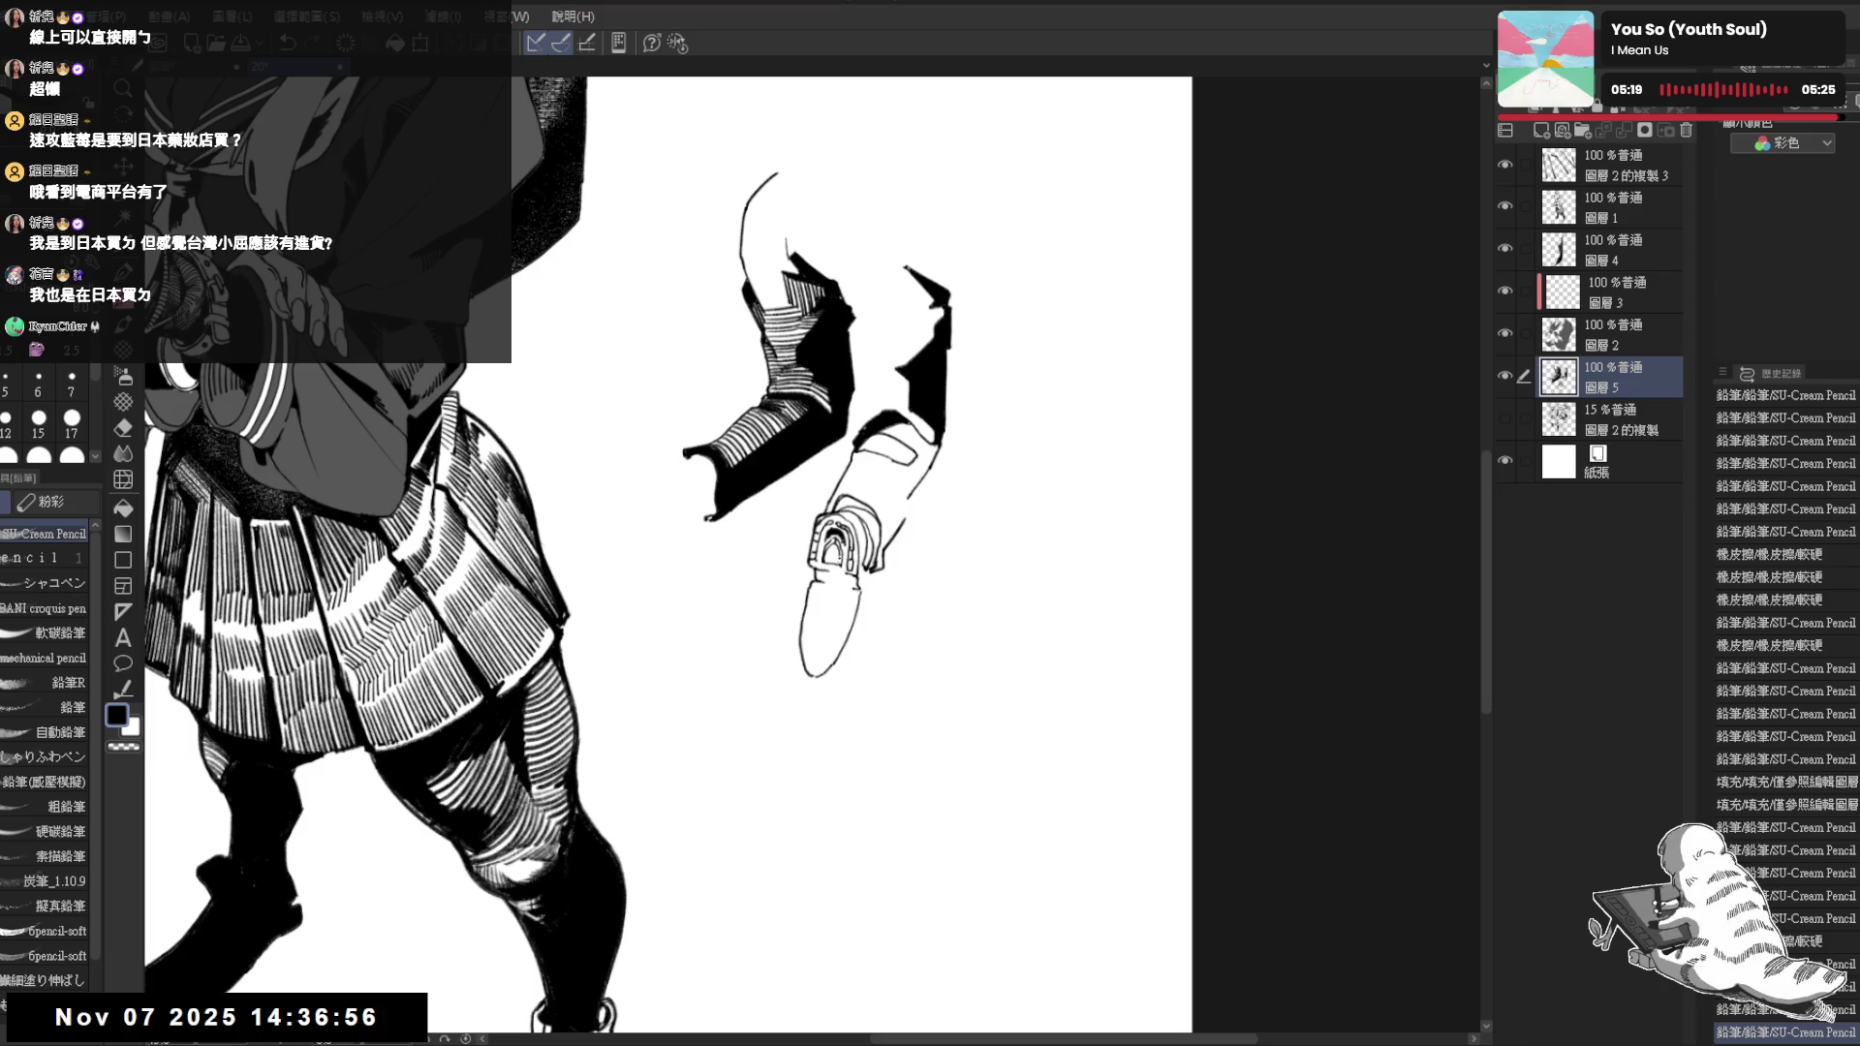
{"action": "key", "text": "ctrl+minus"}
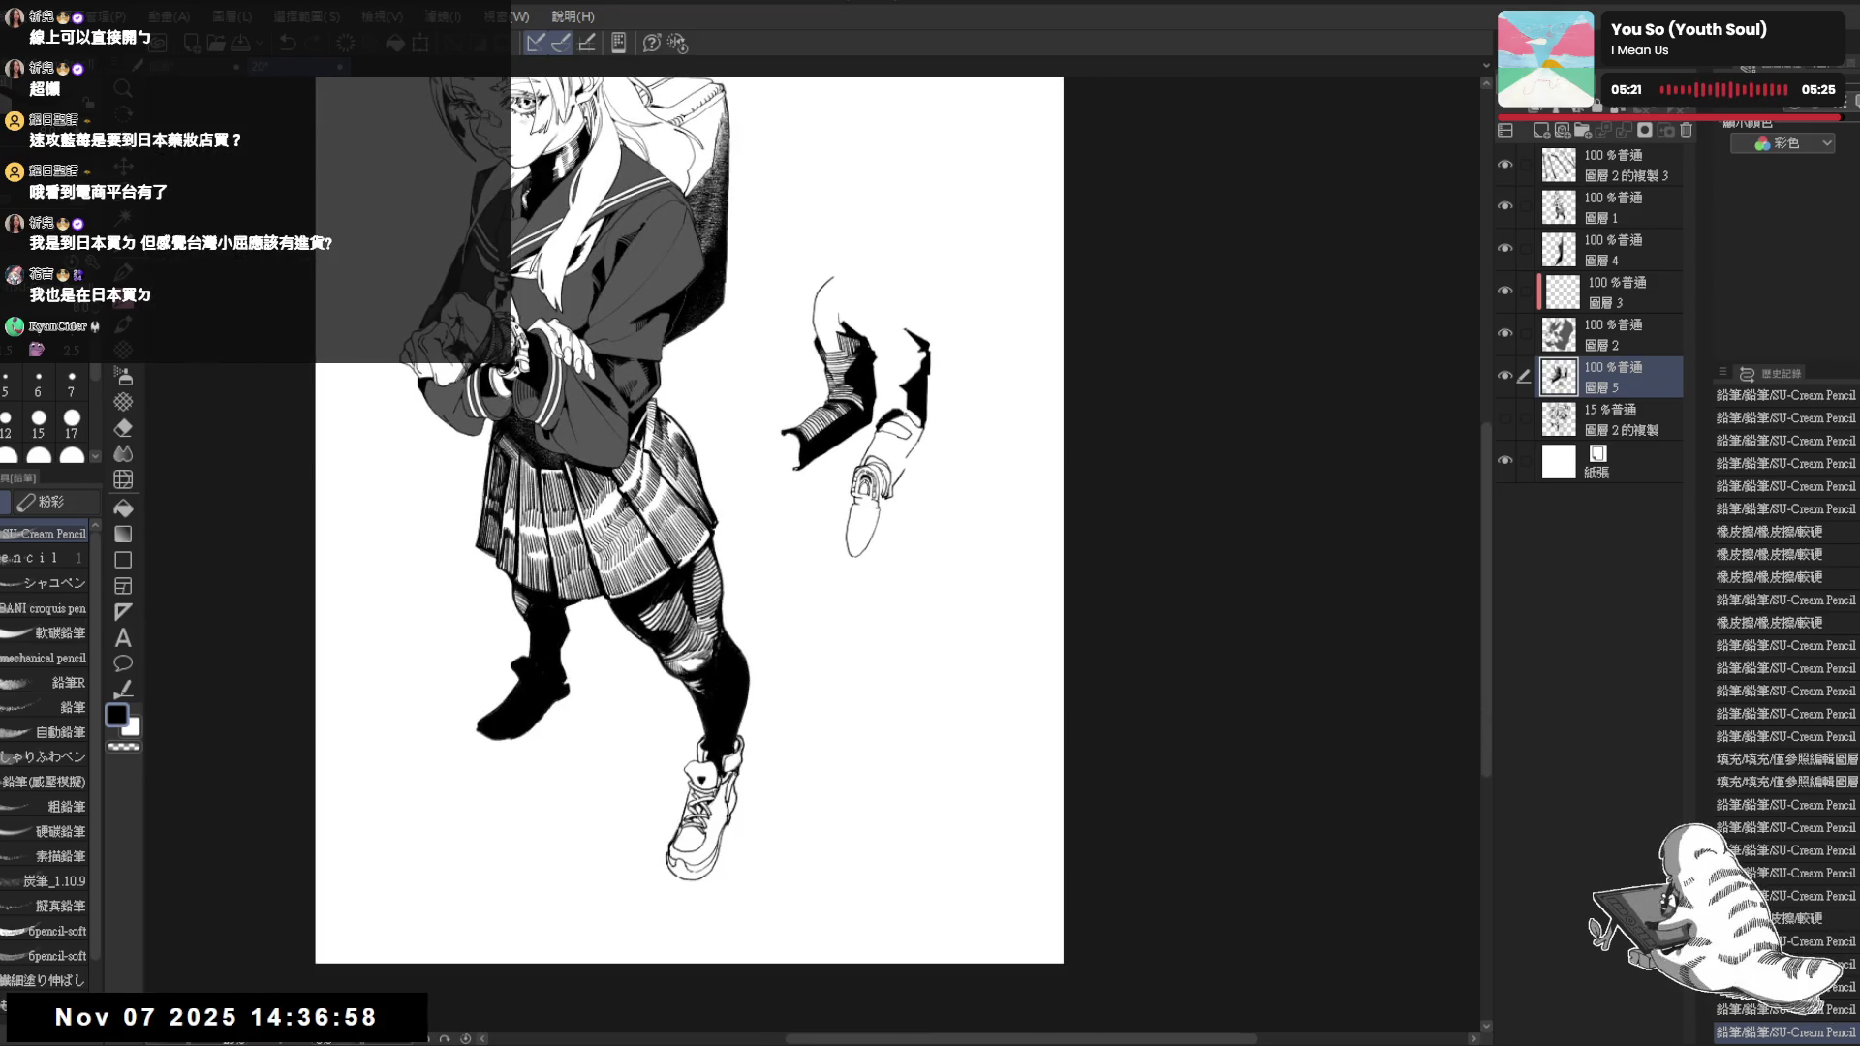
{"action": "key", "text": "ctrl+plus"}
{"action": "key", "text": "ctrl+plus"}
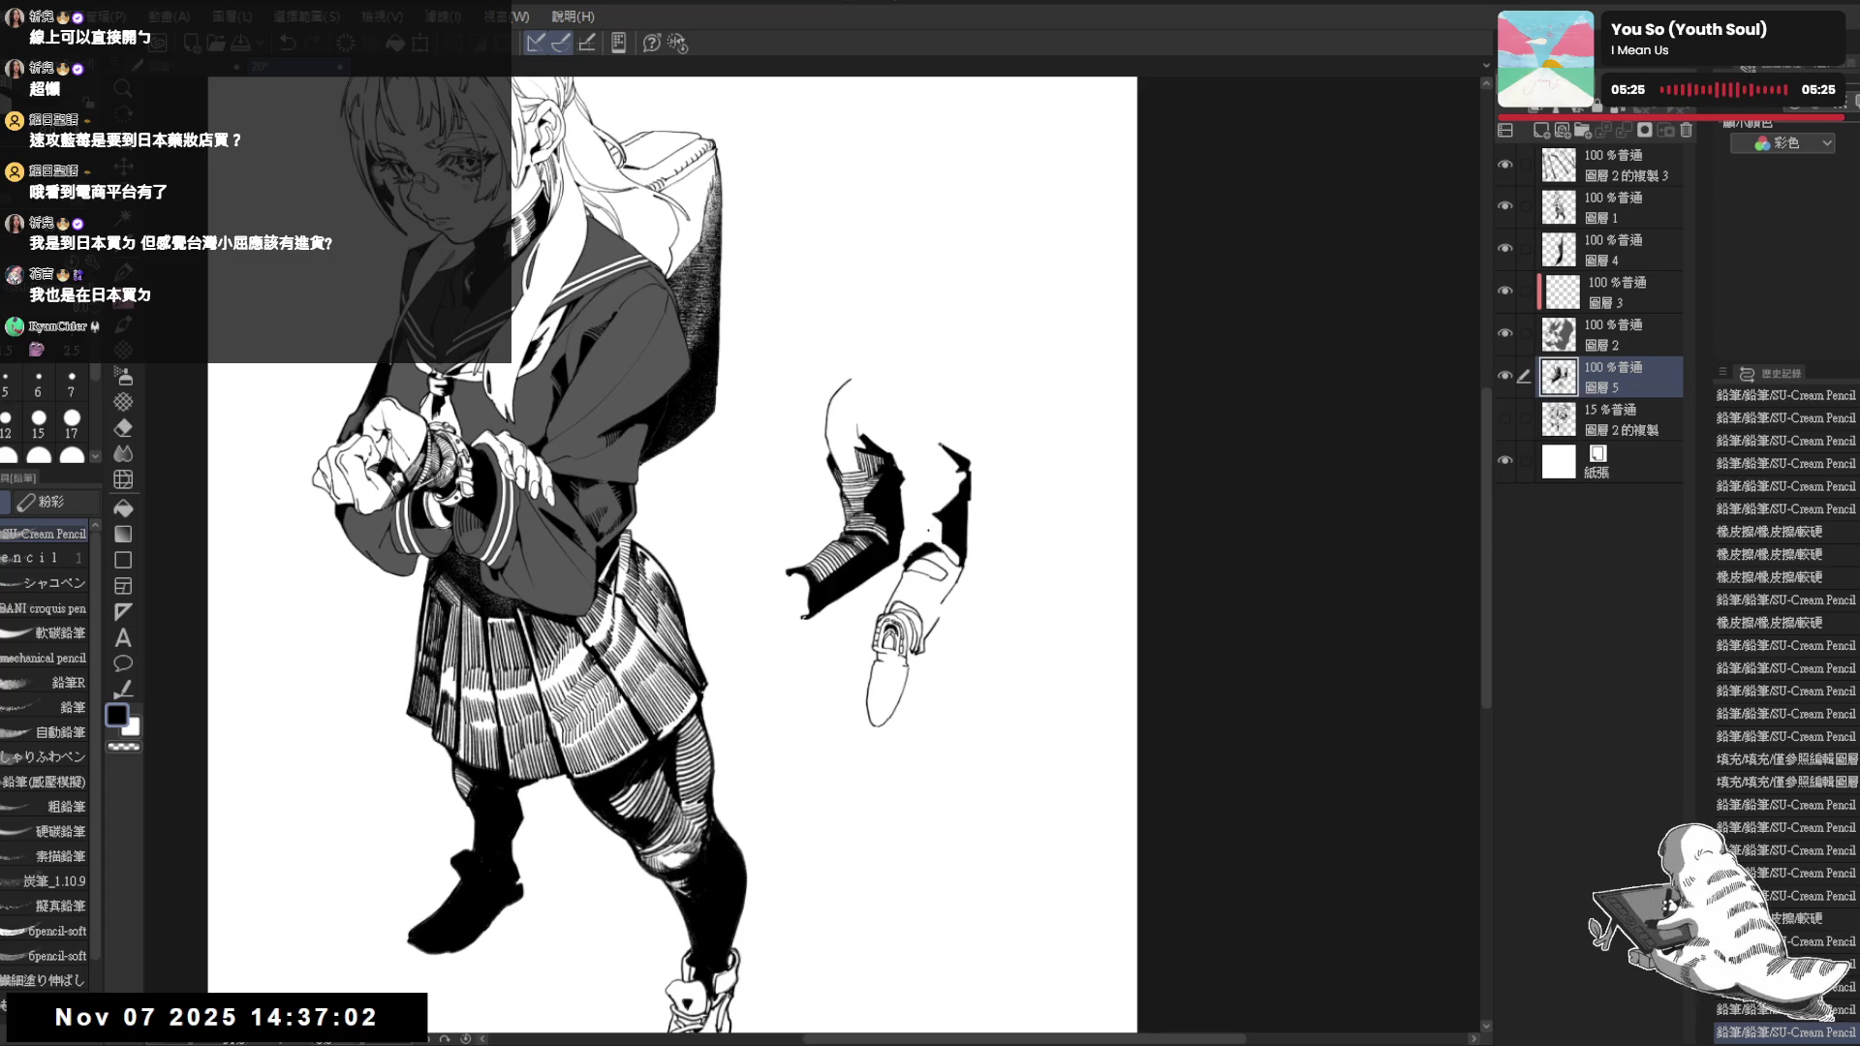
{"action": "key", "text": "ctrl+plus"}
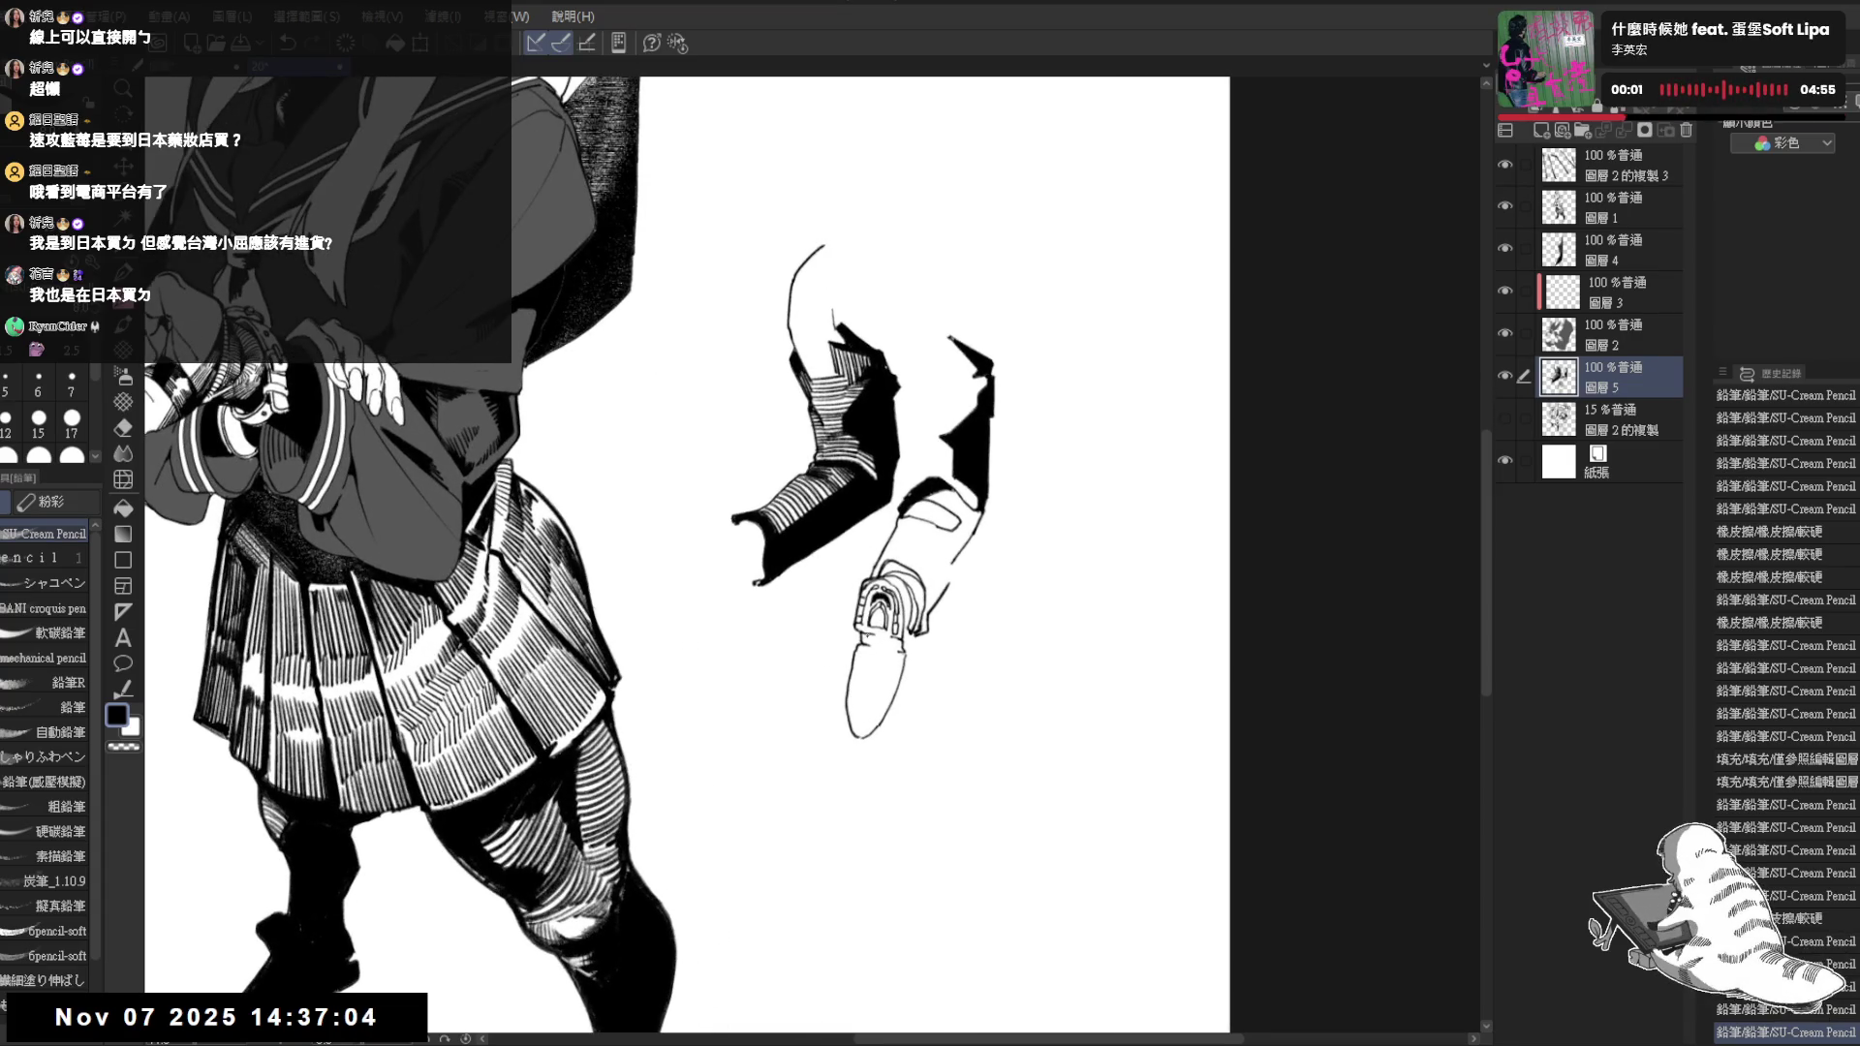
Add tiny pencil touches to the inking while rotating the canvas for a better angle
{"action": "key", "text": "asciicircum"}
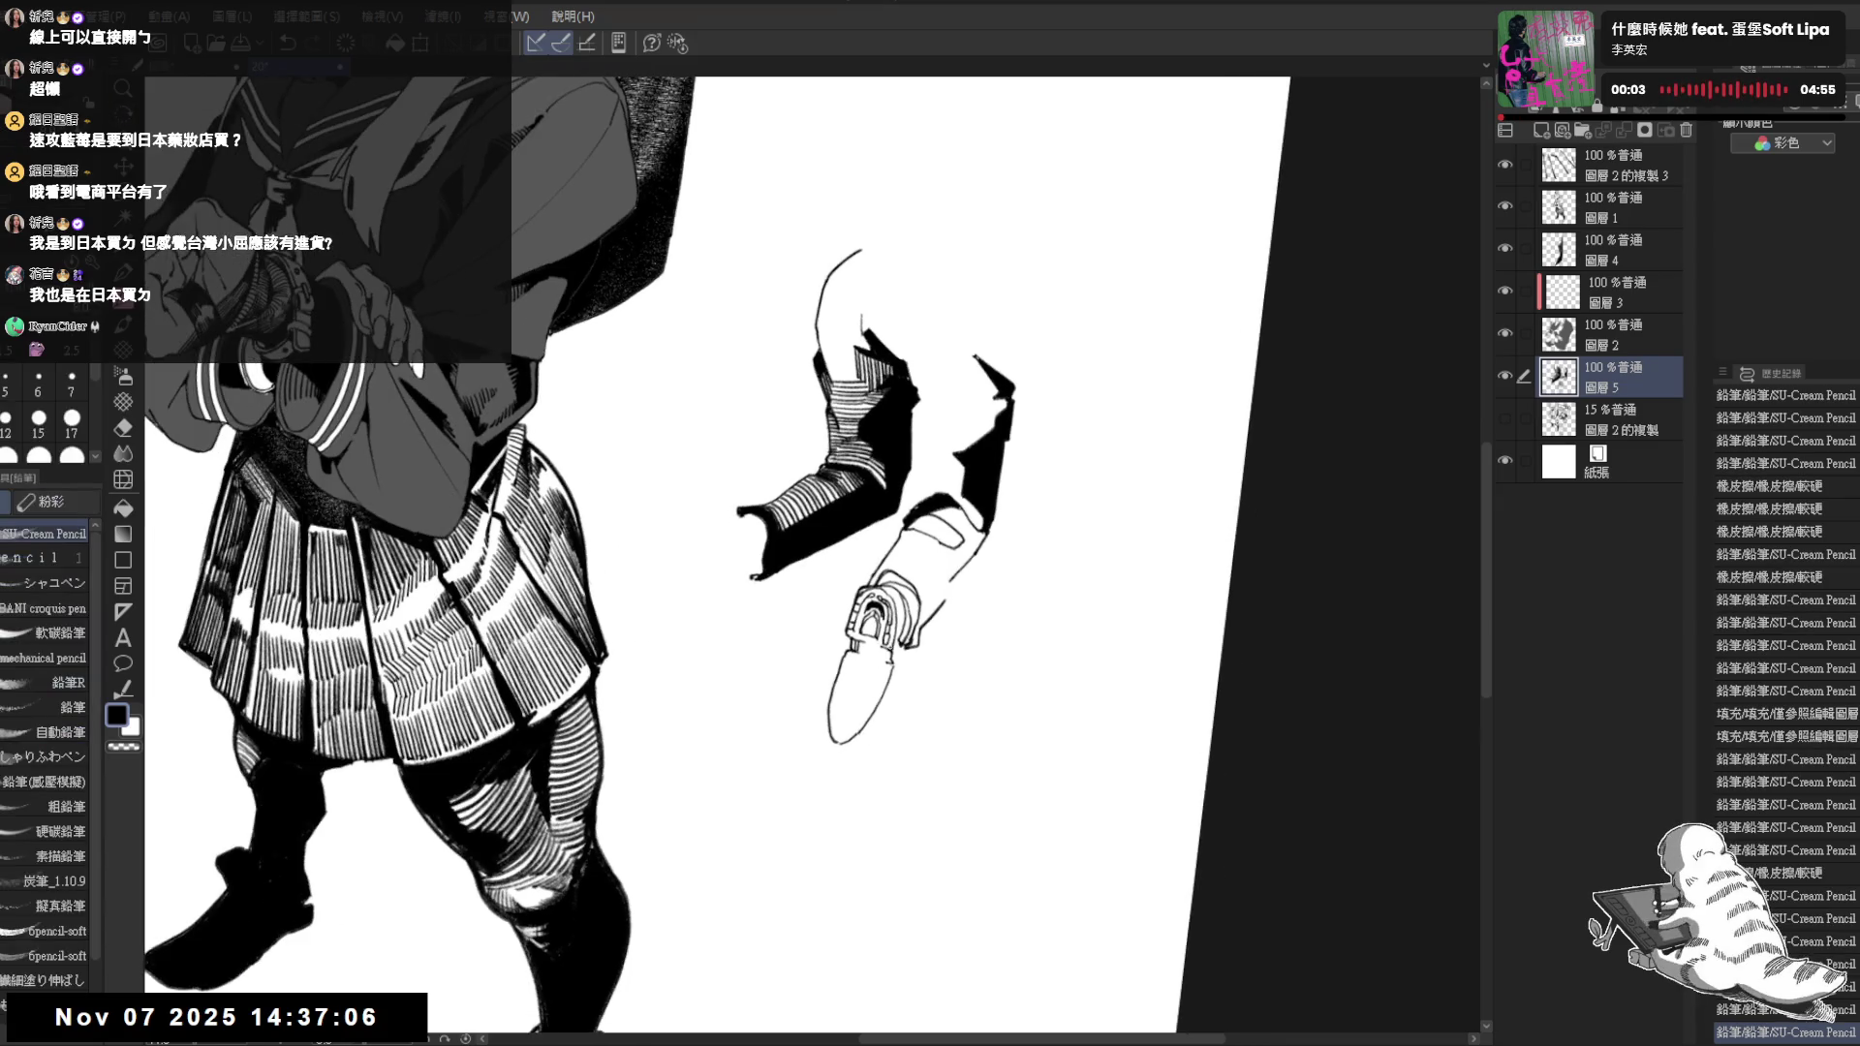
{"action": "key", "text": "asciicircum"}
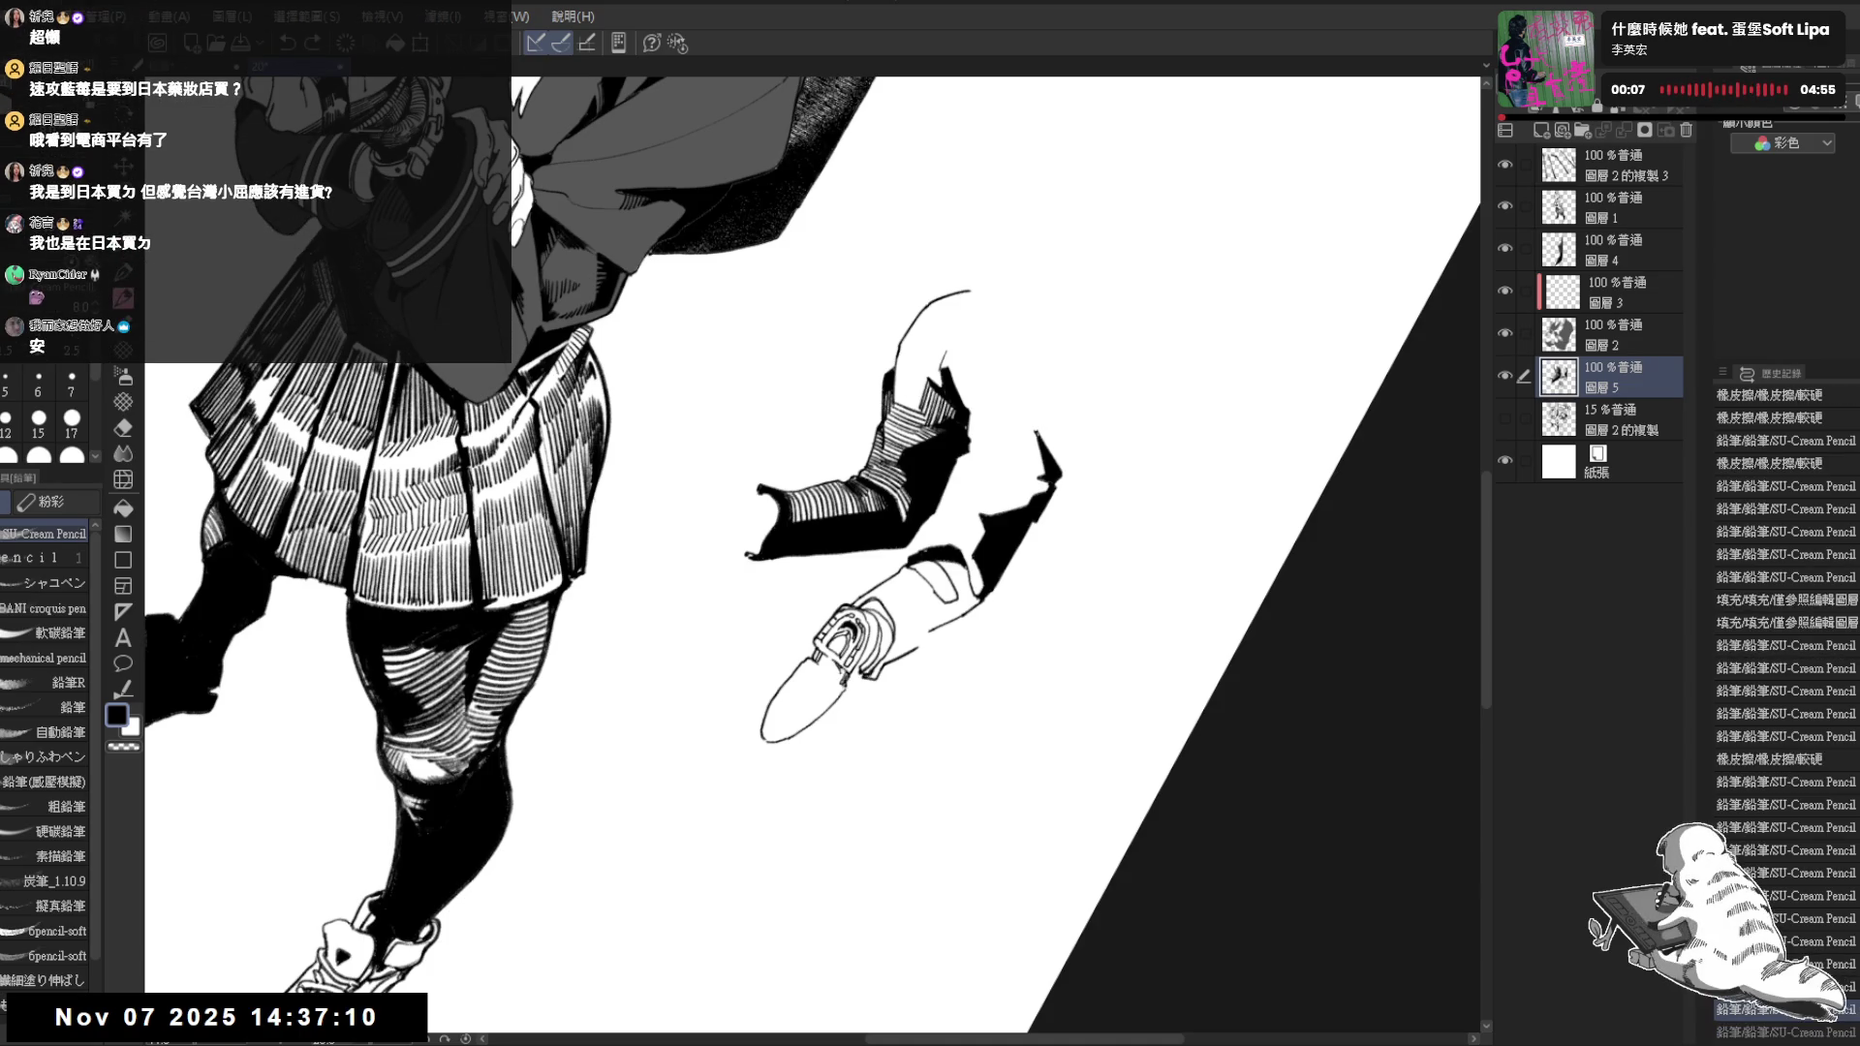
{"action": "key", "text": "e"}
{"action": "key", "text": "minus"}
{"action": "key", "text": "minus"}
{"action": "key", "text": "minus"}
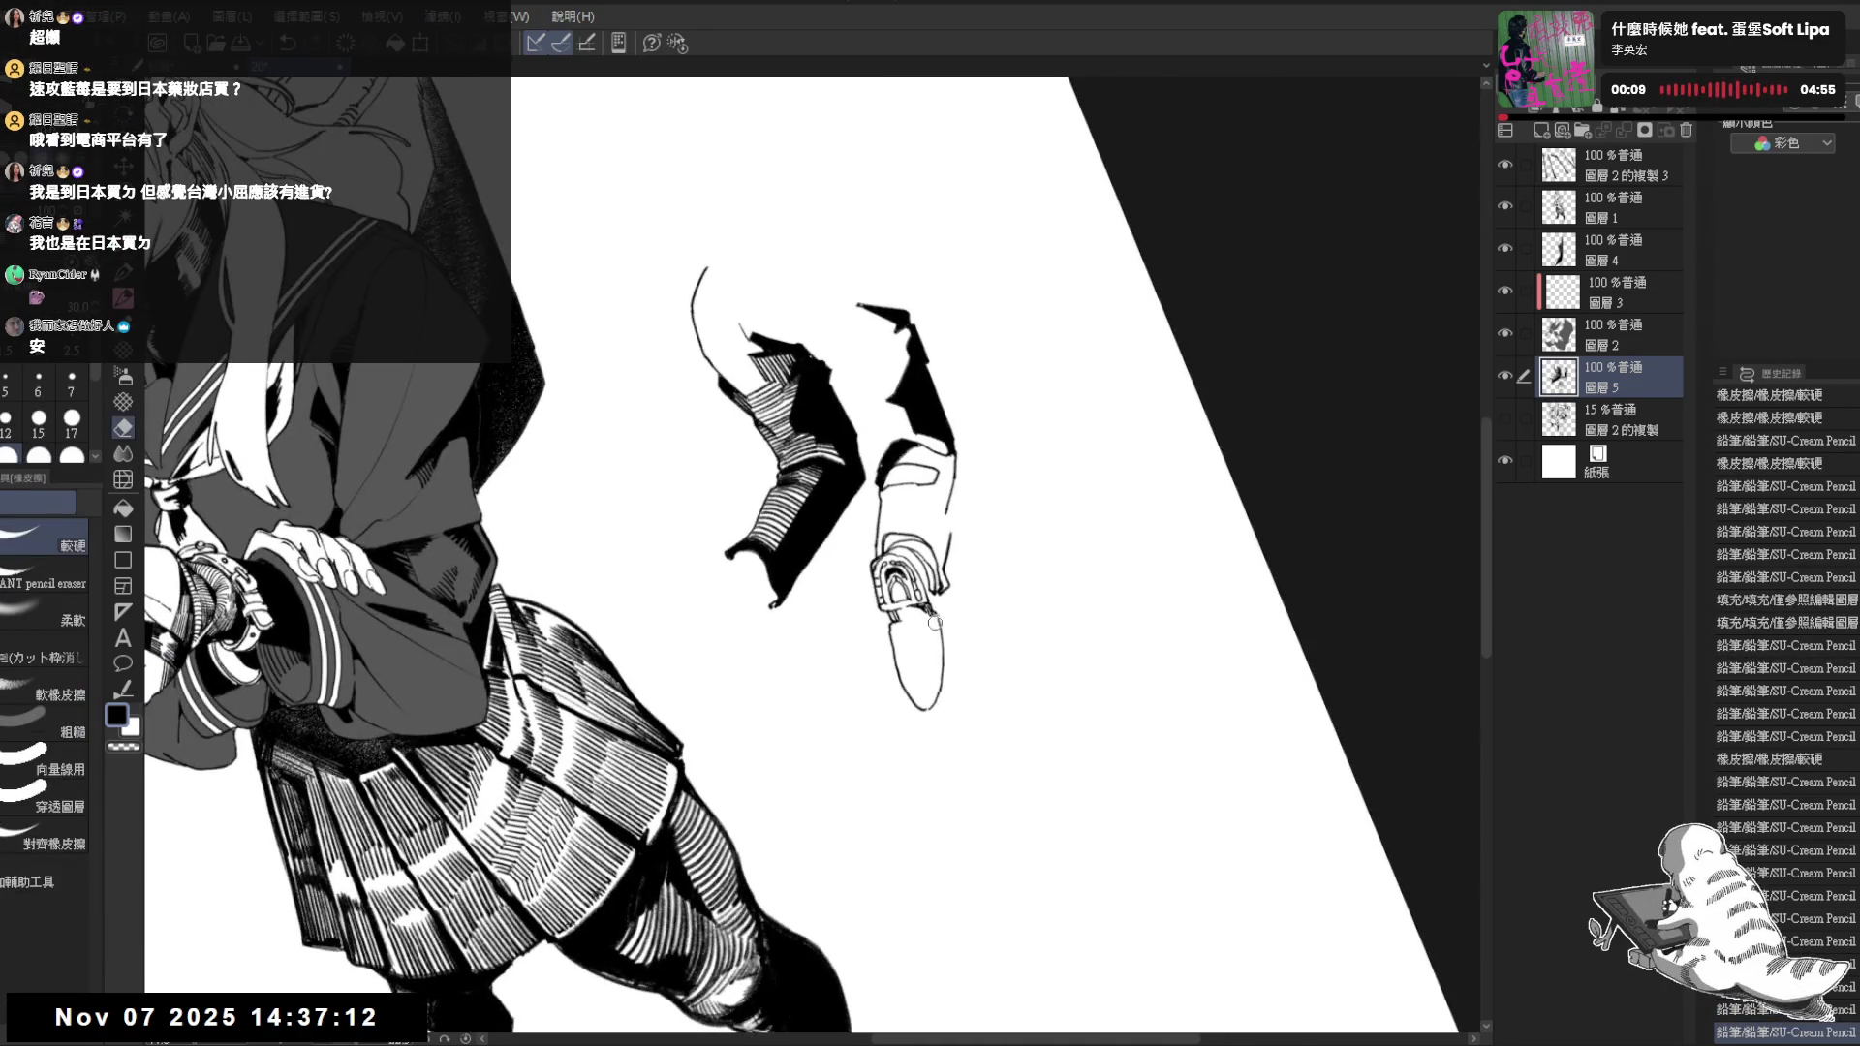
{"action": "key", "text": "asciicircum"}
{"action": "key", "text": "asciicircum"}
{"action": "key", "text": "asciicircum"}
{"action": "key", "text": "p"}
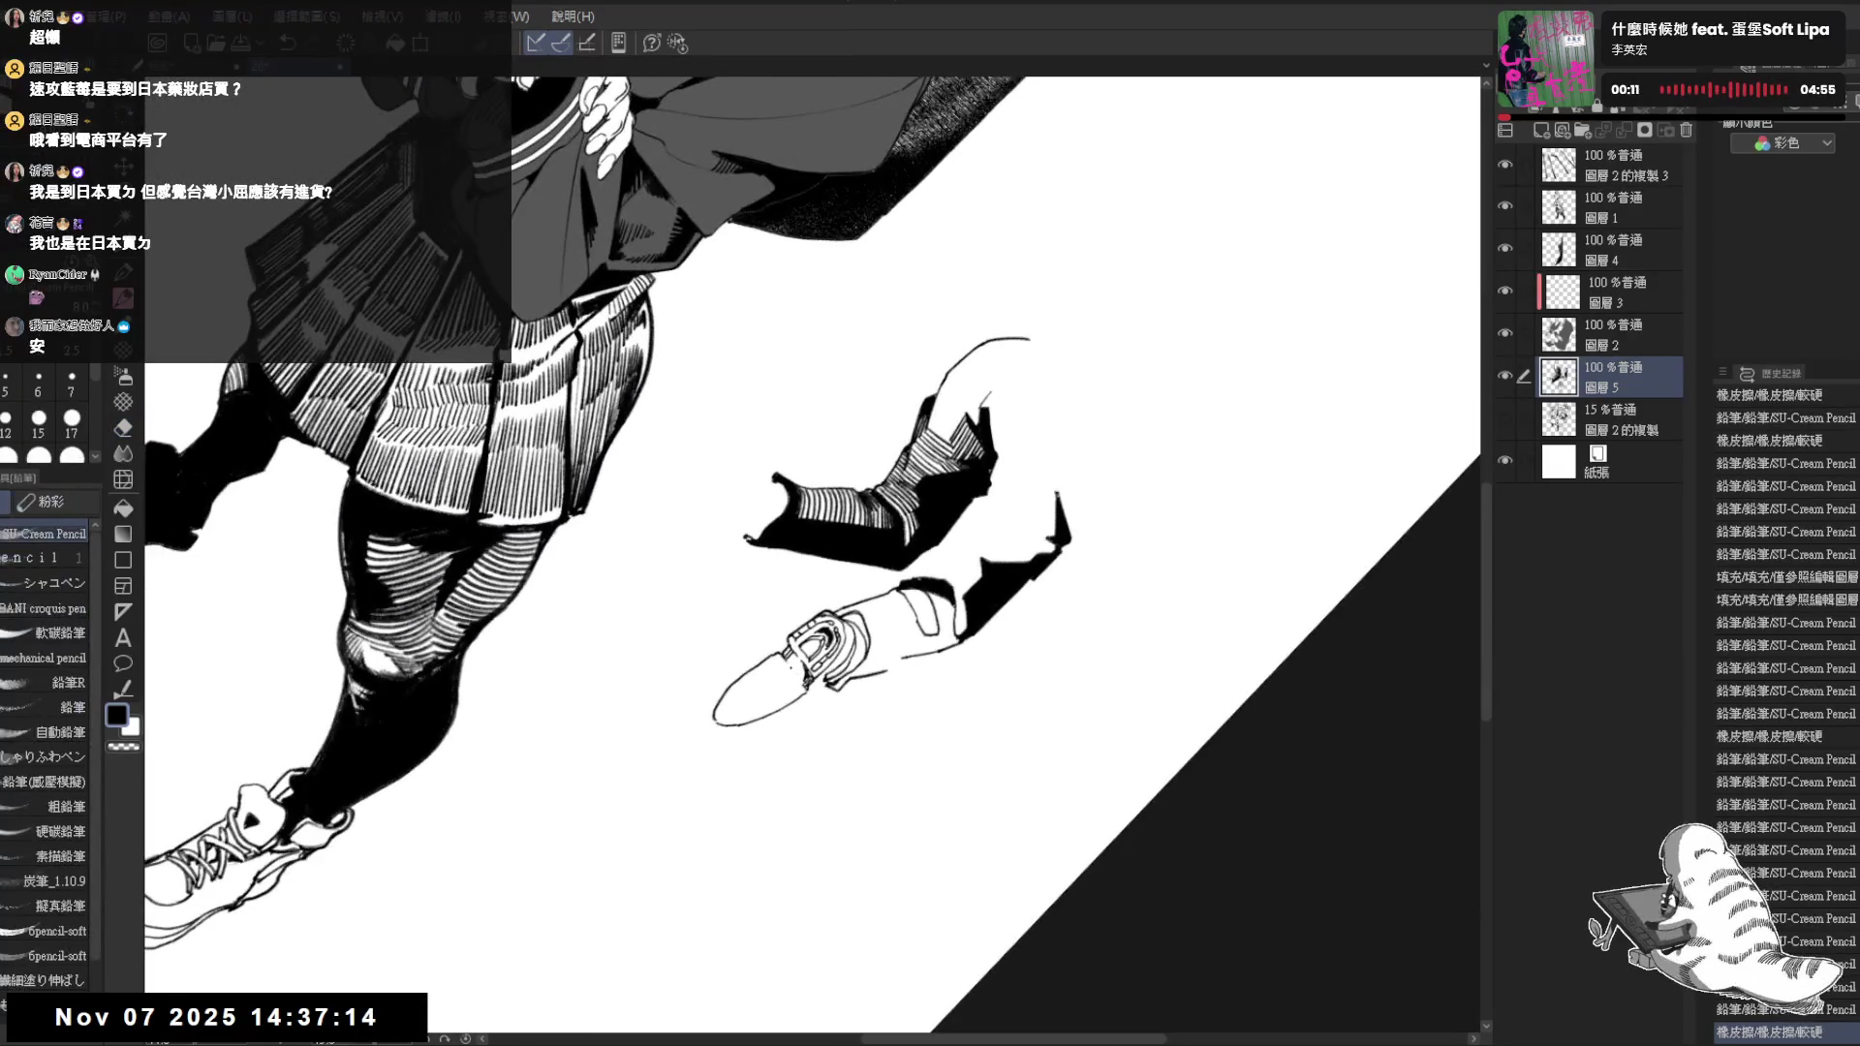
{"action": "left_click", "coordinate": [800, 680]}
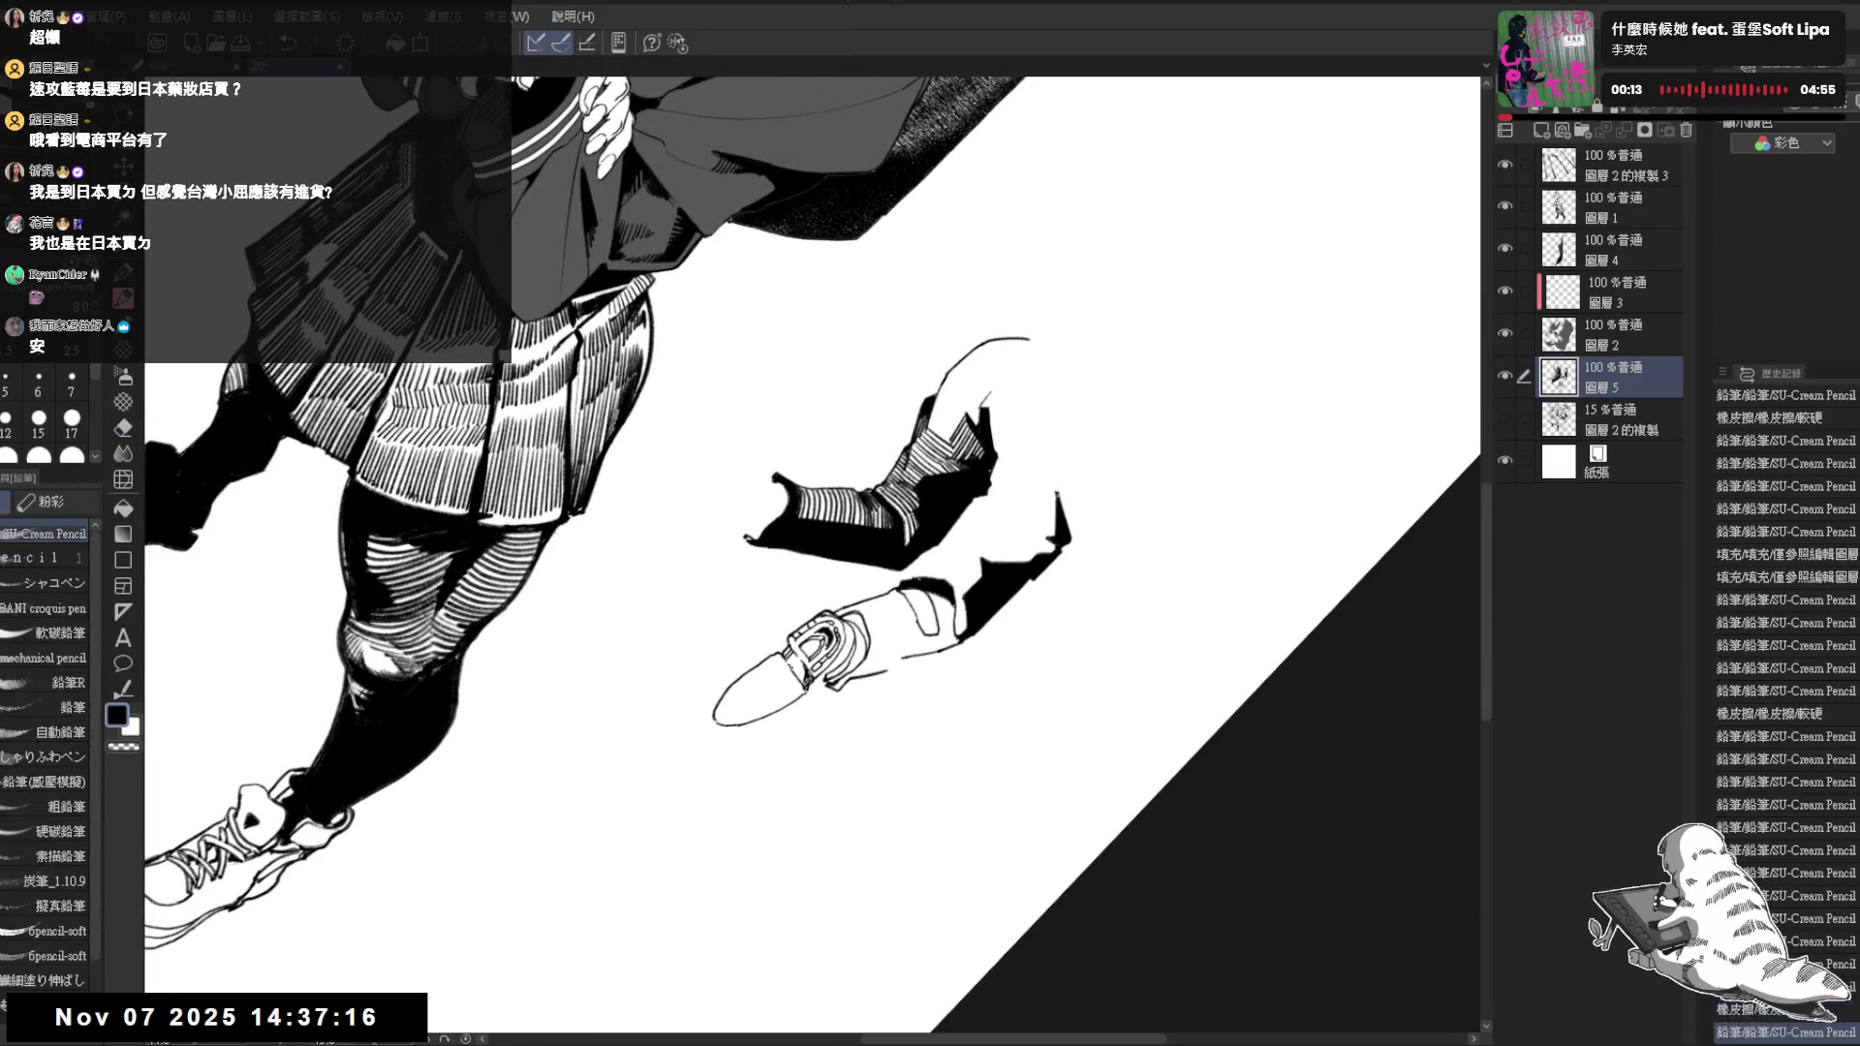
{"action": "left_click_drag", "start_coordinate": [995, 389], "coordinate": [983, 408]}
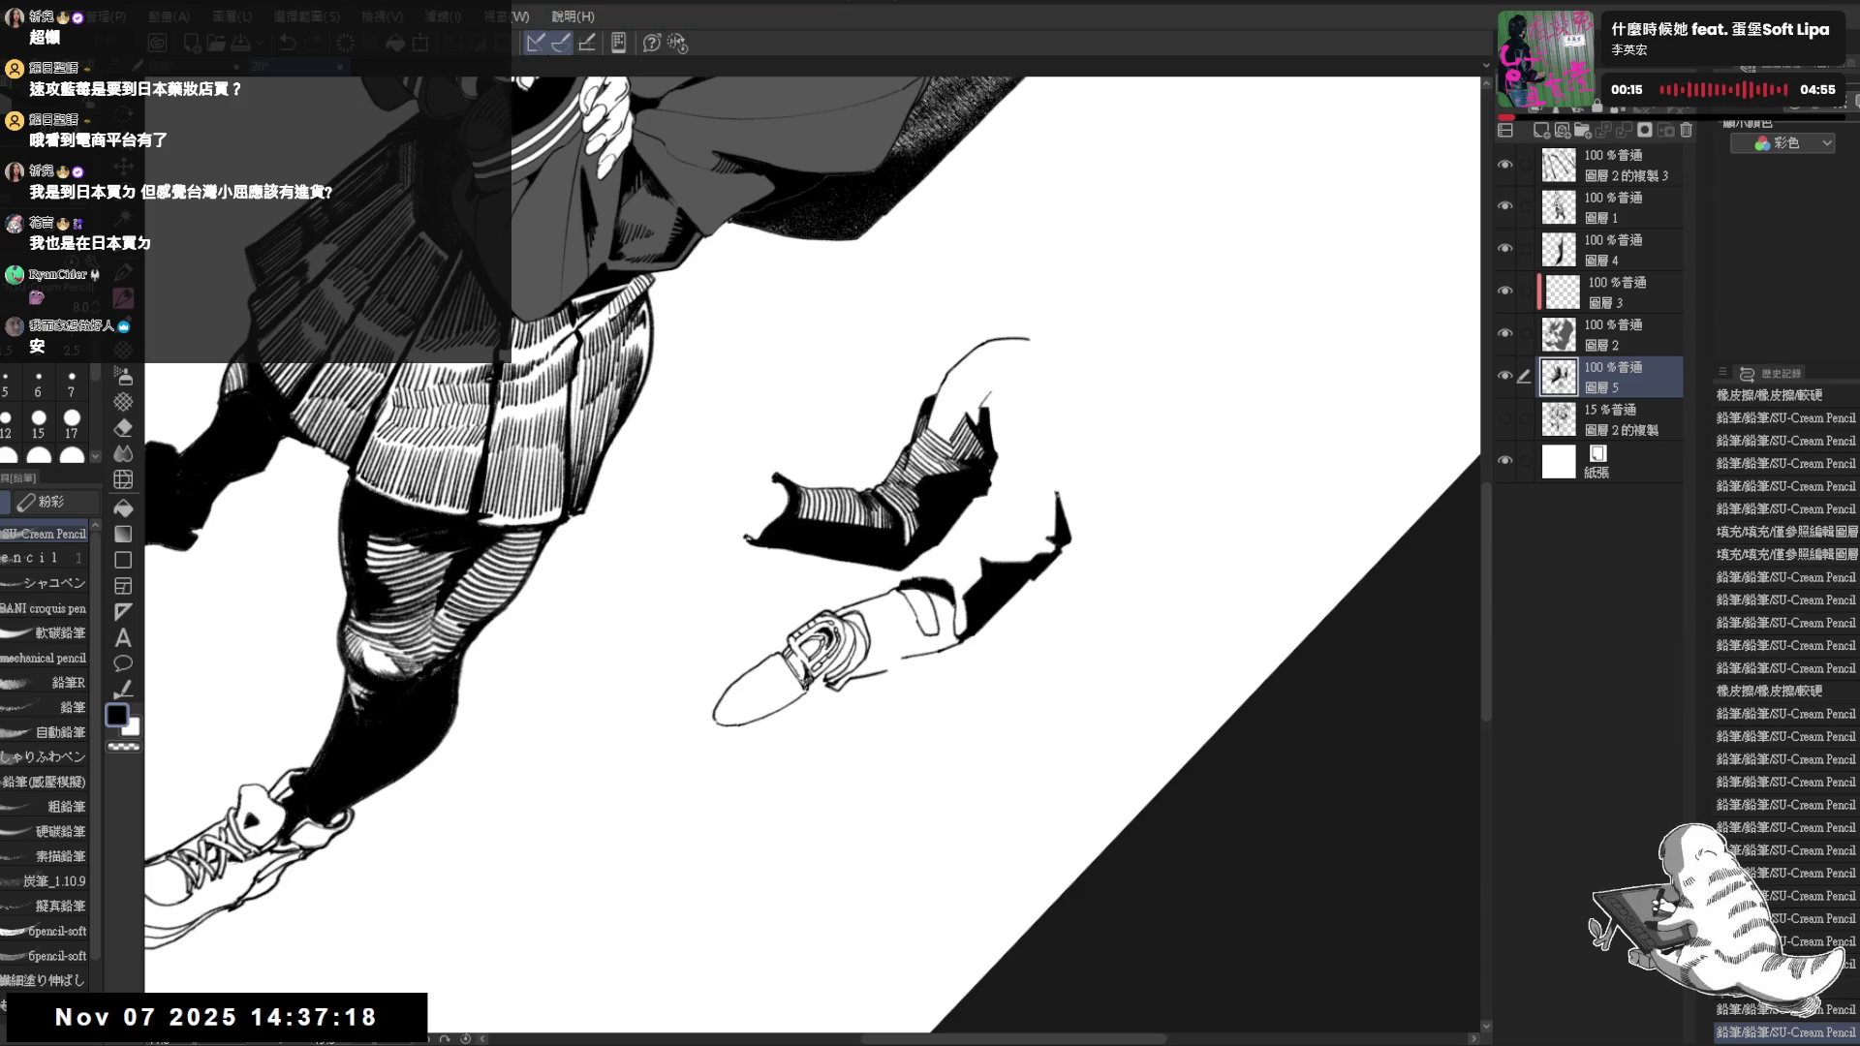
{"action": "left_click_drag", "start_coordinate": [872, 581], "coordinate": [815, 437]}
{"action": "mouse_move", "coordinate": [861, 596]}
{"action": "left_mouse_down"}
{"action": "mouse_move", "coordinate": [851, 561]}
{"action": "mouse_move", "coordinate": [828, 611]}
{"action": "left_mouse_up"}
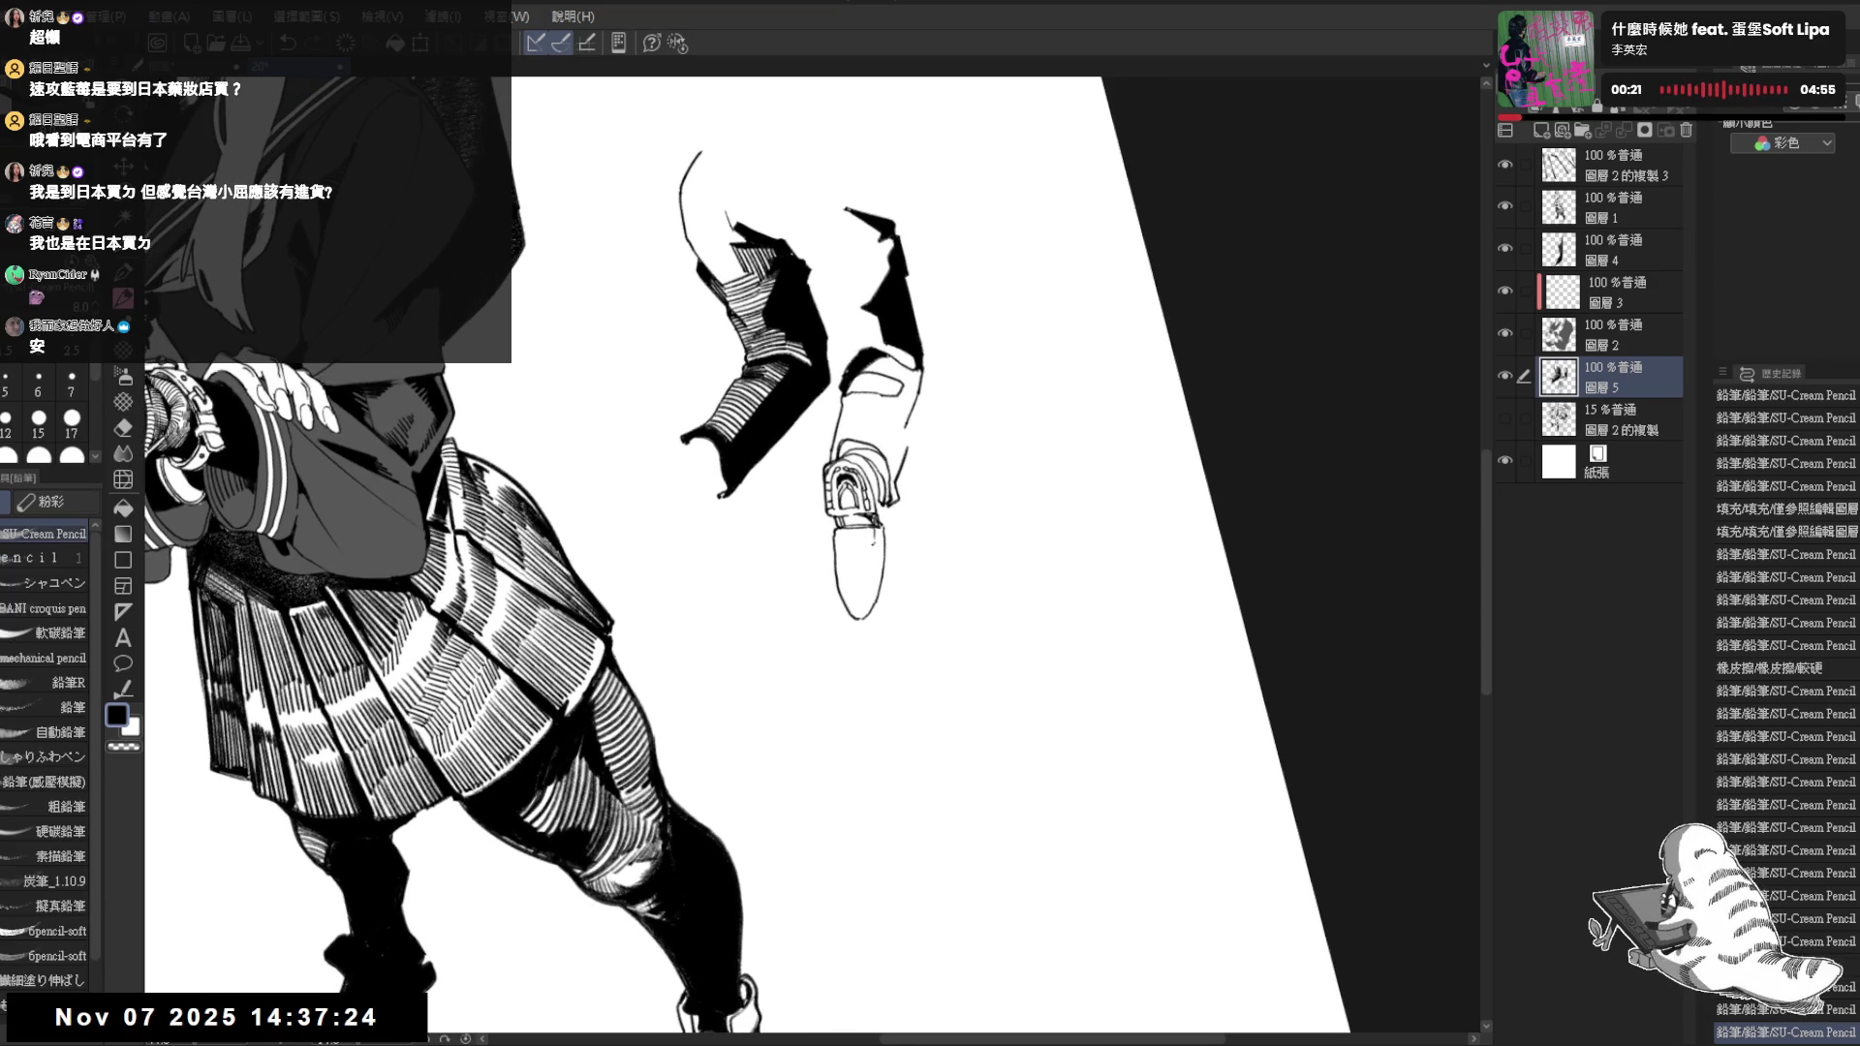
Erase small areas at the shoe tip after checking the last steps with undo/redo
{"action": "key", "text": "ctrl+z"}
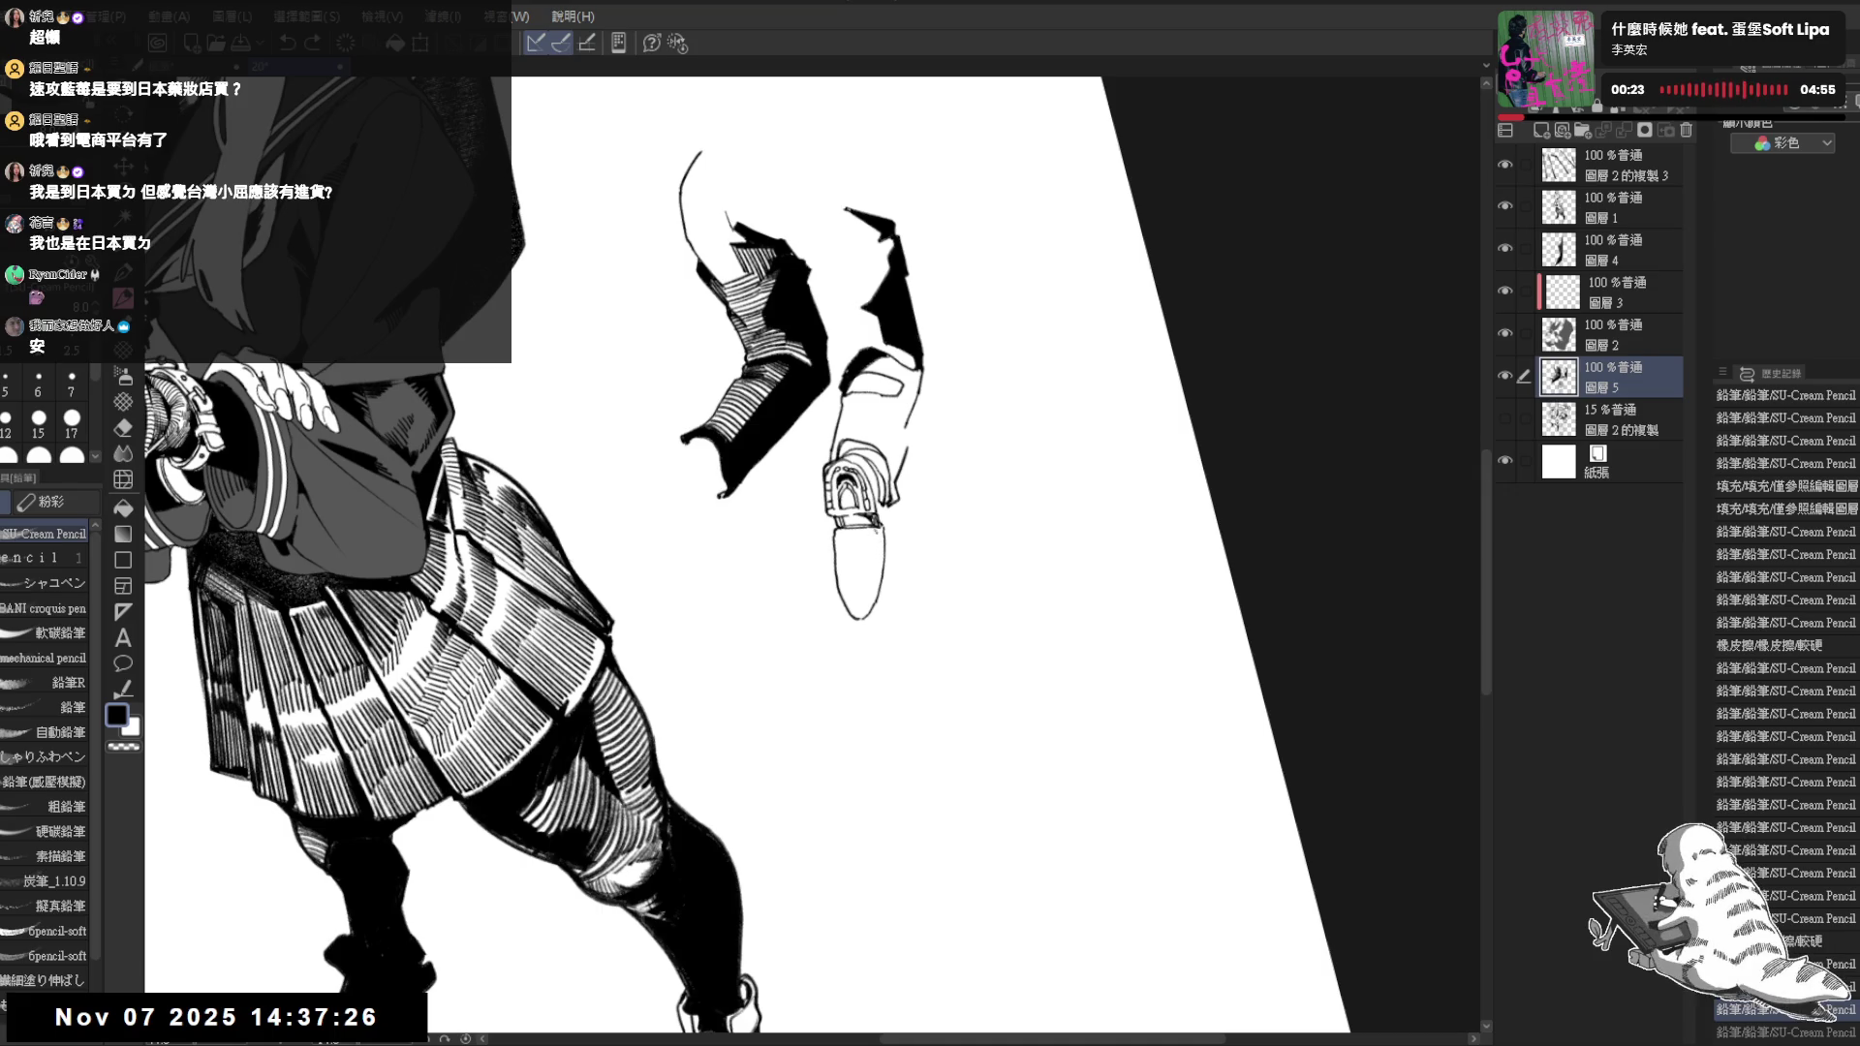
{"action": "key", "text": "ctrl+y"}
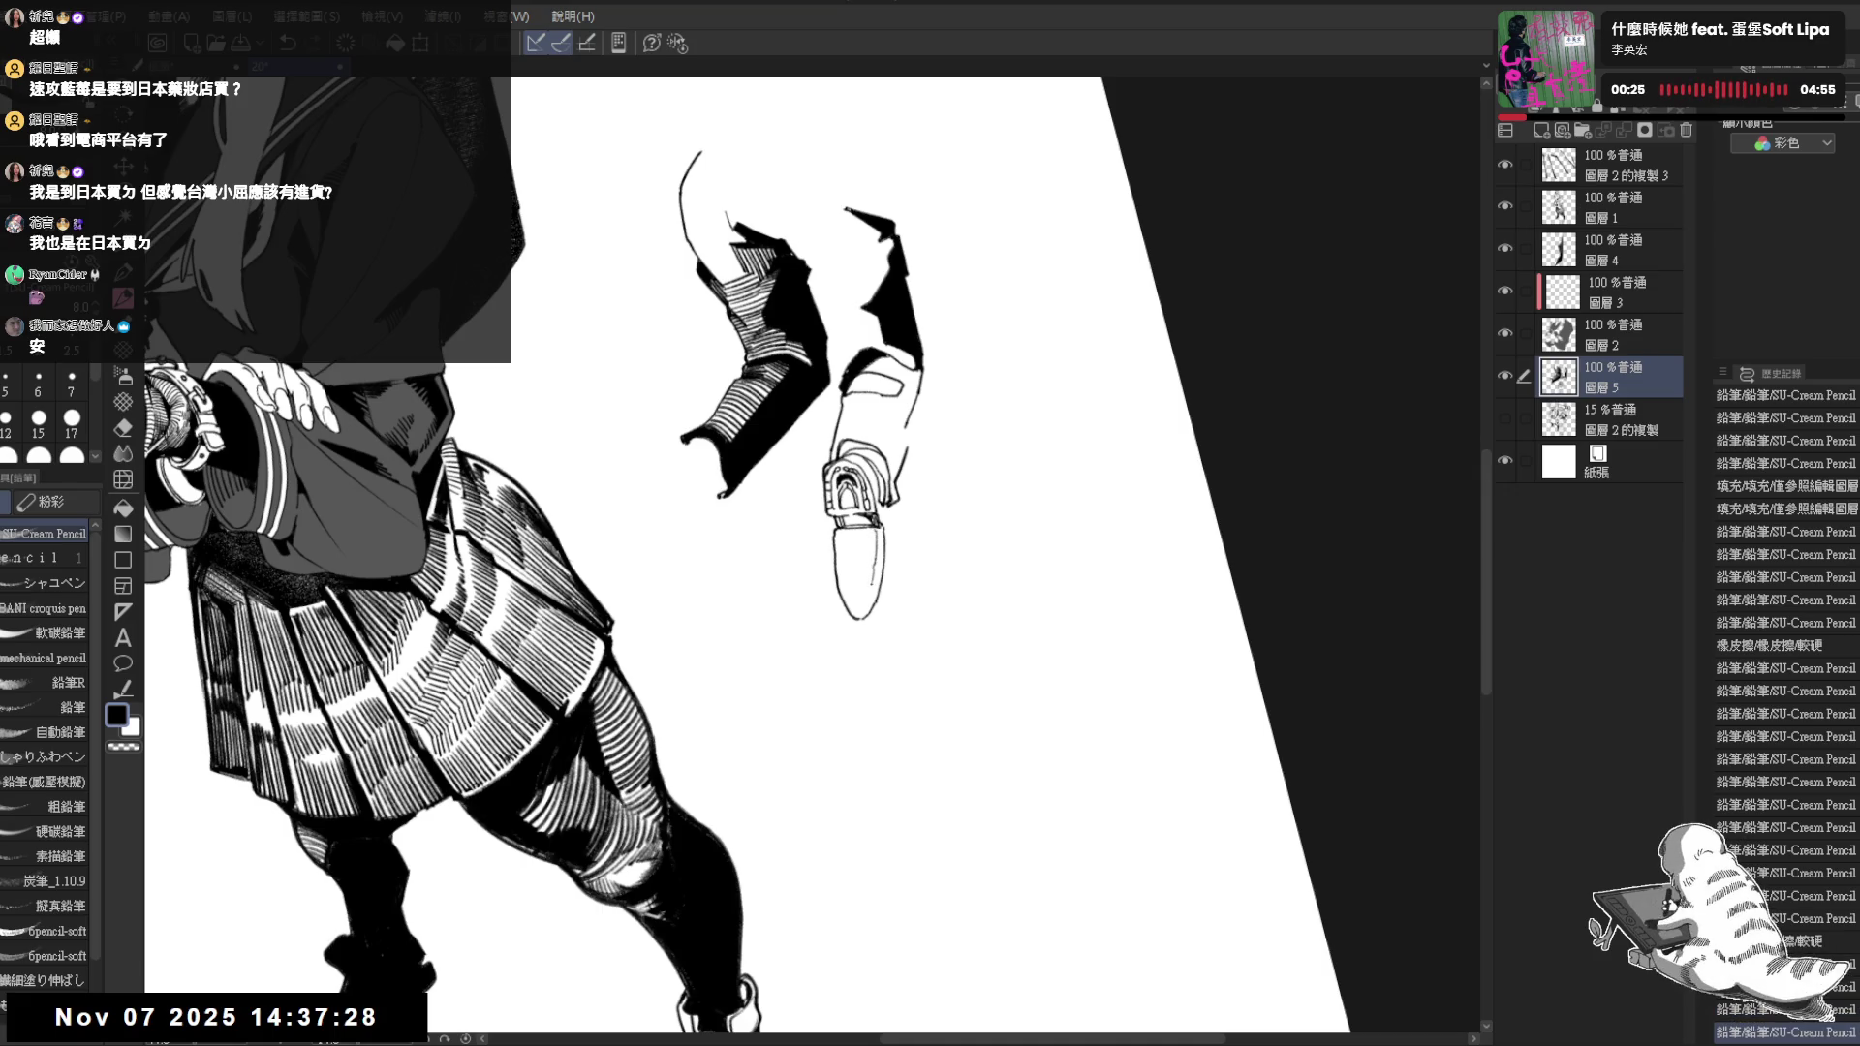
{"action": "key", "text": "ctrl+z"}
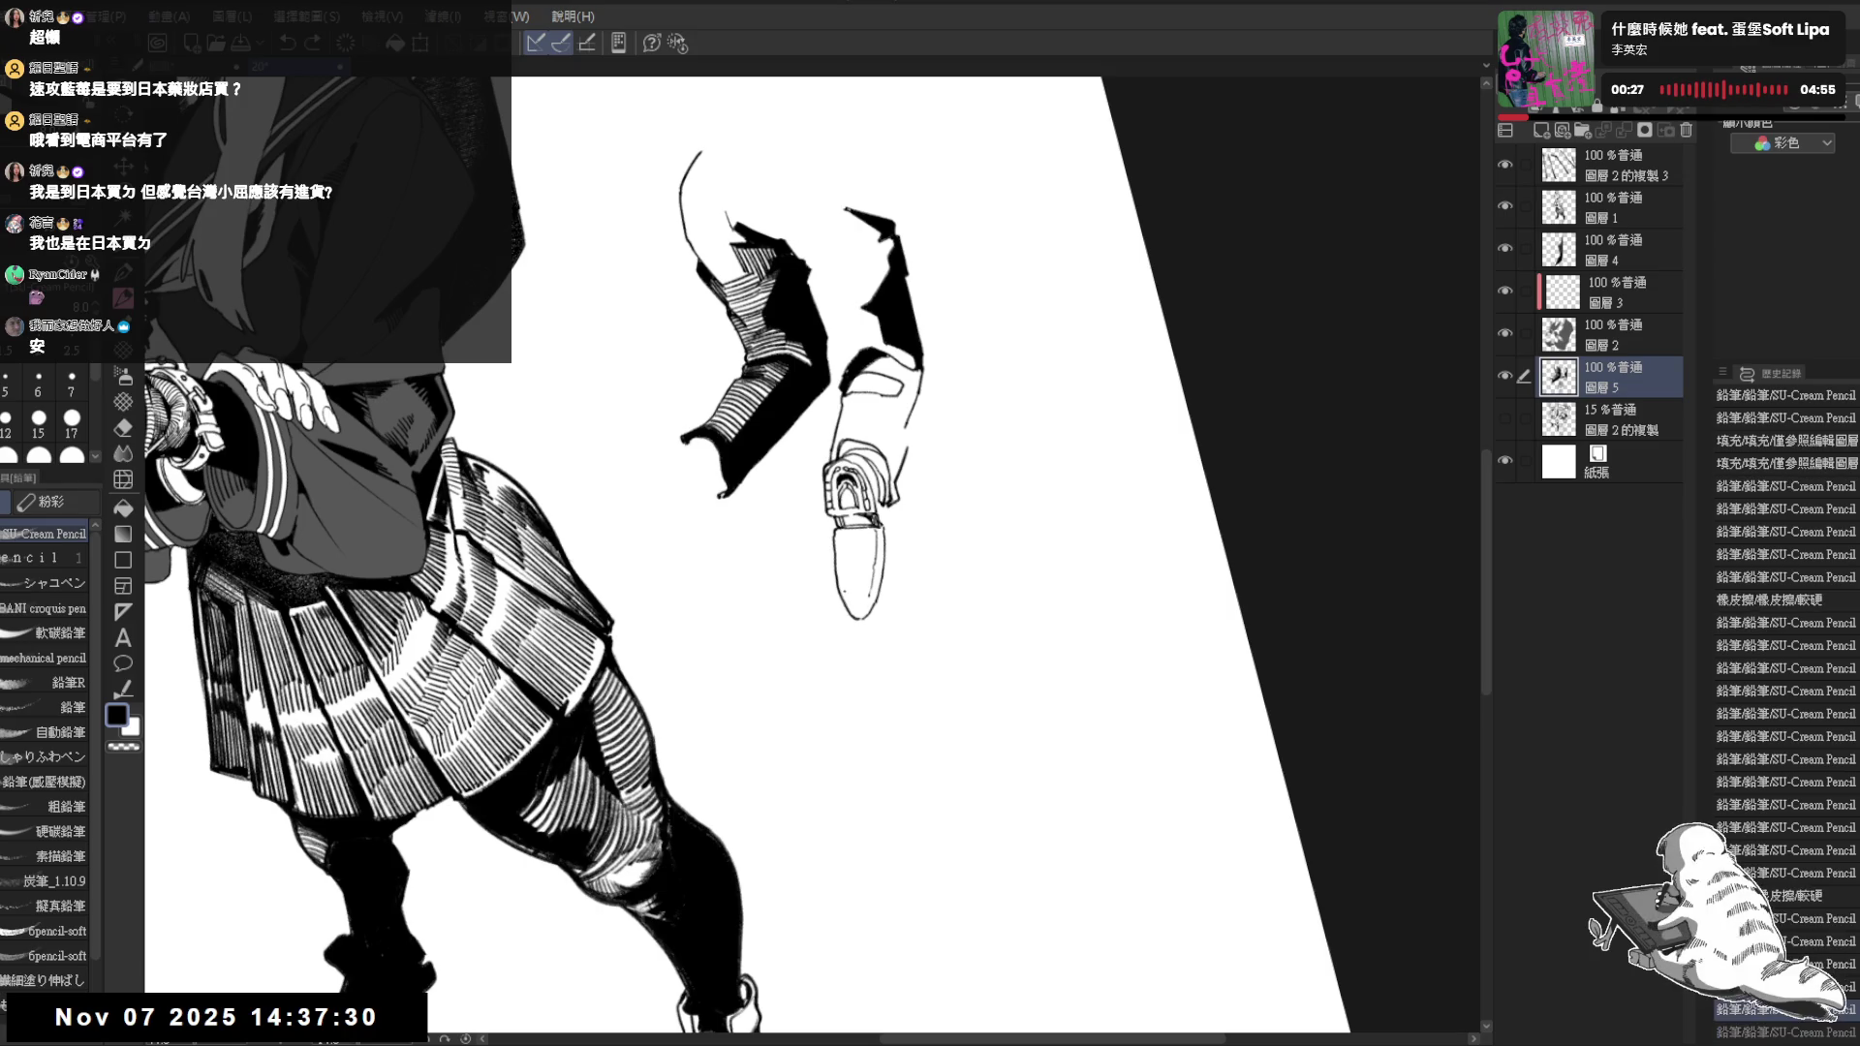
{"action": "key", "text": "ctrl+y"}
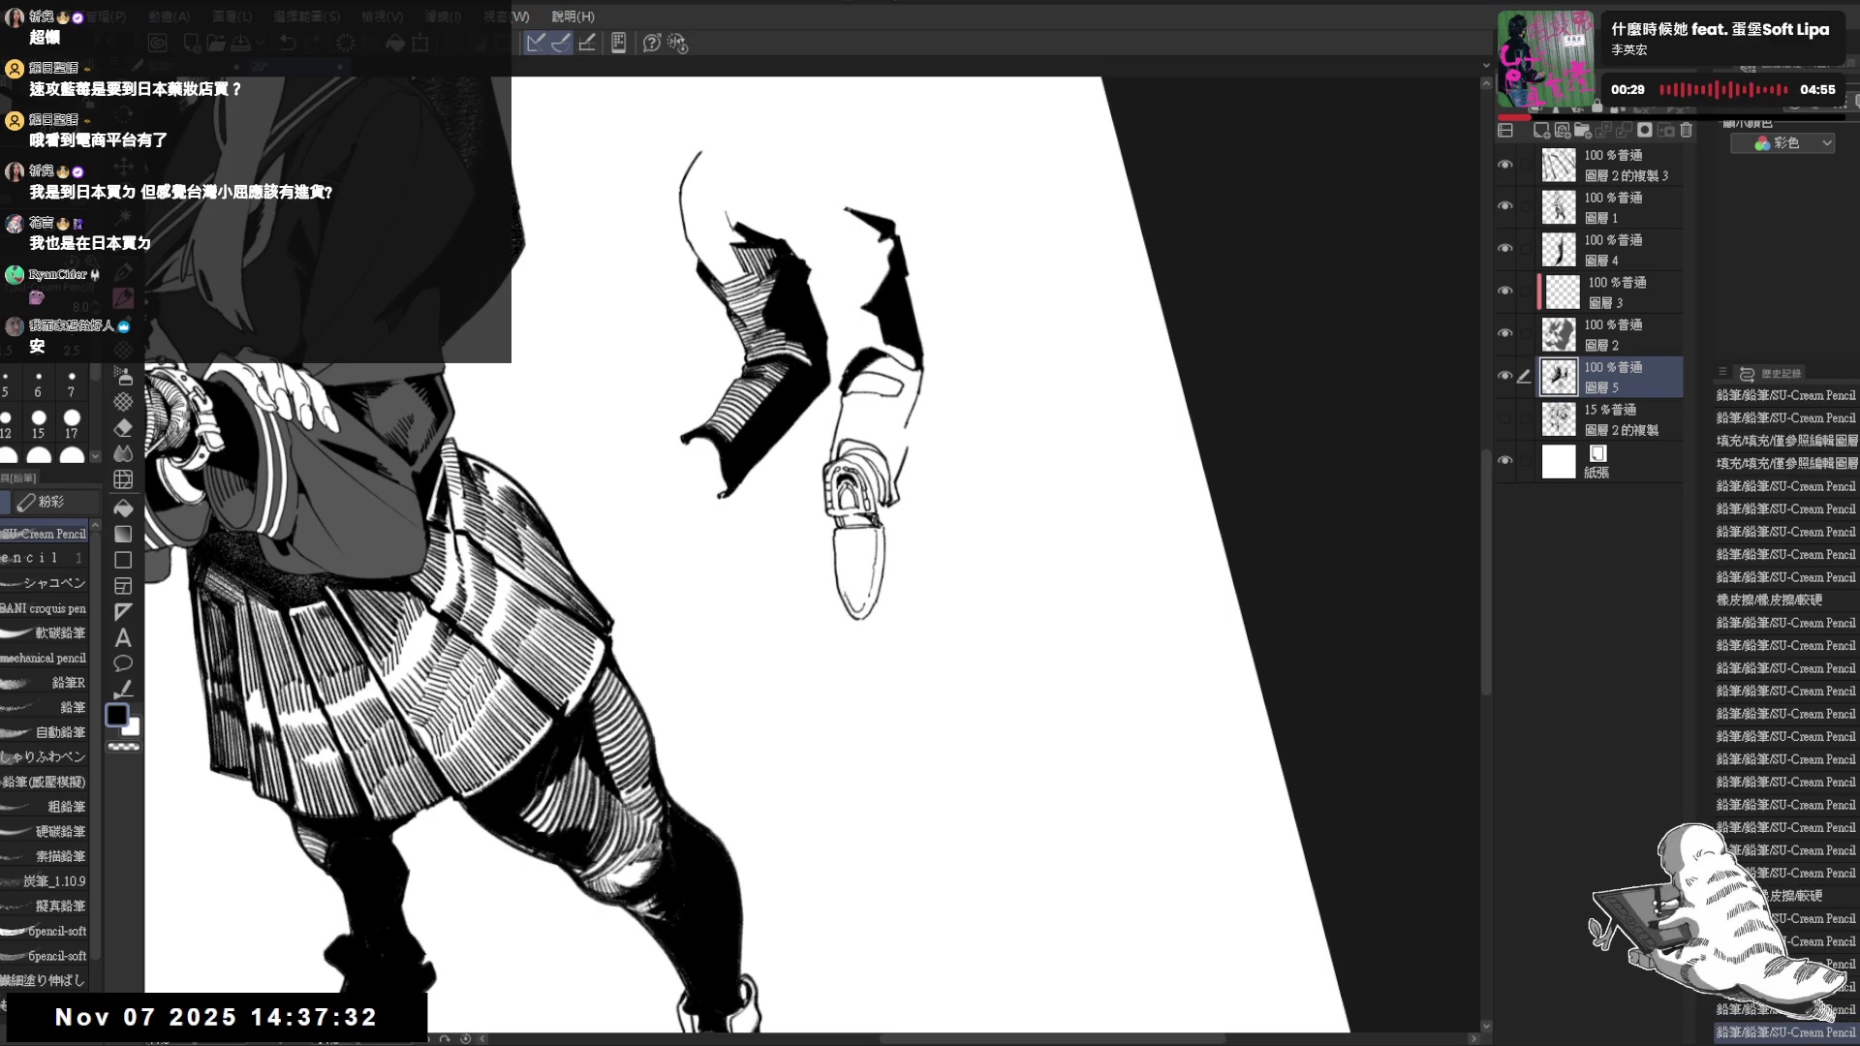
{"action": "left_click_drag", "start_coordinate": [840, 585], "coordinate": [857, 608]}
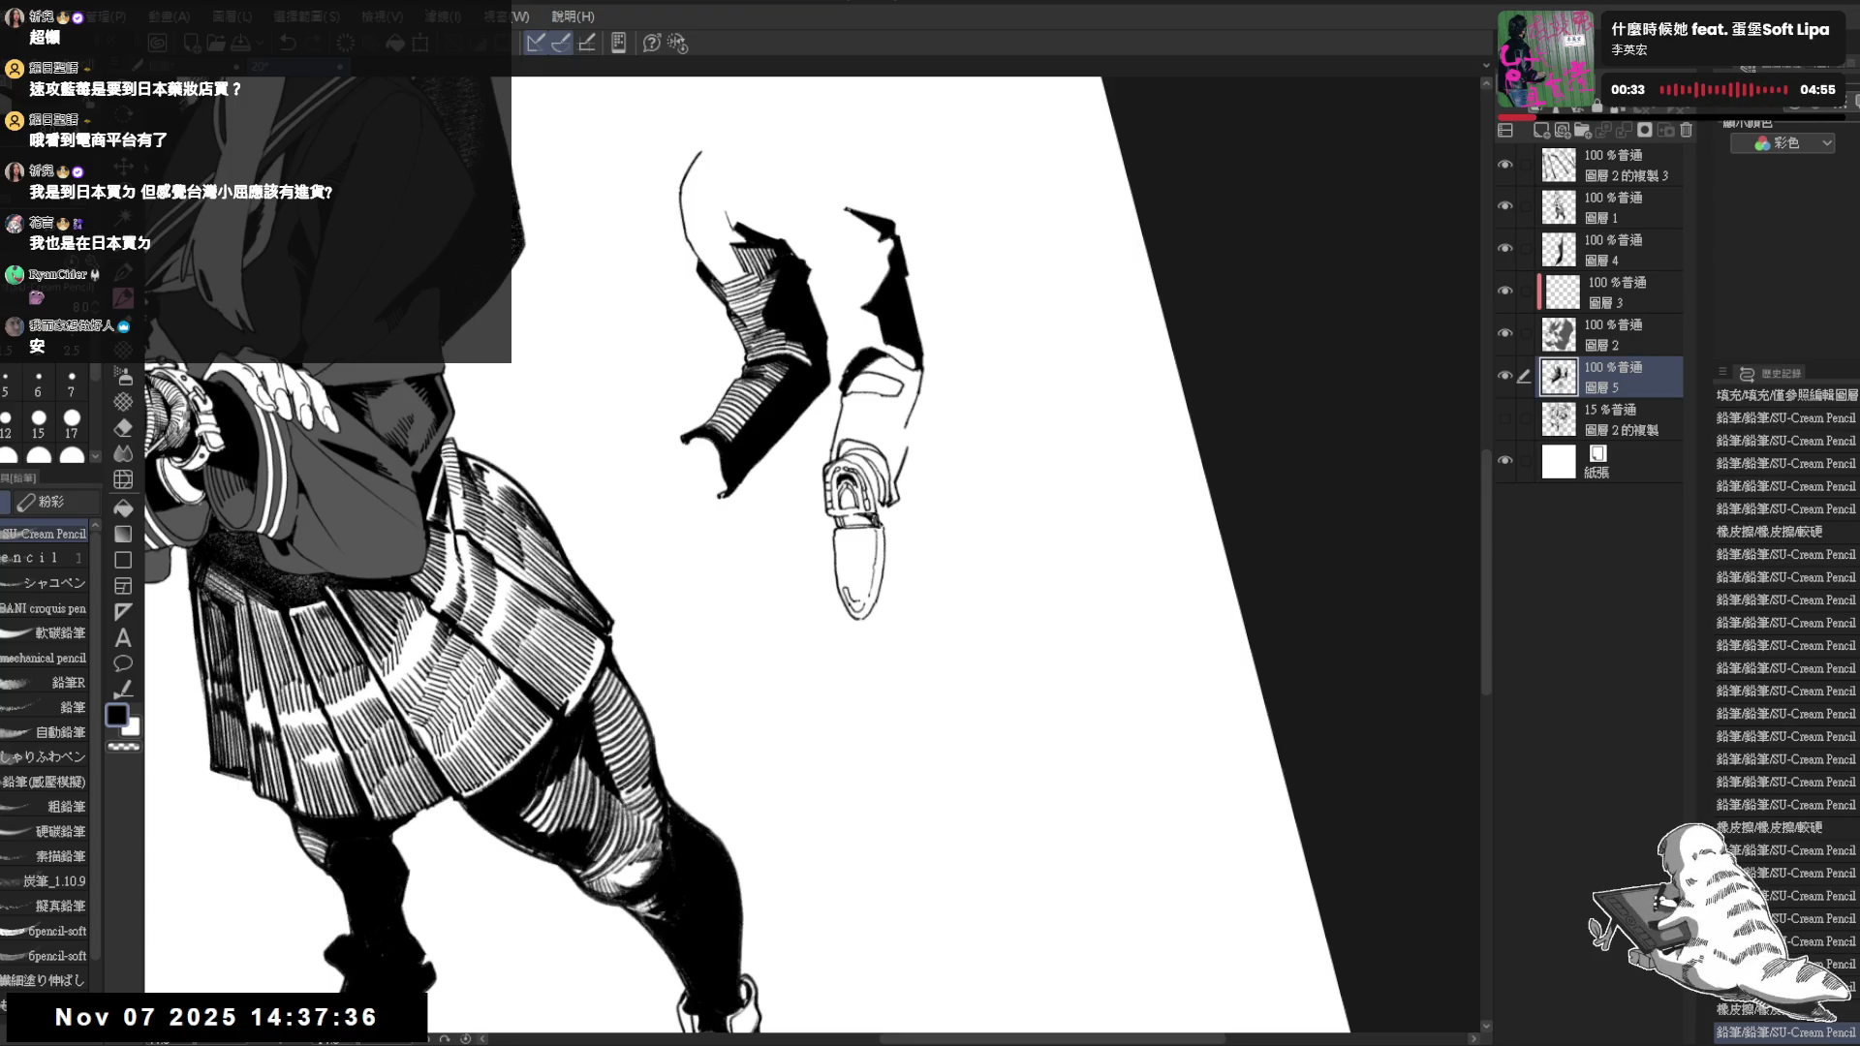
{"action": "left_click_drag", "start_coordinate": [842, 588], "coordinate": [857, 607]}
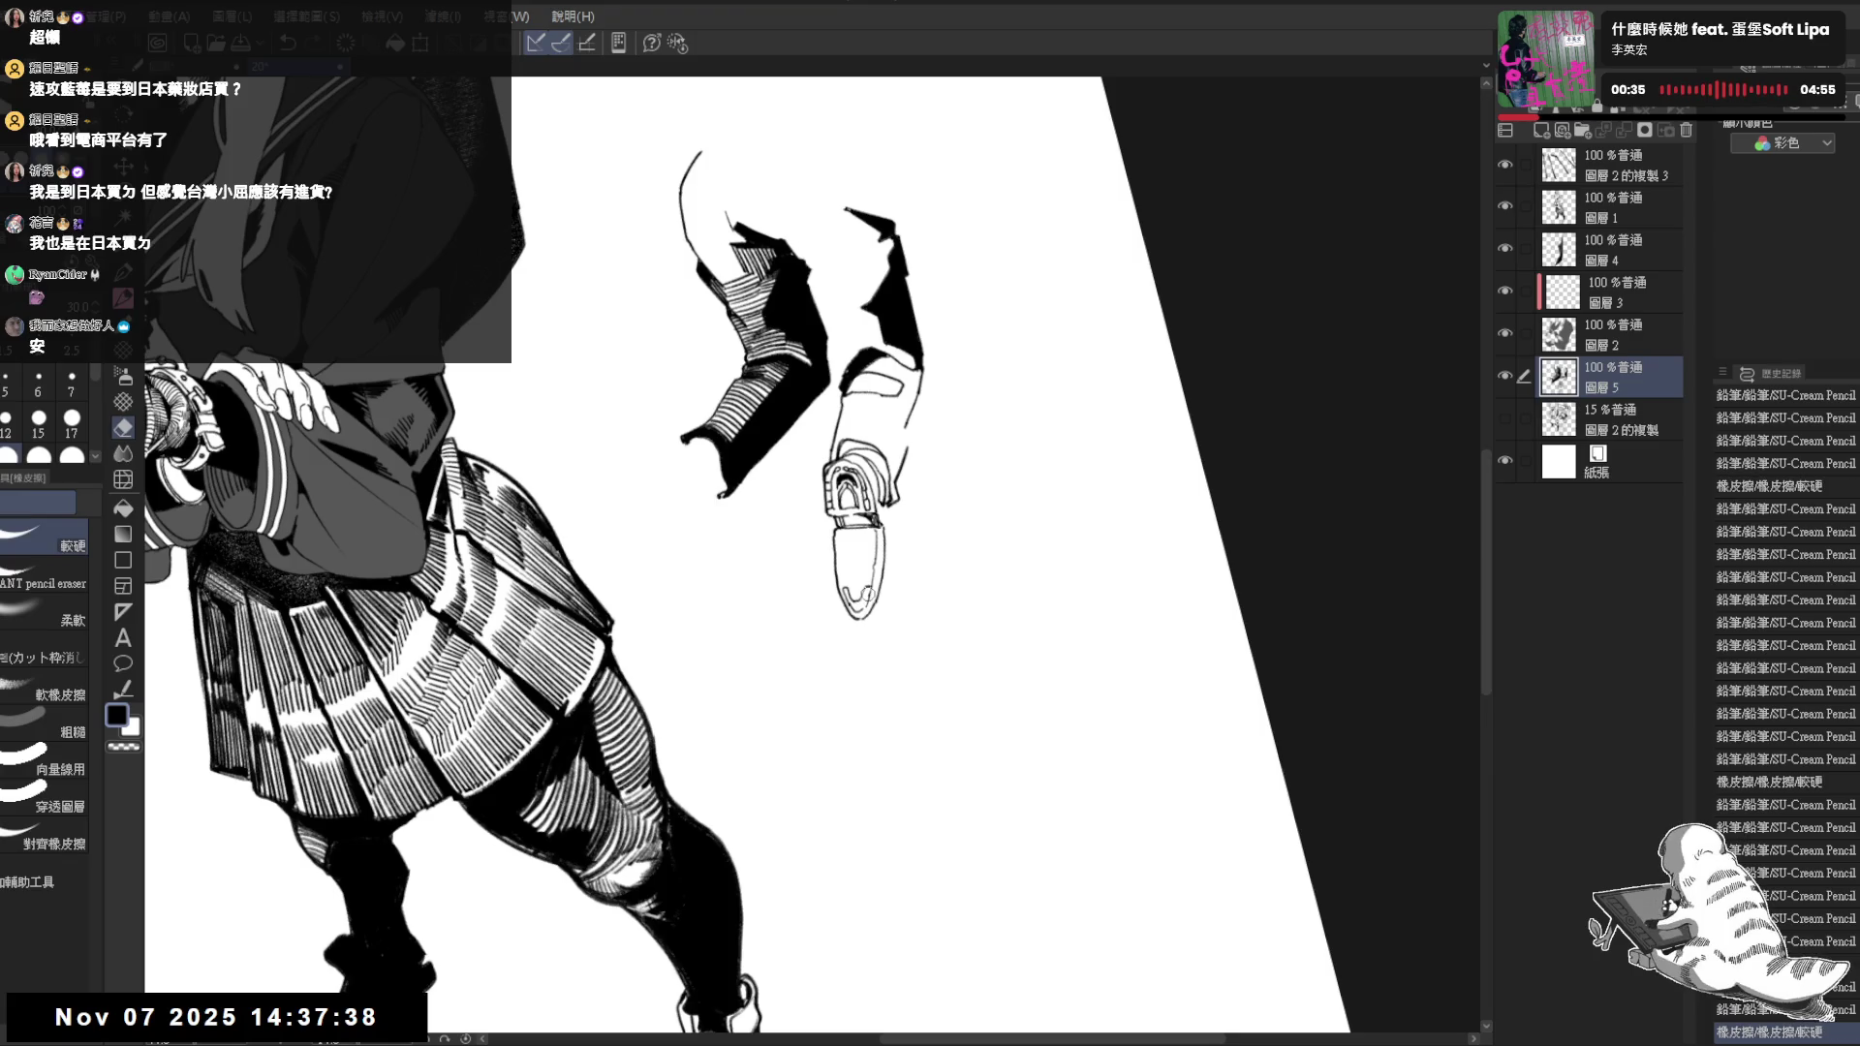
{"action": "mouse_move", "coordinate": [886, 708]}
{"action": "left_mouse_down"}
{"action": "mouse_move", "coordinate": [924, 622]}
{"action": "mouse_move", "coordinate": [917, 656]}
{"action": "left_mouse_up"}
{"action": "scroll", "coordinate": [925, 621], "scroll_direction": "down", "scroll_amount": 1}
{"action": "scroll", "coordinate": [924, 623], "scroll_direction": "down", "scroll_amount": 1}
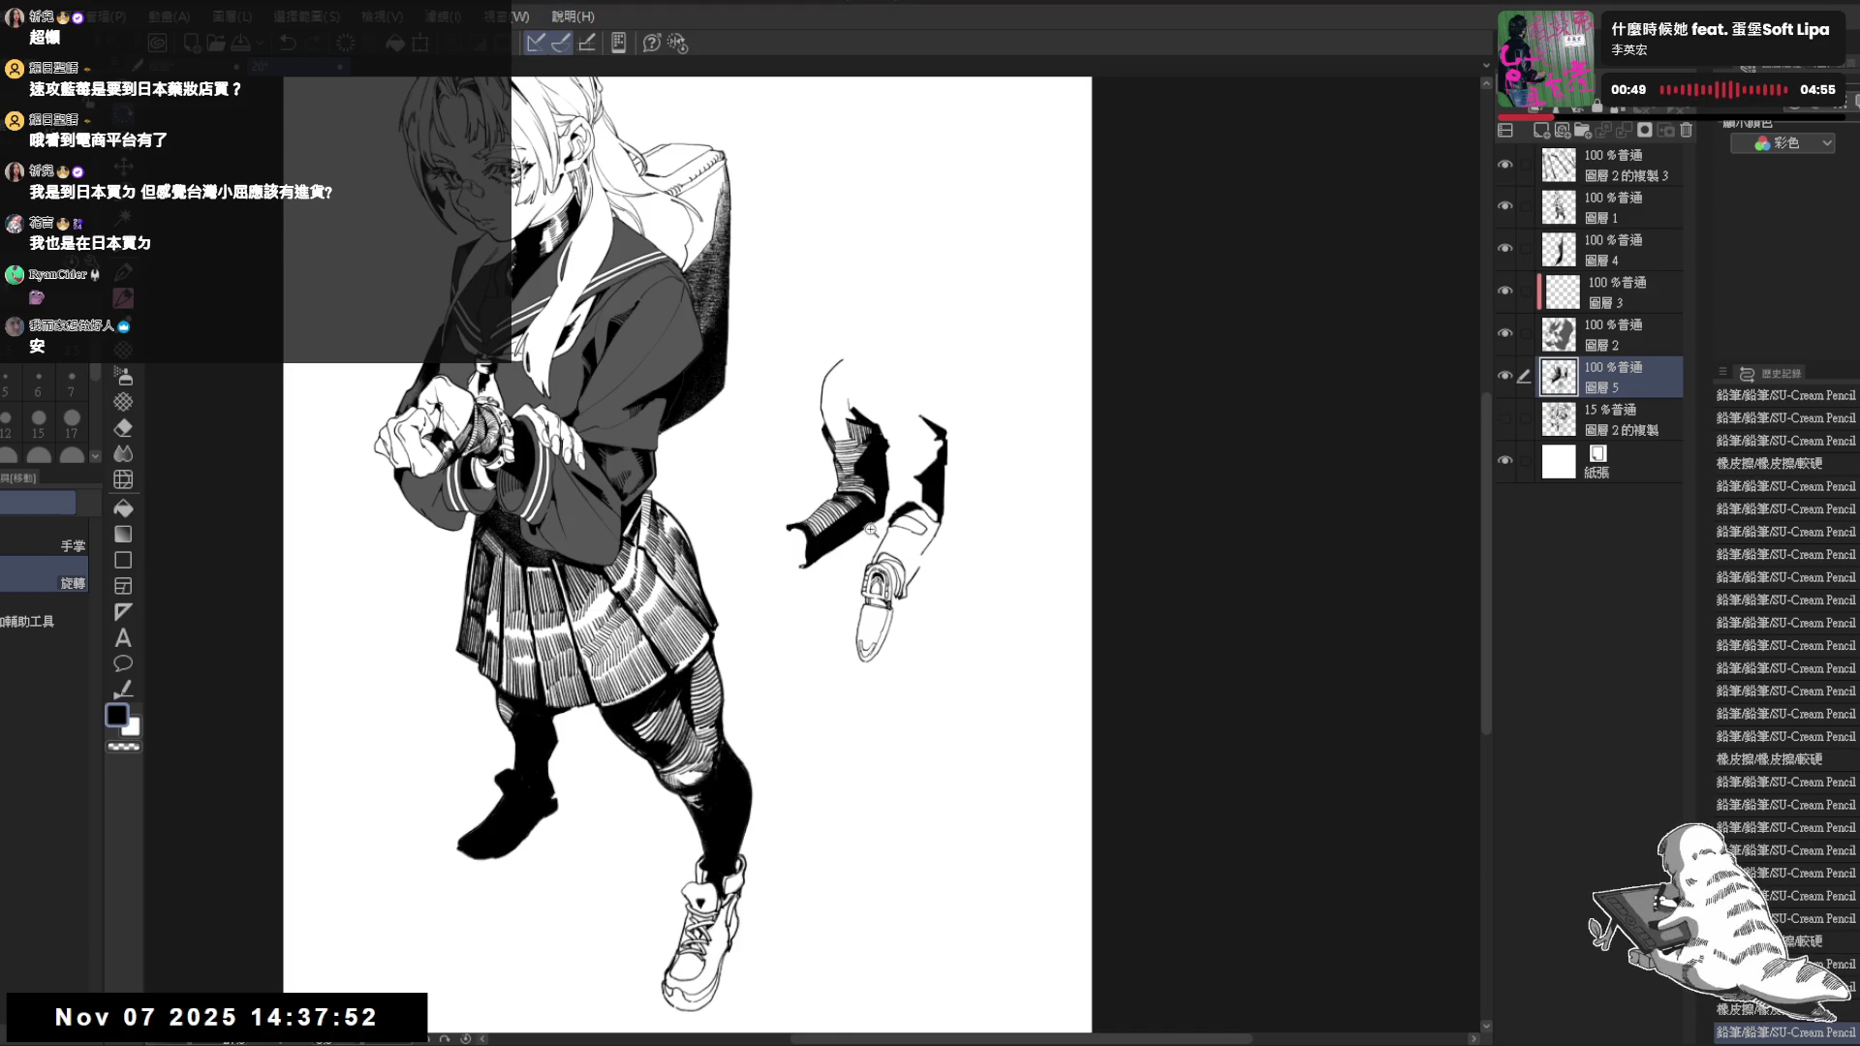
{"action": "scroll", "coordinate": [863, 526], "scroll_direction": "up", "scroll_amount": 2}
Add a small ink mark near the shoe after tilting the canvas for drawing
{"action": "key", "text": "e"}
{"action": "key", "text": "asciicircum"}
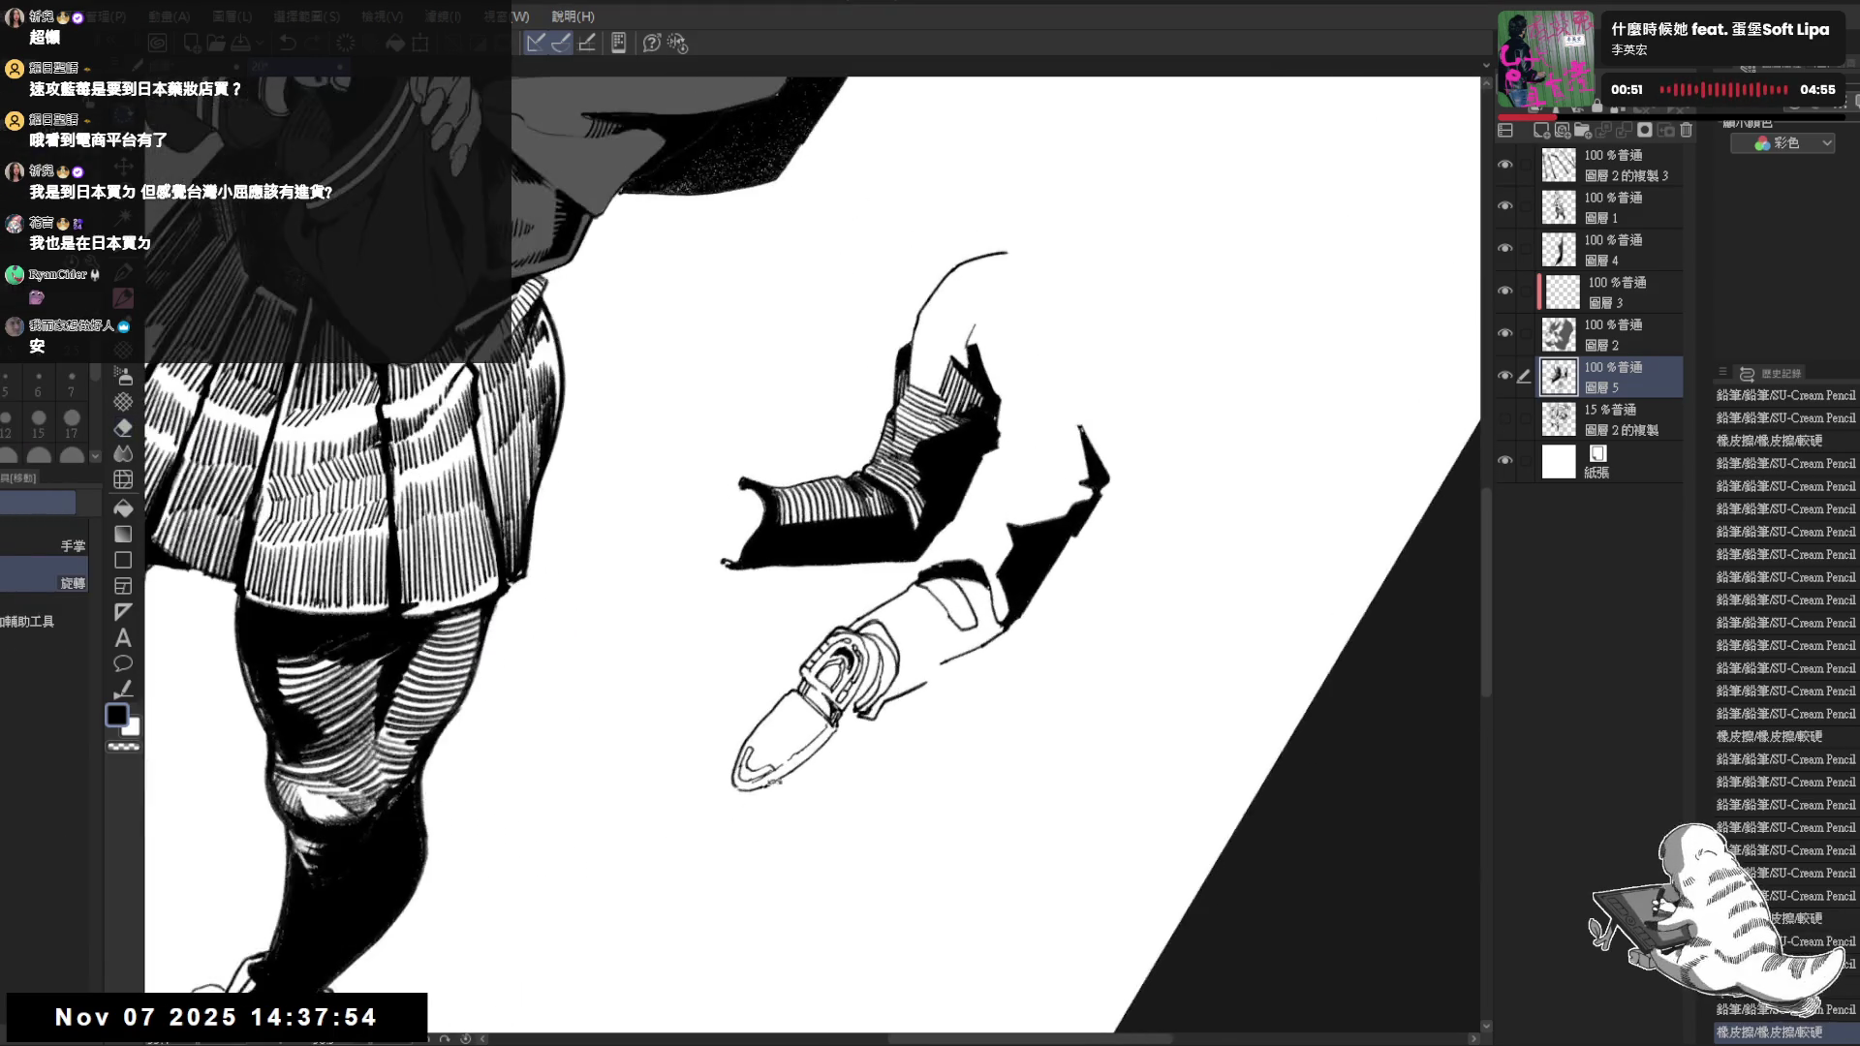
{"action": "key", "text": "p"}
{"action": "key", "text": "e"}
{"action": "key", "text": "p"}
{"action": "key", "text": "e"}
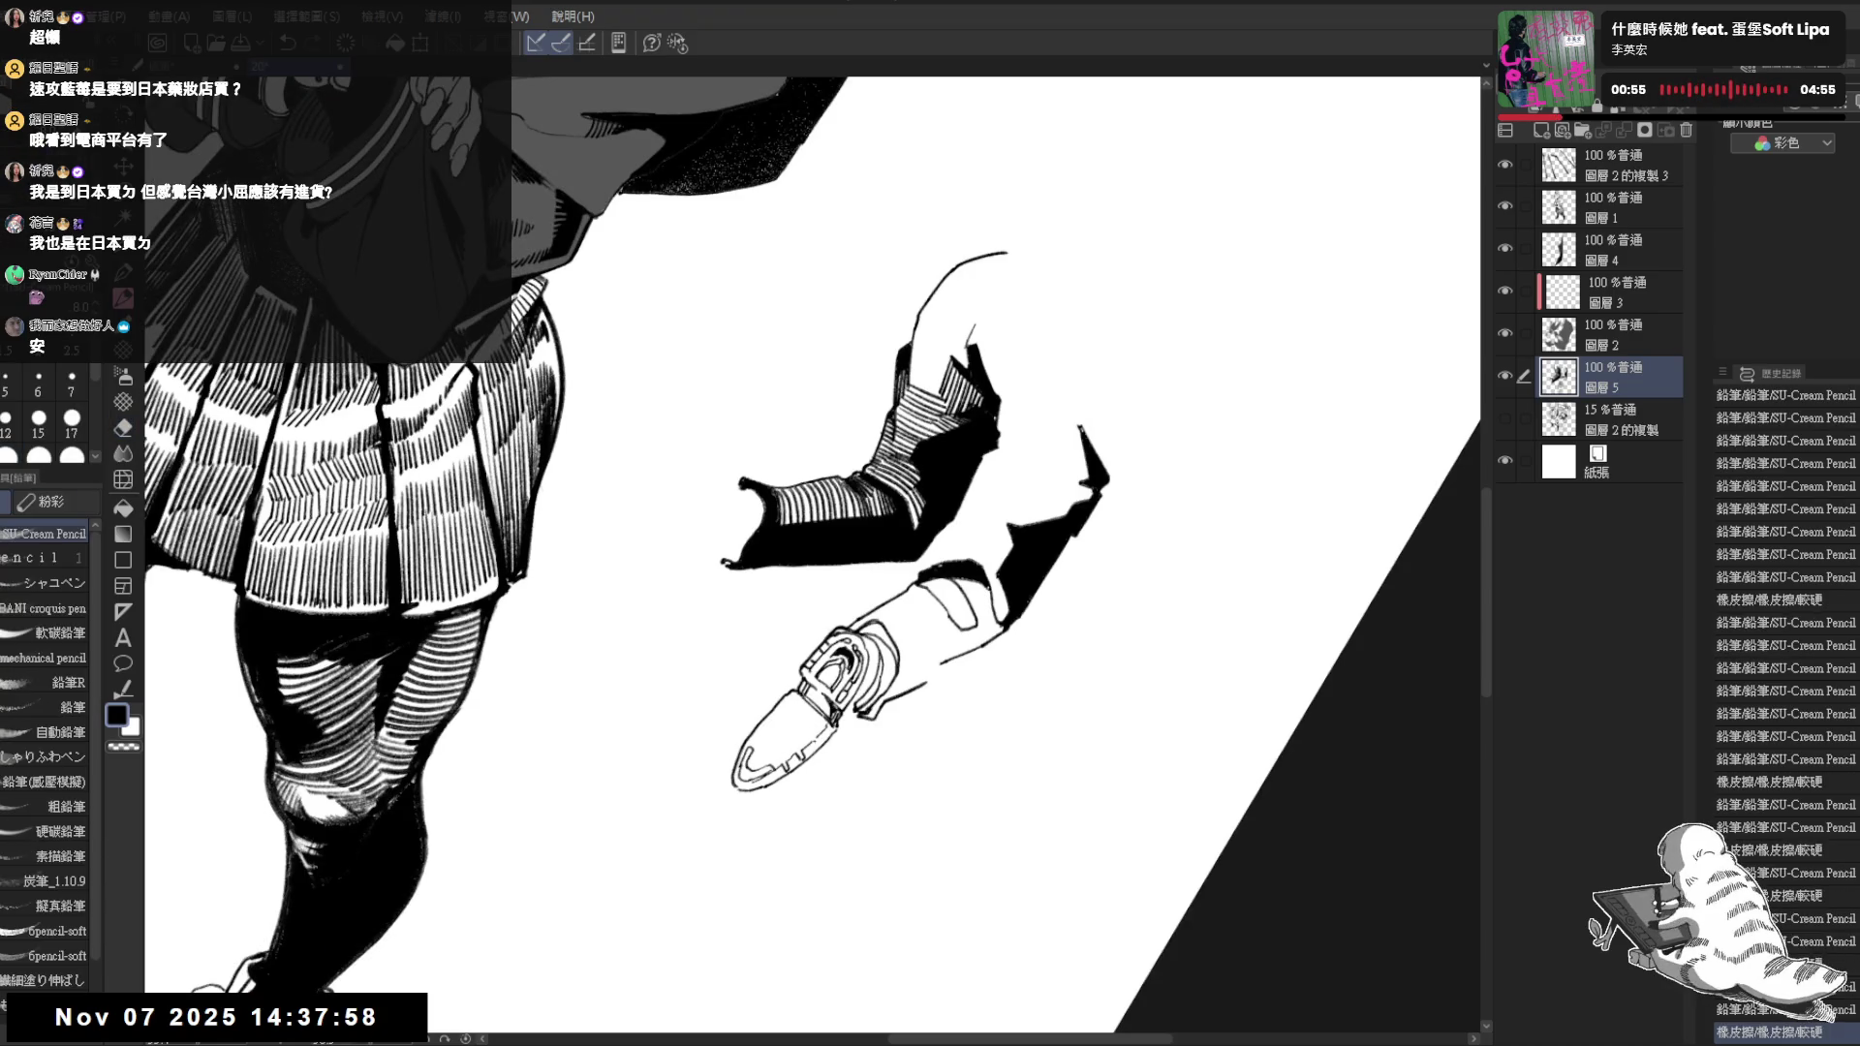
{"action": "key", "text": "r"}
{"action": "key", "text": "minus"}
{"action": "key", "text": "p"}
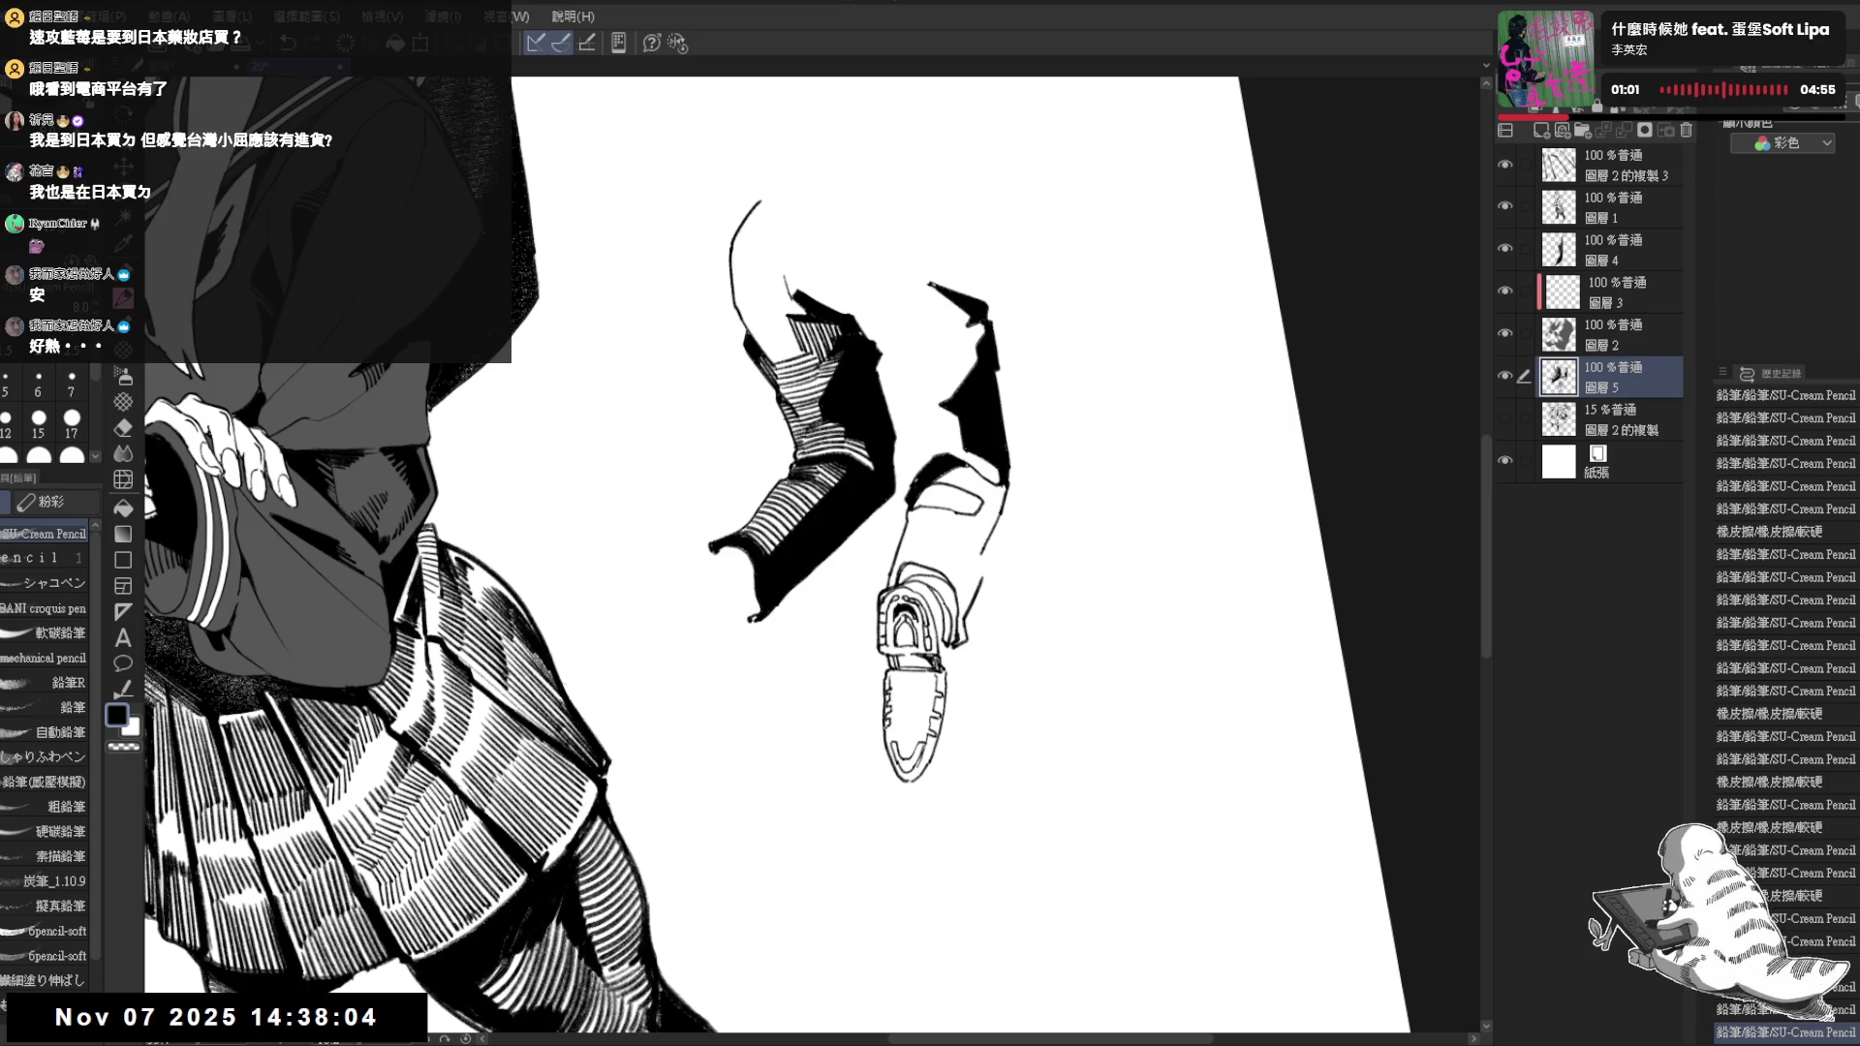
{"action": "left_click_drag", "start_coordinate": [896, 677], "coordinate": [919, 677]}
{"action": "key", "text": "-"}
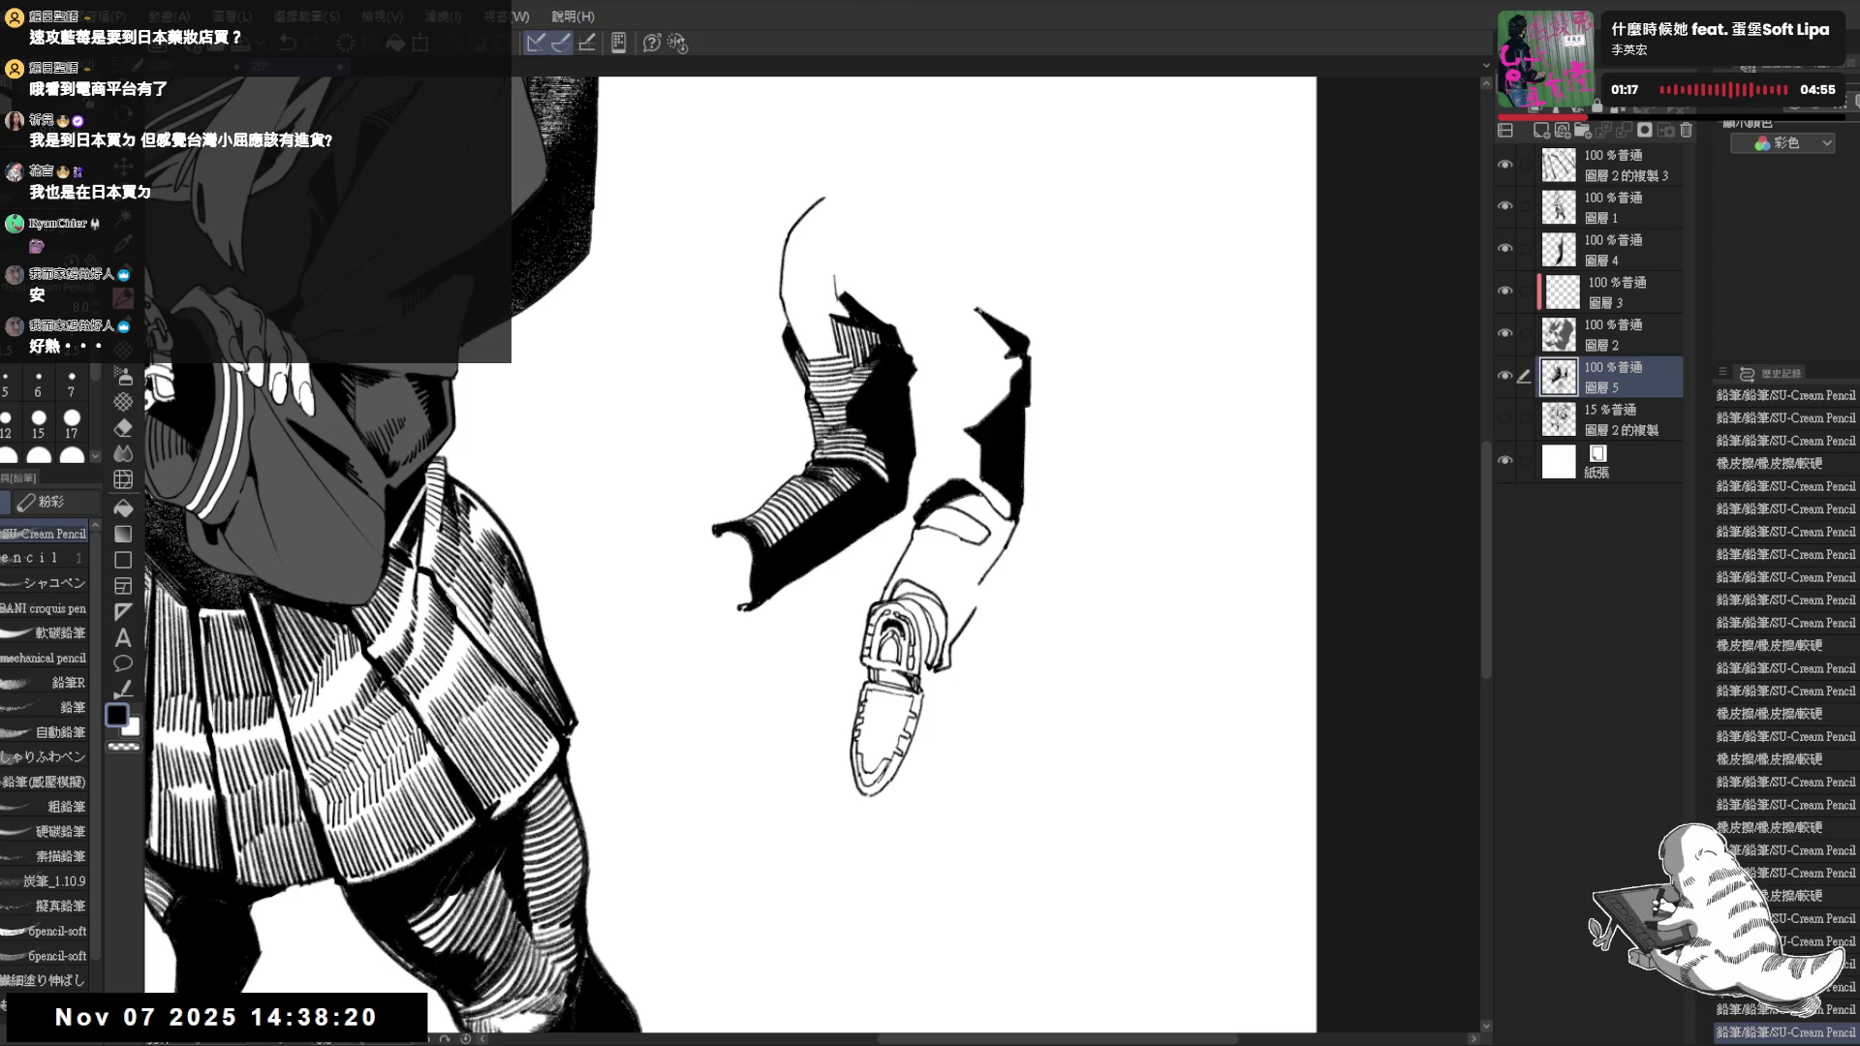
Erase stray marks and add short detail lines beside and inside the shoe sole
{"action": "key", "text": "minus"}
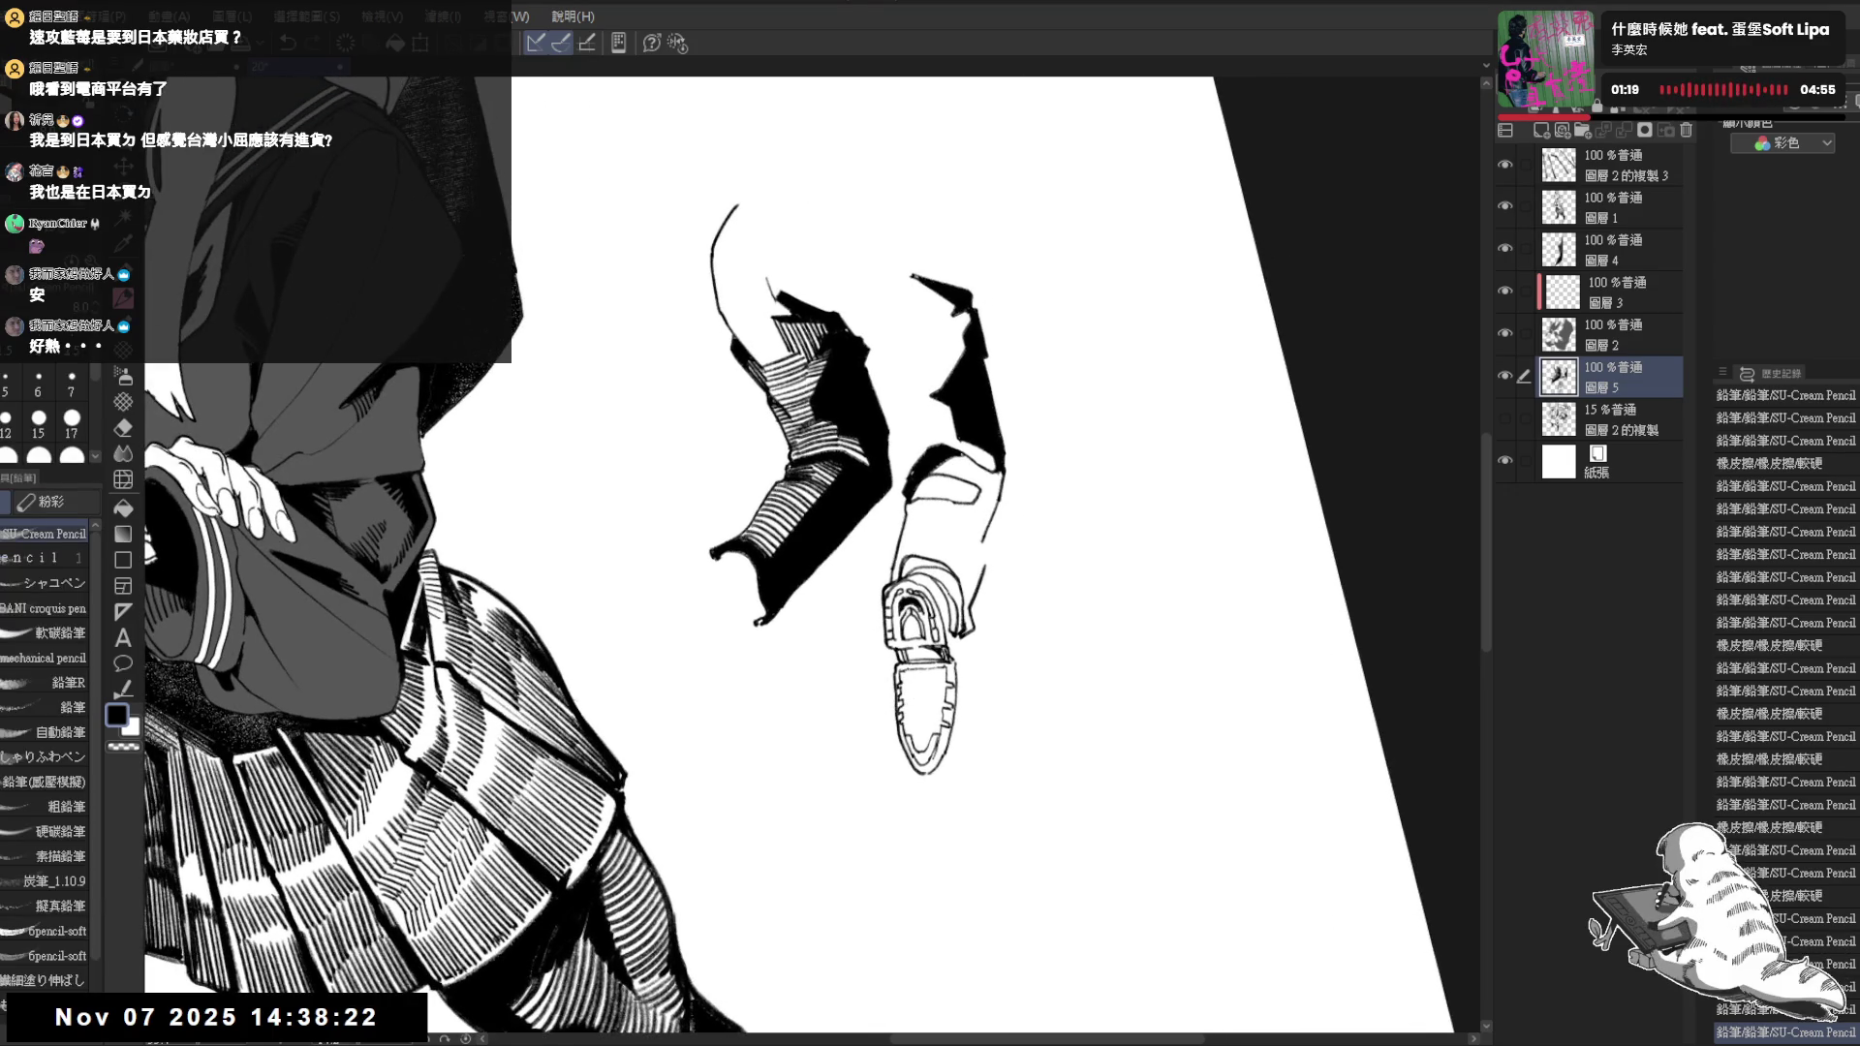
{"action": "key", "text": "e"}
{"action": "left_click", "coordinate": [913, 669]}
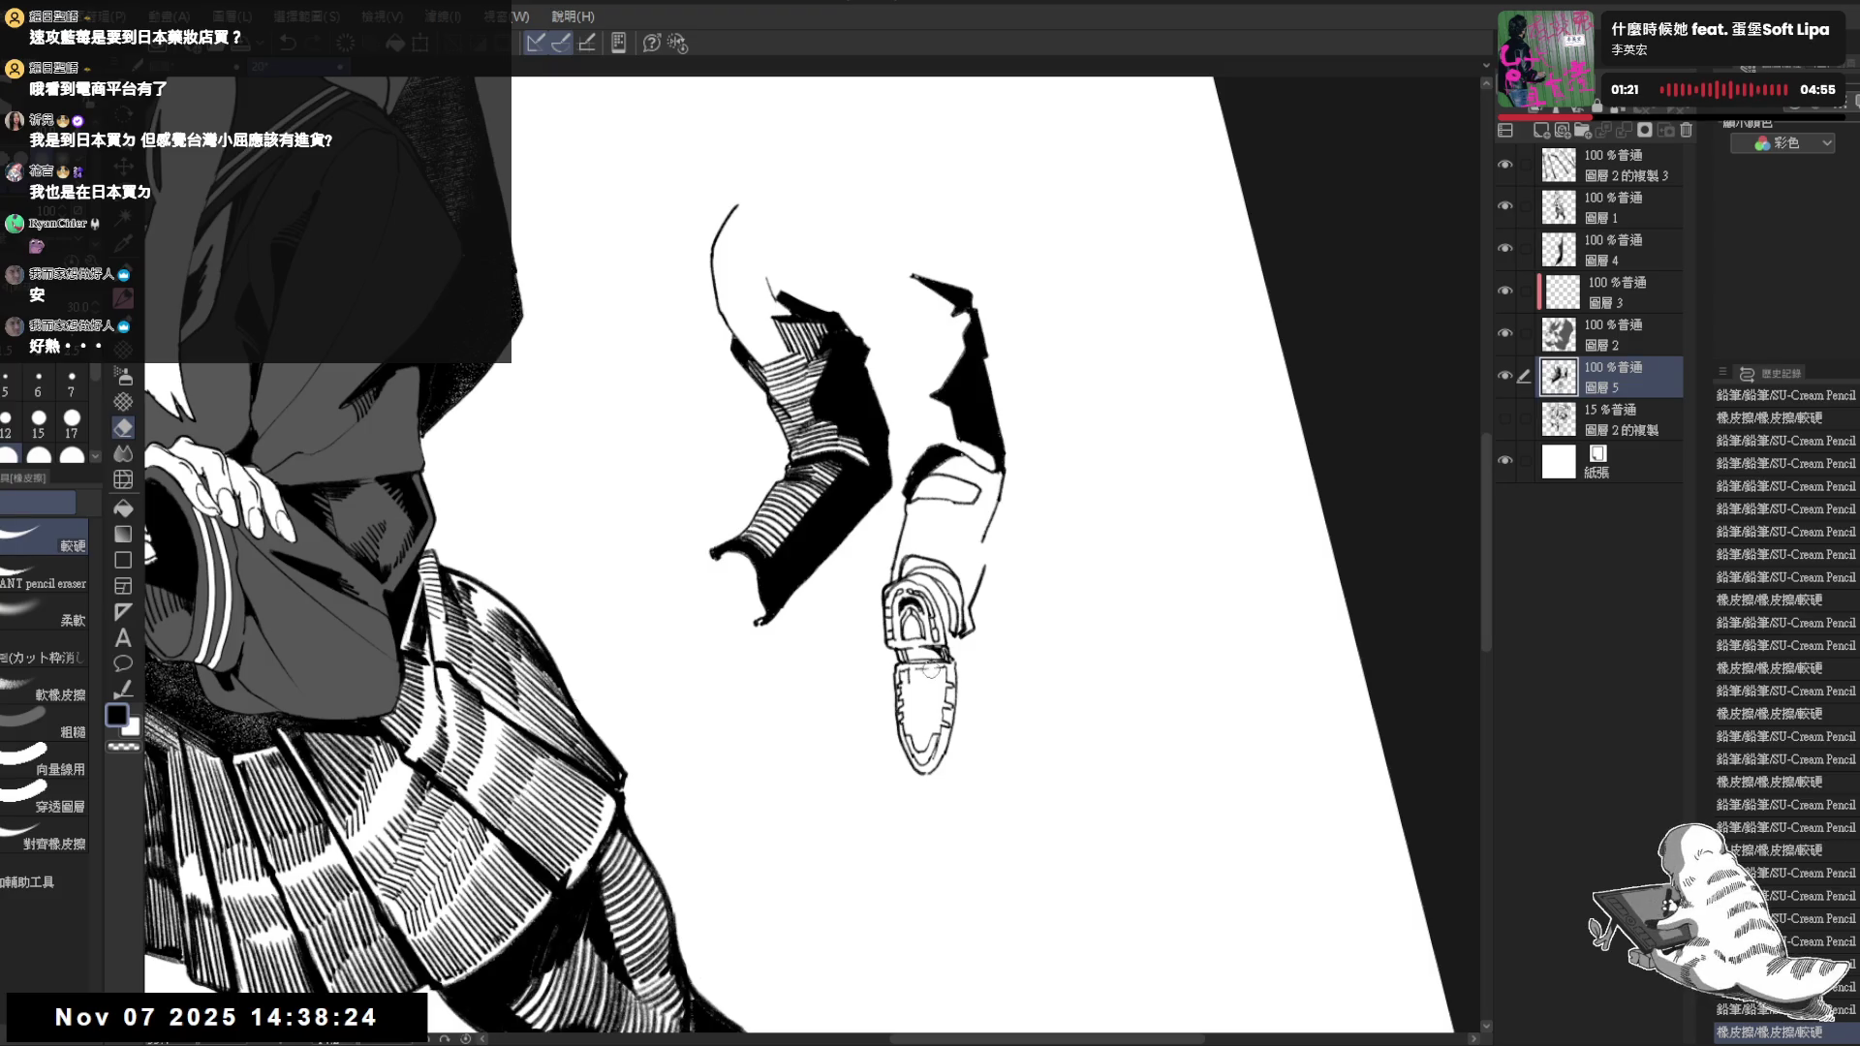
{"action": "key", "text": "p"}
{"action": "left_click_drag", "start_coordinate": [932, 666], "coordinate": [935, 686]}
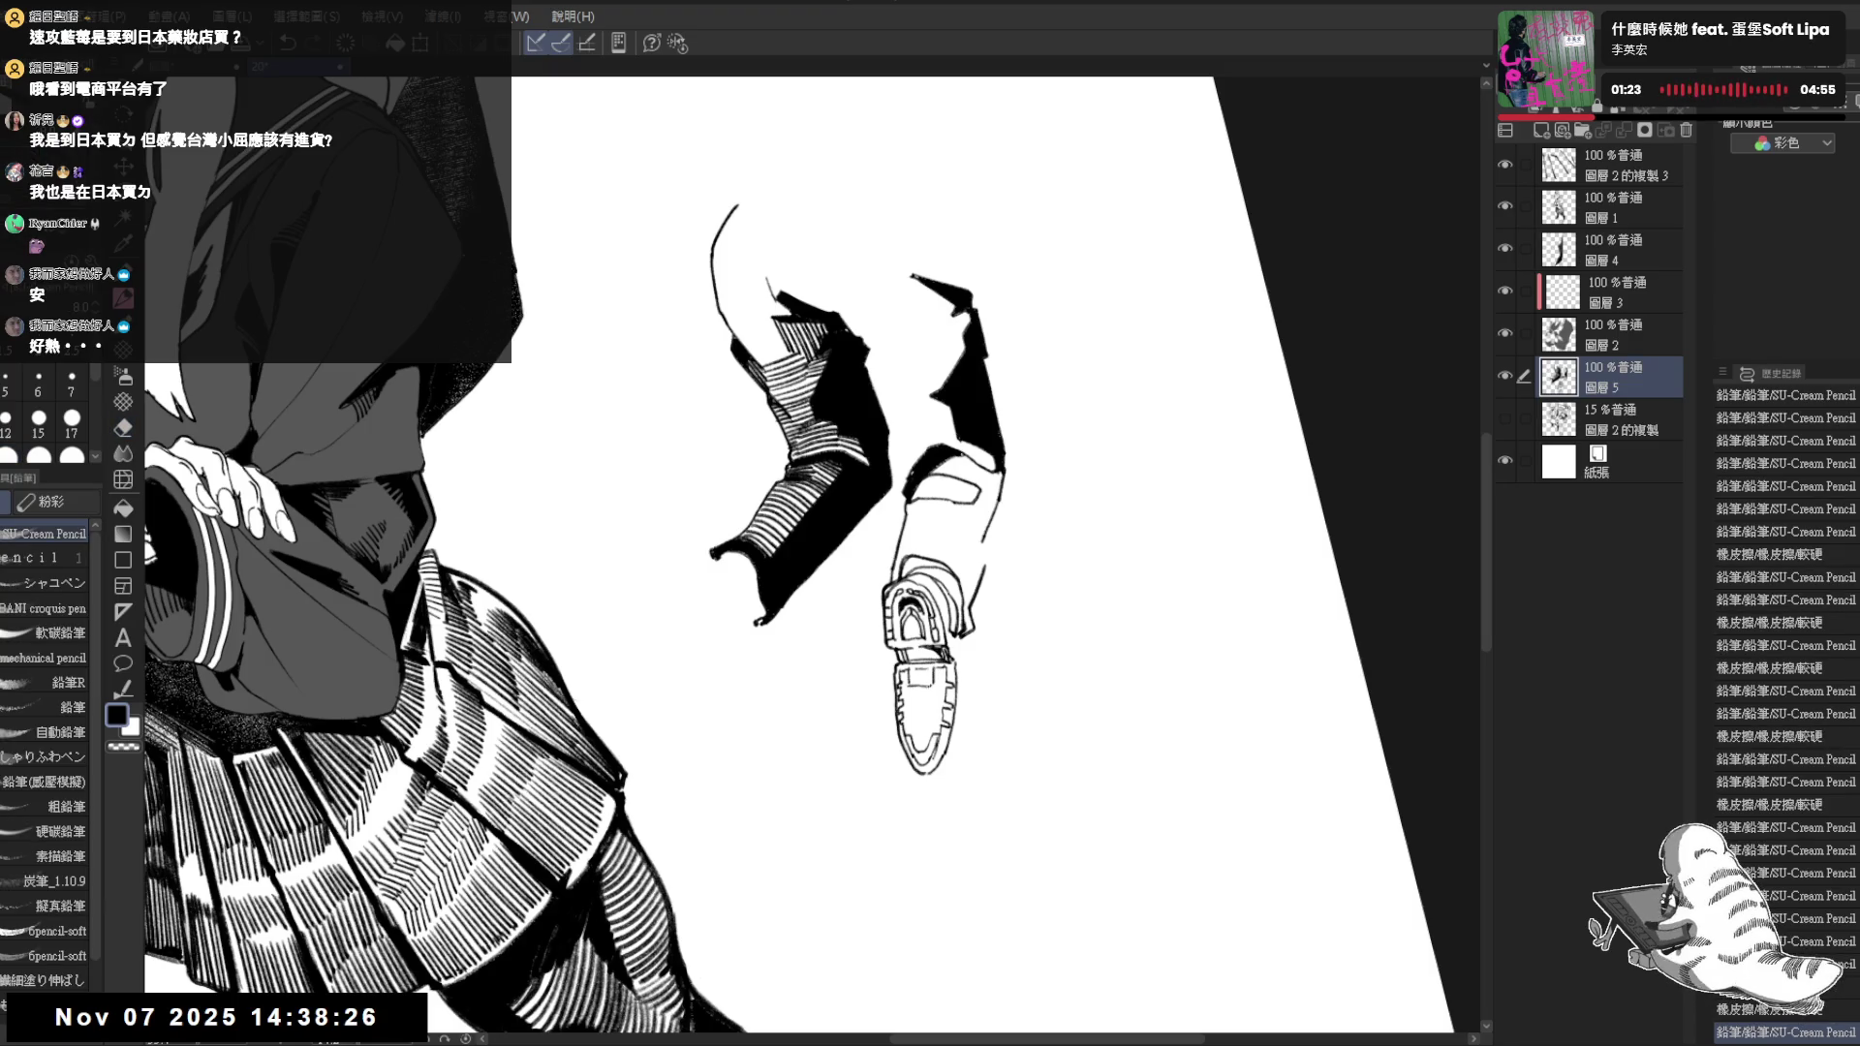
{"action": "left_click_drag", "start_coordinate": [927, 665], "coordinate": [927, 683]}
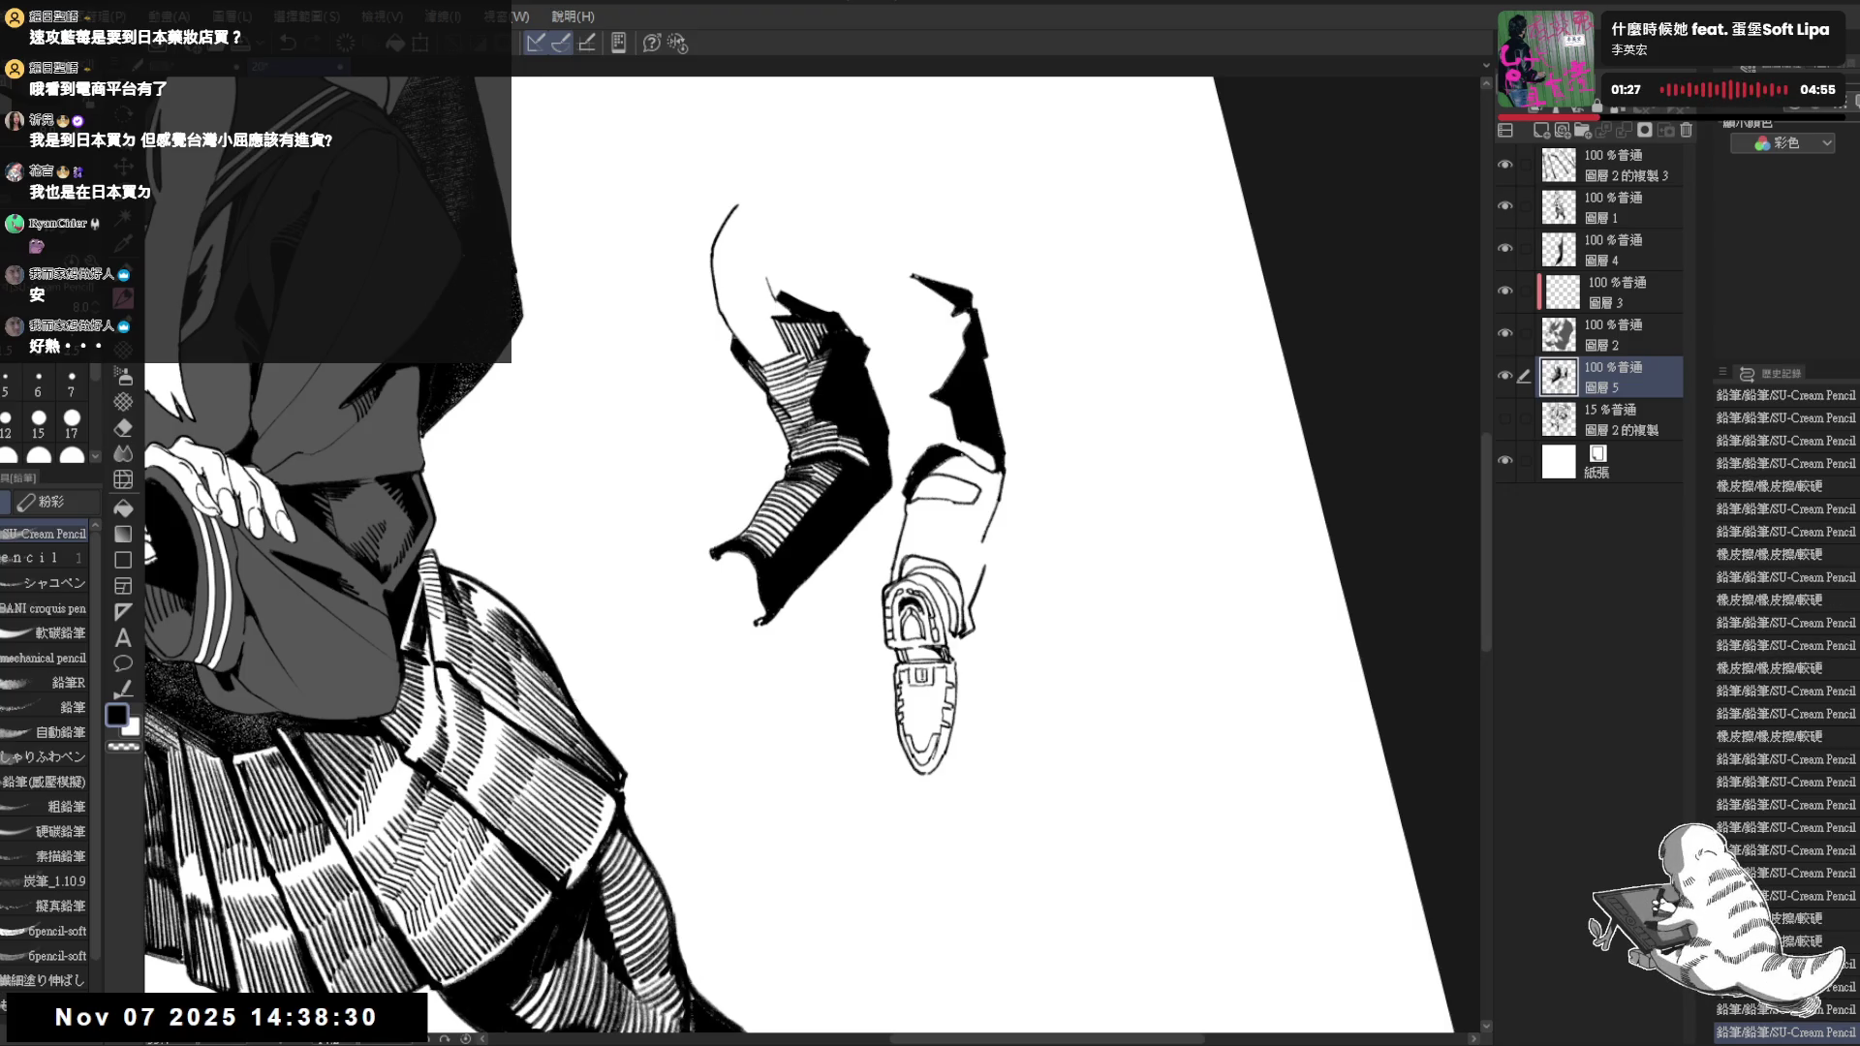
{"action": "left_click_drag", "start_coordinate": [902, 700], "coordinate": [903, 703]}
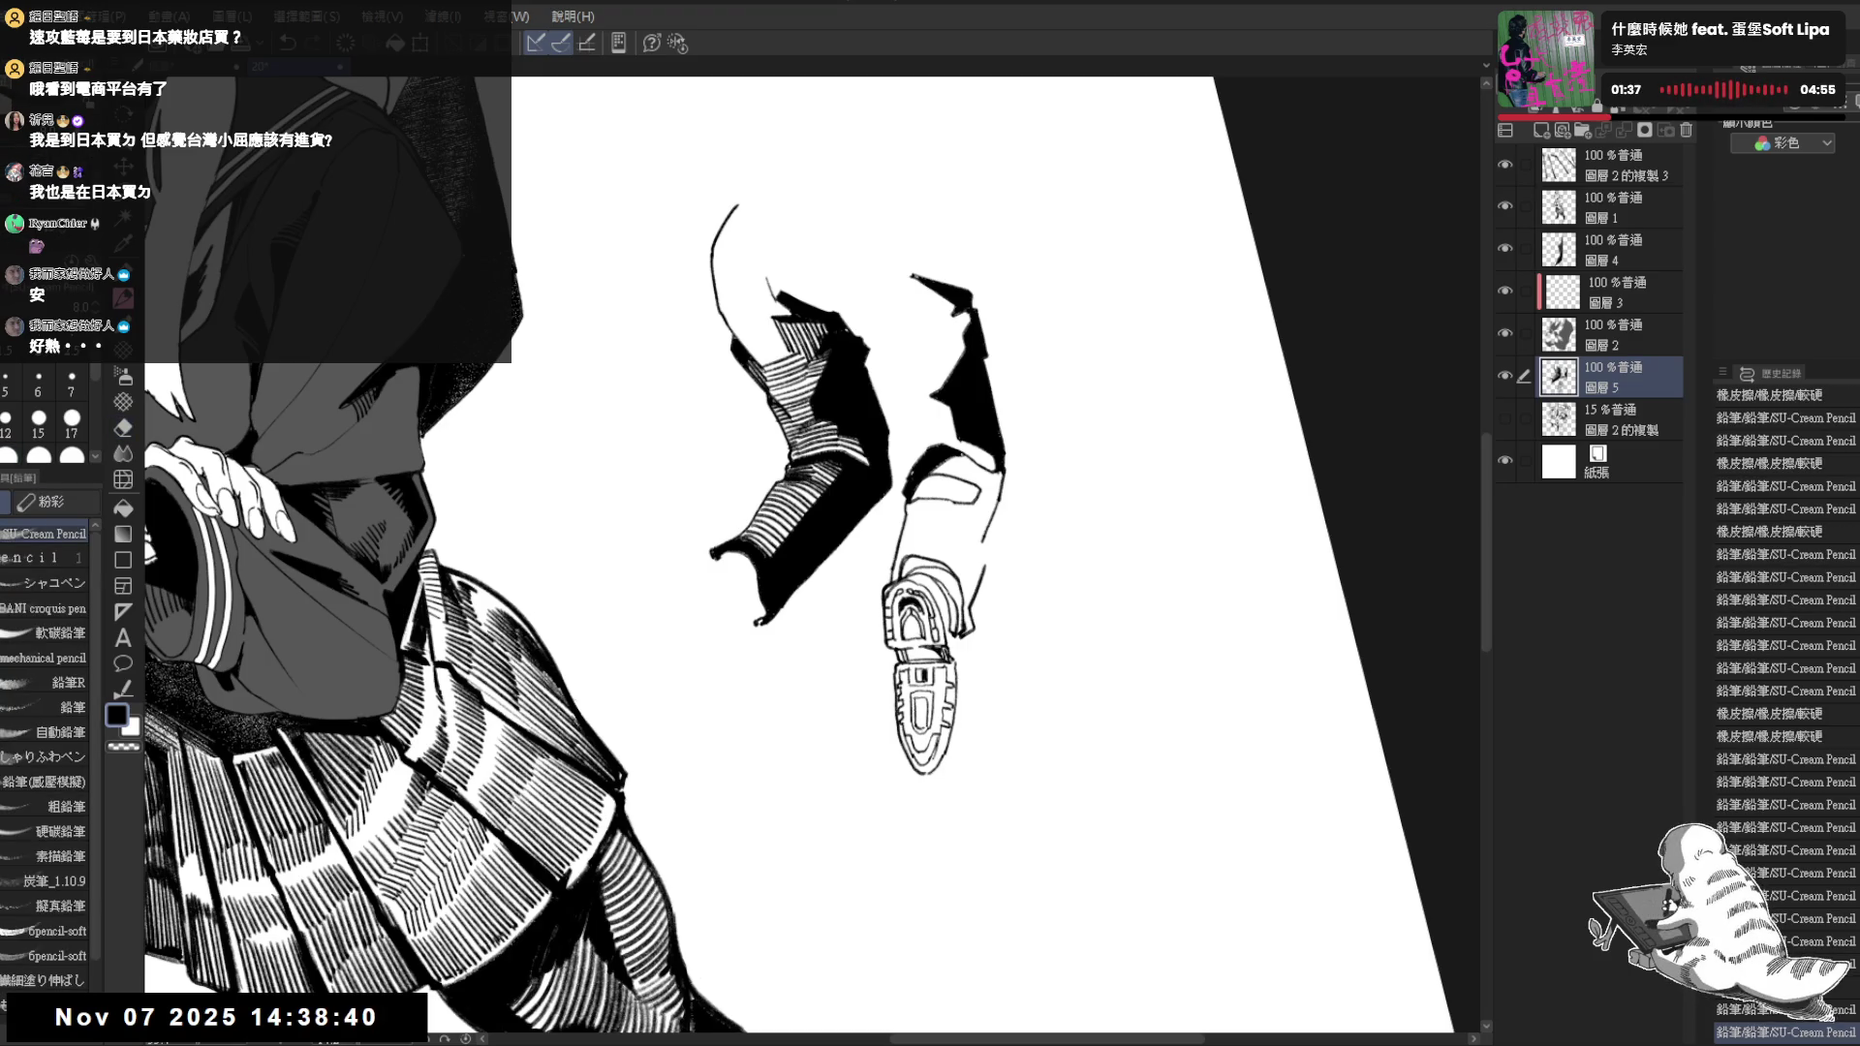
{"action": "key", "text": "ctrl+@"}
{"action": "scroll", "coordinate": [917, 727], "scroll_direction": "down", "scroll_amount": 3}
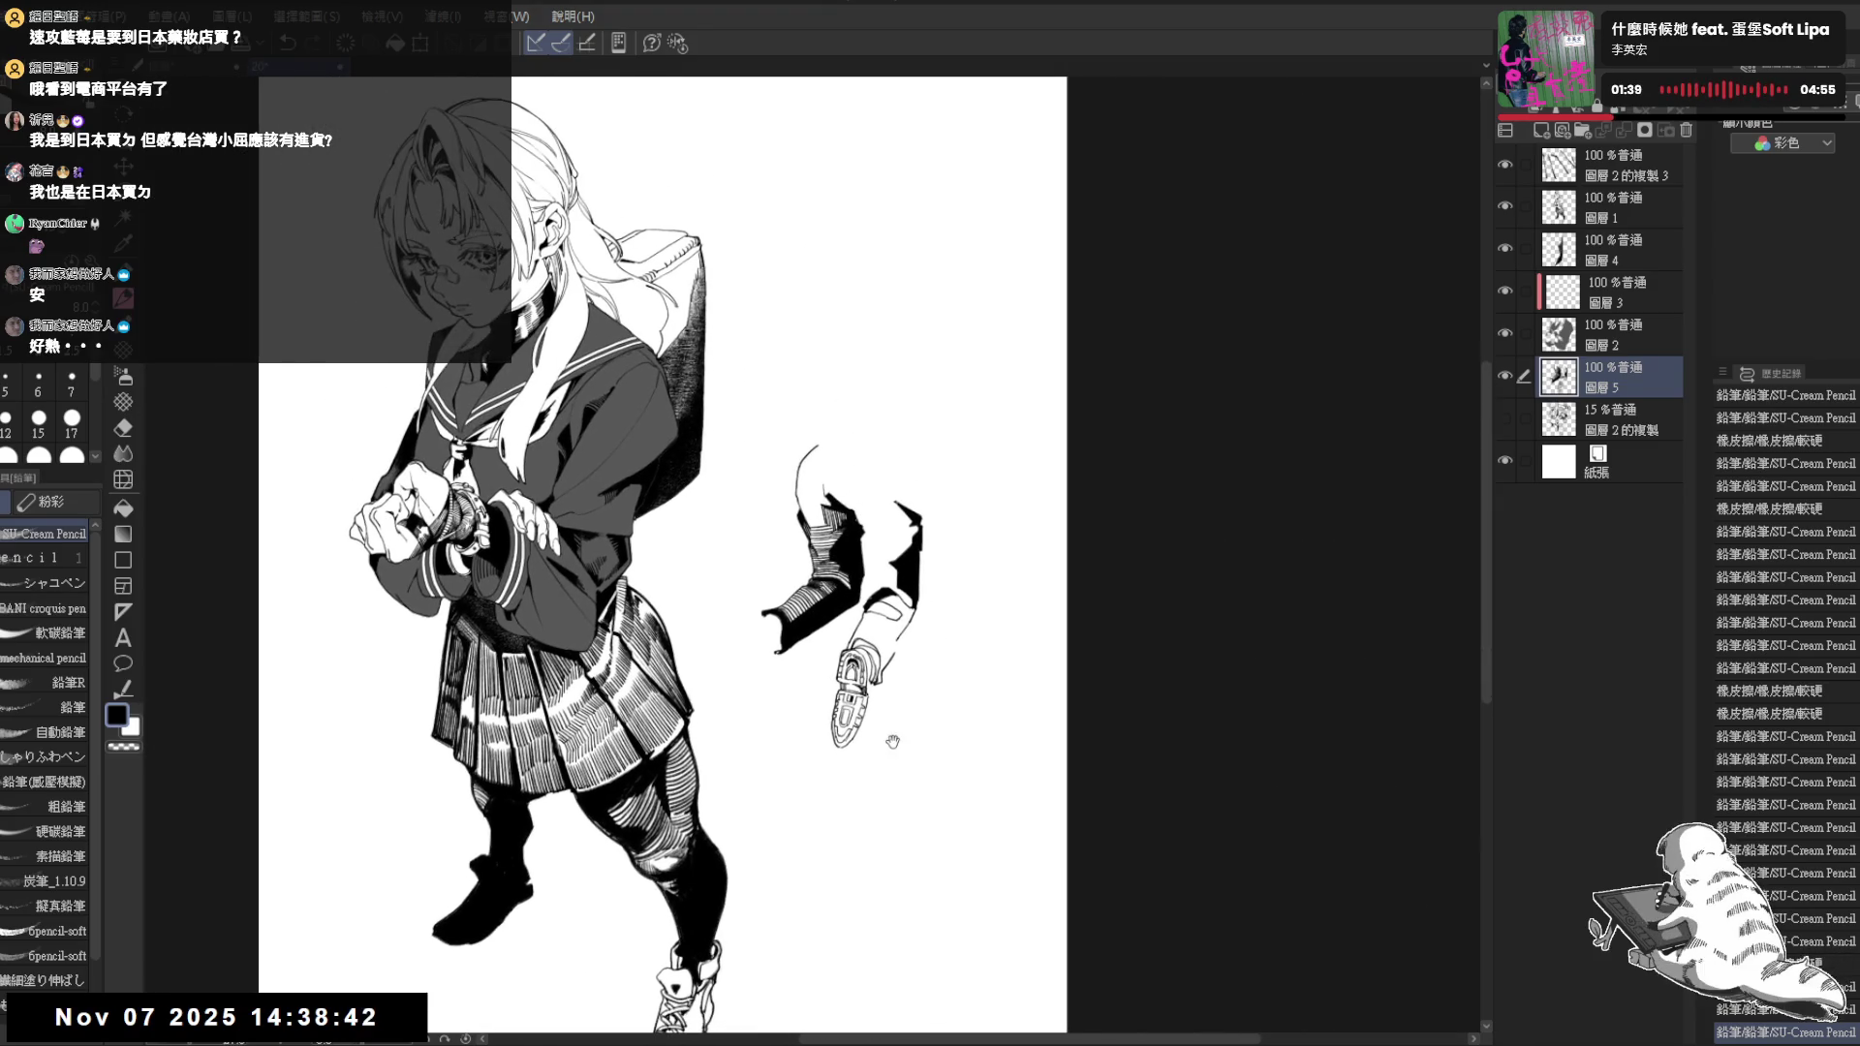
{"action": "scroll", "coordinate": [981, 640], "scroll_direction": "up", "scroll_amount": 1}
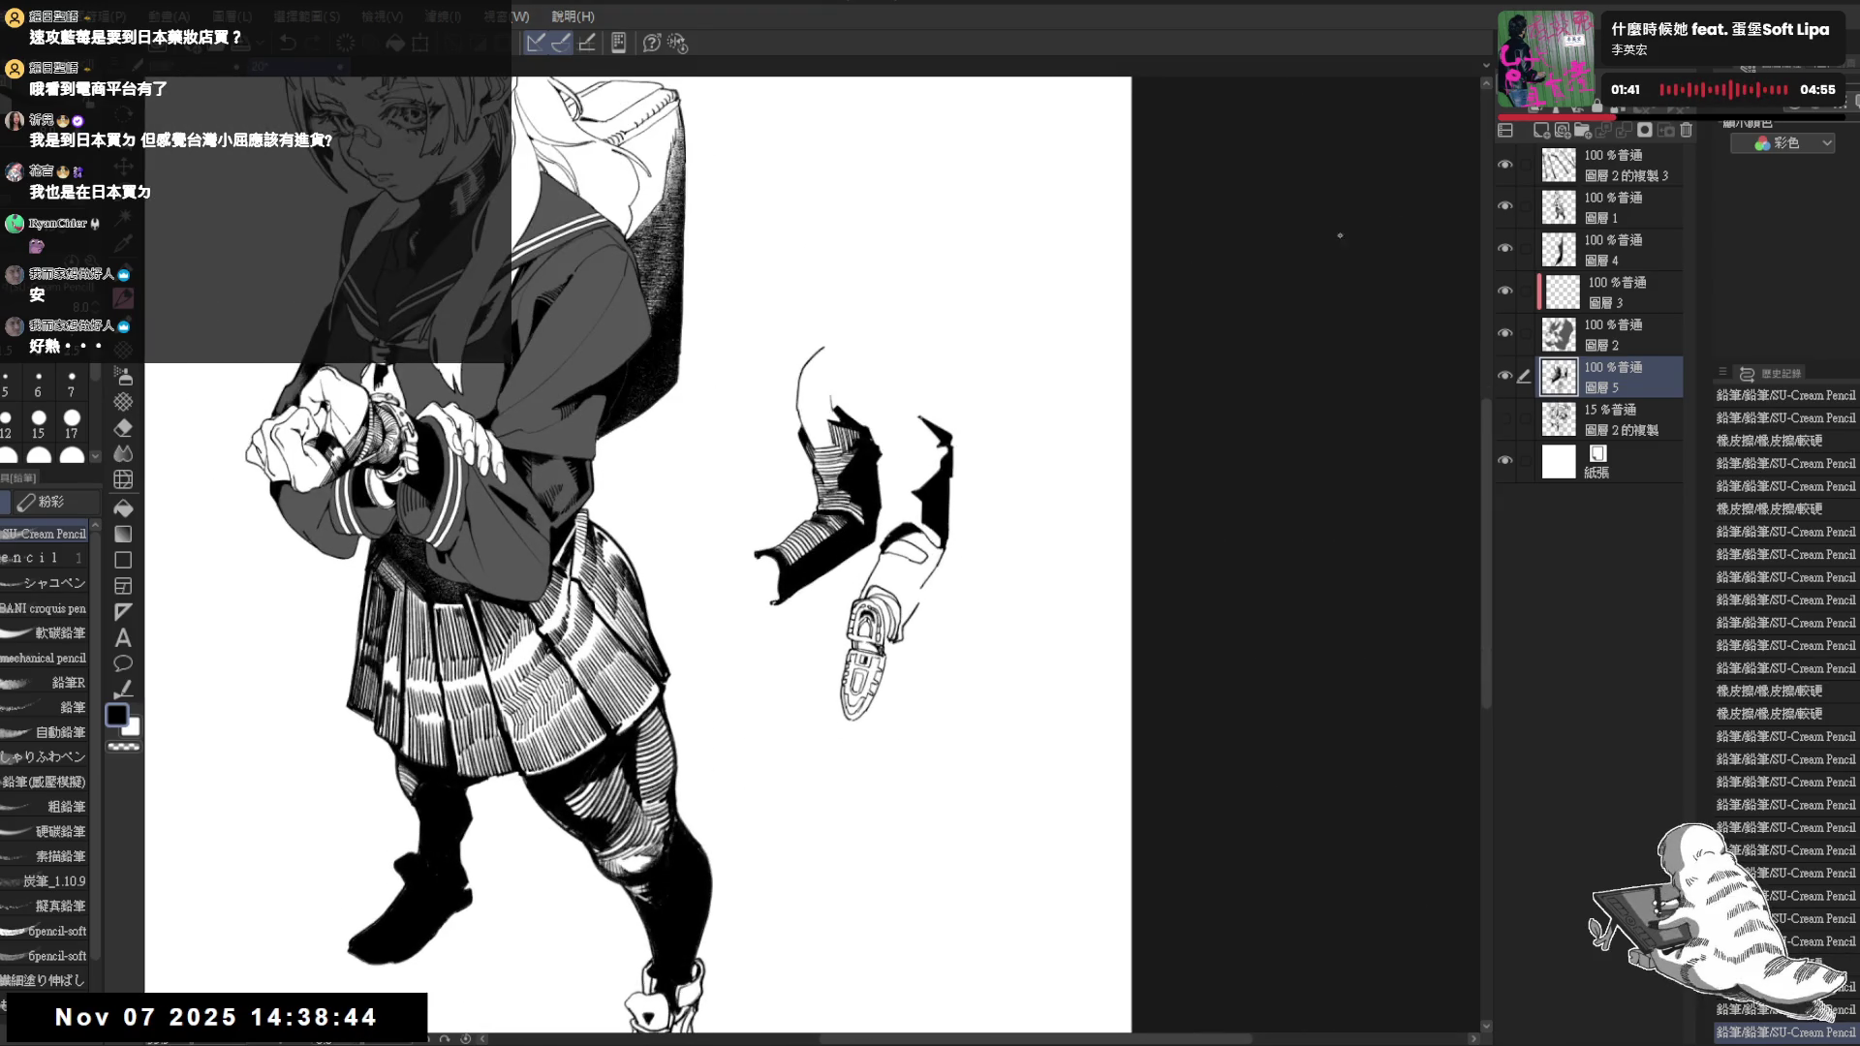
{"action": "left_click", "coordinate": [1628, 424]}
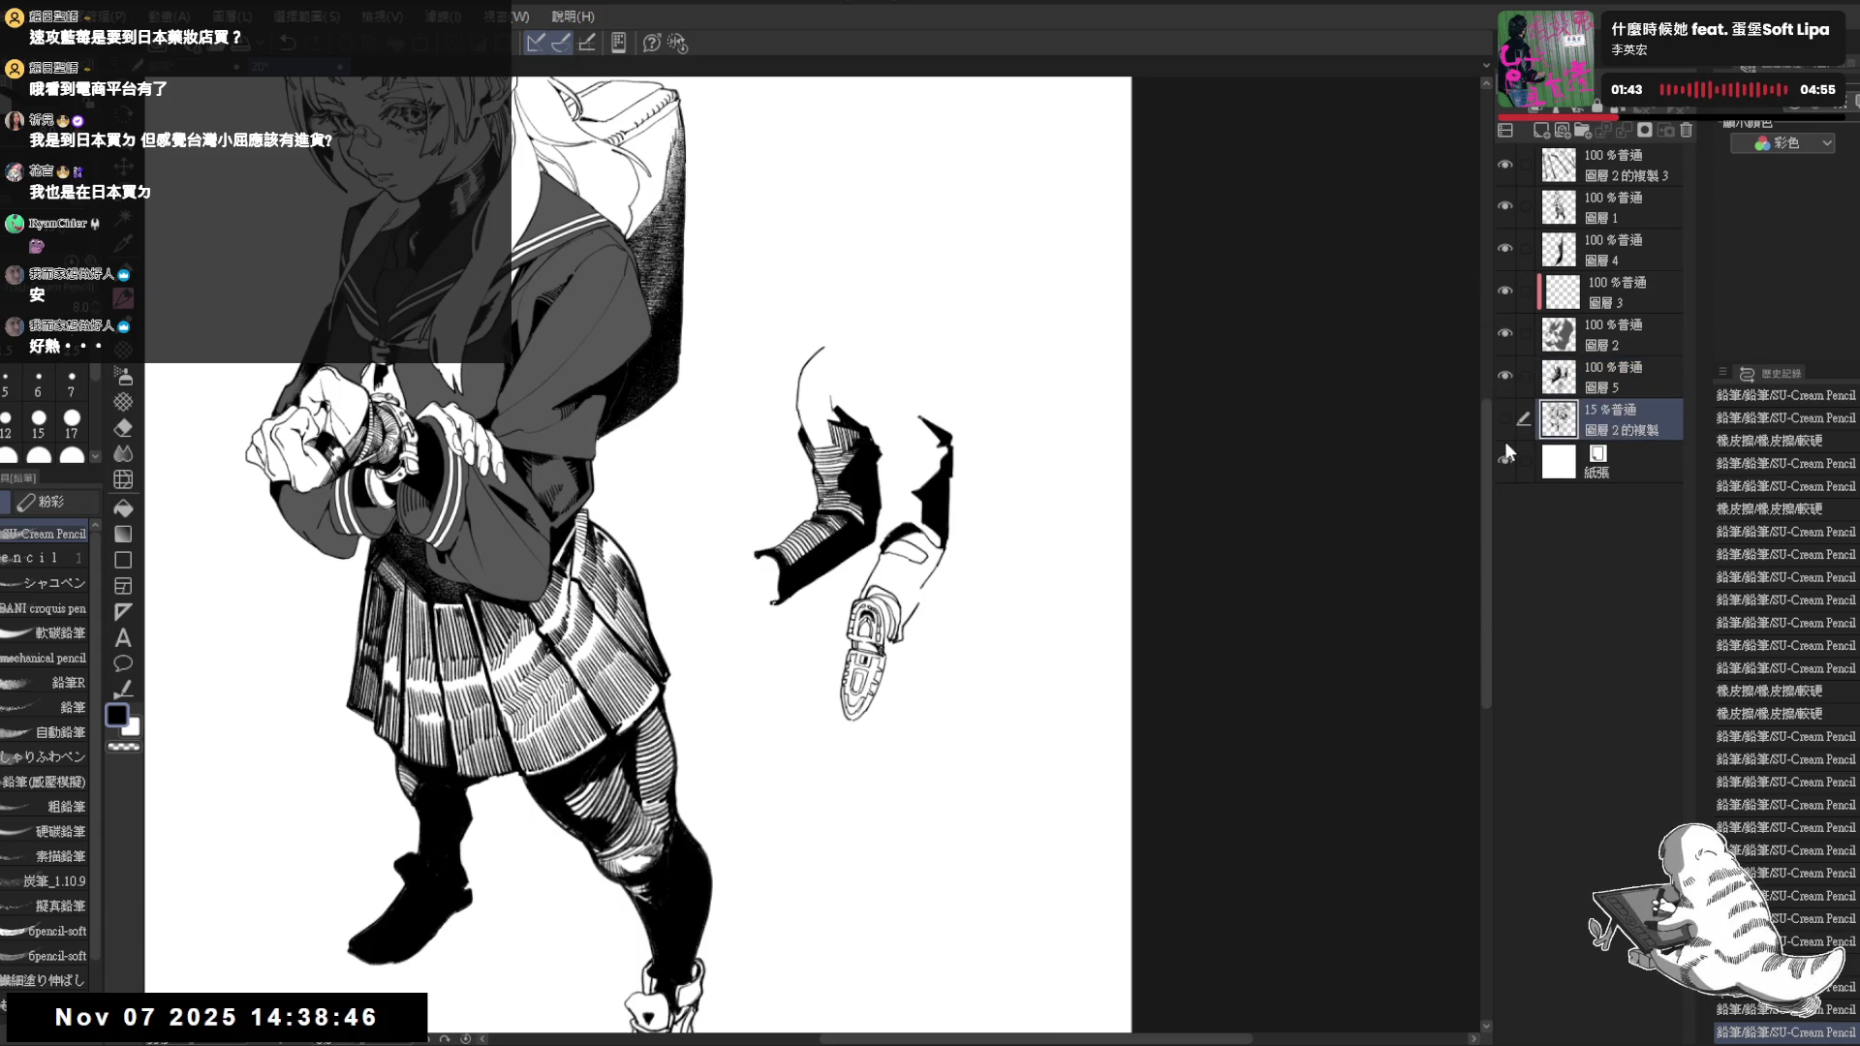
Show the gray rough sketch layer 圖層2的複製 and return to the inking layer
{"action": "left_click", "coordinate": [1504, 423]}
{"action": "key", "text": "minus"}
{"action": "scroll", "coordinate": [813, 635], "scroll_direction": "up", "scroll_amount": 1}
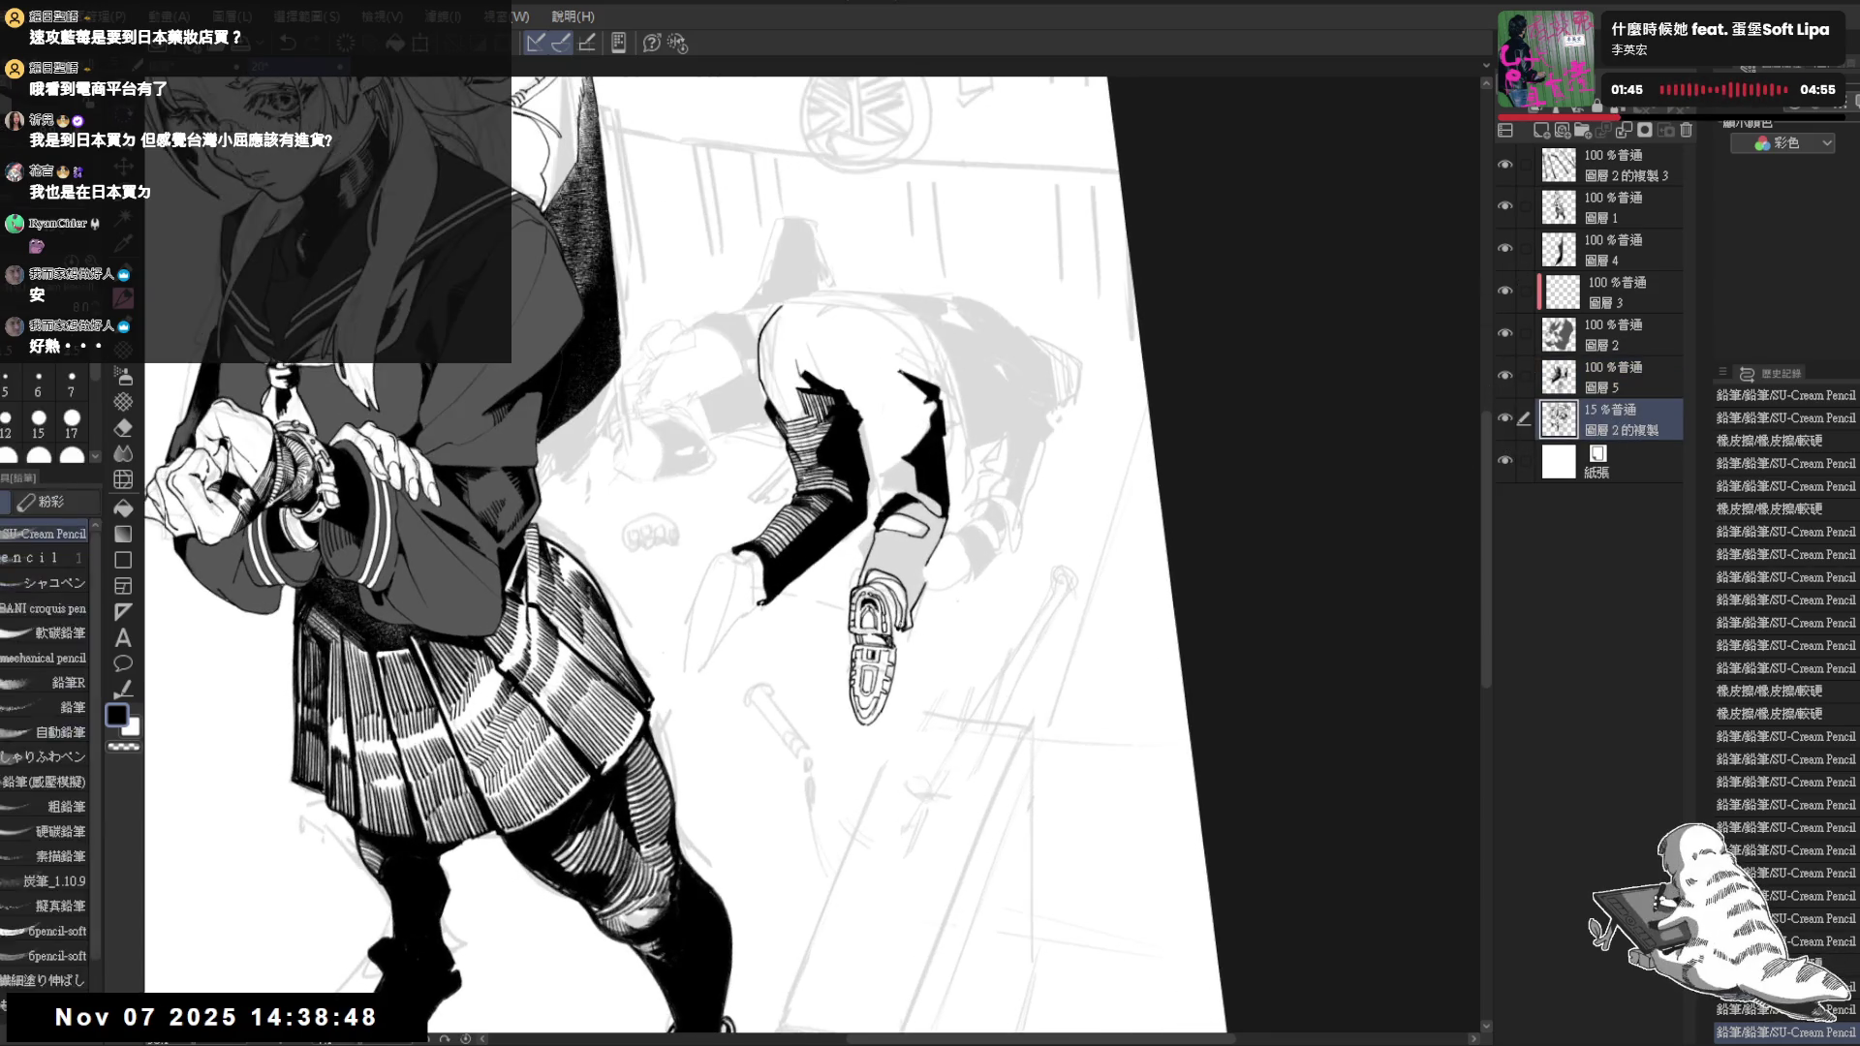
{"action": "key", "text": "e"}
{"action": "key", "text": "p"}
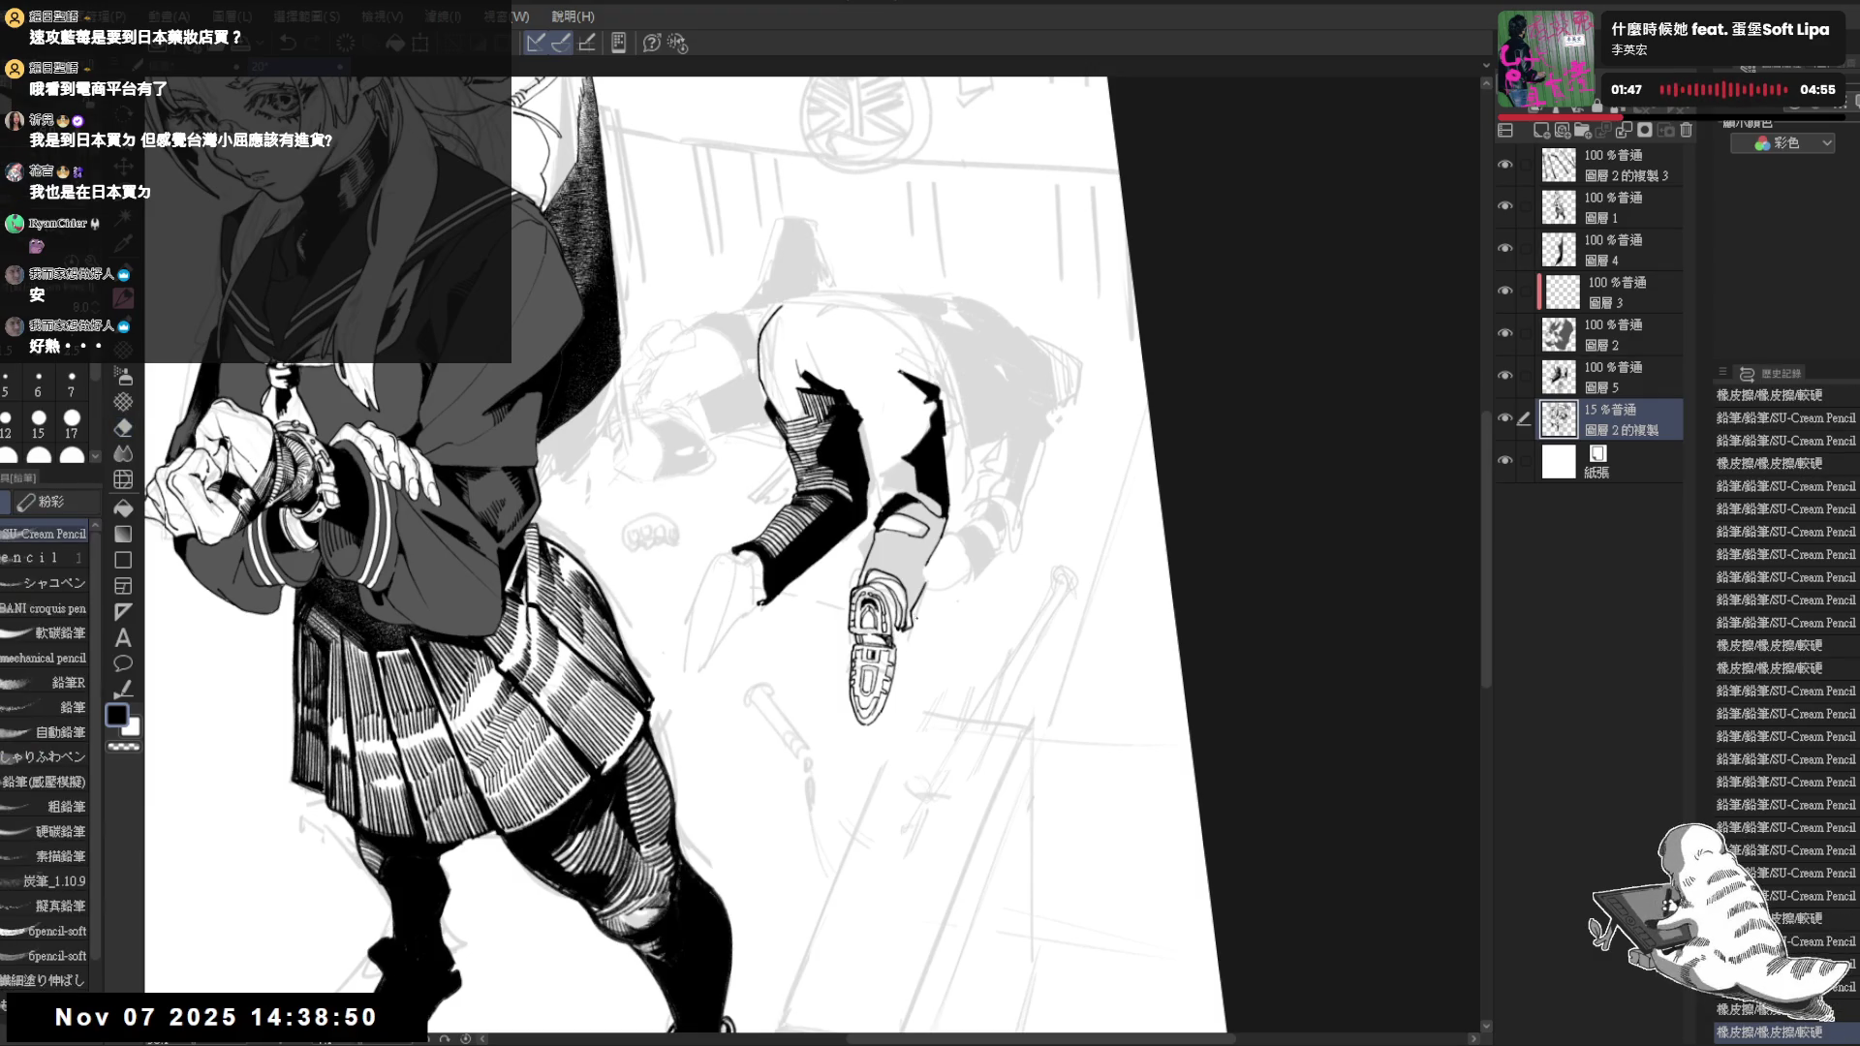
{"action": "key", "text": "alt+bracketright"}
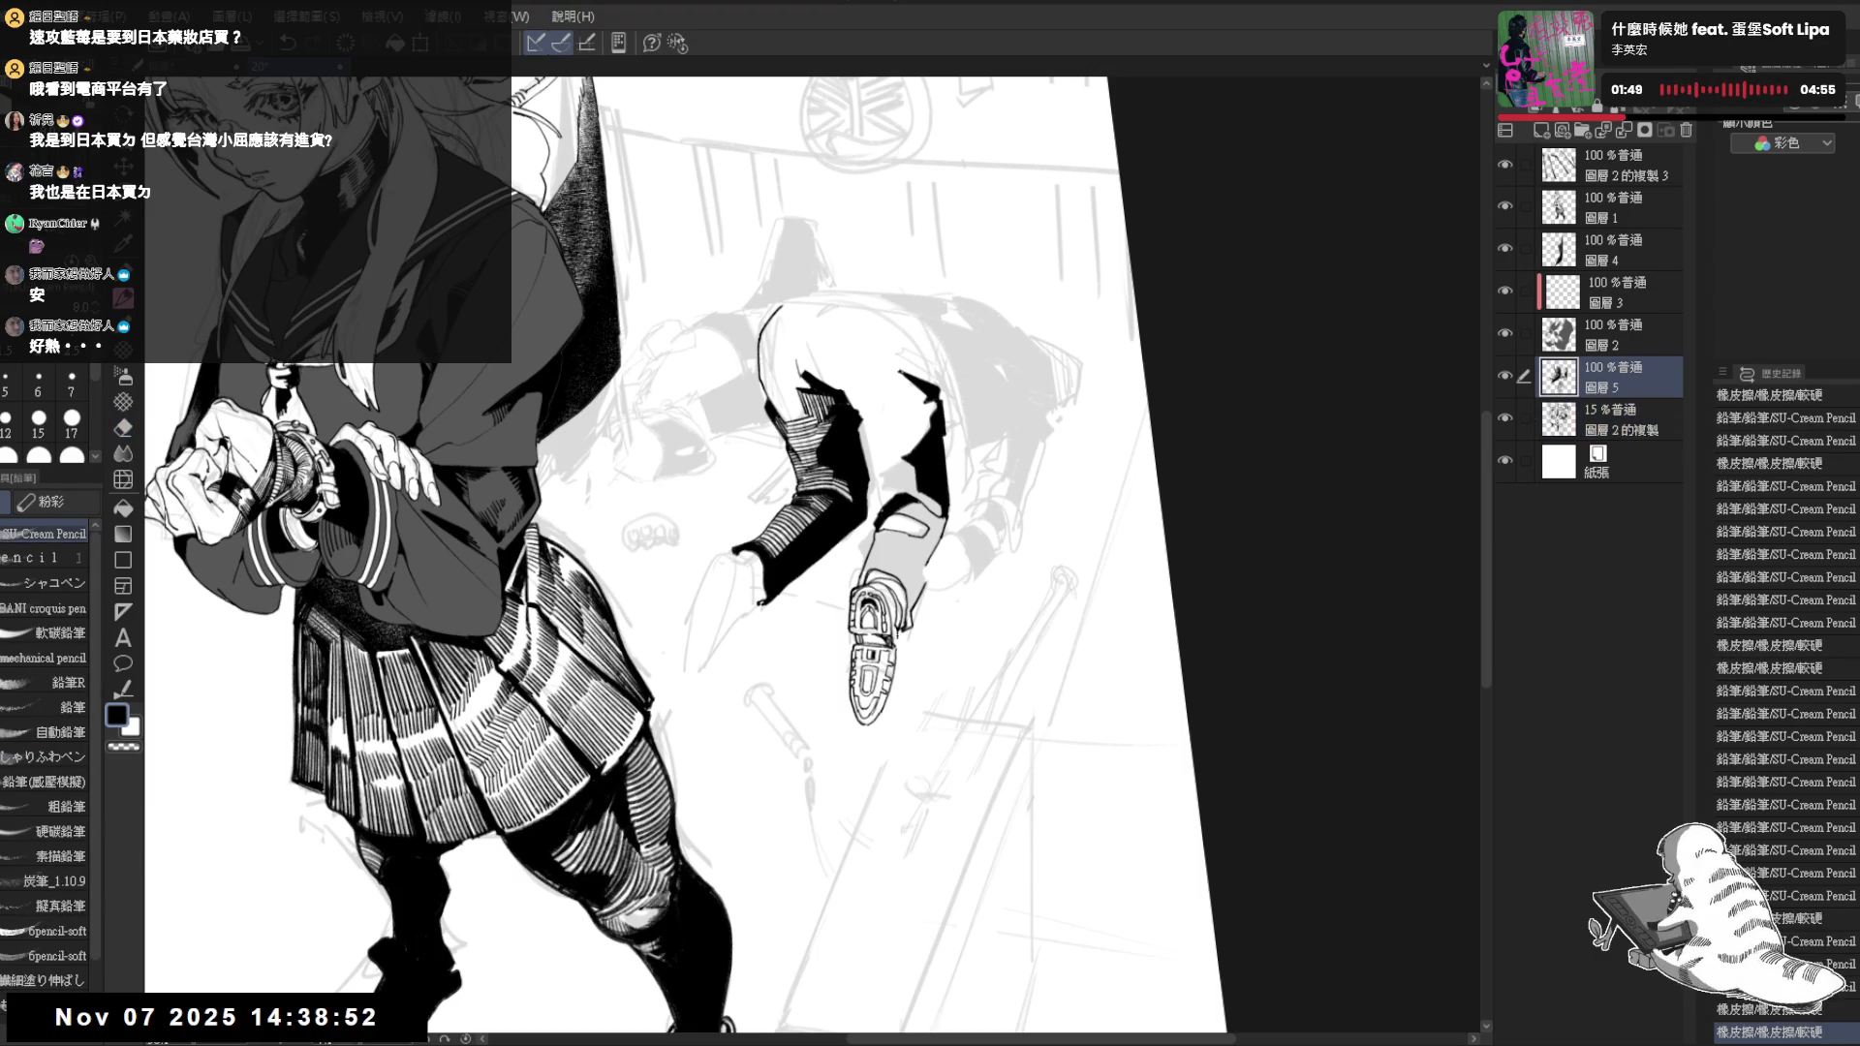
{"action": "key", "text": "ctrl+z"}
Lasso the inked shoe on 圖層5, shift it to match the sketch, then deselect
{"action": "key", "text": "m"}
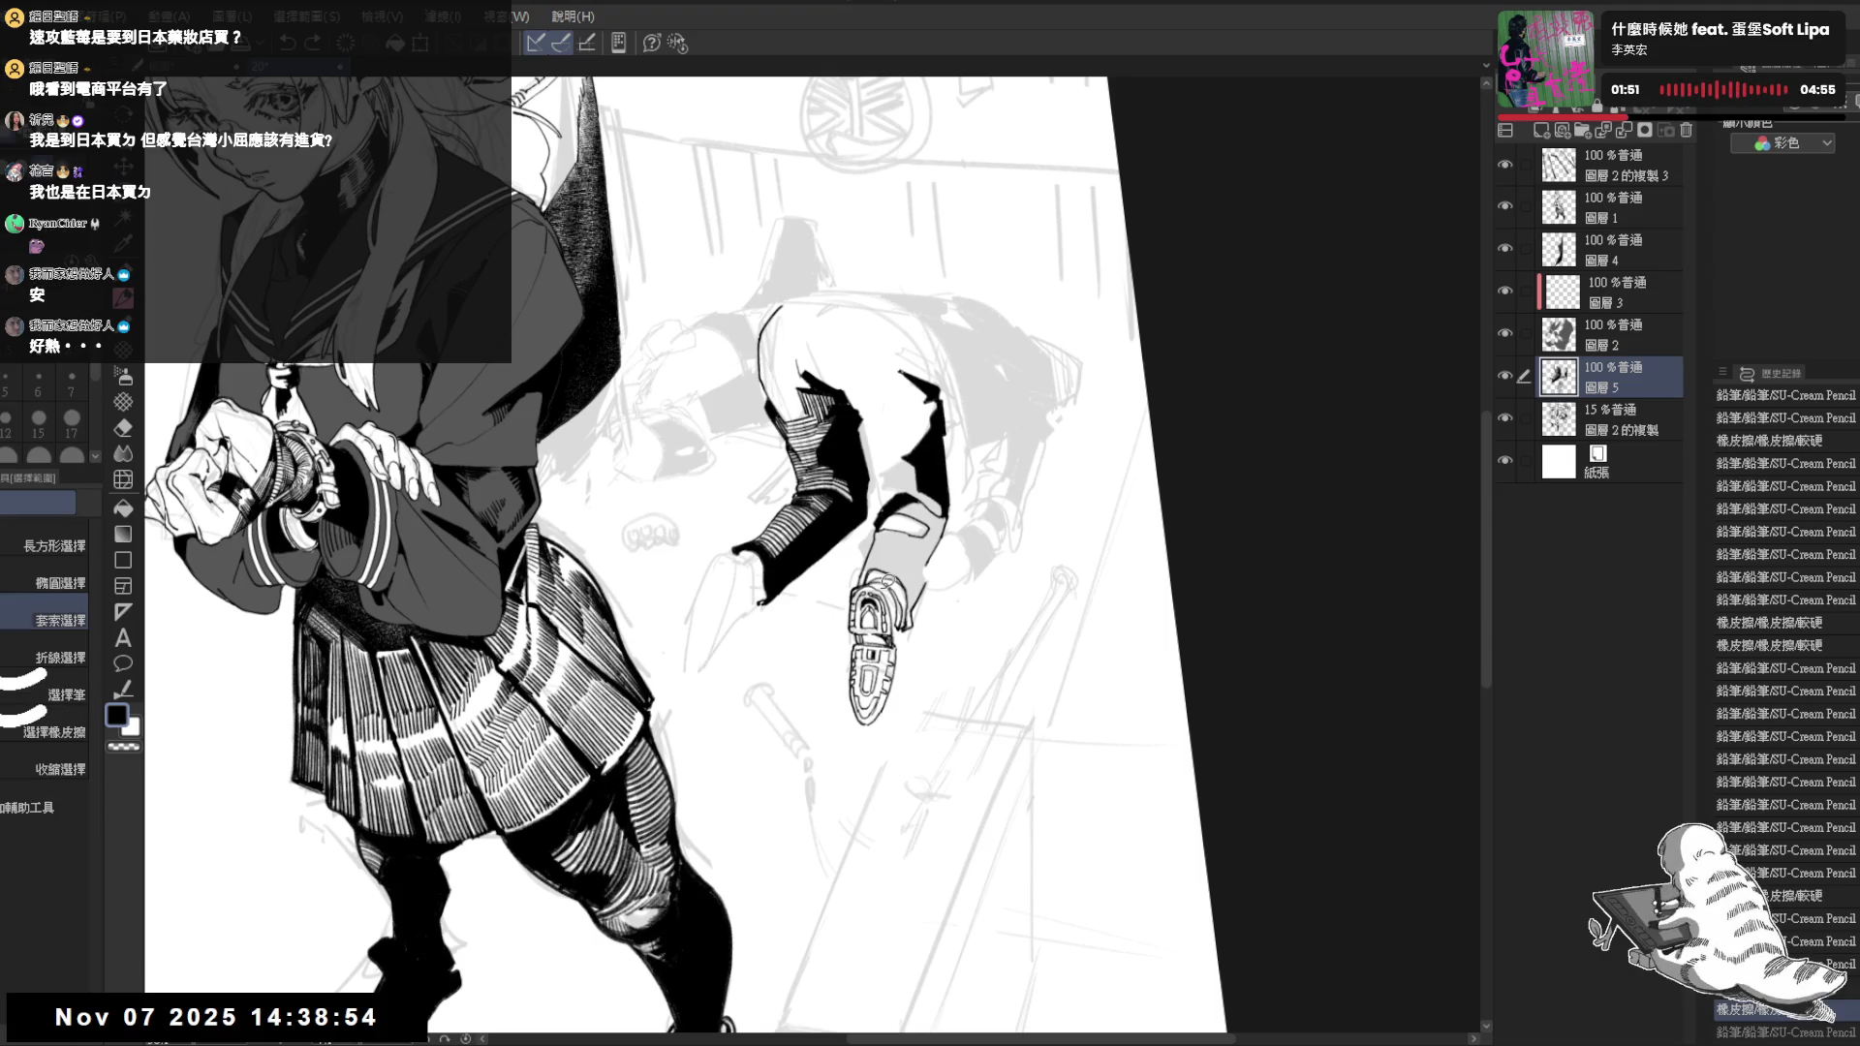
{"action": "mouse_move", "coordinate": [854, 590]}
{"action": "left_mouse_down"}
{"action": "mouse_move", "coordinate": [888, 583]}
{"action": "mouse_move", "coordinate": [874, 610]}
{"action": "left_mouse_up"}
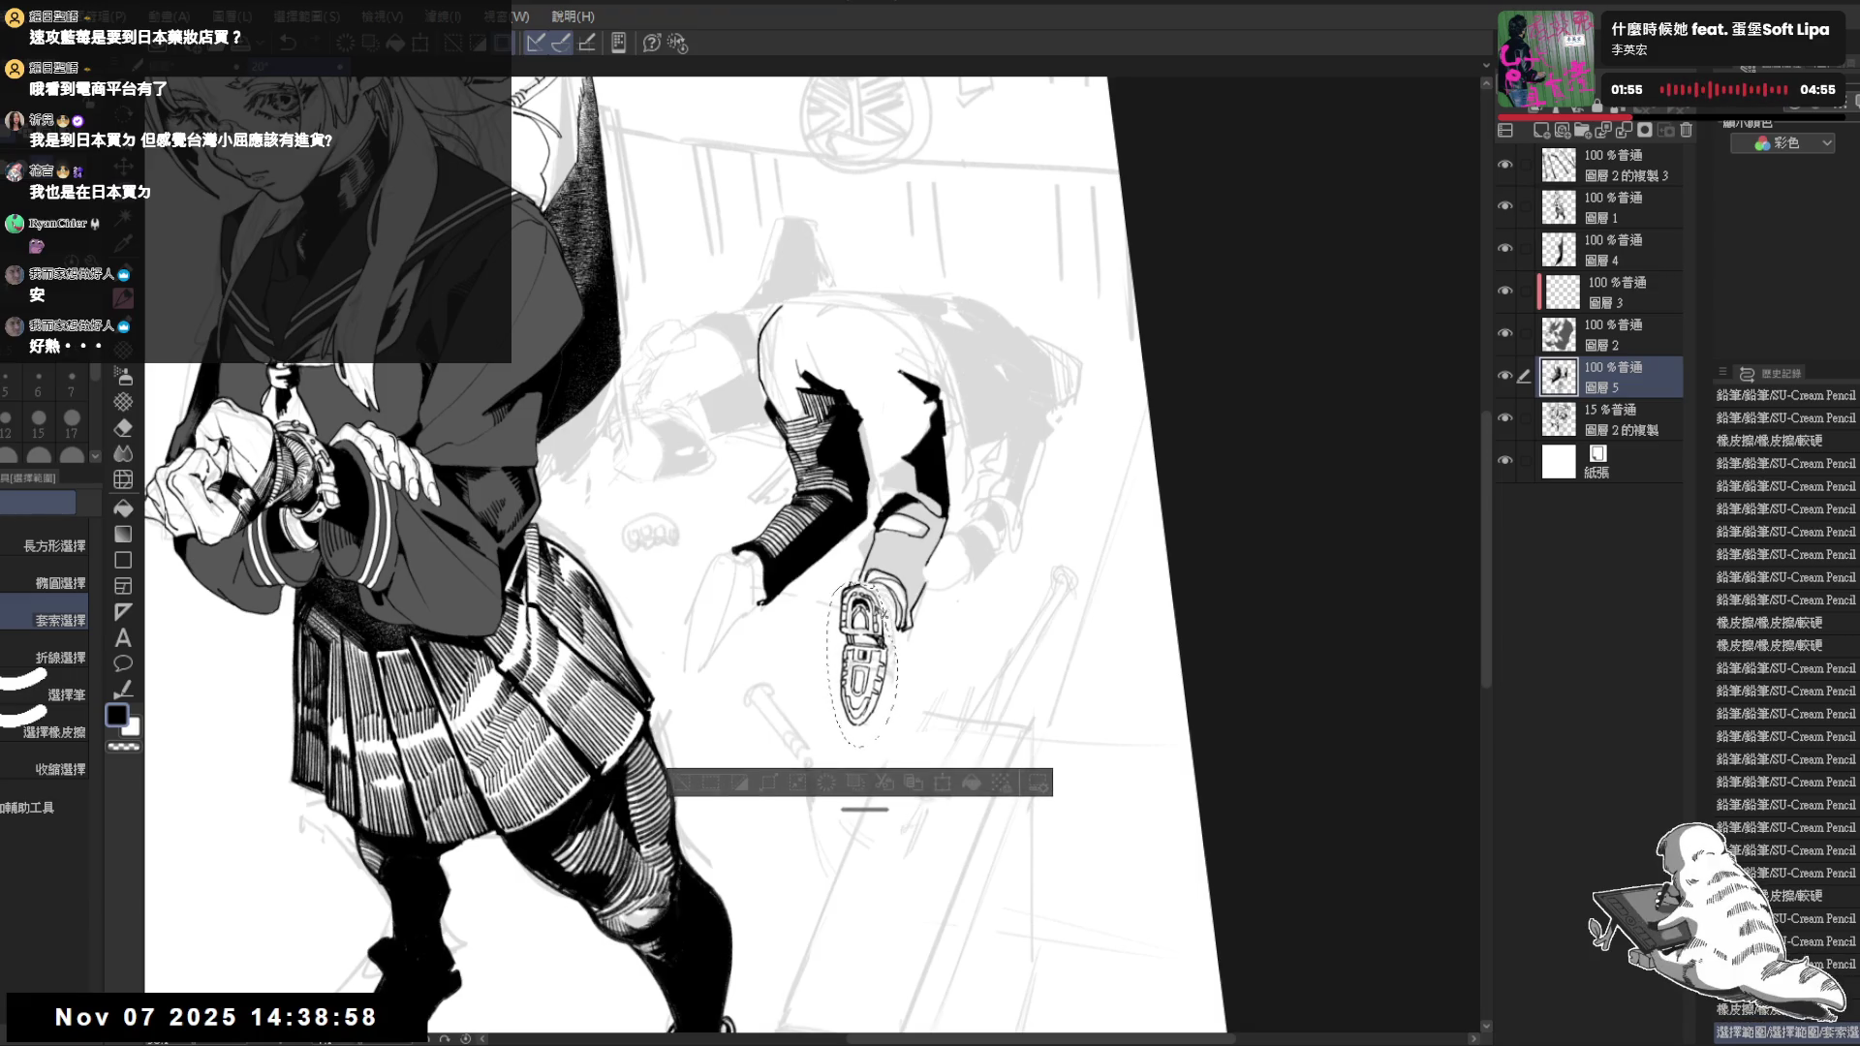
{"action": "key", "text": "ctrl+d"}
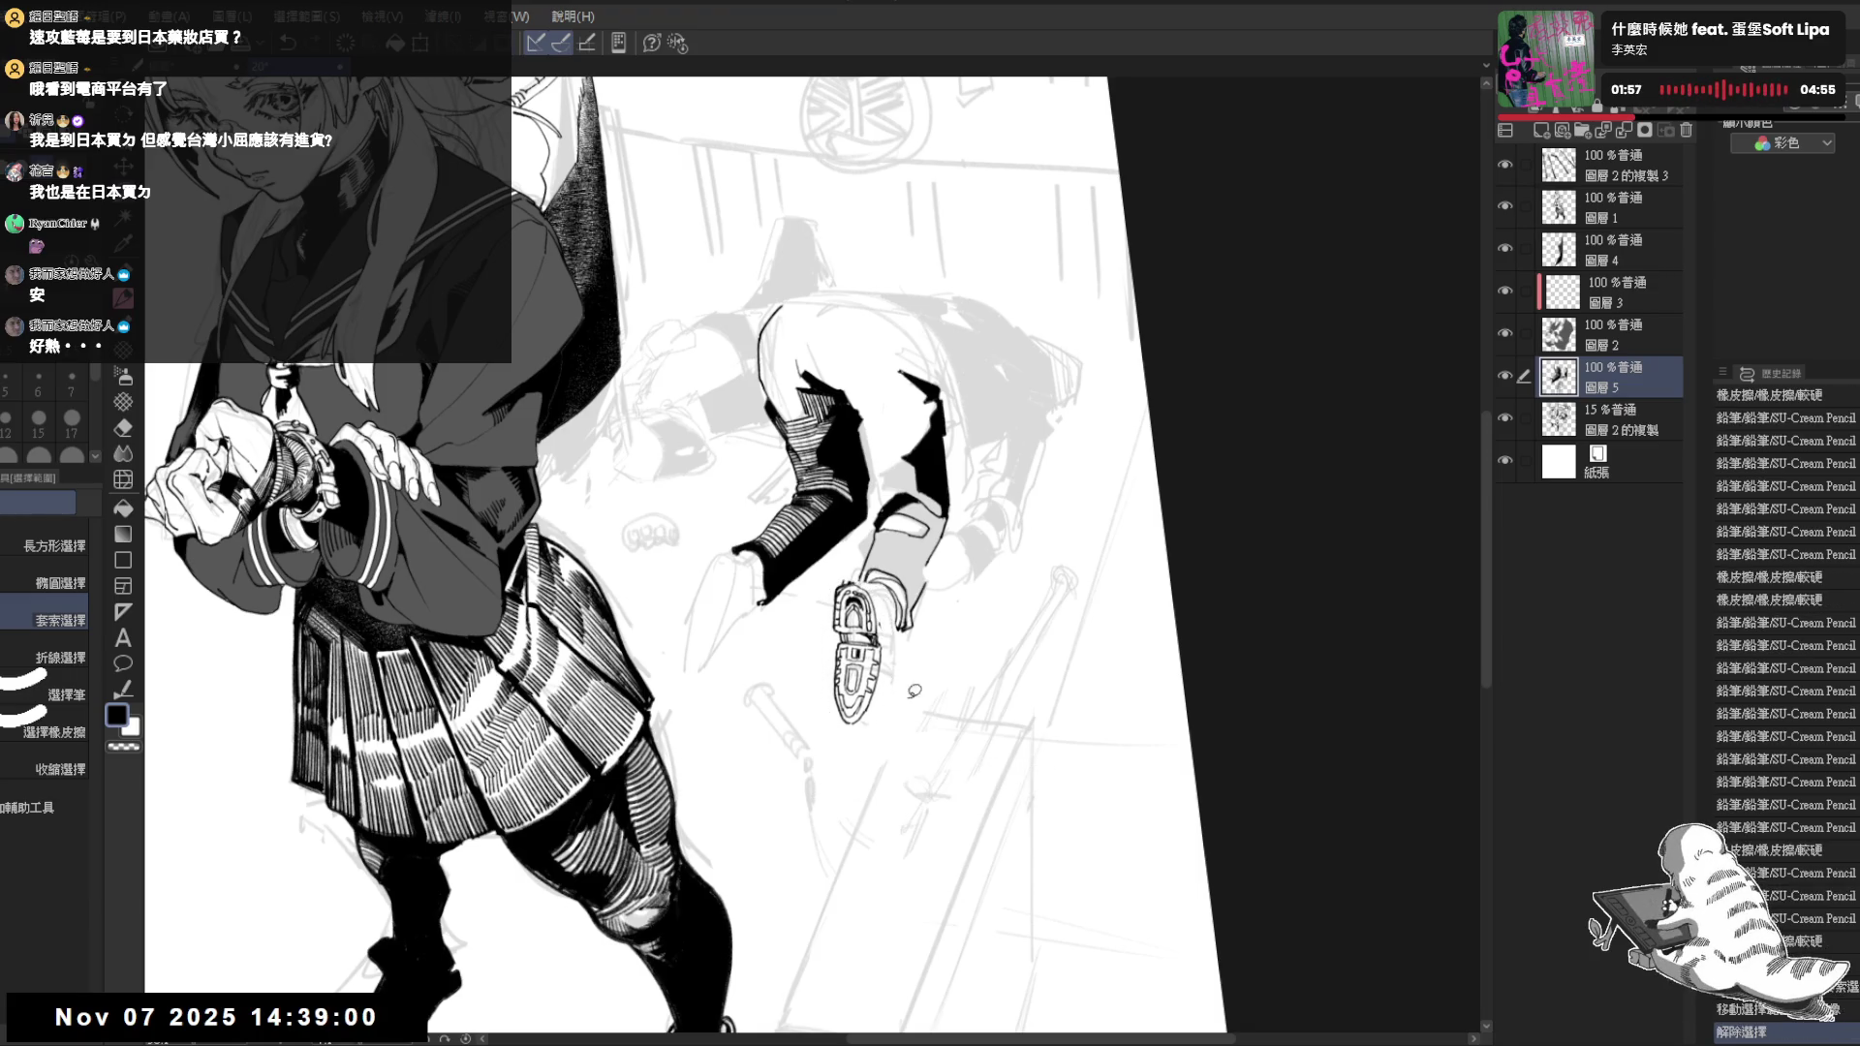
{"action": "scroll", "coordinate": [808, 759], "scroll_direction": "up", "scroll_amount": 2}
{"action": "left_click_drag", "start_coordinate": [808, 759], "coordinate": [867, 588]}
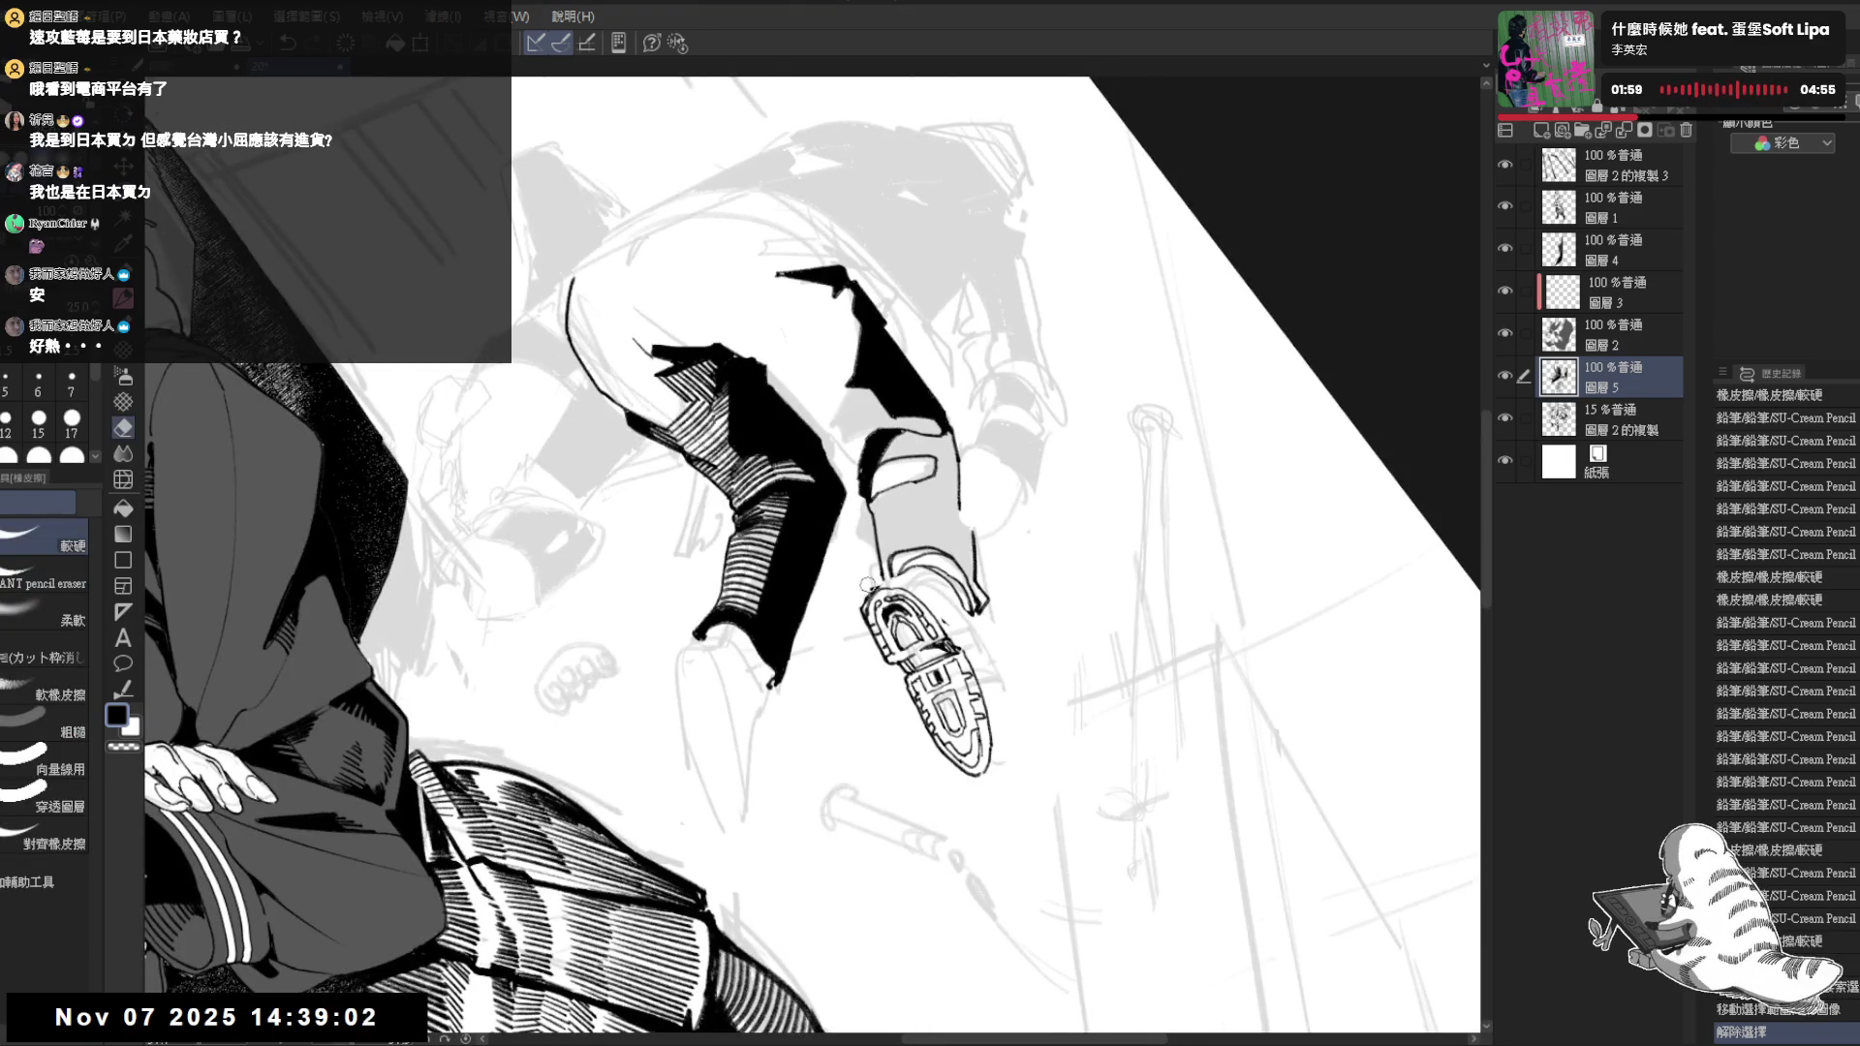
{"action": "left_click", "coordinate": [860, 582]}
{"action": "key", "text": "p"}
{"action": "mouse_move", "coordinate": [854, 576]}
{"action": "left_mouse_down"}
{"action": "mouse_move", "coordinate": [863, 614]}
{"action": "mouse_move", "coordinate": [784, 621]}
{"action": "mouse_move", "coordinate": [814, 633]}
{"action": "mouse_move", "coordinate": [872, 582]}
{"action": "mouse_move", "coordinate": [863, 664]}
{"action": "left_mouse_up"}
Alternate pencil and eraser to clean stray strokes around the crouching figure's shoe
{"action": "key", "text": "e"}
{"action": "key", "text": "p"}
{"action": "key", "text": "e"}
{"action": "key", "text": "p"}
{"action": "key", "text": "e"}
{"action": "key", "text": "p"}
{"action": "key", "text": "e"}
{"action": "key", "text": "p"}
Add a short pencil stroke on the shoe, checking it with undo and redo
{"action": "key", "text": "-"}
{"action": "scroll", "coordinate": [898, 582], "scroll_direction": "down", "scroll_amount": 1}
{"action": "key", "text": "ctrl+minus"}
{"action": "key", "text": "e"}
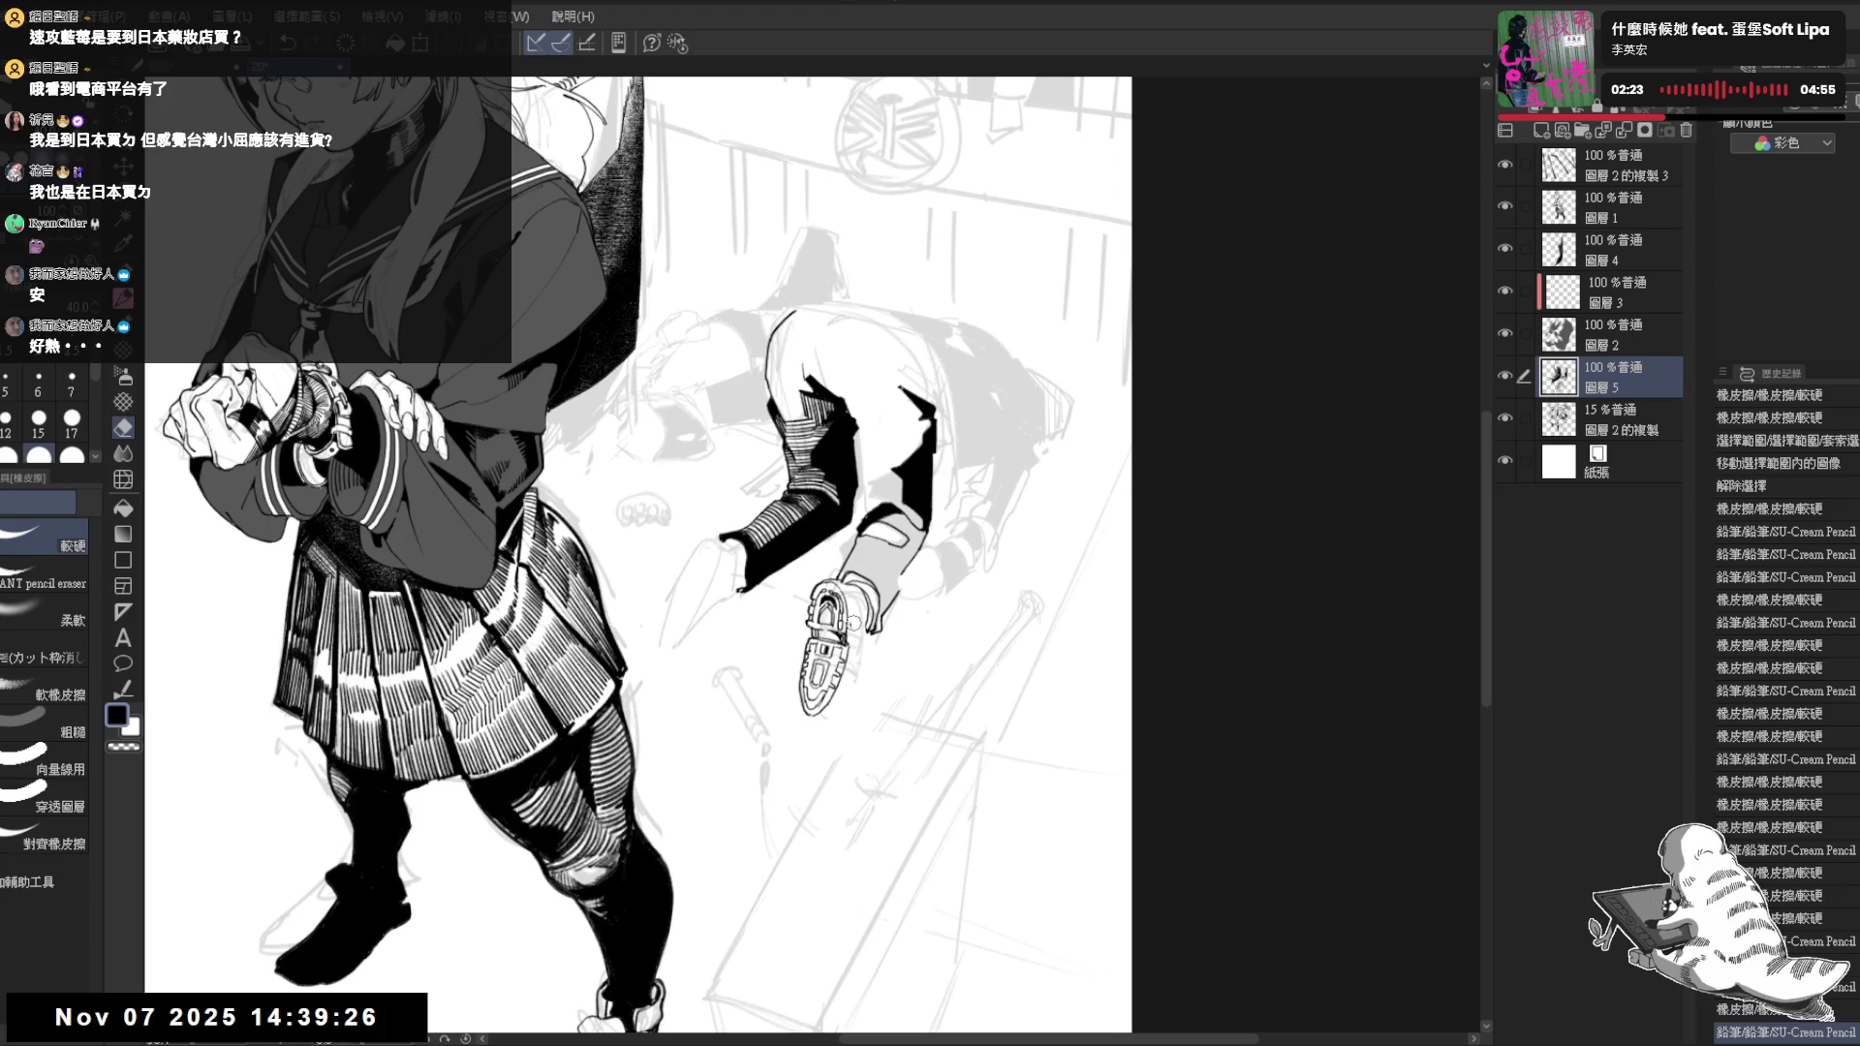
{"action": "key", "text": "p"}
{"action": "mouse_move", "coordinate": [850, 618]}
{"action": "left_mouse_down"}
{"action": "mouse_move", "coordinate": [872, 640]}
{"action": "mouse_move", "coordinate": [849, 590]}
{"action": "left_mouse_up"}
{"action": "key", "text": "ctrl+z"}
{"action": "key", "text": "ctrl+y"}
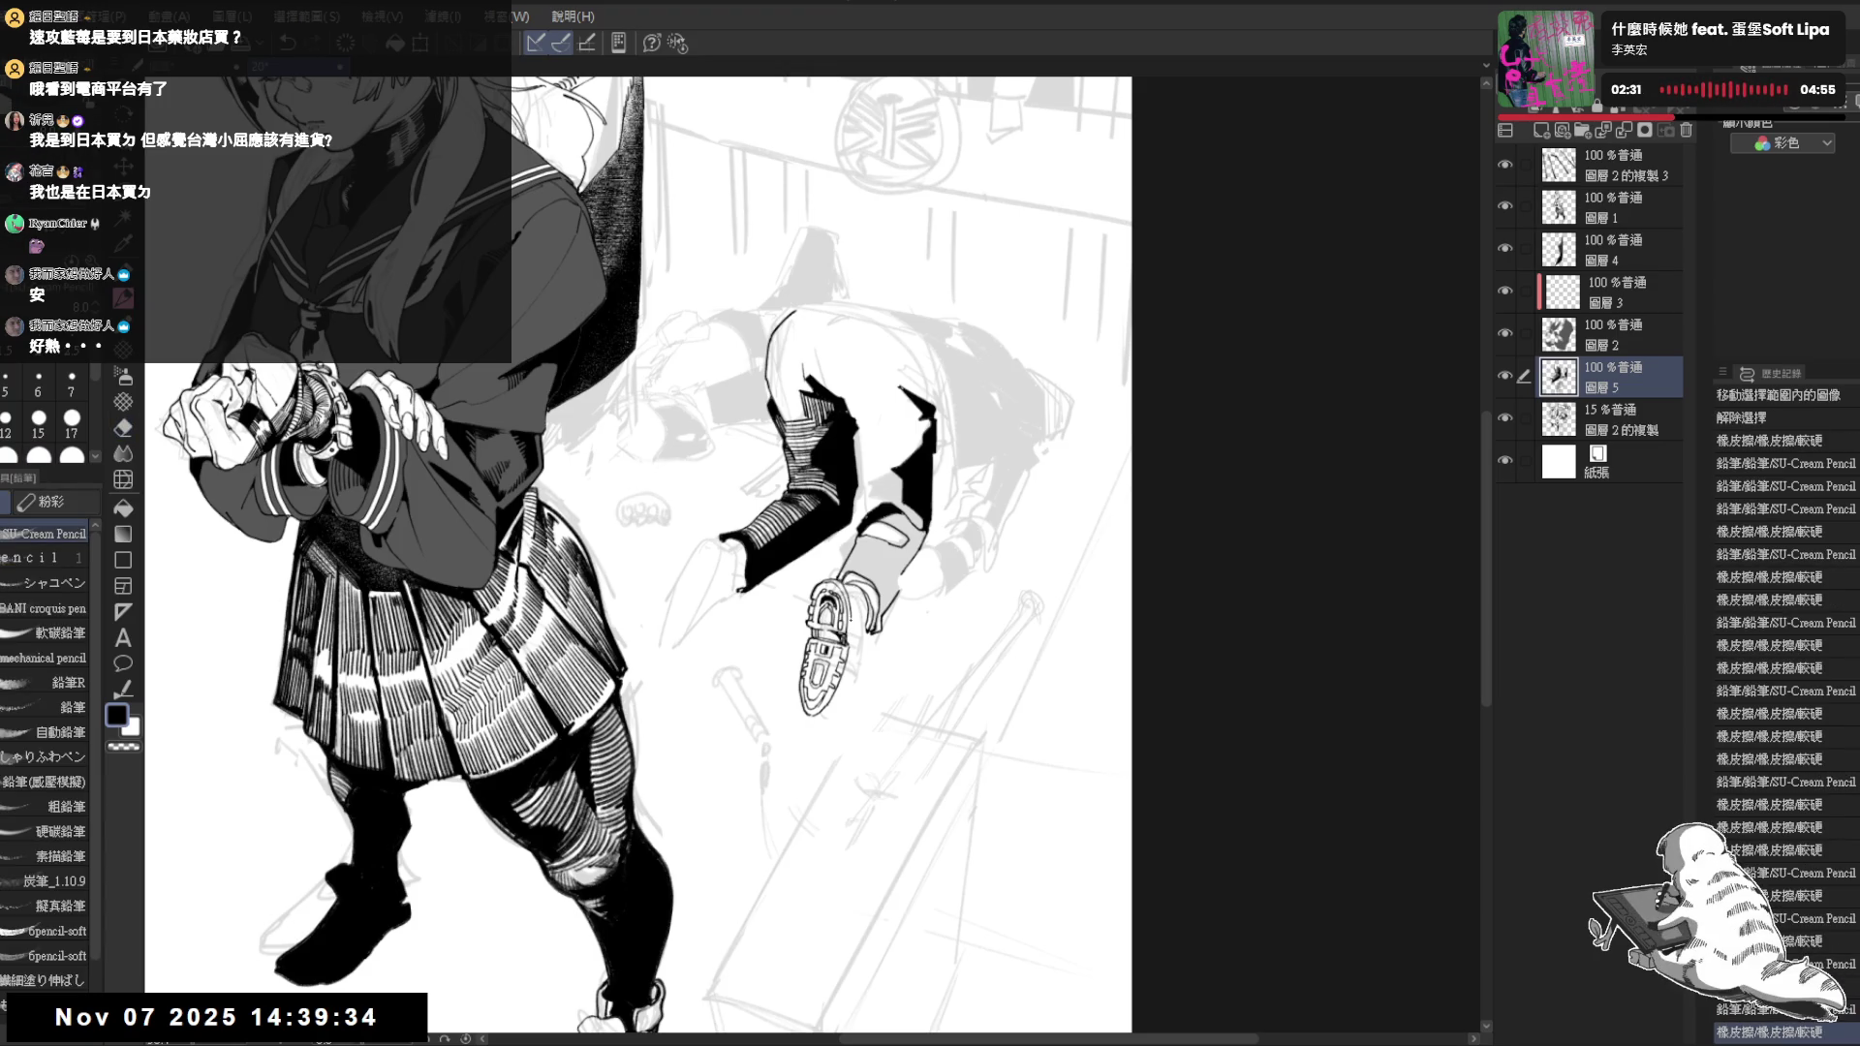
Draw one more shoe stroke, then hide the gray rough sketch layer 圖層2的複製
{"action": "mouse_move", "coordinate": [851, 625]}
{"action": "left_mouse_down"}
{"action": "mouse_move", "coordinate": [850, 578]}
{"action": "mouse_move", "coordinate": [868, 606]}
{"action": "mouse_move", "coordinate": [879, 589]}
{"action": "mouse_move", "coordinate": [883, 619]}
{"action": "mouse_move", "coordinate": [877, 603]}
{"action": "mouse_move", "coordinate": [855, 729]}
{"action": "left_mouse_up"}
{"action": "key", "text": "minus"}
{"action": "key", "text": "ctrl+plus"}
{"action": "key", "text": "ctrl+@"}
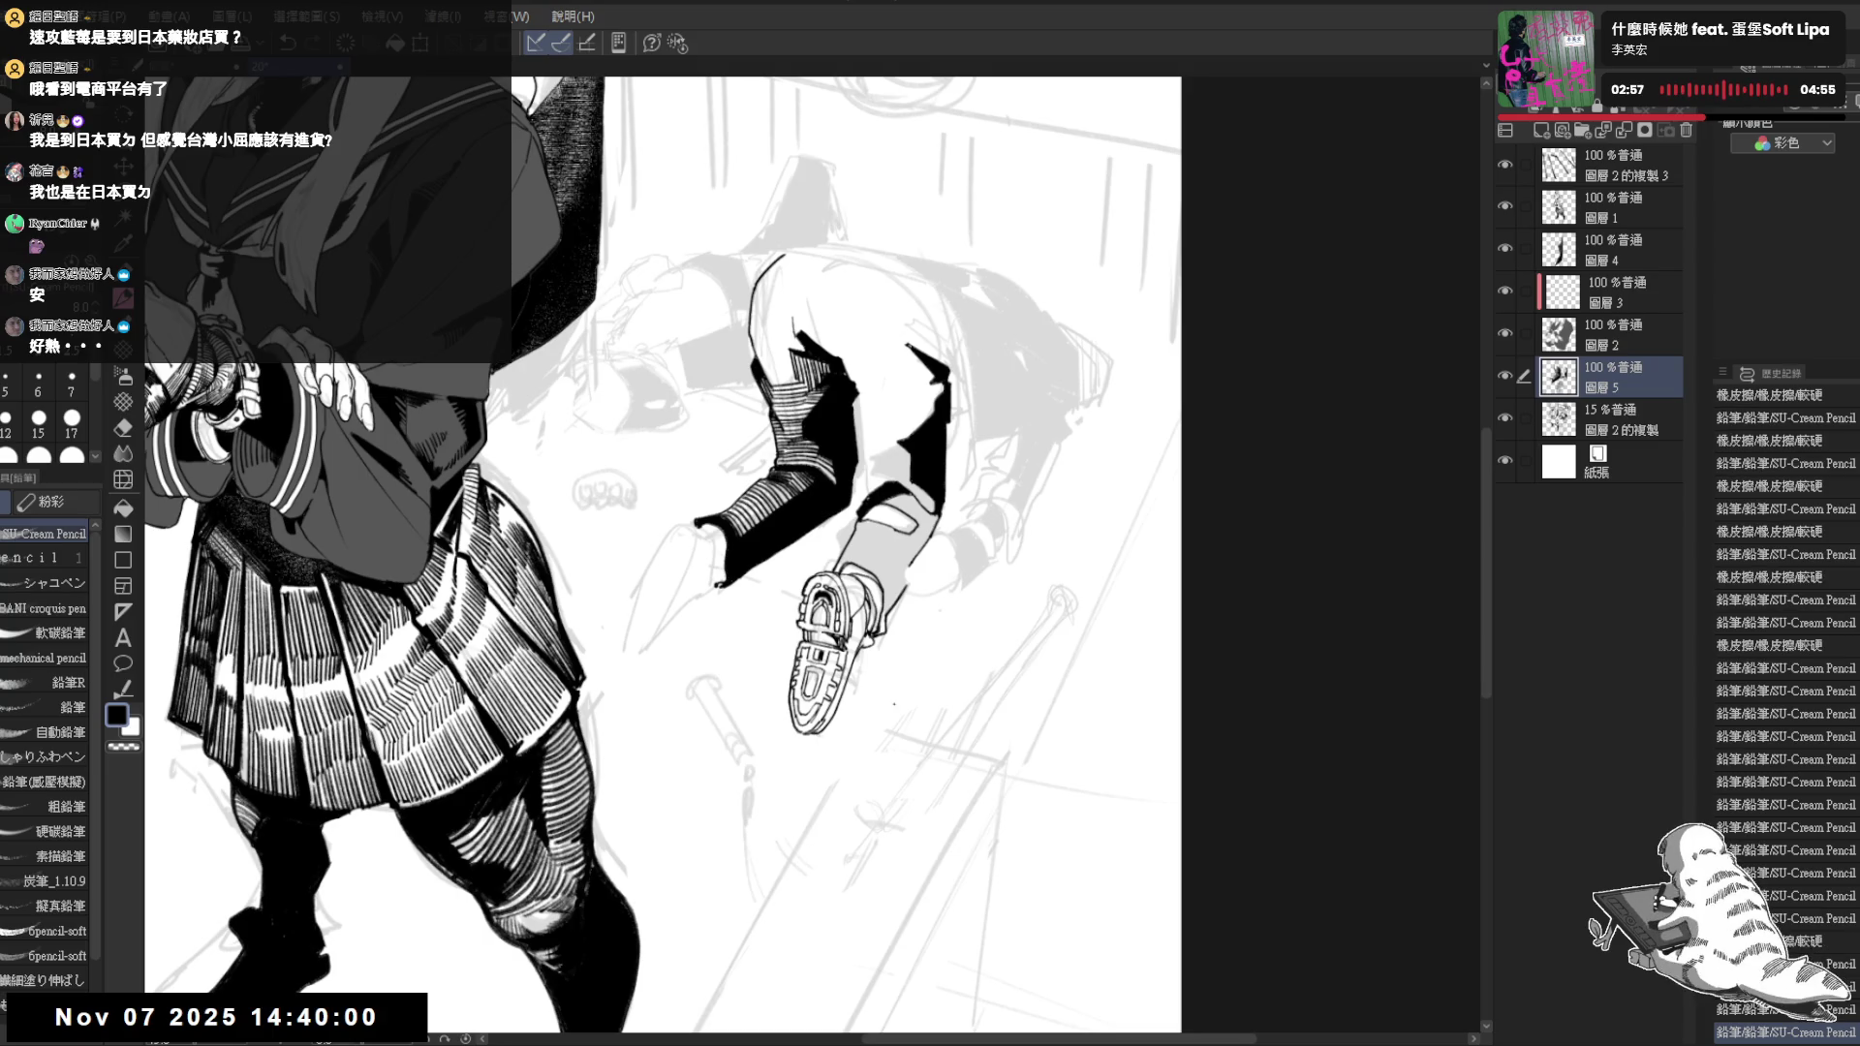
{"action": "left_click", "coordinate": [1506, 418]}
{"action": "key", "text": "minus"}
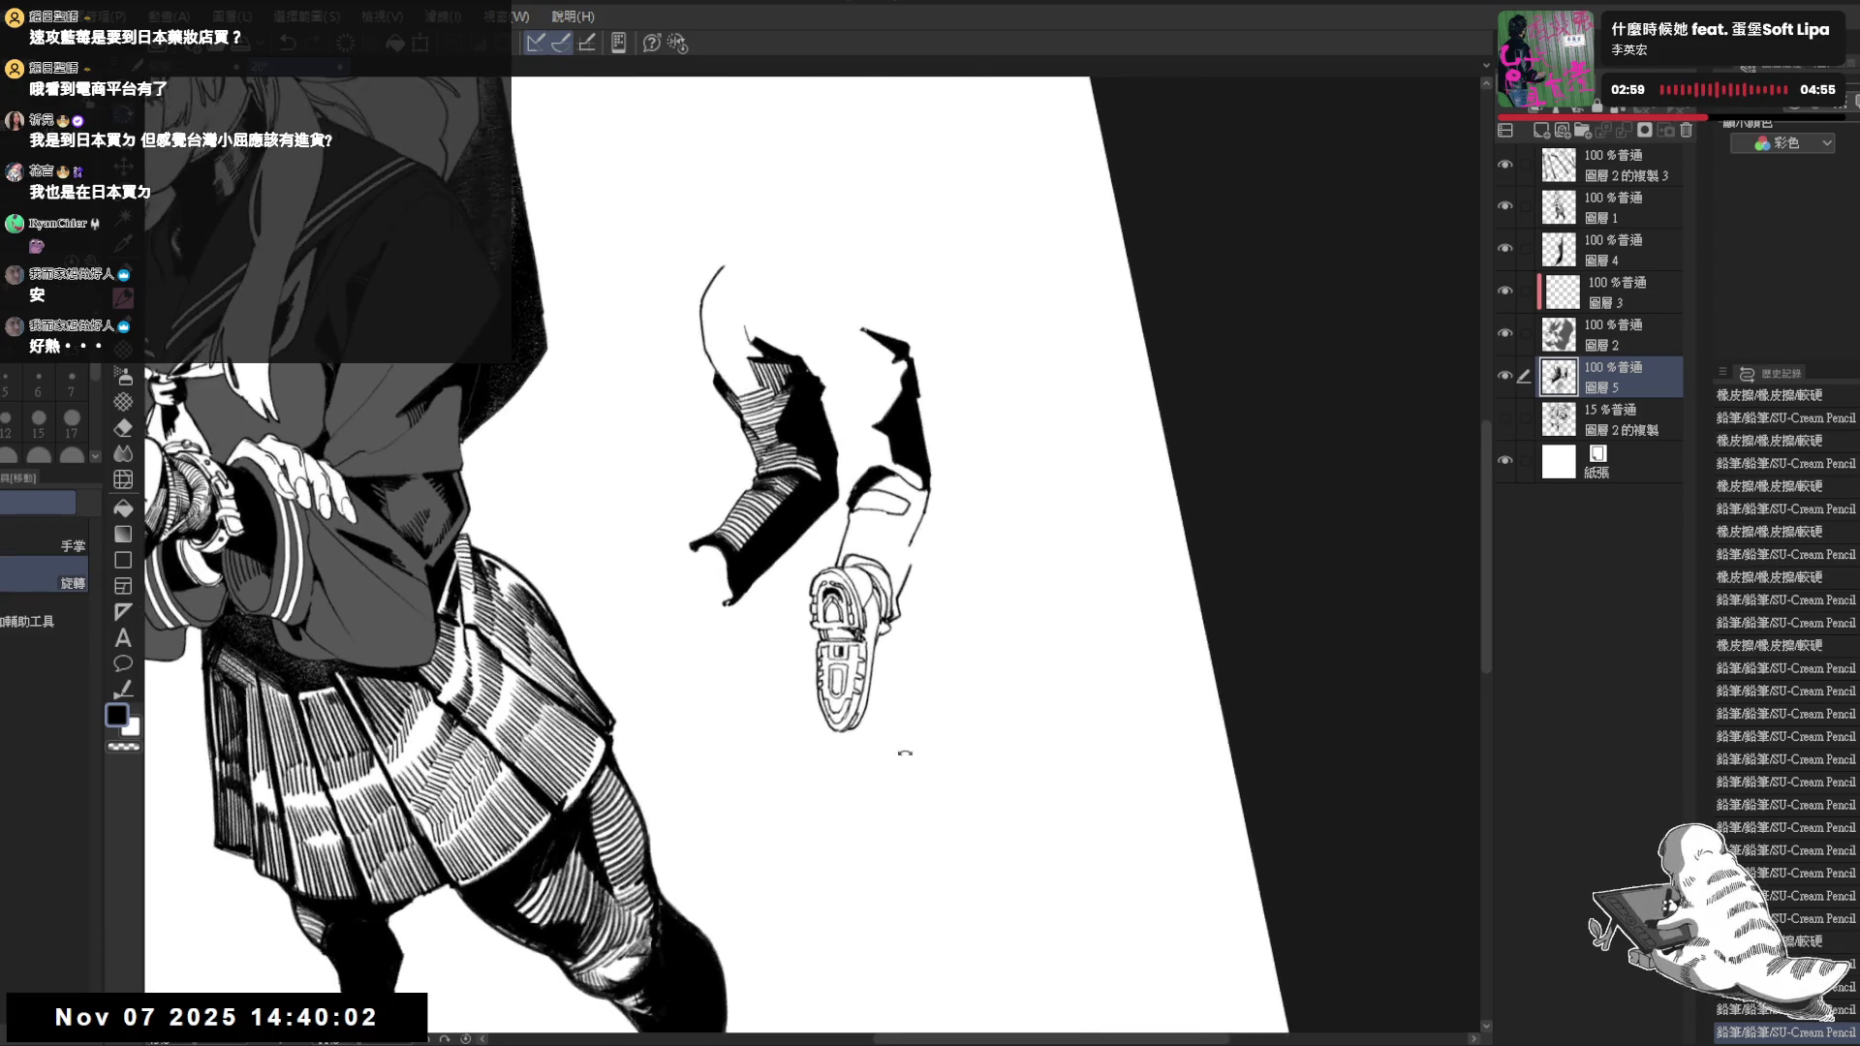
Ink shoelace details beside the shoe, flipping the view to check them
{"action": "left_click_drag", "start_coordinate": [895, 623], "coordinate": [918, 648]}
{"action": "left_click_drag", "start_coordinate": [889, 621], "coordinate": [916, 642]}
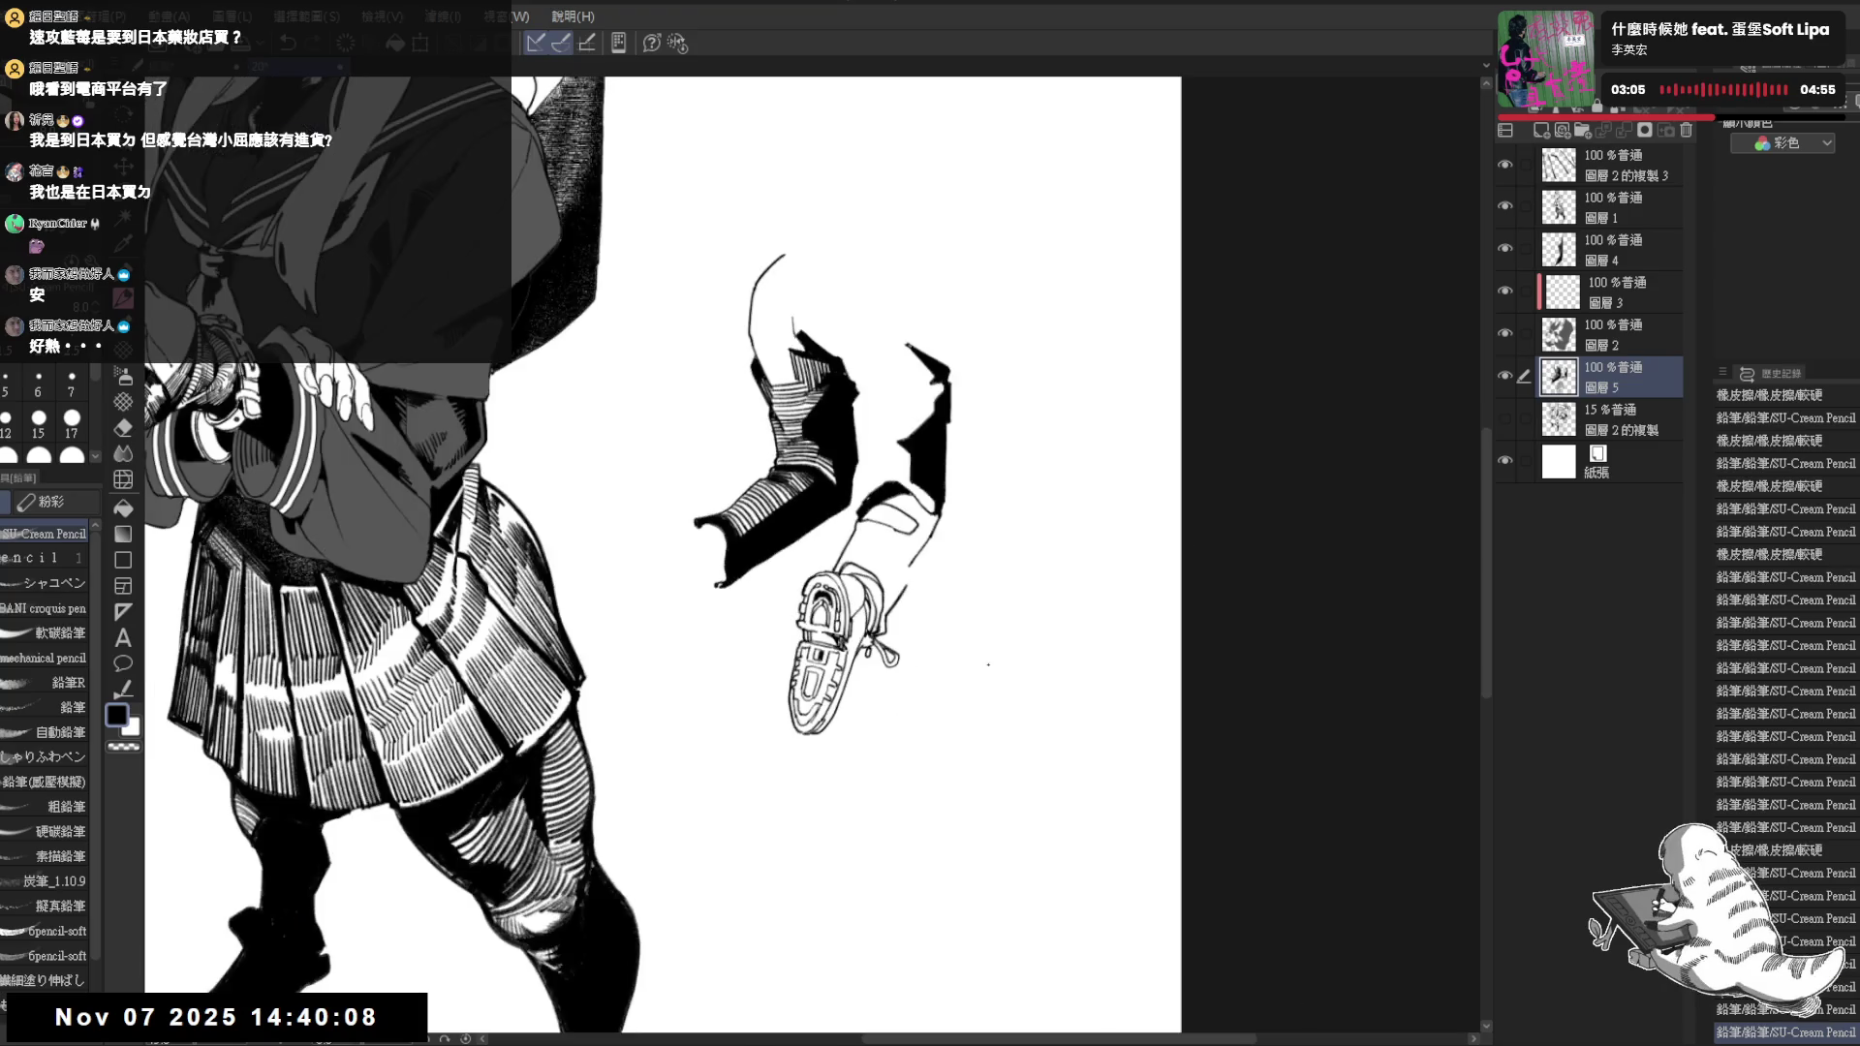
{"action": "key", "text": "h"}
{"action": "key", "text": "ctrl+plus"}
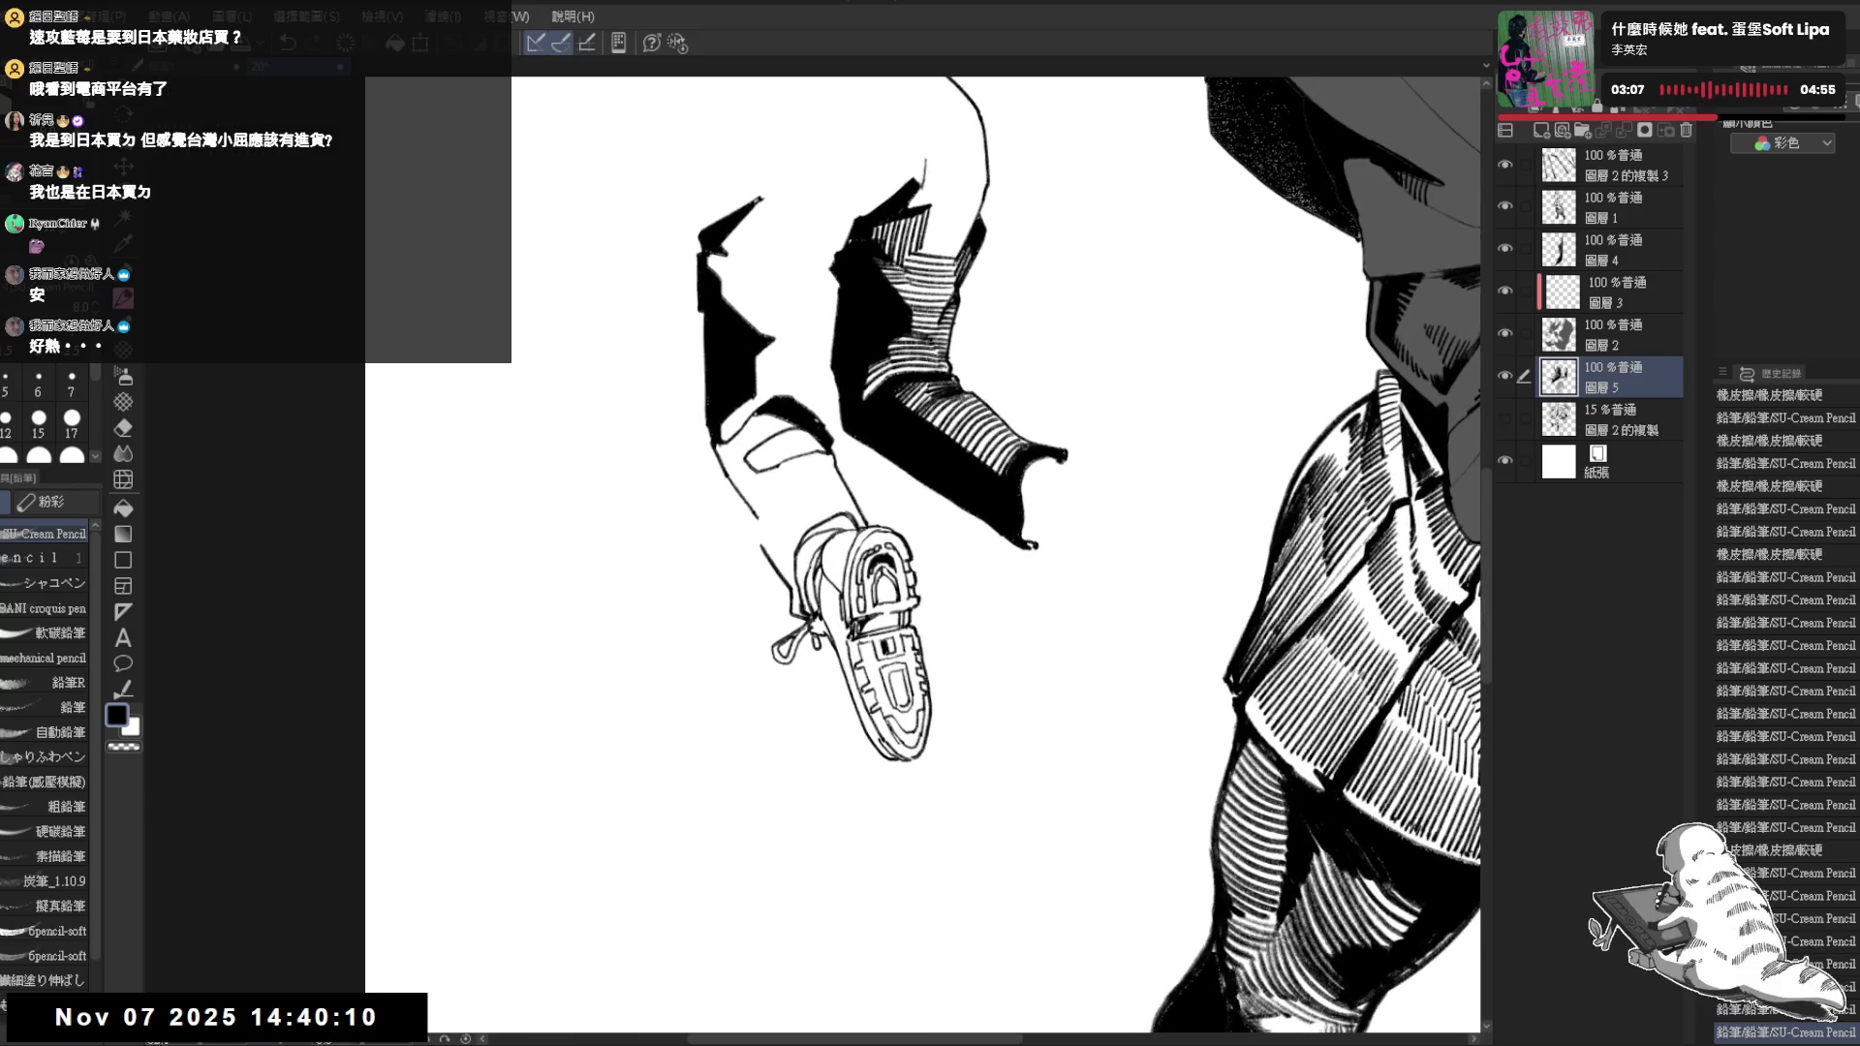
{"action": "key", "text": "r"}
{"action": "key", "text": "p"}
{"action": "key", "text": "h"}
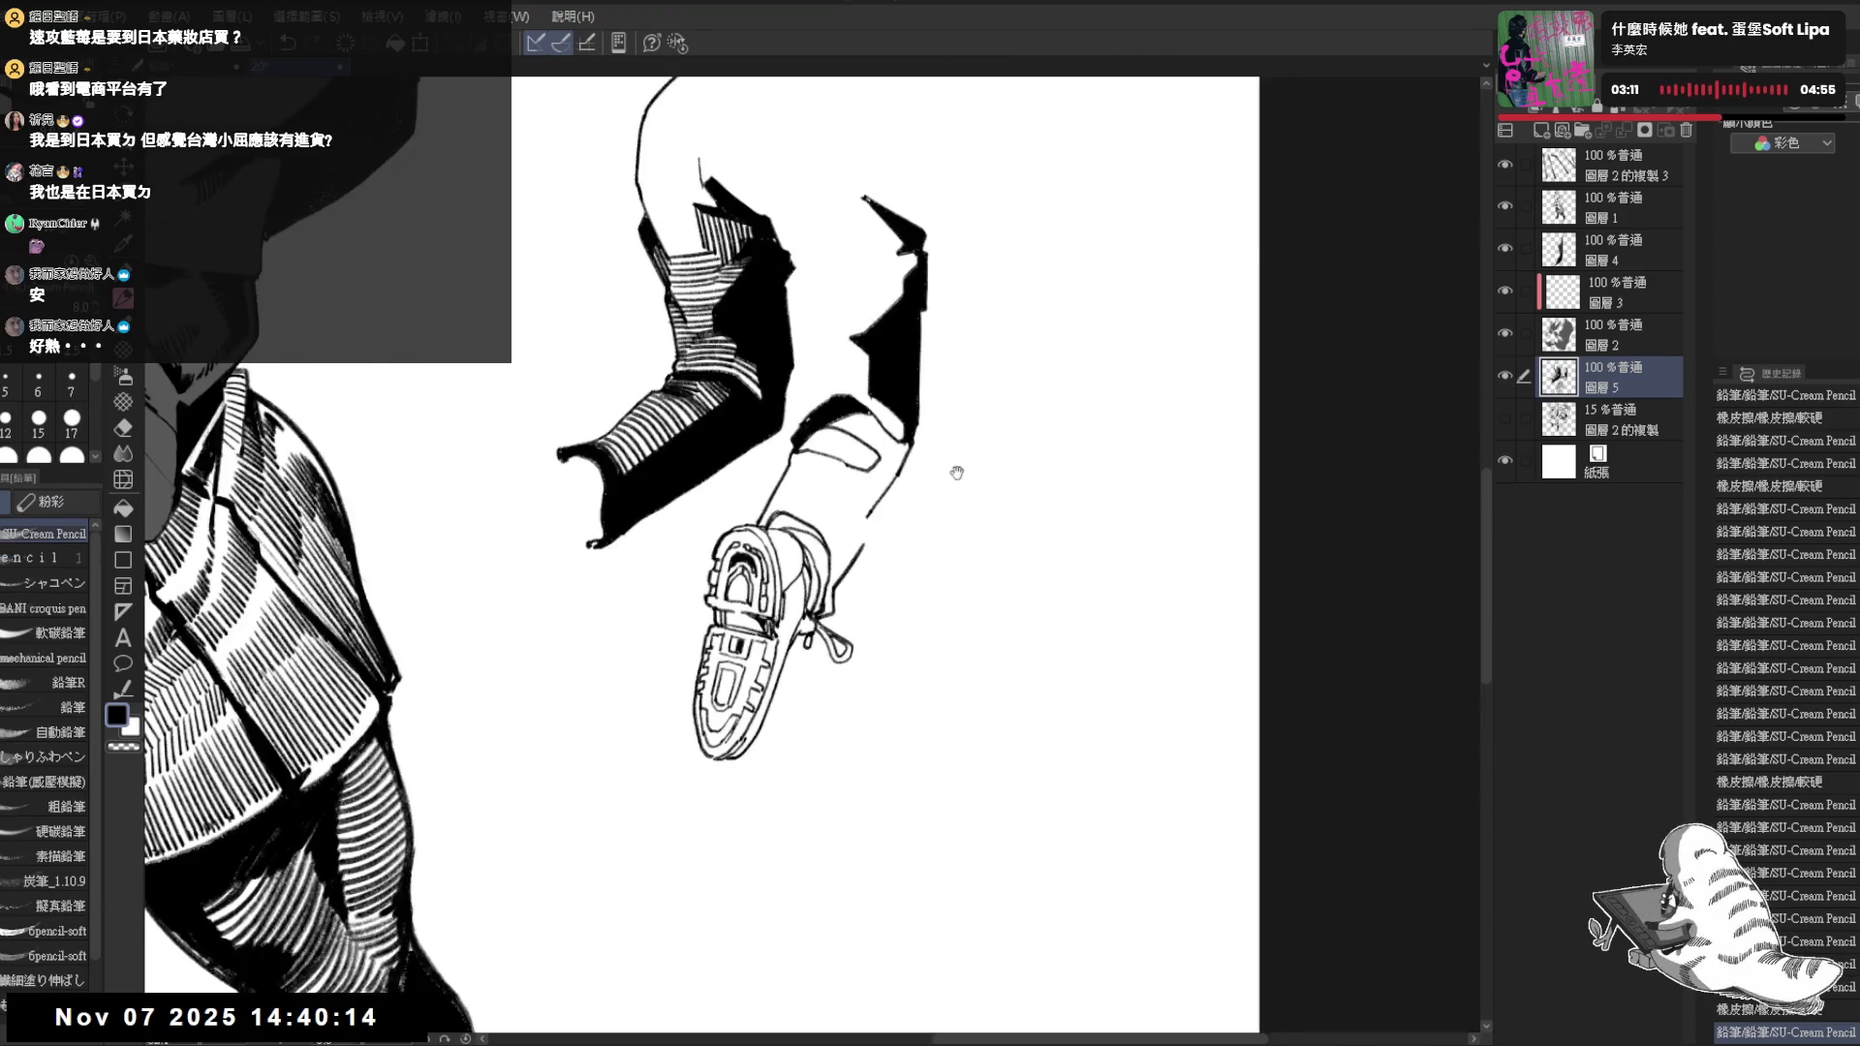
{"action": "key", "text": "ctrl+minus"}
Show the gray sketch layer again and extend the inked line beside the shoe
{"action": "left_click", "coordinate": [1505, 415]}
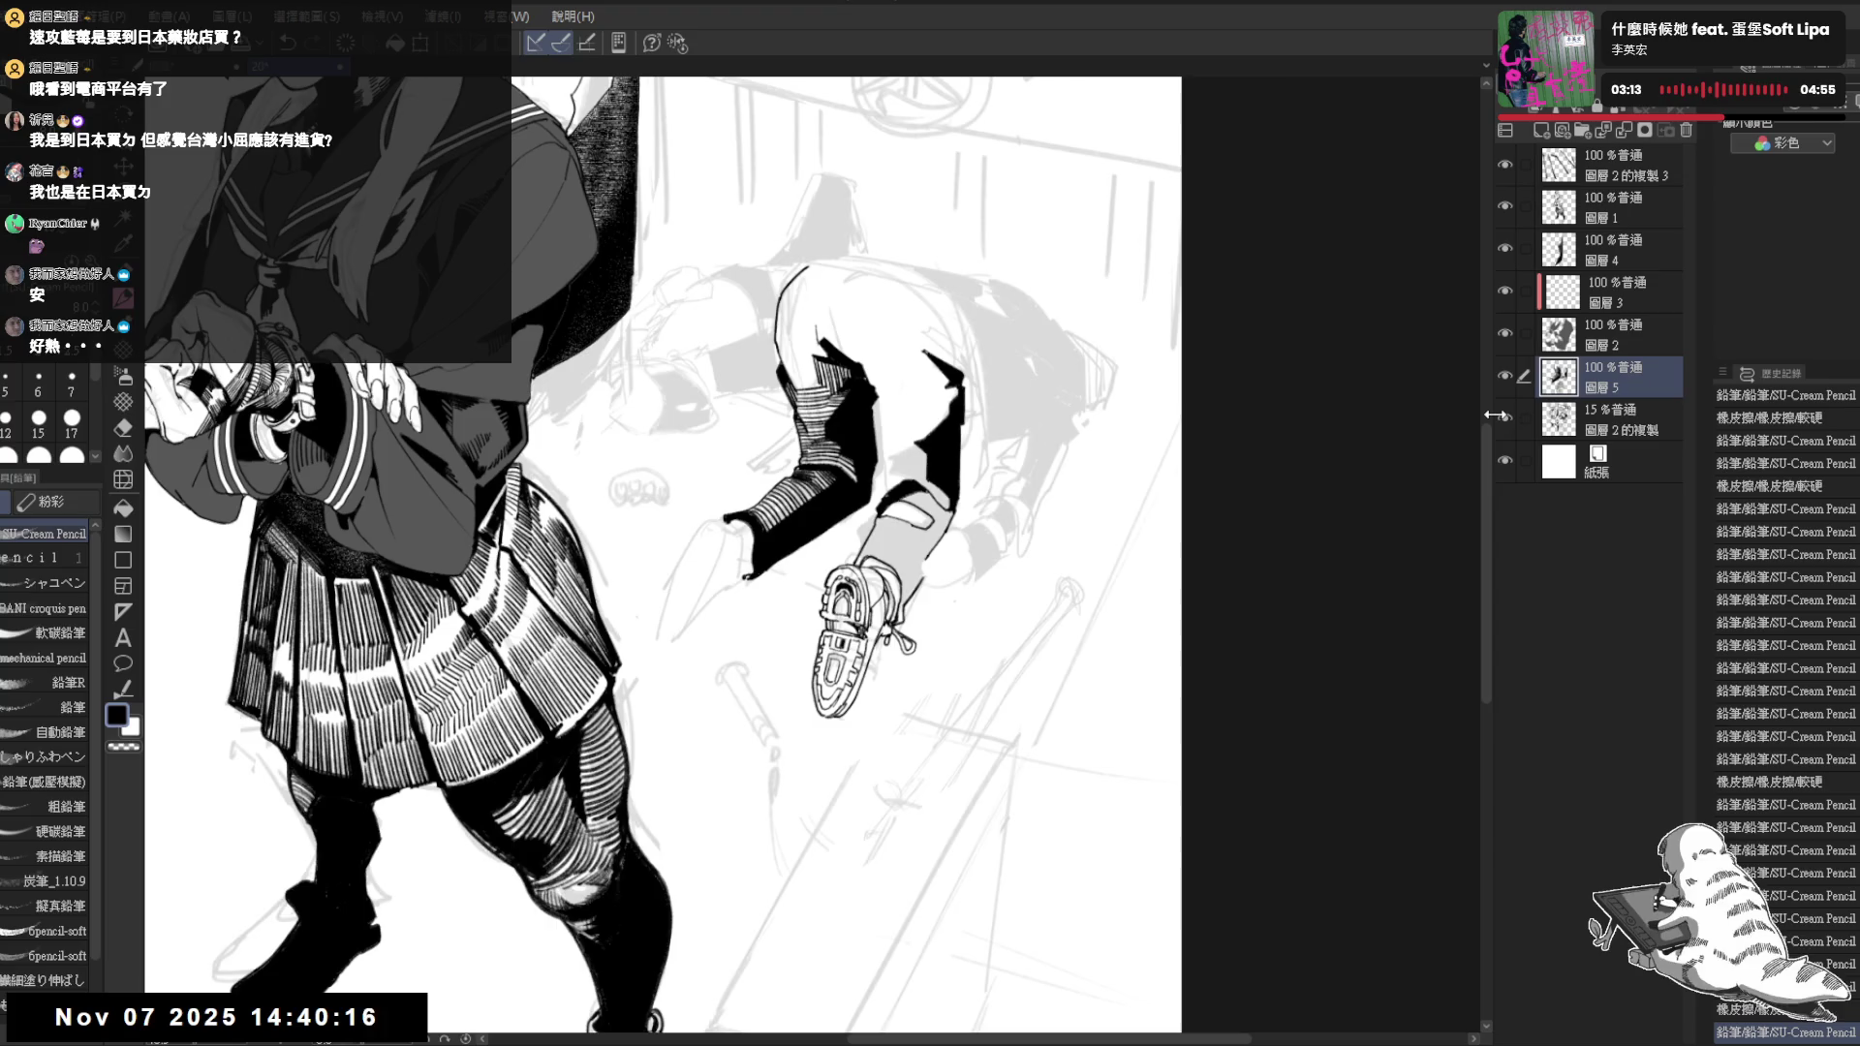
{"action": "key", "text": "e"}
{"action": "key", "text": "ctrl+plus"}
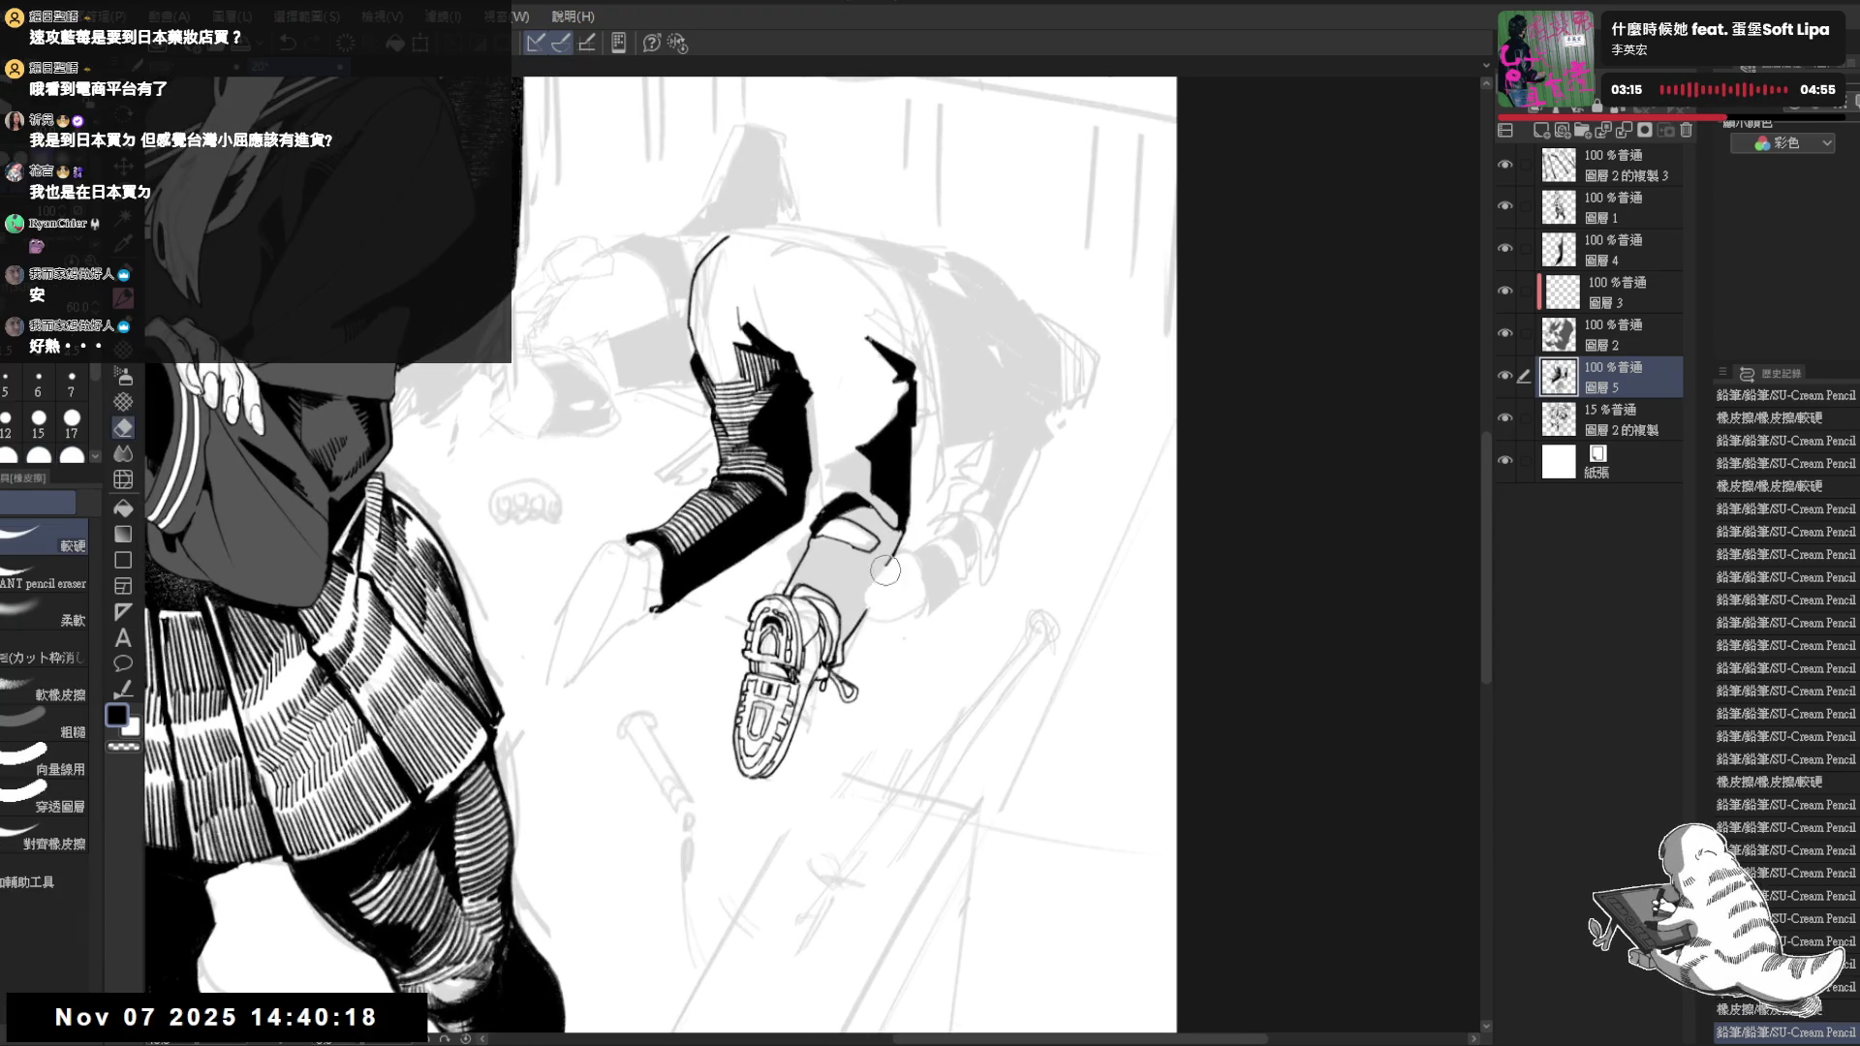
{"action": "key", "text": "p"}
{"action": "scroll", "coordinate": [881, 568], "scroll_direction": "right", "scroll_amount": 2}
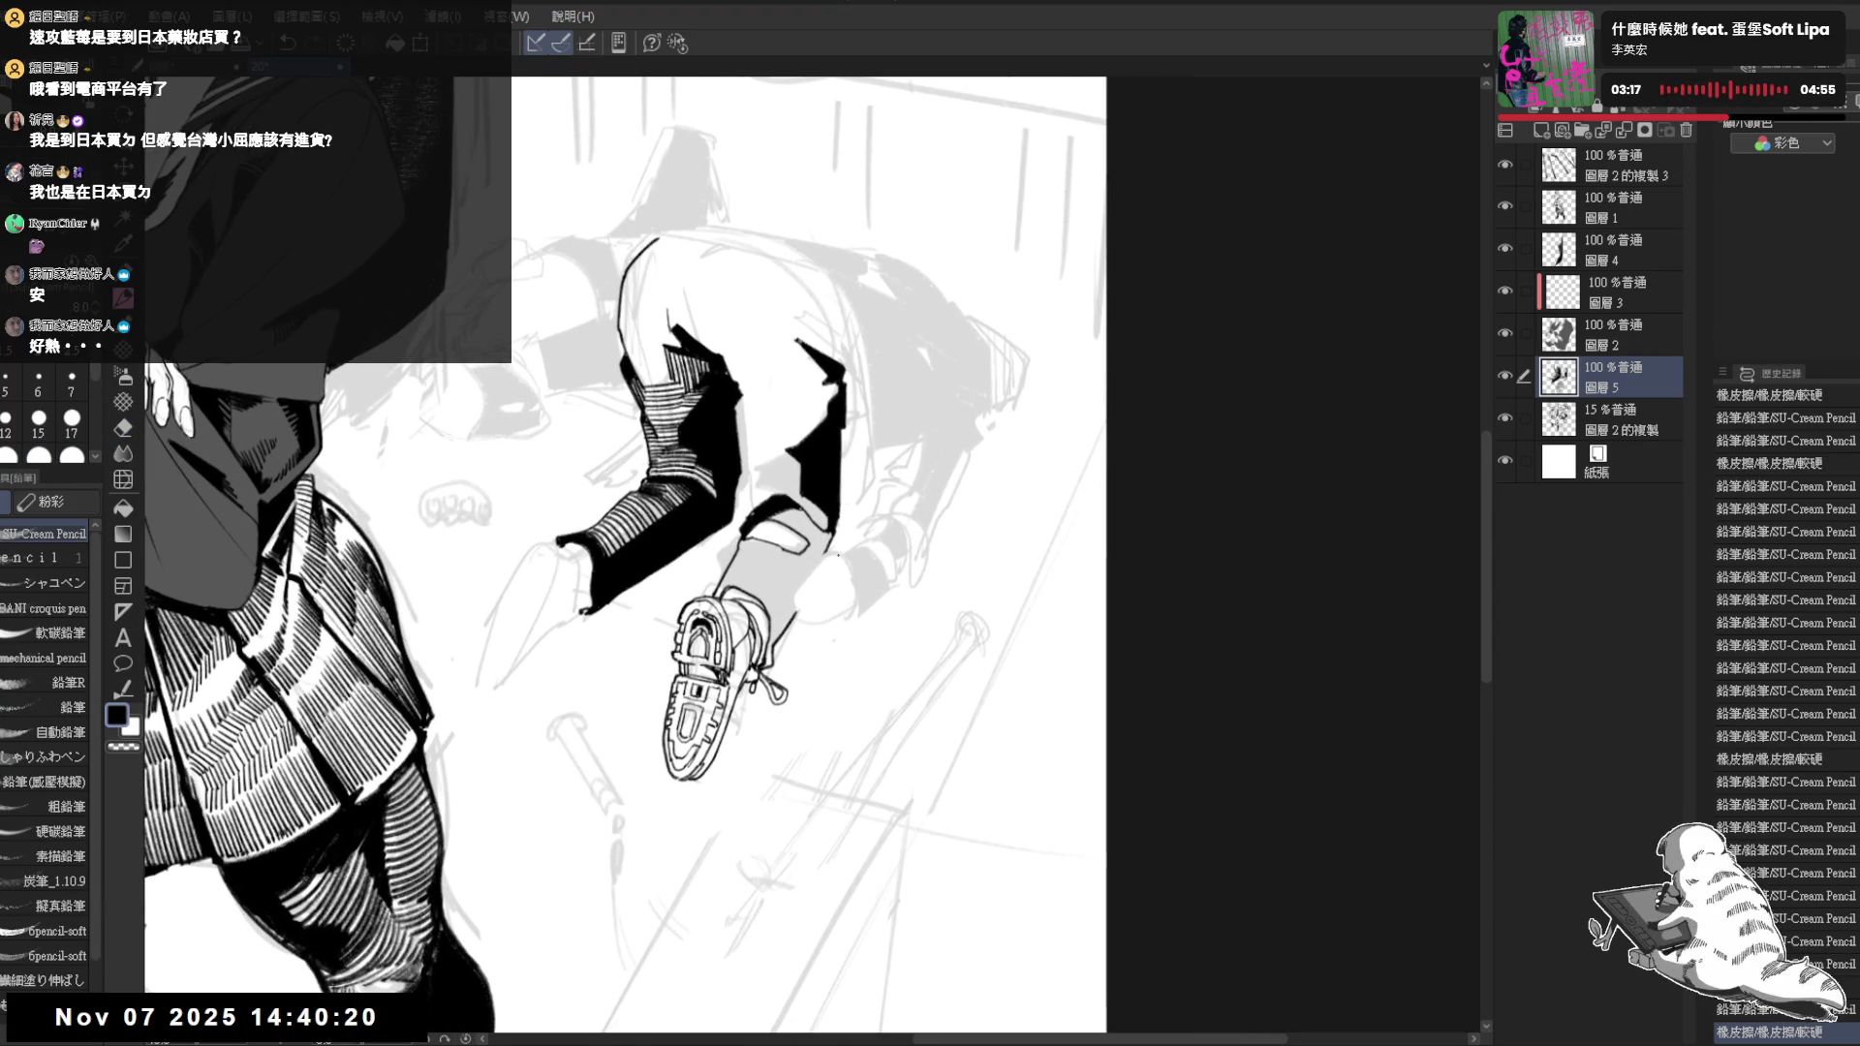
{"action": "mouse_move", "coordinate": [835, 553]}
{"action": "left_mouse_down"}
{"action": "mouse_move", "coordinate": [818, 560]}
{"action": "mouse_move", "coordinate": [851, 575]}
{"action": "left_mouse_up"}
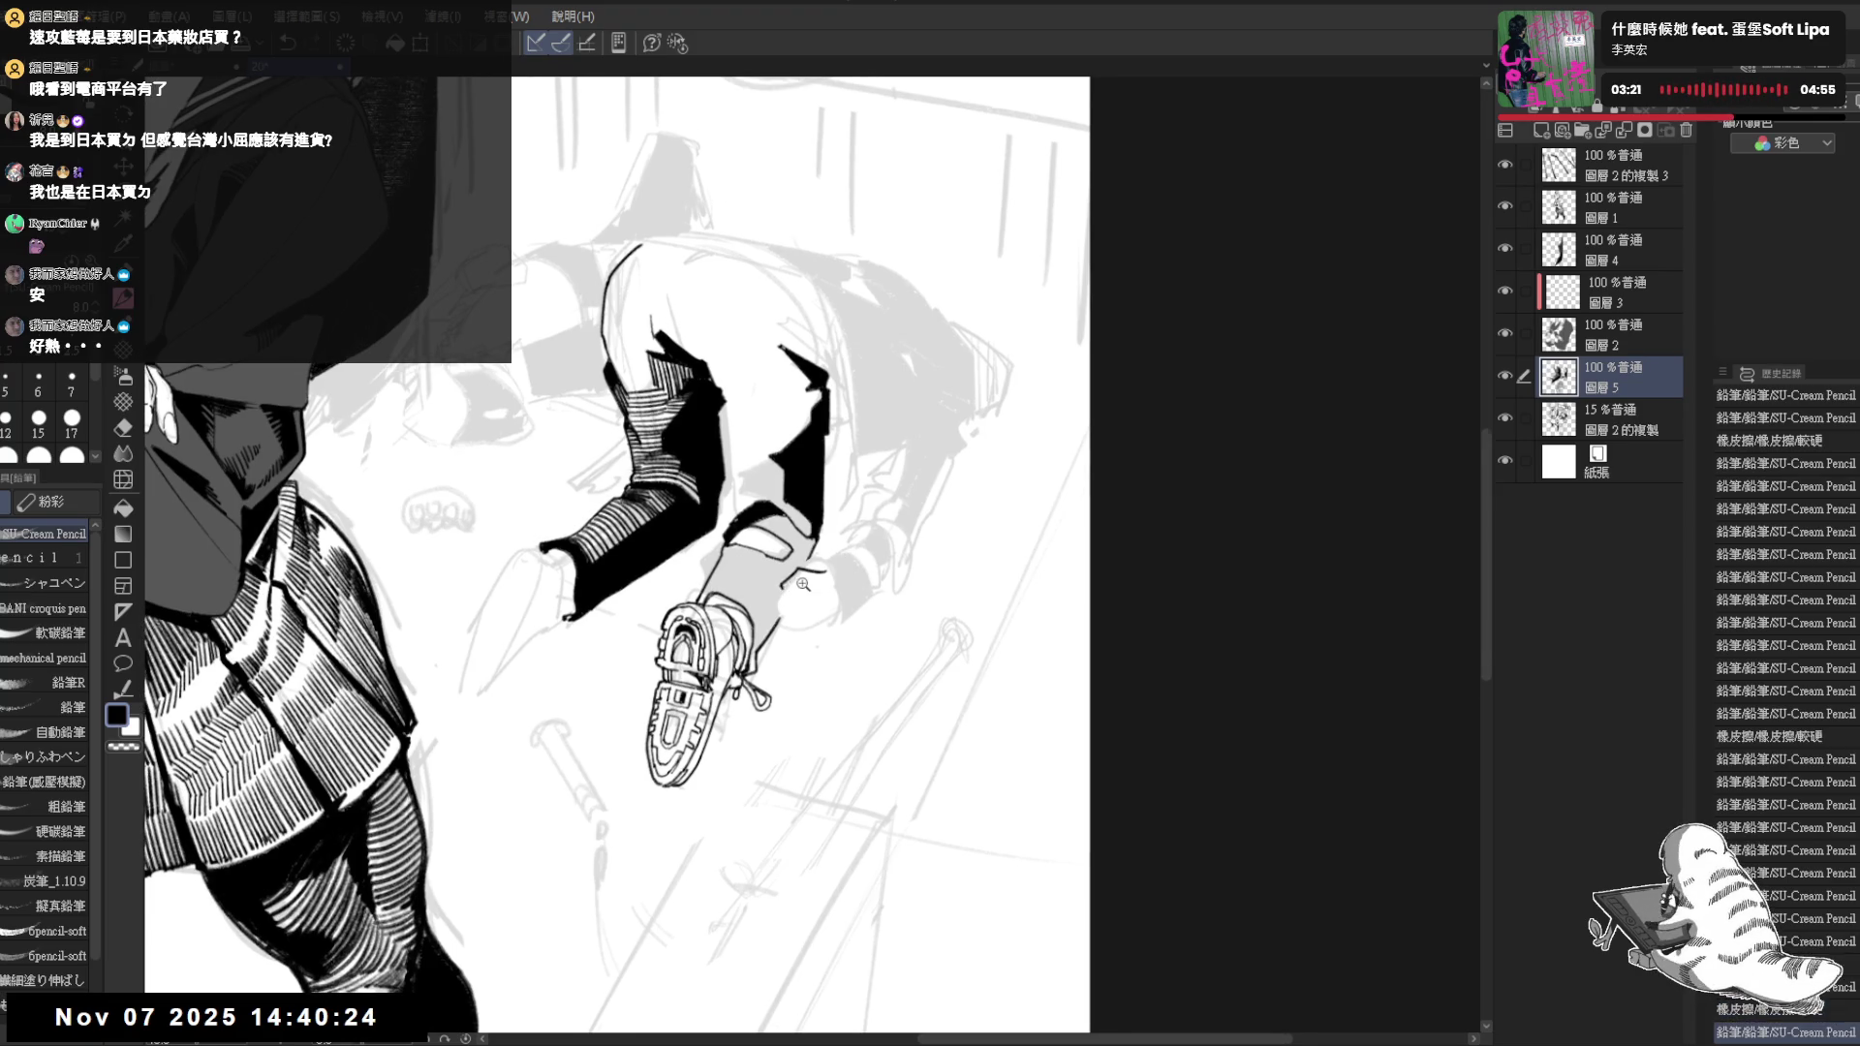
{"action": "scroll", "coordinate": [793, 570], "scroll_direction": "up", "scroll_amount": 1}
{"action": "mouse_move", "coordinate": [806, 567]}
{"action": "left_mouse_down"}
{"action": "mouse_move", "coordinate": [829, 558]}
{"action": "mouse_move", "coordinate": [873, 602]}
{"action": "left_mouse_up"}
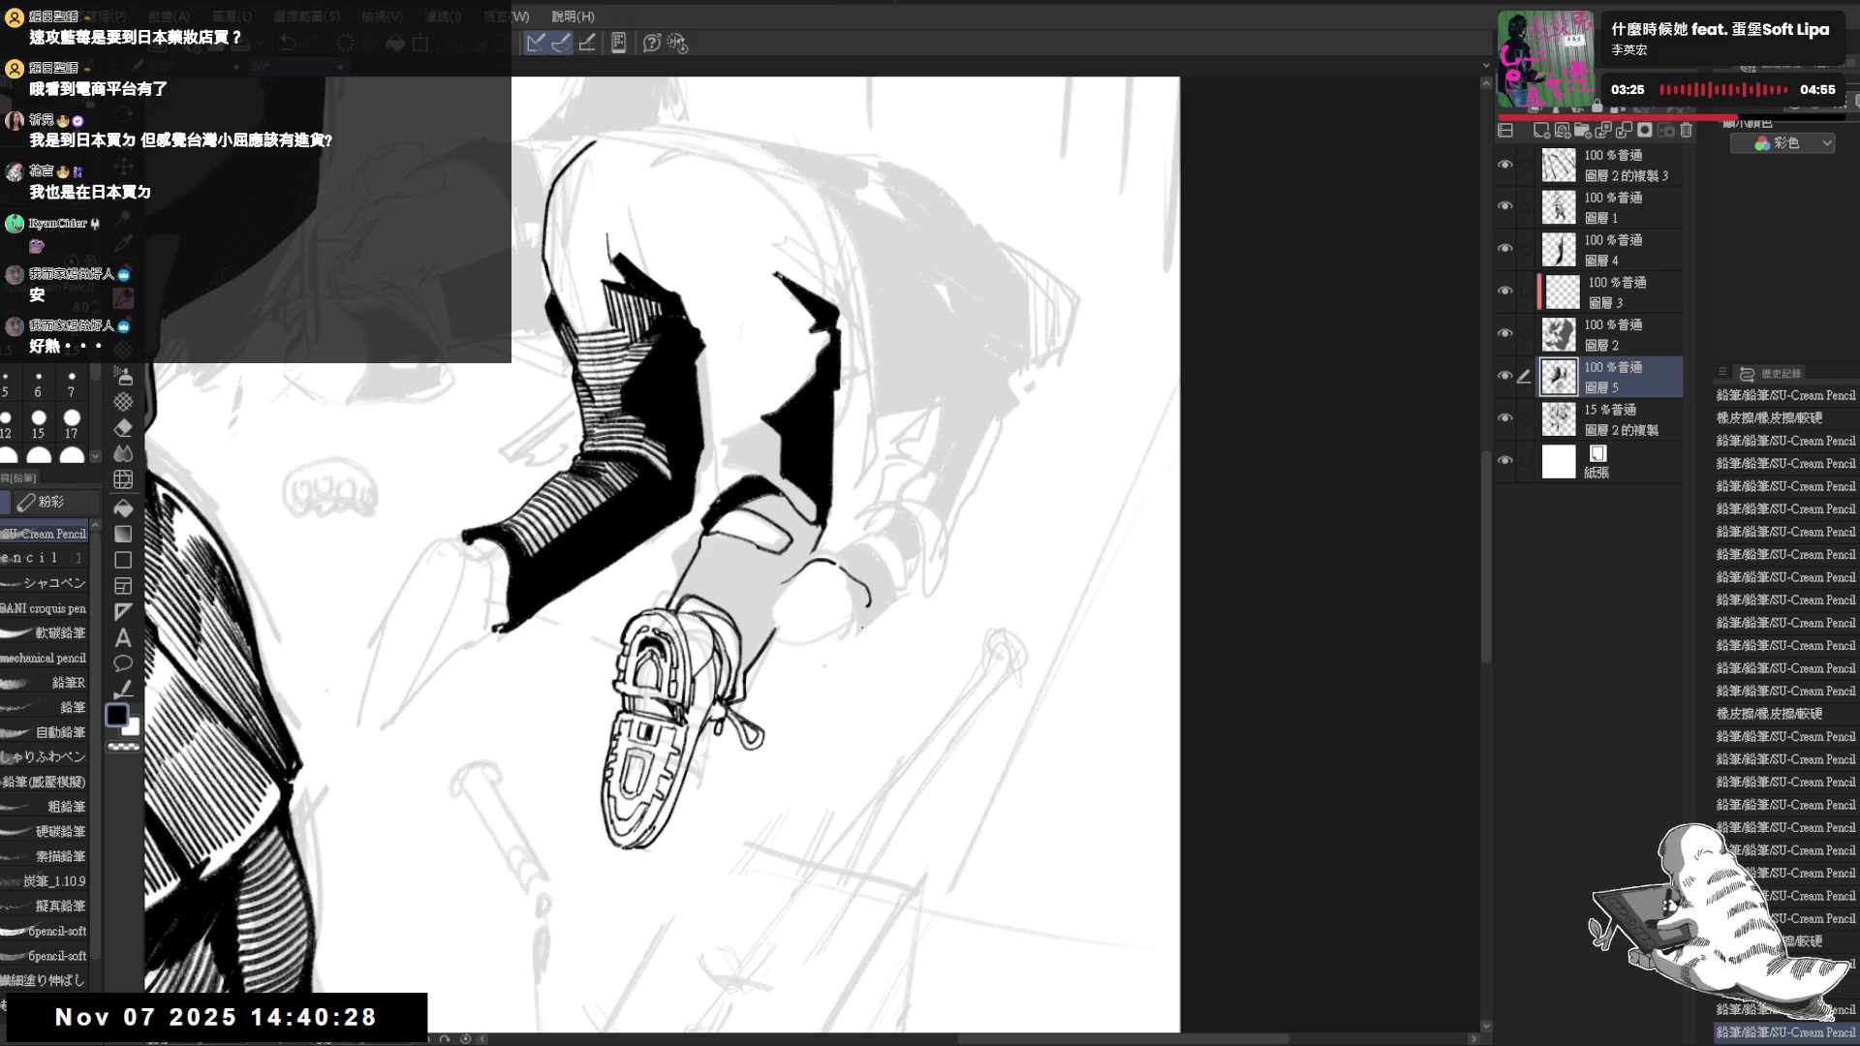
Place several tiny pencil marks to start the hand beside the shoe
{"action": "key", "text": "minus"}
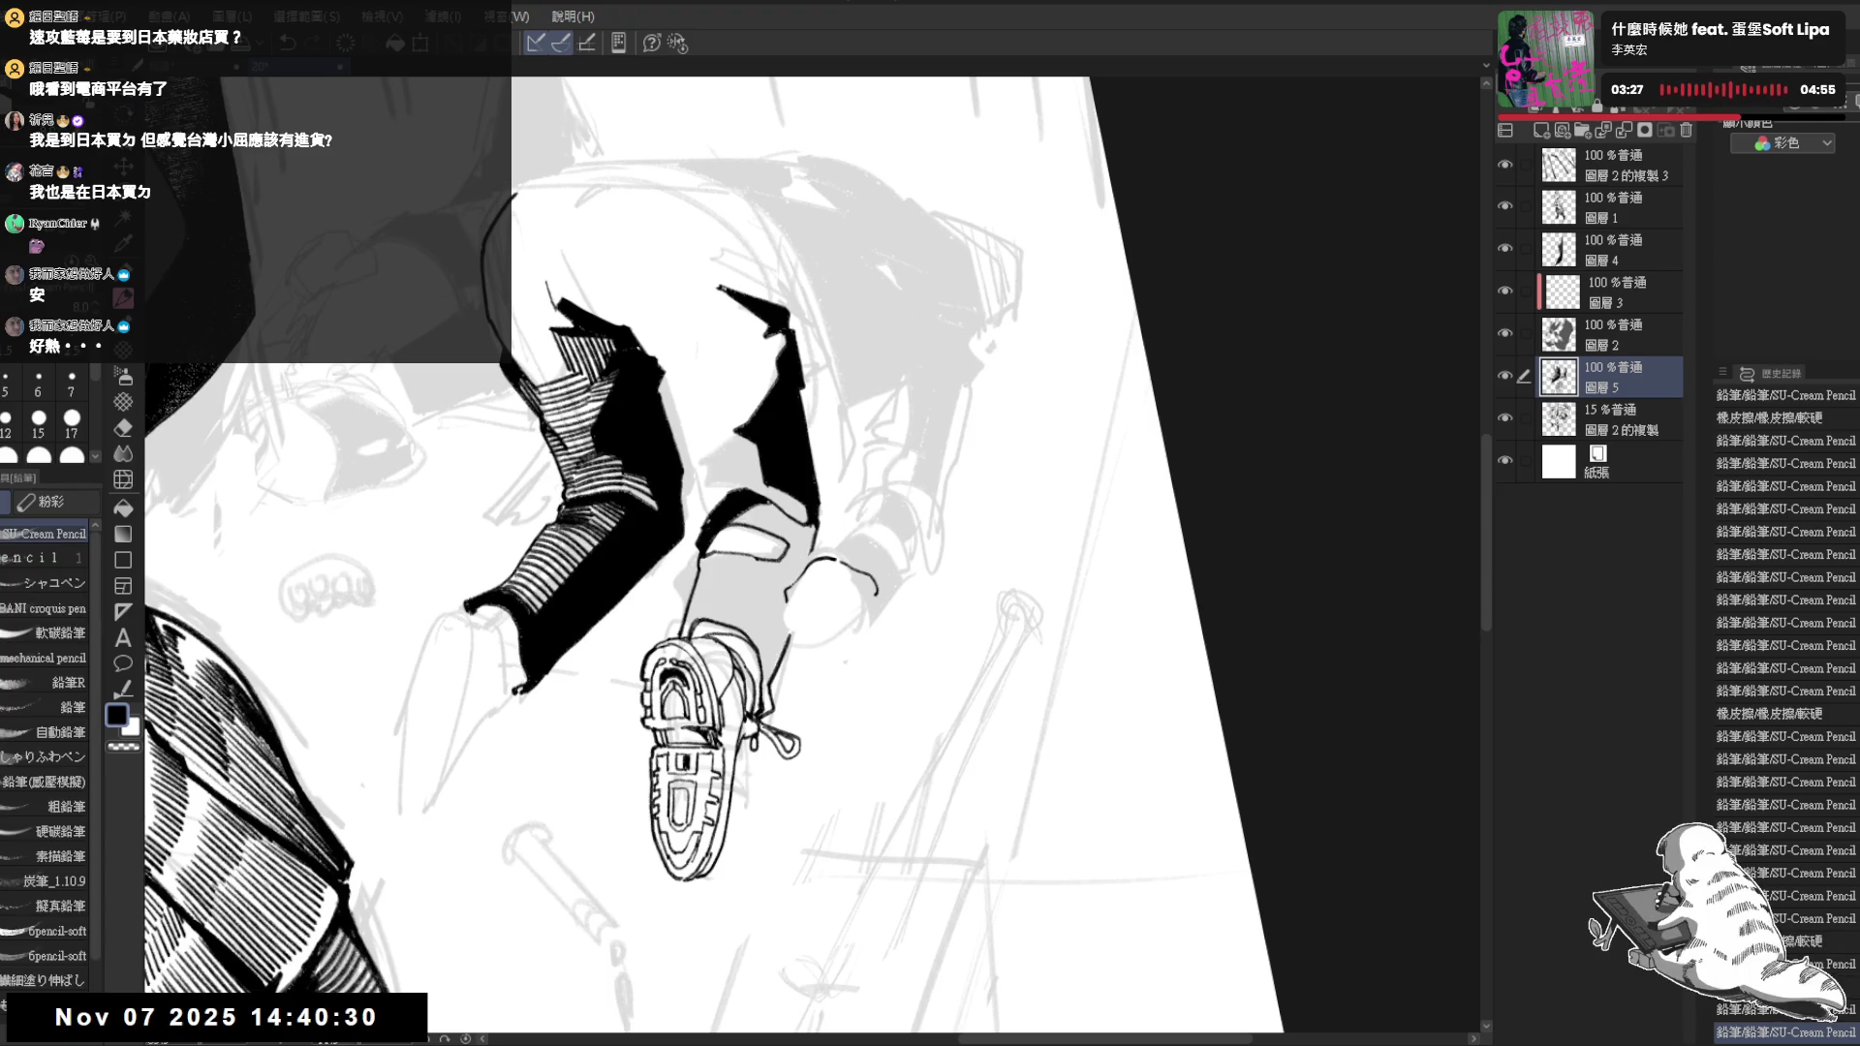
{"action": "left_click", "coordinate": [817, 576]}
{"action": "left_click_drag", "start_coordinate": [811, 561], "coordinate": [817, 575]}
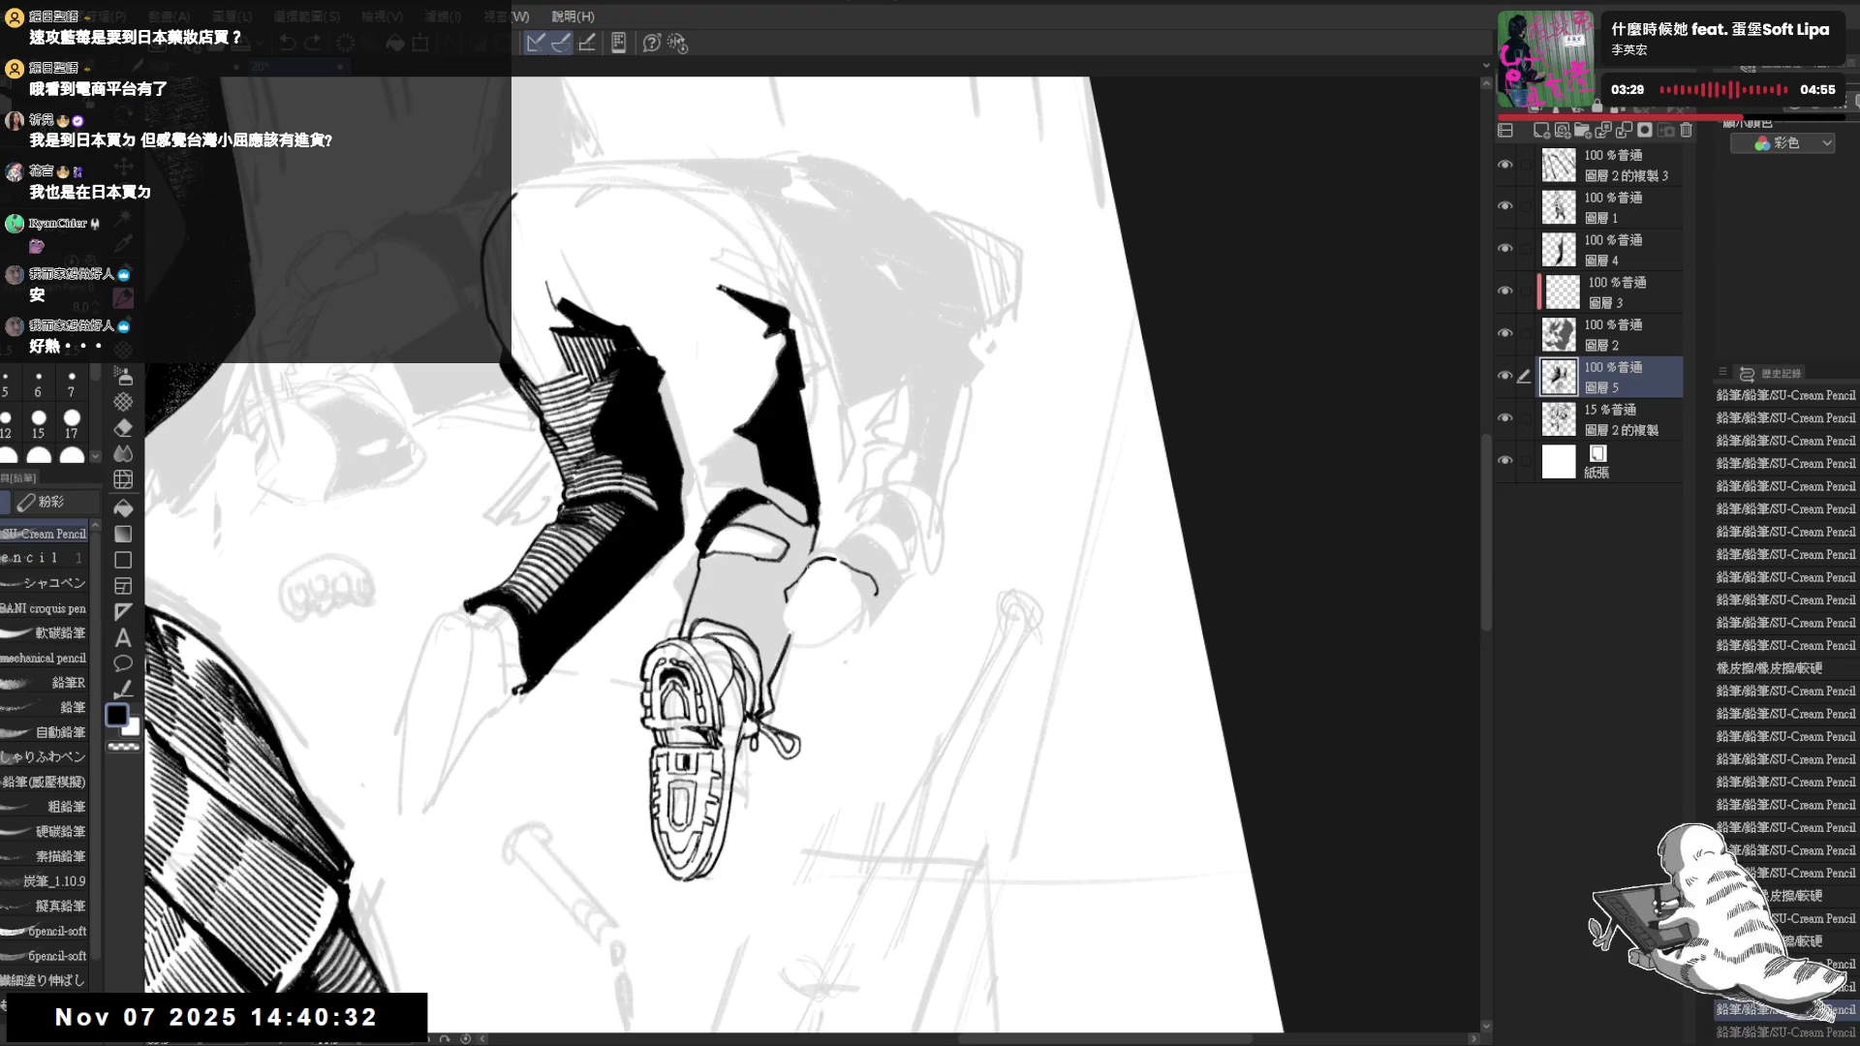
{"action": "left_click", "coordinate": [817, 575]}
{"action": "left_click", "coordinate": [817, 575]}
{"action": "left_click", "coordinate": [808, 584]}
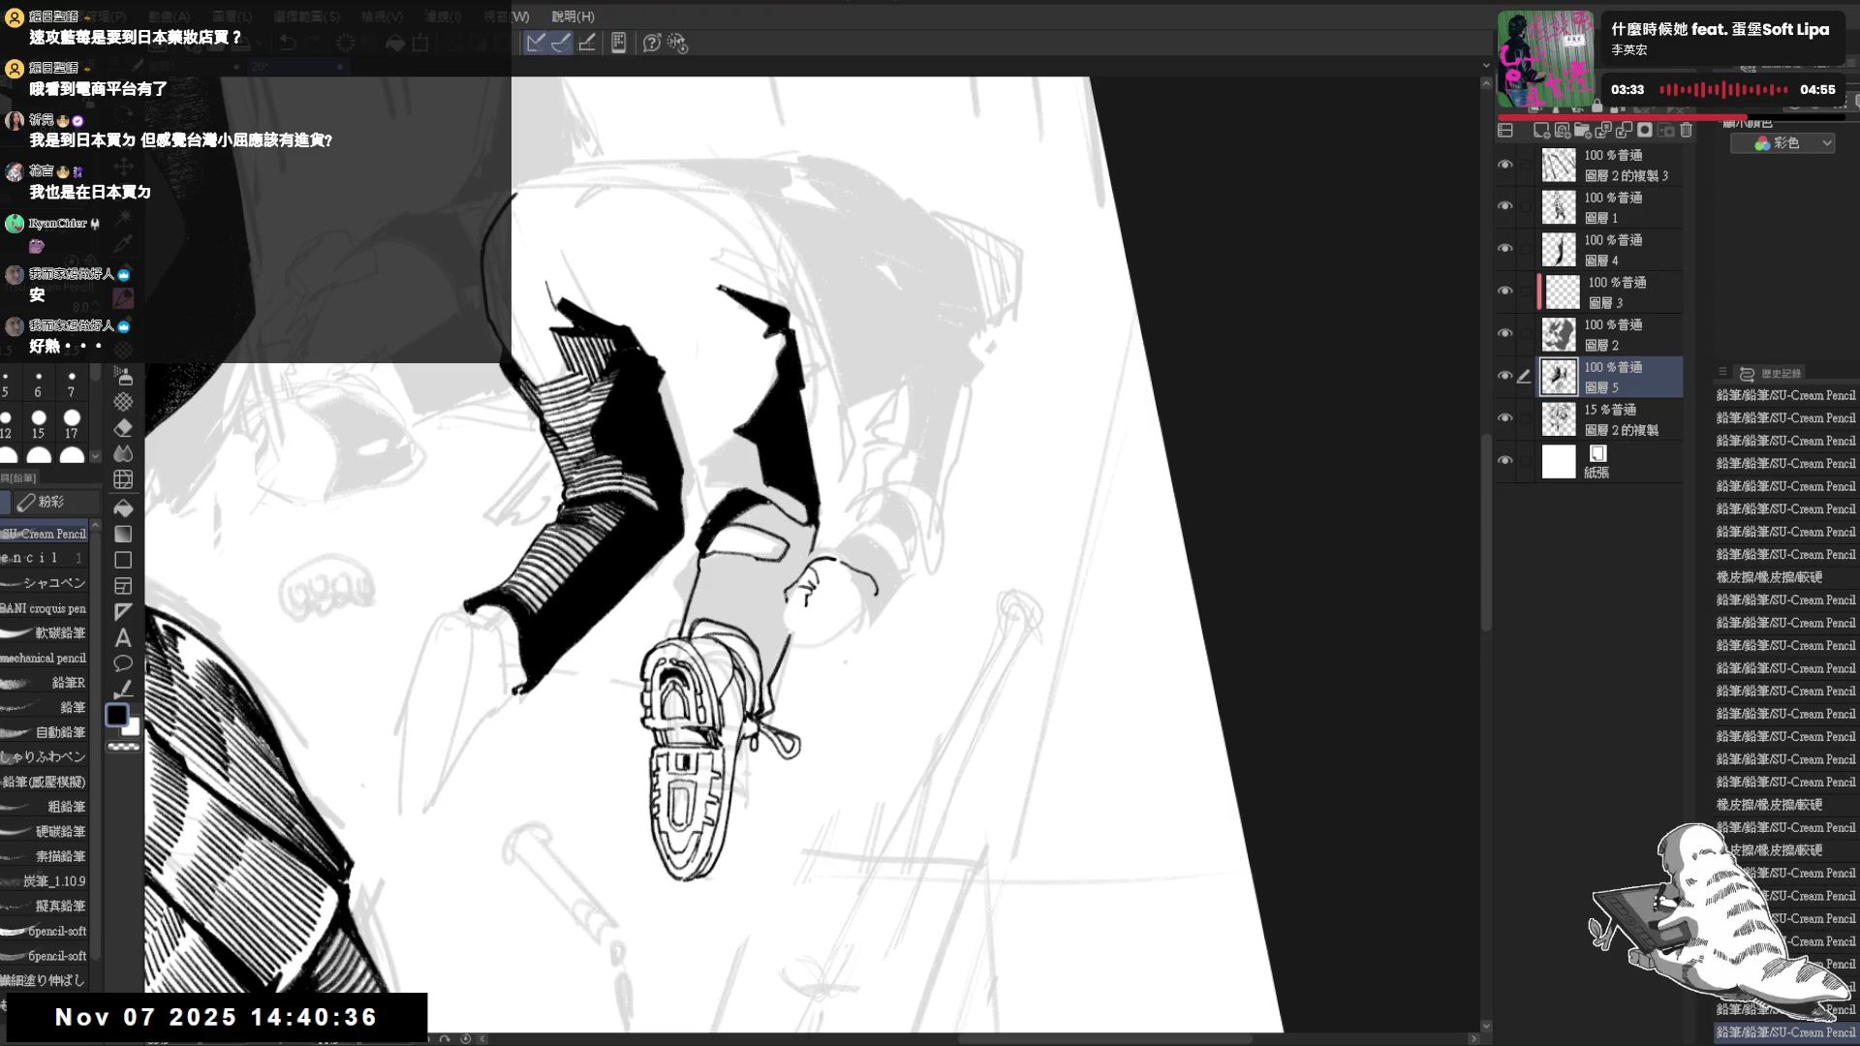
Rework the small hand mark and erase stray pencil marks inside and near the hand
{"action": "left_click_drag", "start_coordinate": [797, 581], "coordinate": [814, 595]}
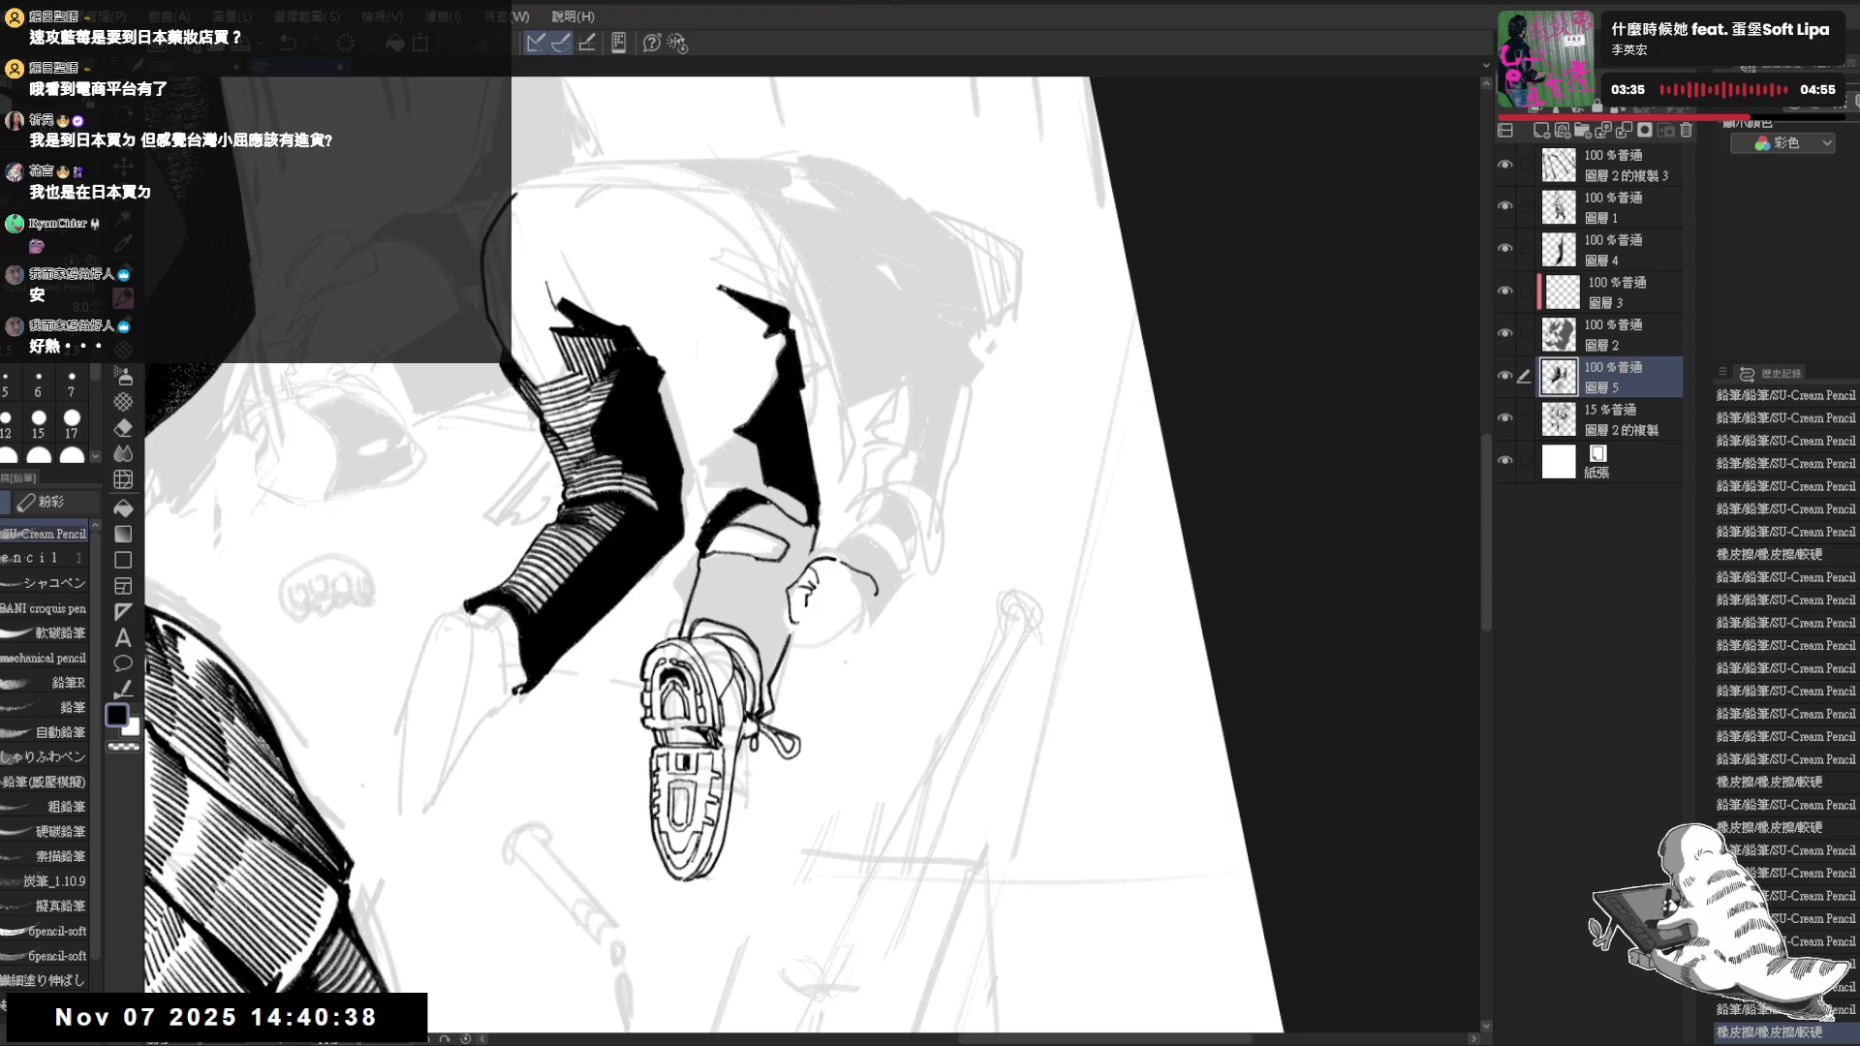
{"action": "left_click_drag", "start_coordinate": [792, 581], "coordinate": [814, 618]}
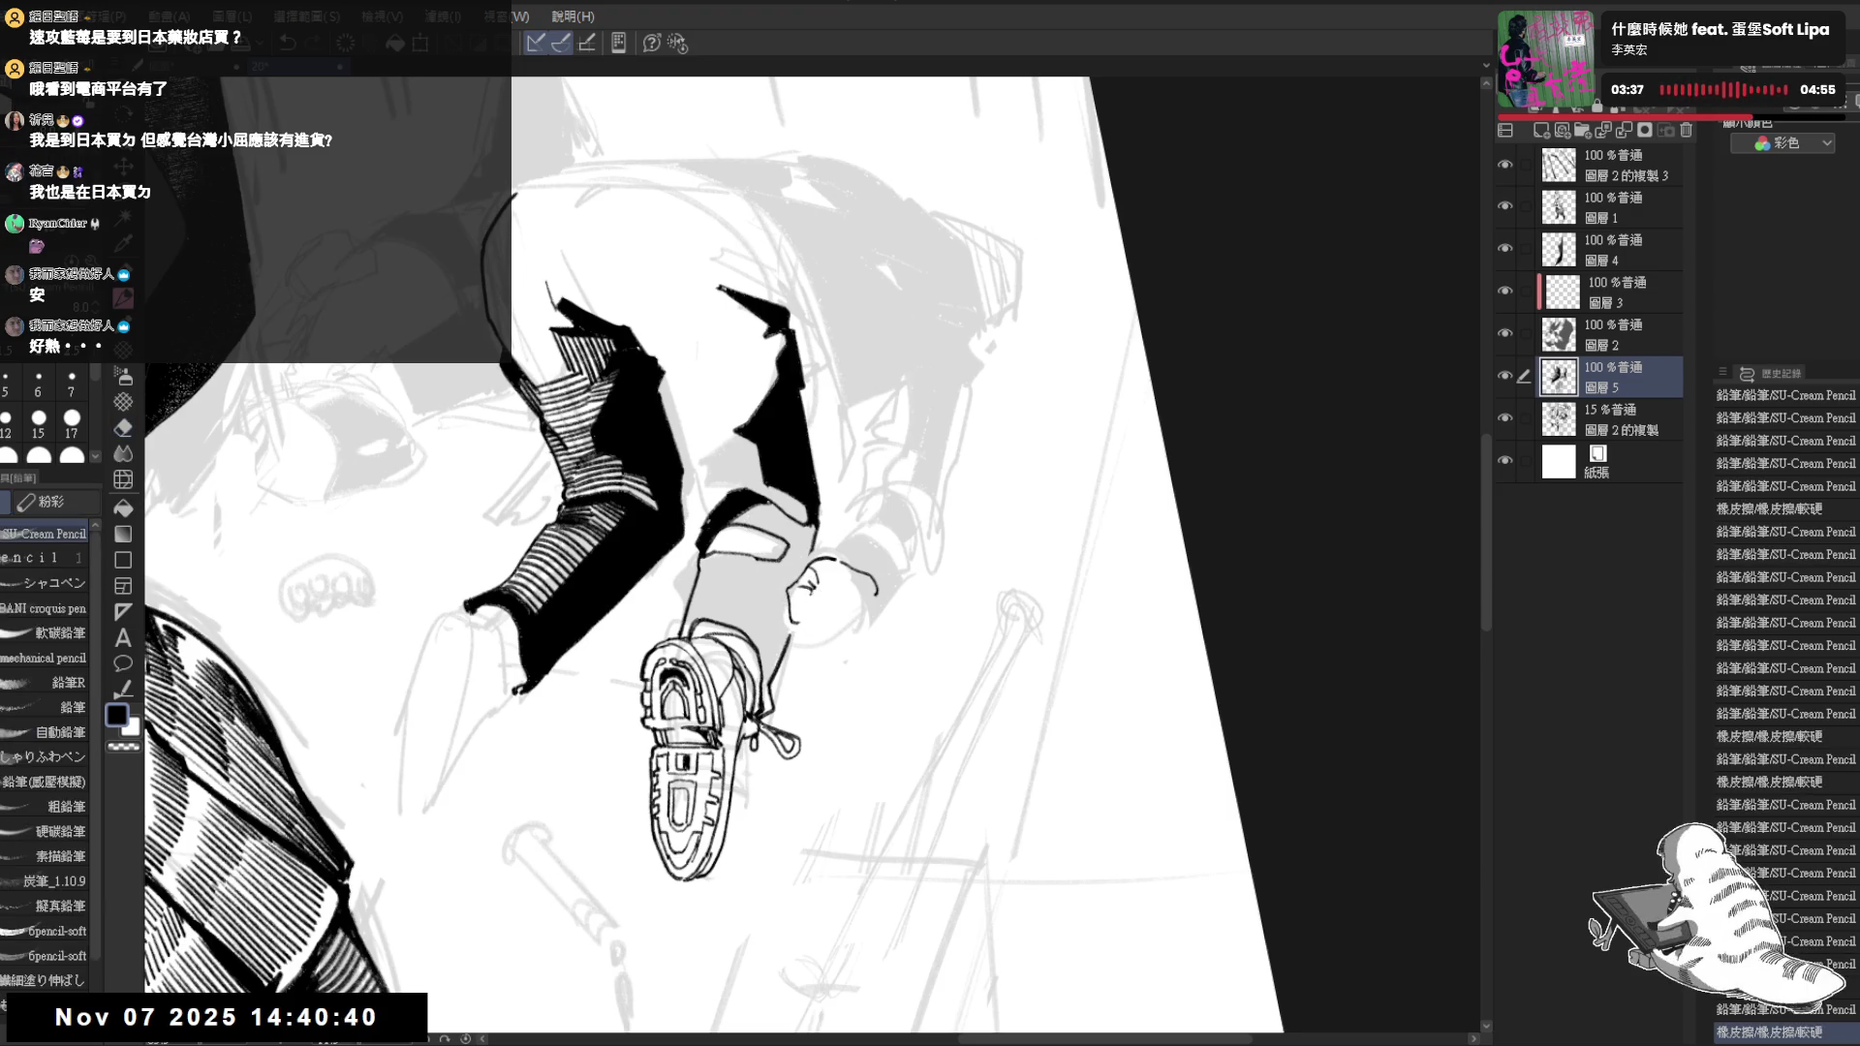
{"action": "key", "text": "ctrl+@"}
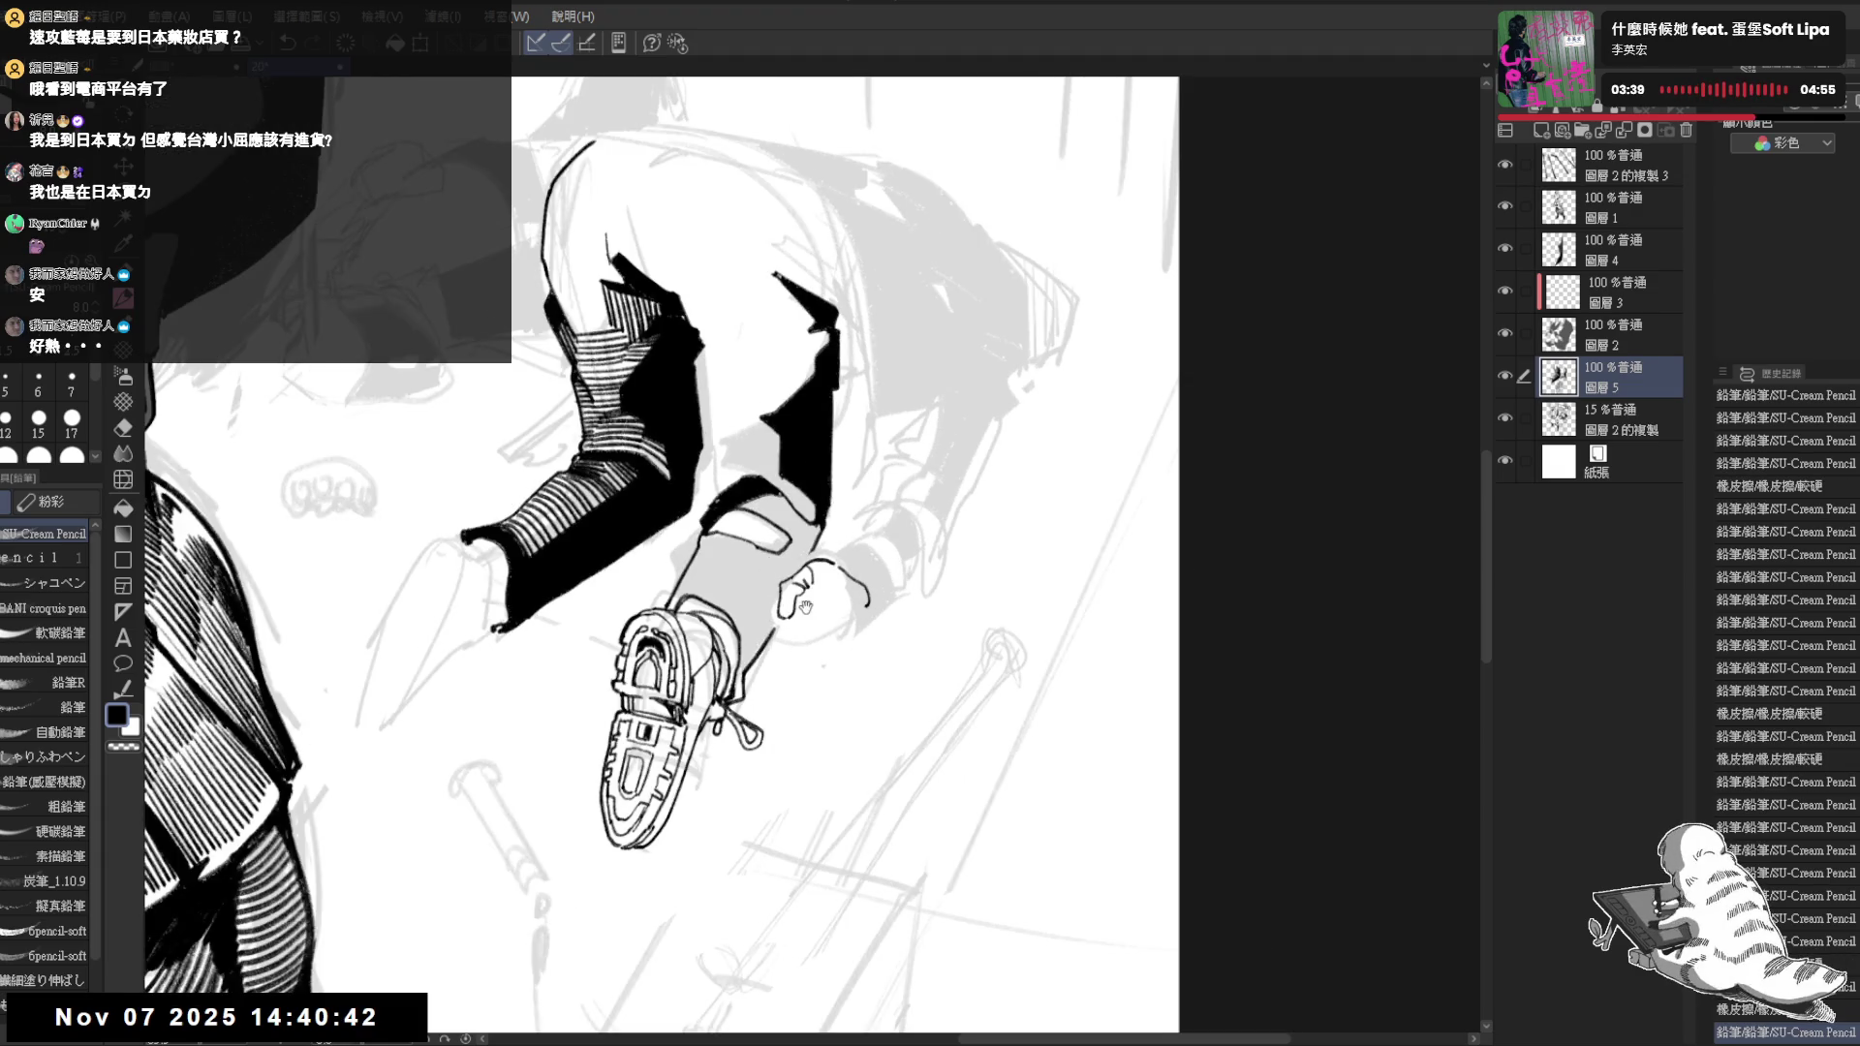
{"action": "mouse_move", "coordinate": [793, 611]}
{"action": "left_mouse_down"}
{"action": "mouse_move", "coordinate": [770, 640]}
{"action": "mouse_move", "coordinate": [770, 613]}
{"action": "left_mouse_up"}
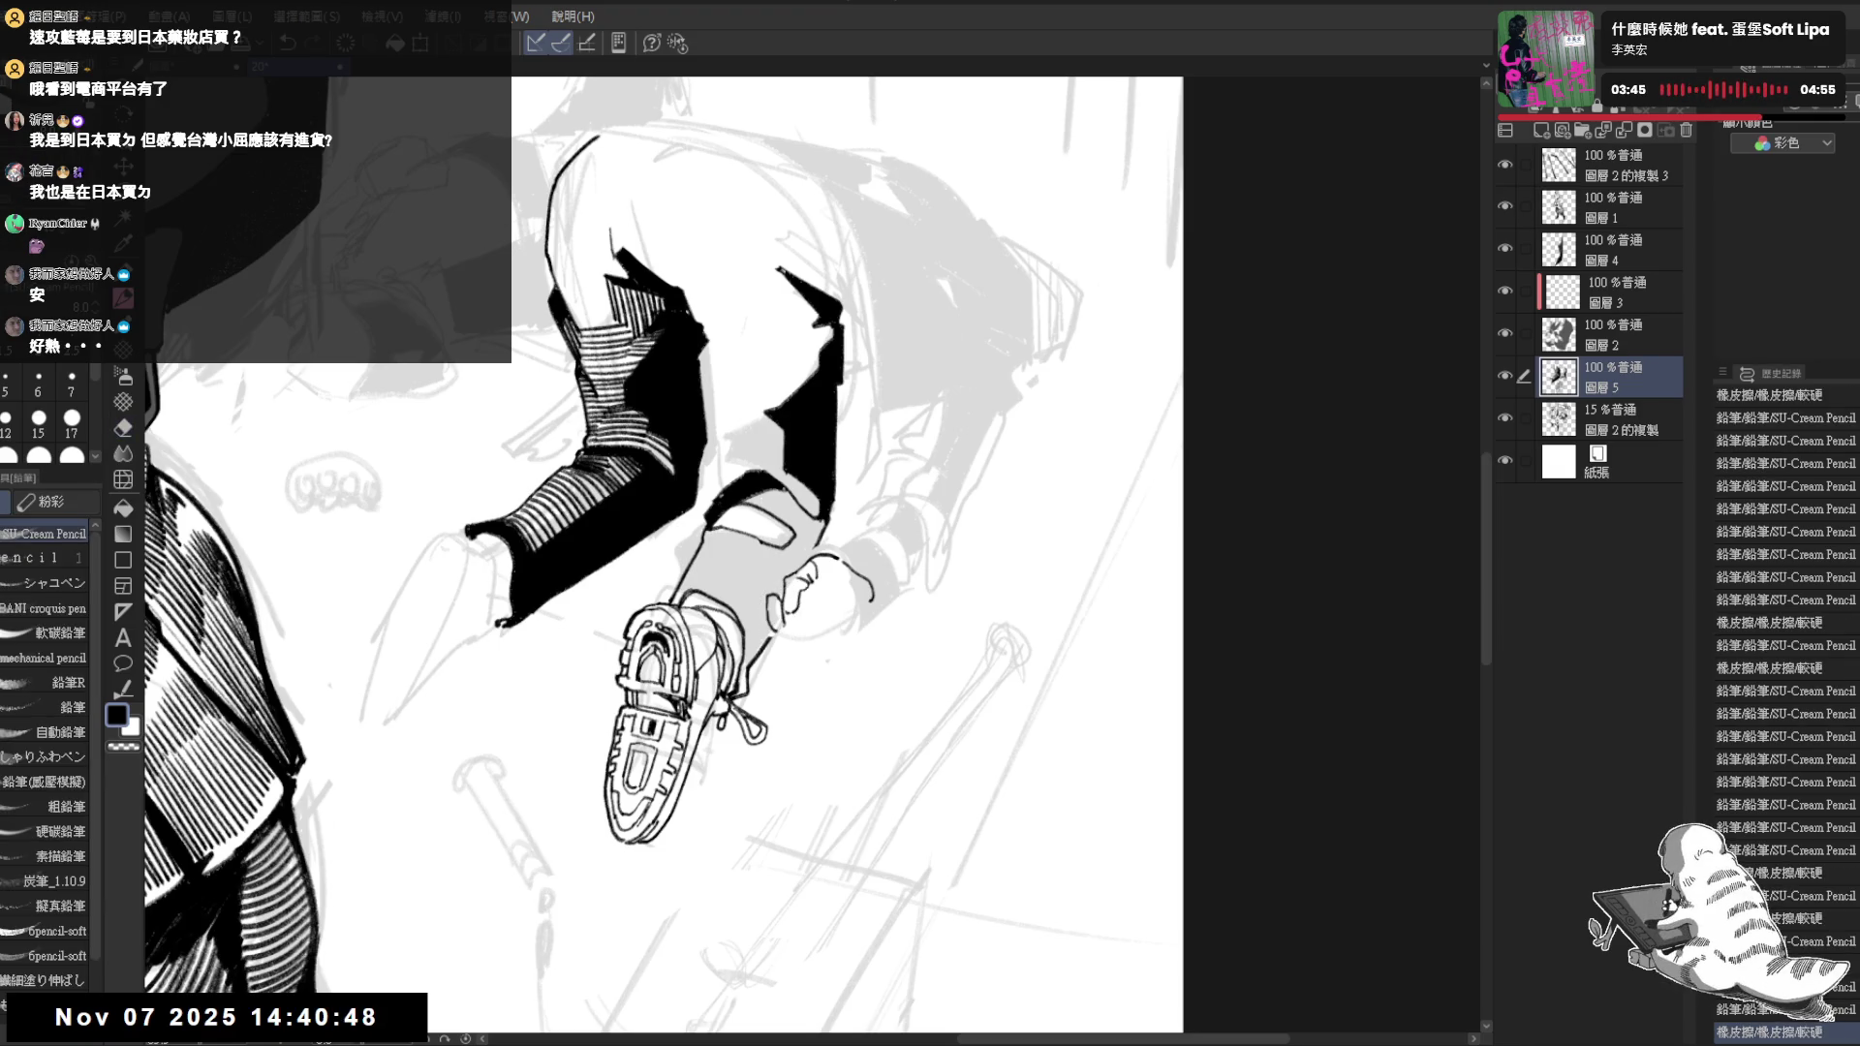
{"action": "key", "text": "e"}
{"action": "mouse_move", "coordinate": [812, 599]}
{"action": "left_mouse_down"}
{"action": "mouse_move", "coordinate": [809, 640]}
{"action": "mouse_move", "coordinate": [840, 611]}
{"action": "mouse_move", "coordinate": [869, 621]}
{"action": "mouse_move", "coordinate": [857, 630]}
{"action": "left_mouse_up"}
{"action": "key", "text": "p"}
Add short finger strokes to the hand outline, flipping the view to verify
{"action": "key", "text": "h"}
{"action": "key", "text": "h"}
{"action": "left_click_drag", "start_coordinate": [851, 622], "coordinate": [850, 595]}
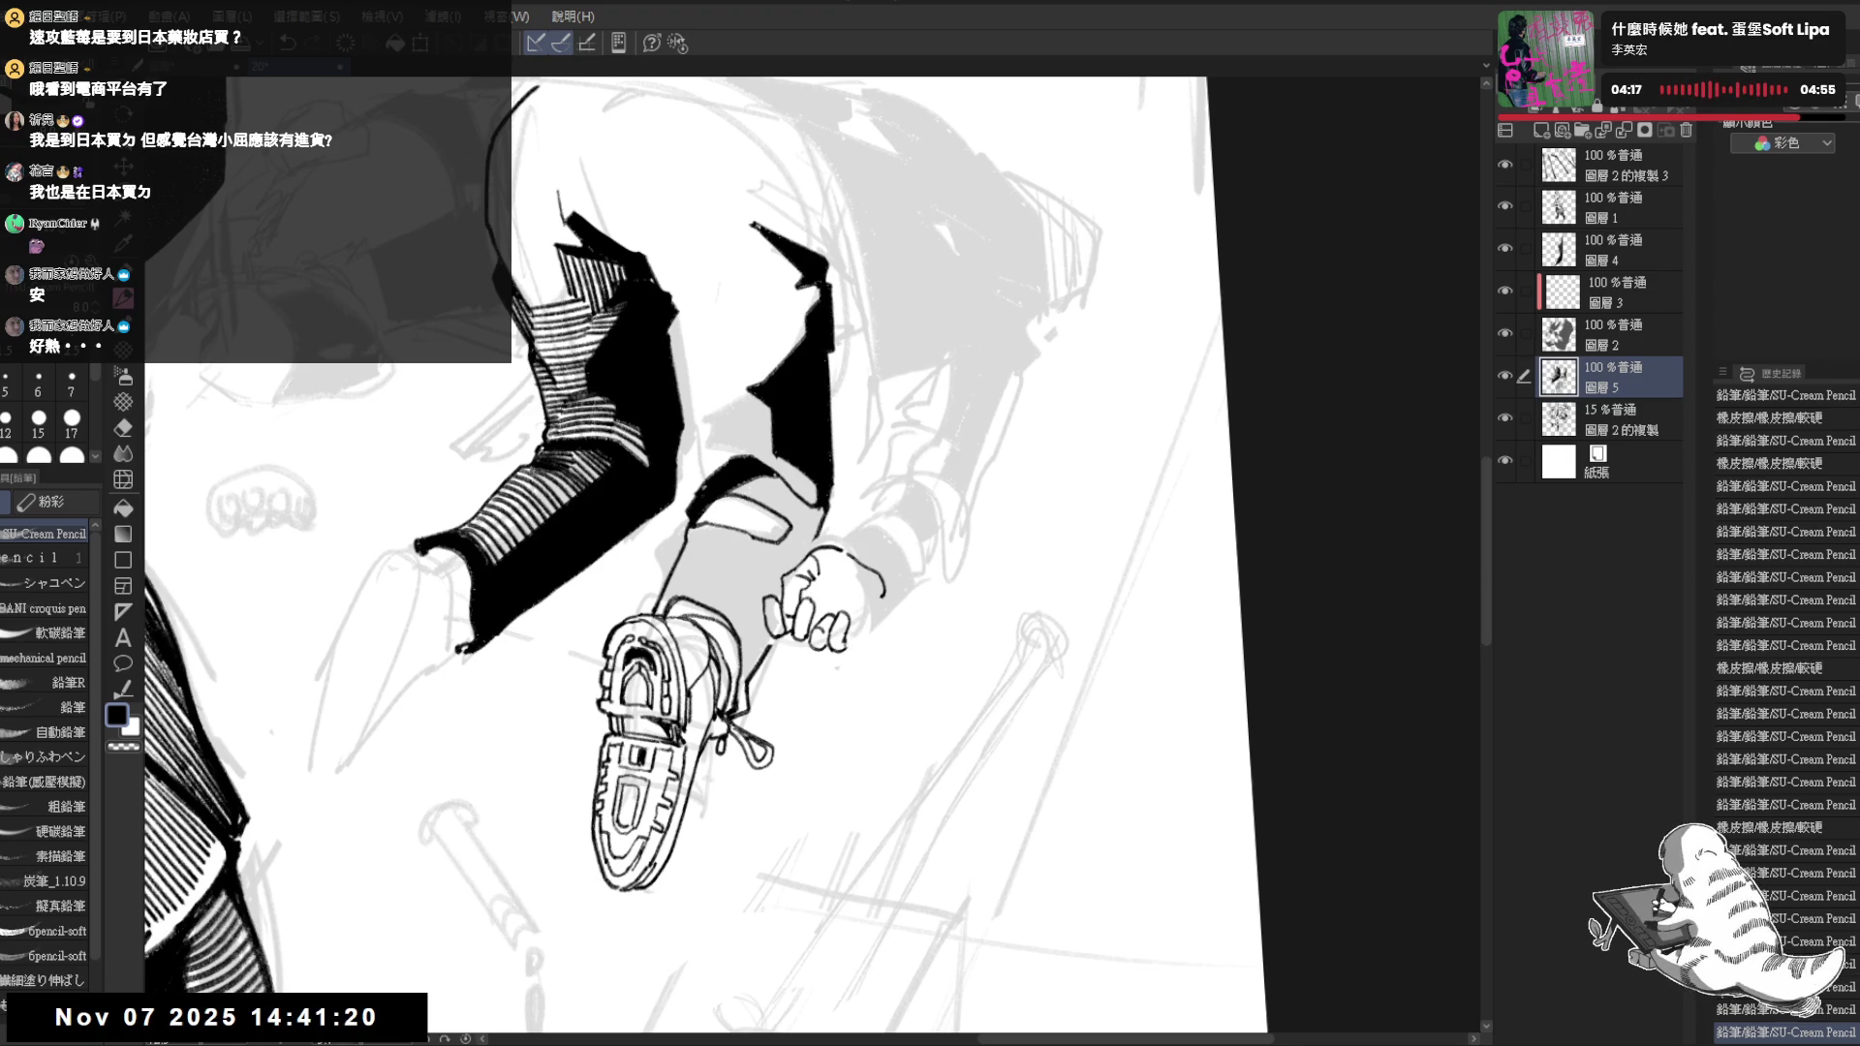
{"action": "mouse_move", "coordinate": [852, 622]}
{"action": "left_mouse_down"}
{"action": "mouse_move", "coordinate": [880, 604]}
{"action": "mouse_move", "coordinate": [874, 581]}
{"action": "mouse_move", "coordinate": [851, 596]}
{"action": "left_mouse_up"}
{"action": "key", "text": "e"}
{"action": "key", "text": "p"}
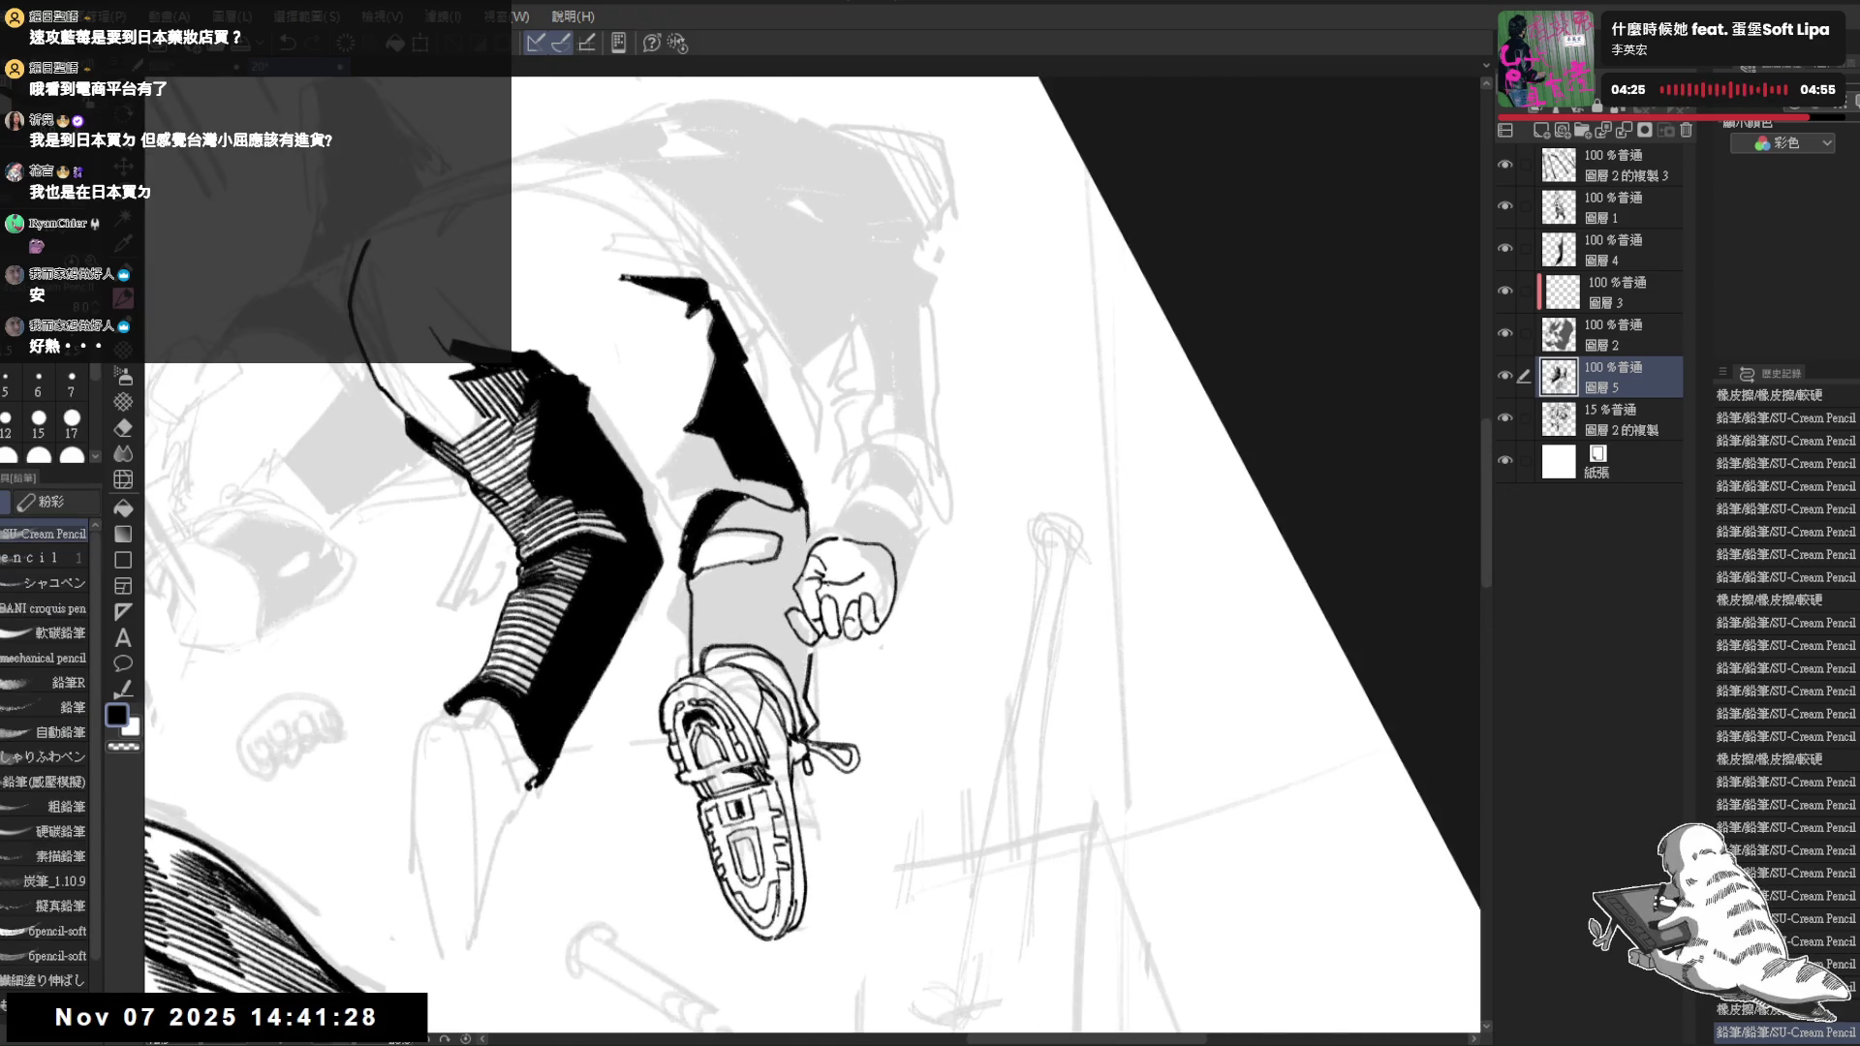
{"action": "left_click_drag", "start_coordinate": [813, 582], "coordinate": [823, 603]}
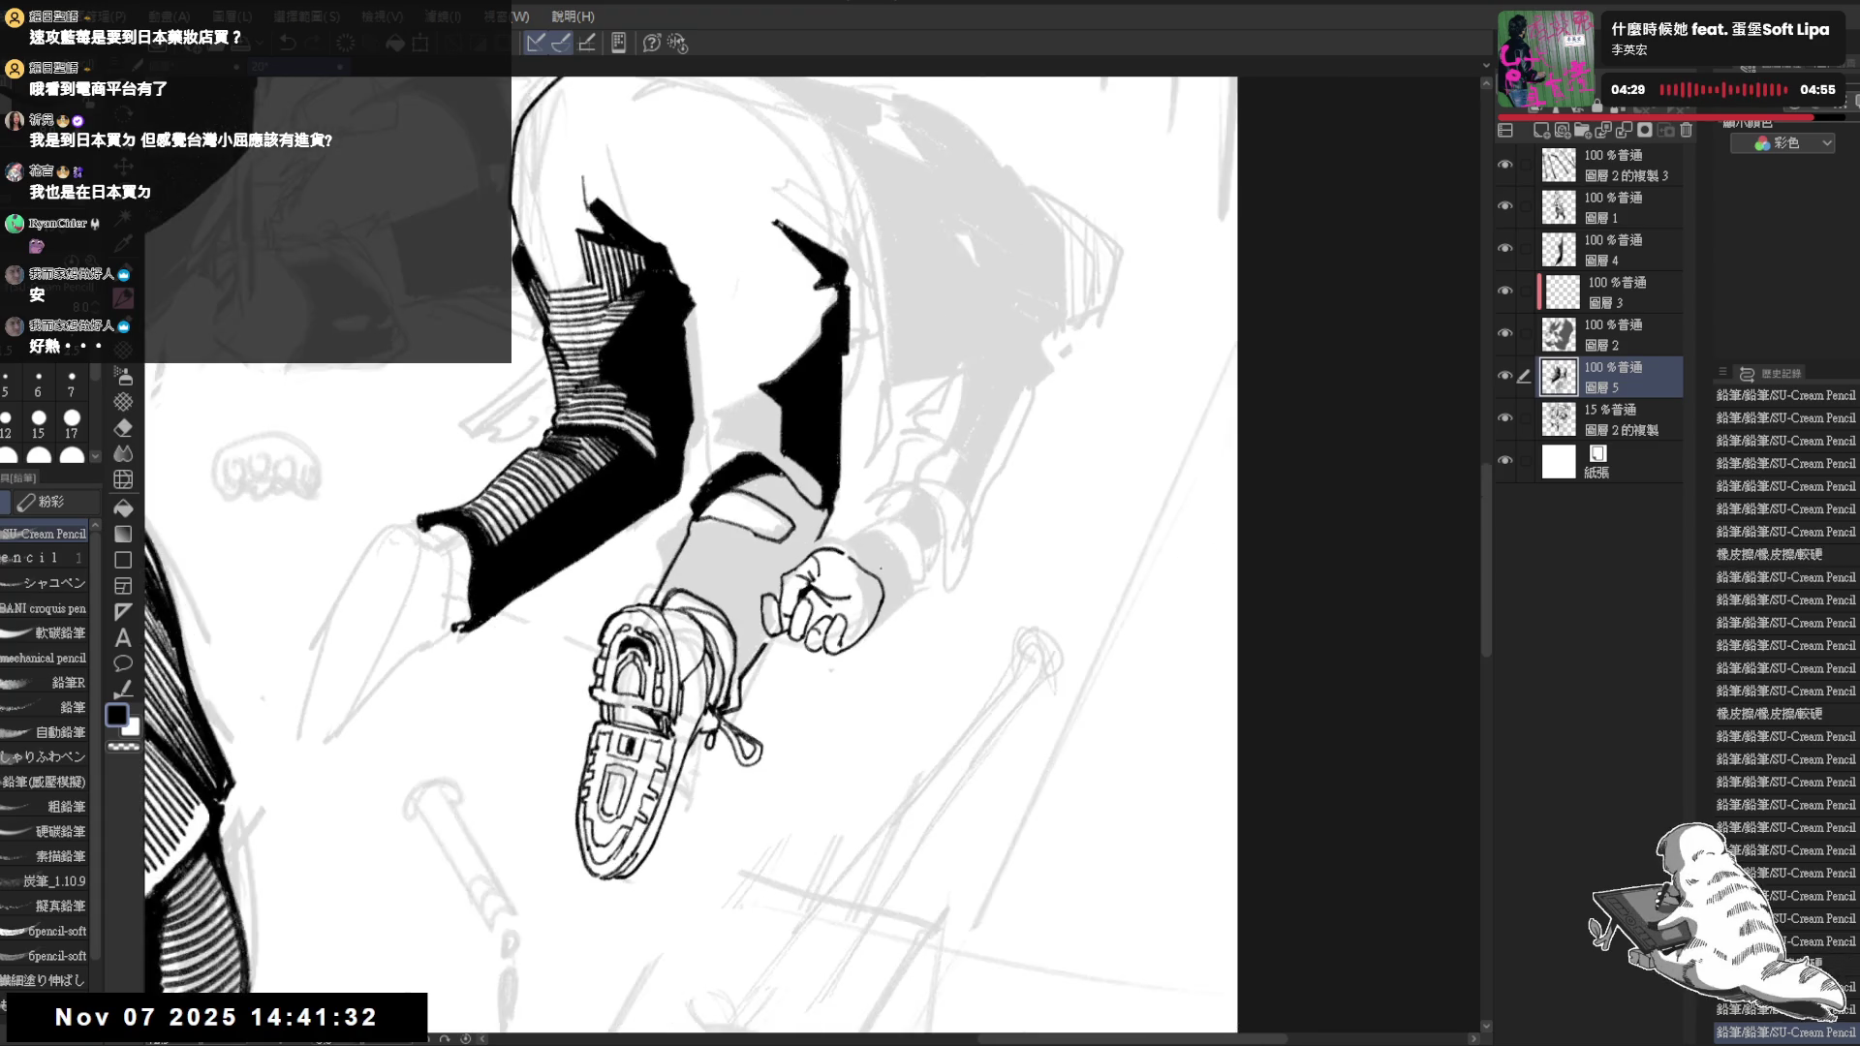
{"action": "scroll", "coordinate": [653, 552], "scroll_direction": "down", "scroll_amount": 2}
{"action": "scroll", "coordinate": [655, 552], "scroll_direction": "down", "scroll_amount": 3}
{"action": "key", "text": "h"}
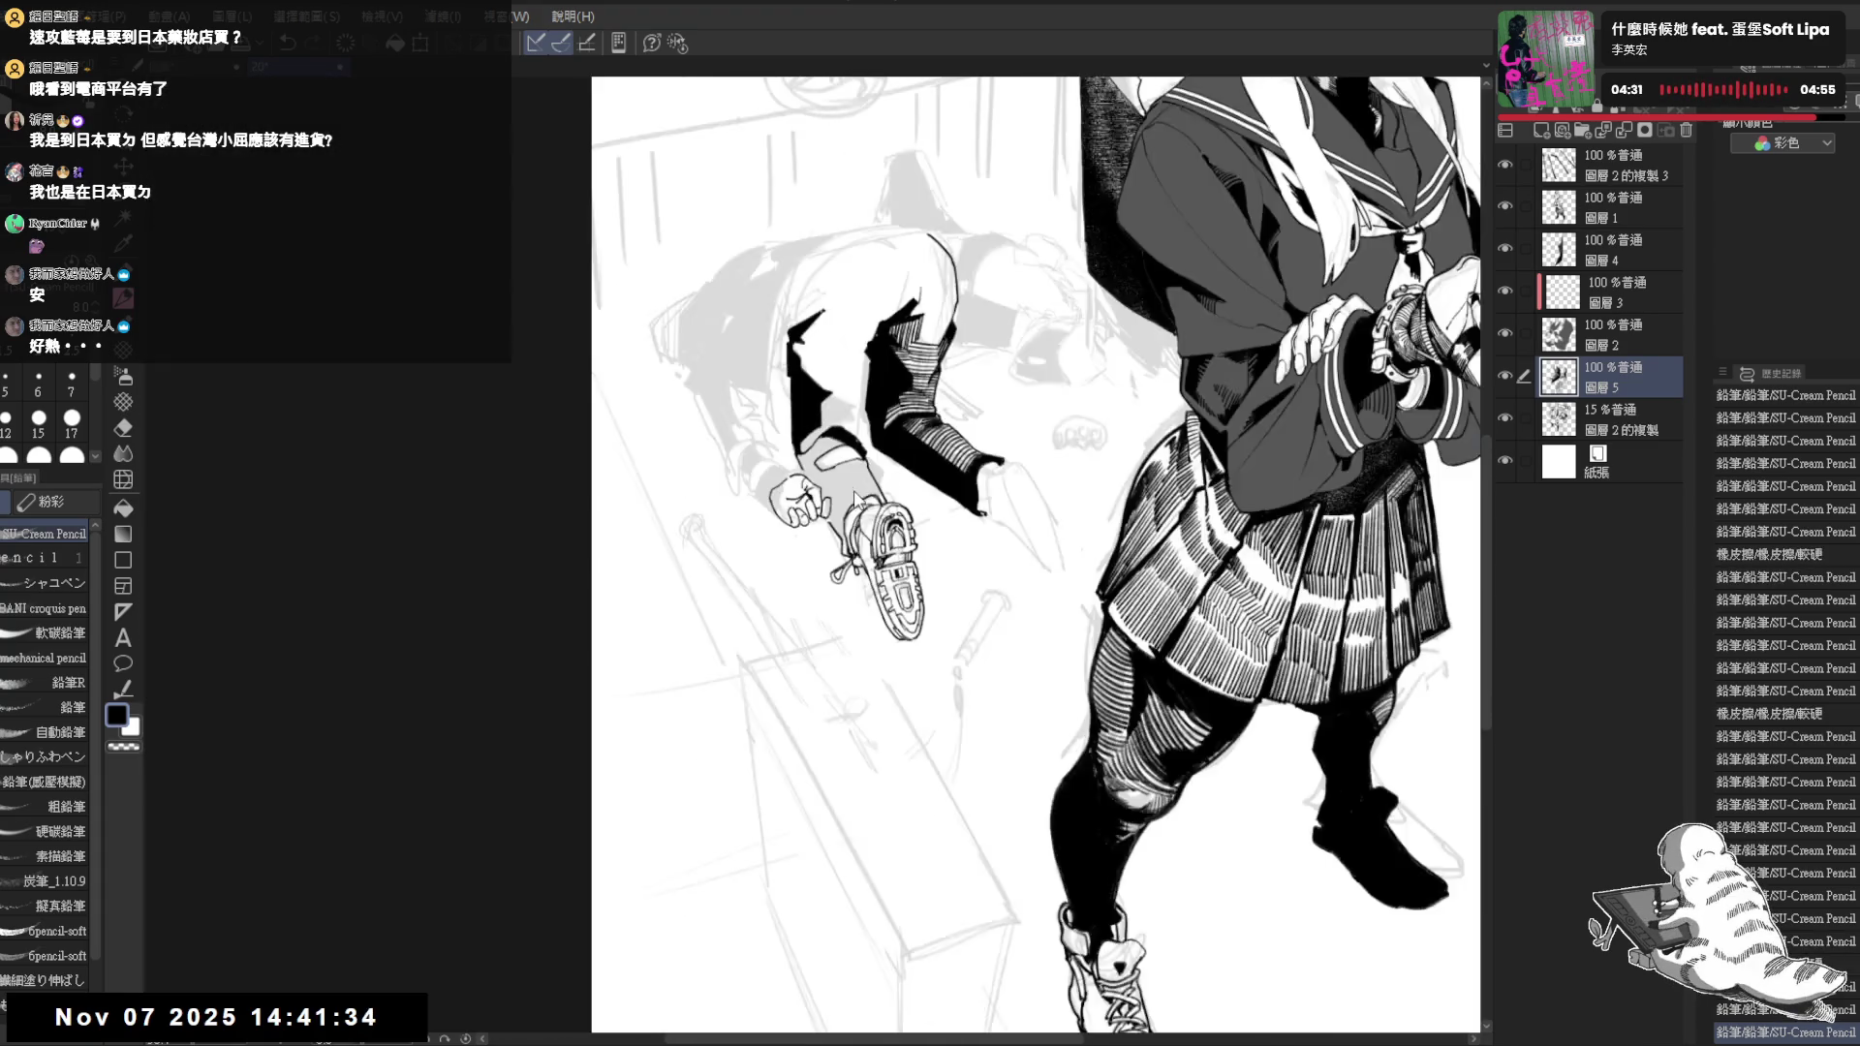
Fill the crouching figure's lower pant leg with solid black using the fill tool
{"action": "key", "text": "h"}
{"action": "scroll", "coordinate": [852, 483], "scroll_direction": "up", "scroll_amount": 1}
{"action": "left_click_drag", "start_coordinate": [846, 478], "coordinate": [802, 497]}
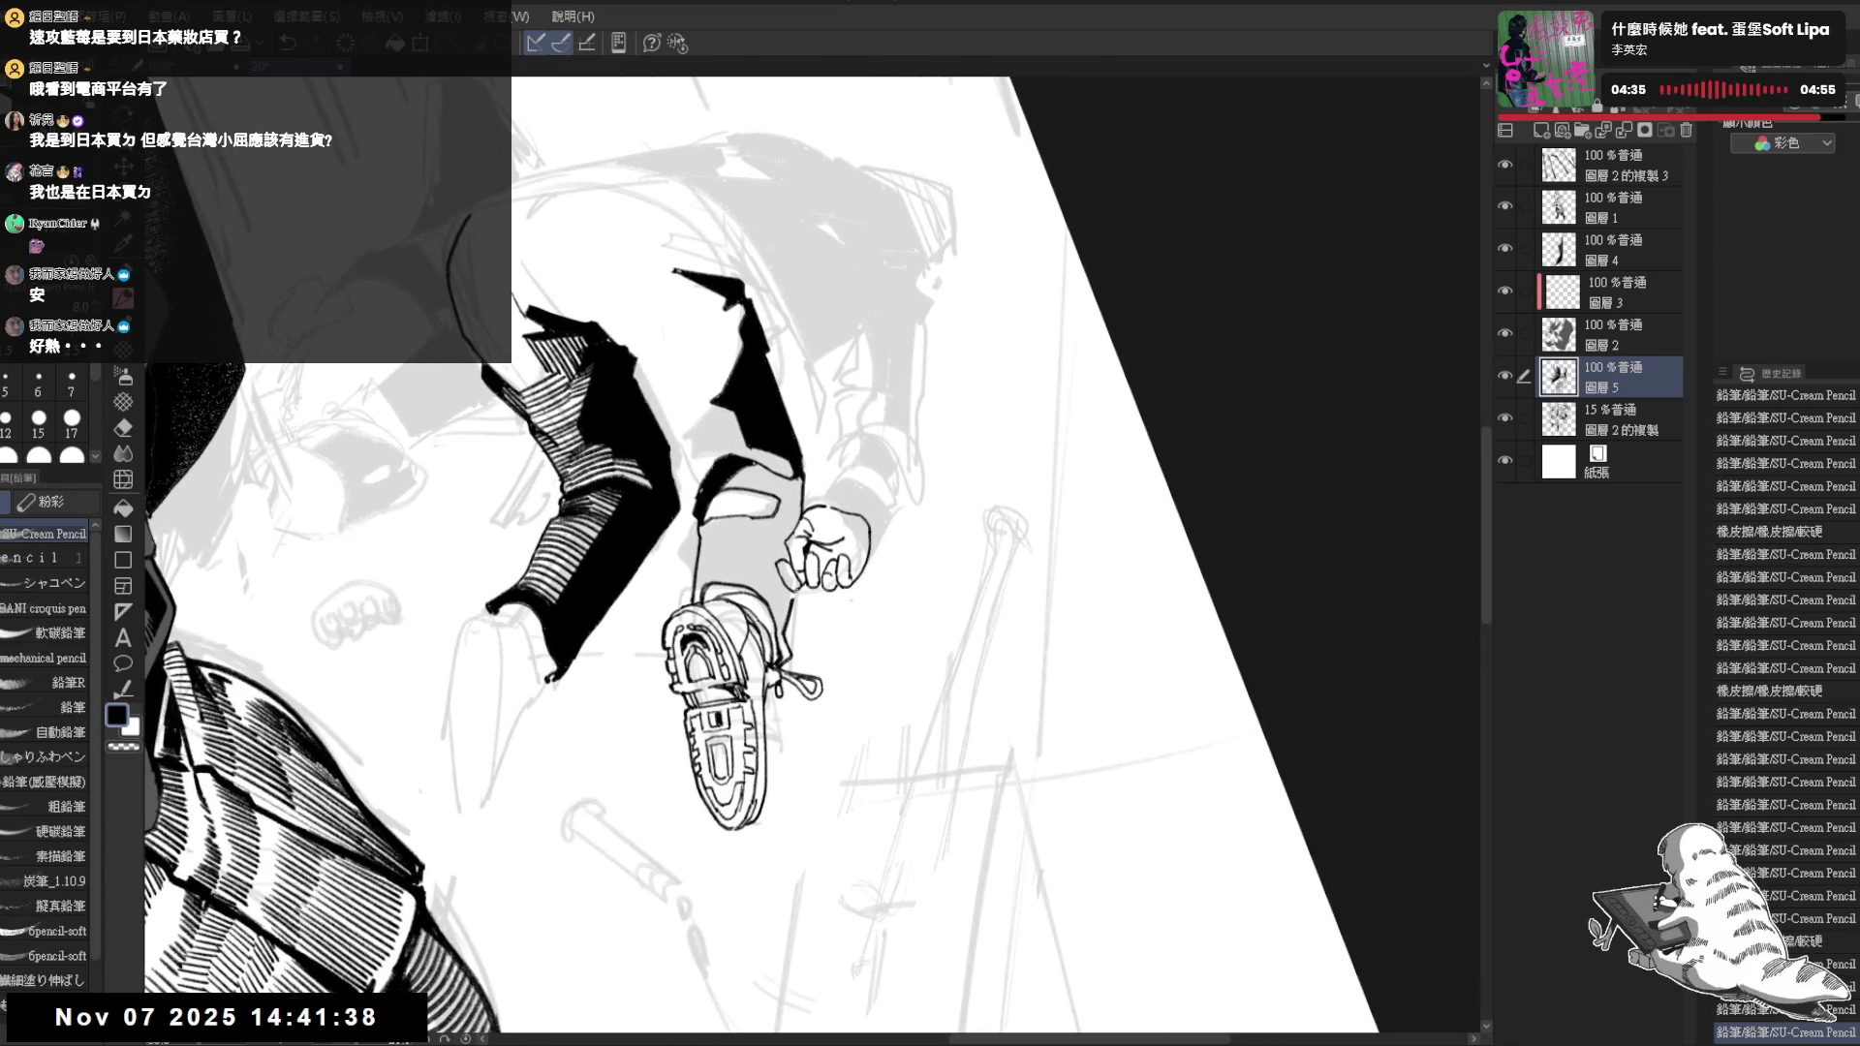
{"action": "key", "text": "g"}
{"action": "left_click", "coordinate": [749, 567]}
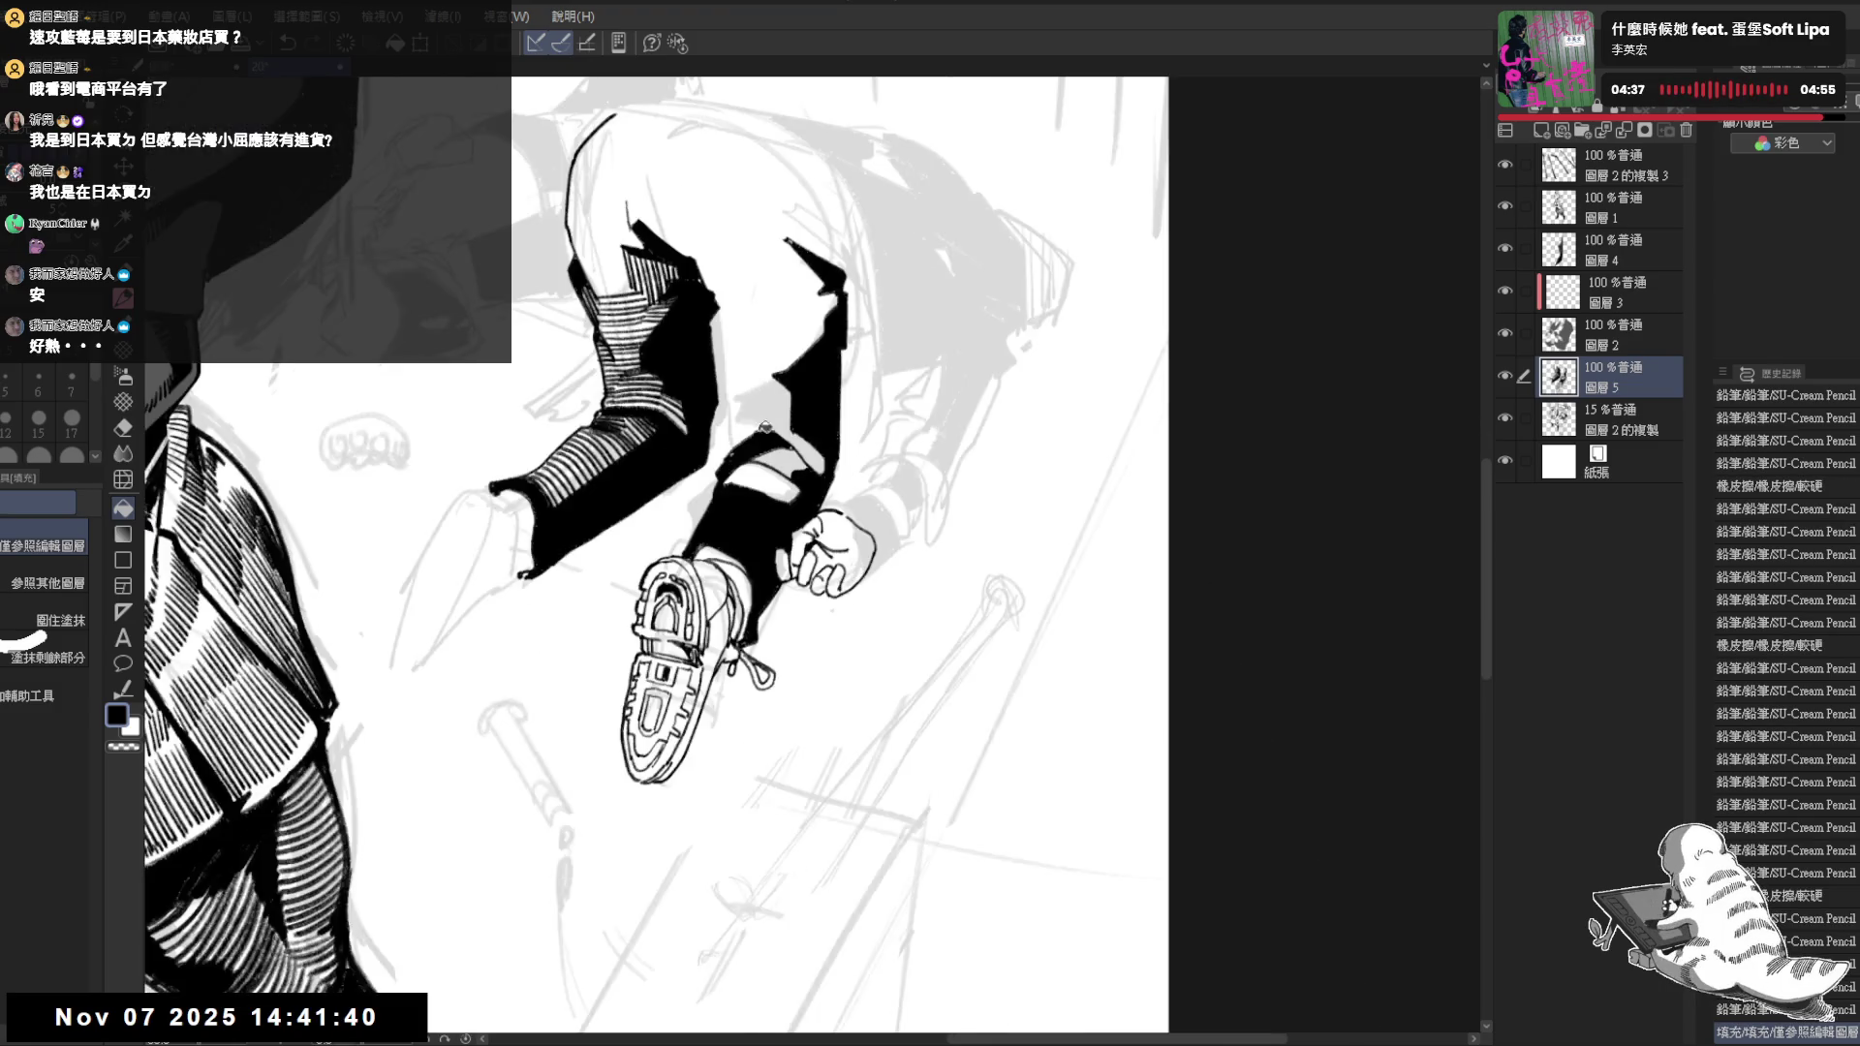
Trim the excess black on the pant leg with the eraser and reset the view upright
{"action": "mouse_move", "coordinate": [751, 447]}
{"action": "left_mouse_down"}
{"action": "mouse_move", "coordinate": [809, 544]}
{"action": "mouse_move", "coordinate": [774, 628]}
{"action": "mouse_move", "coordinate": [796, 611]}
{"action": "mouse_move", "coordinate": [808, 625]}
{"action": "mouse_move", "coordinate": [792, 617]}
{"action": "mouse_move", "coordinate": [758, 659]}
{"action": "left_mouse_up"}
{"action": "key", "text": "p"}
{"action": "key", "text": "e"}
{"action": "key", "text": "p"}
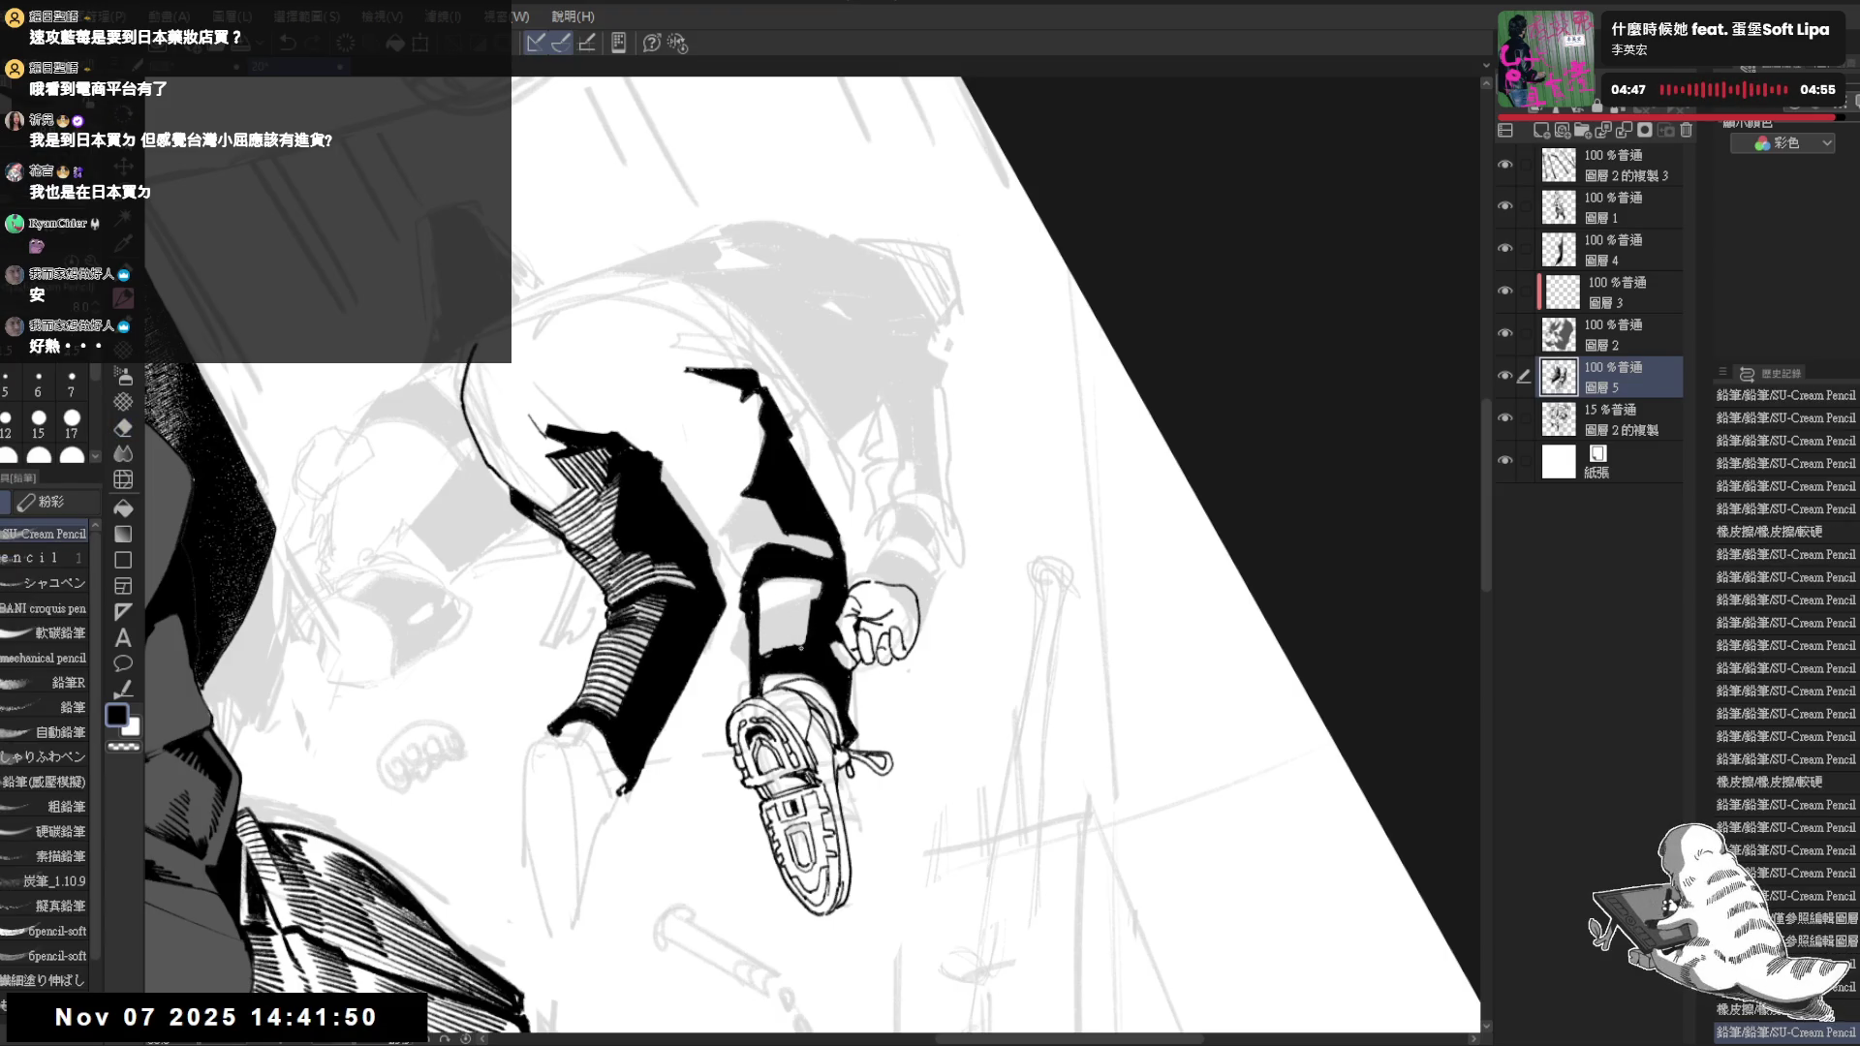
{"action": "key", "text": "ctrl+0"}
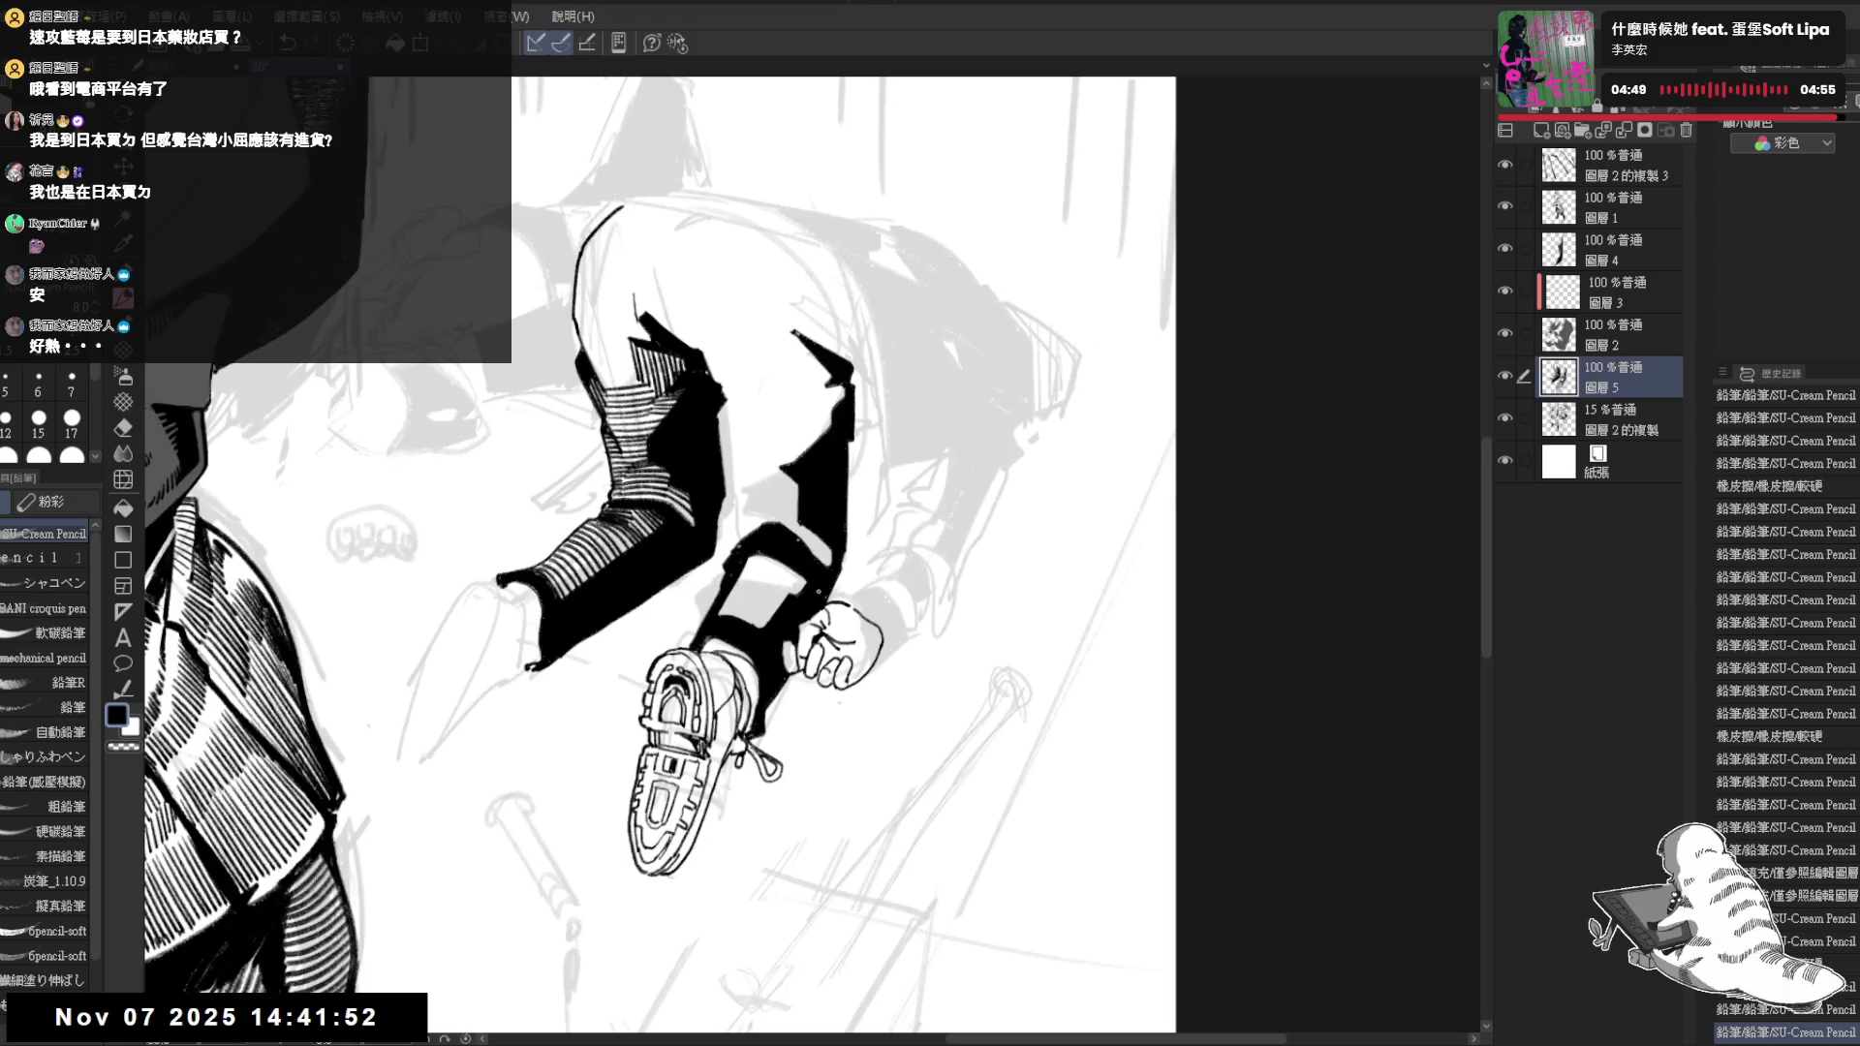
{"action": "scroll", "coordinate": [858, 567], "scroll_direction": "up", "scroll_amount": 1}
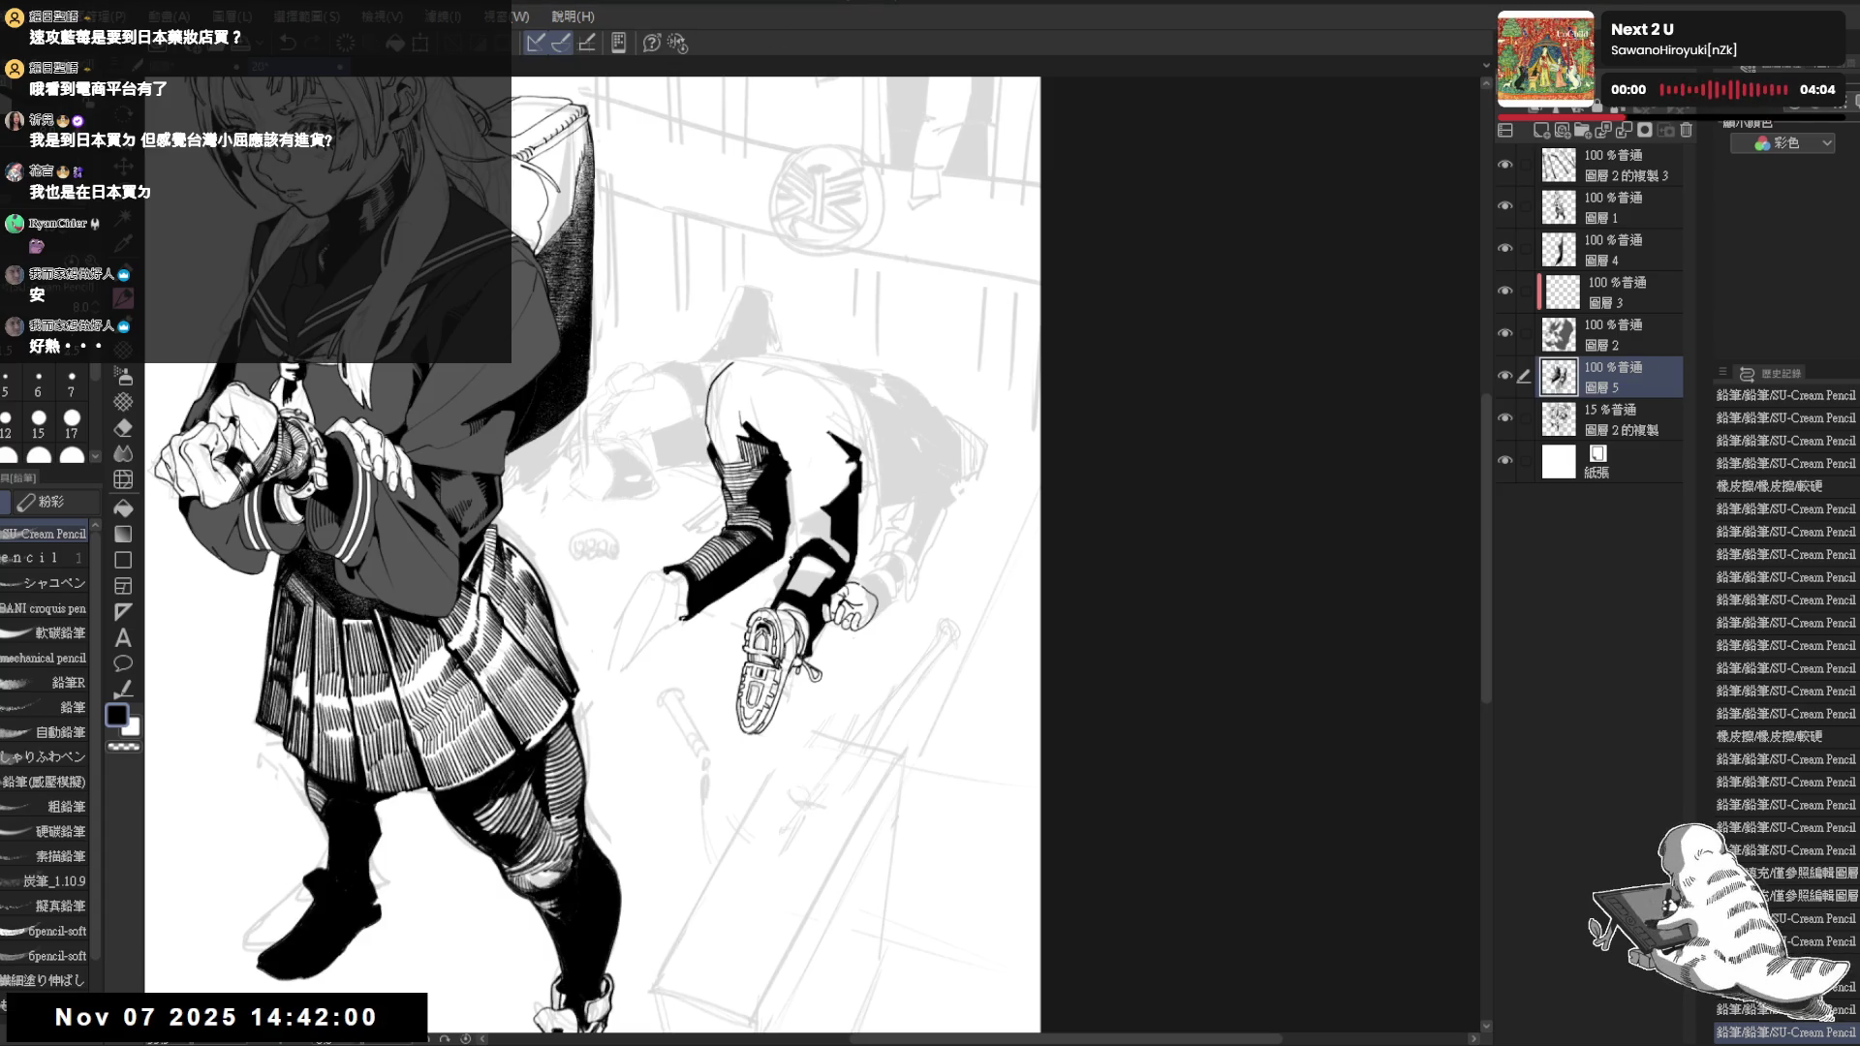
Add small pencil touches near the shoe lace while rotating and flipping the canvas
{"action": "key", "text": "r"}
{"action": "key", "text": "p"}
{"action": "mouse_move", "coordinate": [754, 570]}
{"action": "left_mouse_down"}
{"action": "mouse_move", "coordinate": [816, 587]}
{"action": "mouse_move", "coordinate": [835, 677]}
{"action": "left_mouse_up"}
{"action": "key", "text": "ctrl+0"}
{"action": "key", "text": "h"}
{"action": "key", "text": "h"}
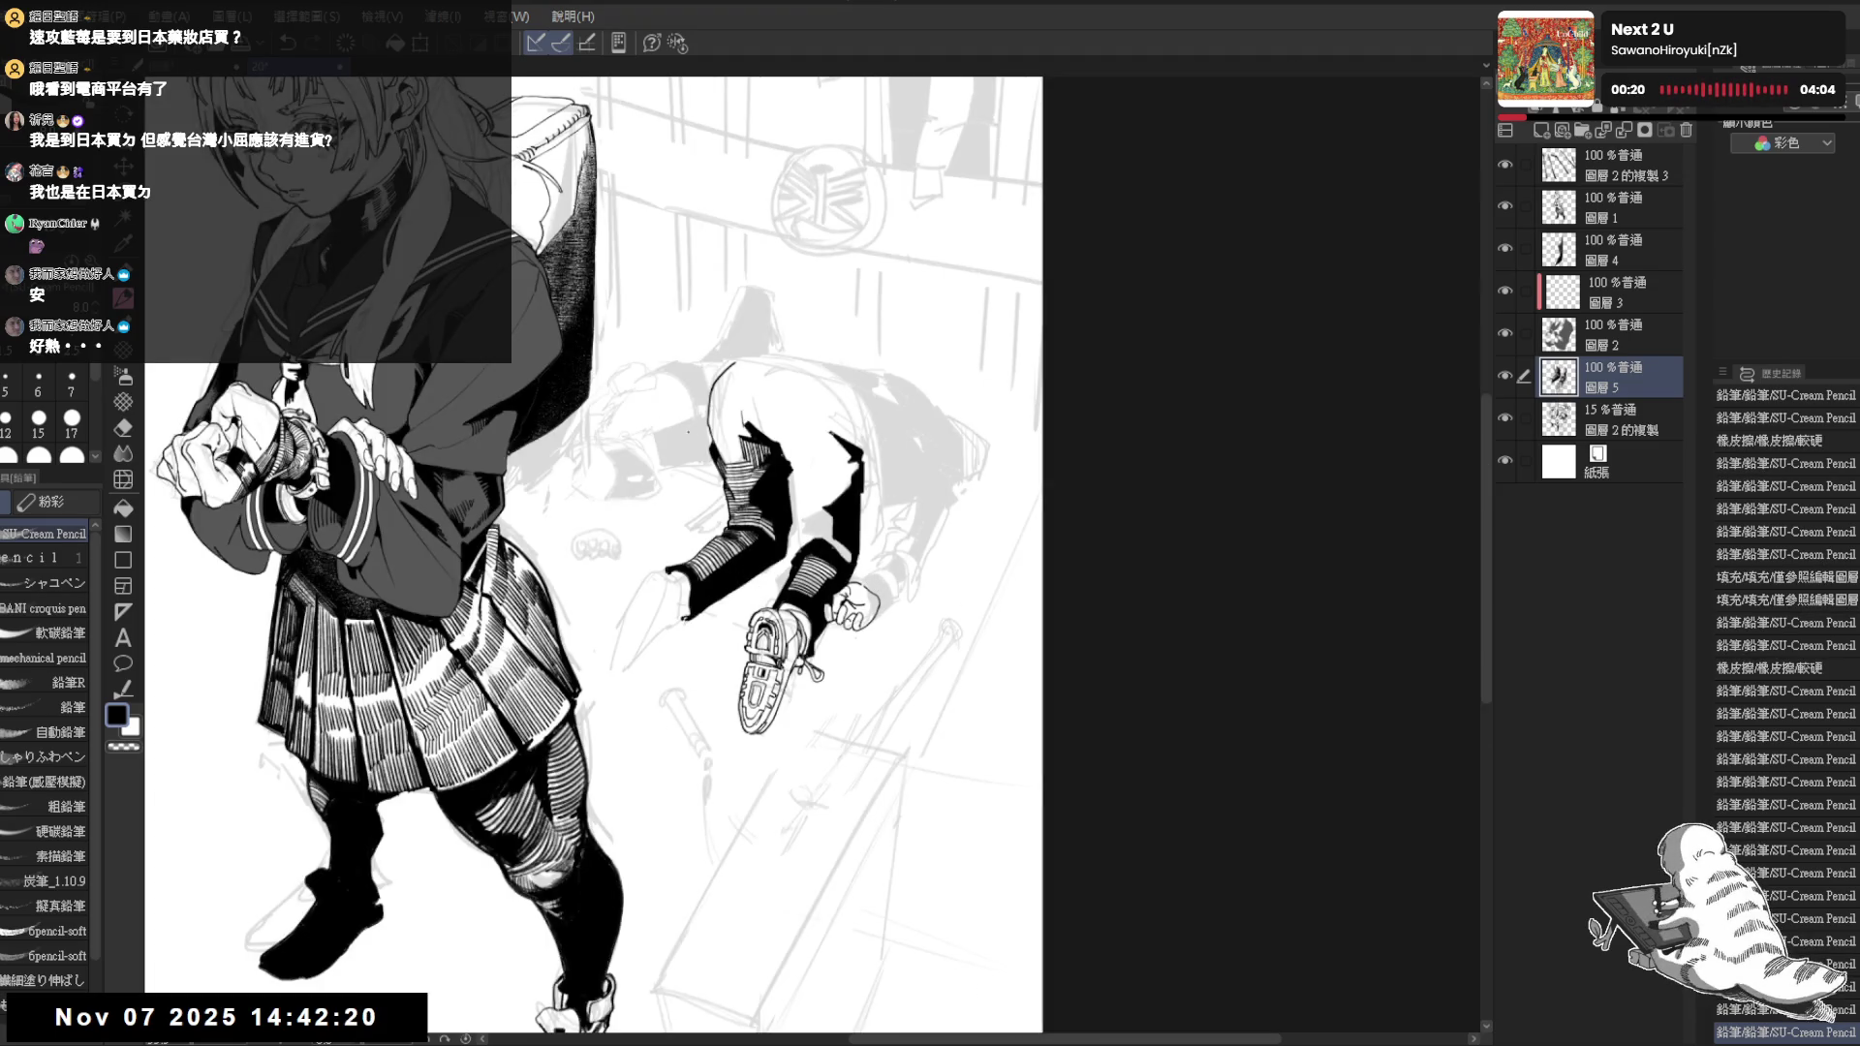
{"action": "scroll", "coordinate": [903, 552], "scroll_direction": "up", "scroll_amount": 2}
{"action": "scroll", "coordinate": [902, 552], "scroll_direction": "up", "scroll_amount": 2}
{"action": "left_click_drag", "start_coordinate": [902, 552], "coordinate": [814, 565]}
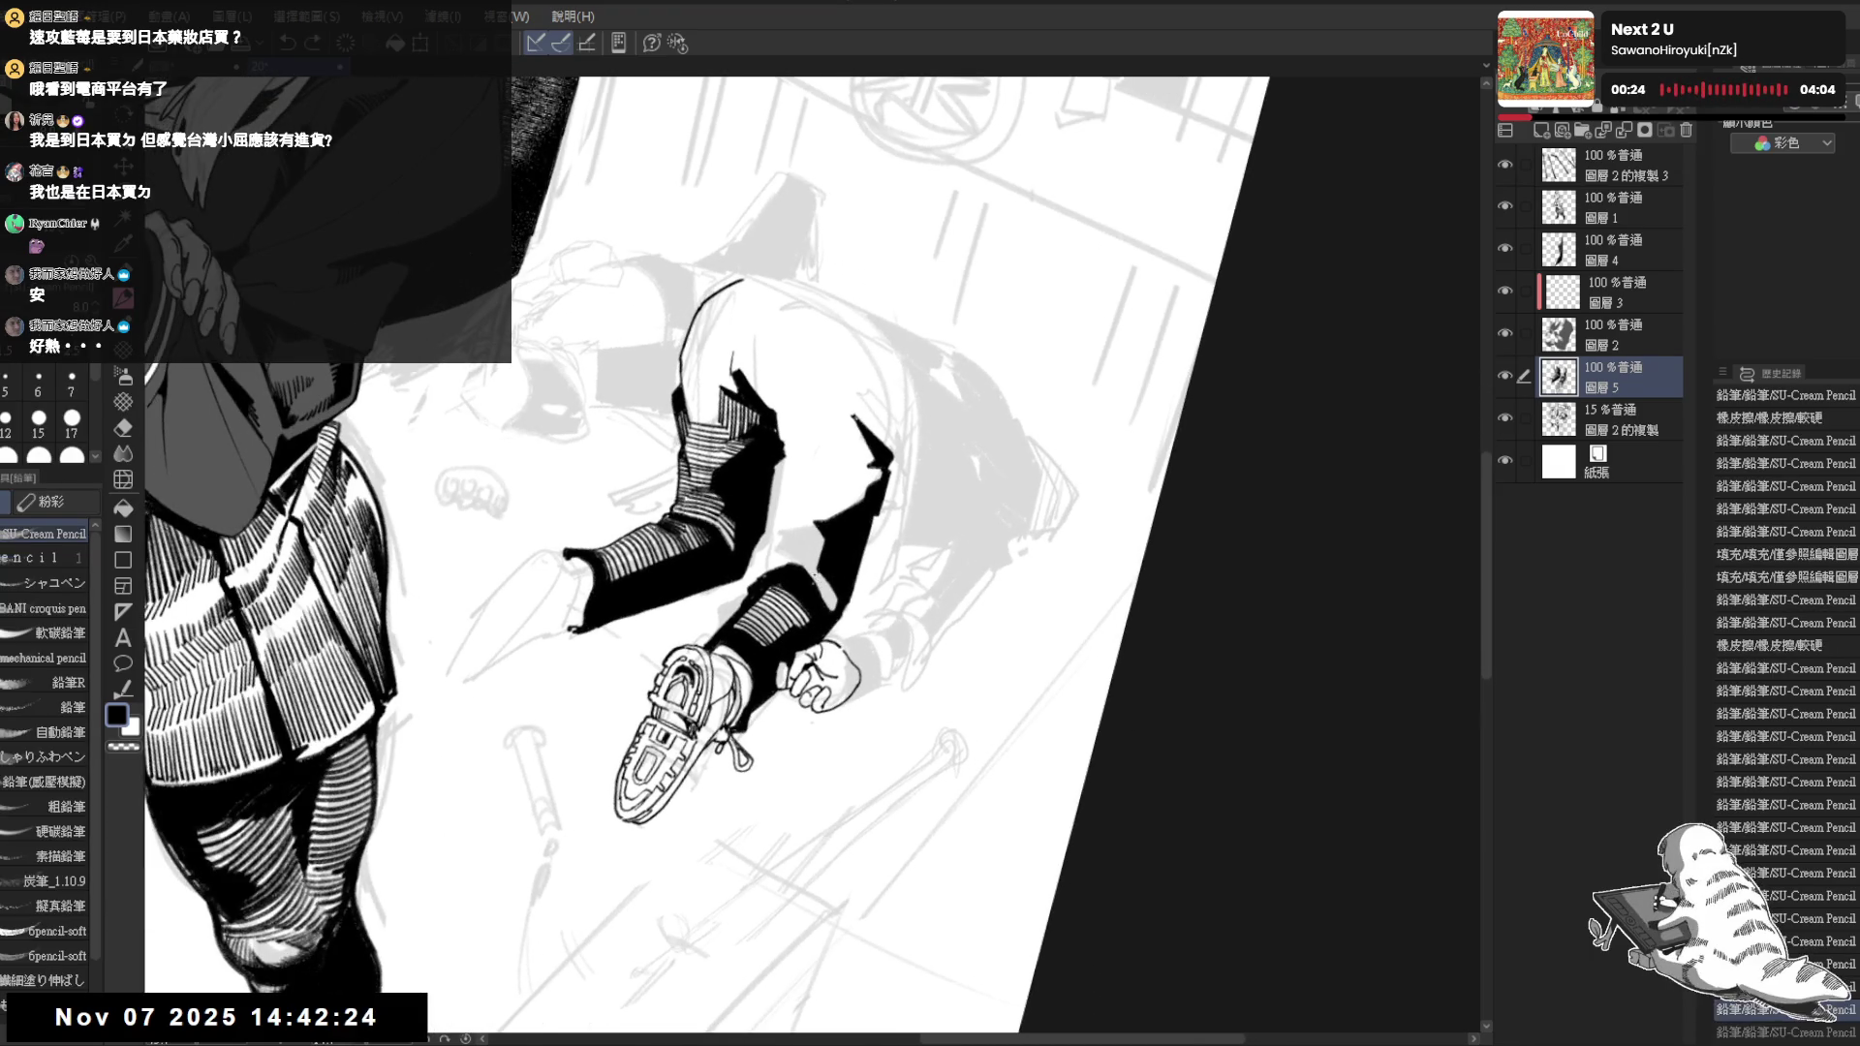
Add a small pencil stroke to the crouching figure's leg and tidy it with the eraser
{"action": "key", "text": "ctrl+@"}
{"action": "mouse_move", "coordinate": [779, 531]}
{"action": "left_mouse_down"}
{"action": "mouse_move", "coordinate": [793, 562]}
{"action": "mouse_move", "coordinate": [755, 706]}
{"action": "left_mouse_up"}
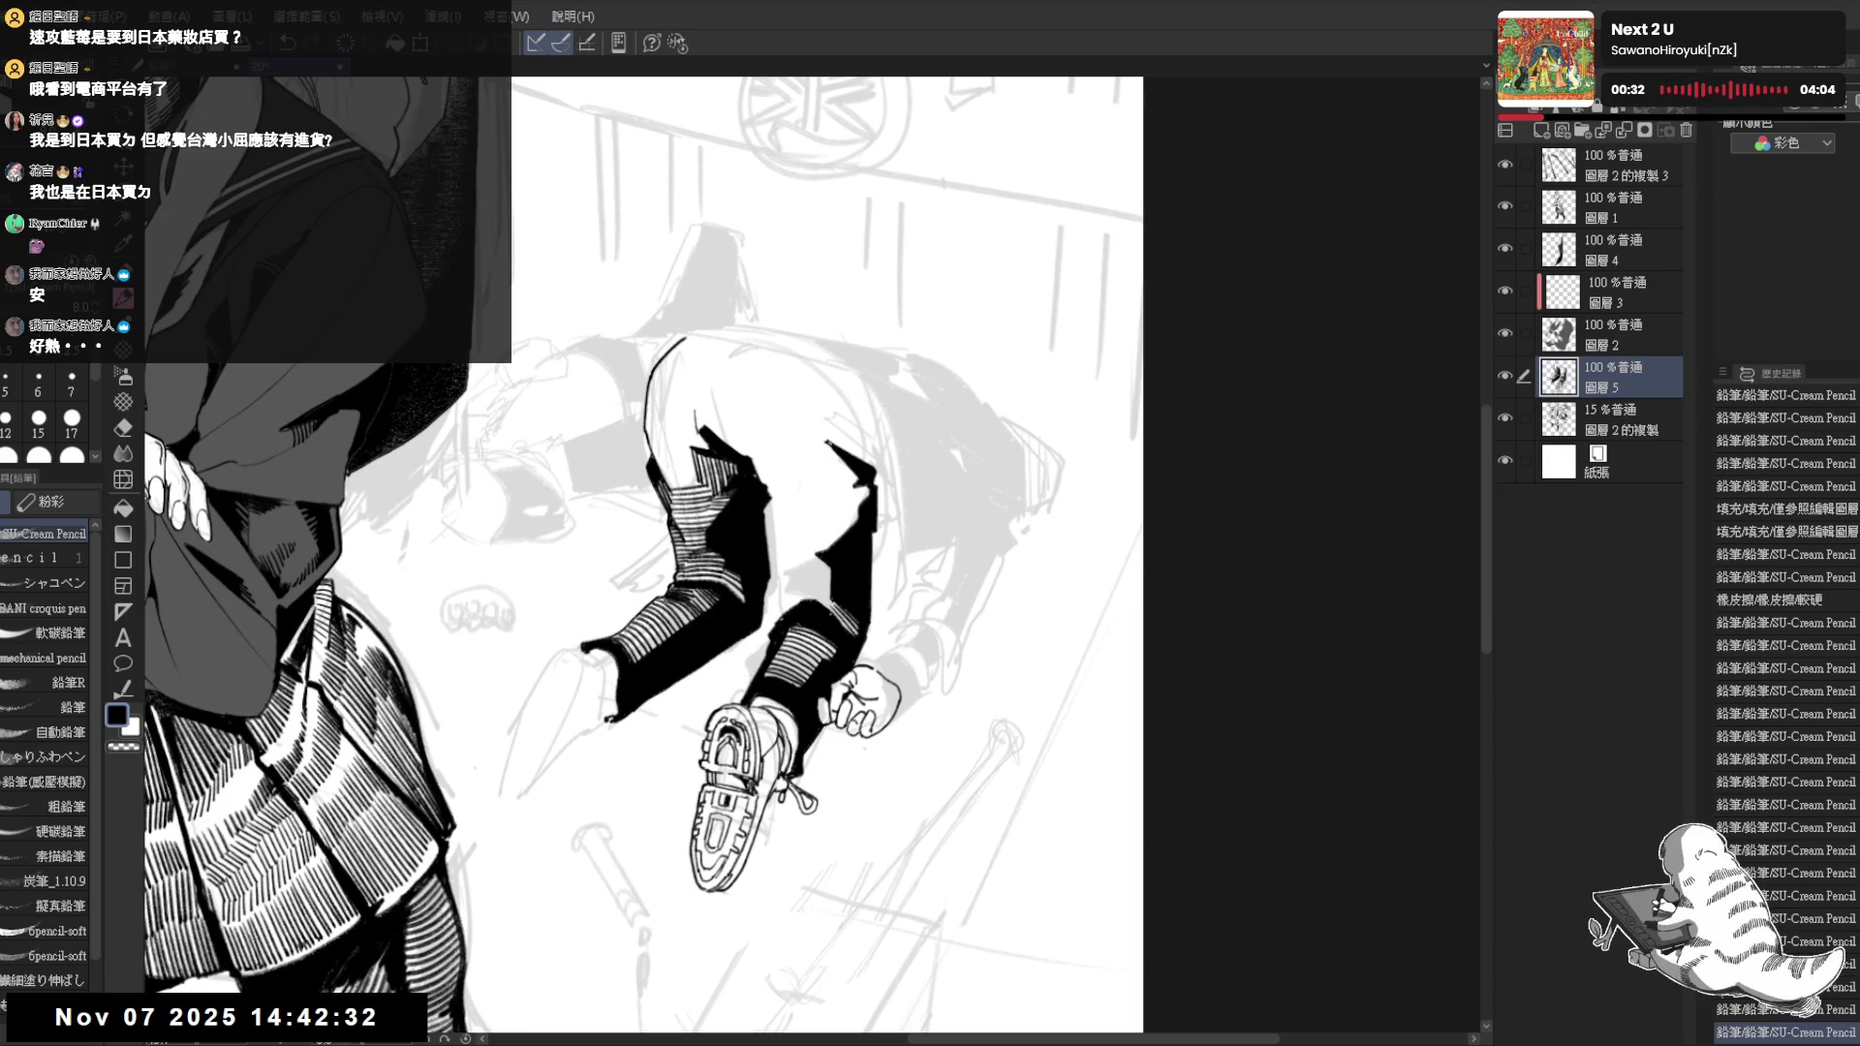
{"action": "key", "text": "minus"}
{"action": "left_click_drag", "start_coordinate": [744, 486], "coordinate": [788, 604]}
{"action": "key", "text": "e"}
{"action": "key", "text": "p"}
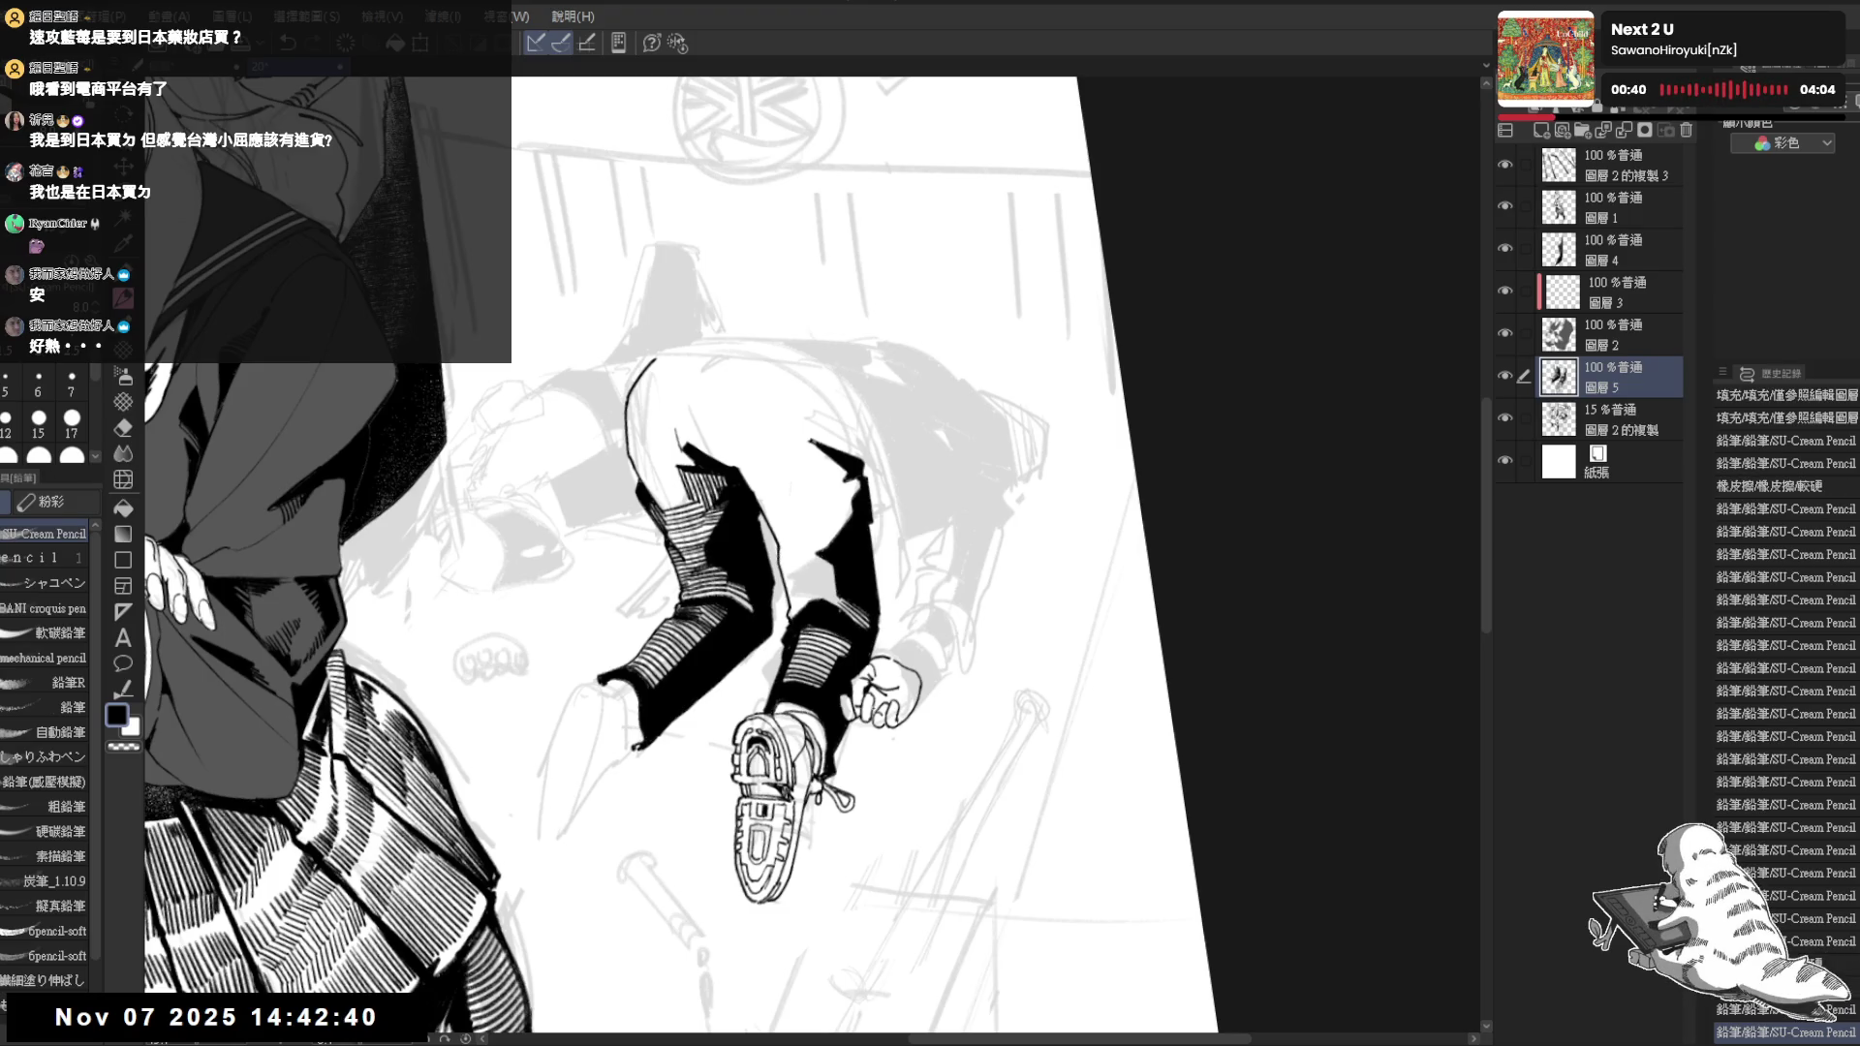
{"action": "left_click_drag", "start_coordinate": [1018, 363], "coordinate": [813, 755]}
{"action": "left_click_drag", "start_coordinate": [741, 705], "coordinate": [697, 668]}
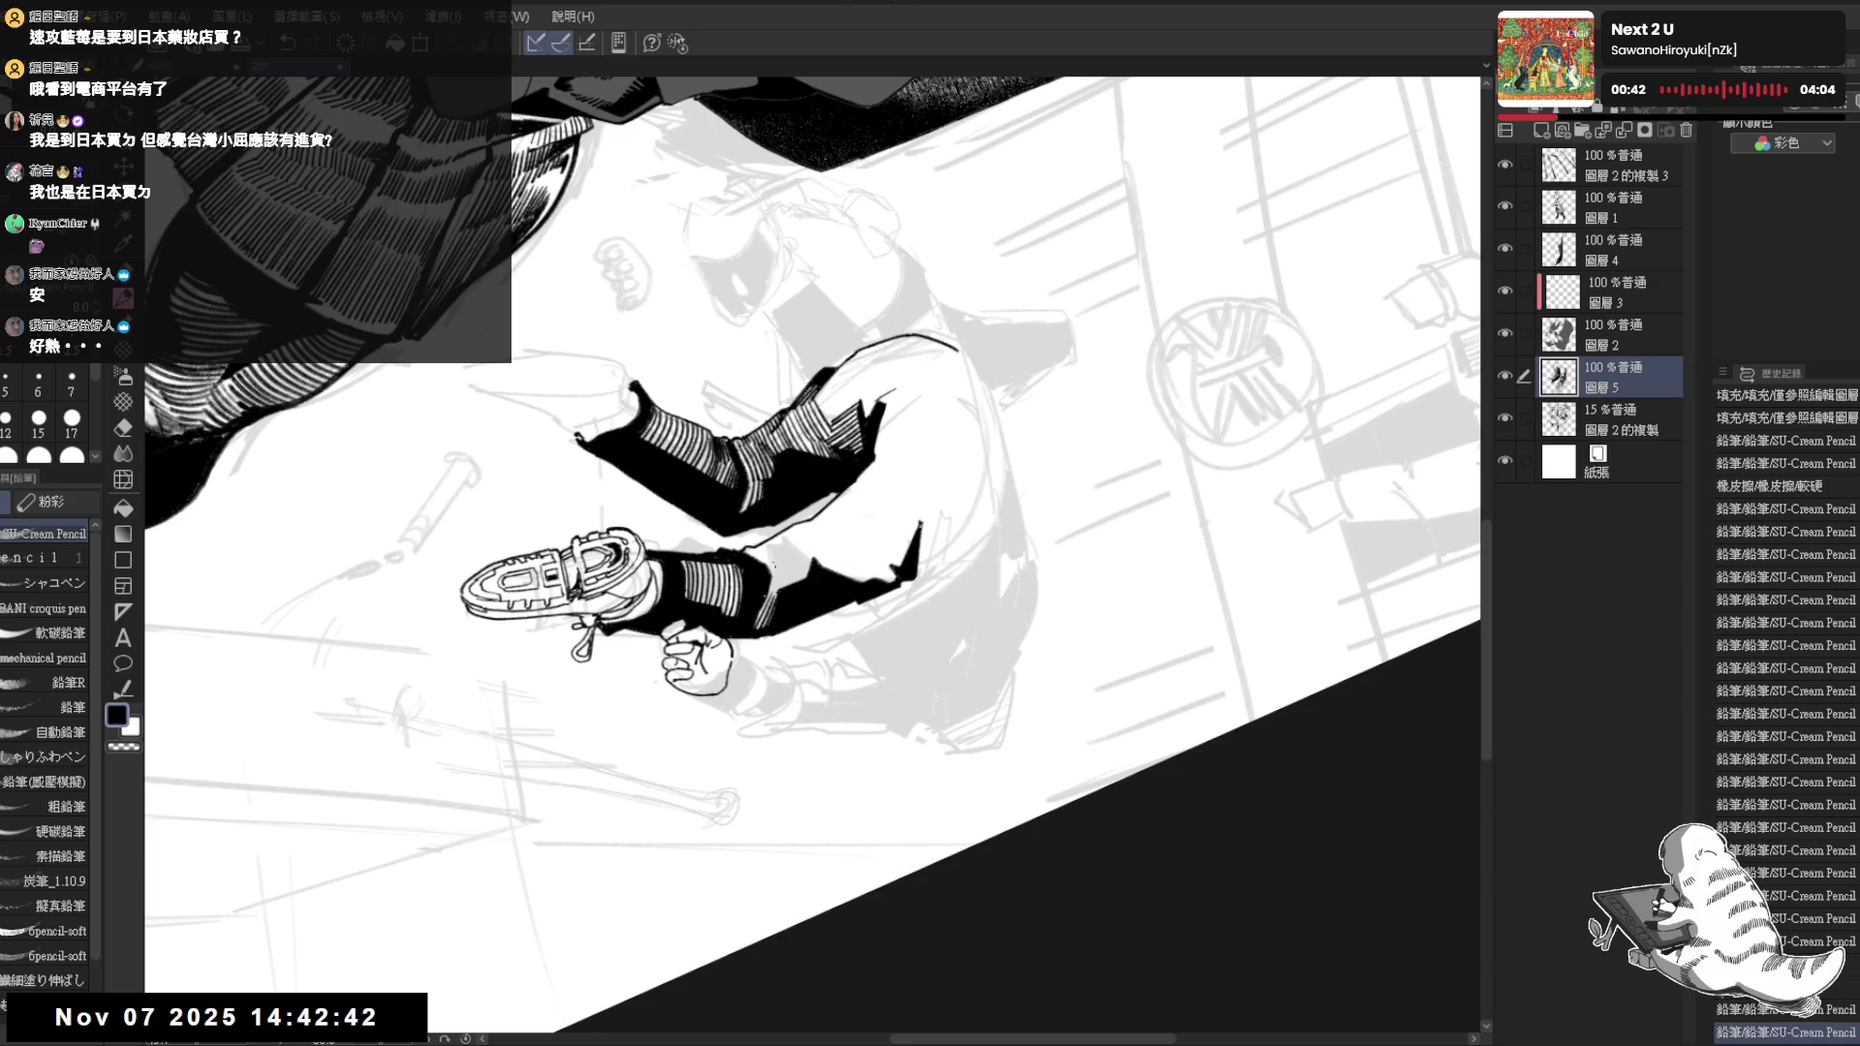
Fill a small black shadow triangle beside the boot
{"action": "left_click_drag", "start_coordinate": [777, 549], "coordinate": [872, 683]}
{"action": "key", "text": "g"}
{"action": "key", "text": "p"}
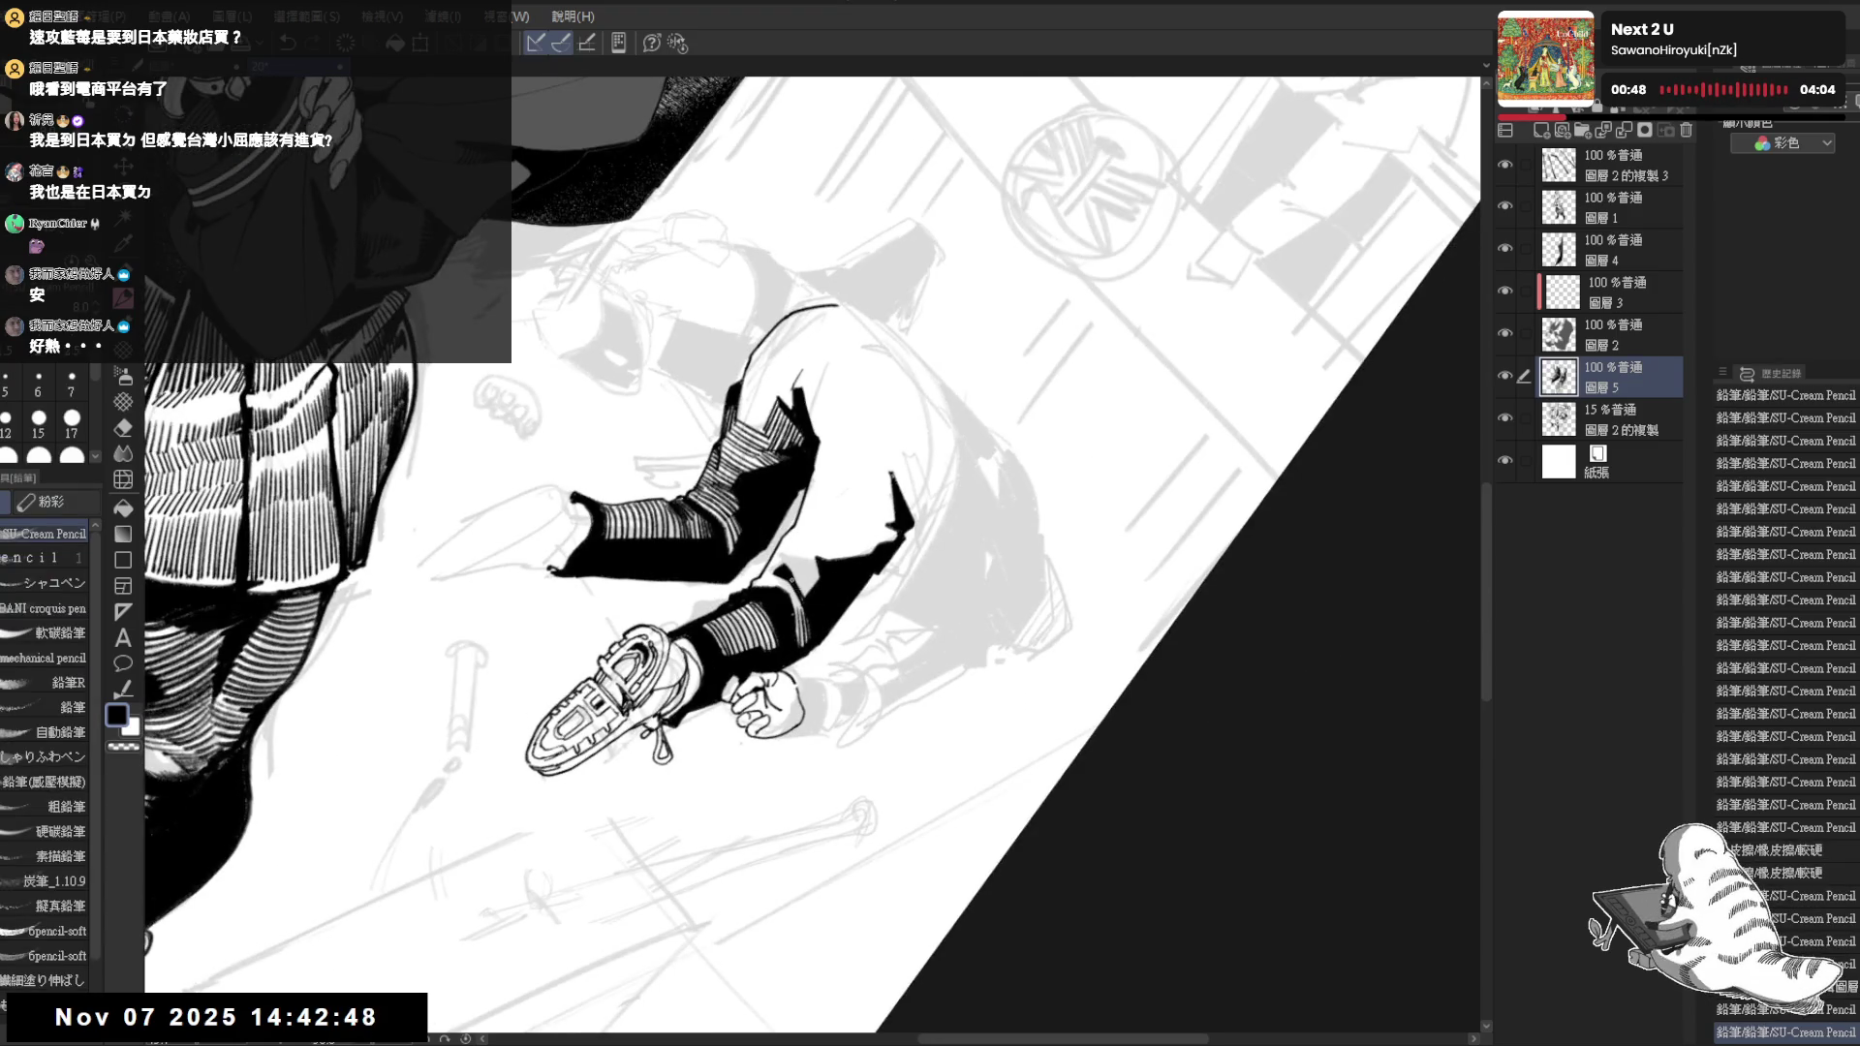
{"action": "mouse_move", "coordinate": [785, 610]}
{"action": "left_mouse_down"}
{"action": "mouse_move", "coordinate": [787, 576]}
{"action": "mouse_move", "coordinate": [816, 582]}
{"action": "mouse_move", "coordinate": [756, 639]}
{"action": "mouse_move", "coordinate": [808, 547]}
{"action": "mouse_move", "coordinate": [778, 371]}
{"action": "left_mouse_up"}
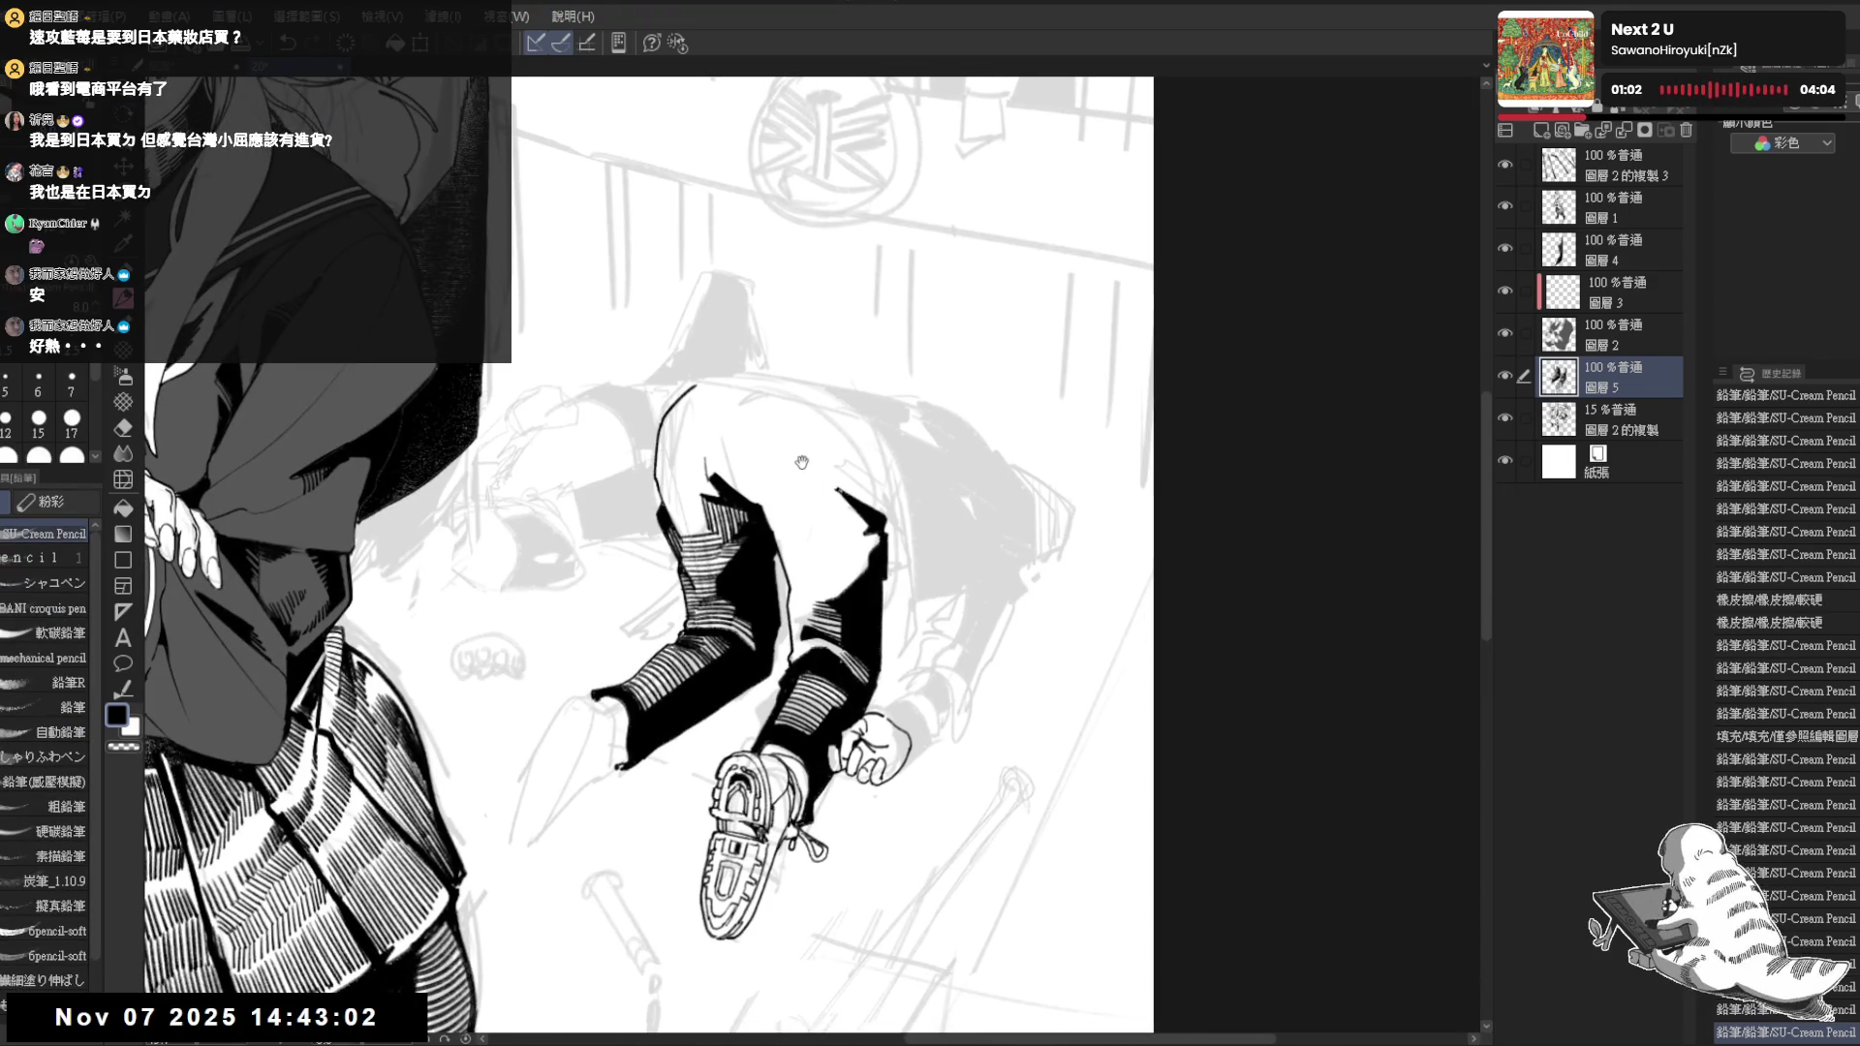
Undo unwanted leg strokes and draw the thigh outline extending toward the hip
{"action": "left_click_drag", "start_coordinate": [813, 581], "coordinate": [746, 511]}
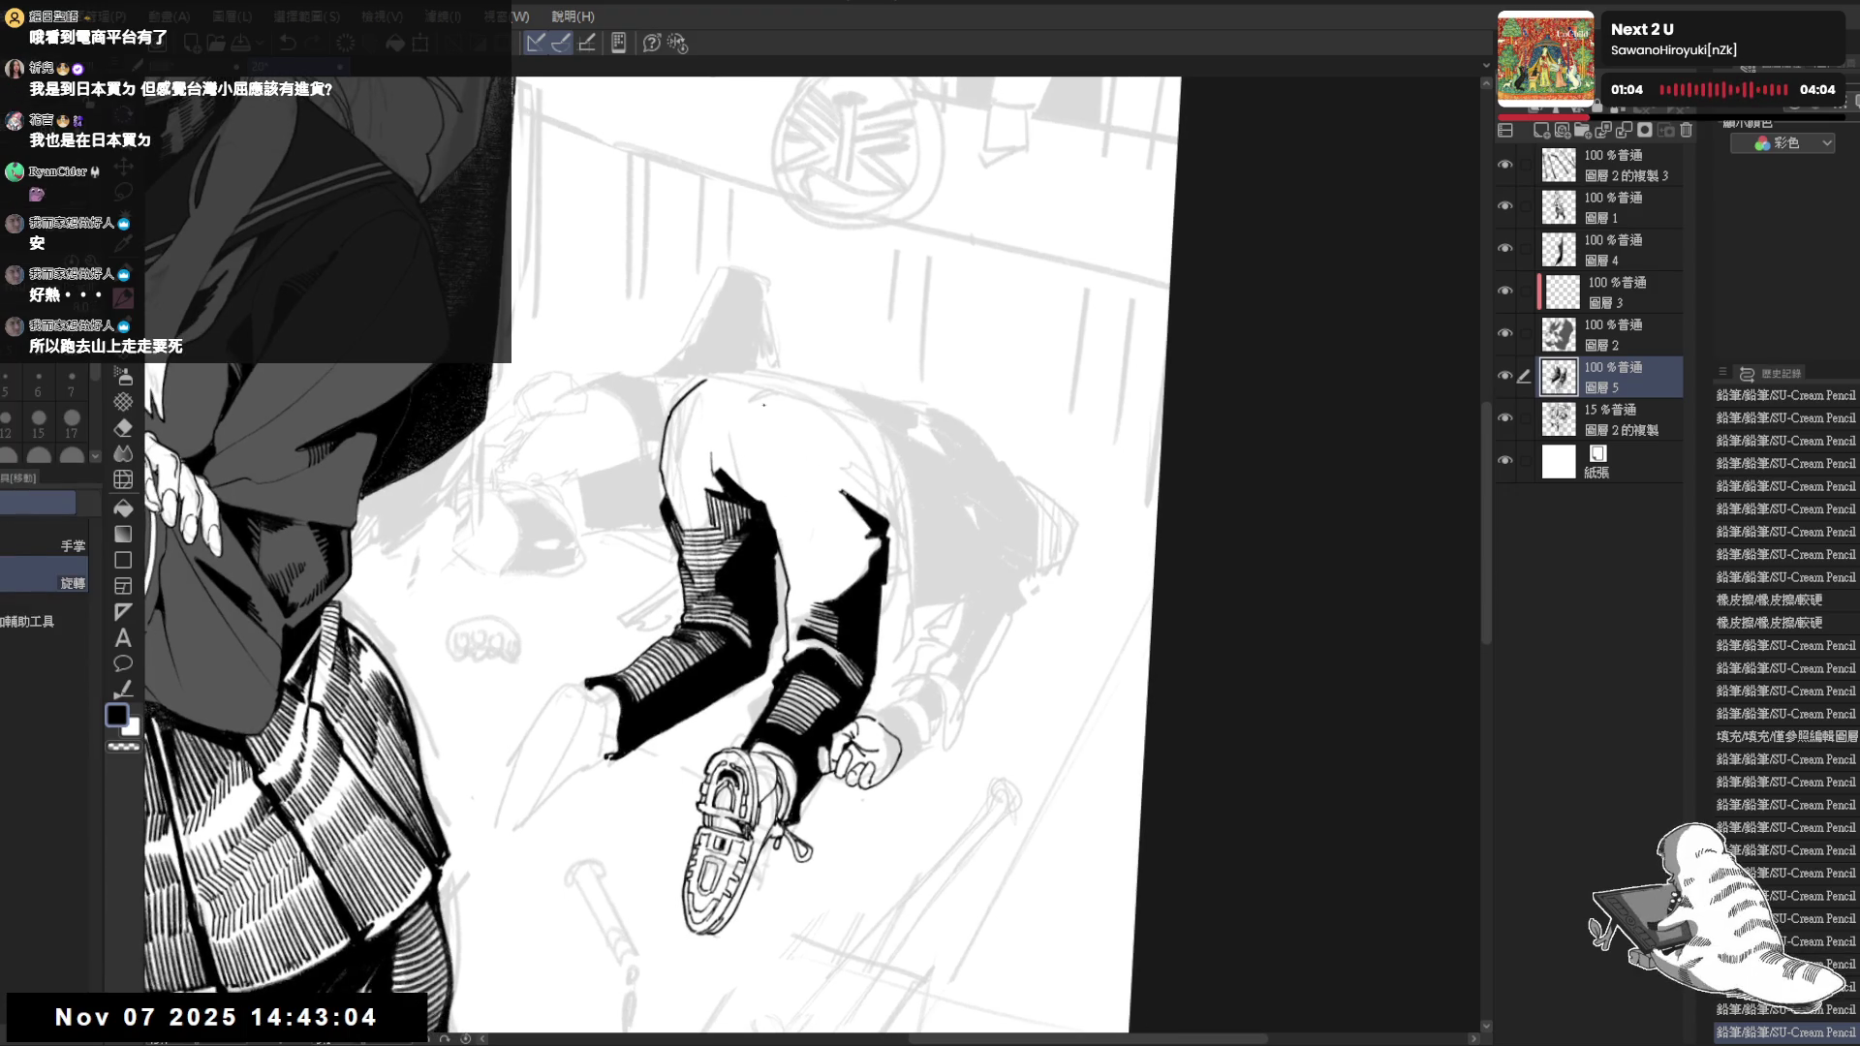
{"action": "key", "text": "p"}
{"action": "left_click_drag", "start_coordinate": [705, 381], "coordinate": [690, 389]}
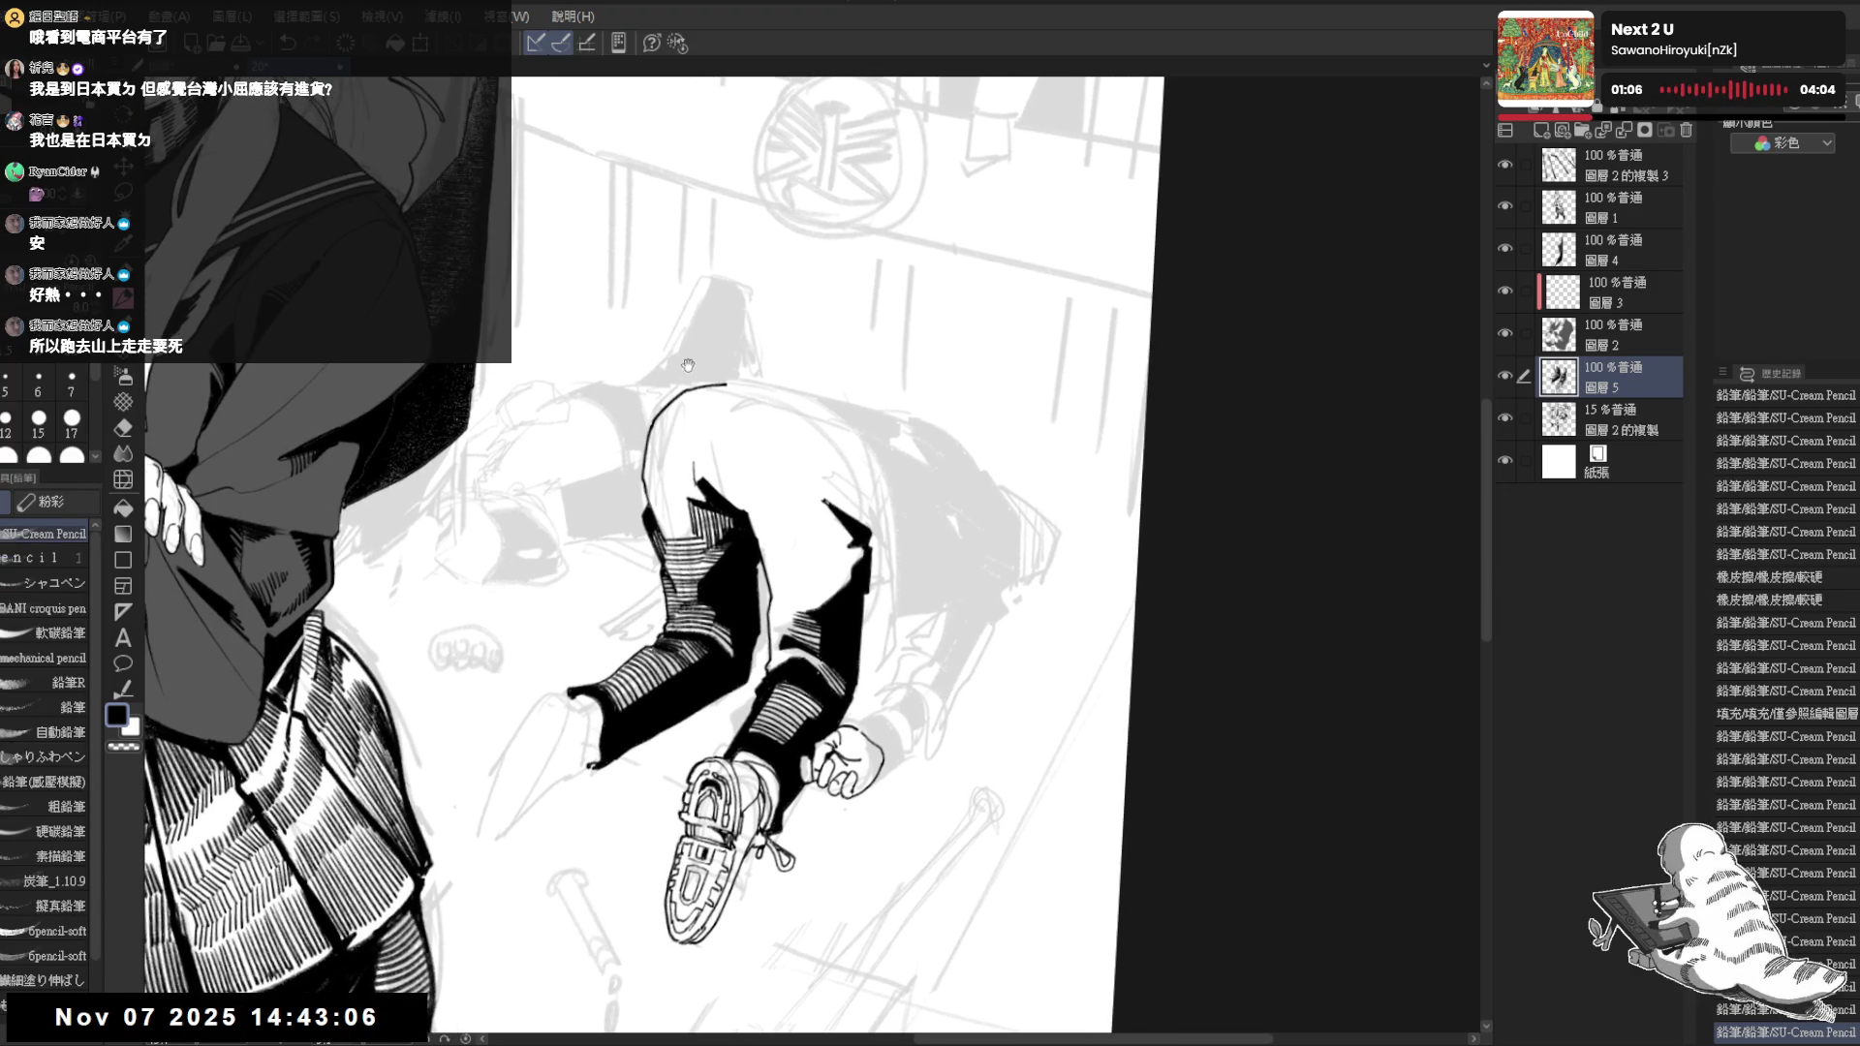
{"action": "key", "text": "ctrl+y"}
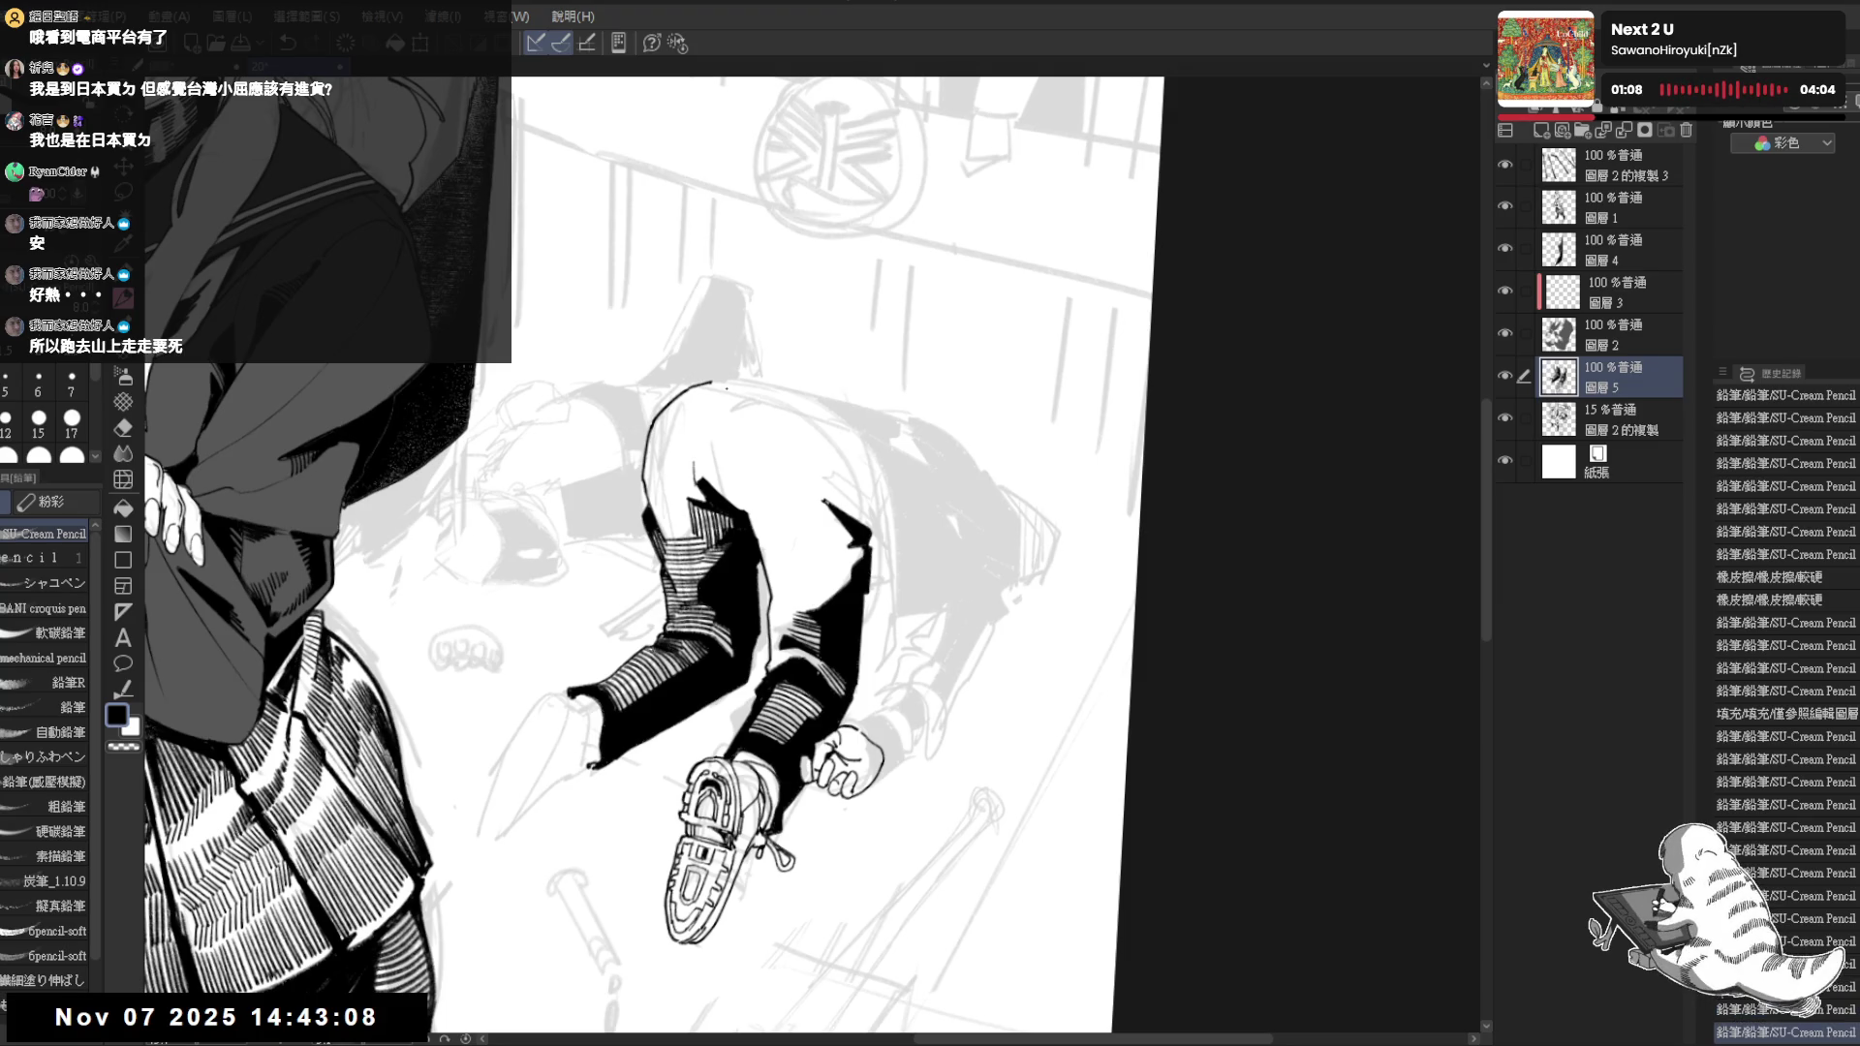
{"action": "key", "text": "ctrl+z"}
{"action": "key", "text": "ctrl+y"}
{"action": "key", "text": "ctrl+z"}
{"action": "mouse_move", "coordinate": [722, 382]}
{"action": "left_mouse_down"}
{"action": "mouse_move", "coordinate": [807, 418]}
{"action": "mouse_move", "coordinate": [851, 465]}
{"action": "mouse_move", "coordinate": [866, 527]}
{"action": "left_mouse_up"}
{"action": "scroll", "coordinate": [817, 556], "scroll_direction": "down", "scroll_amount": 1}
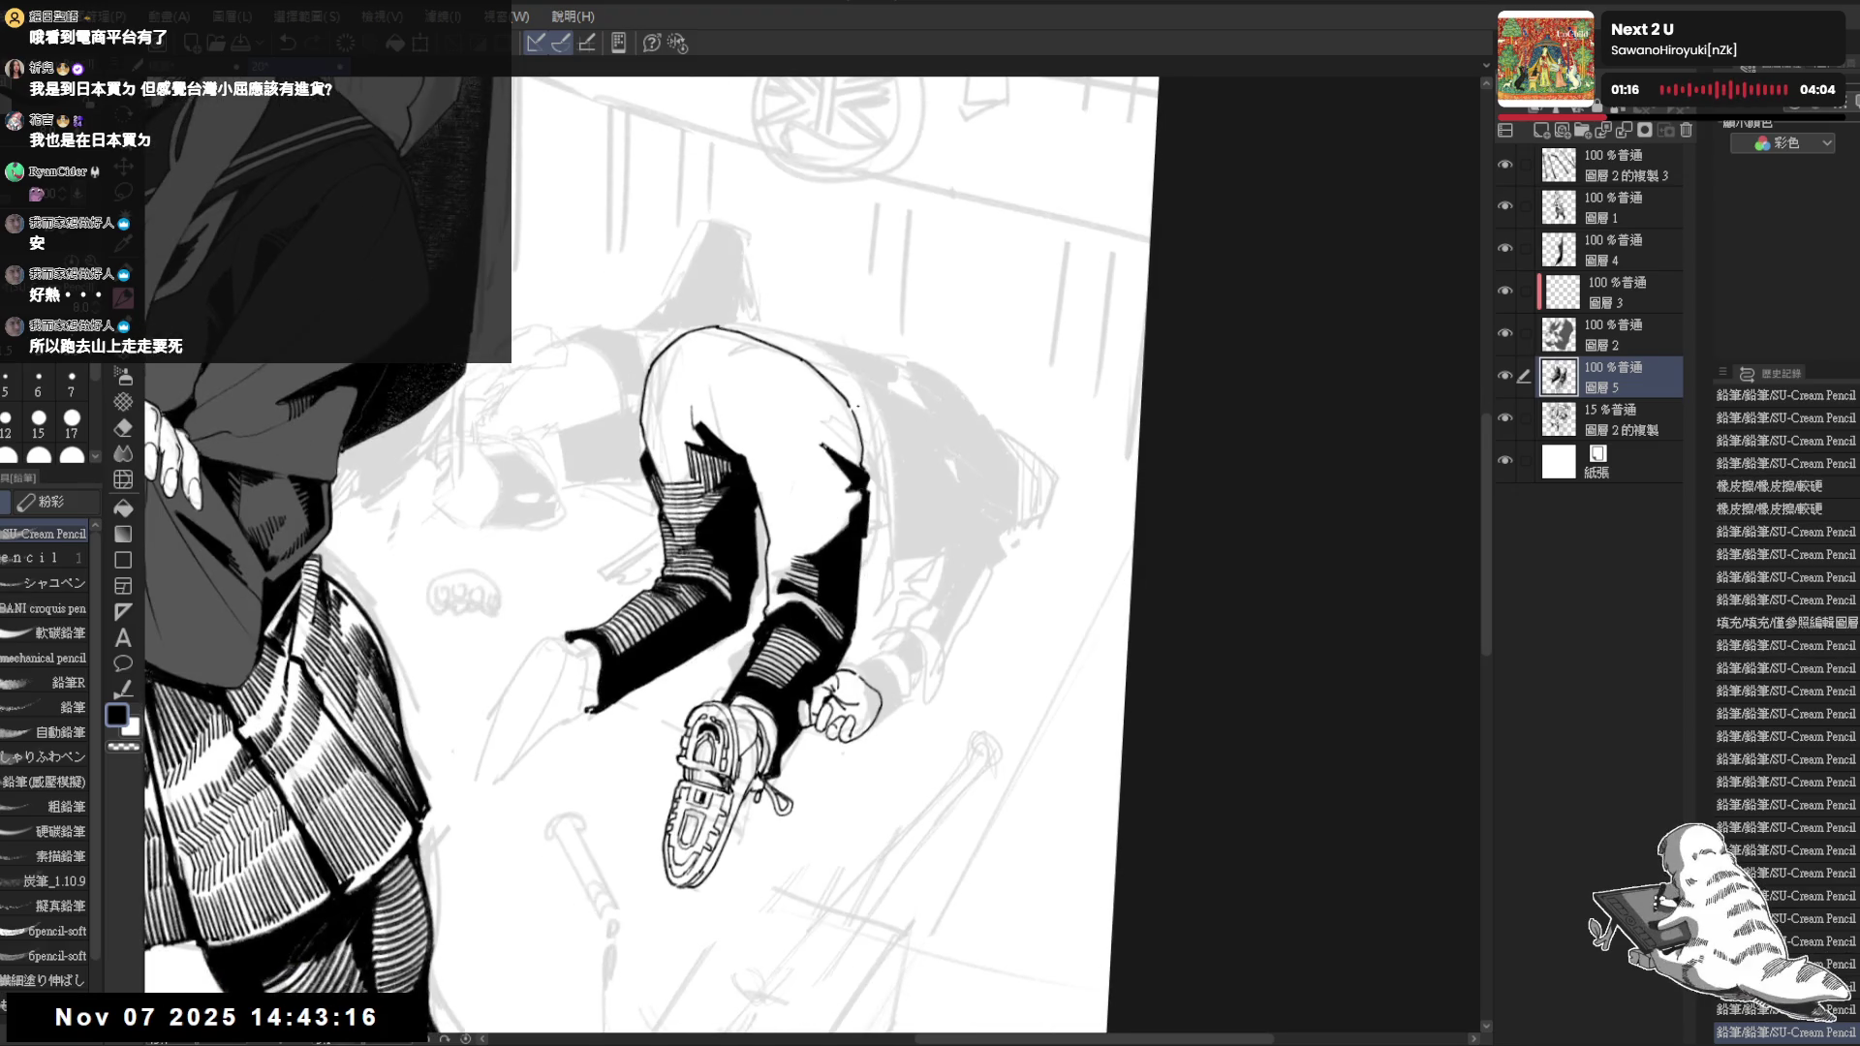
{"action": "scroll", "coordinate": [713, 385], "scroll_direction": "down", "scroll_amount": 2}
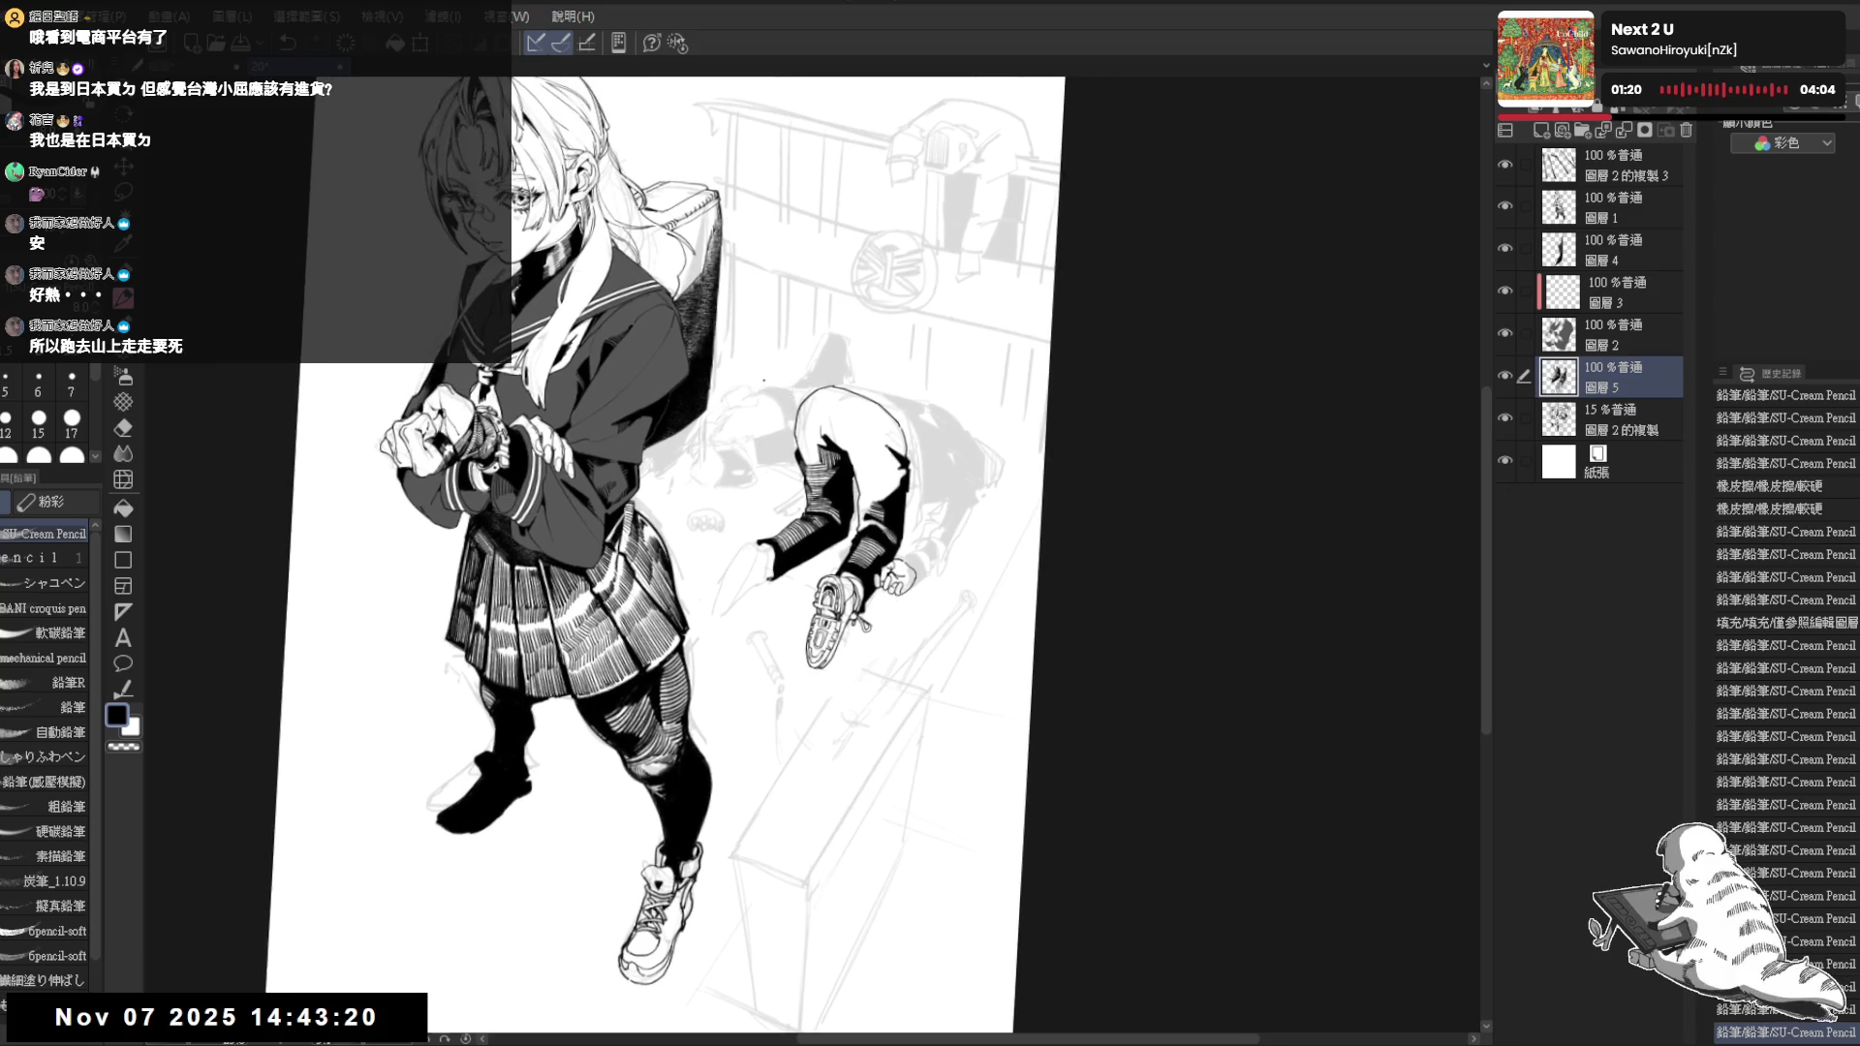
{"action": "scroll", "coordinate": [731, 397], "scroll_direction": "up", "scroll_amount": 2}
{"action": "scroll", "coordinate": [793, 584], "scroll_direction": "up", "scroll_amount": 1}
{"action": "scroll", "coordinate": [793, 585], "scroll_direction": "up", "scroll_amount": 1}
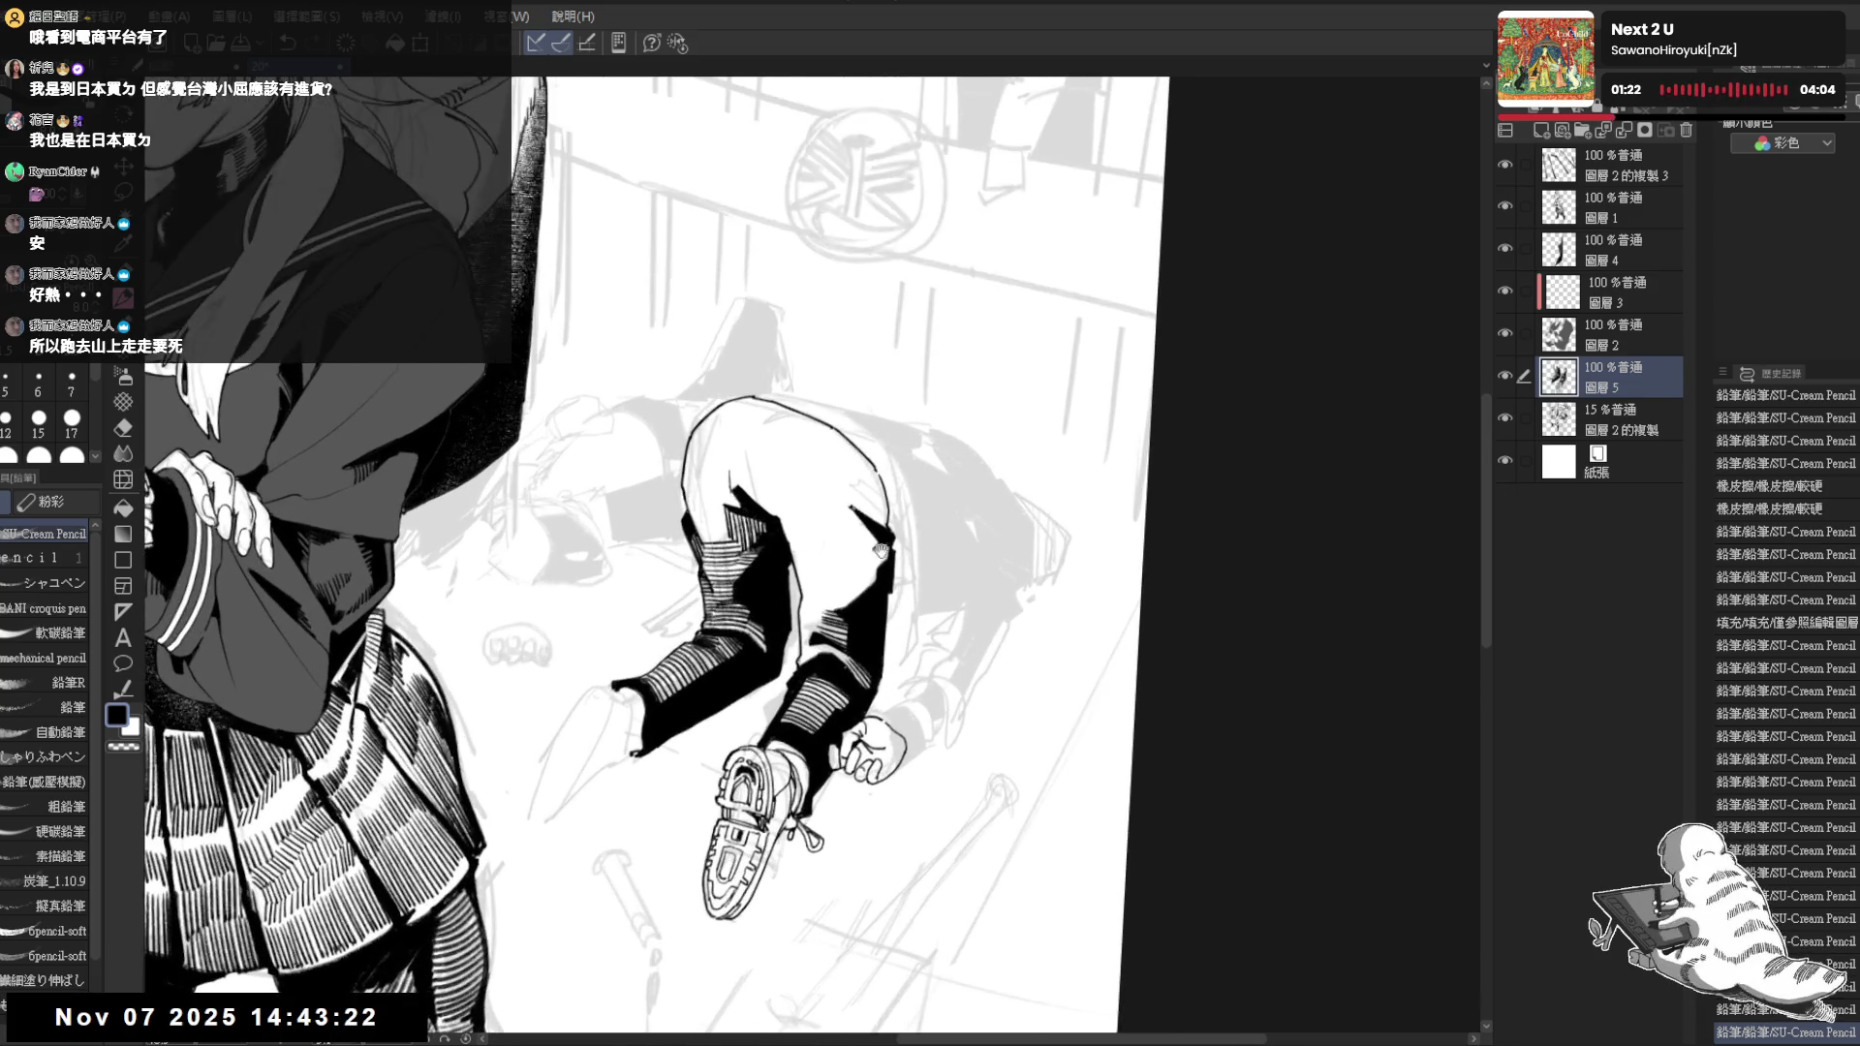
{"action": "scroll", "coordinate": [793, 585], "scroll_direction": "up", "scroll_amount": 1}
Lay faint pencil marks on the trouser leg with the canvas tilted
{"action": "left_click_drag", "start_coordinate": [793, 584], "coordinate": [814, 581]}
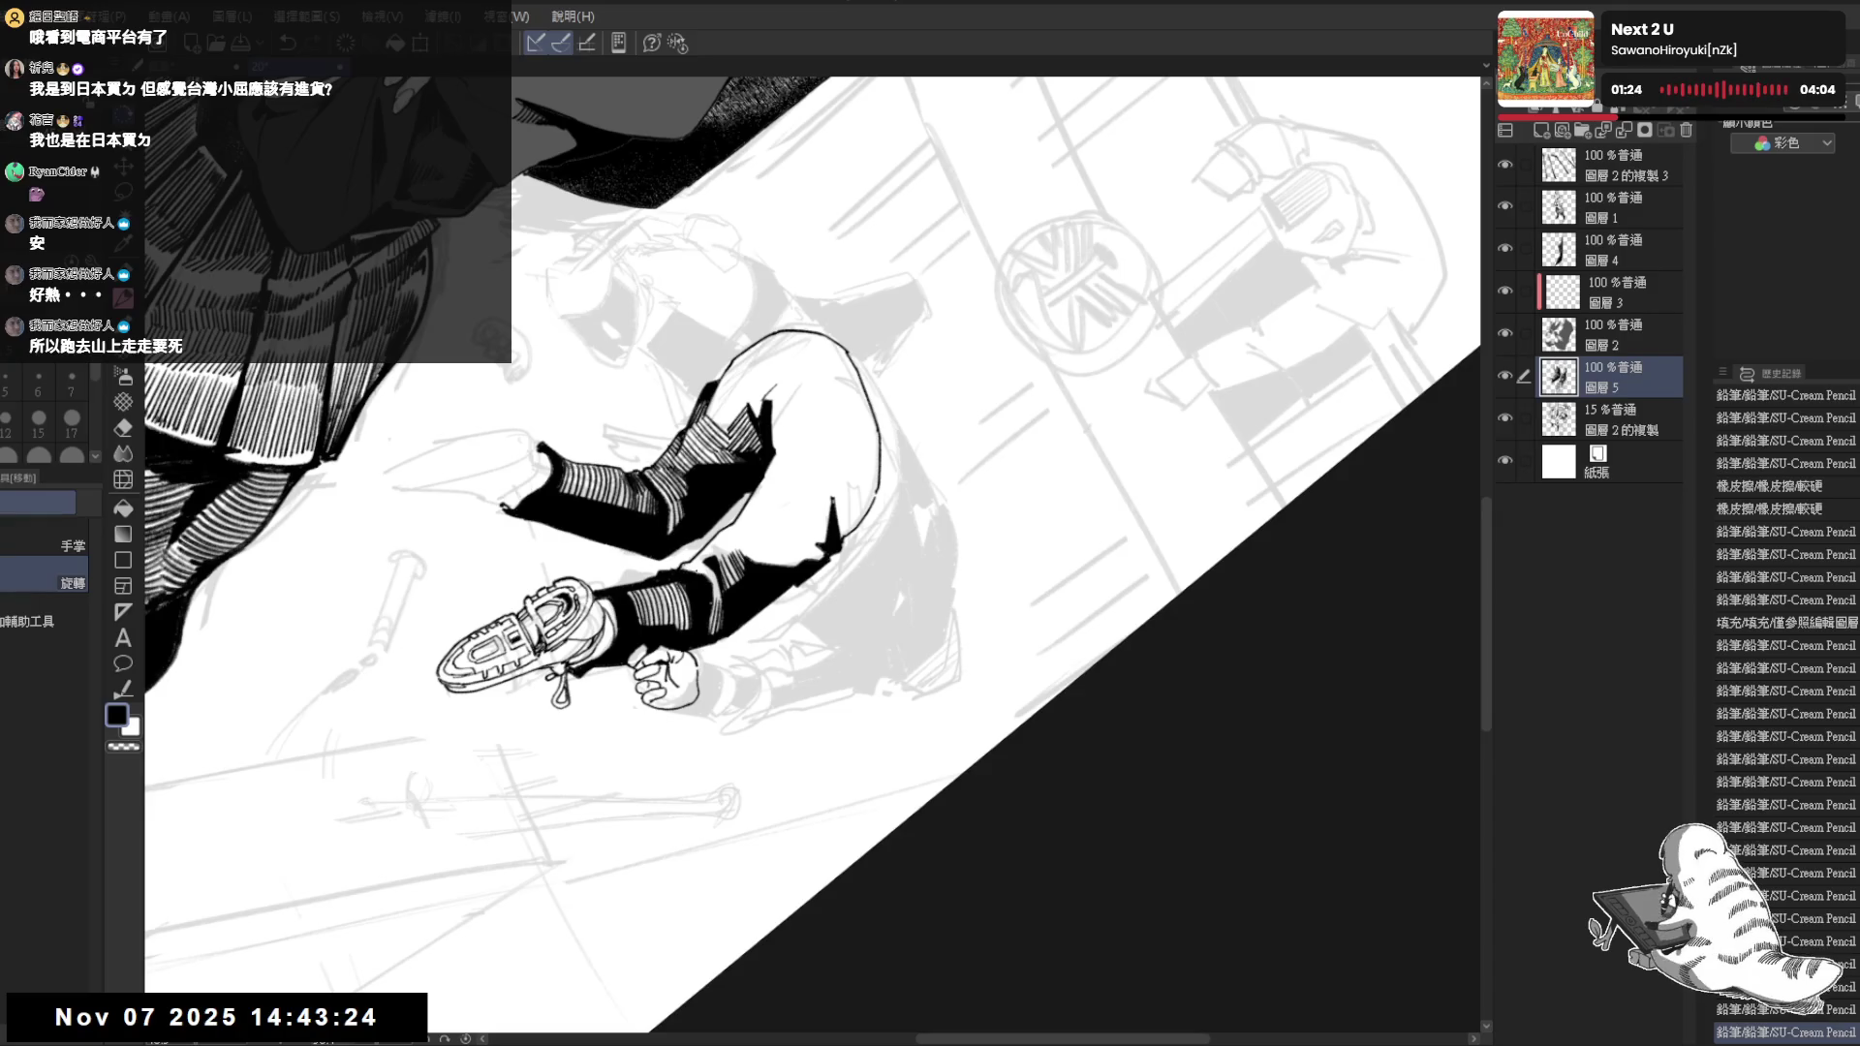
{"action": "left_click_drag", "start_coordinate": [677, 564], "coordinate": [813, 683]}
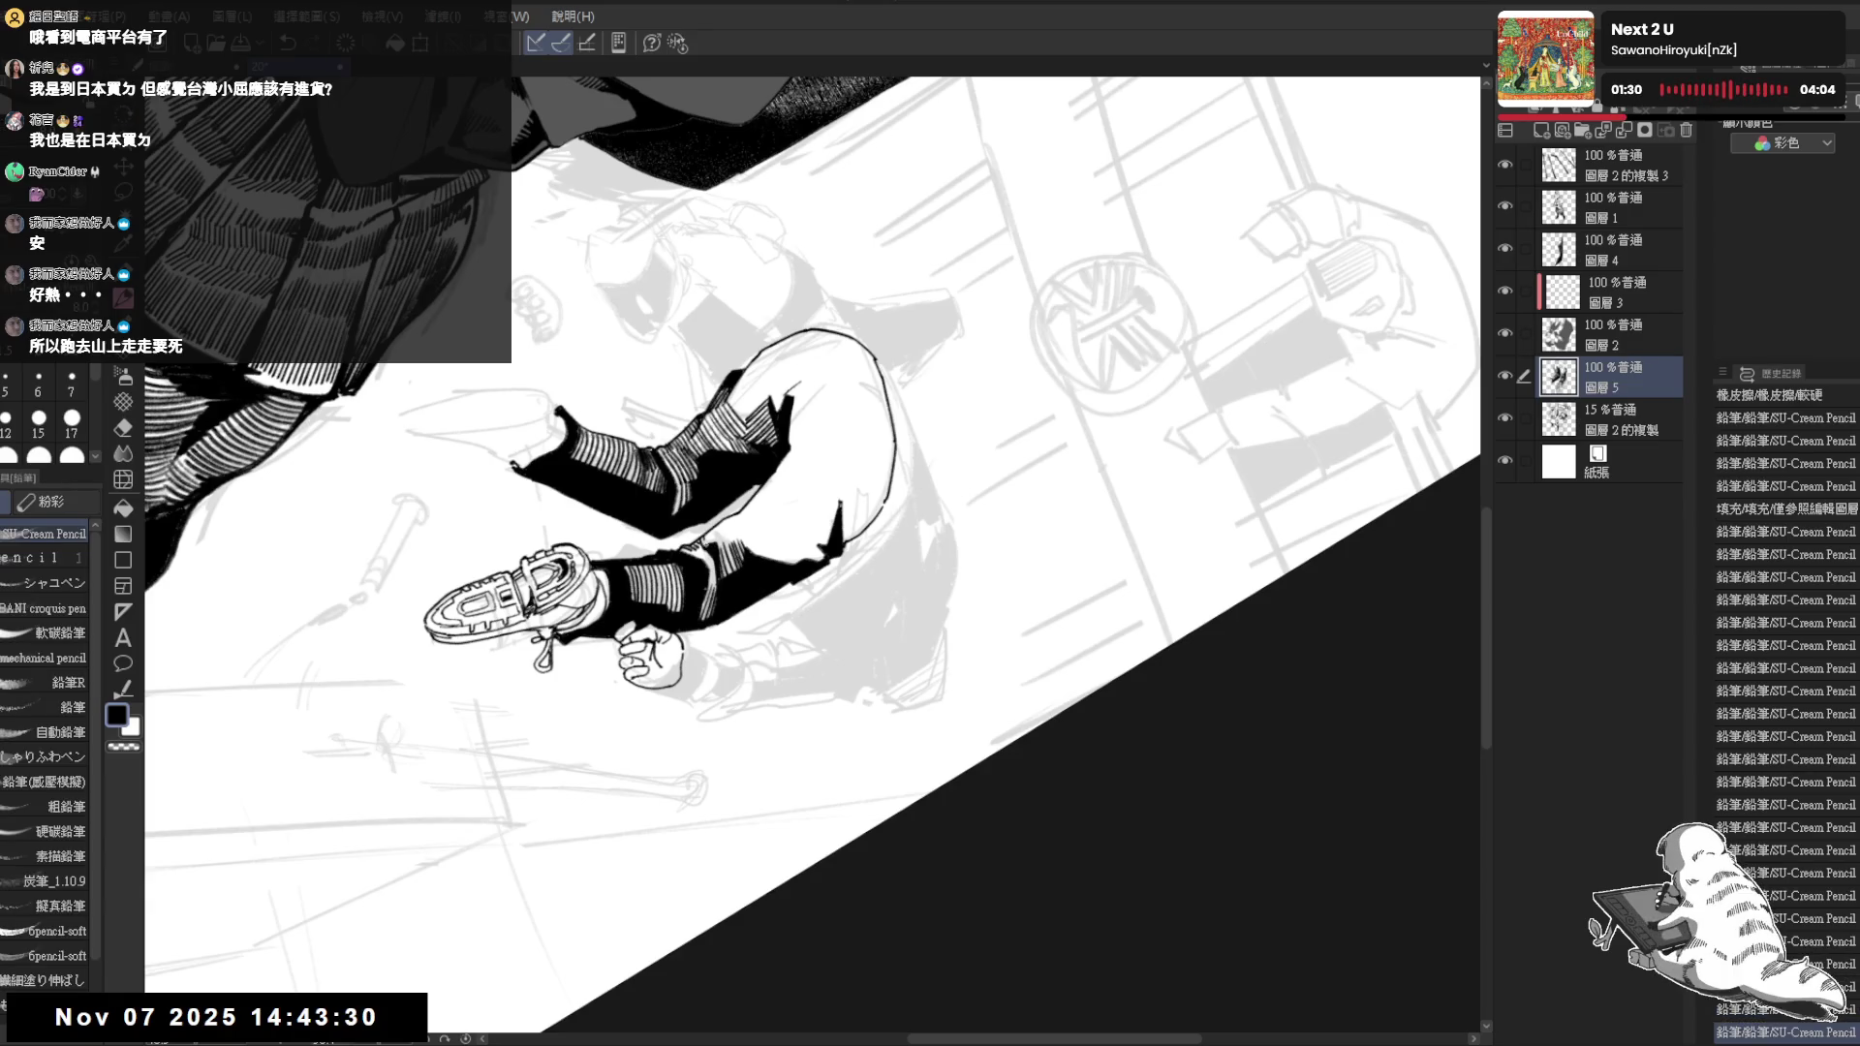
{"action": "left_click_drag", "start_coordinate": [705, 537], "coordinate": [713, 552]}
{"action": "key", "text": "ctrl+0"}
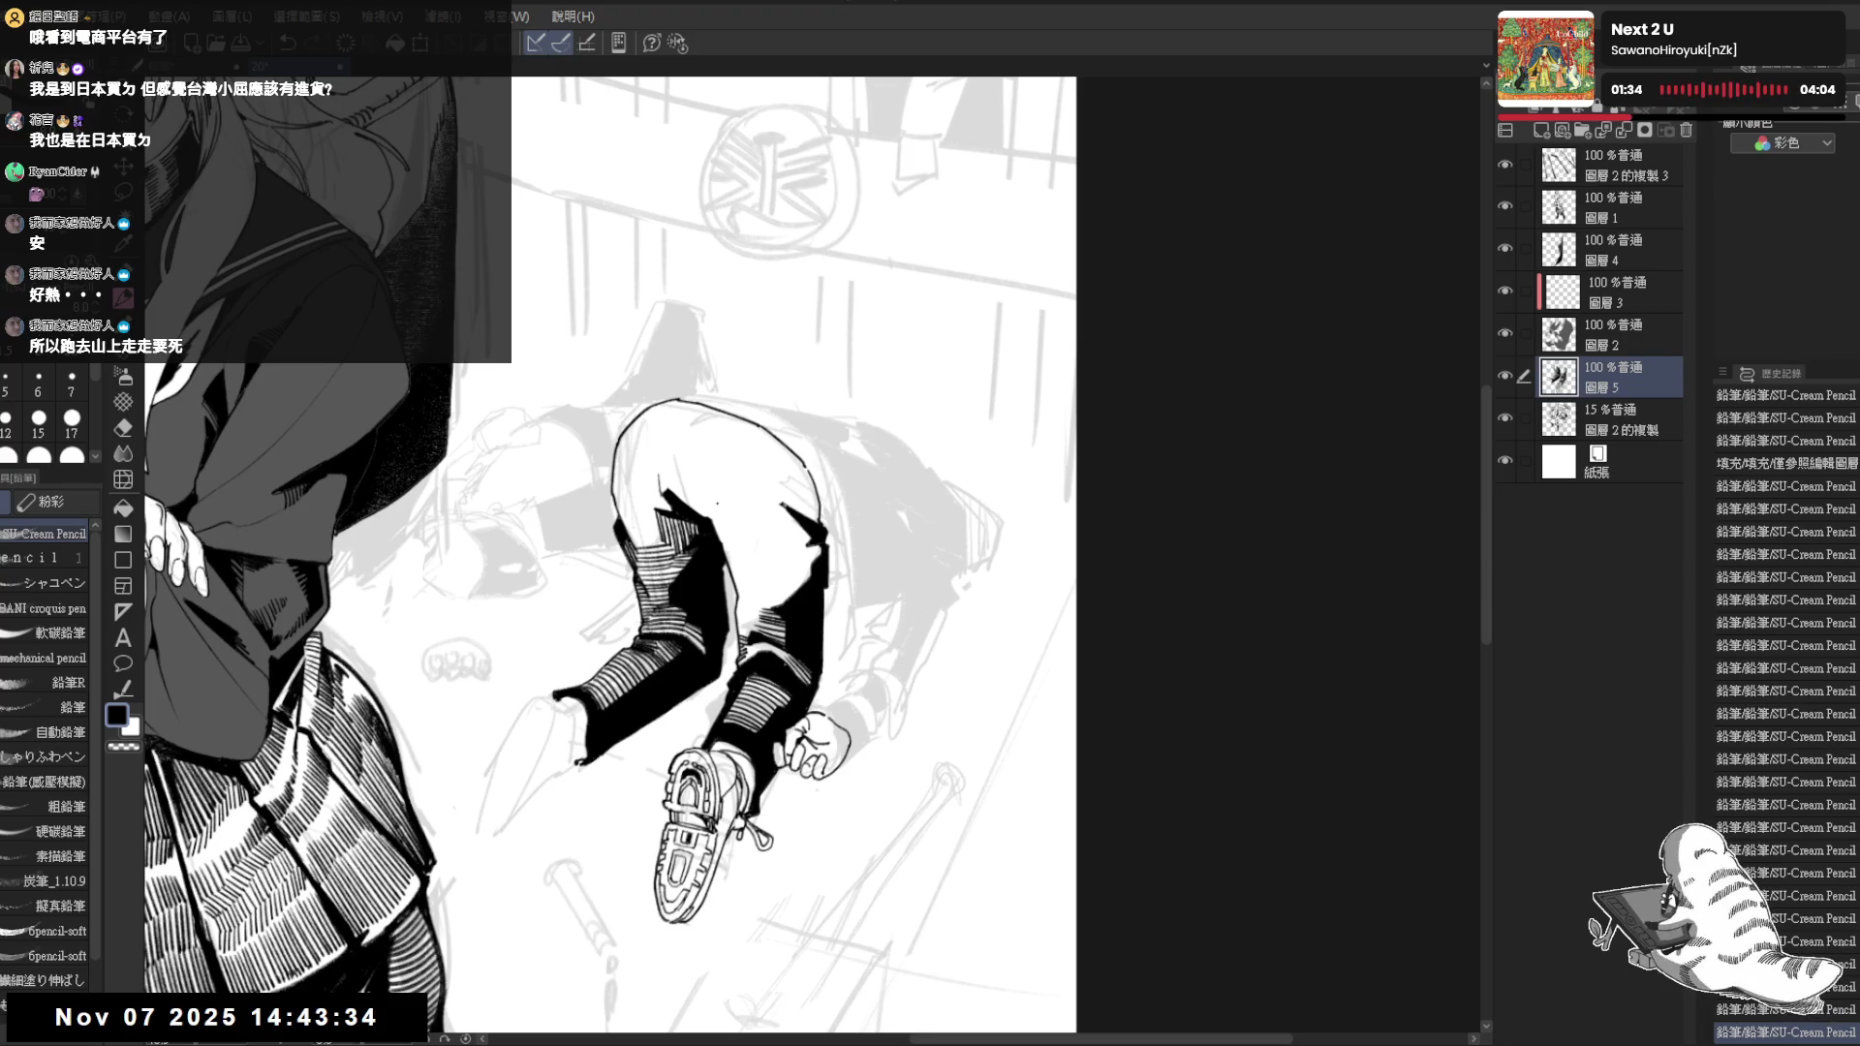
{"action": "left_click_drag", "start_coordinate": [763, 667], "coordinate": [726, 563]}
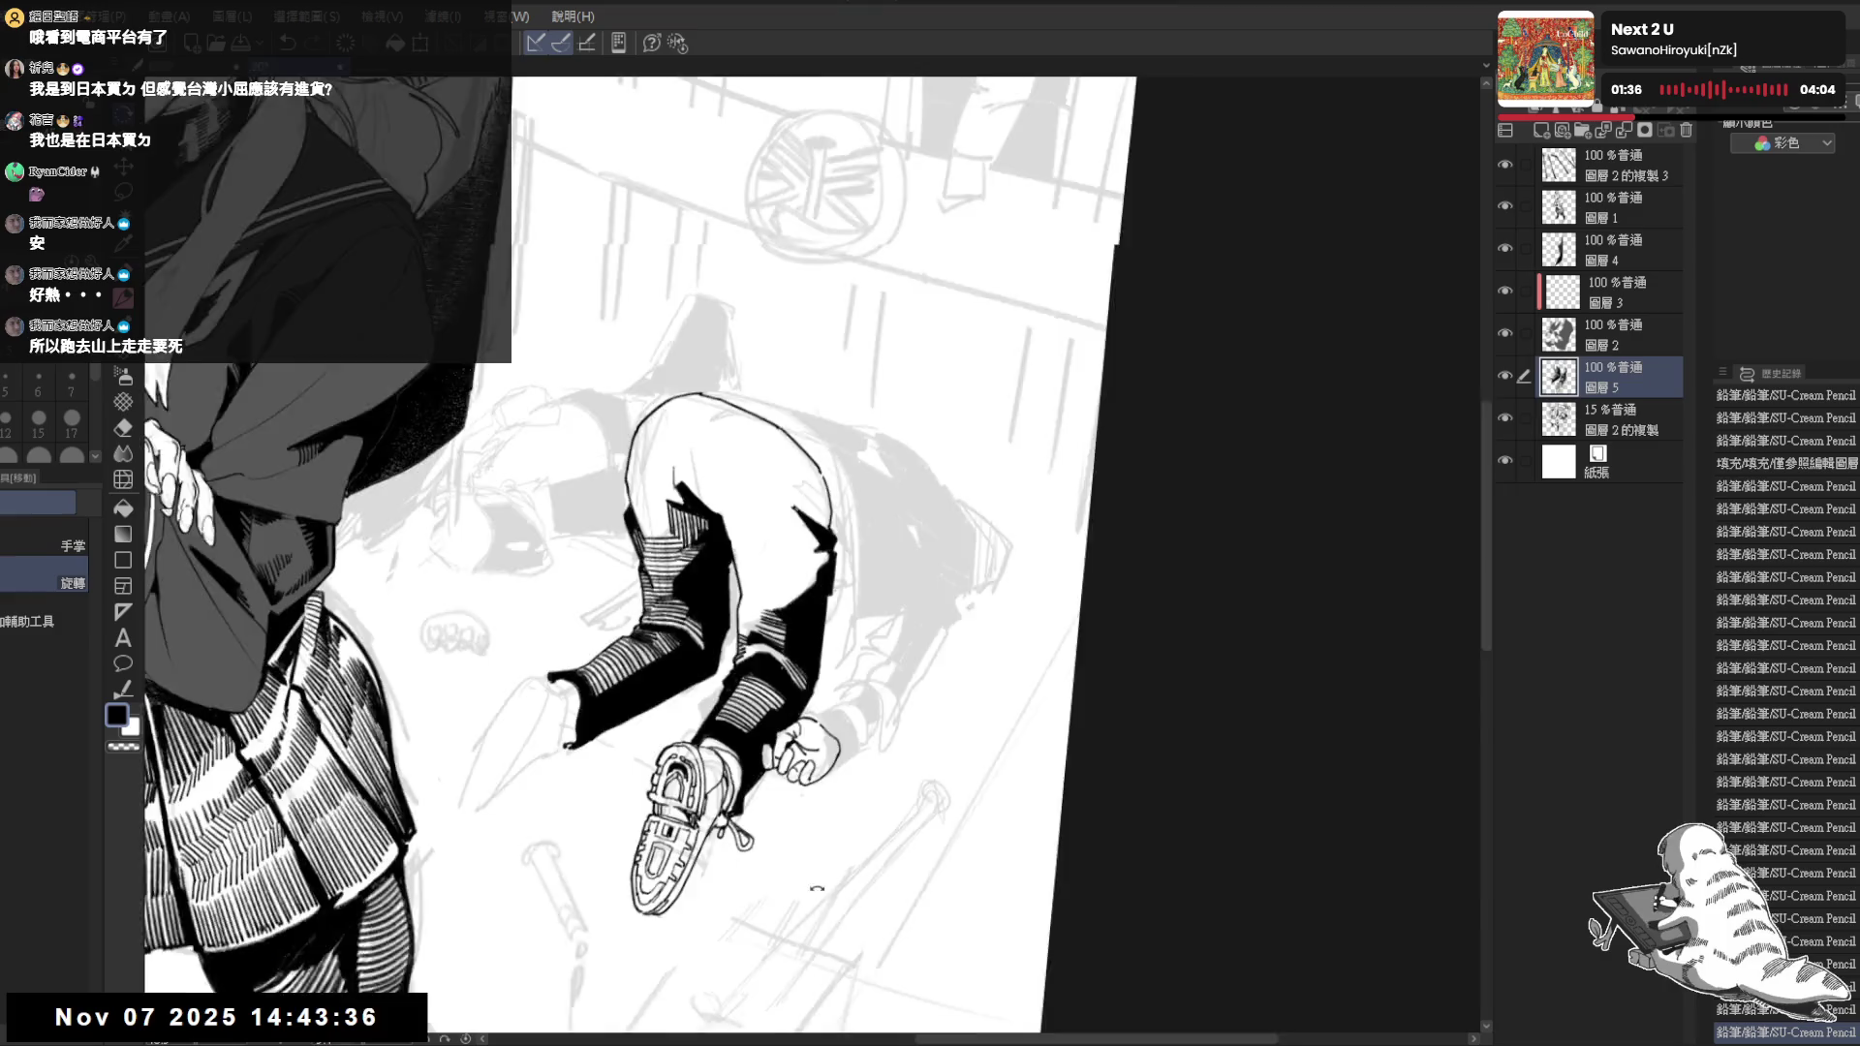
{"action": "key", "text": "p"}
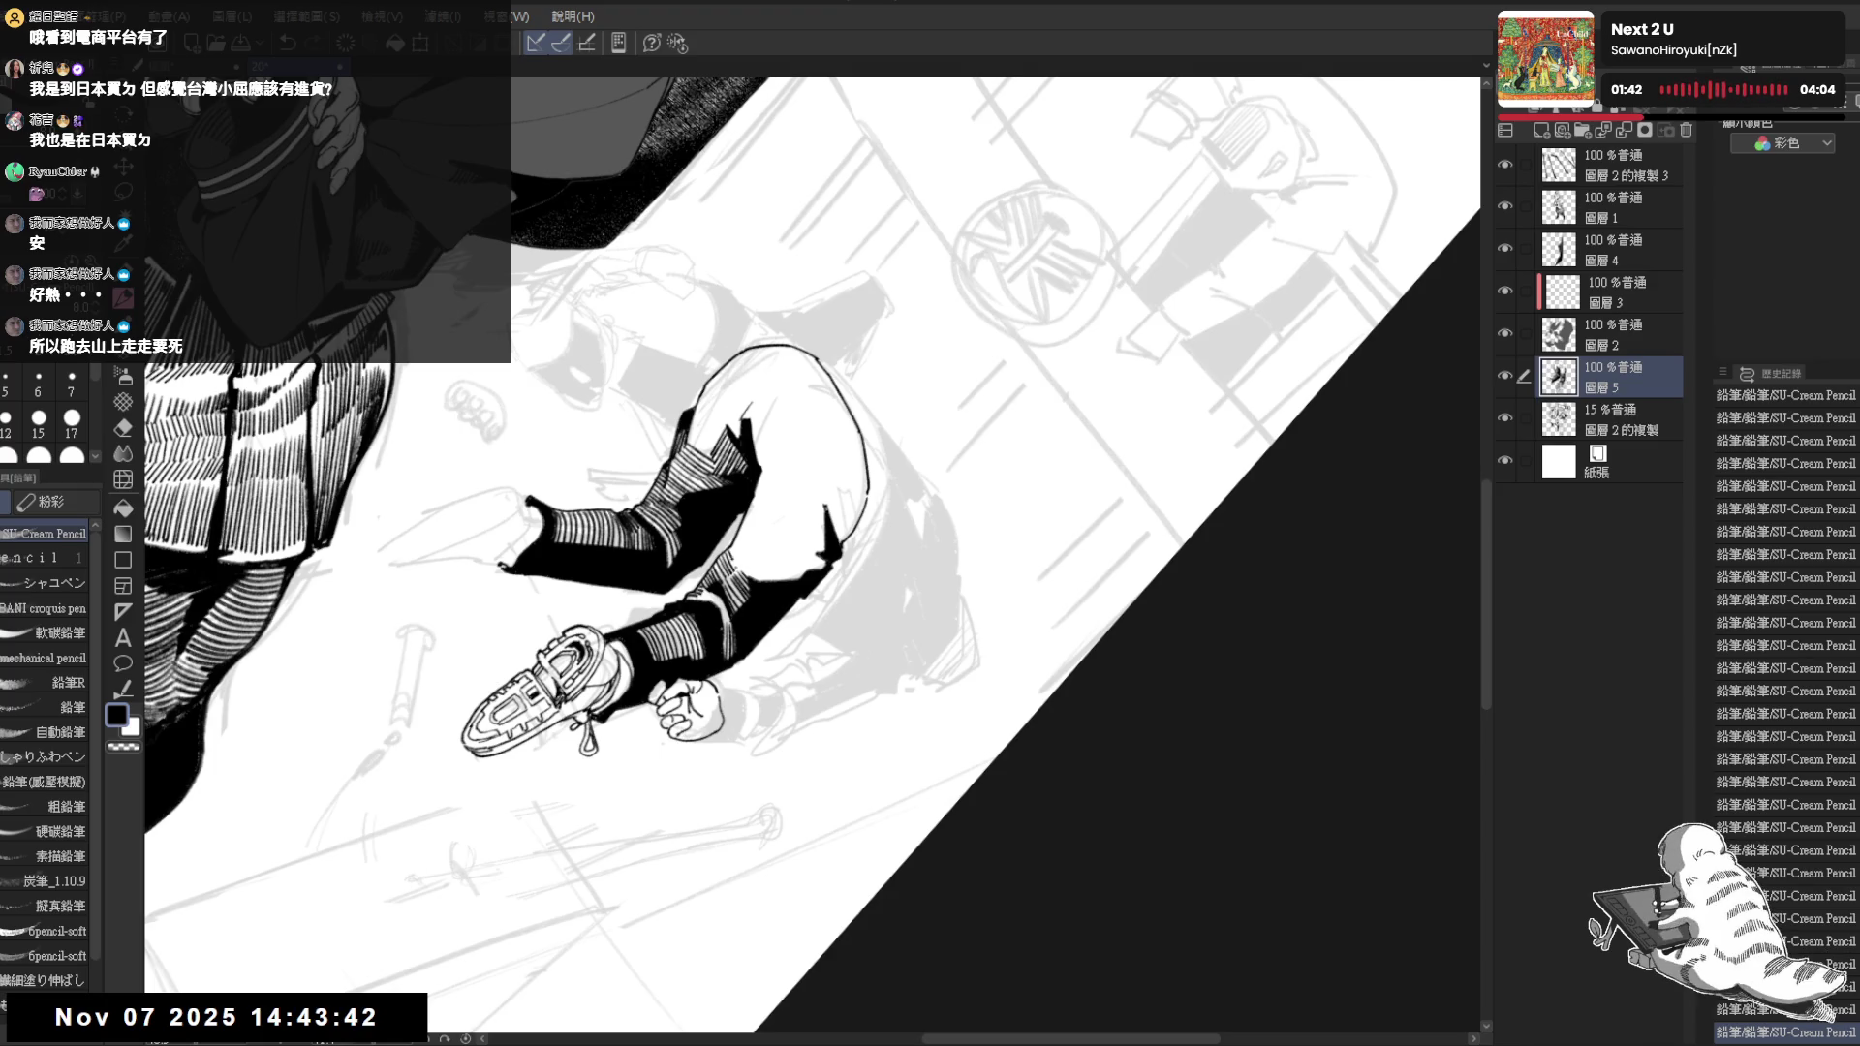
{"action": "key", "text": "minus"}
{"action": "key", "text": "minus"}
{"action": "key", "text": "minus"}
Undo and redo trouser strokes to compare, then erase a small stray mark
{"action": "key", "text": "asciicircum"}
{"action": "key", "text": "asciicircum"}
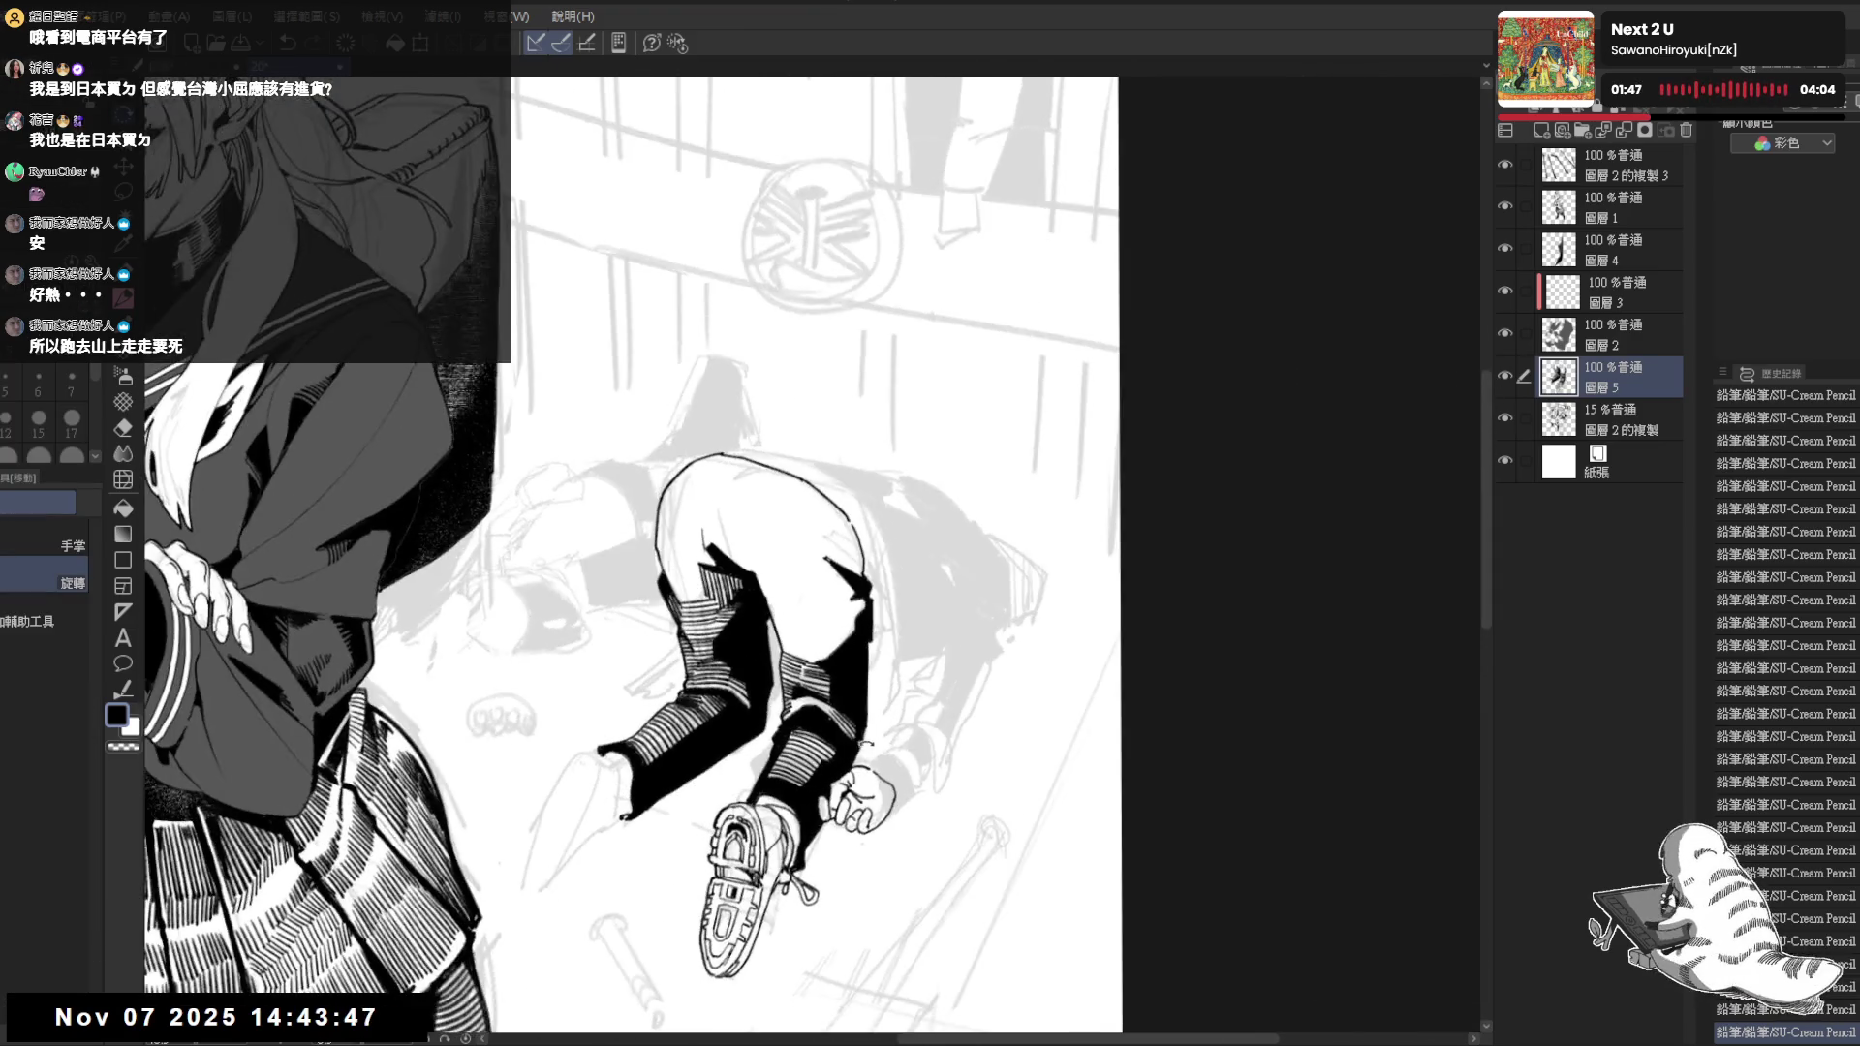
{"action": "left_click_drag", "start_coordinate": [781, 579], "coordinate": [729, 583]}
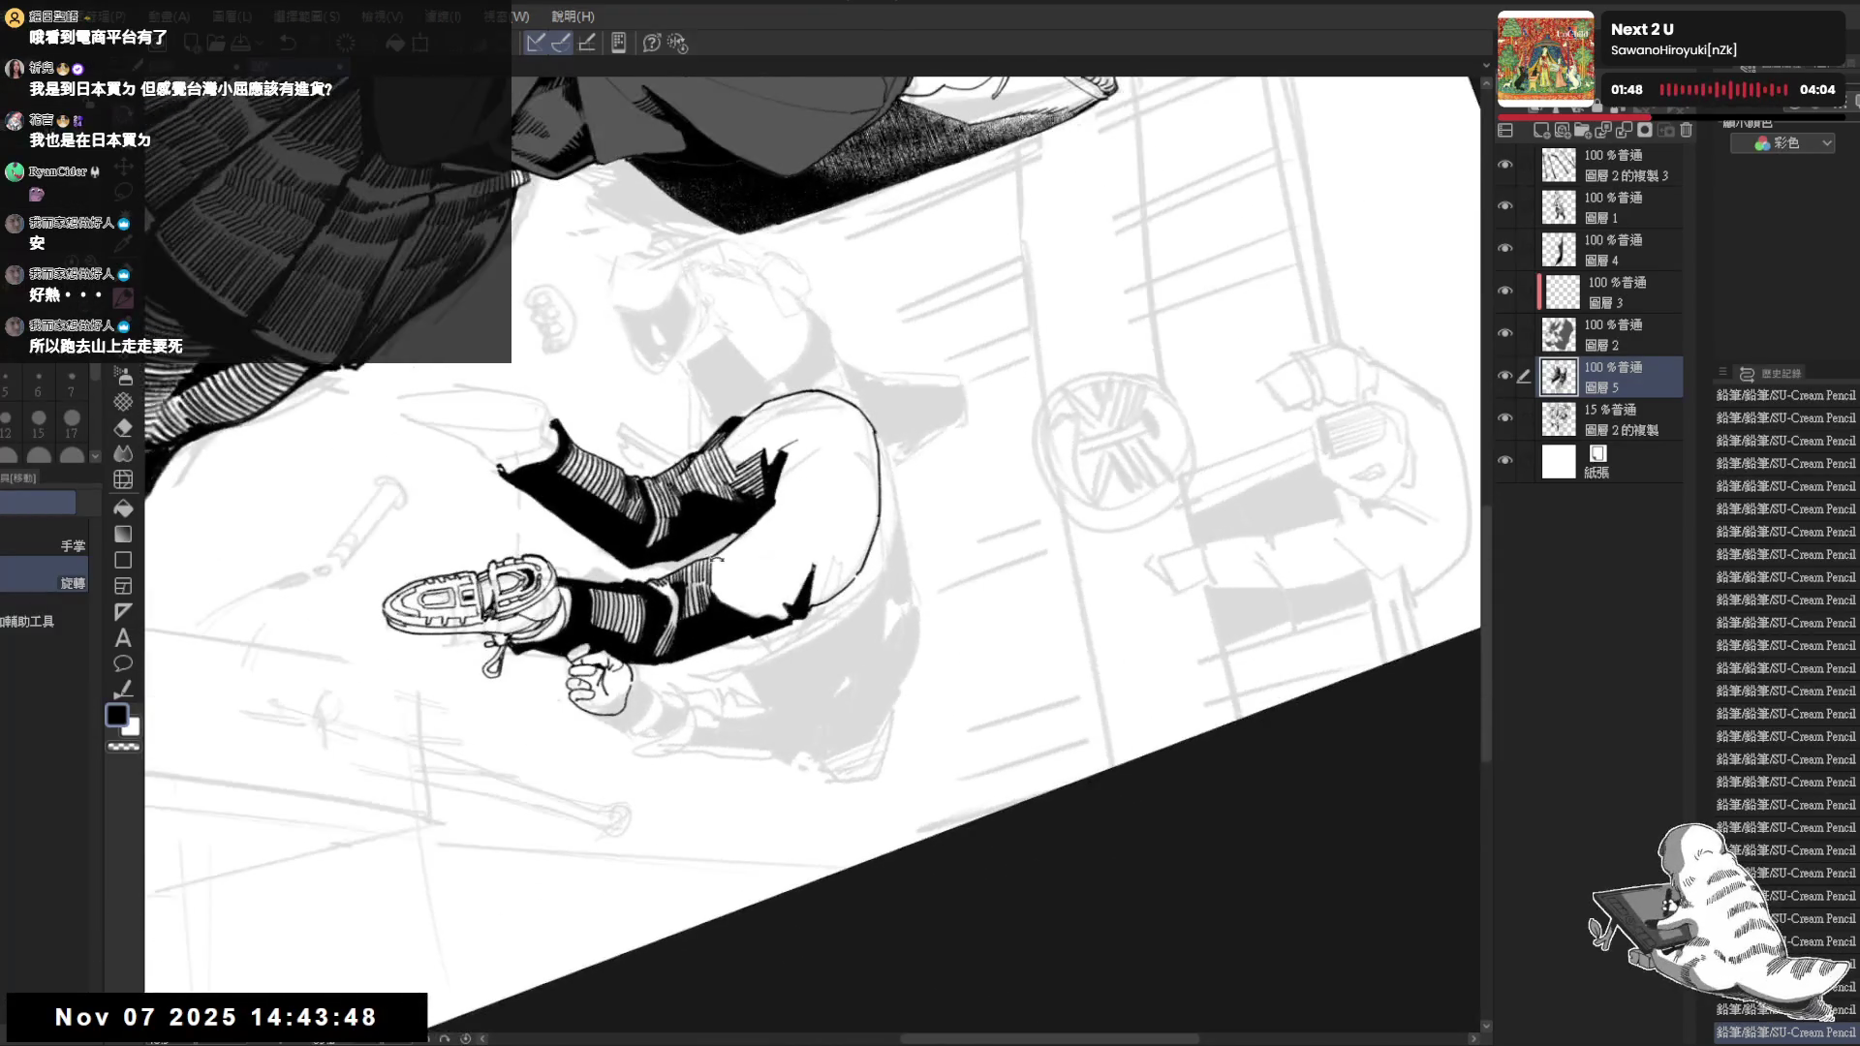
{"action": "key", "text": "ctrl+z"}
{"action": "key", "text": "ctrl+y"}
{"action": "key", "text": "ctrl+z"}
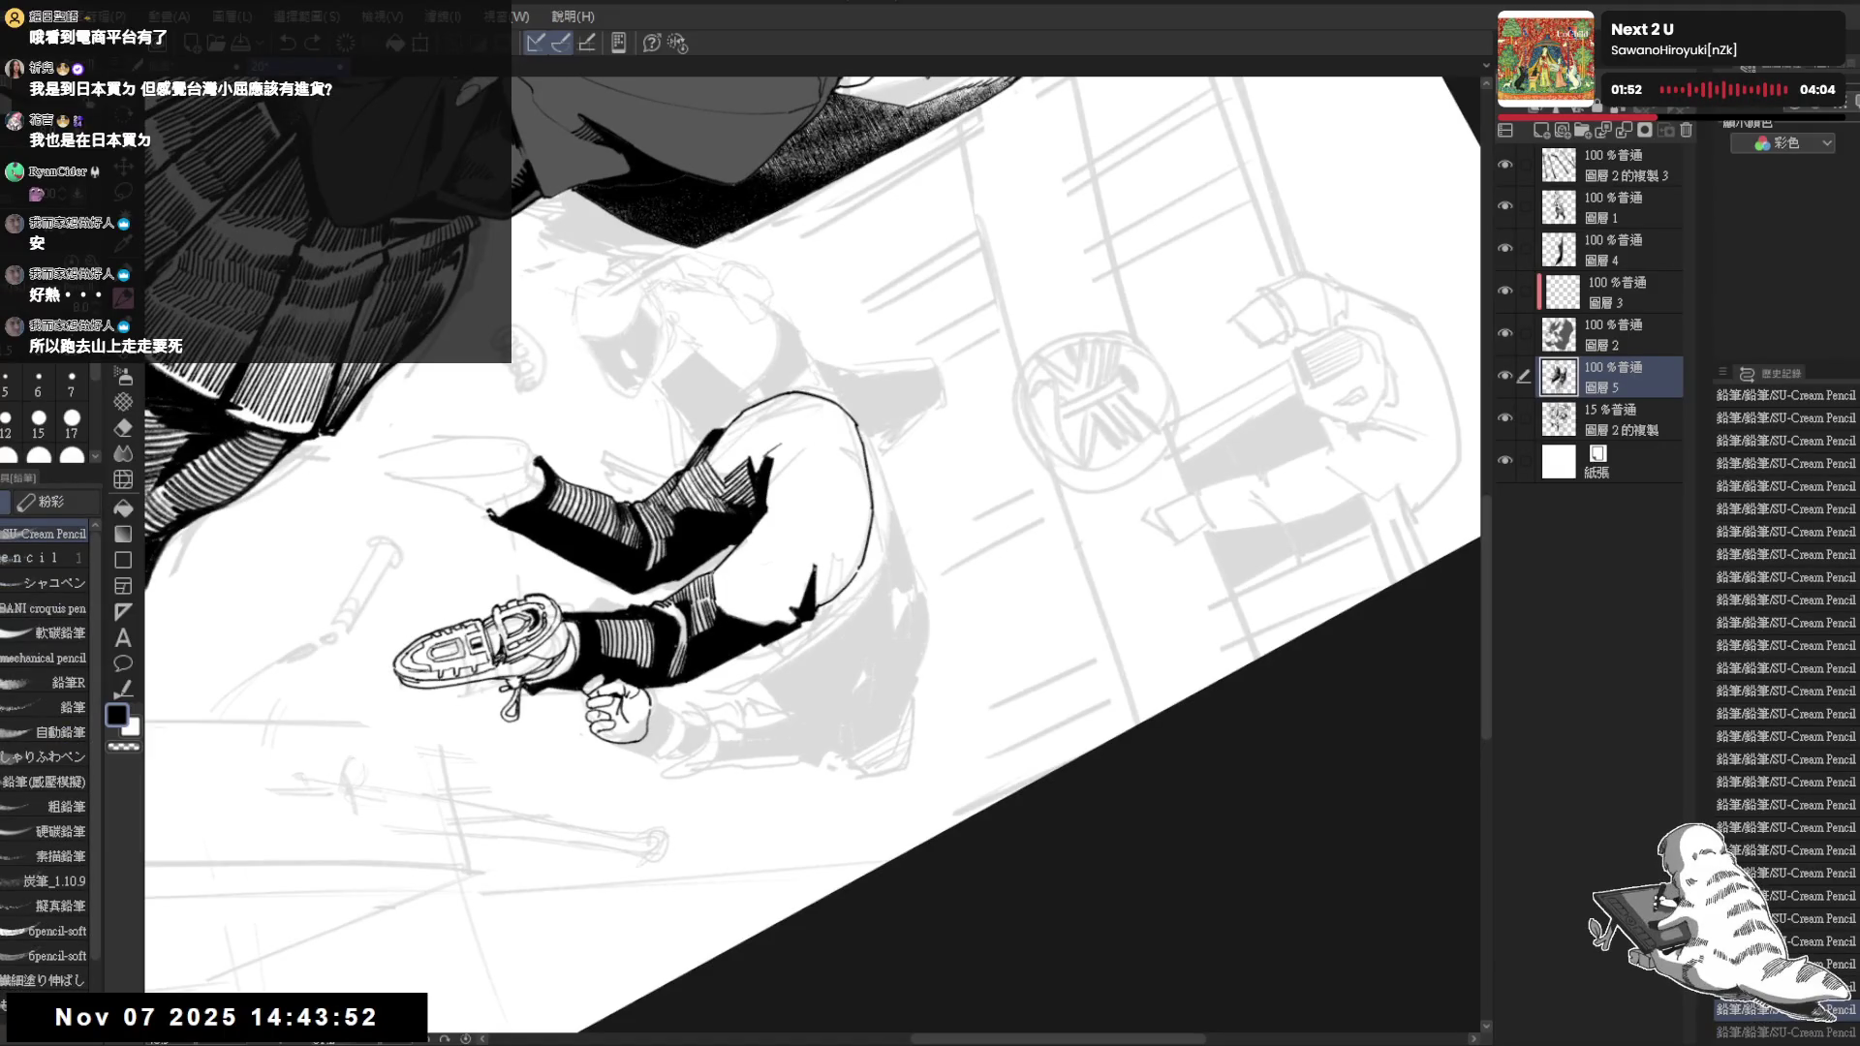
{"action": "key", "text": "ctrl+y"}
{"action": "key", "text": "ctrl+z"}
{"action": "key", "text": "ctrl+y"}
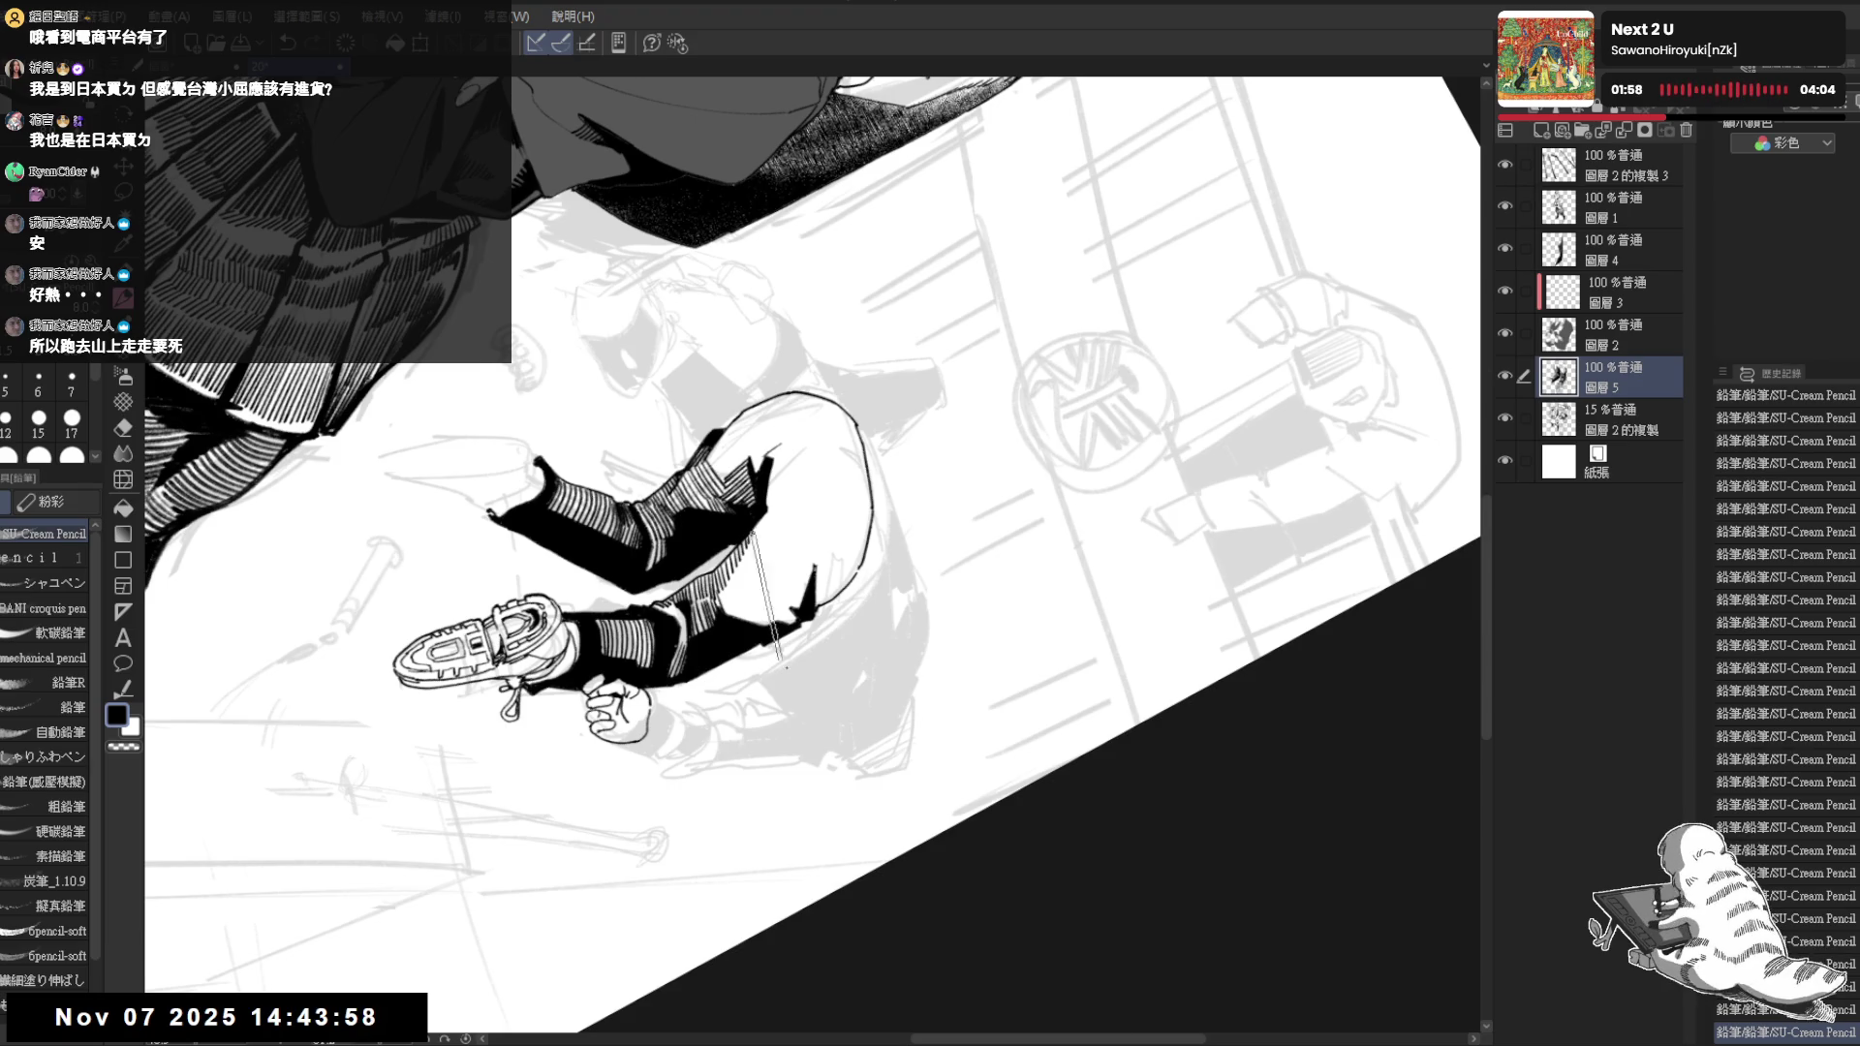
{"action": "key", "text": "ctrl+@"}
{"action": "key", "text": "e"}
{"action": "left_click_drag", "start_coordinate": [771, 588], "coordinate": [788, 584]}
{"action": "key", "text": "p"}
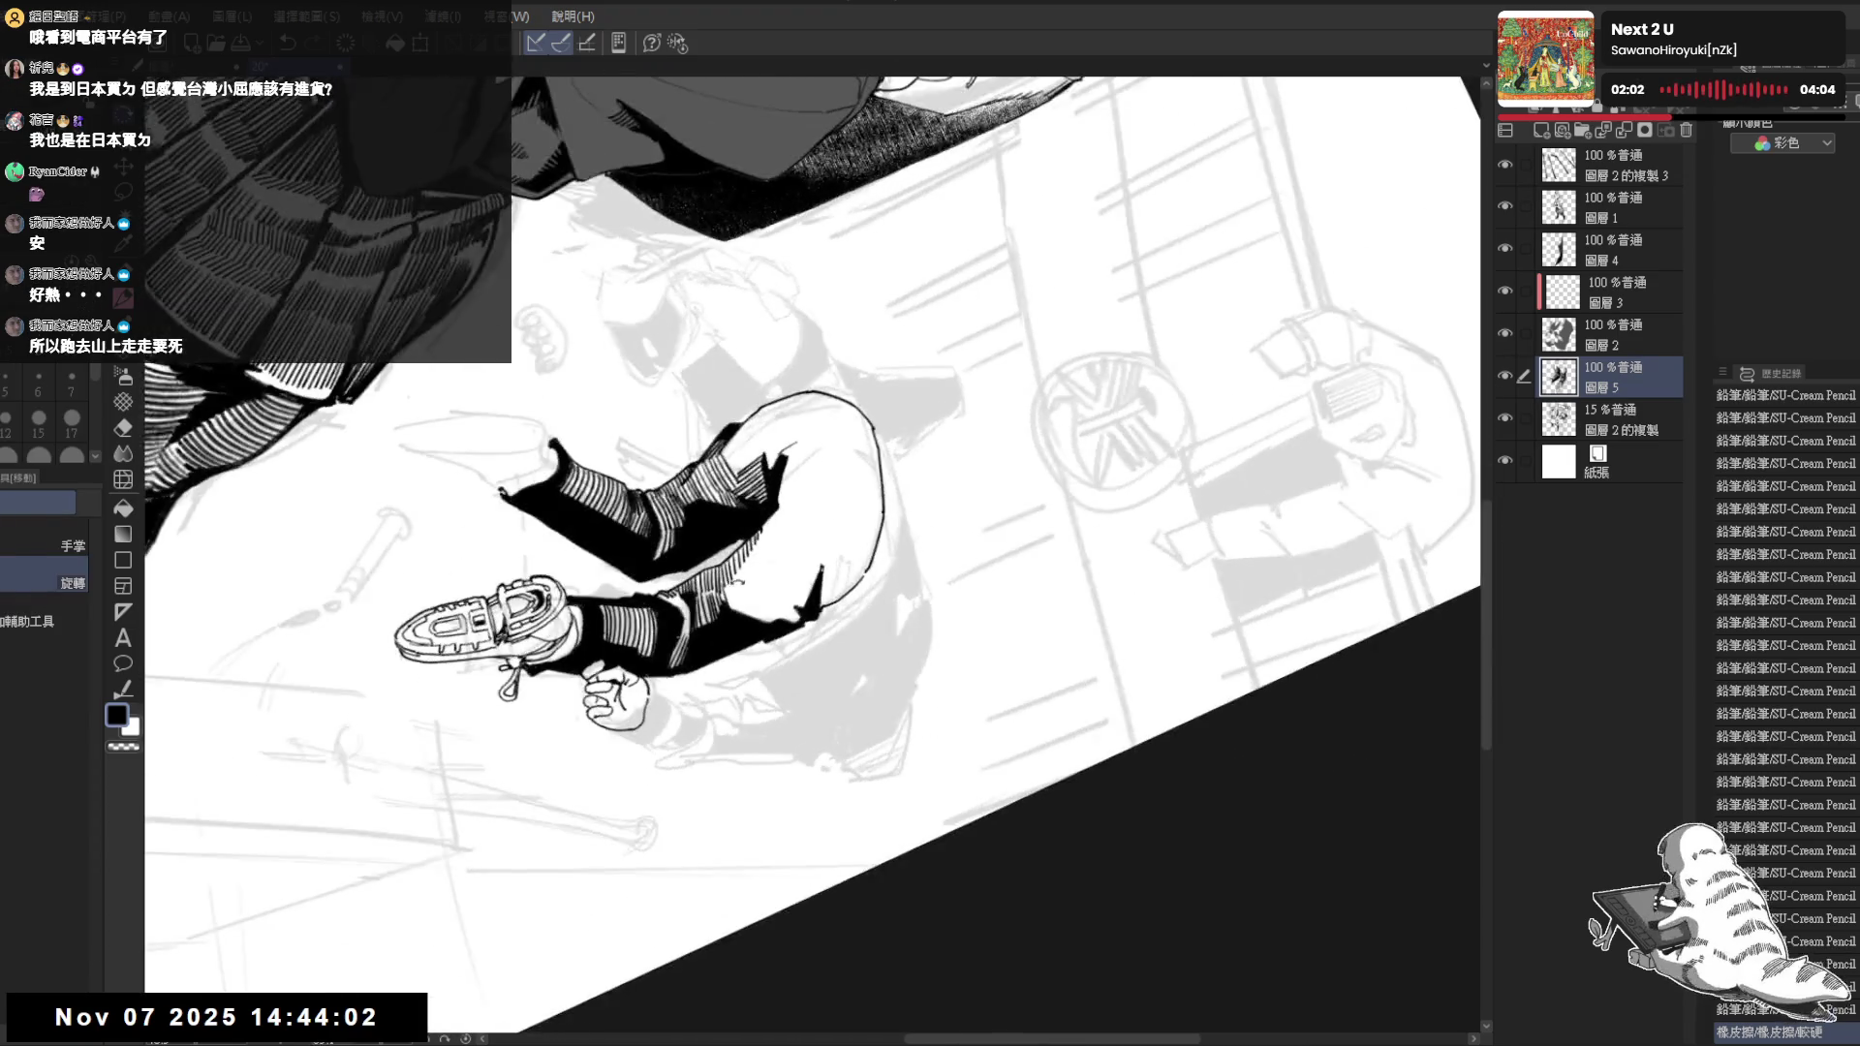
Build up short hatching strokes along the trouser stripes
{"action": "left_click_drag", "start_coordinate": [719, 593], "coordinate": [736, 599]}
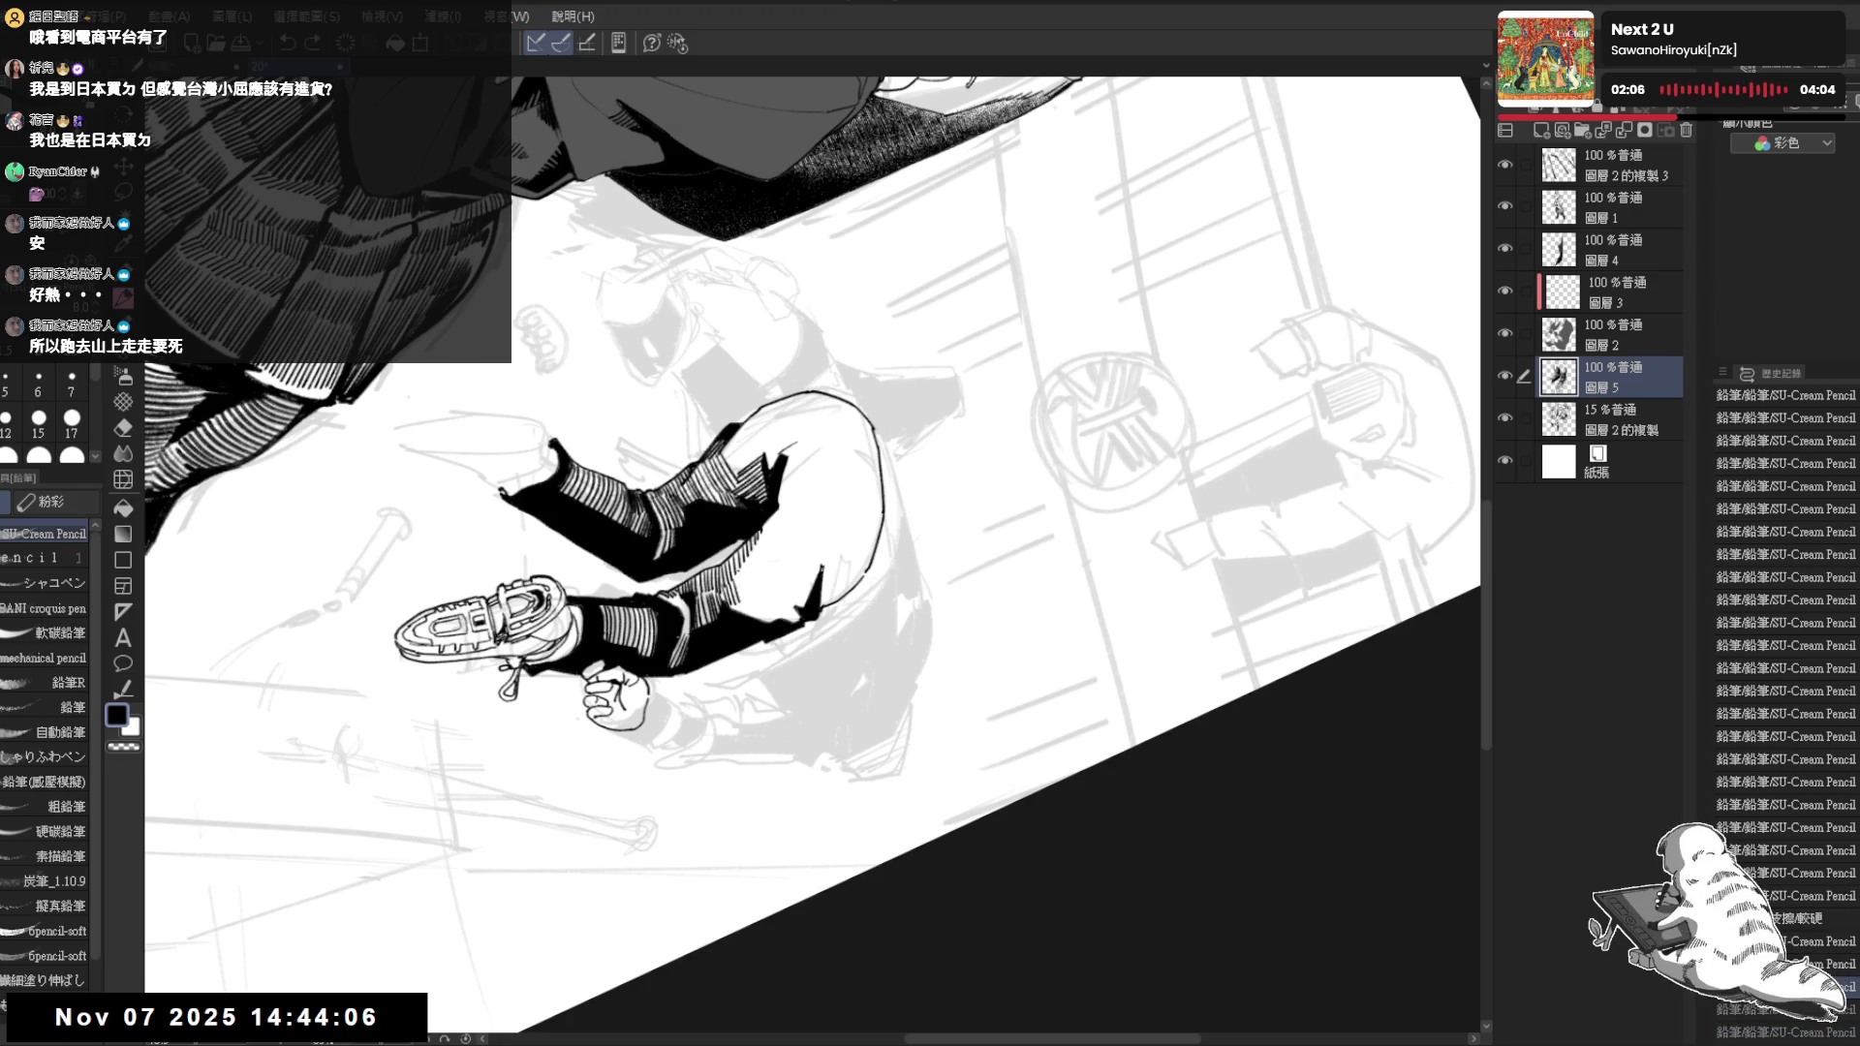
{"action": "mouse_move", "coordinate": [748, 574]}
{"action": "left_mouse_down"}
{"action": "mouse_move", "coordinate": [740, 598]}
{"action": "mouse_move", "coordinate": [763, 553]}
{"action": "left_mouse_up"}
{"action": "left_click_drag", "start_coordinate": [777, 517], "coordinate": [772, 535]}
{"action": "left_click_drag", "start_coordinate": [784, 512], "coordinate": [777, 535]}
{"action": "left_click_drag", "start_coordinate": [787, 506], "coordinate": [781, 529]}
{"action": "key", "text": "ctrl+@"}
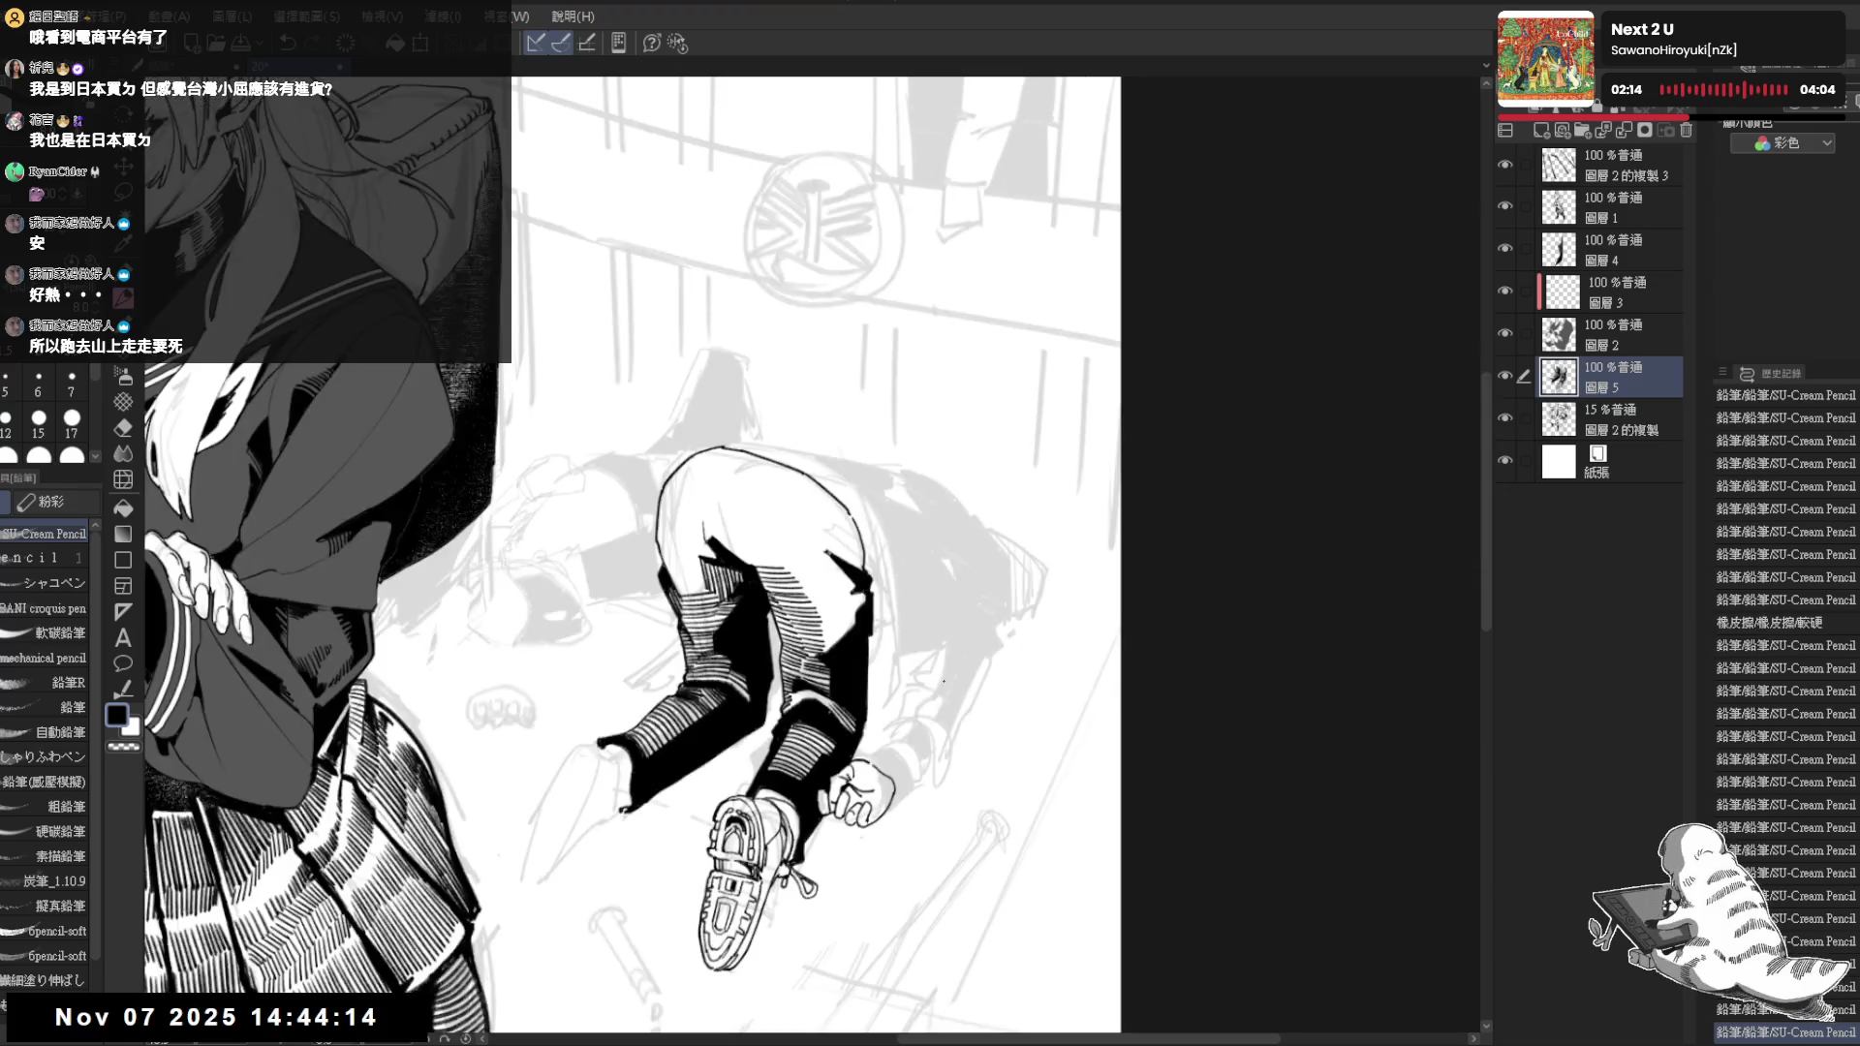
{"action": "mouse_move", "coordinate": [932, 695]}
{"action": "left_mouse_down"}
{"action": "mouse_move", "coordinate": [807, 836]}
{"action": "mouse_move", "coordinate": [726, 873]}
{"action": "left_mouse_up"}
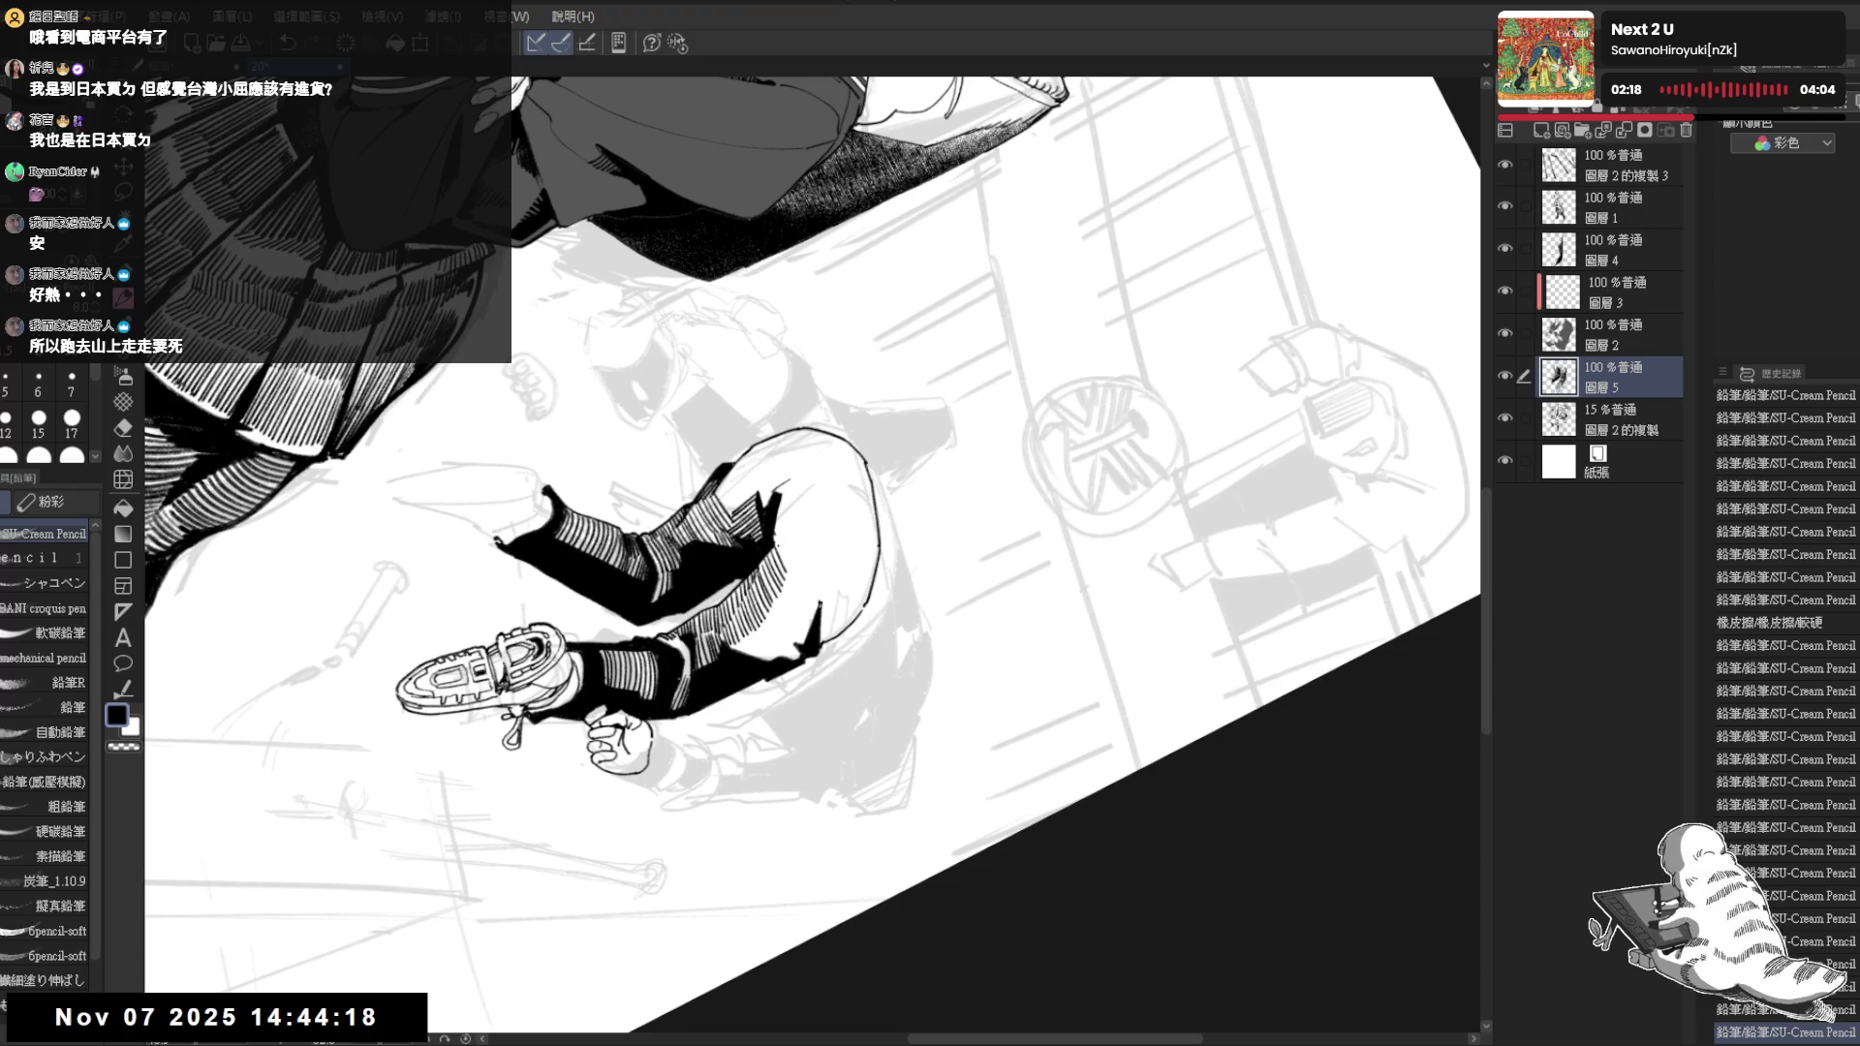
{"action": "mouse_move", "coordinate": [788, 532]}
{"action": "left_mouse_down"}
{"action": "mouse_move", "coordinate": [774, 567]}
{"action": "mouse_move", "coordinate": [768, 498]}
{"action": "mouse_move", "coordinate": [794, 505]}
{"action": "mouse_move", "coordinate": [775, 506]}
{"action": "left_mouse_up"}
Erase excess hatching, darken part of the trouser and add more short hatching
{"action": "key", "text": "e"}
{"action": "key", "text": "p"}
{"action": "key", "text": "ctrl+@"}
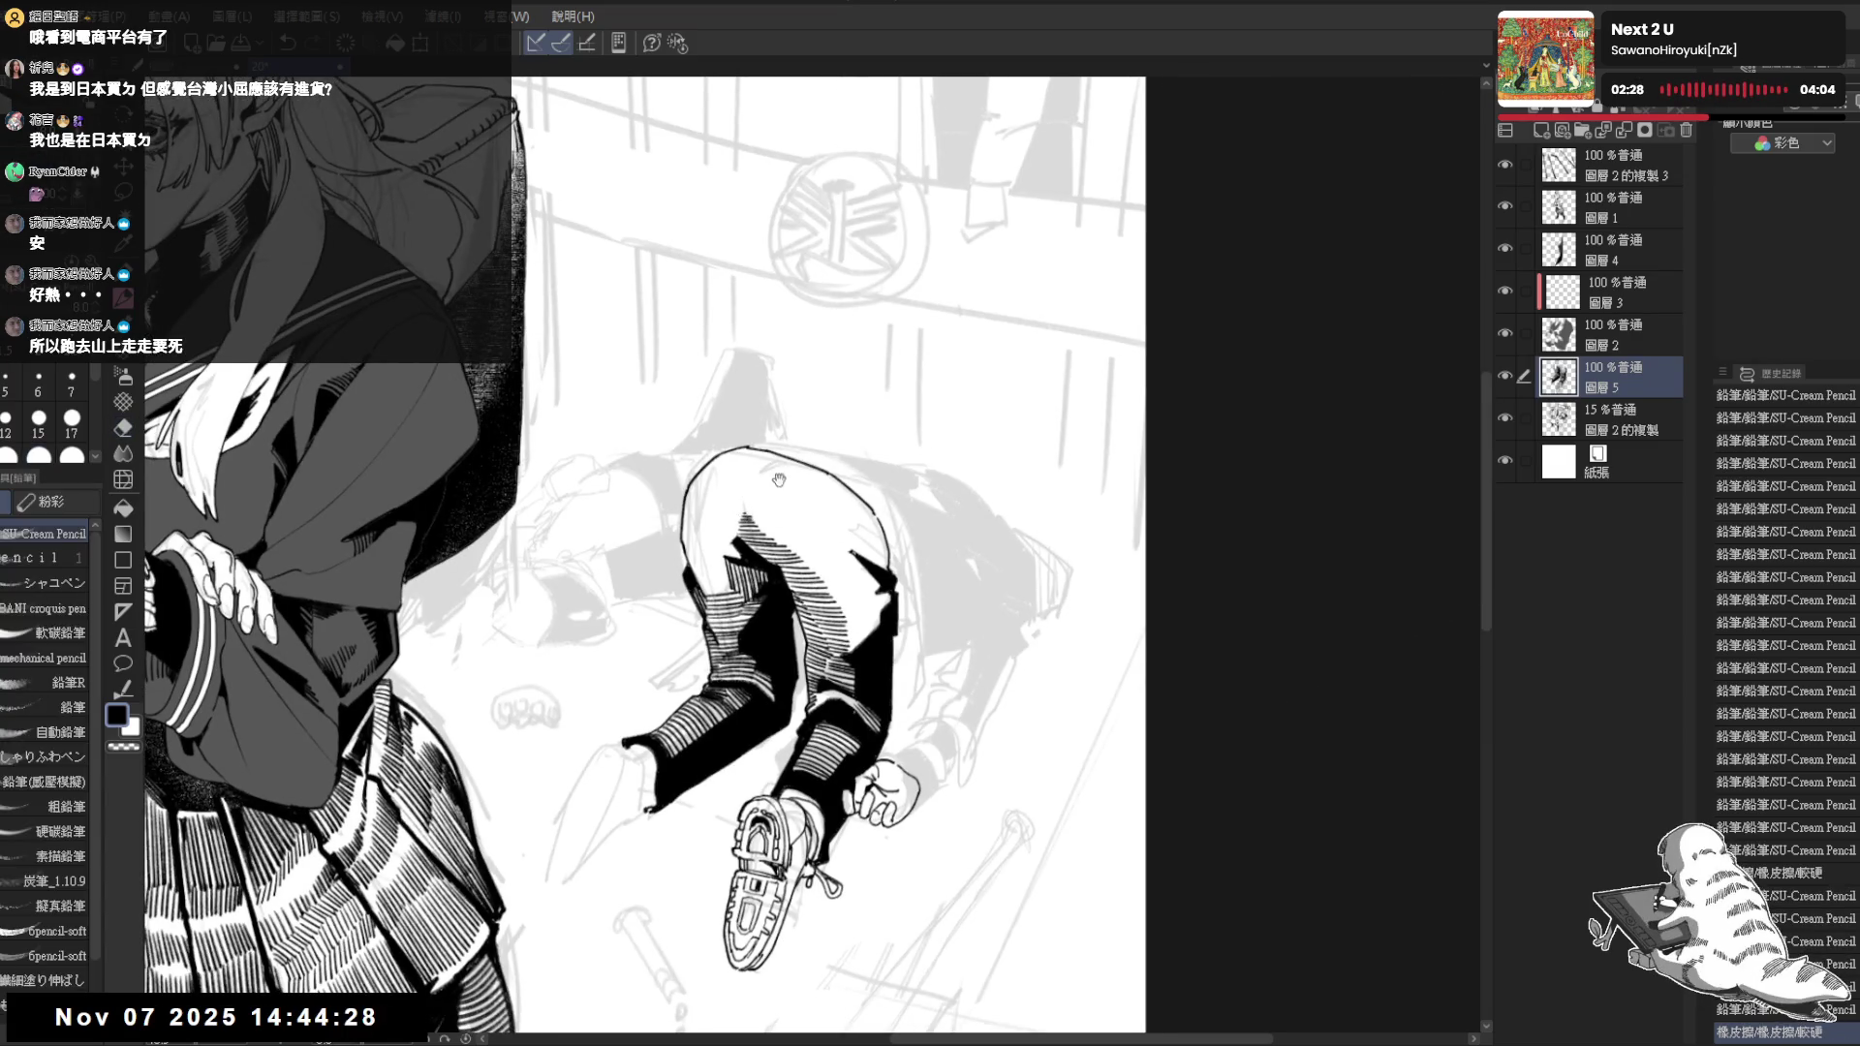
{"action": "key", "text": "asciicircum"}
{"action": "key", "text": "asciicircum"}
{"action": "key", "text": "asciicircum"}
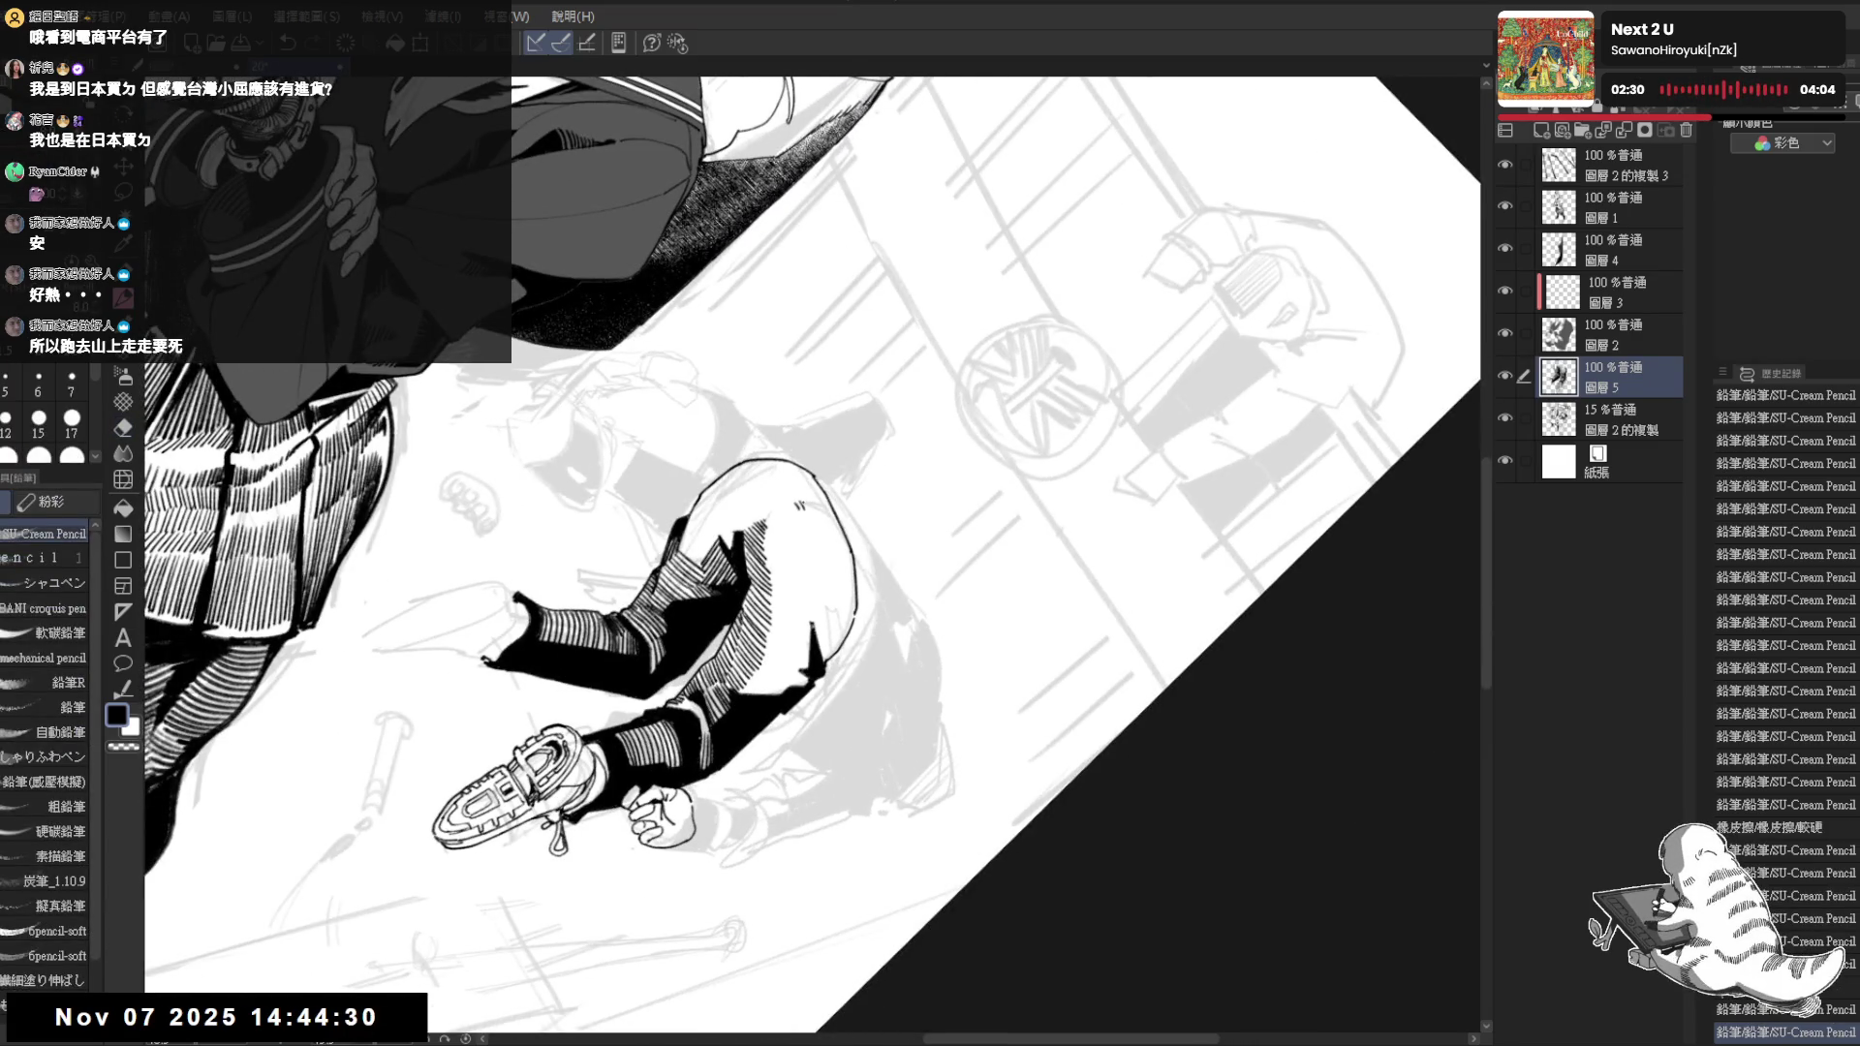
{"action": "left_click_drag", "start_coordinate": [818, 501], "coordinate": [839, 532]}
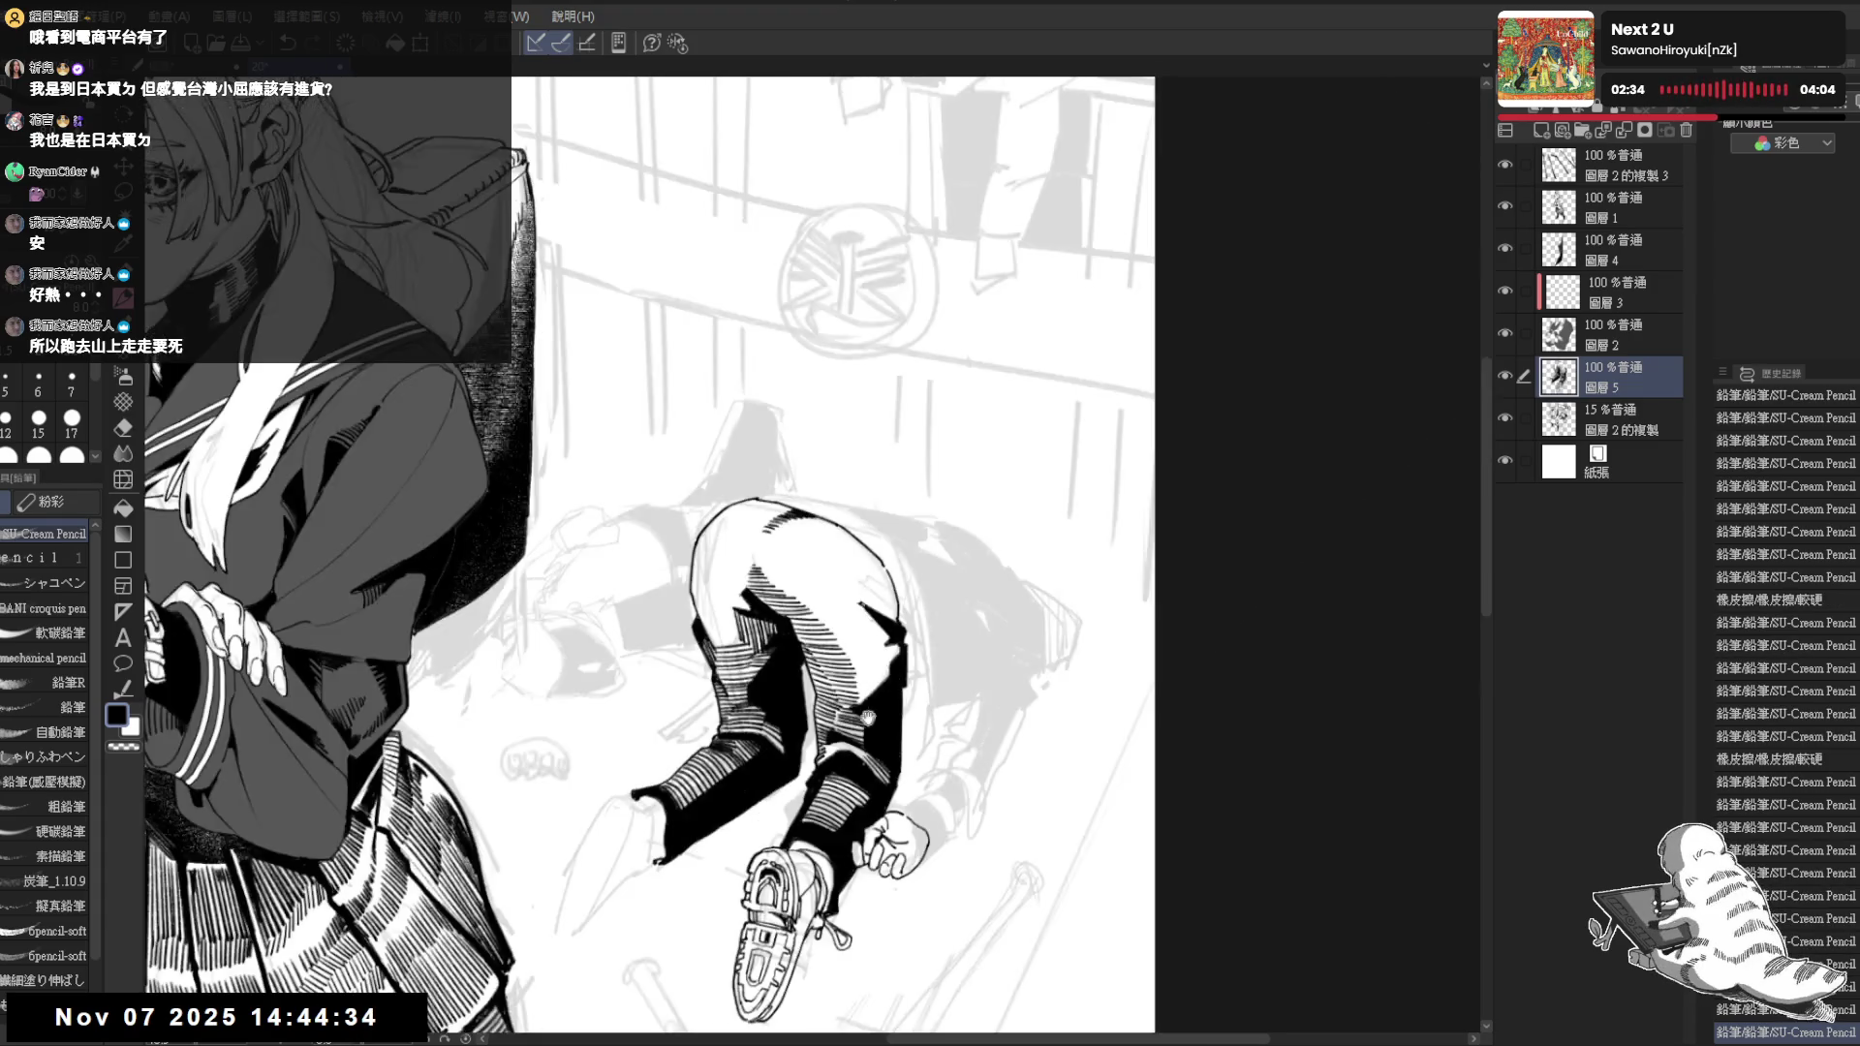
{"action": "left_click_drag", "start_coordinate": [930, 435], "coordinate": [850, 621]}
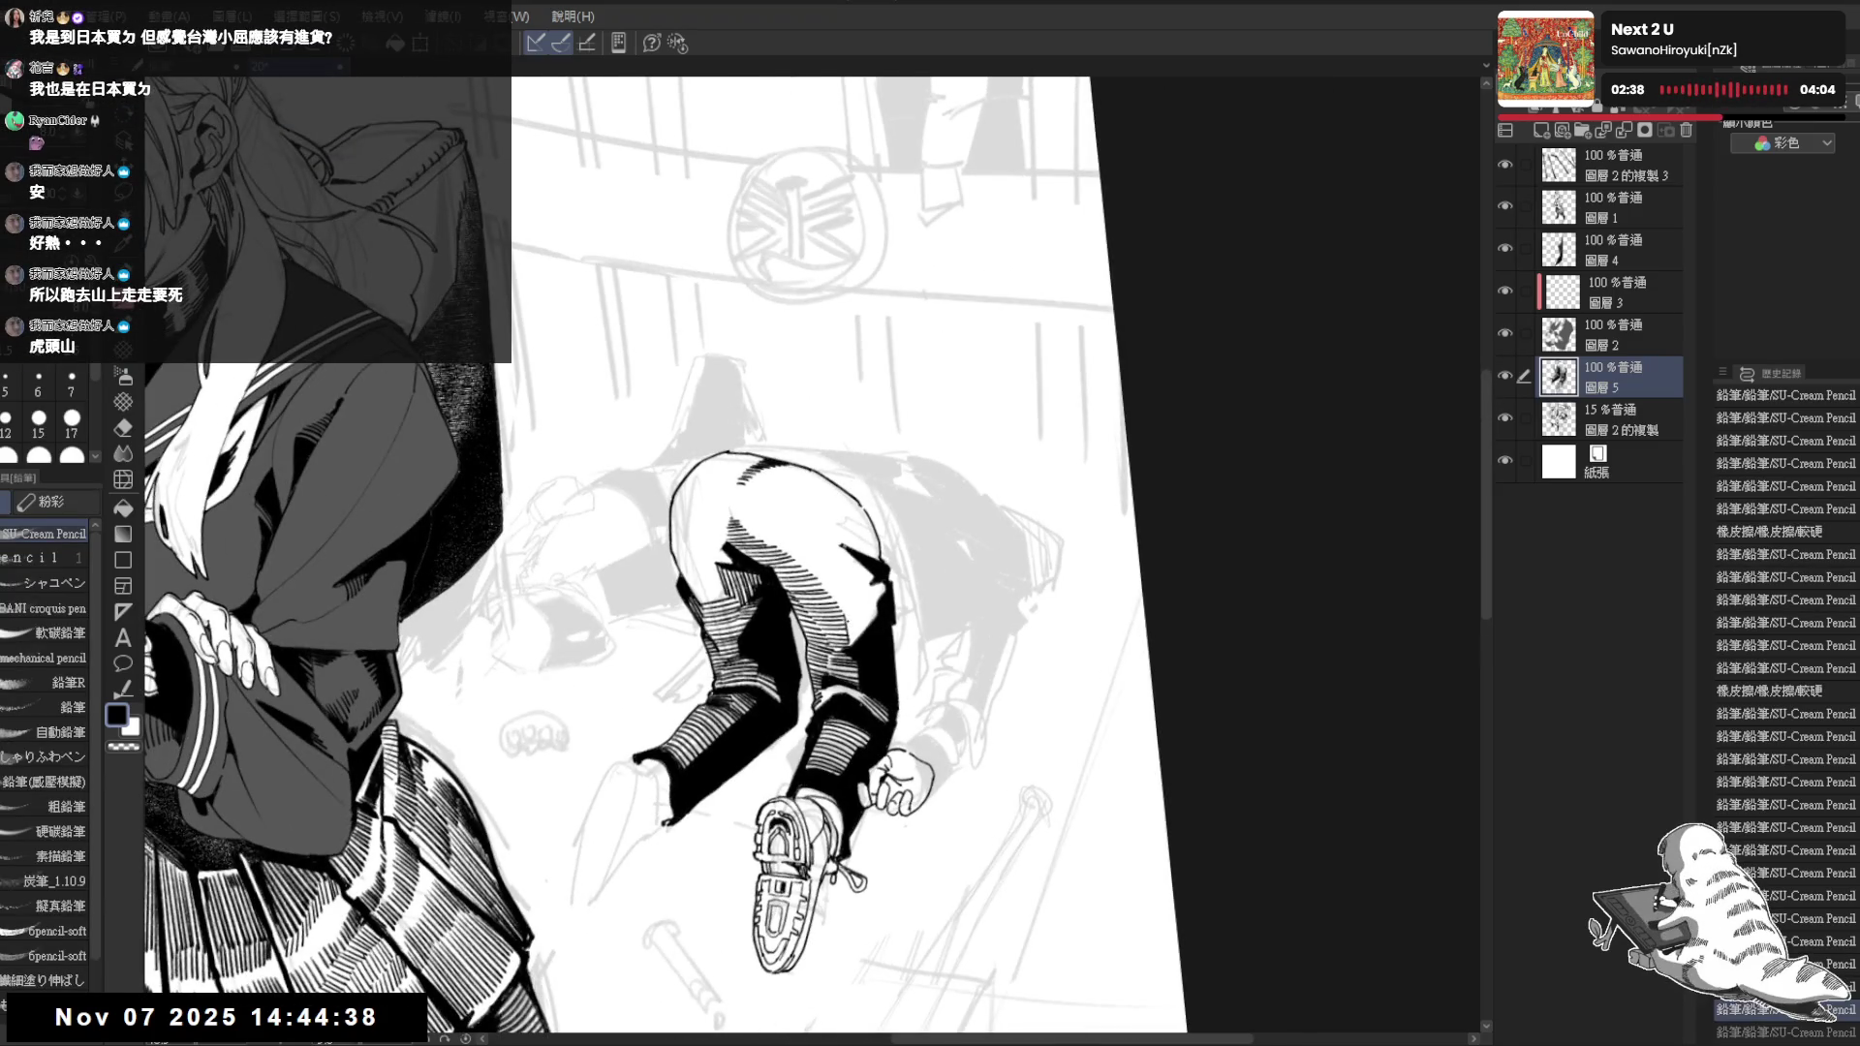
{"action": "mouse_move", "coordinate": [849, 613]}
{"action": "left_mouse_down"}
{"action": "mouse_move", "coordinate": [851, 640]}
{"action": "mouse_move", "coordinate": [874, 598]}
{"action": "left_mouse_up"}
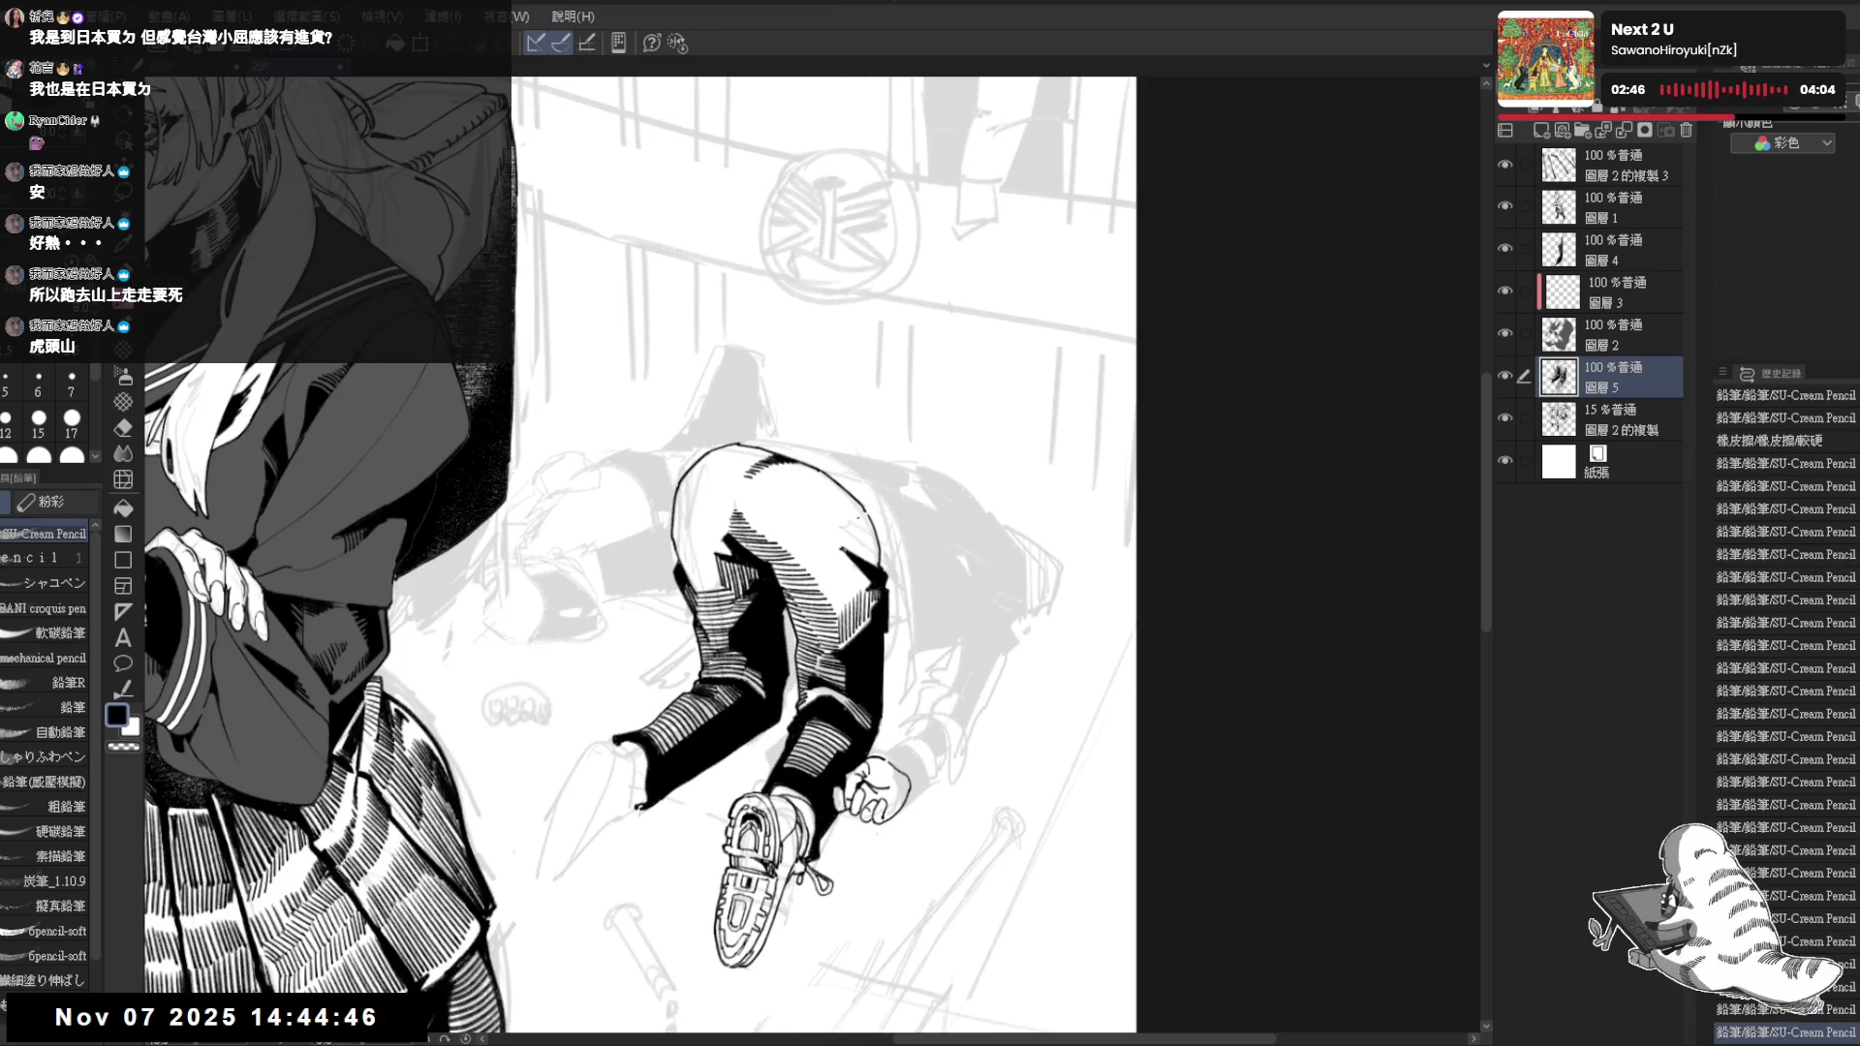
{"action": "scroll", "coordinate": [808, 439], "scroll_direction": "down", "scroll_amount": 2}
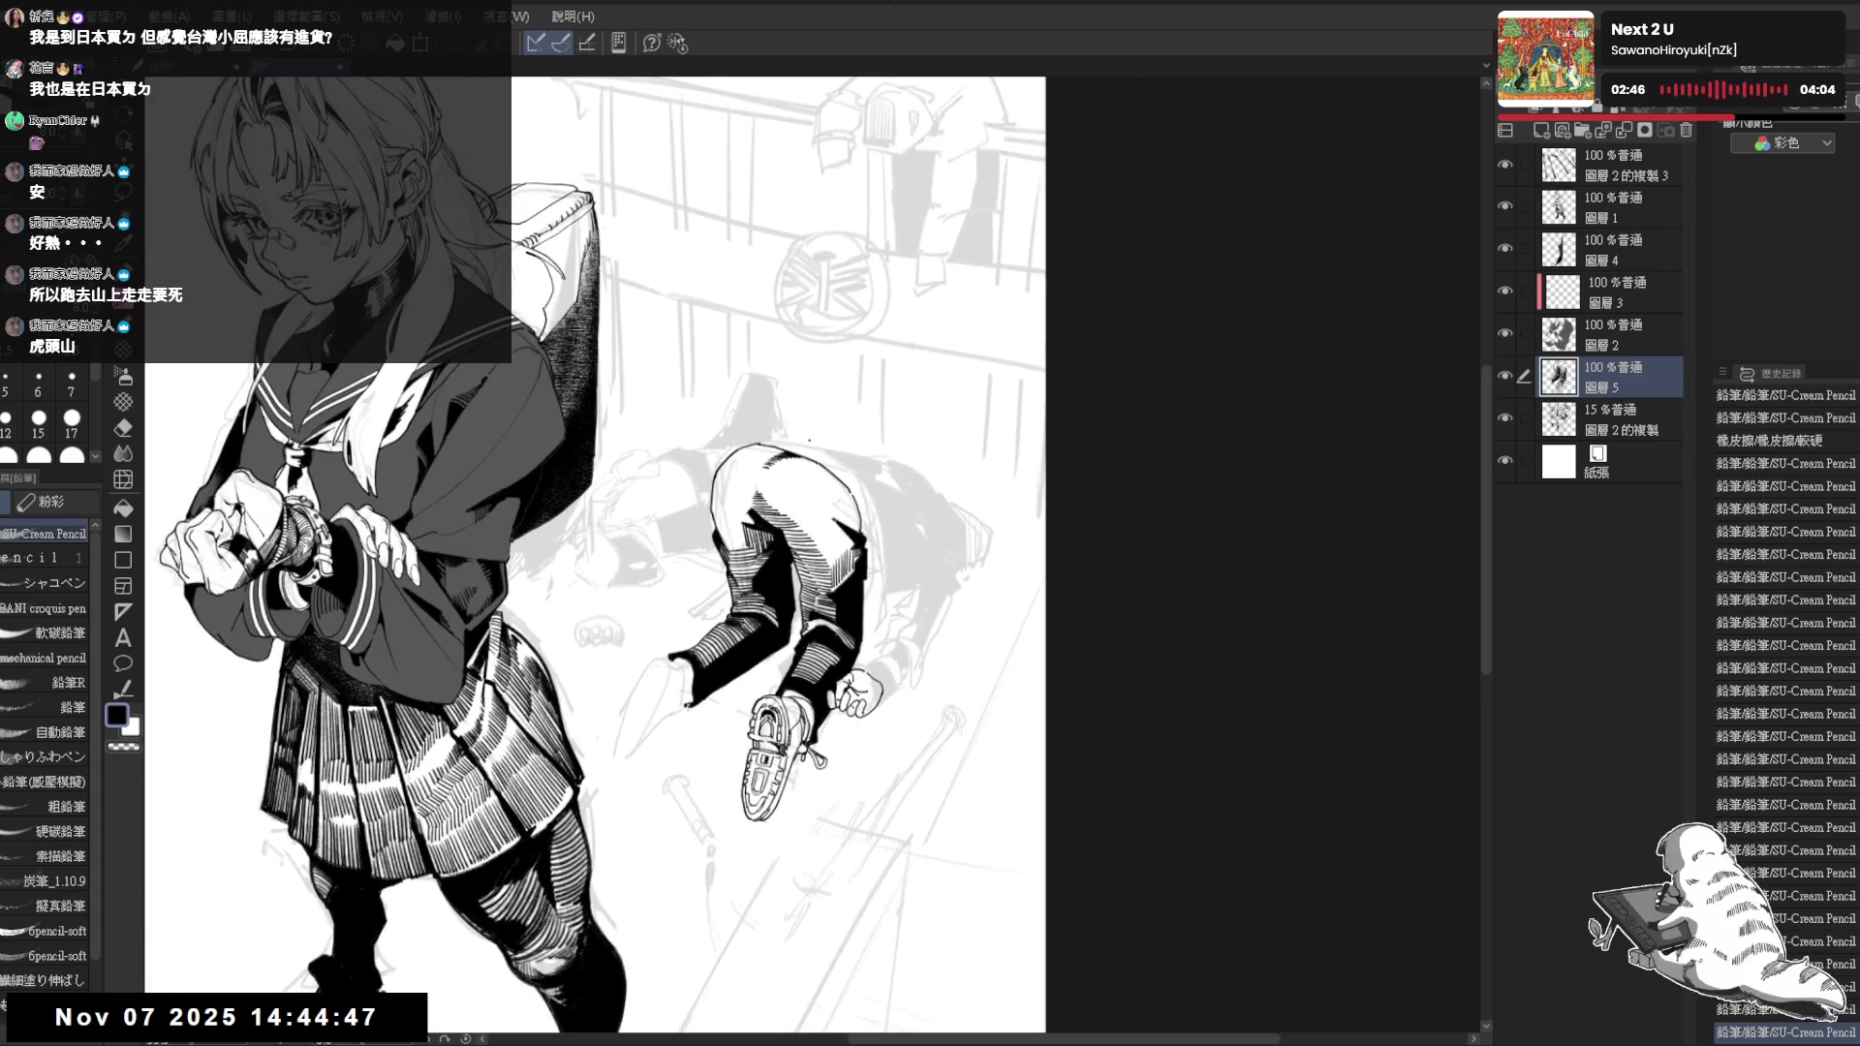
Hide the gray sketch layer 圖層 2 的複製 and erase a small mark near the trousers
{"action": "left_click", "coordinate": [1504, 418]}
{"action": "key", "text": "h"}
{"action": "key", "text": "h"}
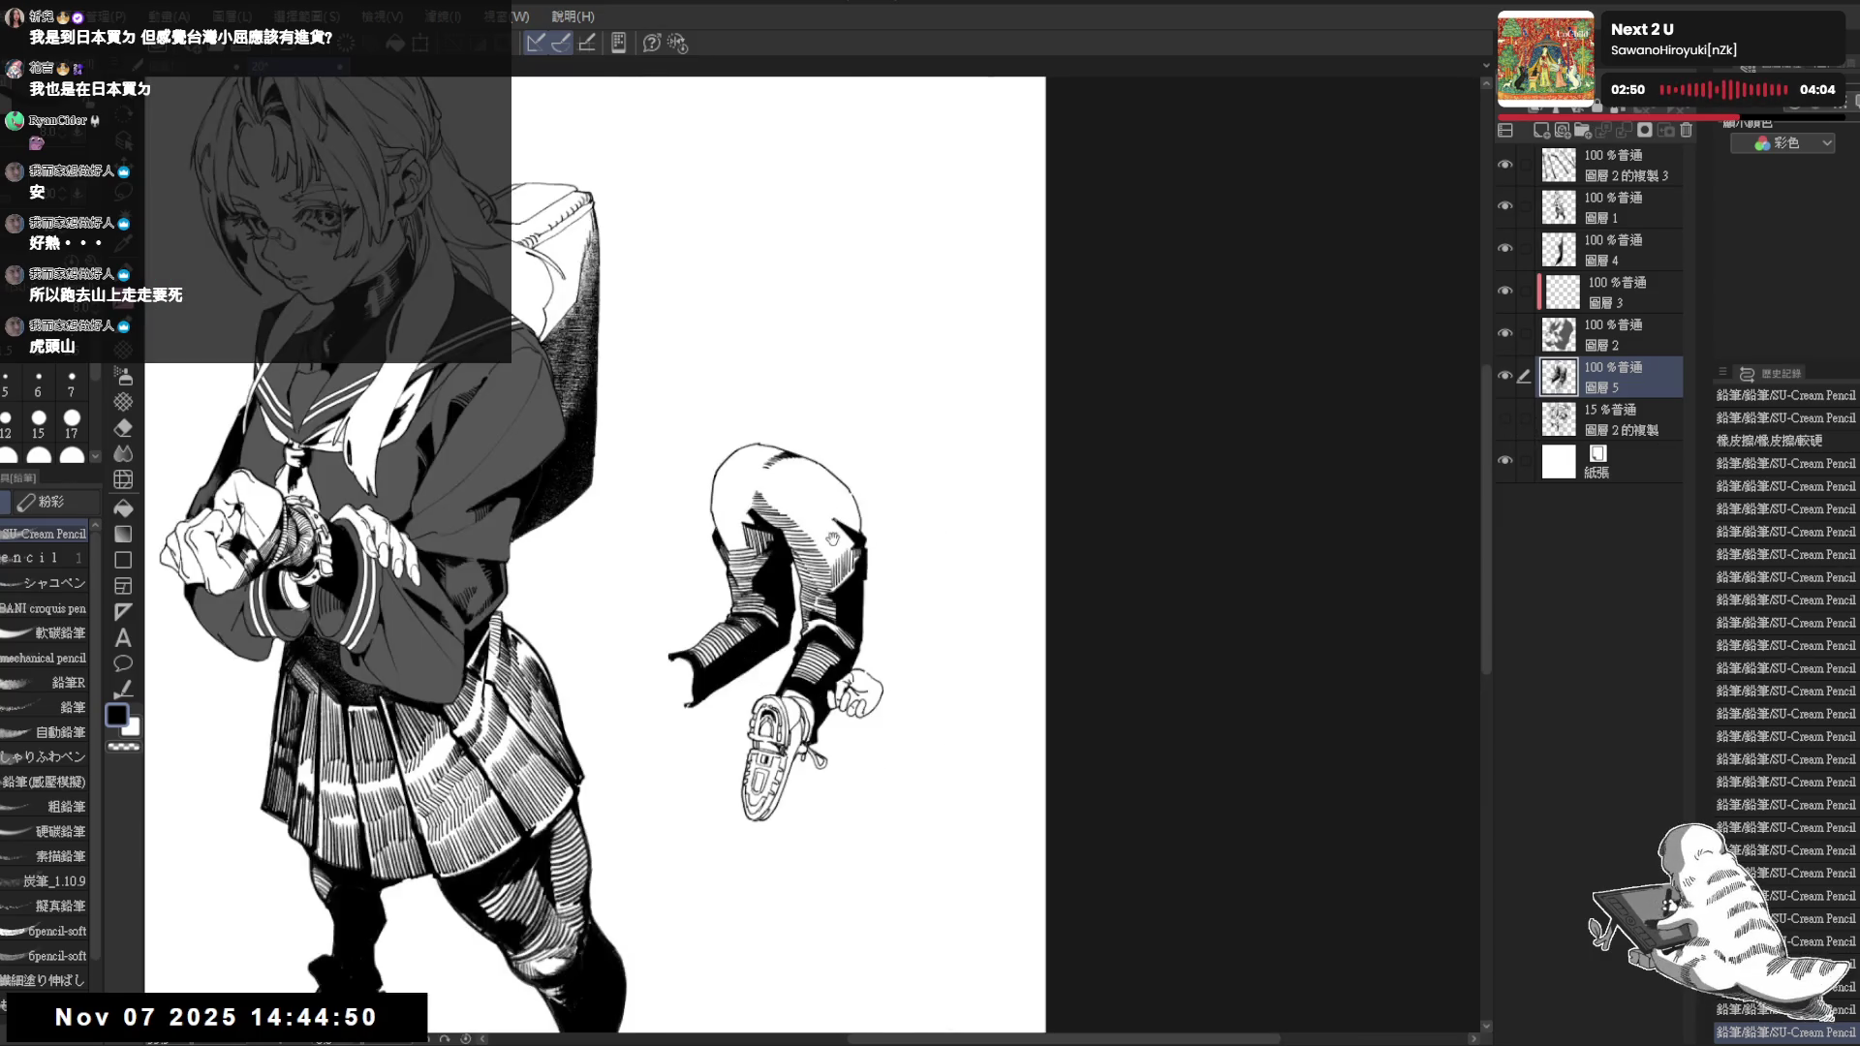
{"action": "scroll", "coordinate": [815, 531], "scroll_direction": "up", "scroll_amount": 2}
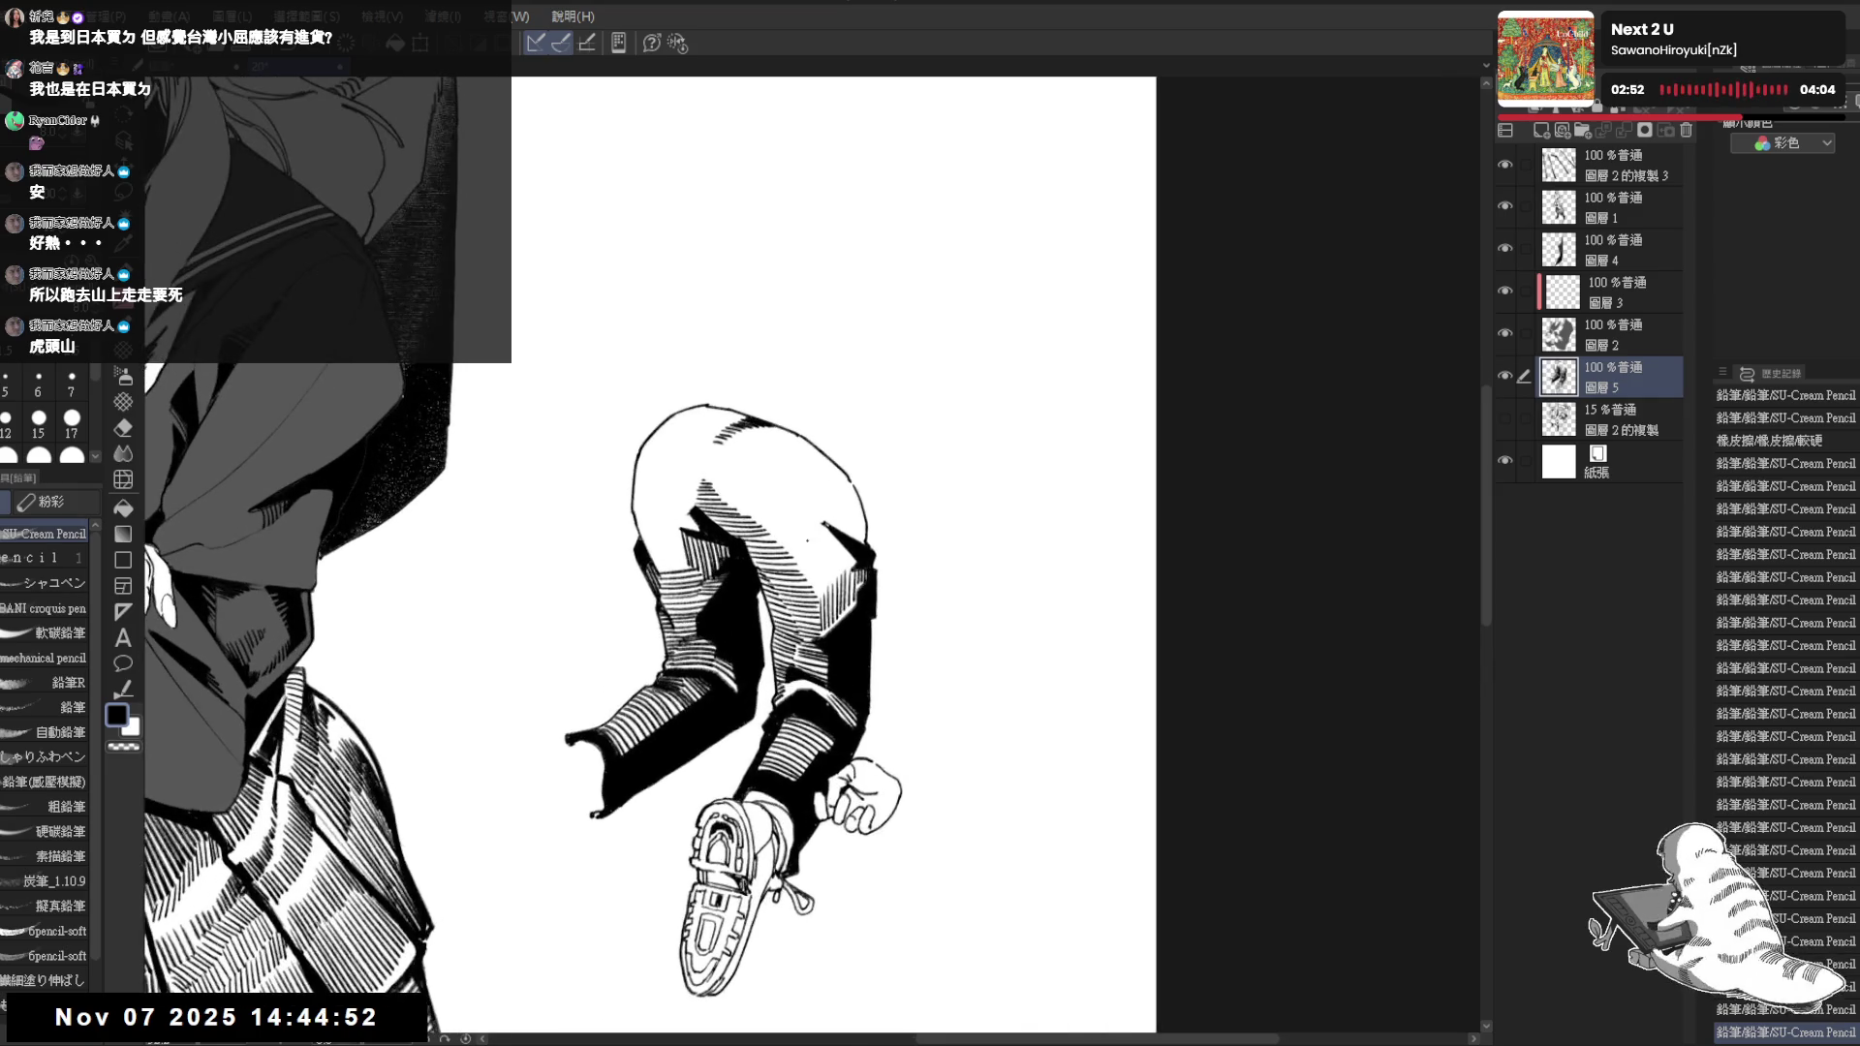
{"action": "left_click_drag", "start_coordinate": [807, 539], "coordinate": [796, 518]}
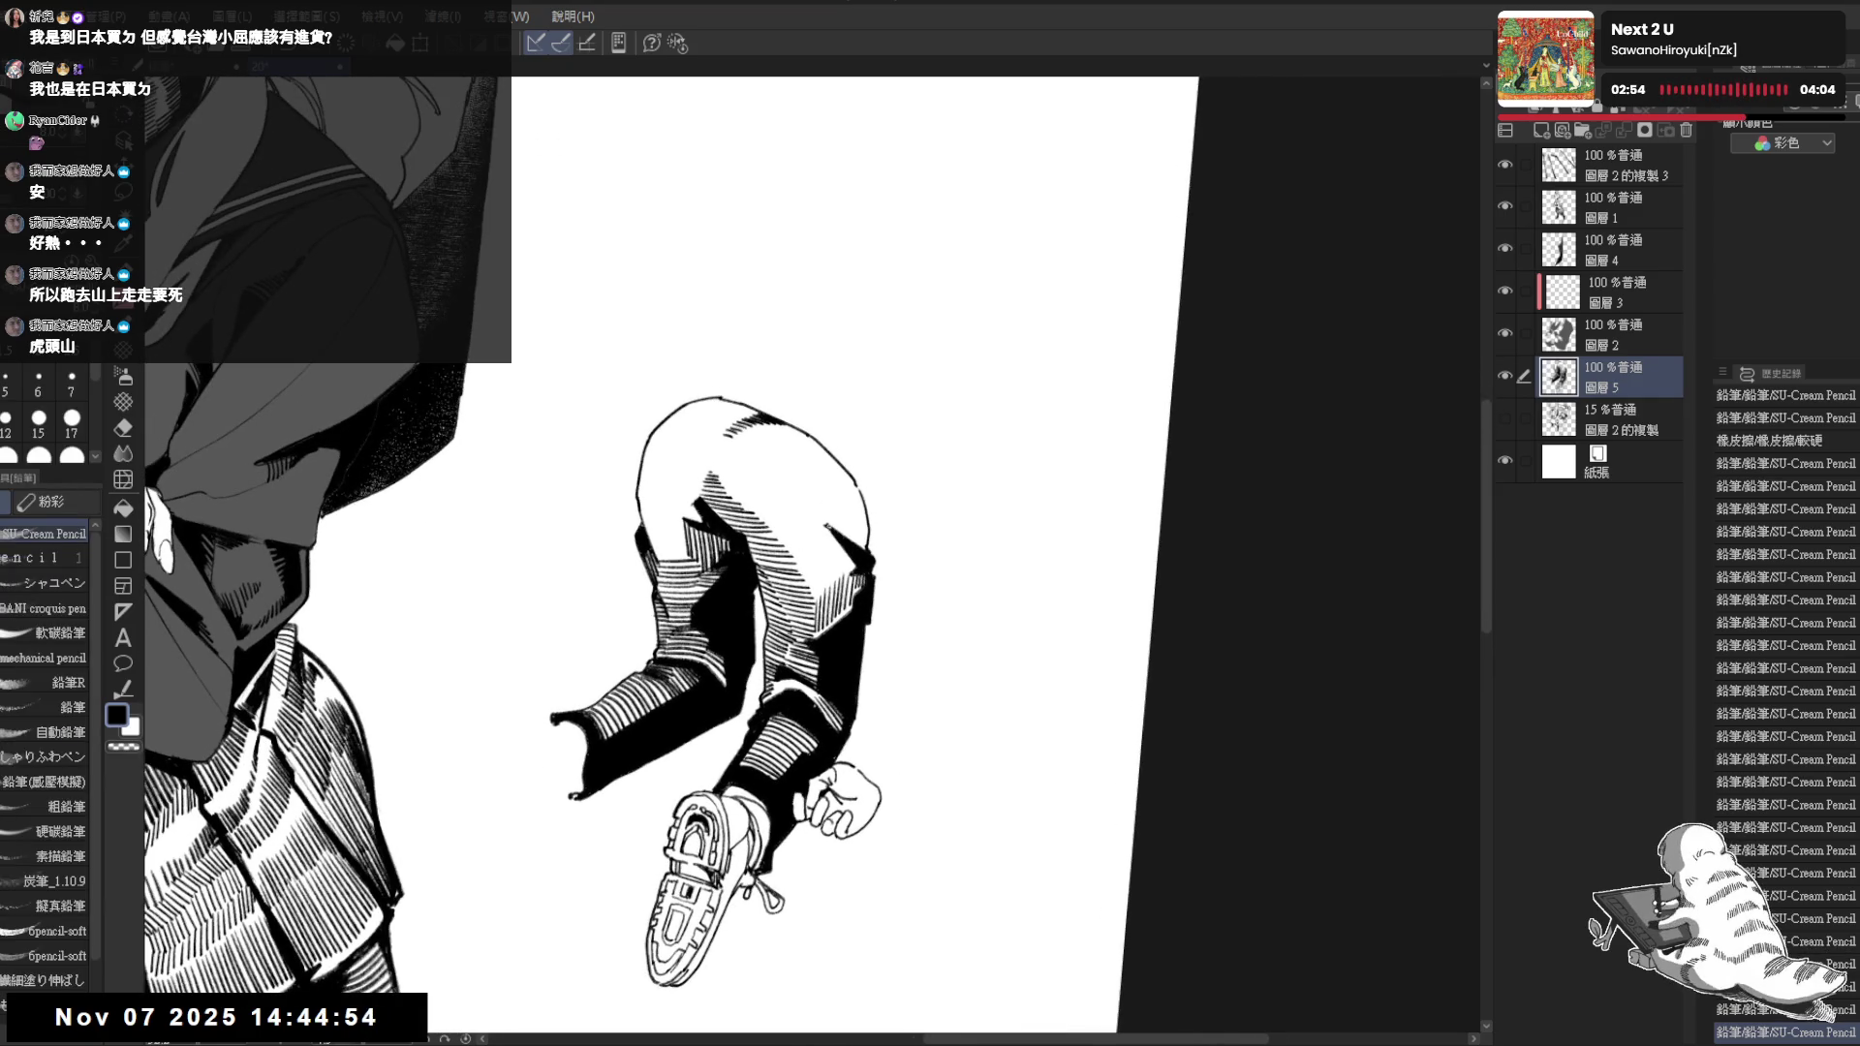
{"action": "key", "text": "e"}
{"action": "left_click", "coordinate": [824, 527]}
{"action": "key", "text": "p"}
Add pencil hatching across the trousers' hip and erase a small leftover mark
{"action": "mouse_move", "coordinate": [809, 565]}
{"action": "left_mouse_down"}
{"action": "mouse_move", "coordinate": [803, 592]}
{"action": "mouse_move", "coordinate": [831, 588]}
{"action": "left_mouse_up"}
{"action": "left_click_drag", "start_coordinate": [840, 555], "coordinate": [837, 572]}
{"action": "key", "text": "e"}
{"action": "key", "text": "p"}
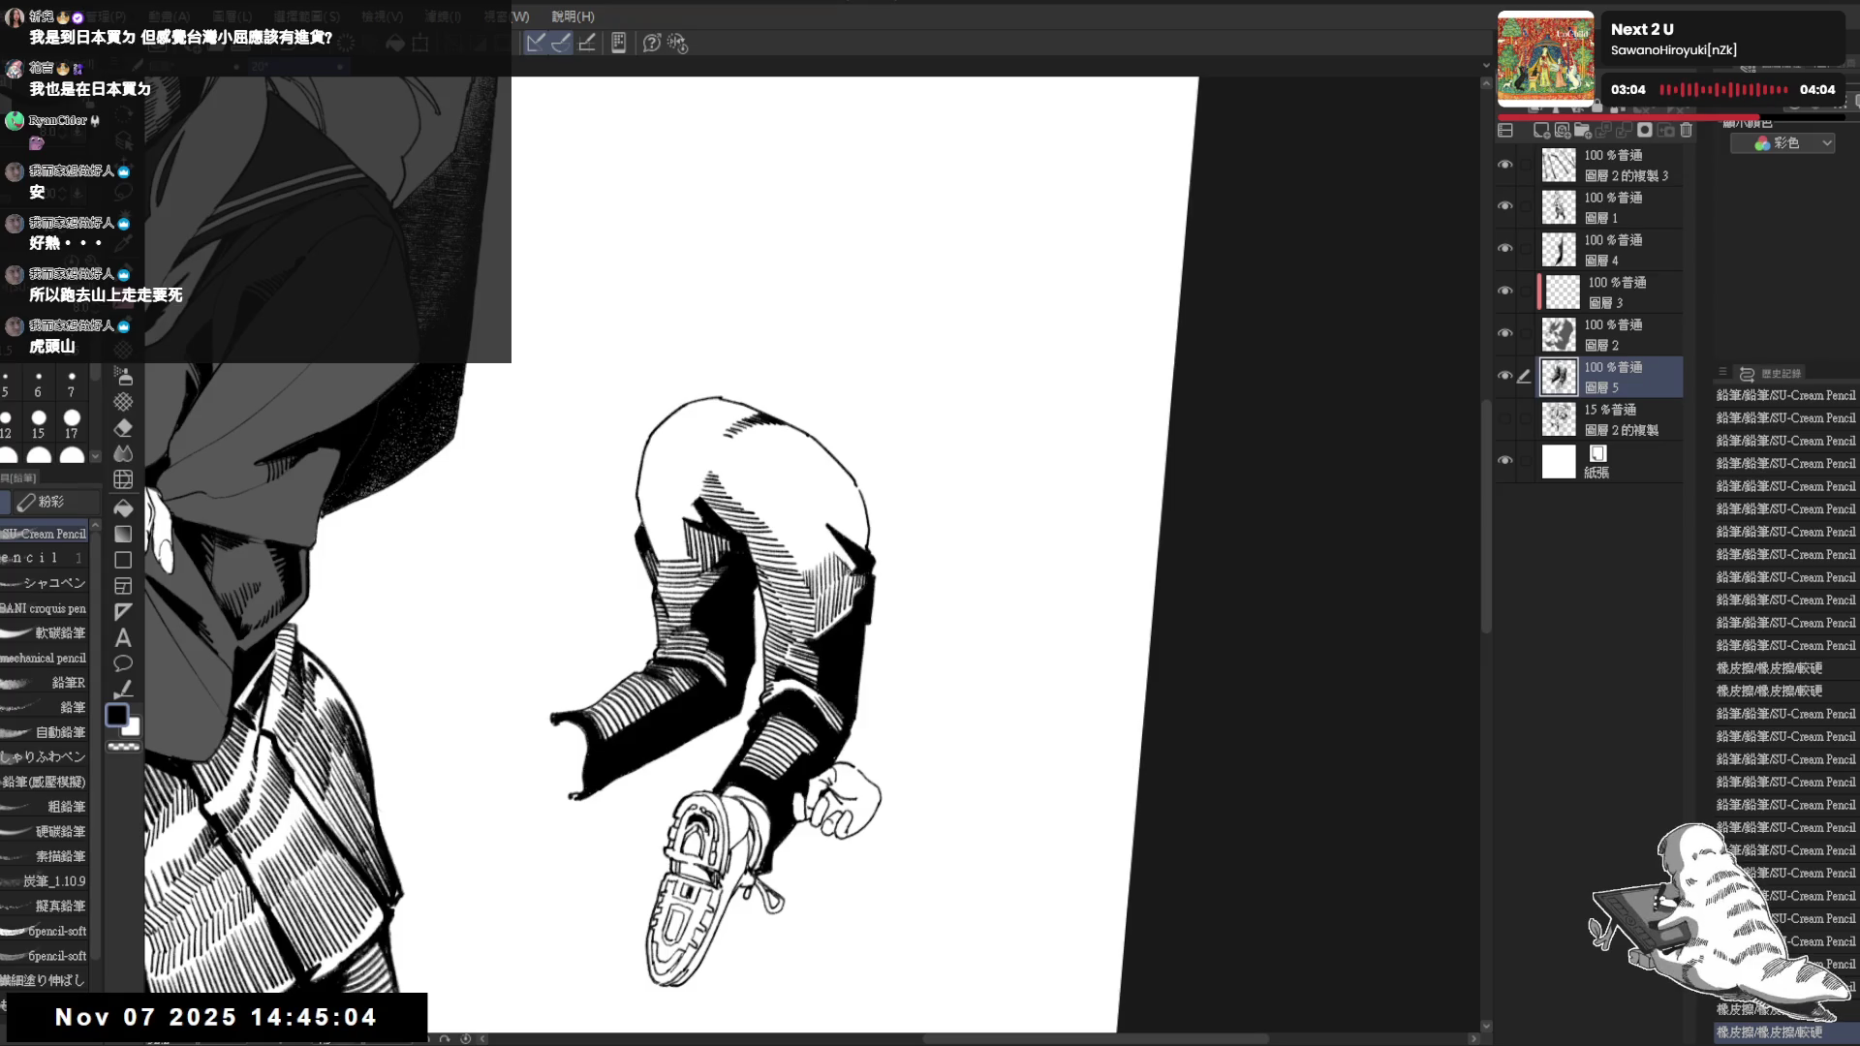
{"action": "key", "text": "ctrl+at"}
{"action": "key", "text": "h"}
{"action": "key", "text": "h"}
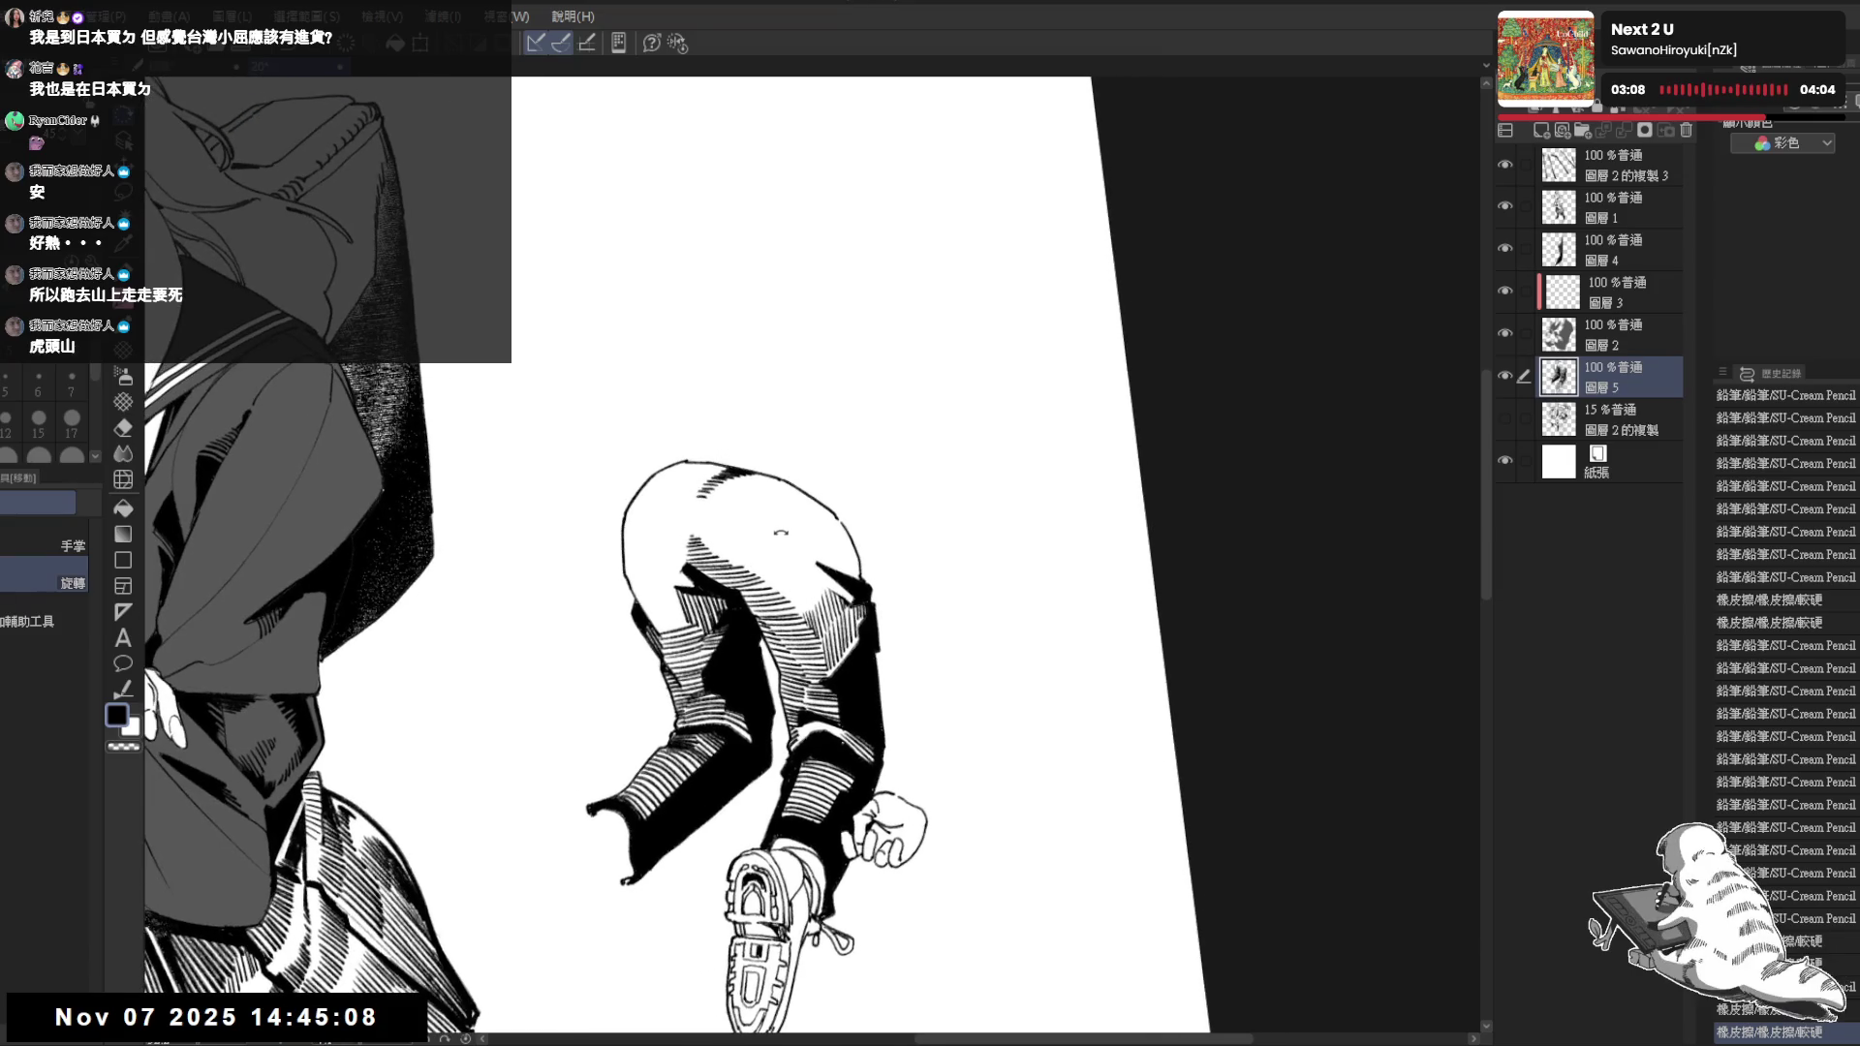
{"action": "key", "text": "e"}
{"action": "left_click_drag", "start_coordinate": [784, 592], "coordinate": [802, 611]}
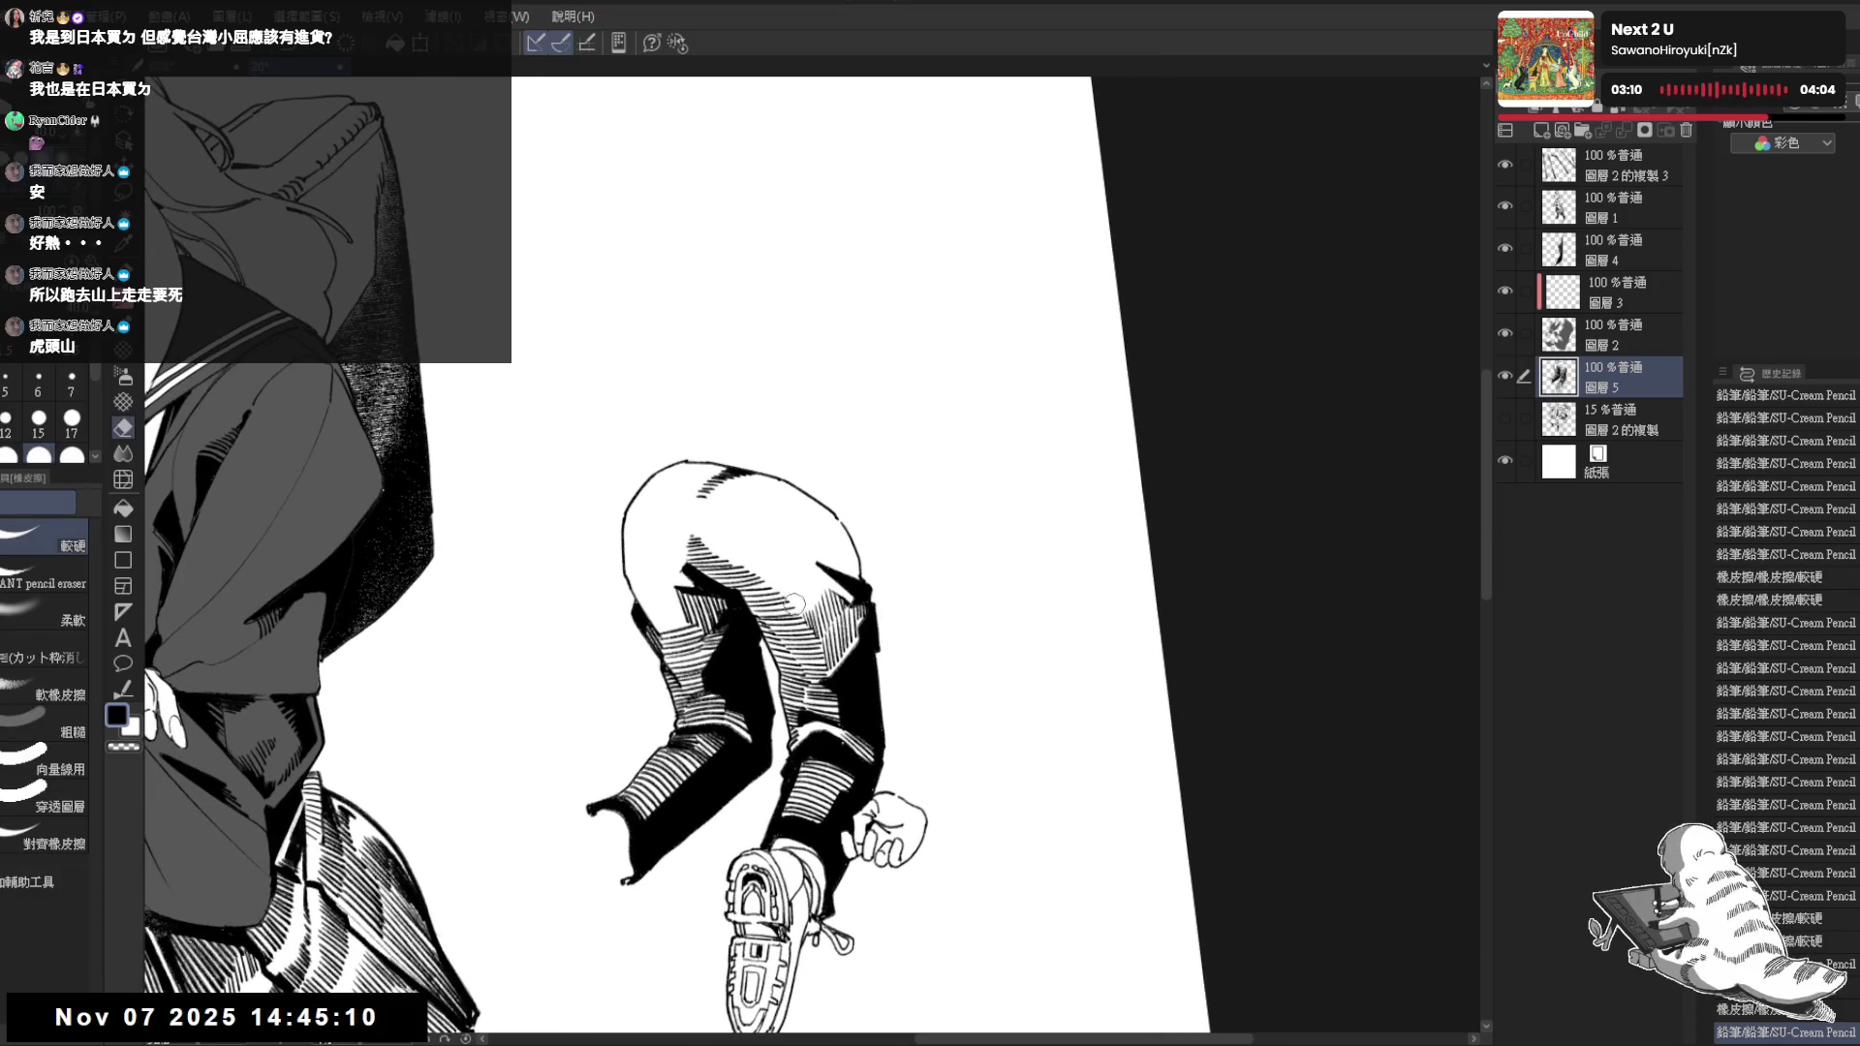
Add small pencil hatching strokes to the crouching figure's trousers with the view tilted
{"action": "key", "text": "p"}
{"action": "key", "text": "ctrl+at"}
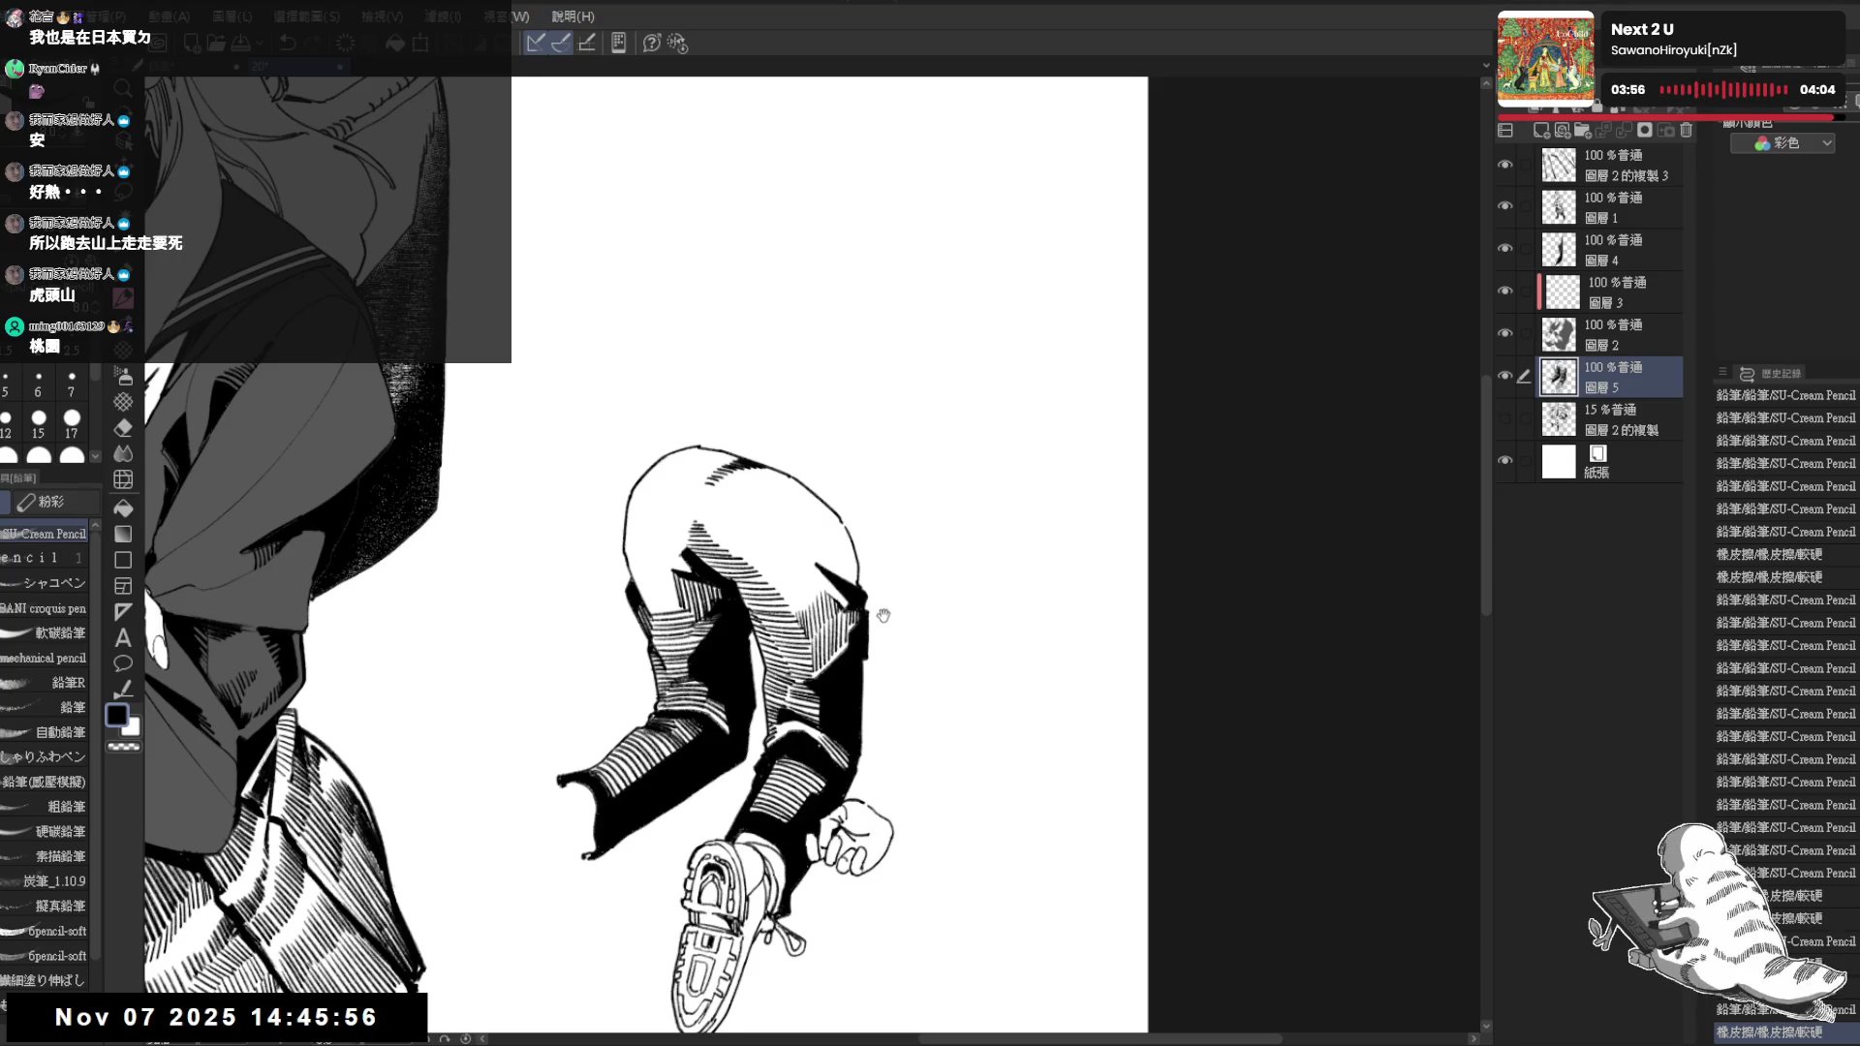
{"action": "left_click_drag", "start_coordinate": [885, 620], "coordinate": [858, 785]}
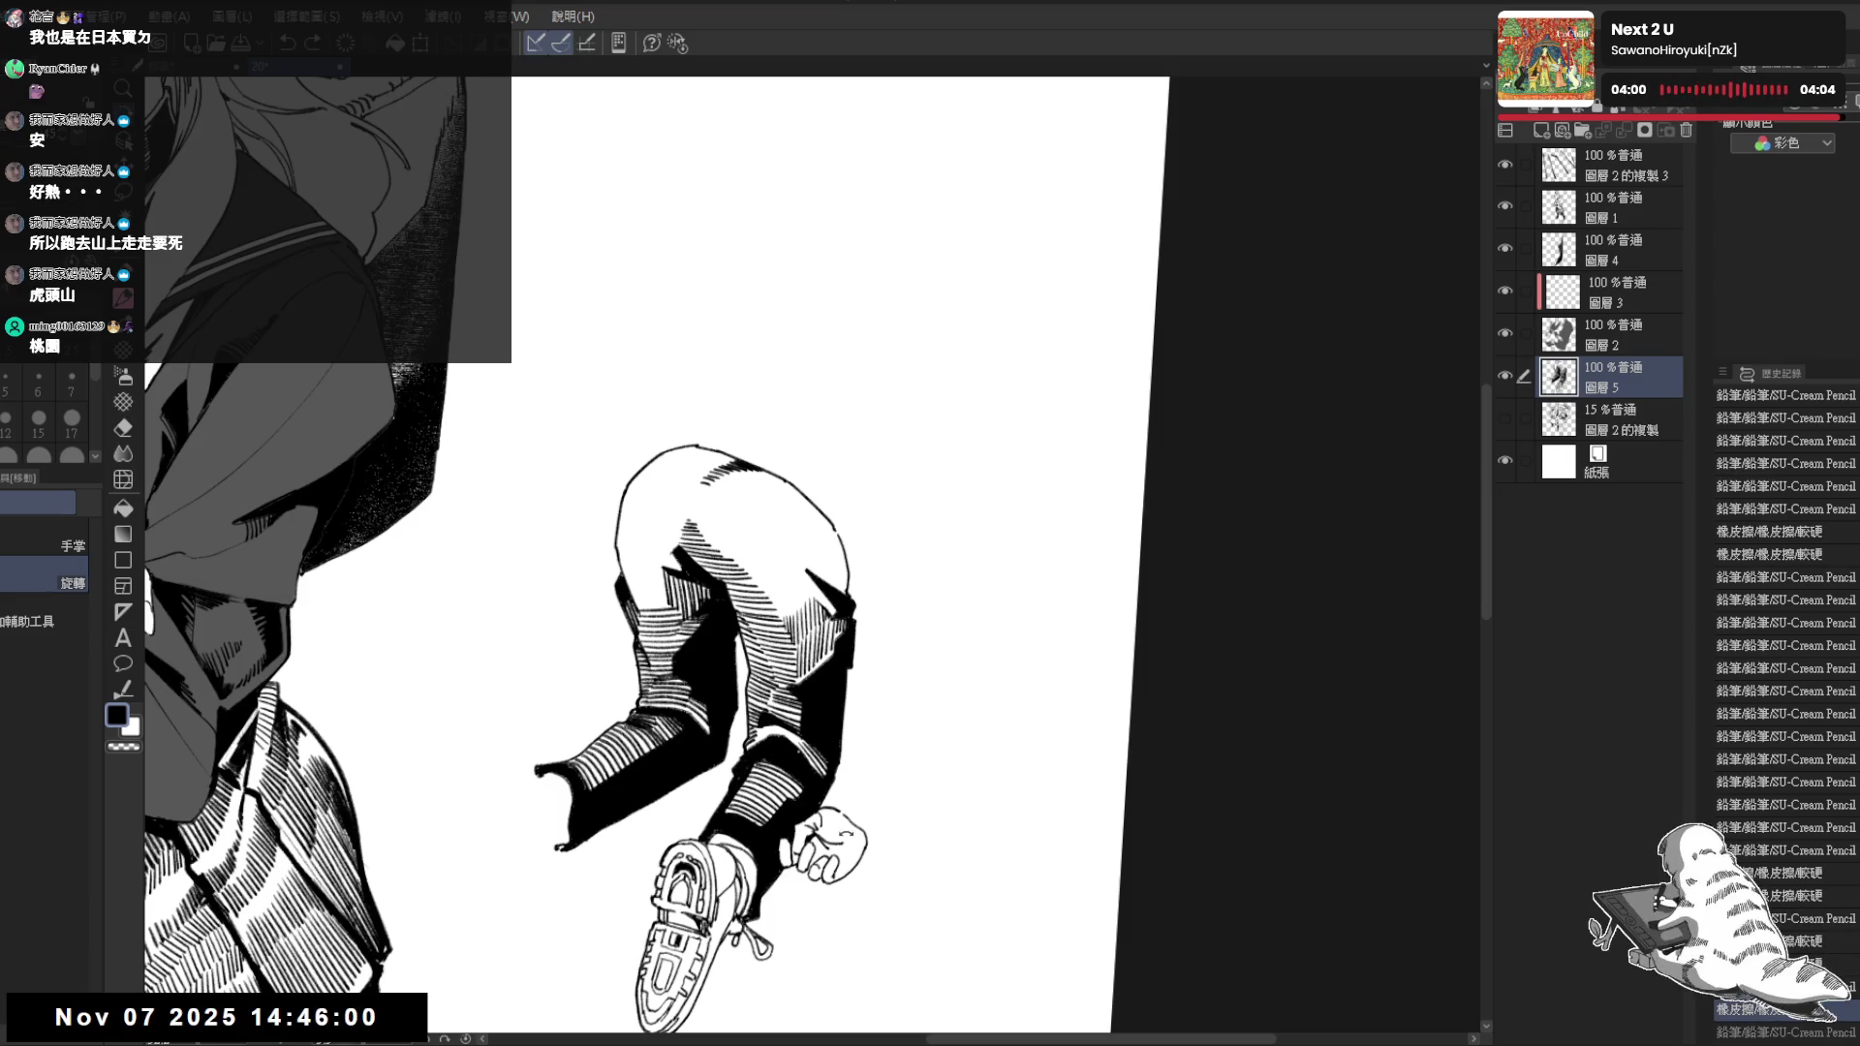
{"action": "key", "text": "asciicircum"}
{"action": "key", "text": "asciicircum"}
{"action": "key", "text": "asciicircum"}
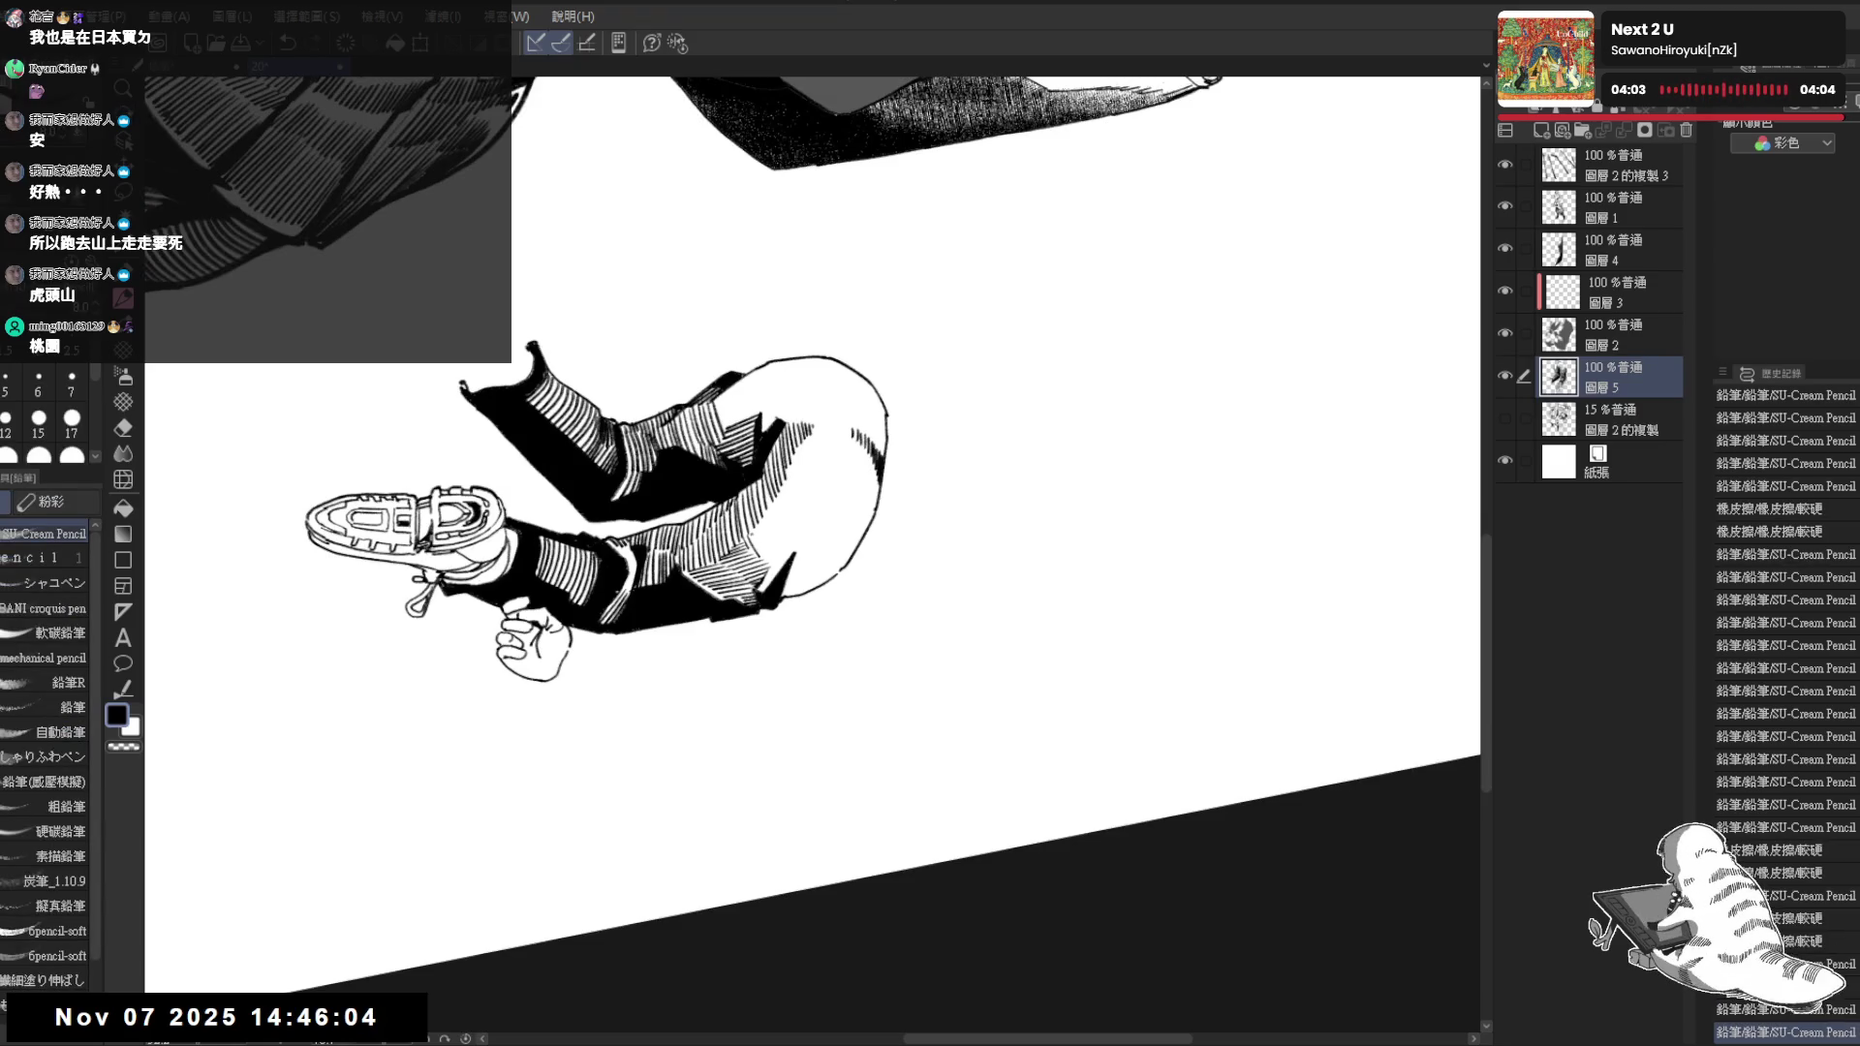
{"action": "mouse_move", "coordinate": [776, 518]}
{"action": "left_mouse_down"}
{"action": "mouse_move", "coordinate": [755, 555]}
{"action": "mouse_move", "coordinate": [778, 527]}
{"action": "left_mouse_up"}
Straighten the view and ready the eraser over the trousers' stray ink
{"action": "left_click_drag", "start_coordinate": [1017, 436], "coordinate": [610, 698]}
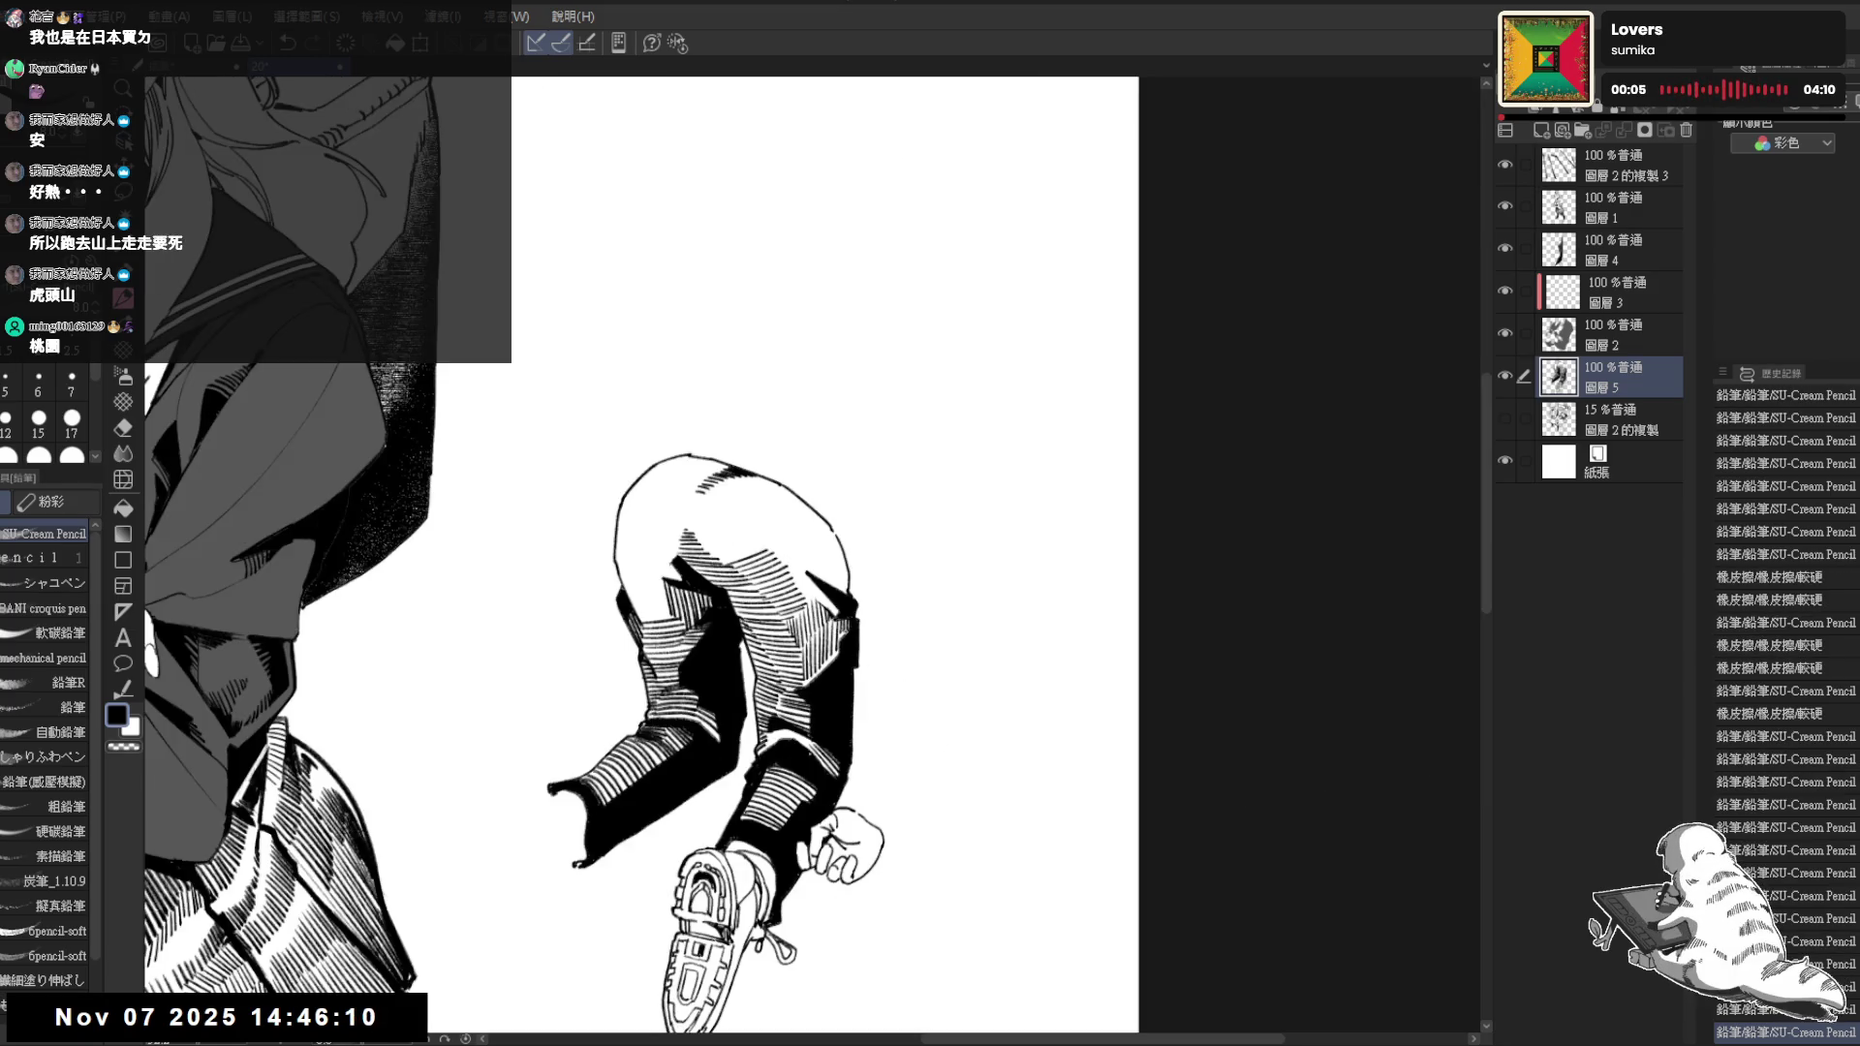
{"action": "left_click_drag", "start_coordinate": [814, 553], "coordinate": [873, 611]}
{"action": "key", "text": "e"}
{"action": "left_click_drag", "start_coordinate": [1018, 655], "coordinate": [1224, 407]}
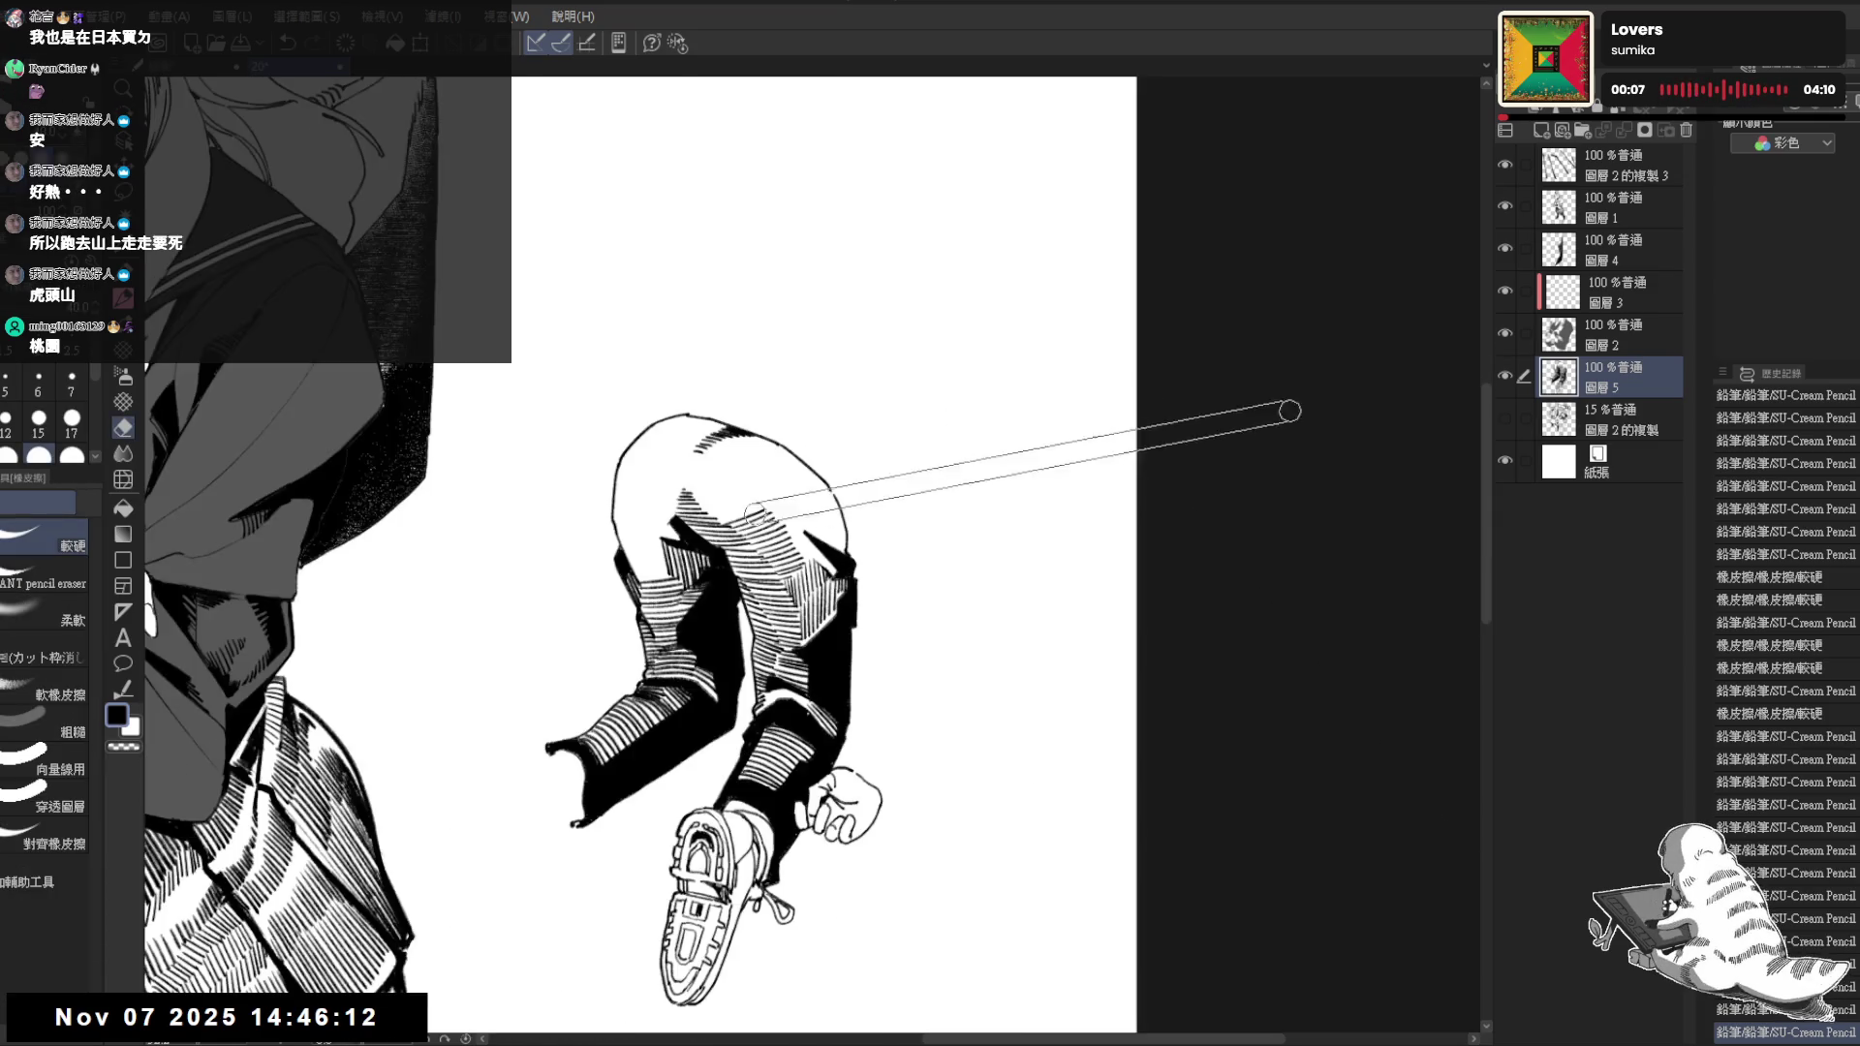
{"action": "left_click_drag", "start_coordinate": [1019, 652], "coordinate": [1041, 648]}
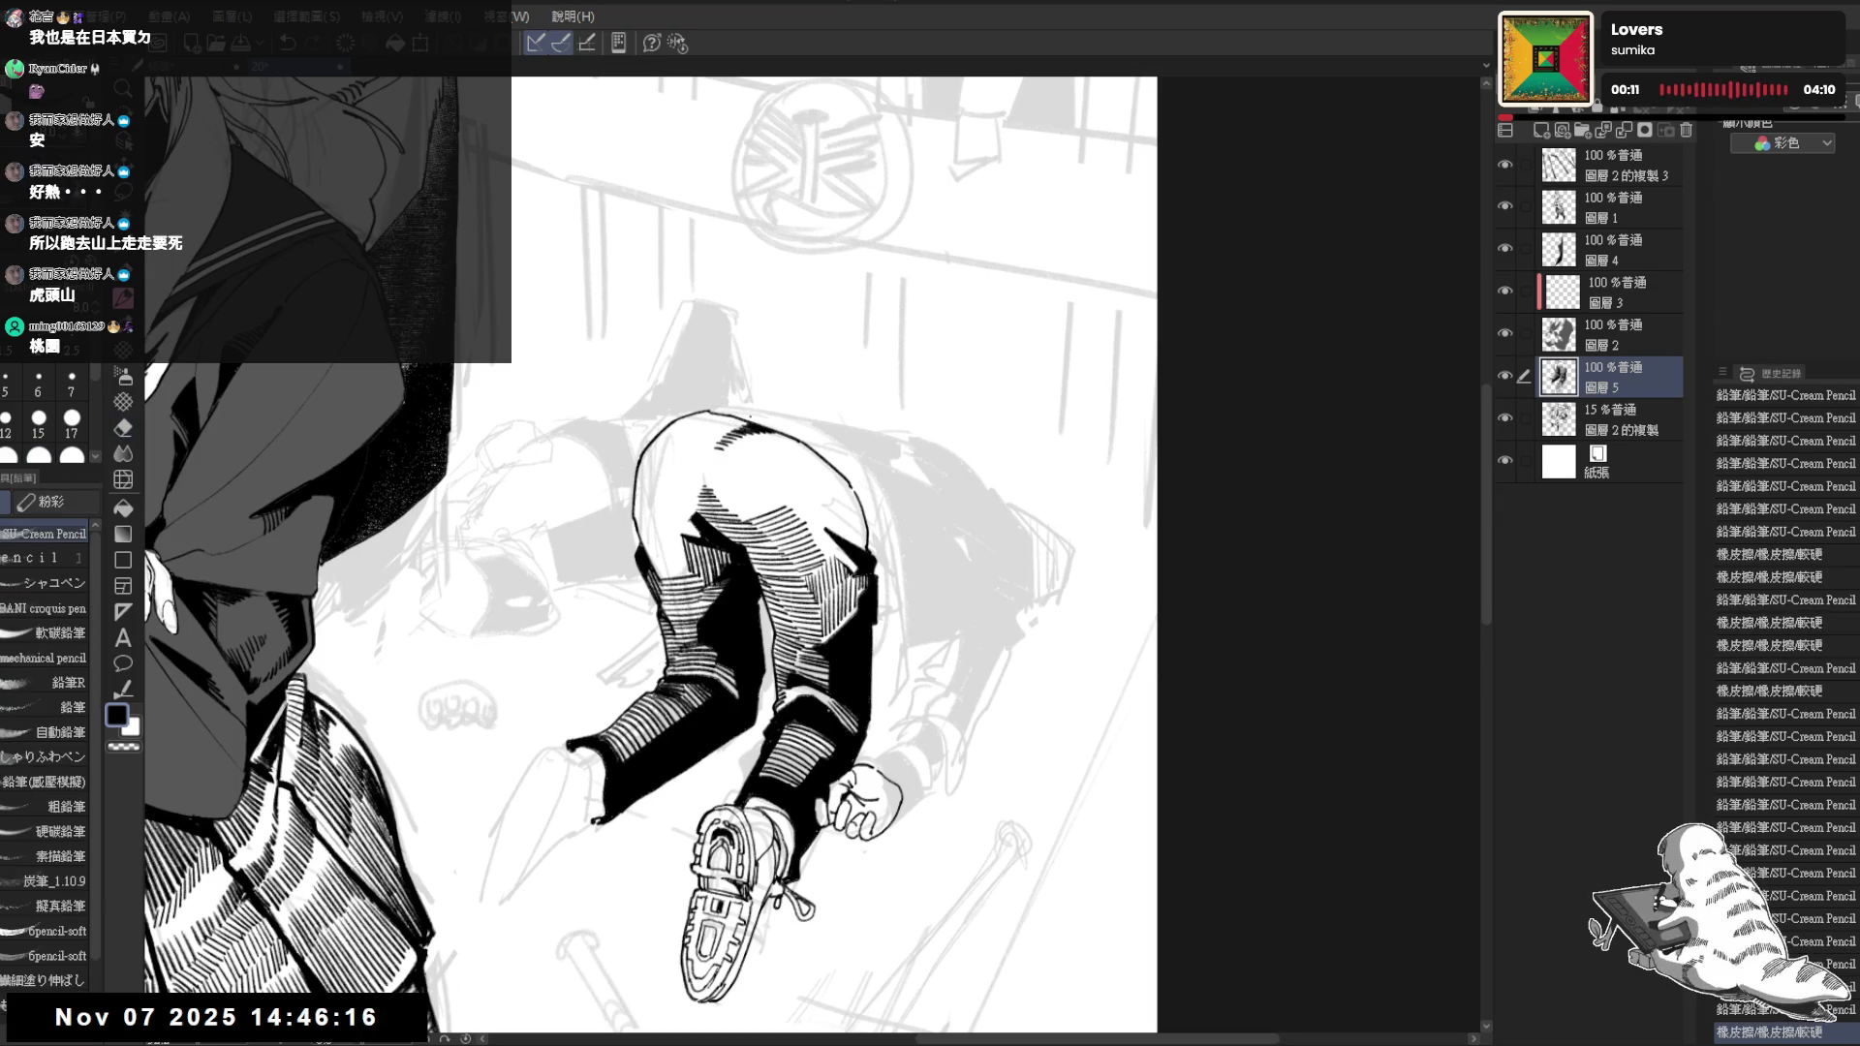
Erase the ink outline along the trousers' left and top-left edges
{"action": "left_click_drag", "start_coordinate": [705, 421], "coordinate": [670, 626]}
{"action": "key", "text": "e"}
{"action": "mouse_move", "coordinate": [648, 475]}
{"action": "left_mouse_down"}
{"action": "mouse_move", "coordinate": [623, 552]}
{"action": "mouse_move", "coordinate": [636, 581]}
{"action": "left_mouse_up"}
{"action": "key", "text": "p"}
{"action": "key", "text": "e"}
{"action": "key", "text": "p"}
{"action": "key", "text": "e"}
{"action": "left_click_drag", "start_coordinate": [638, 480], "coordinate": [673, 450]}
Redraw the trousers' top-left outline in pencil, undoing and redoing strokes until it sits right
{"action": "key", "text": "p"}
{"action": "left_click_drag", "start_coordinate": [625, 518], "coordinate": [692, 435]}
{"action": "key", "text": "ctrl+z"}
{"action": "key", "text": "e"}
{"action": "key", "text": "p"}
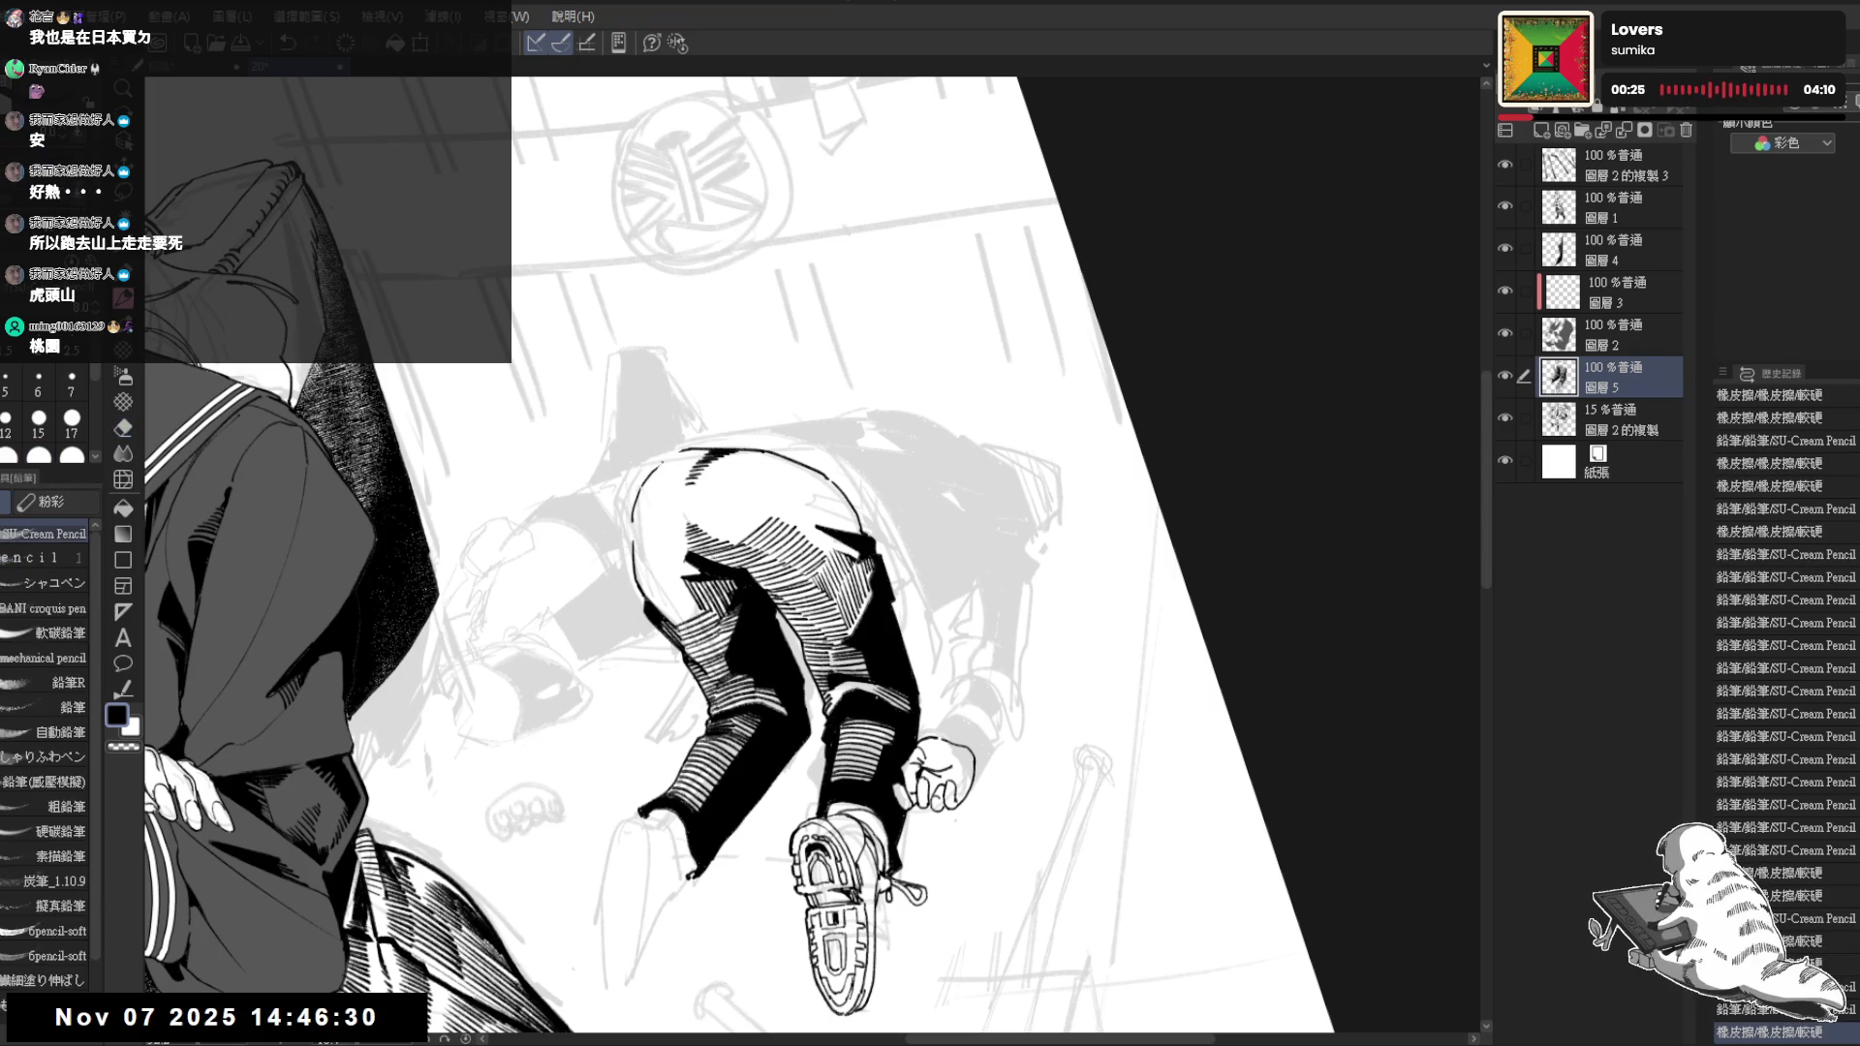
{"action": "key", "text": "ctrl+minus"}
{"action": "scroll", "coordinate": [813, 552], "scroll_direction": "down", "scroll_amount": 1}
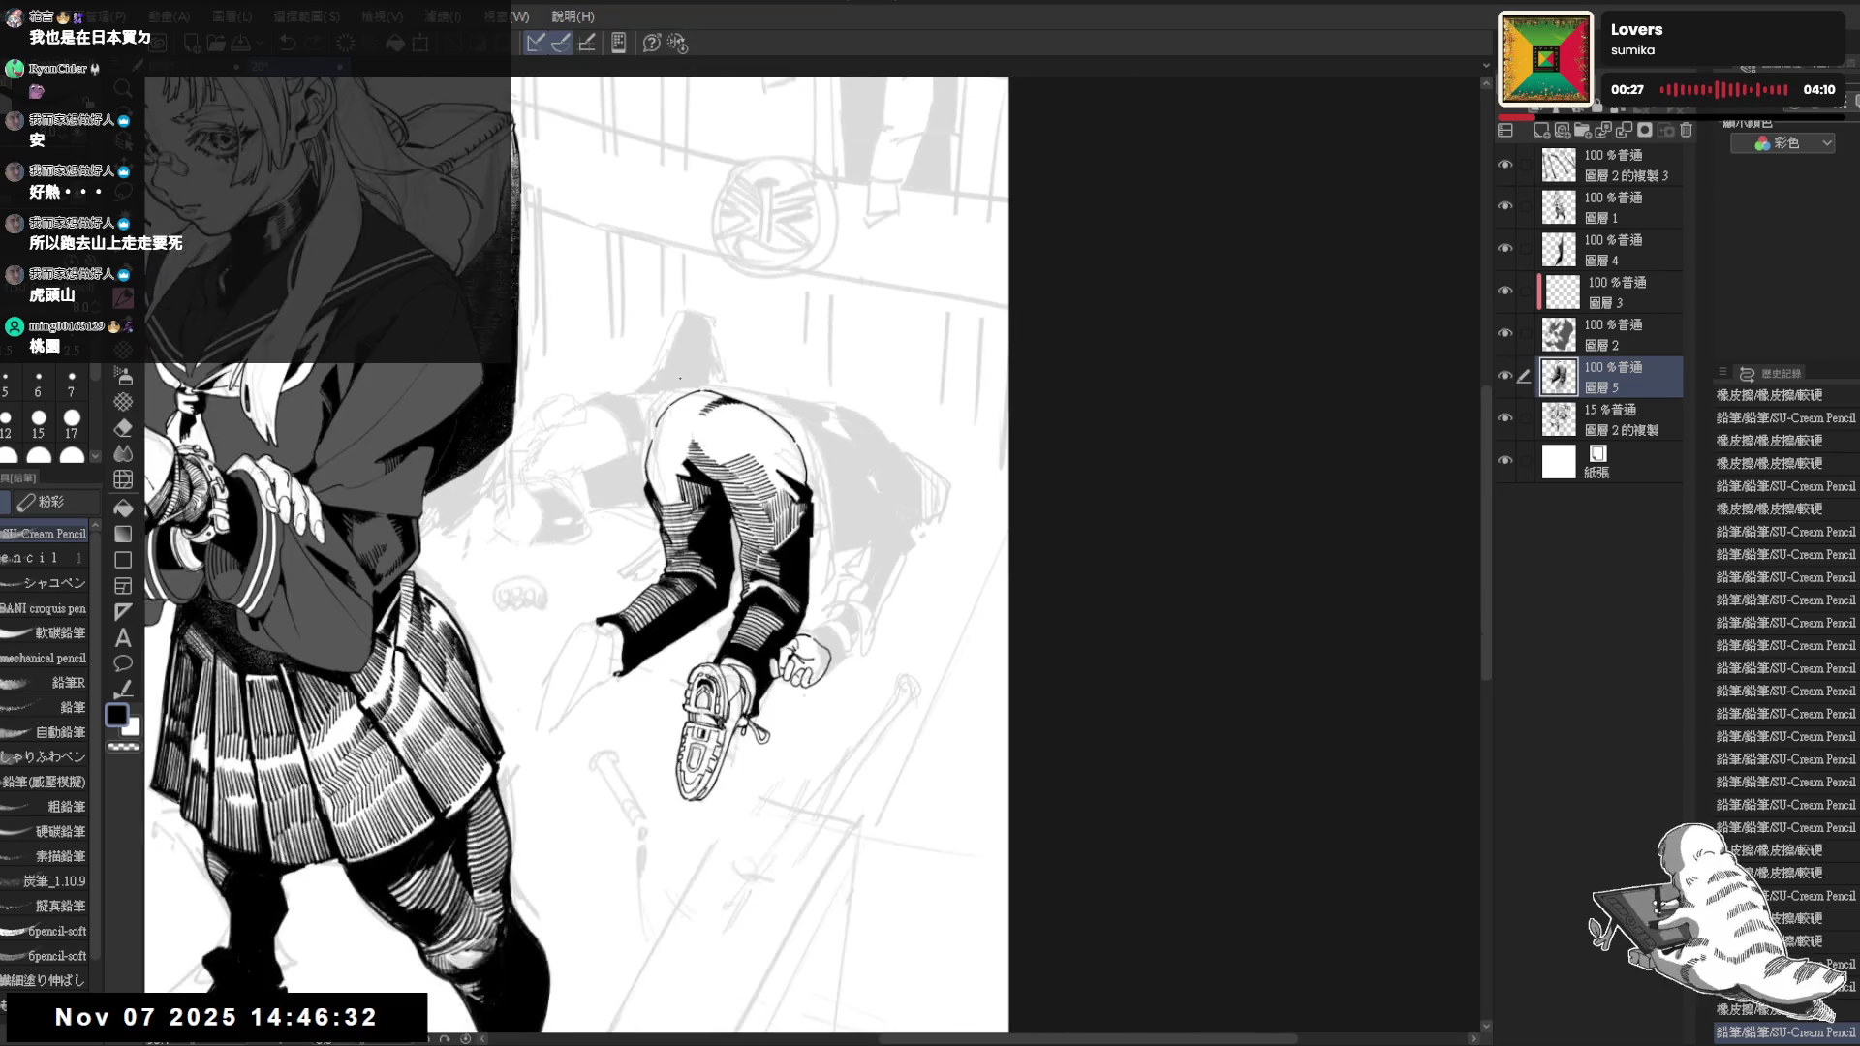
{"action": "left_click_drag", "start_coordinate": [679, 379], "coordinate": [723, 385]}
{"action": "key", "text": "e"}
{"action": "key", "text": "p"}
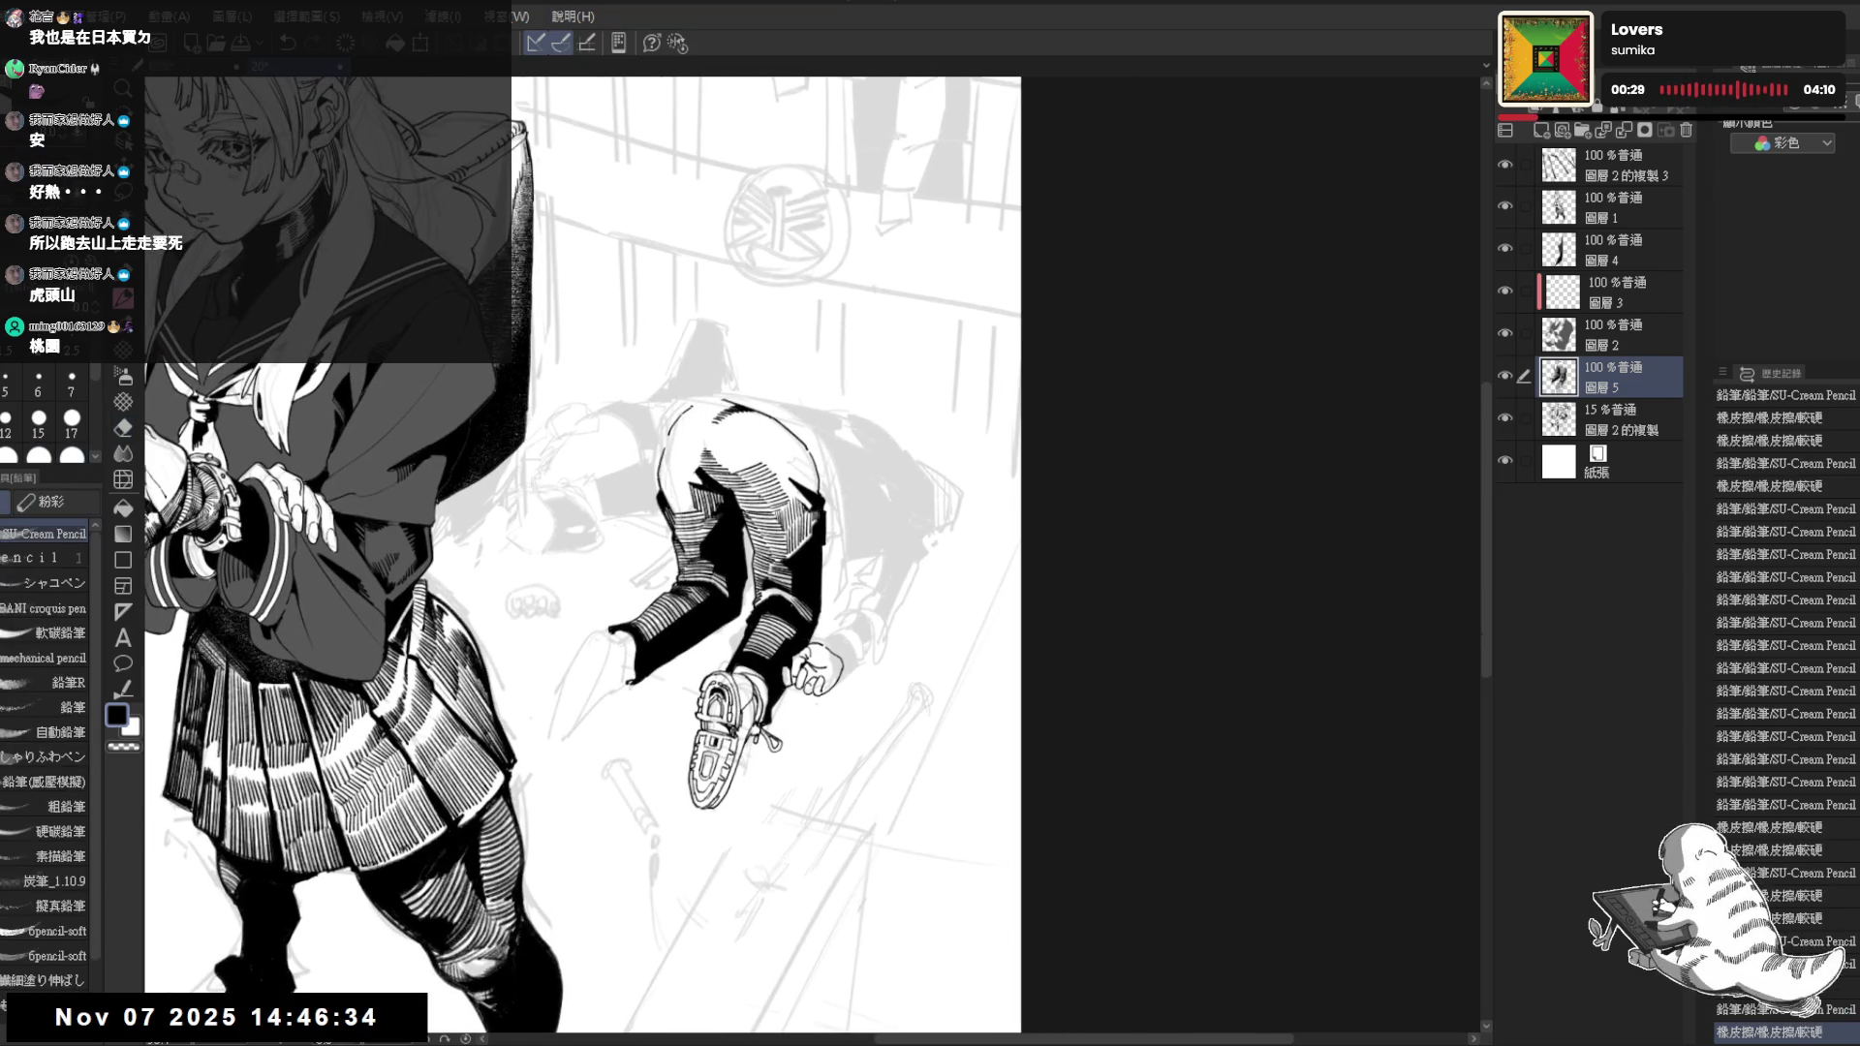
{"action": "key", "text": "ctrl+z"}
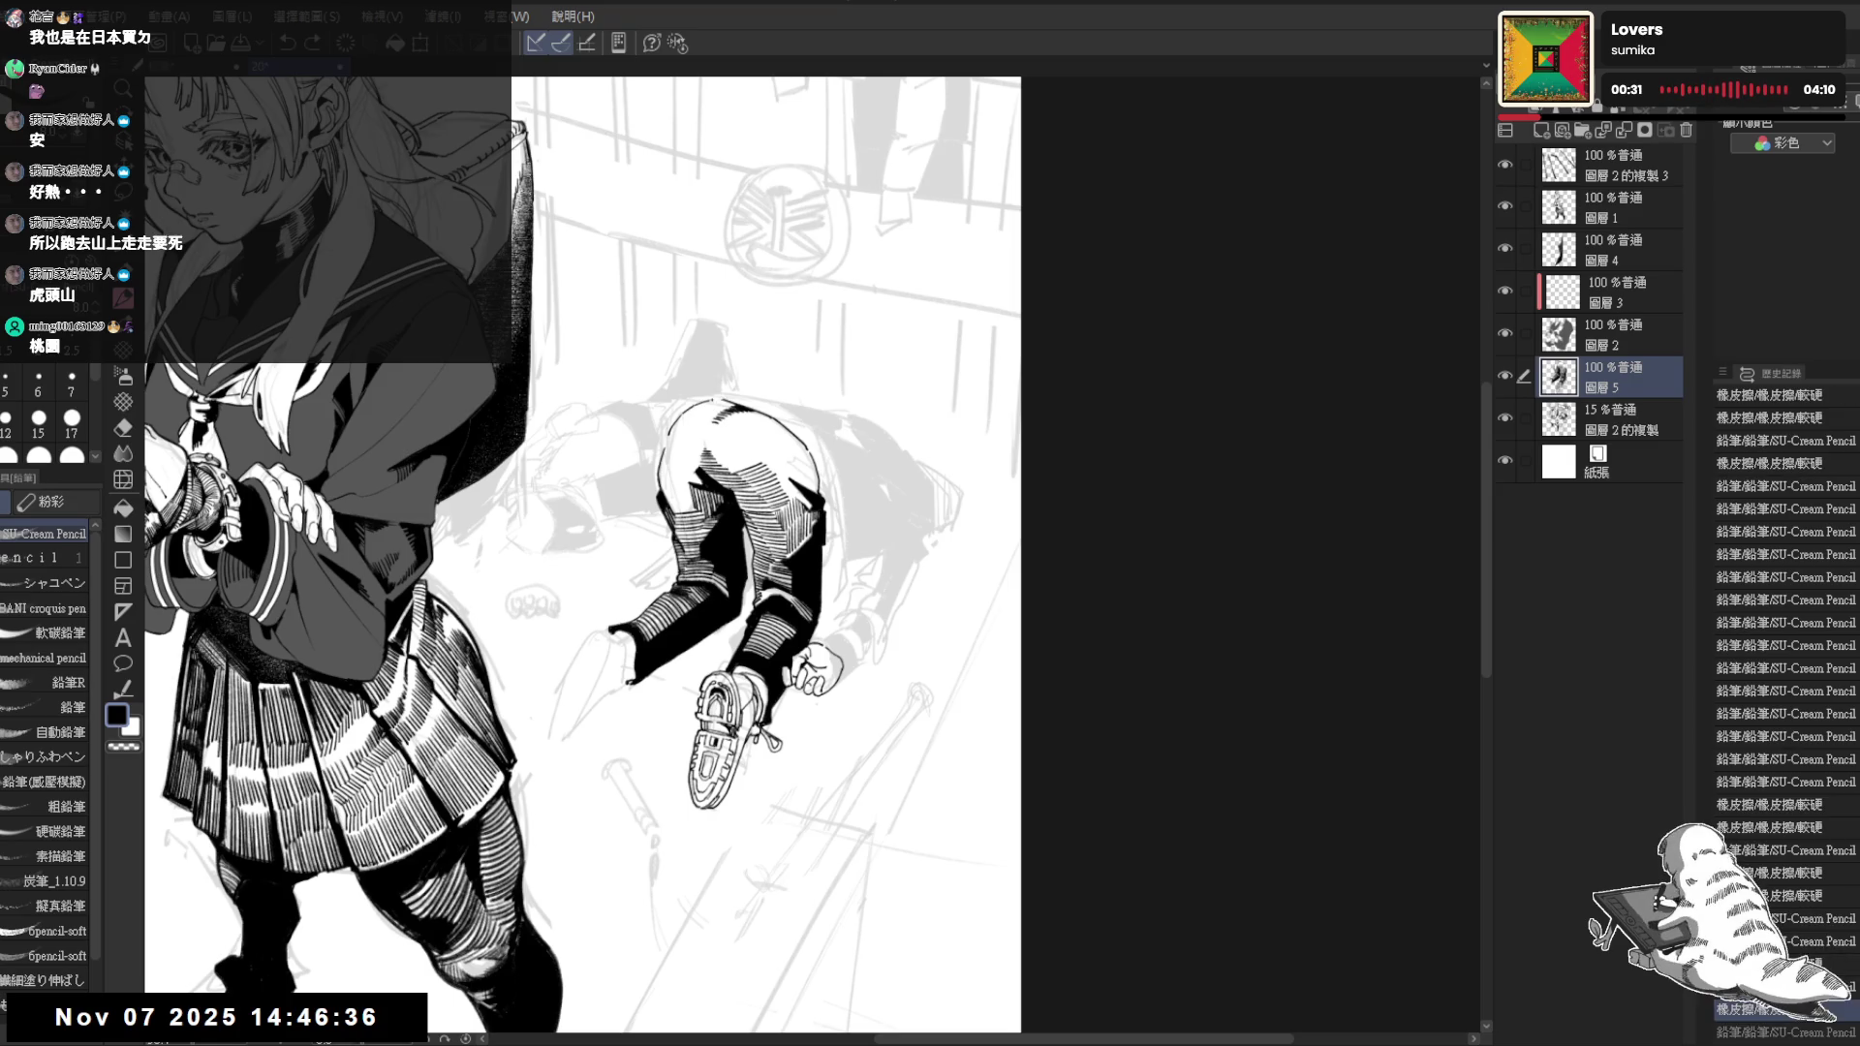
{"action": "key", "text": "ctrl+y"}
{"action": "key", "text": "ctrl+y"}
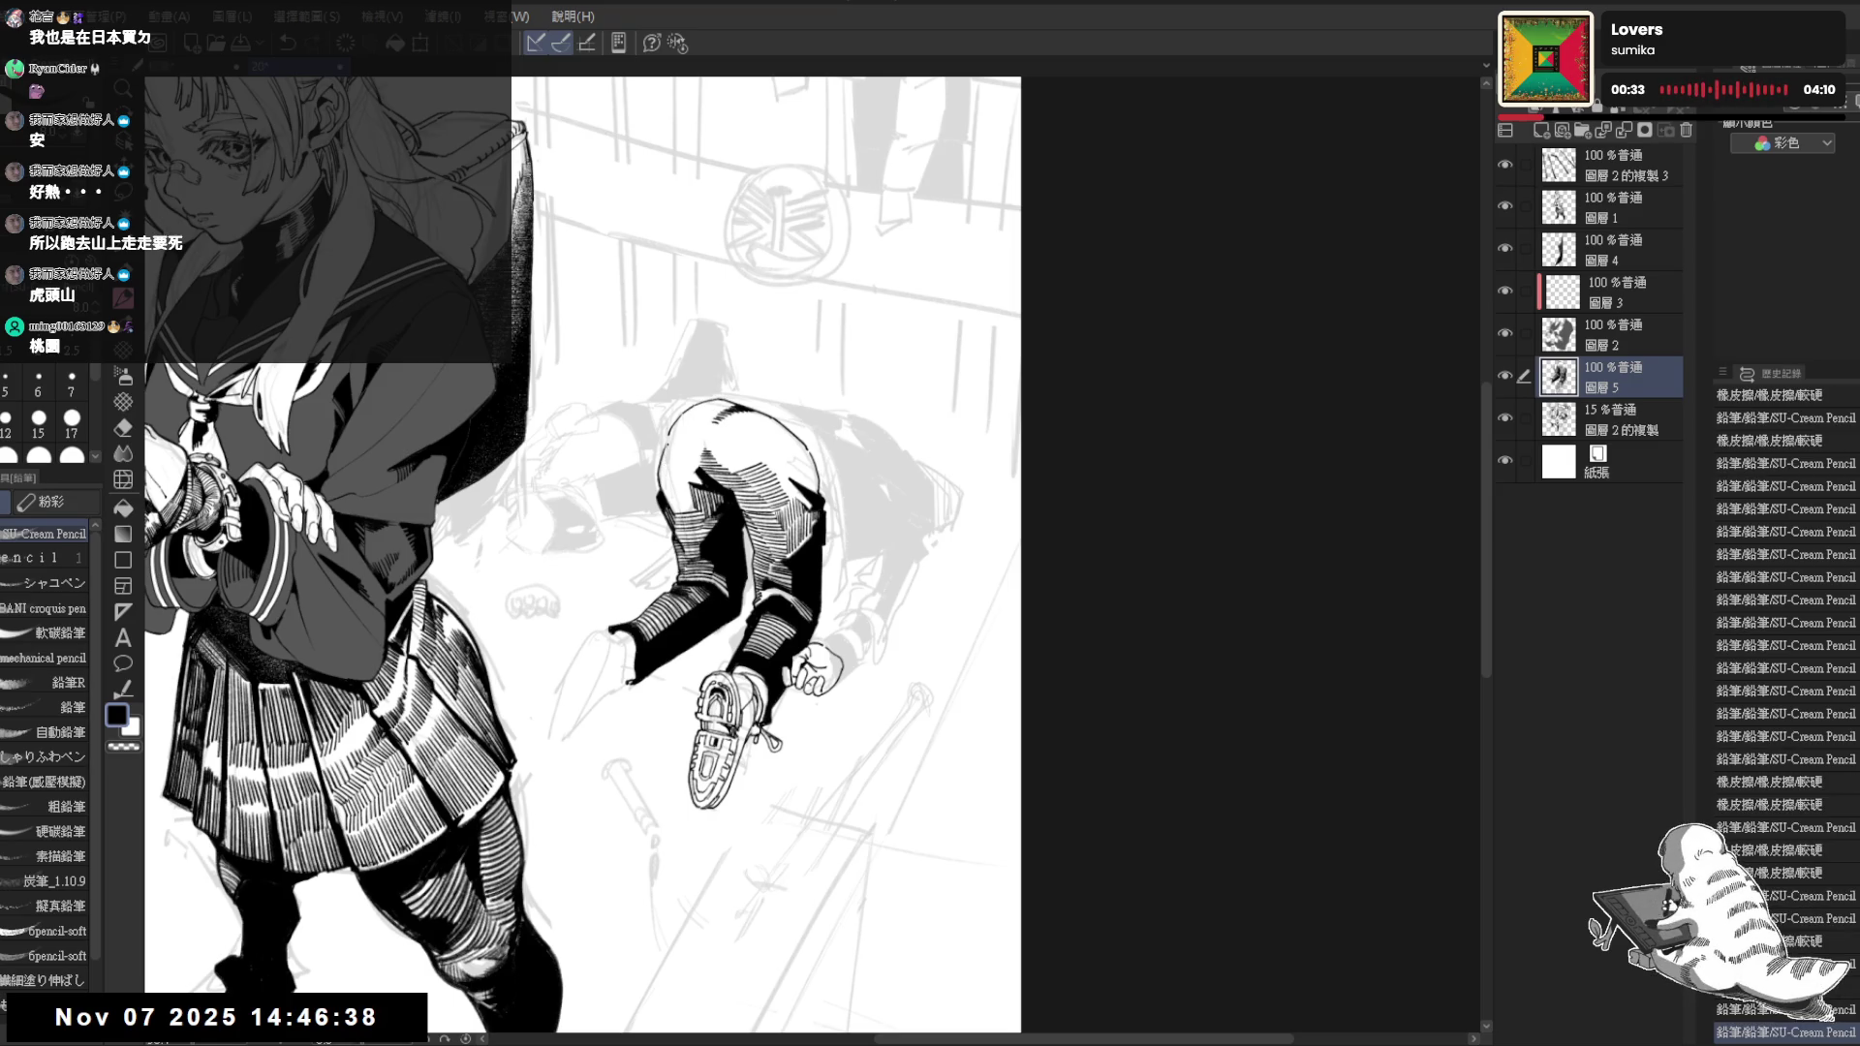
Try a small dark mark on the trousers, undo it, and fill an area on the inking layer
{"action": "left_click_drag", "start_coordinate": [689, 483], "coordinate": [694, 506]}
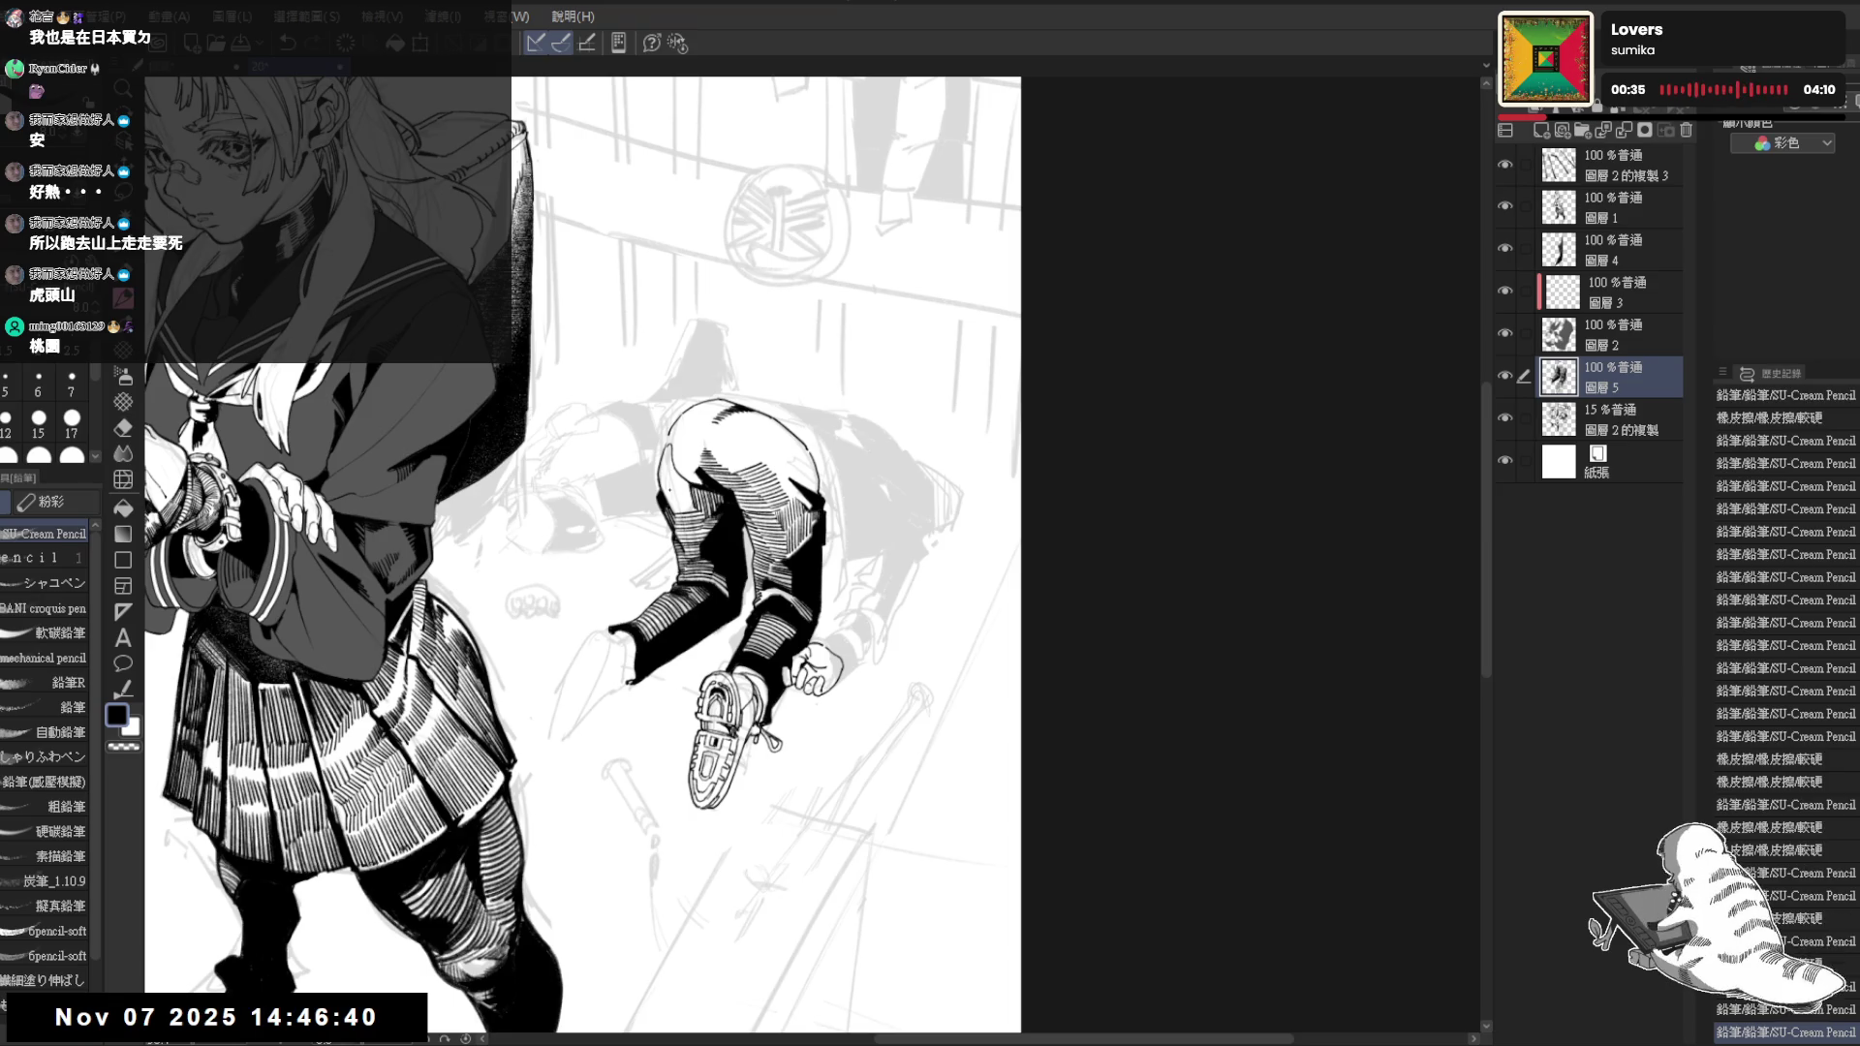
{"action": "key", "text": "-"}
{"action": "key", "text": "^"}
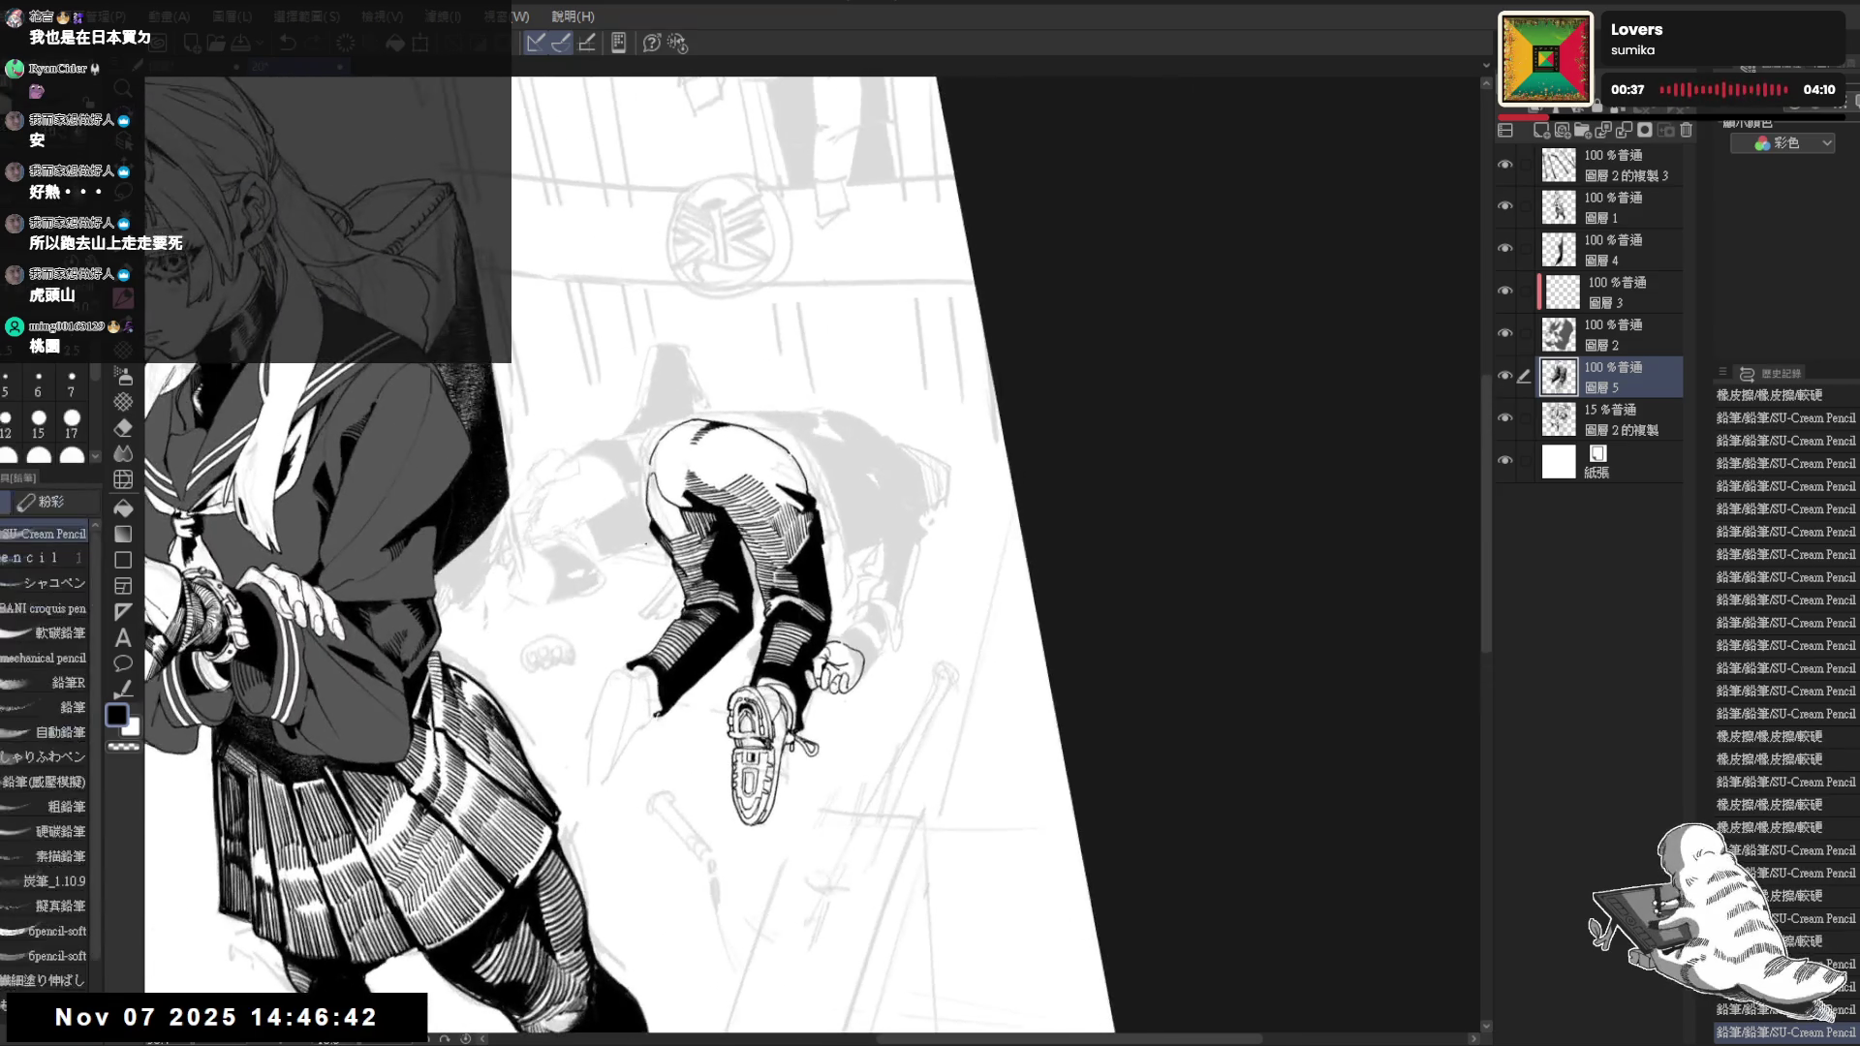
{"action": "key", "text": "ctrl+z"}
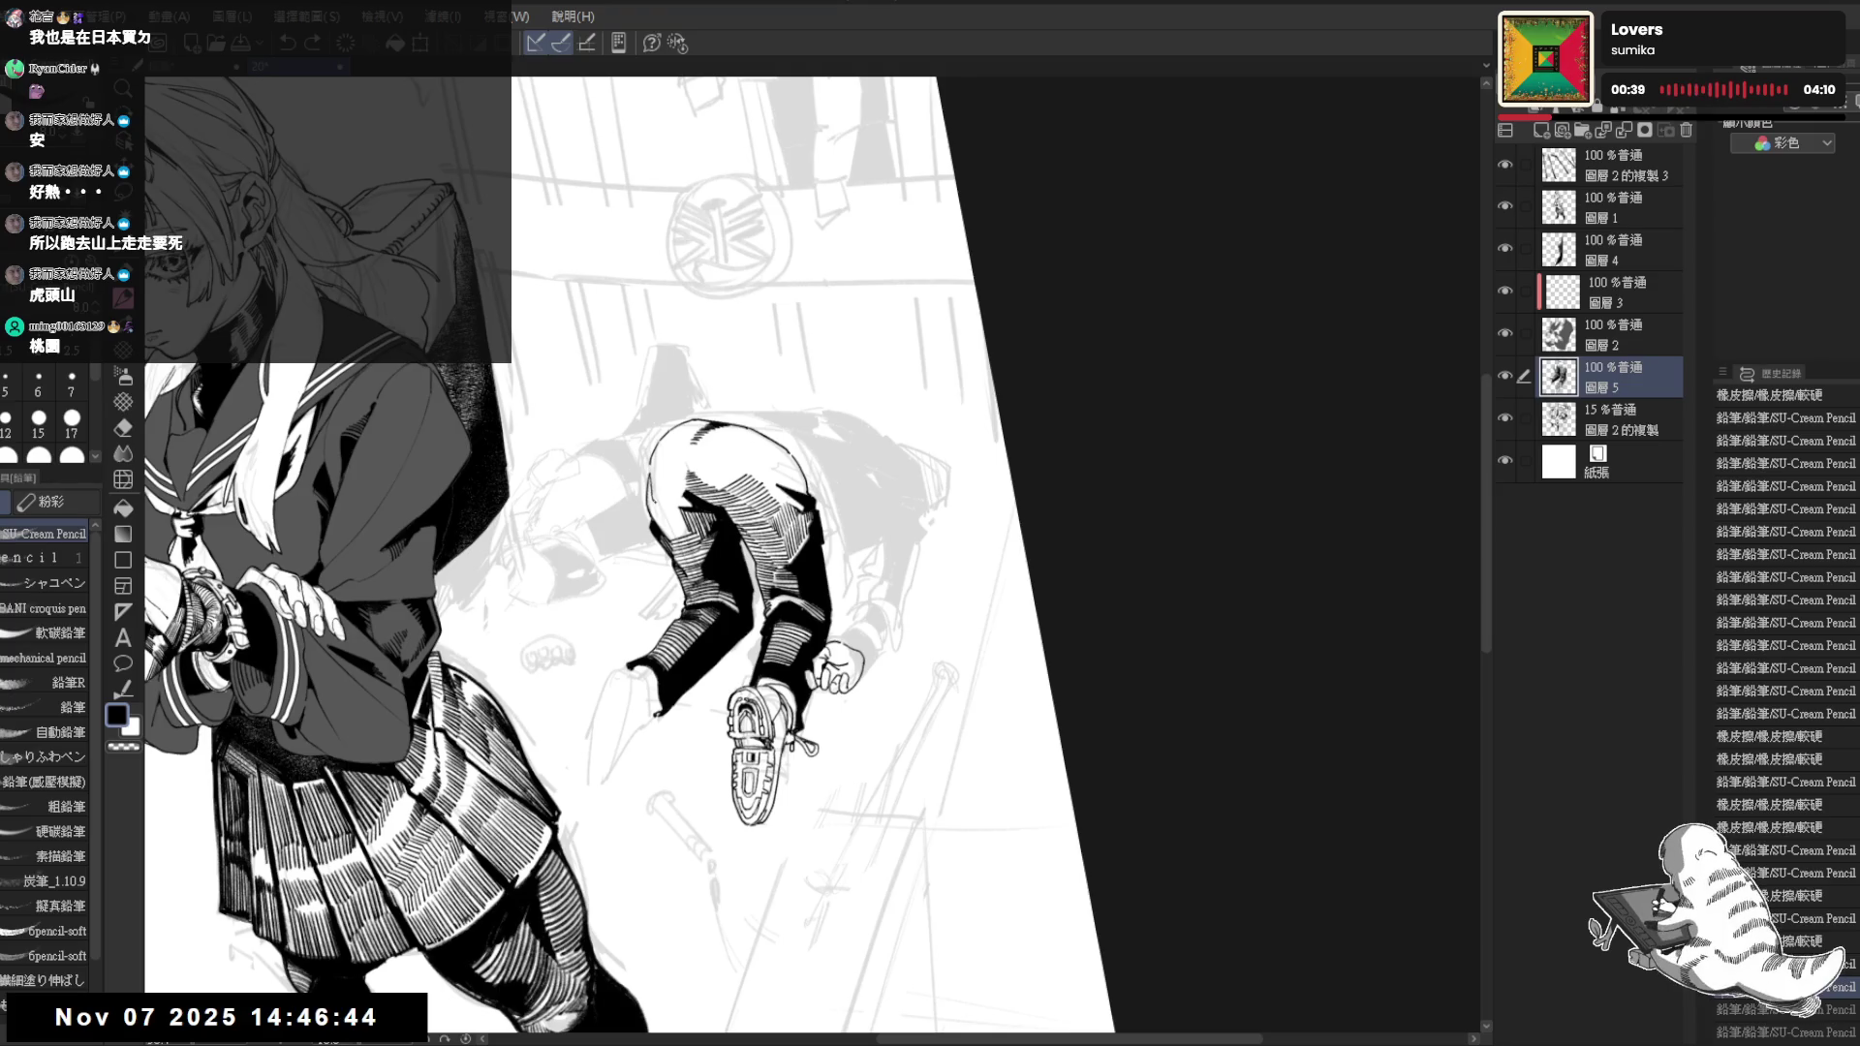
{"action": "left_click", "coordinate": [733, 610]}
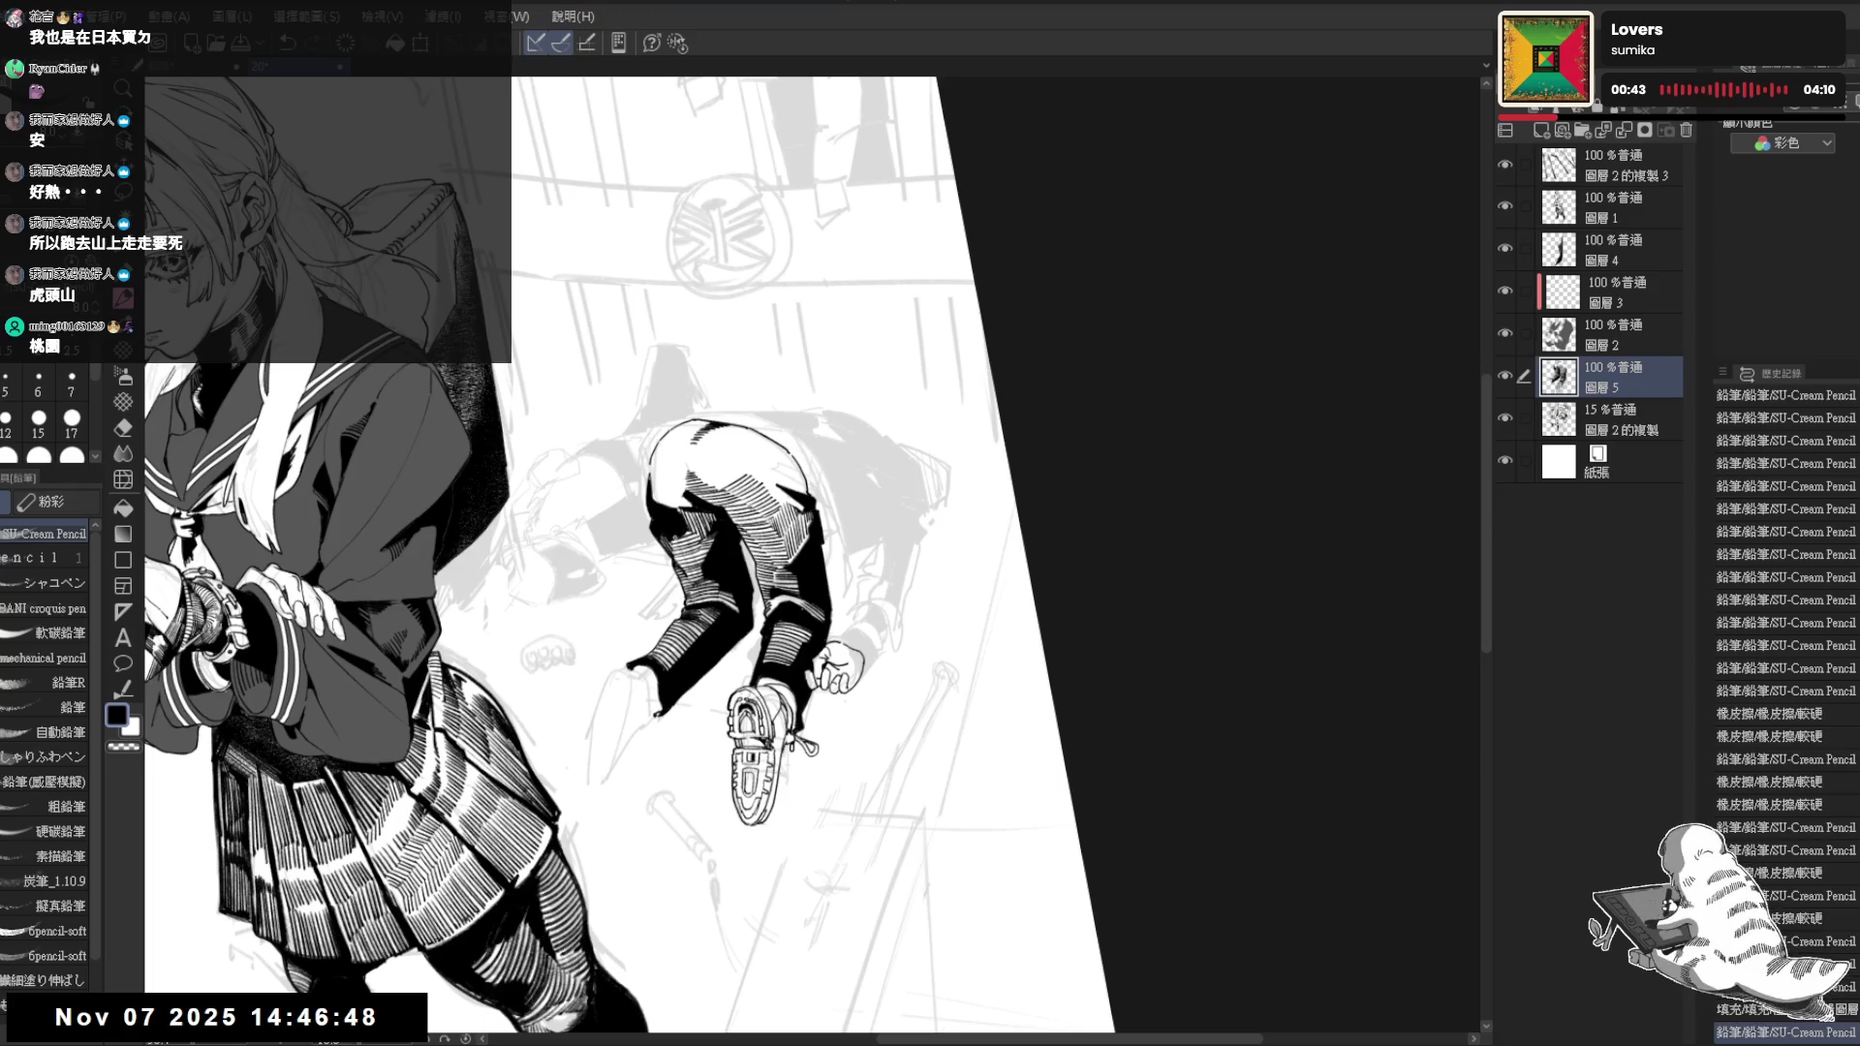
{"action": "key", "text": "ctrl+0"}
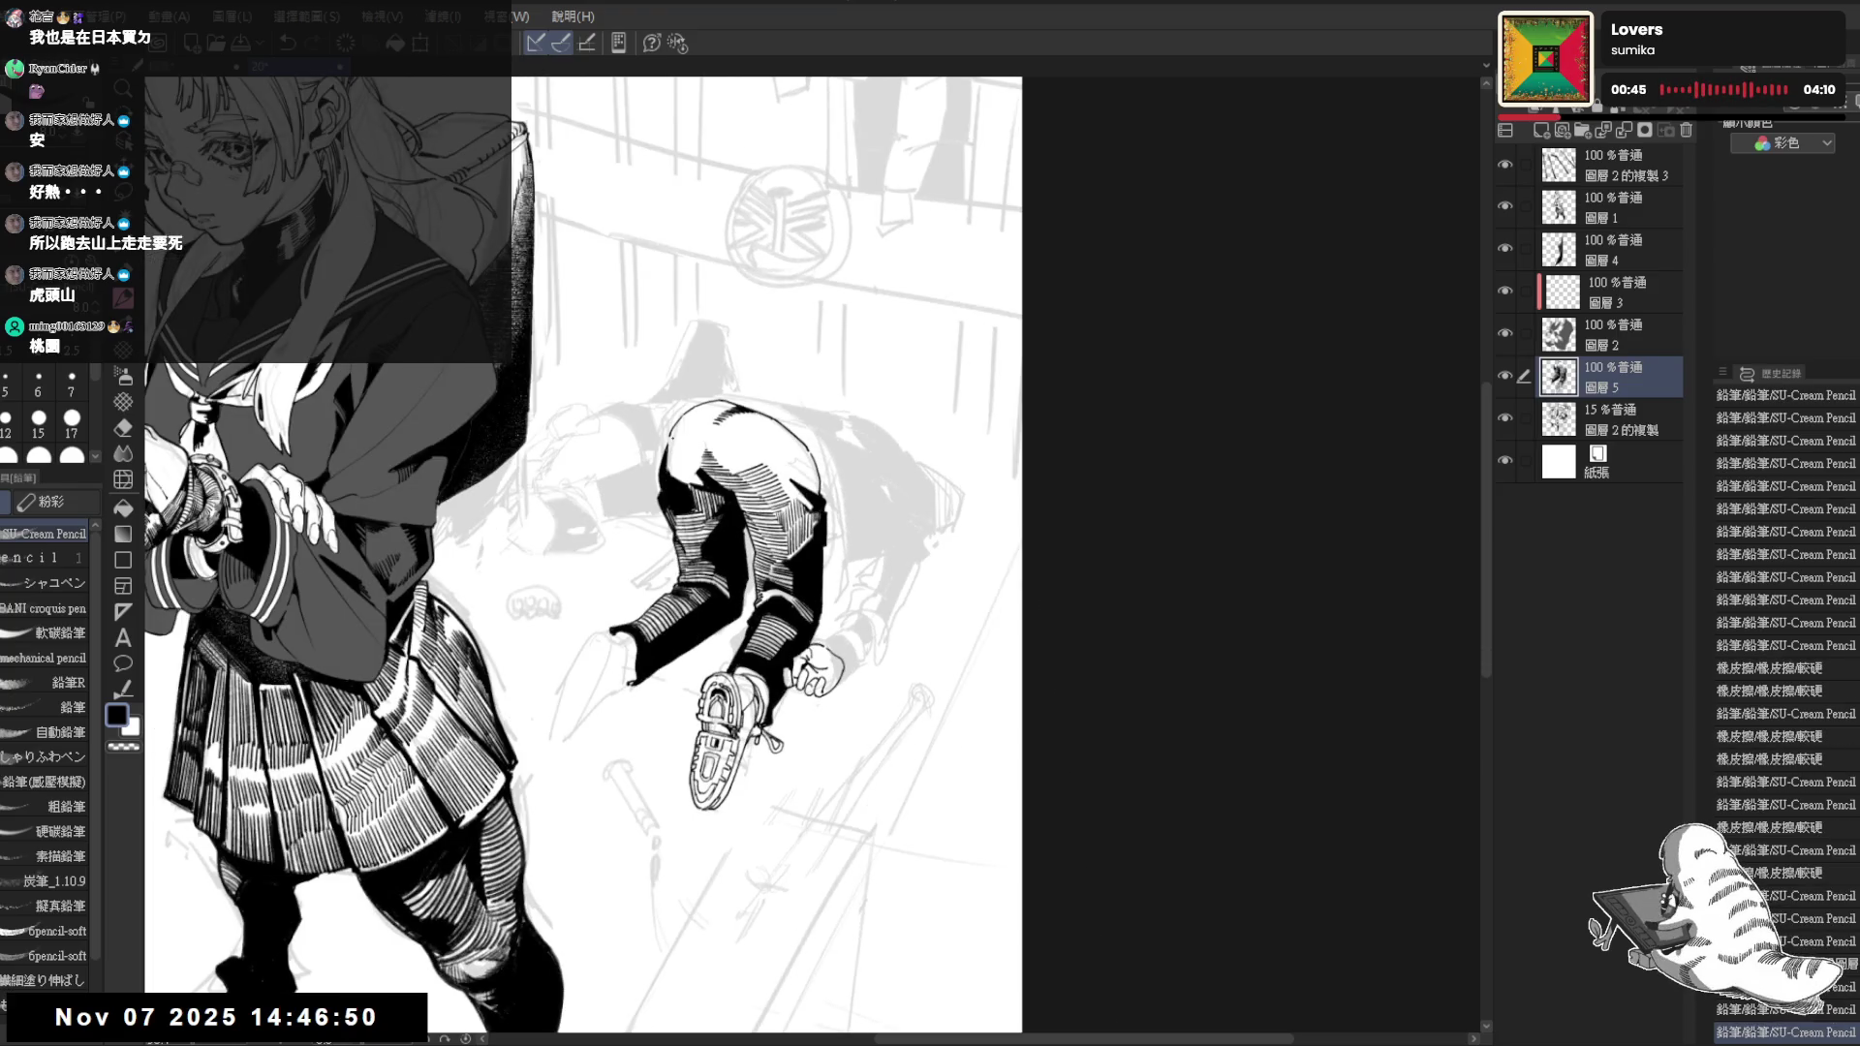
{"action": "left_click_drag", "start_coordinate": [667, 433], "coordinate": [666, 456]}
{"action": "mouse_move", "coordinate": [782, 396]}
{"action": "left_mouse_down"}
{"action": "mouse_move", "coordinate": [808, 383]}
{"action": "mouse_move", "coordinate": [813, 435]}
{"action": "left_mouse_up"}
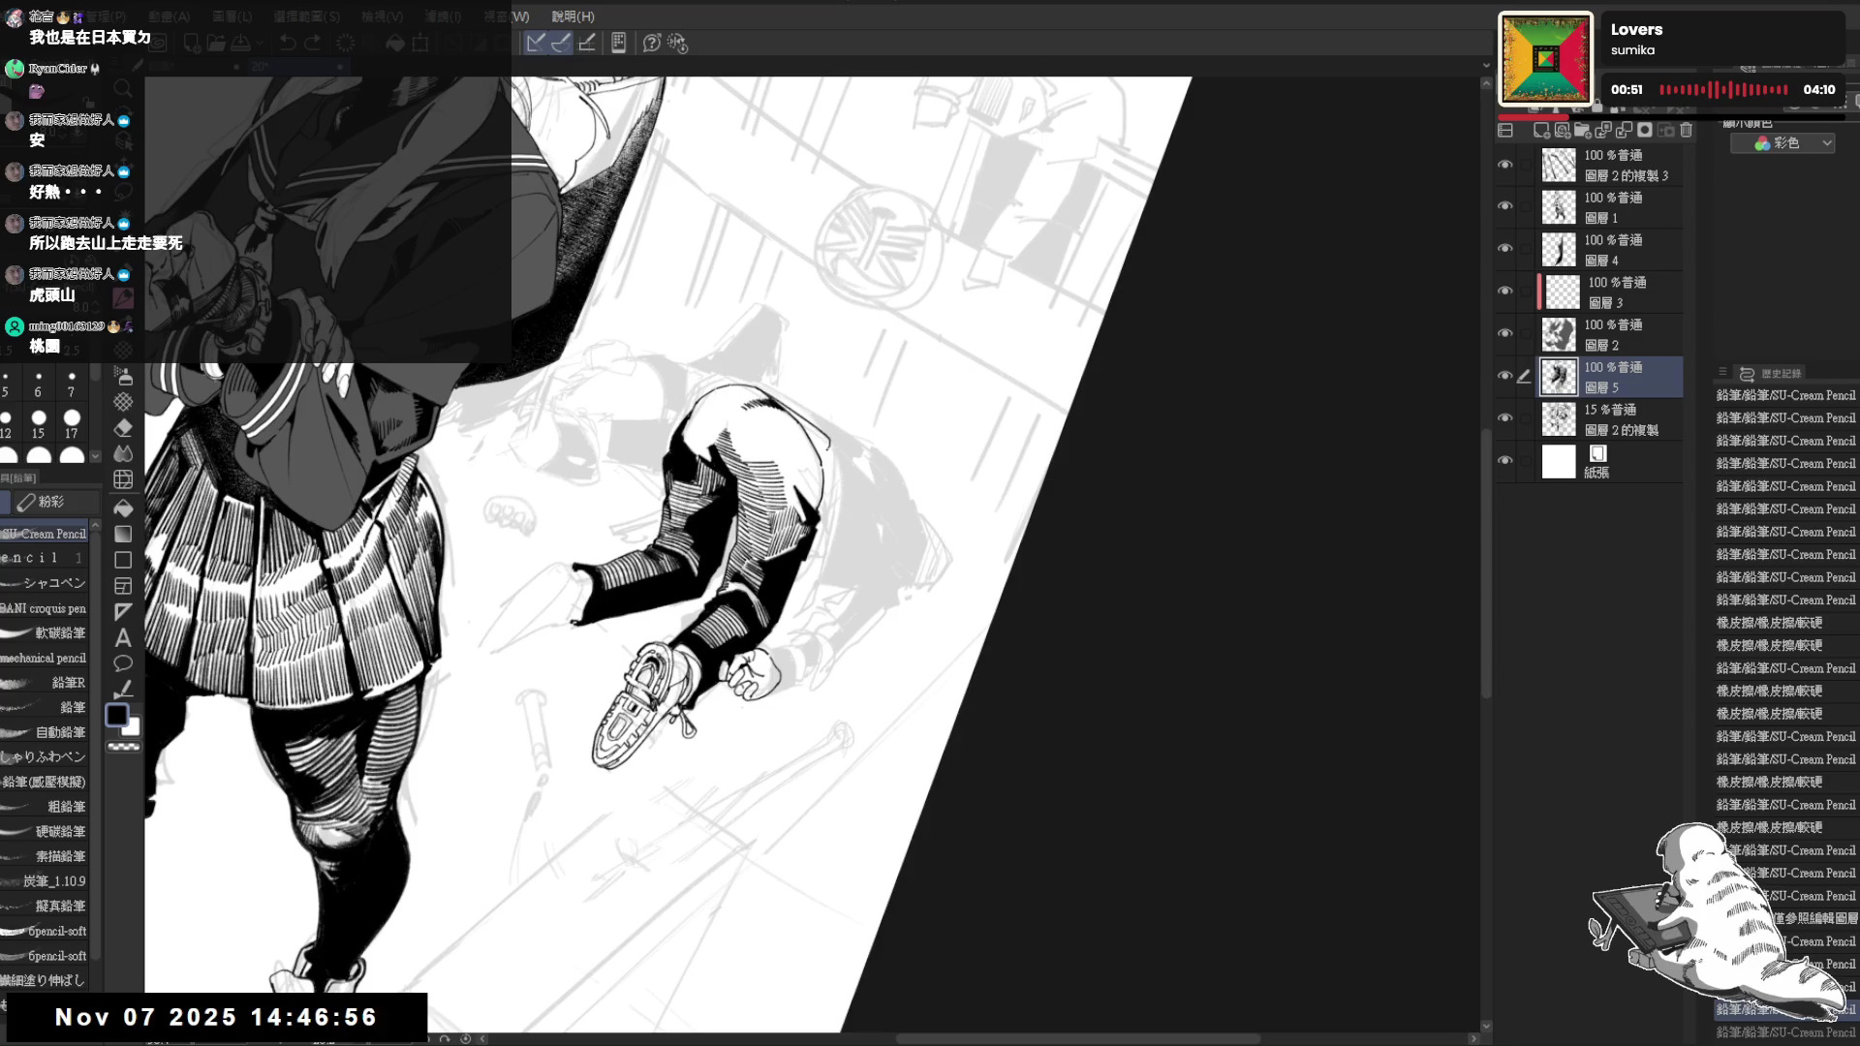
Fill an area on the inking layer and set up the pencil with the canvas rotated clockwise
{"action": "key", "text": "g"}
{"action": "left_click", "coordinate": [814, 444]}
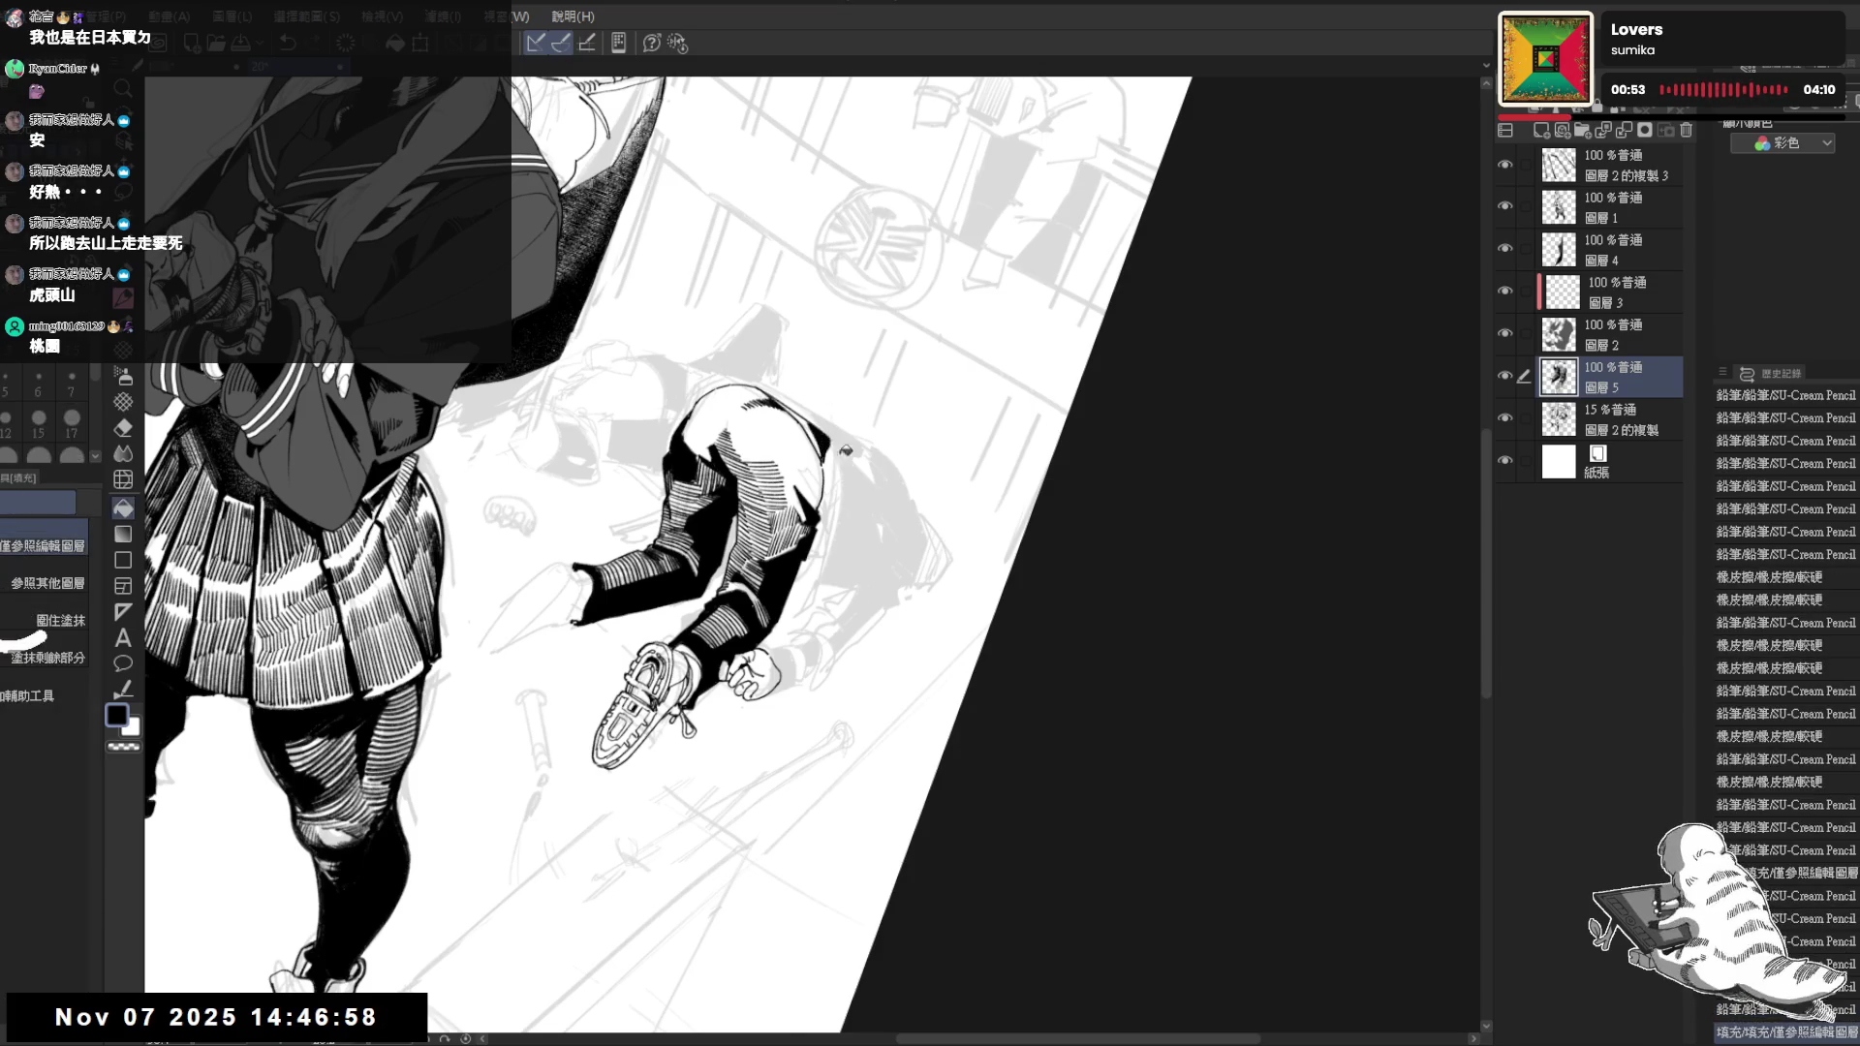
{"action": "key", "text": "ctrl+0"}
{"action": "key", "text": "p"}
{"action": "key", "text": "asciicircum"}
{"action": "key", "text": "asciicircum"}
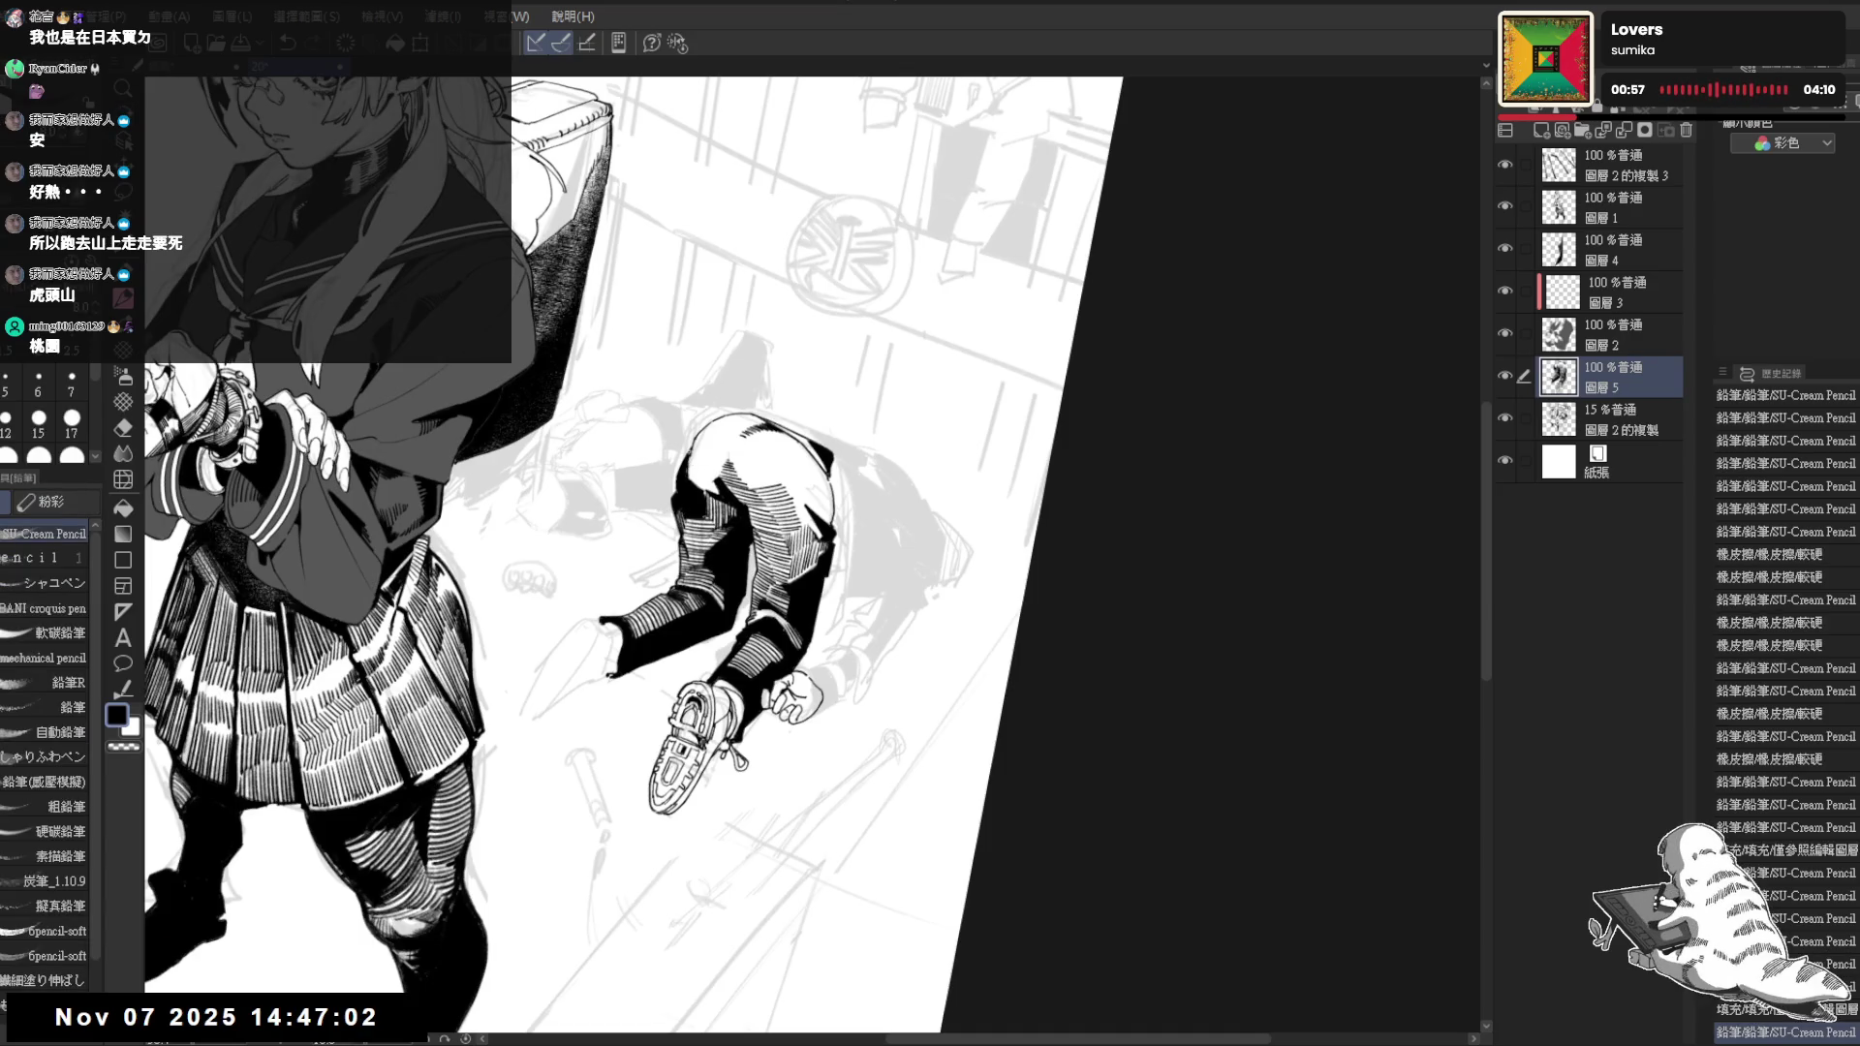
{"action": "key", "text": "asciicircum"}
Draw fine hatching strokes and a tiny dark mark near the crouching figure's arm
{"action": "left_click_drag", "start_coordinate": [733, 427], "coordinate": [753, 456]}
{"action": "left_click_drag", "start_coordinate": [745, 430], "coordinate": [754, 457]}
{"action": "left_click_drag", "start_coordinate": [744, 430], "coordinate": [752, 458]}
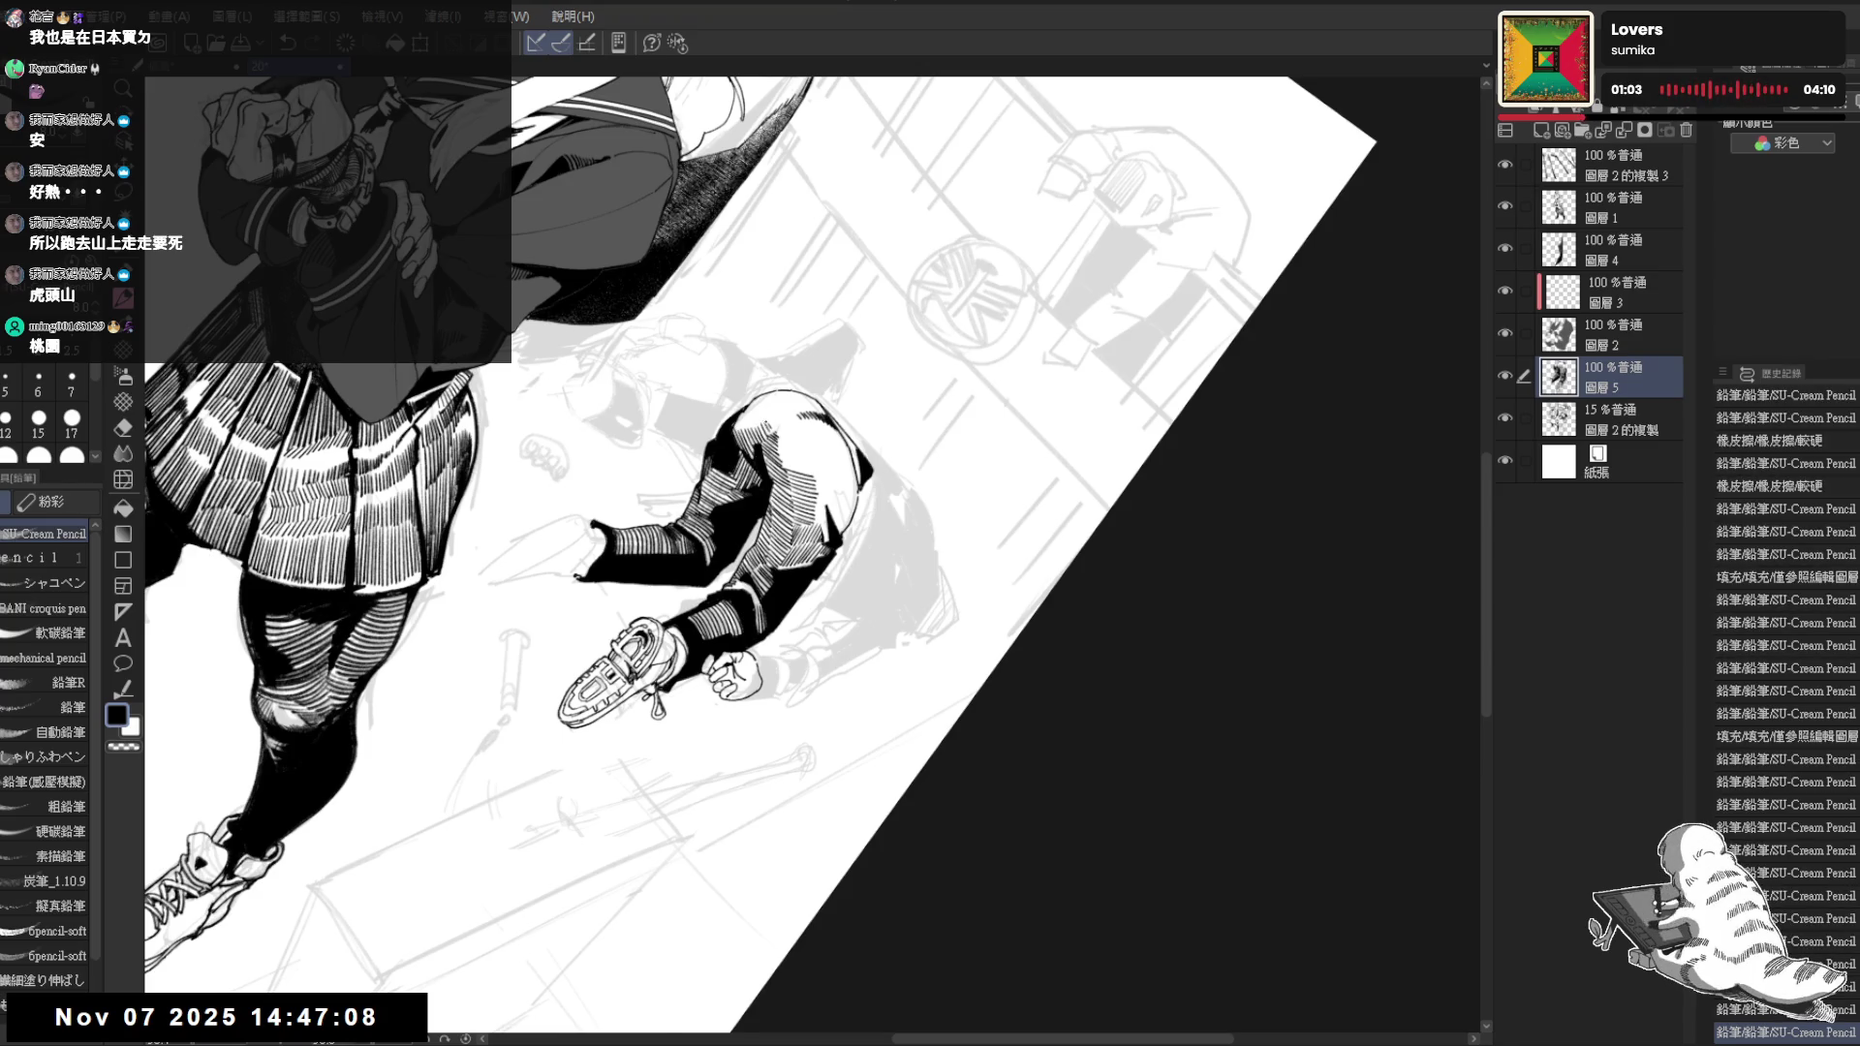
{"action": "left_click_drag", "start_coordinate": [814, 552], "coordinate": [872, 611]}
{"action": "mouse_move", "coordinate": [744, 430]}
{"action": "left_mouse_down"}
{"action": "mouse_move", "coordinate": [734, 489]}
{"action": "mouse_move", "coordinate": [773, 478]}
{"action": "left_mouse_up"}
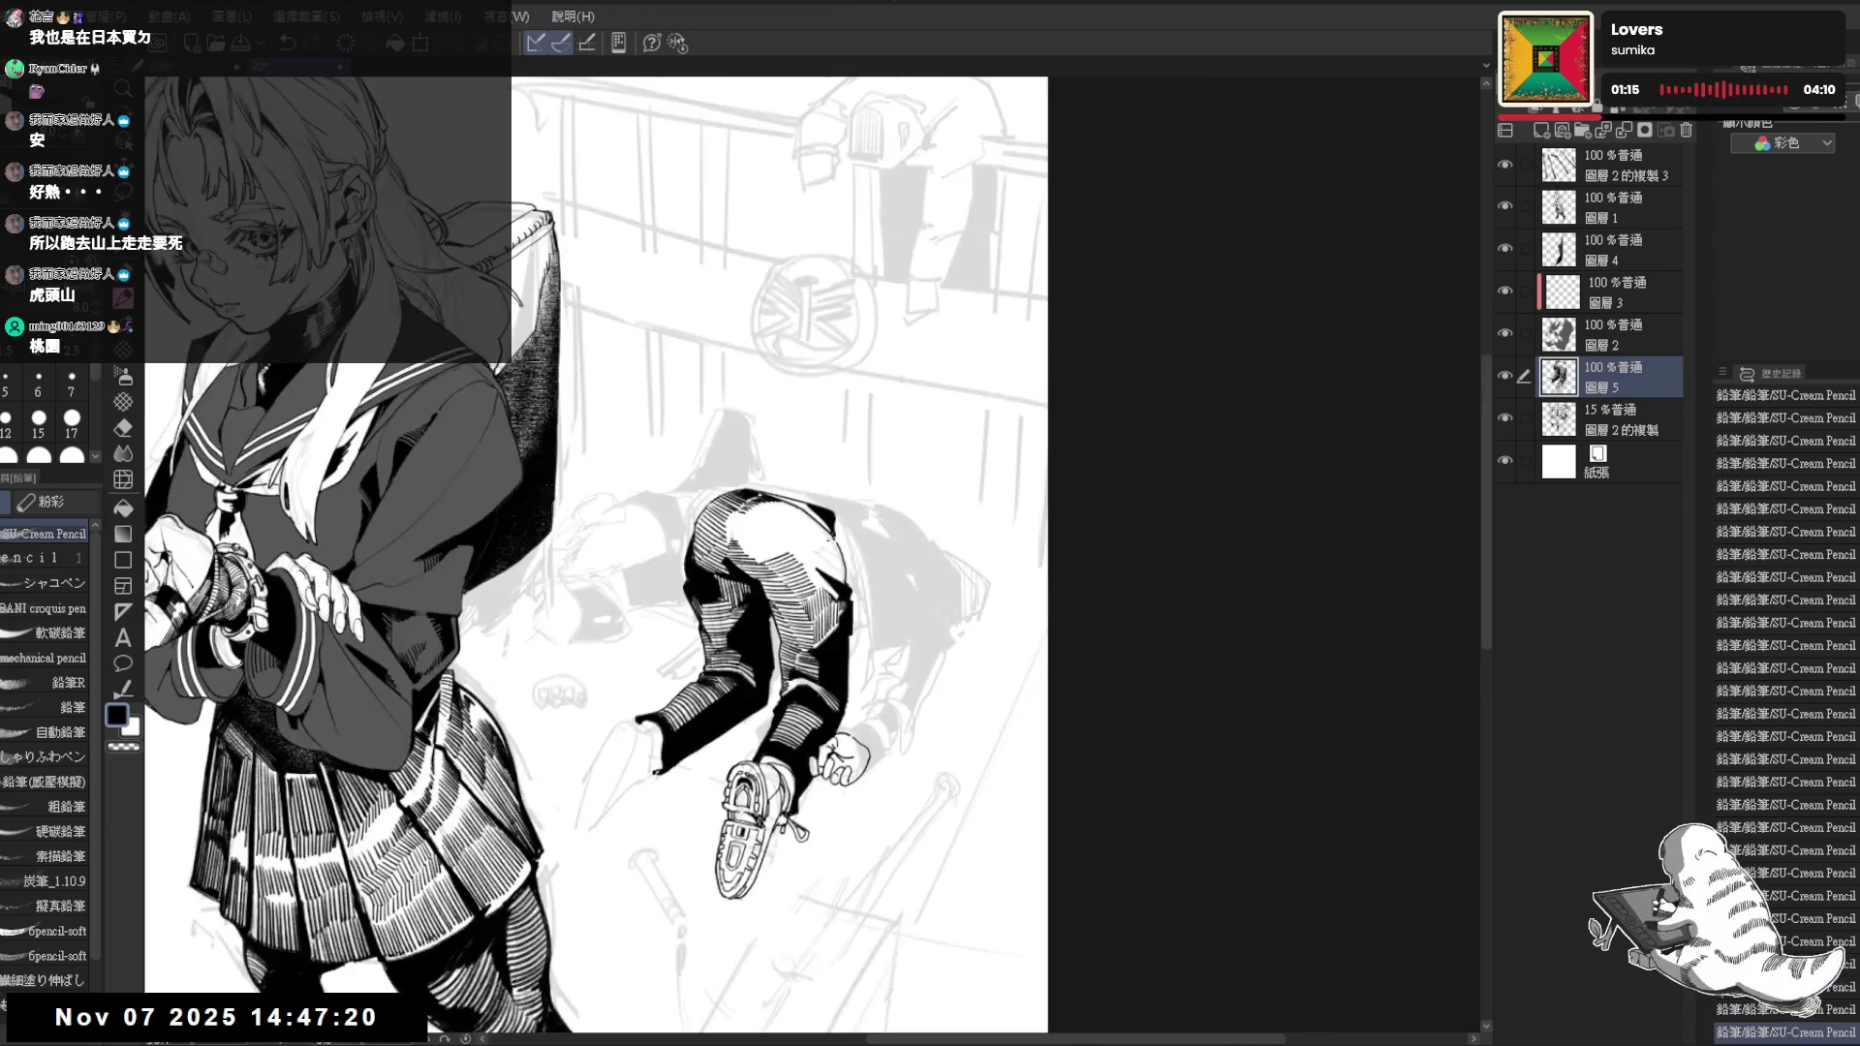
Hatch short pencil strokes on the crouching figure with the view tilted counter-clockwise
{"action": "left_click_drag", "start_coordinate": [775, 456], "coordinate": [775, 456]}
{"action": "key", "text": "ctrl+minus"}
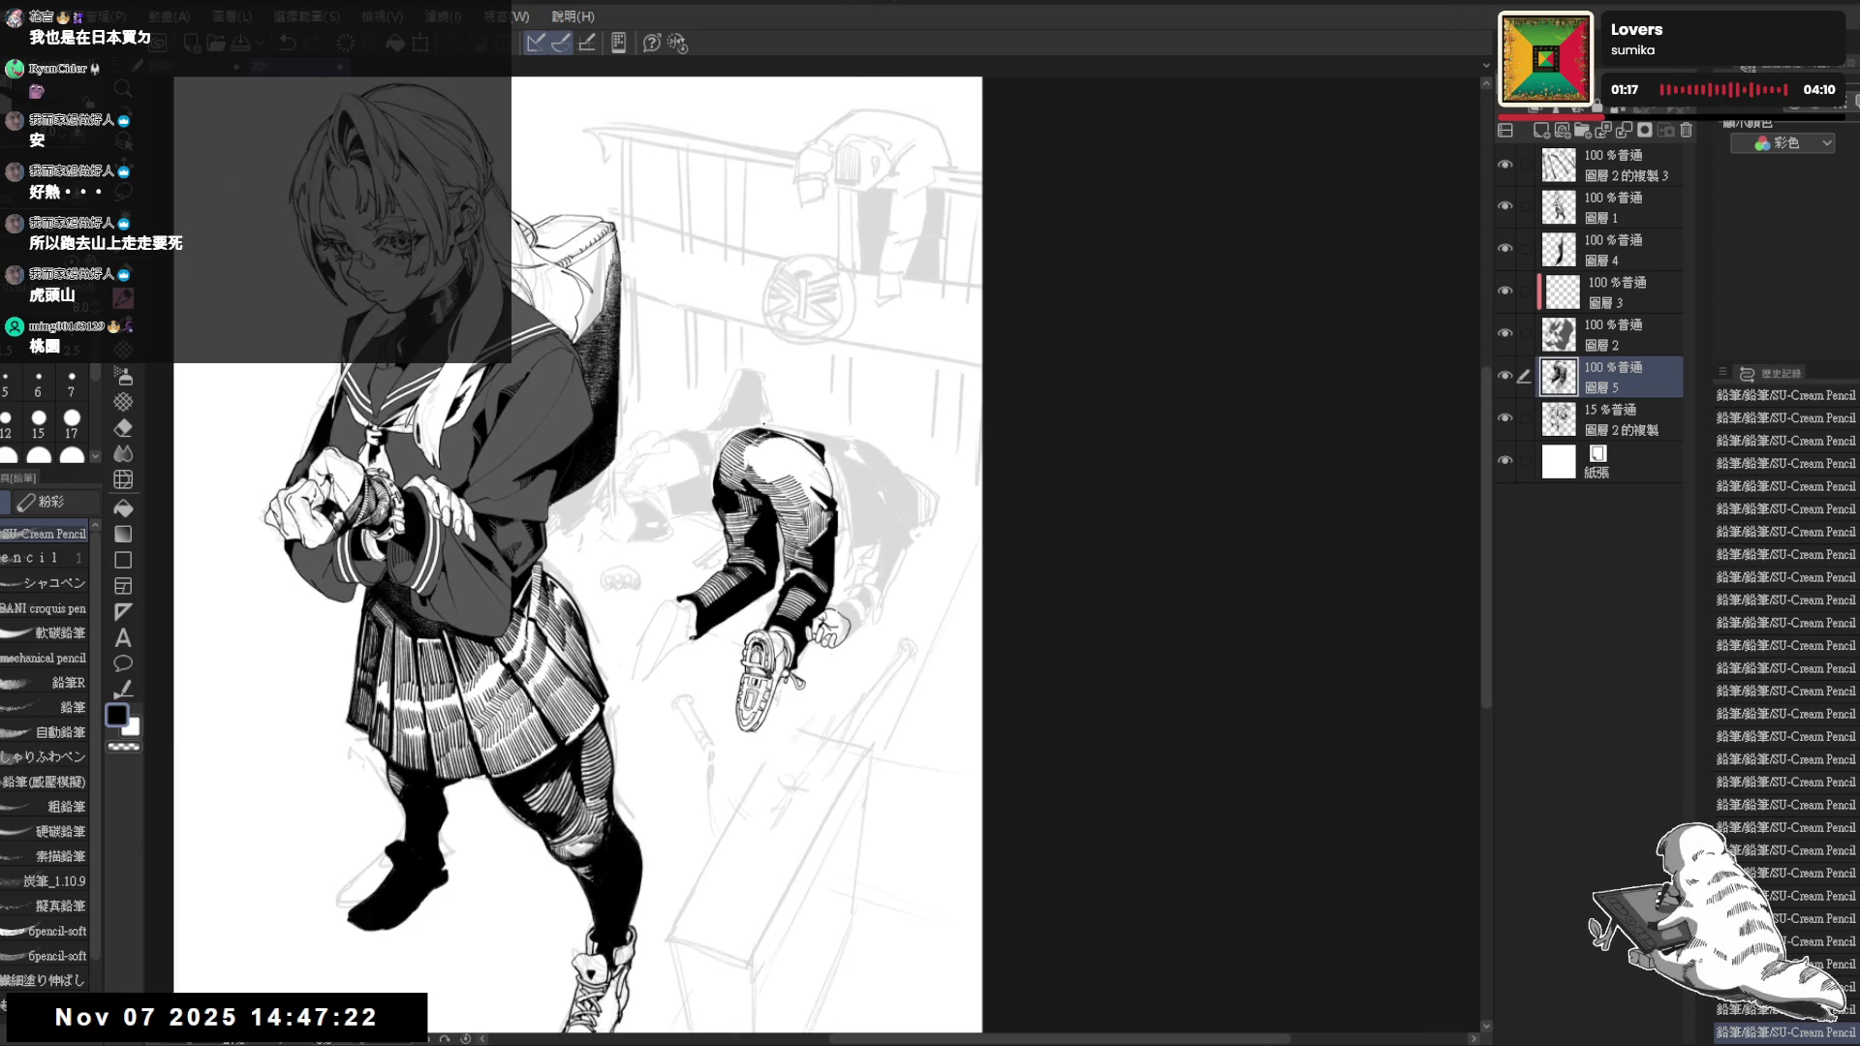
{"action": "key", "text": "ctrl+plus"}
{"action": "left_click_drag", "start_coordinate": [761, 422], "coordinate": [1008, 687]}
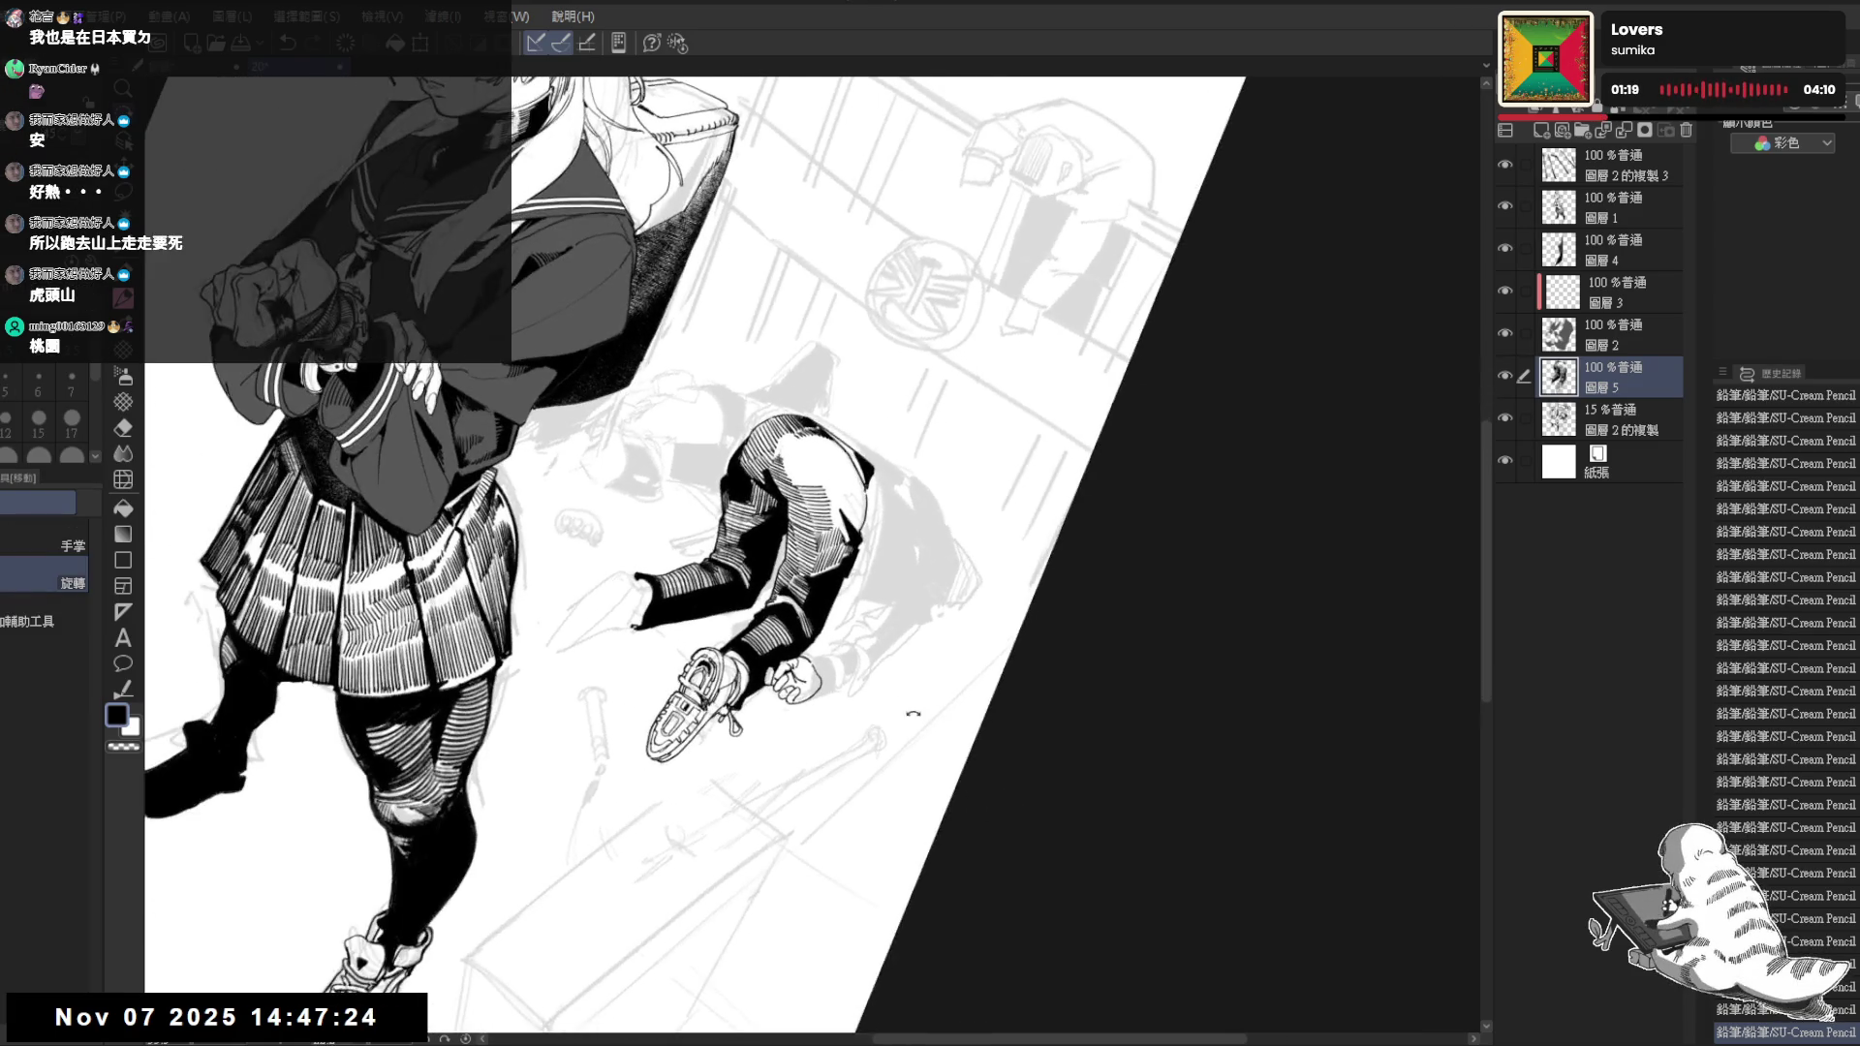
{"action": "key", "text": "p"}
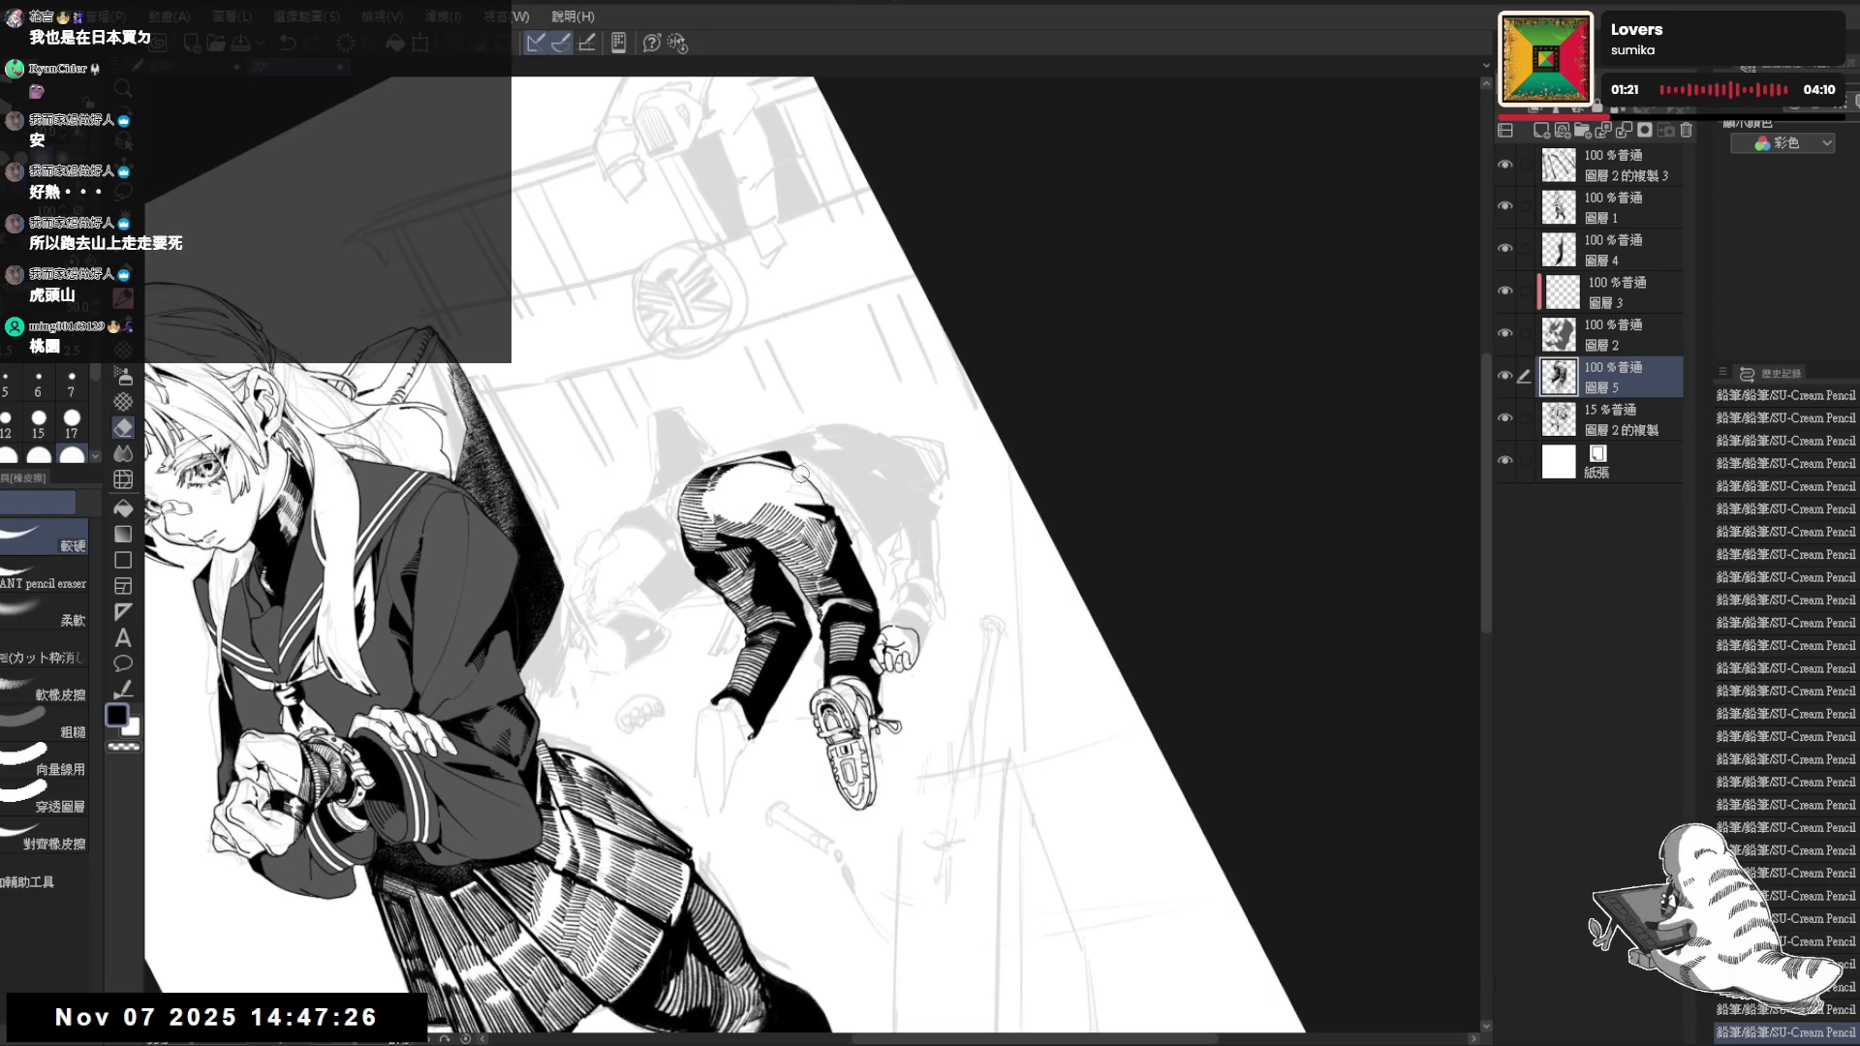
{"action": "key", "text": "minus"}
{"action": "key", "text": "minus"}
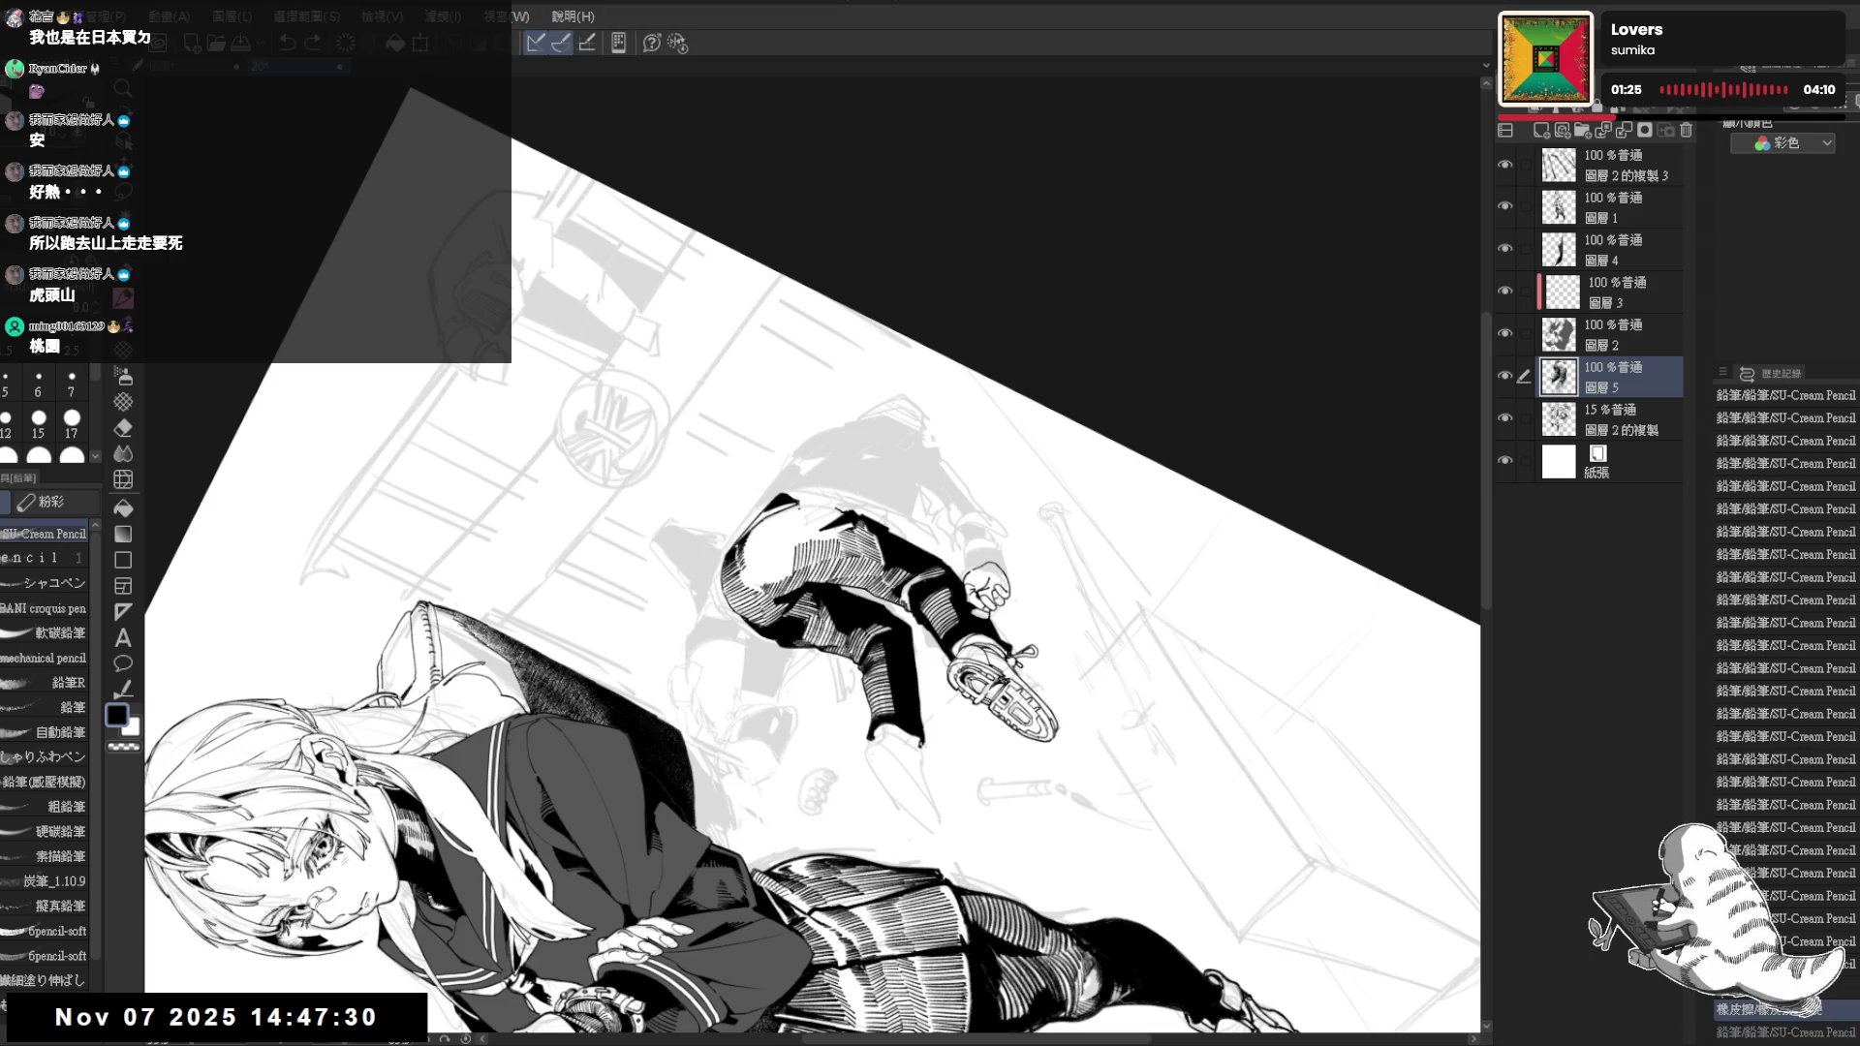
{"action": "left_click_drag", "start_coordinate": [799, 503], "coordinate": [802, 544]}
{"action": "left_click_drag", "start_coordinate": [808, 512], "coordinate": [814, 550]}
{"action": "left_click_drag", "start_coordinate": [816, 517], "coordinate": [822, 556]}
Add further small strokes to the figure at varied view angles, undoing the last ones
{"action": "key", "text": "asciicircum"}
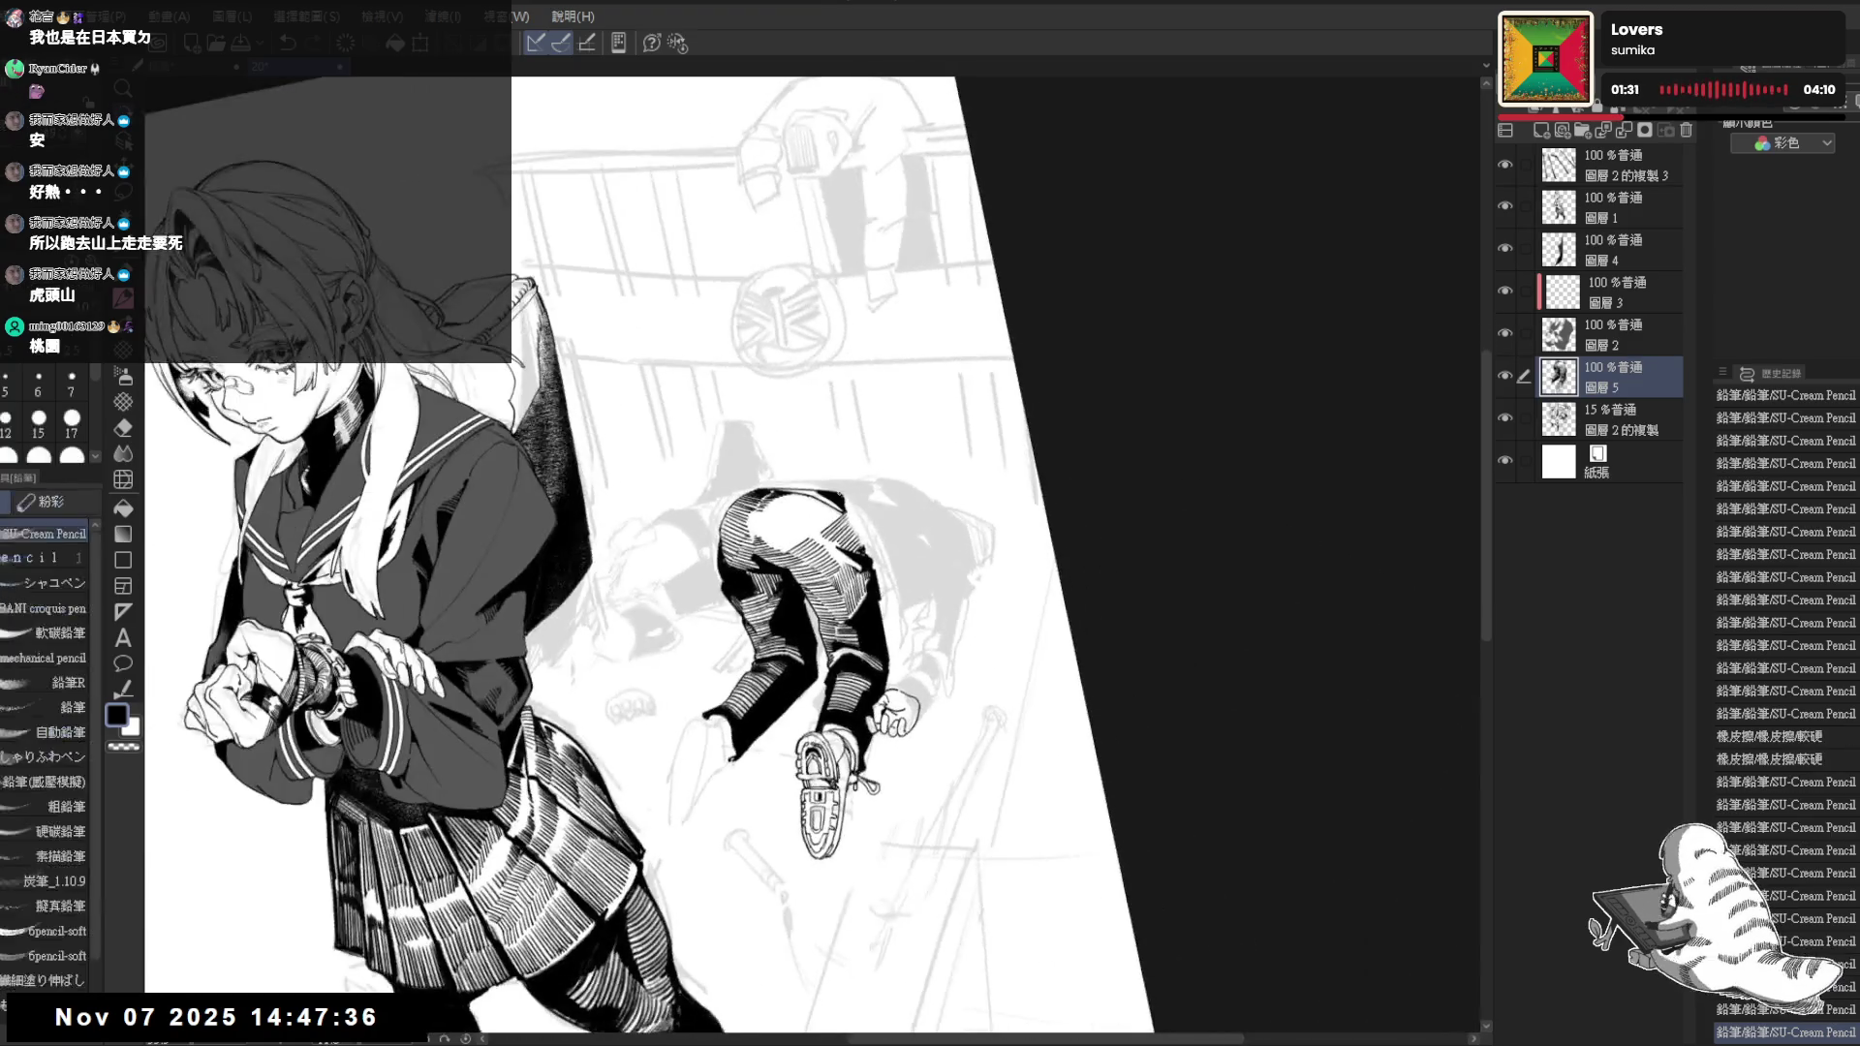
{"action": "left_click_drag", "start_coordinate": [861, 512], "coordinate": [848, 534]}
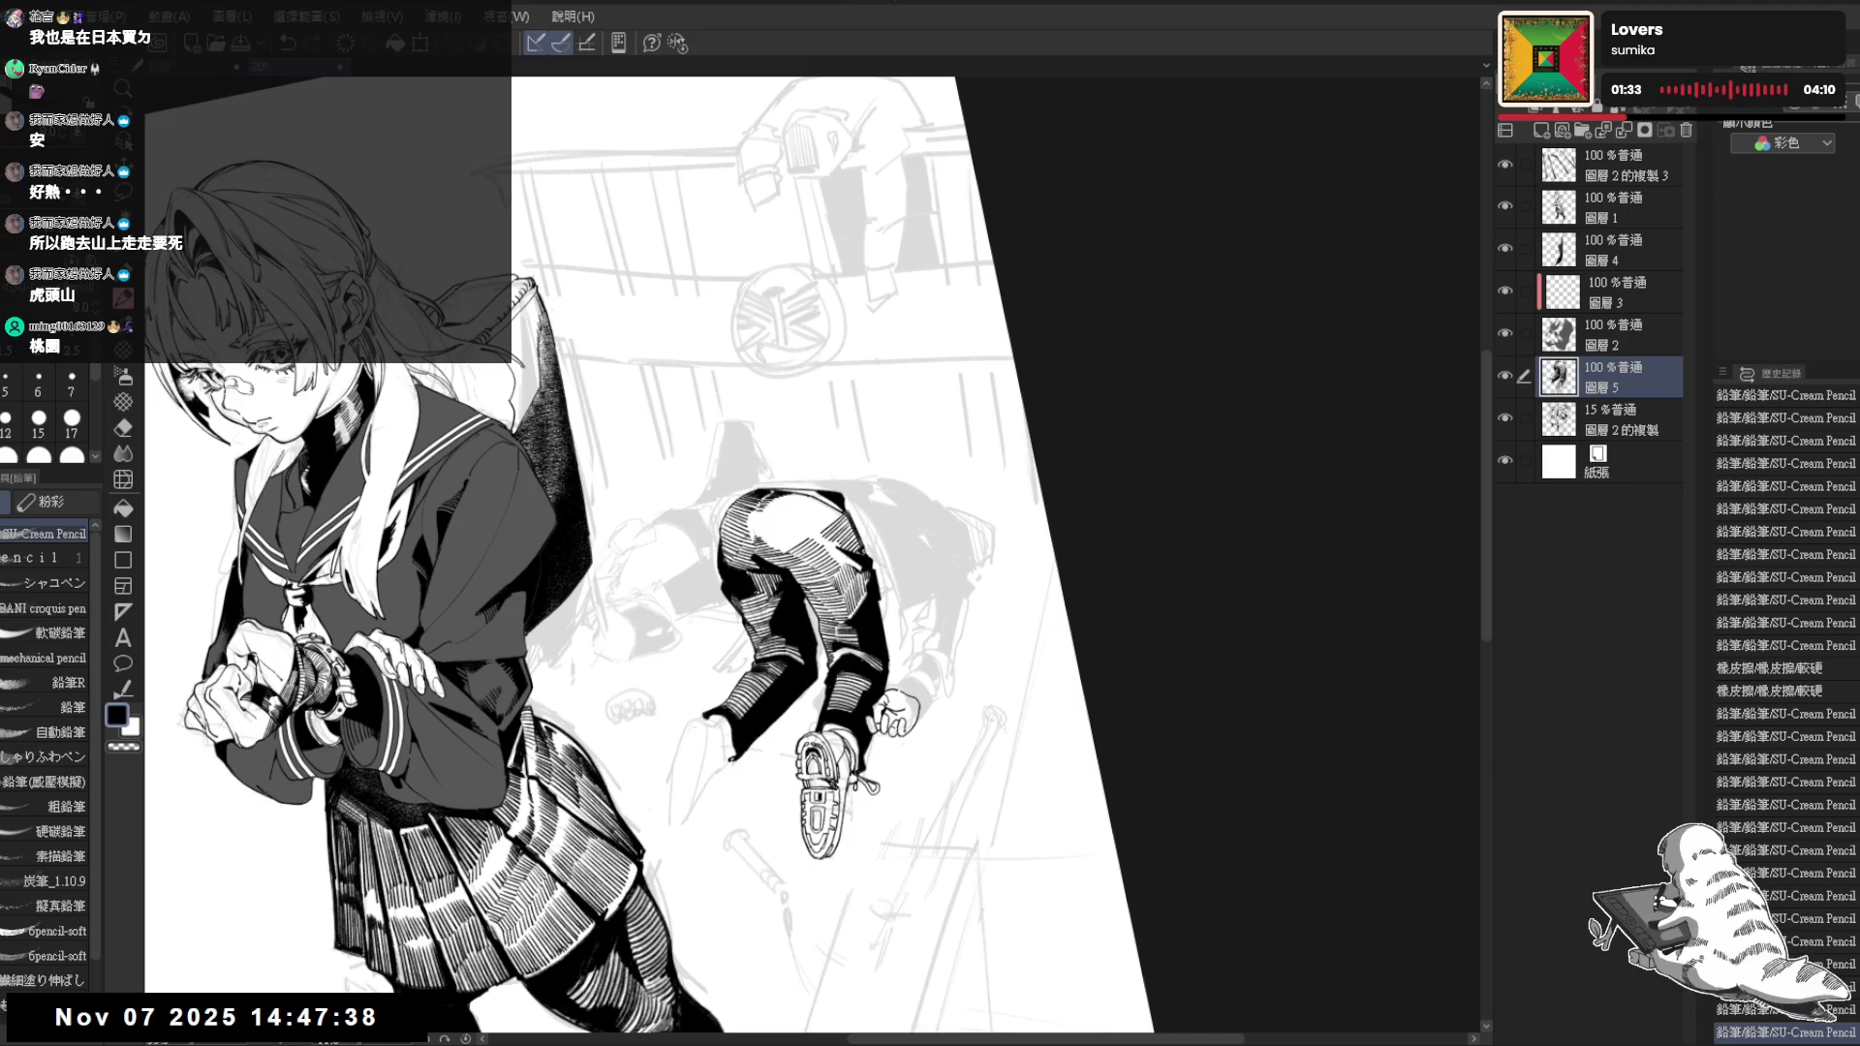
{"action": "key", "text": "minus"}
{"action": "key", "text": "minus"}
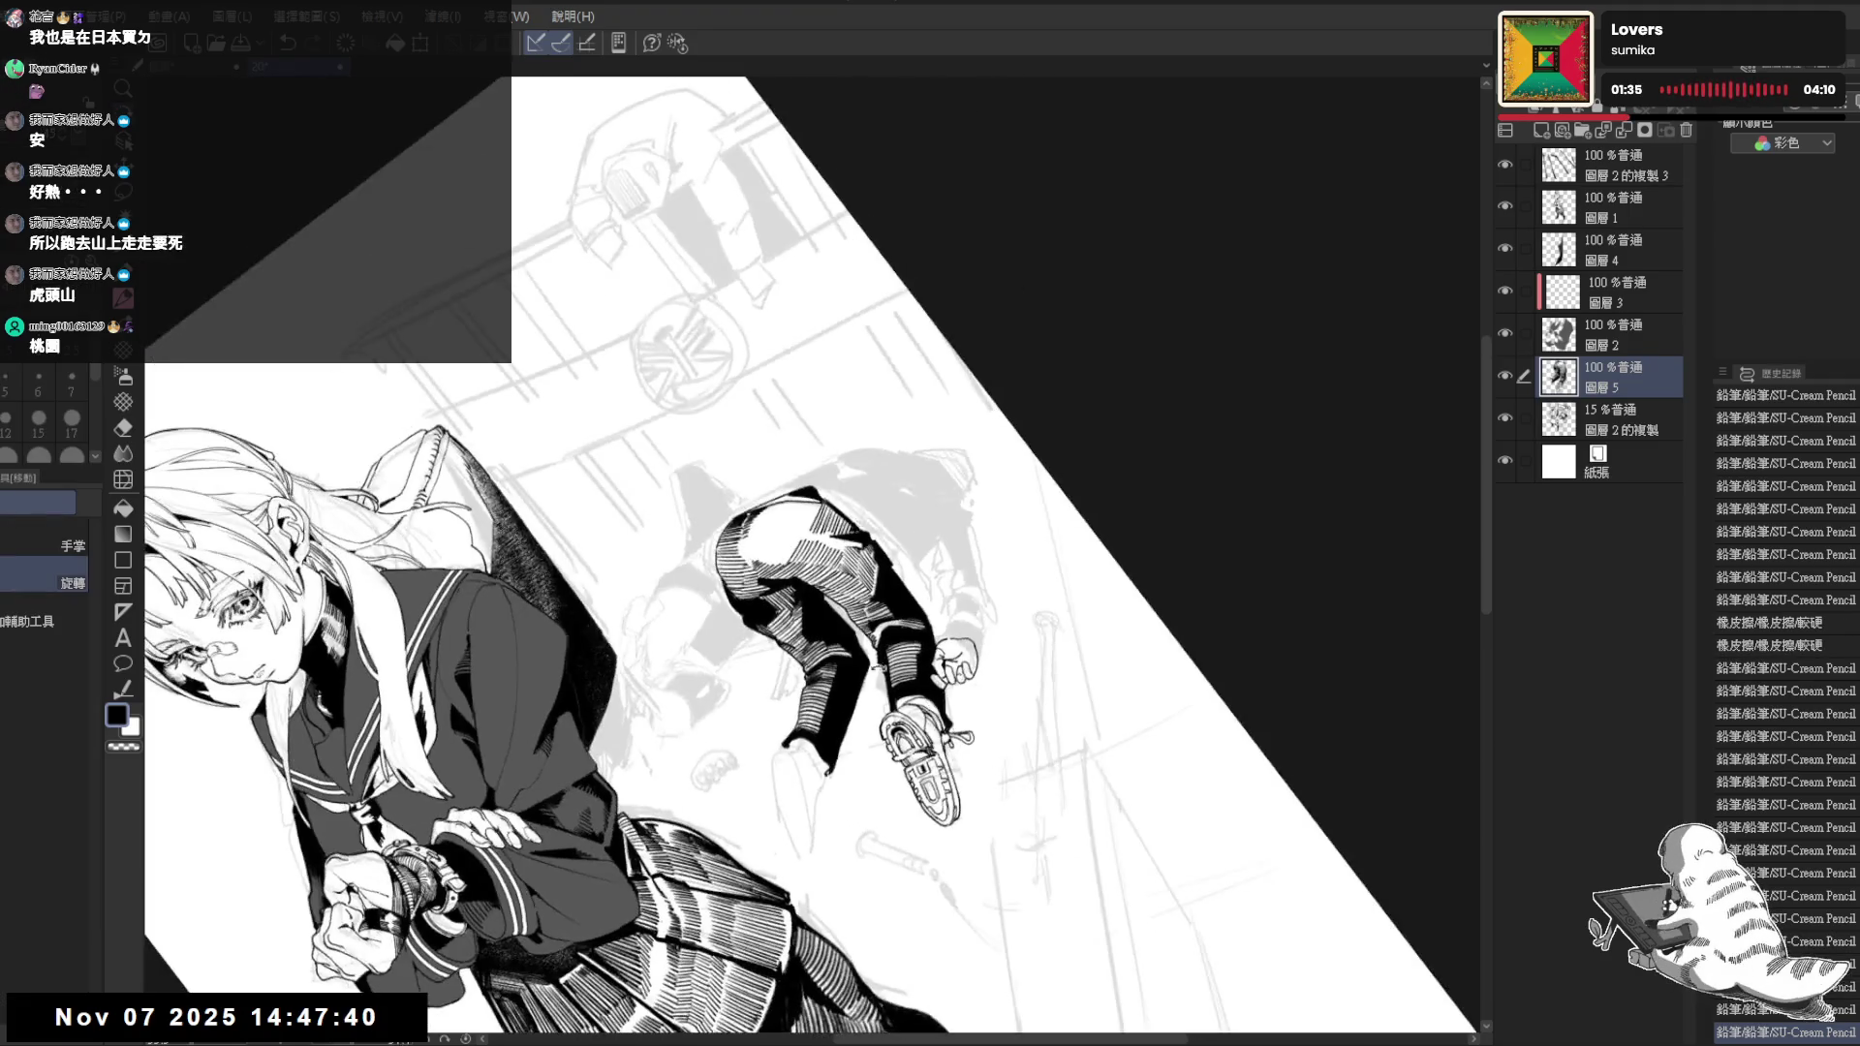
{"action": "key", "text": "asciicircum"}
{"action": "key", "text": "asciicircum"}
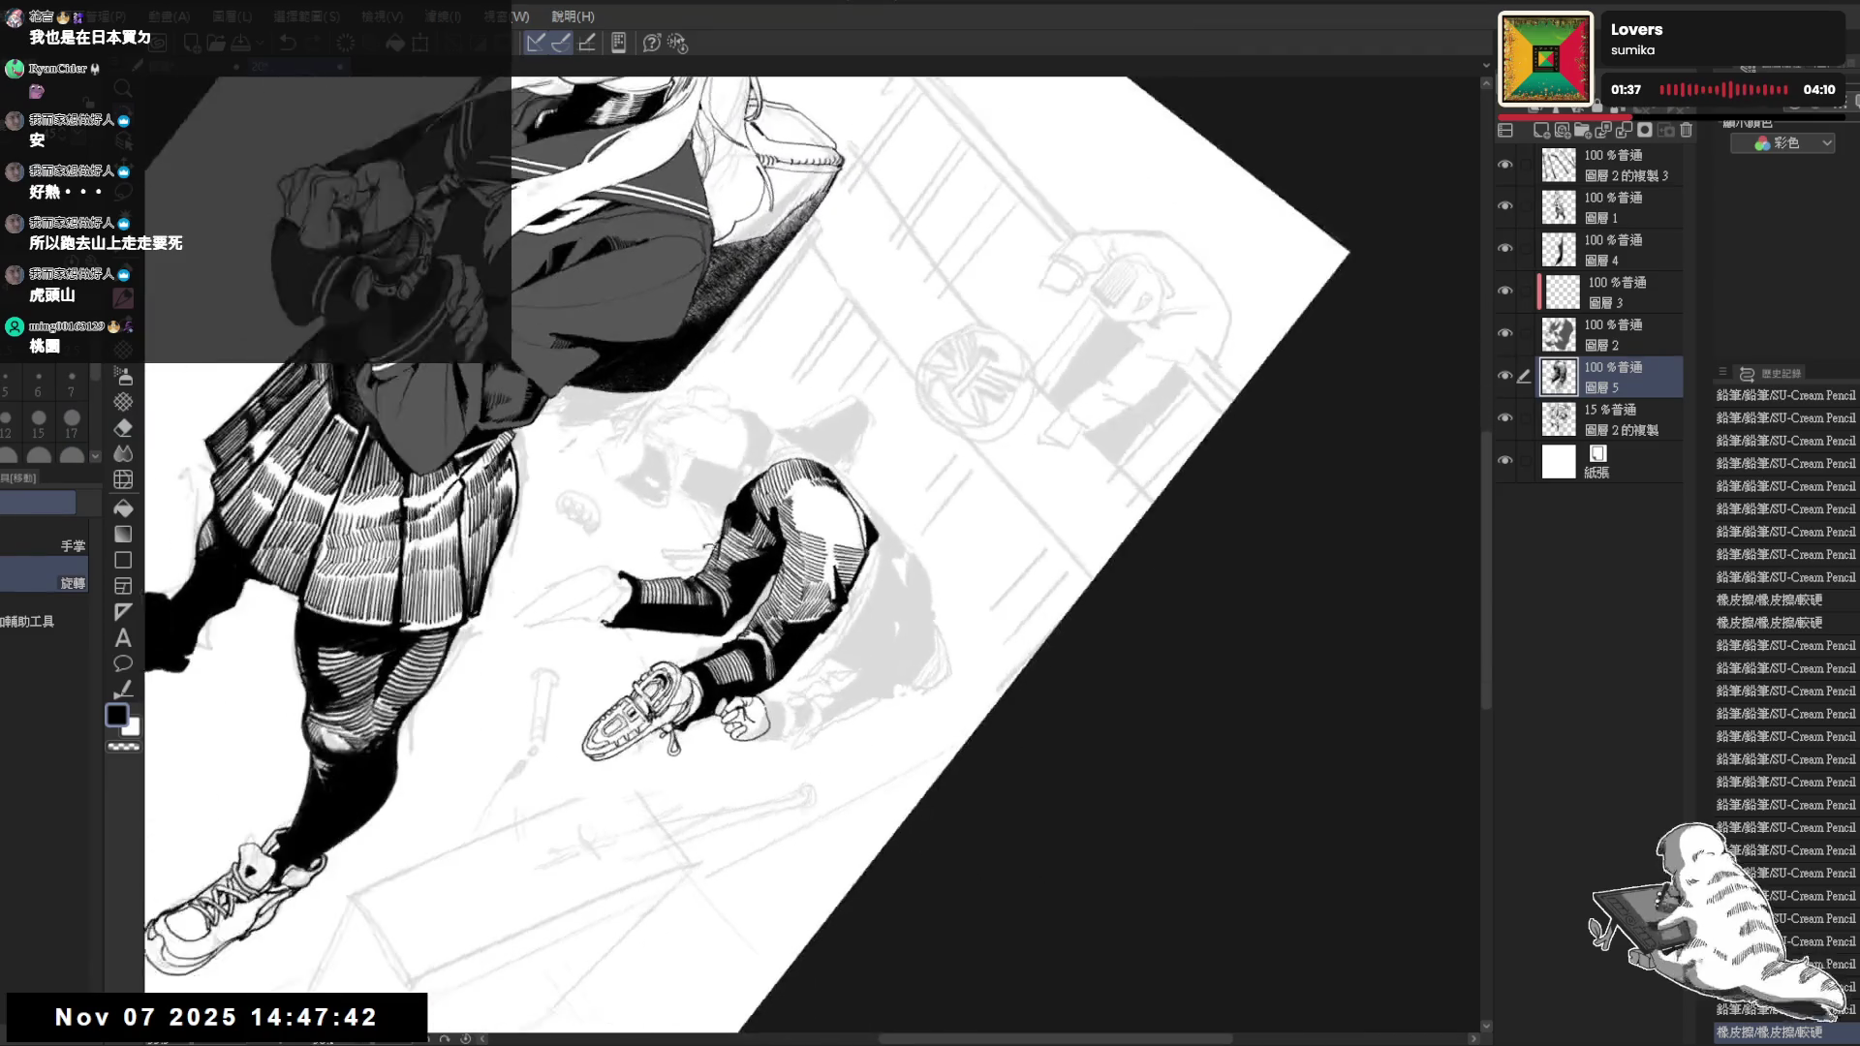
{"action": "key", "text": "asciicircum"}
{"action": "key", "text": "asciicircum"}
{"action": "left_click_drag", "start_coordinate": [808, 524], "coordinate": [819, 544]}
{"action": "key", "text": "ctrl+z"}
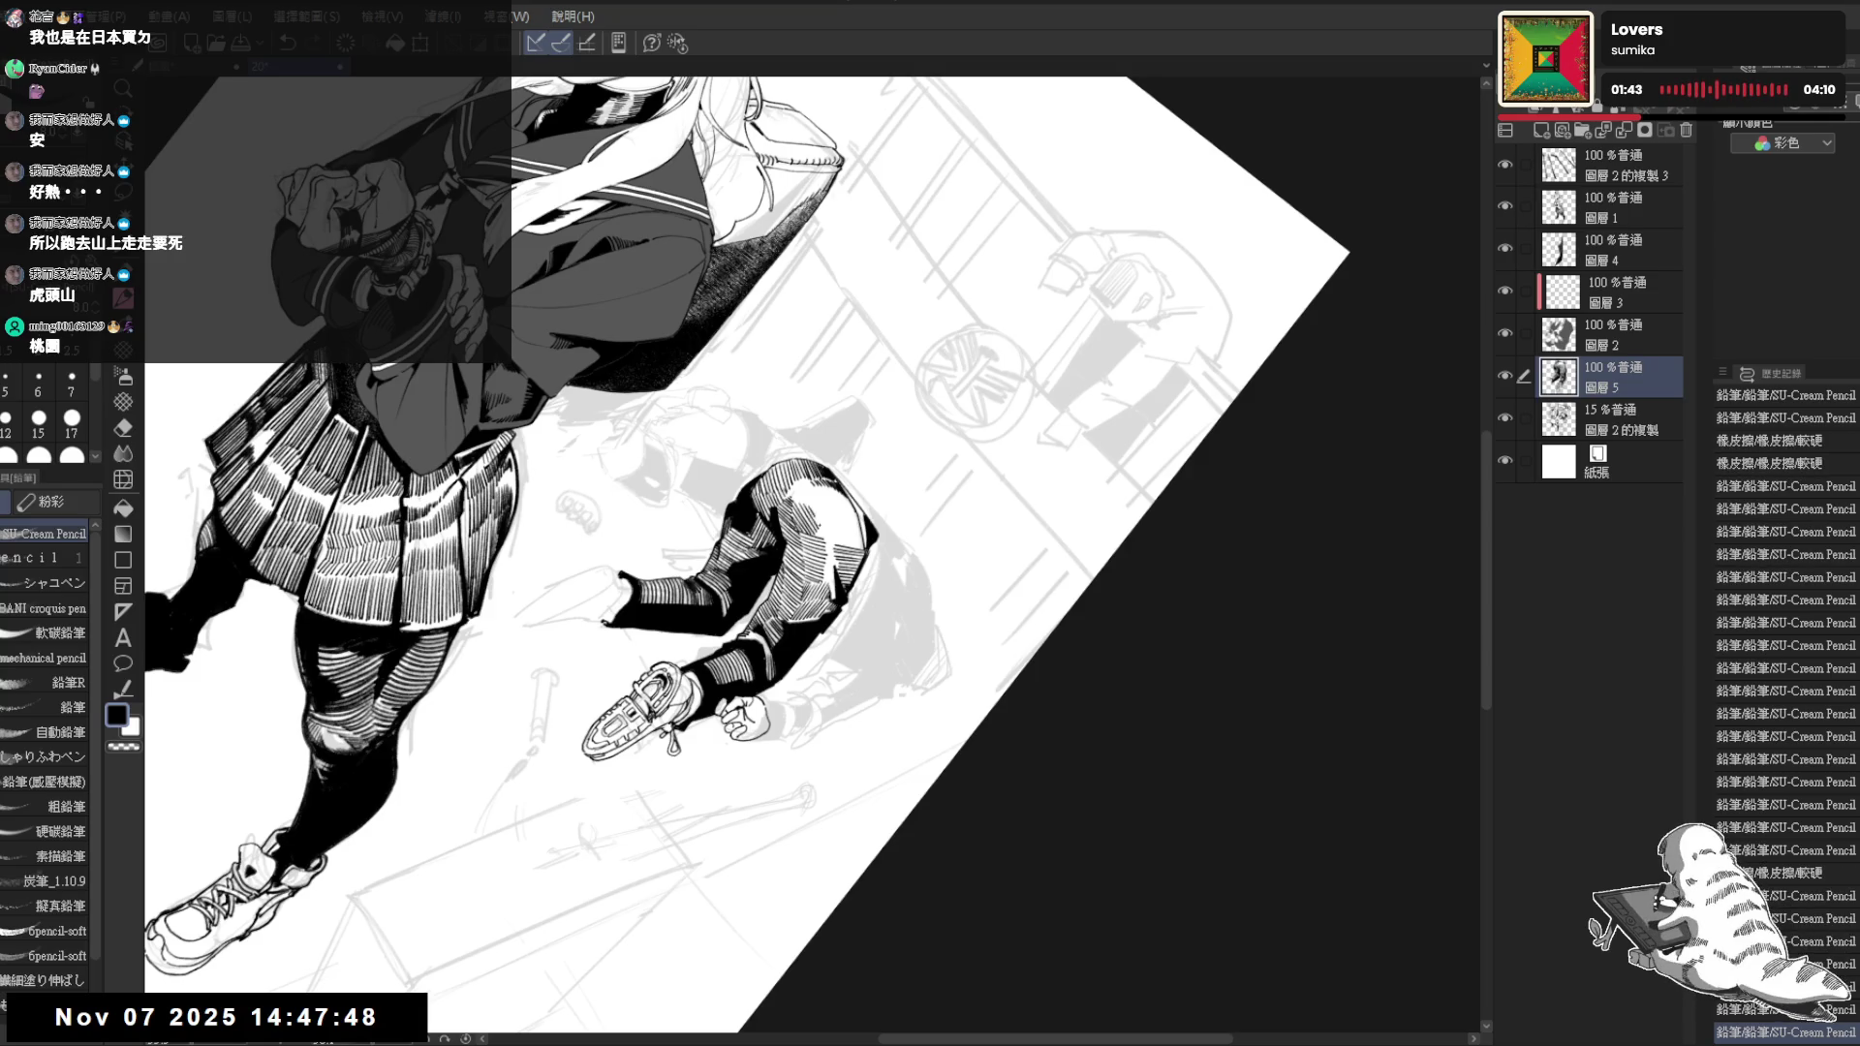
Check the drawing from several rotations and erase a tiny spot at the pants top
{"action": "key", "text": "asciicircum"}
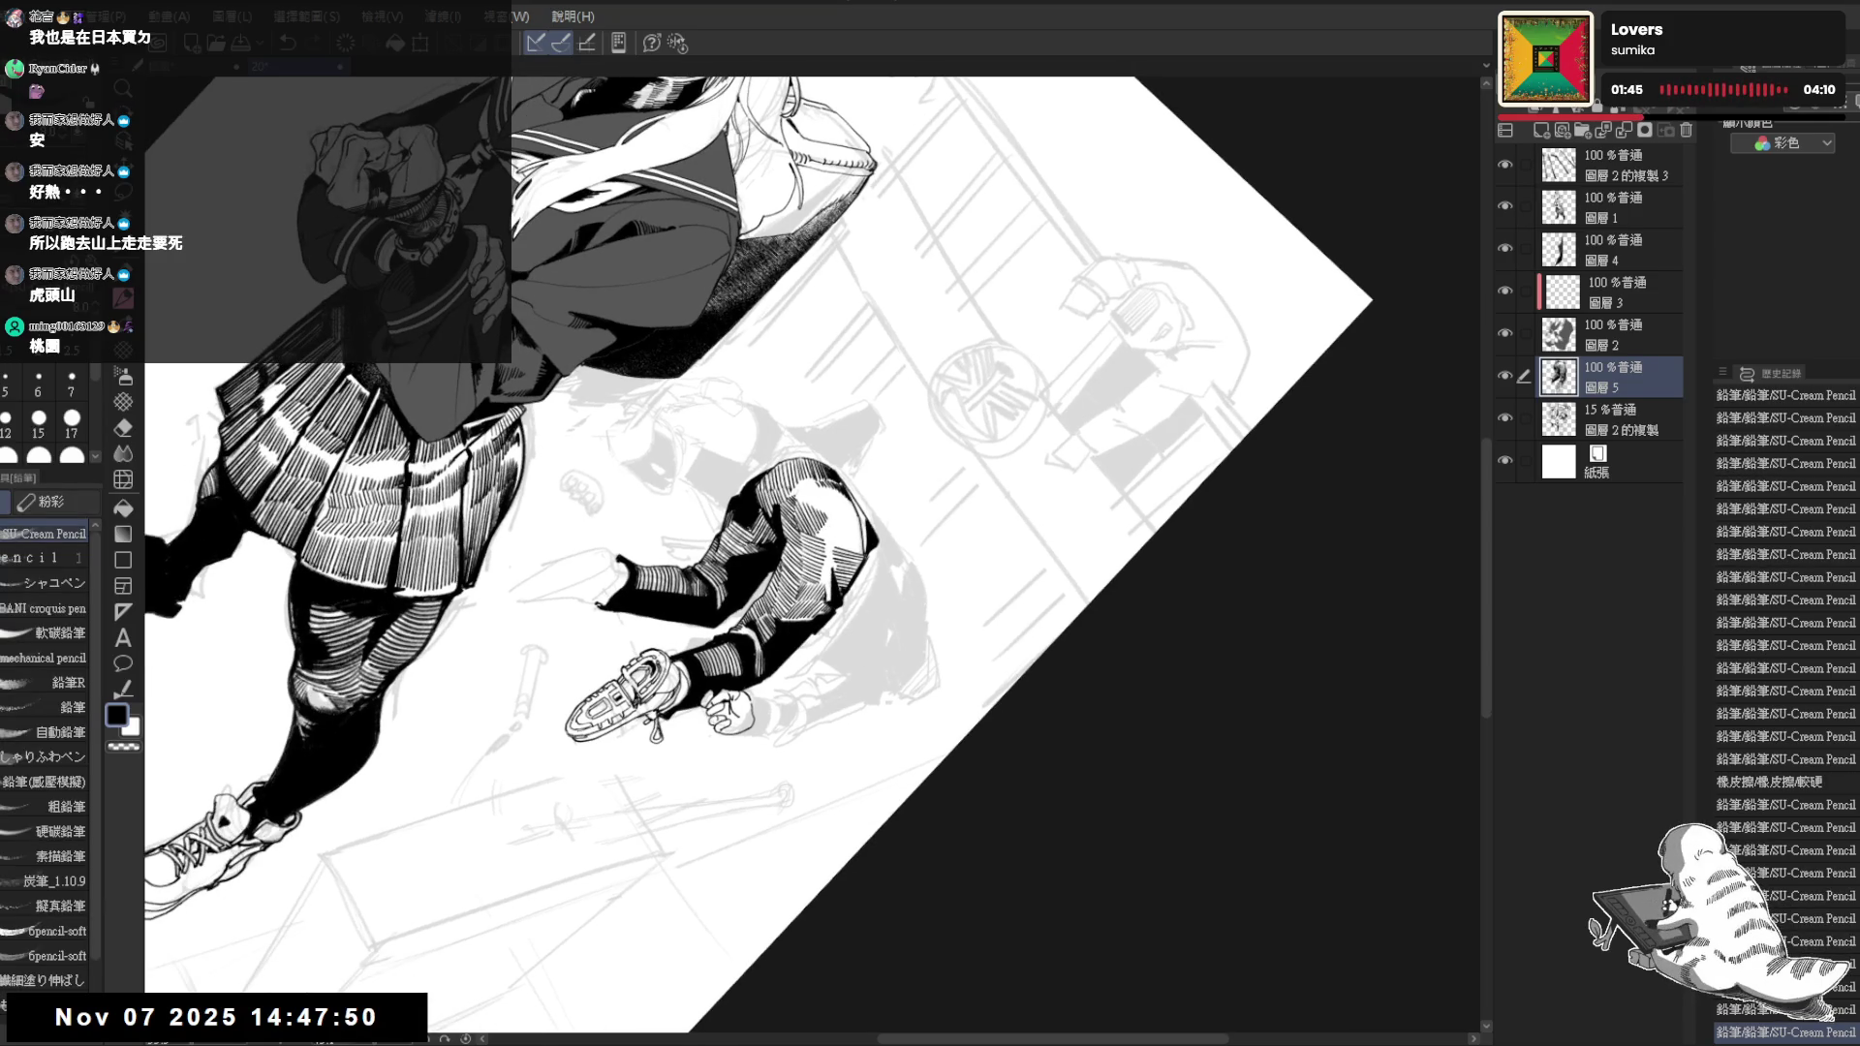
{"action": "key", "text": "minus"}
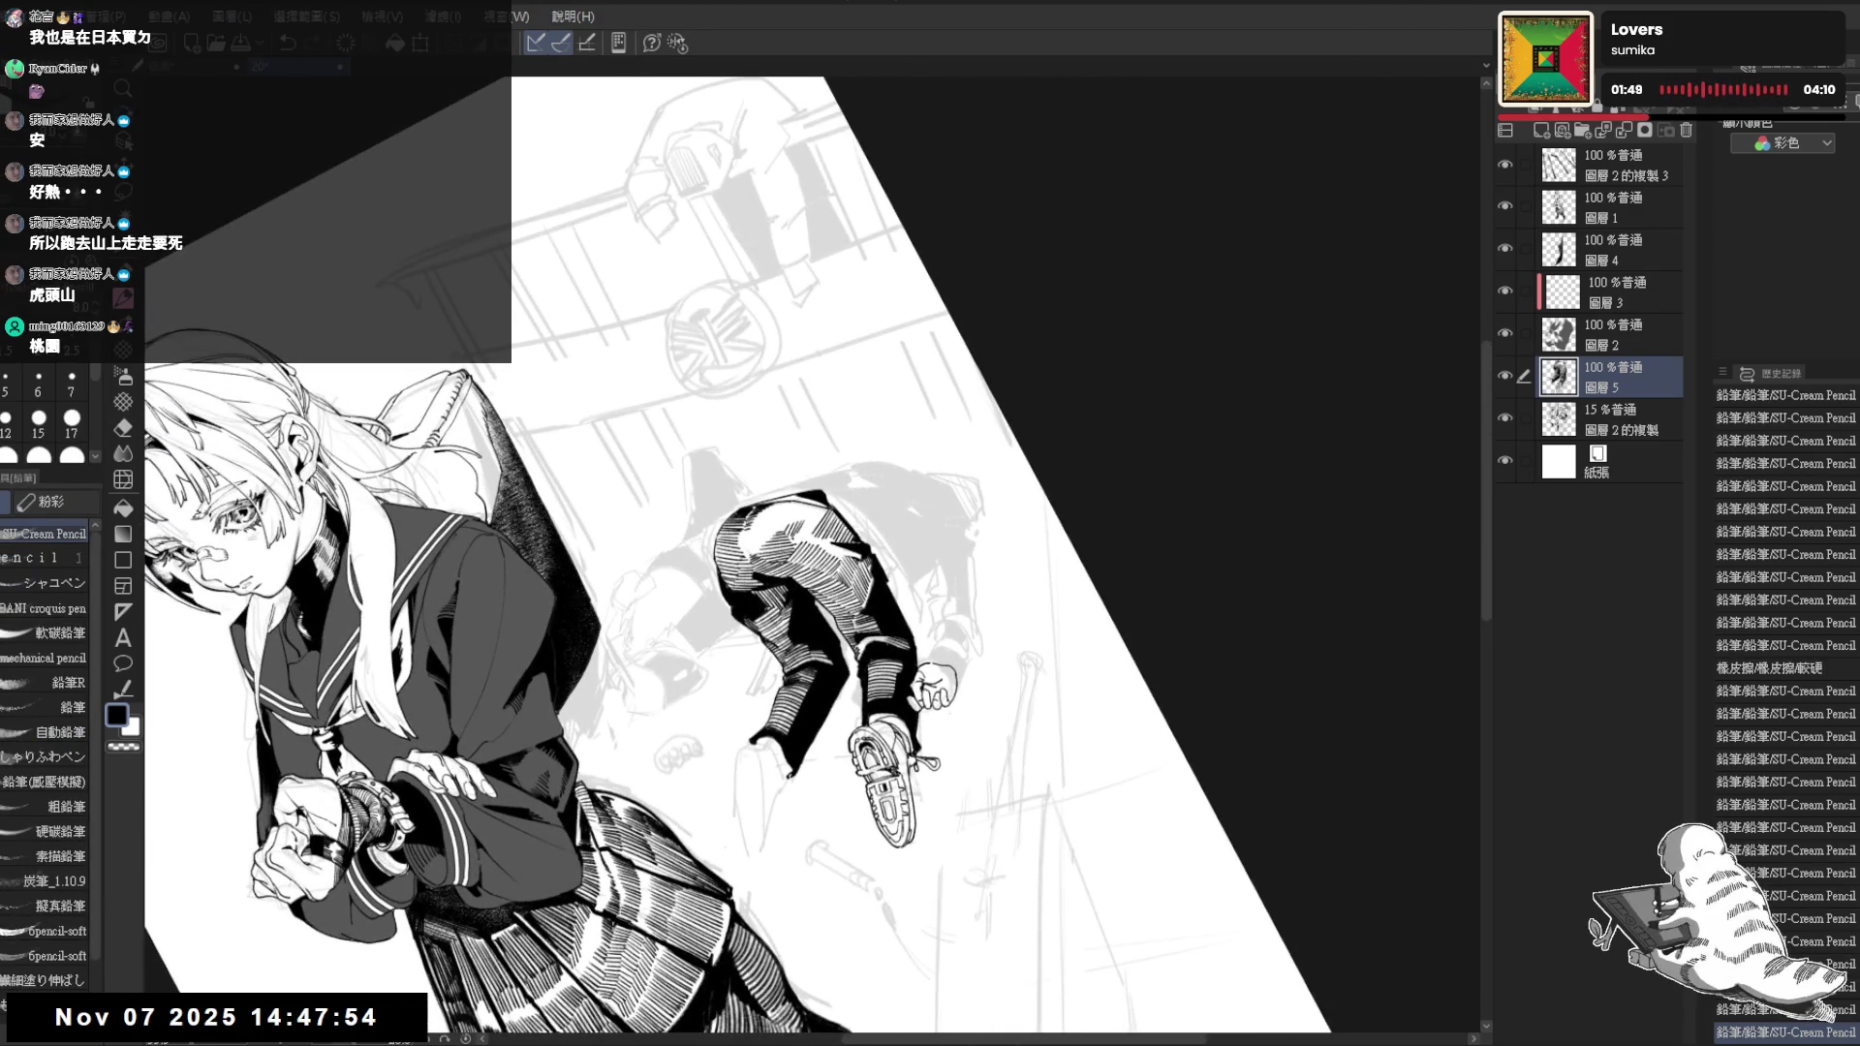
{"action": "key", "text": "minus"}
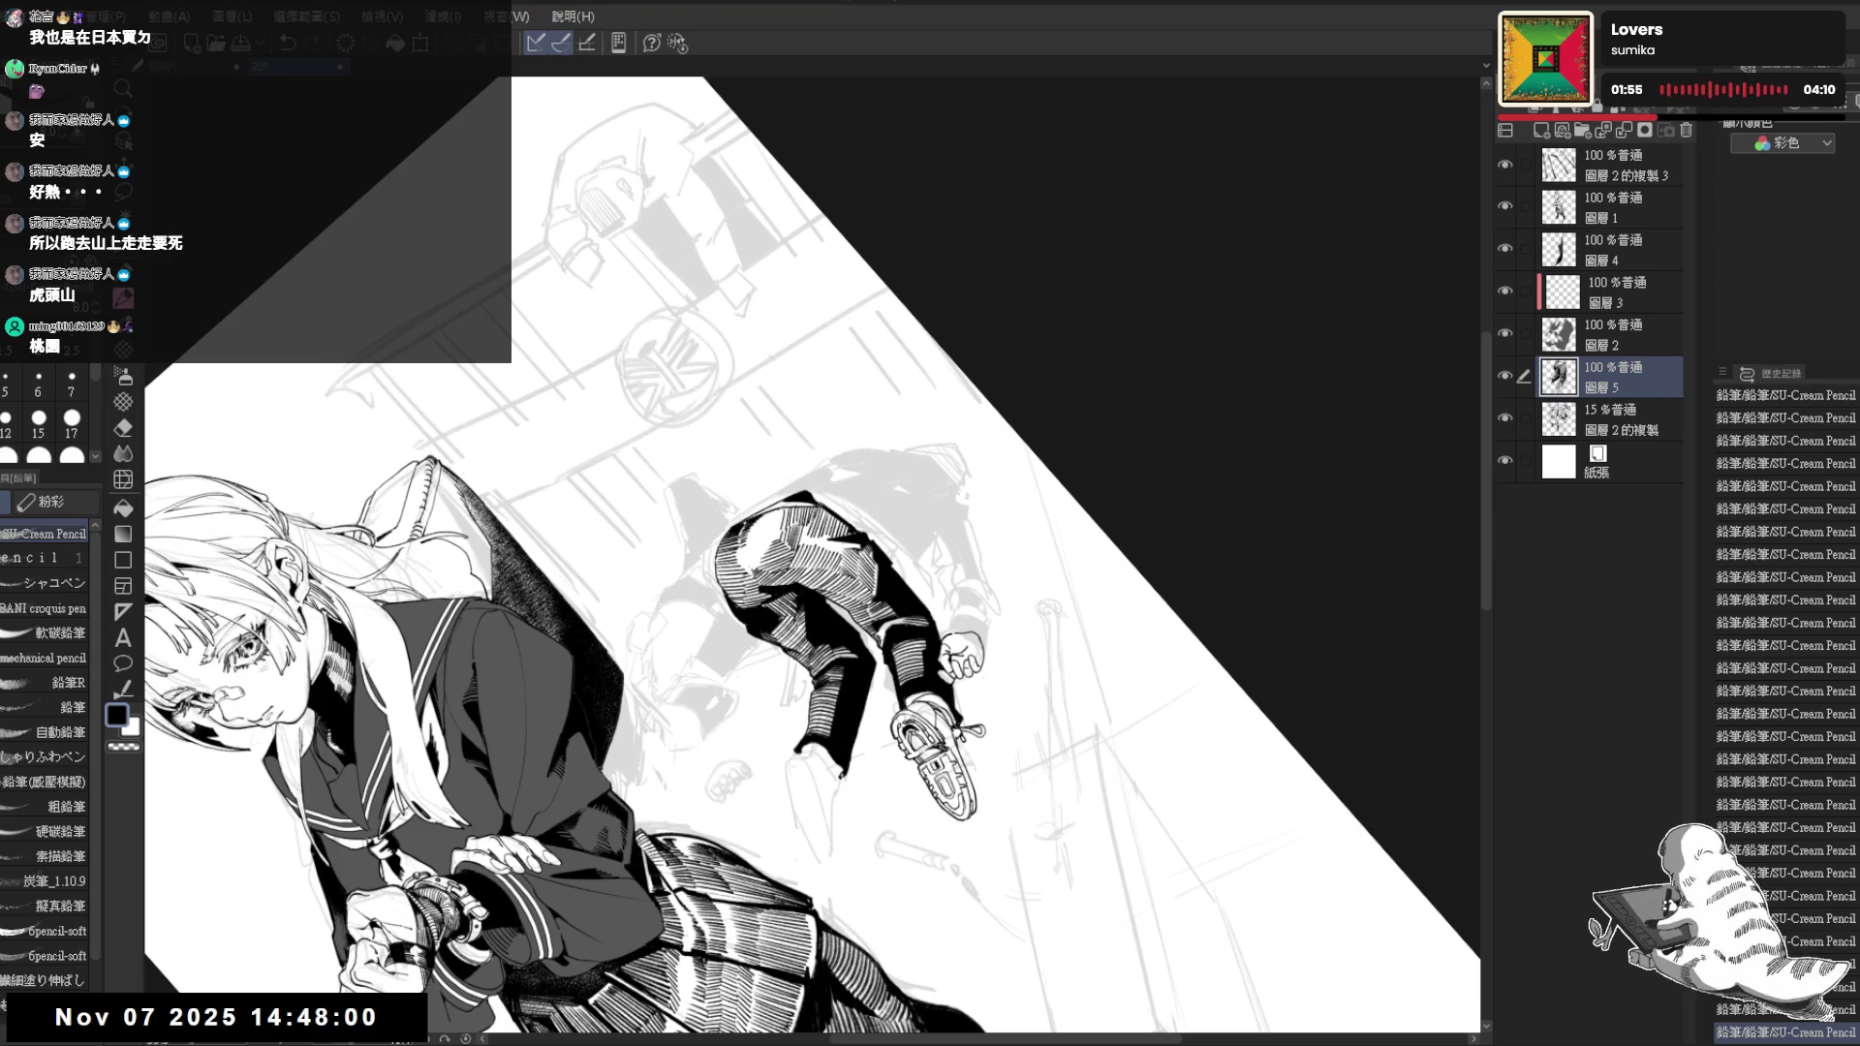
{"action": "key", "text": "asciicircum"}
{"action": "key", "text": "minus"}
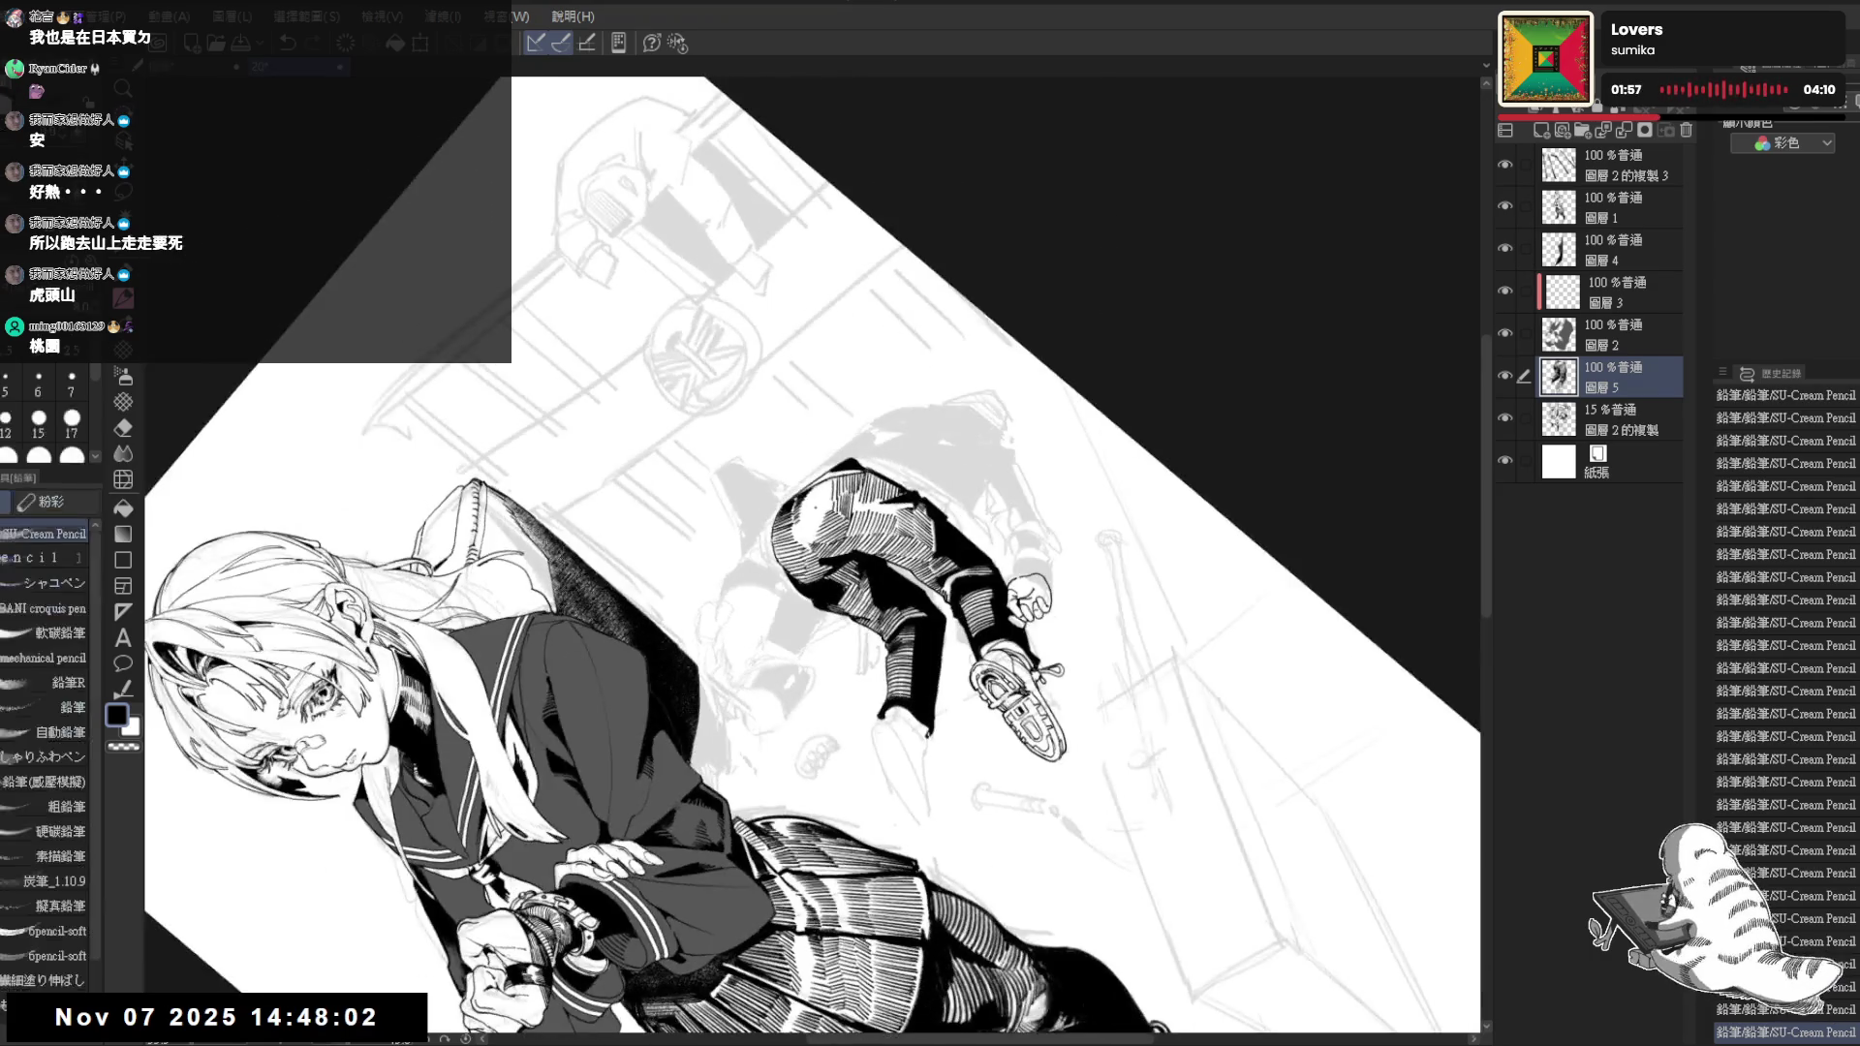
{"action": "key", "text": "e"}
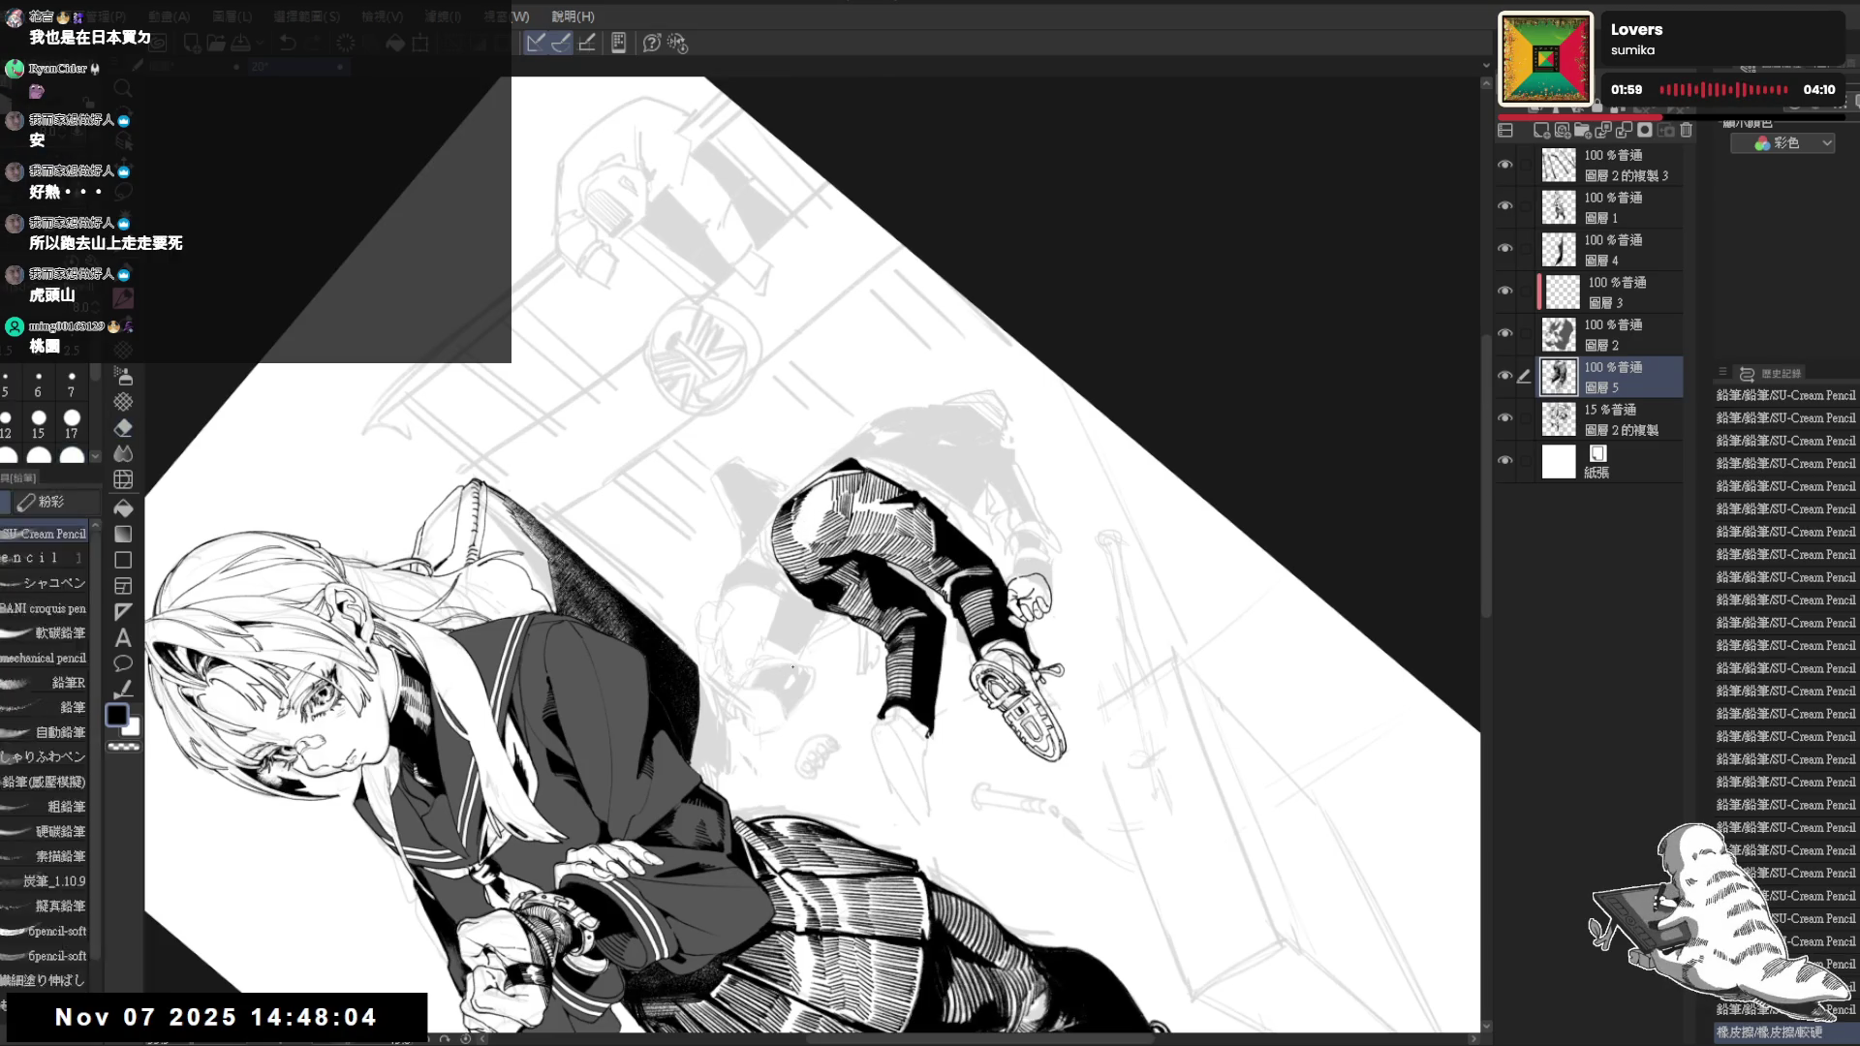
{"action": "key", "text": "asciicircum"}
{"action": "key", "text": "asciicircum"}
{"action": "key", "text": "asciicircum"}
{"action": "key", "text": "p"}
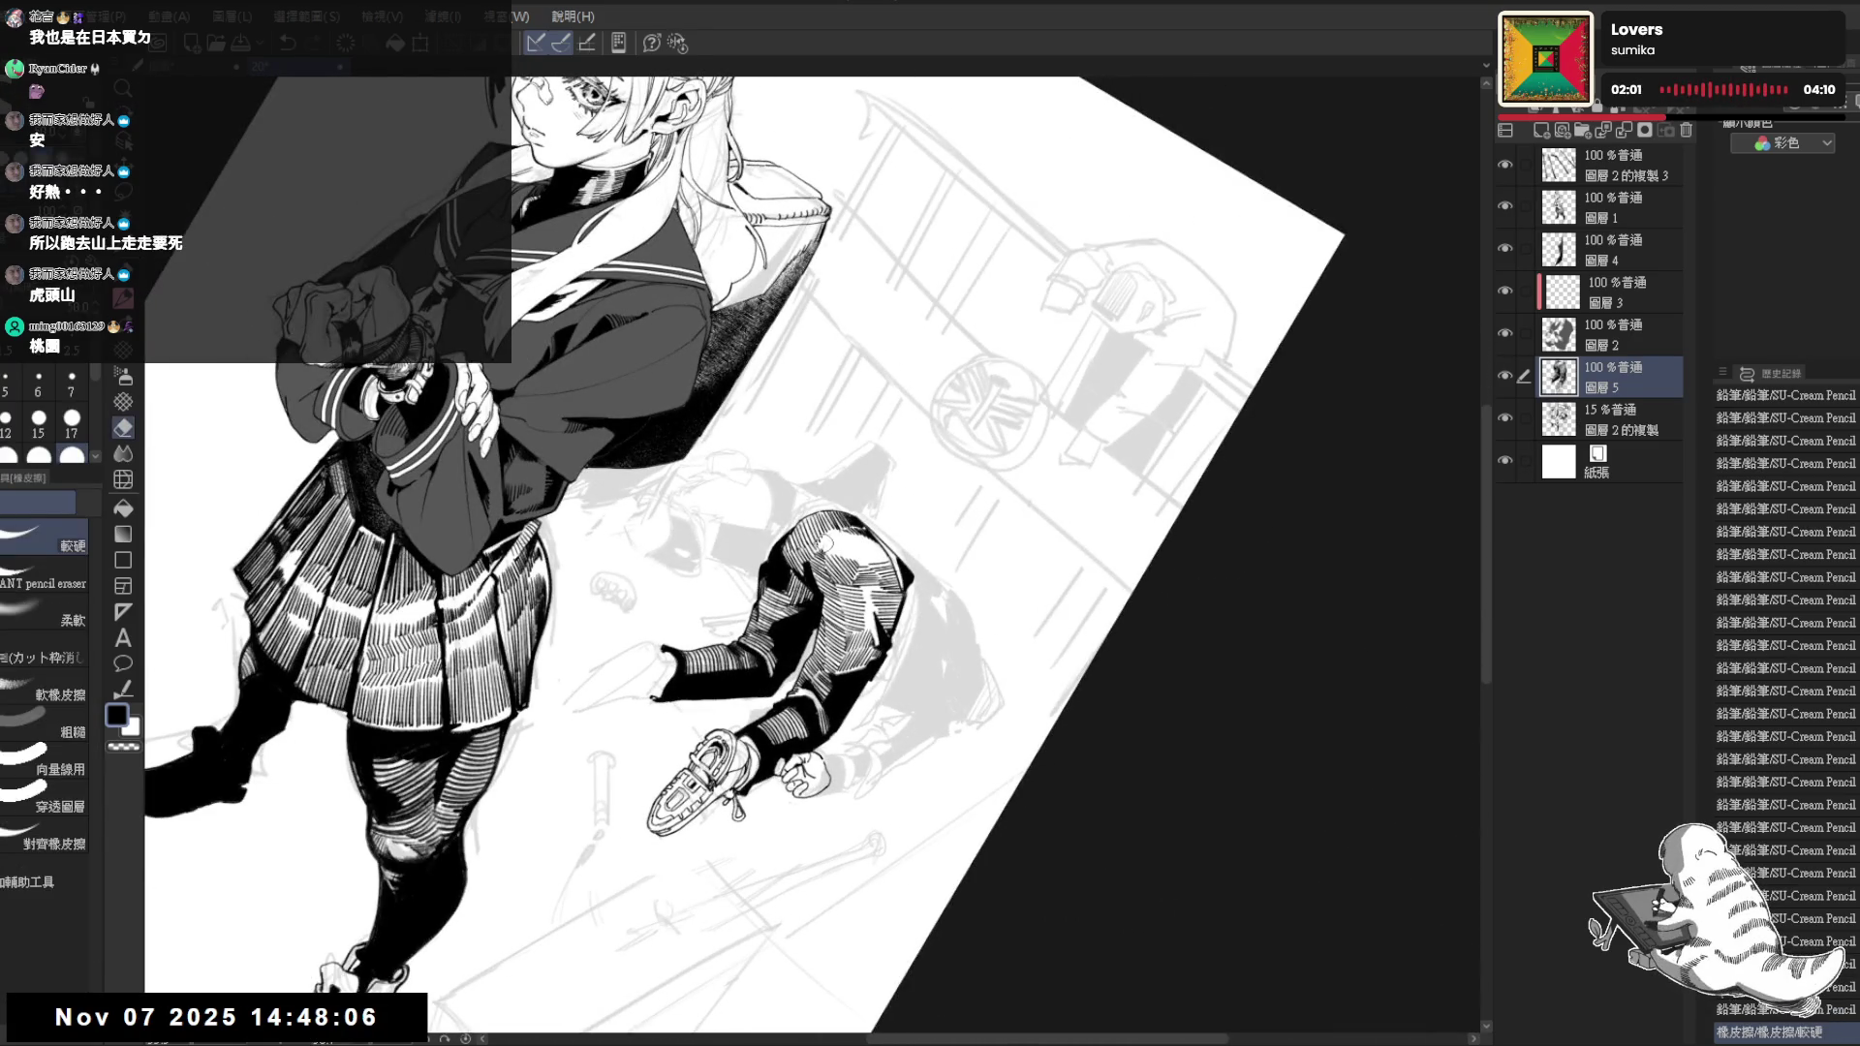
{"action": "key", "text": "asciicircum"}
{"action": "key", "text": "asciicircum"}
{"action": "scroll", "coordinate": [850, 487], "scroll_direction": "up", "scroll_amount": 1}
{"action": "key", "text": "e"}
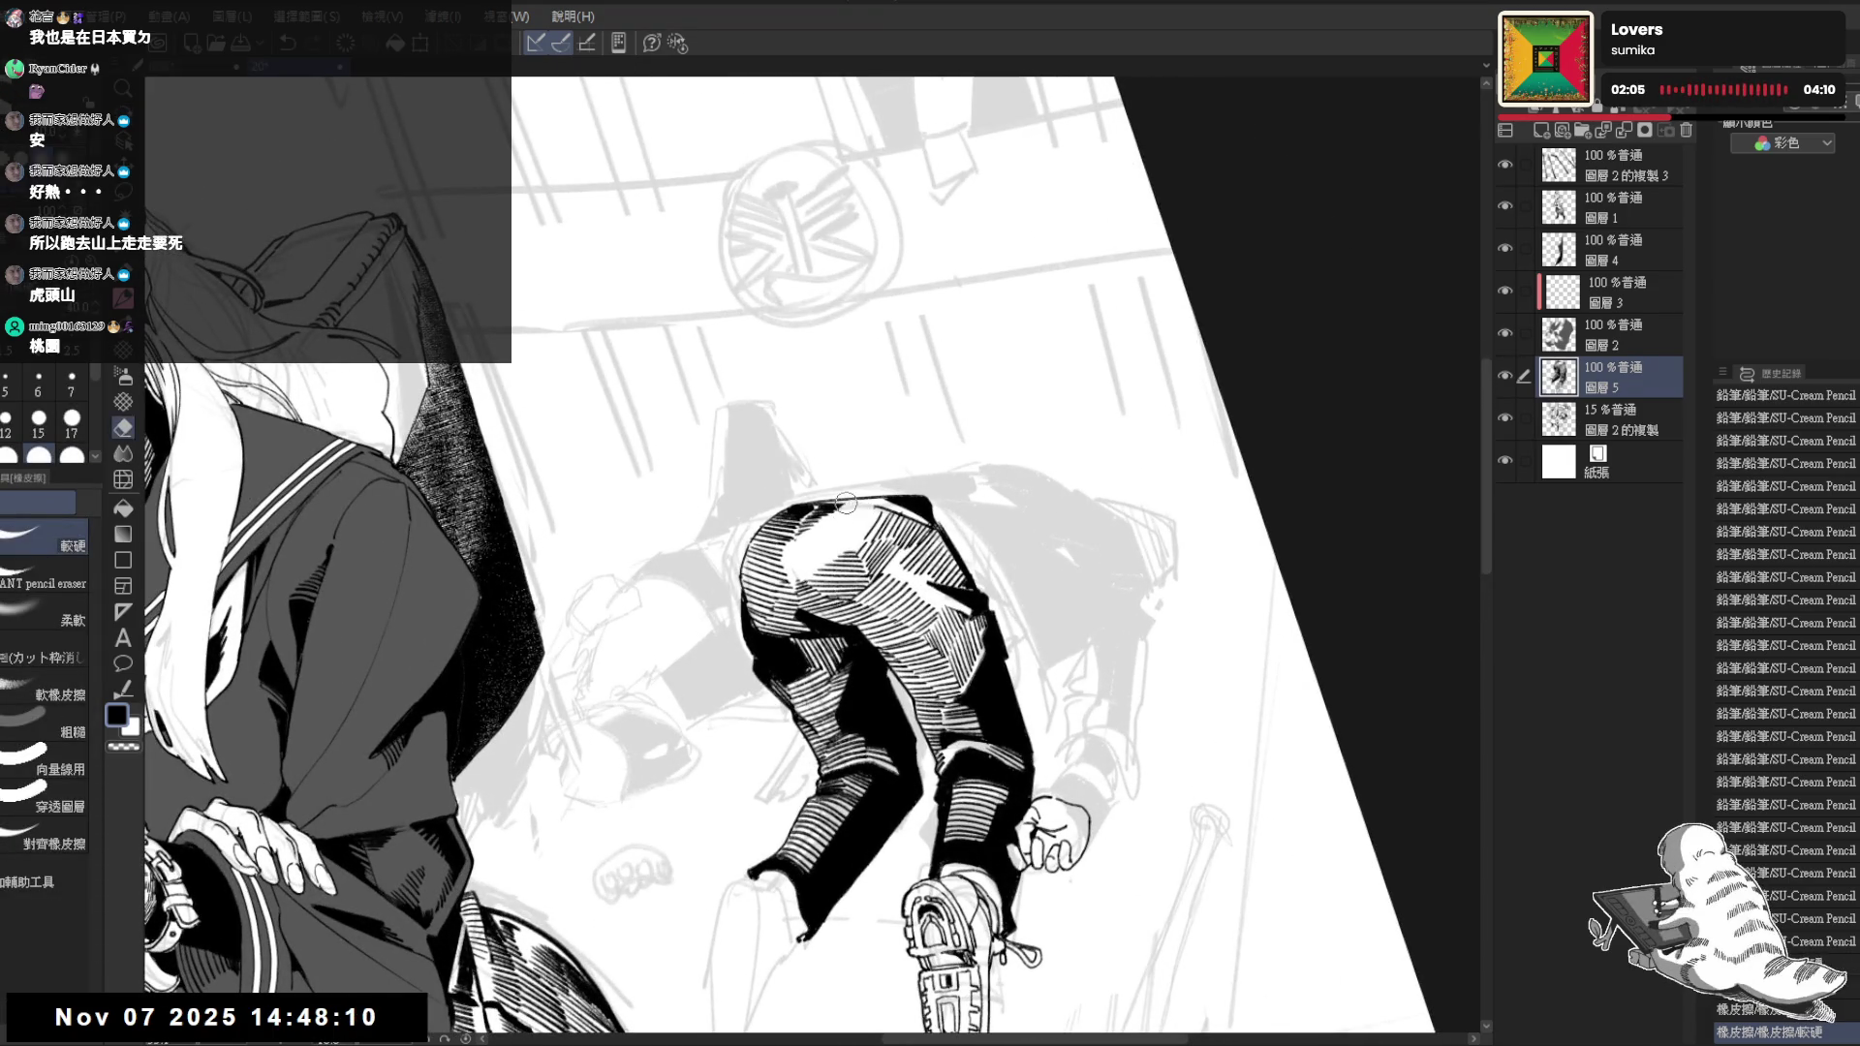
{"action": "key", "text": "p"}
{"action": "left_click_drag", "start_coordinate": [808, 526], "coordinate": [823, 541]}
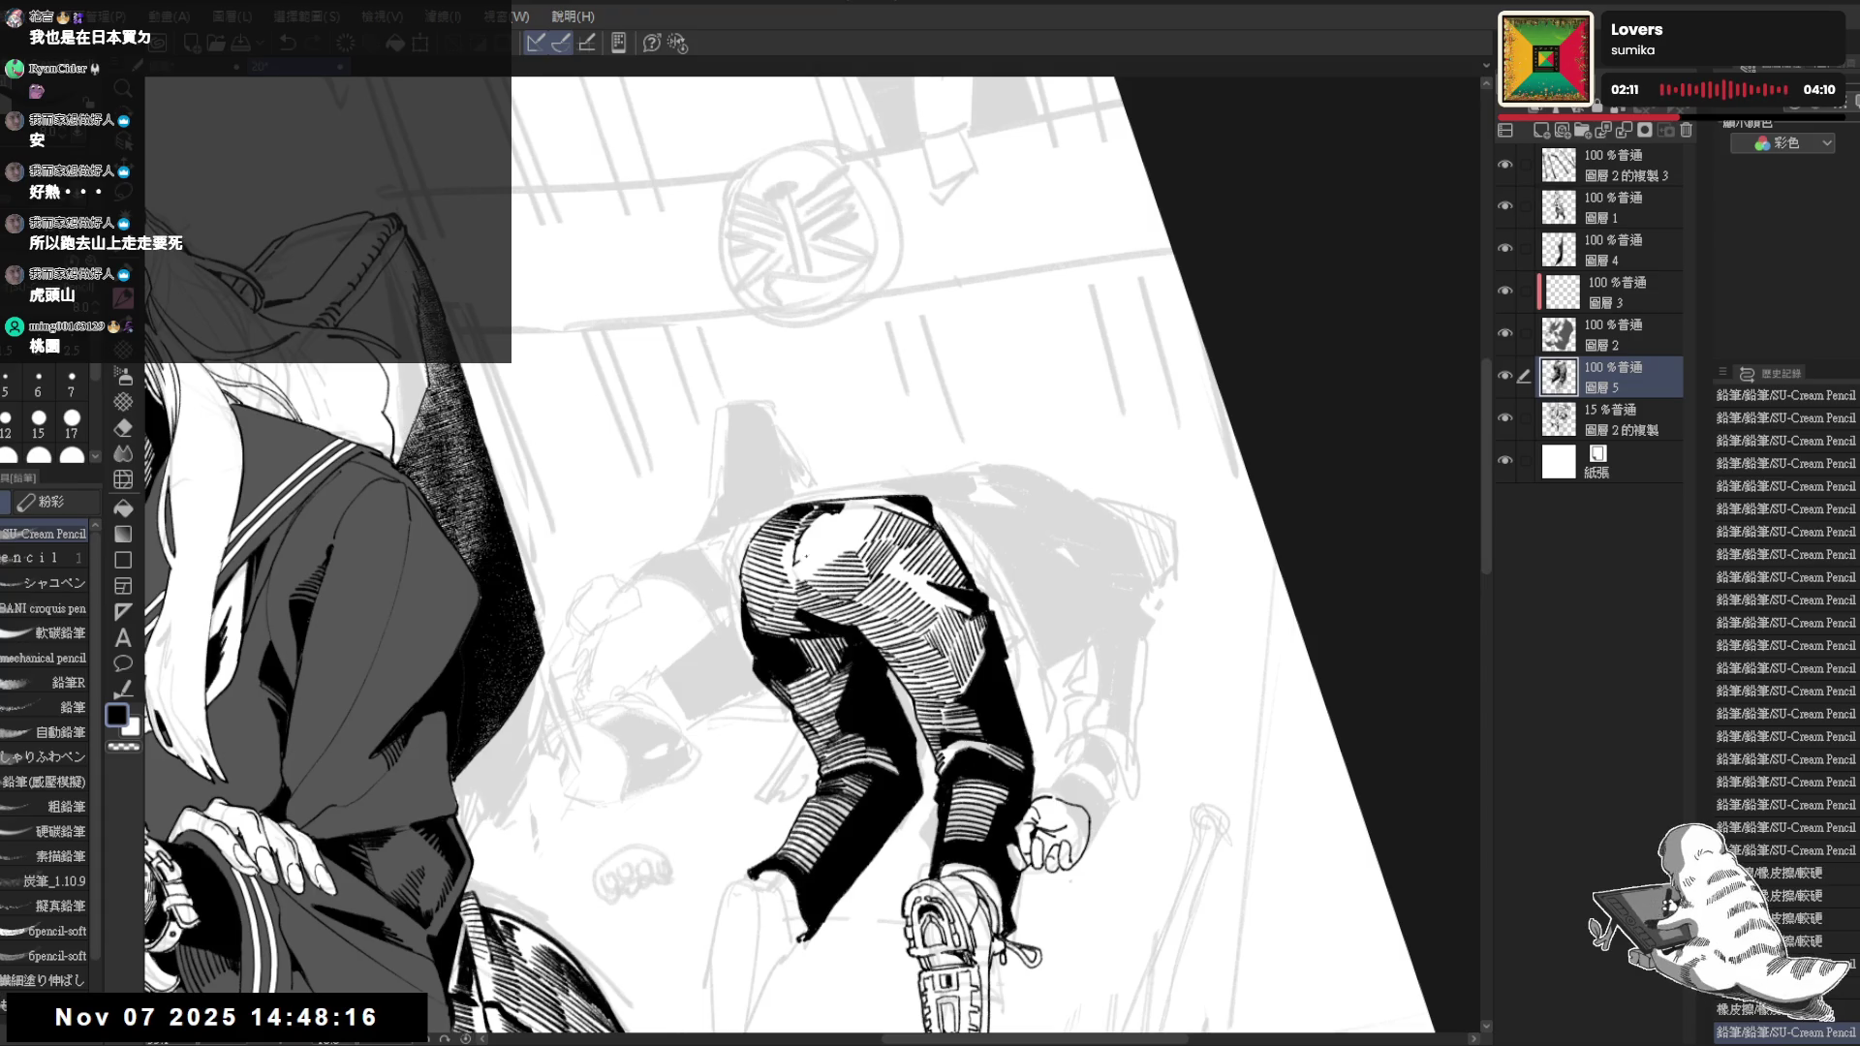
Erase and touch up the pants top, reshaping the mark into a white highlight patch
{"action": "key", "text": "asciicircum"}
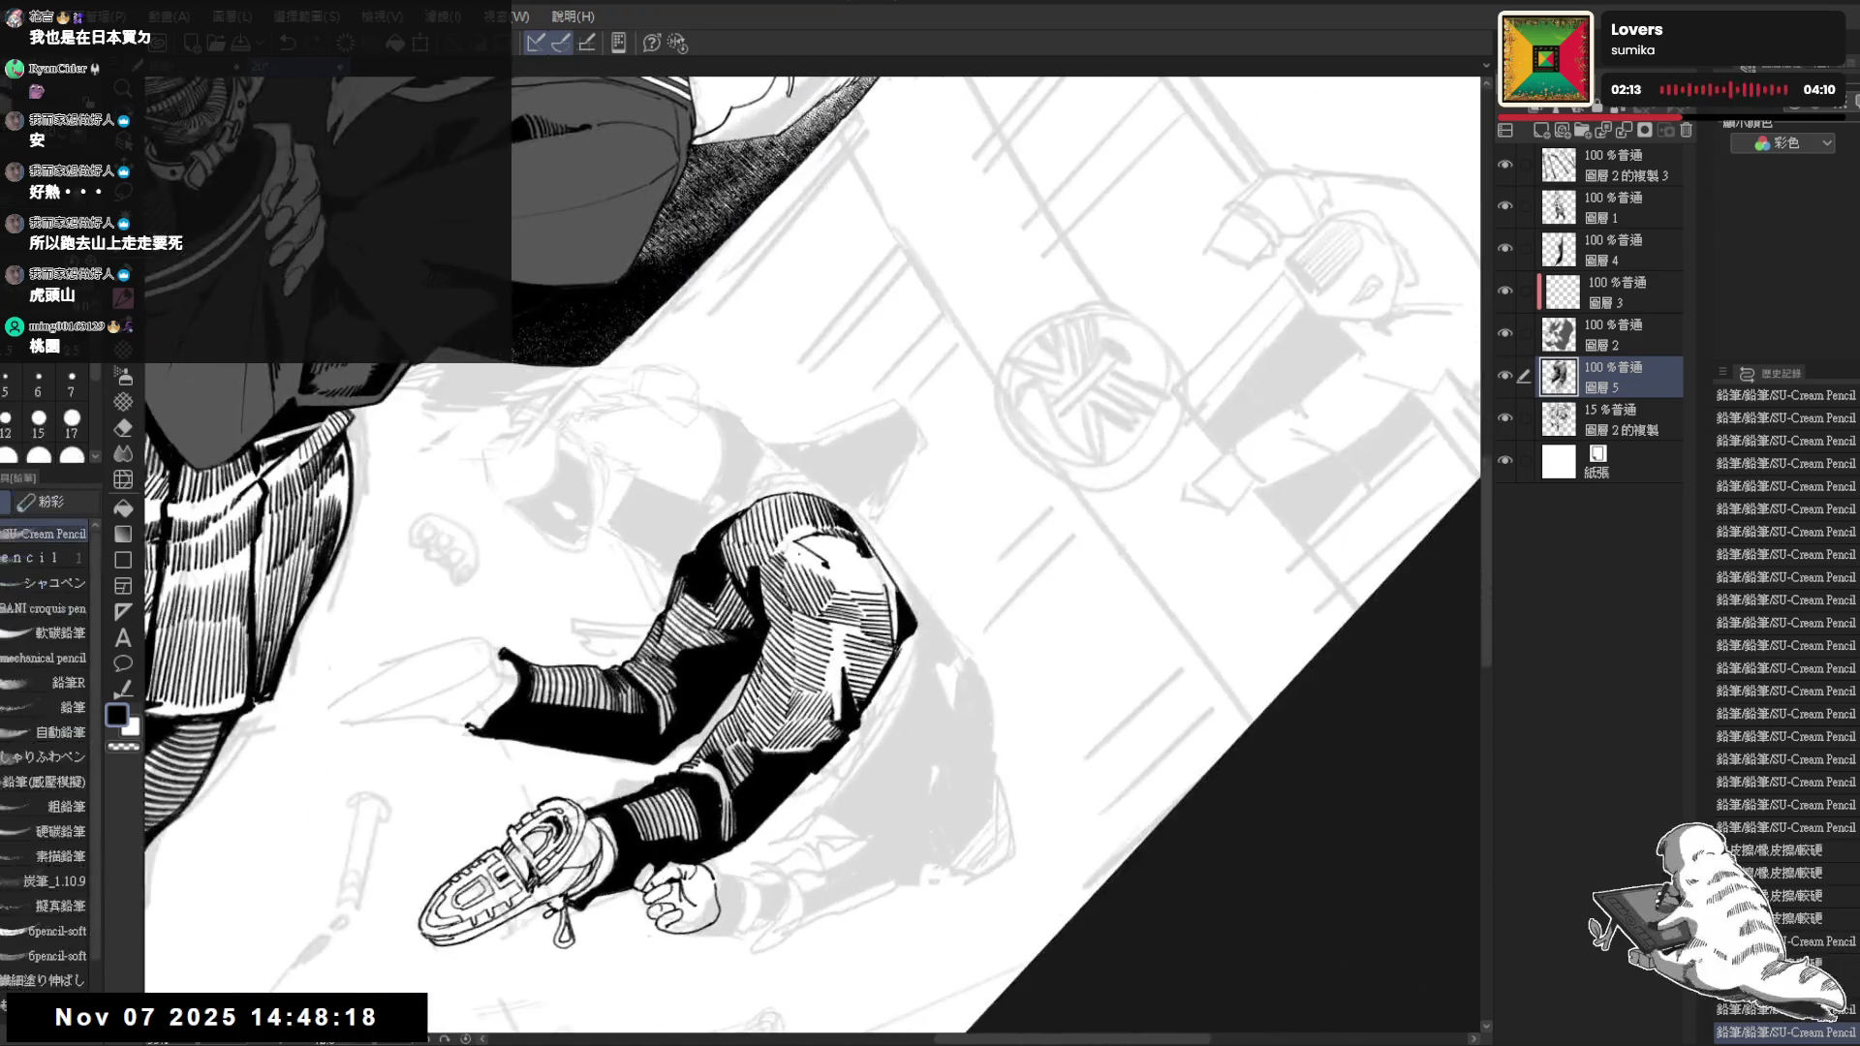
{"action": "left_click_drag", "start_coordinate": [808, 561], "coordinate": [824, 576]}
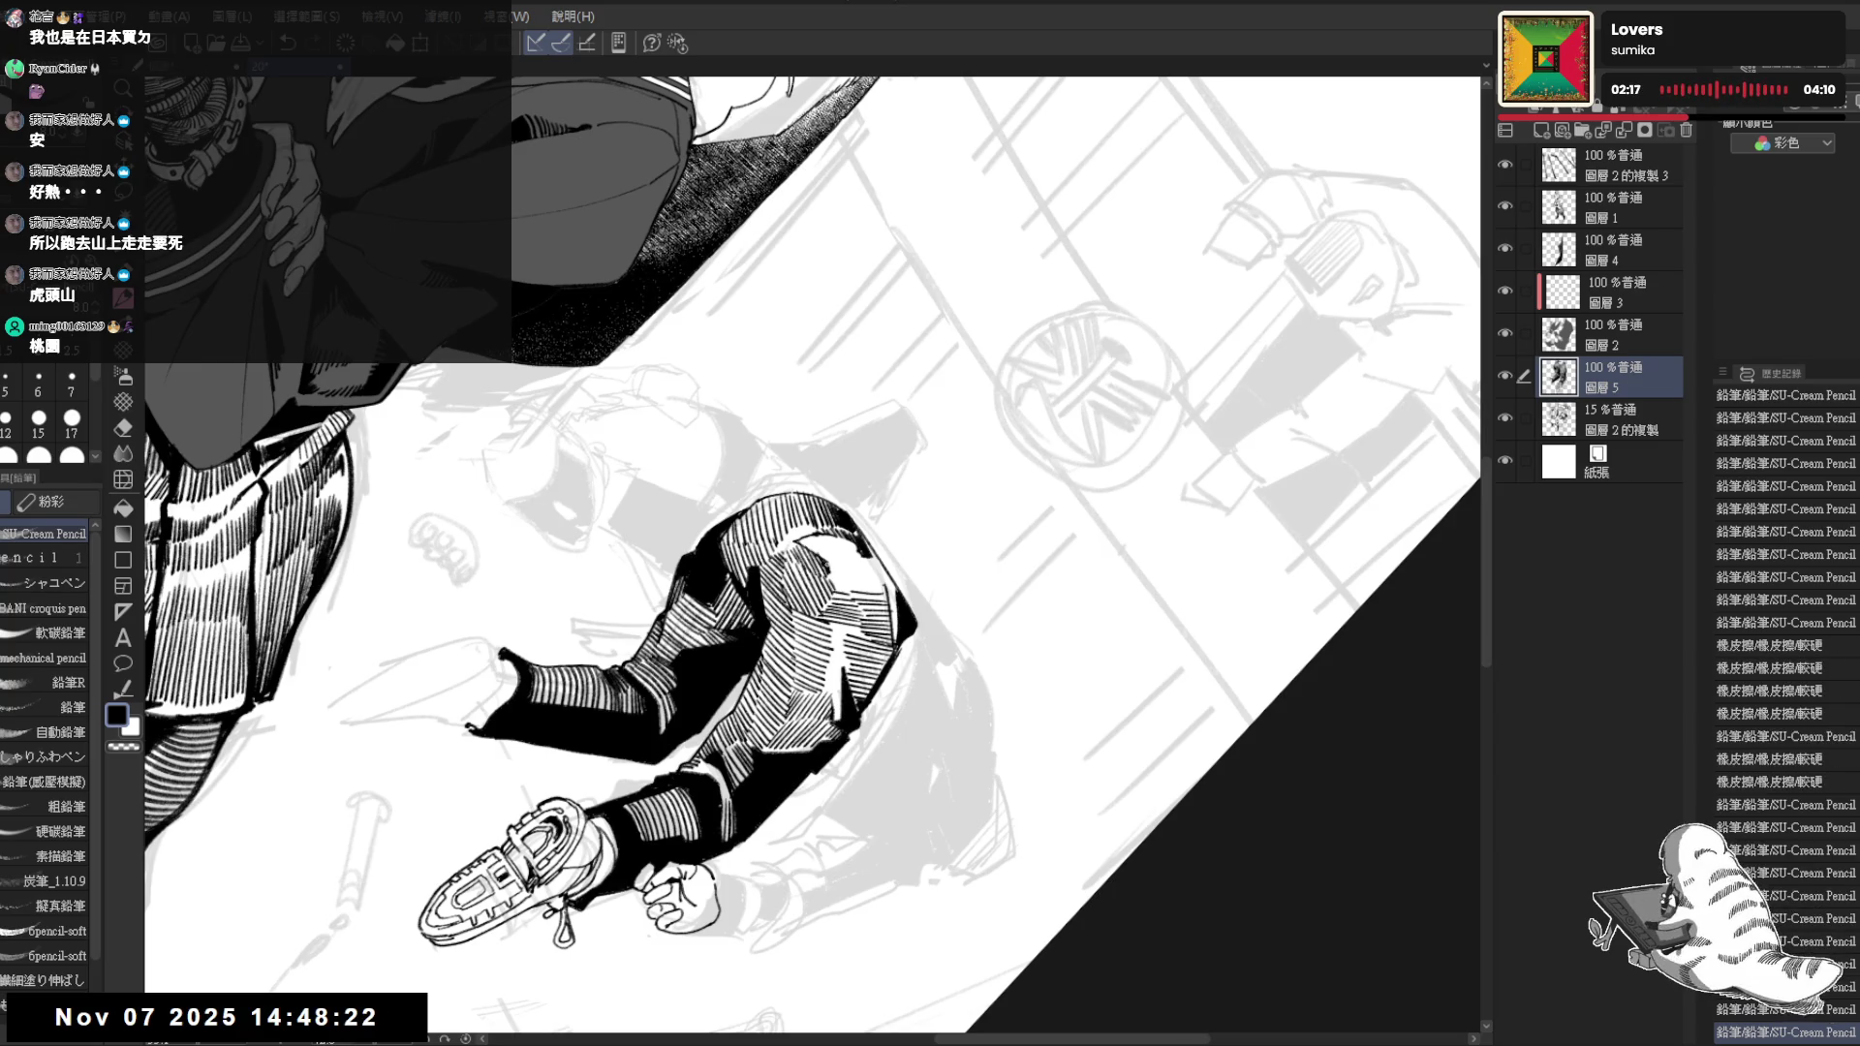
{"action": "key", "text": "minus"}
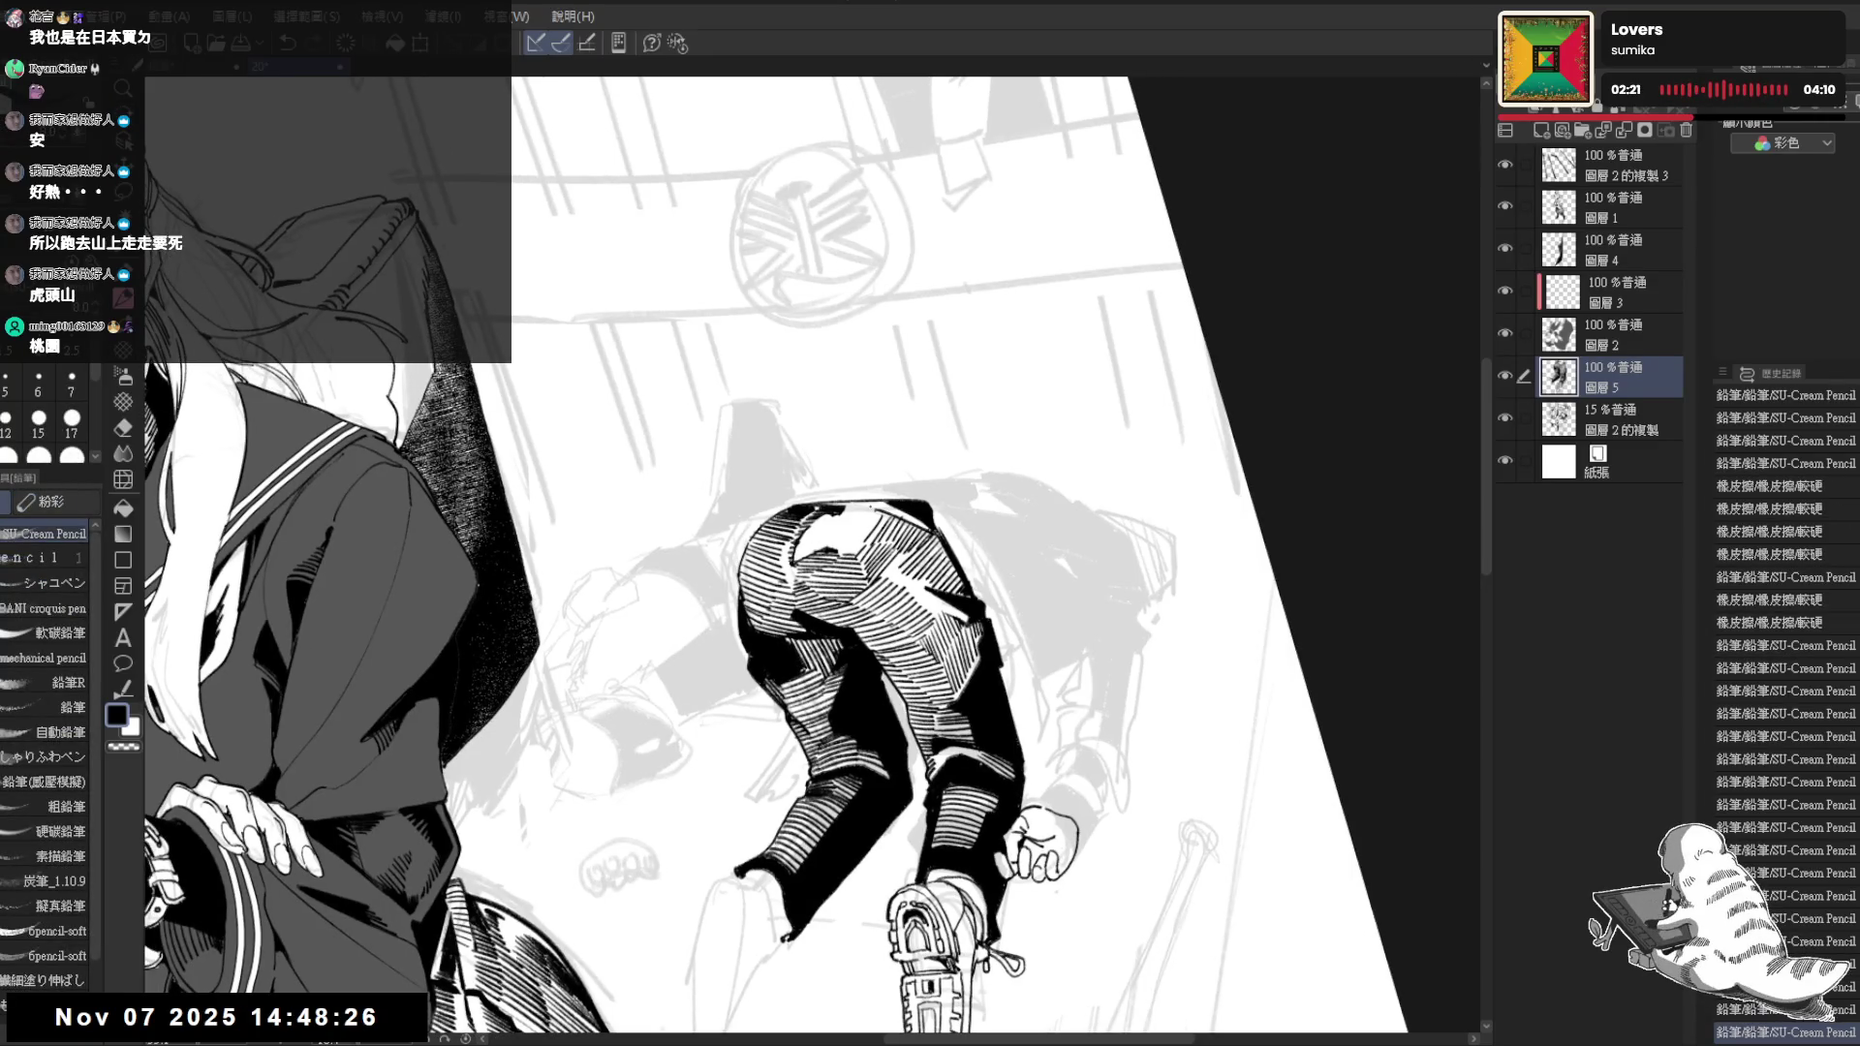
{"action": "key", "text": "e"}
{"action": "mouse_move", "coordinate": [828, 516]}
{"action": "left_mouse_down"}
{"action": "mouse_move", "coordinate": [912, 526]}
{"action": "mouse_move", "coordinate": [852, 552]}
{"action": "mouse_move", "coordinate": [892, 523]}
{"action": "mouse_move", "coordinate": [880, 505]}
{"action": "left_mouse_up"}
{"action": "key", "text": "p"}
{"action": "key", "text": "e"}
{"action": "key", "text": "p"}
{"action": "key", "text": "e"}
{"action": "key", "text": "p"}
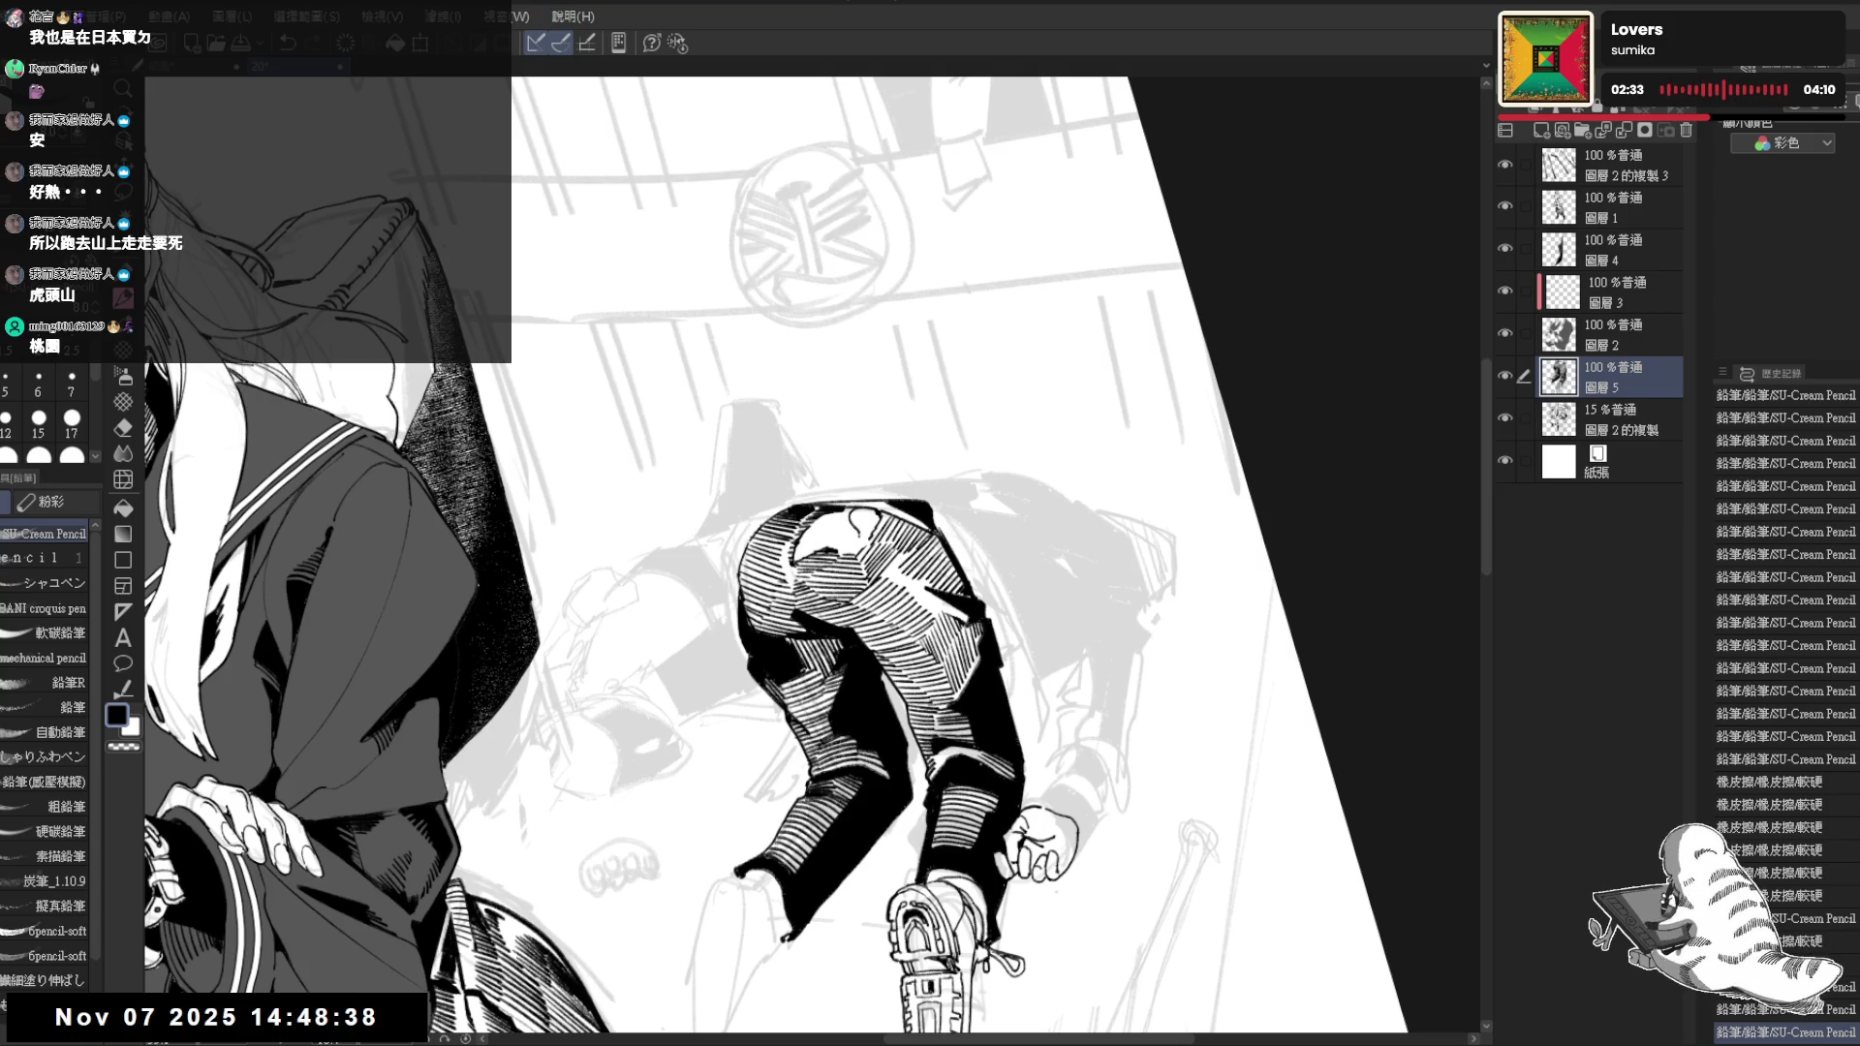
{"action": "mouse_move", "coordinate": [851, 512]}
{"action": "left_mouse_down"}
{"action": "mouse_move", "coordinate": [875, 523]}
{"action": "mouse_move", "coordinate": [850, 545]}
{"action": "left_mouse_up"}
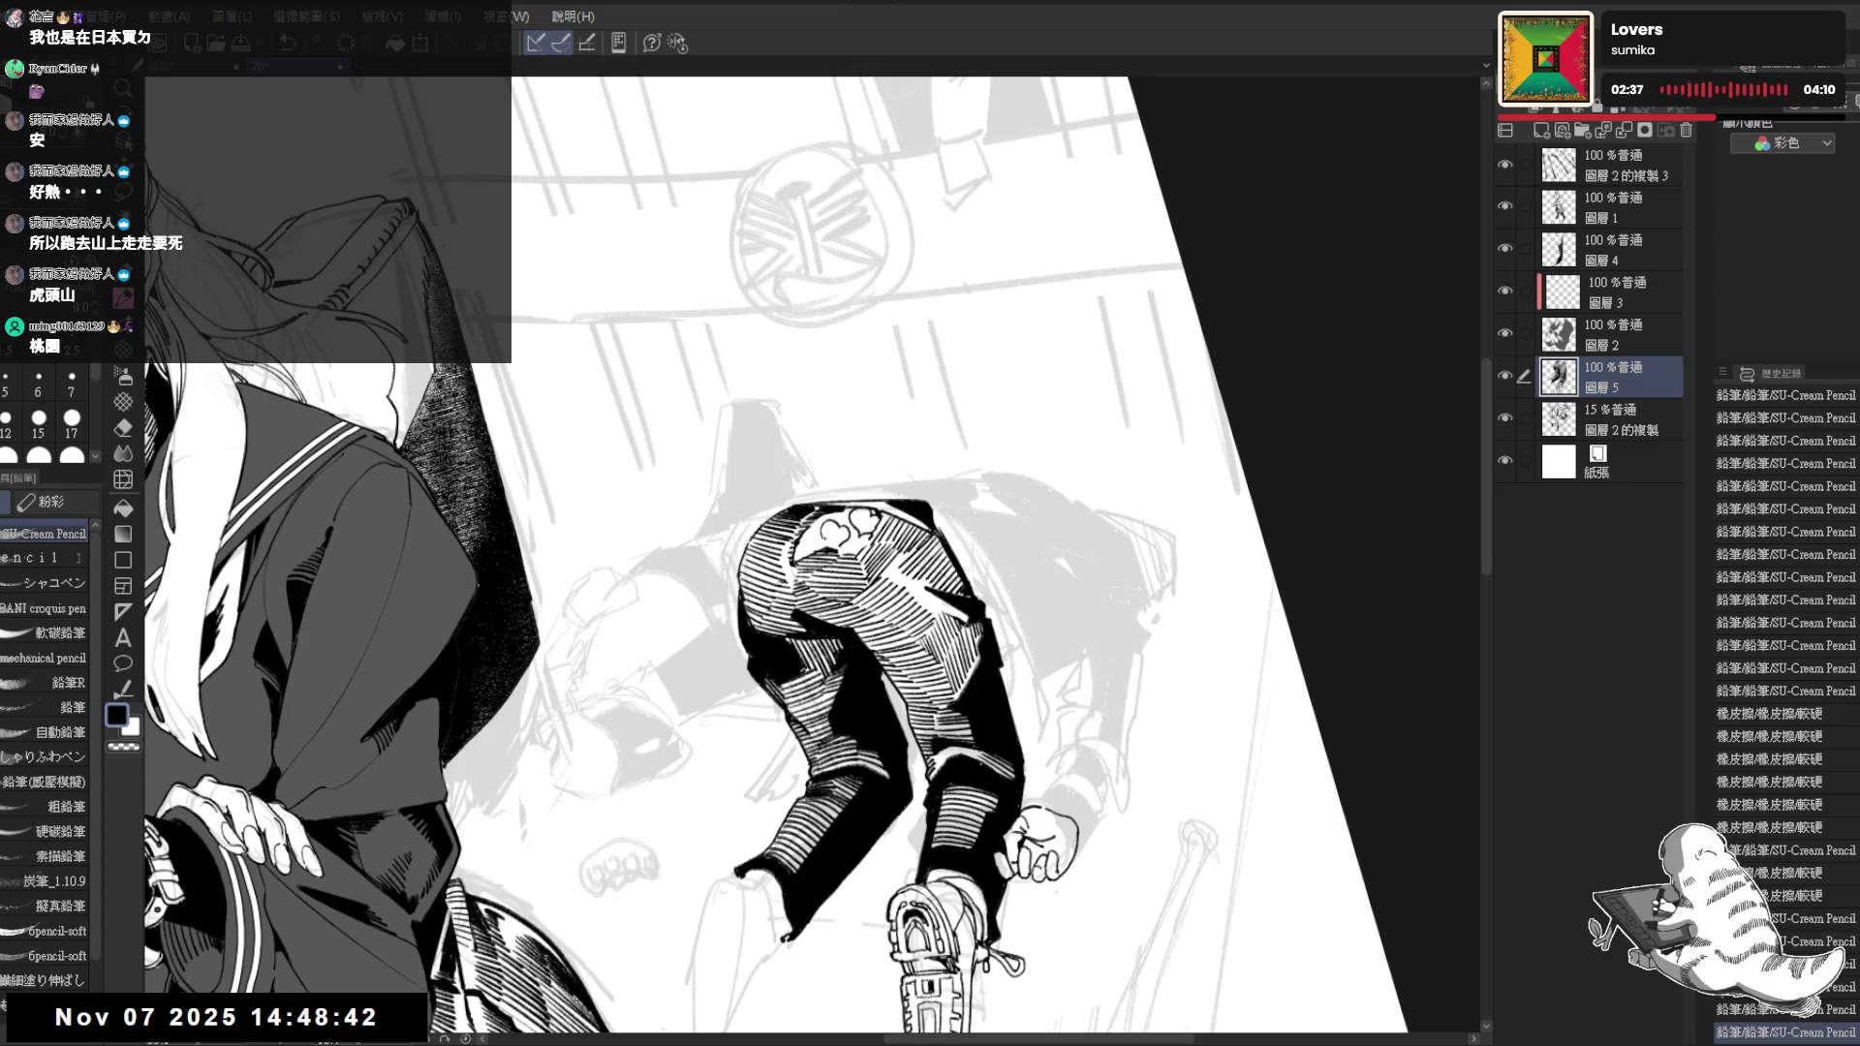
Add a small dark fill on the pants while the canvas is mirrored horizontally
{"action": "key", "text": "h"}
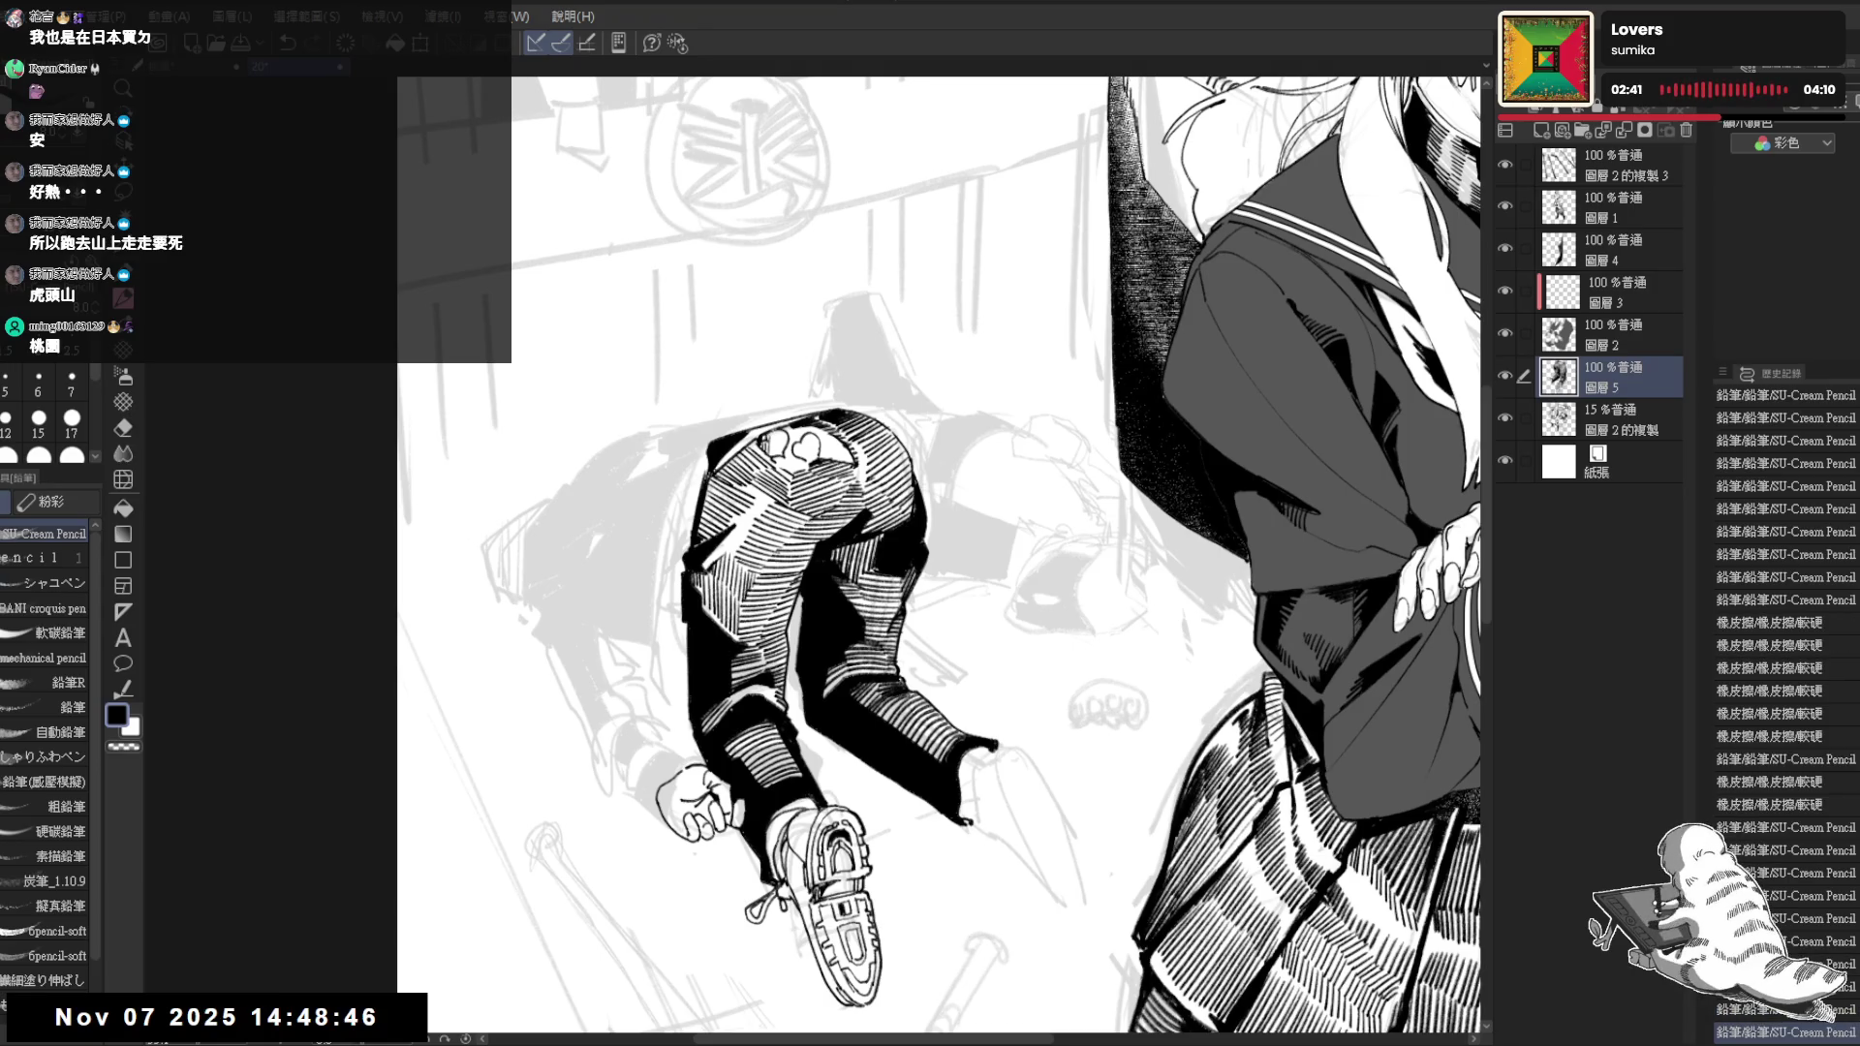
{"action": "mouse_move", "coordinate": [784, 430]}
{"action": "left_mouse_down"}
{"action": "mouse_move", "coordinate": [784, 457]}
{"action": "mouse_move", "coordinate": [817, 459]}
{"action": "left_mouse_up"}
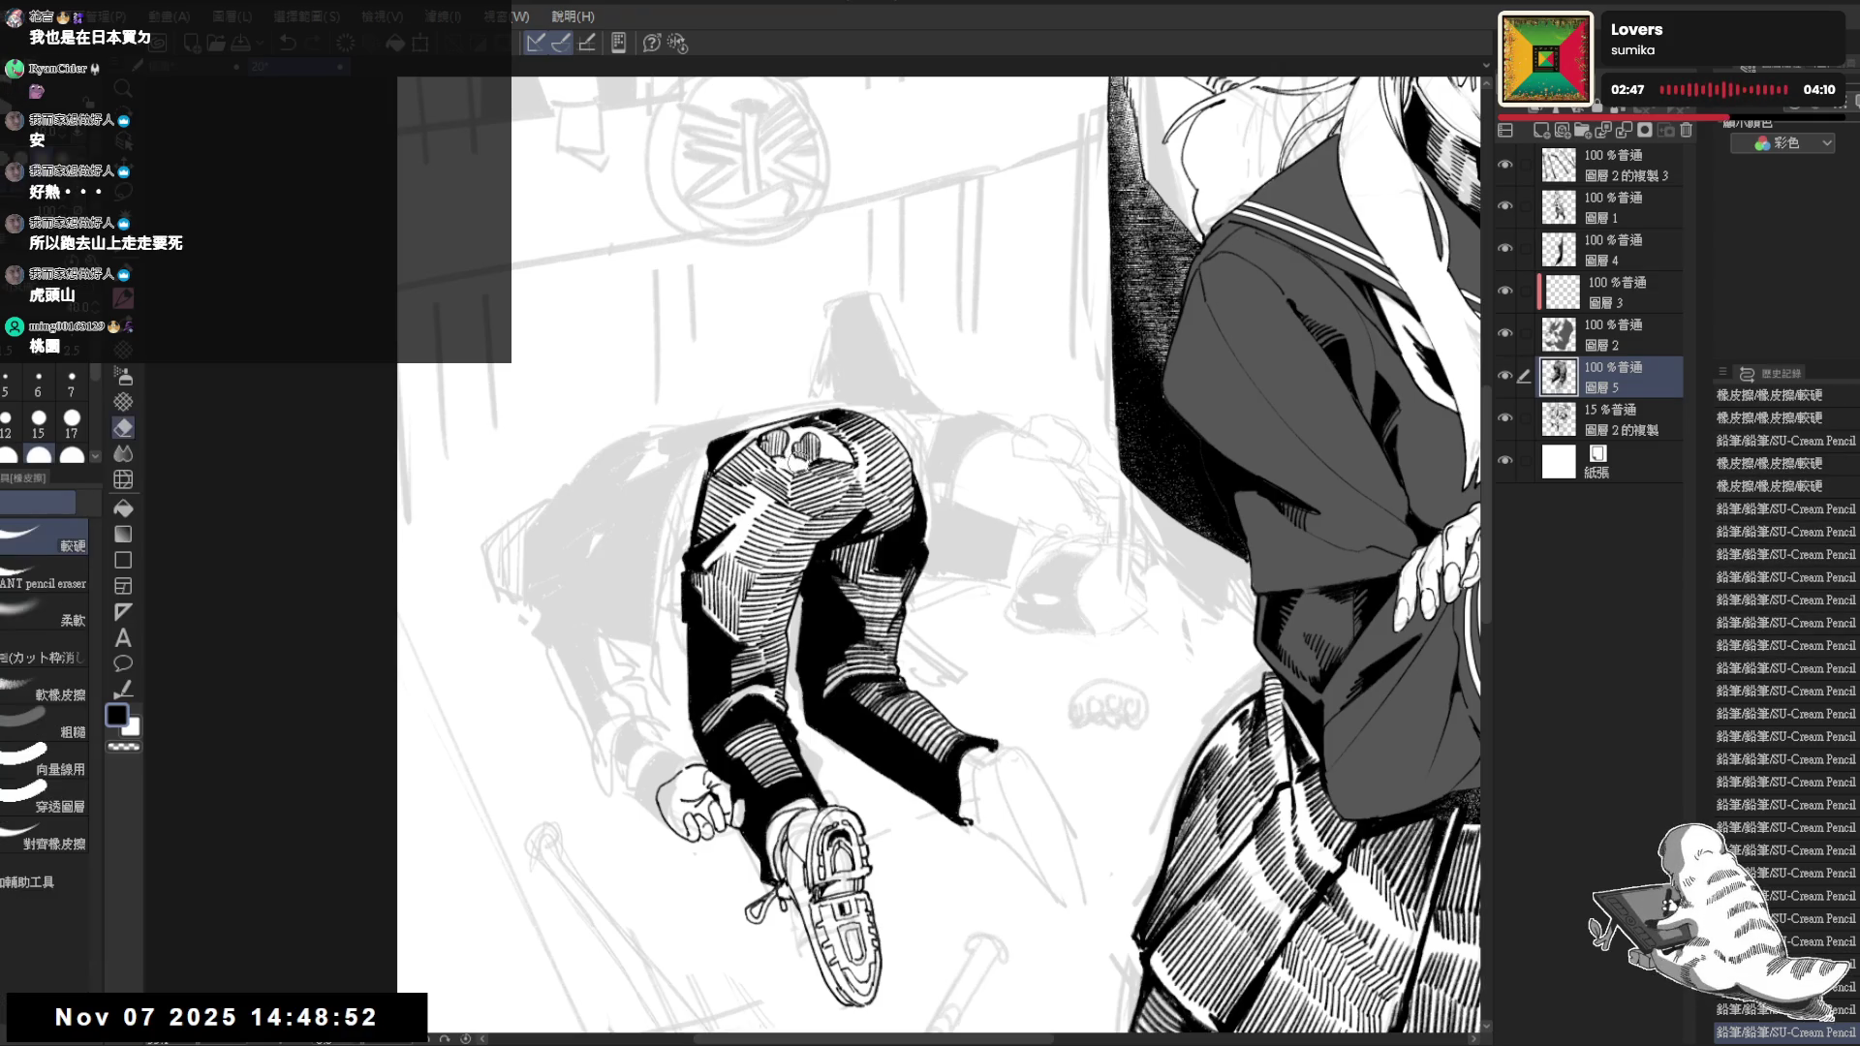
{"action": "key", "text": "h"}
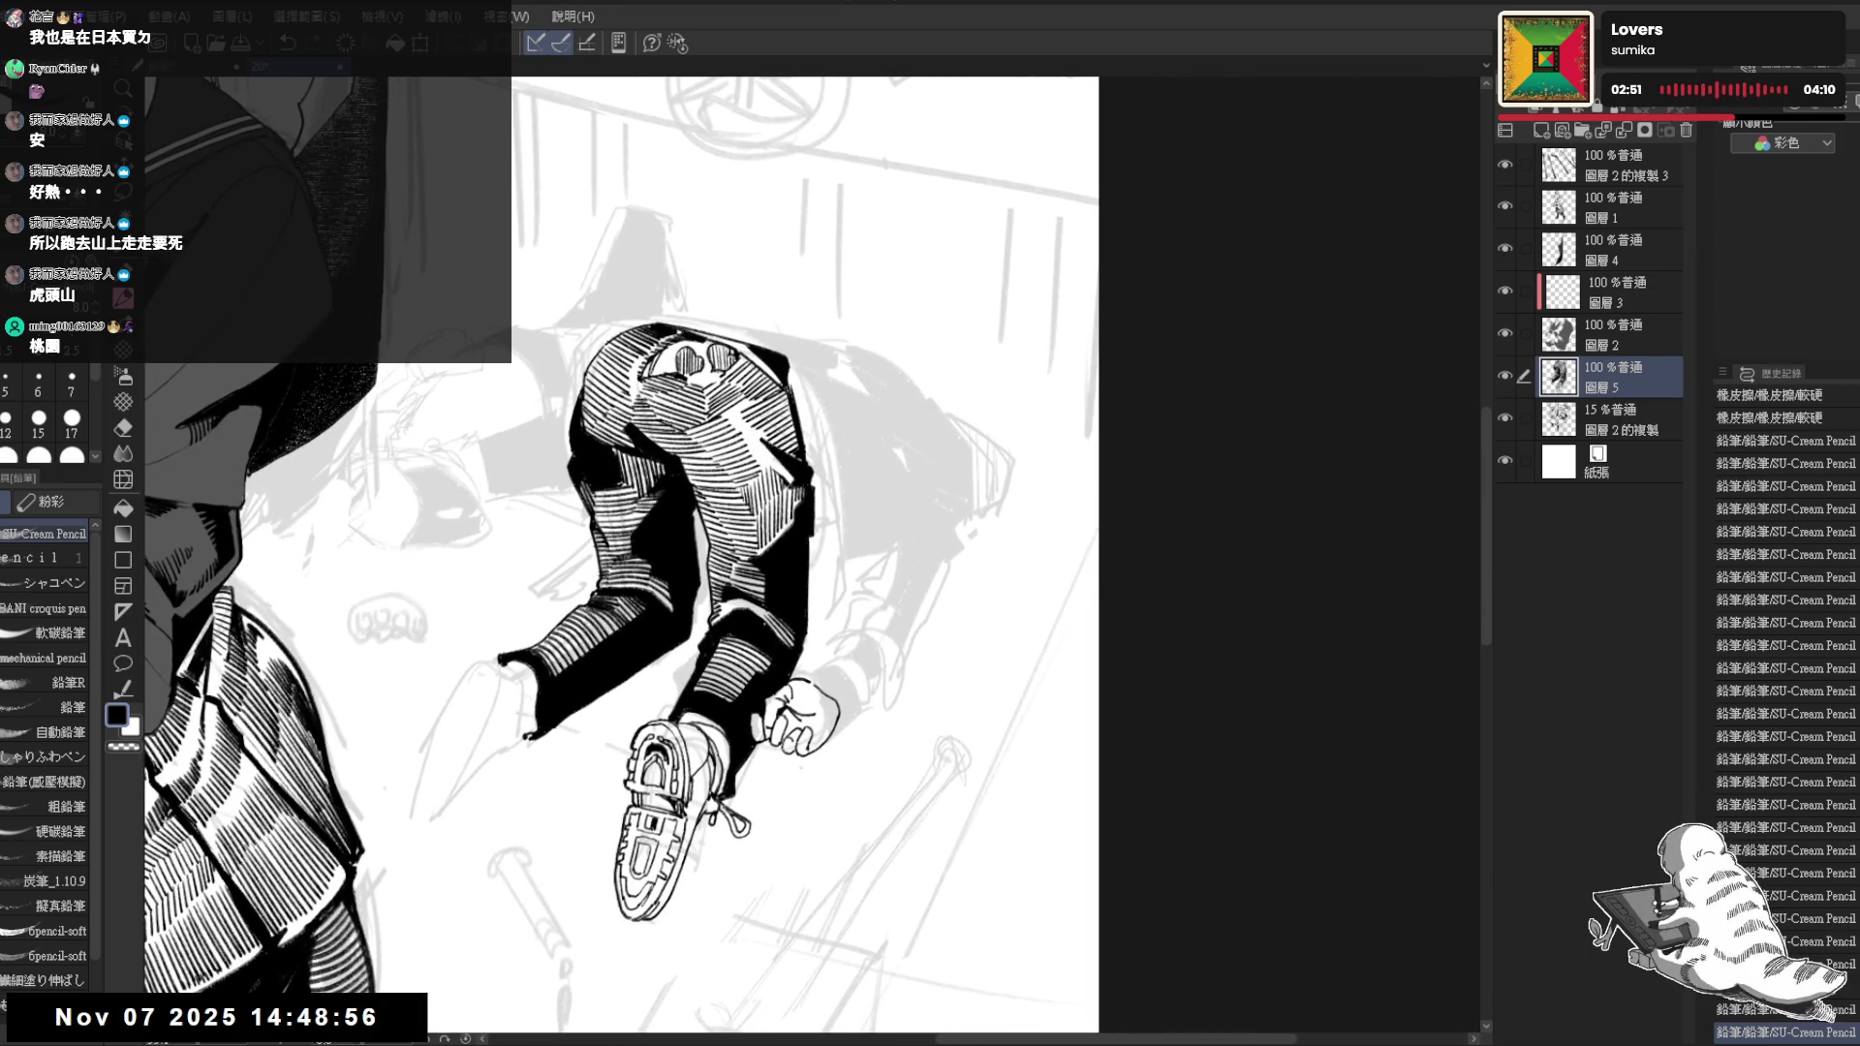
Redraw the outline at the top of the crouching figure's hand, undoing stray strokes
{"action": "left_click_drag", "start_coordinate": [808, 514], "coordinate": [755, 520]}
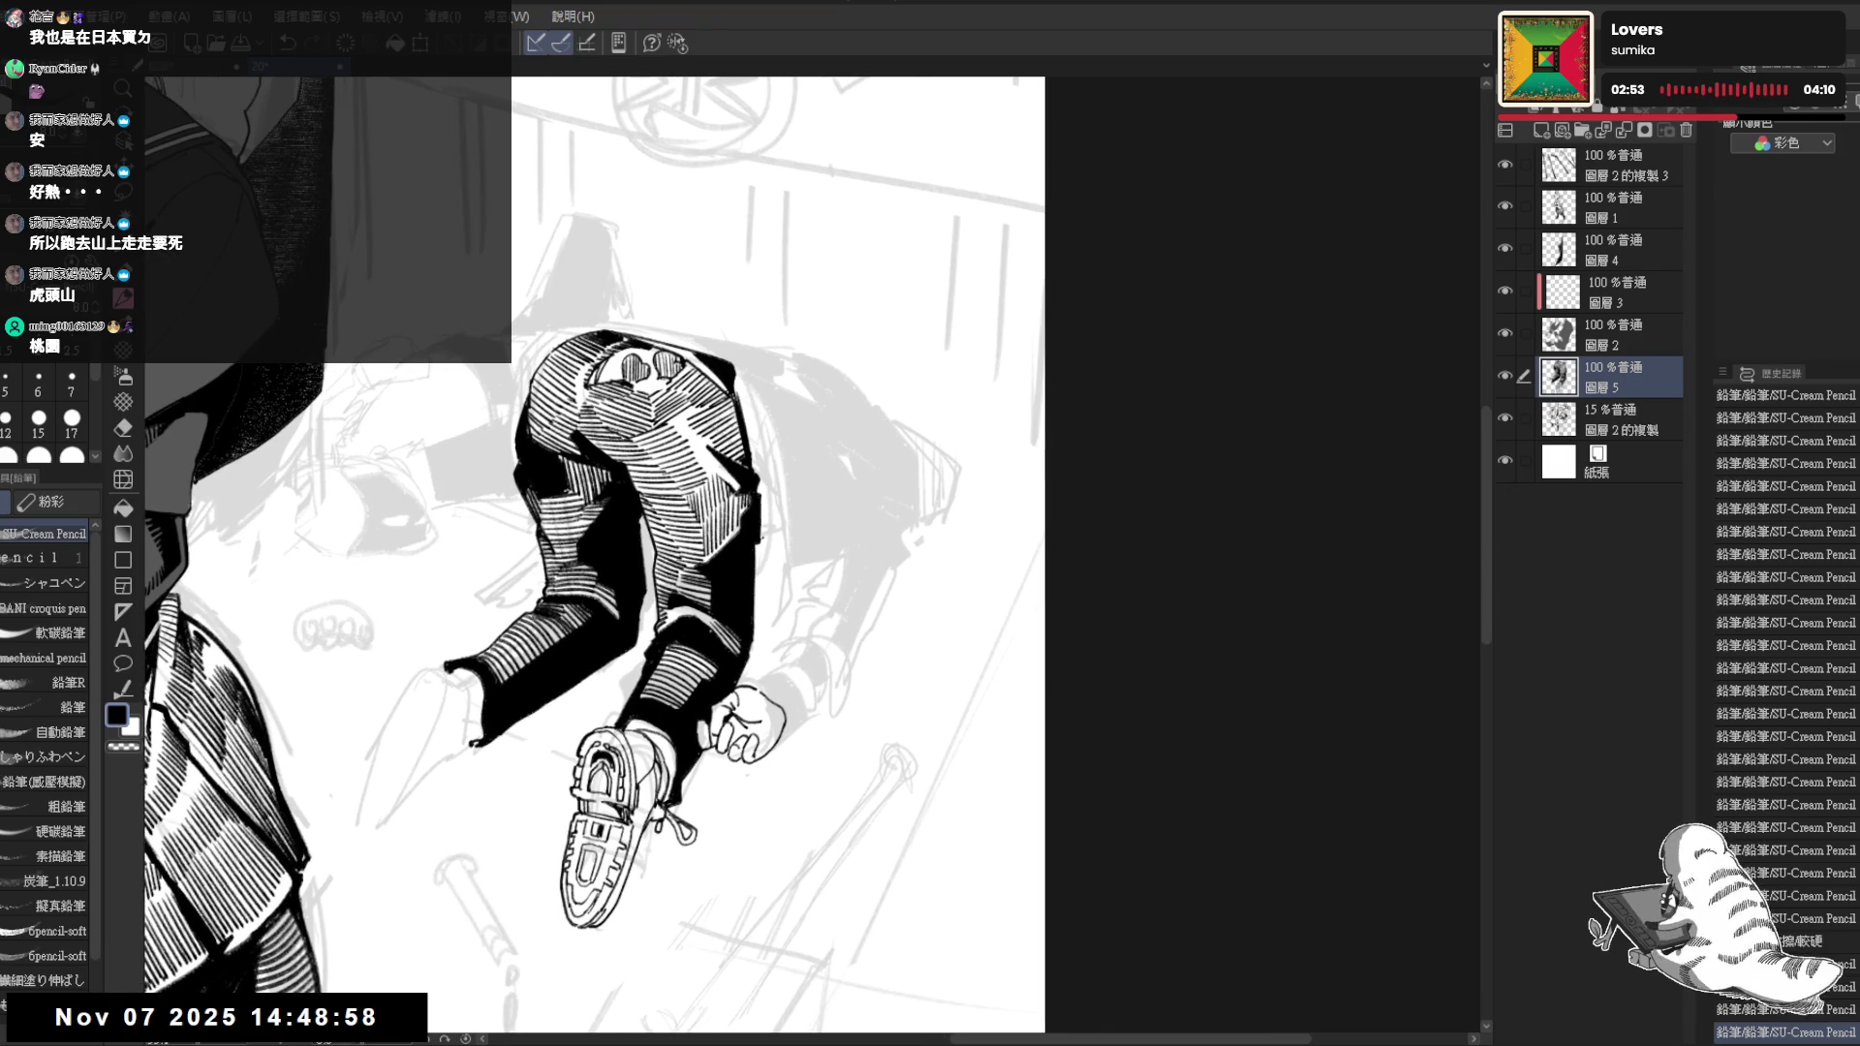
{"action": "left_click_drag", "start_coordinate": [747, 373], "coordinate": [753, 474]}
{"action": "key", "text": "ctrl+z"}
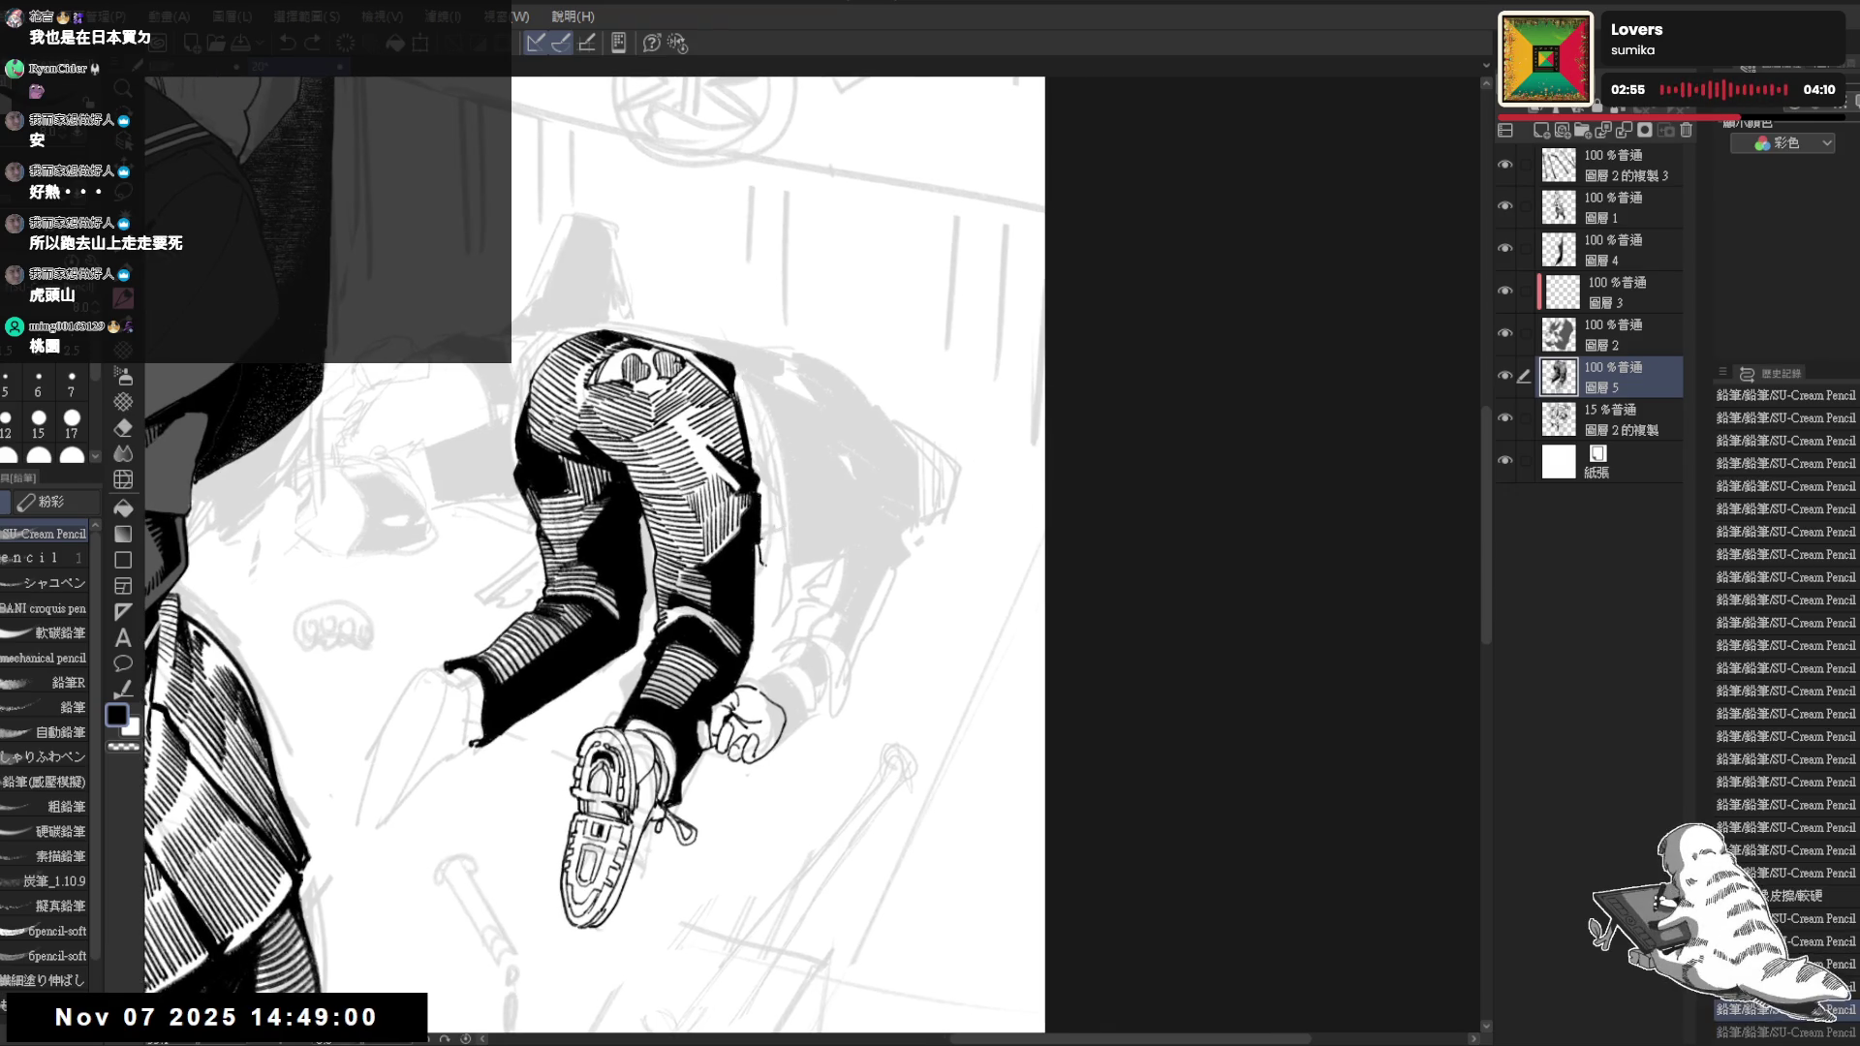
{"action": "scroll", "coordinate": [771, 705], "scroll_direction": "up", "scroll_amount": 2}
{"action": "mouse_move", "coordinate": [770, 705]}
{"action": "left_mouse_down"}
{"action": "mouse_move", "coordinate": [825, 614]}
{"action": "mouse_move", "coordinate": [843, 648]}
{"action": "mouse_move", "coordinate": [837, 623]}
{"action": "left_mouse_up"}
{"action": "key", "text": "p"}
{"action": "left_click", "coordinate": [861, 682]}
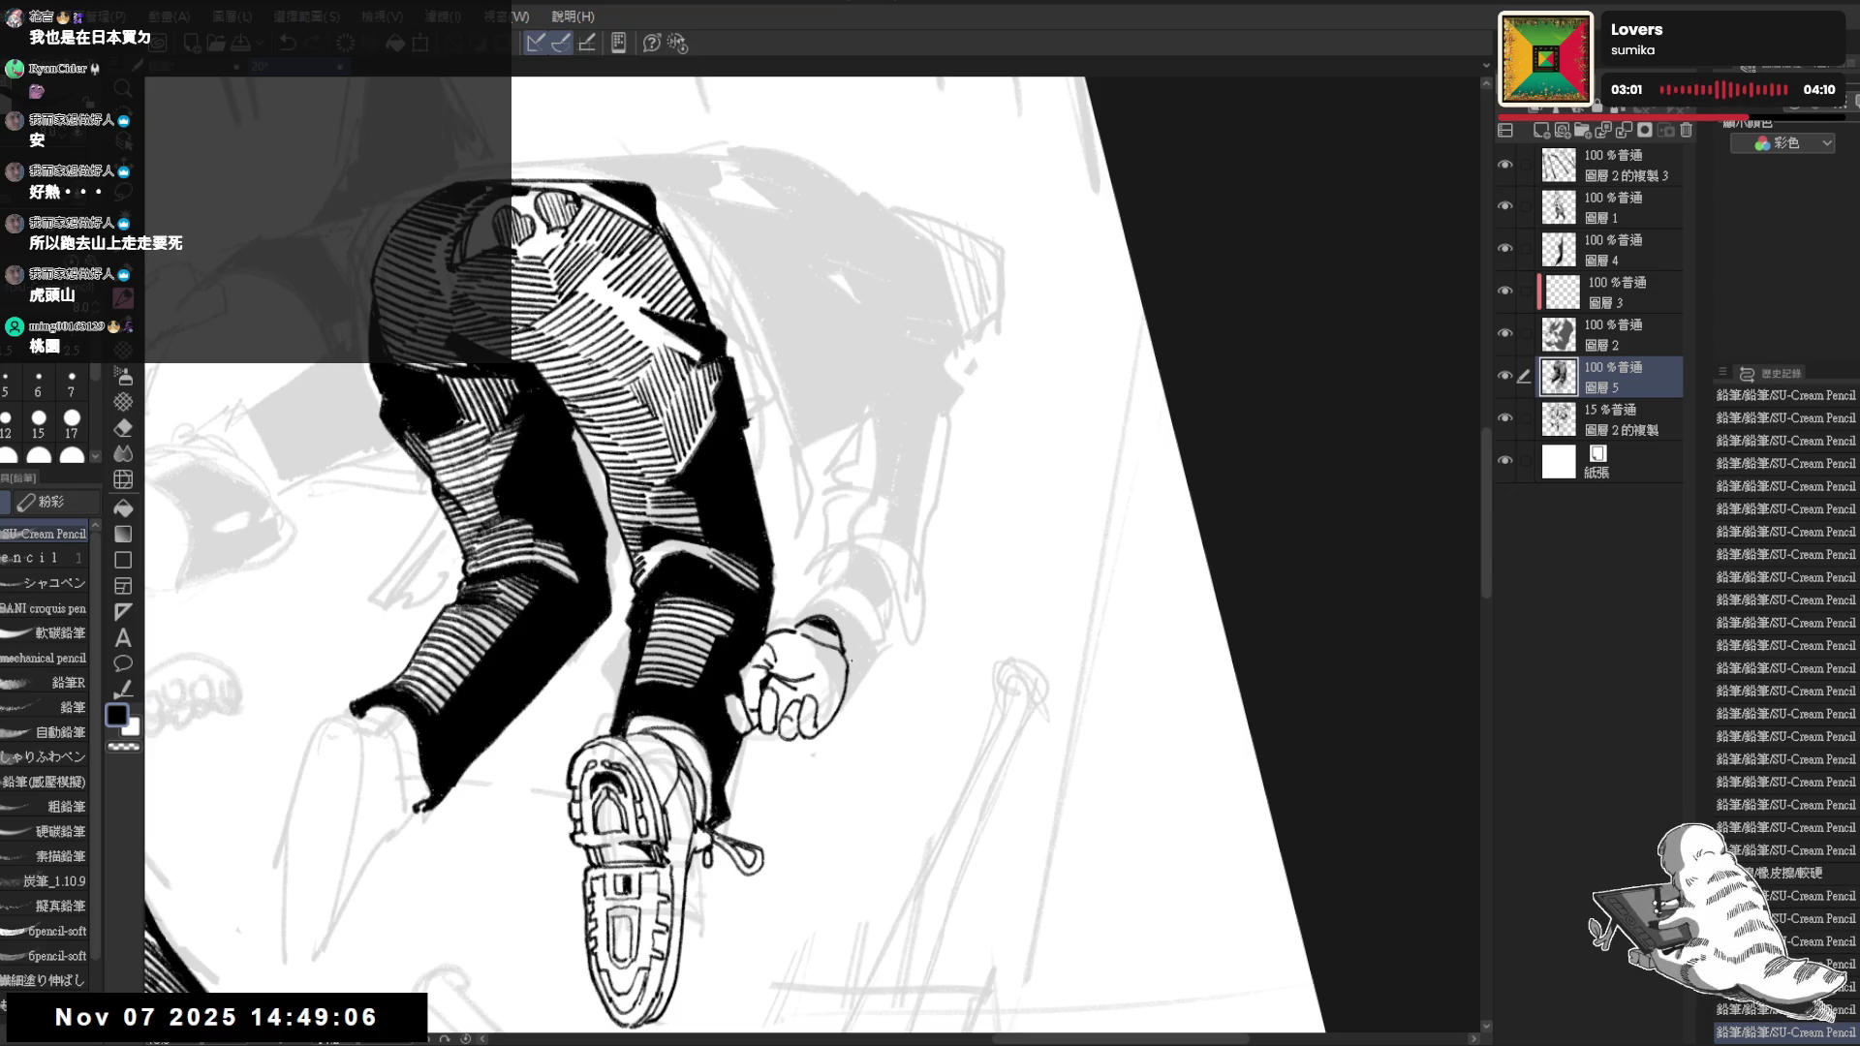
{"action": "key", "text": "ctrl+z"}
{"action": "key", "text": "ctrl+z"}
{"action": "left_click_drag", "start_coordinate": [808, 624], "coordinate": [846, 665]}
{"action": "key", "text": "ctrl+z"}
Sketch the second sleeve's outline rising above the hand
{"action": "left_click", "coordinate": [840, 540]}
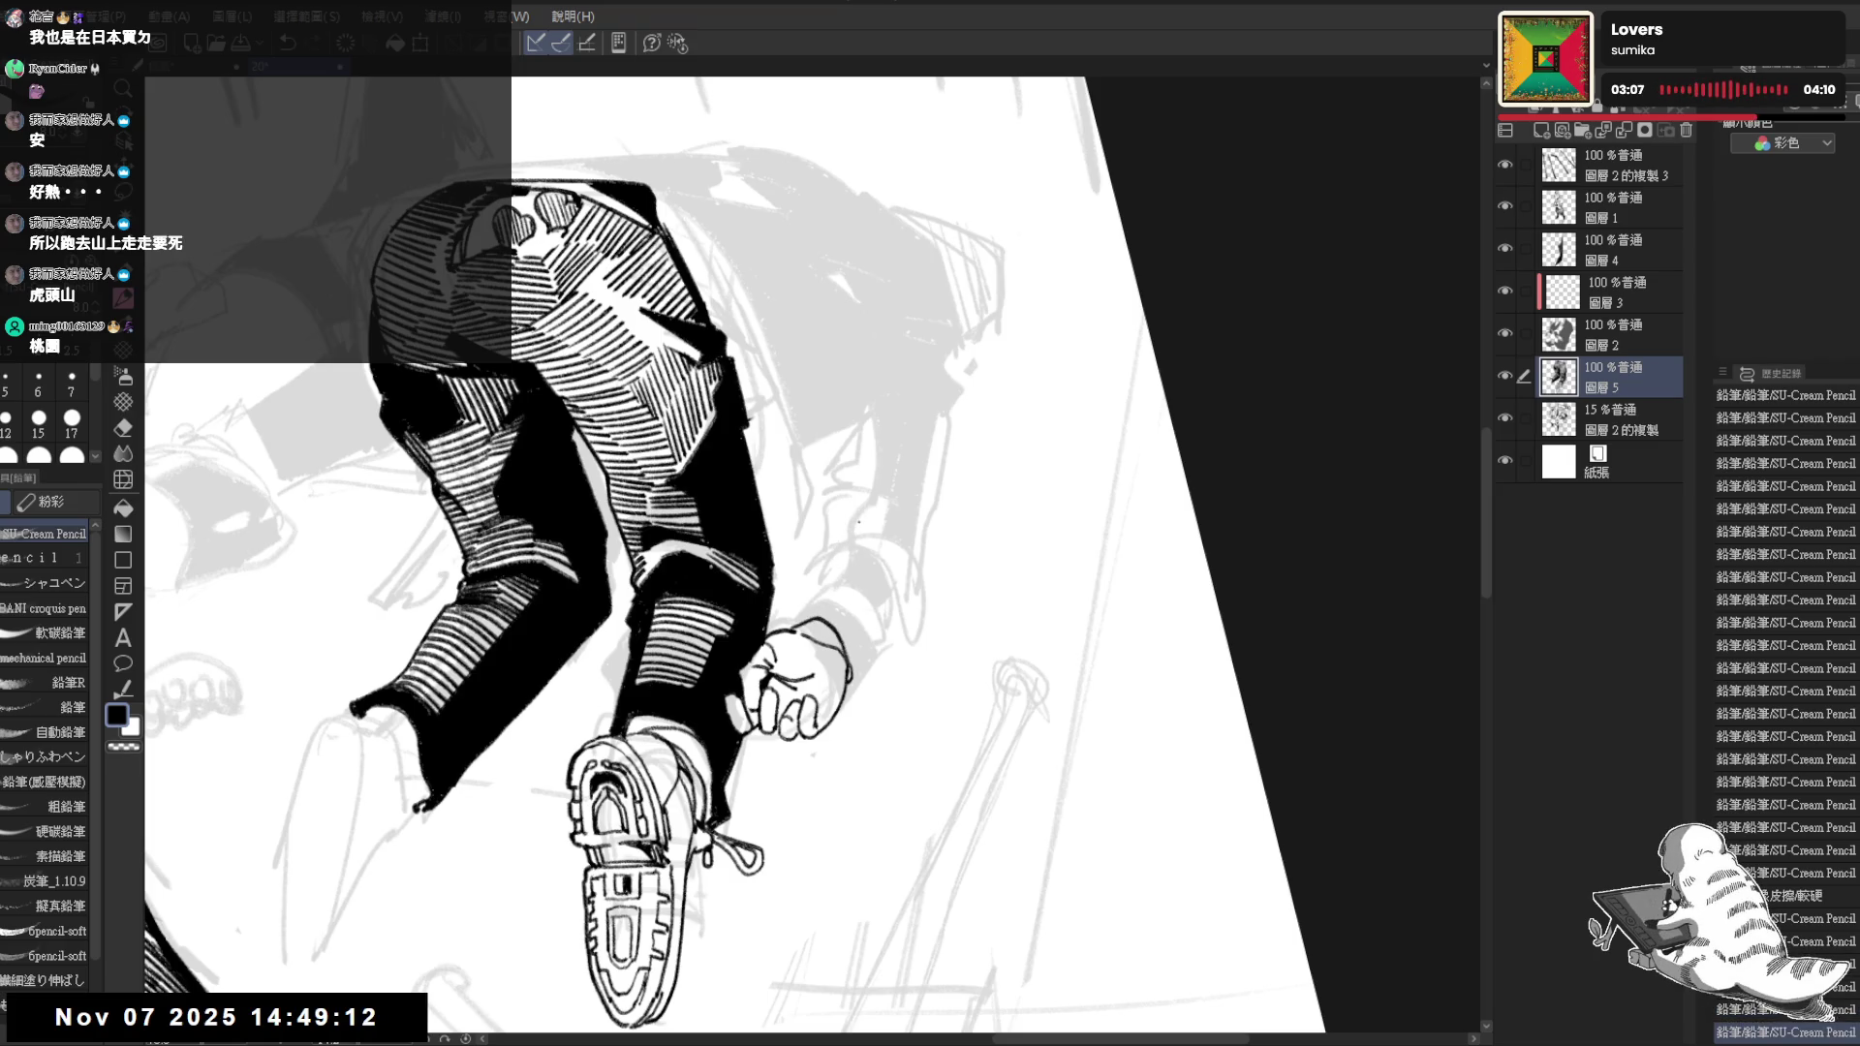
{"action": "mouse_move", "coordinate": [846, 538]}
{"action": "left_mouse_down"}
{"action": "mouse_move", "coordinate": [790, 630]}
{"action": "mouse_move", "coordinate": [838, 537]}
{"action": "mouse_move", "coordinate": [854, 598]}
{"action": "mouse_move", "coordinate": [837, 613]}
{"action": "left_mouse_up"}
{"action": "key", "text": "ctrl+z"}
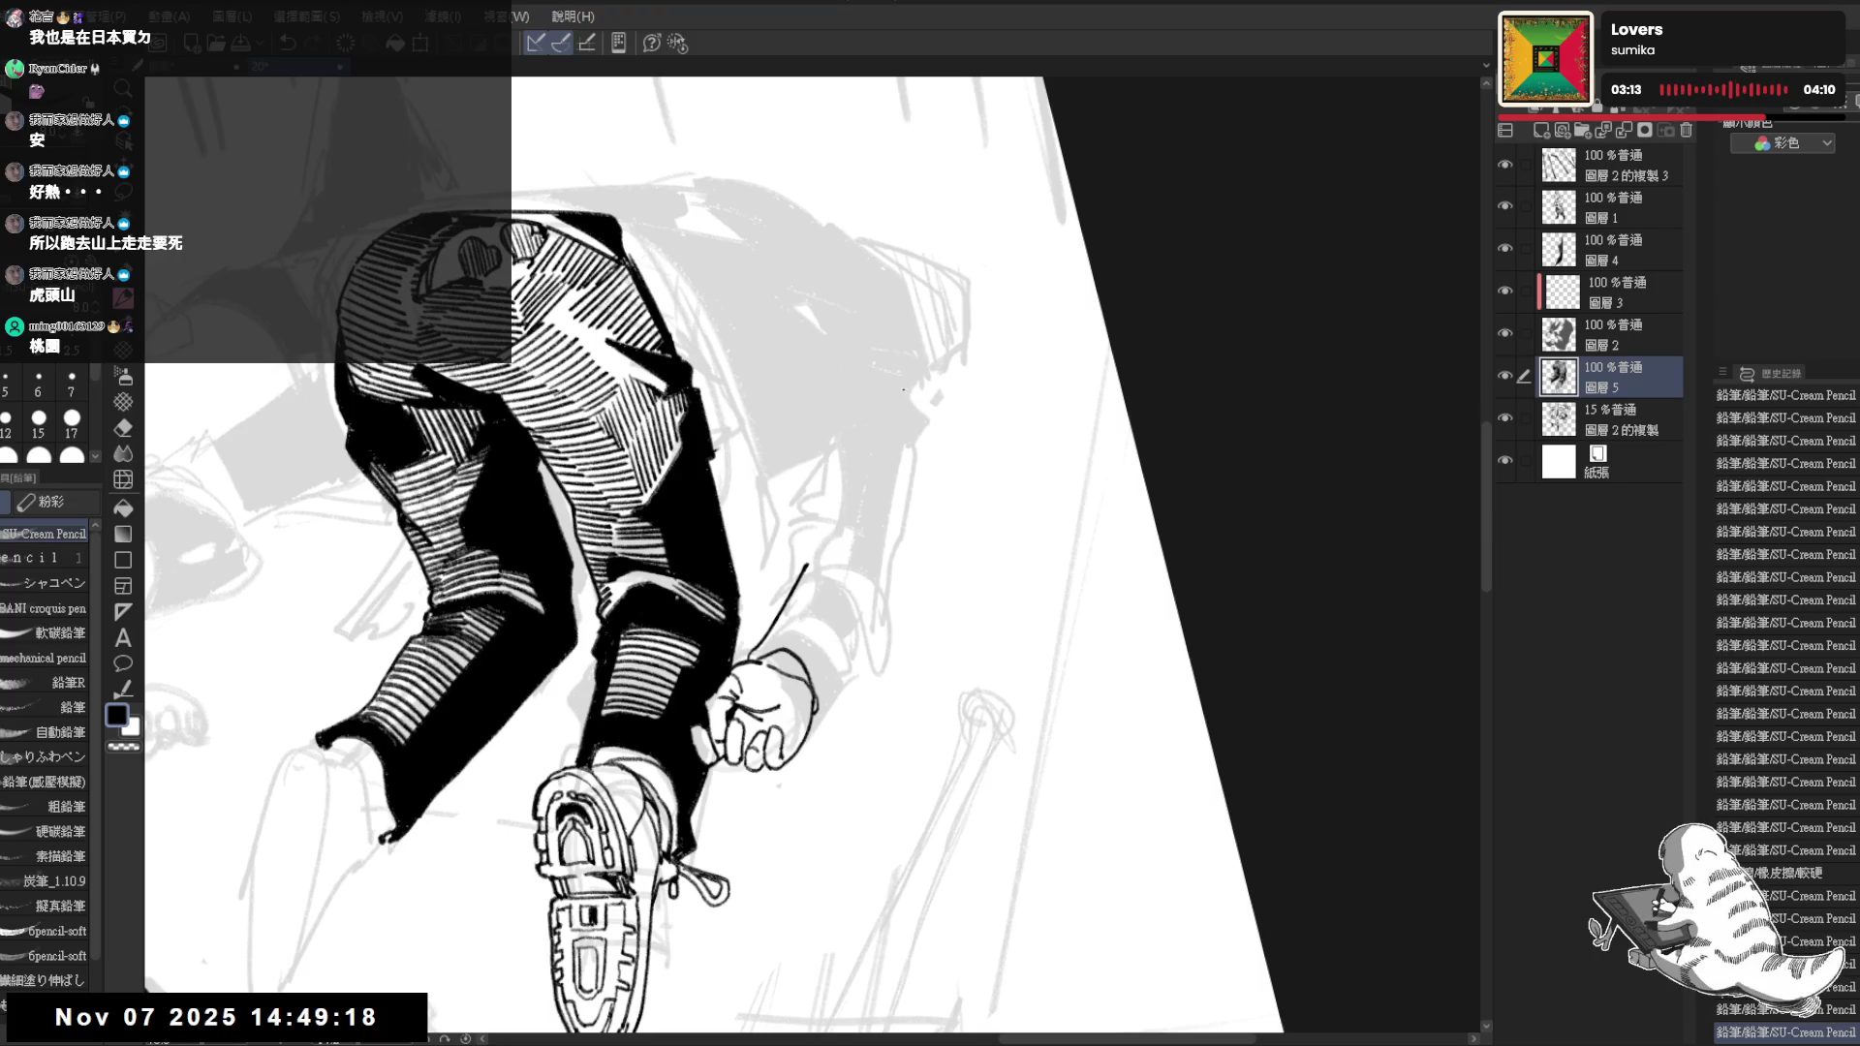
{"action": "mouse_move", "coordinate": [933, 411]}
{"action": "left_mouse_down"}
{"action": "mouse_move", "coordinate": [840, 424]}
{"action": "mouse_move", "coordinate": [830, 482]}
{"action": "left_mouse_up"}
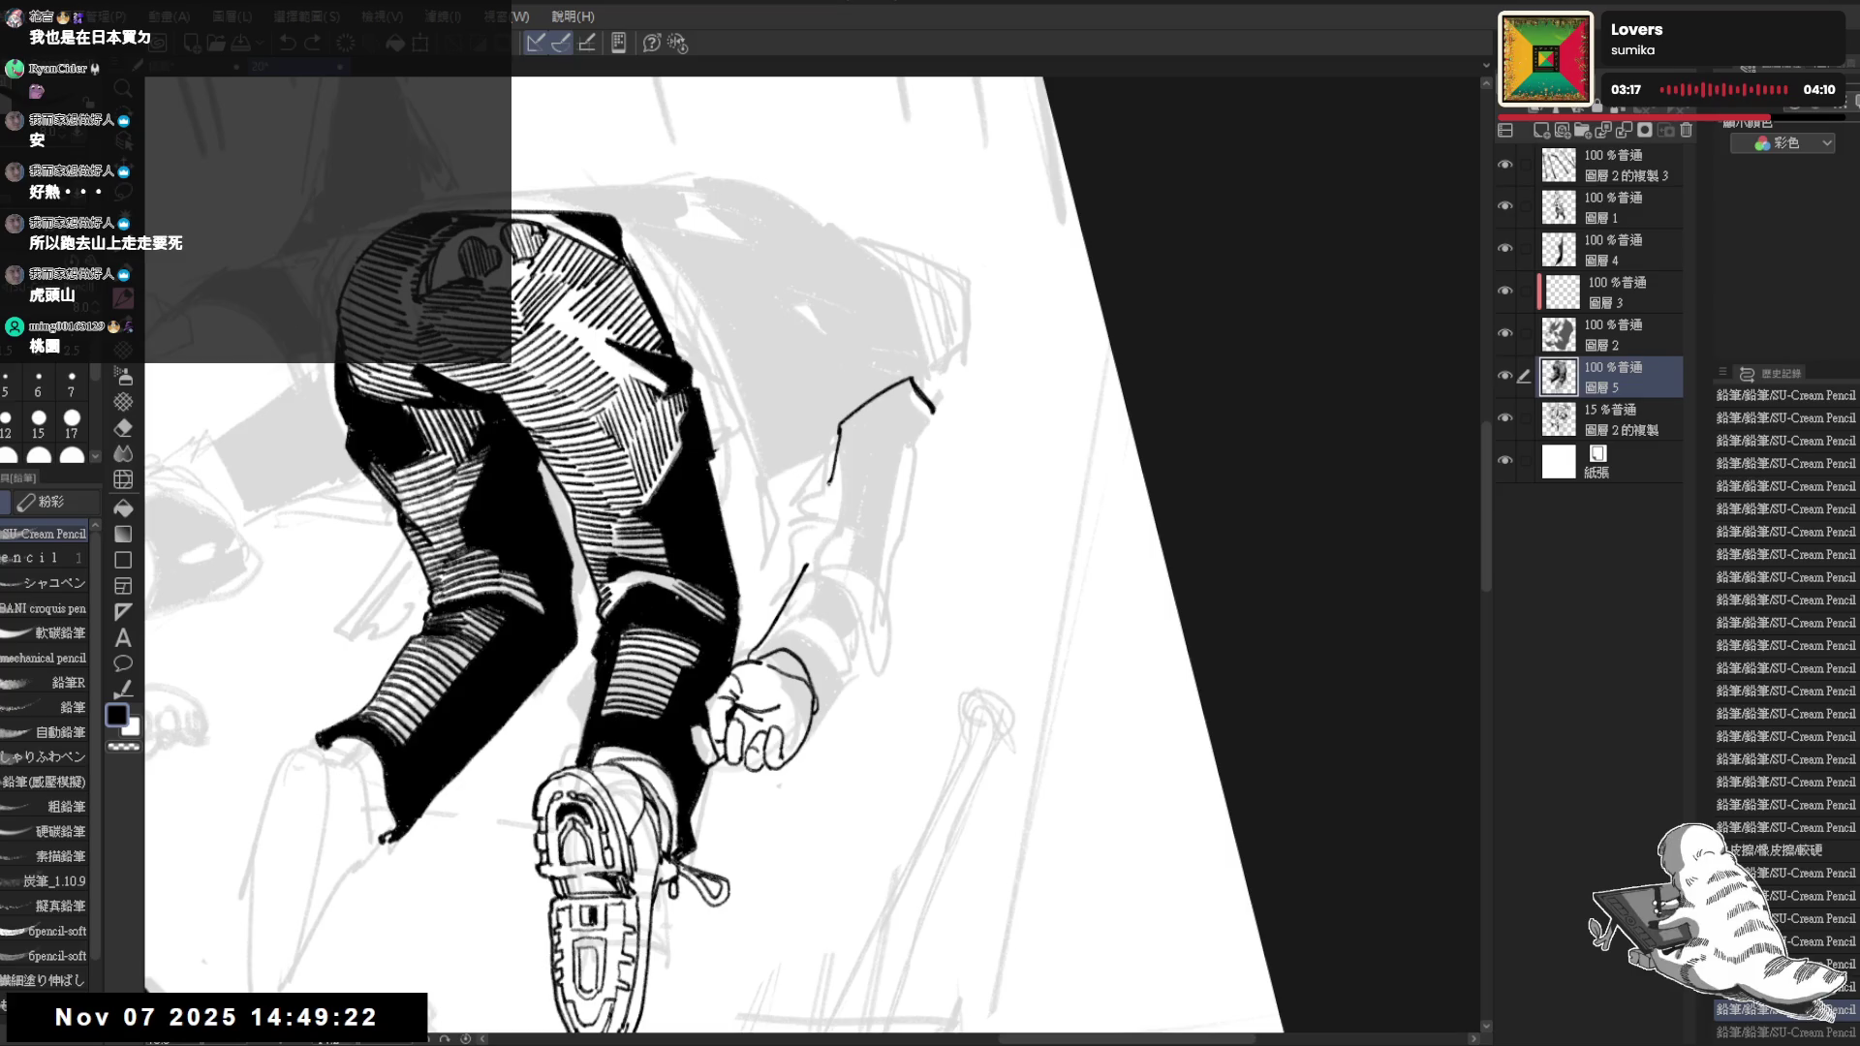
{"action": "left_click_drag", "start_coordinate": [813, 556], "coordinate": [860, 508]}
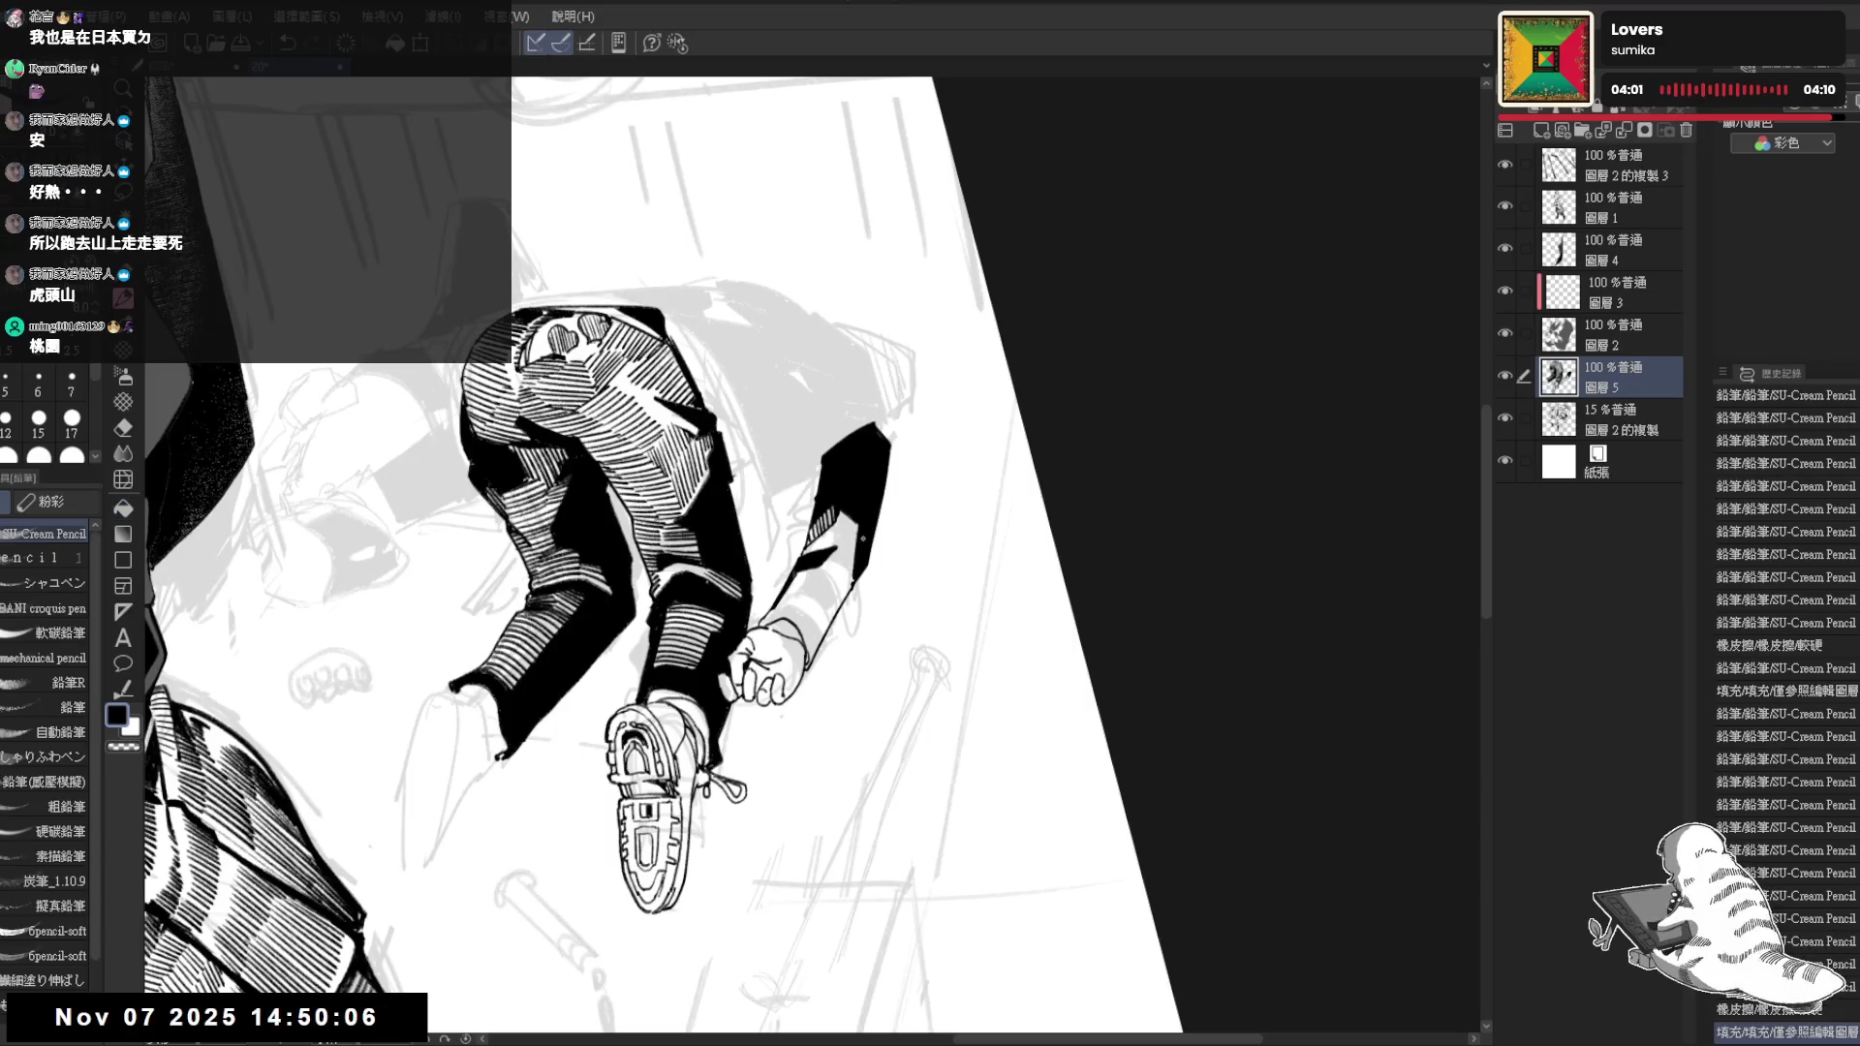
Darken the sleeve with ink and begin pencil hatching on it, undoing a stroke
{"action": "left_click_drag", "start_coordinate": [830, 575], "coordinate": [809, 617]}
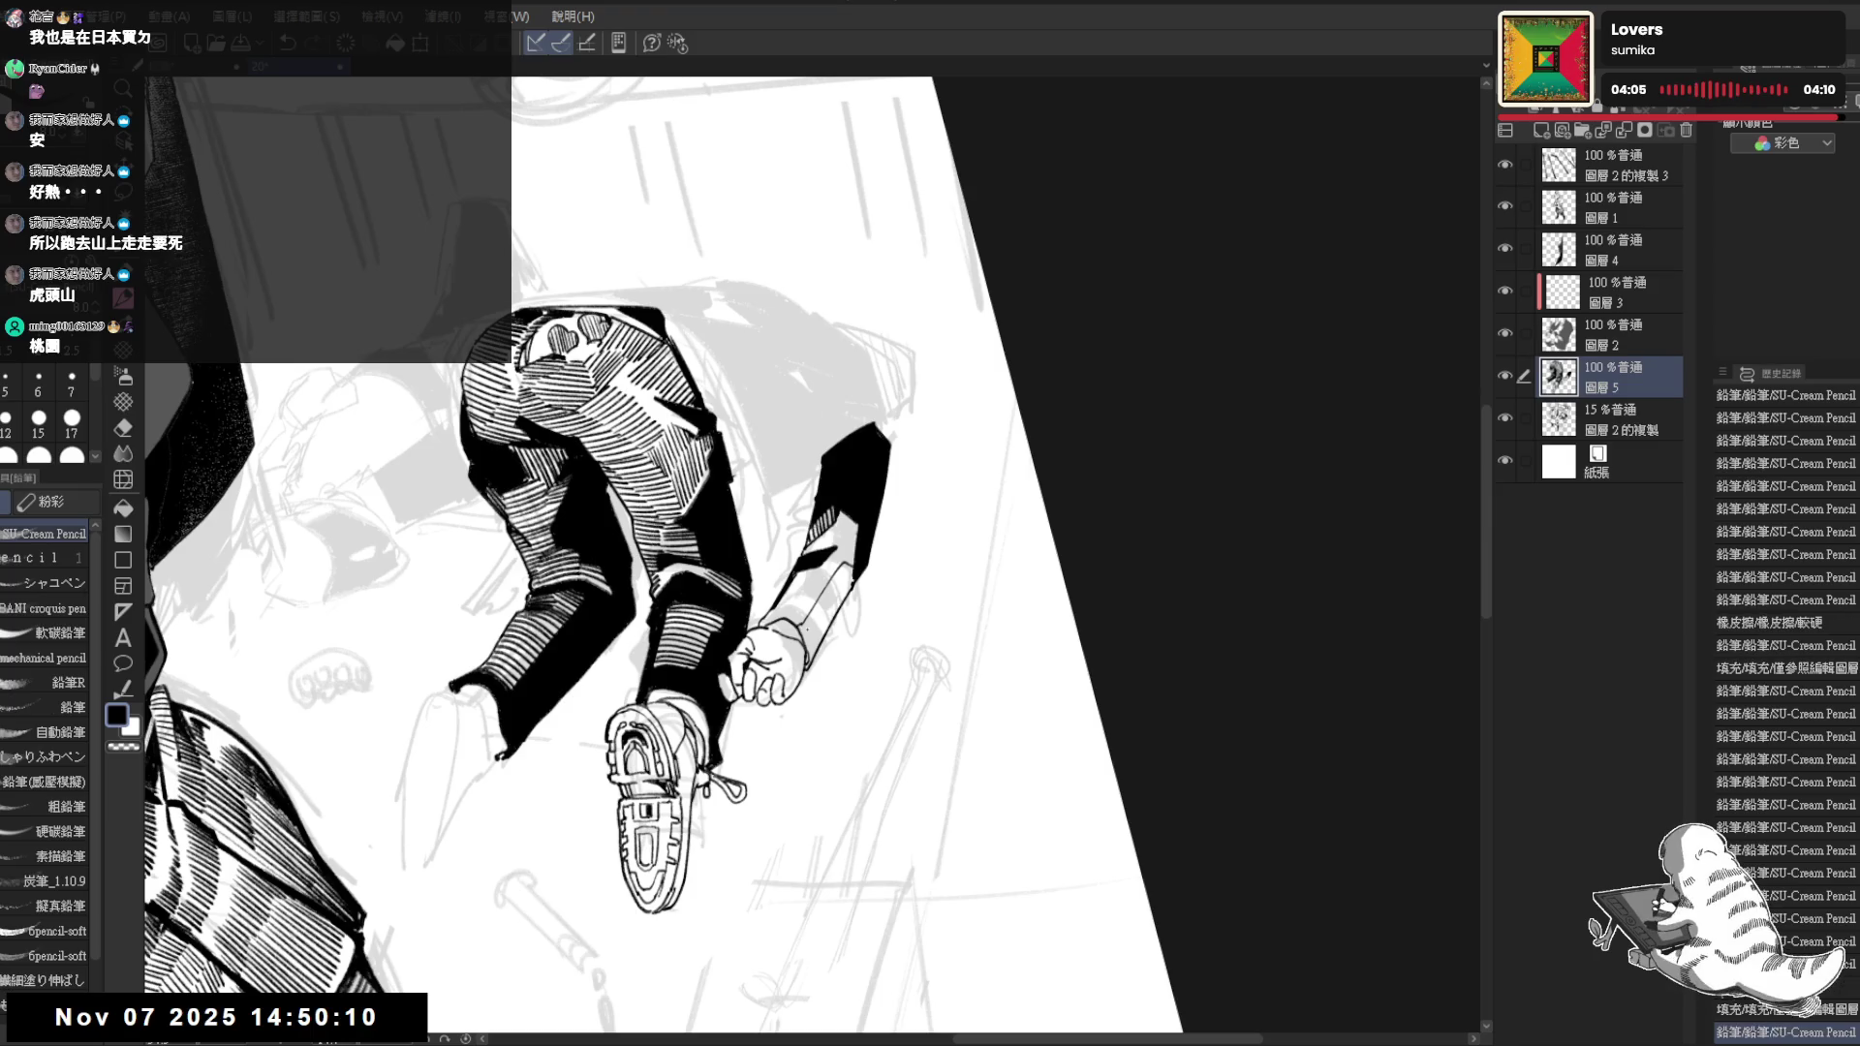
{"action": "key", "text": "g"}
{"action": "key", "text": "asciicircum"}
{"action": "key", "text": "asciicircum"}
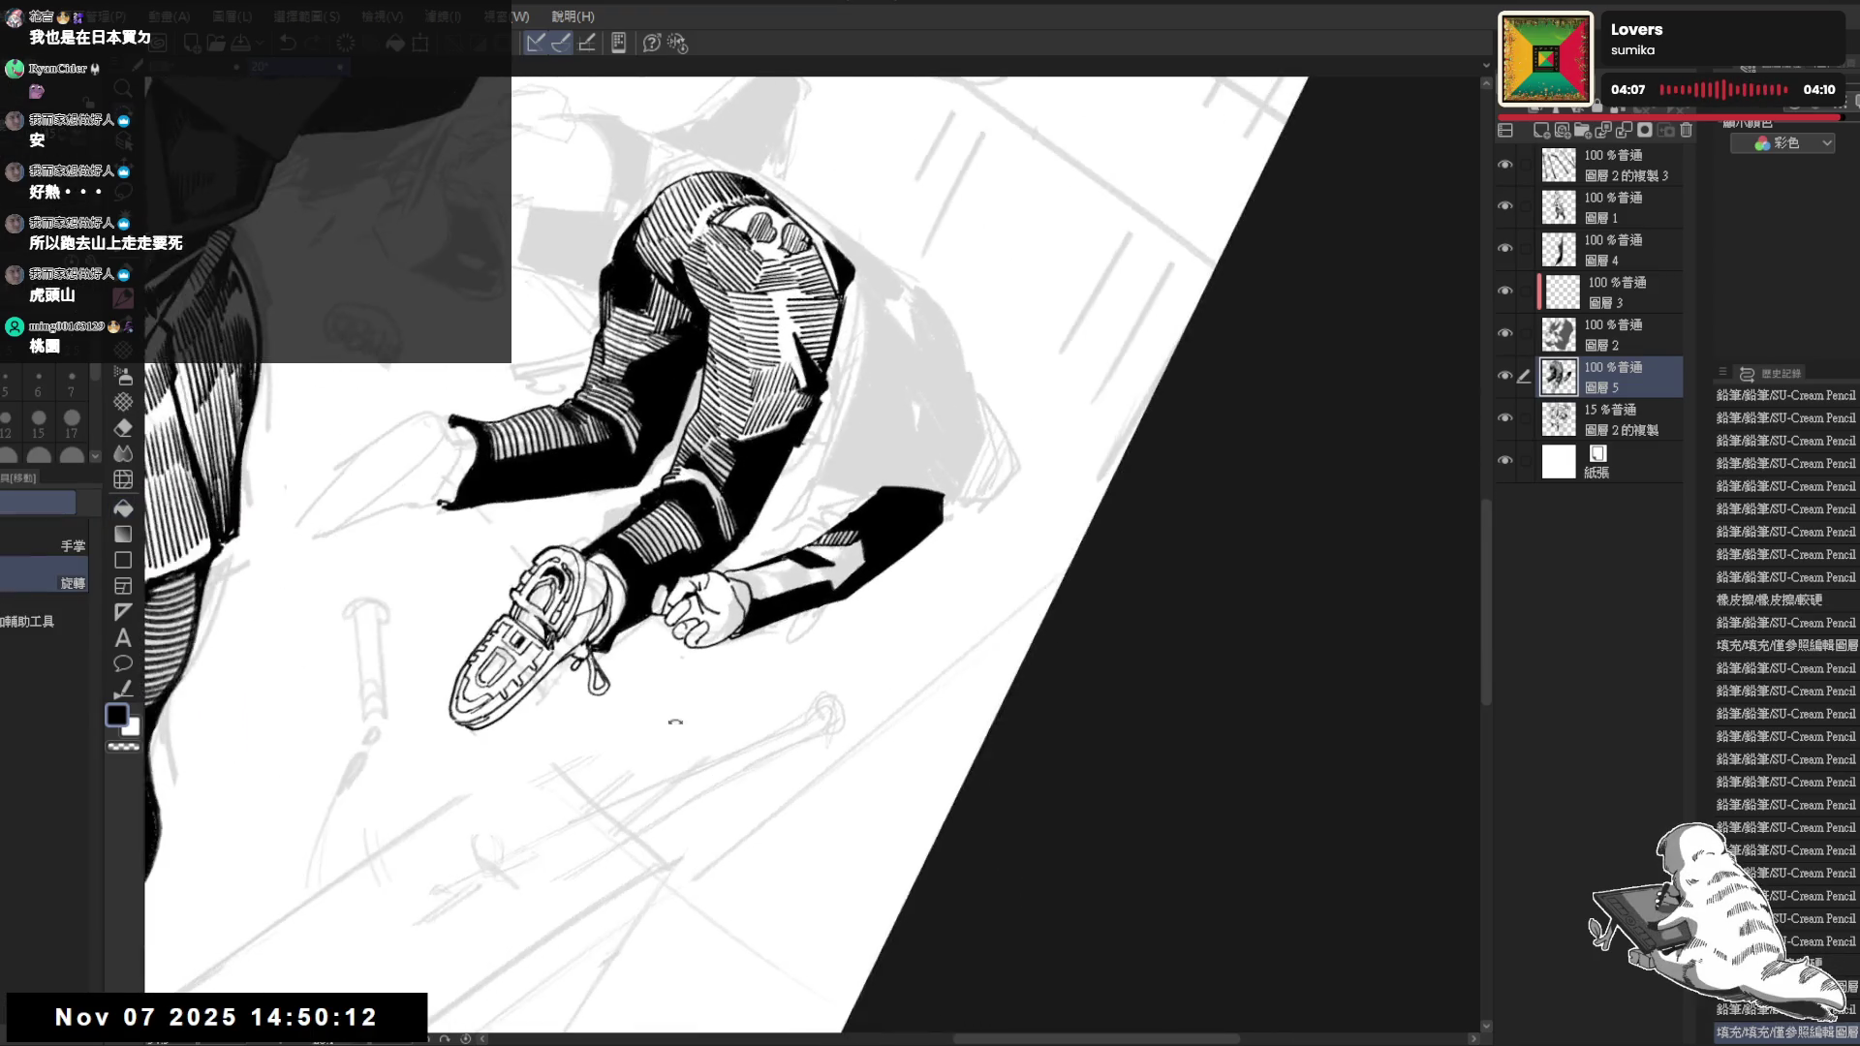
{"action": "key", "text": "asciicircum"}
{"action": "key", "text": "p"}
{"action": "mouse_move", "coordinate": [726, 555]}
{"action": "left_mouse_down"}
{"action": "mouse_move", "coordinate": [834, 603]}
{"action": "mouse_move", "coordinate": [827, 579]}
{"action": "left_mouse_up"}
{"action": "key", "text": "asciicircum"}
{"action": "mouse_move", "coordinate": [819, 547]}
{"action": "left_mouse_down"}
{"action": "mouse_move", "coordinate": [829, 598]}
{"action": "mouse_move", "coordinate": [851, 593]}
{"action": "left_mouse_up"}
{"action": "key", "text": "ctrl+z"}
{"action": "key", "text": "ctrl+z"}
Erase a small part of the sleeve to break up the black
{"action": "key", "text": "-"}
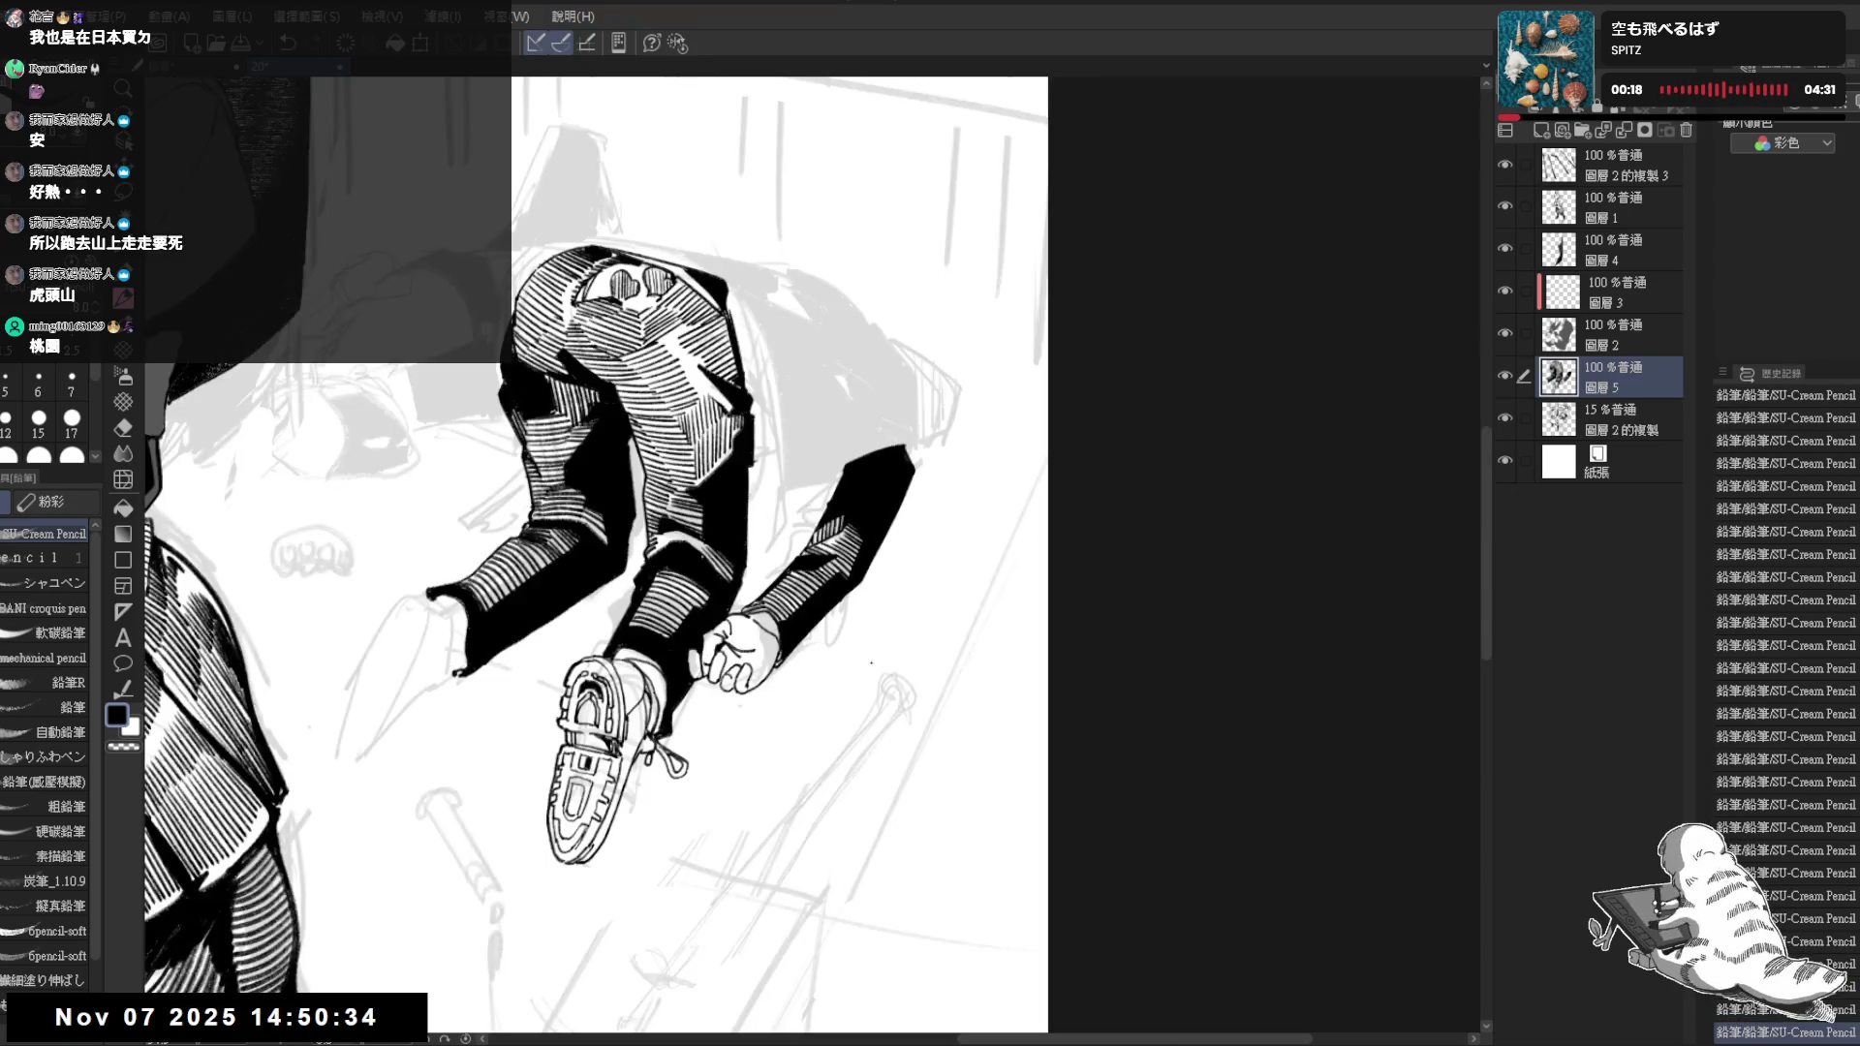
{"action": "key", "text": "e"}
{"action": "left_click_drag", "start_coordinate": [828, 541], "coordinate": [820, 518]}
{"action": "key", "text": "p"}
{"action": "key", "text": "^"}
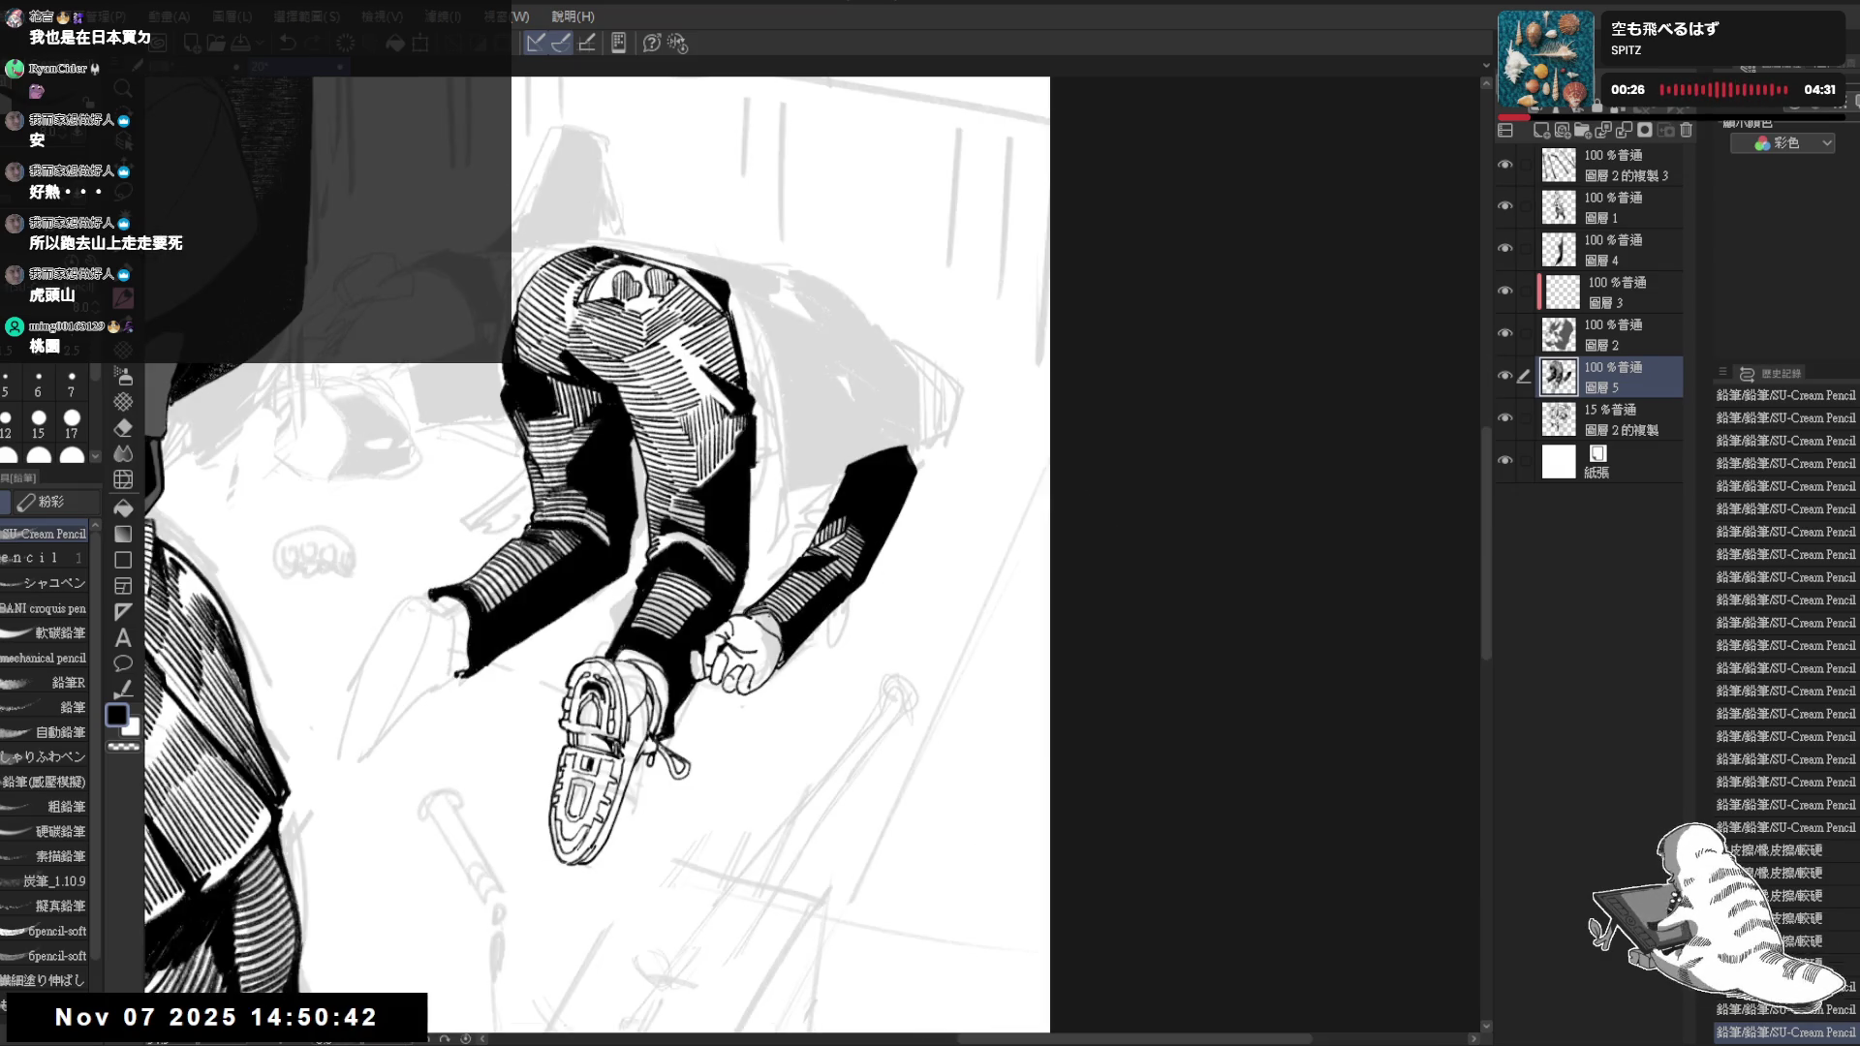
{"action": "left_click_drag", "start_coordinate": [778, 624], "coordinate": [788, 642]}
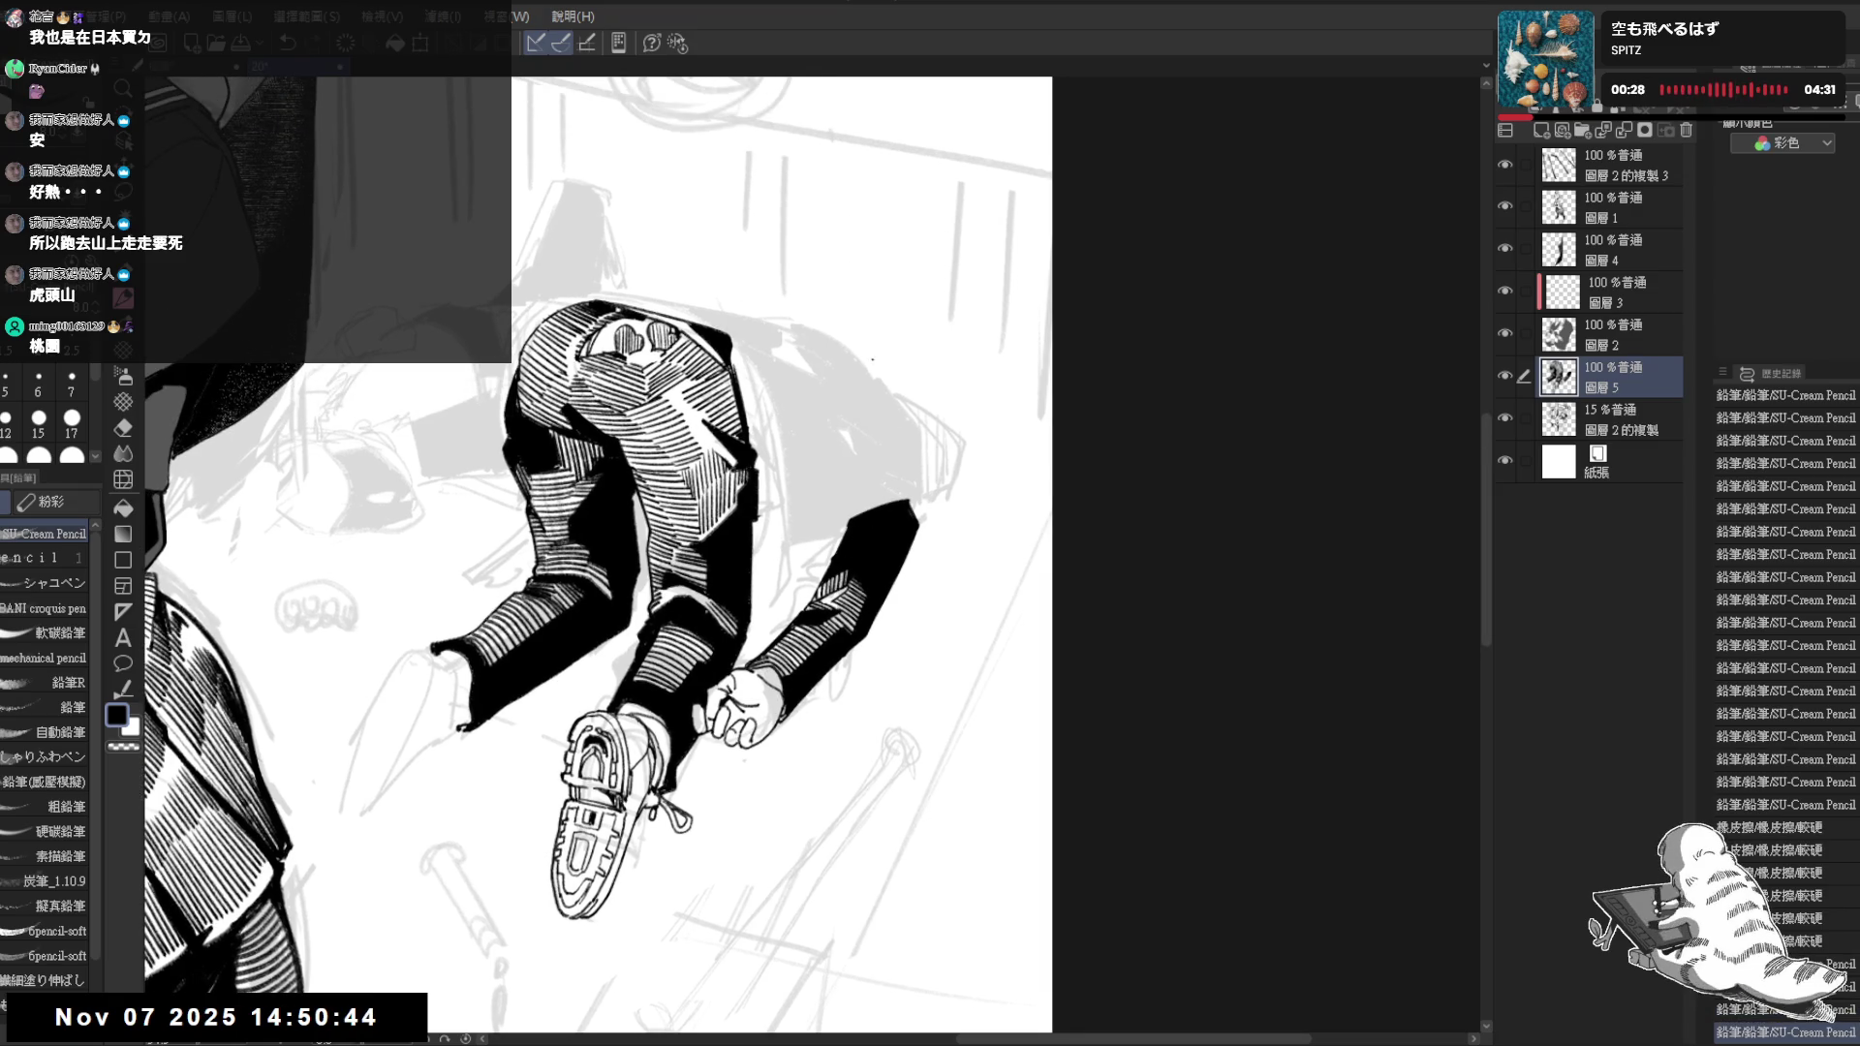
{"action": "scroll", "coordinate": [867, 389], "scroll_direction": "down", "scroll_amount": 4}
{"action": "scroll", "coordinate": [835, 378], "scroll_direction": "up", "scroll_amount": 2}
{"action": "scroll", "coordinate": [835, 379], "scroll_direction": "up", "scroll_amount": 1}
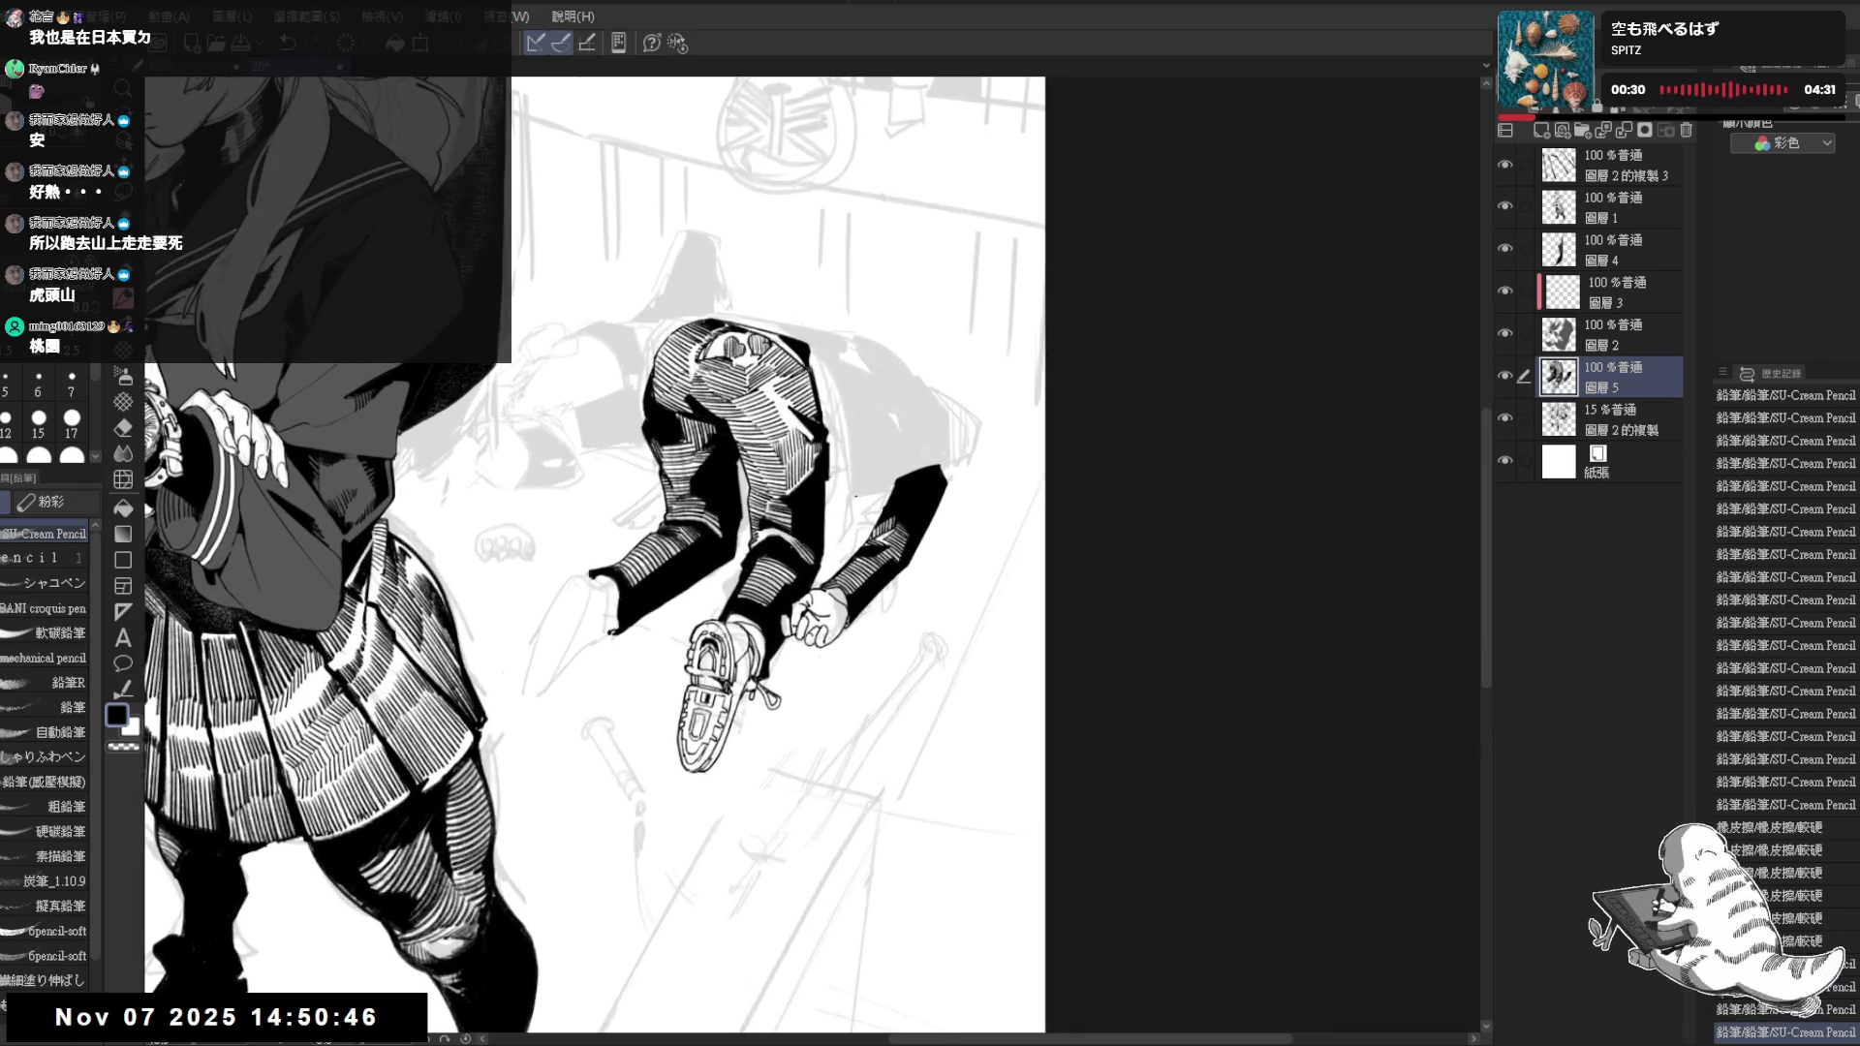
{"action": "scroll", "coordinate": [836, 378], "scroll_direction": "up", "scroll_amount": 1}
{"action": "scroll", "coordinate": [836, 378], "scroll_direction": "up", "scroll_amount": 1}
Redraw and trim the thin line along the pants edge, touching up its end mark
{"action": "left_click_drag", "start_coordinate": [738, 427], "coordinate": [781, 602]}
{"action": "key", "text": "ctrl+z"}
{"action": "mouse_move", "coordinate": [753, 479]}
{"action": "left_mouse_down"}
{"action": "mouse_move", "coordinate": [780, 618]}
{"action": "mouse_move", "coordinate": [835, 576]}
{"action": "left_mouse_up"}
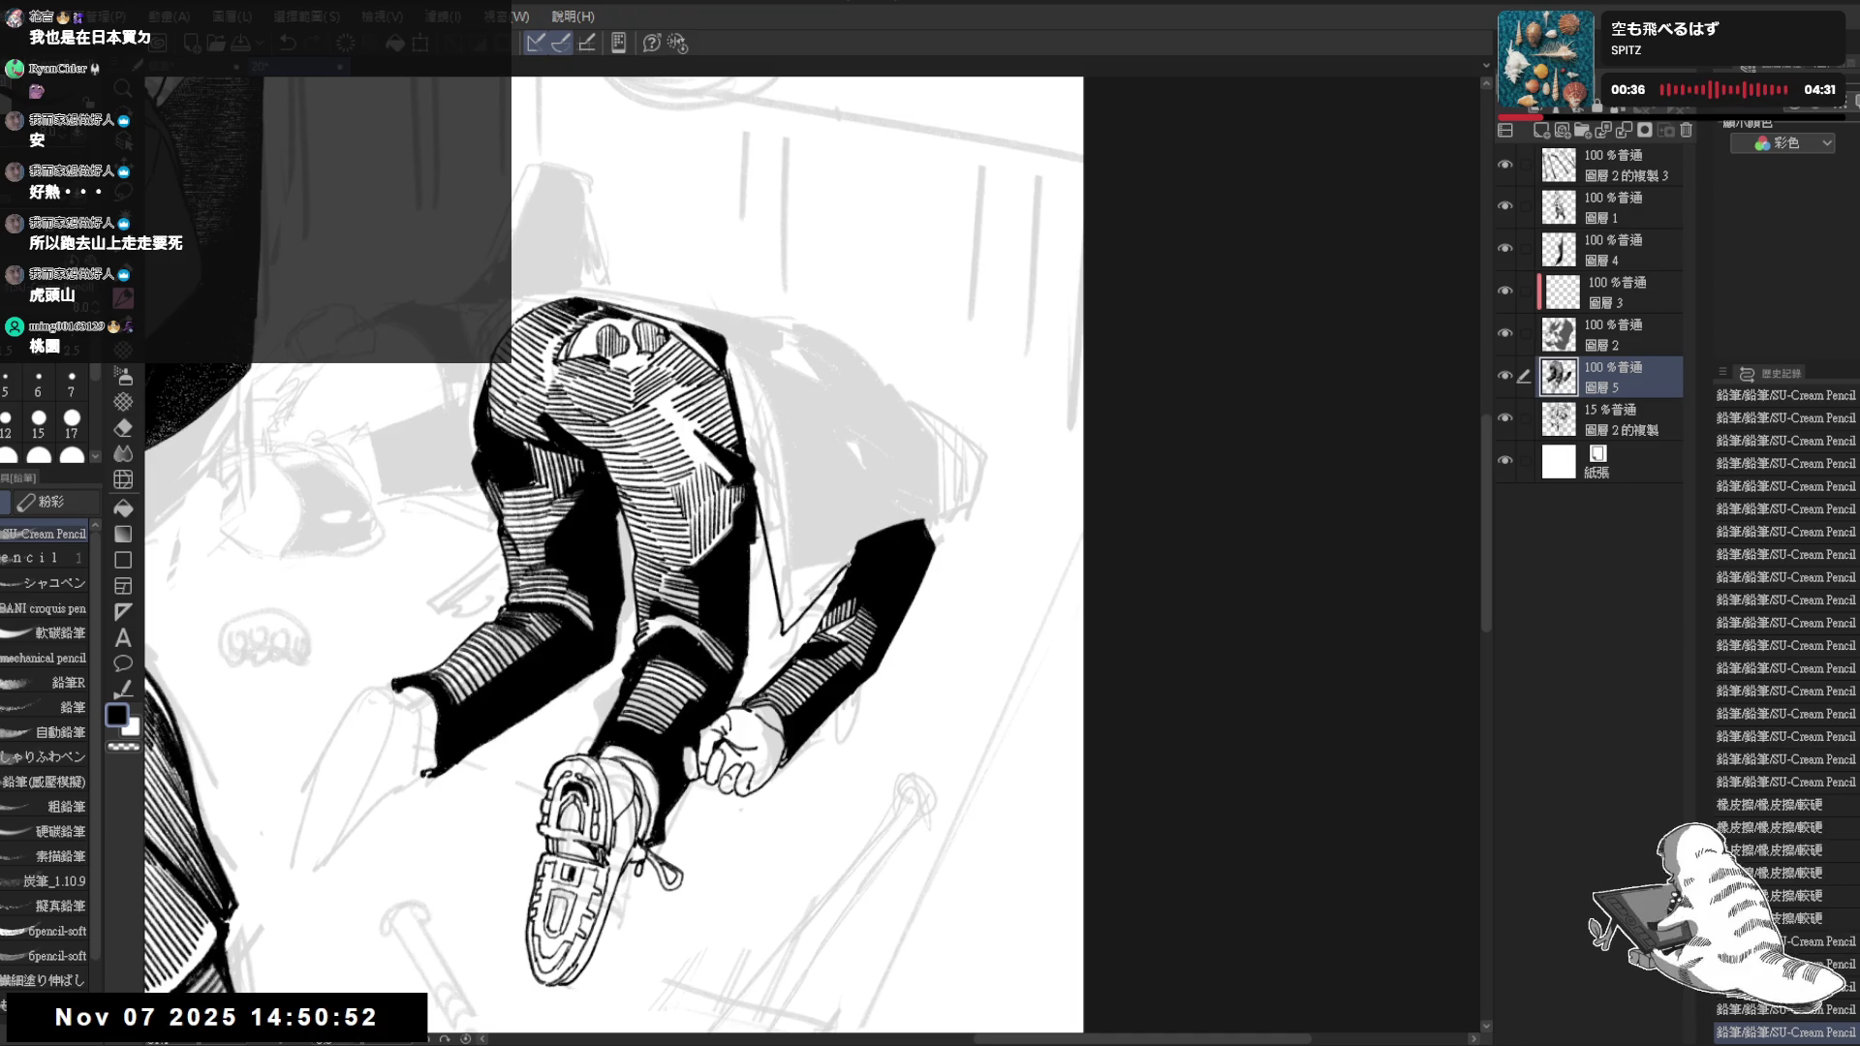
{"action": "scroll", "coordinate": [809, 562], "scroll_direction": "up", "scroll_amount": 1}
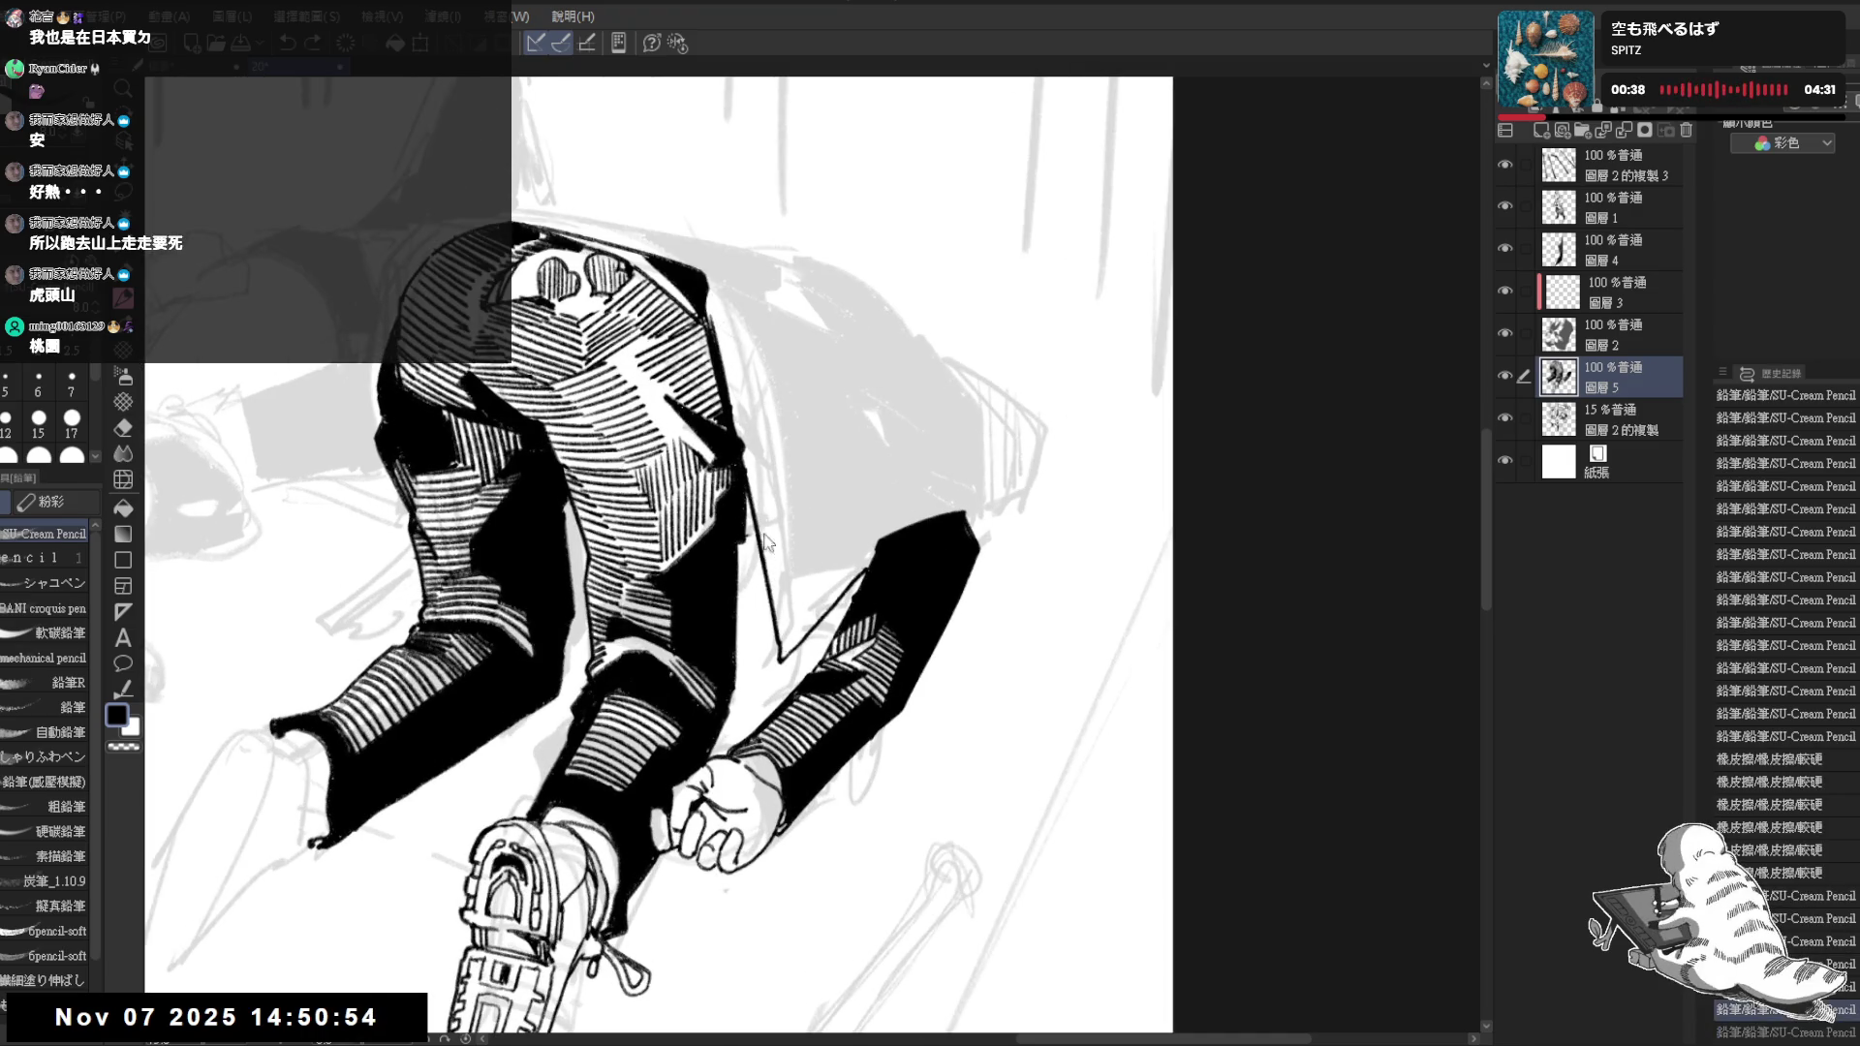
{"action": "key", "text": "e"}
{"action": "mouse_move", "coordinate": [785, 654]}
{"action": "left_mouse_down"}
{"action": "mouse_move", "coordinate": [748, 489]}
{"action": "mouse_move", "coordinate": [785, 654]}
{"action": "left_mouse_up"}
{"action": "key", "text": "p"}
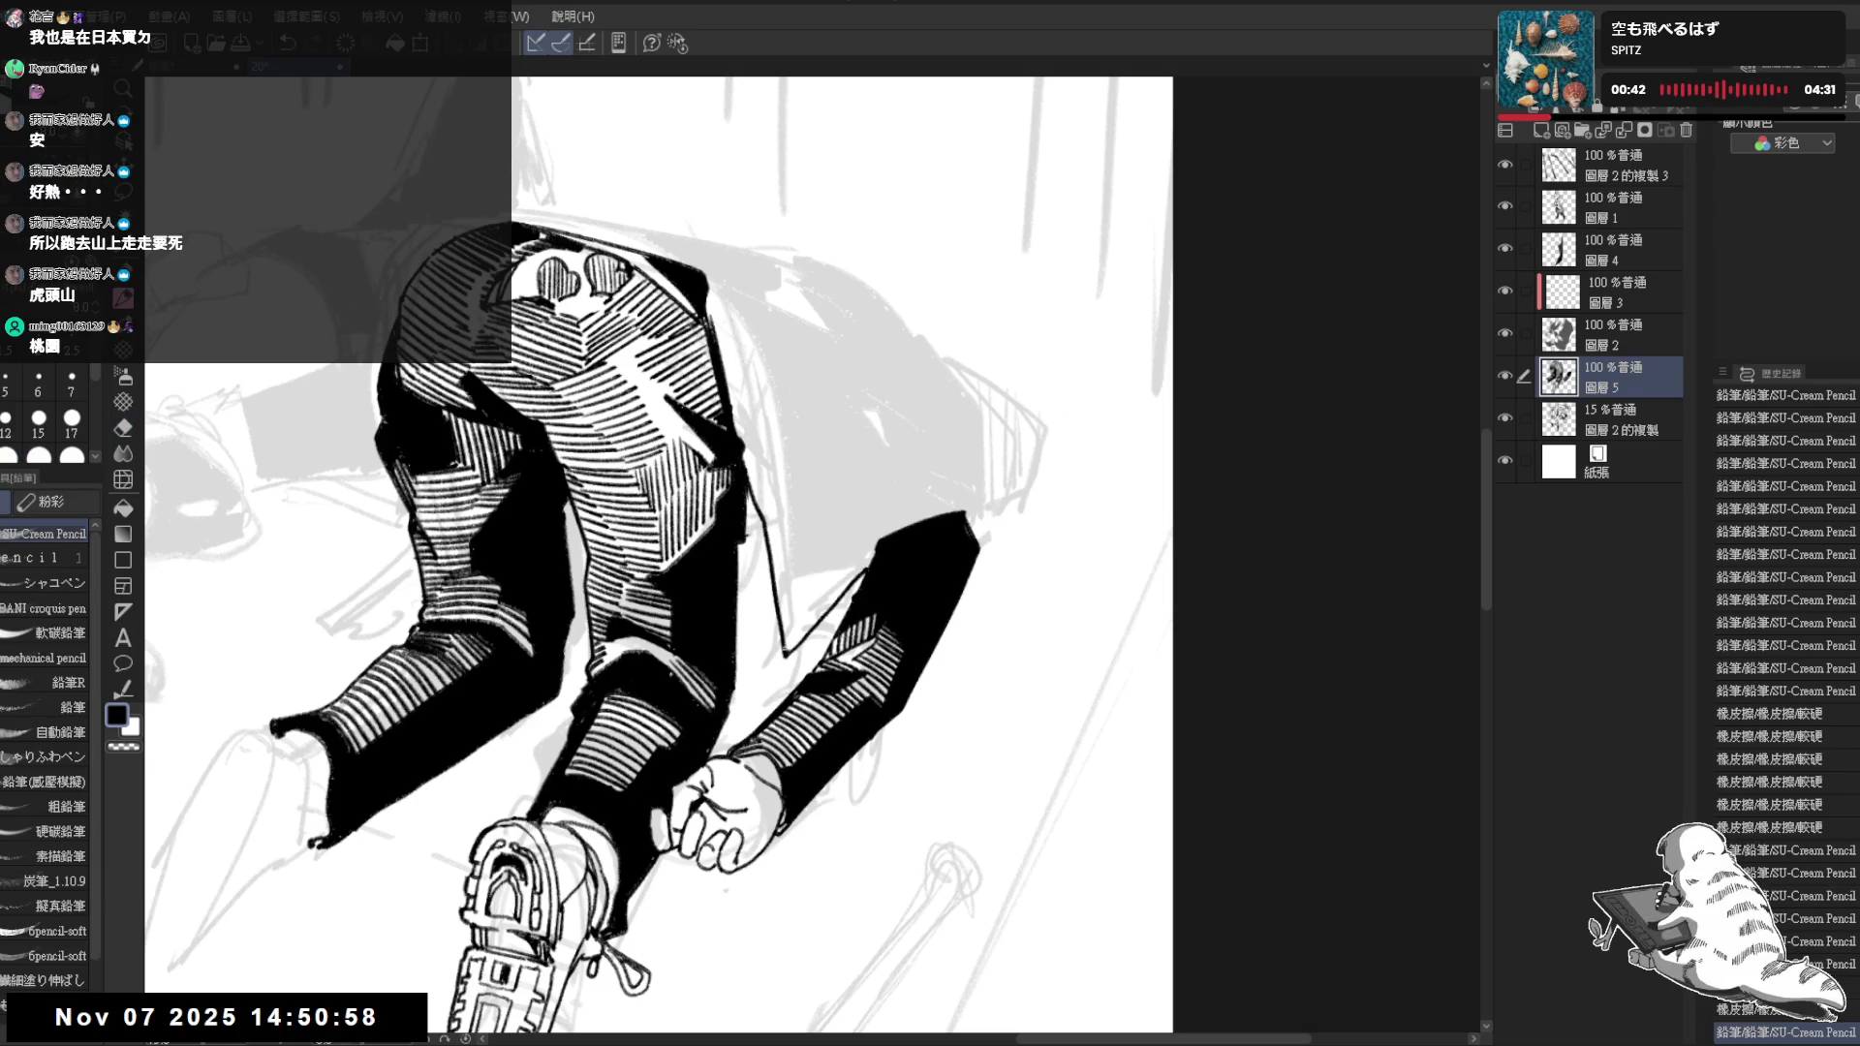
{"action": "left_click_drag", "start_coordinate": [738, 535], "coordinate": [751, 561]}
{"action": "key", "text": "h"}
{"action": "scroll", "coordinate": [822, 630], "scroll_direction": "up", "scroll_amount": 1}
{"action": "scroll", "coordinate": [822, 630], "scroll_direction": "up", "scroll_amount": 1}
Add short marks near the hand and sleeve, erasing and revising the ones by the hand
{"action": "left_click_drag", "start_coordinate": [802, 651], "coordinate": [795, 626]}
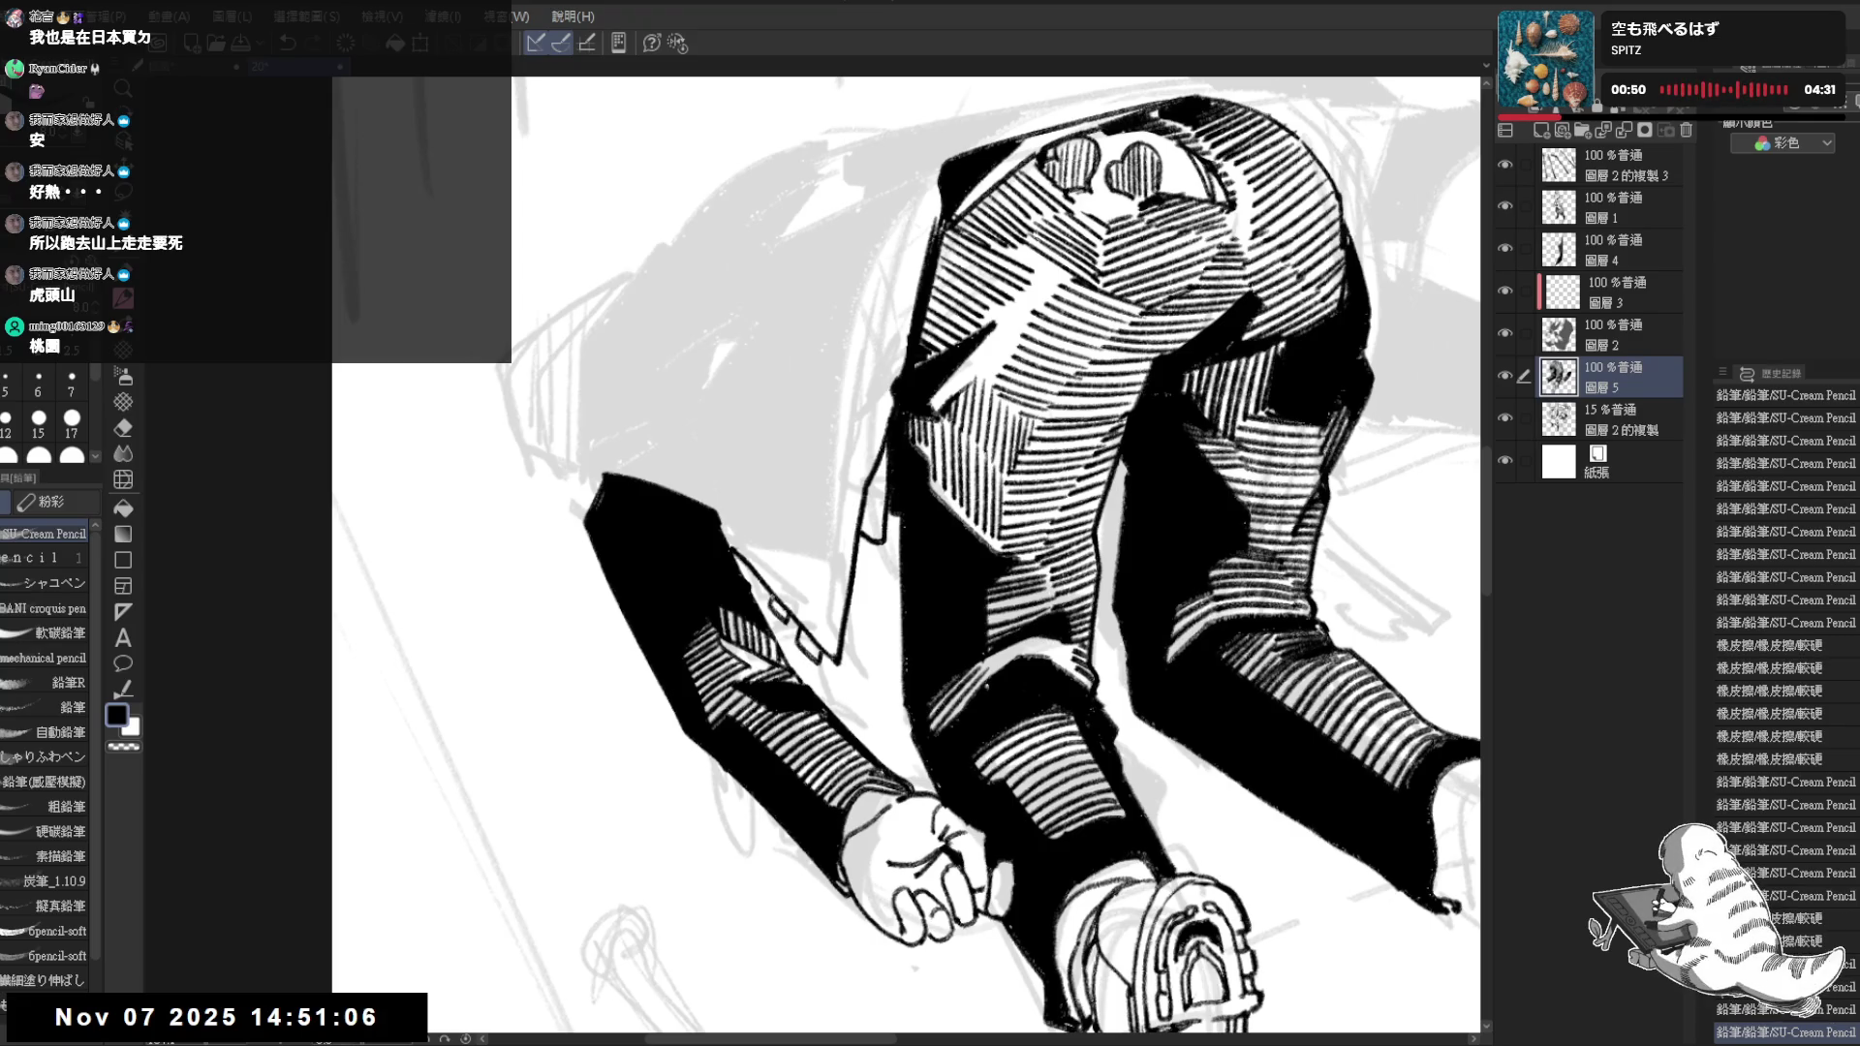
{"action": "left_click_drag", "start_coordinate": [745, 579], "coordinate": [739, 564]}
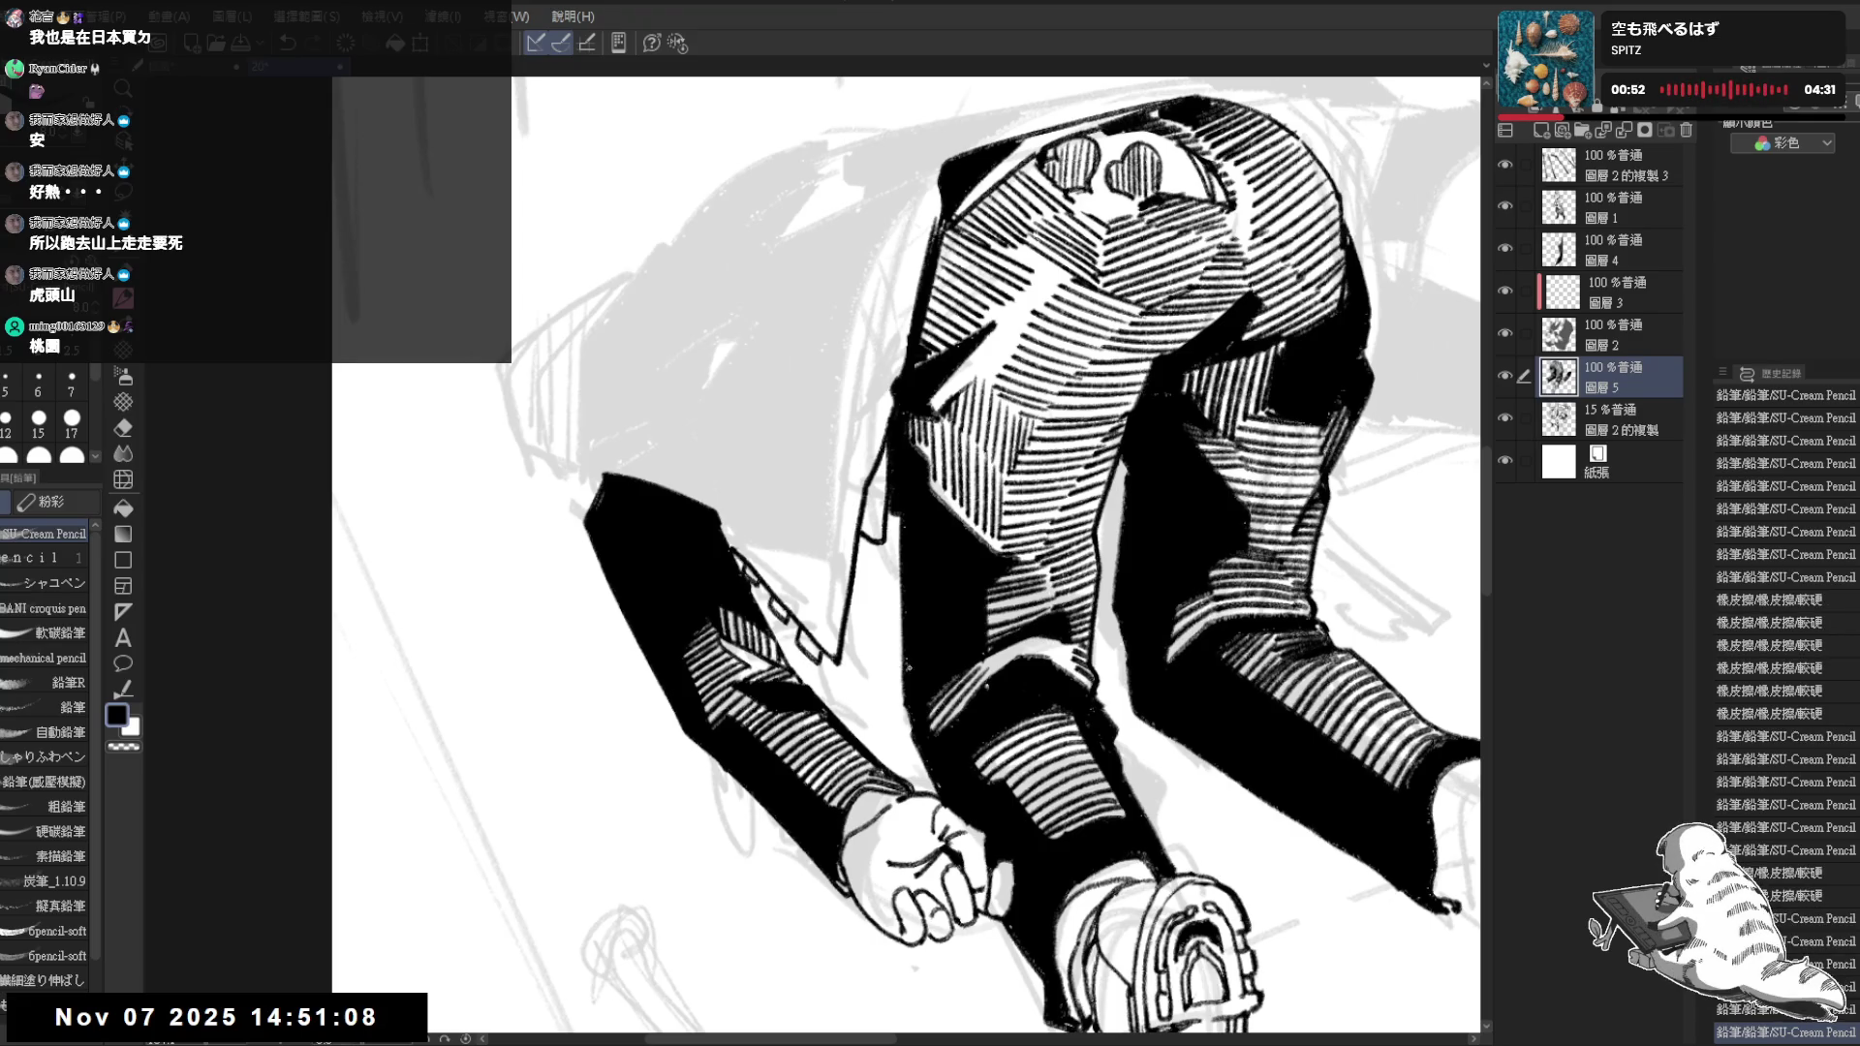
{"action": "key", "text": "asciicircum"}
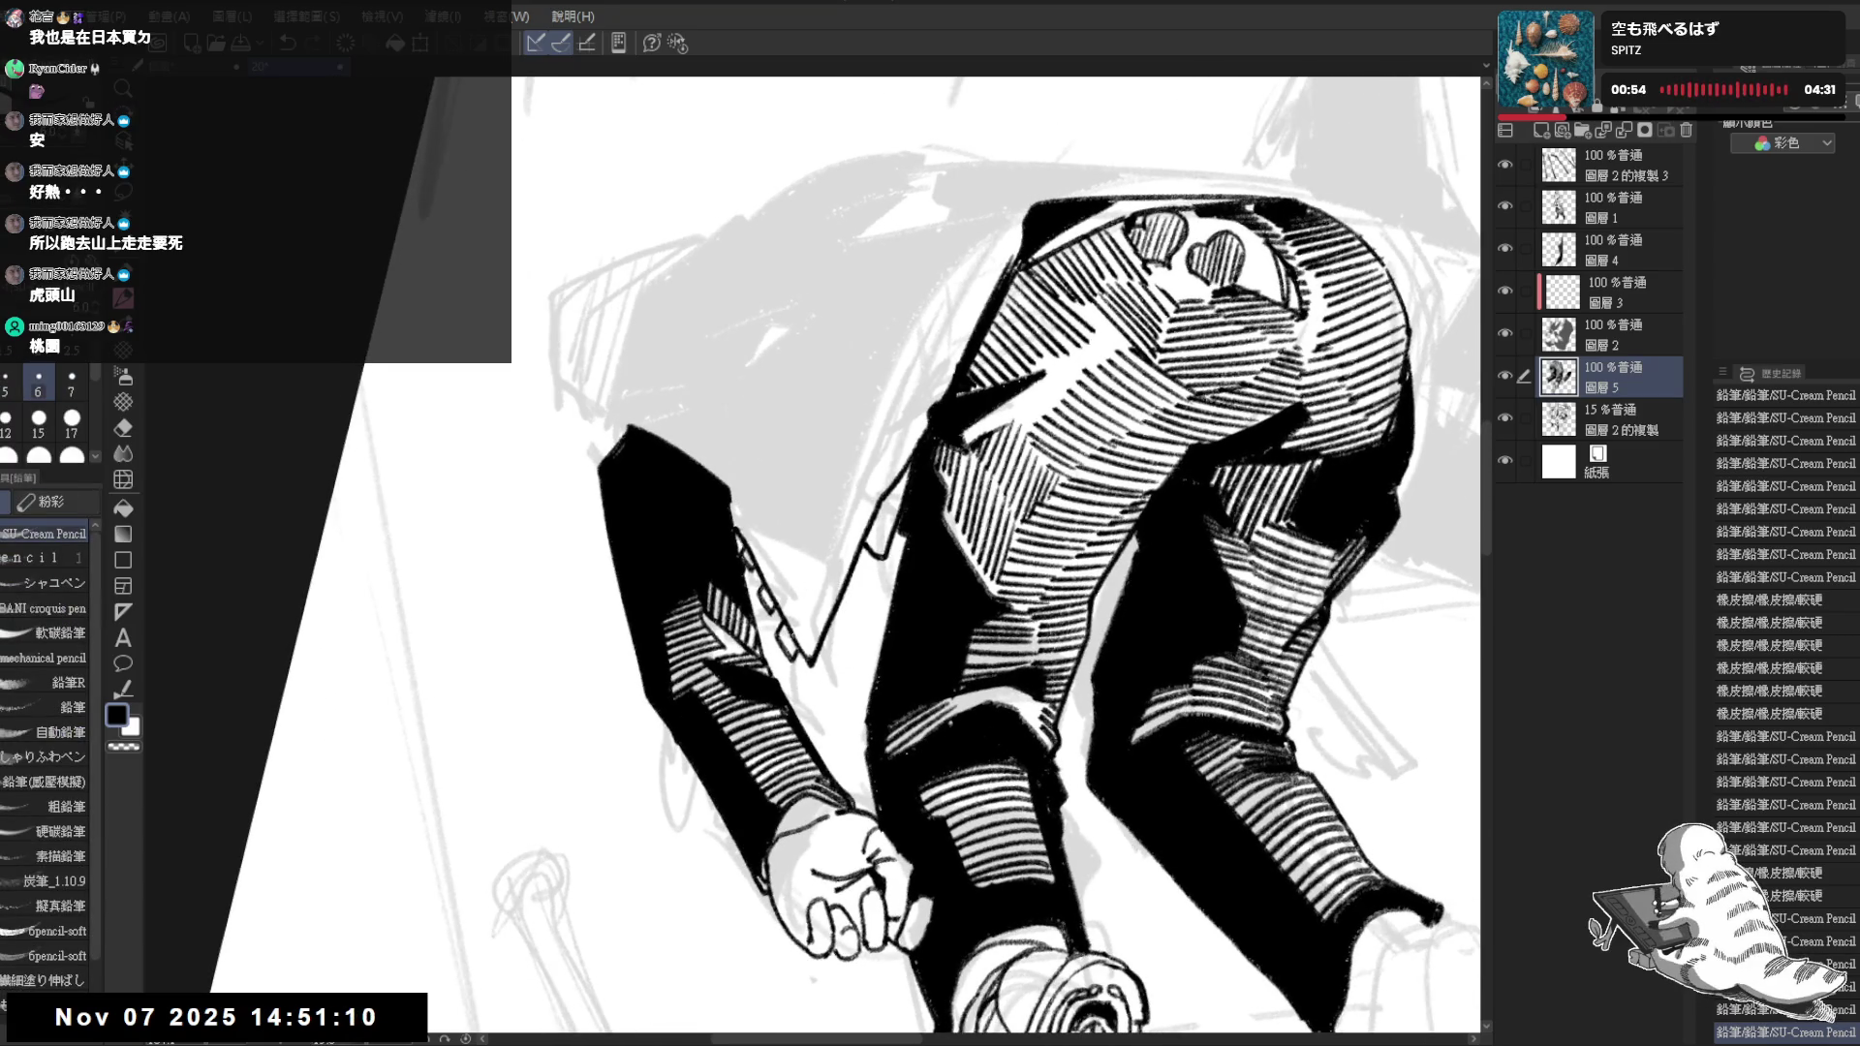
{"action": "key", "text": "e"}
{"action": "mouse_move", "coordinate": [792, 667]}
{"action": "left_mouse_down"}
{"action": "mouse_move", "coordinate": [778, 617]}
{"action": "mouse_move", "coordinate": [788, 657]}
{"action": "left_mouse_up"}
{"action": "key", "text": "p"}
Extend the pencil line along the jacket edge and erase stray marks at its tip
{"action": "mouse_move", "coordinate": [952, 451]}
{"action": "left_mouse_down"}
{"action": "mouse_move", "coordinate": [865, 400]}
{"action": "mouse_move", "coordinate": [907, 471]}
{"action": "left_mouse_up"}
{"action": "scroll", "coordinate": [865, 400], "scroll_direction": "down", "scroll_amount": 3}
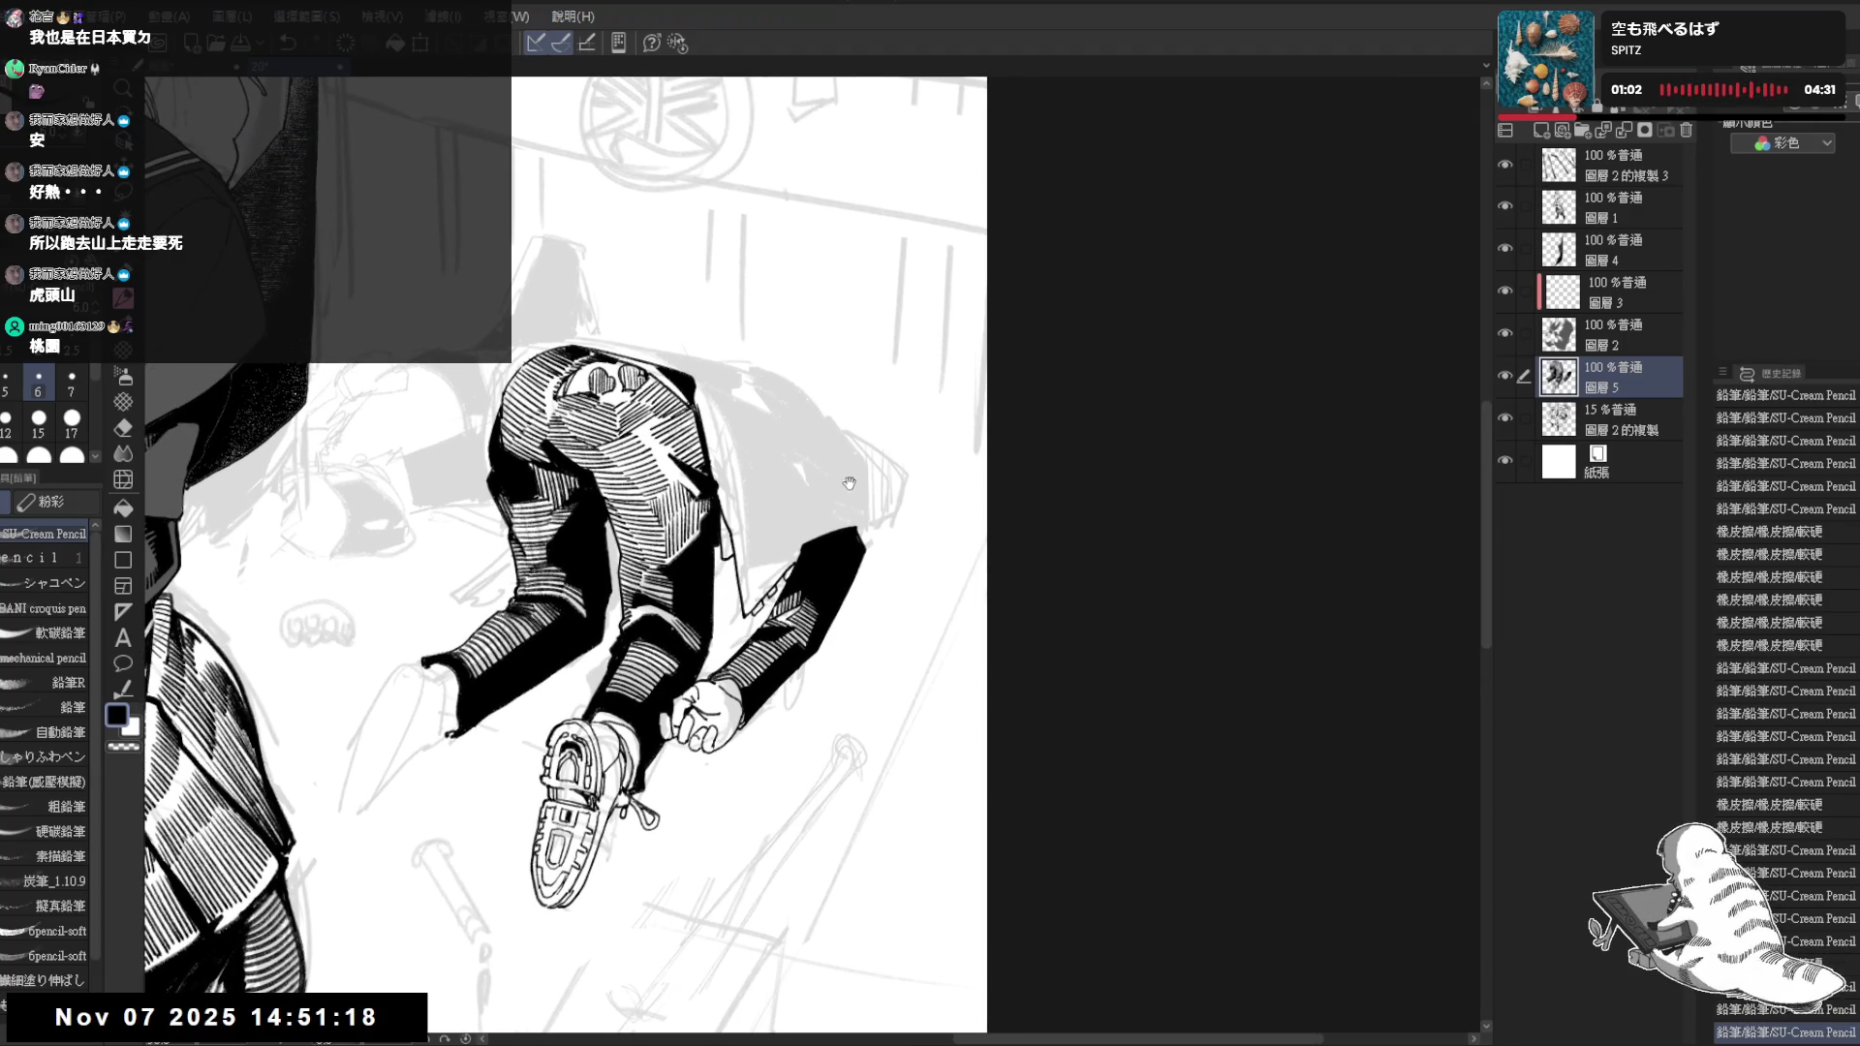
{"action": "scroll", "coordinate": [823, 509], "scroll_direction": "up", "scroll_amount": 1}
{"action": "left_click_drag", "start_coordinate": [840, 503], "coordinate": [852, 494]}
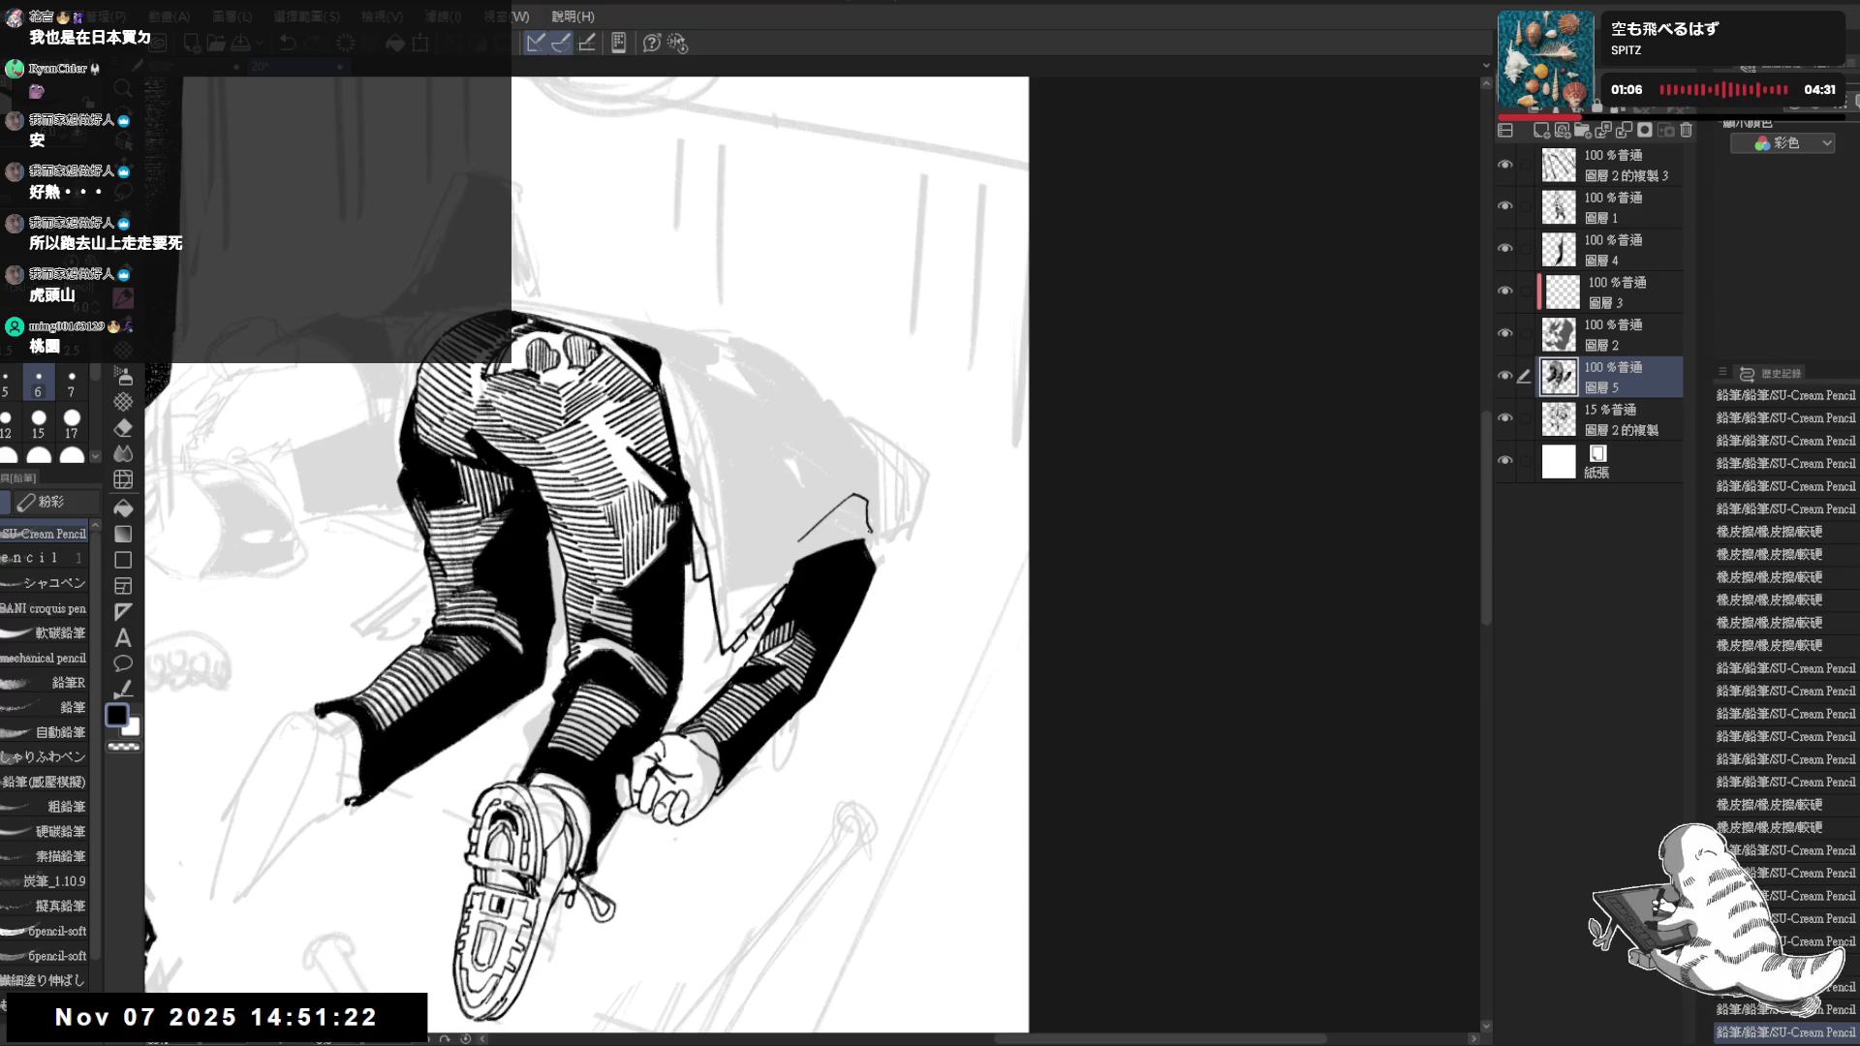
{"action": "key", "text": "e"}
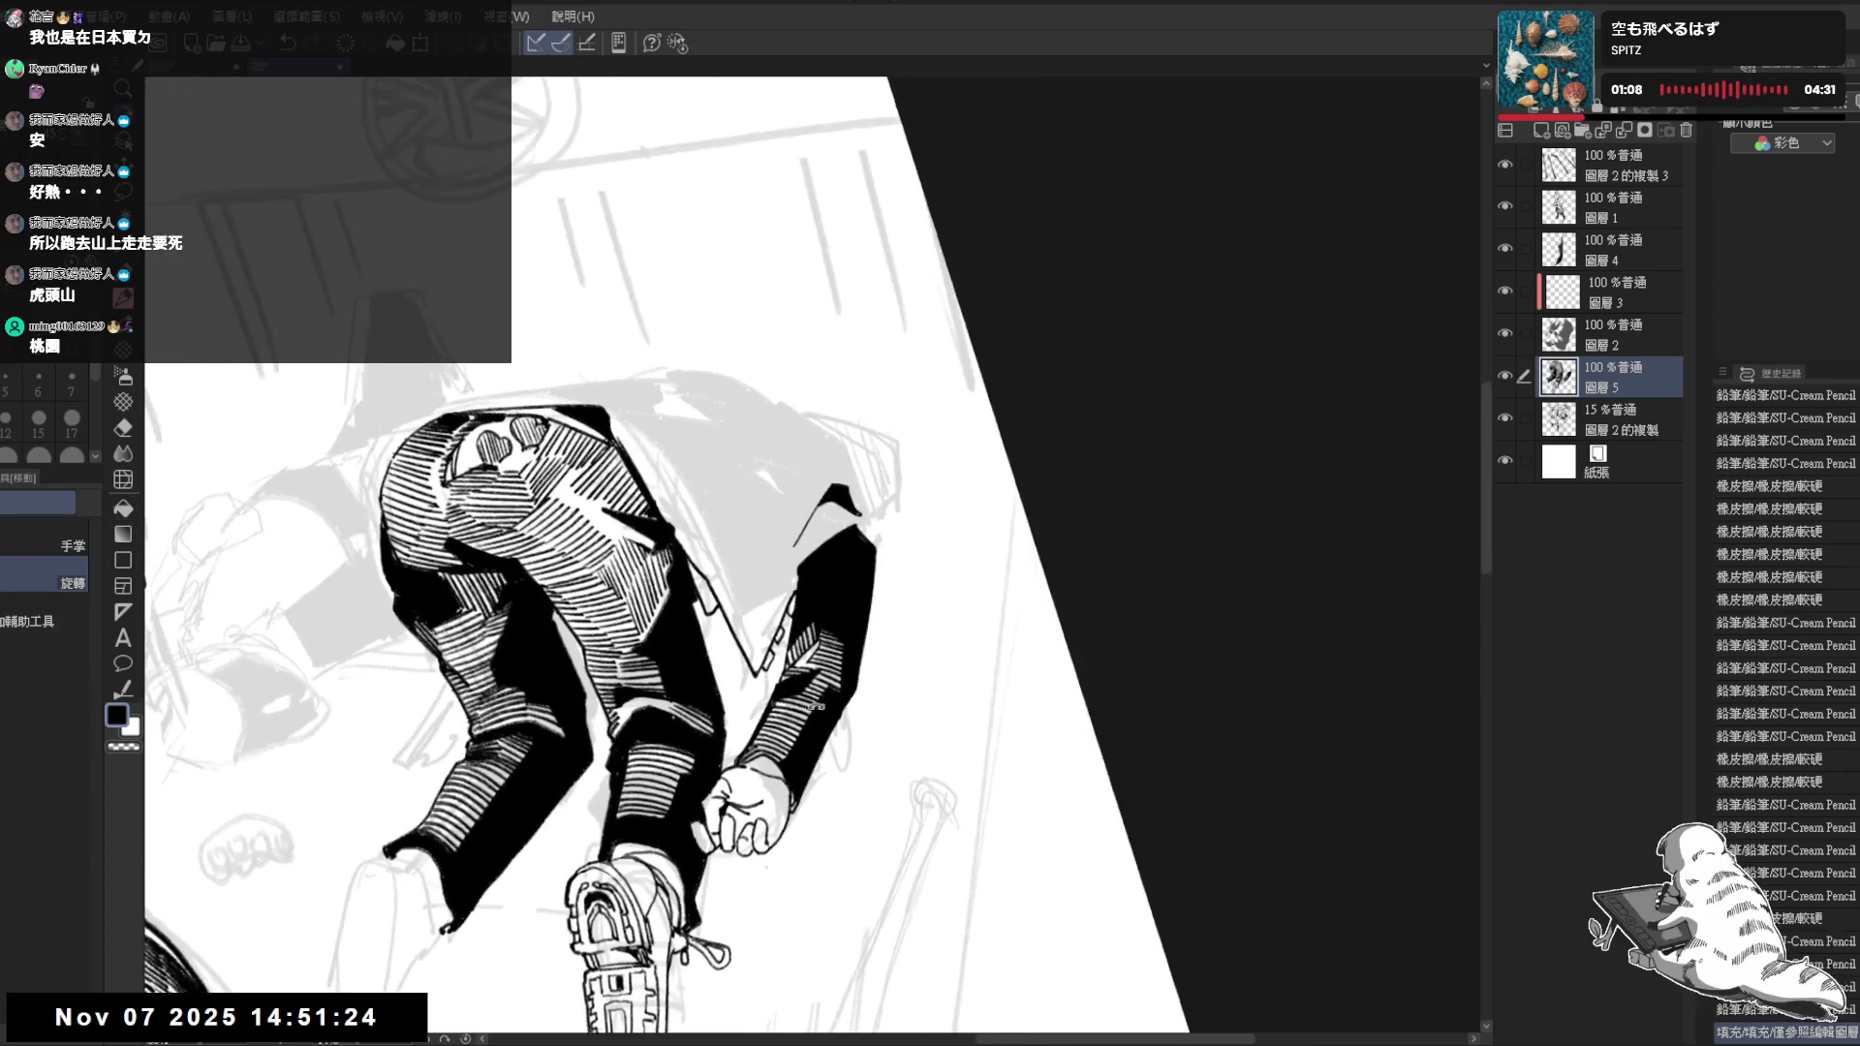
{"action": "left_click_drag", "start_coordinate": [832, 508], "coordinate": [861, 501]}
{"action": "key", "text": "p"}
{"action": "key", "text": "r"}
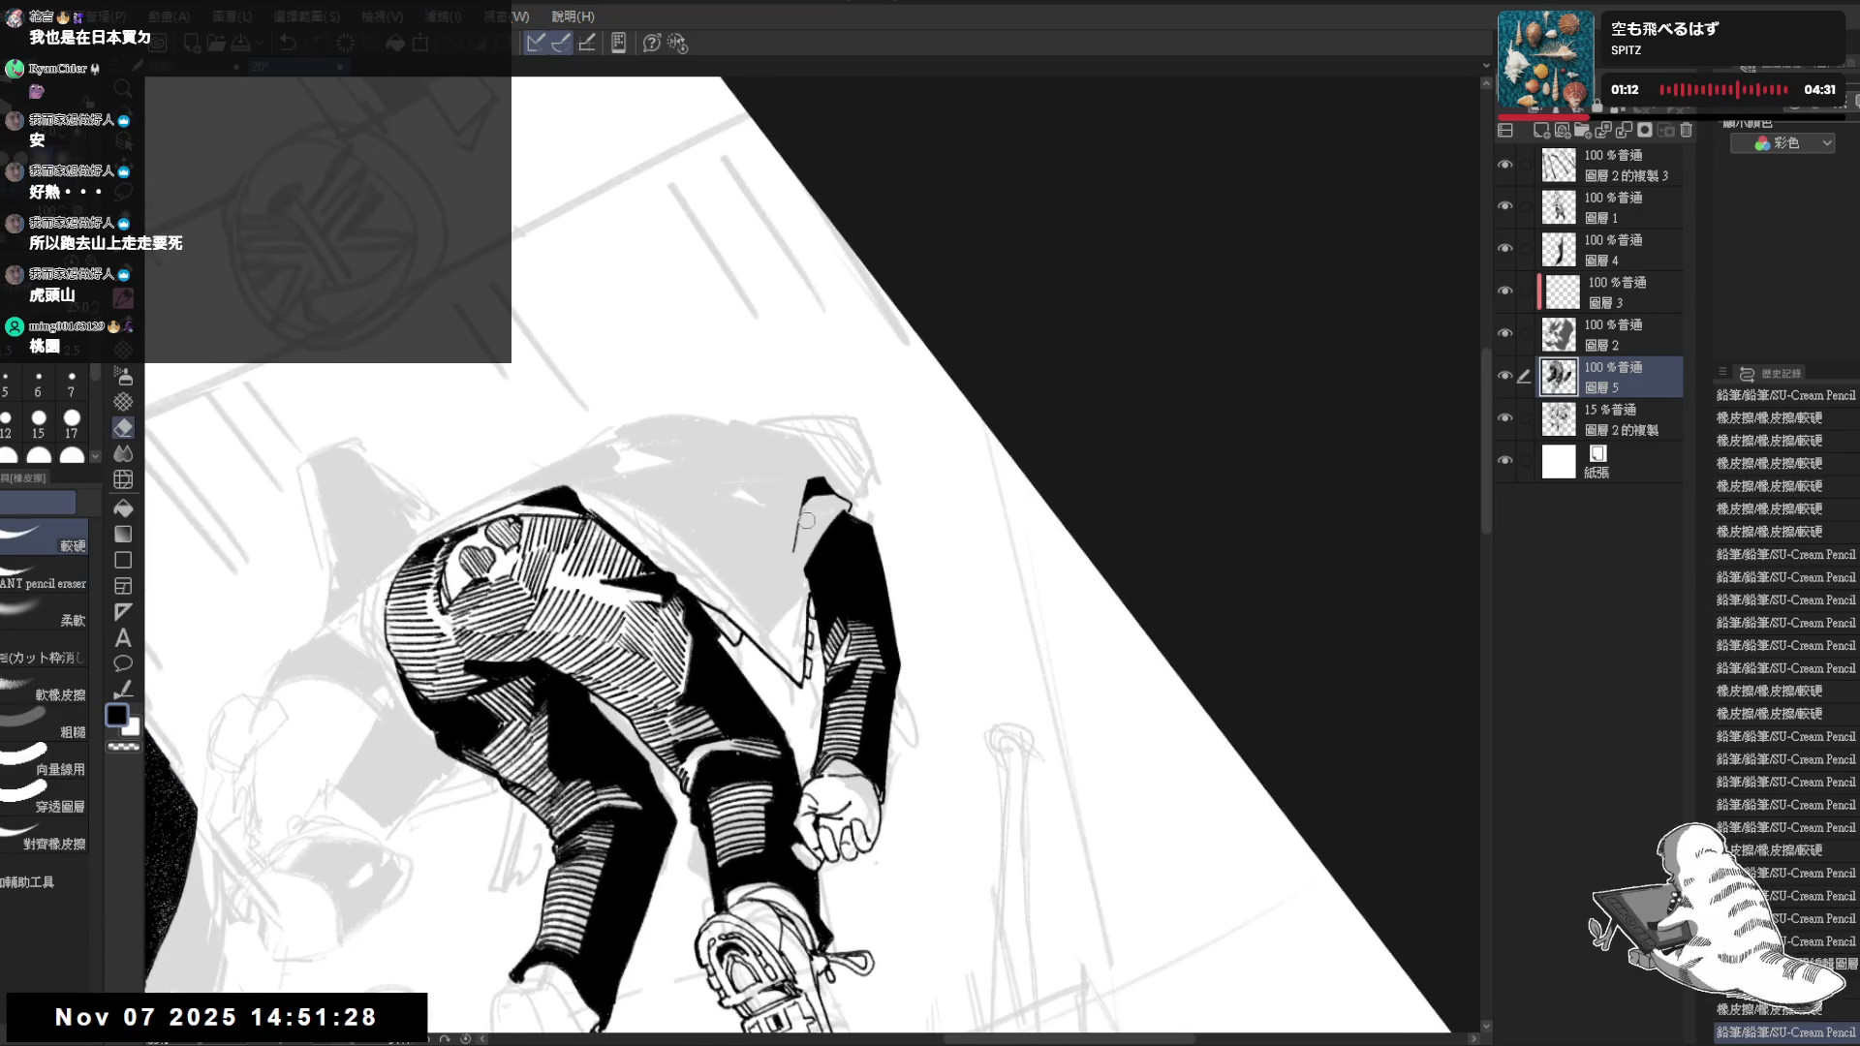
{"action": "key", "text": "p"}
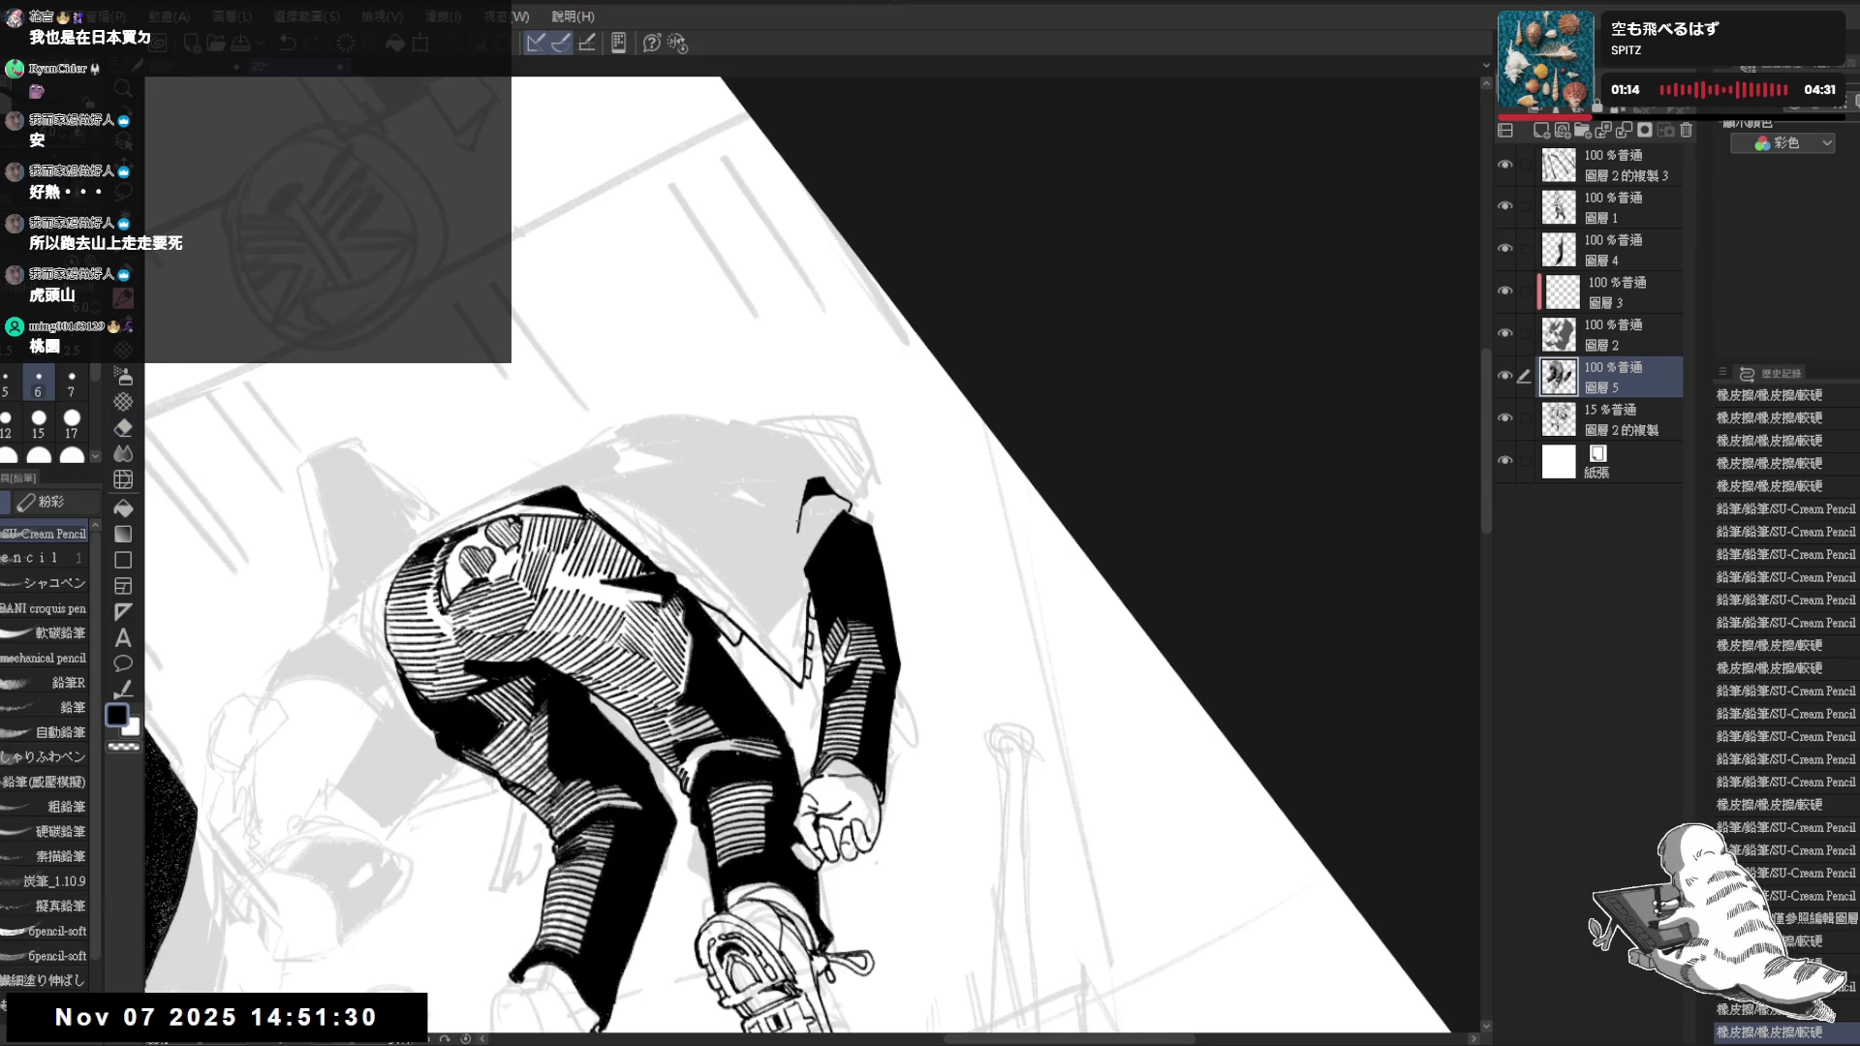
{"action": "key", "text": "ctrl+0"}
{"action": "scroll", "coordinate": [581, 552], "scroll_direction": "up", "scroll_amount": 1}
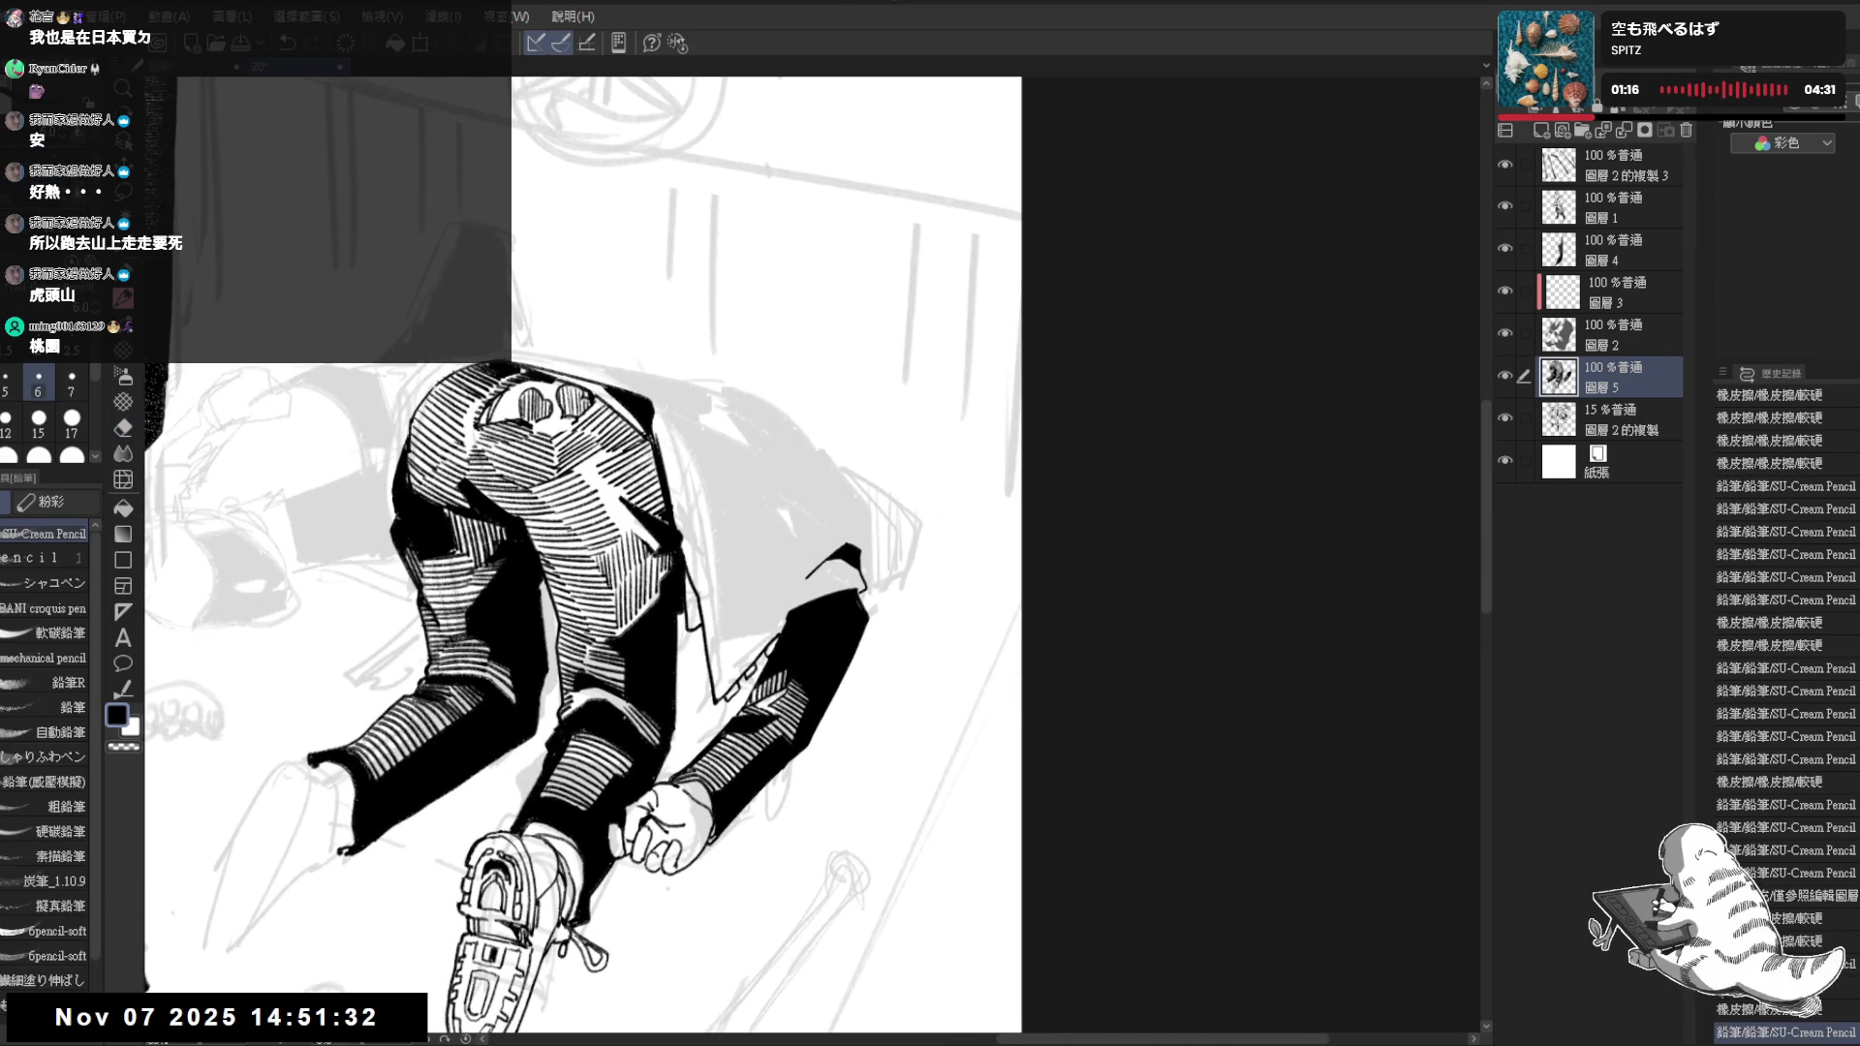
Ink the outer contour along the crouching figure's top and down the back of the jacket
{"action": "mouse_move", "coordinate": [589, 367]}
{"action": "left_mouse_down"}
{"action": "mouse_move", "coordinate": [747, 420]}
{"action": "mouse_move", "coordinate": [773, 458]}
{"action": "left_mouse_up"}
{"action": "key", "text": "e"}
{"action": "key", "text": "p"}
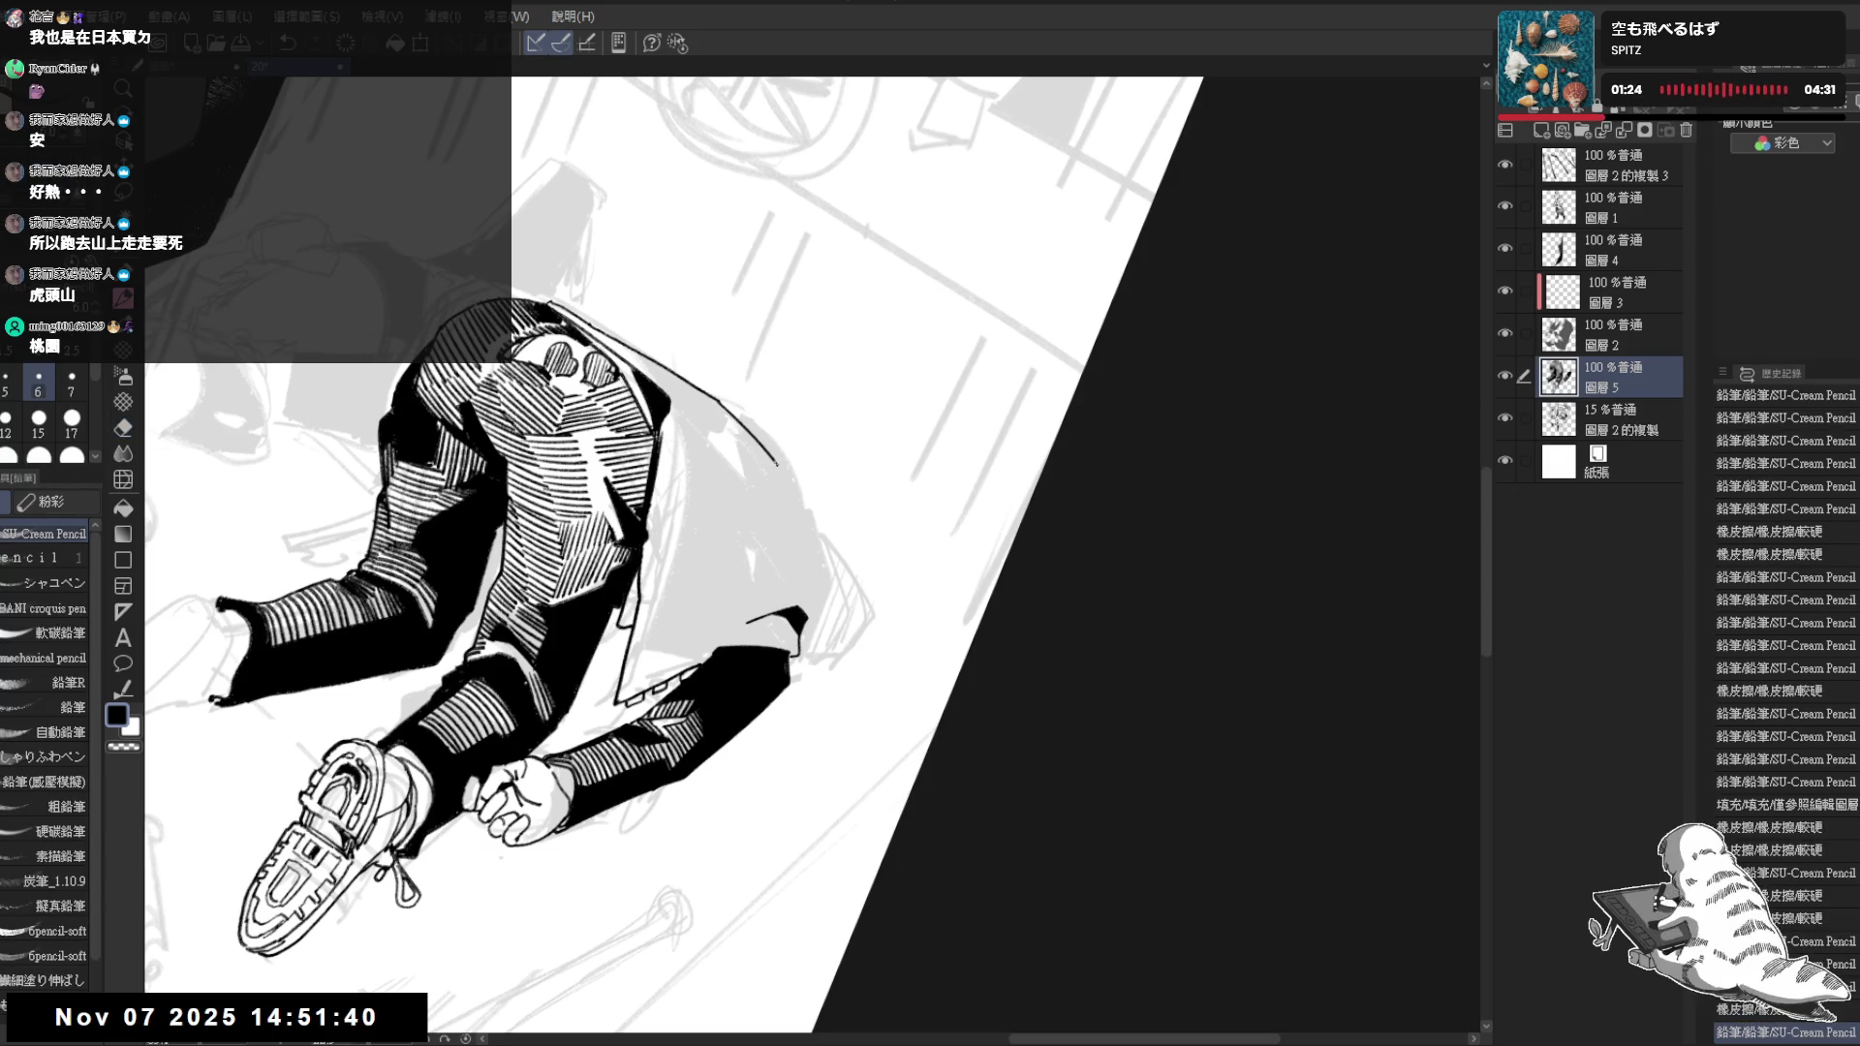
{"action": "mouse_move", "coordinate": [728, 433]}
{"action": "left_mouse_down"}
{"action": "mouse_move", "coordinate": [787, 474]}
{"action": "mouse_move", "coordinate": [814, 581]}
{"action": "mouse_move", "coordinate": [799, 640]}
{"action": "left_mouse_up"}
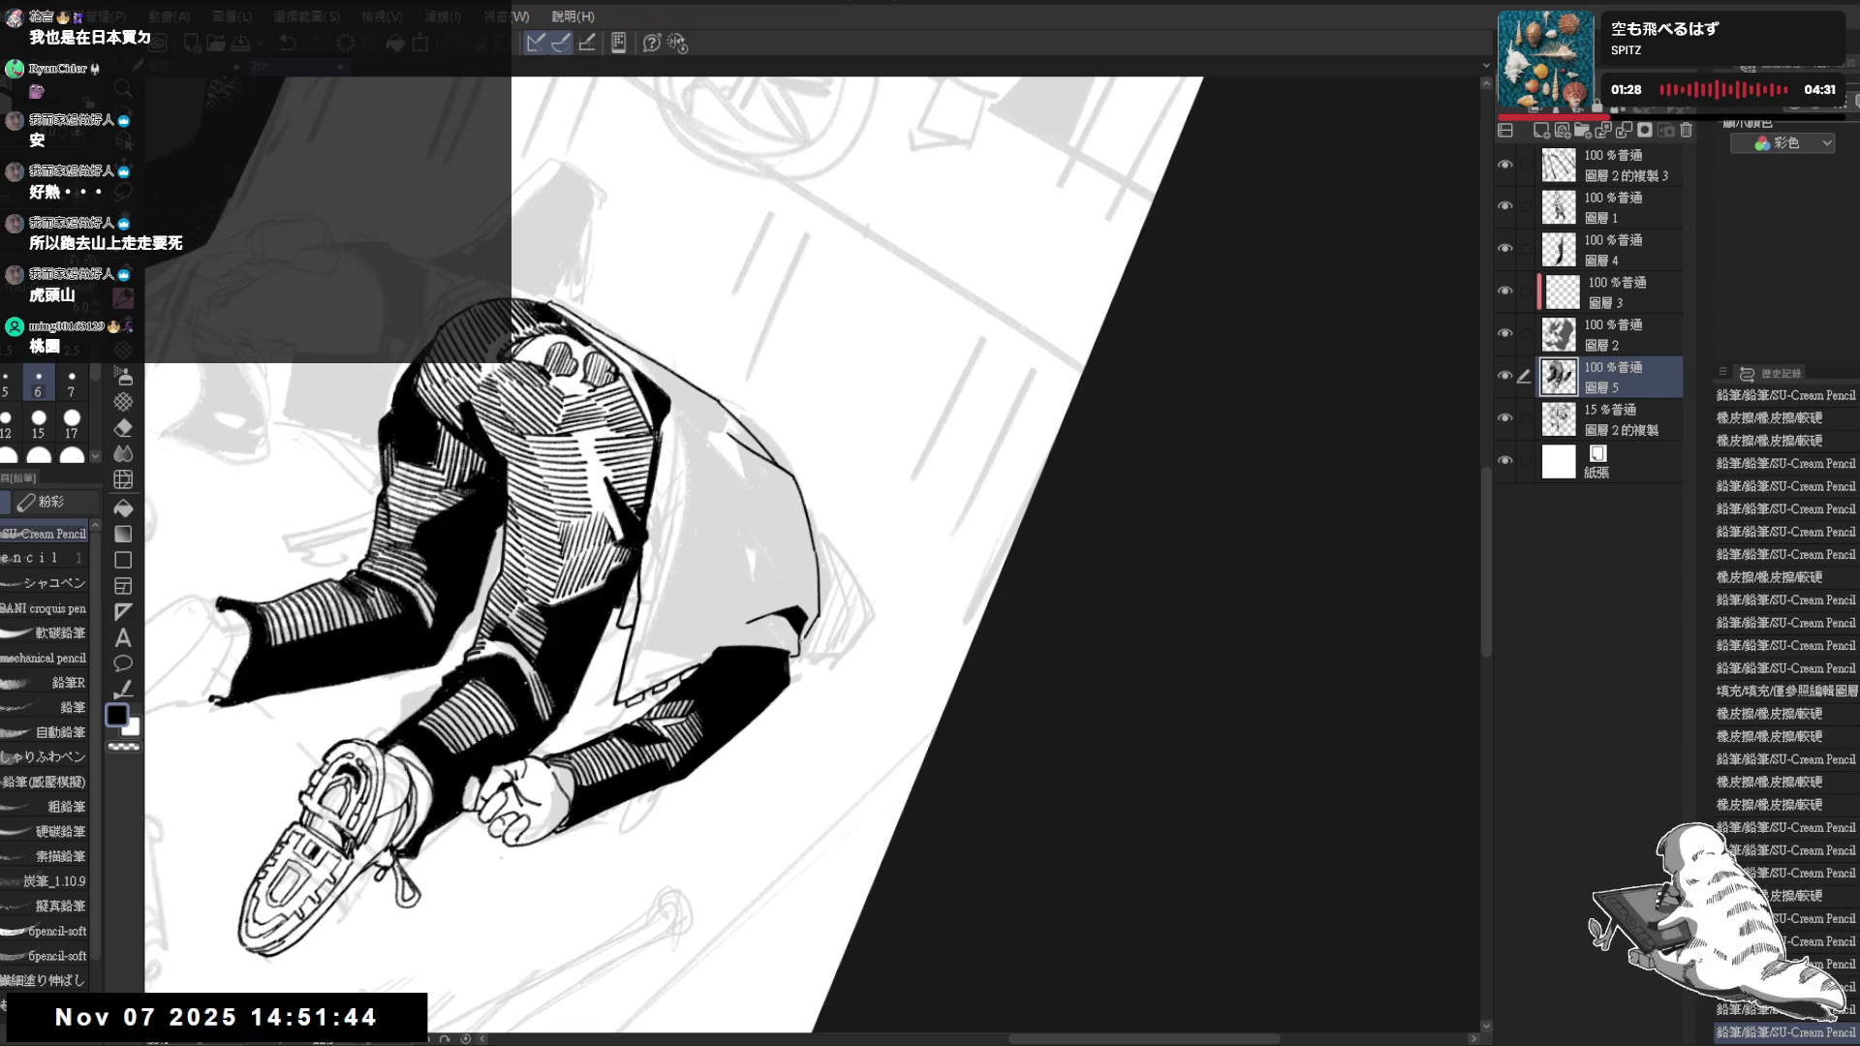
{"action": "left_click_drag", "start_coordinate": [815, 553], "coordinate": [1017, 437]}
{"action": "scroll", "coordinate": [673, 489], "scroll_direction": "down", "scroll_amount": 2}
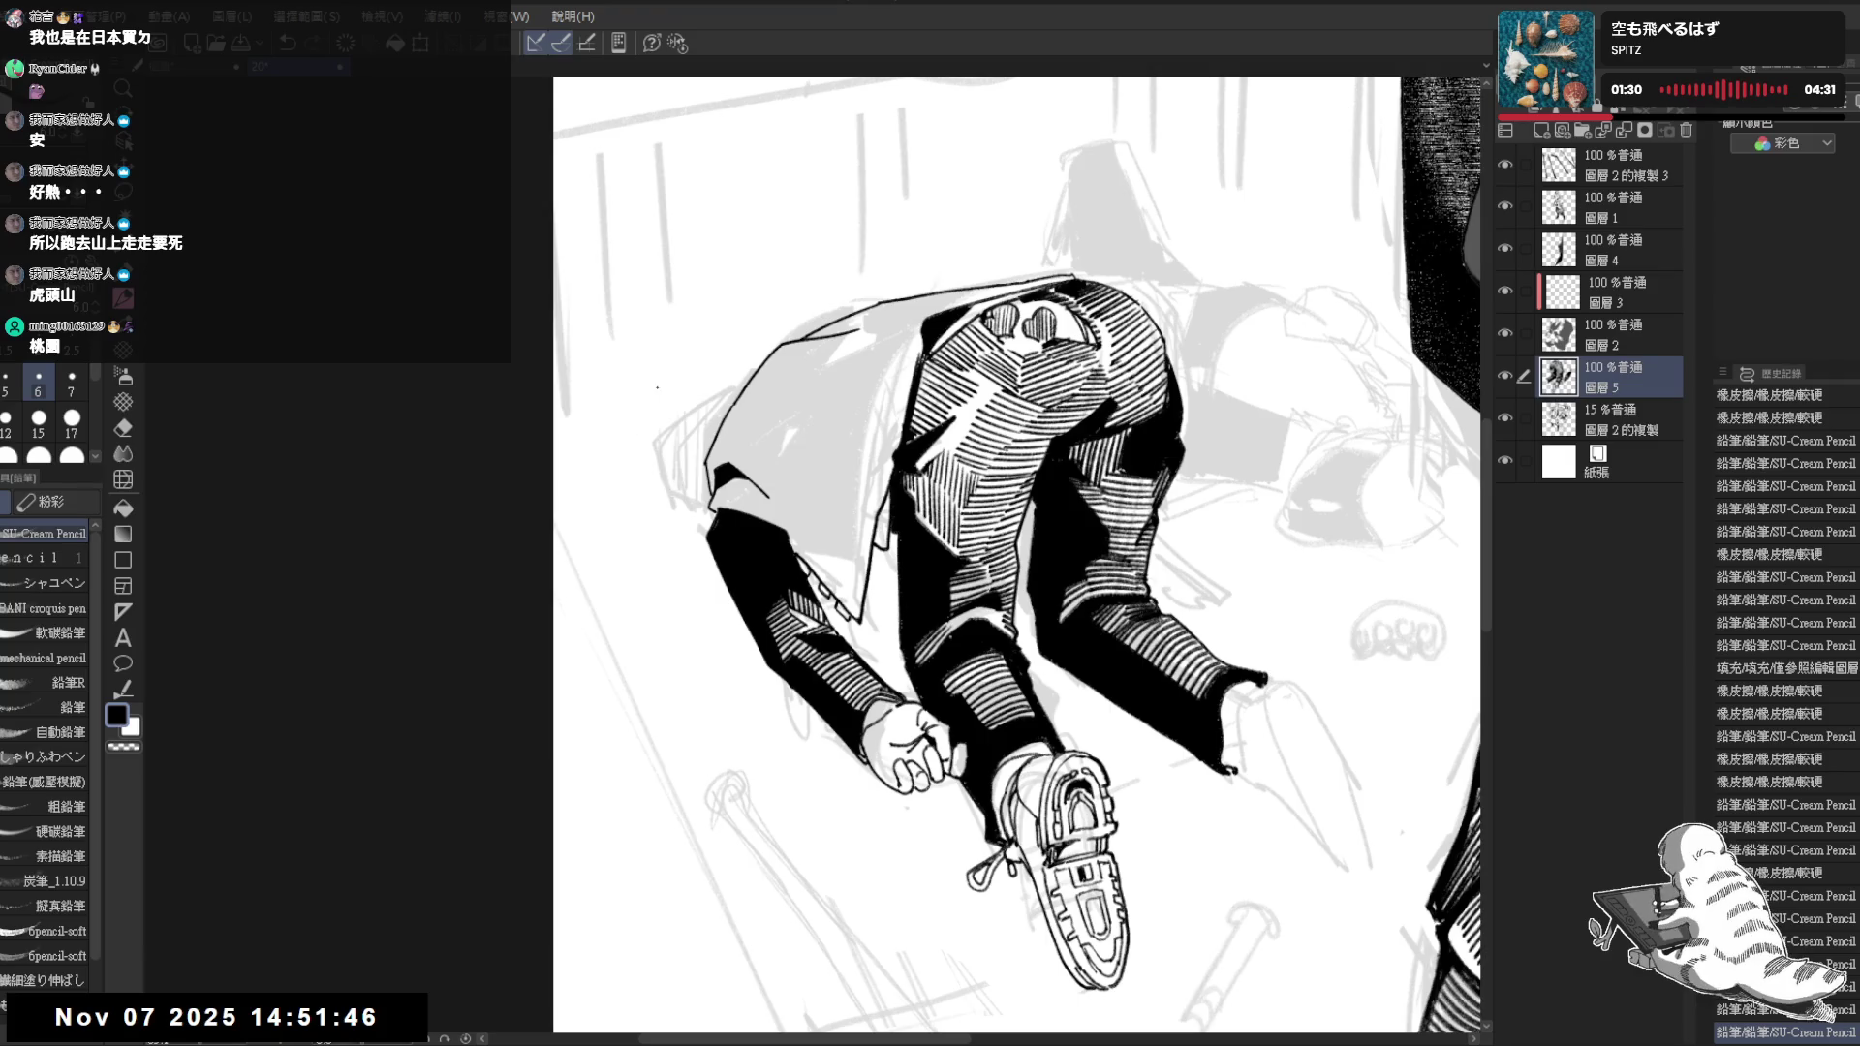
{"action": "scroll", "coordinate": [672, 489], "scroll_direction": "down", "scroll_amount": 2}
Redraw the small ink mark at the second black sleeve's cuff, erasing and undoing the first attempt
{"action": "left_click_drag", "start_coordinate": [700, 402], "coordinate": [685, 463]}
{"action": "scroll", "coordinate": [684, 463], "scroll_direction": "up", "scroll_amount": 1}
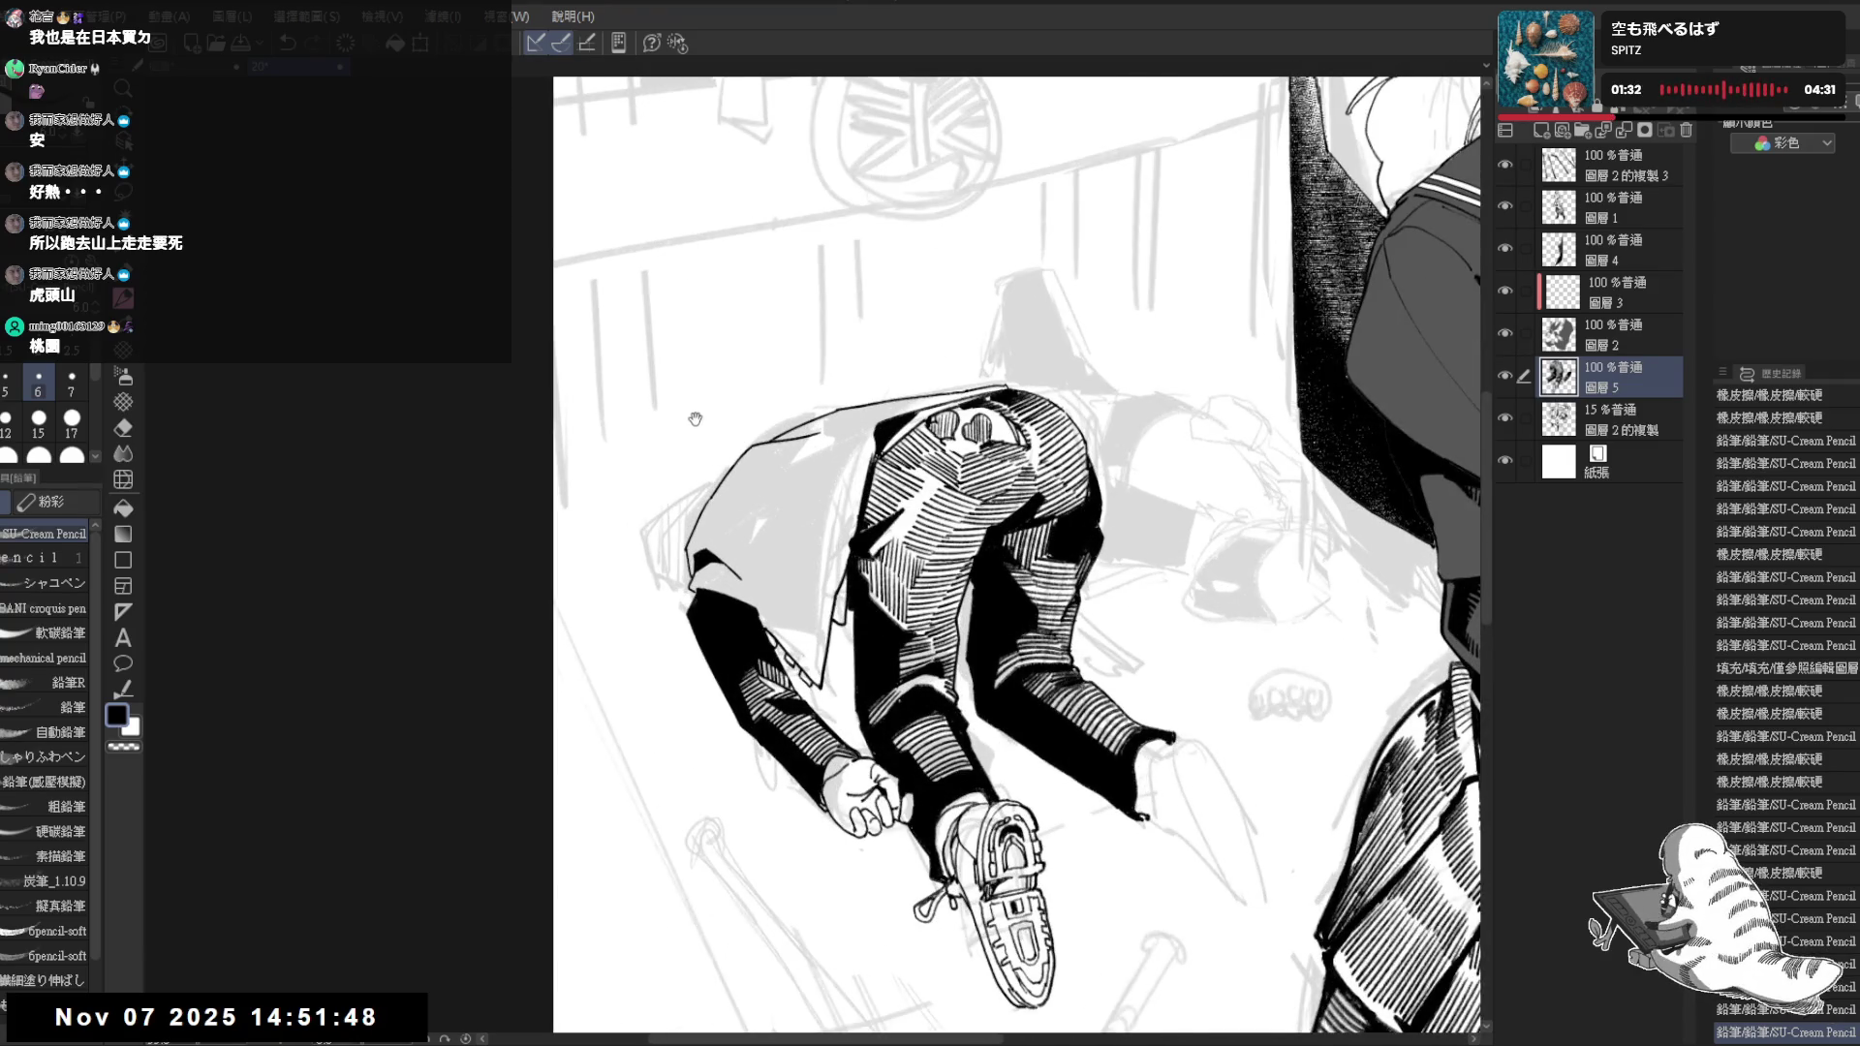
{"action": "scroll", "coordinate": [694, 419], "scroll_direction": "up", "scroll_amount": 2}
{"action": "scroll", "coordinate": [853, 535], "scroll_direction": "up", "scroll_amount": 1}
{"action": "mouse_move", "coordinate": [752, 312]}
{"action": "left_mouse_down"}
{"action": "mouse_move", "coordinate": [739, 652]}
{"action": "mouse_move", "coordinate": [786, 683]}
{"action": "left_mouse_up"}
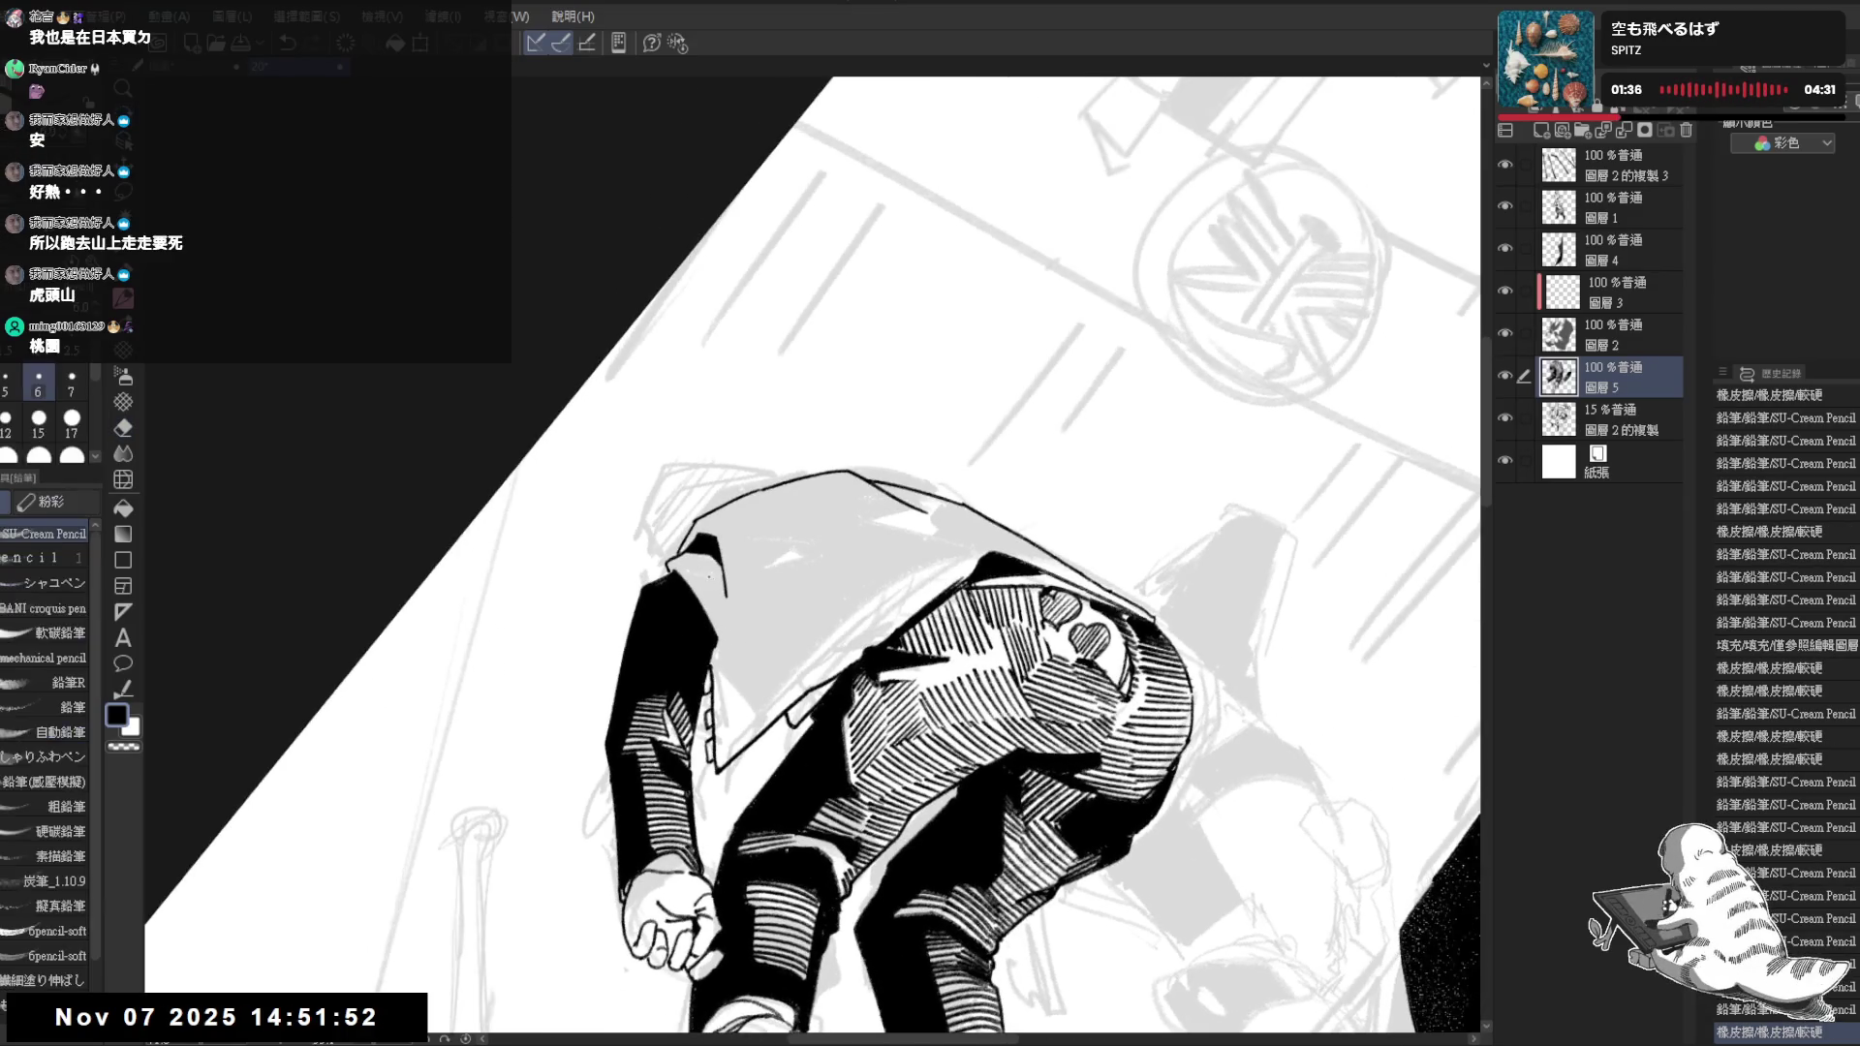
{"action": "left_click_drag", "start_coordinate": [784, 599], "coordinate": [823, 559]}
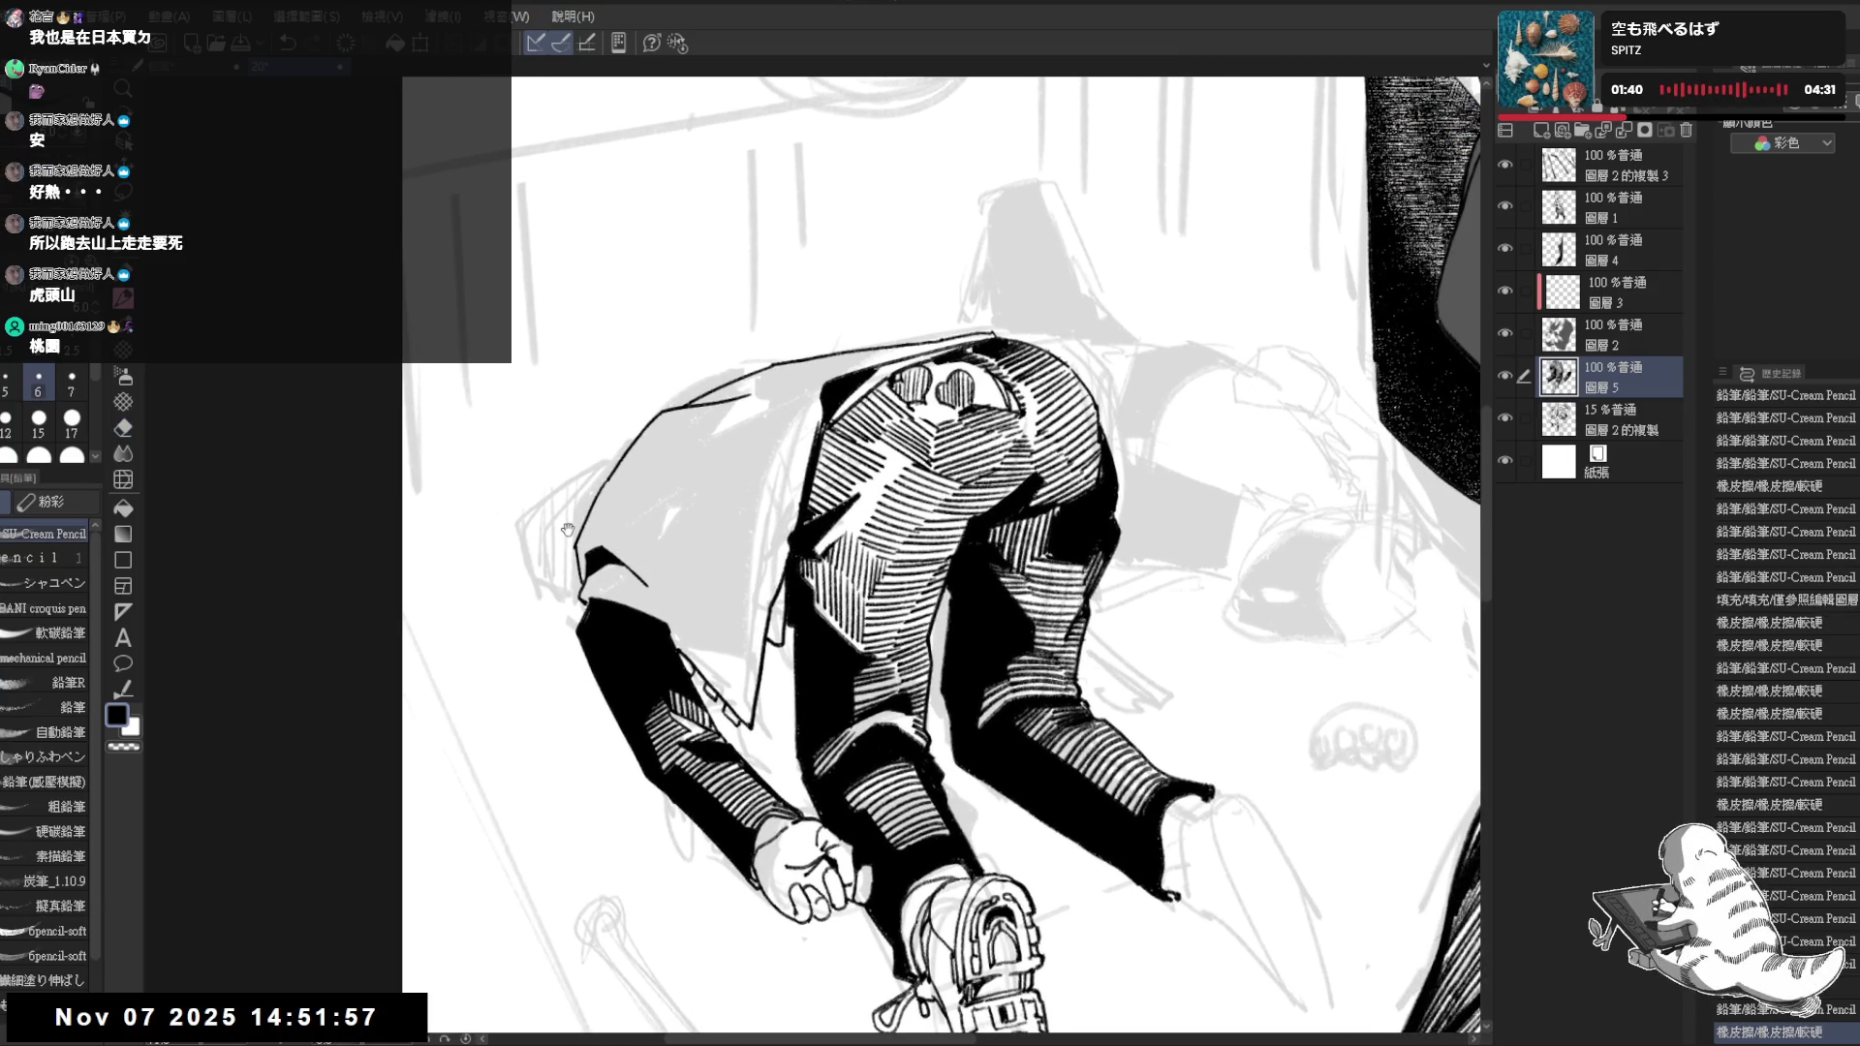
{"action": "left_click_drag", "start_coordinate": [822, 560], "coordinate": [568, 530]}
{"action": "scroll", "coordinate": [574, 494], "scroll_direction": "down", "scroll_amount": 2}
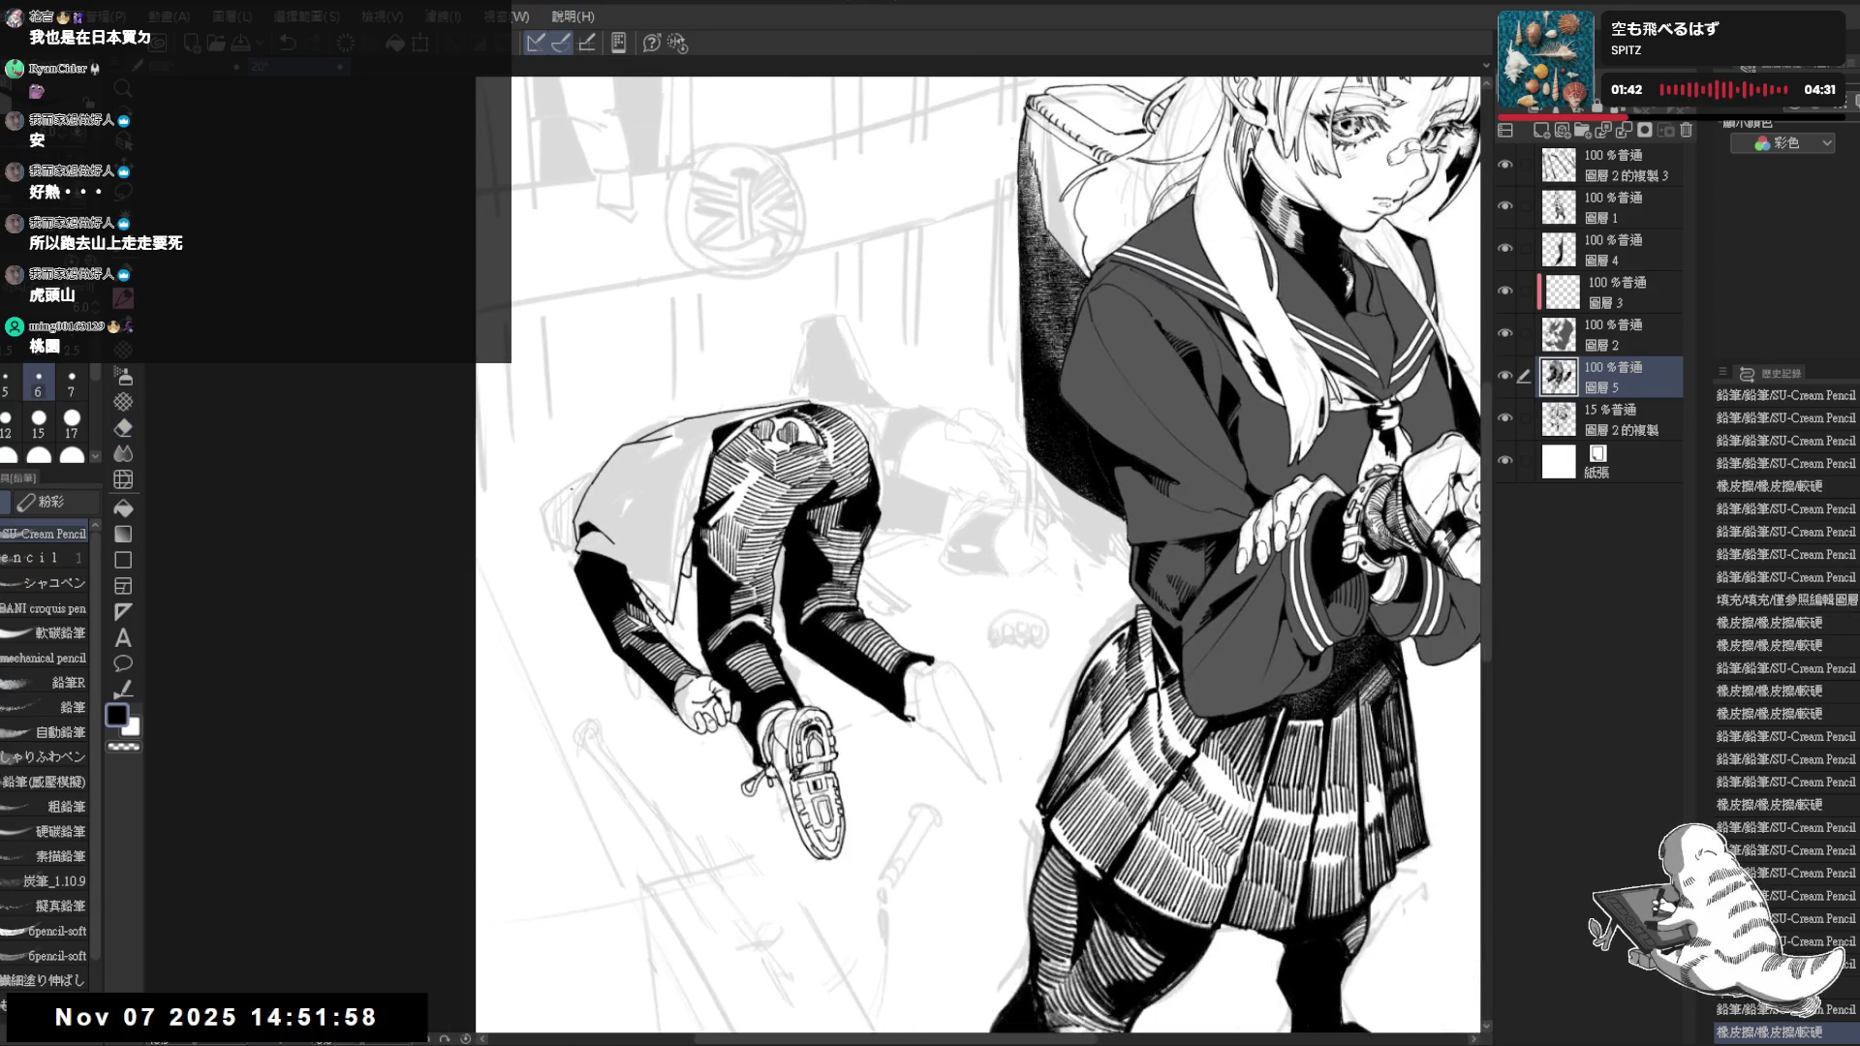
{"action": "scroll", "coordinate": [571, 489], "scroll_direction": "up", "scroll_amount": 1}
{"action": "left_click_drag", "start_coordinate": [921, 656], "coordinate": [858, 622]}
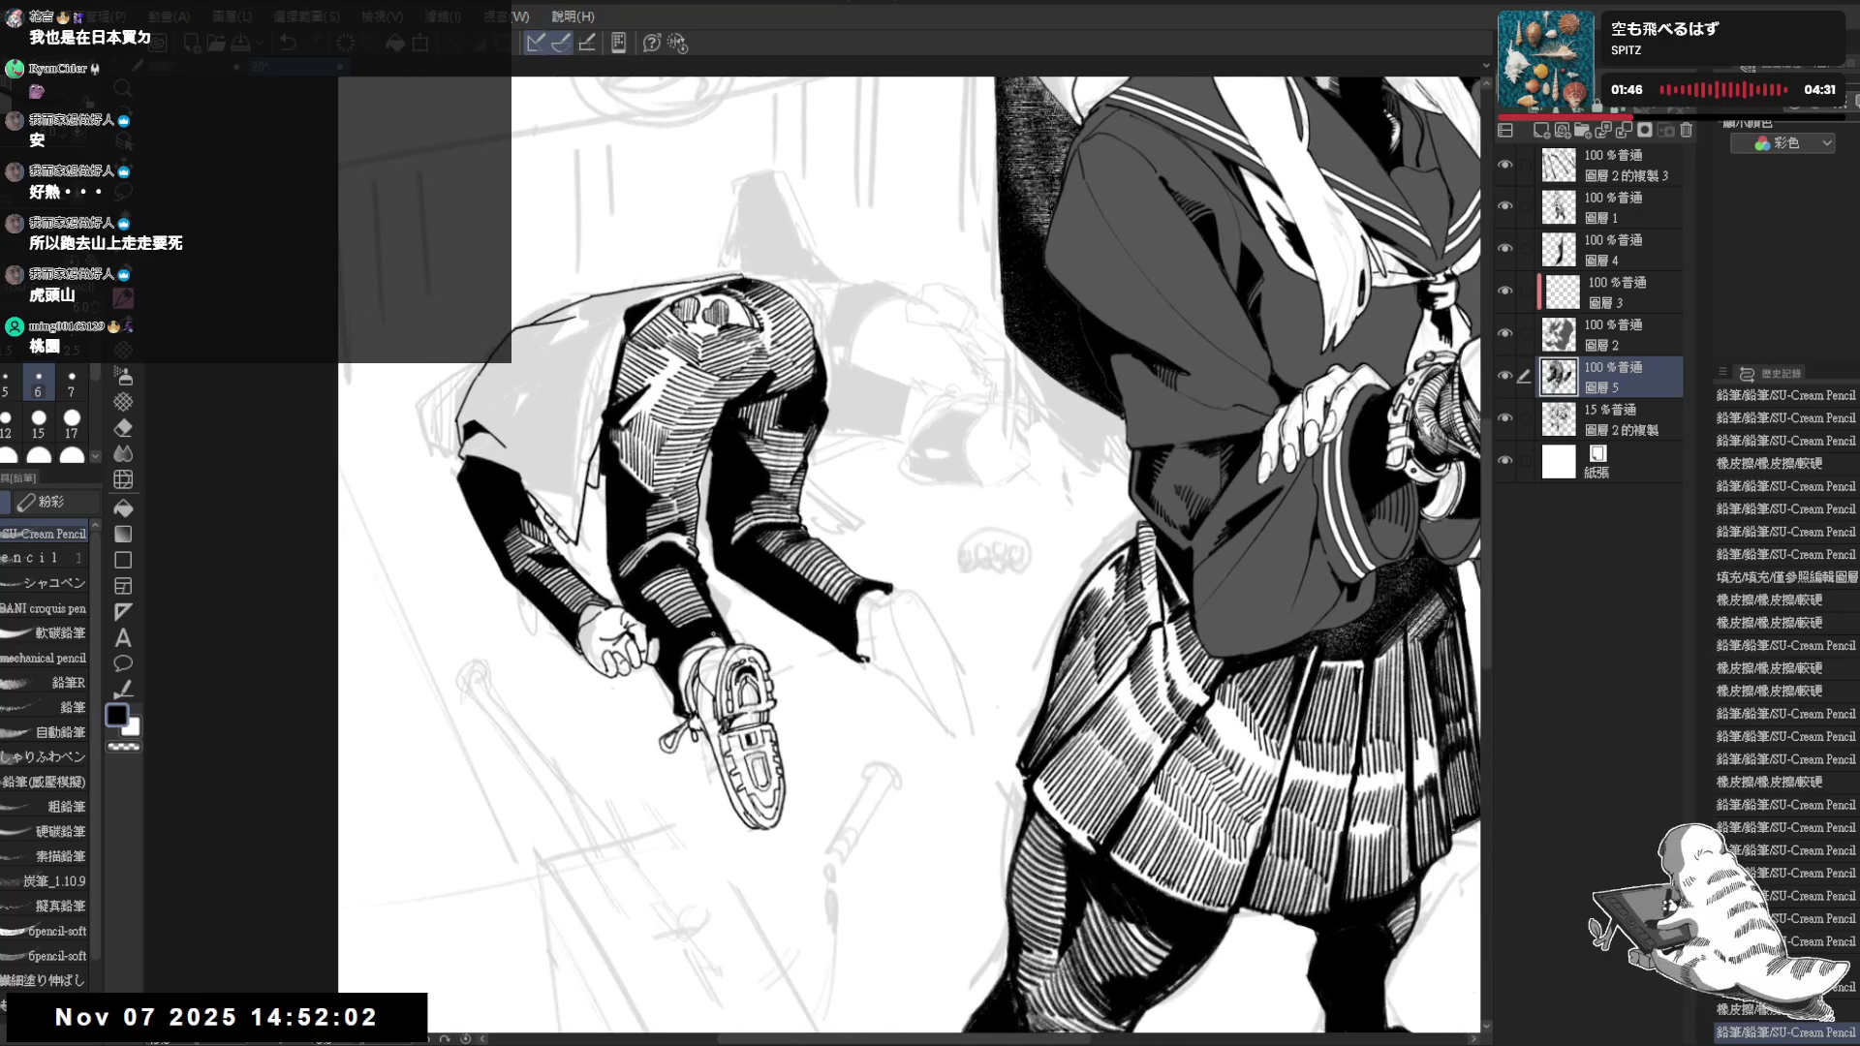
{"action": "scroll", "coordinate": [837, 615], "scroll_direction": "up", "scroll_amount": 1}
{"action": "mouse_move", "coordinate": [830, 621]}
{"action": "left_mouse_down"}
{"action": "mouse_move", "coordinate": [822, 598]}
{"action": "mouse_move", "coordinate": [852, 617]}
{"action": "left_mouse_up"}
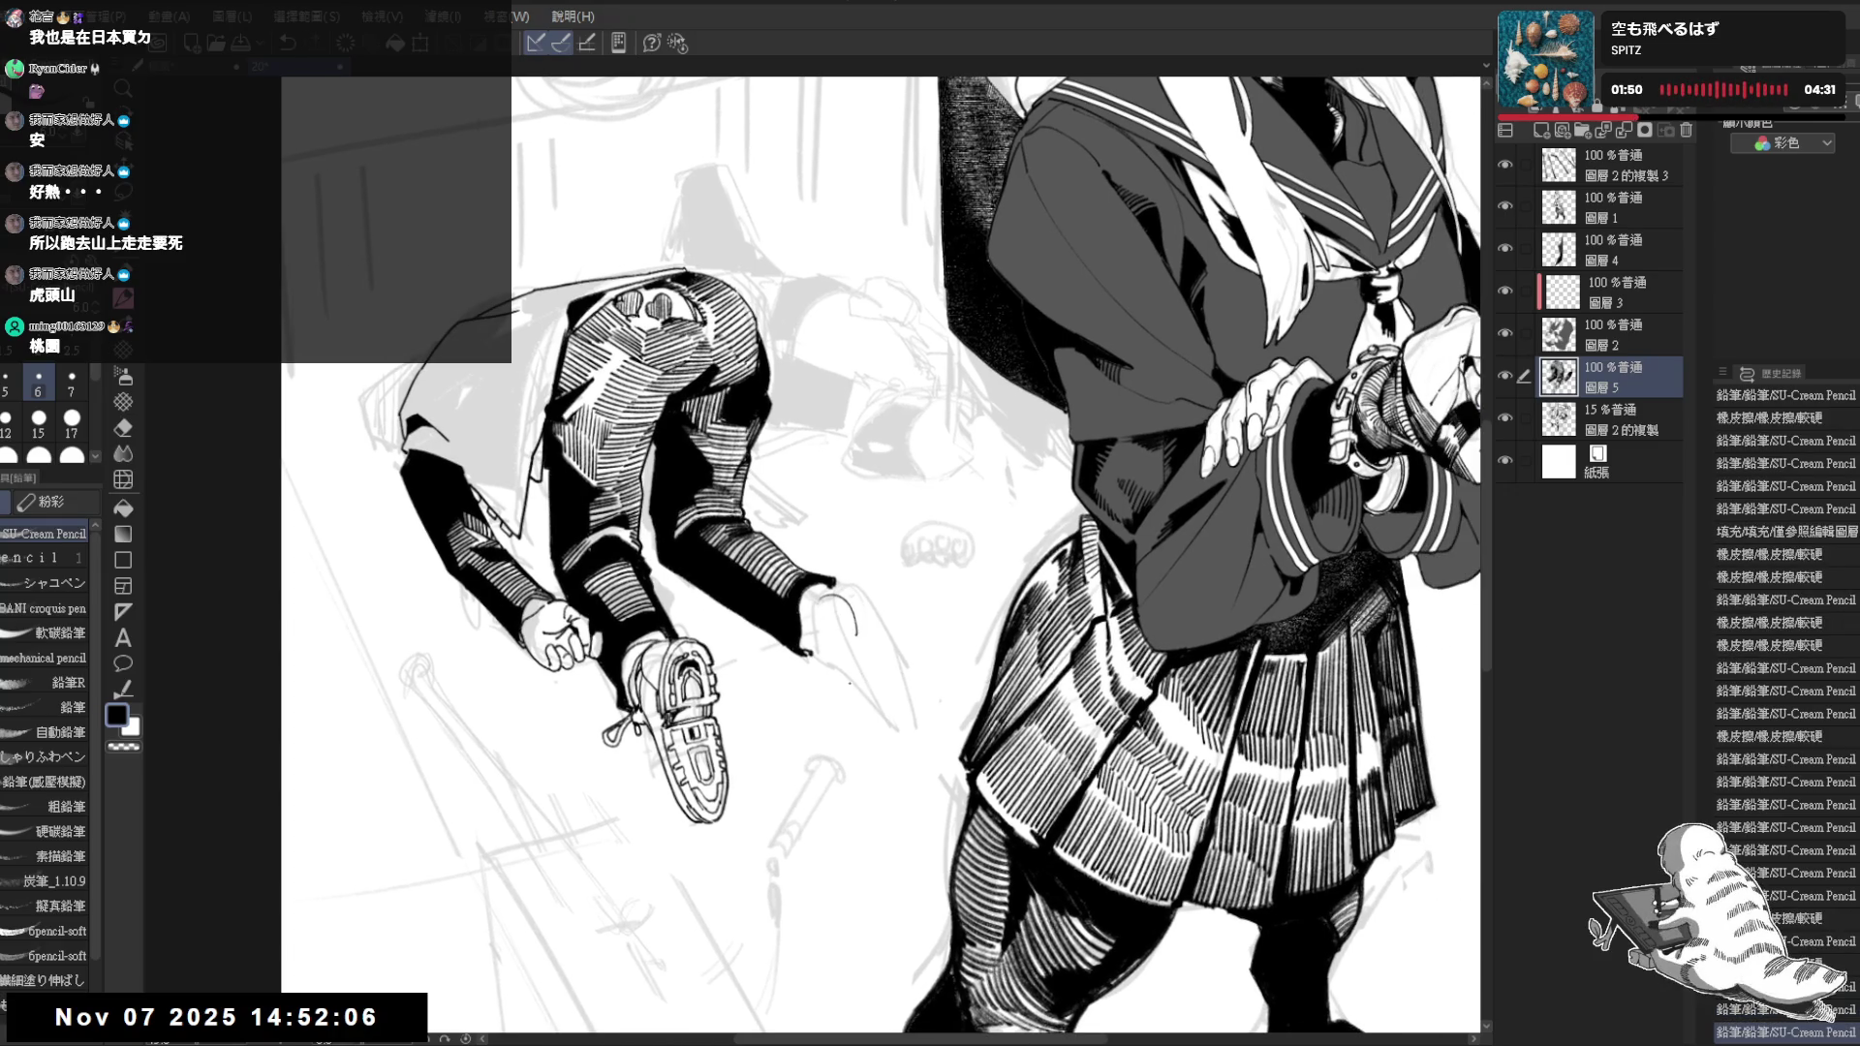
{"action": "key", "text": "ctrl+z"}
{"action": "key", "text": "e"}
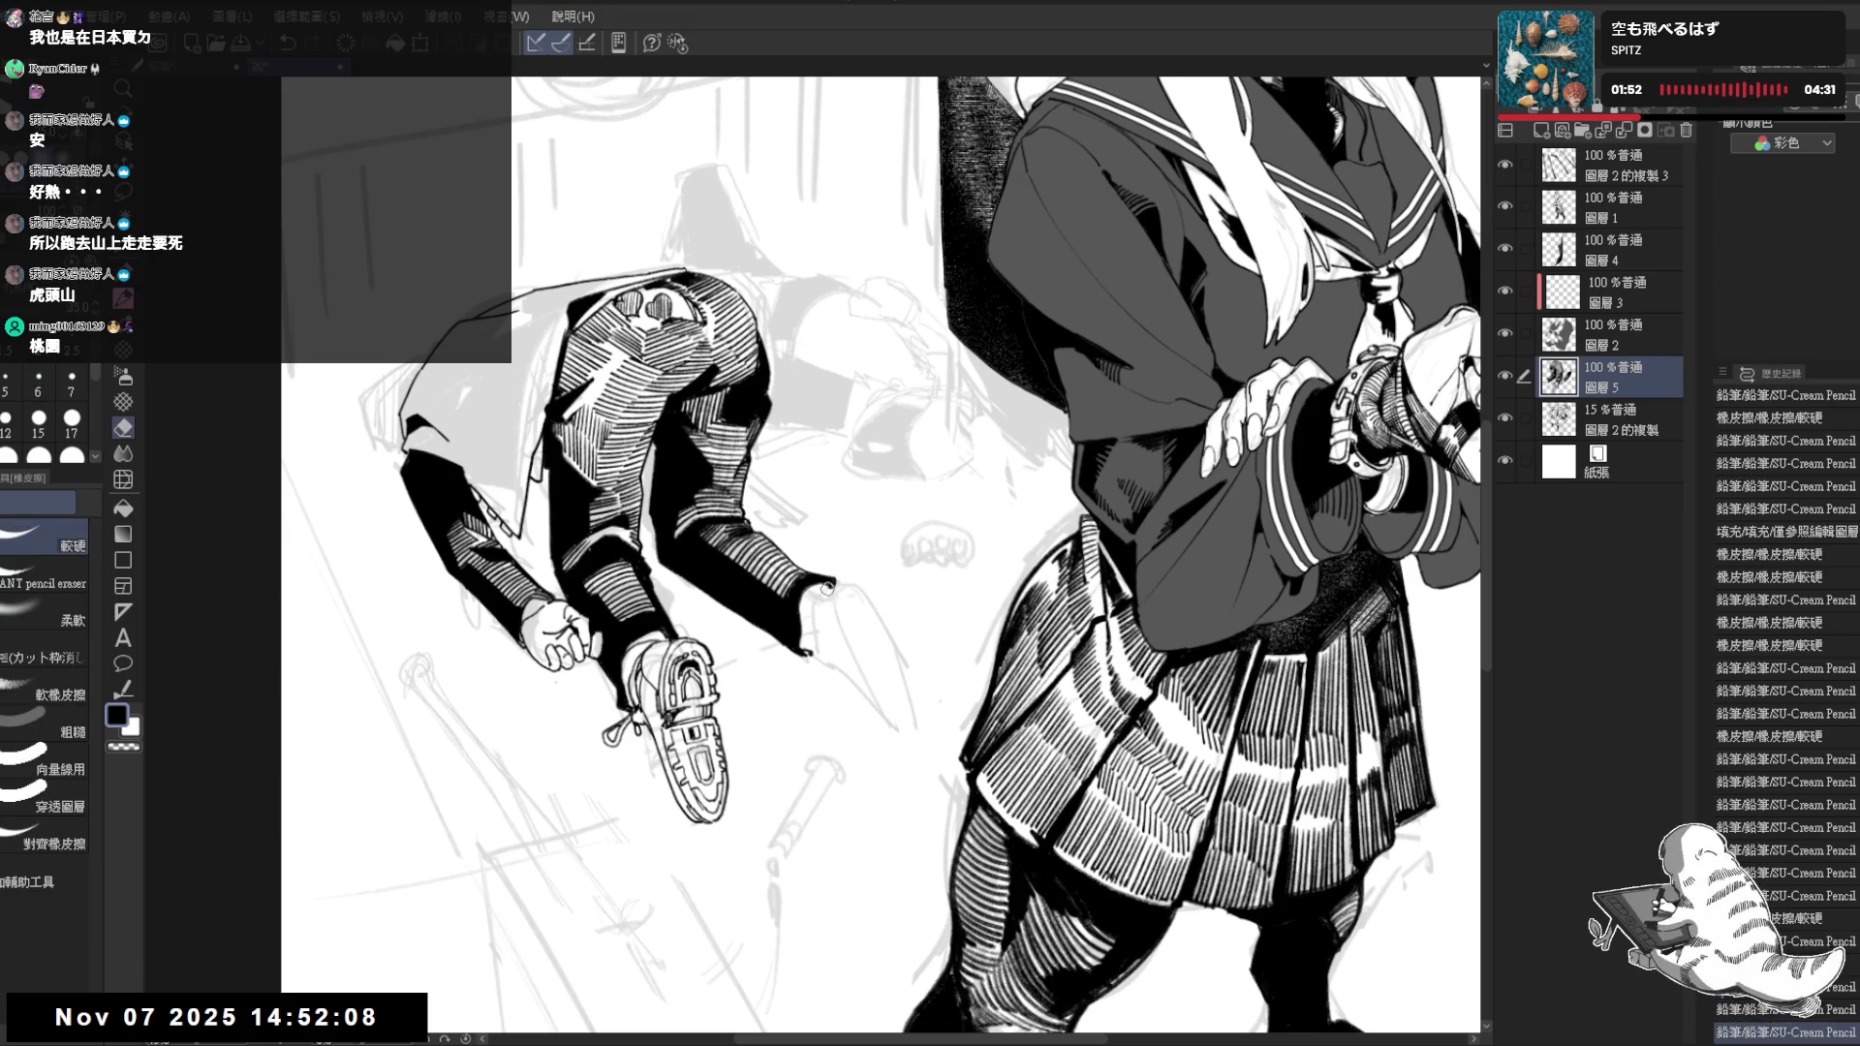
{"action": "key", "text": "p"}
{"action": "left_click_drag", "start_coordinate": [816, 575], "coordinate": [836, 584]}
{"action": "key", "text": "e"}
{"action": "key", "text": "p"}
{"action": "mouse_move", "coordinate": [872, 582]}
{"action": "left_mouse_down"}
{"action": "mouse_move", "coordinate": [878, 563]}
{"action": "mouse_move", "coordinate": [844, 574]}
{"action": "mouse_move", "coordinate": [871, 596]}
{"action": "mouse_move", "coordinate": [841, 584]}
{"action": "left_mouse_up"}
{"action": "key", "text": "bracketright"}
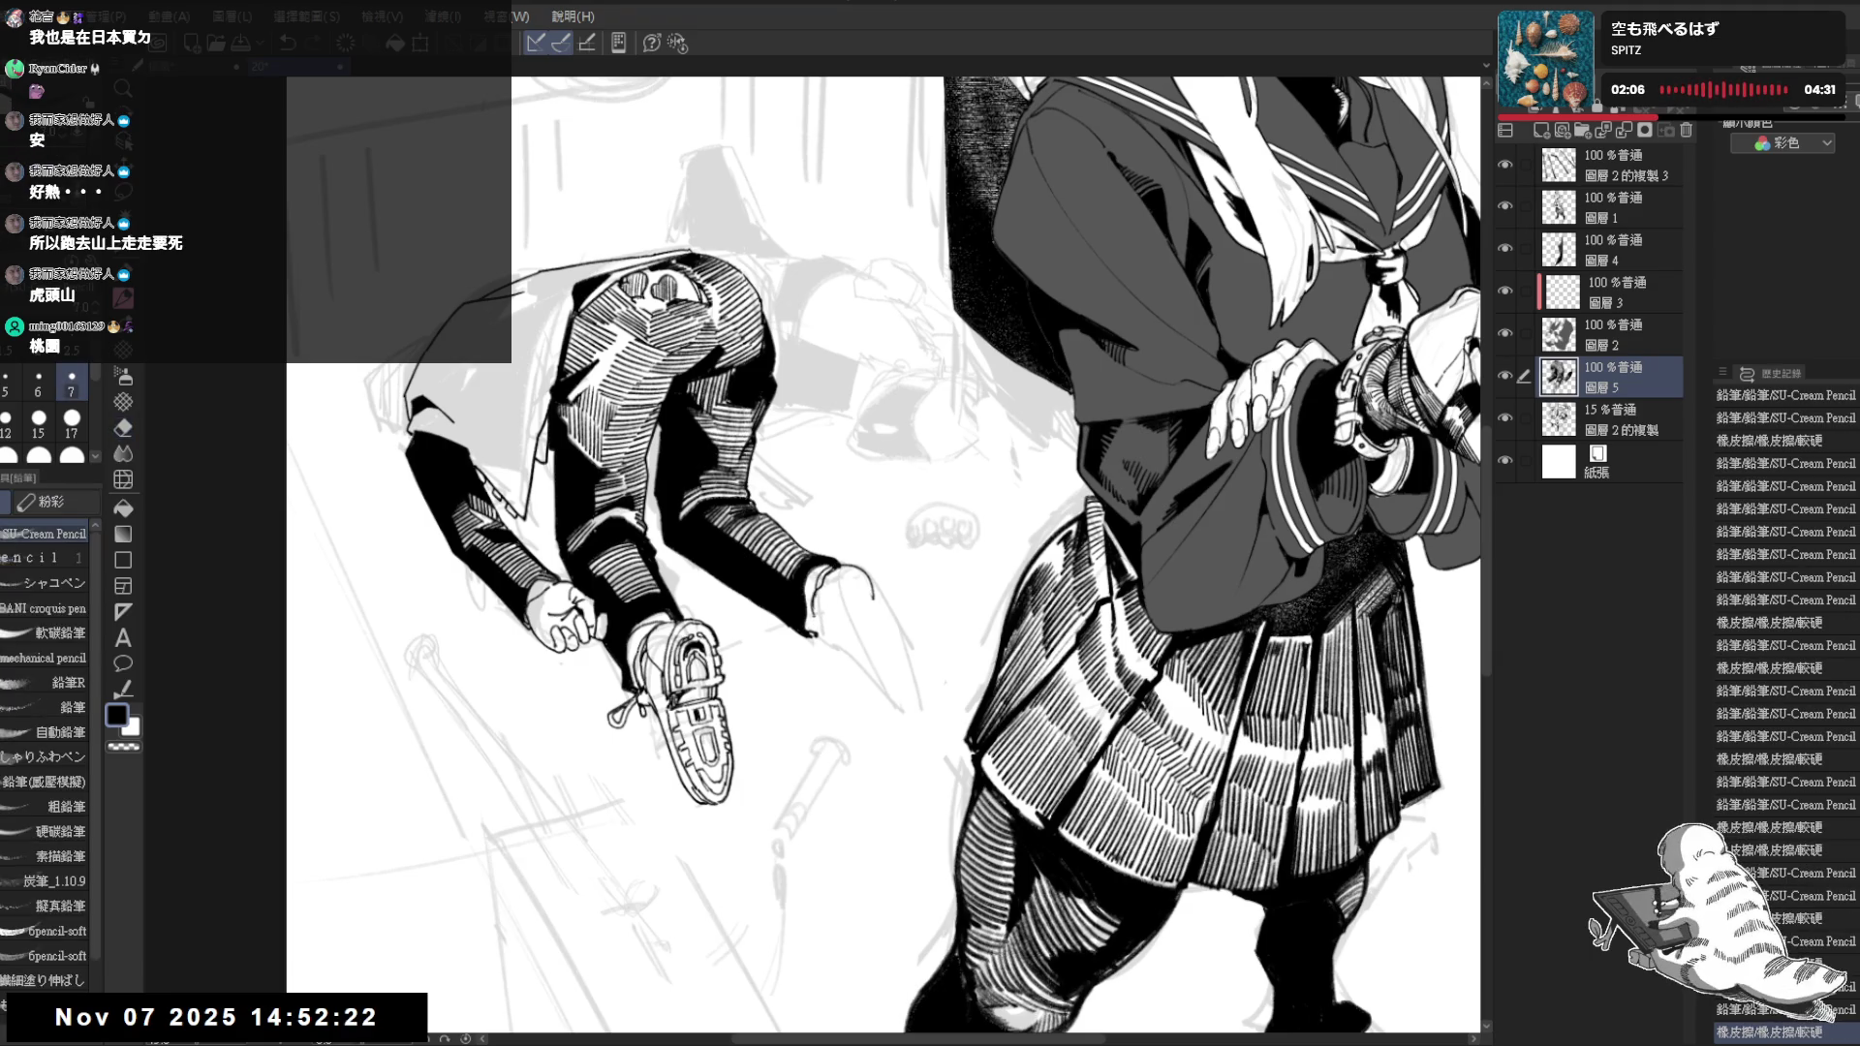
{"action": "key", "text": "e"}
{"action": "scroll", "coordinate": [812, 570], "scroll_direction": "up", "scroll_amount": 1}
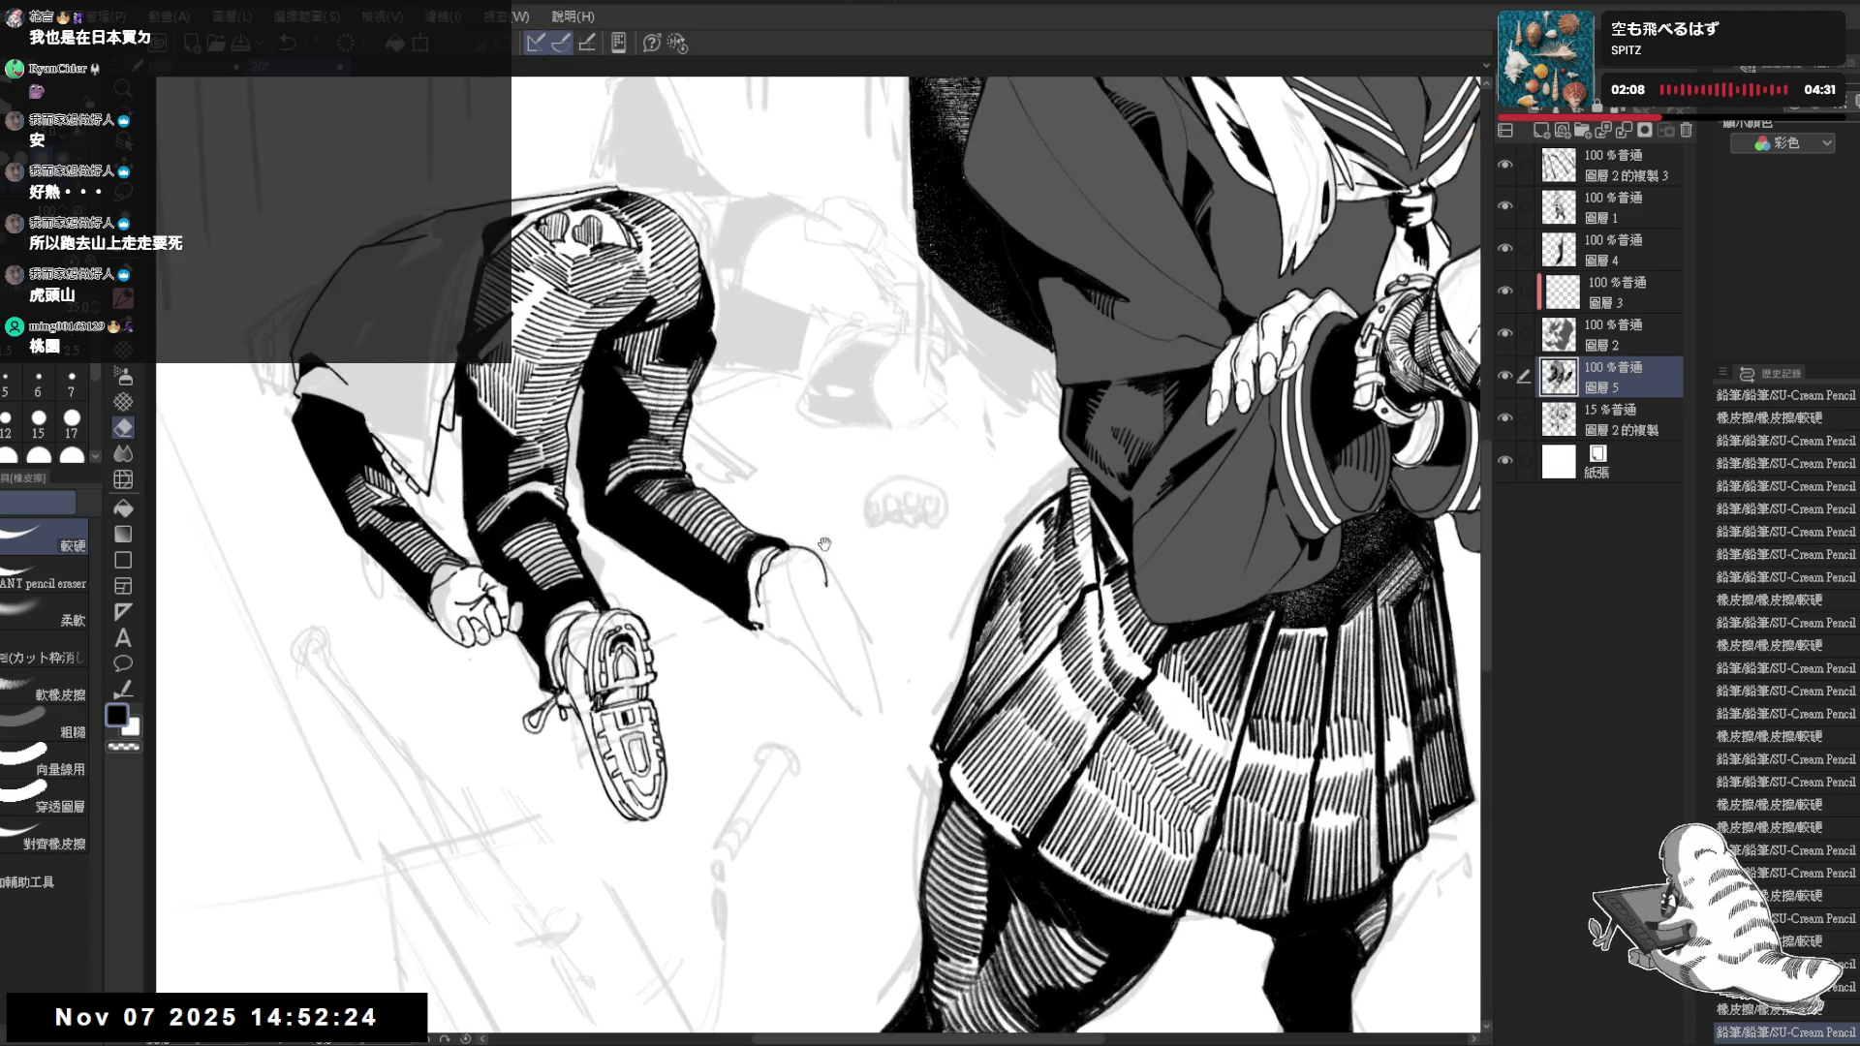
Clean the sleeve end and darken the line along the right sleeve's edge
{"action": "mouse_move", "coordinate": [791, 550]}
{"action": "left_mouse_down"}
{"action": "mouse_move", "coordinate": [822, 566]}
{"action": "mouse_move", "coordinate": [780, 589]}
{"action": "mouse_move", "coordinate": [799, 652]}
{"action": "left_mouse_up"}
{"action": "key", "text": "p"}
{"action": "left_click_drag", "start_coordinate": [771, 565], "coordinate": [789, 628]}
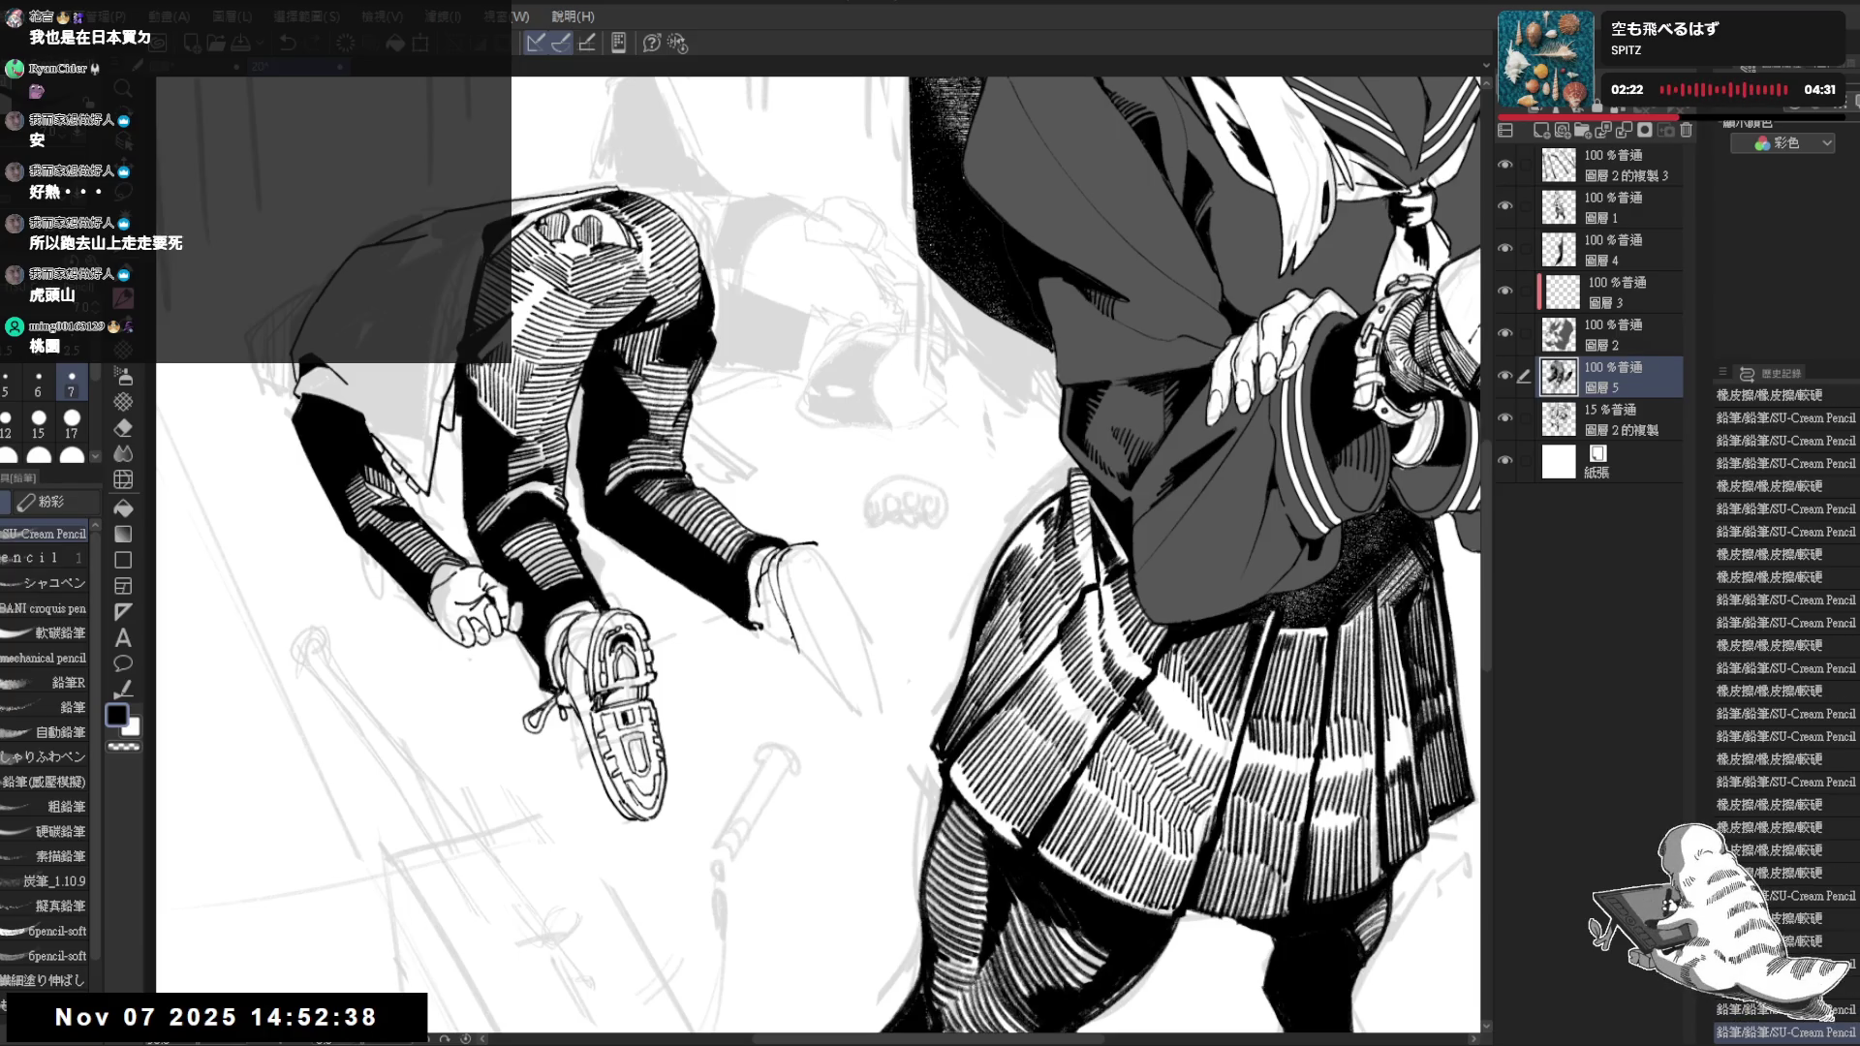
{"action": "key", "text": "e"}
{"action": "mouse_move", "coordinate": [799, 532]}
{"action": "left_mouse_down"}
{"action": "mouse_move", "coordinate": [831, 584]}
{"action": "mouse_move", "coordinate": [834, 610]}
{"action": "mouse_move", "coordinate": [810, 622]}
{"action": "left_mouse_up"}
{"action": "key", "text": "p"}
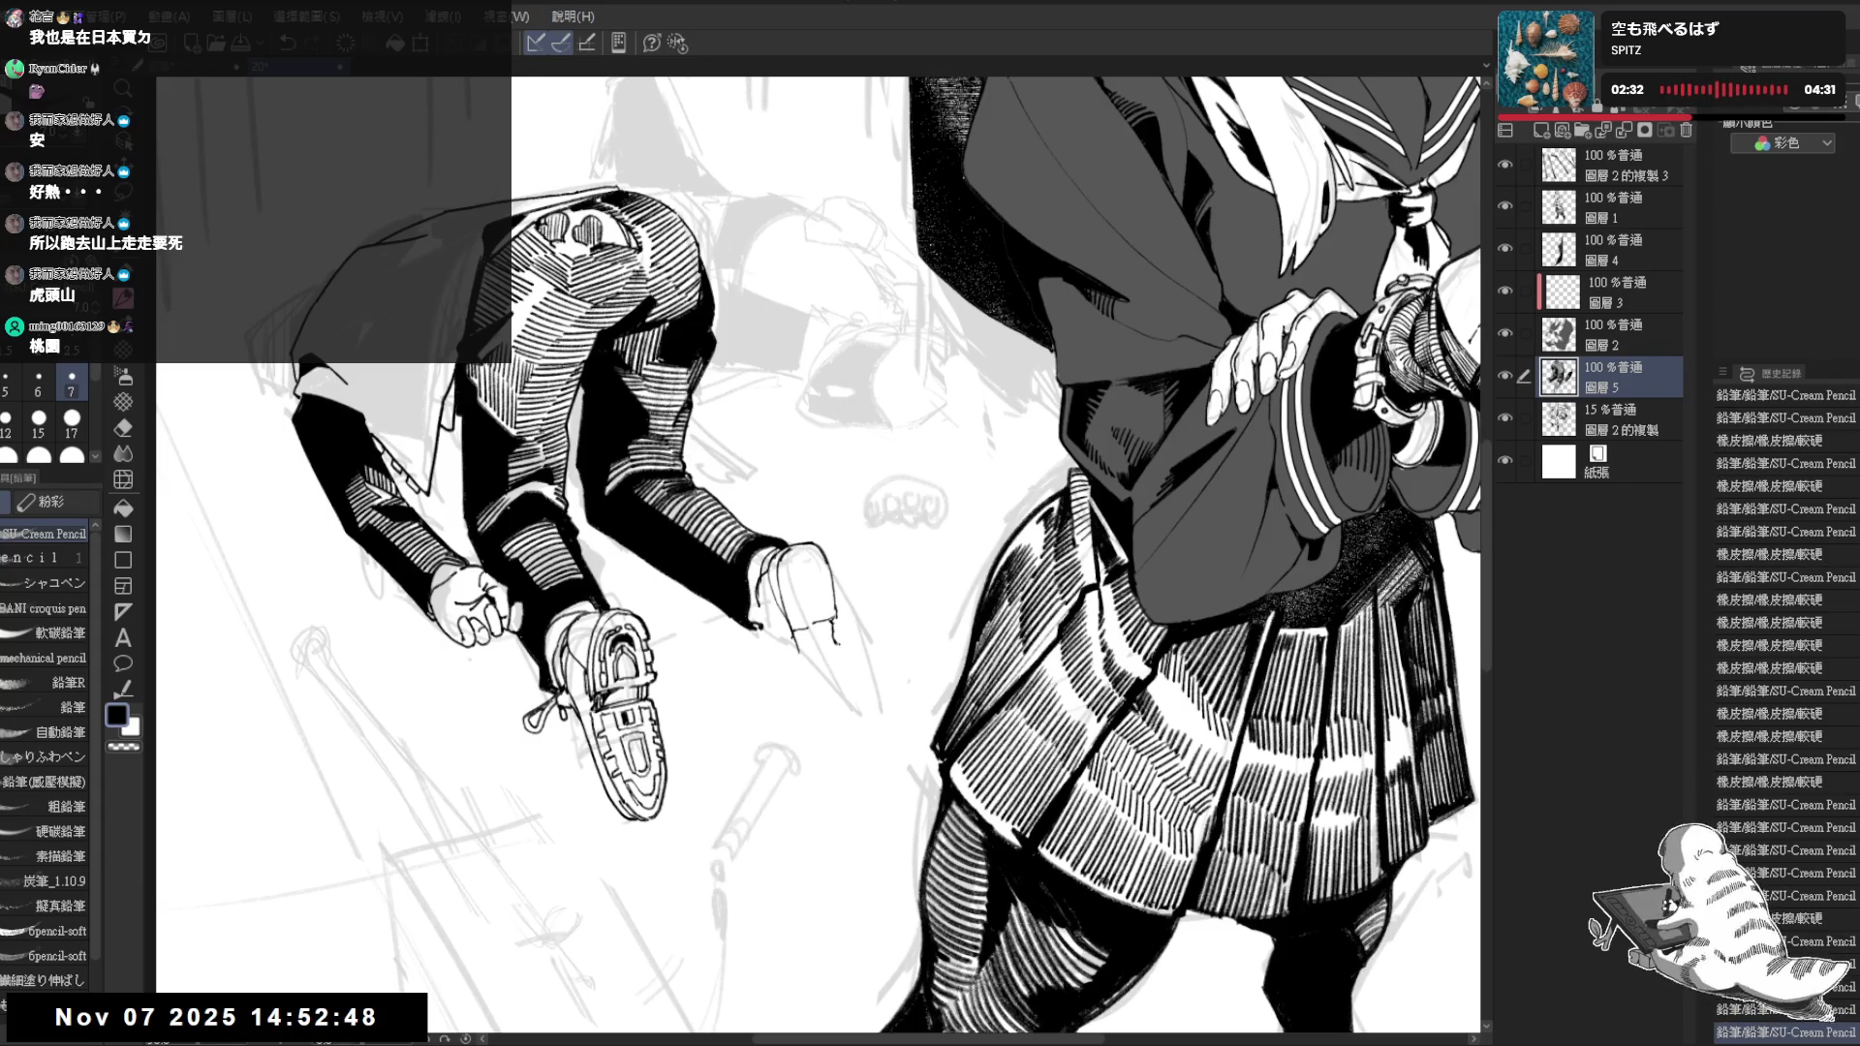
Outline the other hand emerging below the sleeve cuff, trimming overshoots and undoing a stray mark
{"action": "left_click_drag", "start_coordinate": [857, 695], "coordinate": [870, 729]}
{"action": "key", "text": "e"}
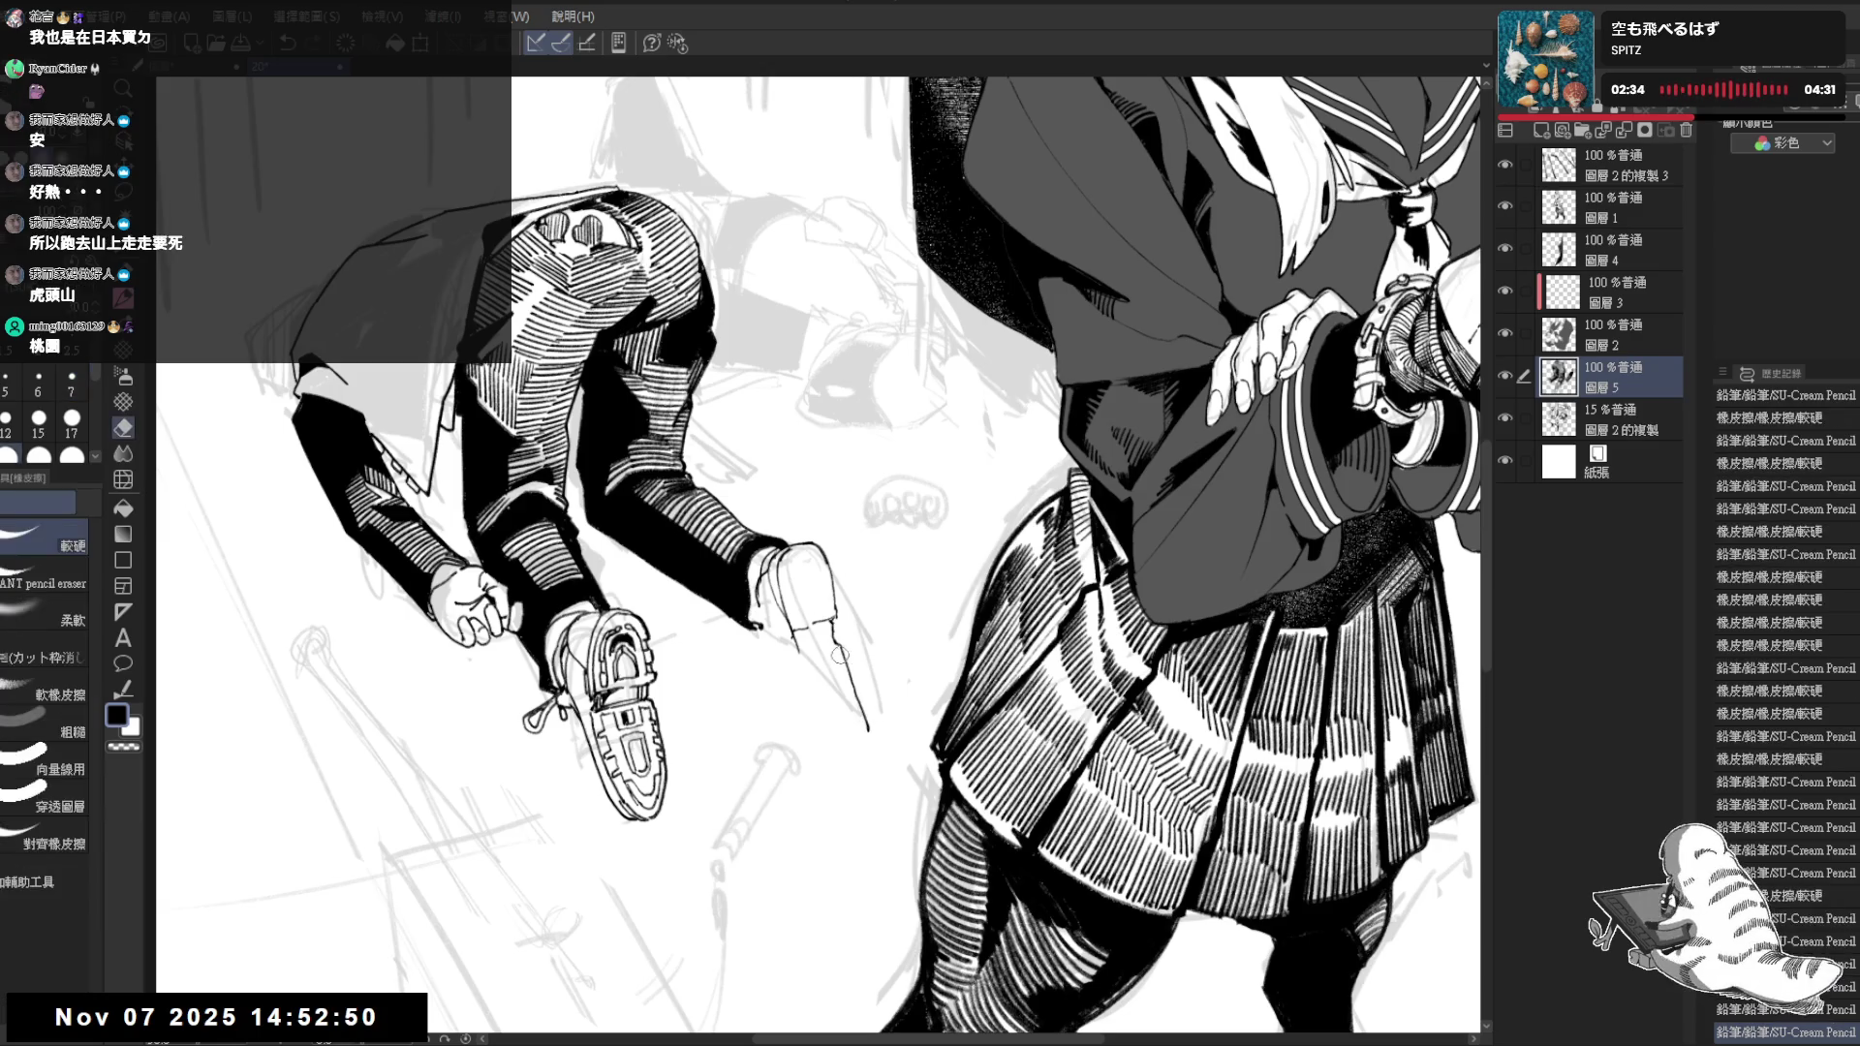
{"action": "left_click_drag", "start_coordinate": [839, 651], "coordinate": [865, 726]}
{"action": "key", "text": "p"}
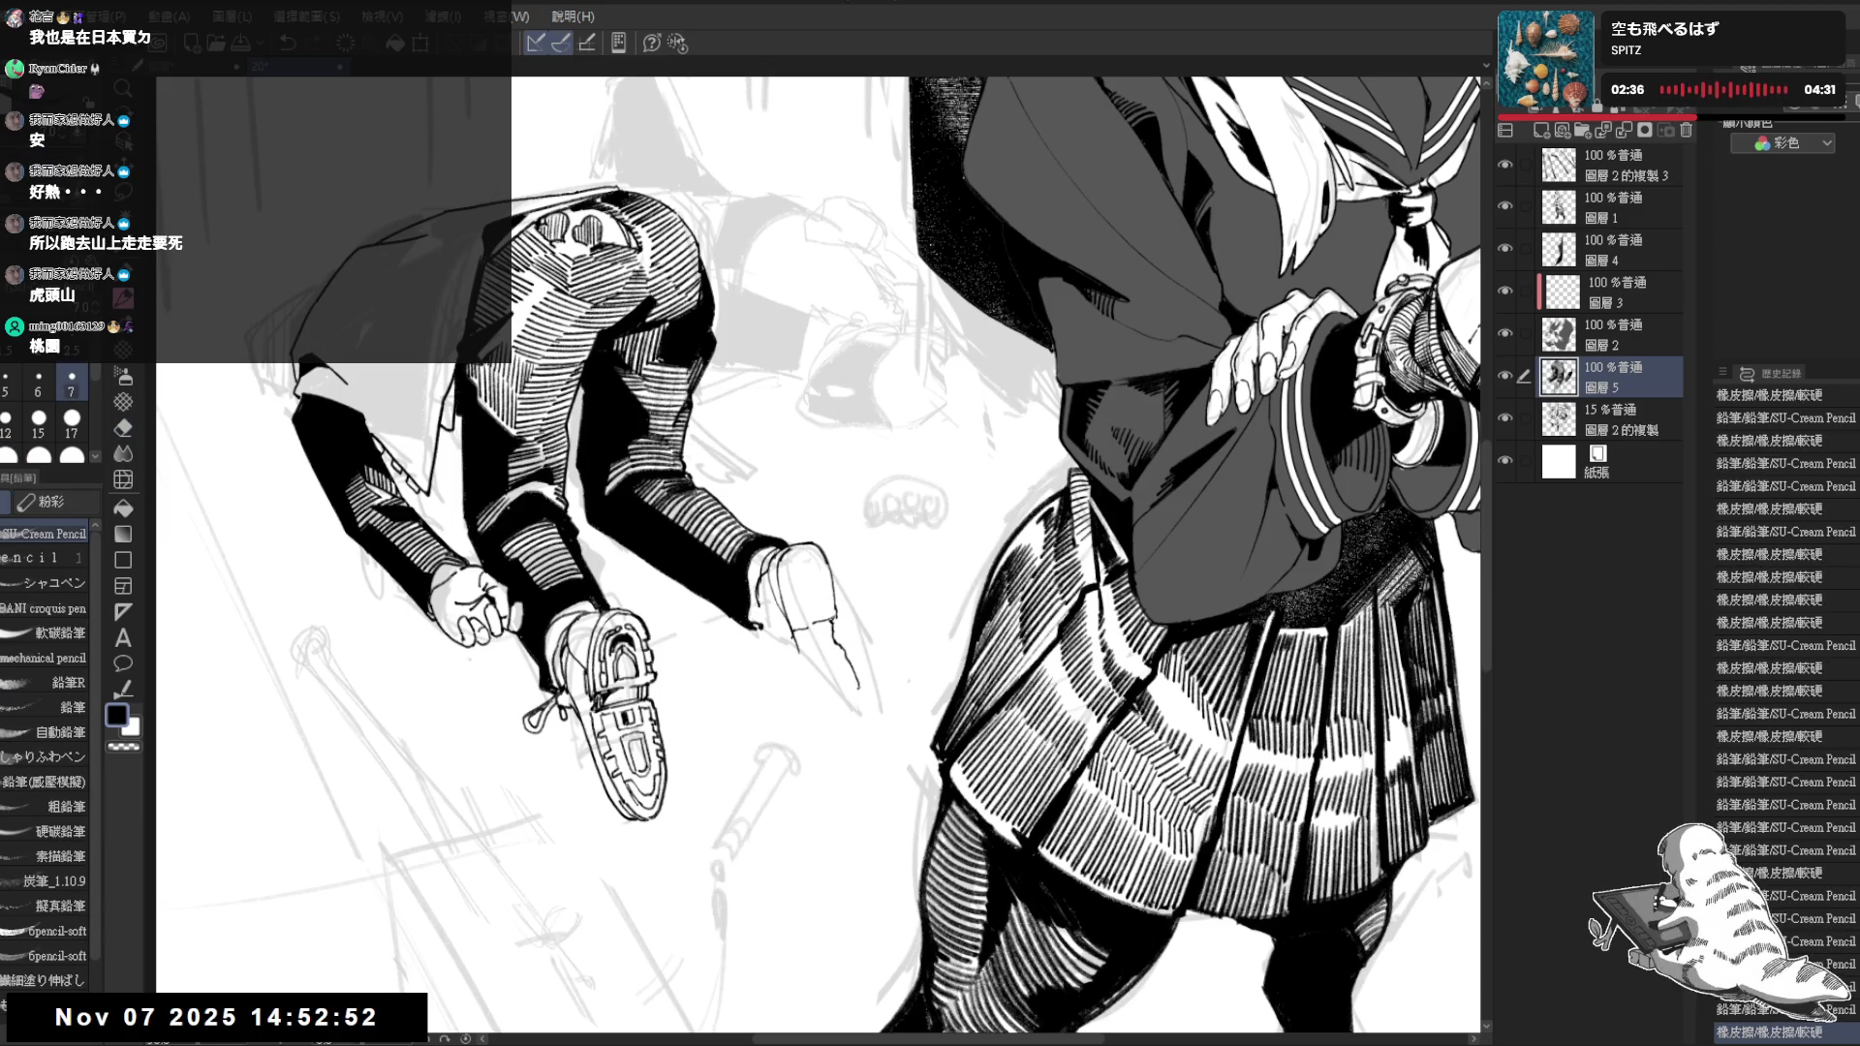
{"action": "left_click", "coordinate": [807, 697]}
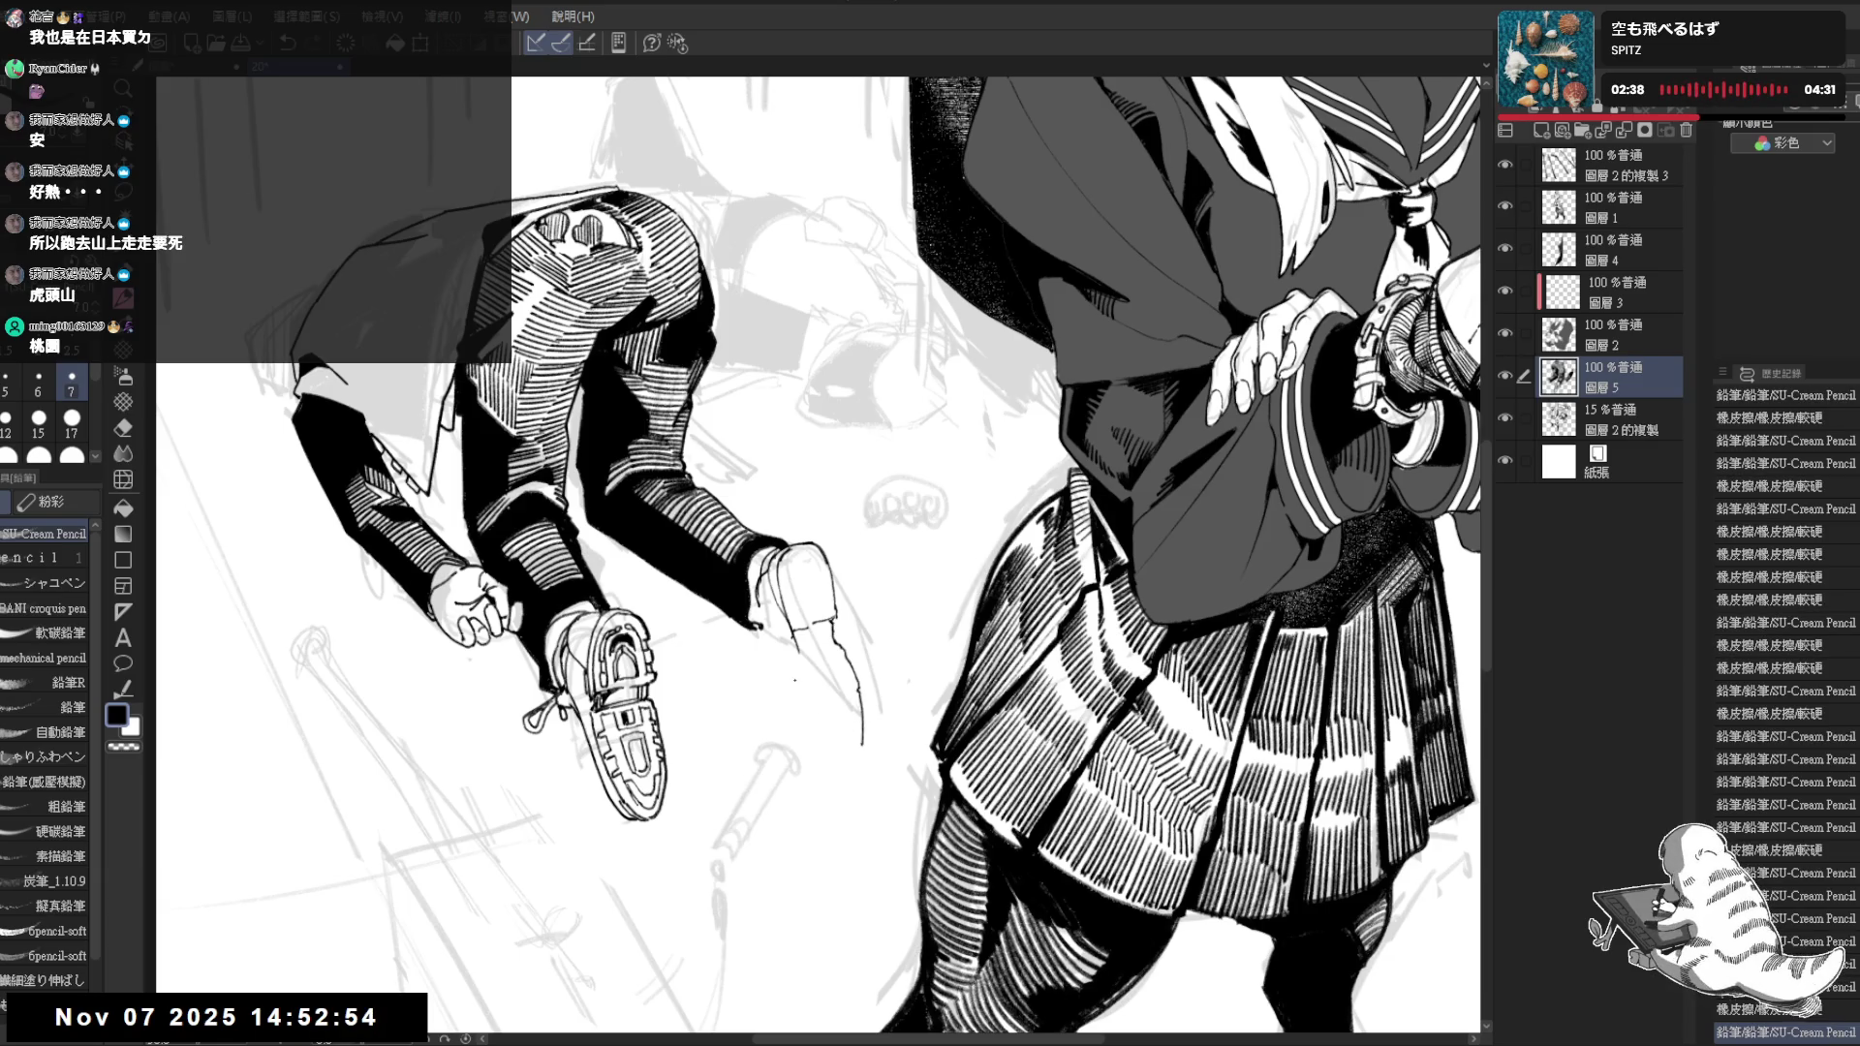
{"action": "left_click", "coordinate": [808, 697]}
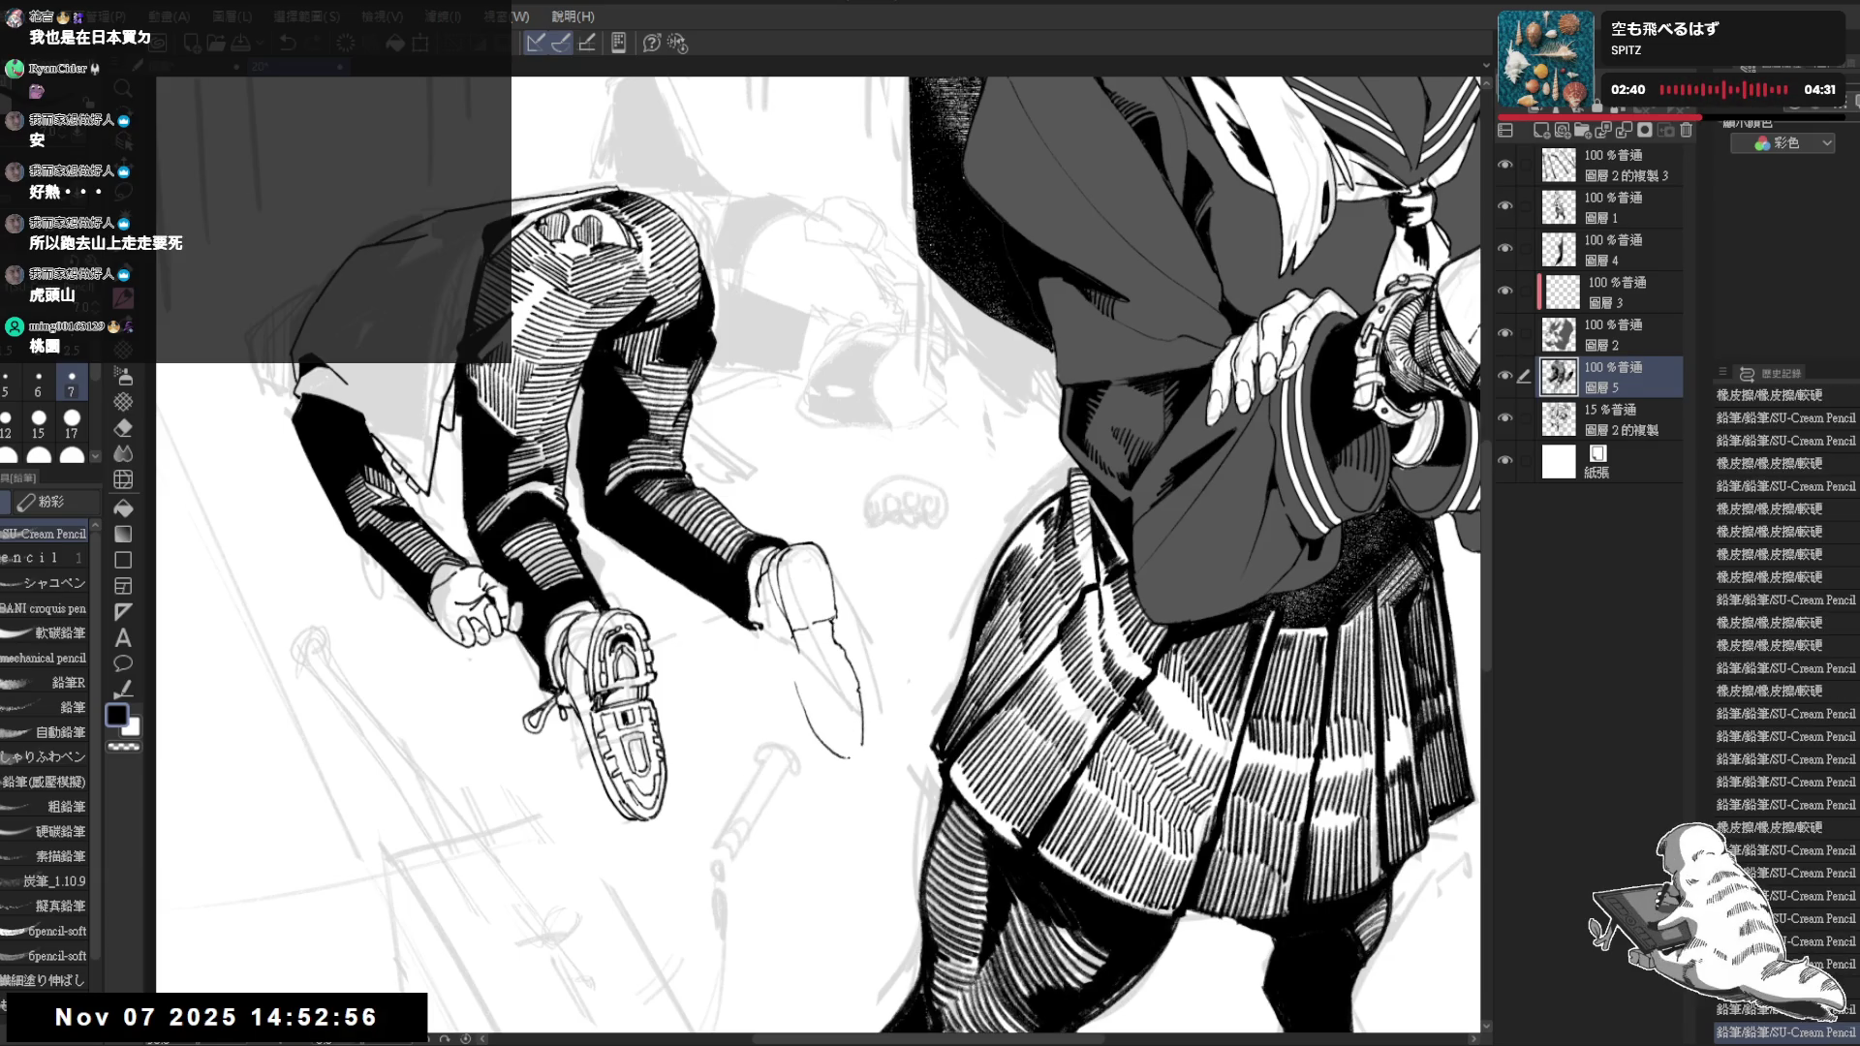
{"action": "key", "text": "h"}
{"action": "key", "text": "h"}
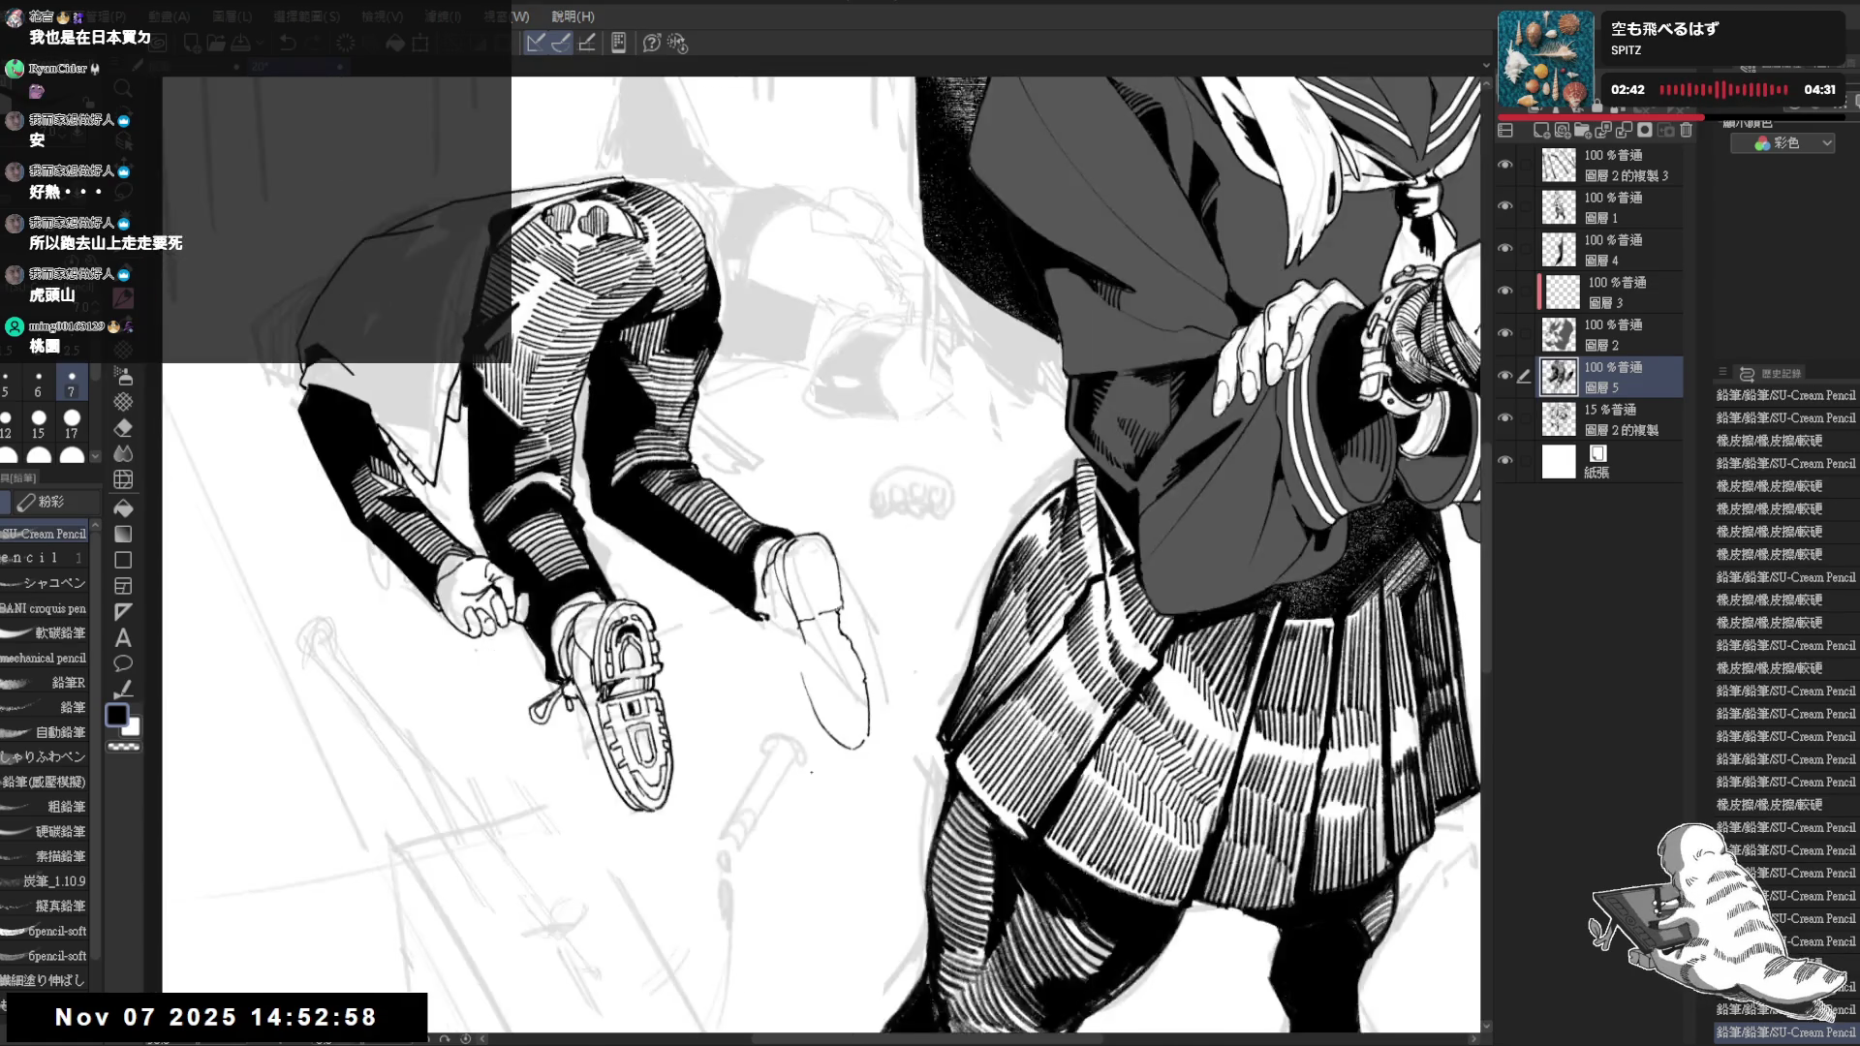
{"action": "key", "text": "e"}
{"action": "left_click_drag", "start_coordinate": [796, 654], "coordinate": [809, 698]}
{"action": "key", "text": "p"}
{"action": "key", "text": "ctrl+z"}
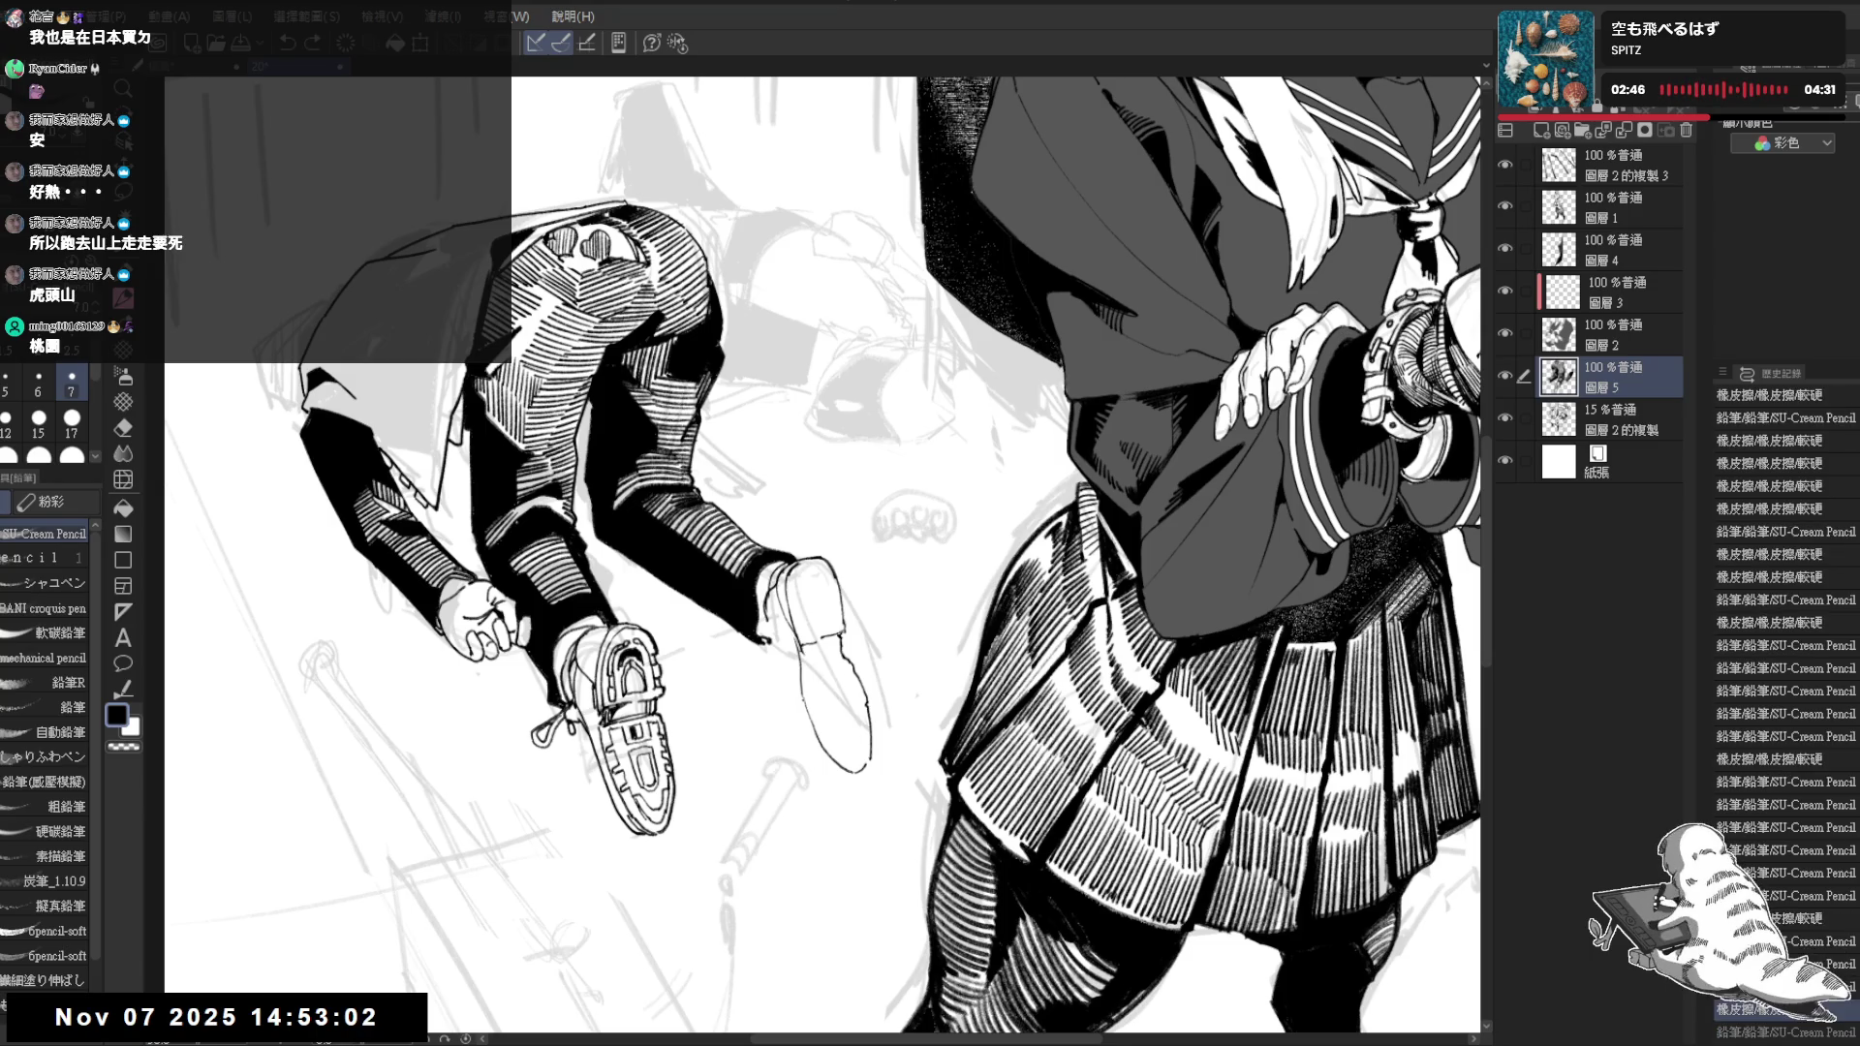
{"action": "scroll", "coordinate": [855, 587], "scroll_direction": "down", "scroll_amount": 1}
{"action": "scroll", "coordinate": [872, 538], "scroll_direction": "down", "scroll_amount": 1}
{"action": "scroll", "coordinate": [872, 531], "scroll_direction": "down", "scroll_amount": 1}
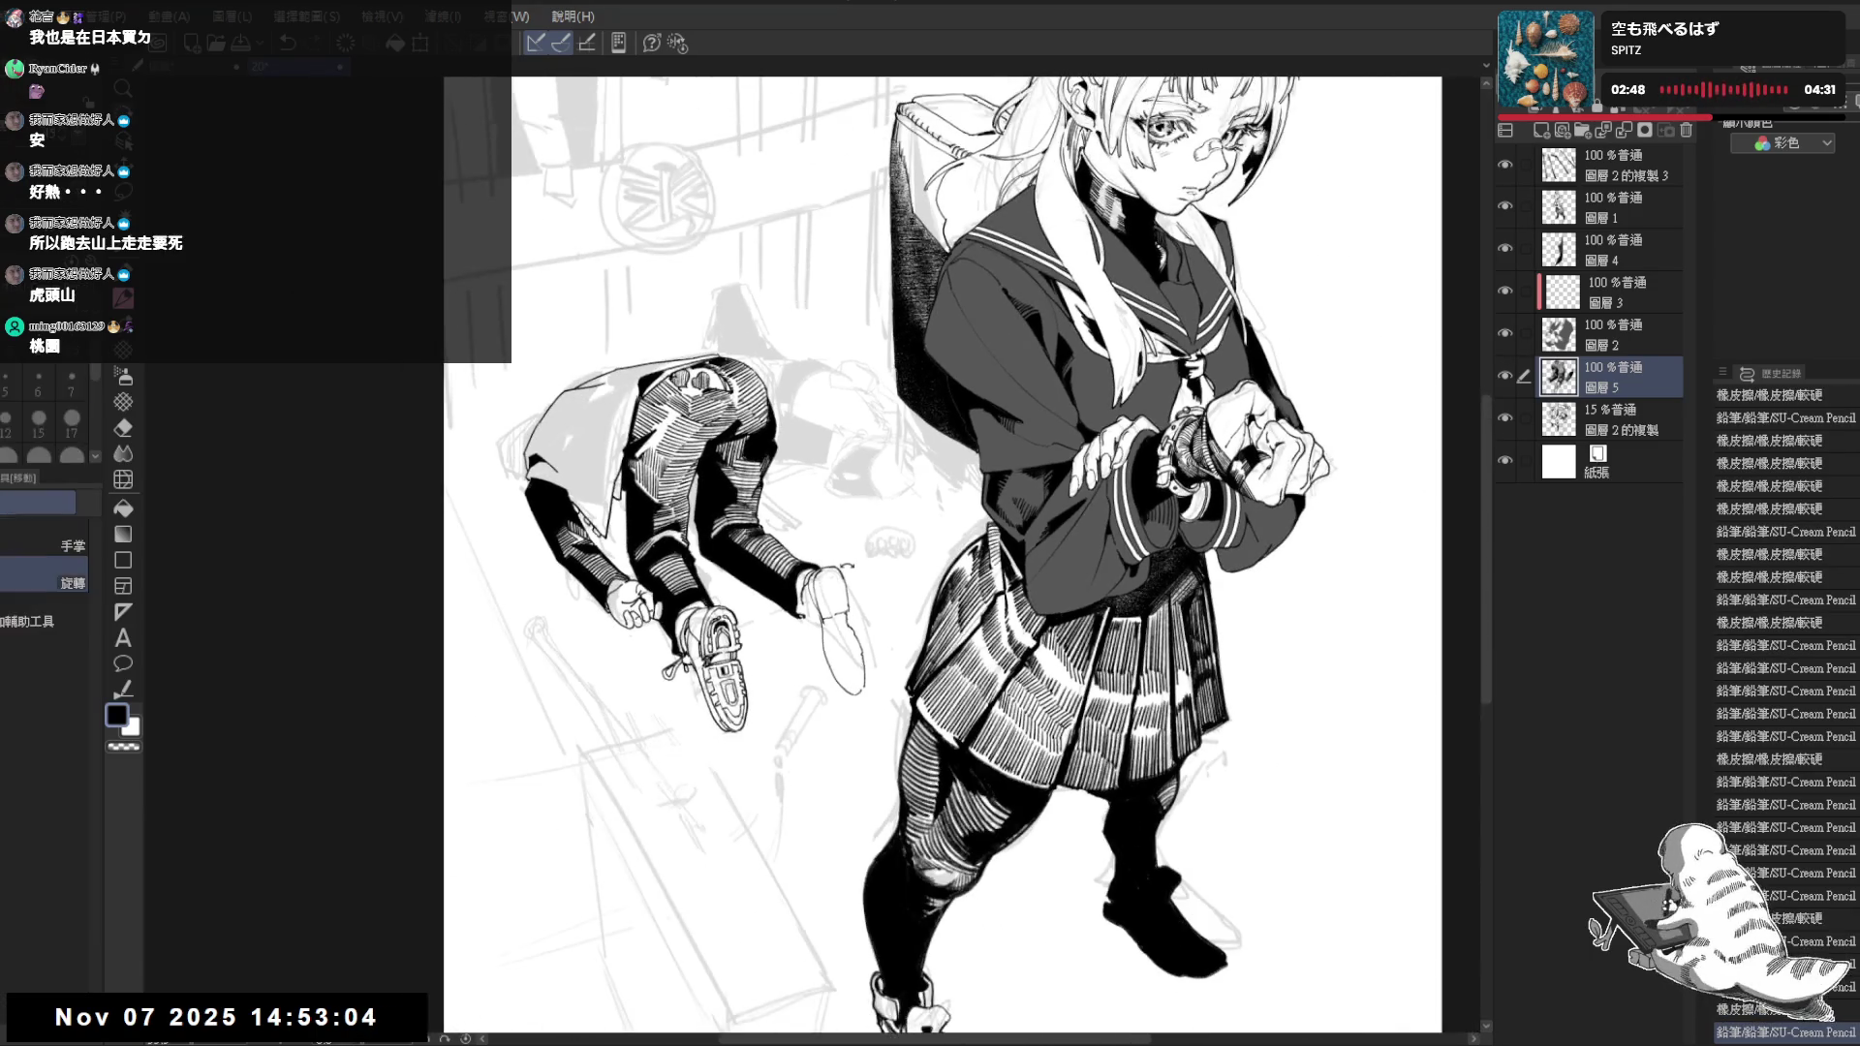
{"action": "scroll", "coordinate": [847, 565], "scroll_direction": "up", "scroll_amount": 1}
Add short pencil strokes along the crouching boy's sneaker outline beside the sock, then check it mirrored
{"action": "key", "text": "p"}
{"action": "scroll", "coordinate": [806, 596], "scroll_direction": "up", "scroll_amount": 1}
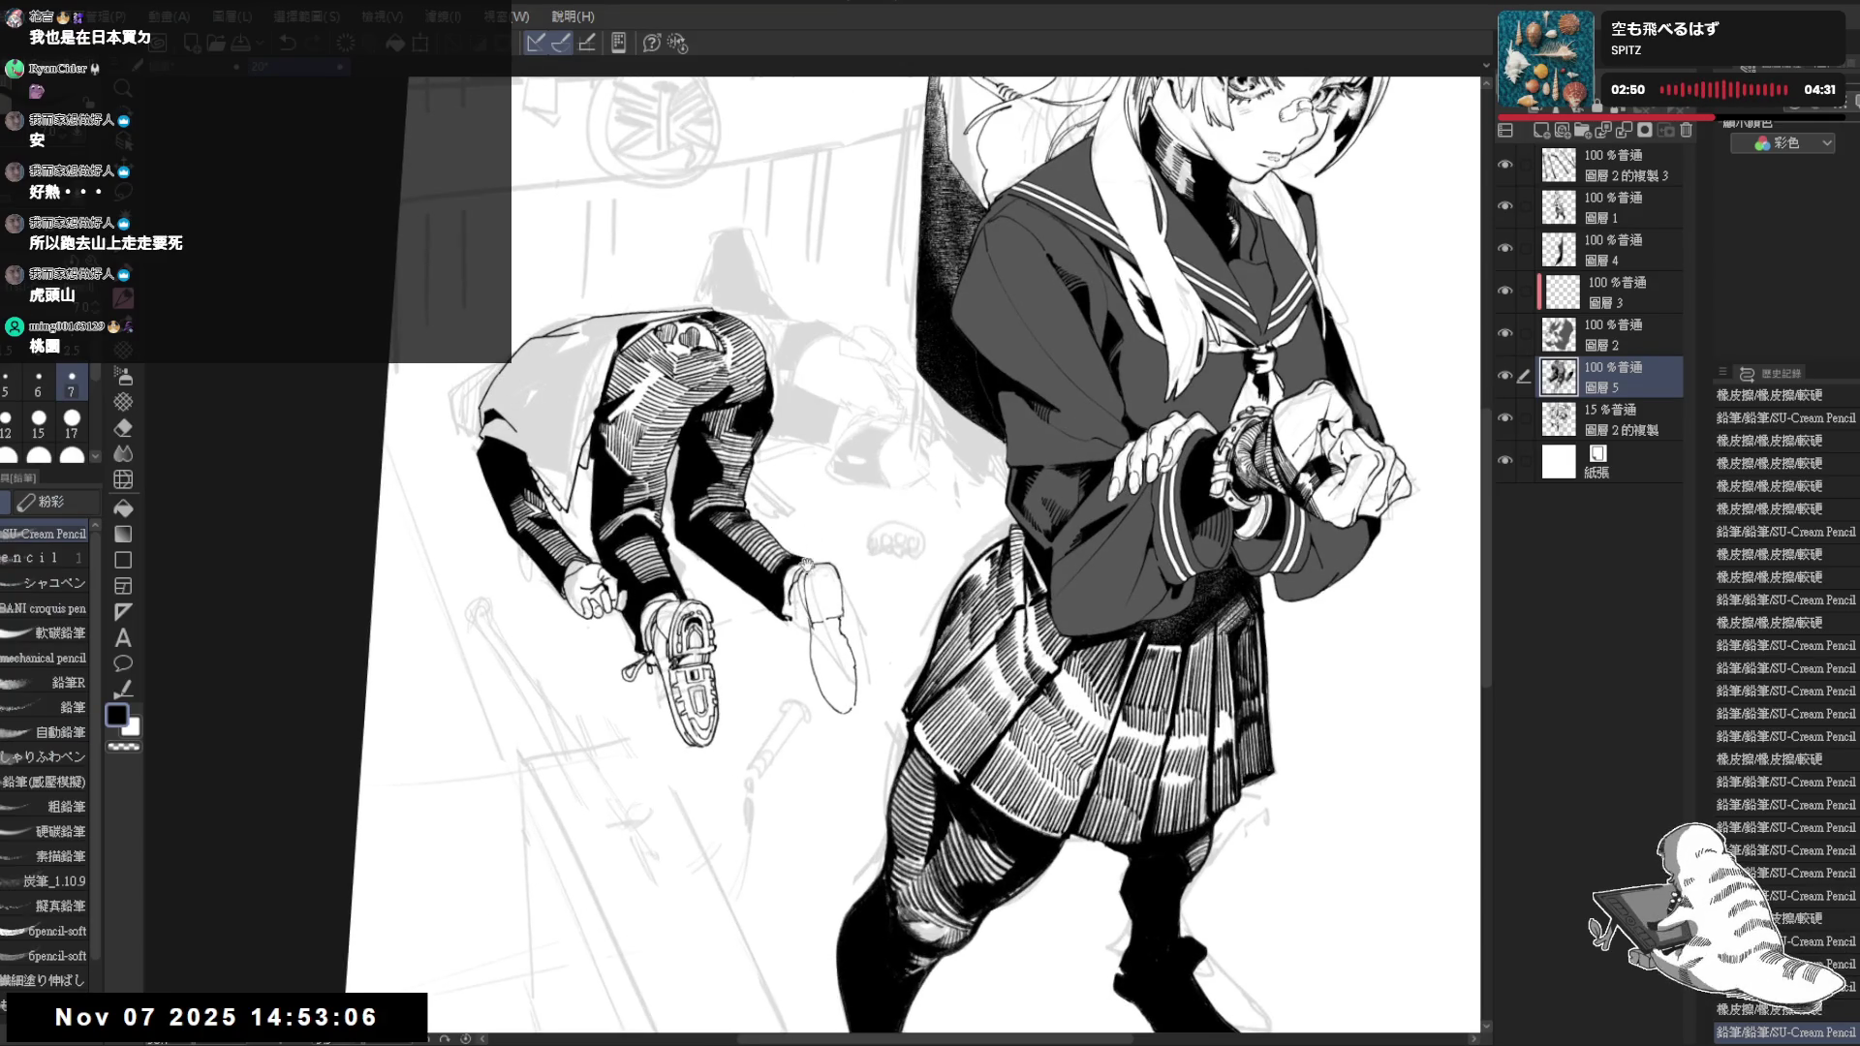
{"action": "scroll", "coordinate": [807, 562], "scroll_direction": "up", "scroll_amount": 1}
{"action": "scroll", "coordinate": [807, 567], "scroll_direction": "up", "scroll_amount": 1}
{"action": "left_click_drag", "start_coordinate": [806, 575], "coordinate": [811, 661]}
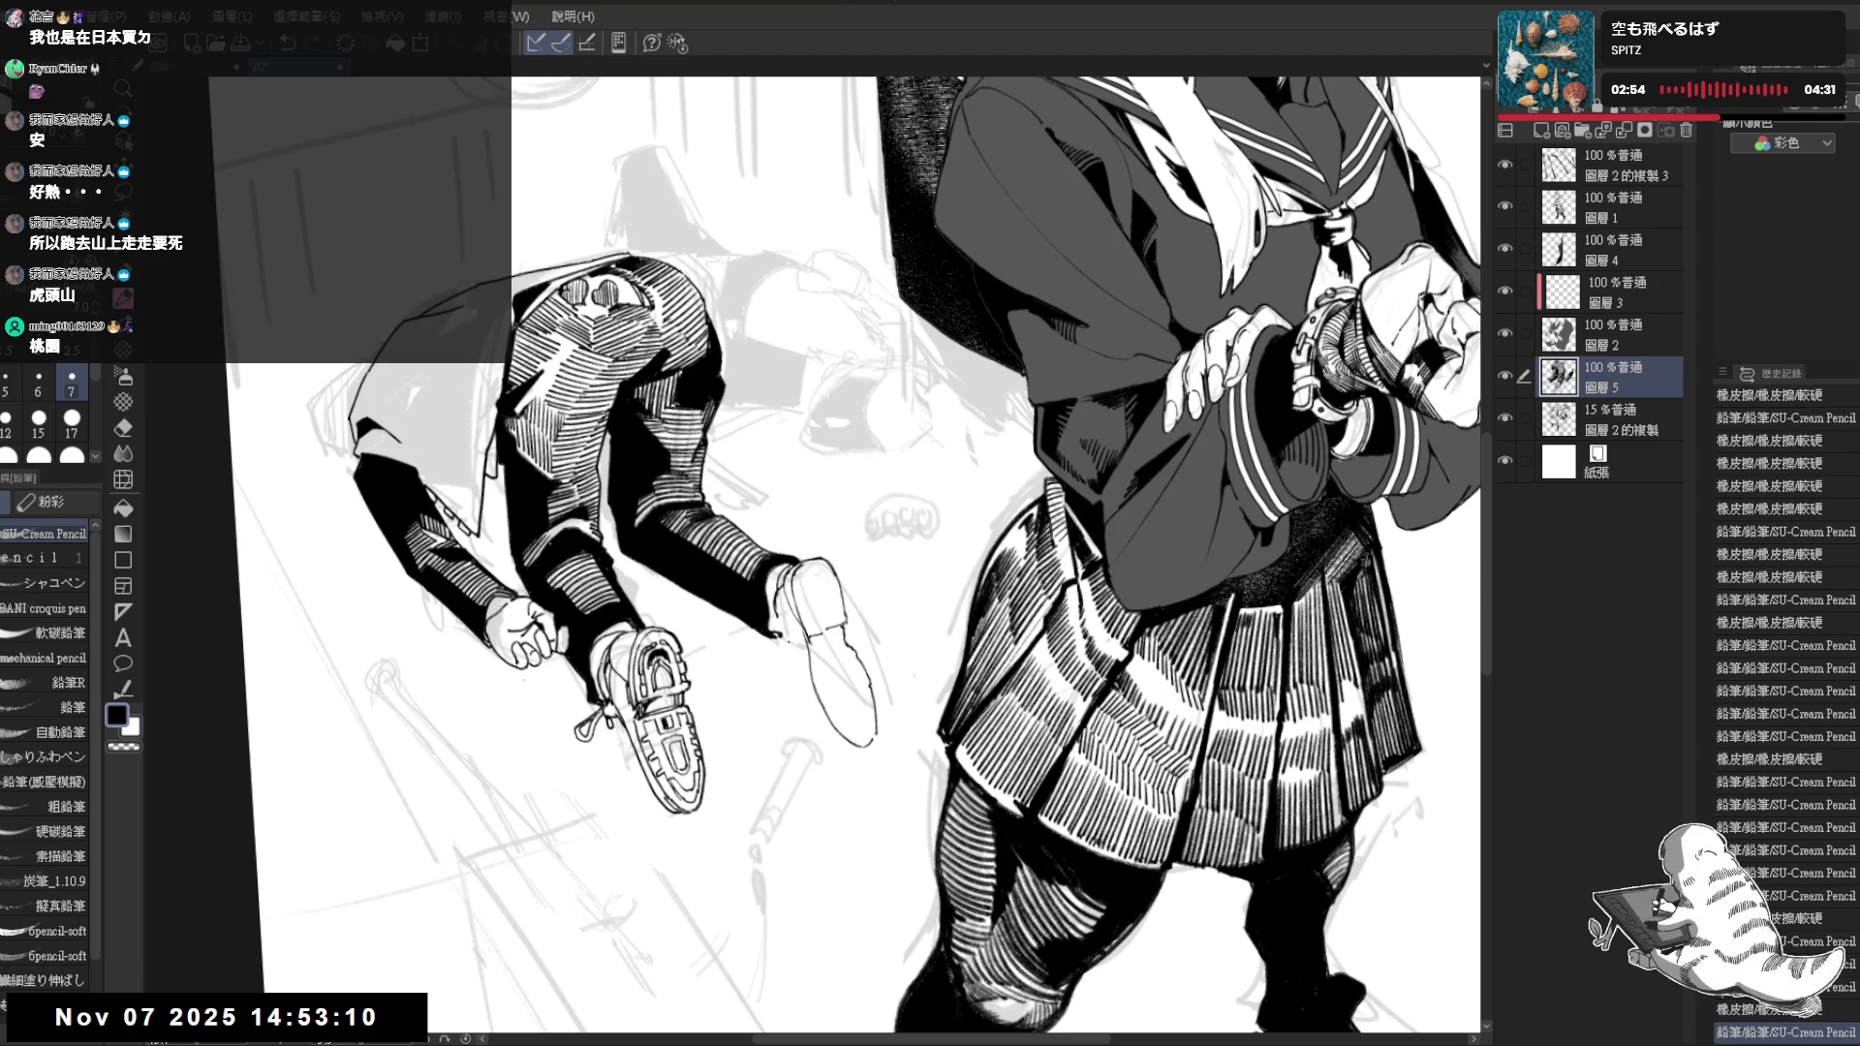
{"action": "key", "text": "e"}
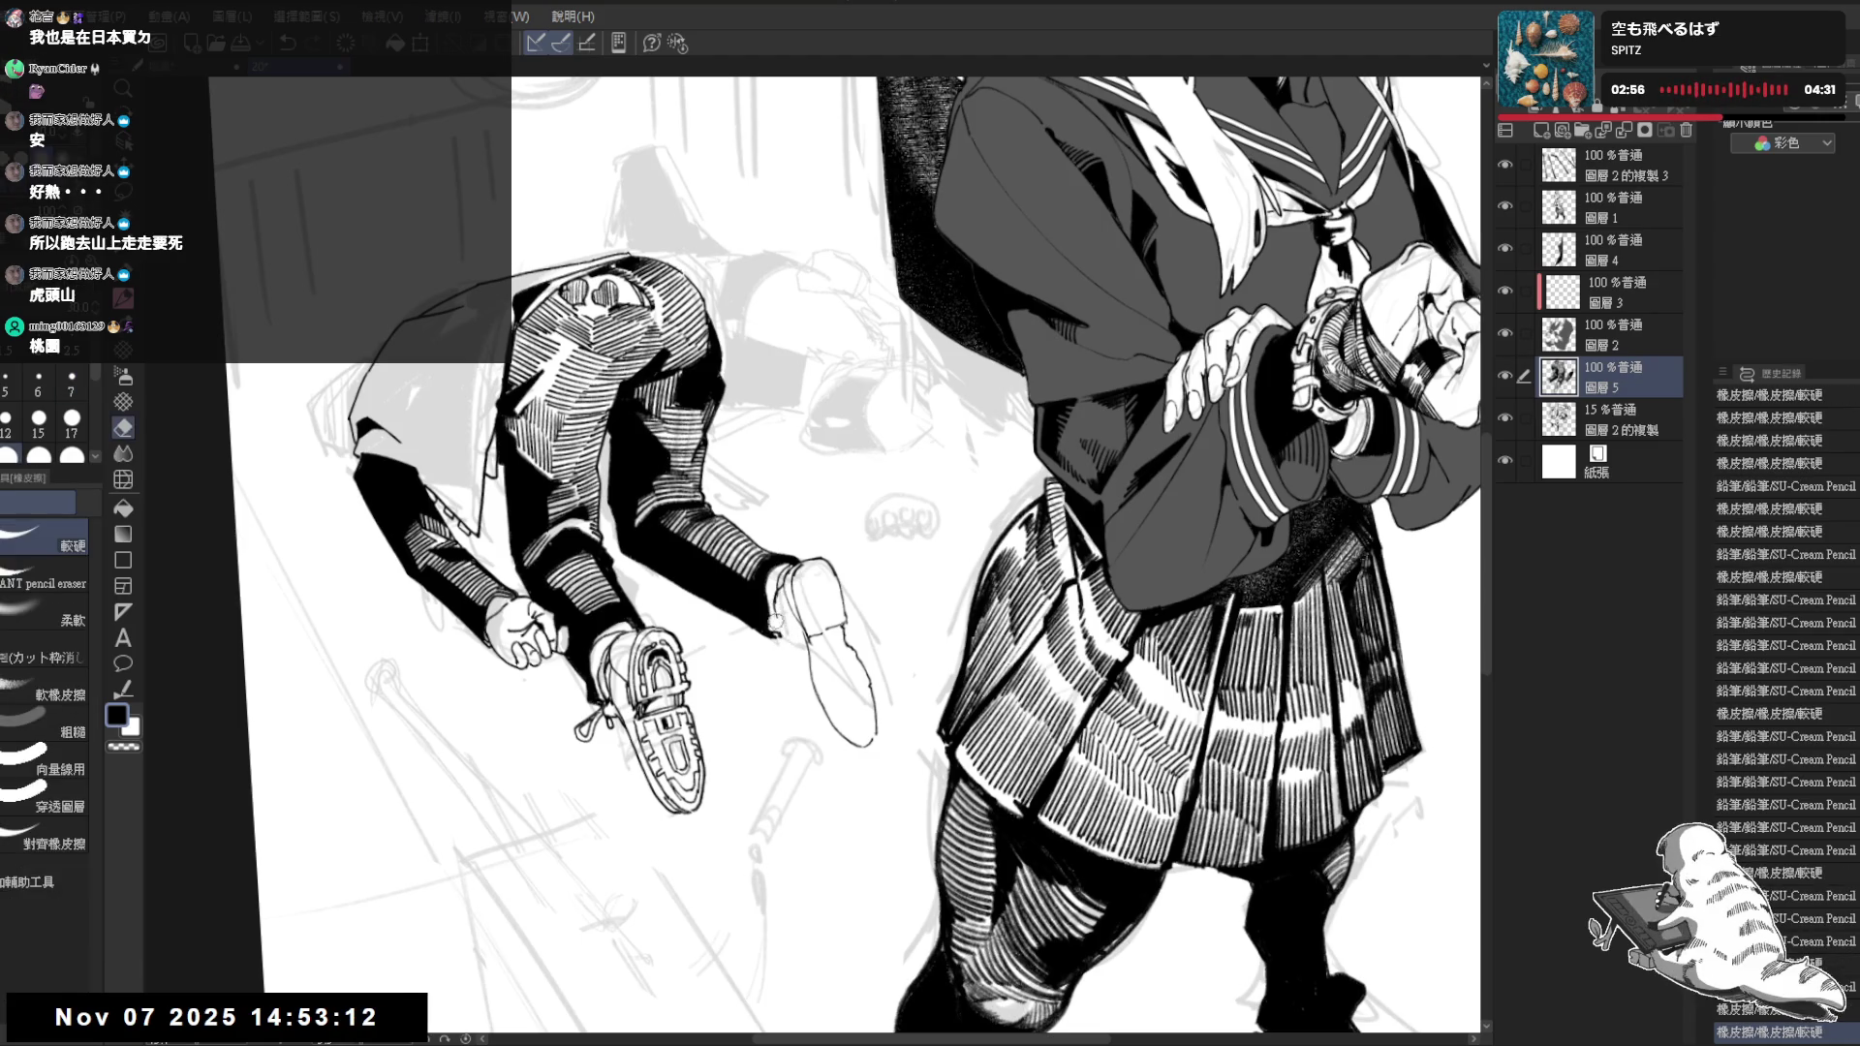
{"action": "key", "text": "p"}
{"action": "mouse_move", "coordinate": [777, 609]}
{"action": "left_mouse_down"}
{"action": "mouse_move", "coordinate": [769, 639]}
{"action": "mouse_move", "coordinate": [783, 630]}
{"action": "mouse_move", "coordinate": [819, 739]}
{"action": "left_mouse_up"}
{"action": "key", "text": "ctrl+z"}
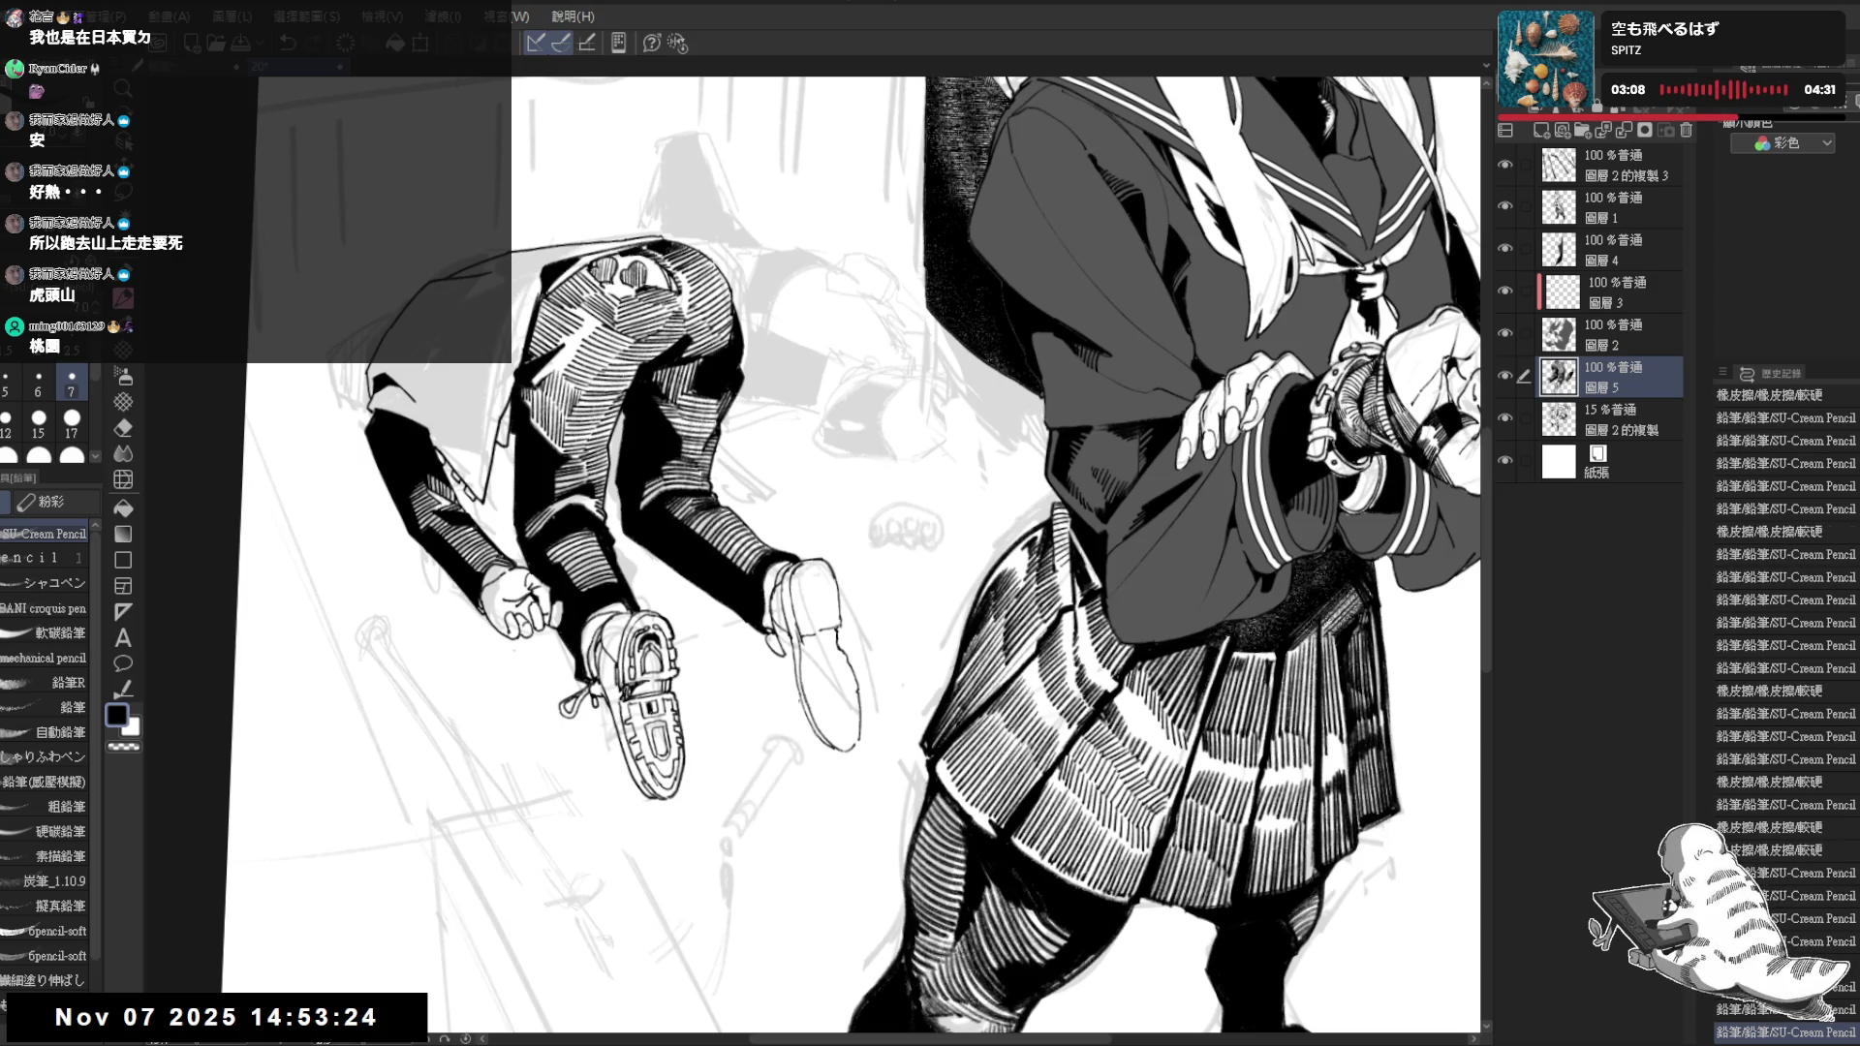
{"action": "left_click_drag", "start_coordinate": [784, 651], "coordinate": [797, 722]}
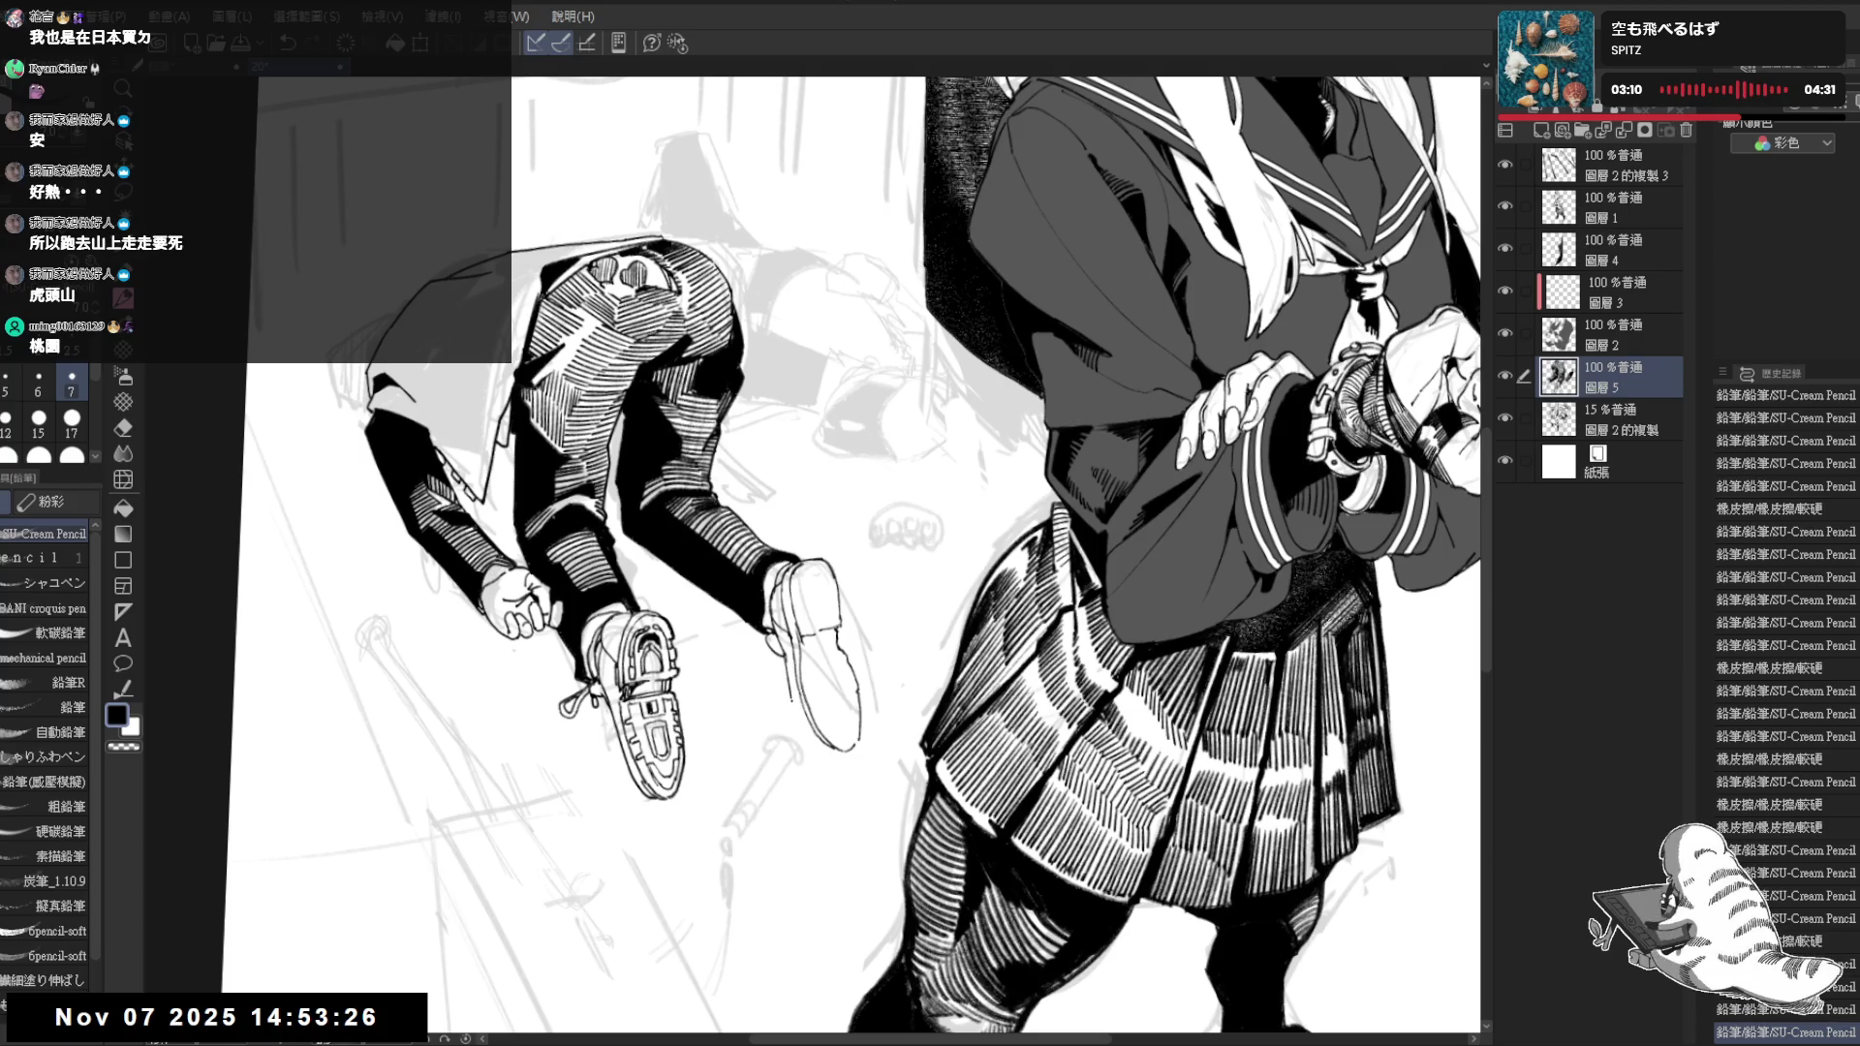
{"action": "left_click_drag", "start_coordinate": [785, 657], "coordinate": [793, 712]}
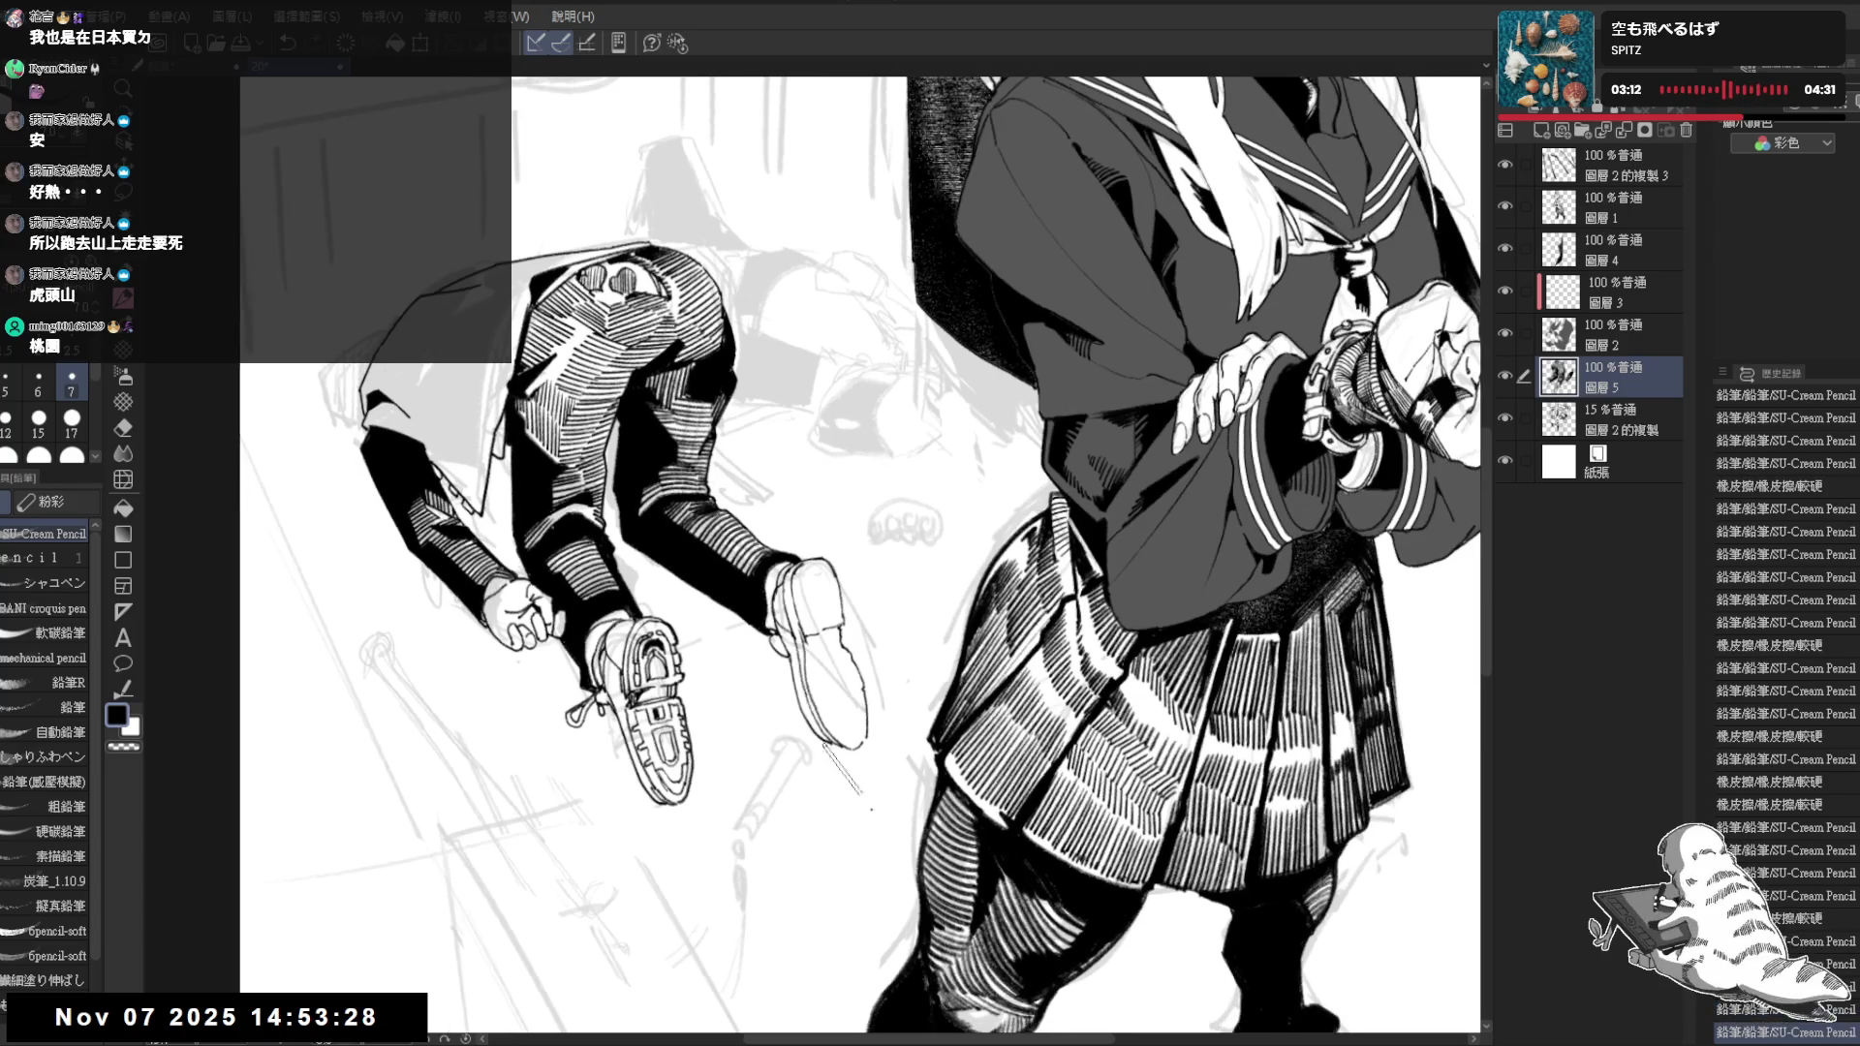
{"action": "key", "text": "h"}
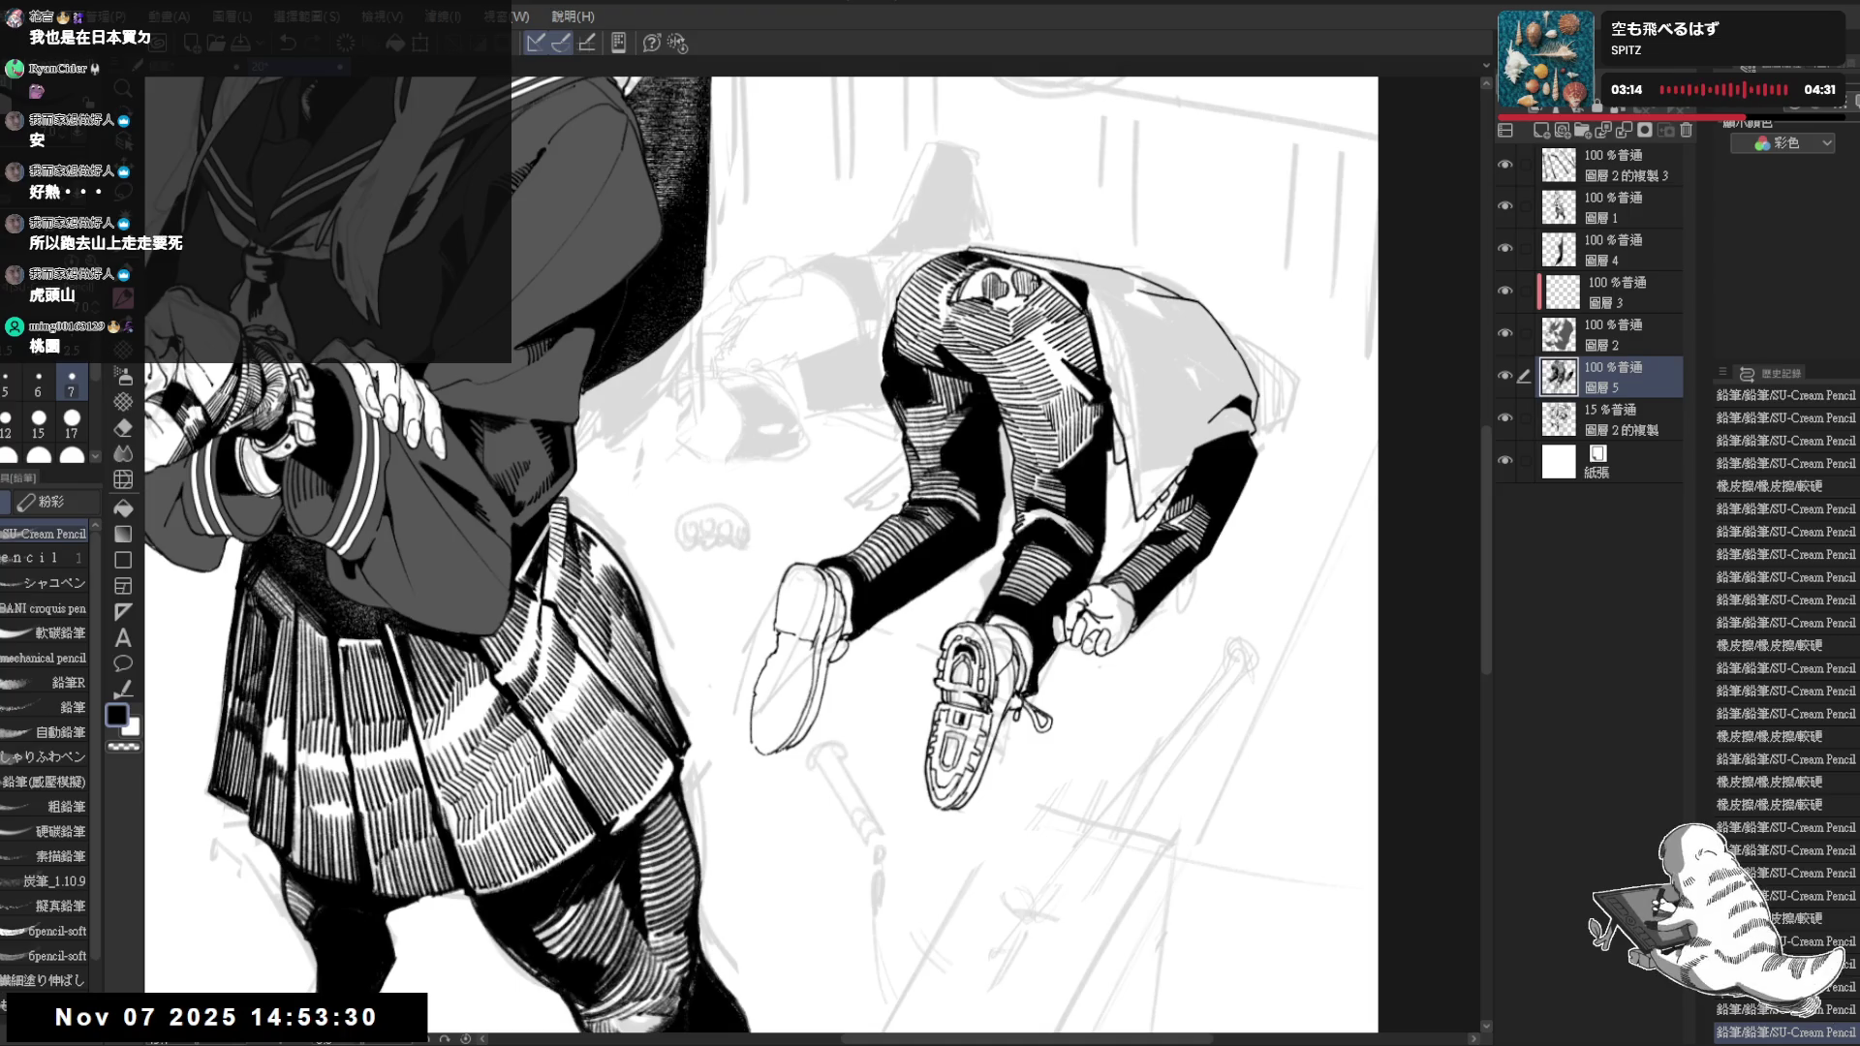
Tilt the canvas and erase stray marks beside the shoe and at its toe
{"action": "key", "text": "minus"}
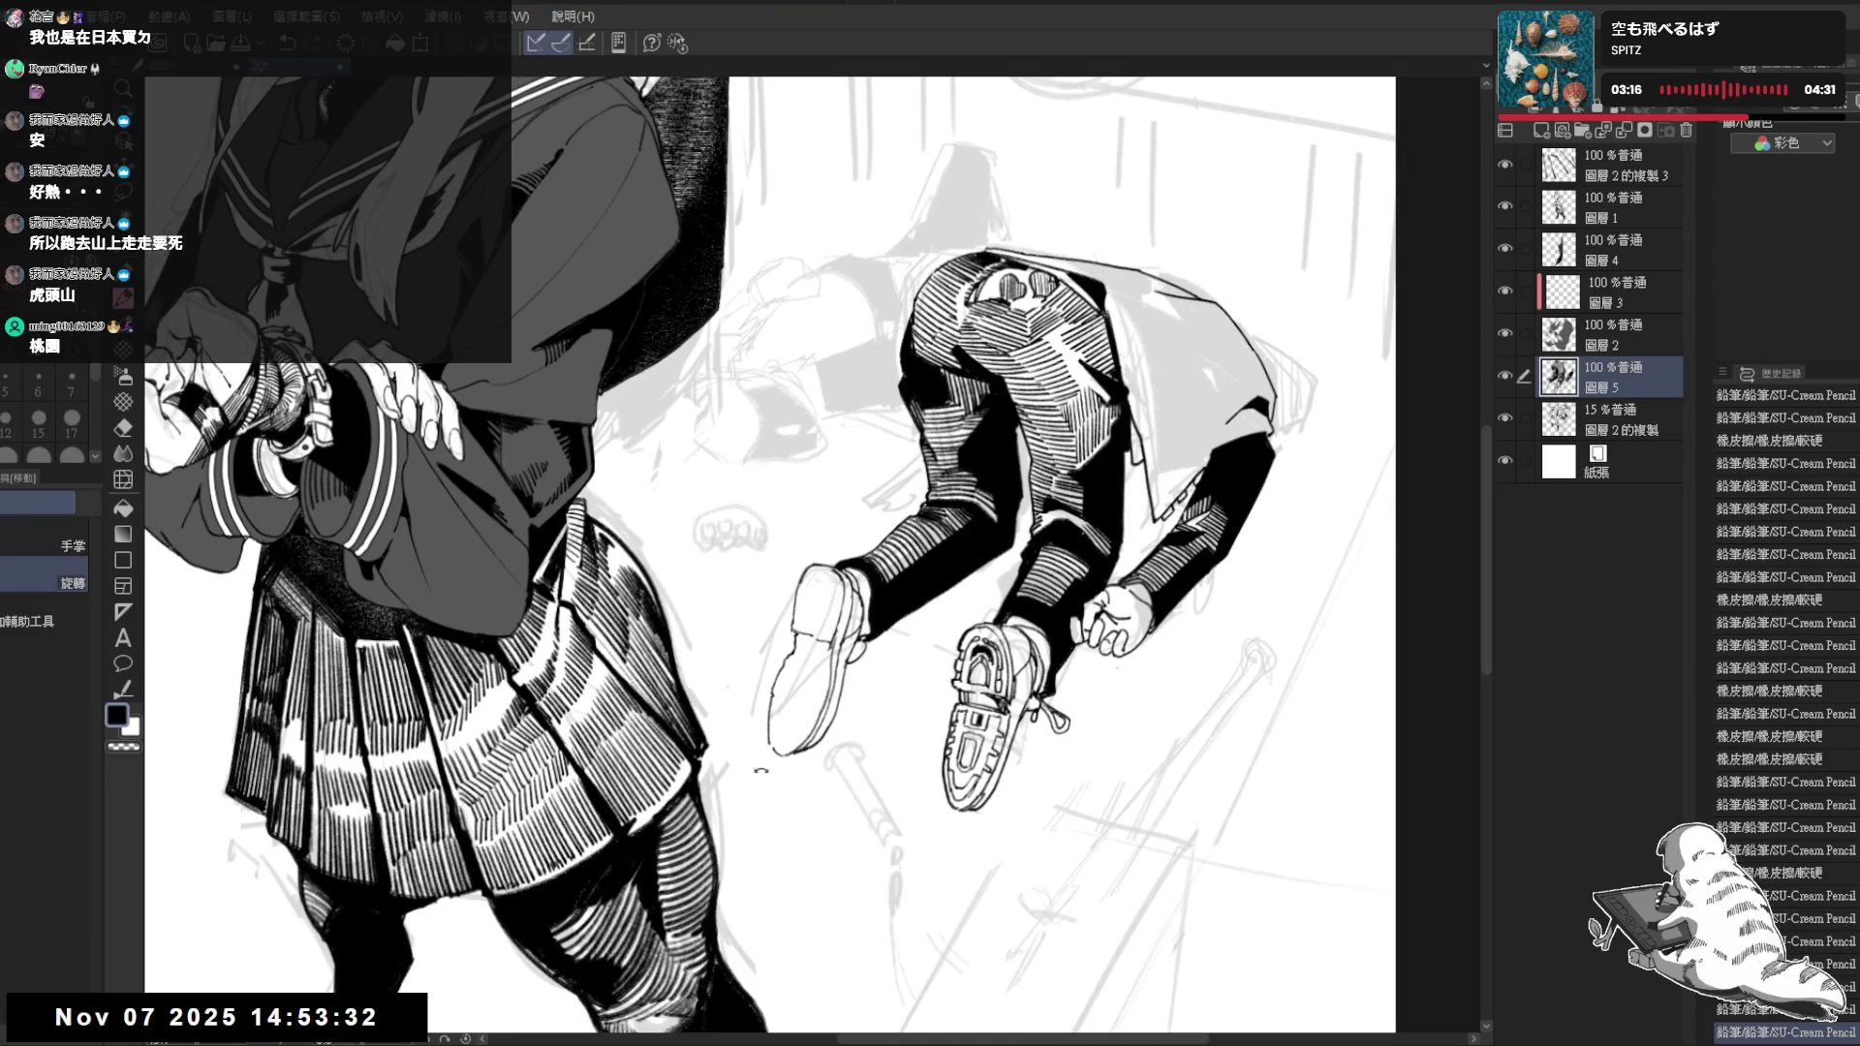
{"action": "key", "text": "minus"}
{"action": "left_click_drag", "start_coordinate": [803, 572], "coordinate": [814, 597]}
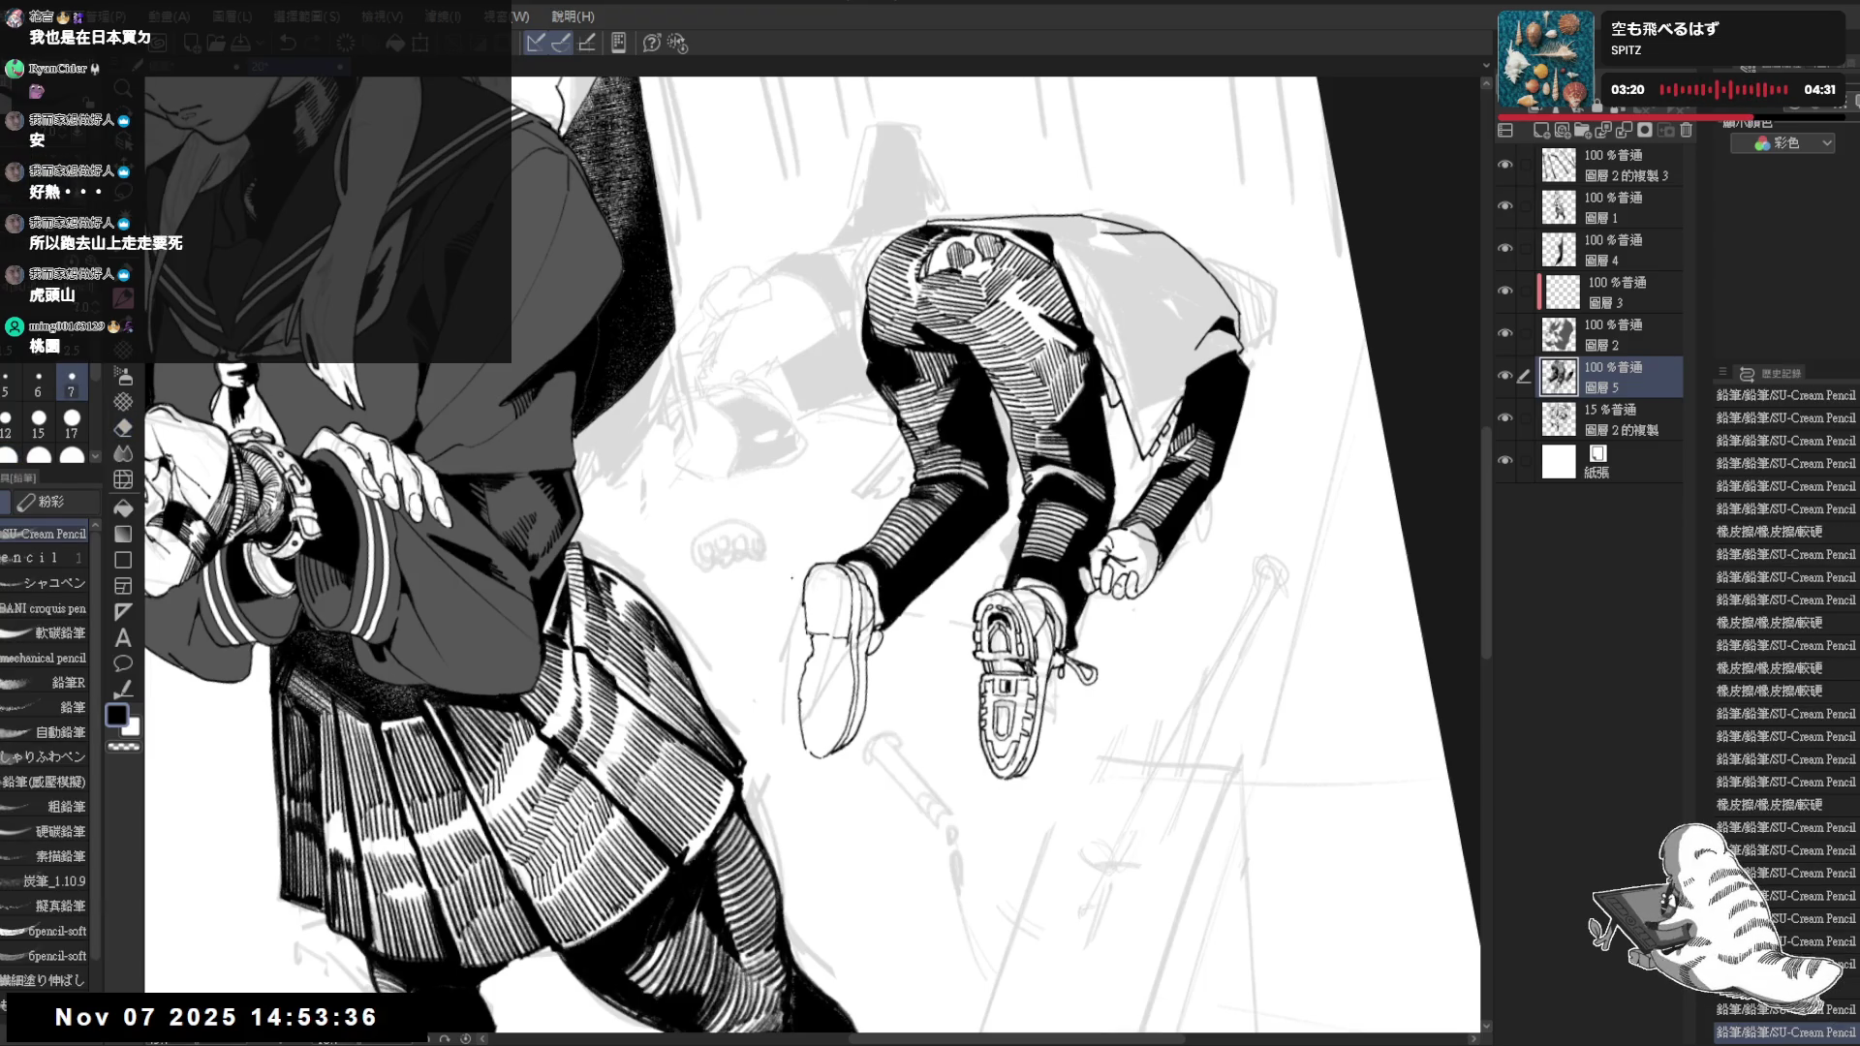
{"action": "key", "text": "e"}
{"action": "mouse_move", "coordinate": [805, 610]}
{"action": "left_mouse_down"}
{"action": "mouse_move", "coordinate": [808, 634]}
{"action": "mouse_move", "coordinate": [823, 600]}
{"action": "left_mouse_up"}
{"action": "key", "text": "p"}
{"action": "key", "text": "e"}
{"action": "key", "text": "p"}
Erase and touch up the remaining stray lines near the second shoe
{"action": "mouse_move", "coordinate": [985, 566]}
{"action": "left_mouse_down"}
{"action": "mouse_move", "coordinate": [959, 538]}
{"action": "mouse_move", "coordinate": [960, 599]}
{"action": "left_mouse_up"}
{"action": "key", "text": "e"}
{"action": "key", "text": "p"}
{"action": "key", "text": "e"}
{"action": "key", "text": "p"}
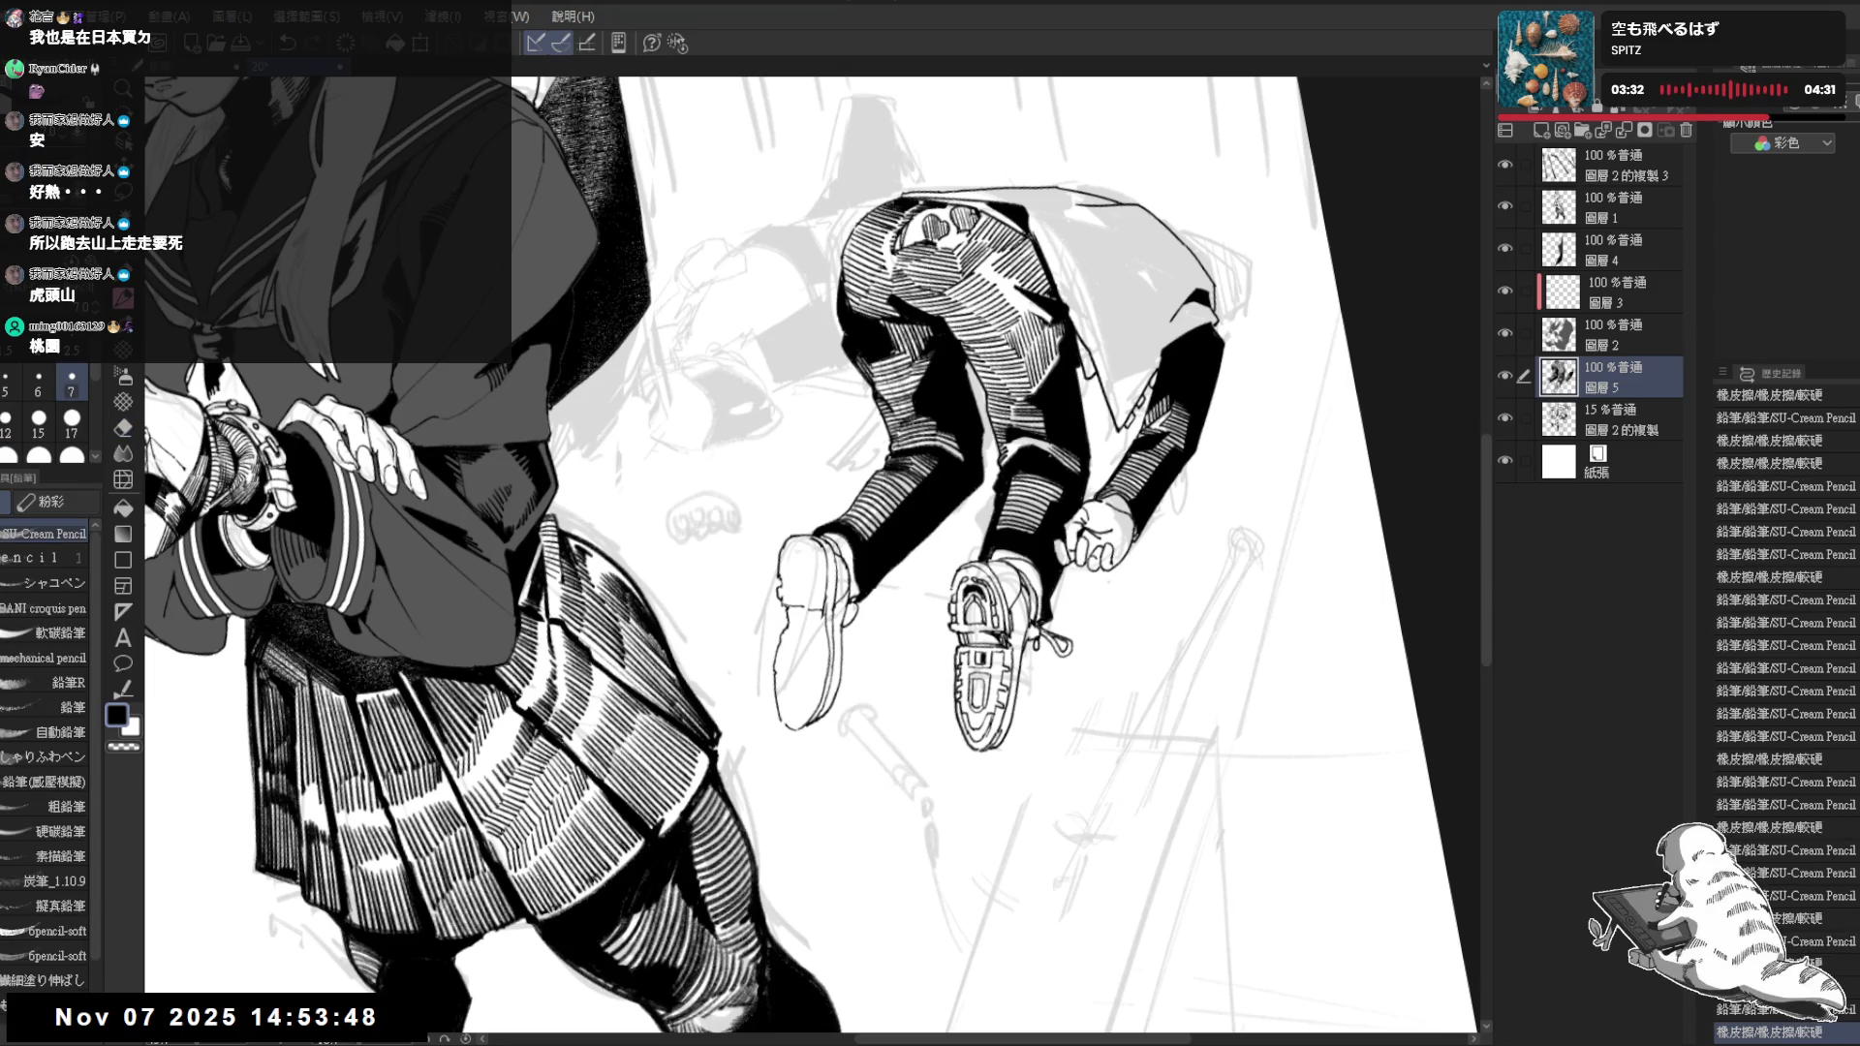
{"action": "mouse_move", "coordinate": [803, 547]}
{"action": "left_mouse_down"}
{"action": "mouse_move", "coordinate": [846, 566]}
{"action": "mouse_move", "coordinate": [836, 587]}
{"action": "left_mouse_up"}
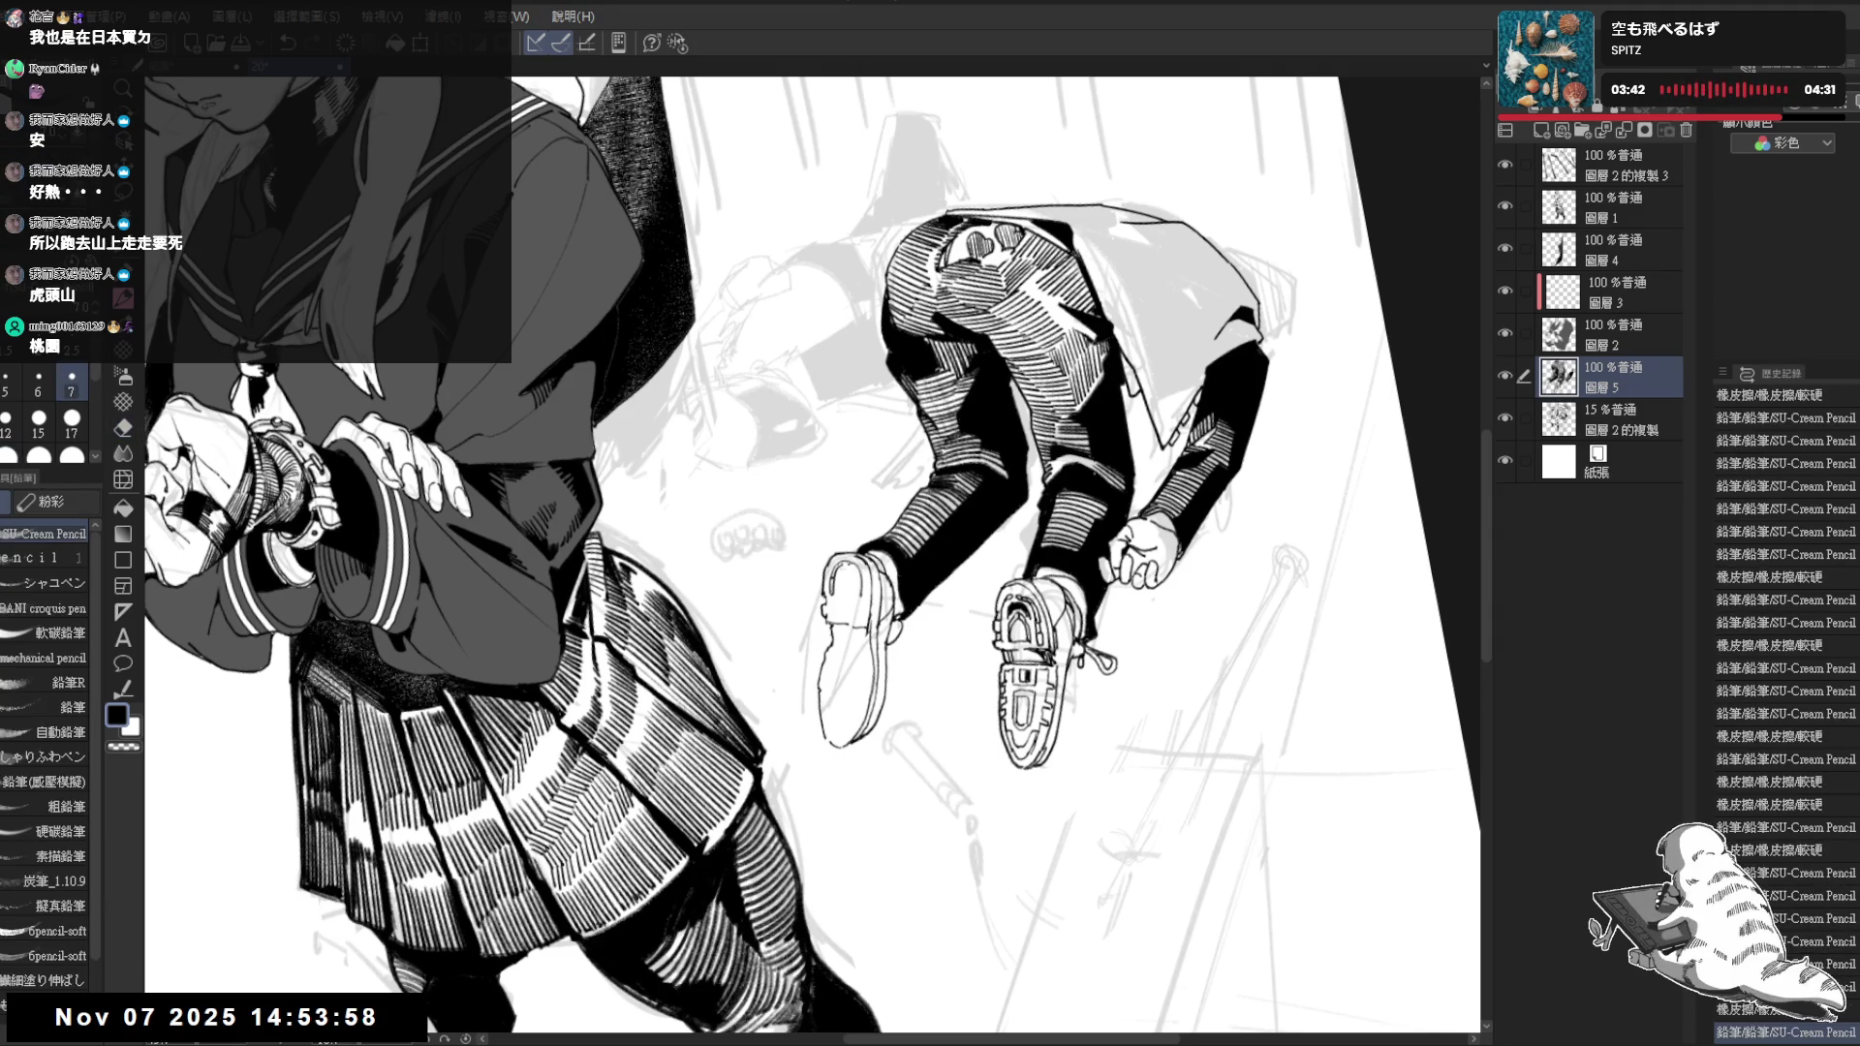
{"action": "scroll", "coordinate": [811, 556], "scroll_direction": "down", "scroll_amount": 1}
{"action": "scroll", "coordinate": [812, 555], "scroll_direction": "down", "scroll_amount": 1}
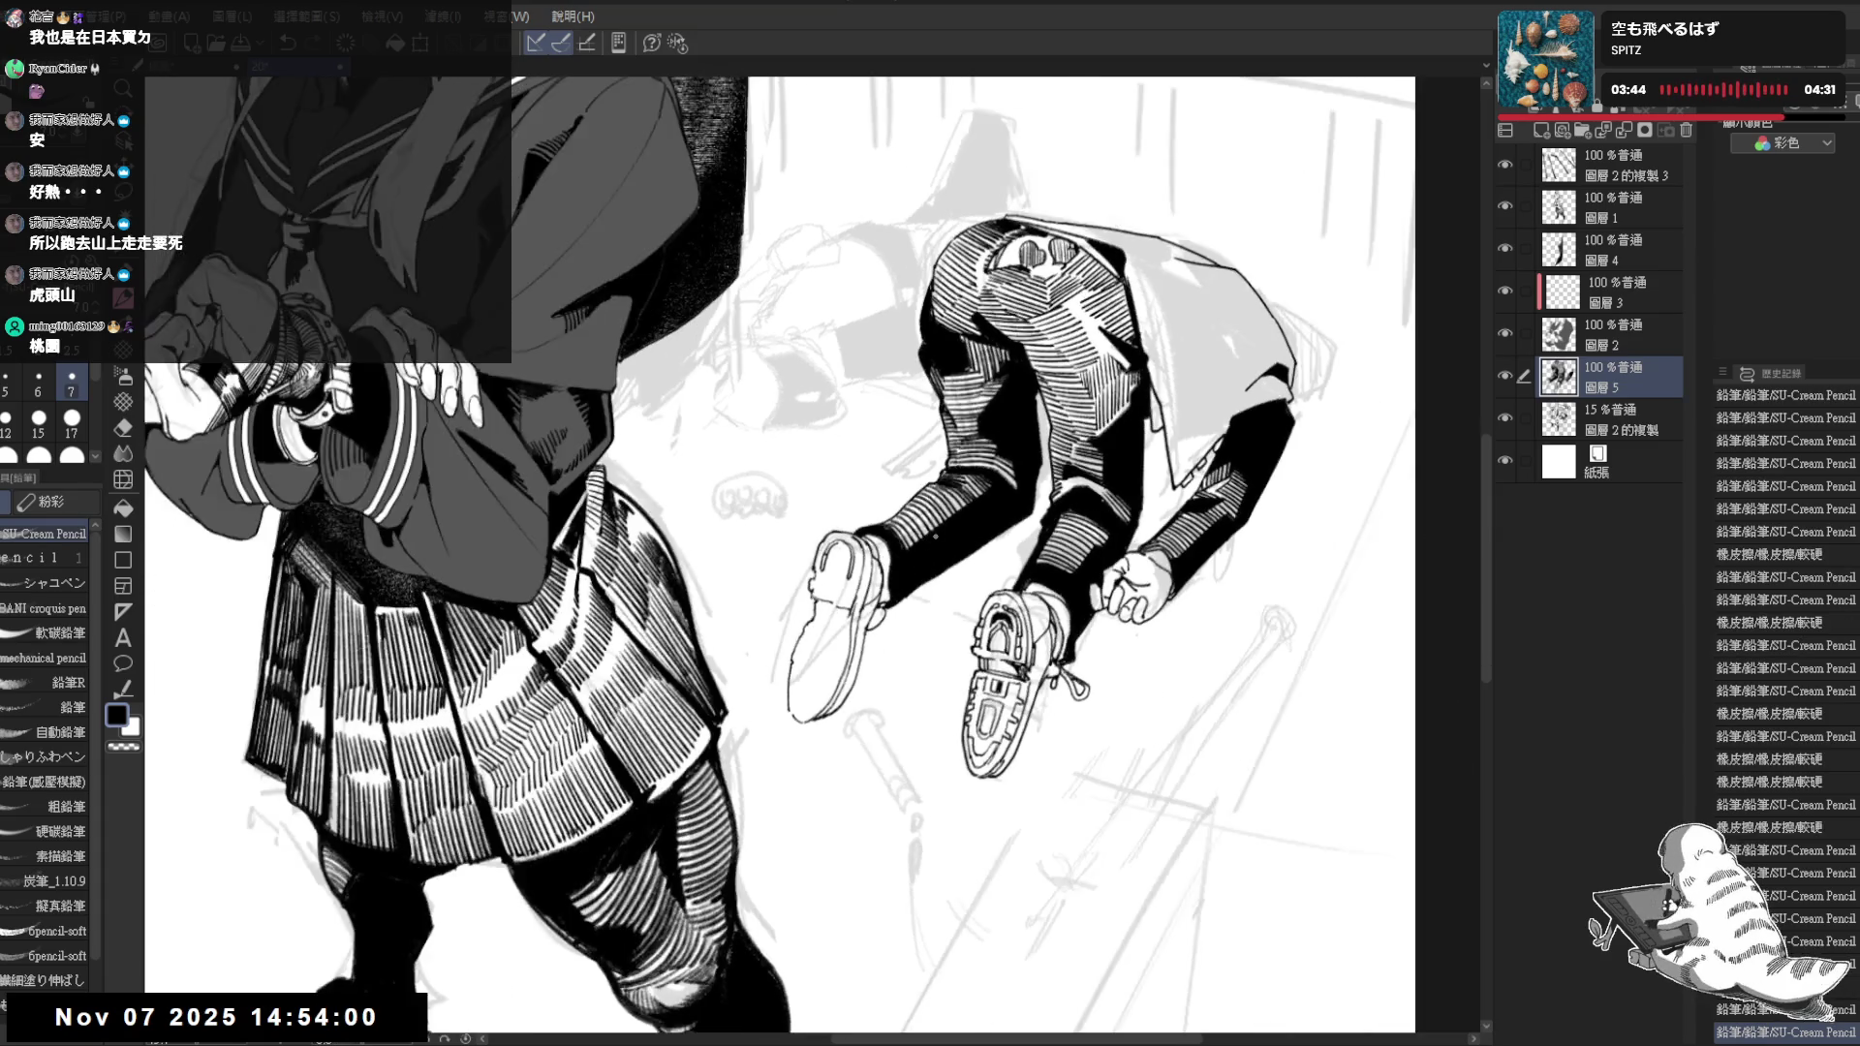
{"action": "scroll", "coordinate": [812, 555], "scroll_direction": "down", "scroll_amount": 1}
{"action": "scroll", "coordinate": [867, 530], "scroll_direction": "up", "scroll_amount": 1}
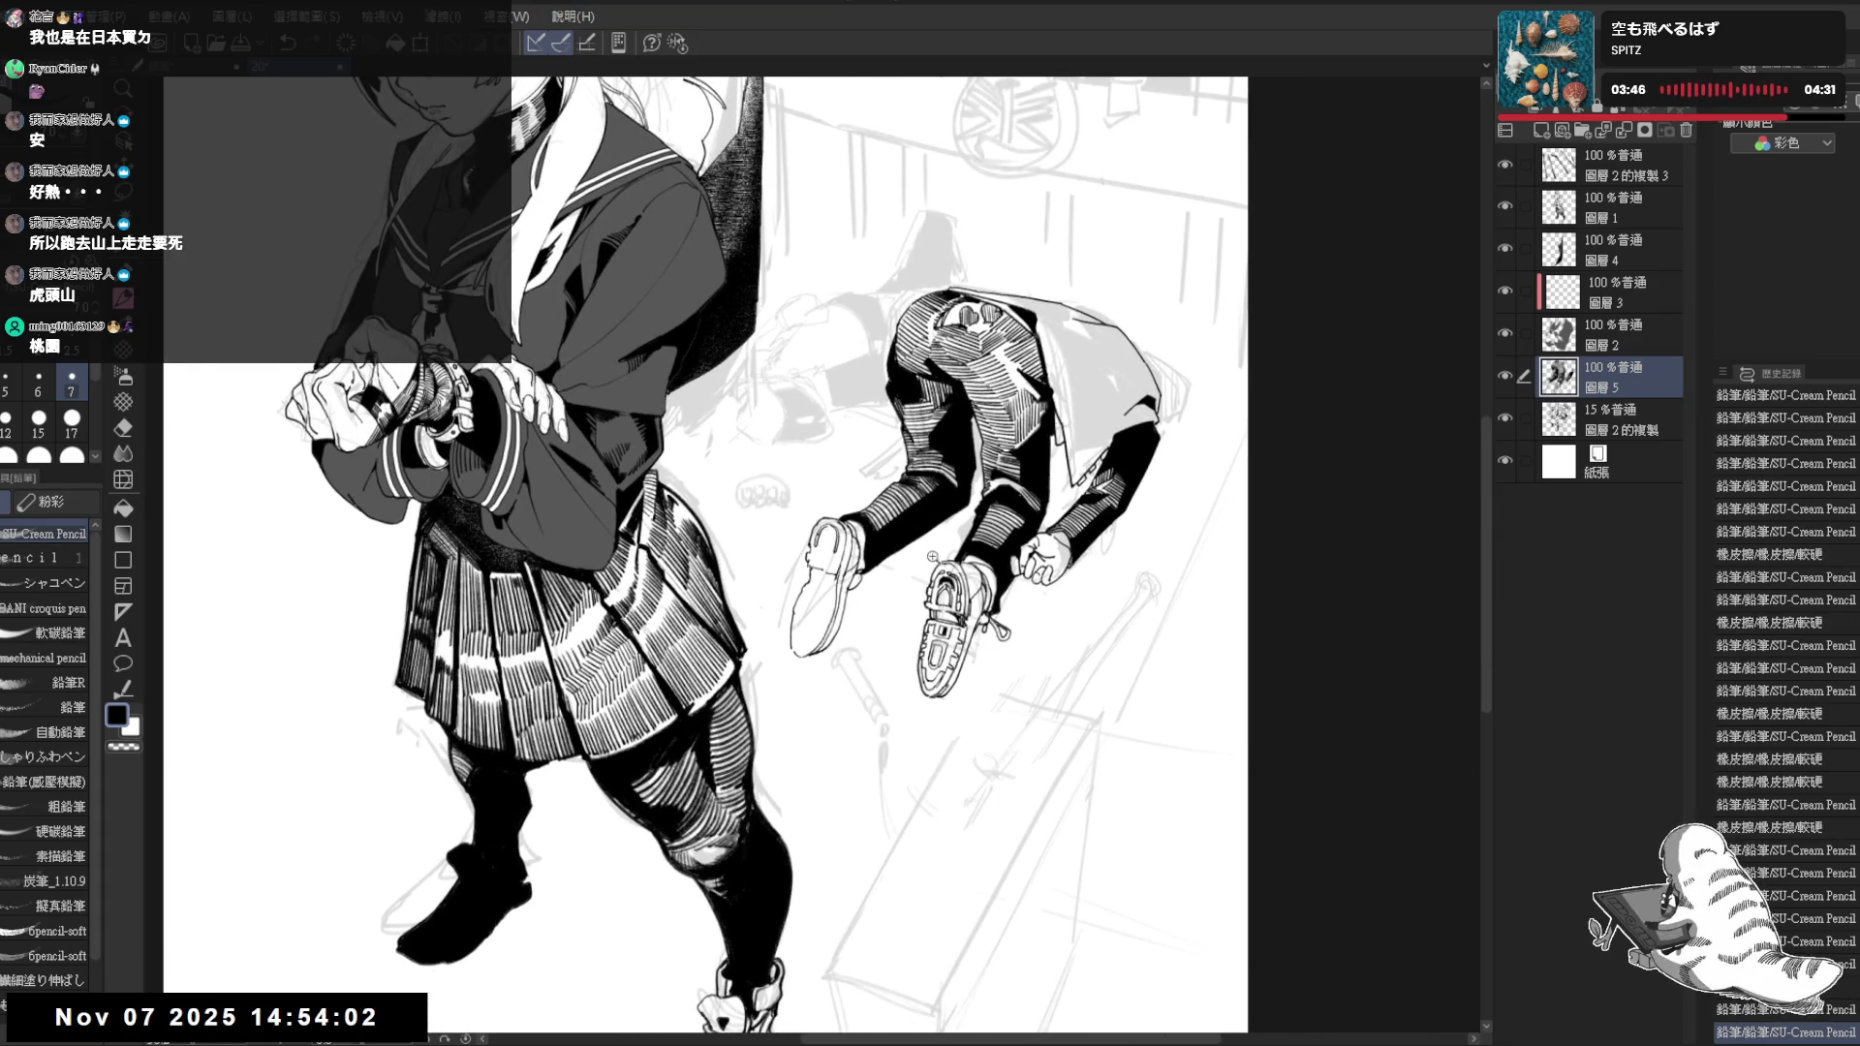
{"action": "scroll", "coordinate": [910, 523], "scroll_direction": "up", "scroll_amount": 1}
{"action": "key", "text": "e"}
{"action": "mouse_move", "coordinate": [959, 611]}
{"action": "left_mouse_down"}
{"action": "mouse_move", "coordinate": [965, 627]}
{"action": "mouse_move", "coordinate": [962, 599]}
{"action": "left_mouse_up"}
{"action": "key", "text": "p"}
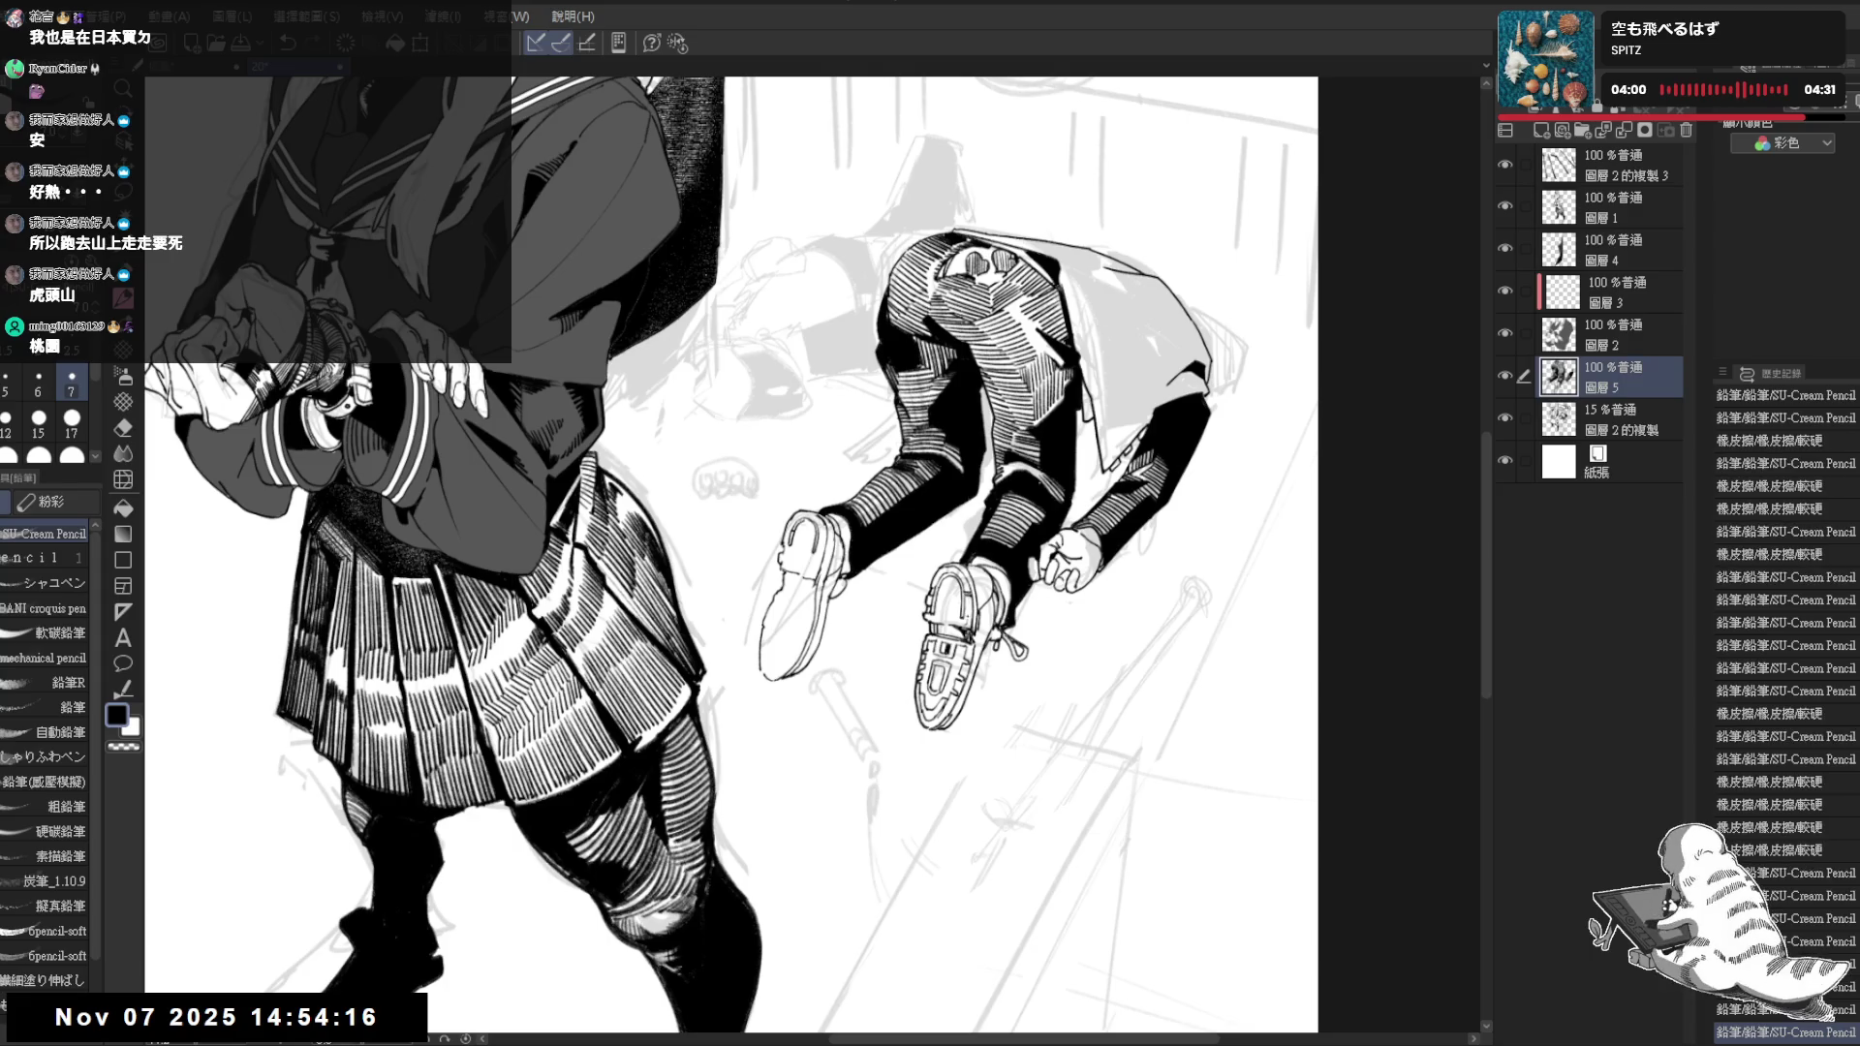
Erase small marks at the left shoe's edge and discard one unwanted pencil stroke
{"action": "left_click_drag", "start_coordinate": [791, 501], "coordinate": [833, 555]}
{"action": "key", "text": "e"}
{"action": "key", "text": "p"}
{"action": "left_click_drag", "start_coordinate": [813, 541], "coordinate": [831, 553]}
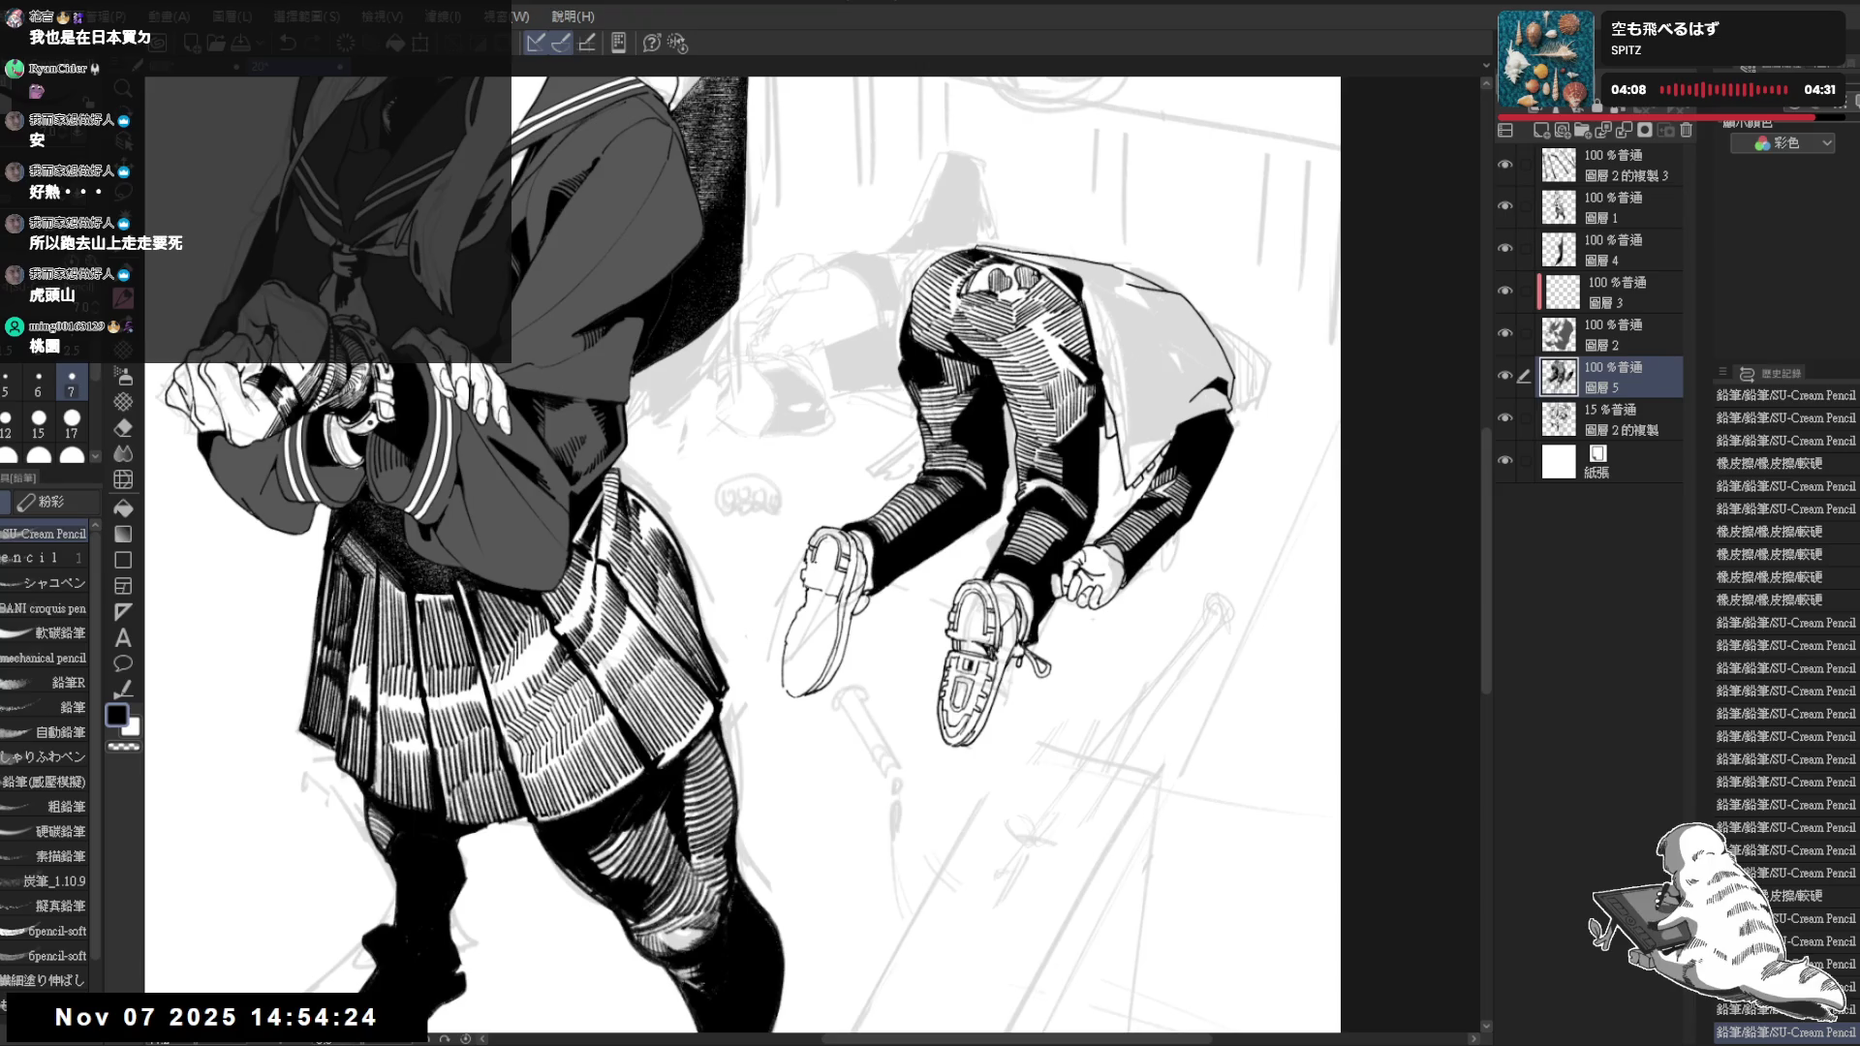
{"action": "mouse_move", "coordinate": [927, 605]}
{"action": "left_mouse_down"}
{"action": "mouse_move", "coordinate": [902, 563]}
{"action": "mouse_move", "coordinate": [831, 553]}
{"action": "left_mouse_up"}
{"action": "left_click_drag", "start_coordinate": [944, 582], "coordinate": [959, 605]}
{"action": "left_click_drag", "start_coordinate": [361, 1009], "coordinate": [375, 1025]}
{"action": "mouse_move", "coordinate": [858, 523]}
{"action": "left_mouse_down"}
{"action": "mouse_move", "coordinate": [872, 536]}
{"action": "mouse_move", "coordinate": [847, 565]}
{"action": "mouse_move", "coordinate": [866, 538]}
{"action": "left_mouse_up"}
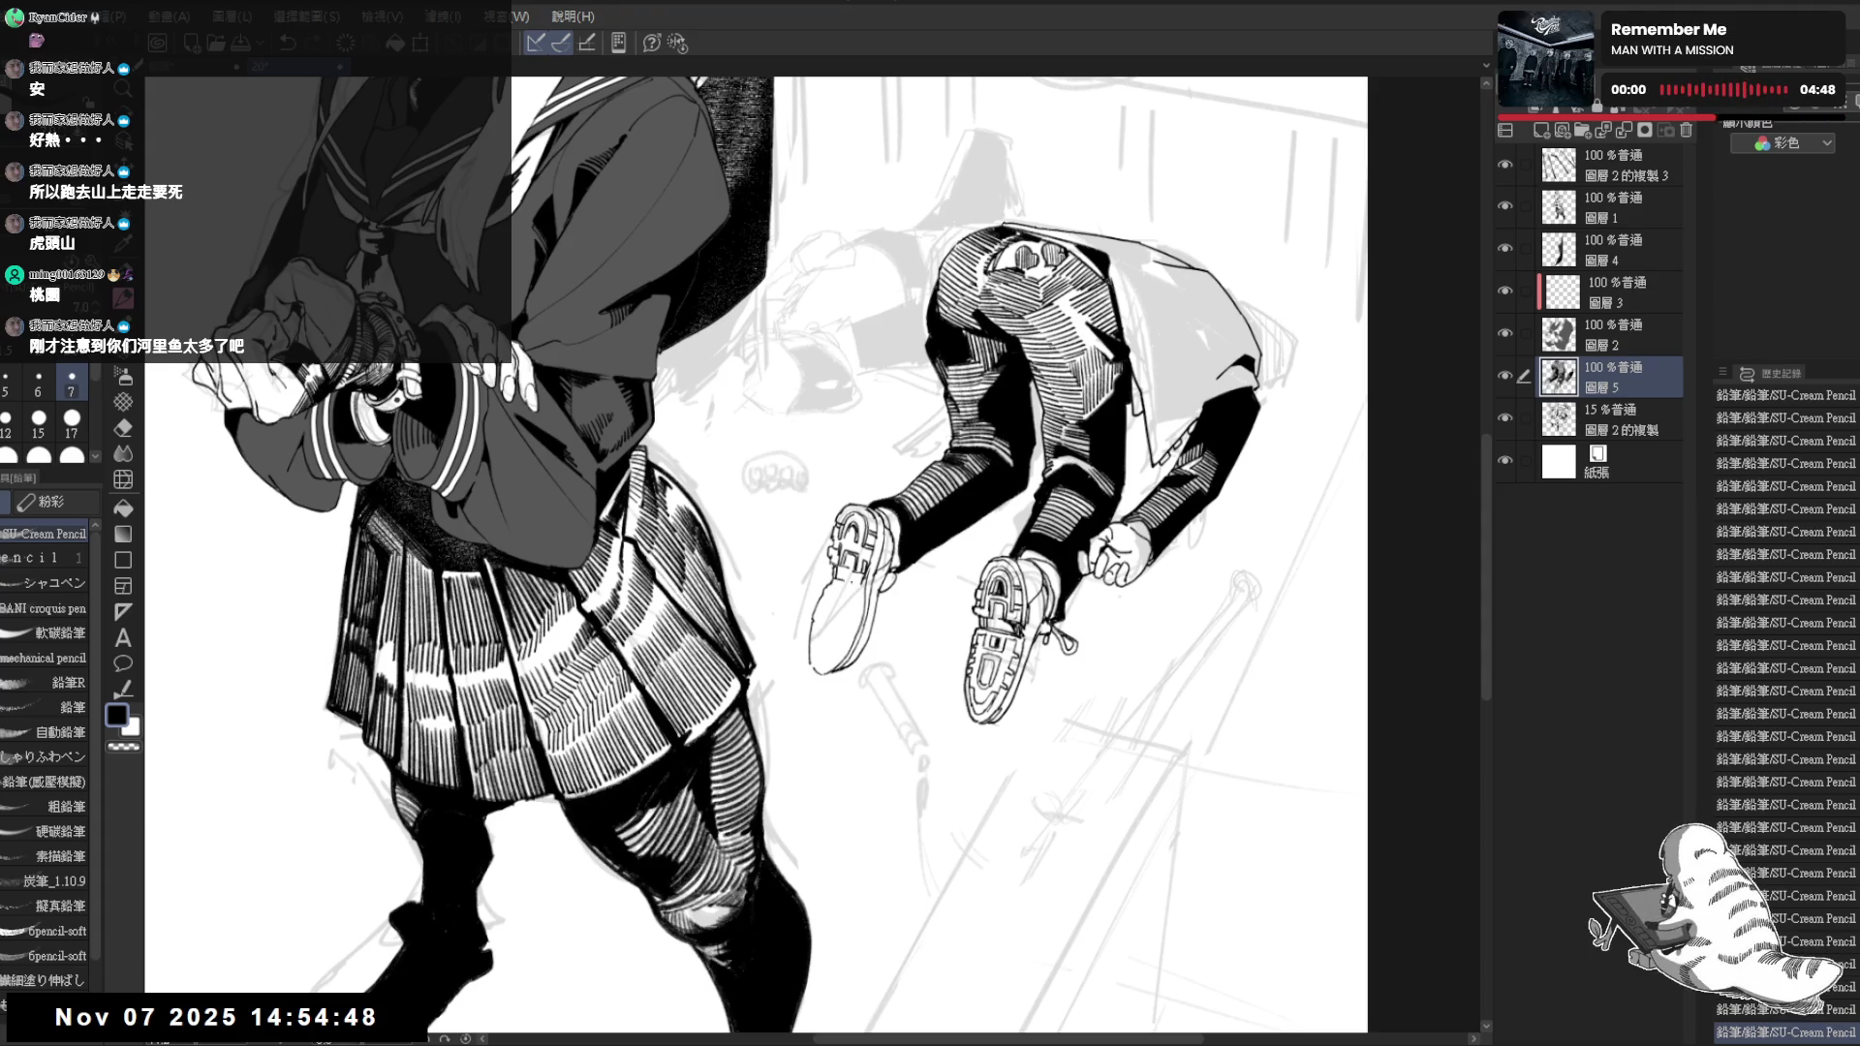
{"action": "left_click_drag", "start_coordinate": [813, 584], "coordinate": [835, 601]}
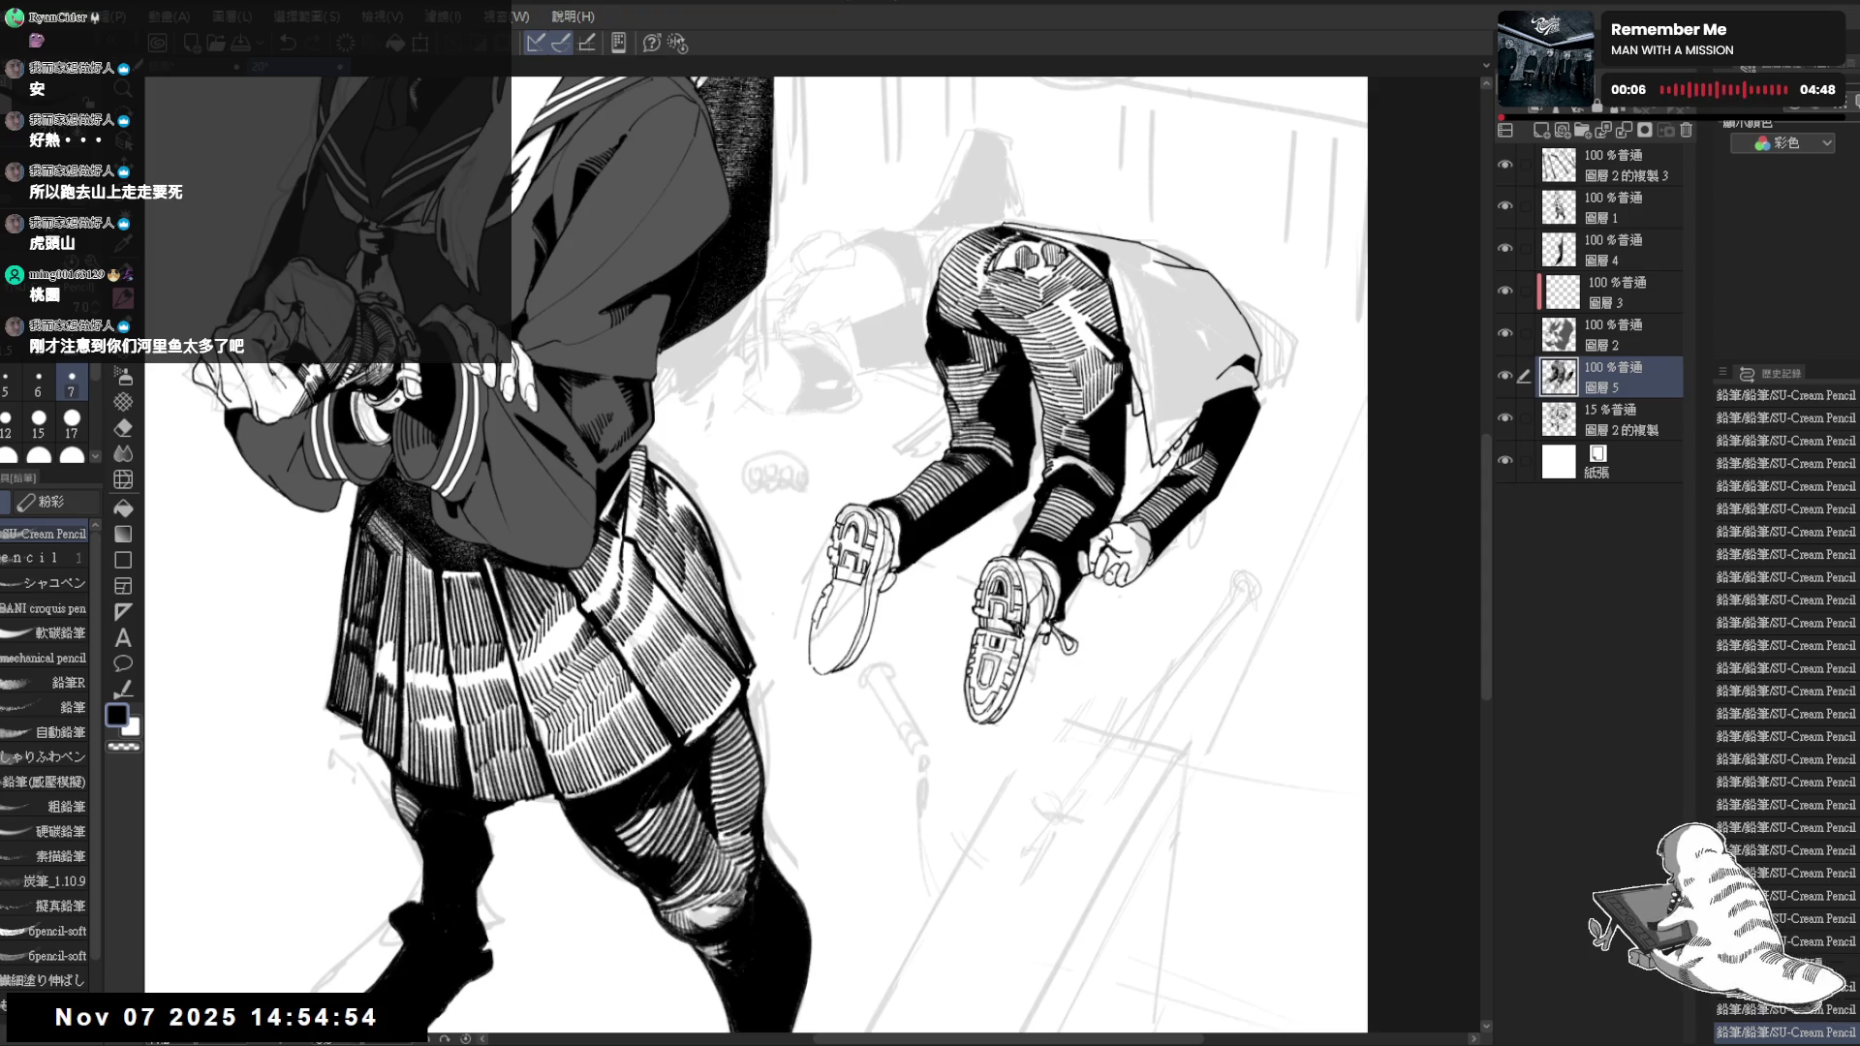
{"action": "left_click_drag", "start_coordinate": [813, 631], "coordinate": [826, 651]}
{"action": "key", "text": "ctrl+z"}
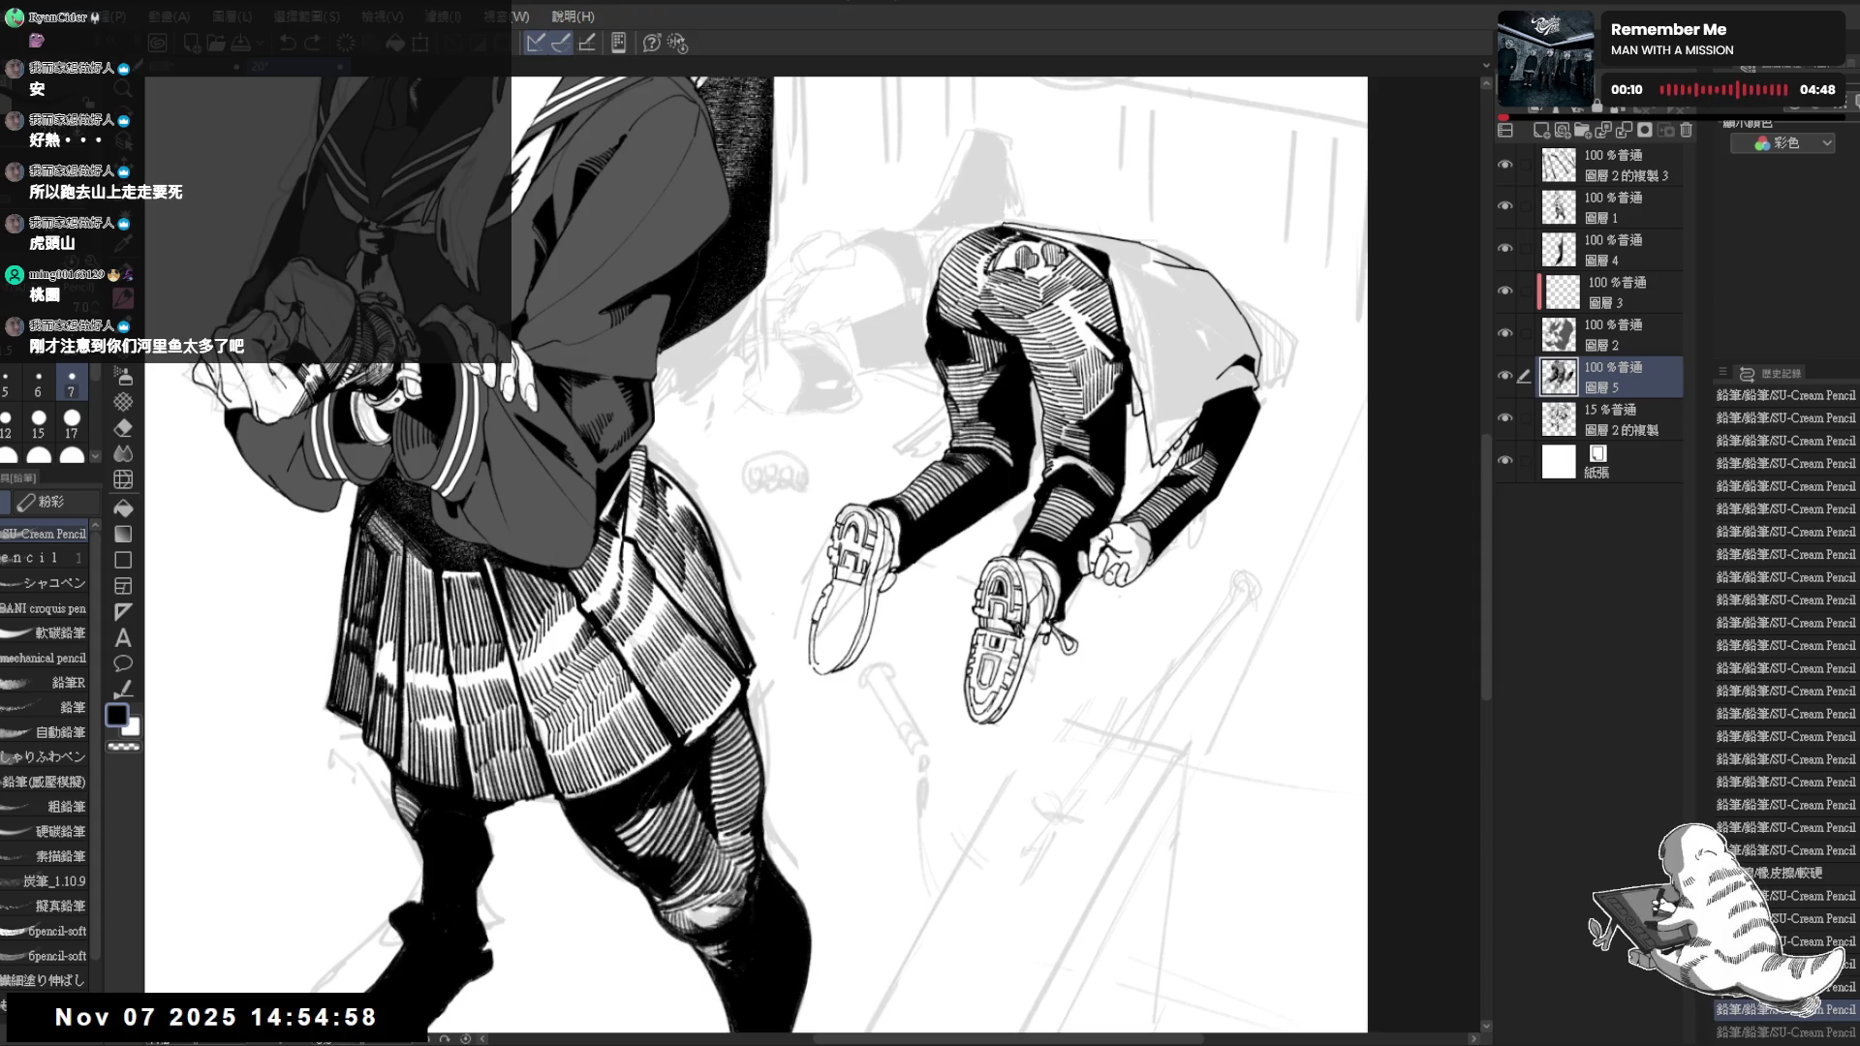
{"action": "key", "text": "minus"}
{"action": "key", "text": "asciicircum"}
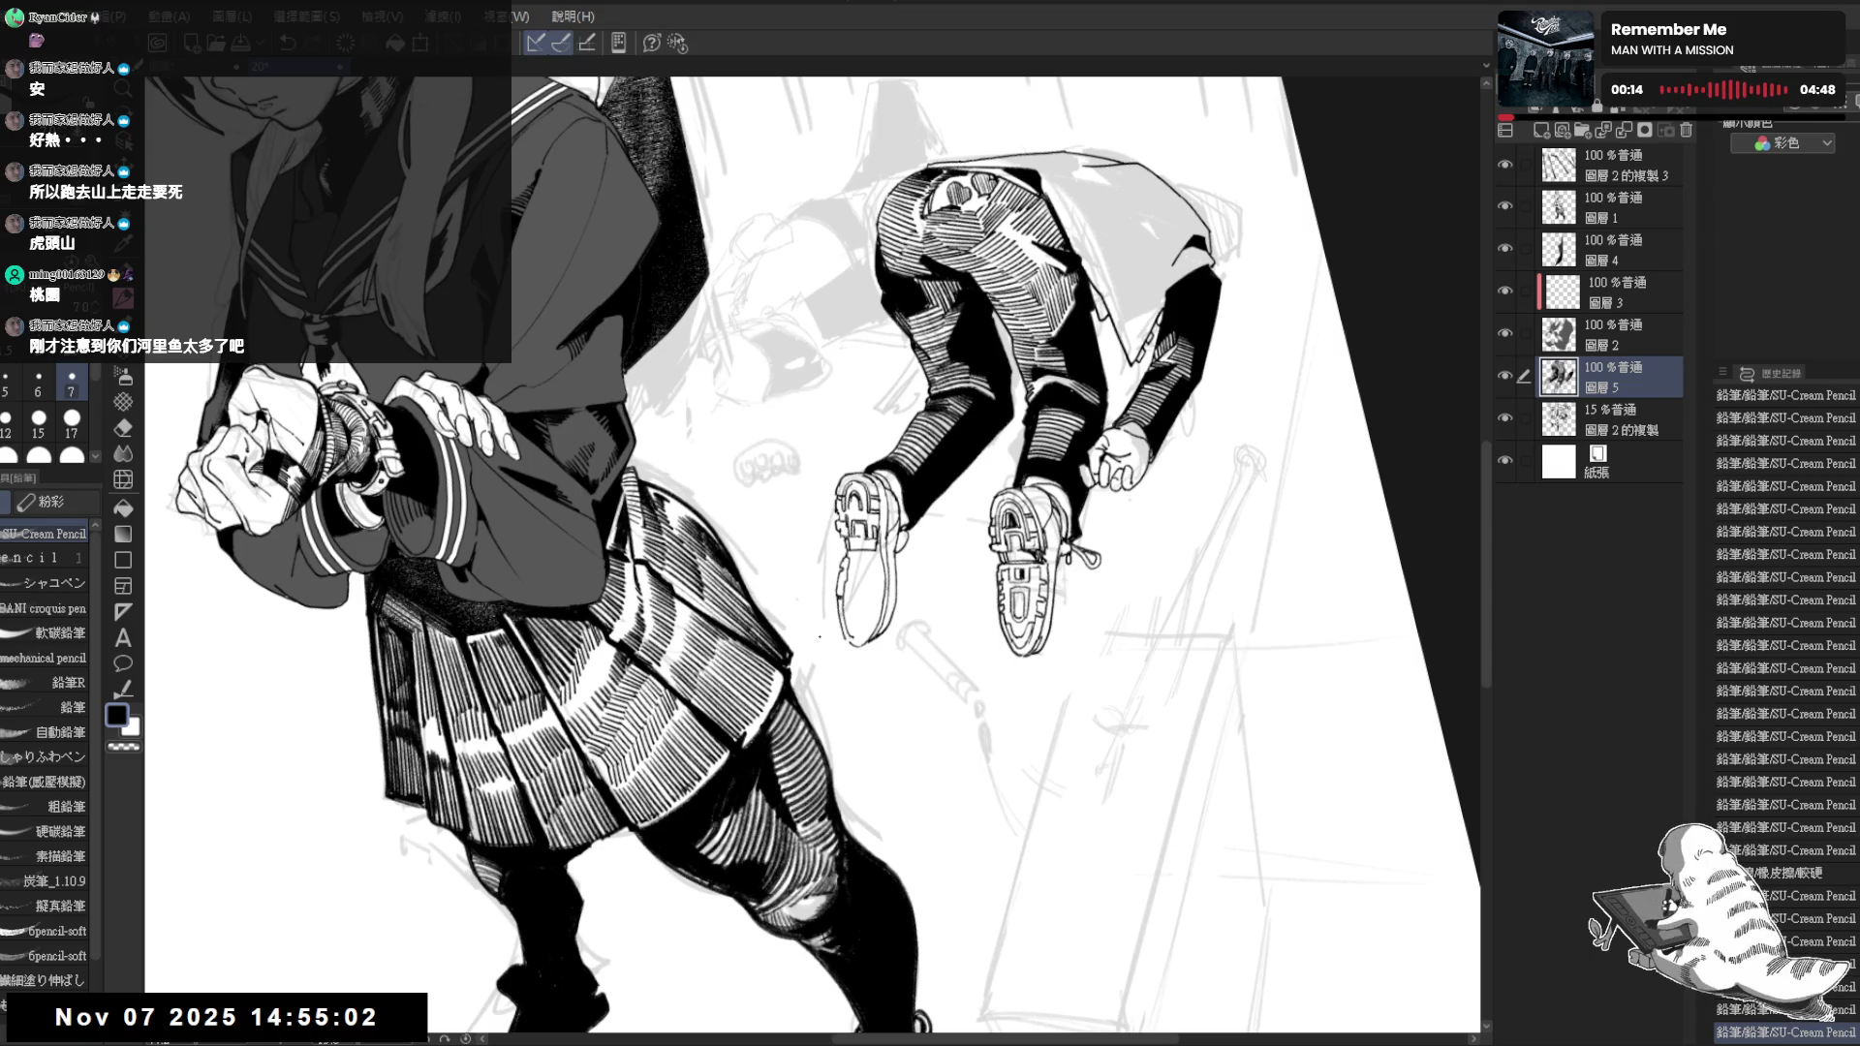
{"action": "key", "text": "minus"}
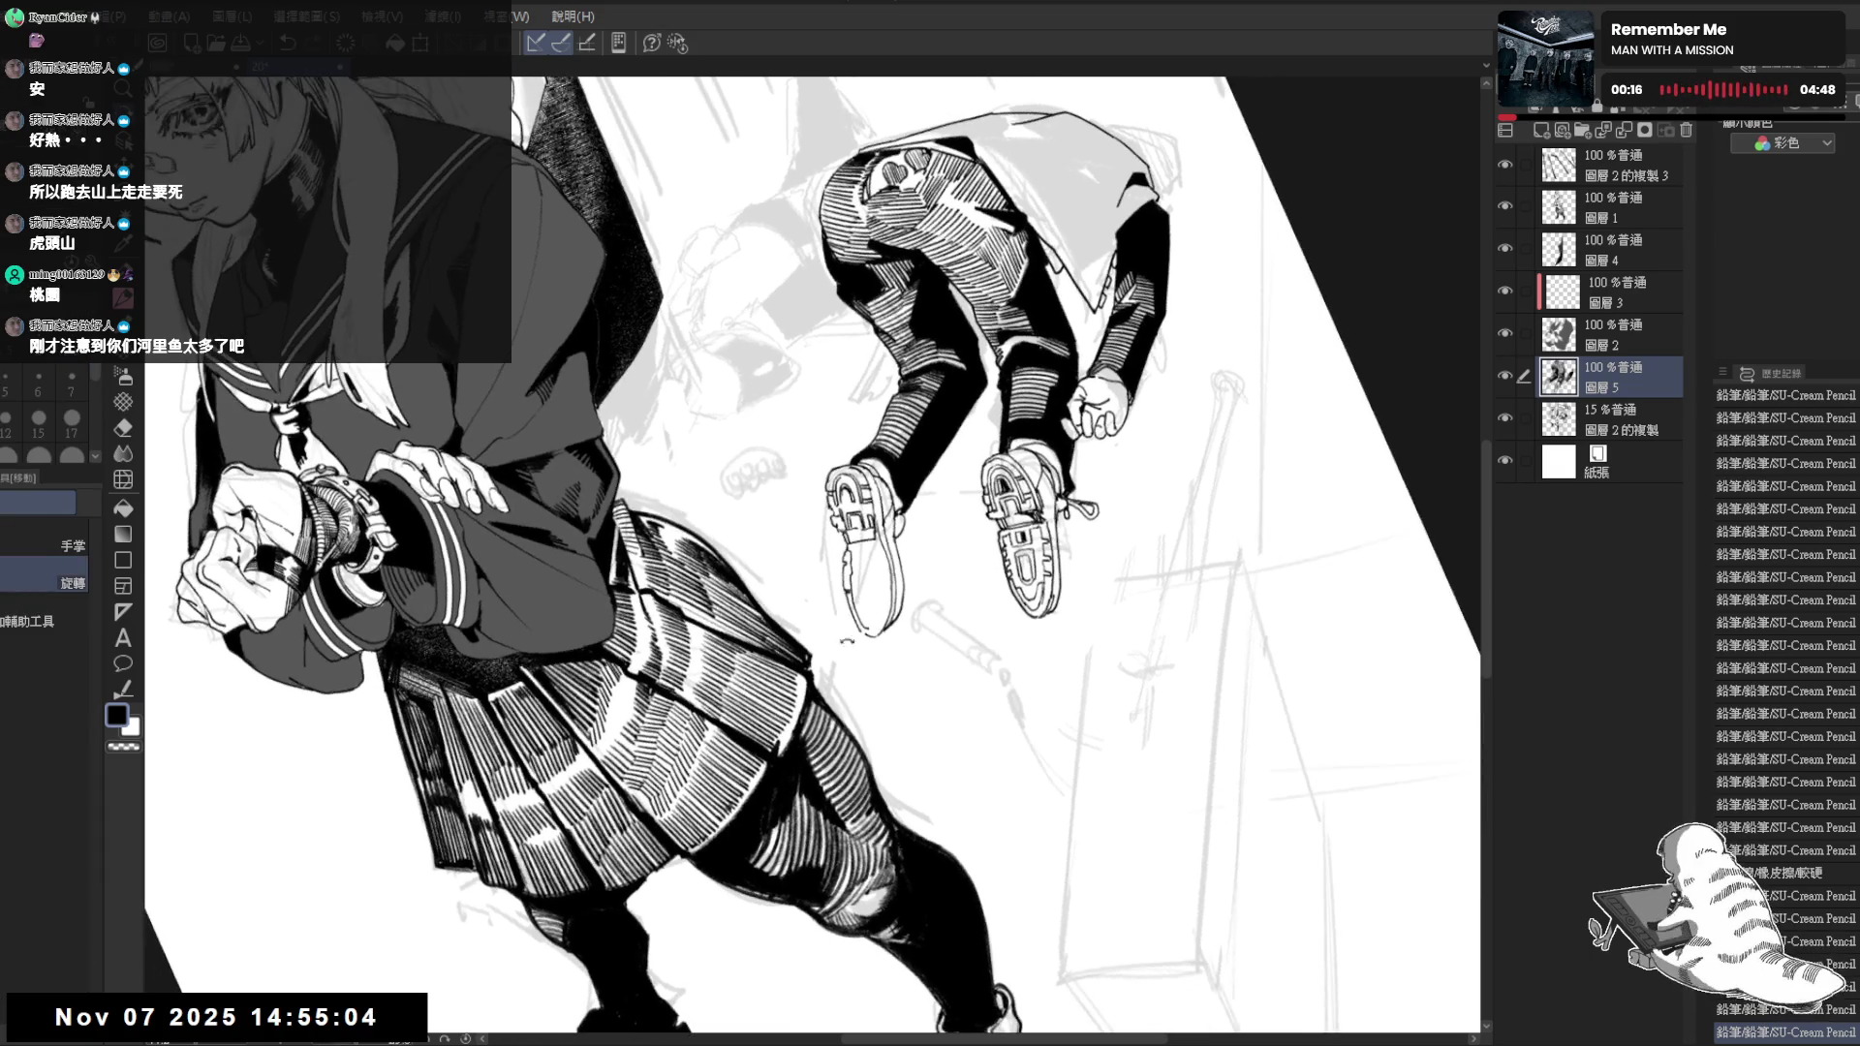
{"action": "key", "text": "asciicircum"}
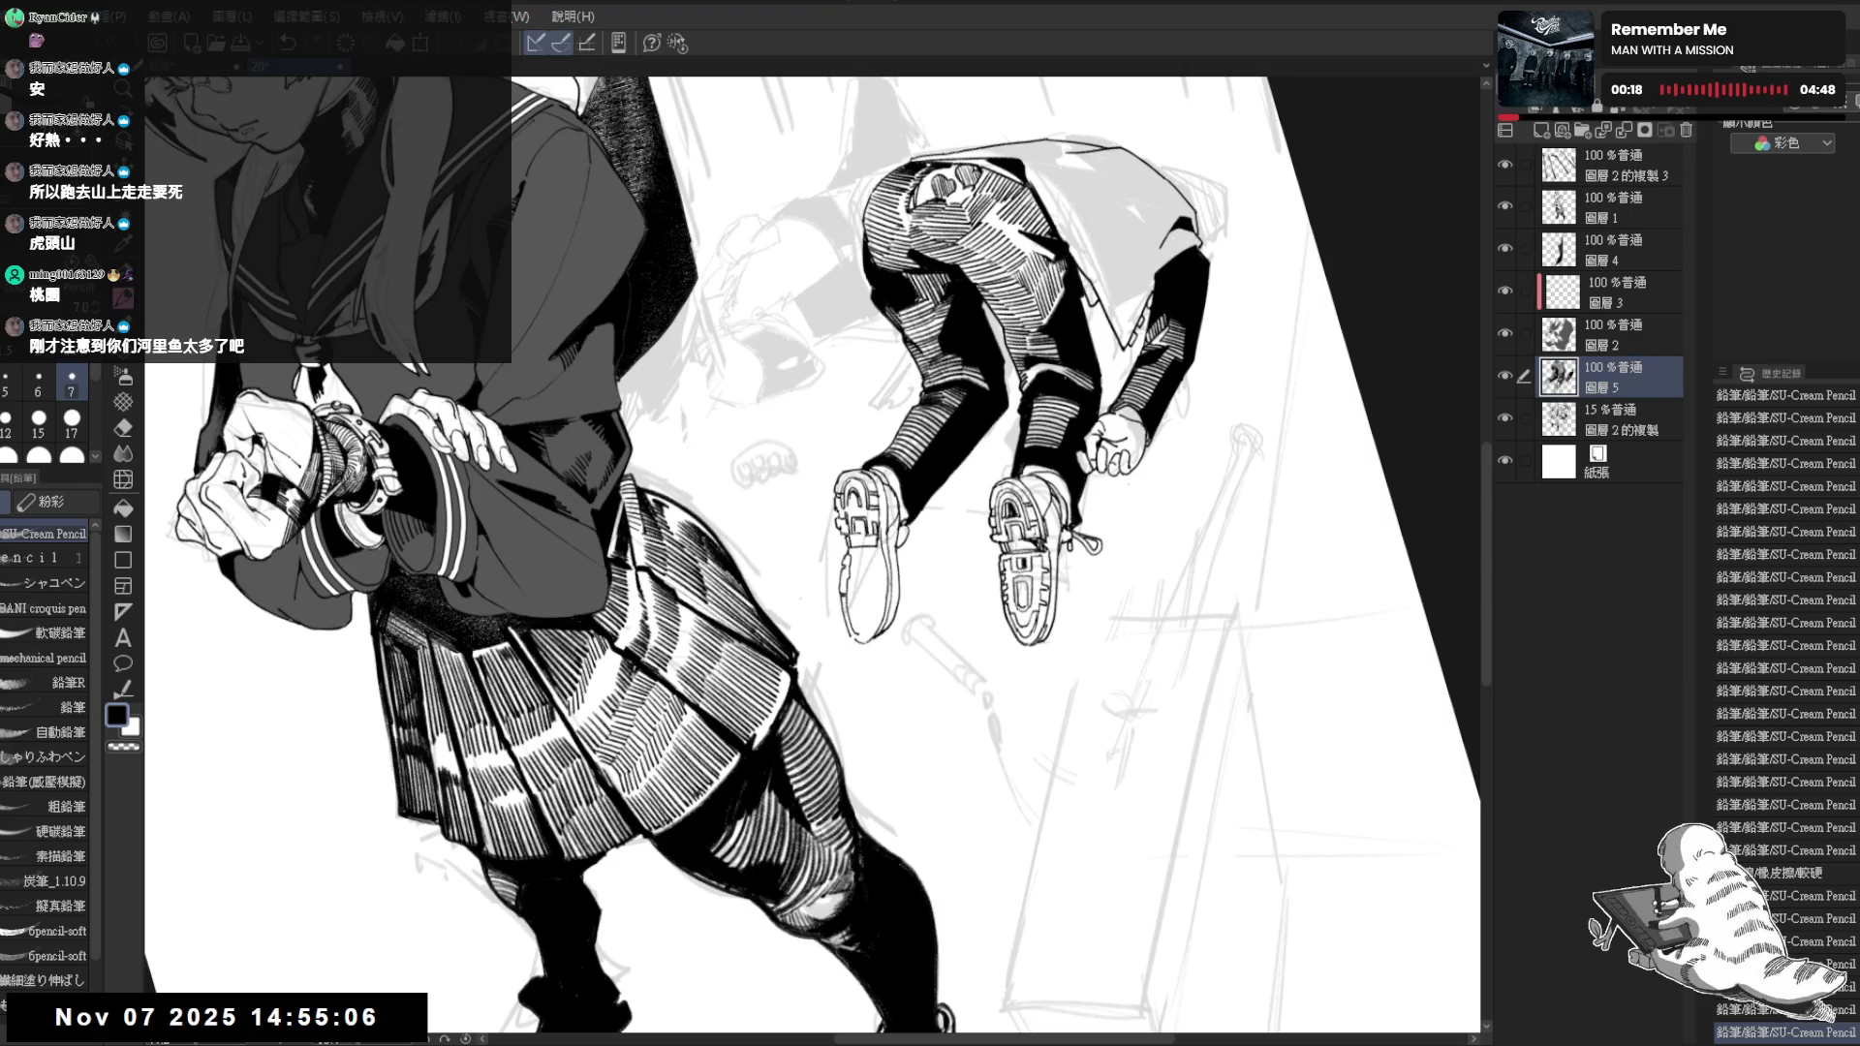
{"action": "key", "text": "e"}
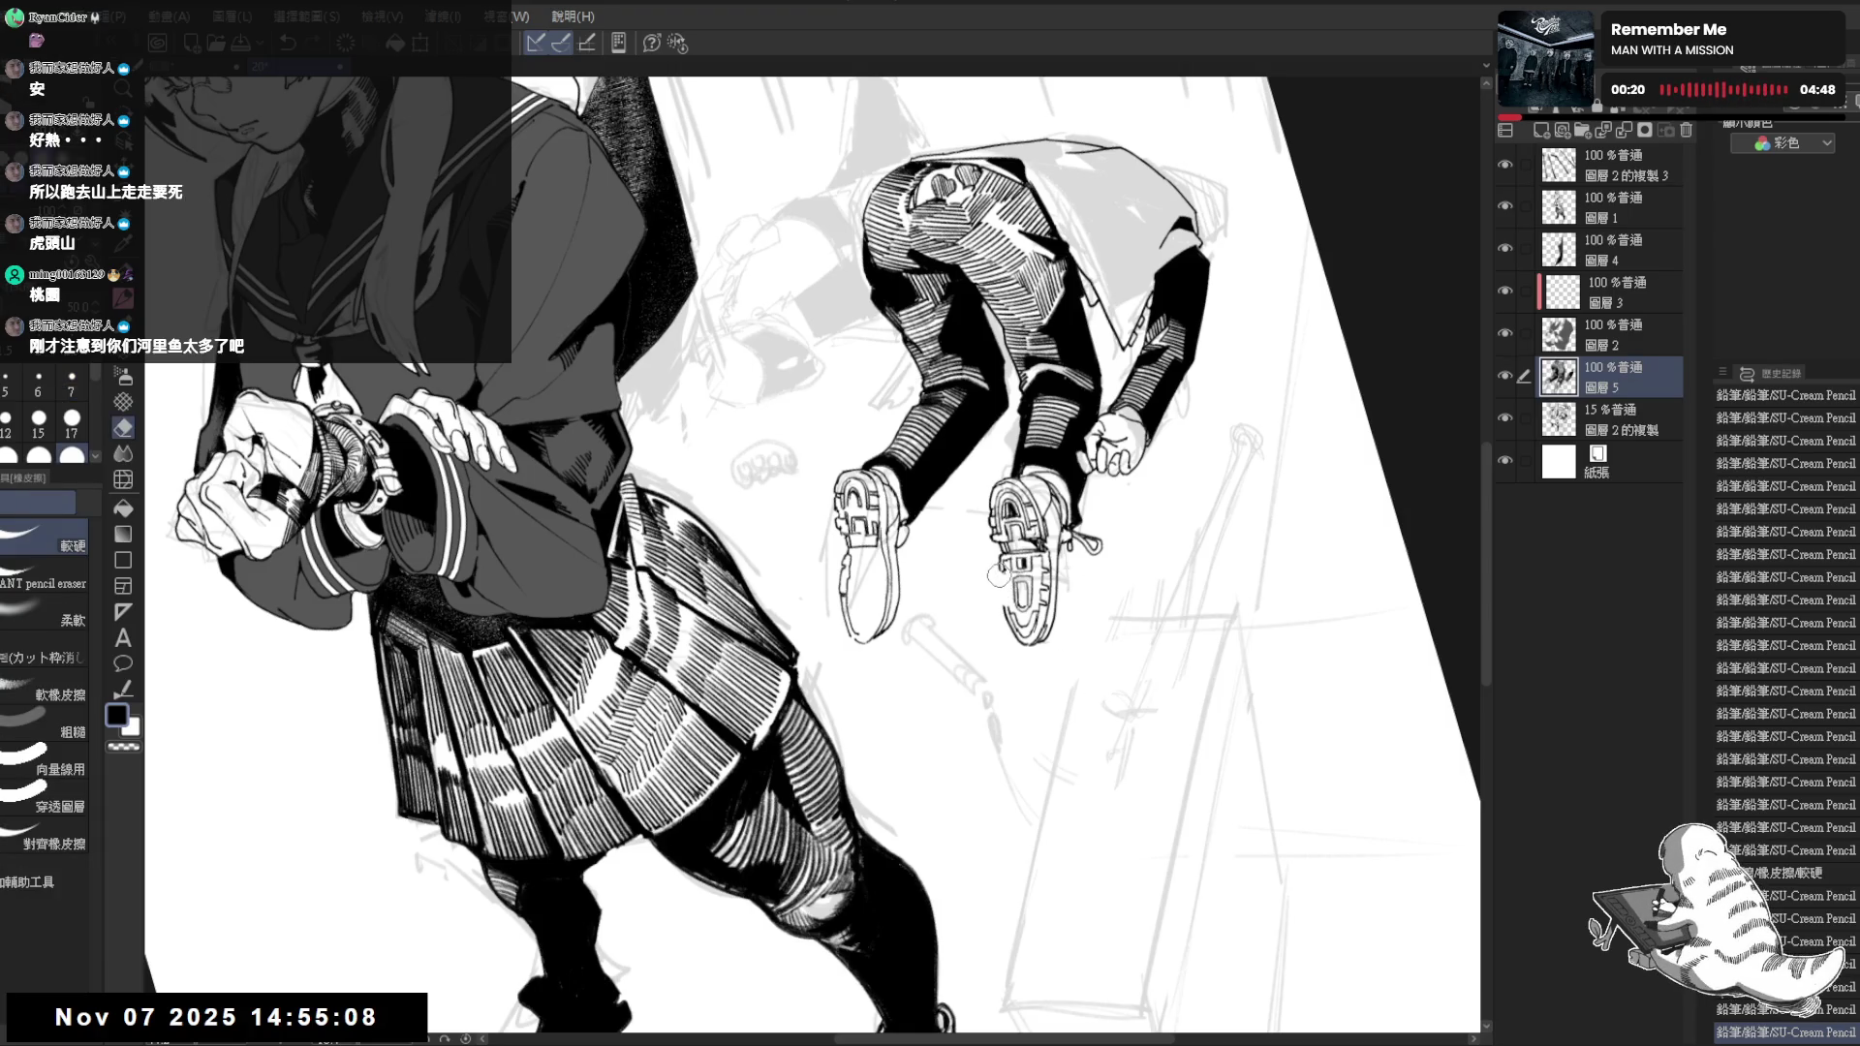
{"action": "key", "text": "p"}
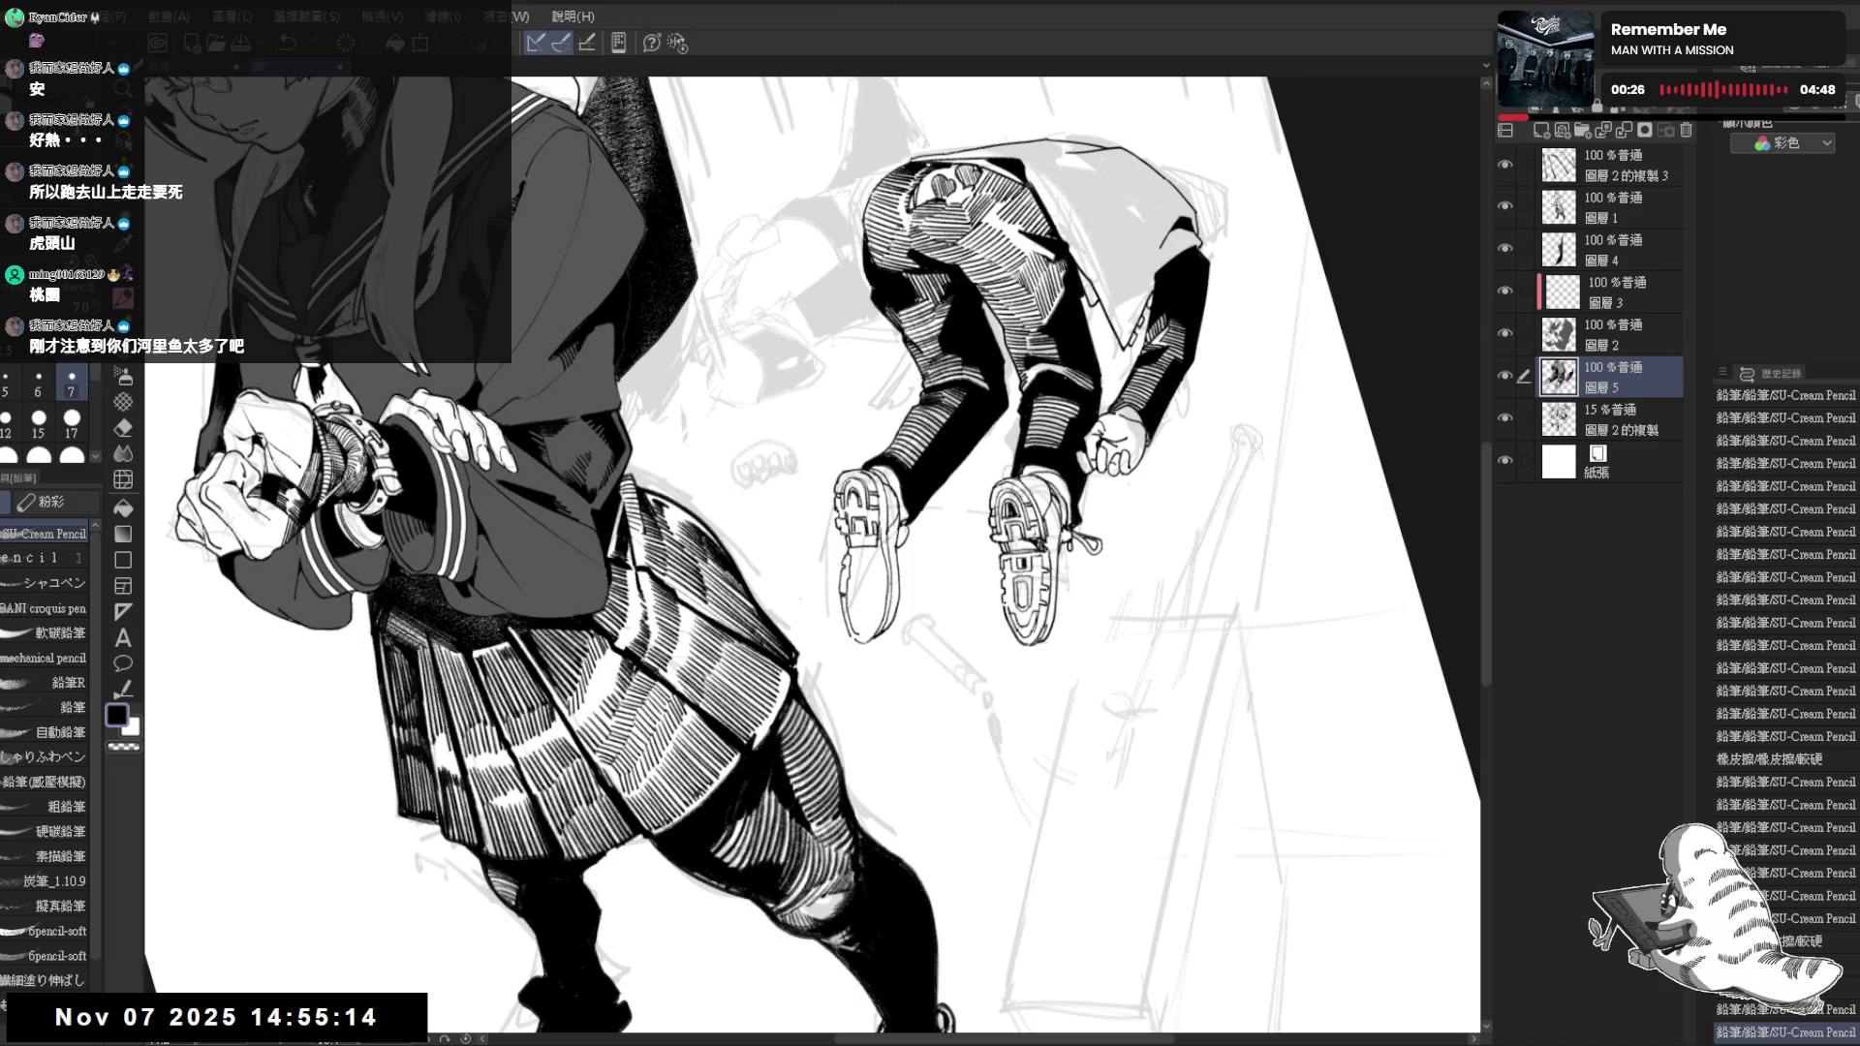
{"action": "key", "text": "asciicircum"}
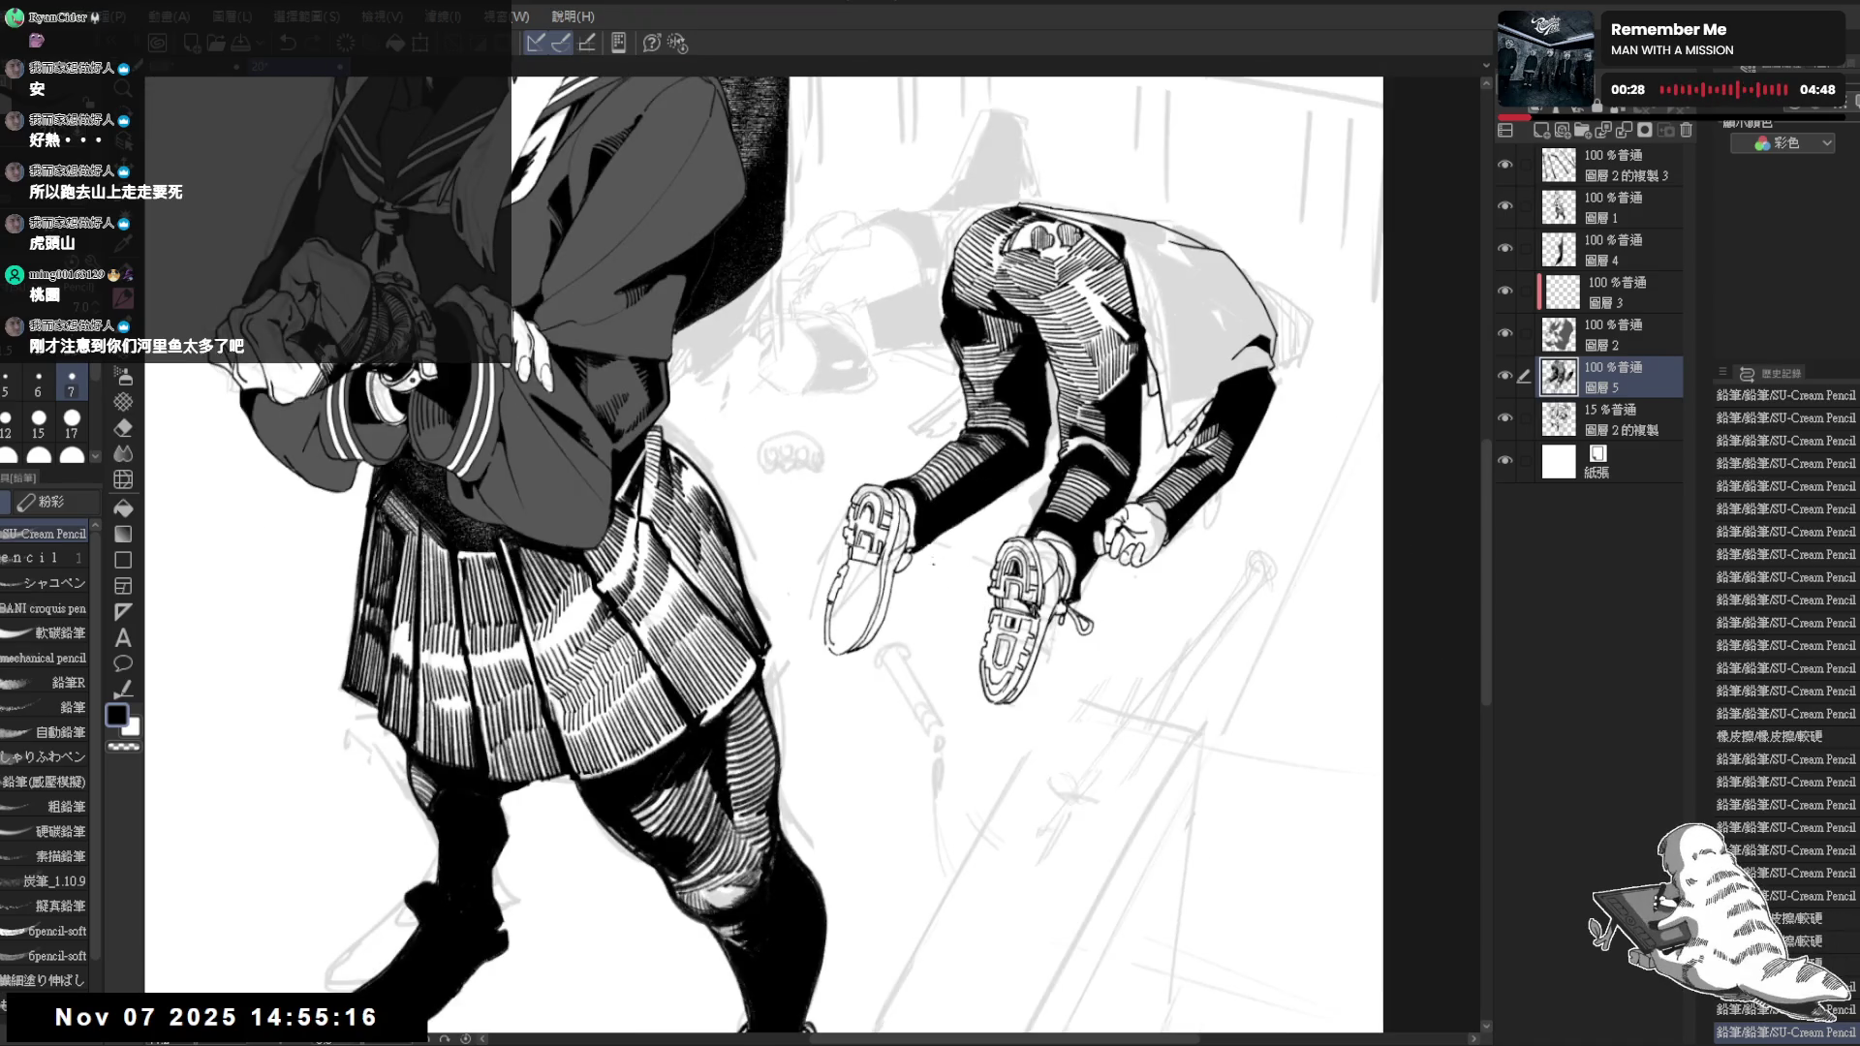
{"action": "left_click_drag", "start_coordinate": [1016, 587], "coordinate": [938, 519]}
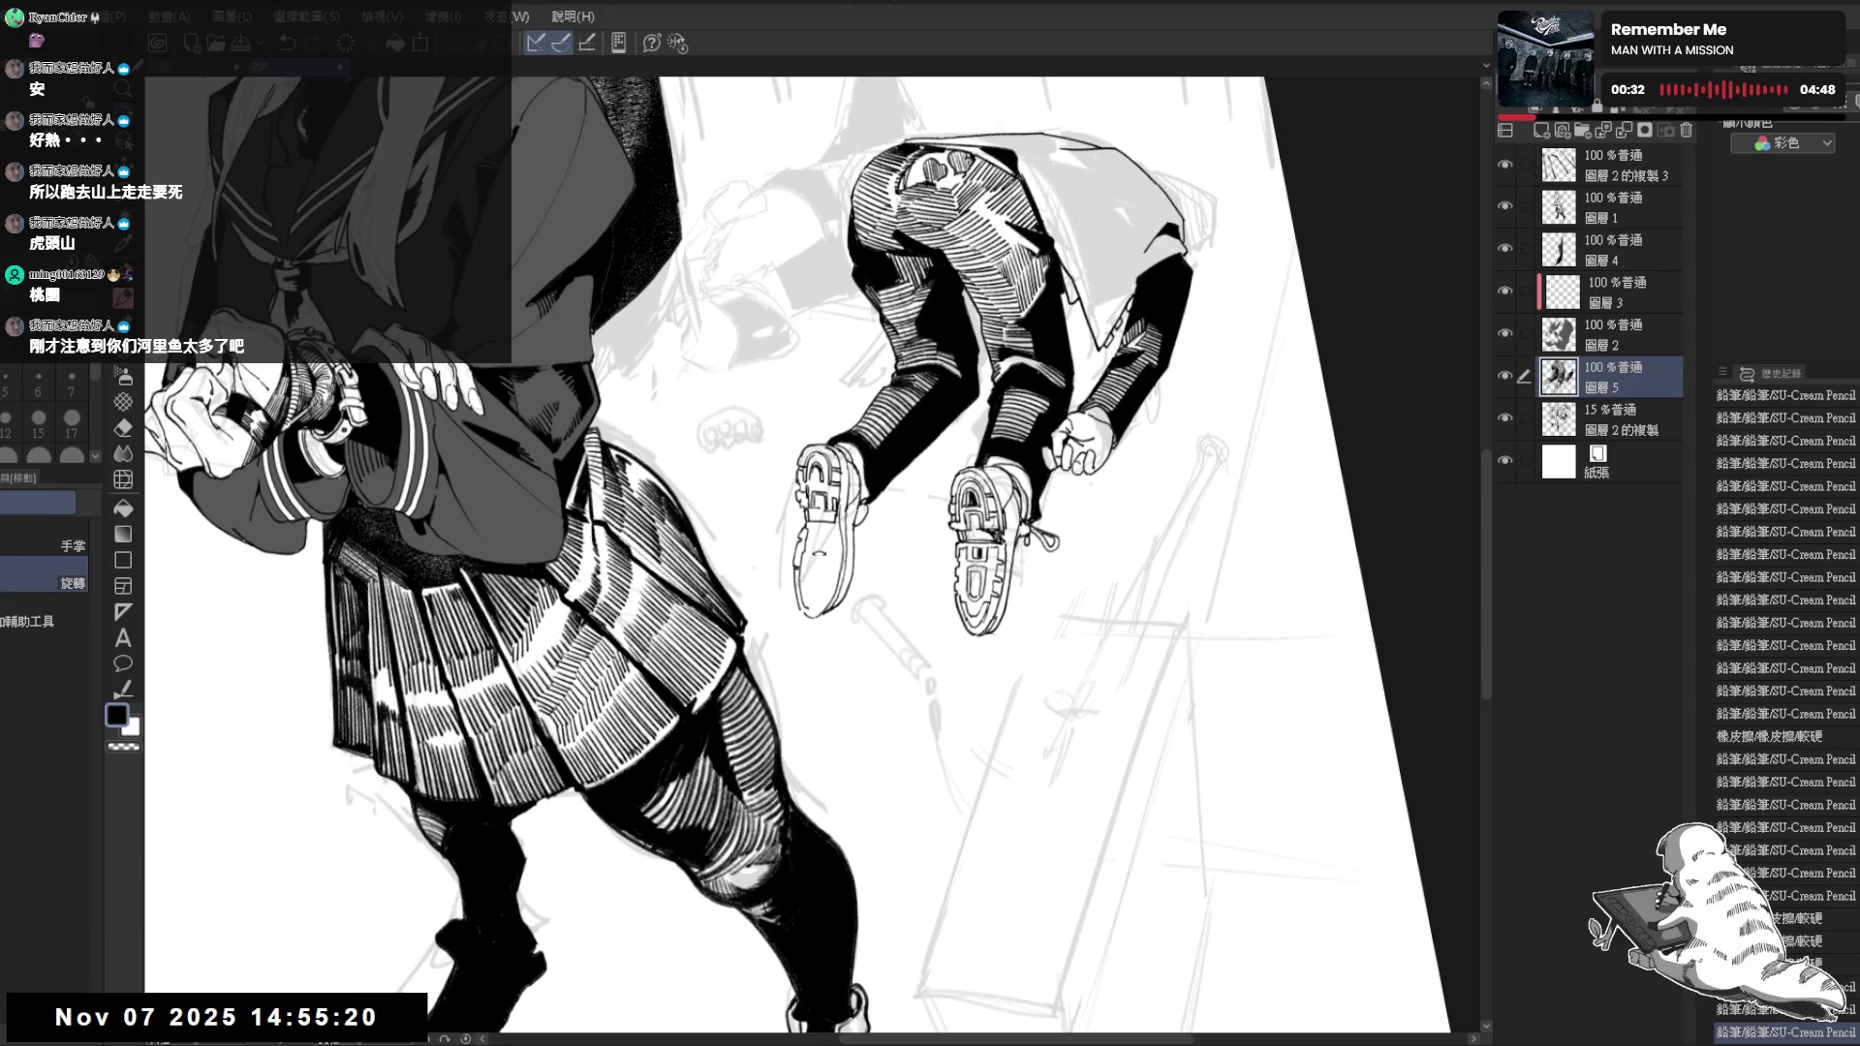
{"action": "key", "text": "p"}
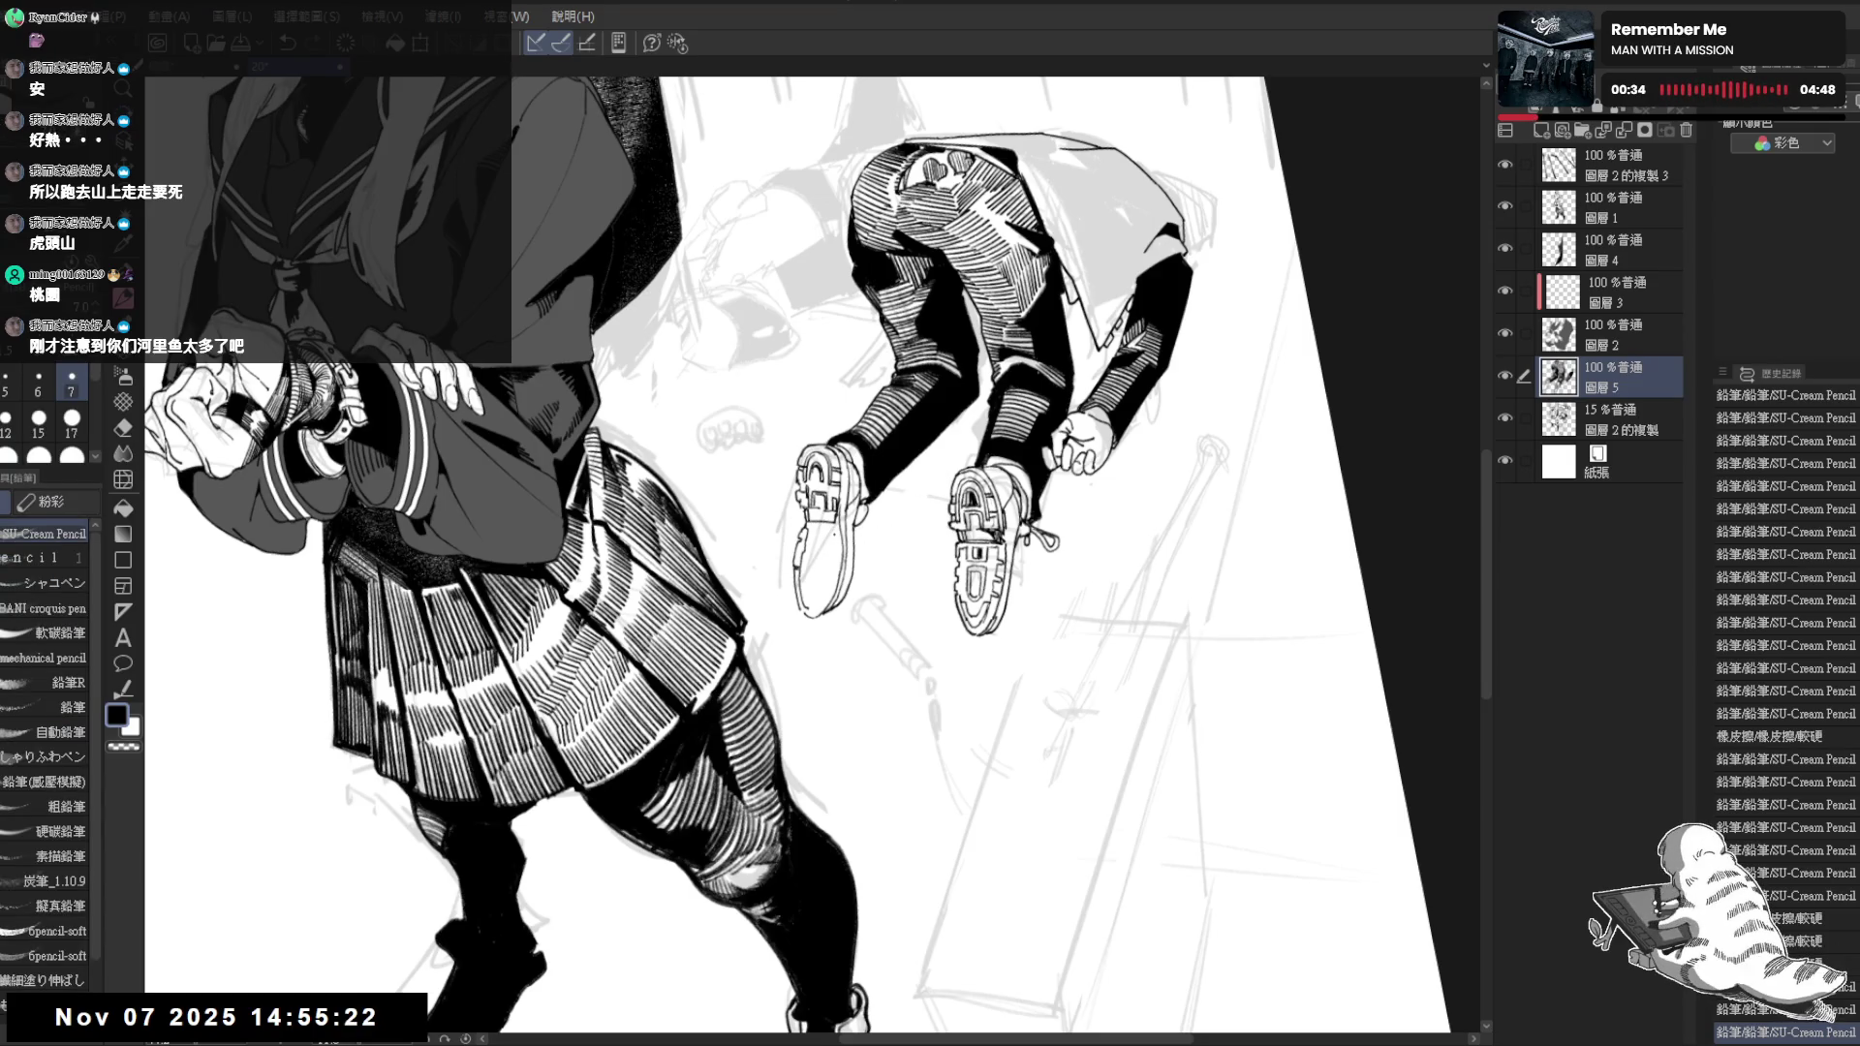
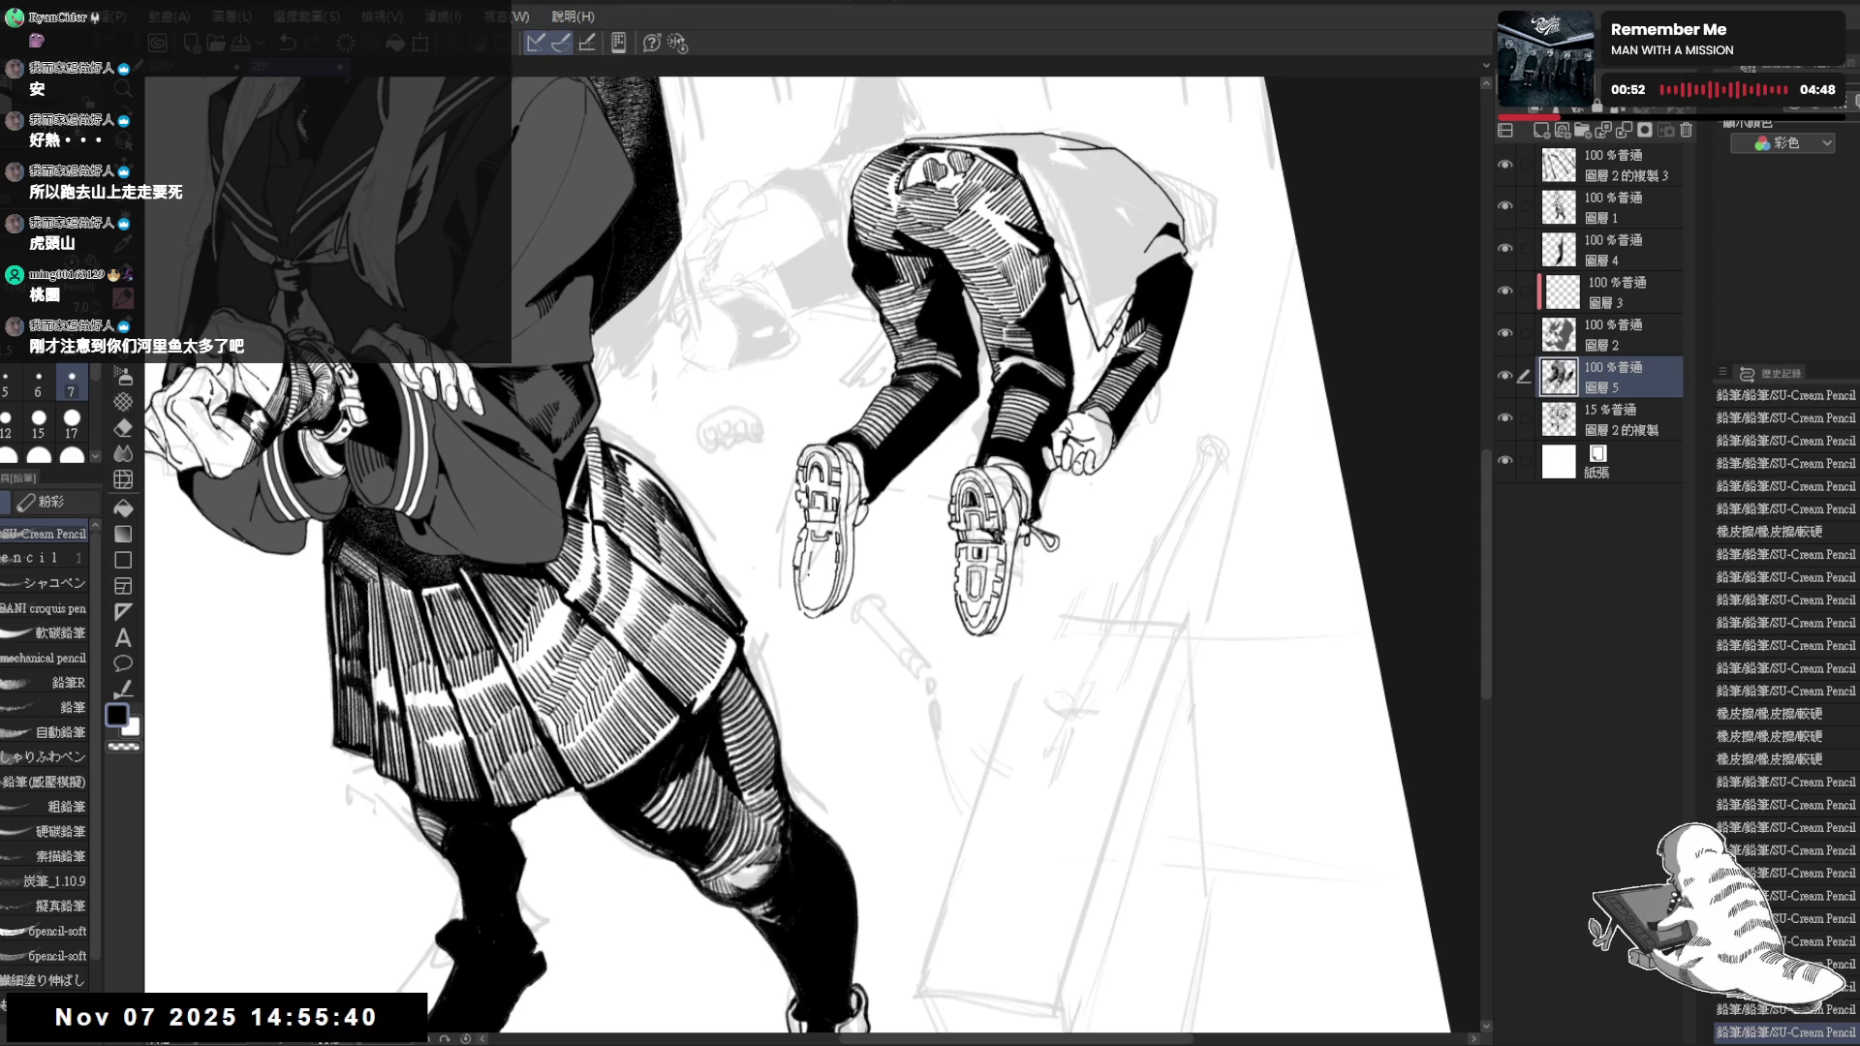
{"action": "left_click_drag", "start_coordinate": [808, 571], "coordinate": [808, 590]}
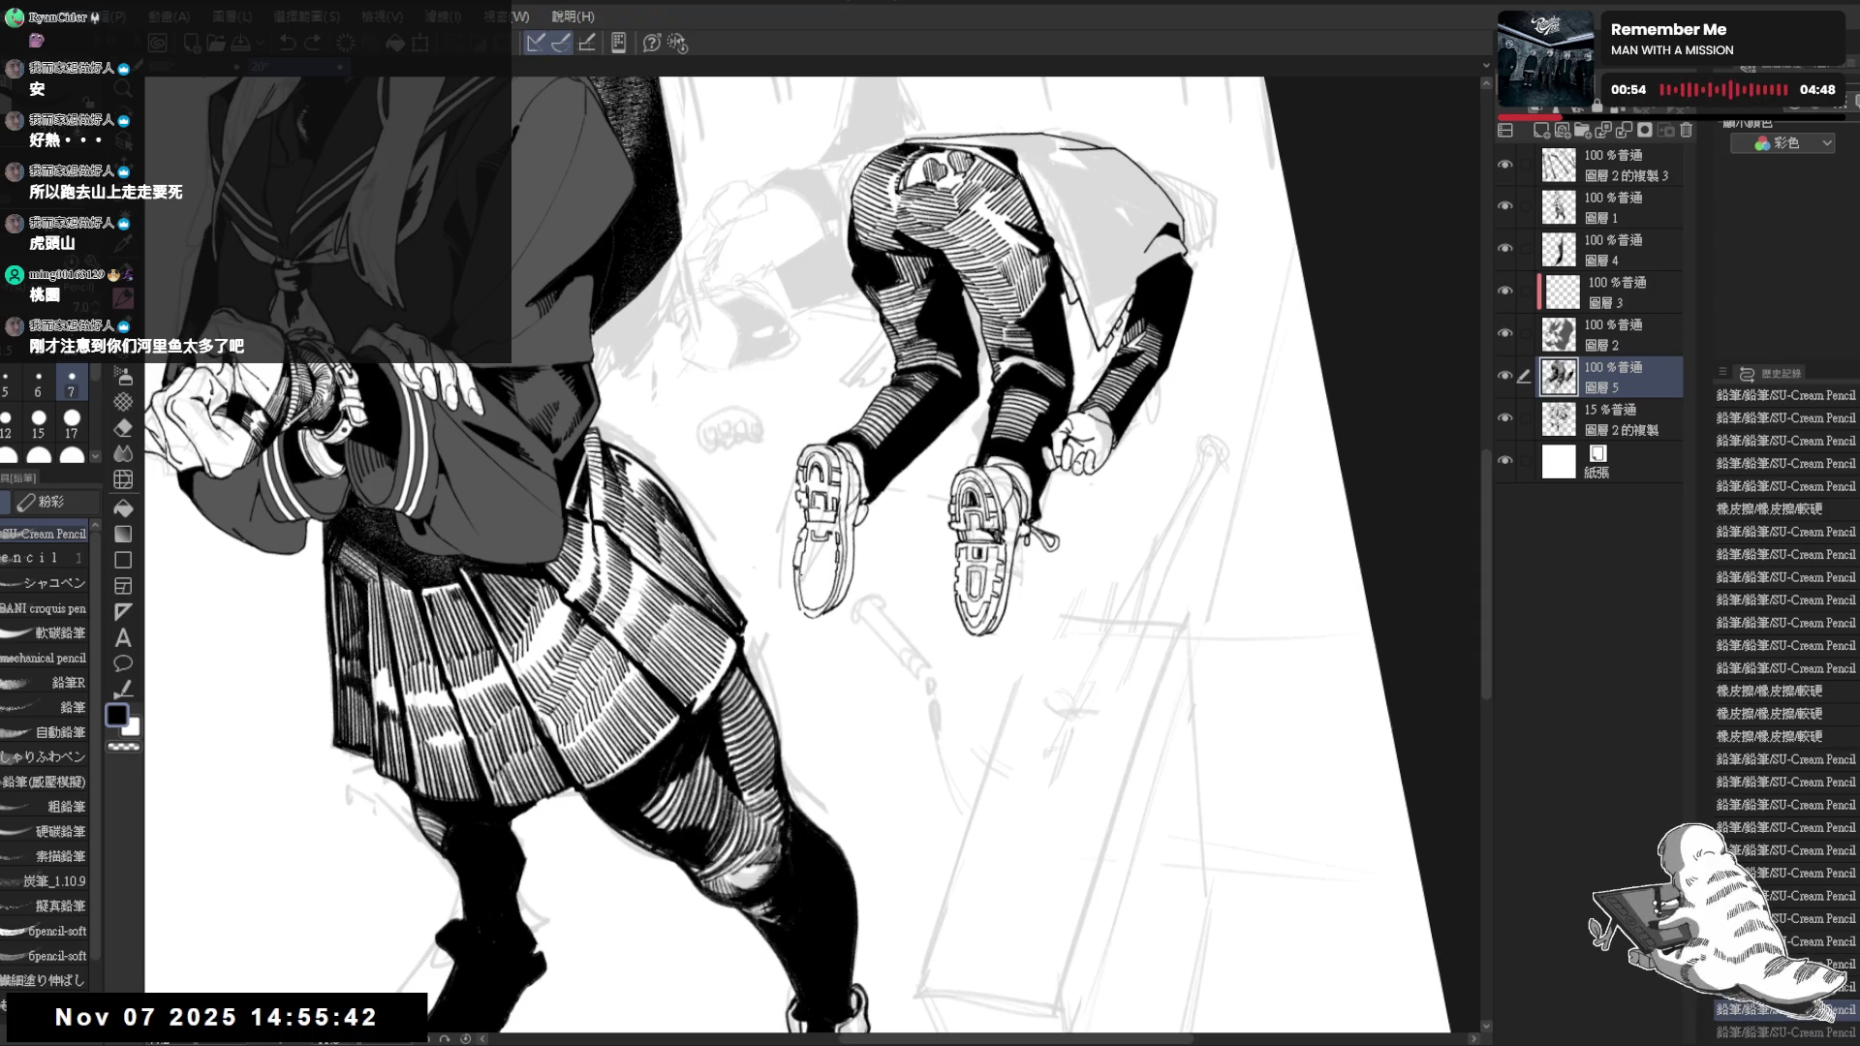
Redo the recently undone pencil strokes and mirror the view to check them
{"action": "key", "text": "ctrl+y"}
{"action": "key", "text": "ctrl+y"}
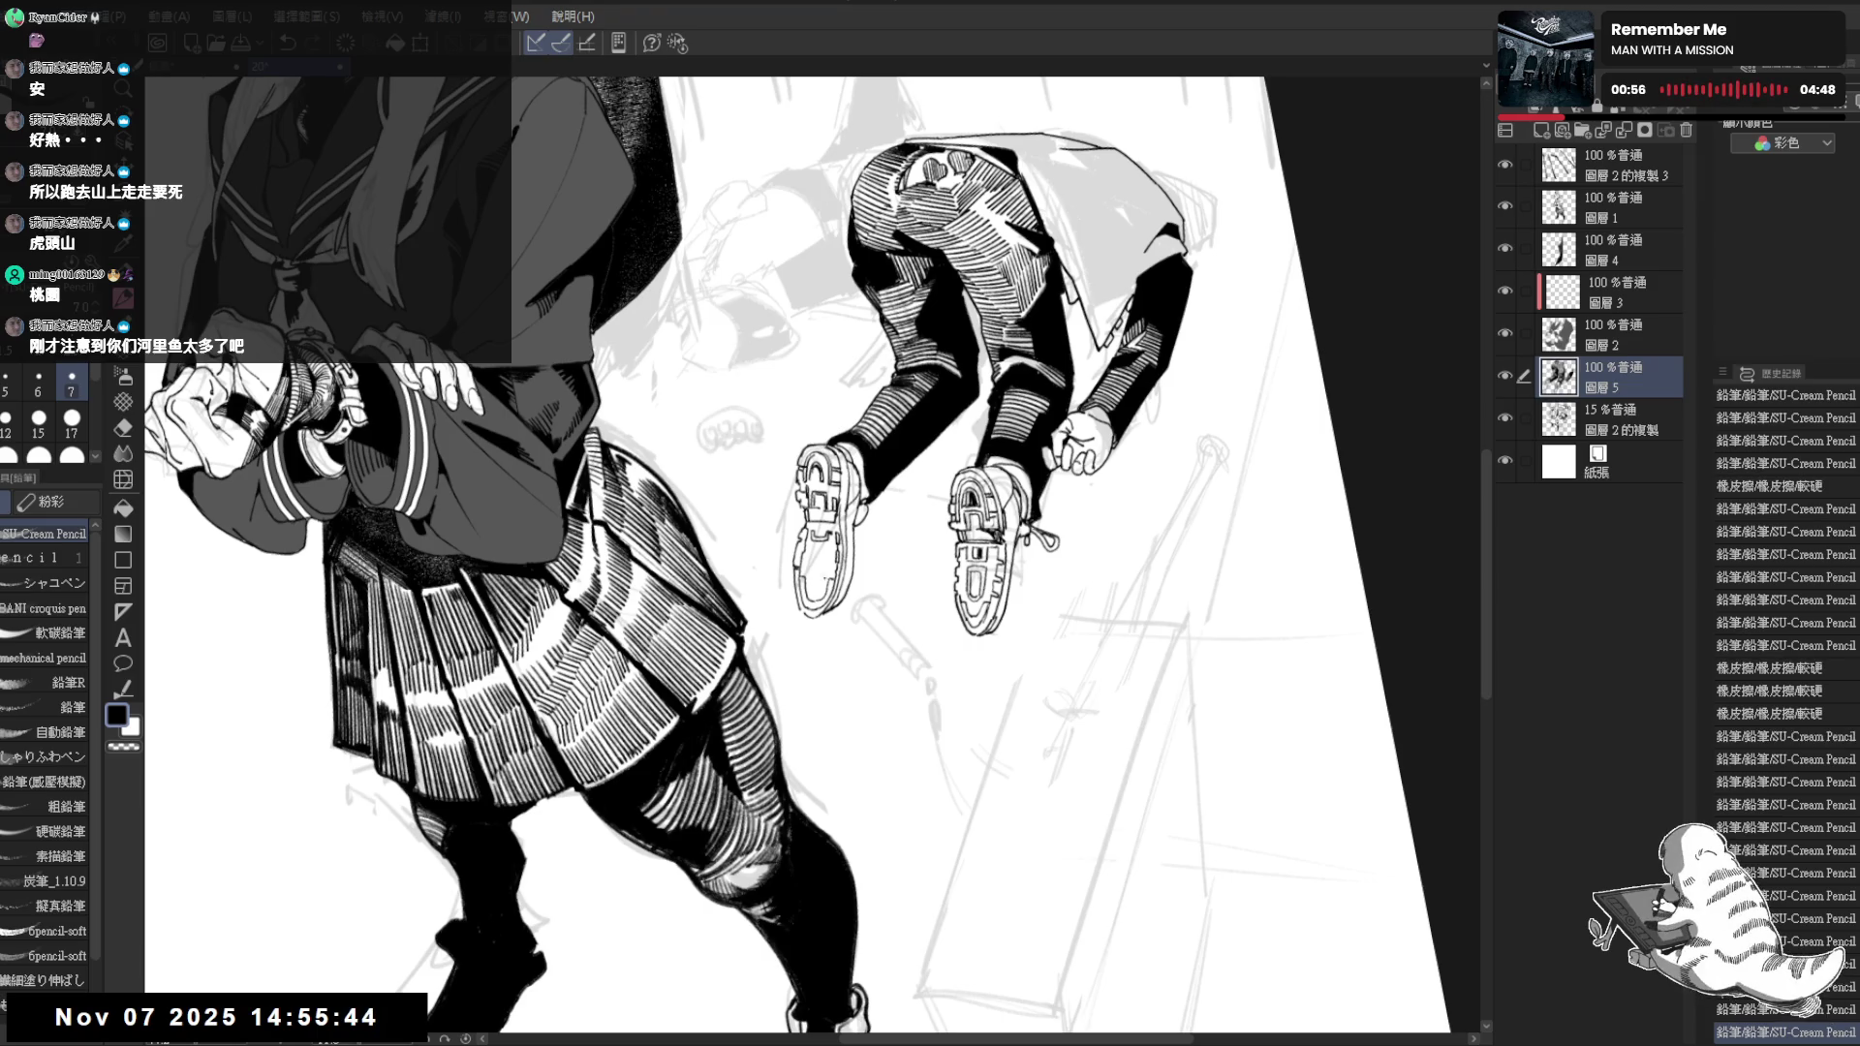
{"action": "key", "text": "ctrl+y"}
{"action": "key", "text": "ctrl+y"}
{"action": "key", "text": "ctrl+y"}
{"action": "key", "text": "ctrl+y"}
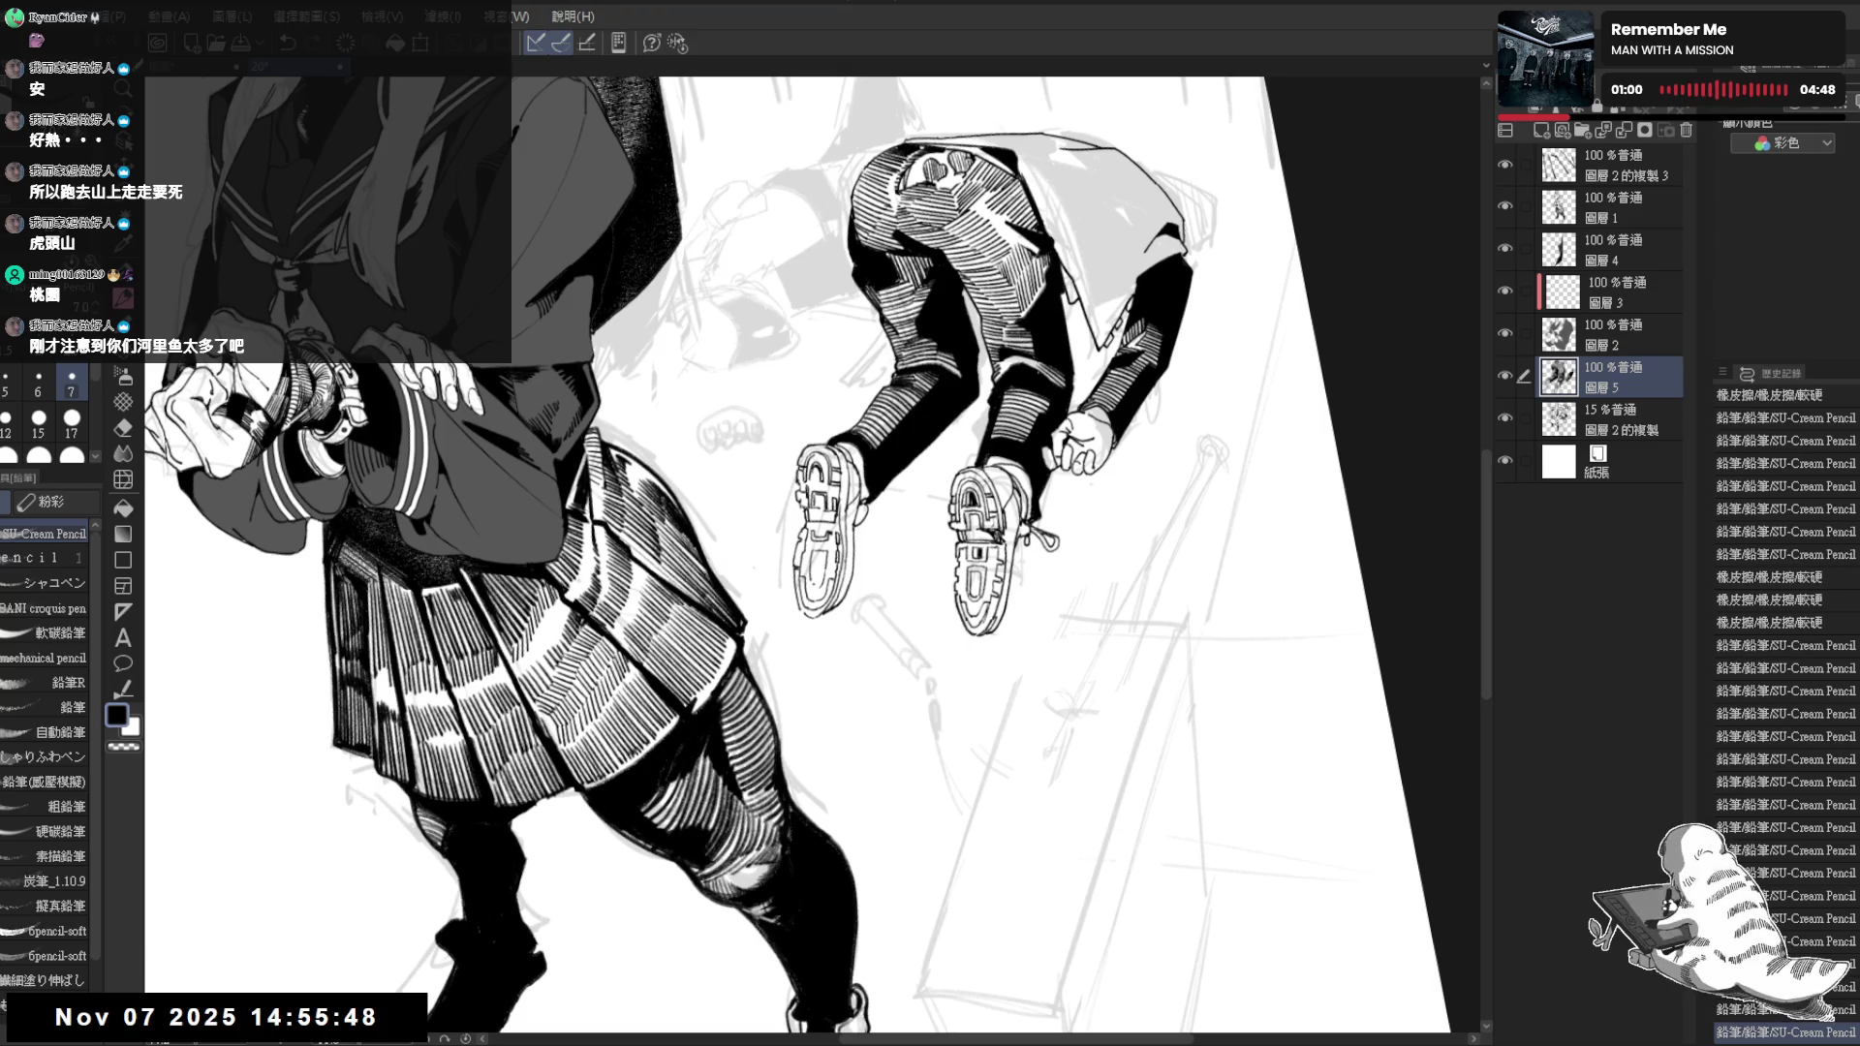
{"action": "key", "text": "ctrl+y"}
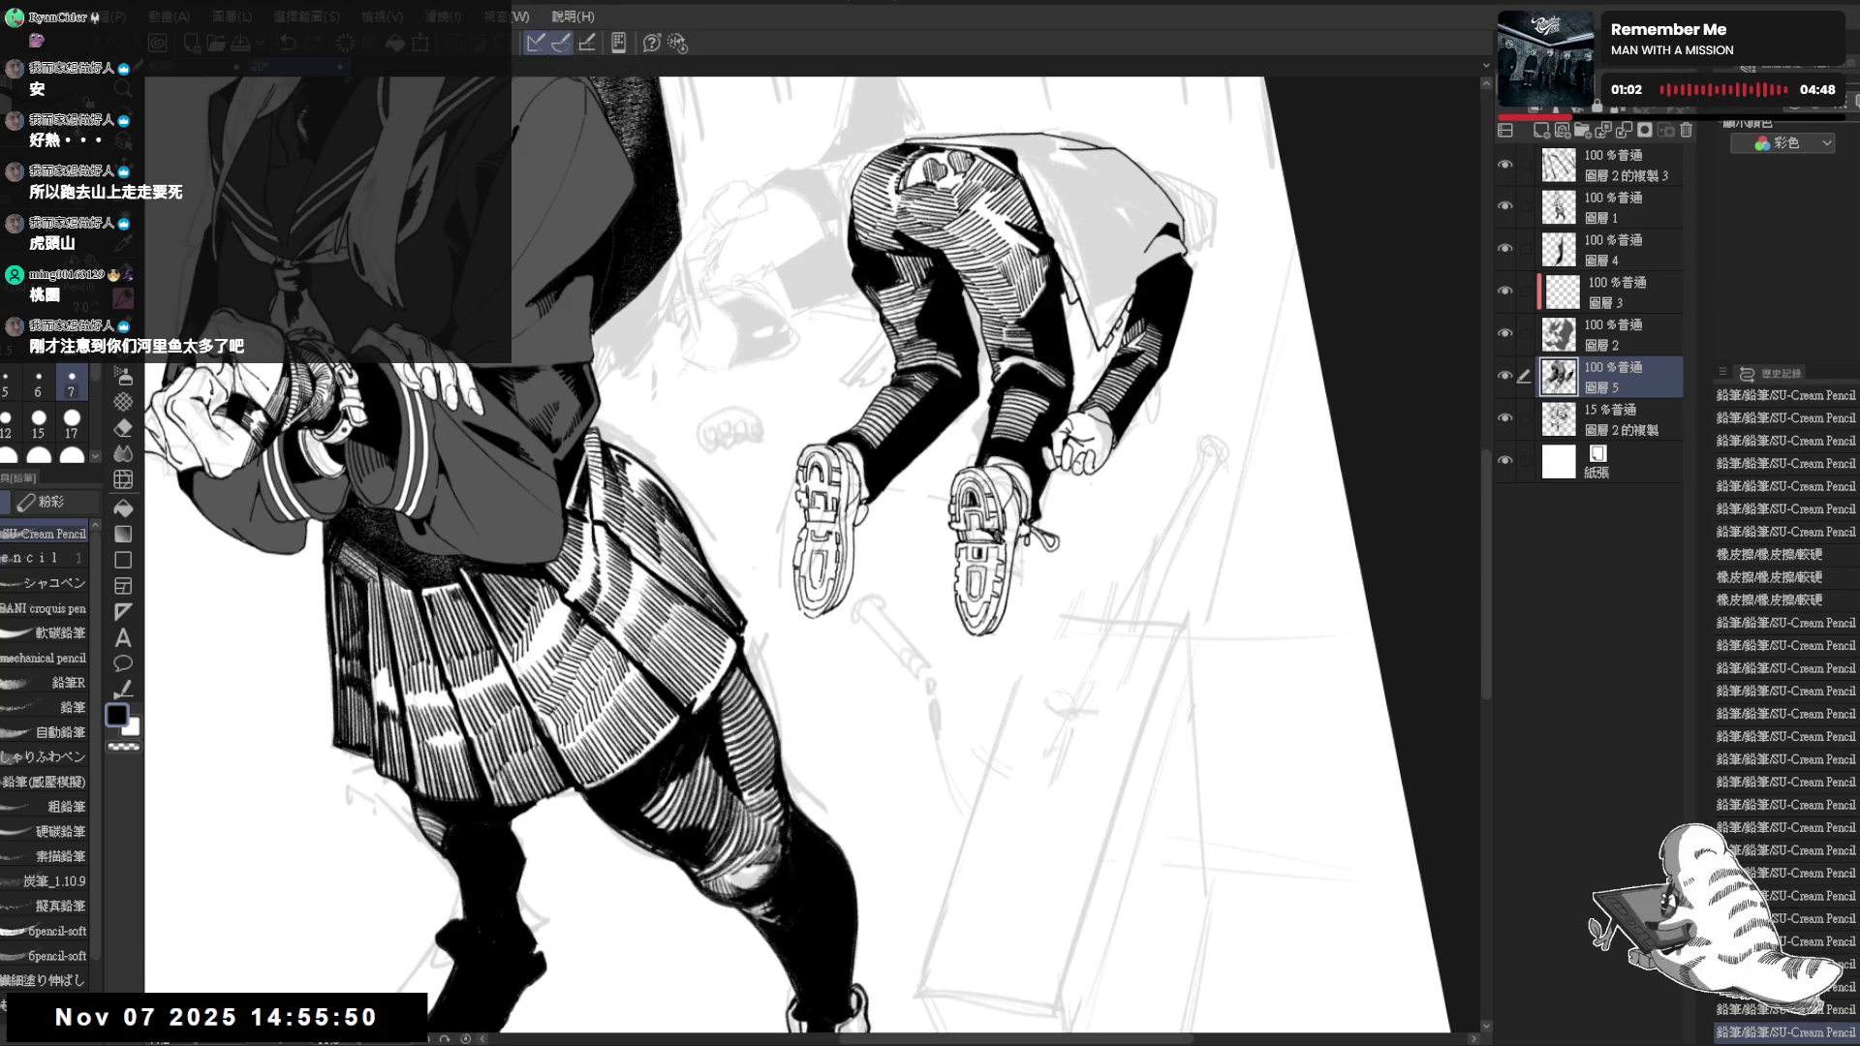
{"action": "scroll", "coordinate": [800, 552], "scroll_direction": "down", "scroll_amount": 5}
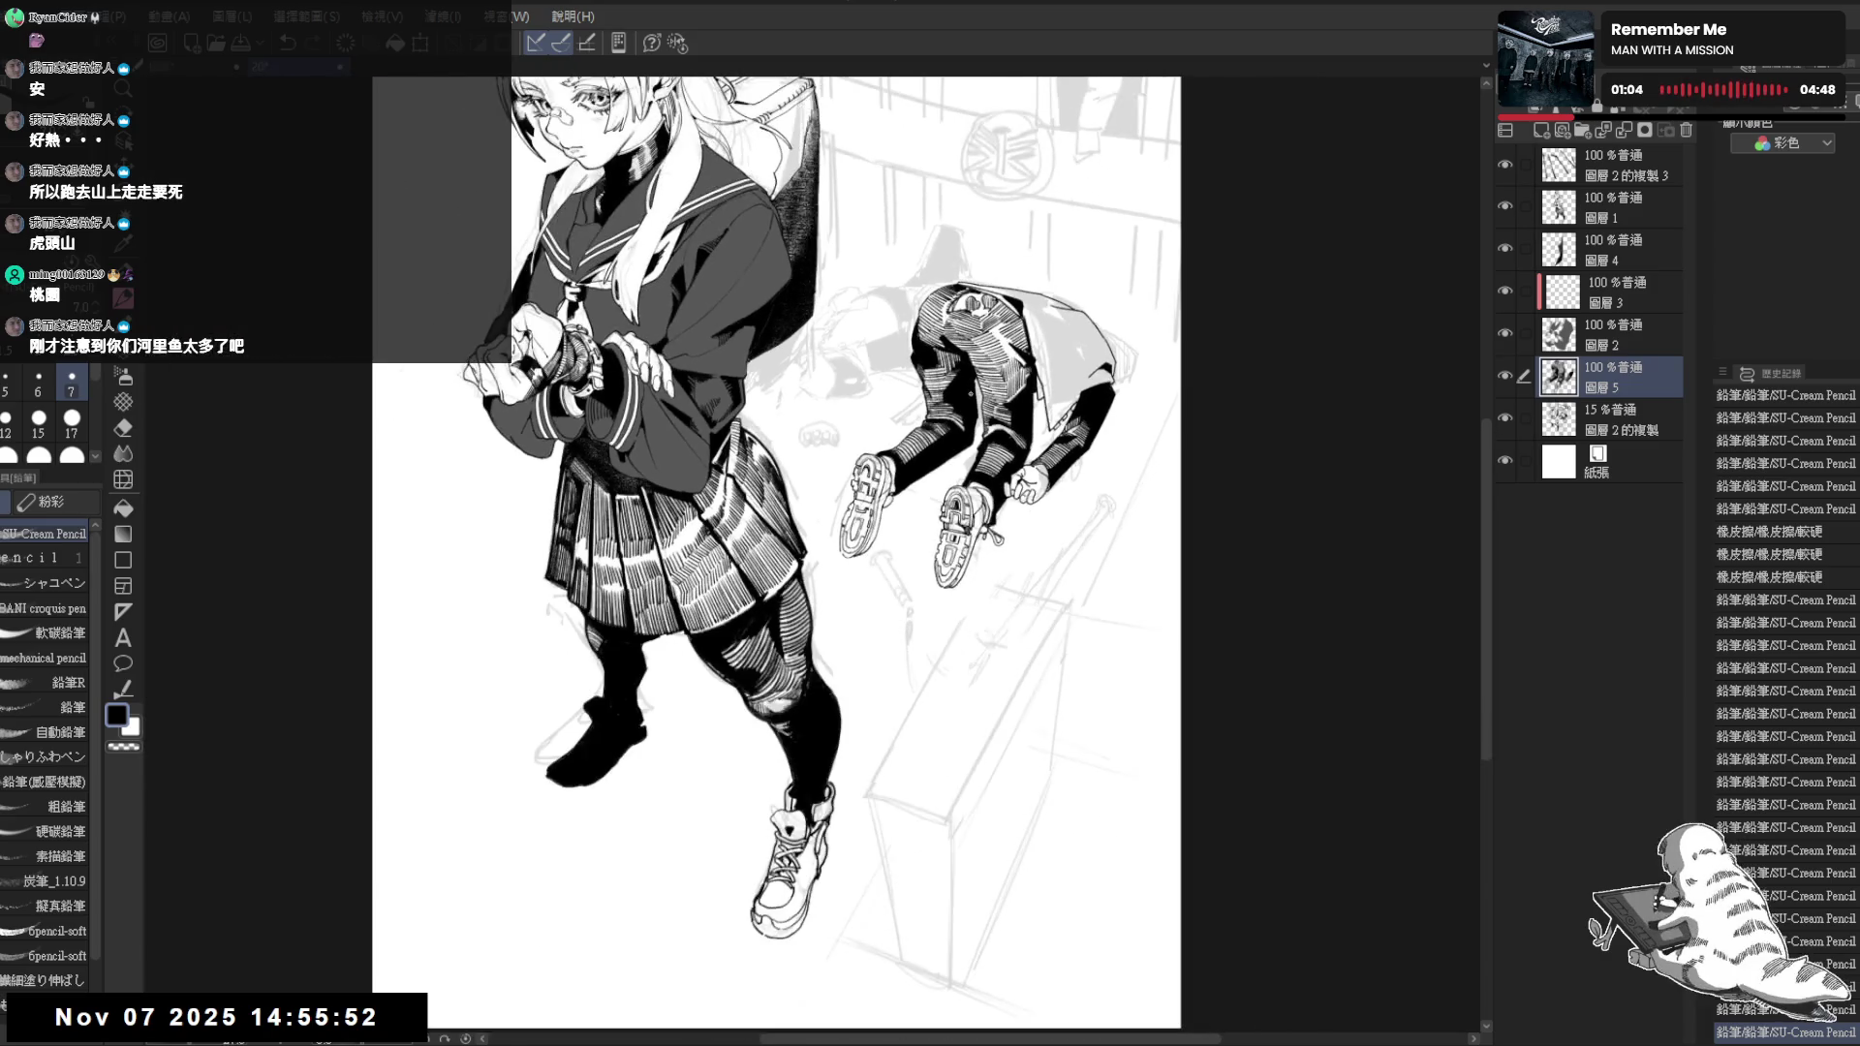
{"action": "key", "text": "h"}
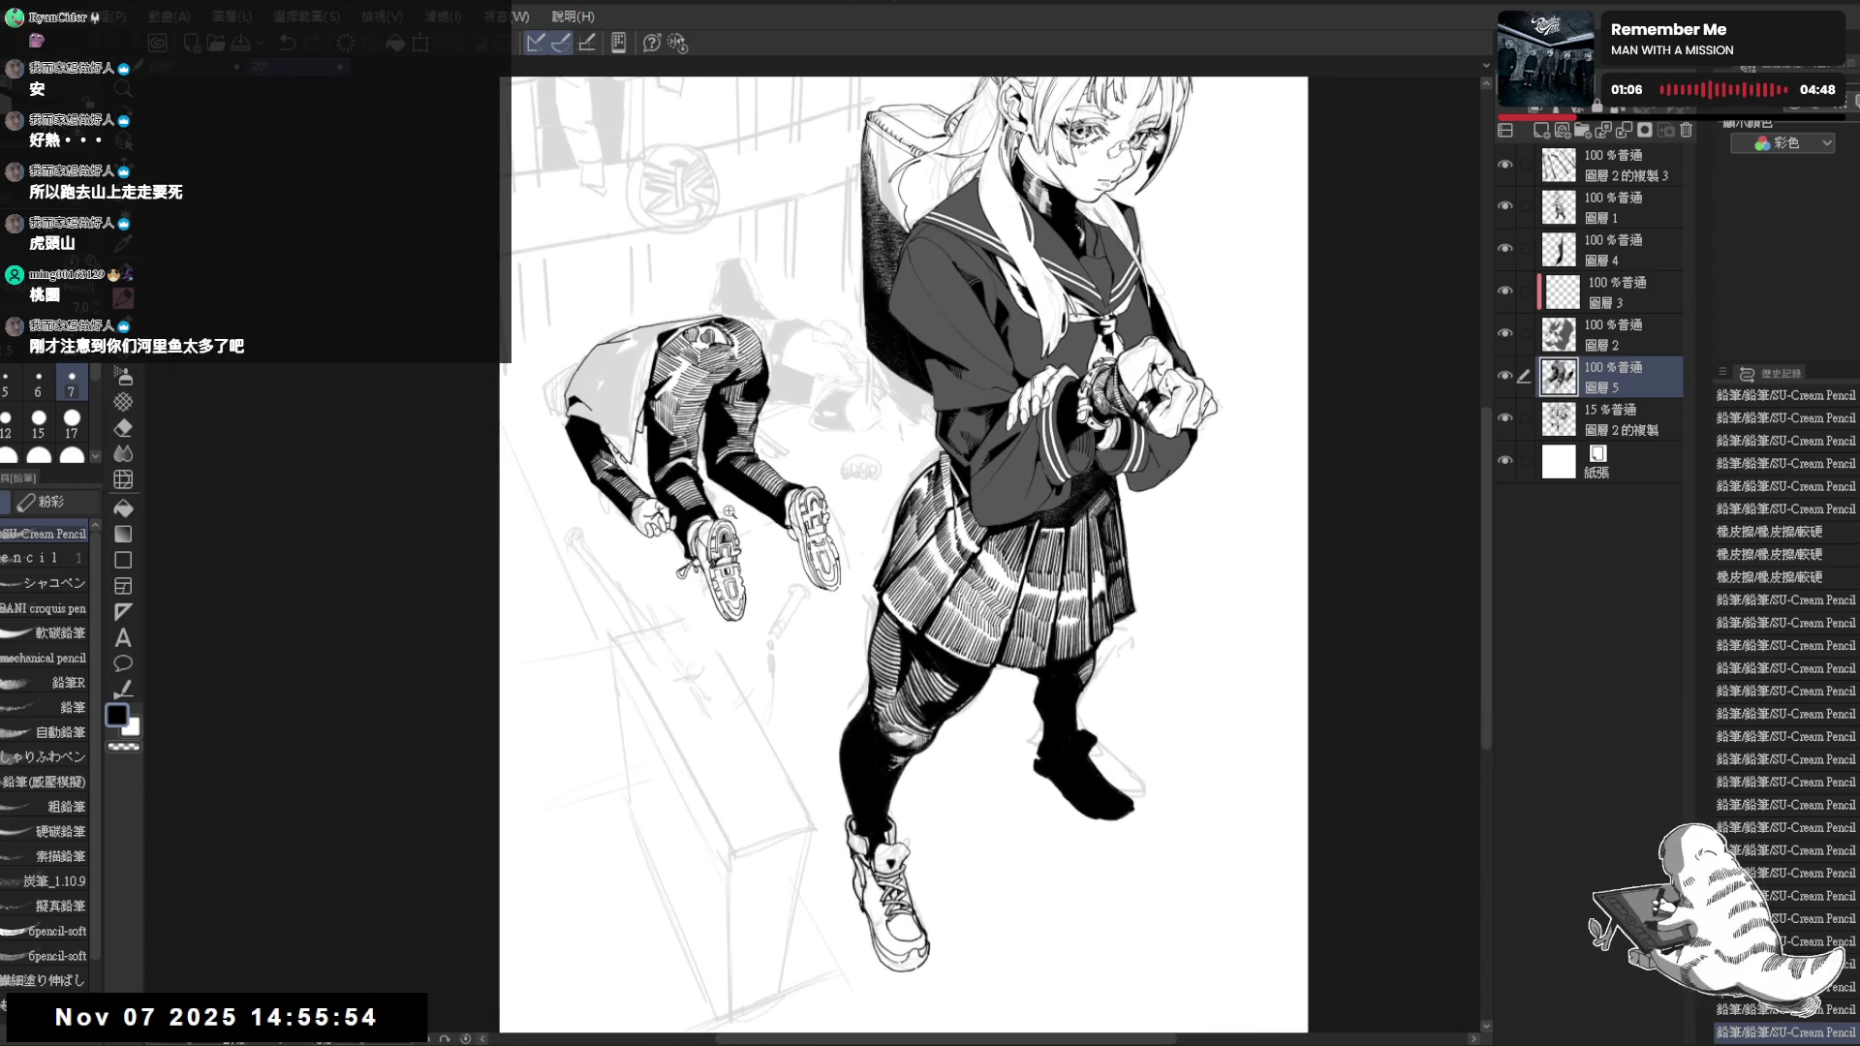
{"action": "scroll", "coordinate": [929, 552], "scroll_direction": "up", "scroll_amount": 2}
{"action": "key", "text": "asciicircum"}
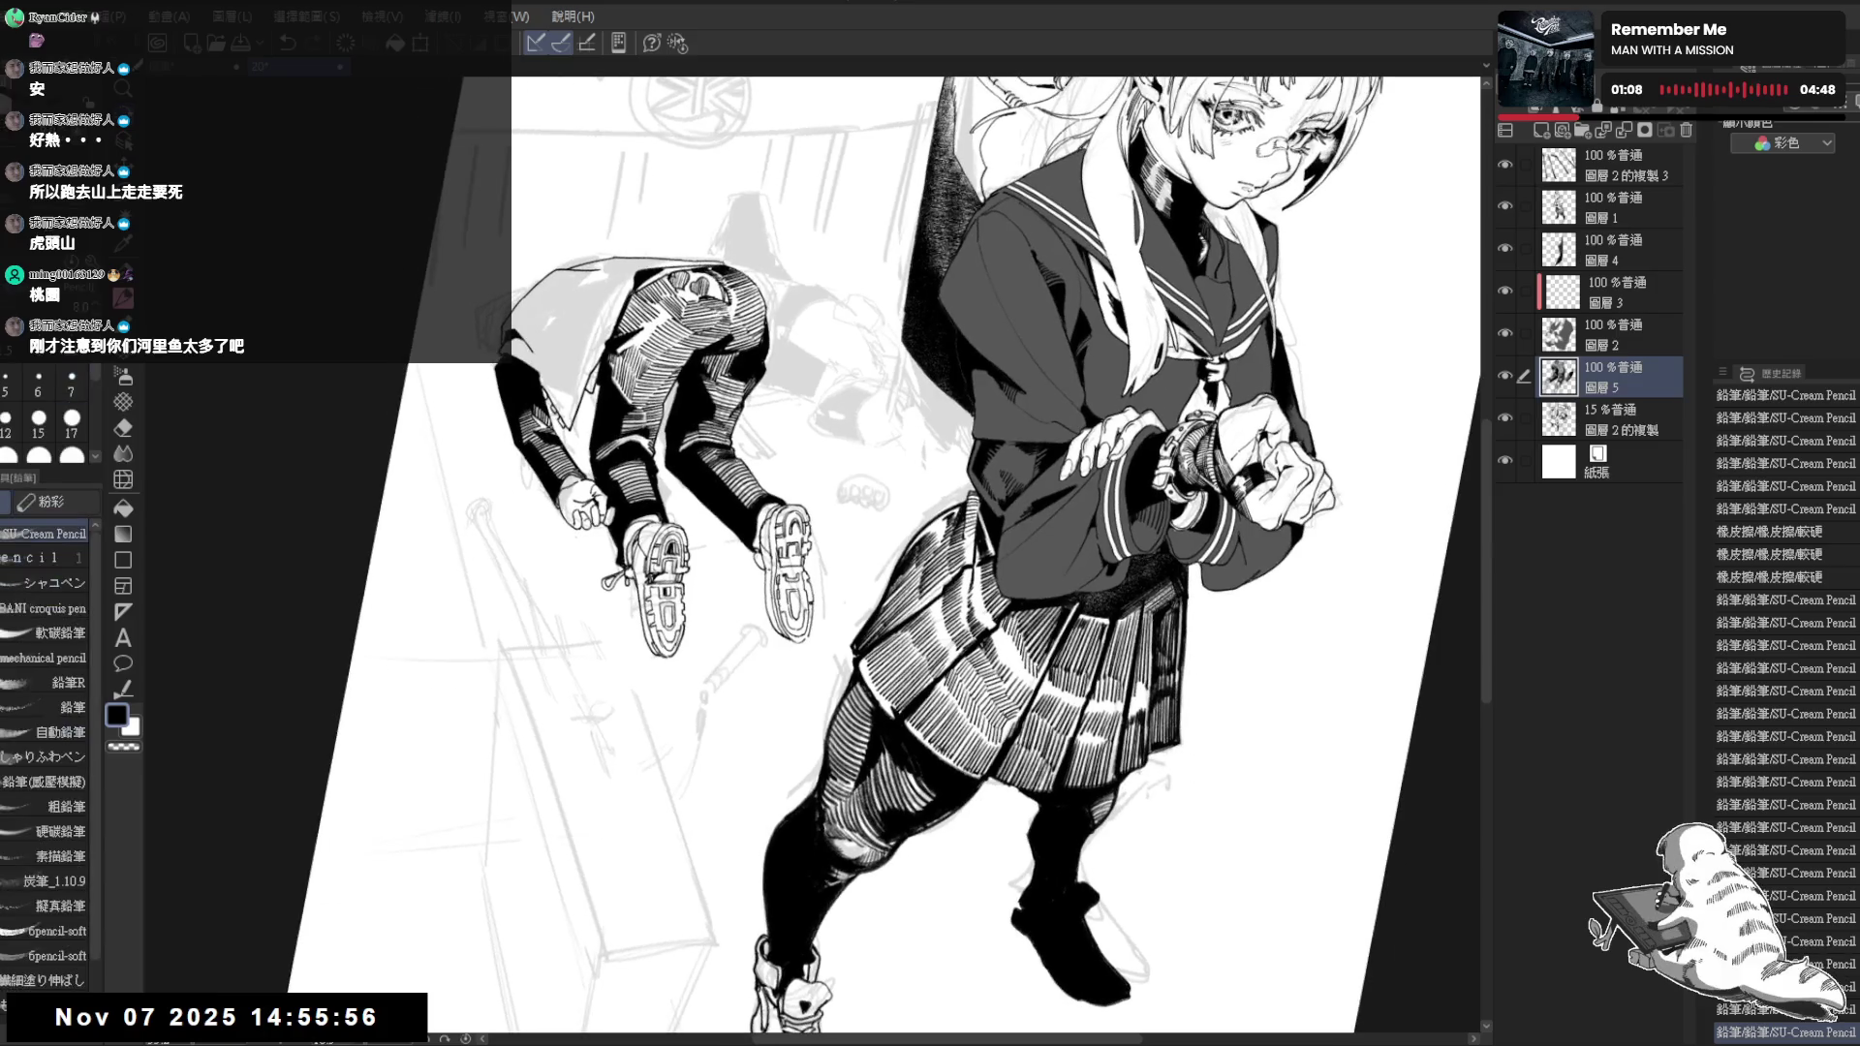
Erase the stray marks around the fallen figure's shoe, undoing one accidental stroke
{"action": "left_click_drag", "start_coordinate": [765, 579], "coordinate": [767, 624]}
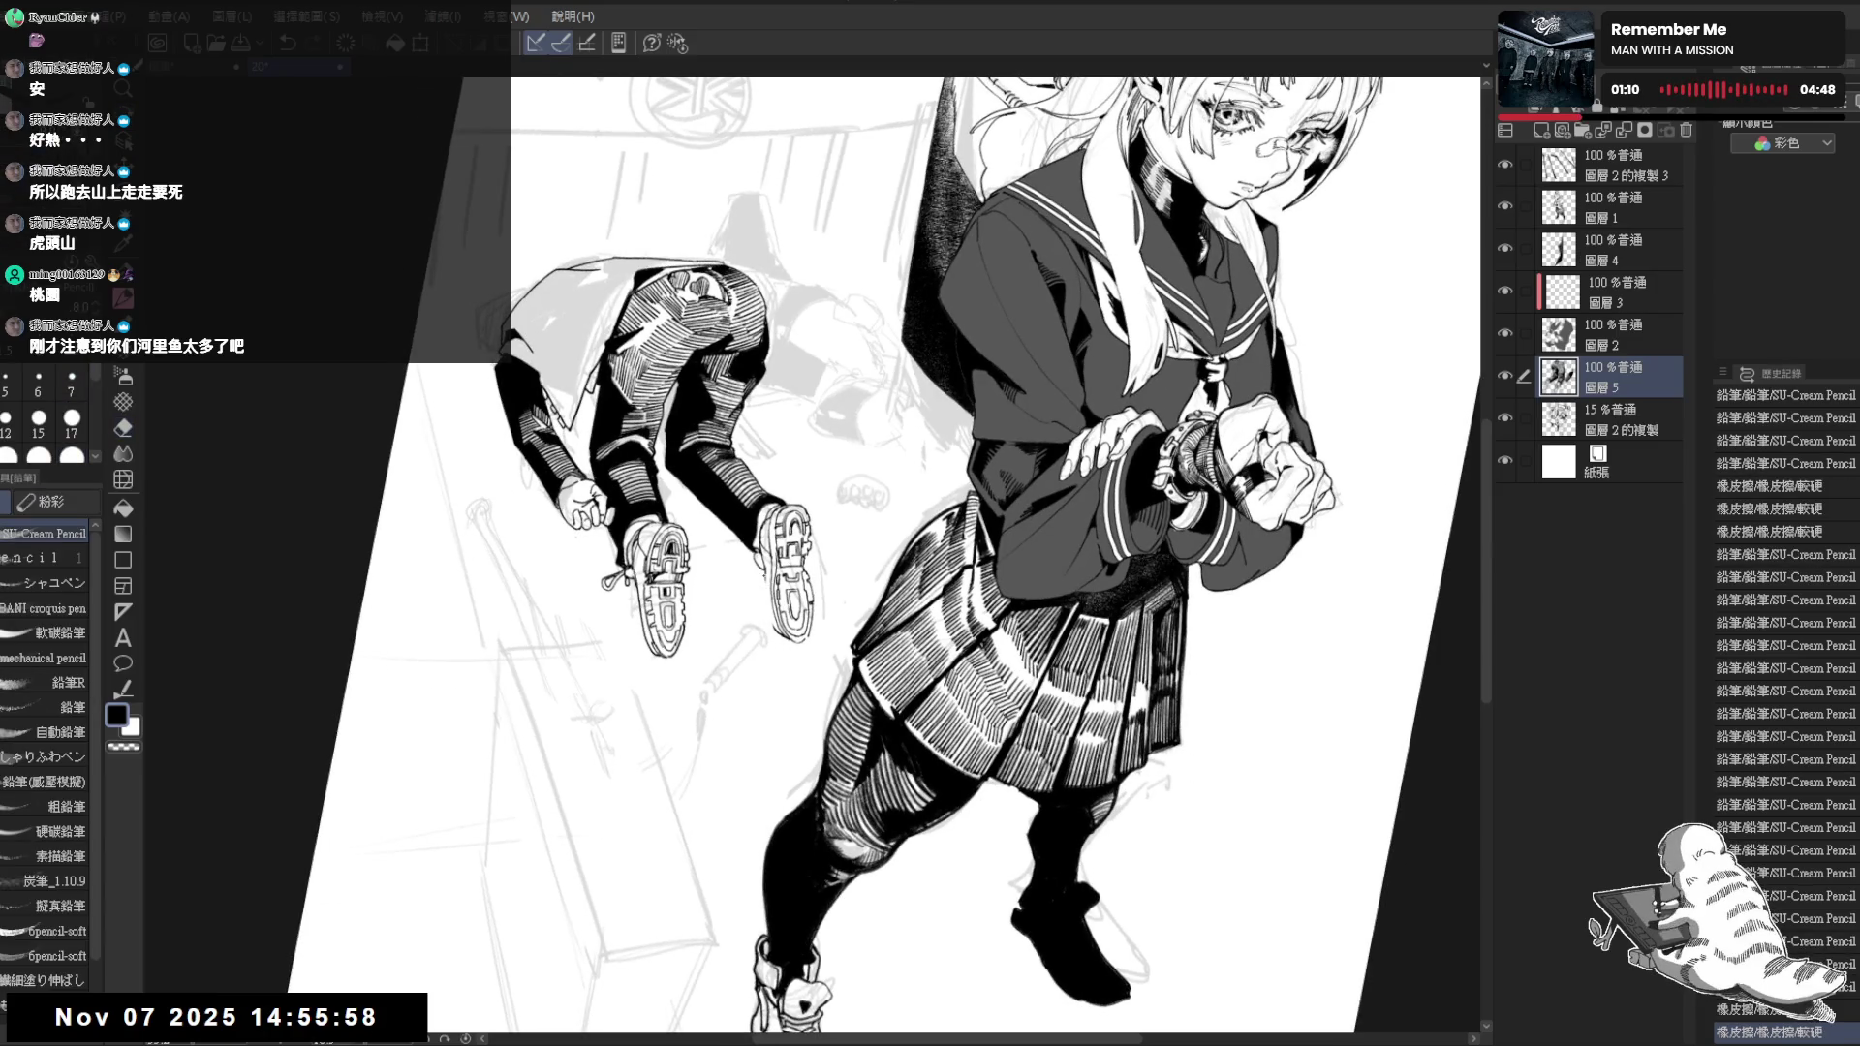
{"action": "scroll", "coordinate": [781, 534], "scroll_direction": "up", "scroll_amount": 1}
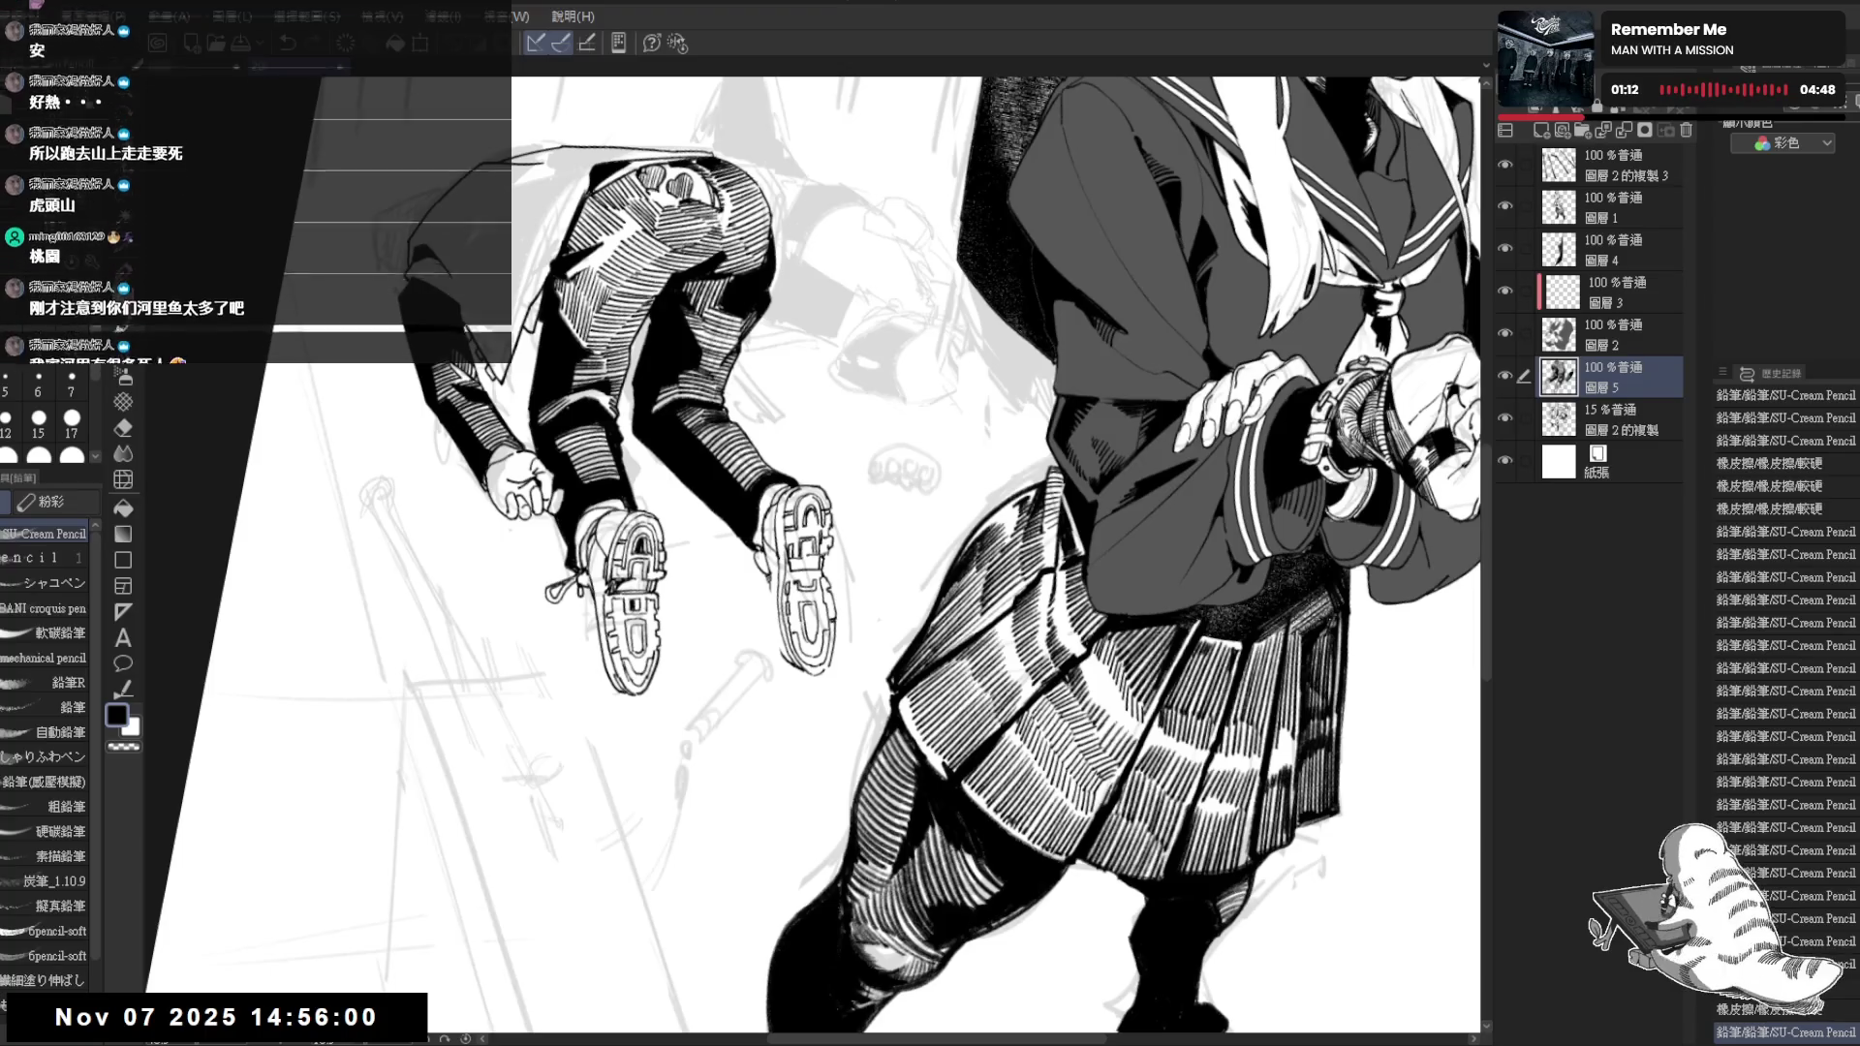
{"action": "left_click_drag", "start_coordinate": [765, 575], "coordinate": [777, 646]}
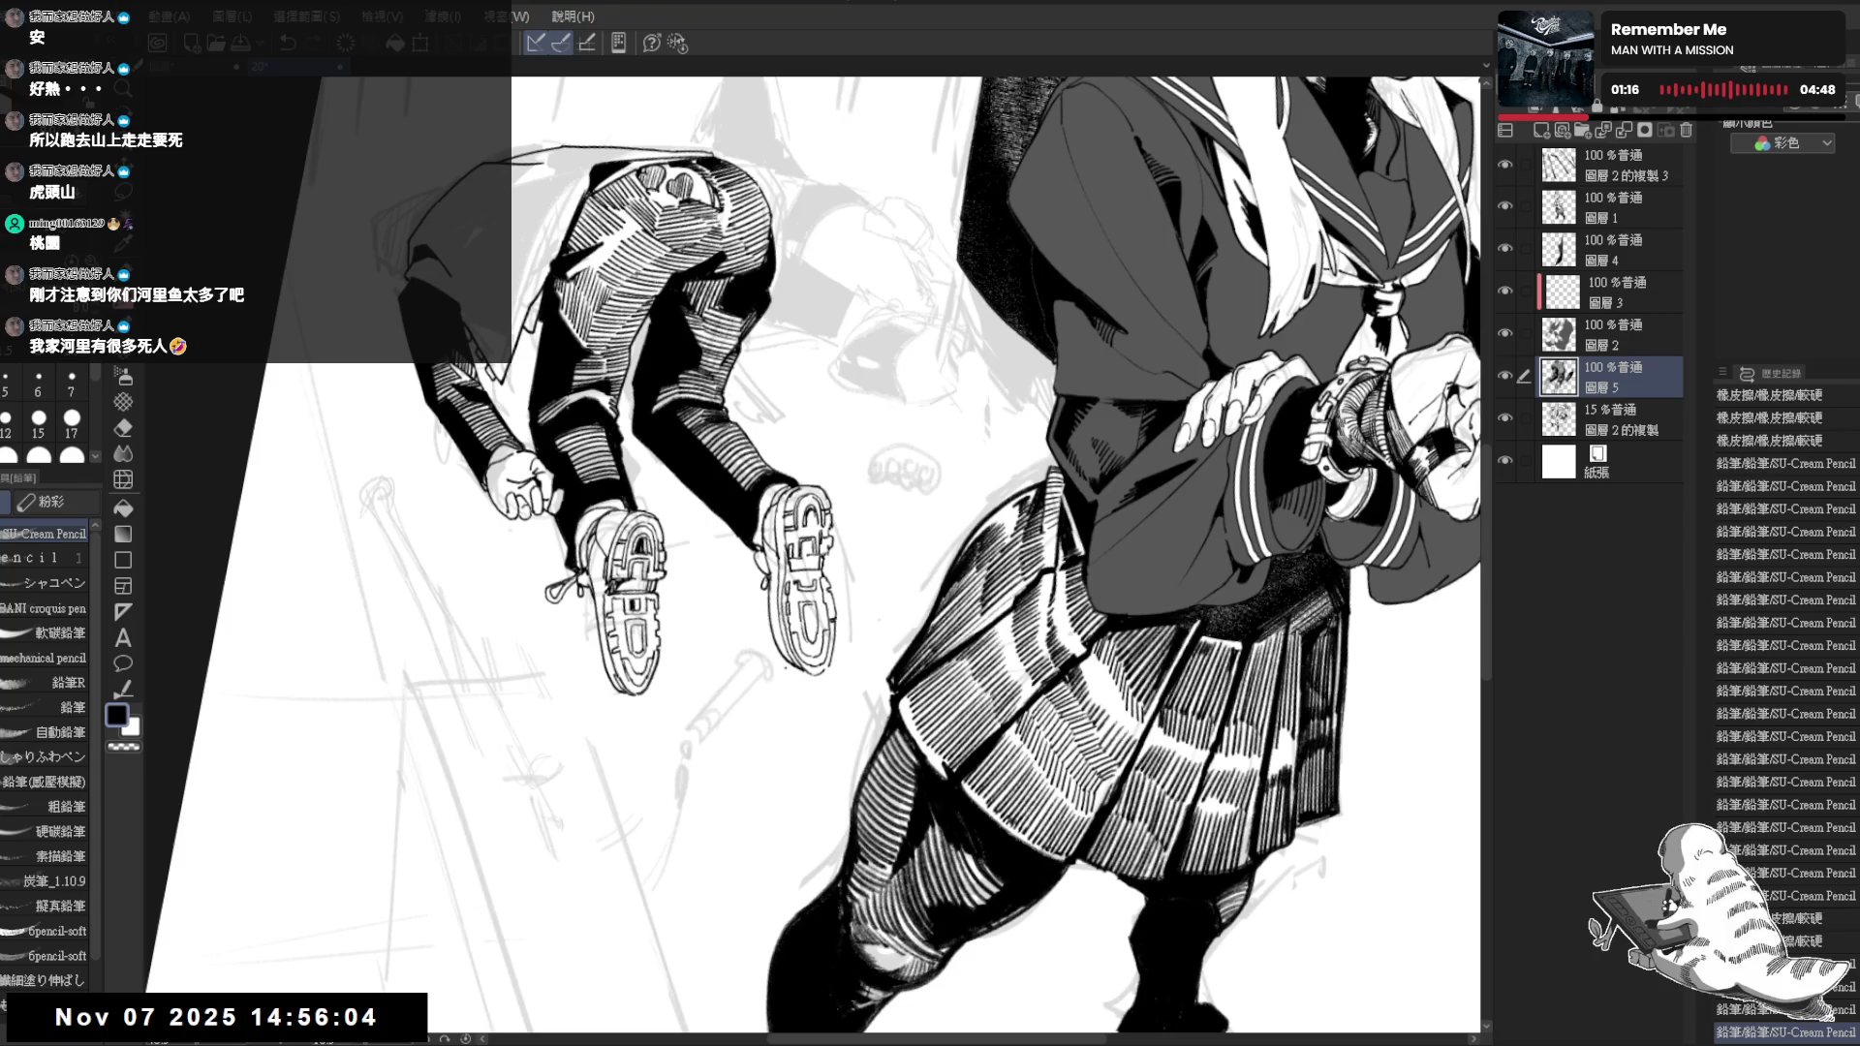
{"action": "scroll", "coordinate": [808, 708], "scroll_direction": "up", "scroll_amount": 1}
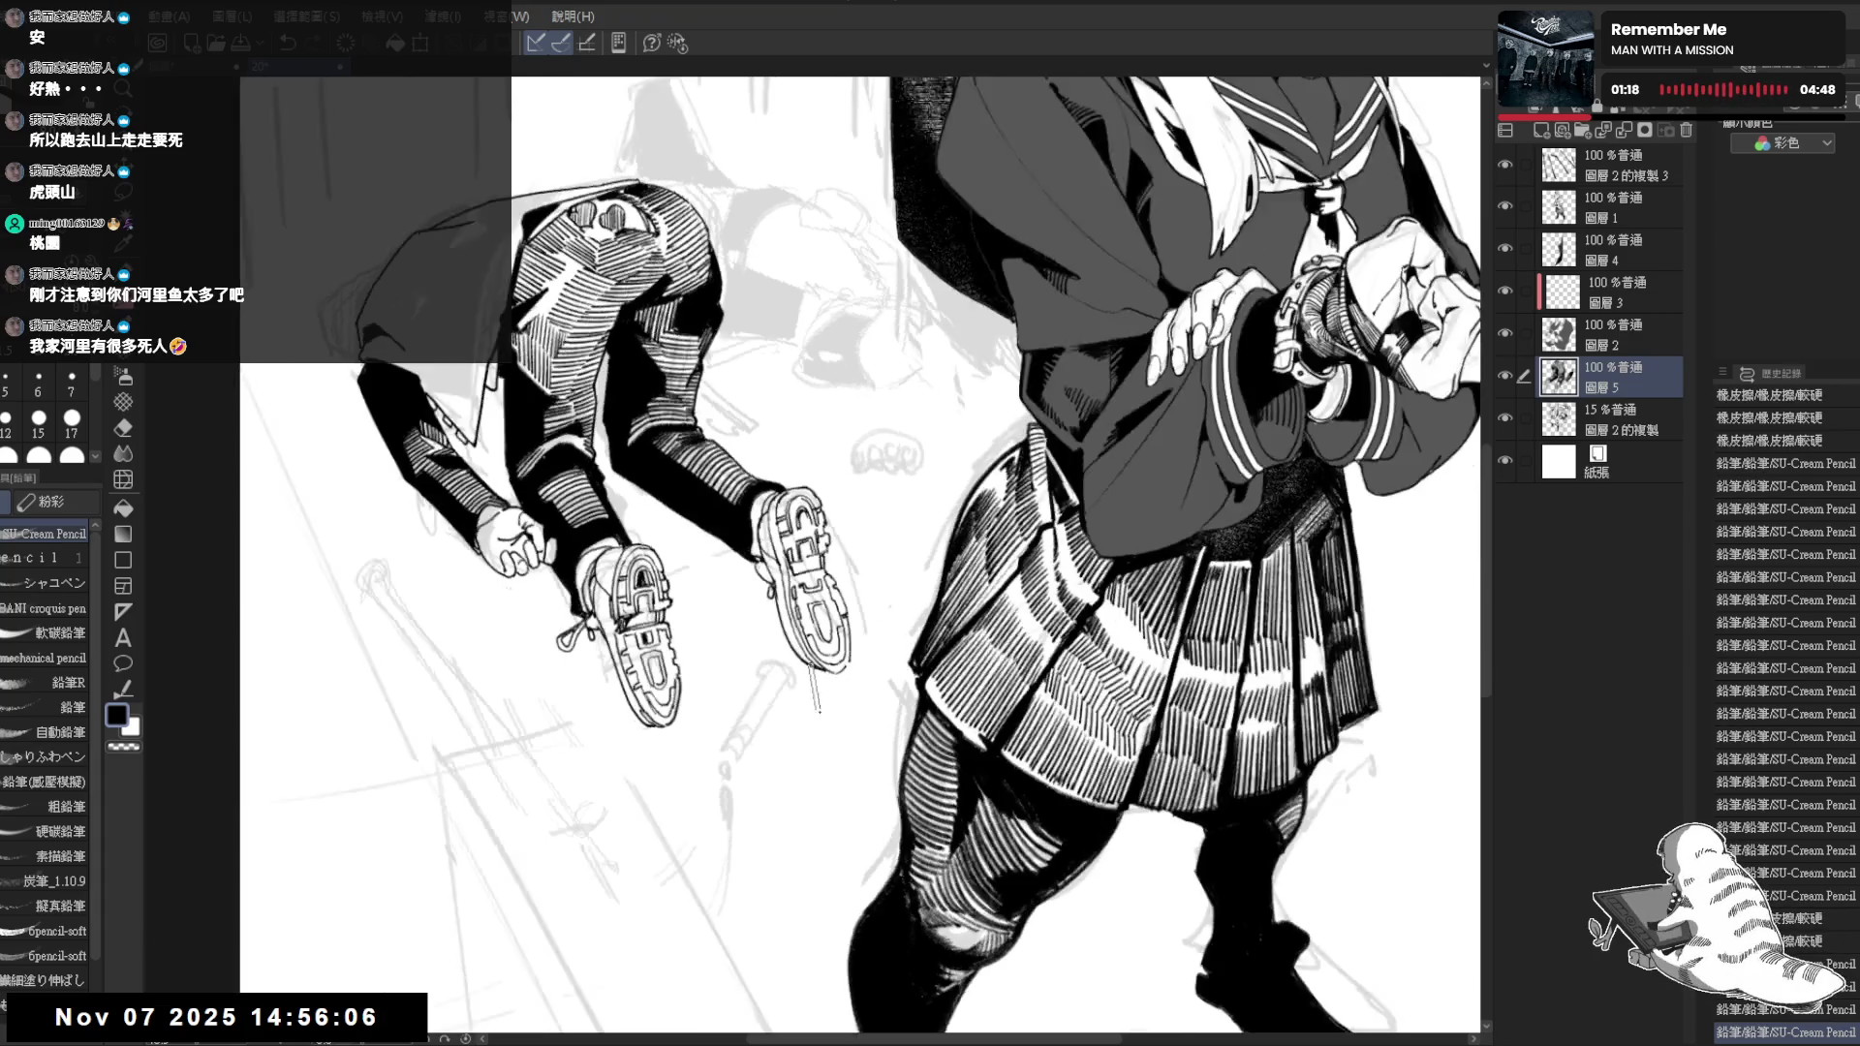
{"action": "scroll", "coordinate": [808, 698], "scroll_direction": "up", "scroll_amount": 1}
{"action": "scroll", "coordinate": [792, 684], "scroll_direction": "up", "scroll_amount": 1}
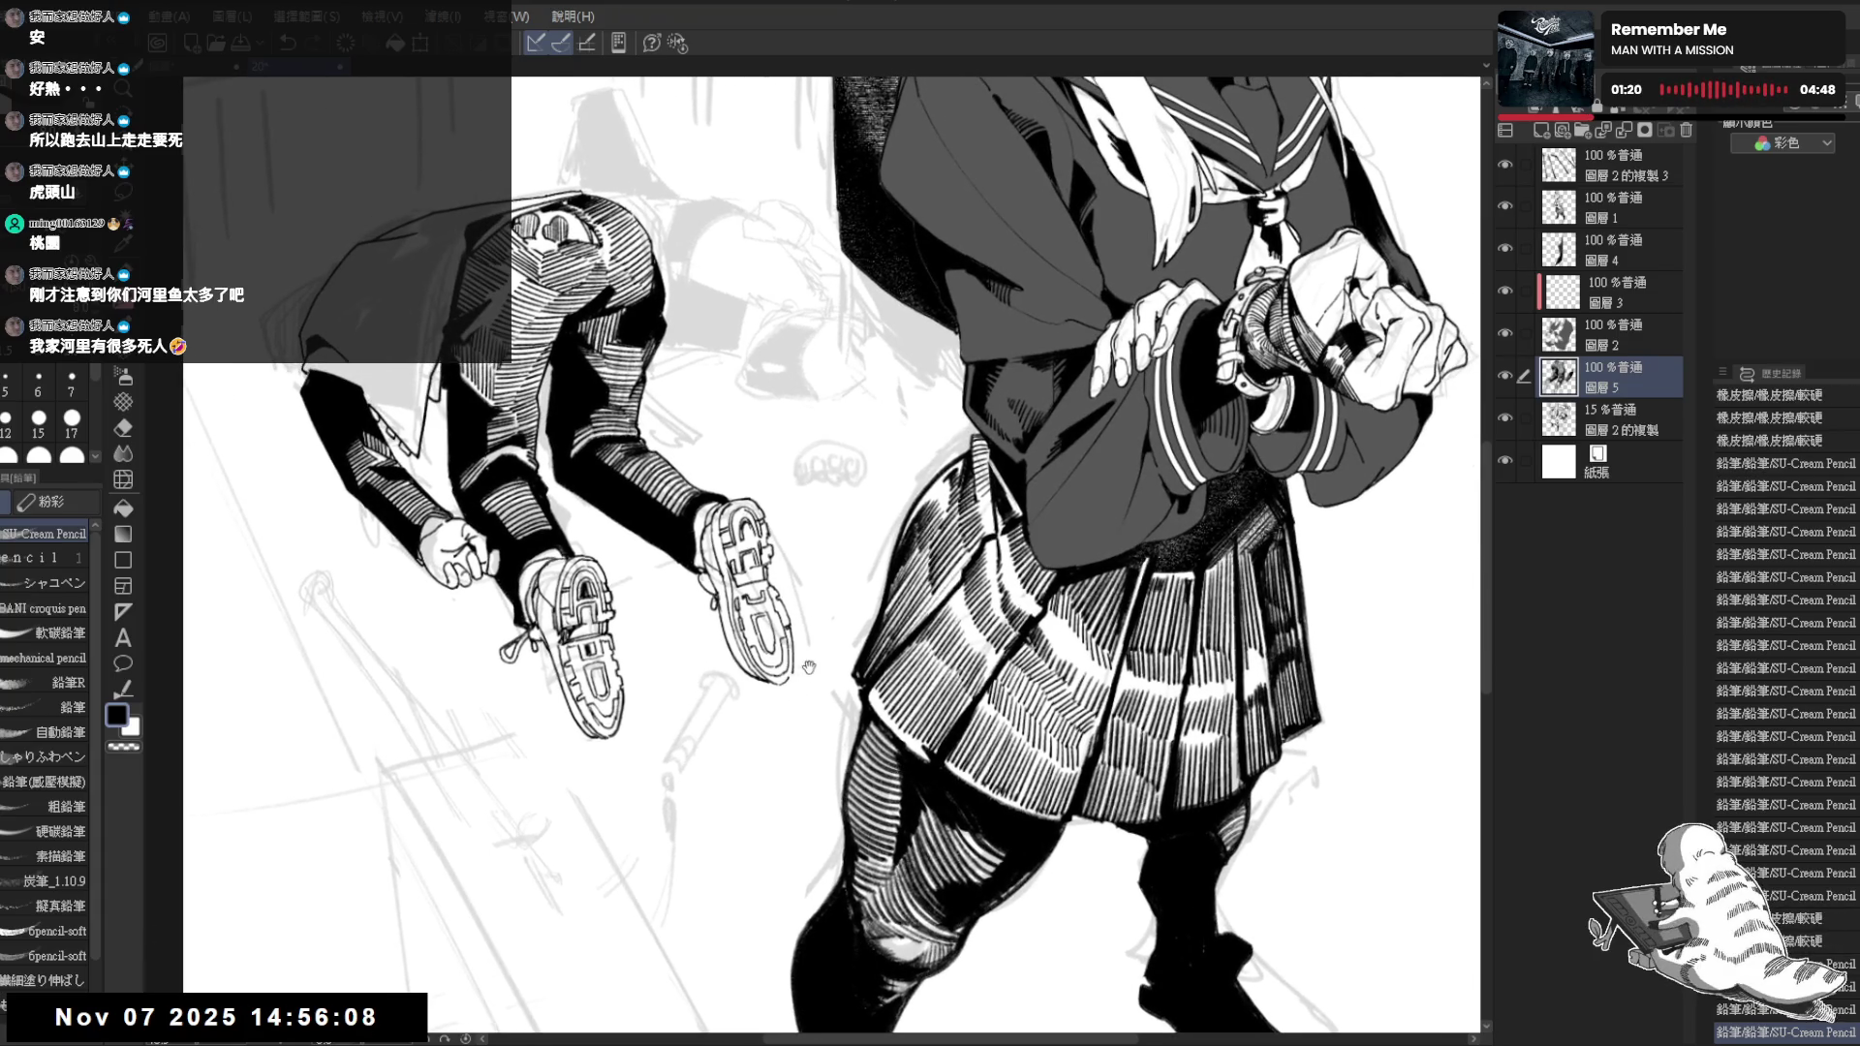
{"action": "scroll", "coordinate": [803, 683], "scroll_direction": "down", "scroll_amount": 1}
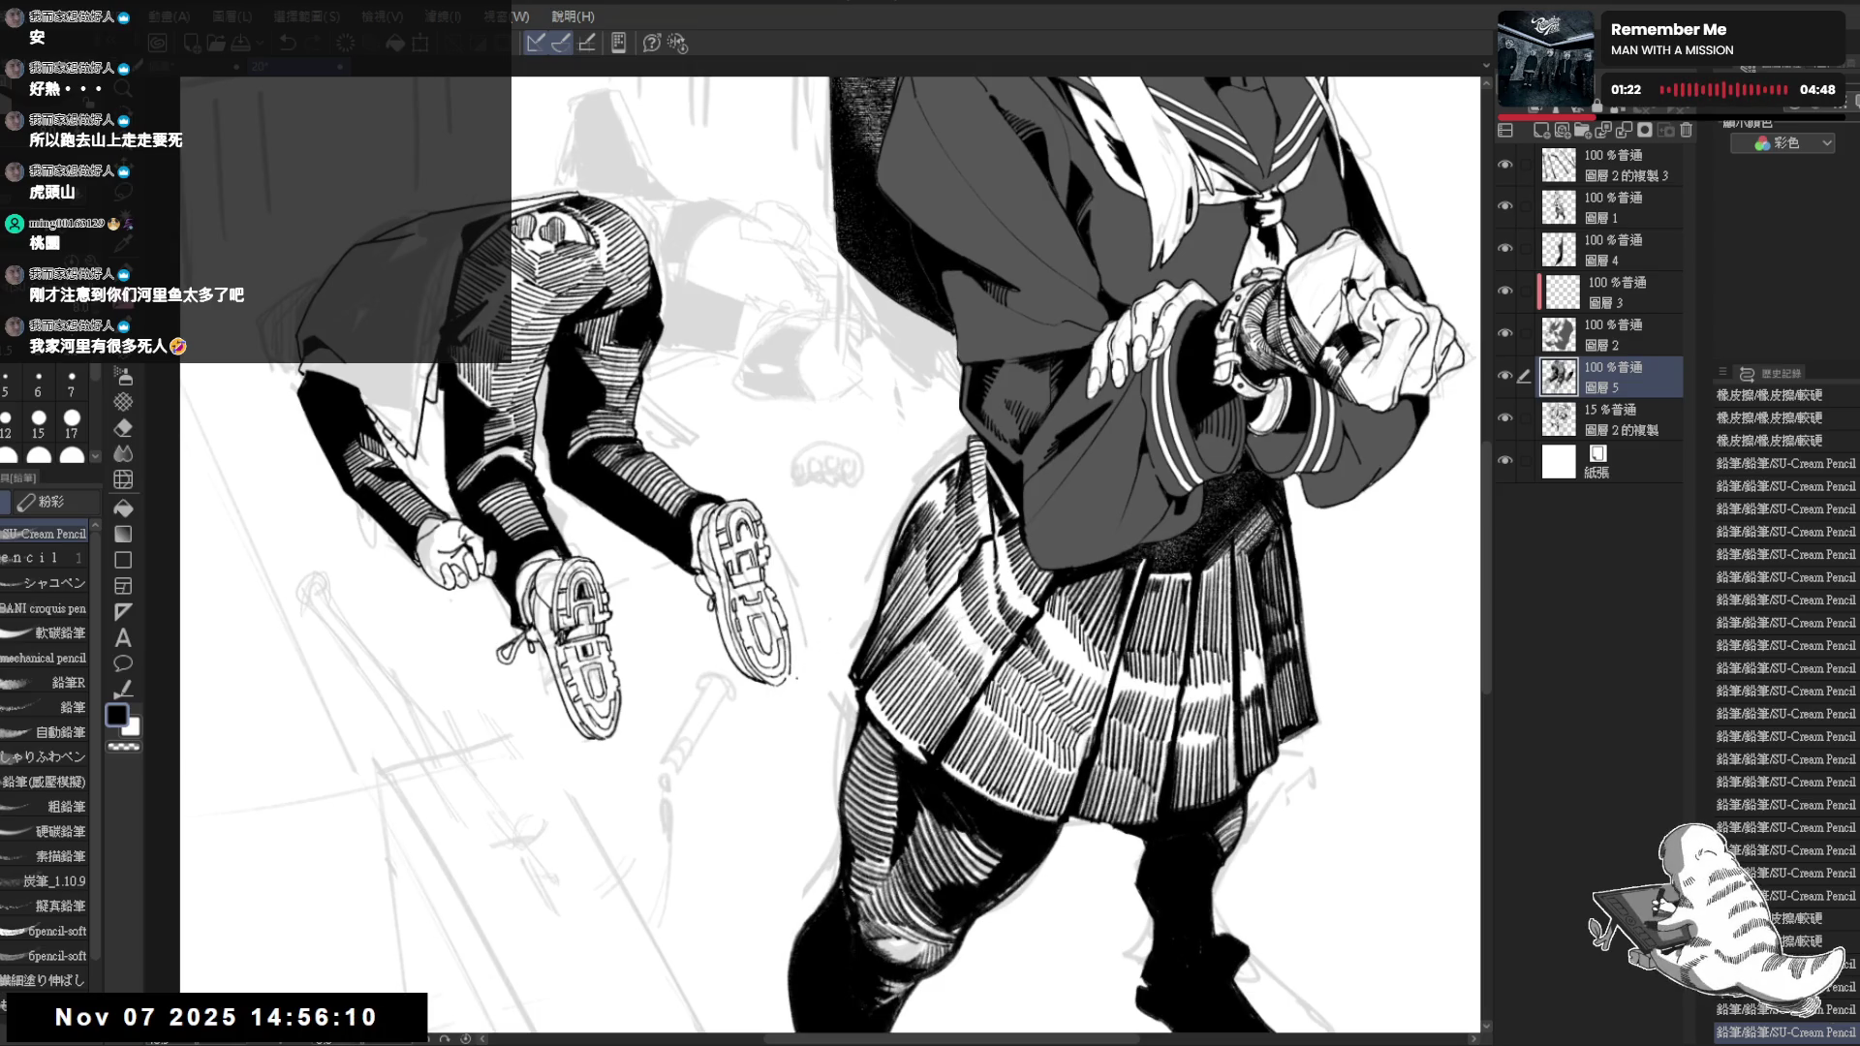
{"action": "left_click_drag", "start_coordinate": [785, 678], "coordinate": [769, 689]}
{"action": "key", "text": "ctrl+z"}
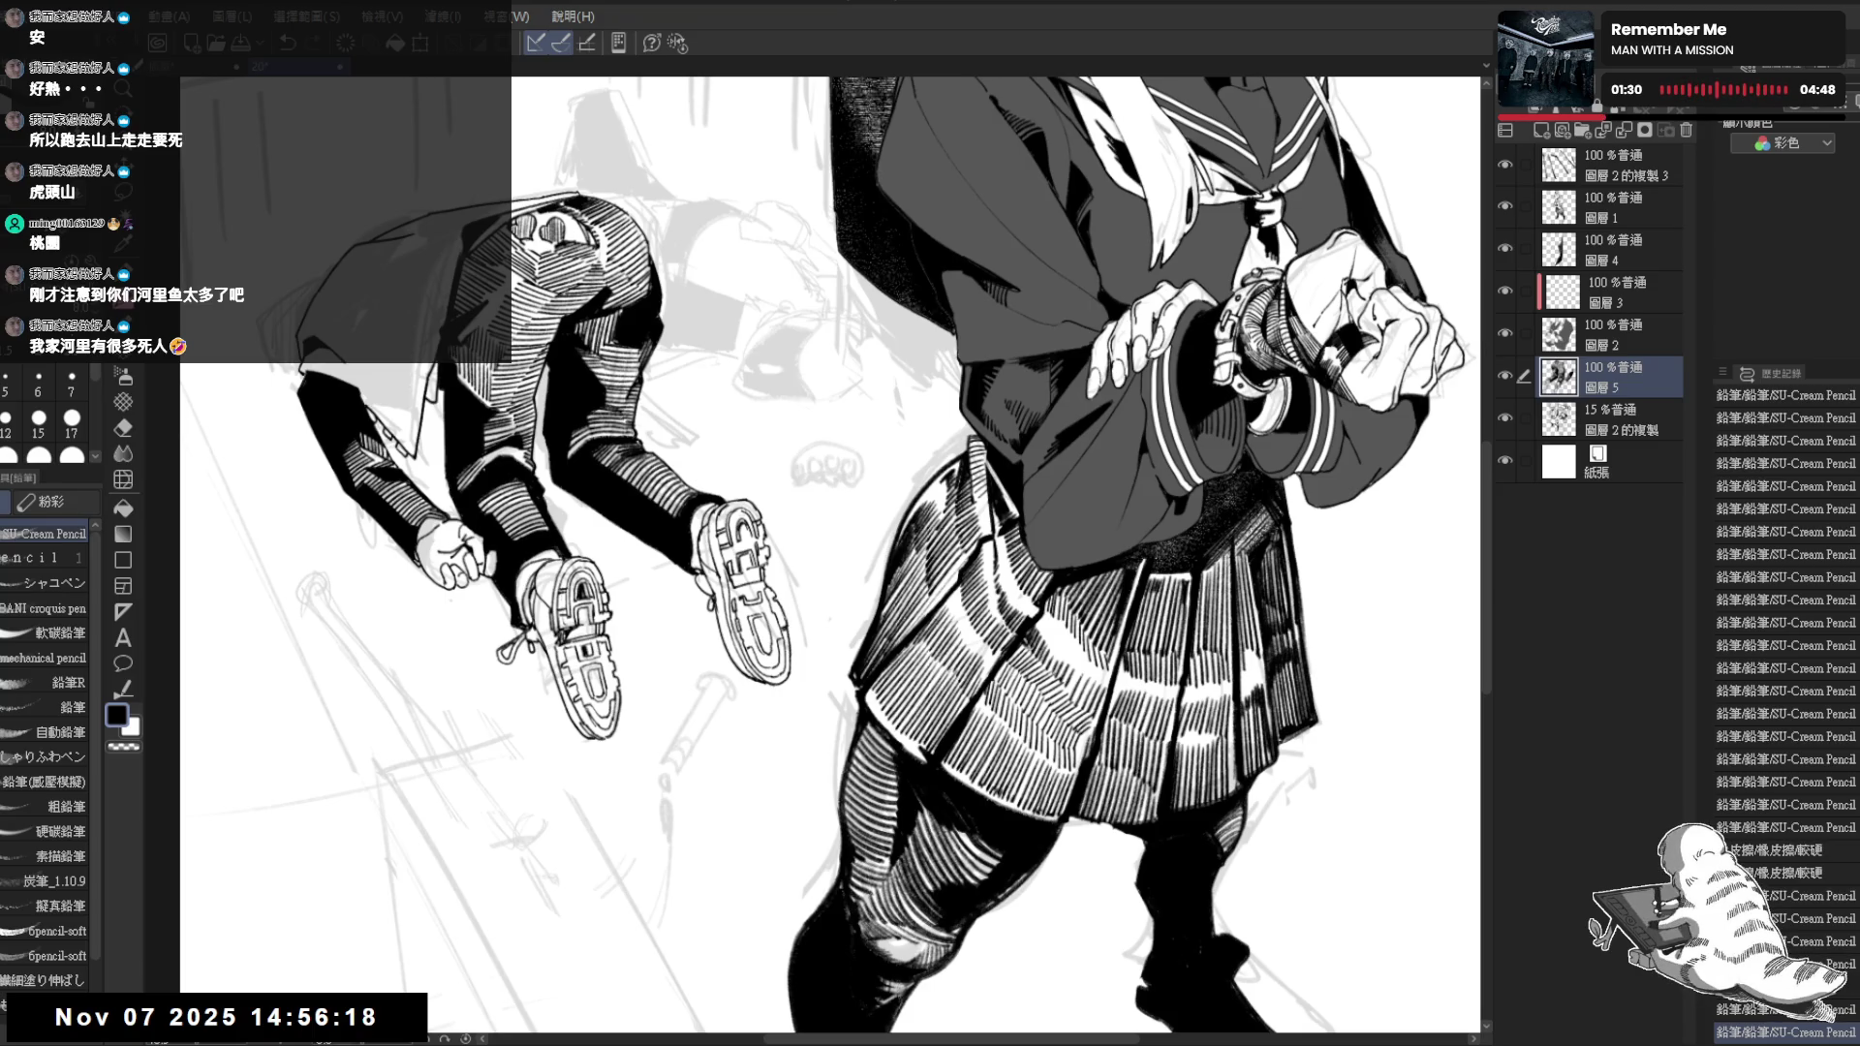
Un-mirror the view, redo three more drawing steps and return the canvas to upright
{"action": "left_click_drag", "start_coordinate": [598, 631], "coordinate": [679, 653]}
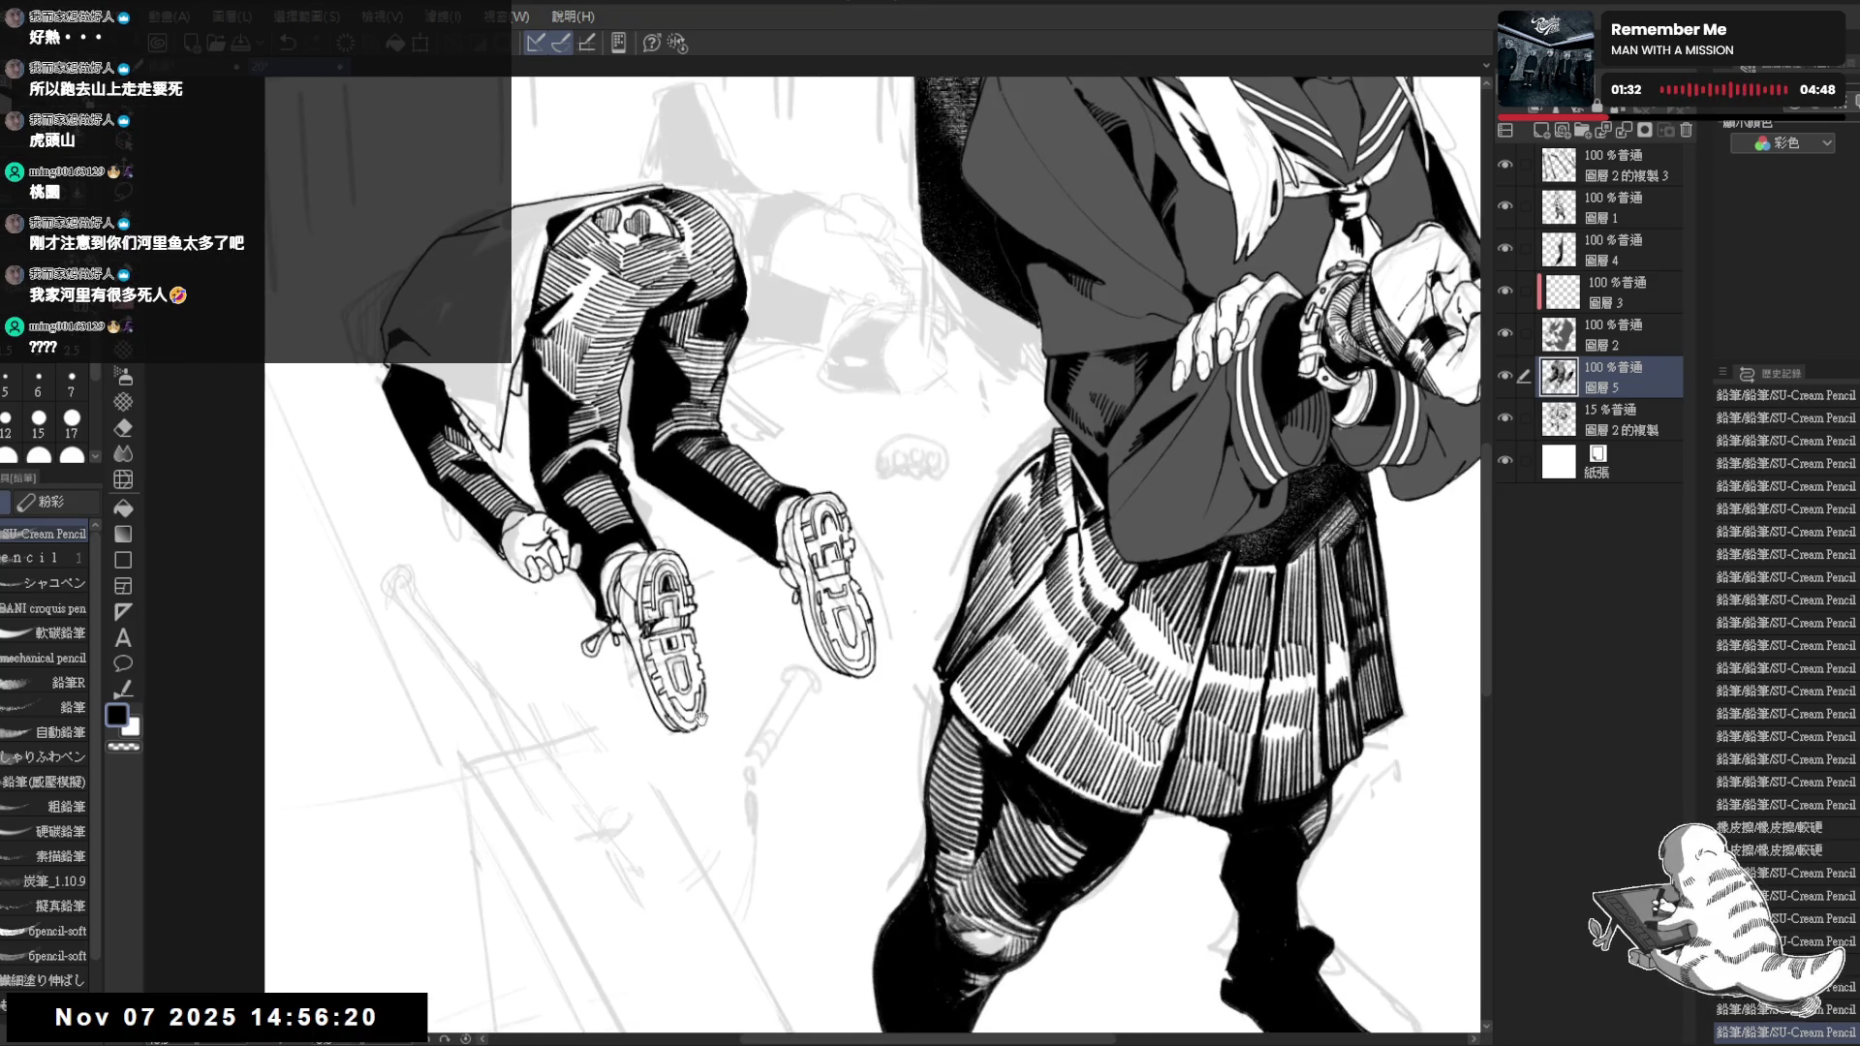
{"action": "left_click_drag", "start_coordinate": [701, 707], "coordinate": [698, 727]}
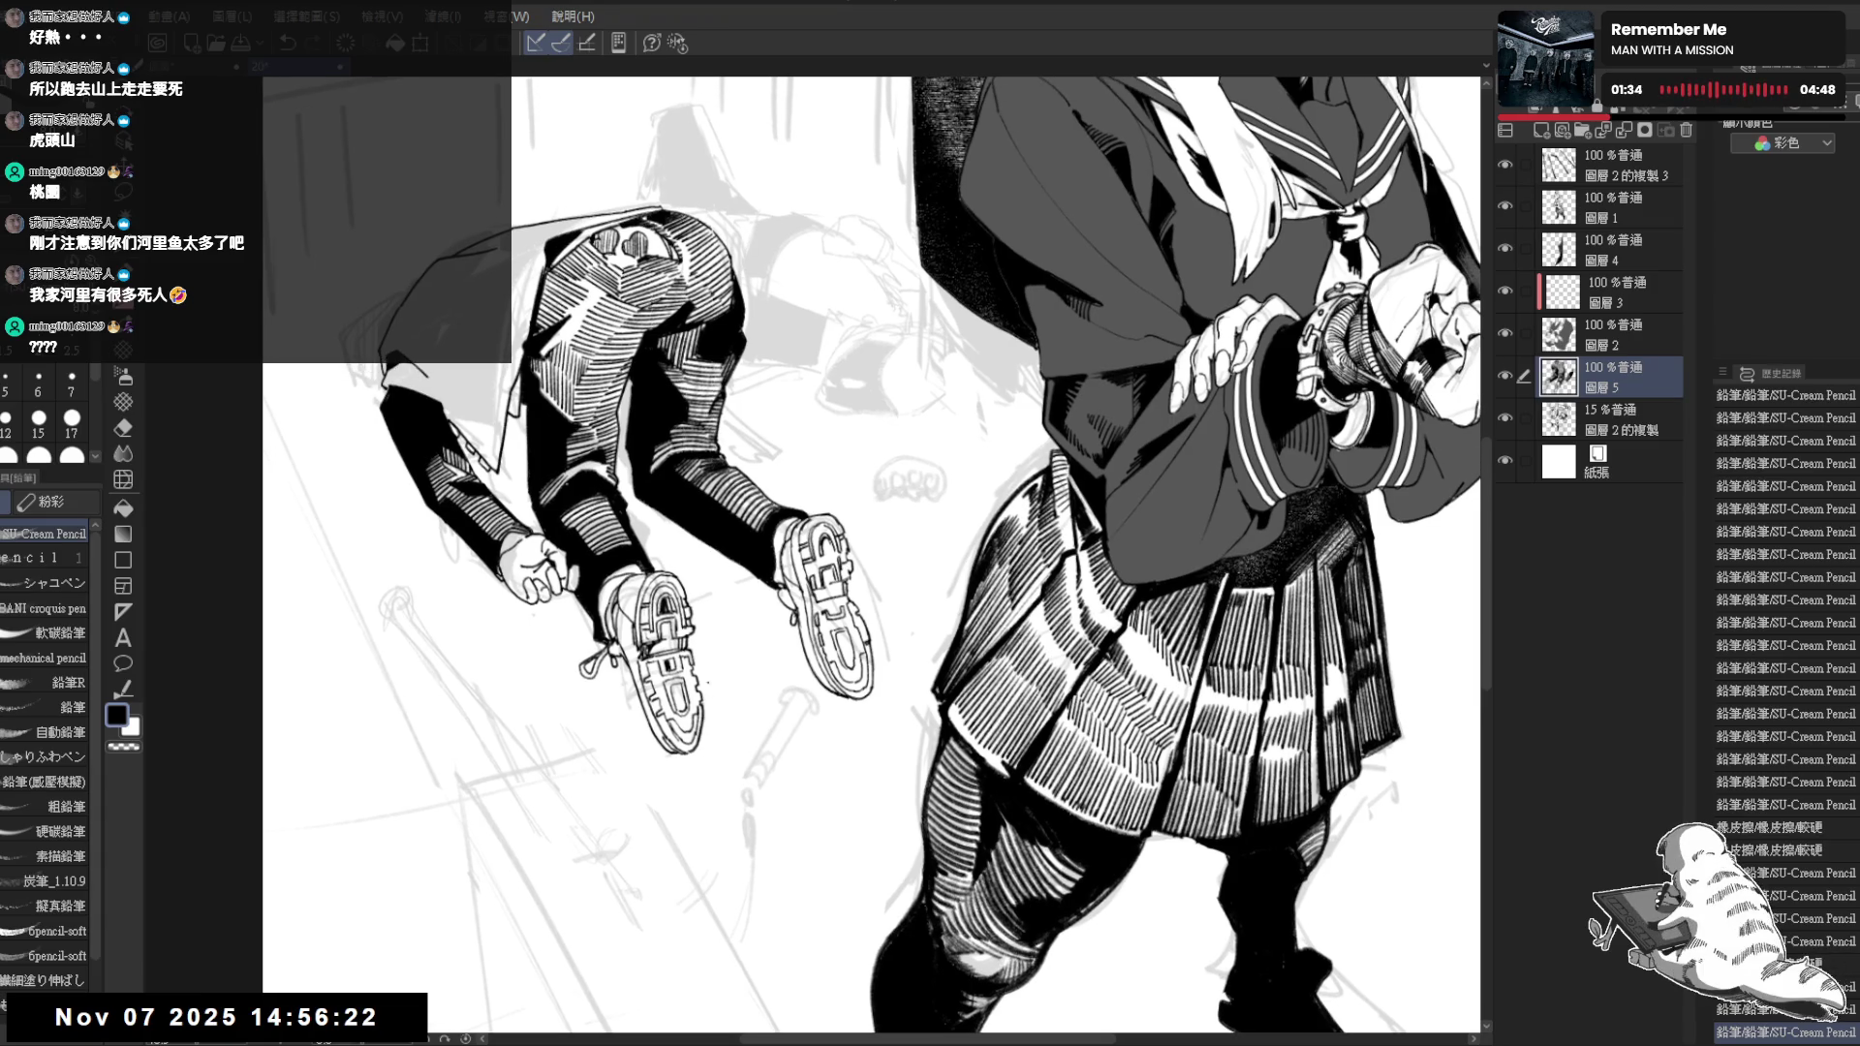
{"action": "scroll", "coordinate": [703, 673], "scroll_direction": "down", "scroll_amount": 2}
{"action": "left_click_drag", "start_coordinate": [732, 628], "coordinate": [788, 757]}
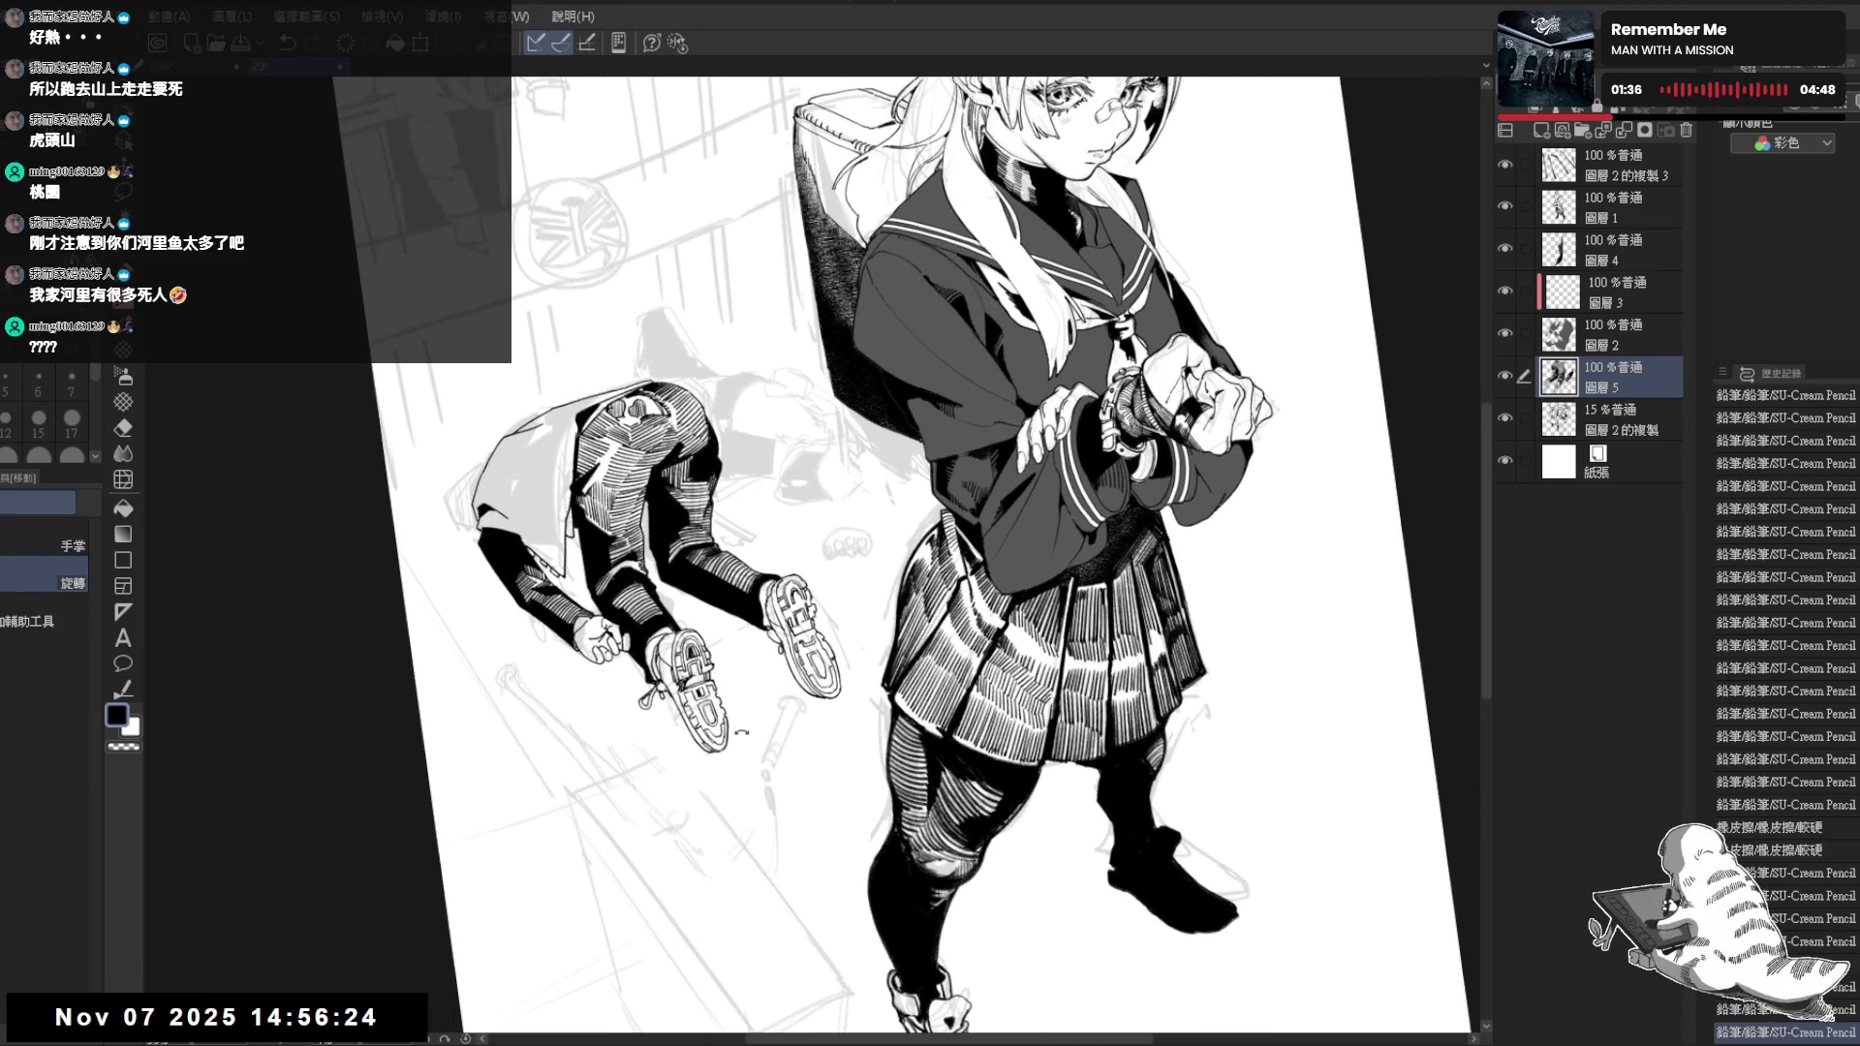
{"action": "key", "text": "ctrl+0"}
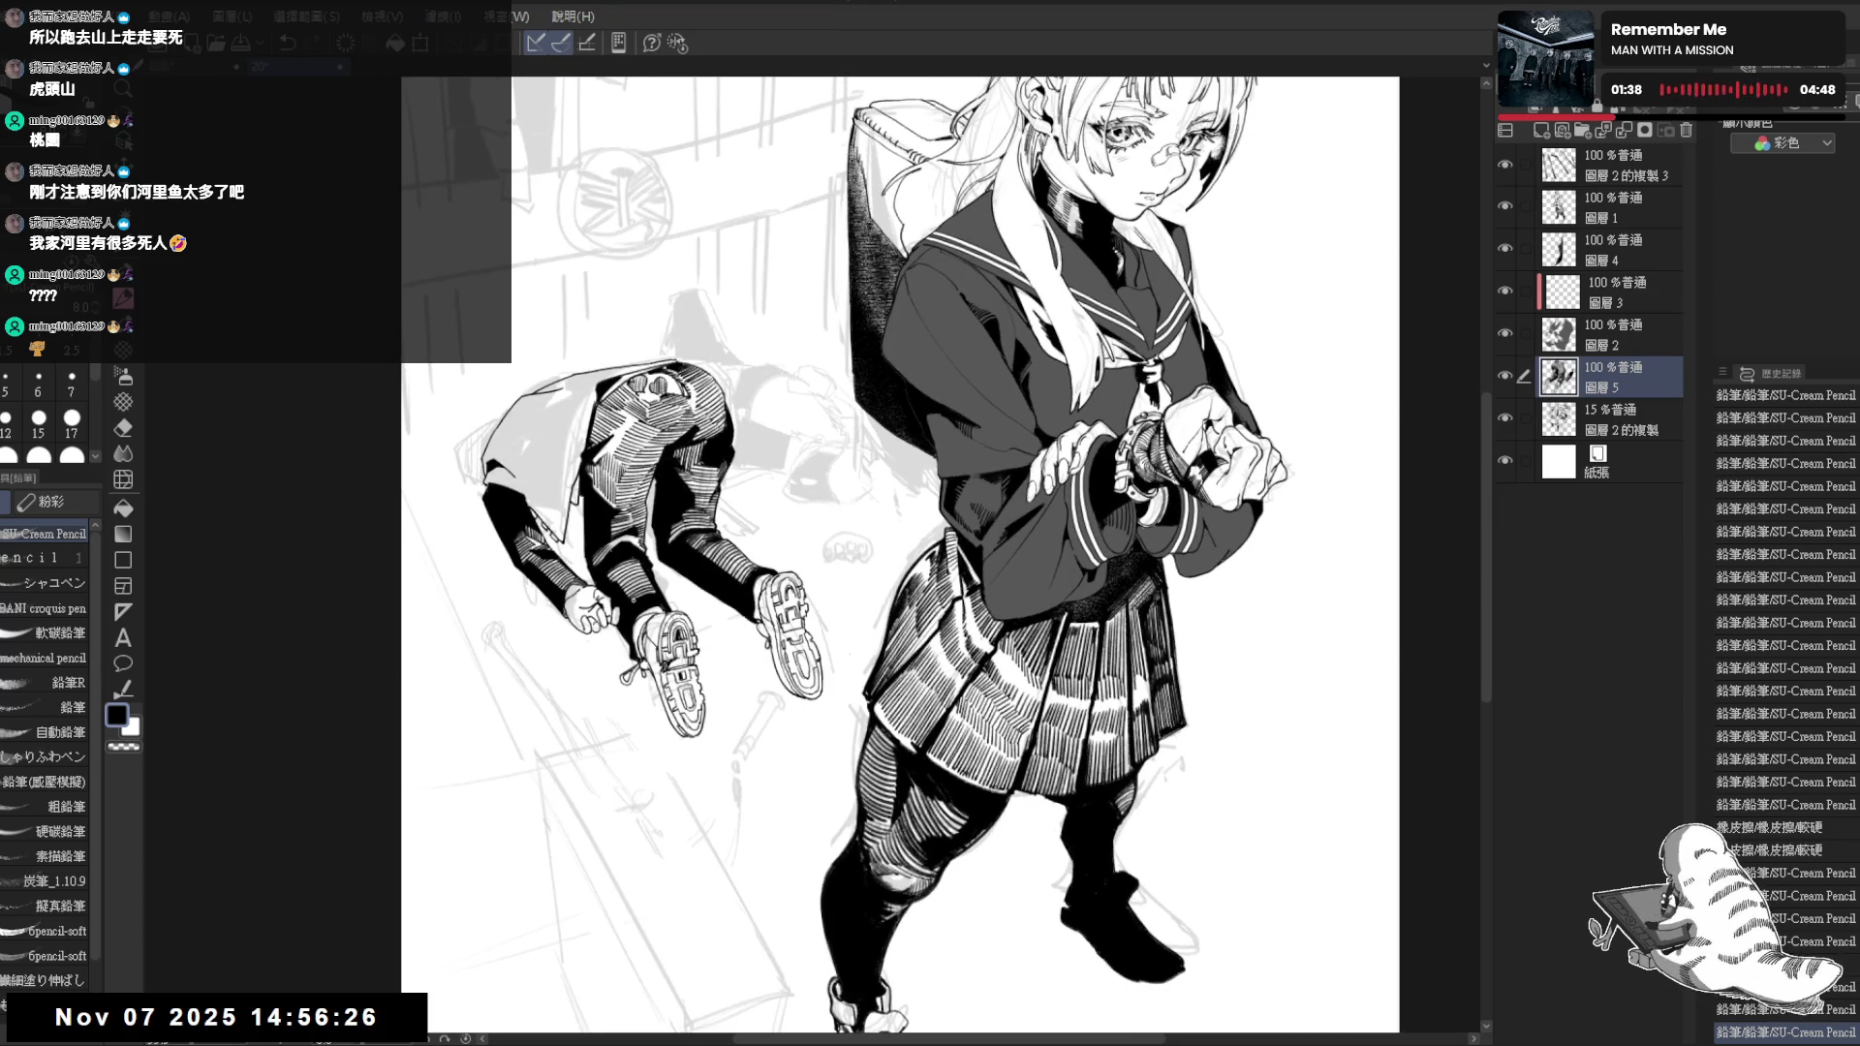
{"action": "key", "text": "h"}
{"action": "scroll", "coordinate": [930, 559], "scroll_direction": "up", "scroll_amount": 1}
{"action": "scroll", "coordinate": [930, 560], "scroll_direction": "up", "scroll_amount": 1}
{"action": "scroll", "coordinate": [764, 546], "scroll_direction": "up", "scroll_amount": 1}
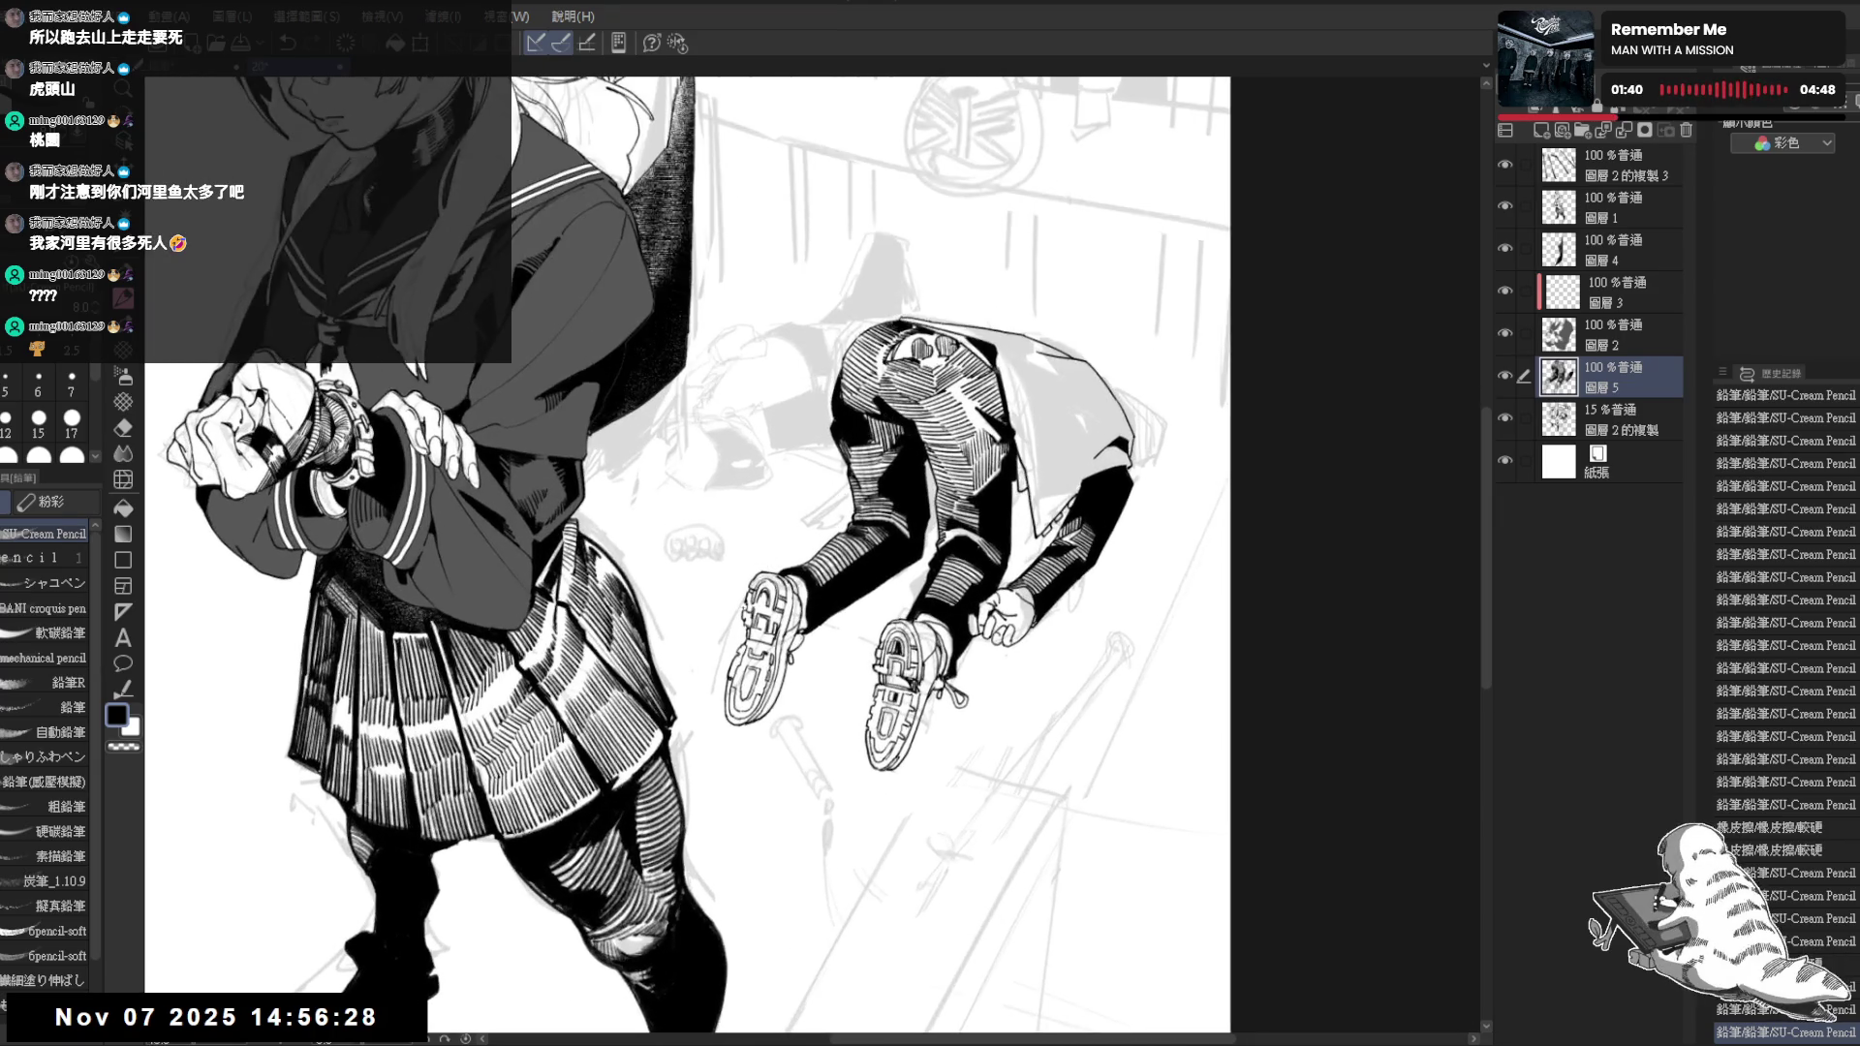
{"action": "left_click_drag", "start_coordinate": [784, 616], "coordinate": [771, 596]}
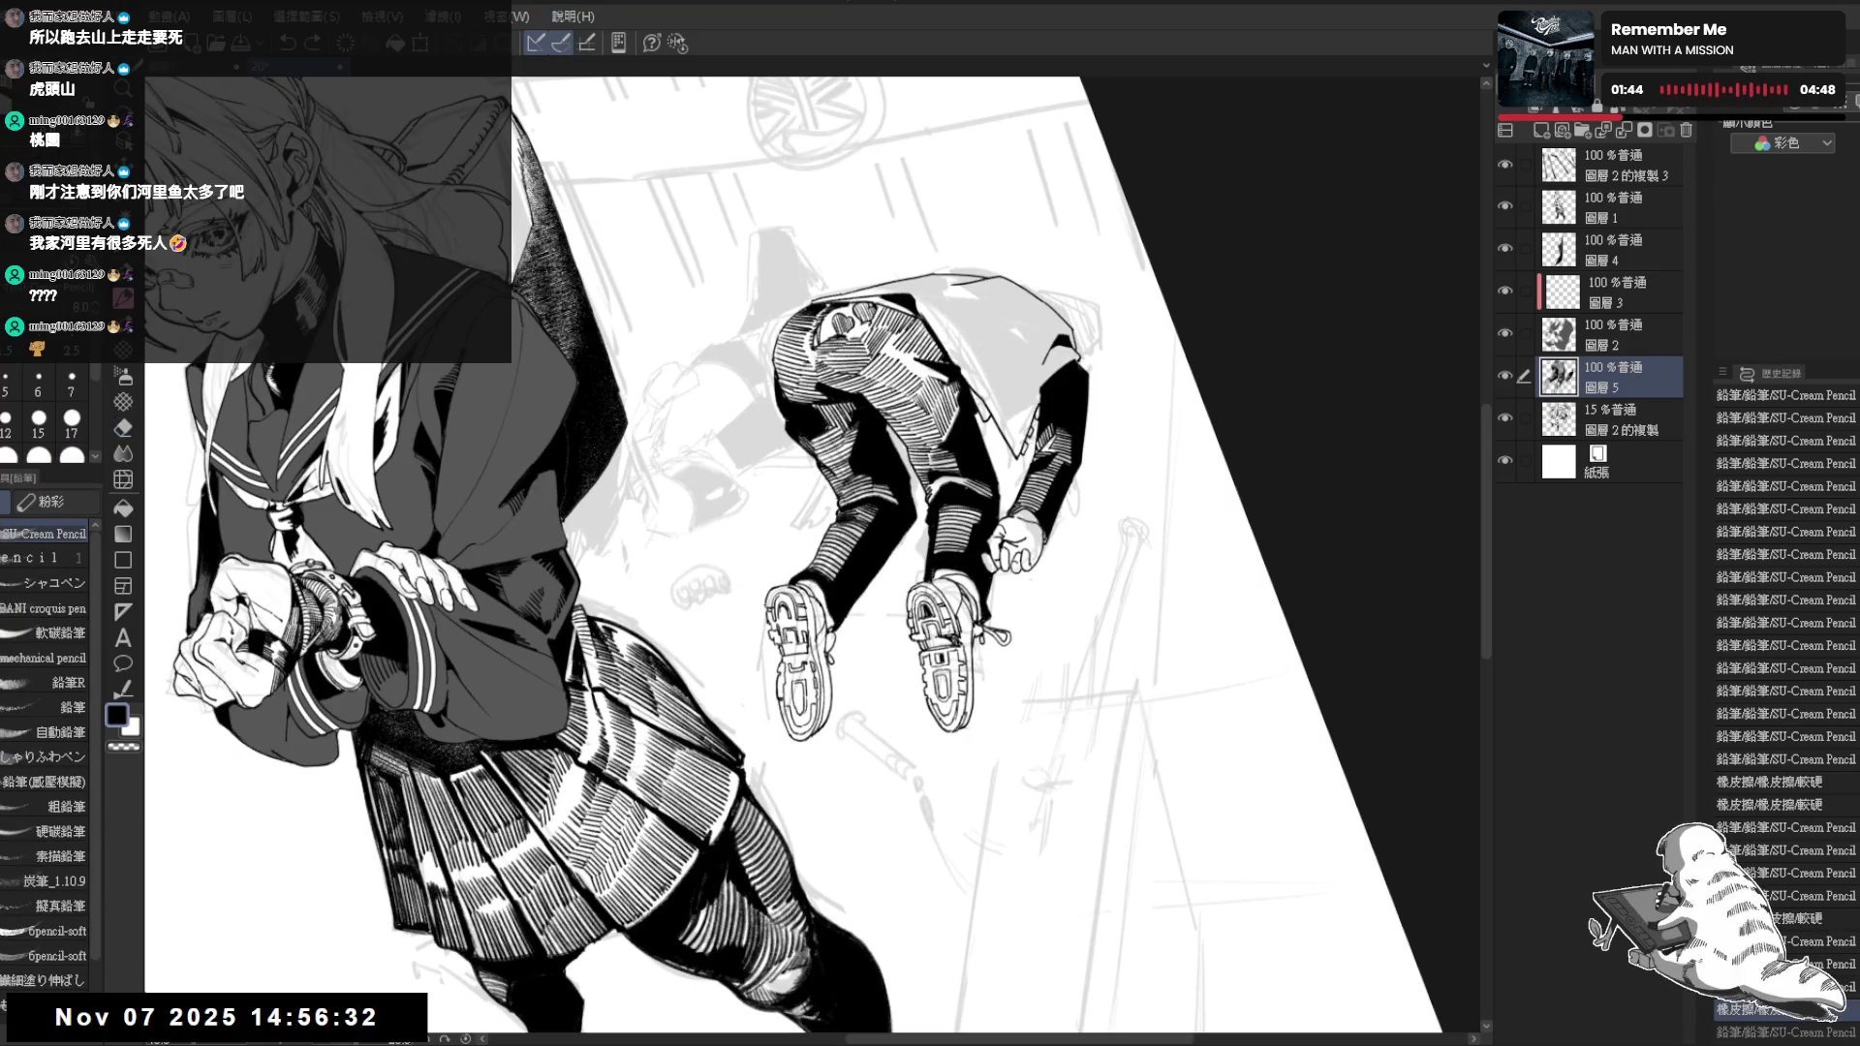
{"action": "key", "text": "ctrl+y"}
{"action": "key", "text": "ctrl+y"}
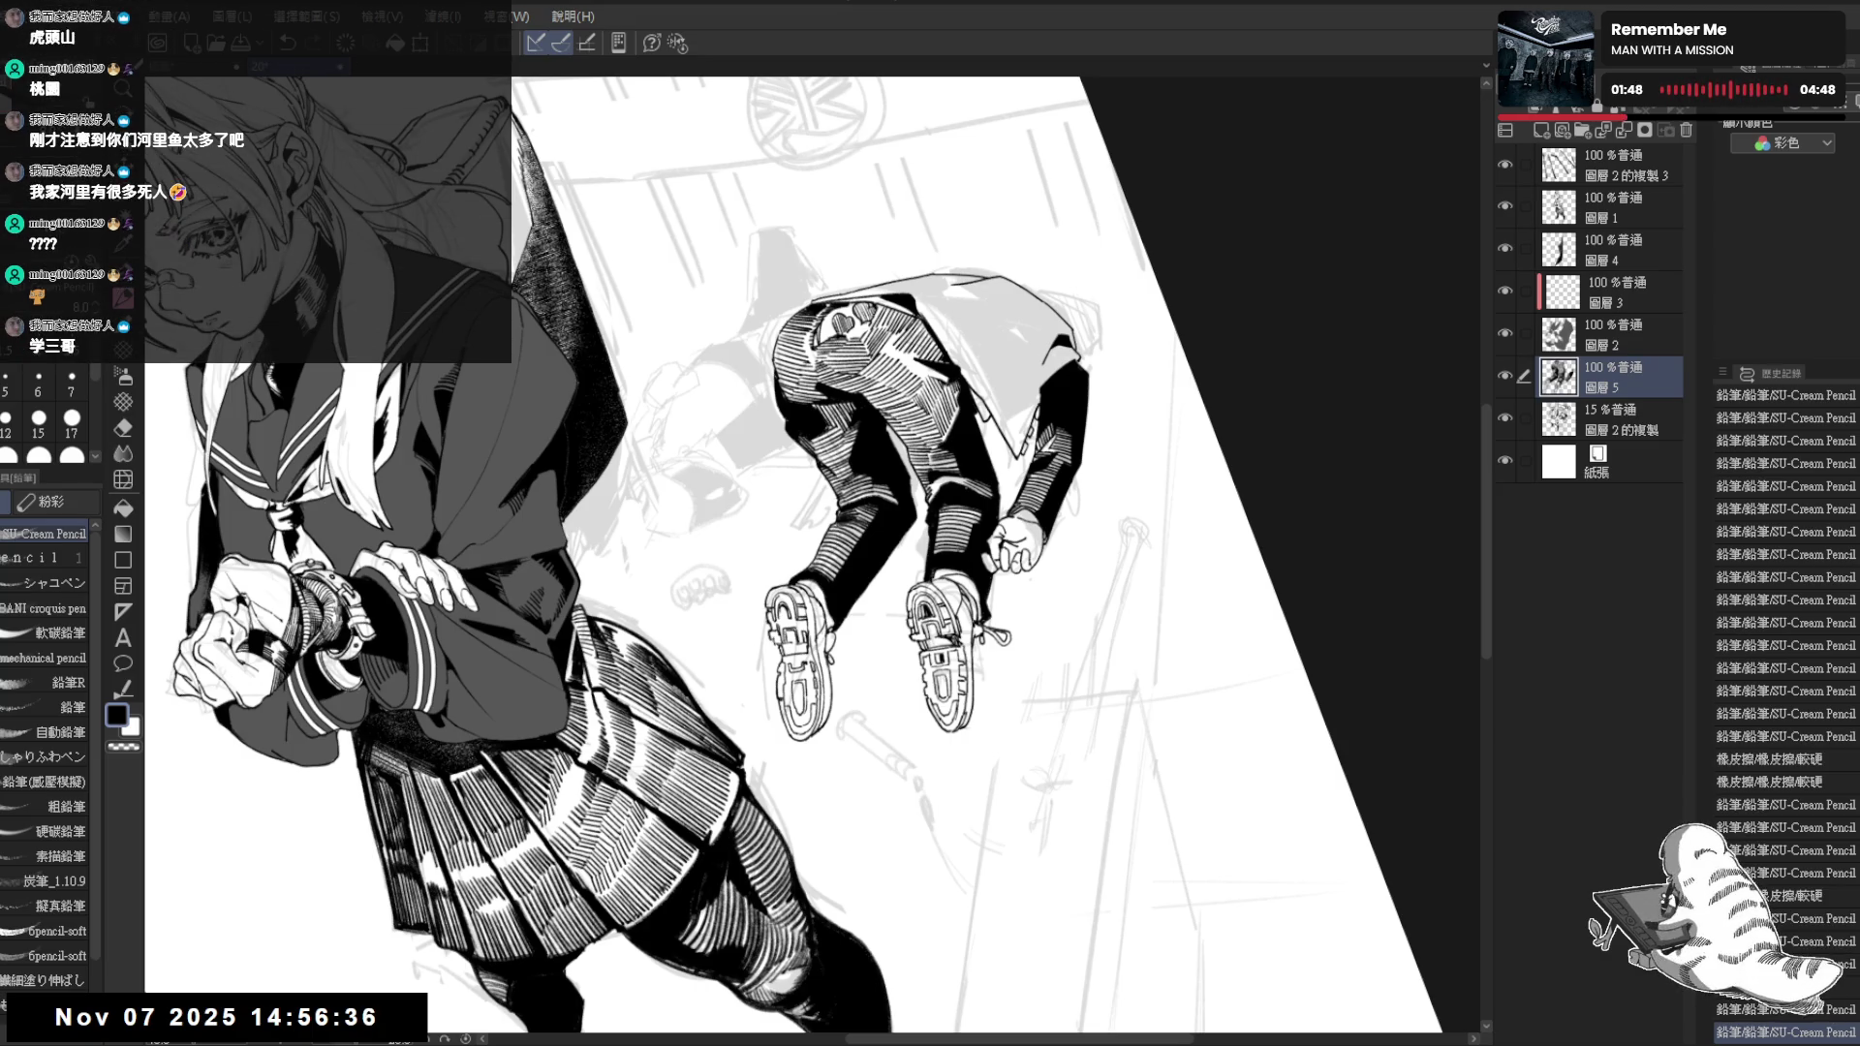
{"action": "key", "text": "ctrl+y"}
{"action": "key", "text": "ctrl+y"}
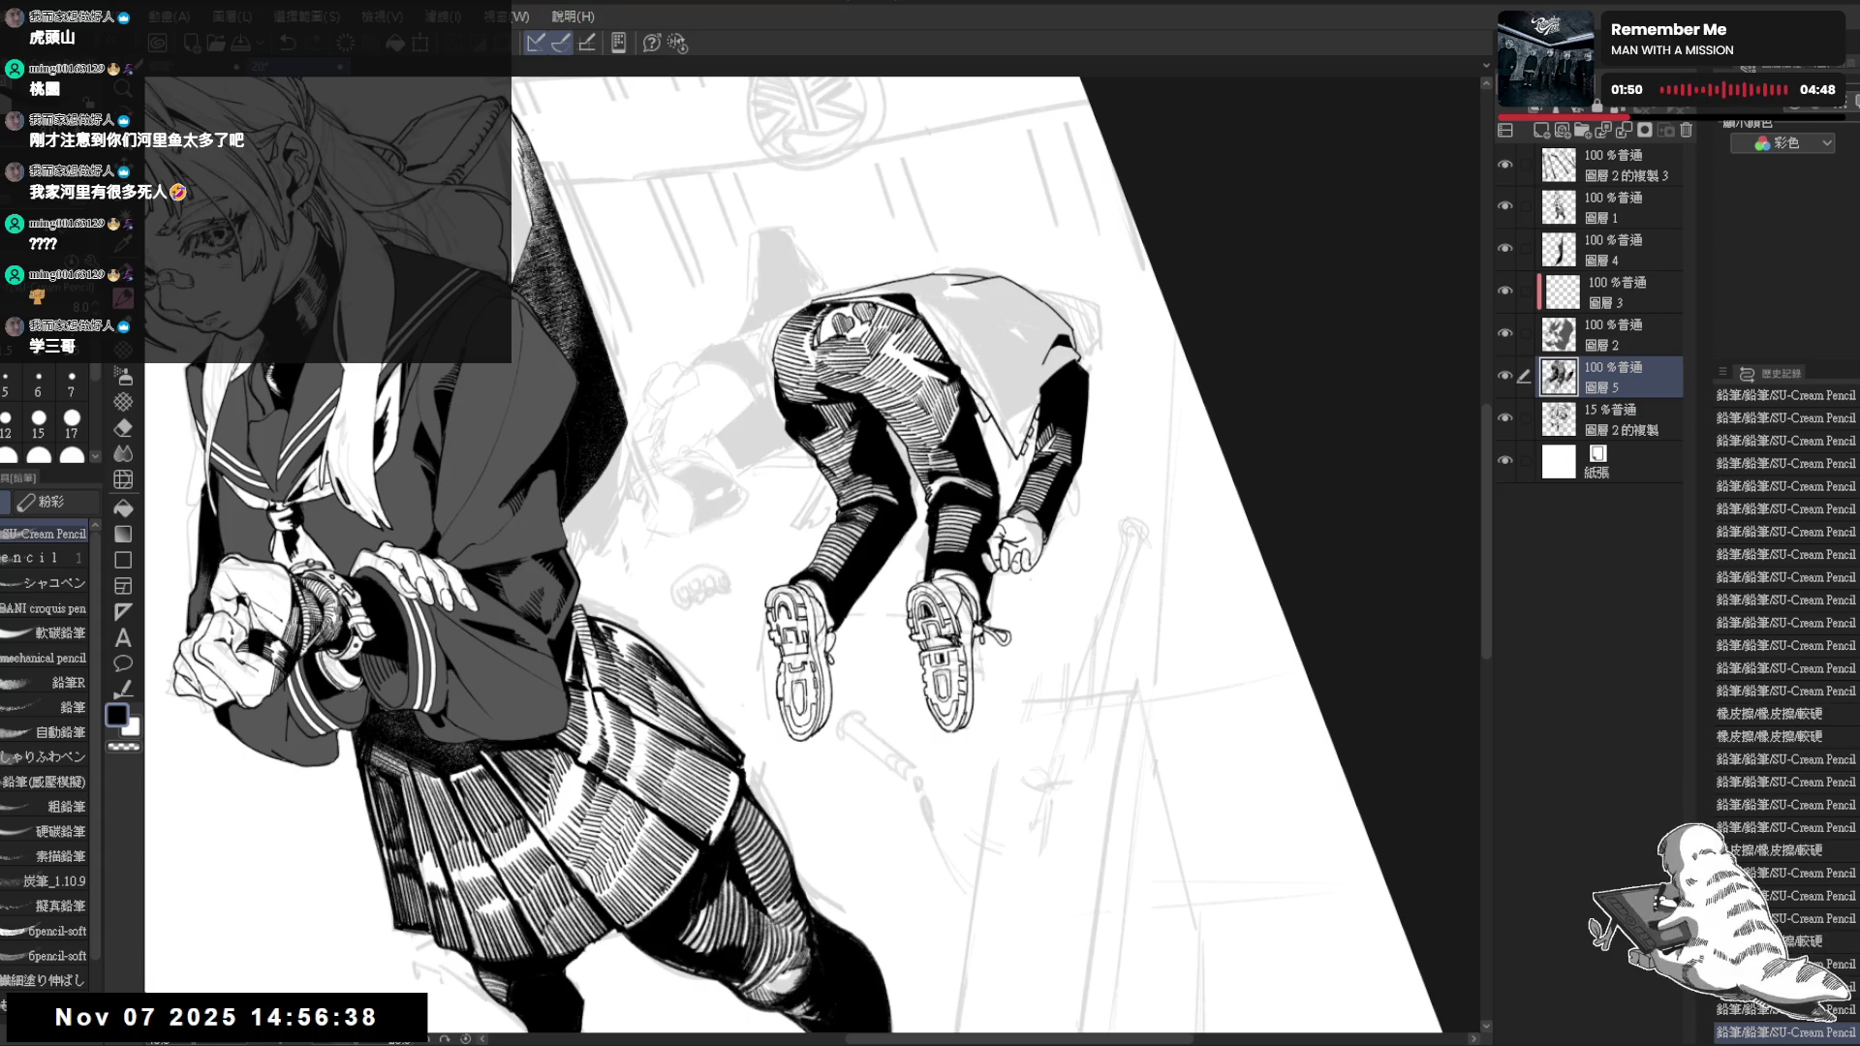
{"action": "key", "text": "ctrl+y"}
{"action": "key", "text": "ctrl+0"}
Hide the gray sketch background, redo two marks and add small pencil marks near the shoe
{"action": "left_click", "coordinate": [1504, 418]}
{"action": "left_click_drag", "start_coordinate": [814, 581], "coordinate": [901, 480]}
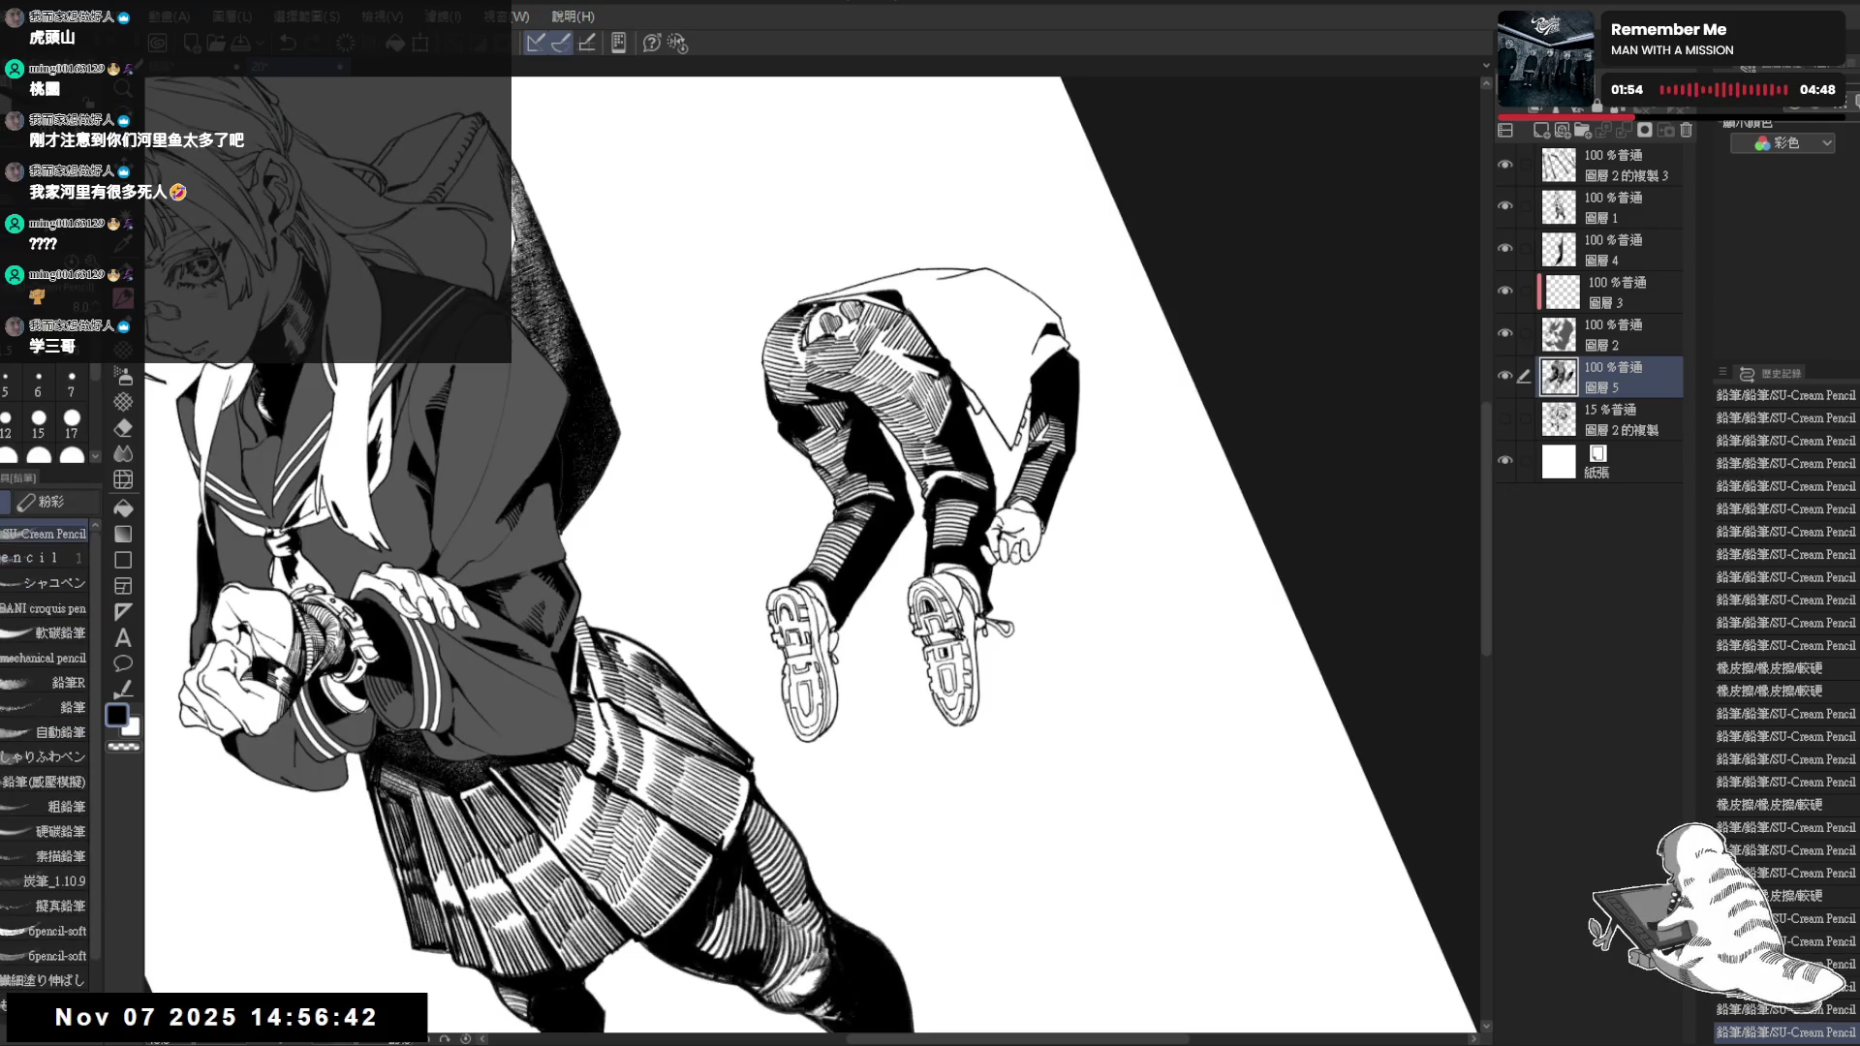
{"action": "key", "text": "ctrl+y"}
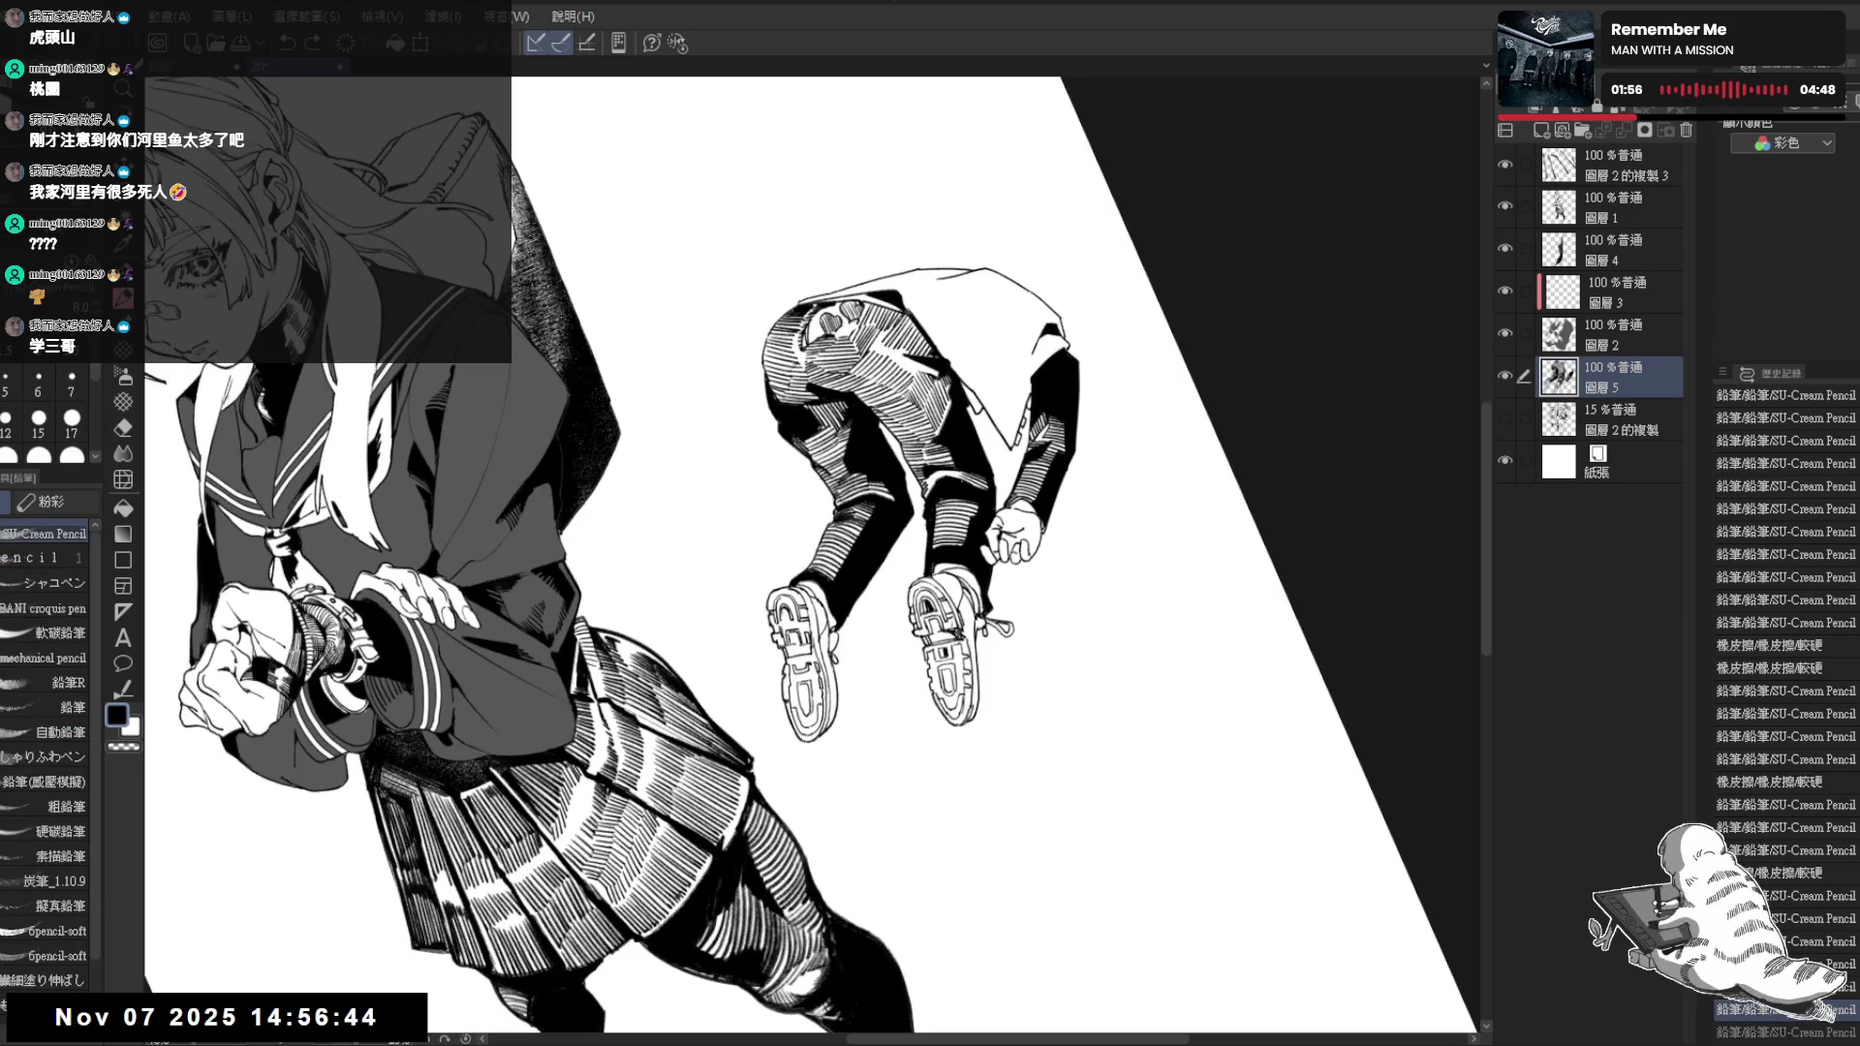
{"action": "key", "text": "ctrl+y"}
{"action": "mouse_move", "coordinate": [832, 687]}
{"action": "left_mouse_down"}
{"action": "mouse_move", "coordinate": [835, 722]}
{"action": "mouse_move", "coordinate": [836, 694]}
{"action": "left_mouse_up"}
{"action": "left_click", "coordinate": [868, 734]}
Fill the small enclosed gaps around the shoe with black
{"action": "key", "text": "g"}
{"action": "left_click", "coordinate": [800, 620]}
{"action": "left_click_drag", "start_coordinate": [860, 784], "coordinate": [803, 524]}
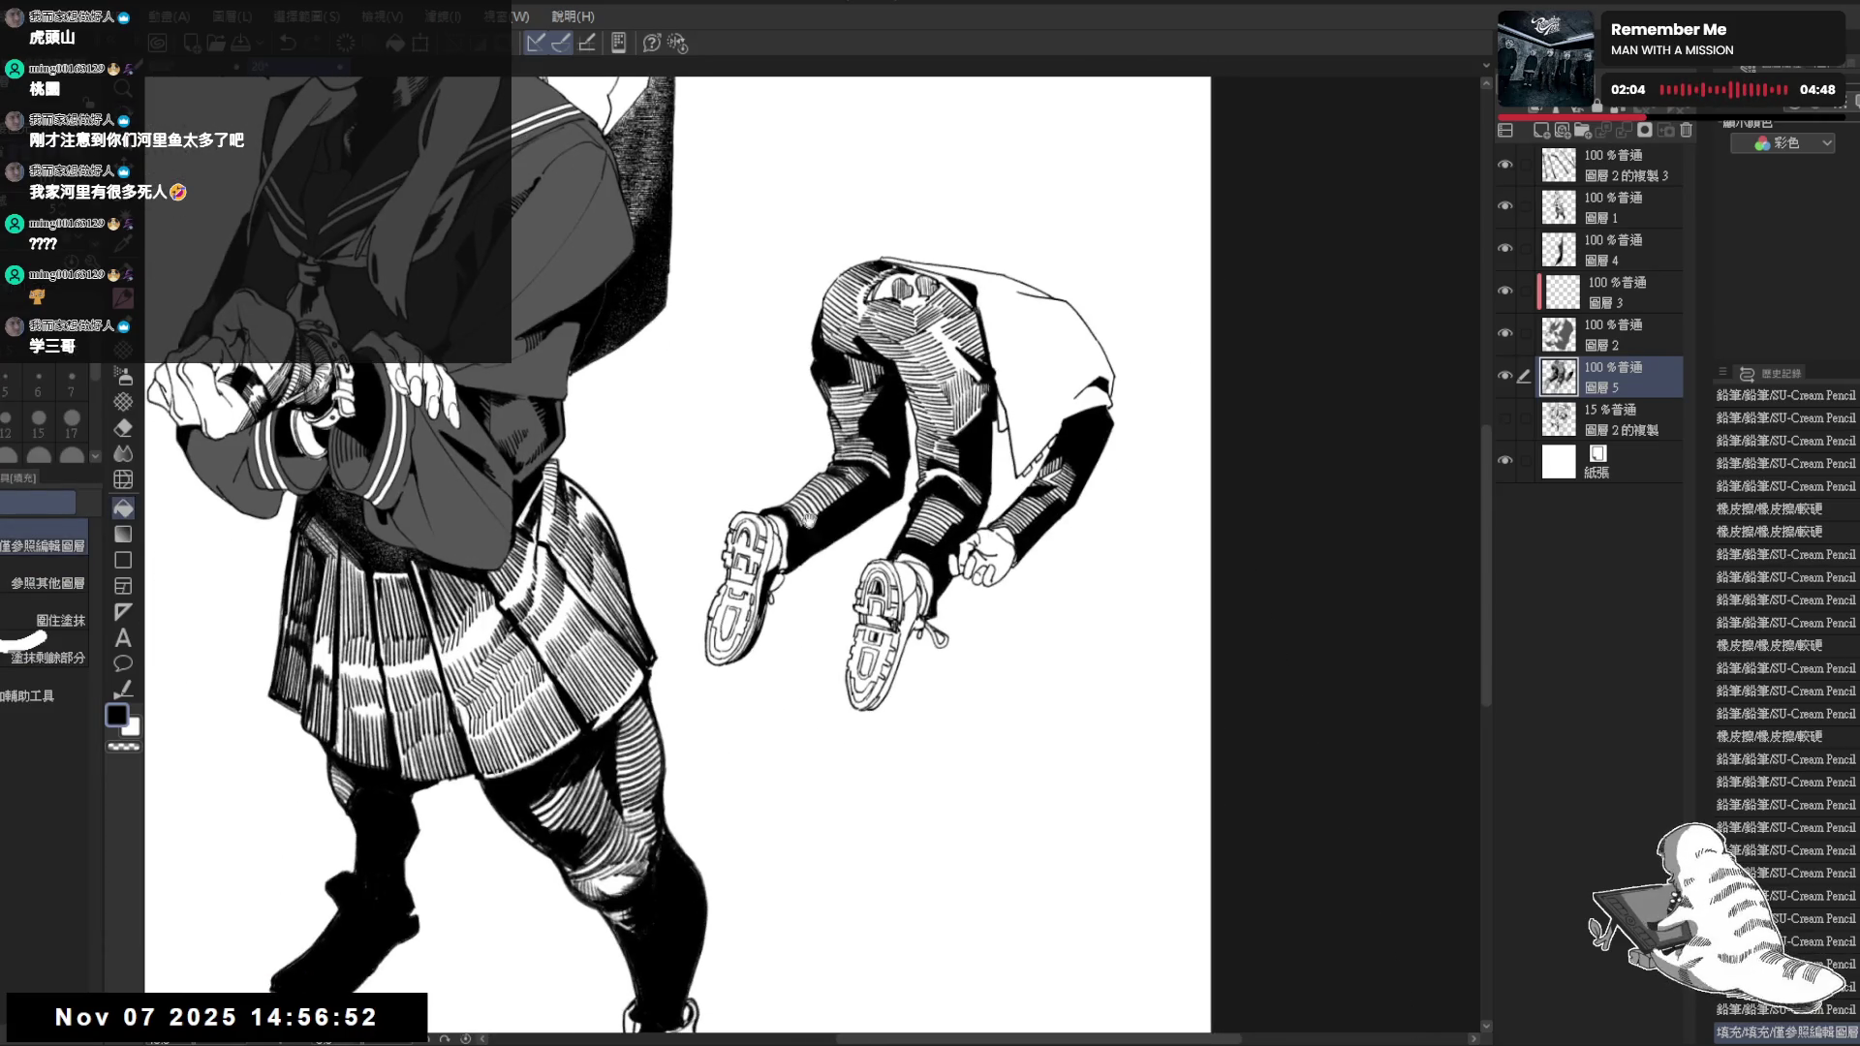
{"action": "left_click", "coordinate": [785, 549]}
{"action": "left_click_drag", "start_coordinate": [835, 736], "coordinate": [910, 794]}
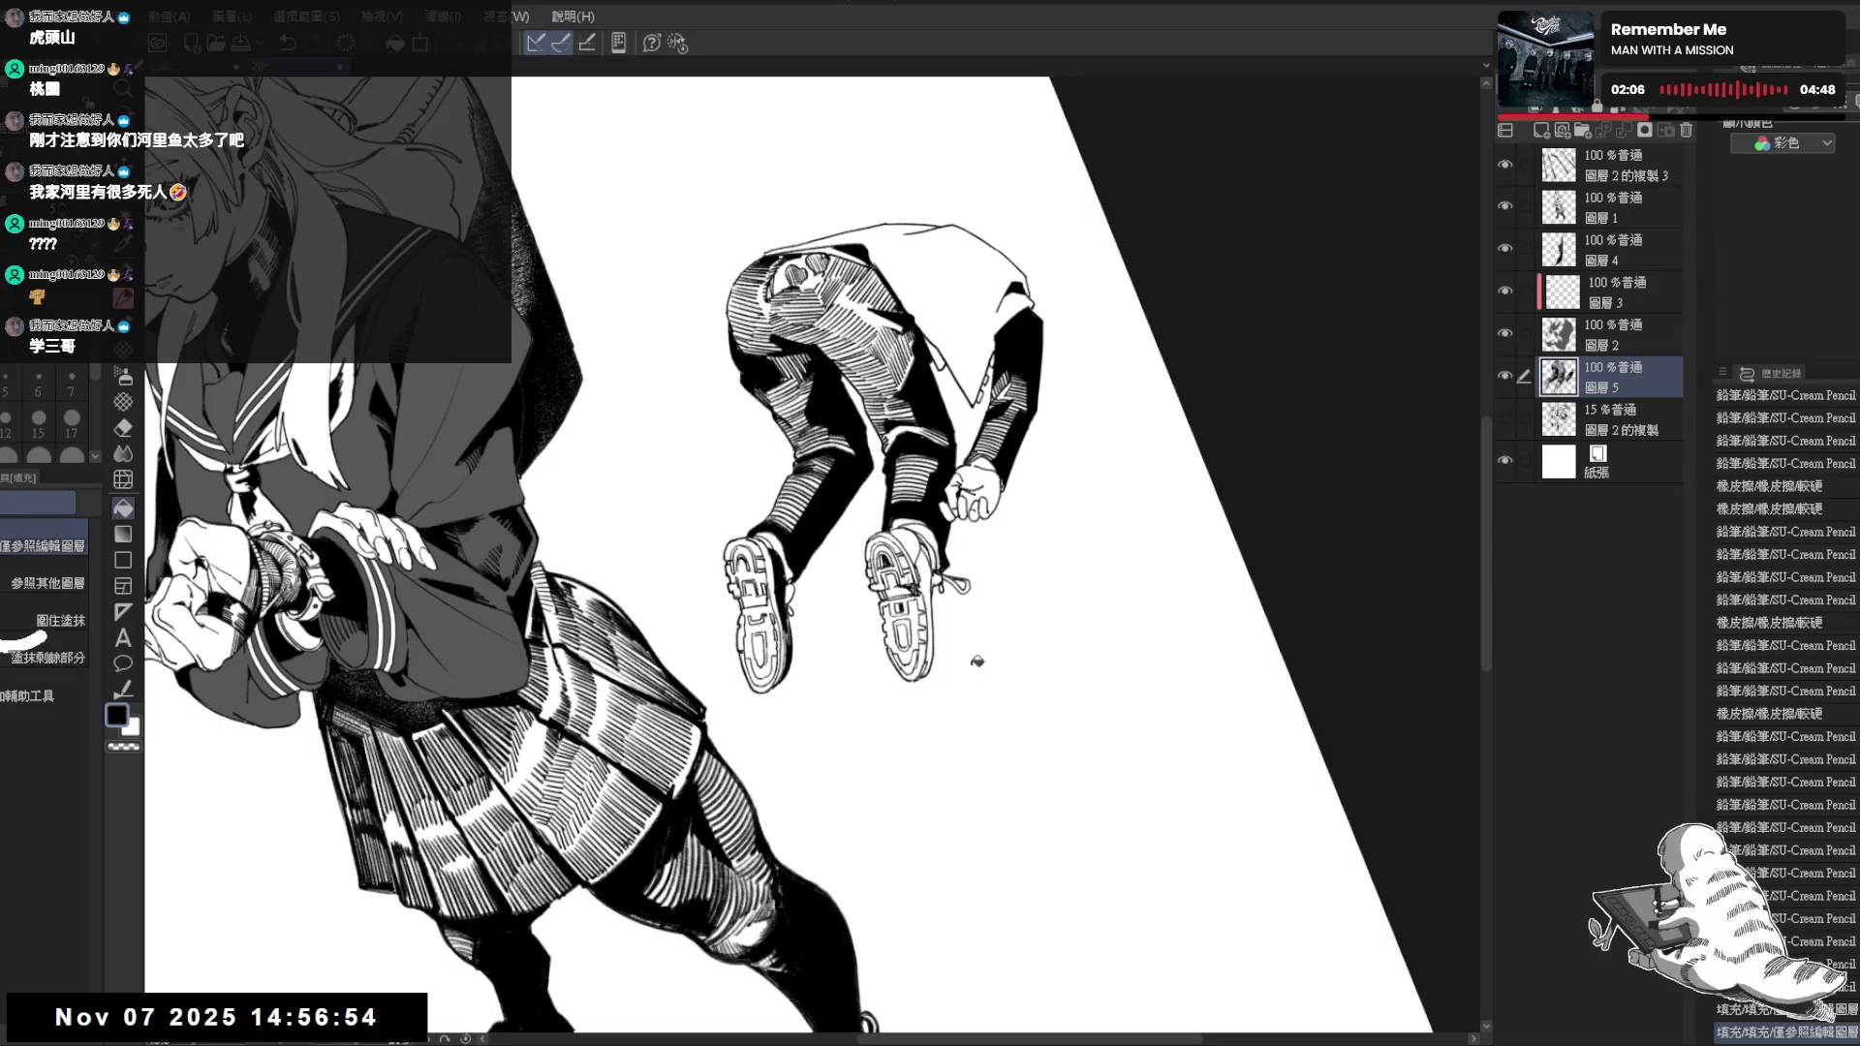
{"action": "left_click", "coordinate": [939, 623]}
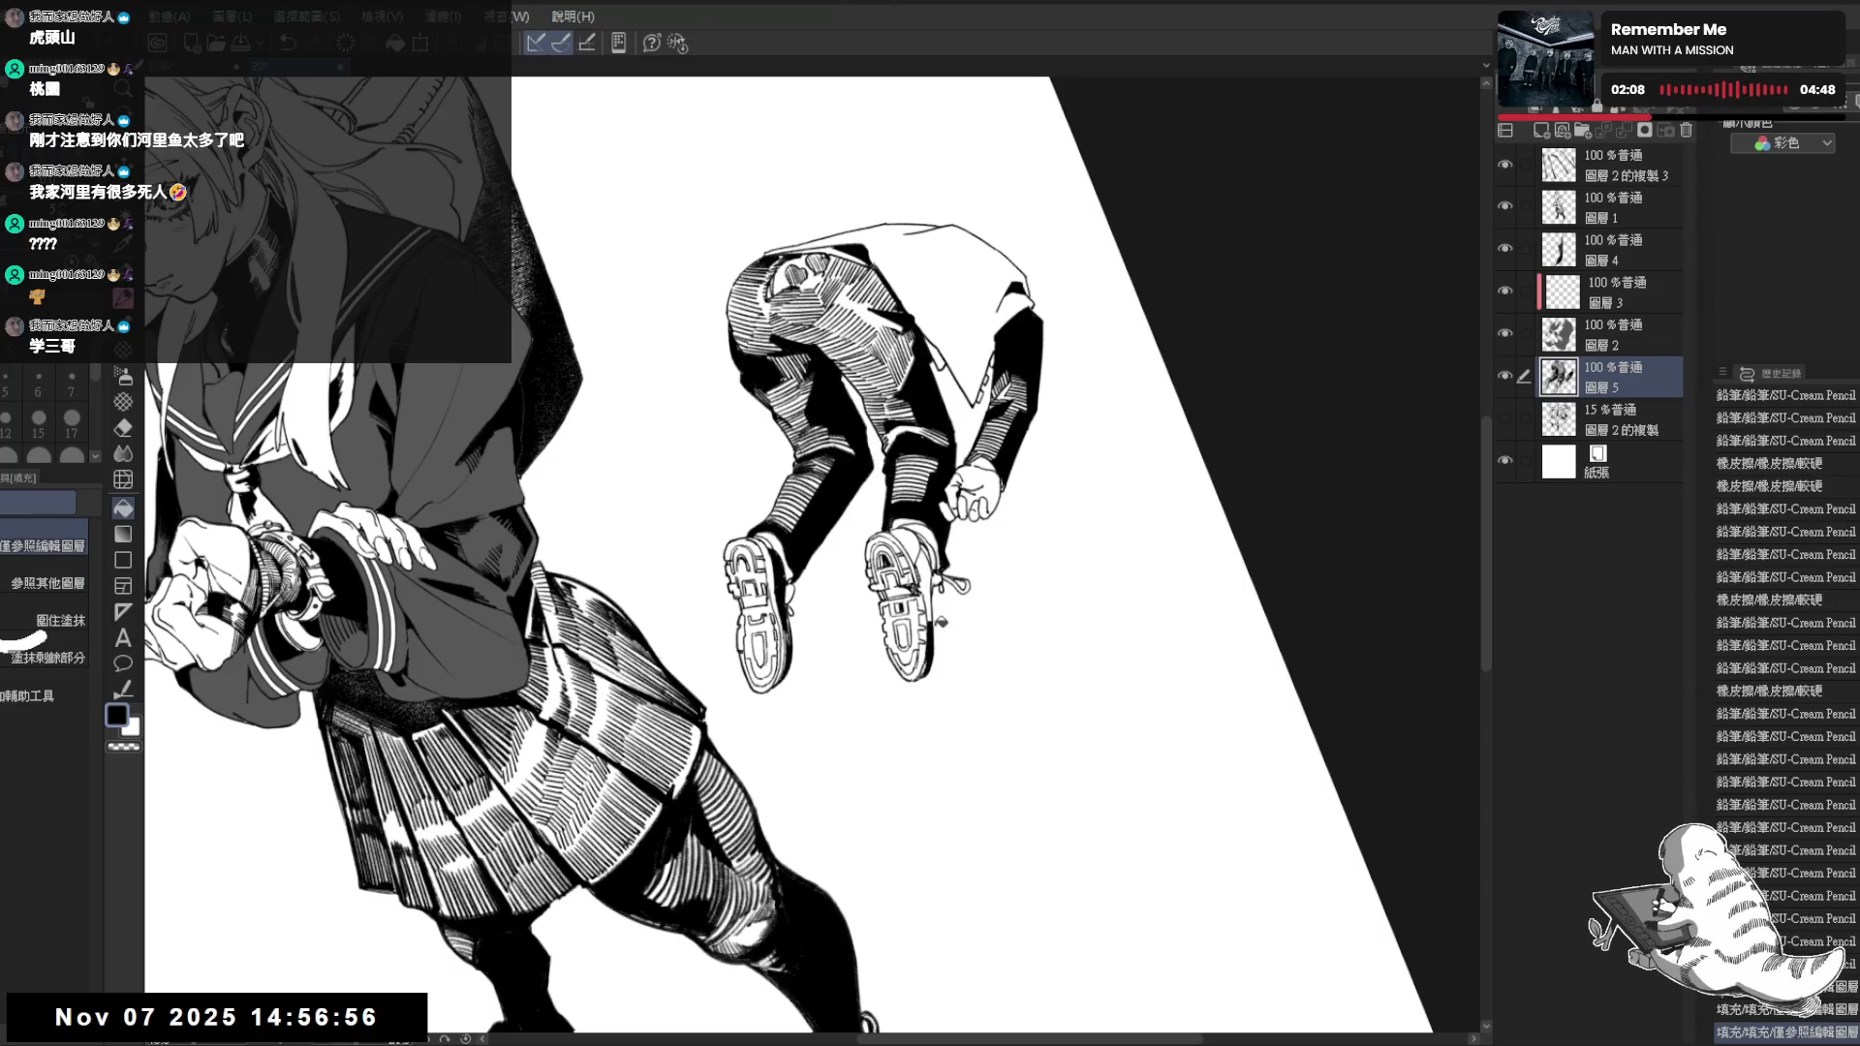
{"action": "left_click", "coordinate": [932, 580]}
Add a short pencil stroke by the shoe, keep it after comparing, and zoom out to the whole illustration
{"action": "key", "text": "p"}
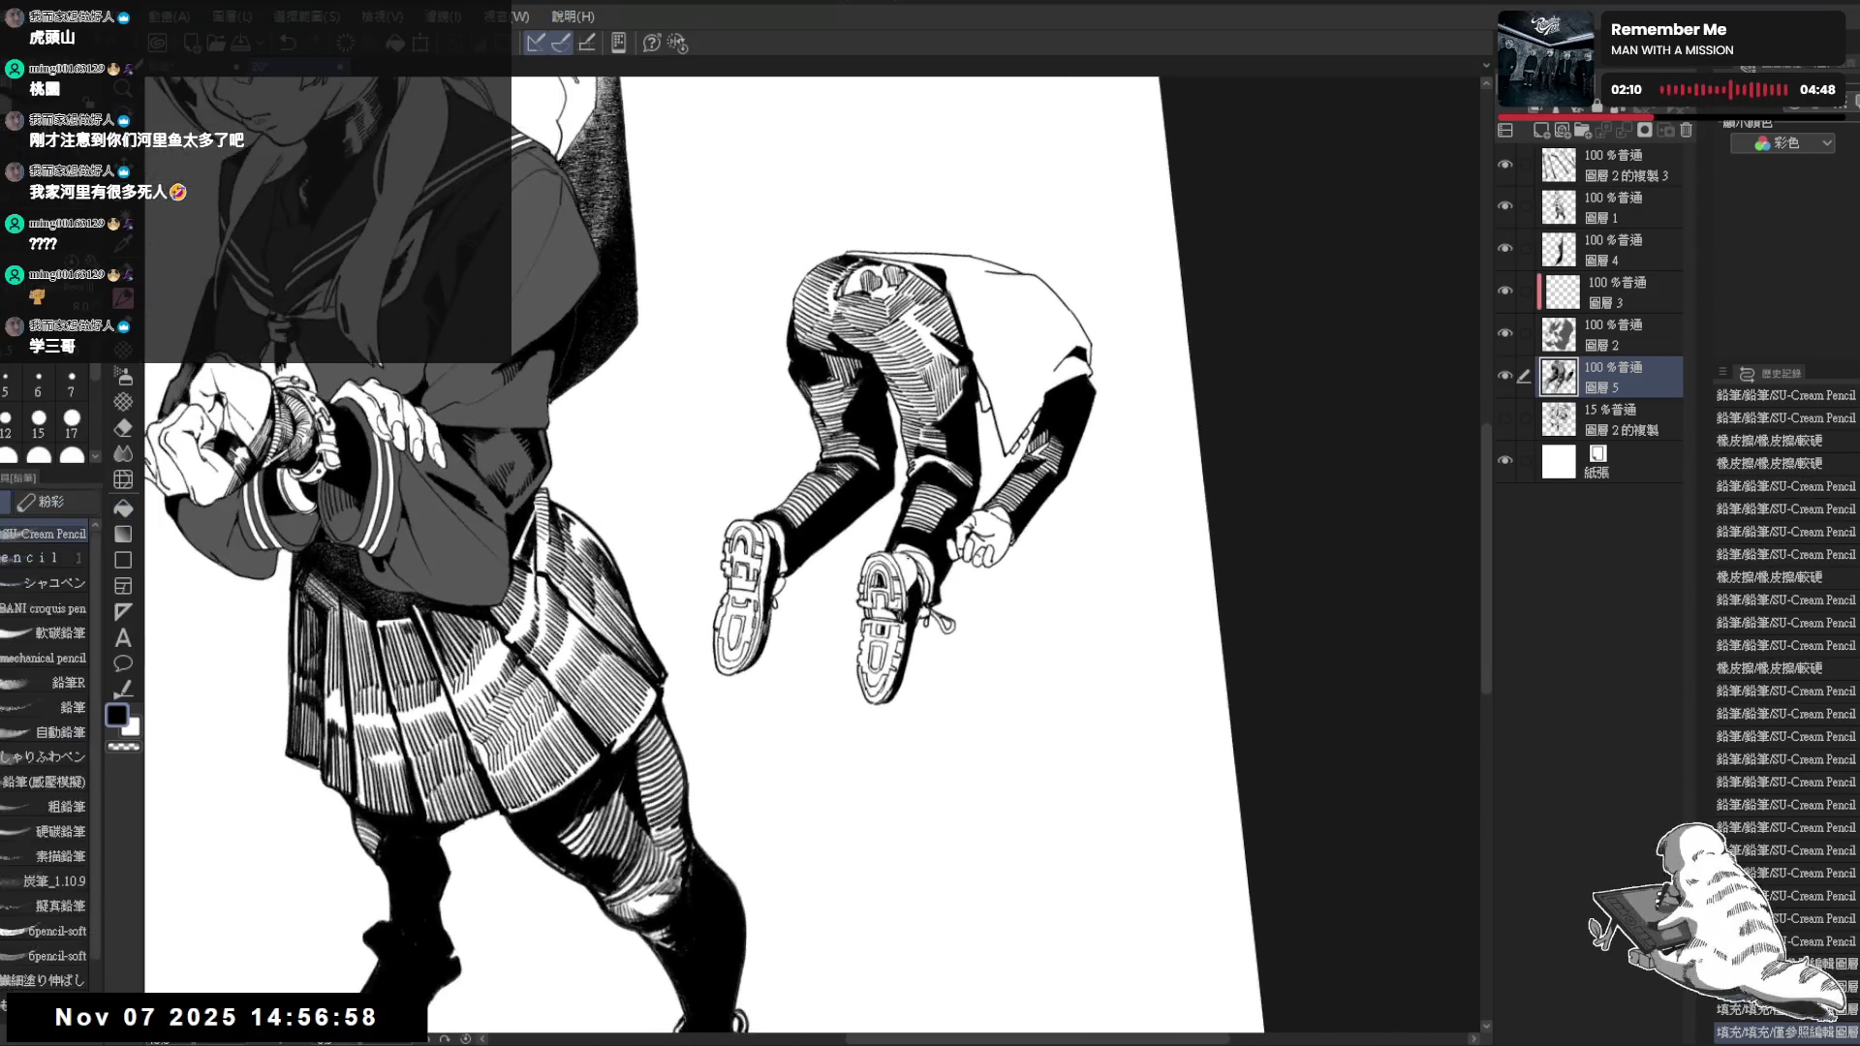
{"action": "left_click_drag", "start_coordinate": [890, 553], "coordinate": [910, 590]}
{"action": "mouse_move", "coordinate": [898, 556]}
{"action": "left_mouse_down"}
{"action": "mouse_move", "coordinate": [910, 592]}
{"action": "mouse_move", "coordinate": [872, 654]}
{"action": "left_mouse_up"}
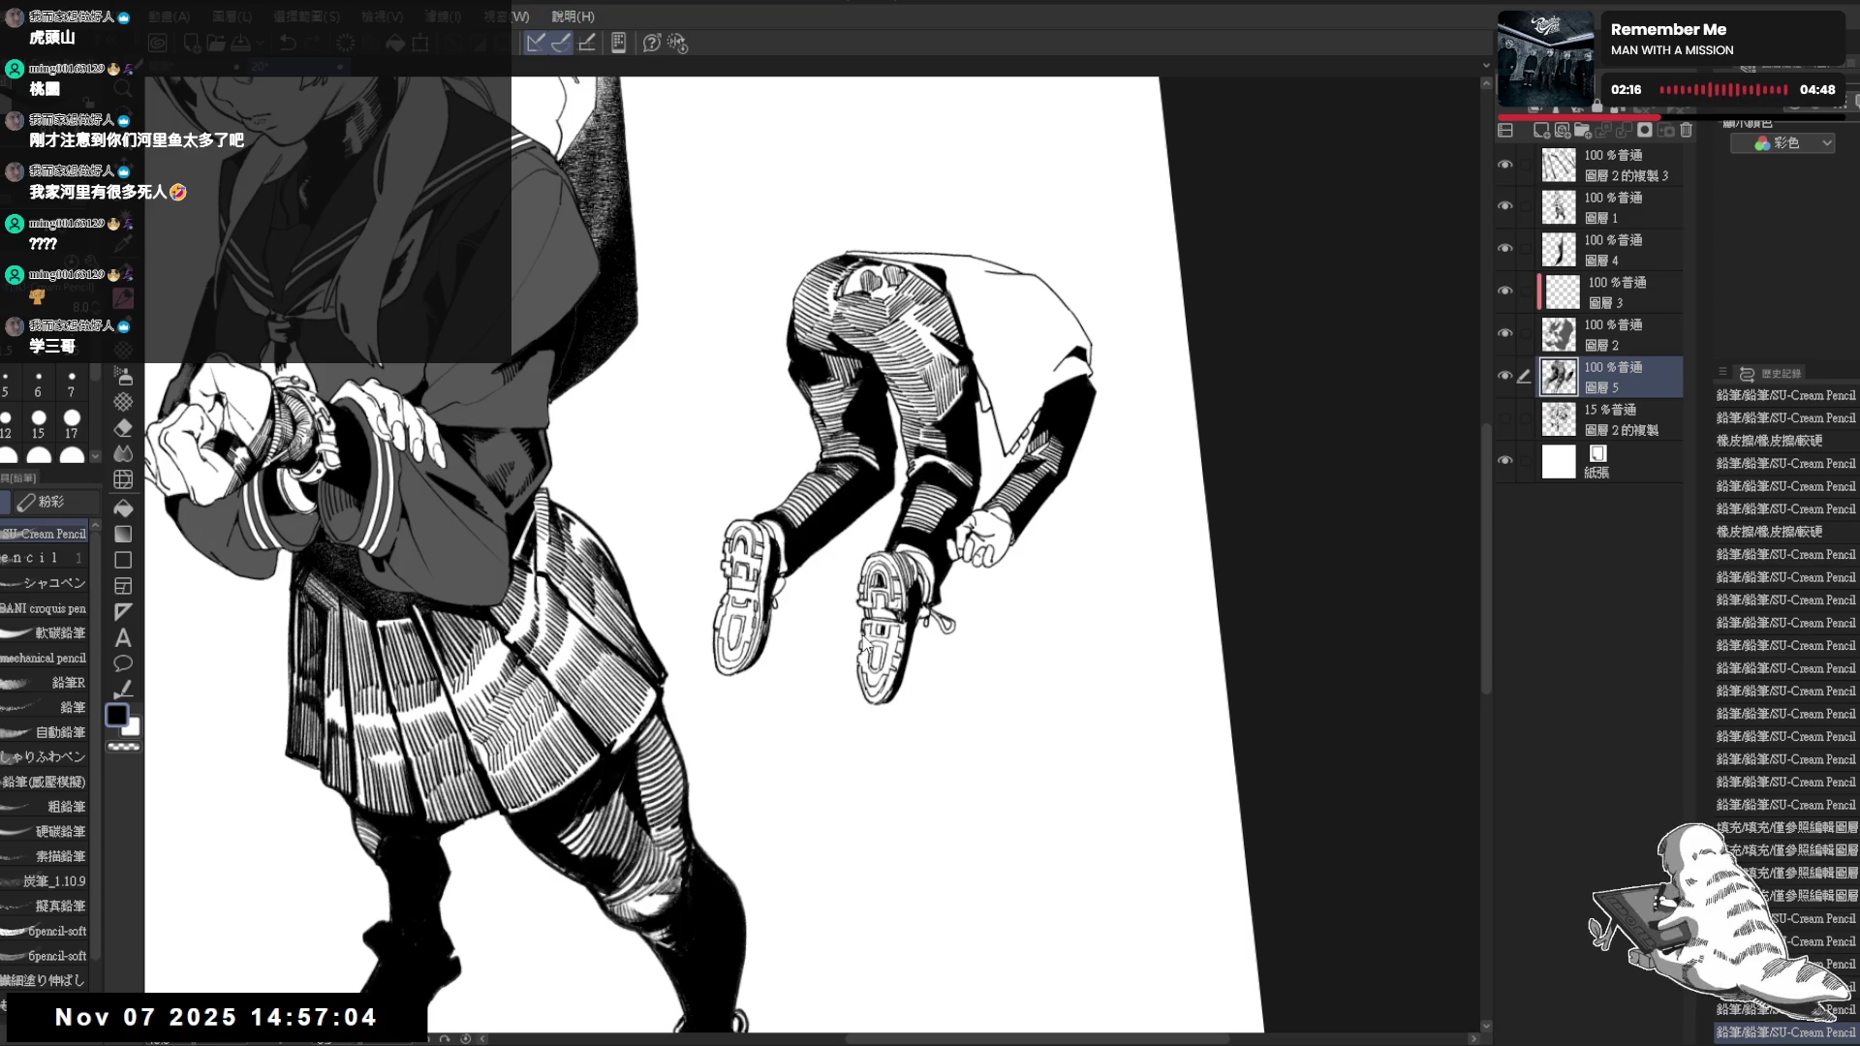
{"action": "key", "text": "ctrl+z"}
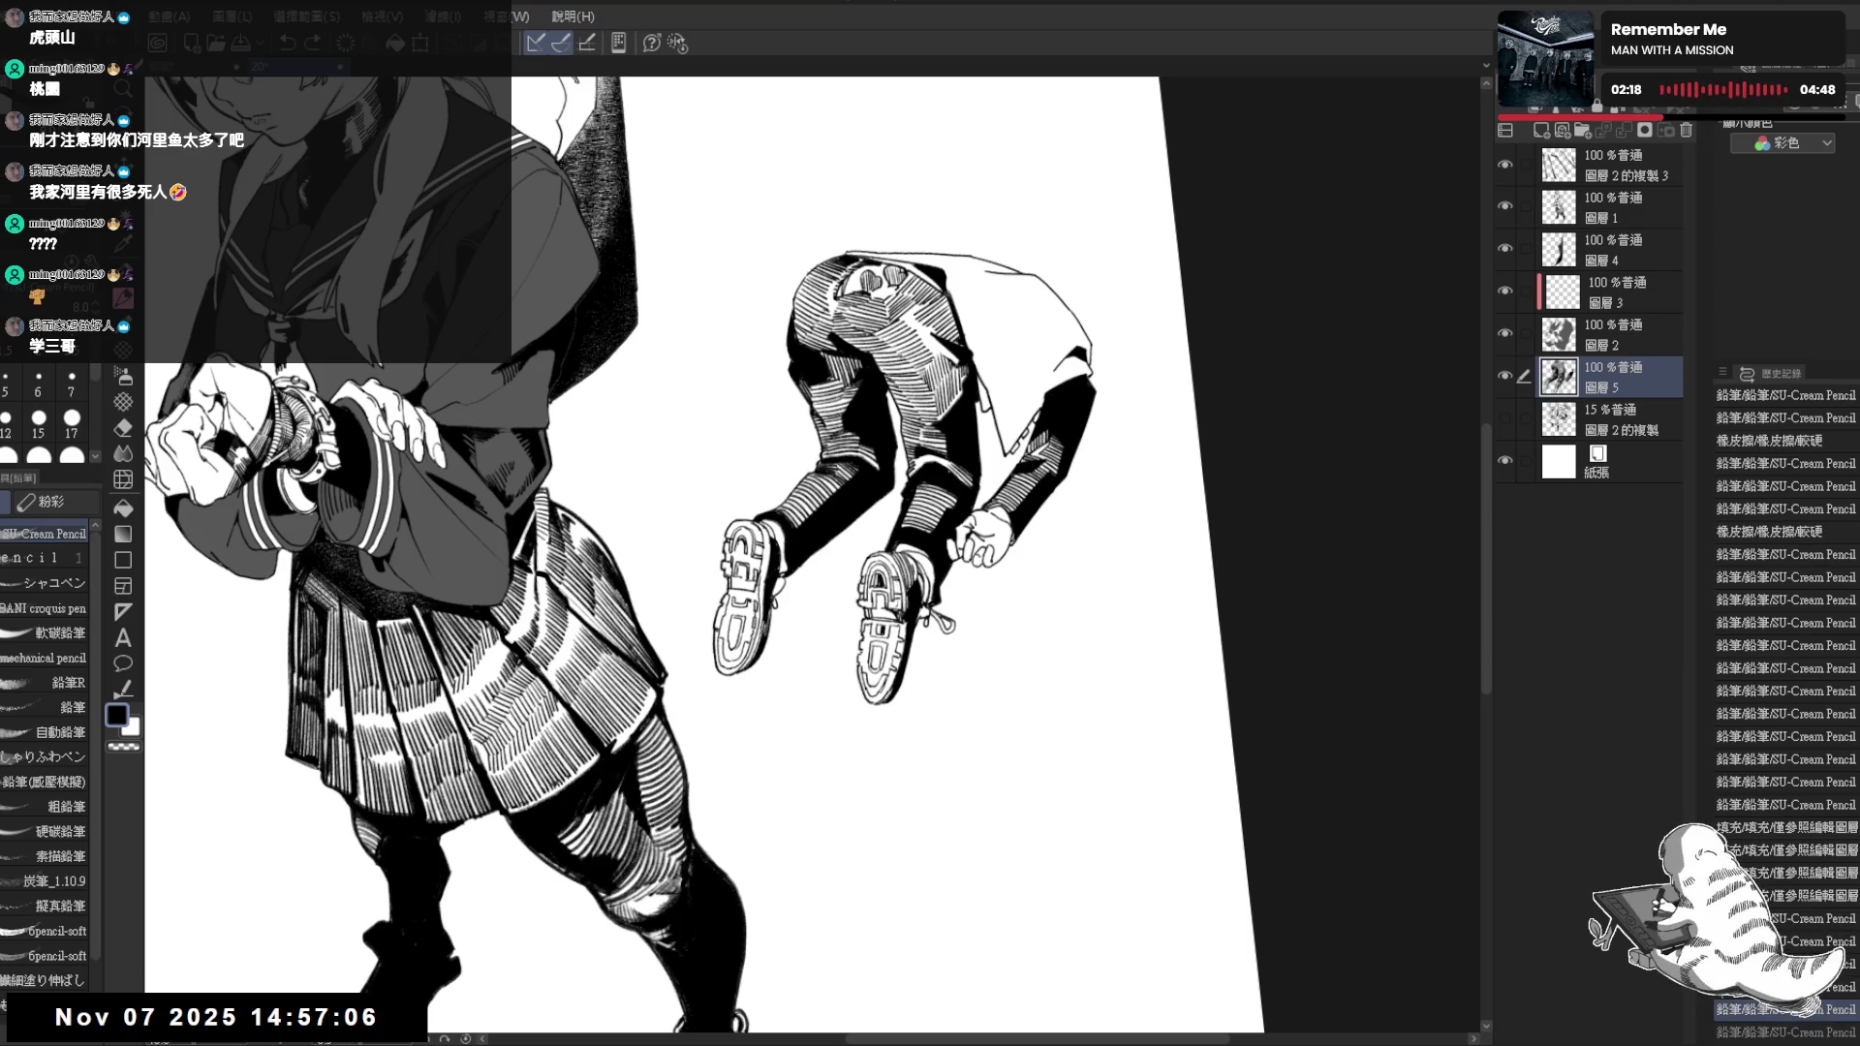
{"action": "key", "text": "ctrl+y"}
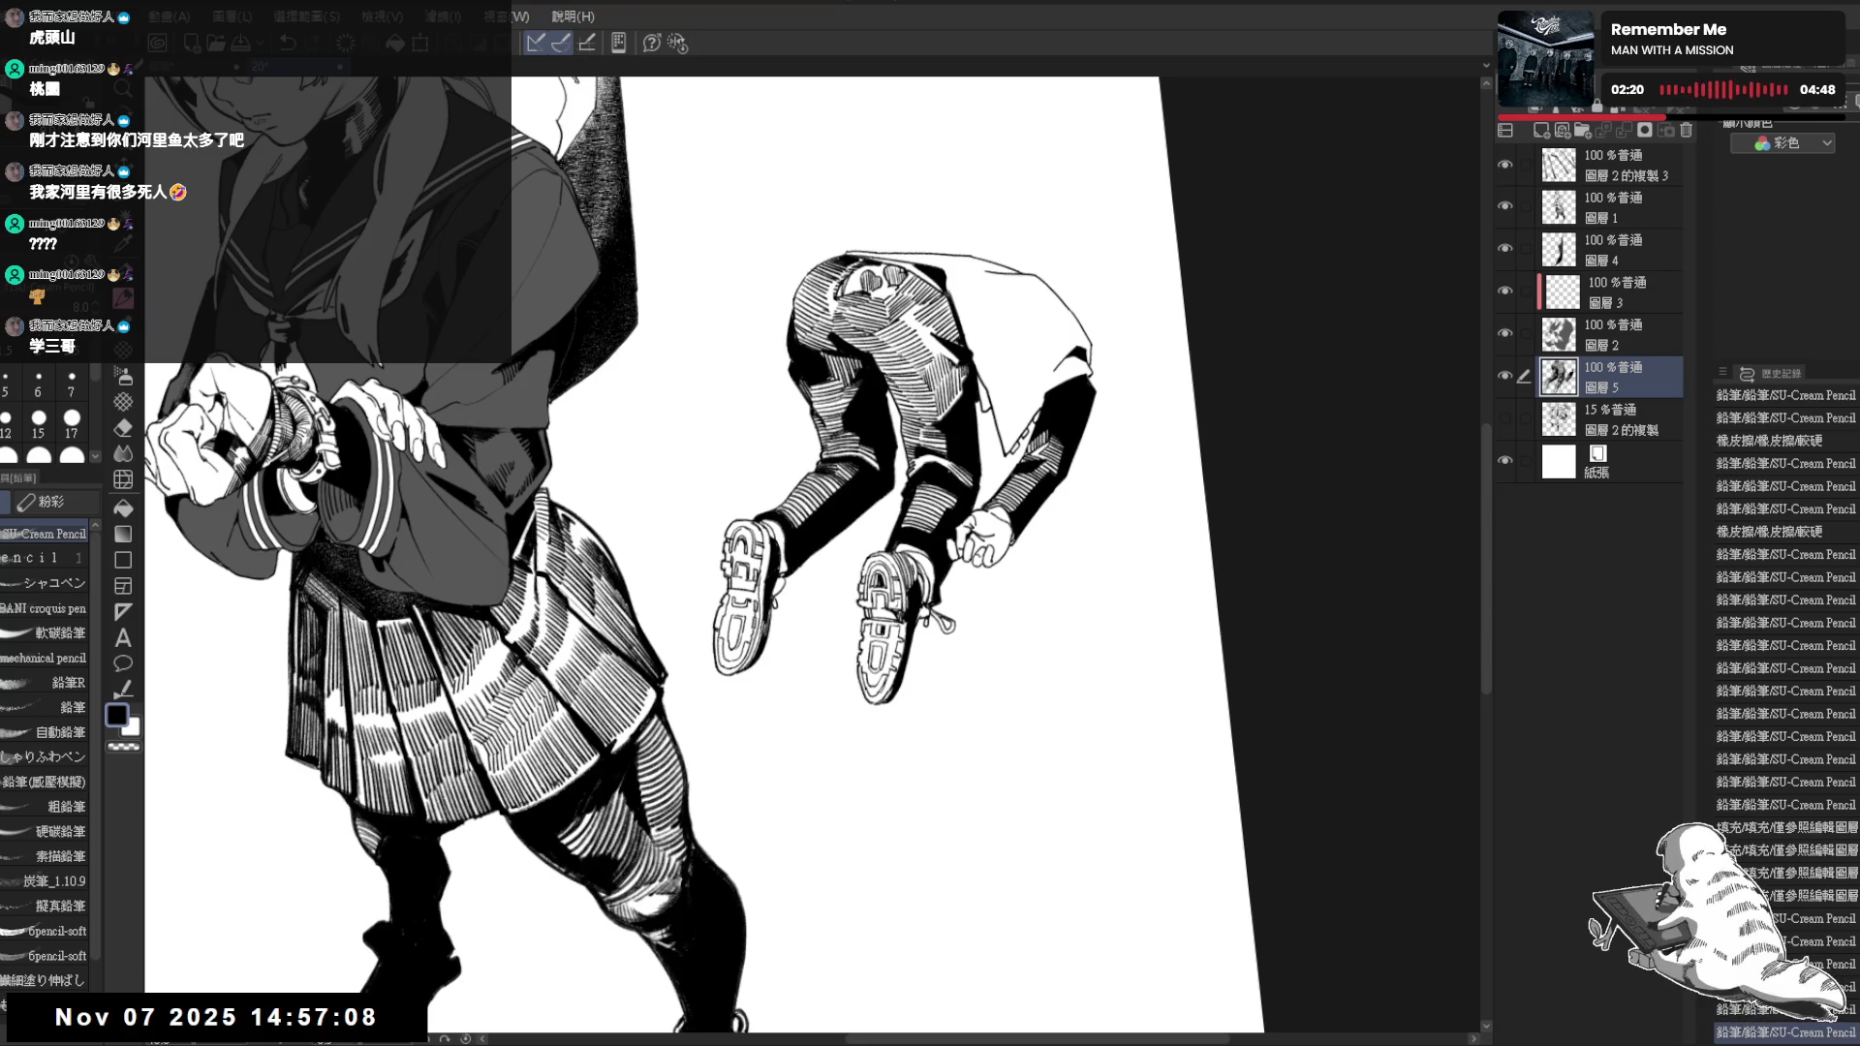
{"action": "key", "text": "ctrl+minus"}
{"action": "key", "text": "ctrl+minus"}
{"action": "key", "text": "ctrl+minus"}
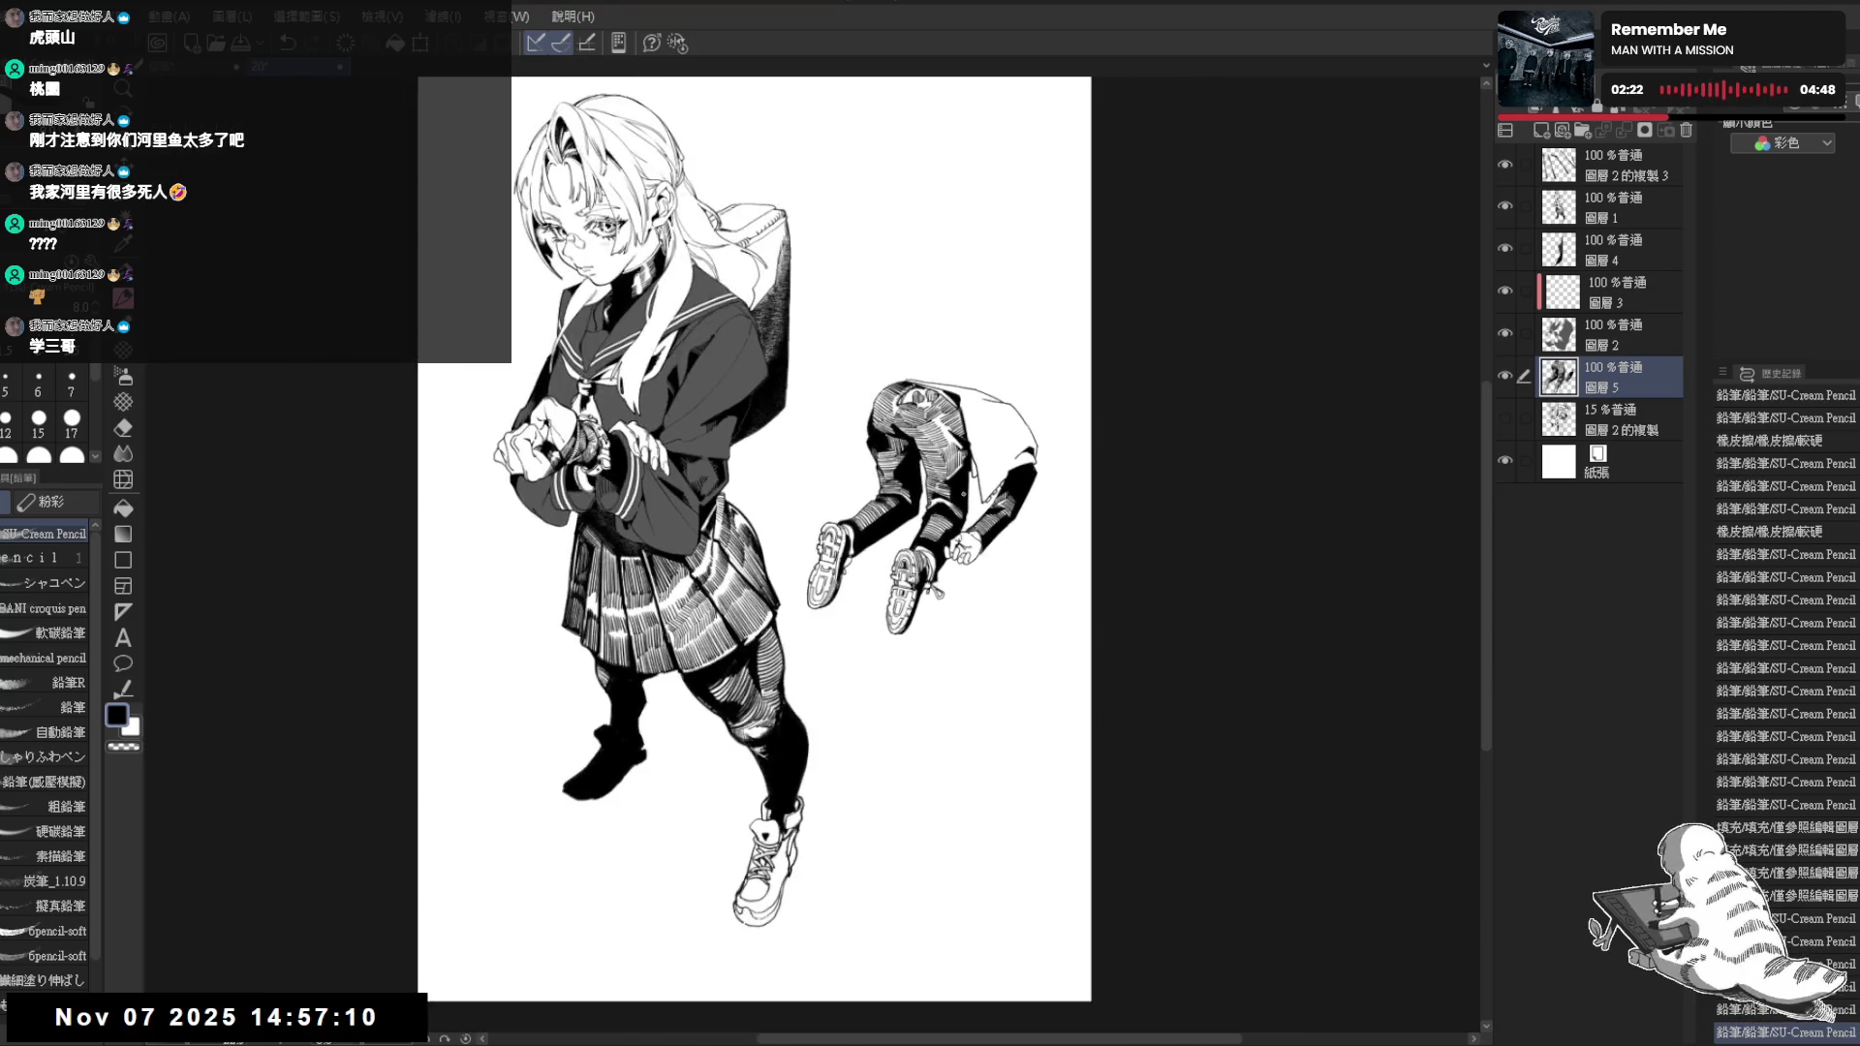
Zoom onto the fallen figure, add a shirt stroke and fill the waistband solid black
{"action": "key", "text": "ctrl+plus"}
{"action": "key", "text": "ctrl+plus"}
{"action": "key", "text": "ctrl+plus"}
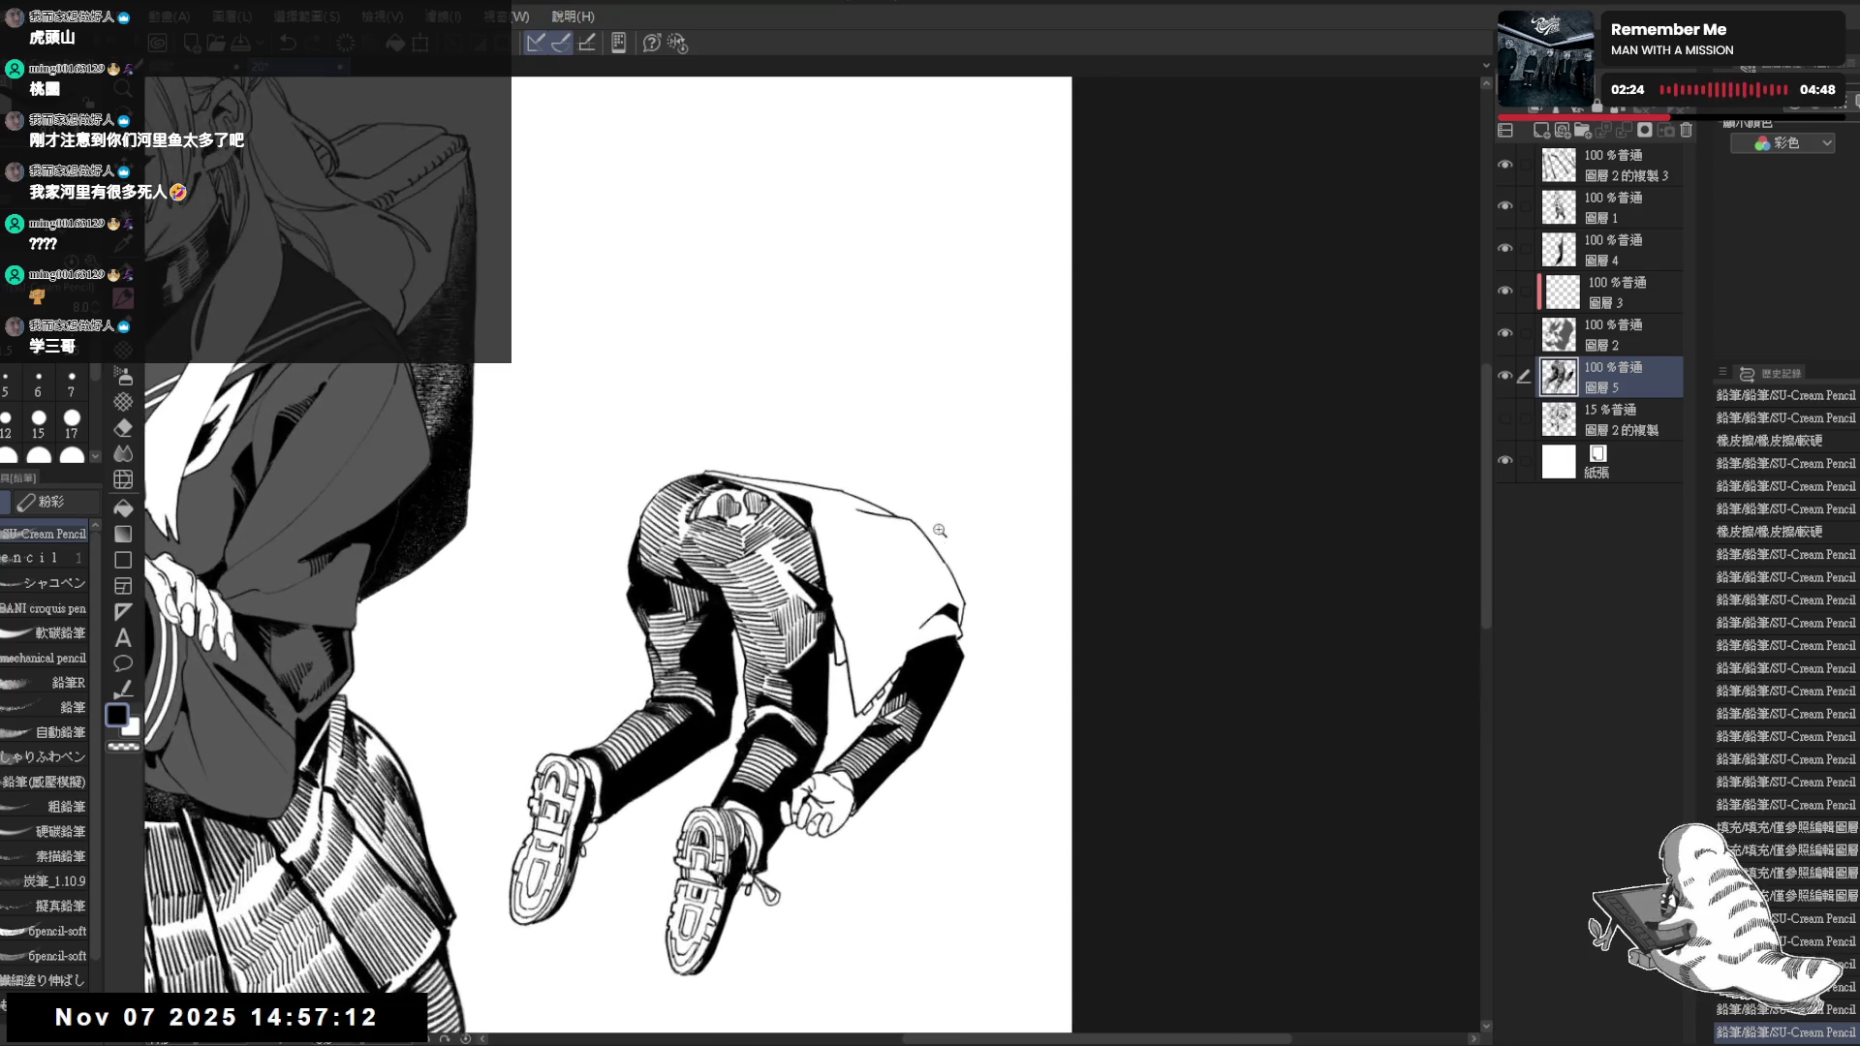
{"action": "key", "text": "ctrl+plus"}
{"action": "left_click_drag", "start_coordinate": [810, 516], "coordinate": [854, 601]}
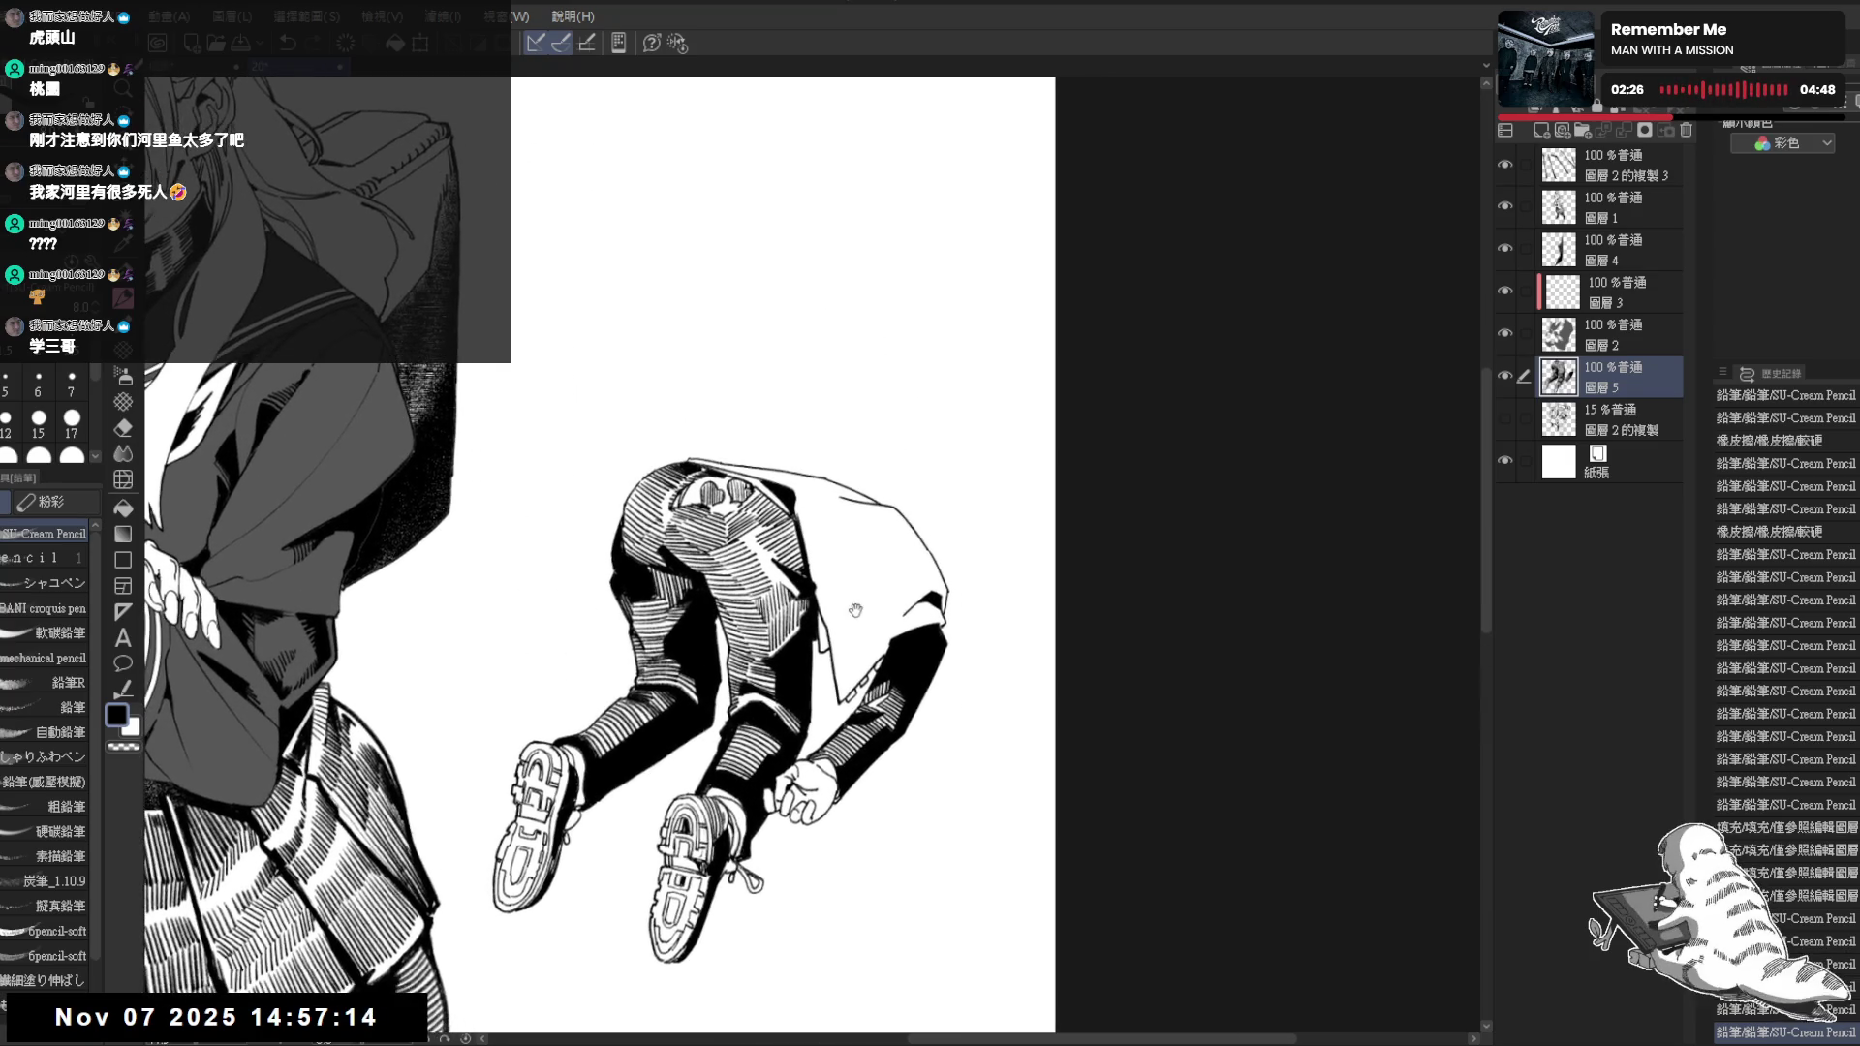
{"action": "mouse_move", "coordinate": [837, 498]}
{"action": "left_mouse_down"}
{"action": "mouse_move", "coordinate": [863, 618]}
{"action": "mouse_move", "coordinate": [808, 621]}
{"action": "left_mouse_up"}
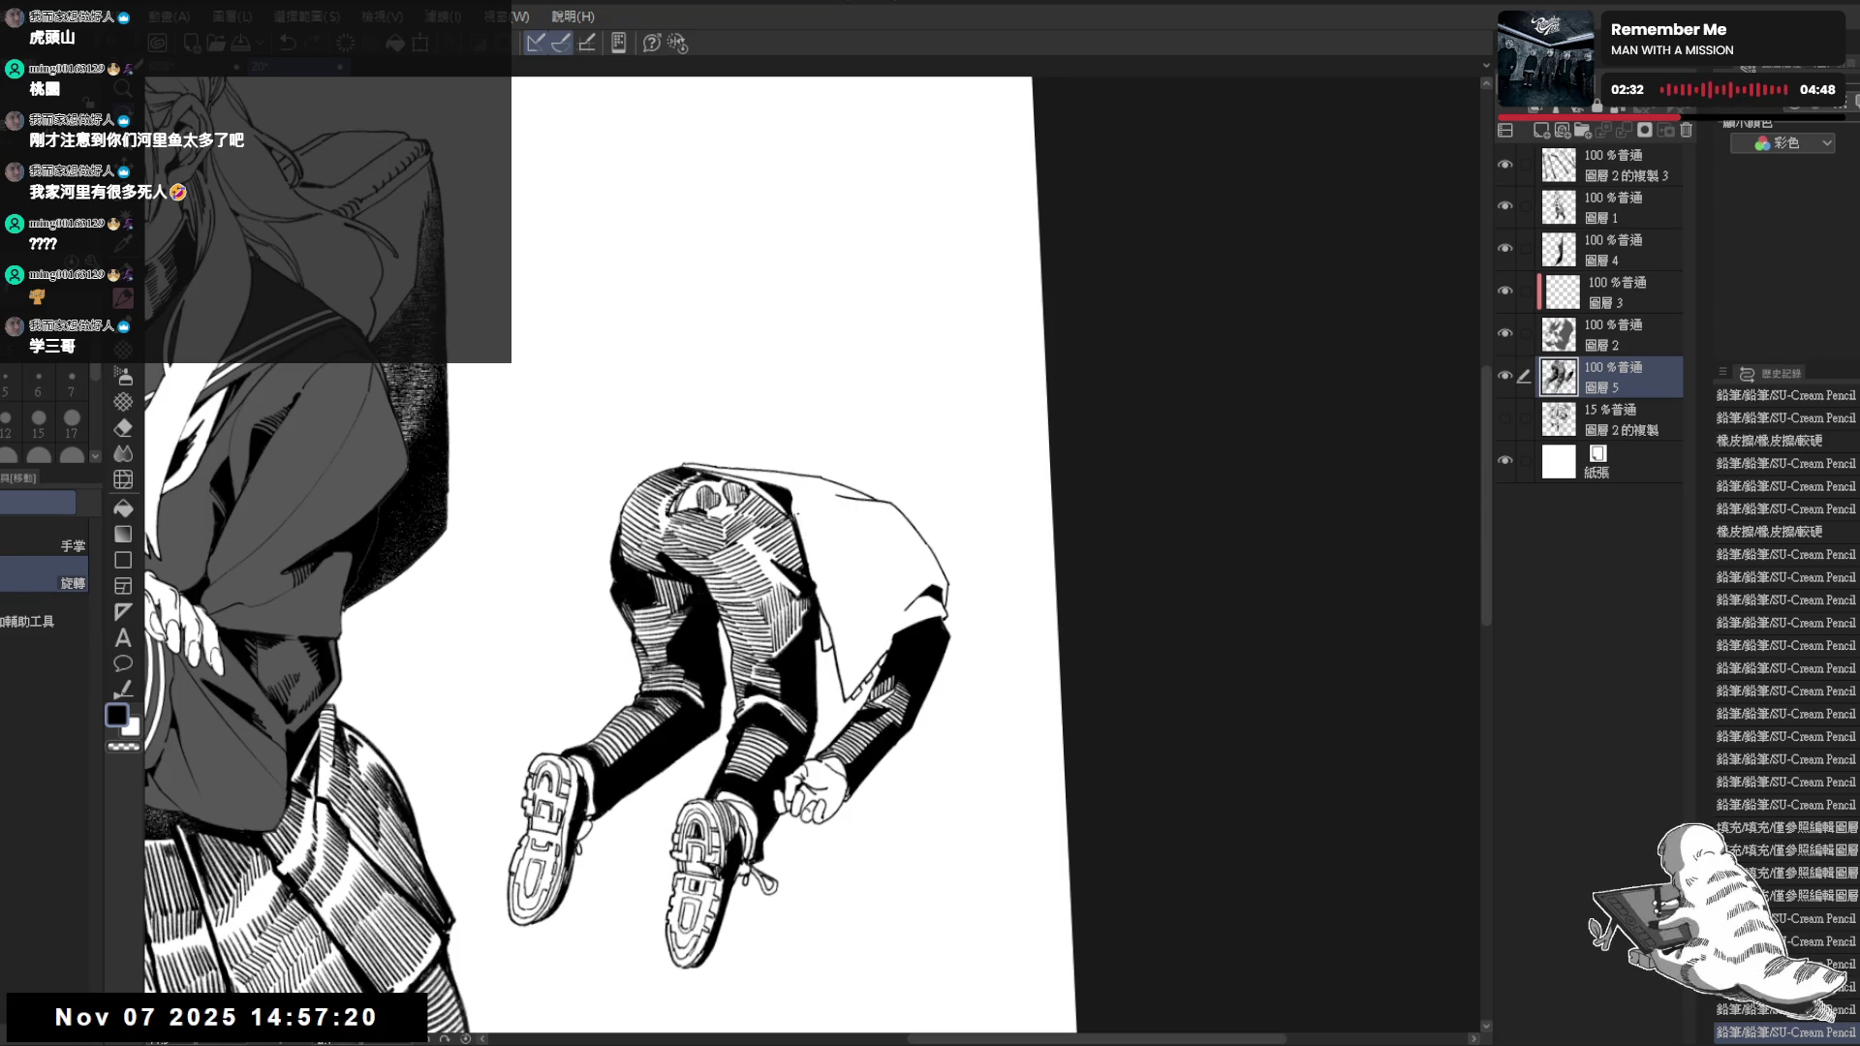
{"action": "left_click_drag", "start_coordinate": [792, 514], "coordinate": [857, 557]}
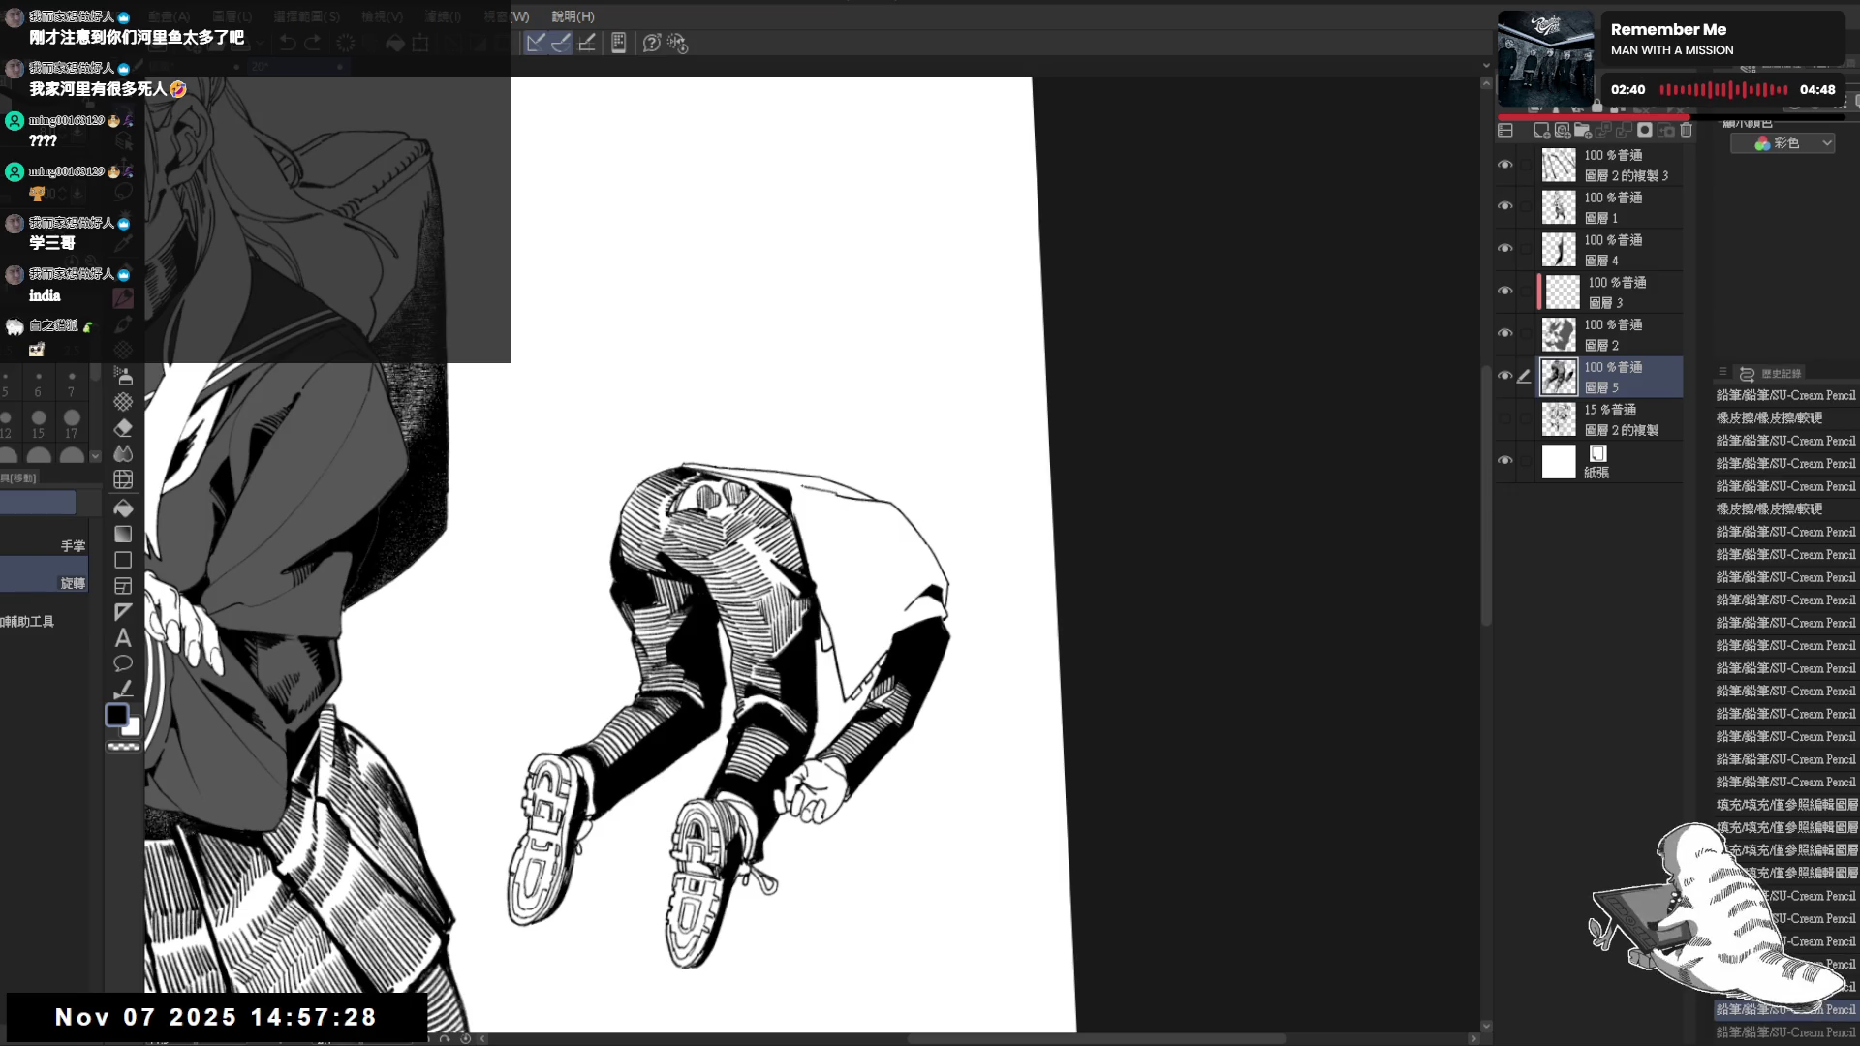
{"action": "left_click", "coordinate": [777, 482]}
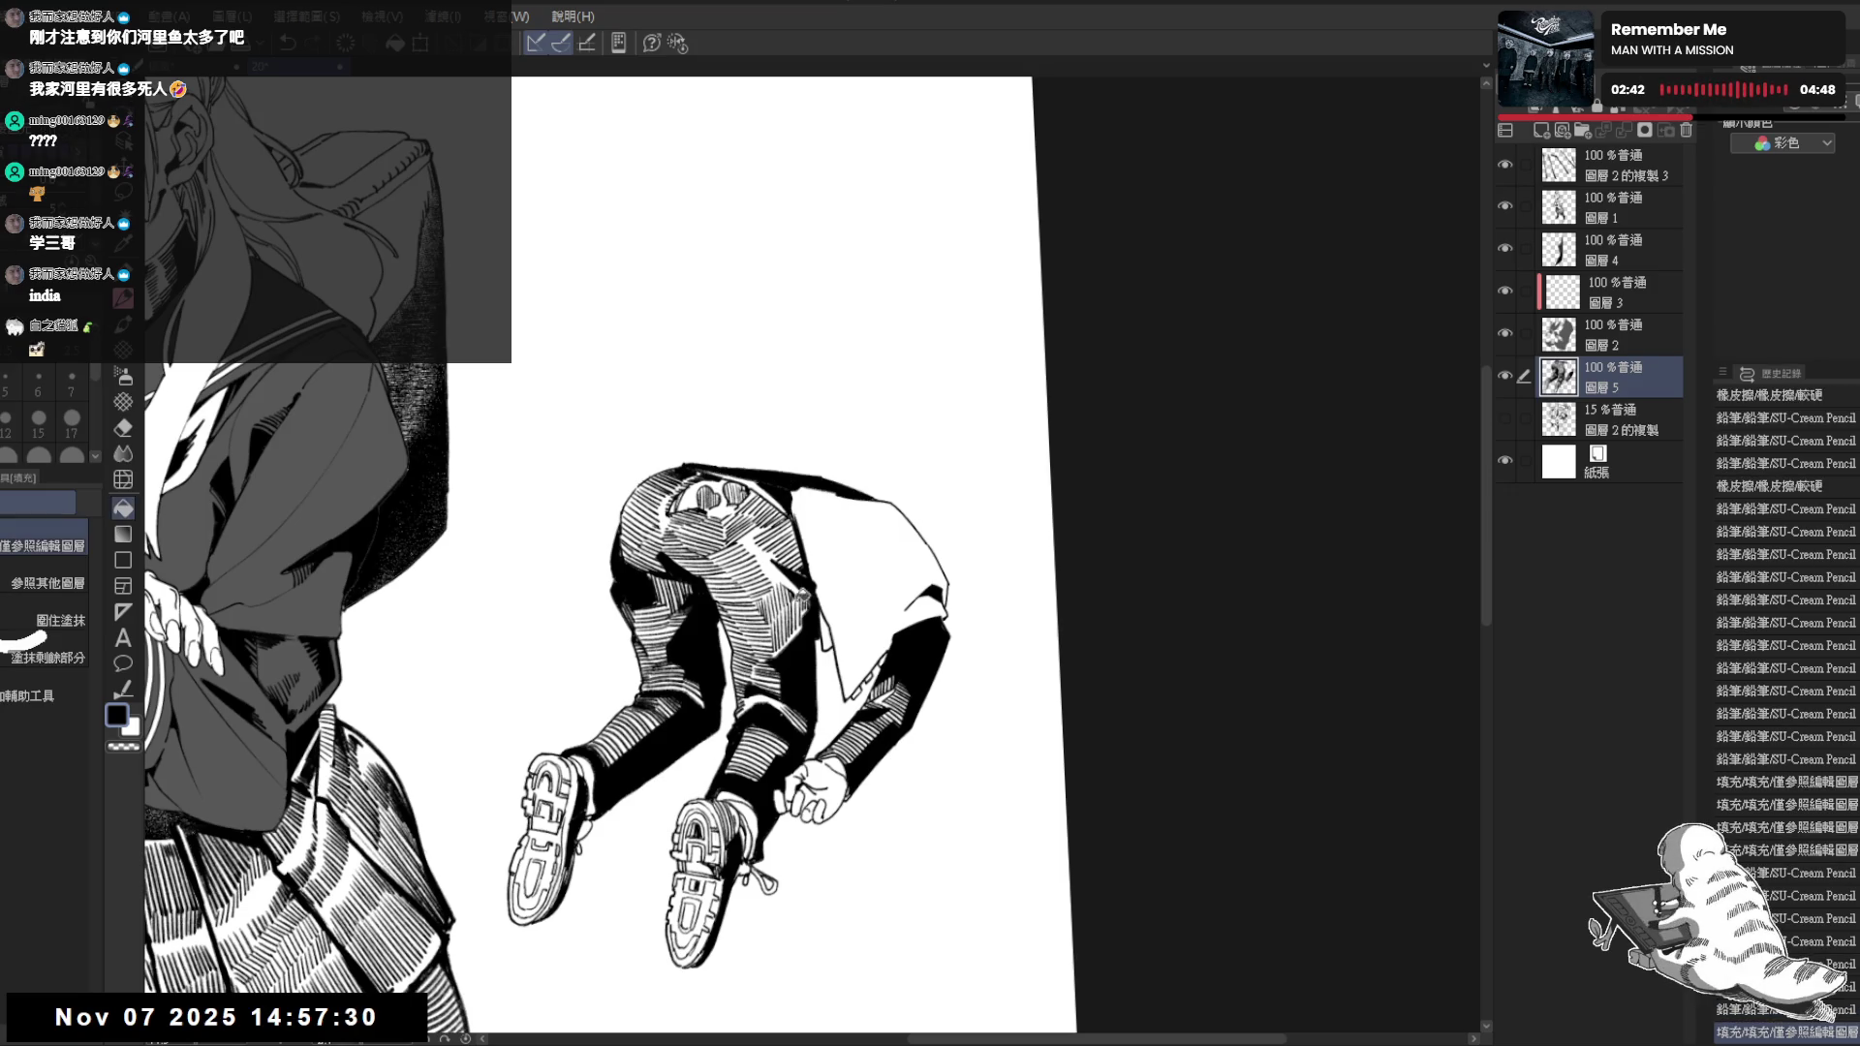
Add short hatching strokes near the waist, rotating the canvas as needed
{"action": "key", "text": "asciicircum"}
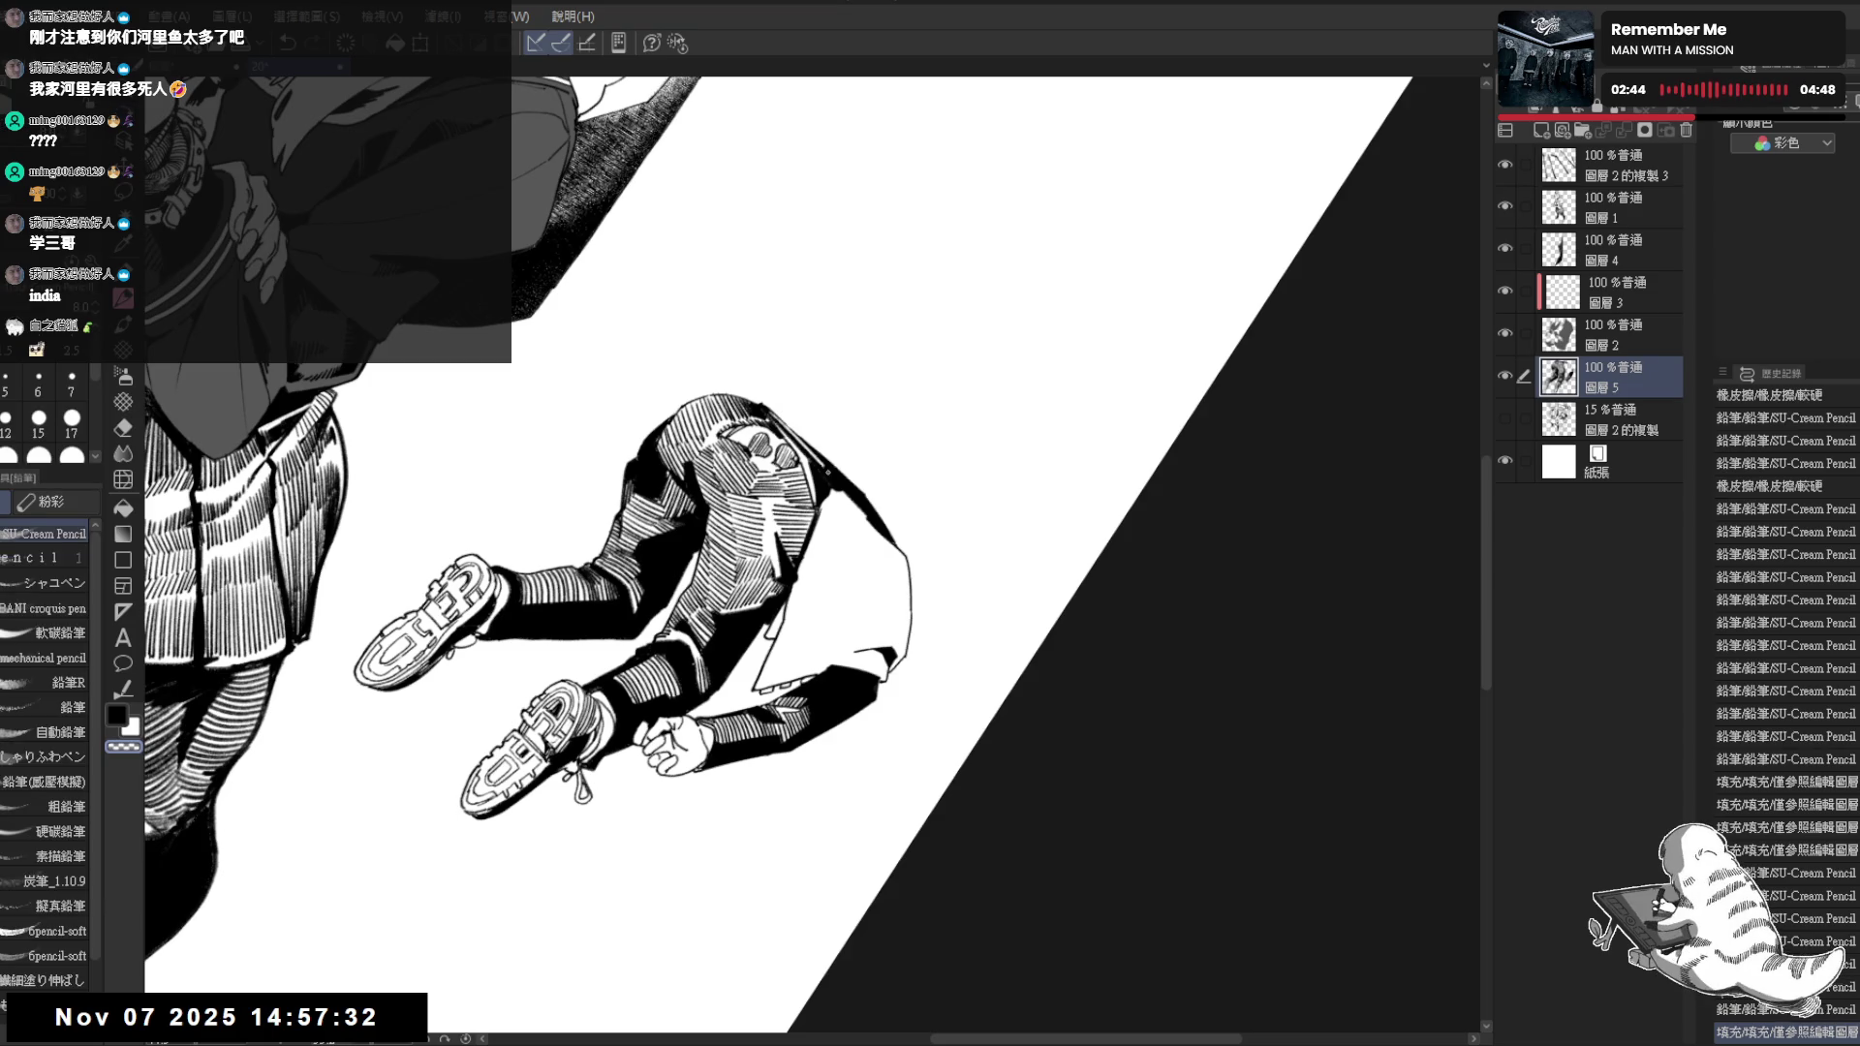
{"action": "left_click", "coordinate": [799, 436]}
{"action": "left_click_drag", "start_coordinate": [781, 429], "coordinate": [820, 469]}
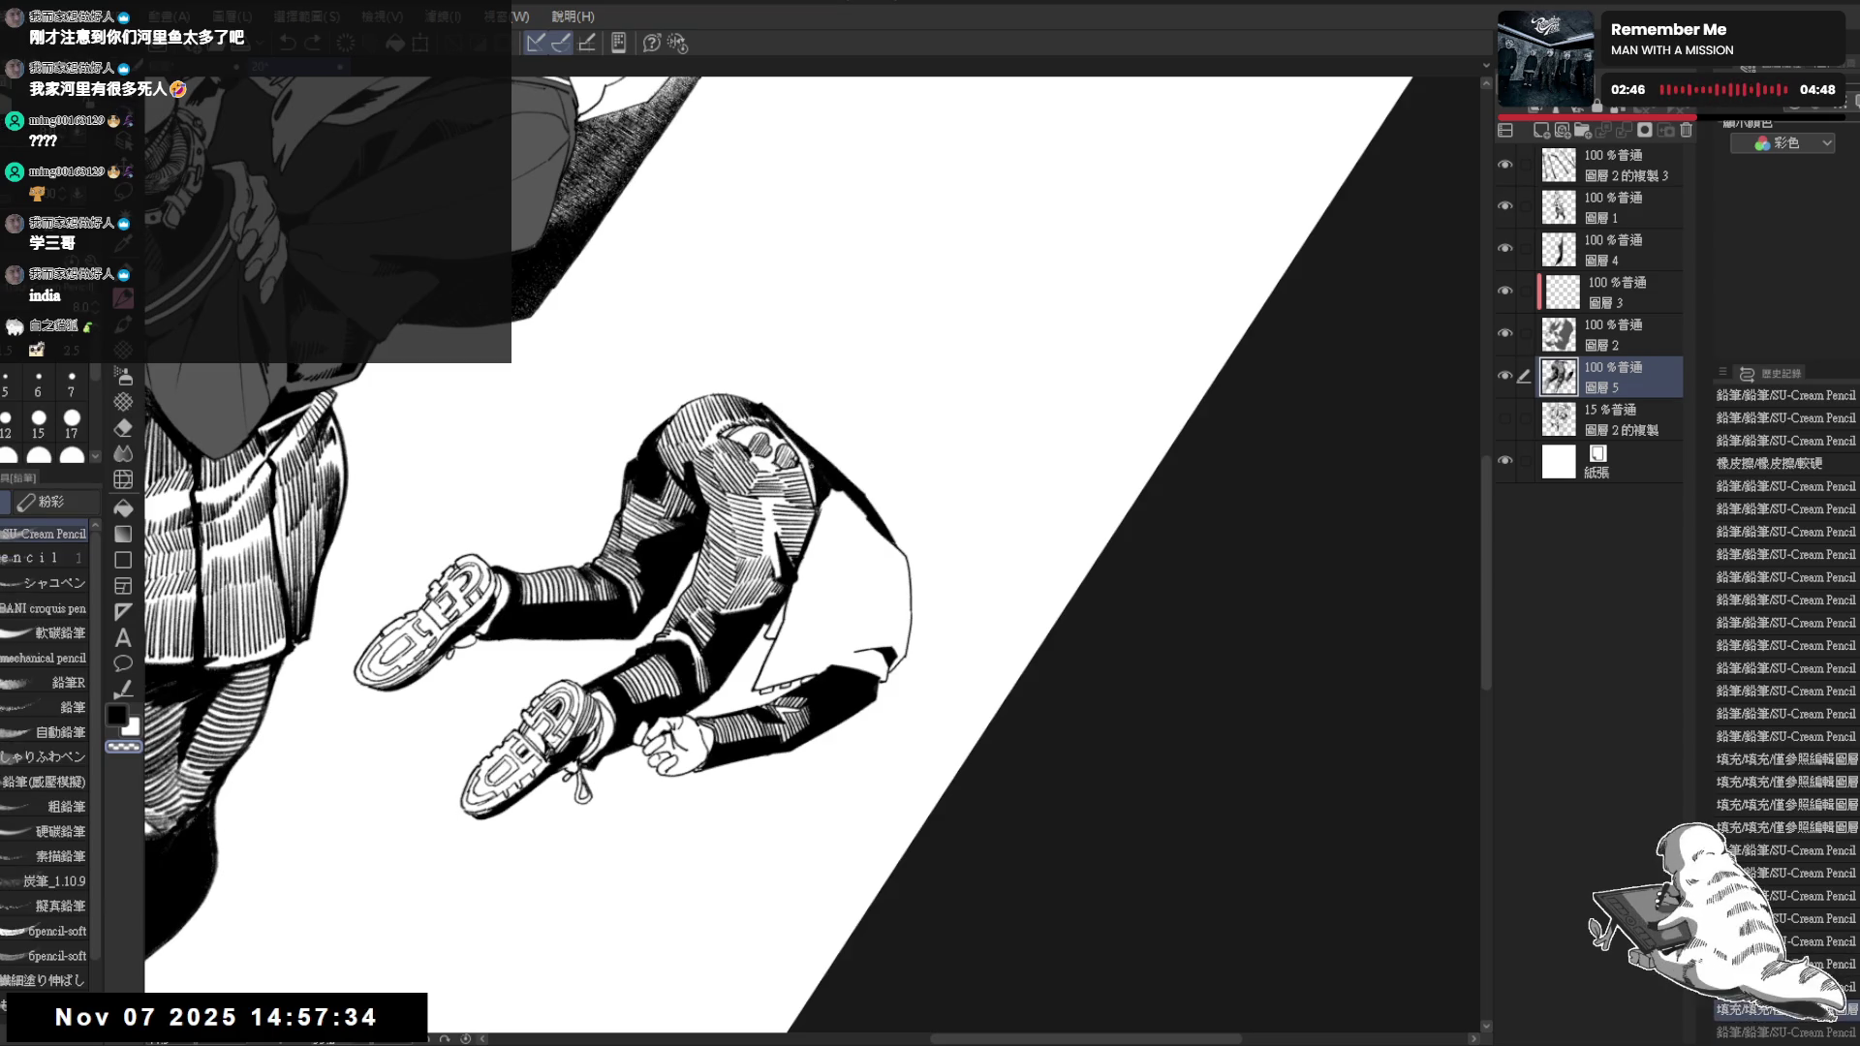
{"action": "key", "text": "minus"}
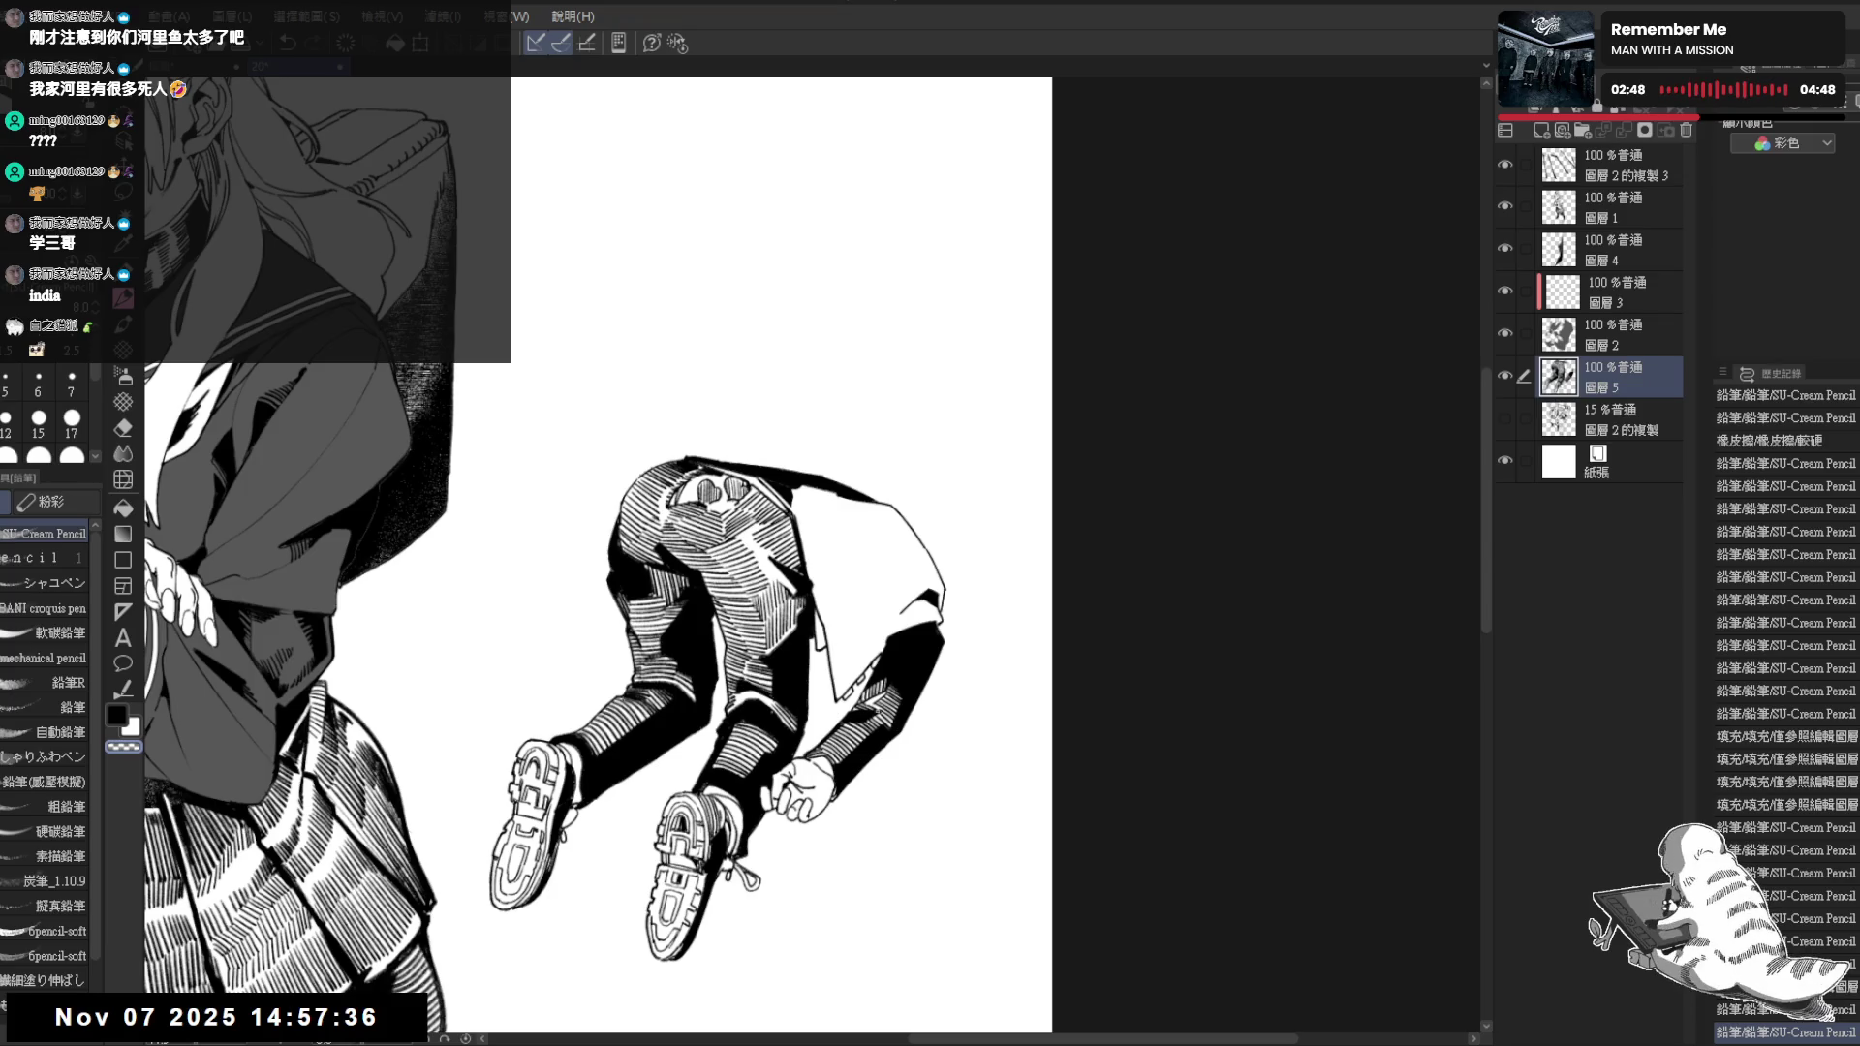
{"action": "left_click_drag", "start_coordinate": [845, 529], "coordinate": [832, 529]}
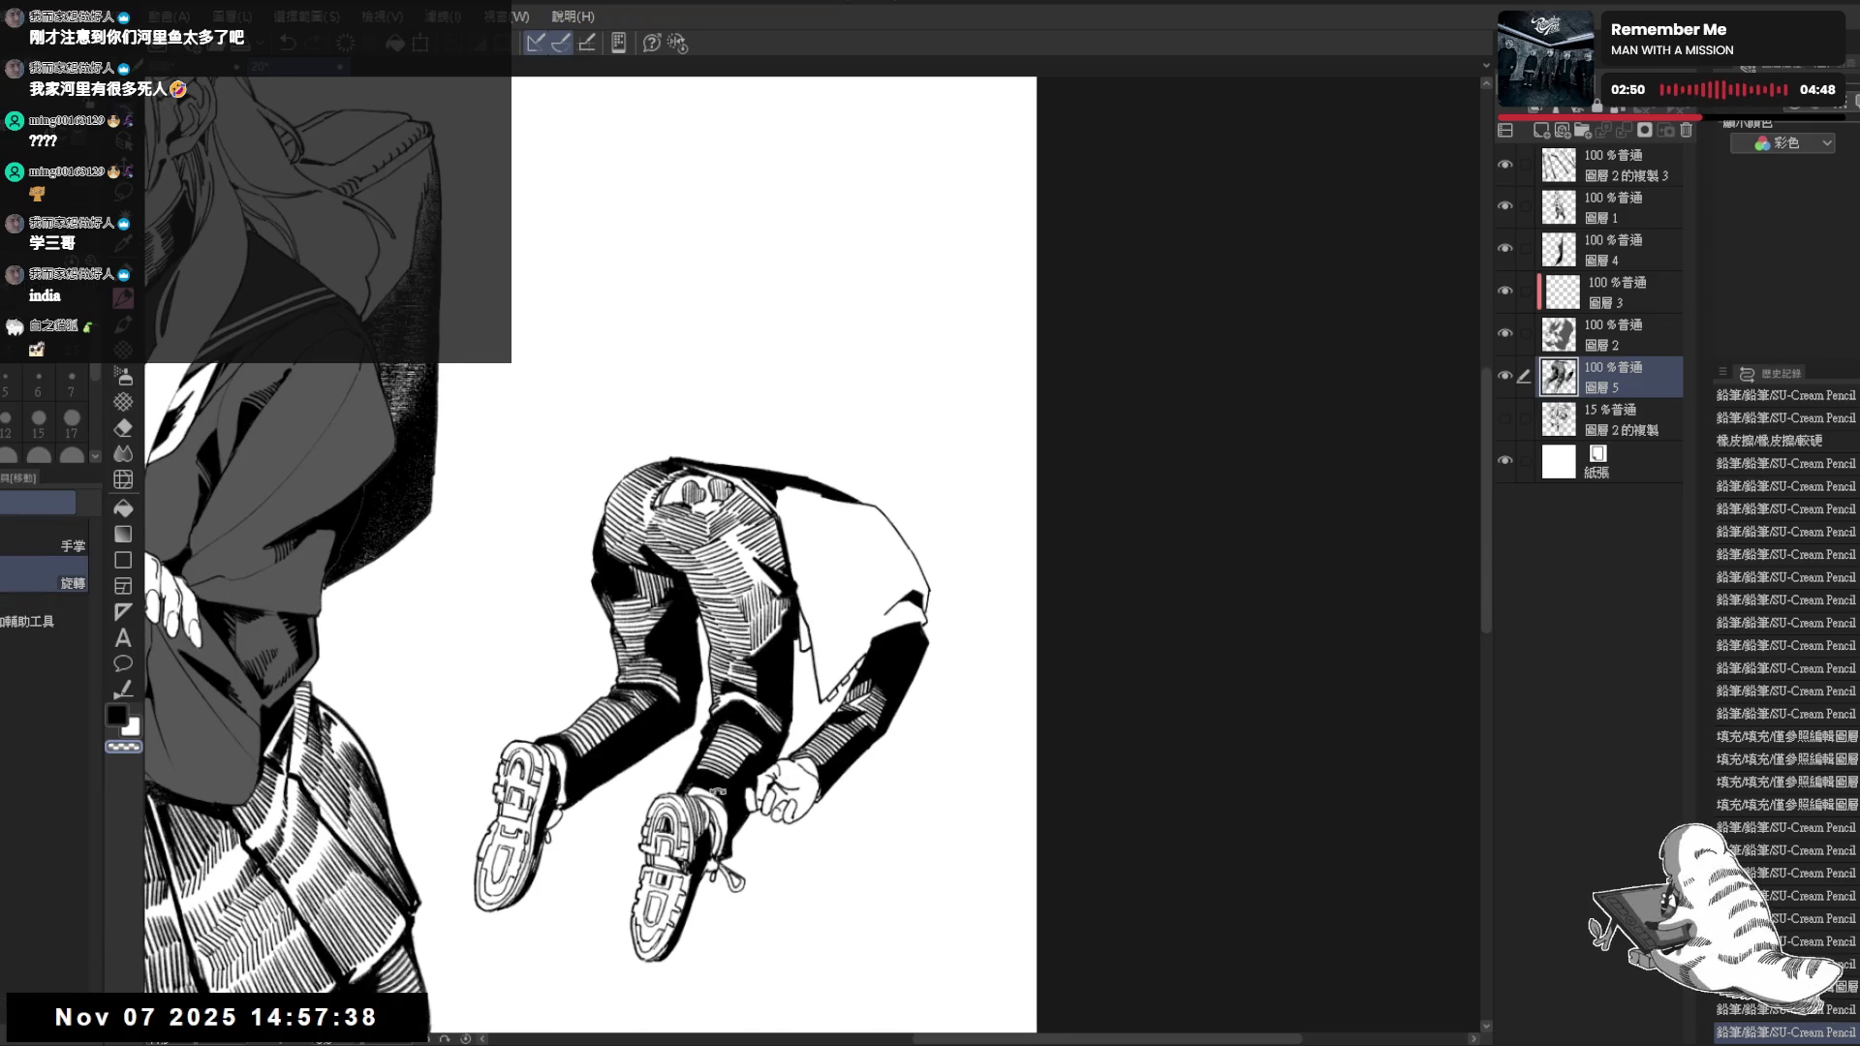
{"action": "key", "text": "minus"}
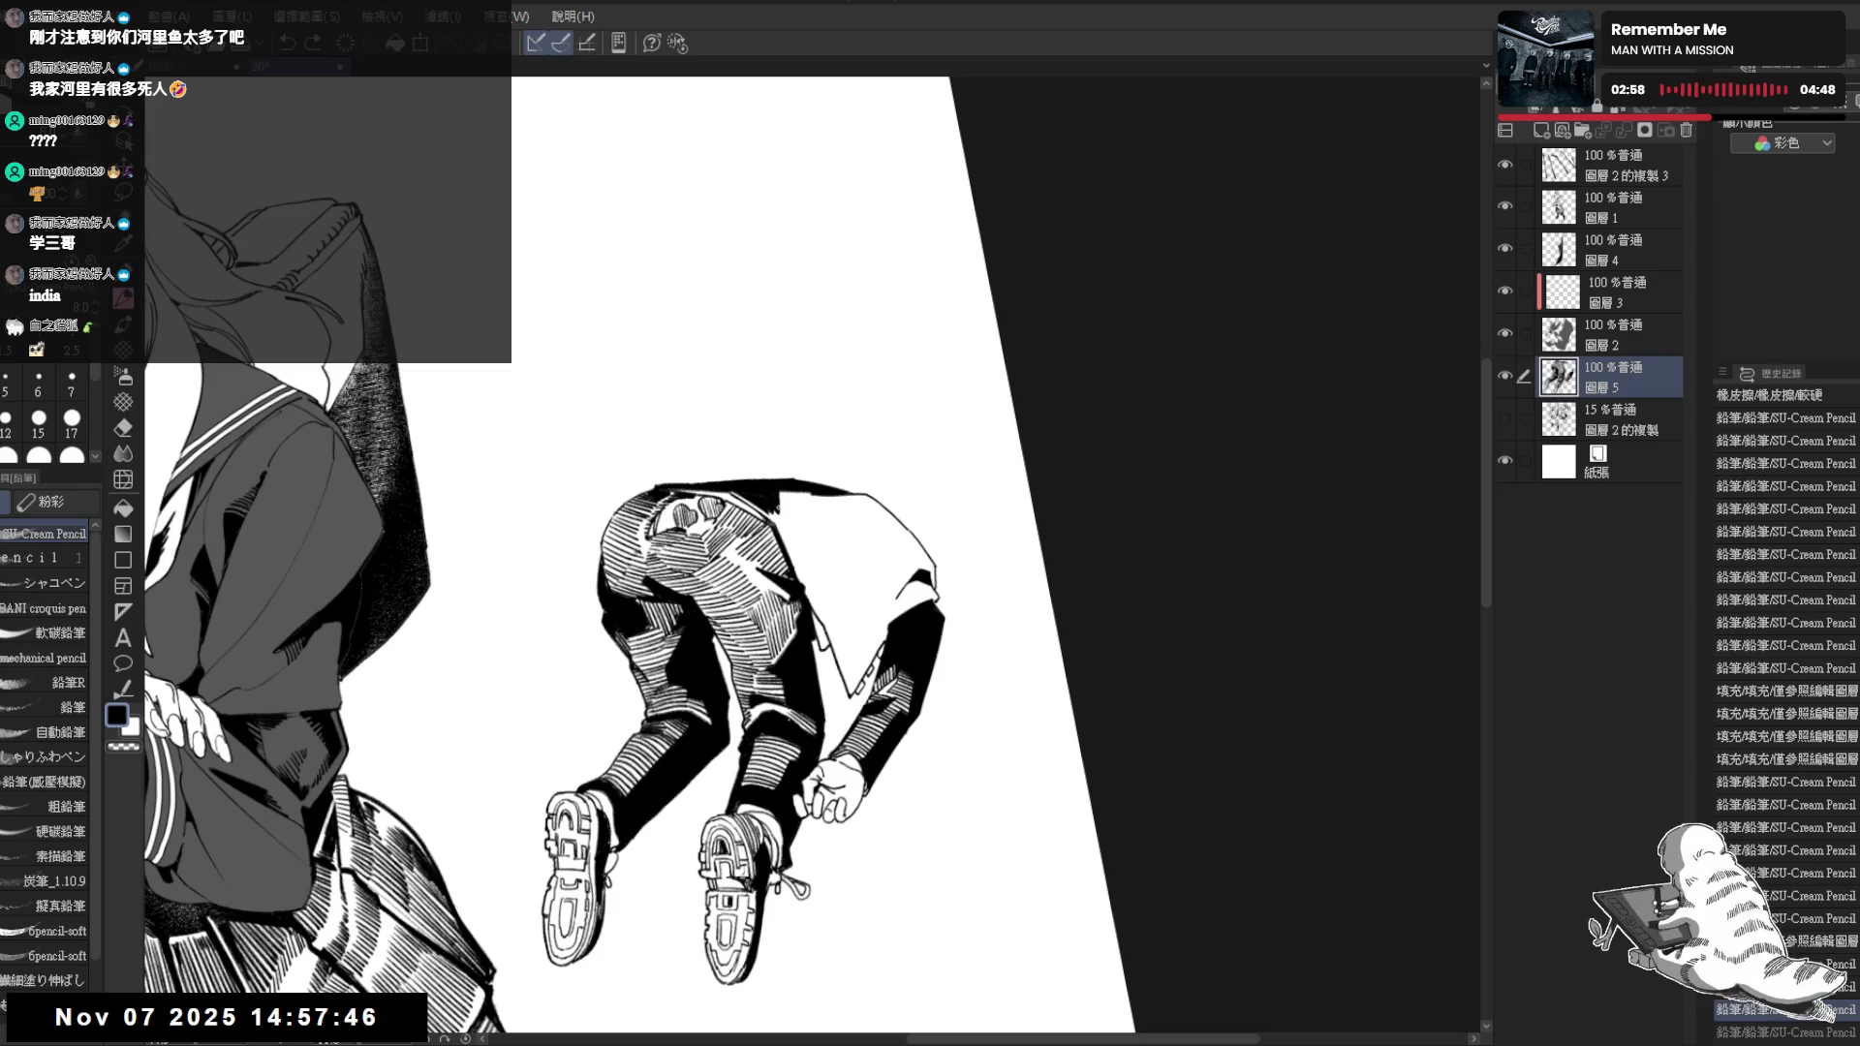
{"action": "key", "text": "ctrl+y"}
{"action": "key", "text": "minus"}
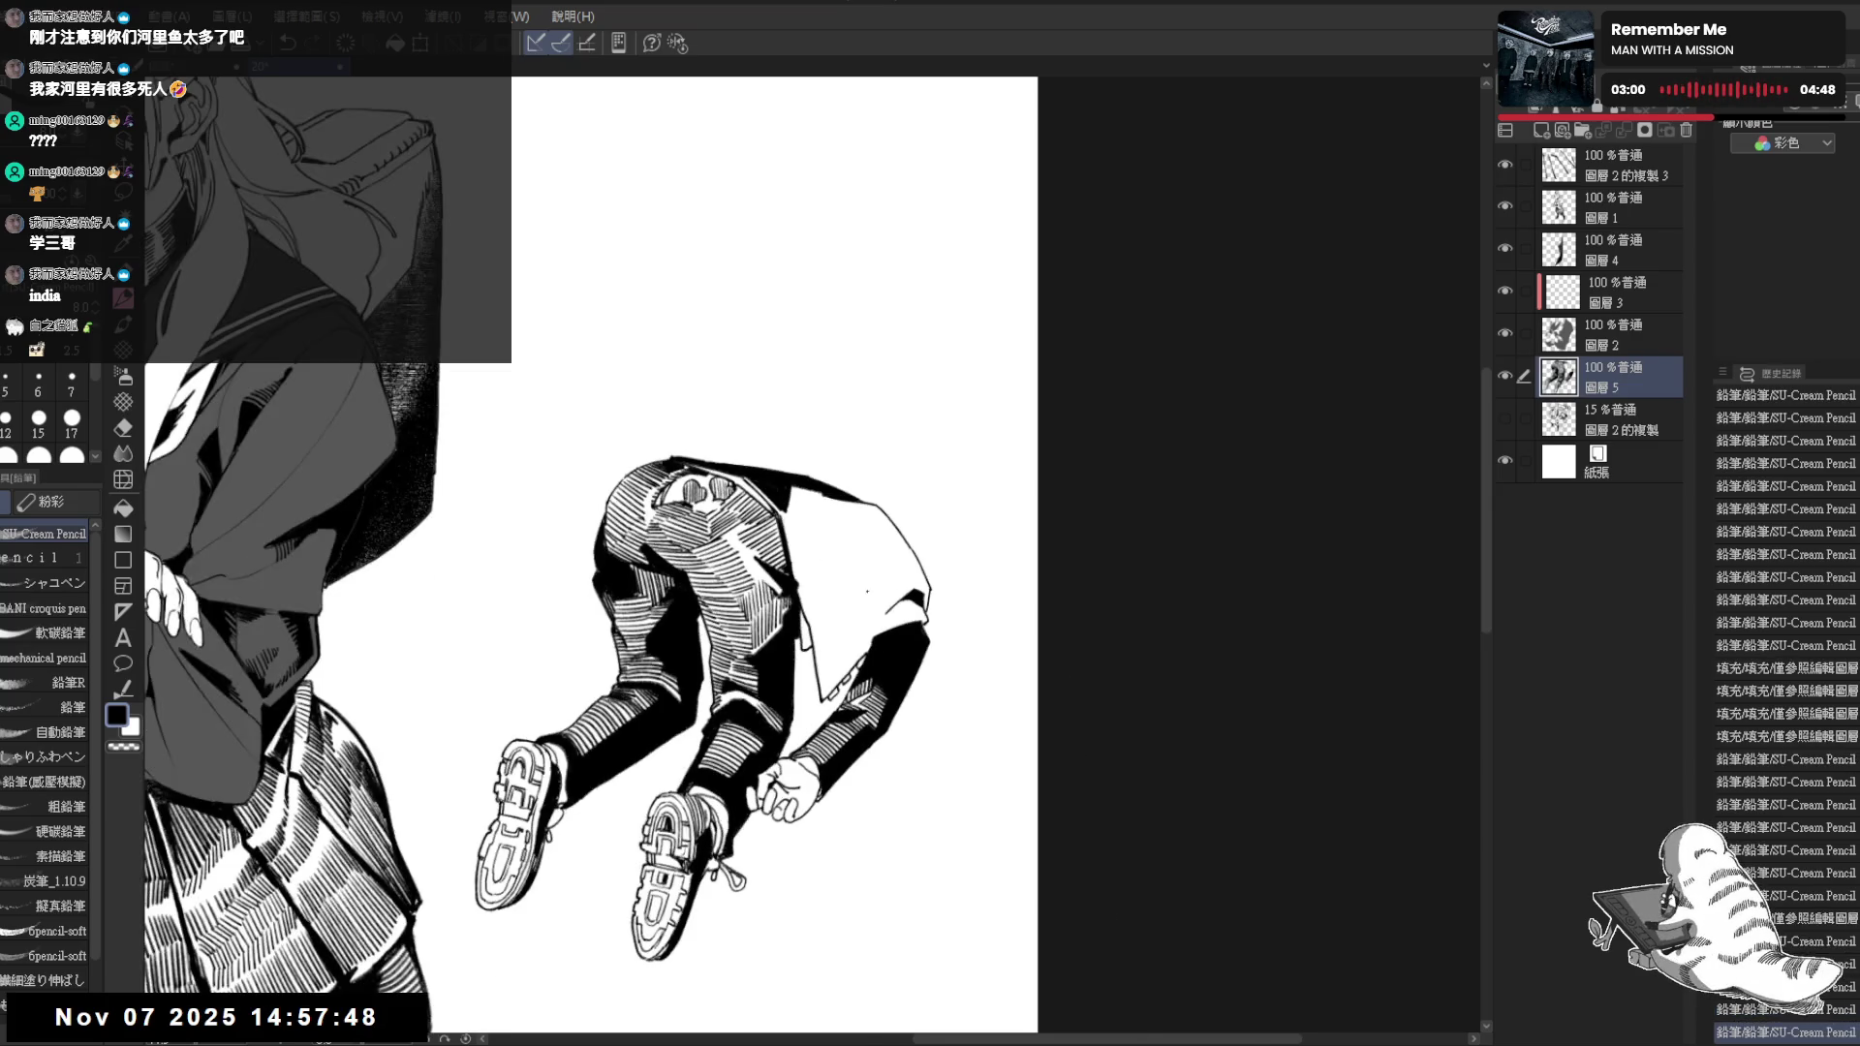
{"action": "key", "text": "minus"}
{"action": "key", "text": "minus"}
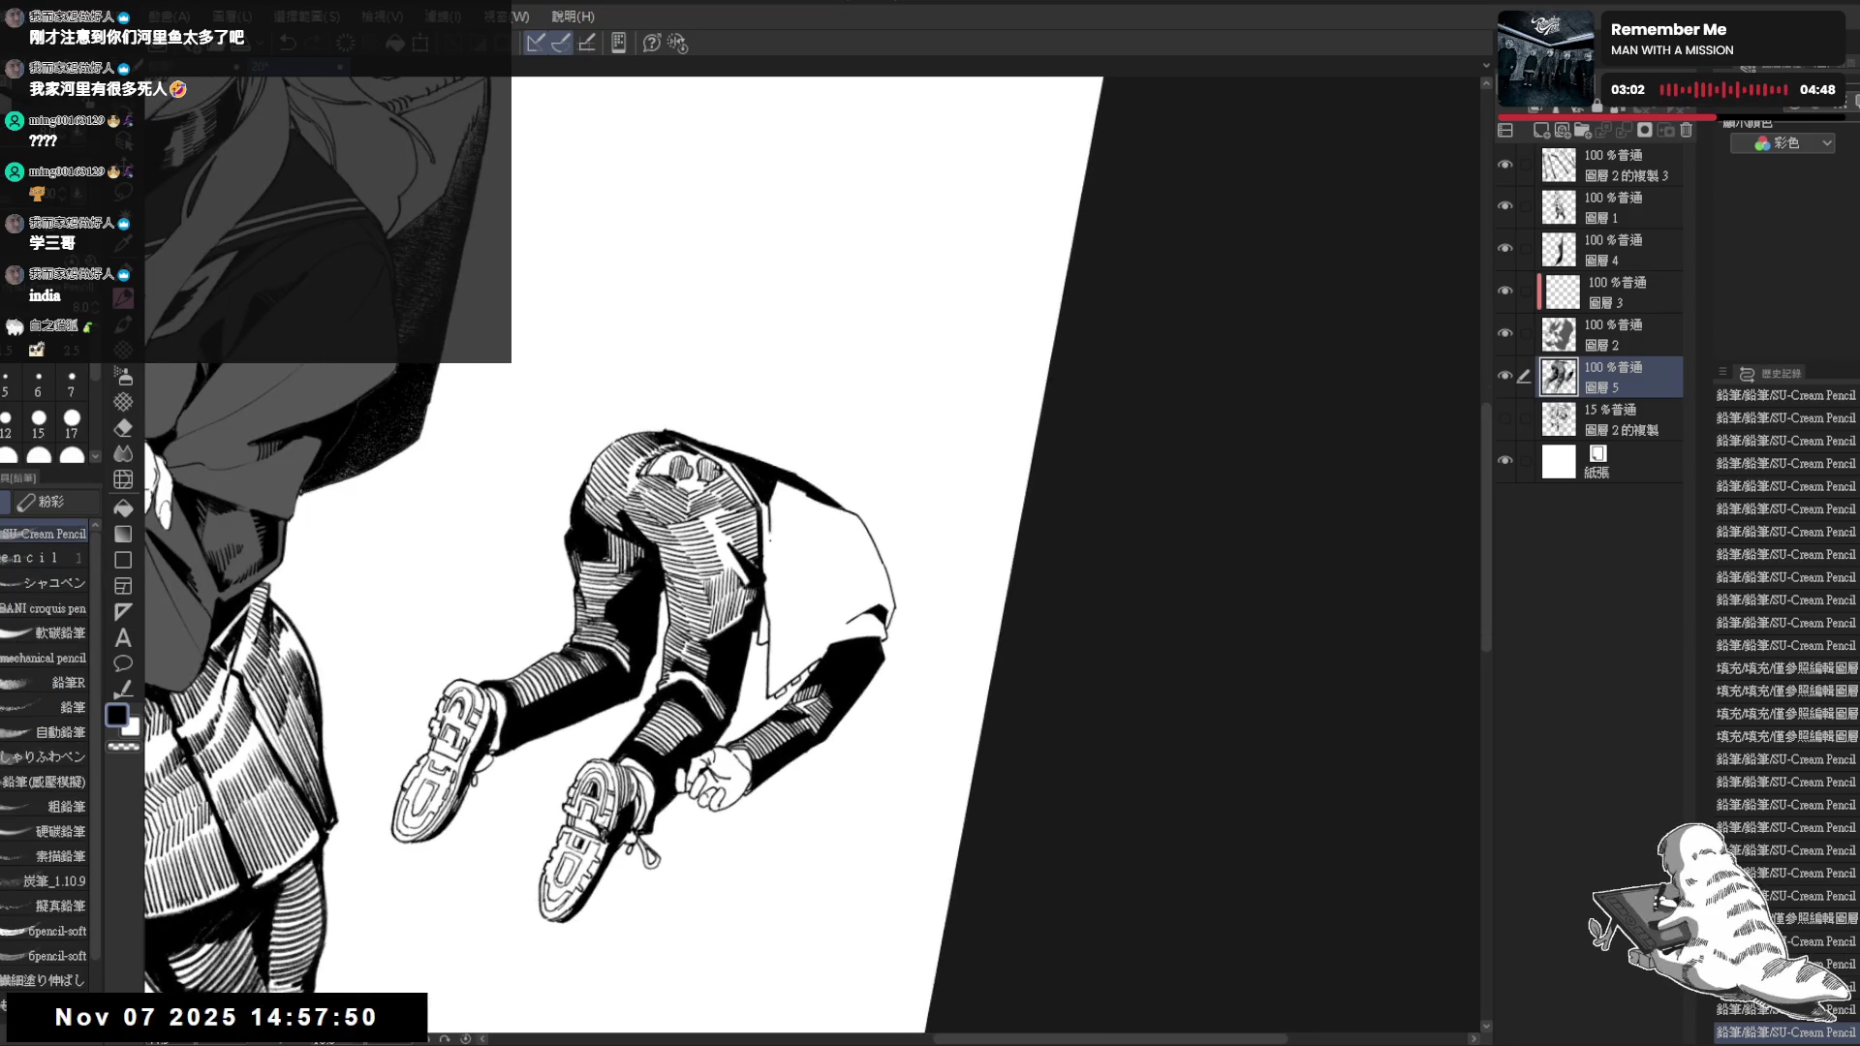
{"action": "key", "text": "ctrl+z"}
{"action": "left_click_drag", "start_coordinate": [761, 491], "coordinate": [774, 540]}
{"action": "key", "text": "asciicircum"}
{"action": "left_click_drag", "start_coordinate": [770, 505], "coordinate": [777, 542]}
Add a dark jacket stroke and a run of hatching across the shirt toward the waist
{"action": "key", "text": "r"}
{"action": "mouse_move", "coordinate": [866, 622]}
{"action": "left_mouse_down"}
{"action": "mouse_move", "coordinate": [784, 716]}
{"action": "mouse_move", "coordinate": [802, 600]}
{"action": "left_mouse_up"}
{"action": "key", "text": "p"}
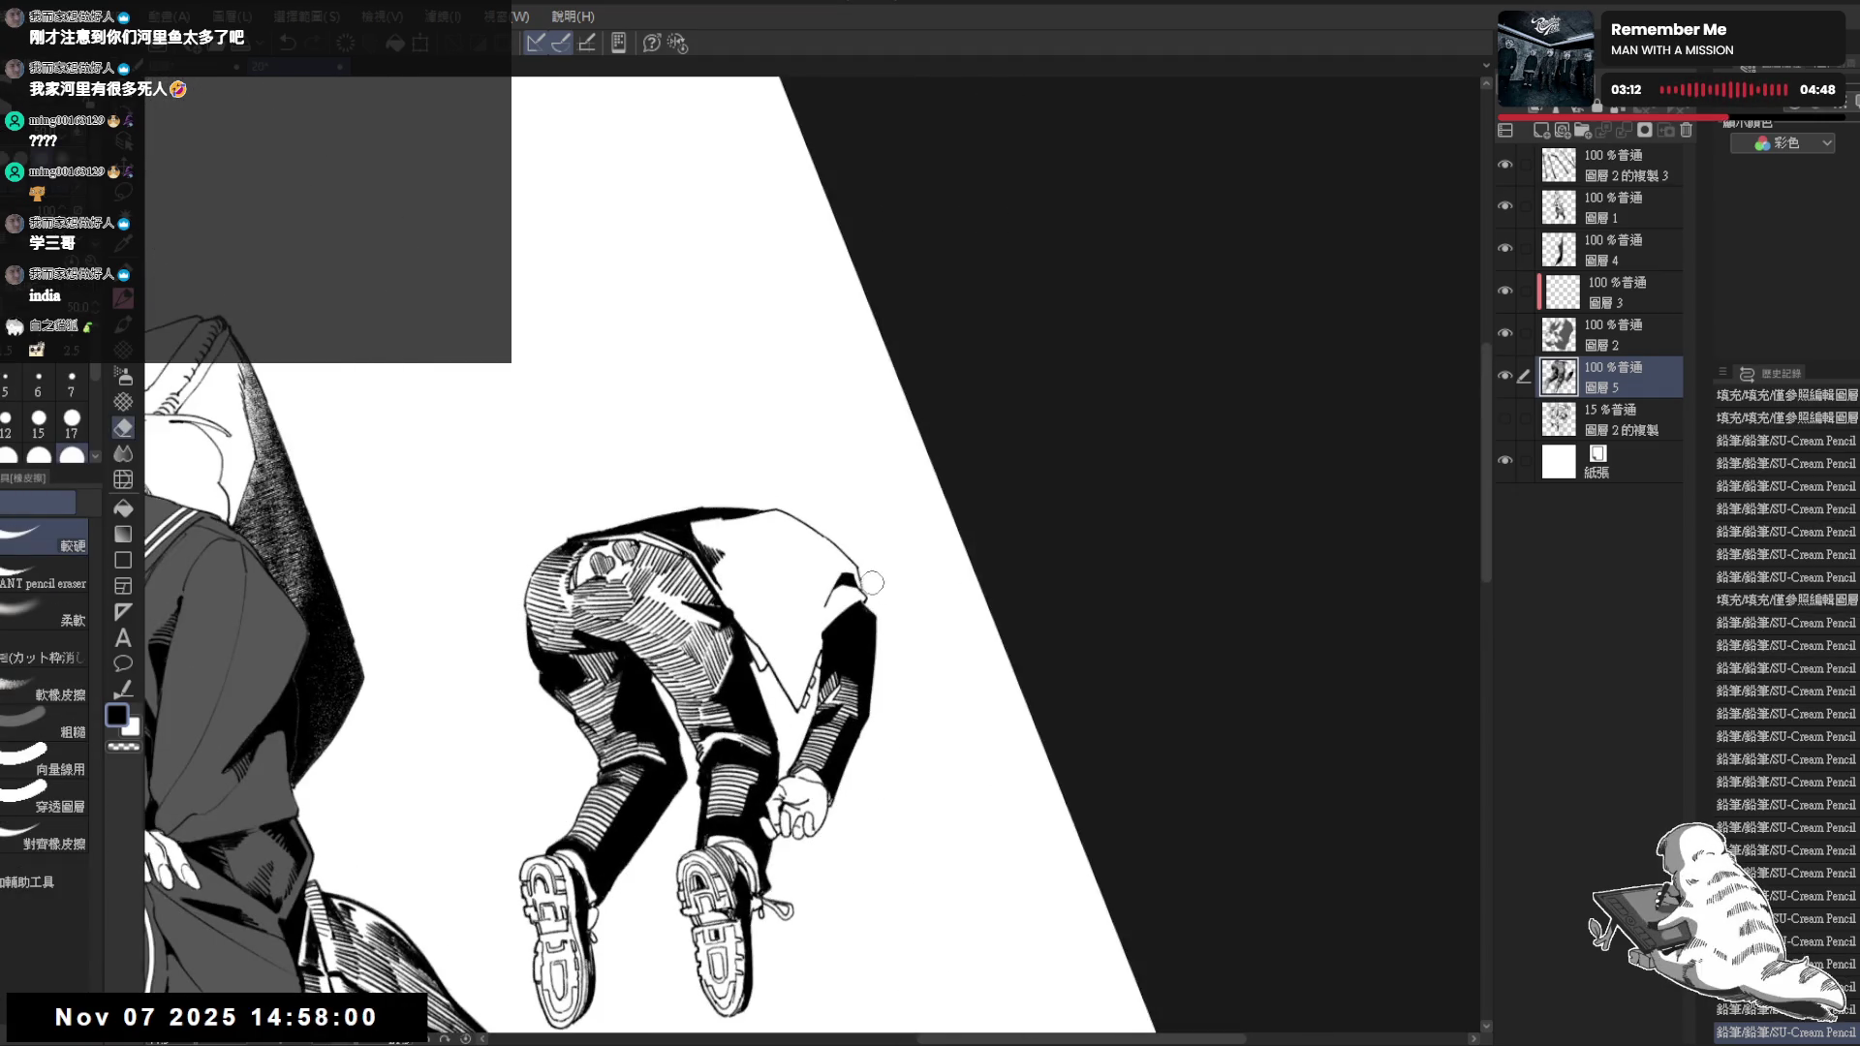
{"action": "left_click_drag", "start_coordinate": [817, 619], "coordinate": [798, 660]}
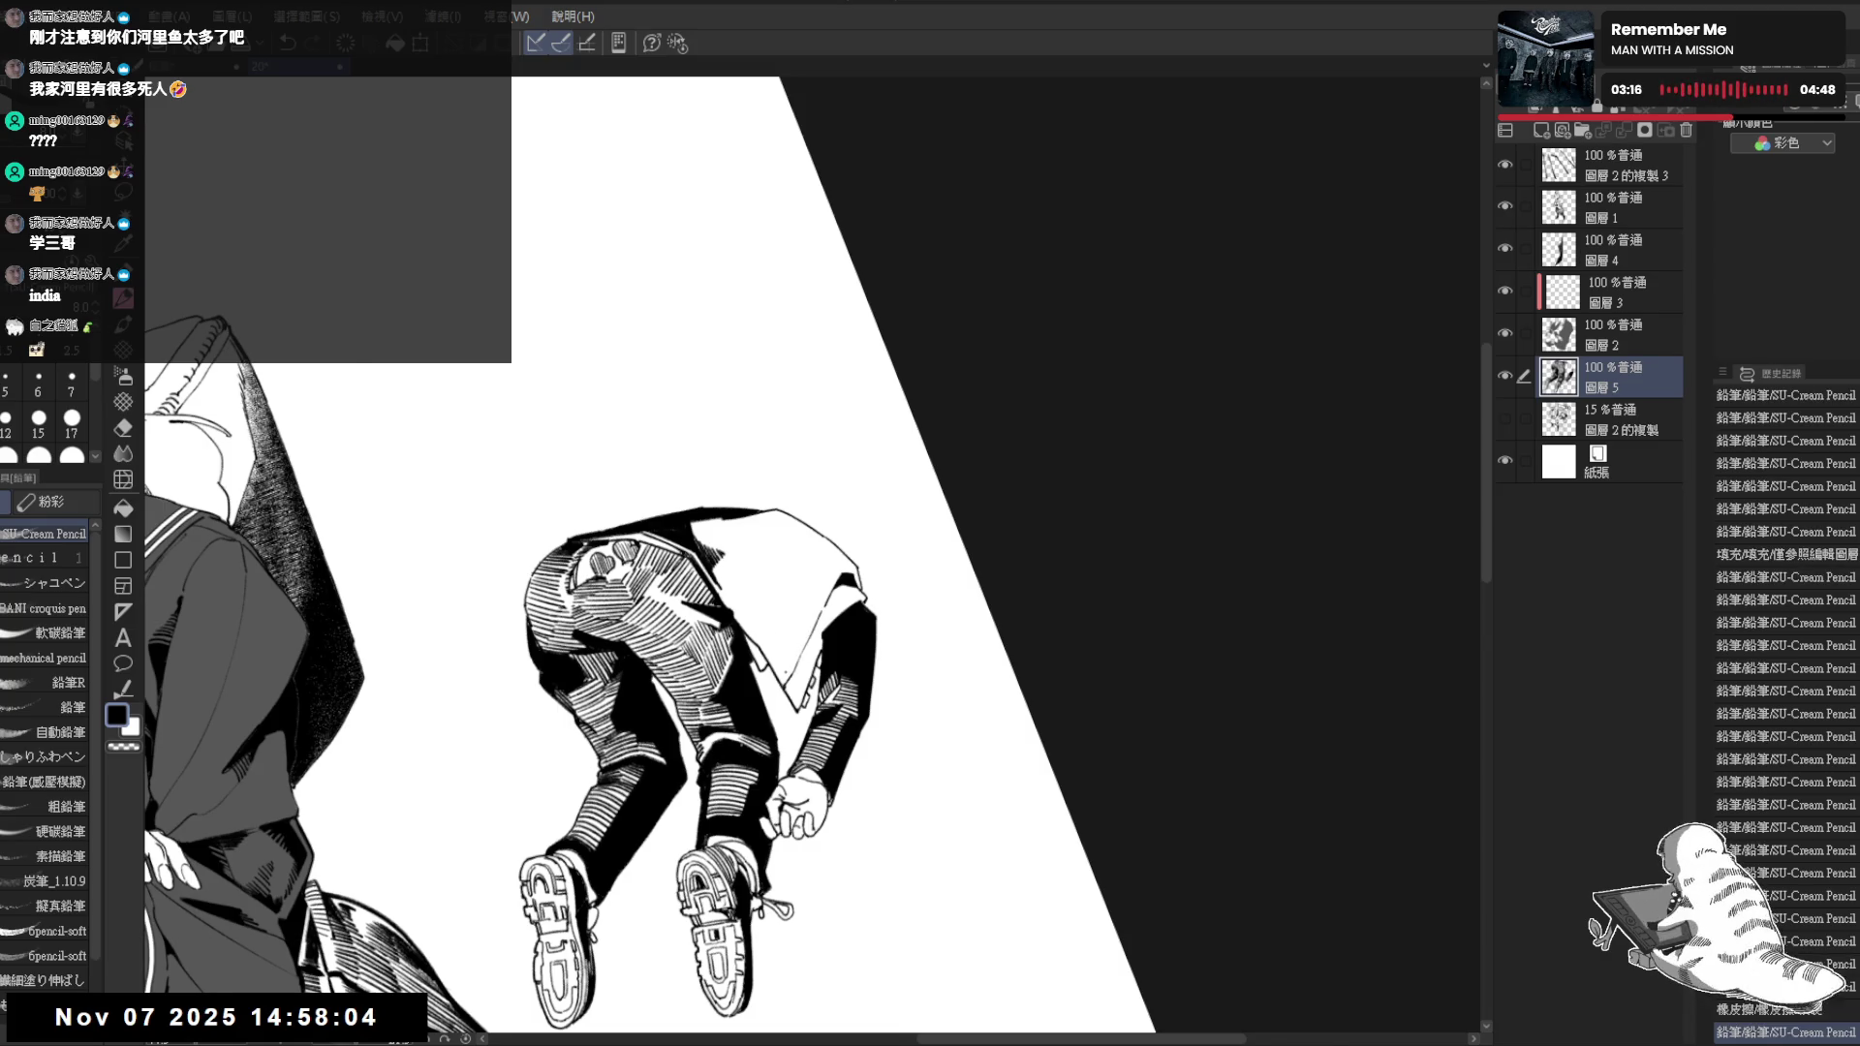
{"action": "key", "text": "ctrl+0"}
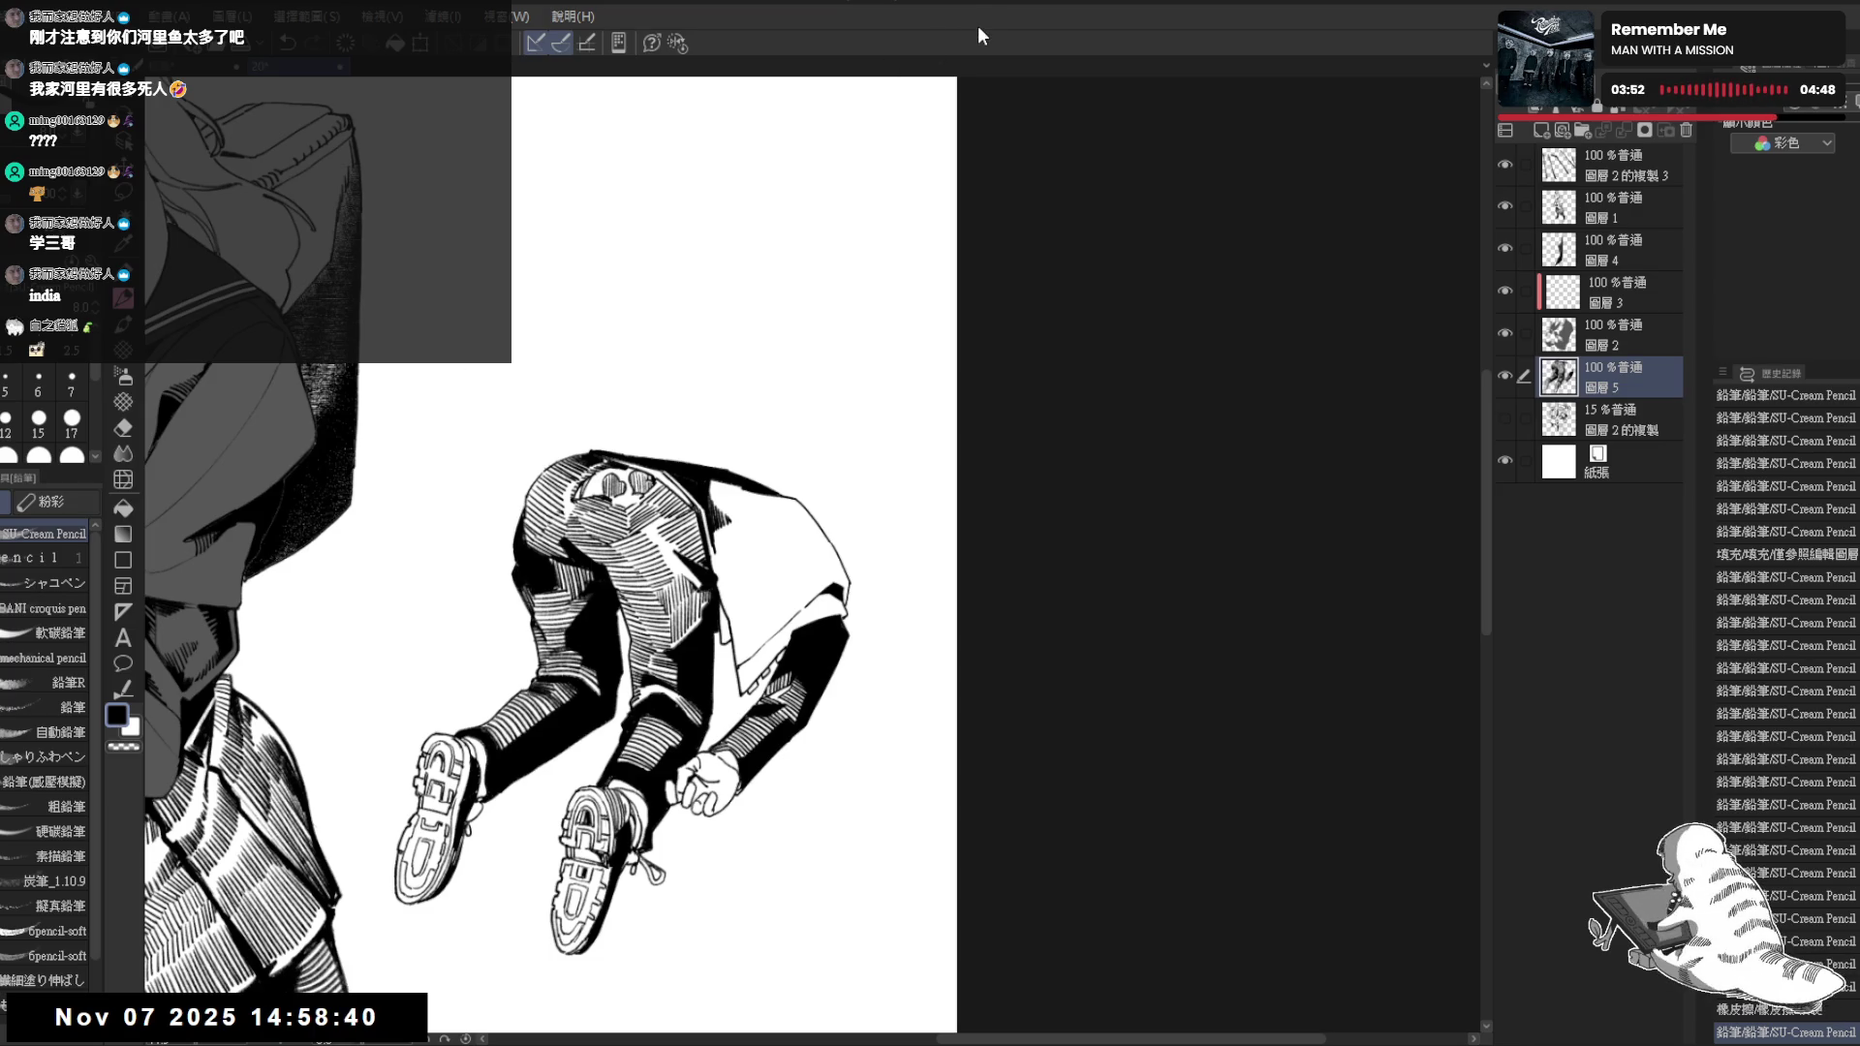
{"action": "left_click_drag", "start_coordinate": [813, 436], "coordinate": [785, 610]}
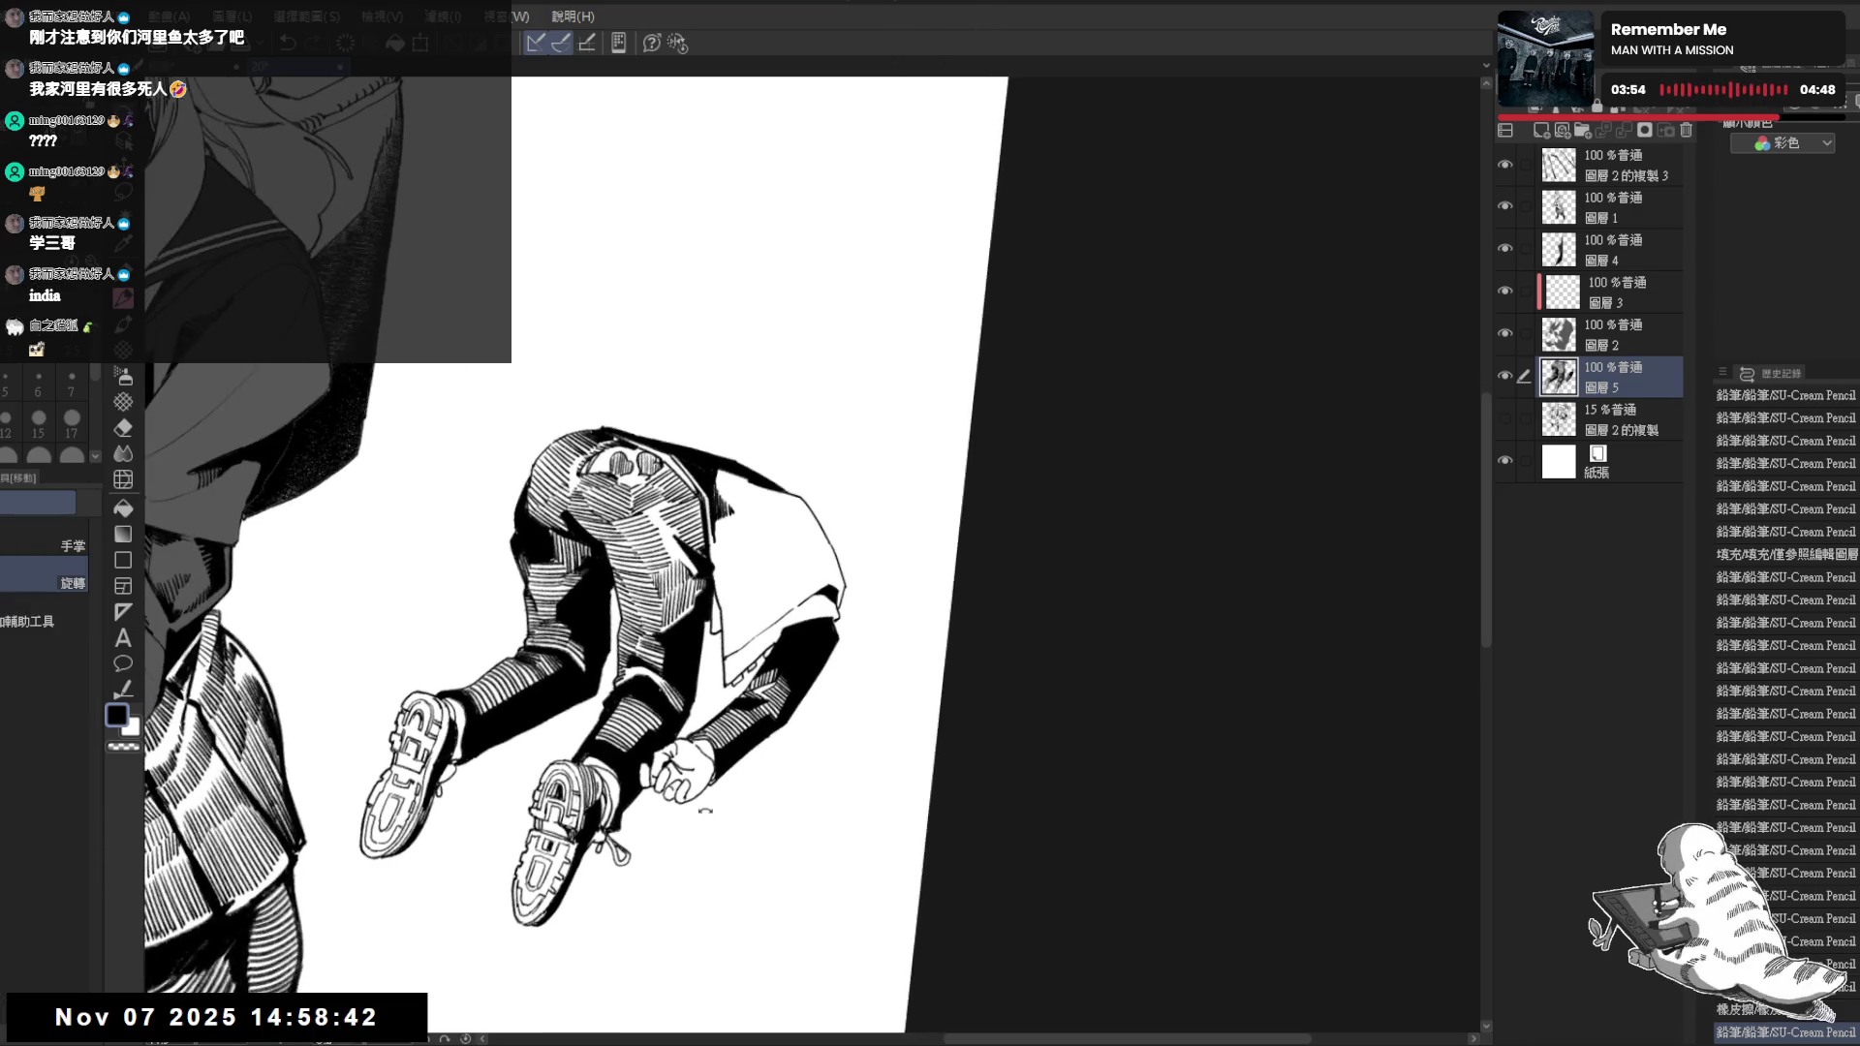
{"action": "left_click_drag", "start_coordinate": [761, 523], "coordinate": [785, 548]}
{"action": "left_click_drag", "start_coordinate": [782, 527], "coordinate": [811, 569]}
{"action": "left_click_drag", "start_coordinate": [800, 534], "coordinate": [826, 570]}
{"action": "left_click_drag", "start_coordinate": [813, 541], "coordinate": [831, 574]}
{"action": "left_click_drag", "start_coordinate": [819, 543], "coordinate": [840, 573]}
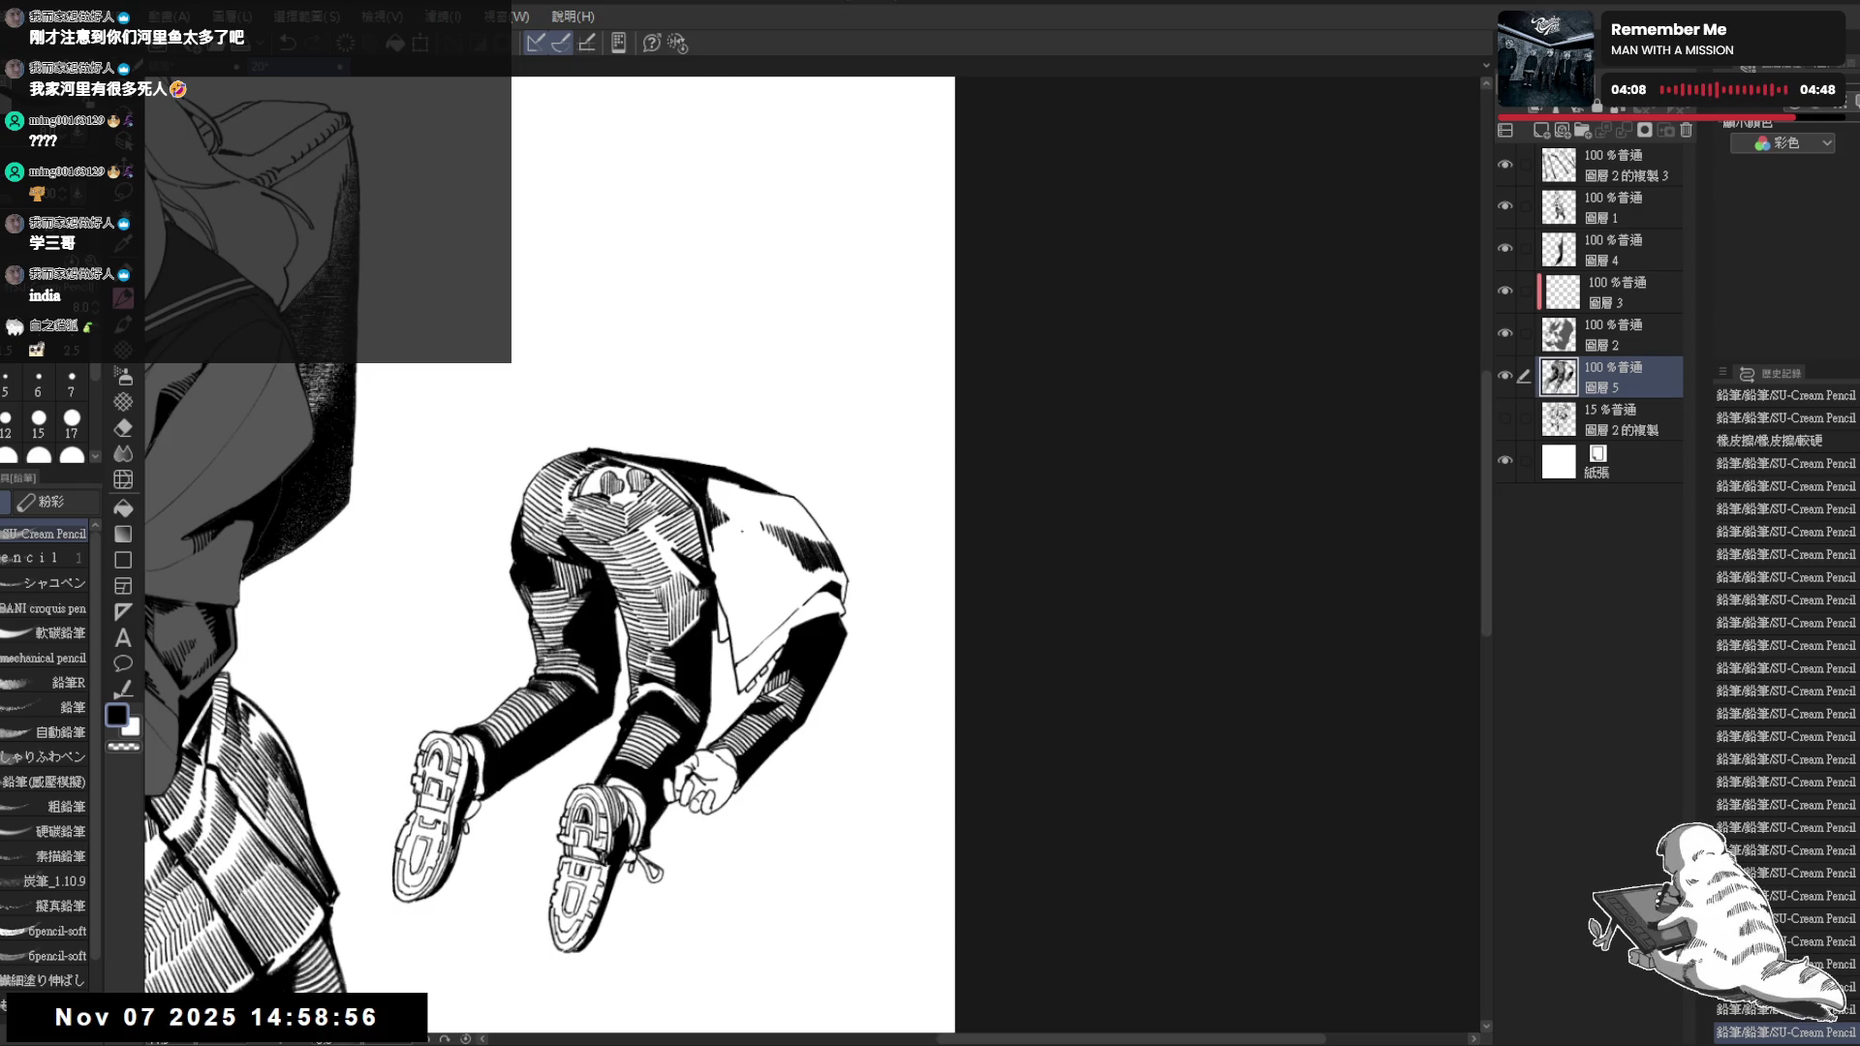
Check the figure mirrored, set brush size 7, fill one enclosed area and zoom out
{"action": "key", "text": "shift+space"}
{"action": "left_click_drag", "start_coordinate": [873, 581], "coordinate": [959, 479]}
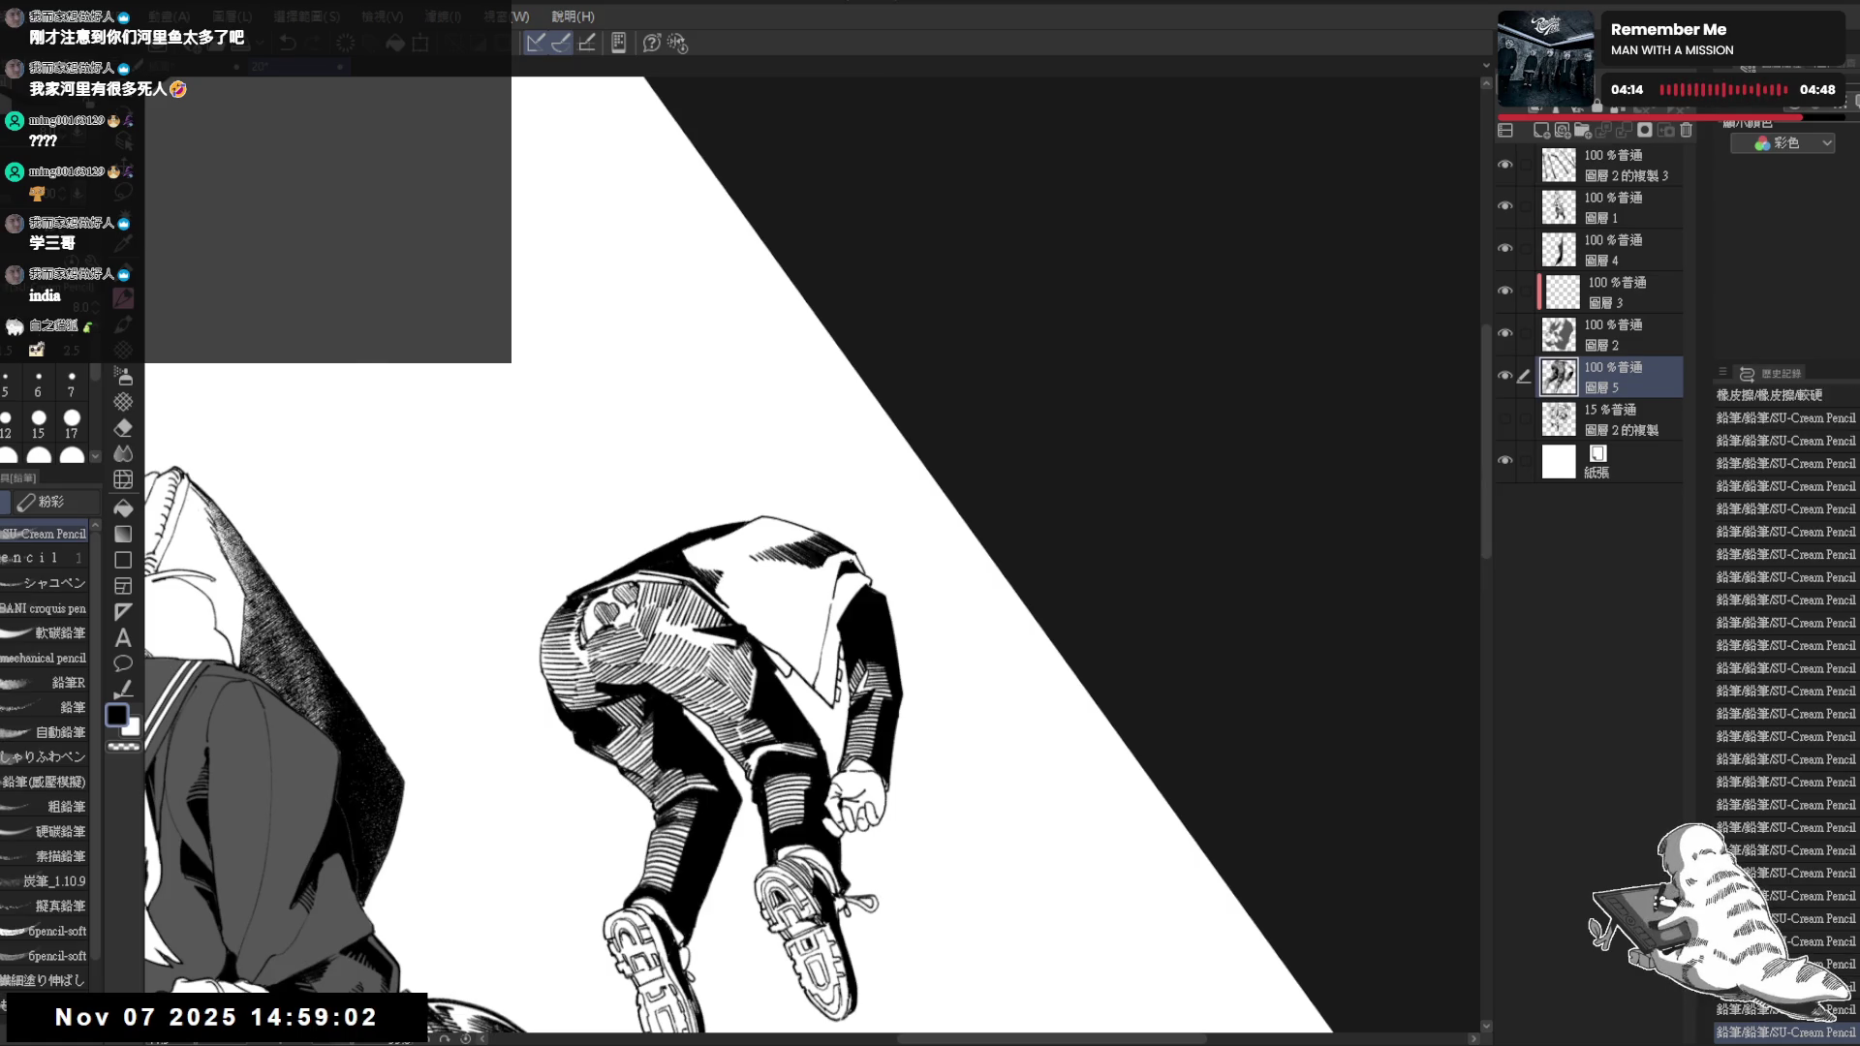
{"action": "key", "text": "ctrl+@"}
{"action": "key", "text": "h"}
{"action": "left_click_drag", "start_coordinate": [757, 561], "coordinate": [781, 669]}
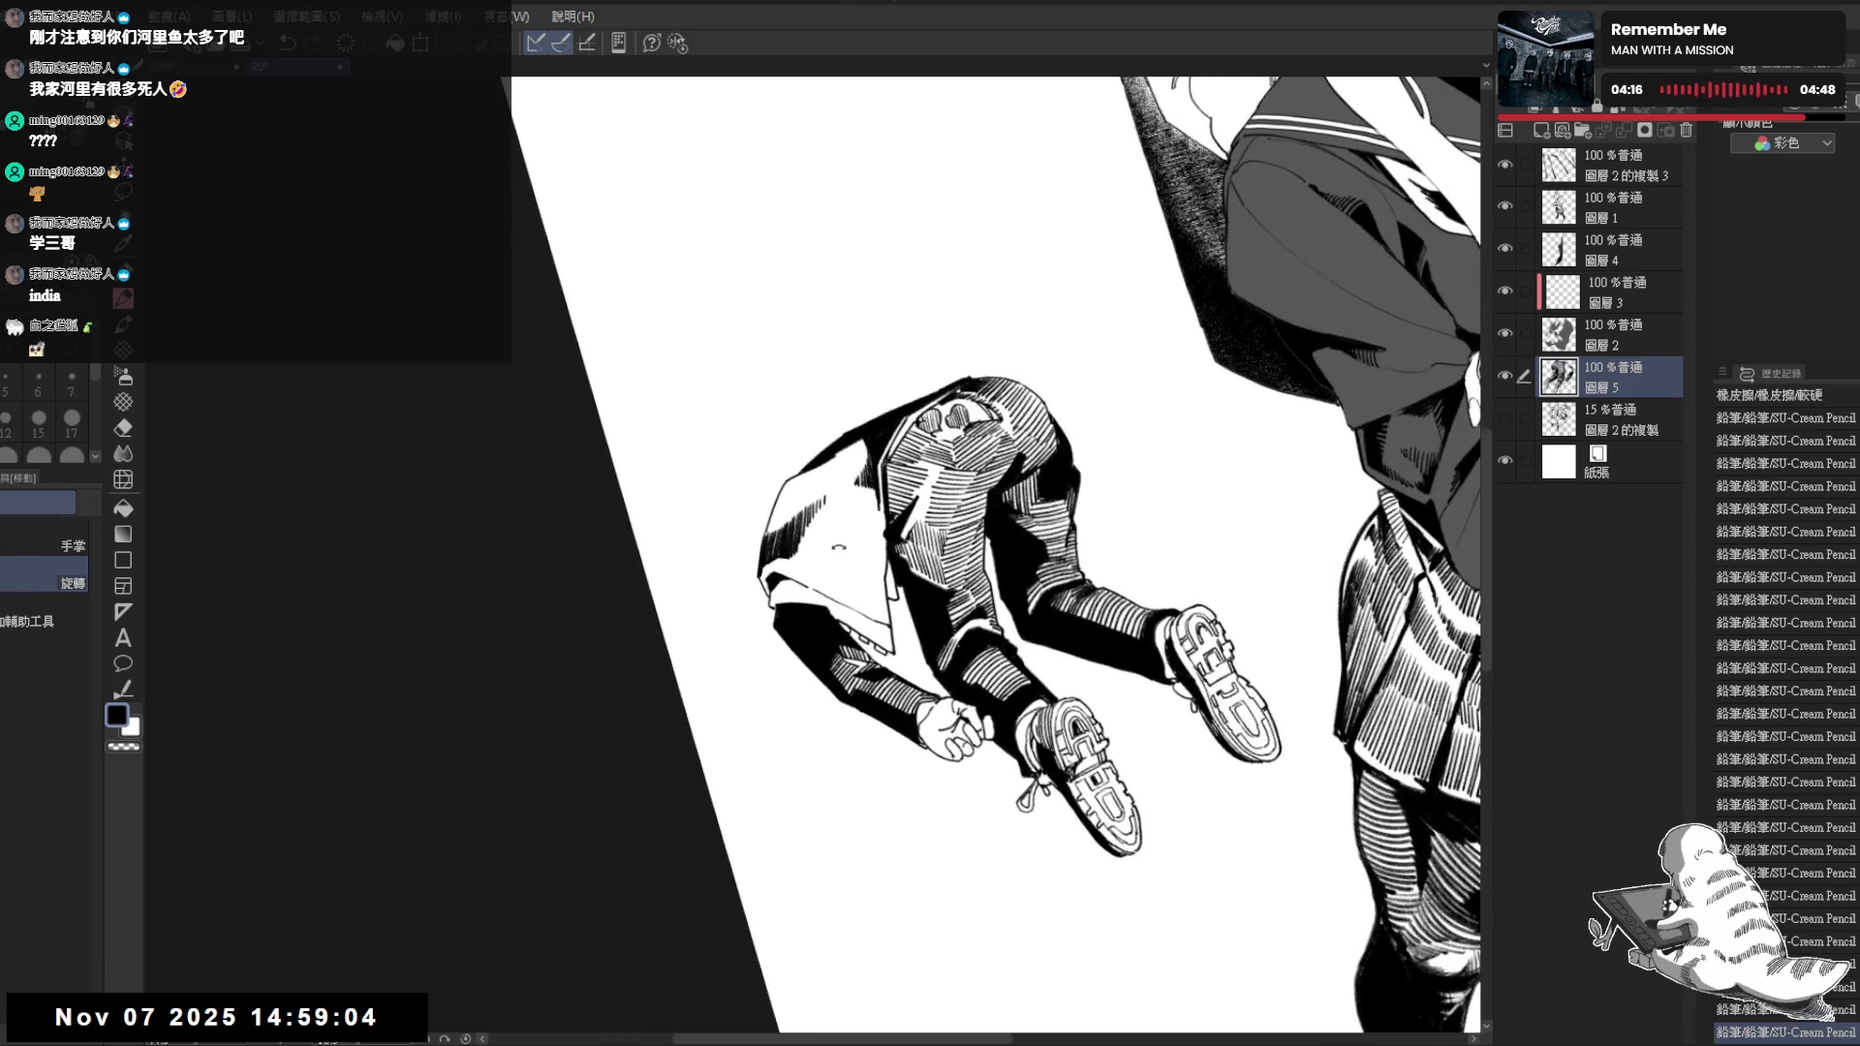
{"action": "key", "text": "p"}
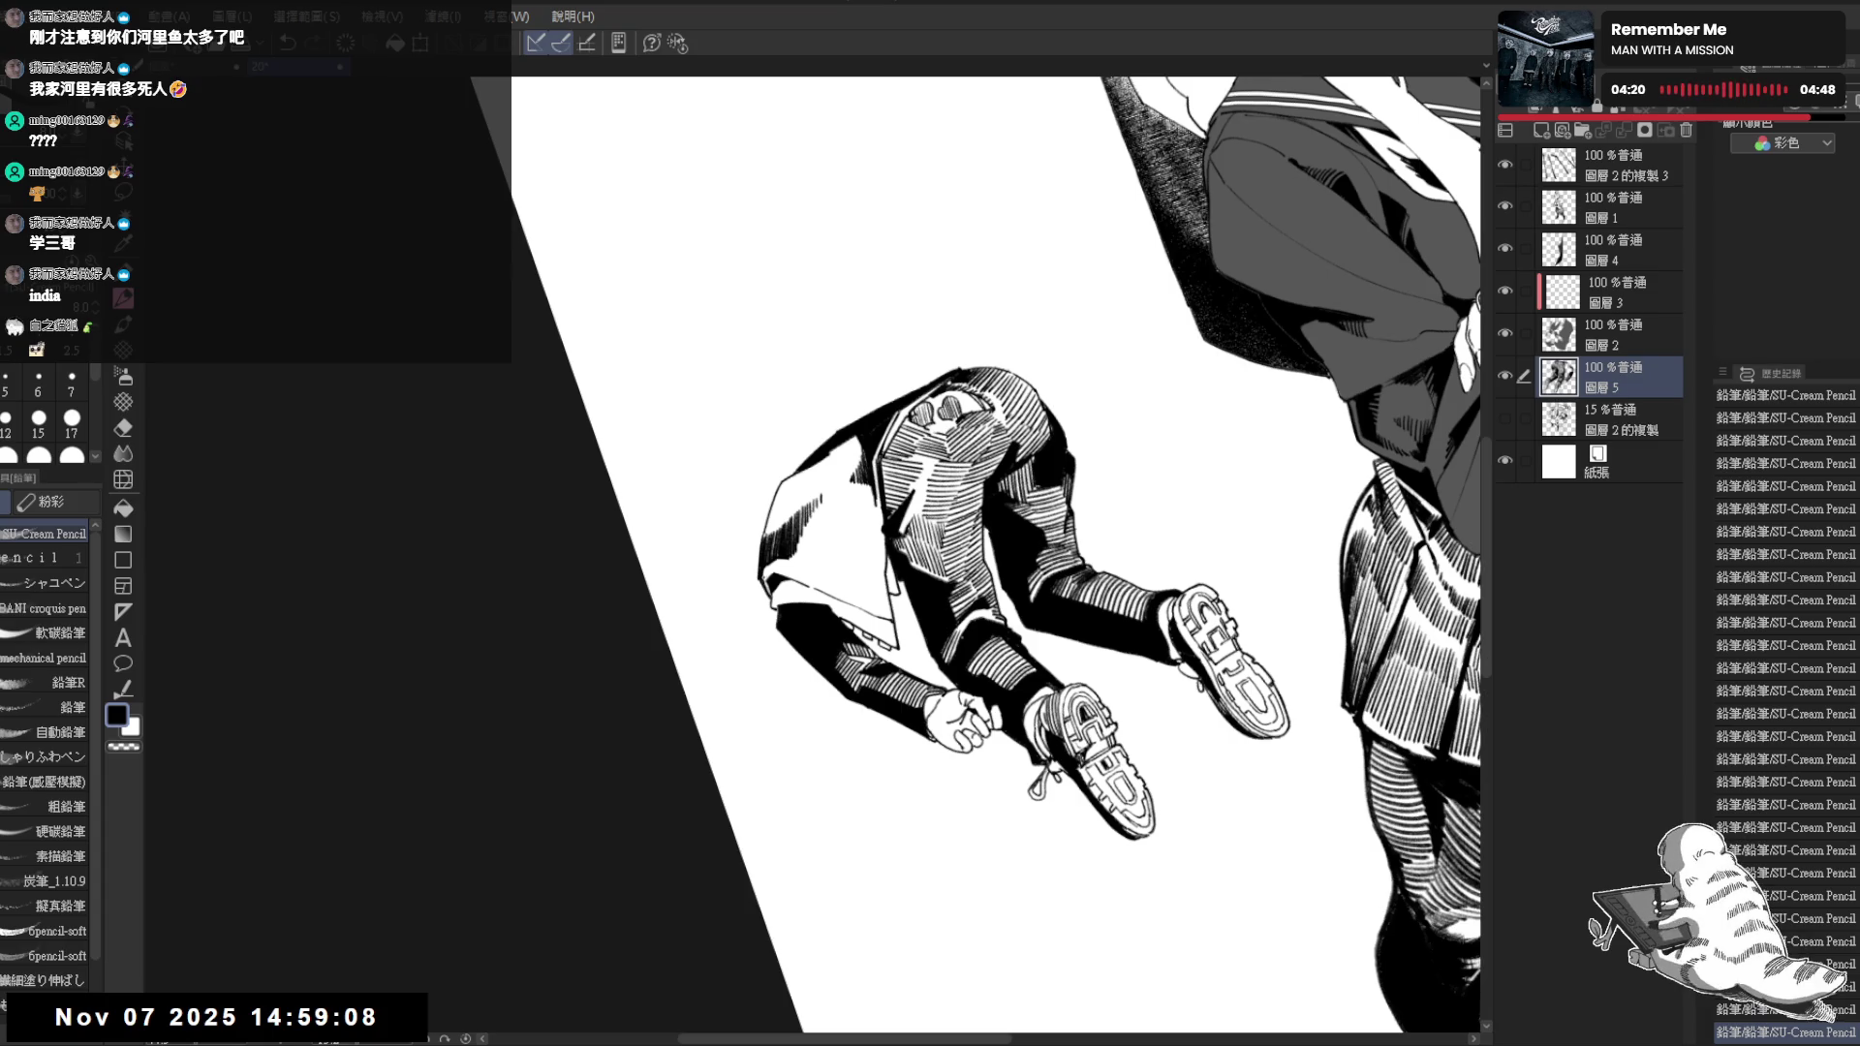
{"action": "key", "text": "r"}
{"action": "mouse_move", "coordinate": [573, 774]}
{"action": "left_mouse_down"}
{"action": "mouse_move", "coordinate": [763, 599]}
{"action": "mouse_move", "coordinate": [756, 669]}
{"action": "left_mouse_up"}
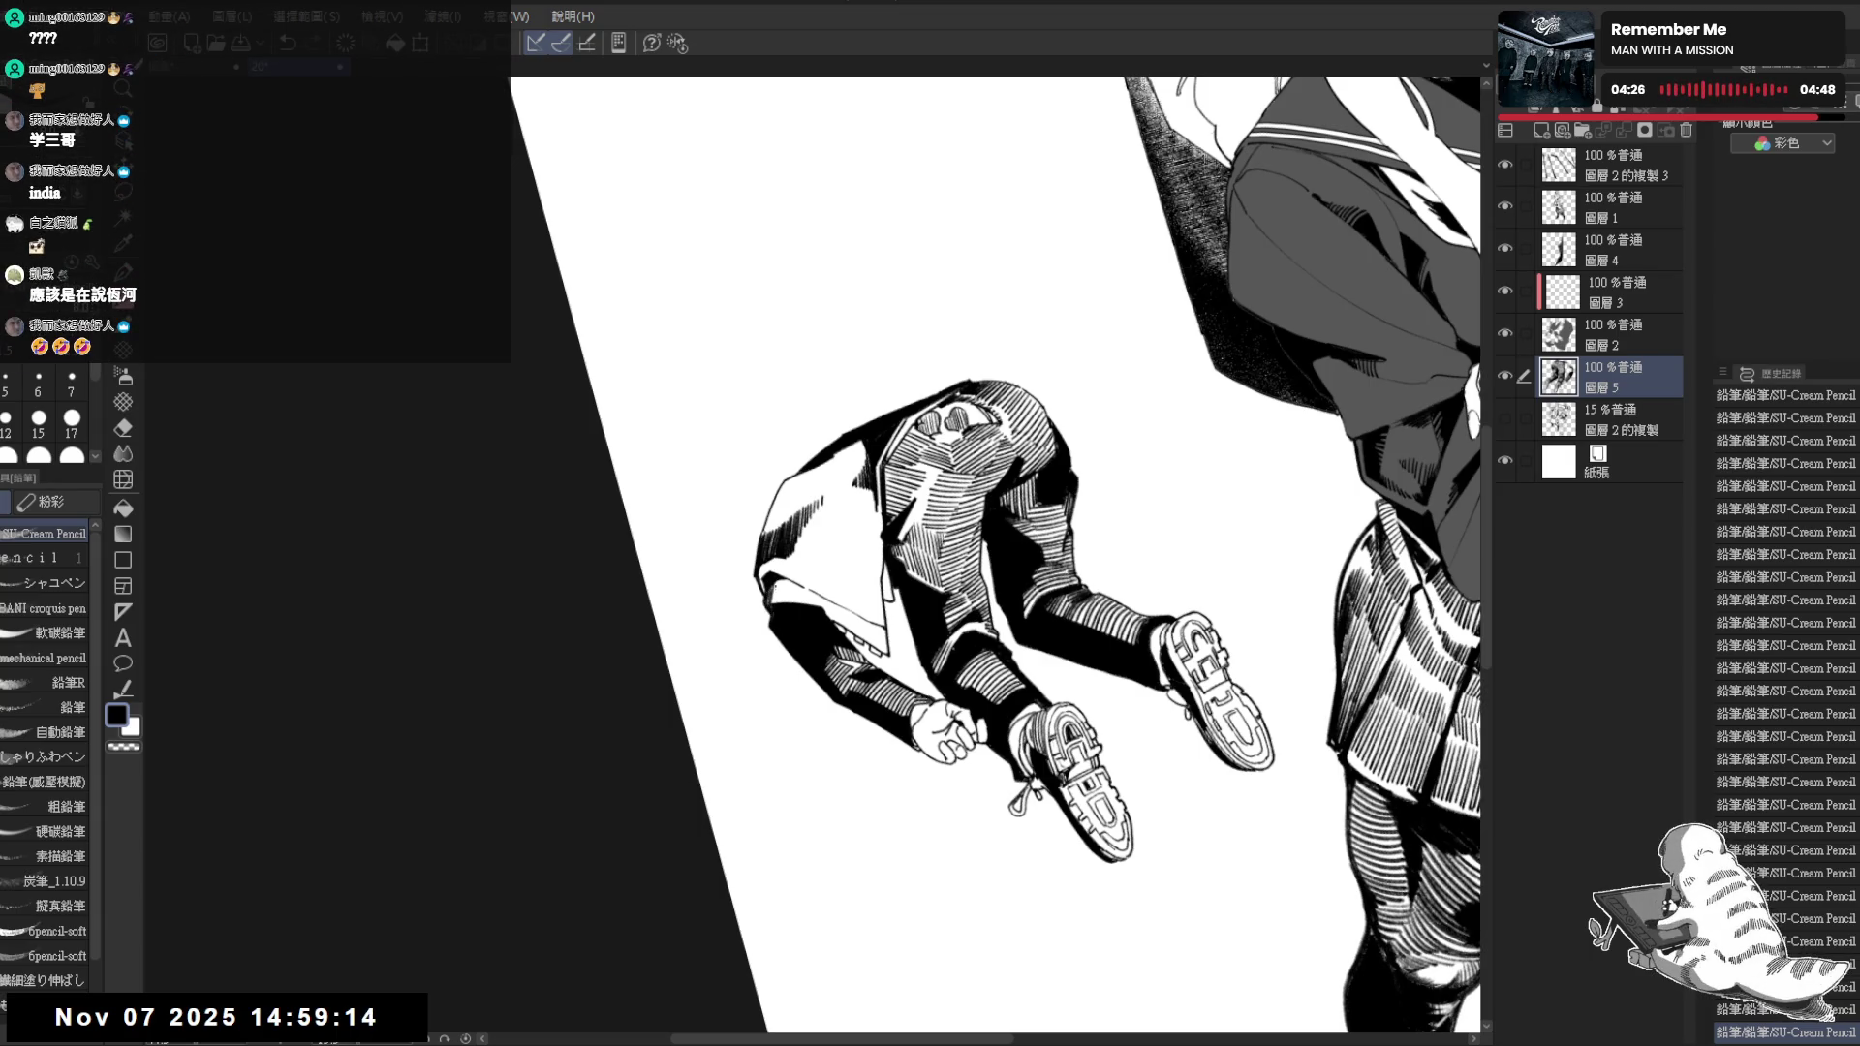
{"action": "left_click", "coordinate": [72, 381]}
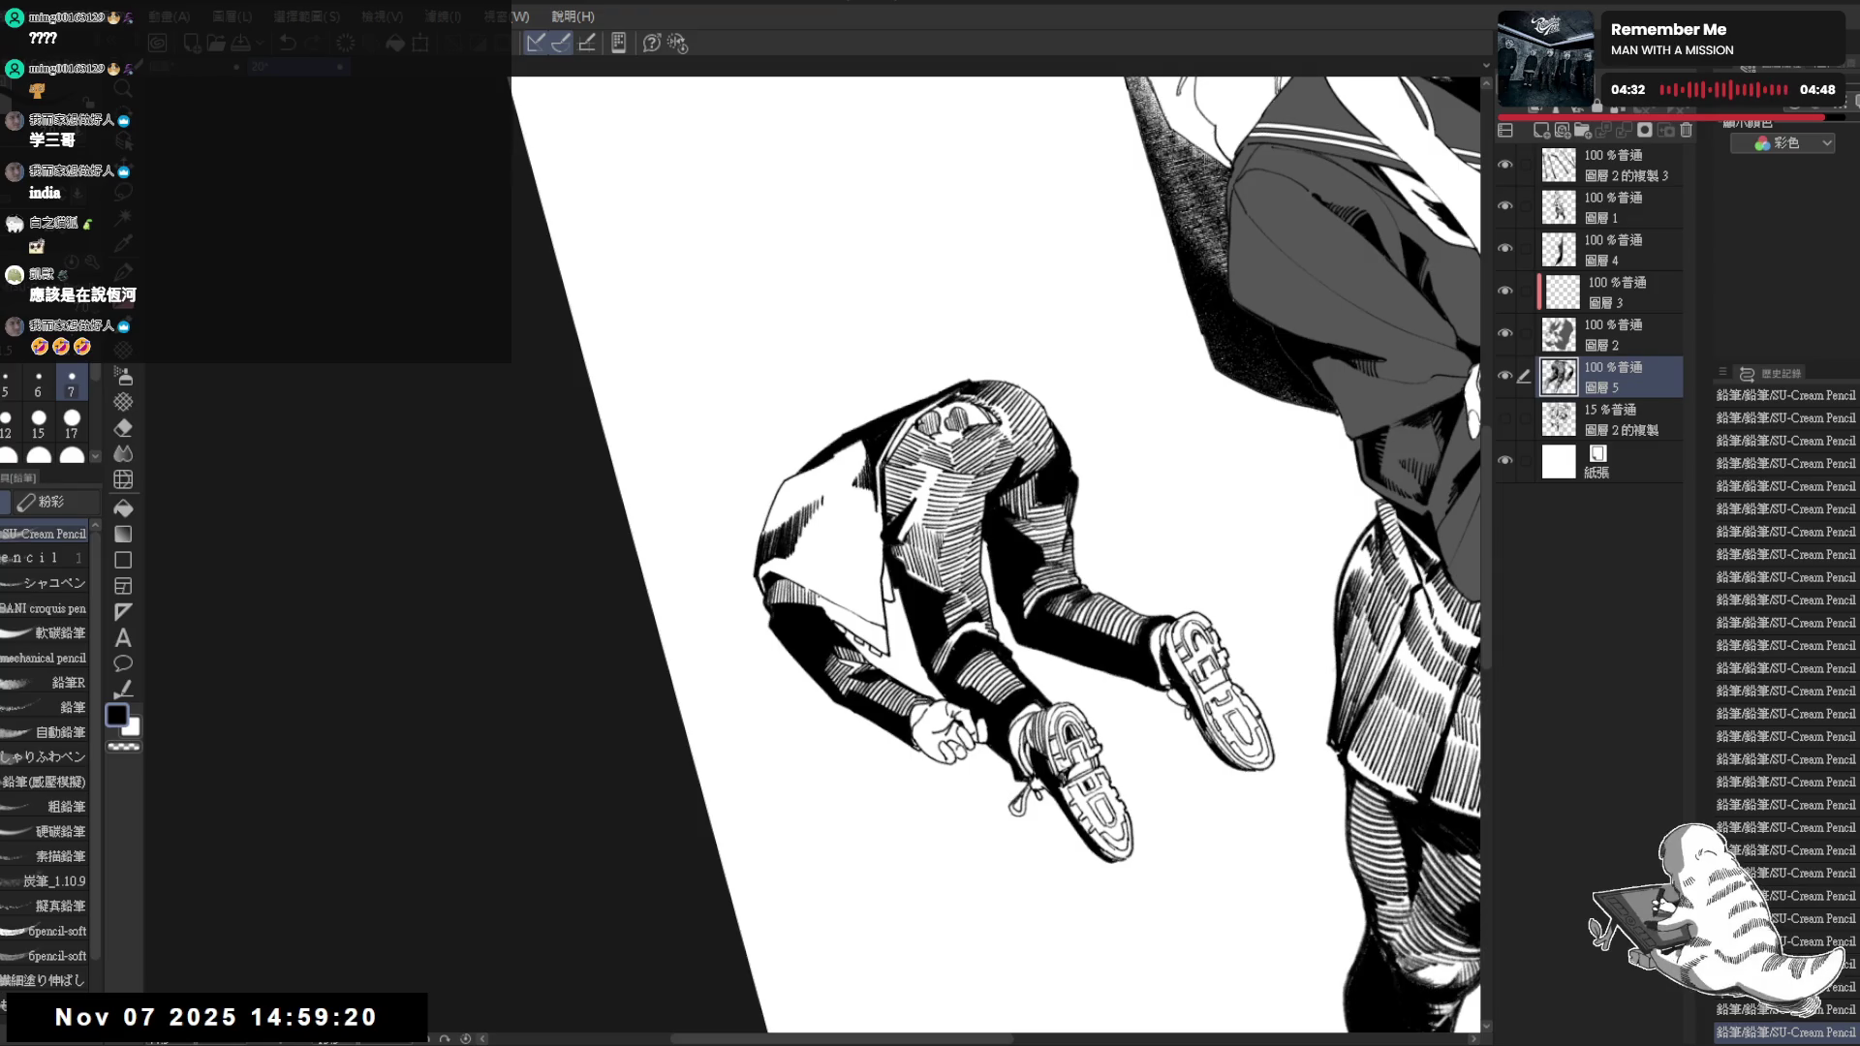
{"action": "key", "text": "g"}
{"action": "left_click", "coordinate": [857, 625]}
{"action": "key", "text": "p"}
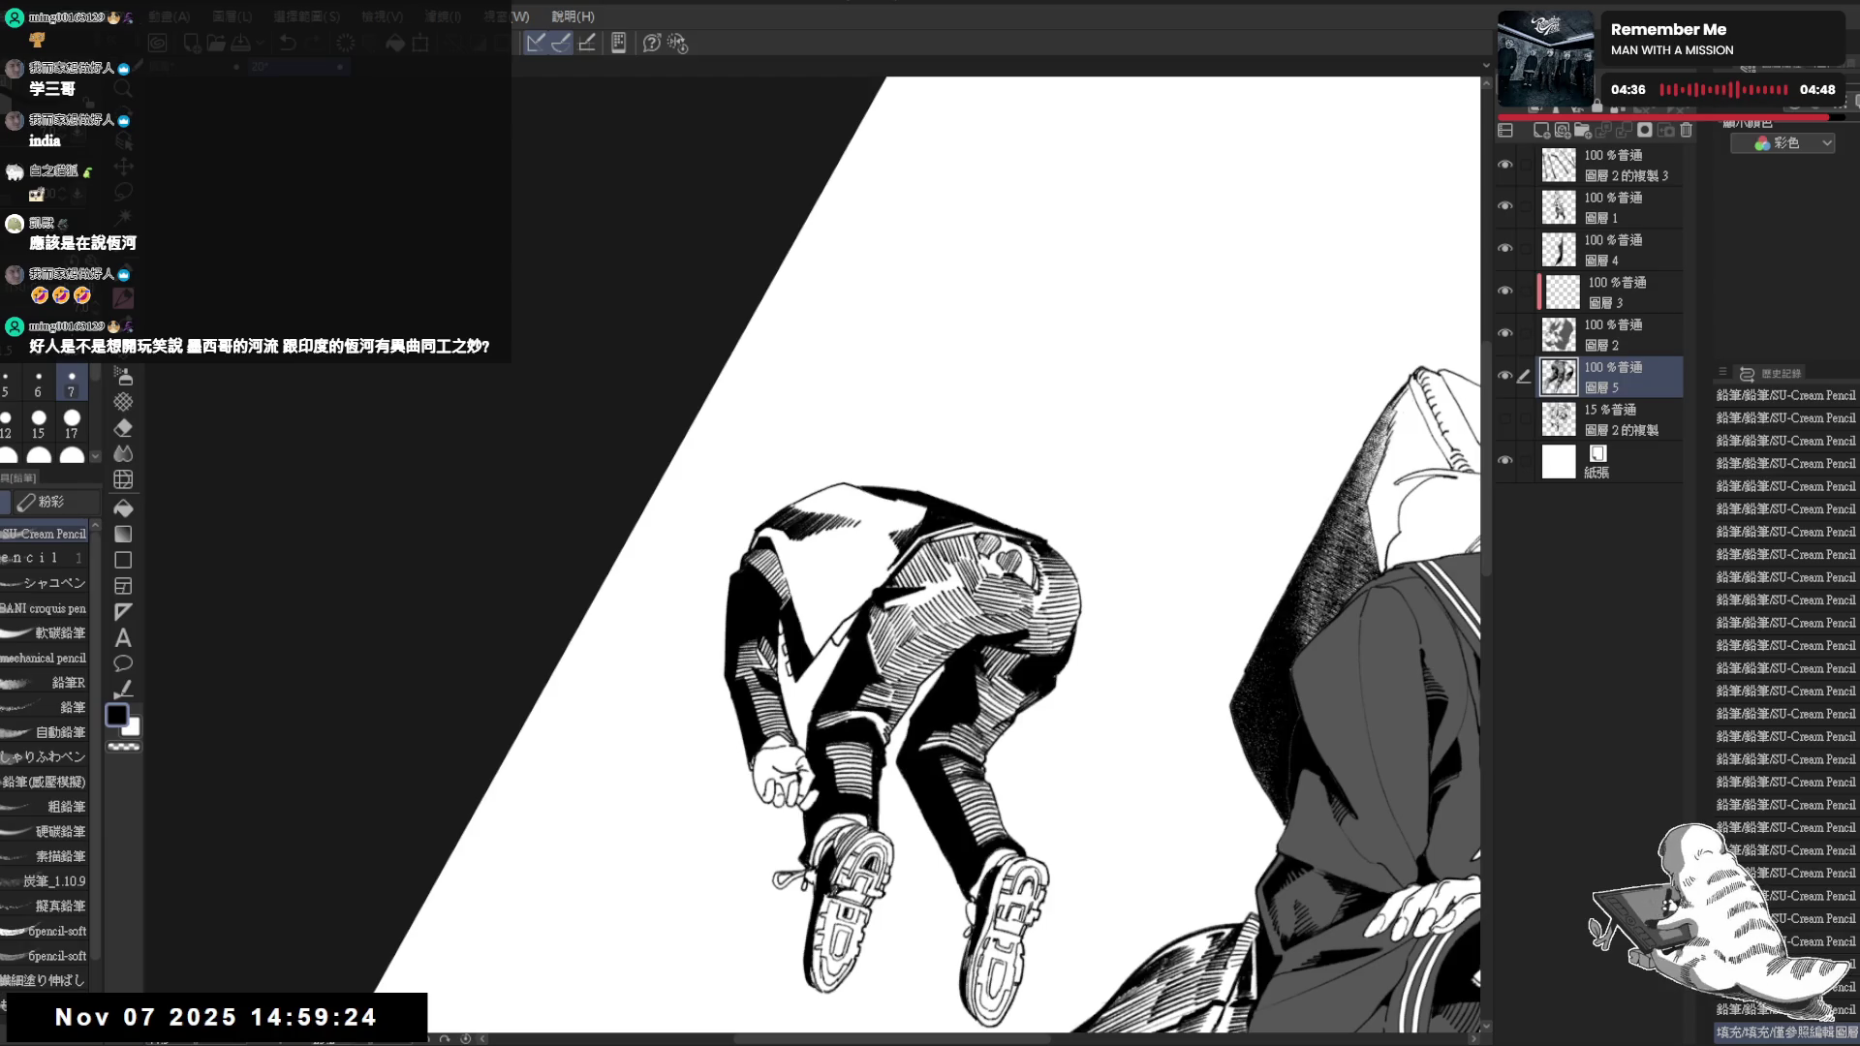
{"action": "key", "text": "ctrl+0"}
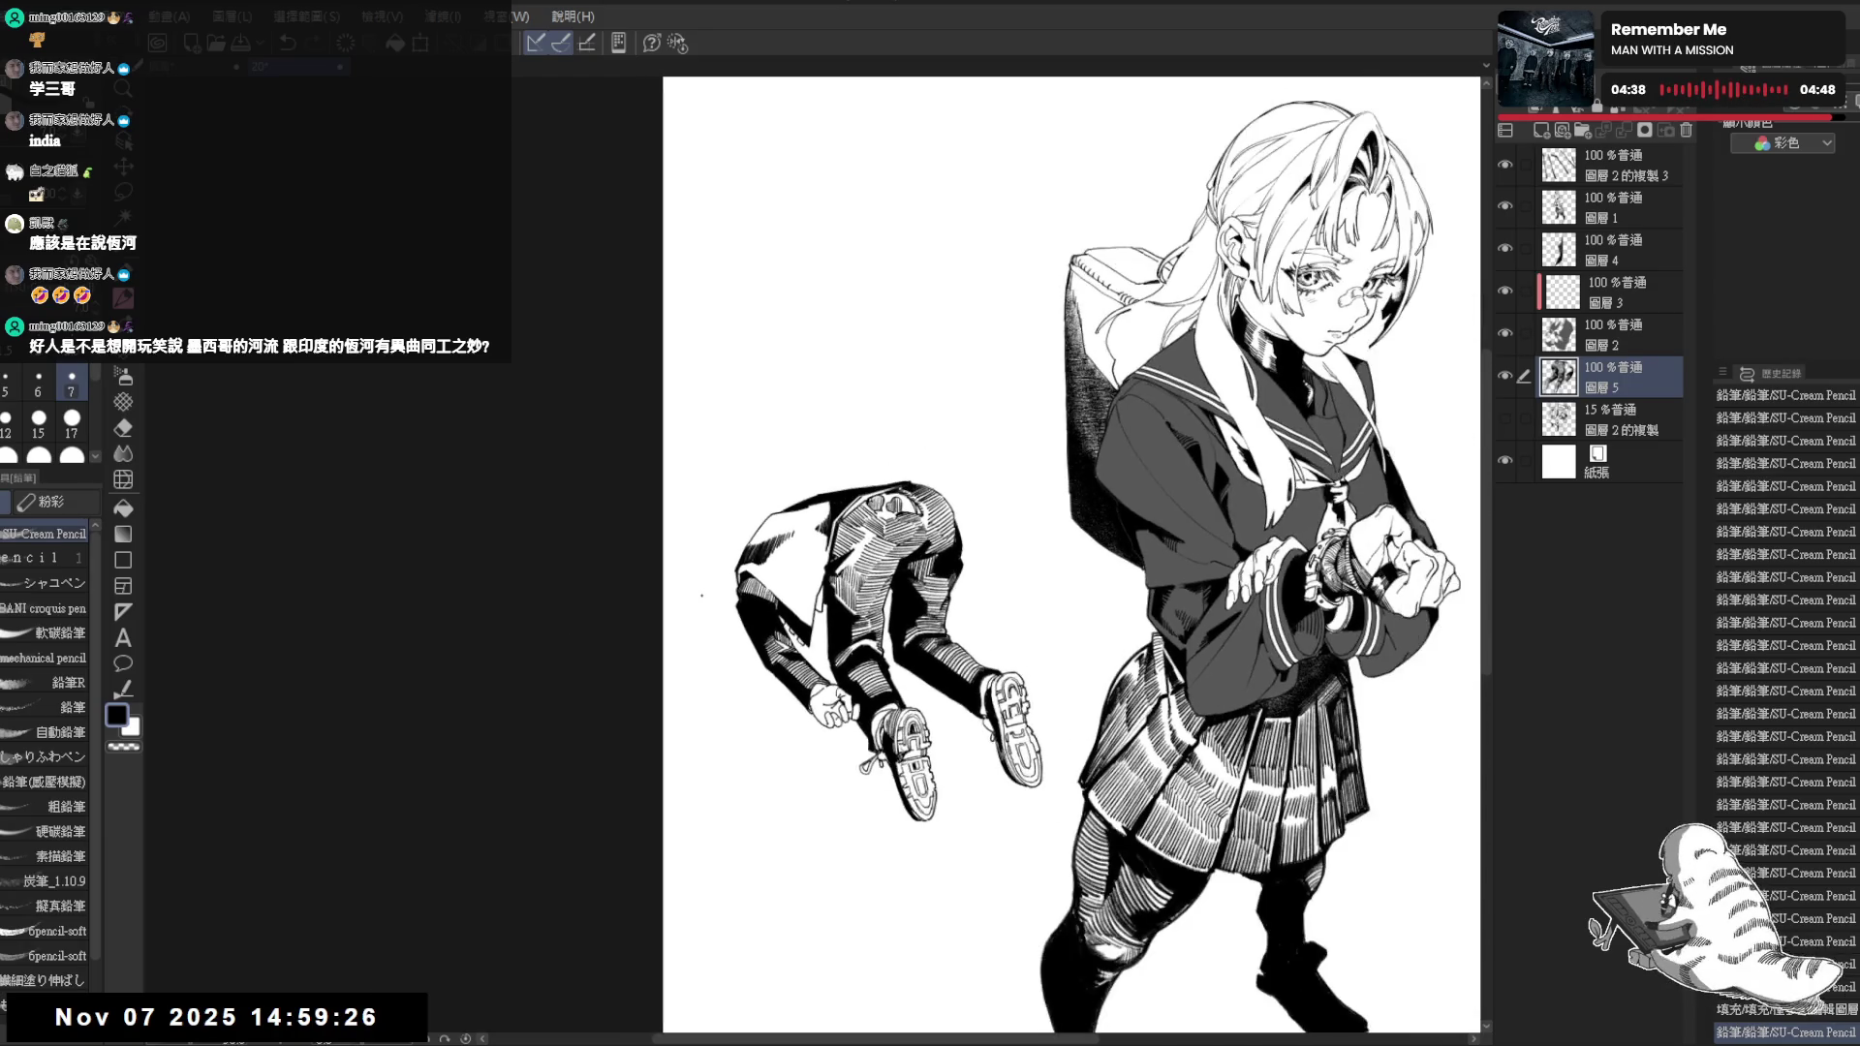
Erase a small patch of stray linework and work pencil strokes along the coat fold, undoing two
{"action": "key", "text": "h"}
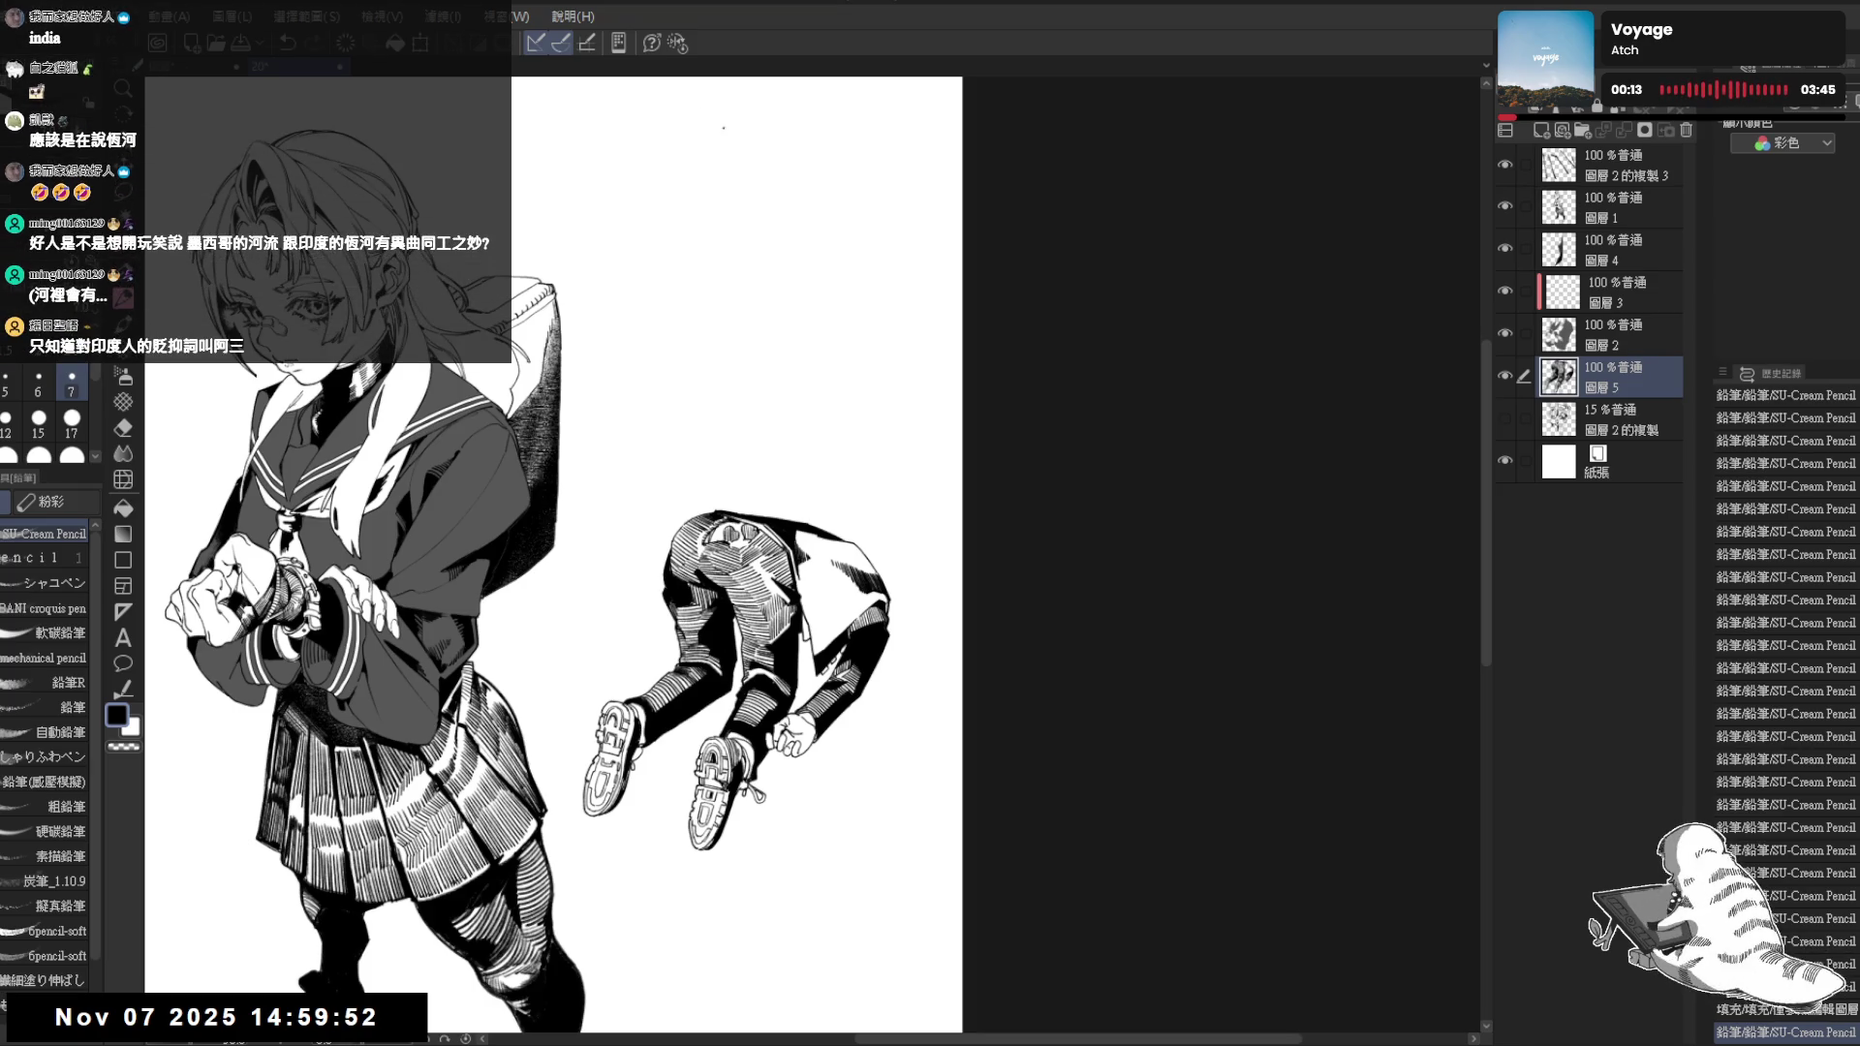
{"action": "scroll", "coordinate": [864, 634], "scroll_direction": "up", "scroll_amount": 1}
{"action": "scroll", "coordinate": [735, 550], "scroll_direction": "up", "scroll_amount": 1}
{"action": "key", "text": "e"}
{"action": "mouse_move", "coordinate": [715, 563]}
{"action": "left_mouse_down"}
{"action": "mouse_move", "coordinate": [695, 600]}
{"action": "mouse_move", "coordinate": [712, 611]}
{"action": "mouse_move", "coordinate": [657, 625]}
{"action": "mouse_move", "coordinate": [682, 555]}
{"action": "mouse_move", "coordinate": [694, 688]}
{"action": "left_mouse_up"}
{"action": "key", "text": "p"}
{"action": "key", "text": "ctrl+z"}
{"action": "mouse_move", "coordinate": [685, 617]}
{"action": "left_mouse_down"}
{"action": "mouse_move", "coordinate": [694, 686]}
{"action": "mouse_move", "coordinate": [698, 662]}
{"action": "mouse_move", "coordinate": [696, 686]}
{"action": "mouse_move", "coordinate": [728, 668]}
{"action": "left_mouse_up"}
{"action": "key", "text": "ctrl+z"}
{"action": "key", "text": "ctrl+z"}
{"action": "mouse_move", "coordinate": [721, 625]}
{"action": "left_mouse_down"}
{"action": "mouse_move", "coordinate": [726, 669]}
{"action": "mouse_move", "coordinate": [721, 649]}
{"action": "left_mouse_up"}
{"action": "key", "text": "ctrl+@"}
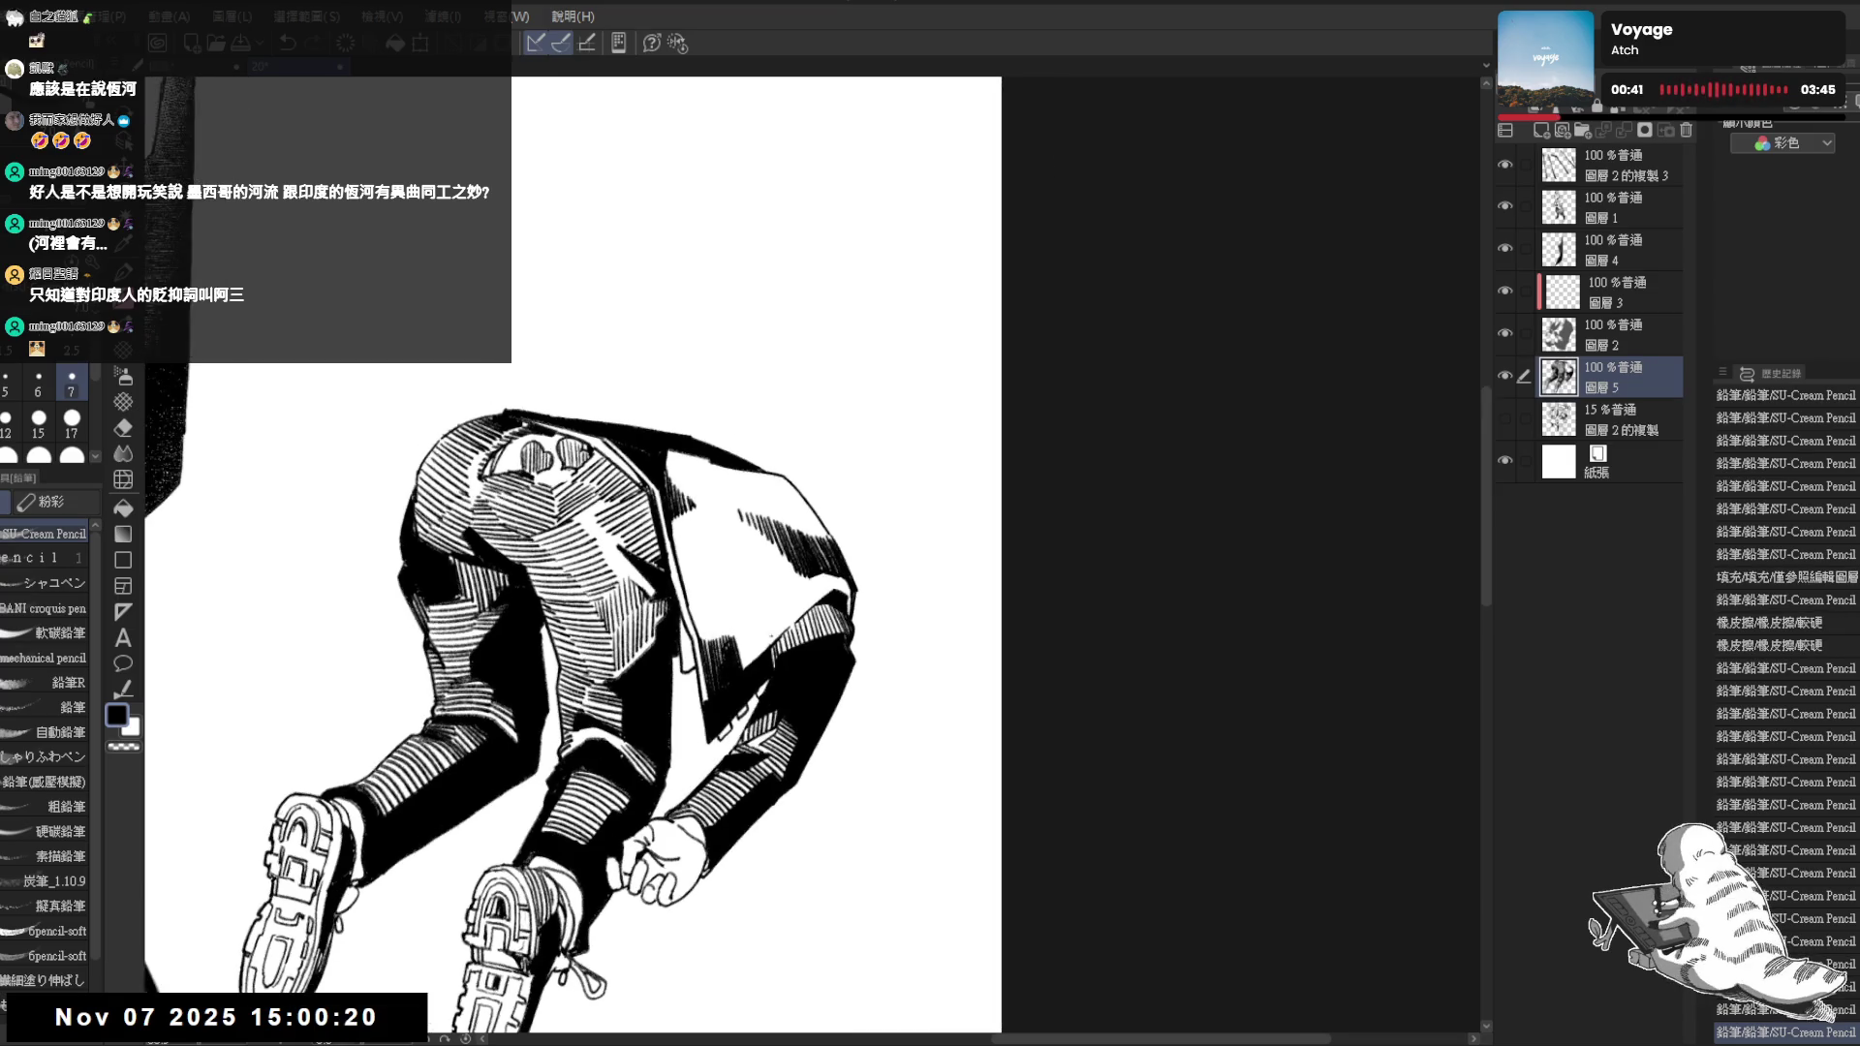
Check proportions mirrored, then add short hatching strokes on the jacket
{"action": "key", "text": "ctrl+minus"}
{"action": "key", "text": "h"}
{"action": "key", "text": "h"}
{"action": "key", "text": "ctrl+plus"}
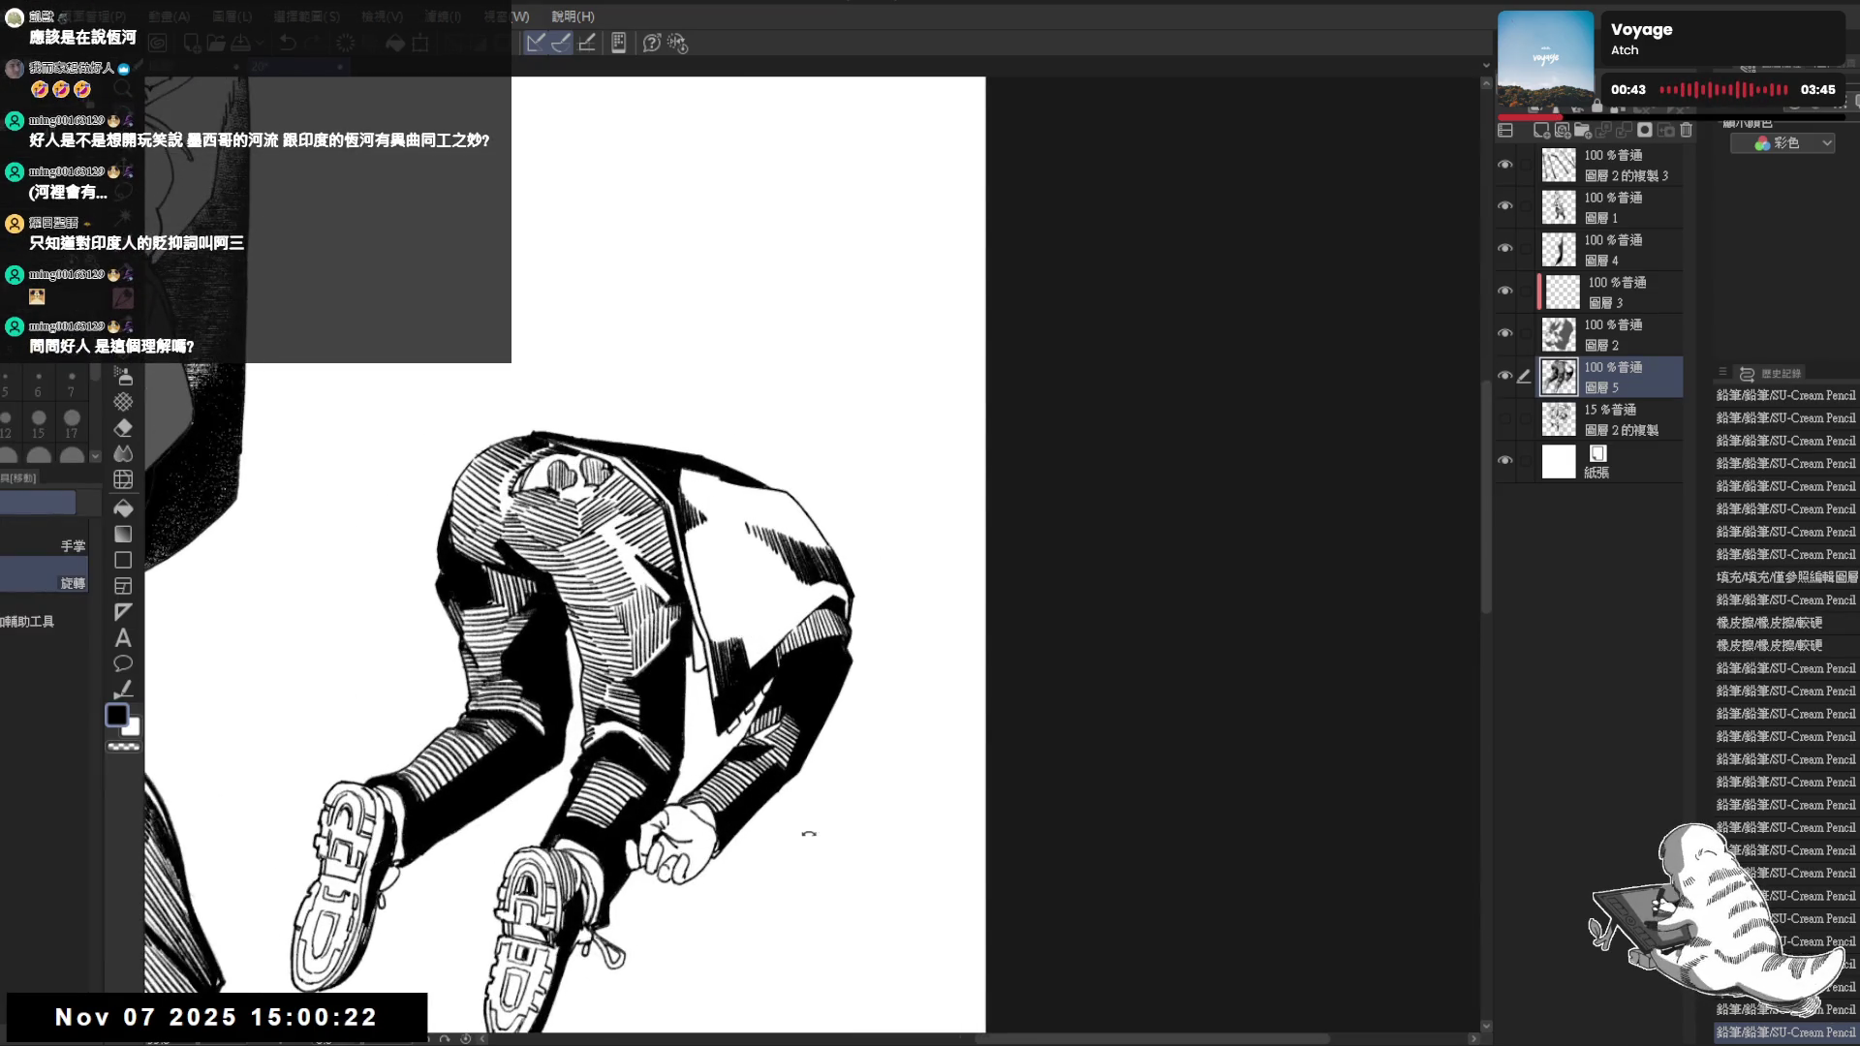
{"action": "left_click_drag", "start_coordinate": [808, 832], "coordinate": [726, 822]}
{"action": "left_click_drag", "start_coordinate": [727, 626], "coordinate": [747, 657]}
{"action": "mouse_move", "coordinate": [741, 622]}
{"action": "left_mouse_down"}
{"action": "mouse_move", "coordinate": [750, 658]}
{"action": "mouse_move", "coordinate": [764, 648]}
{"action": "left_mouse_up"}
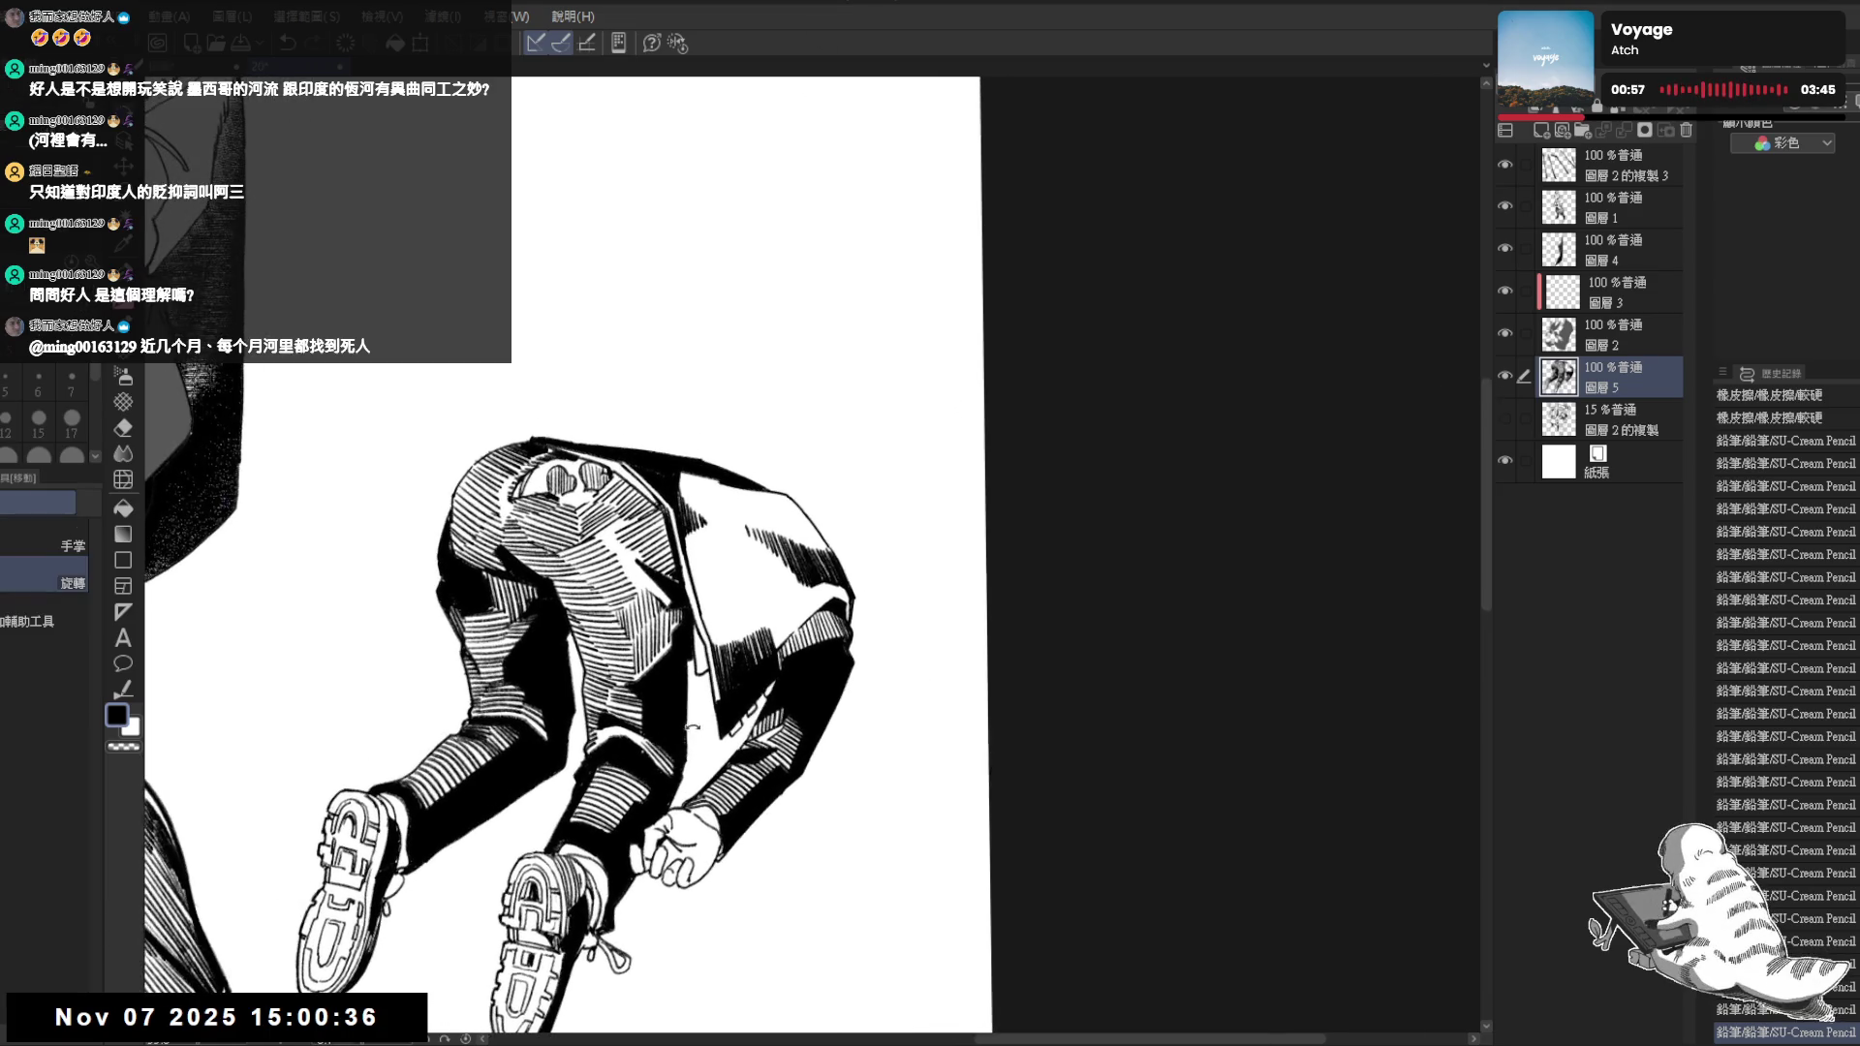
Hatch the jacket's shadowed fold densely with dark lines
{"action": "left_click_drag", "start_coordinate": [694, 538], "coordinate": [703, 624]}
{"action": "left_click_drag", "start_coordinate": [686, 532], "coordinate": [706, 624]}
{"action": "mouse_move", "coordinate": [689, 532]}
{"action": "left_mouse_down"}
{"action": "mouse_move", "coordinate": [704, 617]}
{"action": "mouse_move", "coordinate": [706, 579]}
{"action": "mouse_move", "coordinate": [717, 606]}
{"action": "left_mouse_up"}
{"action": "left_click_drag", "start_coordinate": [693, 524], "coordinate": [711, 570]}
{"action": "left_click_drag", "start_coordinate": [703, 546], "coordinate": [686, 601]}
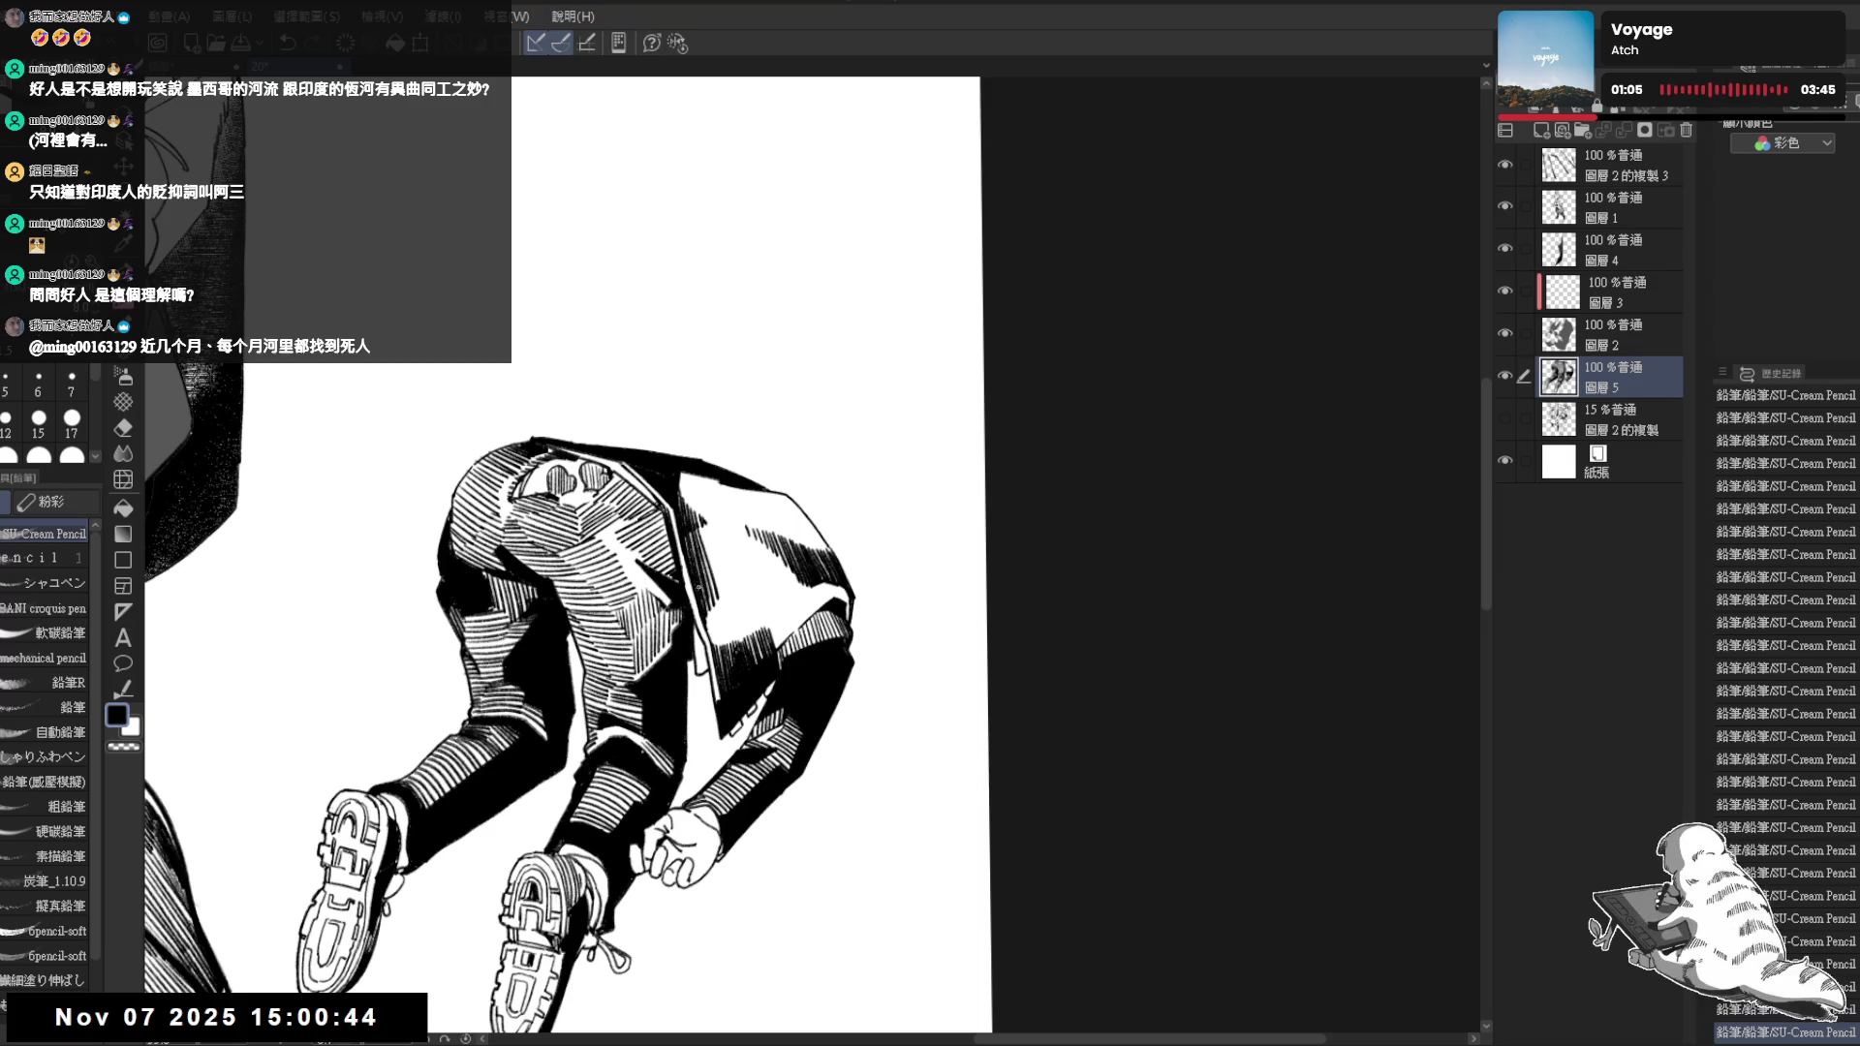
Tilt the page the other way, compare the last strokes and add hatch strokes on the sleeve
{"action": "key", "text": "r"}
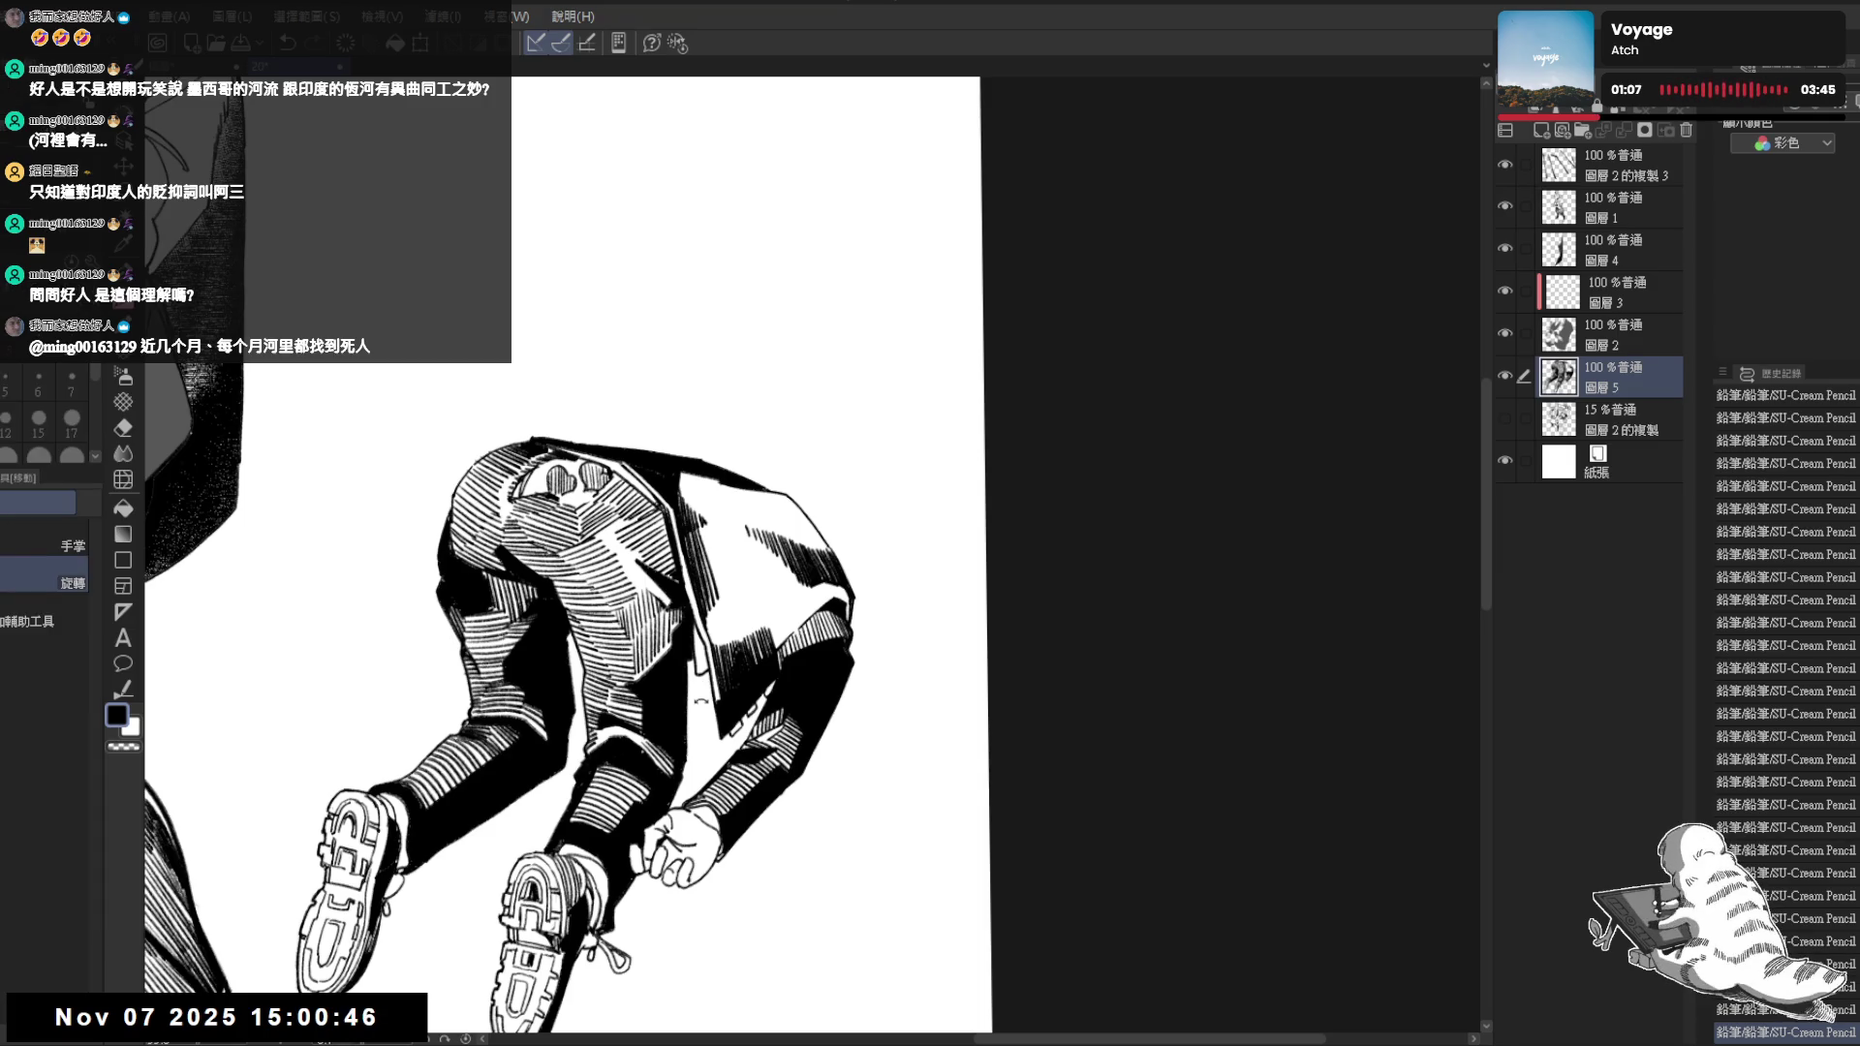
{"action": "left_click_drag", "start_coordinate": [746, 781], "coordinate": [751, 739]}
{"action": "key", "text": "p"}
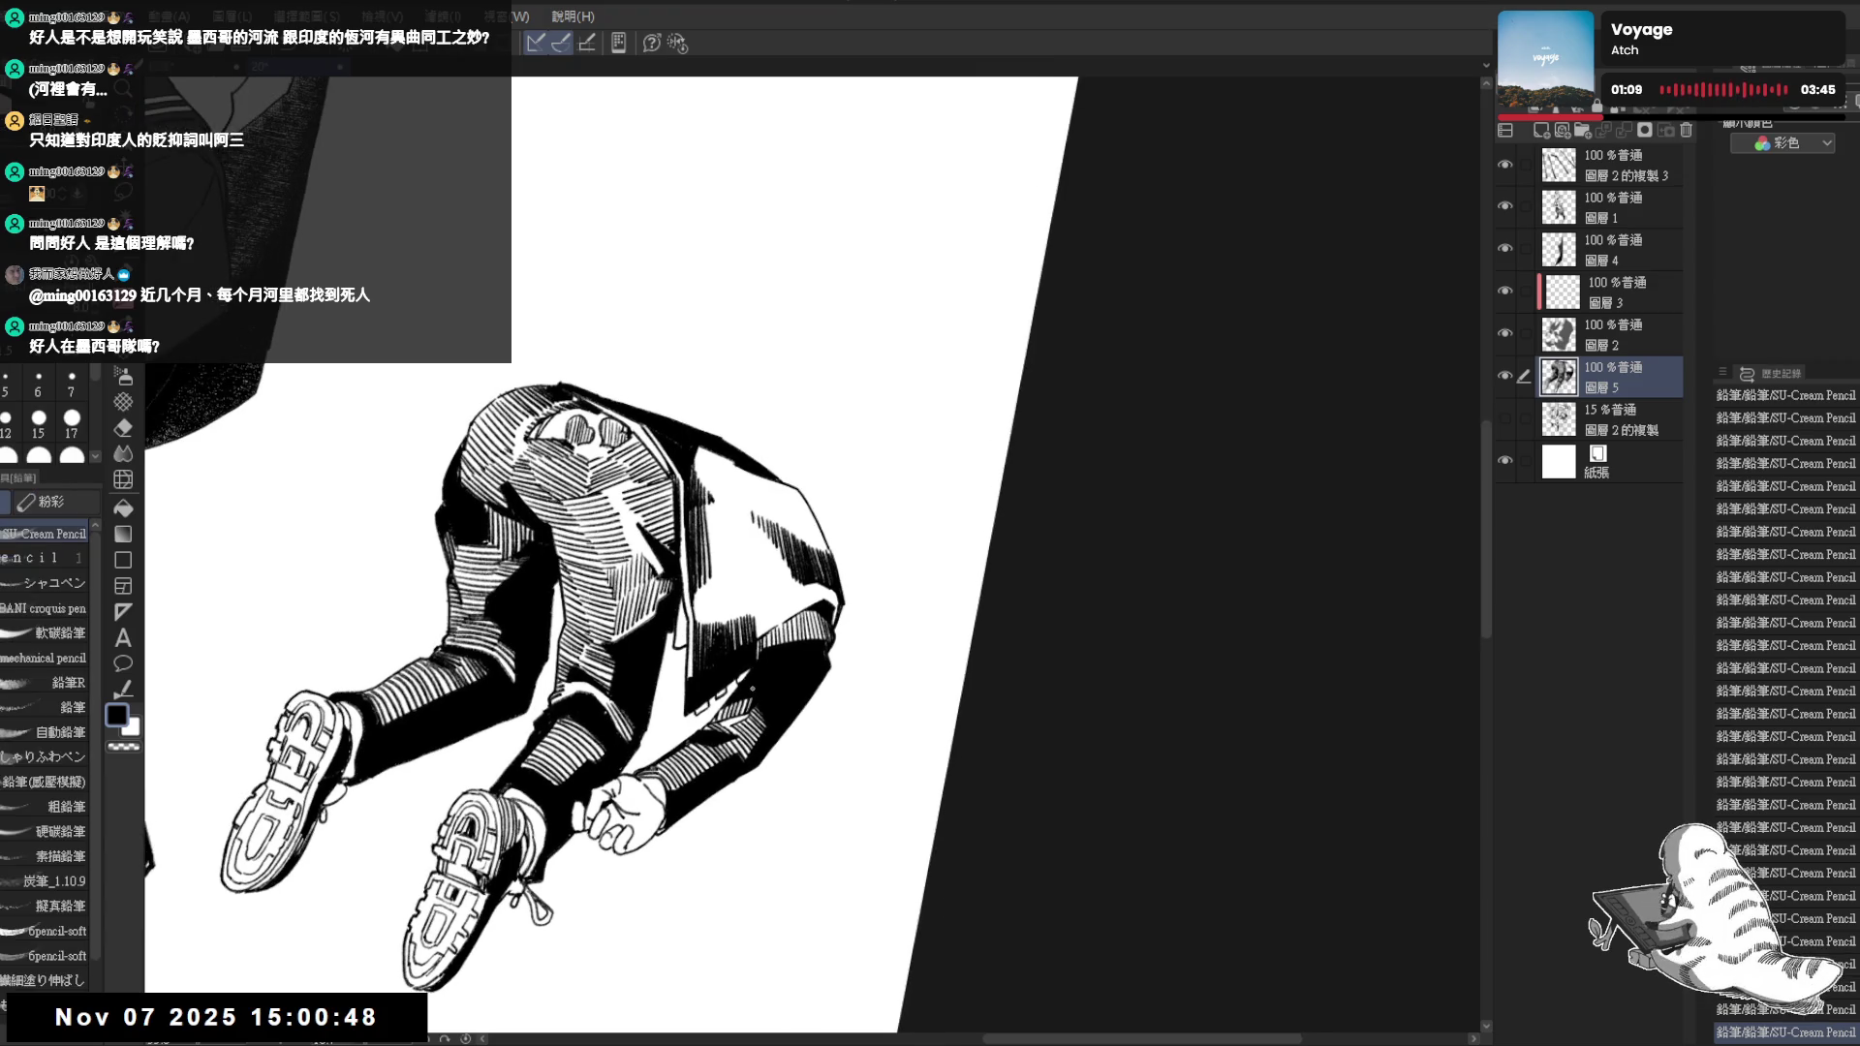
{"action": "key", "text": "ctrl+z"}
{"action": "key", "text": "ctrl+y"}
{"action": "key", "text": "ctrl+z"}
{"action": "key", "text": "ctrl+y"}
{"action": "mouse_move", "coordinate": [770, 605]}
{"action": "left_mouse_down"}
{"action": "mouse_move", "coordinate": [759, 640]}
{"action": "mouse_move", "coordinate": [793, 614]}
{"action": "left_mouse_up"}
{"action": "mouse_move", "coordinate": [805, 588]}
{"action": "left_mouse_down"}
{"action": "mouse_move", "coordinate": [797, 616]}
{"action": "mouse_move", "coordinate": [826, 605]}
{"action": "left_mouse_up"}
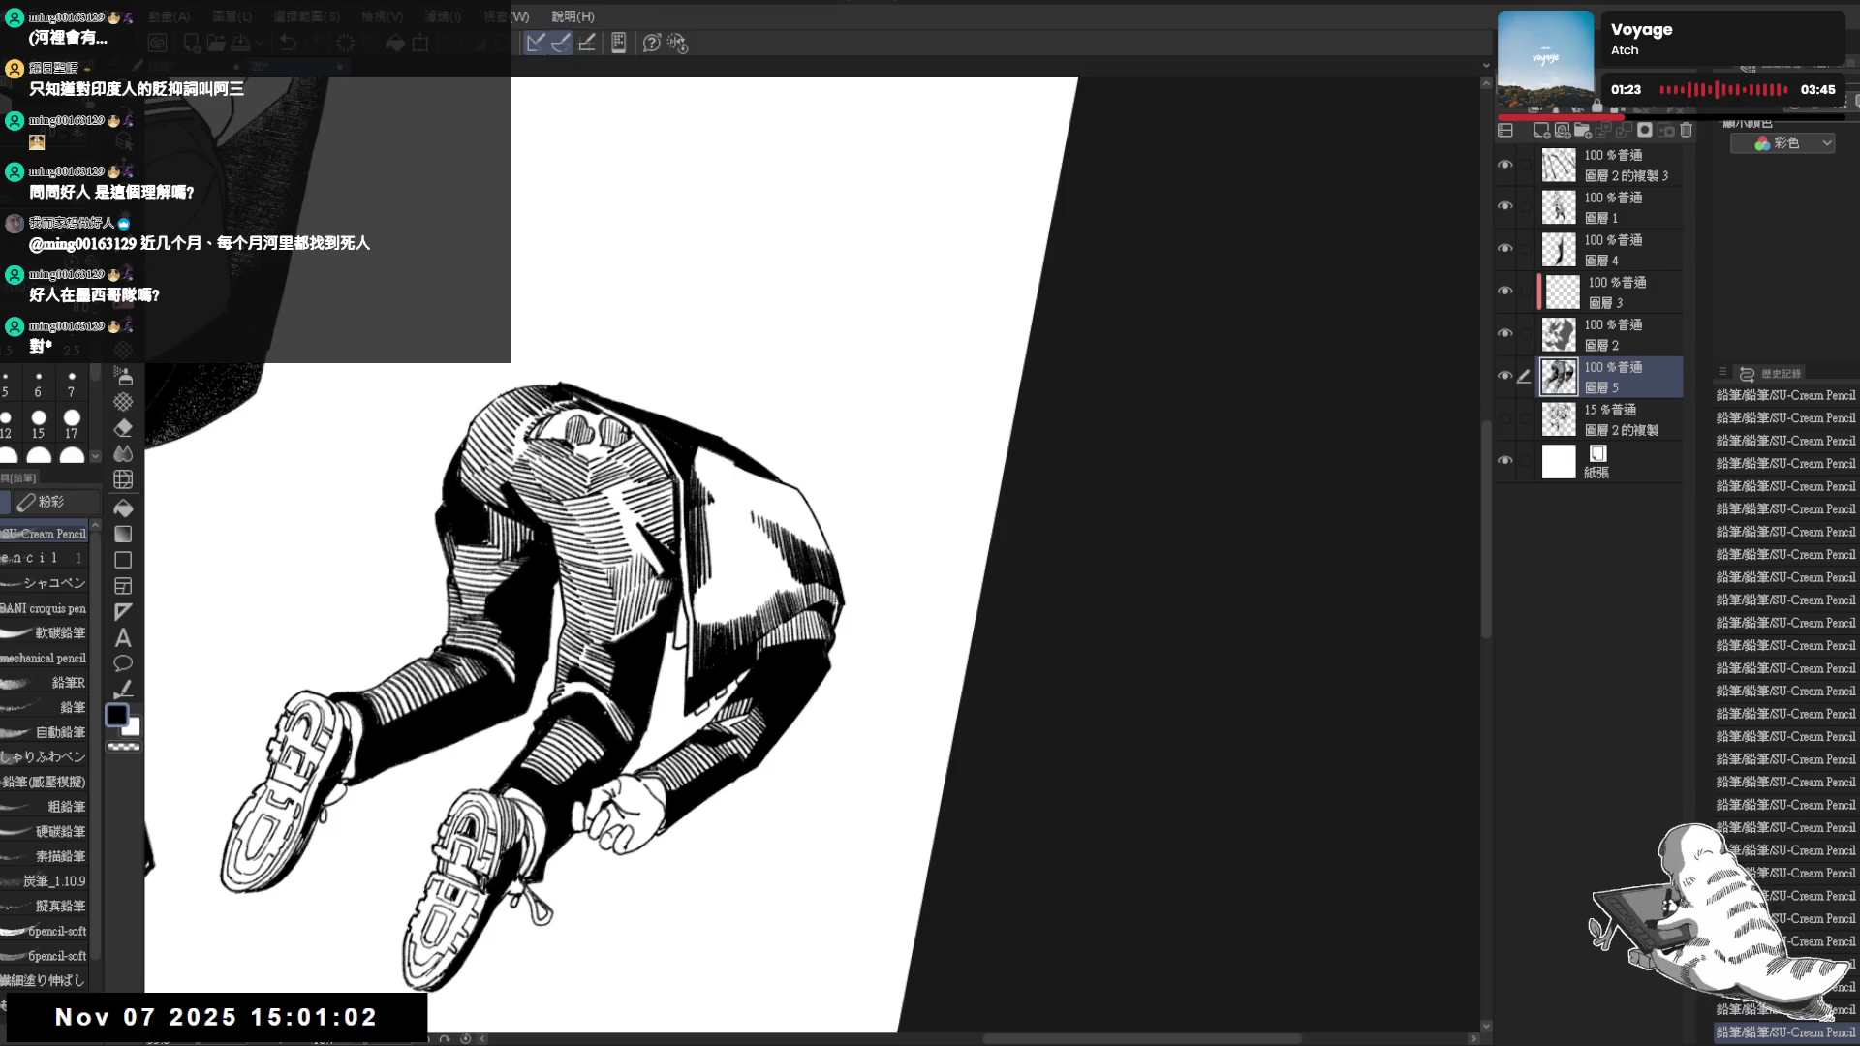
{"action": "key", "text": "ctrl+@"}
{"action": "scroll", "coordinate": [879, 596], "scroll_direction": "down", "scroll_amount": 3}
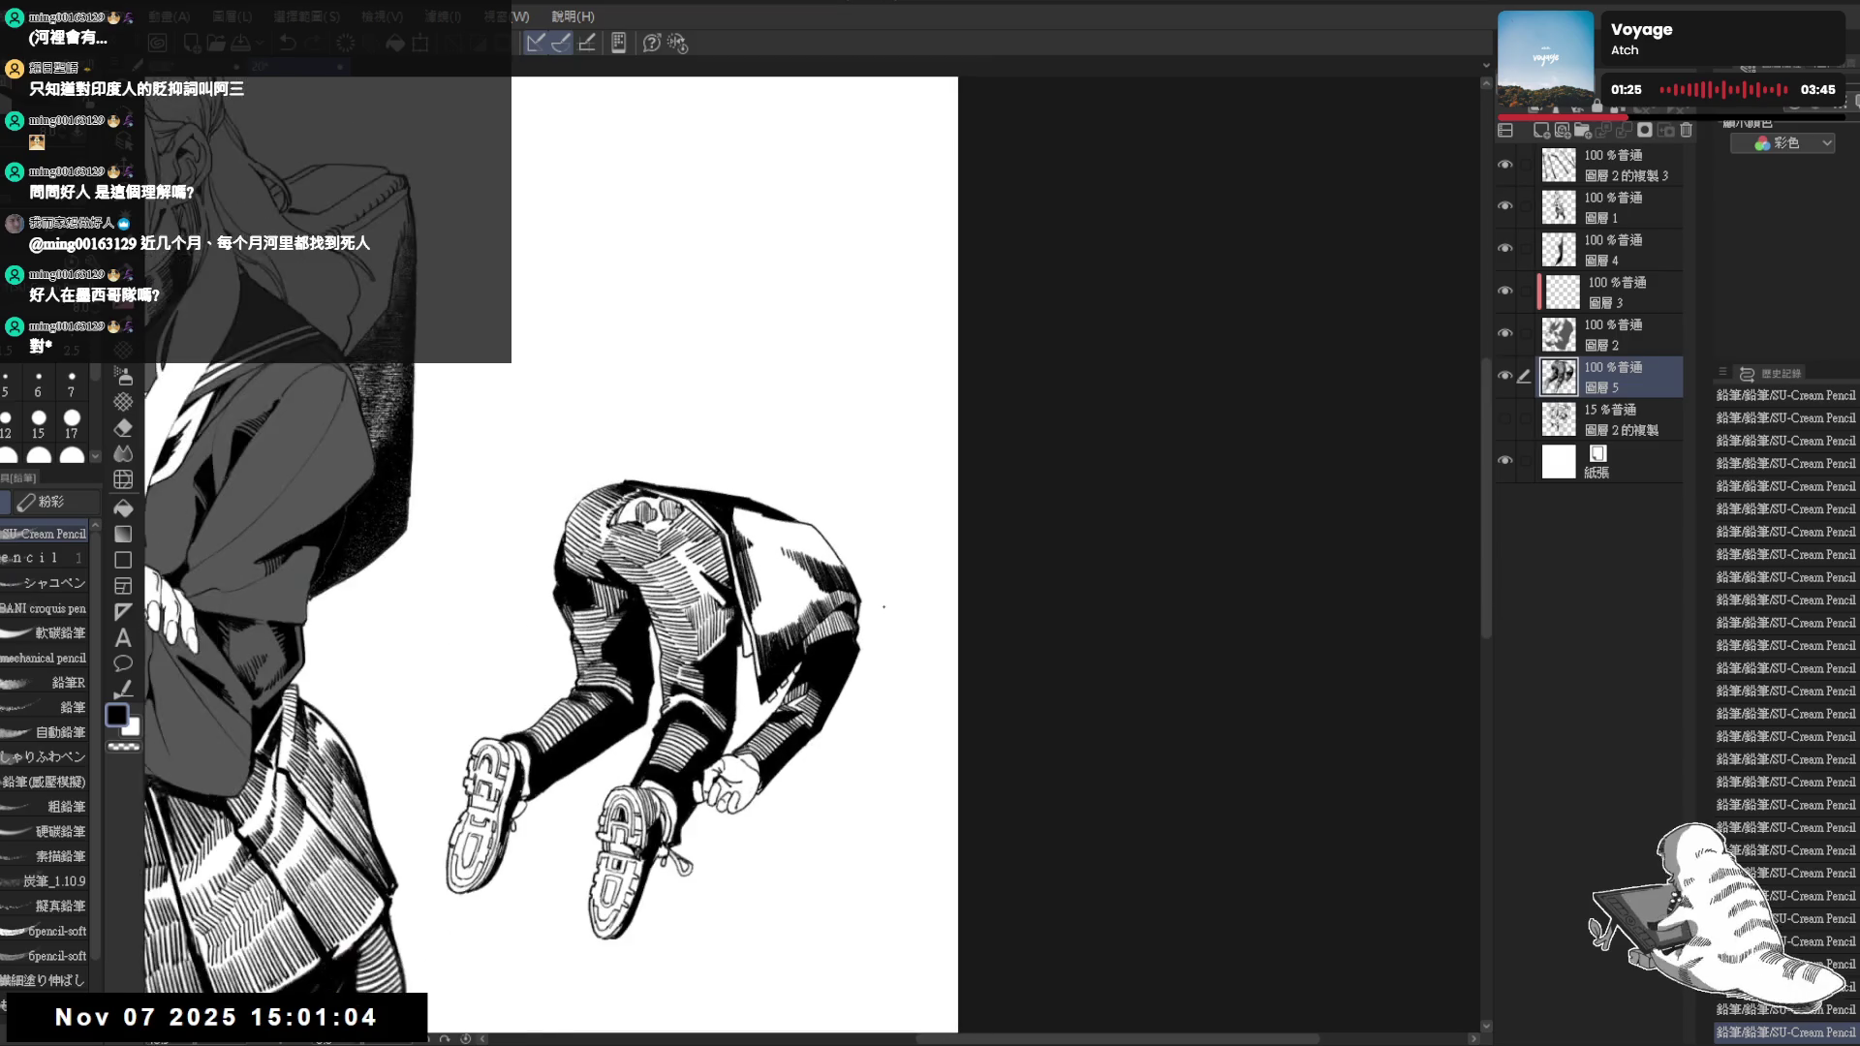
Check the composition mirrored and tilted, then add a tiny pencil mark on the jacket
{"action": "key", "text": "ctrl+h"}
{"action": "key", "text": "ctrl+h"}
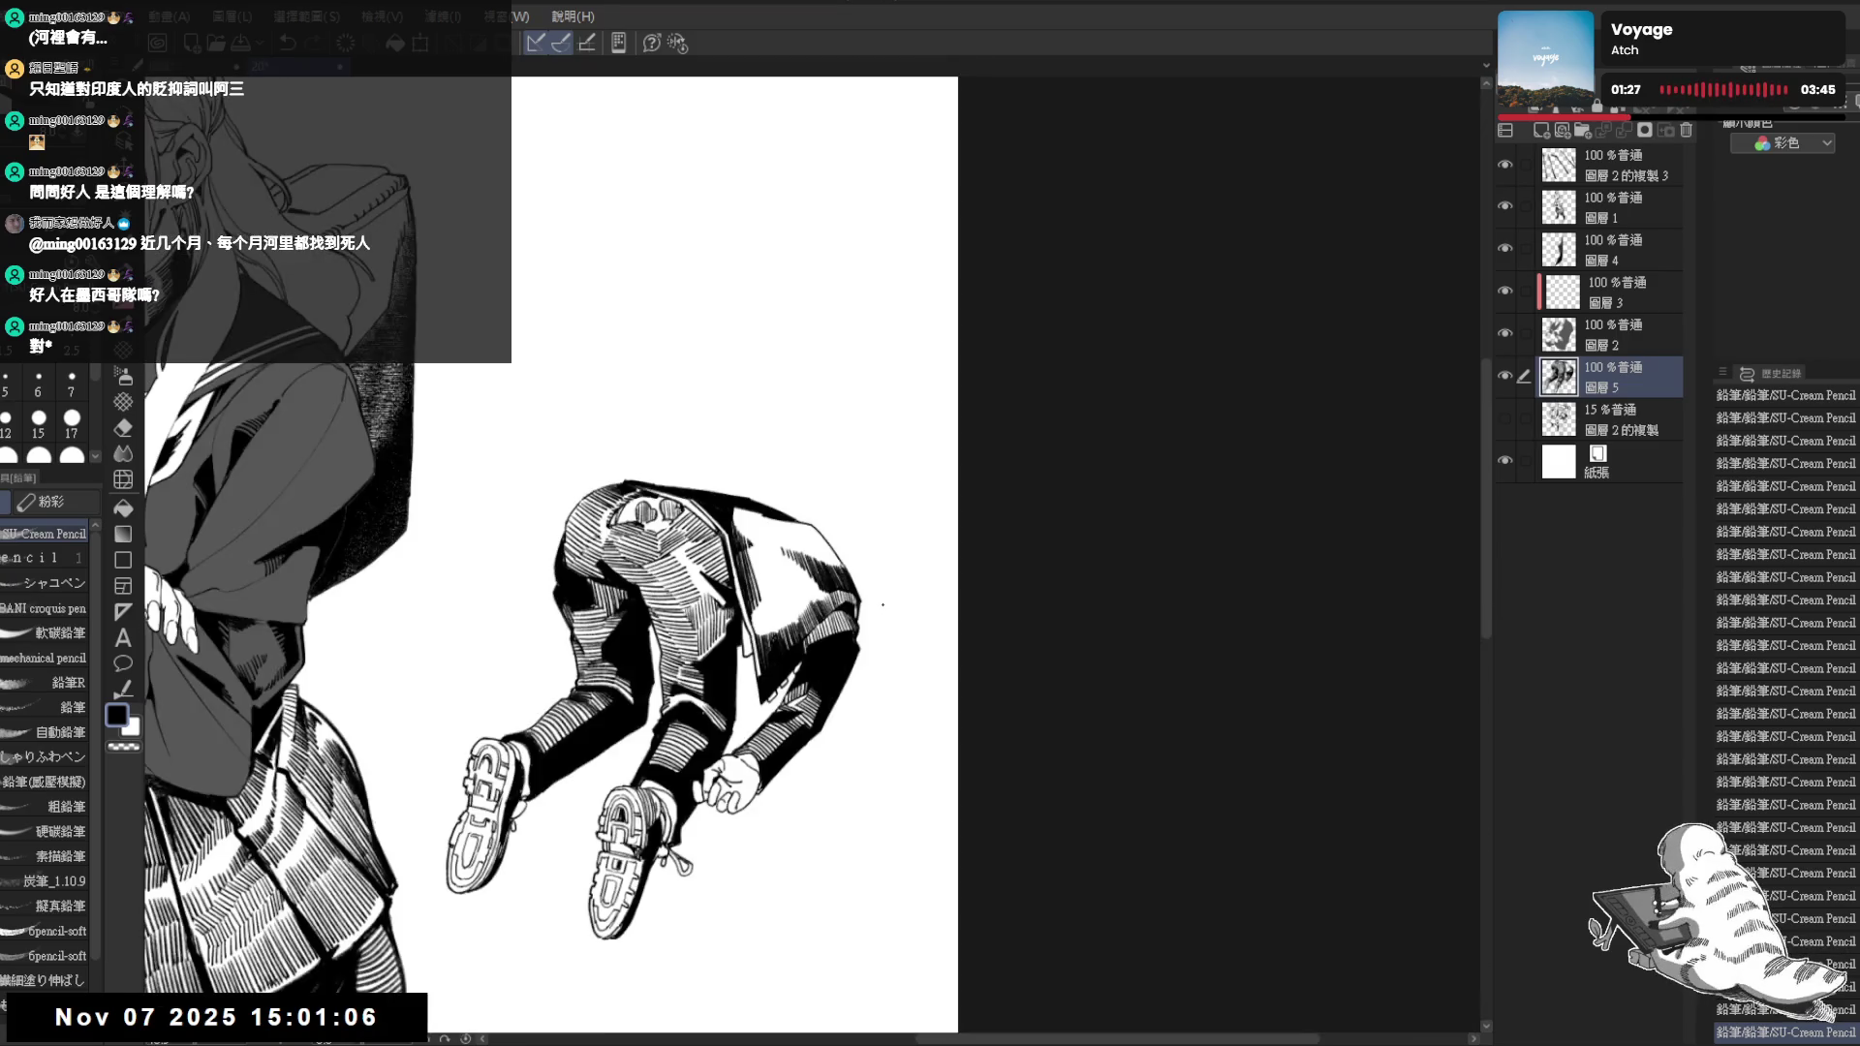
{"action": "scroll", "coordinate": [882, 603], "scroll_direction": "up", "scroll_amount": 2}
{"action": "scroll", "coordinate": [882, 603], "scroll_direction": "up", "scroll_amount": 1}
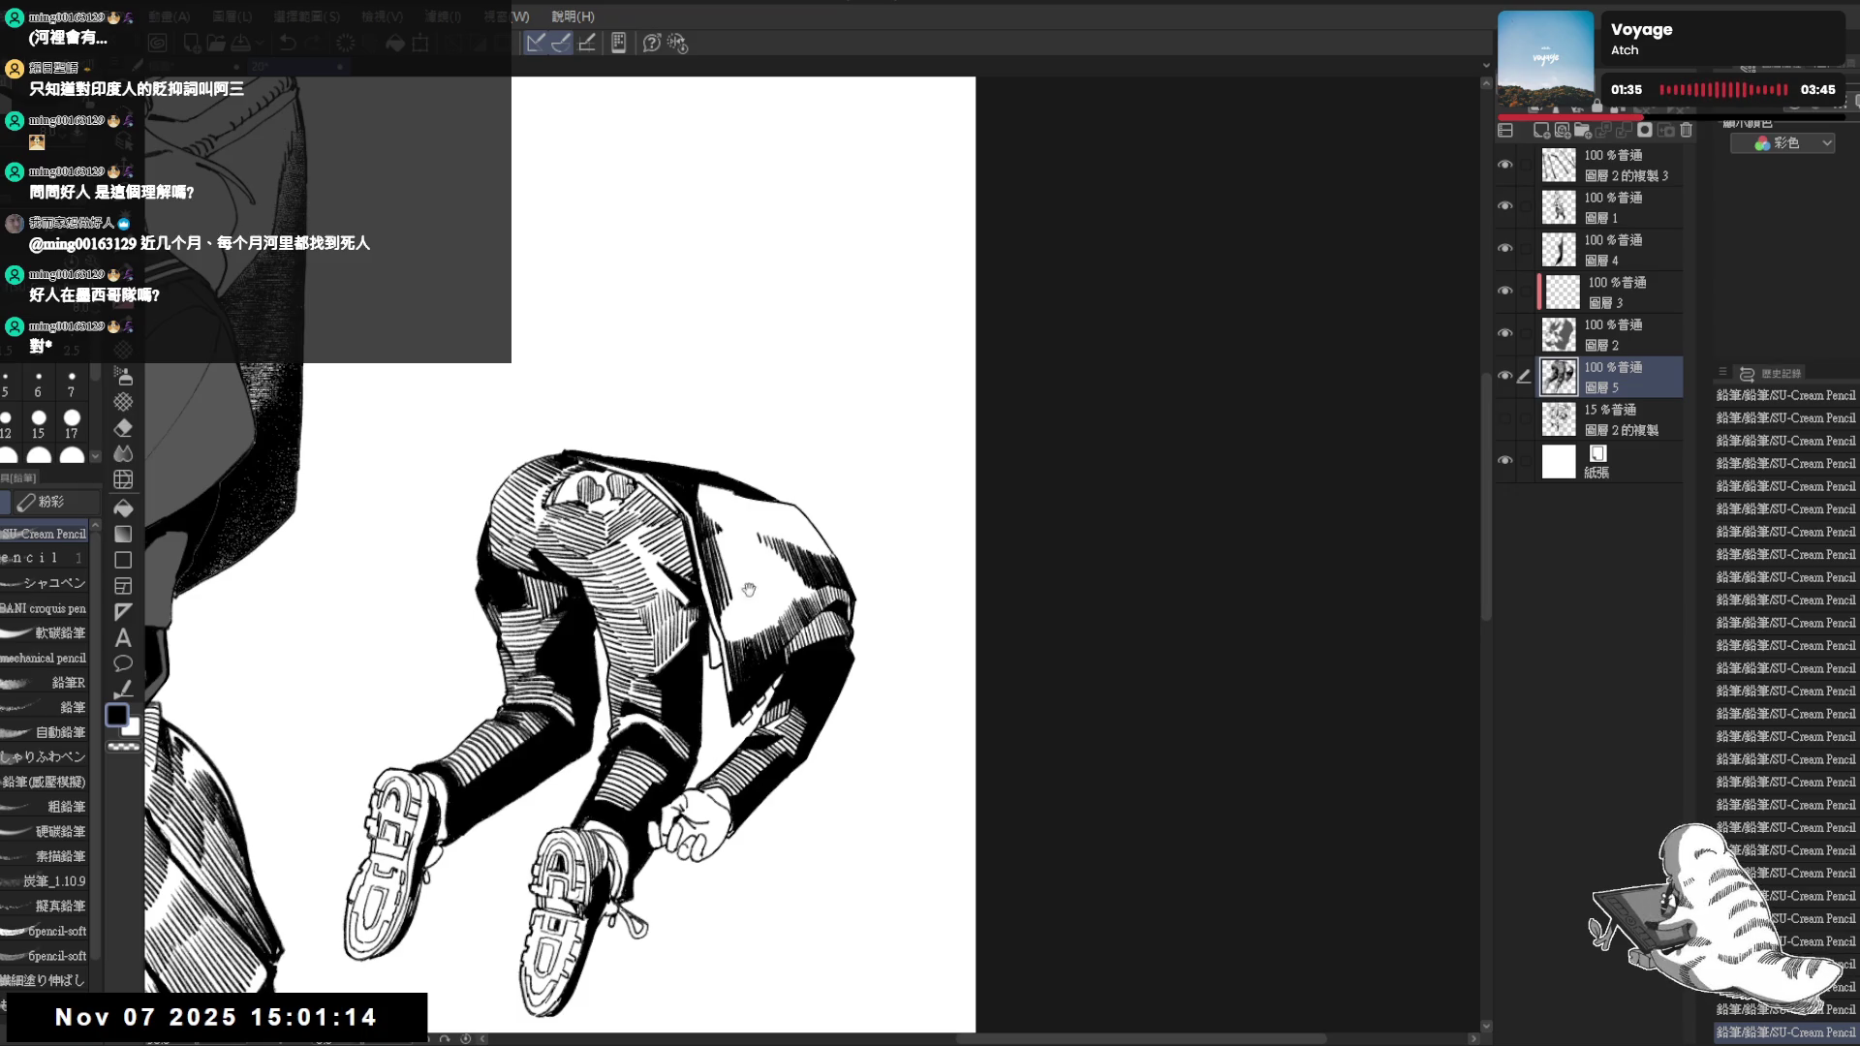
{"action": "left_click_drag", "start_coordinate": [747, 589], "coordinate": [663, 508]}
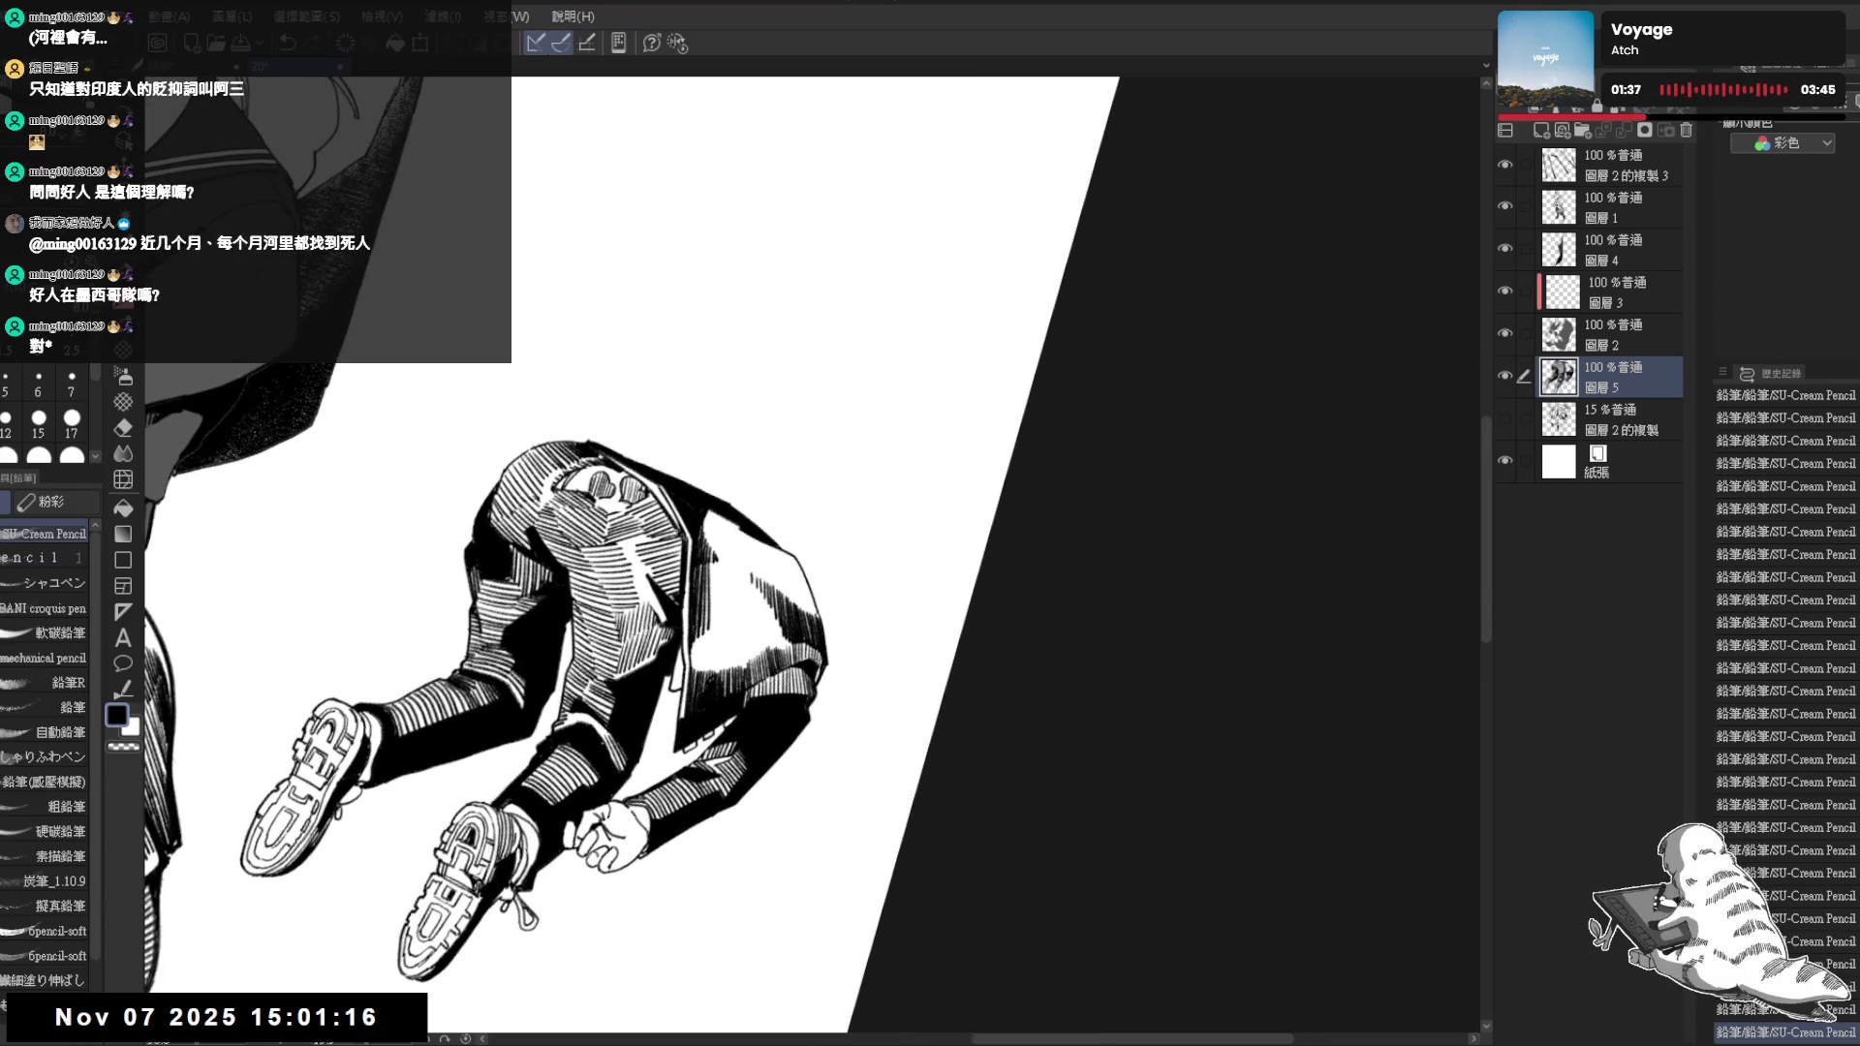
{"action": "mouse_move", "coordinate": [664, 509]}
{"action": "left_mouse_down"}
{"action": "mouse_move", "coordinate": [746, 612]}
{"action": "mouse_move", "coordinate": [715, 587]}
{"action": "left_mouse_up"}
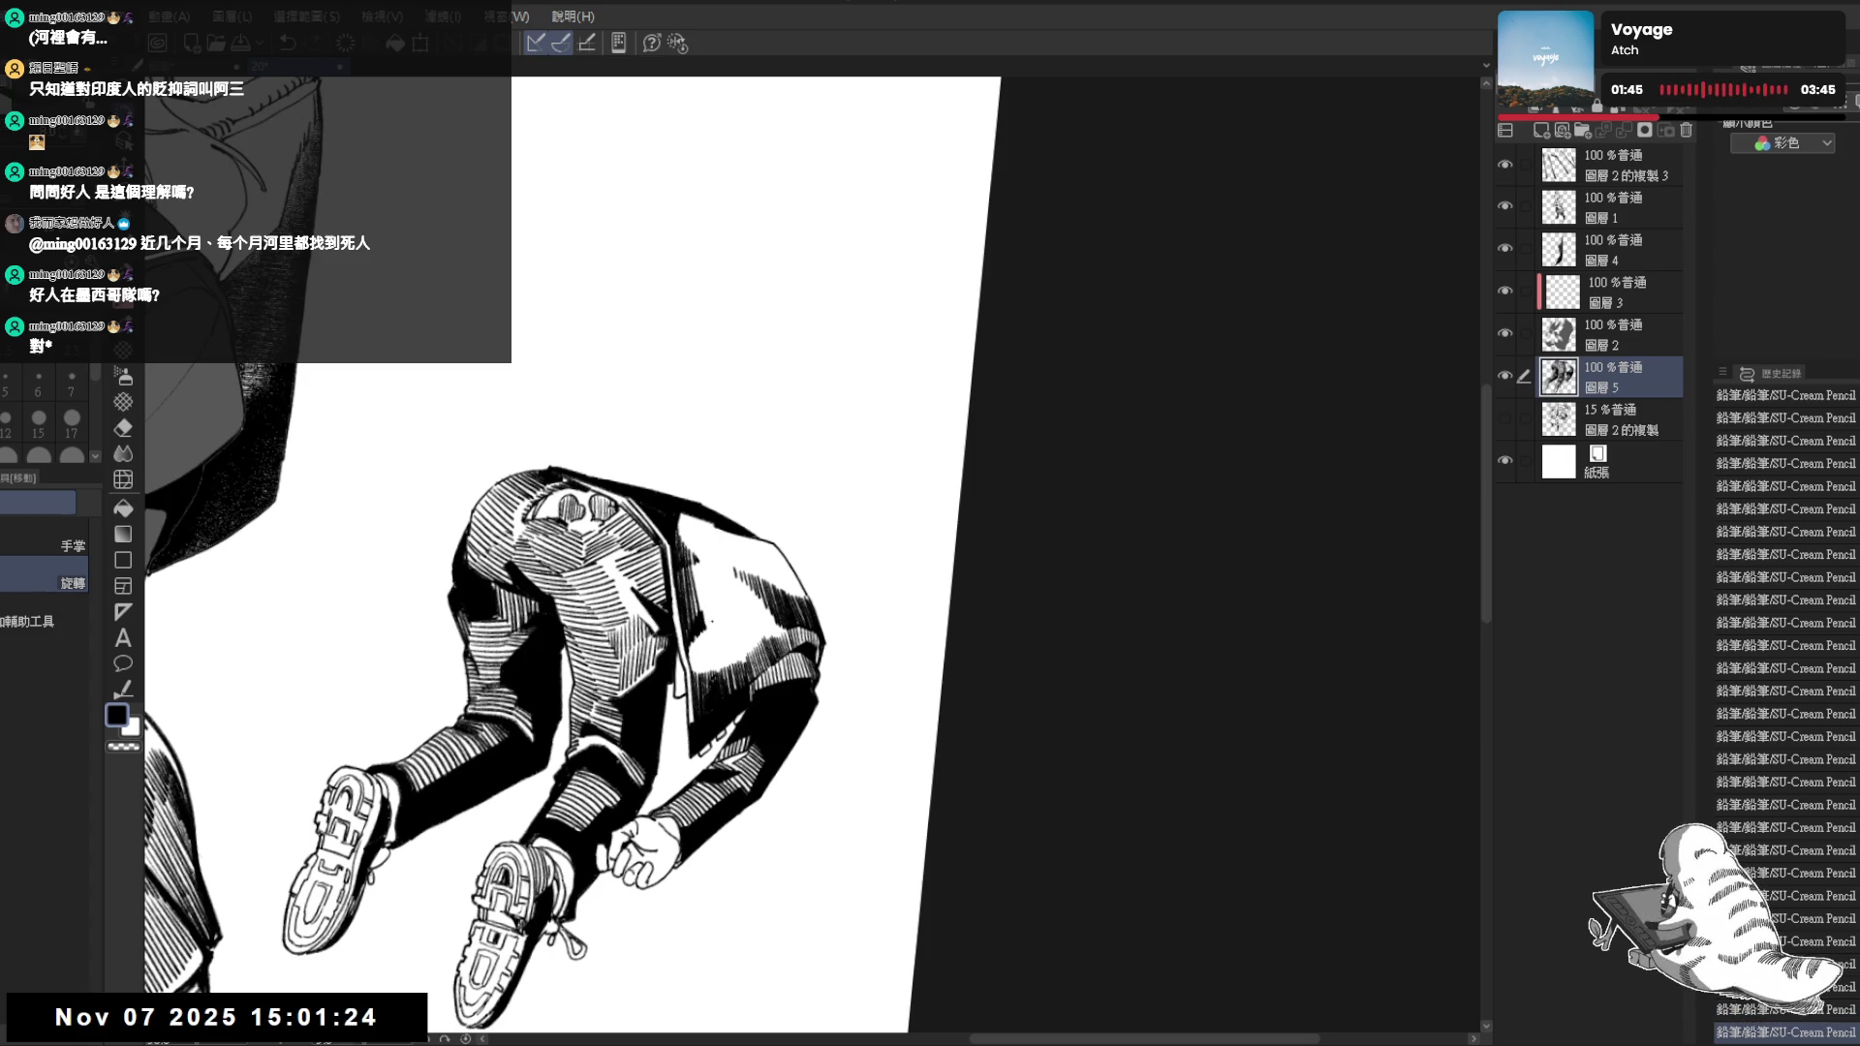
{"action": "left_click_drag", "start_coordinate": [713, 619], "coordinate": [717, 613]}
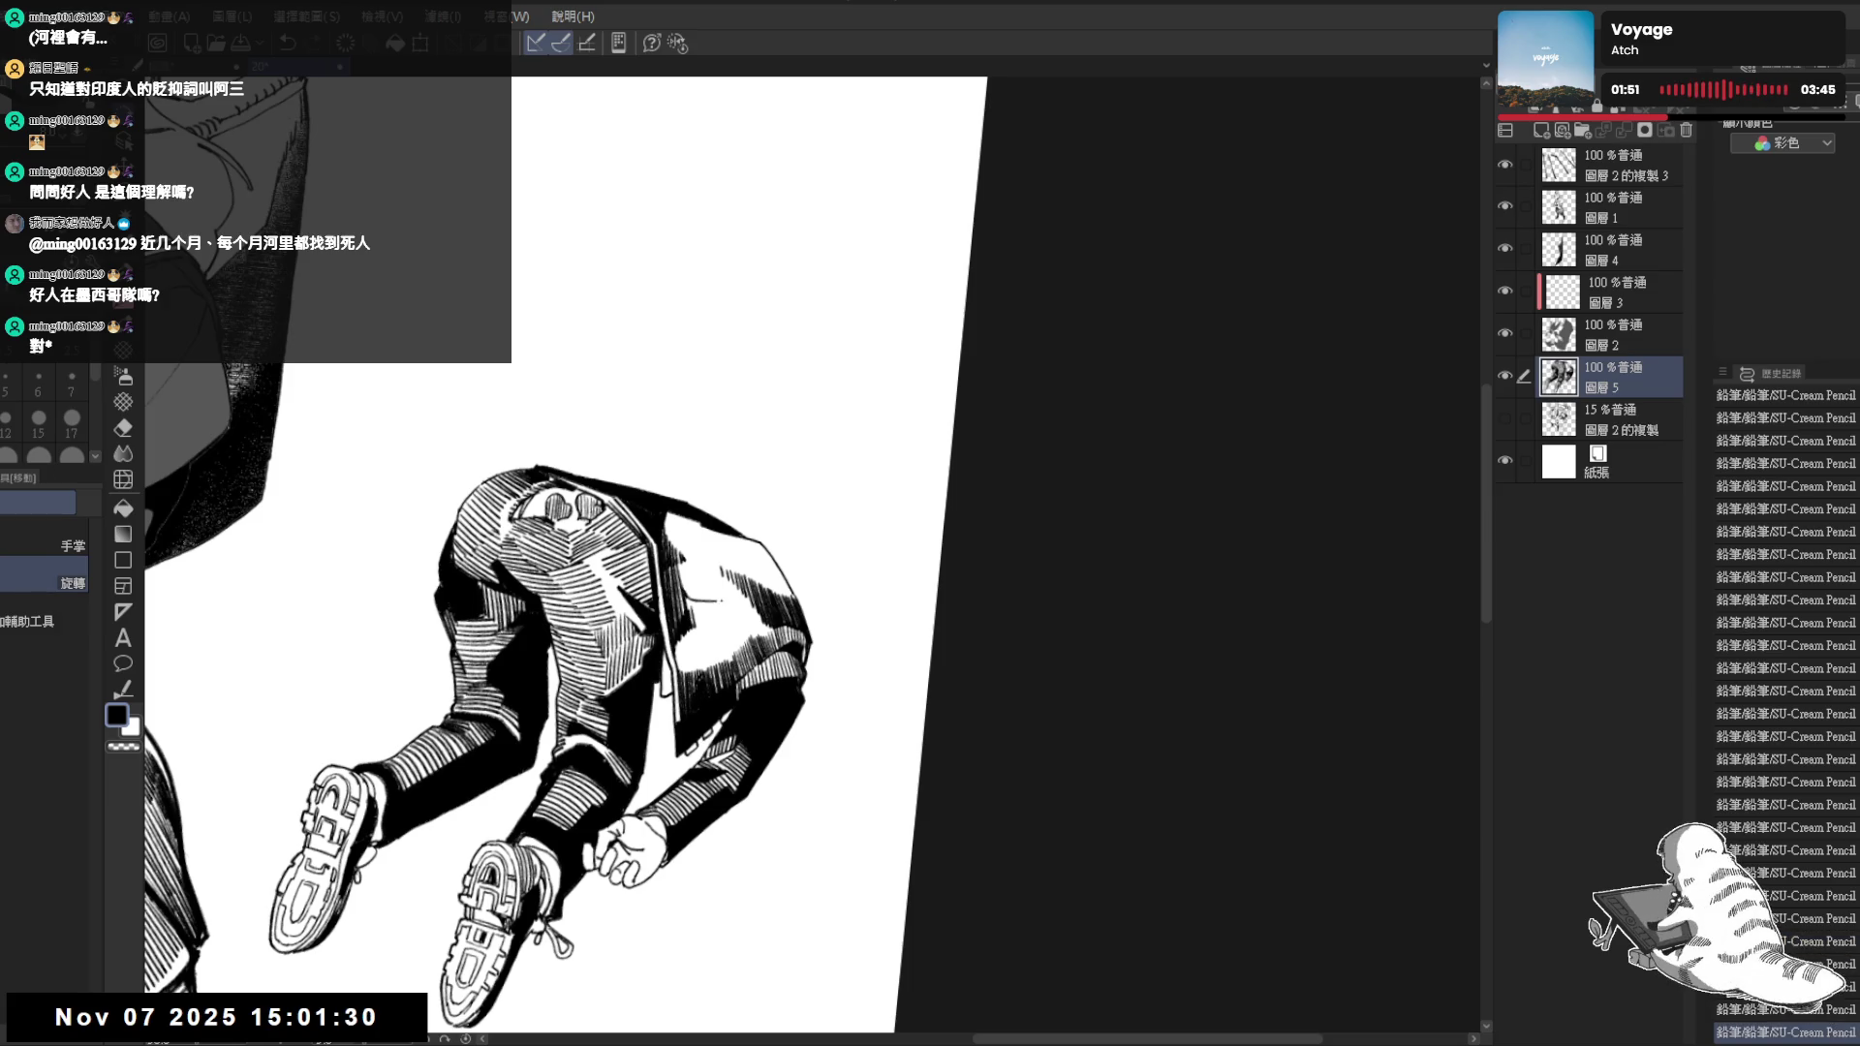
{"action": "key", "text": "p"}
{"action": "left_click", "coordinate": [610, 655]}
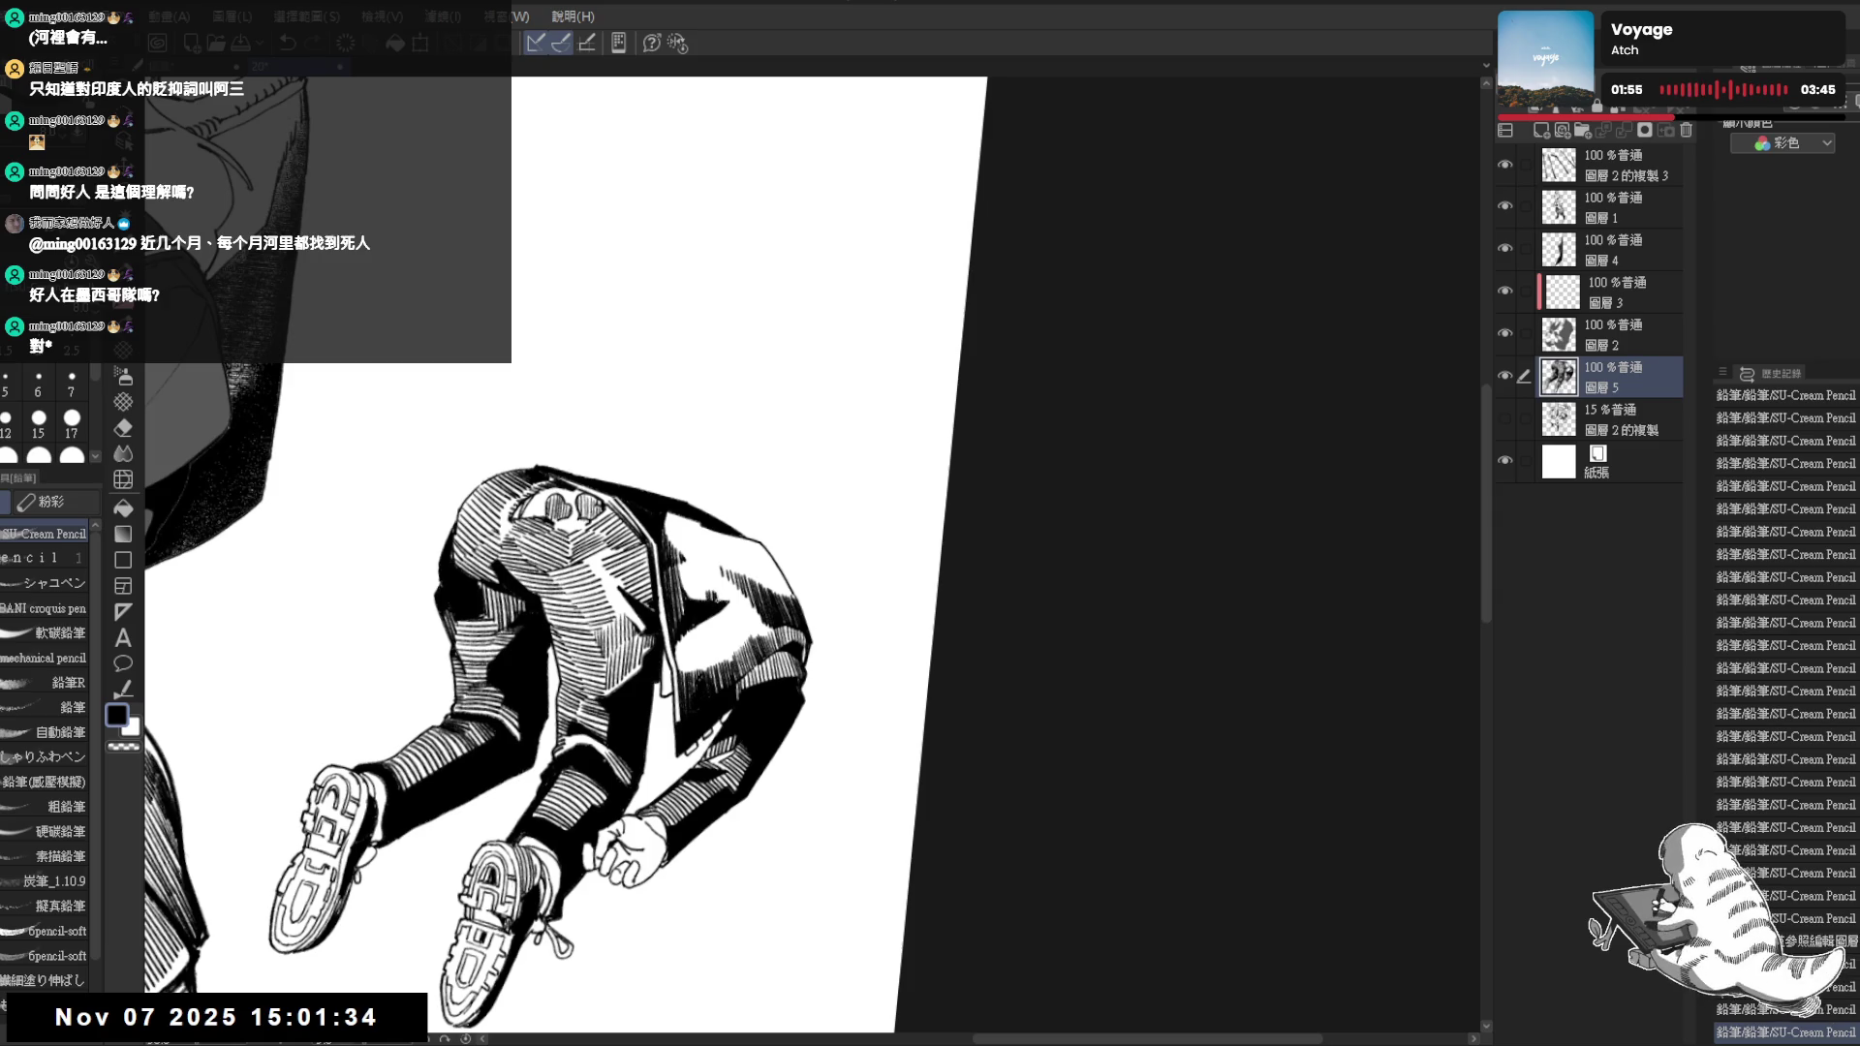
Mirror-check the figure again and compare the jacket with and without the last hatch stroke
{"action": "key", "text": "e"}
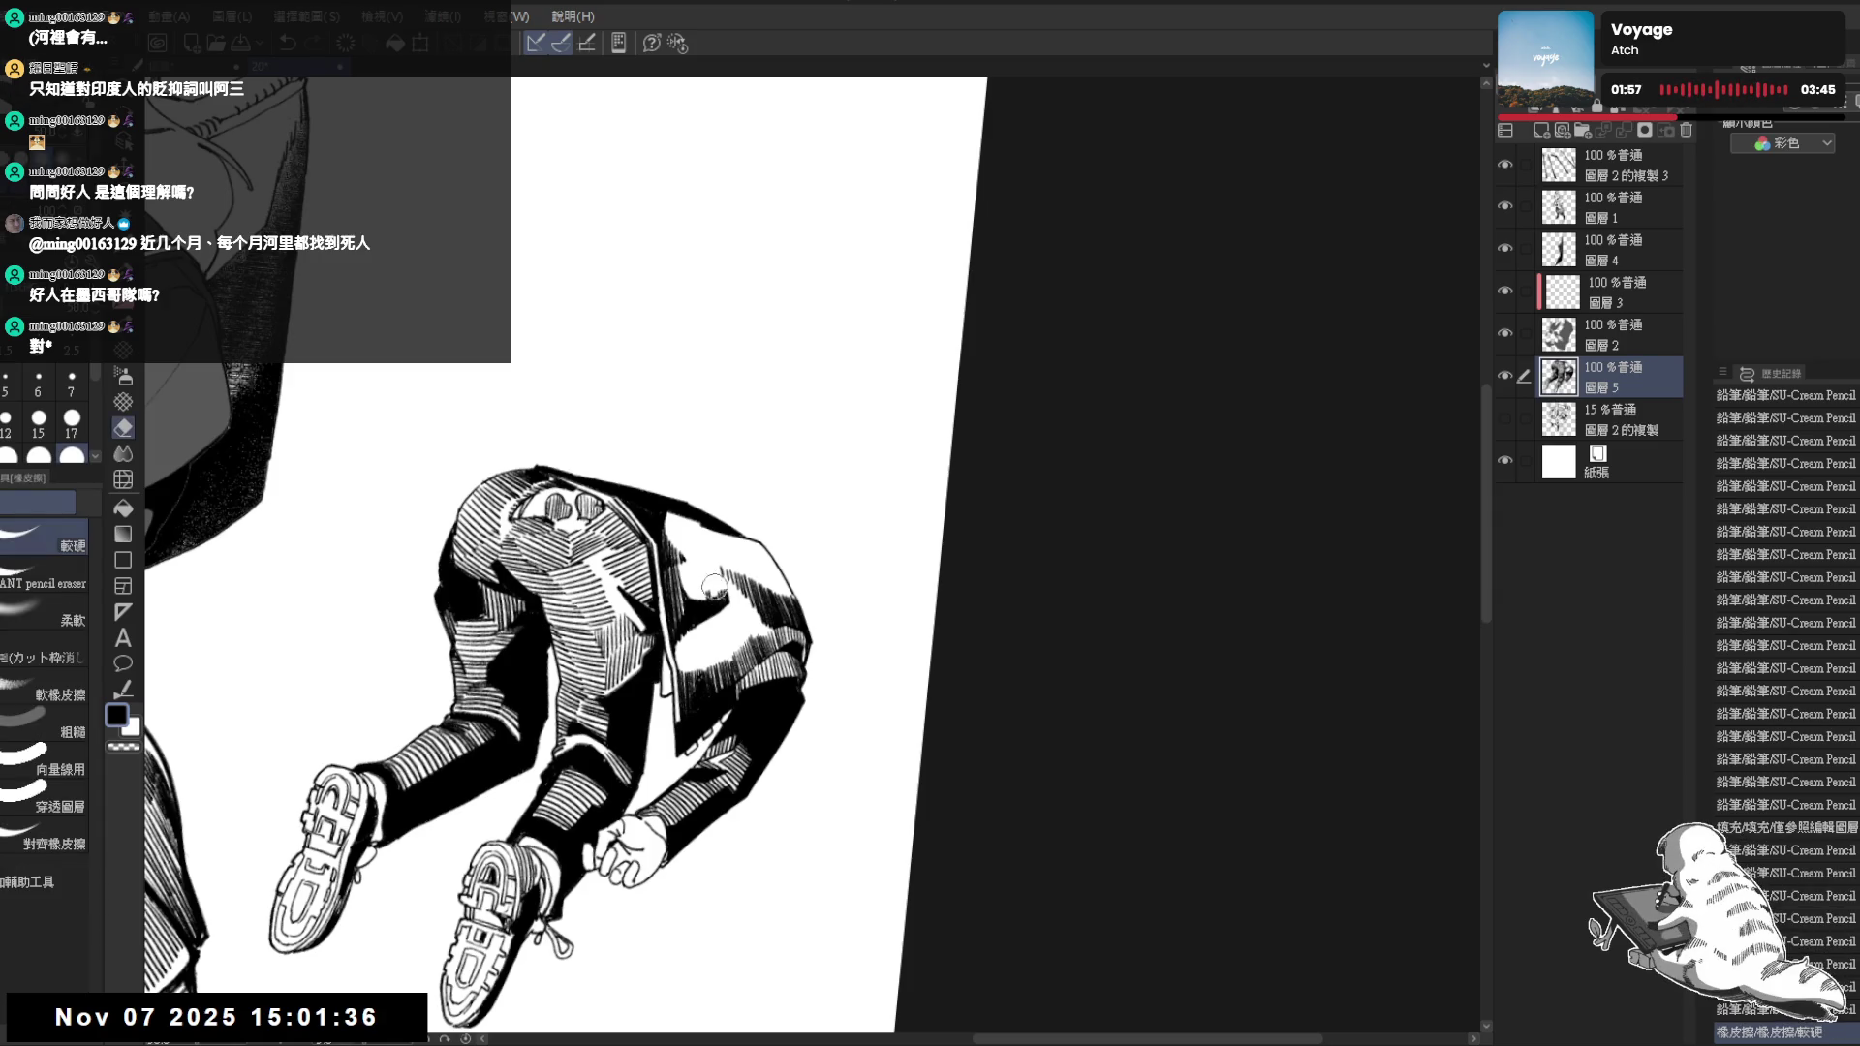
{"action": "key", "text": "p"}
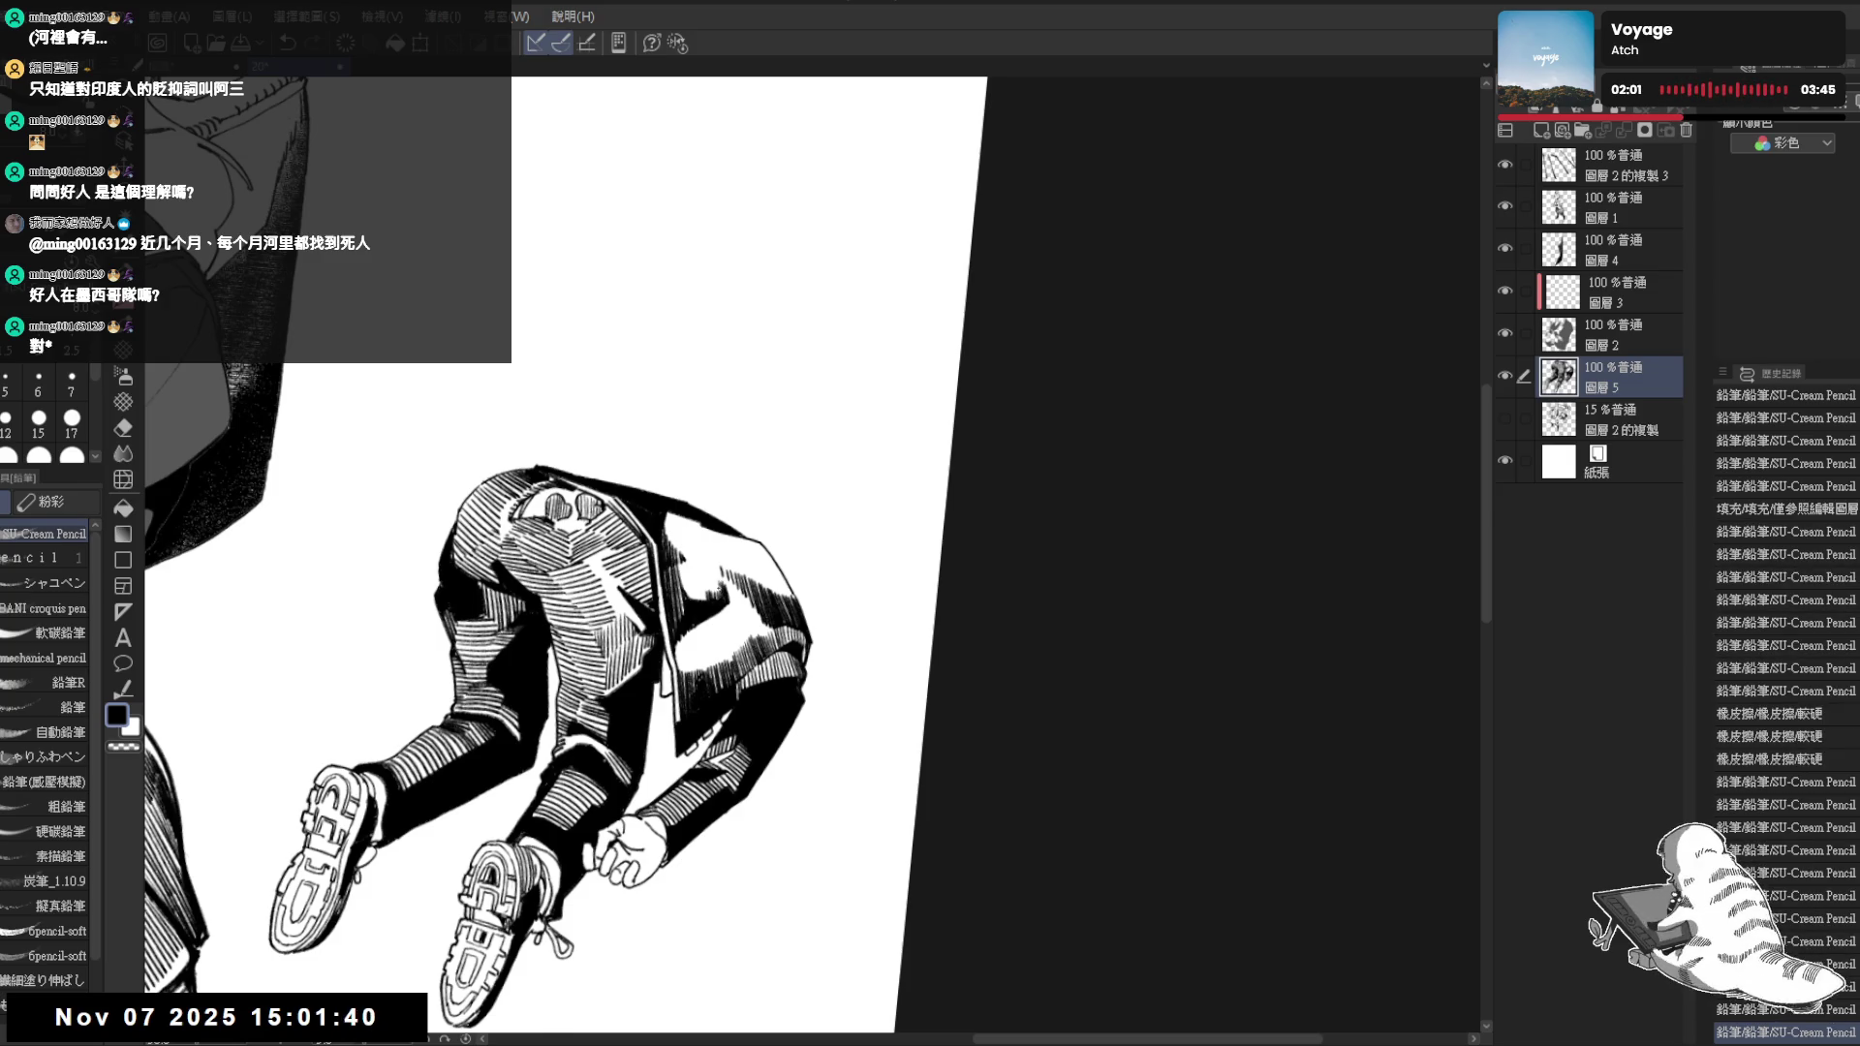
{"action": "key", "text": "h"}
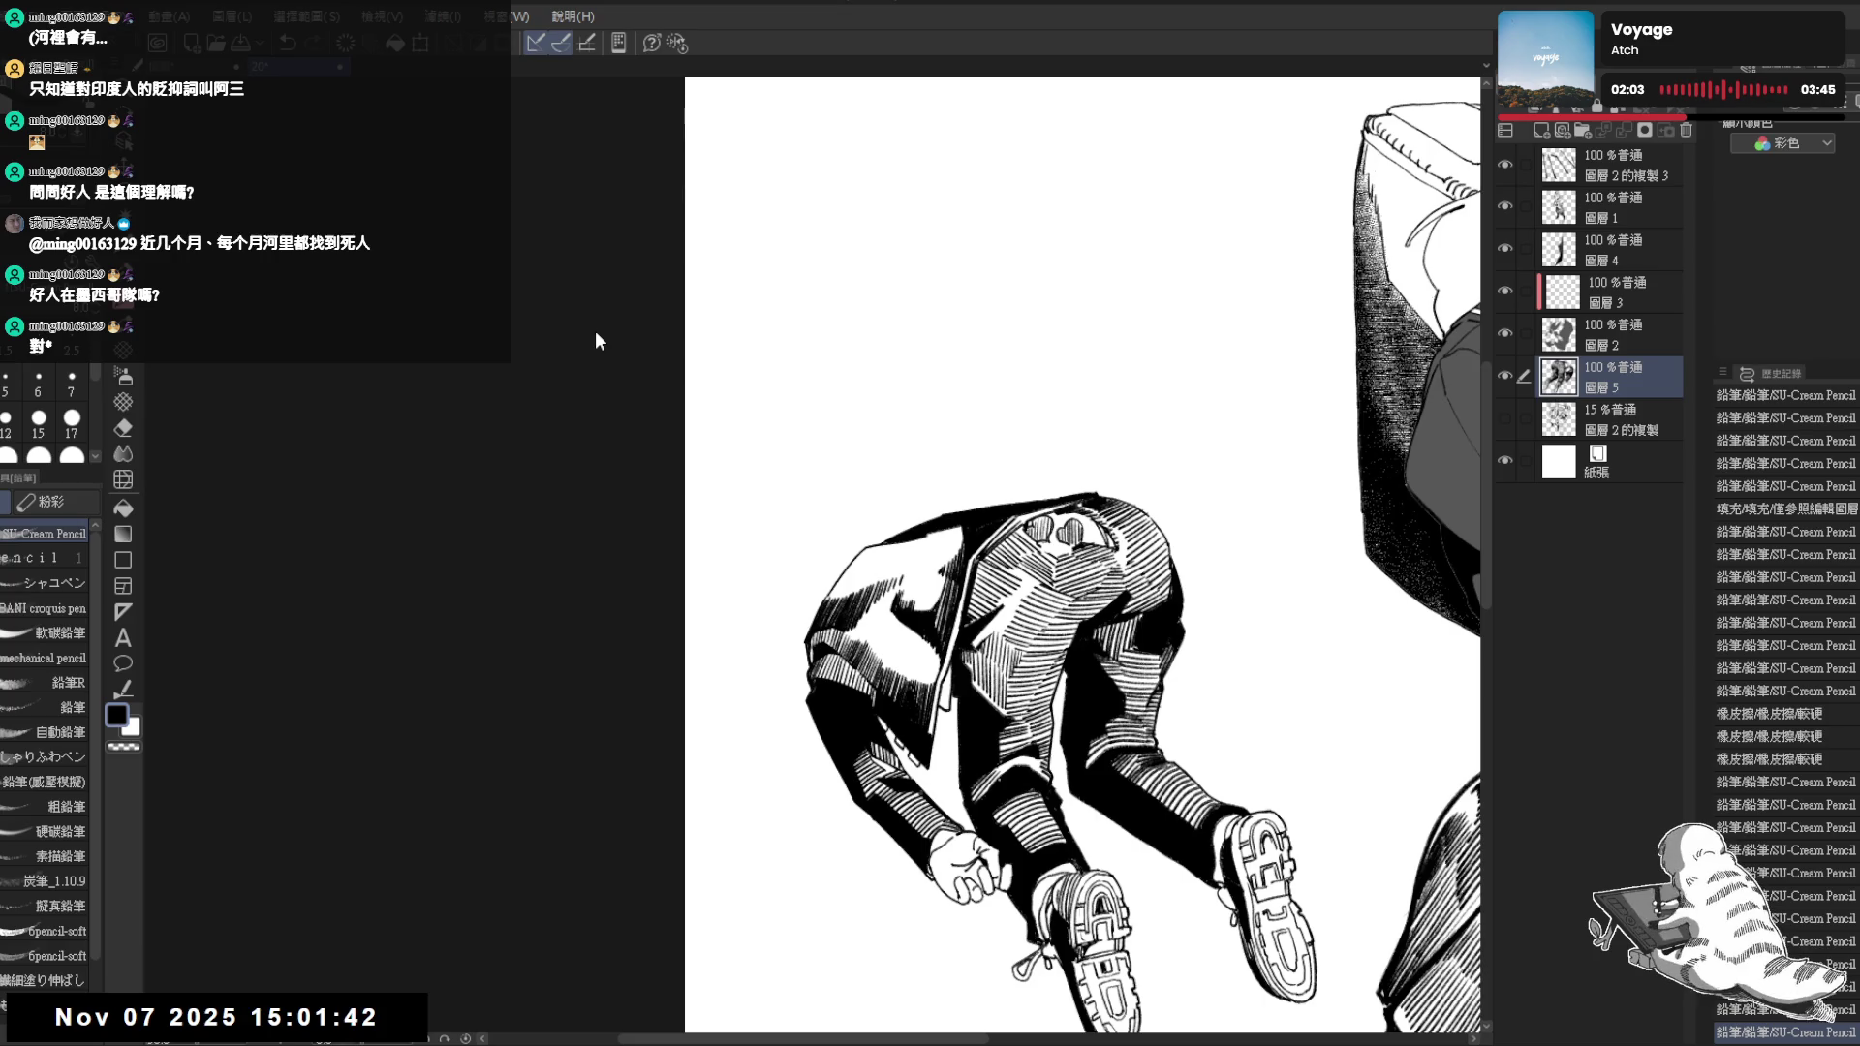
{"action": "key", "text": "h"}
{"action": "mouse_move", "coordinate": [679, 773]}
{"action": "left_mouse_down"}
{"action": "mouse_move", "coordinate": [677, 823]}
{"action": "mouse_move", "coordinate": [668, 605]}
{"action": "left_mouse_up"}
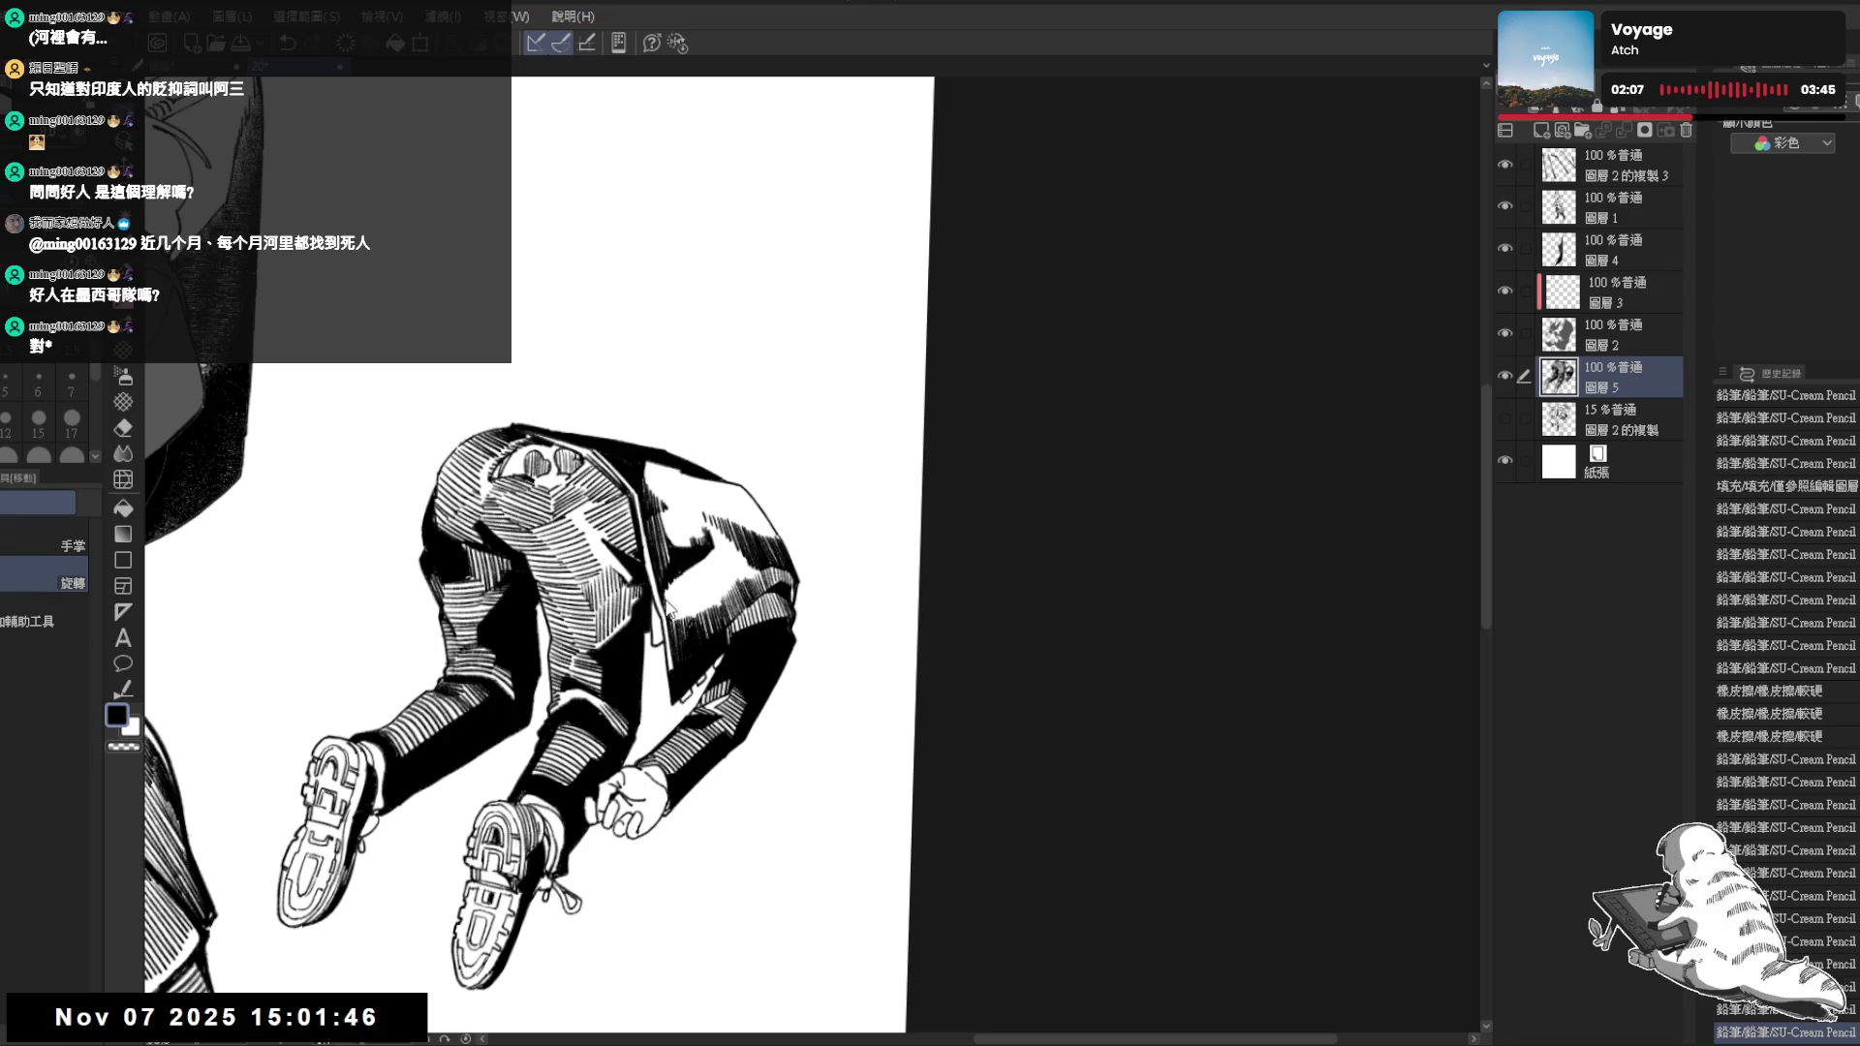
{"action": "key", "text": "ctrl+z"}
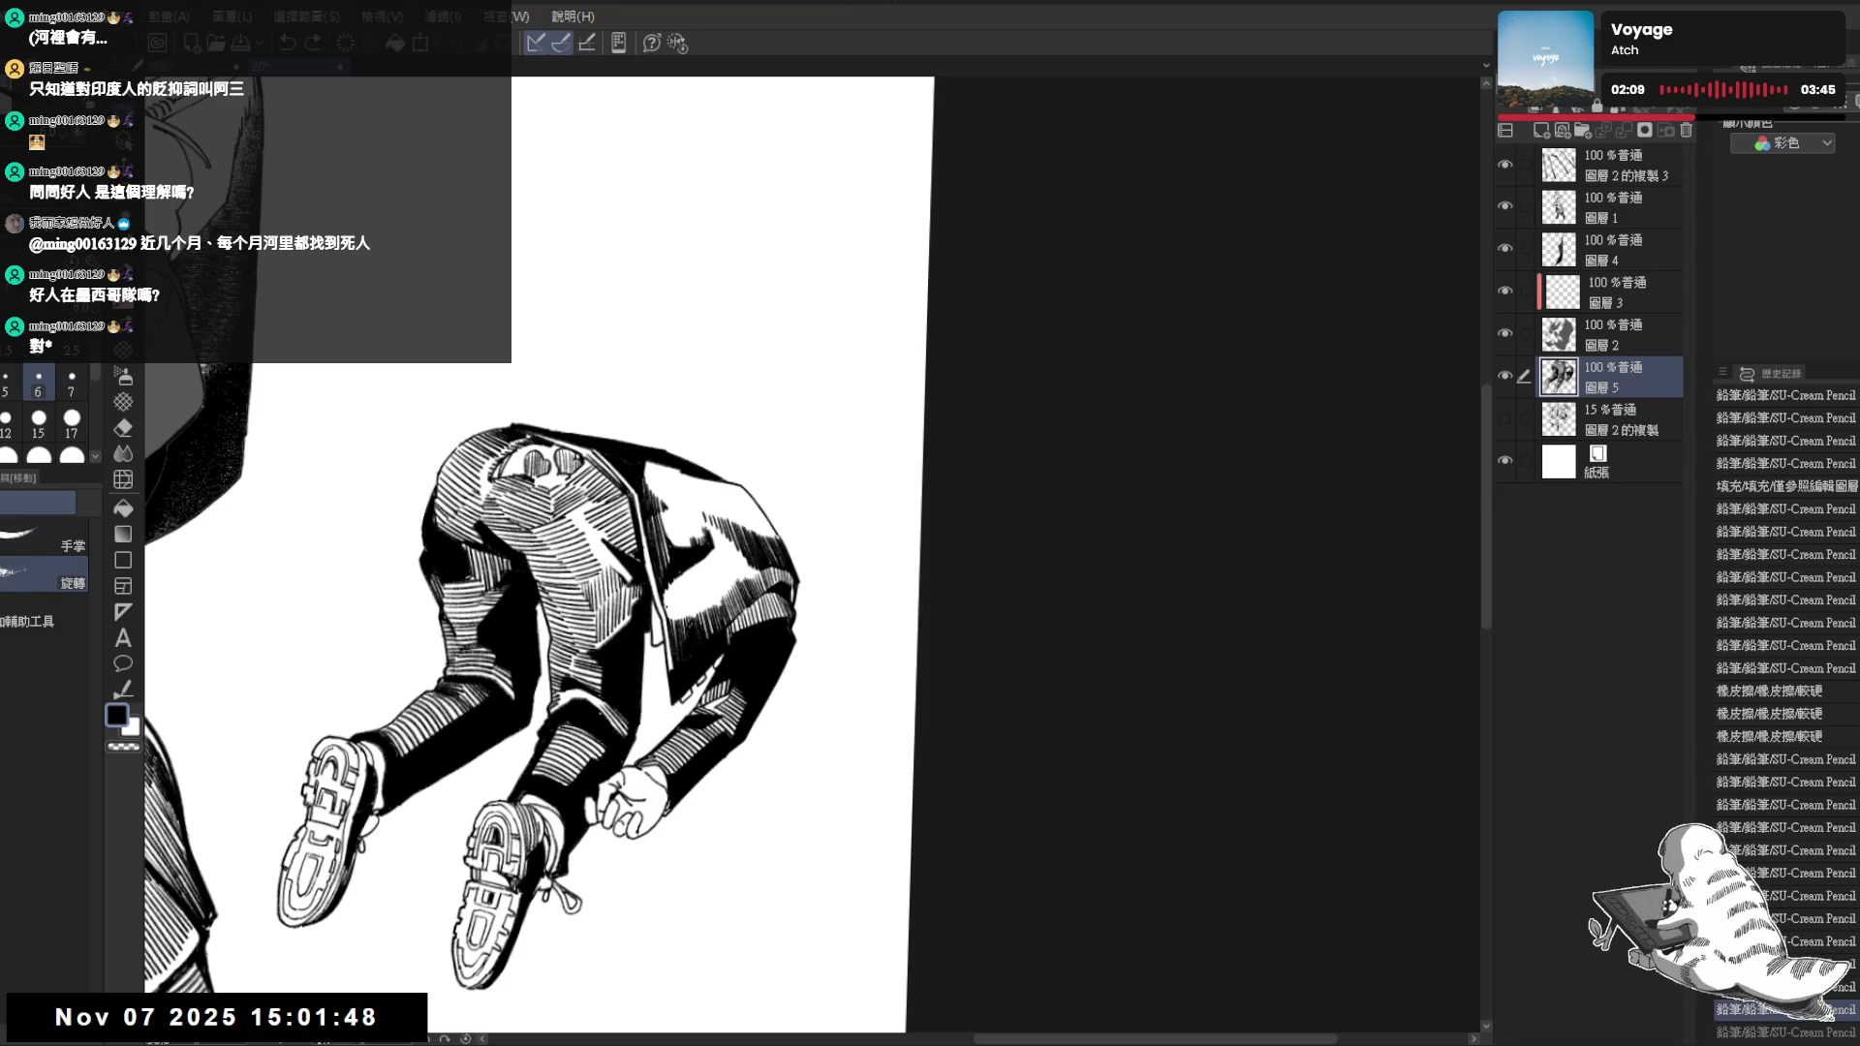
{"action": "key", "text": "ctrl+y"}
{"action": "mouse_move", "coordinate": [674, 598]}
{"action": "left_mouse_down"}
{"action": "mouse_move", "coordinate": [693, 621]}
{"action": "mouse_move", "coordinate": [710, 525]}
{"action": "mouse_move", "coordinate": [710, 552]}
{"action": "mouse_move", "coordinate": [740, 541]}
{"action": "mouse_move", "coordinate": [723, 550]}
{"action": "mouse_move", "coordinate": [771, 739]}
{"action": "left_mouse_up"}
{"action": "key", "text": "ctrl+z"}
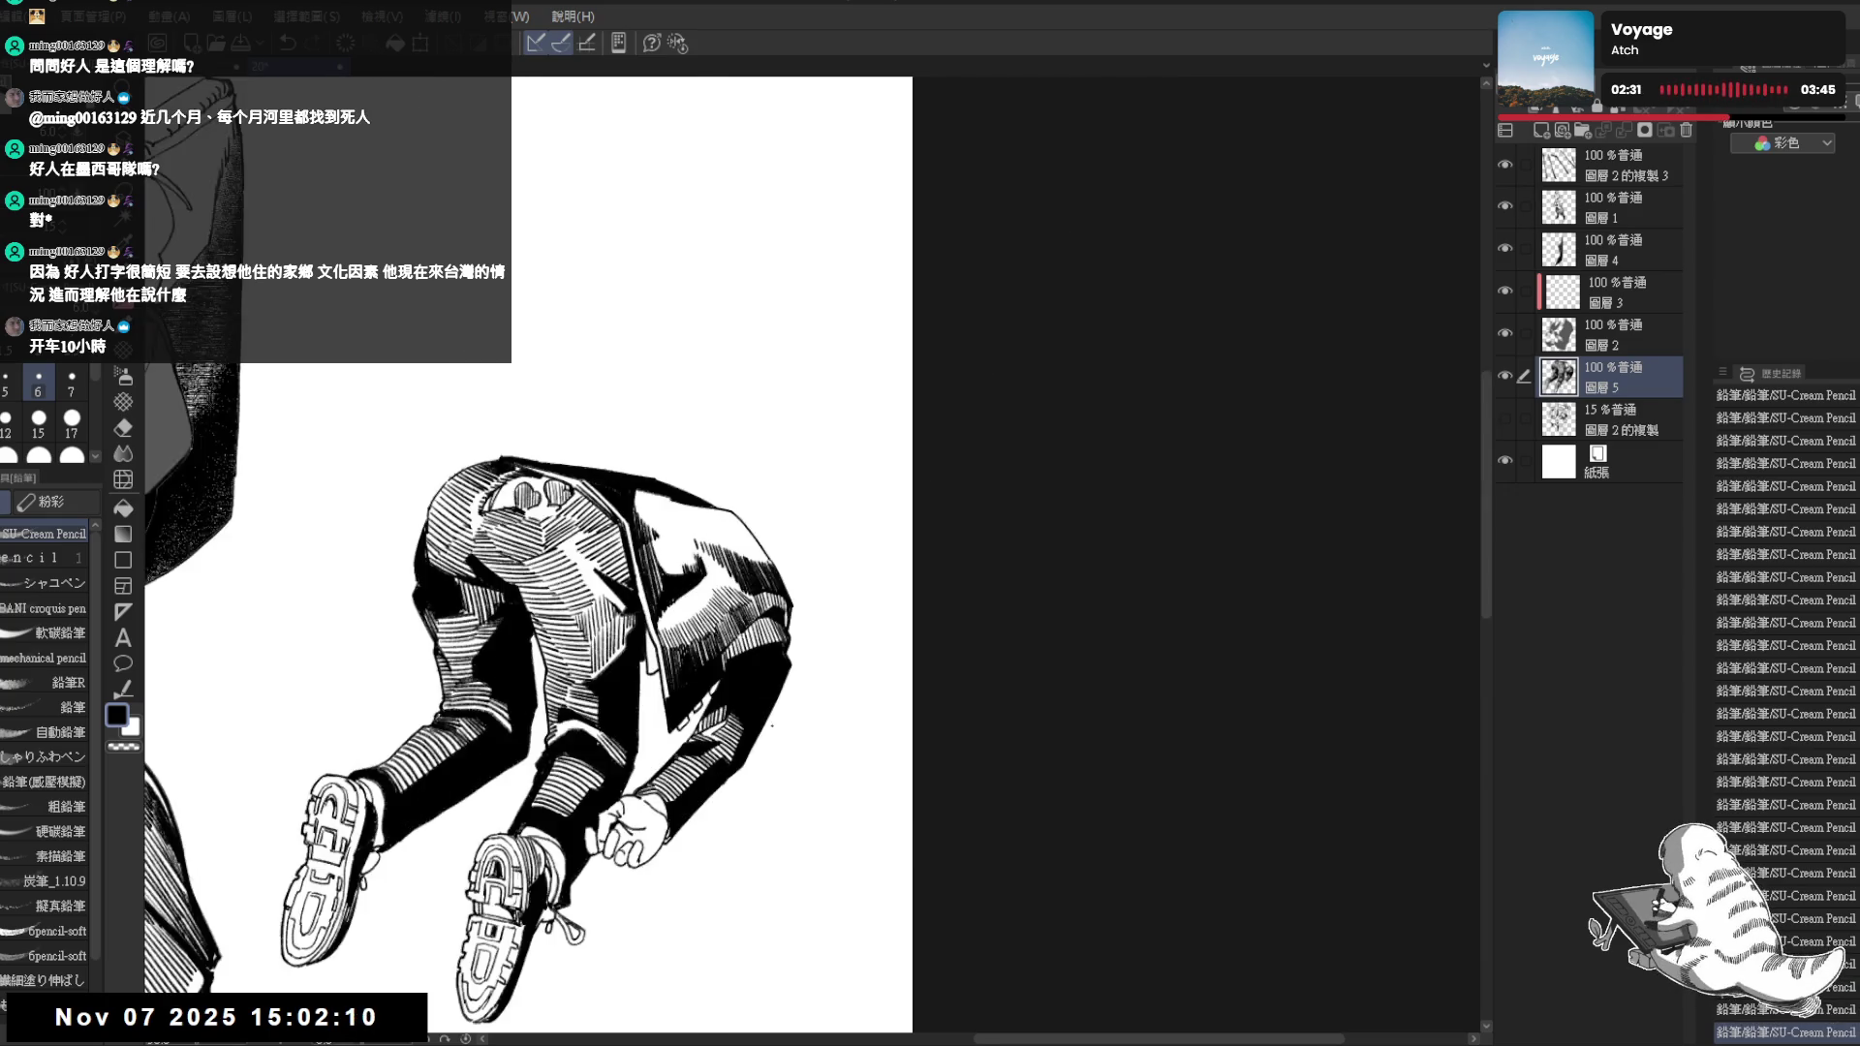
{"action": "key", "text": "h"}
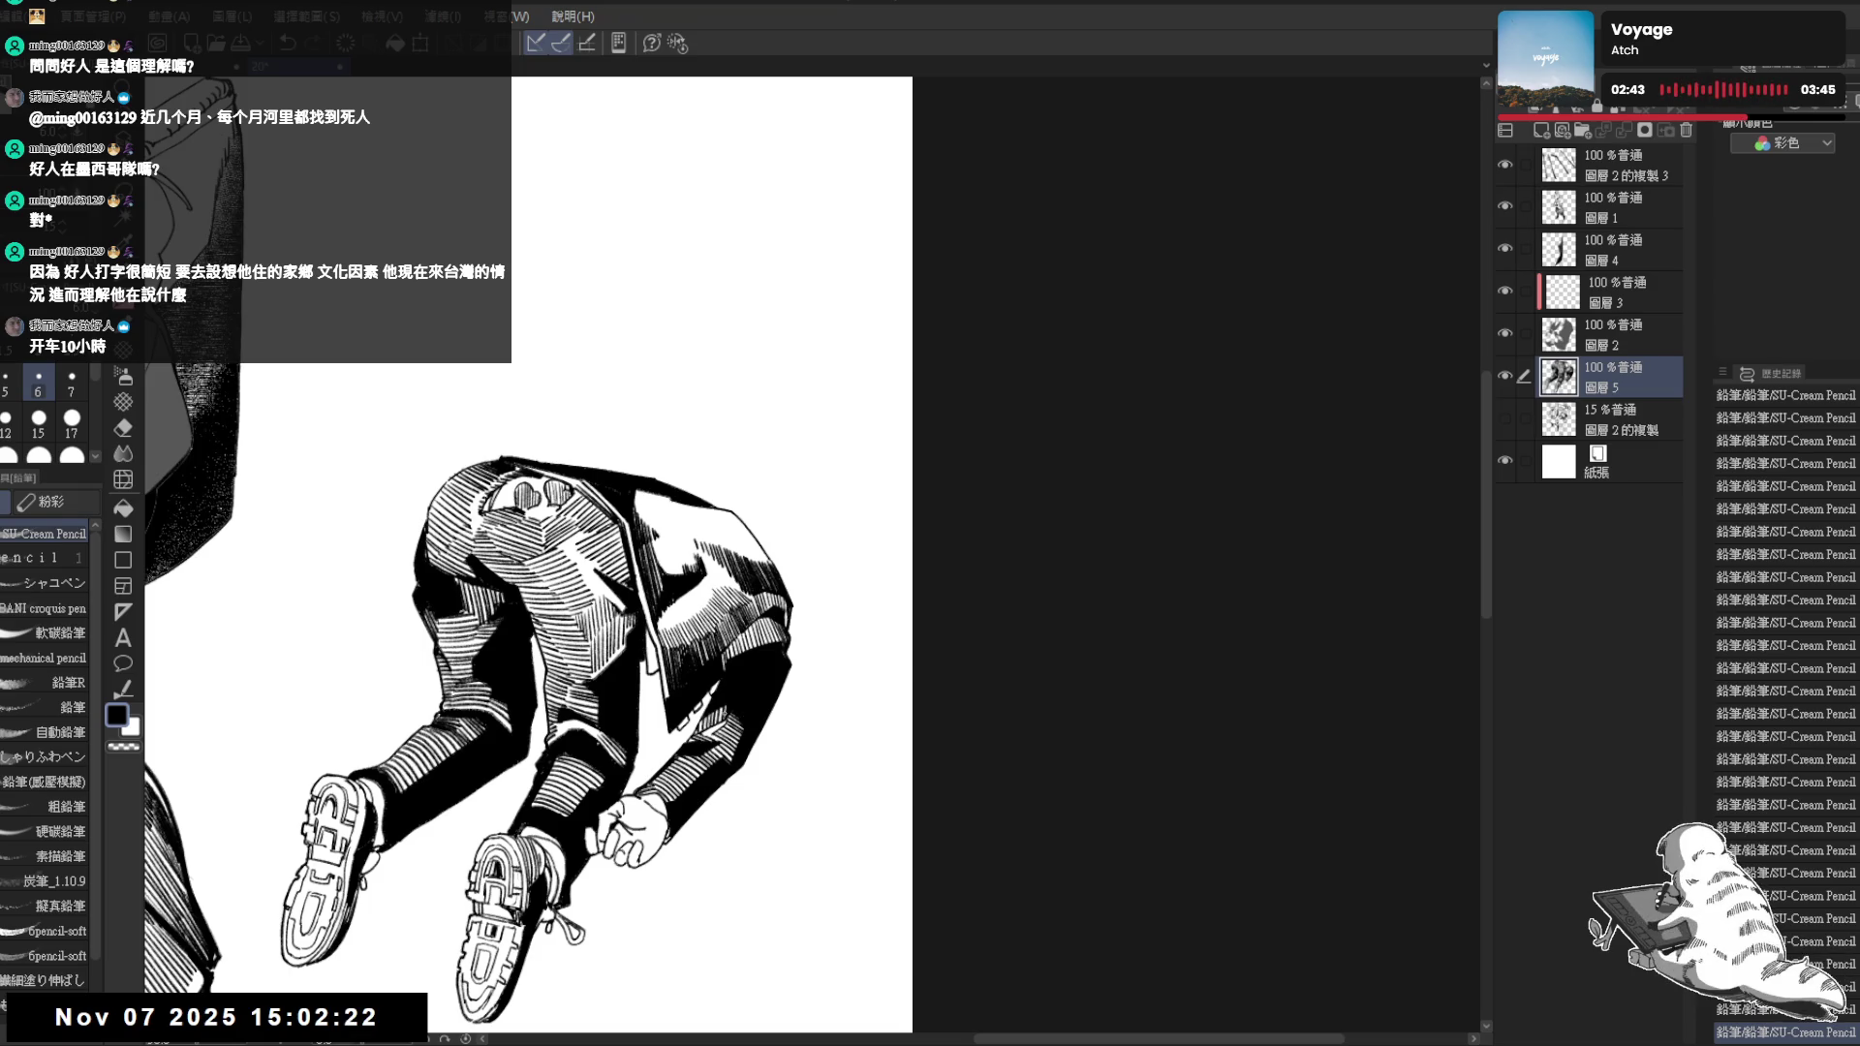
{"action": "key", "text": "r"}
{"action": "left_click_drag", "start_coordinate": [742, 672], "coordinate": [705, 682]}
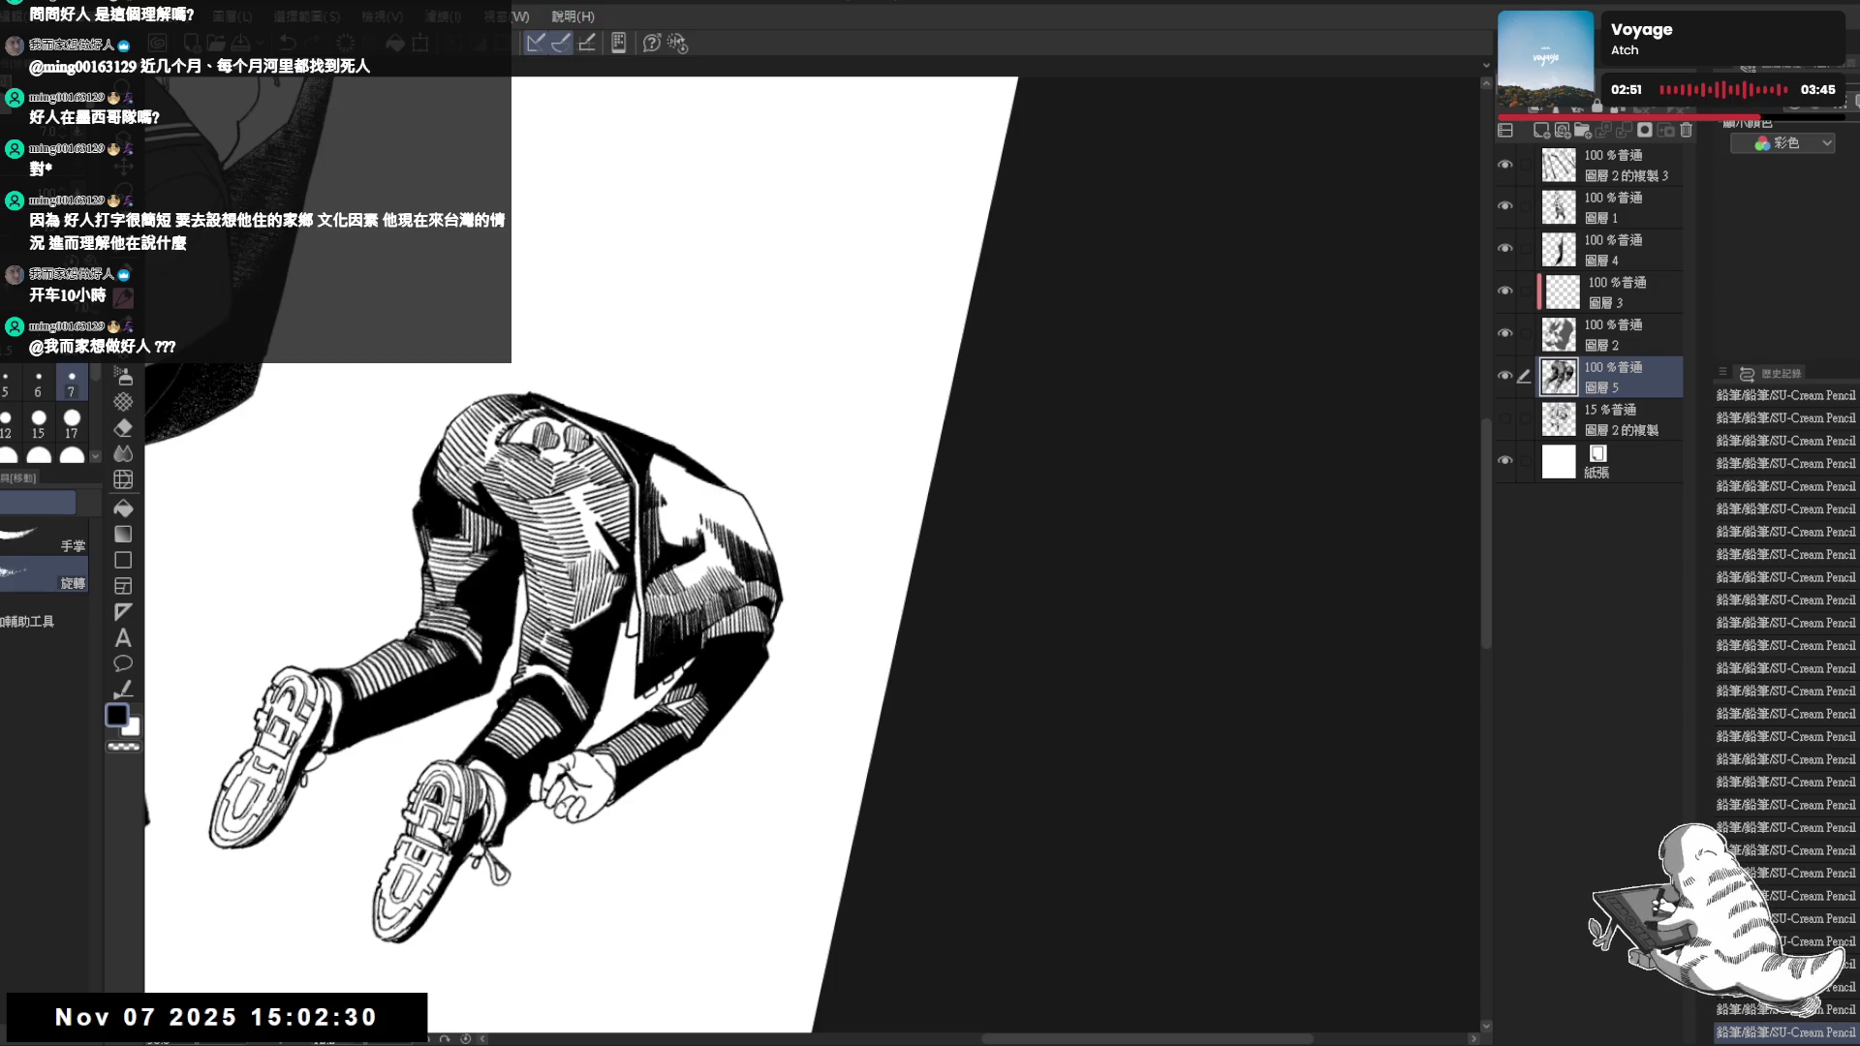
{"action": "key", "text": "ctrl+y"}
{"action": "key", "text": "ctrl+y"}
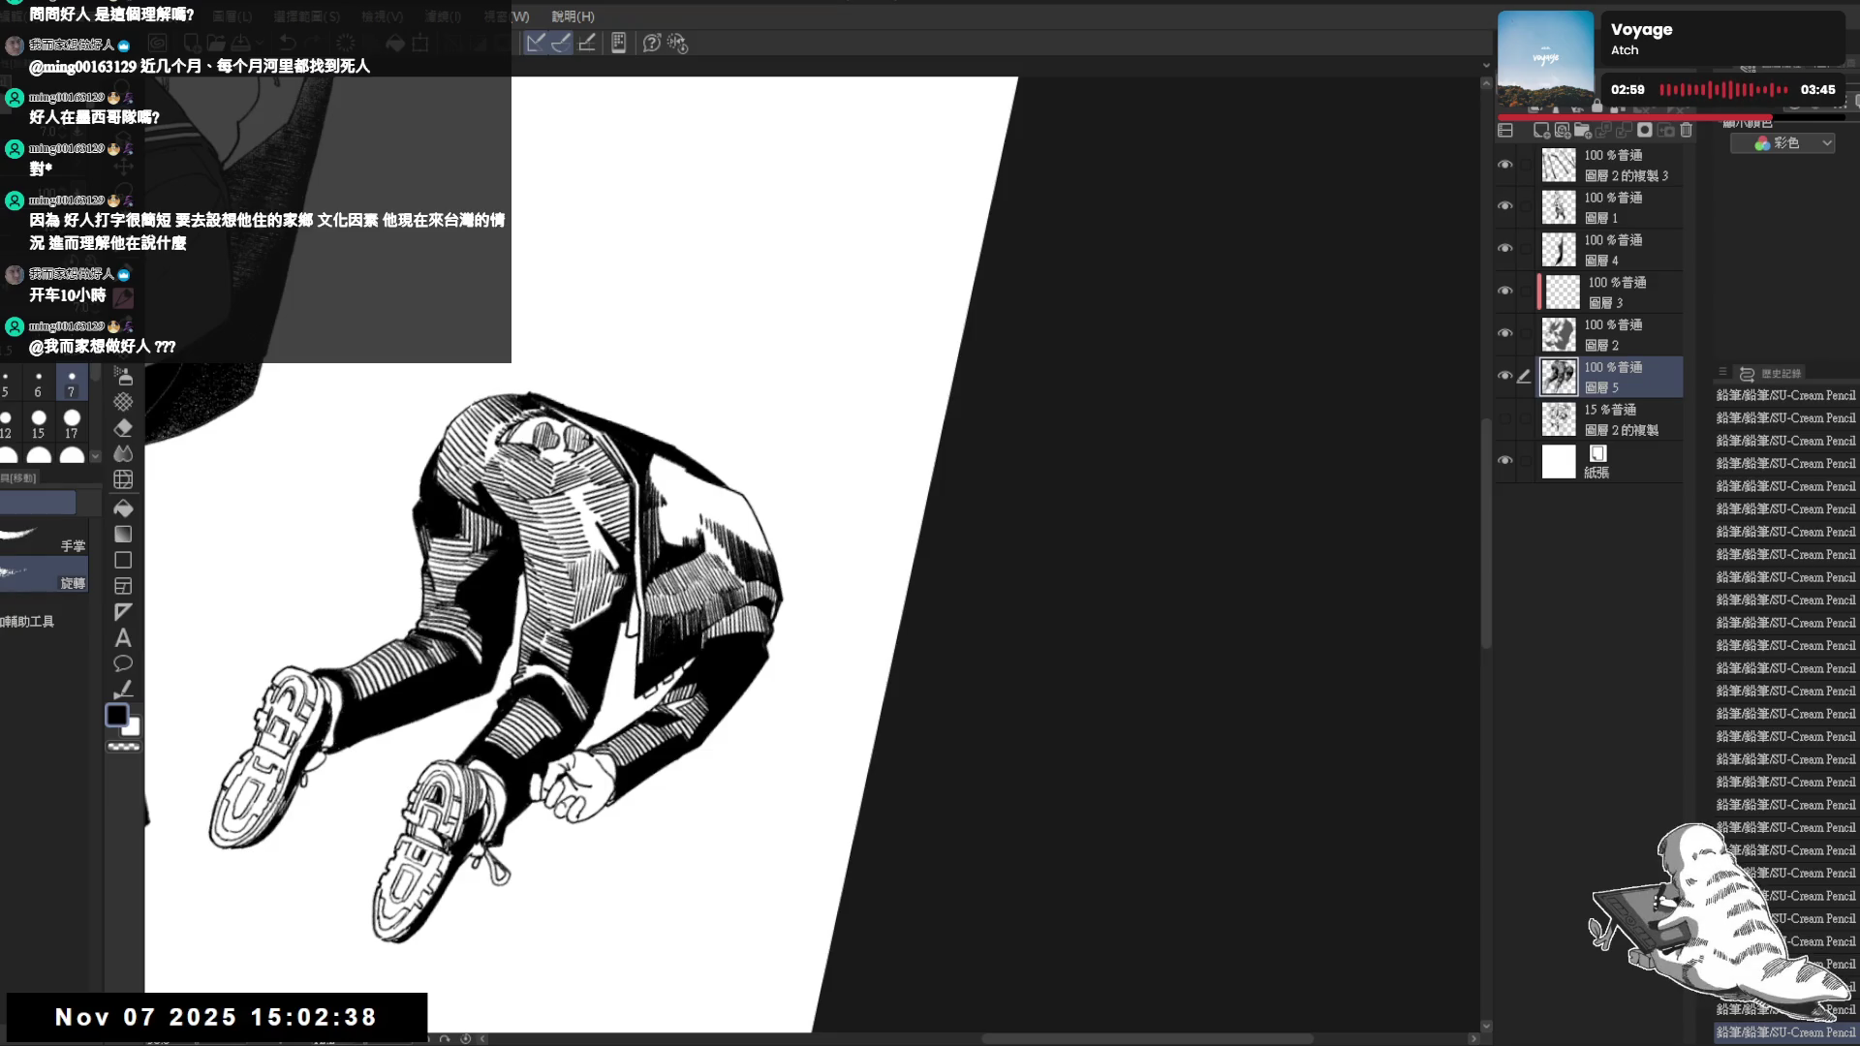
{"action": "key", "text": "p"}
{"action": "key", "text": "ctrl+y"}
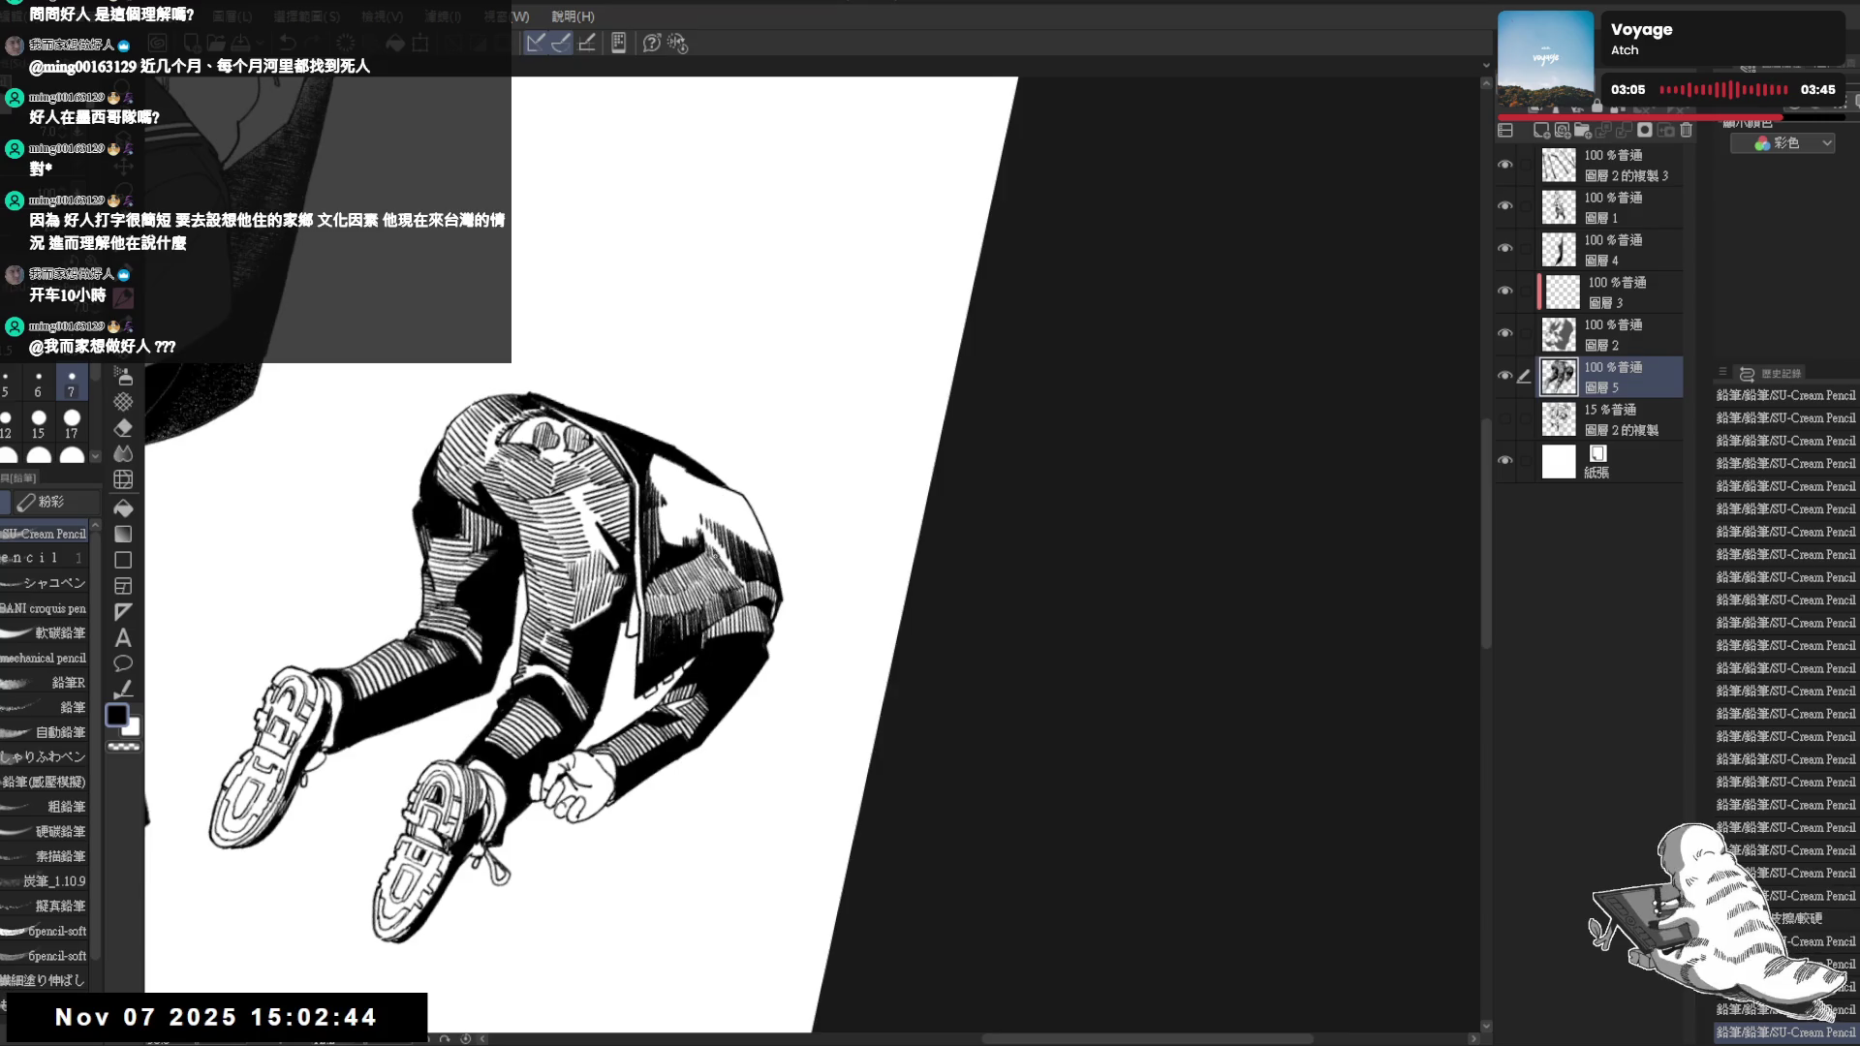
{"action": "key", "text": "ctrl+0"}
{"action": "key", "text": "ctrl+minus"}
{"action": "key", "text": "ctrl+minus"}
{"action": "key", "text": "h"}
{"action": "key", "text": "h"}
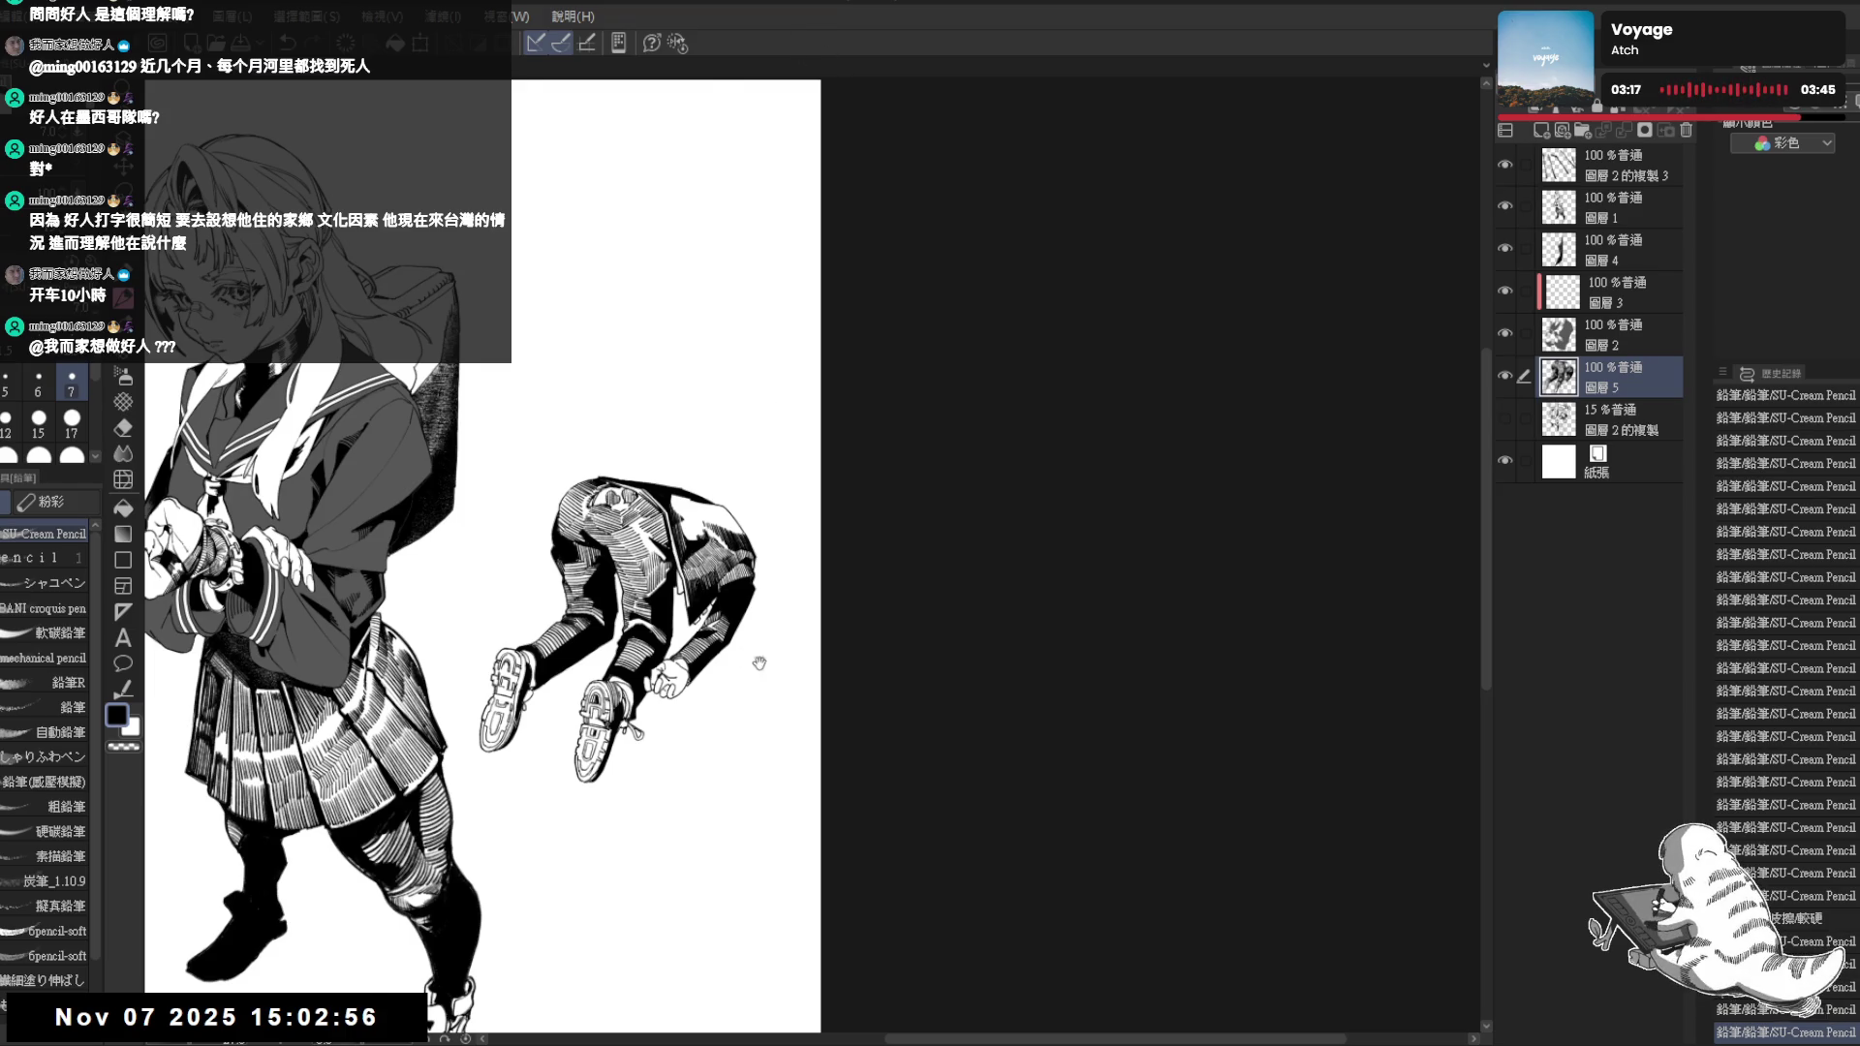
{"action": "scroll", "coordinate": [757, 664], "scroll_direction": "up", "scroll_amount": 3}
Undo one pencil stroke and erase stray marks on the fallen figure
{"action": "key", "text": "r"}
{"action": "left_click_drag", "start_coordinate": [713, 716], "coordinate": [675, 711]}
{"action": "key", "text": "e"}
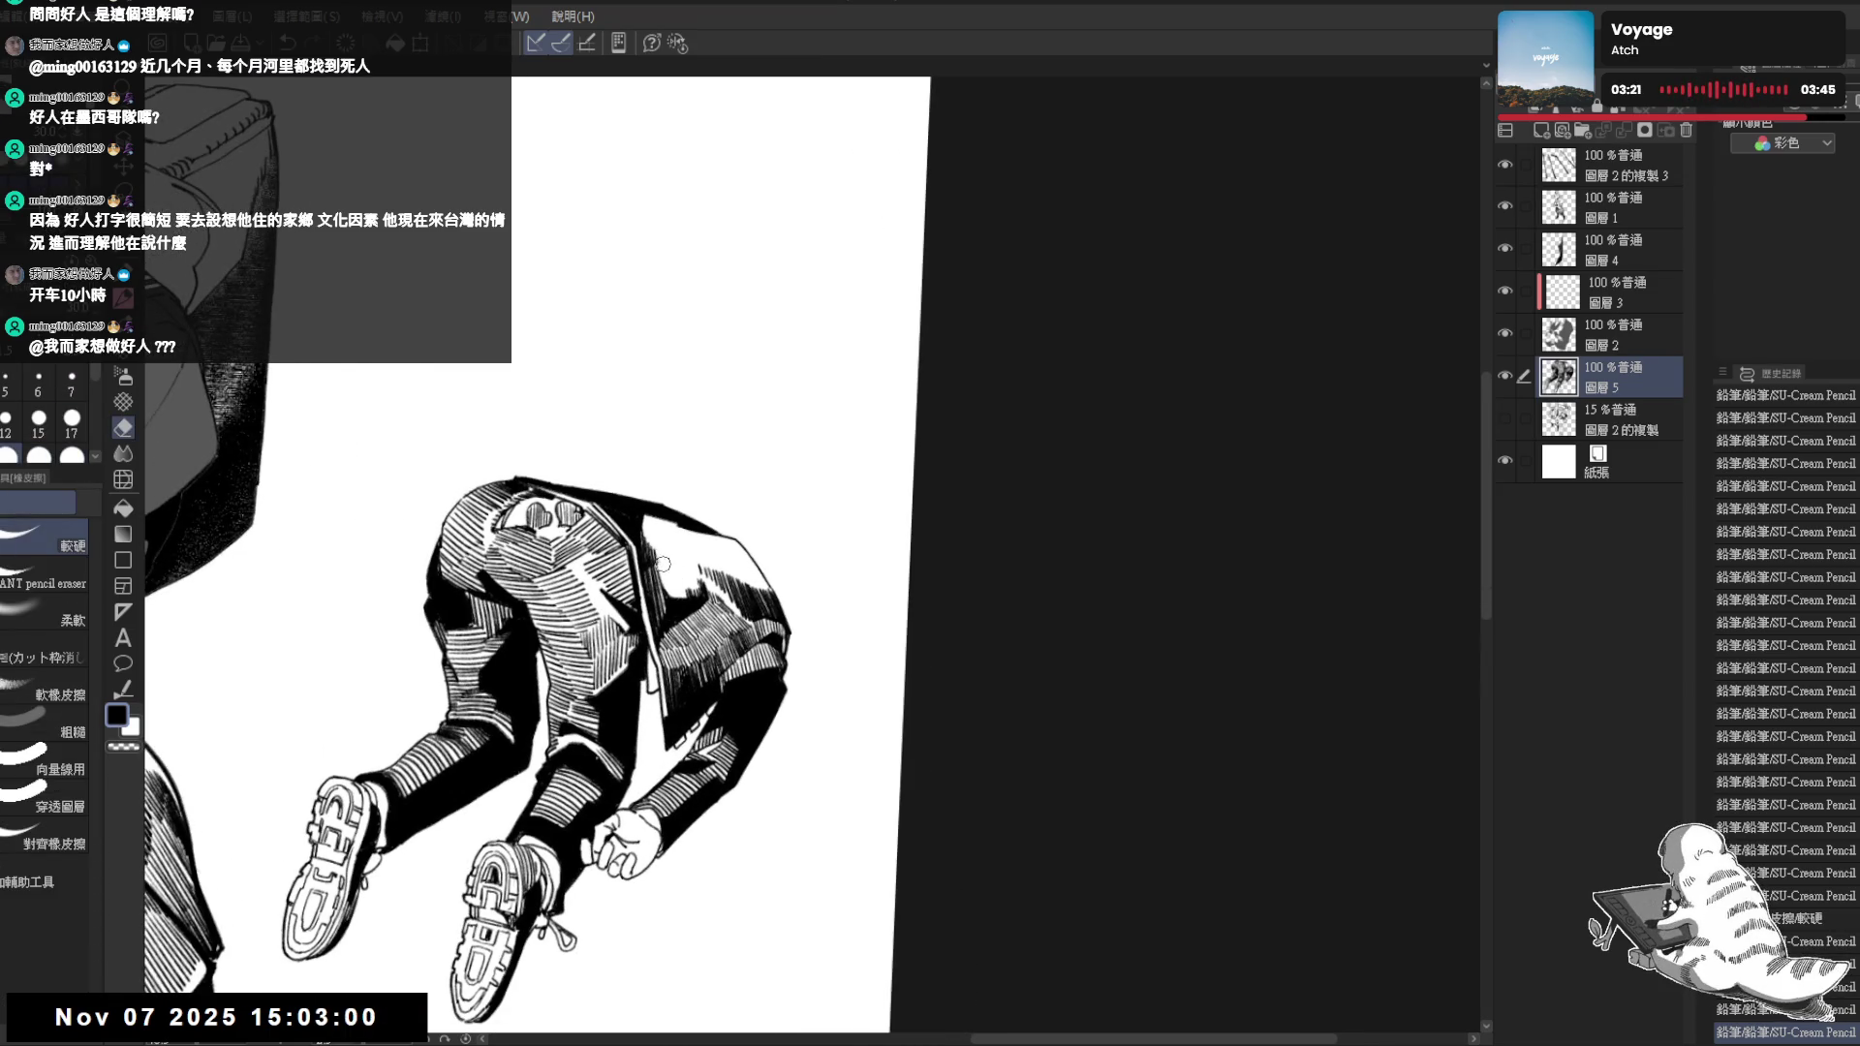
{"action": "key", "text": "p"}
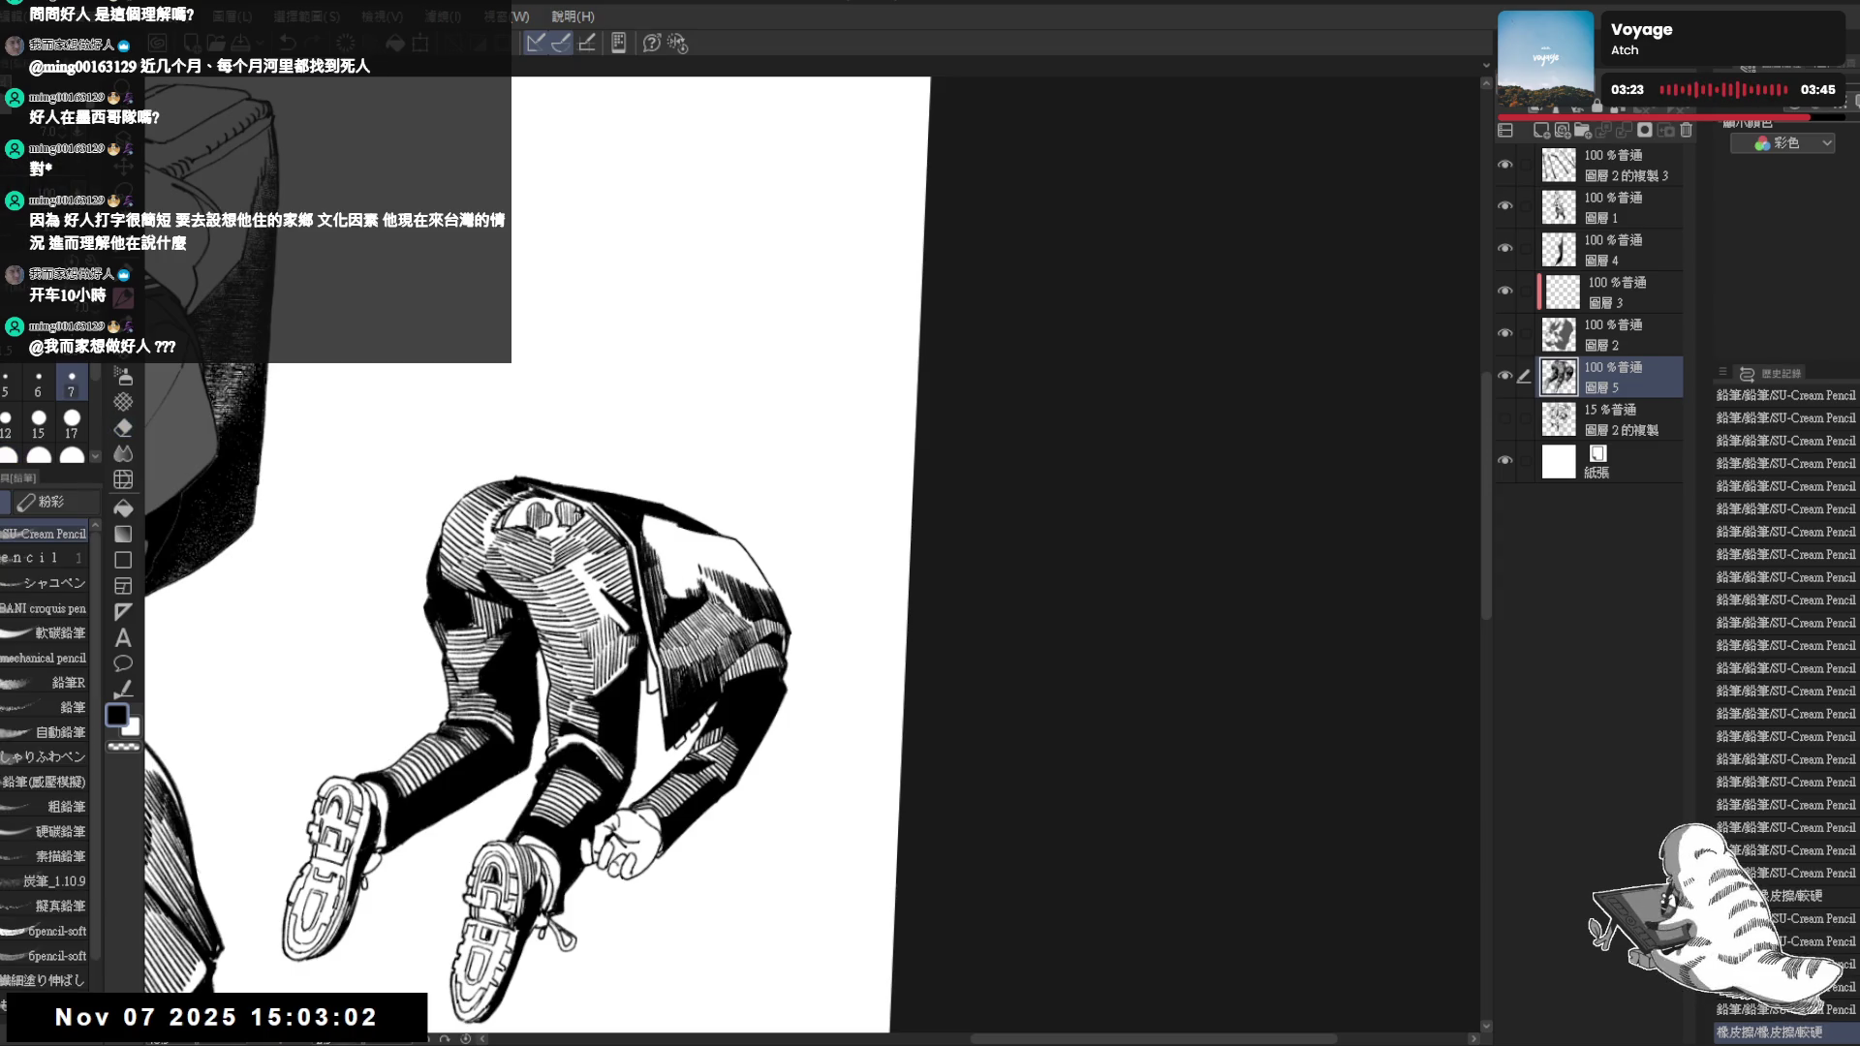
{"action": "key", "text": "ctrl+z"}
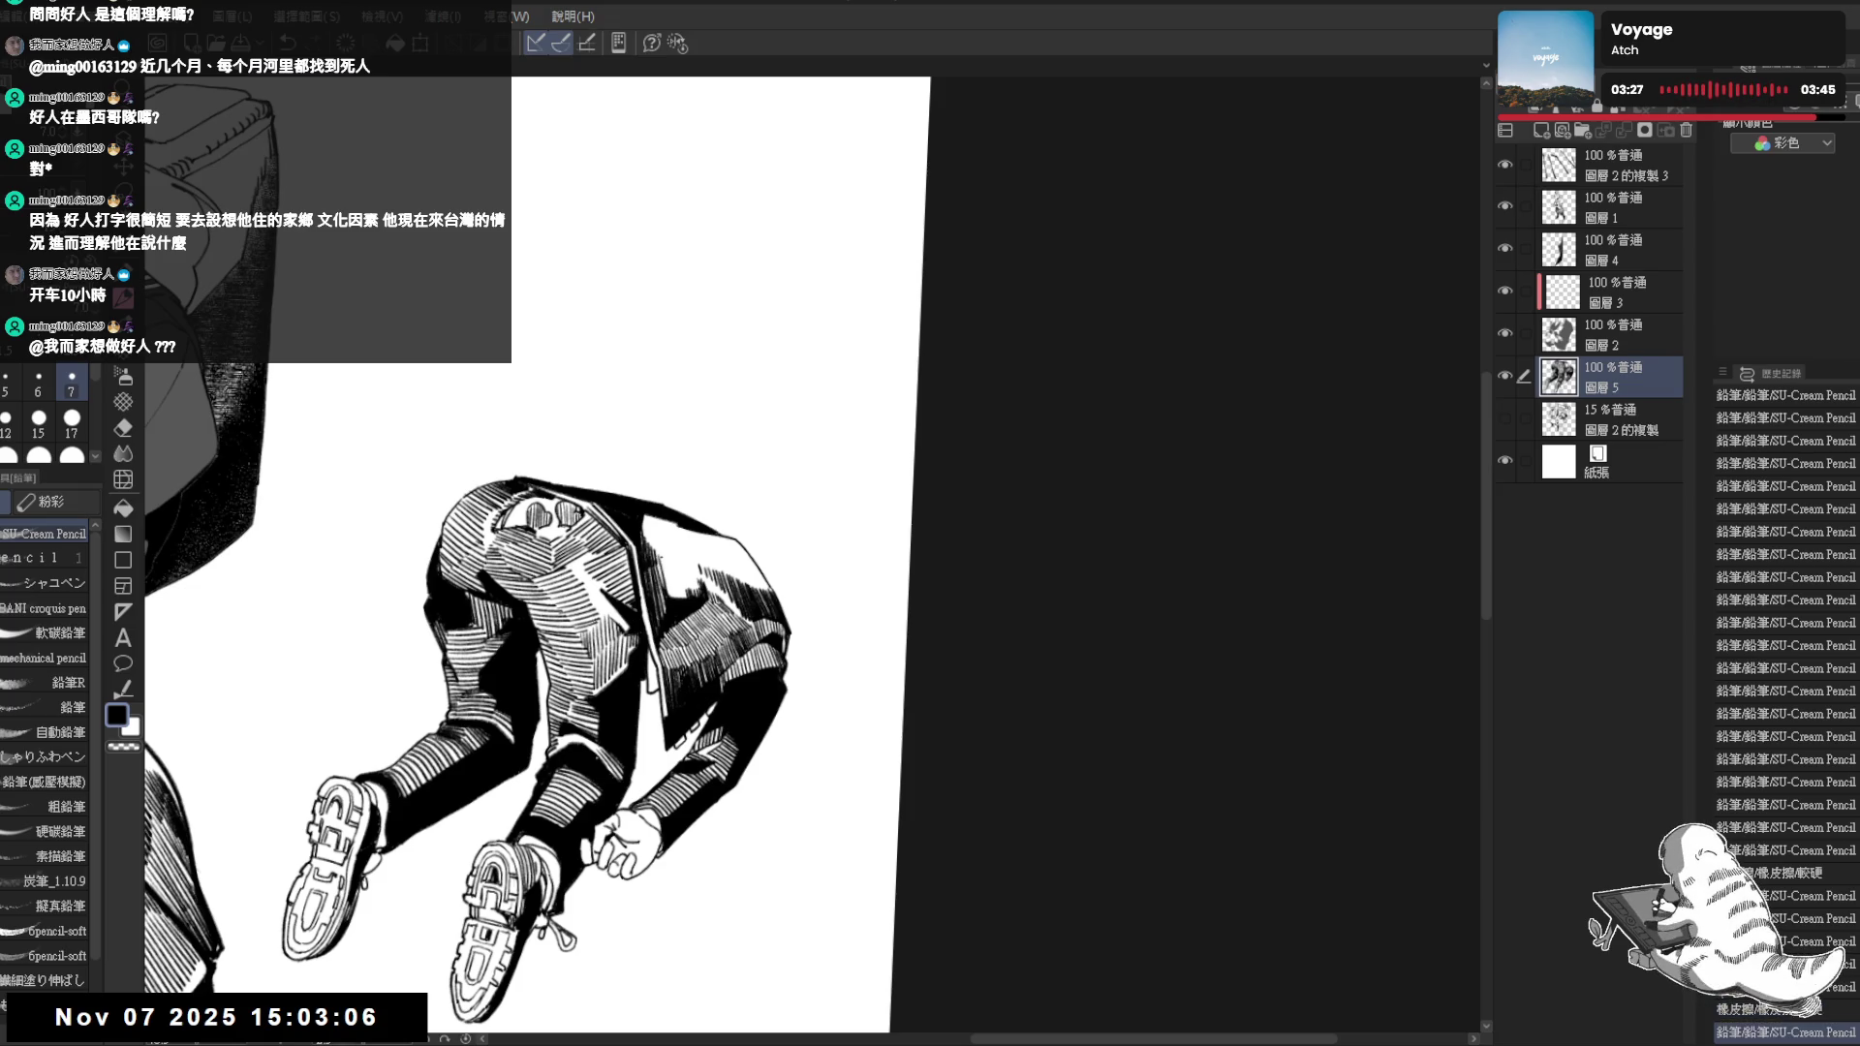
{"action": "key", "text": "r"}
{"action": "left_click_drag", "start_coordinate": [766, 736], "coordinate": [702, 739]}
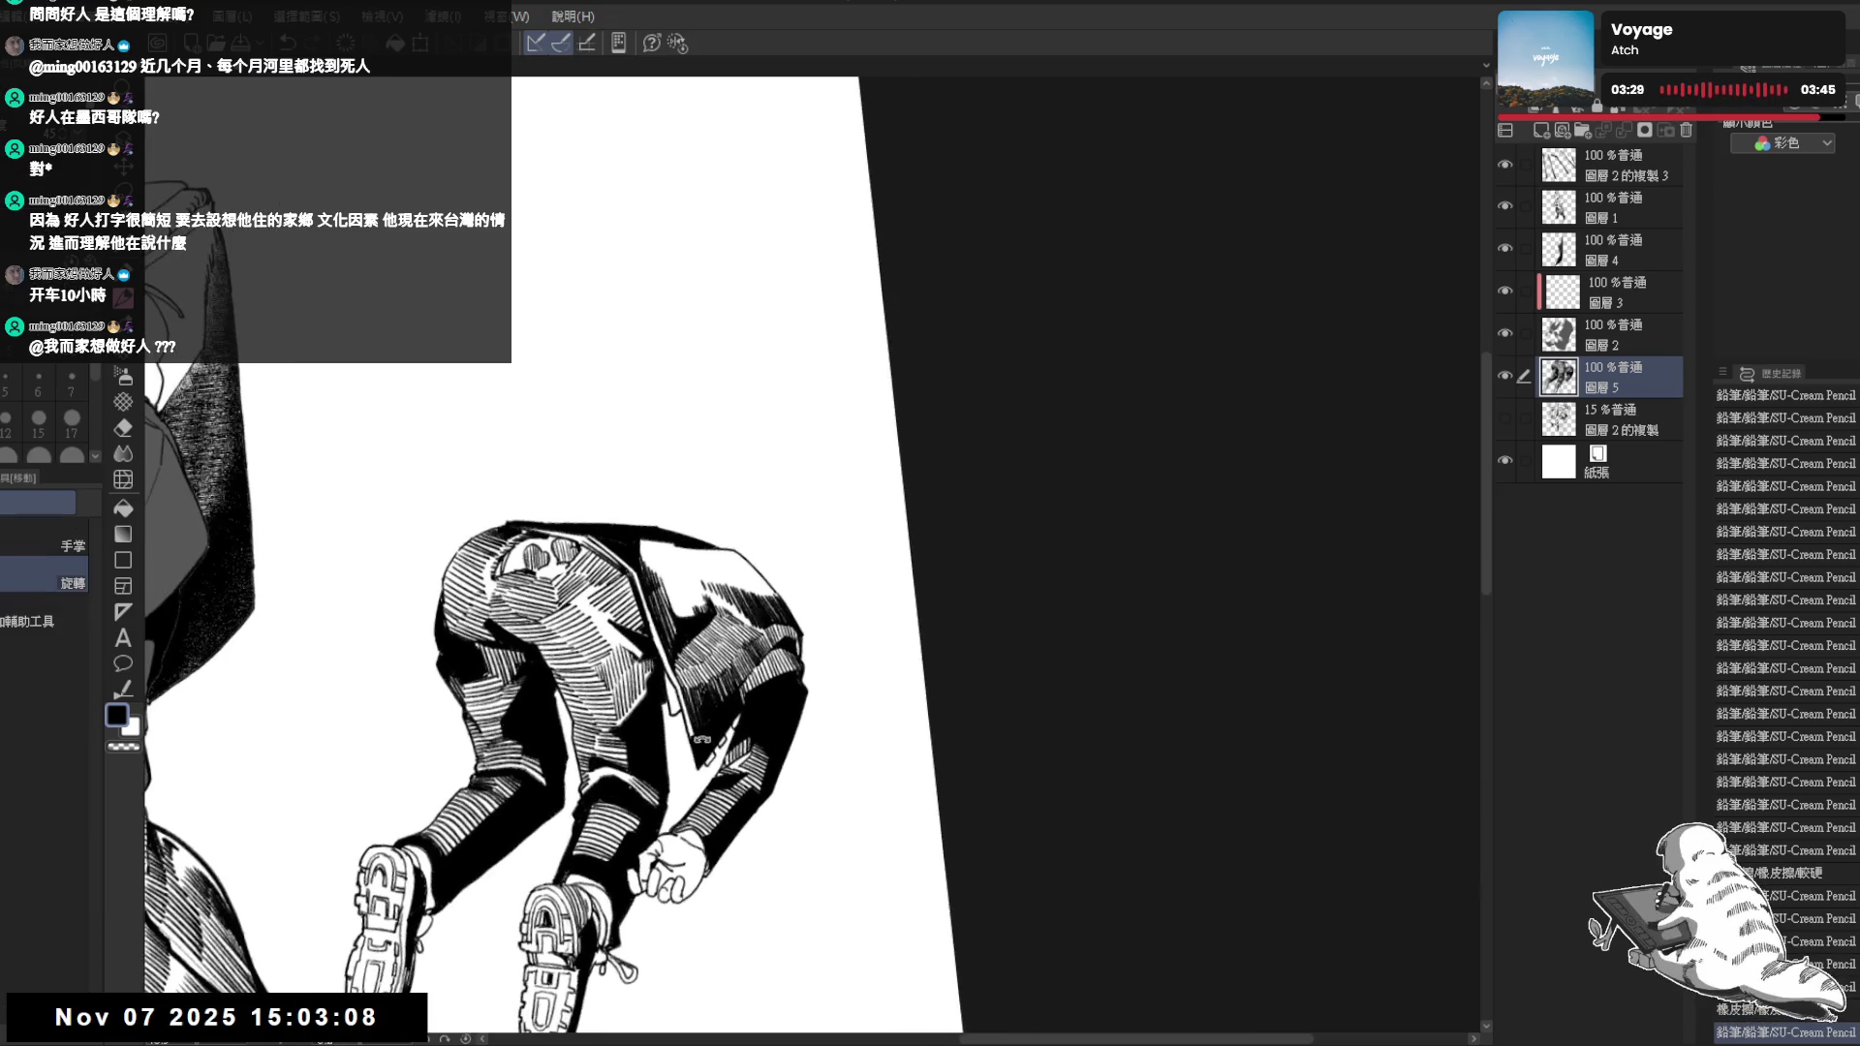
{"action": "key", "text": "e"}
{"action": "left_click_drag", "start_coordinate": [701, 578], "coordinate": [704, 596]}
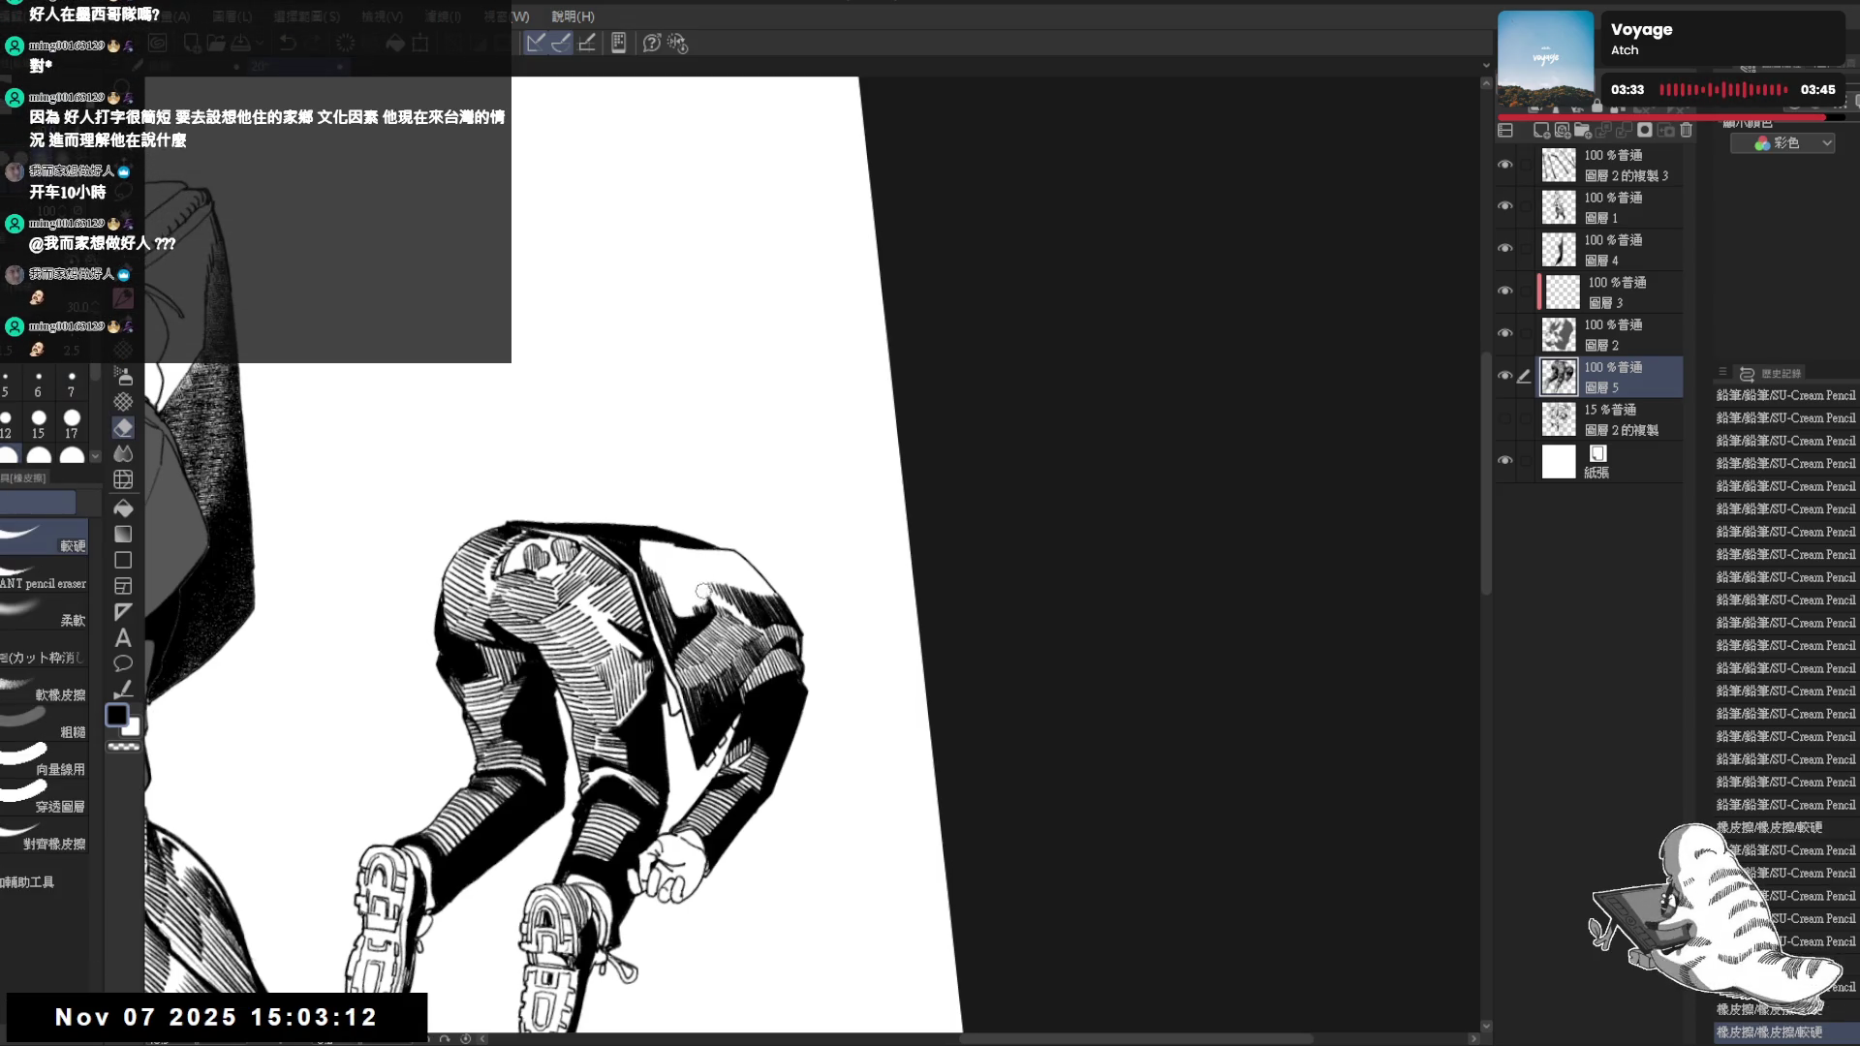
Add a pencil stroke to the figure and erase small marks on its back
{"action": "key", "text": "p"}
{"action": "left_click_drag", "start_coordinate": [703, 581], "coordinate": [797, 794]}
{"action": "key", "text": "h"}
{"action": "key", "text": "h"}
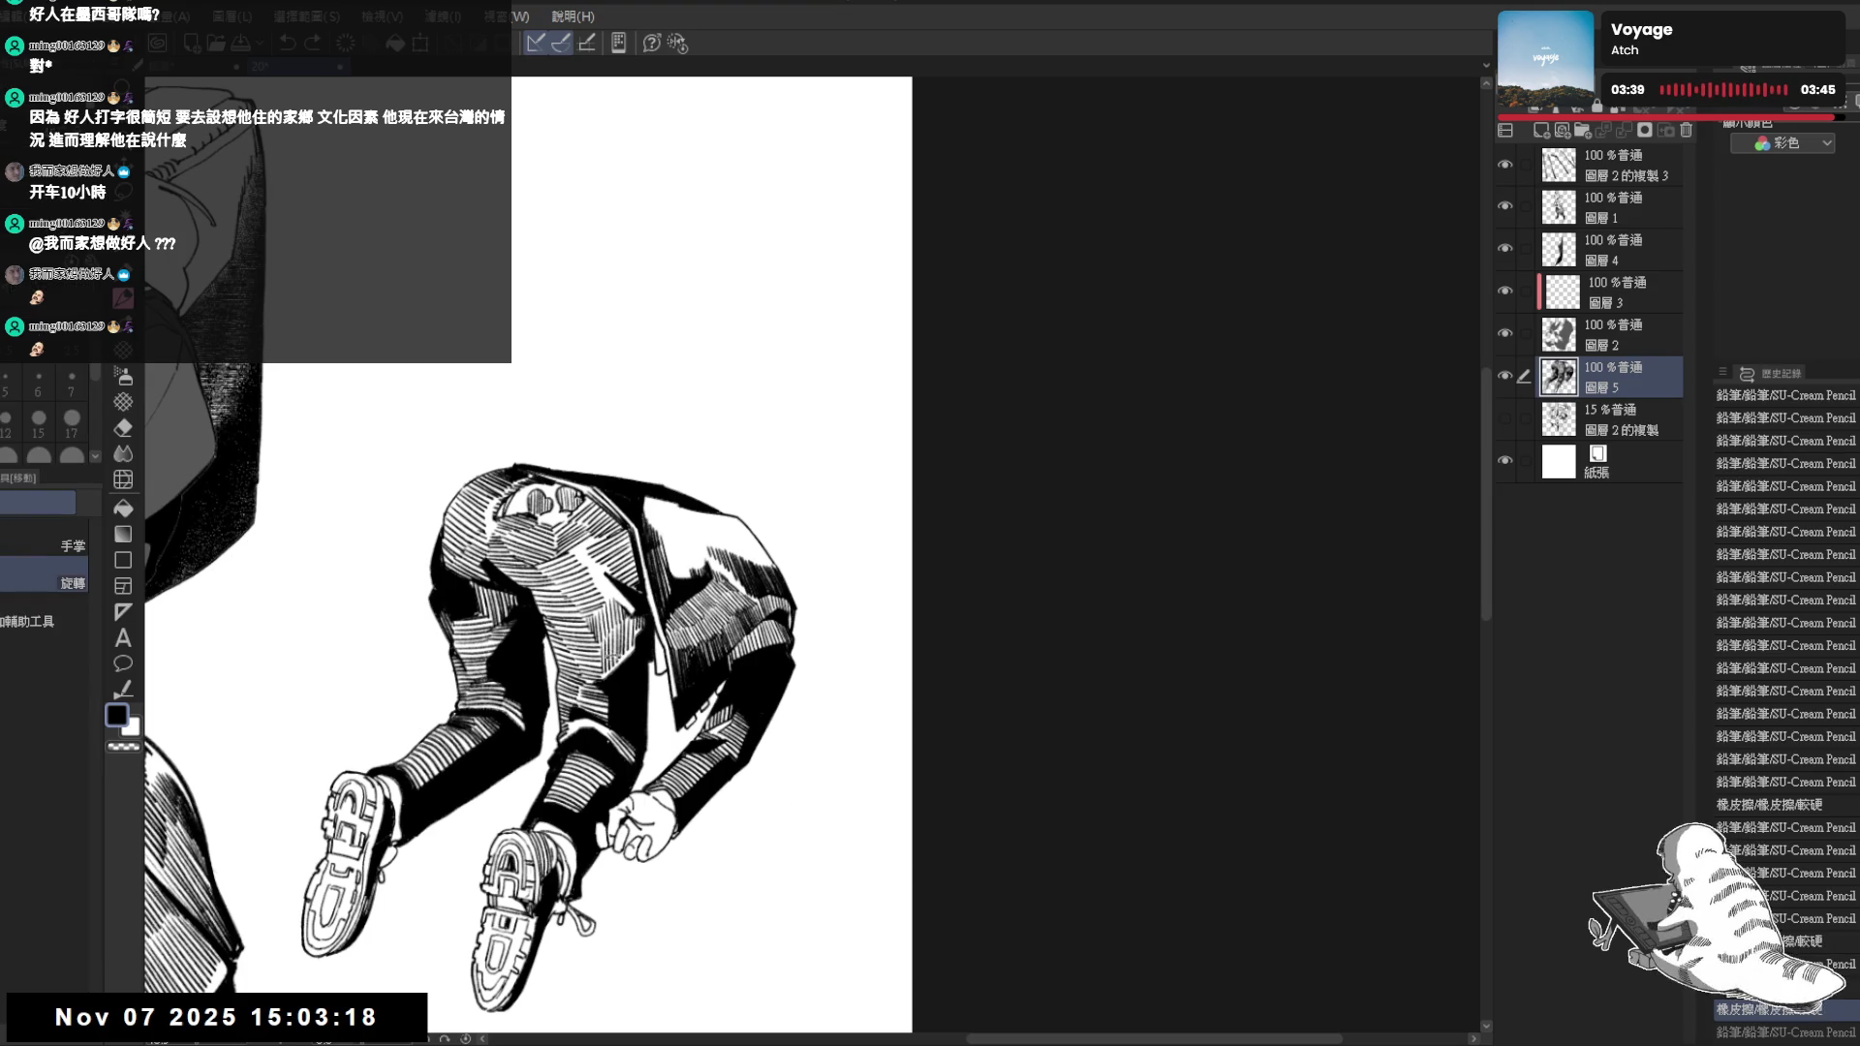
{"action": "left_click_drag", "start_coordinate": [625, 774], "coordinate": [655, 726]}
{"action": "key", "text": "e"}
{"action": "left_click_drag", "start_coordinate": [702, 560], "coordinate": [715, 578]}
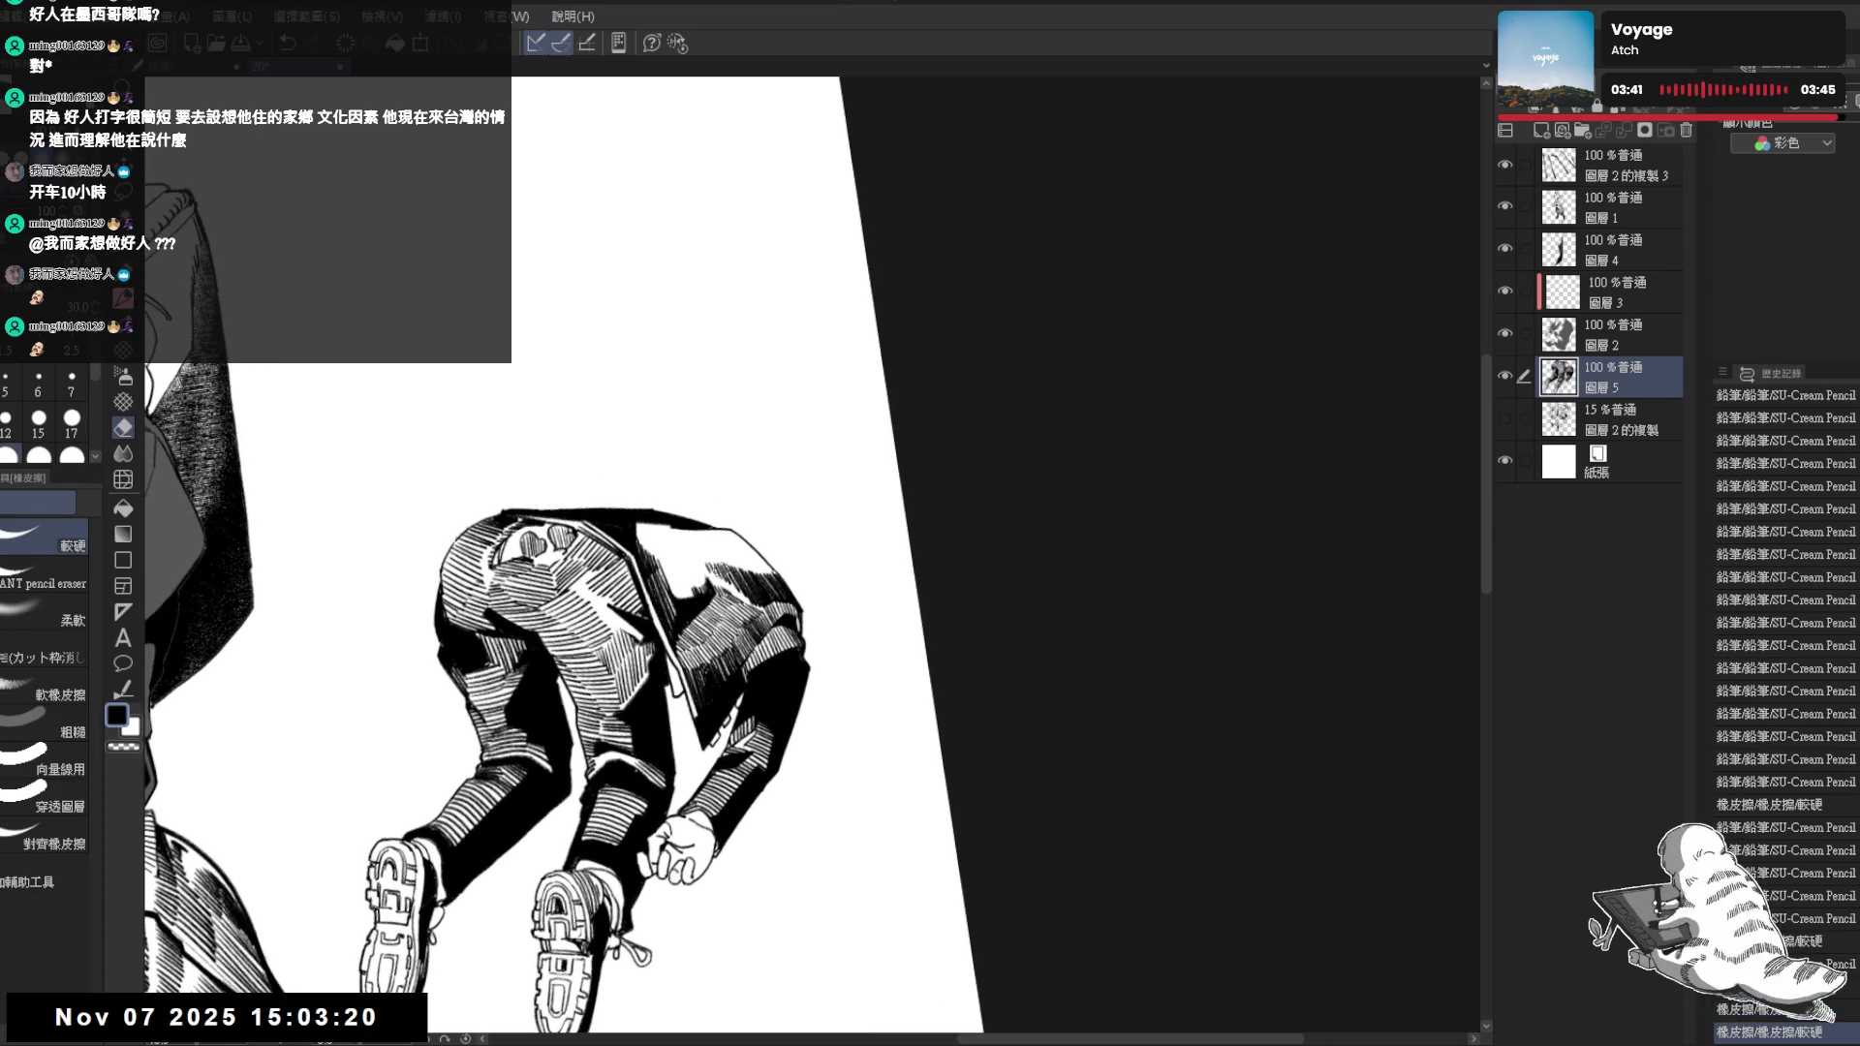
{"action": "key", "text": "p"}
Fit the whole upright page in view and check it mirrored
{"action": "key", "text": "ctrl+minus"}
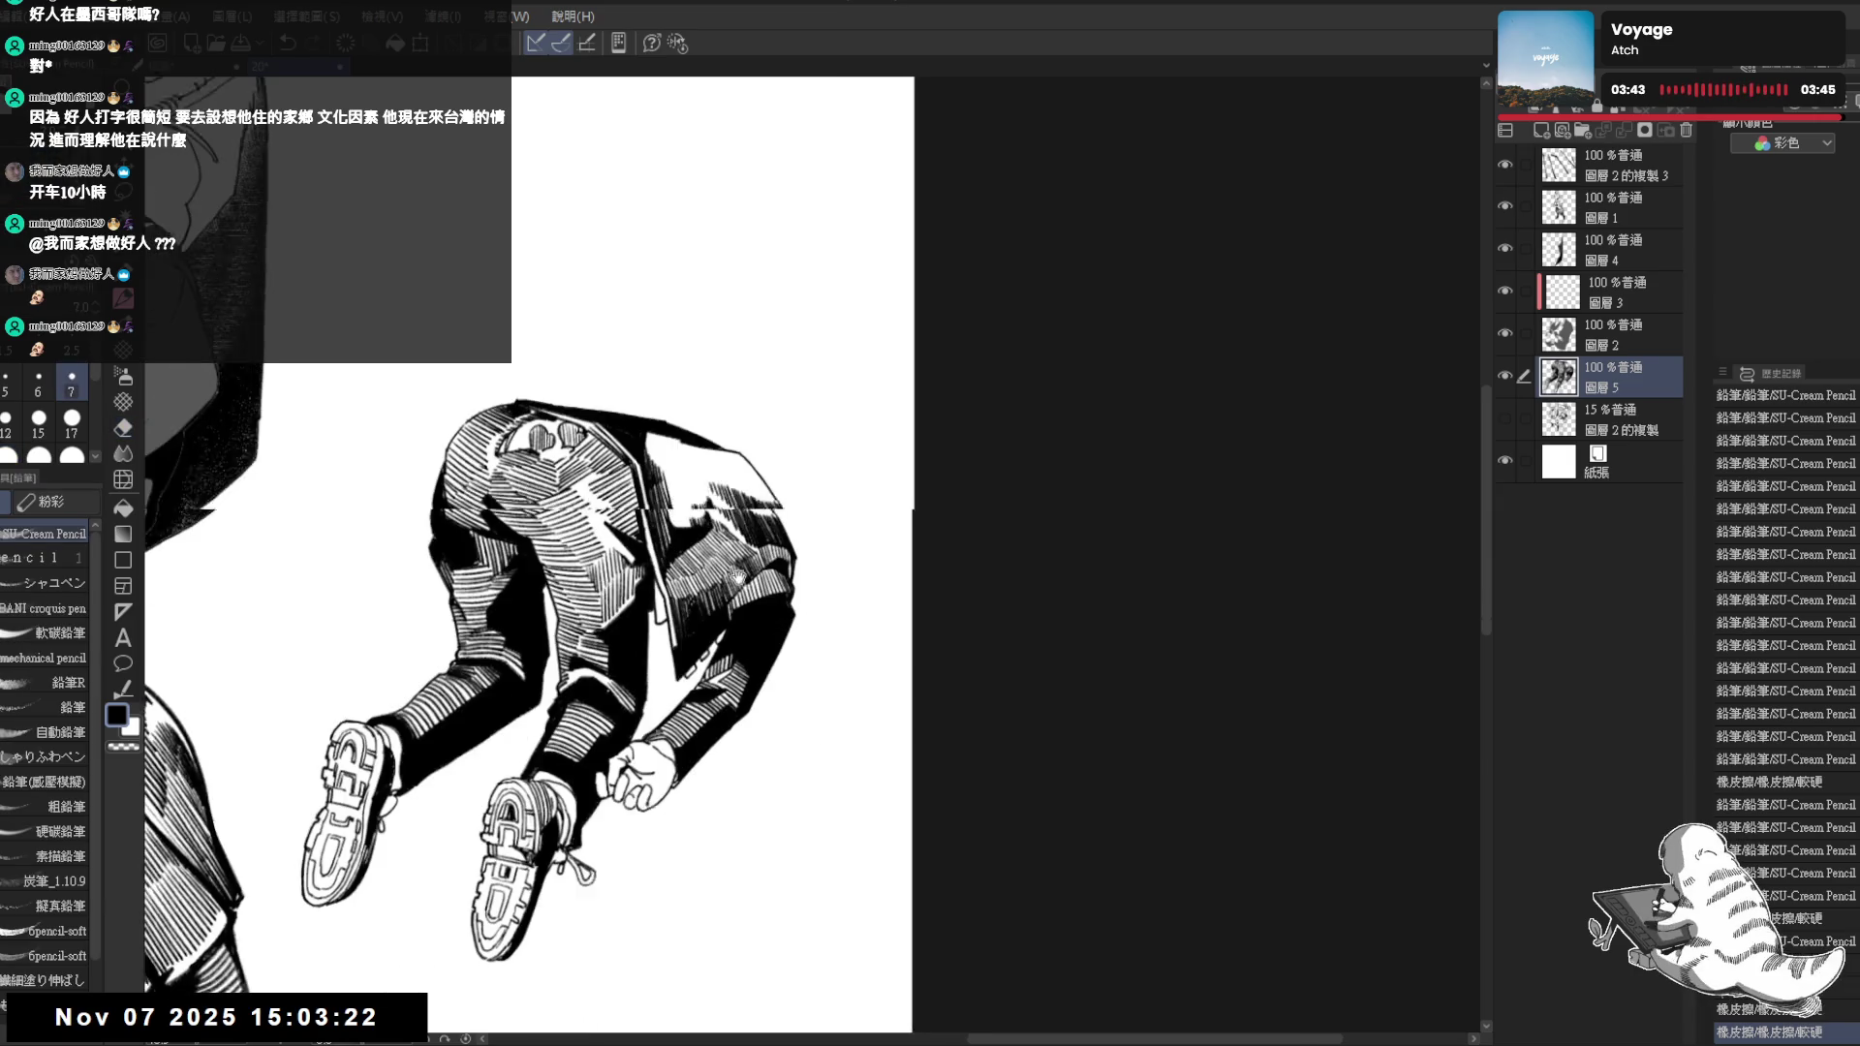
{"action": "key", "text": "ctrl+0"}
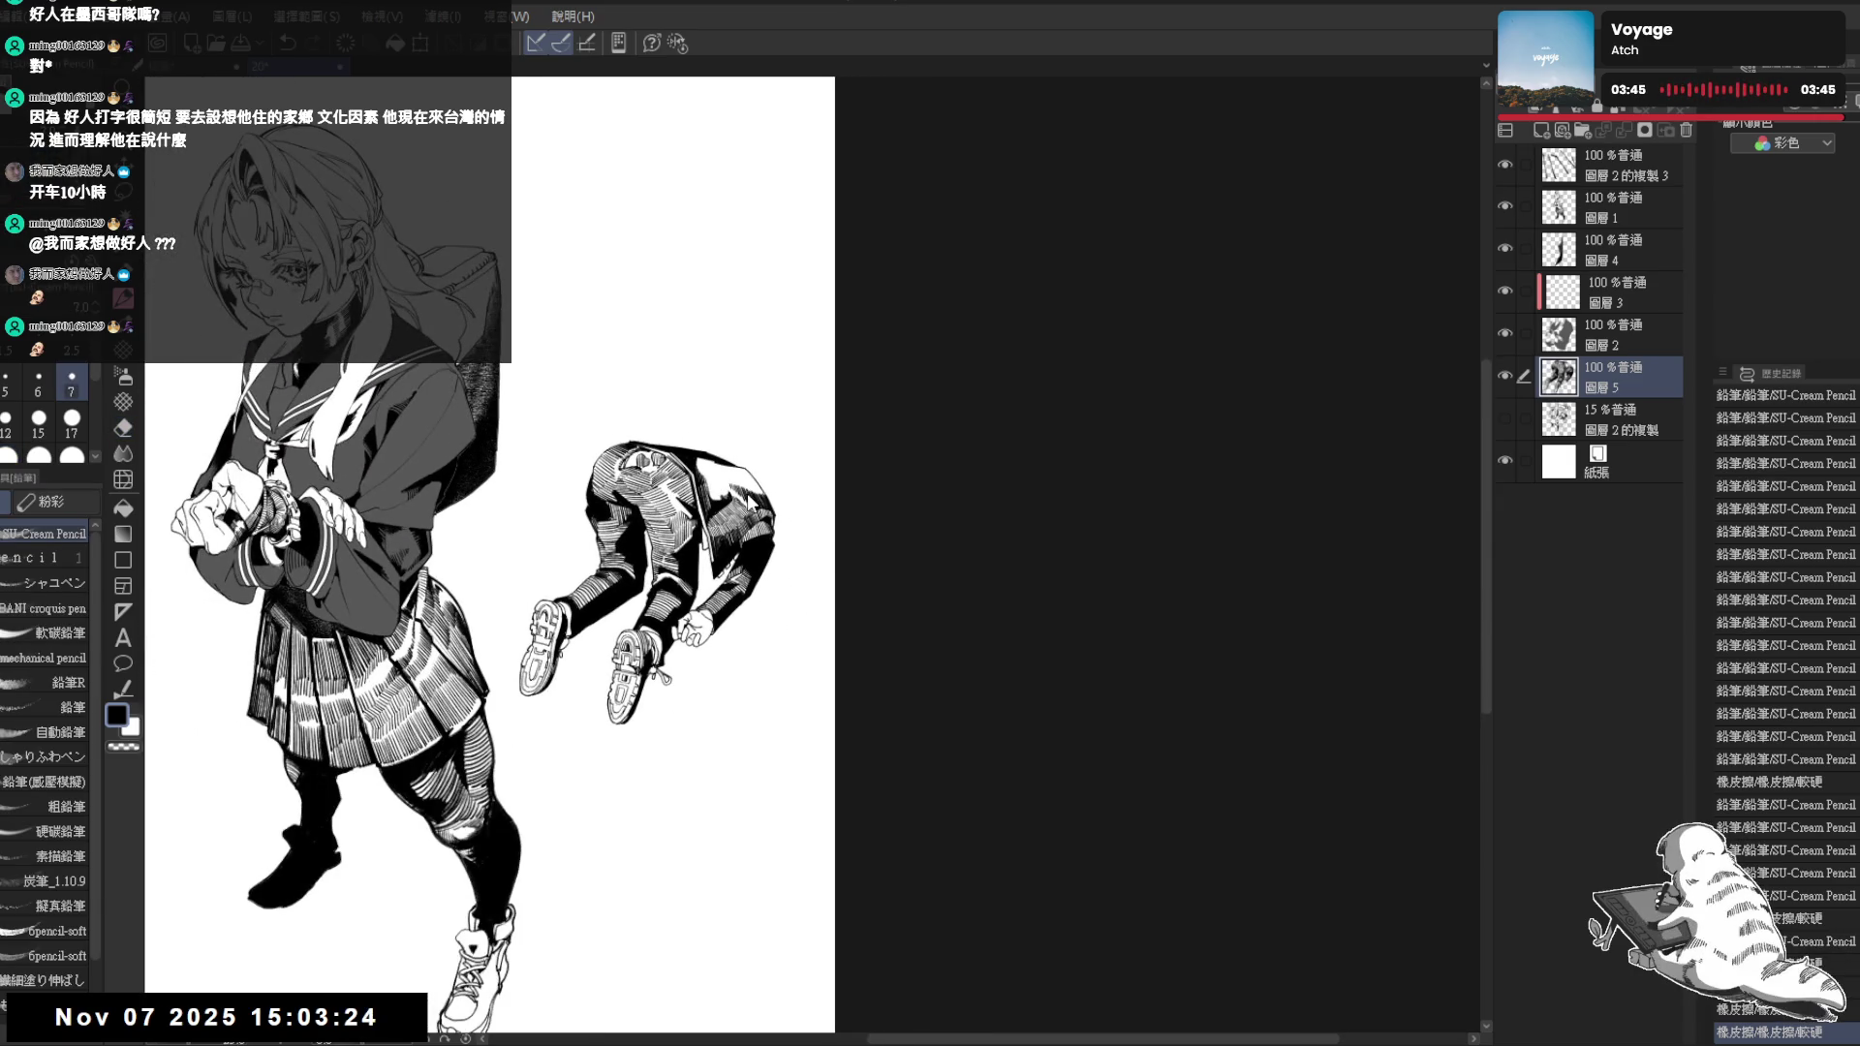
{"action": "key", "text": "h"}
{"action": "key", "text": "h"}
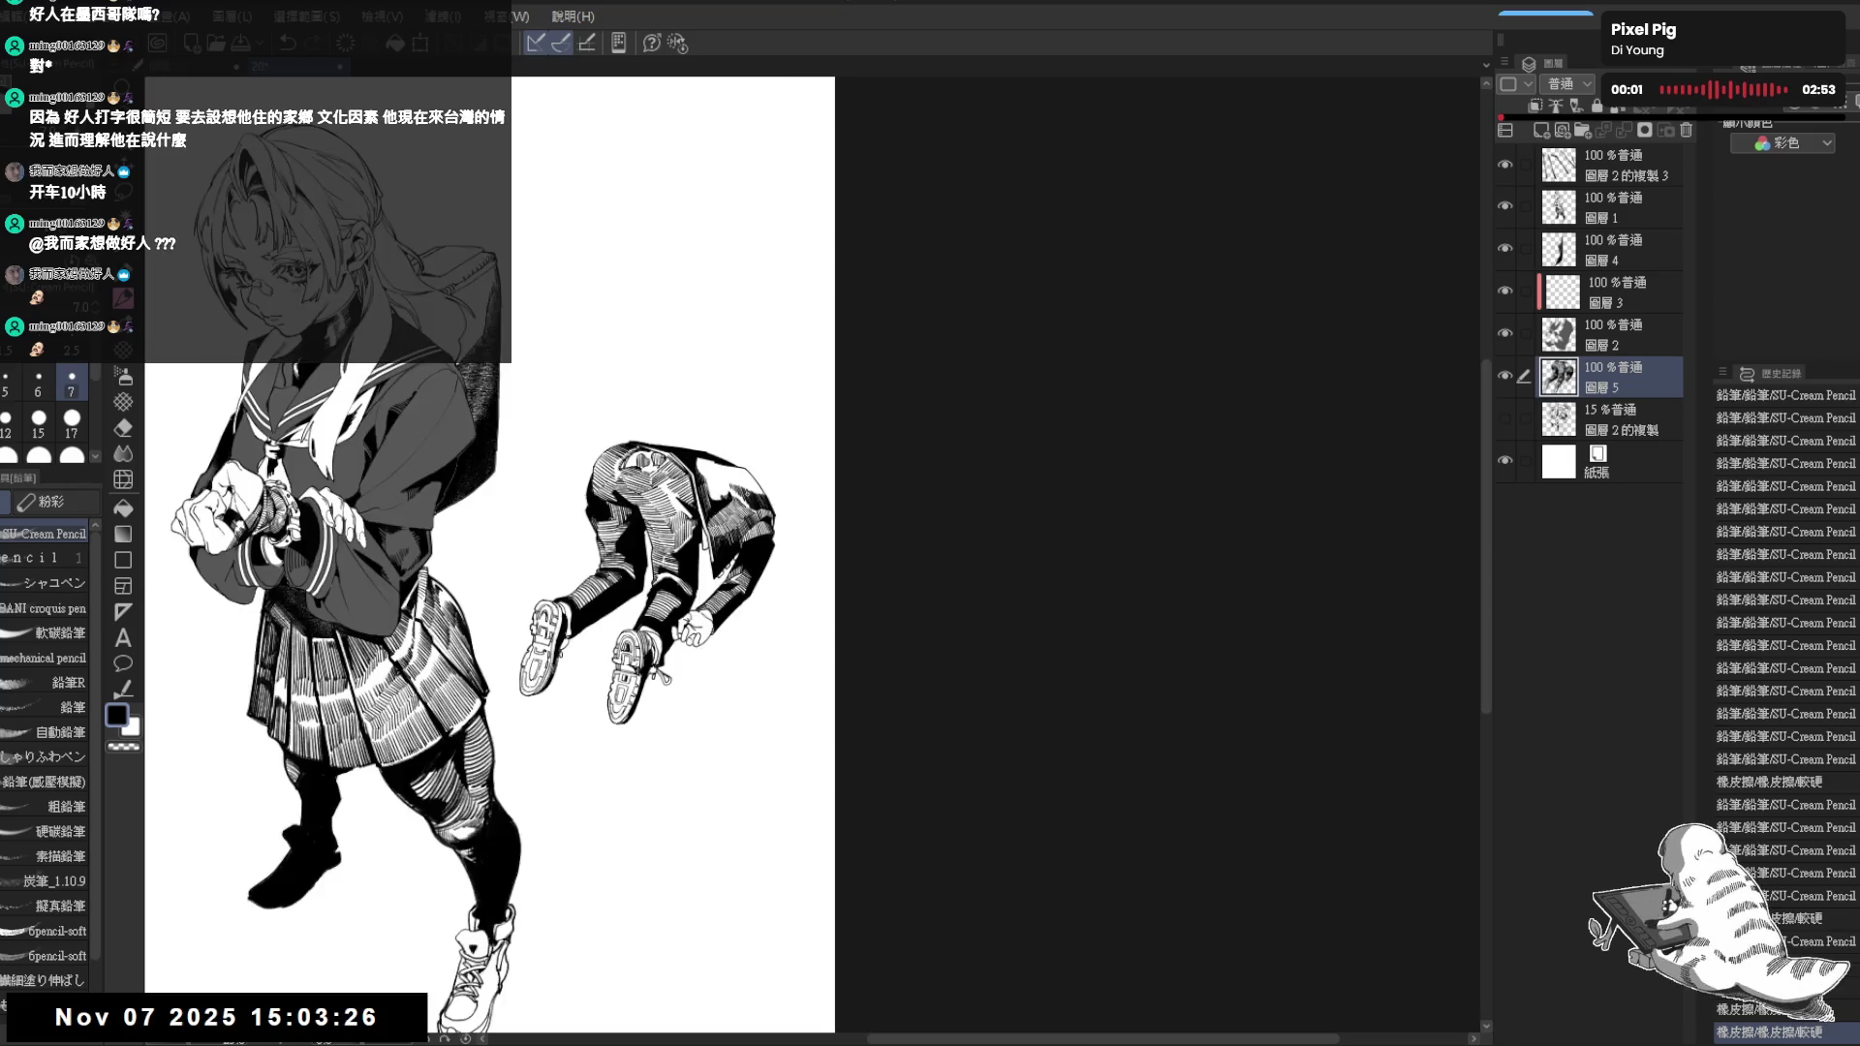
{"action": "scroll", "coordinate": [747, 493], "scroll_direction": "up", "scroll_amount": 2}
{"action": "scroll", "coordinate": [747, 492], "scroll_direction": "up", "scroll_amount": 1}
{"action": "scroll", "coordinate": [747, 492], "scroll_direction": "up", "scroll_amount": 1}
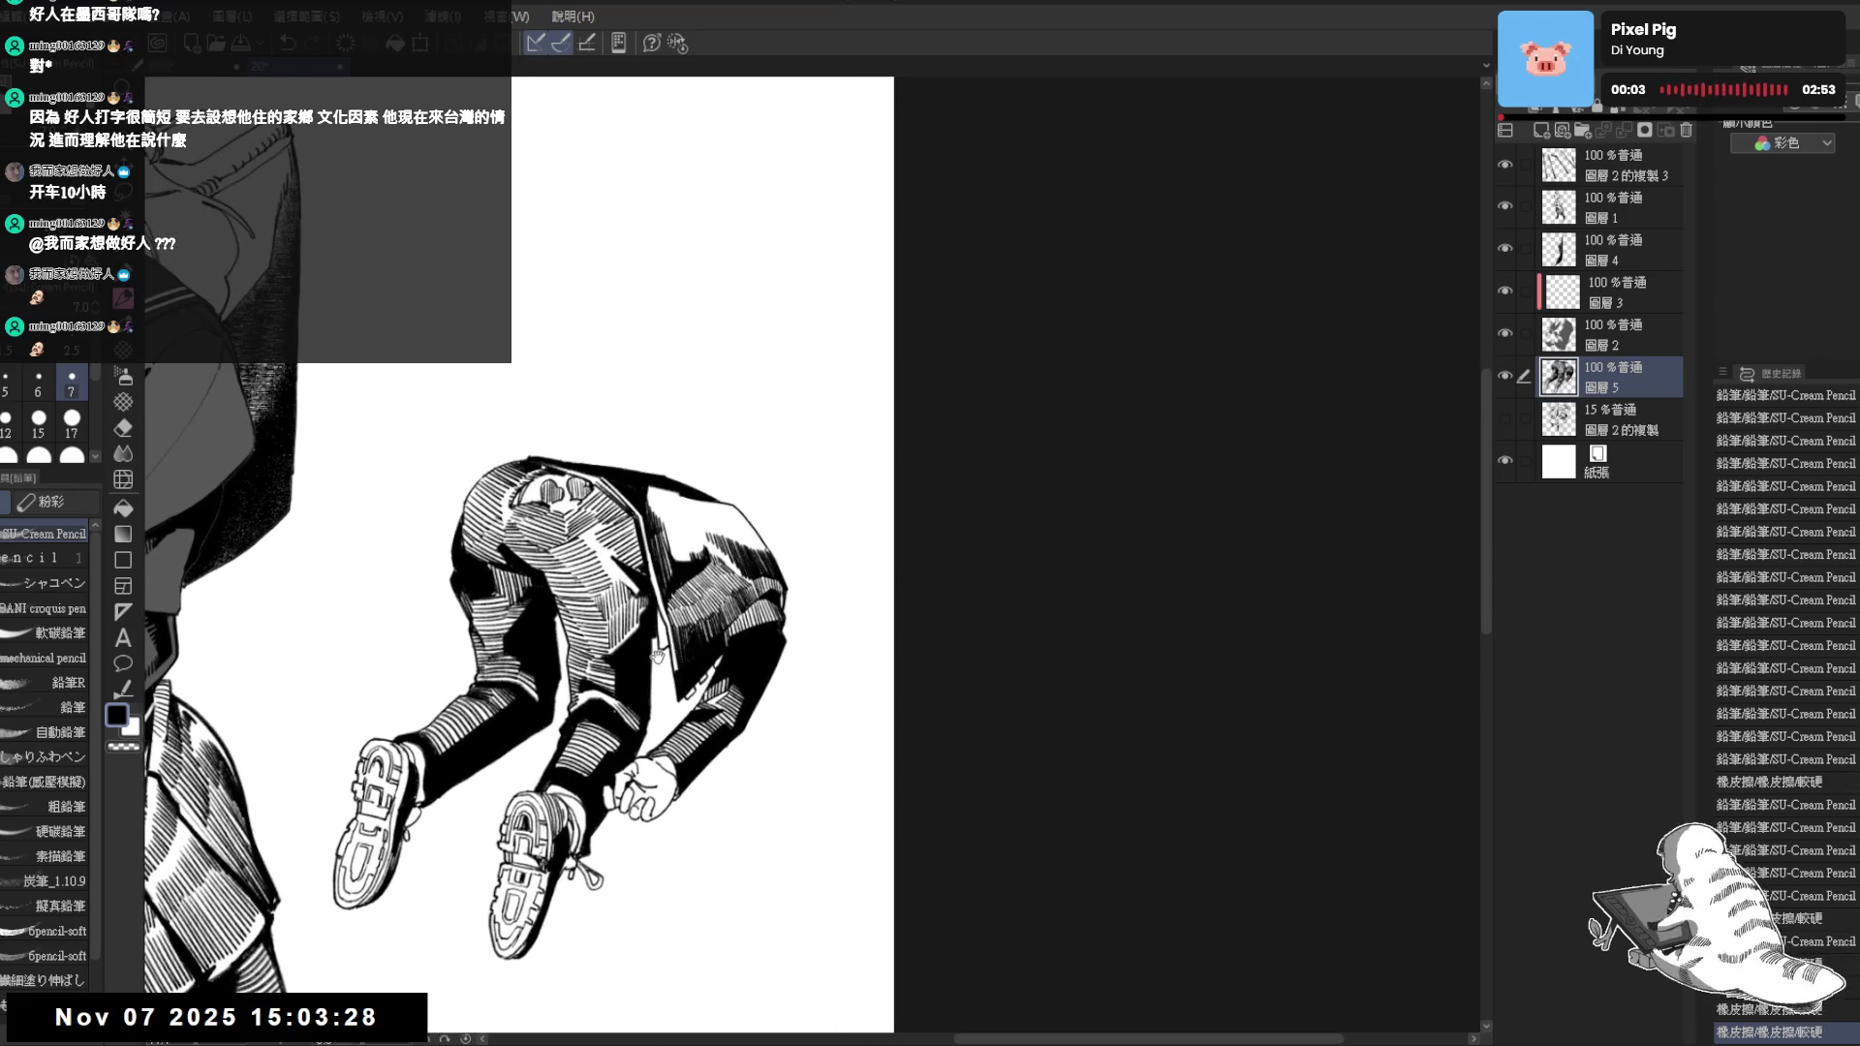
Add a small pencil stroke near the collar and keep it after comparing with undo/redo
{"action": "key", "text": "r"}
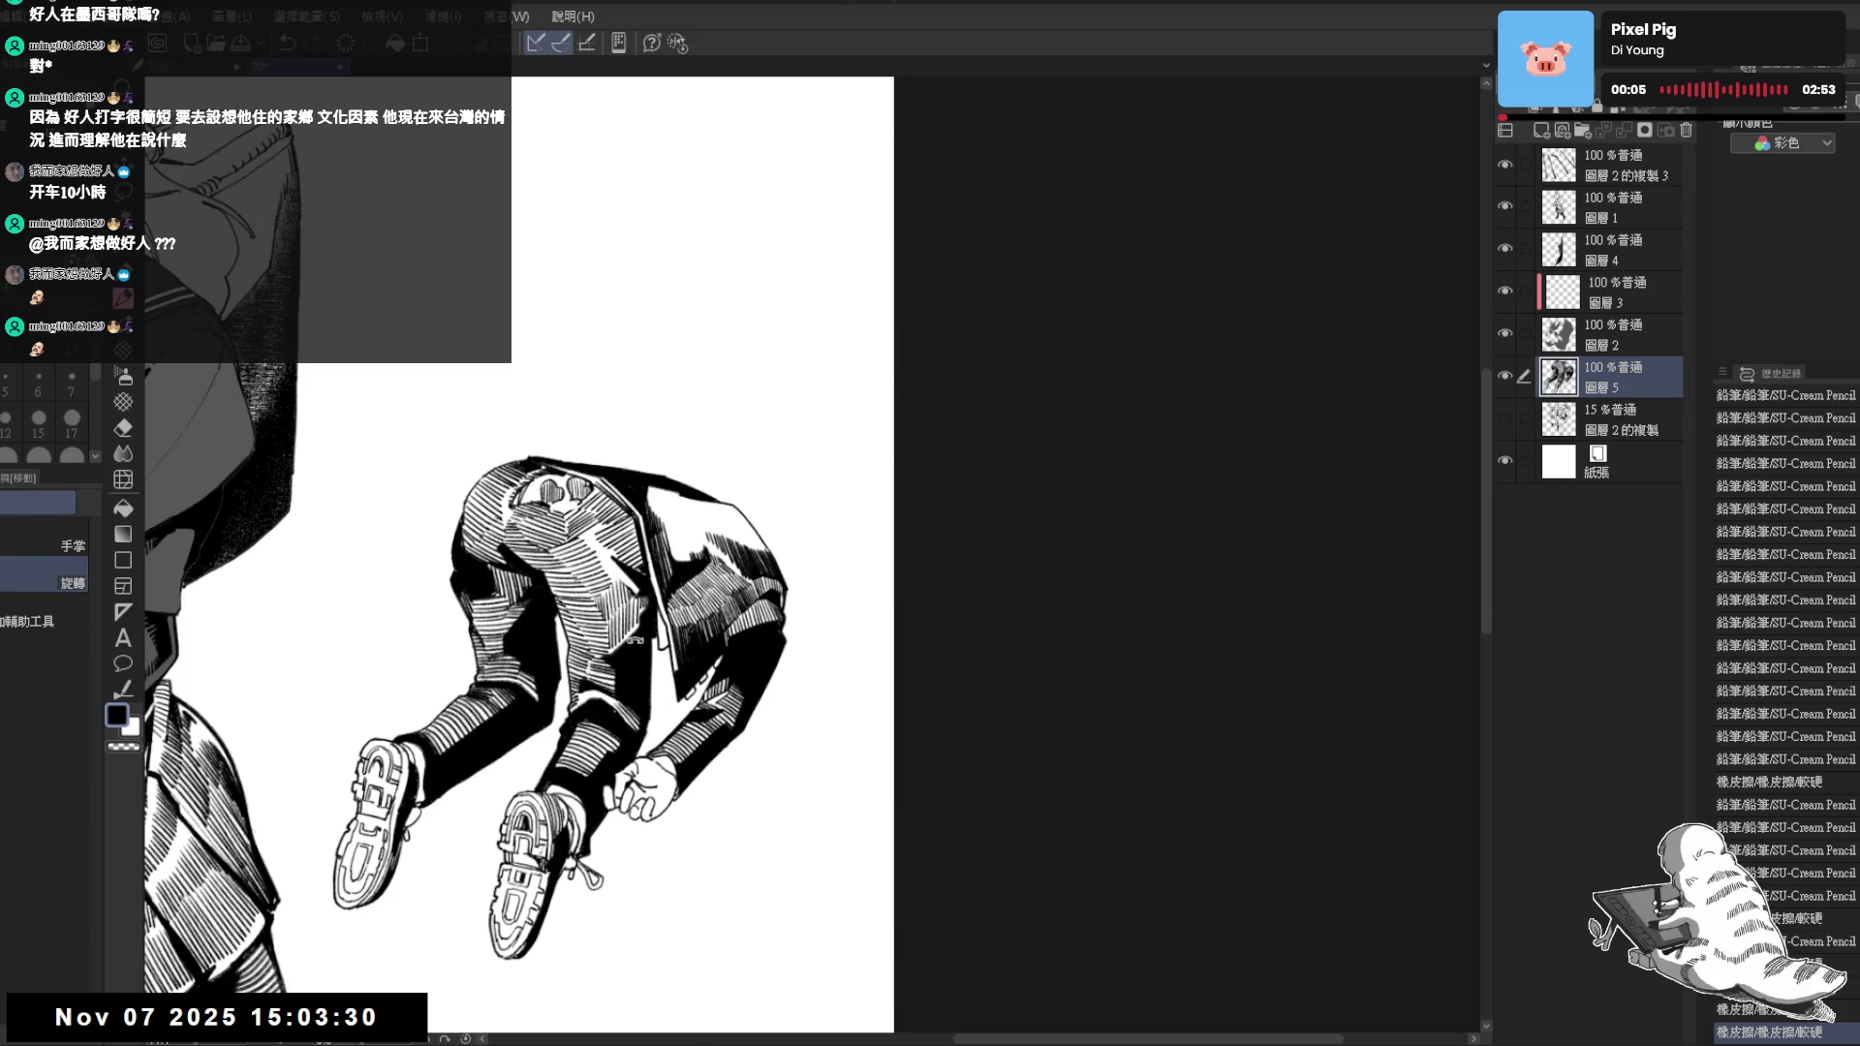
{"action": "left_click_drag", "start_coordinate": [635, 640], "coordinate": [626, 657]}
{"action": "left_click_drag", "start_coordinate": [724, 699], "coordinate": [633, 650]}
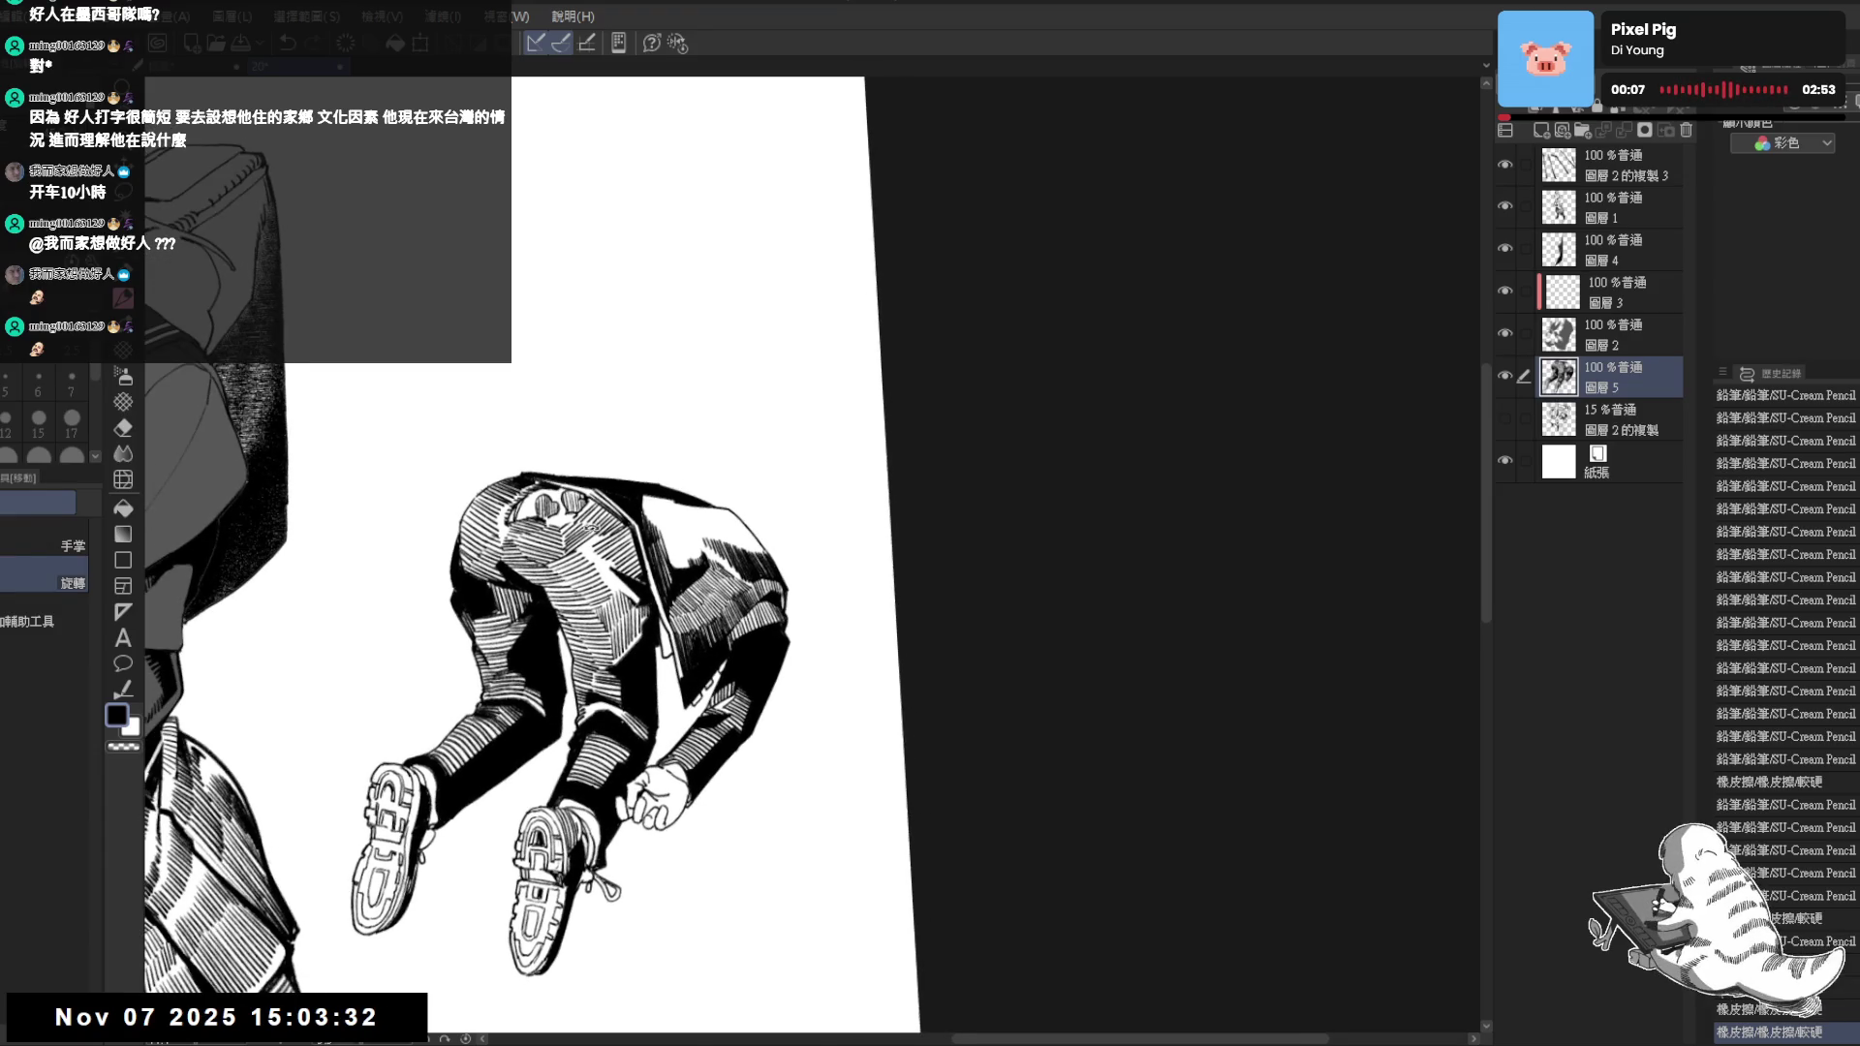
{"action": "key", "text": "p"}
{"action": "mouse_move", "coordinate": [650, 500]}
{"action": "left_mouse_down"}
{"action": "mouse_move", "coordinate": [650, 526]}
{"action": "mouse_move", "coordinate": [684, 524]}
{"action": "left_mouse_up"}
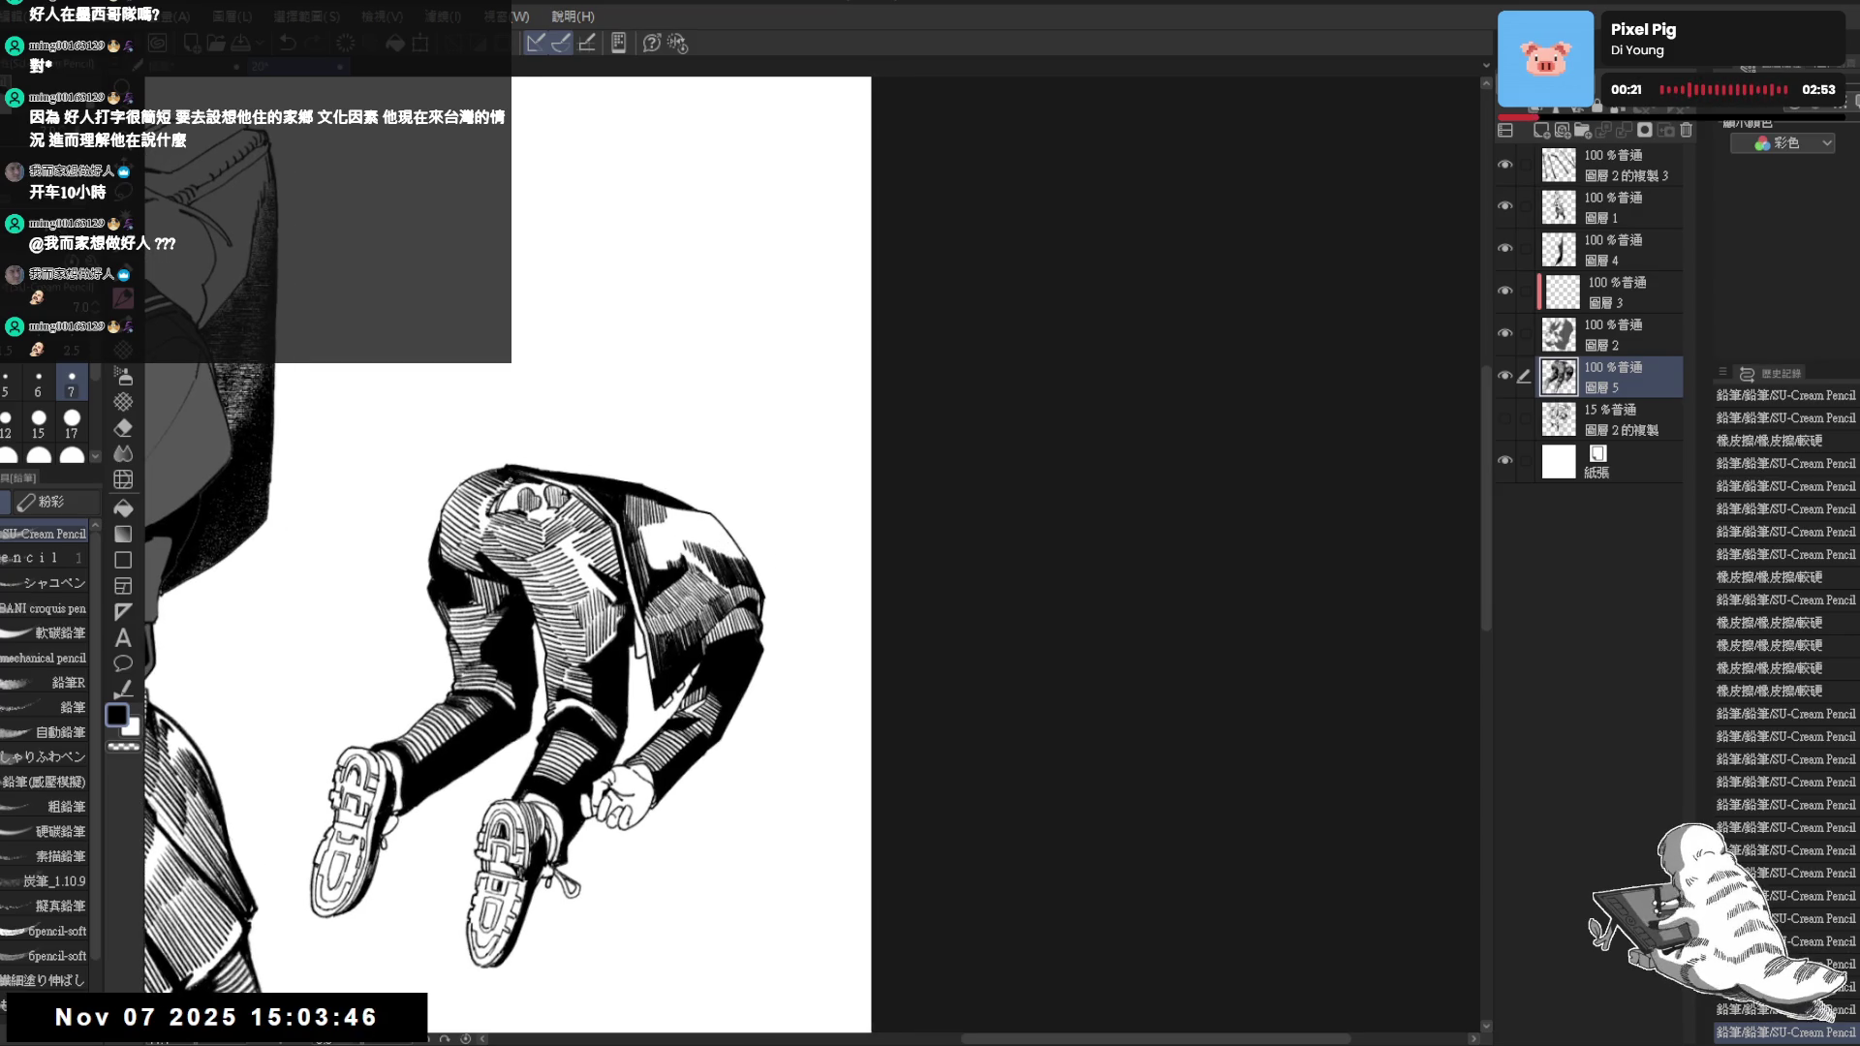
{"action": "mouse_move", "coordinate": [687, 496]}
{"action": "left_mouse_down"}
{"action": "mouse_move", "coordinate": [690, 523]}
{"action": "mouse_move", "coordinate": [642, 526]}
{"action": "mouse_move", "coordinate": [671, 535]}
{"action": "left_mouse_up"}
{"action": "left_click_drag", "start_coordinate": [668, 512], "coordinate": [671, 535]}
{"action": "mouse_move", "coordinate": [757, 711]}
{"action": "left_mouse_down"}
{"action": "mouse_move", "coordinate": [684, 610]}
{"action": "mouse_move", "coordinate": [694, 730]}
{"action": "left_mouse_up"}
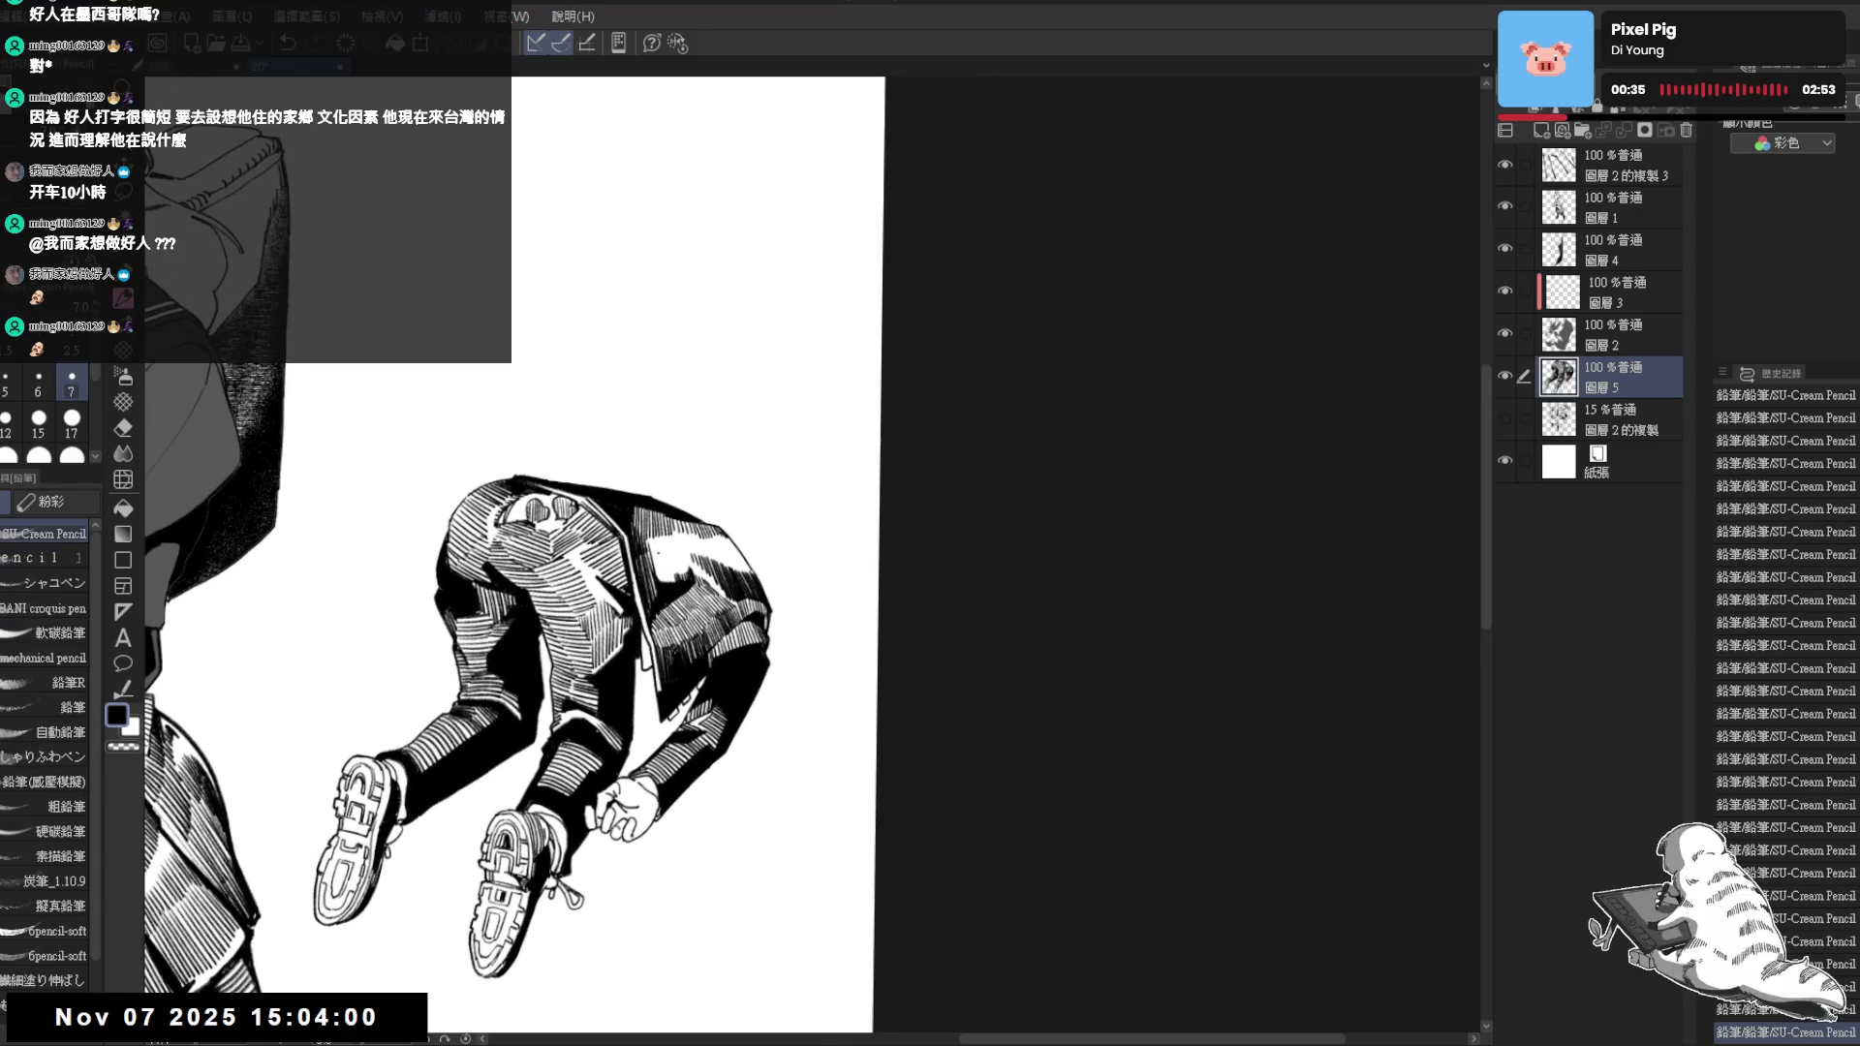
{"action": "key", "text": "ctrl+z"}
{"action": "key", "text": "ctrl+y"}
{"action": "key", "text": "ctrl+z"}
{"action": "key", "text": "ctrl+y"}
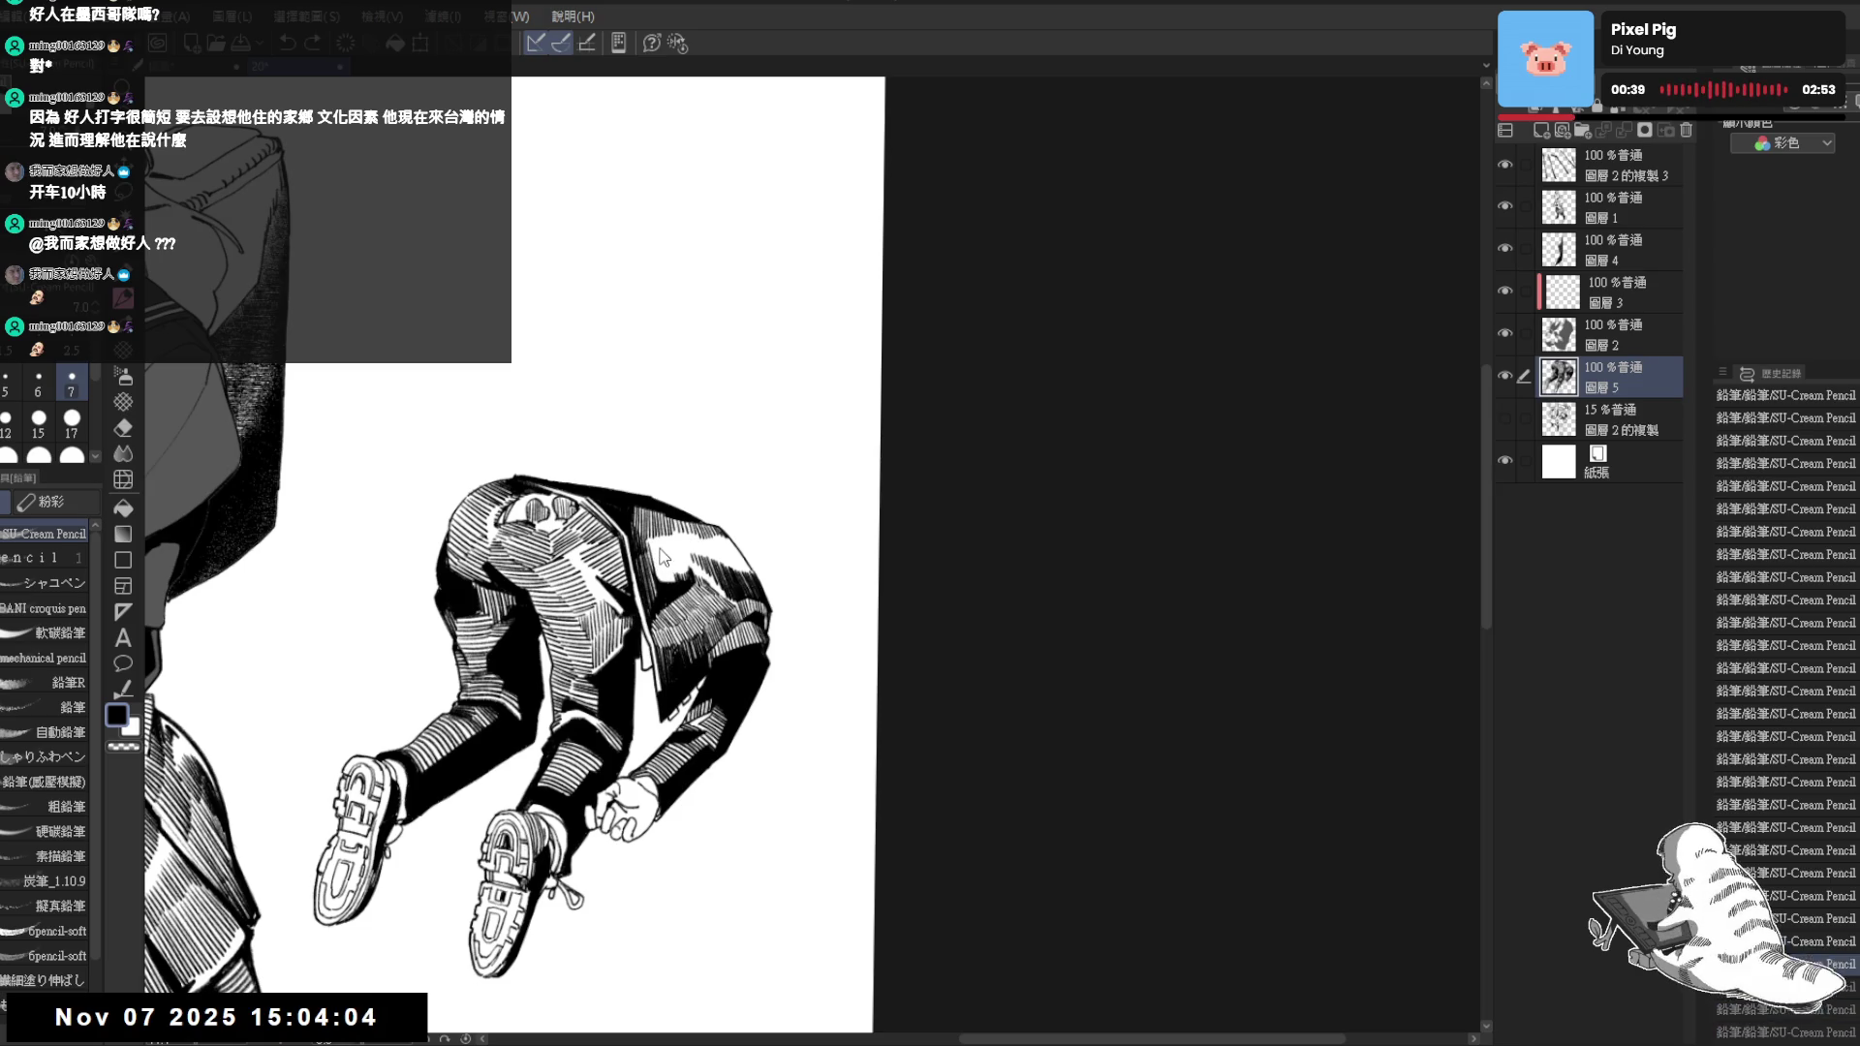
Discard a stray pencil mark, then add hatching on the figure's back
{"action": "key", "text": "e"}
{"action": "key", "text": "p"}
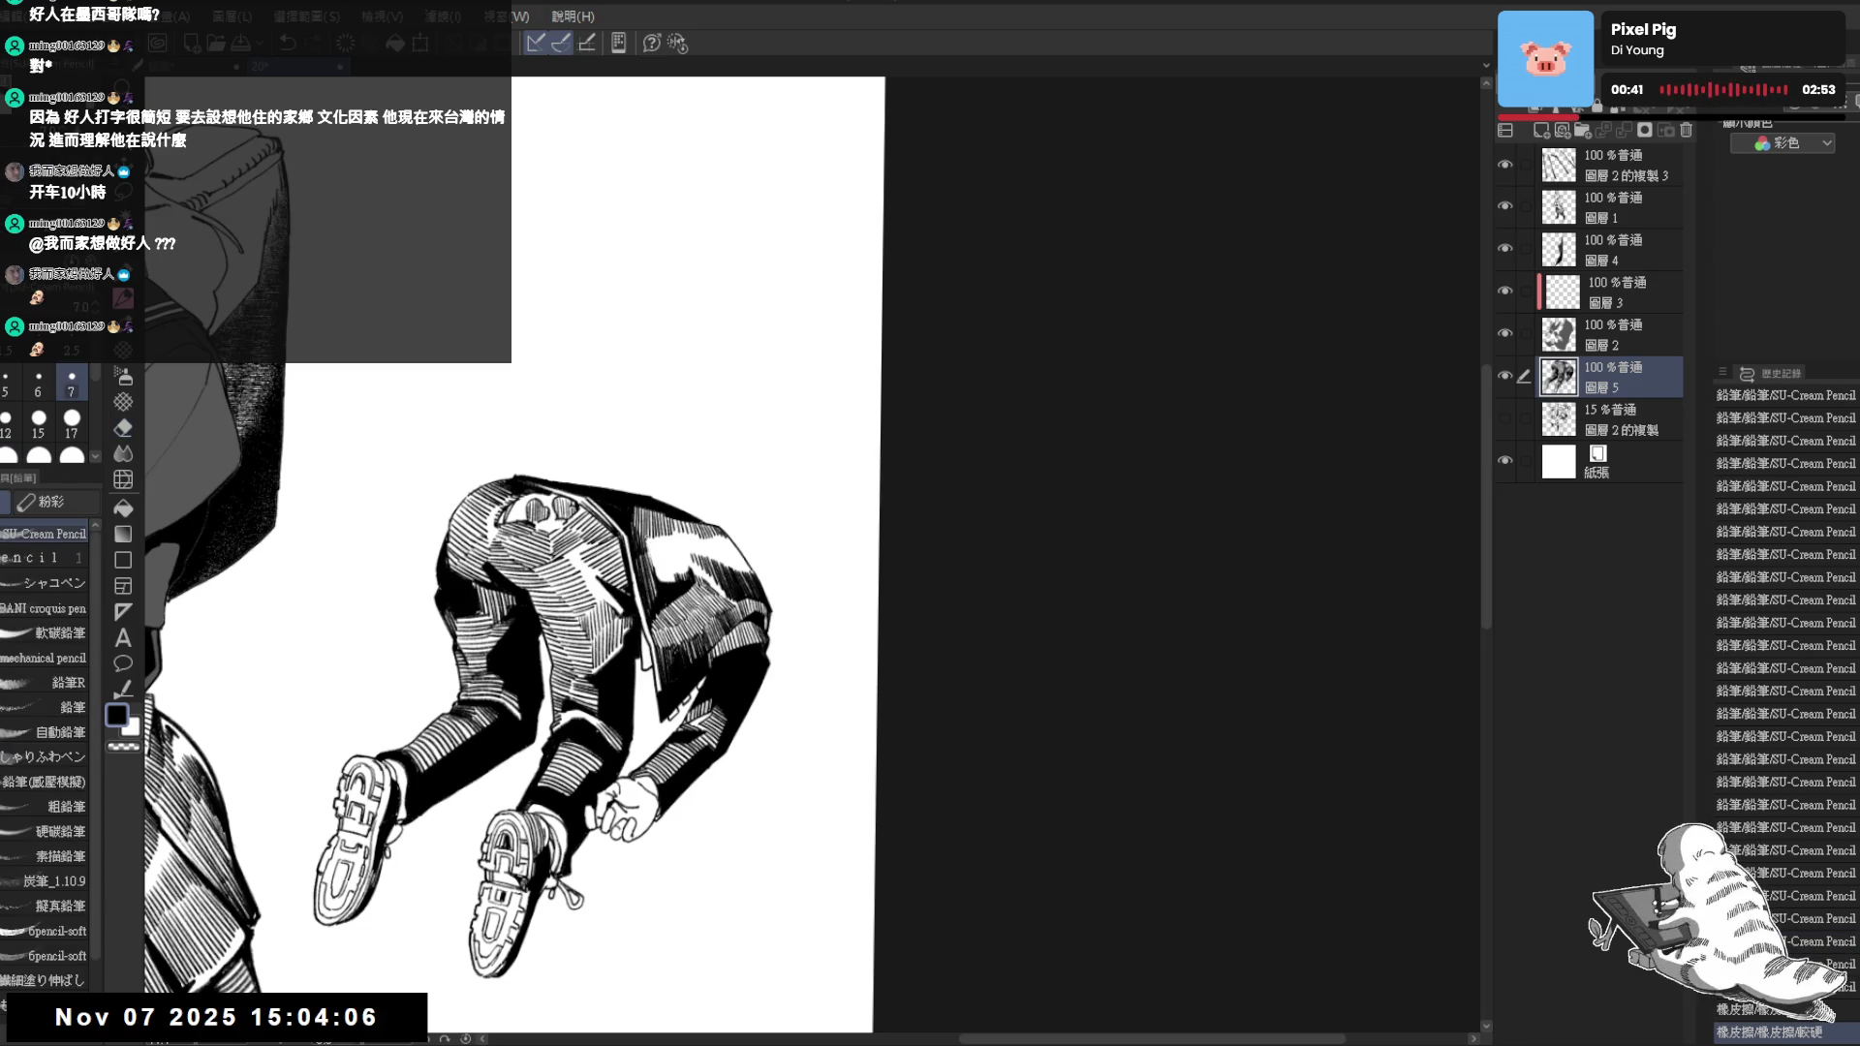
{"action": "left_click", "coordinate": [651, 549]}
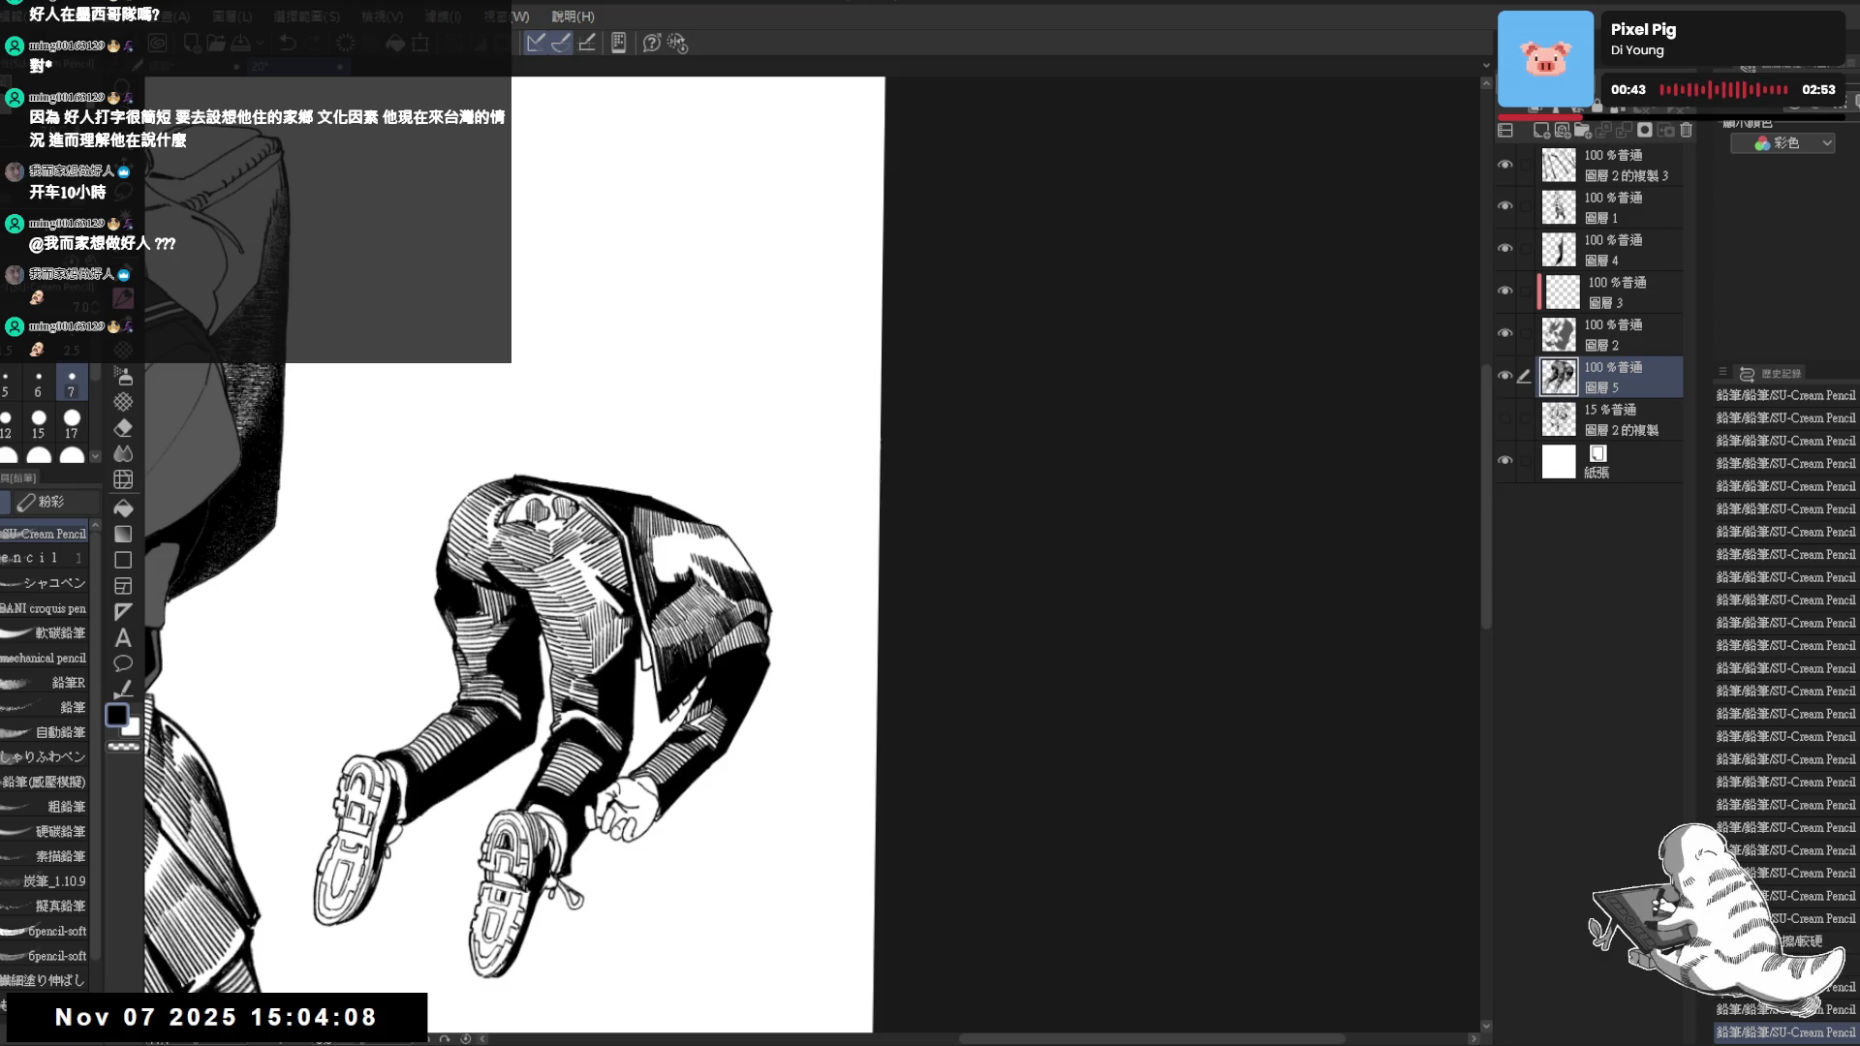
{"action": "key", "text": "ctrl+z"}
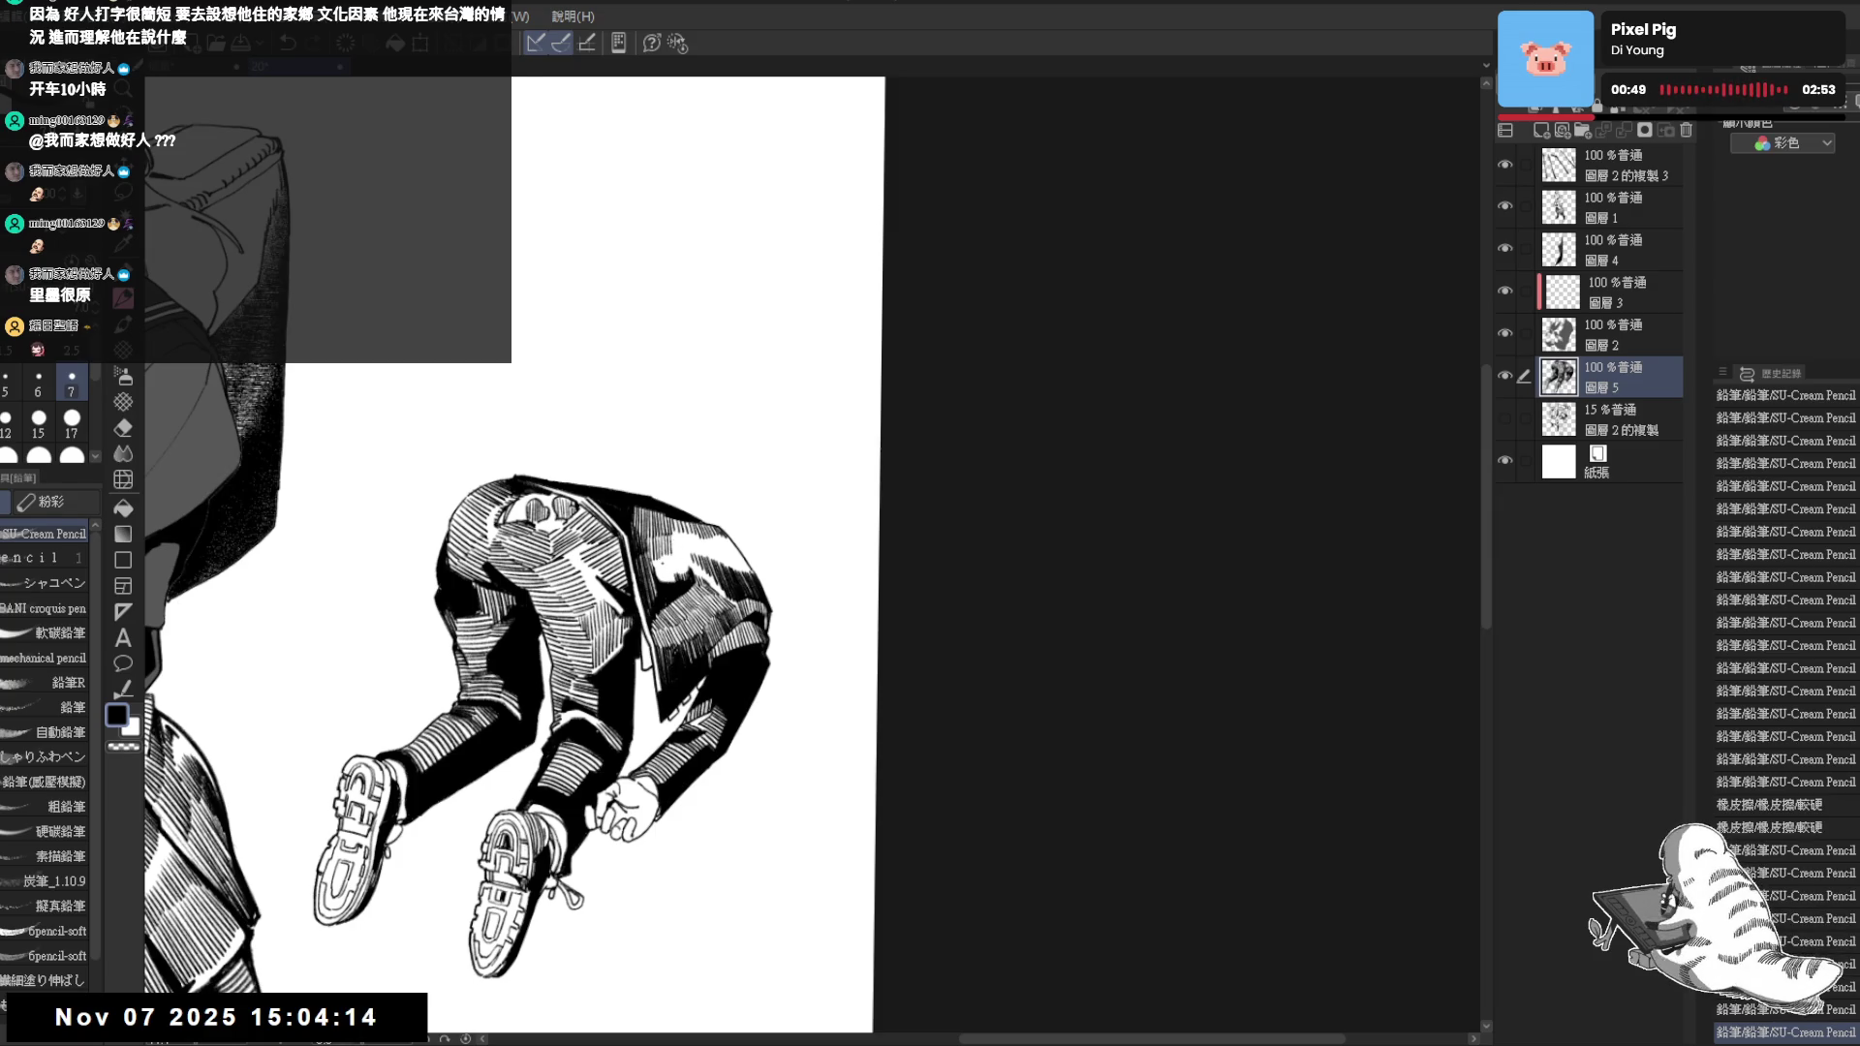
{"action": "key", "text": "e"}
{"action": "key", "text": "p"}
{"action": "left_click_drag", "start_coordinate": [672, 537], "coordinate": [675, 567]}
Remove a misplaced jacket-edge stroke and keep the next small stroke after comparing
{"action": "key", "text": "r"}
{"action": "mouse_move", "coordinate": [602, 653]}
{"action": "left_mouse_down"}
{"action": "mouse_move", "coordinate": [733, 568]}
{"action": "mouse_move", "coordinate": [719, 669]}
{"action": "left_mouse_up"}
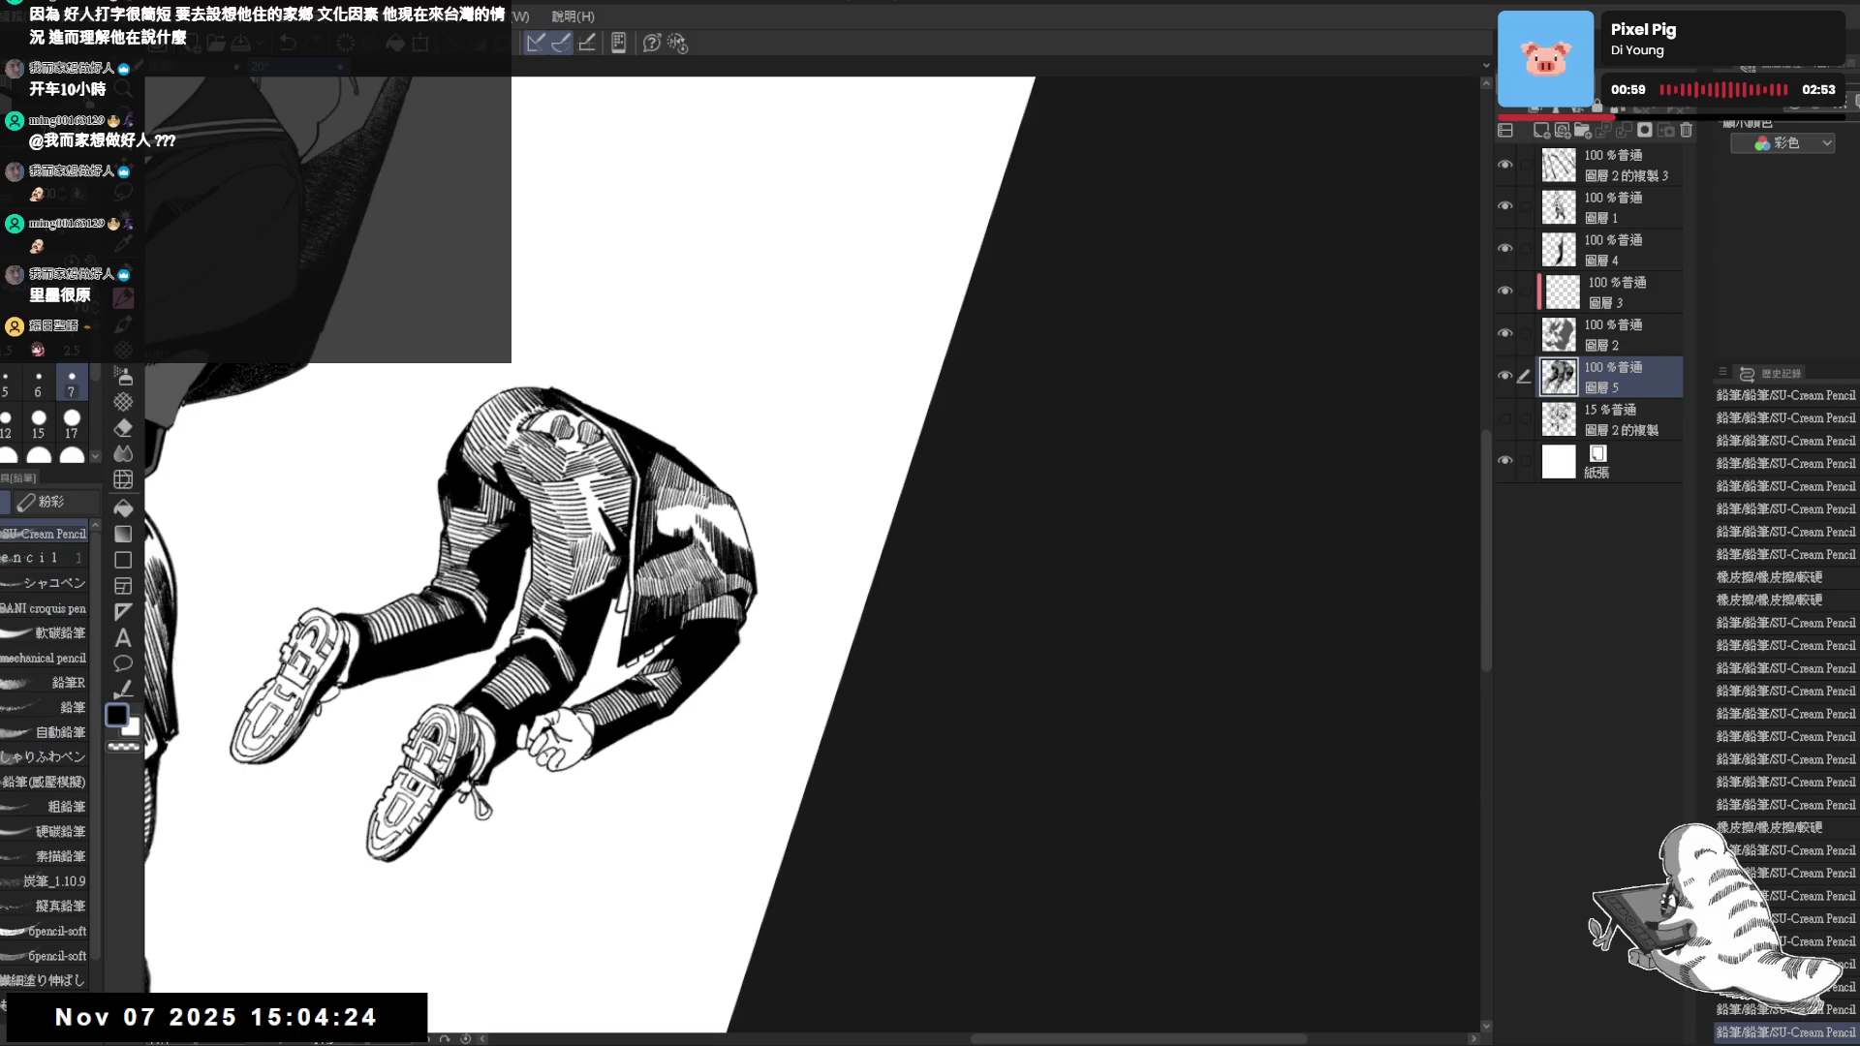
{"action": "left_click_drag", "start_coordinate": [673, 544], "coordinate": [675, 567]}
{"action": "left_click_drag", "start_coordinate": [719, 501], "coordinate": [749, 552]}
{"action": "key", "text": "ctrl+z"}
{"action": "key", "text": "ctrl+0"}
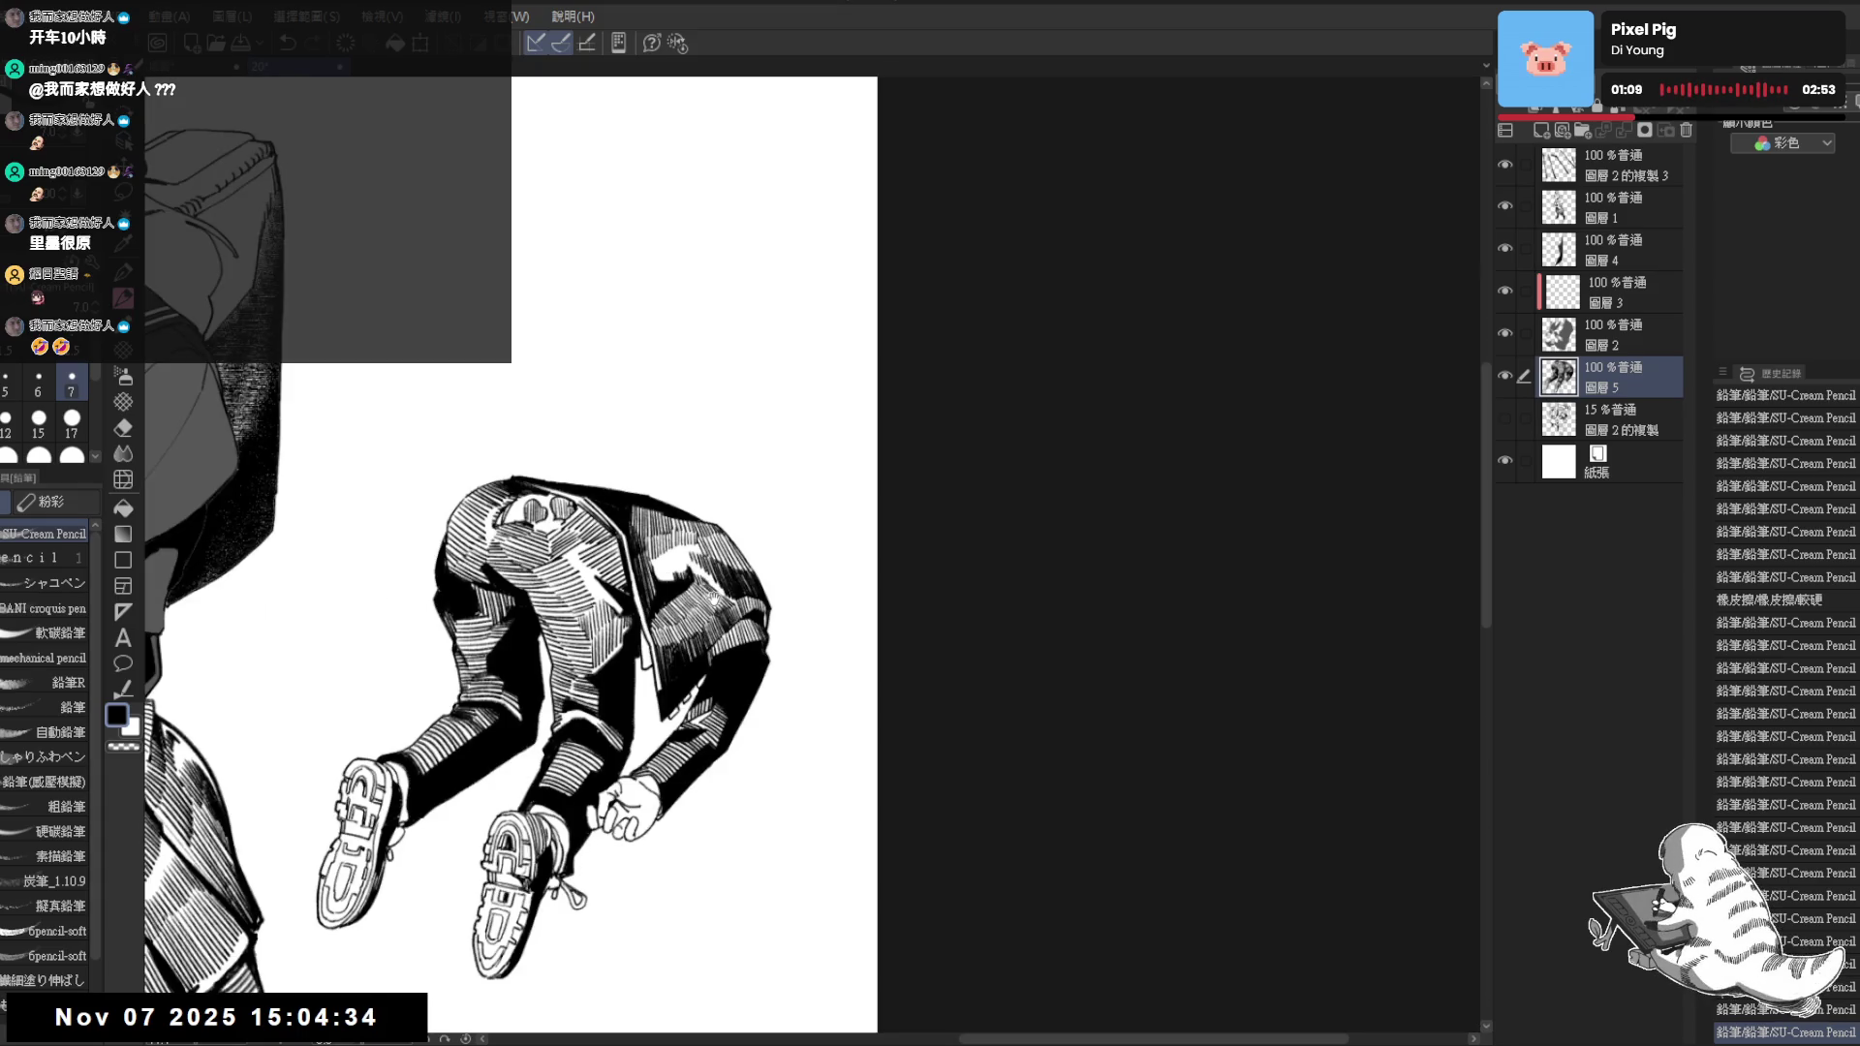
{"action": "mouse_move", "coordinate": [720, 606]}
{"action": "left_mouse_down"}
{"action": "mouse_move", "coordinate": [770, 775]}
{"action": "mouse_move", "coordinate": [680, 741]}
{"action": "left_mouse_up"}
{"action": "mouse_move", "coordinate": [661, 645]}
{"action": "left_mouse_down"}
{"action": "mouse_move", "coordinate": [654, 660]}
{"action": "mouse_move", "coordinate": [738, 589]}
{"action": "left_mouse_up"}
{"action": "key", "text": "p"}
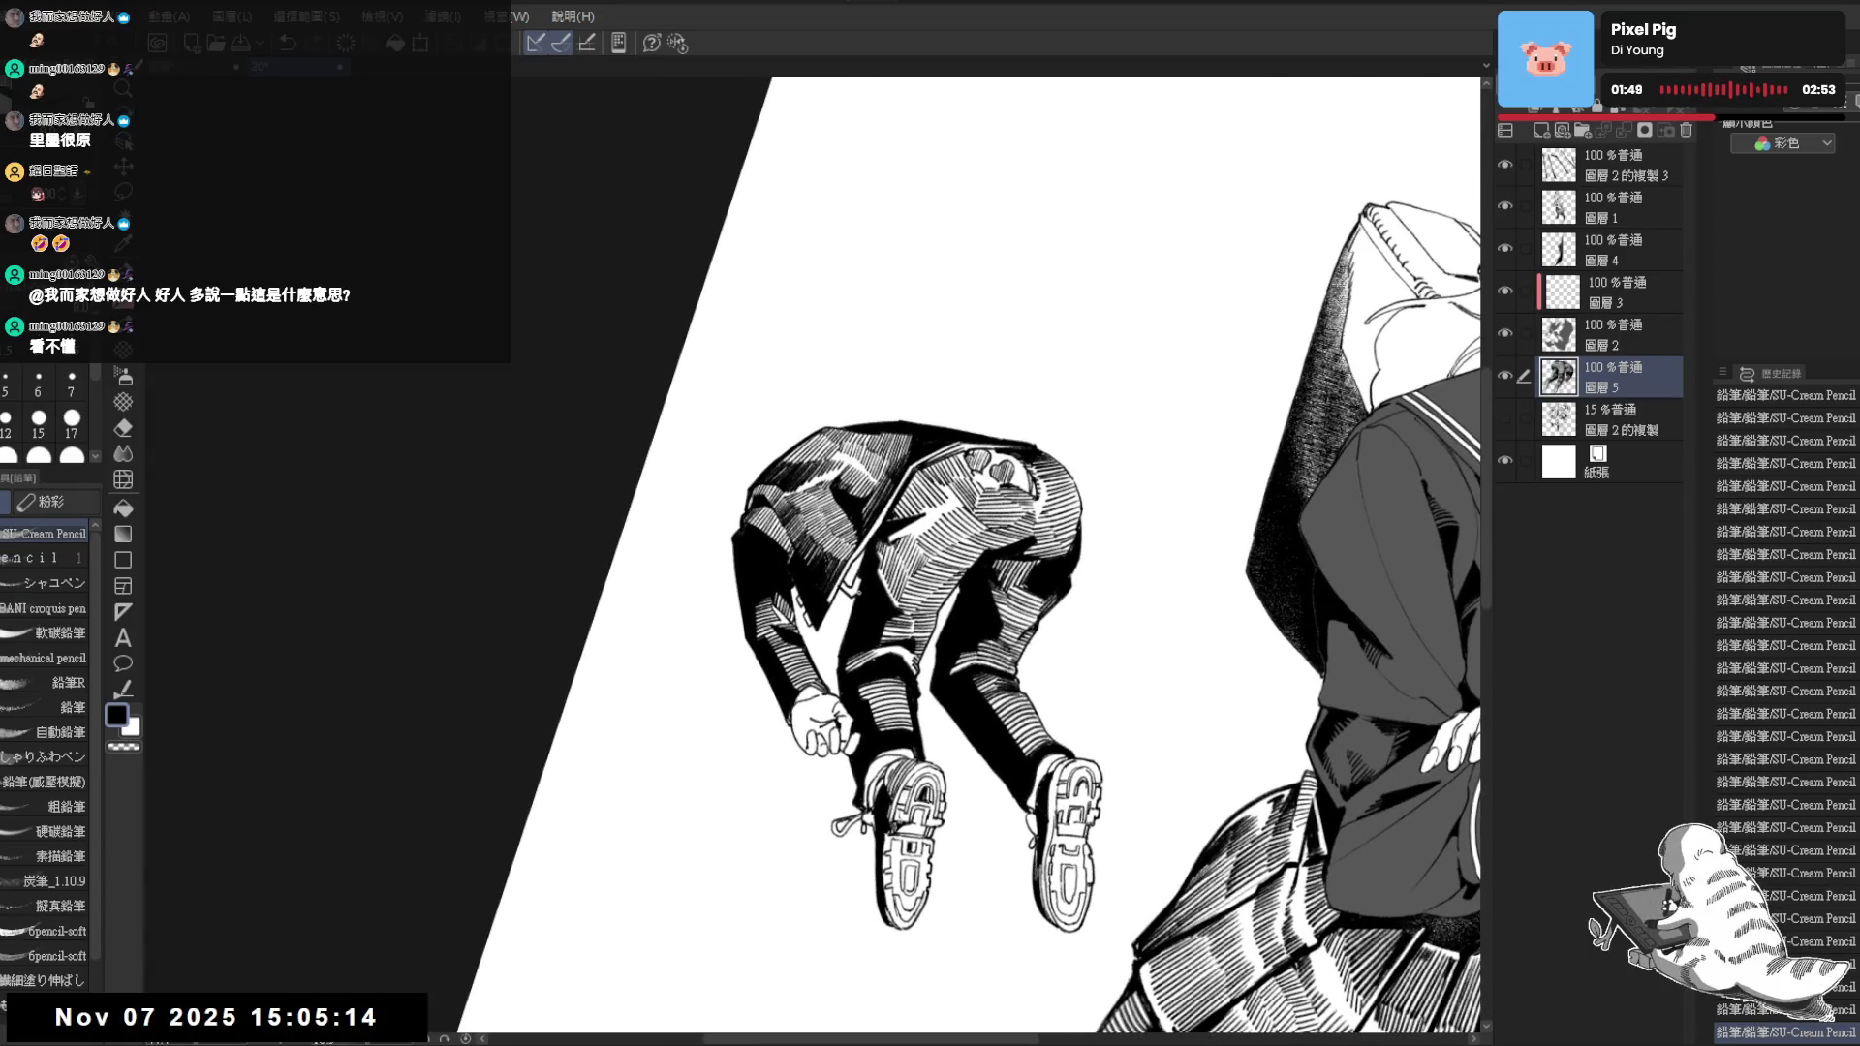
{"action": "key", "text": "ctrl+z"}
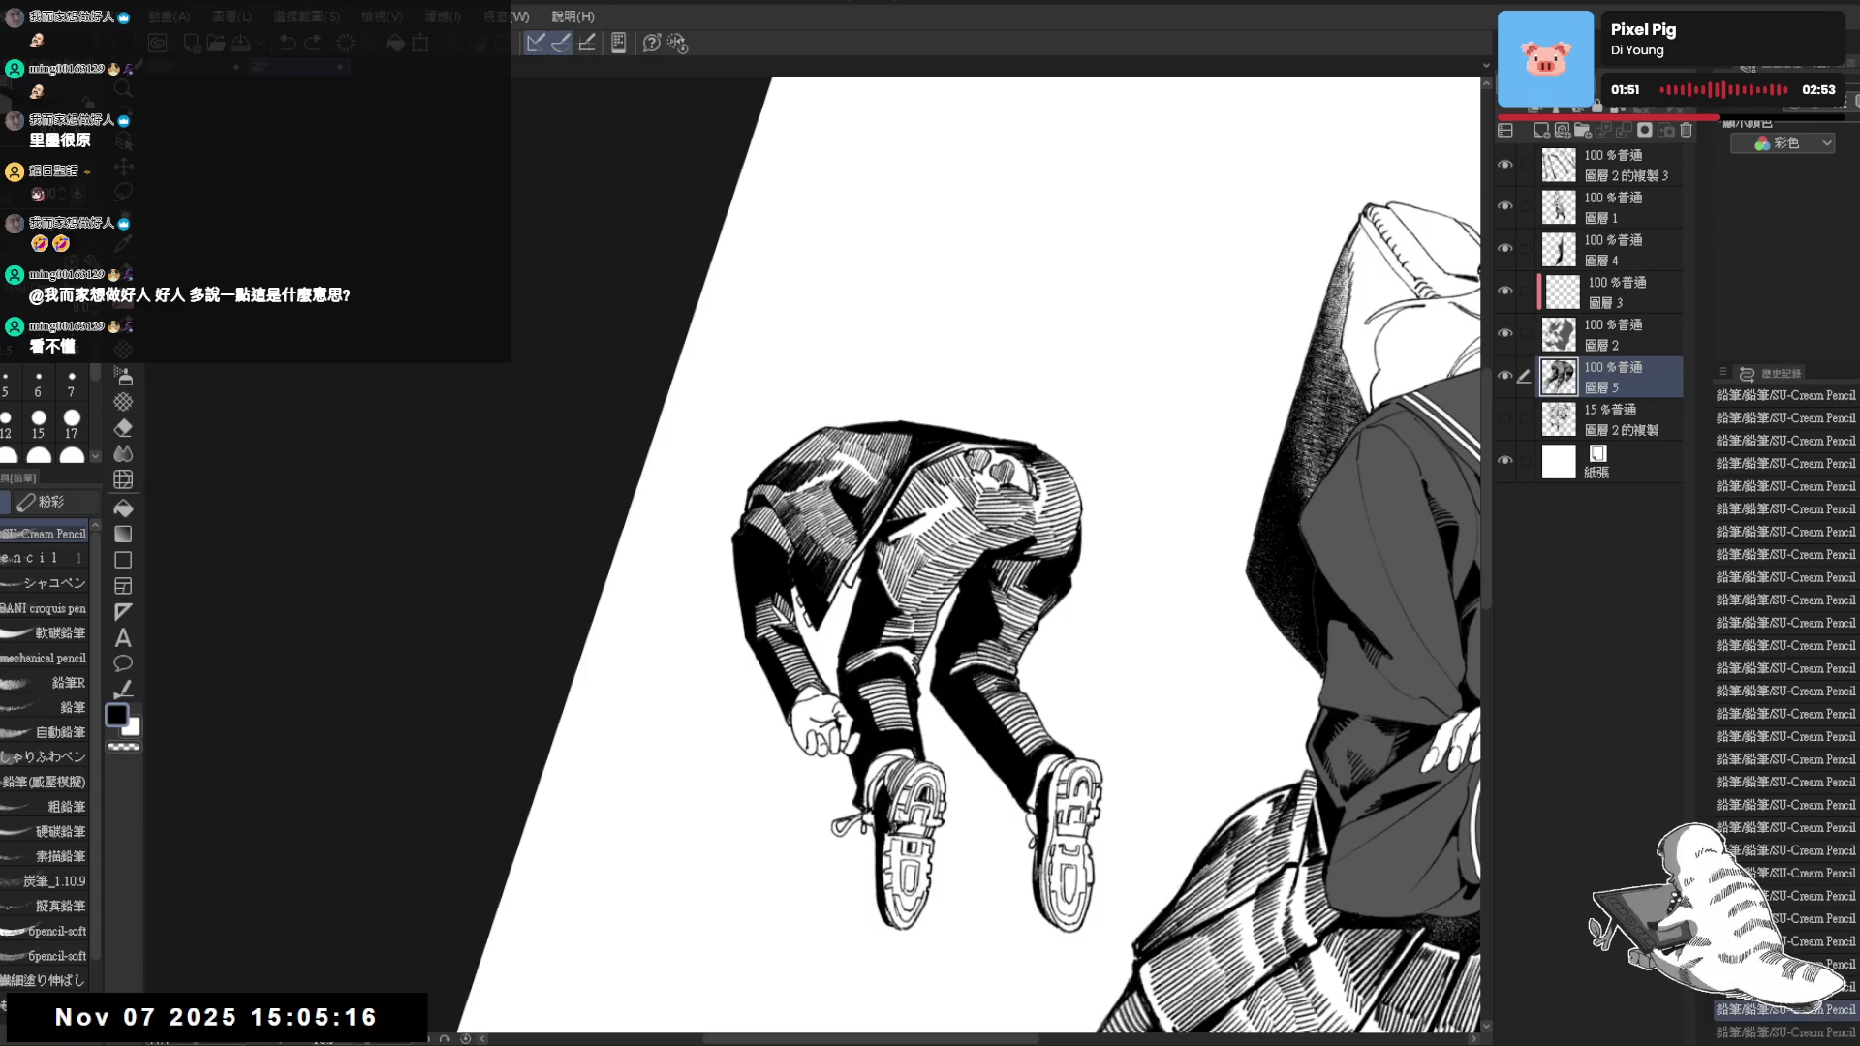
{"action": "key", "text": "ctrl+y"}
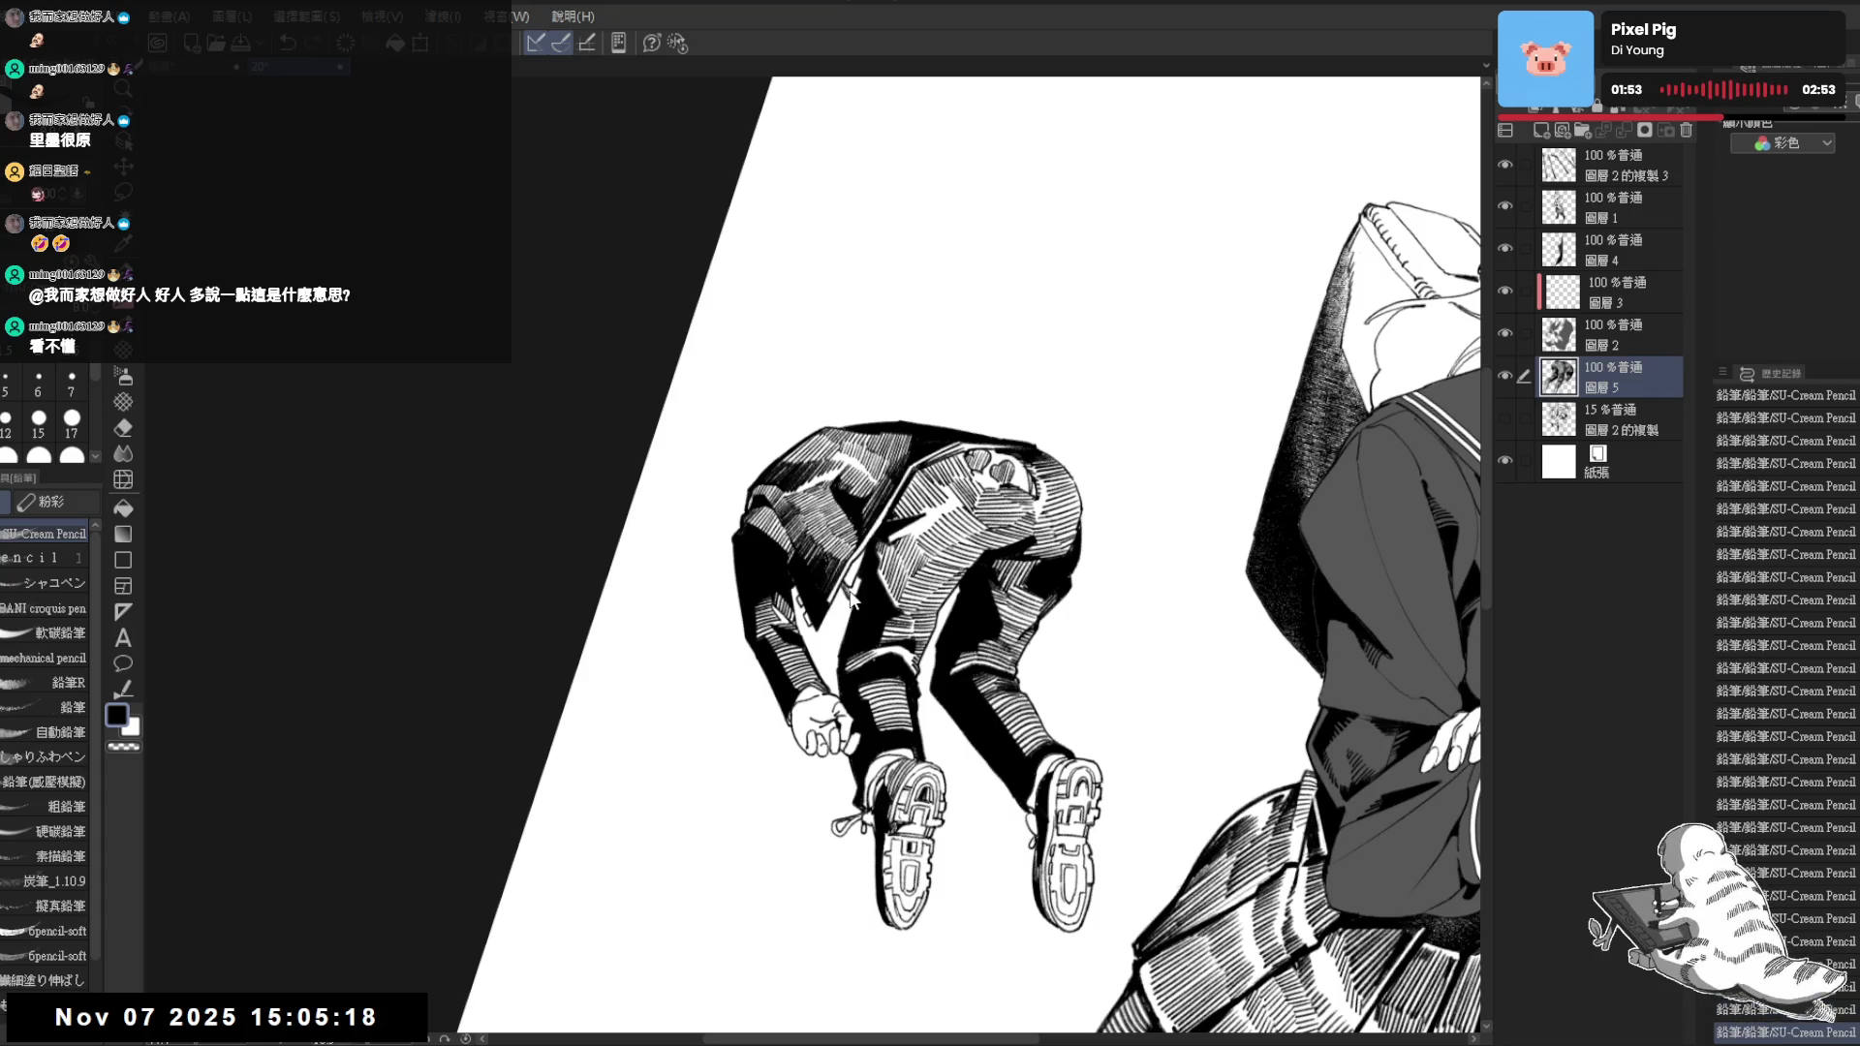
{"action": "key", "text": "ctrl+z"}
{"action": "key", "text": "ctrl+y"}
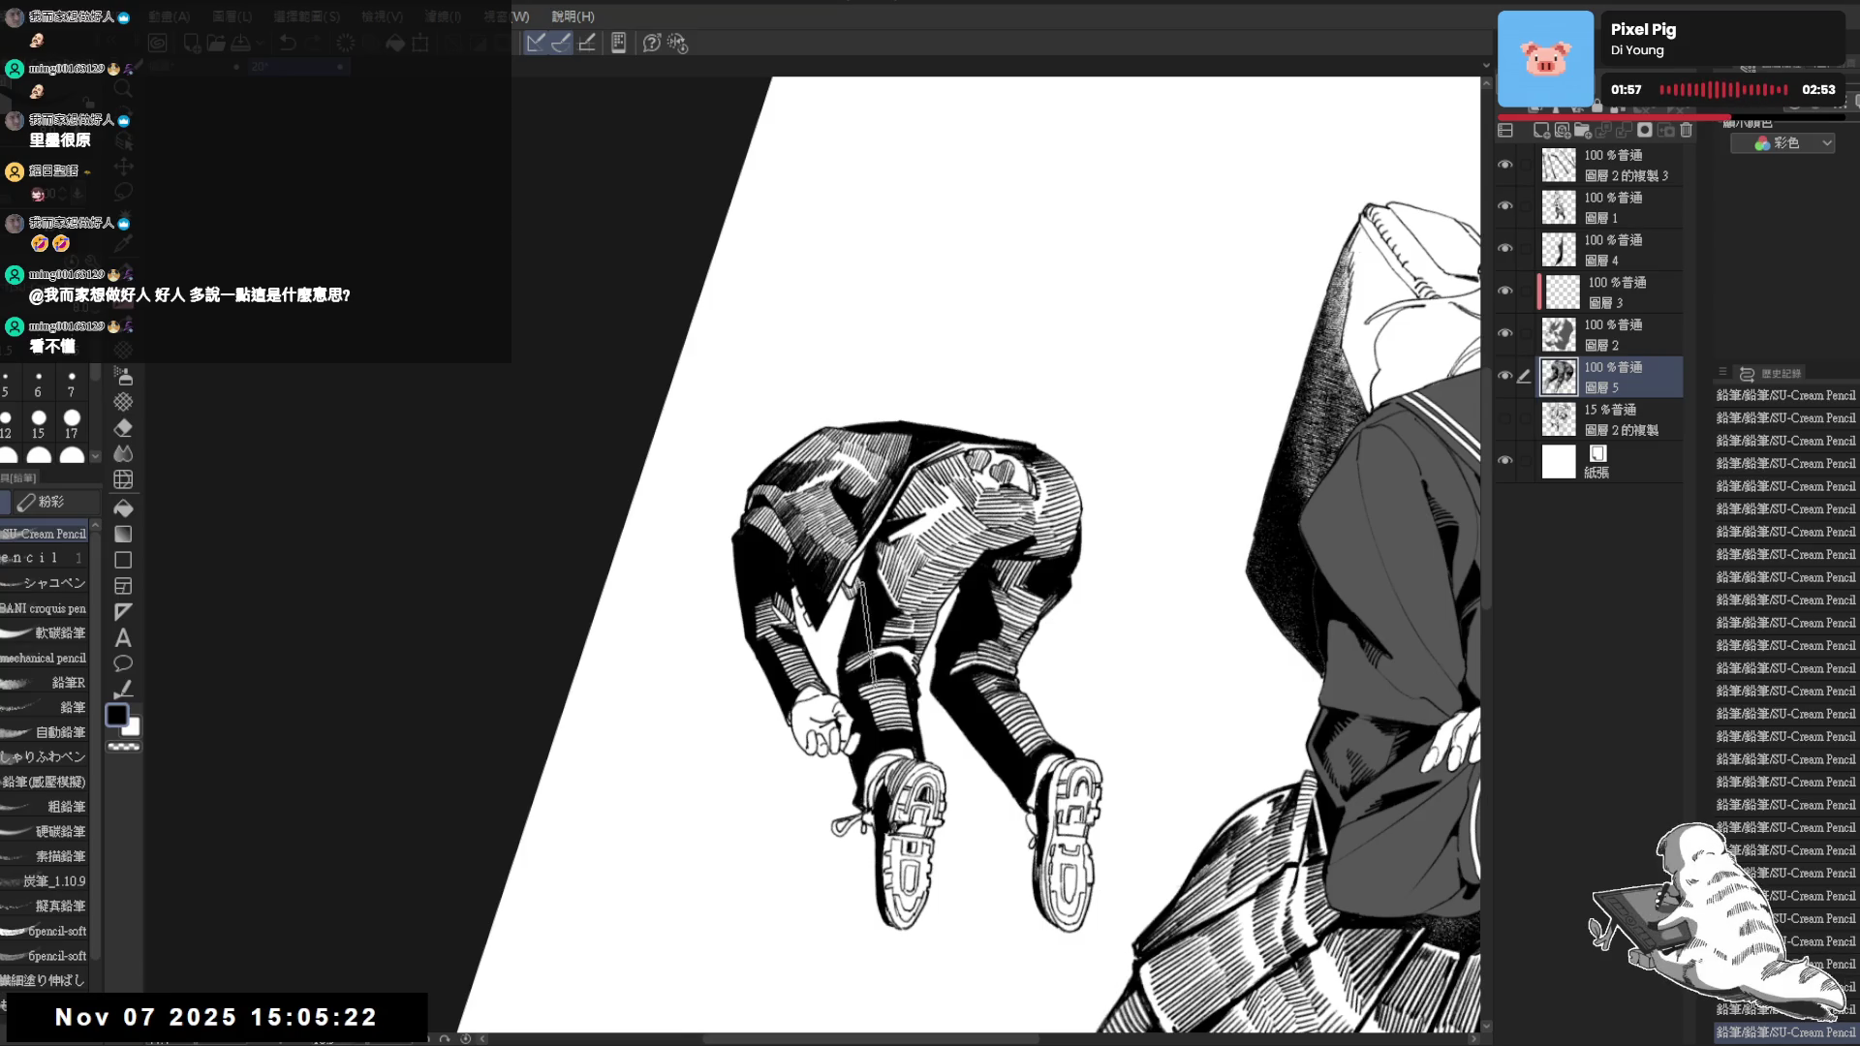
Check the figure in mirrored view and prepare a rotated angle for cleanup
{"action": "key", "text": "h"}
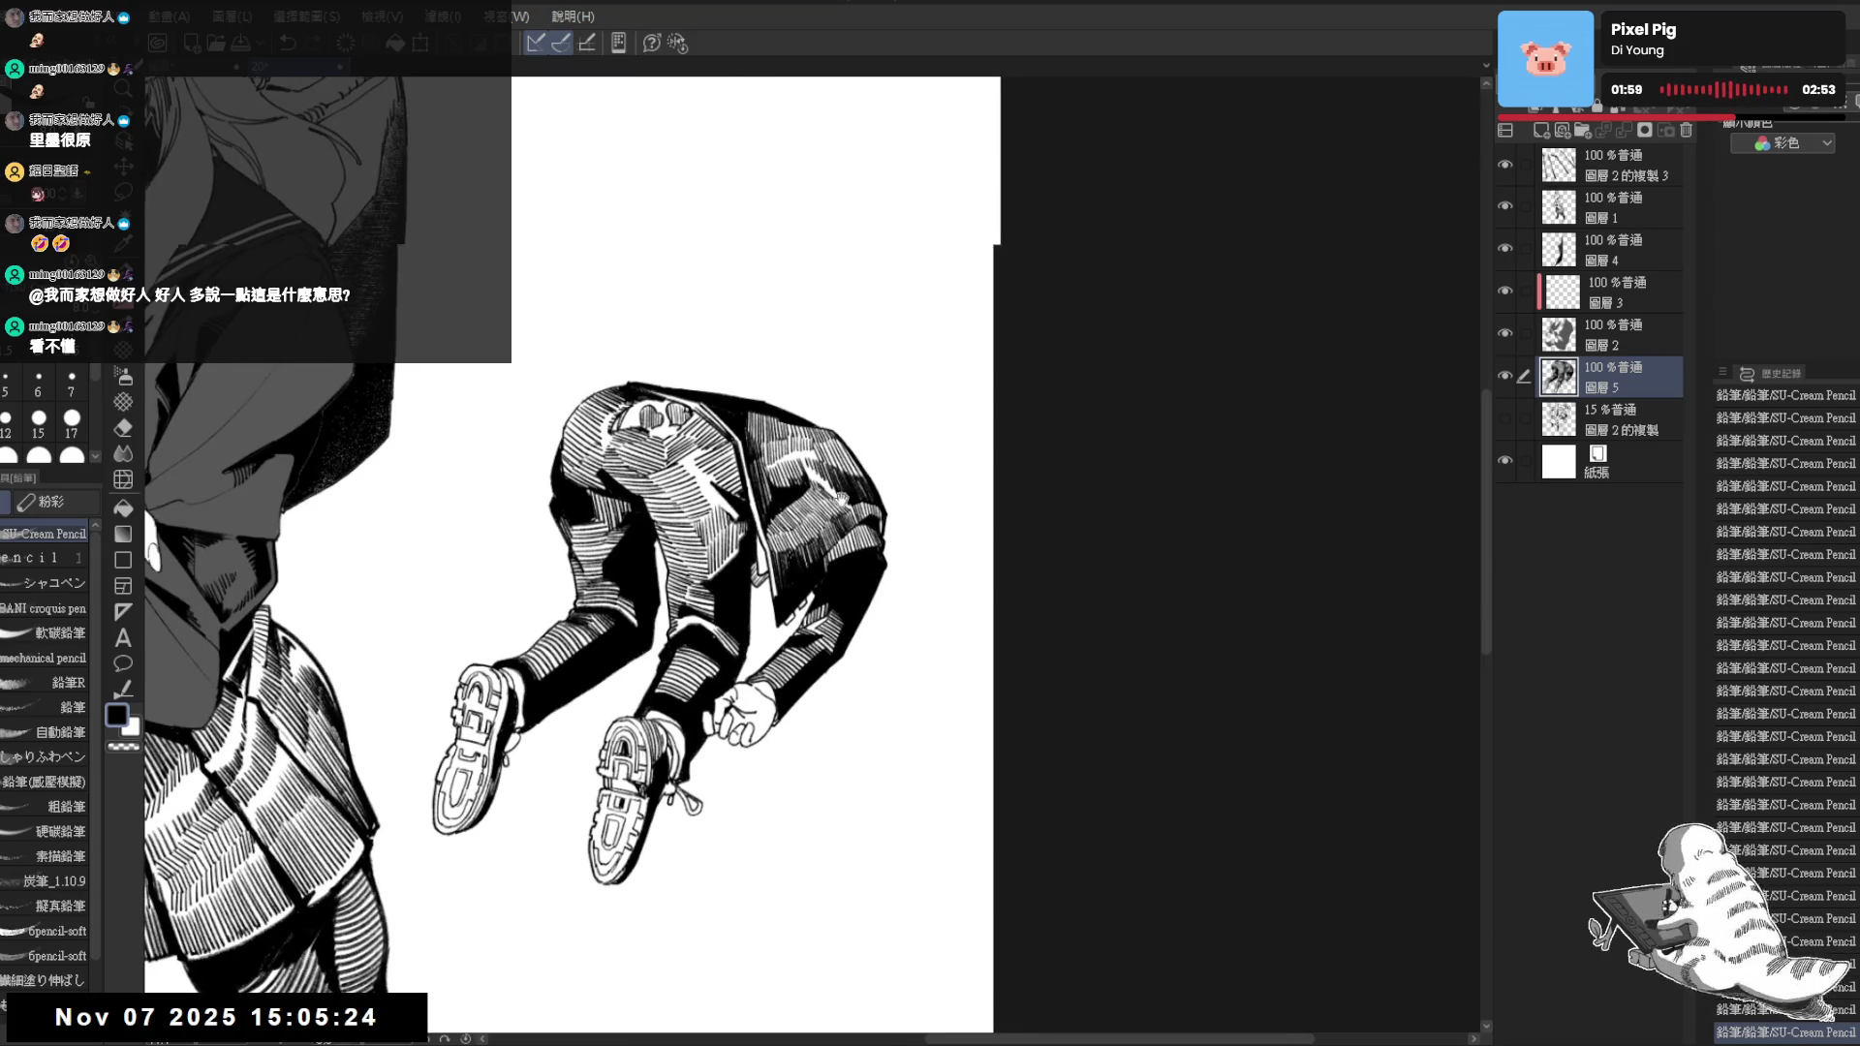
{"action": "left_click_drag", "start_coordinate": [905, 539], "coordinate": [1051, 635]}
{"action": "key", "text": "h"}
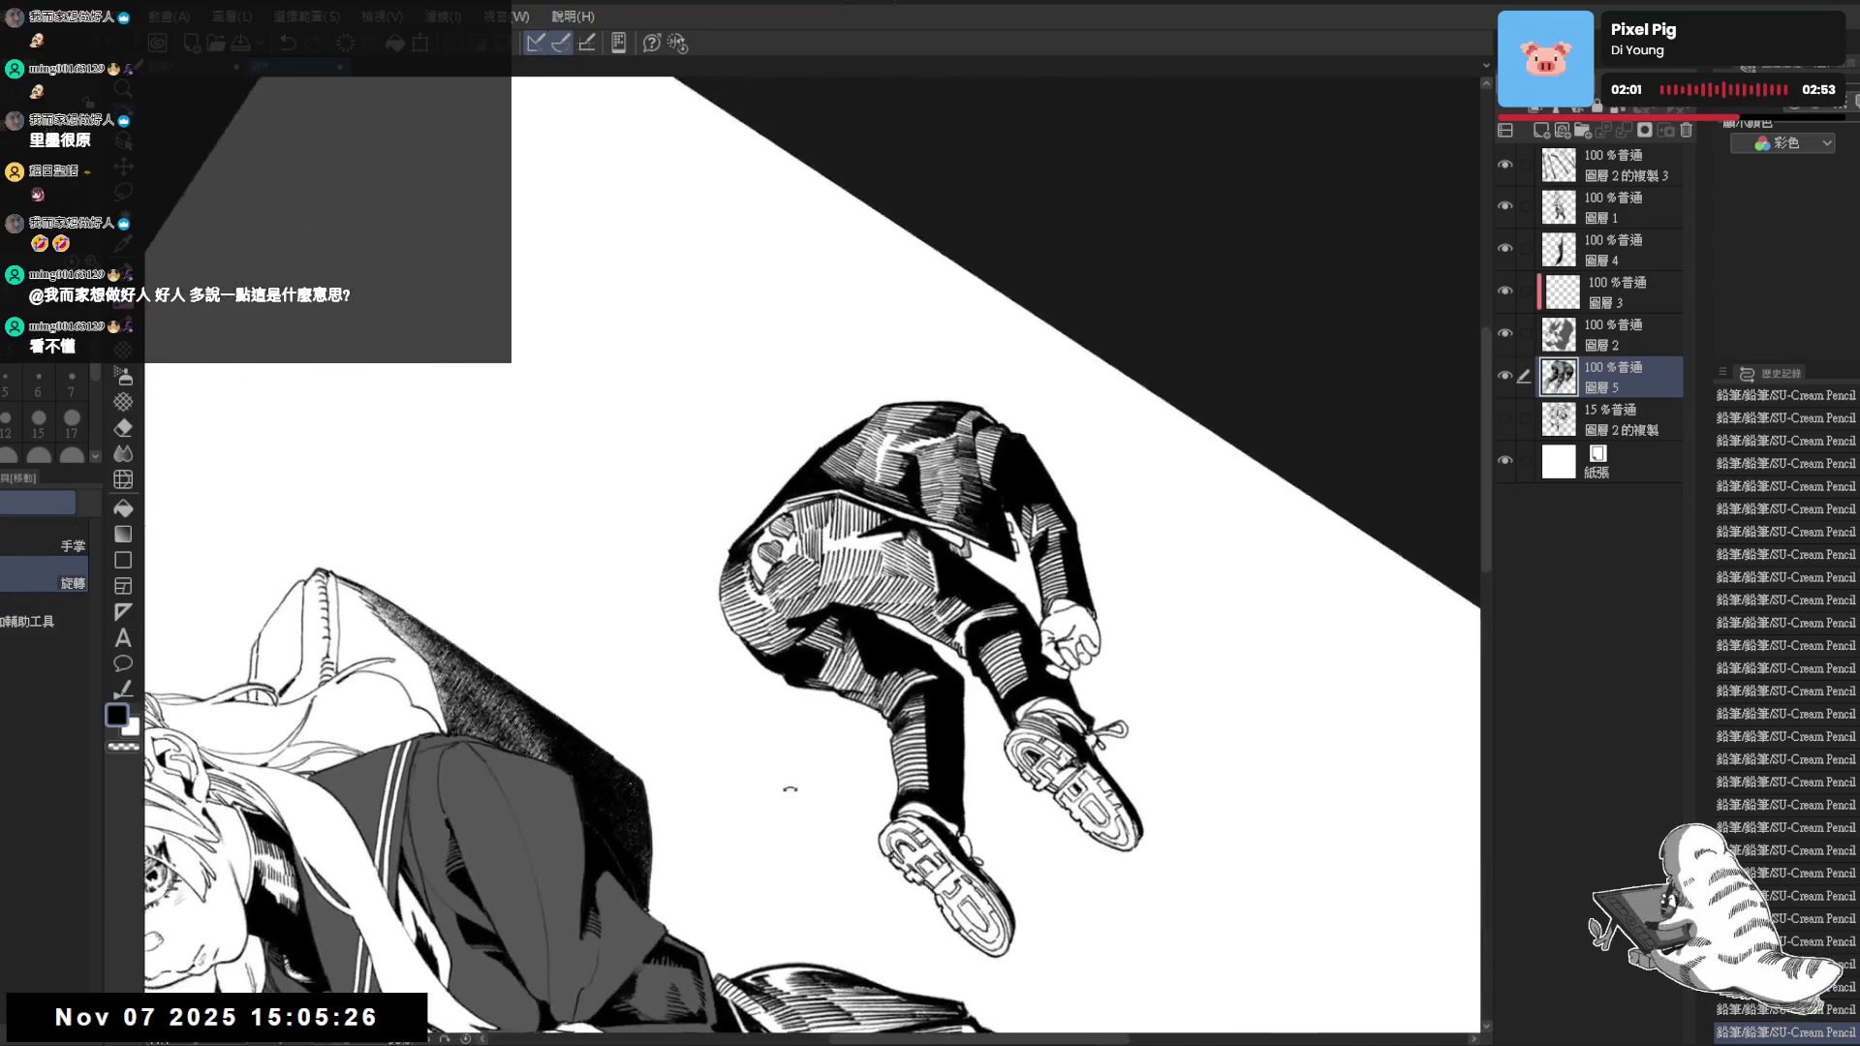
{"action": "key", "text": "e"}
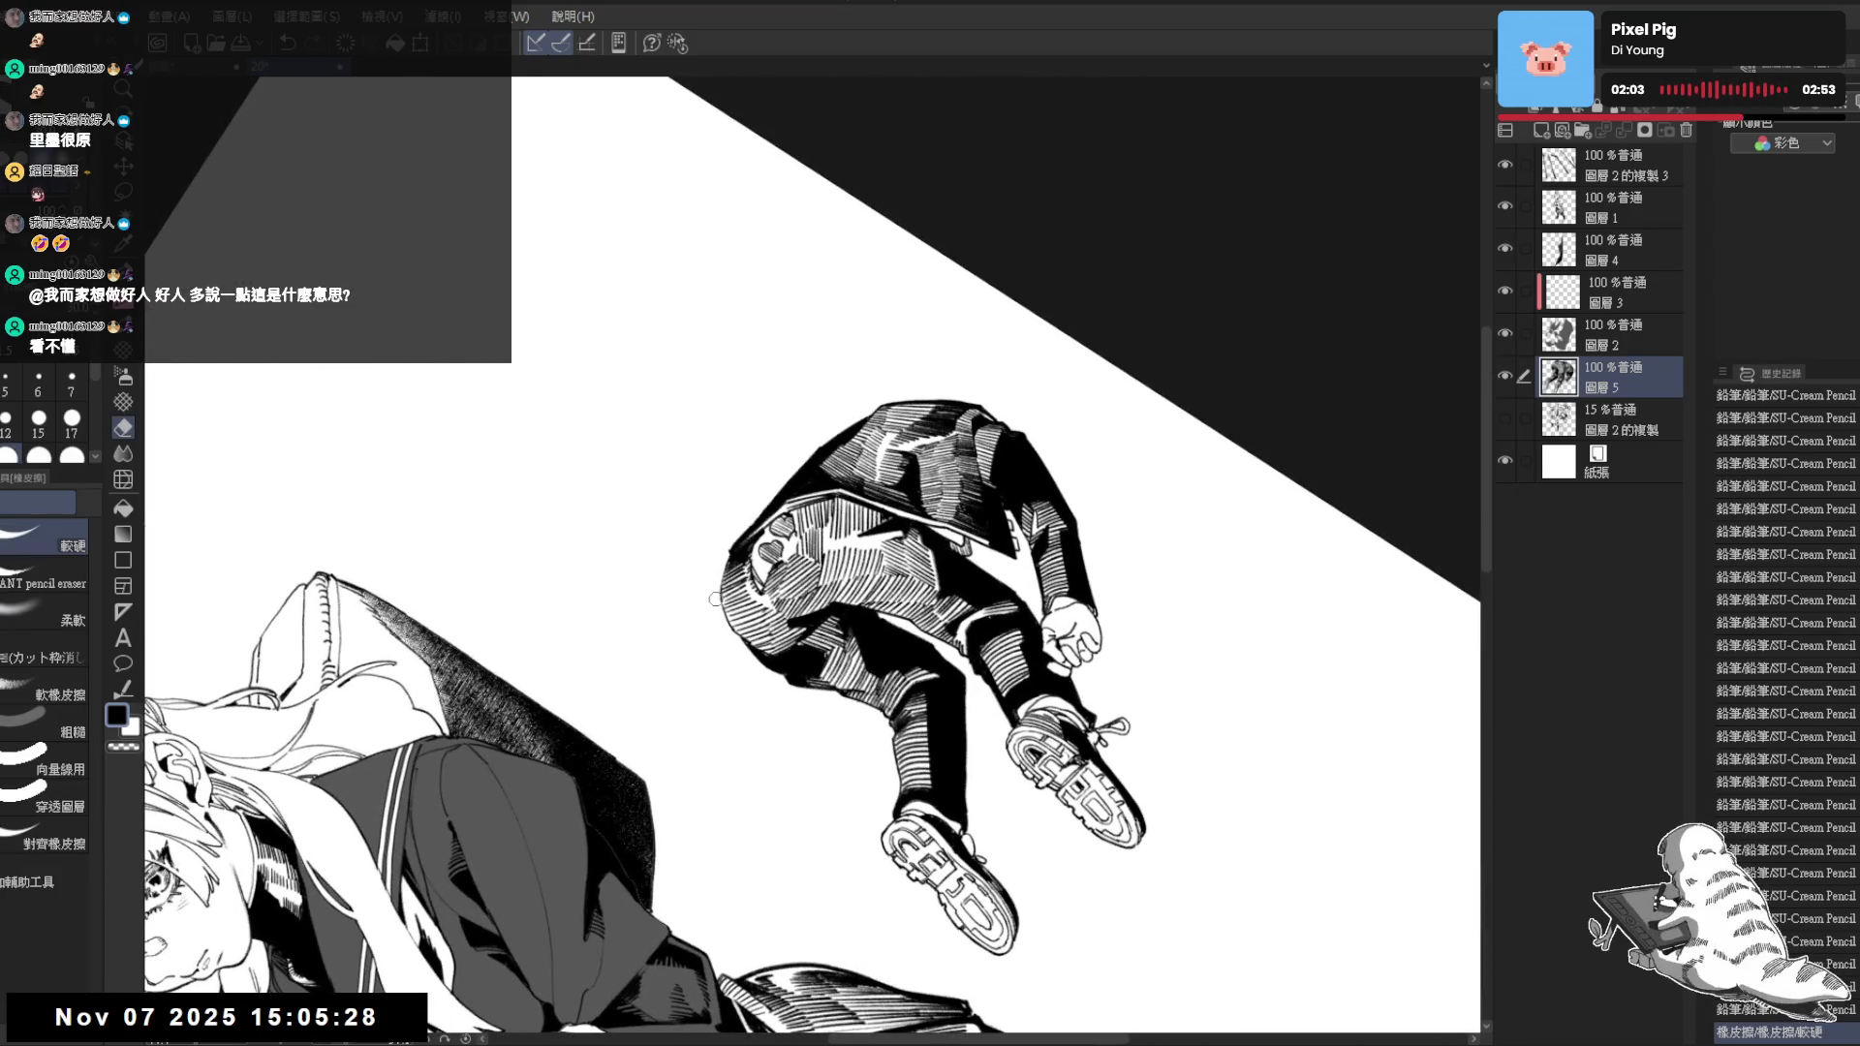
{"action": "key", "text": "p"}
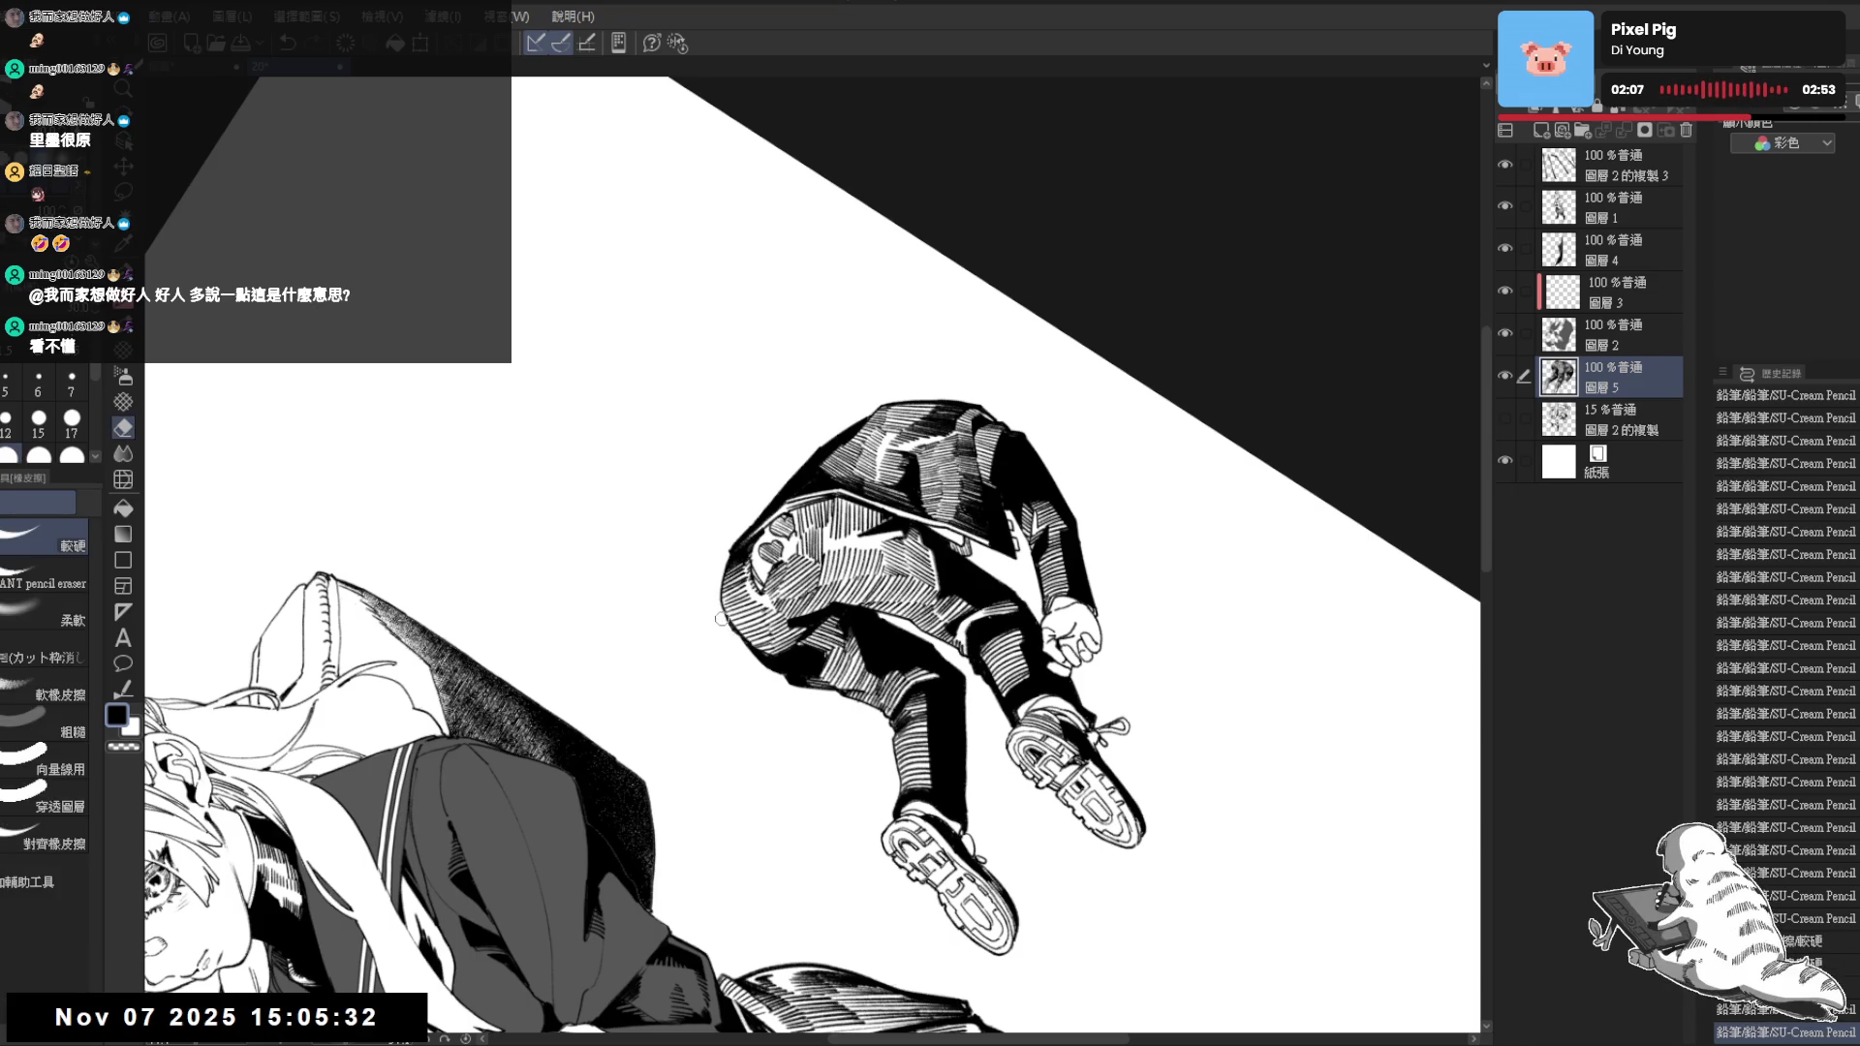
{"action": "left_click_drag", "start_coordinate": [736, 639], "coordinate": [814, 755]}
{"action": "key", "text": "p"}
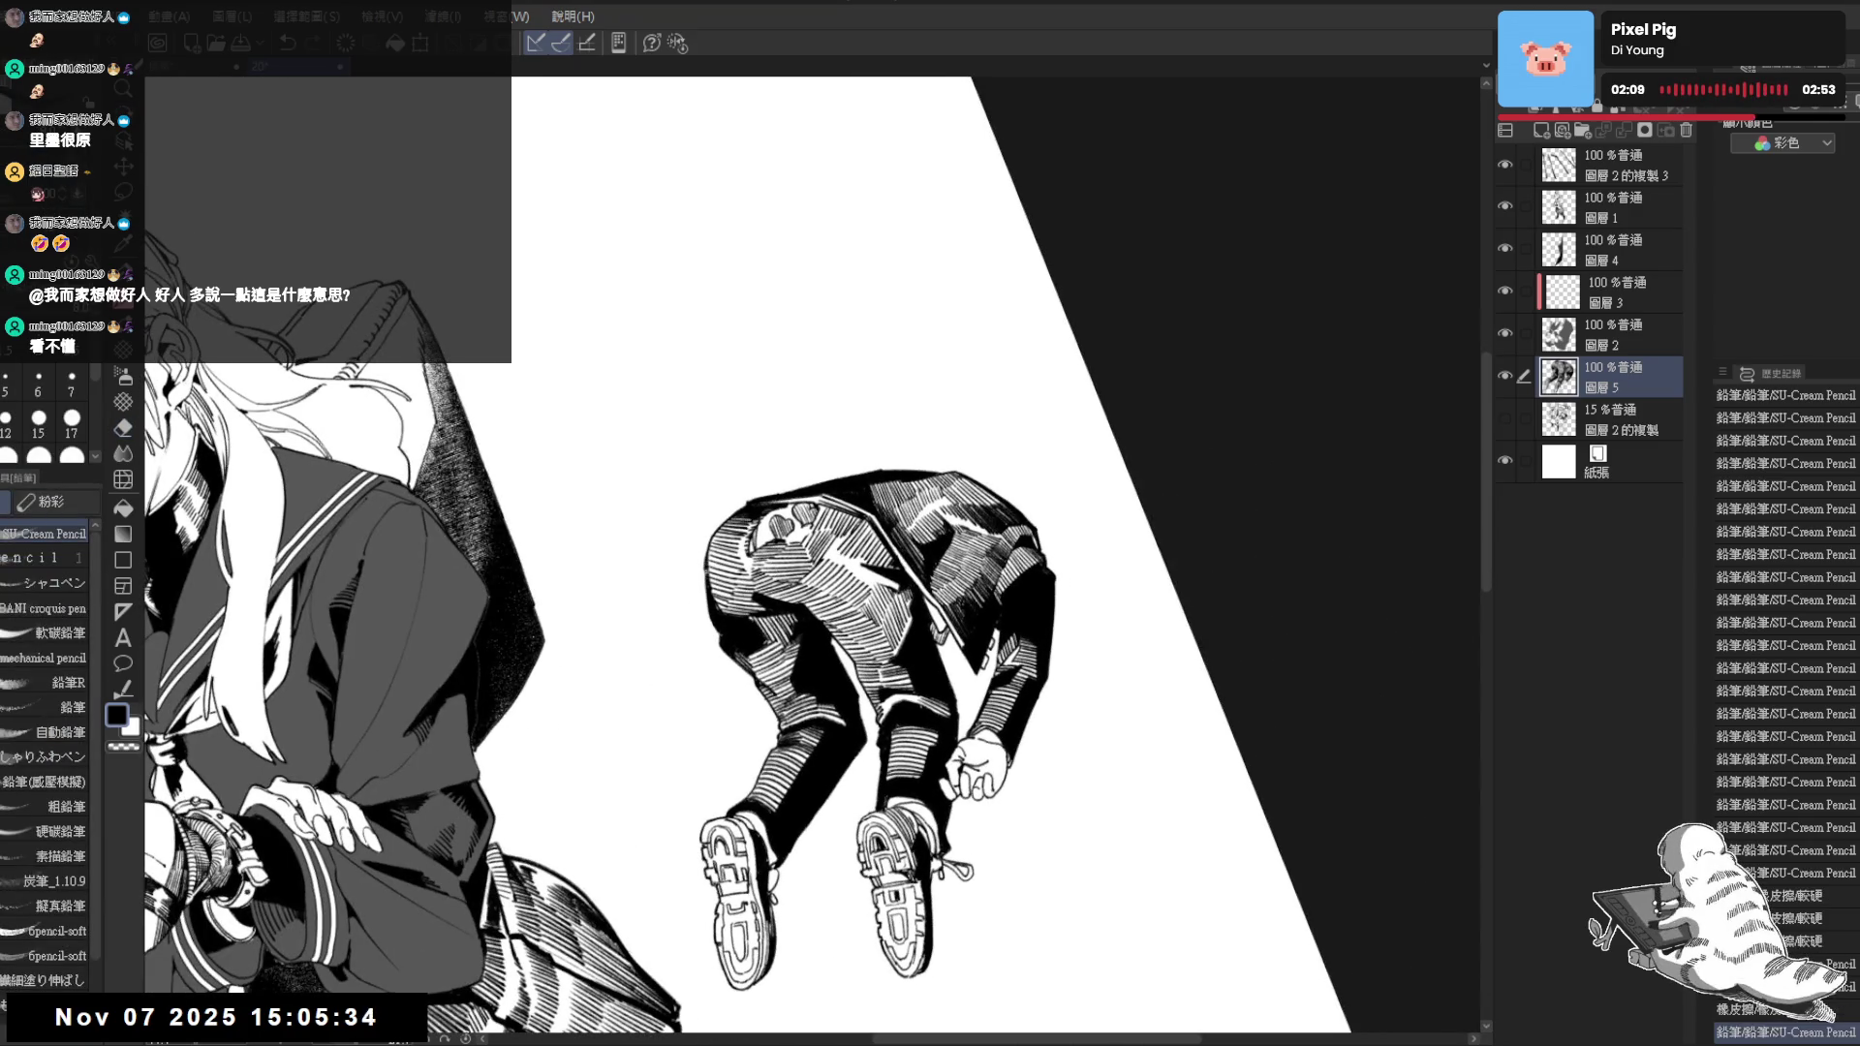
Erase the stray marks on the figure's hip with several small dabs
{"action": "key", "text": "e"}
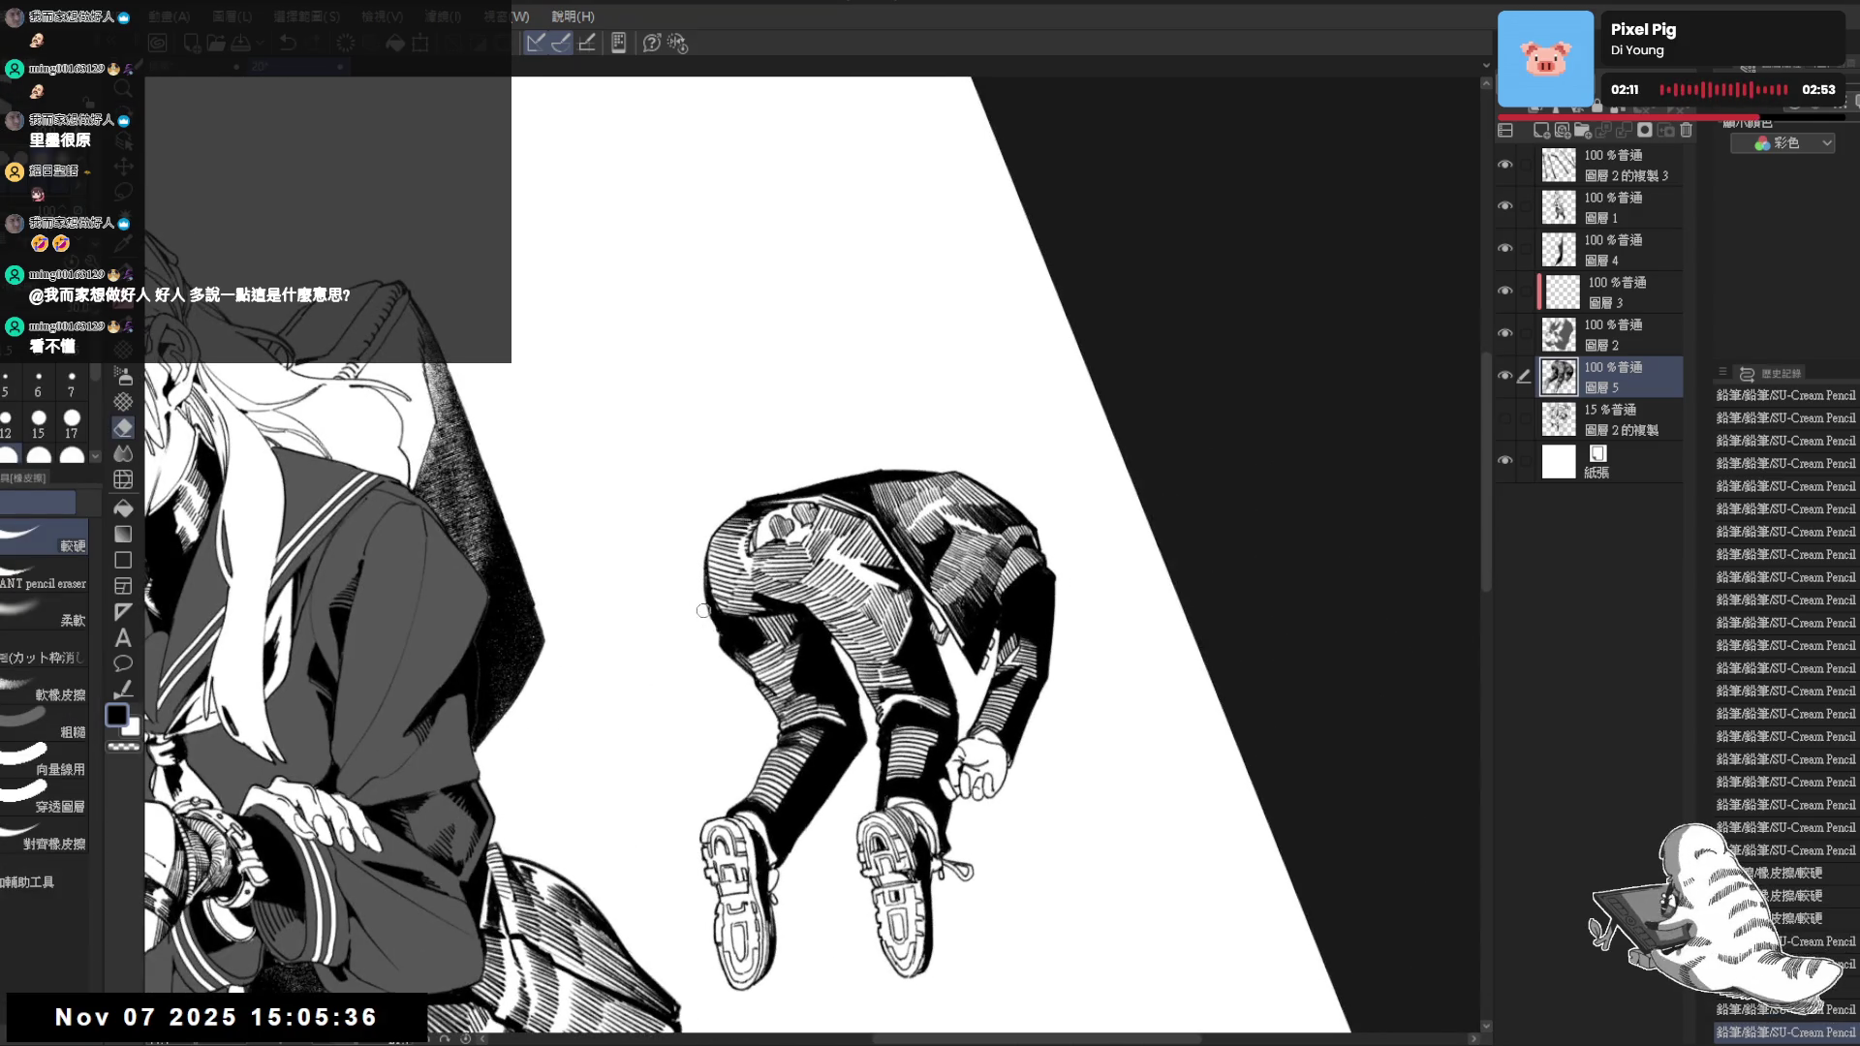
{"action": "left_click", "coordinate": [709, 616]}
{"action": "left_click_drag", "start_coordinate": [712, 620], "coordinate": [721, 649]}
{"action": "left_click", "coordinate": [726, 640]}
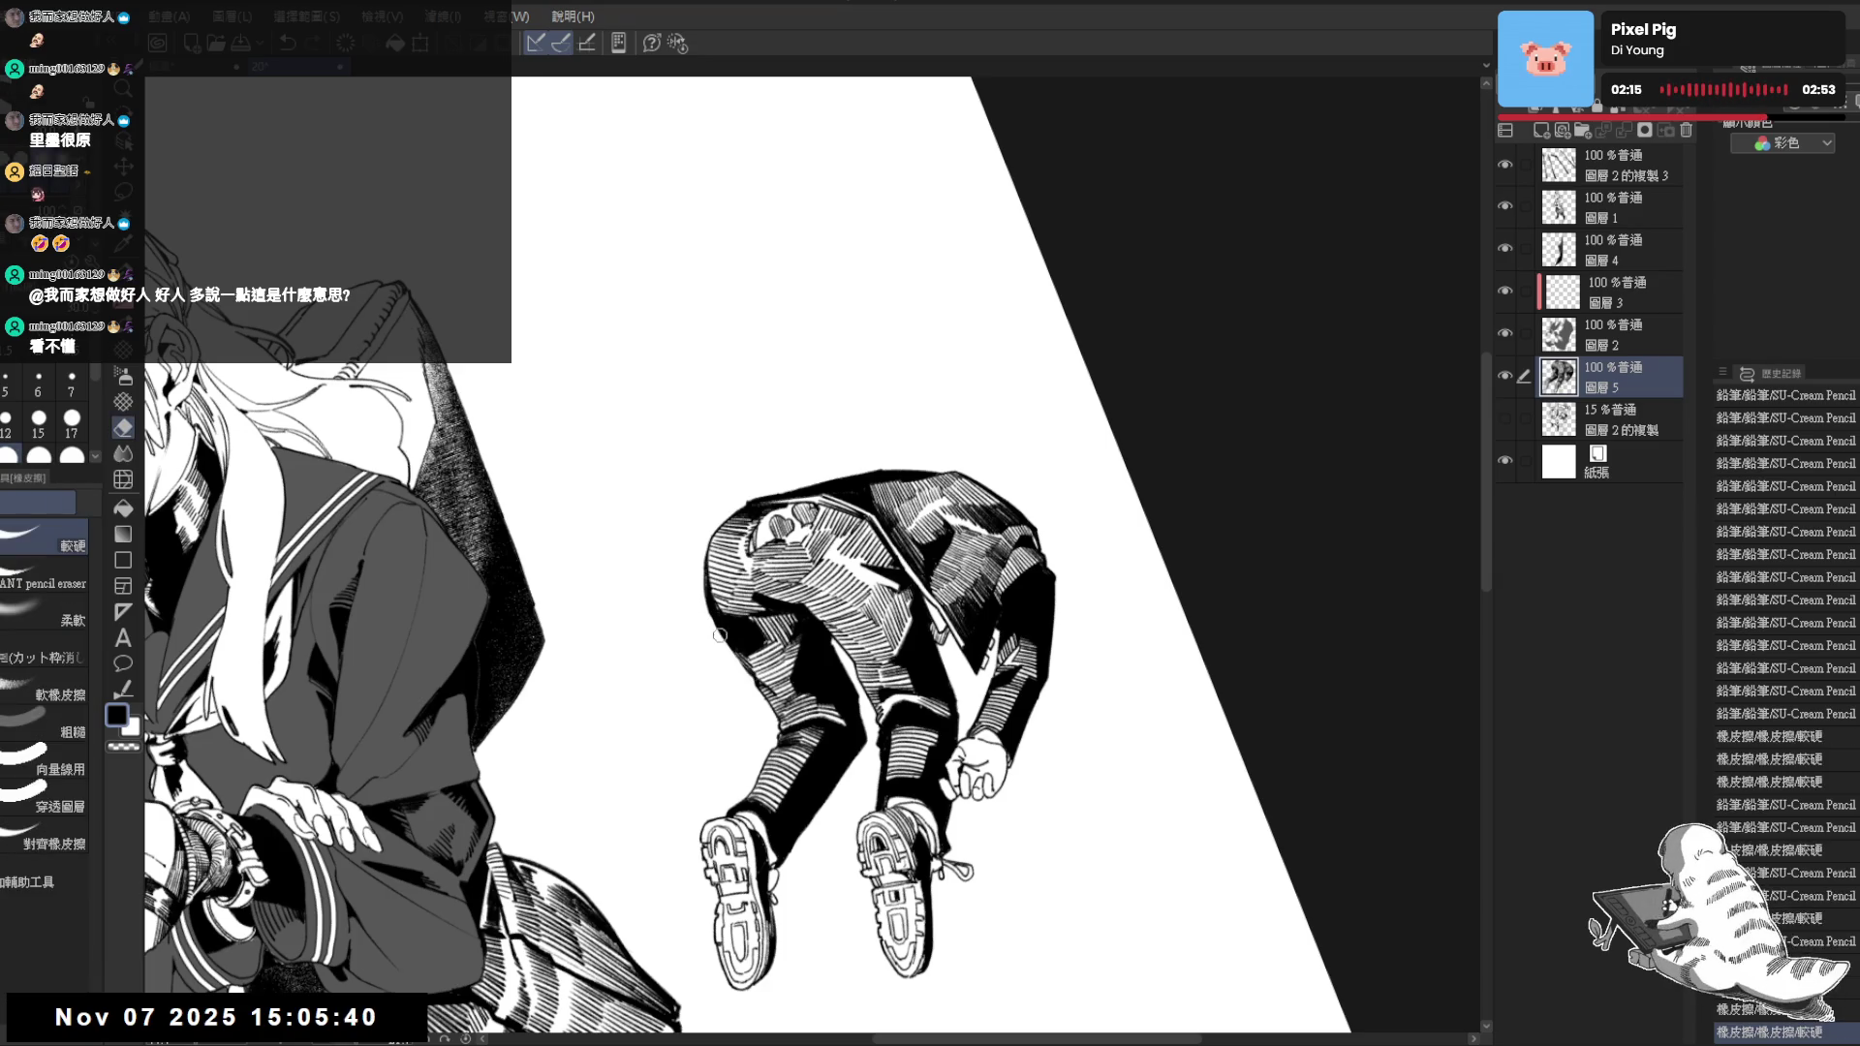
{"action": "left_click", "coordinate": [734, 656]}
{"action": "key", "text": "p"}
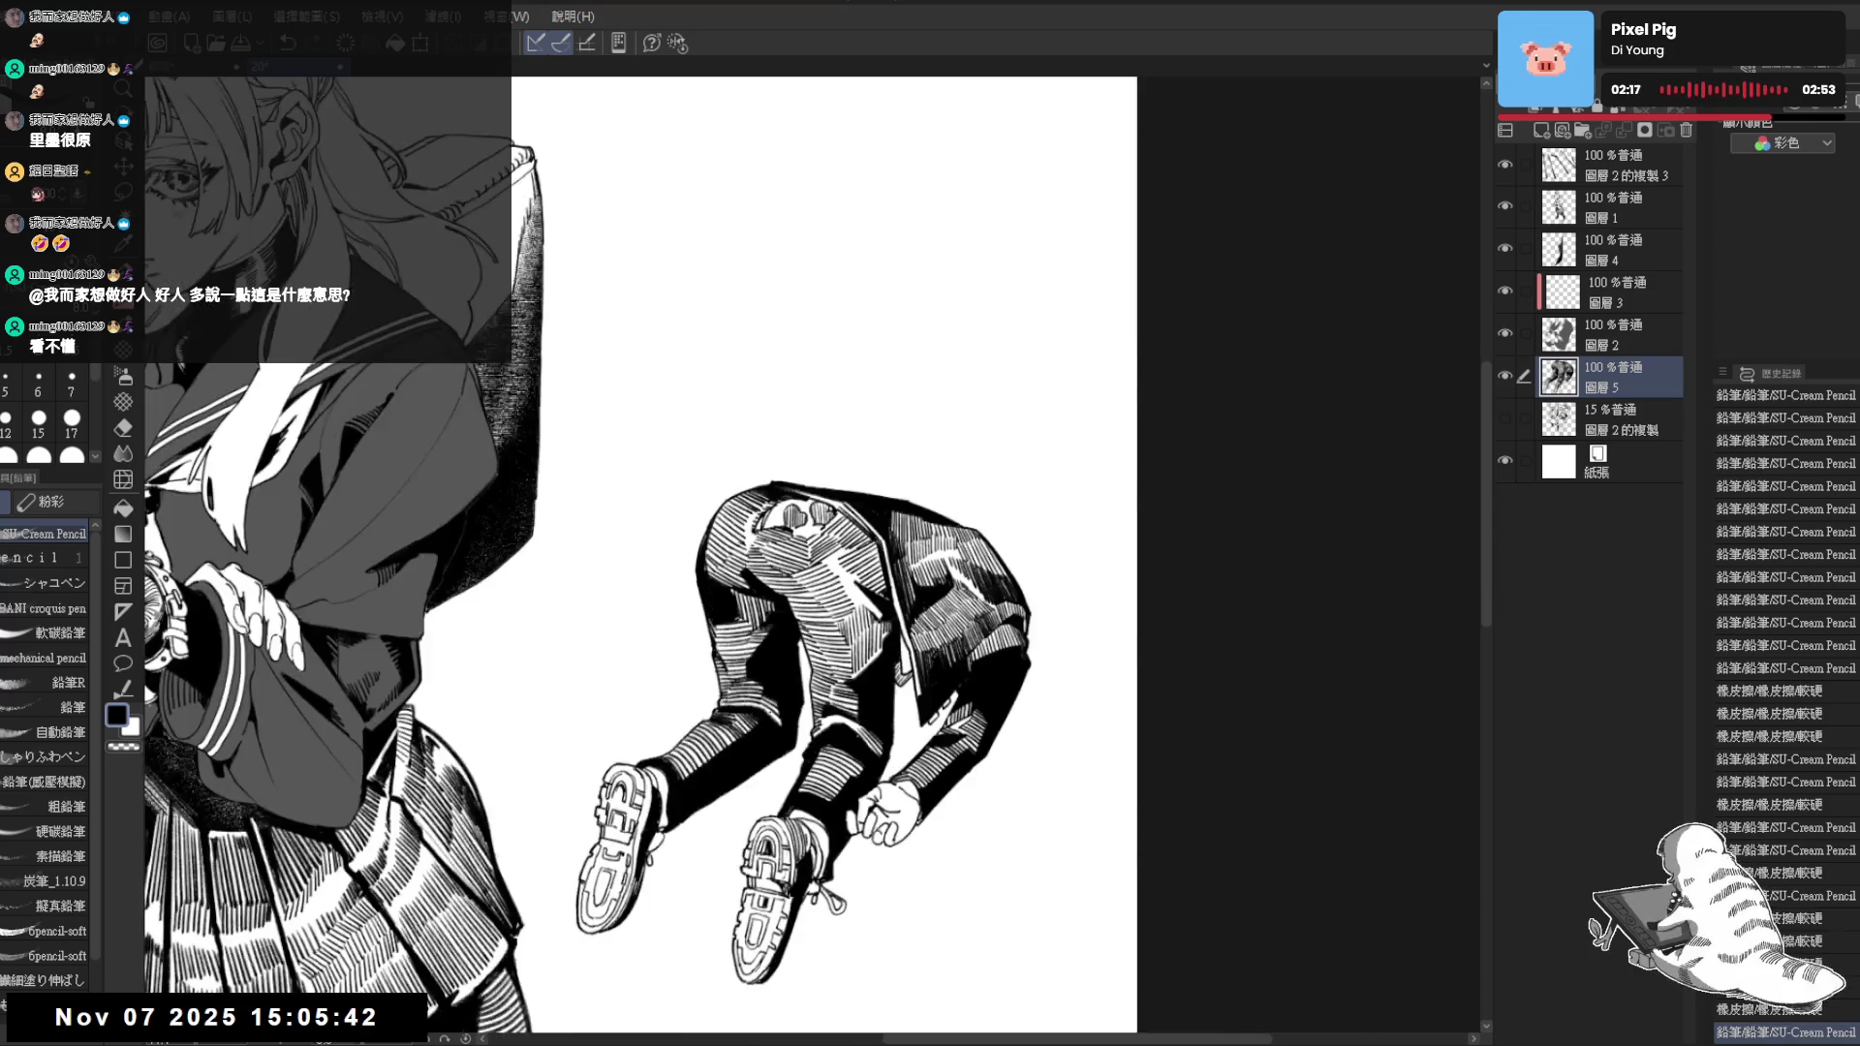
Darken two small spots on the trousers and show the faint gray background sketch layer
{"action": "left_click_drag", "start_coordinate": [750, 683], "coordinate": [757, 577]}
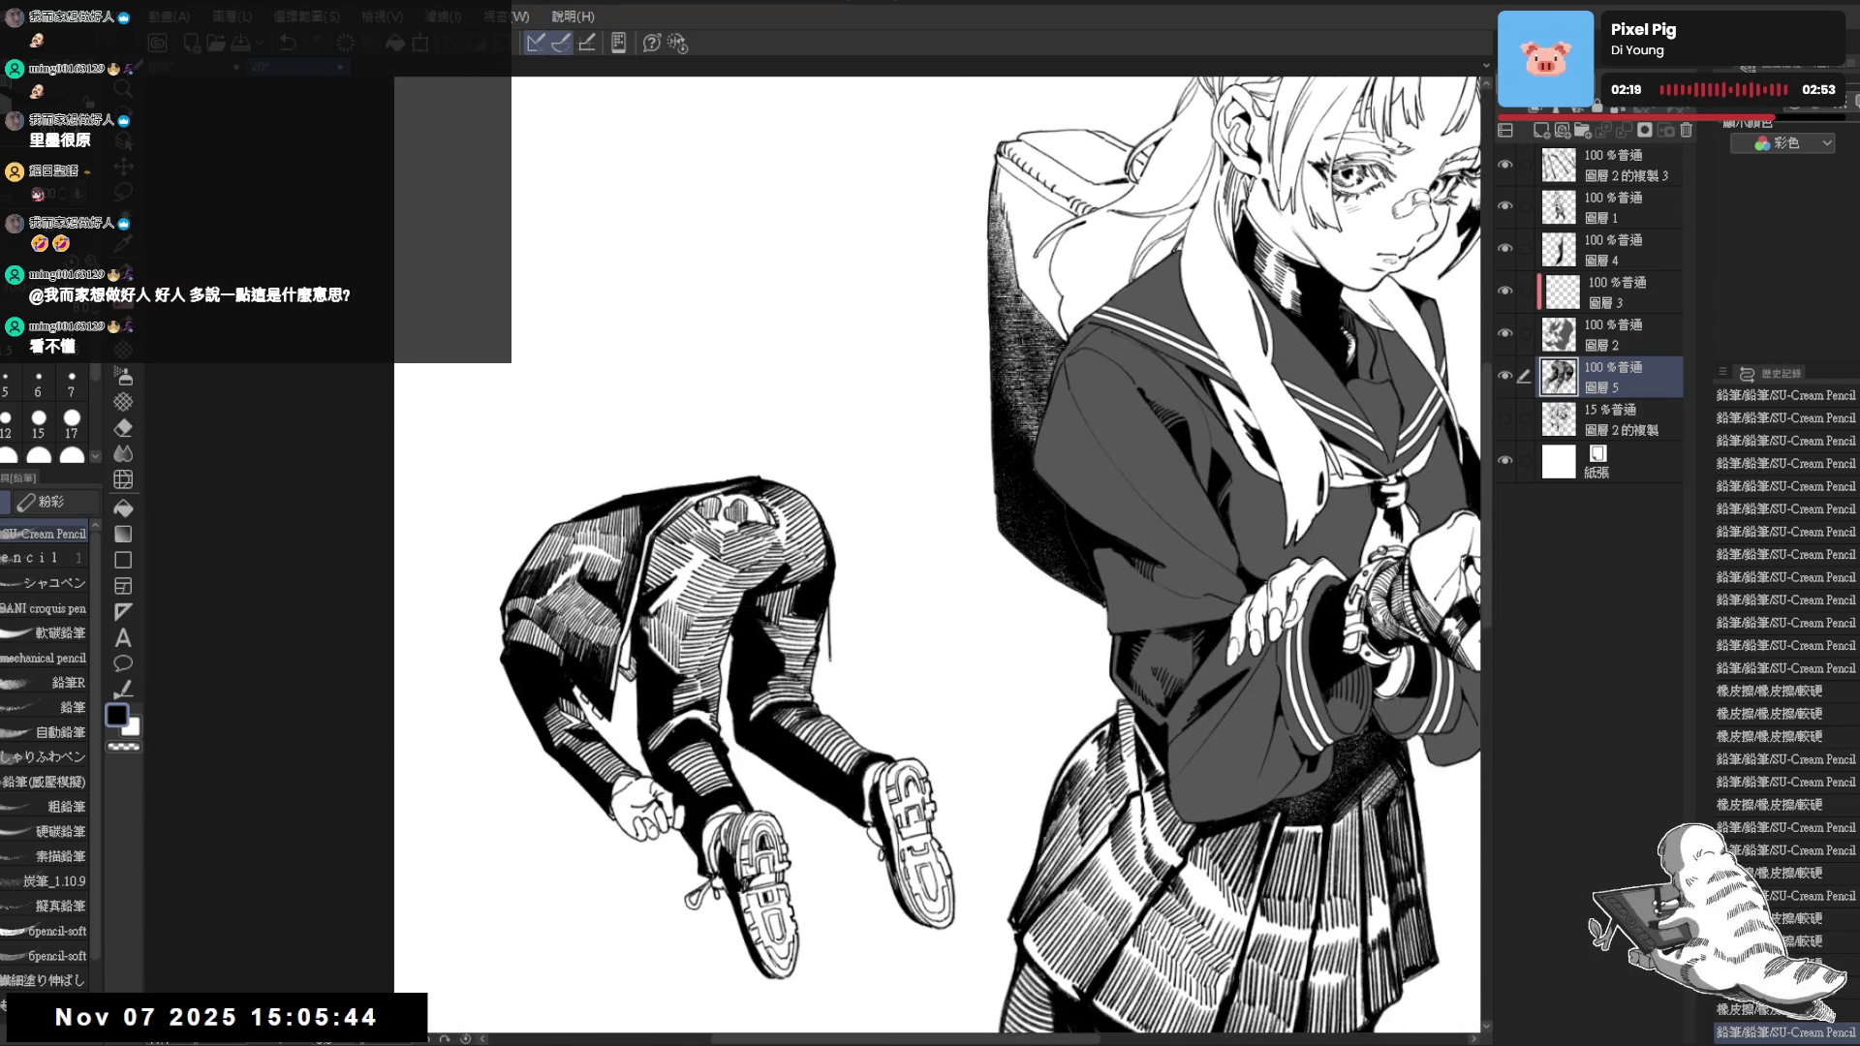
{"action": "left_click_drag", "start_coordinate": [822, 667], "coordinate": [827, 669]}
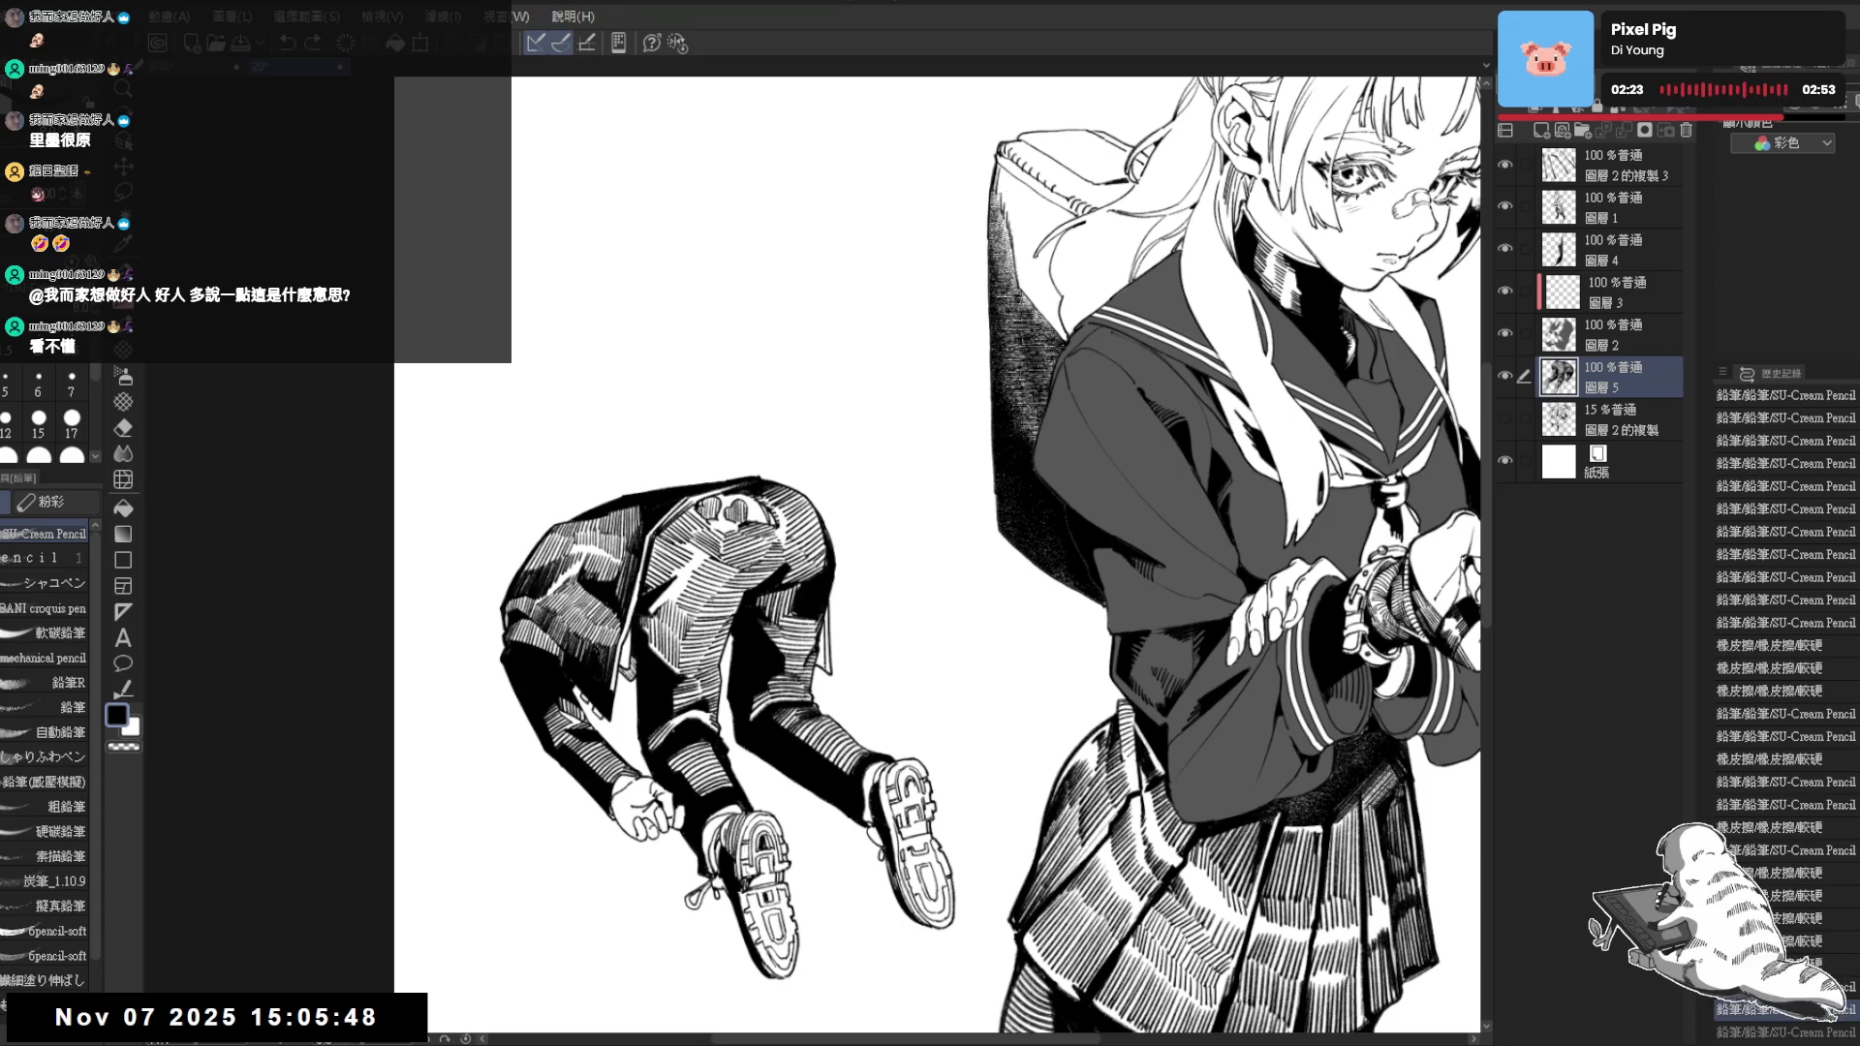
{"action": "left_click_drag", "start_coordinate": [828, 604], "coordinate": [828, 666]}
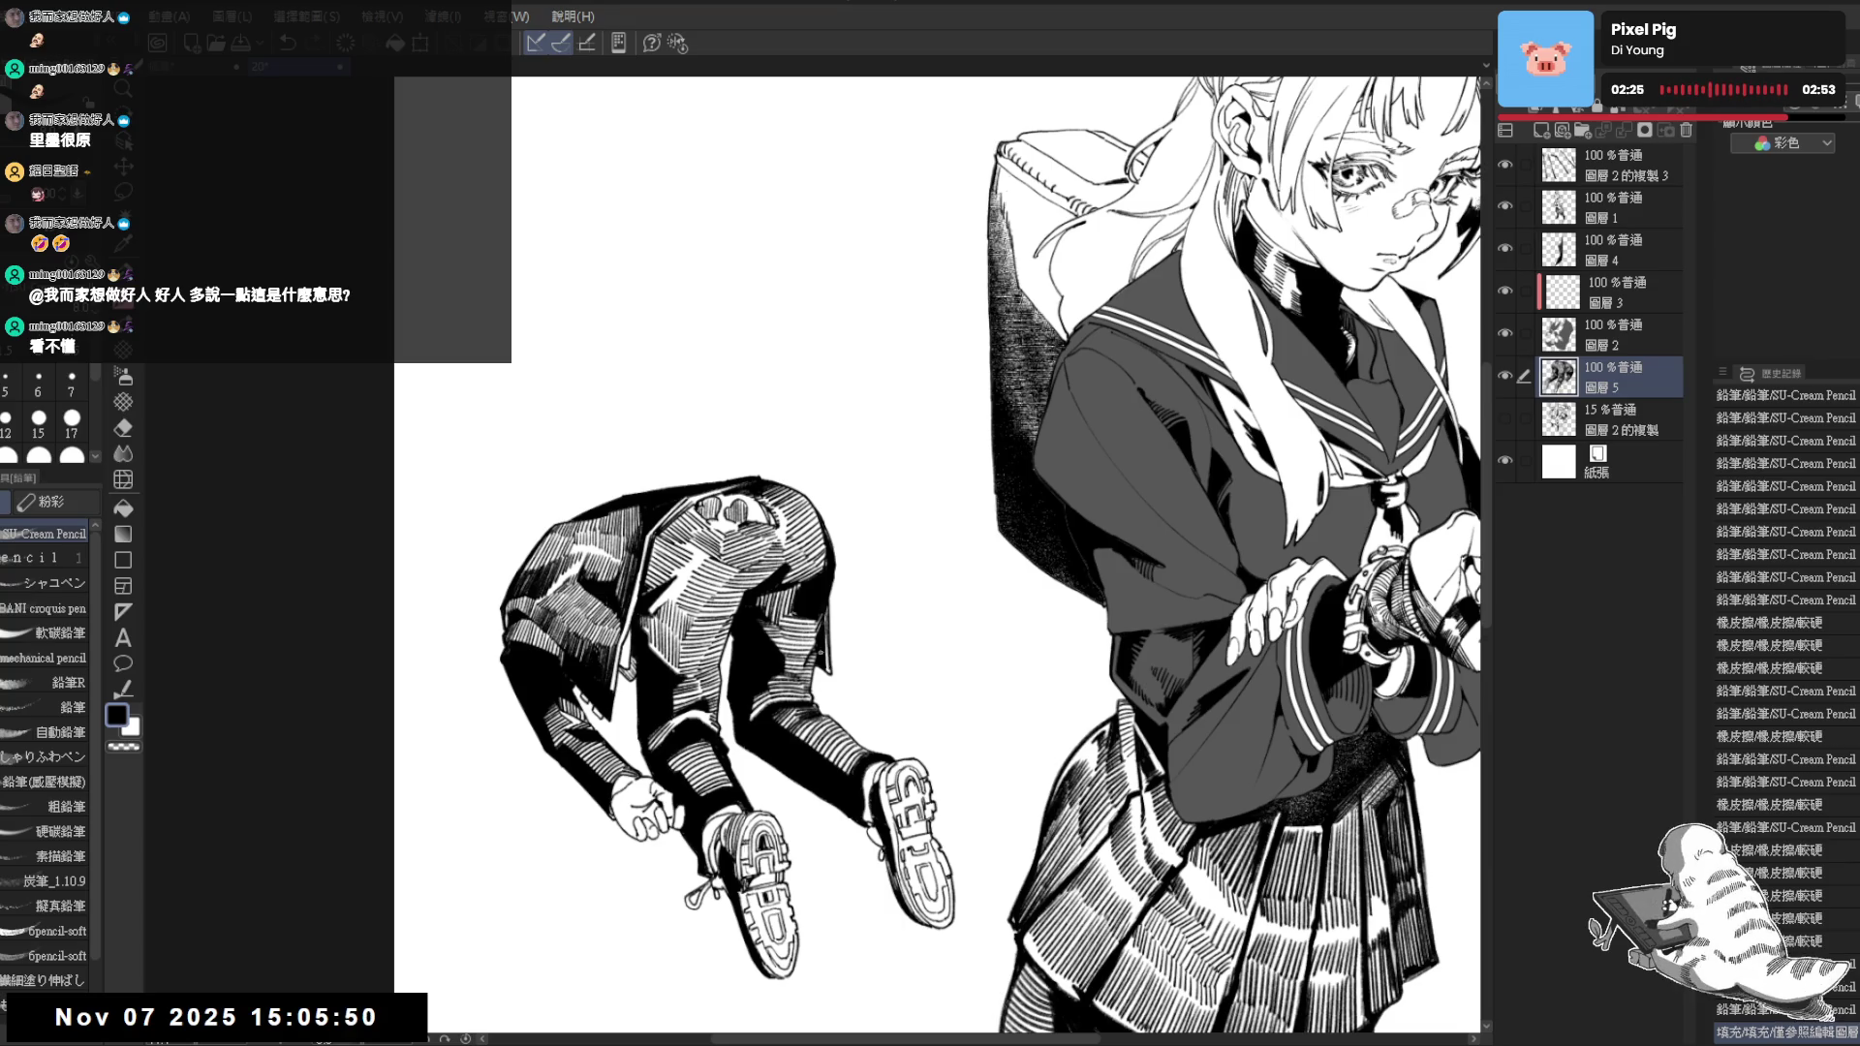
{"action": "key", "text": "h"}
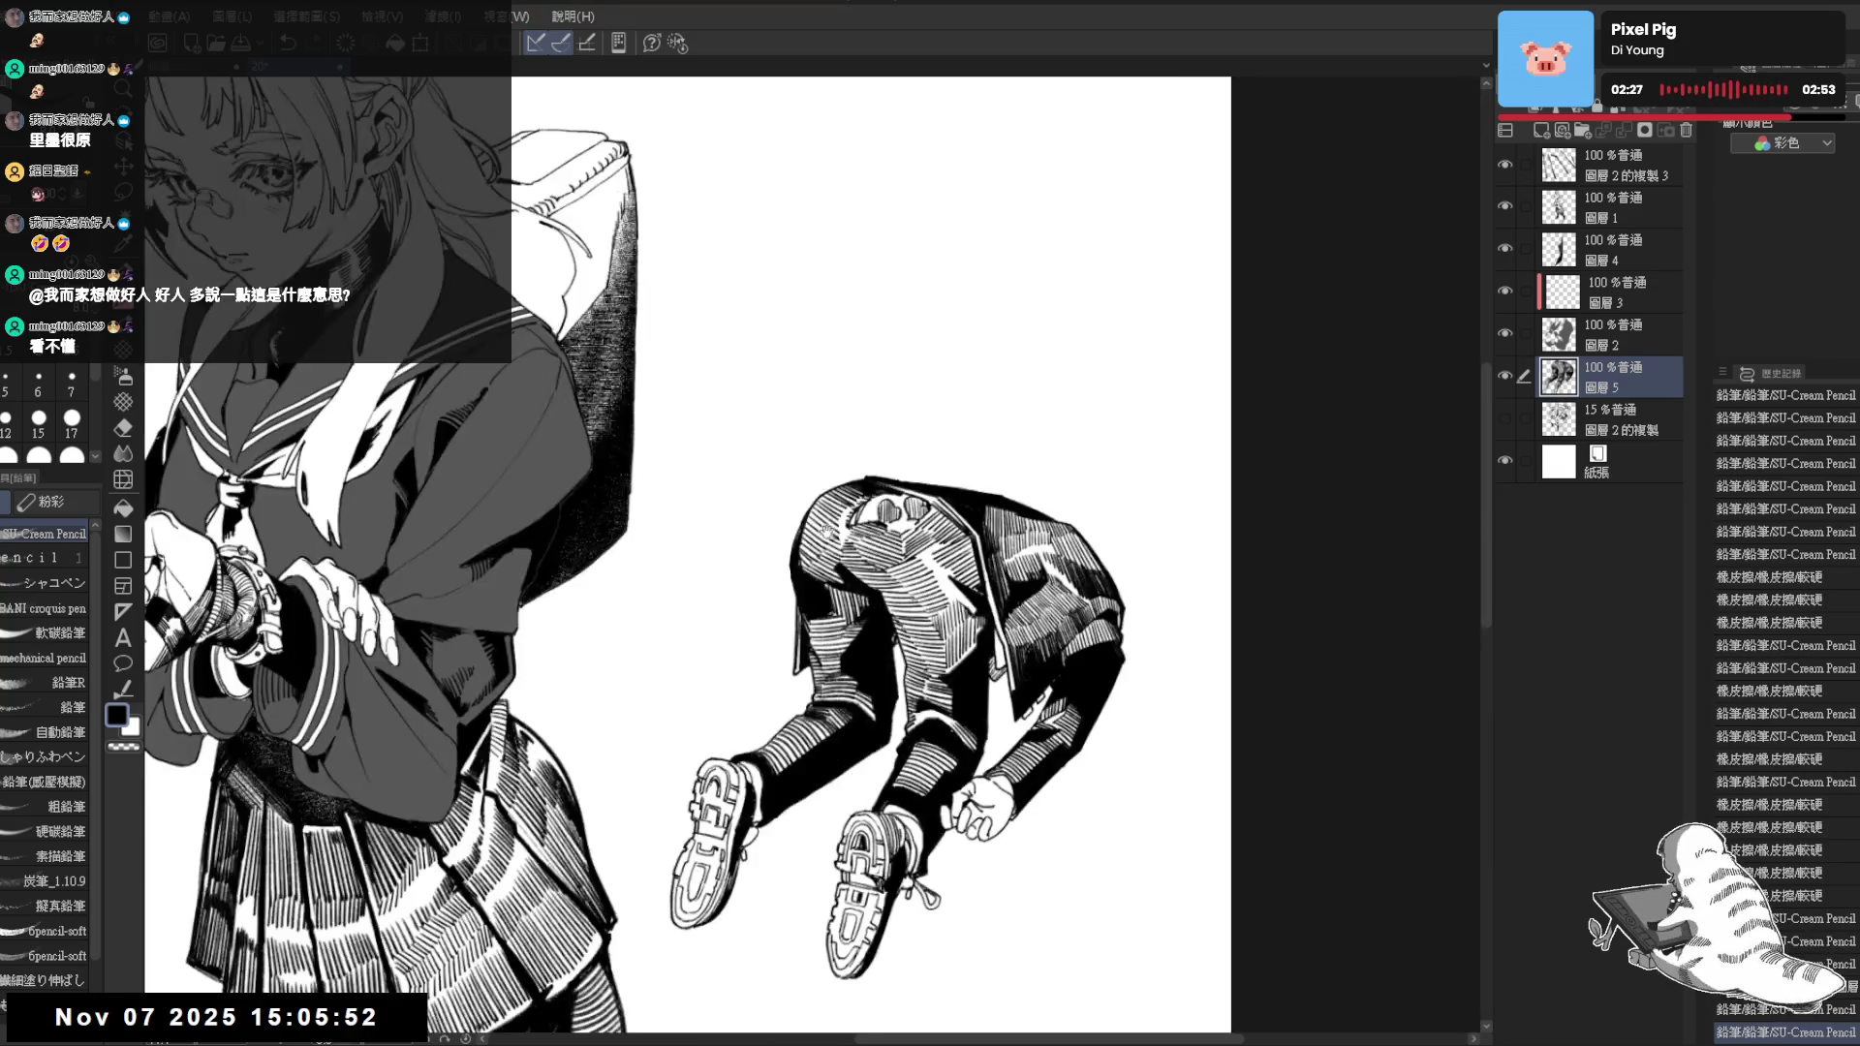
{"action": "left_click_drag", "start_coordinate": [760, 506], "coordinate": [543, 427]}
{"action": "scroll", "coordinate": [554, 415], "scroll_direction": "down", "scroll_amount": 1}
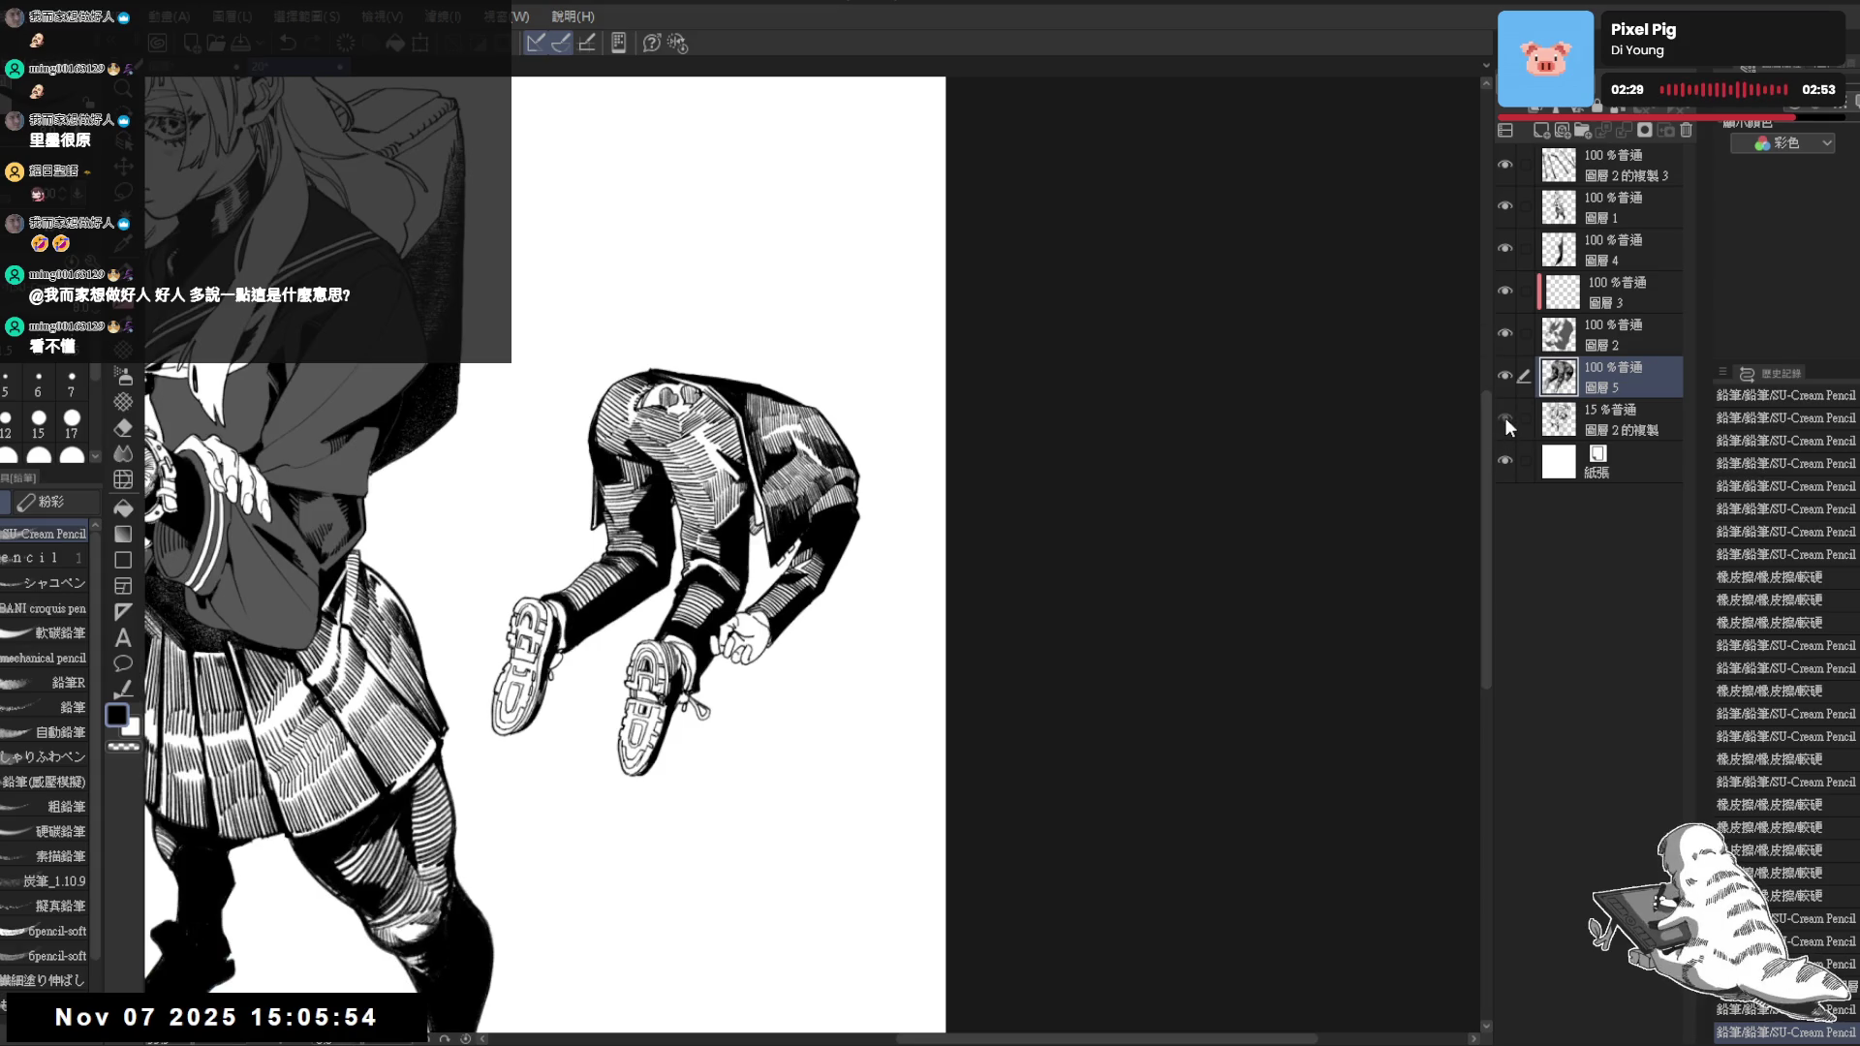
{"action": "left_click", "coordinate": [1503, 417]}
{"action": "scroll", "coordinate": [554, 415], "scroll_direction": "up", "scroll_amount": 2}
{"action": "scroll", "coordinate": [554, 416], "scroll_direction": "up", "scroll_amount": 1}
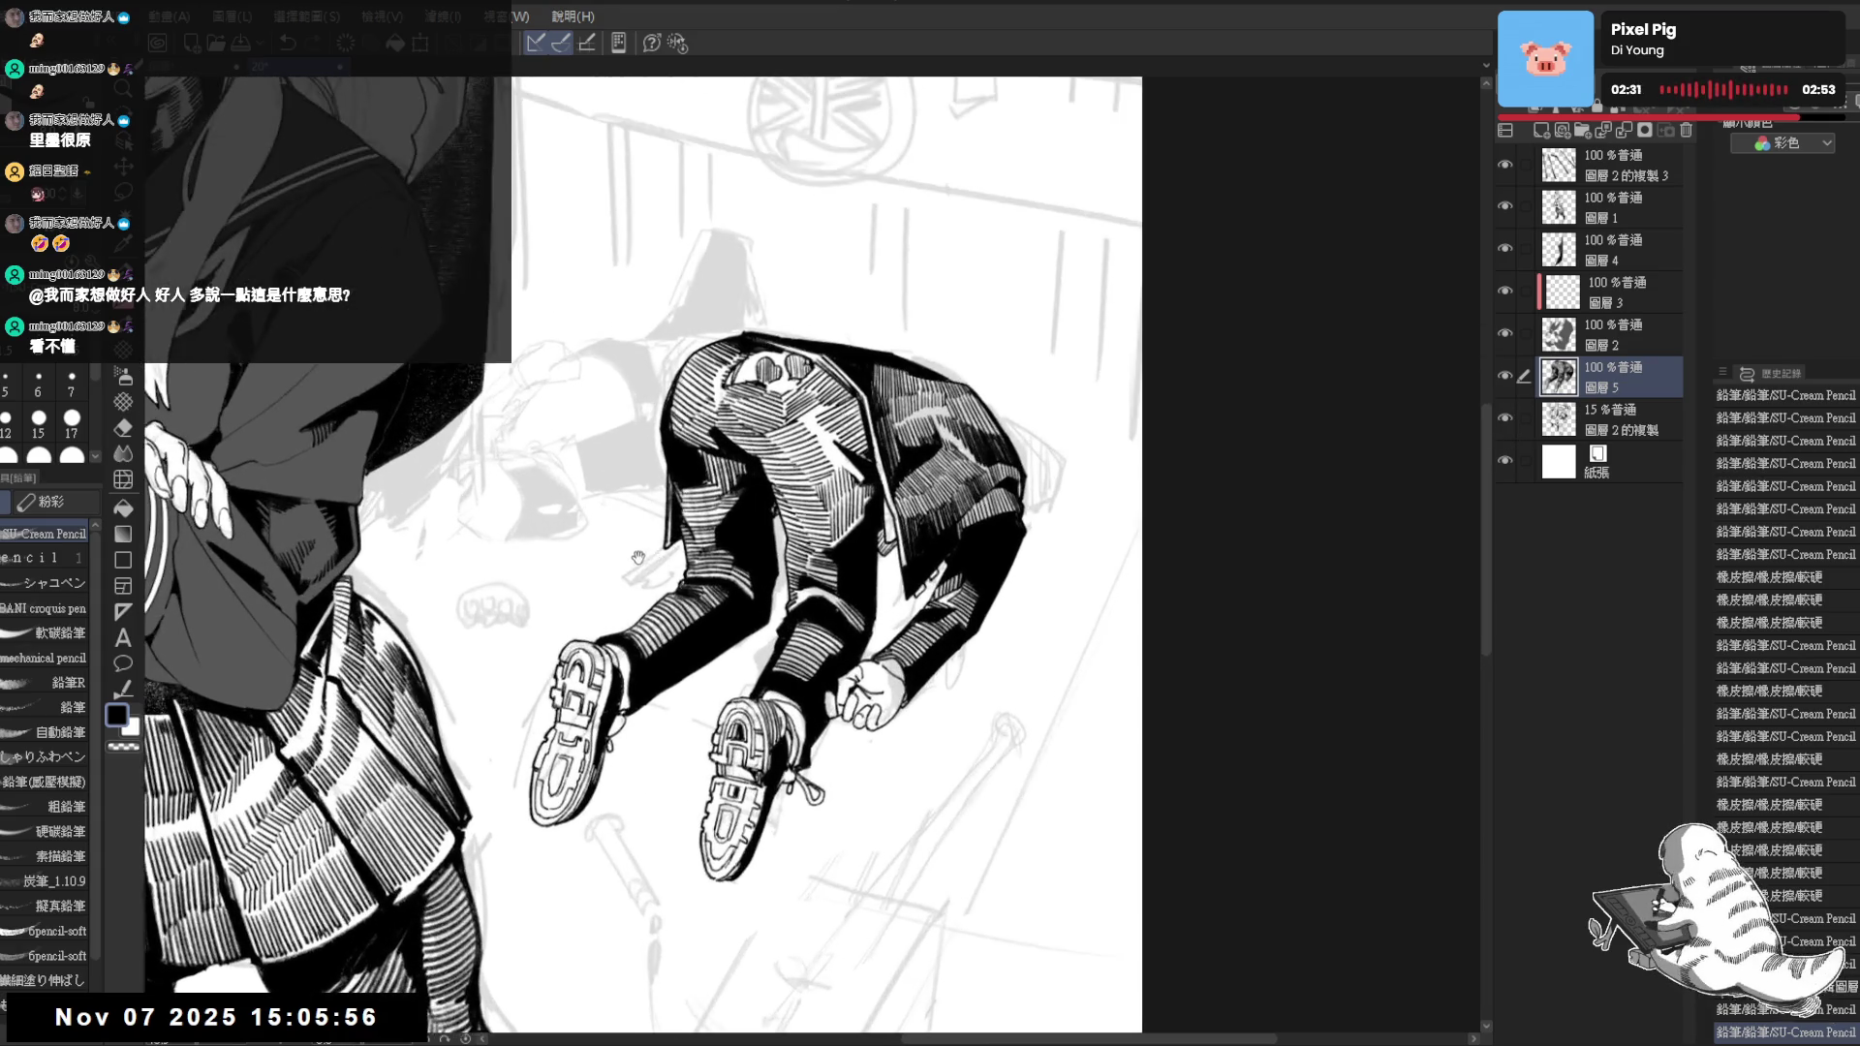
Rework a short stroke left of the leg and apply a fill to the drawing
{"action": "left_click_drag", "start_coordinate": [871, 581], "coordinate": [901, 668]}
{"action": "key", "text": "ctrl+at"}
{"action": "scroll", "coordinate": [855, 611], "scroll_direction": "up", "scroll_amount": 1}
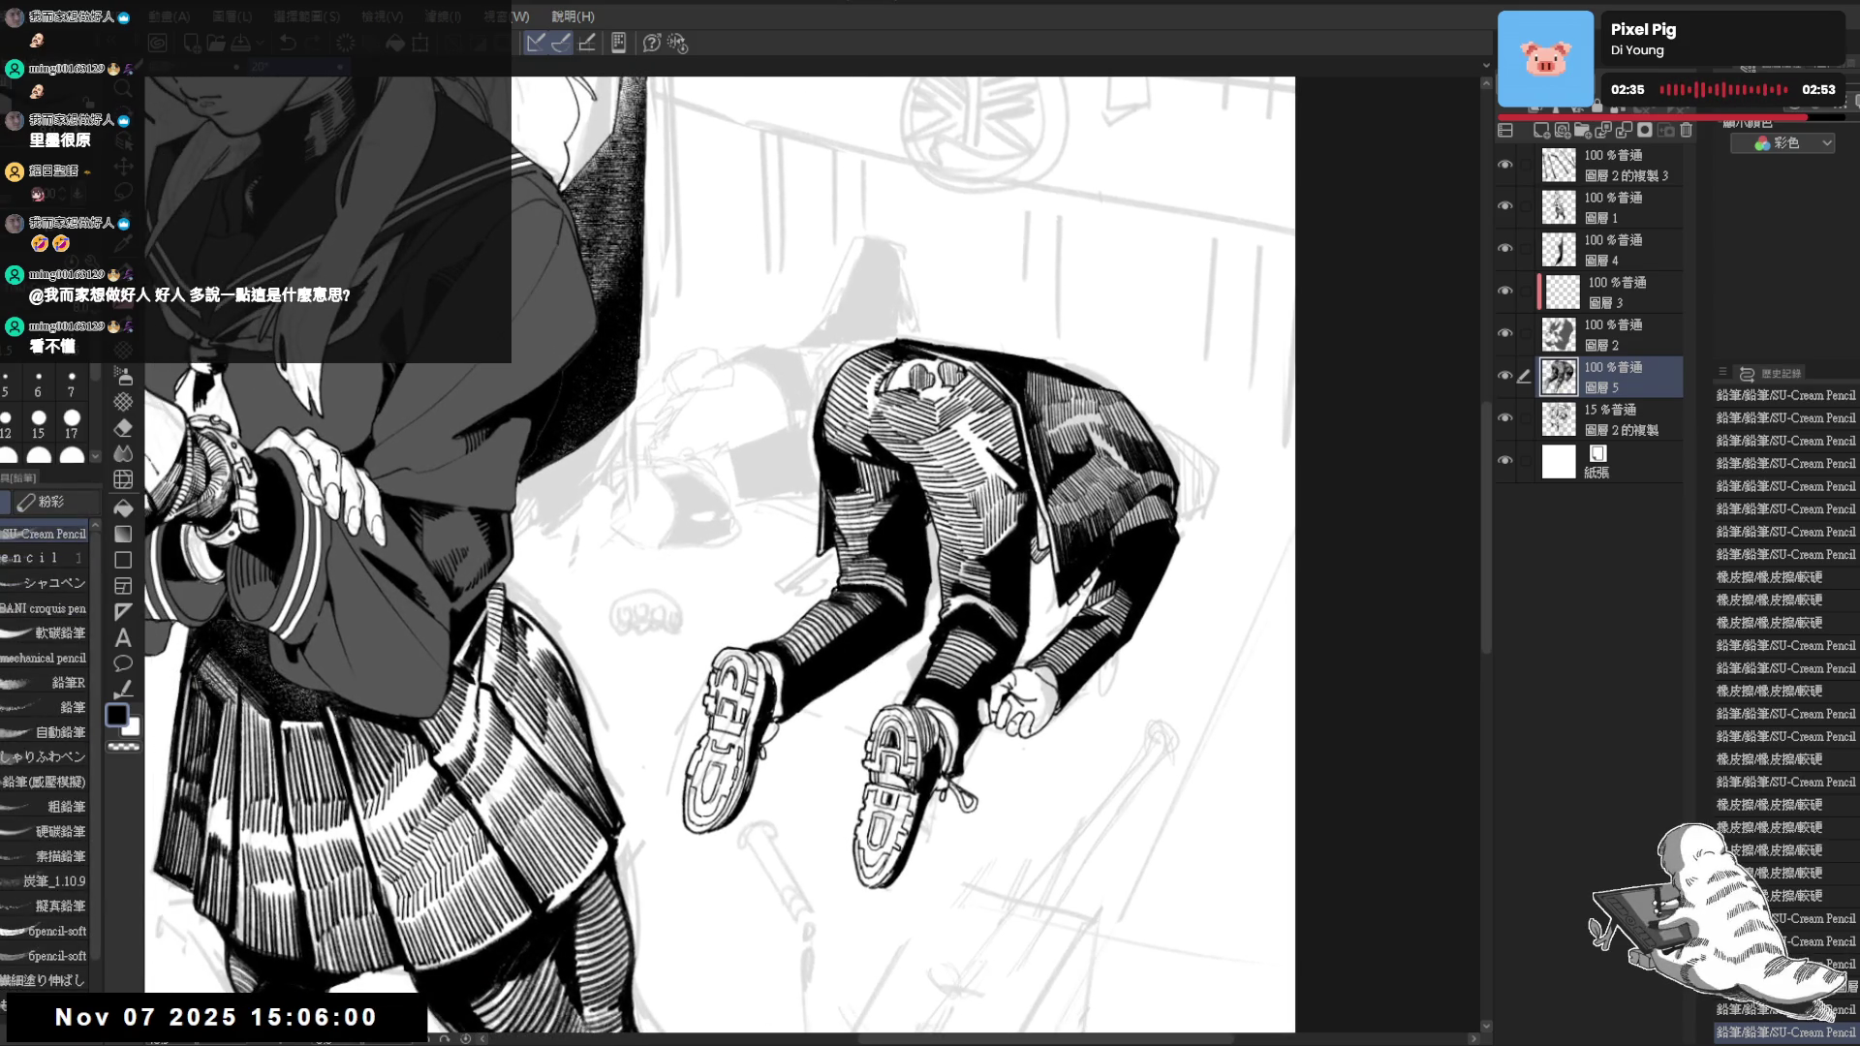
{"action": "left_click_drag", "start_coordinate": [874, 422], "coordinate": [814, 604]}
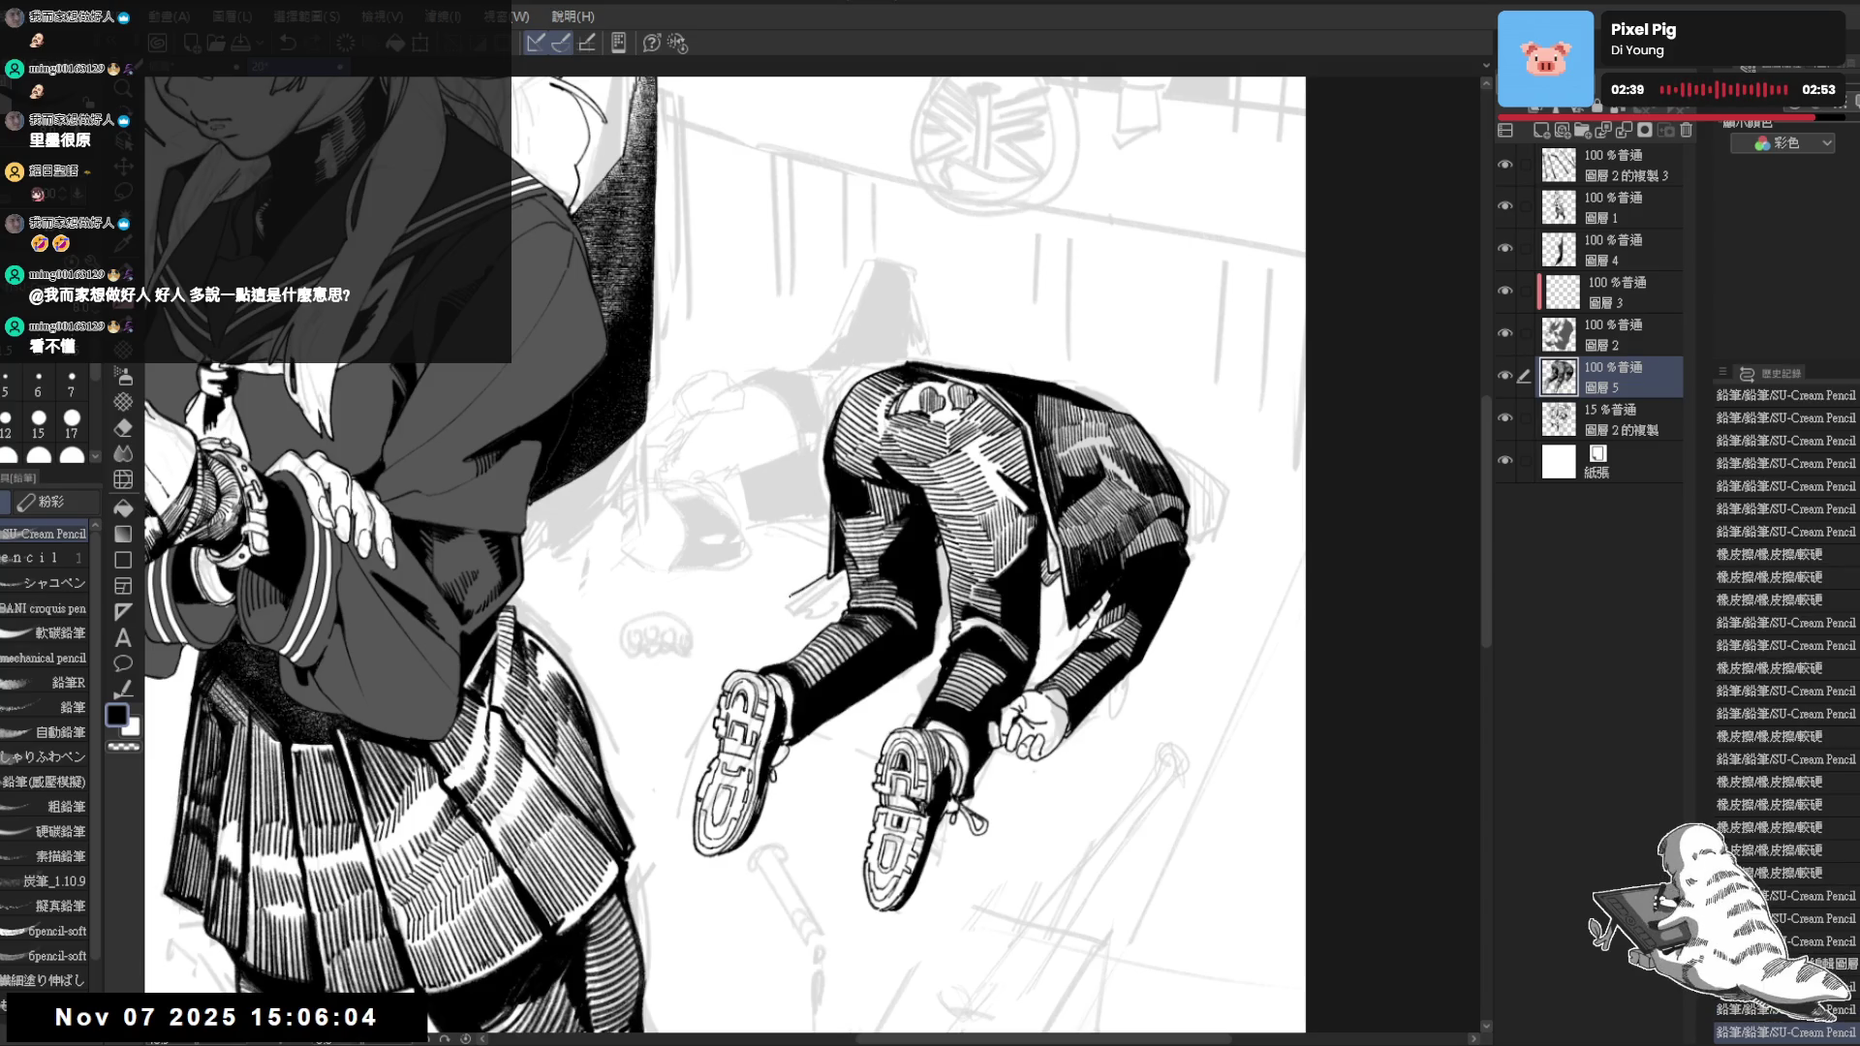
{"action": "key", "text": "ctrl+z"}
{"action": "left_click_drag", "start_coordinate": [808, 588], "coordinate": [783, 599]}
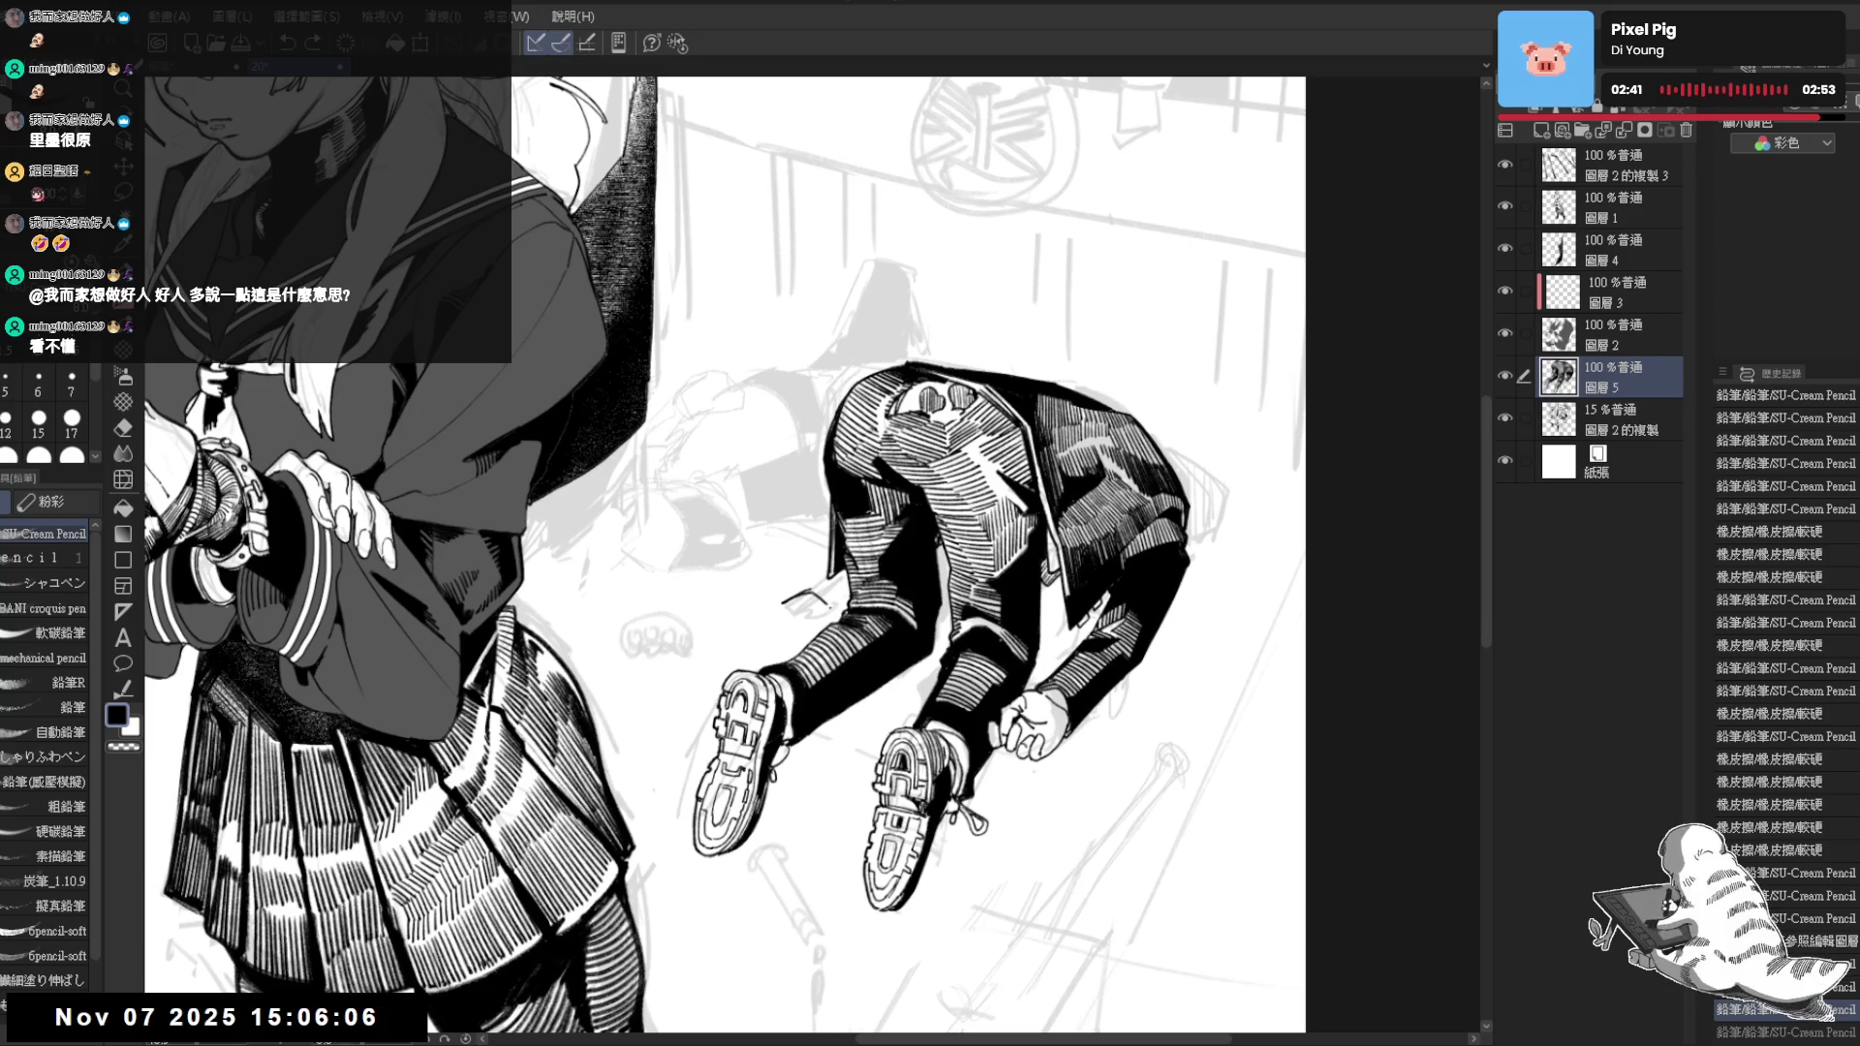
{"action": "key", "text": "ctrl+y"}
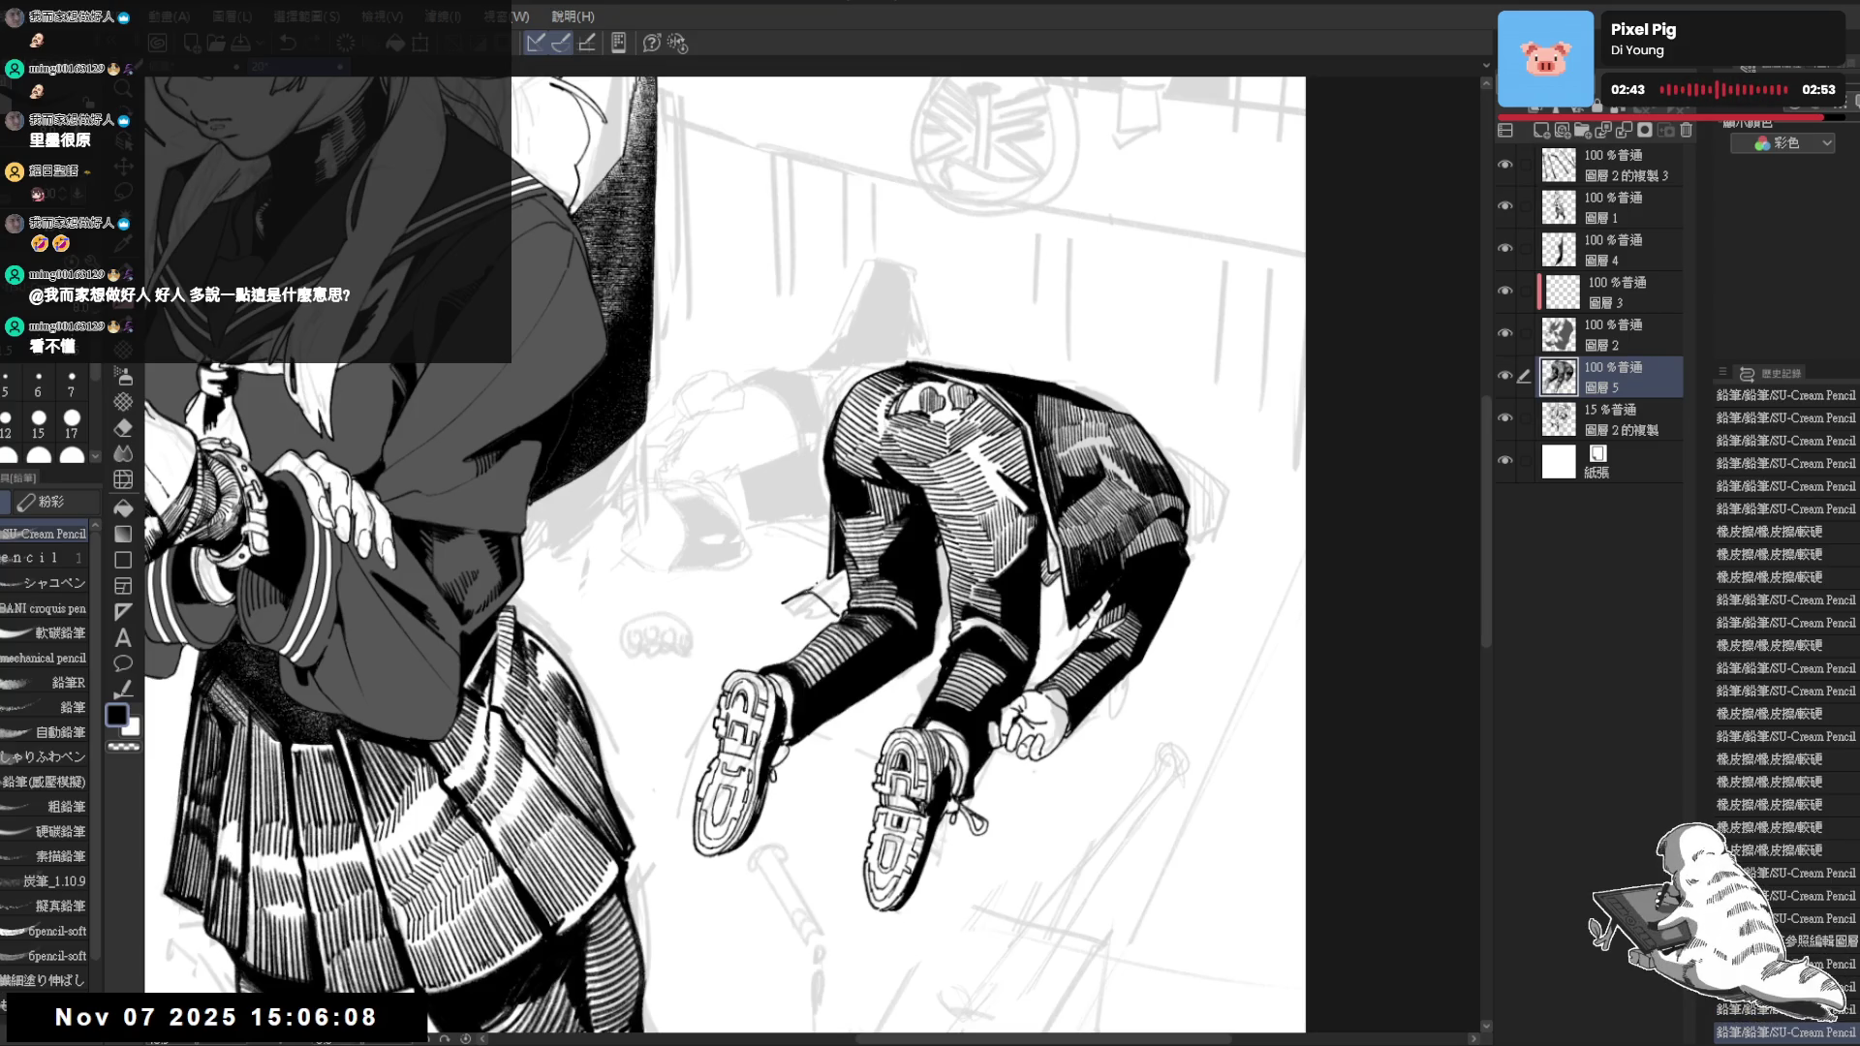
{"action": "key", "text": "g"}
{"action": "left_click", "coordinate": [877, 722]}
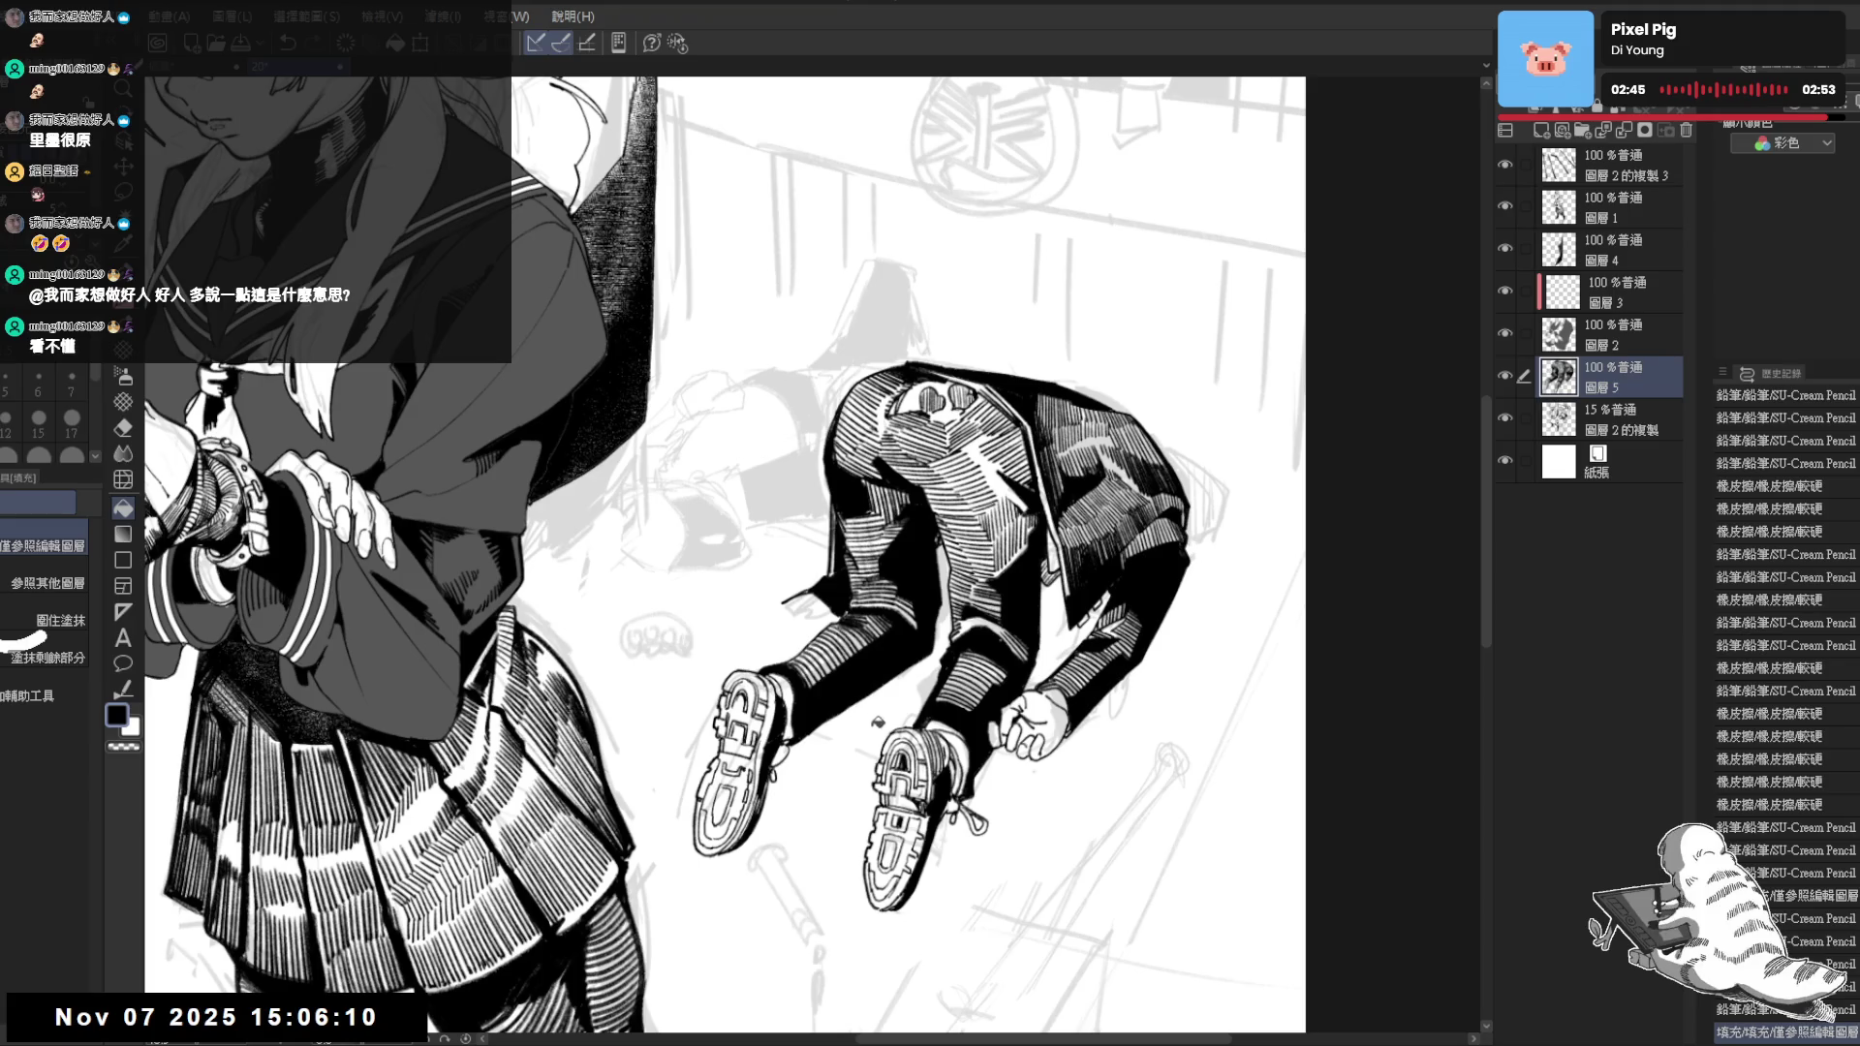
Check the fallen figure mirrored and from several tilted angles, alternating pencil and eraser
{"action": "key", "text": "h"}
{"action": "key", "text": "h"}
{"action": "key", "text": "minus"}
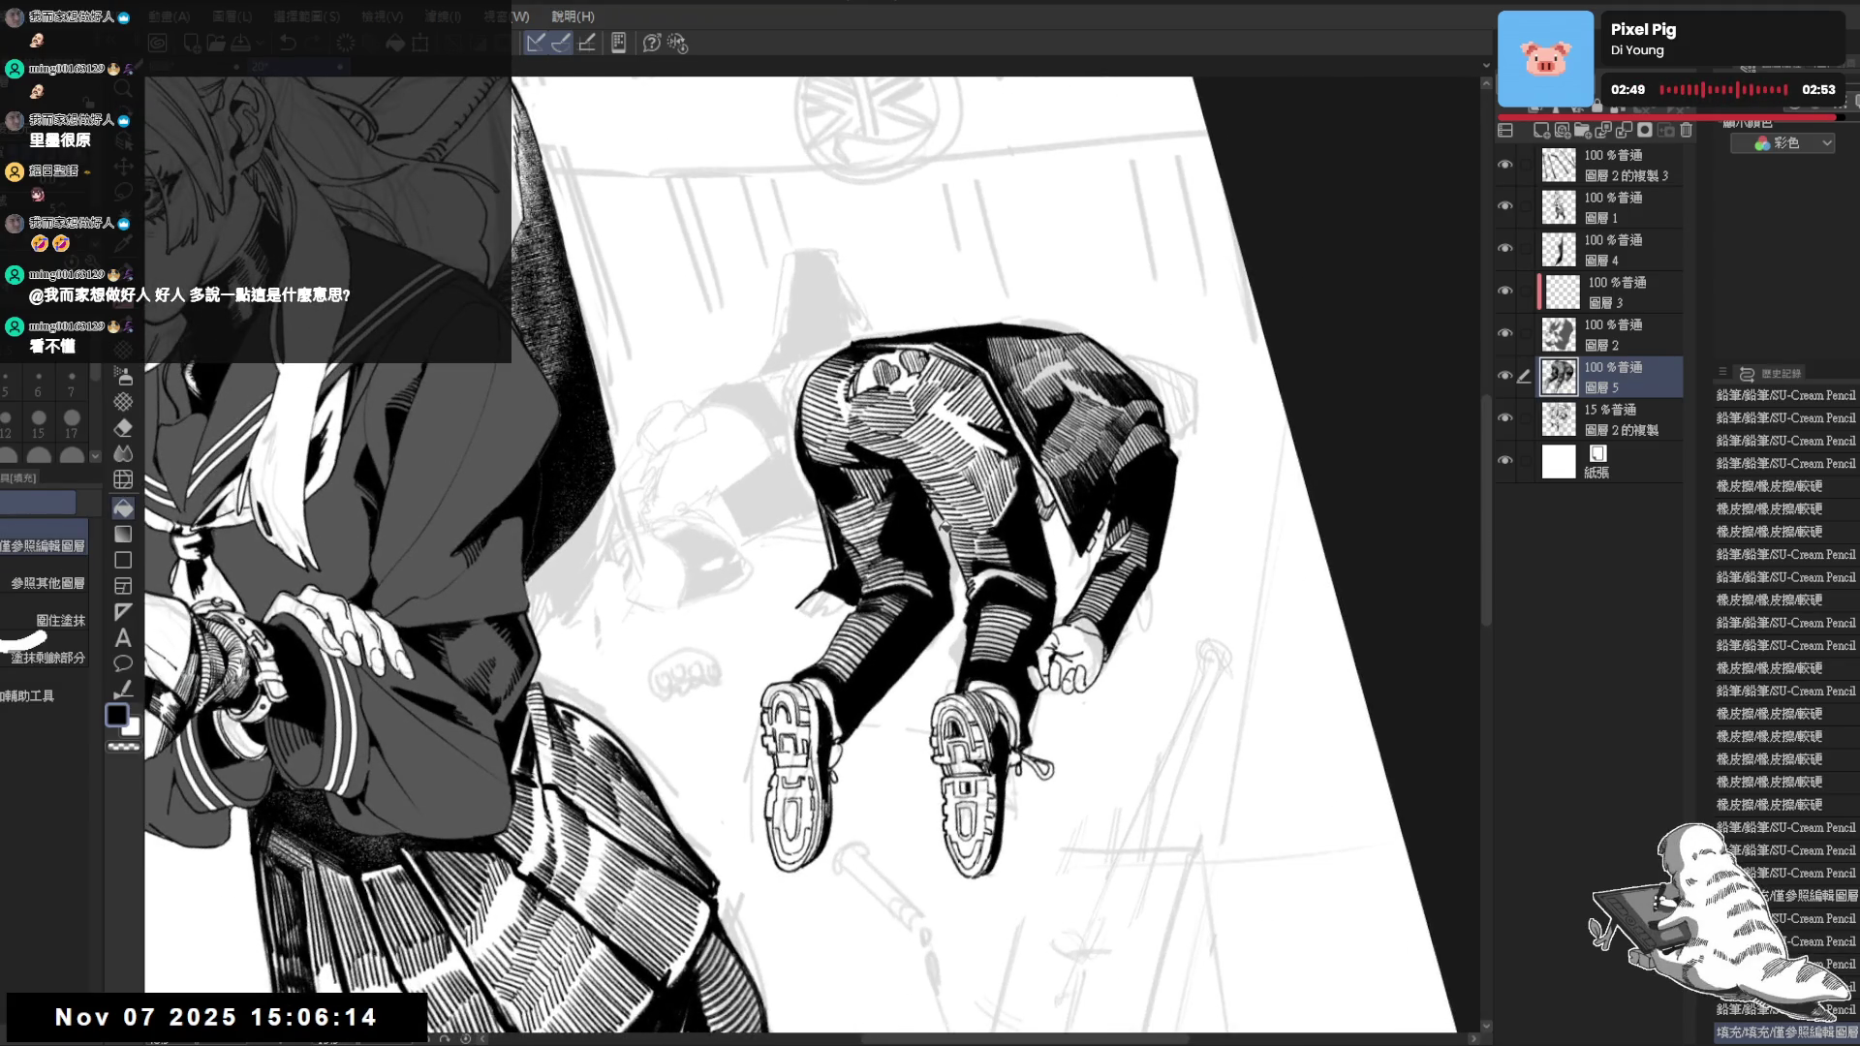
{"action": "key", "text": "p"}
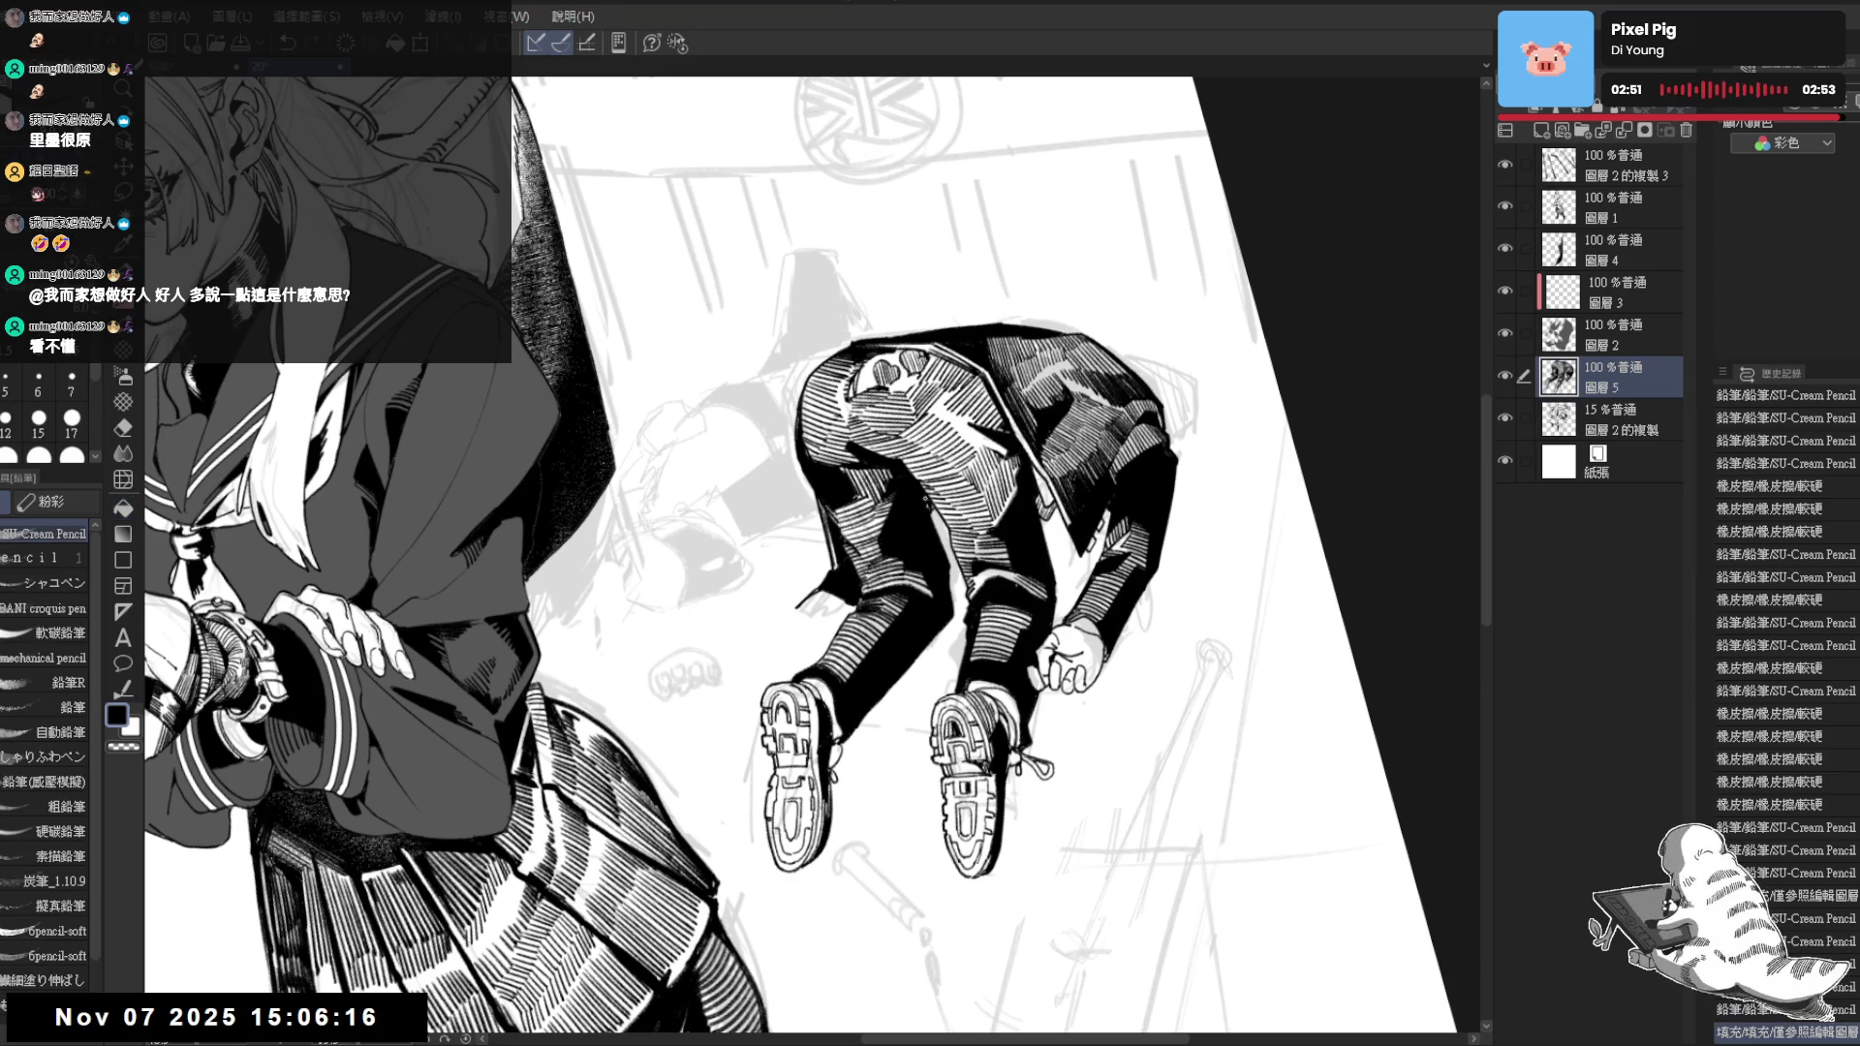
{"action": "key", "text": "minus"}
{"action": "key", "text": "e"}
{"action": "key", "text": "p"}
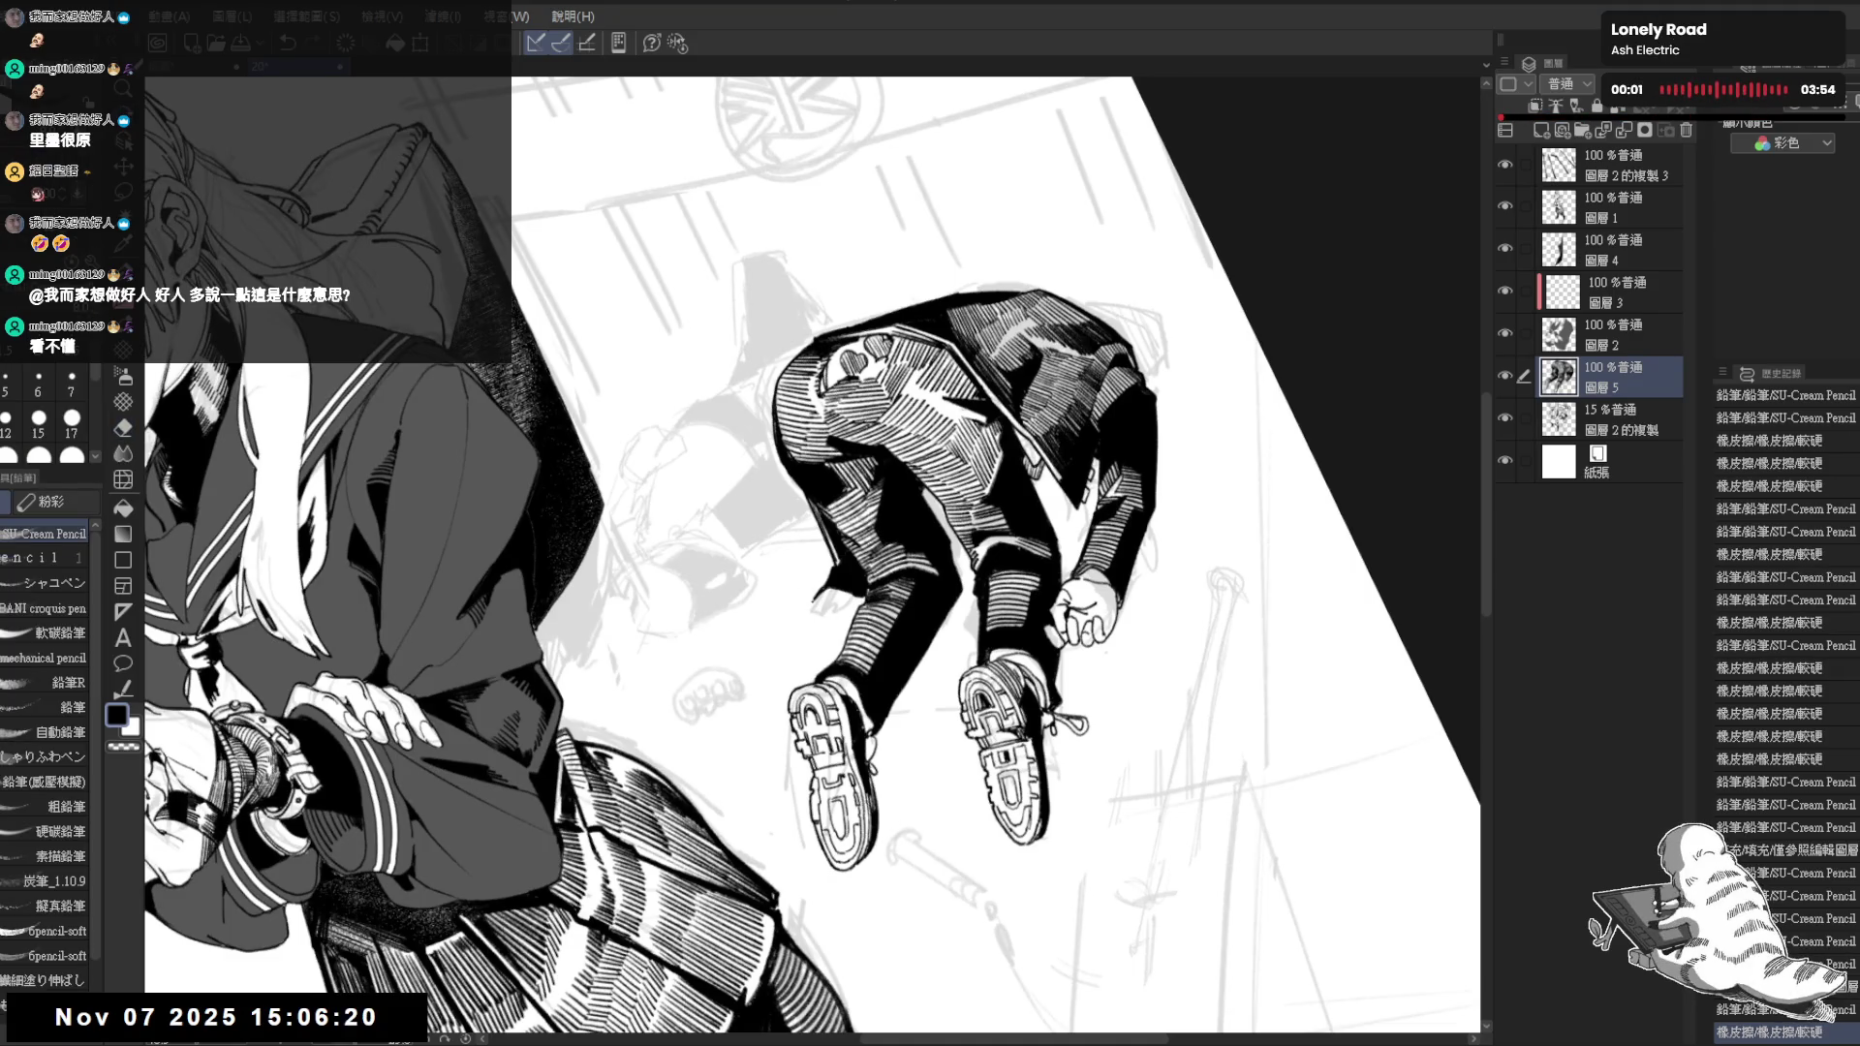
{"action": "key", "text": "asciicircum"}
{"action": "key", "text": "e"}
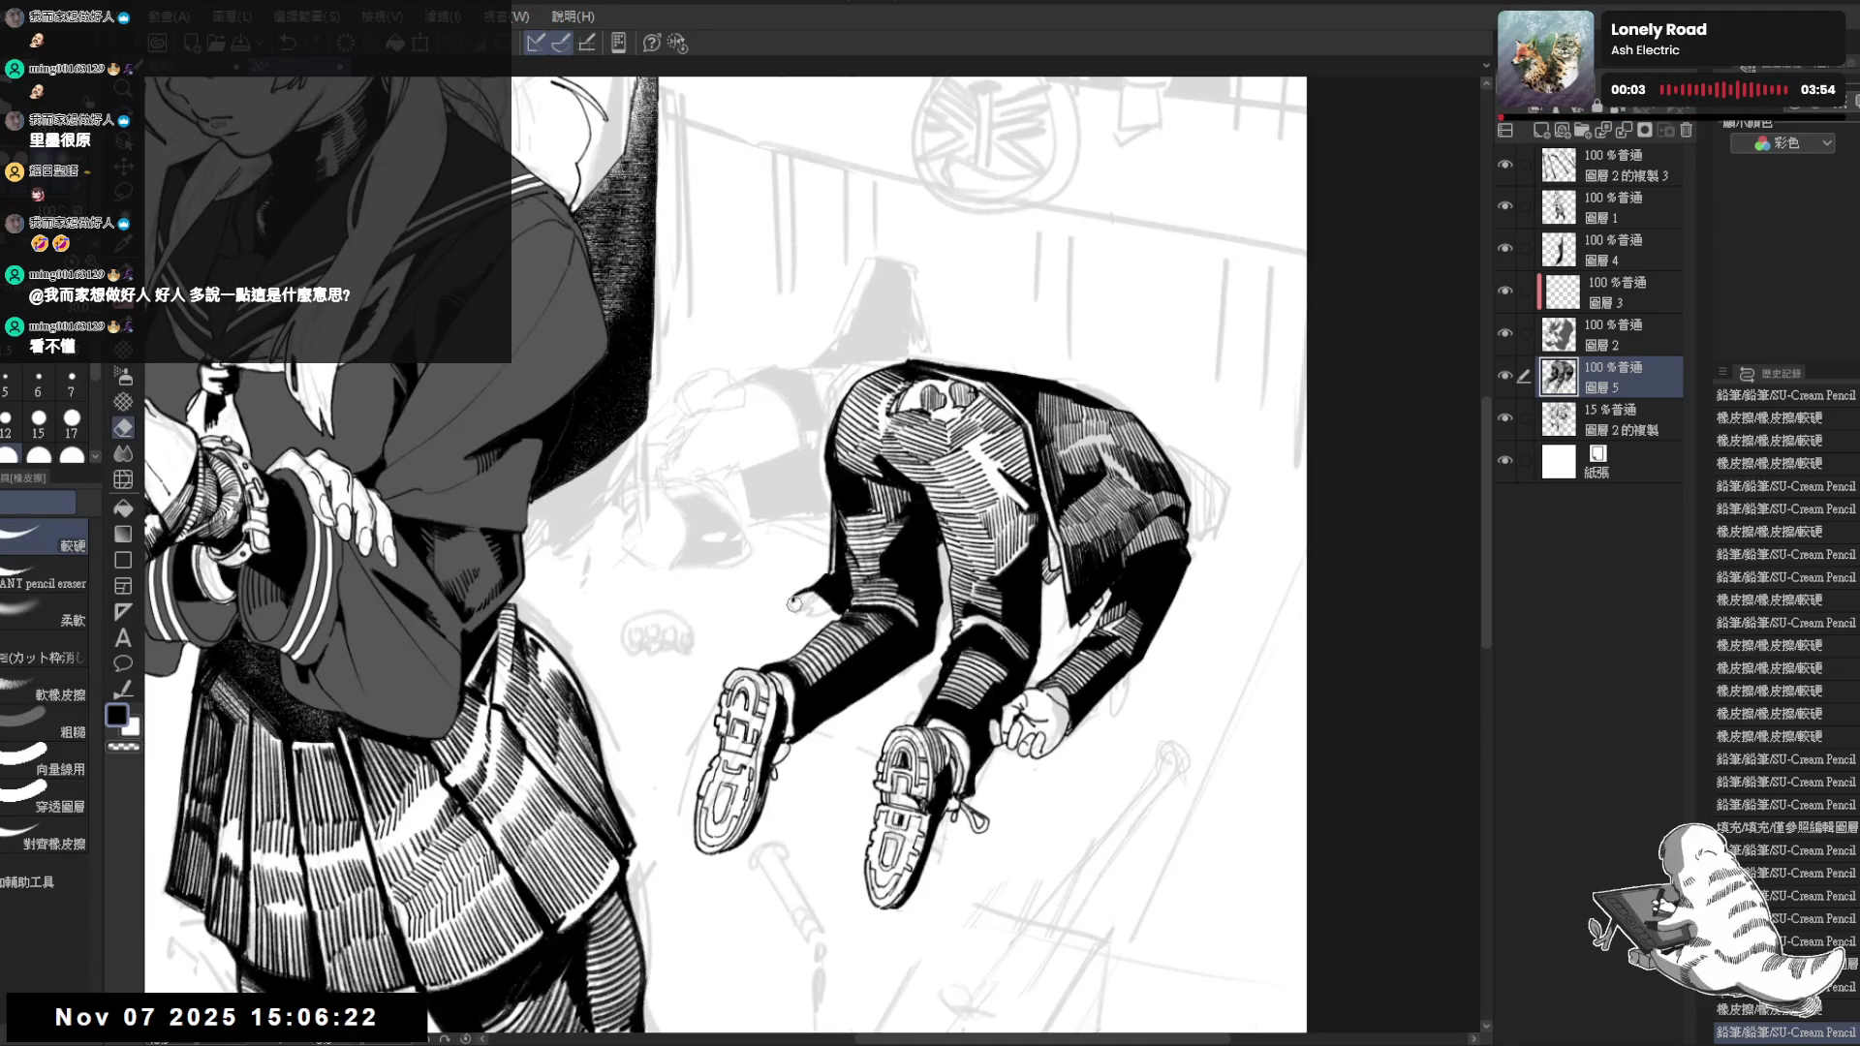
{"action": "key", "text": "p"}
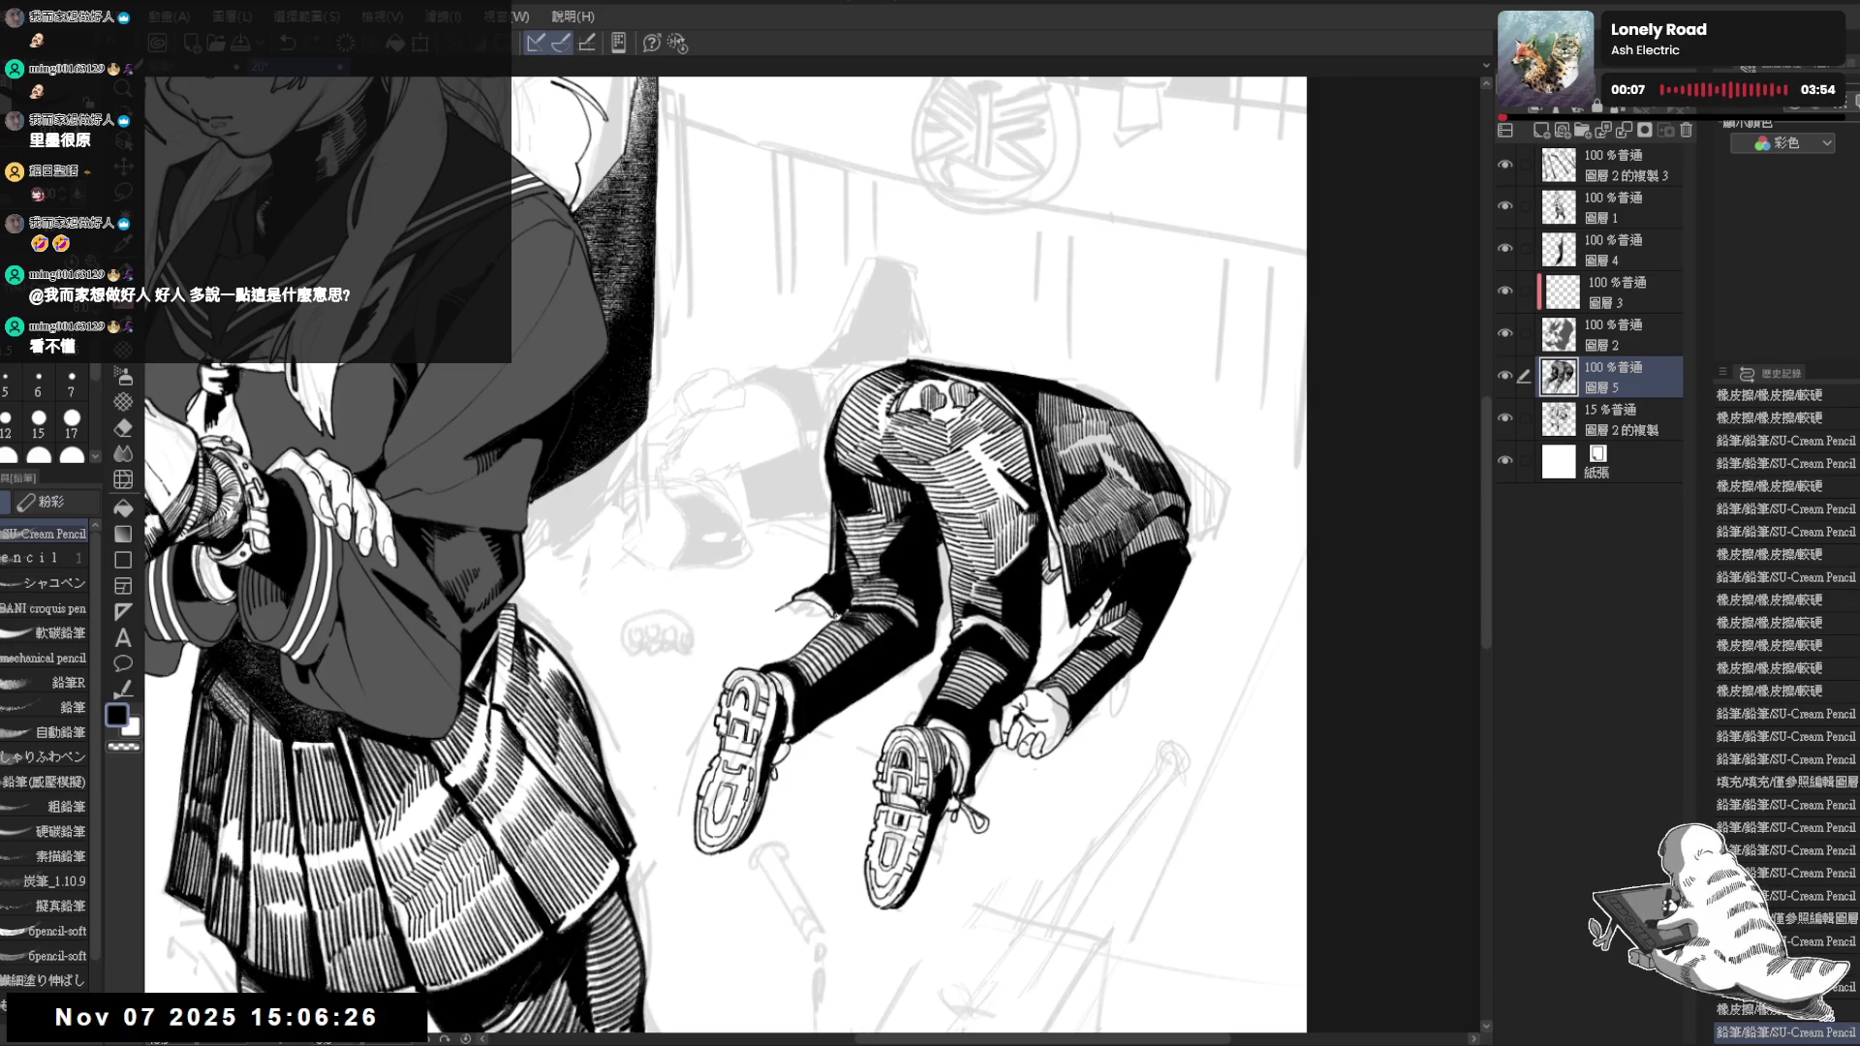
{"action": "left_click_drag", "start_coordinate": [814, 693], "coordinate": [826, 660]}
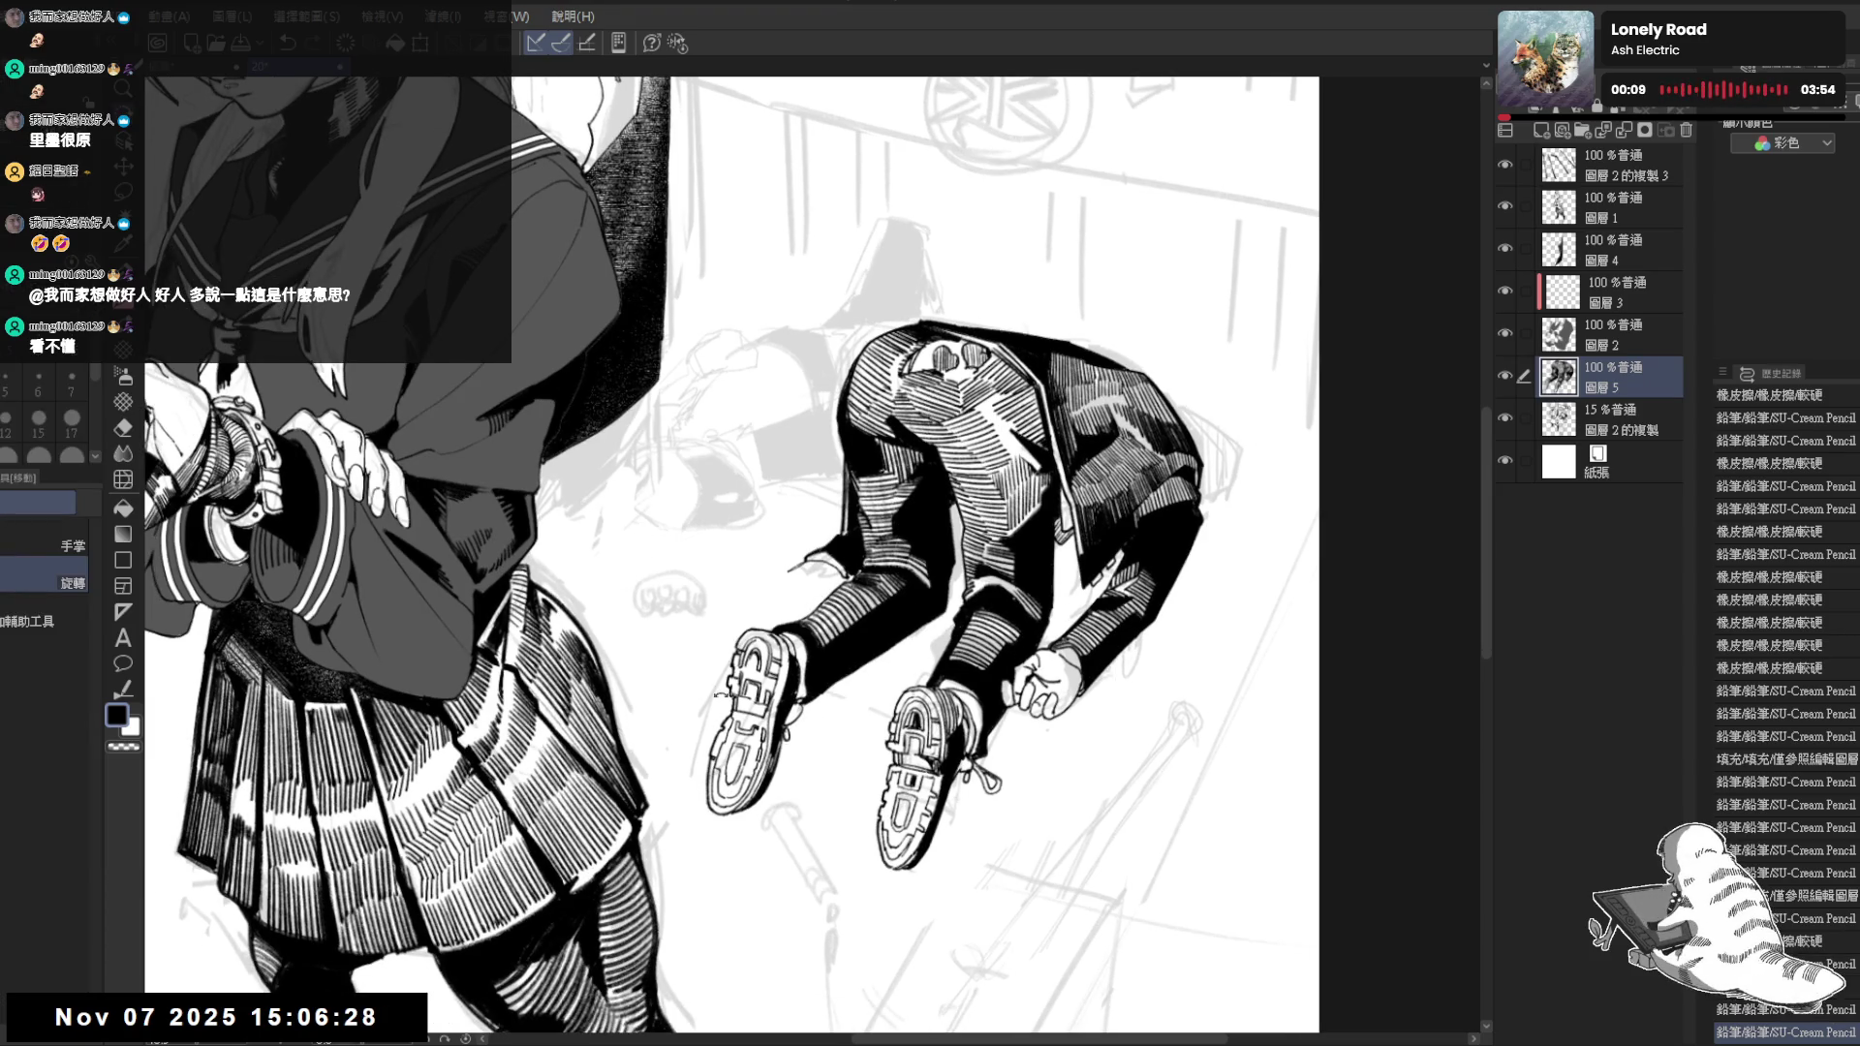
{"action": "left_click_drag", "start_coordinate": [719, 692], "coordinate": [853, 559]}
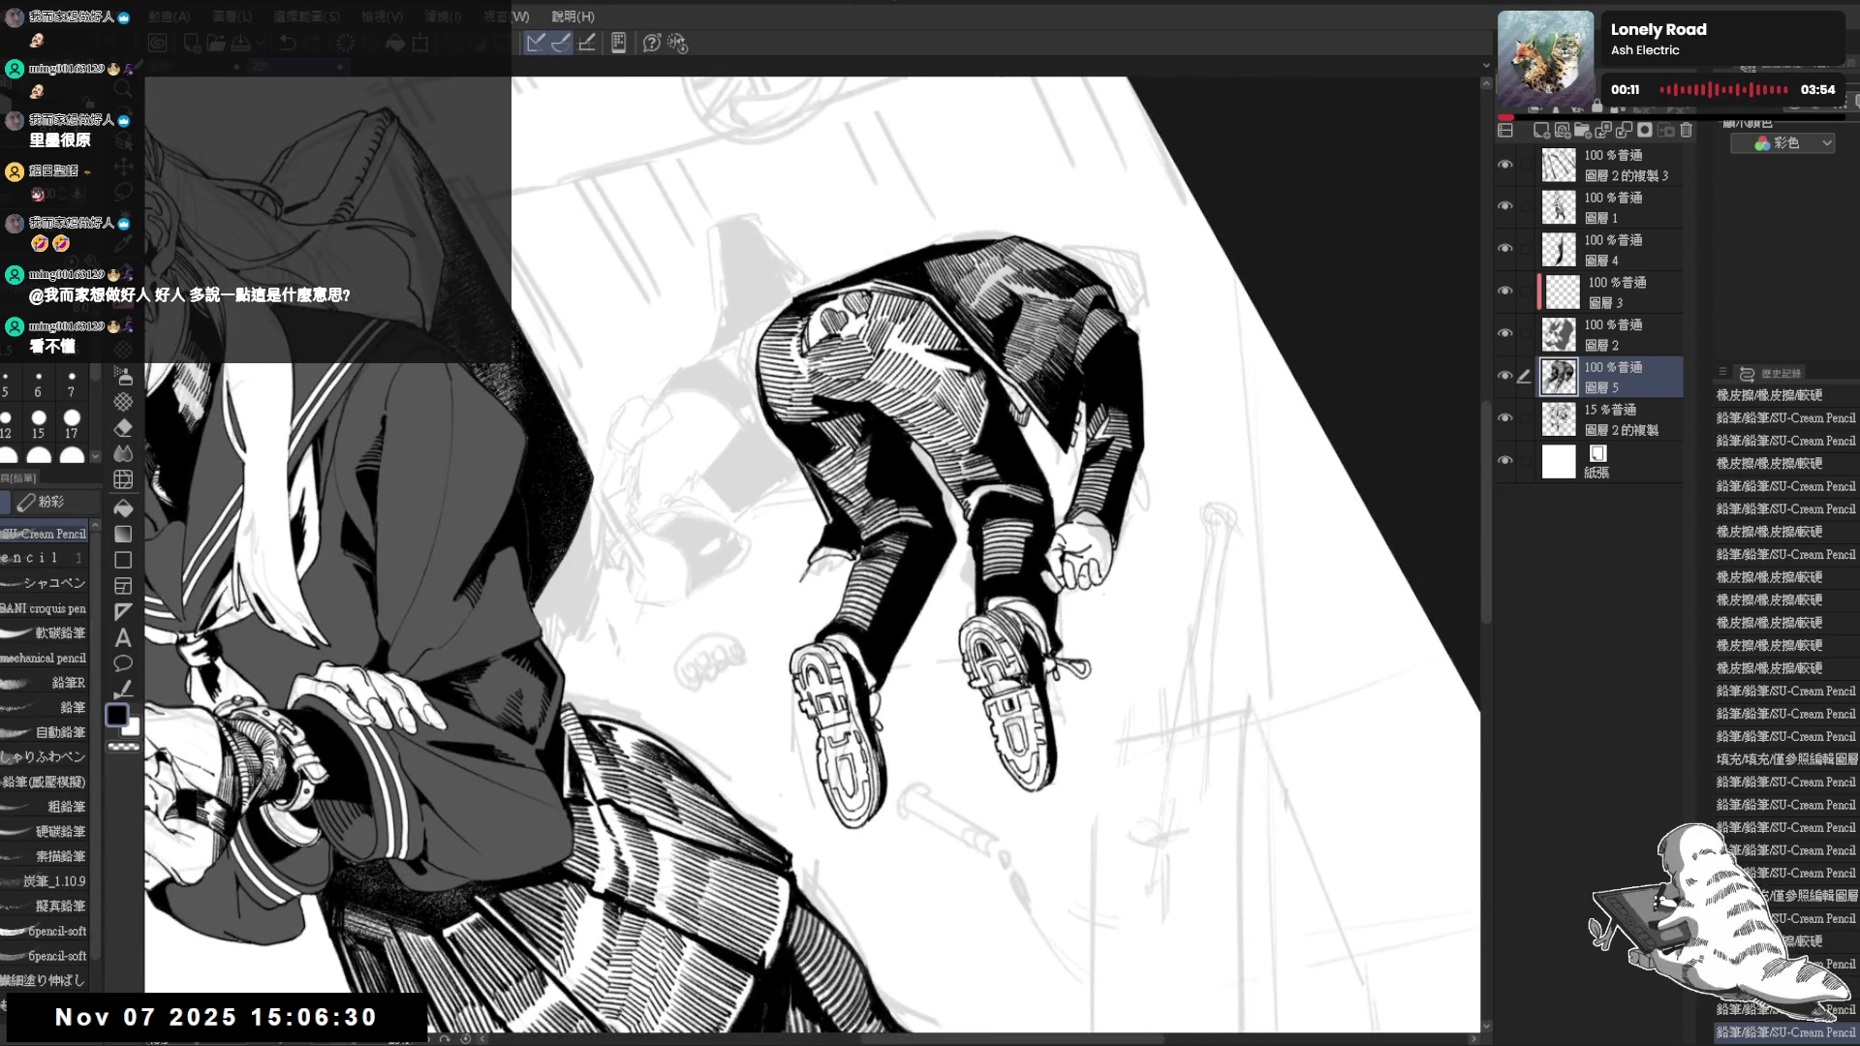
{"action": "left_click_drag", "start_coordinate": [828, 559], "coordinate": [808, 590]}
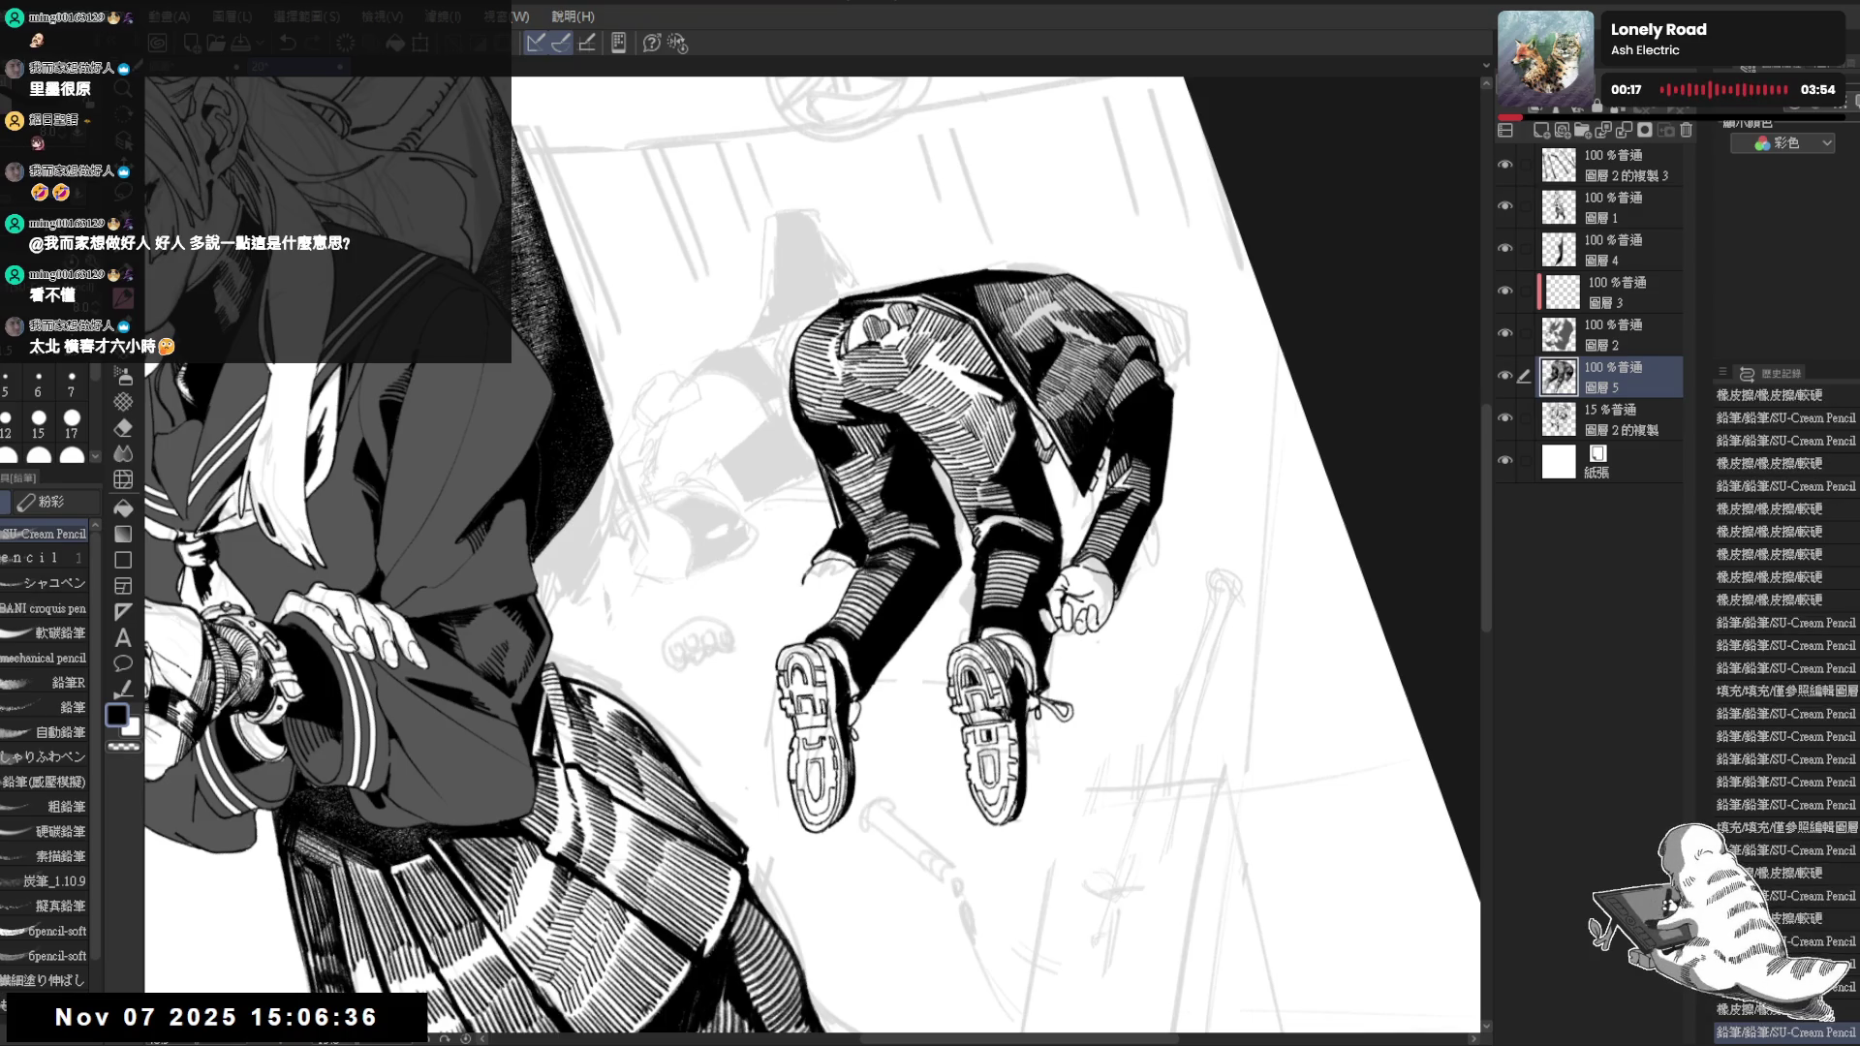
{"action": "mouse_move", "coordinate": [806, 648]}
{"action": "left_mouse_down"}
{"action": "mouse_move", "coordinate": [792, 698]}
{"action": "mouse_move", "coordinate": [723, 716]}
{"action": "mouse_move", "coordinate": [751, 676]}
{"action": "left_mouse_up"}
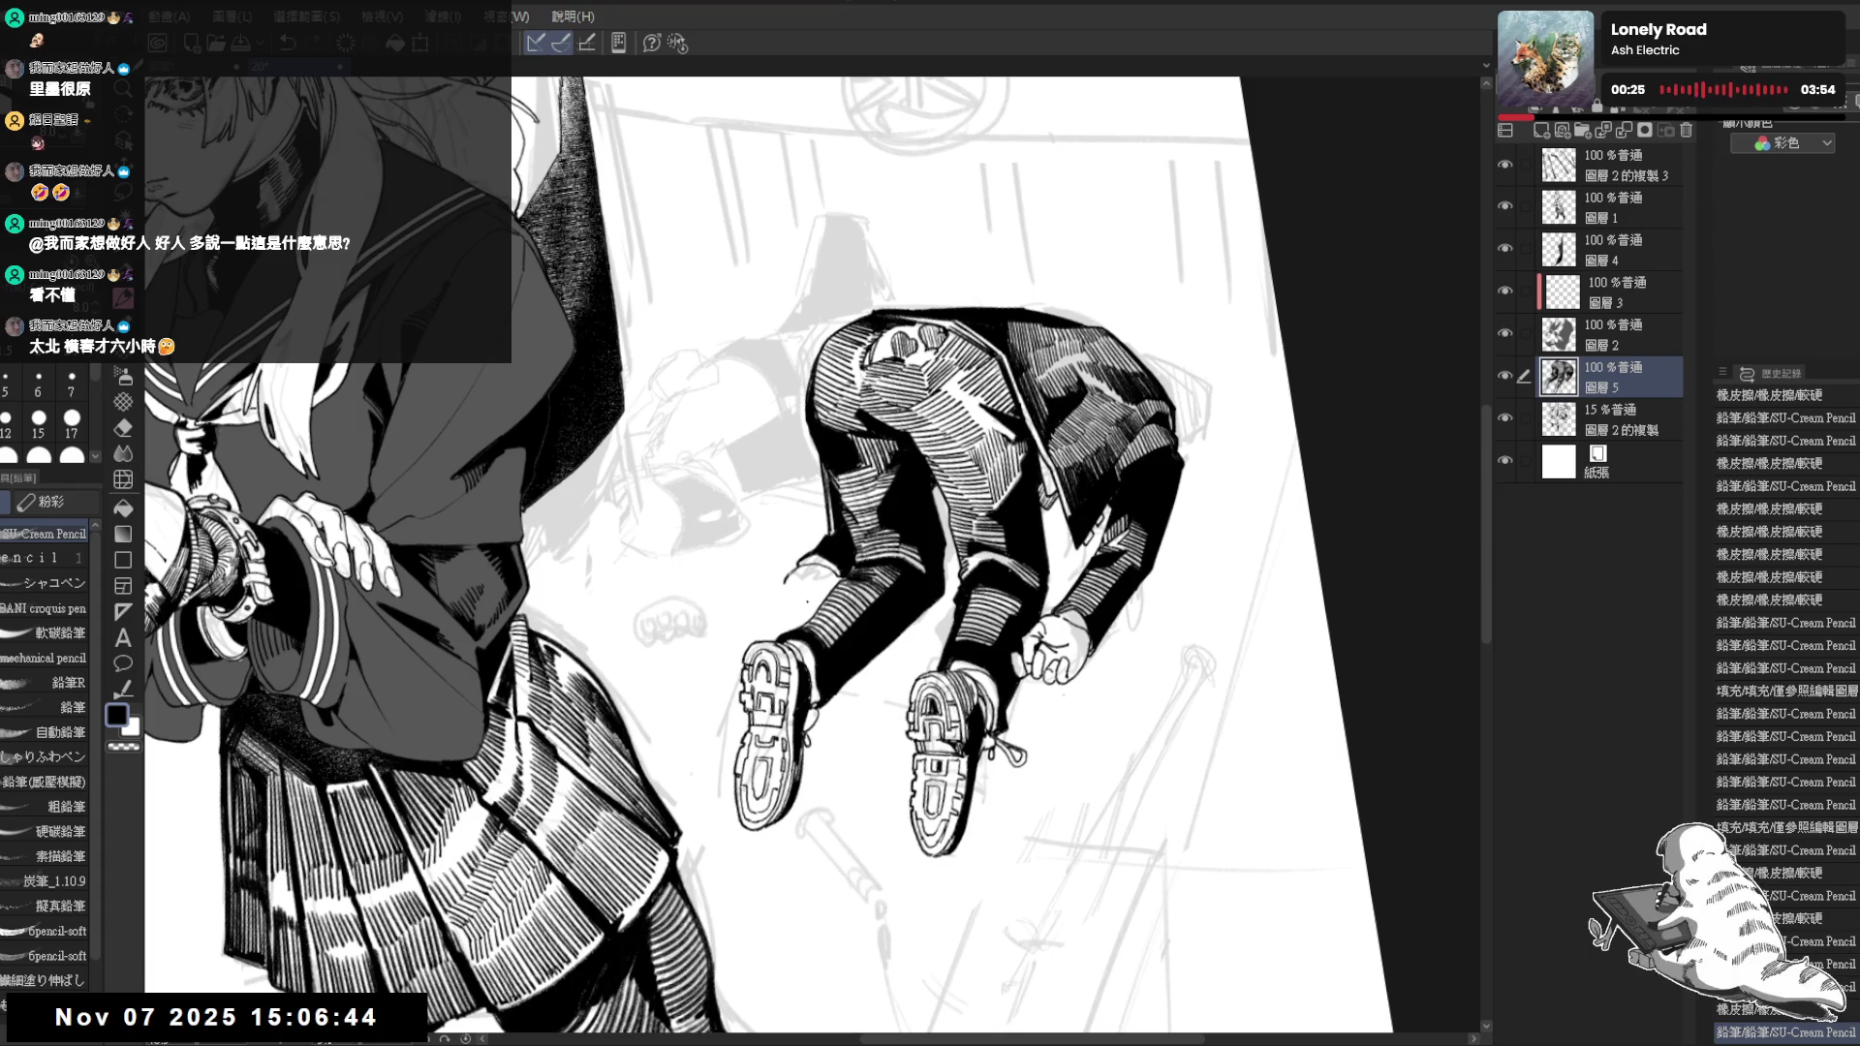
Add short strokes near the left thigh and shoe and test a small erasure near the hand
{"action": "left_click_drag", "start_coordinate": [785, 578], "coordinate": [804, 563]}
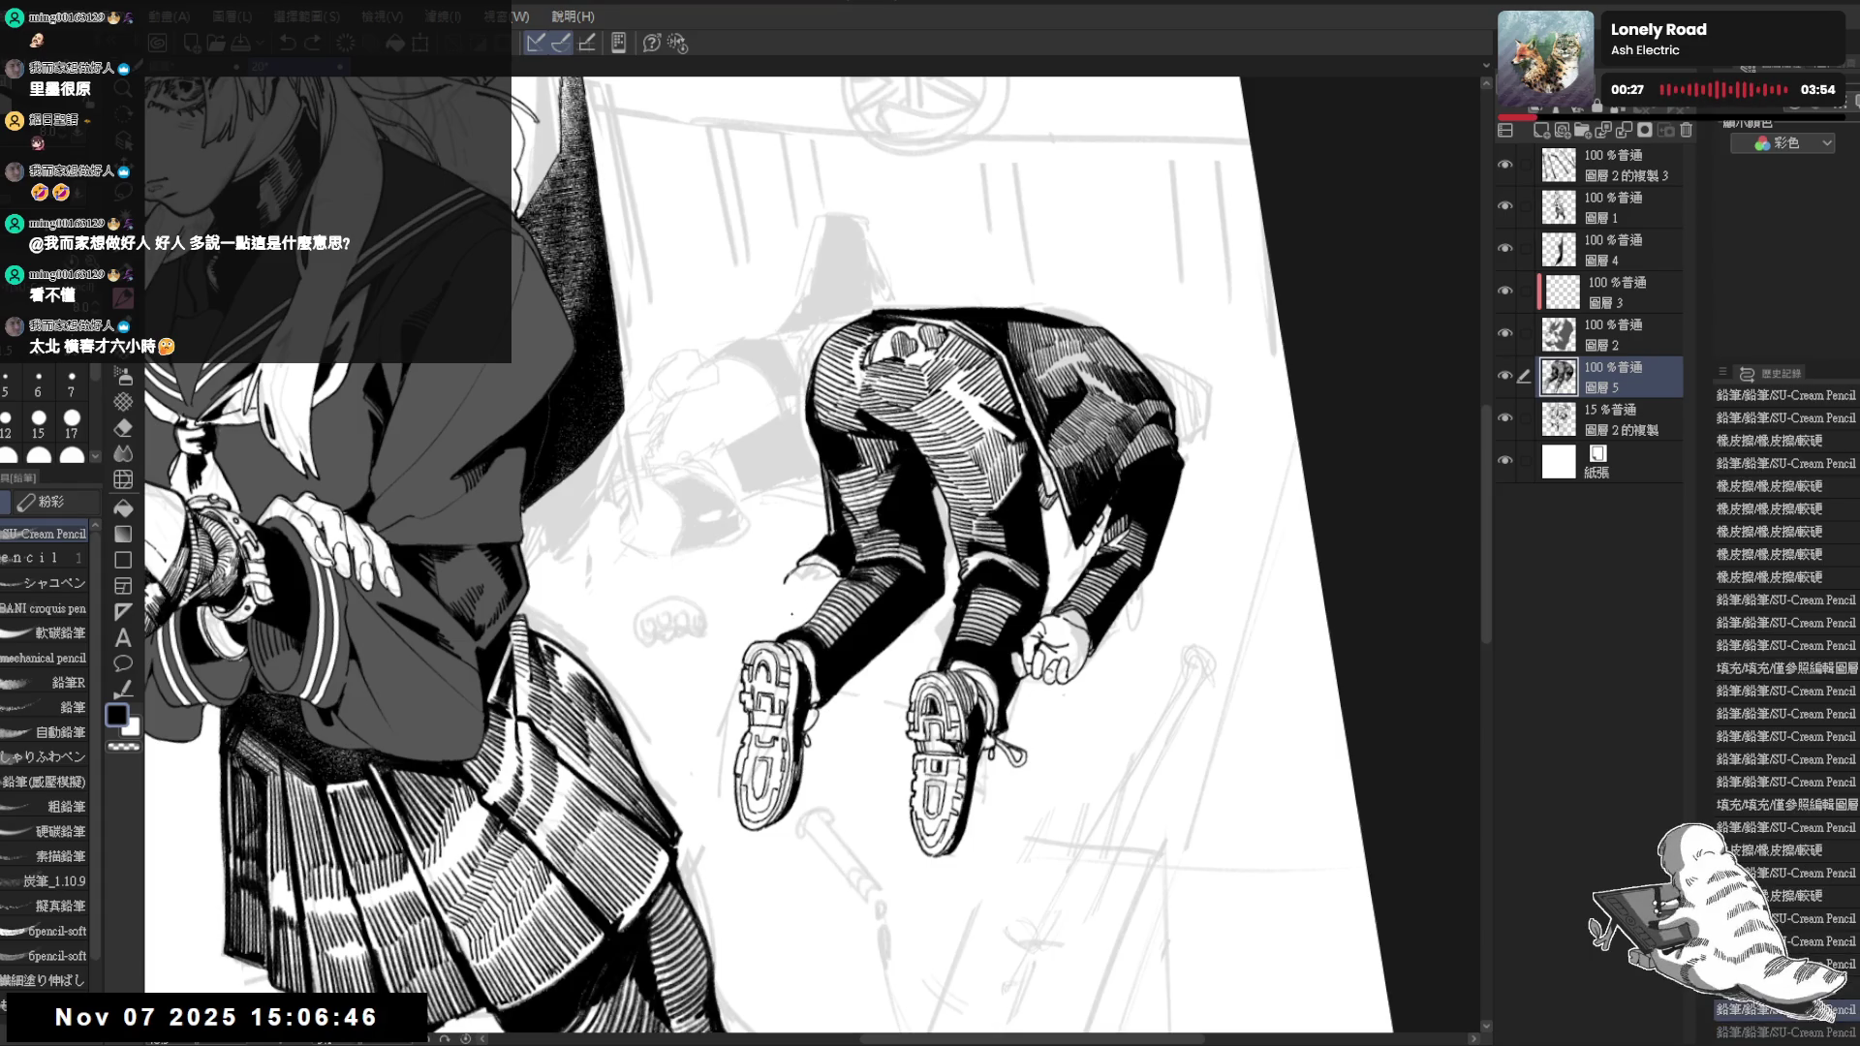
{"action": "key", "text": "ctrl+y"}
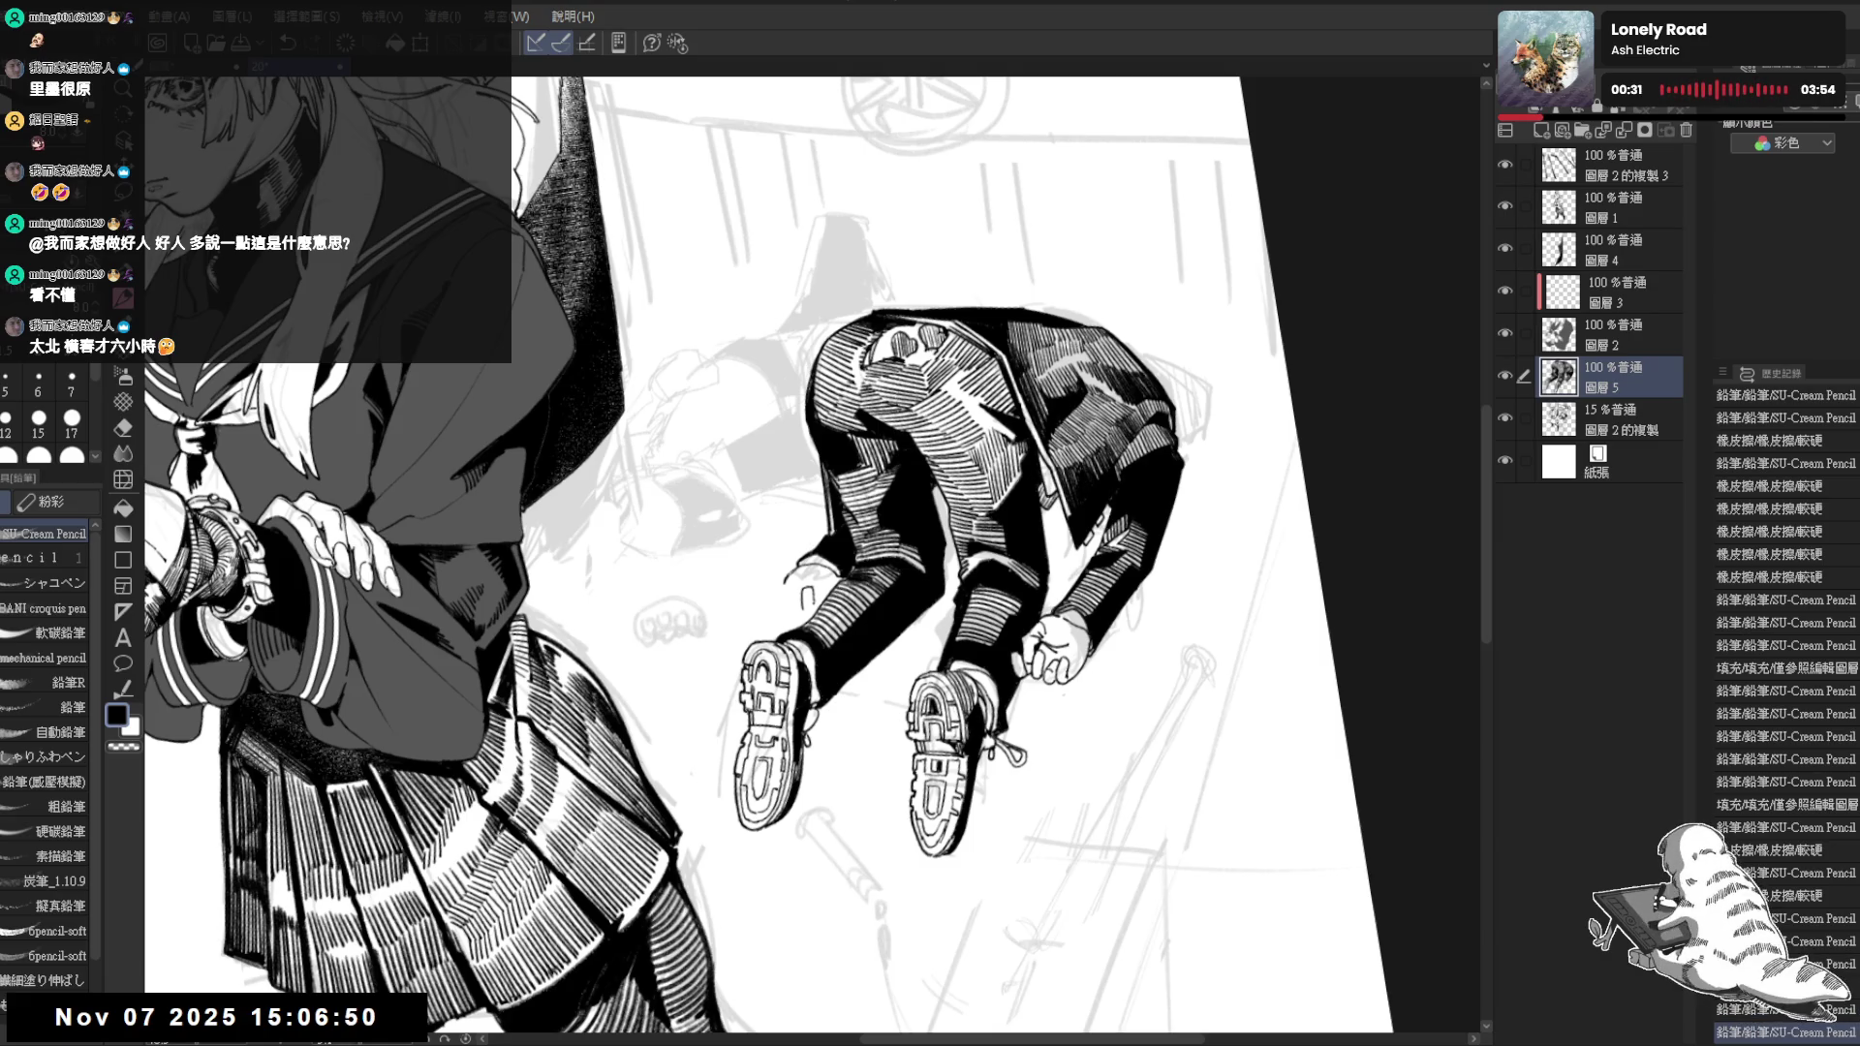
{"action": "left_click_drag", "start_coordinate": [802, 608], "coordinate": [817, 633]}
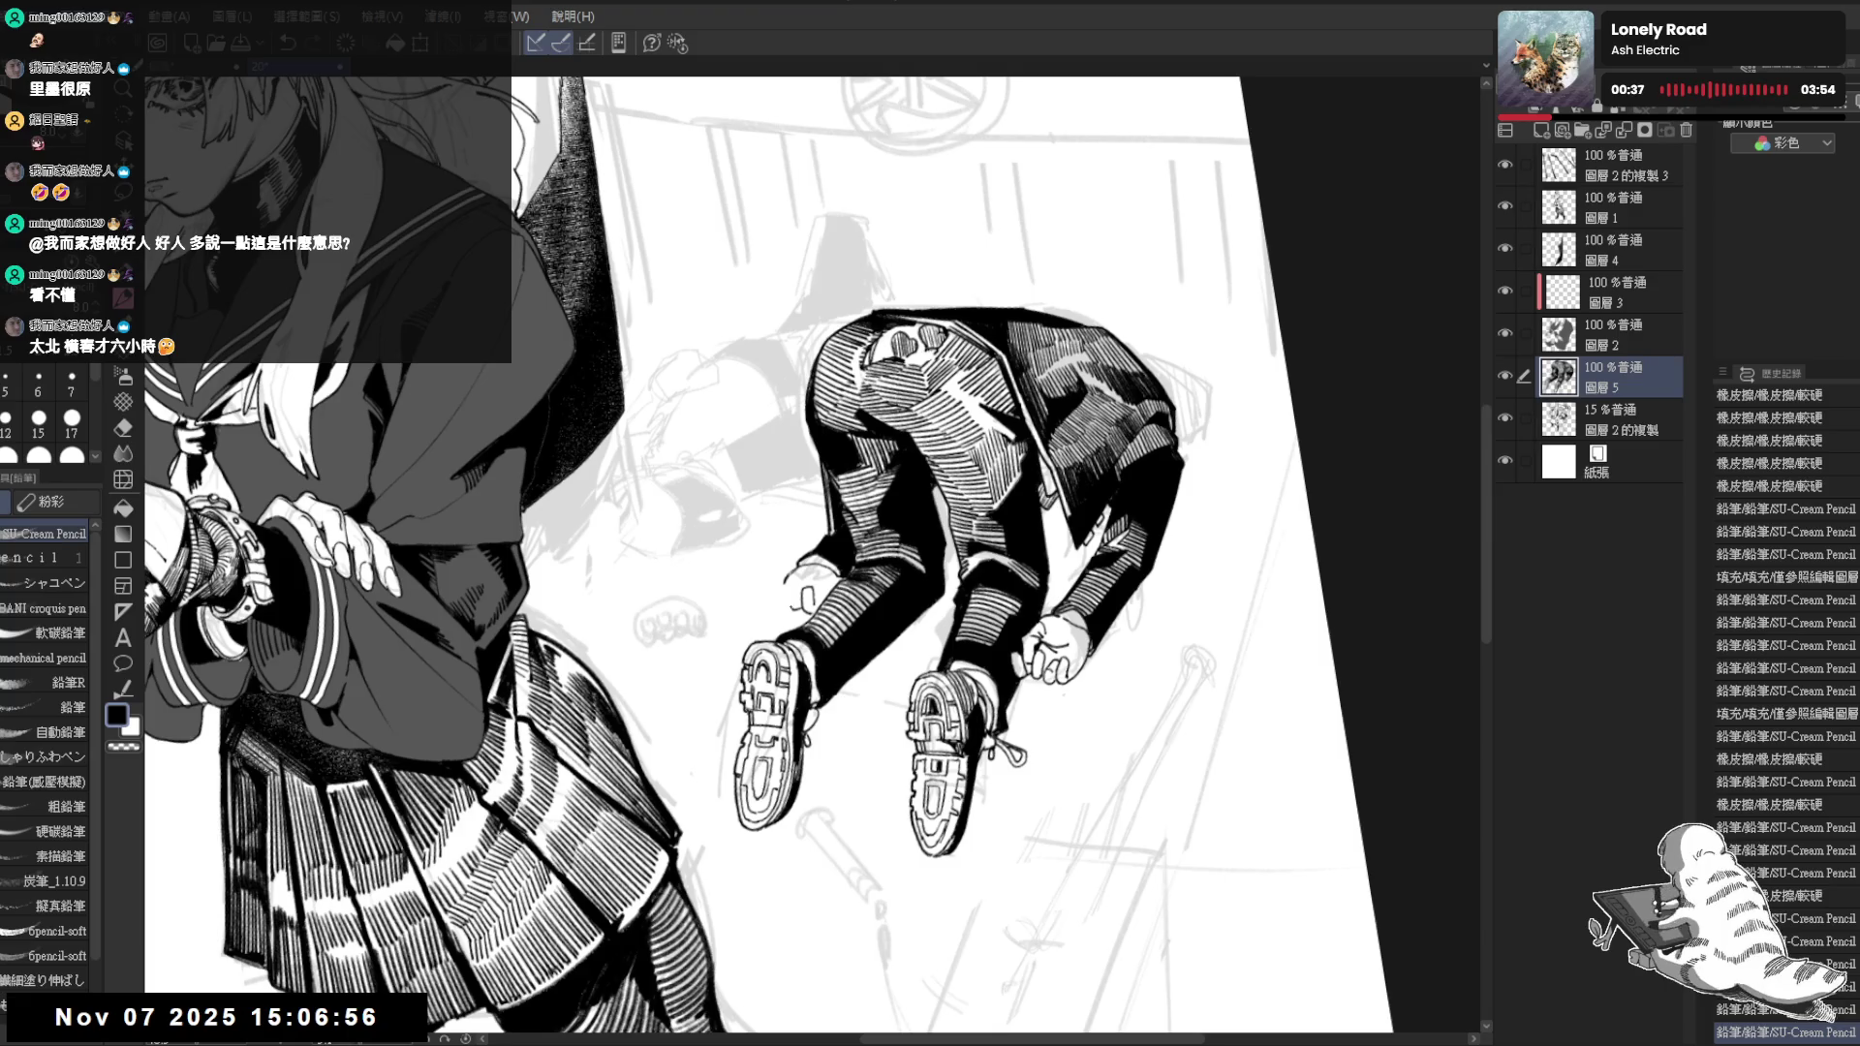
{"action": "mouse_move", "coordinate": [822, 691]}
{"action": "left_mouse_down"}
{"action": "mouse_move", "coordinate": [811, 736]}
{"action": "mouse_move", "coordinate": [797, 701]}
{"action": "left_mouse_up"}
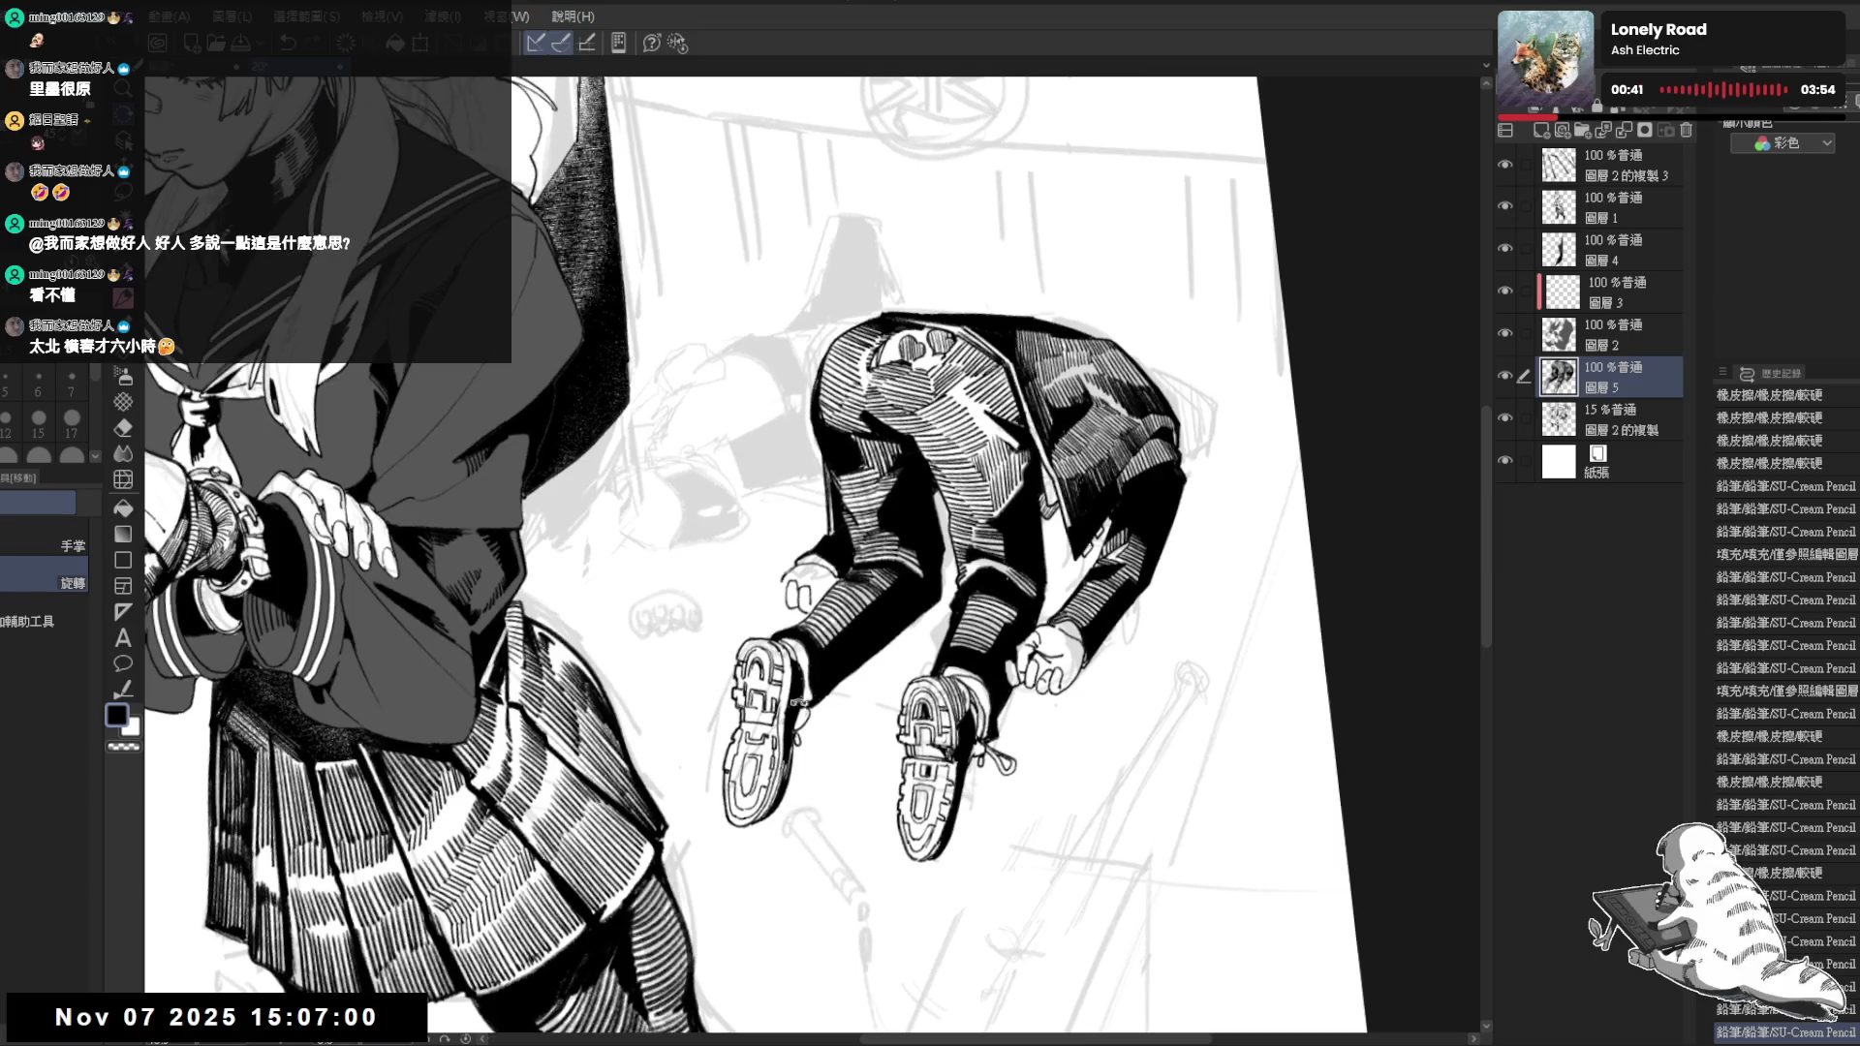
{"action": "left_click_drag", "start_coordinate": [791, 581], "coordinate": [802, 593]}
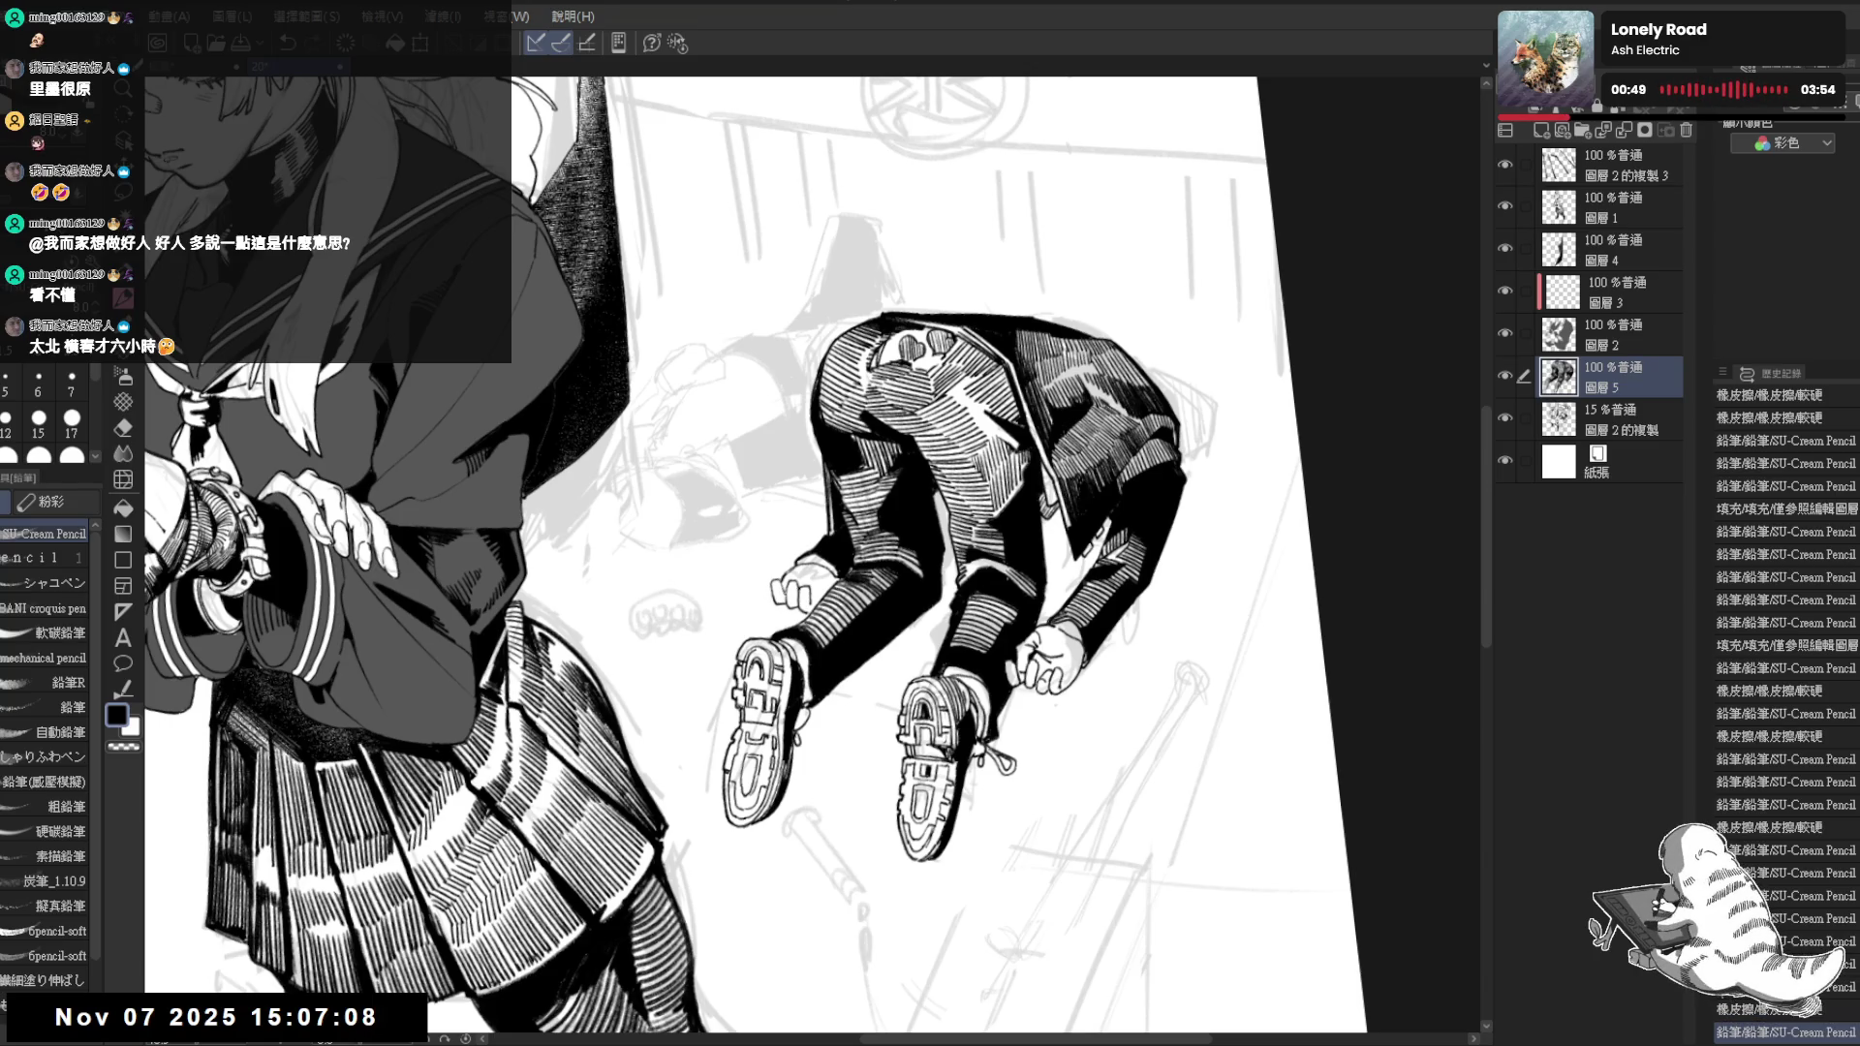
{"action": "left_click_drag", "start_coordinate": [793, 584], "coordinate": [773, 596]}
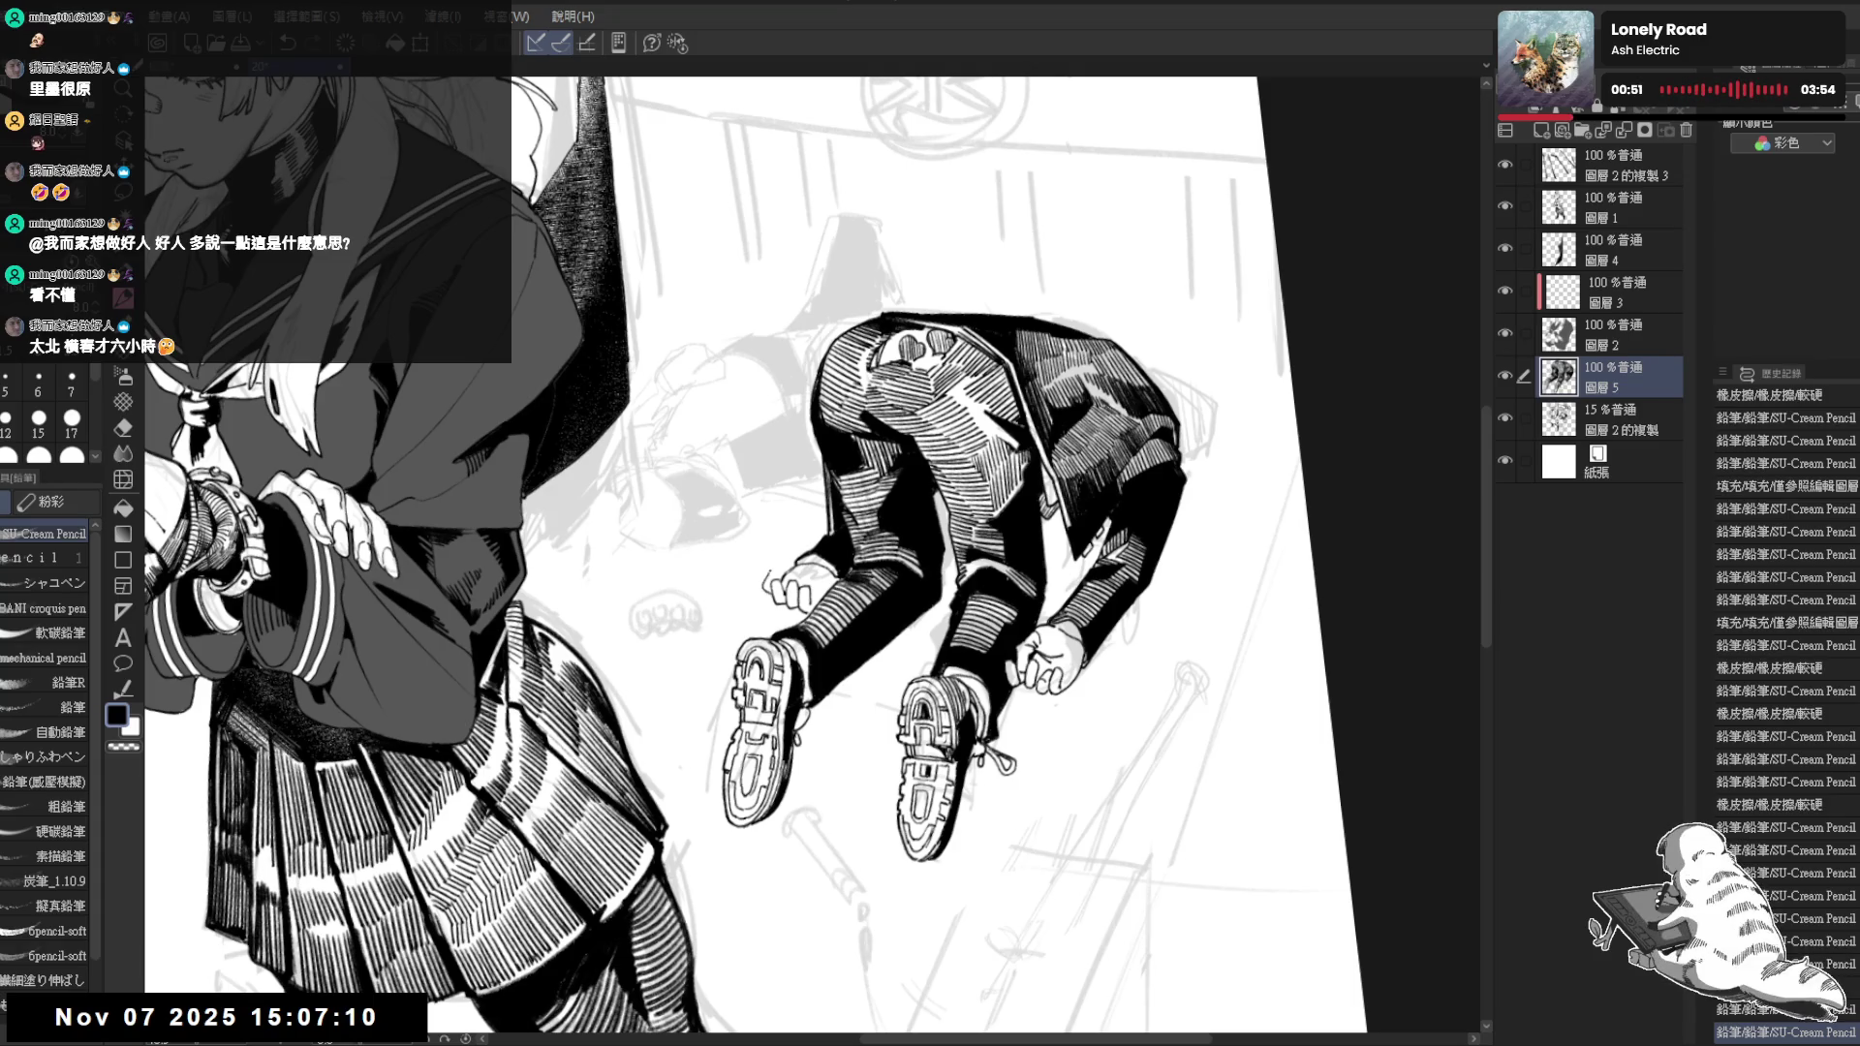
{"action": "key", "text": "ctrl+z"}
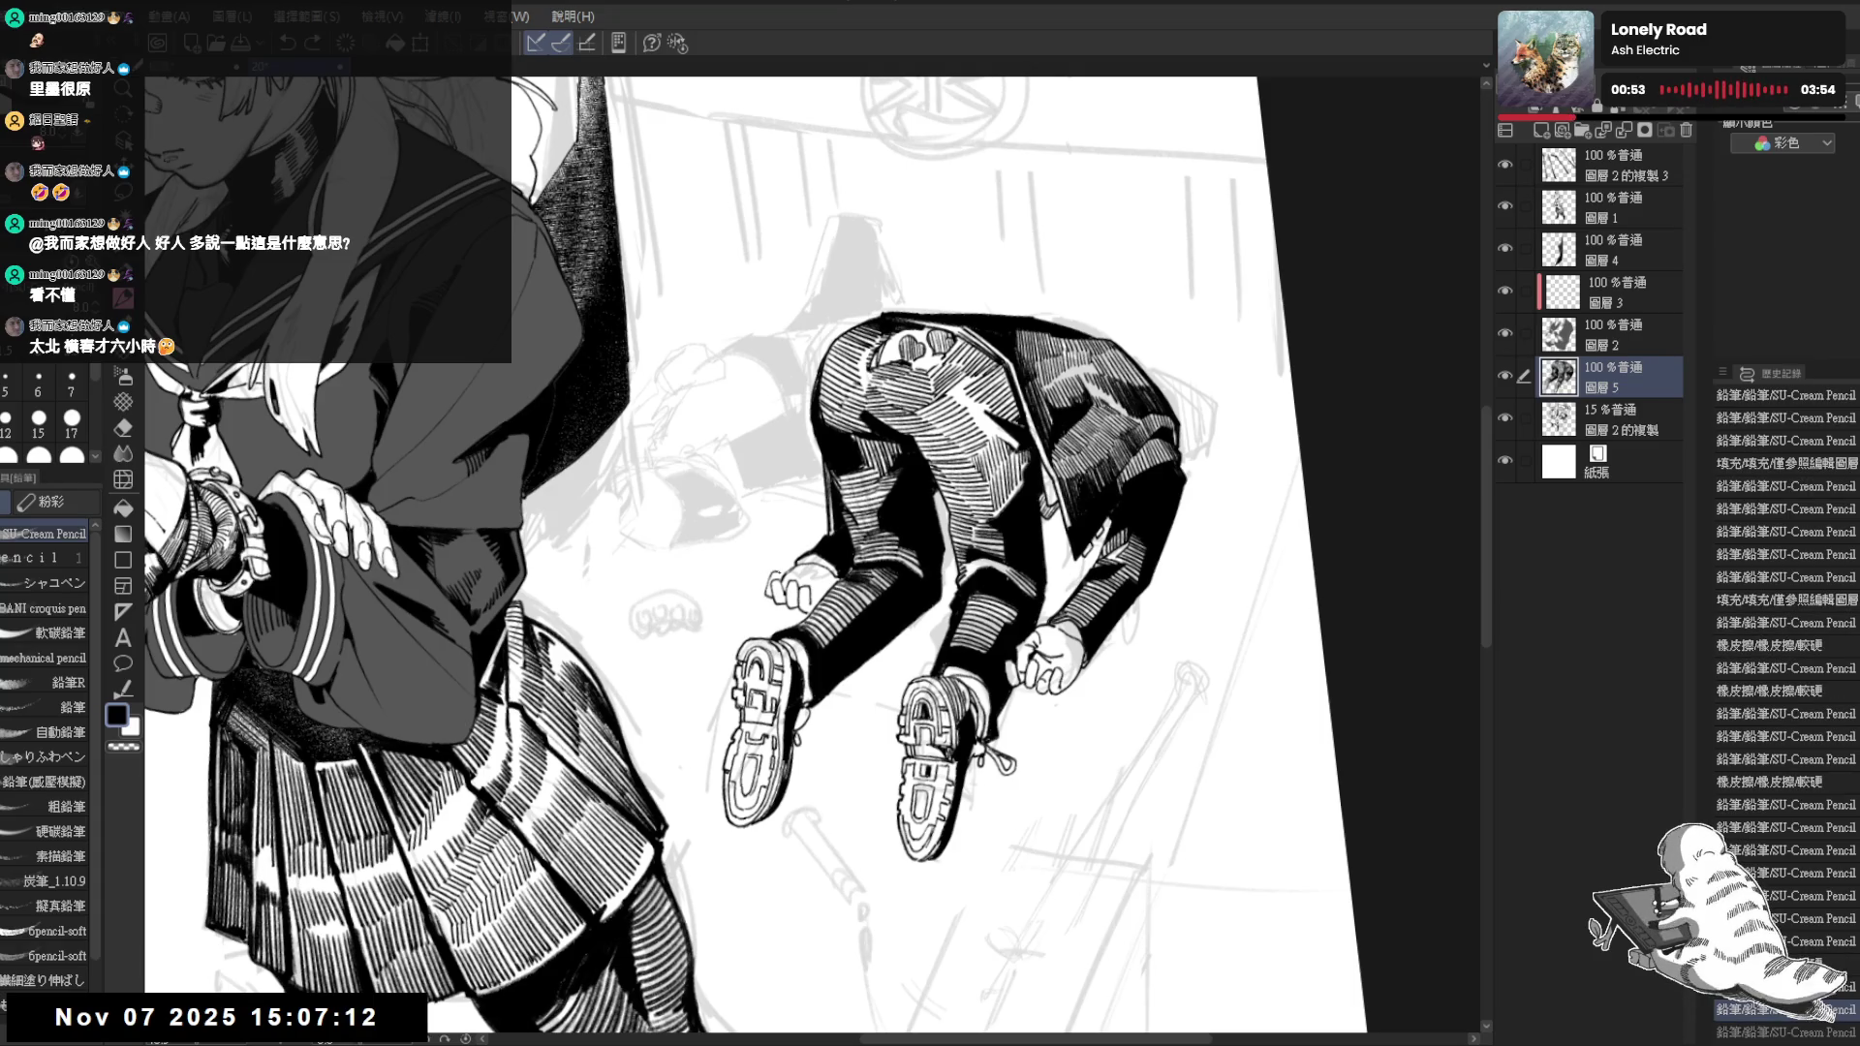
In mirrored close-up, erase a small mark near the hand and restore the pencil stroke there
{"action": "key", "text": "h"}
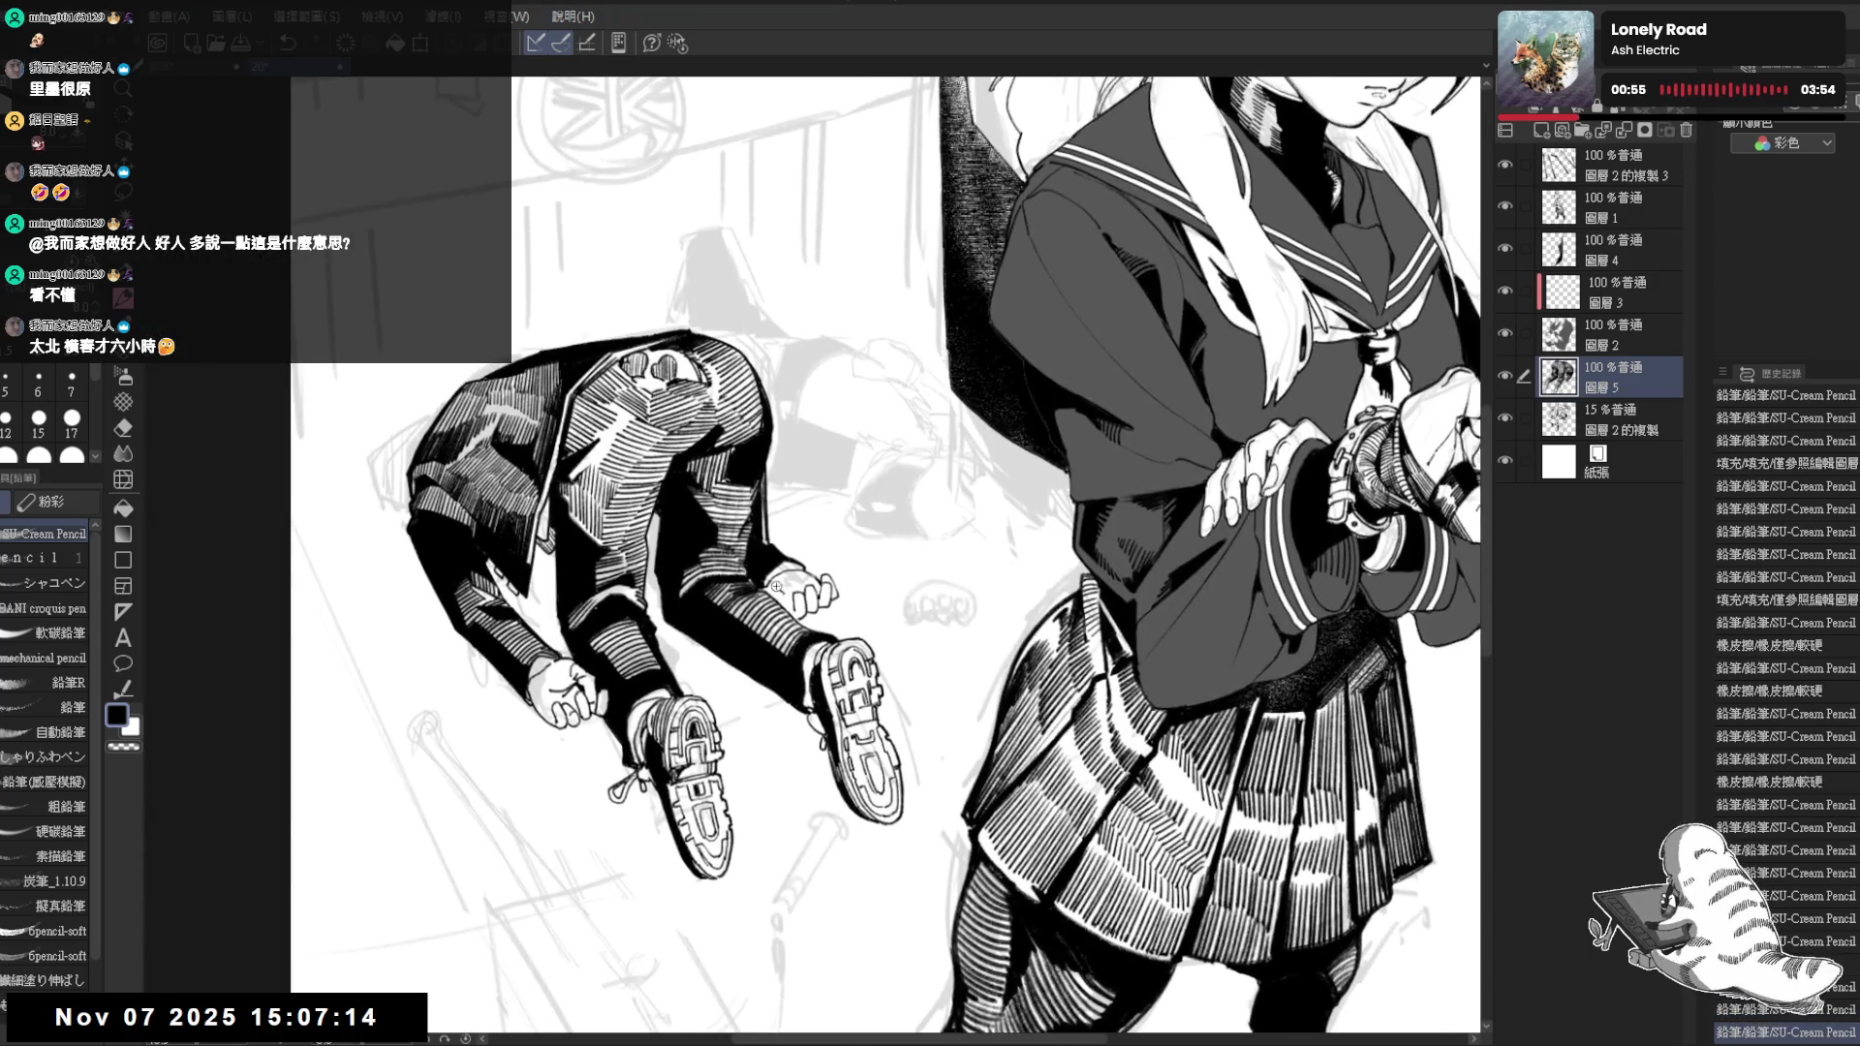
{"action": "key", "text": "ctrl+plus"}
{"action": "key", "text": "e"}
{"action": "left_click_drag", "start_coordinate": [770, 582], "coordinate": [793, 562]}
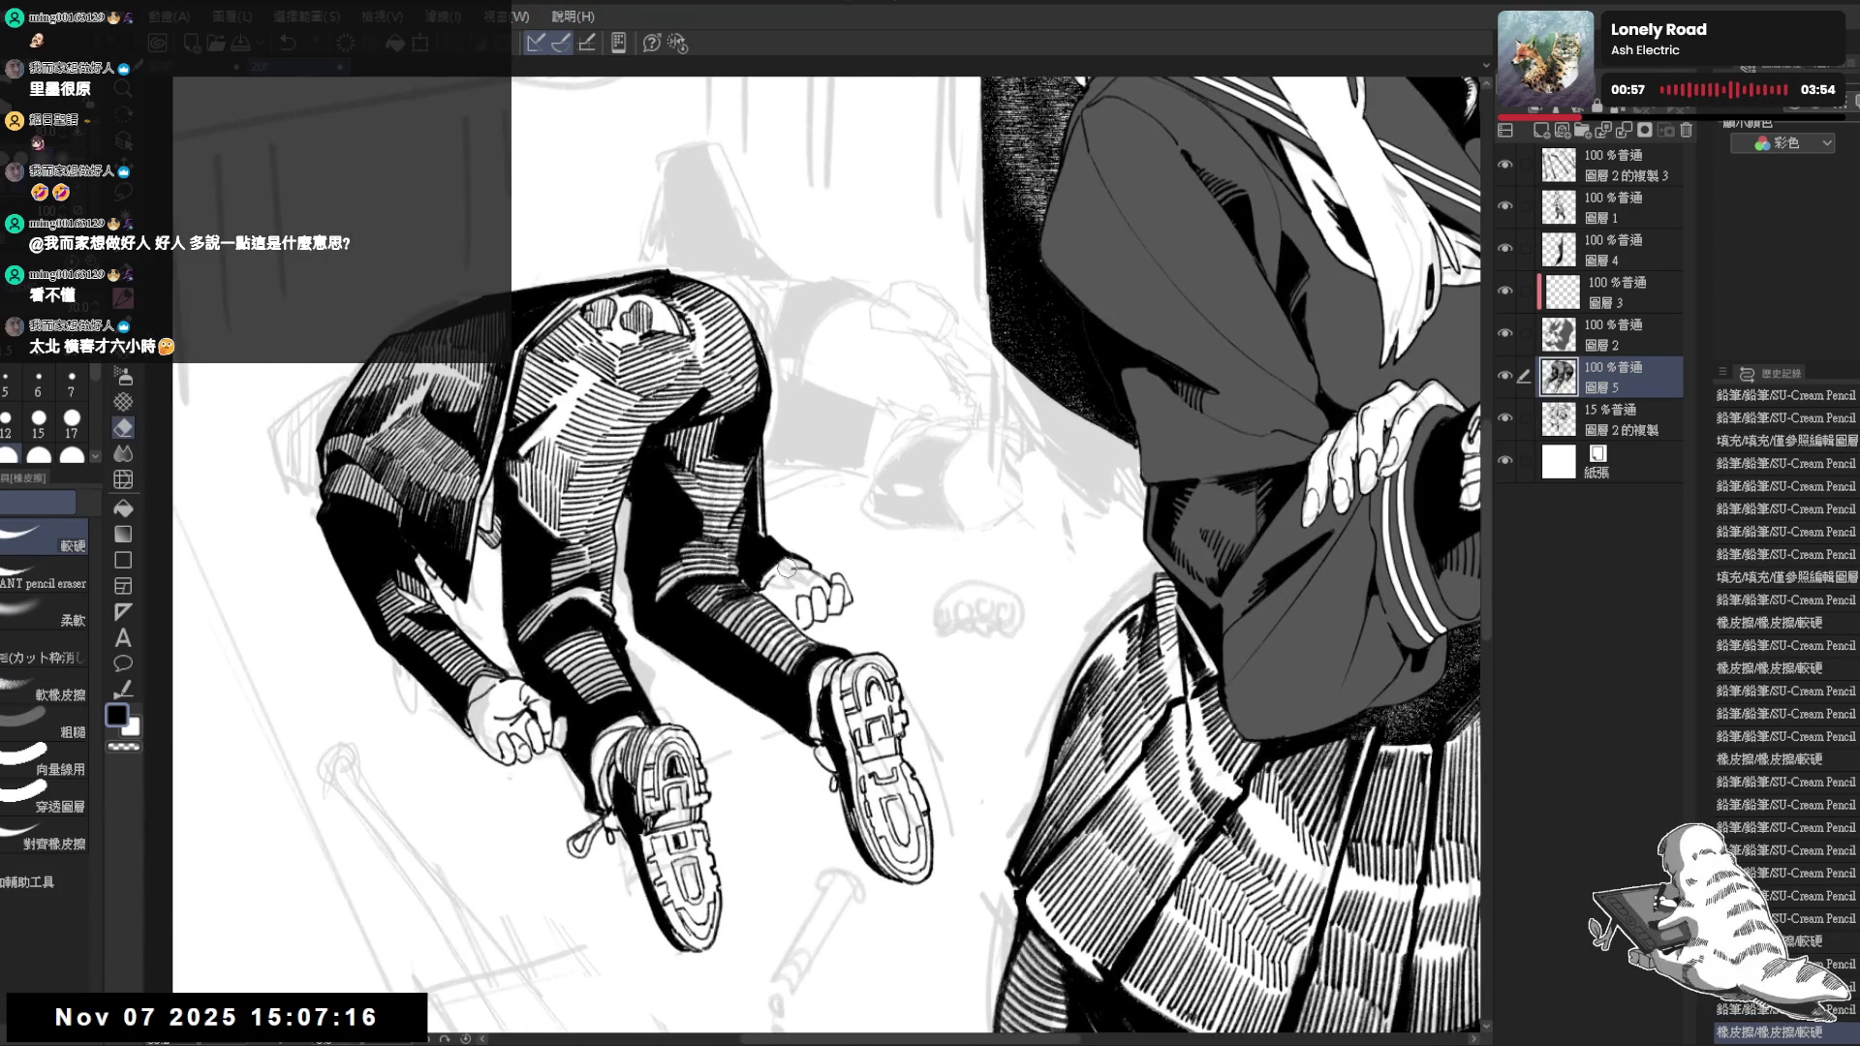
{"action": "key", "text": "p"}
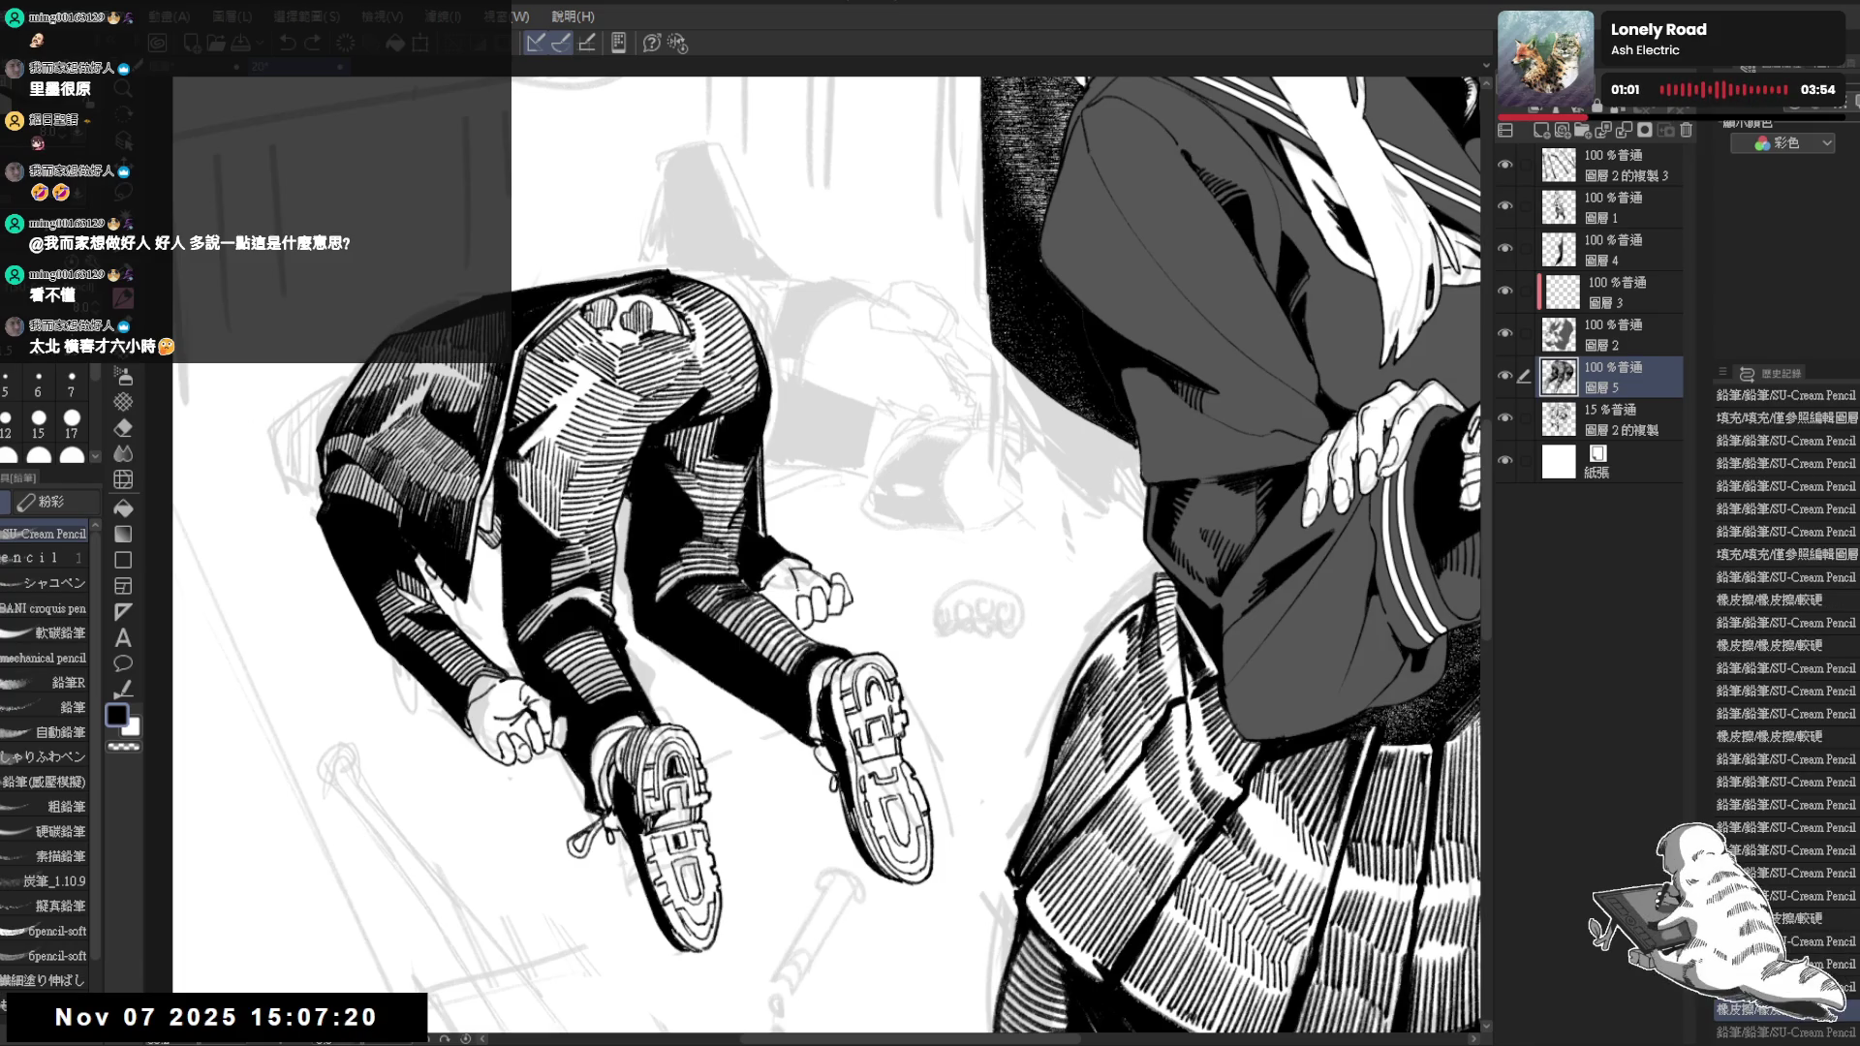
{"action": "key", "text": "ctrl+y"}
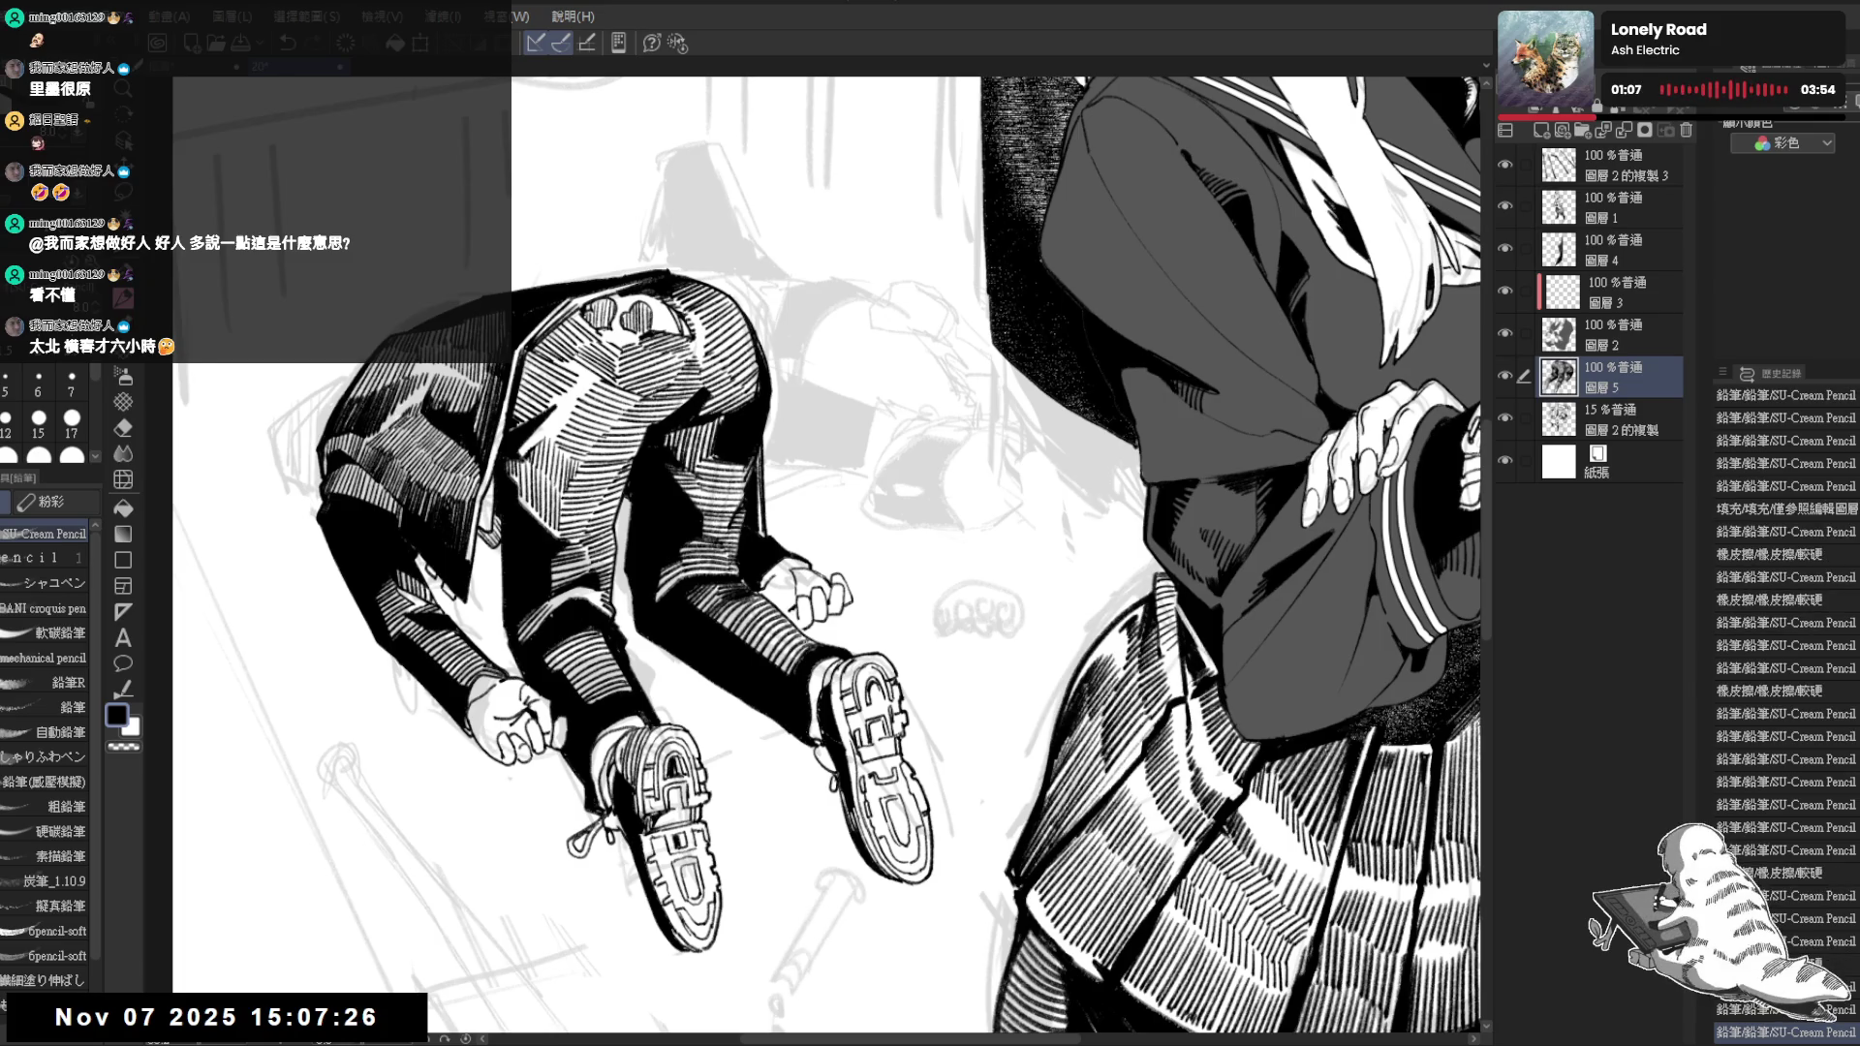
Recheck the fallen figure in mirrored view, alternating pencil and eraser touch-ups
{"action": "key", "text": "h"}
{"action": "key", "text": "e"}
{"action": "key", "text": "p"}
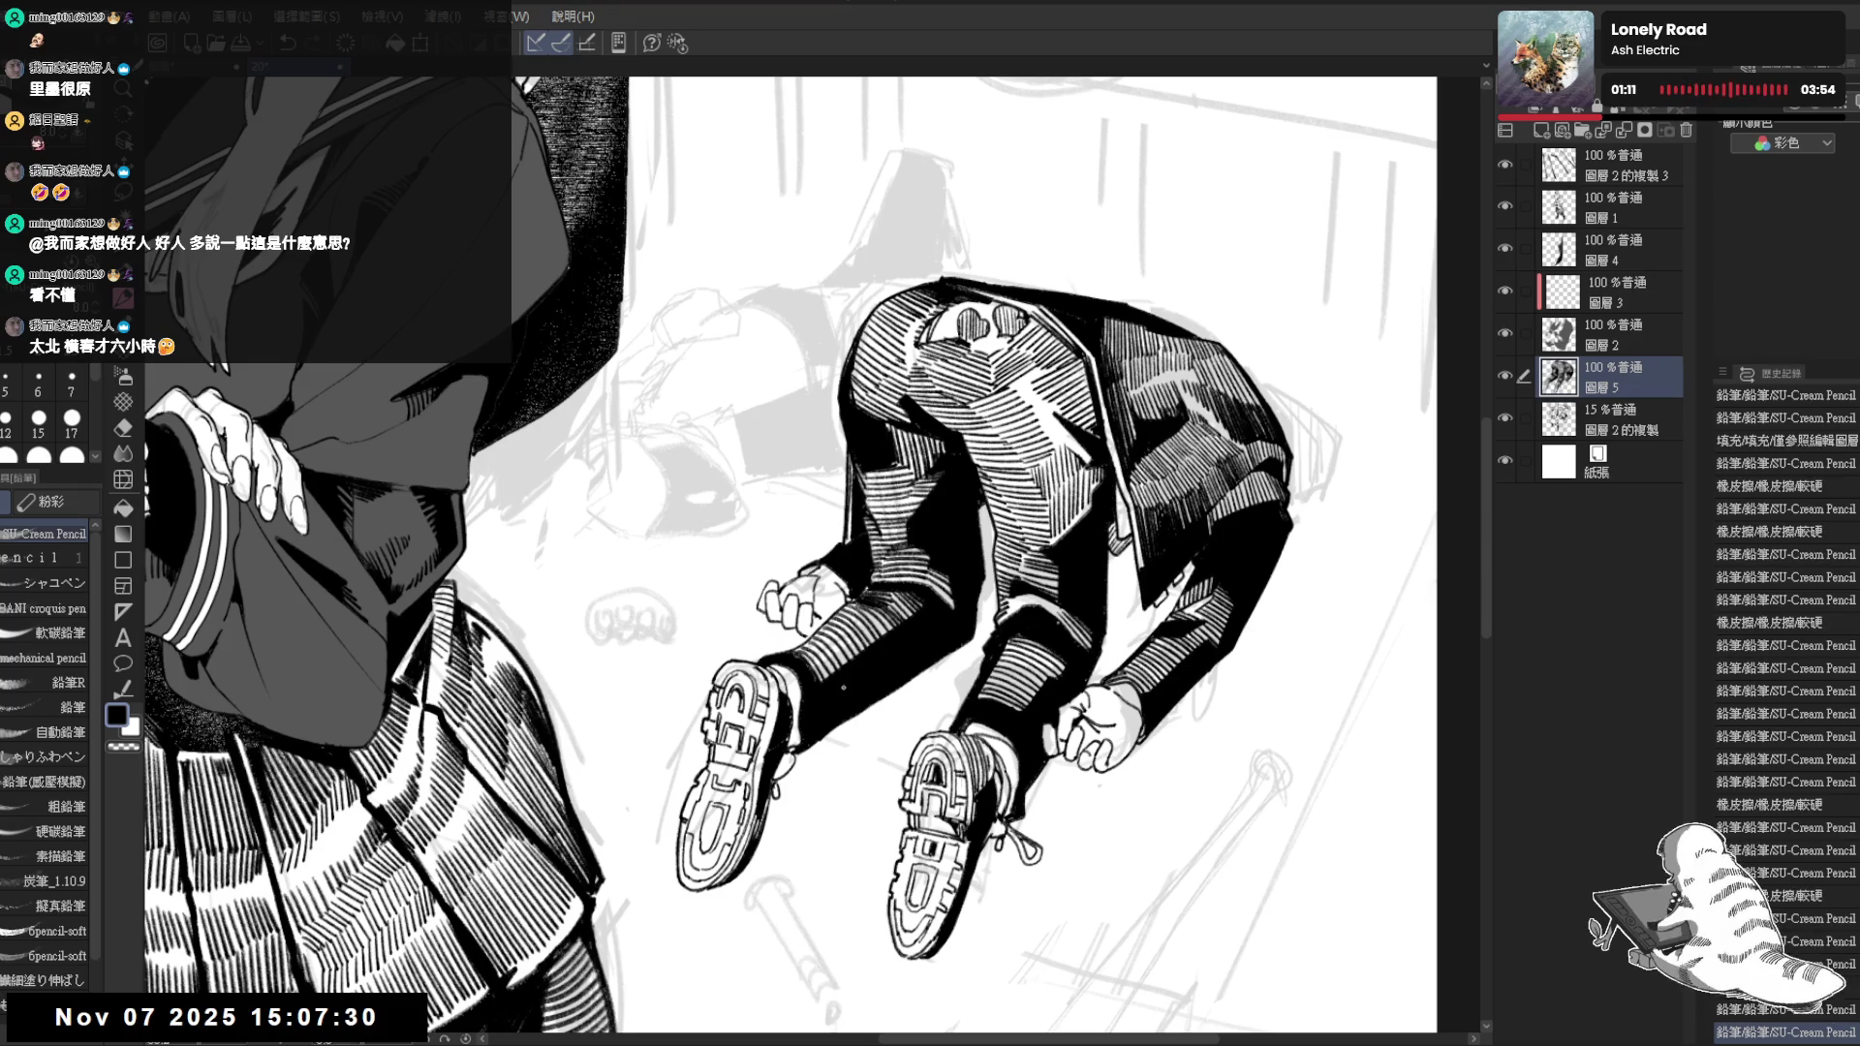
{"action": "left_click_drag", "start_coordinate": [841, 590], "coordinate": [809, 634]}
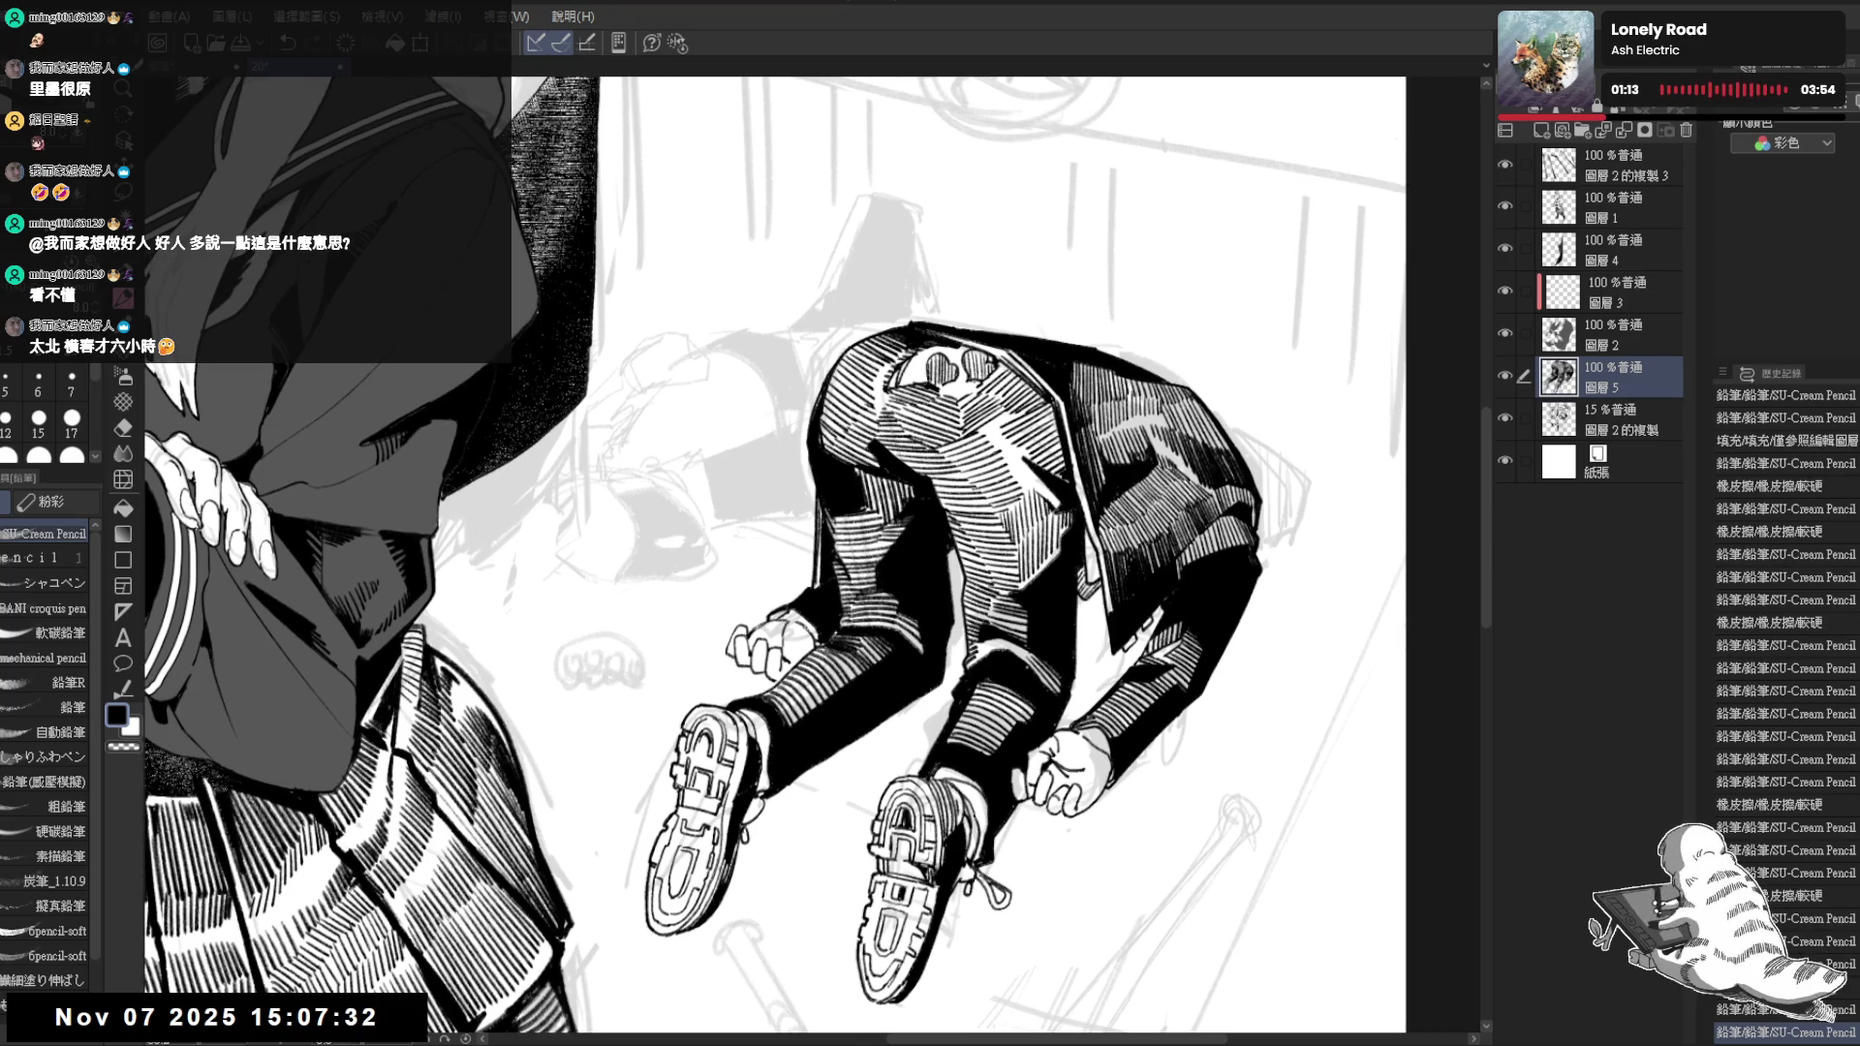
{"action": "key", "text": "e"}
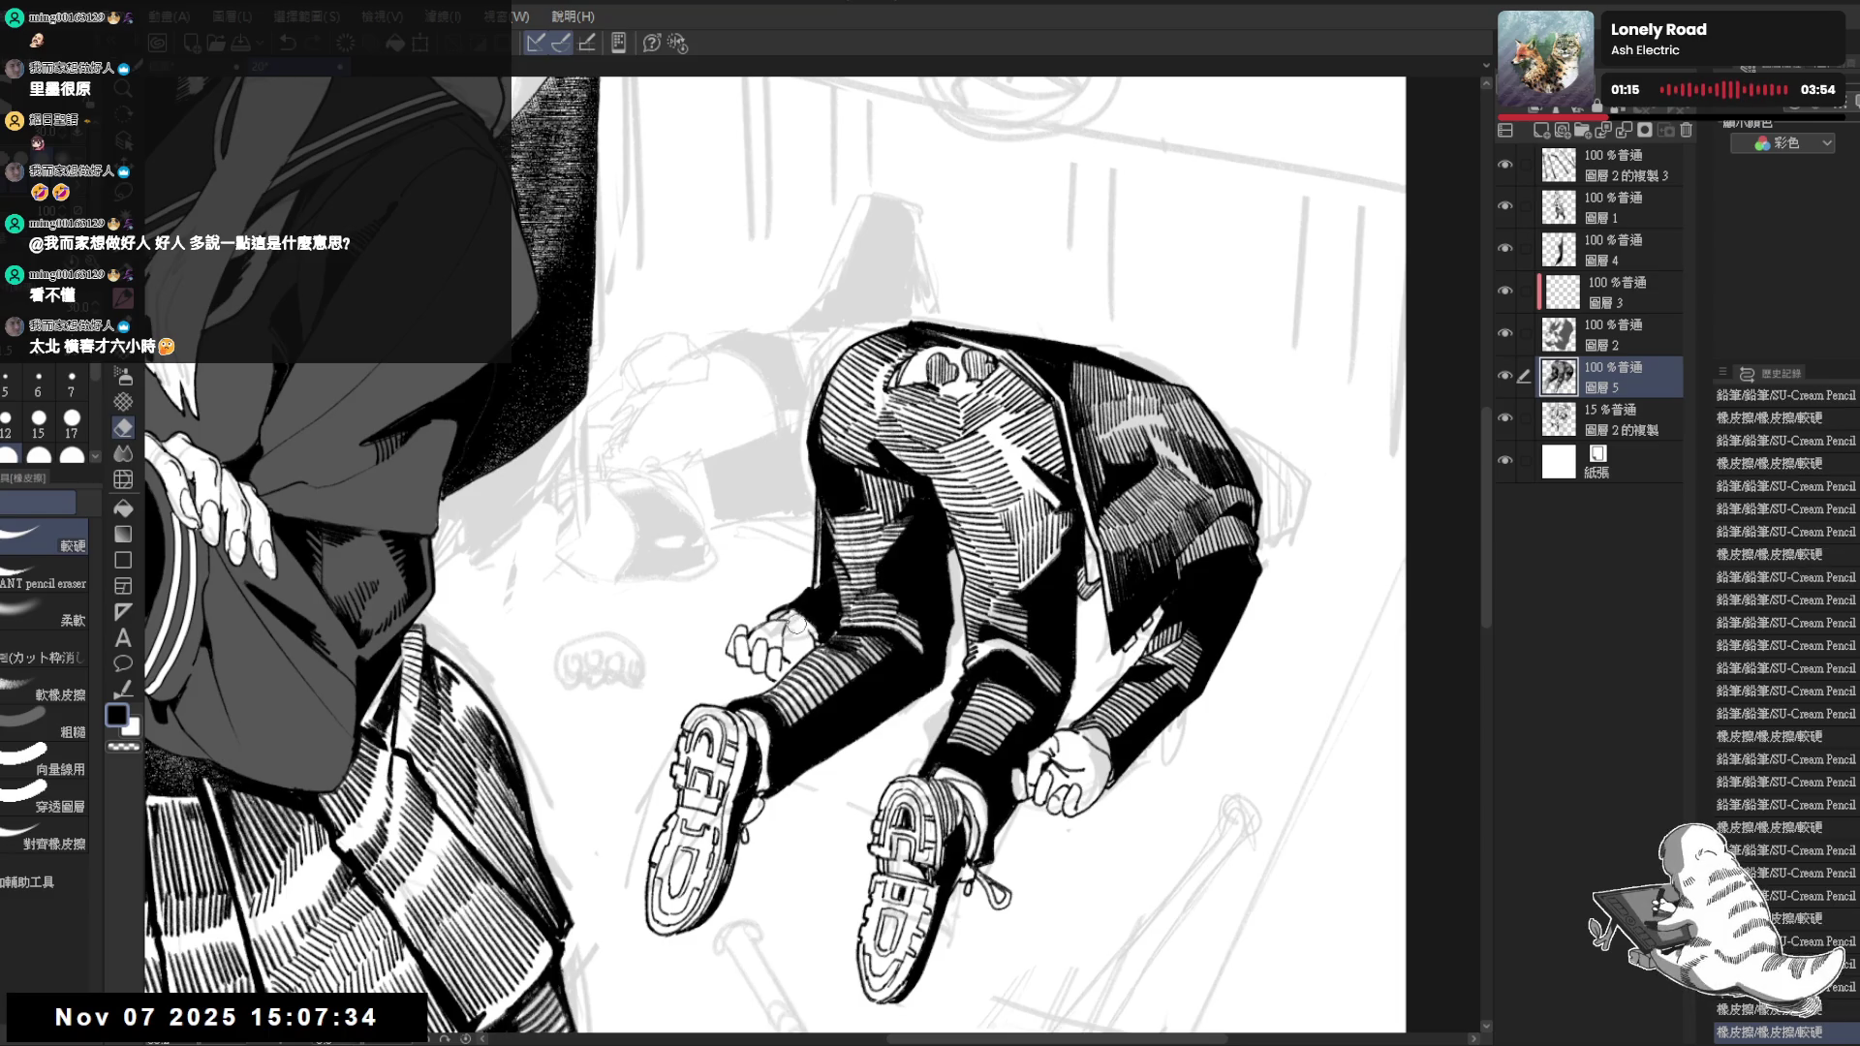
{"action": "key", "text": "p"}
{"action": "scroll", "coordinate": [749, 593], "scroll_direction": "down", "scroll_amount": 1}
{"action": "scroll", "coordinate": [747, 593], "scroll_direction": "down", "scroll_amount": 1}
{"action": "scroll", "coordinate": [748, 592], "scroll_direction": "down", "scroll_amount": 1}
{"action": "scroll", "coordinate": [748, 593], "scroll_direction": "down", "scroll_amount": 2}
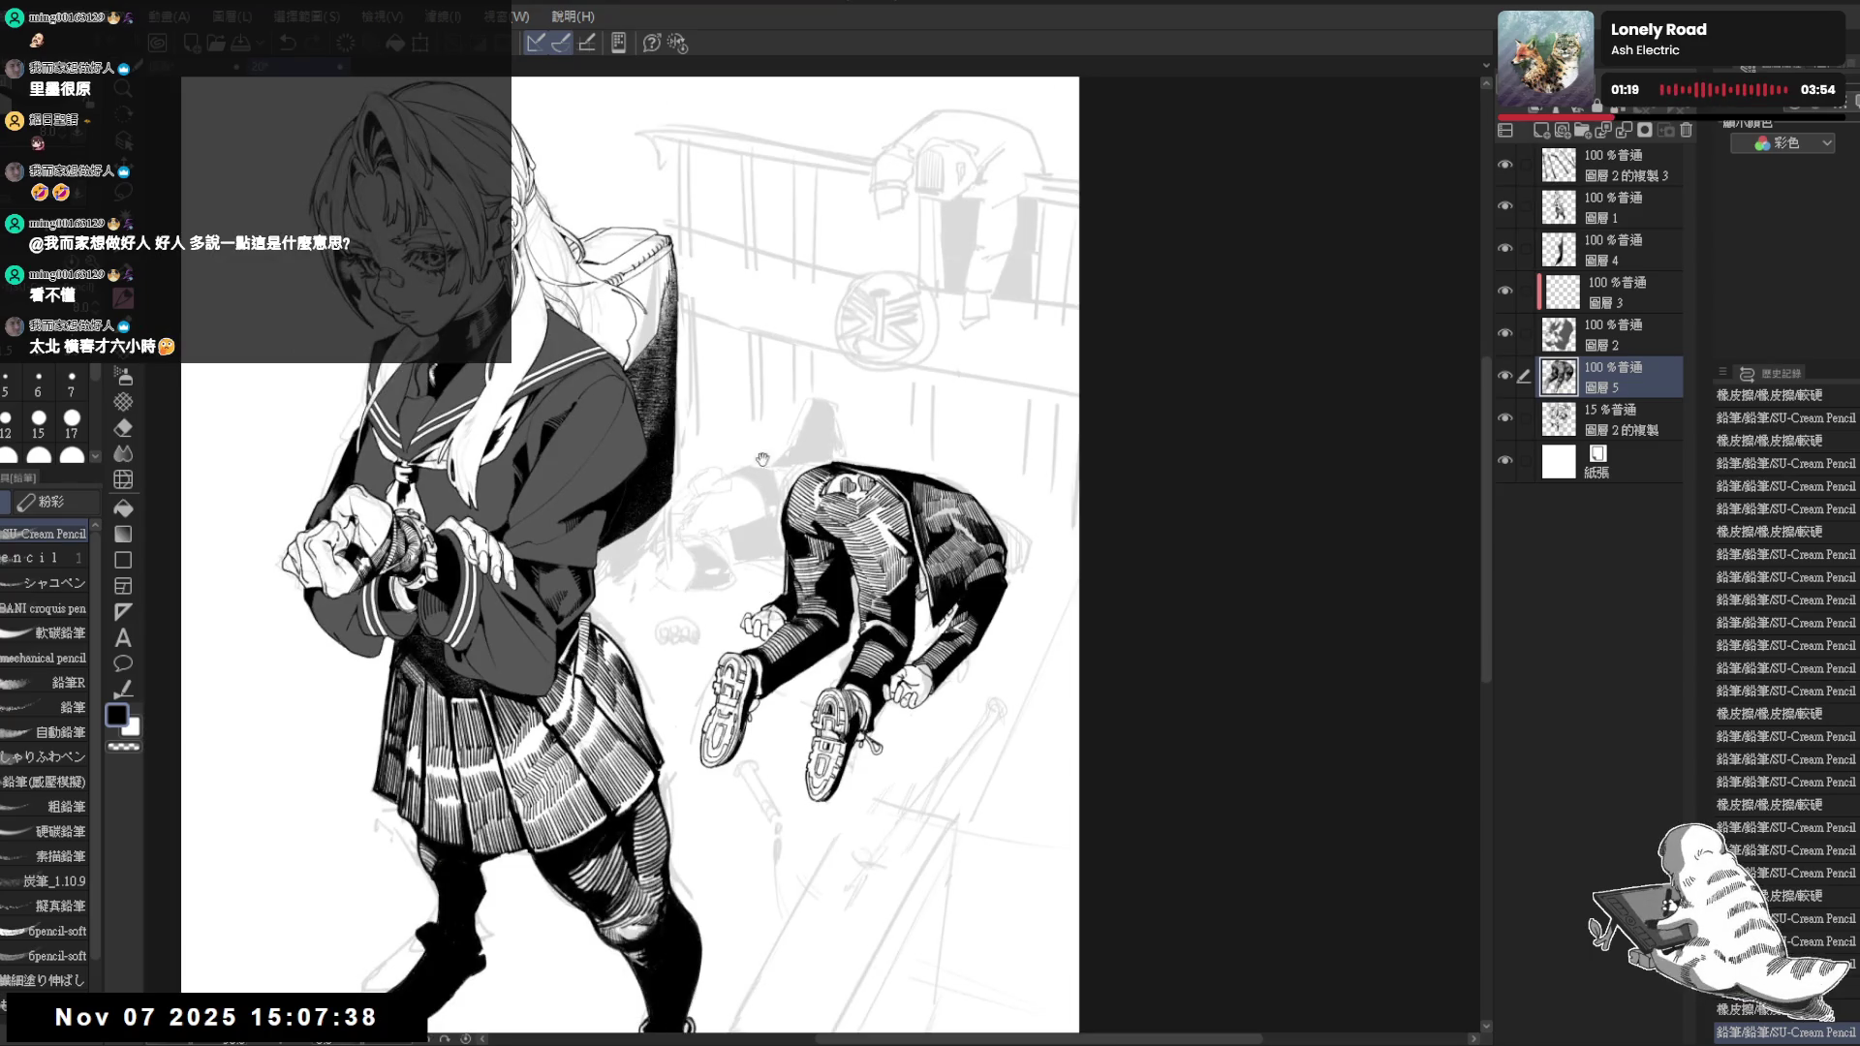
{"action": "scroll", "coordinate": [762, 457], "scroll_direction": "up", "scroll_amount": 1}
Hatch along the jacket's right edge and erase stray lines there, then mirror to check
{"action": "key", "text": "e"}
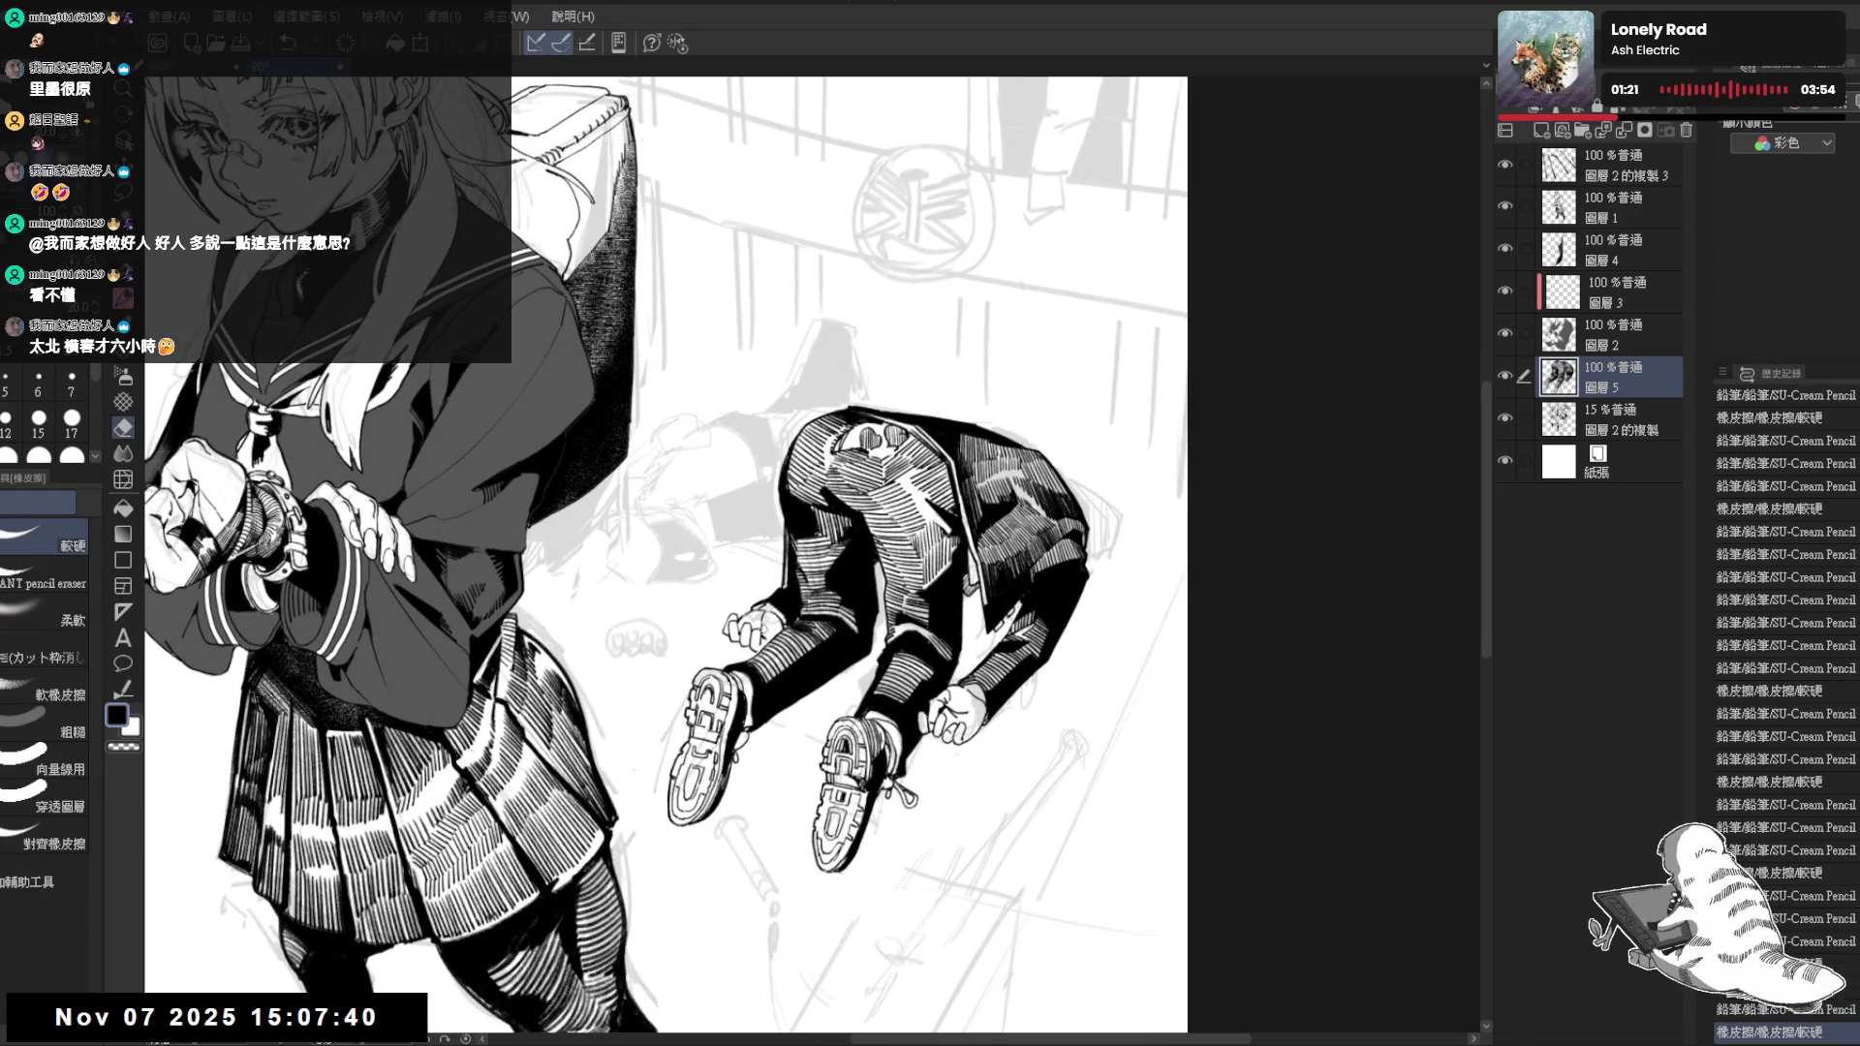
{"action": "key", "text": "p"}
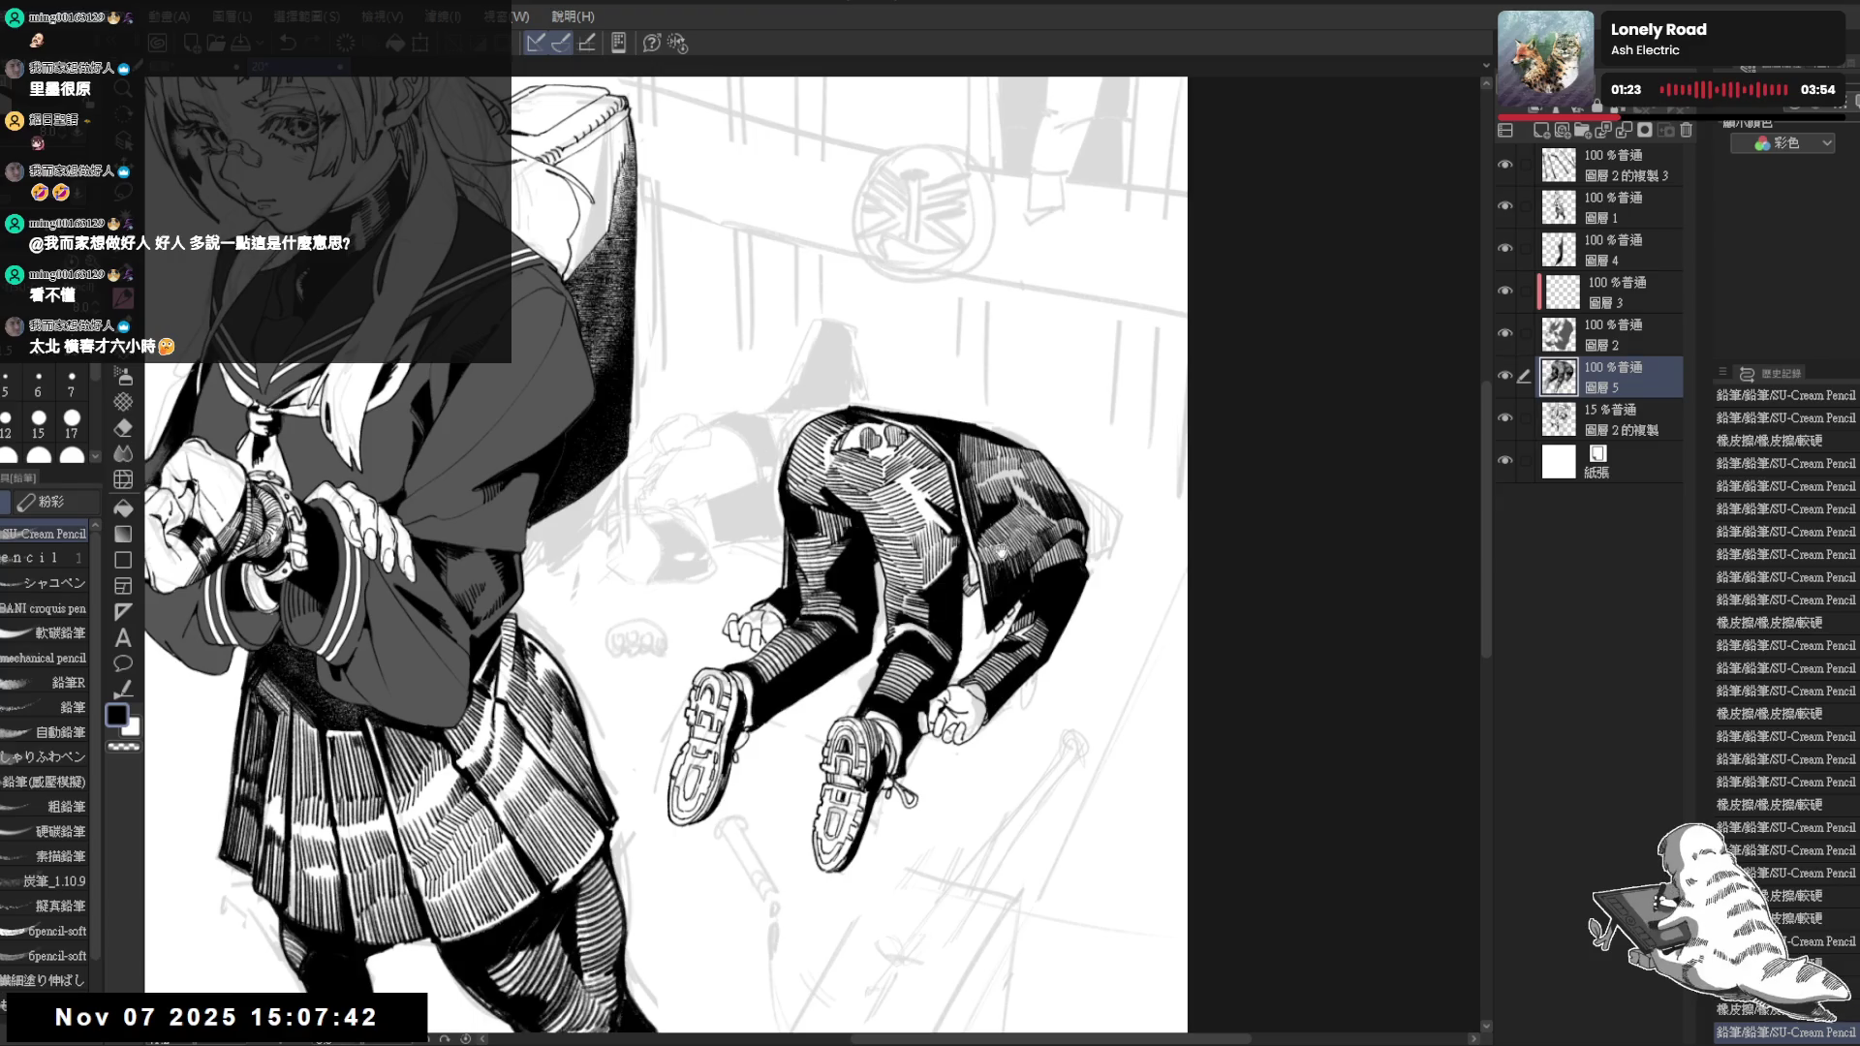
{"action": "left_click_drag", "start_coordinate": [1003, 553], "coordinate": [828, 595]}
{"action": "scroll", "coordinate": [872, 624], "scroll_direction": "down", "scroll_amount": 1}
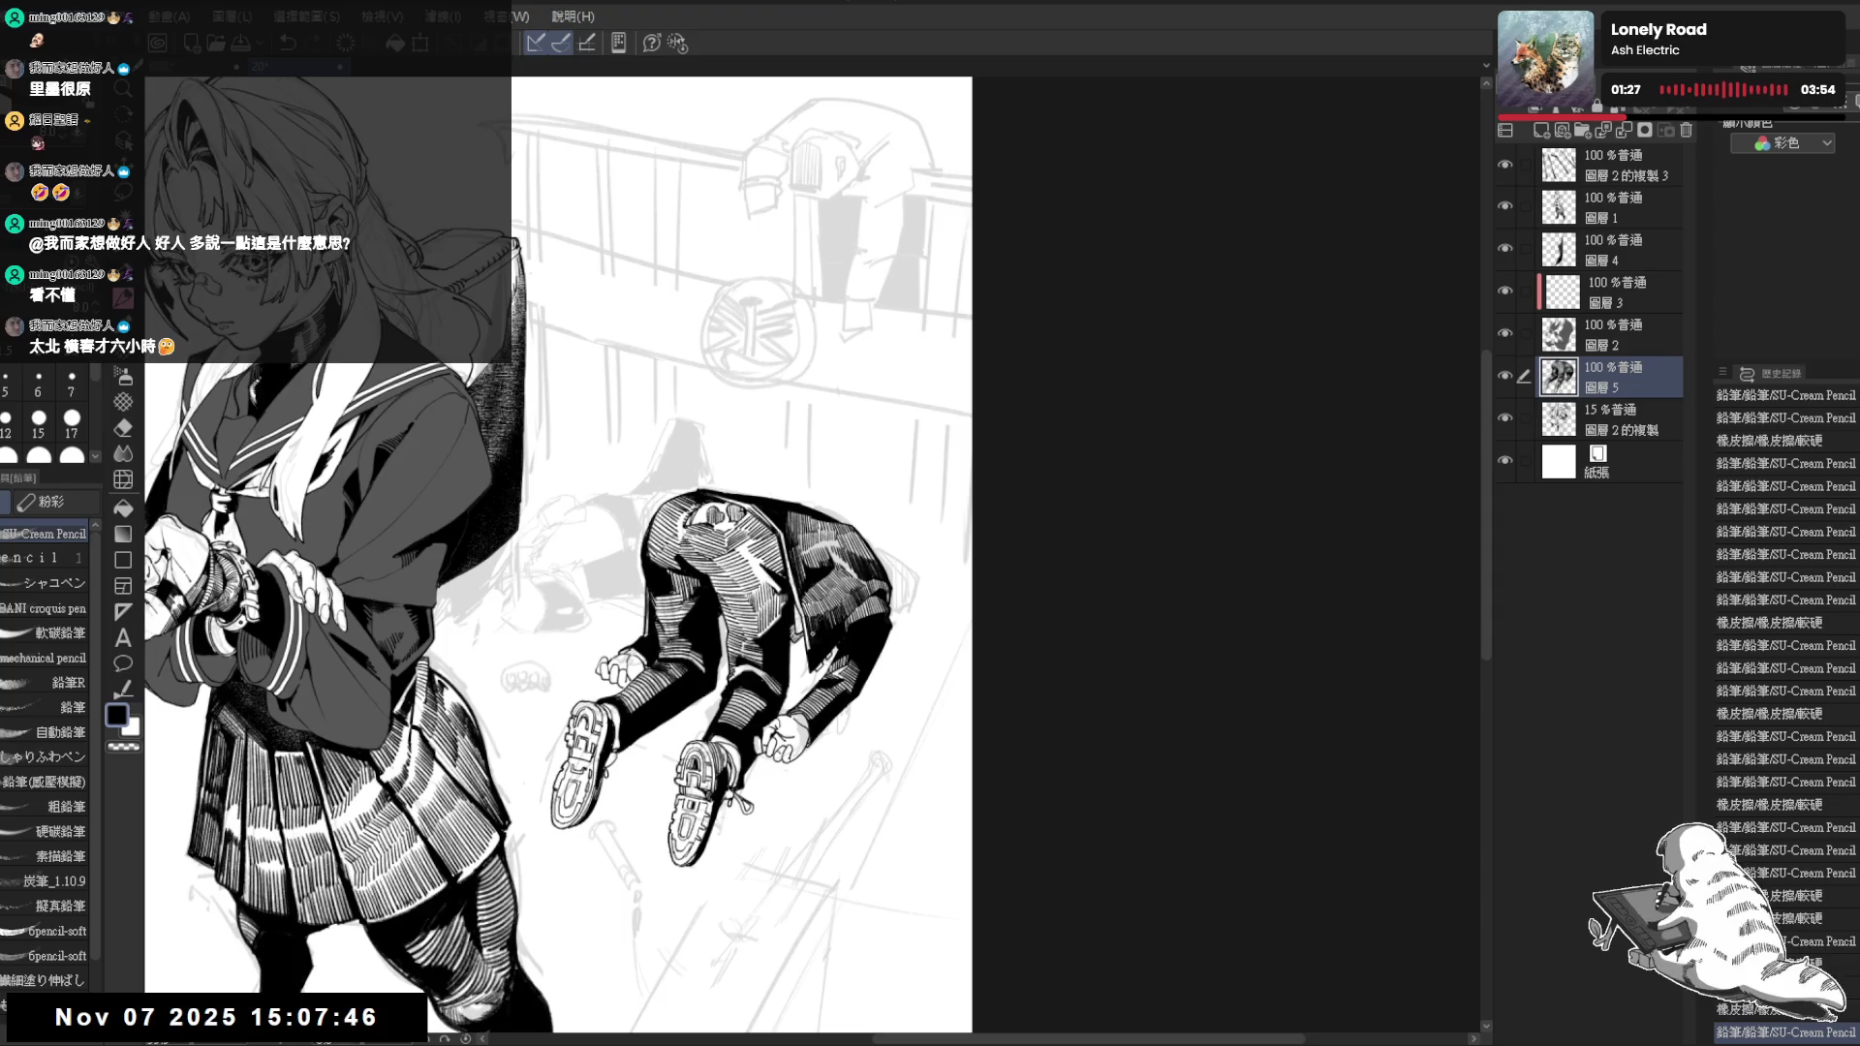
{"action": "scroll", "coordinate": [770, 610], "scroll_direction": "up", "scroll_amount": 1}
{"action": "left_click_drag", "start_coordinate": [896, 607], "coordinate": [917, 563]}
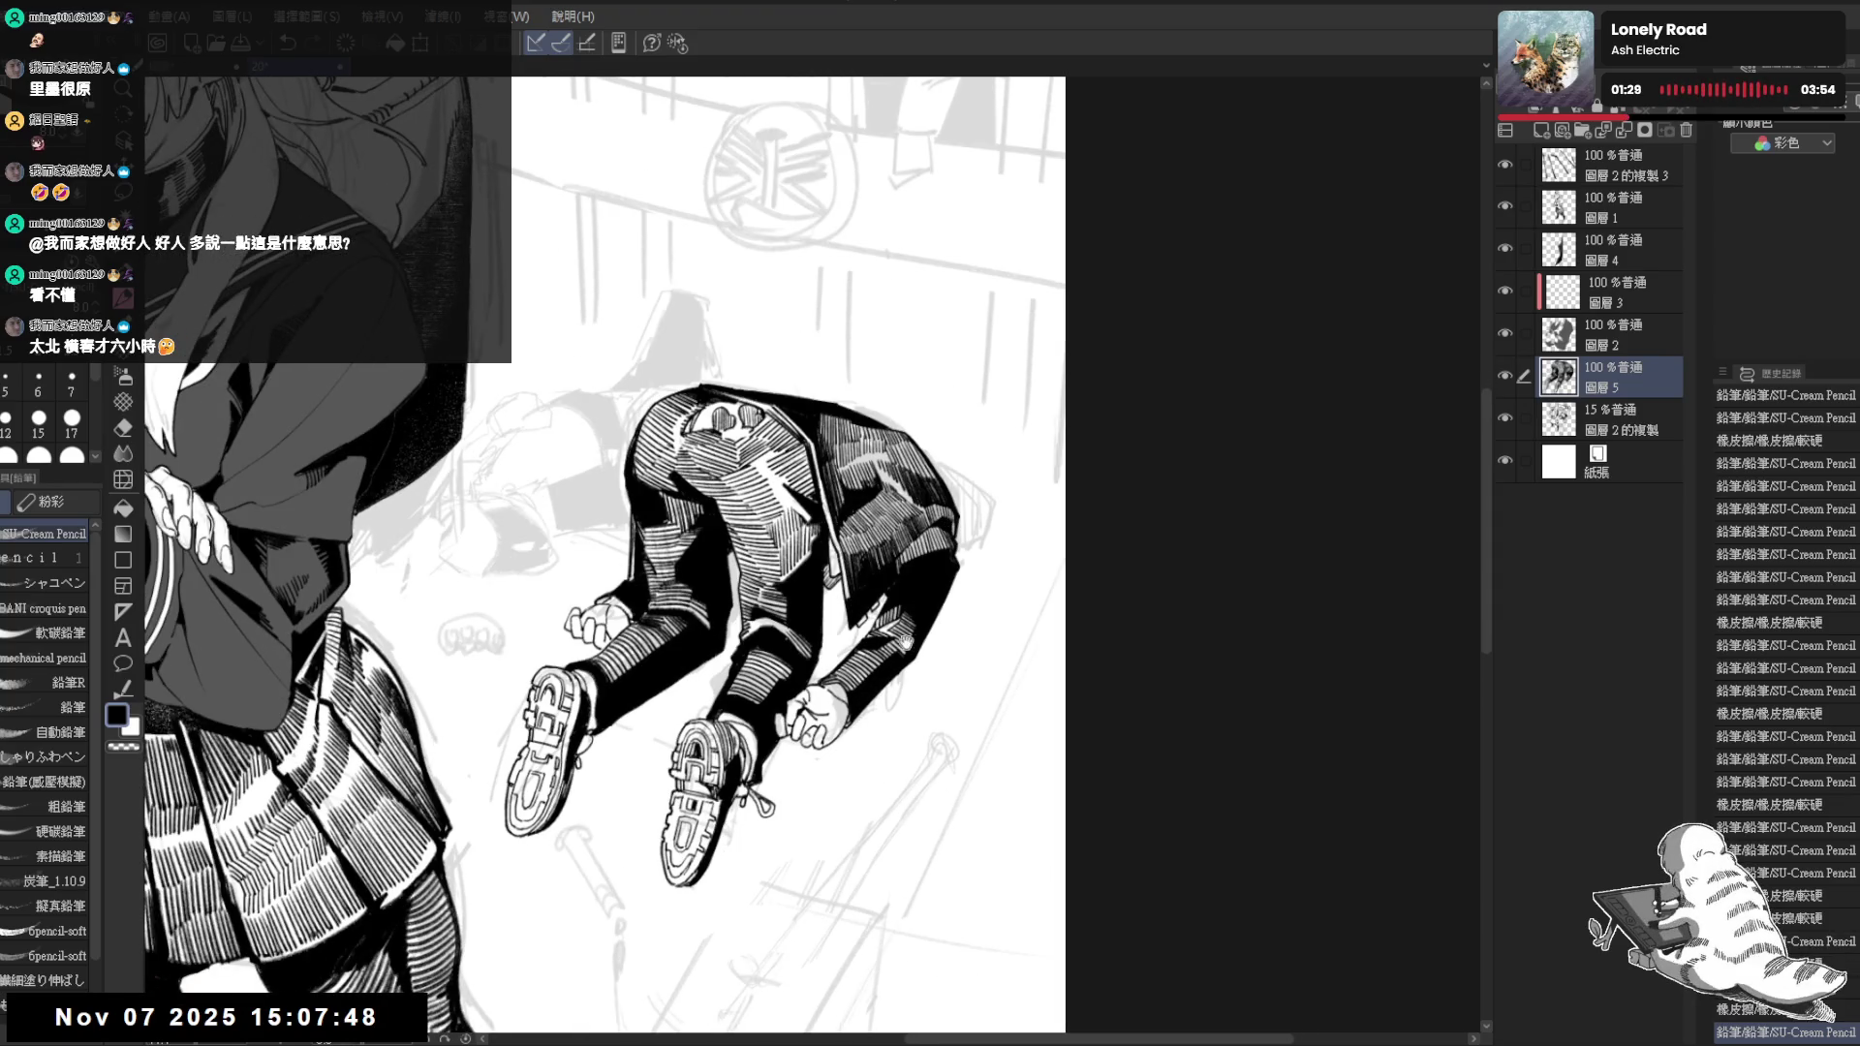
{"action": "left_click_drag", "start_coordinate": [943, 515], "coordinate": [956, 569]}
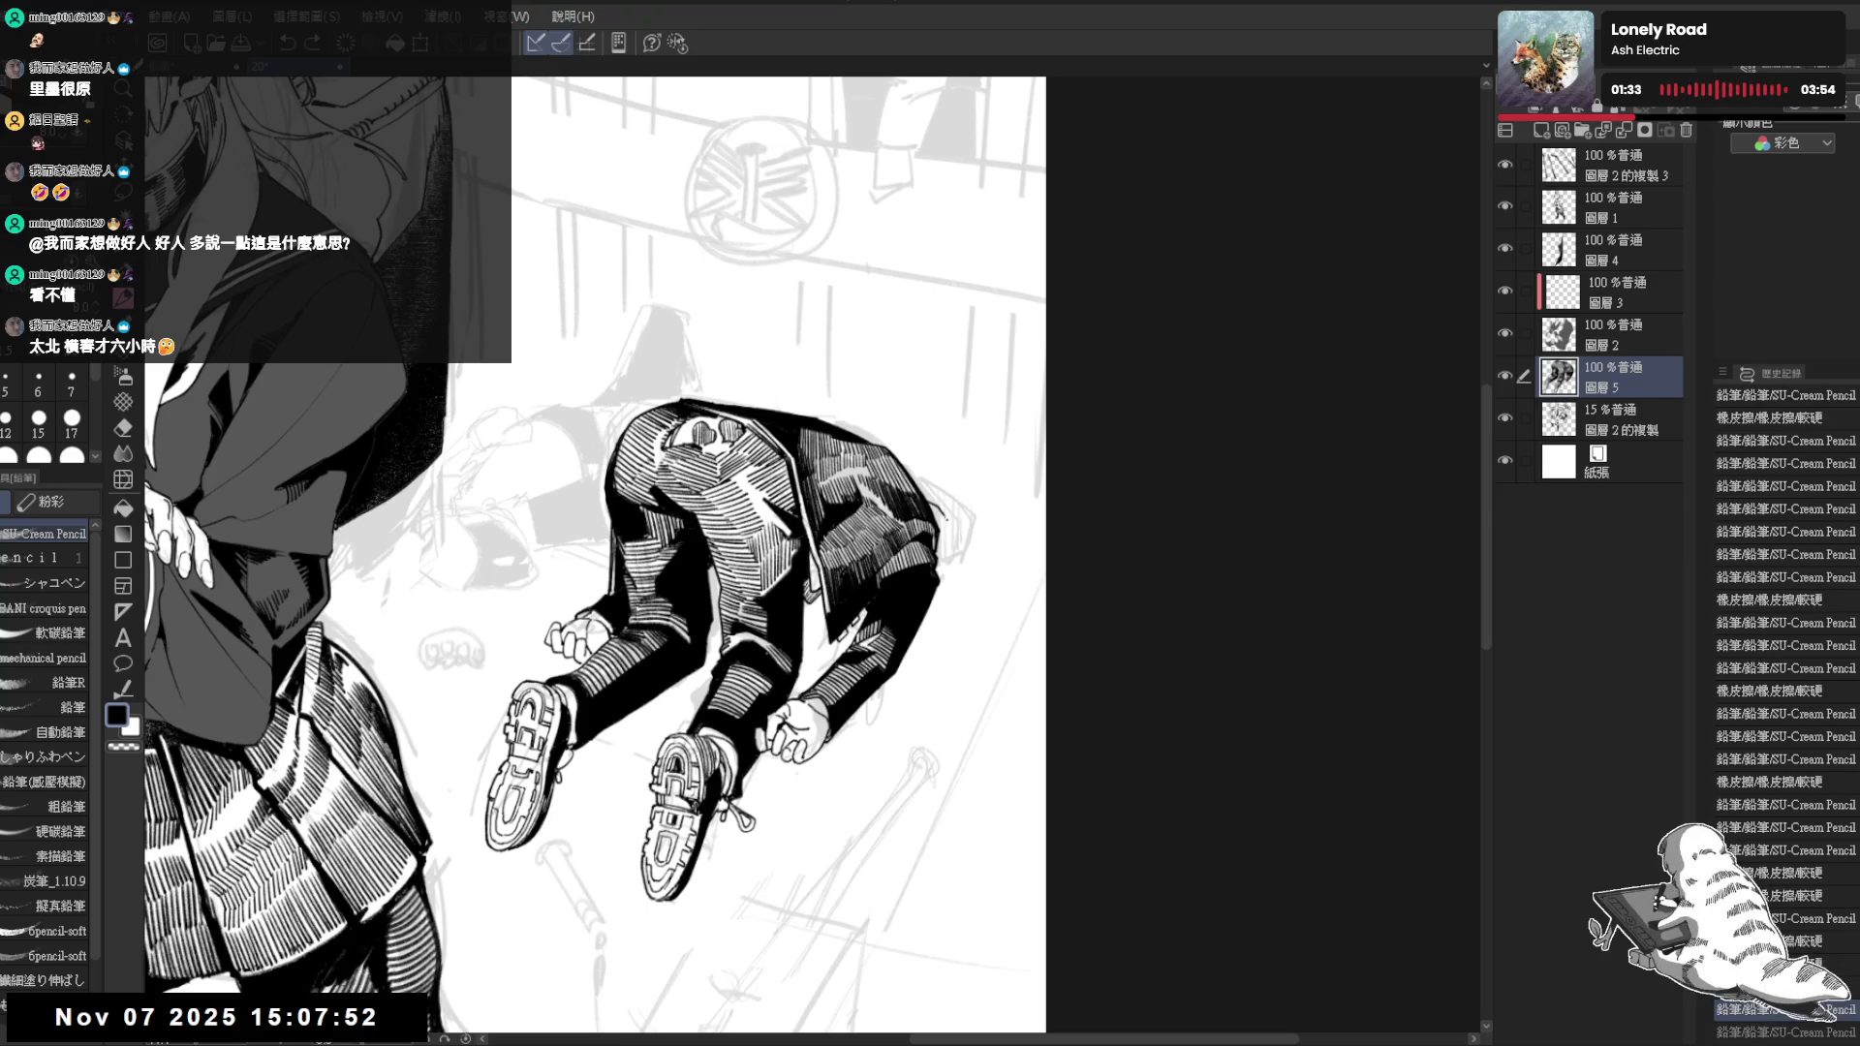
{"action": "key", "text": "ctrl+y"}
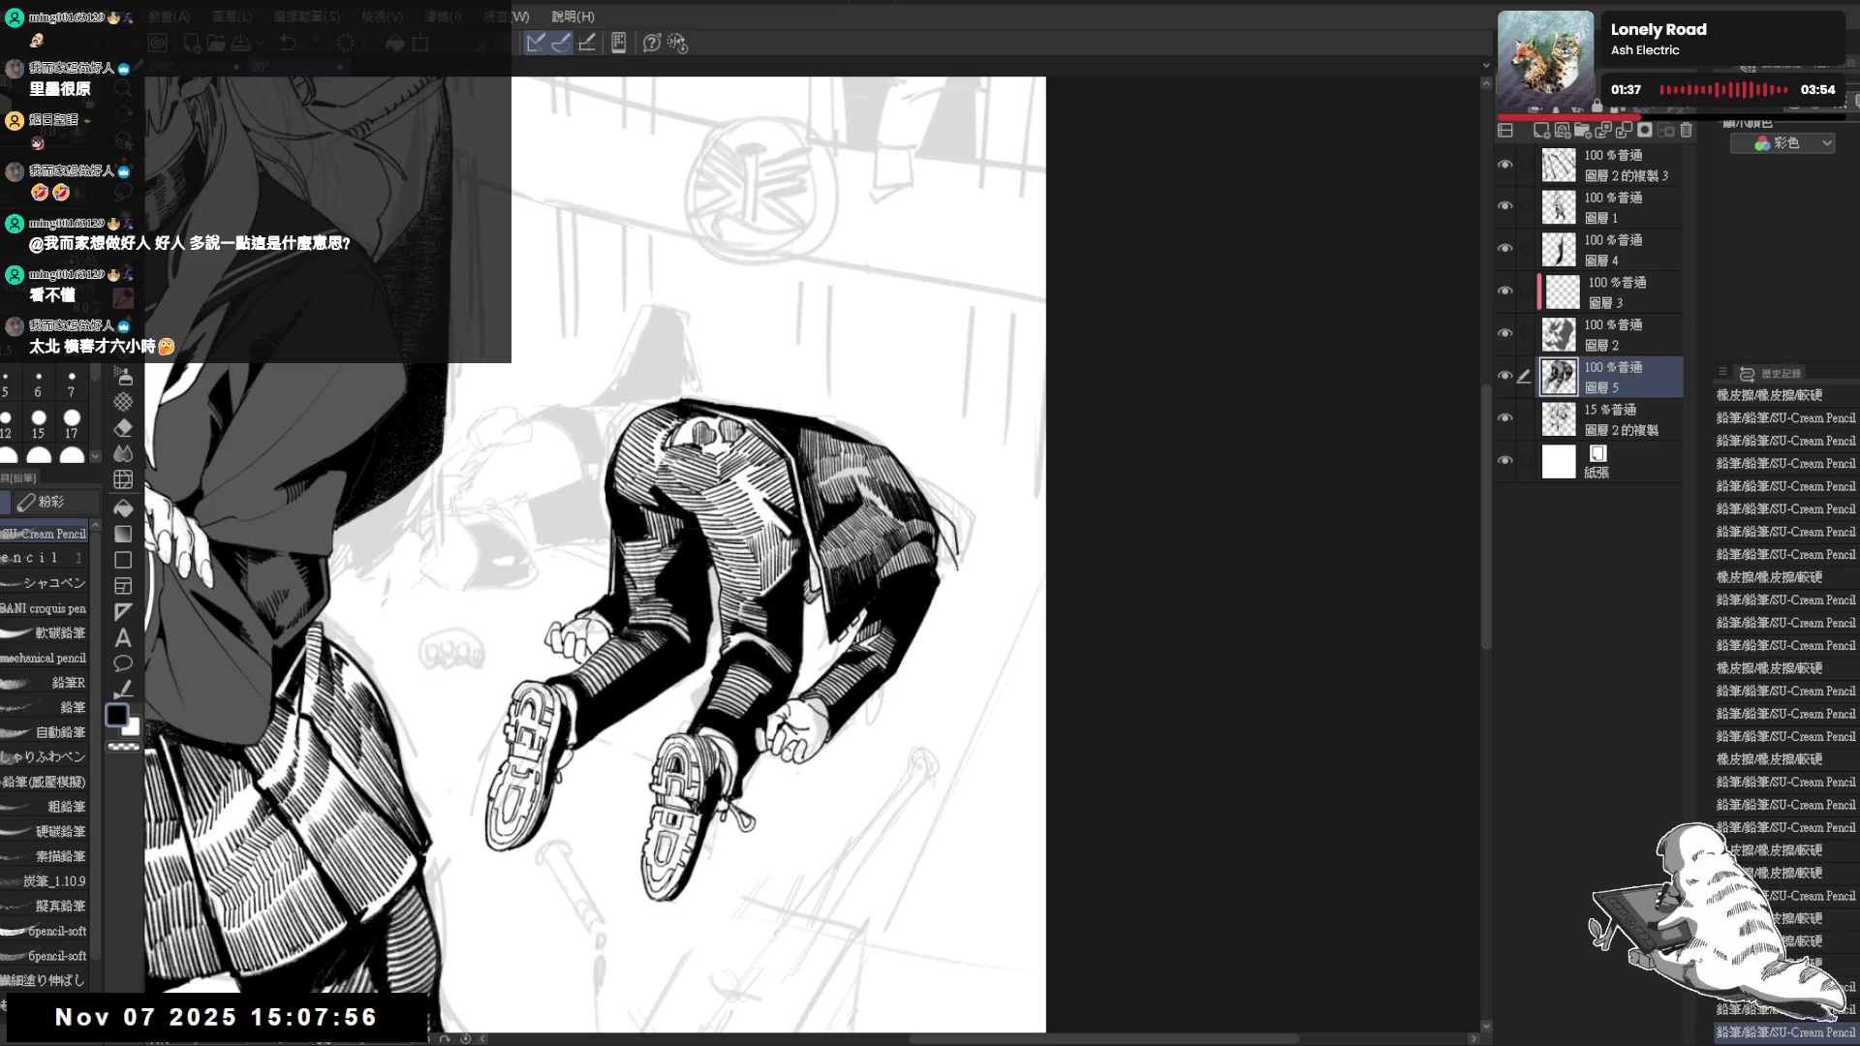
{"action": "left_click_drag", "start_coordinate": [944, 526], "coordinate": [956, 588]}
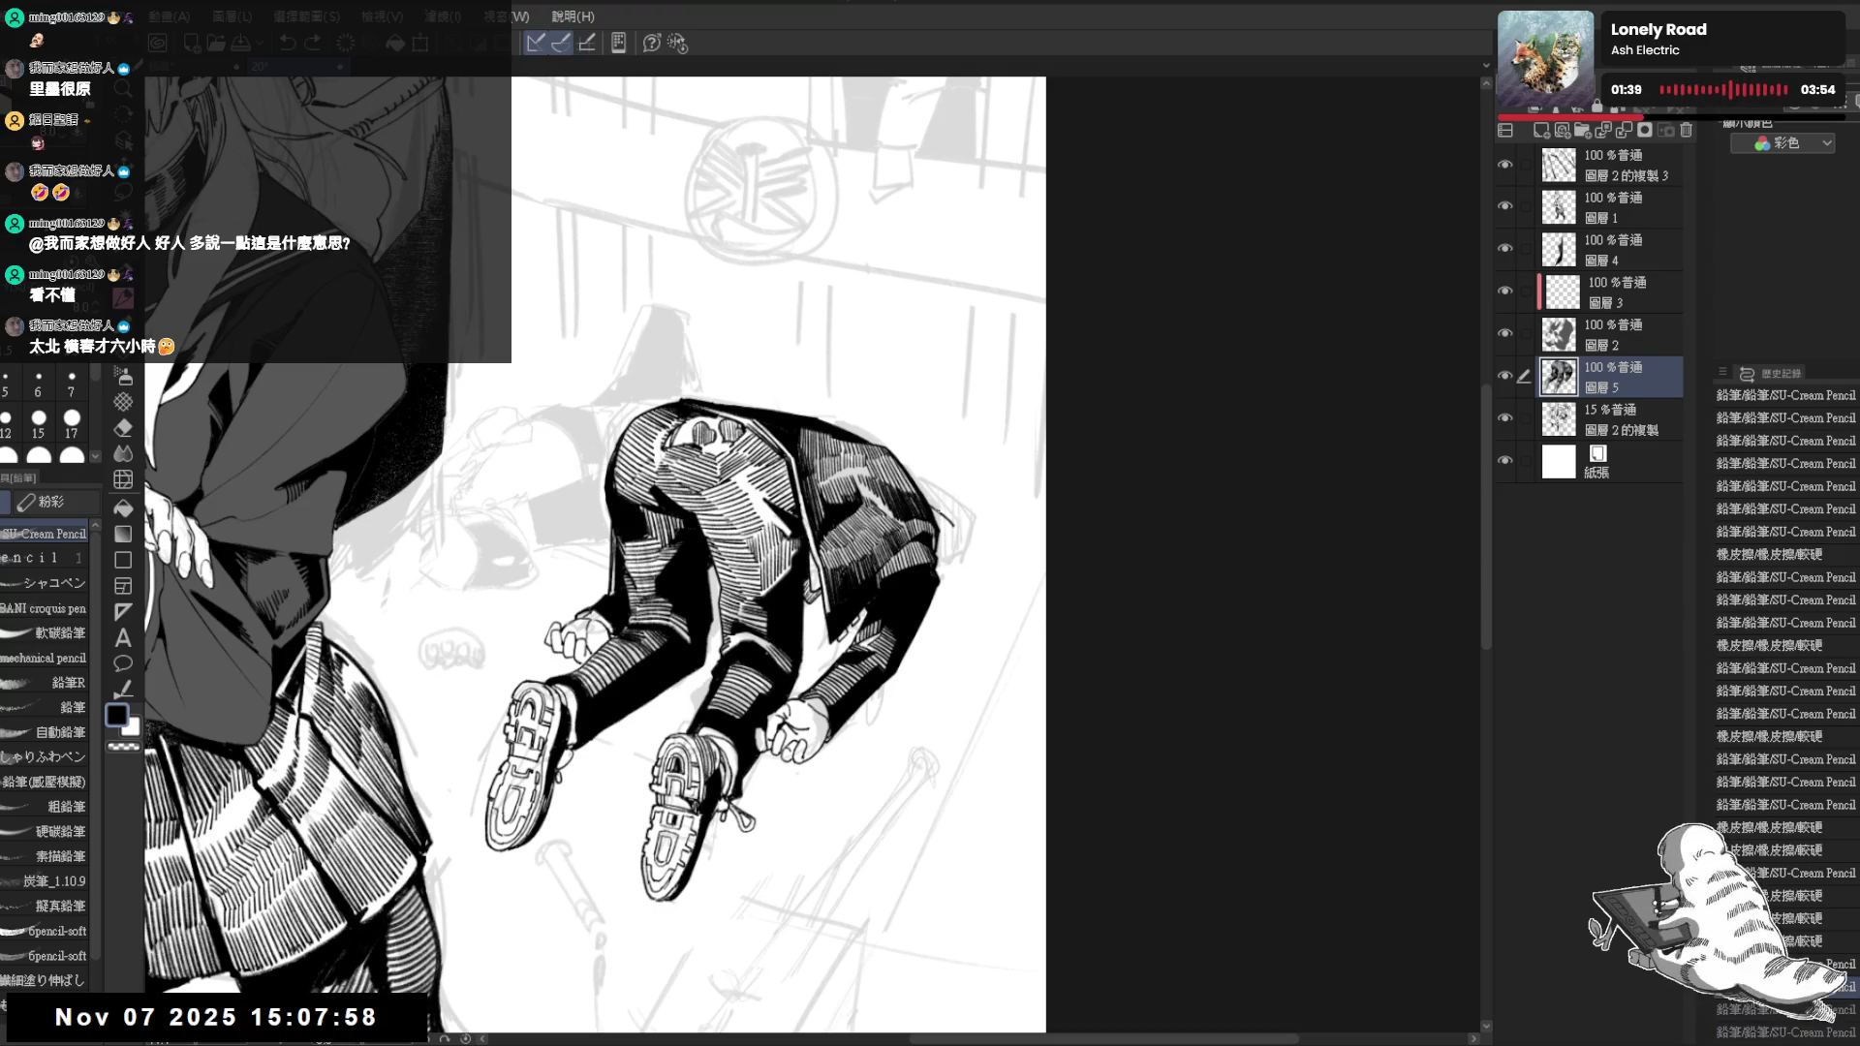
{"action": "left_click_drag", "start_coordinate": [948, 523], "coordinate": [956, 569]}
{"action": "key", "text": "e"}
{"action": "key", "text": "p"}
{"action": "key", "text": "h"}
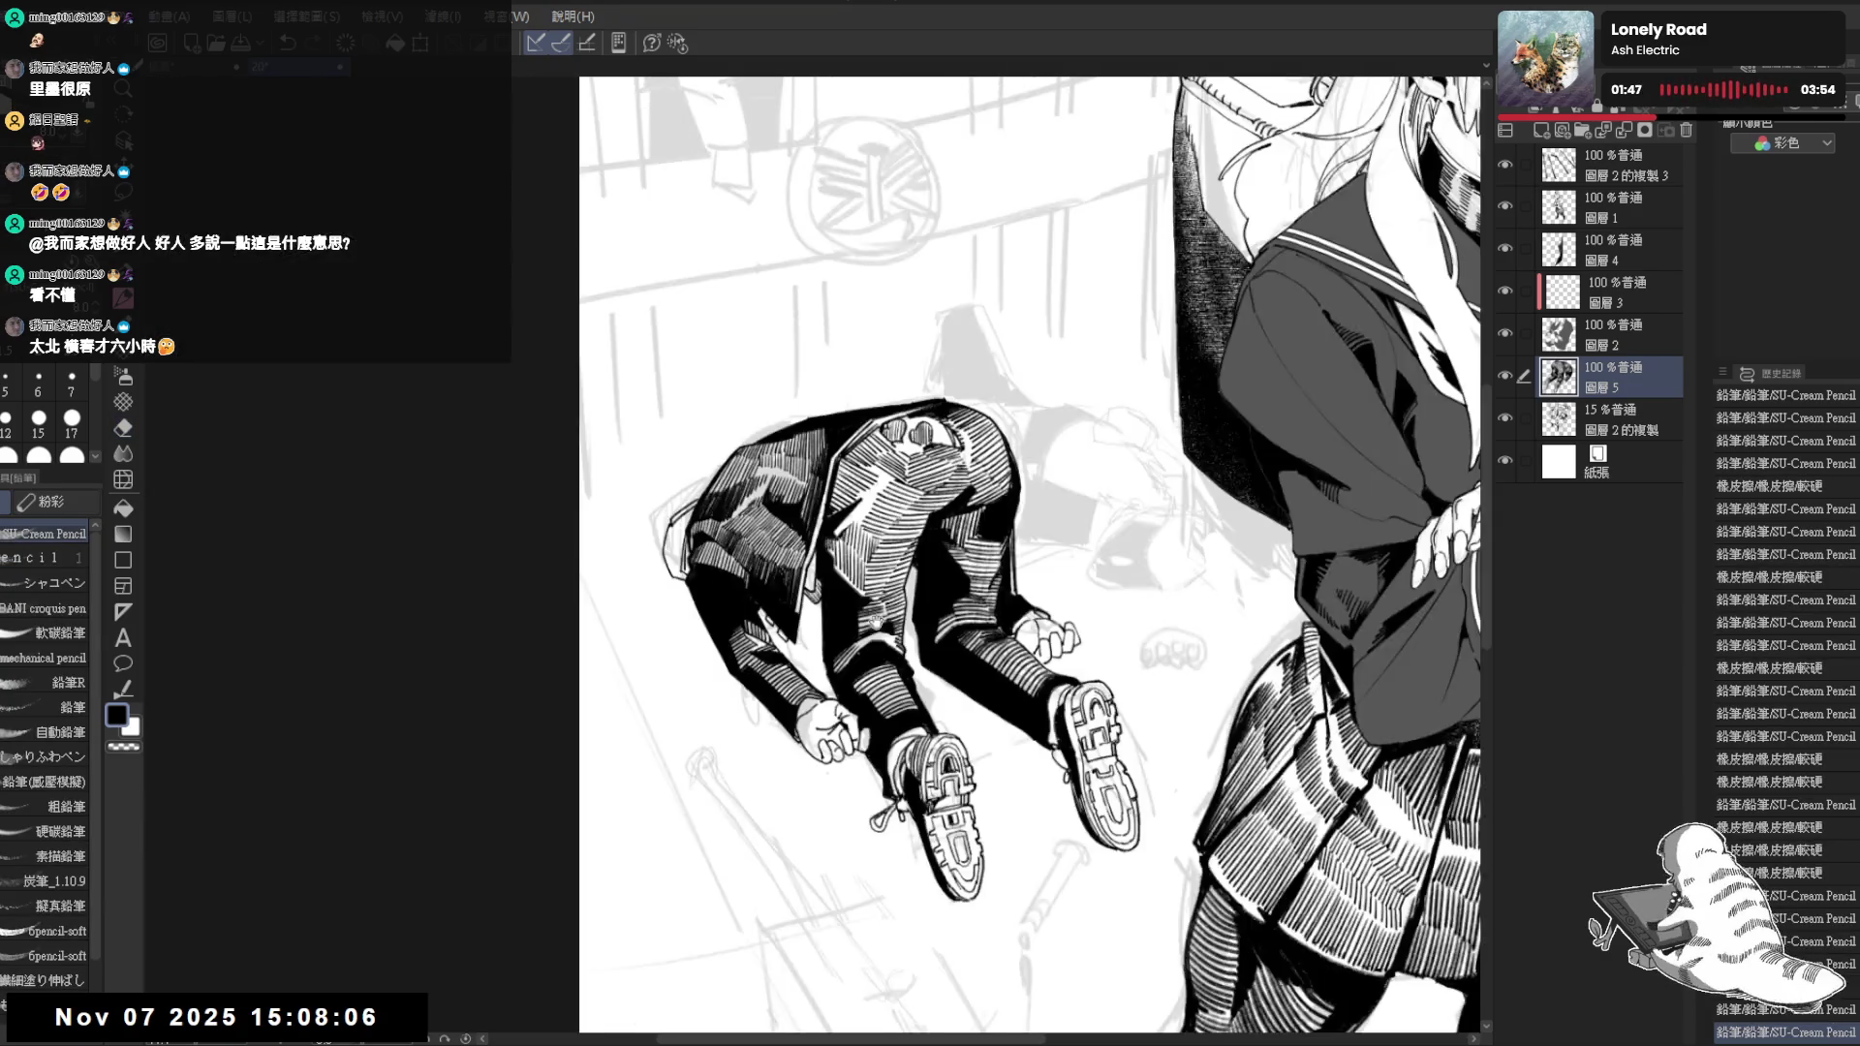
{"action": "scroll", "coordinate": [877, 571], "scroll_direction": "up", "scroll_amount": 2}
{"action": "scroll", "coordinate": [800, 578], "scroll_direction": "up", "scroll_amount": 1}
Erase a stray stroke on the figure and rework a small stroke at a rotated angle
{"action": "key", "text": "e"}
{"action": "mouse_move", "coordinate": [803, 596]}
{"action": "left_mouse_down"}
{"action": "mouse_move", "coordinate": [823, 613]}
{"action": "mouse_move", "coordinate": [788, 521]}
{"action": "mouse_move", "coordinate": [799, 555]}
{"action": "left_mouse_up"}
{"action": "key", "text": "p"}
{"action": "key", "text": "r"}
{"action": "key", "text": "e"}
{"action": "key", "text": "p"}
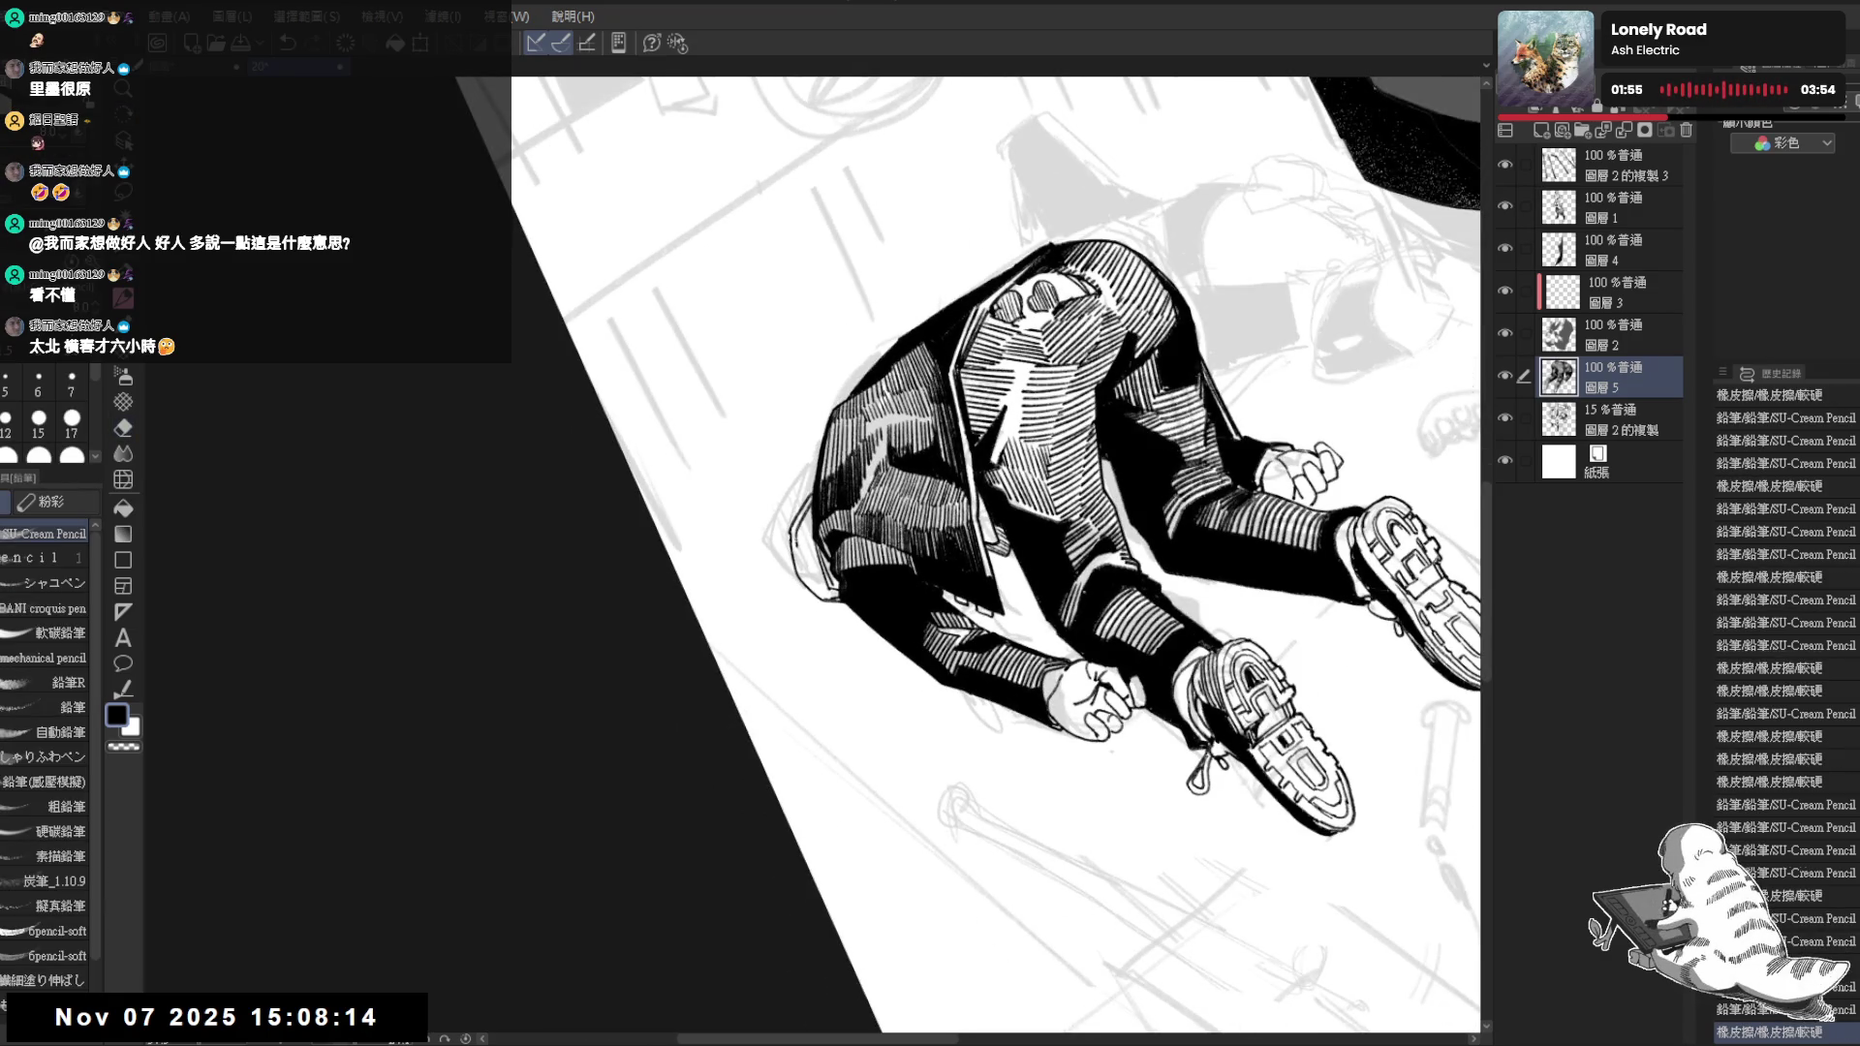
{"action": "key", "text": "r"}
{"action": "mouse_move", "coordinate": [797, 635]}
{"action": "left_mouse_down"}
{"action": "mouse_move", "coordinate": [813, 523]}
{"action": "mouse_move", "coordinate": [781, 604]}
{"action": "left_mouse_up"}
{"action": "scroll", "coordinate": [796, 636], "scroll_direction": "up", "scroll_amount": 2}
{"action": "key", "text": "p"}
{"action": "key", "text": "ctrl+z"}
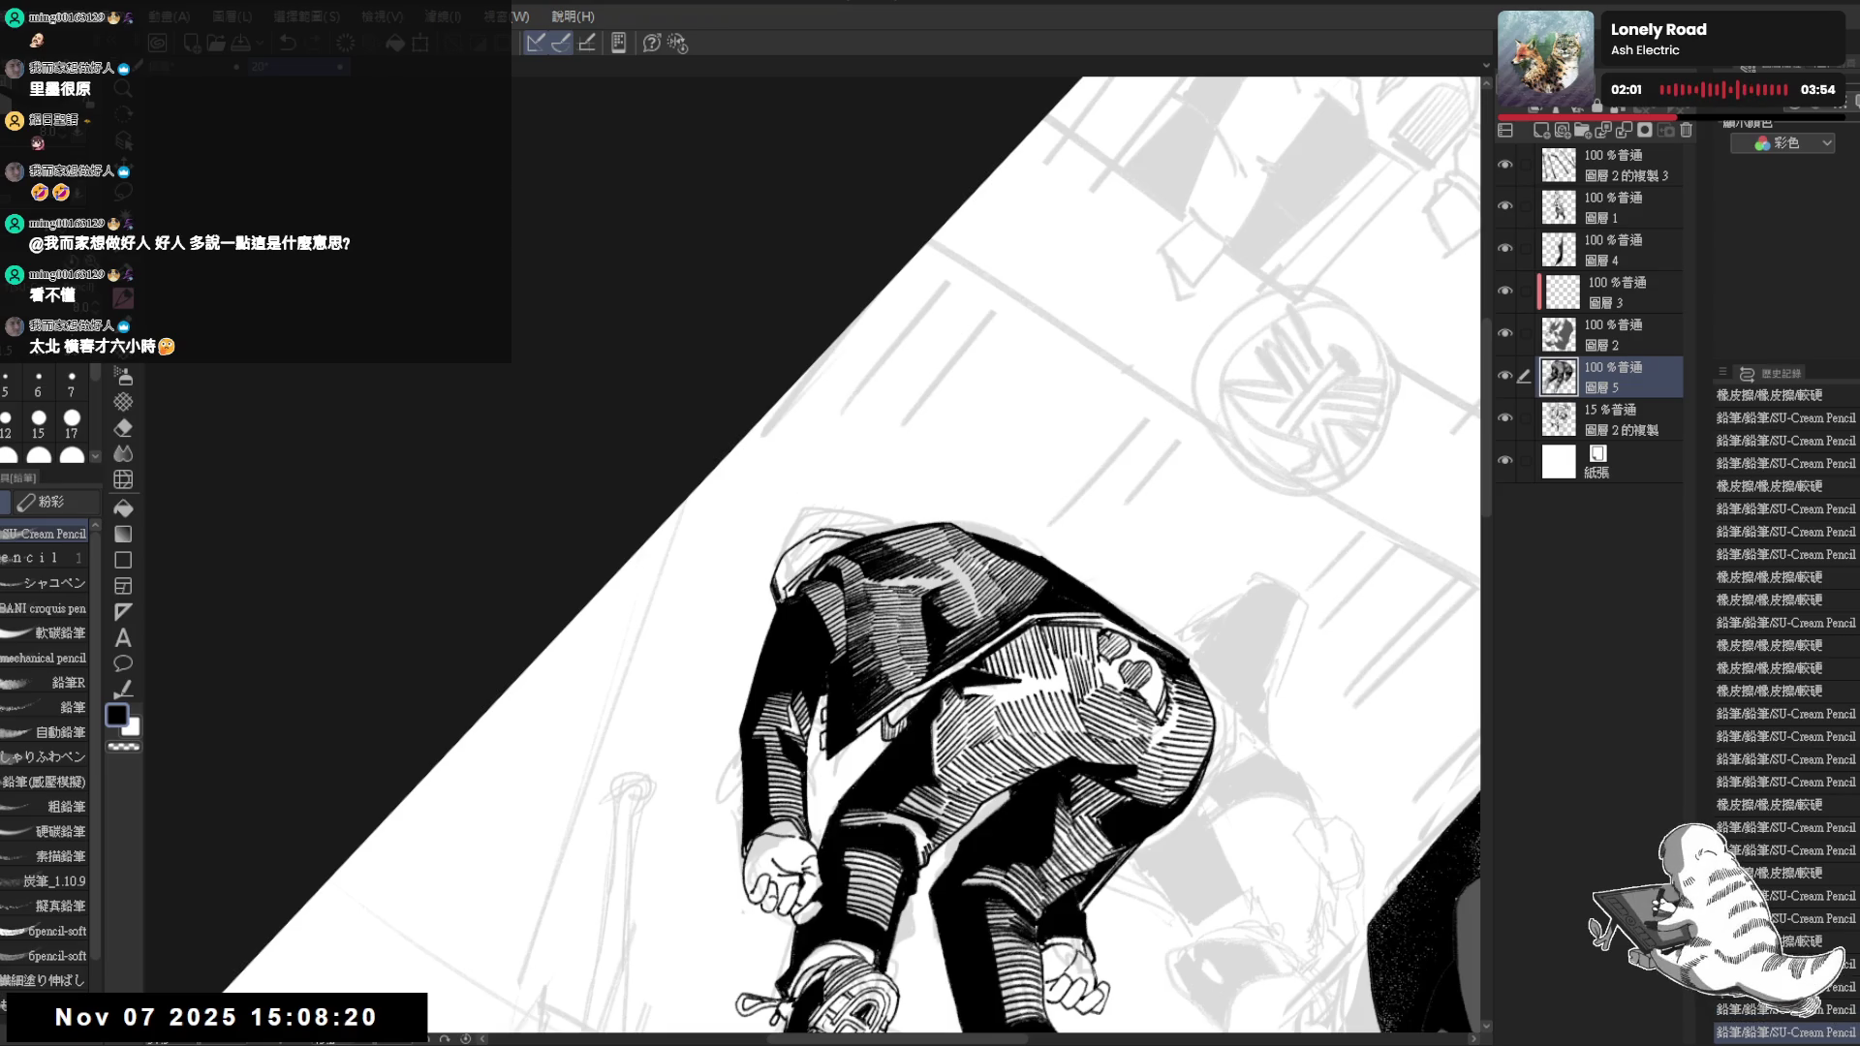
Erase light highlights into the jacket outline, then reset rotation and unmirror the view
{"action": "key", "text": "e"}
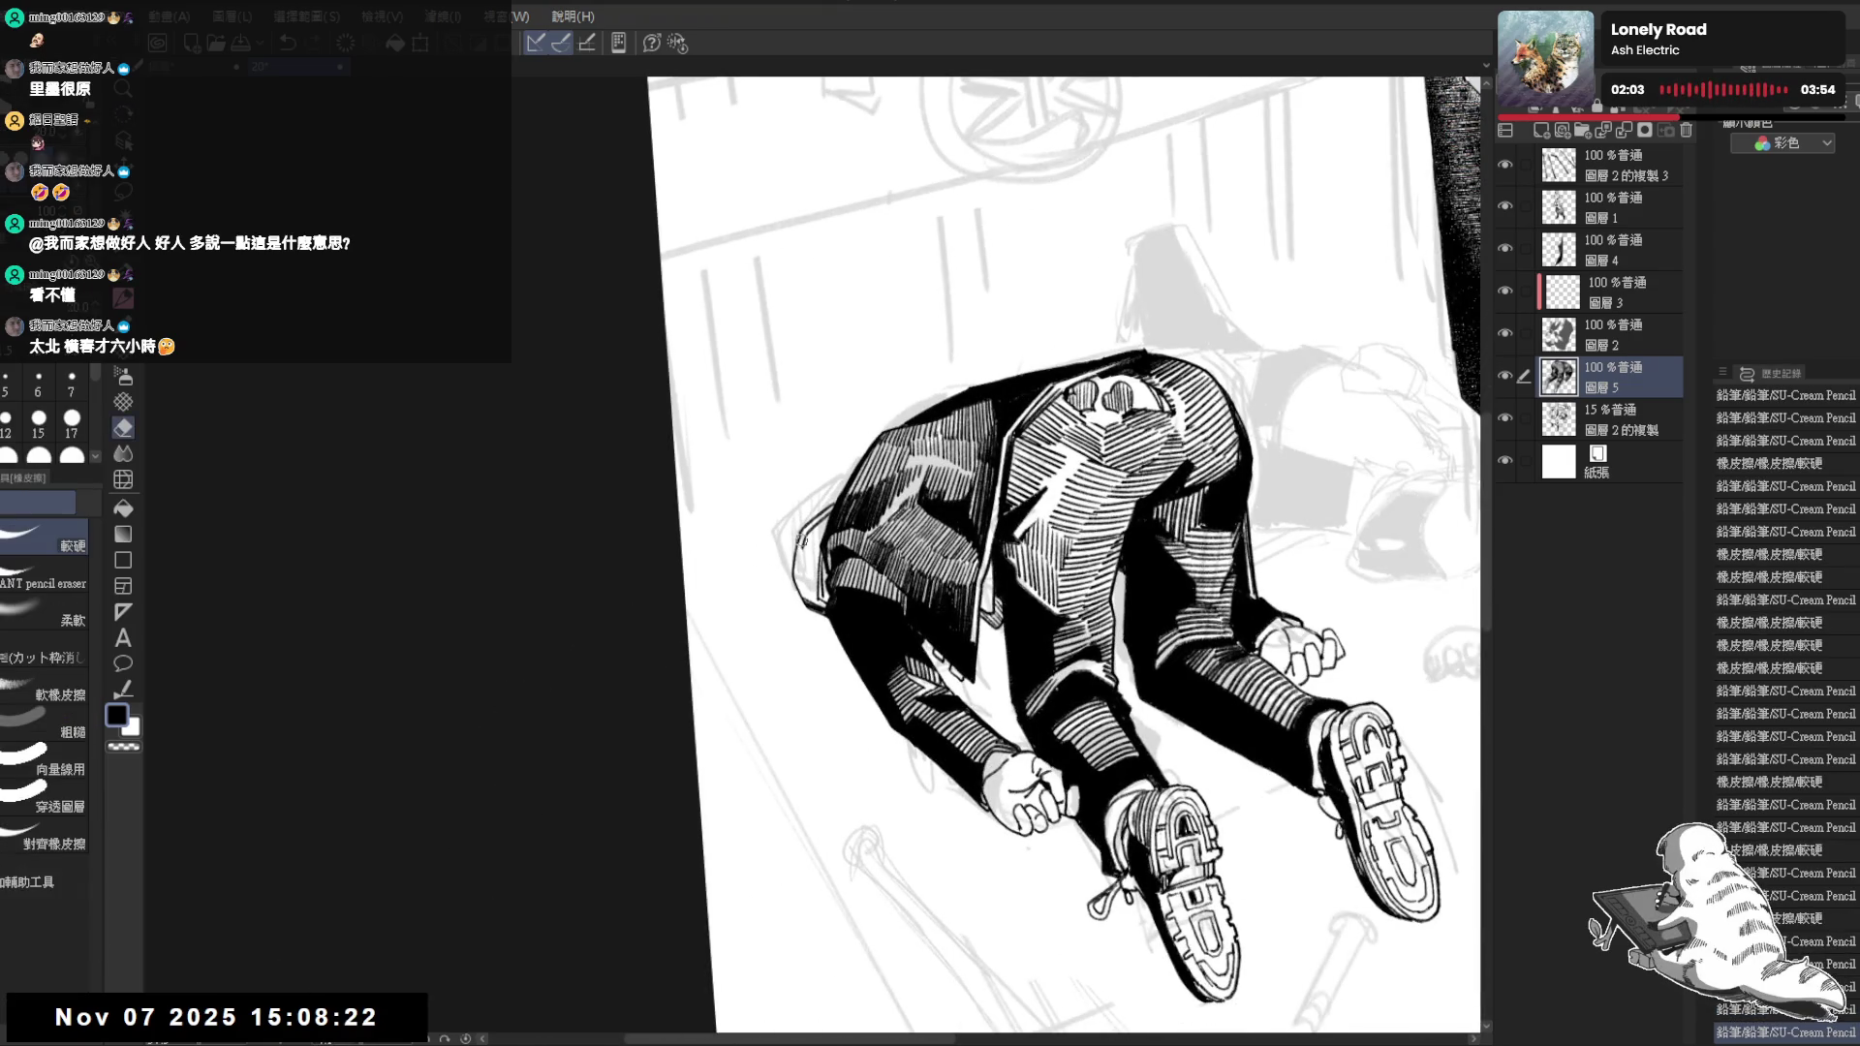
{"action": "key", "text": "p"}
{"action": "left_click_drag", "start_coordinate": [799, 555], "coordinate": [811, 598]}
{"action": "key", "text": "-"}
{"action": "key", "text": "e"}
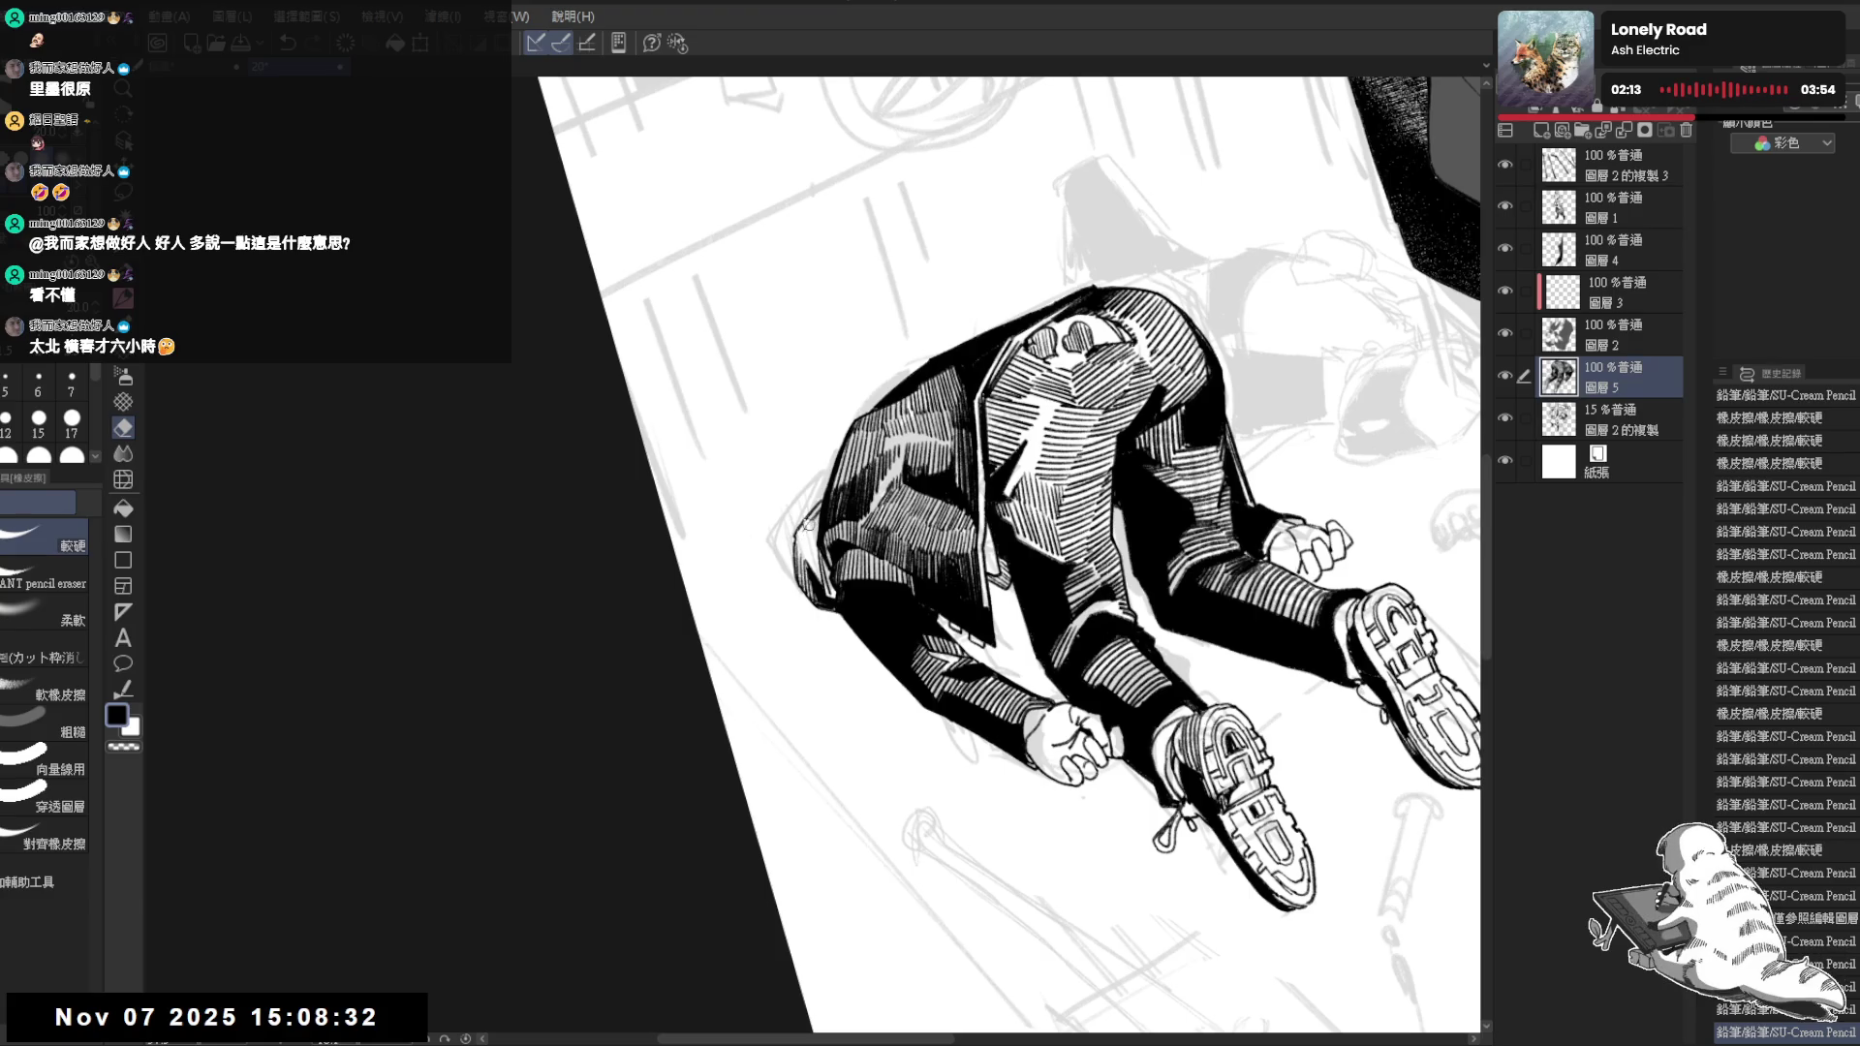
{"action": "left_click_drag", "start_coordinate": [816, 512], "coordinate": [809, 577]}
{"action": "key", "text": "p"}
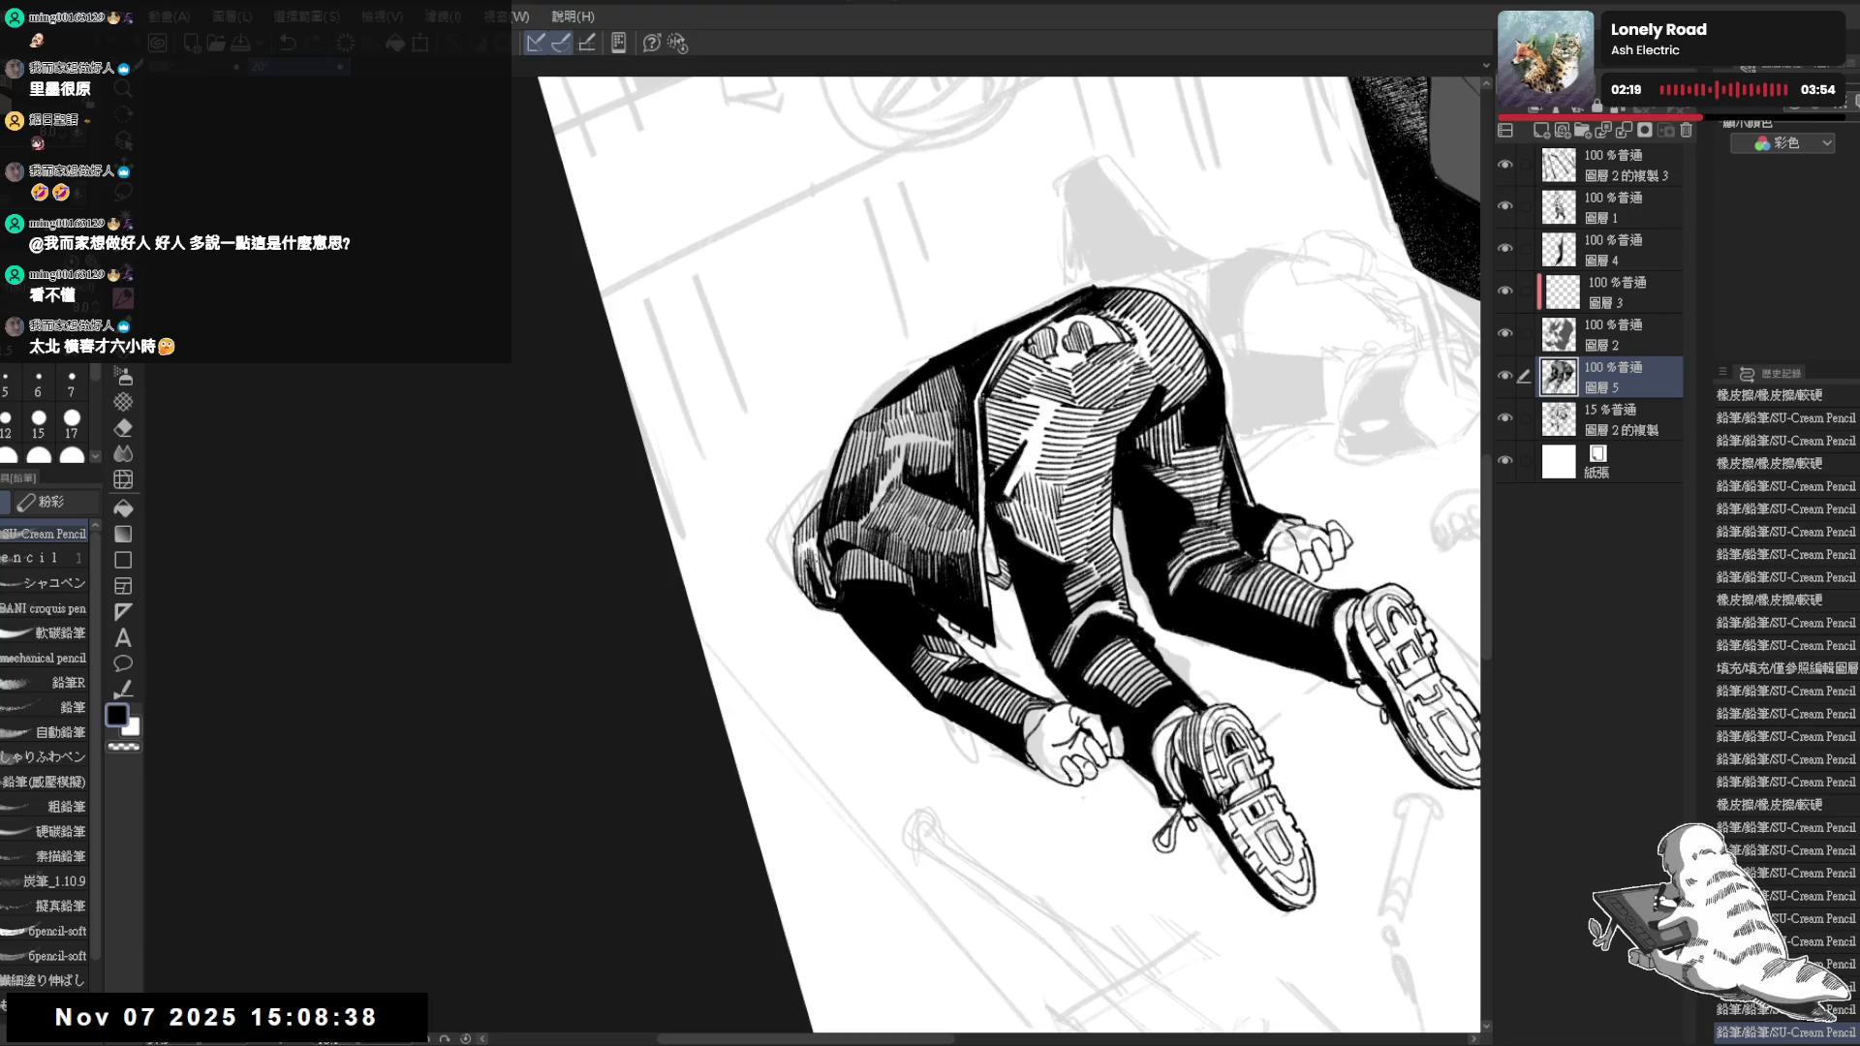
{"action": "key", "text": "ctrl+@"}
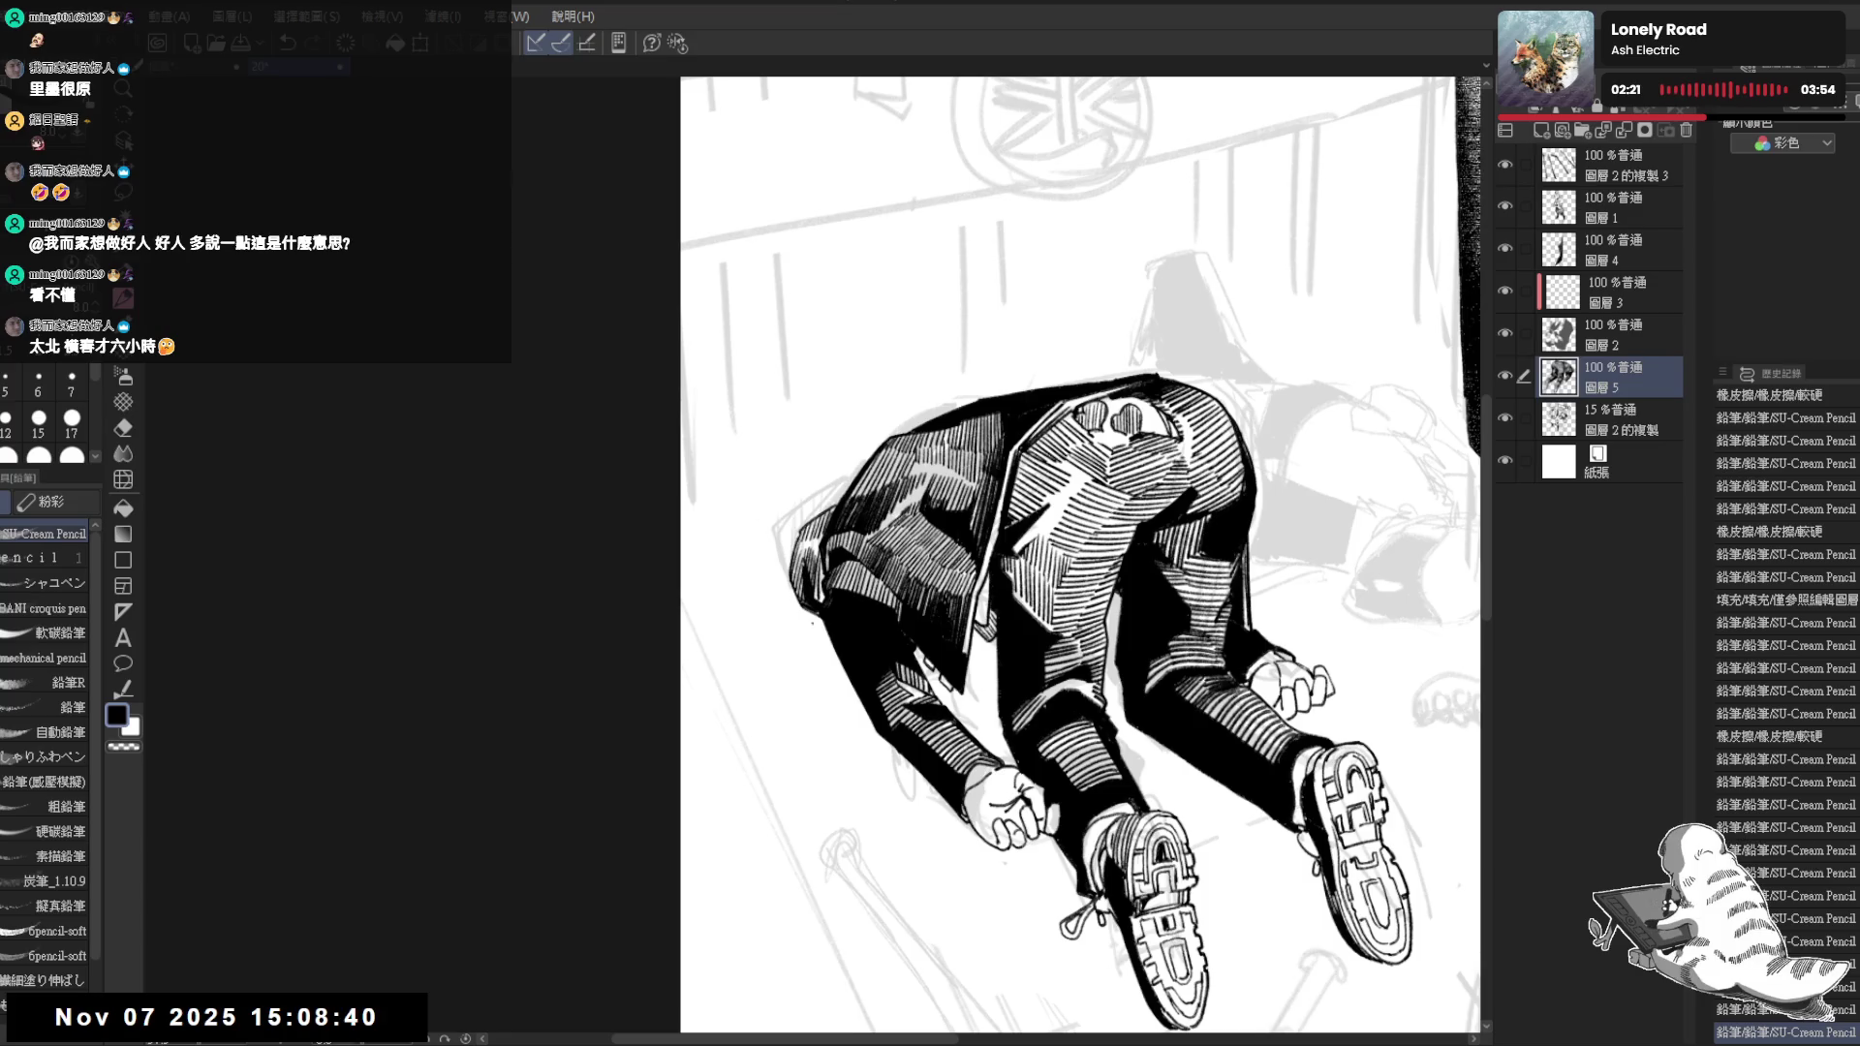
{"action": "key", "text": "h"}
{"action": "scroll", "coordinate": [1069, 283], "scroll_direction": "down", "scroll_amount": 3}
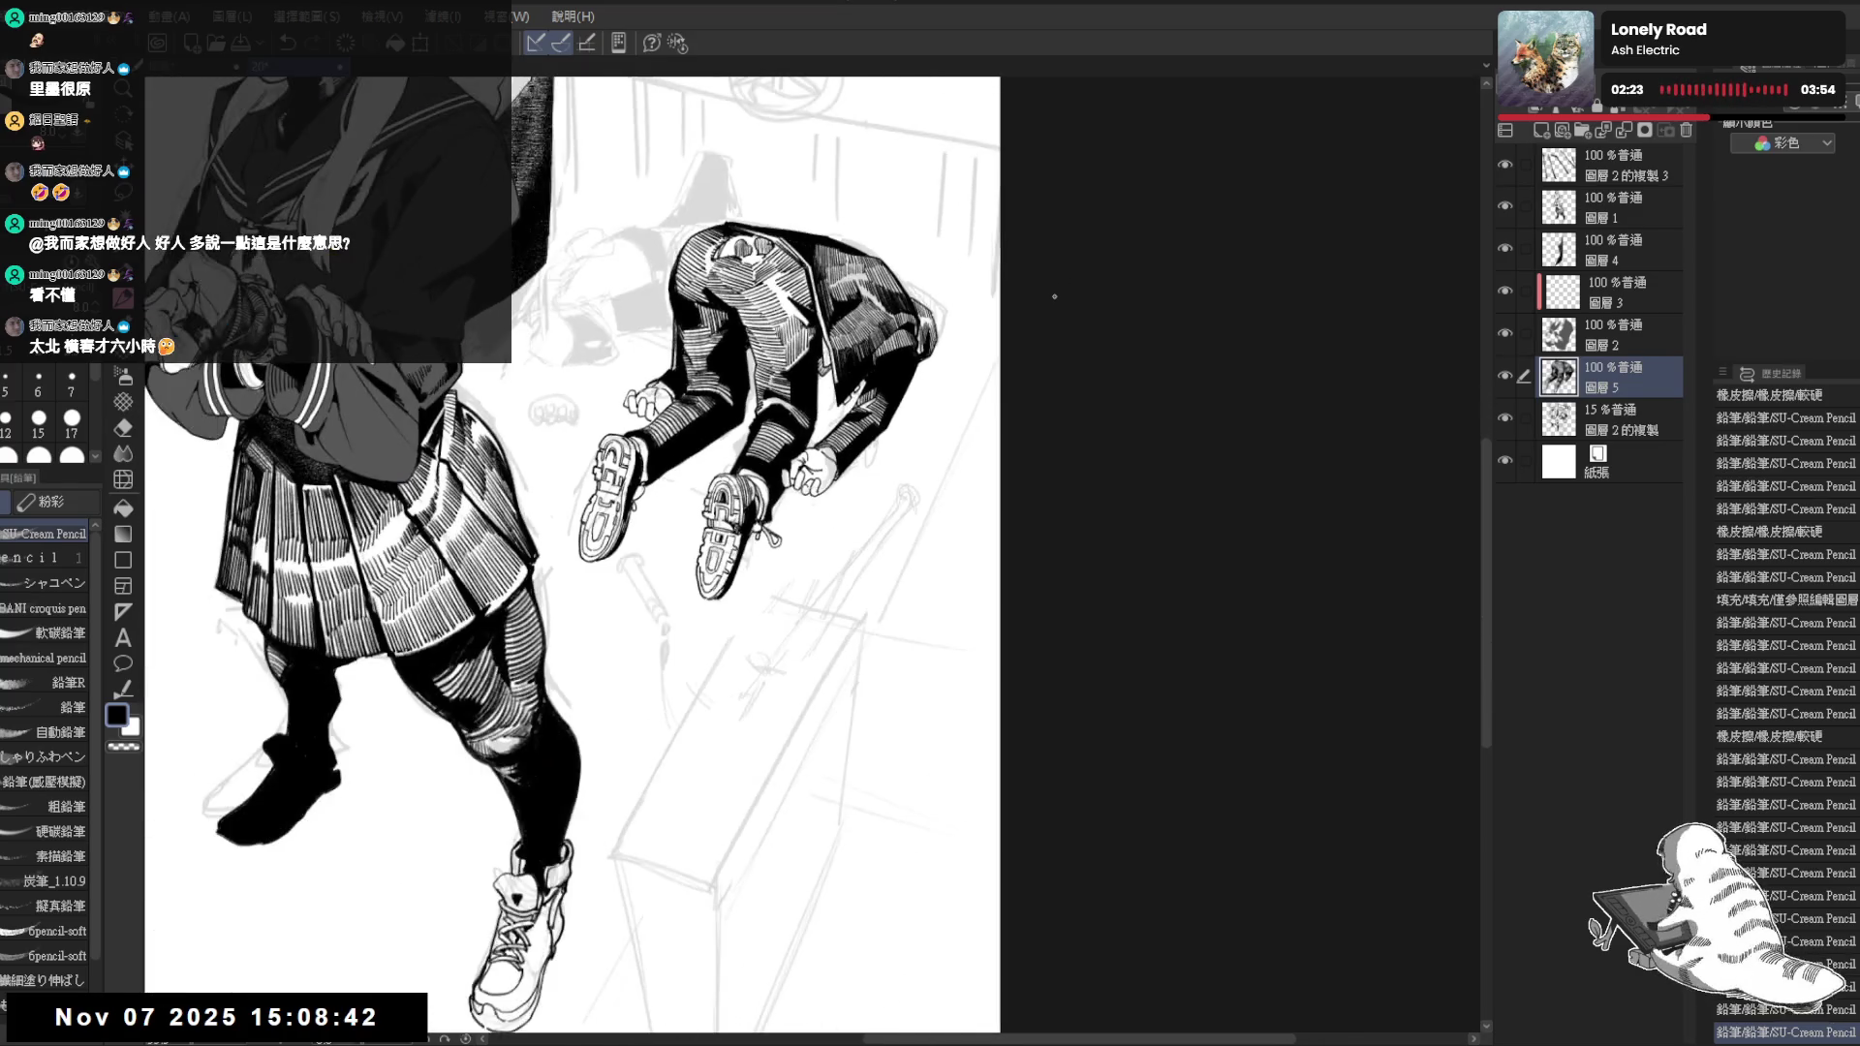
Add a short pencil stroke to the lying figure's uniform and tilt the canvas for more hatching
{"action": "left_click_drag", "start_coordinate": [810, 300], "coordinate": [880, 367]}
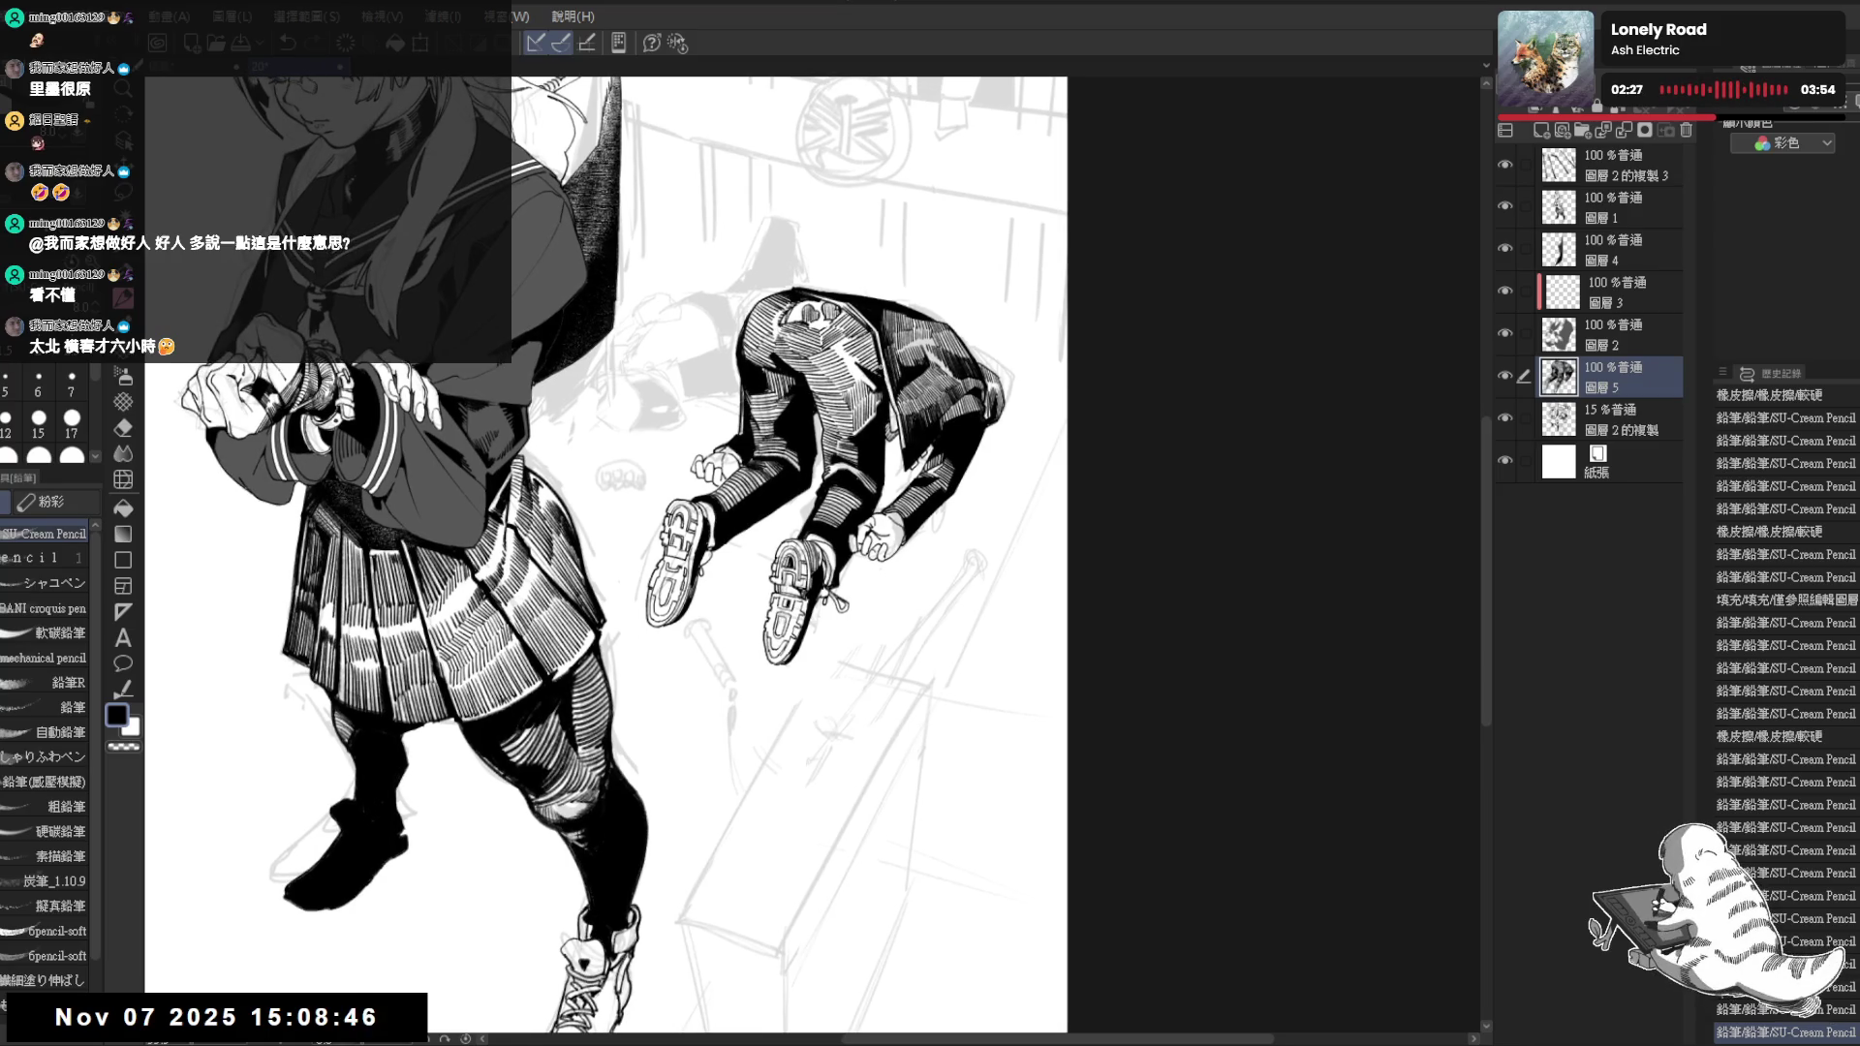
{"action": "scroll", "coordinate": [1016, 484], "scroll_direction": "up", "scroll_amount": 1}
{"action": "scroll", "coordinate": [732, 428], "scroll_direction": "up", "scroll_amount": 1}
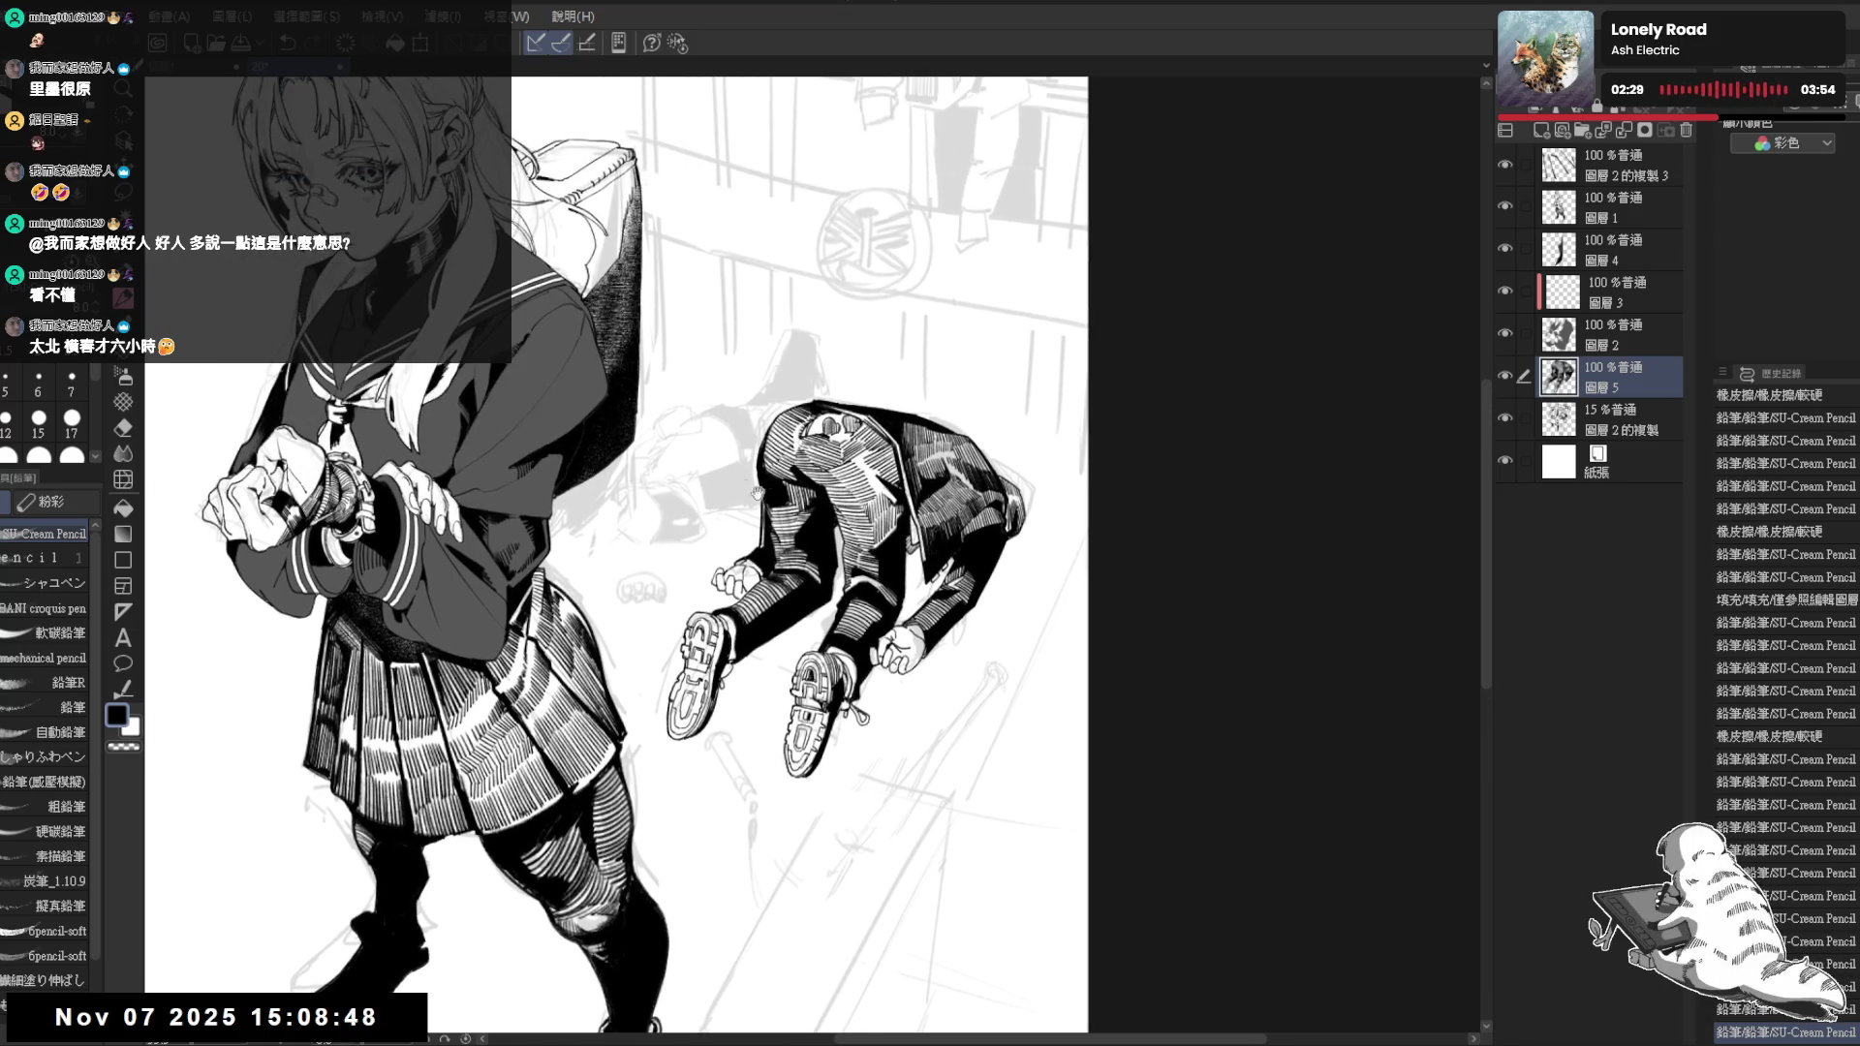
{"action": "scroll", "coordinate": [758, 495], "scroll_direction": "up", "scroll_amount": 1}
{"action": "scroll", "coordinate": [697, 506], "scroll_direction": "up", "scroll_amount": 1}
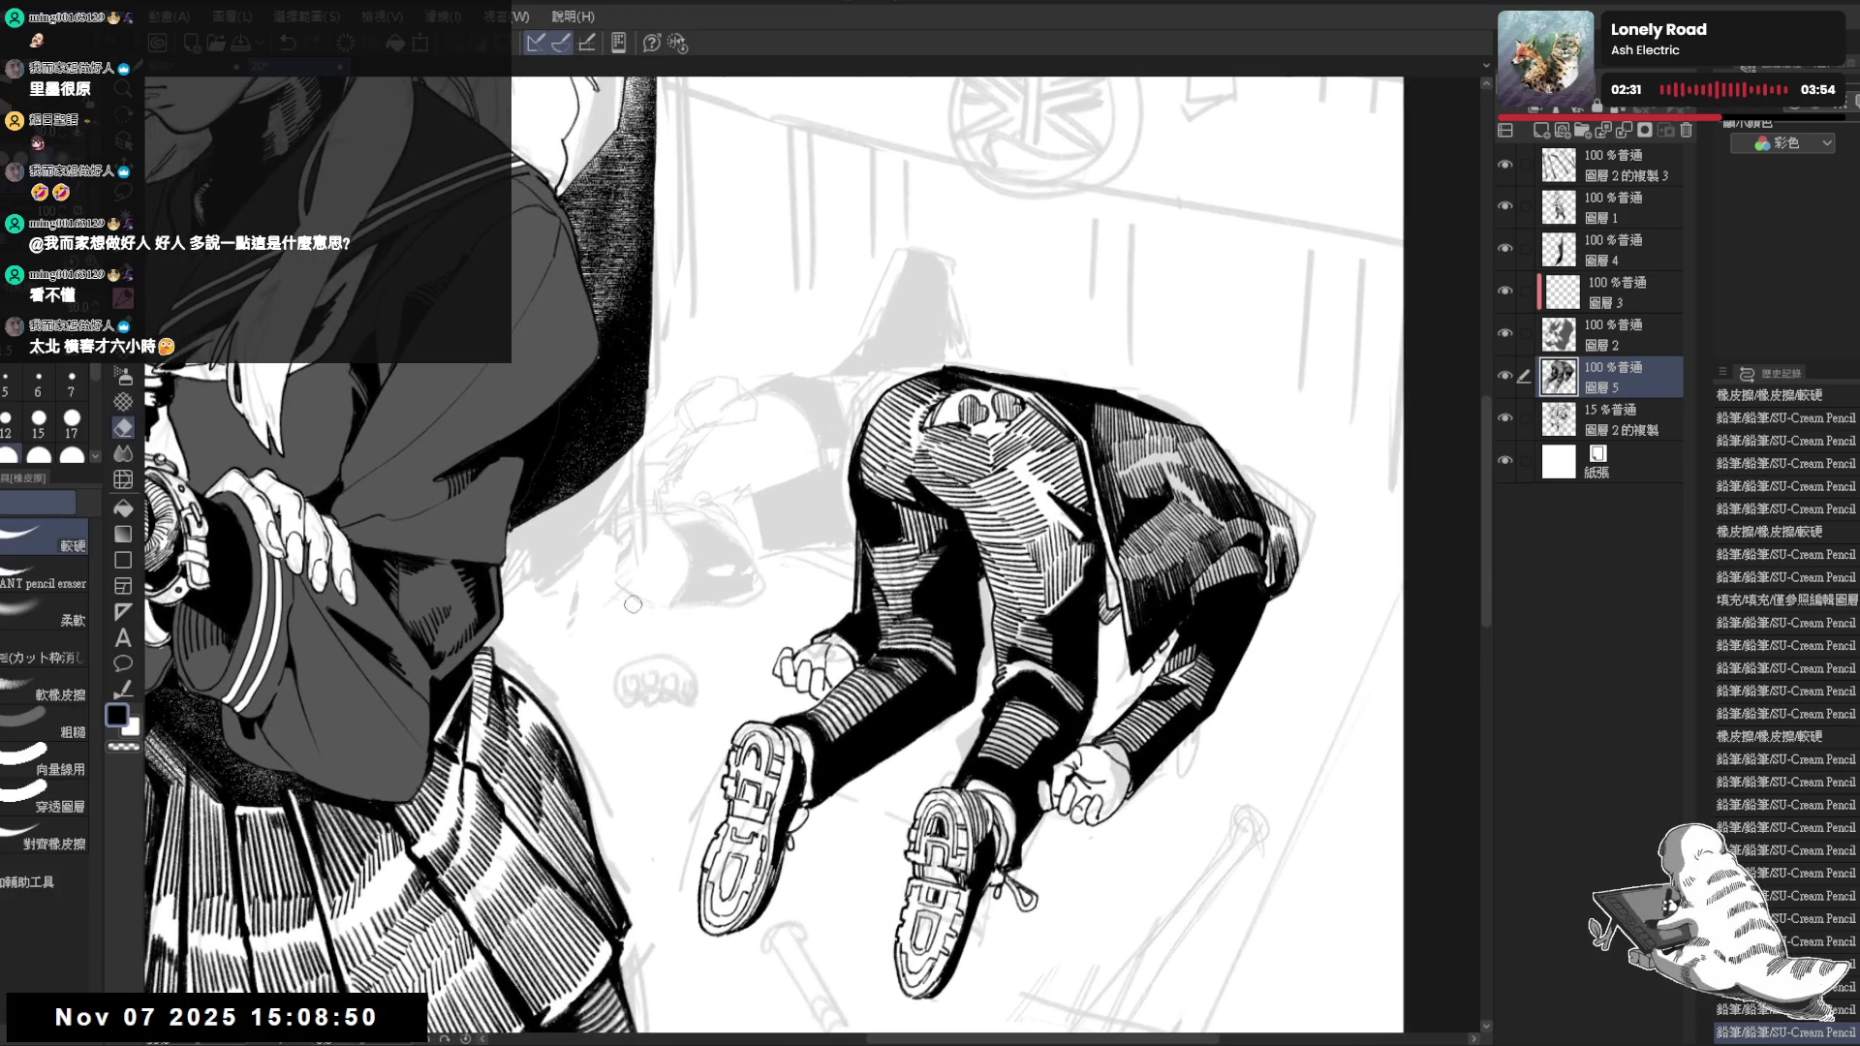
{"action": "mouse_move", "coordinate": [705, 568]}
{"action": "left_mouse_down"}
{"action": "mouse_move", "coordinate": [713, 522]}
{"action": "mouse_move", "coordinate": [725, 557]}
{"action": "left_mouse_up"}
{"action": "scroll", "coordinate": [726, 559], "scroll_direction": "down", "scroll_amount": 2}
{"action": "scroll", "coordinate": [719, 549], "scroll_direction": "down", "scroll_amount": 1}
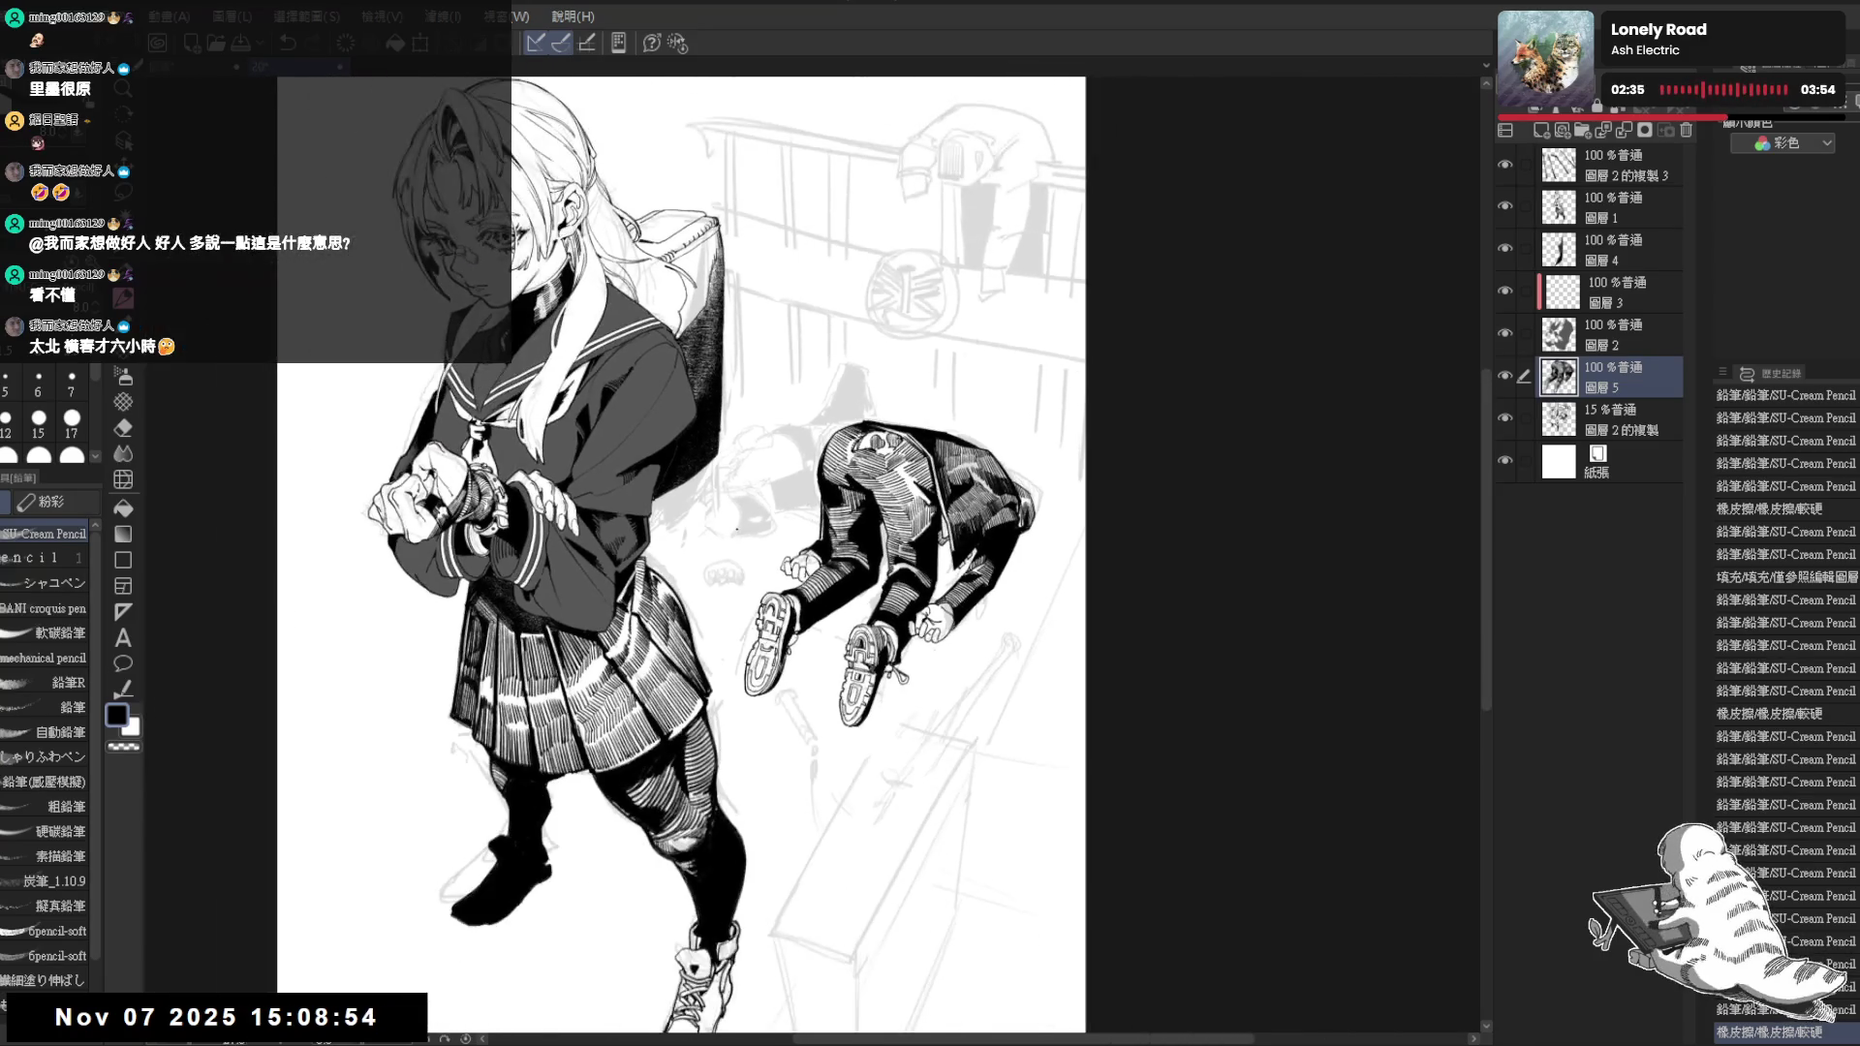
{"action": "scroll", "coordinate": [705, 532], "scroll_direction": "up", "scroll_amount": 1}
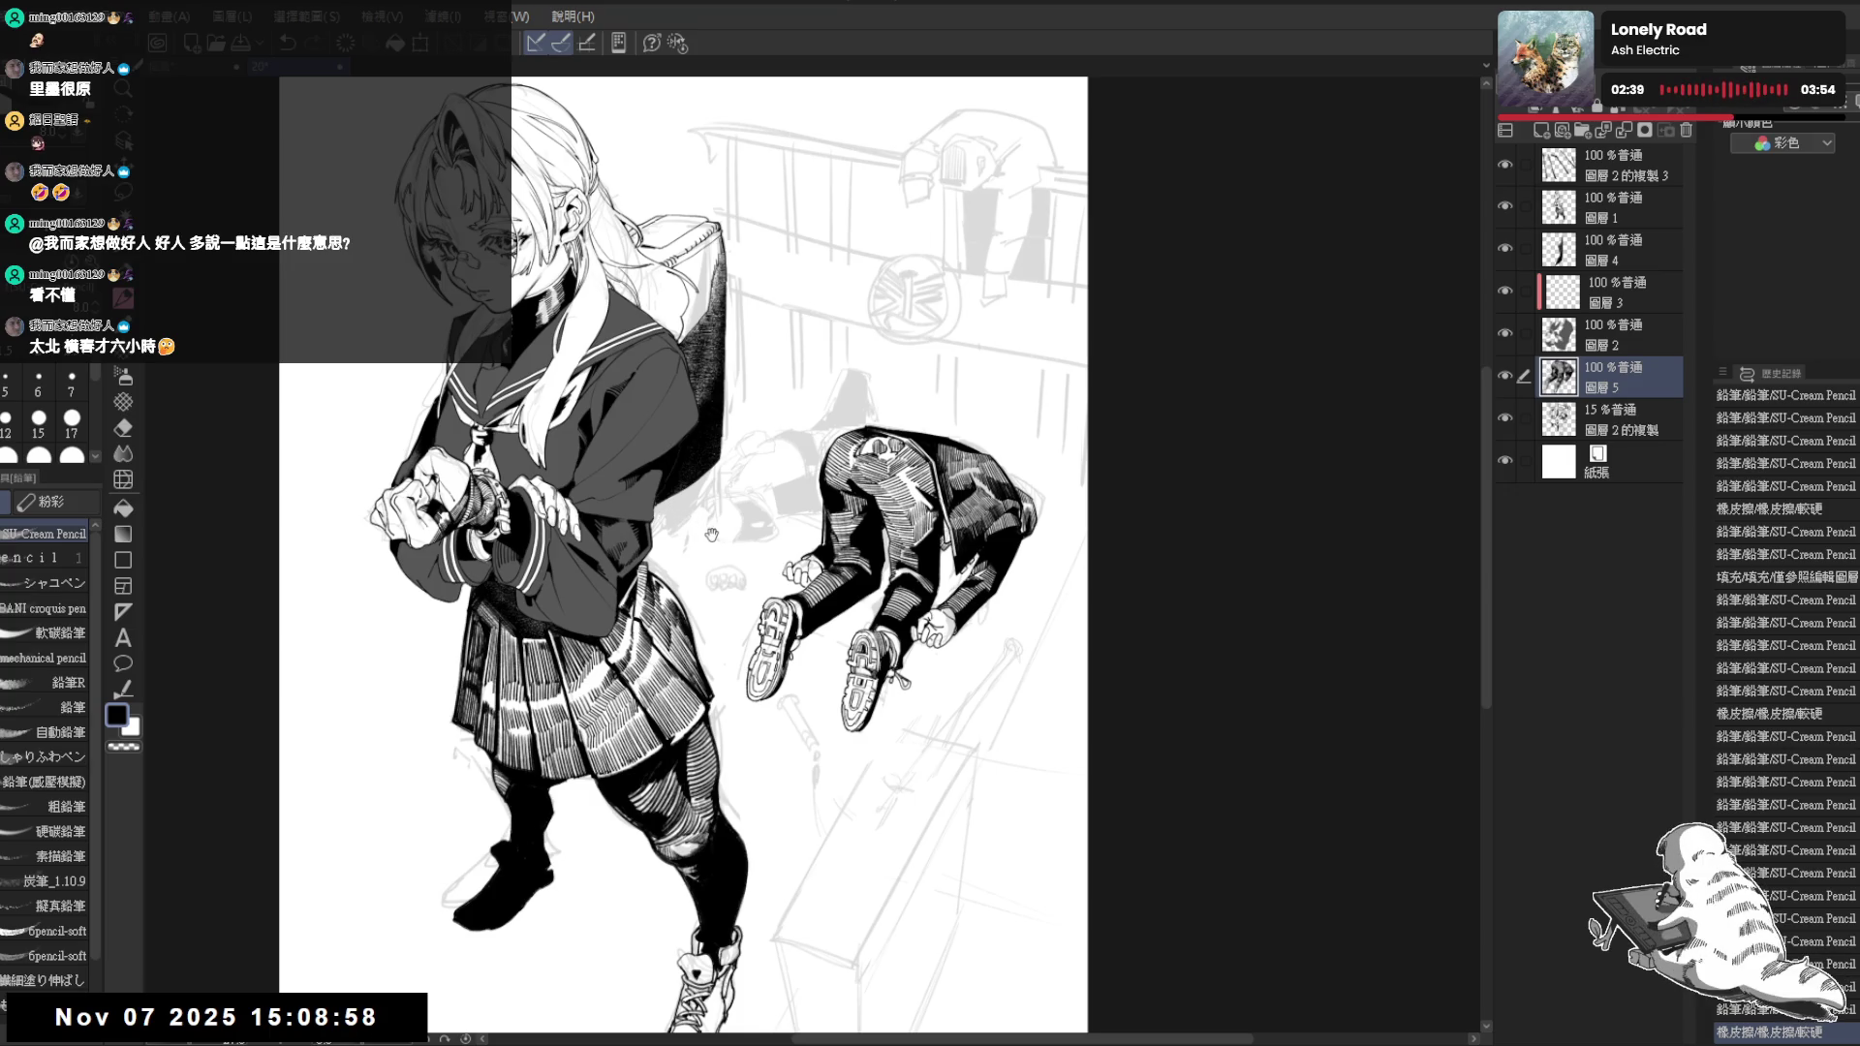
{"action": "scroll", "coordinate": [693, 520], "scroll_direction": "up", "scroll_amount": 1}
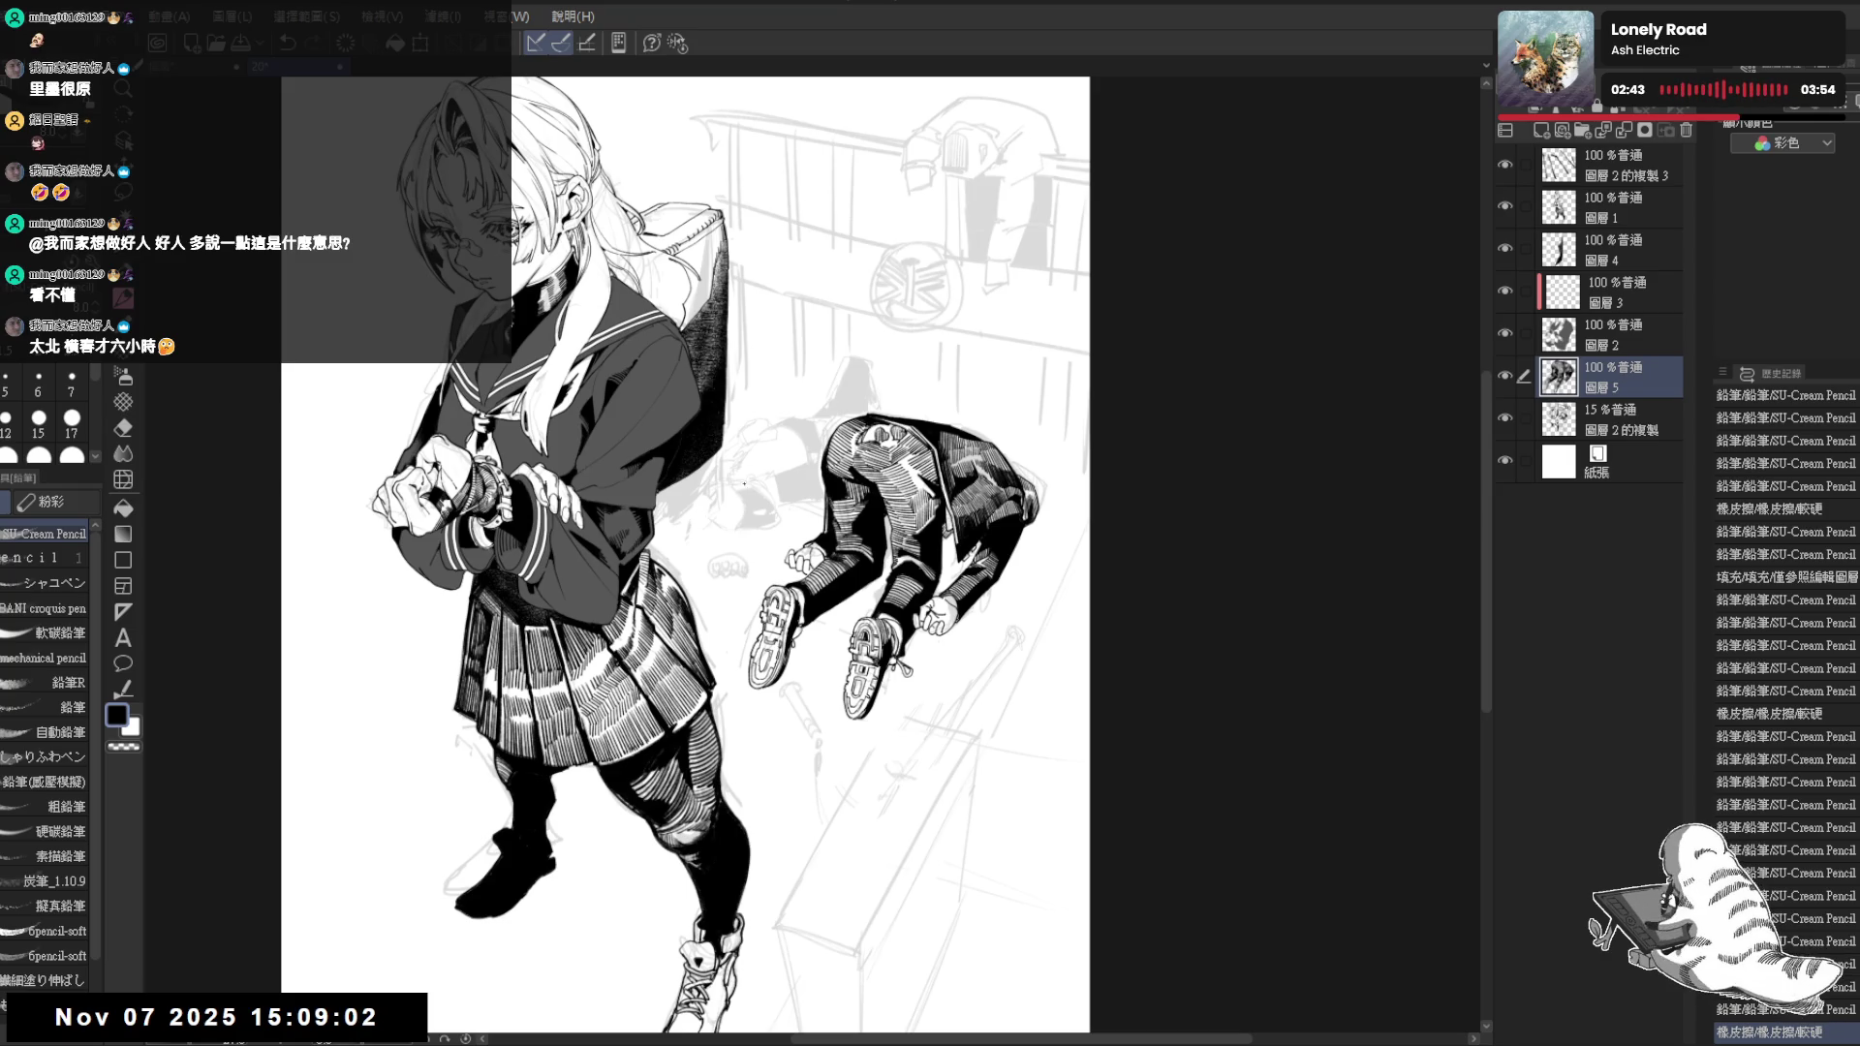
{"action": "scroll", "coordinate": [685, 517], "scroll_direction": "up", "scroll_amount": 1}
{"action": "mouse_move", "coordinate": [694, 500]}
{"action": "left_mouse_down"}
{"action": "mouse_move", "coordinate": [710, 549]}
{"action": "mouse_move", "coordinate": [844, 480]}
{"action": "left_mouse_up"}
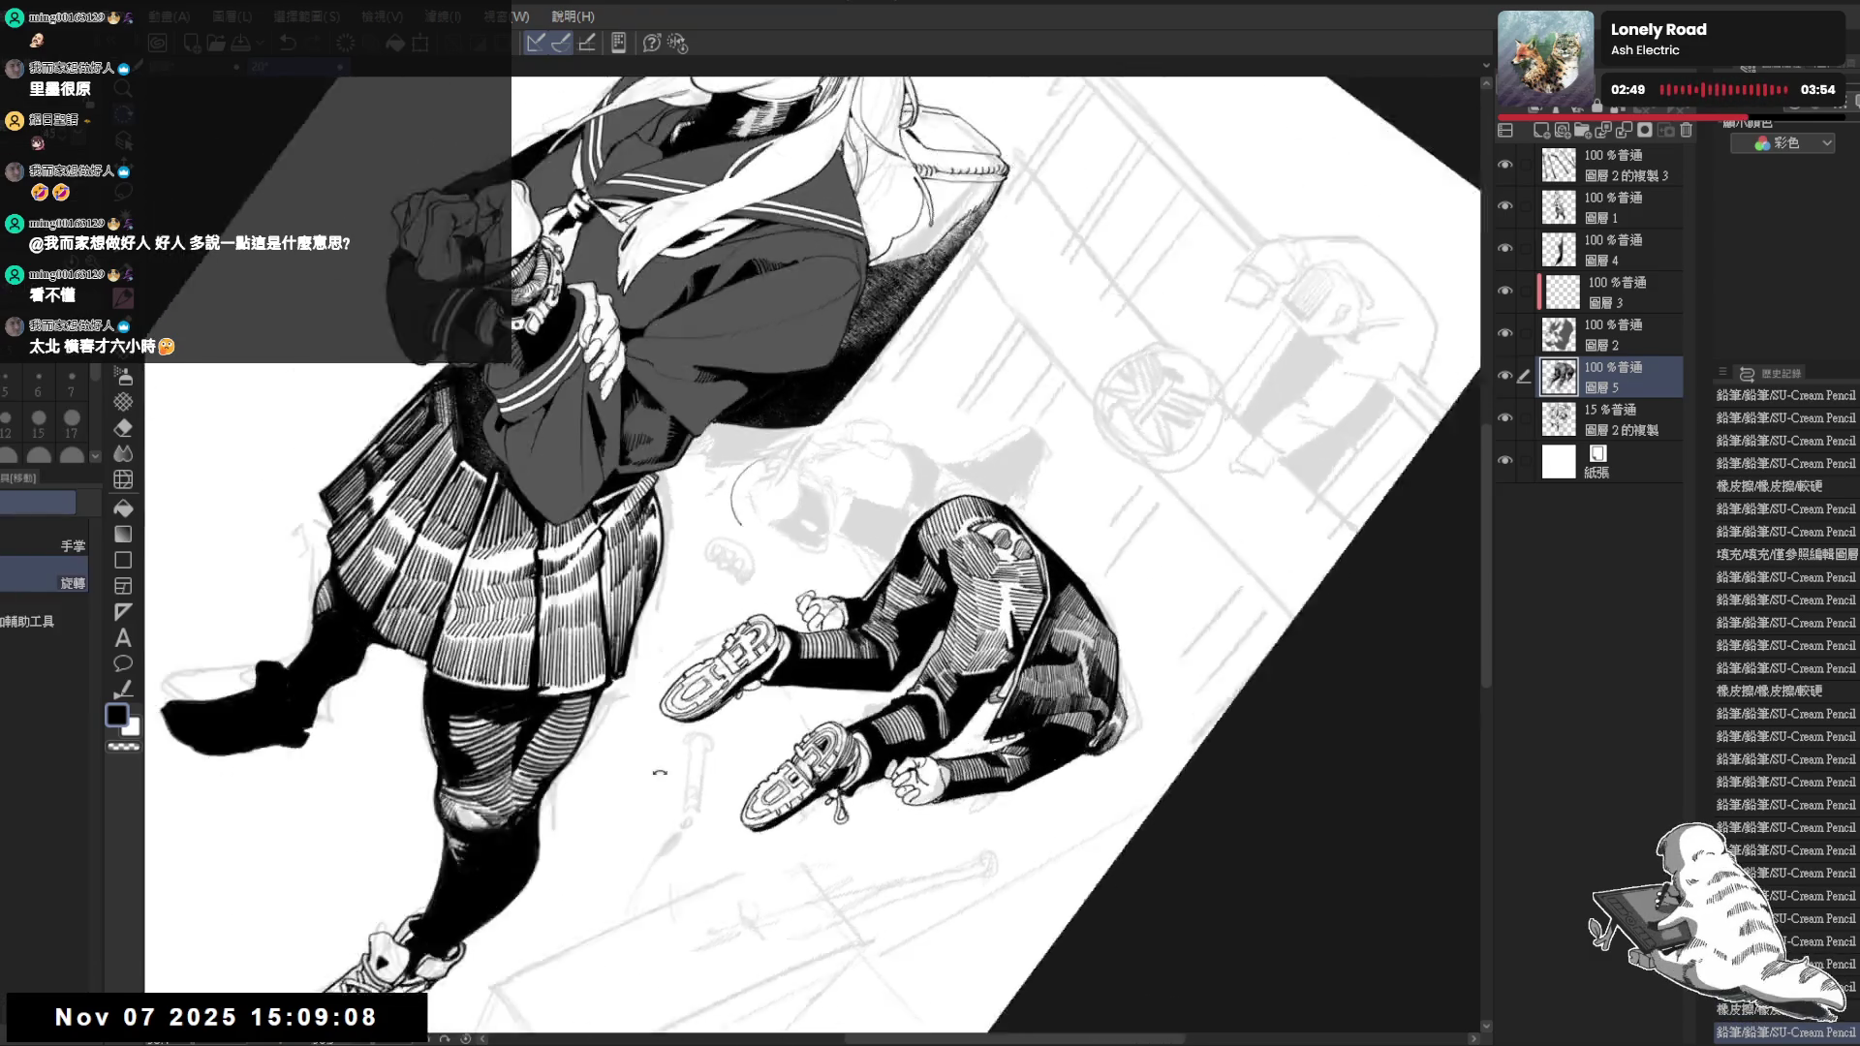
{"action": "key", "text": "ctrl+@"}
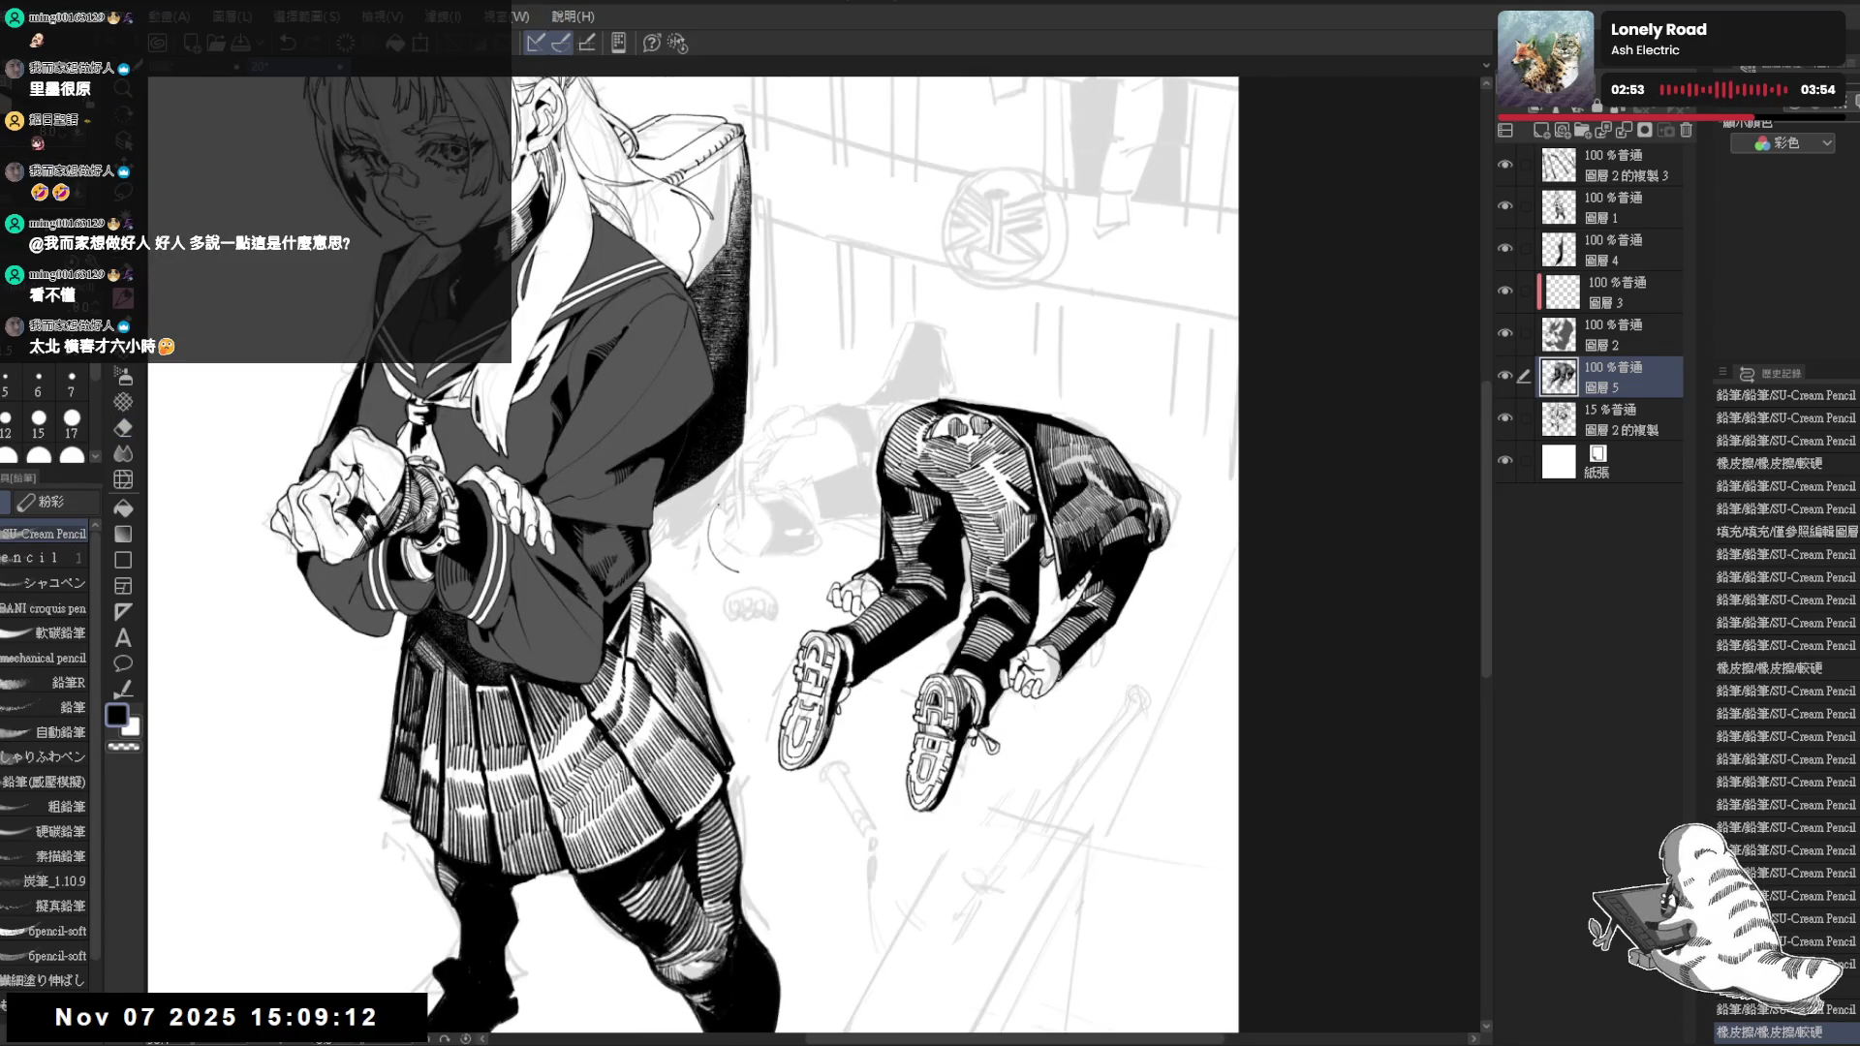
{"action": "mouse_move", "coordinate": [752, 546]}
{"action": "left_mouse_down"}
{"action": "mouse_move", "coordinate": [758, 564]}
{"action": "mouse_move", "coordinate": [735, 505]}
{"action": "left_mouse_up"}
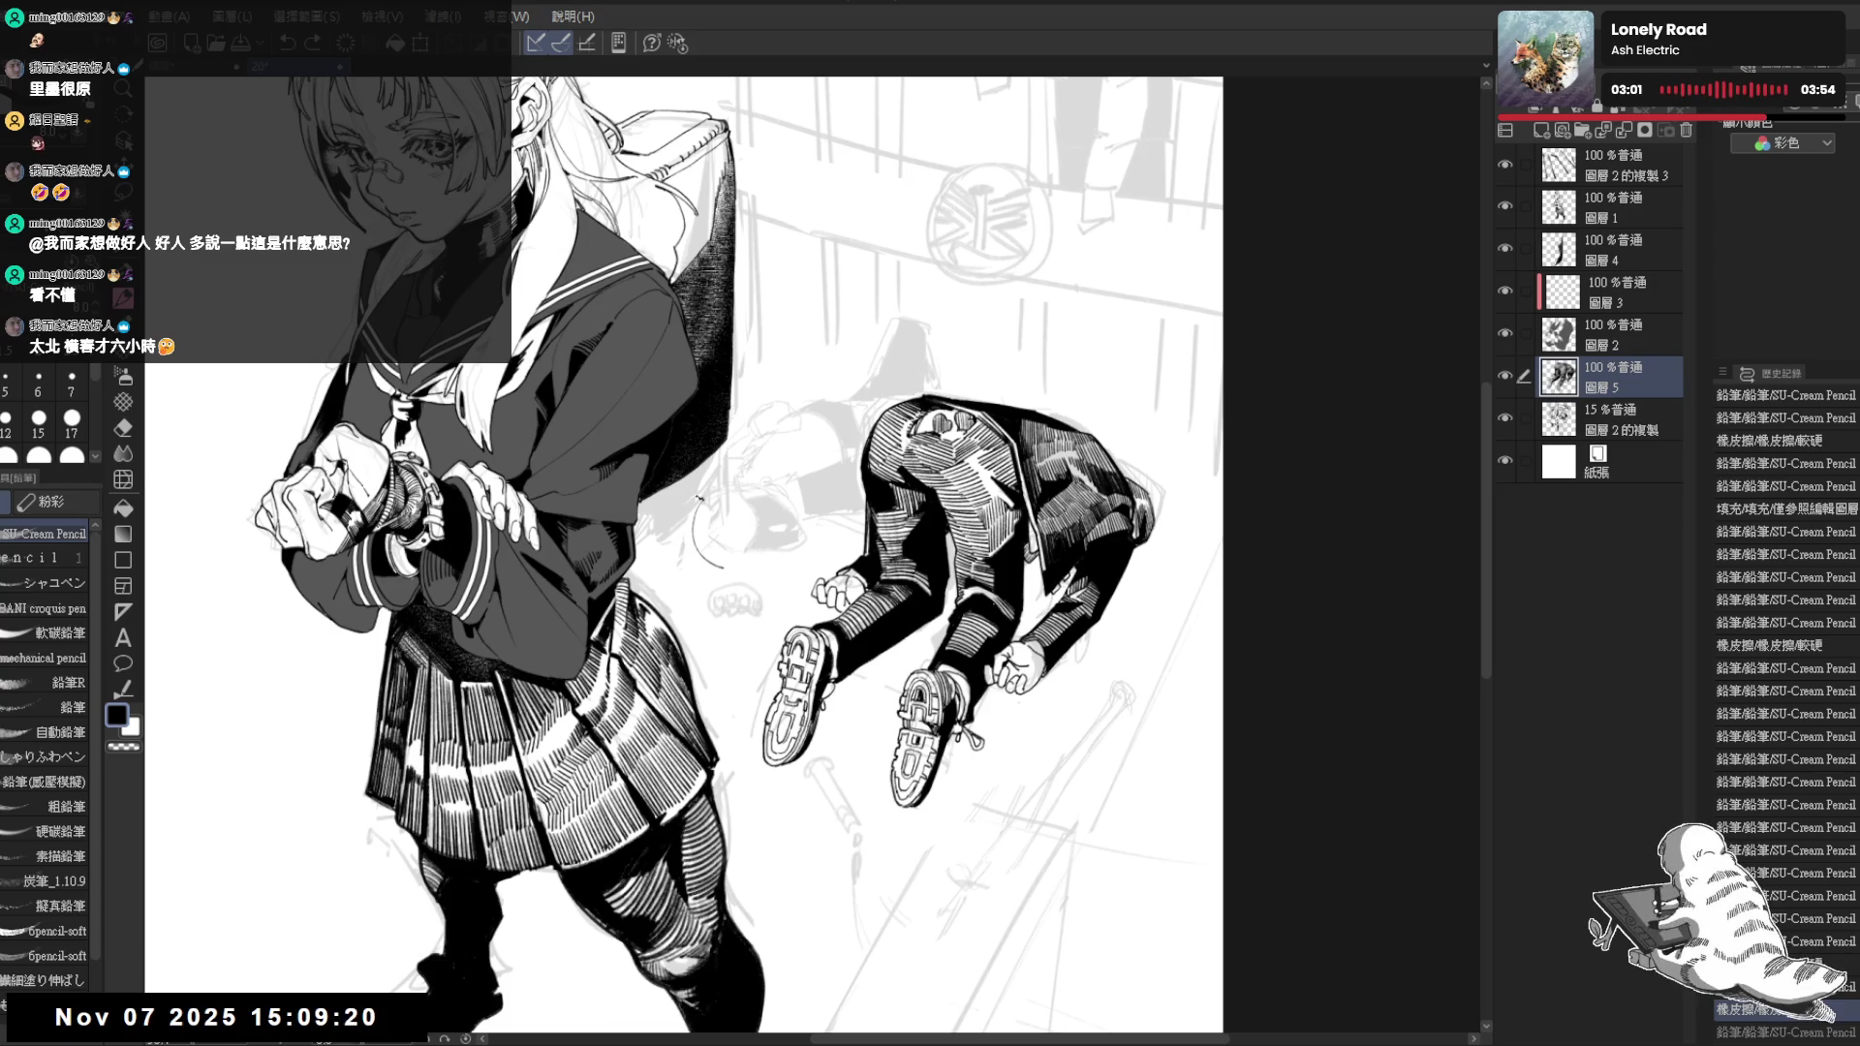
{"action": "key", "text": "r"}
{"action": "mouse_move", "coordinate": [698, 495]}
{"action": "left_mouse_down"}
{"action": "mouse_move", "coordinate": [756, 437]}
{"action": "mouse_move", "coordinate": [762, 509]}
{"action": "left_mouse_up"}
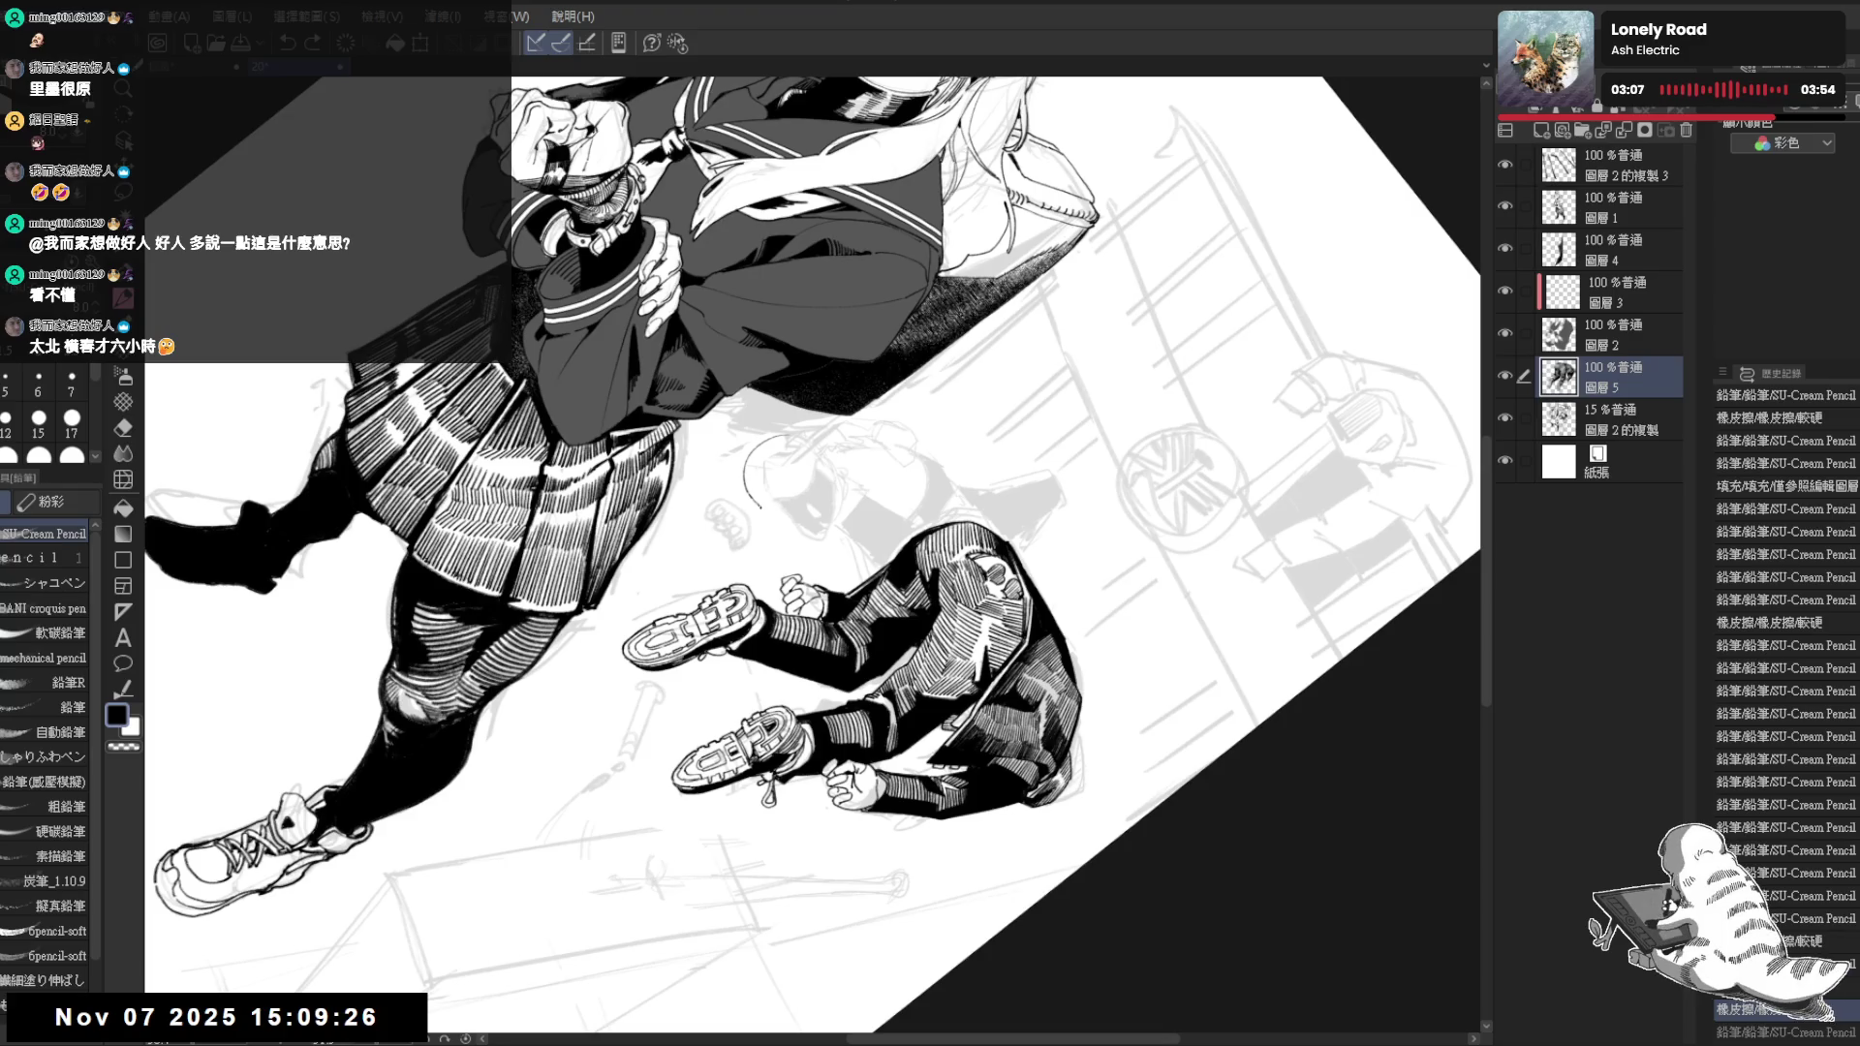
Add a small pencil stroke near the fallen figure's hand and erase a stray bit of linework, mirror-checking the view
{"action": "left_click_drag", "start_coordinate": [761, 504], "coordinate": [765, 510]}
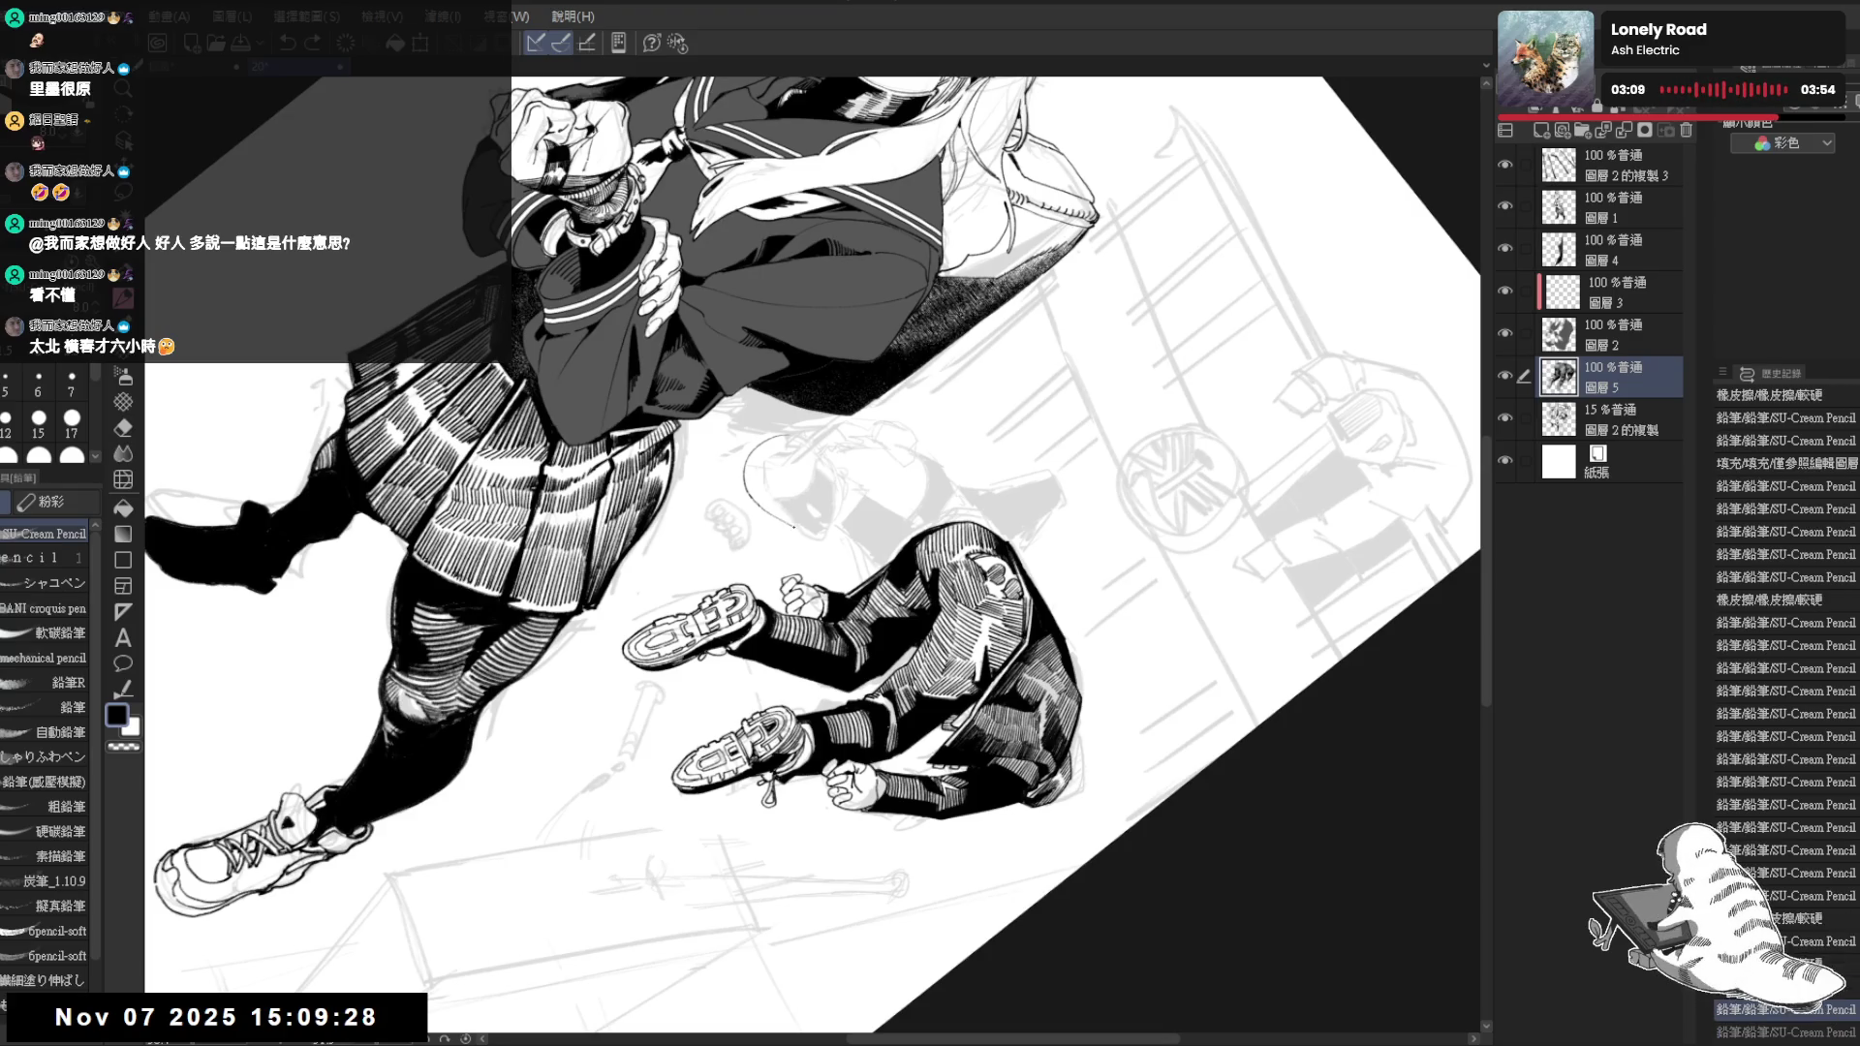
{"action": "key", "text": "ctrl+@"}
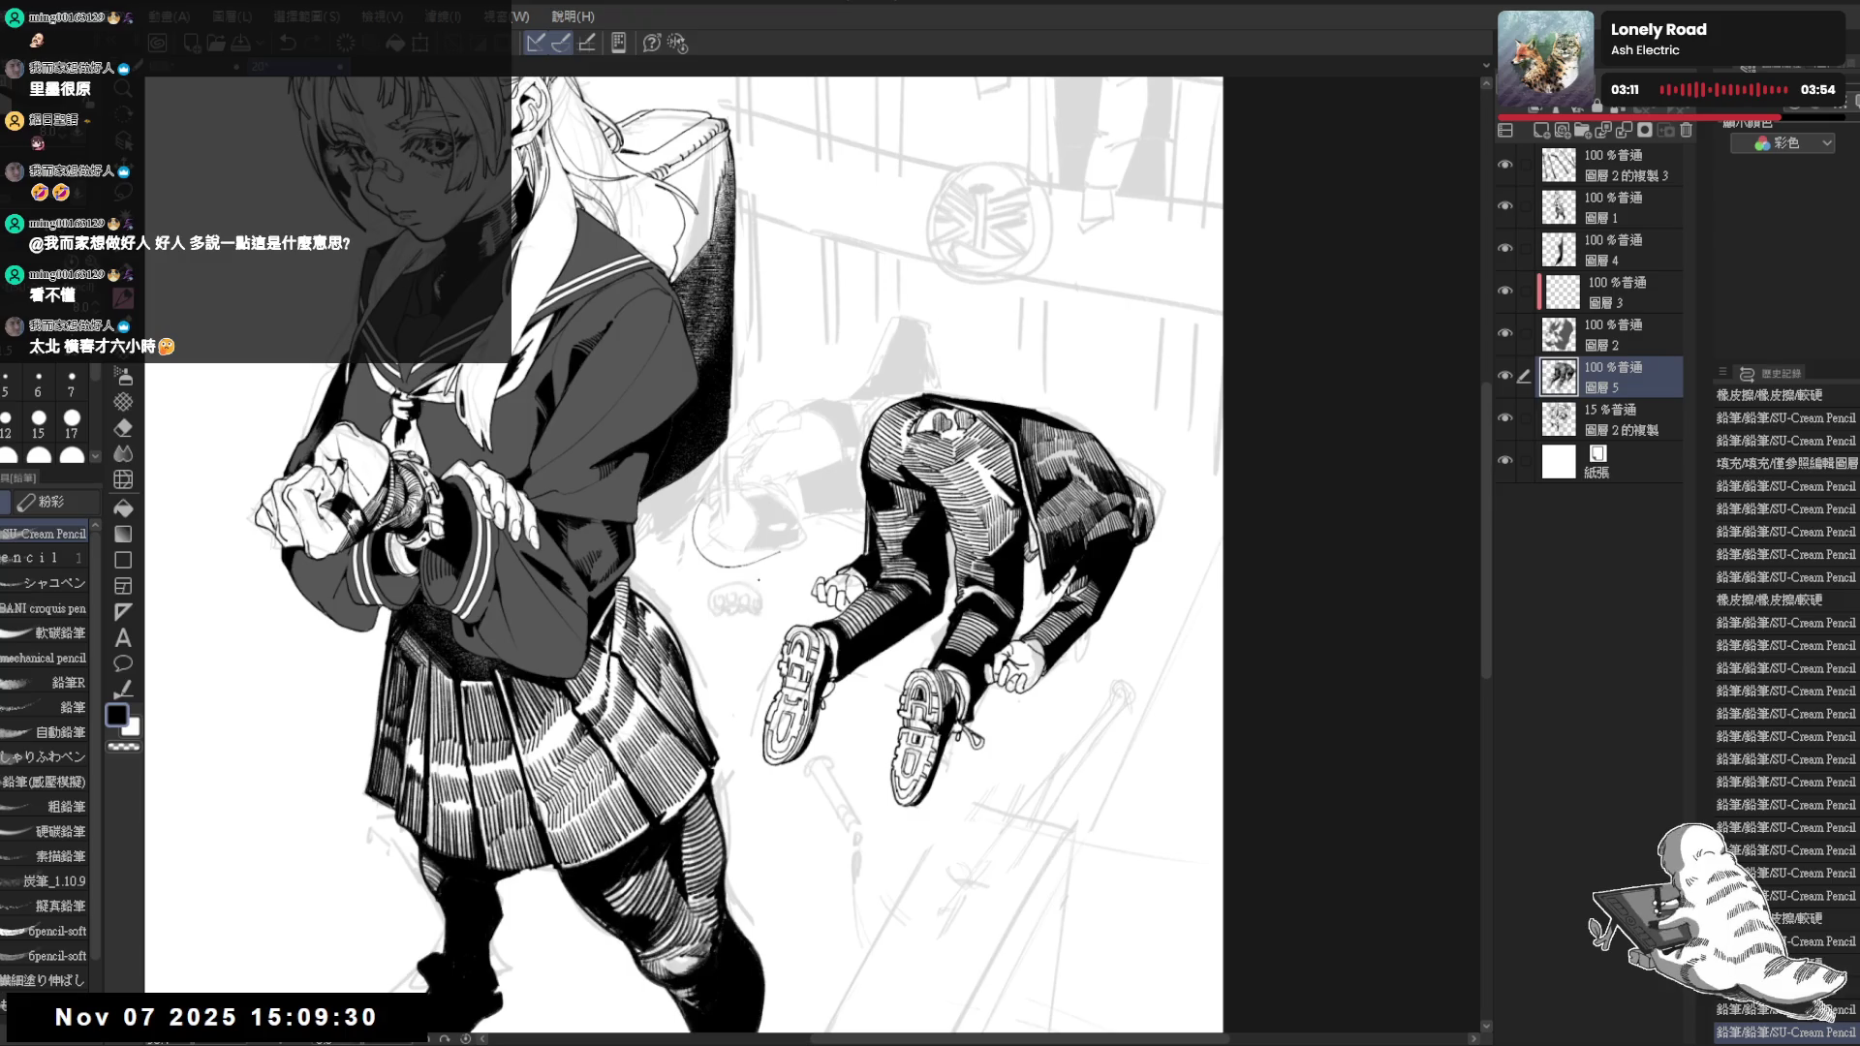
{"action": "left_click_drag", "start_coordinate": [758, 561], "coordinate": [751, 634]}
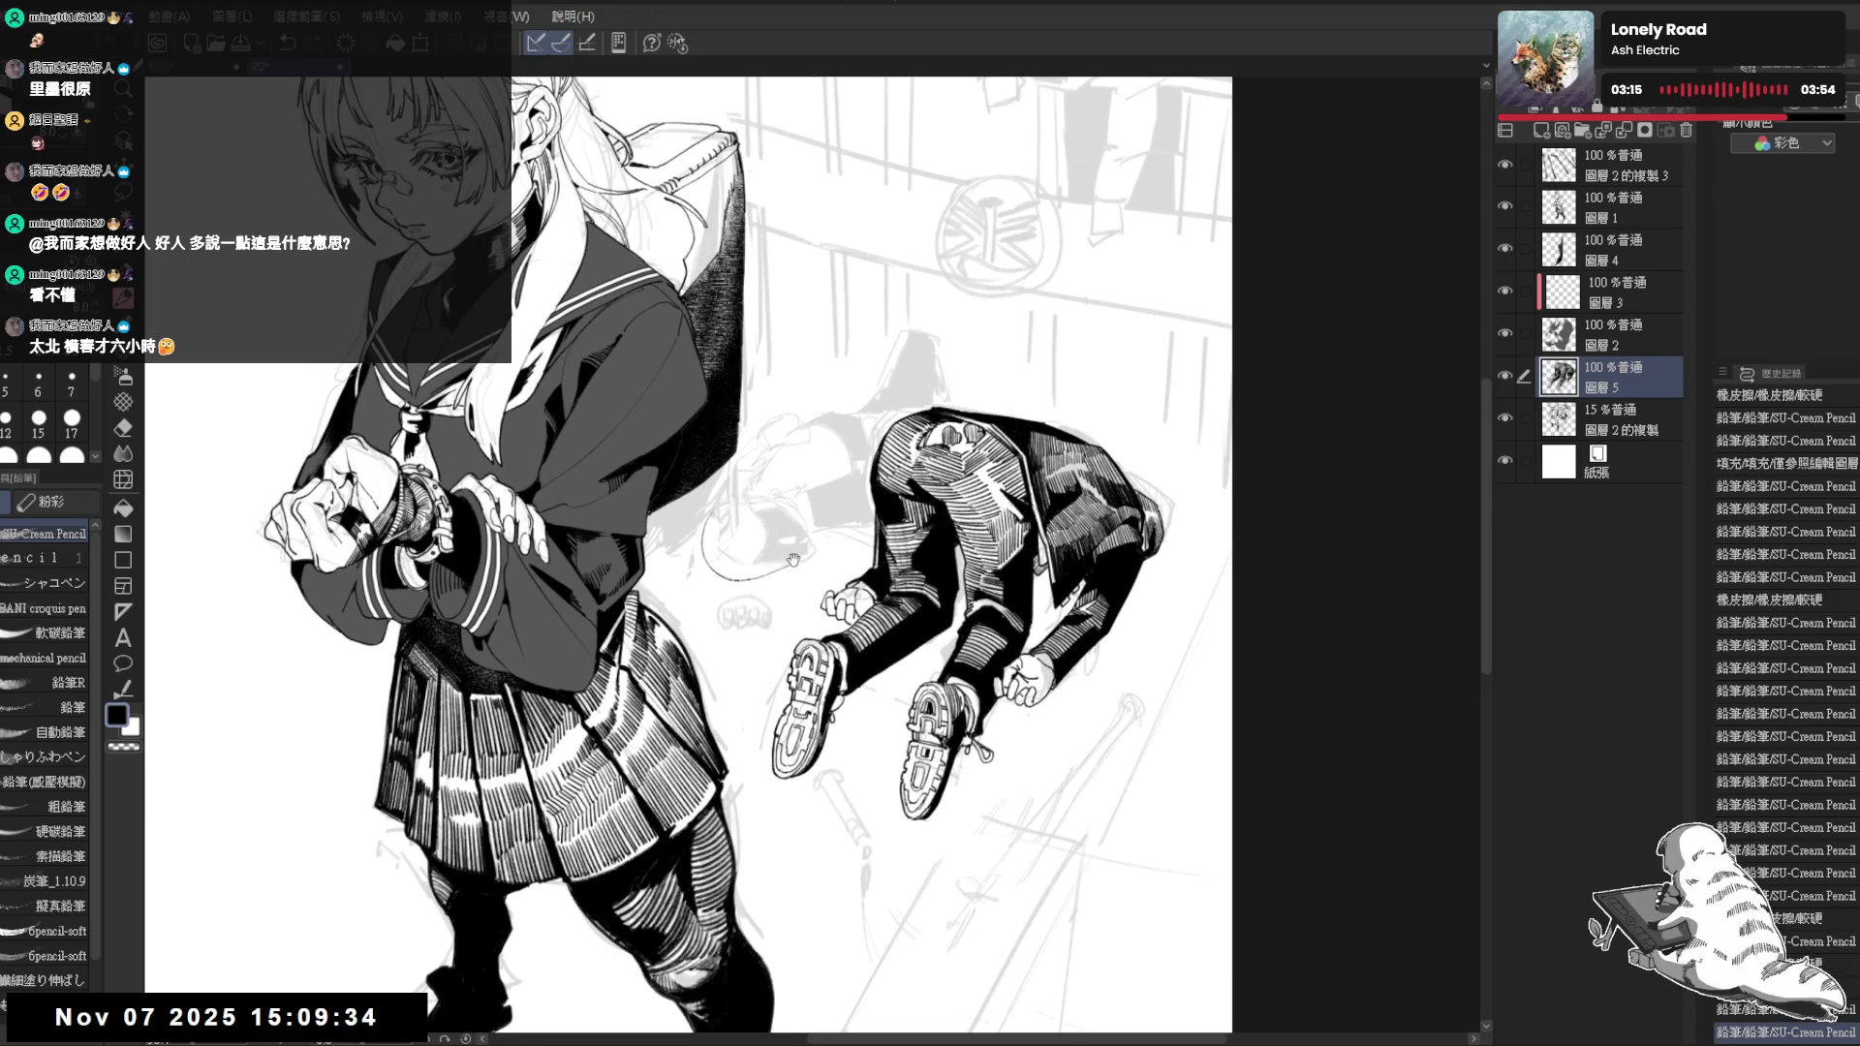
{"action": "key", "text": "e"}
{"action": "left_click_drag", "start_coordinate": [797, 567], "coordinate": [798, 573]}
{"action": "key", "text": "p"}
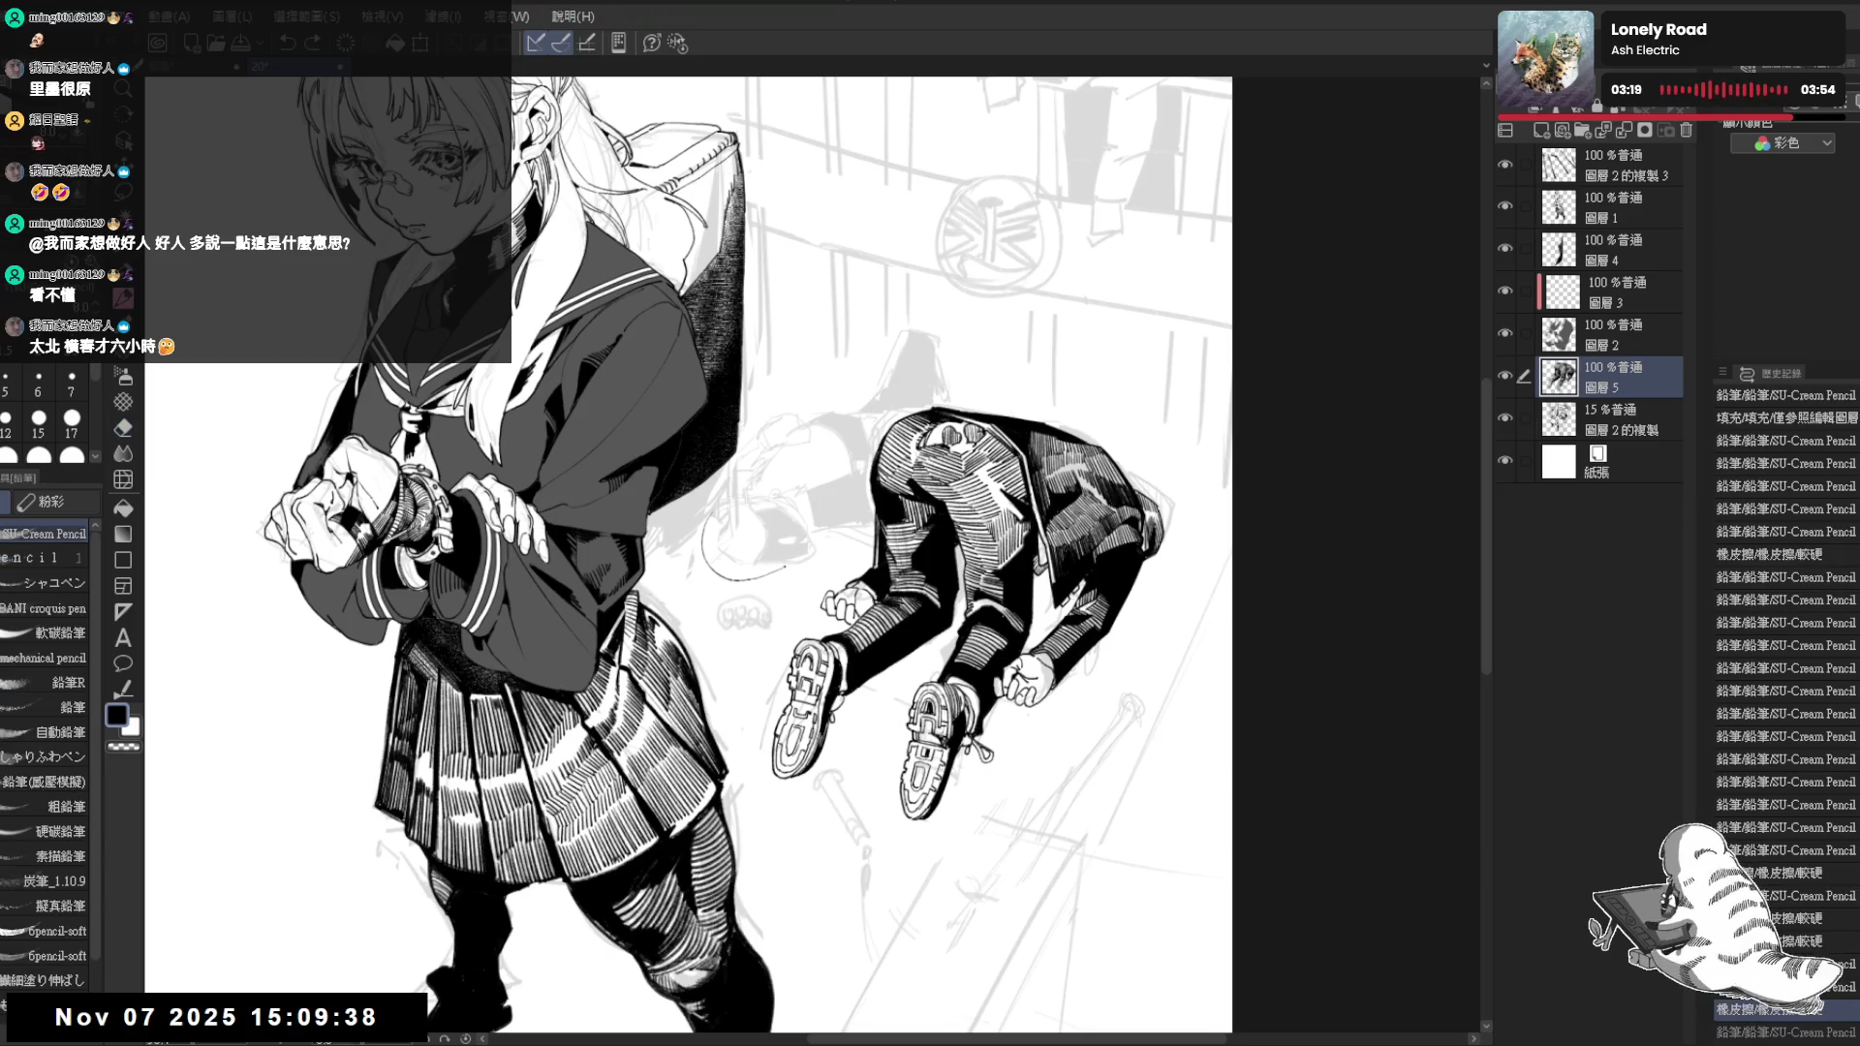
{"action": "key", "text": "h"}
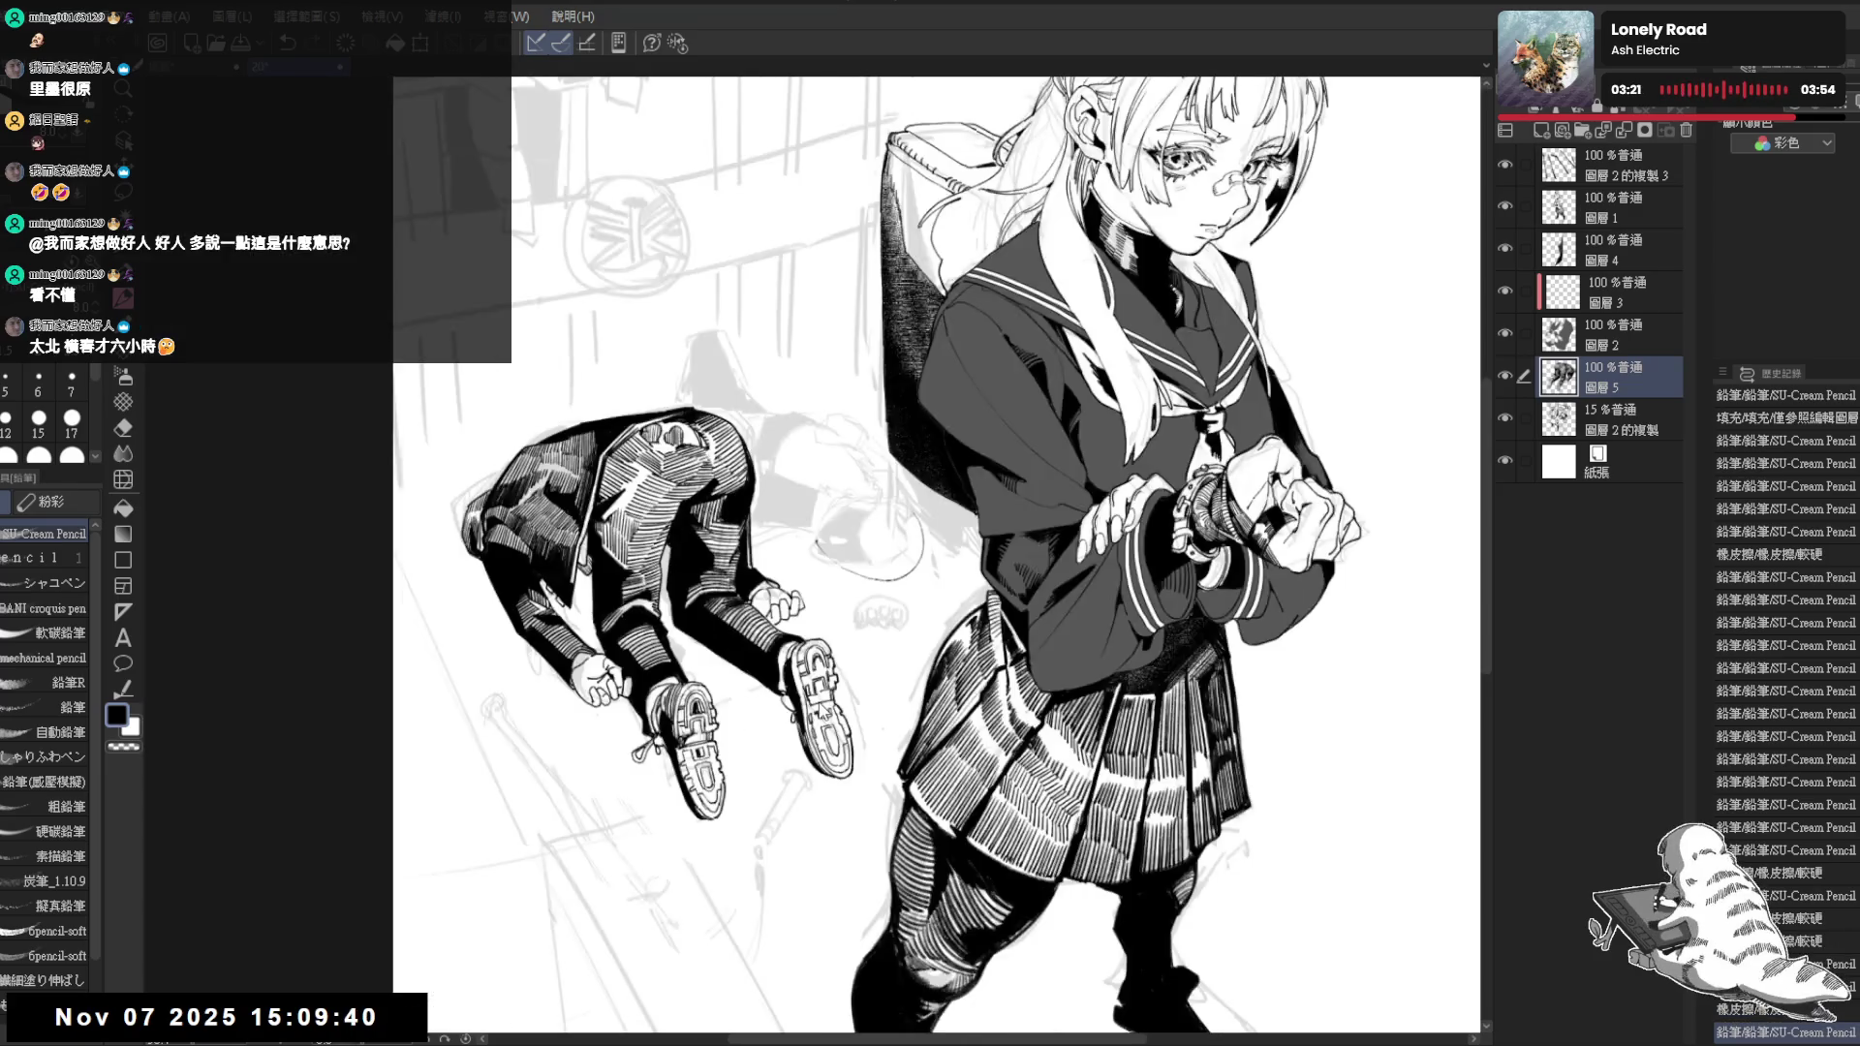
{"action": "key", "text": "h"}
{"action": "scroll", "coordinate": [764, 490], "scroll_direction": "up", "scroll_amount": 2}
Work the fallen figure at several rotated canvas angles, alternating pencil and eraser and undoing a stroke that missed
{"action": "left_click_drag", "start_coordinate": [764, 490], "coordinate": [846, 490]}
{"action": "key", "text": "e"}
{"action": "key", "text": "r"}
{"action": "left_click_drag", "start_coordinate": [715, 818], "coordinate": [726, 835]}
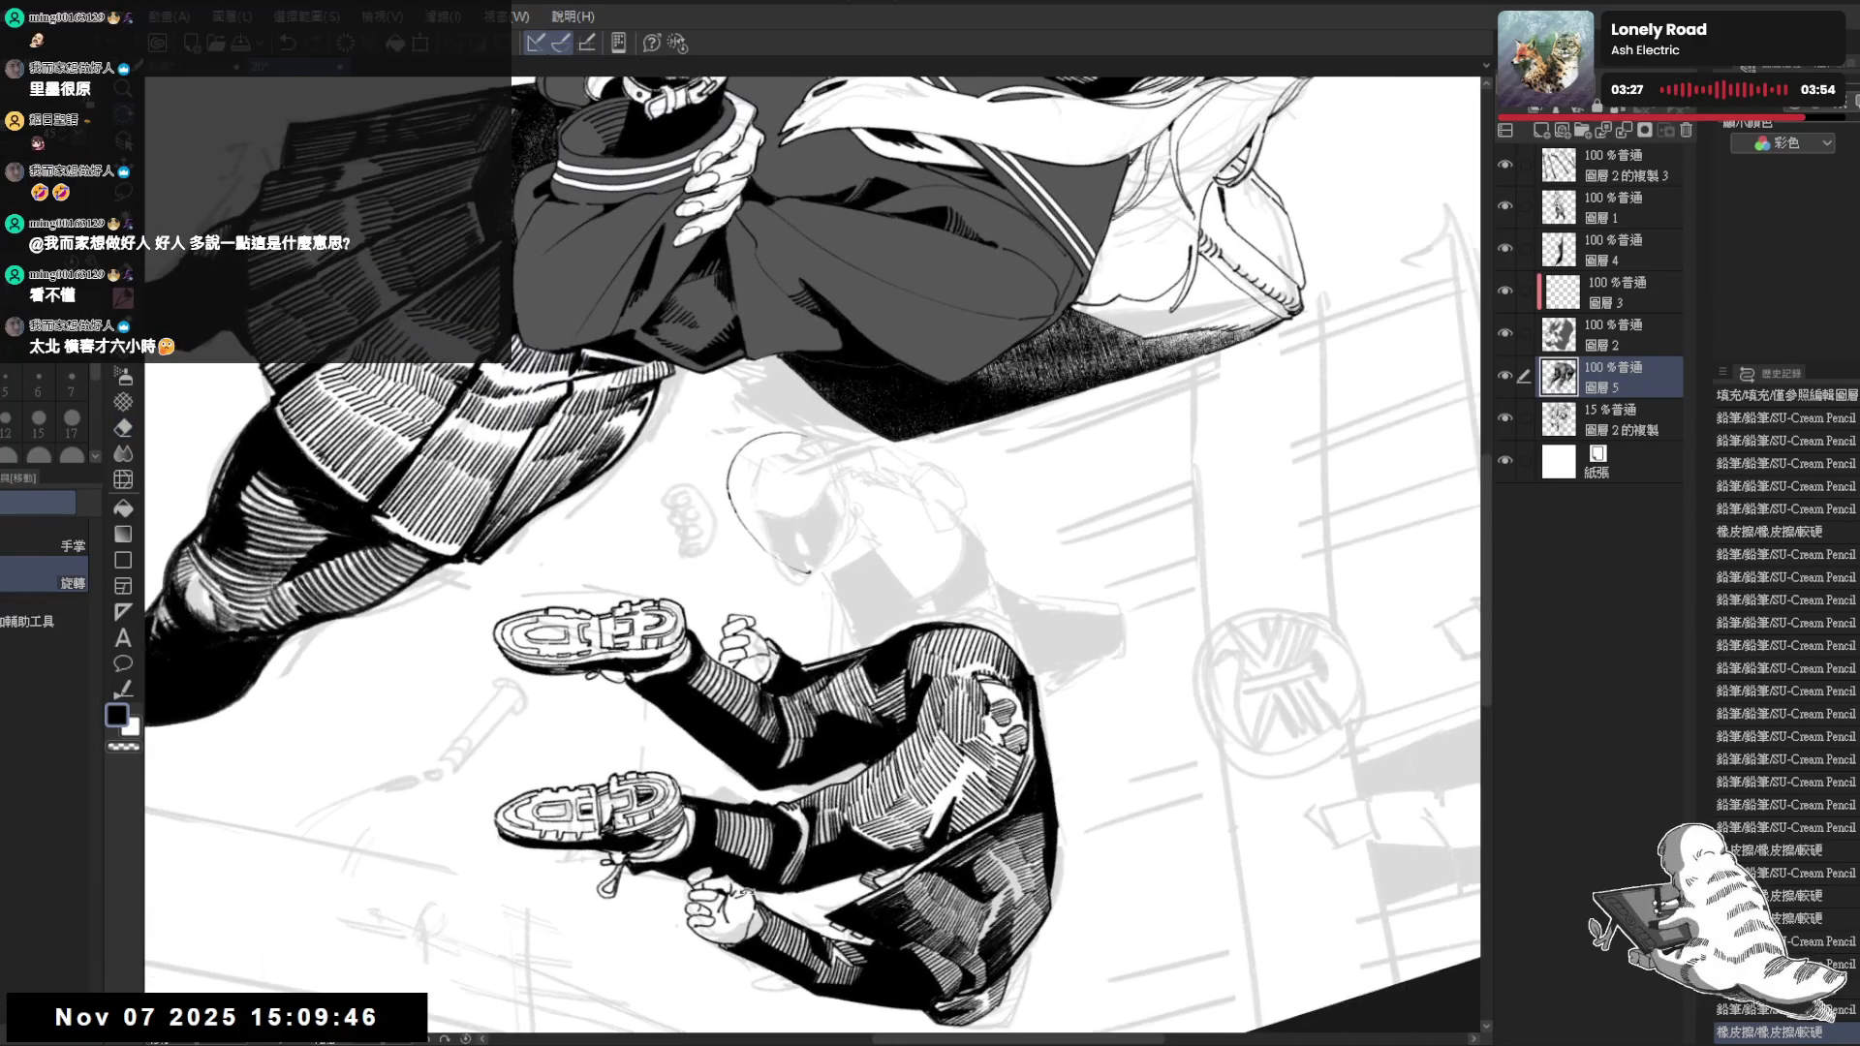
{"action": "key", "text": "p"}
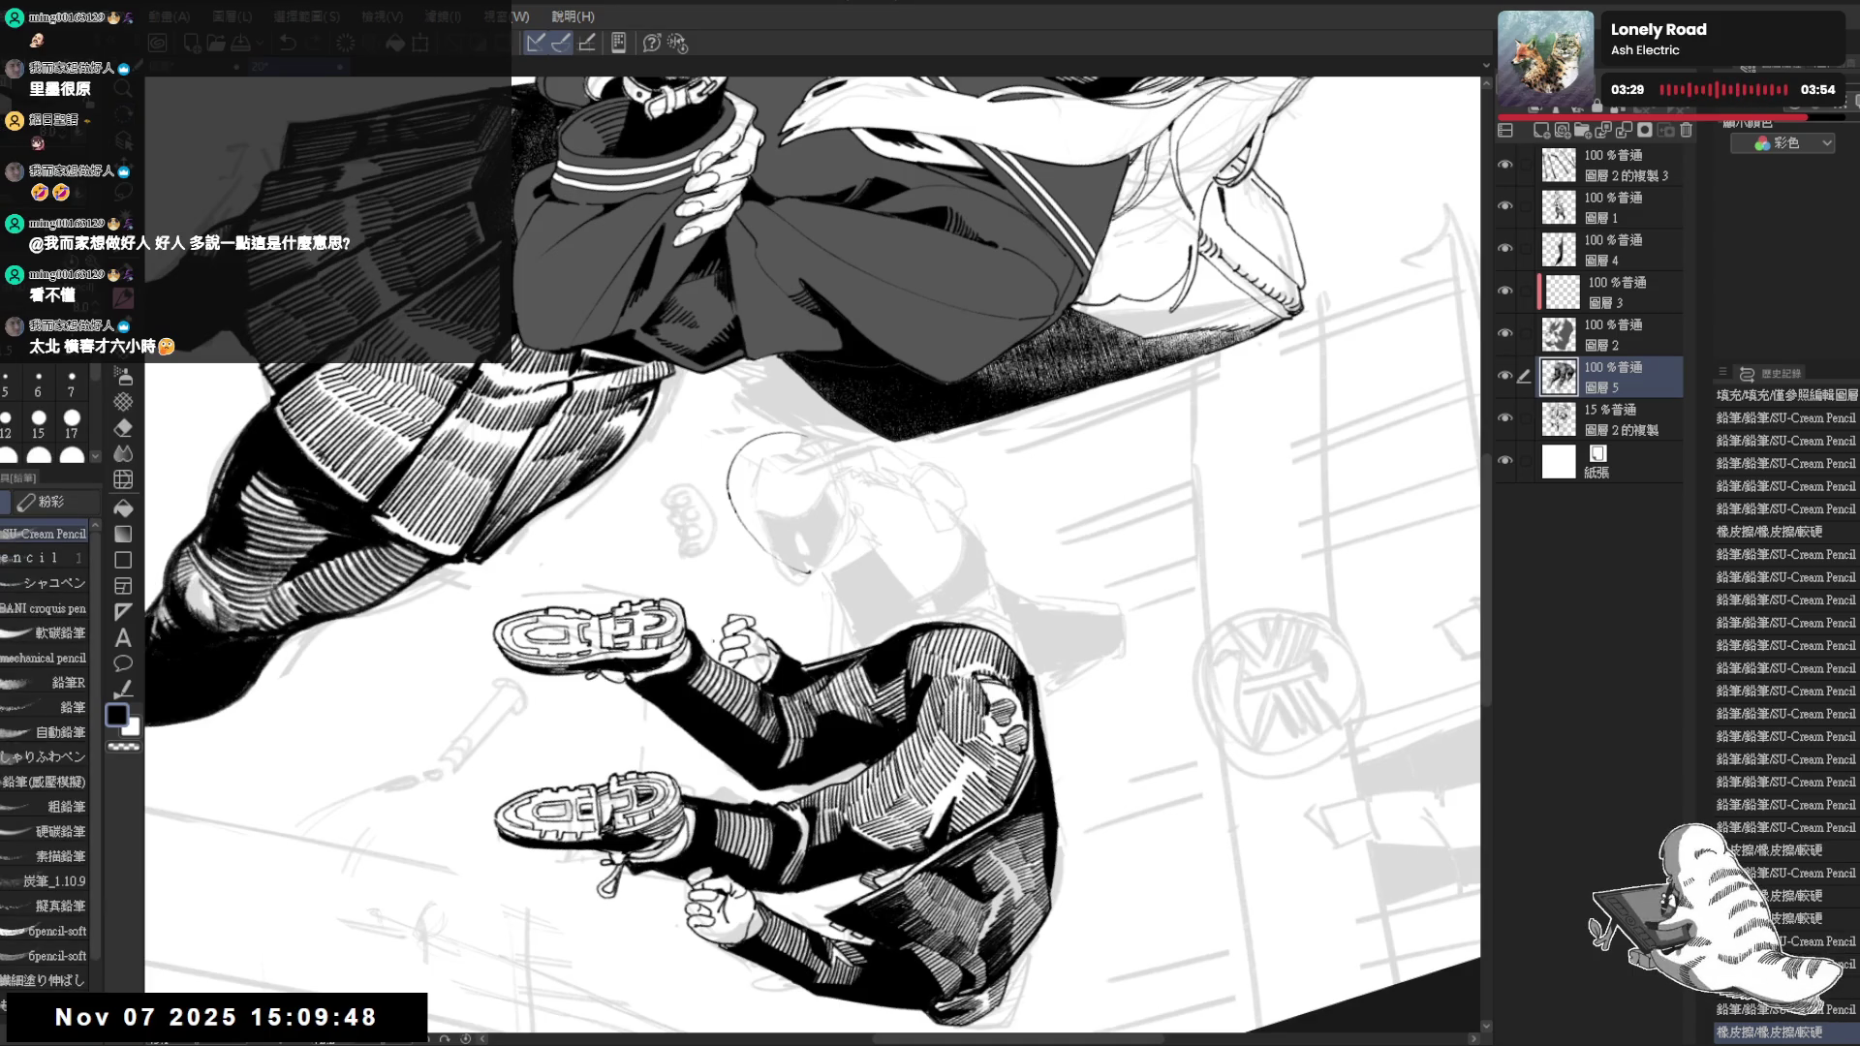
{"action": "key", "text": "r"}
{"action": "left_click_drag", "start_coordinate": [737, 725], "coordinate": [887, 732]}
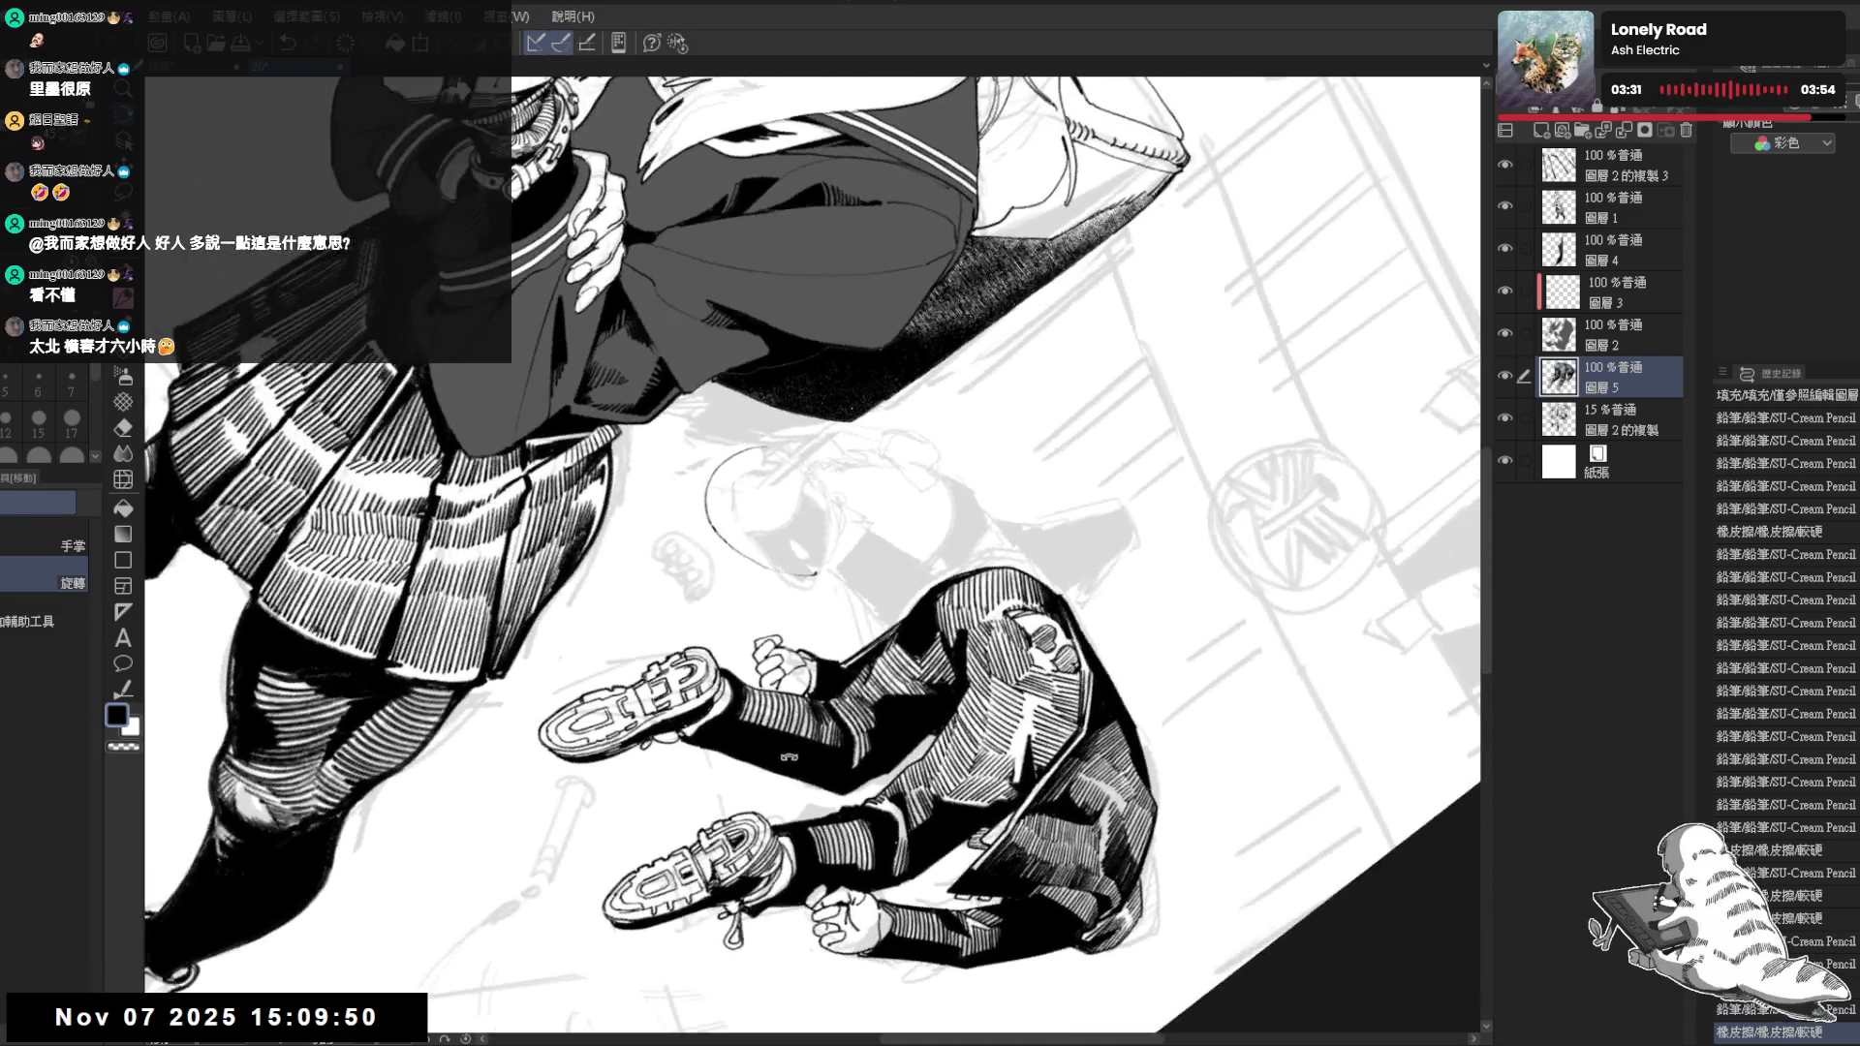
{"action": "left_click_drag", "start_coordinate": [672, 681], "coordinate": [682, 547]}
{"action": "key", "text": "e"}
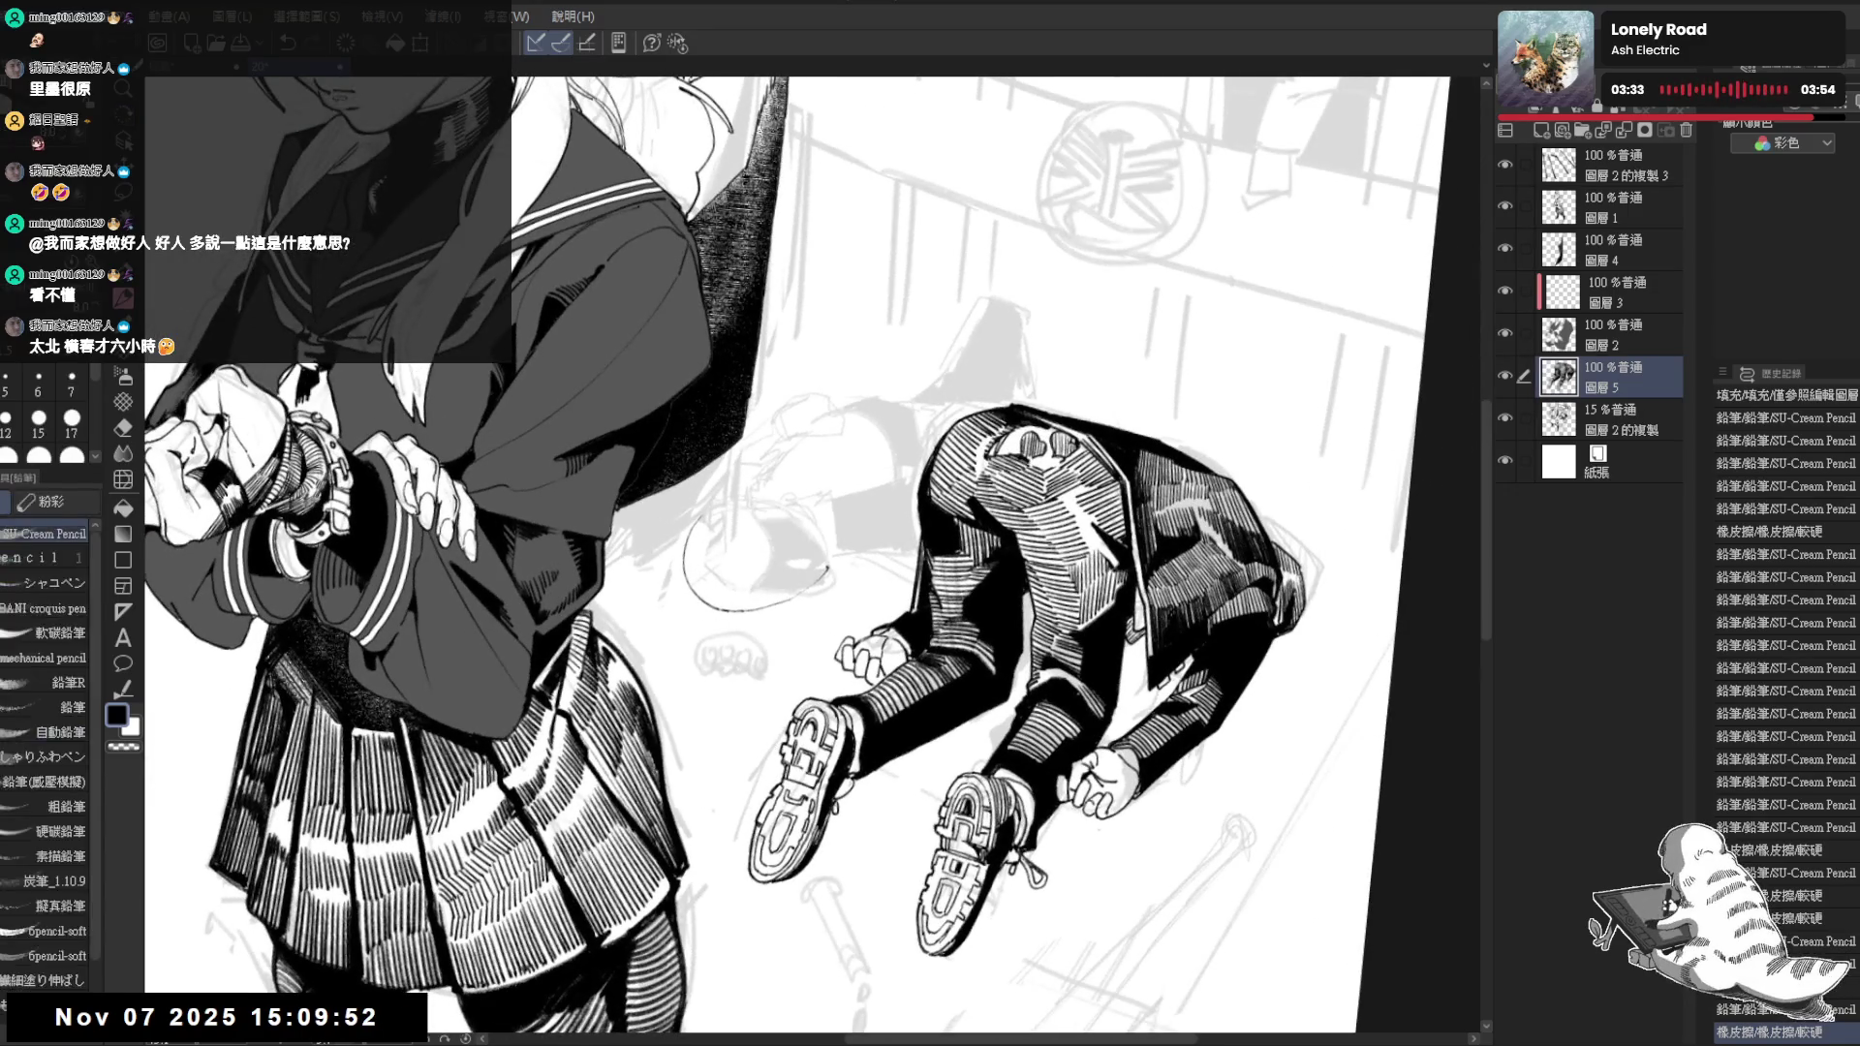
{"action": "key", "text": "r"}
{"action": "mouse_move", "coordinate": [682, 546]}
{"action": "left_mouse_down"}
{"action": "mouse_move", "coordinate": [790, 492]}
{"action": "mouse_move", "coordinate": [856, 726]}
{"action": "left_mouse_up"}
{"action": "key", "text": "p"}
{"action": "key", "text": "r"}
{"action": "key", "text": "p"}
{"action": "key", "text": "r"}
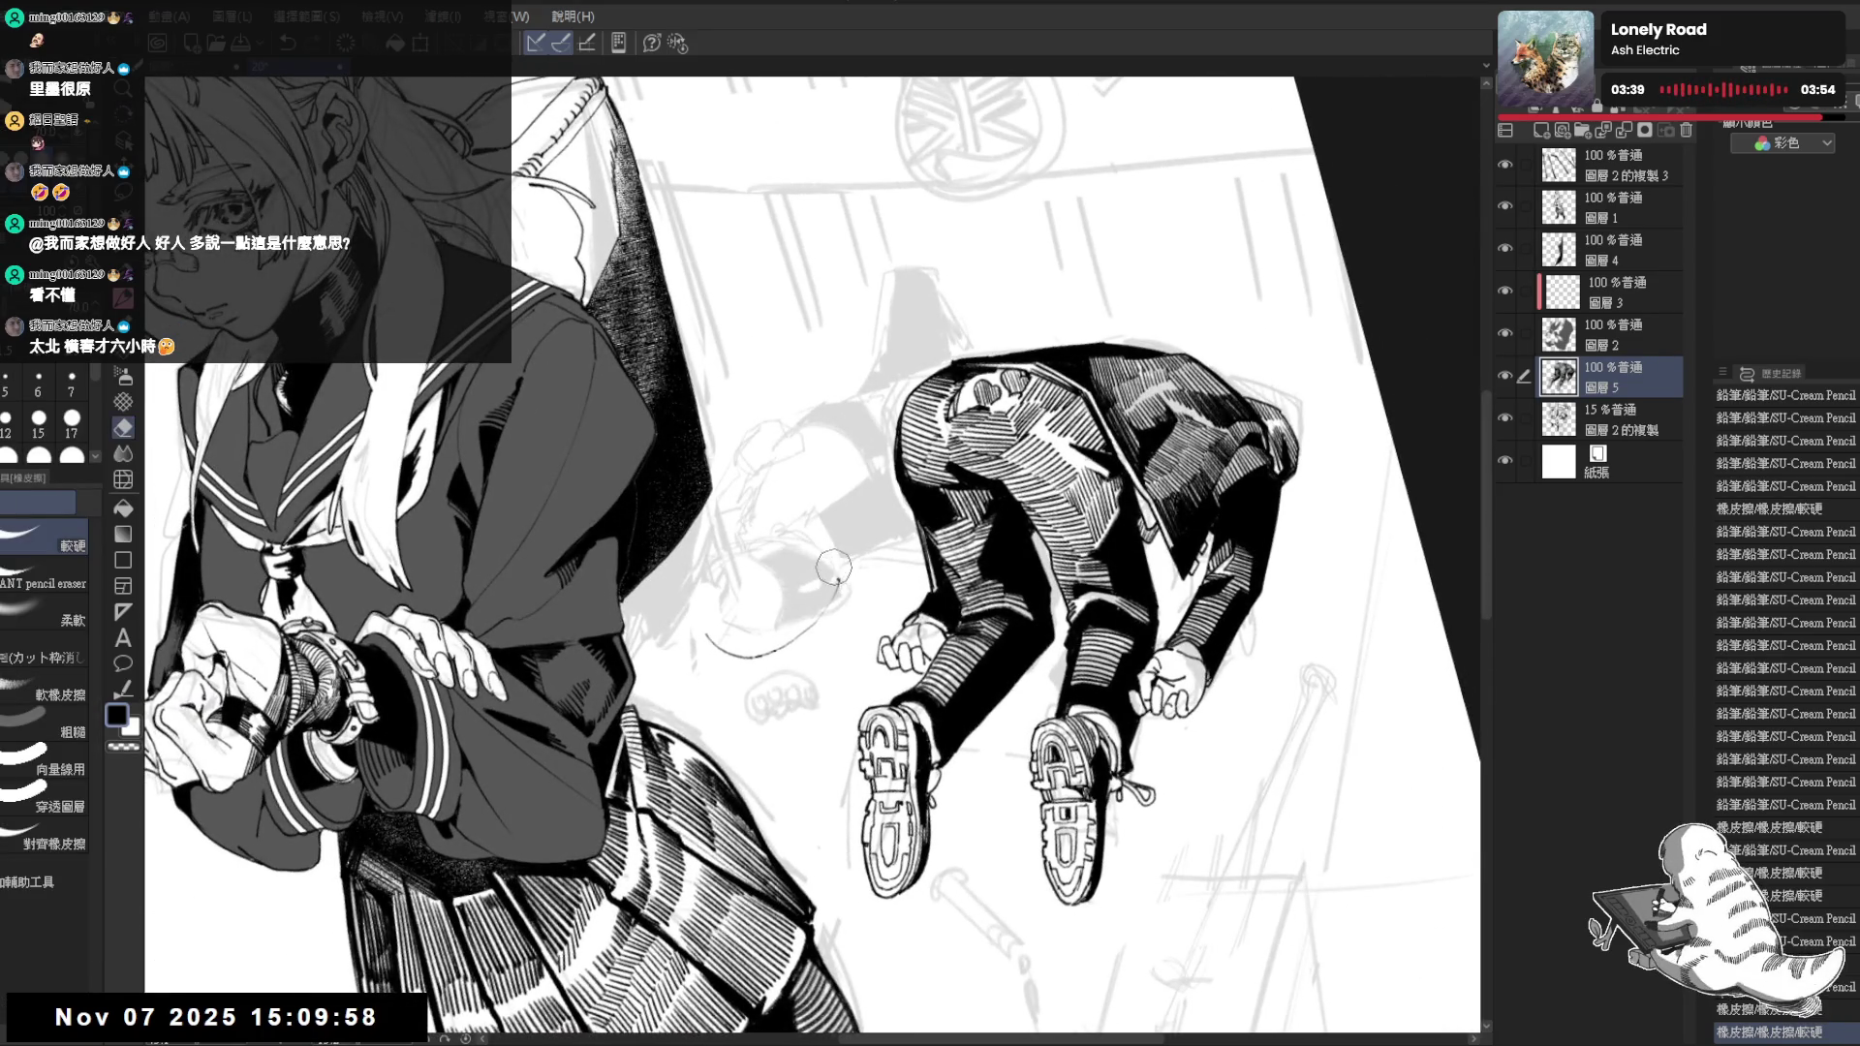
{"action": "key", "text": "p"}
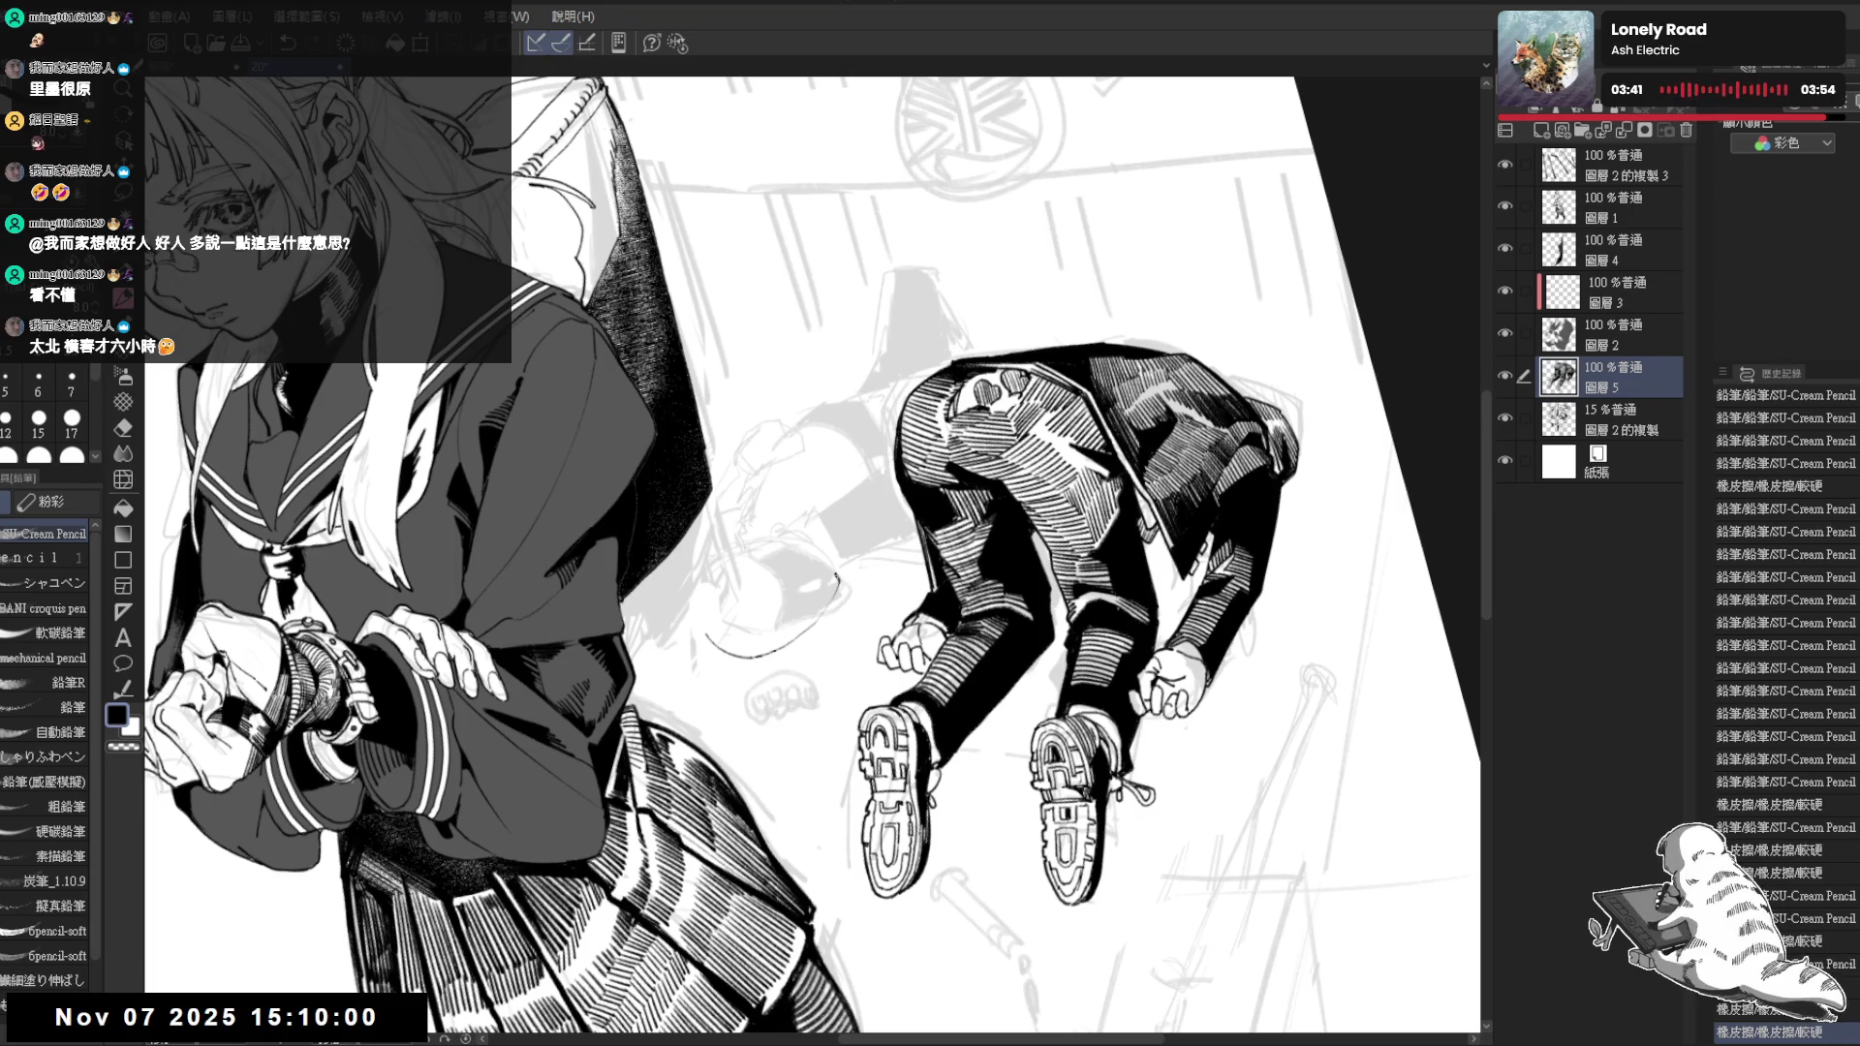
{"action": "key", "text": "ctrl+z"}
Erase a small mark near the figure's hands, check it mirrored and tilted, then fit the whole page in view
{"action": "key", "text": "r"}
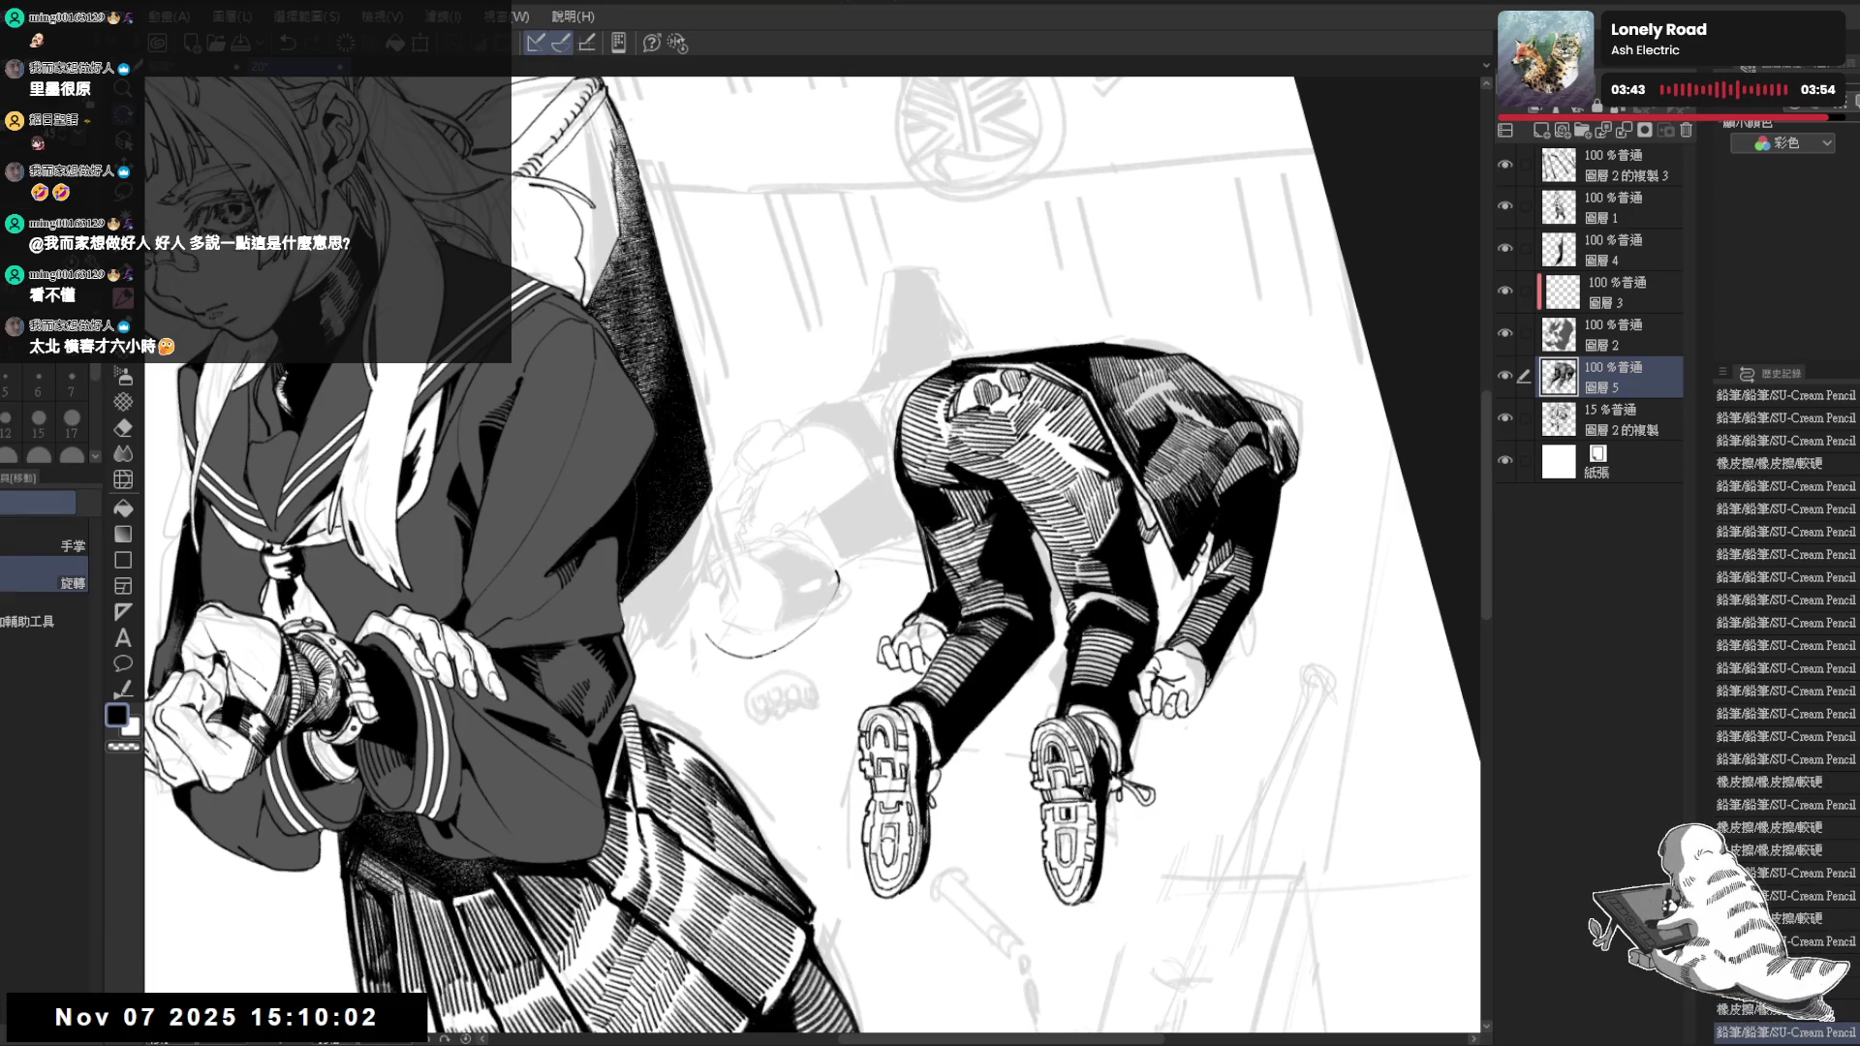
{"action": "key", "text": "e"}
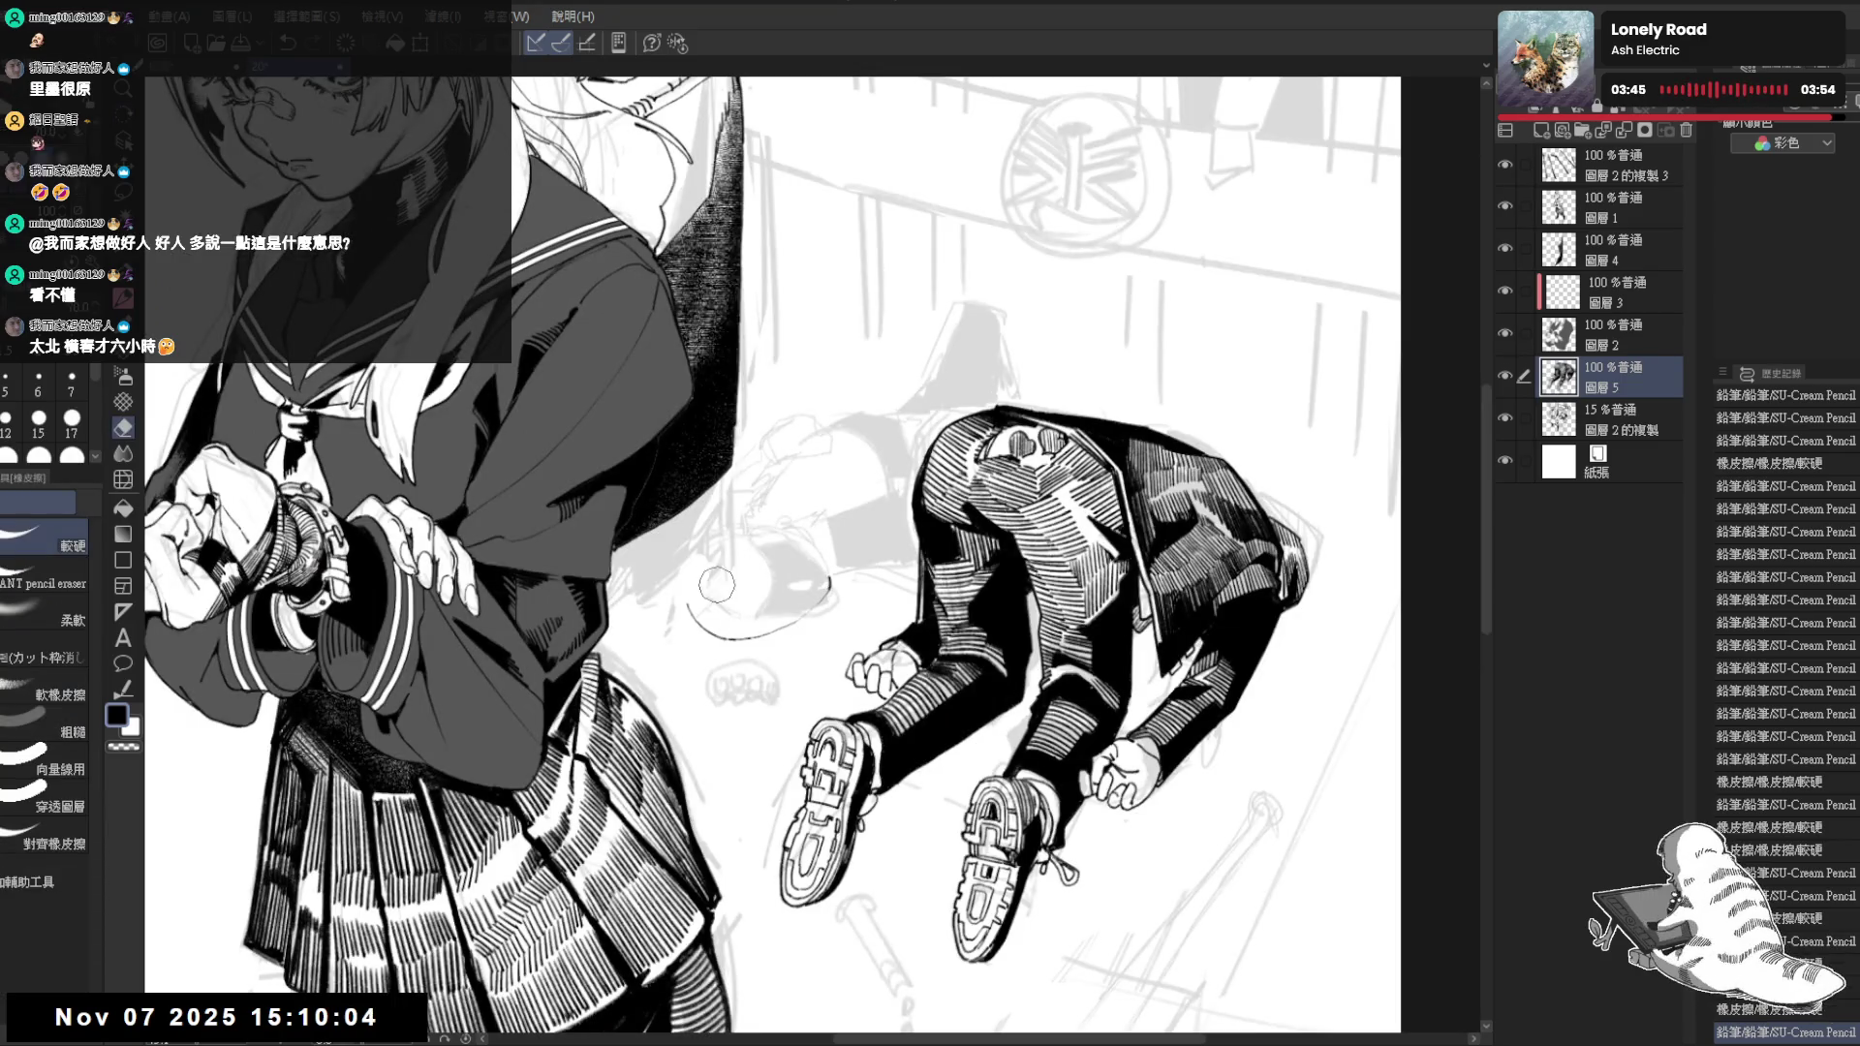
{"action": "left_click_drag", "start_coordinate": [713, 571], "coordinate": [720, 596]}
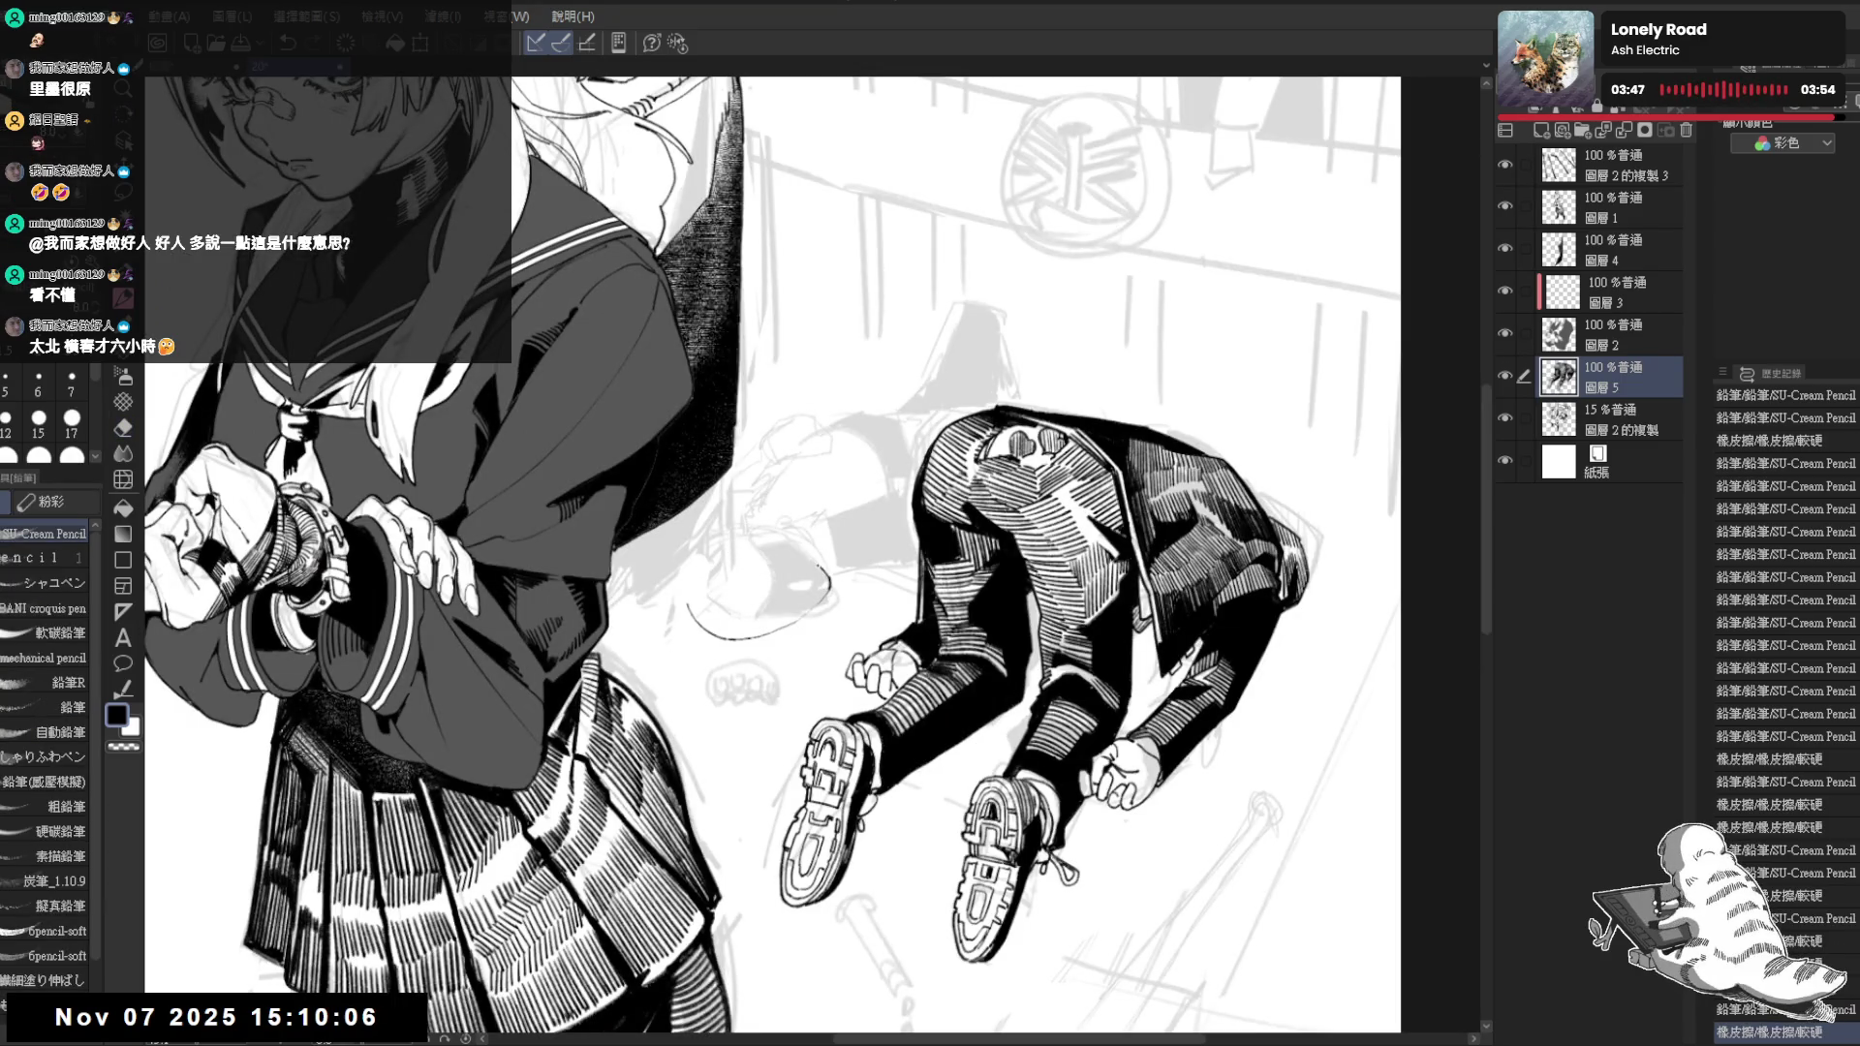
{"action": "key", "text": "h"}
{"action": "key", "text": "h"}
{"action": "mouse_move", "coordinate": [786, 541]}
{"action": "left_mouse_down"}
{"action": "mouse_move", "coordinate": [582, 594]}
{"action": "mouse_move", "coordinate": [788, 570]}
{"action": "left_mouse_up"}
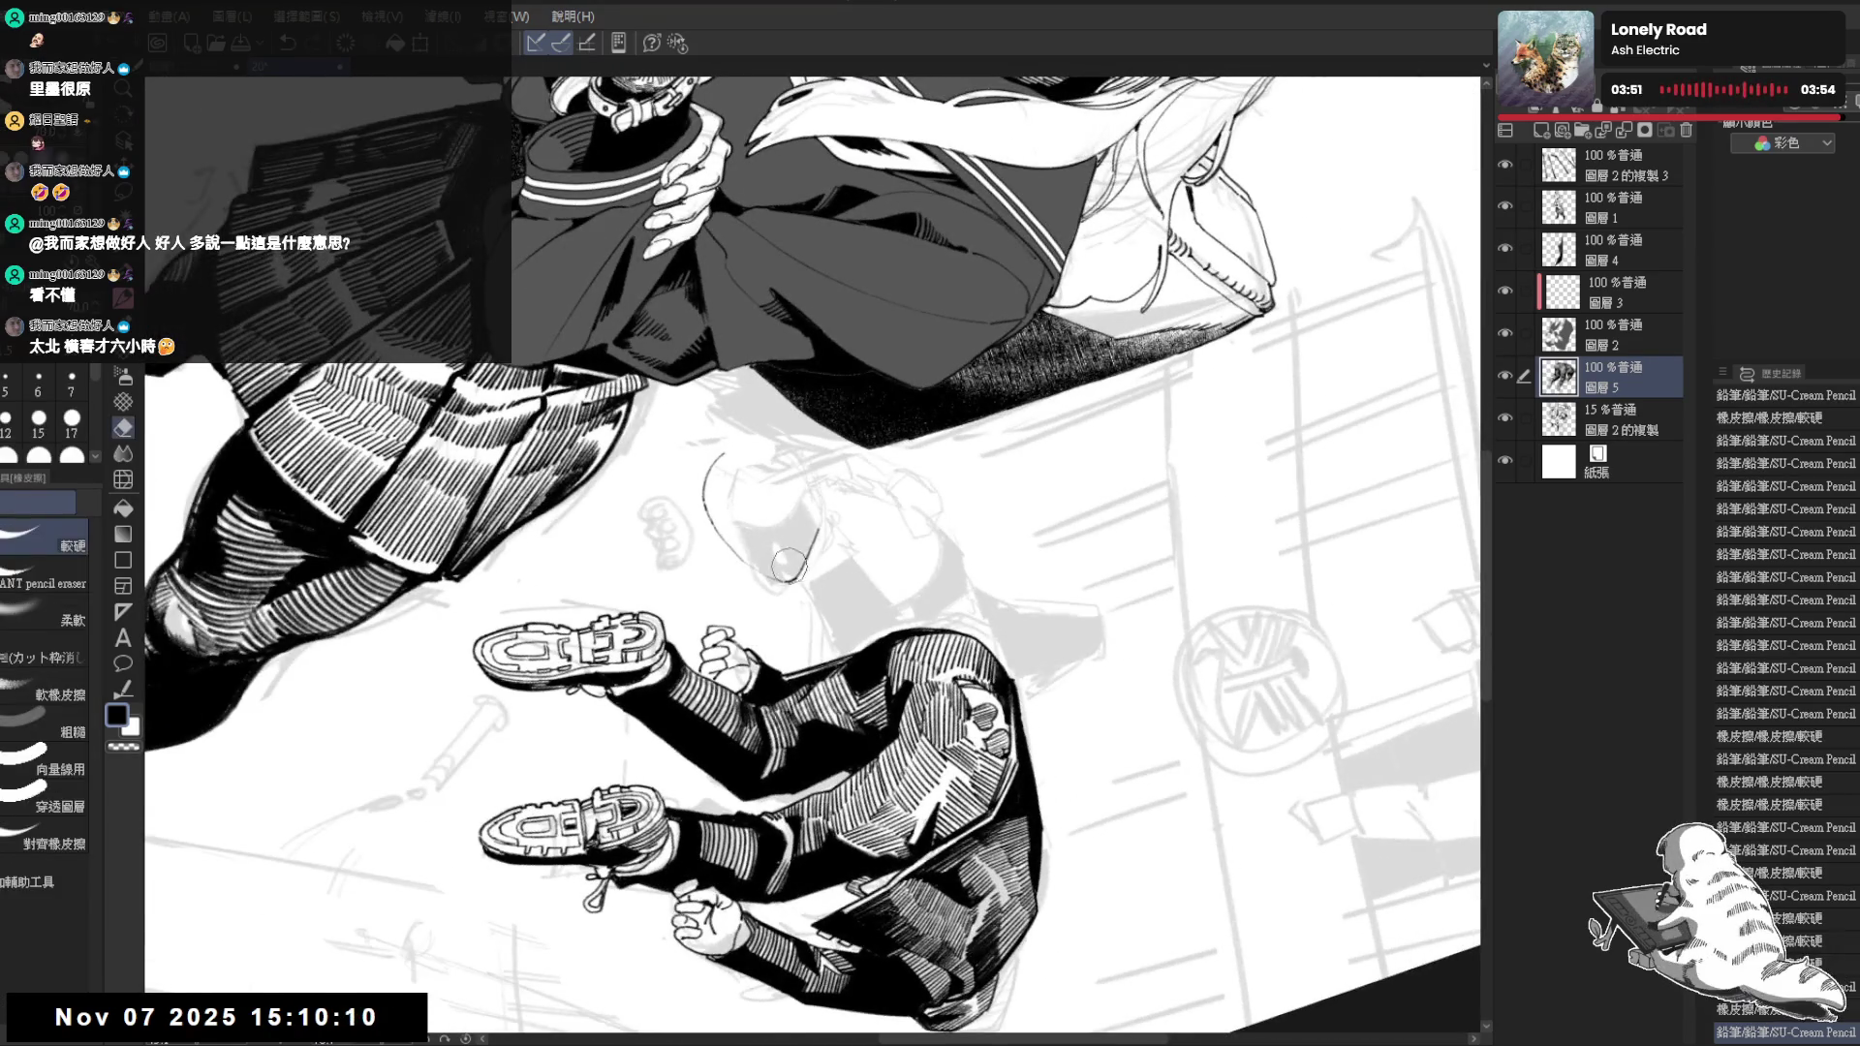
{"action": "key", "text": "p"}
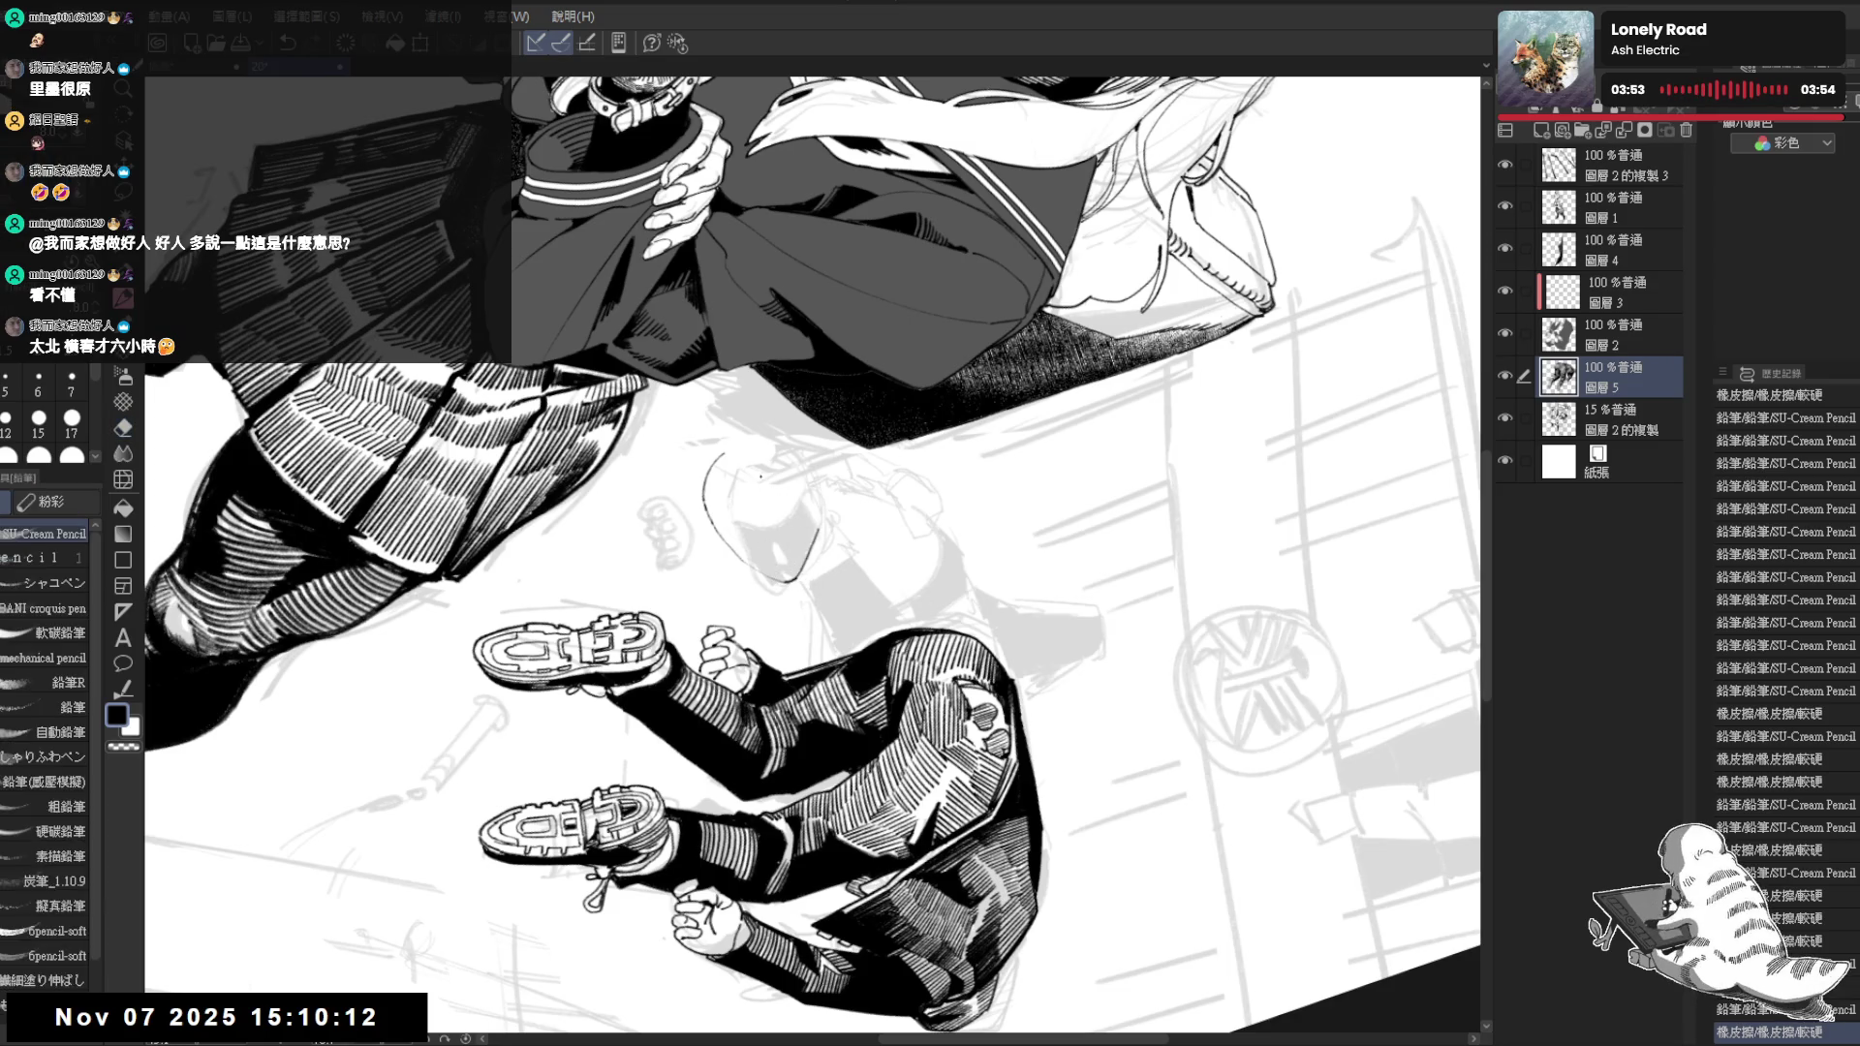
{"action": "key", "text": "r"}
{"action": "key", "text": "ctrl+@"}
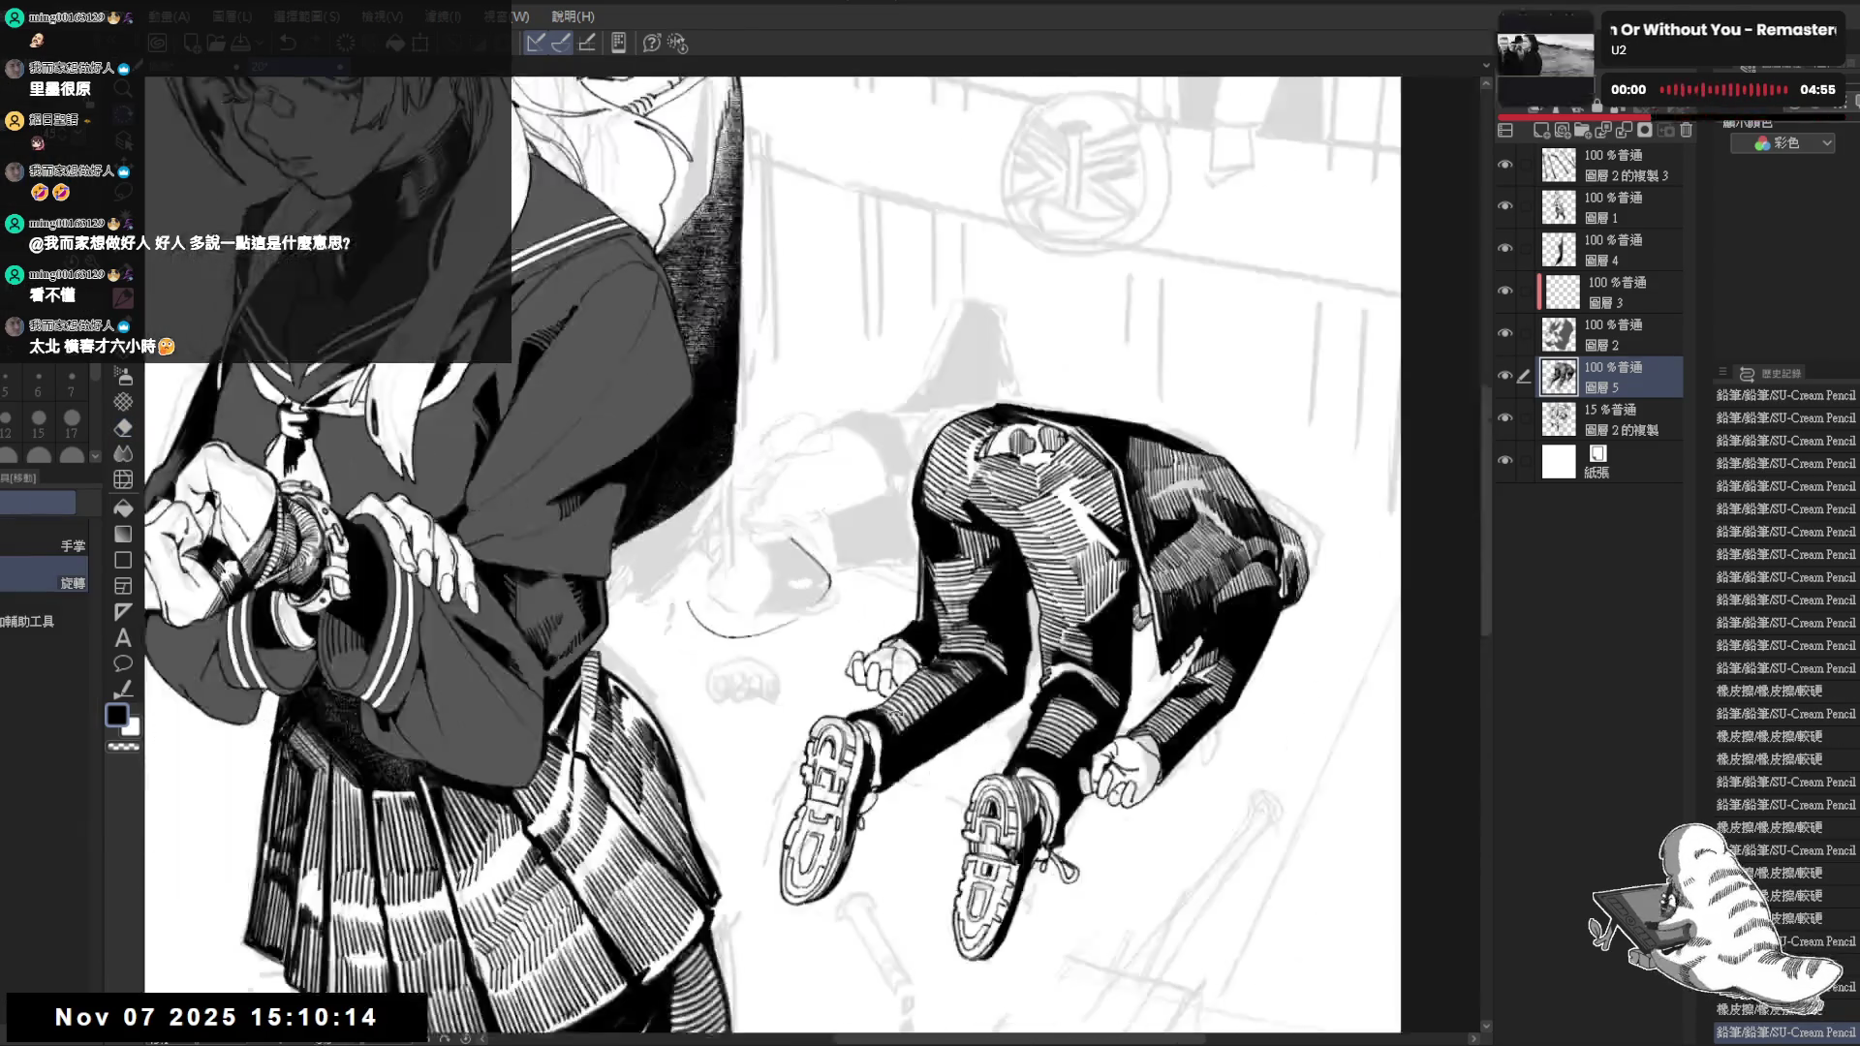
{"action": "key", "text": "ctrl+0"}
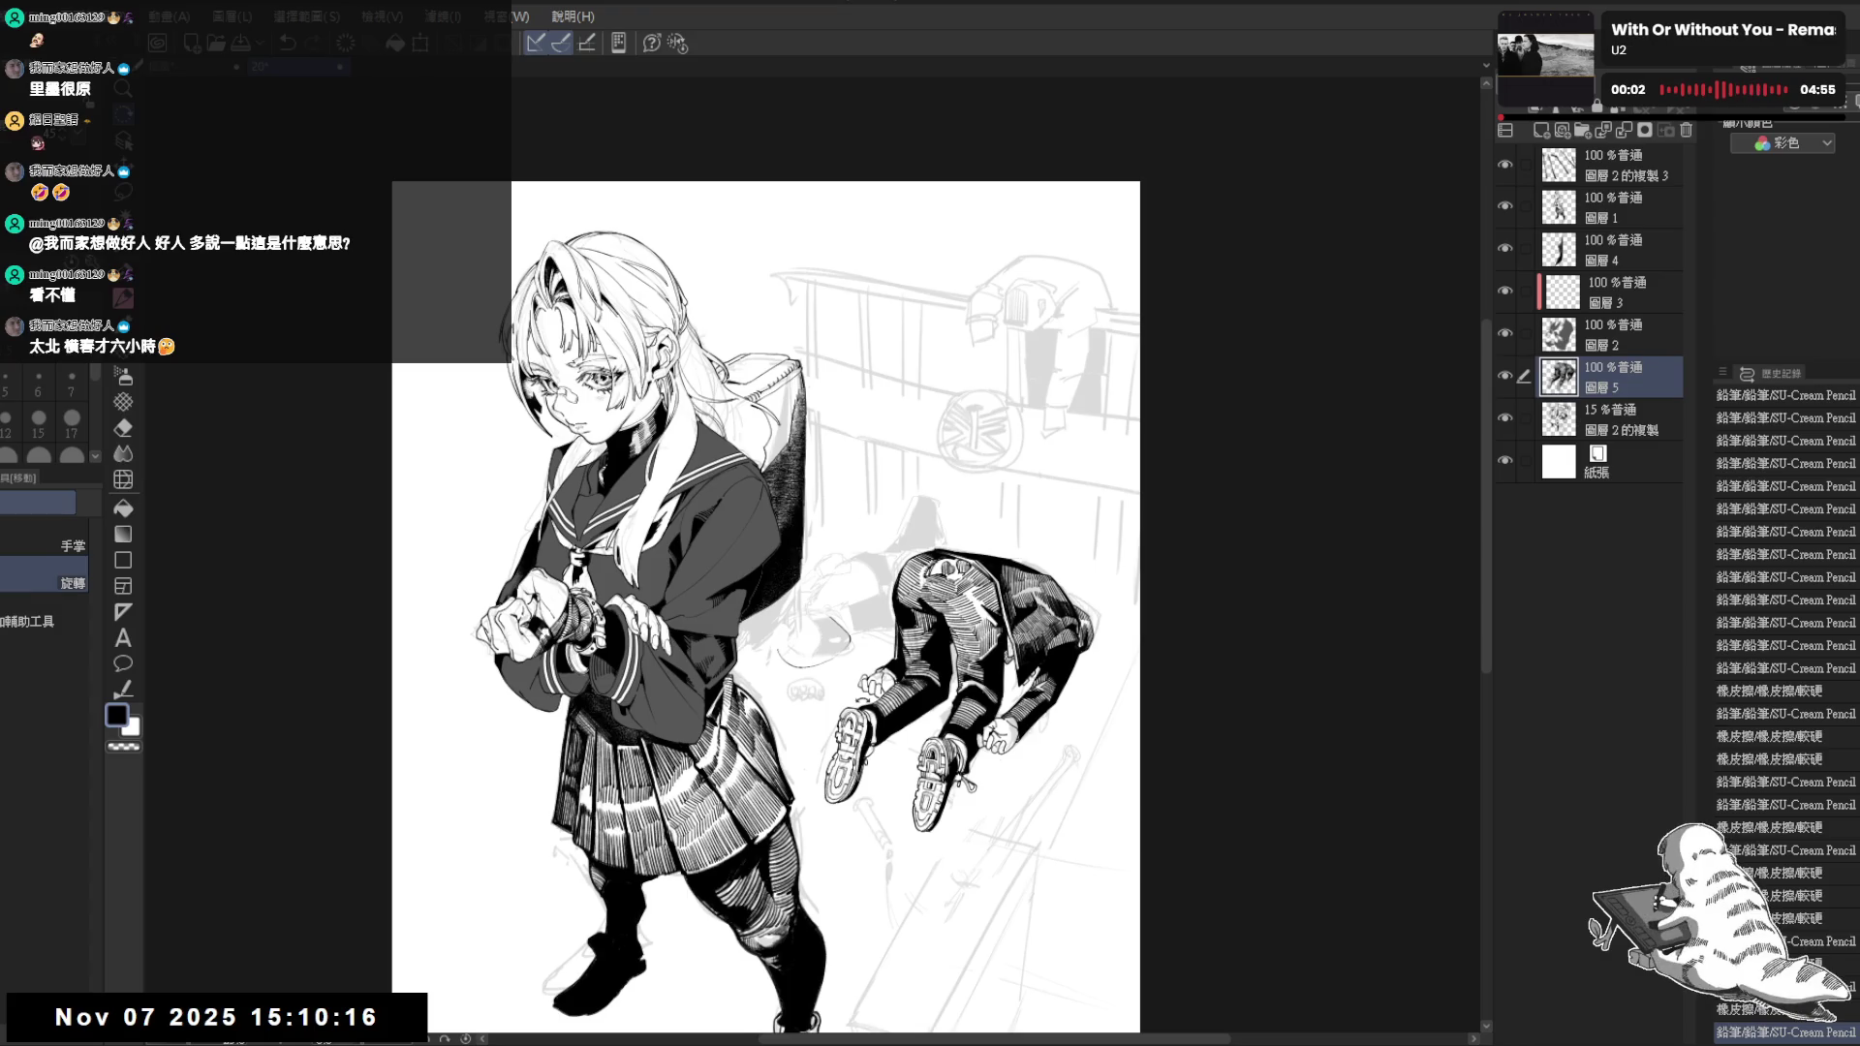
Compare the fallen figure mirrored and hidden, then erase and replace a short curve beside it
{"action": "key", "text": "h"}
{"action": "key", "text": "h"}
{"action": "key", "text": "ctrl+plus"}
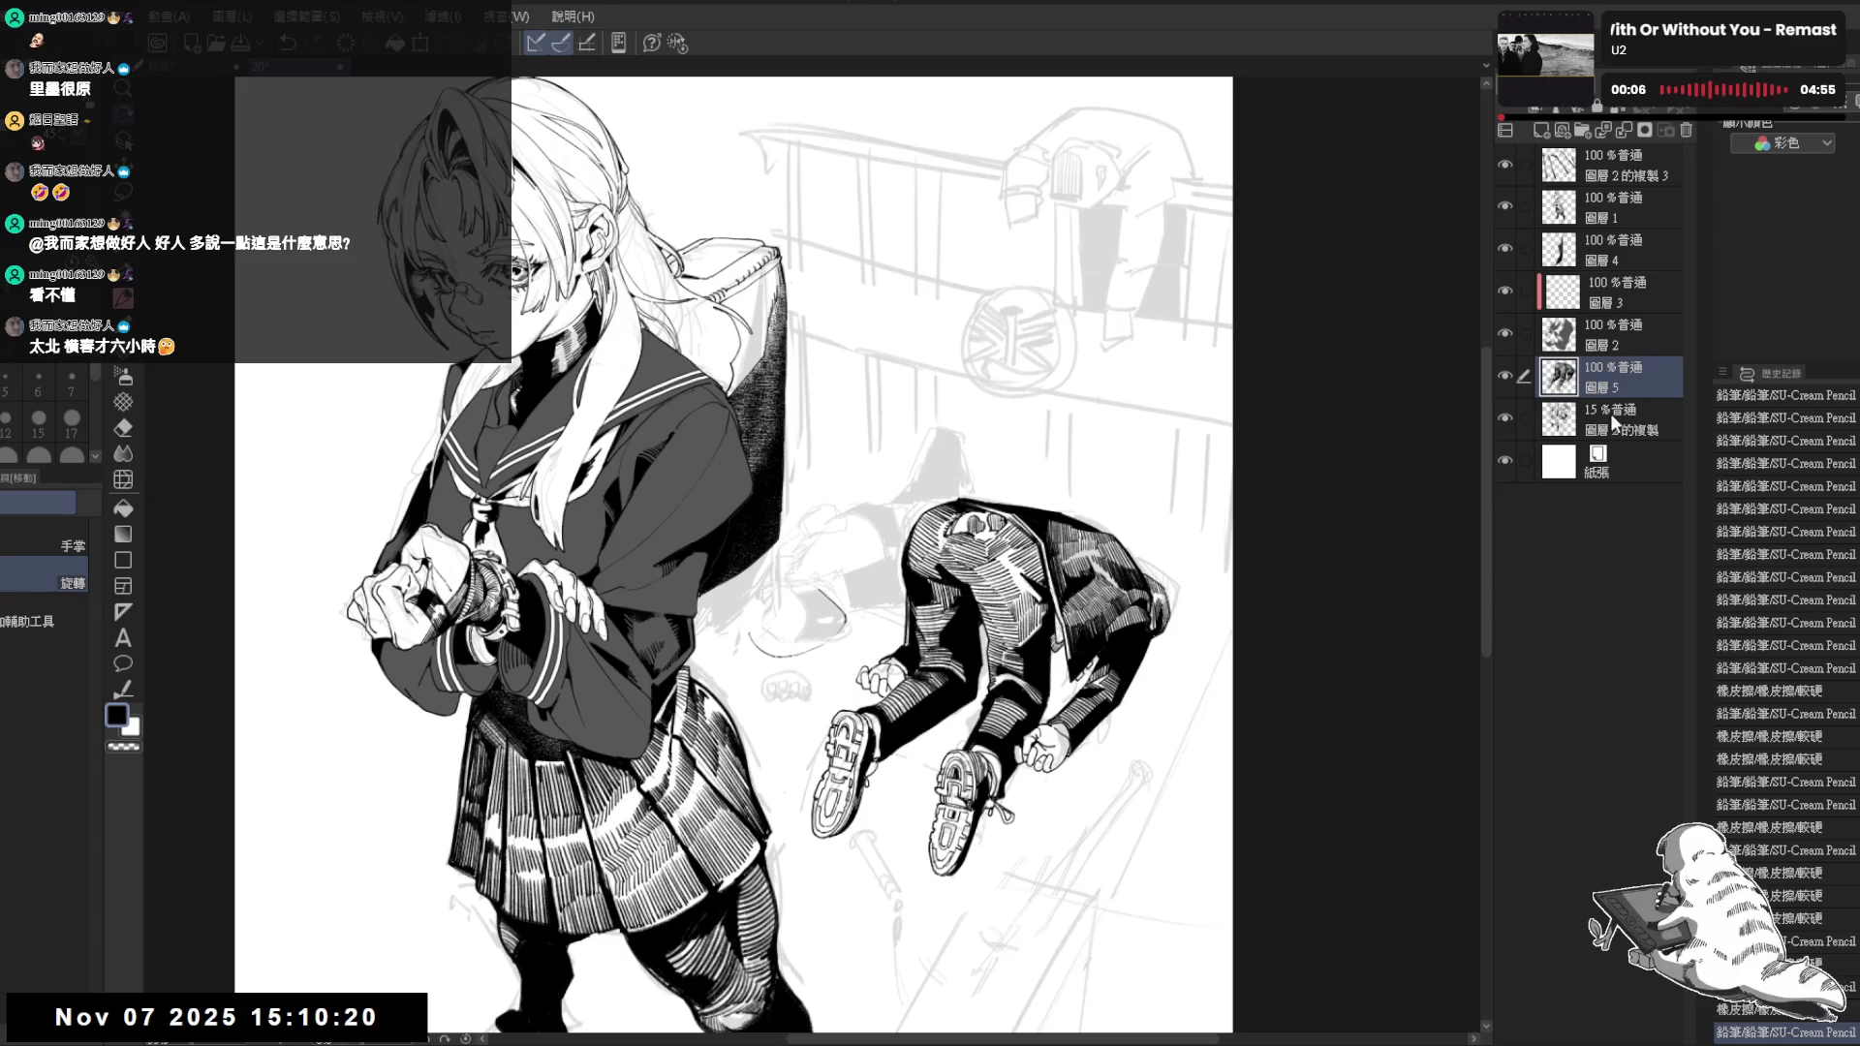
{"action": "double_click", "coordinate": [1506, 374]}
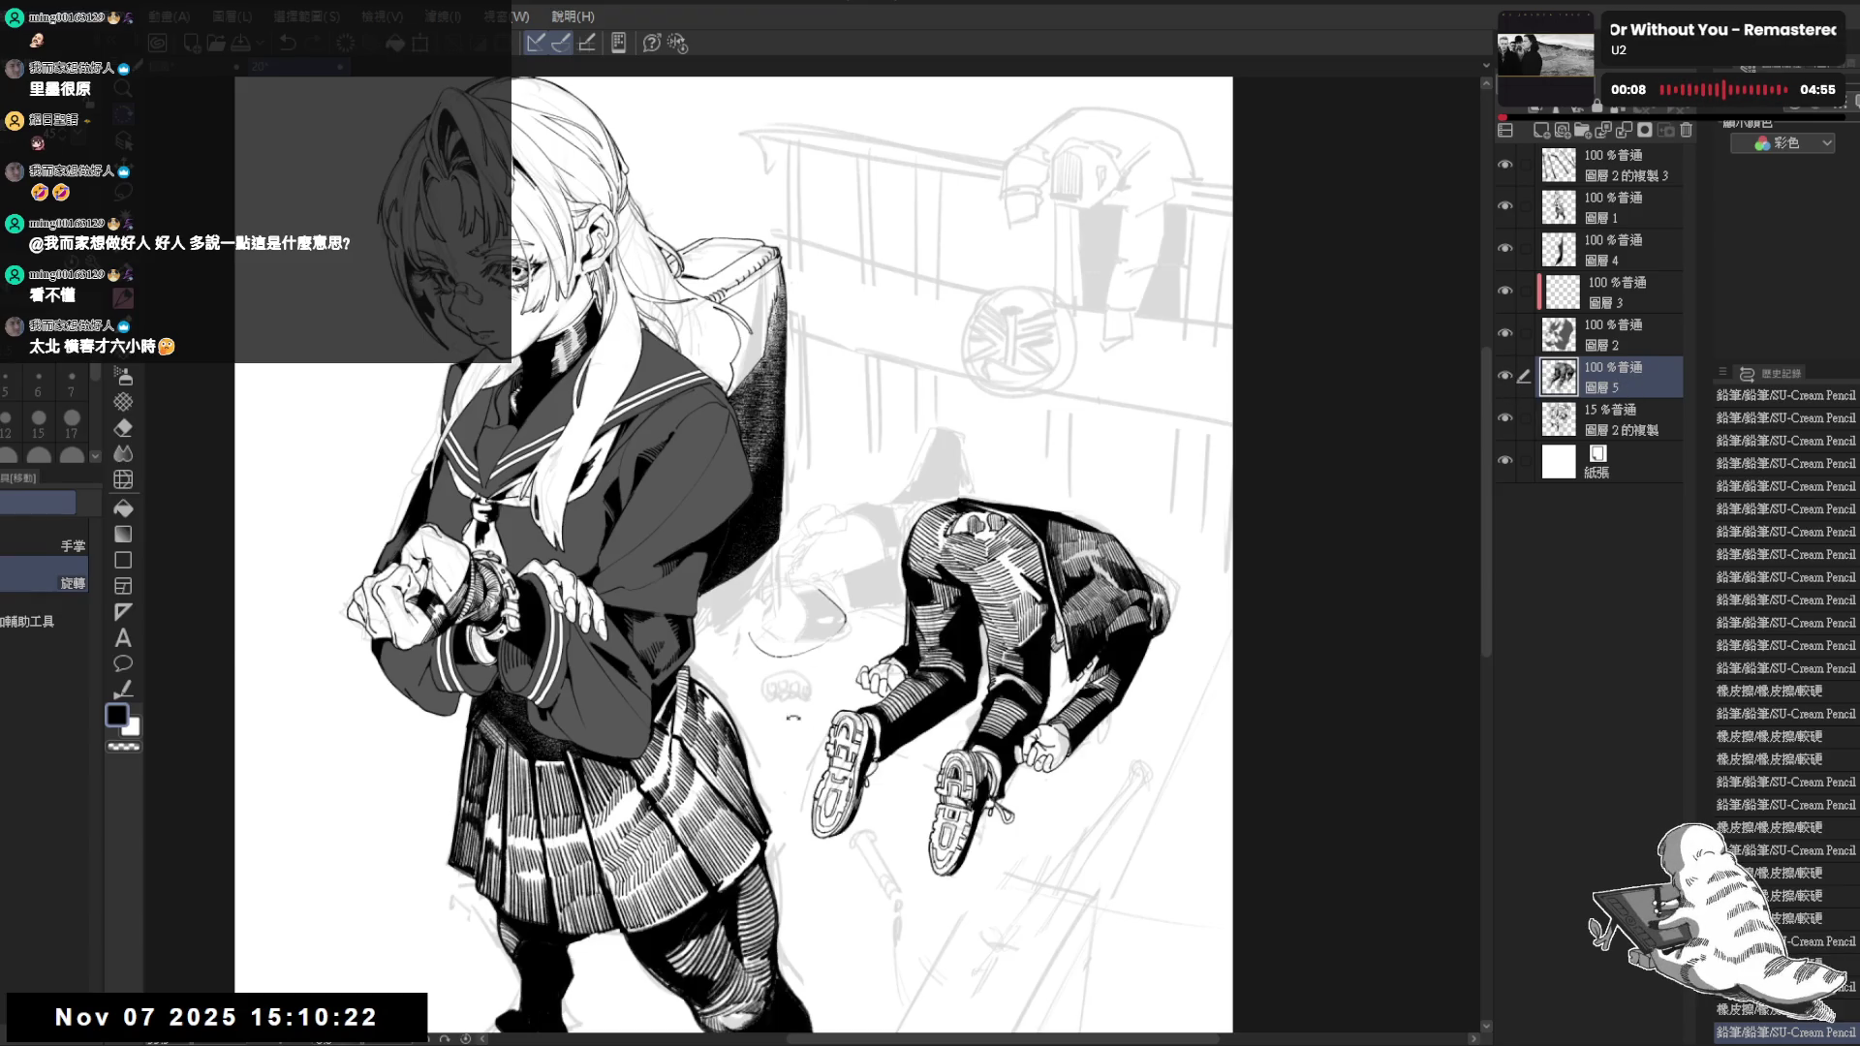
{"action": "key", "text": "asciicircum"}
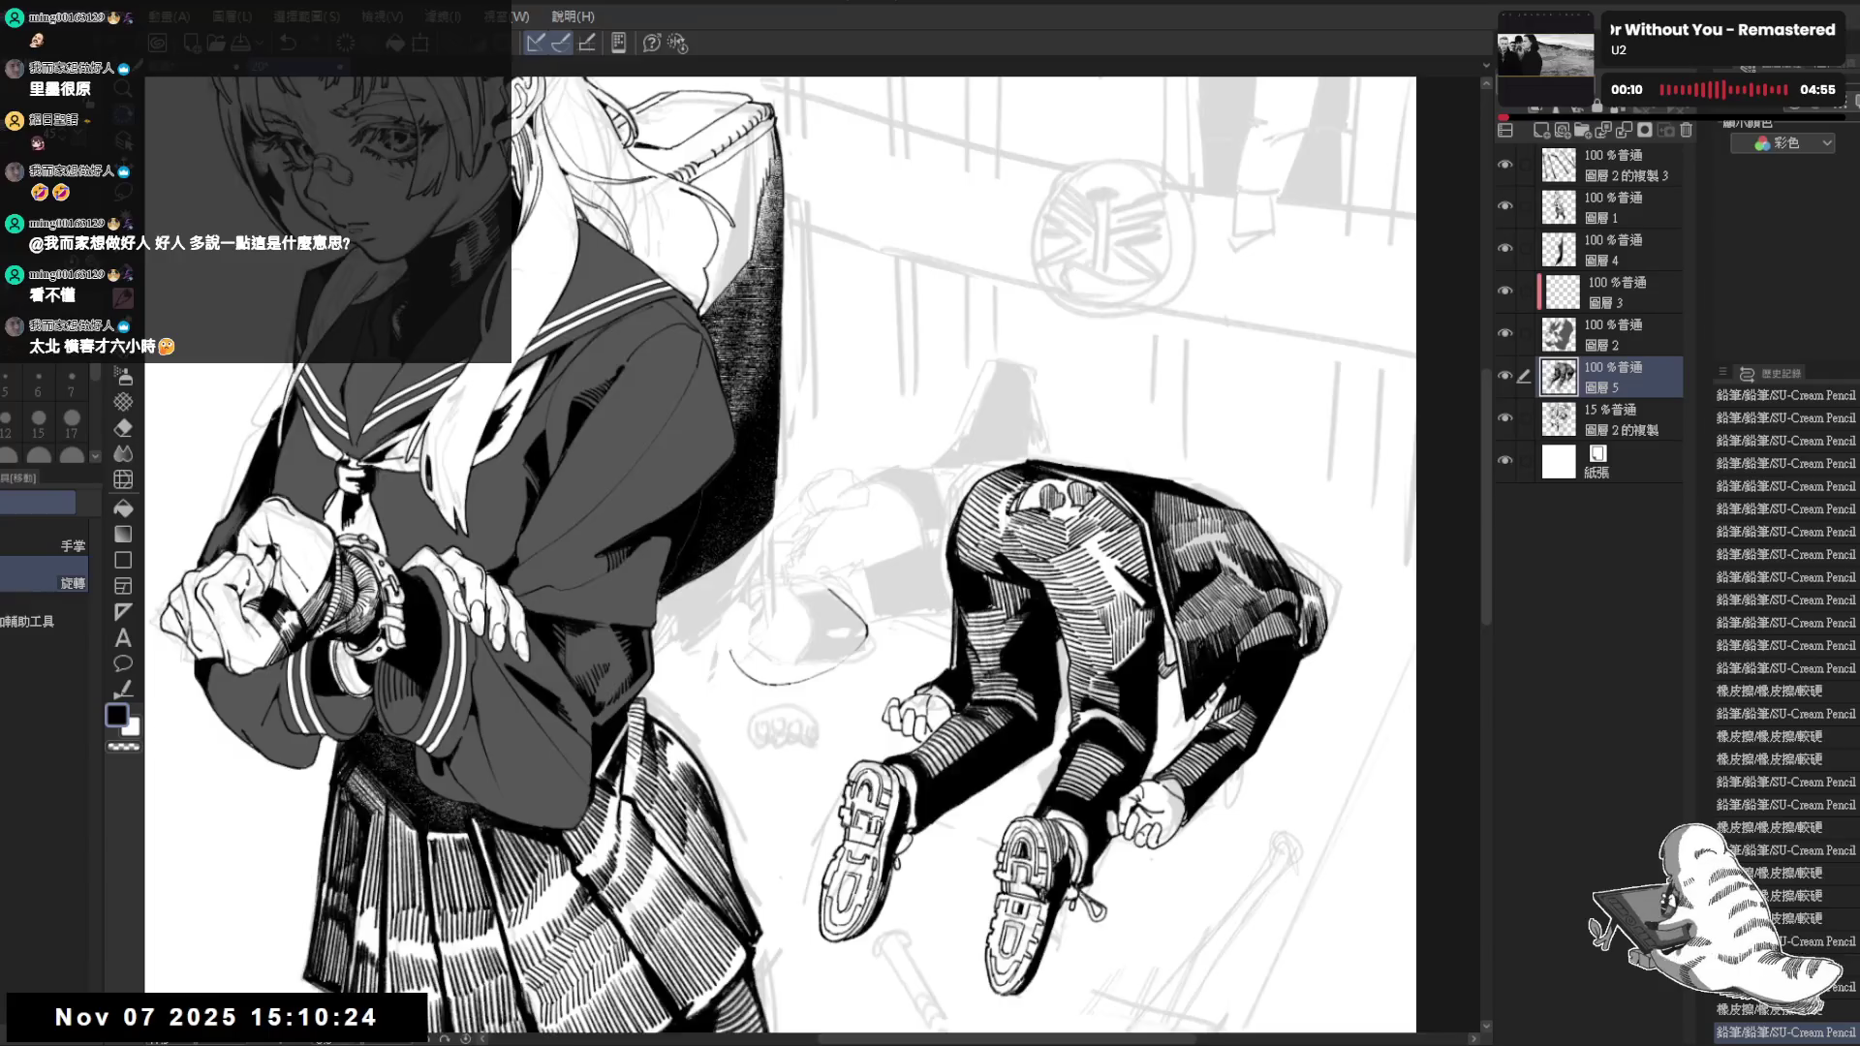
{"action": "key", "text": "asciicircum"}
{"action": "key", "text": "asciicircum"}
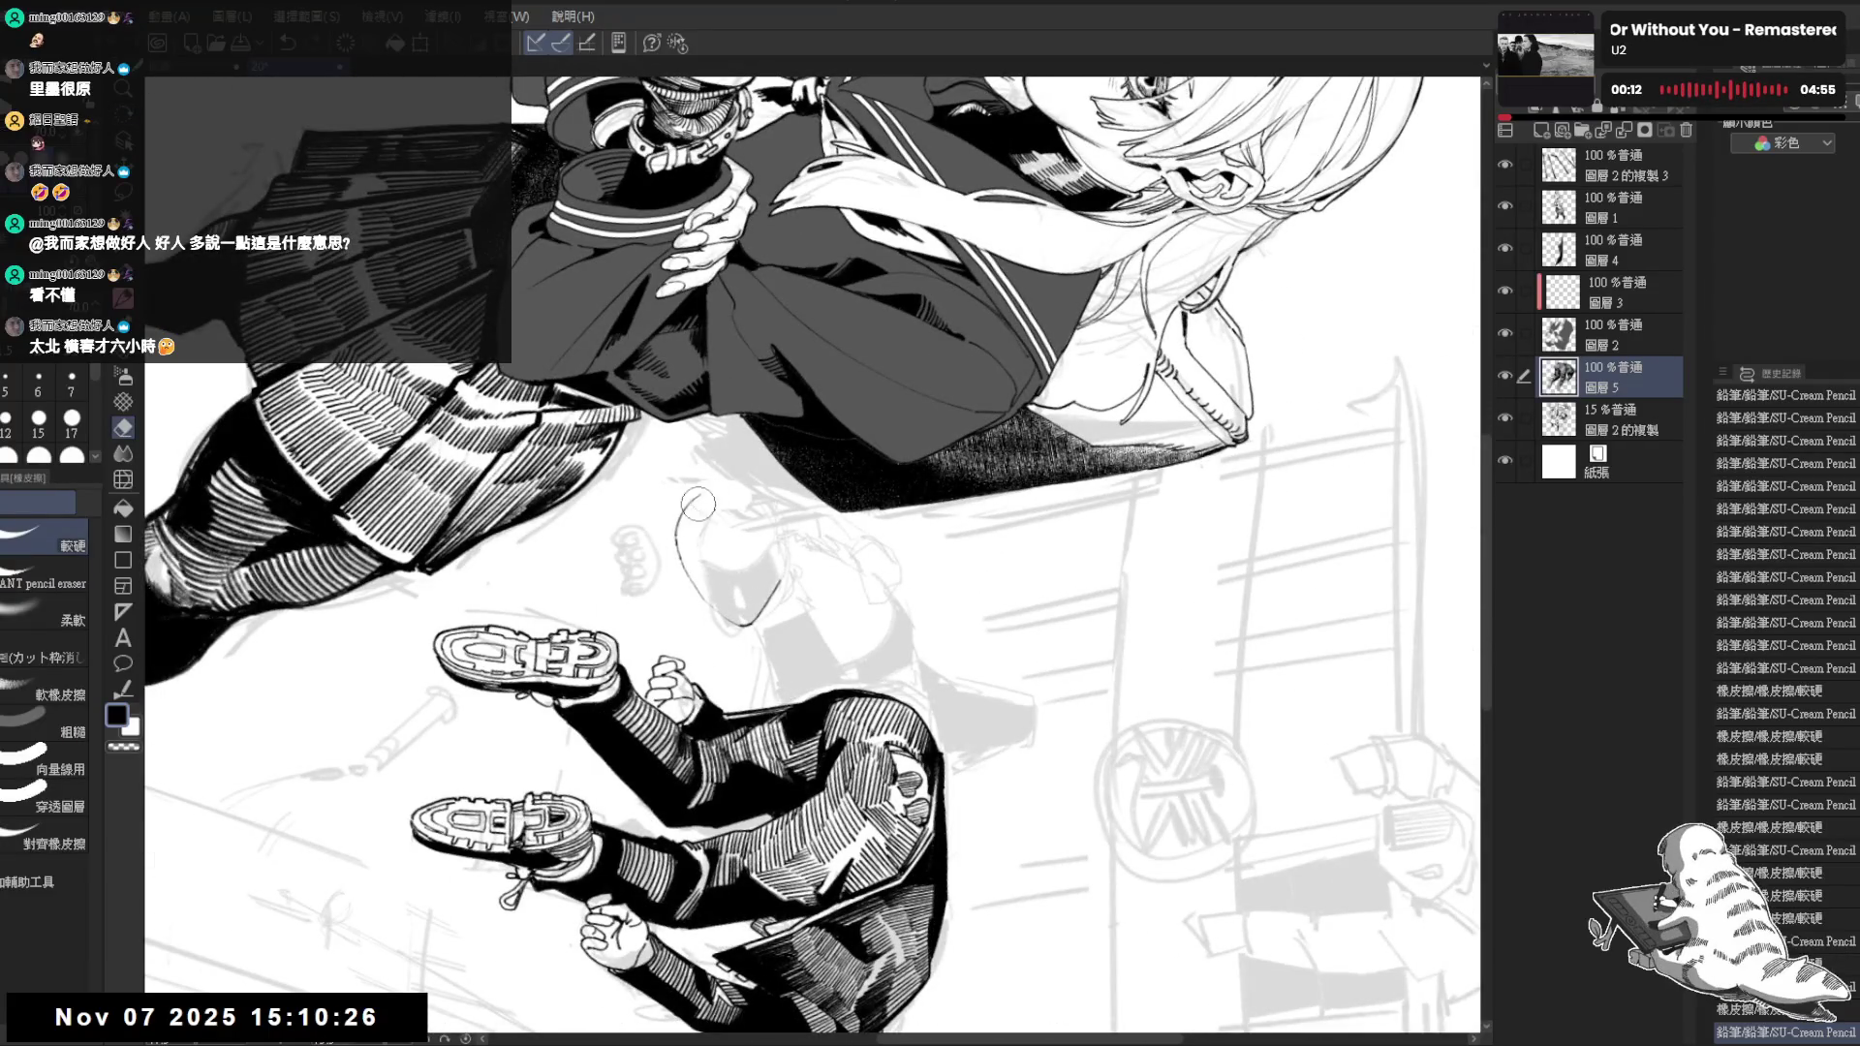
{"action": "key", "text": "p"}
{"action": "key", "text": "e"}
{"action": "left_click_drag", "start_coordinate": [671, 516], "coordinate": [689, 582]}
{"action": "key", "text": "p"}
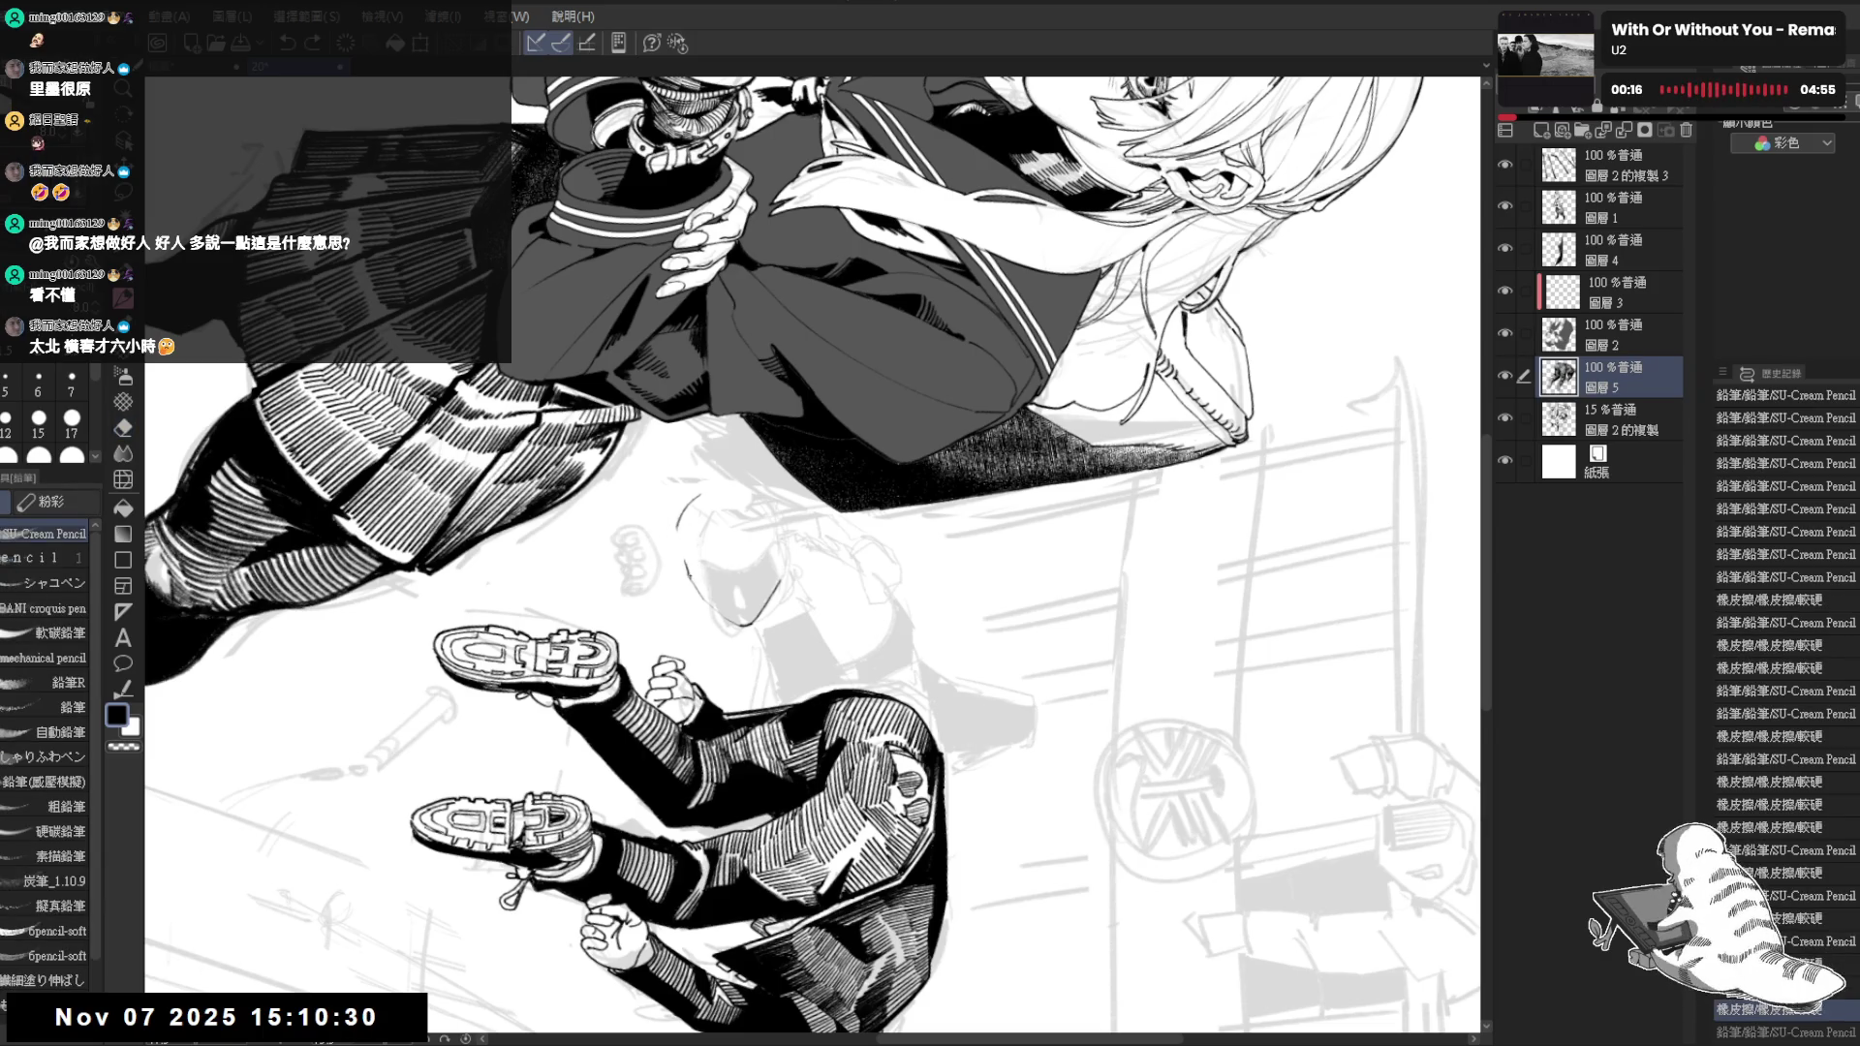
Add tiny pencil hatching dabs on the figure's dark uniform, erasing one stray mark, and reset the canvas upright
{"action": "key", "text": "asciicircum"}
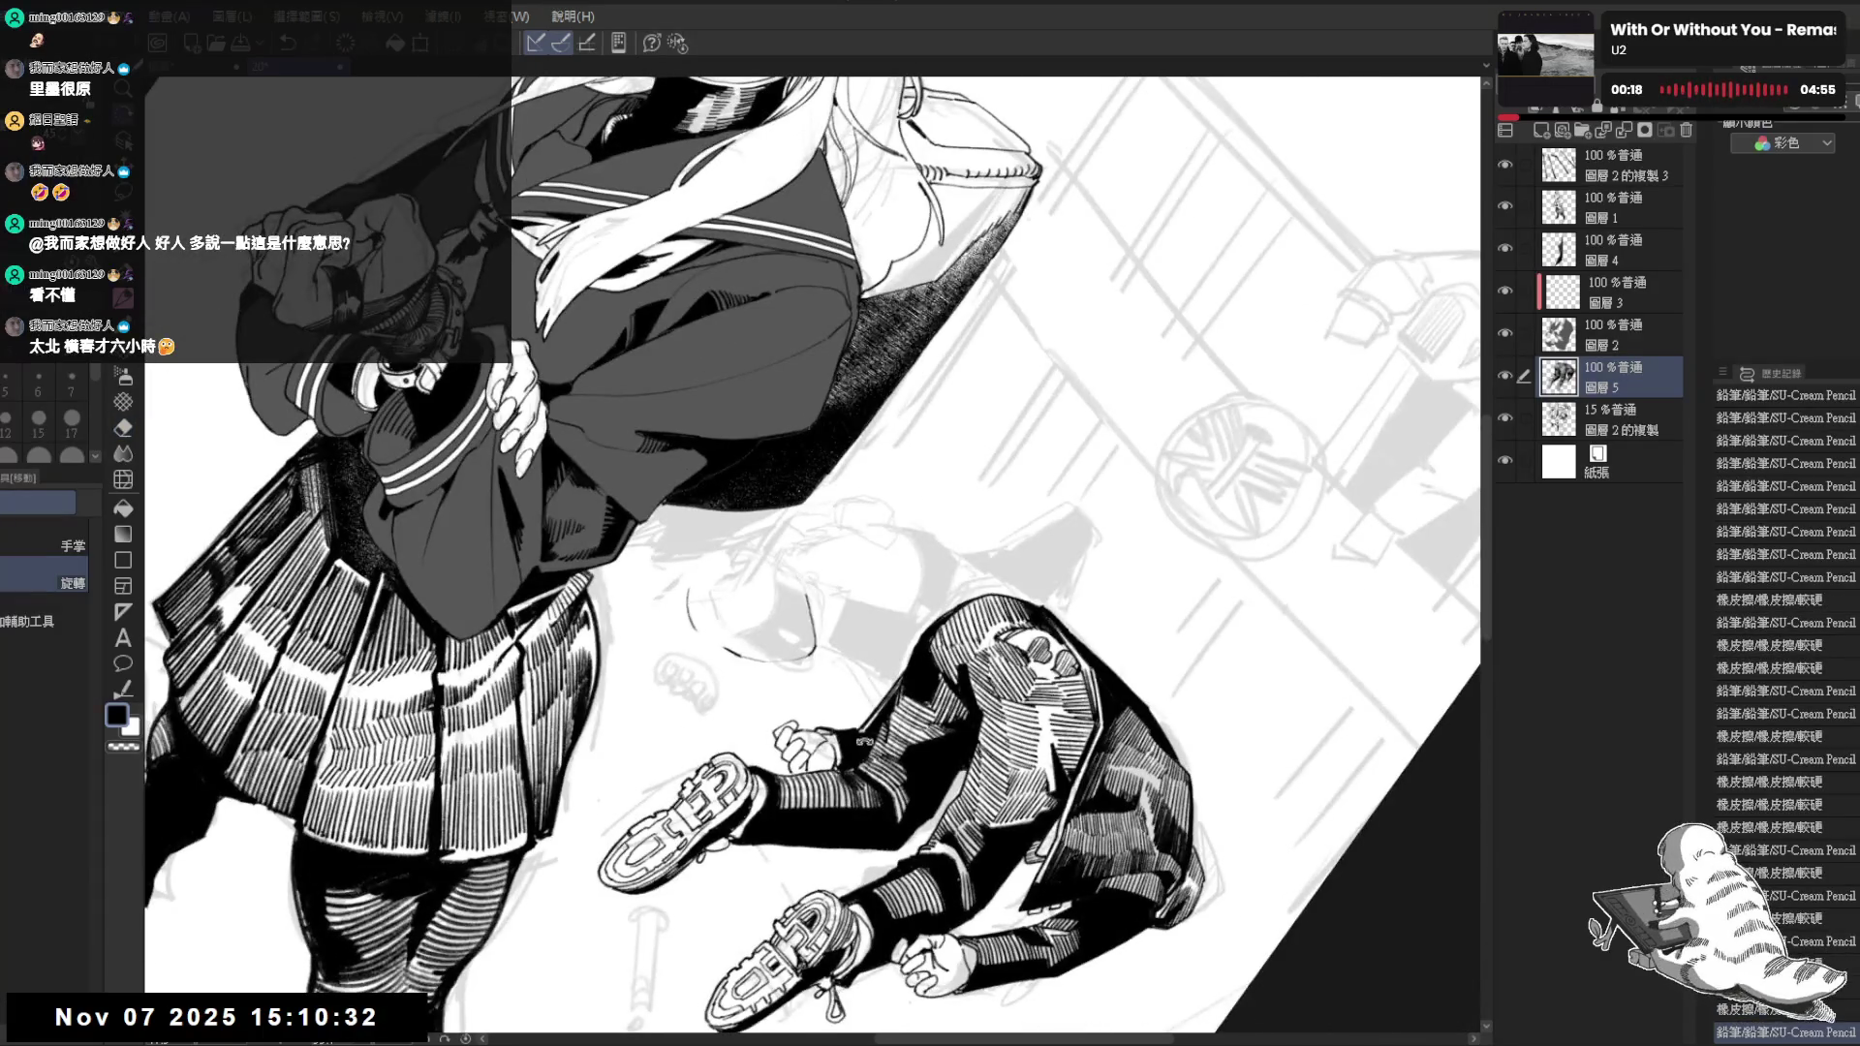
{"action": "key", "text": "asciicircum"}
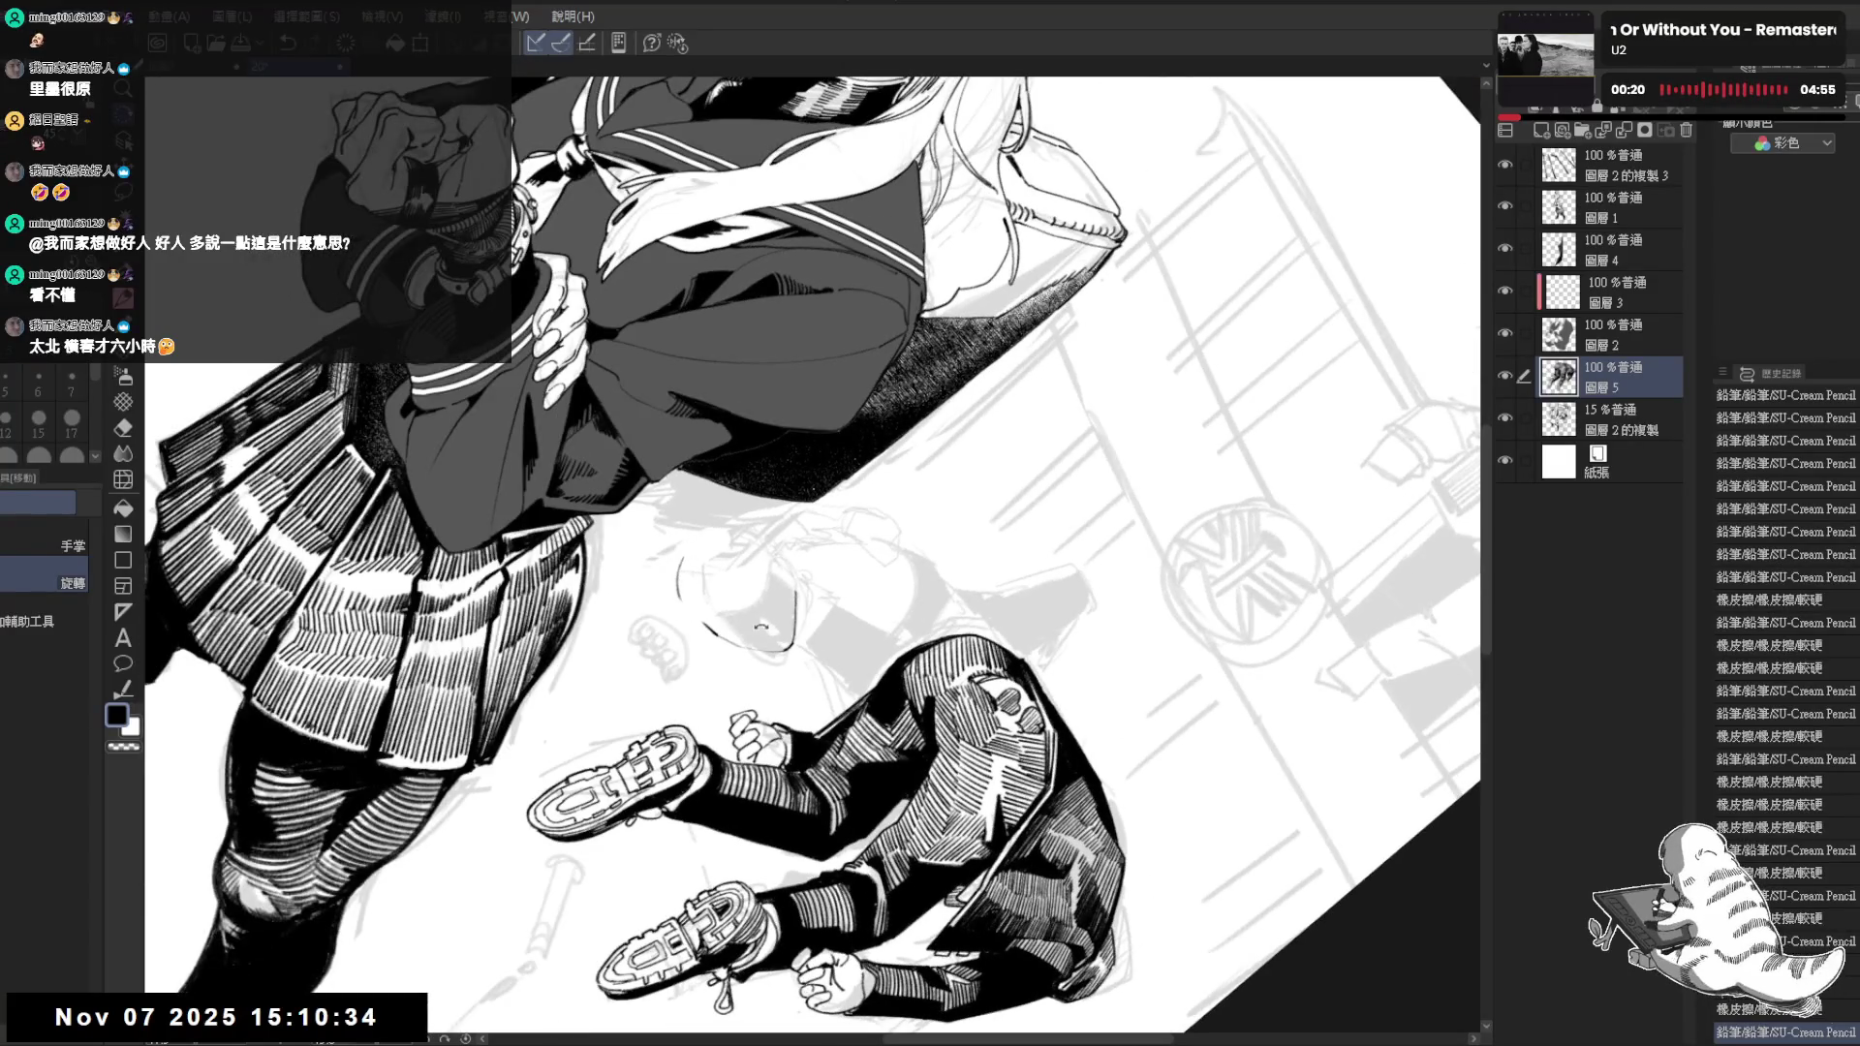
{"action": "key", "text": "p"}
{"action": "left_click_drag", "start_coordinate": [766, 553], "coordinate": [774, 561]}
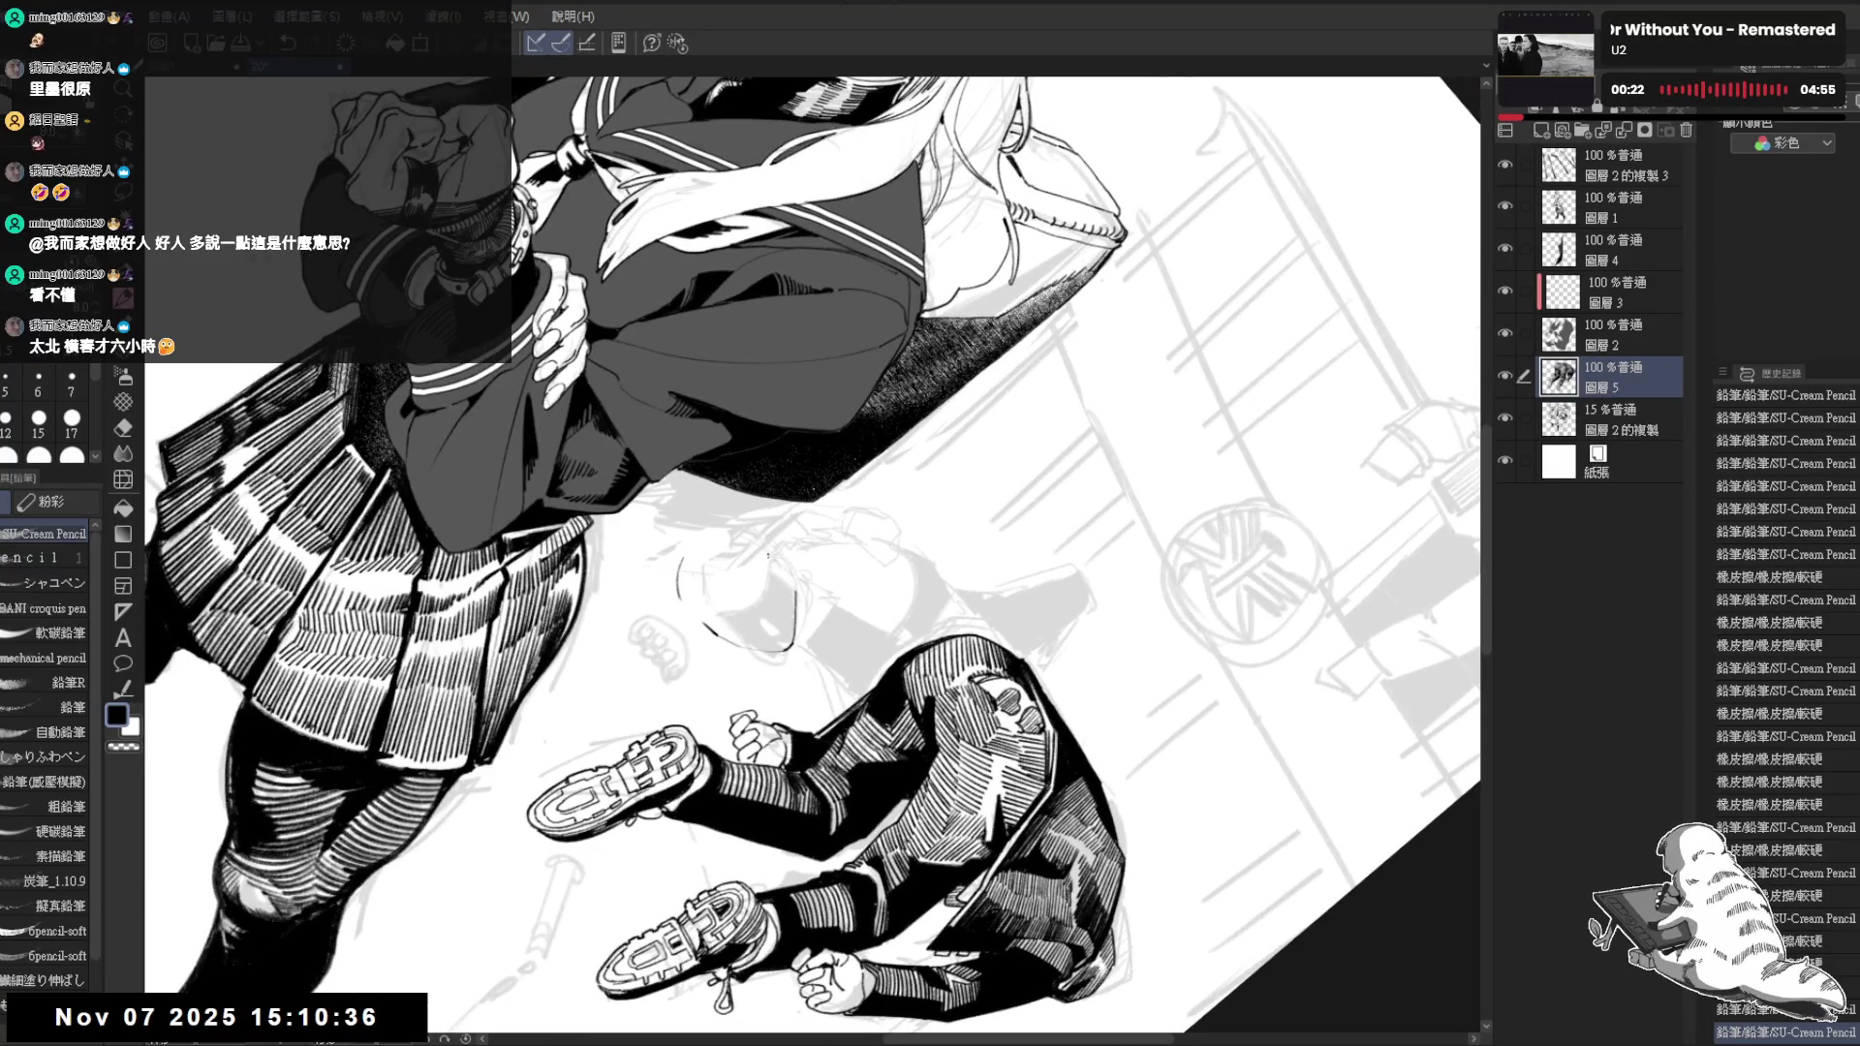
{"action": "left_click", "coordinate": [771, 561]}
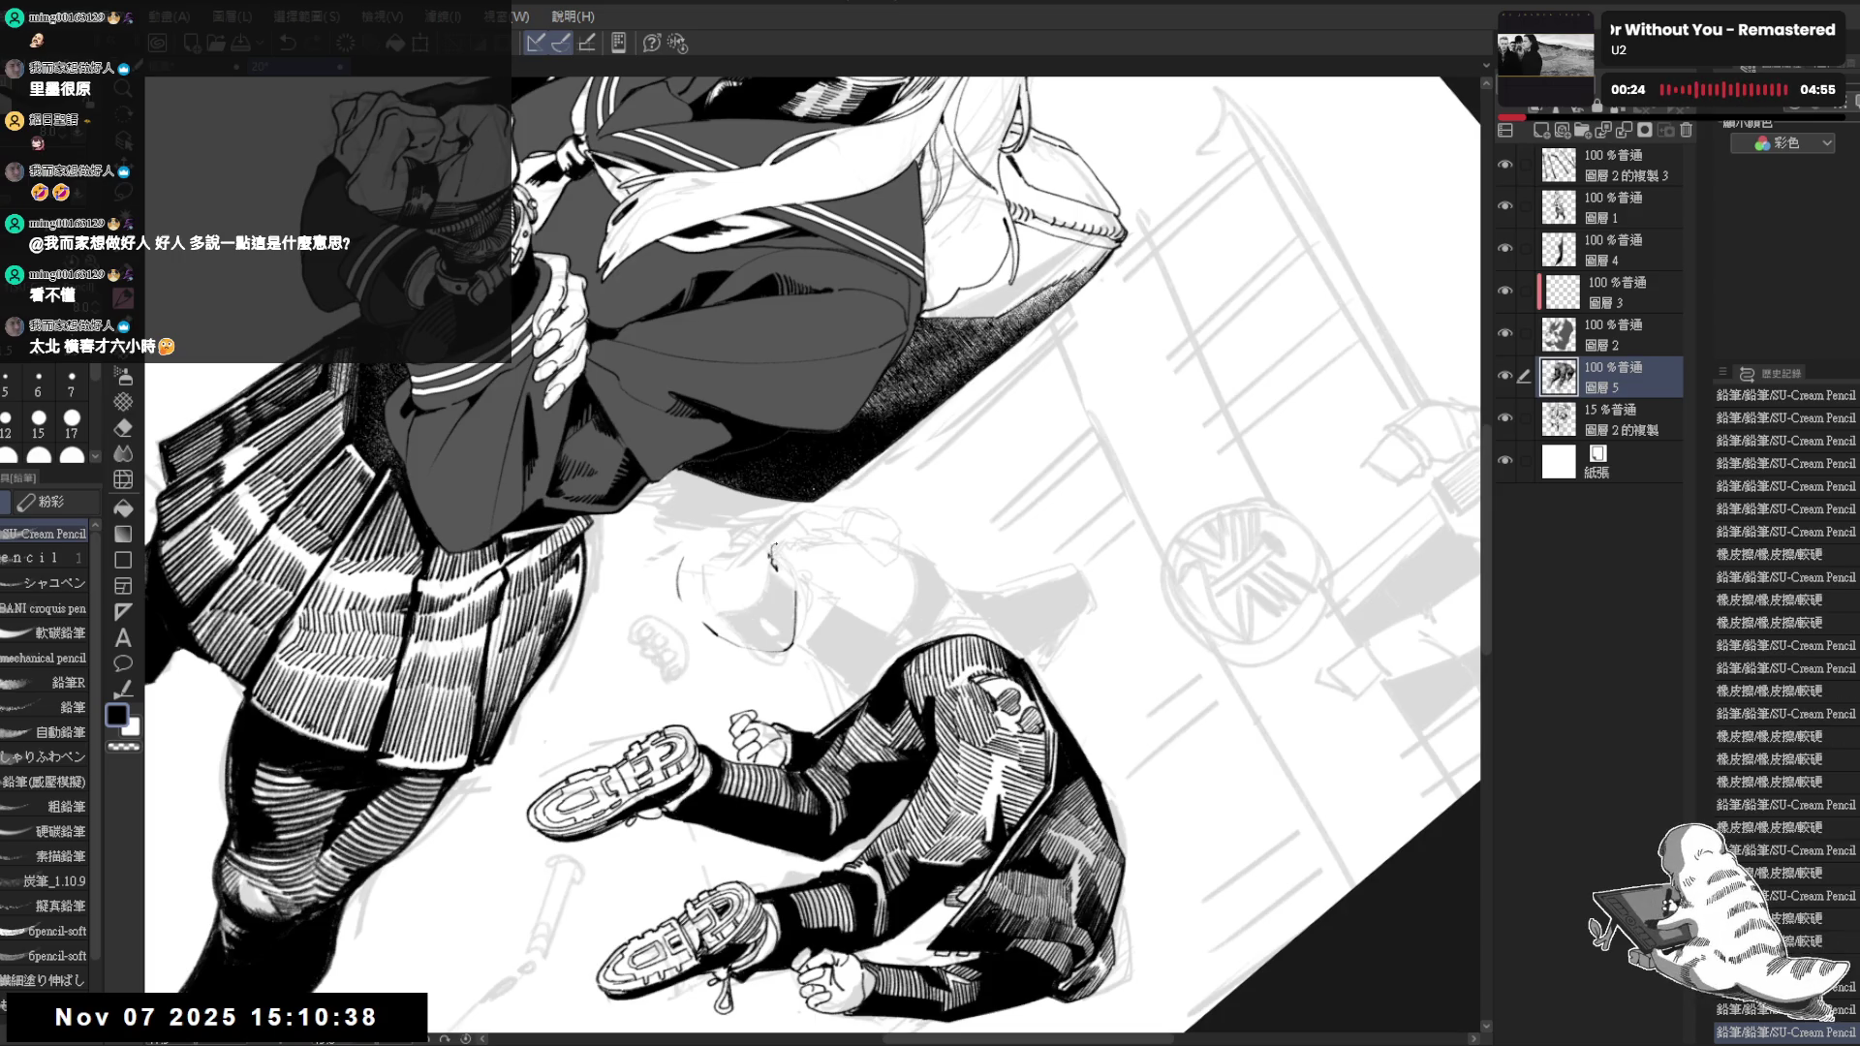
{"action": "left_click_drag", "start_coordinate": [776, 549], "coordinate": [788, 570]}
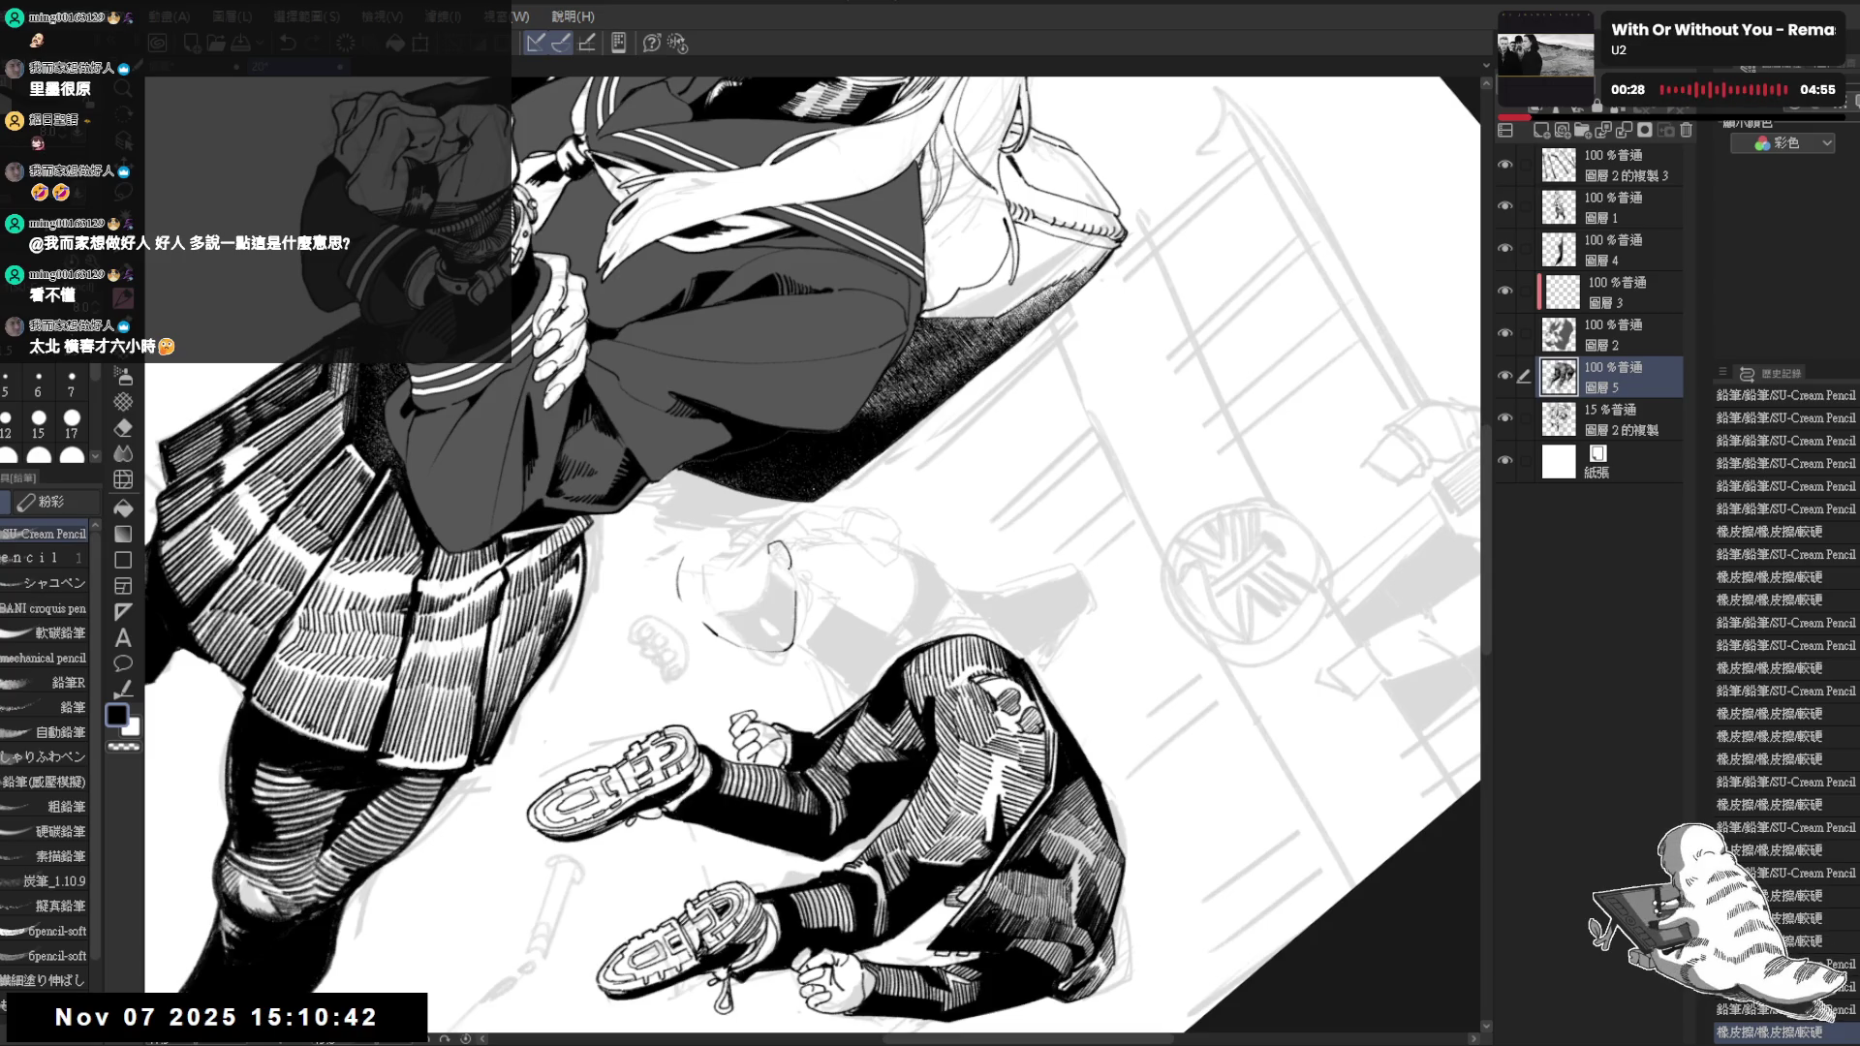
{"action": "left_click", "coordinate": [773, 559]}
{"action": "key", "text": "ctrl+@"}
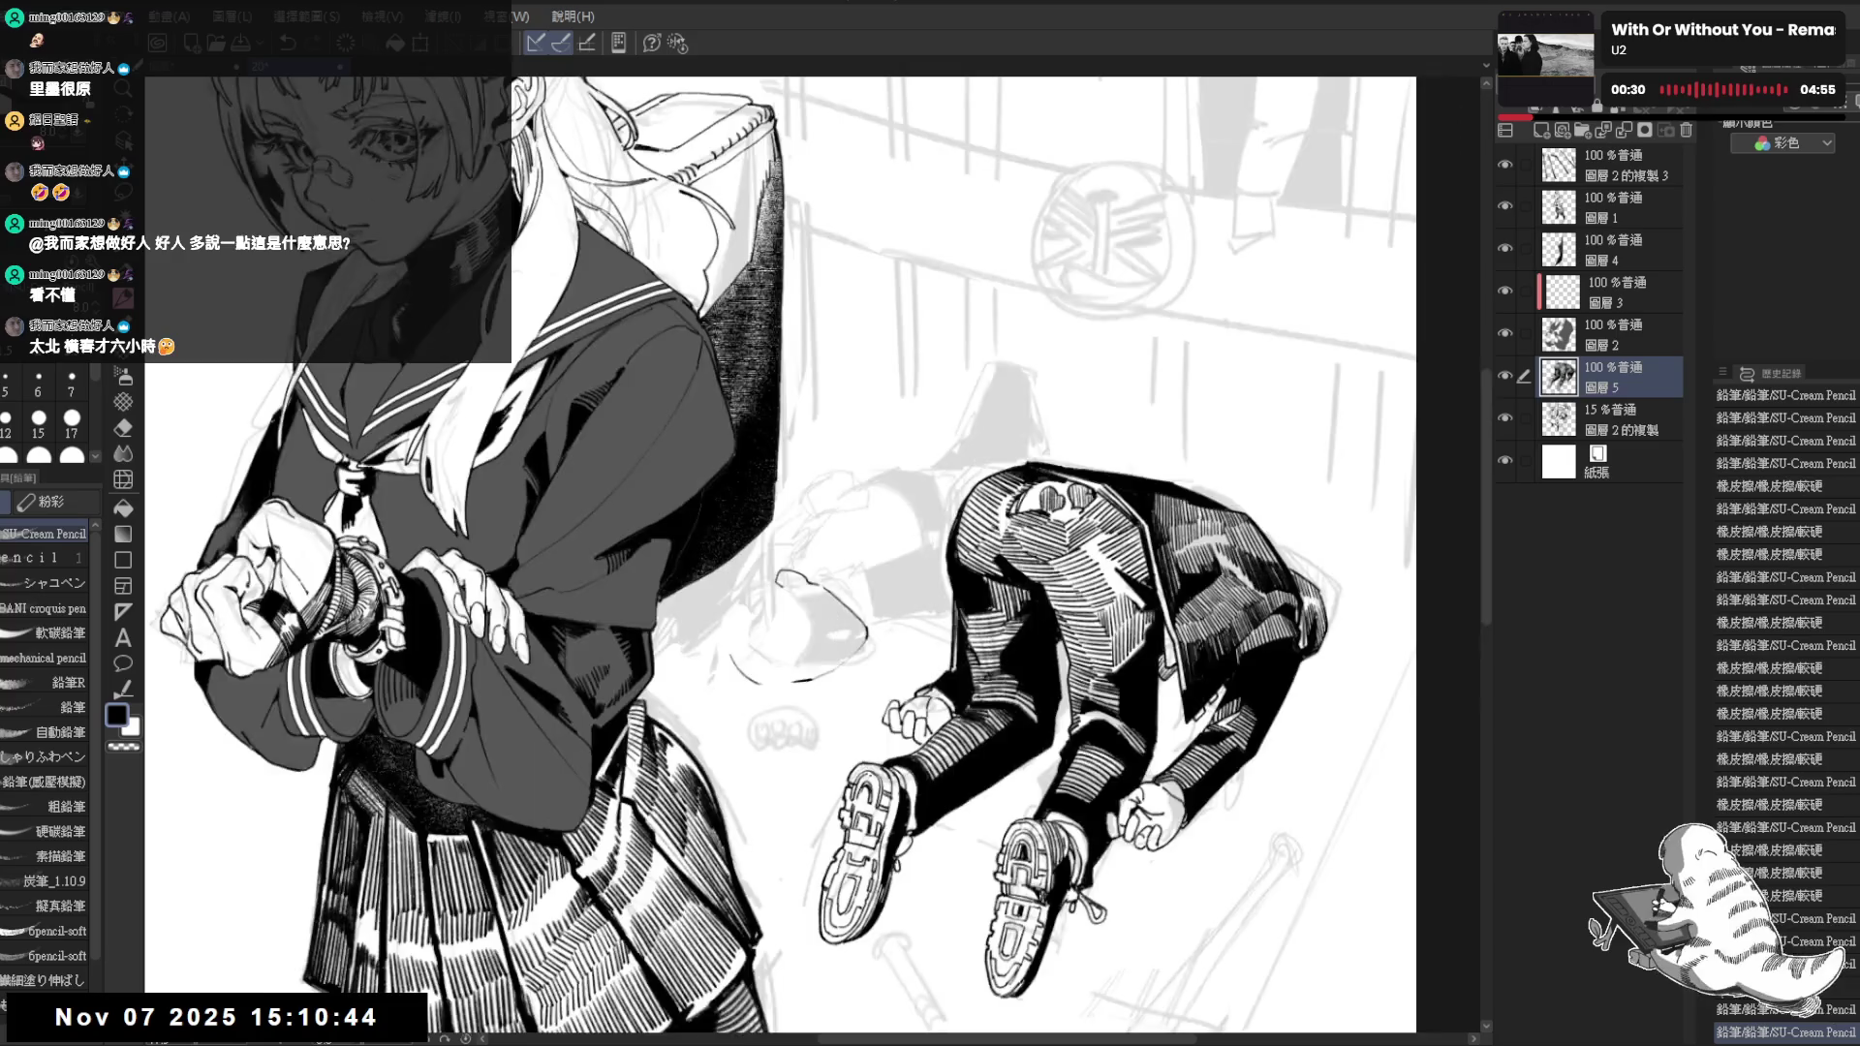
Place small pencil marks on the fallen figure's back, undoing and redrawing the ones that looked wrong
{"action": "left_click_drag", "start_coordinate": [864, 739], "coordinate": [807, 576]}
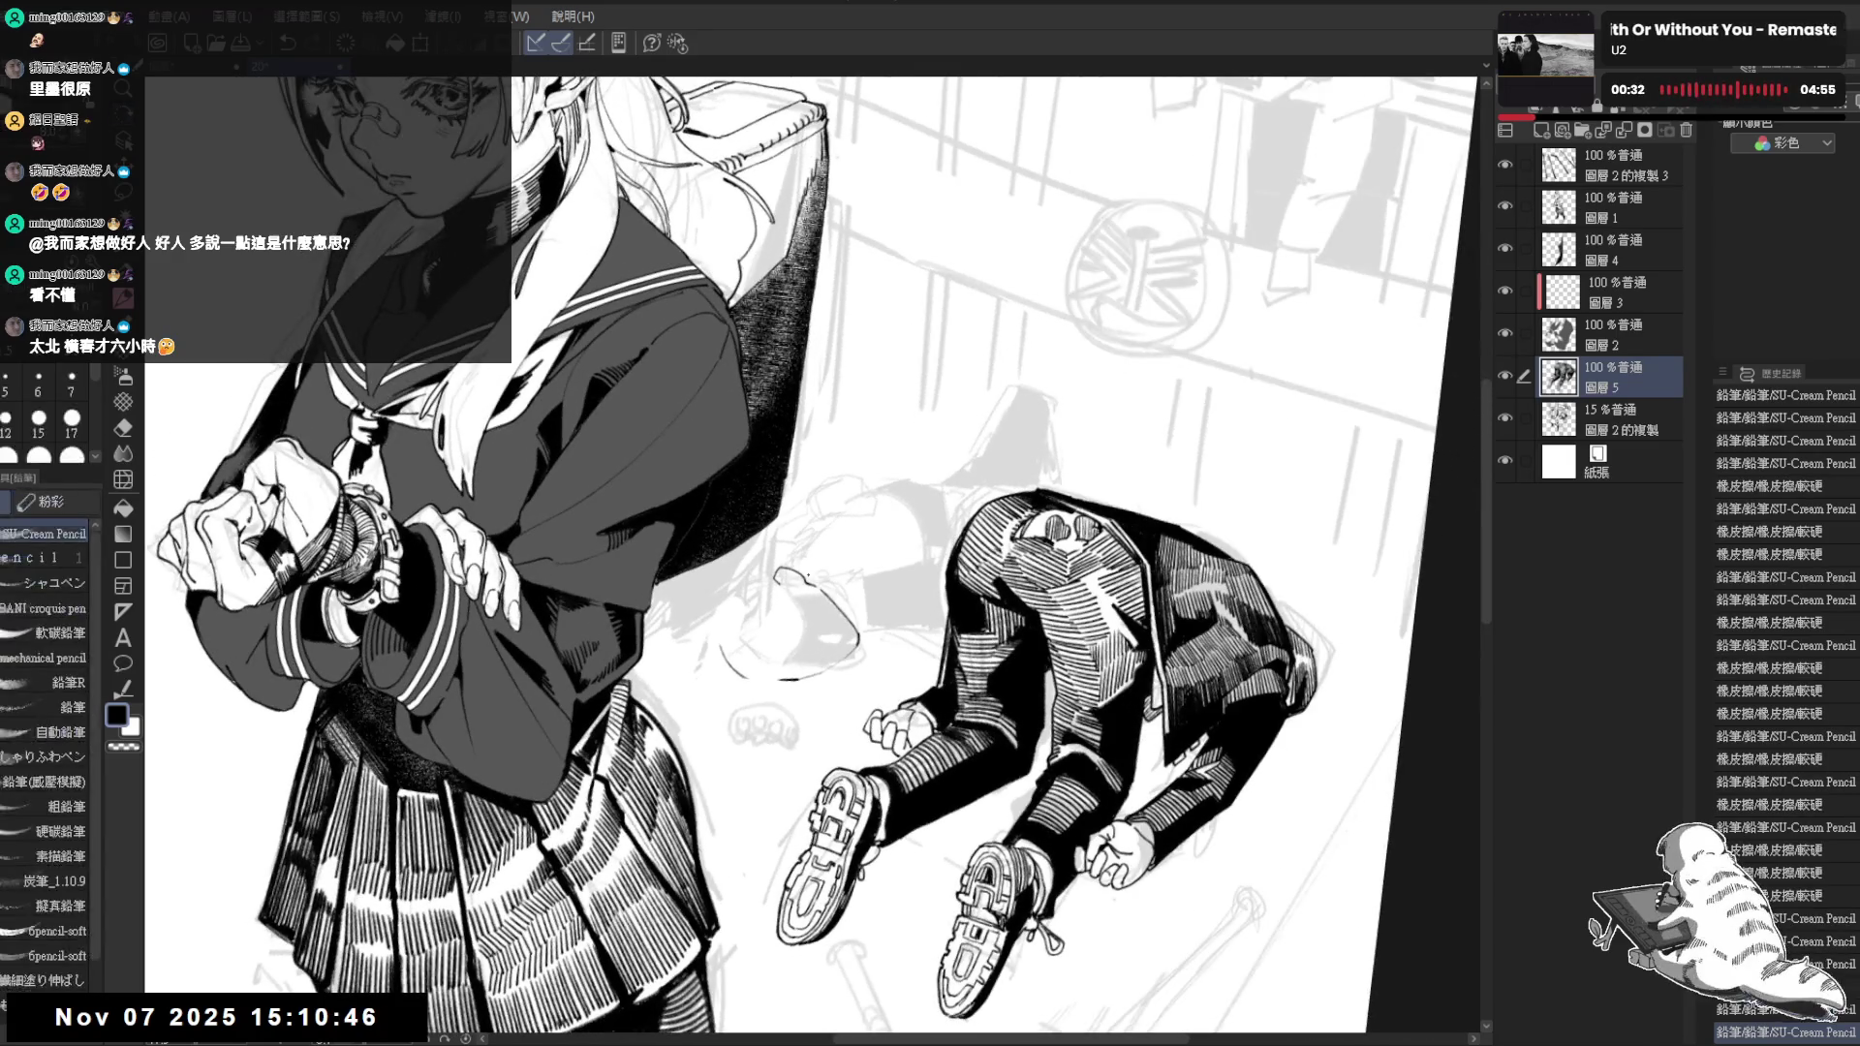
{"action": "left_click", "coordinate": [818, 587]}
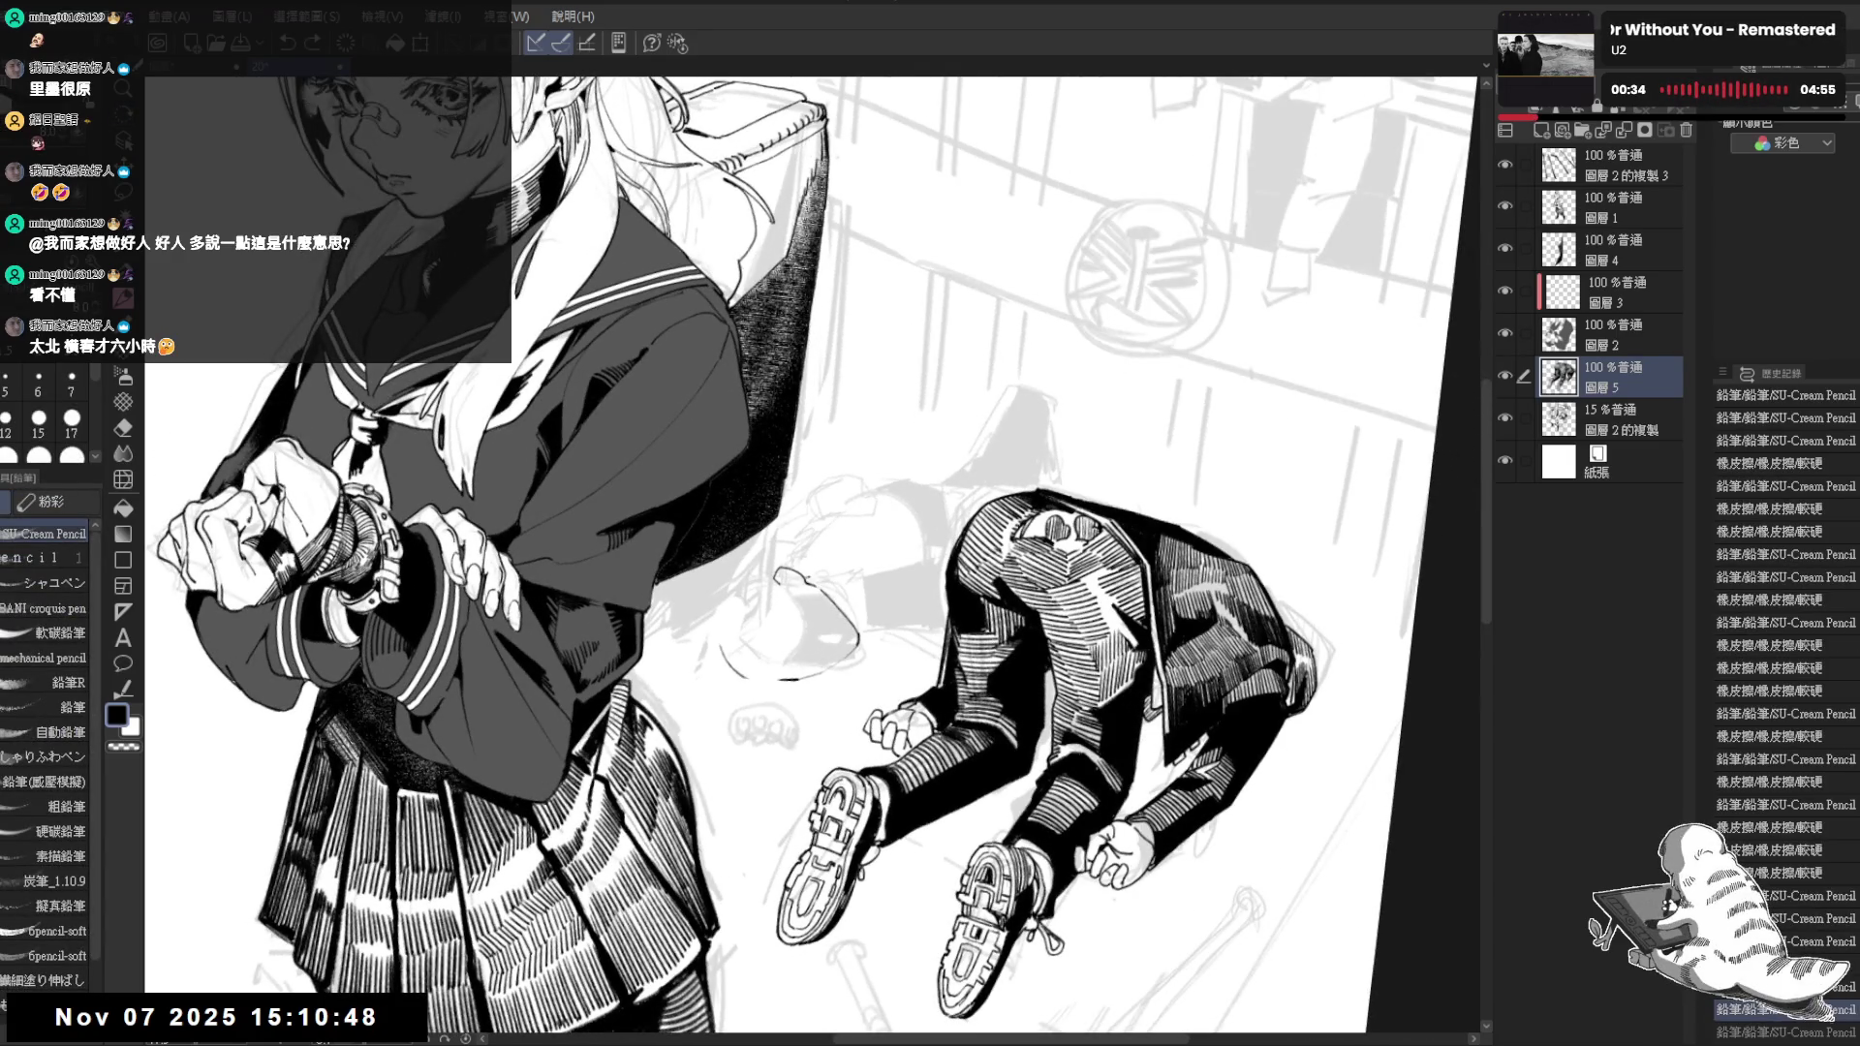
{"action": "key", "text": "ctrl+y"}
{"action": "left_click", "coordinate": [834, 578]}
{"action": "key", "text": "ctrl+z"}
{"action": "key", "text": "ctrl+z"}
{"action": "left_click", "coordinate": [822, 578]}
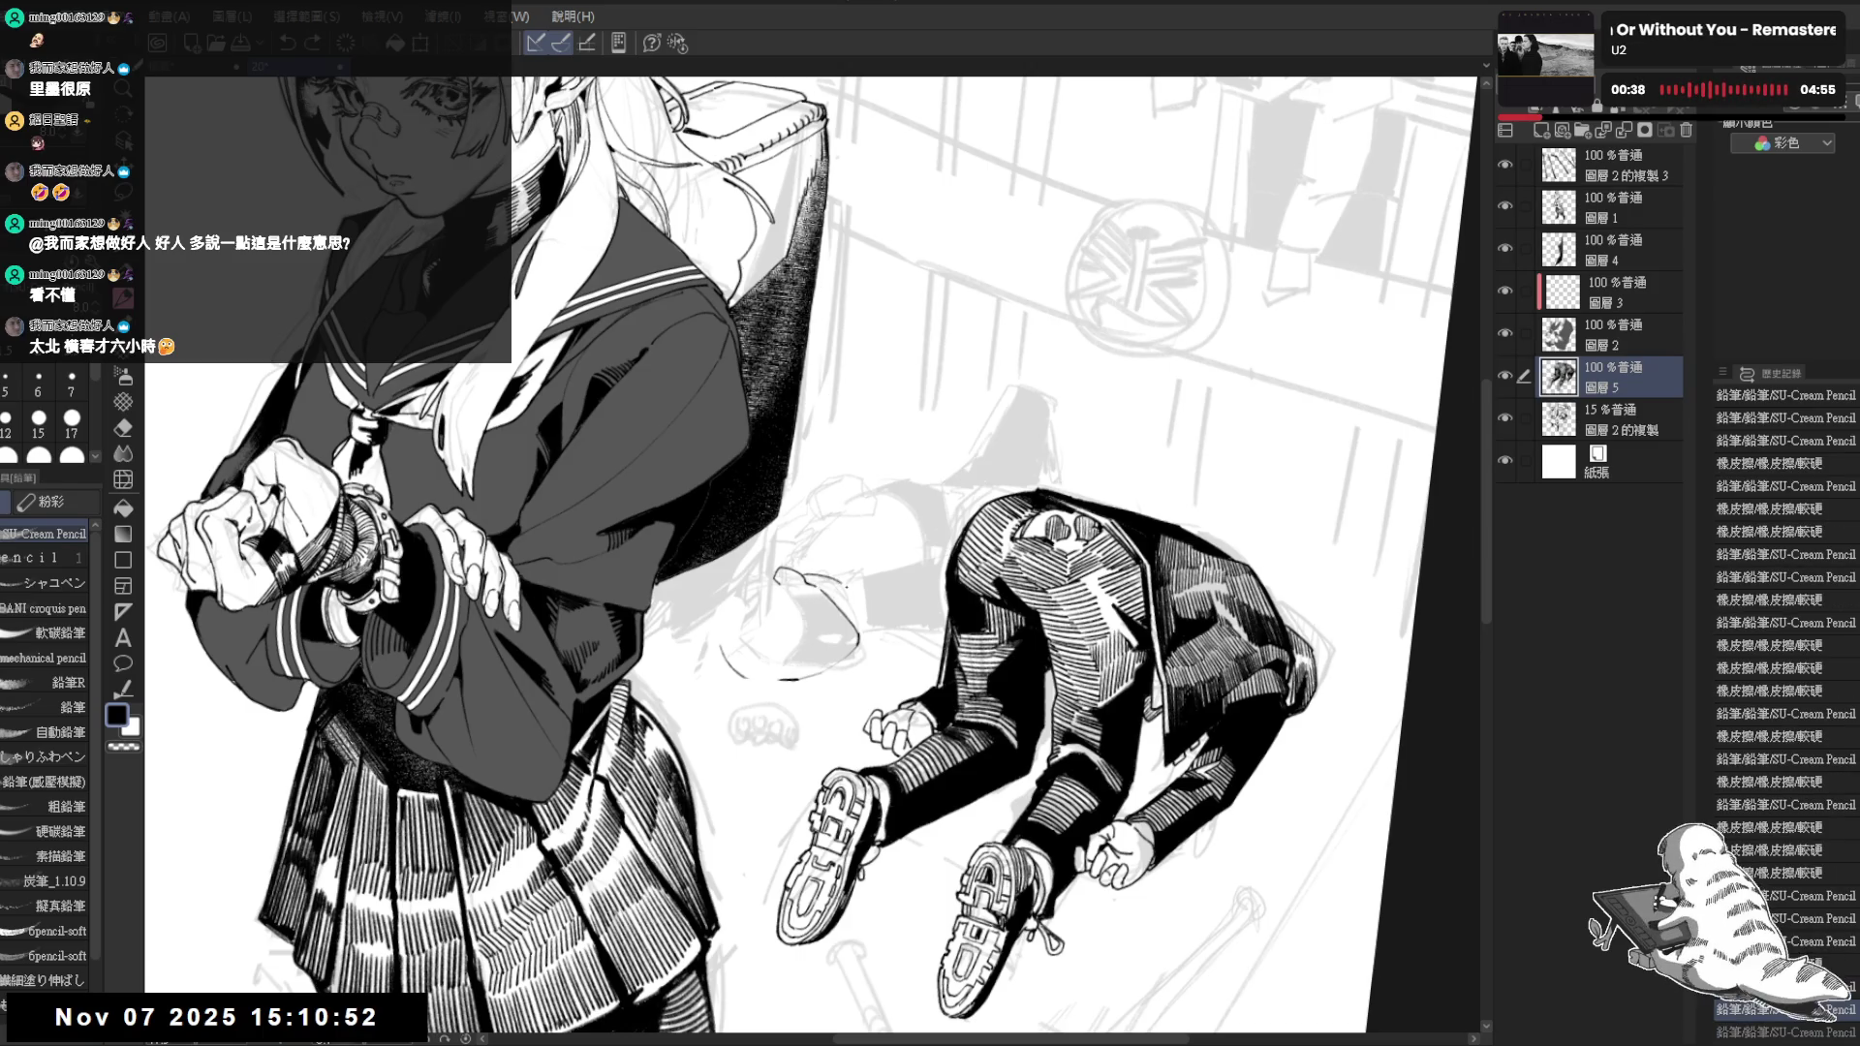
{"action": "left_click", "coordinate": [807, 566]}
Rotate and zoom the view to check the back, undo one faint pencil mark and reset the canvas upright
{"action": "mouse_move", "coordinate": [816, 597]}
{"action": "left_mouse_down"}
{"action": "mouse_move", "coordinate": [808, 561]}
{"action": "mouse_move", "coordinate": [816, 584]}
{"action": "left_mouse_up"}
{"action": "key", "text": "h"}
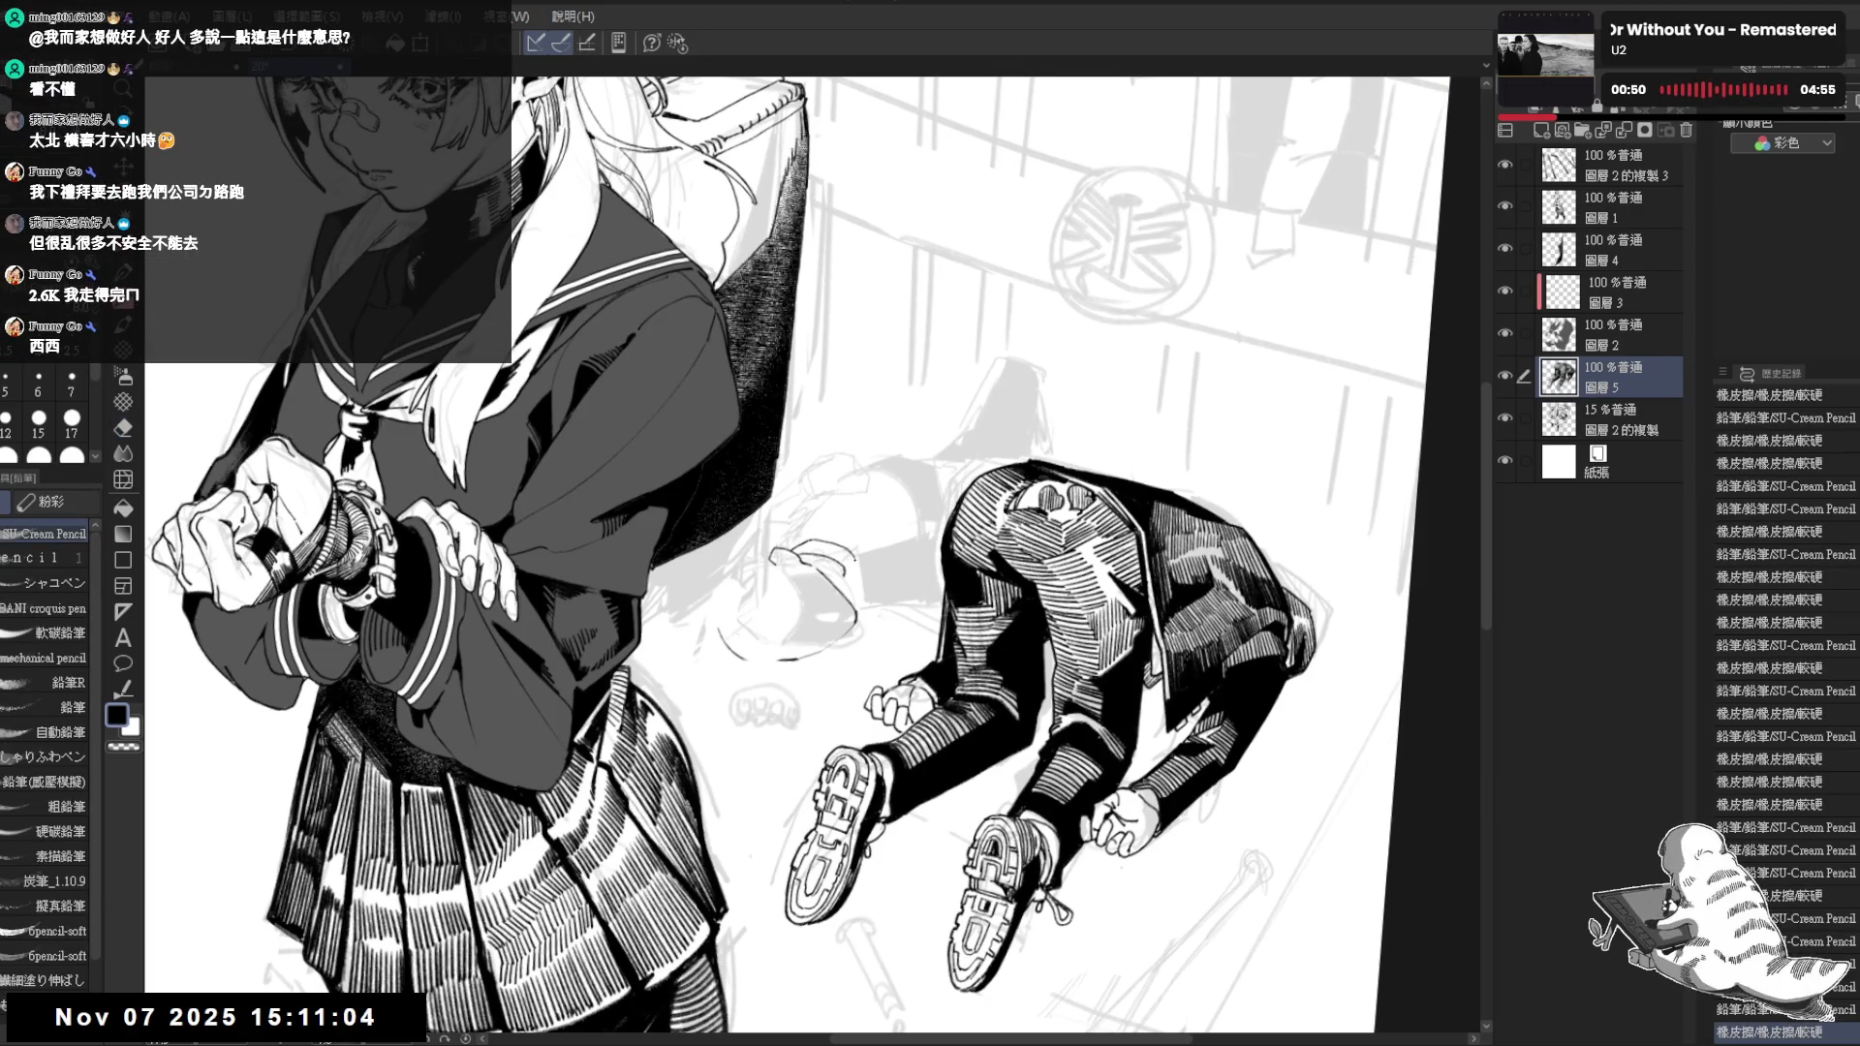
{"action": "mouse_move", "coordinate": [854, 556]}
{"action": "left_mouse_down"}
{"action": "mouse_move", "coordinate": [835, 581]}
{"action": "mouse_move", "coordinate": [861, 736]}
{"action": "left_mouse_up"}
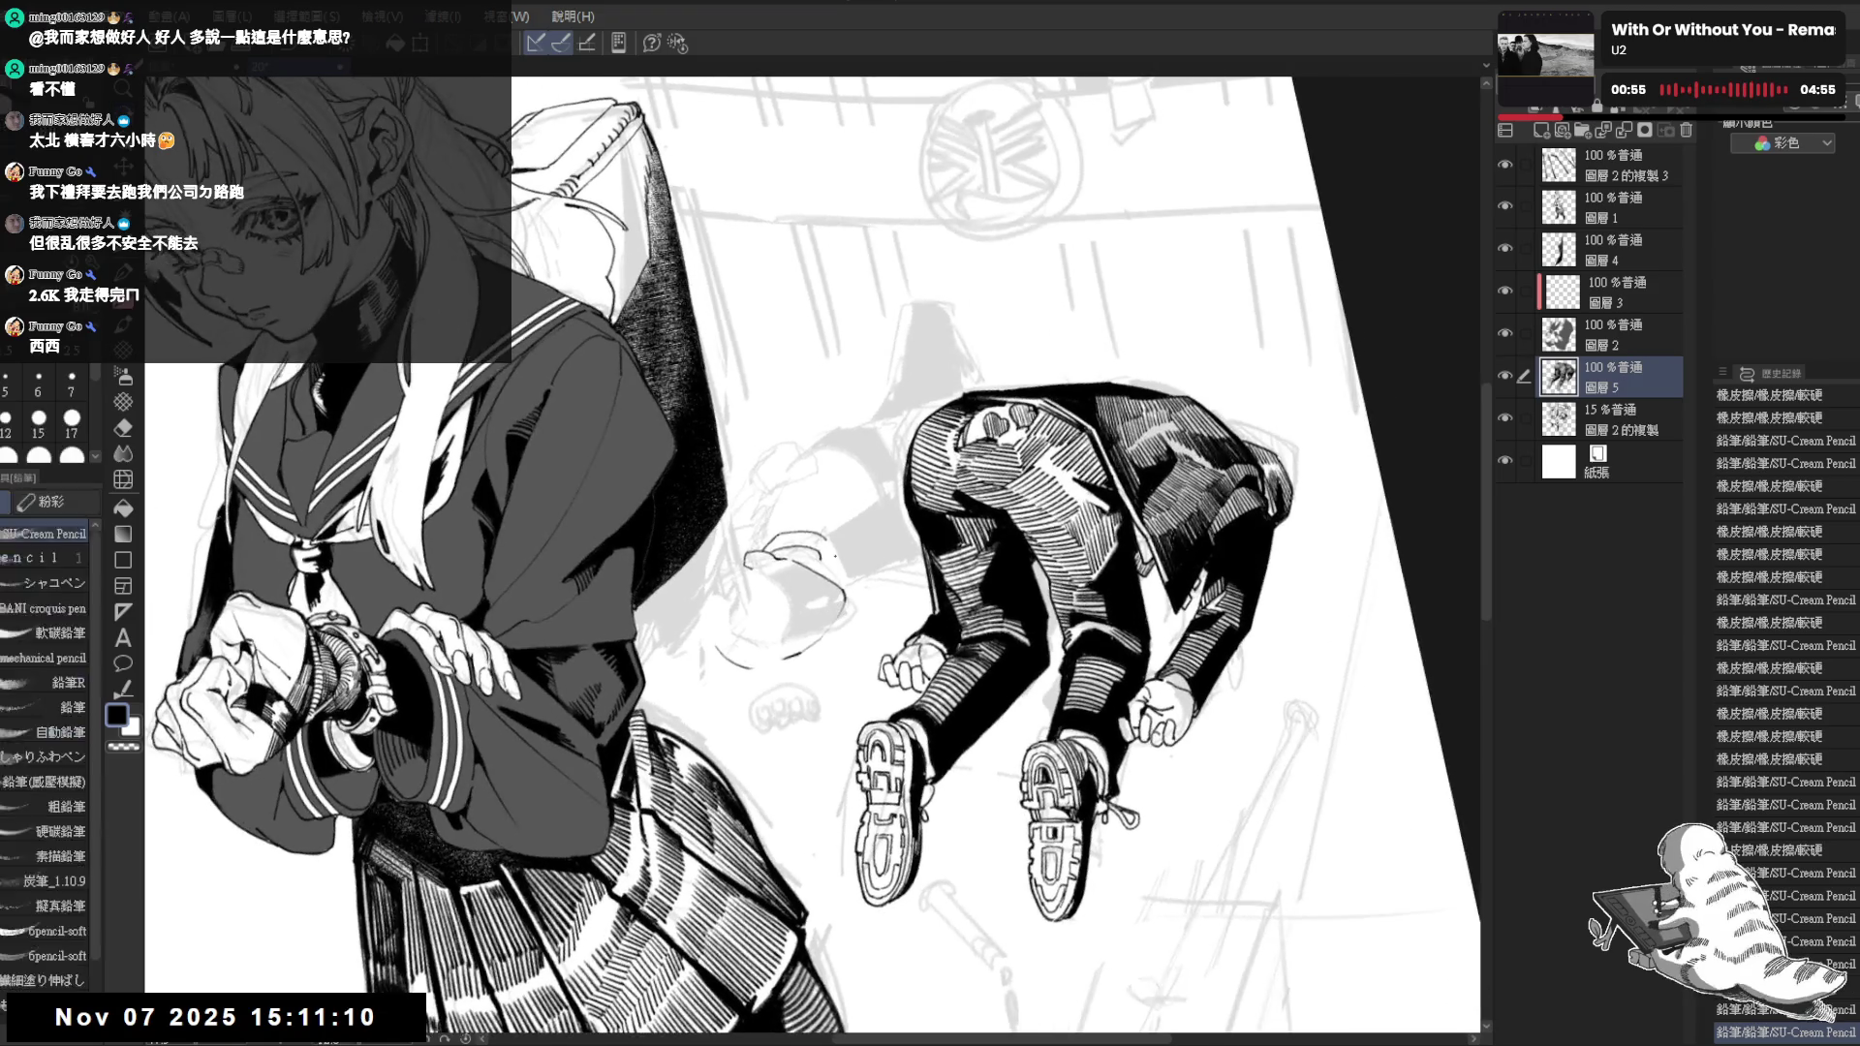
{"action": "left_click_drag", "start_coordinate": [814, 553], "coordinate": [825, 535]}
{"action": "key", "text": "e"}
{"action": "key", "text": "p"}
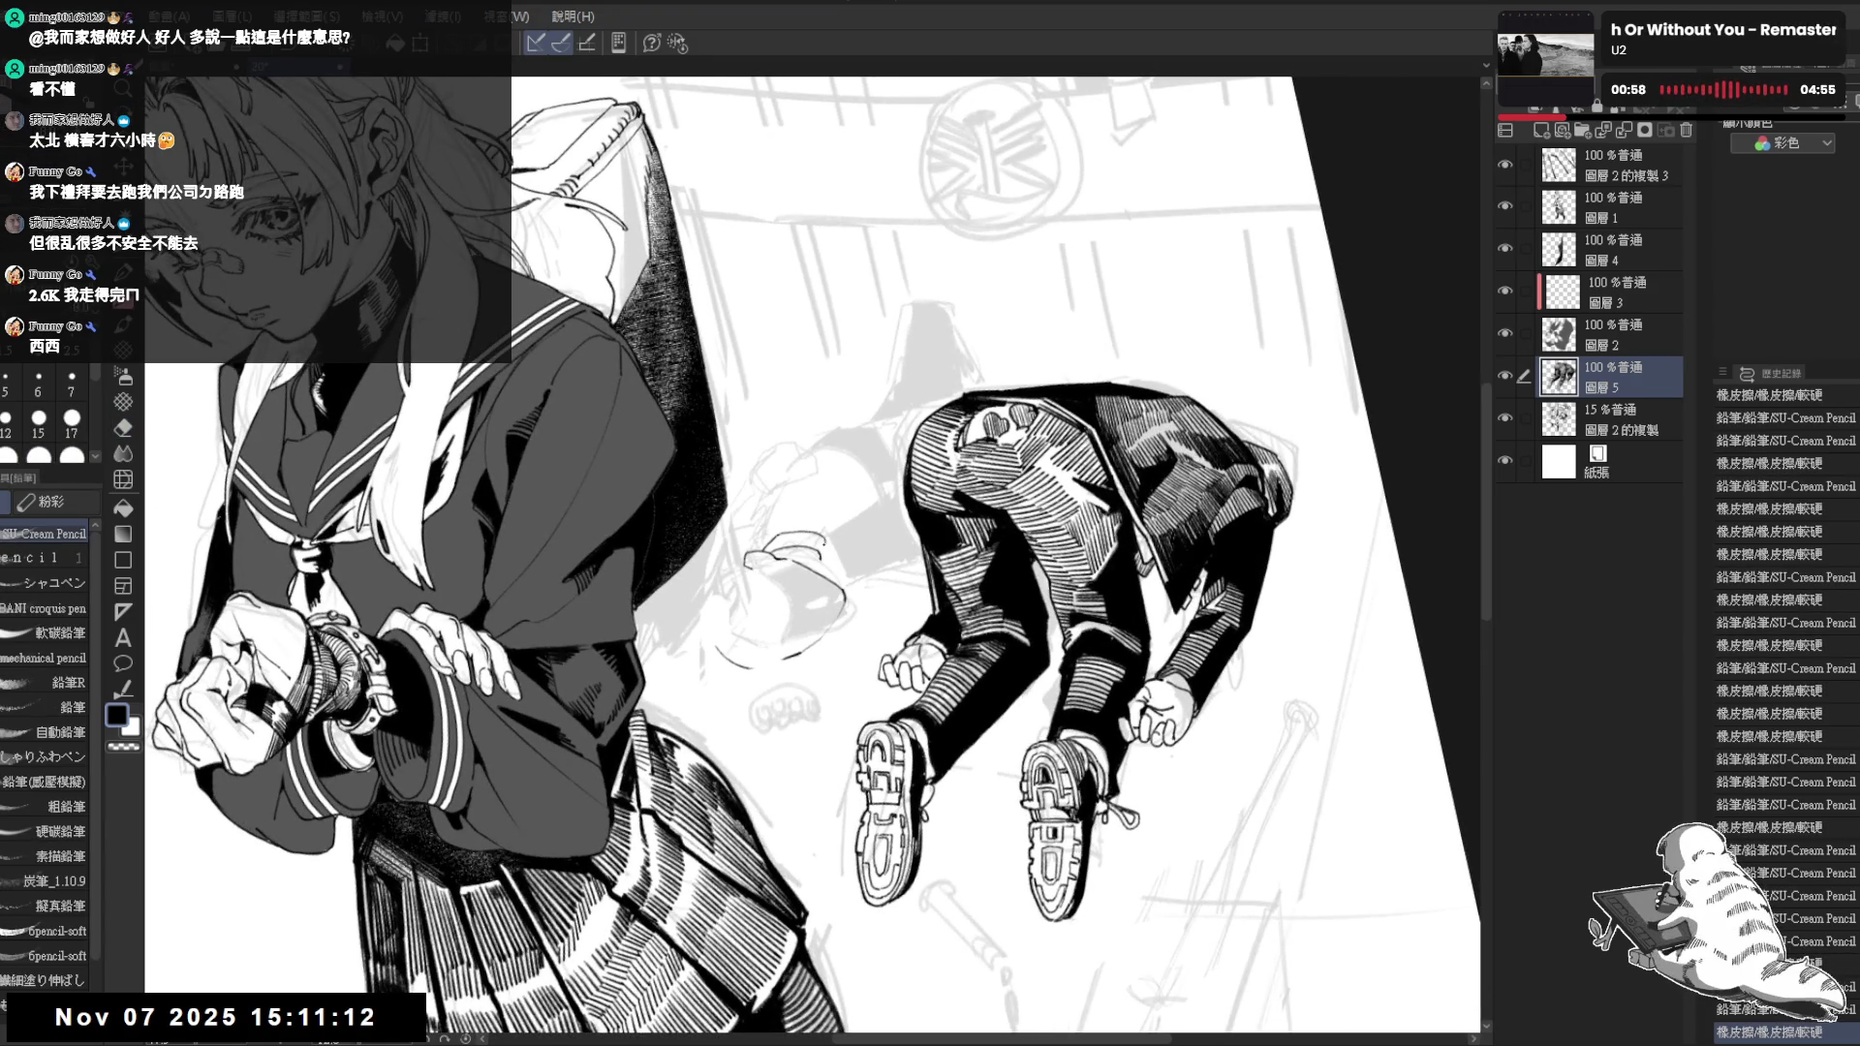
{"action": "key", "text": "ctrl+z"}
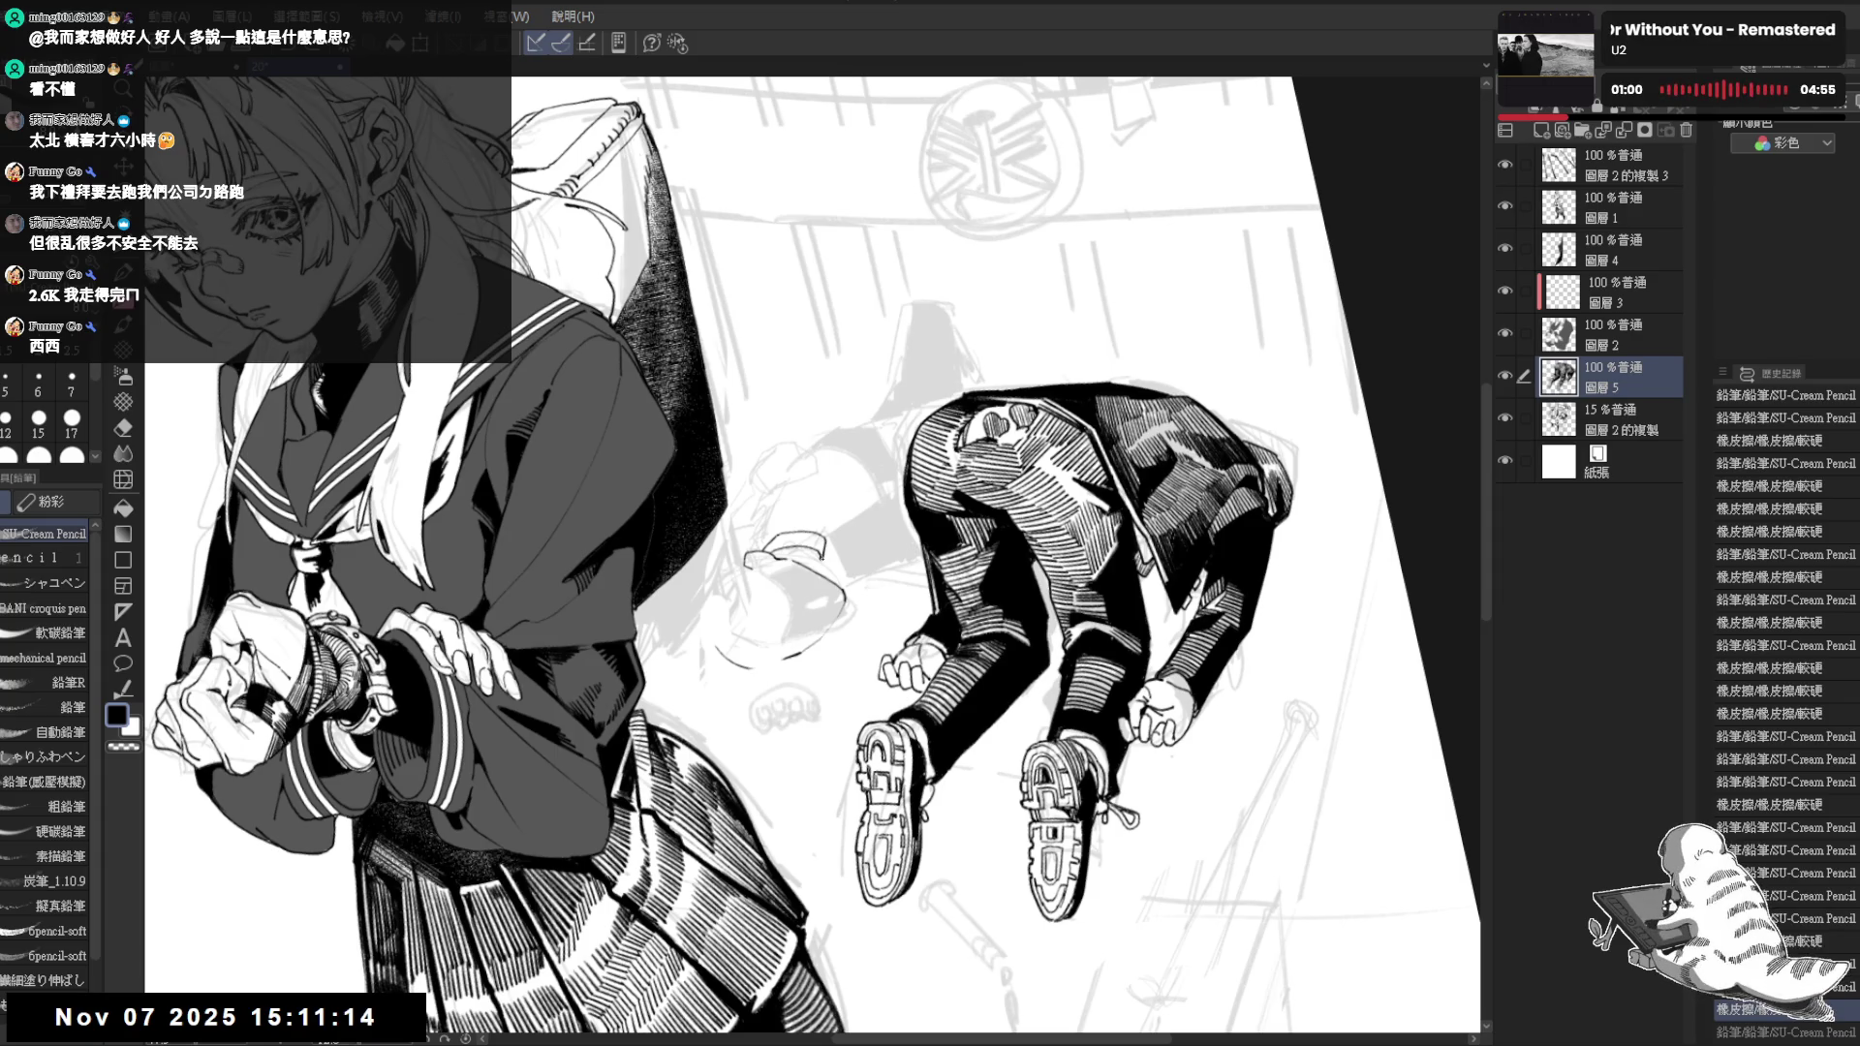
{"action": "key", "text": "ctrl+0"}
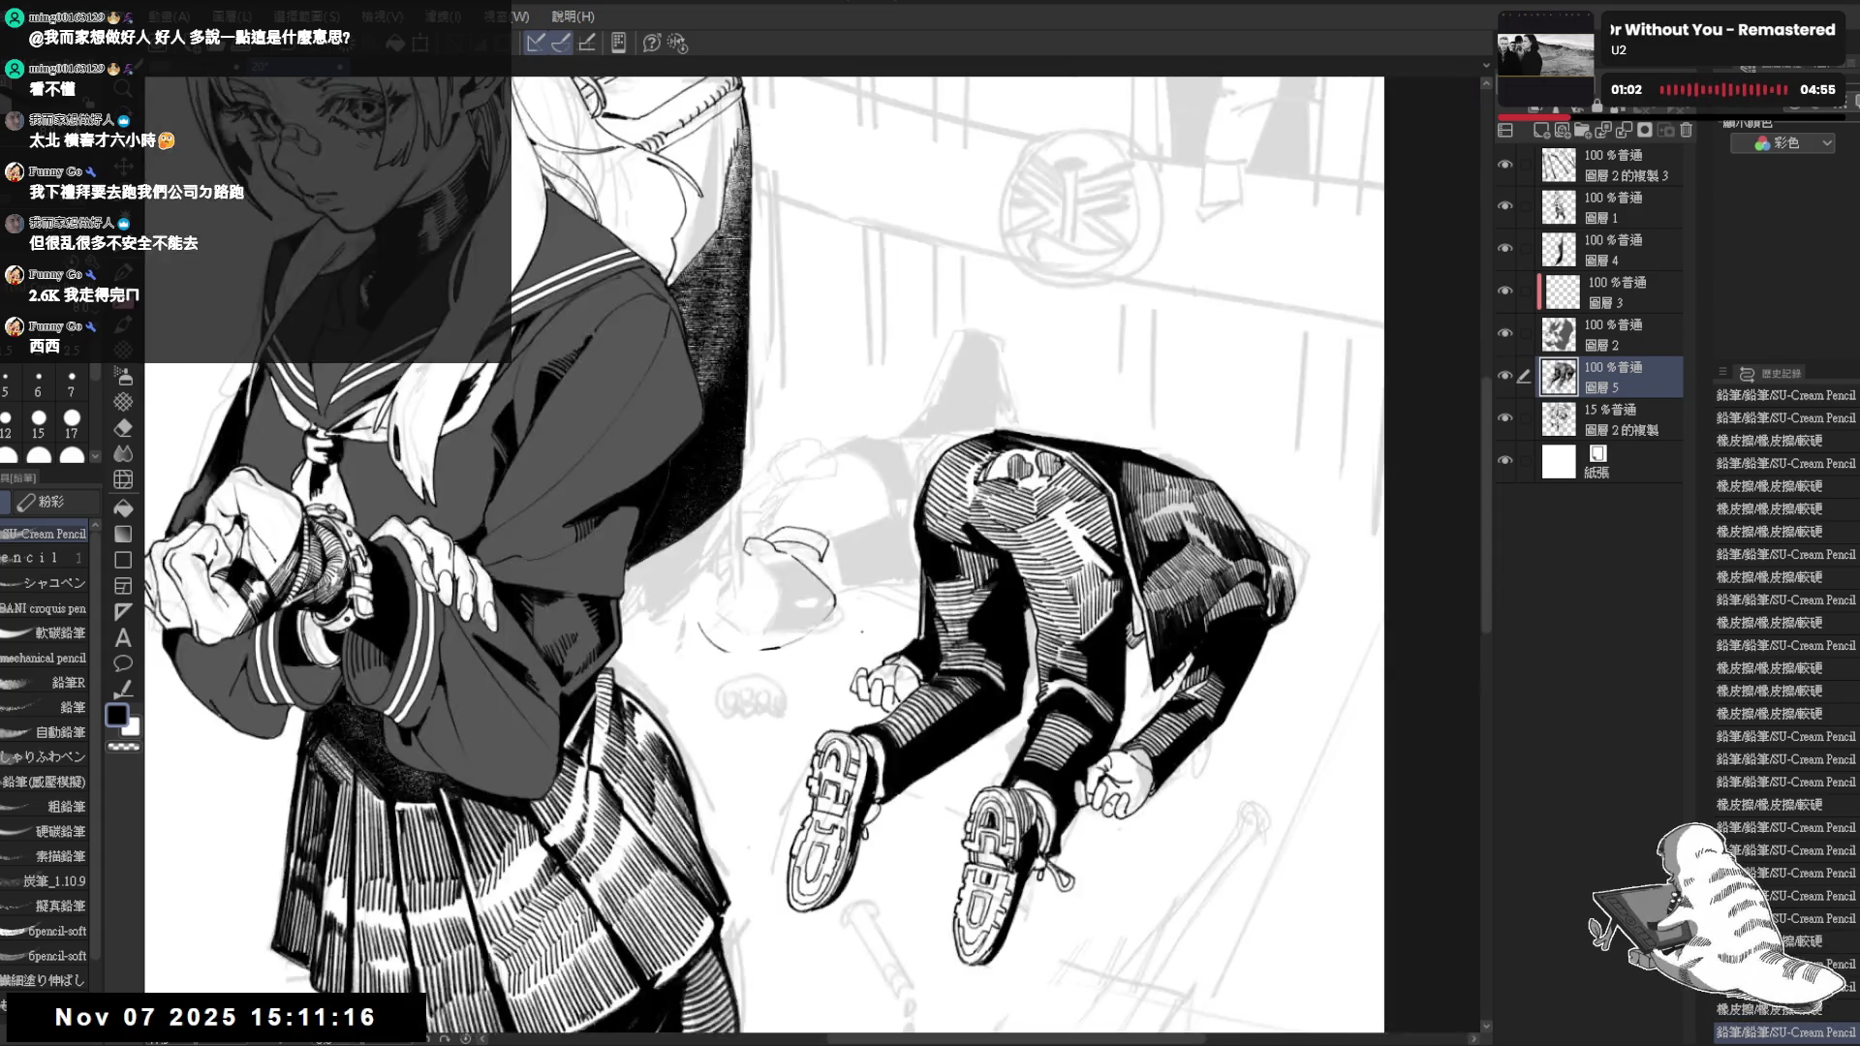
Check the figure mirrored and tilted, then erase a small spot in the hatching on its upper back
{"action": "left_click_drag", "start_coordinate": [788, 560], "coordinate": [366, 1016]}
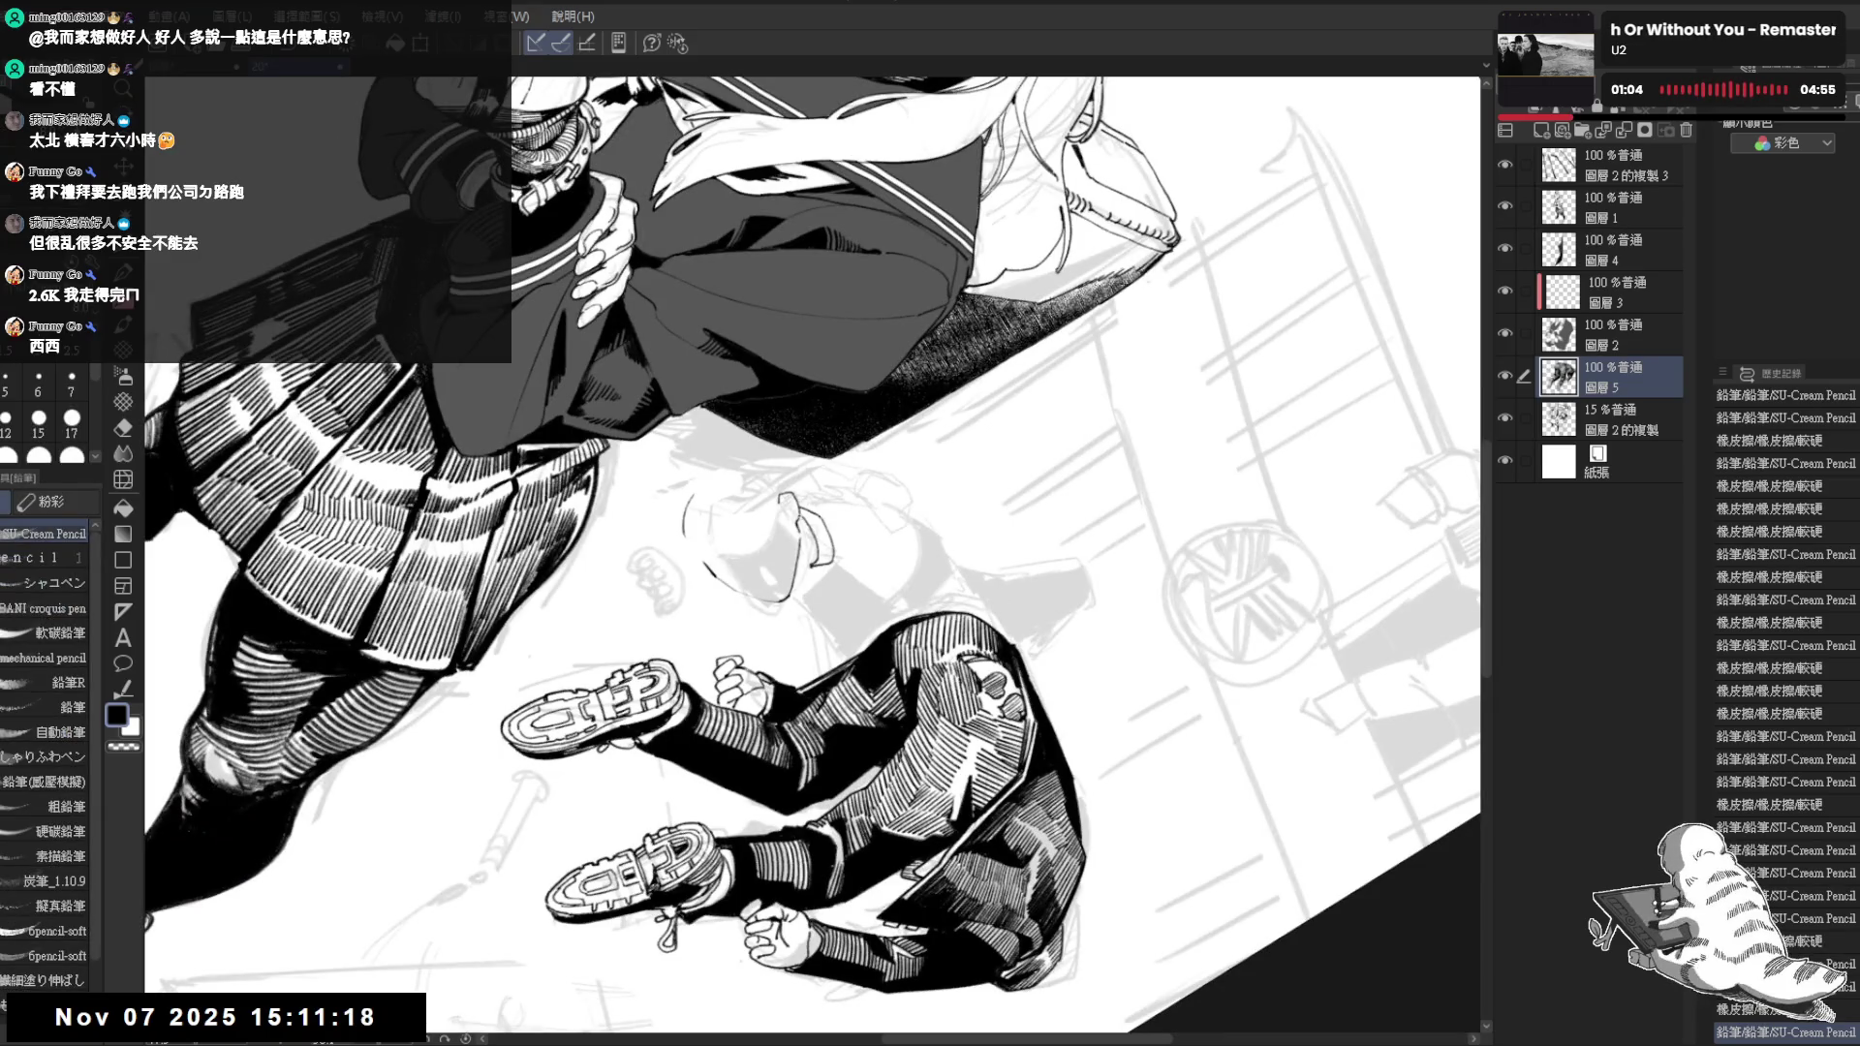
{"action": "key", "text": "e"}
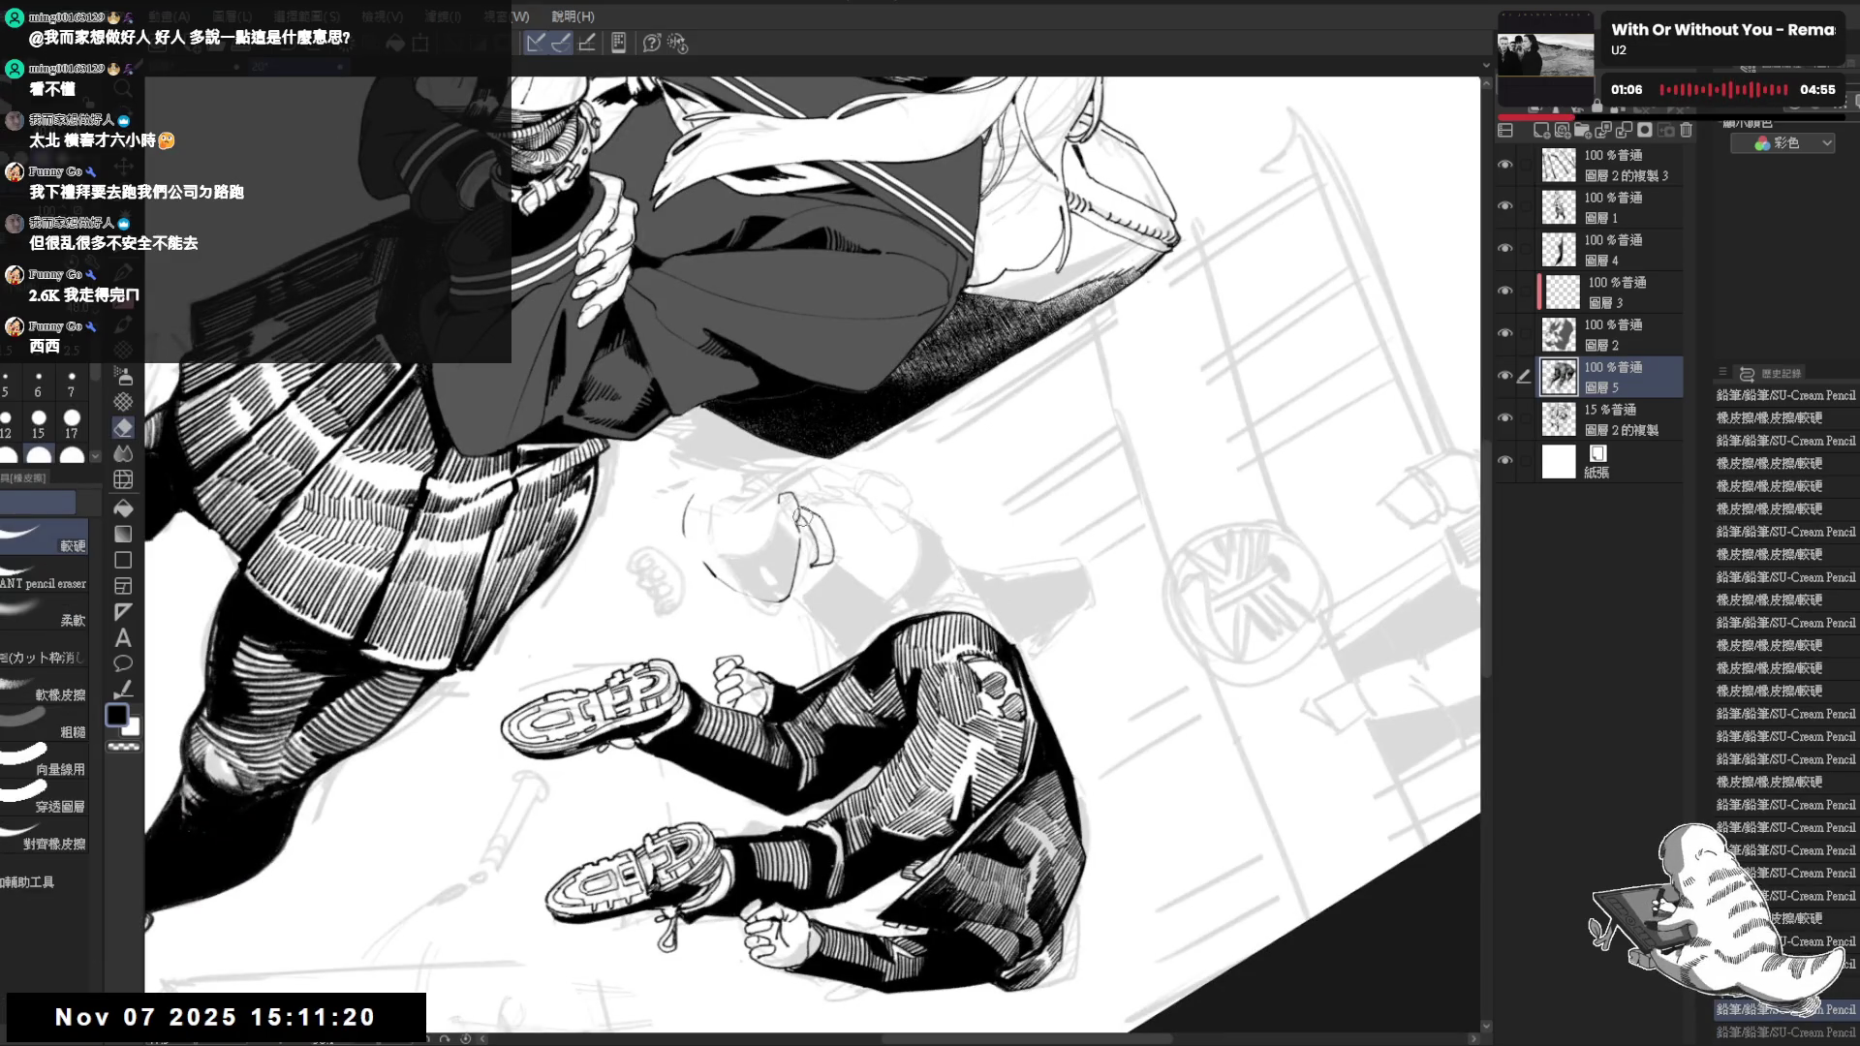
{"action": "key", "text": "p"}
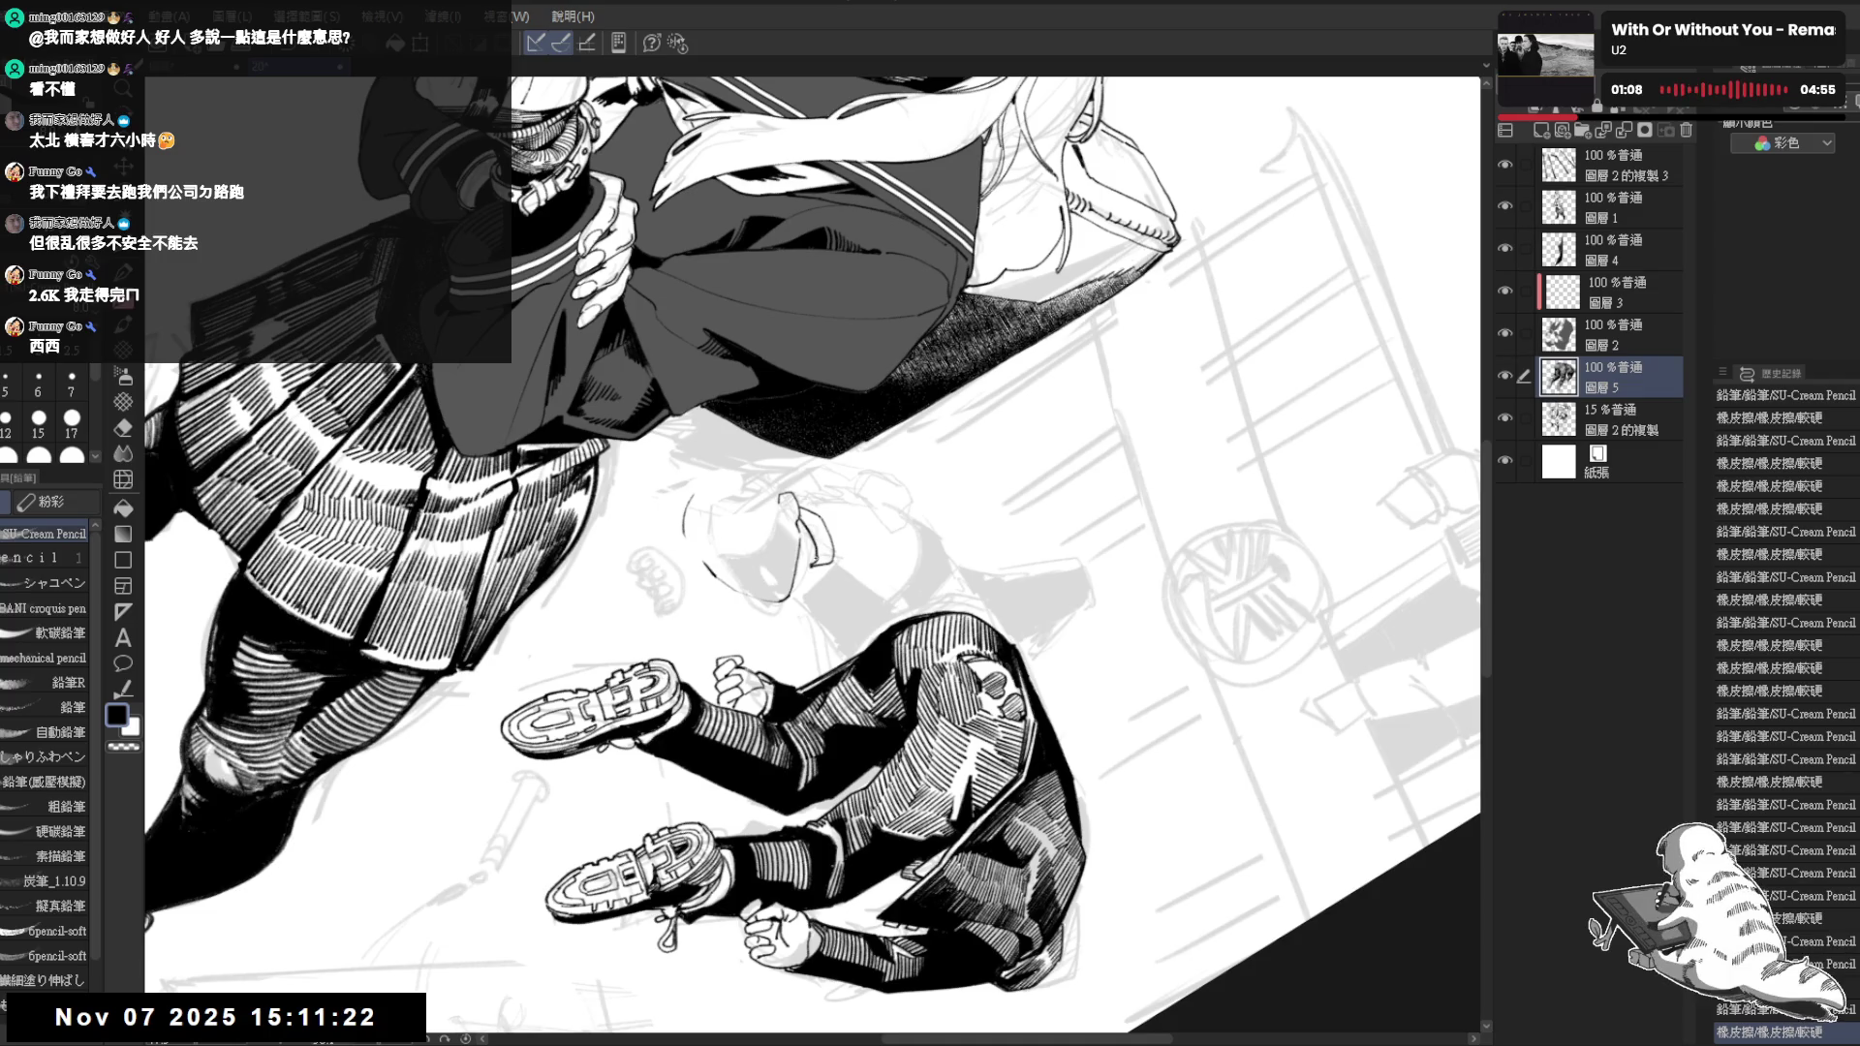
{"action": "key", "text": "ctrl+0"}
{"action": "key", "text": "e"}
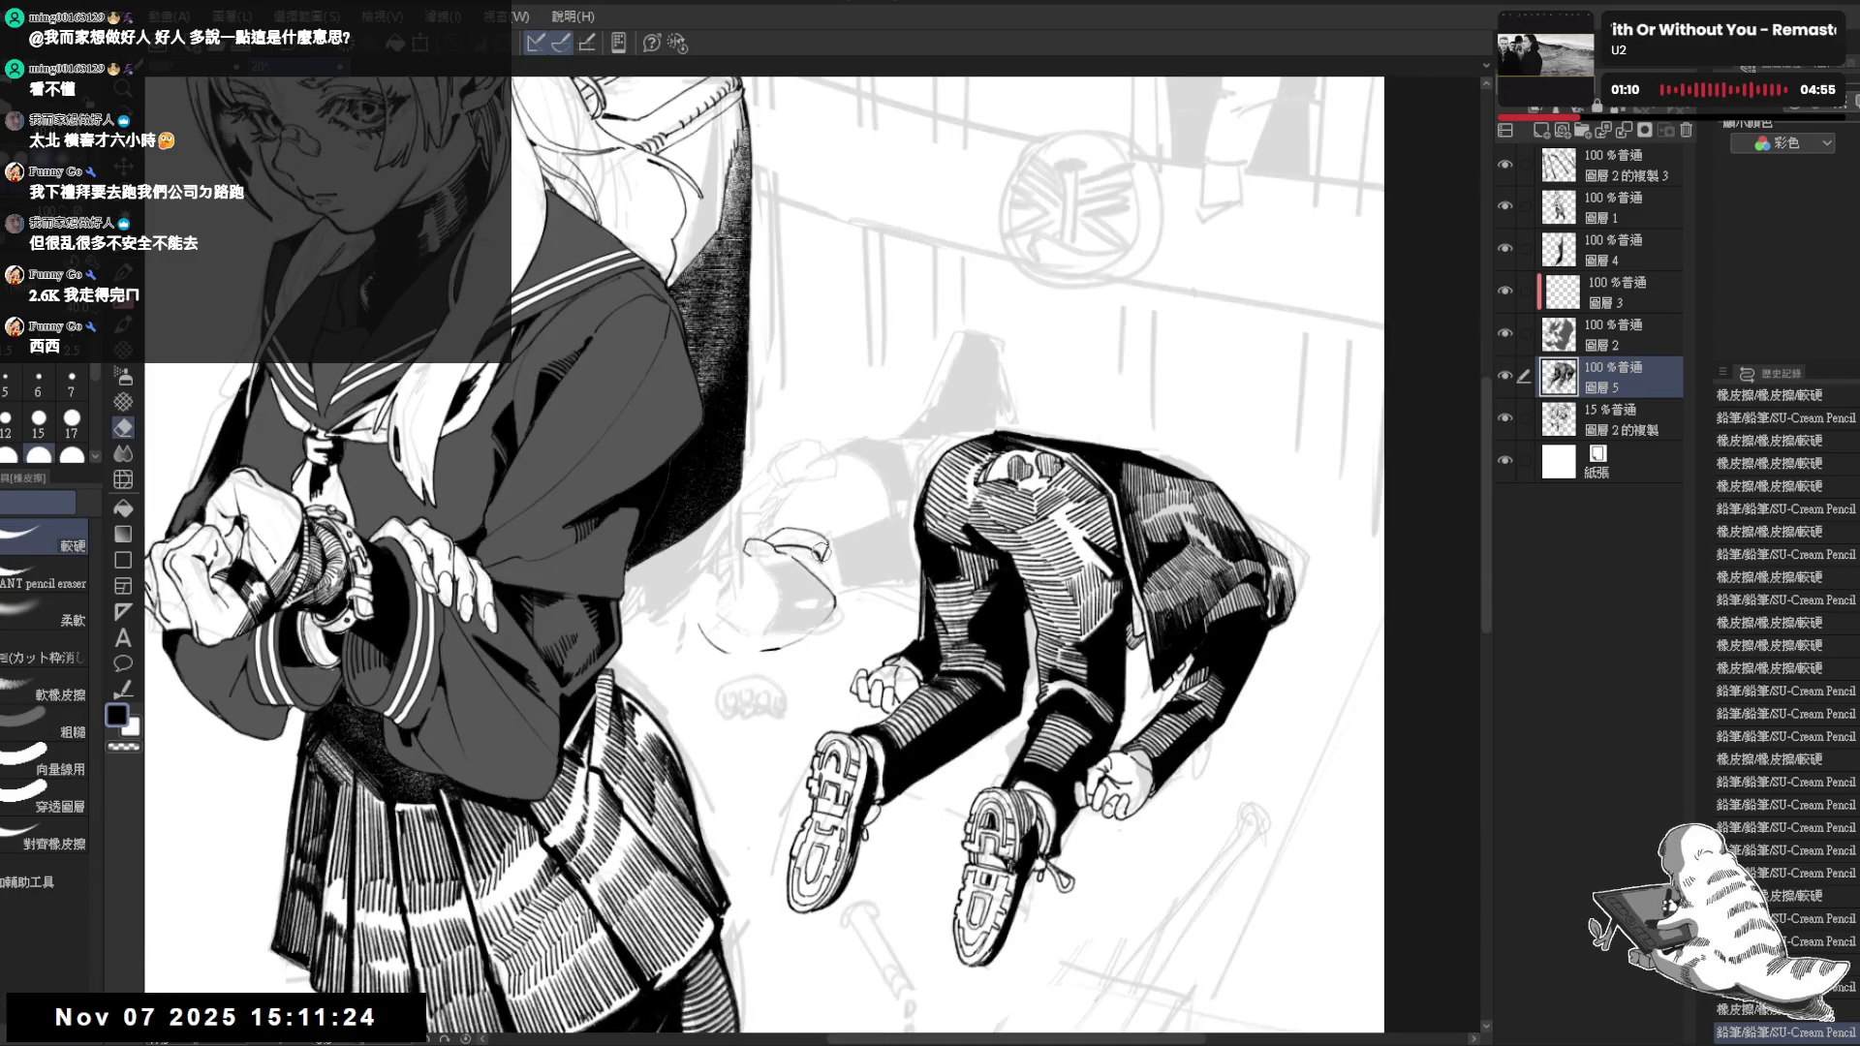
{"action": "key", "text": "p"}
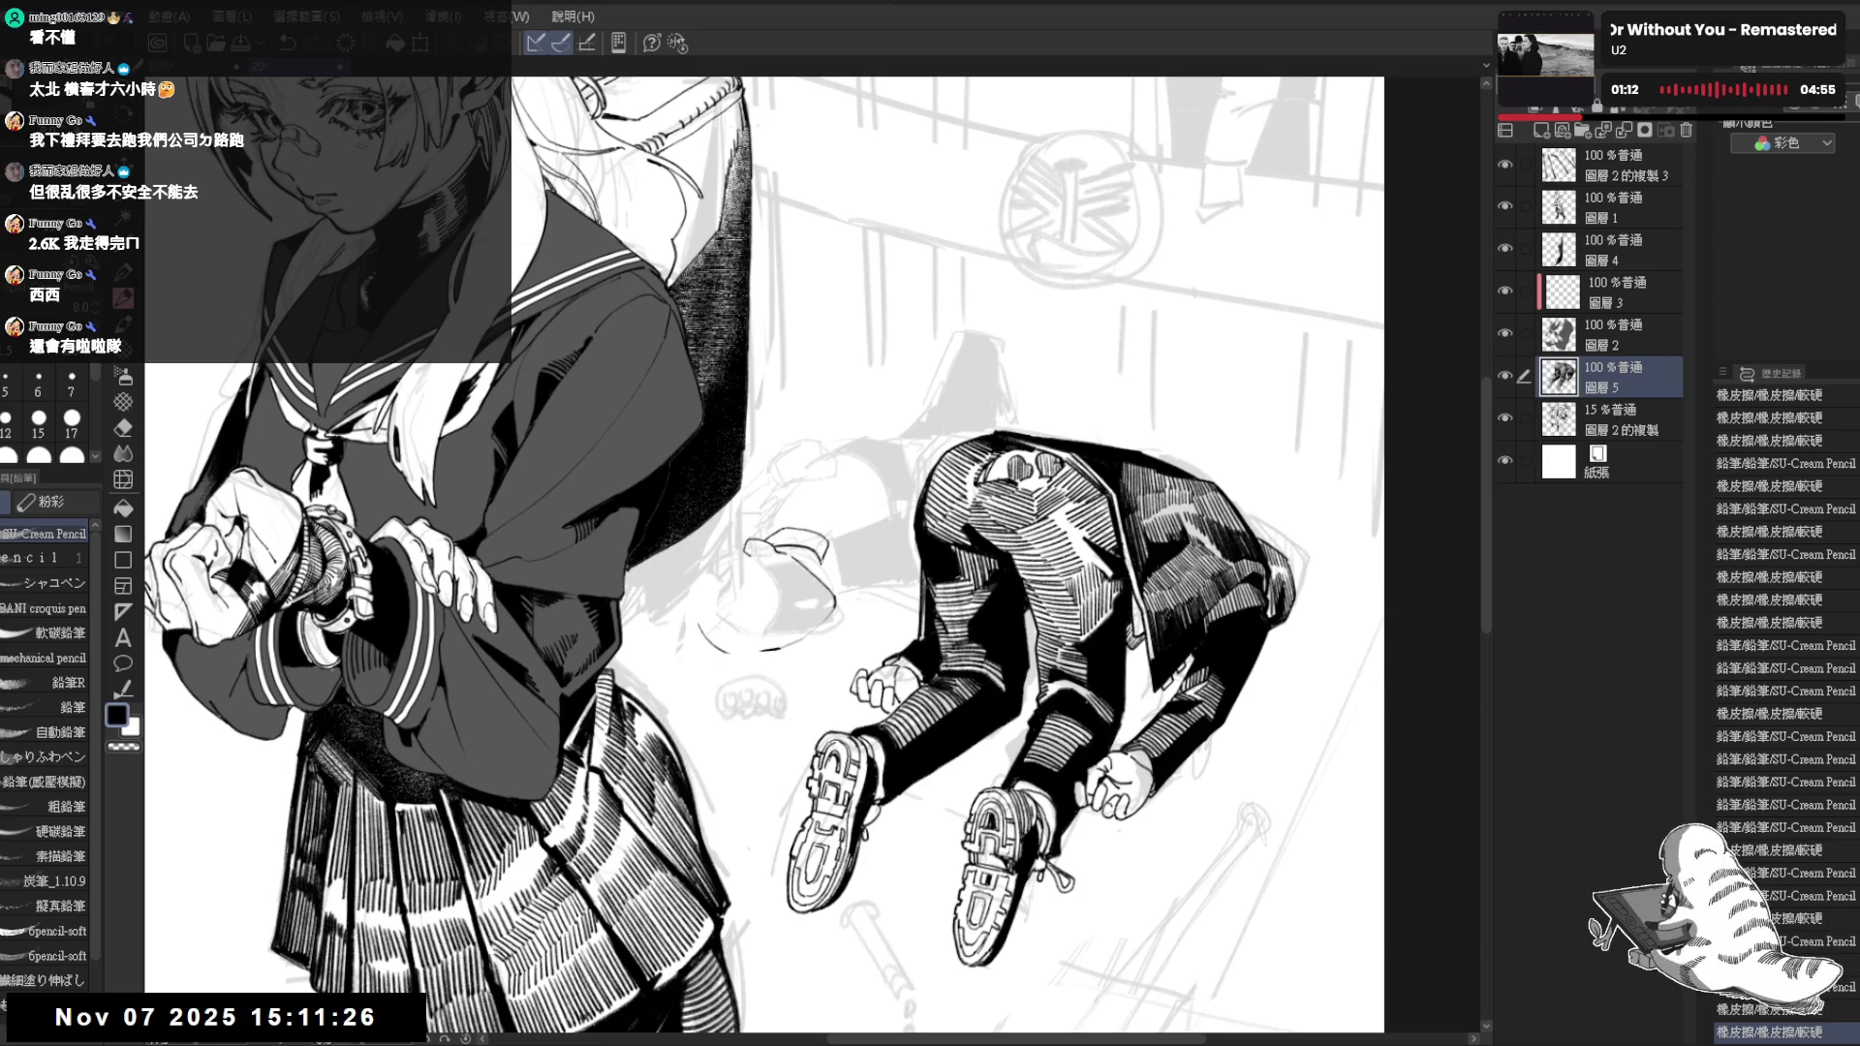
{"action": "key", "text": "e"}
{"action": "left_click_drag", "start_coordinate": [813, 546], "coordinate": [835, 569]}
{"action": "key", "text": "p"}
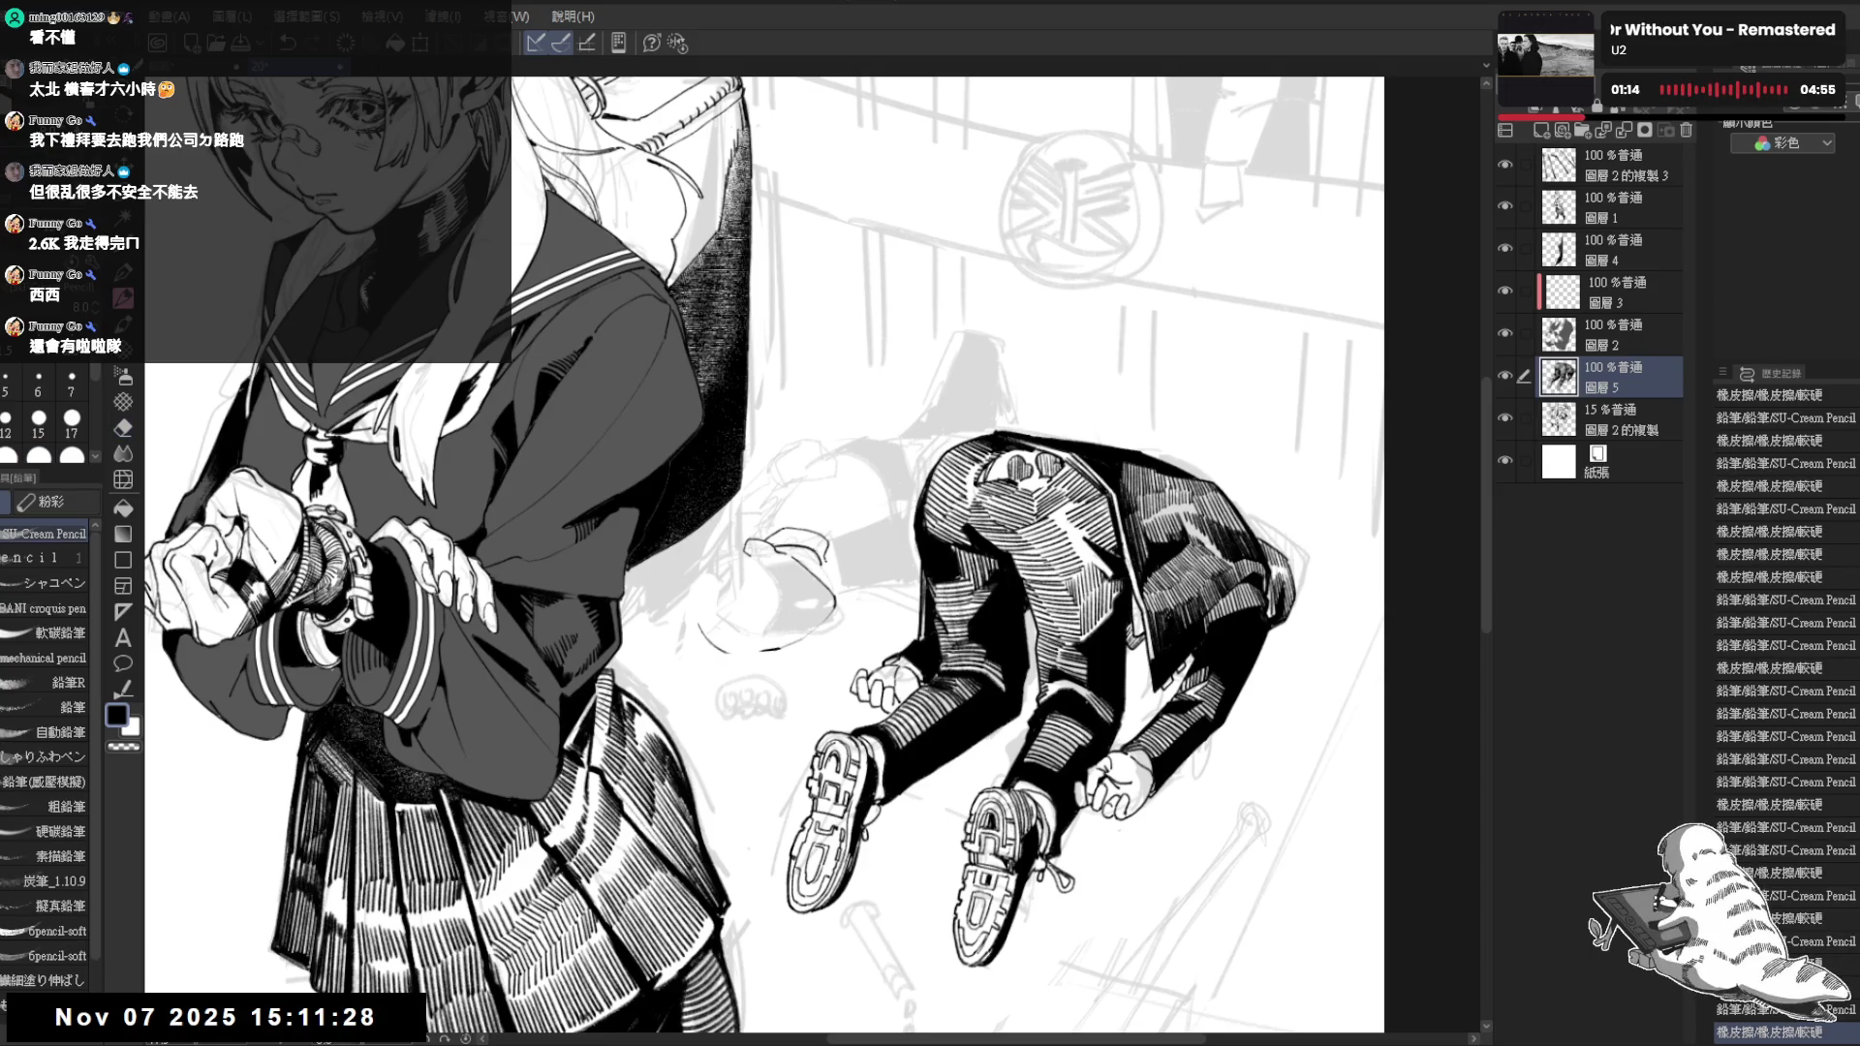
{"action": "scroll", "coordinate": [823, 610], "scroll_direction": "up", "scroll_amount": 1}
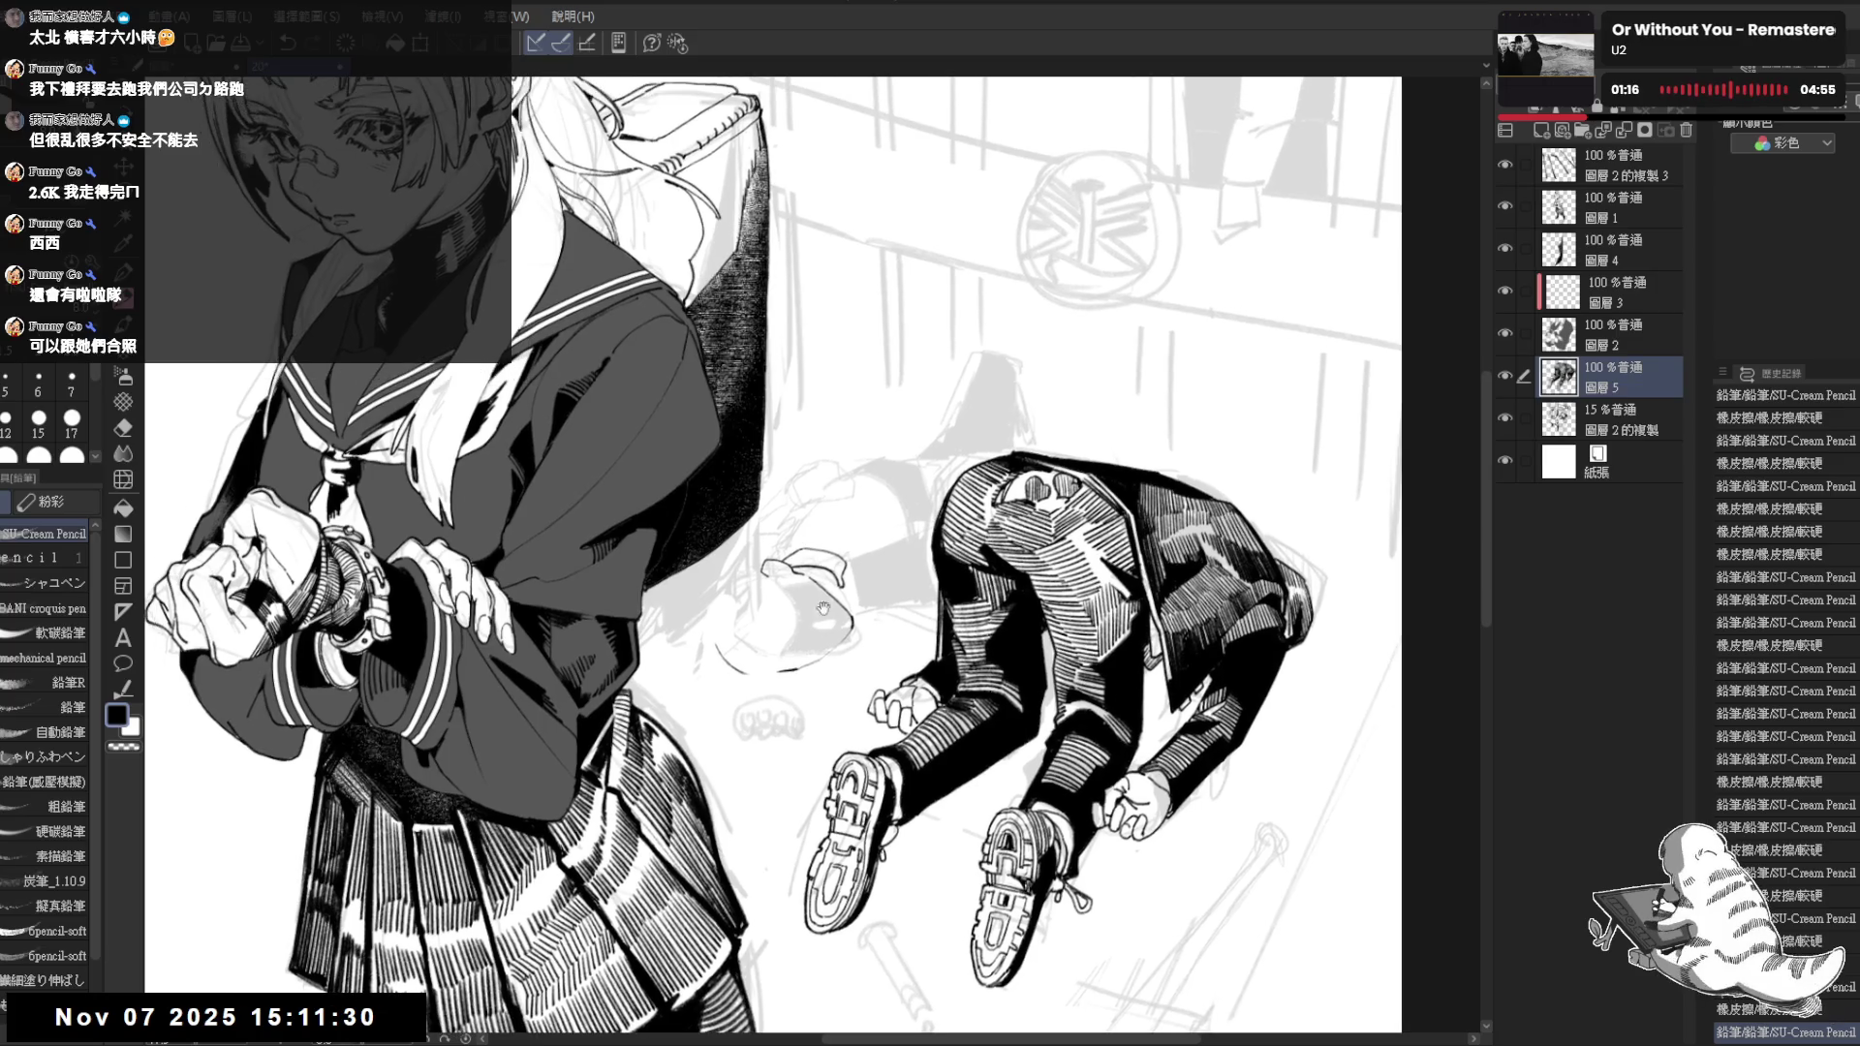
Rotate the canvas to a comfortable angle and redraw pencil strokes on the fallen figure's back
{"action": "left_click_drag", "start_coordinate": [823, 608], "coordinate": [719, 698]}
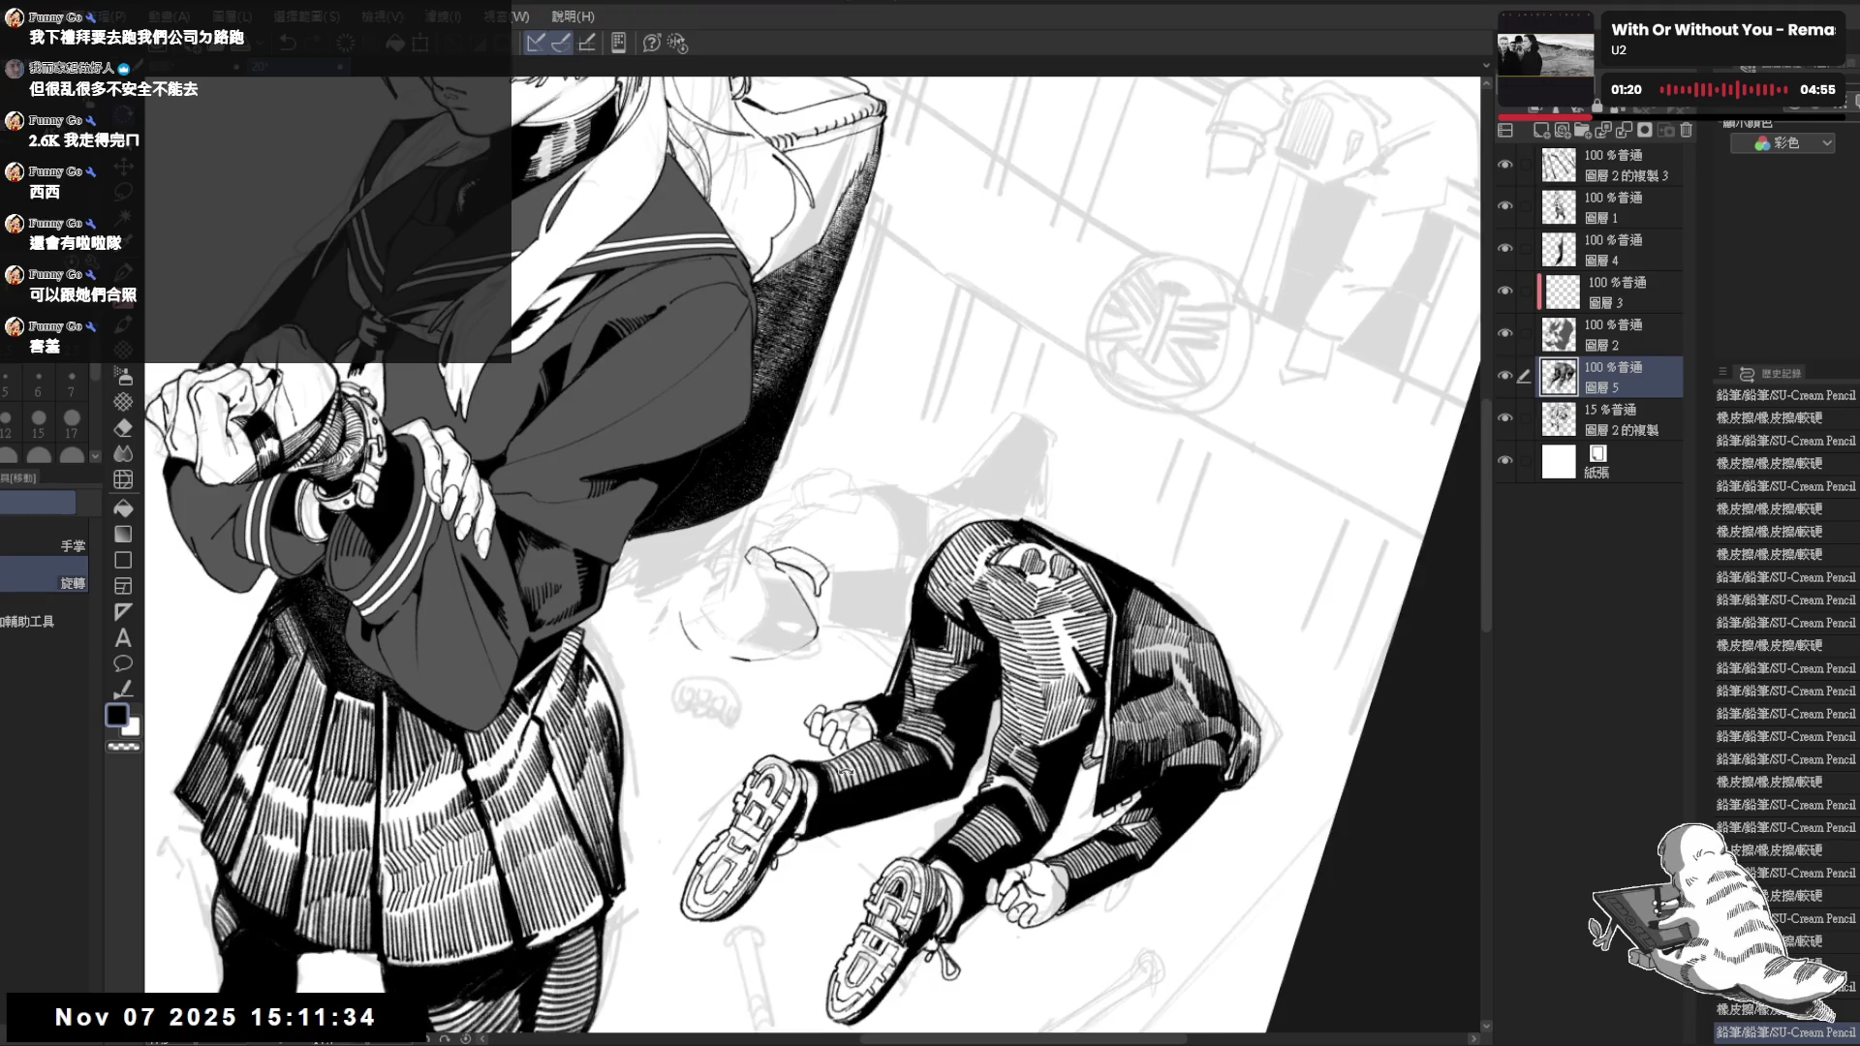
{"action": "left_click_drag", "start_coordinate": [856, 784], "coordinate": [784, 788]}
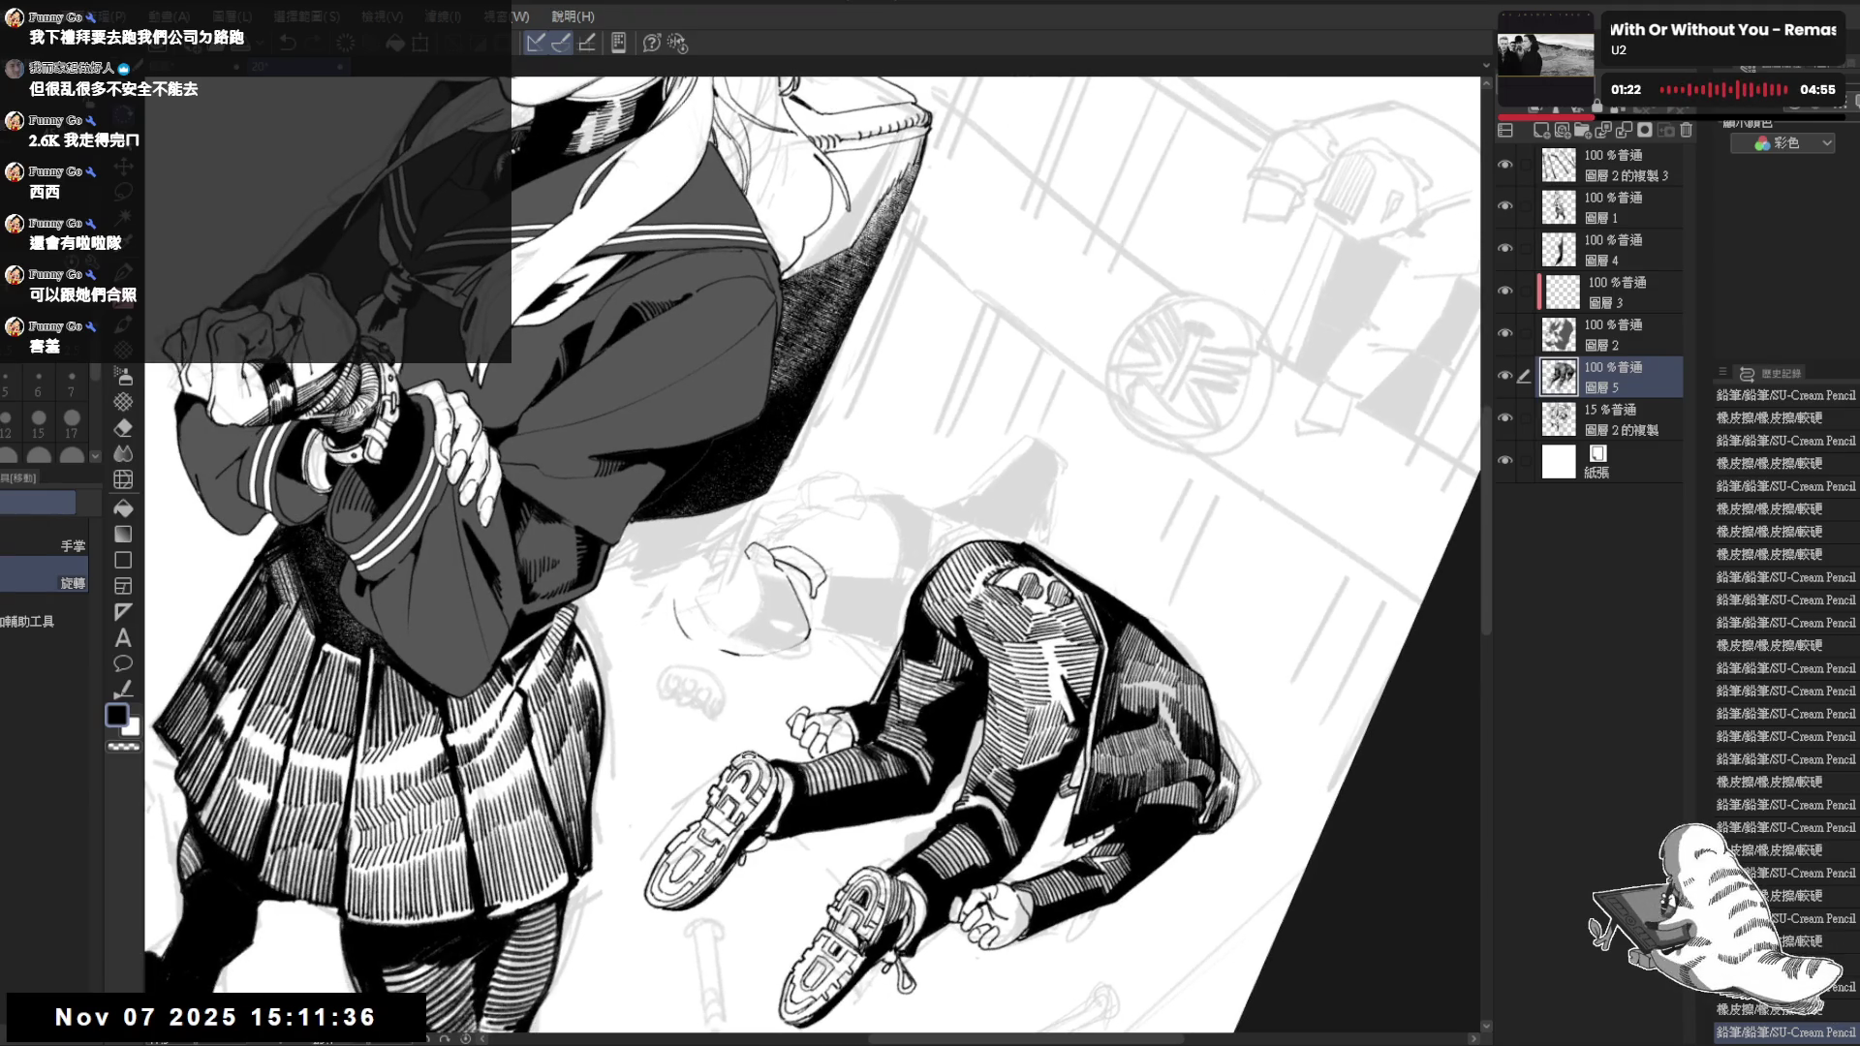
{"action": "key", "text": "p"}
{"action": "left_click_drag", "start_coordinate": [756, 634], "coordinate": [811, 554]}
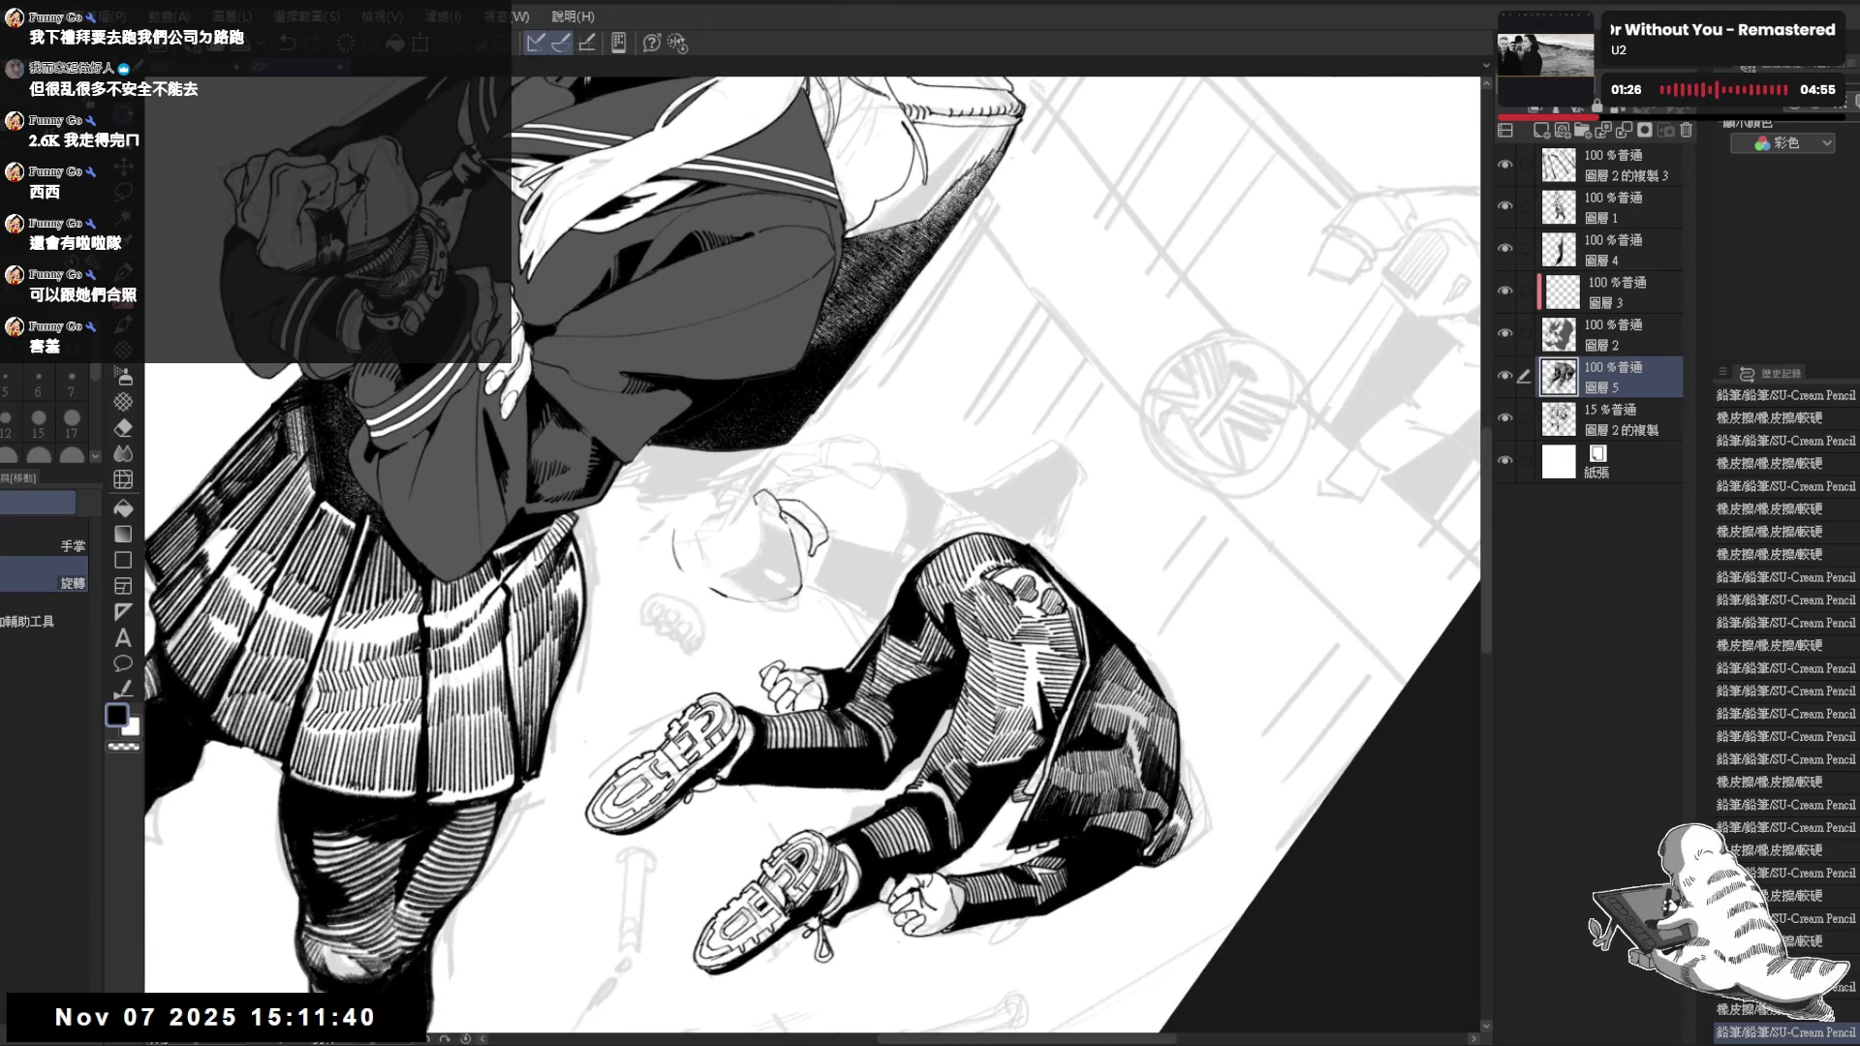
{"action": "left_click_drag", "start_coordinate": [789, 767], "coordinate": [920, 763]}
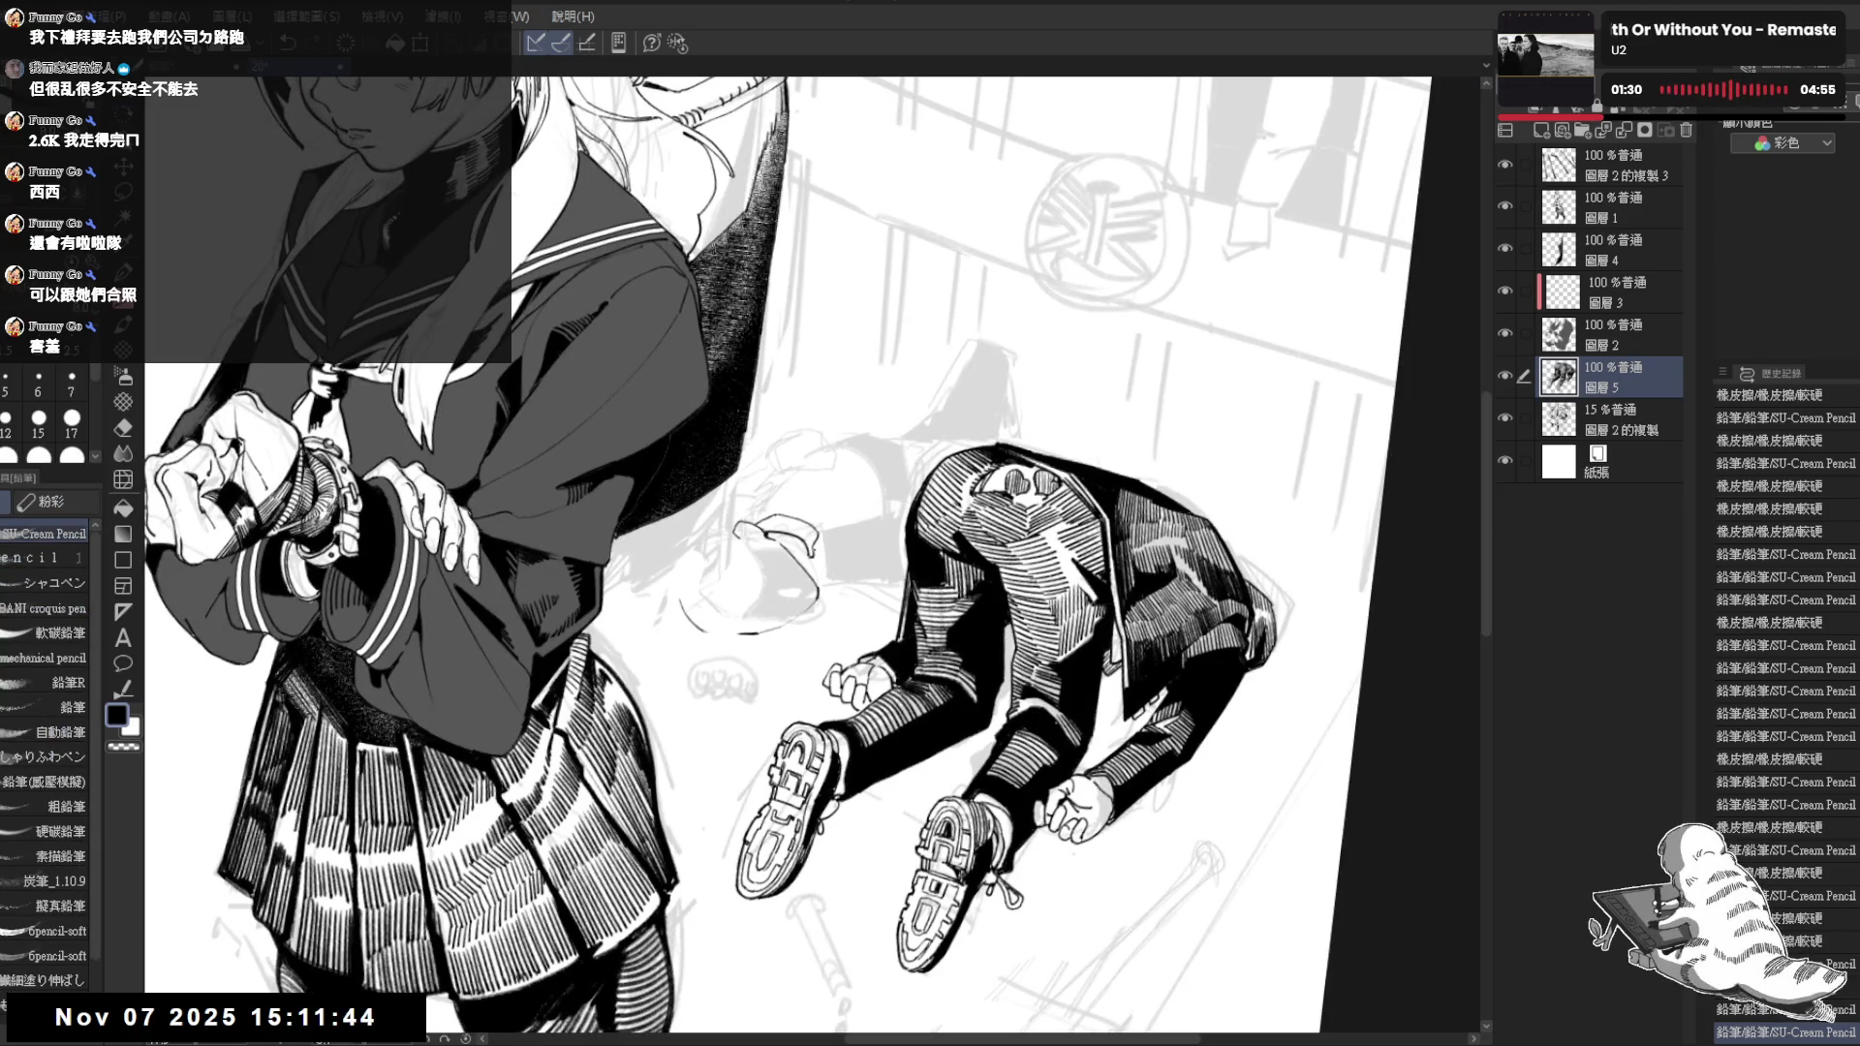
{"action": "left_click_drag", "start_coordinate": [793, 901], "coordinate": [814, 929]}
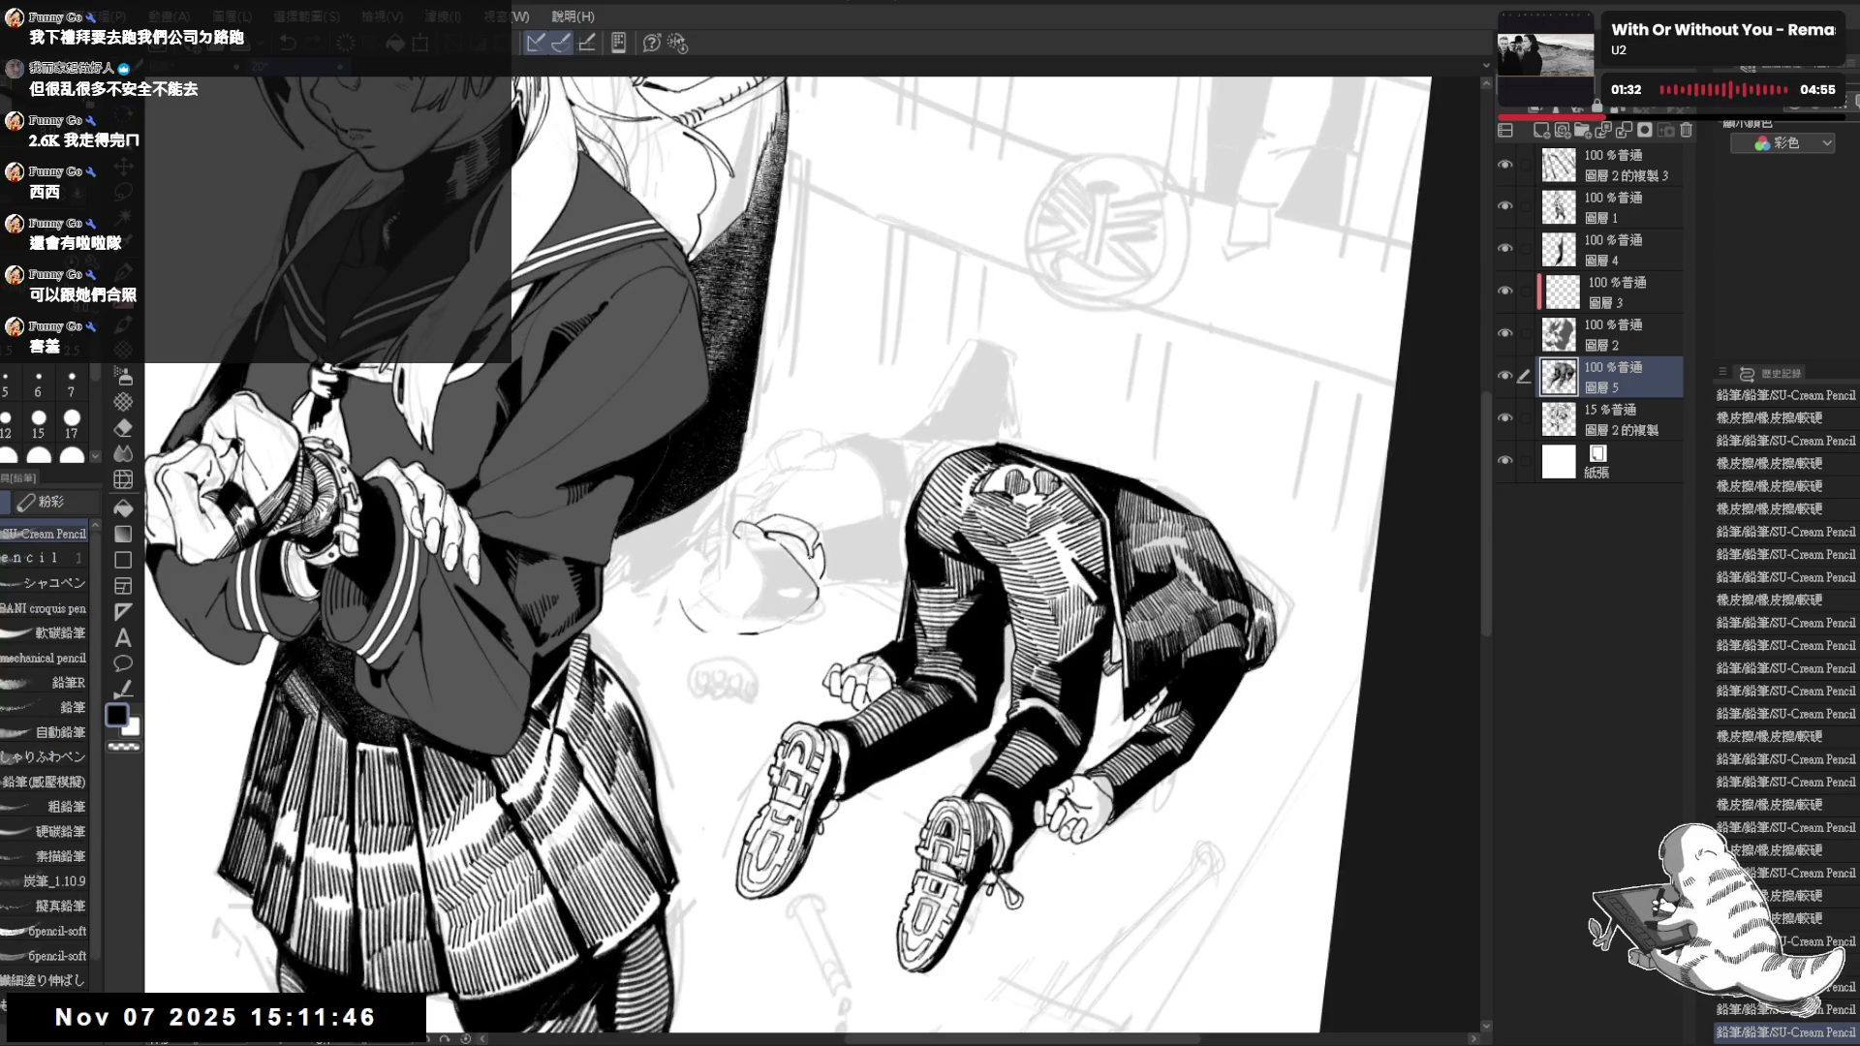
{"action": "left_click_drag", "start_coordinate": [816, 543], "coordinate": [829, 678]}
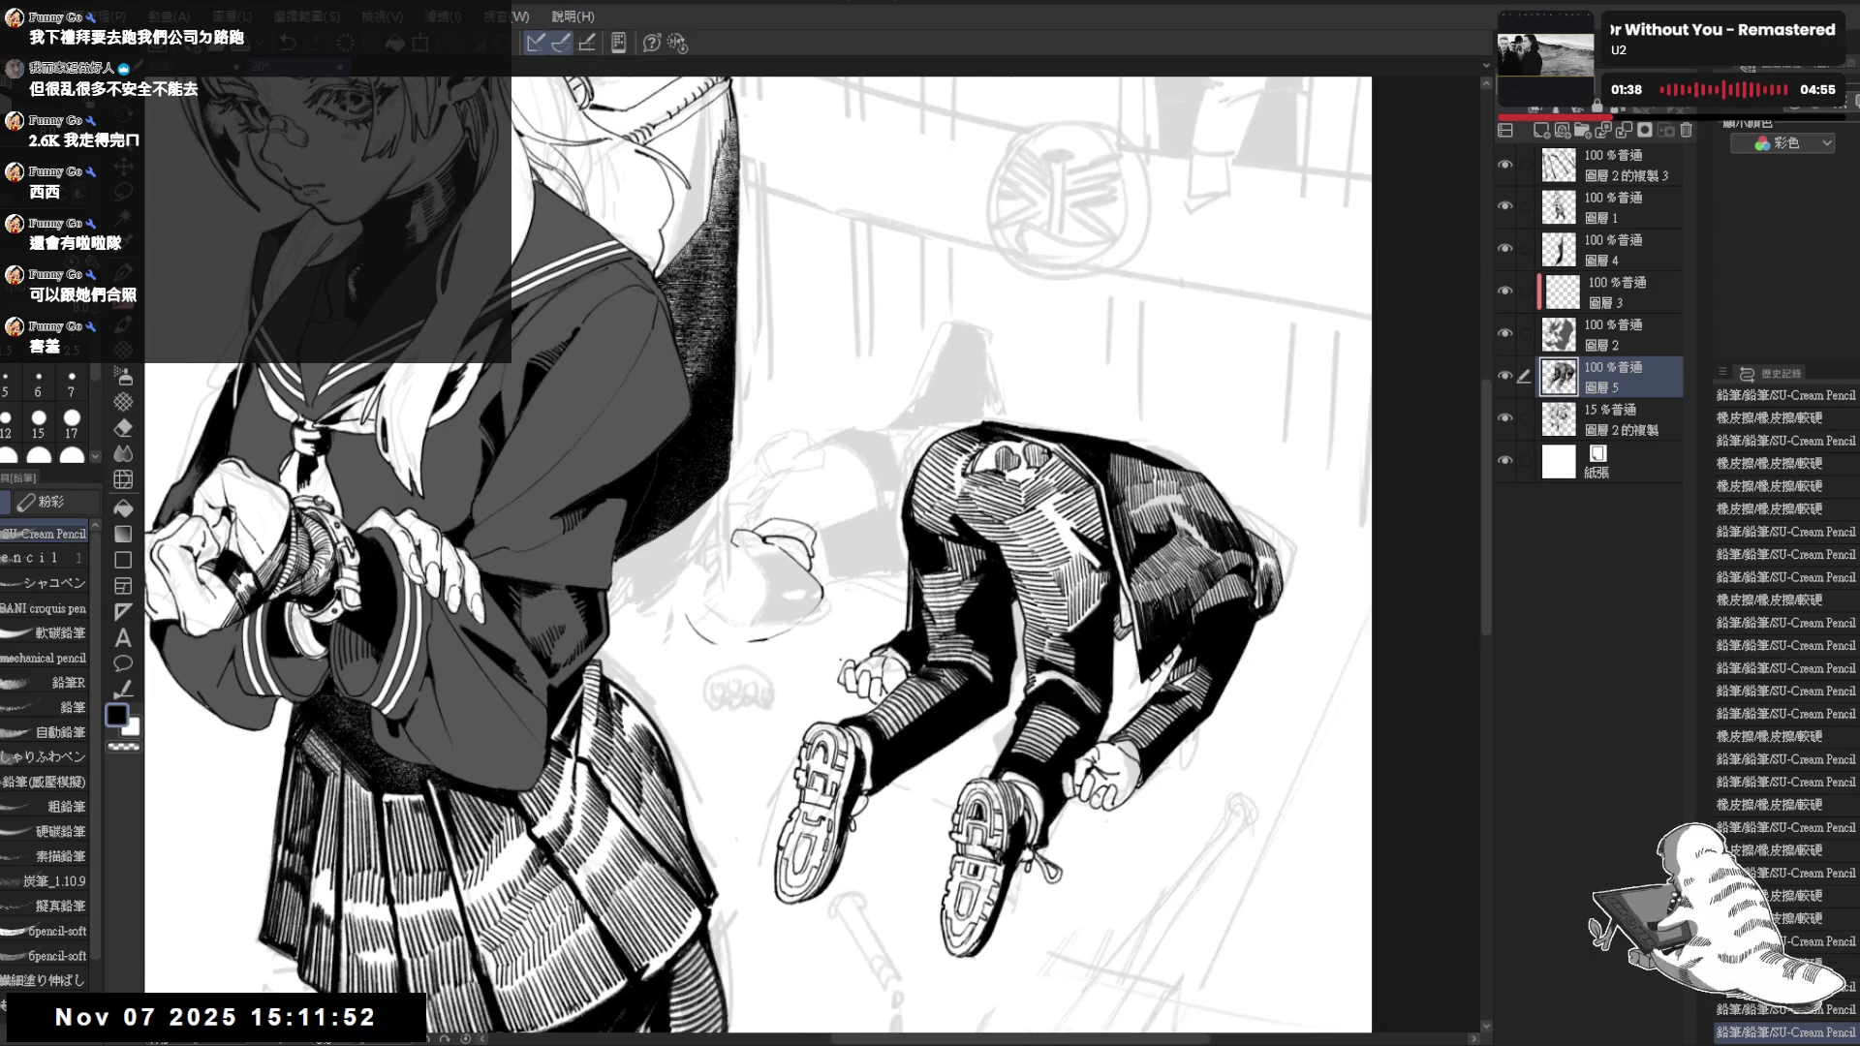
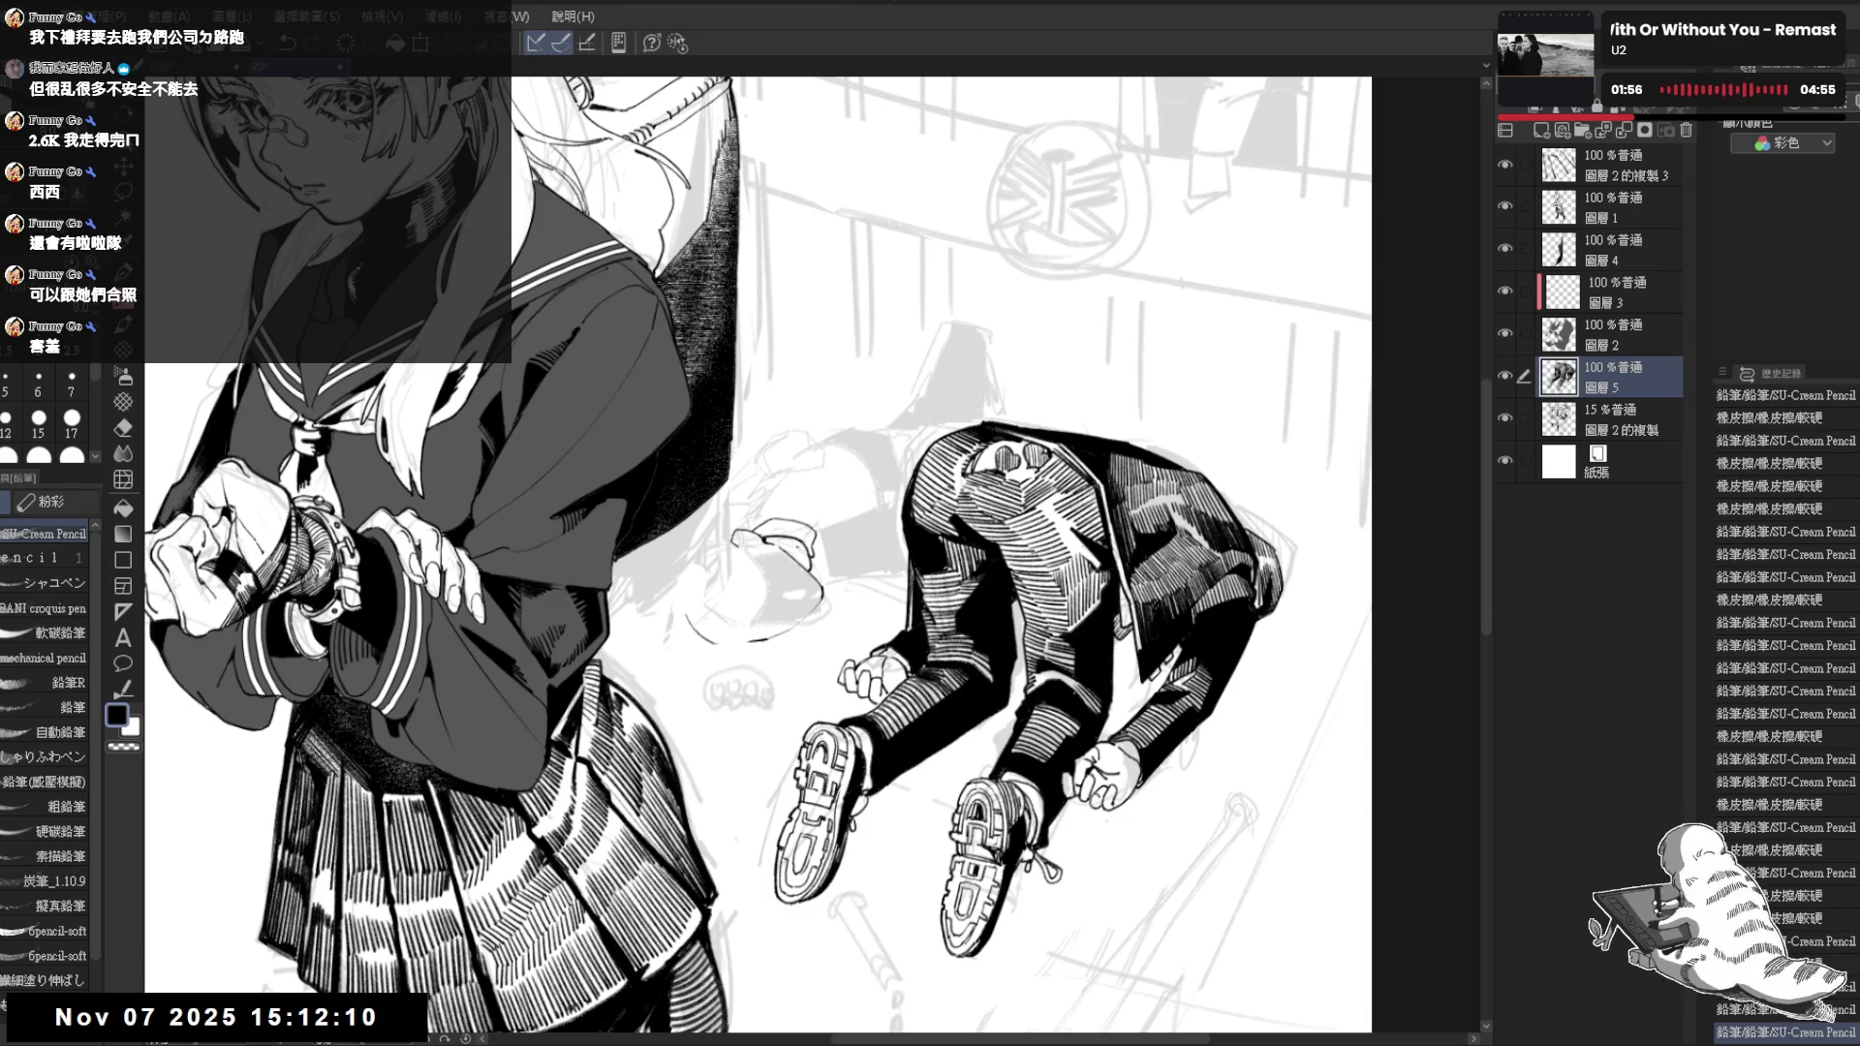
Add and revise small pencil marks near the lying boy's face, checking them mirrored and rotated
{"action": "left_click_drag", "start_coordinate": [798, 542], "coordinate": [809, 559]}
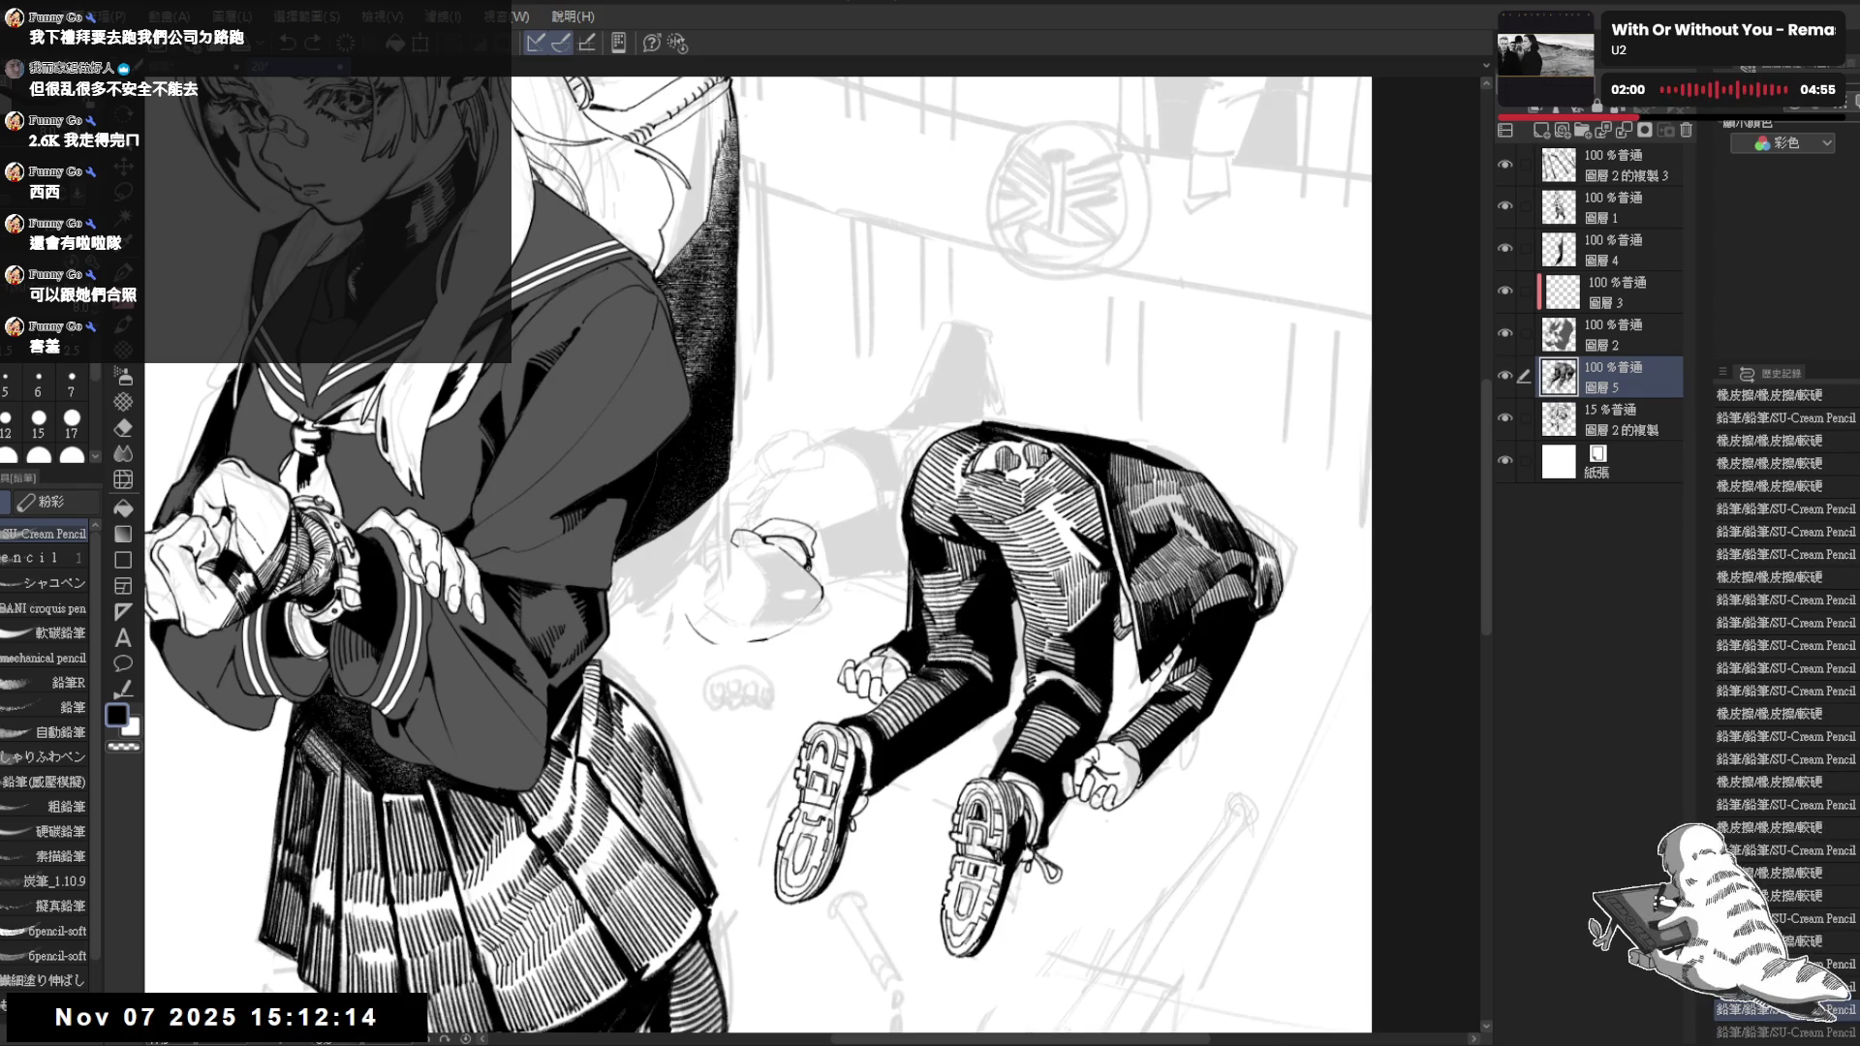
{"action": "key", "text": "ctrl+y"}
{"action": "left_click_drag", "start_coordinate": [800, 535], "coordinate": [822, 564]}
{"action": "key", "text": "ctrl+z"}
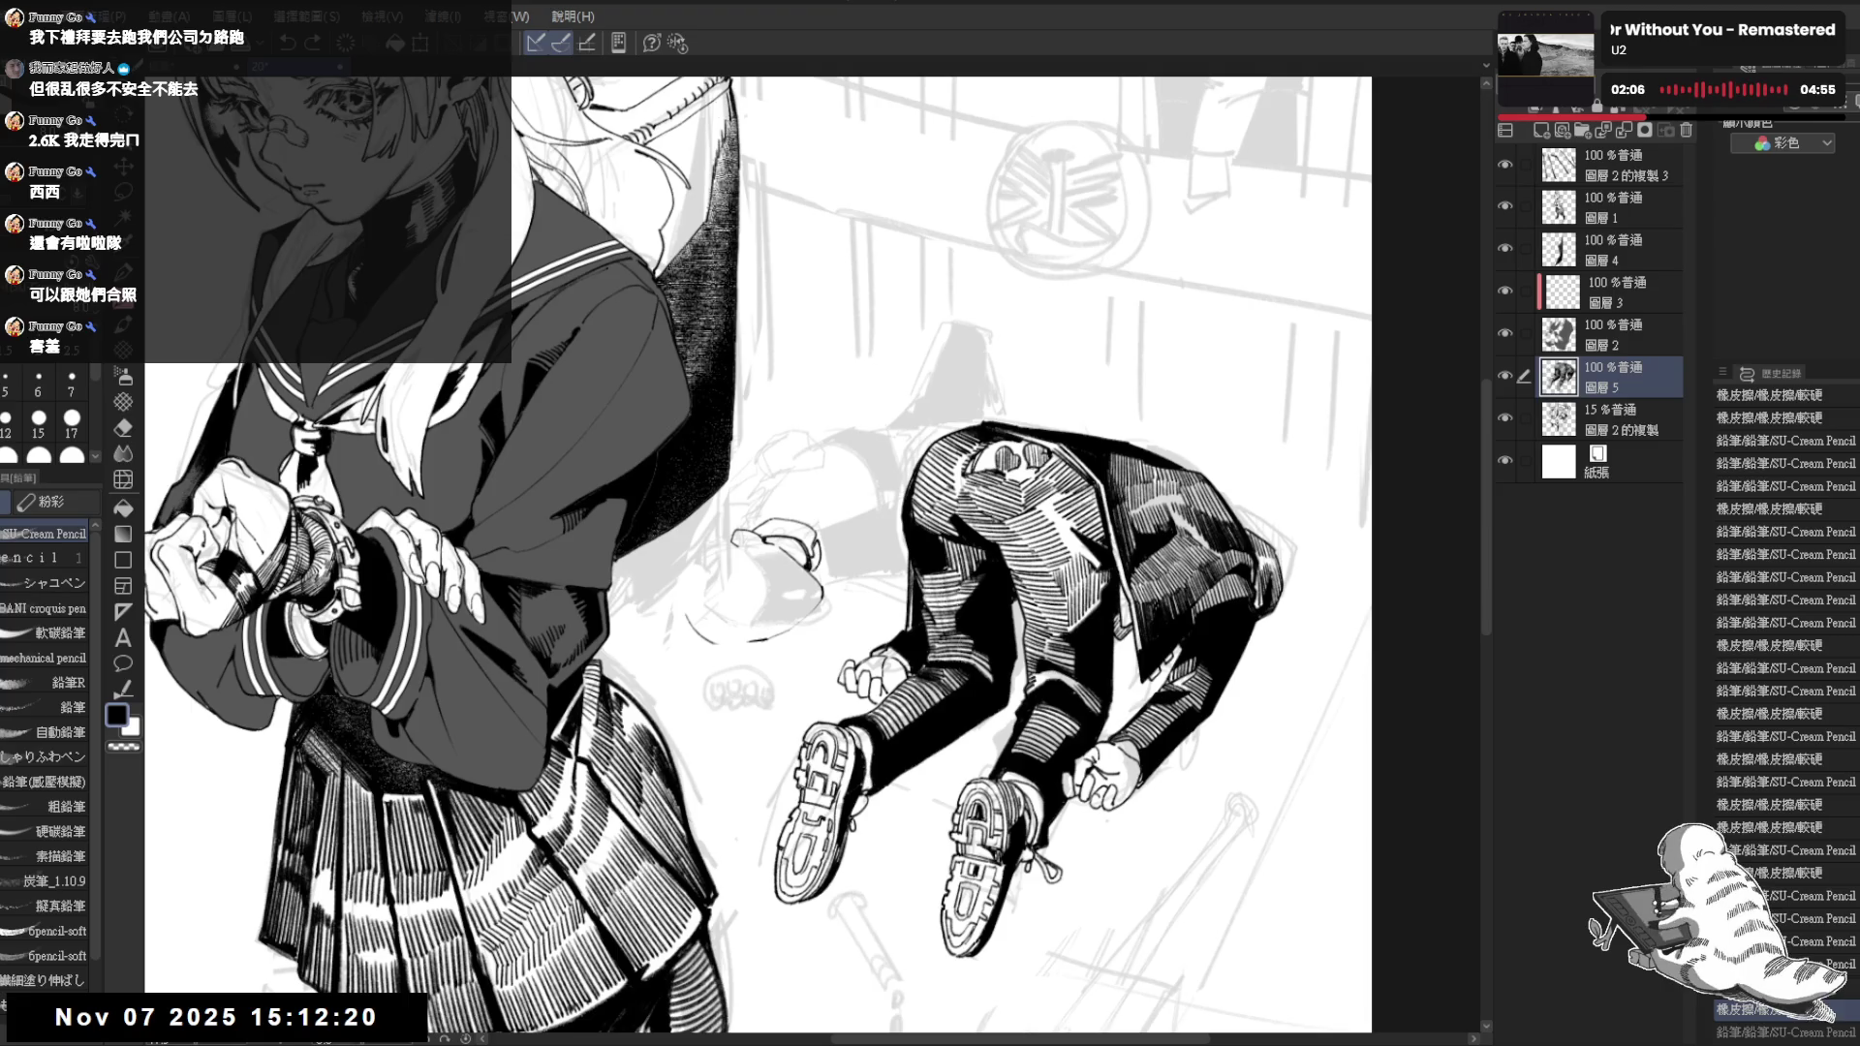
{"action": "key", "text": "ctrl+y"}
{"action": "key", "text": "h"}
{"action": "key", "text": "h"}
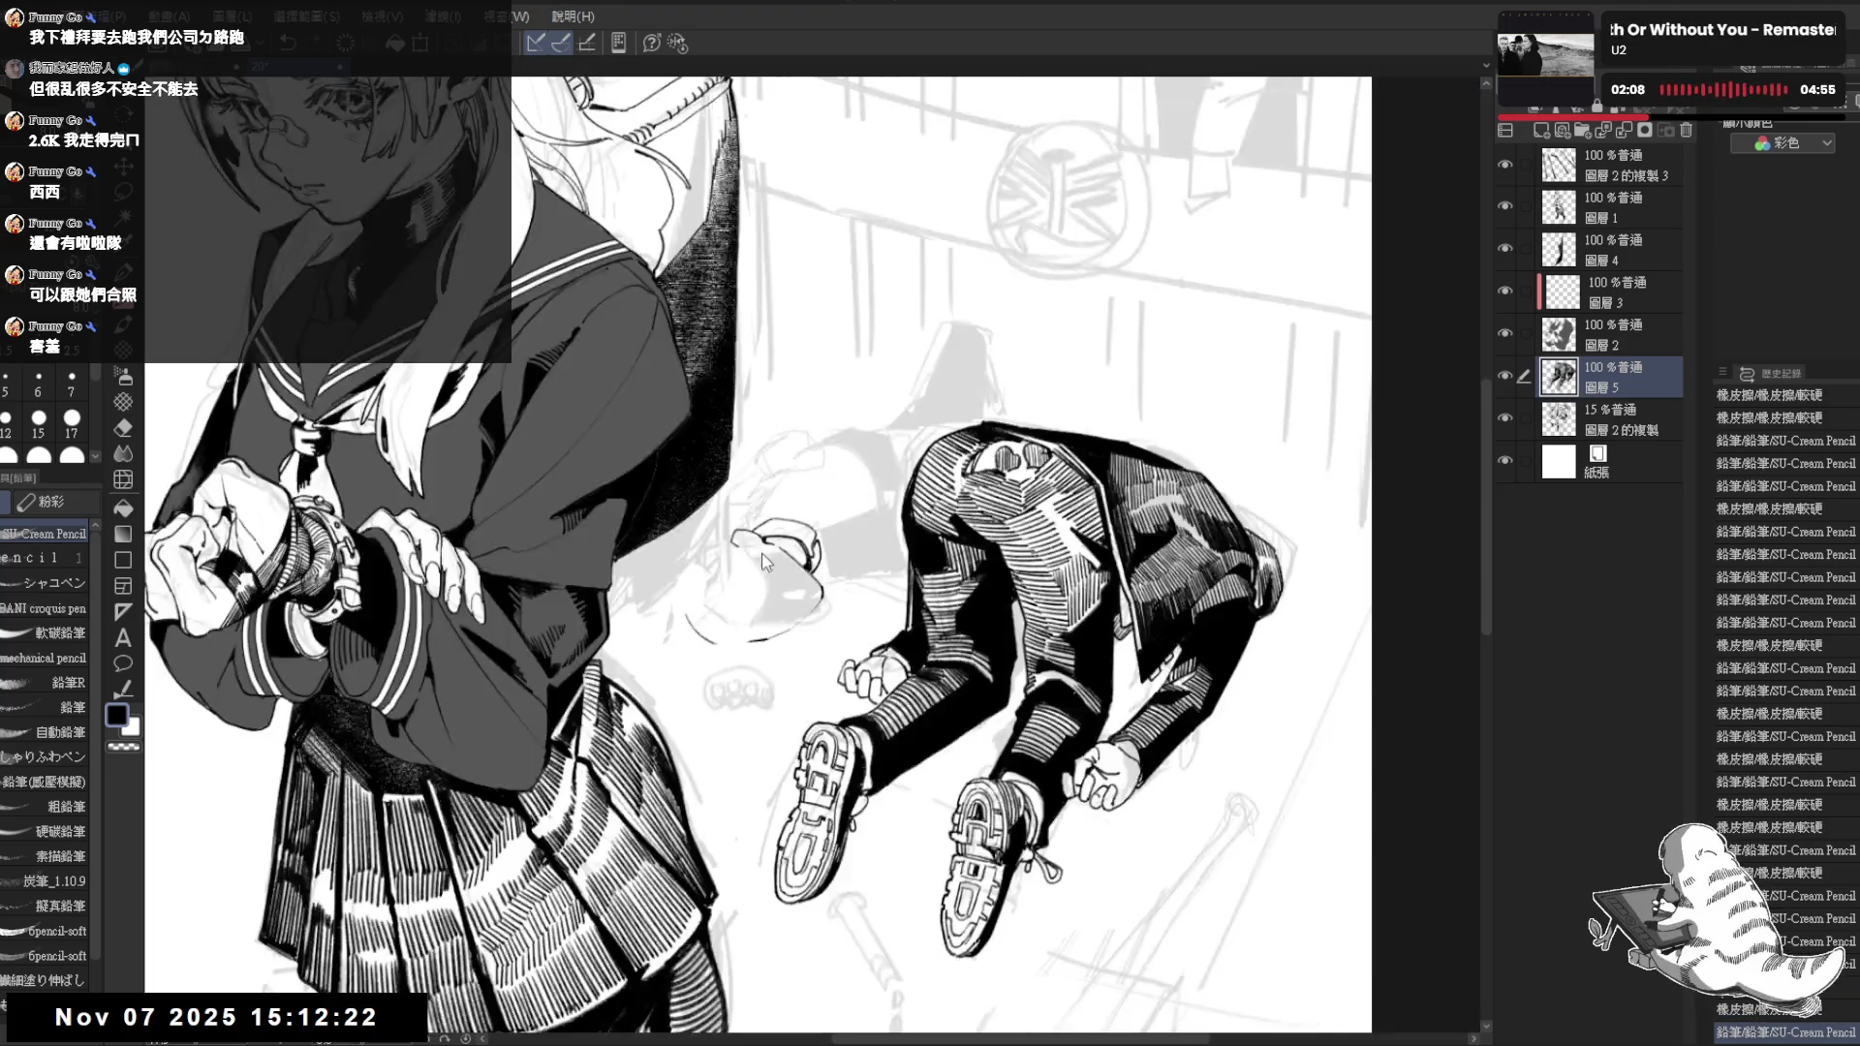
{"action": "key", "text": "r"}
{"action": "left_click_drag", "start_coordinate": [762, 560], "coordinate": [813, 681]}
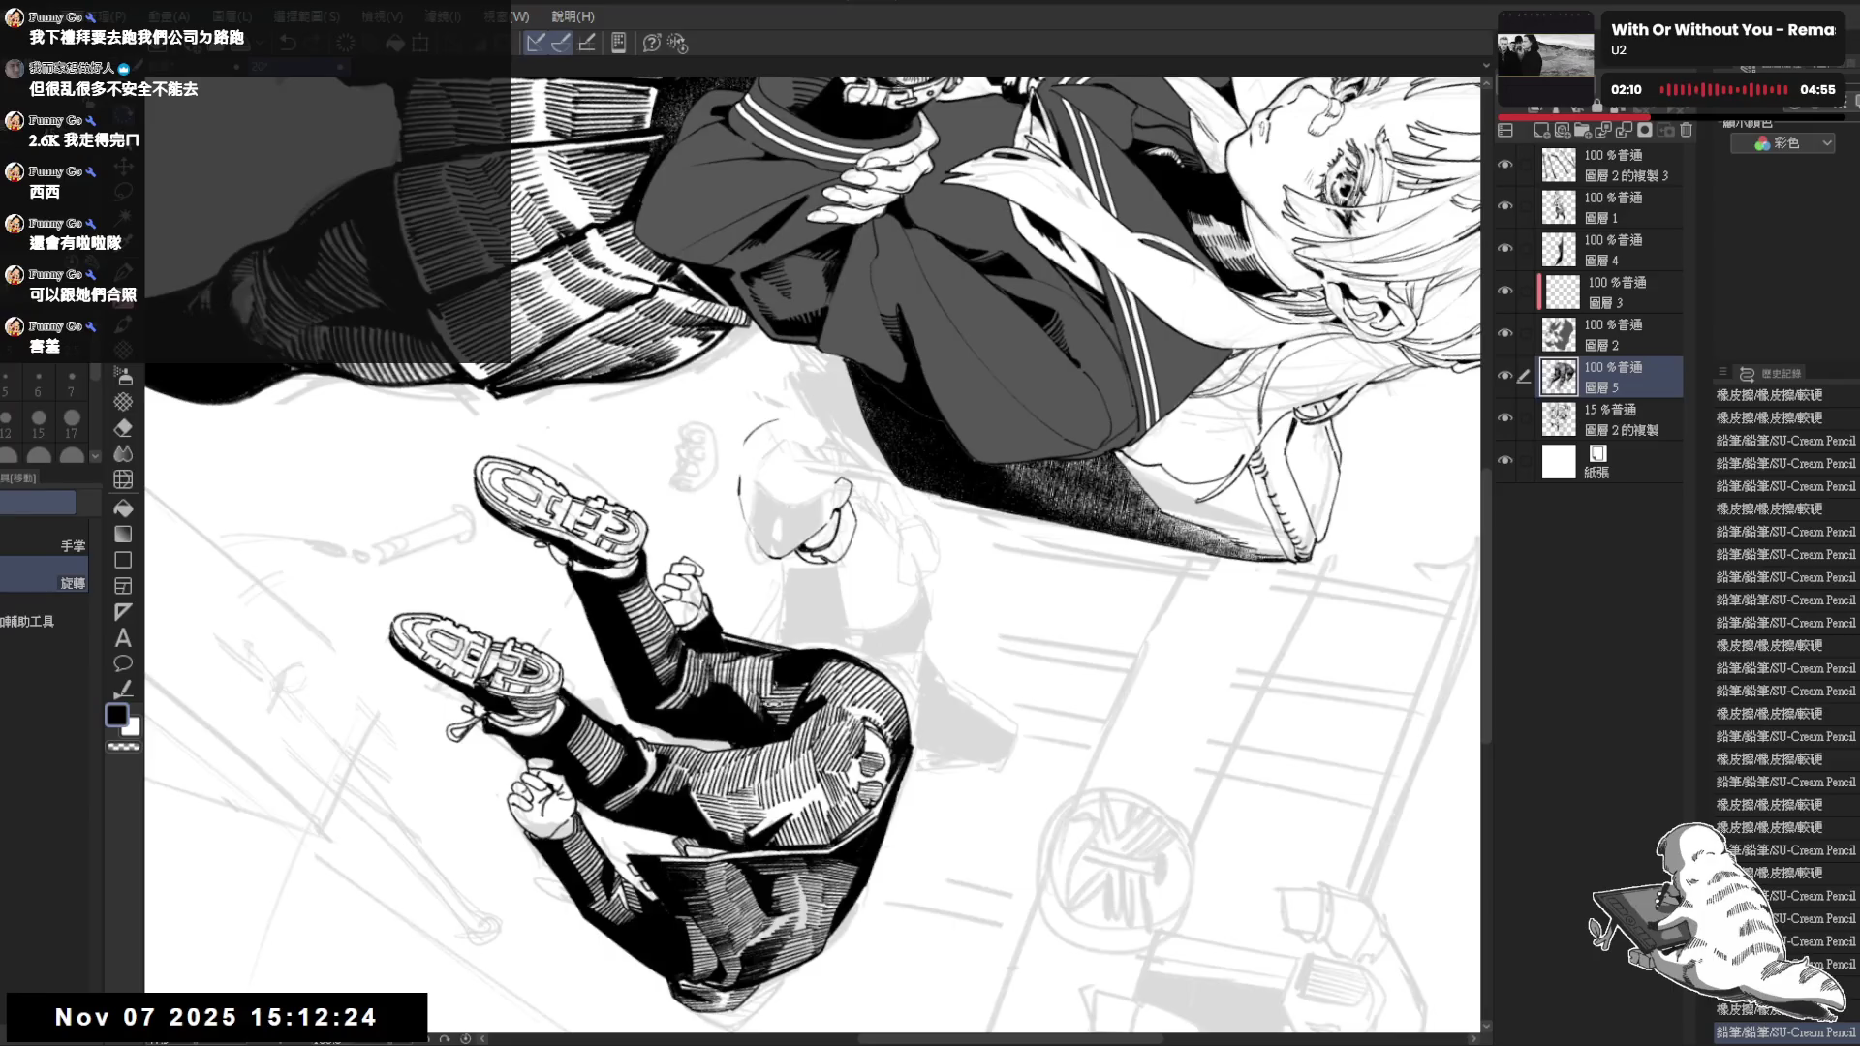
{"action": "left_click_drag", "start_coordinate": [792, 744], "coordinate": [840, 785]}
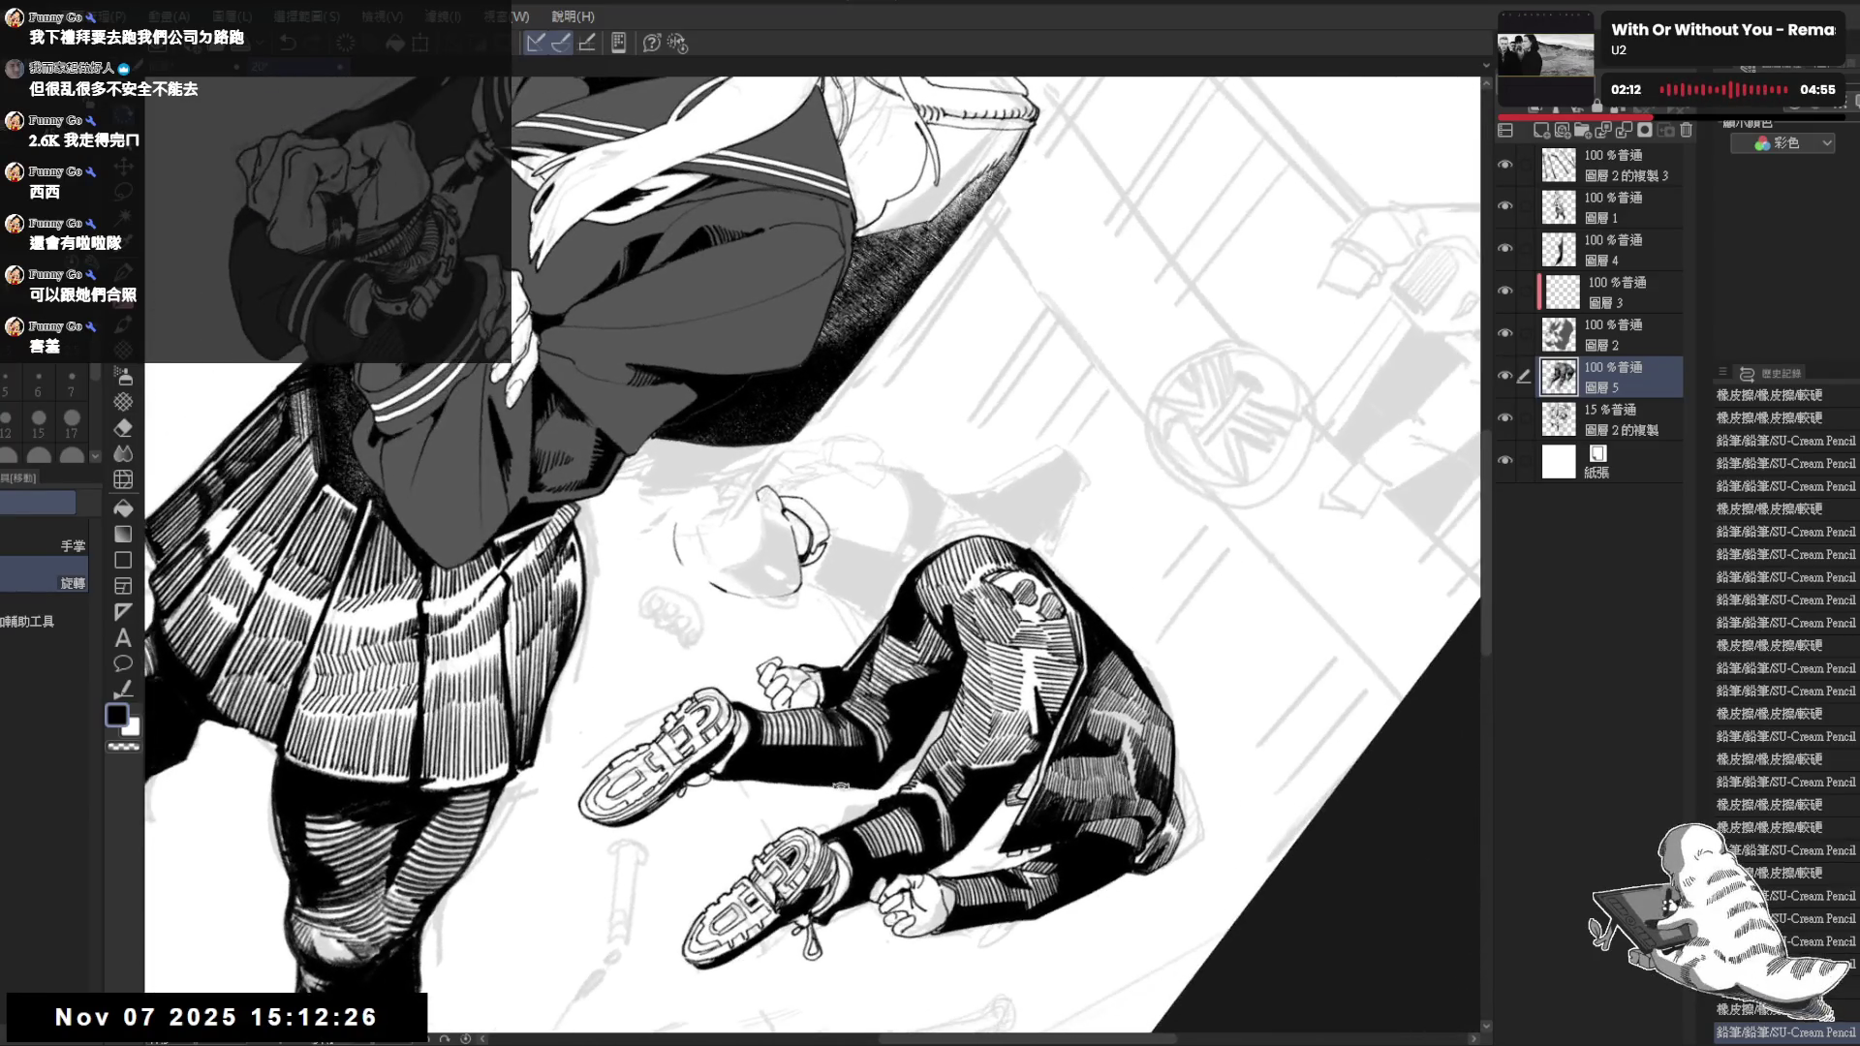
Erase a tiny spot by his nose, add a short stroke there, and review the whole drawing
{"action": "key", "text": "e"}
{"action": "left_click_drag", "start_coordinate": [800, 559], "coordinate": [805, 567]}
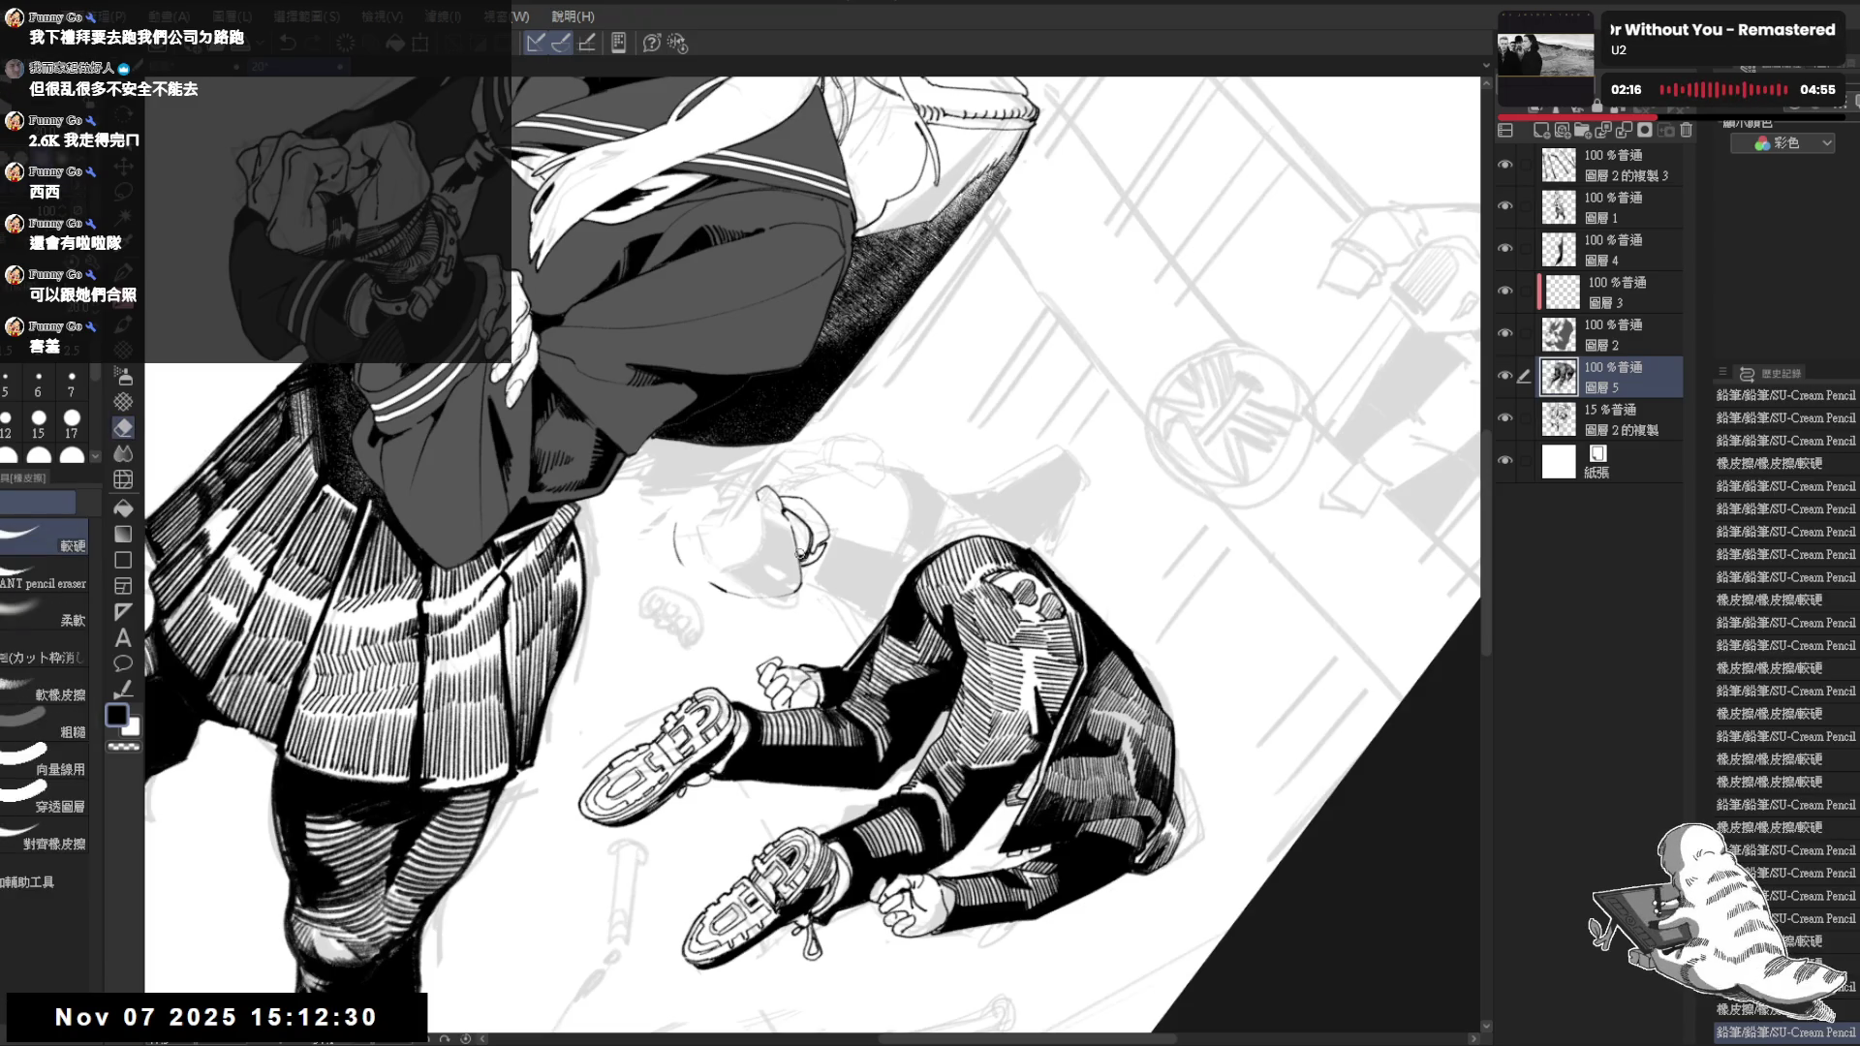
{"action": "key", "text": "p"}
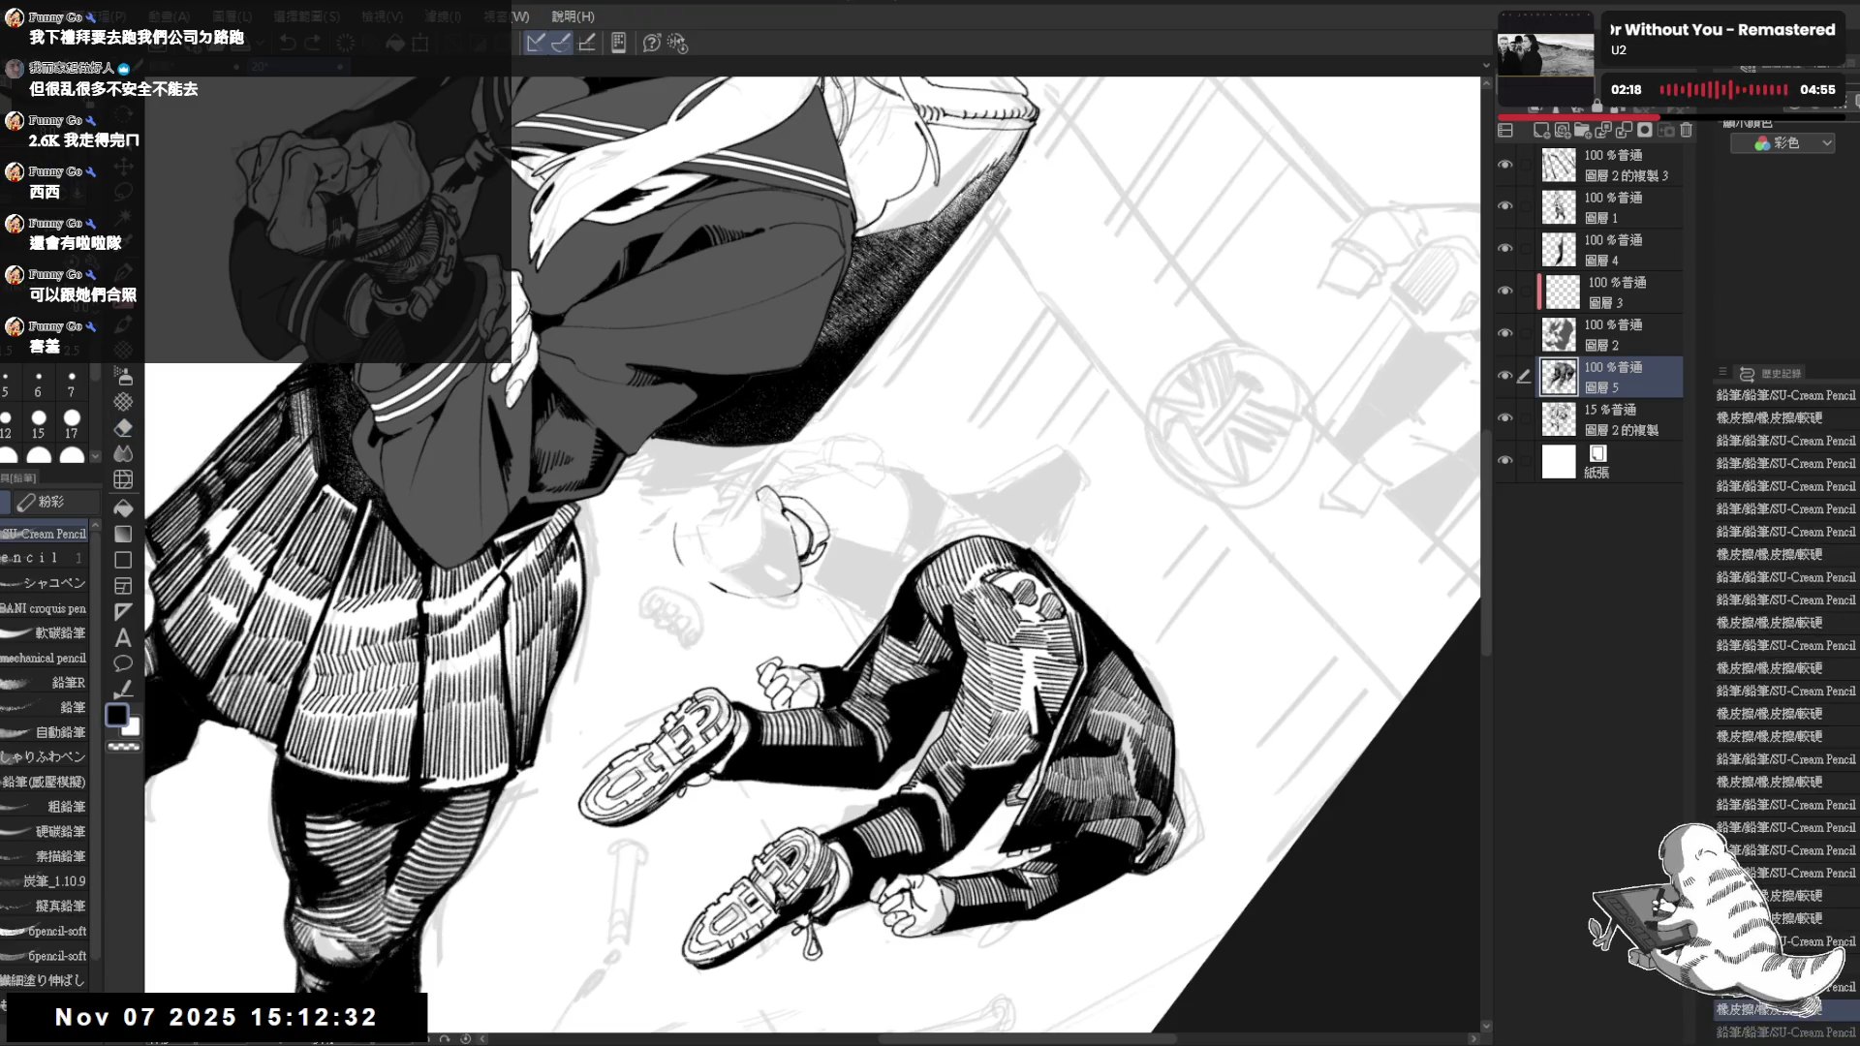
{"action": "left_click_drag", "start_coordinate": [799, 535], "coordinate": [809, 566]}
{"action": "key", "text": "ctrl+0"}
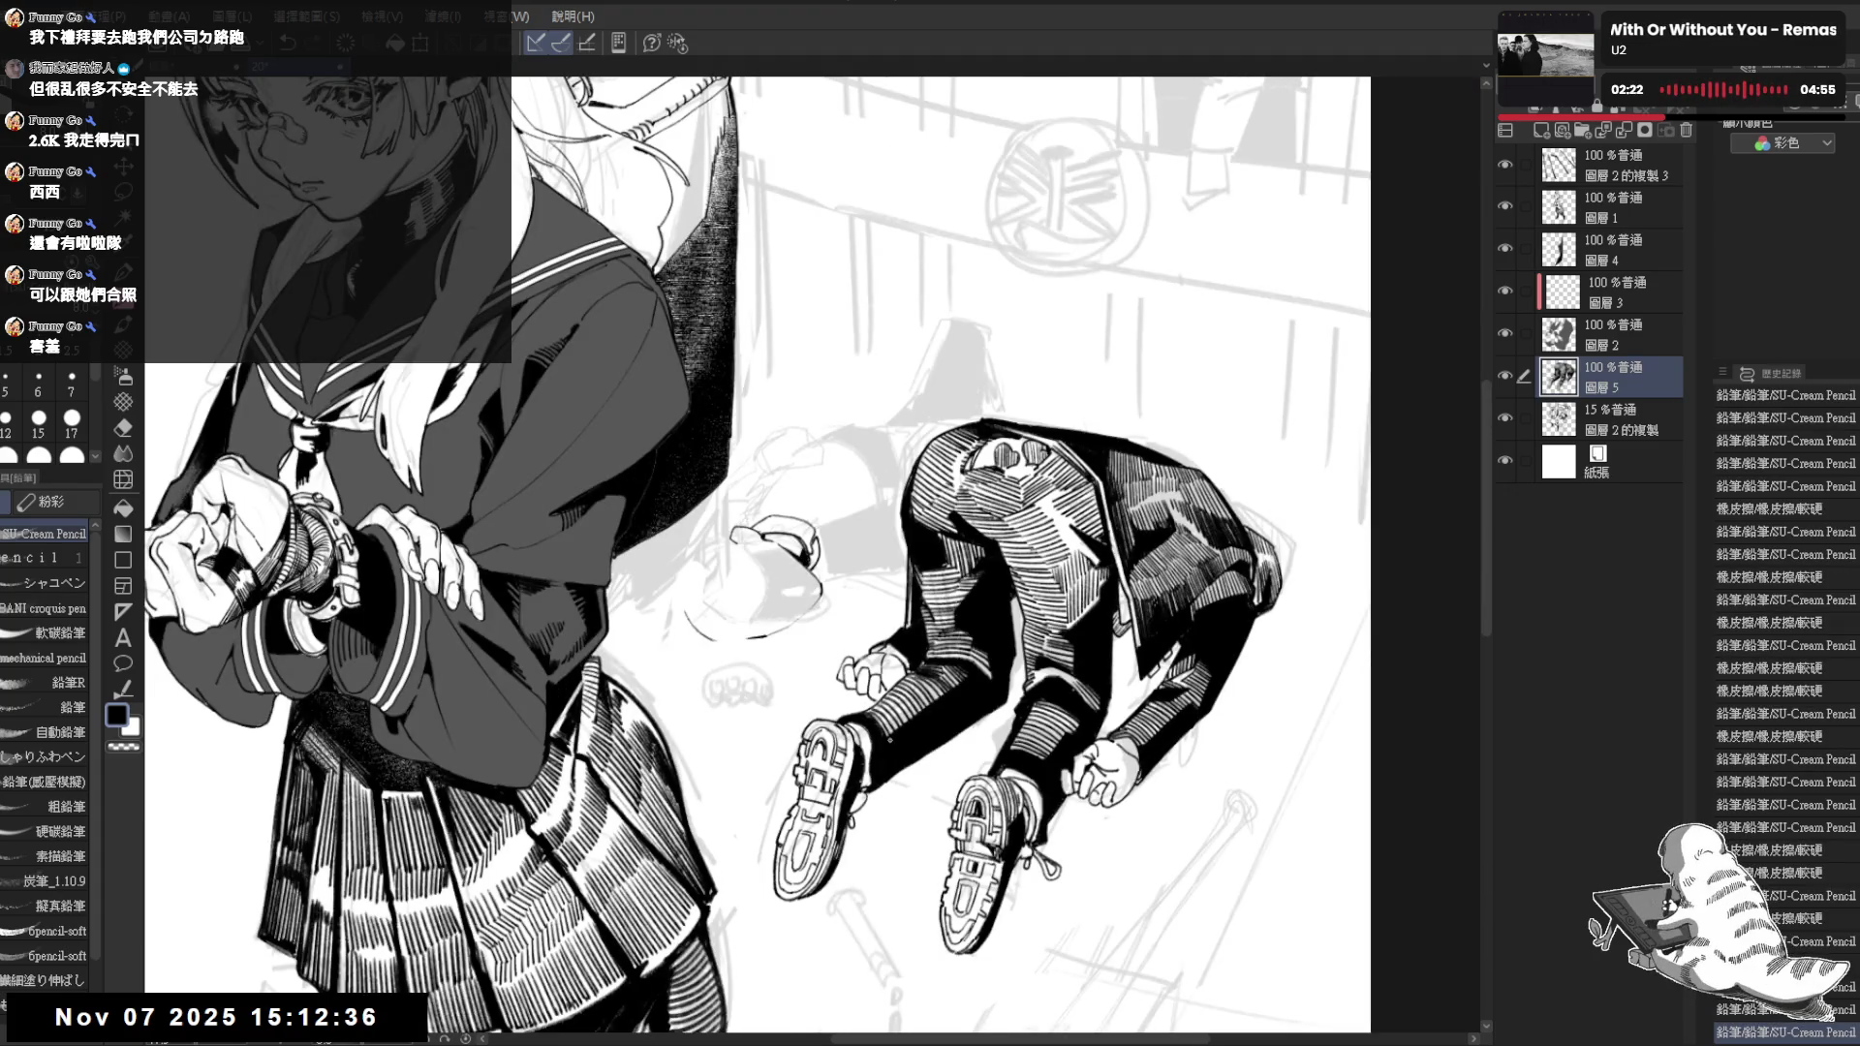
{"action": "key", "text": "h"}
{"action": "key", "text": "h"}
{"action": "left_click_drag", "start_coordinate": [715, 456], "coordinate": [727, 474]}
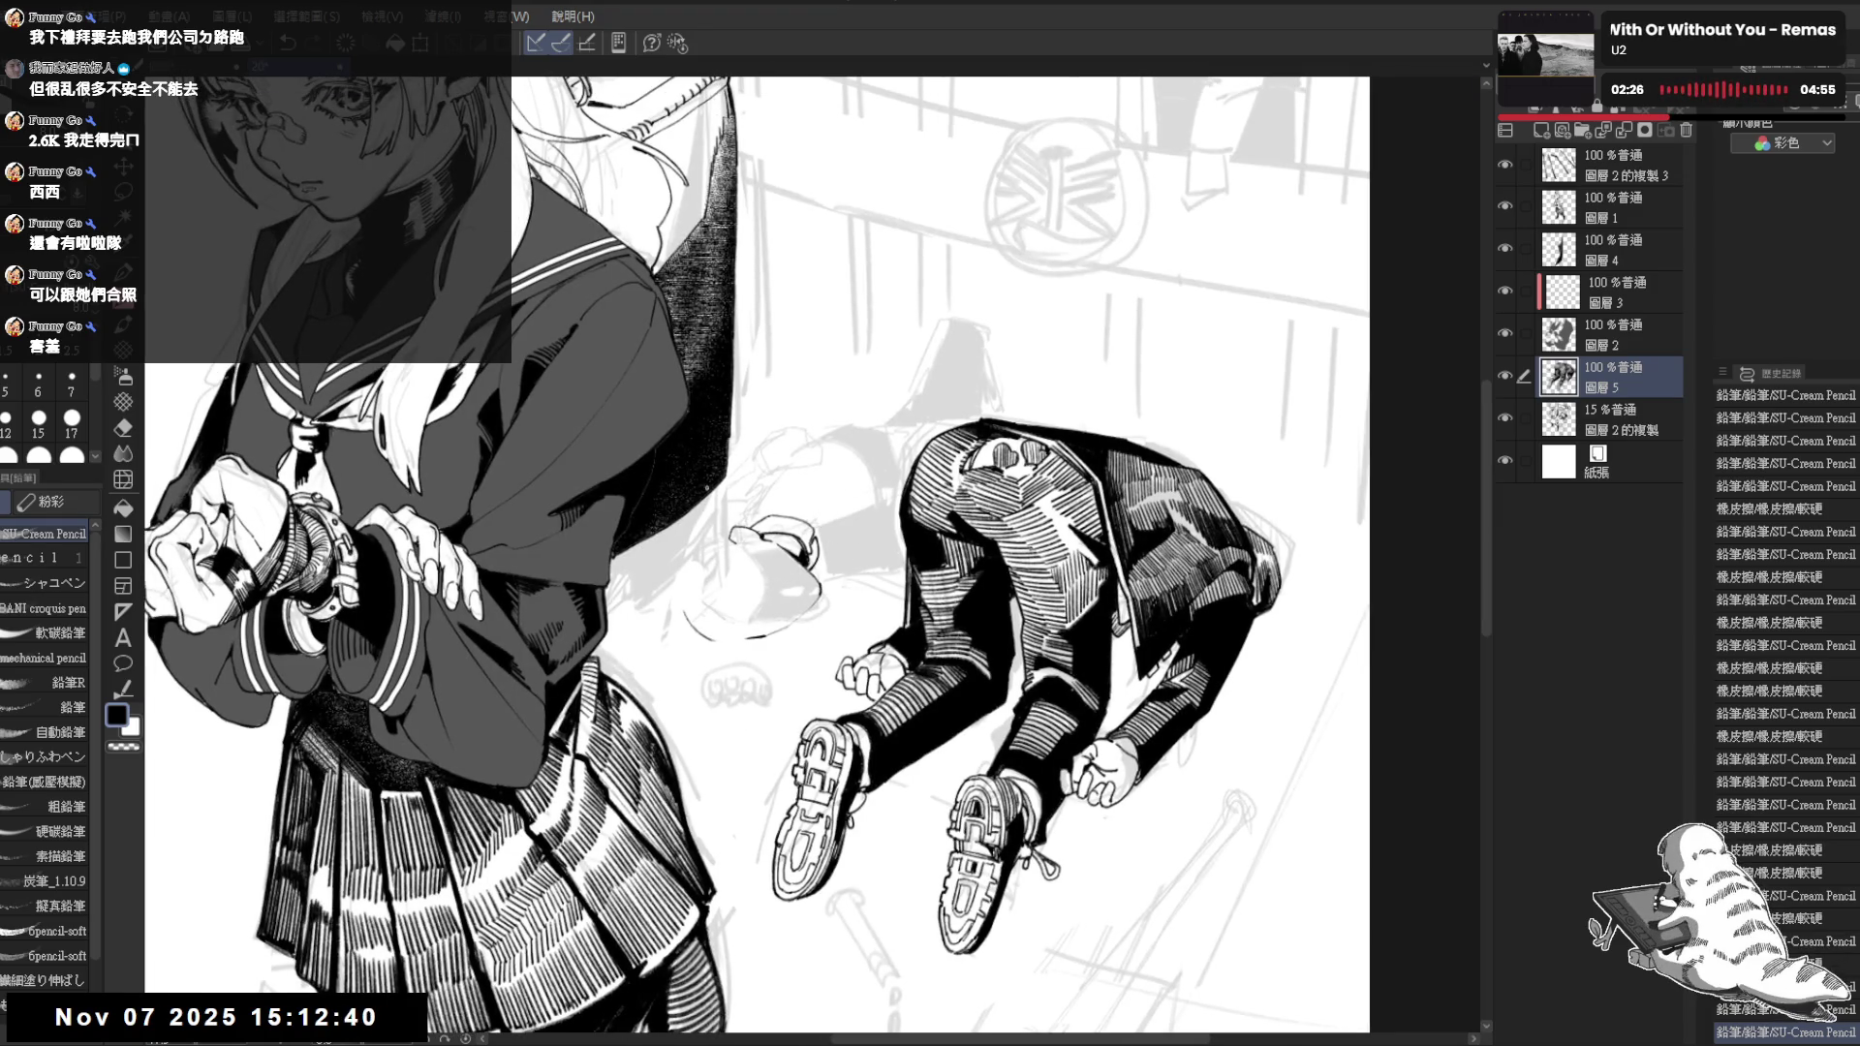
{"action": "left_click_drag", "start_coordinate": [837, 525], "coordinate": [855, 596]}
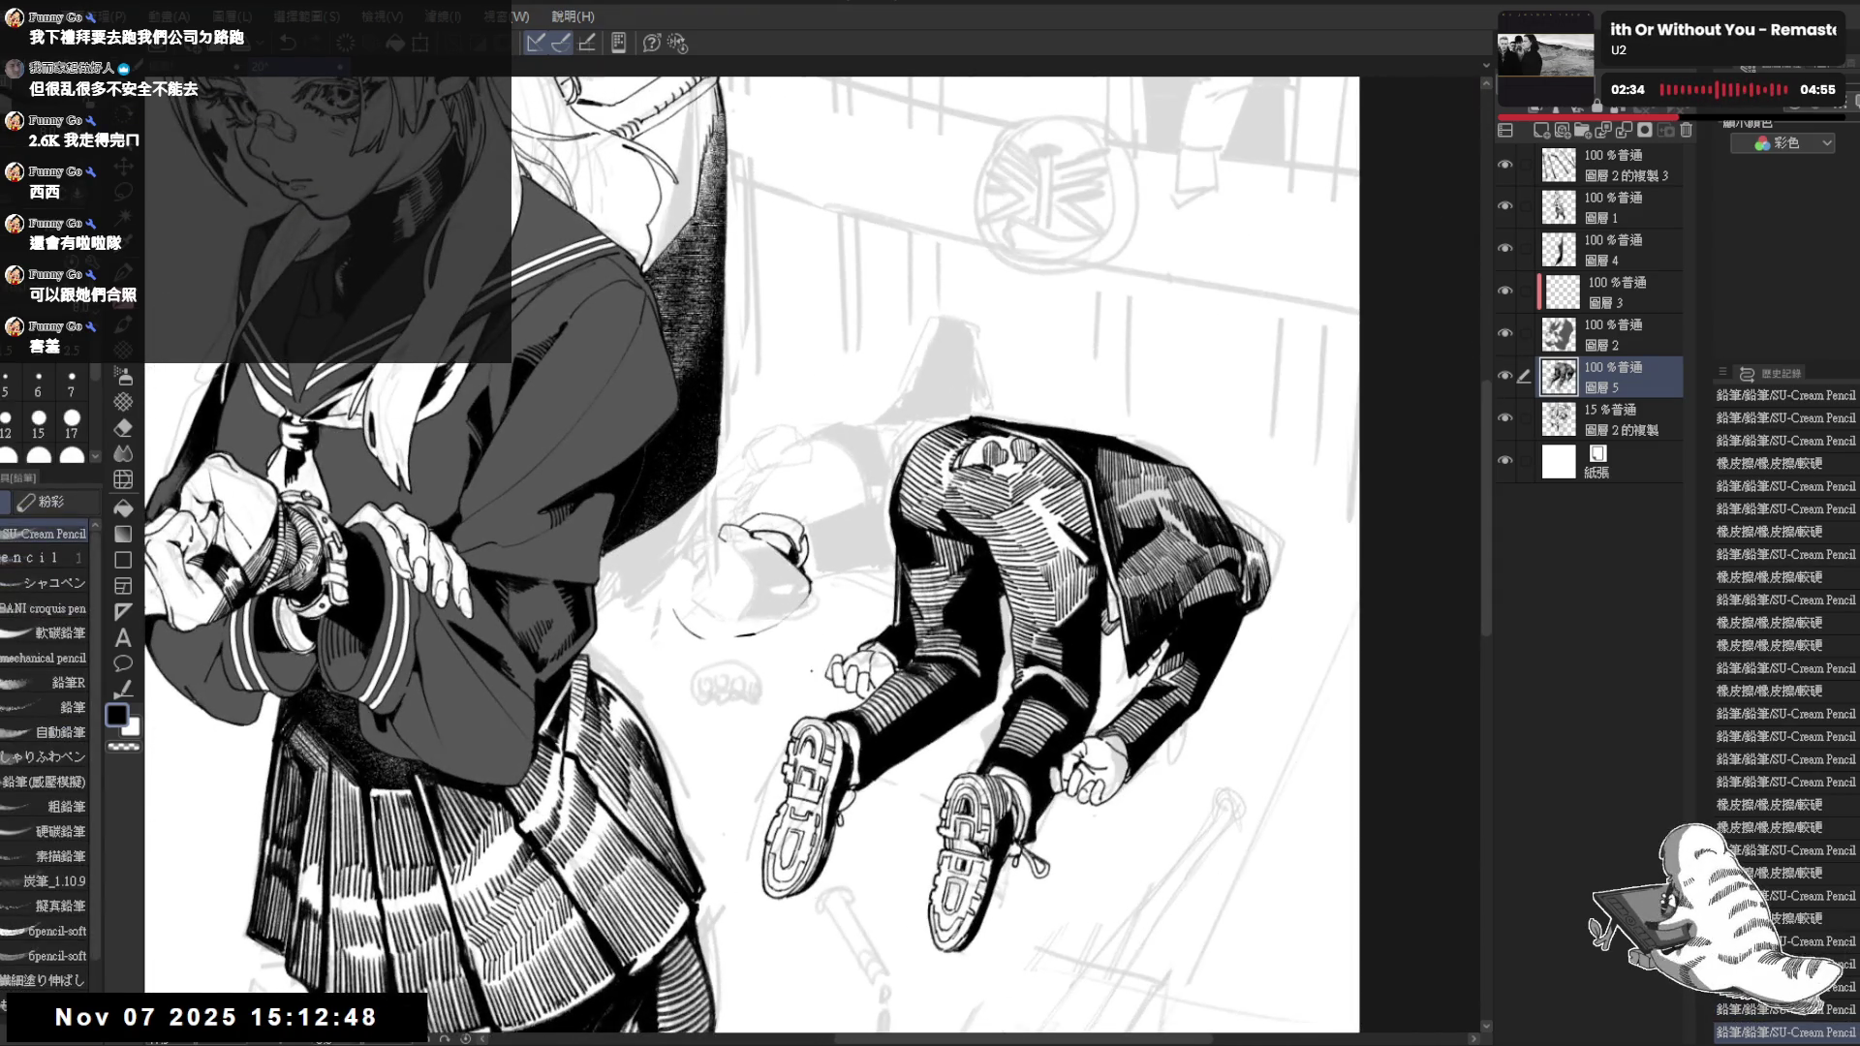
{"action": "key", "text": "ctrl+minus"}
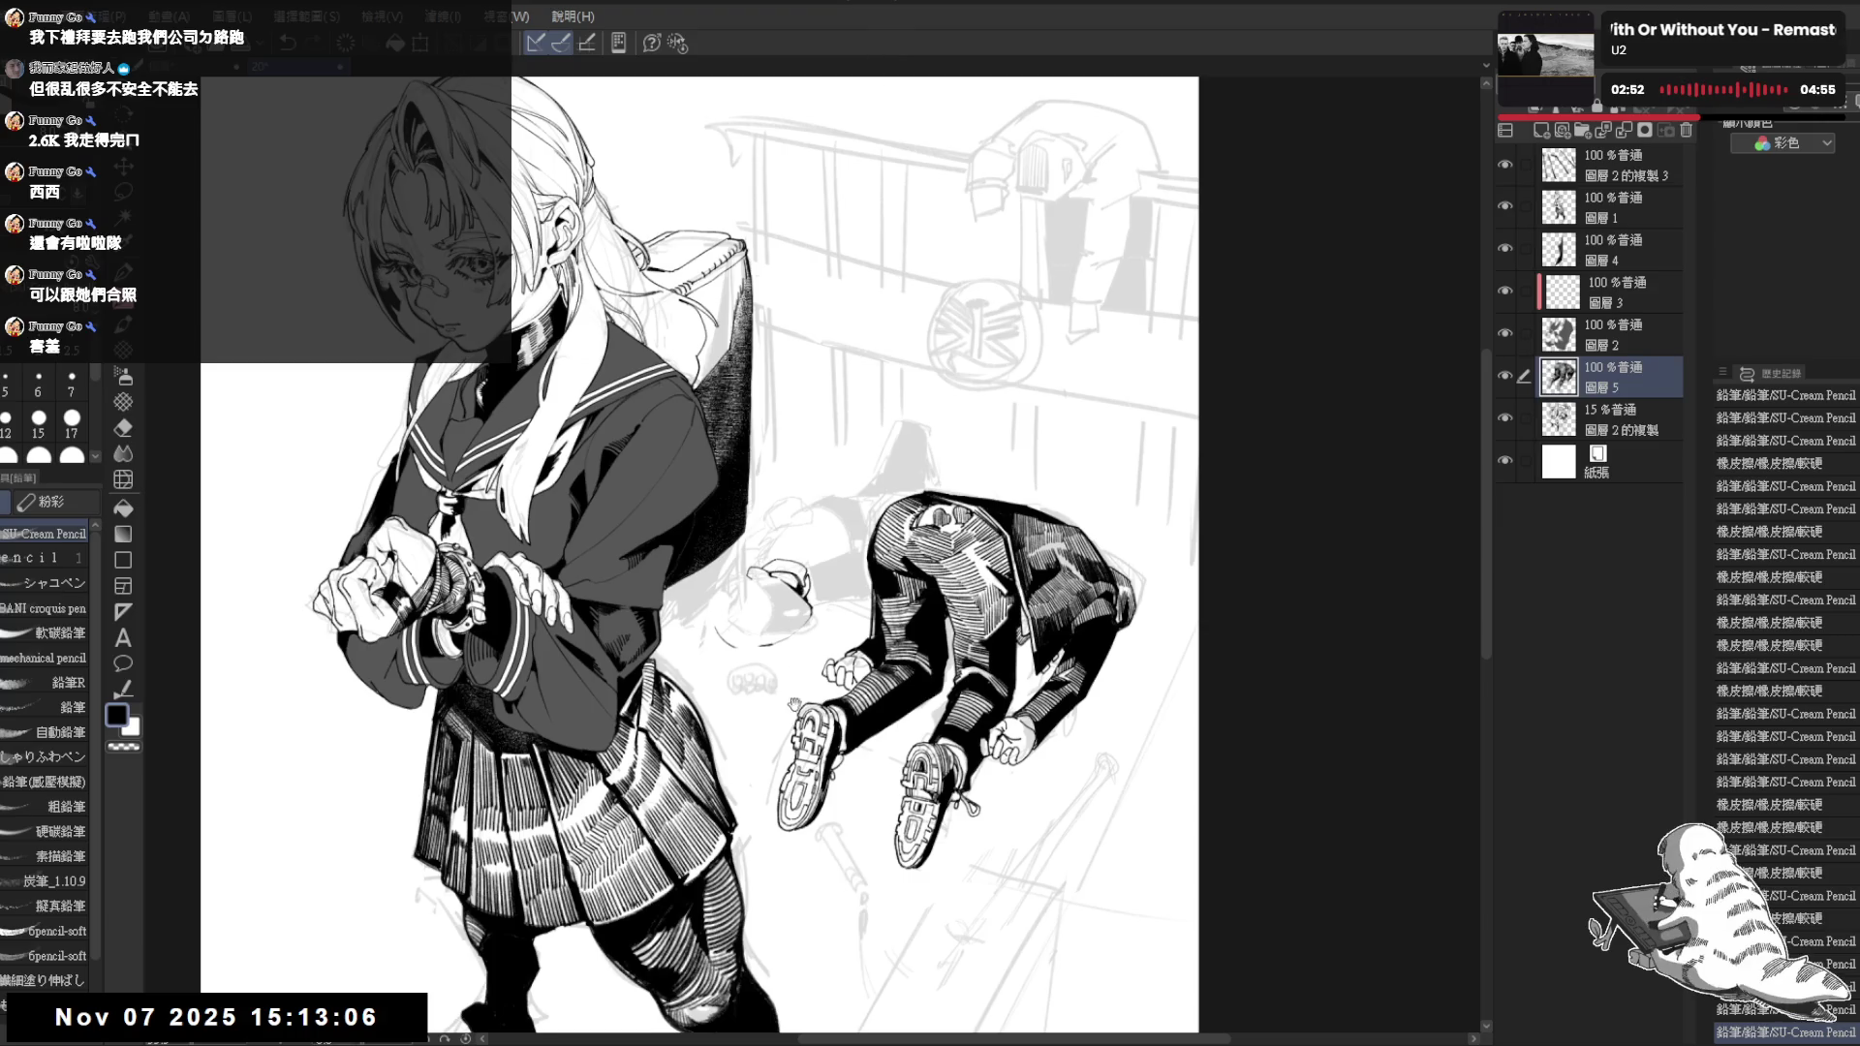
{"action": "scroll", "coordinate": [757, 692], "scroll_direction": "up", "scroll_amount": 1}
{"action": "scroll", "coordinate": [758, 692], "scroll_direction": "up", "scroll_amount": 2}
Add a small pencil stroke on the lying boy at a rotated working angle
{"action": "key", "text": "minus"}
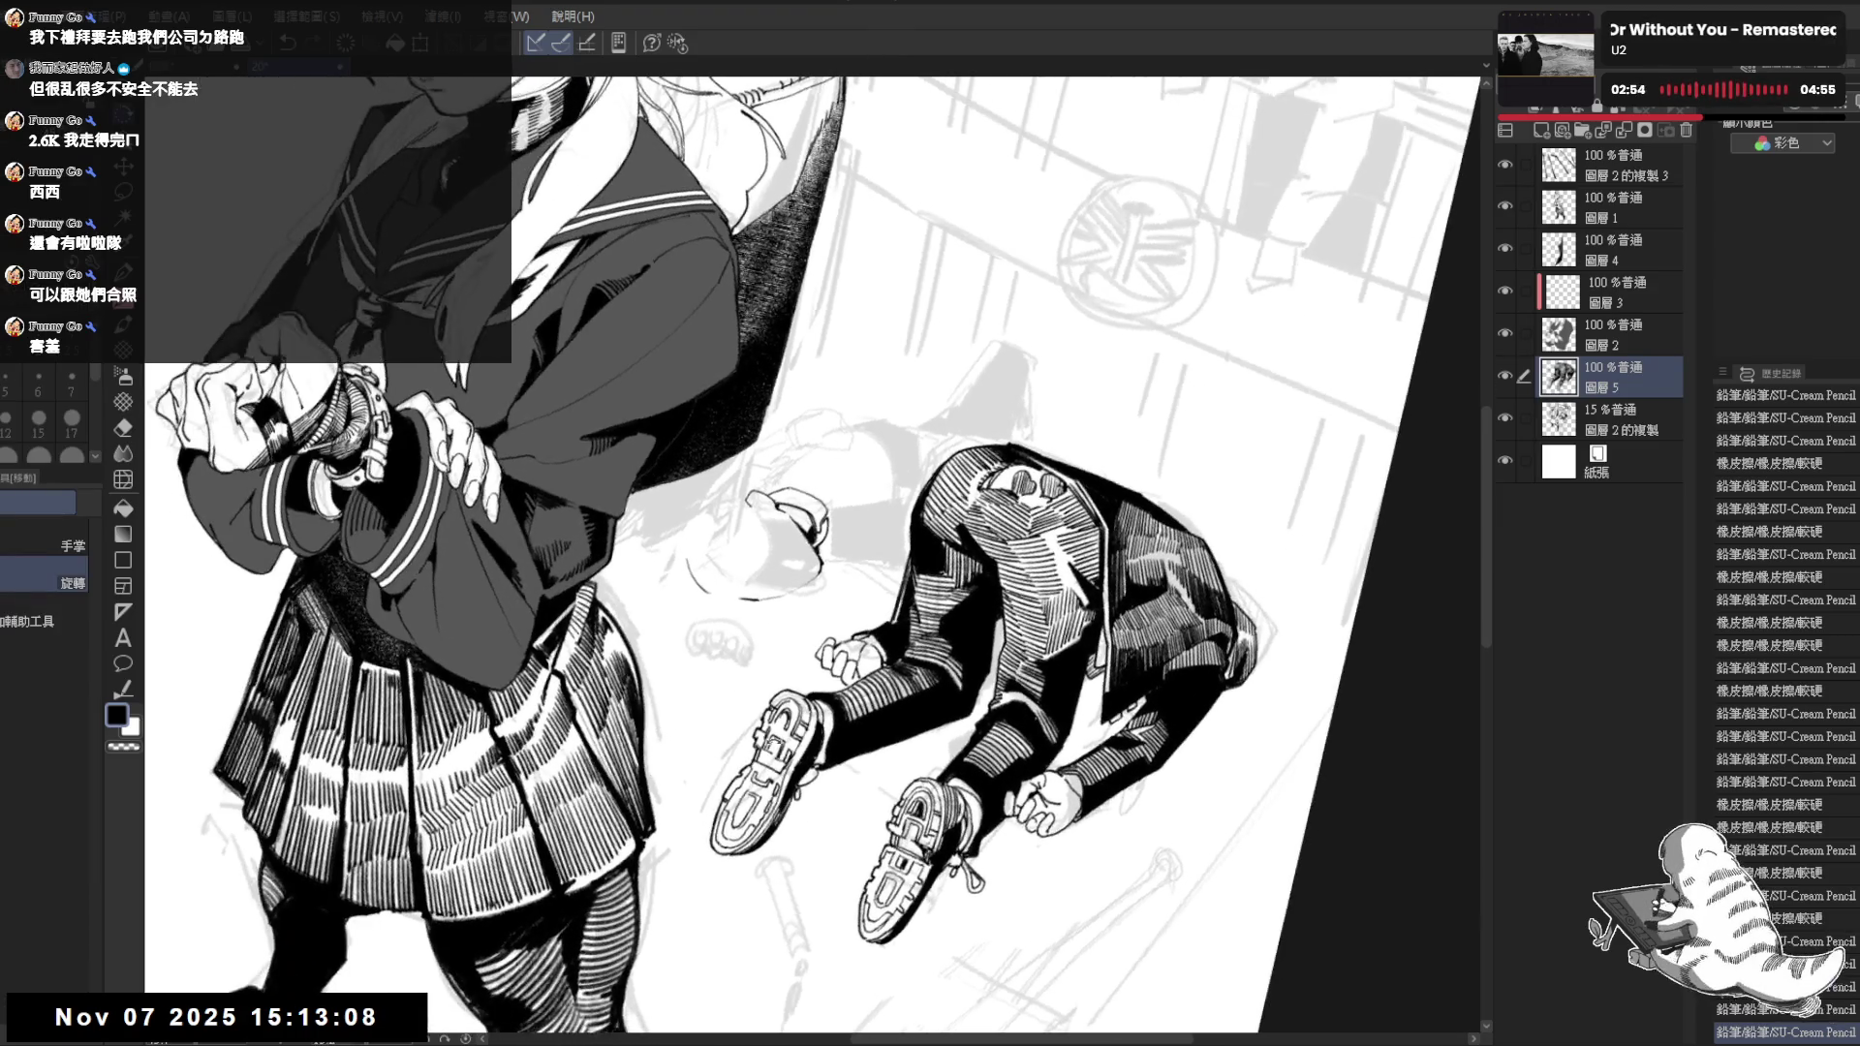
{"action": "key", "text": "asciicircum"}
{"action": "key", "text": "e"}
{"action": "key", "text": "p"}
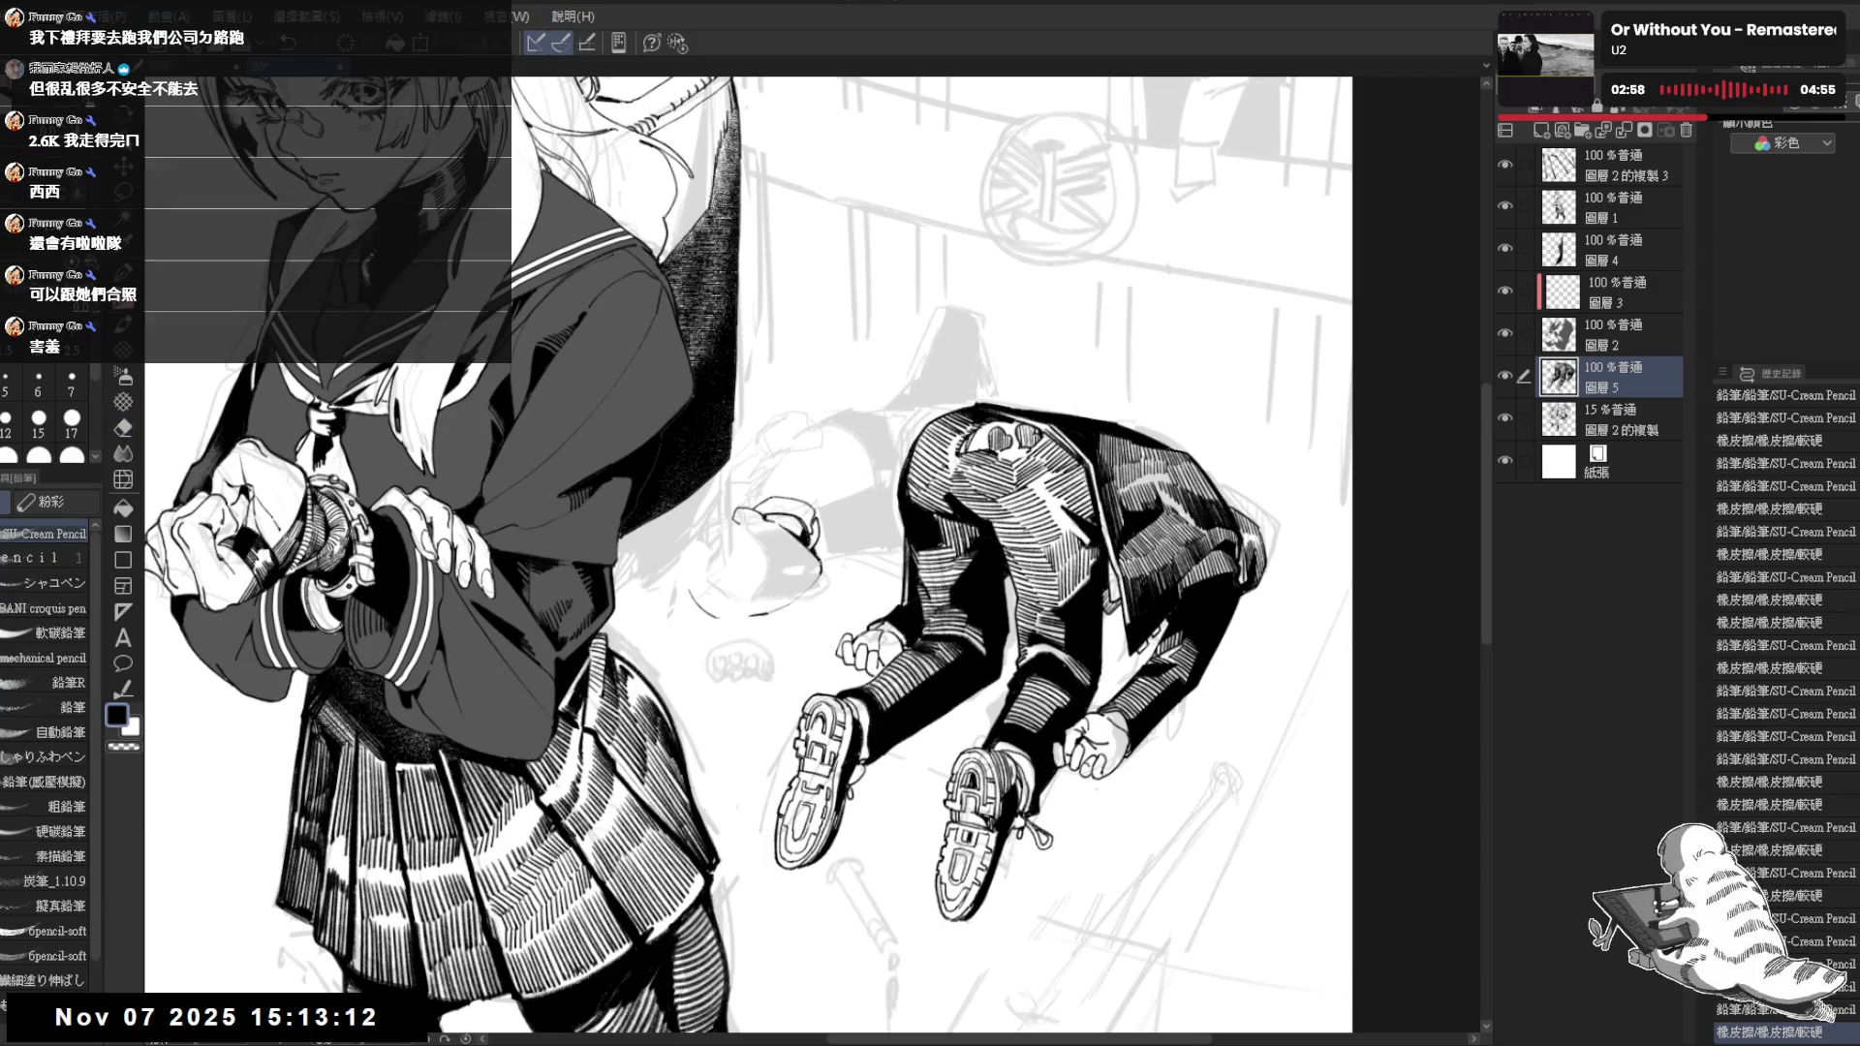
{"action": "mouse_move", "coordinate": [895, 520]}
{"action": "left_mouse_down"}
{"action": "mouse_move", "coordinate": [823, 781]}
{"action": "mouse_move", "coordinate": [699, 873]}
{"action": "left_mouse_up"}
{"action": "key", "text": "r"}
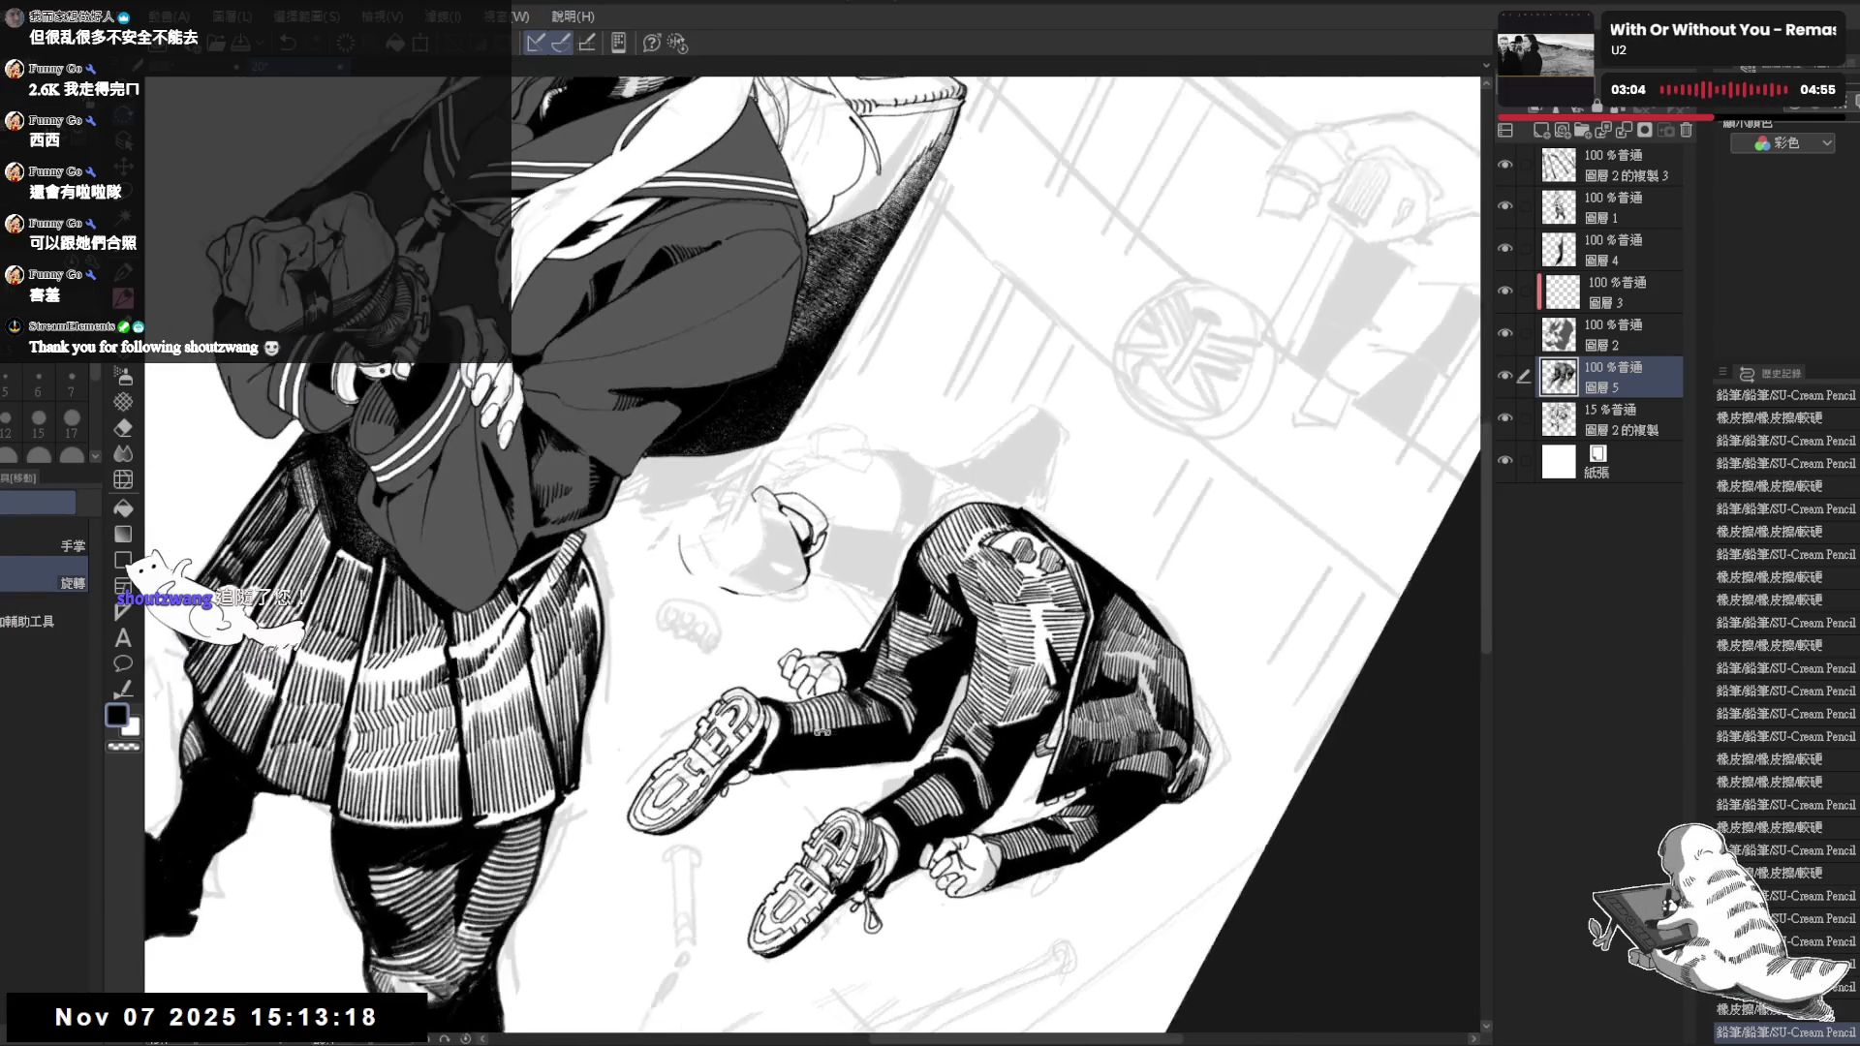
{"action": "left_click_drag", "start_coordinate": [811, 558], "coordinate": [857, 601]}
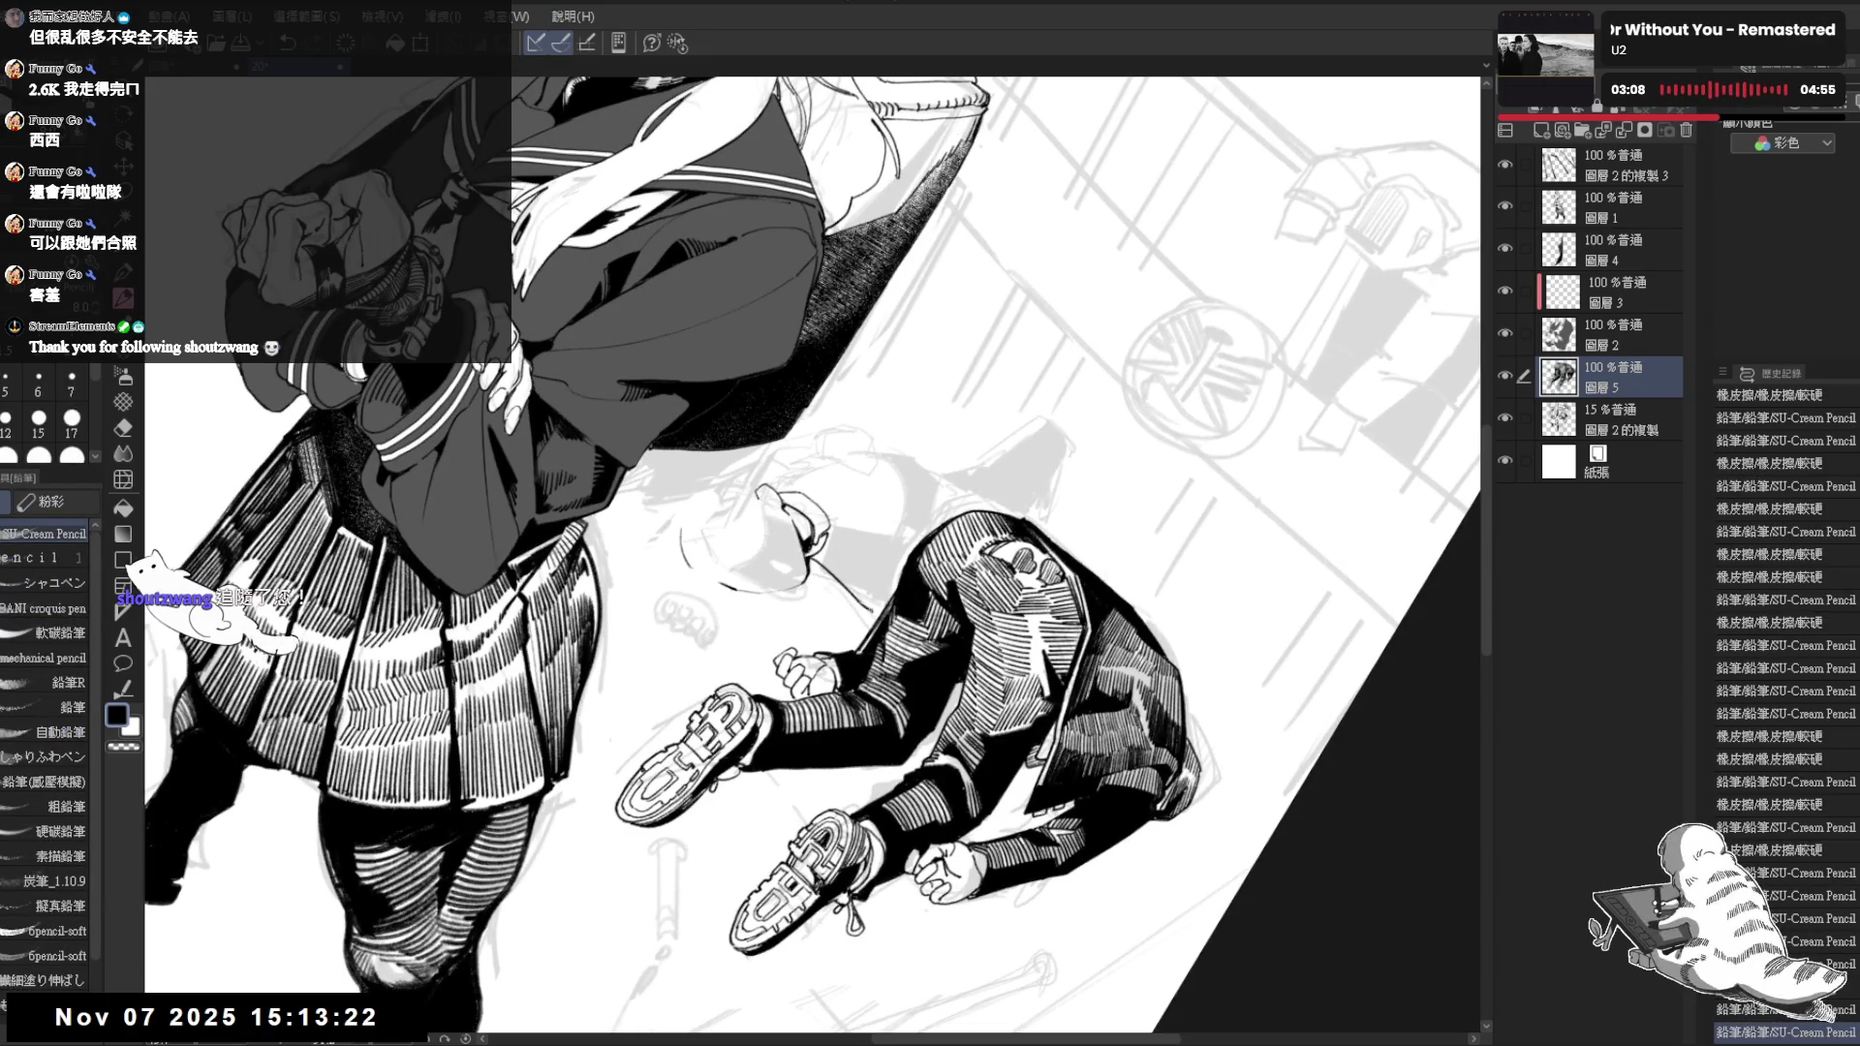
{"action": "key", "text": "ctrl+@"}
{"action": "mouse_move", "coordinate": [888, 506]}
{"action": "left_mouse_down"}
{"action": "mouse_move", "coordinate": [878, 488]}
{"action": "mouse_move", "coordinate": [918, 477]}
{"action": "mouse_move", "coordinate": [874, 472]}
{"action": "left_mouse_up"}
{"action": "scroll", "coordinate": [878, 487], "scroll_direction": "down", "scroll_amount": 3}
{"action": "scroll", "coordinate": [876, 468], "scroll_direction": "up", "scroll_amount": 1}
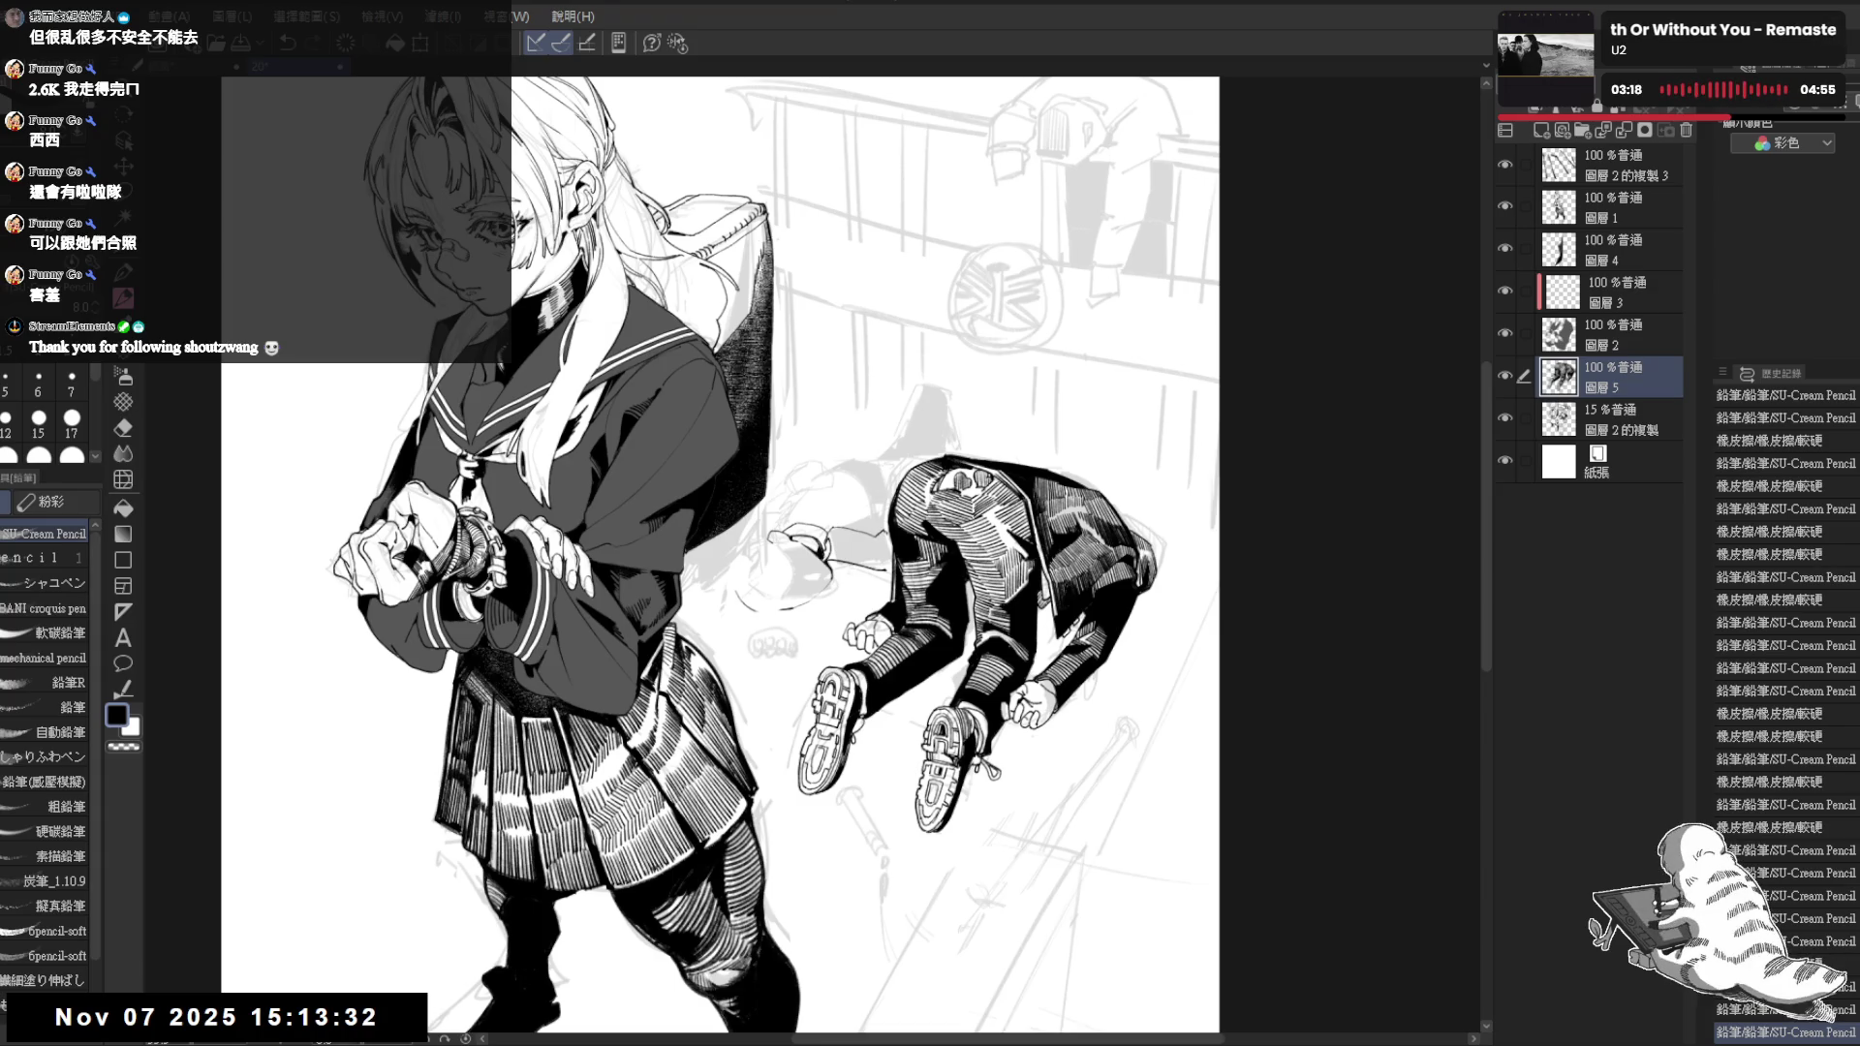
Fill the gap beside the boy's leg solid black and return to the pencil
{"action": "left_click_drag", "start_coordinate": [888, 534], "coordinate": [887, 567]}
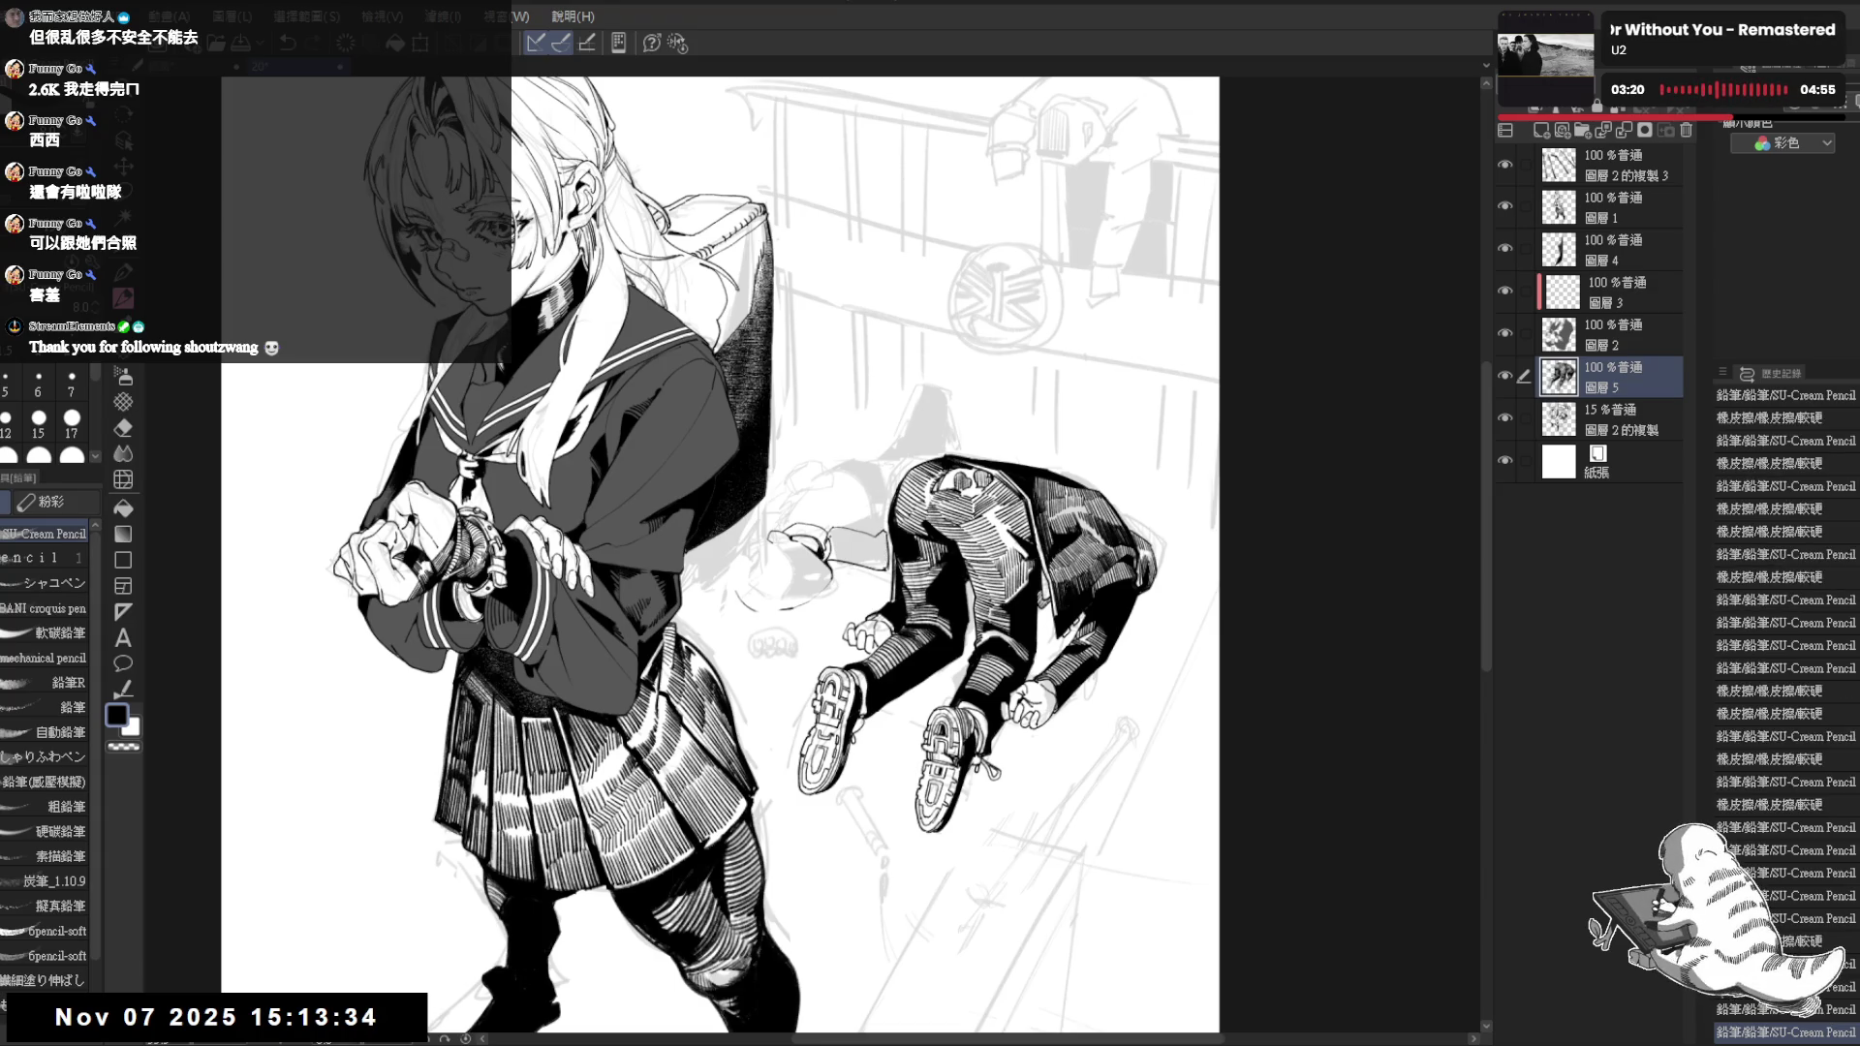
{"action": "key", "text": "g"}
{"action": "left_click", "coordinate": [857, 549]}
{"action": "left_click_drag", "start_coordinate": [823, 496], "coordinate": [879, 581]}
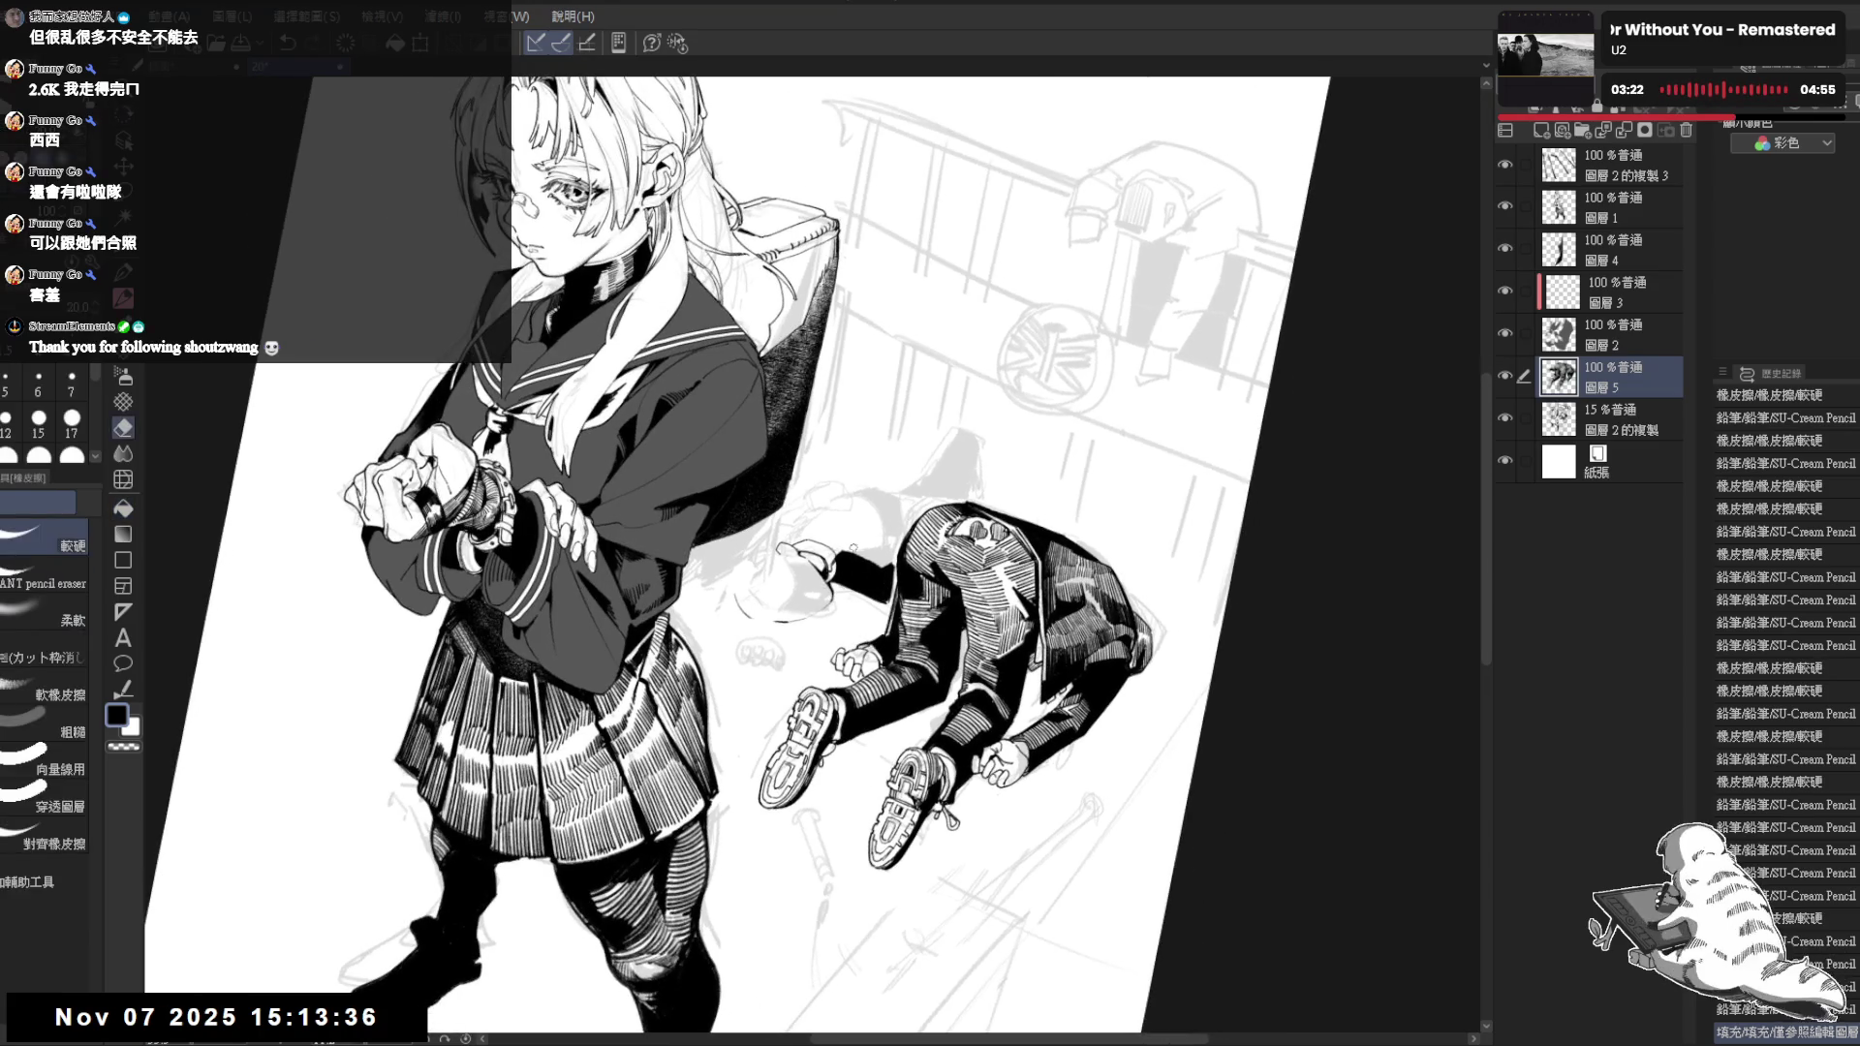
{"action": "key", "text": "ctrl+0"}
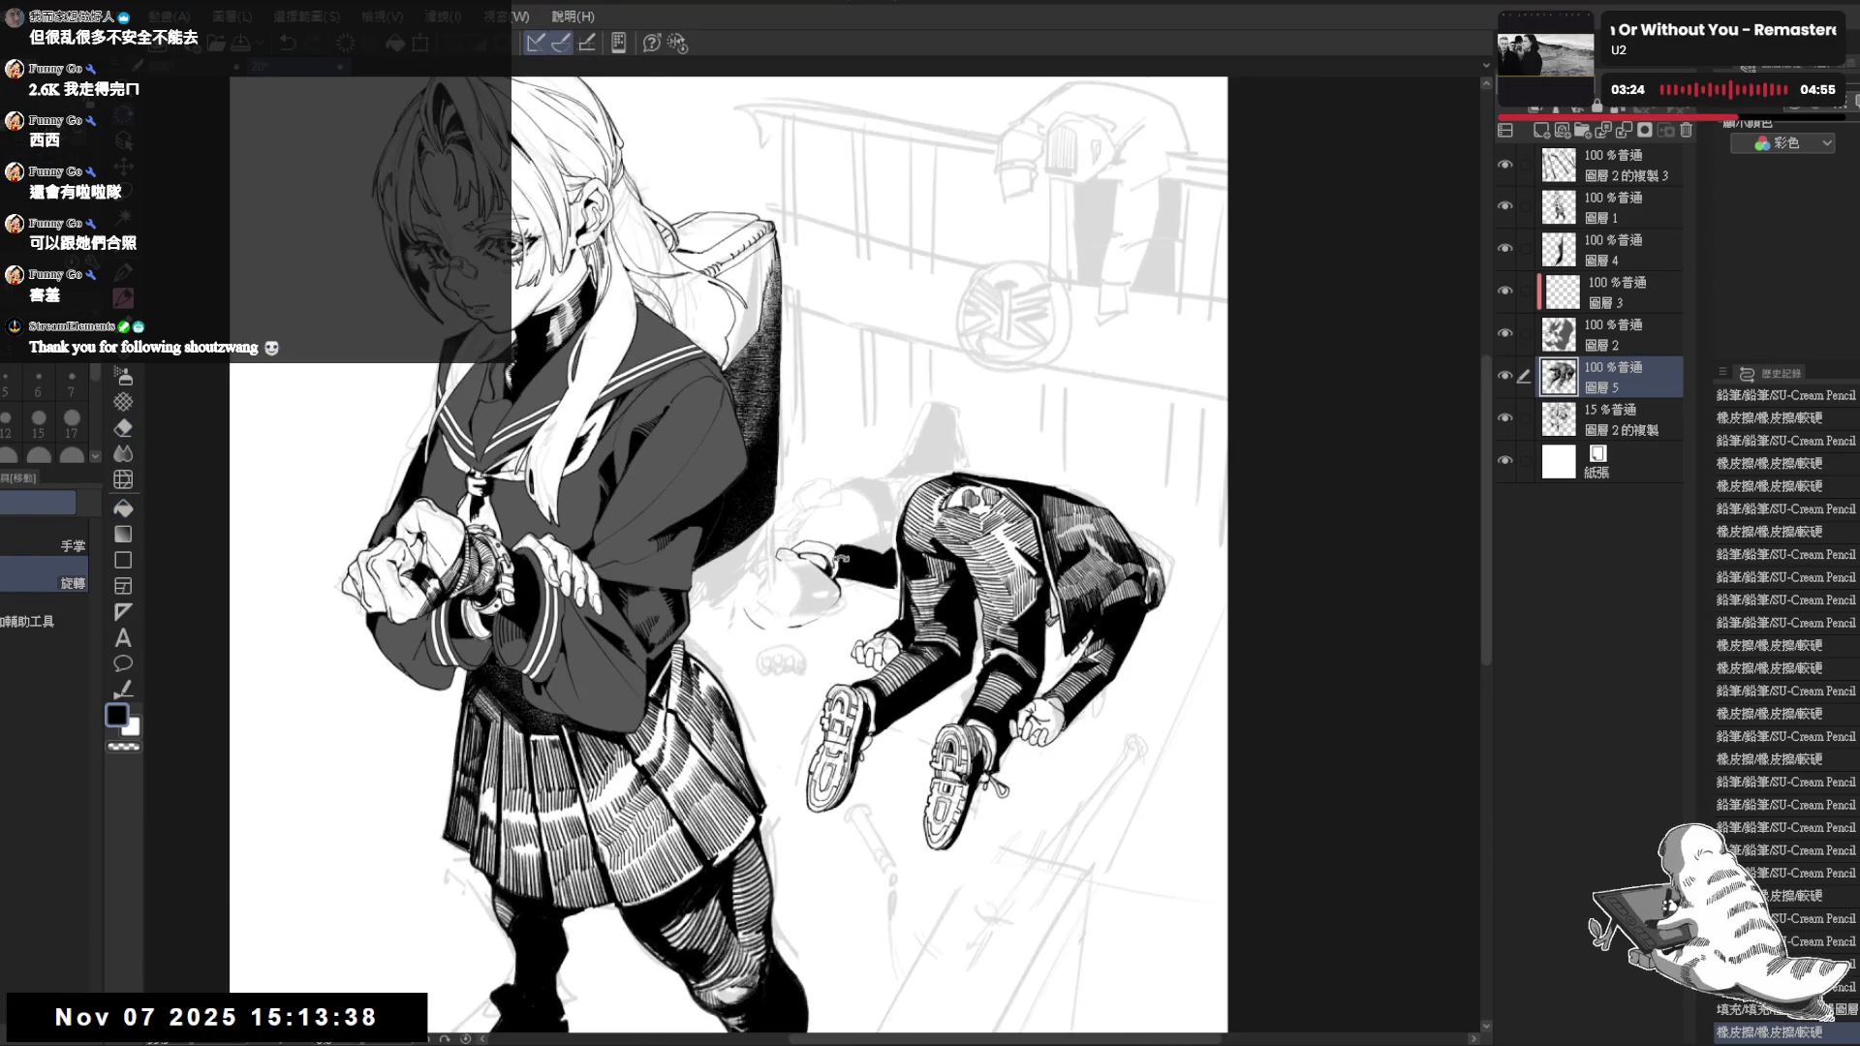
{"action": "key", "text": "p"}
{"action": "left_click_drag", "start_coordinate": [857, 535], "coordinate": [831, 549]}
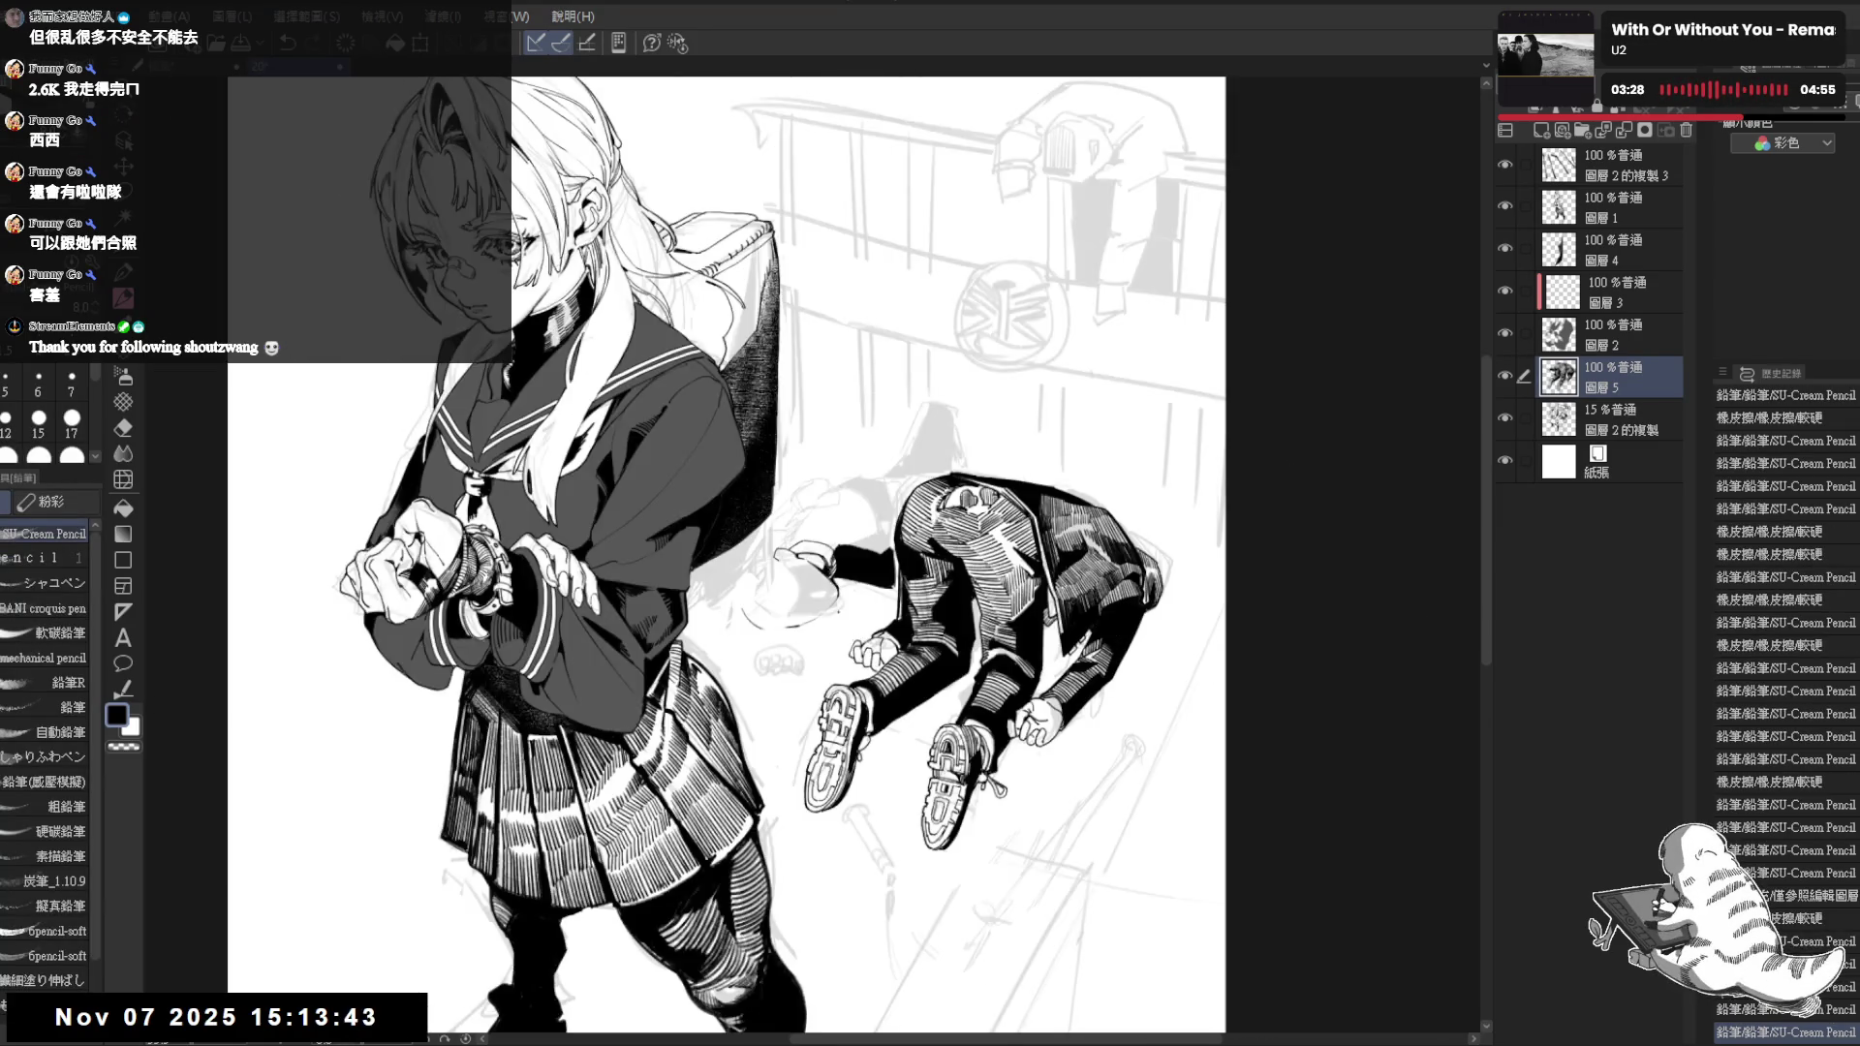
Erase a small stray spot on the lying boy with the hard eraser after angling the view
{"action": "key", "text": "ctrl+0"}
{"action": "left_click_drag", "start_coordinate": [831, 552], "coordinate": [813, 610]}
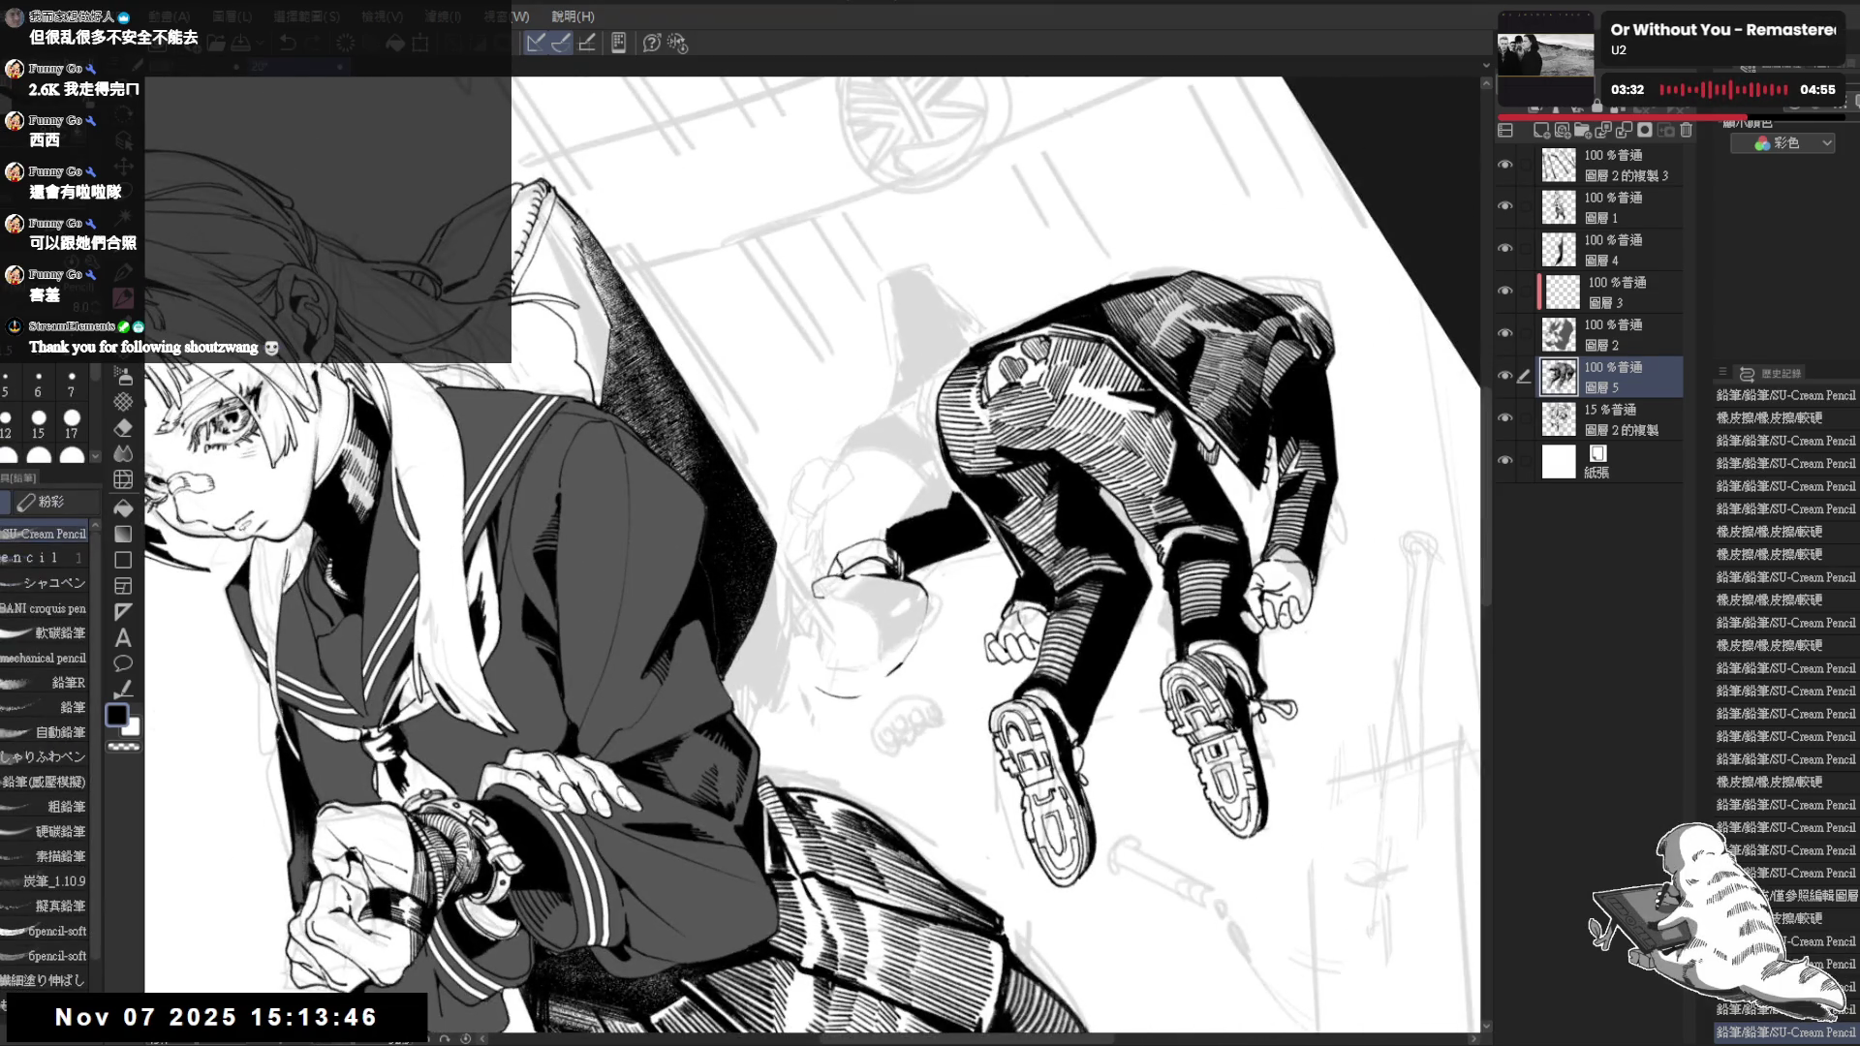
{"action": "left_click_drag", "start_coordinate": [860, 535], "coordinate": [850, 559]}
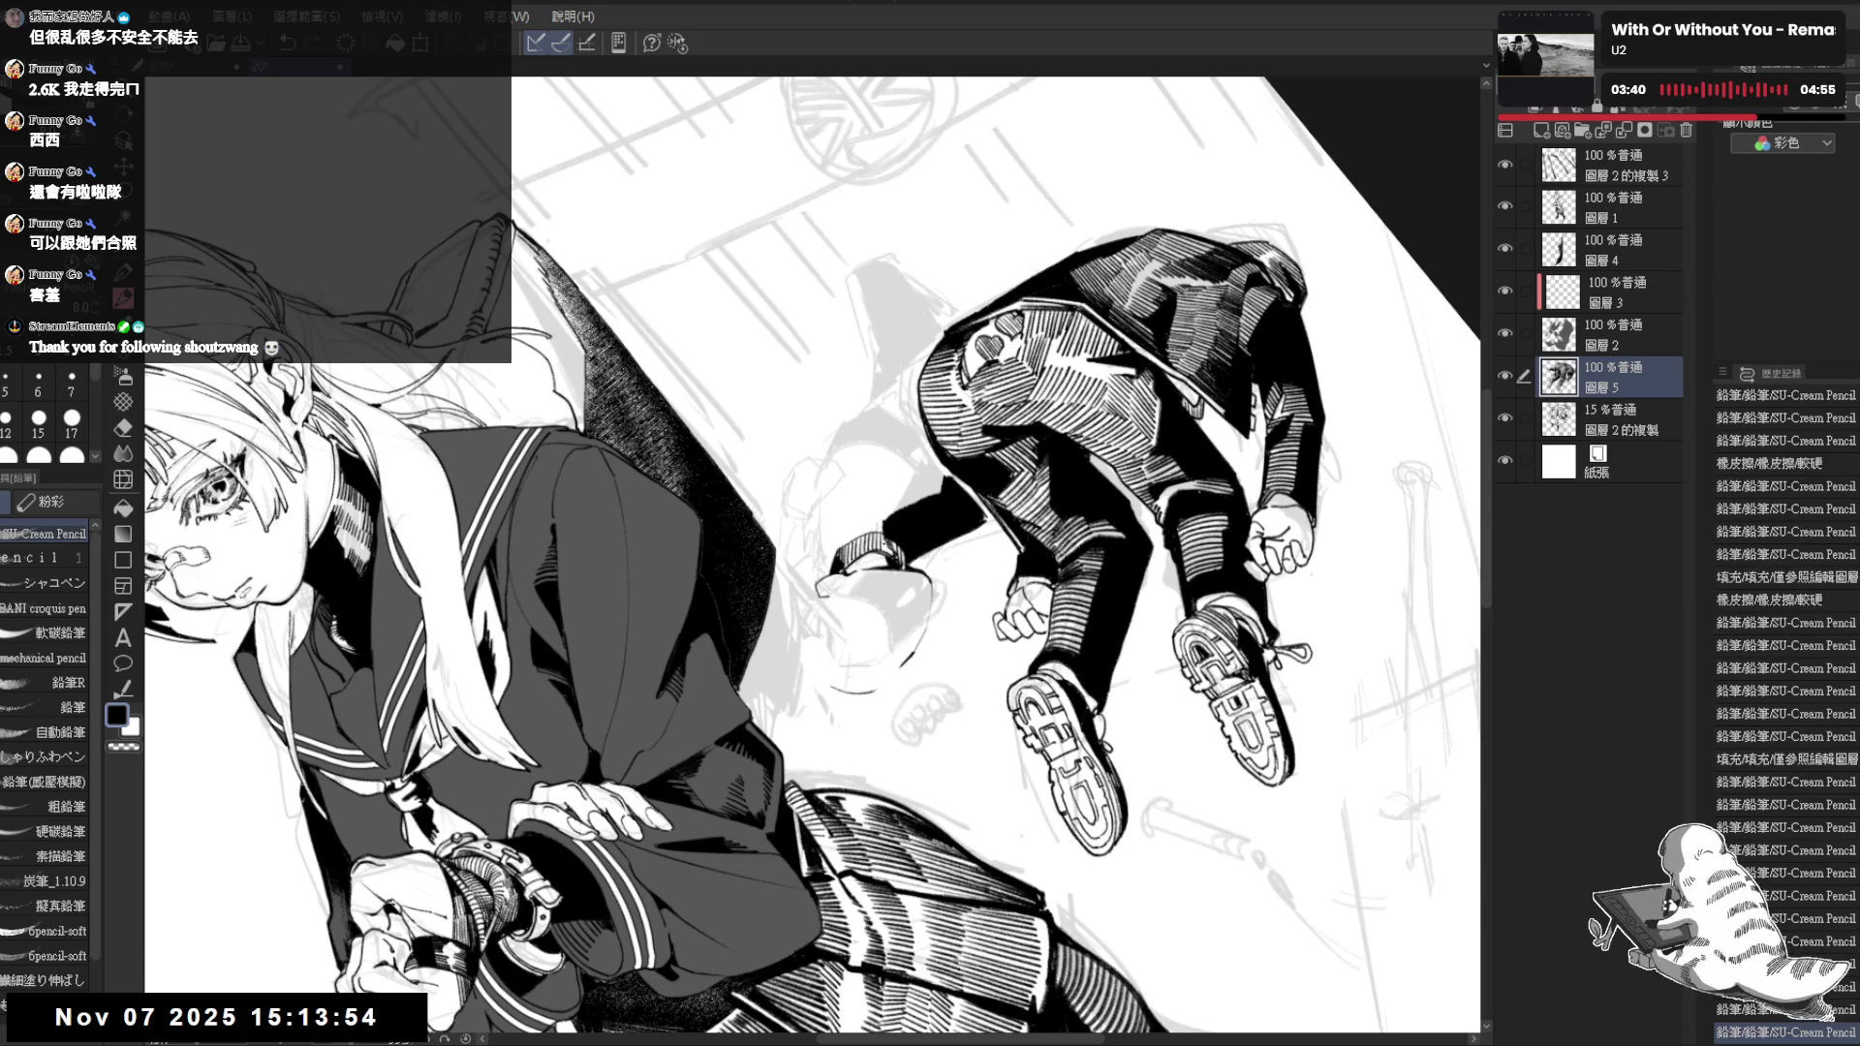
{"action": "left_click_drag", "start_coordinate": [858, 538], "coordinate": [840, 602]}
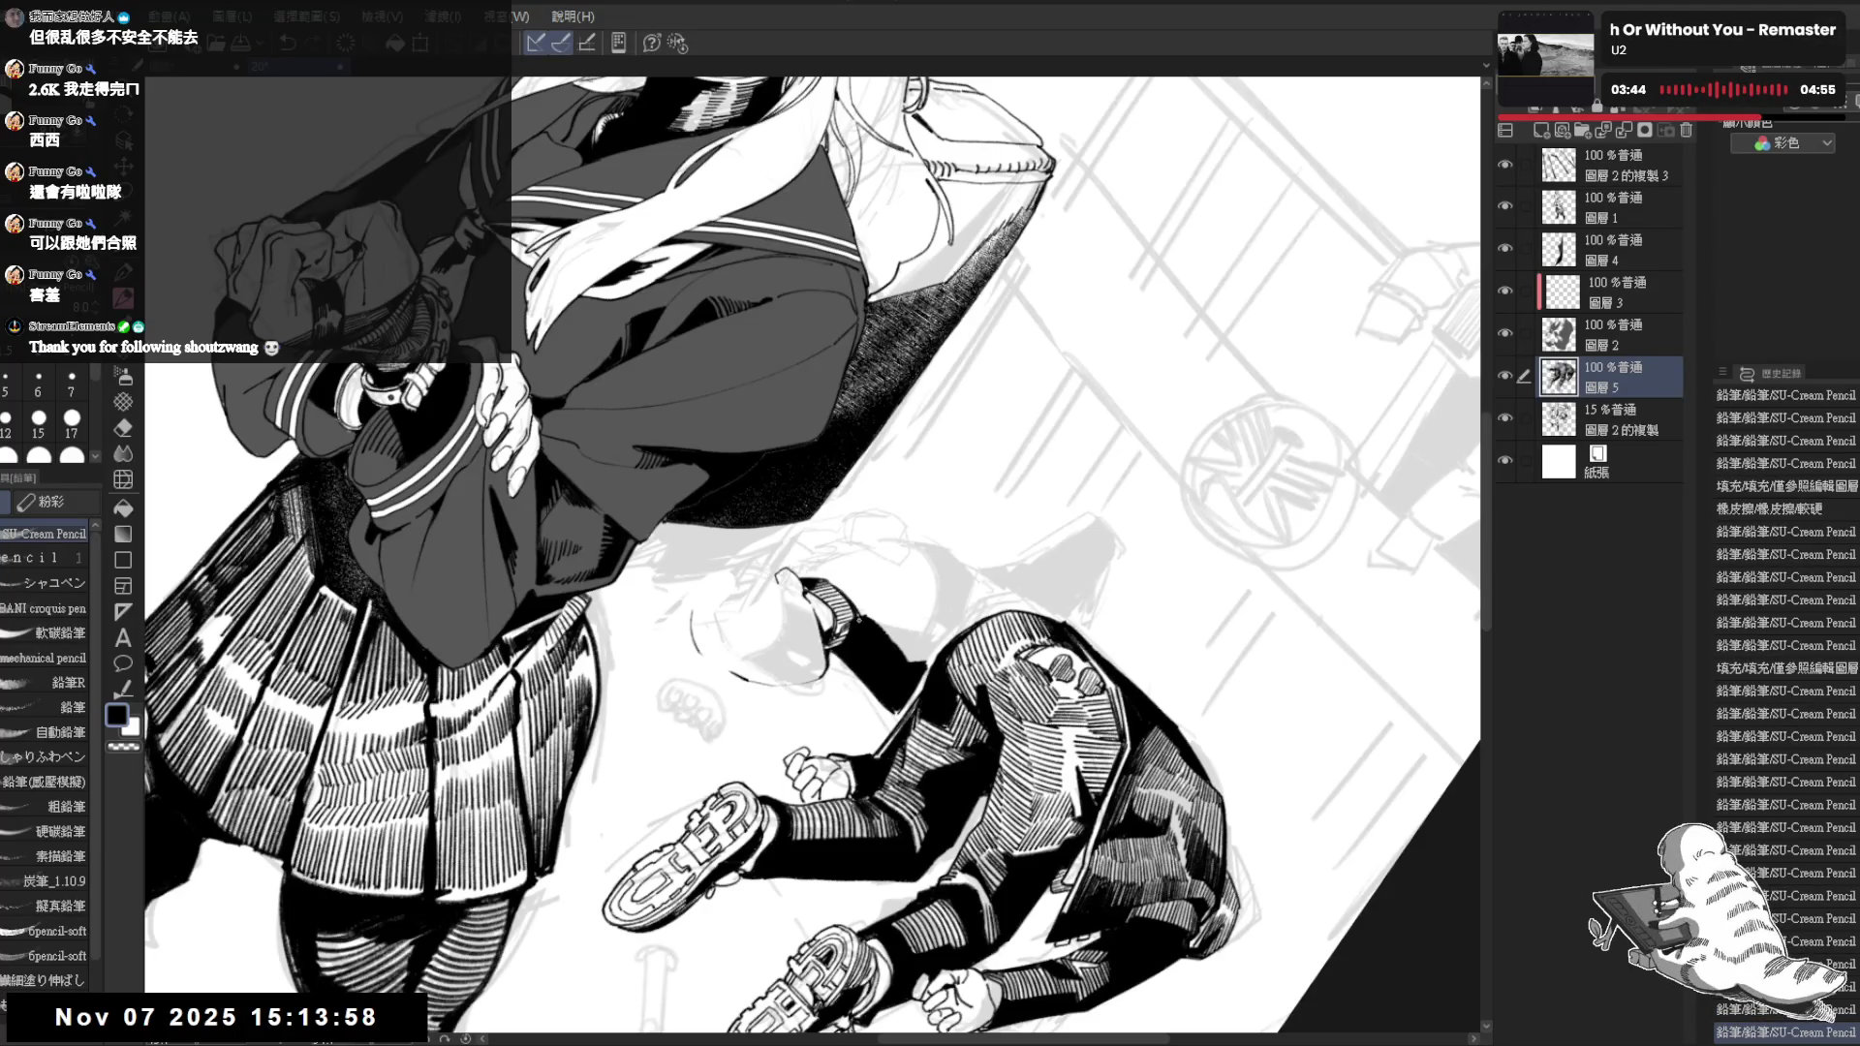
{"action": "key", "text": "-"}
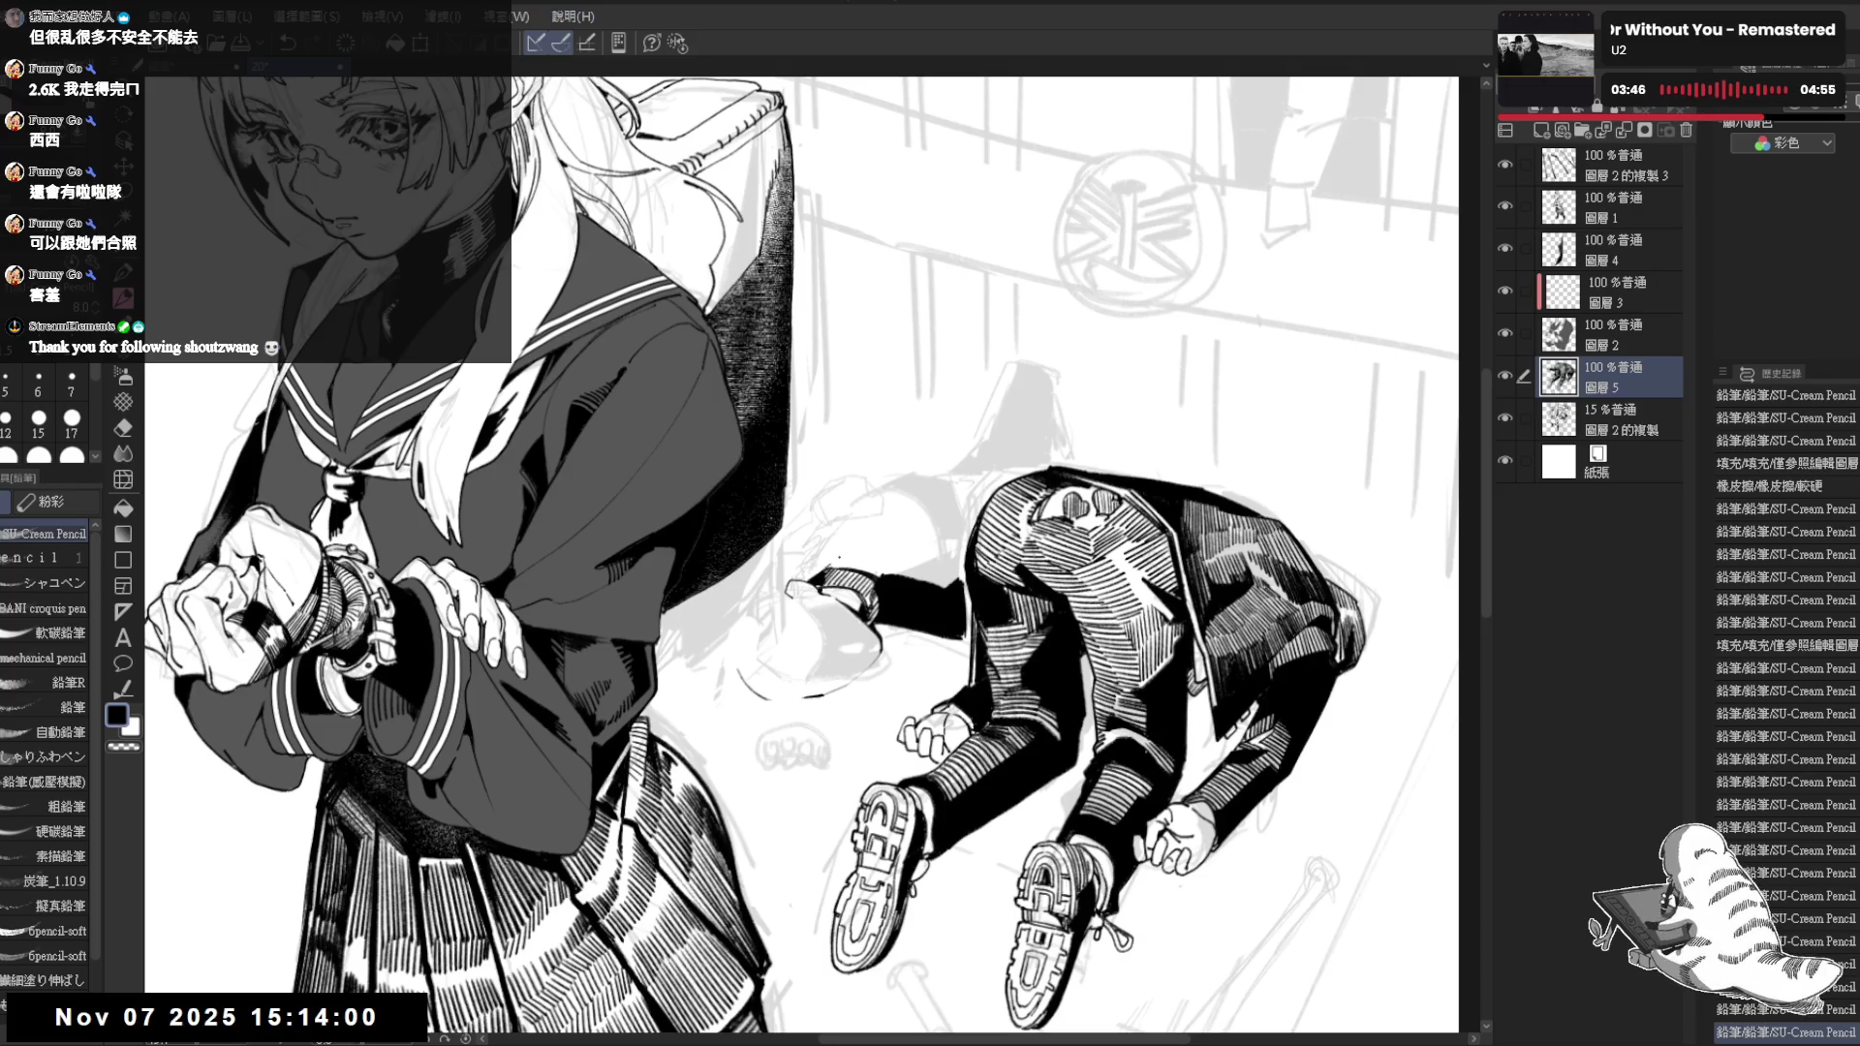
{"action": "key", "text": "e"}
{"action": "key", "text": "-"}
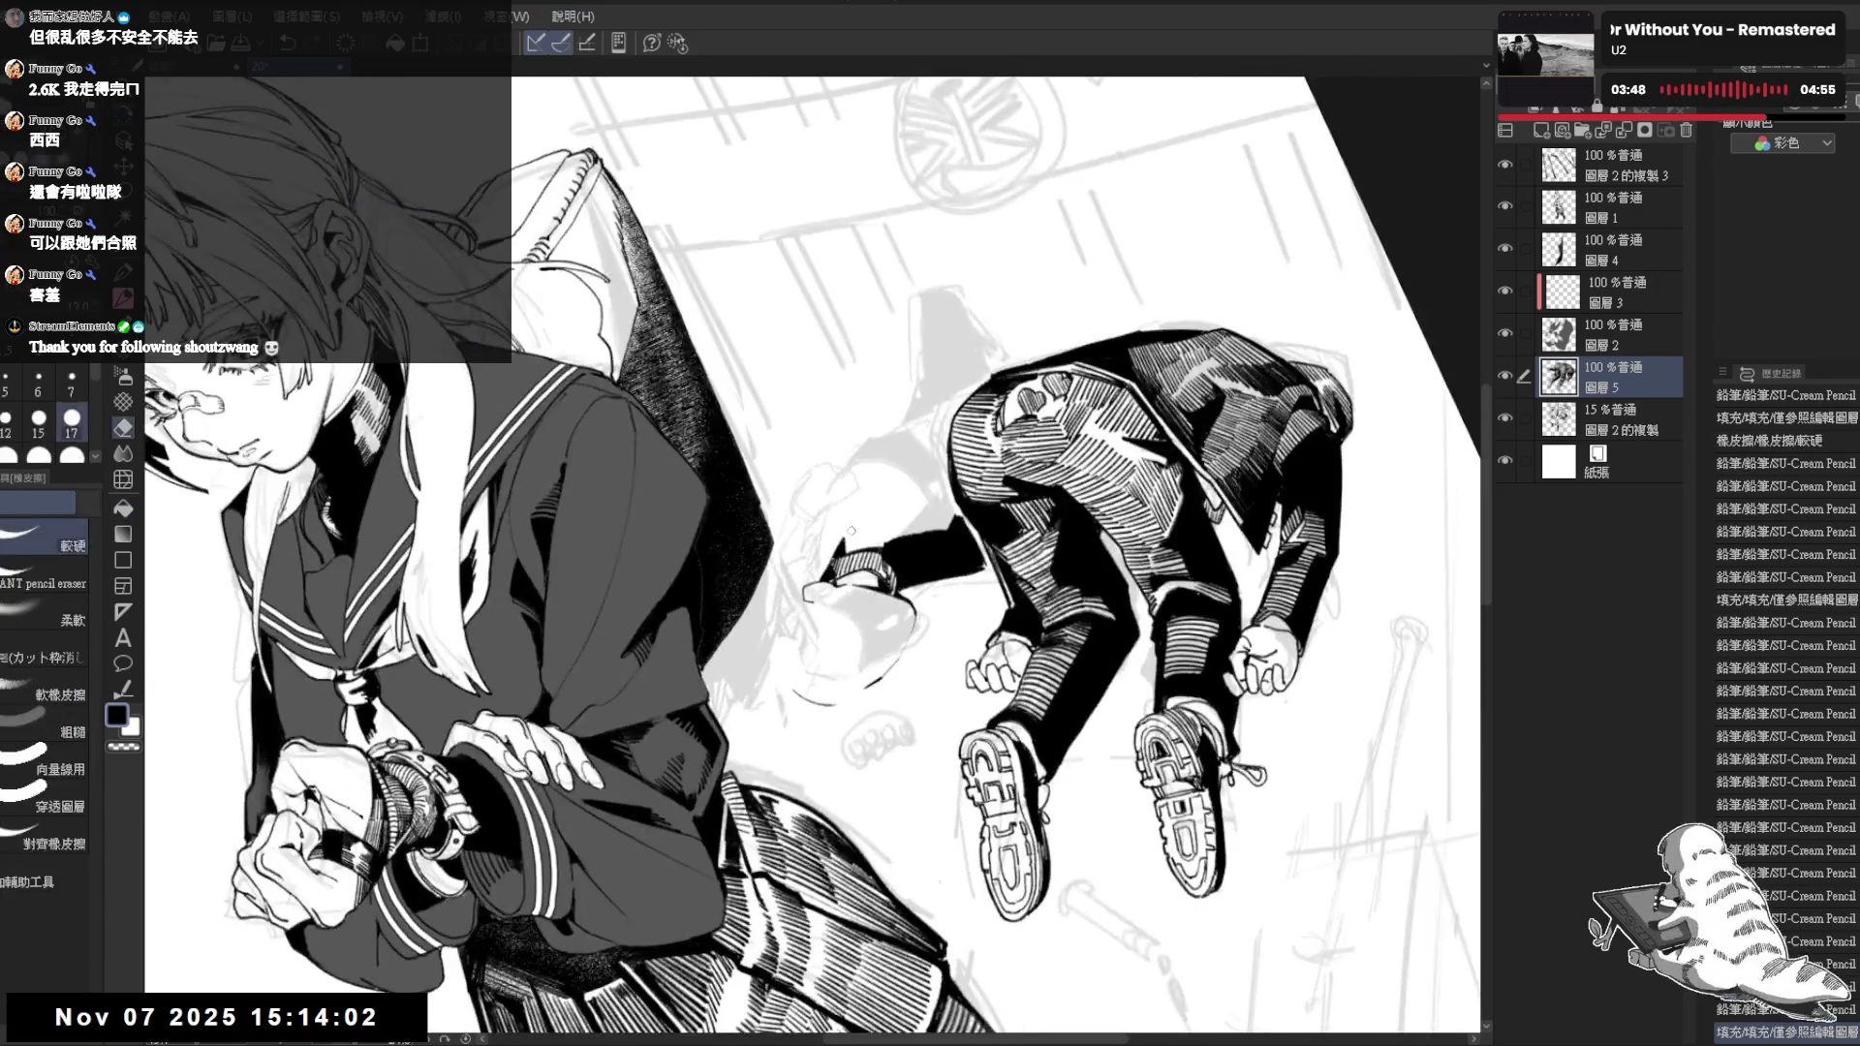
{"action": "left_click_drag", "start_coordinate": [849, 531], "coordinate": [833, 555]}
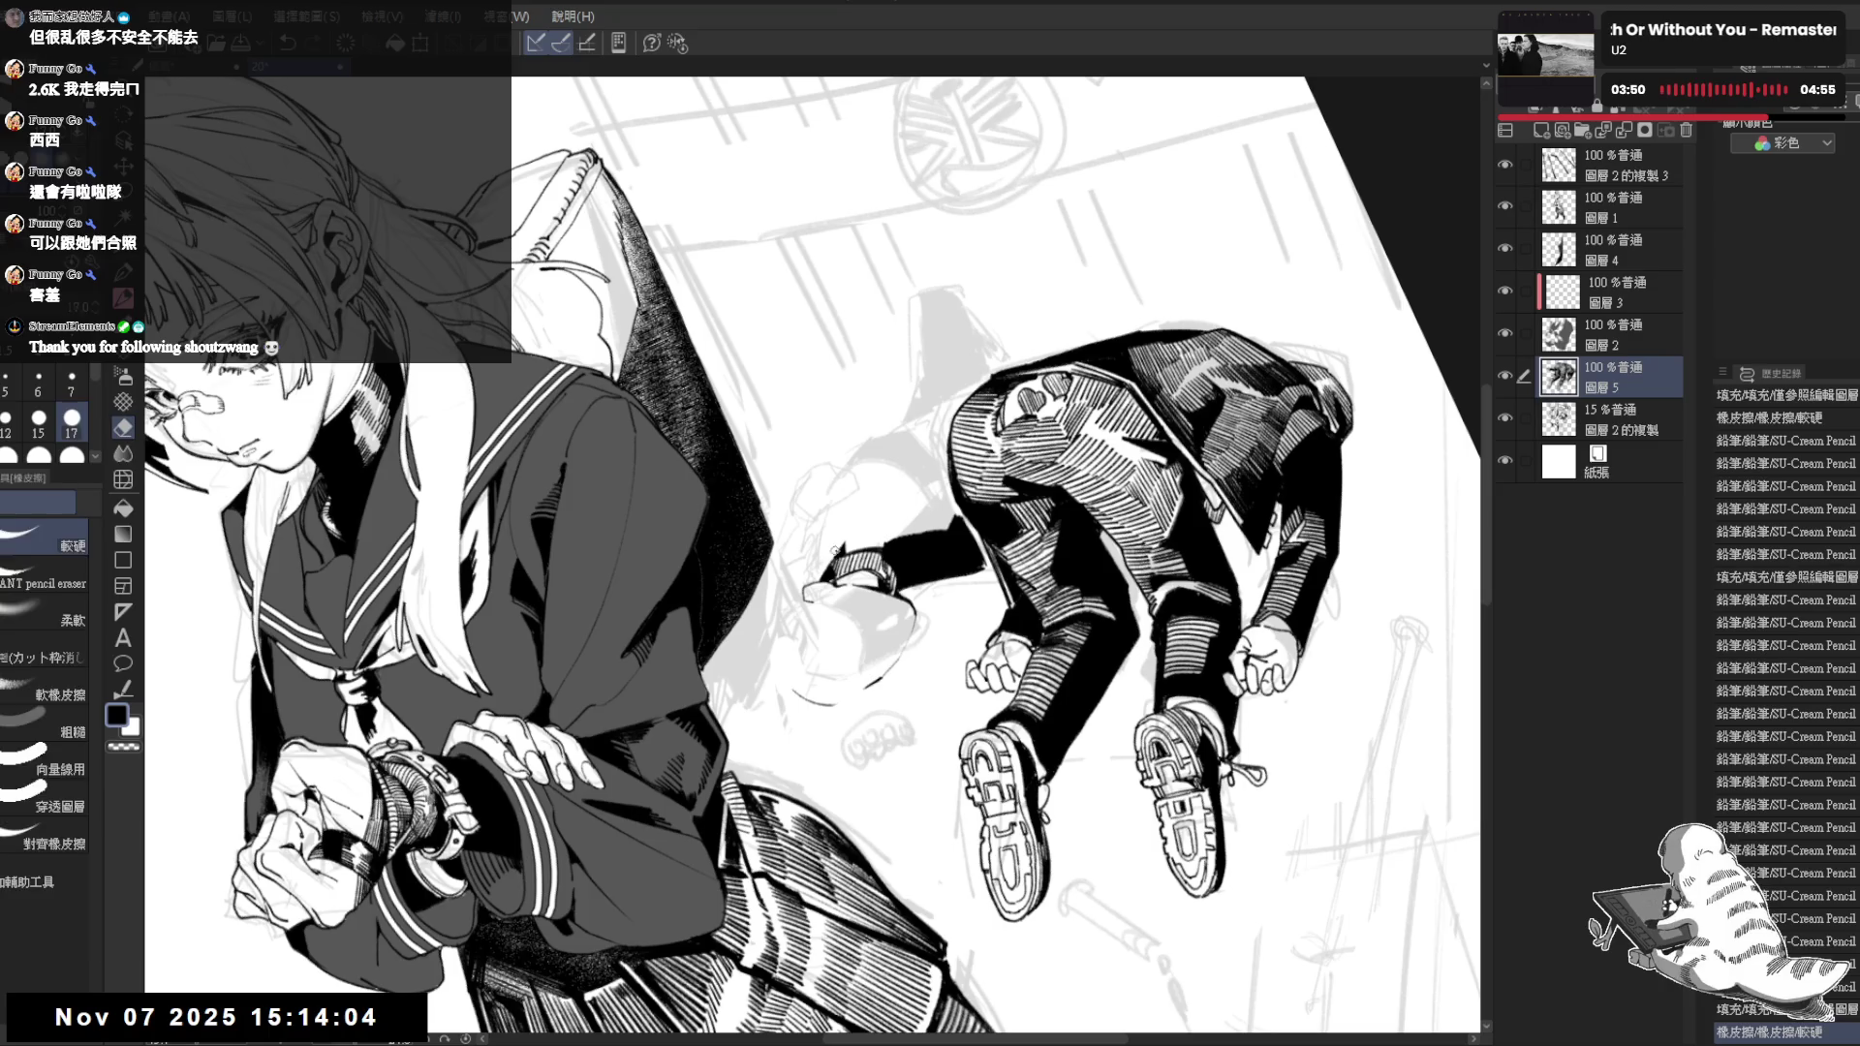
{"action": "key", "text": "p"}
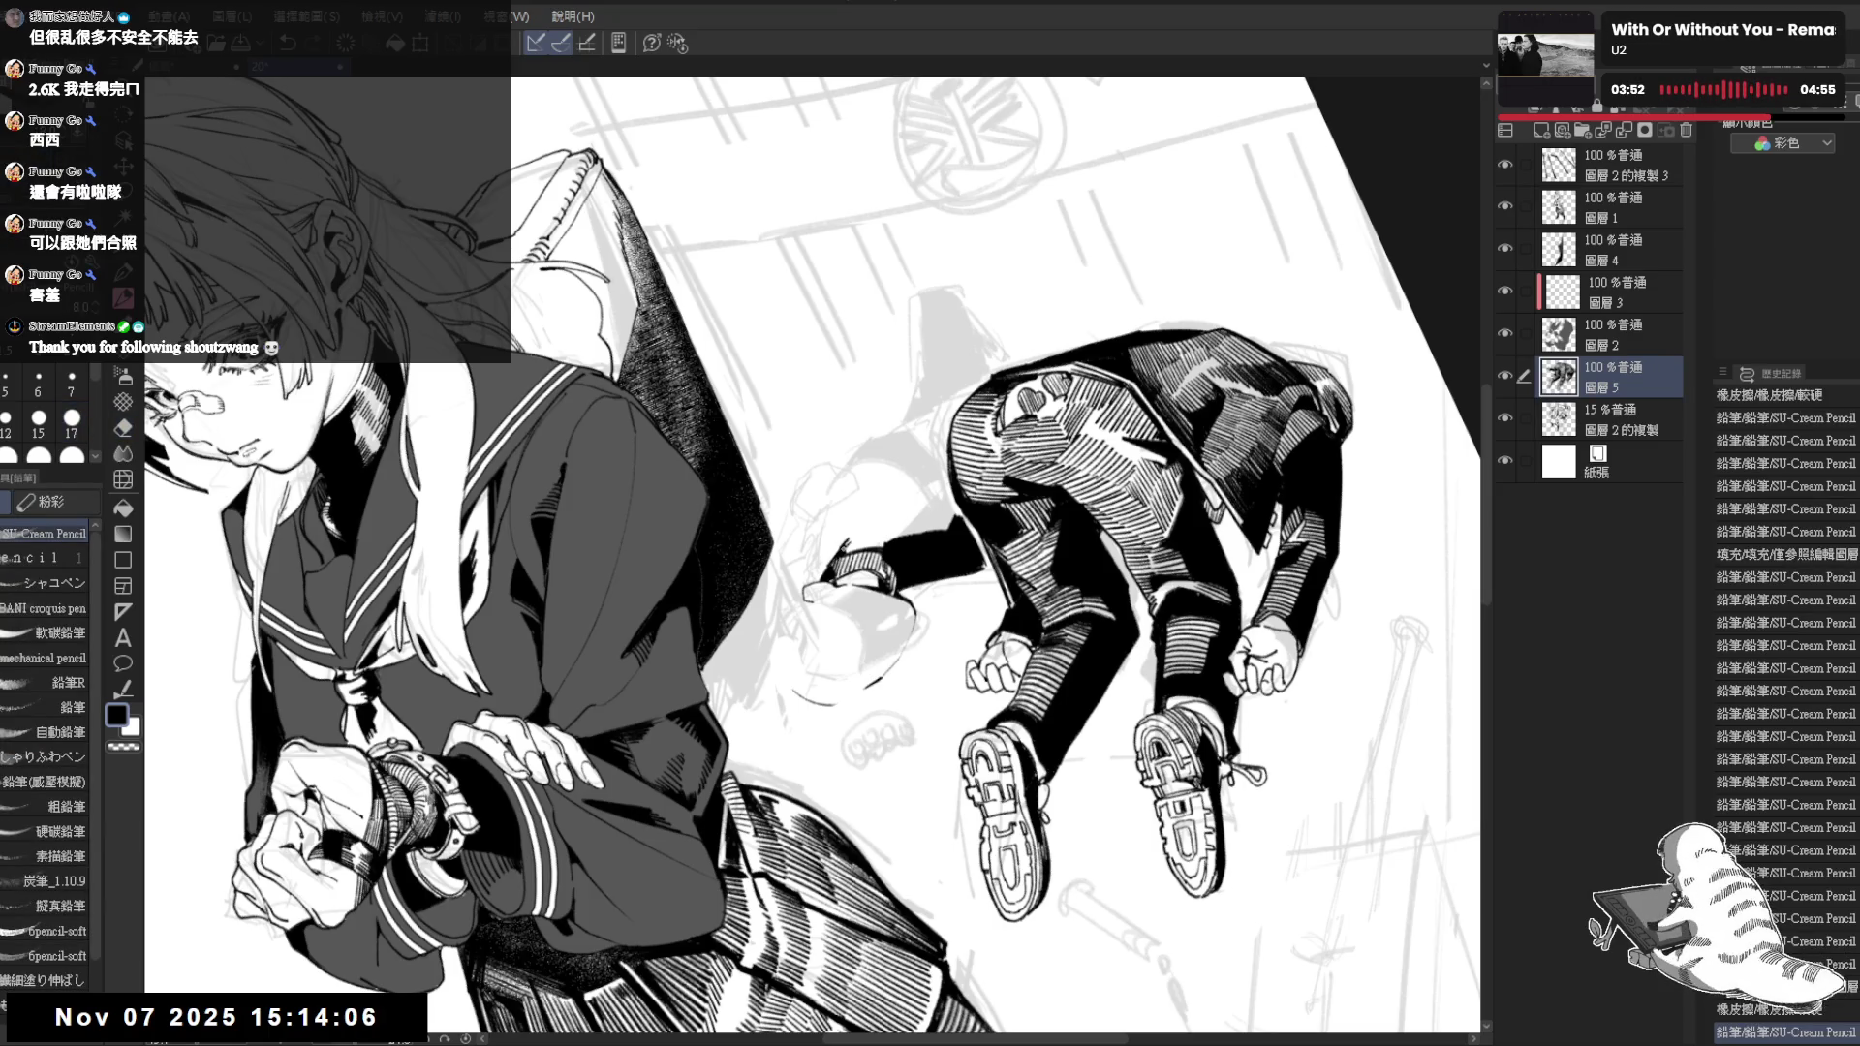
{"action": "key", "text": "asciicircum"}
{"action": "left_click_drag", "start_coordinate": [848, 557], "coordinate": [835, 518]}
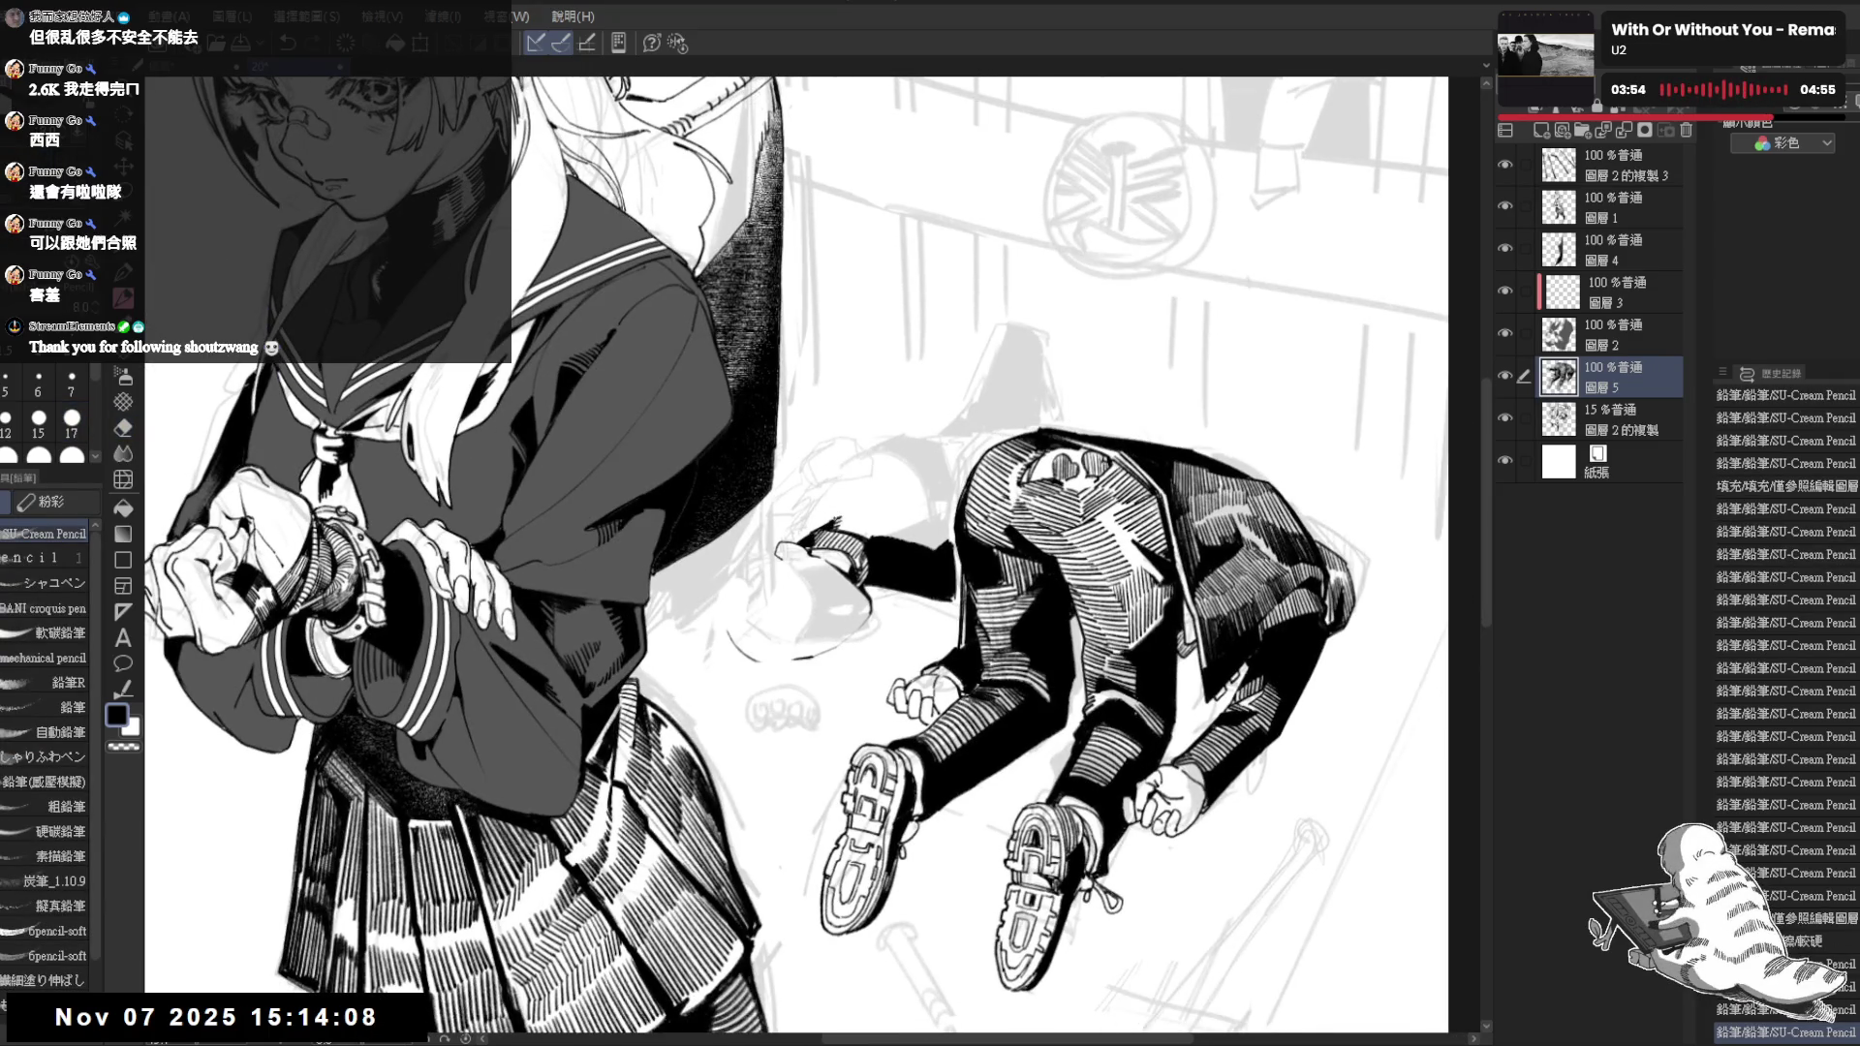
{"action": "scroll", "coordinate": [834, 519], "scroll_direction": "down", "scroll_amount": 2}
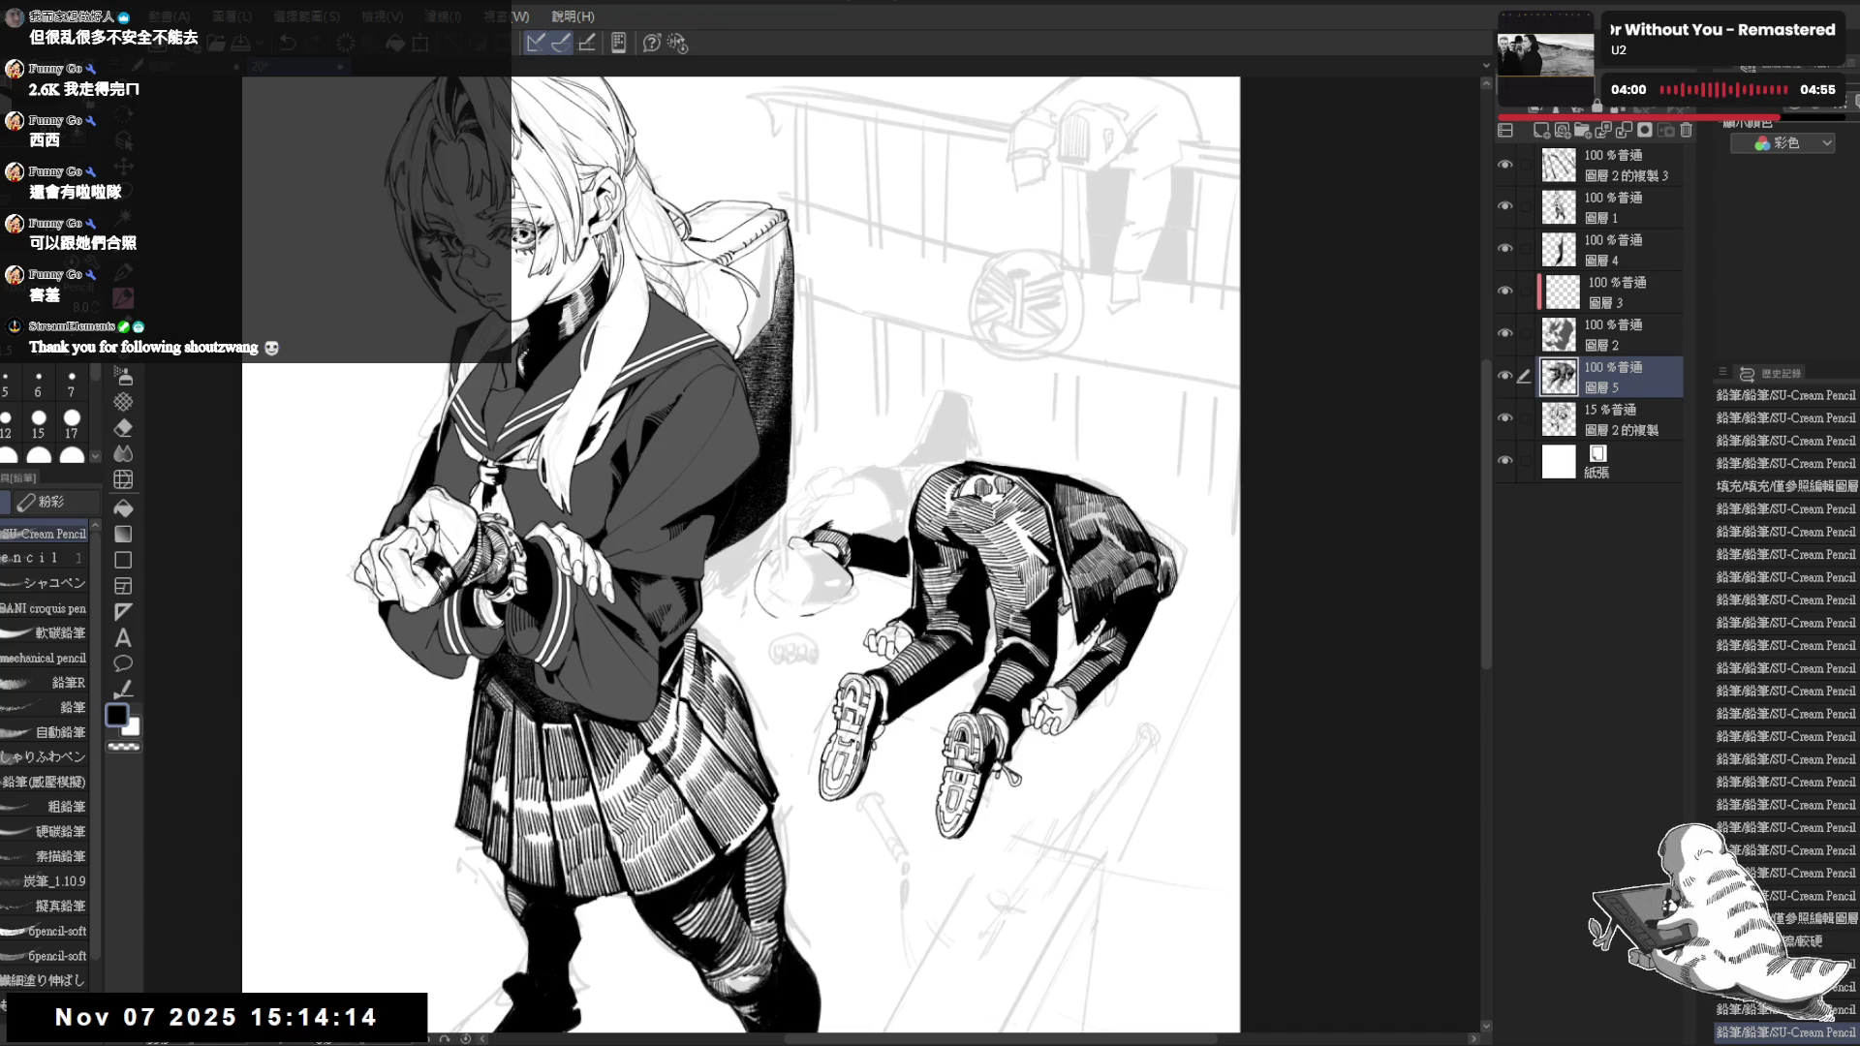
Add pencil touches on the fallen figure and erase a small spot, checking against the full page
{"action": "left_click_drag", "start_coordinate": [872, 581], "coordinate": [1016, 435]}
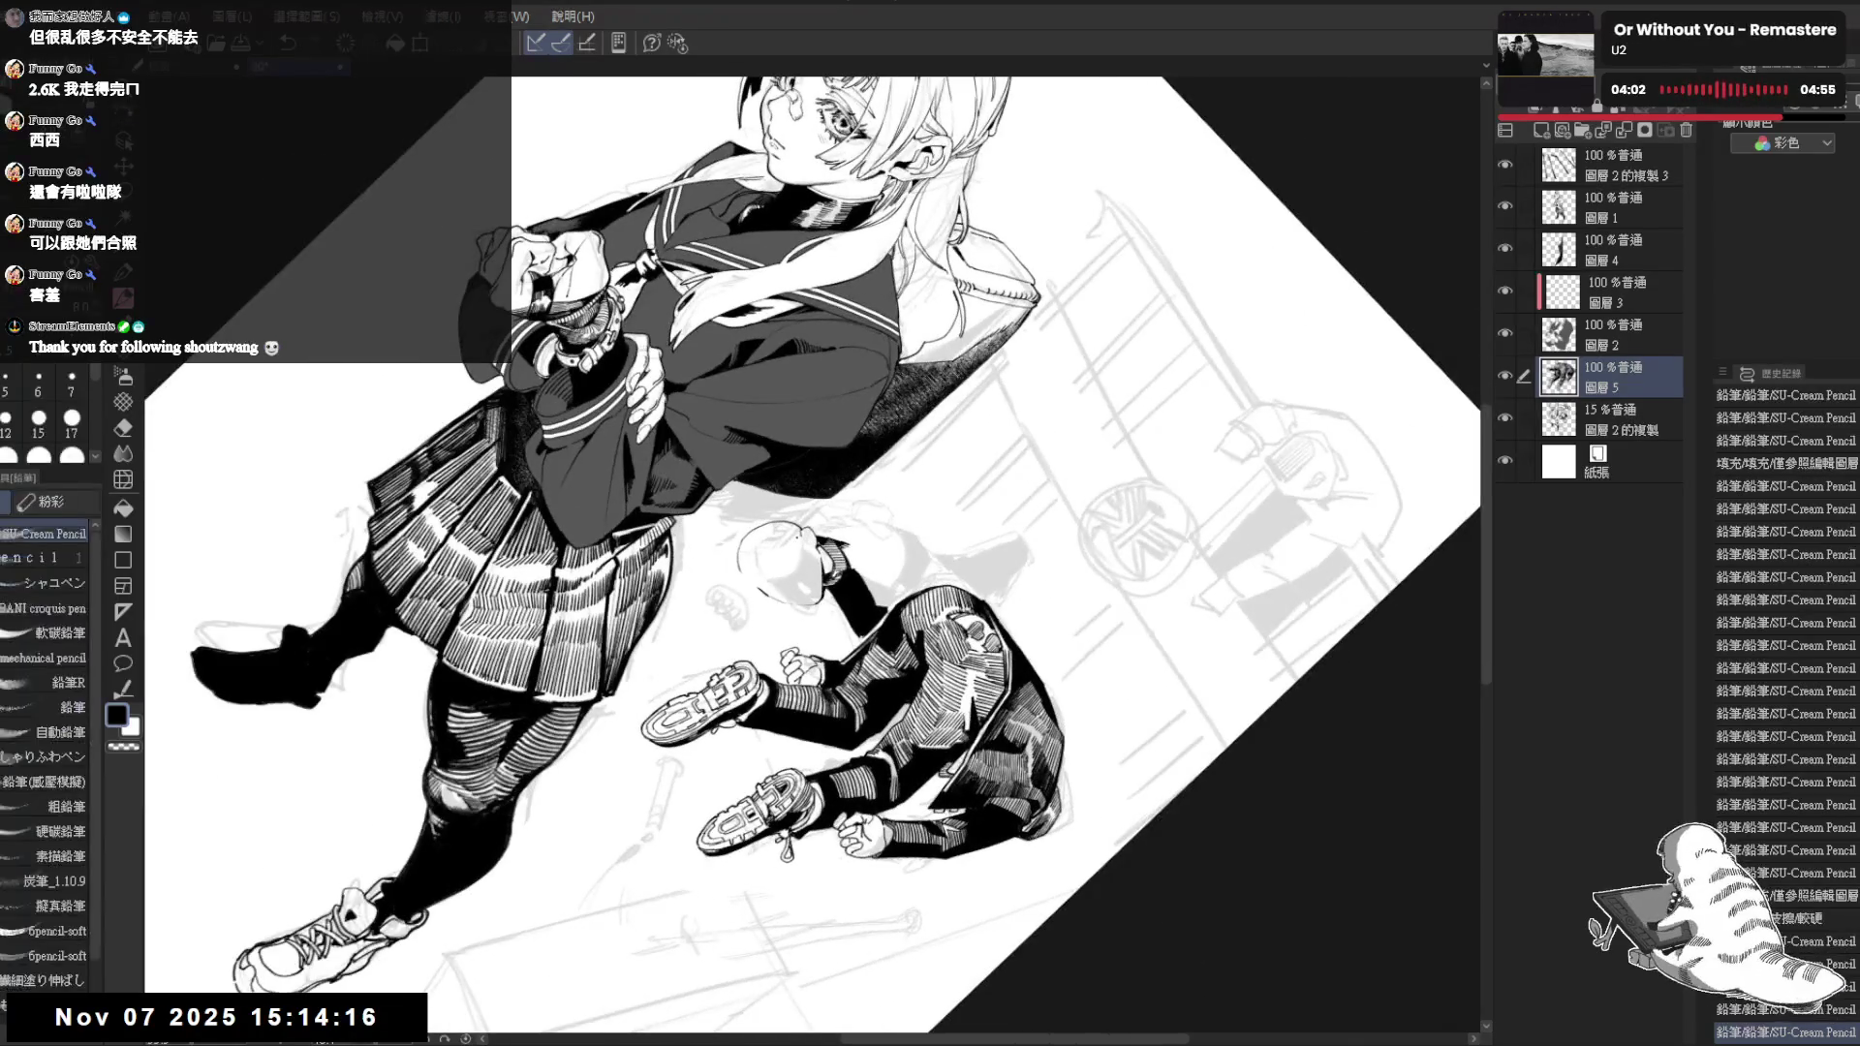
{"action": "left_click_drag", "start_coordinate": [802, 535], "coordinate": [810, 549]}
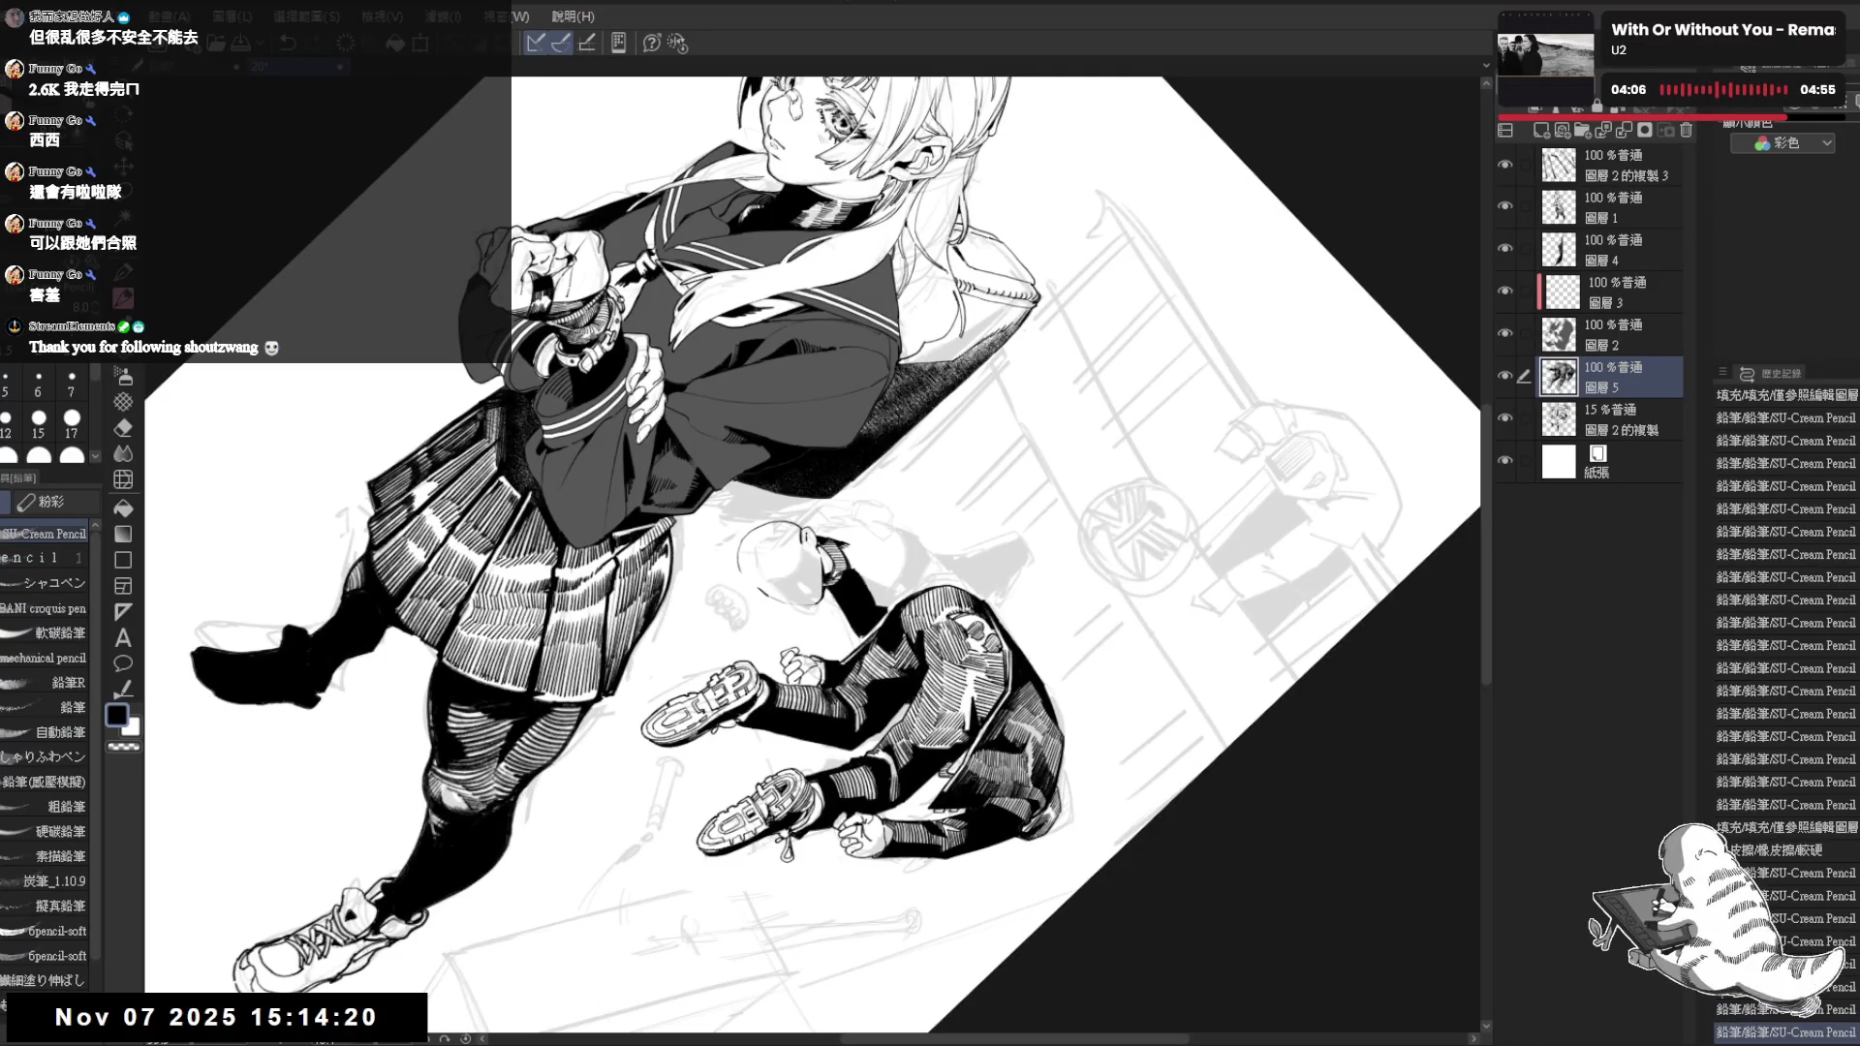
{"action": "key", "text": "ctrl+@"}
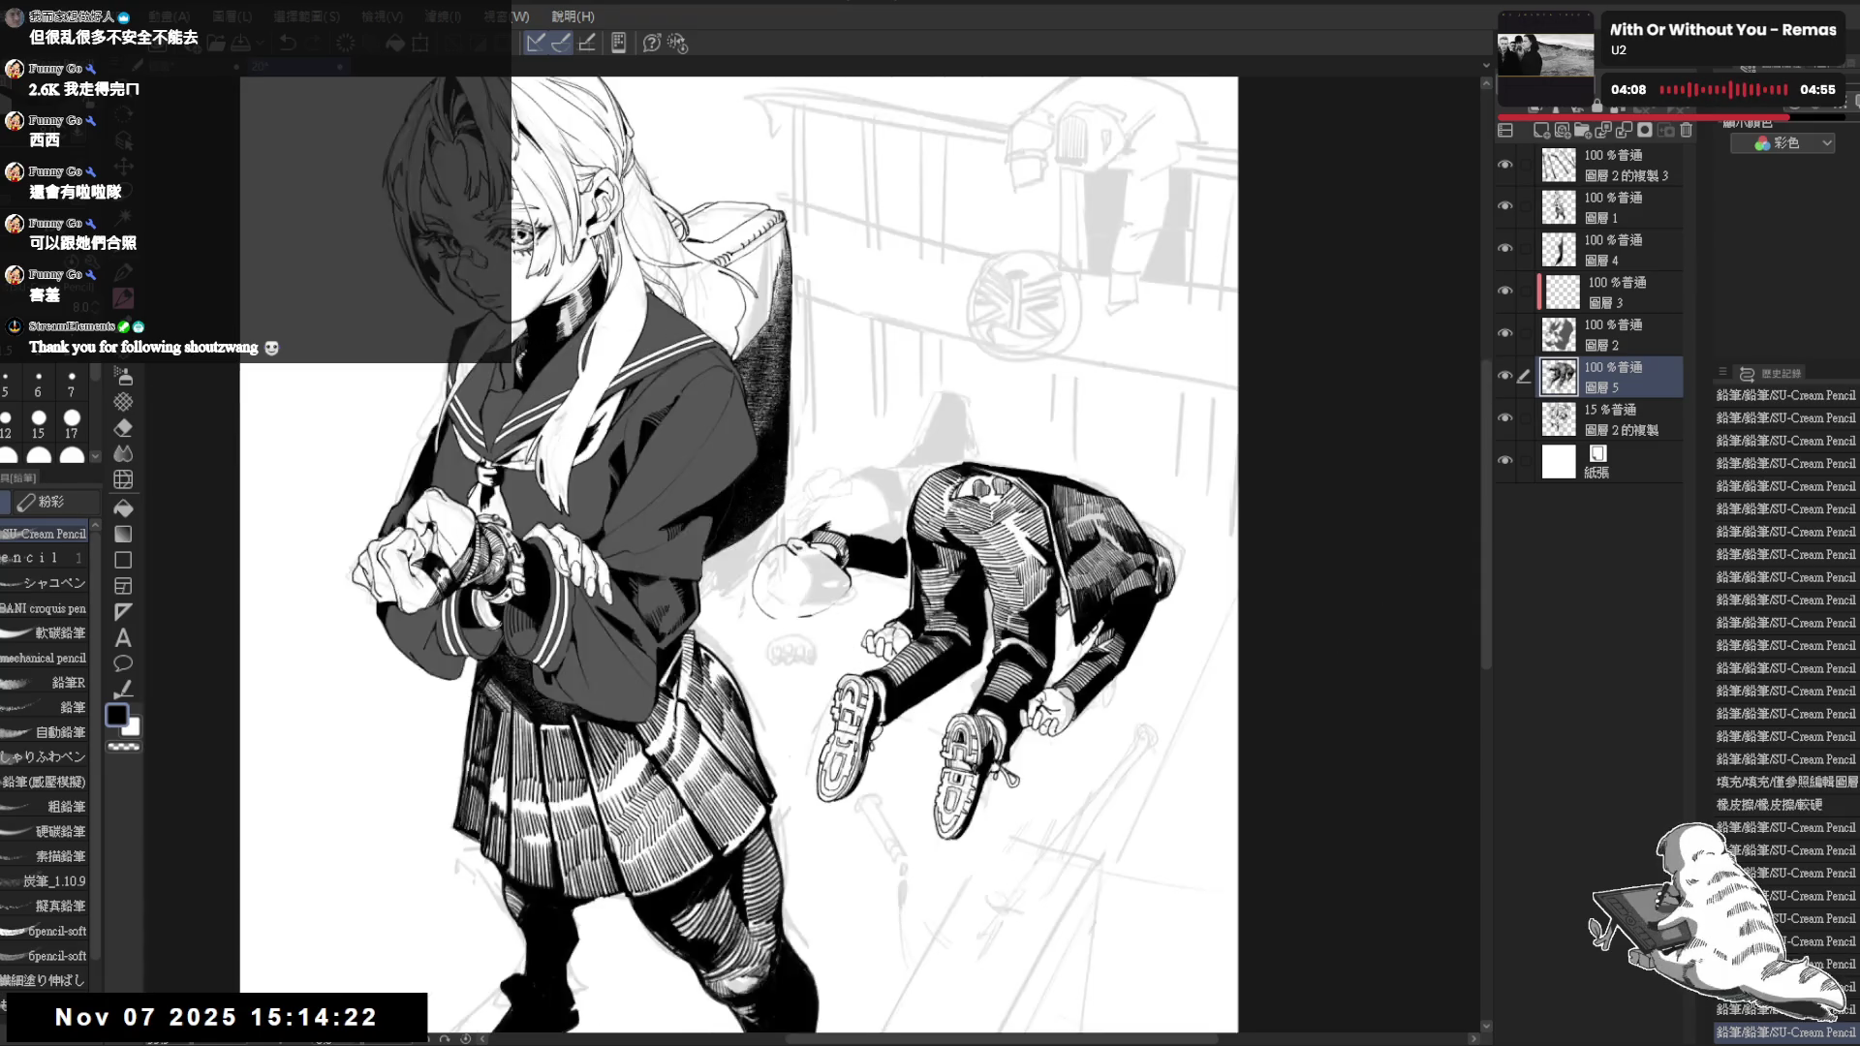
{"action": "key", "text": "ctrl+0"}
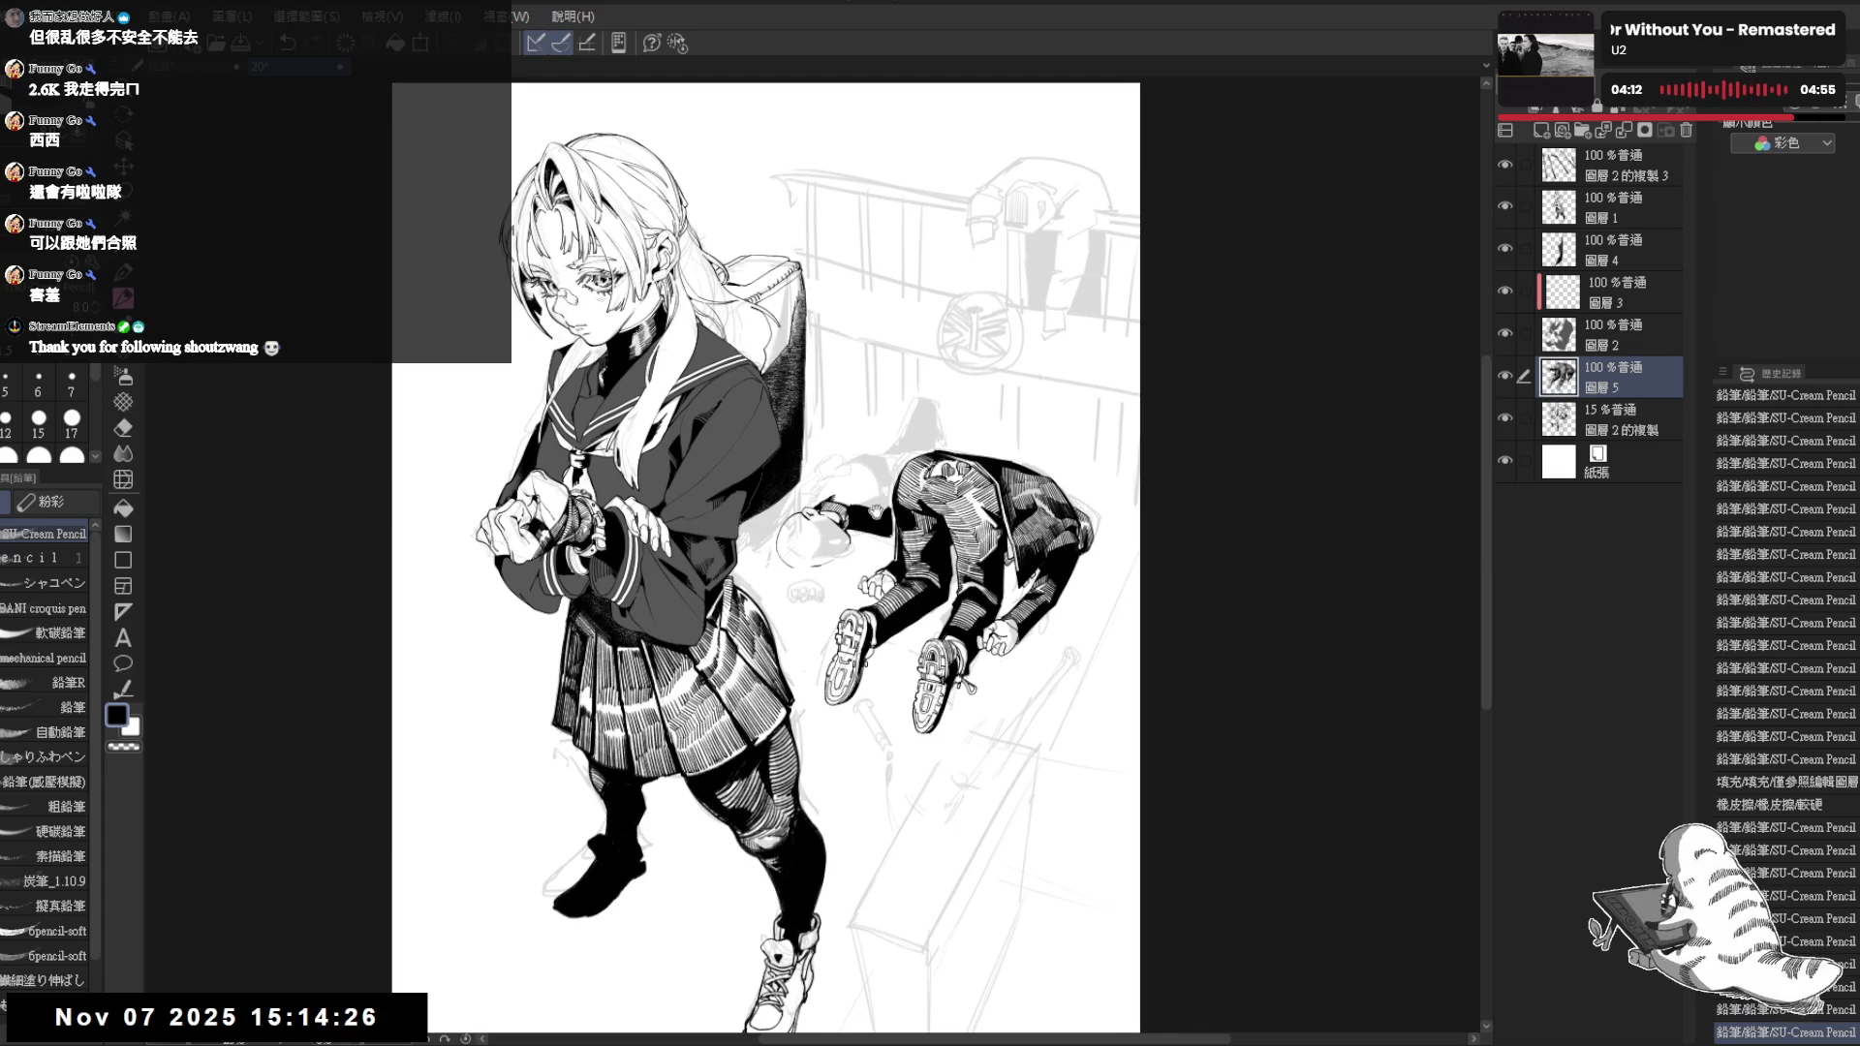
{"action": "scroll", "coordinate": [876, 511], "scroll_direction": "up", "scroll_amount": 2}
{"action": "scroll", "coordinate": [865, 479], "scroll_direction": "up", "scroll_amount": 1}
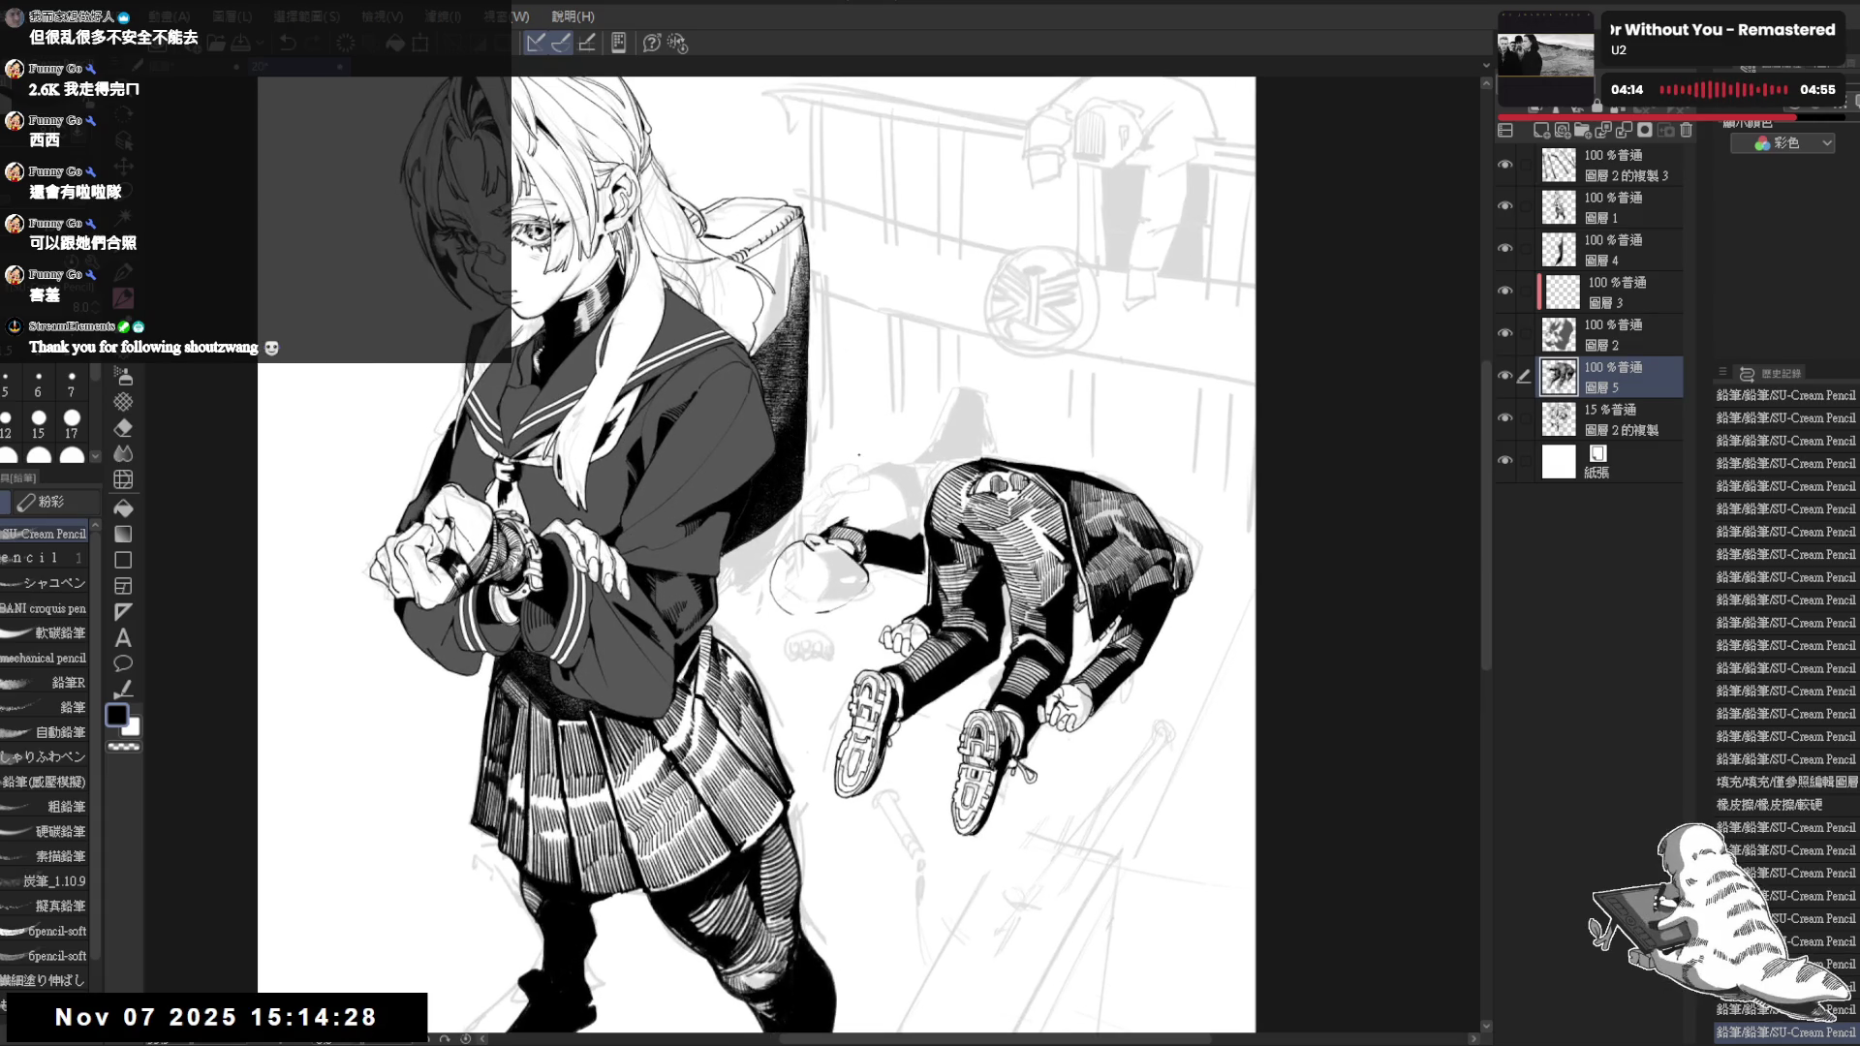
{"action": "left_click_drag", "start_coordinate": [868, 499], "coordinate": [825, 511]}
{"action": "scroll", "coordinate": [825, 466], "scroll_direction": "up", "scroll_amount": 1}
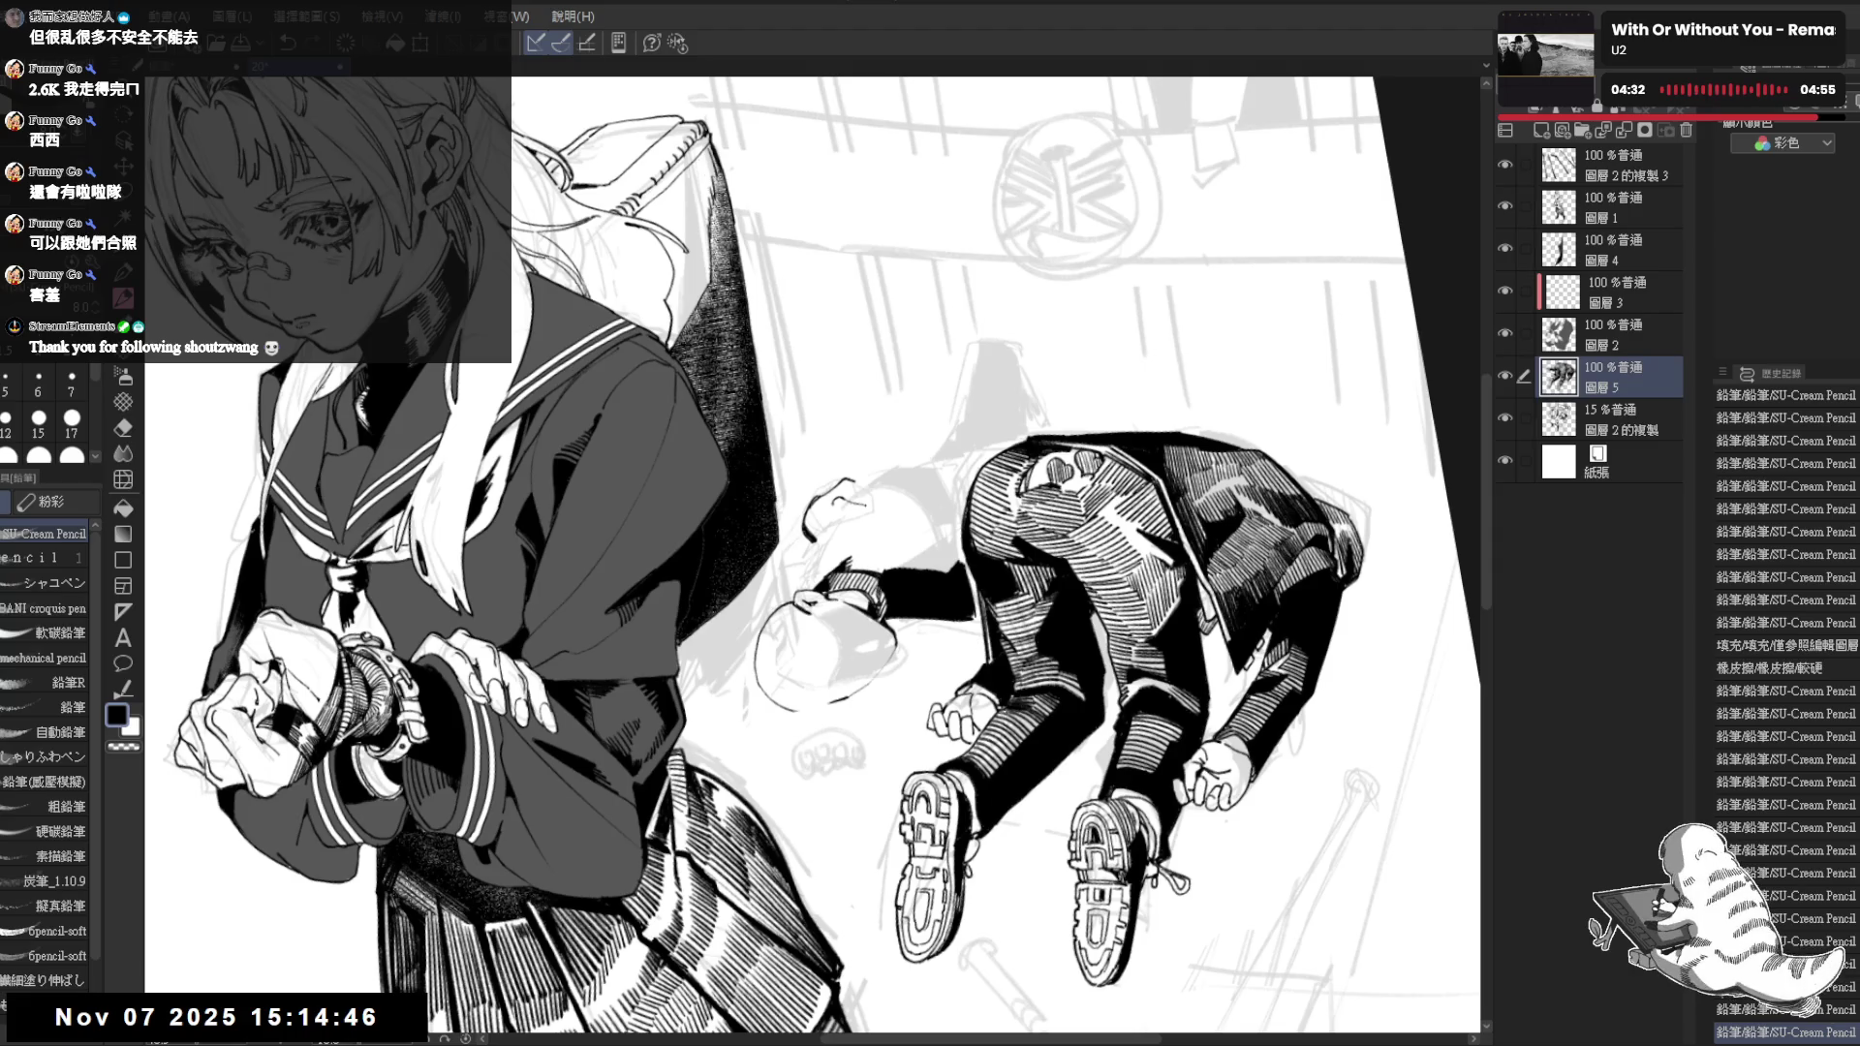
{"action": "key", "text": "e"}
{"action": "left_click", "coordinate": [859, 504]}
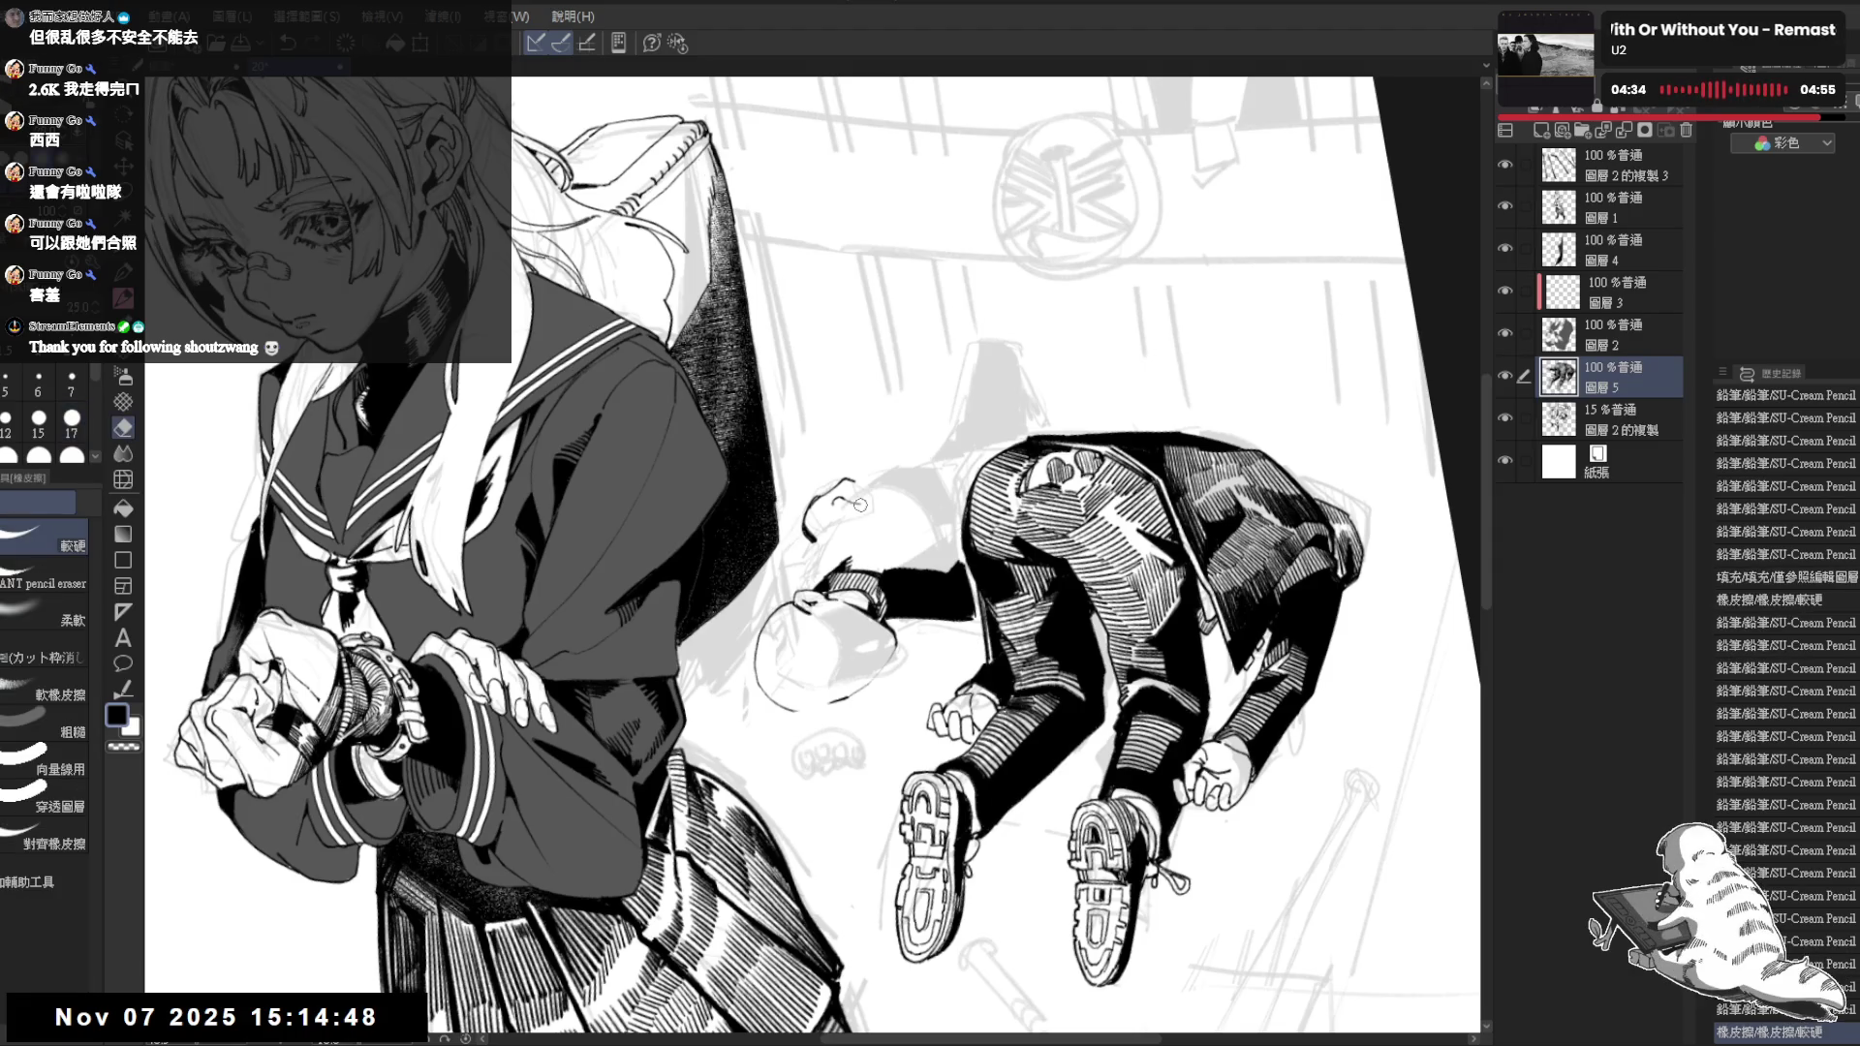
{"action": "key", "text": "p"}
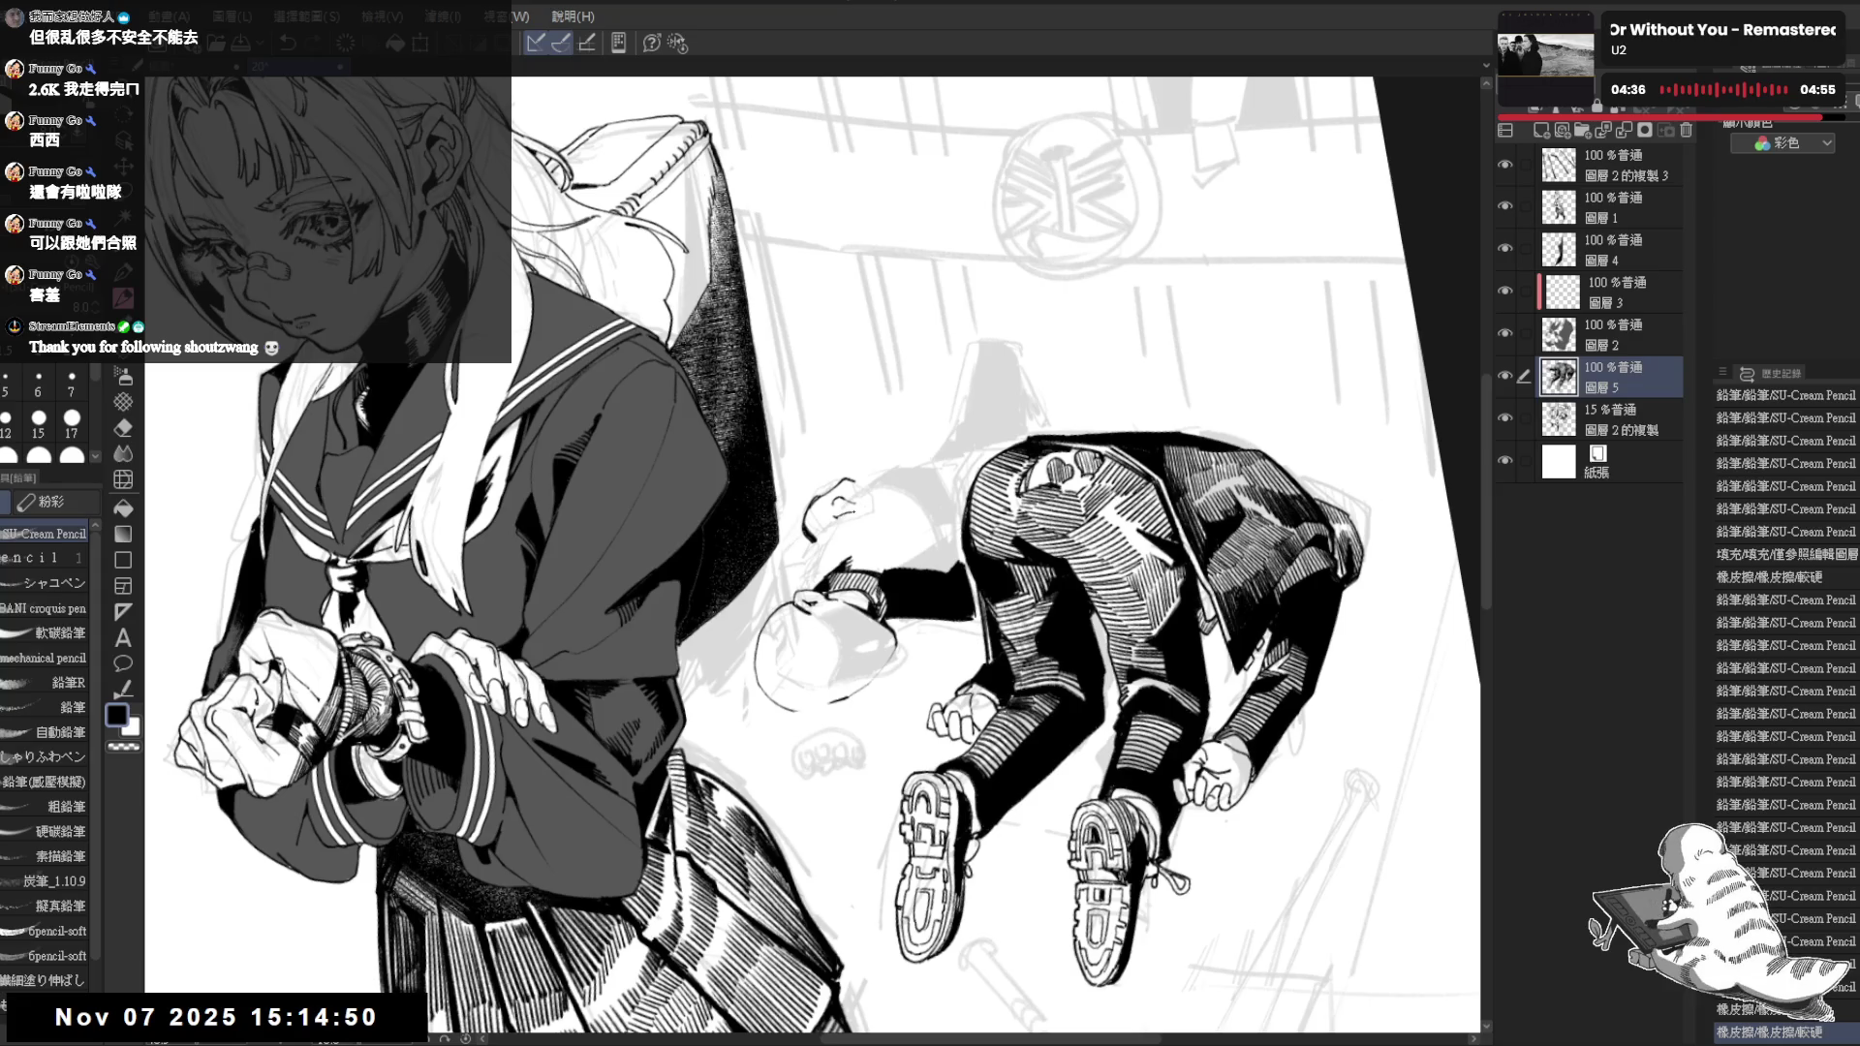
{"action": "left_click", "coordinate": [859, 505]}
{"action": "key", "text": "ctrl+z"}
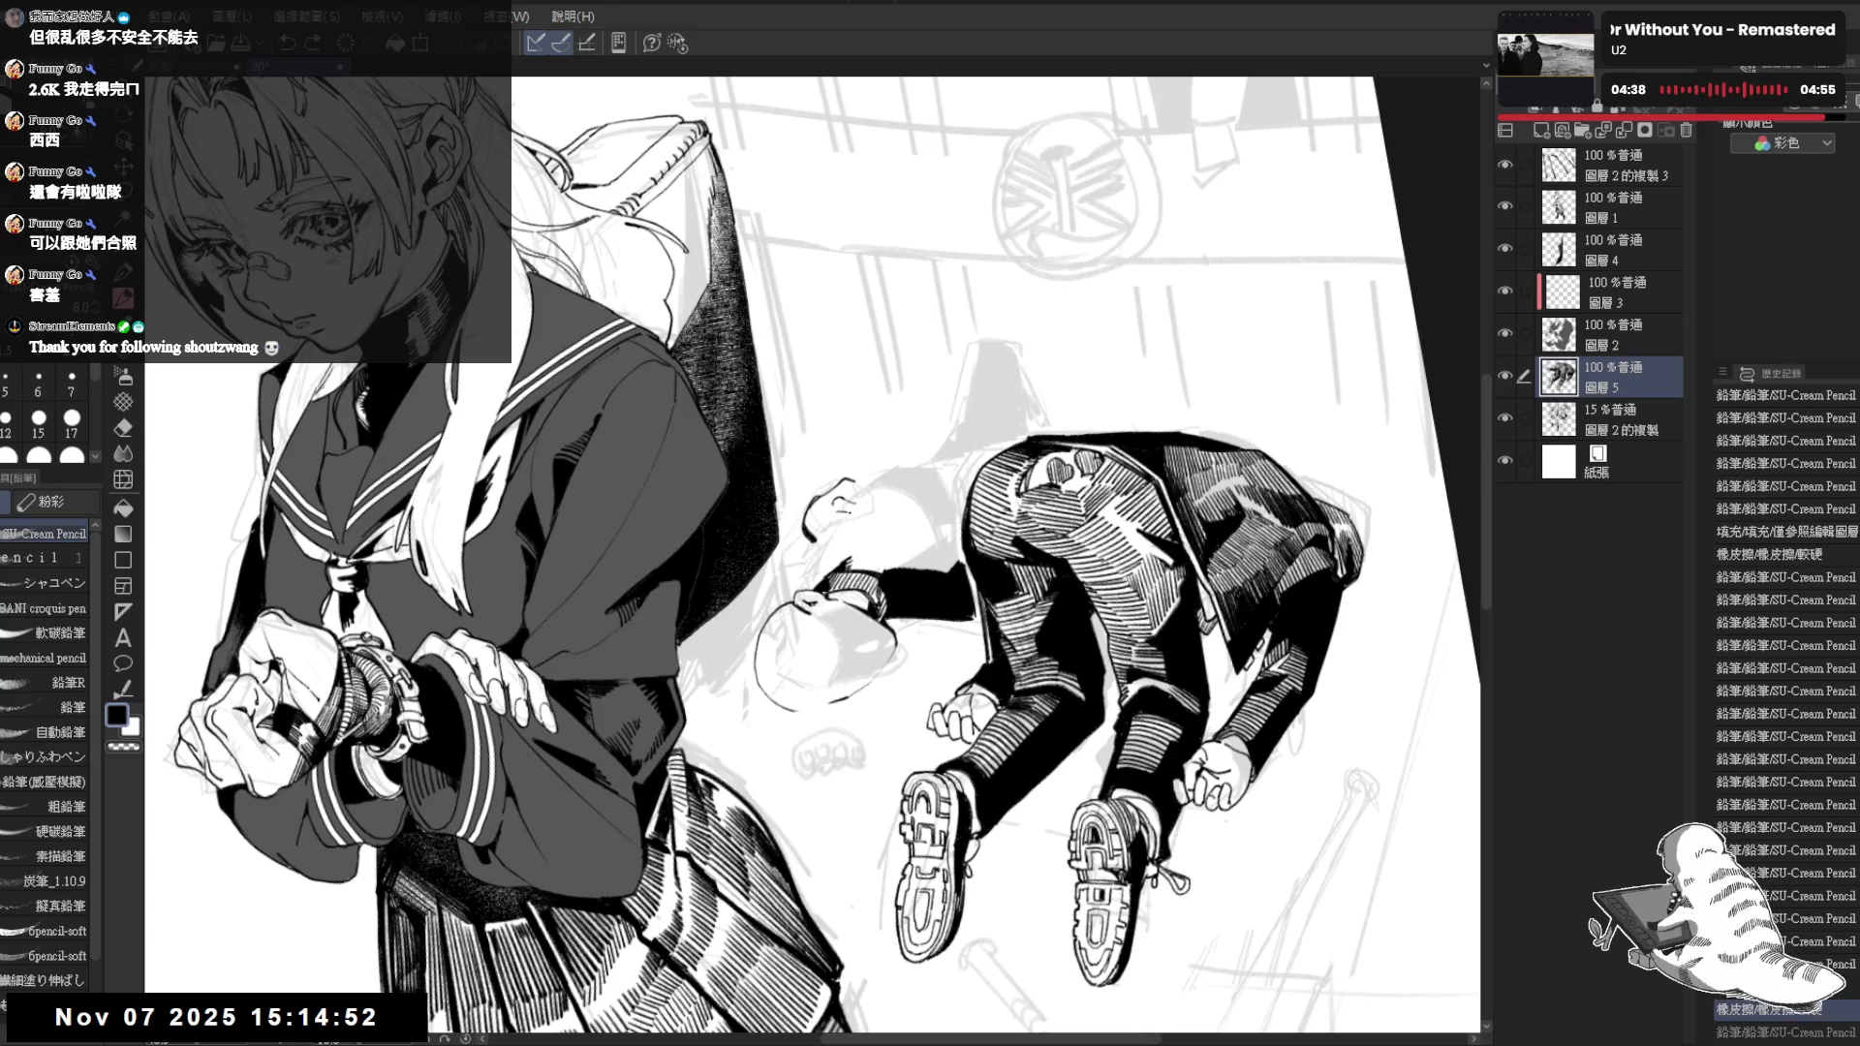
{"action": "key", "text": "ctrl+y"}
{"action": "left_click_drag", "start_coordinate": [855, 508], "coordinate": [867, 517]}
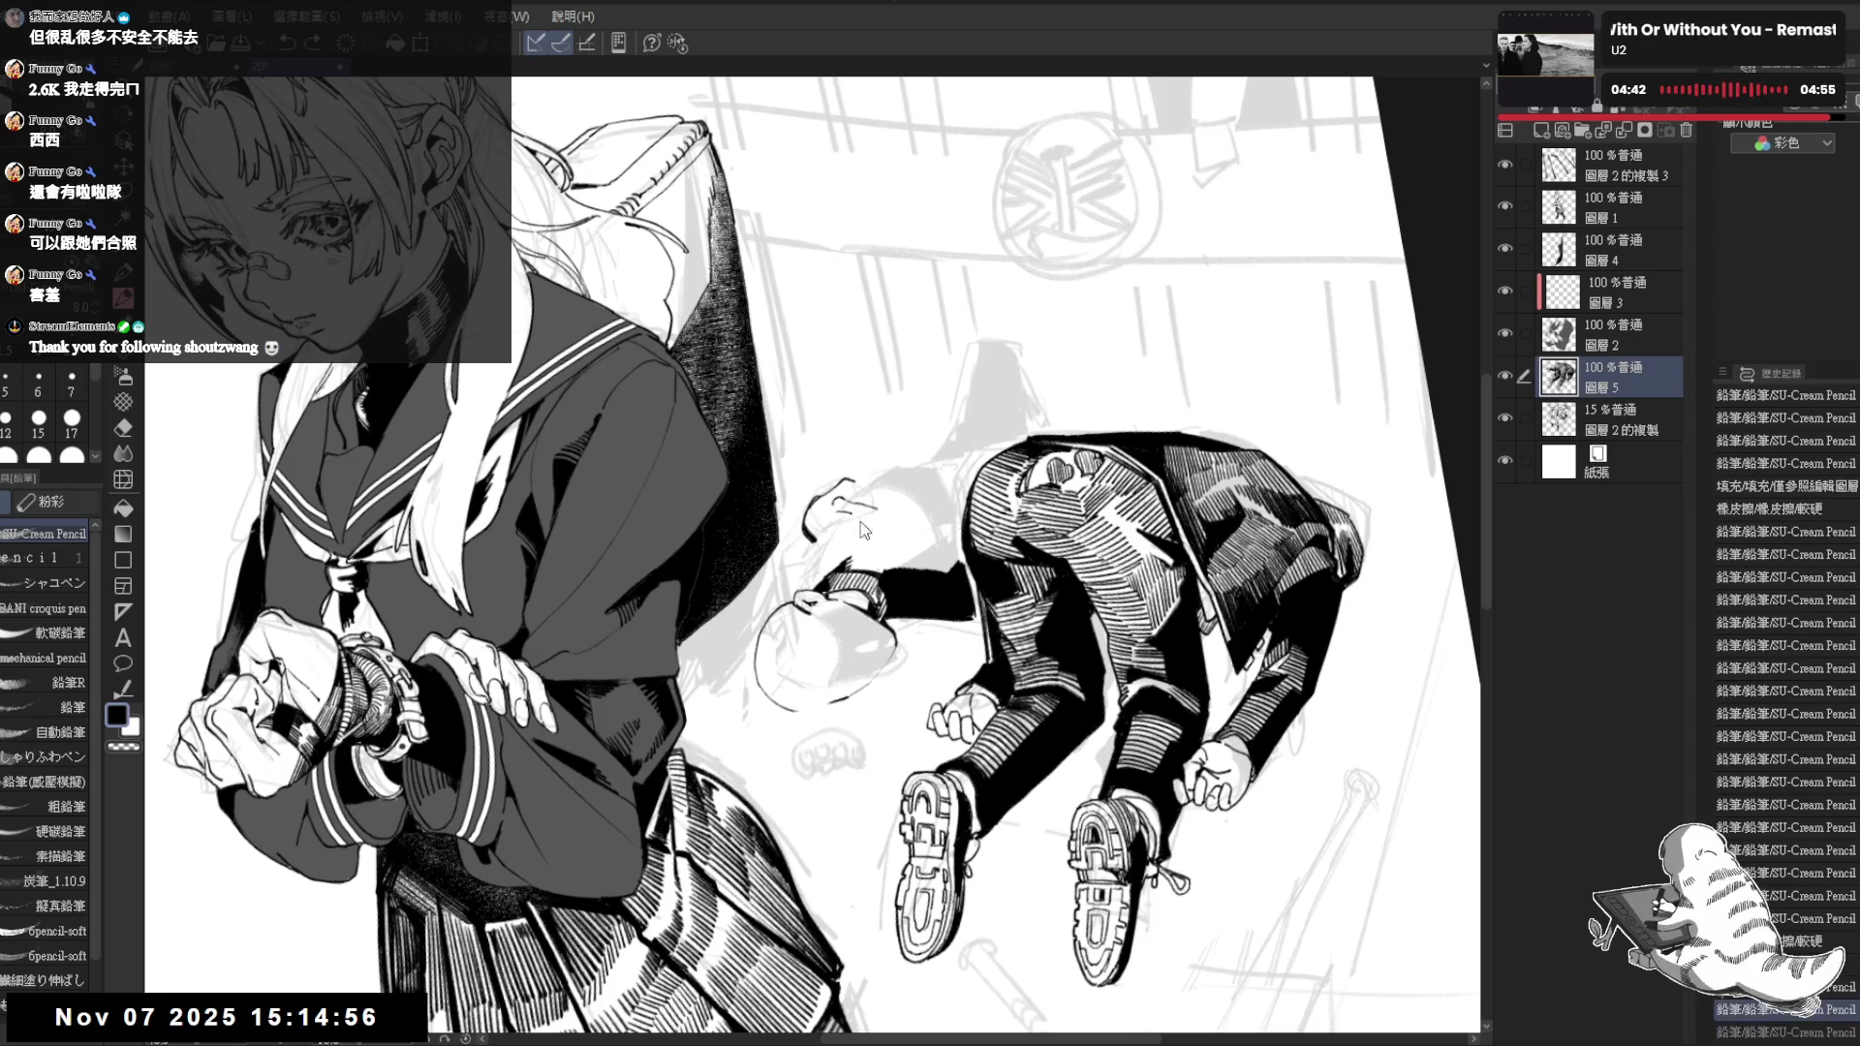
Erase a small mark and hatch pencil strokes near the fallen figure's head
{"action": "key", "text": "r"}
{"action": "left_click_drag", "start_coordinate": [864, 530], "coordinate": [931, 610]}
{"action": "key", "text": "p"}
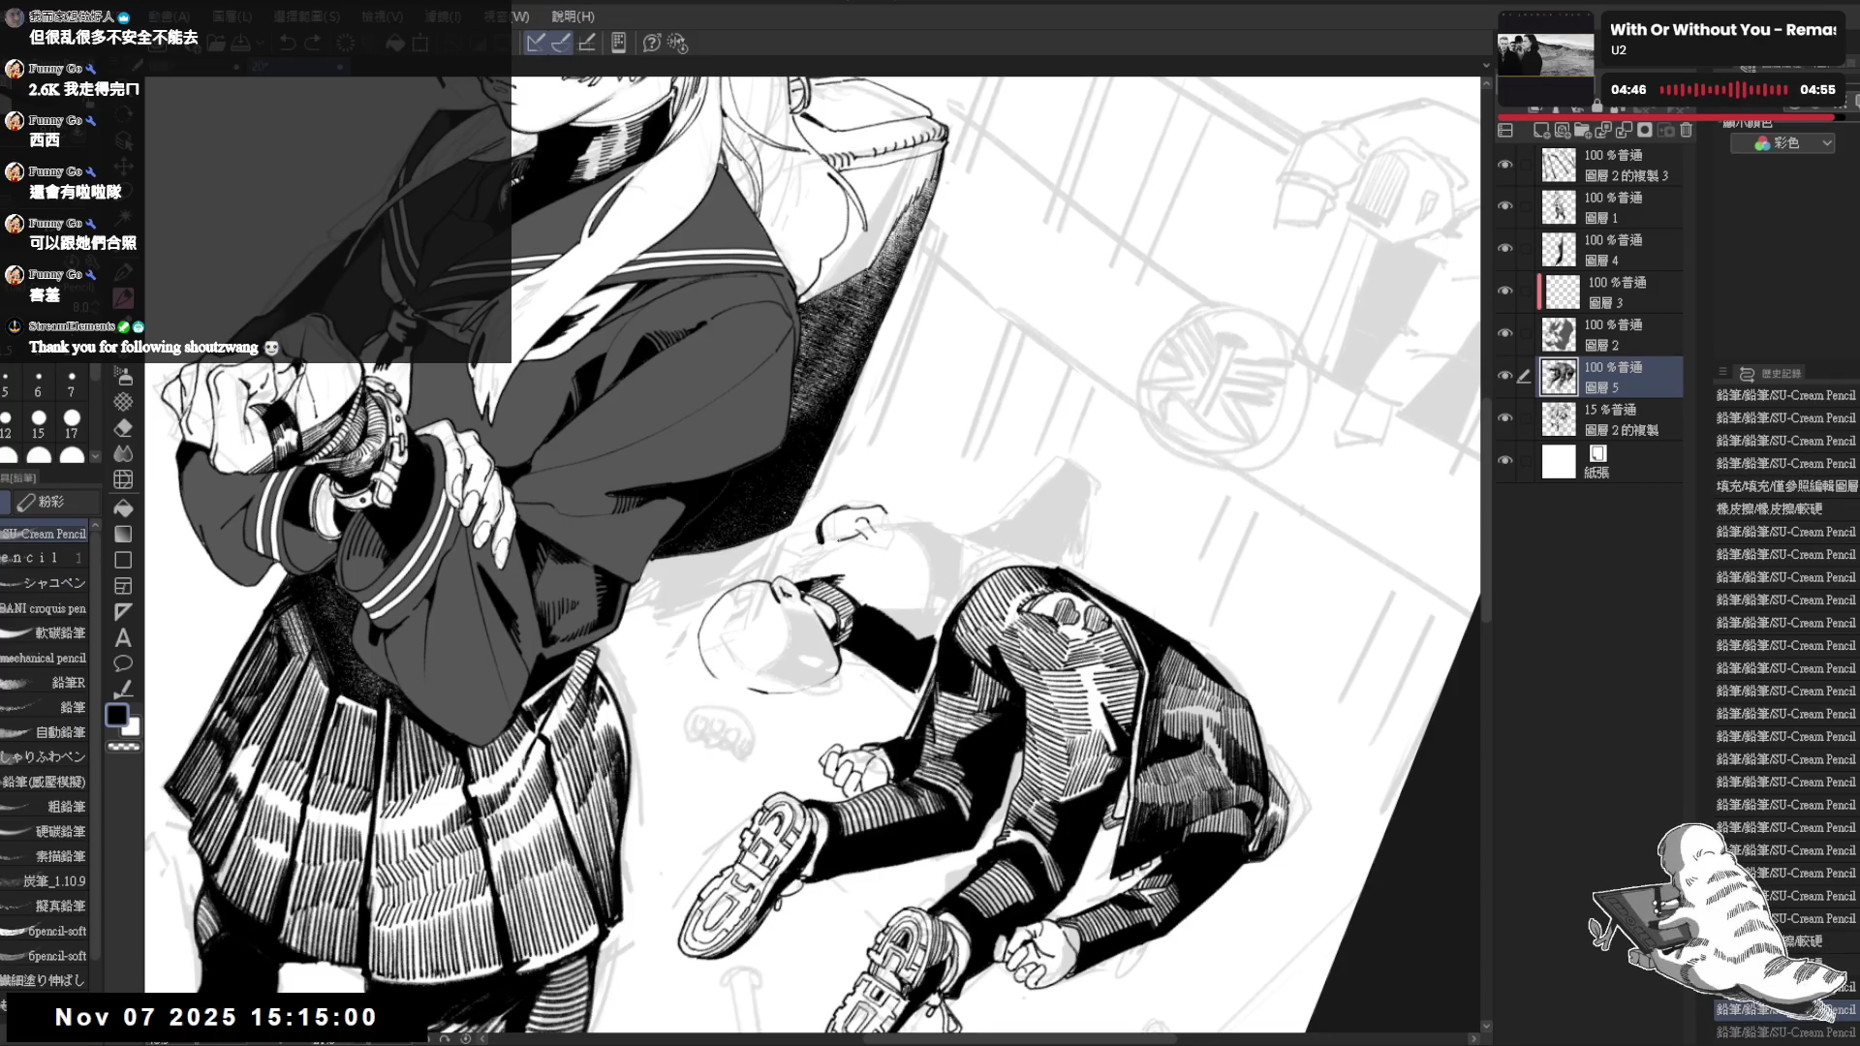
{"action": "key", "text": "e"}
{"action": "left_click_drag", "start_coordinate": [834, 526], "coordinate": [853, 544]}
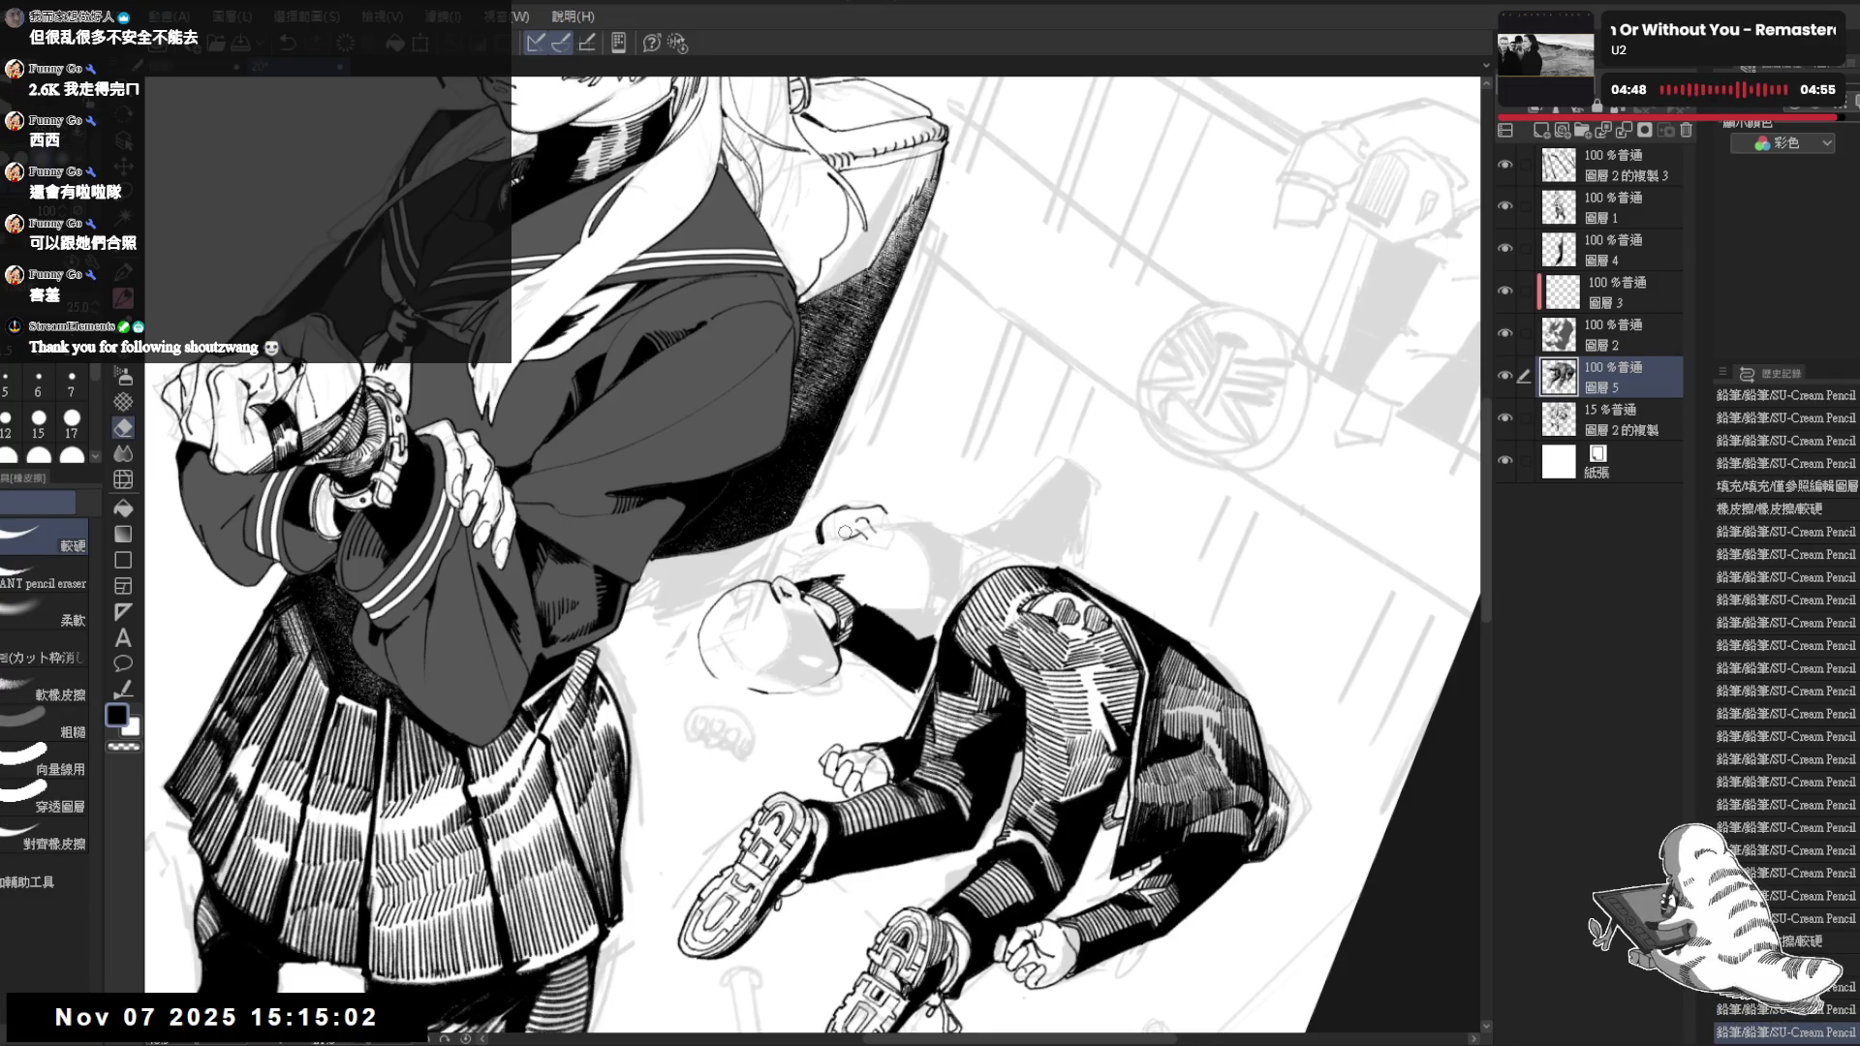
{"action": "key", "text": "e"}
{"action": "key", "text": "p"}
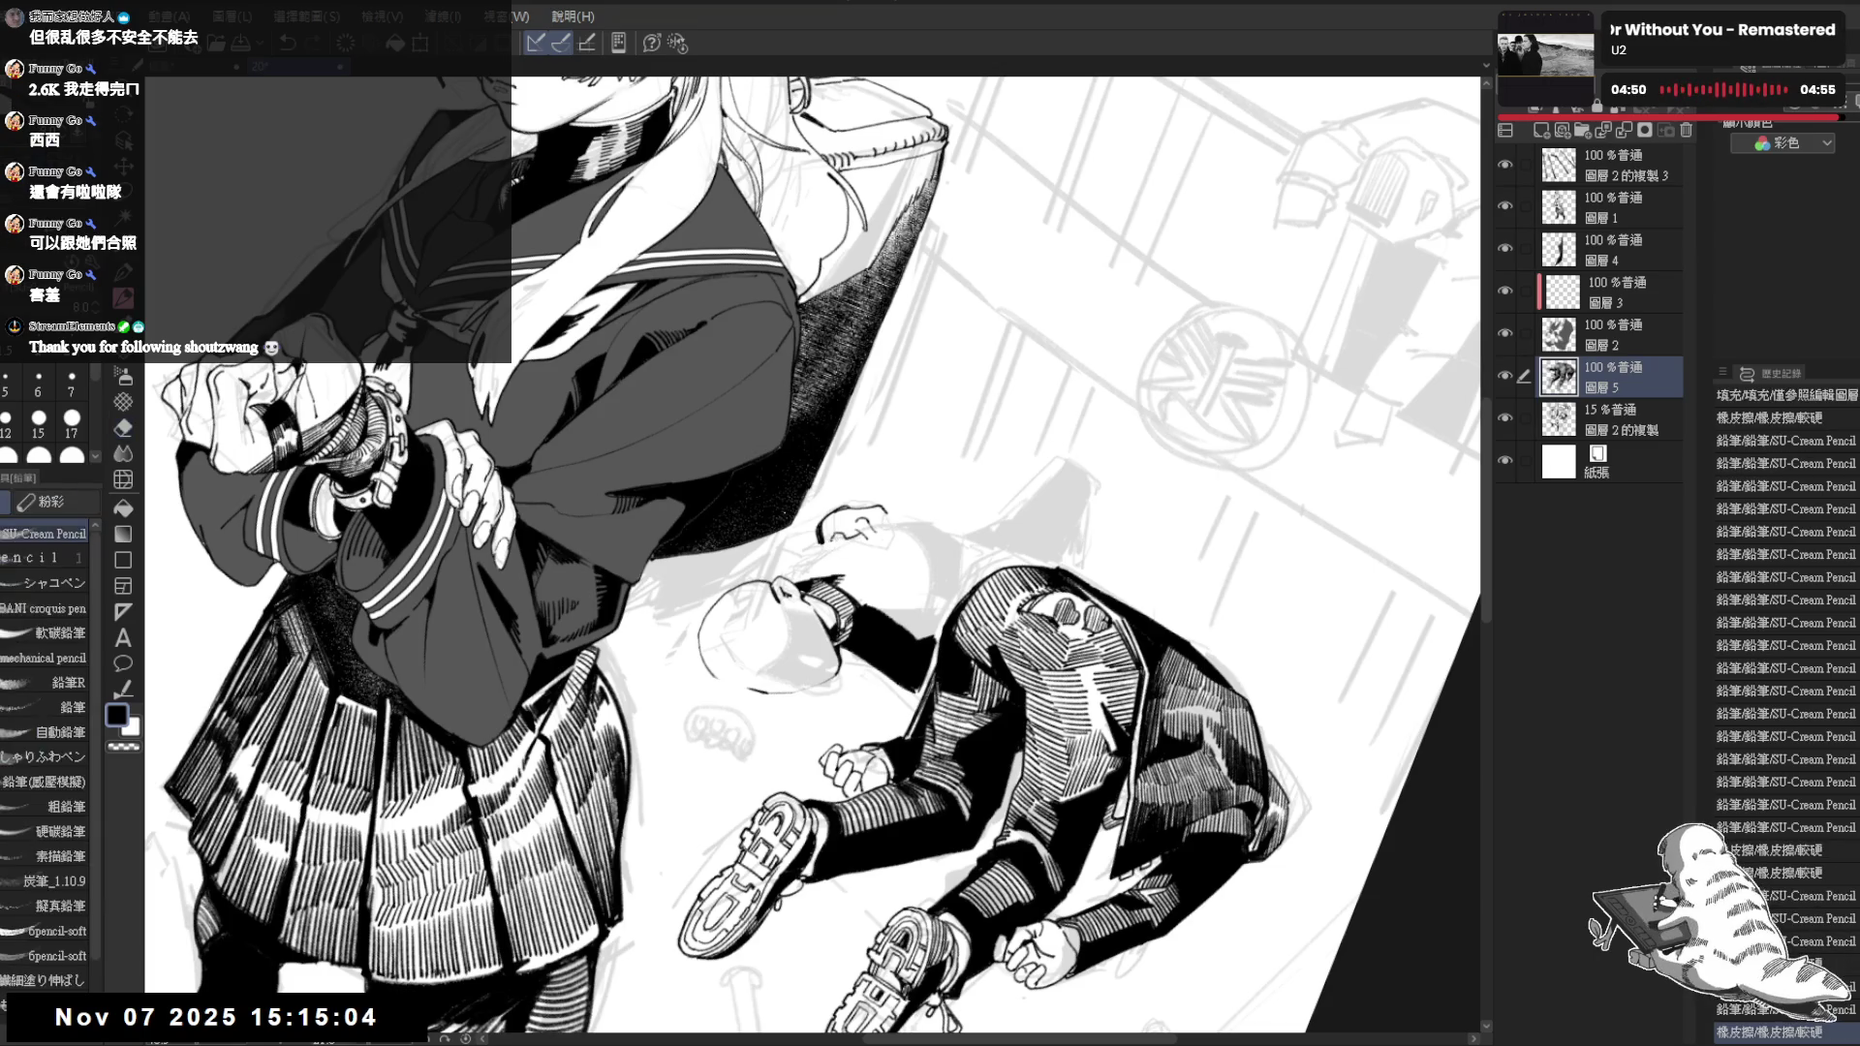
{"action": "left_click_drag", "start_coordinate": [837, 530], "coordinate": [848, 541]}
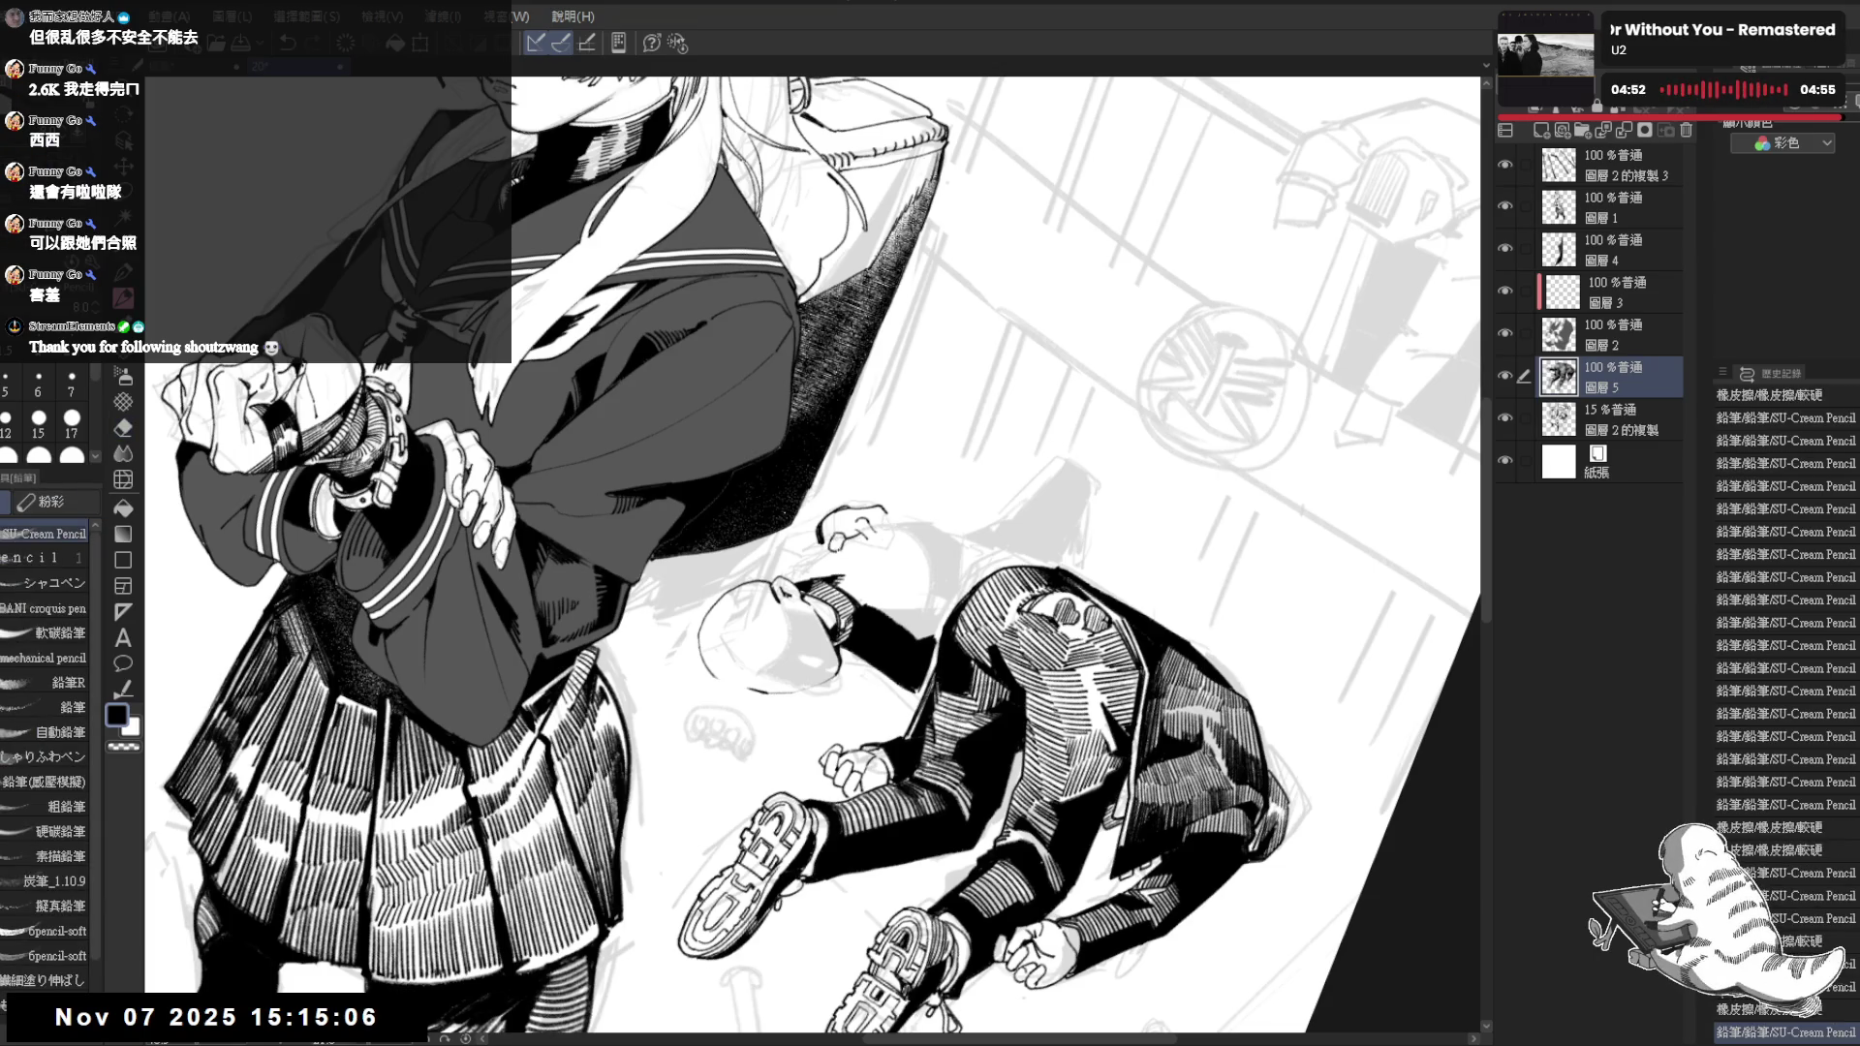
{"action": "key", "text": "minus"}
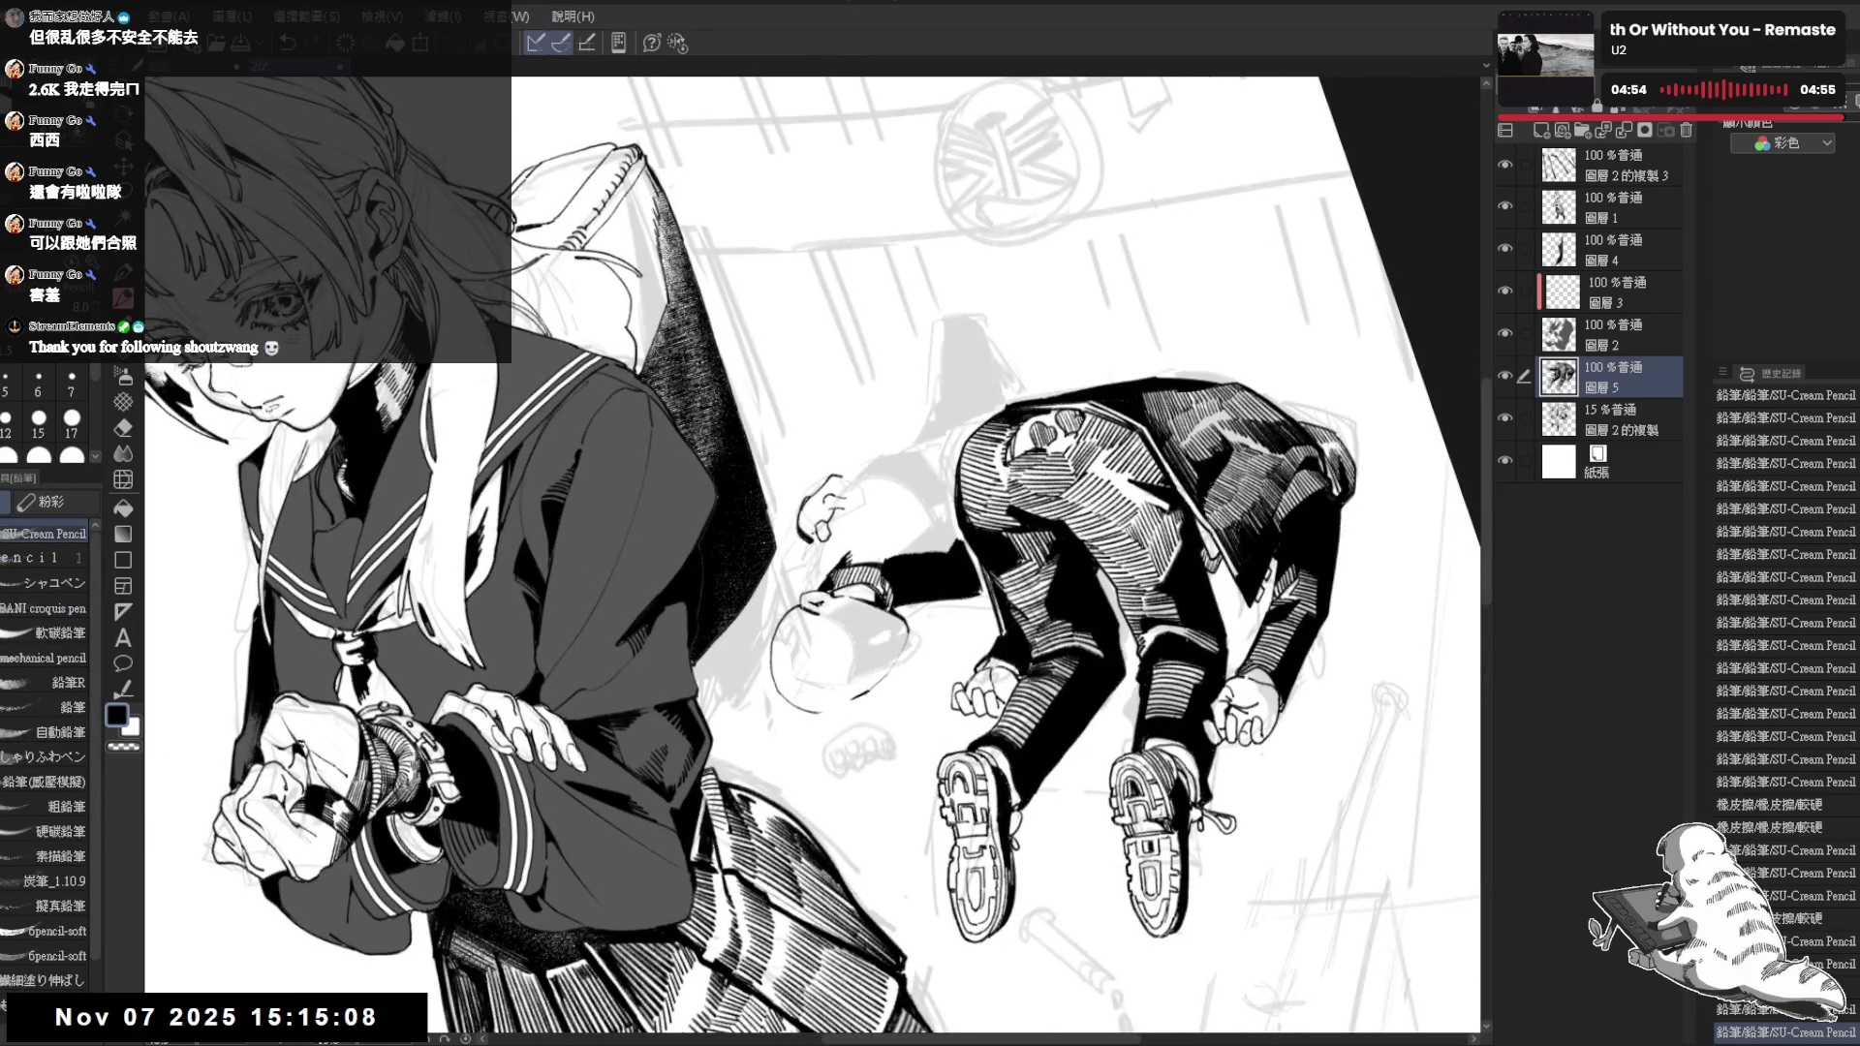
{"action": "key", "text": "asciicircum"}
{"action": "key", "text": "asciicircum"}
{"action": "key", "text": "asciicircum"}
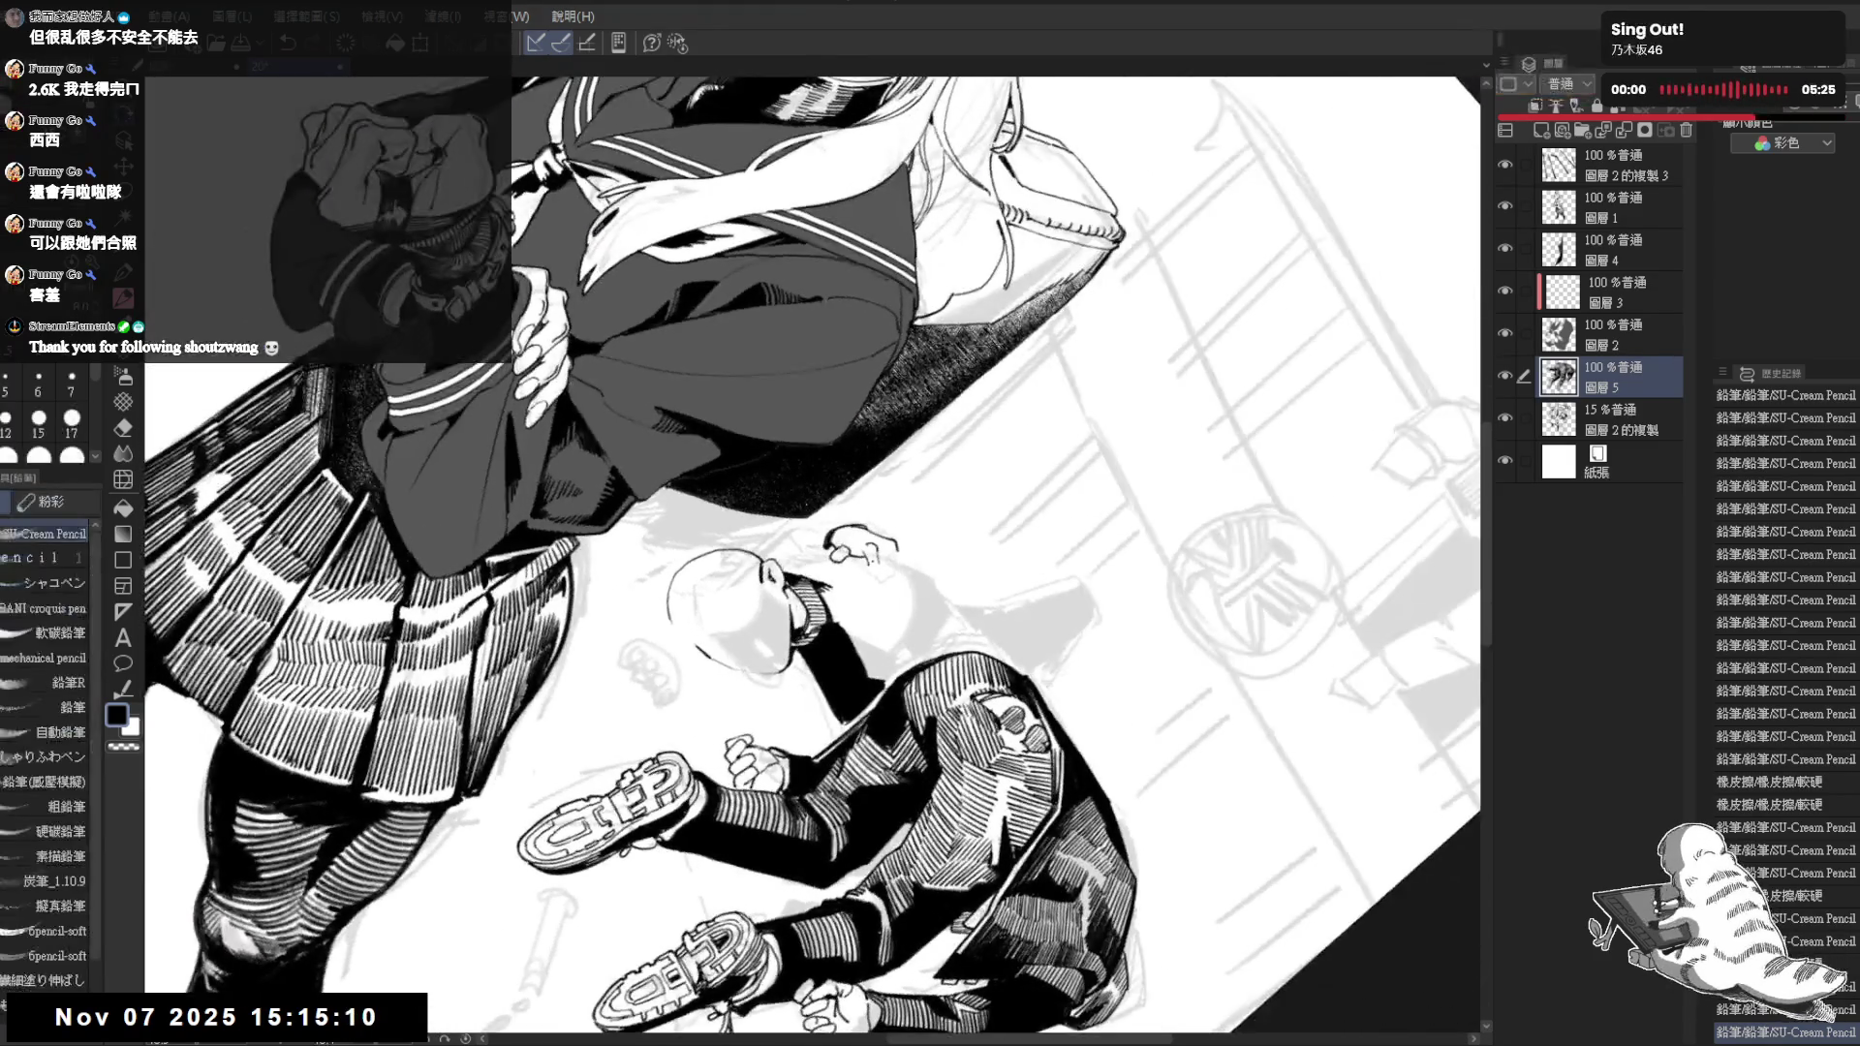
{"action": "left_click_drag", "start_coordinate": [869, 549], "coordinate": [883, 590]}
{"action": "key", "text": "e"}
{"action": "key", "text": "p"}
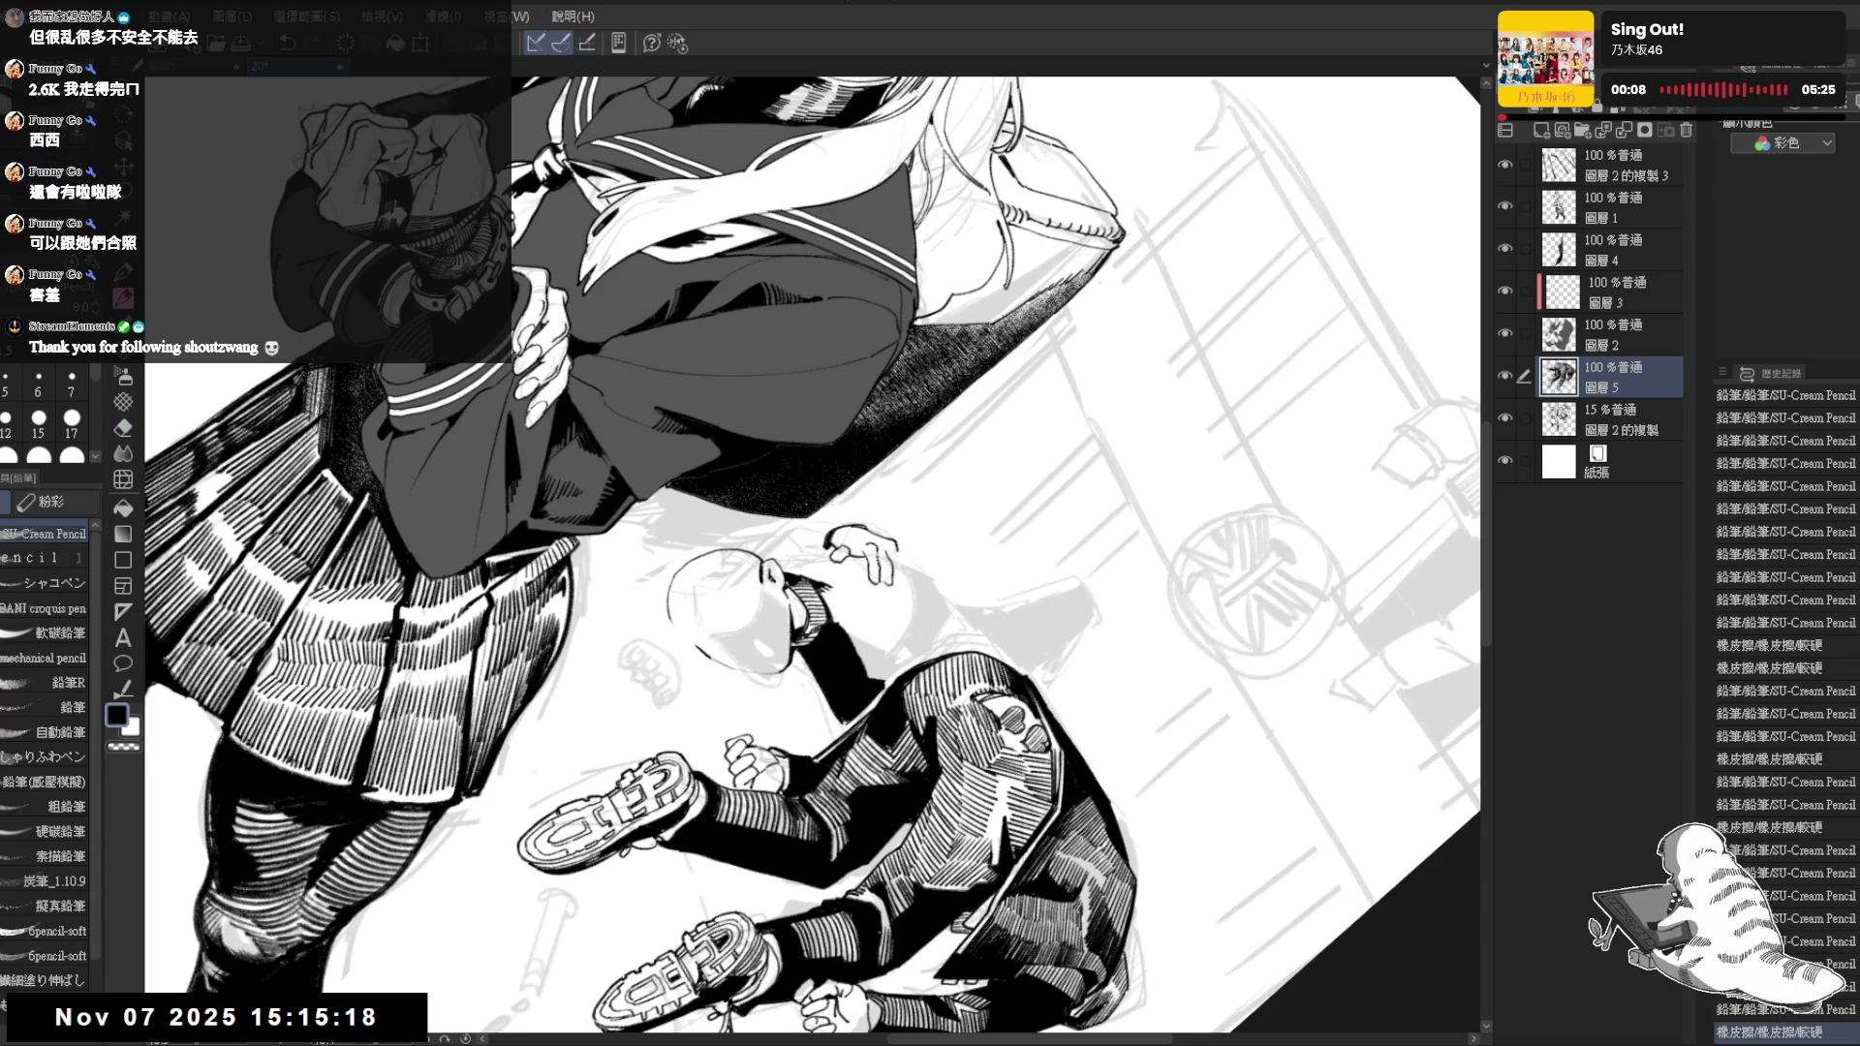
Add a small pencil stroke near the fallen figure's hand and check it mirrored
{"action": "key", "text": "ctrl+@"}
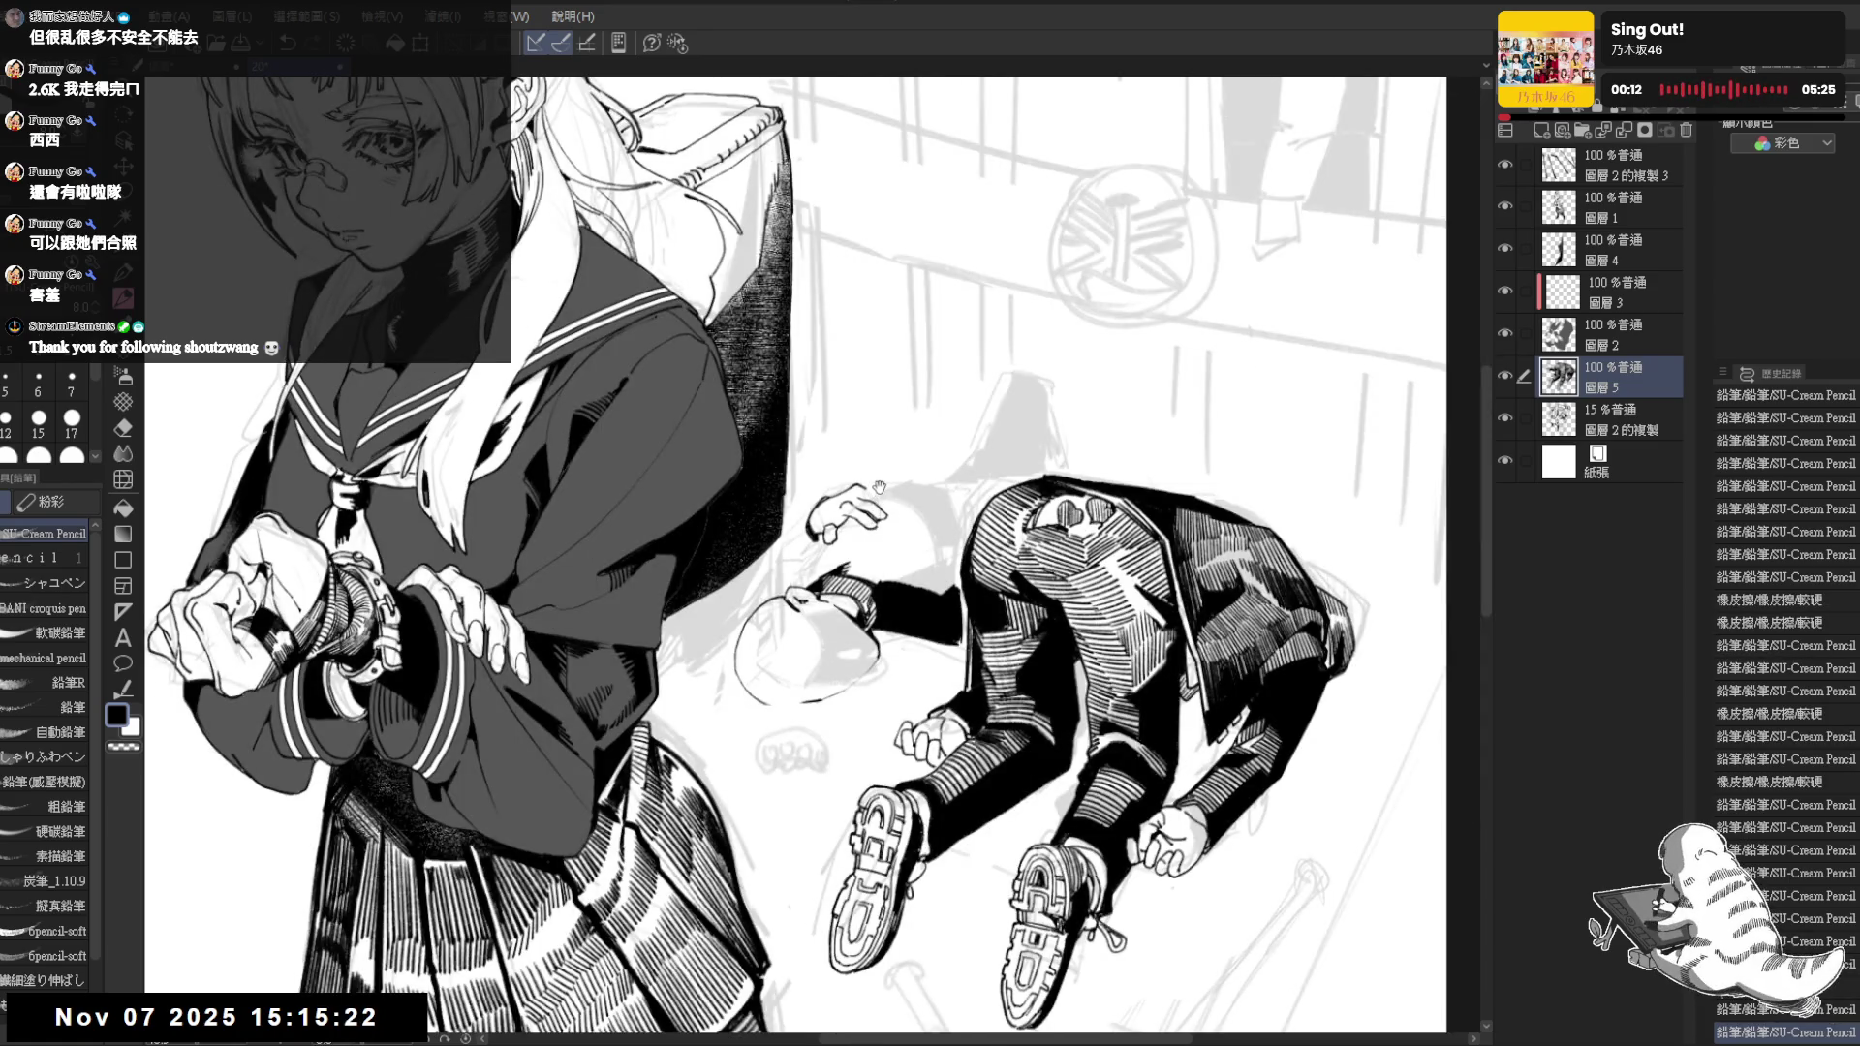
{"action": "left_click_drag", "start_coordinate": [882, 512], "coordinate": [873, 573]}
{"action": "key", "text": "e"}
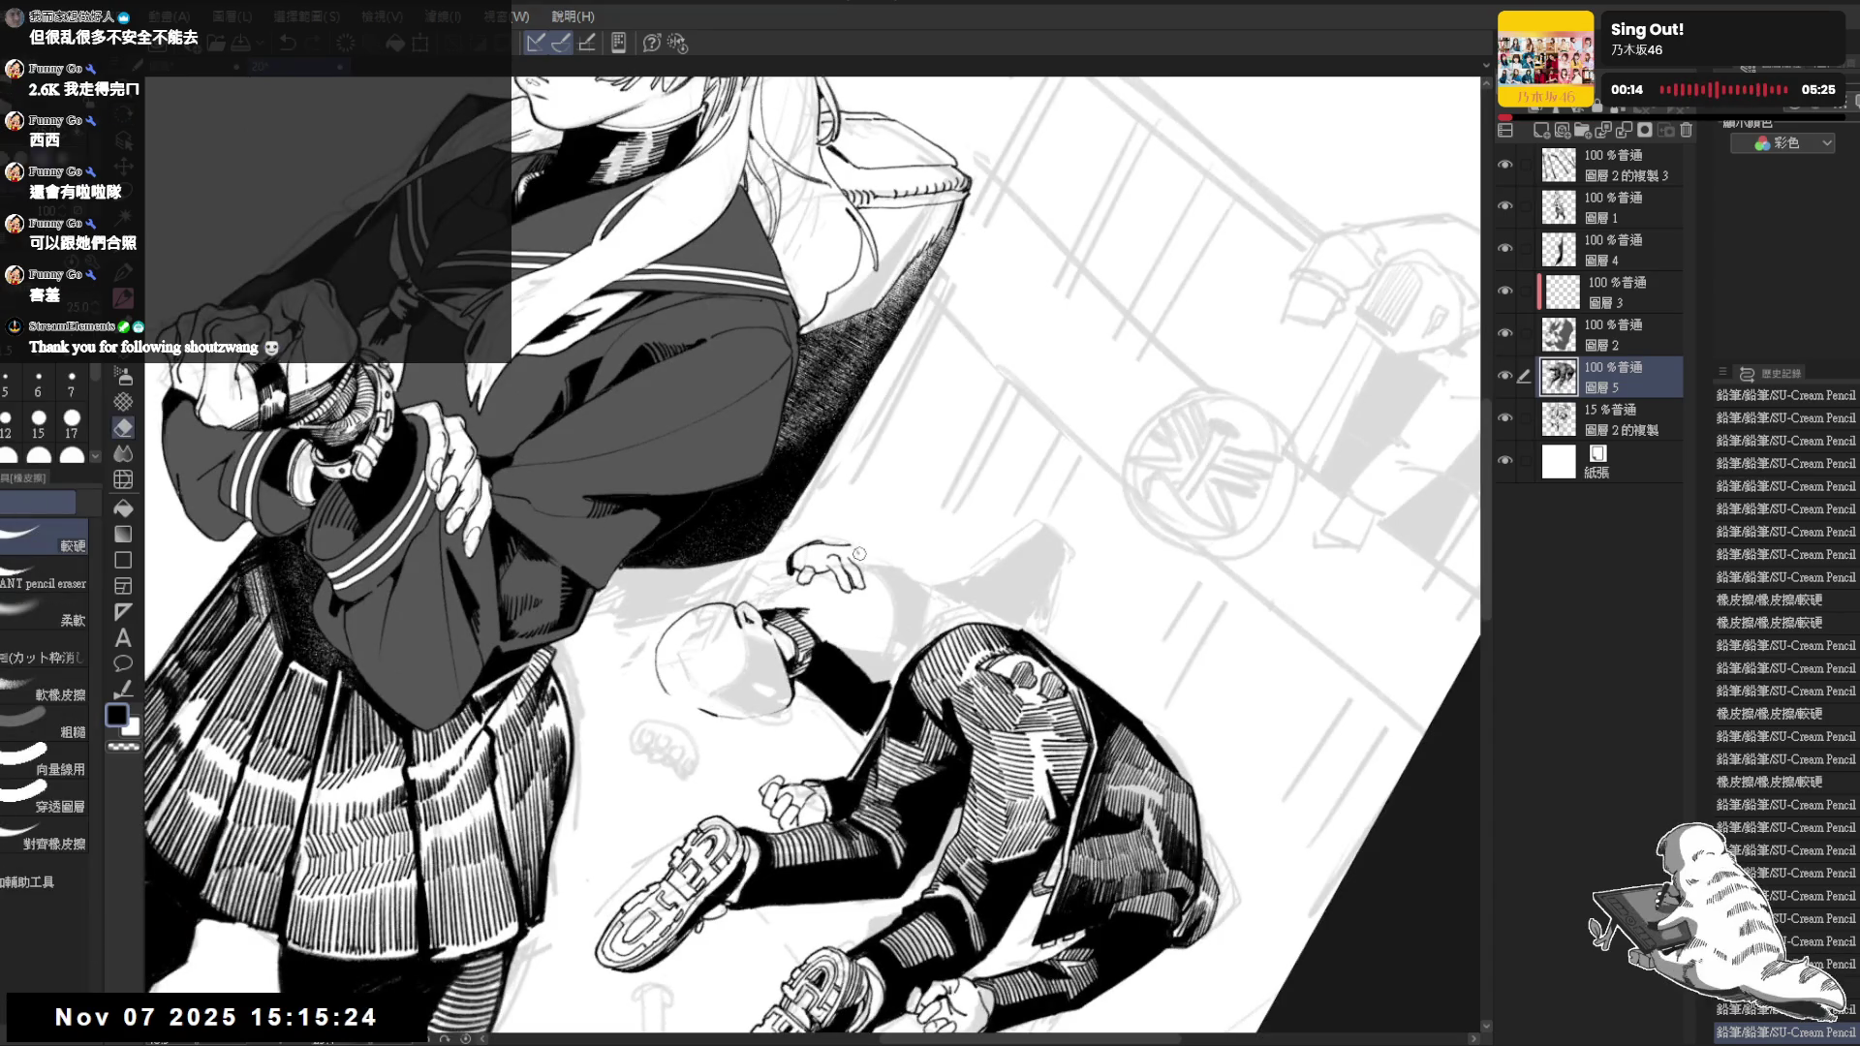
{"action": "key", "text": "p"}
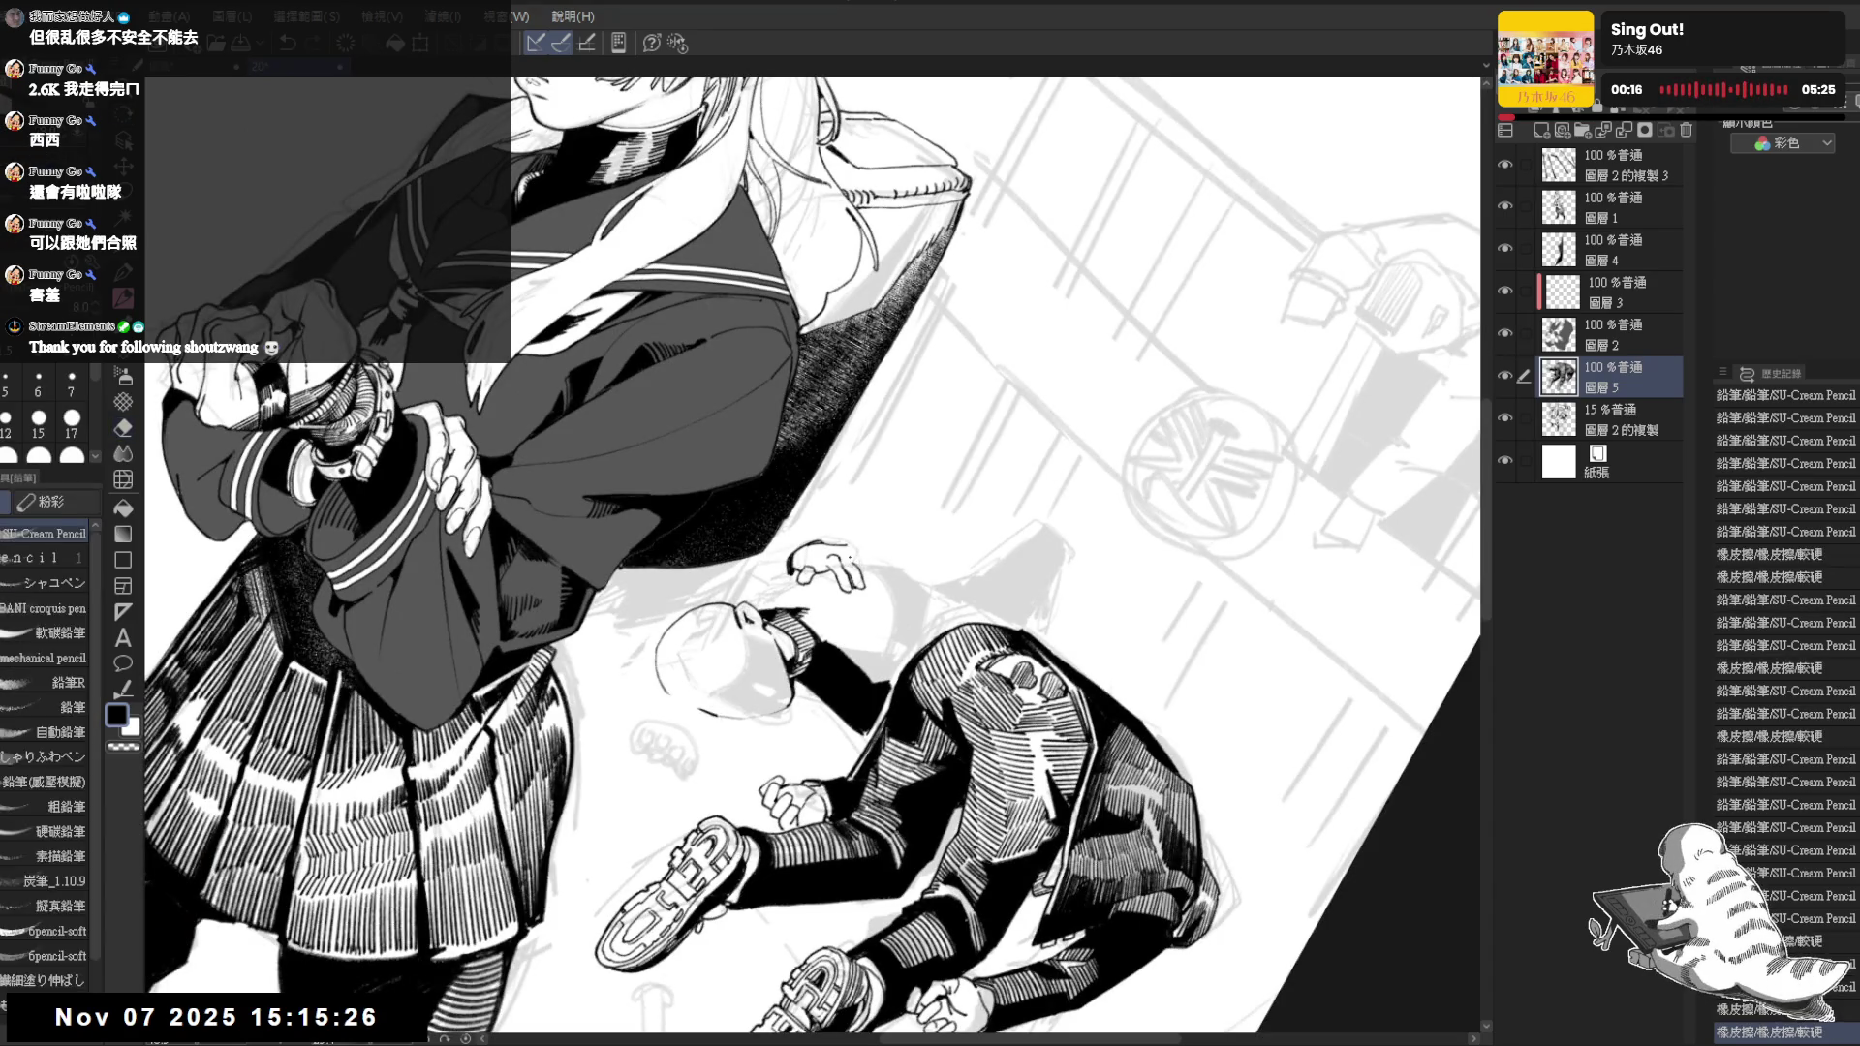
{"action": "key", "text": "p"}
{"action": "key", "text": "p"}
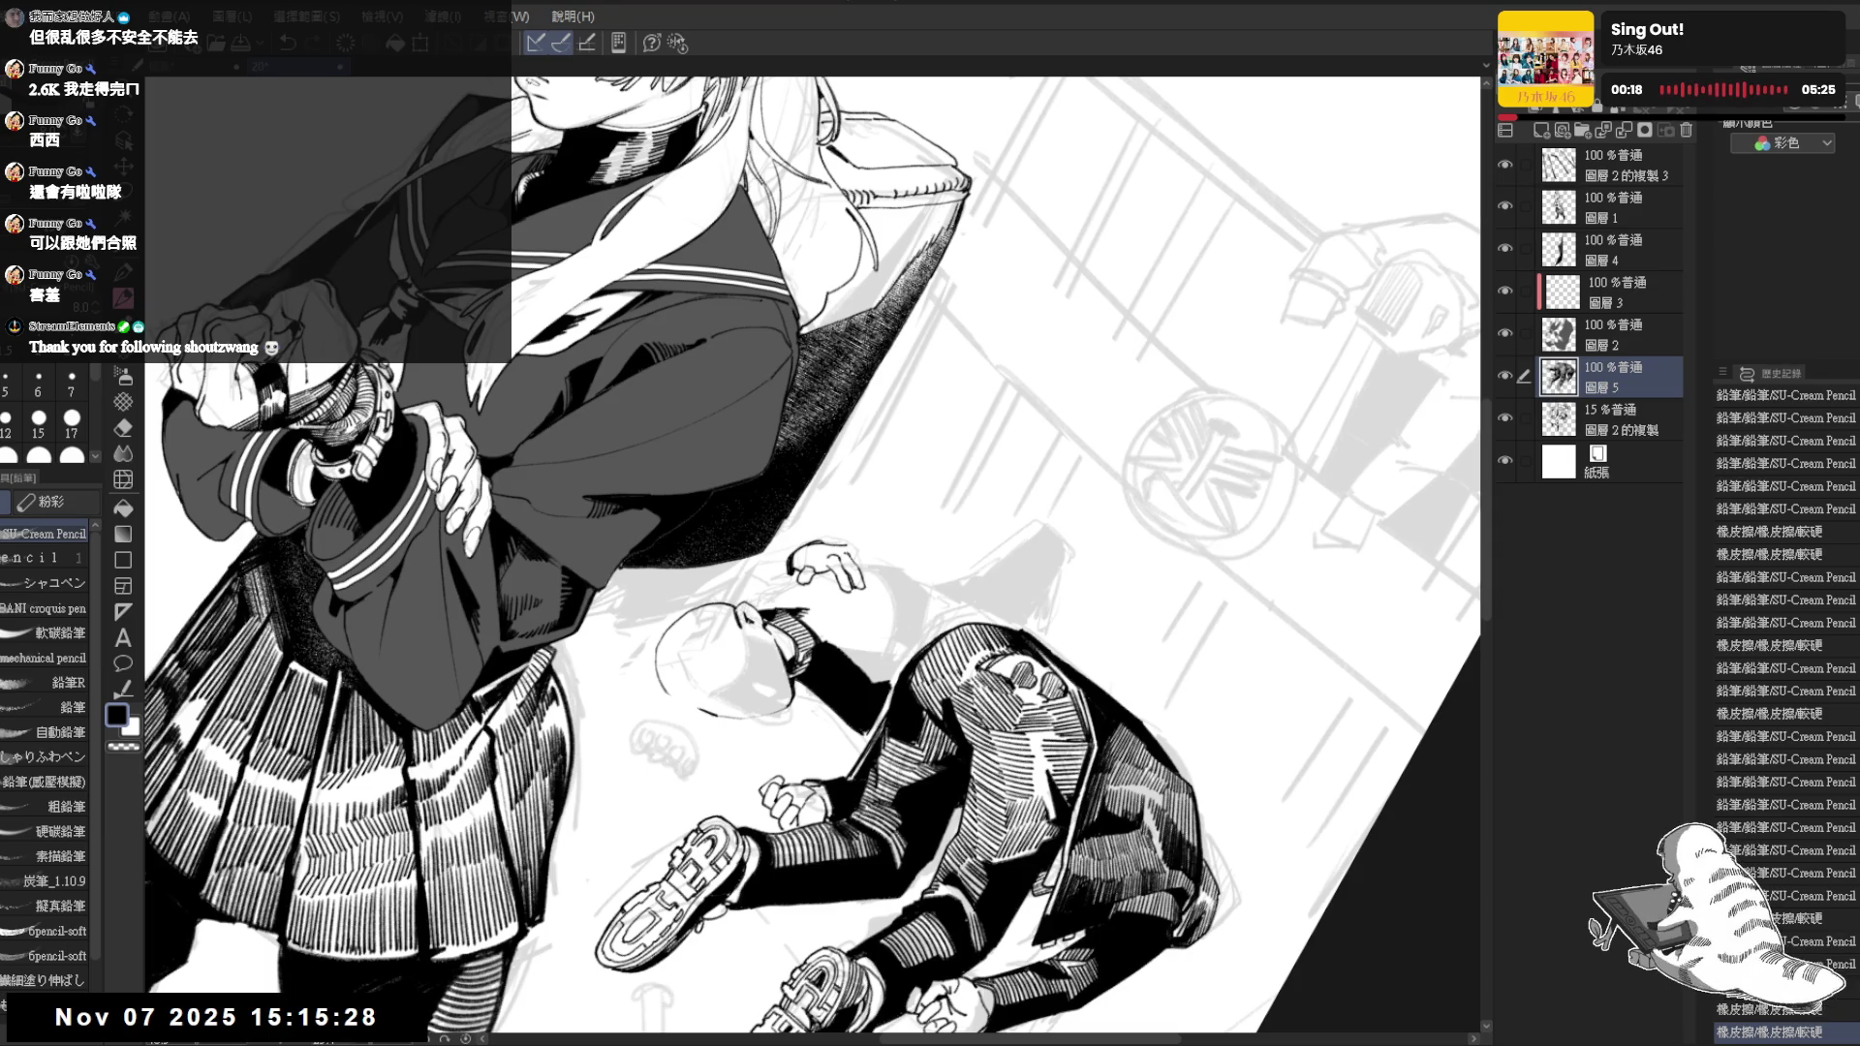
{"action": "left_click_drag", "start_coordinate": [854, 556], "coordinate": [861, 567]}
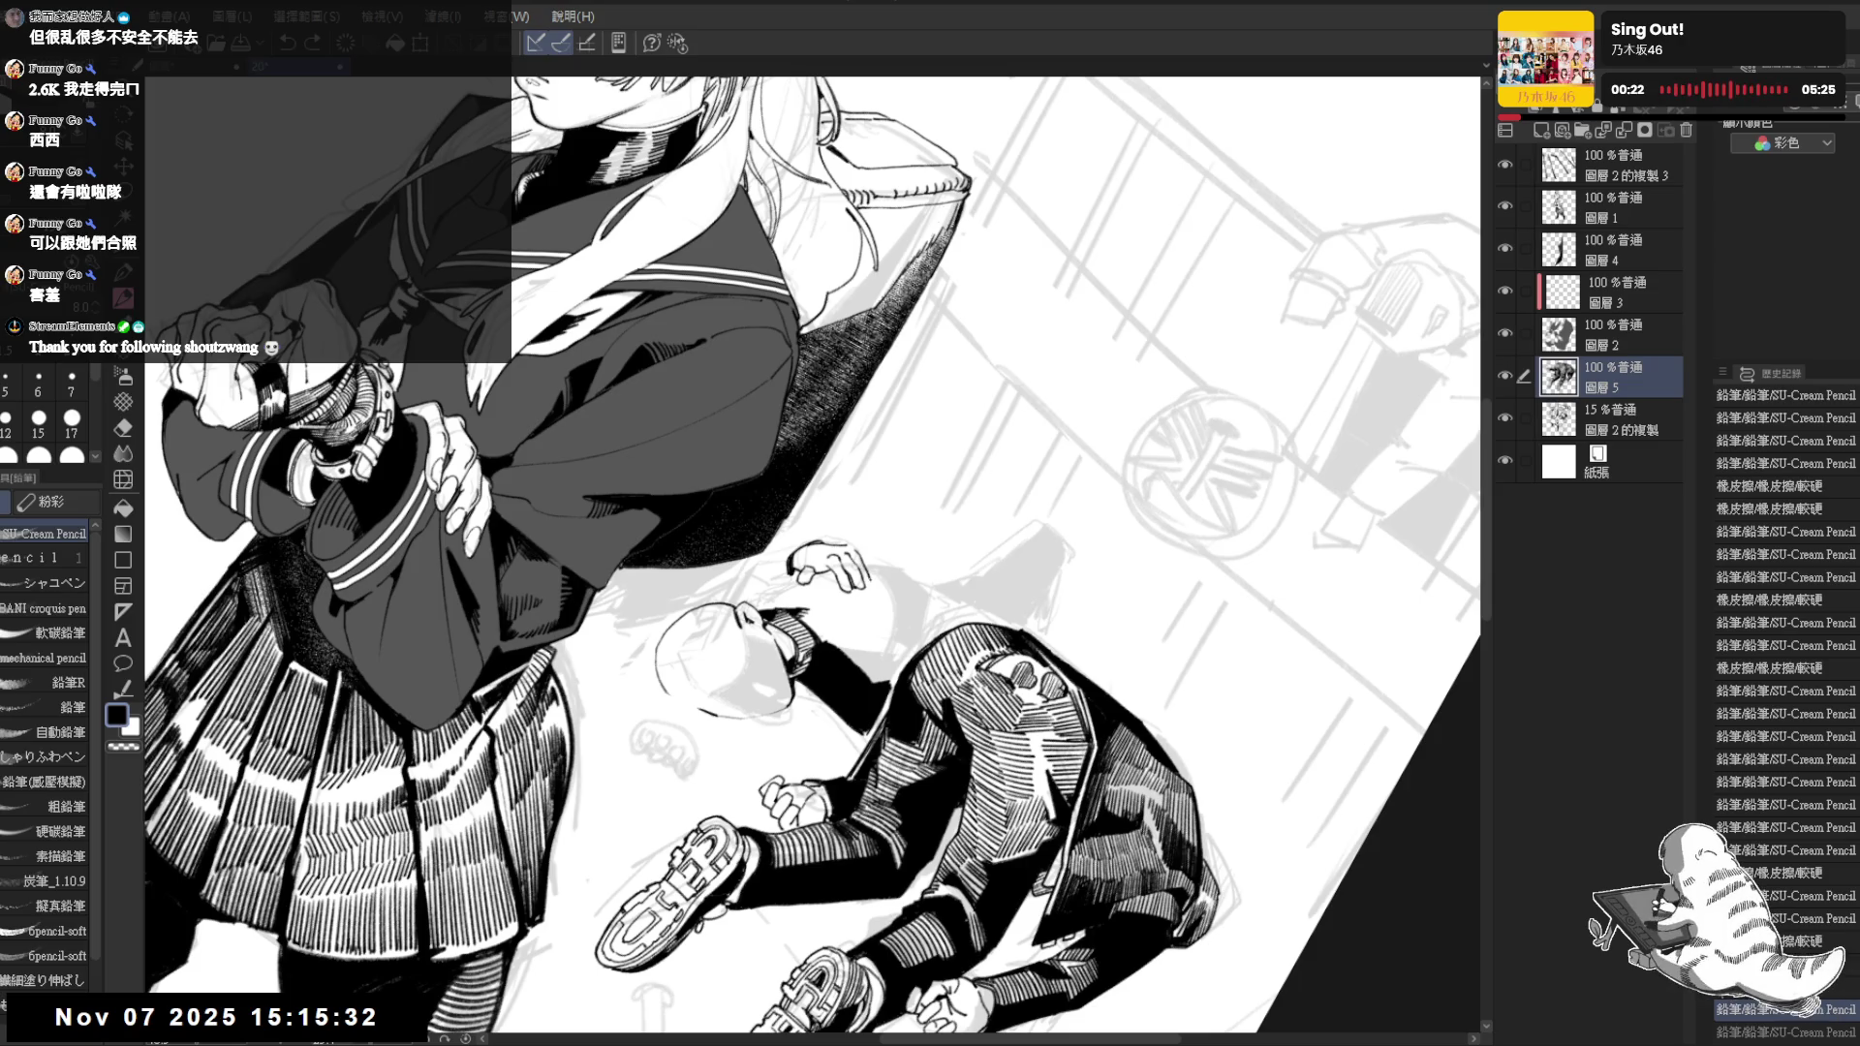
{"action": "key", "text": "ctrl+0"}
{"action": "key", "text": "h"}
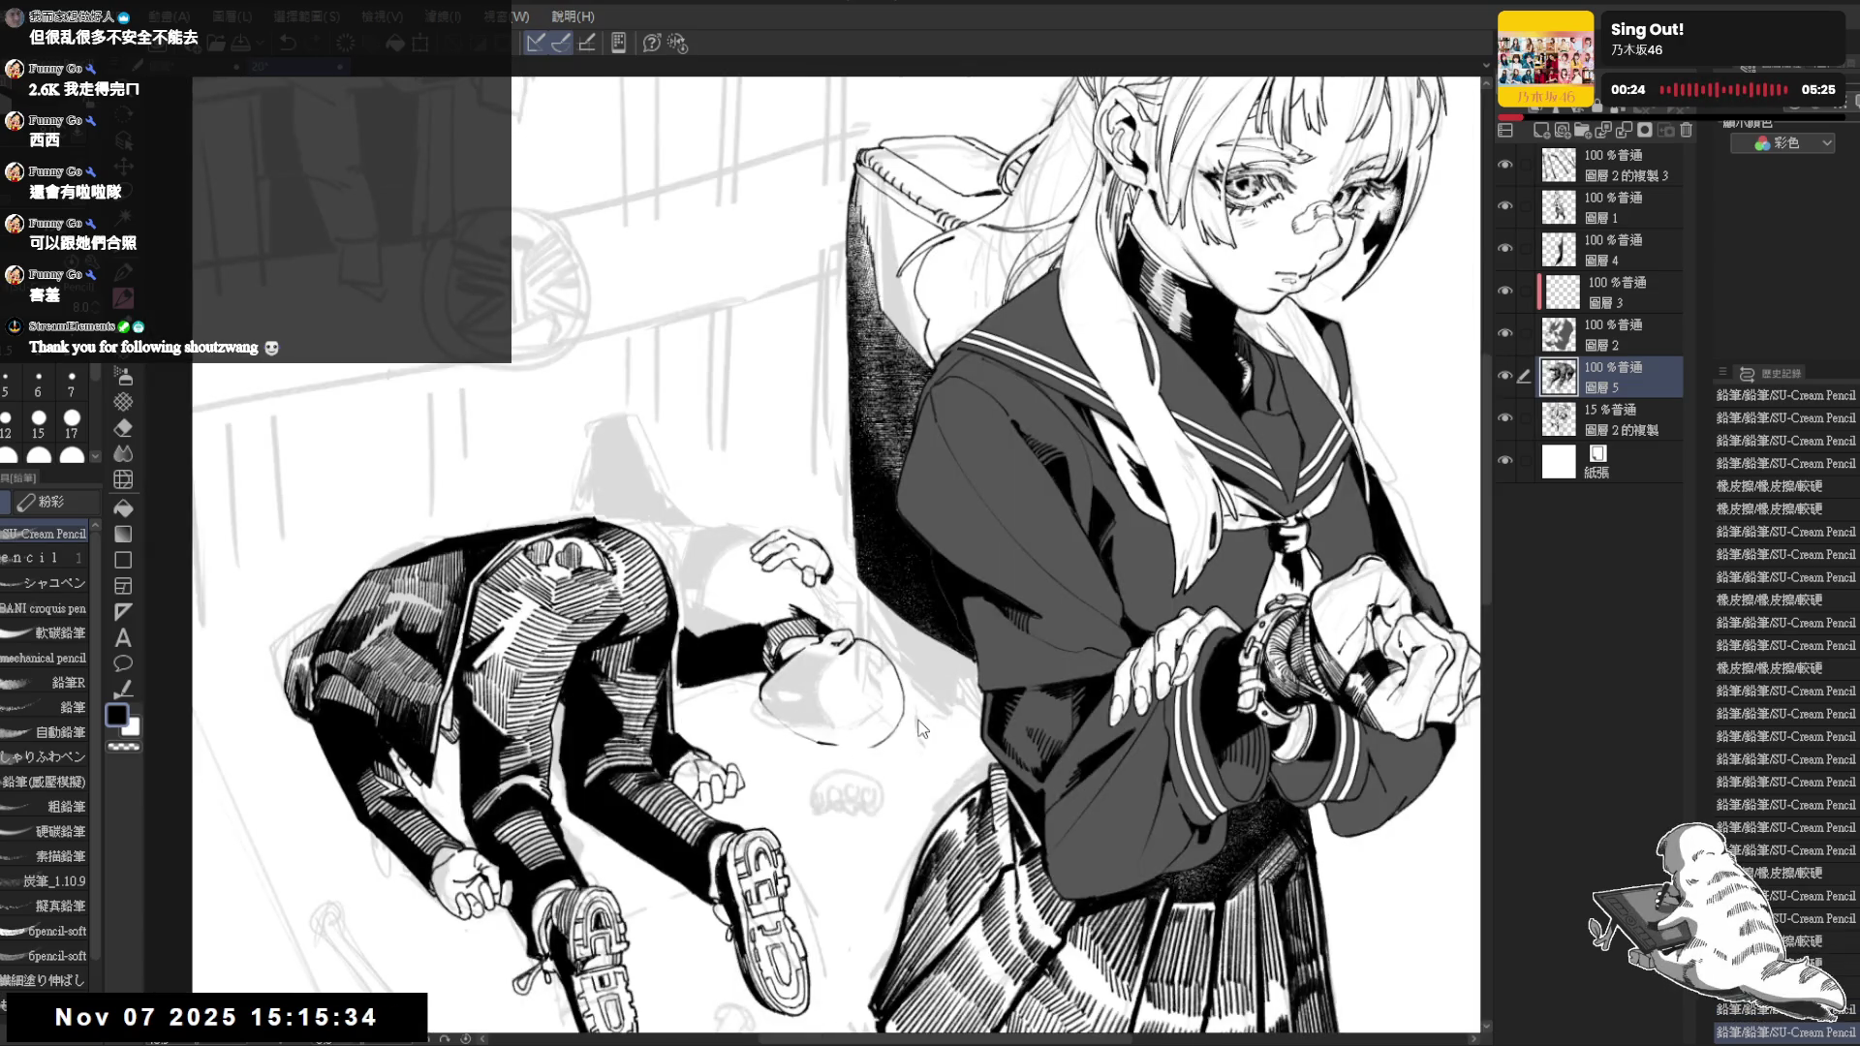
{"action": "key", "text": "h"}
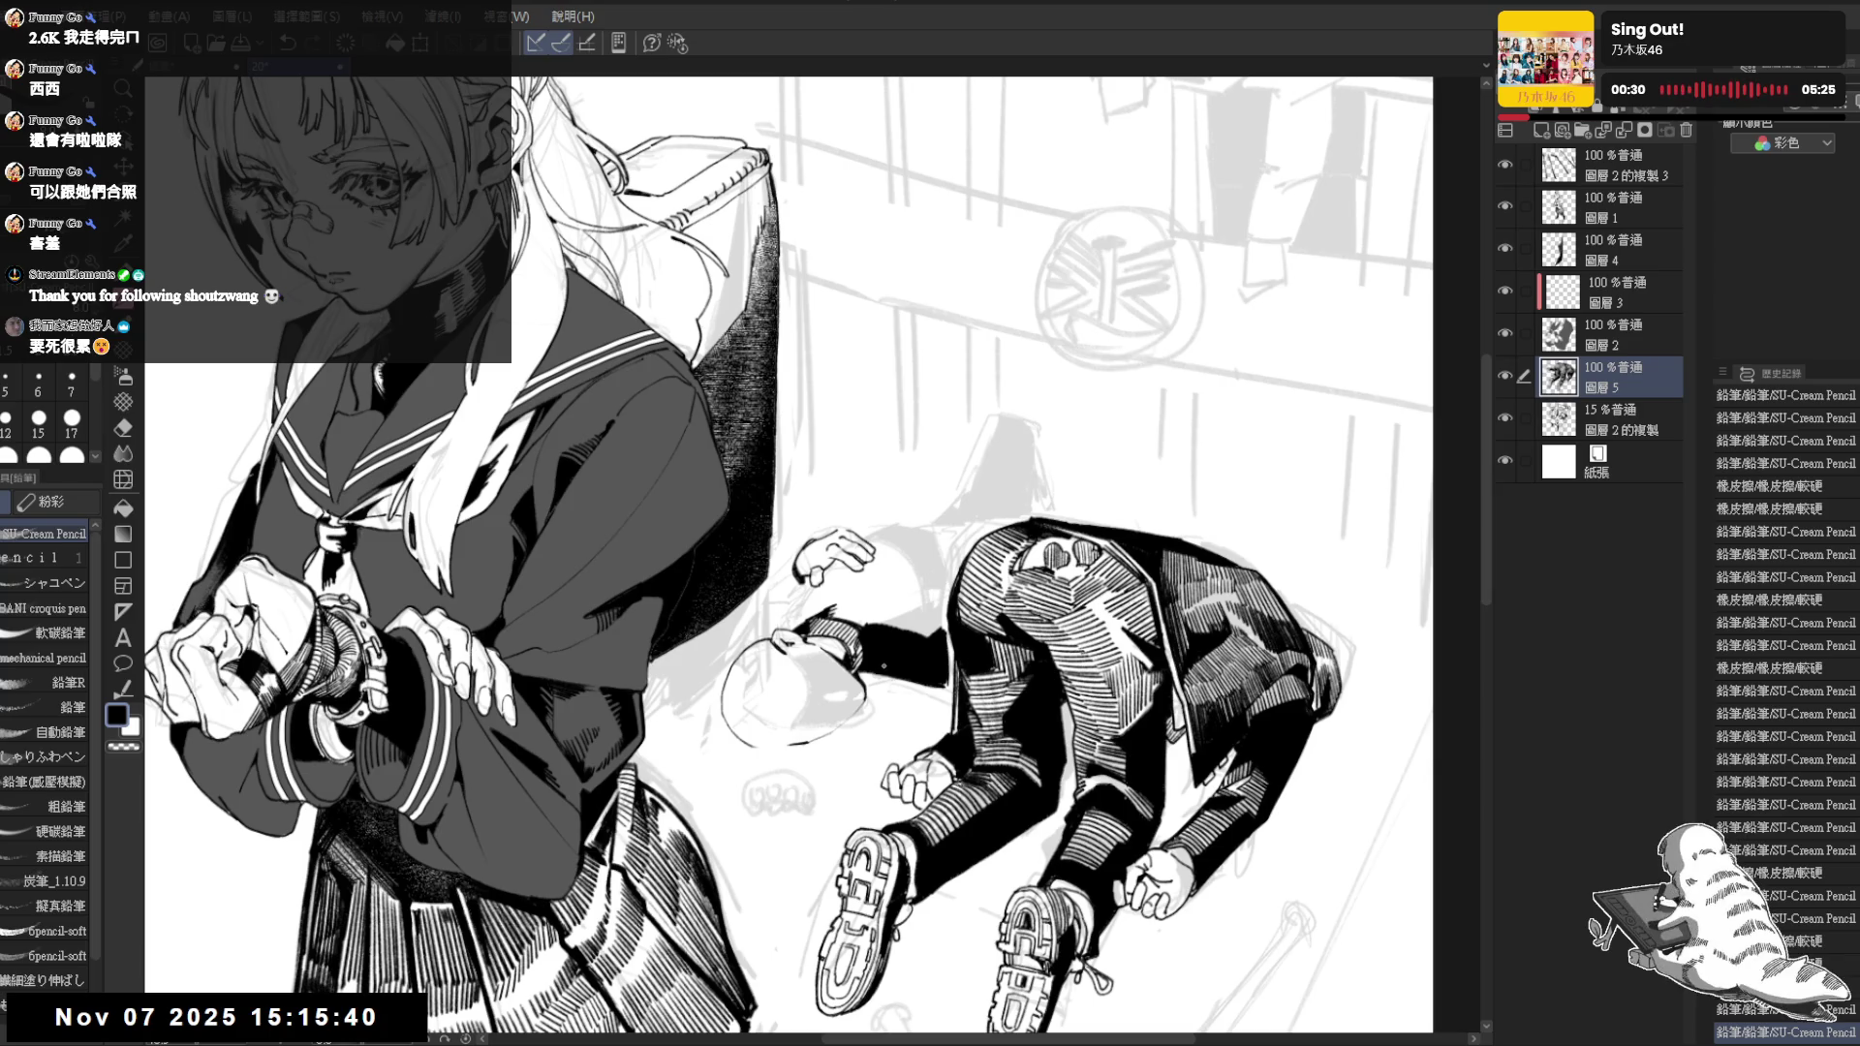
Add further small pencil marks by the fallen figure's hand to finish the clothing hatching
{"action": "left_click_drag", "start_coordinate": [813, 581], "coordinate": [930, 480]}
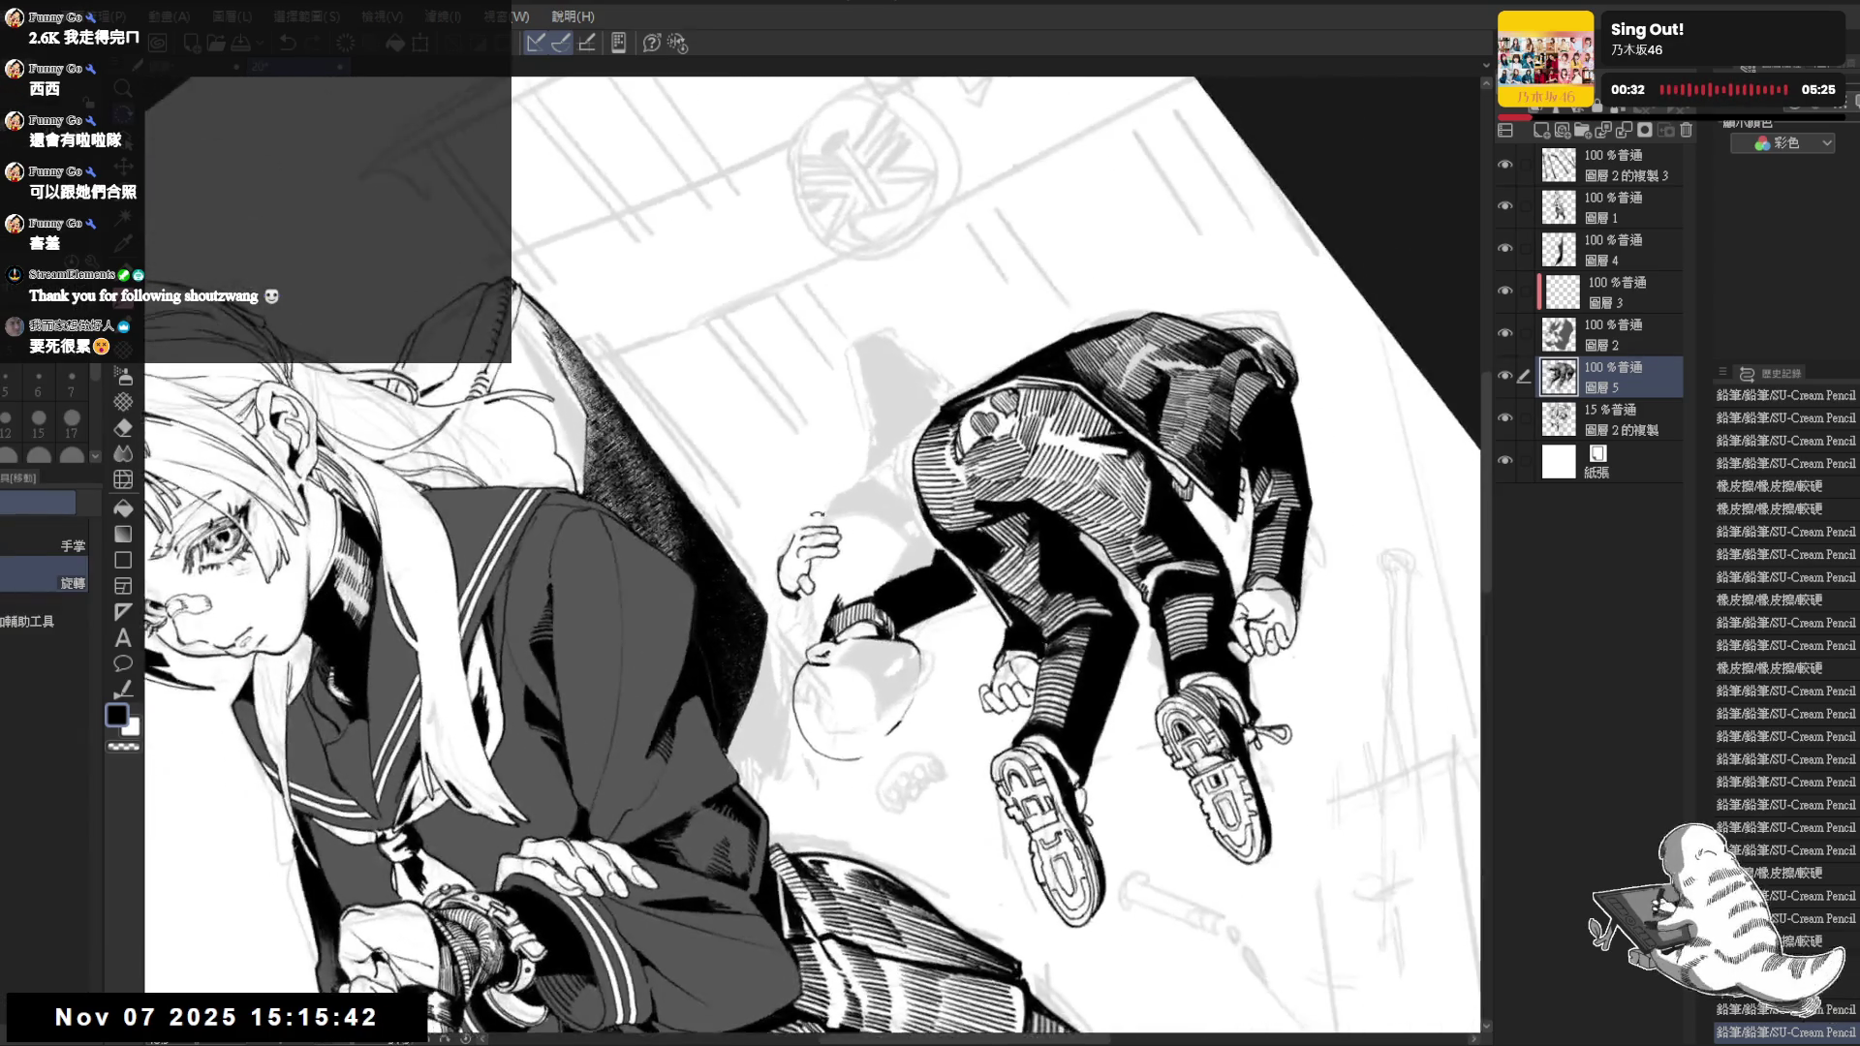
{"action": "key", "text": "p"}
{"action": "left_click_drag", "start_coordinate": [803, 535], "coordinate": [807, 547]}
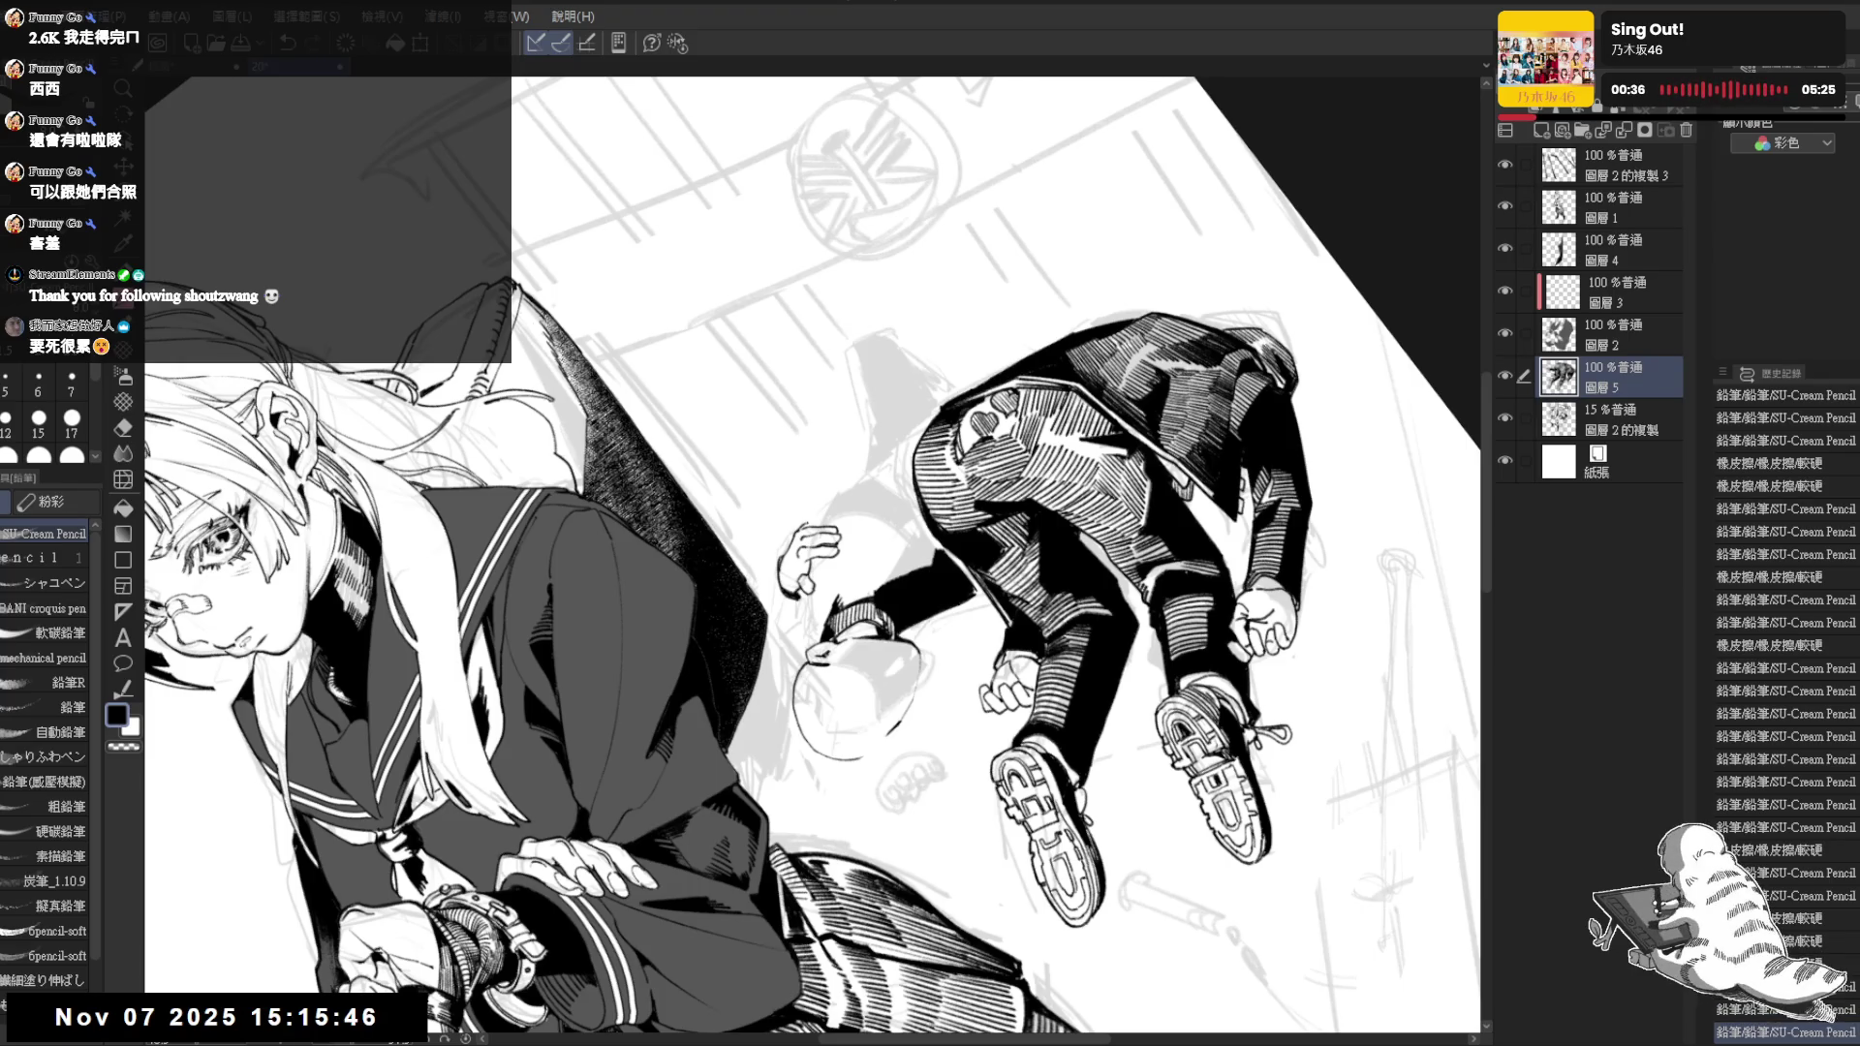
{"action": "key", "text": "ctrl+0"}
{"action": "key", "text": "h"}
{"action": "key", "text": "h"}
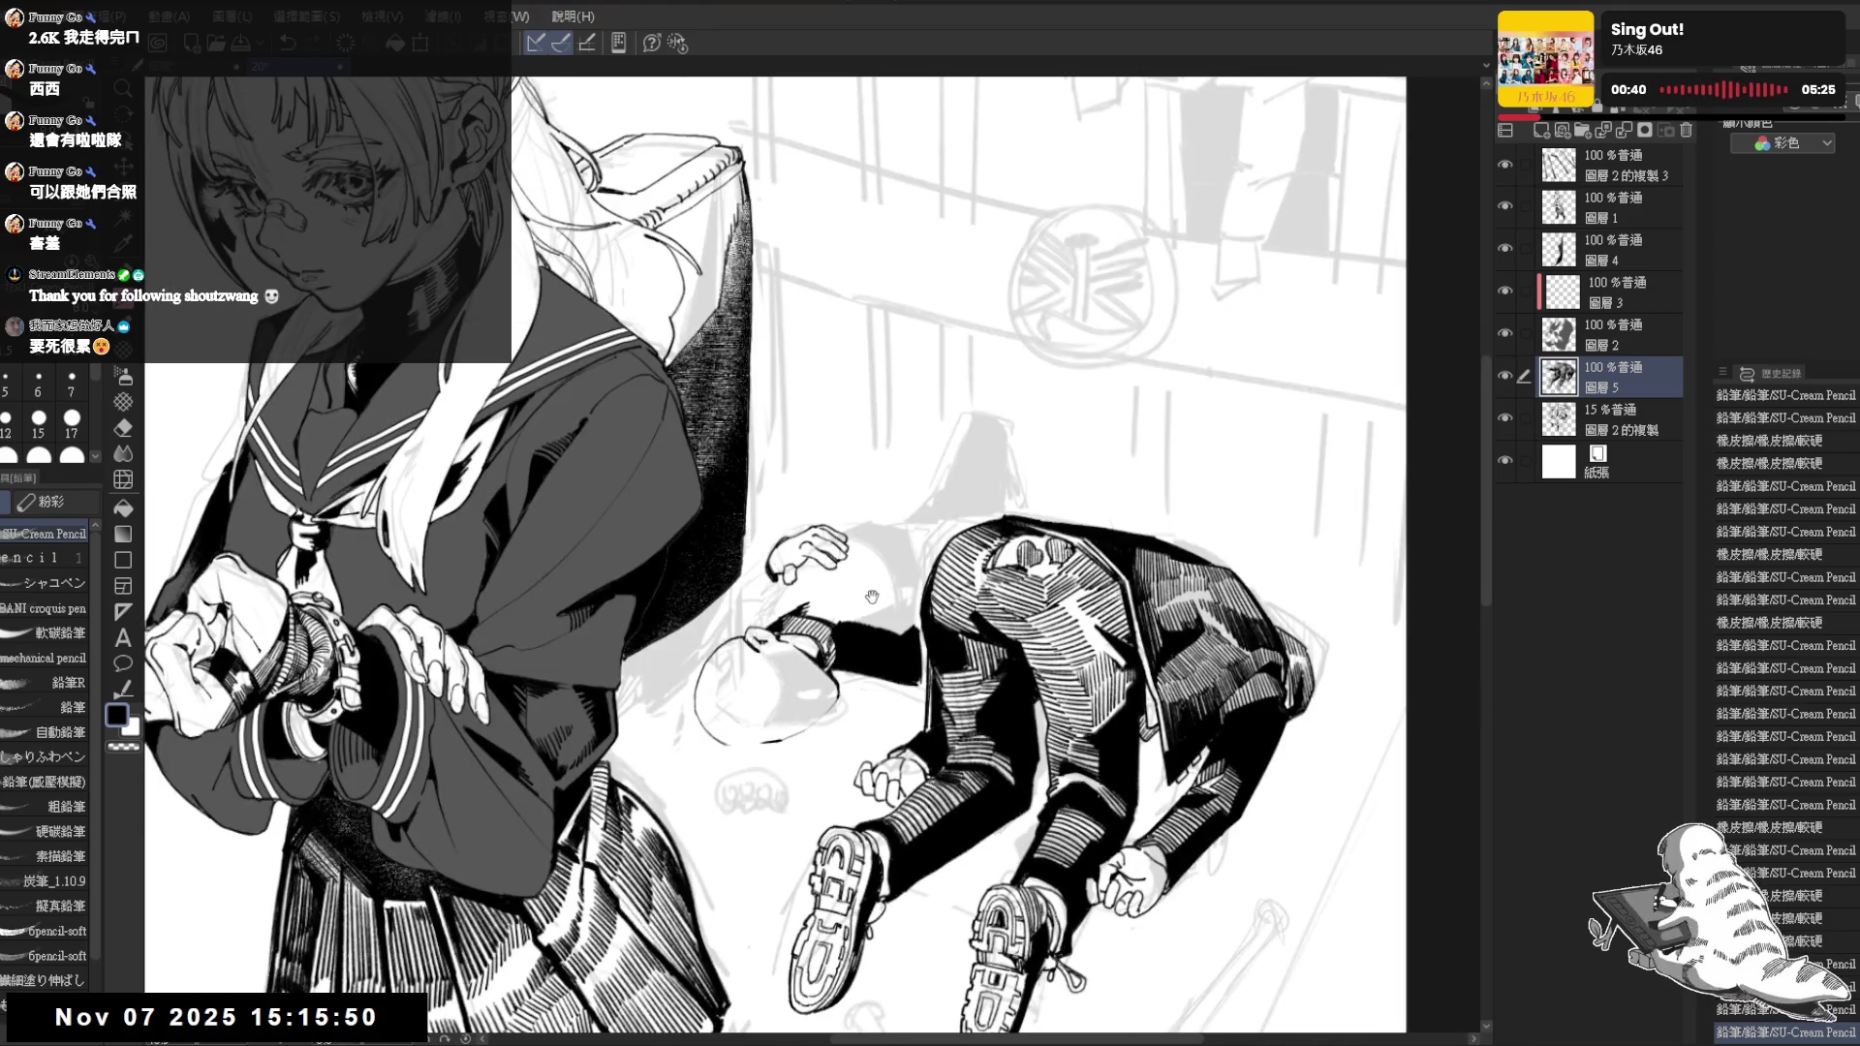
{"action": "left_click_drag", "start_coordinate": [872, 596], "coordinate": [853, 552]}
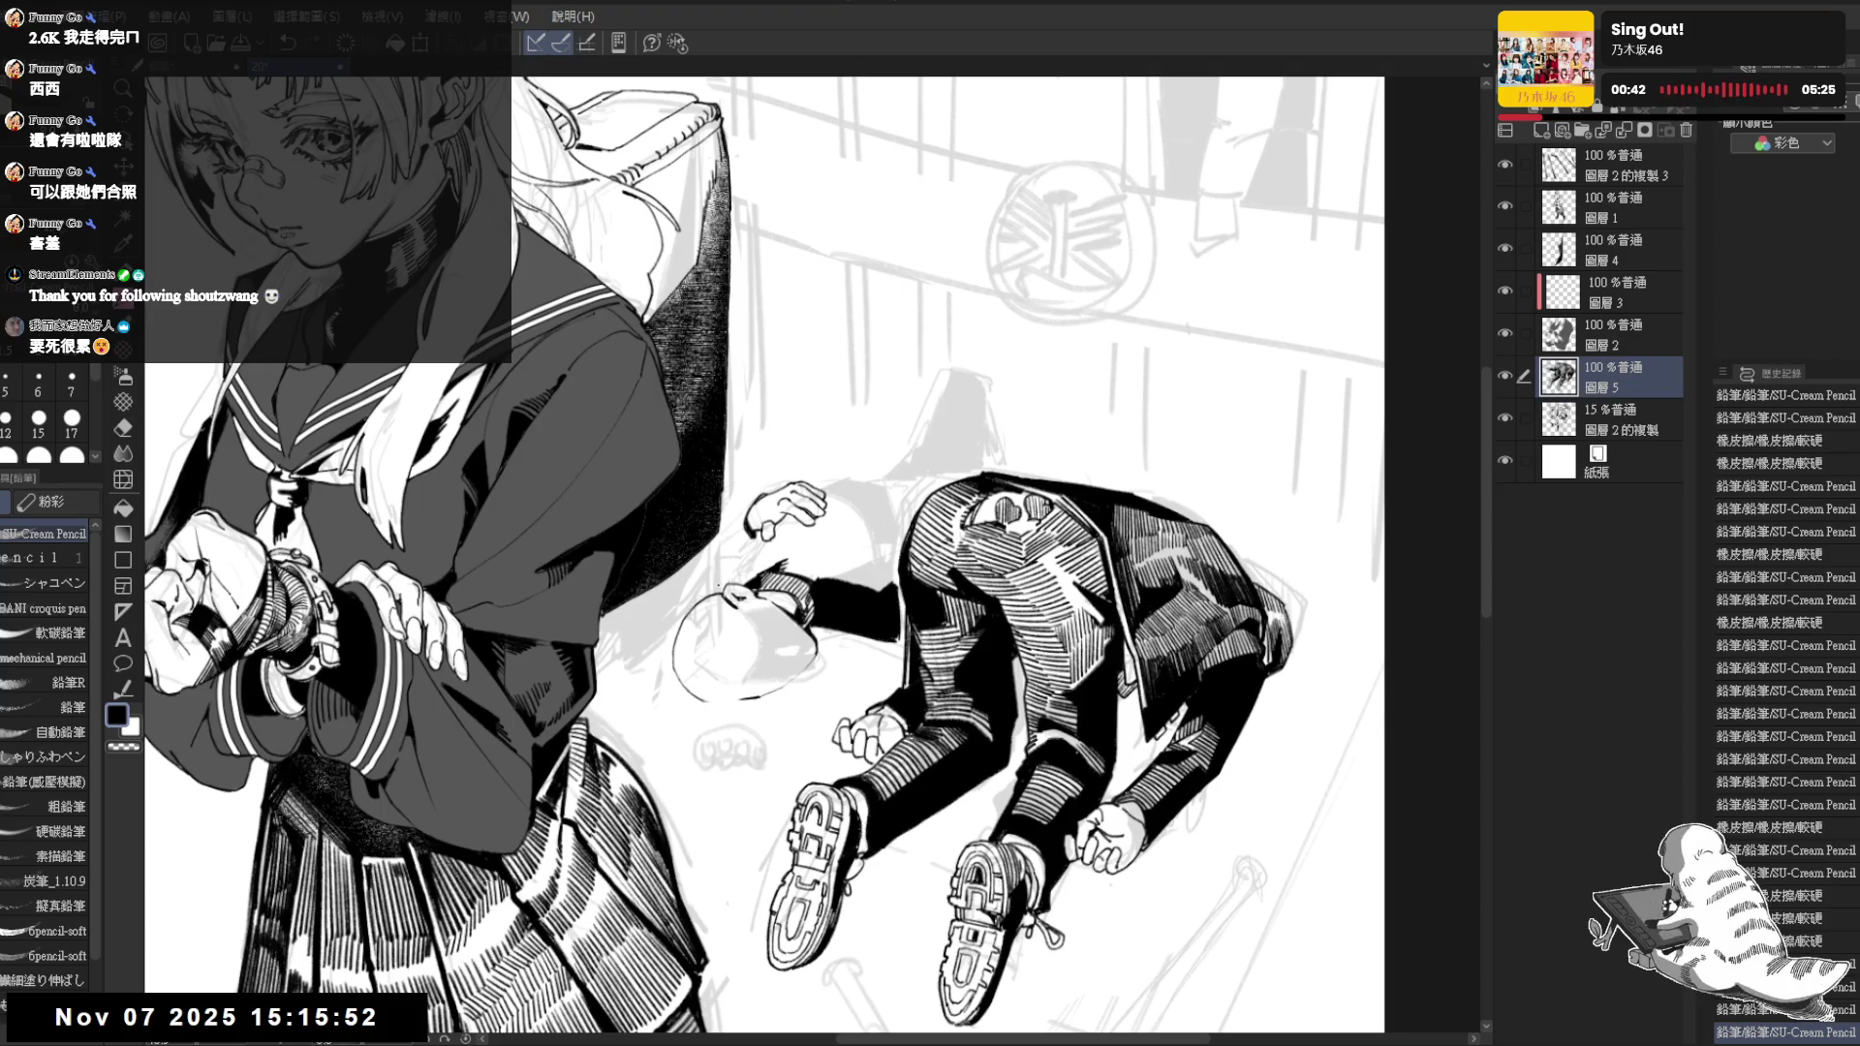
{"action": "left_click_drag", "start_coordinate": [680, 586], "coordinate": [689, 575]}
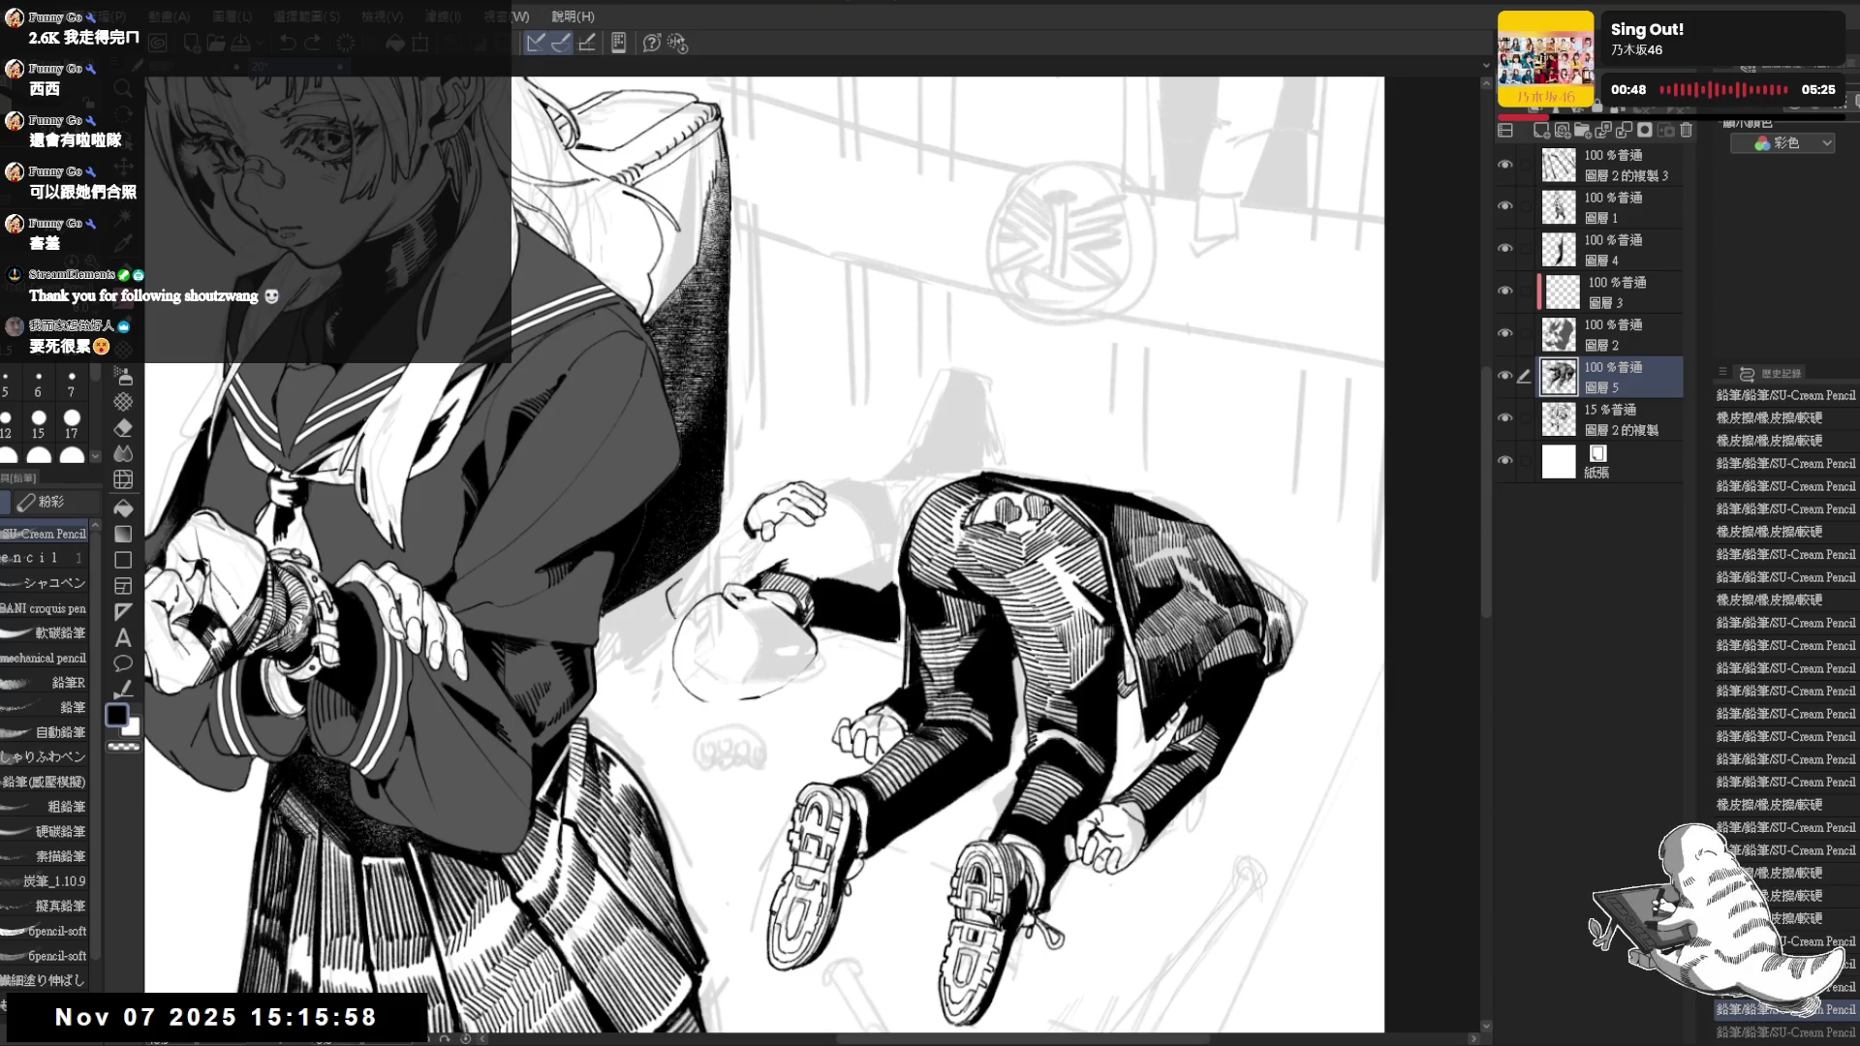
{"action": "scroll", "coordinate": [718, 488], "scroll_direction": "down", "scroll_amount": 1}
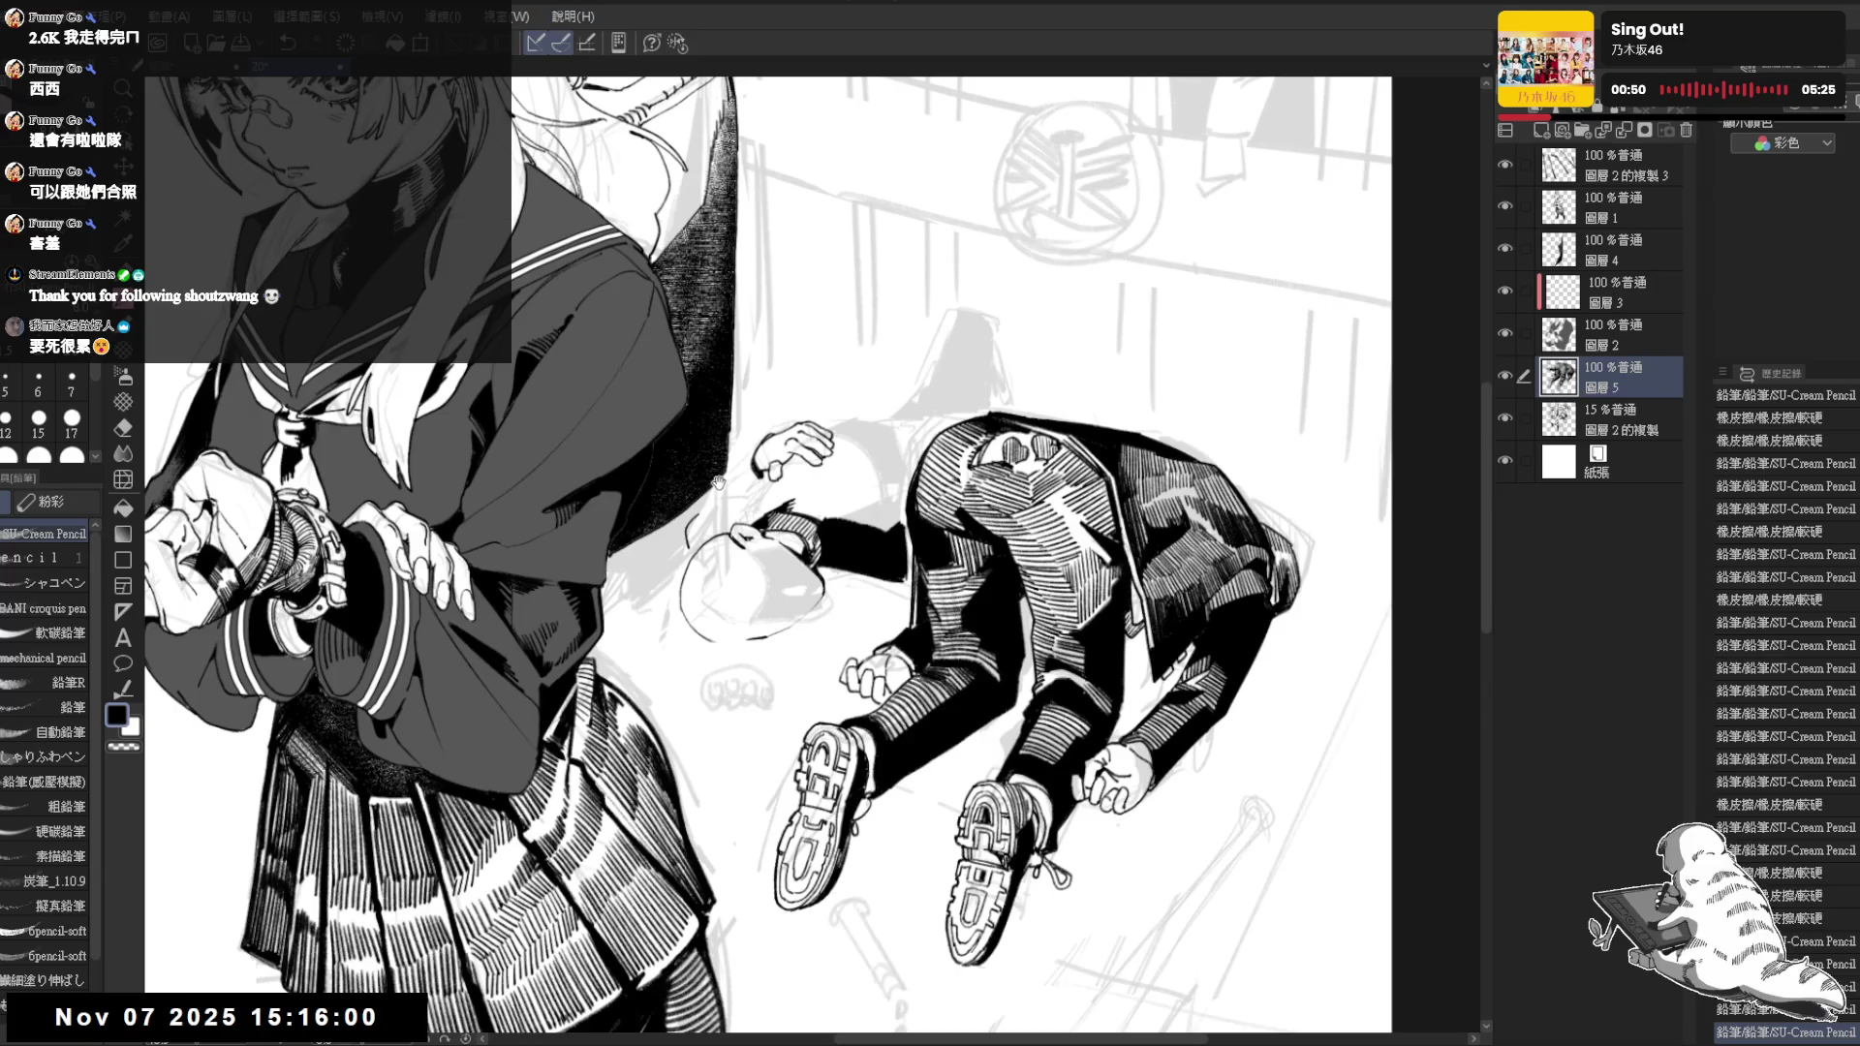
{"action": "scroll", "coordinate": [719, 488], "scroll_direction": "down", "scroll_amount": 1}
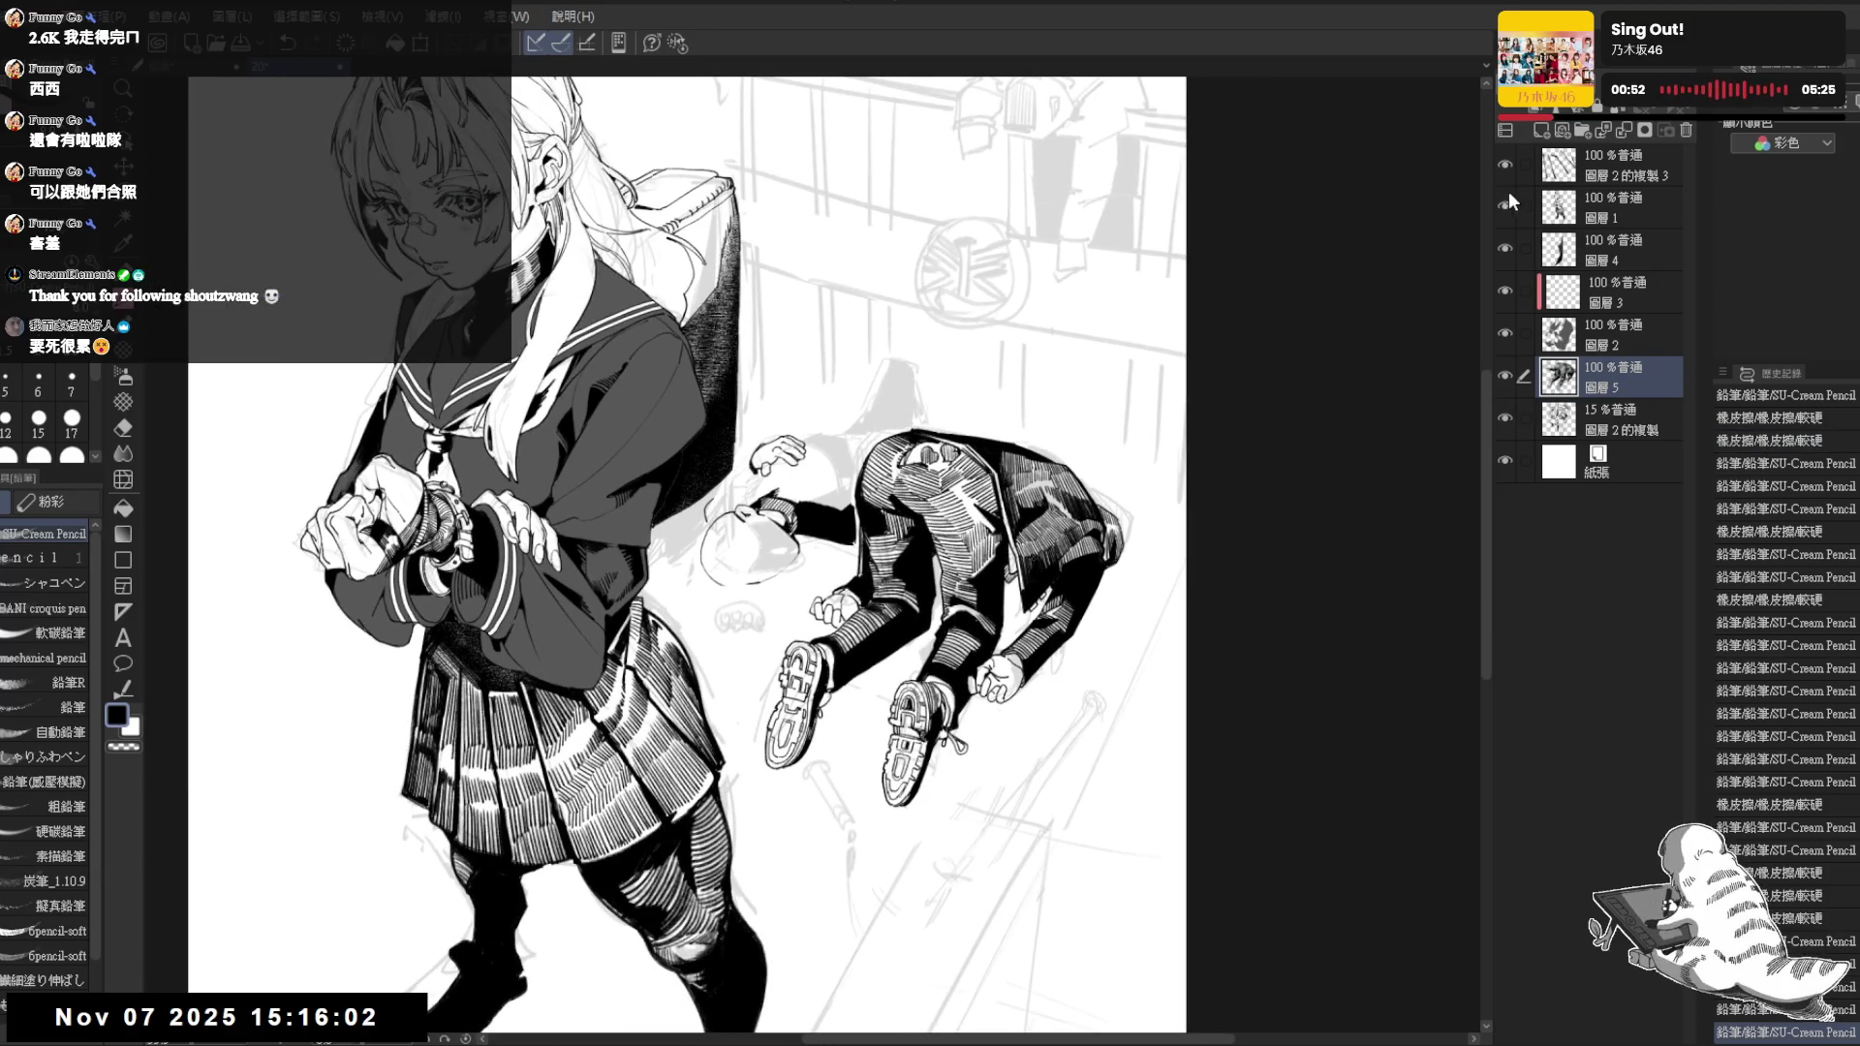
Create folder 資料夾1 and move the girl's layers down to 圖層2 into it
{"action": "left_click", "coordinate": [1620, 147]}
{"action": "left_click", "coordinate": [1581, 129]}
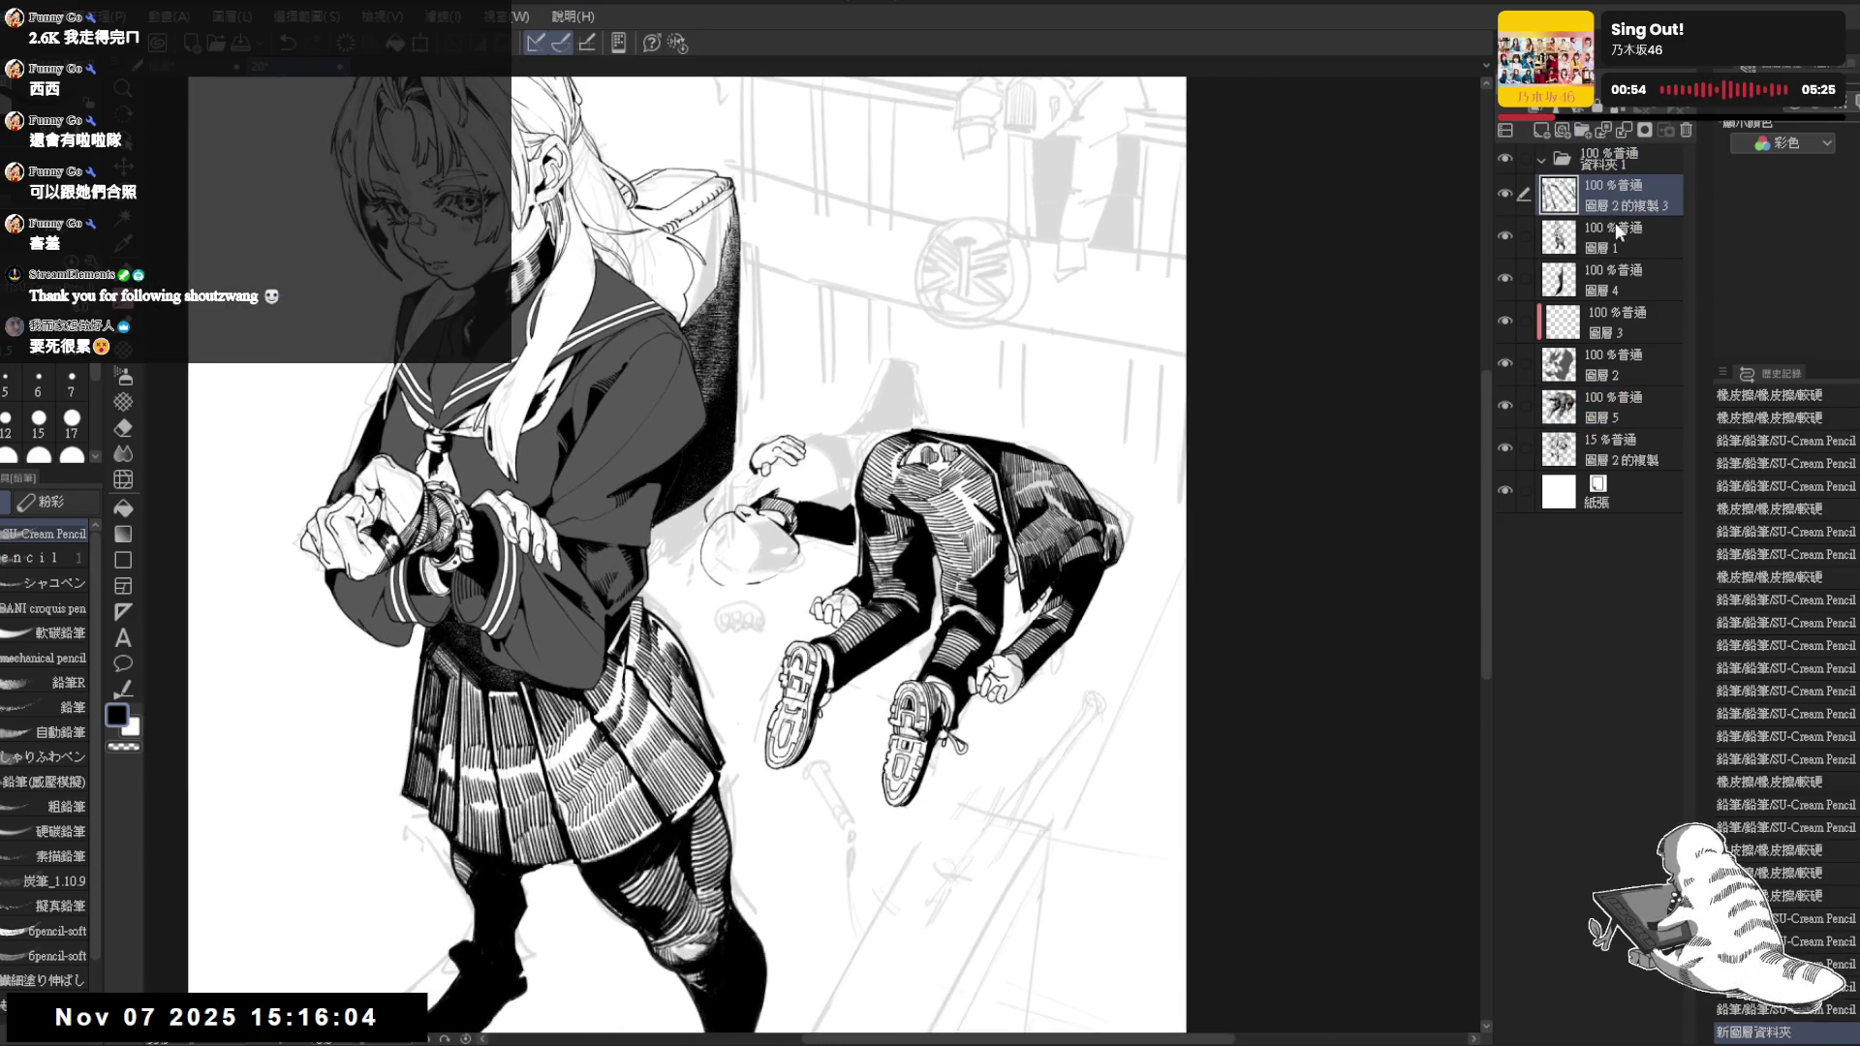
{"action": "left_click", "coordinate": [1623, 365], "text": "shift"}
{"action": "left_click_drag", "start_coordinate": [1623, 365], "coordinate": [1614, 154]}
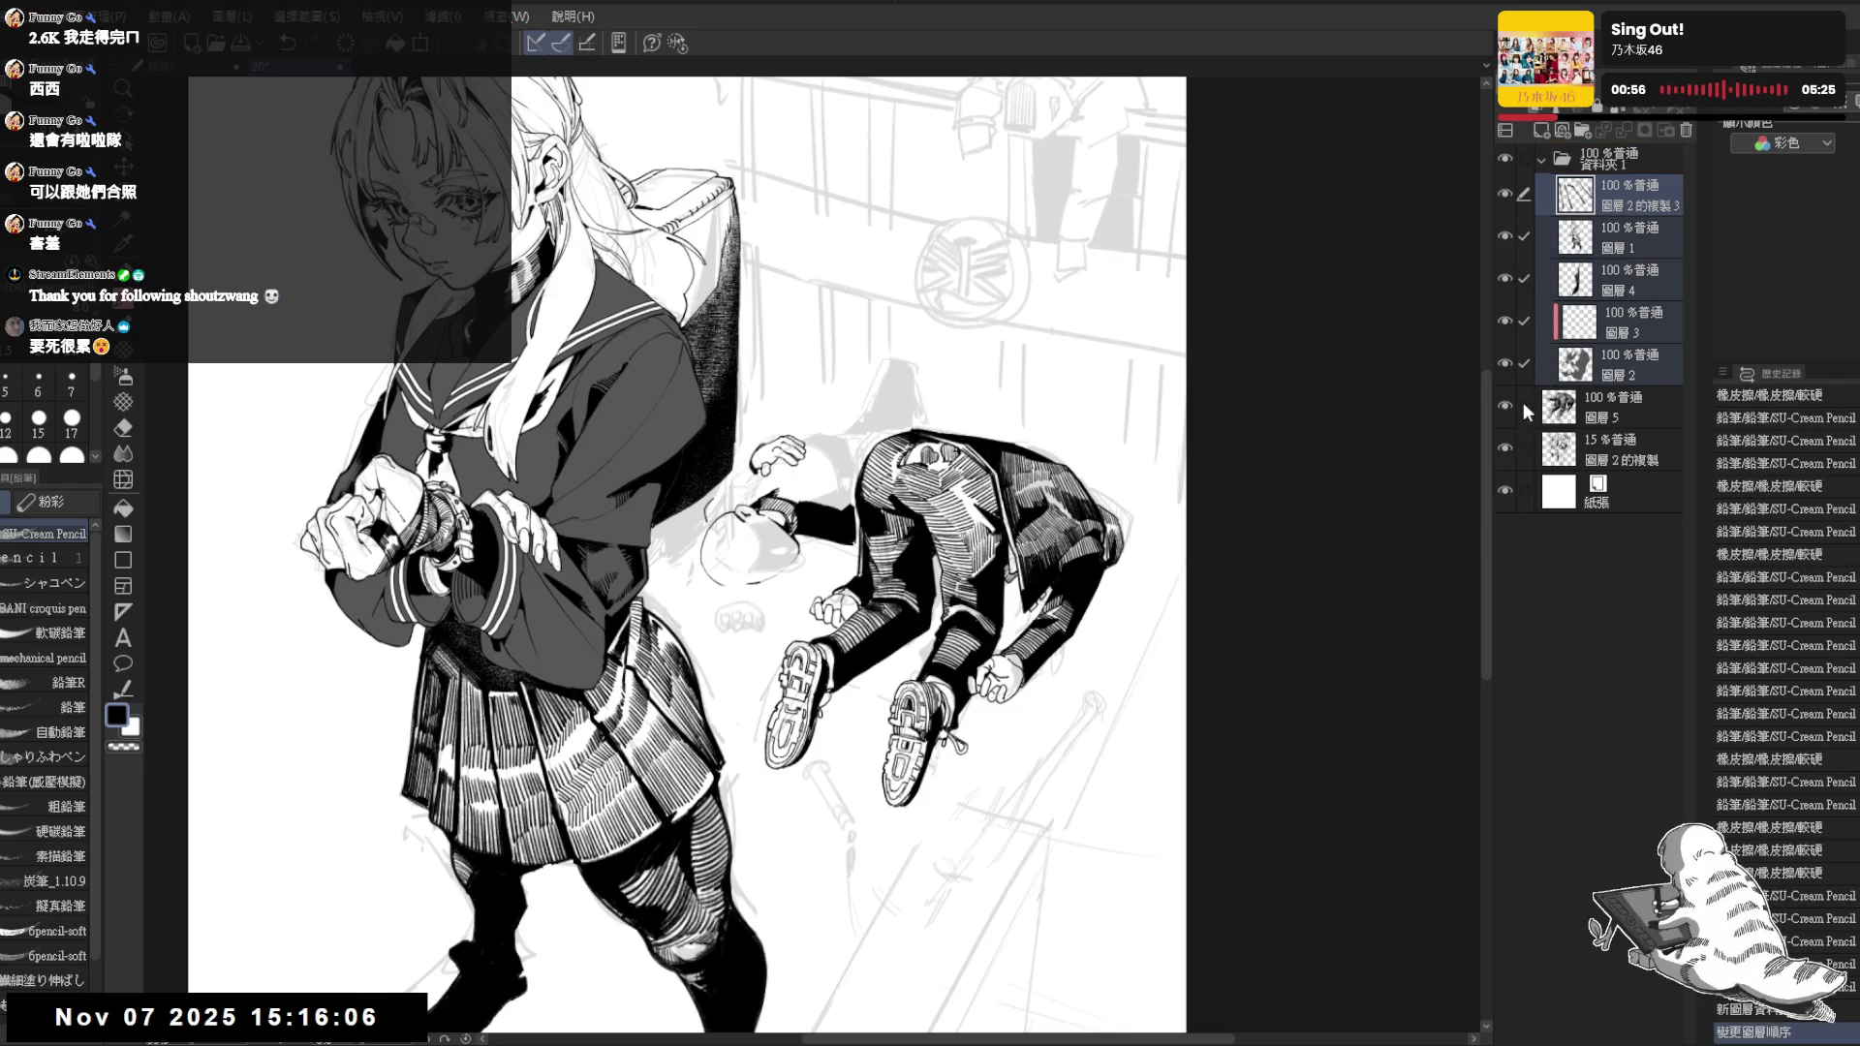
{"action": "left_click", "coordinate": [1504, 406]}
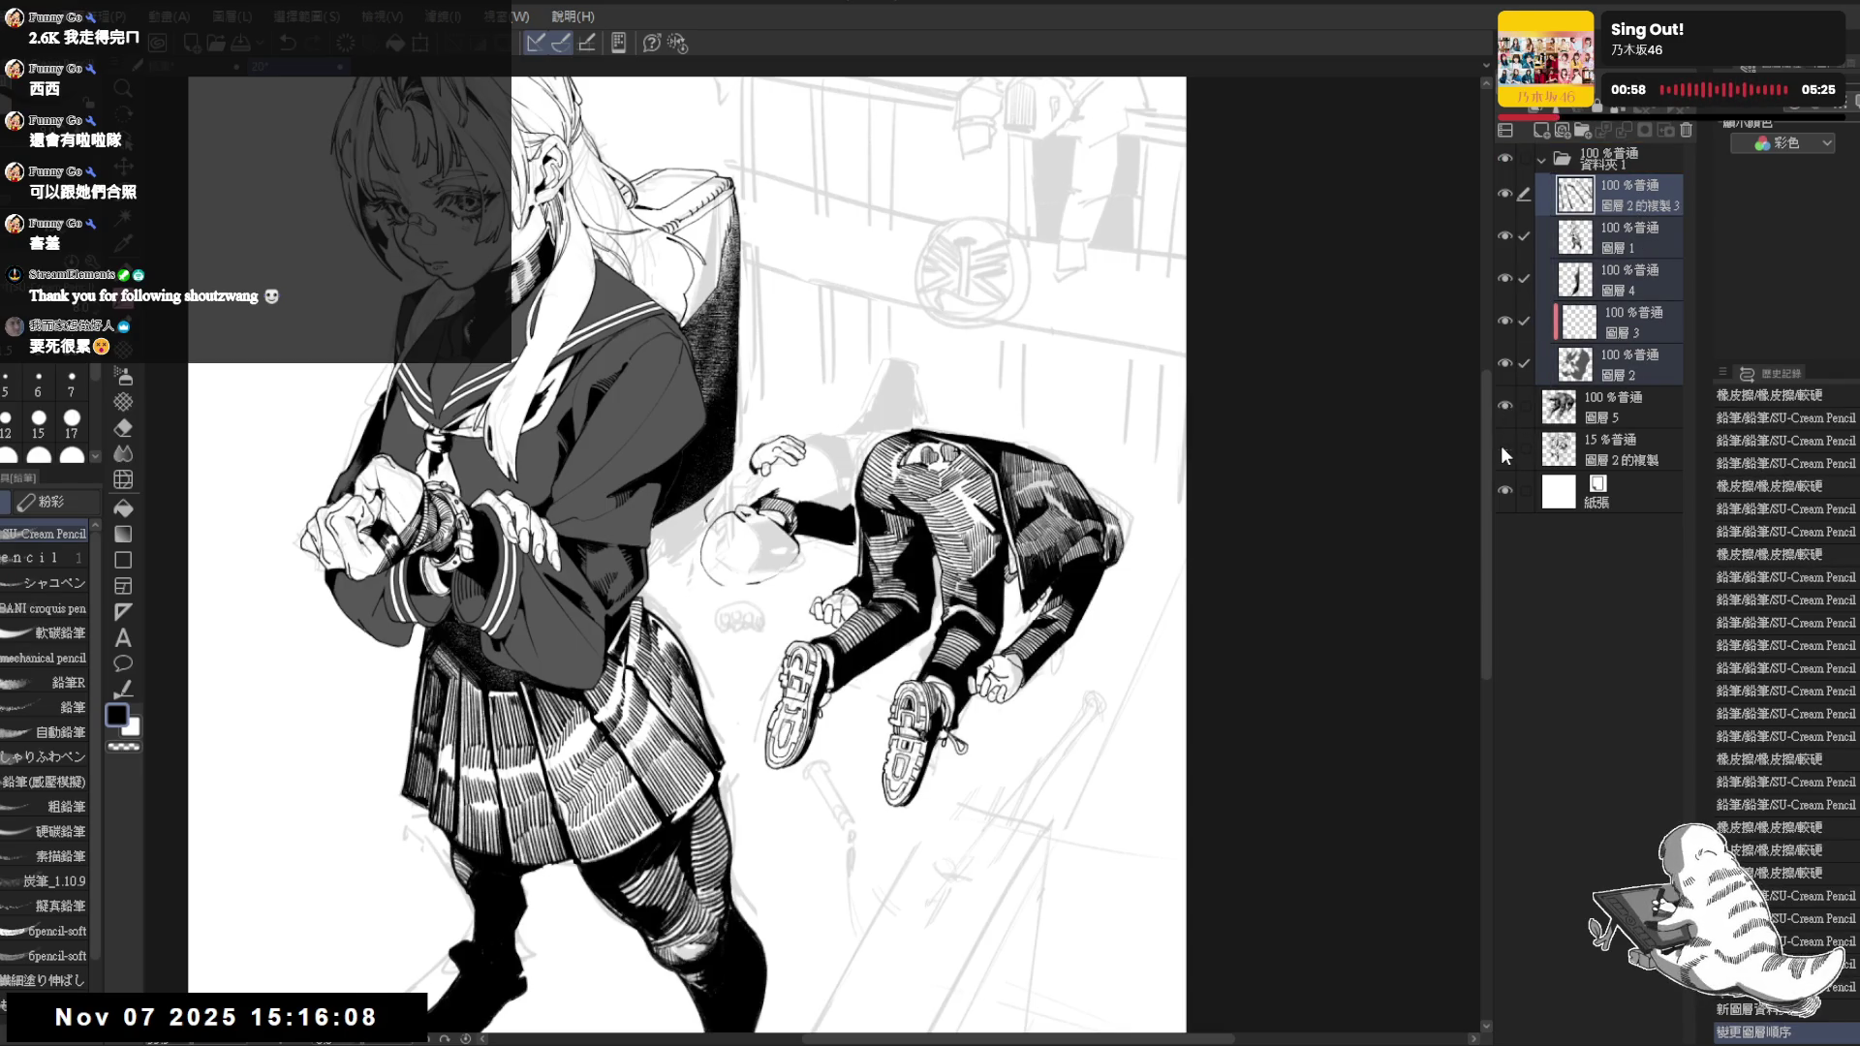
{"action": "left_click", "coordinate": [1507, 156]}
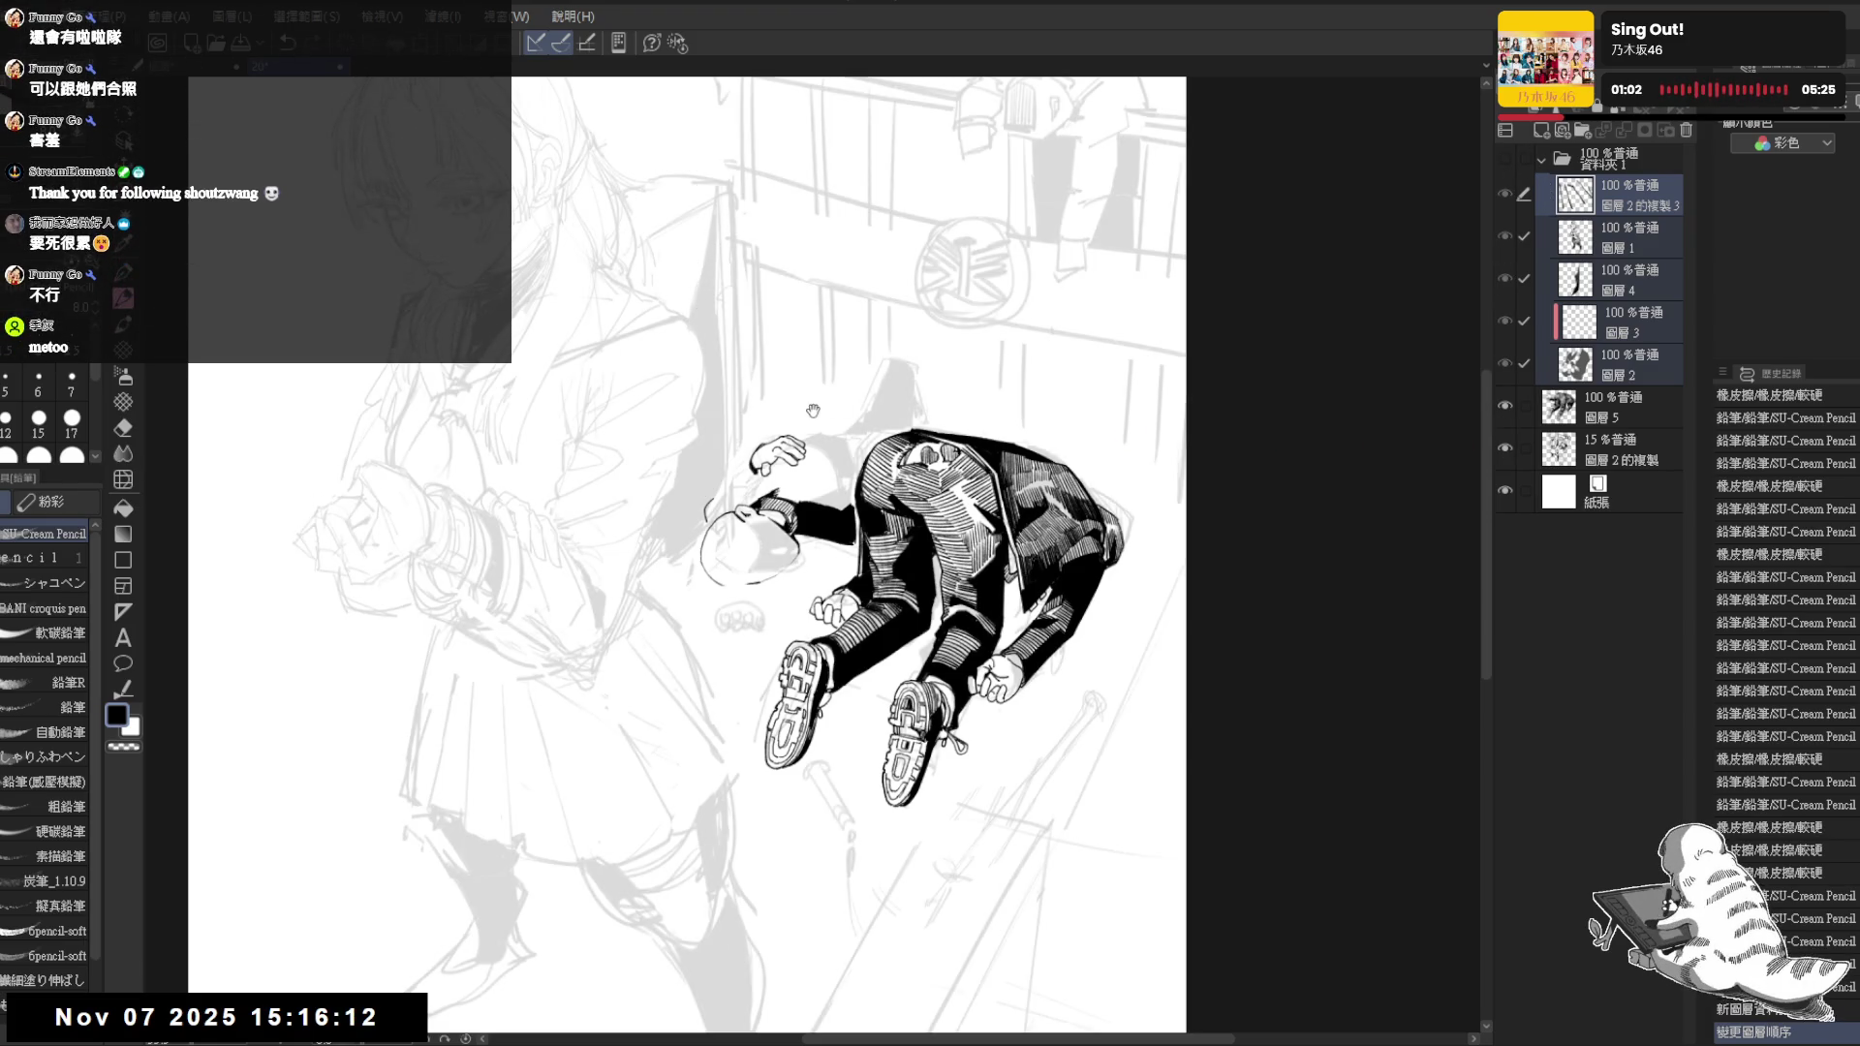
Toggle folder and 圖層2的複製 visibility to verify the grouping, then make 圖層1 active
{"action": "left_click_drag", "start_coordinate": [812, 410], "coordinate": [875, 439]}
{"action": "left_click", "coordinate": [1506, 157]}
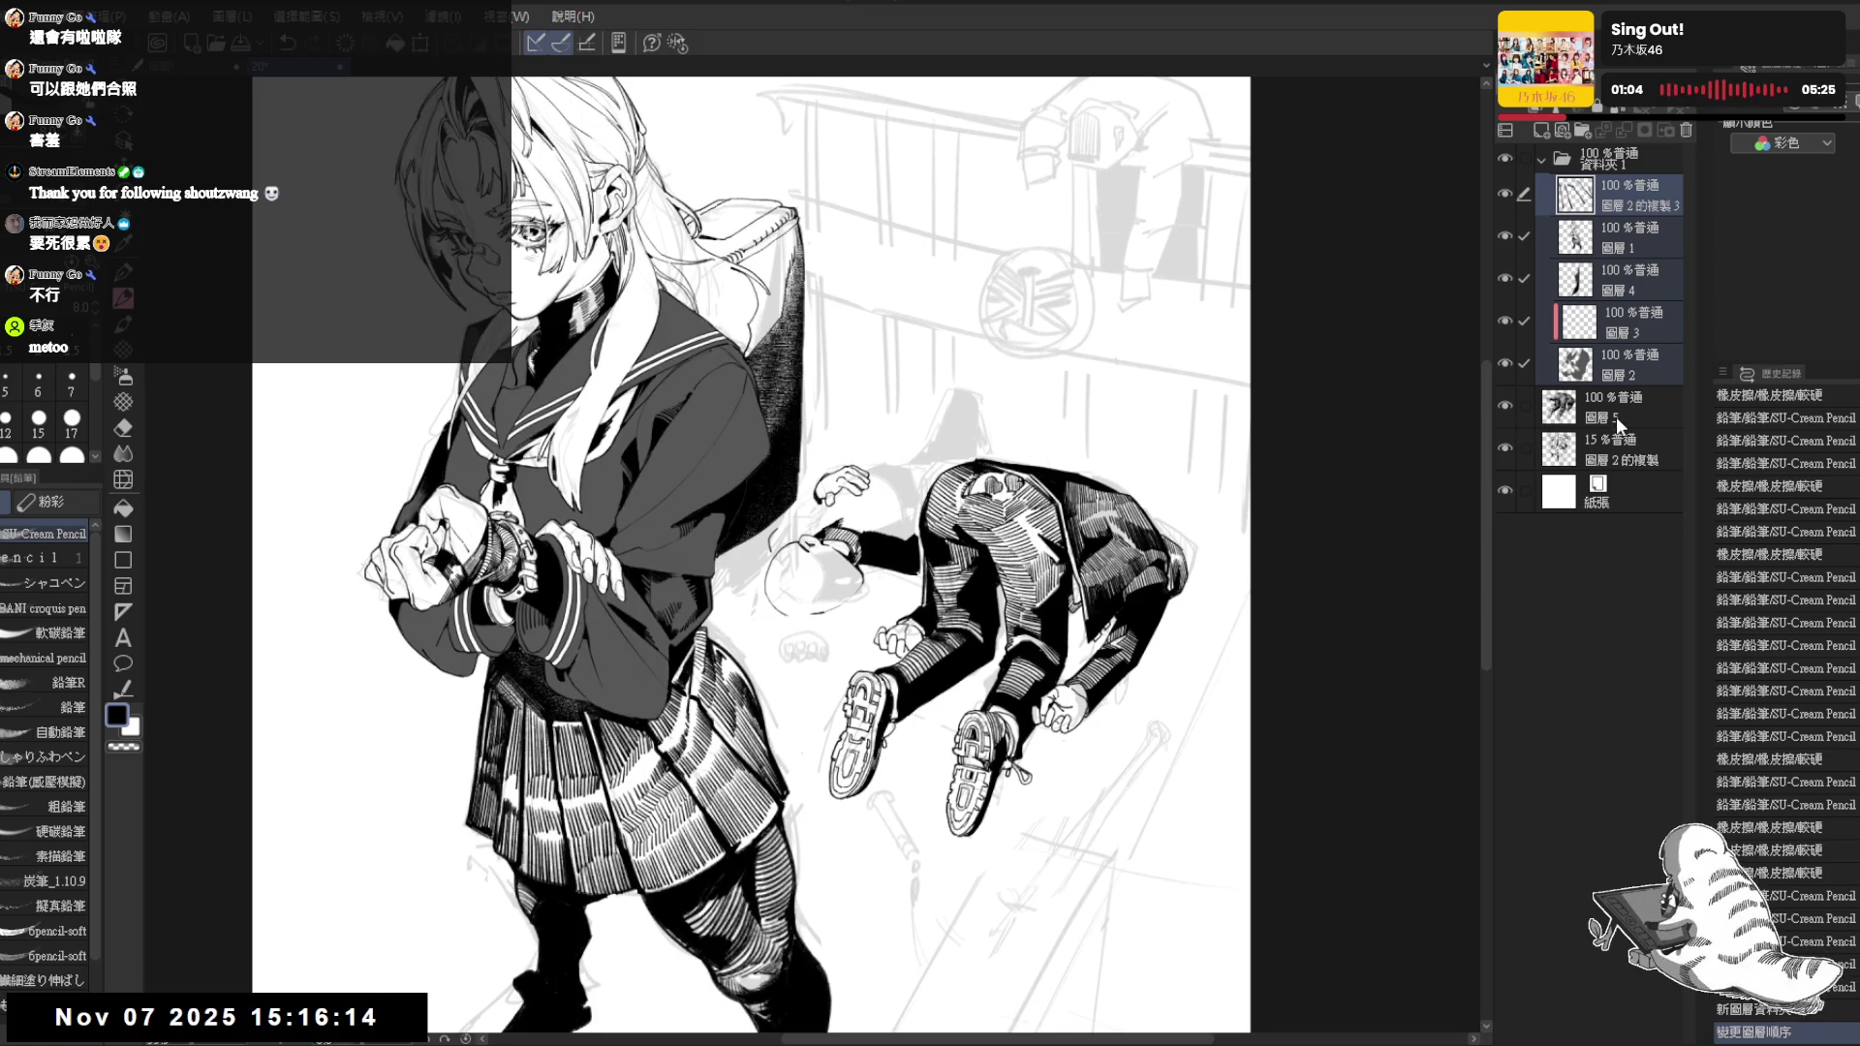
{"action": "left_click", "coordinate": [1619, 447]}
{"action": "left_click", "coordinate": [1509, 446]}
{"action": "scroll", "coordinate": [994, 480], "scroll_direction": "up", "scroll_amount": 1}
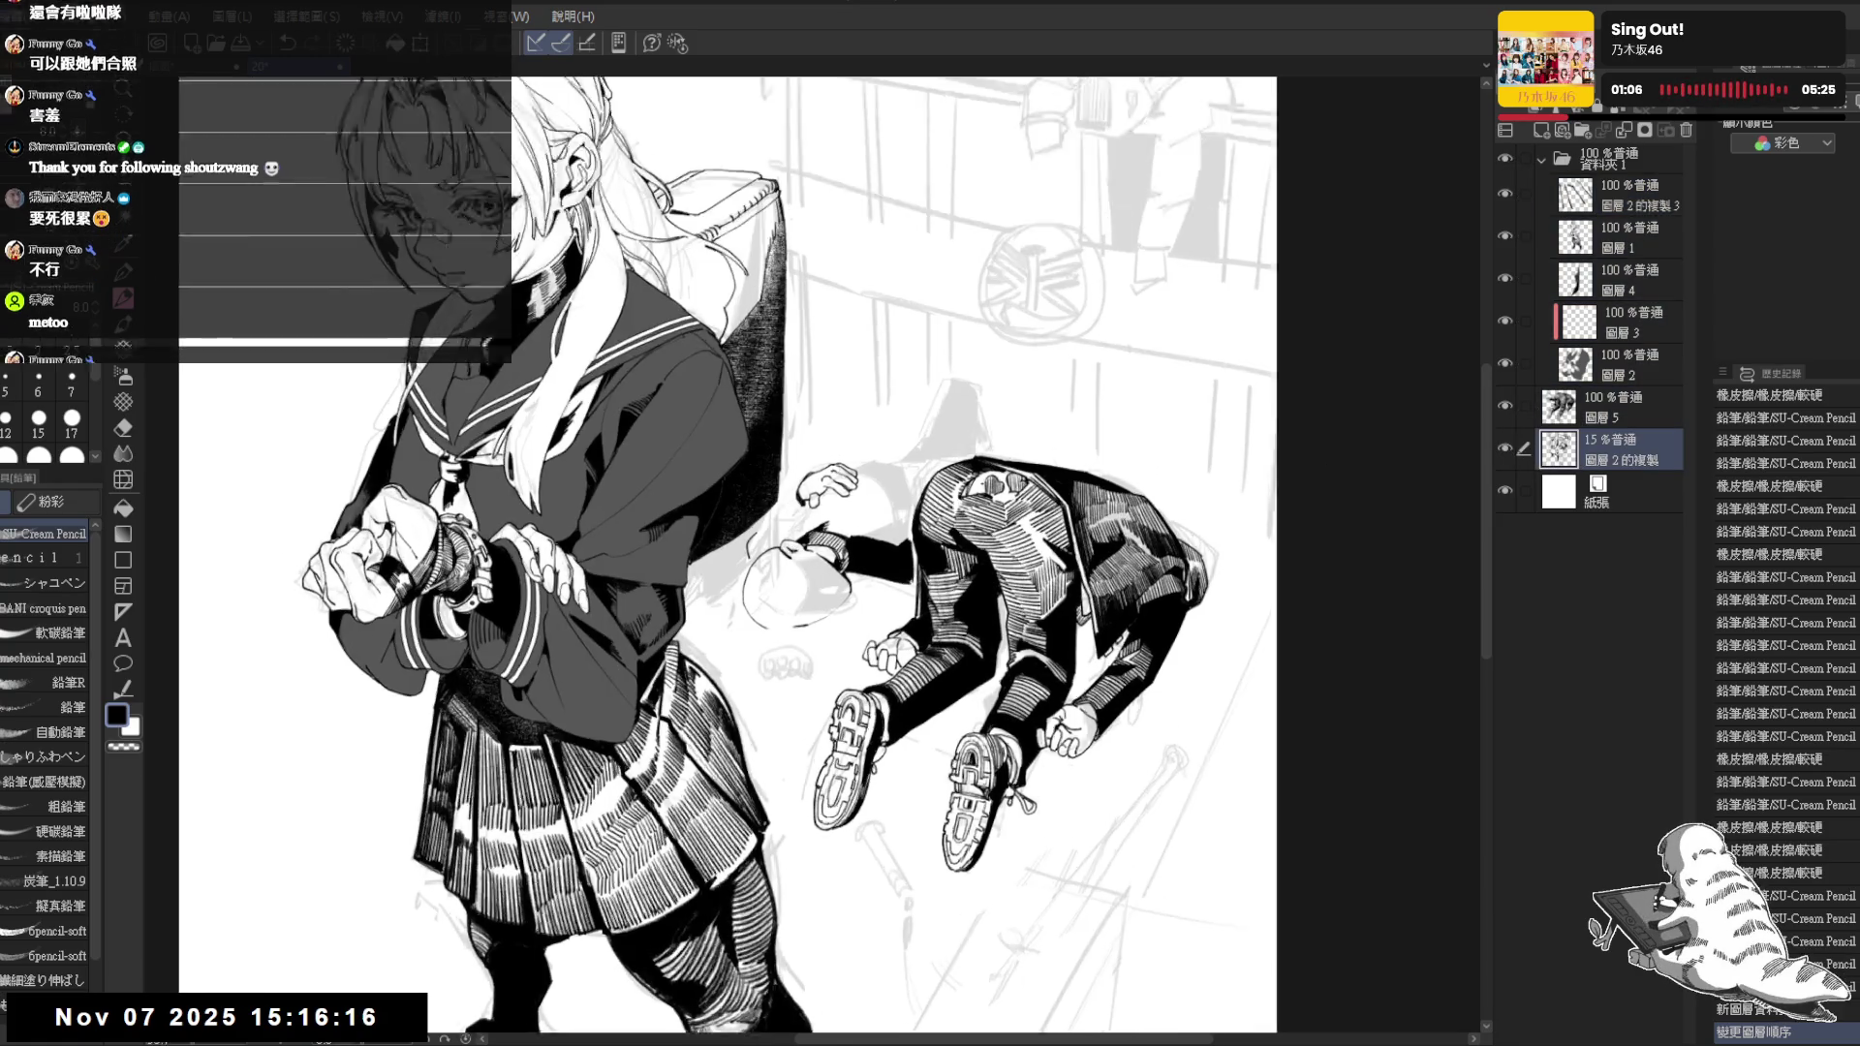
{"action": "left_click", "coordinate": [1627, 406]}
{"action": "left_click_drag", "start_coordinate": [700, 553], "coordinate": [727, 564]}
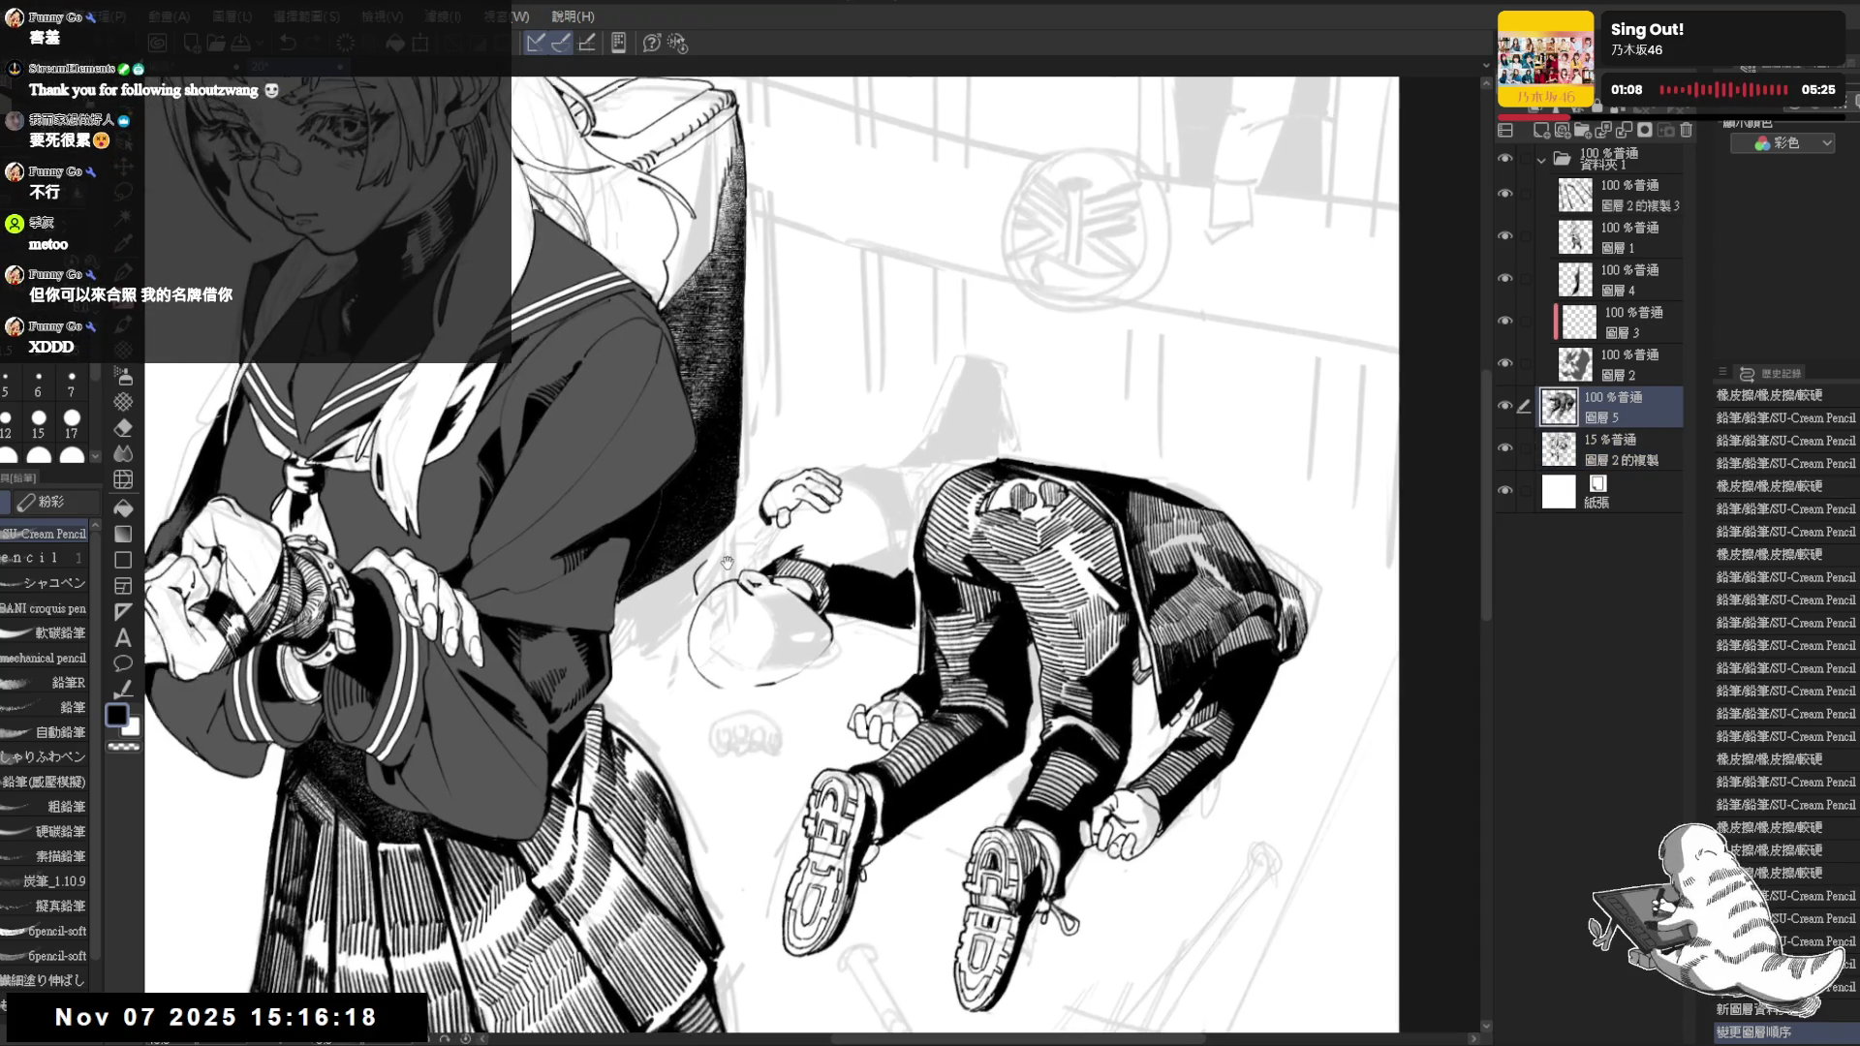
{"action": "scroll", "coordinate": [700, 596], "scroll_direction": "up", "scroll_amount": 1}
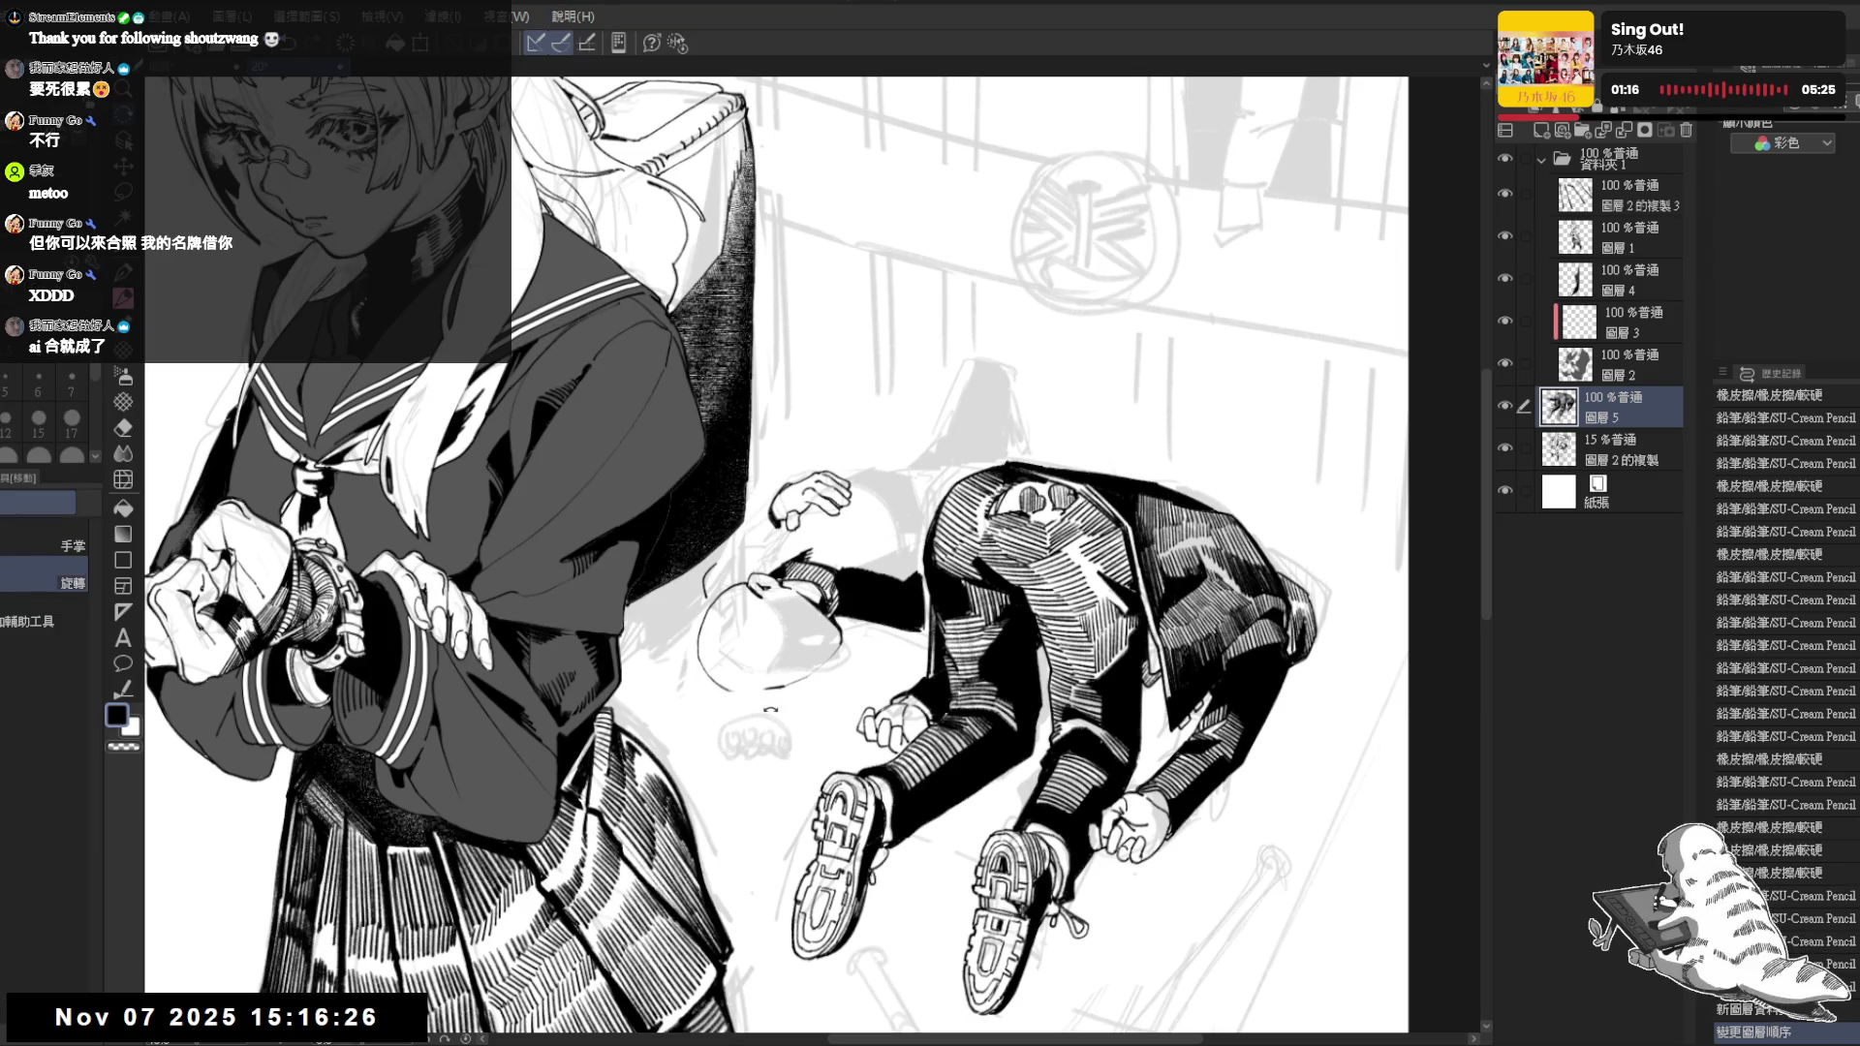
{"action": "key", "text": "e"}
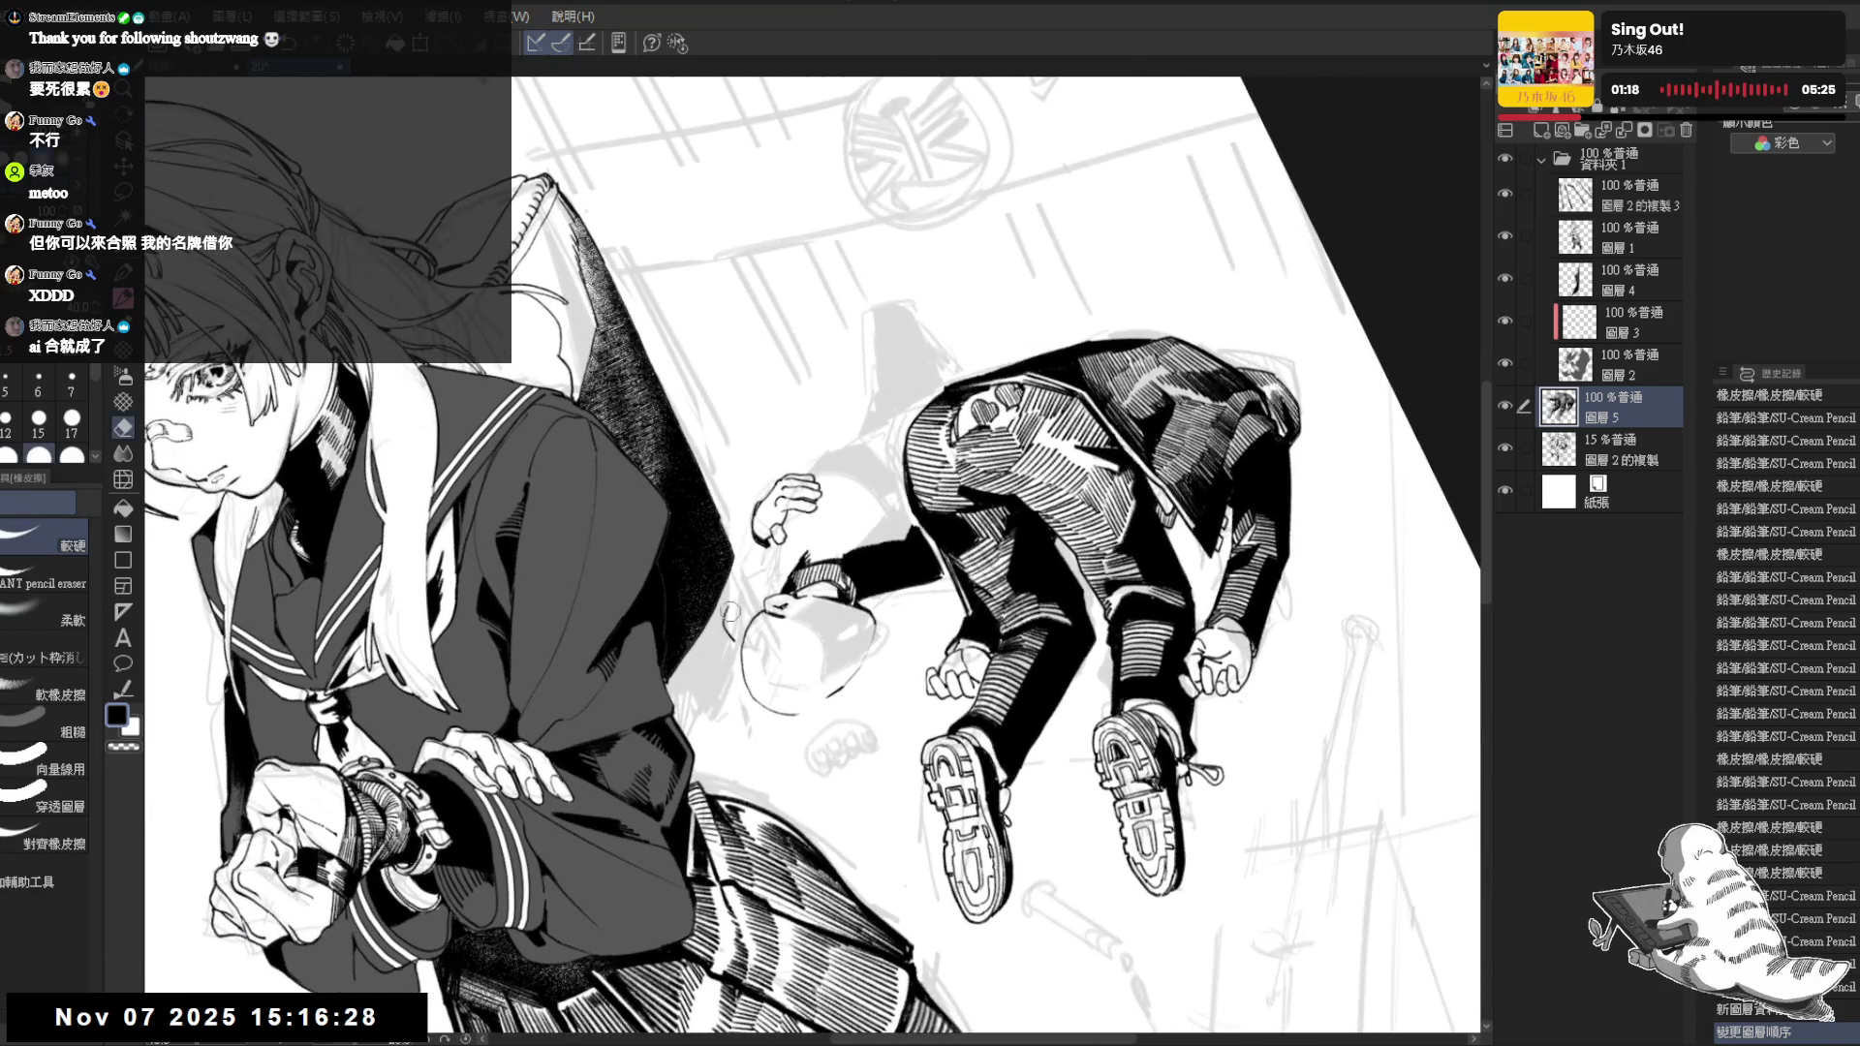
{"action": "key", "text": "p"}
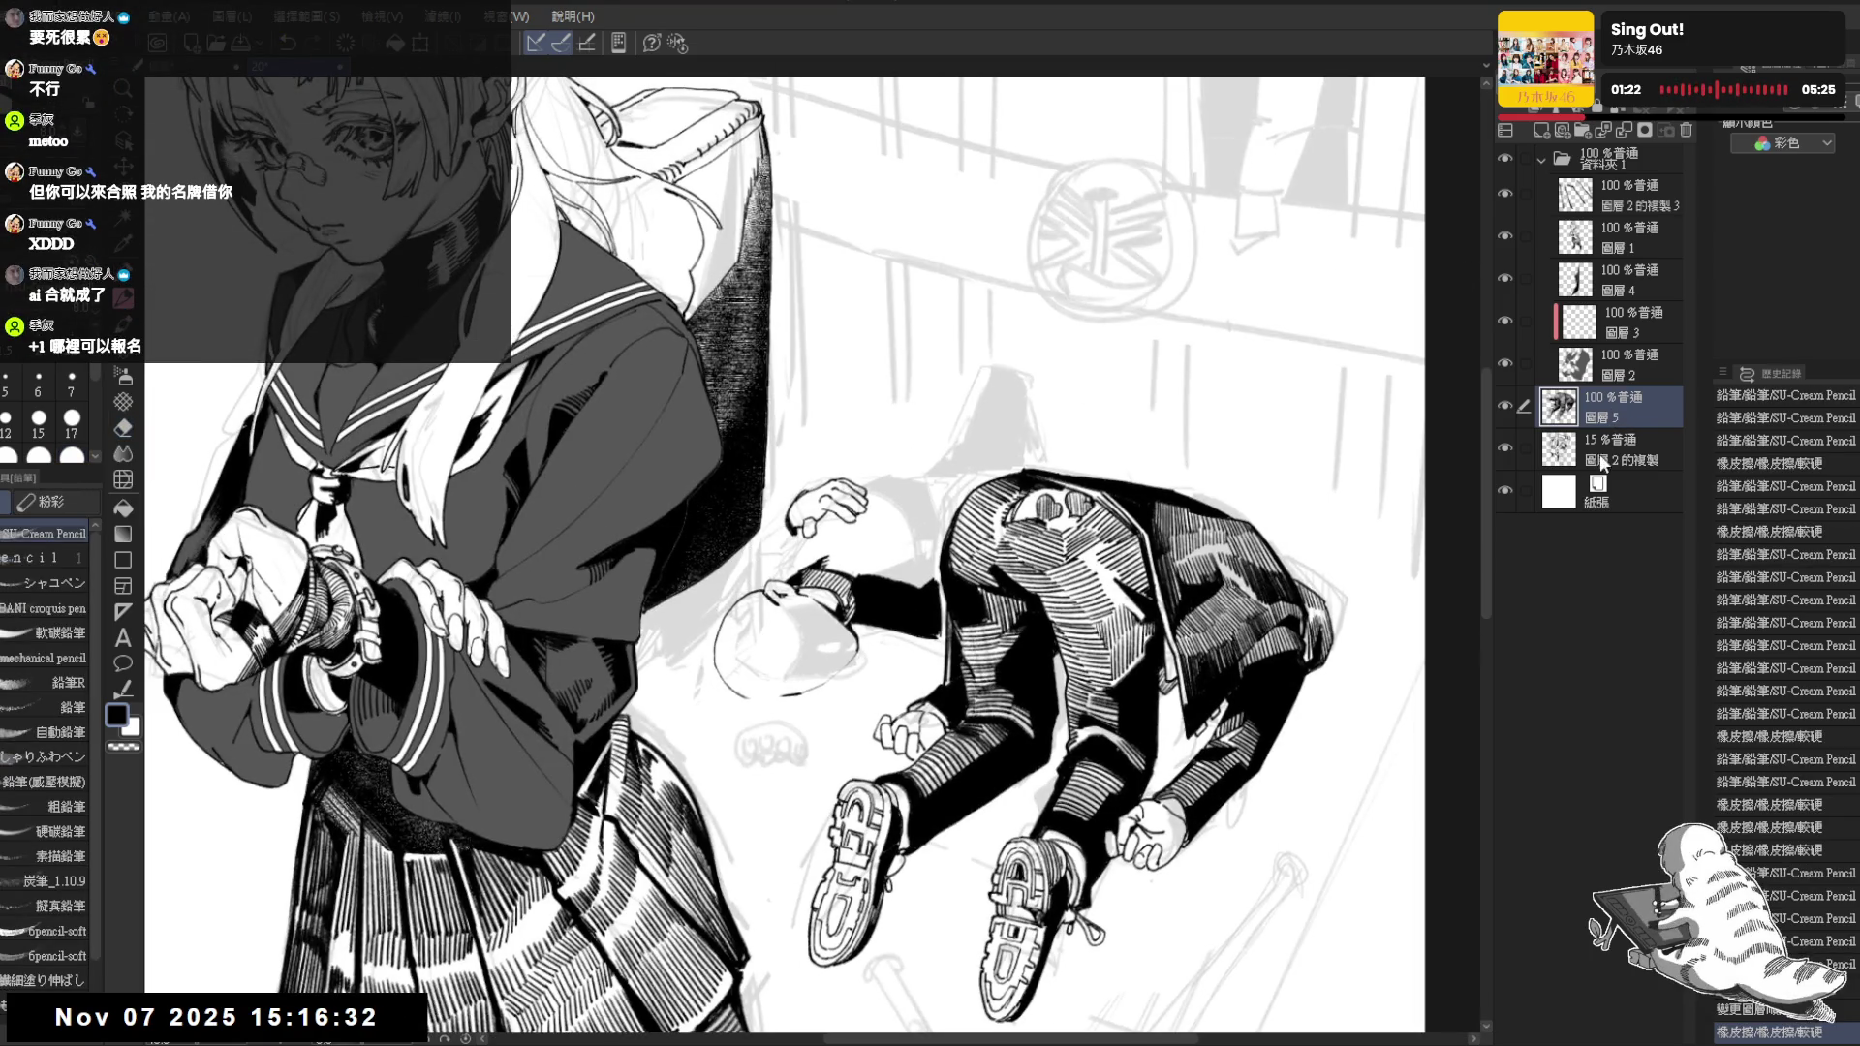
{"action": "left_click", "coordinate": [1617, 236]}
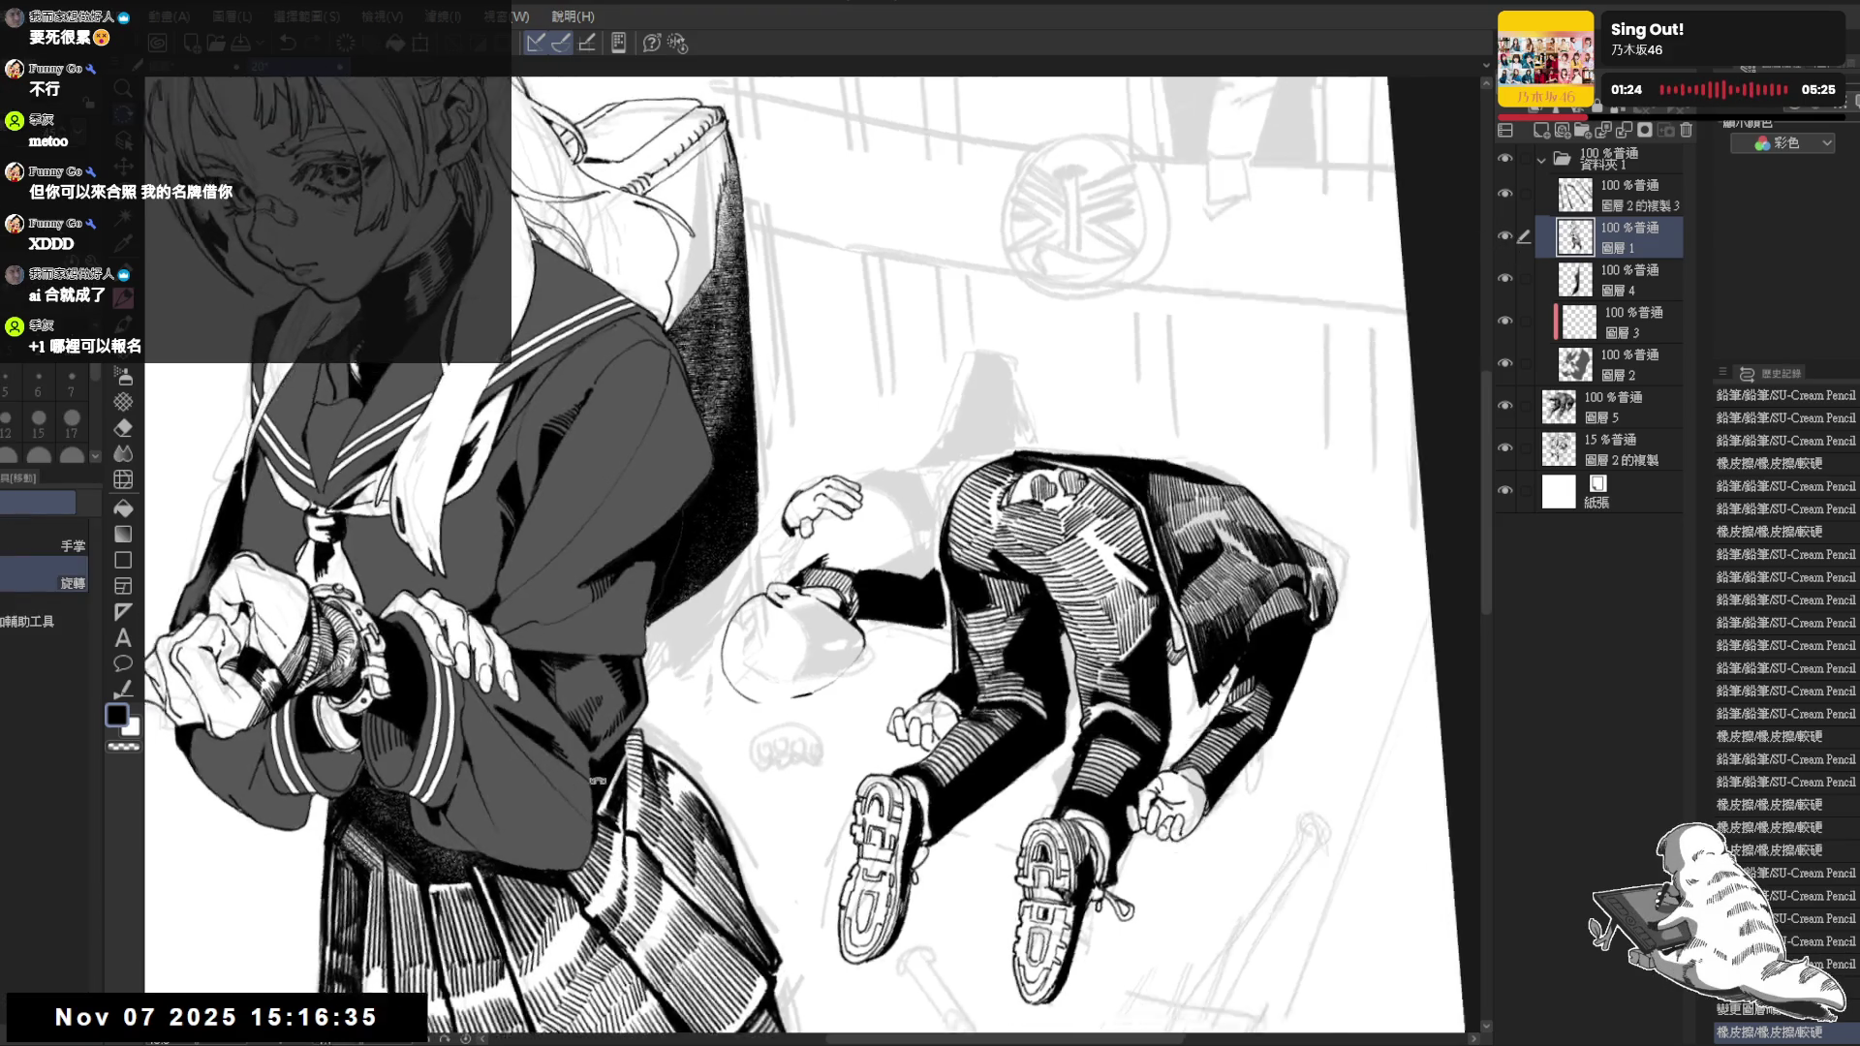
Redo a stroke, switch to 圖層4, and add a small dark stroke to the schoolgirl's inking
{"action": "left_click_drag", "start_coordinate": [591, 780], "coordinate": [702, 499]}
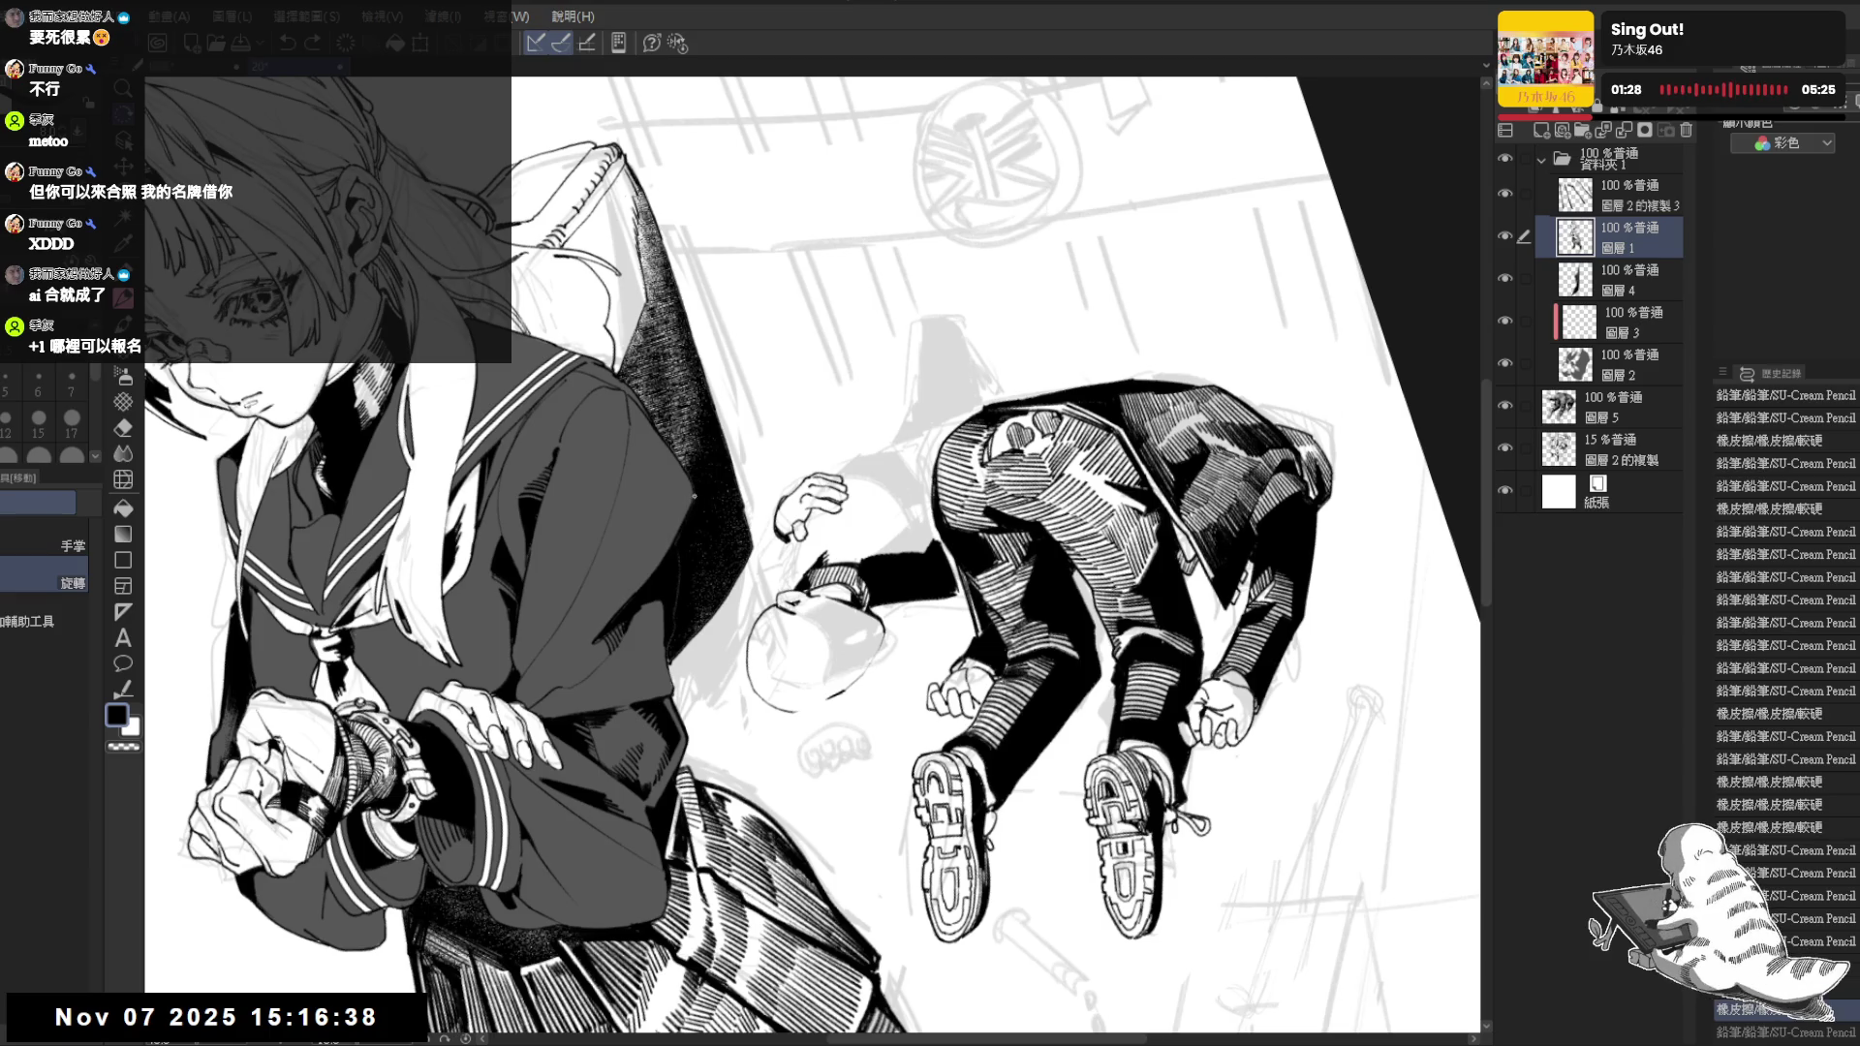
{"action": "key", "text": "ctrl+y"}
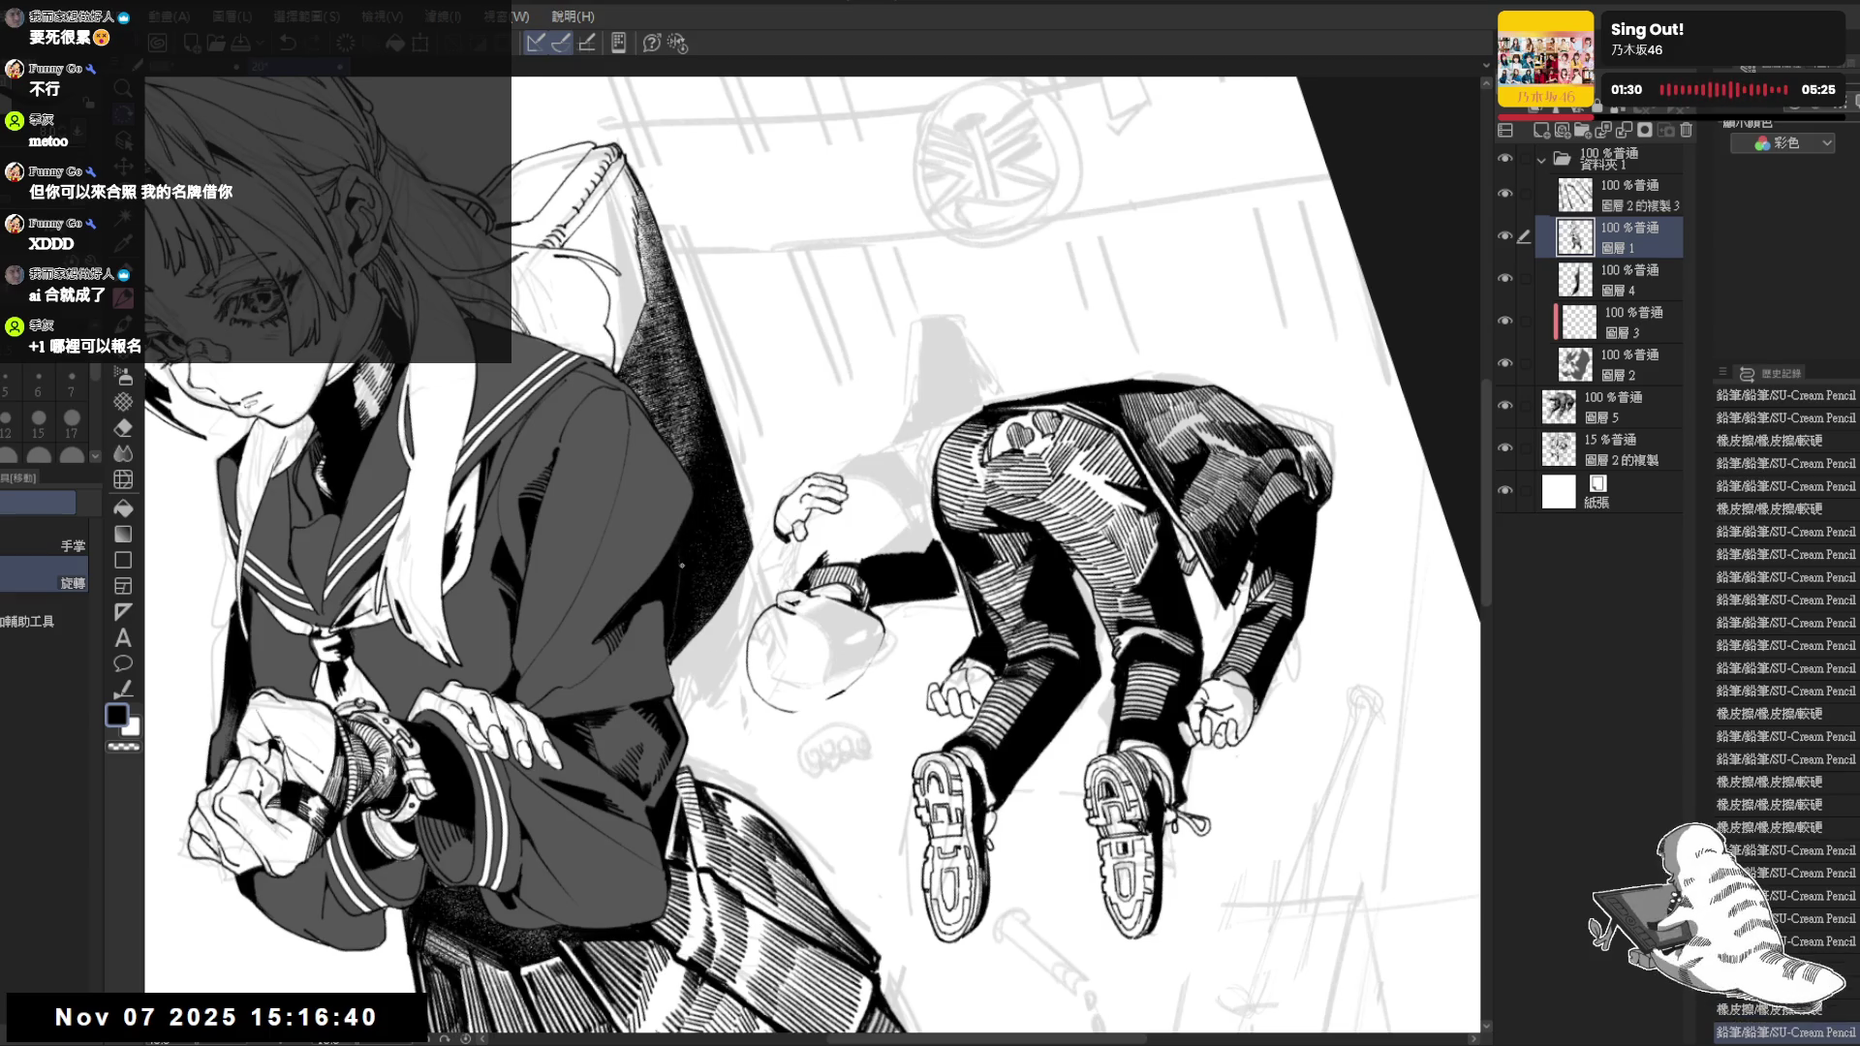
{"action": "left_click", "coordinate": [695, 534], "text": "ctrl+shift"}
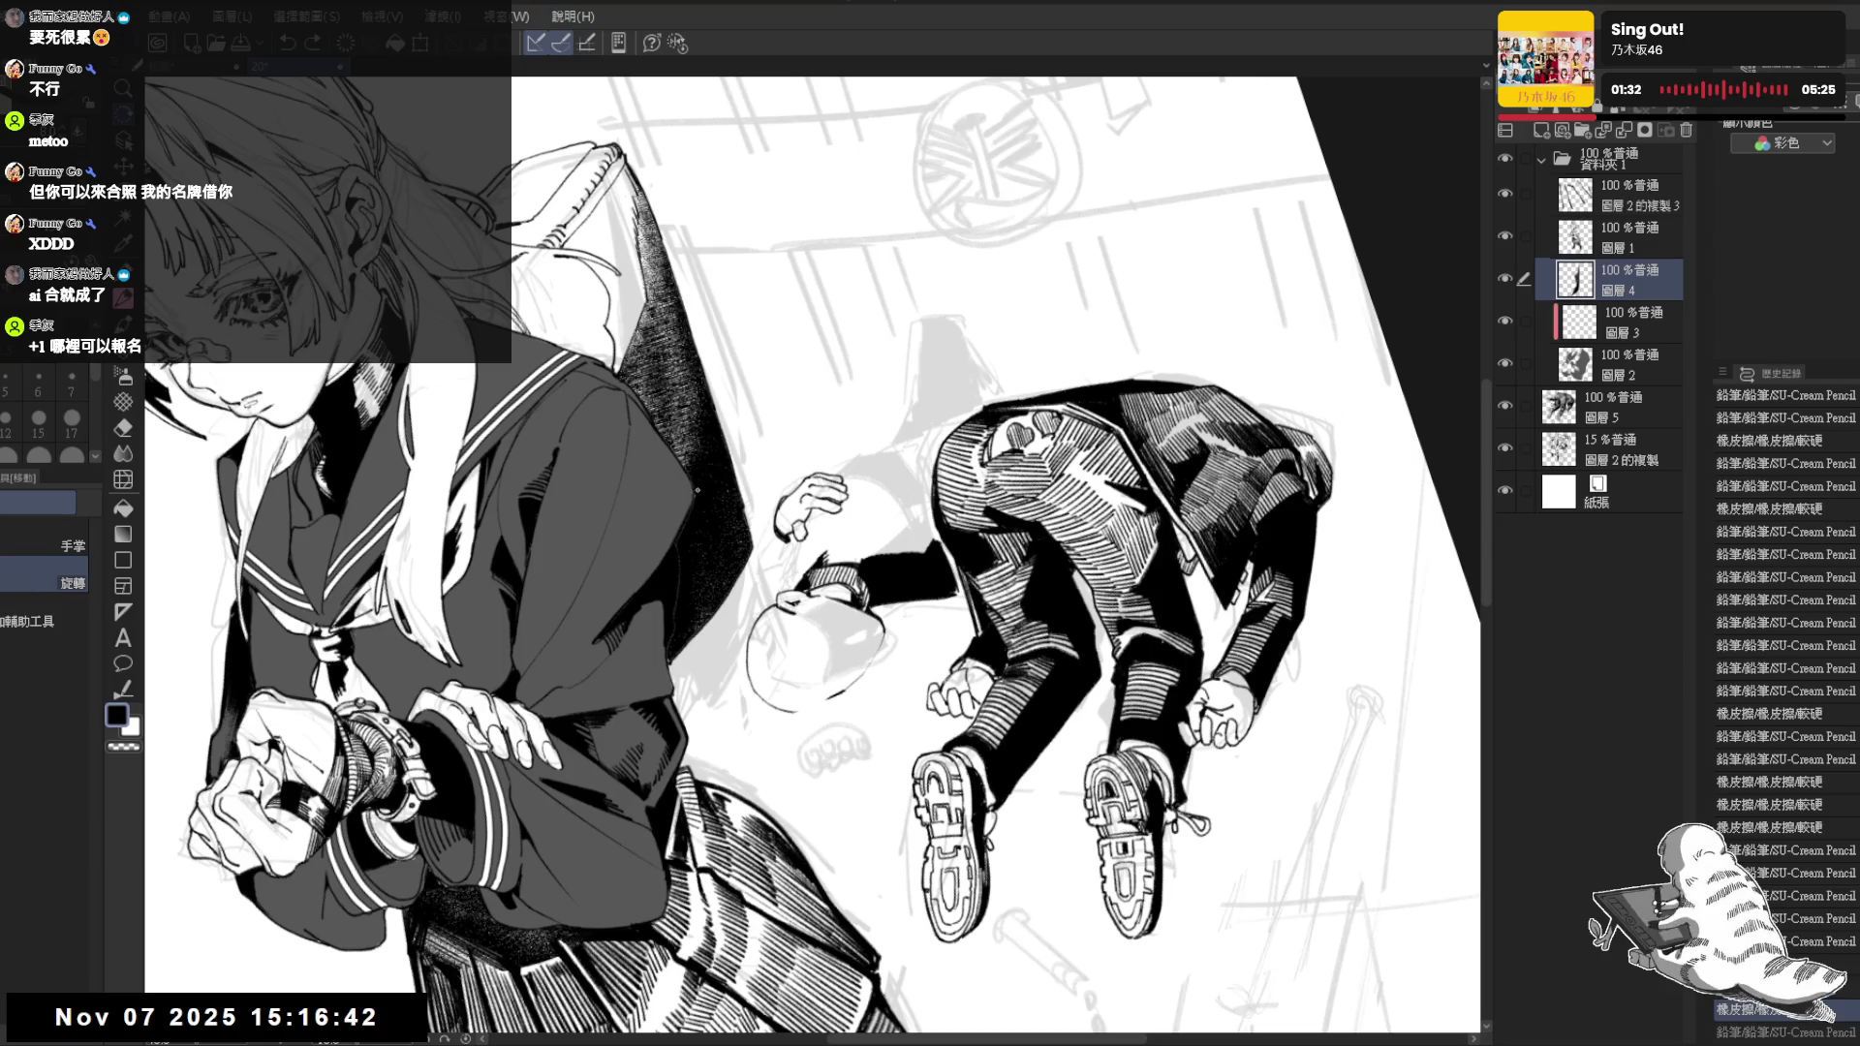
{"action": "left_click_drag", "start_coordinate": [678, 568], "coordinate": [678, 611]}
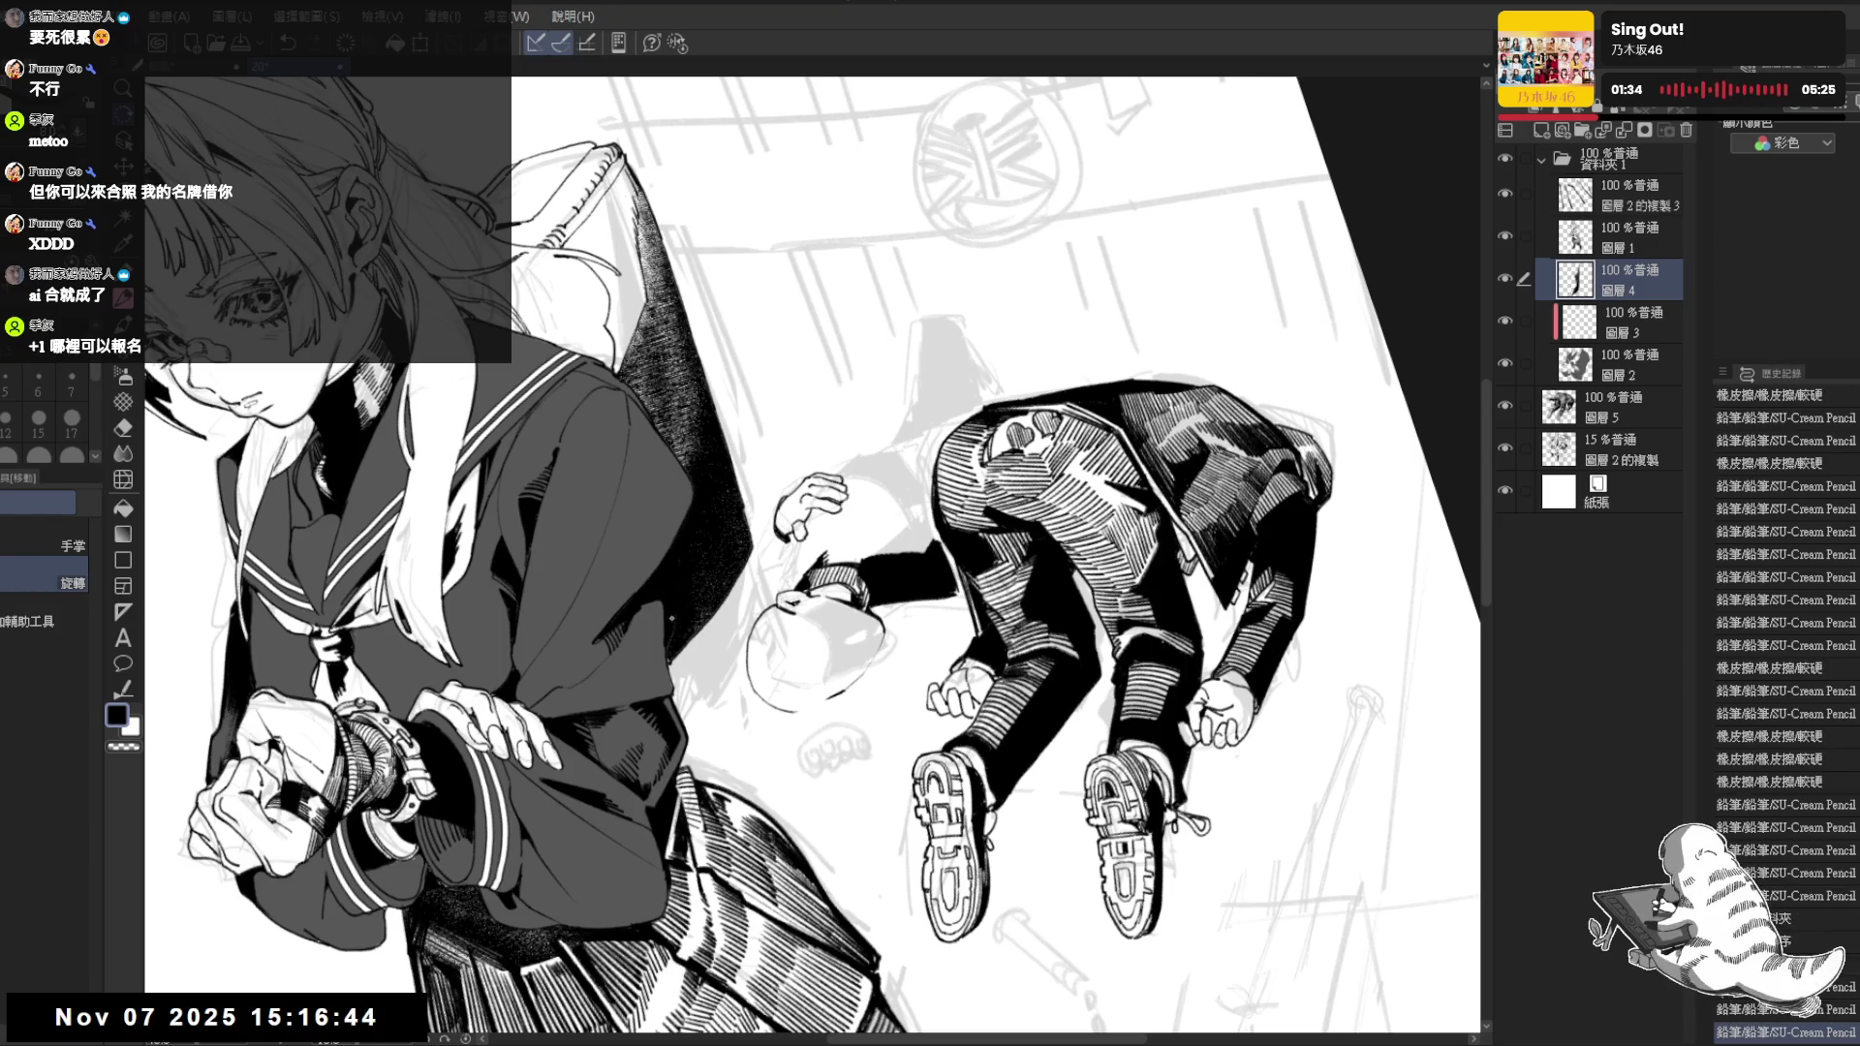
{"action": "left_click_drag", "start_coordinate": [814, 364], "coordinate": [835, 398]}
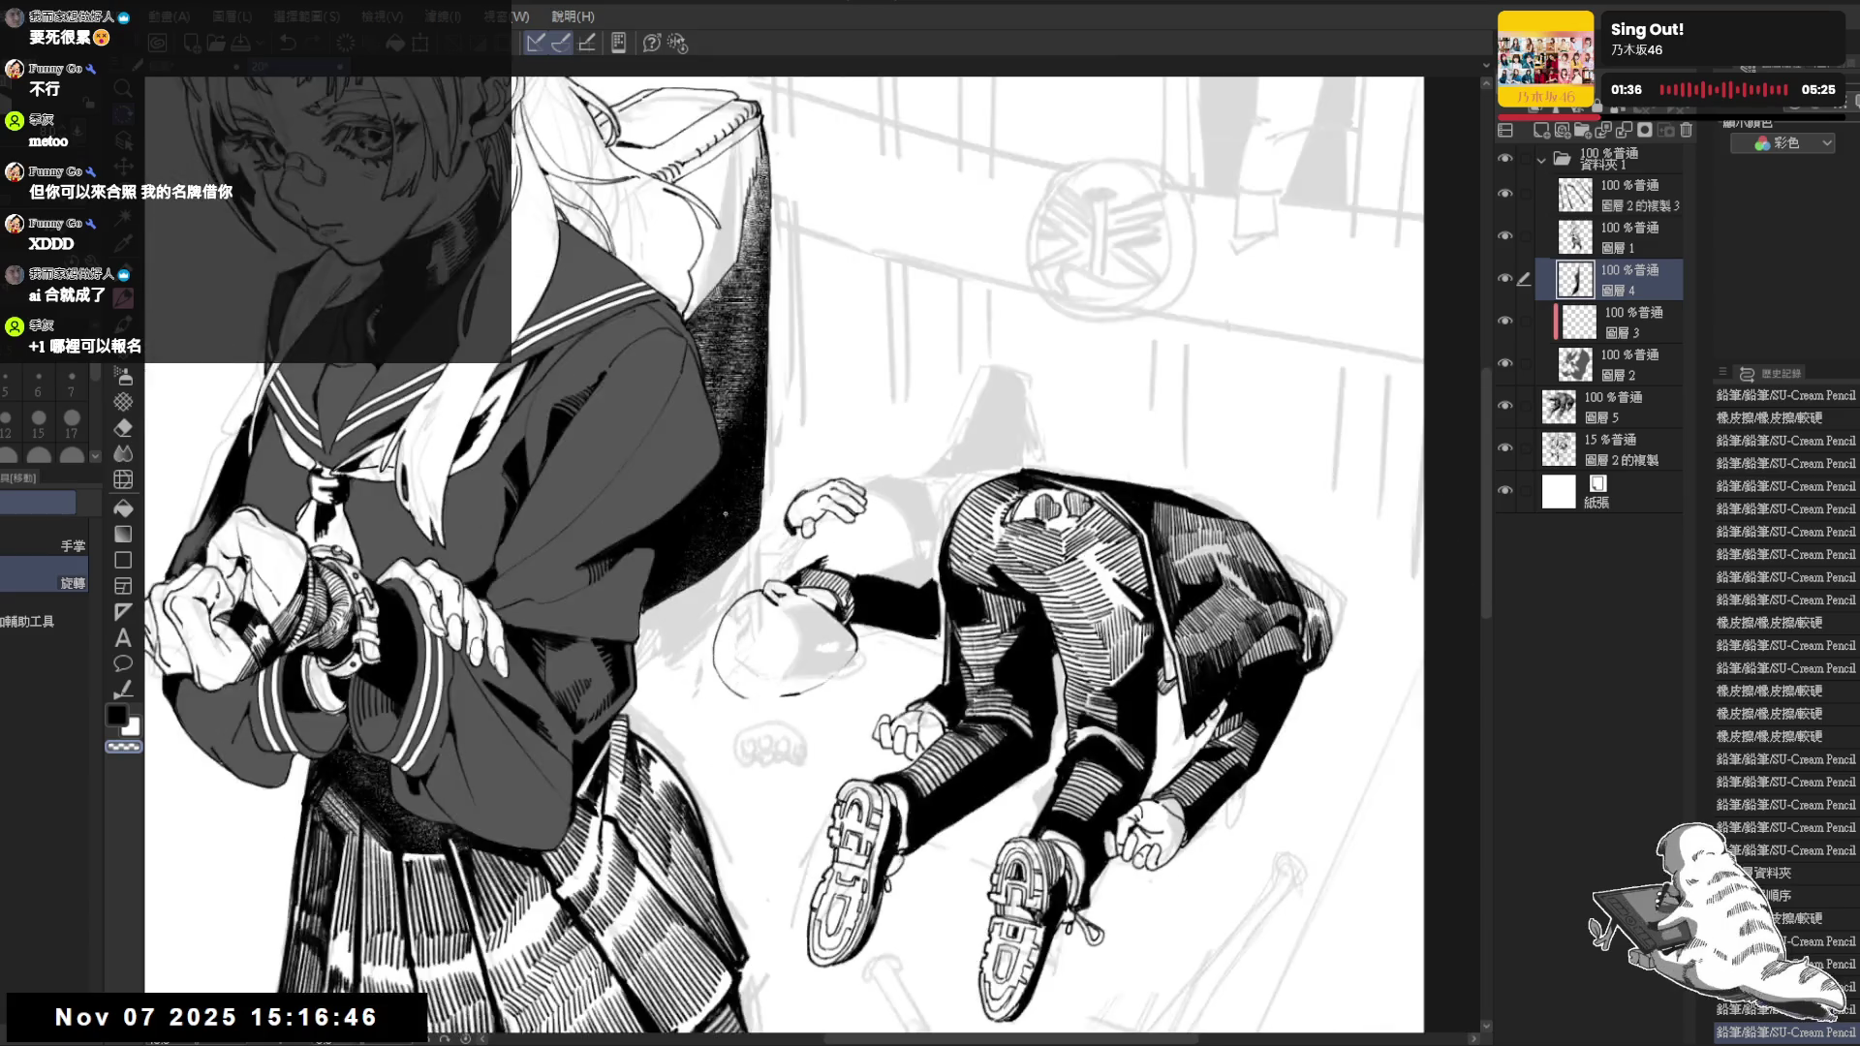
{"action": "scroll", "coordinate": [805, 393], "scroll_direction": "down", "scroll_amount": 2}
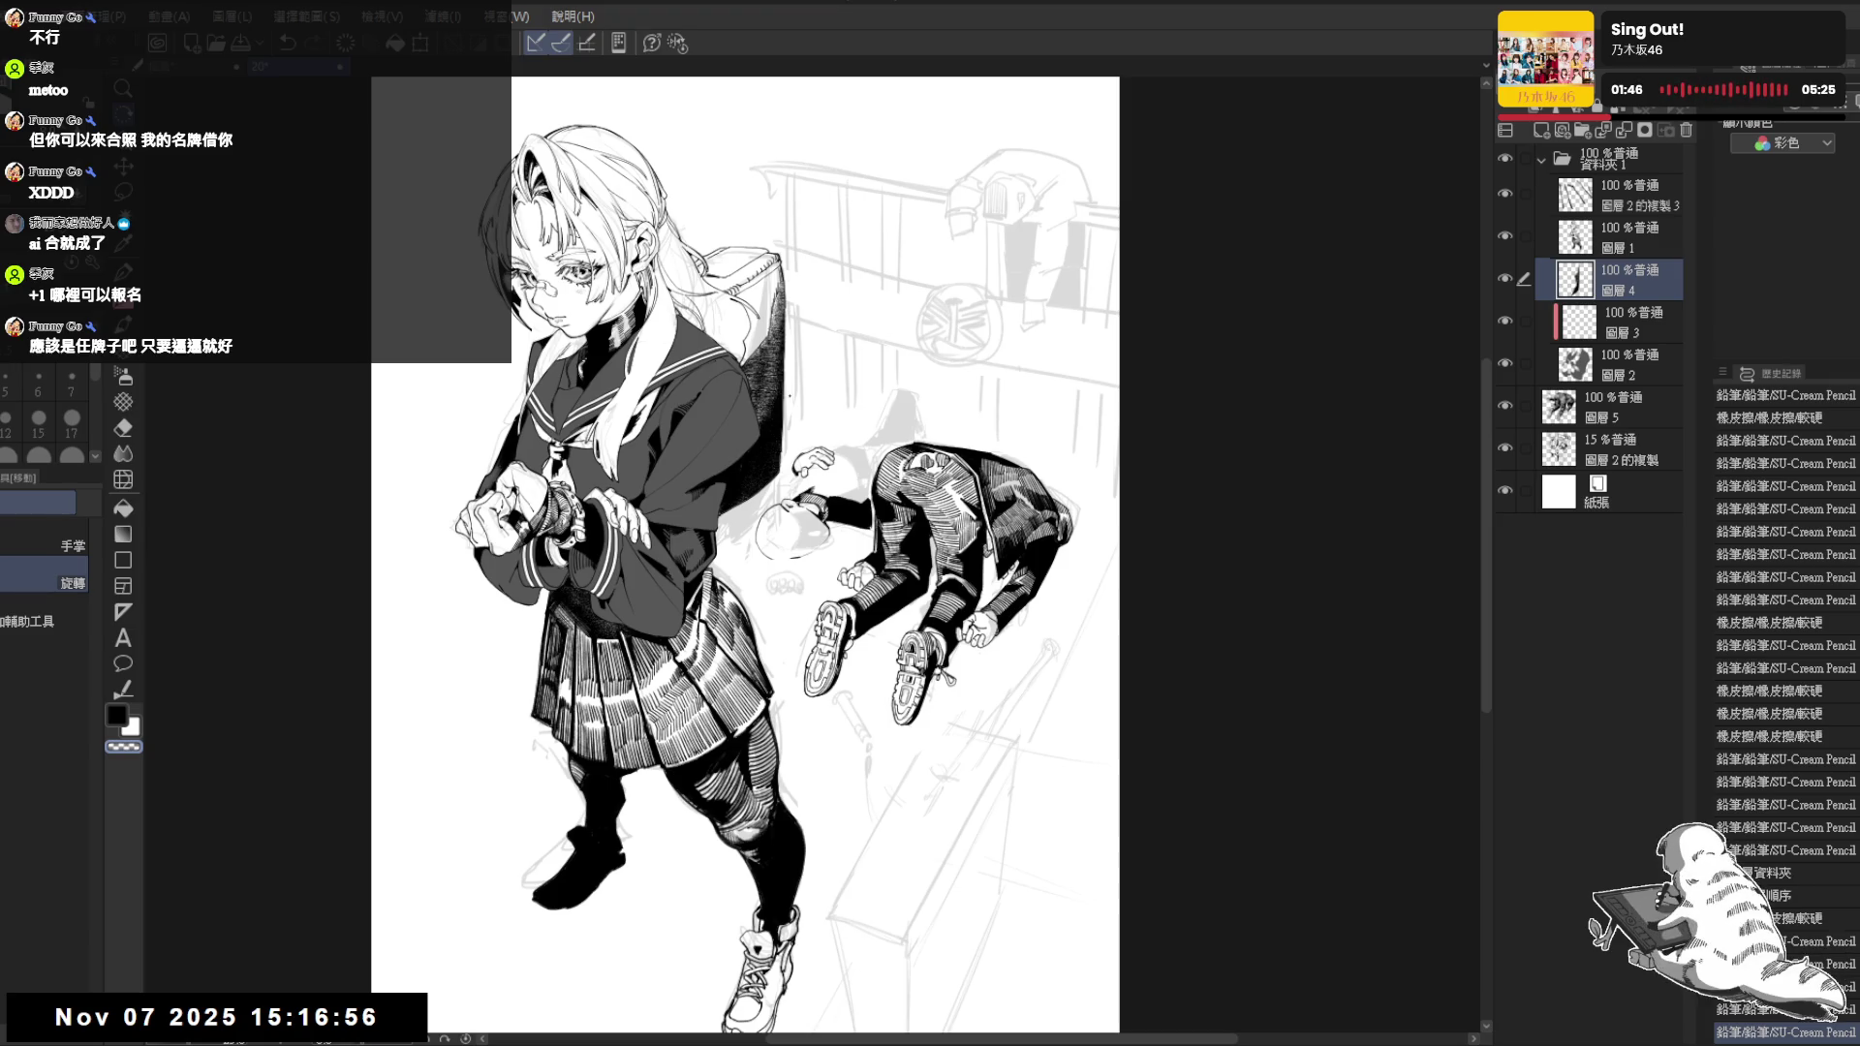
Toggle the lying figure's layer visibility and mirror the view to check the hatching so far
{"action": "left_click", "coordinate": [1602, 405]}
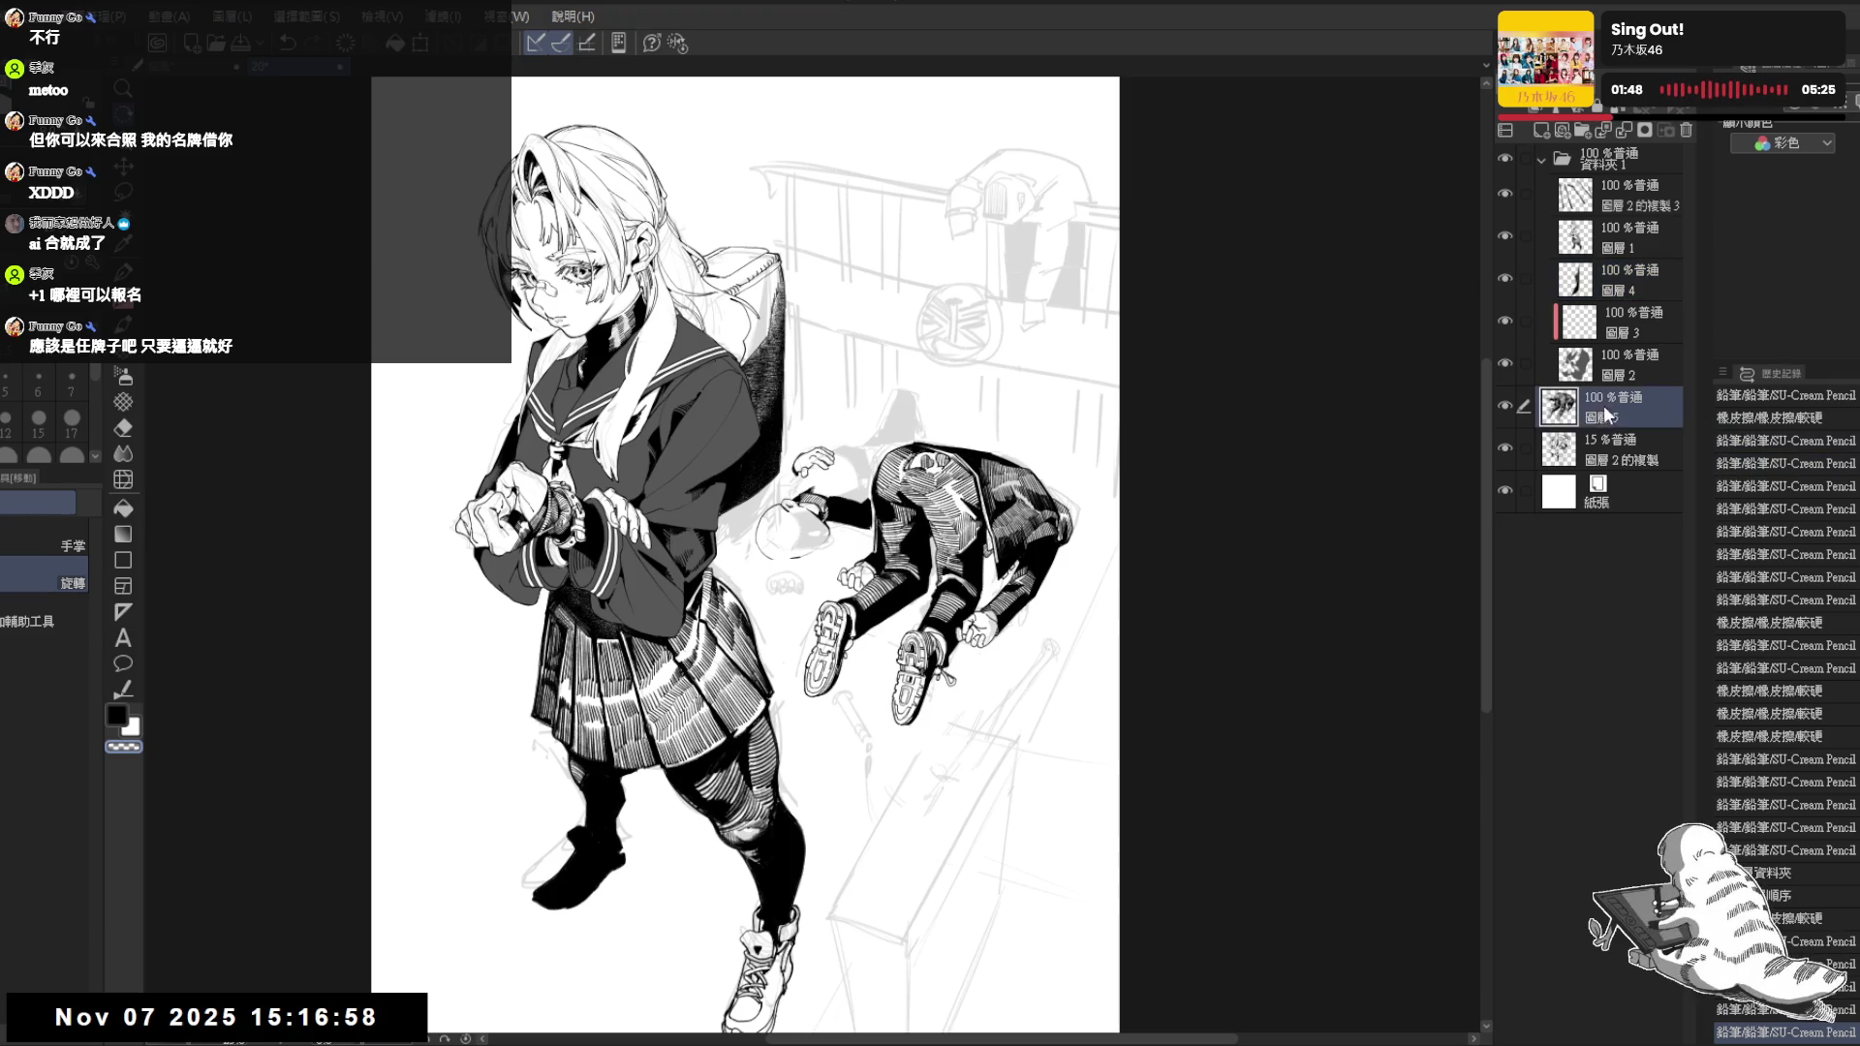
{"action": "left_click", "coordinate": [1505, 405]}
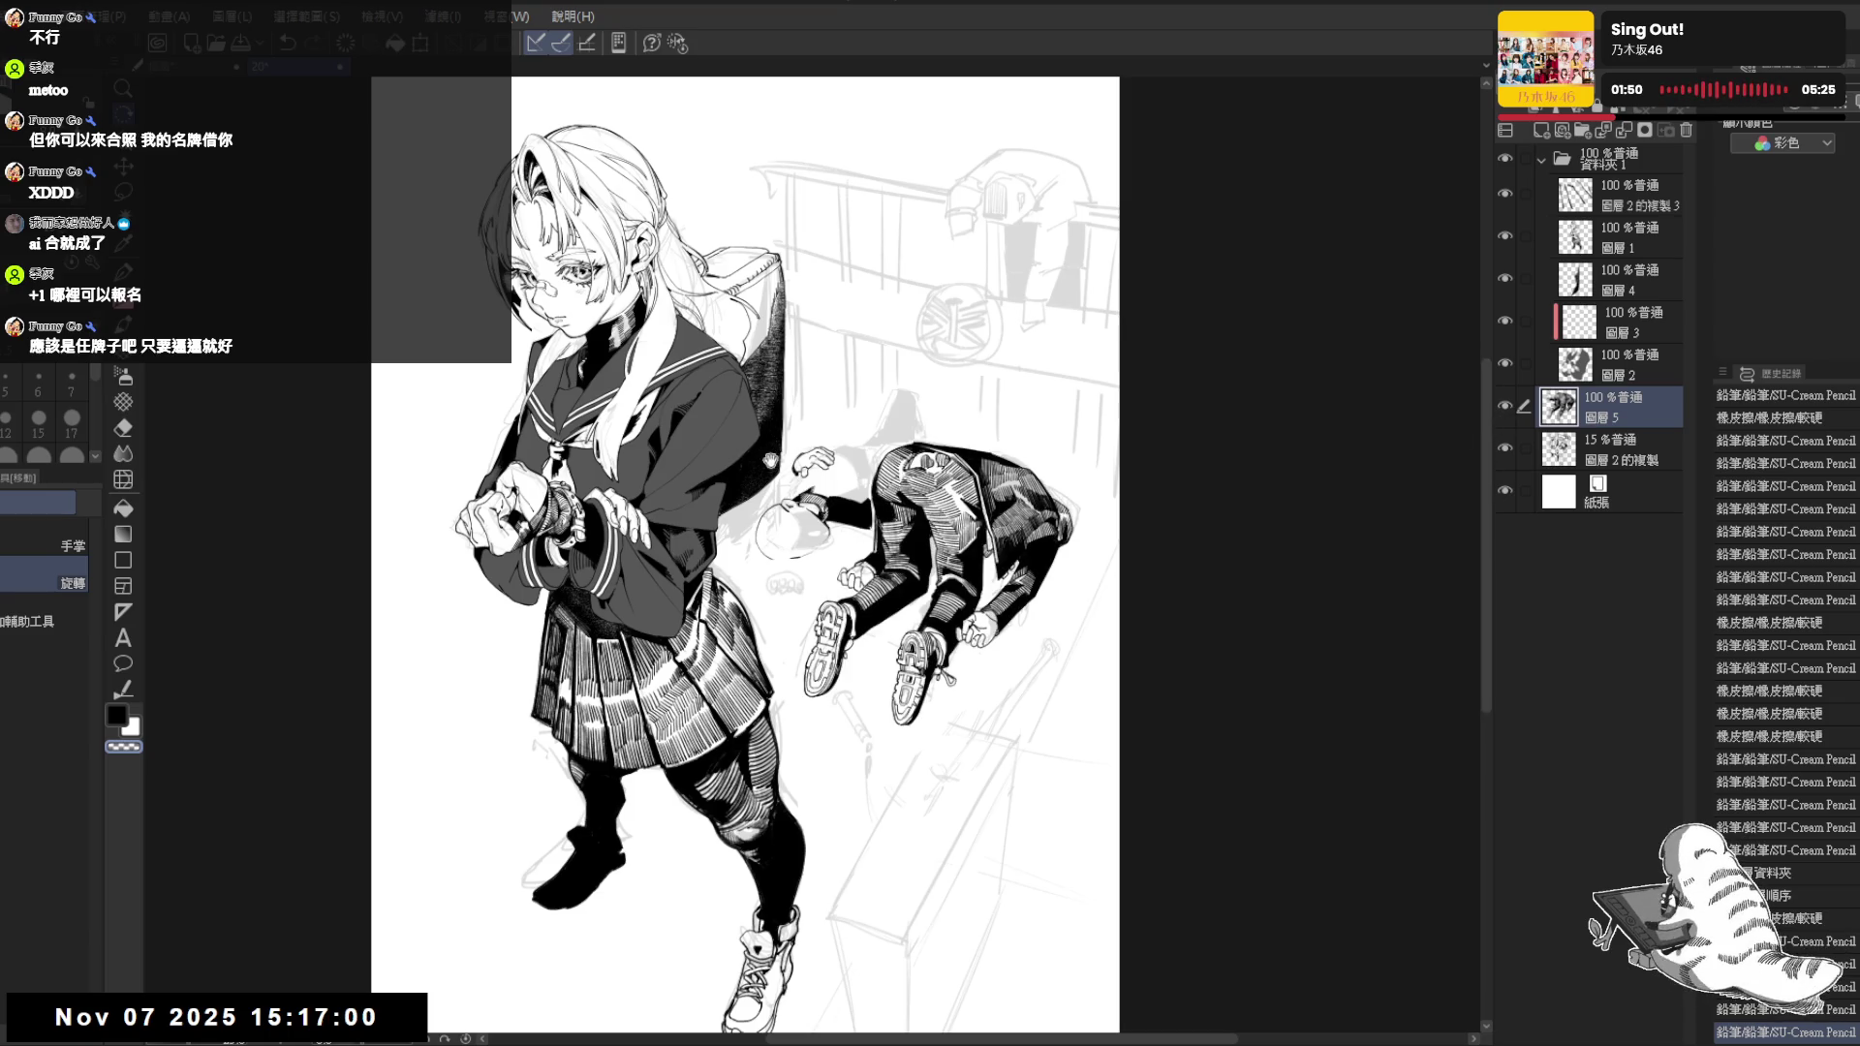
{"action": "key", "text": "ctrl+plus"}
{"action": "key", "text": "asciicircum"}
{"action": "key", "text": "asciicircum"}
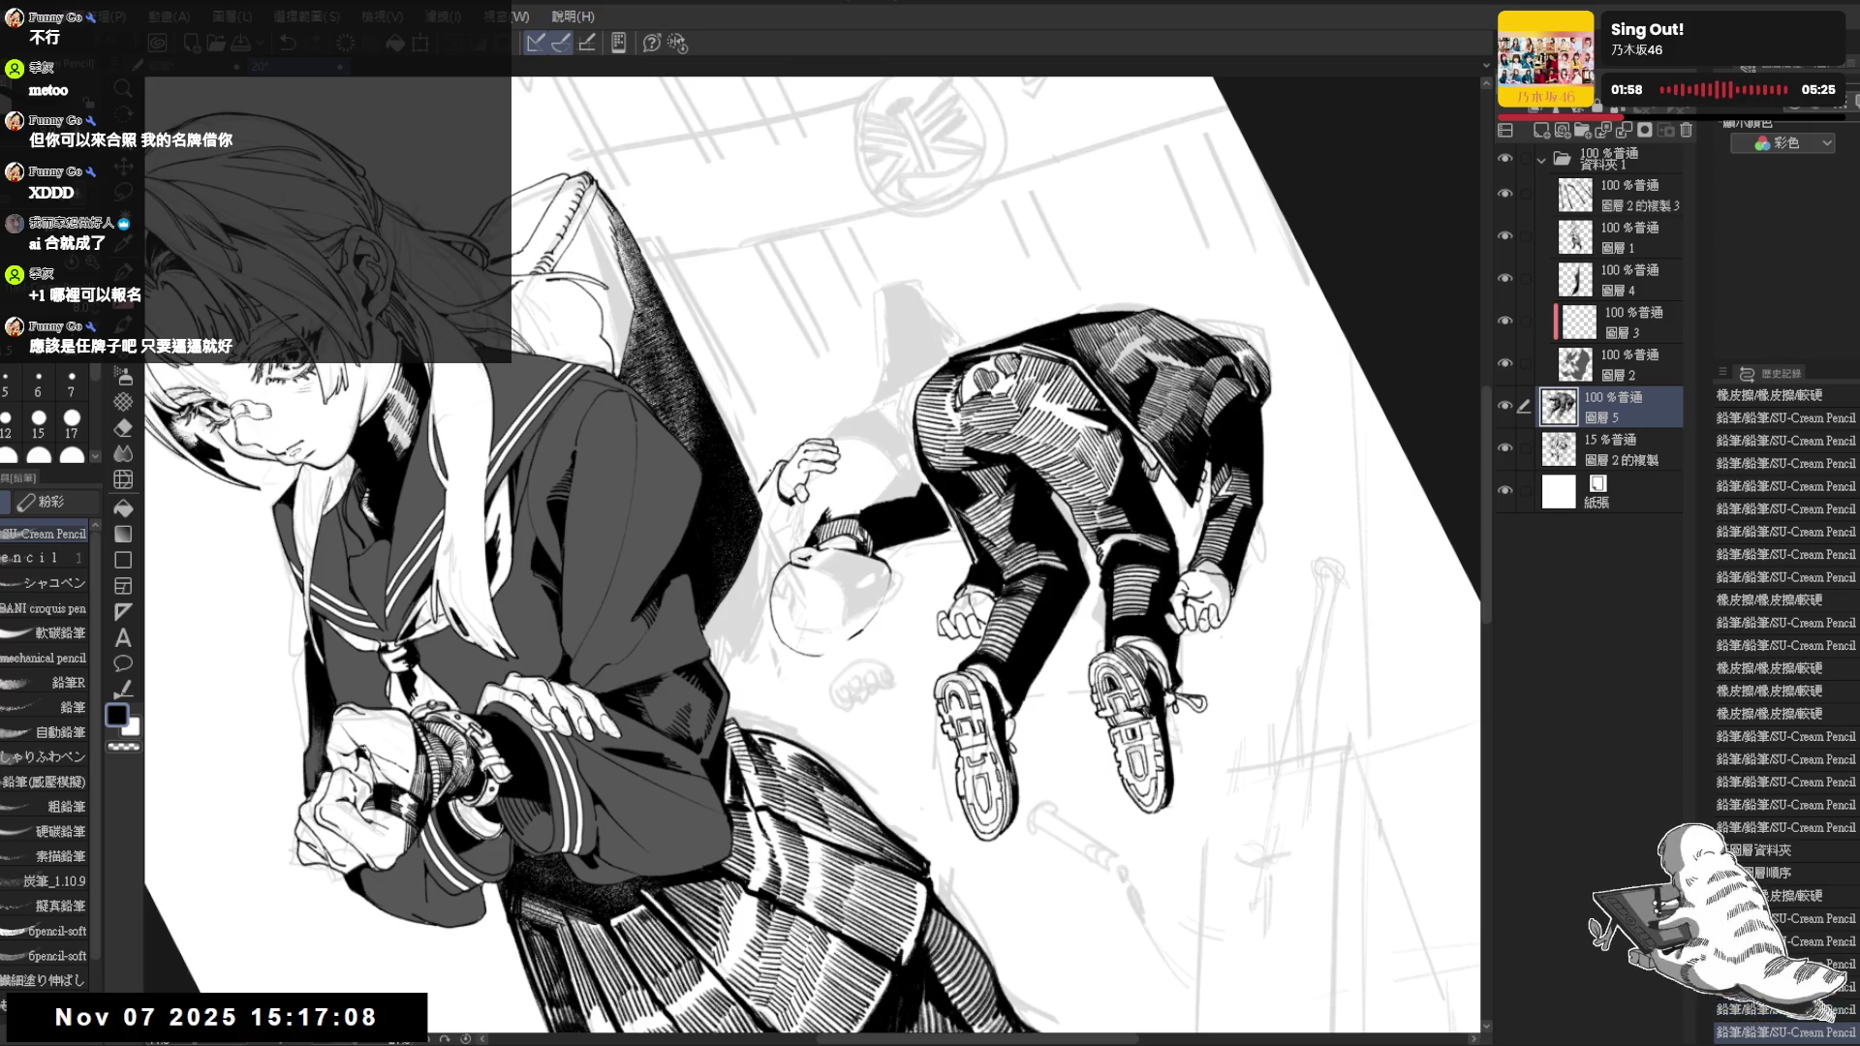
{"action": "key", "text": "ctrl+y"}
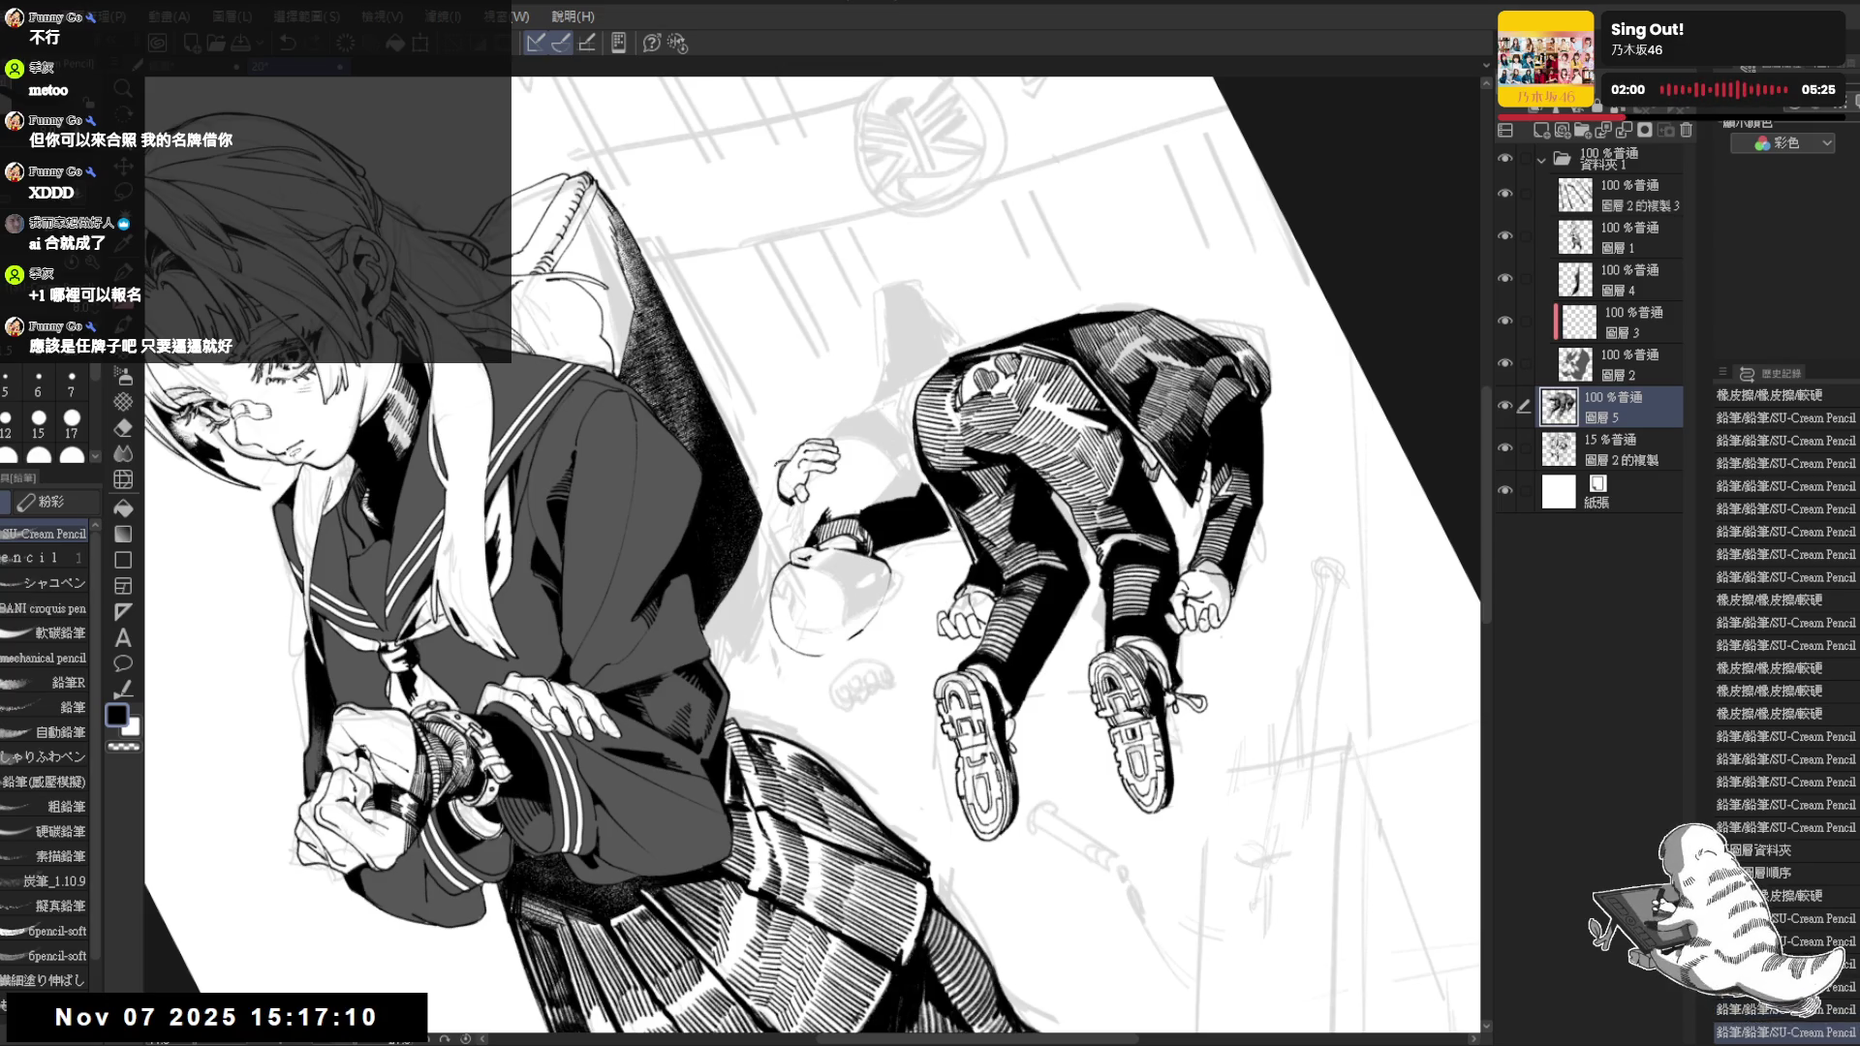
{"action": "key", "text": "ctrl+at"}
{"action": "key", "text": "h"}
{"action": "key", "text": "h"}
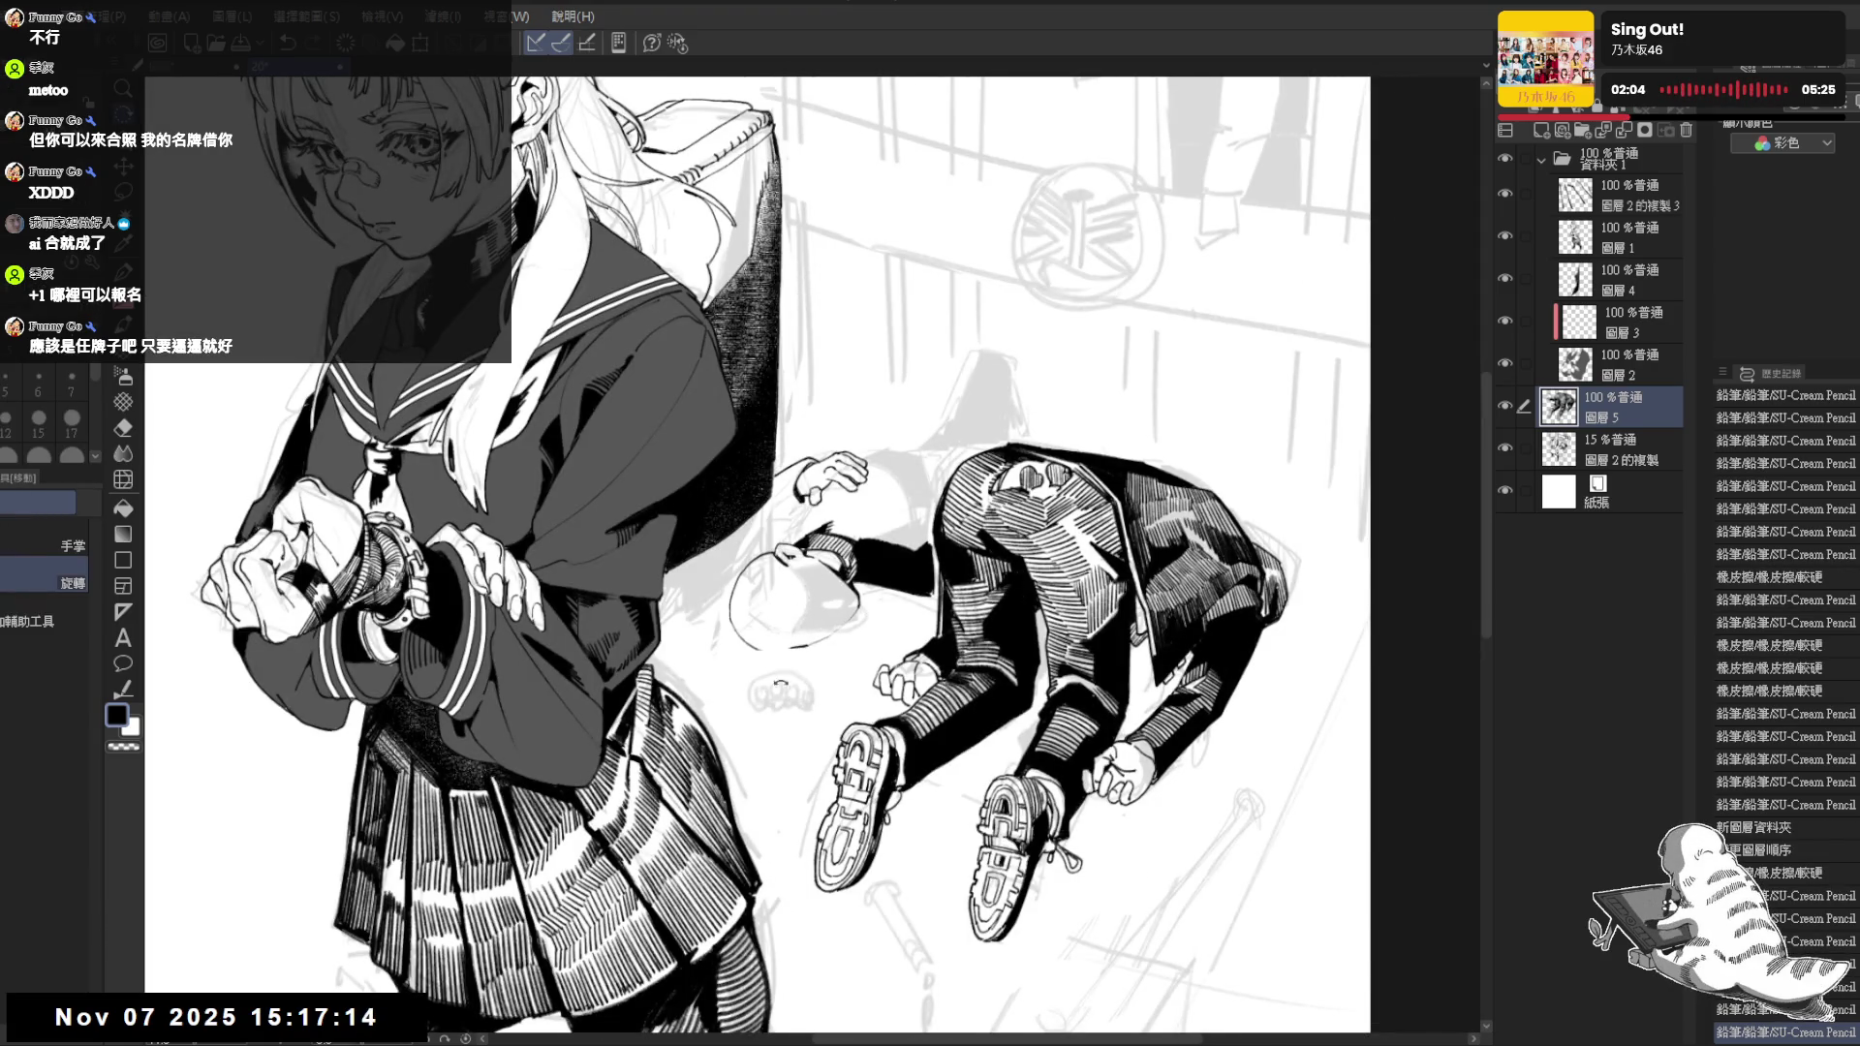
{"action": "left_click_drag", "start_coordinate": [830, 579], "coordinate": [764, 624]}
{"action": "key", "text": "p"}
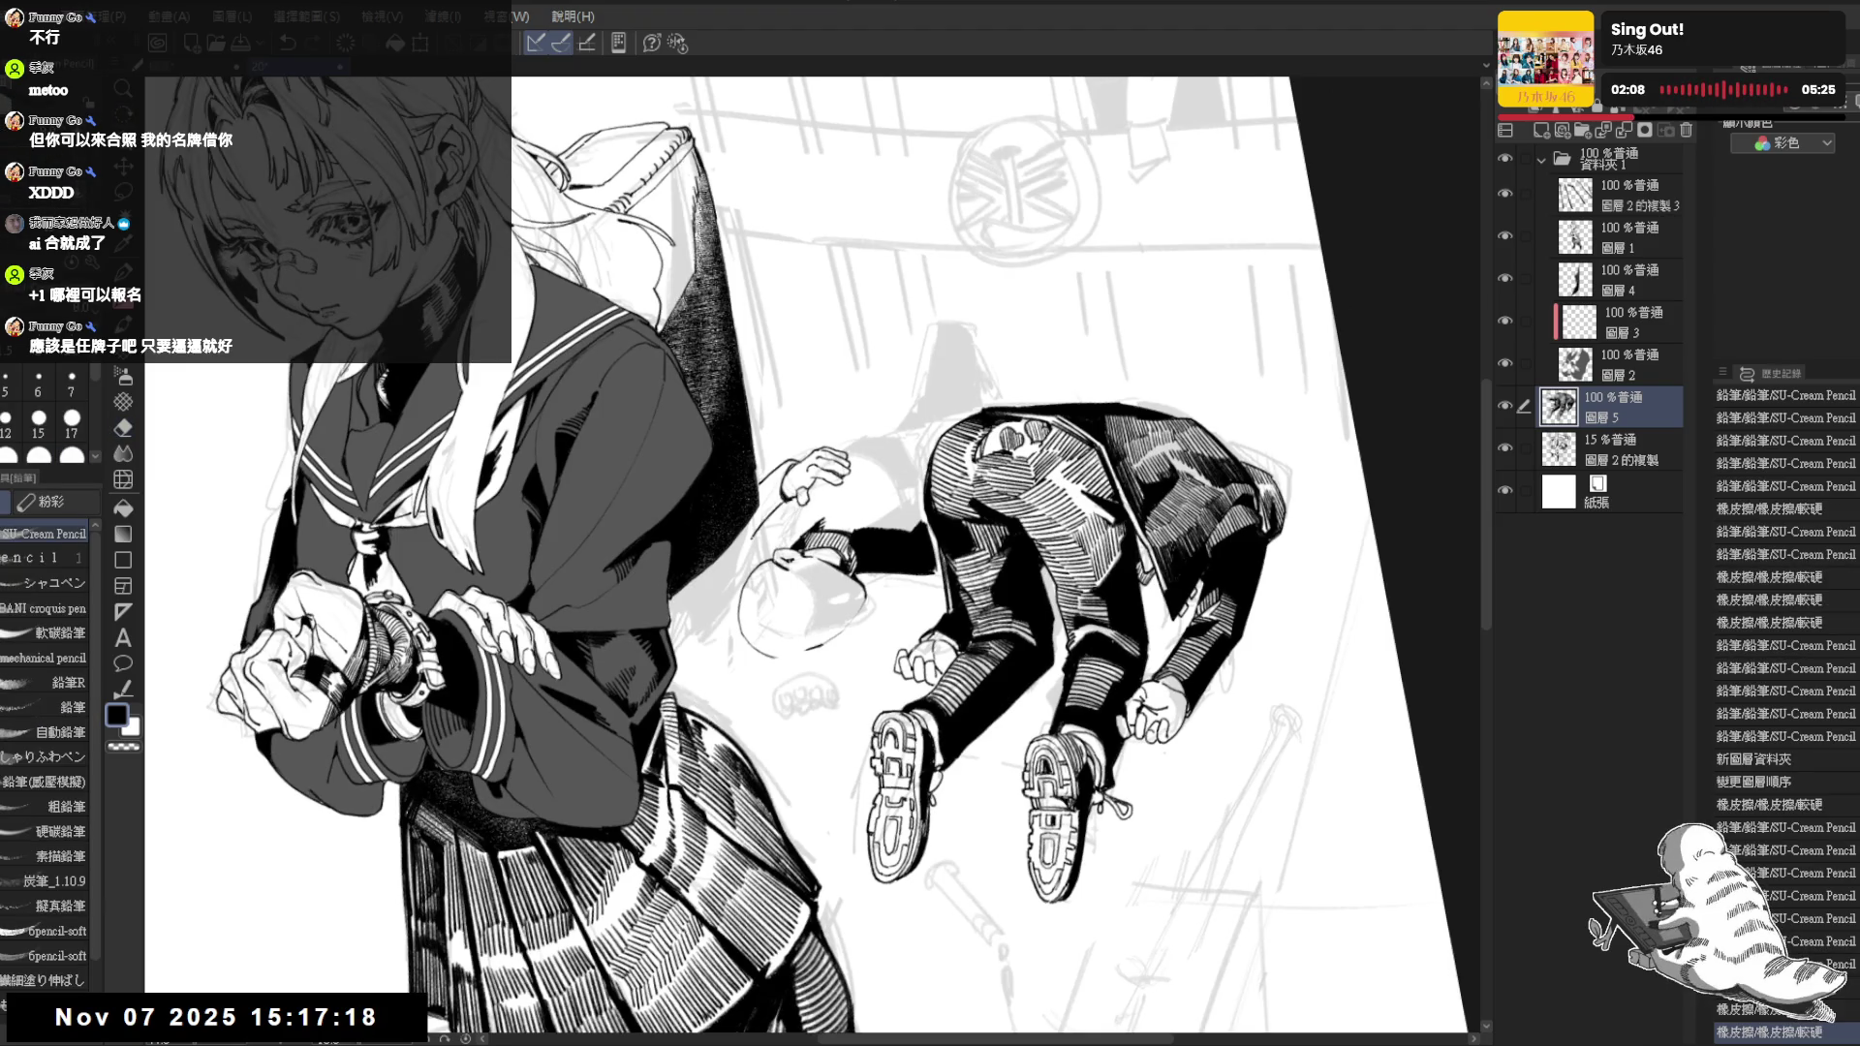
Add small pencil strokes and a short line near the lying figure's outstretched hand
{"action": "left_click", "coordinate": [788, 509]}
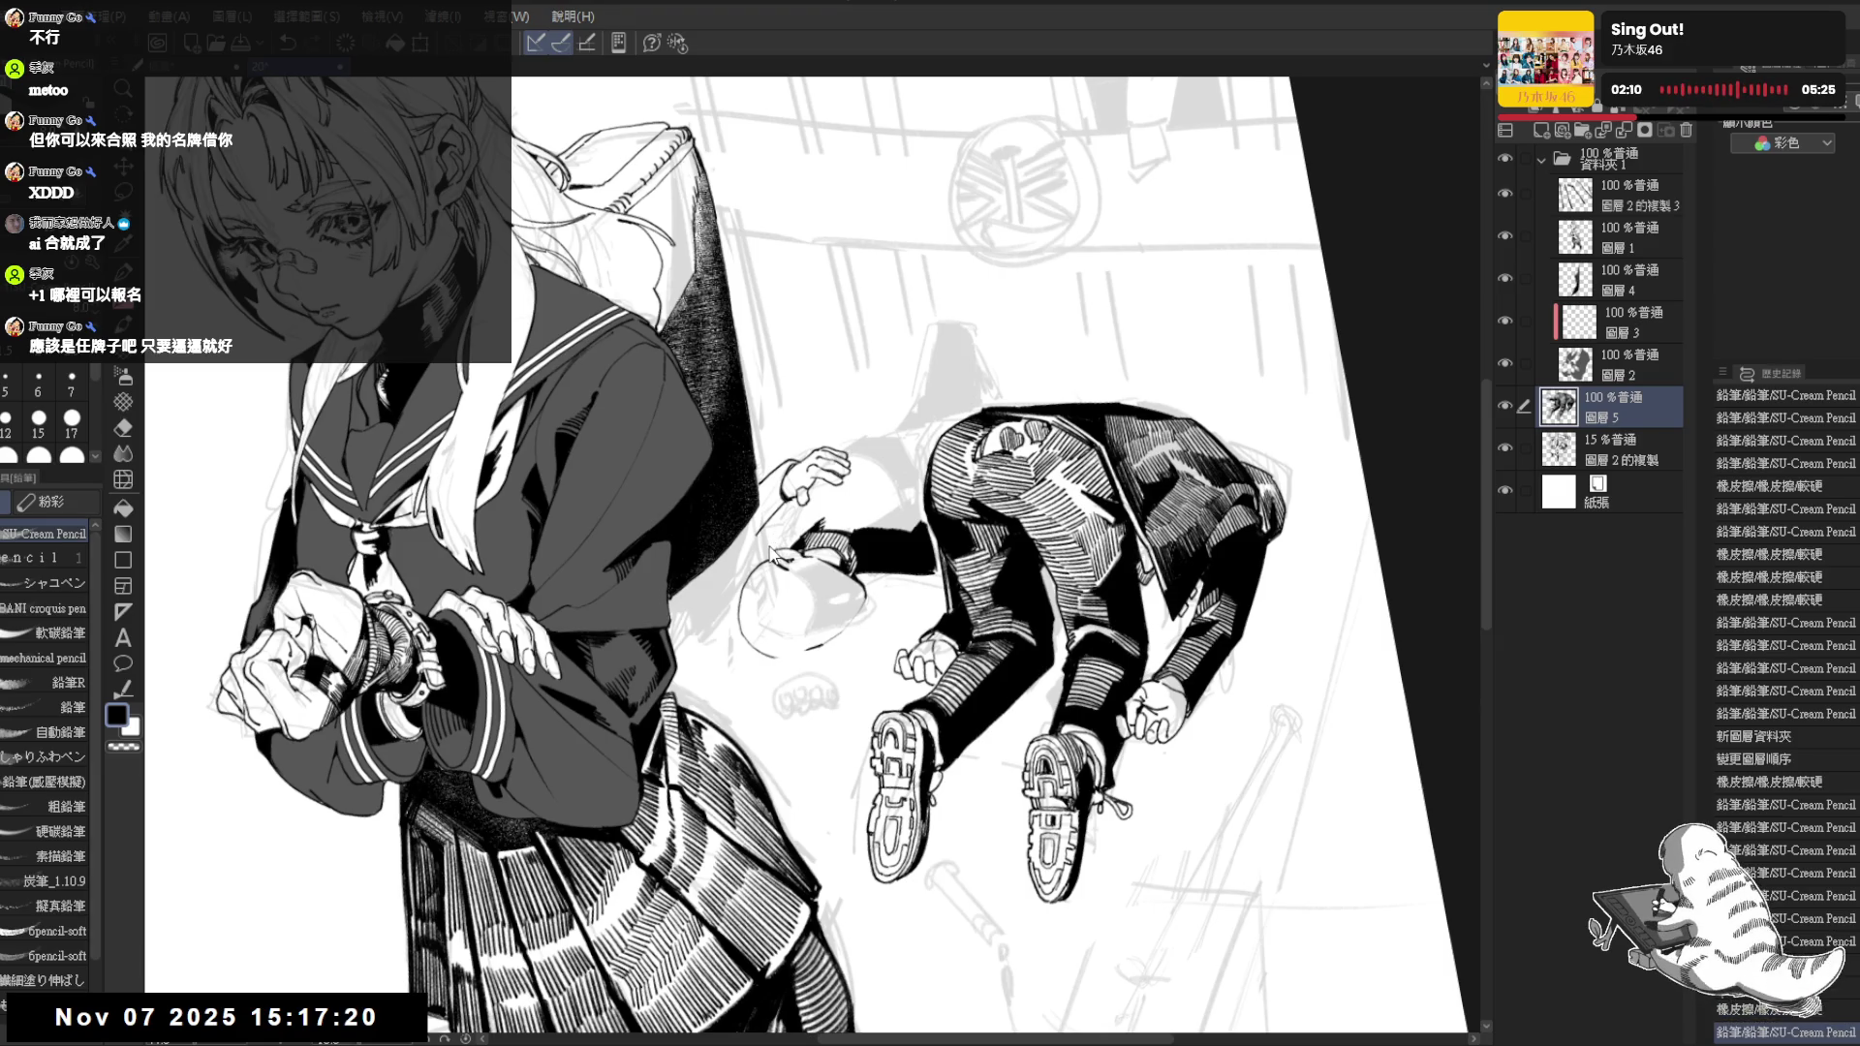
{"action": "key", "text": "ctrl+z"}
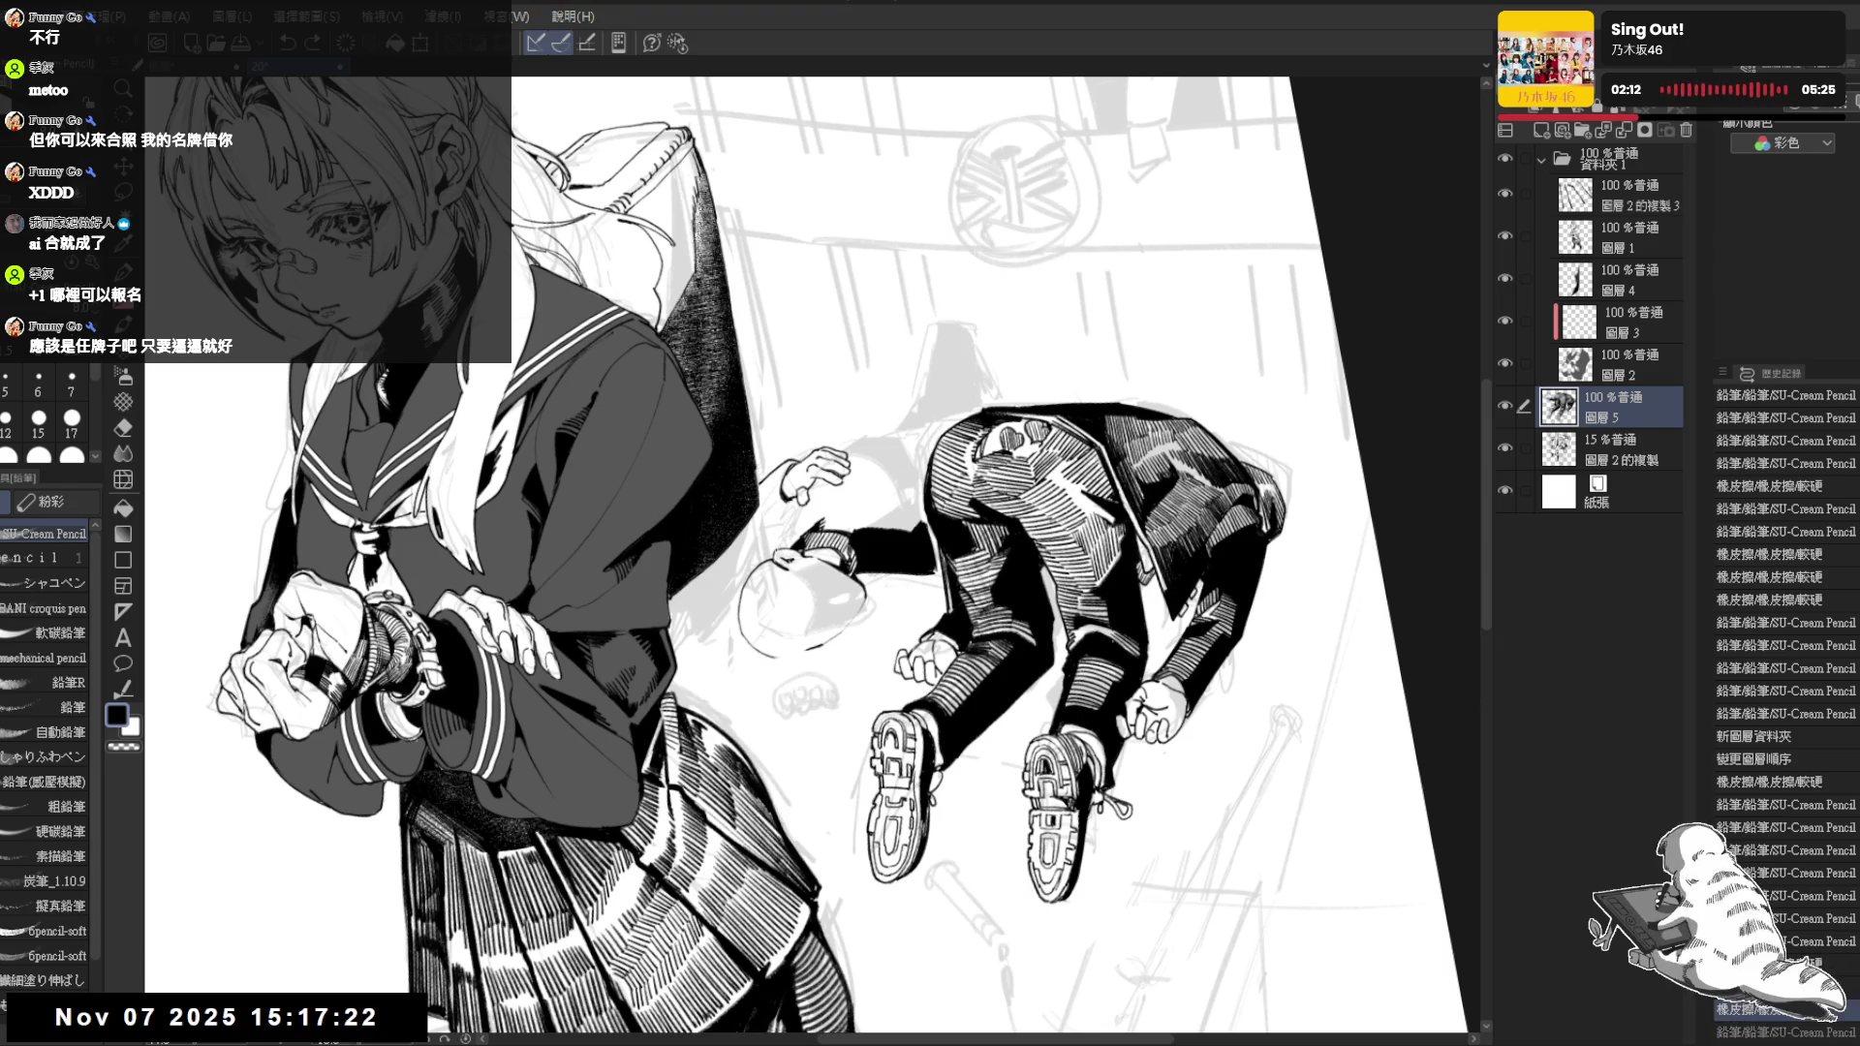
{"action": "key", "text": "e"}
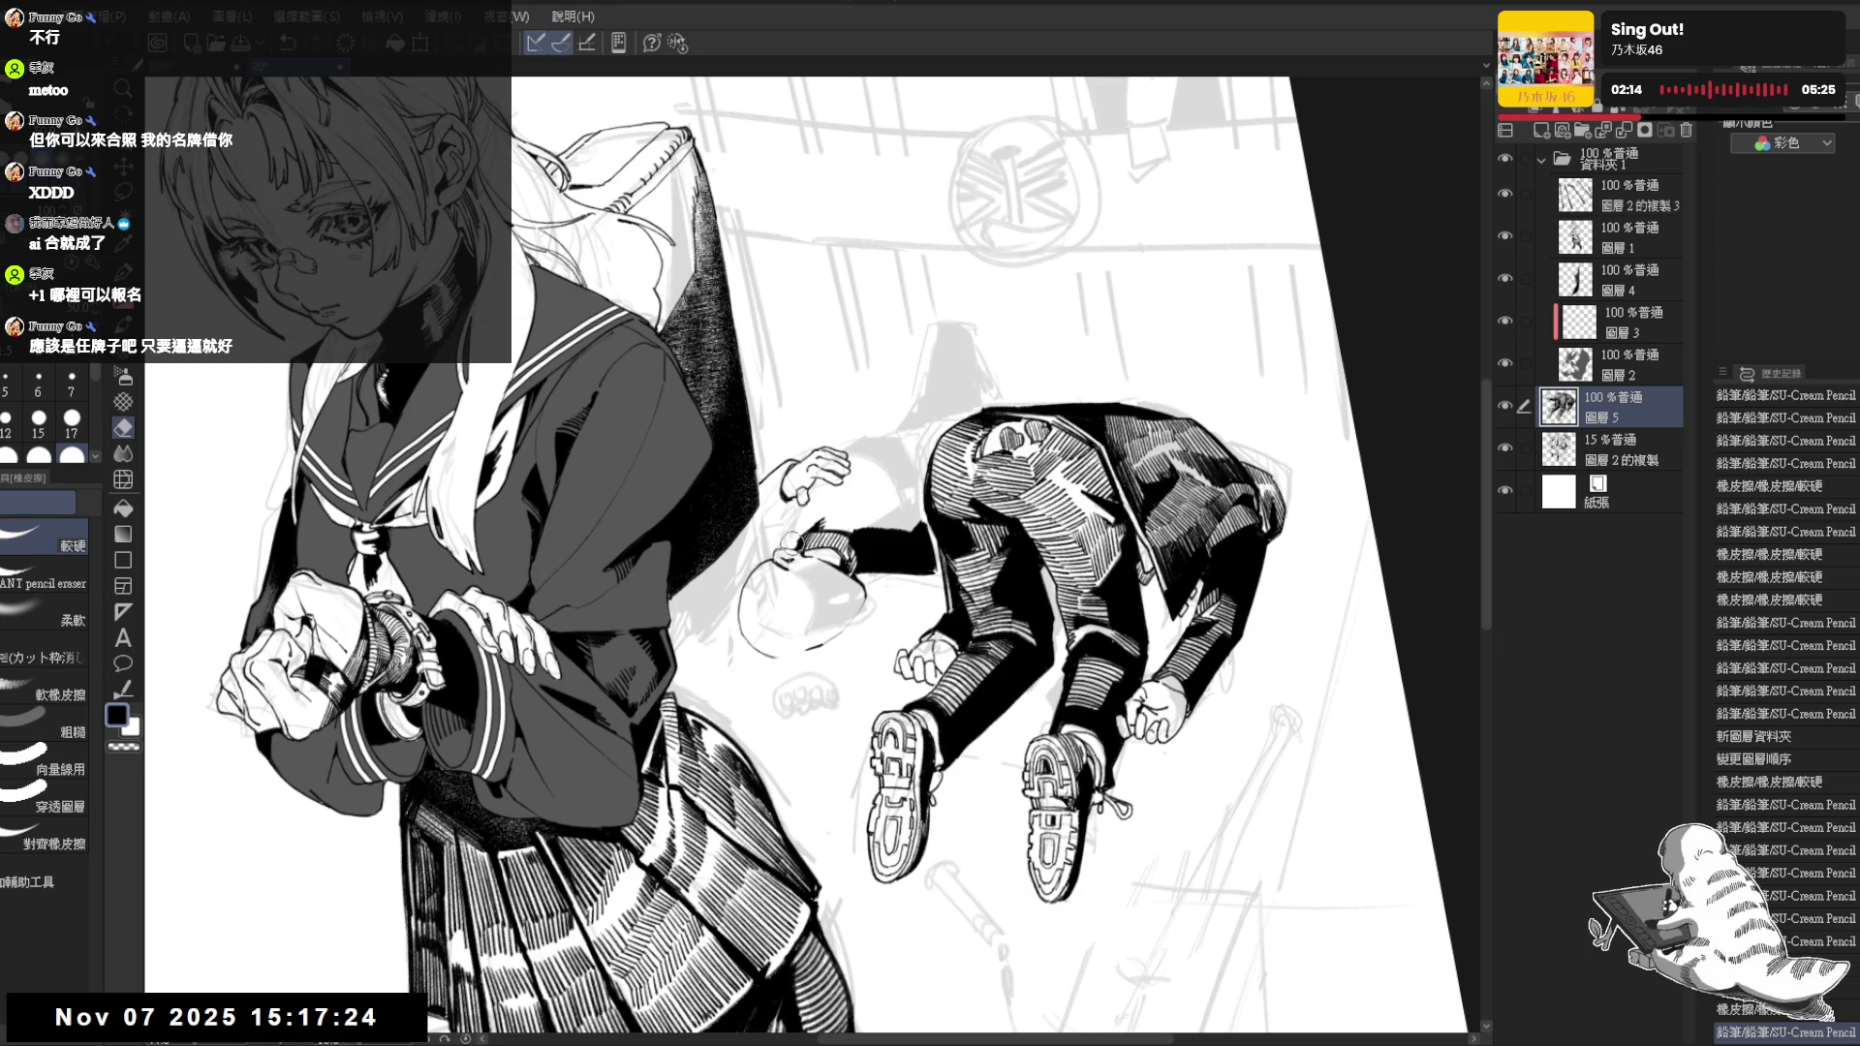
{"action": "key", "text": "p"}
{"action": "mouse_move", "coordinate": [799, 545]}
{"action": "left_mouse_down"}
{"action": "mouse_move", "coordinate": [805, 518]}
{"action": "mouse_move", "coordinate": [837, 519]}
{"action": "left_mouse_up"}
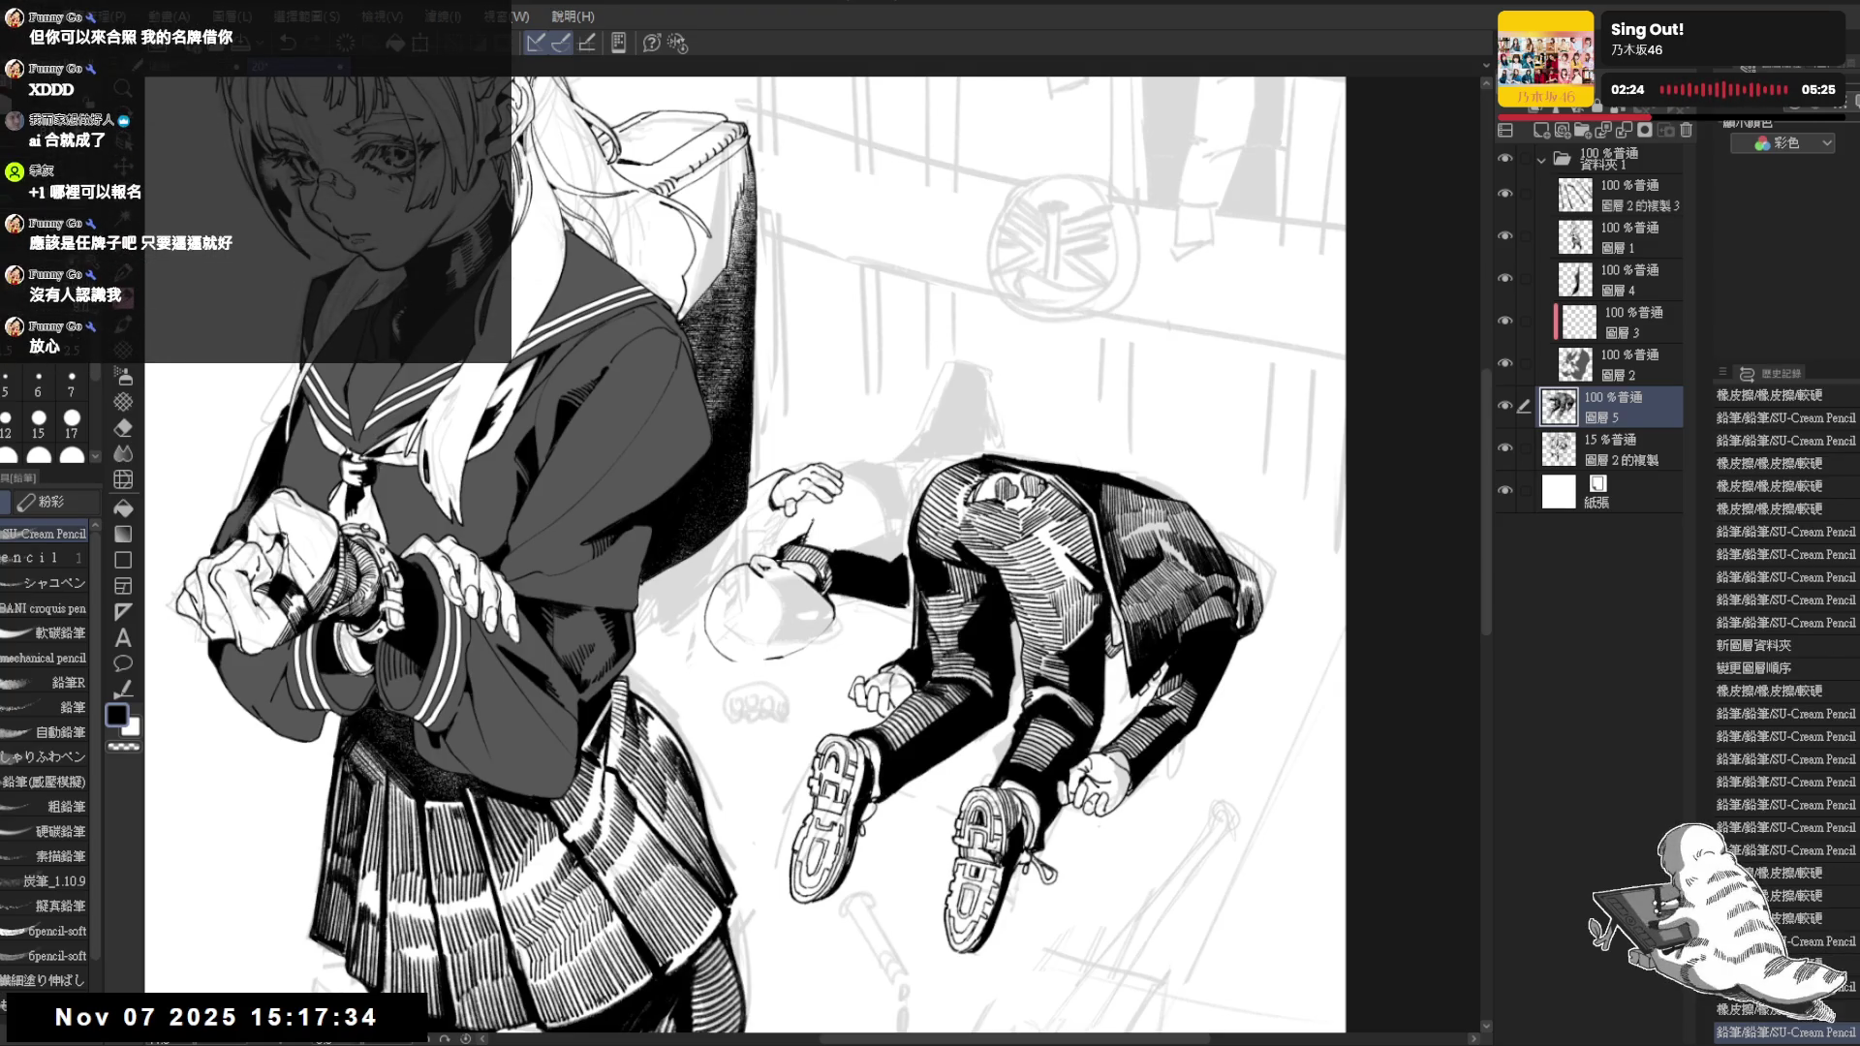
{"action": "left_click_drag", "start_coordinate": [807, 530], "coordinate": [811, 535]}
{"action": "key", "text": "ctrl+y"}
{"action": "mouse_move", "coordinate": [840, 471]}
{"action": "left_mouse_down"}
{"action": "mouse_move", "coordinate": [860, 477]}
{"action": "mouse_move", "coordinate": [905, 394]}
{"action": "mouse_move", "coordinate": [959, 436]}
{"action": "left_mouse_up"}
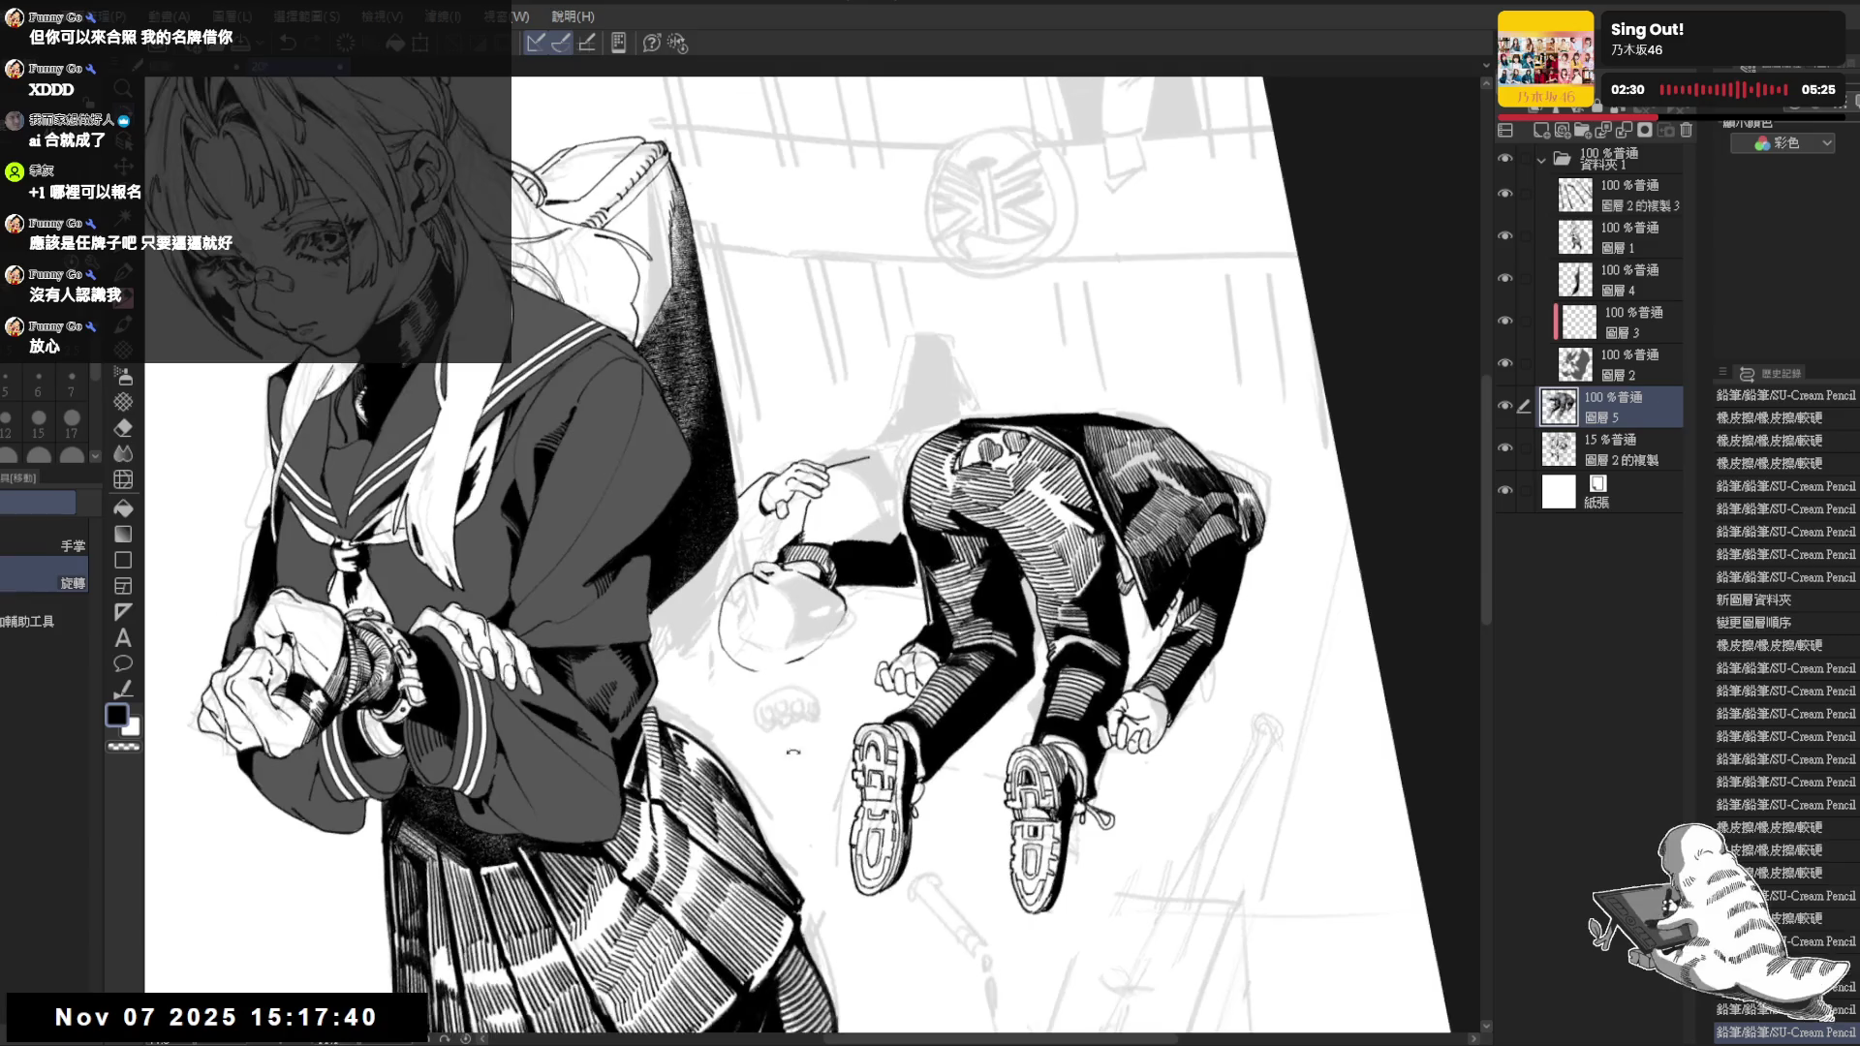
Erase a small bit by the hand and place a tiny pencil mark, undoing and restoring it
{"action": "key", "text": "e"}
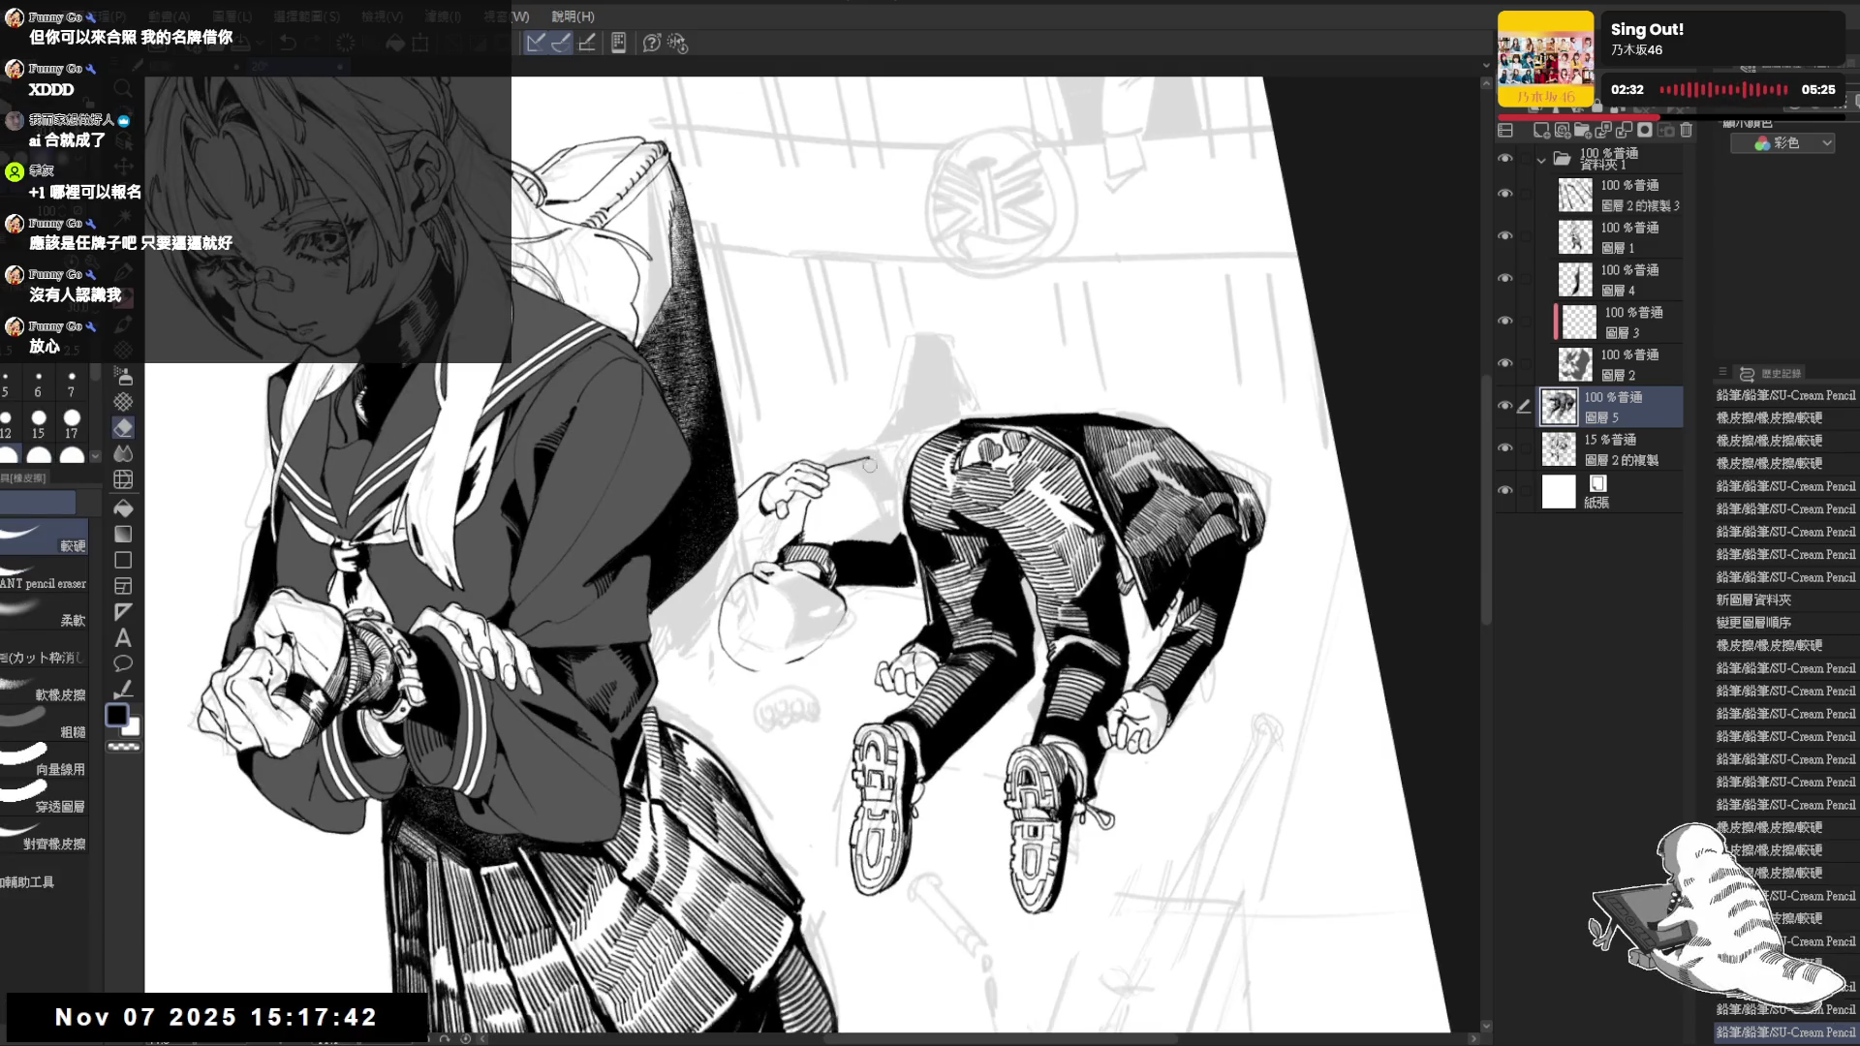
{"action": "key", "text": "p"}
{"action": "mouse_move", "coordinate": [858, 467]}
{"action": "left_mouse_down"}
{"action": "mouse_move", "coordinate": [808, 504]}
{"action": "mouse_move", "coordinate": [783, 491]}
{"action": "mouse_move", "coordinate": [794, 506]}
{"action": "left_mouse_up"}
{"action": "key", "text": "e"}
{"action": "key", "text": "p"}
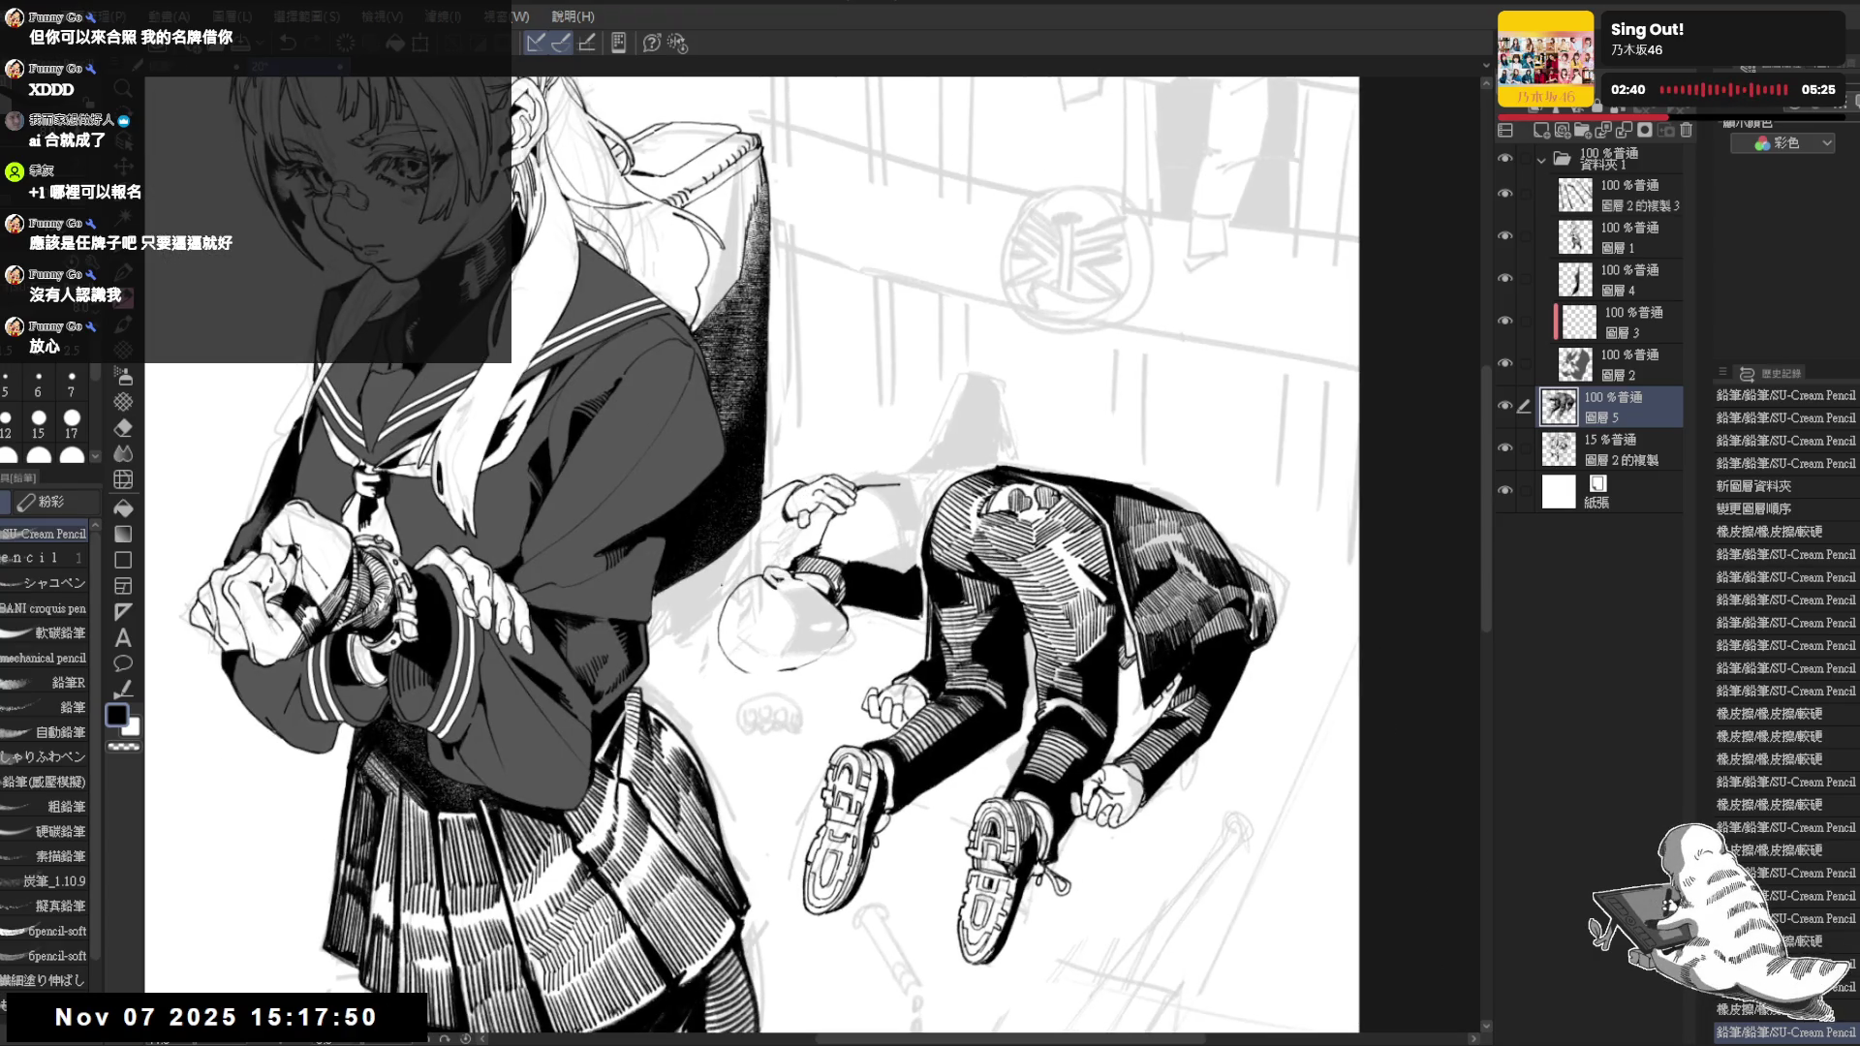
{"action": "left_click_drag", "start_coordinate": [747, 664], "coordinate": [741, 484]}
{"action": "key", "text": "p"}
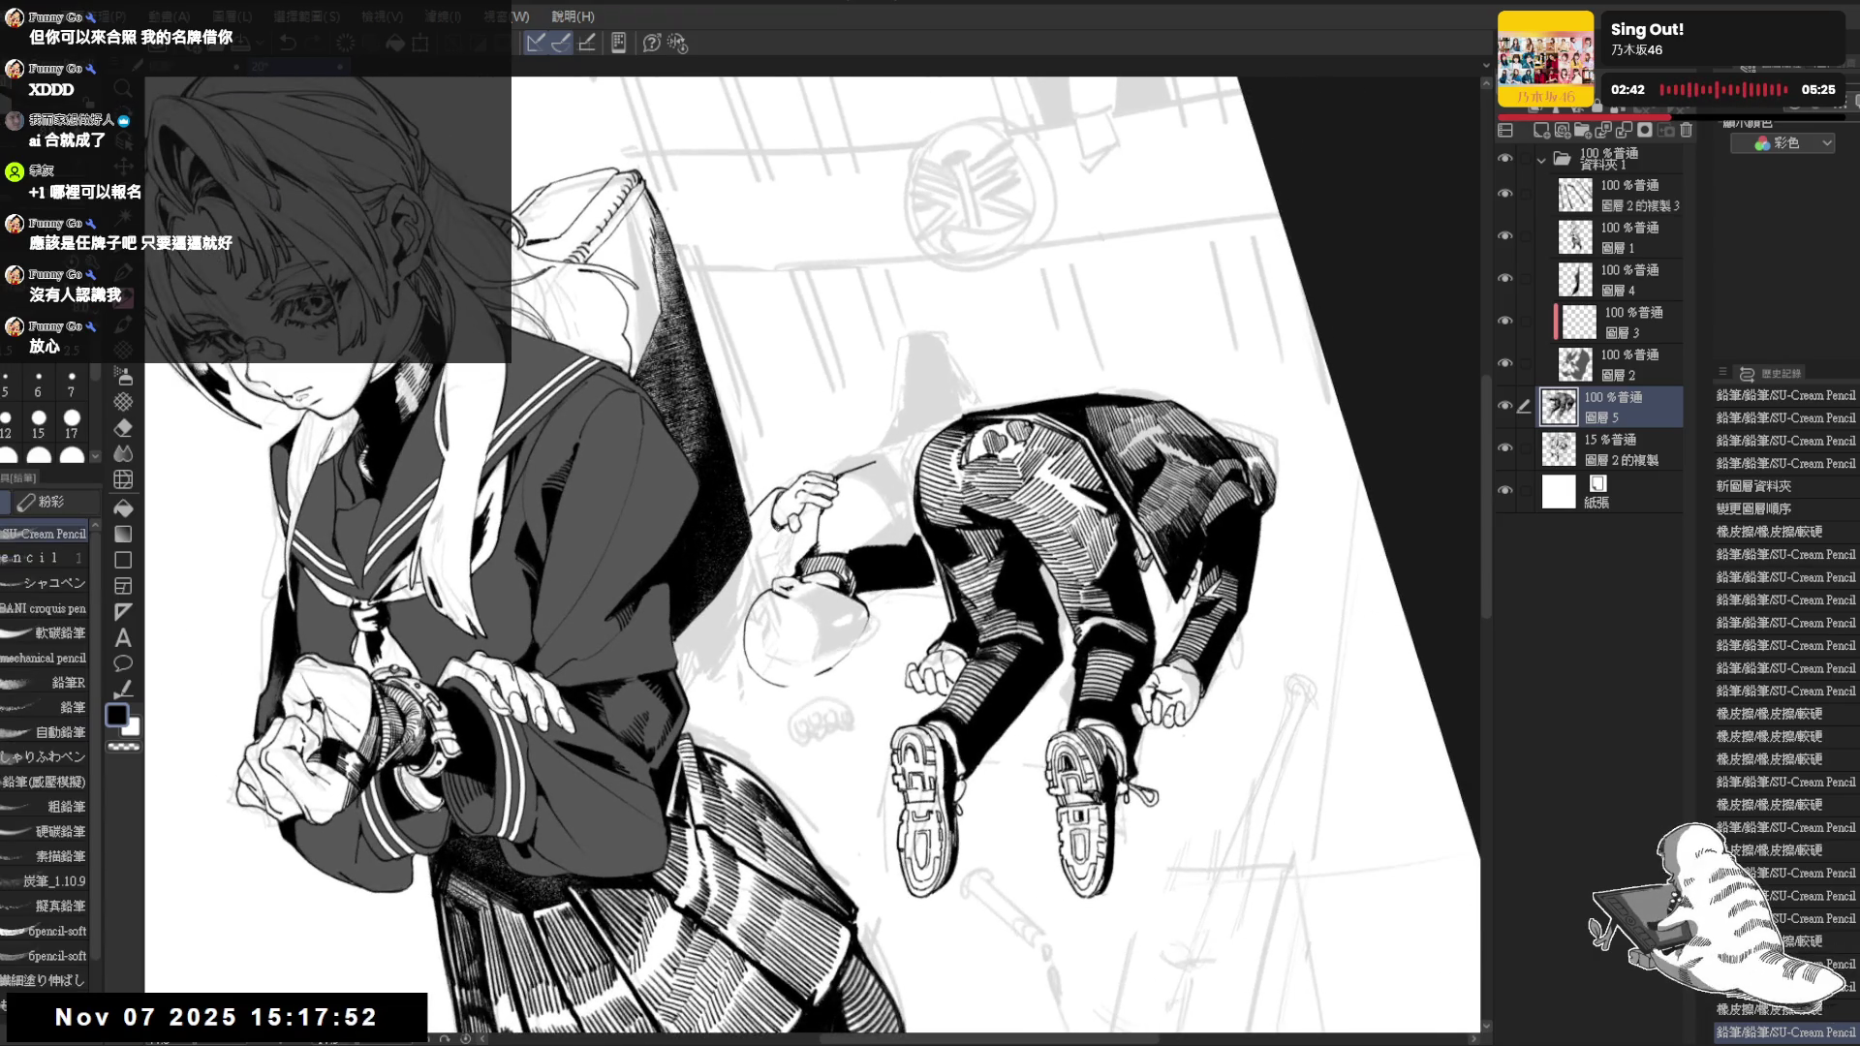
{"action": "left_click_drag", "start_coordinate": [787, 532], "coordinate": [794, 537]}
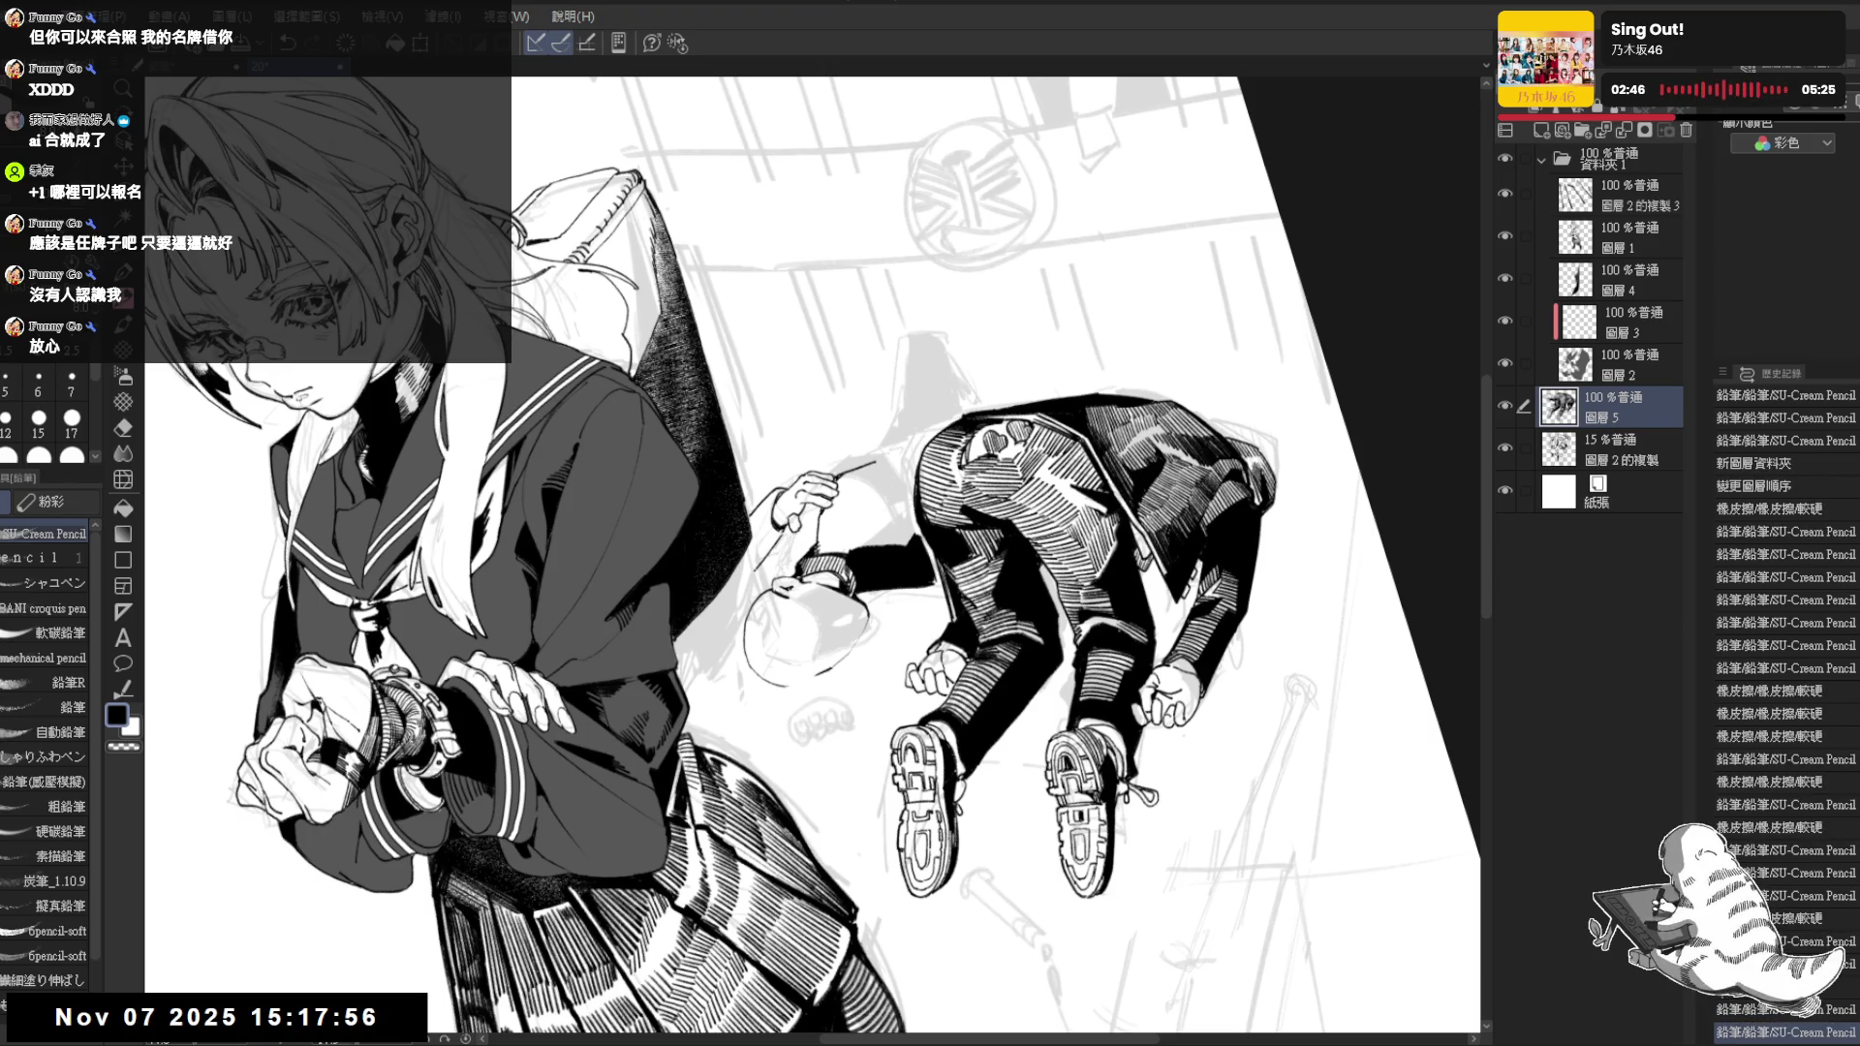
{"action": "key", "text": "ctrl+z"}
{"action": "key", "text": "ctrl+y"}
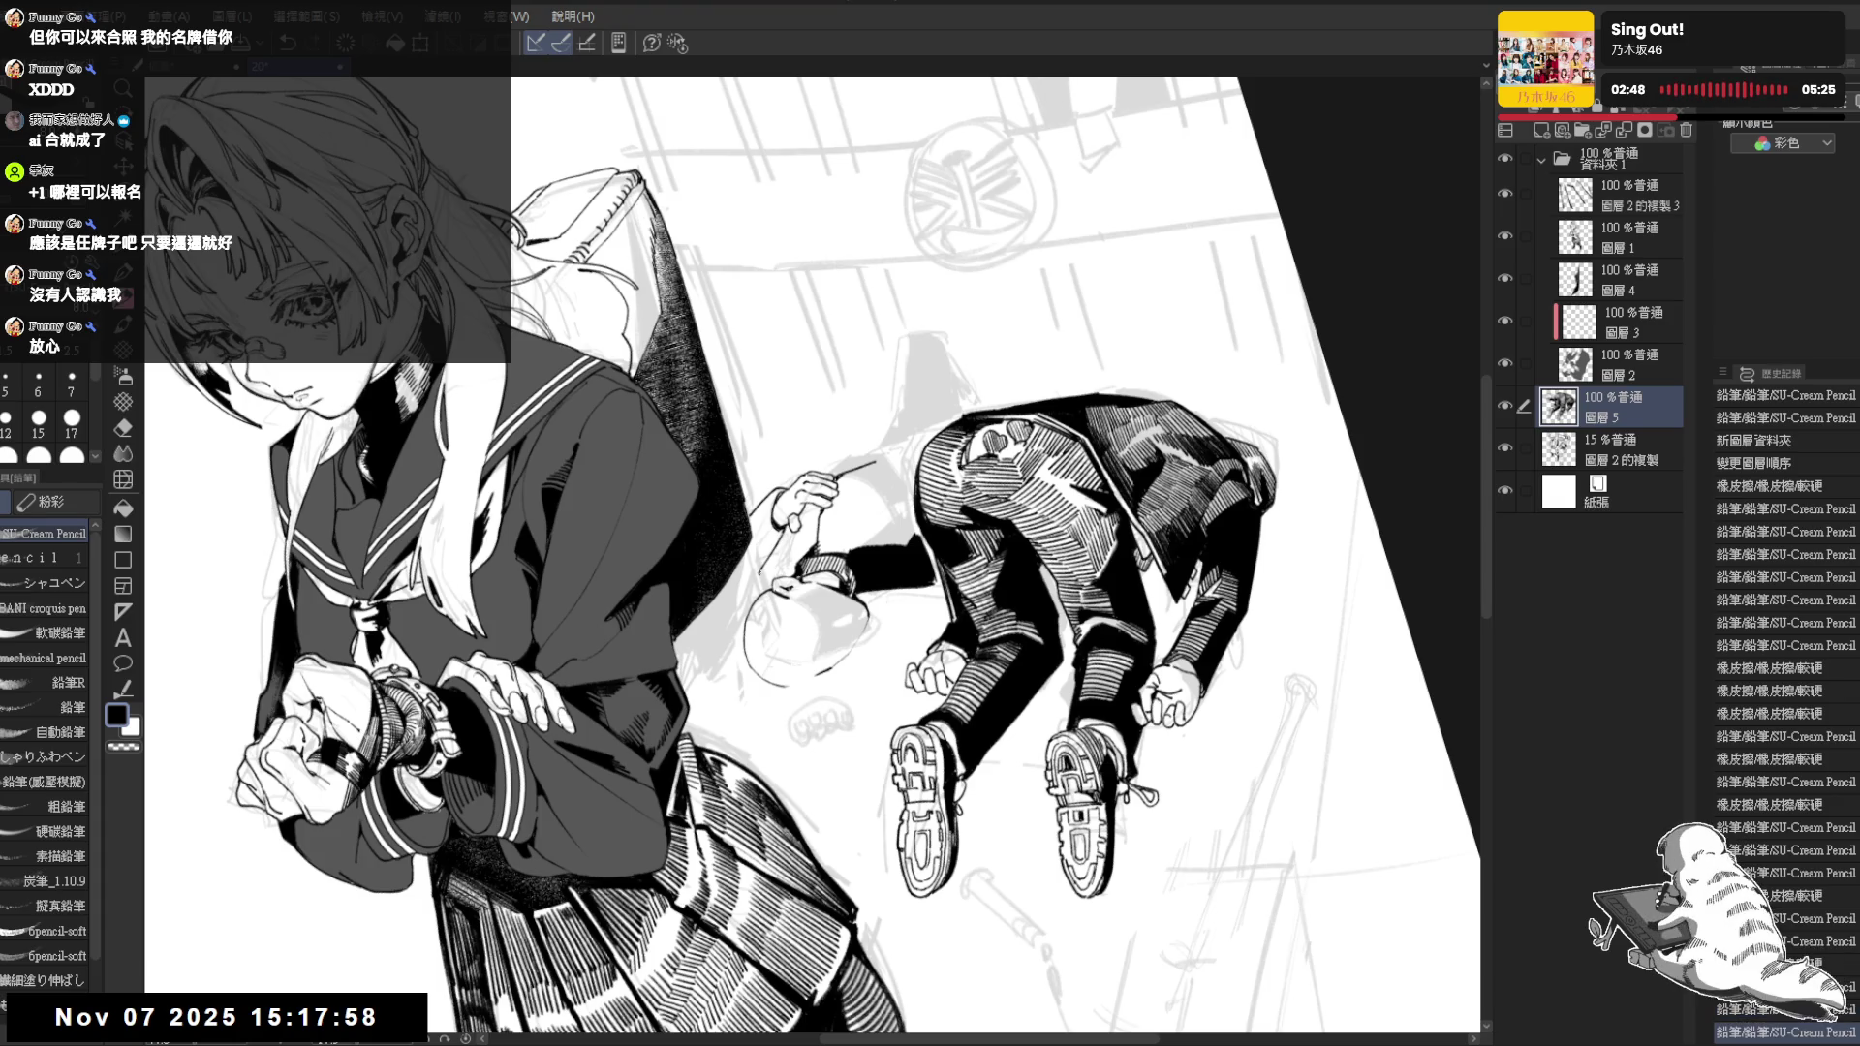
{"action": "left_click_drag", "start_coordinate": [750, 579], "coordinate": [792, 572]}
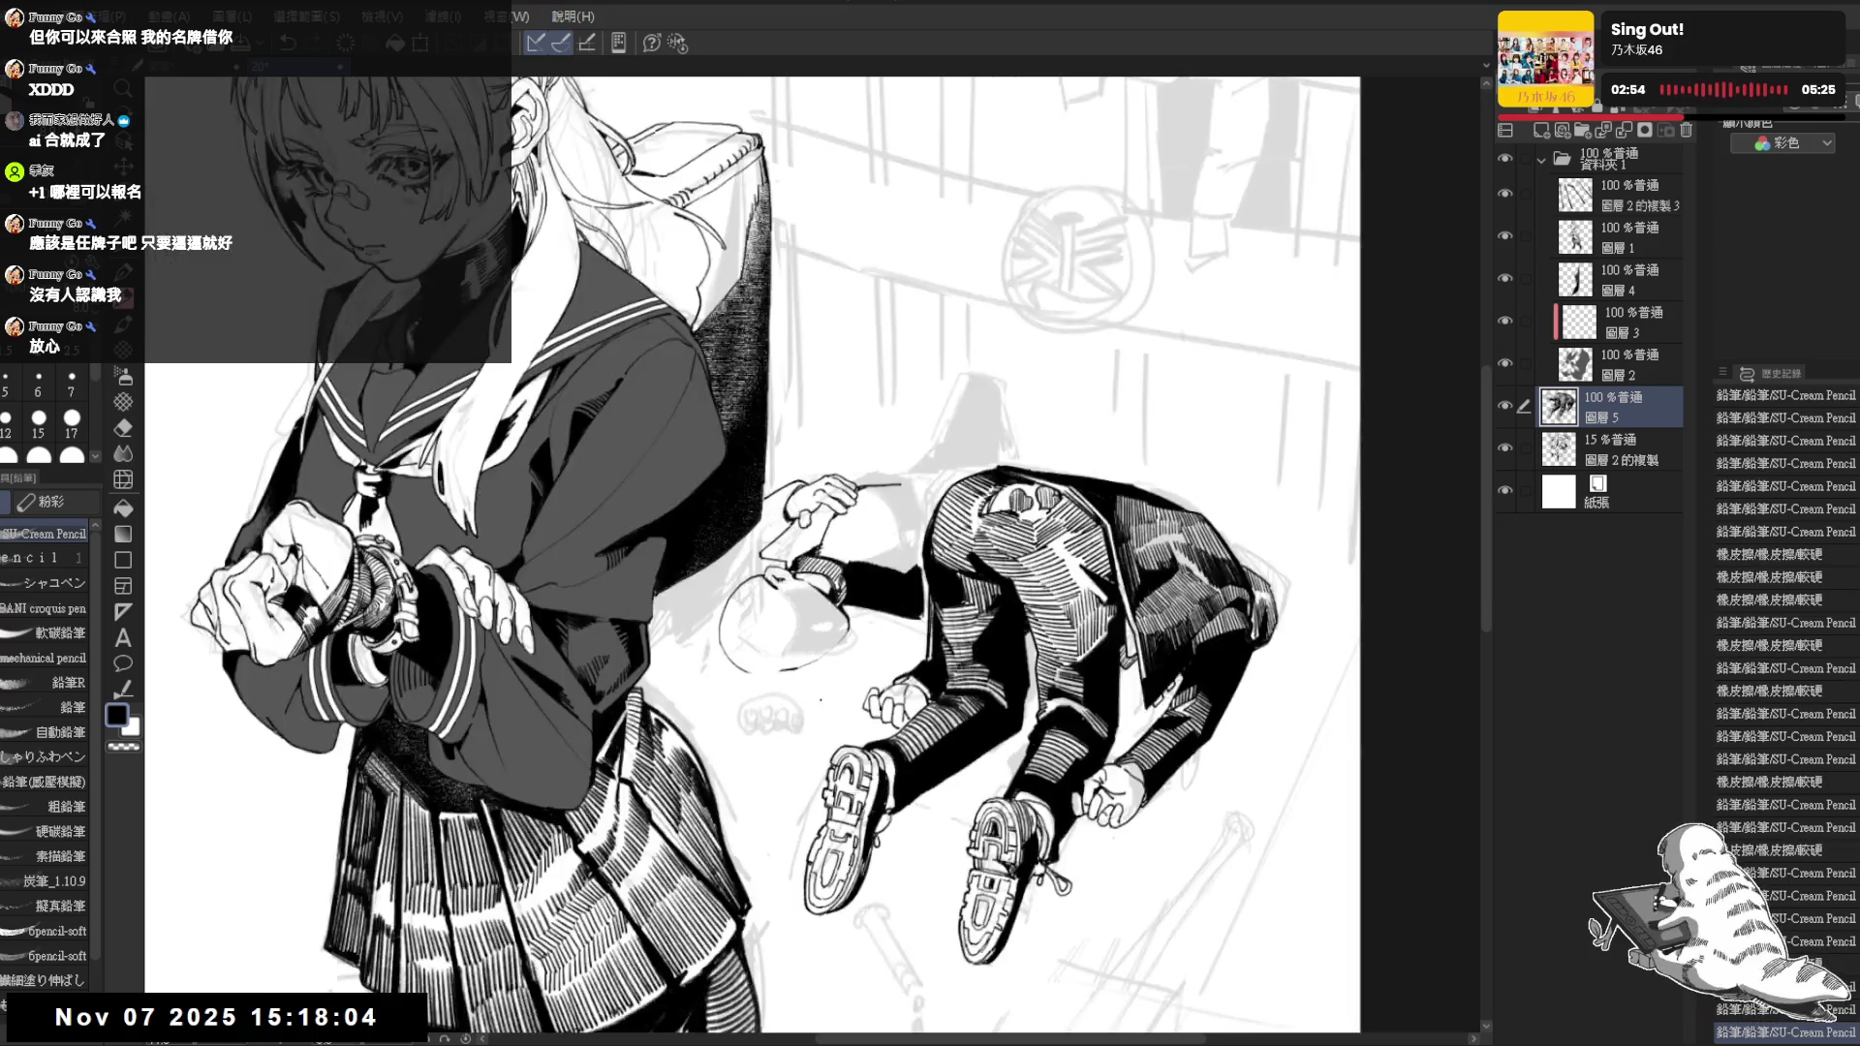
Mirror, tilt and zoom the canvas repeatedly to review the lying figure from several angles
{"action": "key", "text": "h"}
{"action": "key", "text": "h"}
{"action": "key", "text": "minus"}
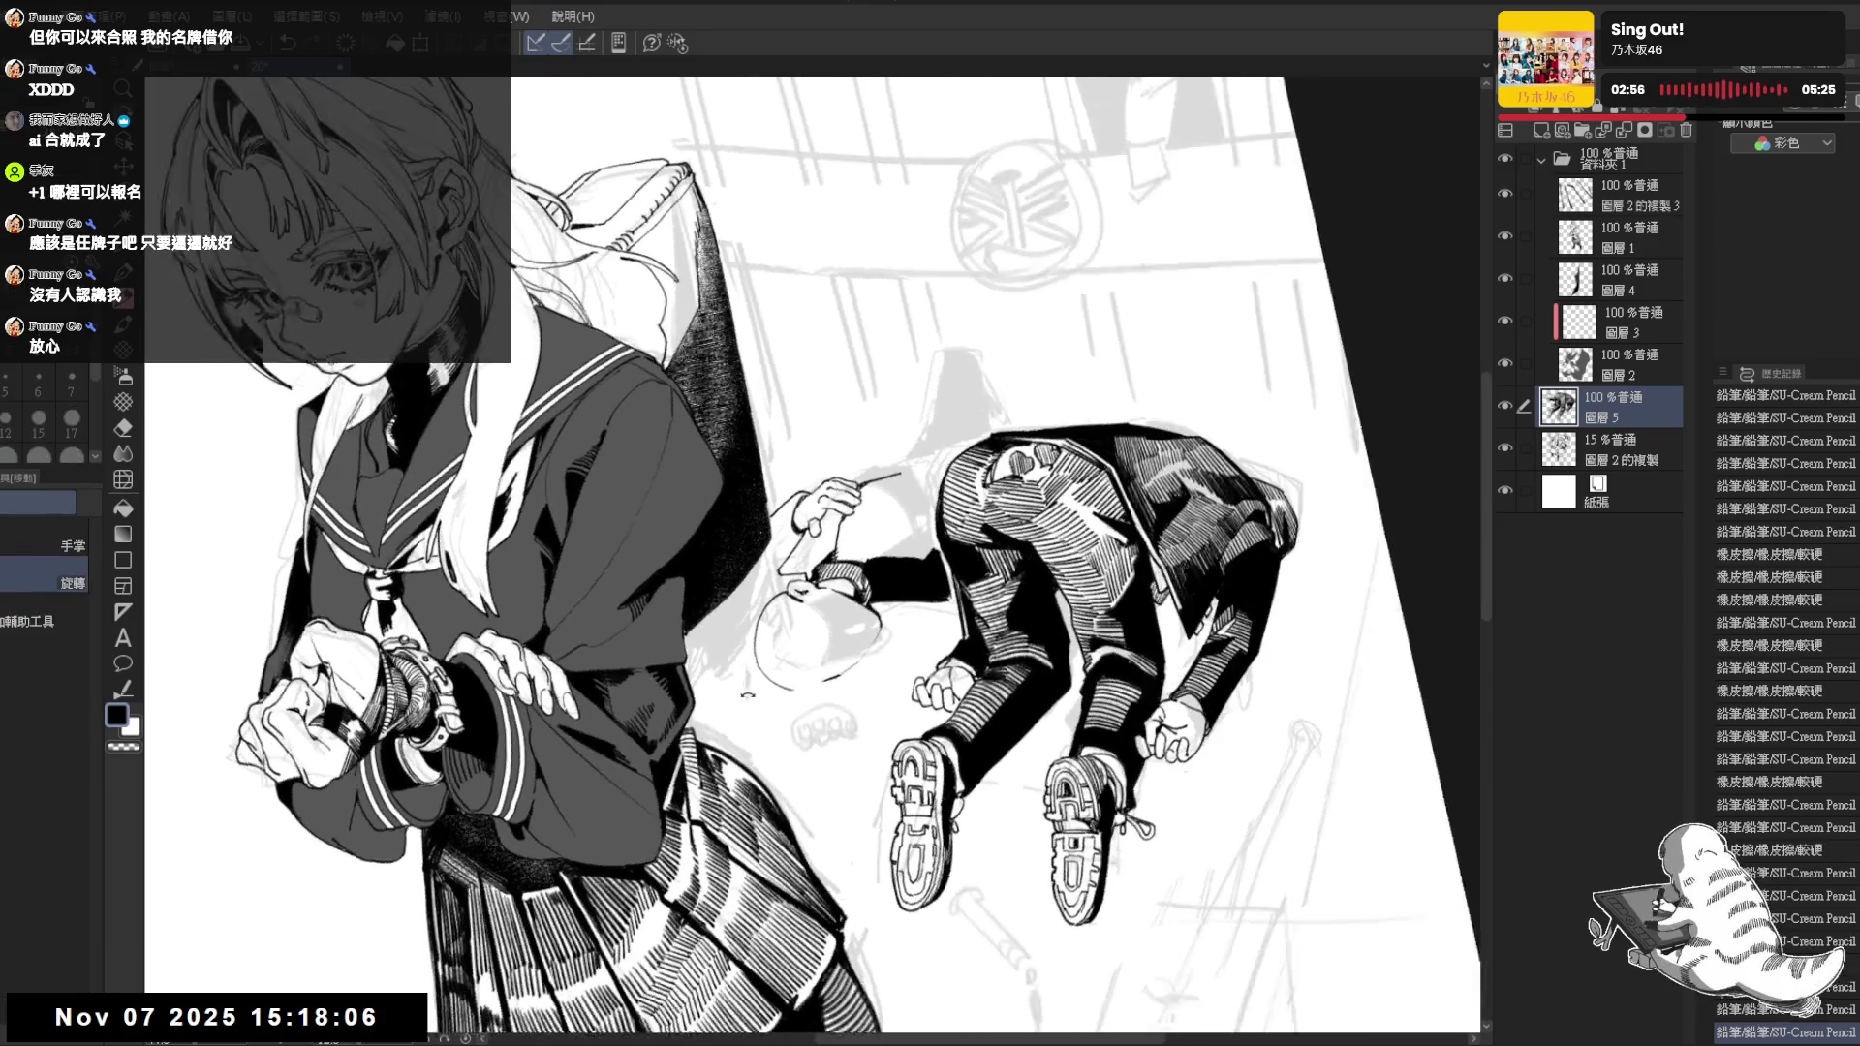
{"action": "left_click_drag", "start_coordinate": [733, 597], "coordinate": [744, 611]}
{"action": "key", "text": "asciicircum"}
{"action": "key", "text": "h"}
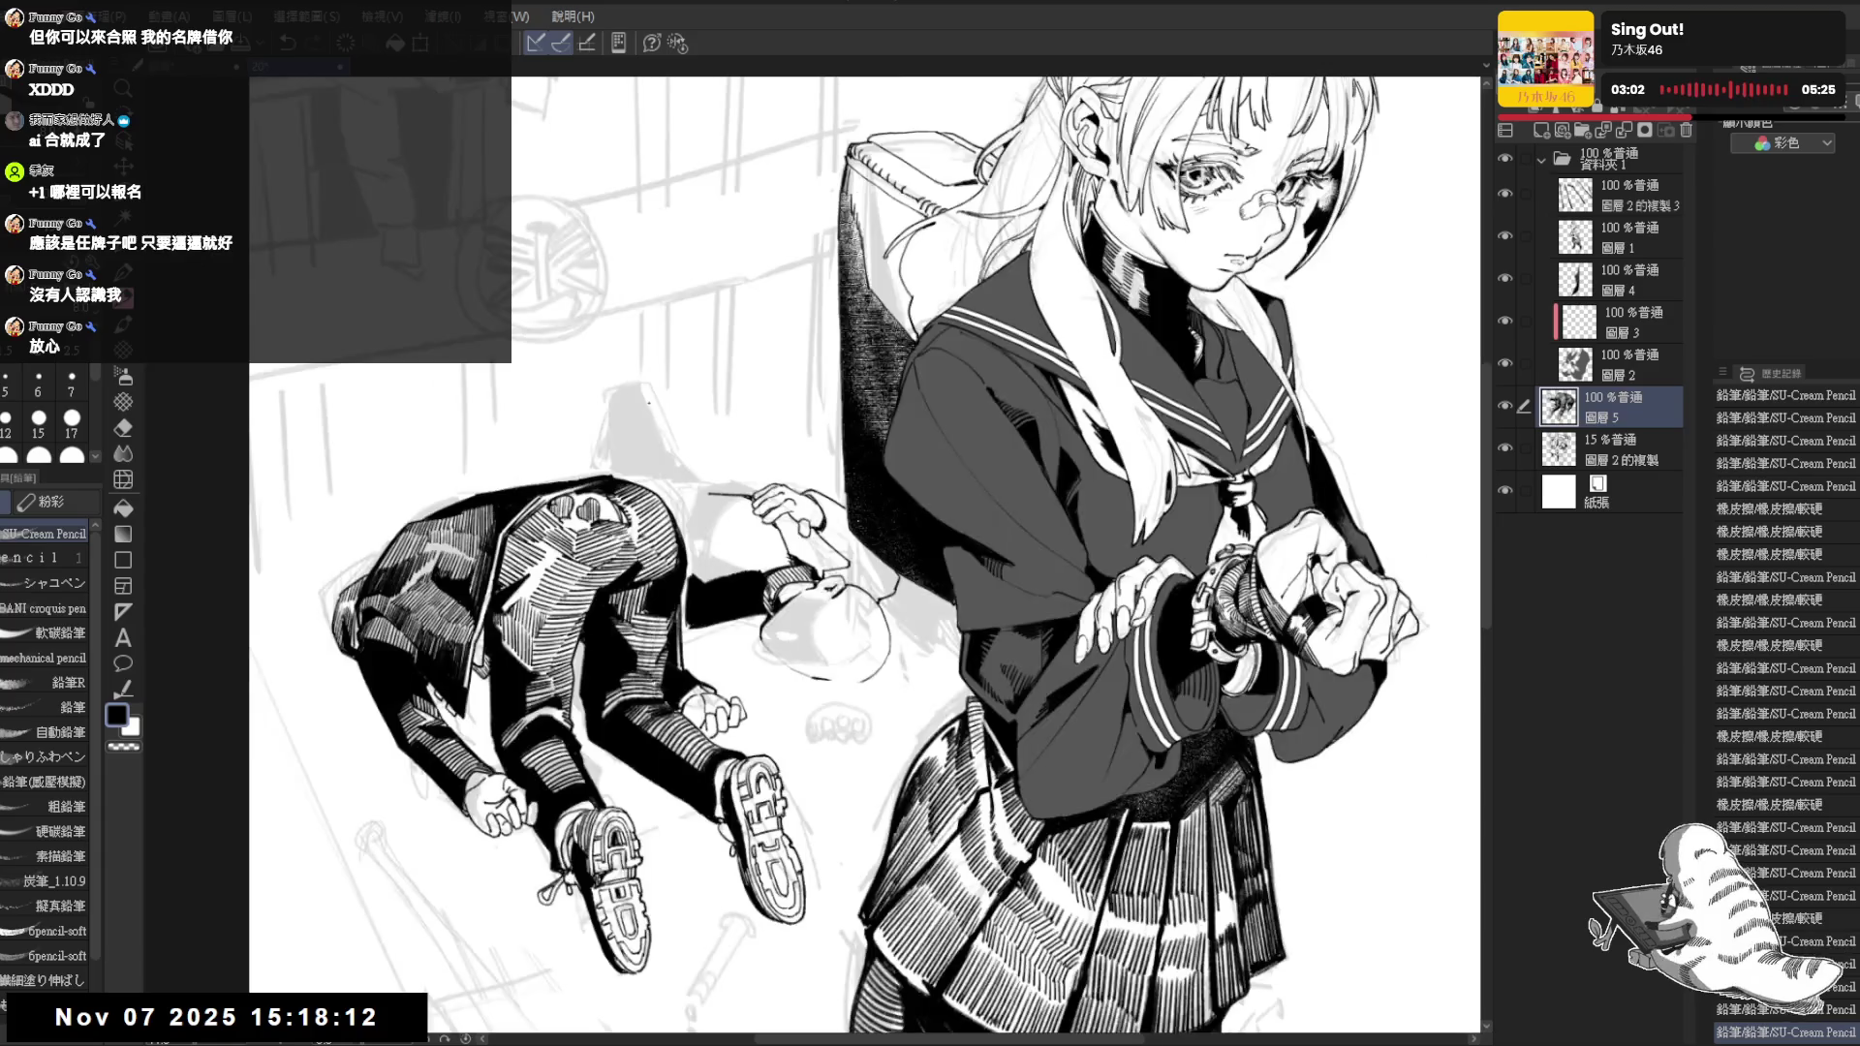
{"action": "key", "text": "h"}
{"action": "key", "text": "minus"}
{"action": "key", "text": "minus"}
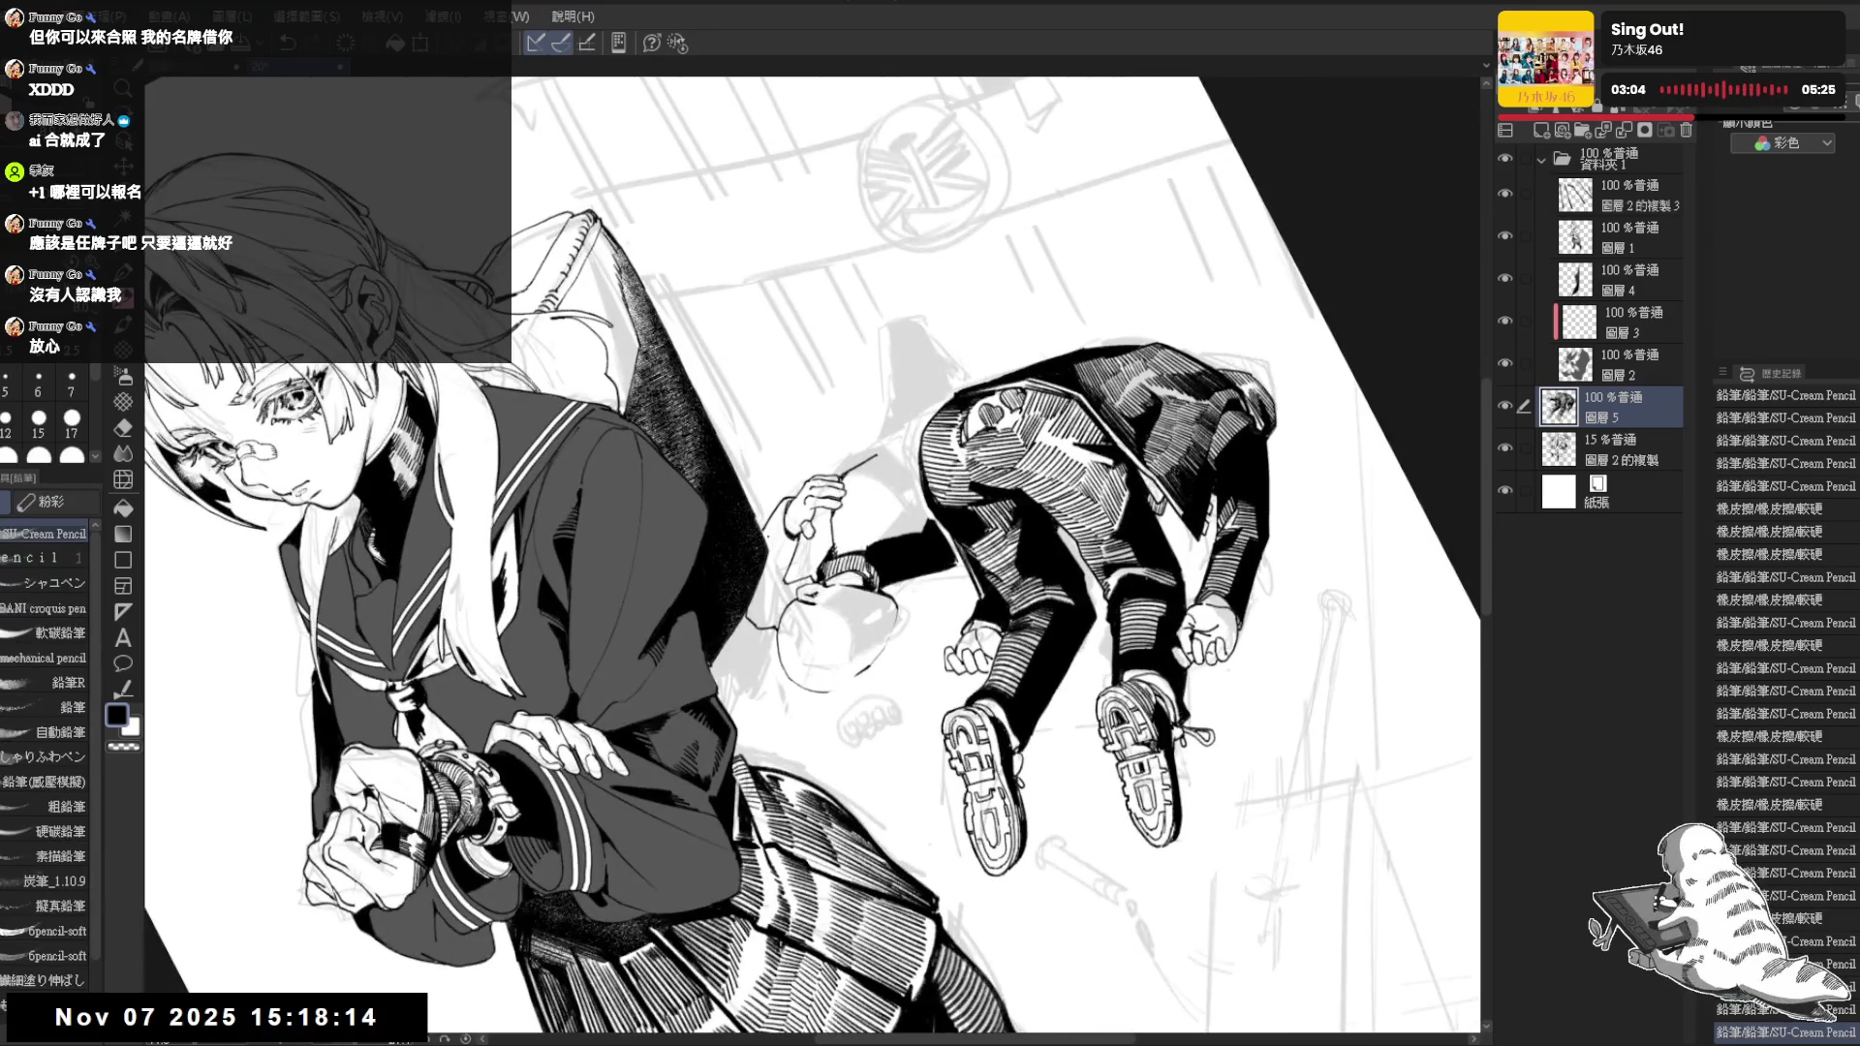
{"action": "left_click_drag", "start_coordinate": [761, 531], "coordinate": [773, 549]}
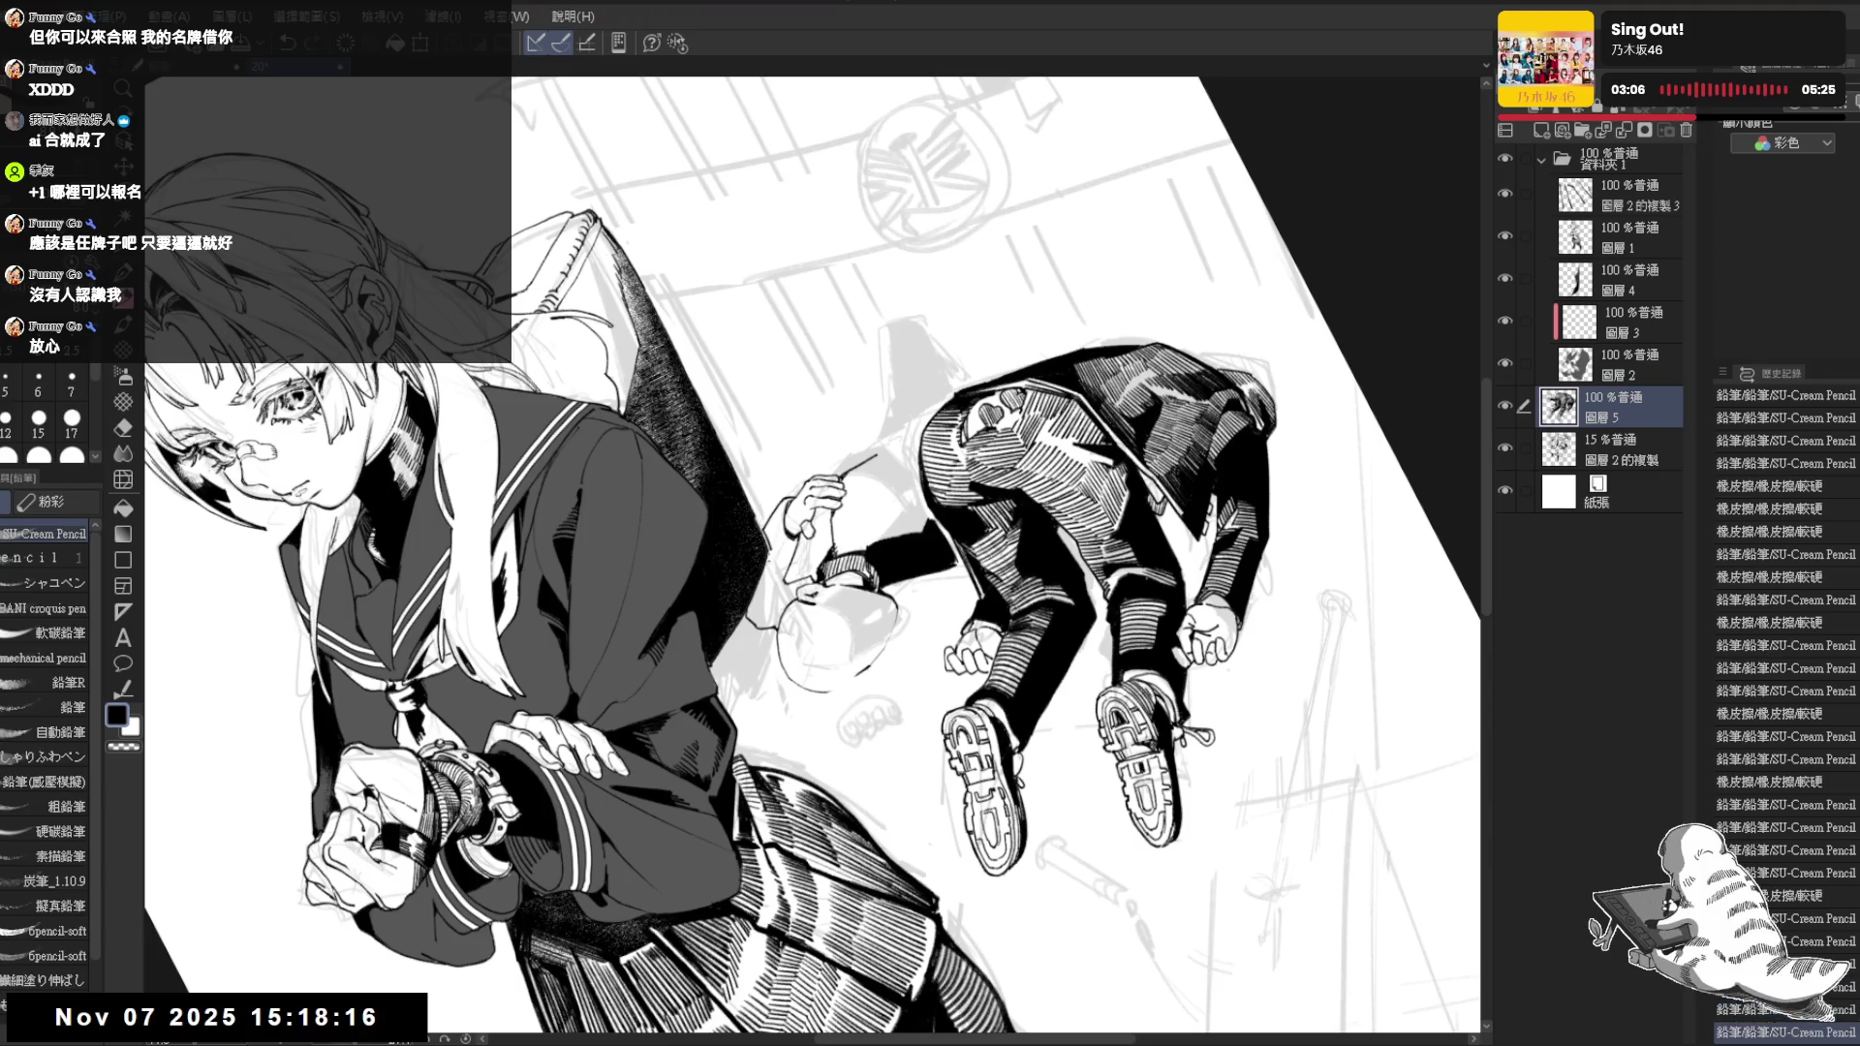
{"action": "key", "text": "asciicircum"}
{"action": "key", "text": "asciicircum"}
{"action": "key", "text": "ctrl+minus"}
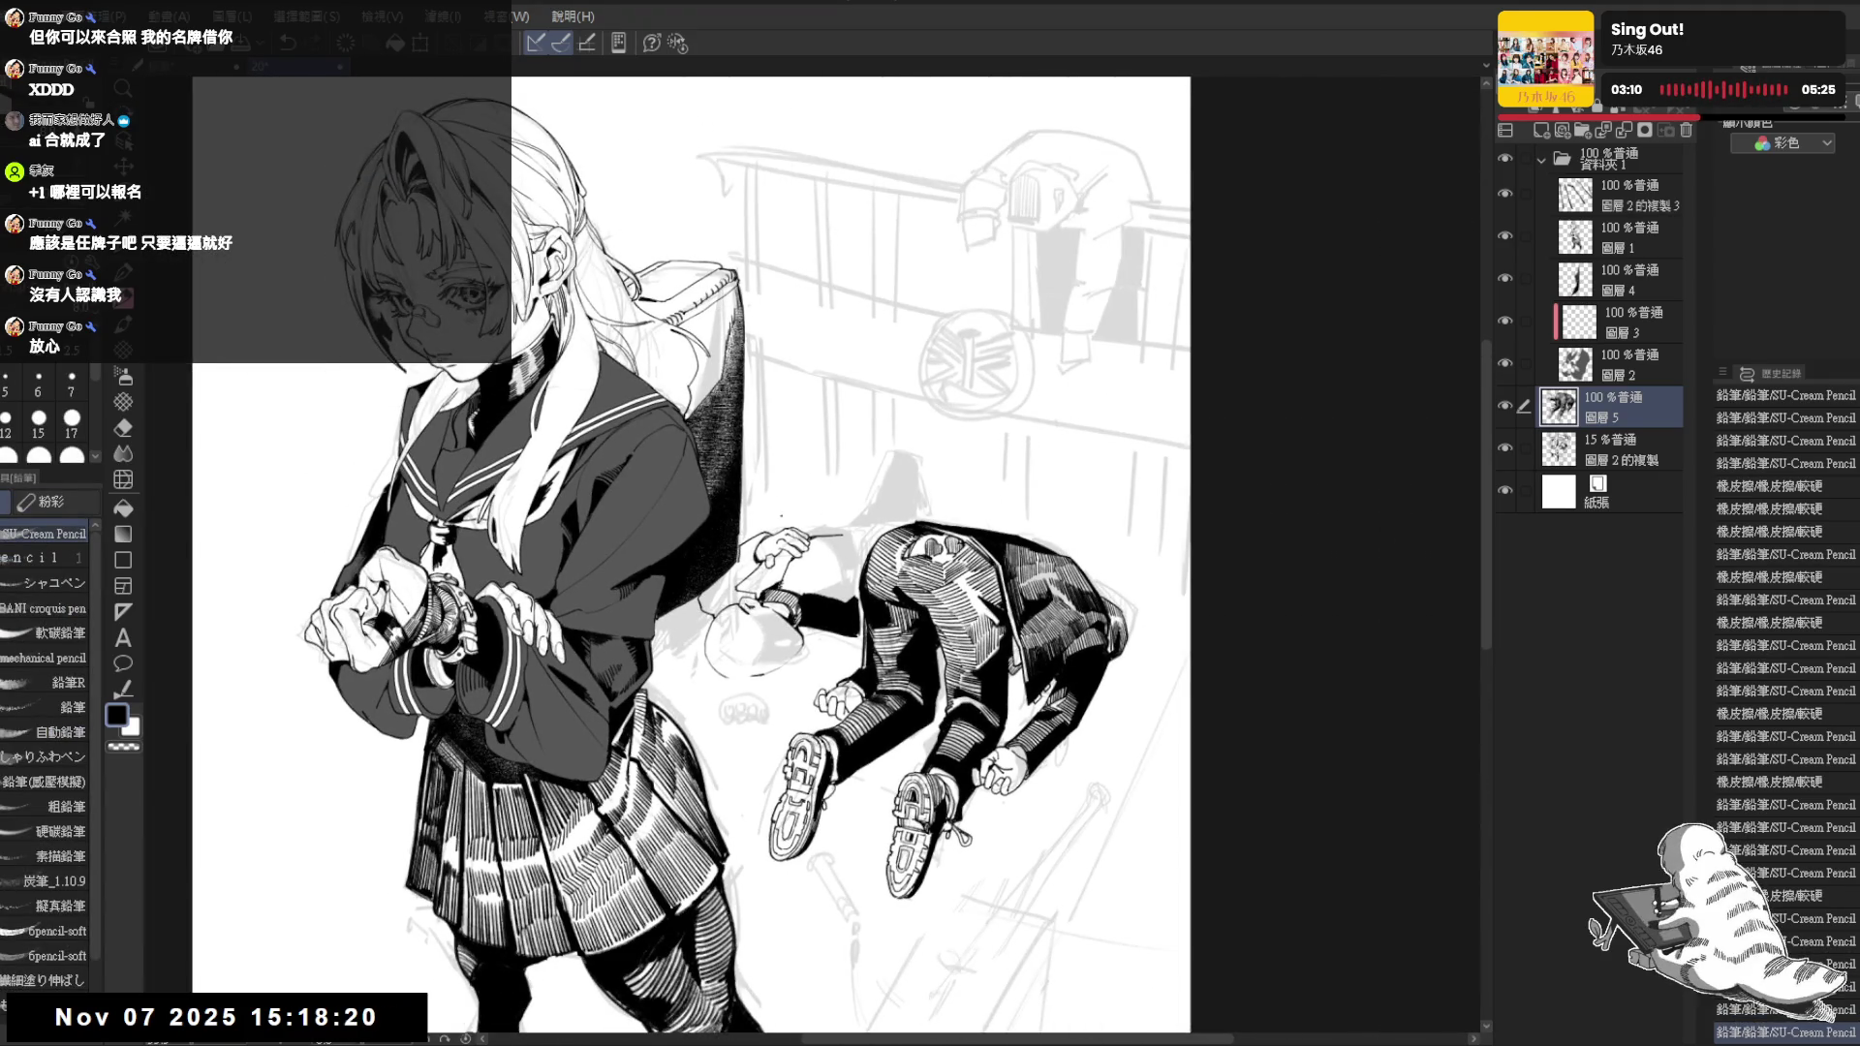
{"action": "key", "text": "asciicircum"}
{"action": "key", "text": "asciicircum"}
{"action": "key", "text": "asciicircum"}
{"action": "key", "text": "asciicircum"}
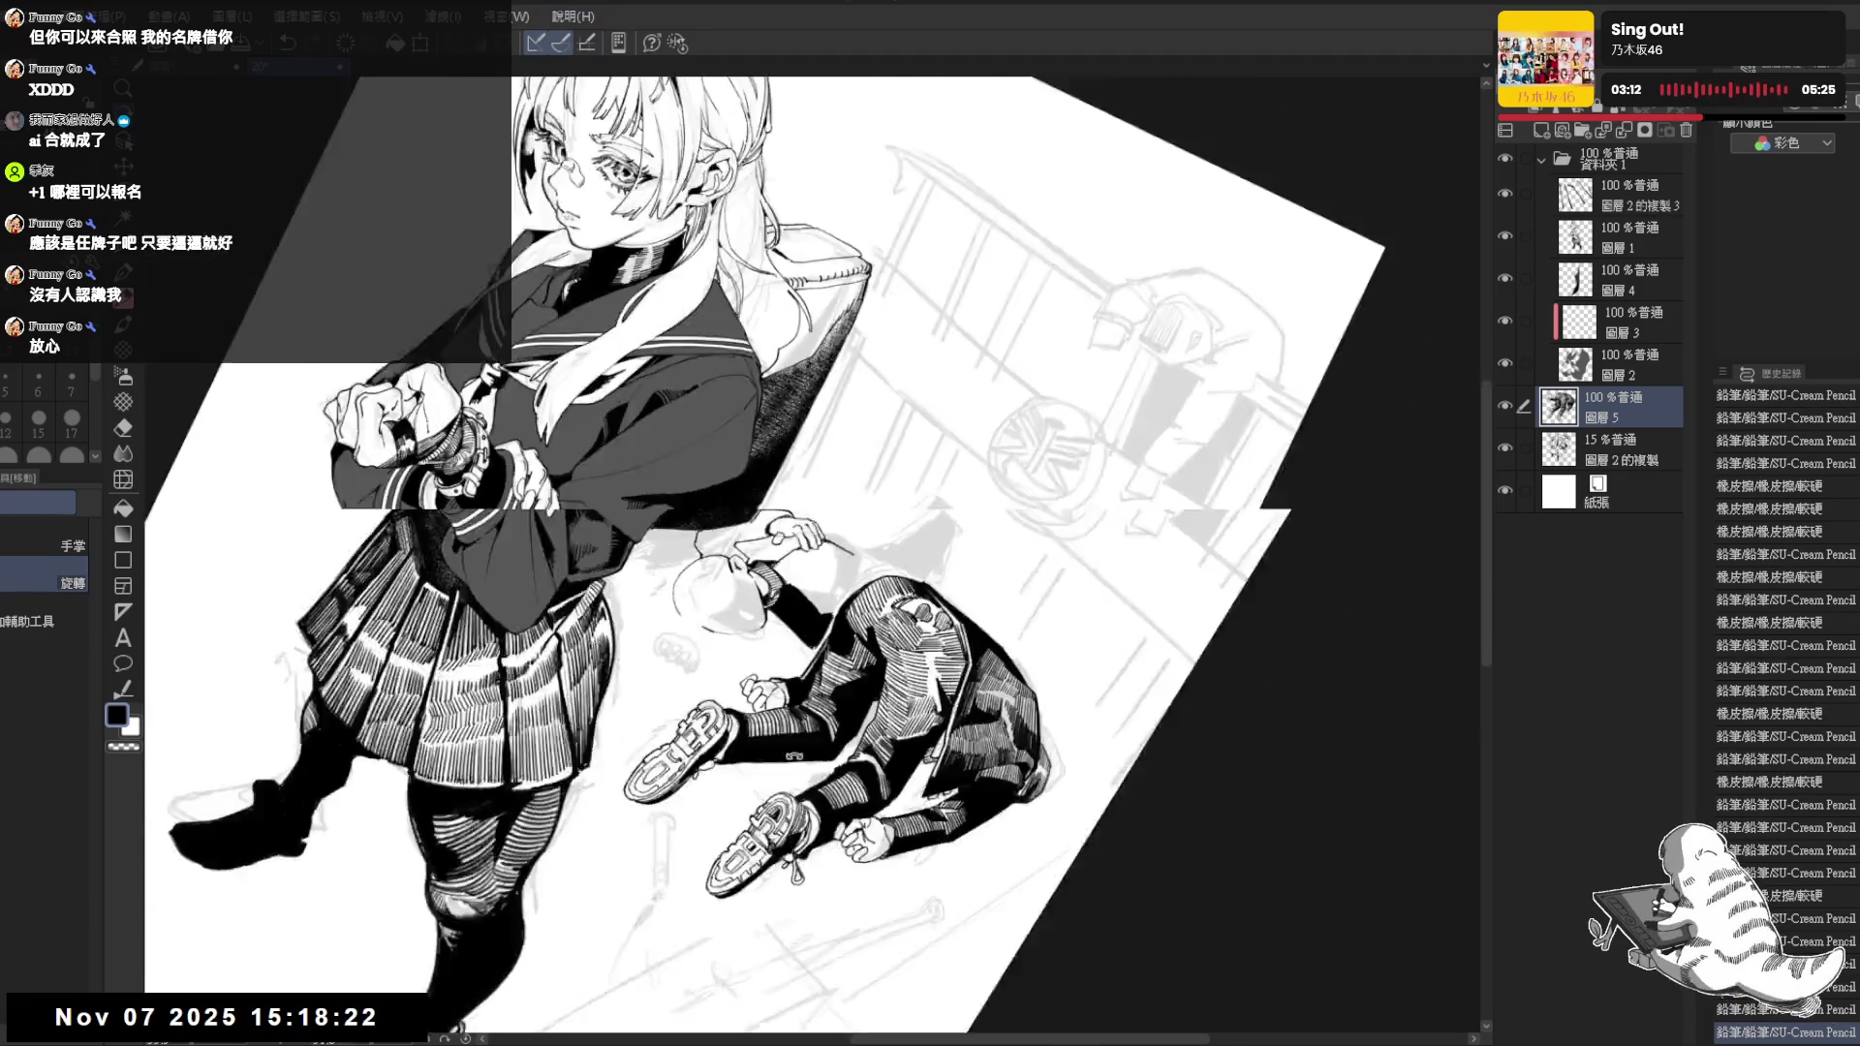
{"action": "key", "text": "asciitilde"}
Undo a stray stroke, fill a small enclosed area on the lying figure and erase a small spot
{"action": "key", "text": "e"}
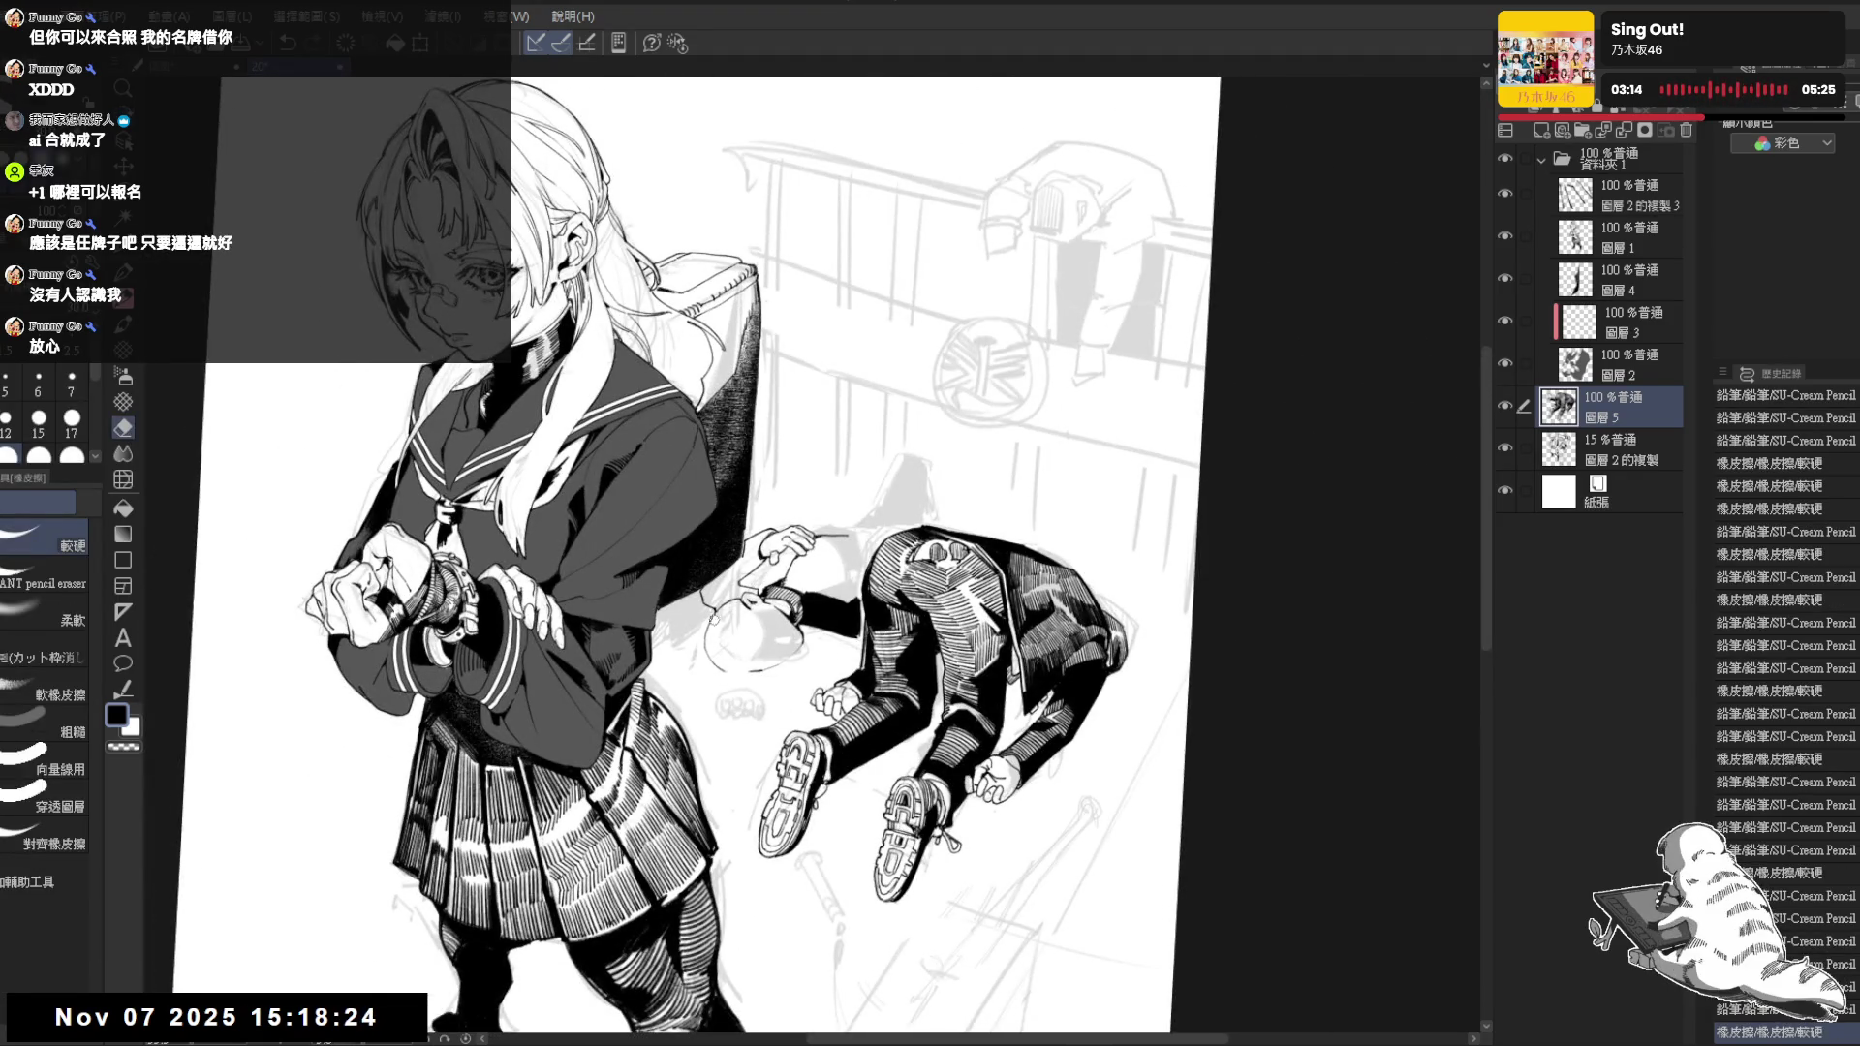
{"action": "key", "text": "p"}
{"action": "key", "text": "asciicircum"}
{"action": "key", "text": "asciicircum"}
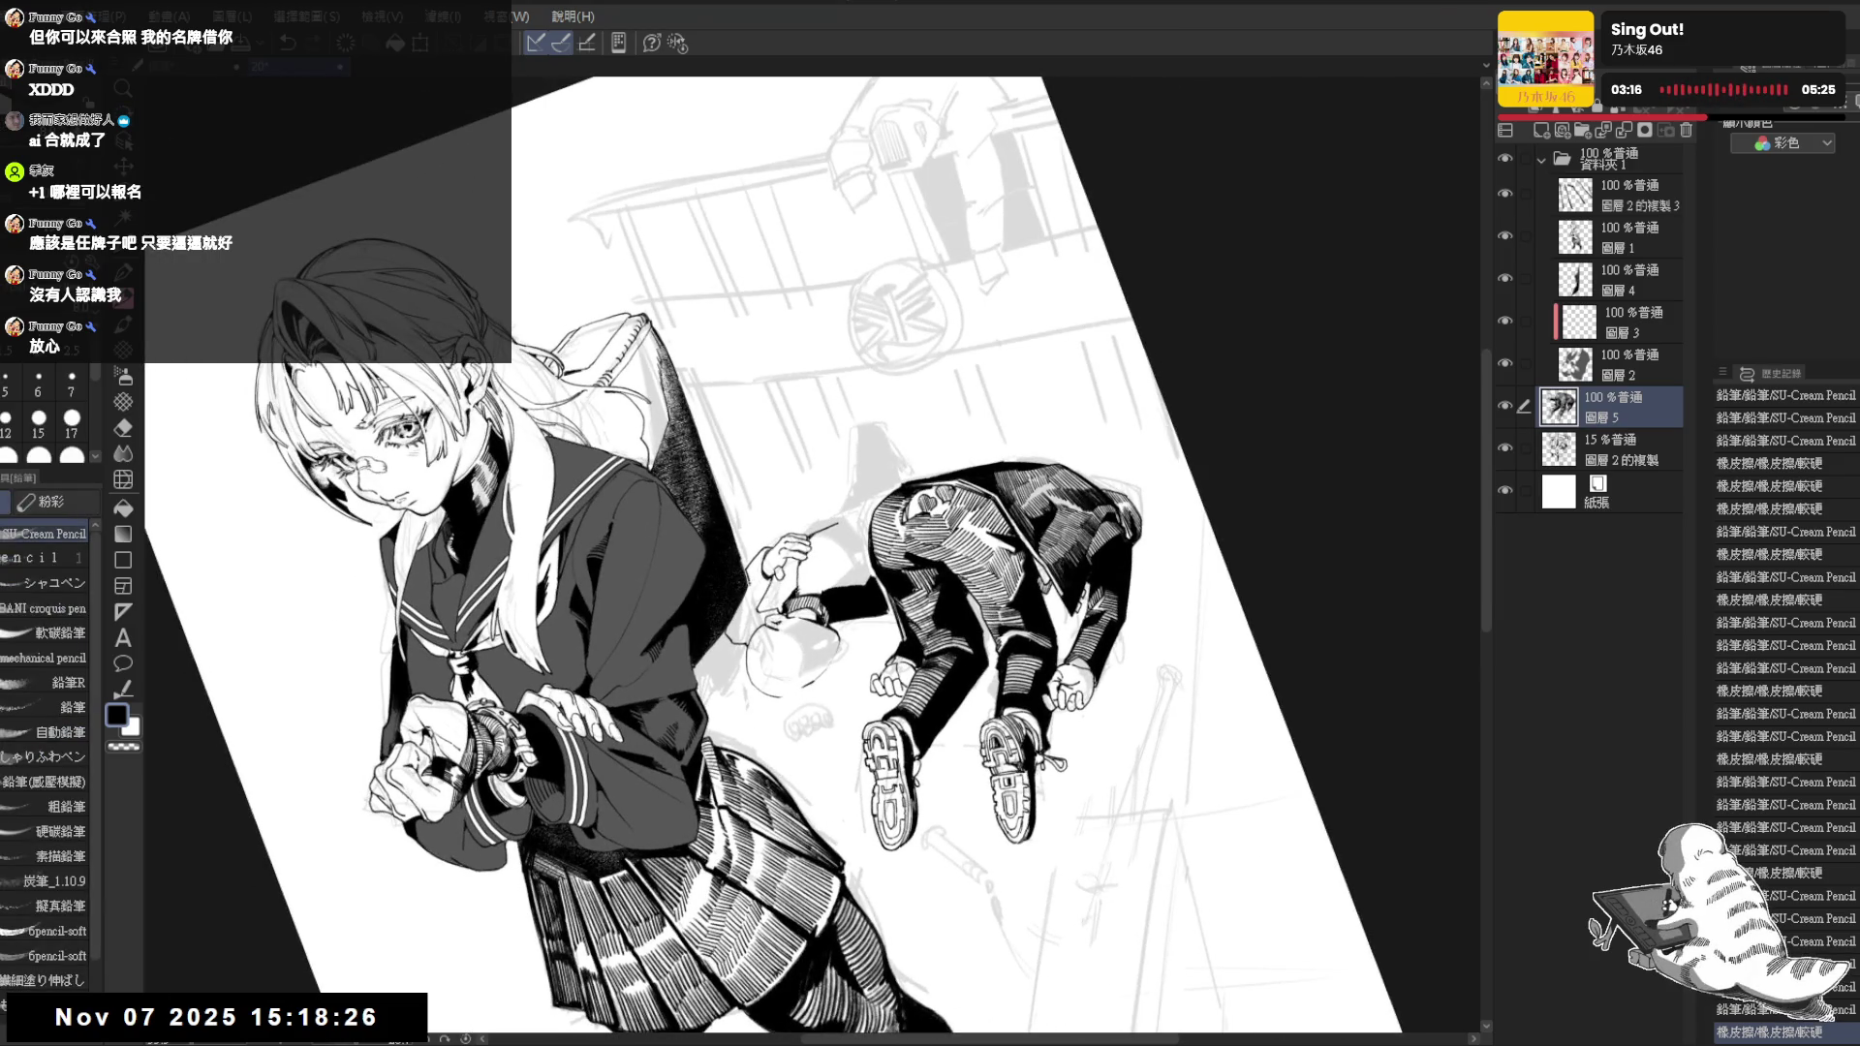
{"action": "key", "text": "ctrl+z"}
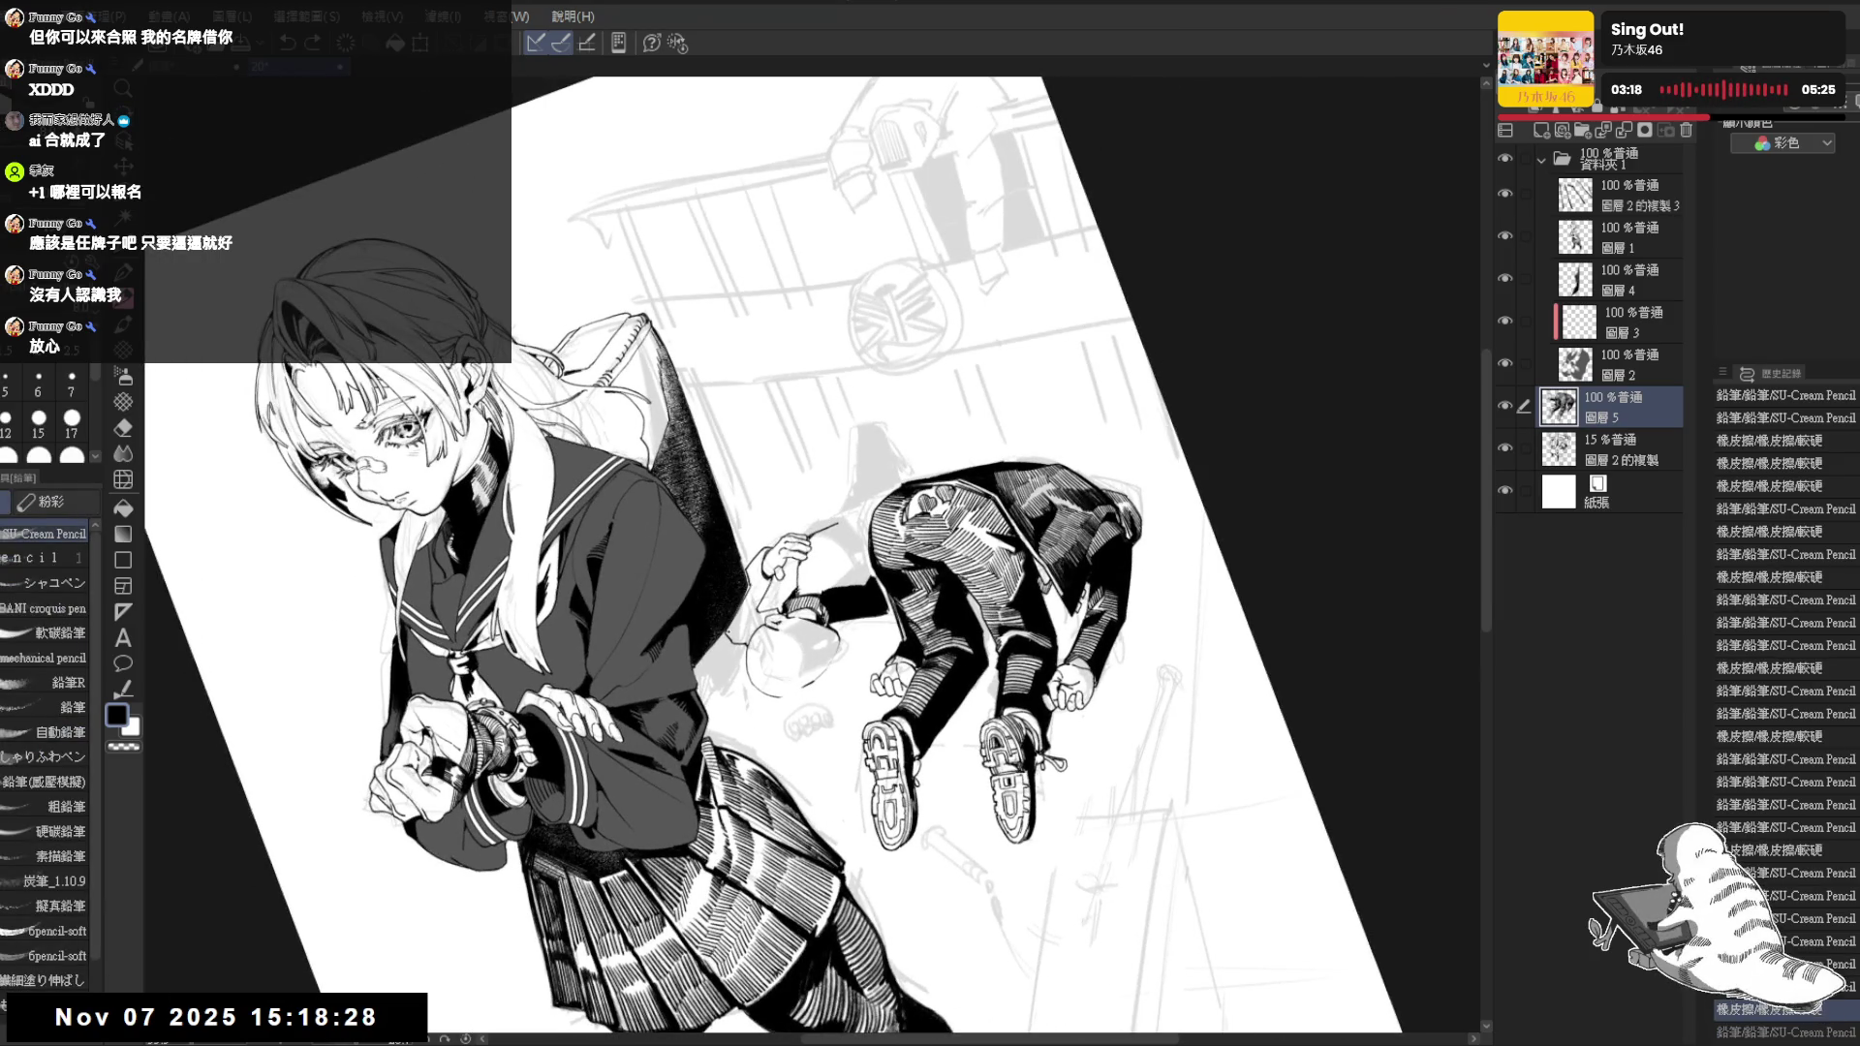
{"action": "key", "text": "g"}
{"action": "left_click", "coordinate": [758, 585]}
{"action": "key", "text": "asciitilde"}
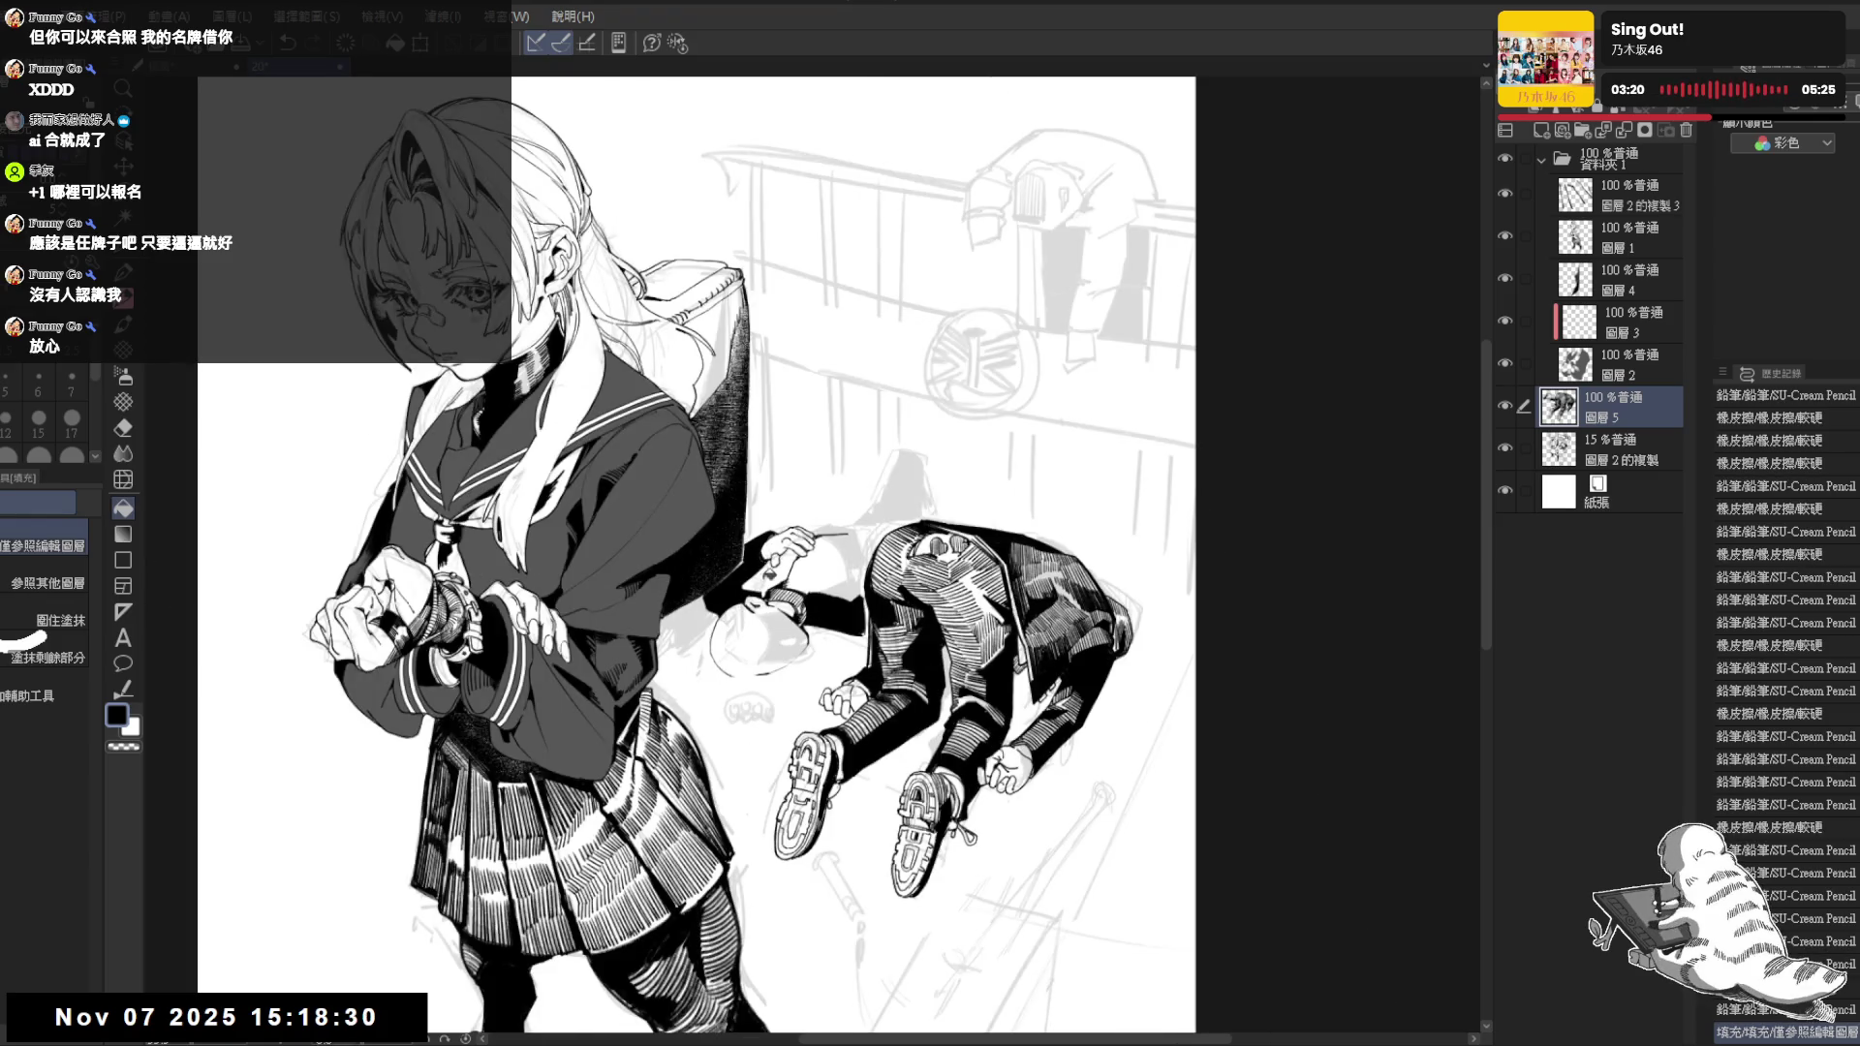
{"action": "key", "text": "p"}
{"action": "left_click_drag", "start_coordinate": [706, 610], "coordinate": [721, 623]}
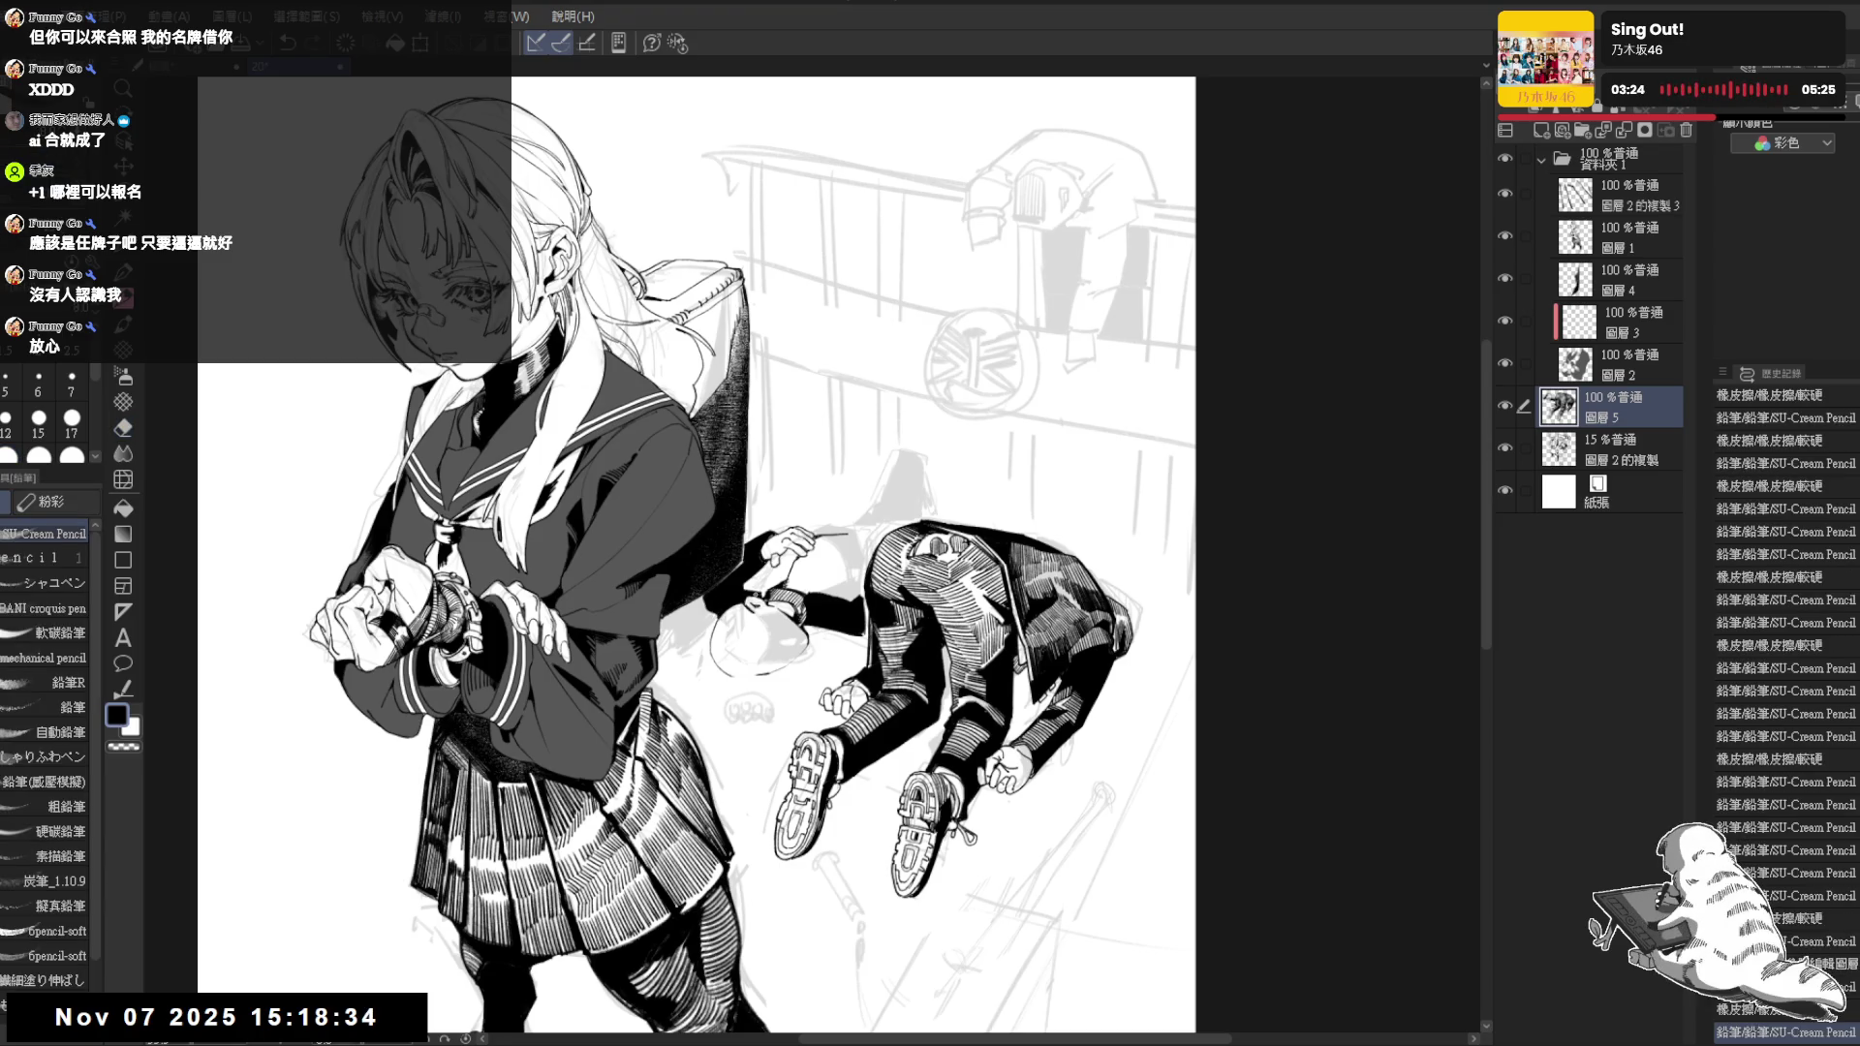
Hatch the lying figure's sleeve with several pencil strokes, then fit the whole girl in view
{"action": "left_click_drag", "start_coordinate": [872, 508], "coordinate": [1017, 654]}
{"action": "key", "text": "p"}
{"action": "left_click_drag", "start_coordinate": [753, 513], "coordinate": [767, 538]}
{"action": "left_click_drag", "start_coordinate": [764, 508], "coordinate": [779, 535]}
{"action": "left_click_drag", "start_coordinate": [777, 512], "coordinate": [782, 535]}
{"action": "key", "text": "ctrl+0"}
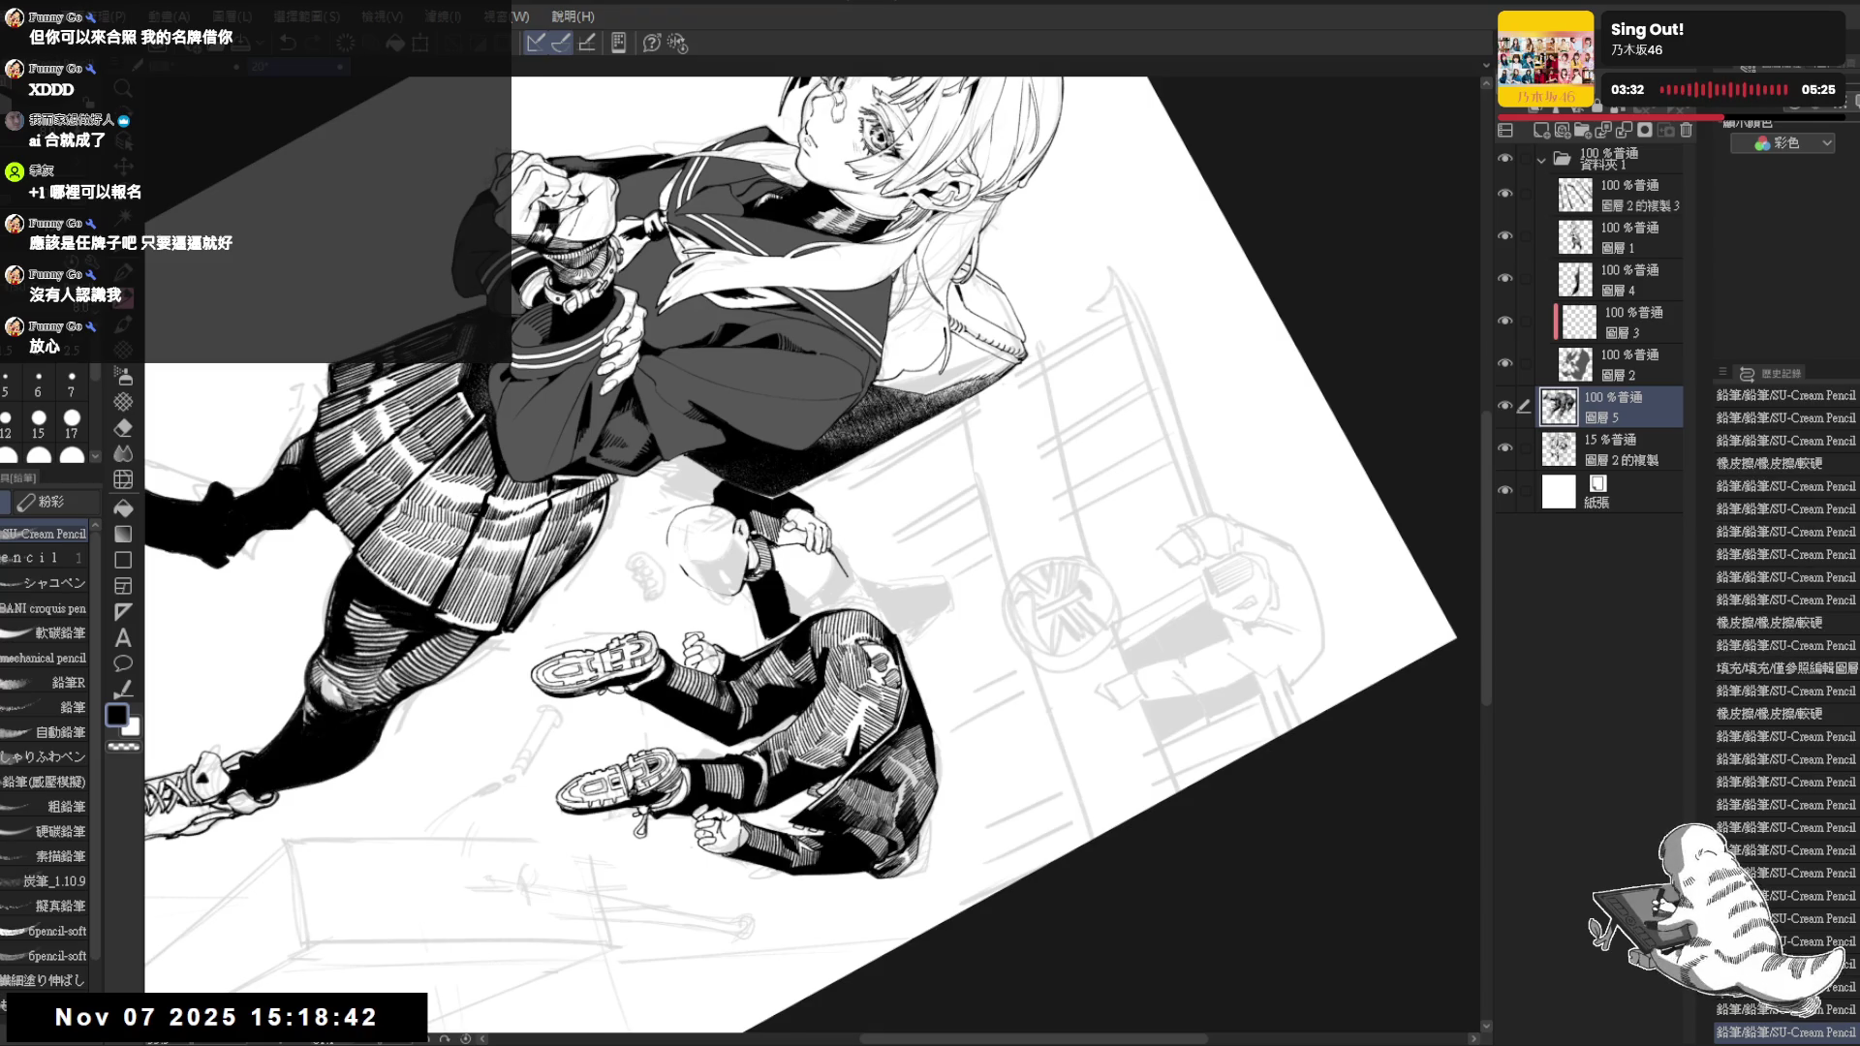
{"action": "key", "text": "ctrl+minus"}
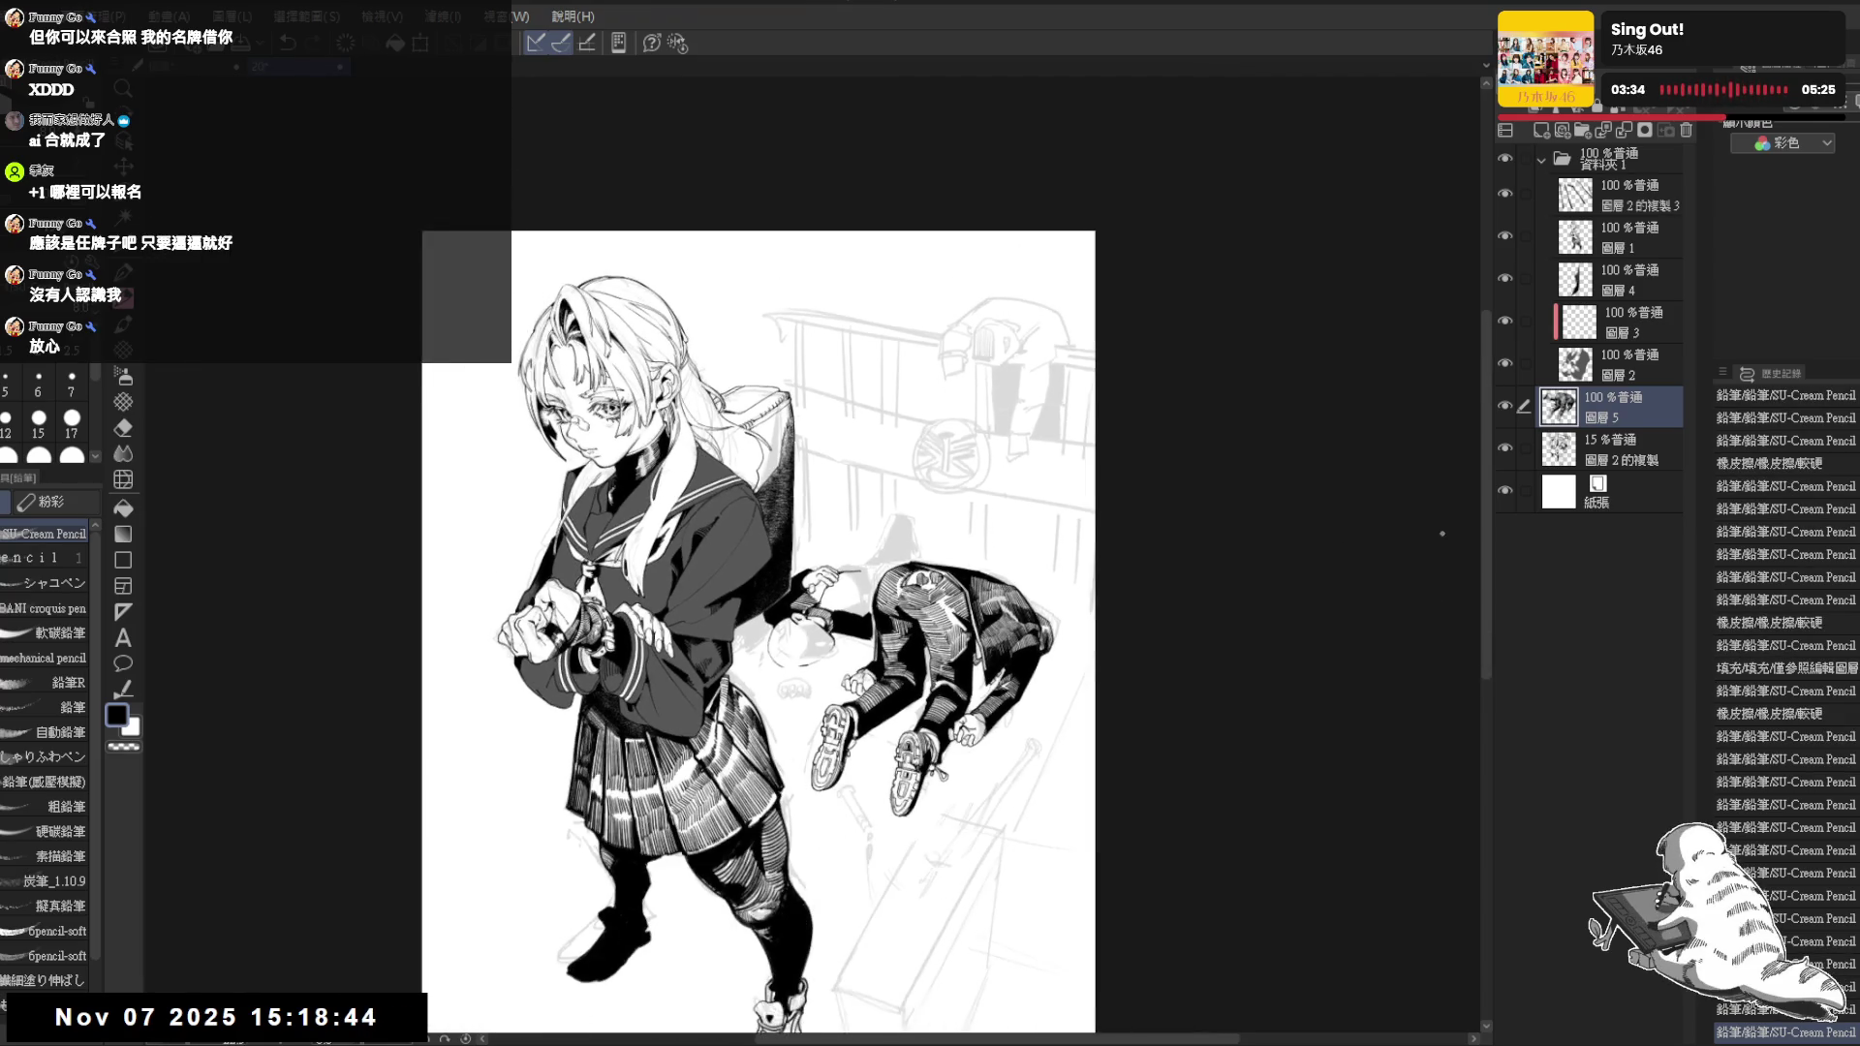
Hide and reshow the background sketch layer and mirror the view to check balance
{"action": "left_click", "coordinate": [1504, 448]}
{"action": "key", "text": "h"}
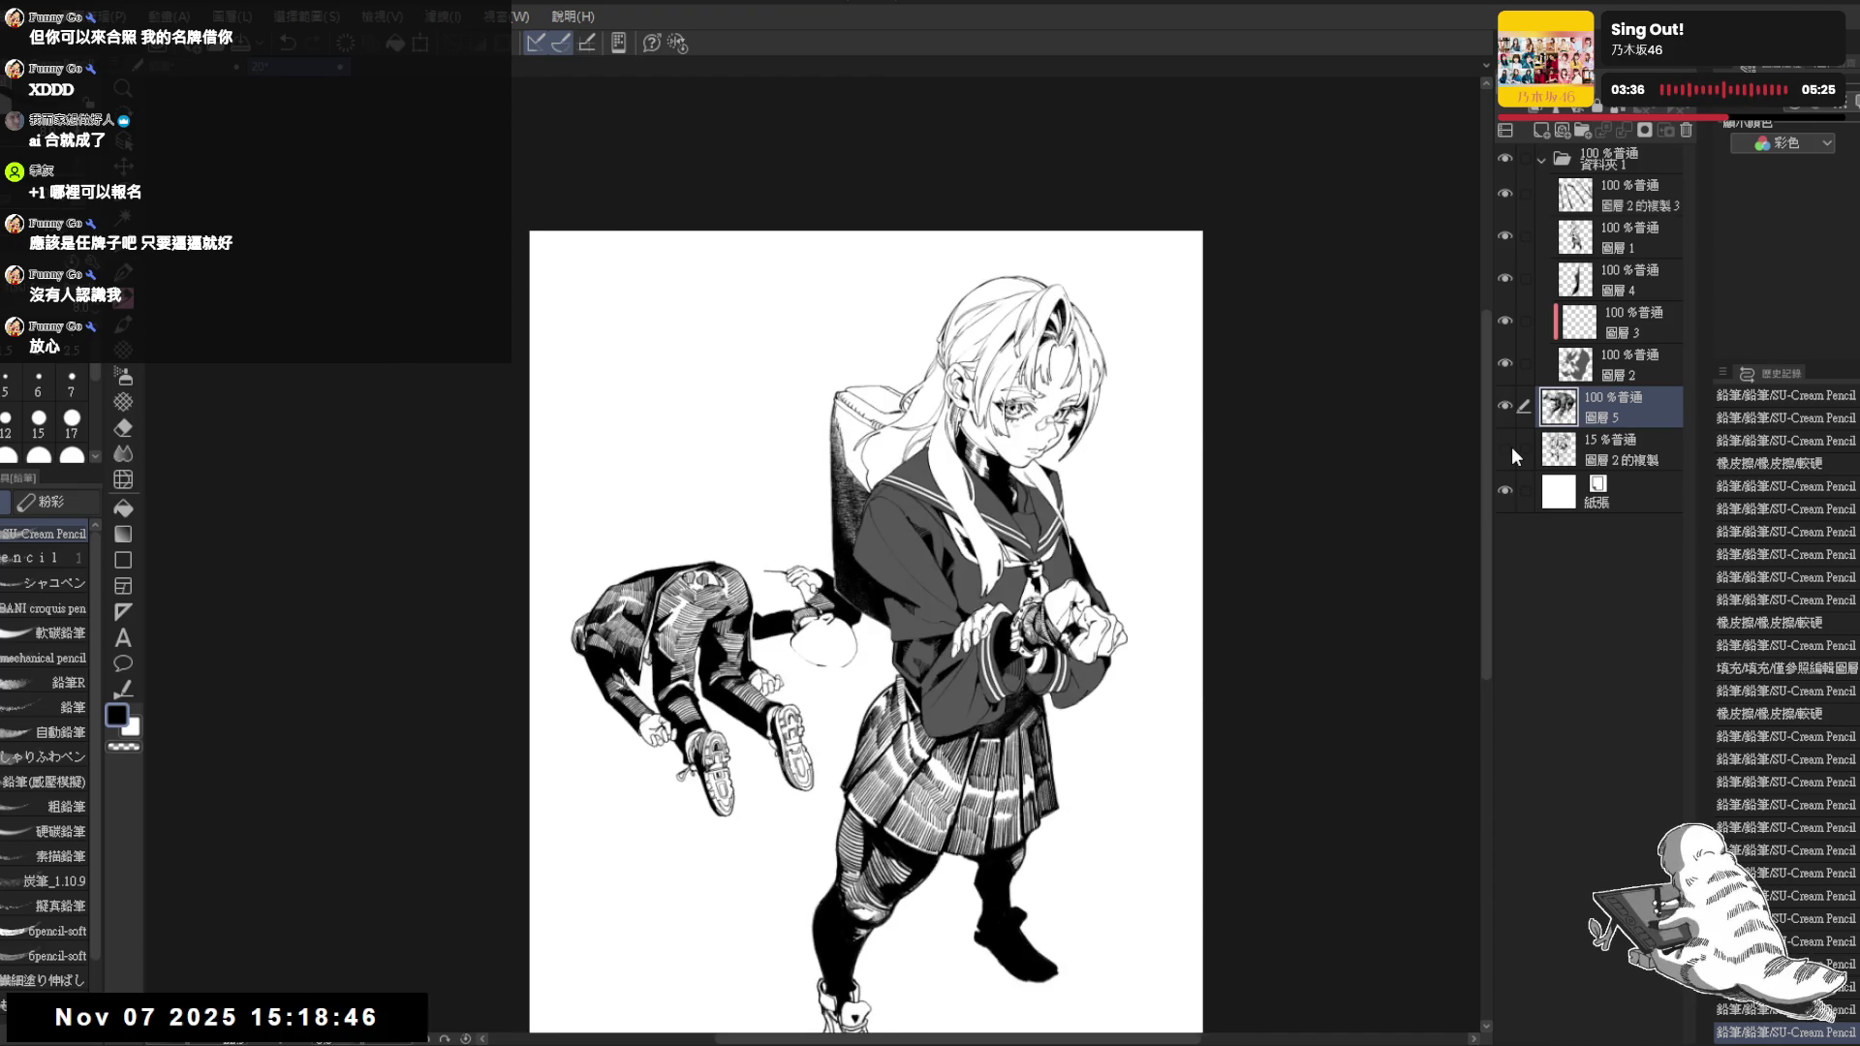
{"action": "key", "text": "h"}
{"action": "left_click", "coordinate": [1505, 448]}
{"action": "key", "text": "ctrl+plus"}
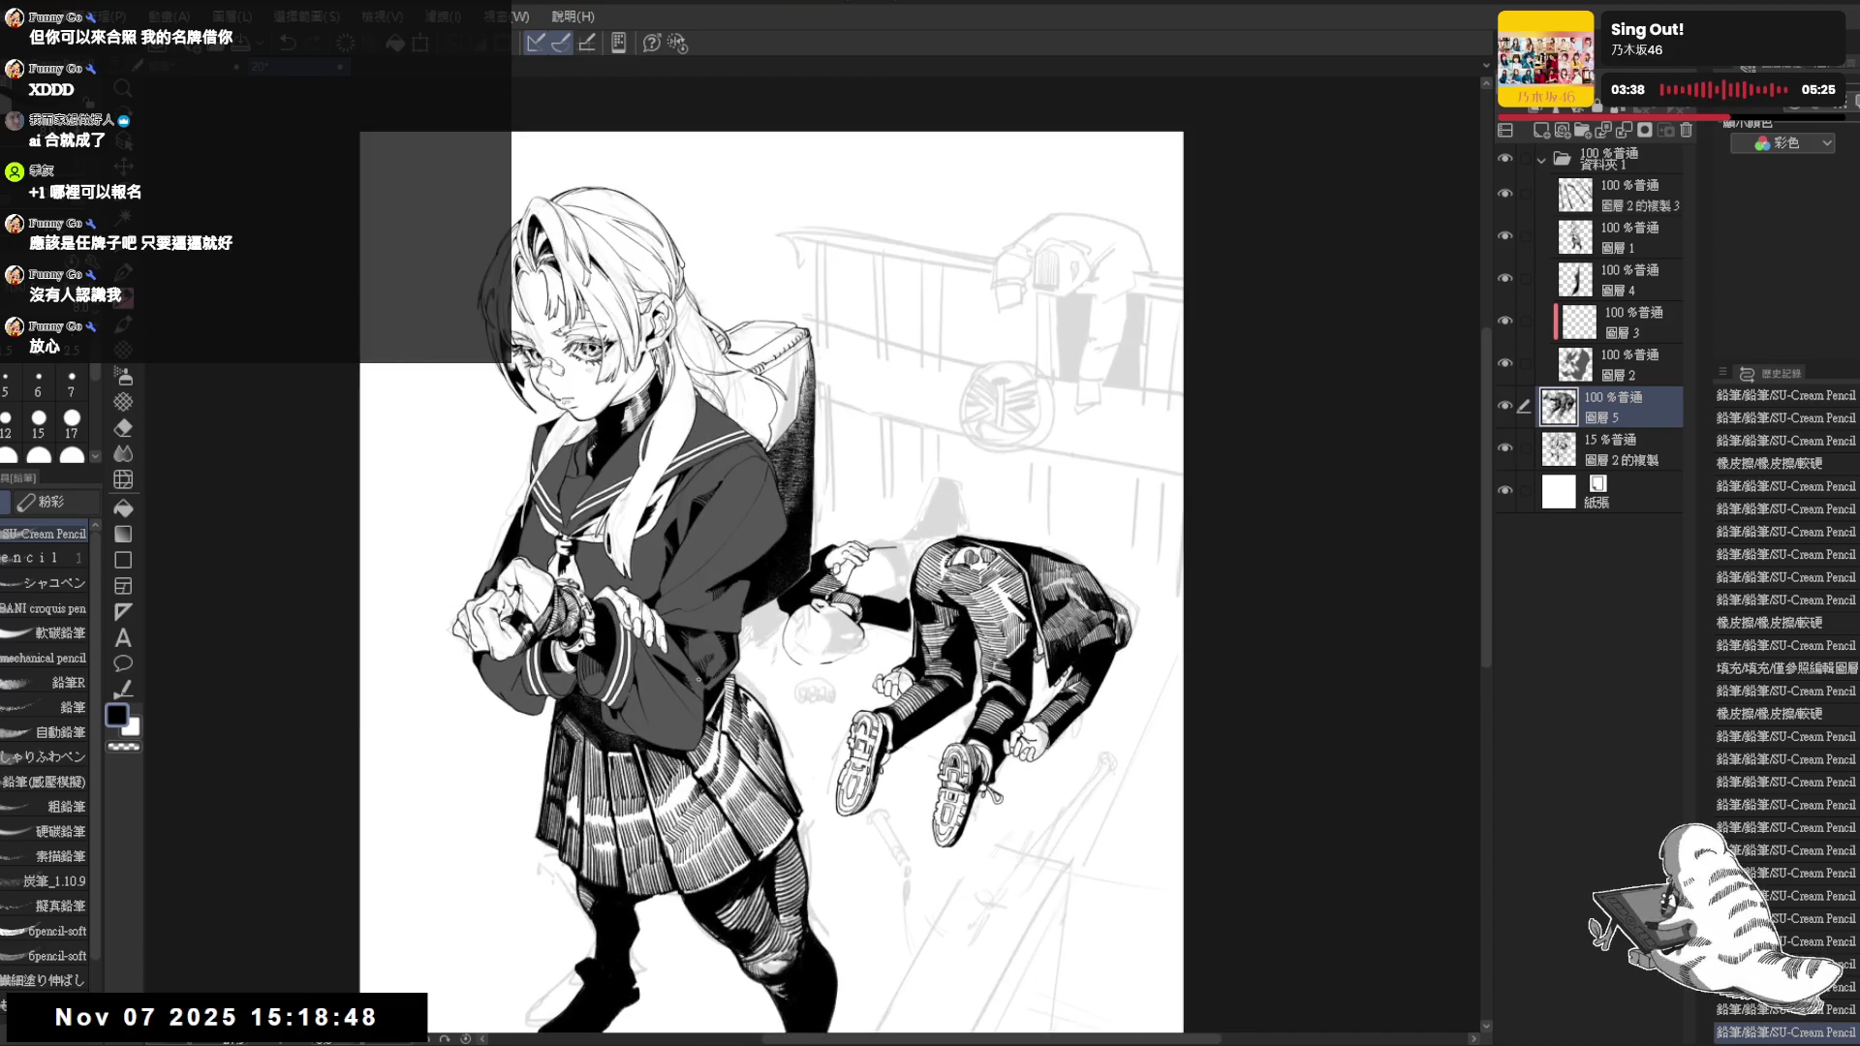
{"action": "left_click_drag", "start_coordinate": [757, 571], "coordinate": [683, 480]}
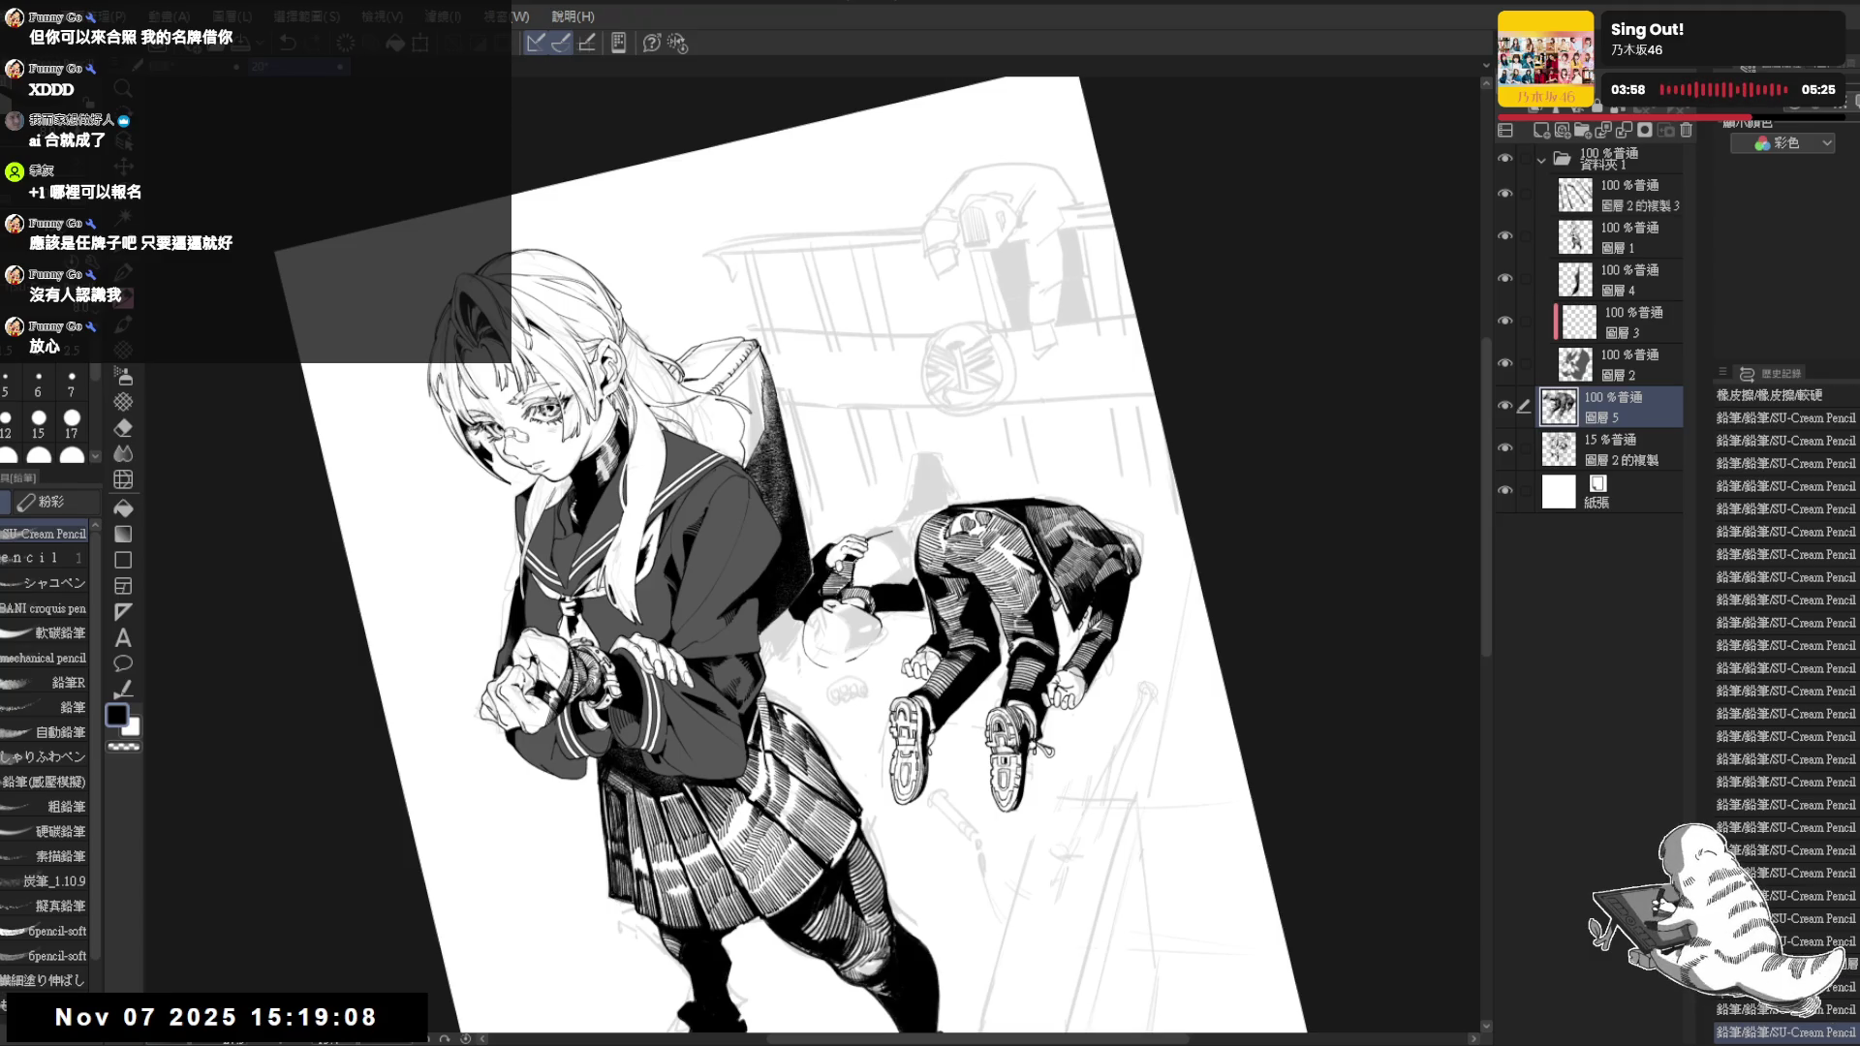
{"action": "key", "text": "ctrl+@"}
Rotate the canvas about 45 degrees and erase a small part of the drawing, undoing one stroke
{"action": "key", "text": "e"}
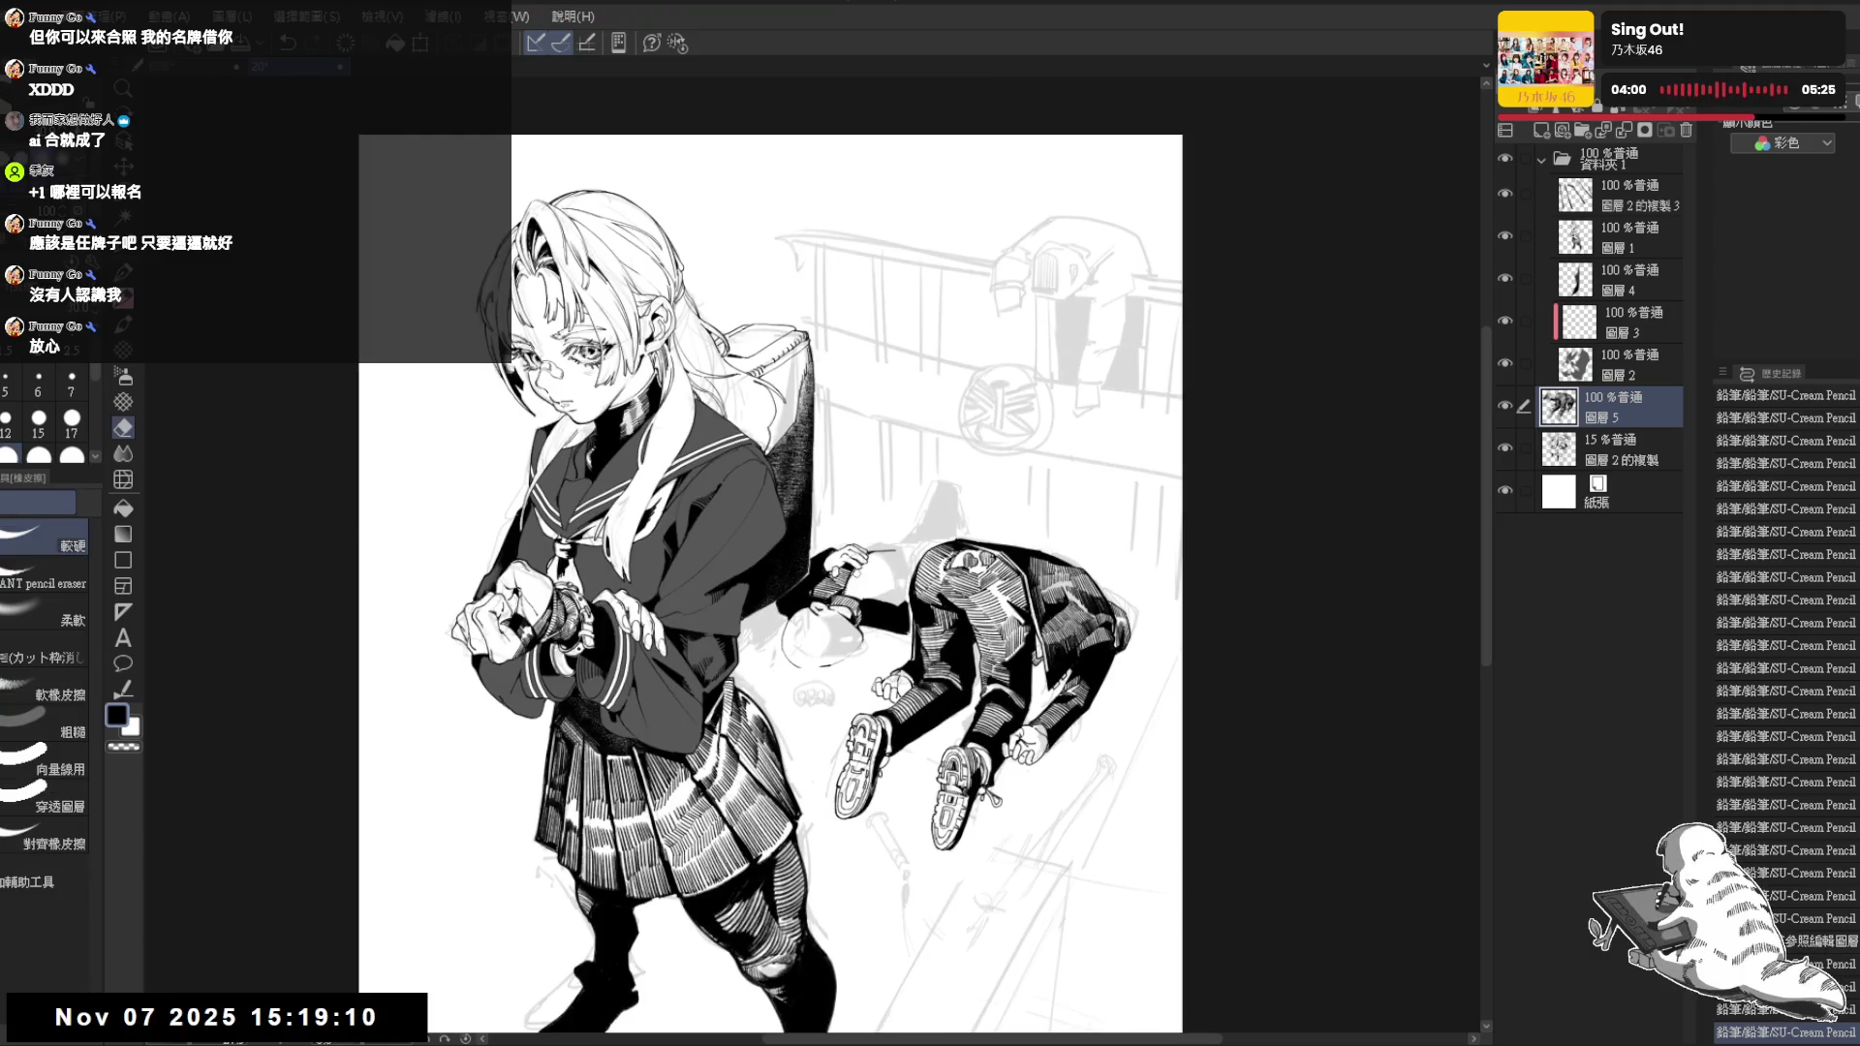
{"action": "key", "text": "r"}
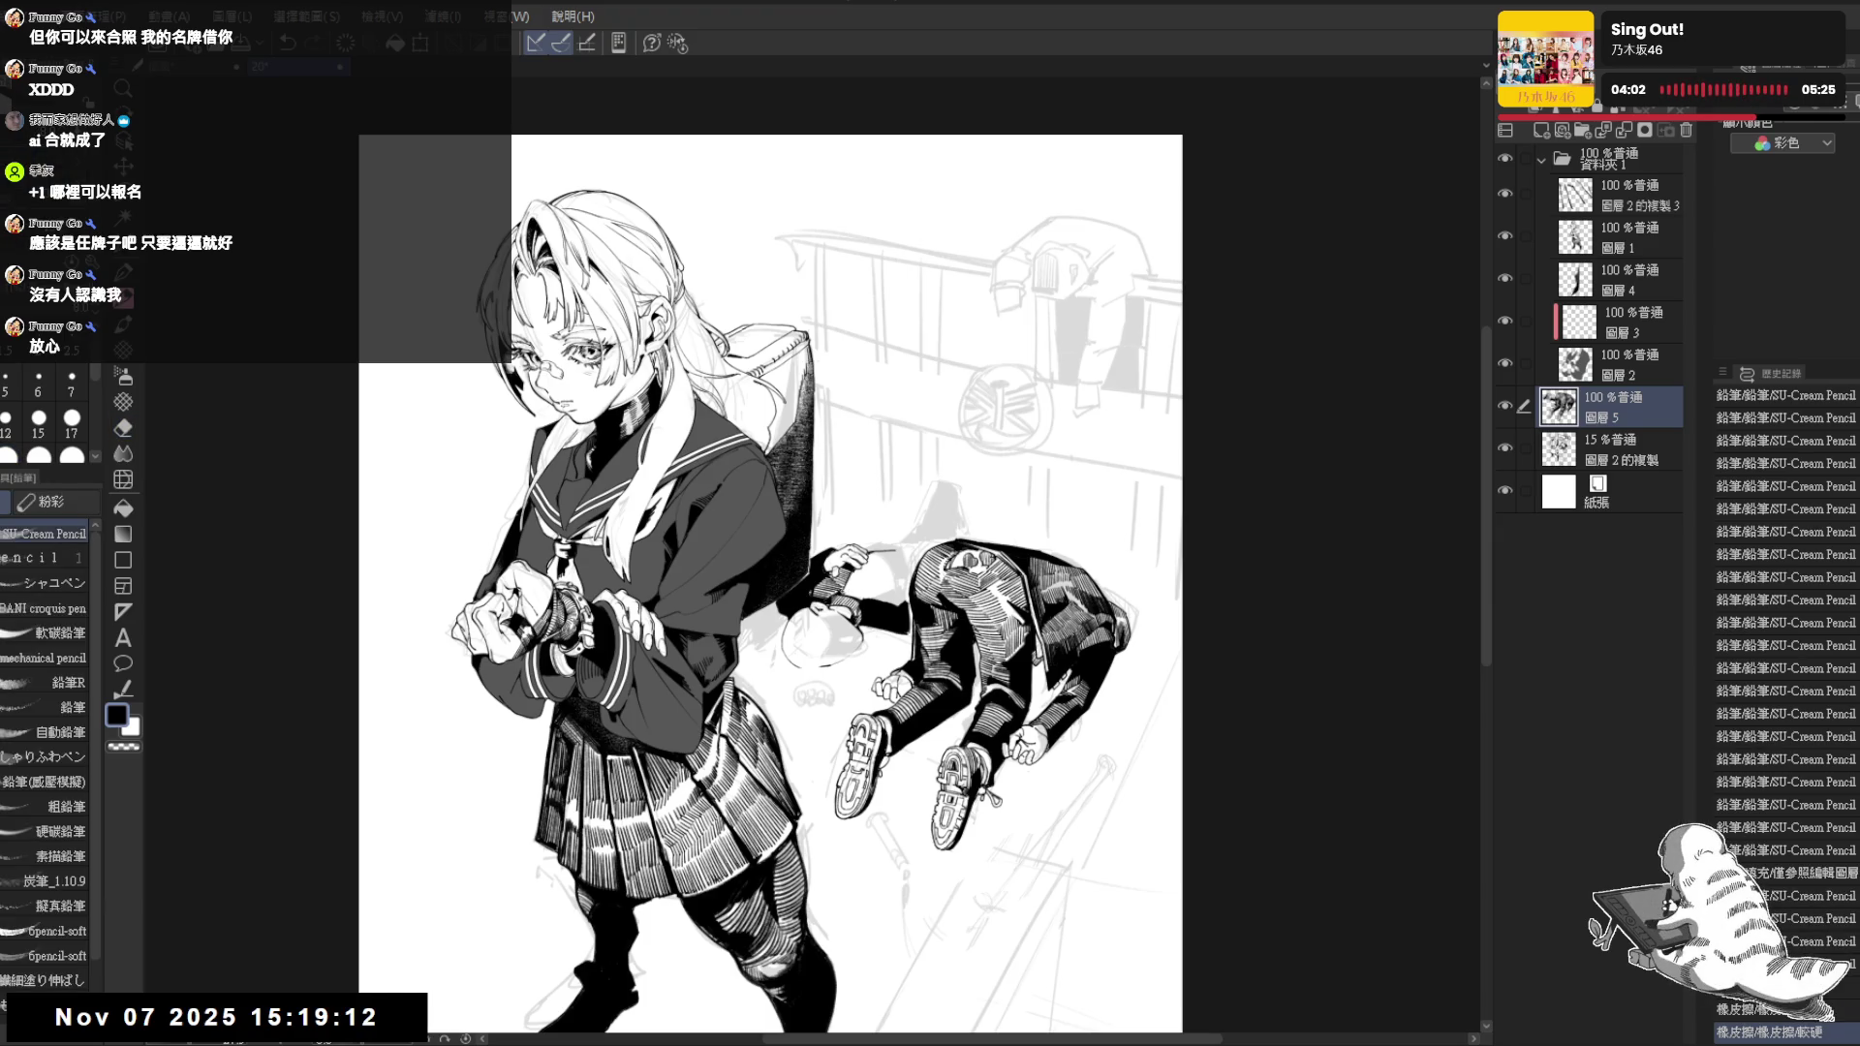
{"action": "left_click_drag", "start_coordinate": [1017, 437], "coordinate": [873, 653]}
{"action": "key", "text": "p"}
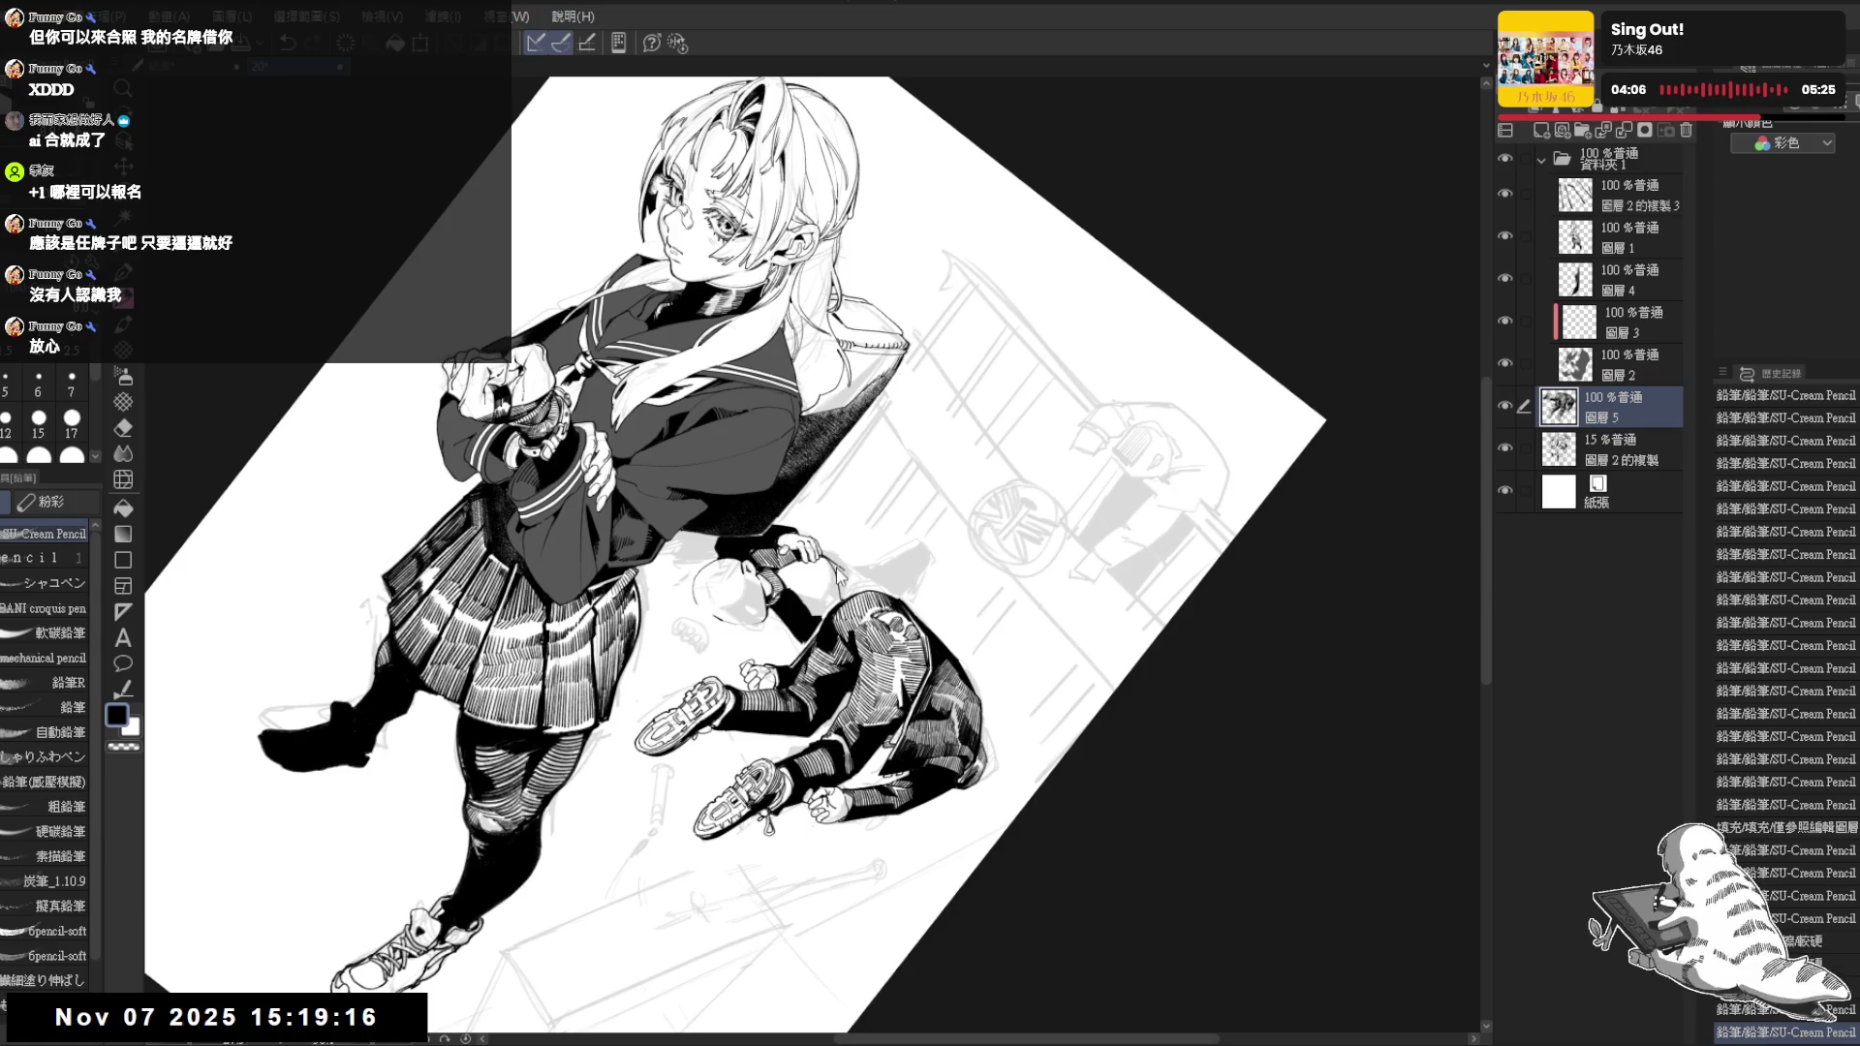
{"action": "key", "text": "e"}
{"action": "left_click_drag", "start_coordinate": [835, 561], "coordinate": [849, 576]}
{"action": "key", "text": "p"}
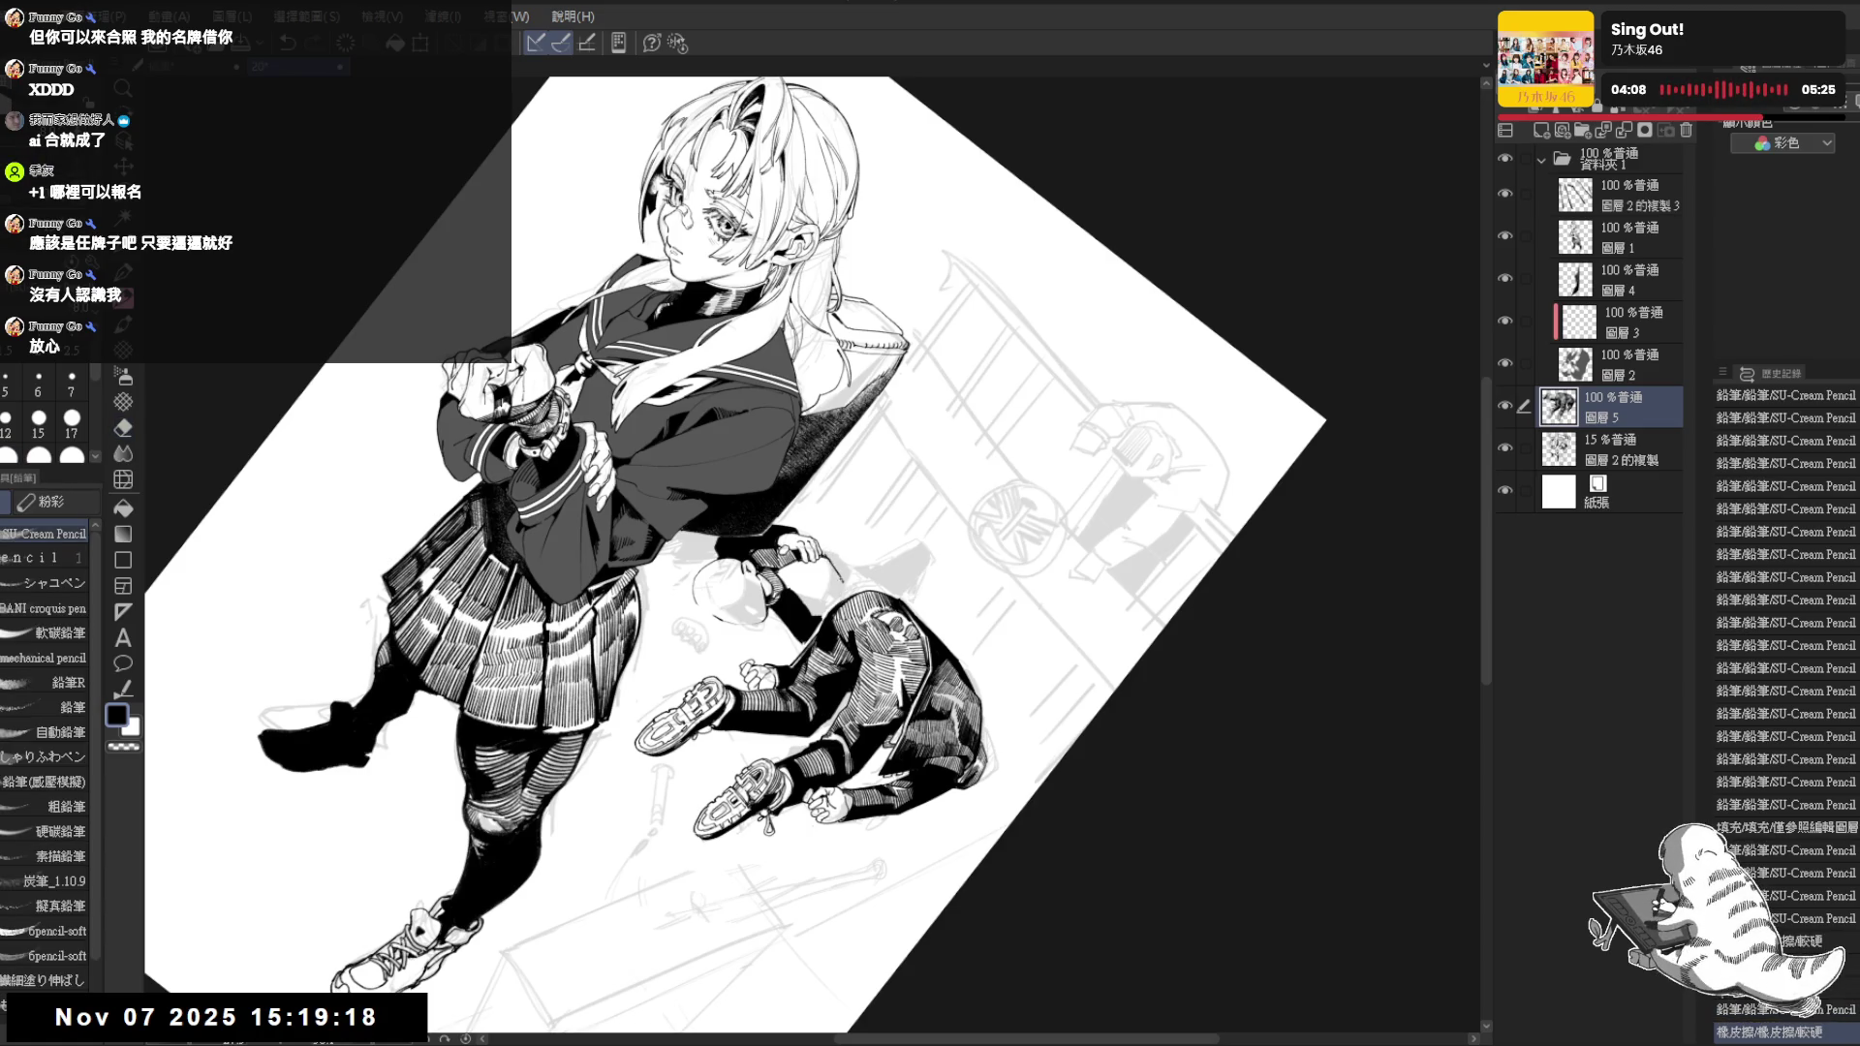
{"action": "key", "text": "ctrl+z"}
Reset the canvas upright so the whole illustration can be reviewed
{"action": "key", "text": "ctrl+0"}
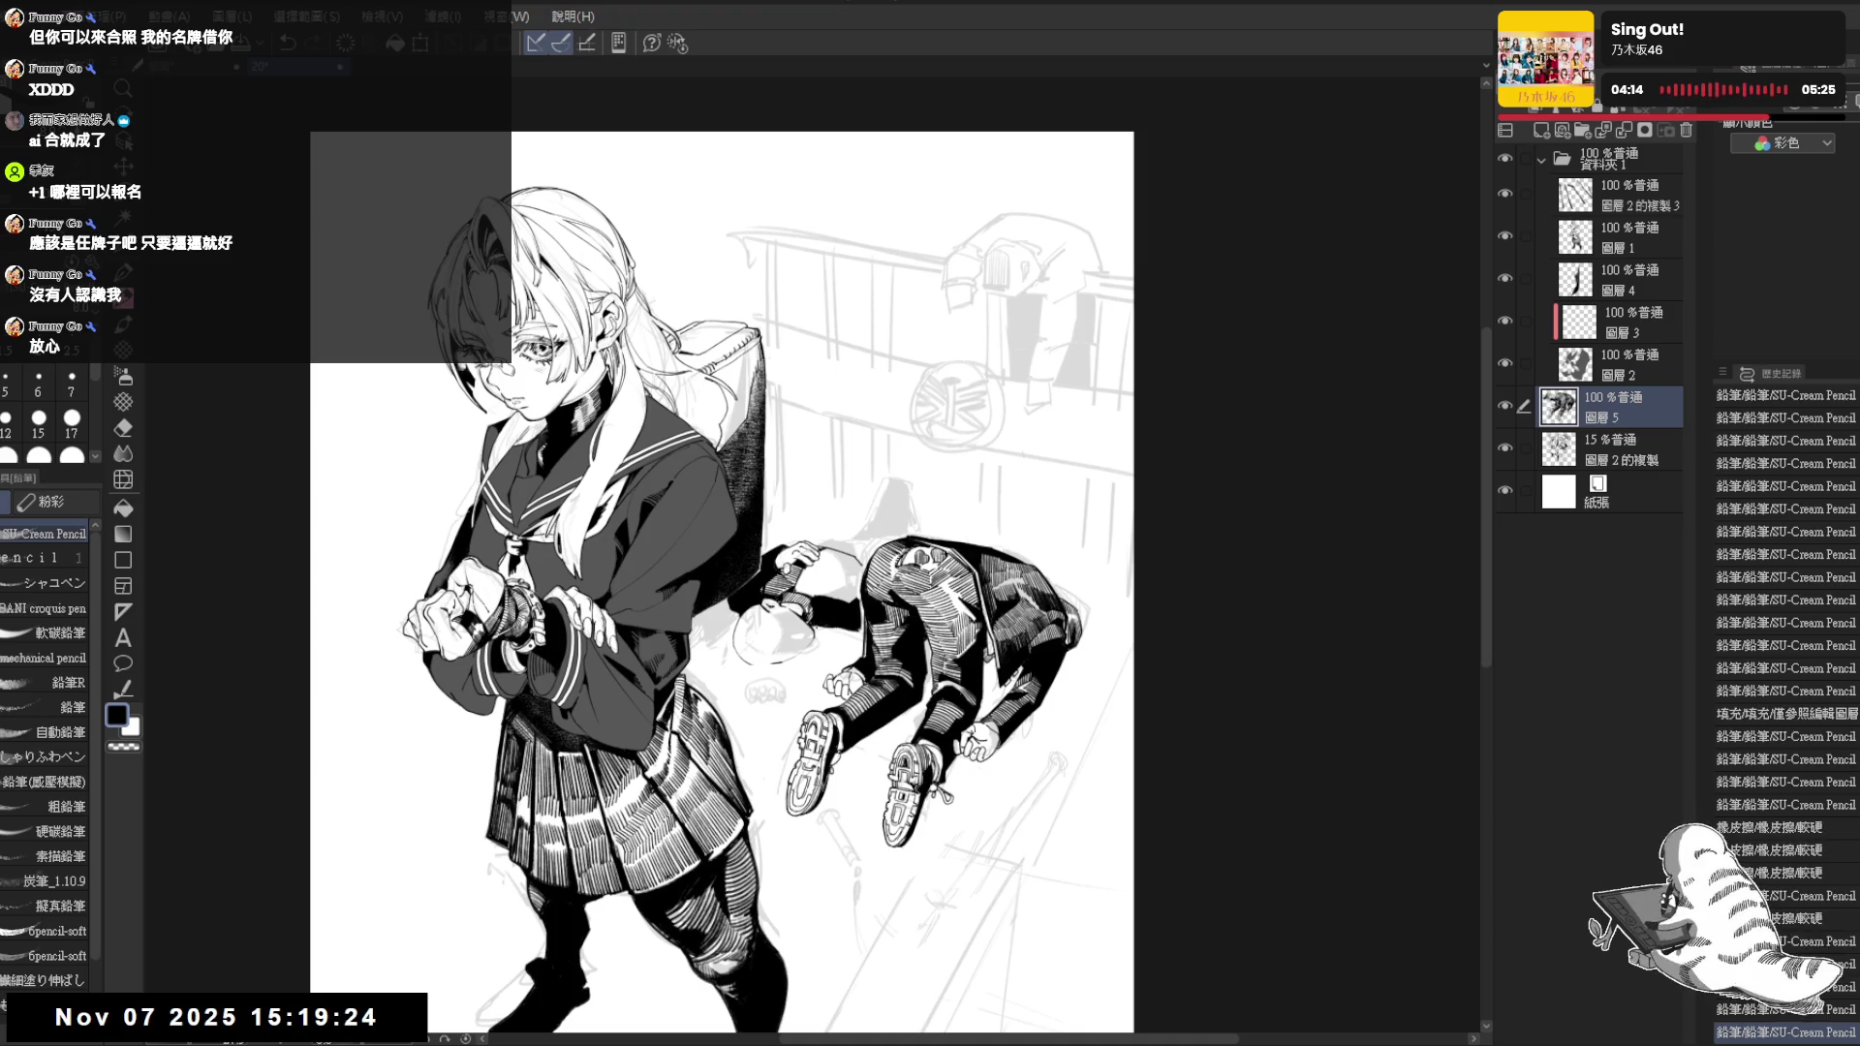
{"action": "left_click_drag", "start_coordinate": [855, 650], "coordinate": [756, 576]}
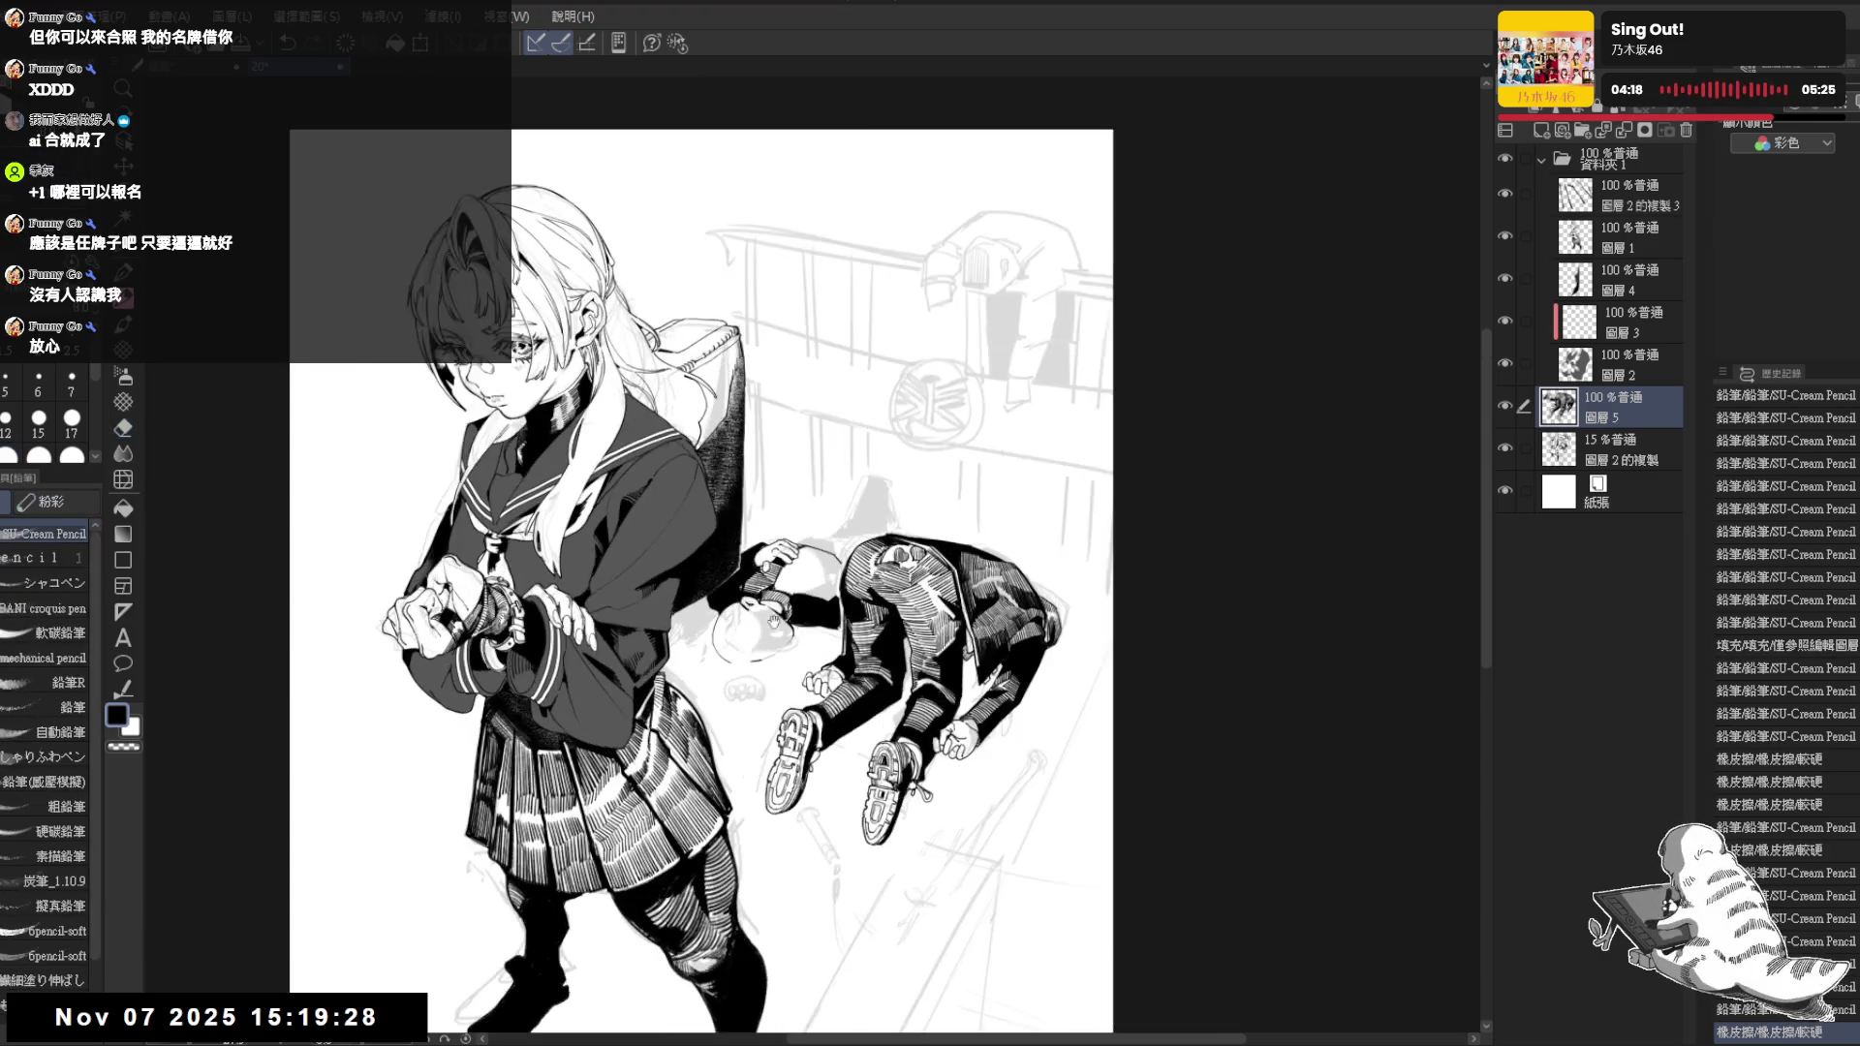
{"action": "key", "text": "ctrl+at"}
{"action": "scroll", "coordinate": [746, 382], "scroll_direction": "down", "scroll_amount": 1}
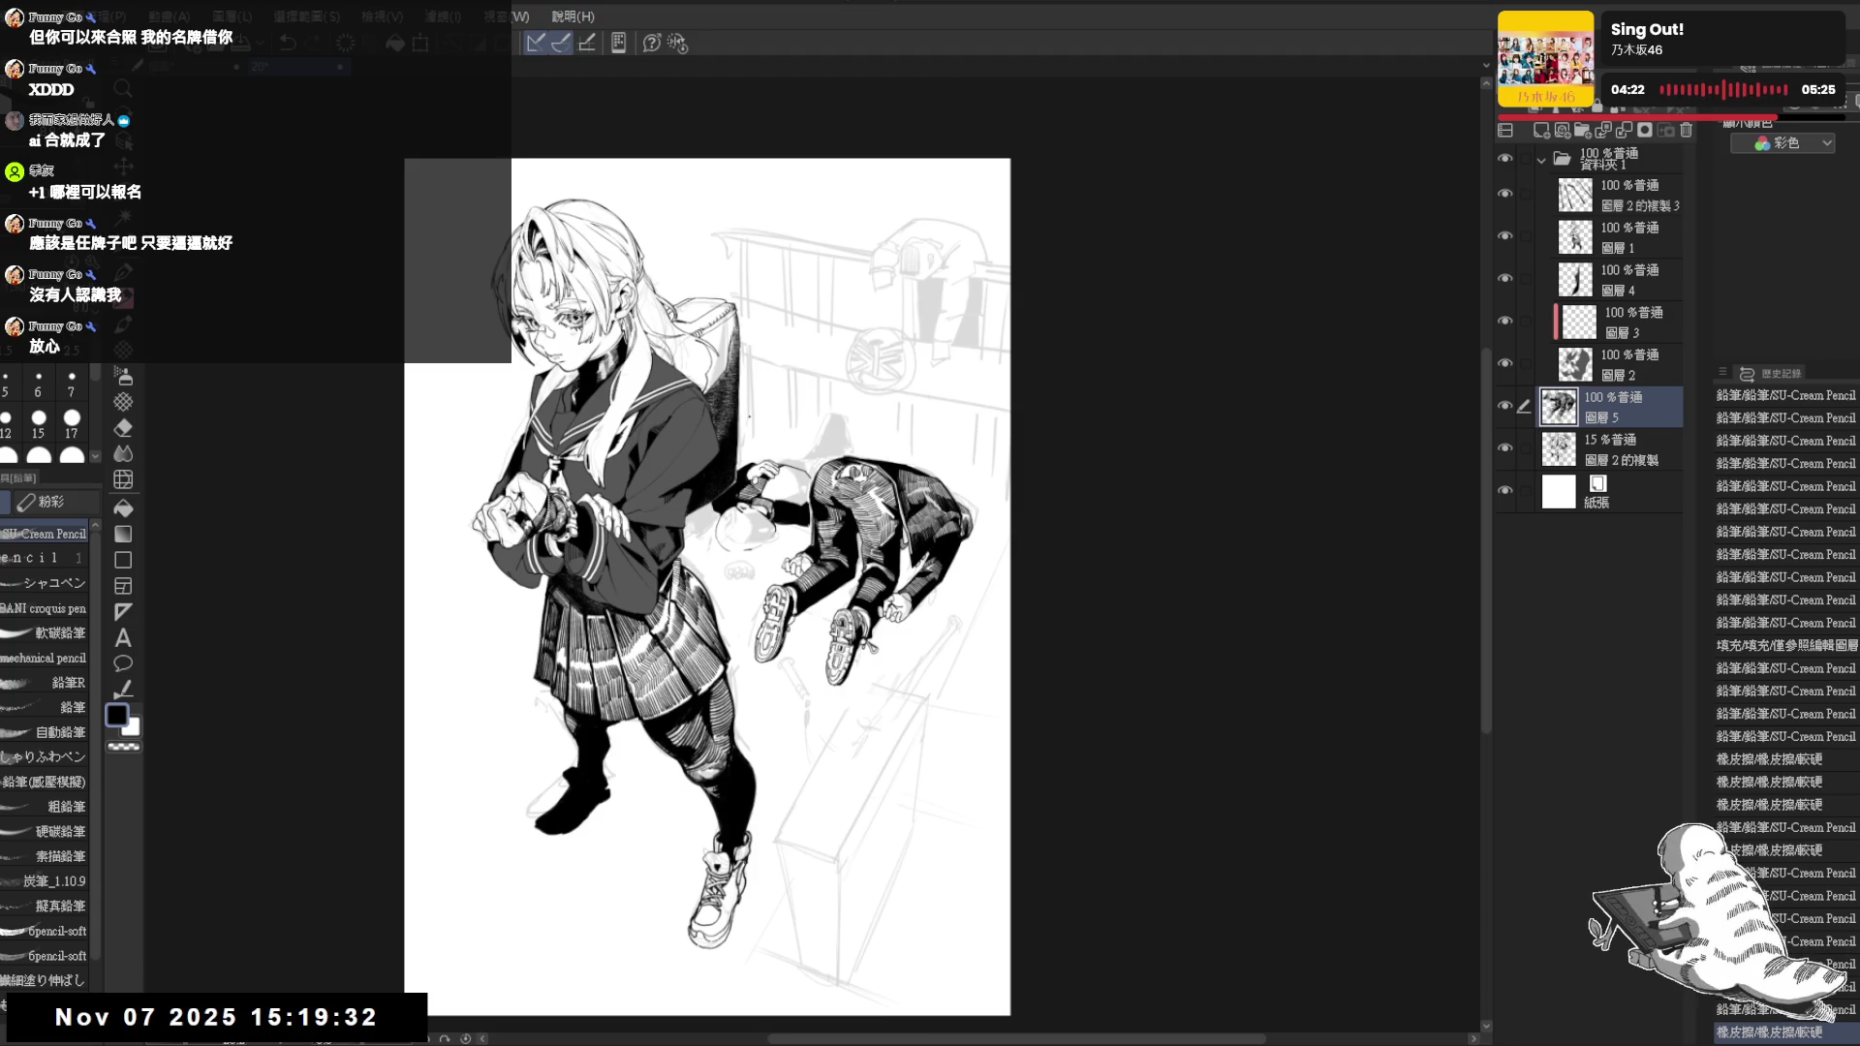
{"action": "scroll", "coordinate": [747, 413], "scroll_direction": "up", "scroll_amount": 1}
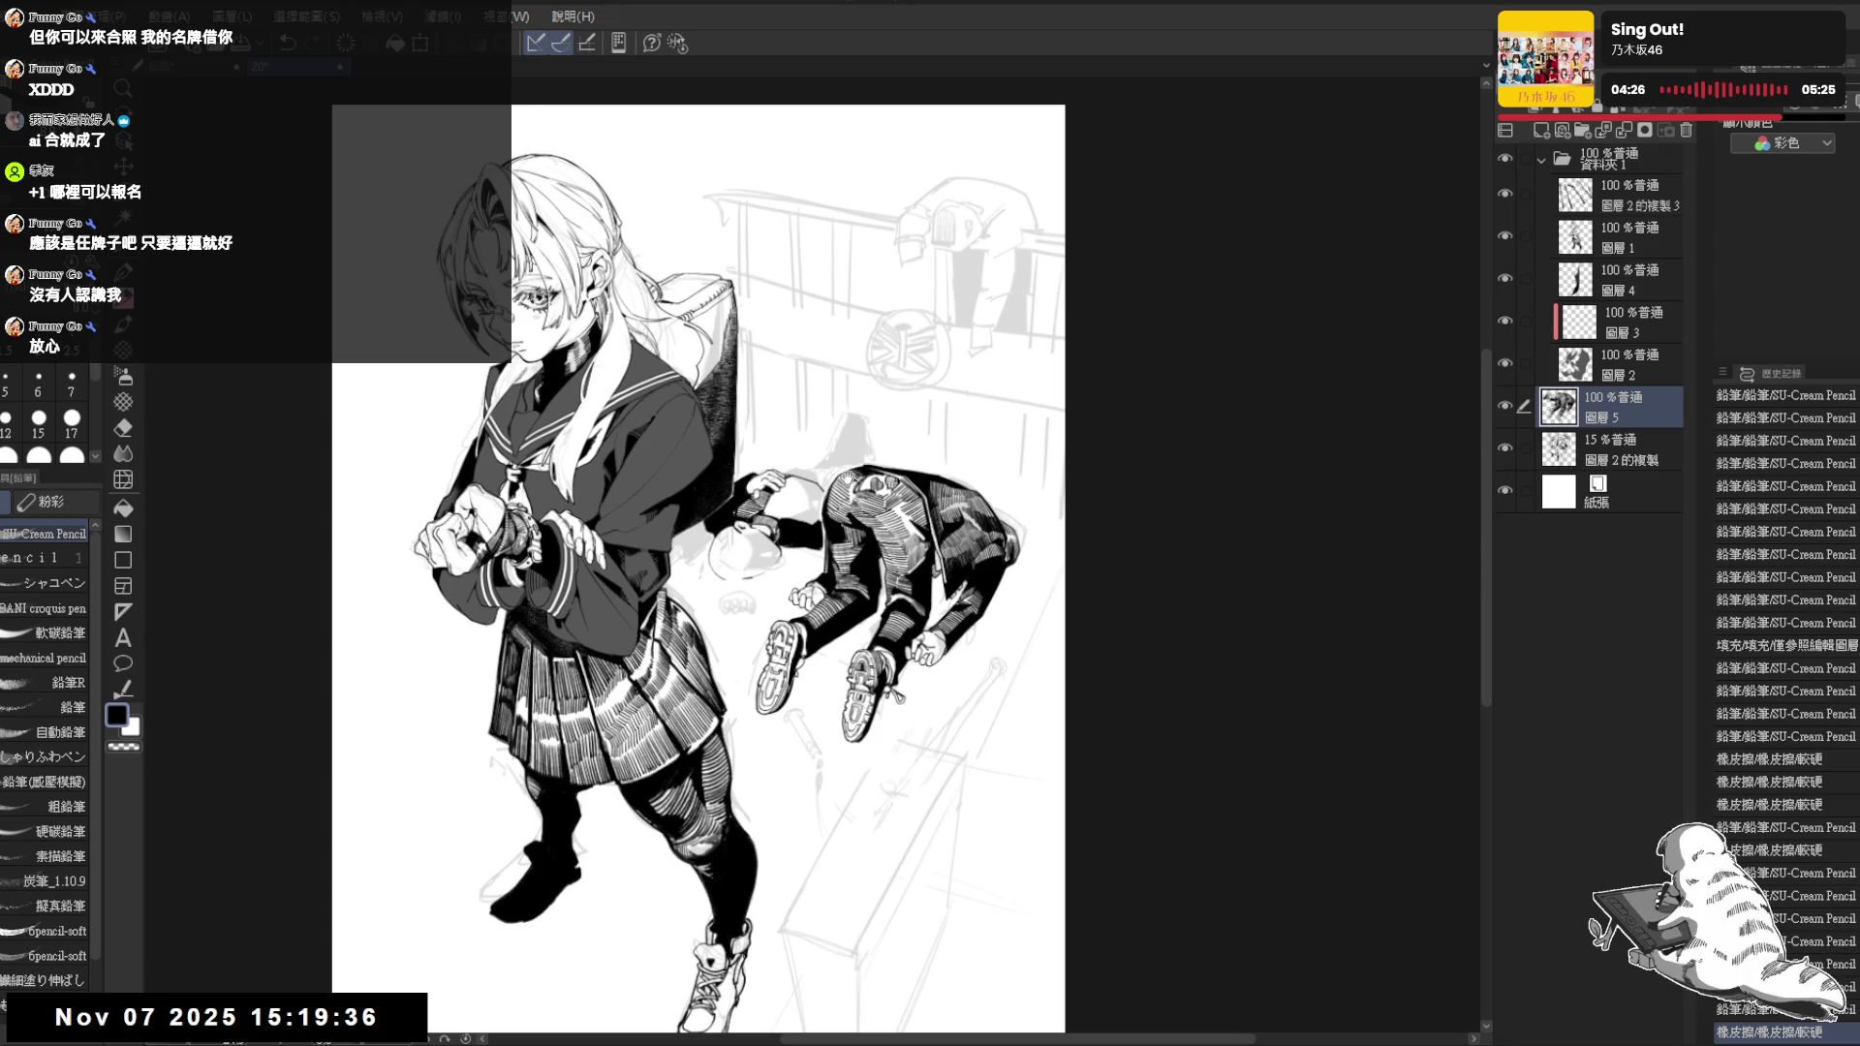
Erase the small stray pencil mark beside the lying figure
{"action": "left_click_drag", "start_coordinate": [847, 478], "coordinate": [851, 489]}
{"action": "key", "text": "e"}
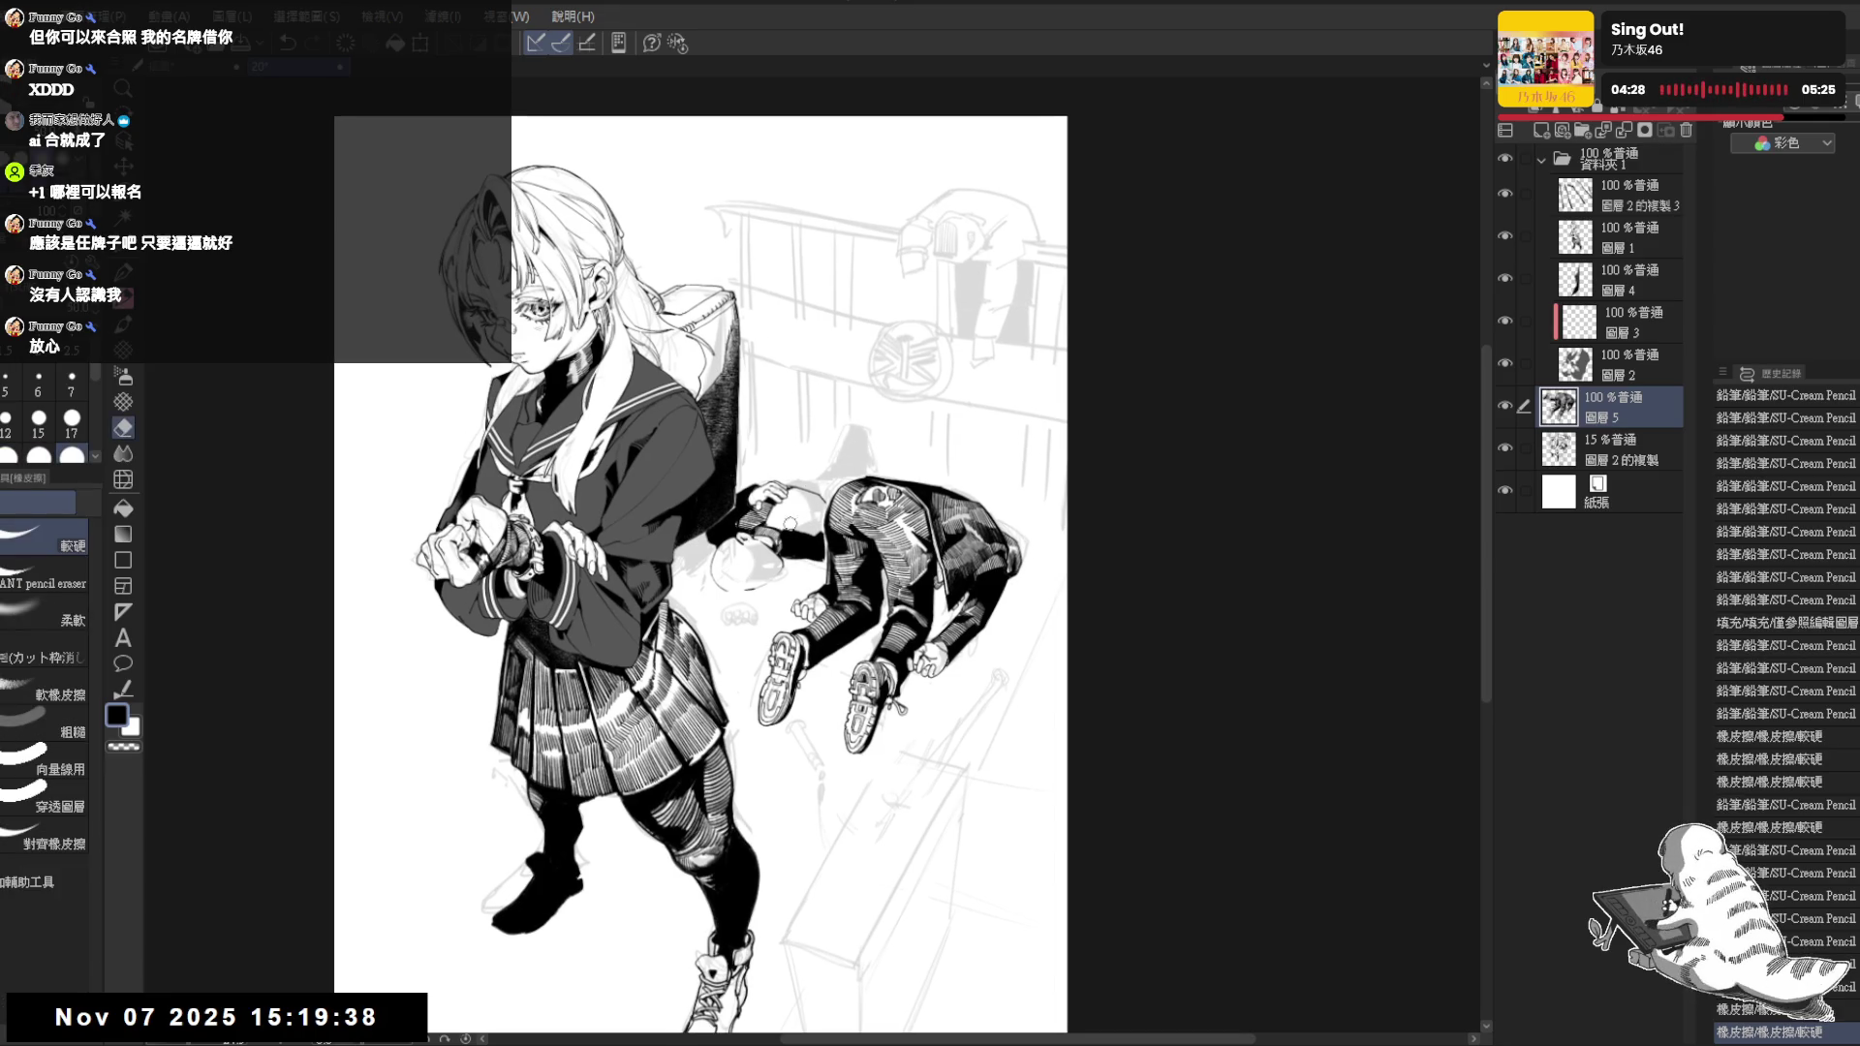
{"action": "key", "text": "p"}
{"action": "scroll", "coordinate": [707, 526], "scroll_direction": "up", "scroll_amount": 1}
{"action": "left_click_drag", "start_coordinate": [712, 578], "coordinate": [714, 559]}
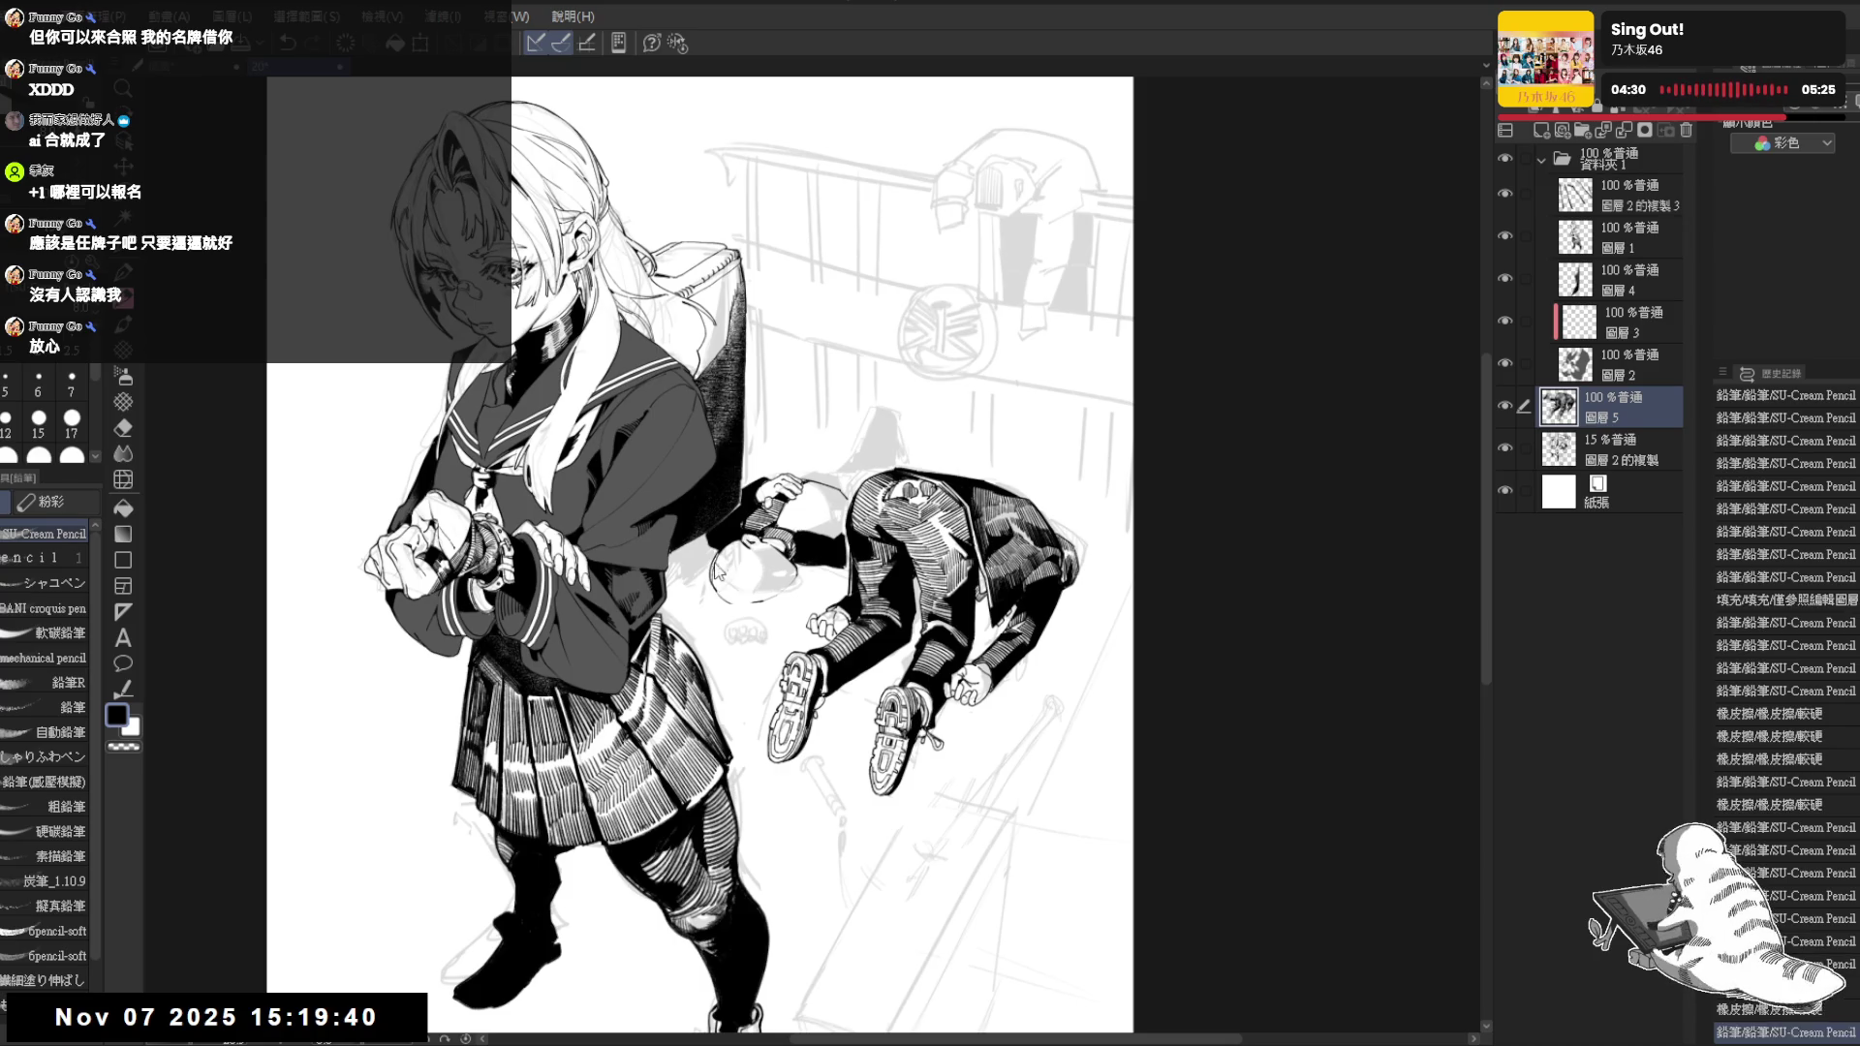
{"action": "key", "text": "e"}
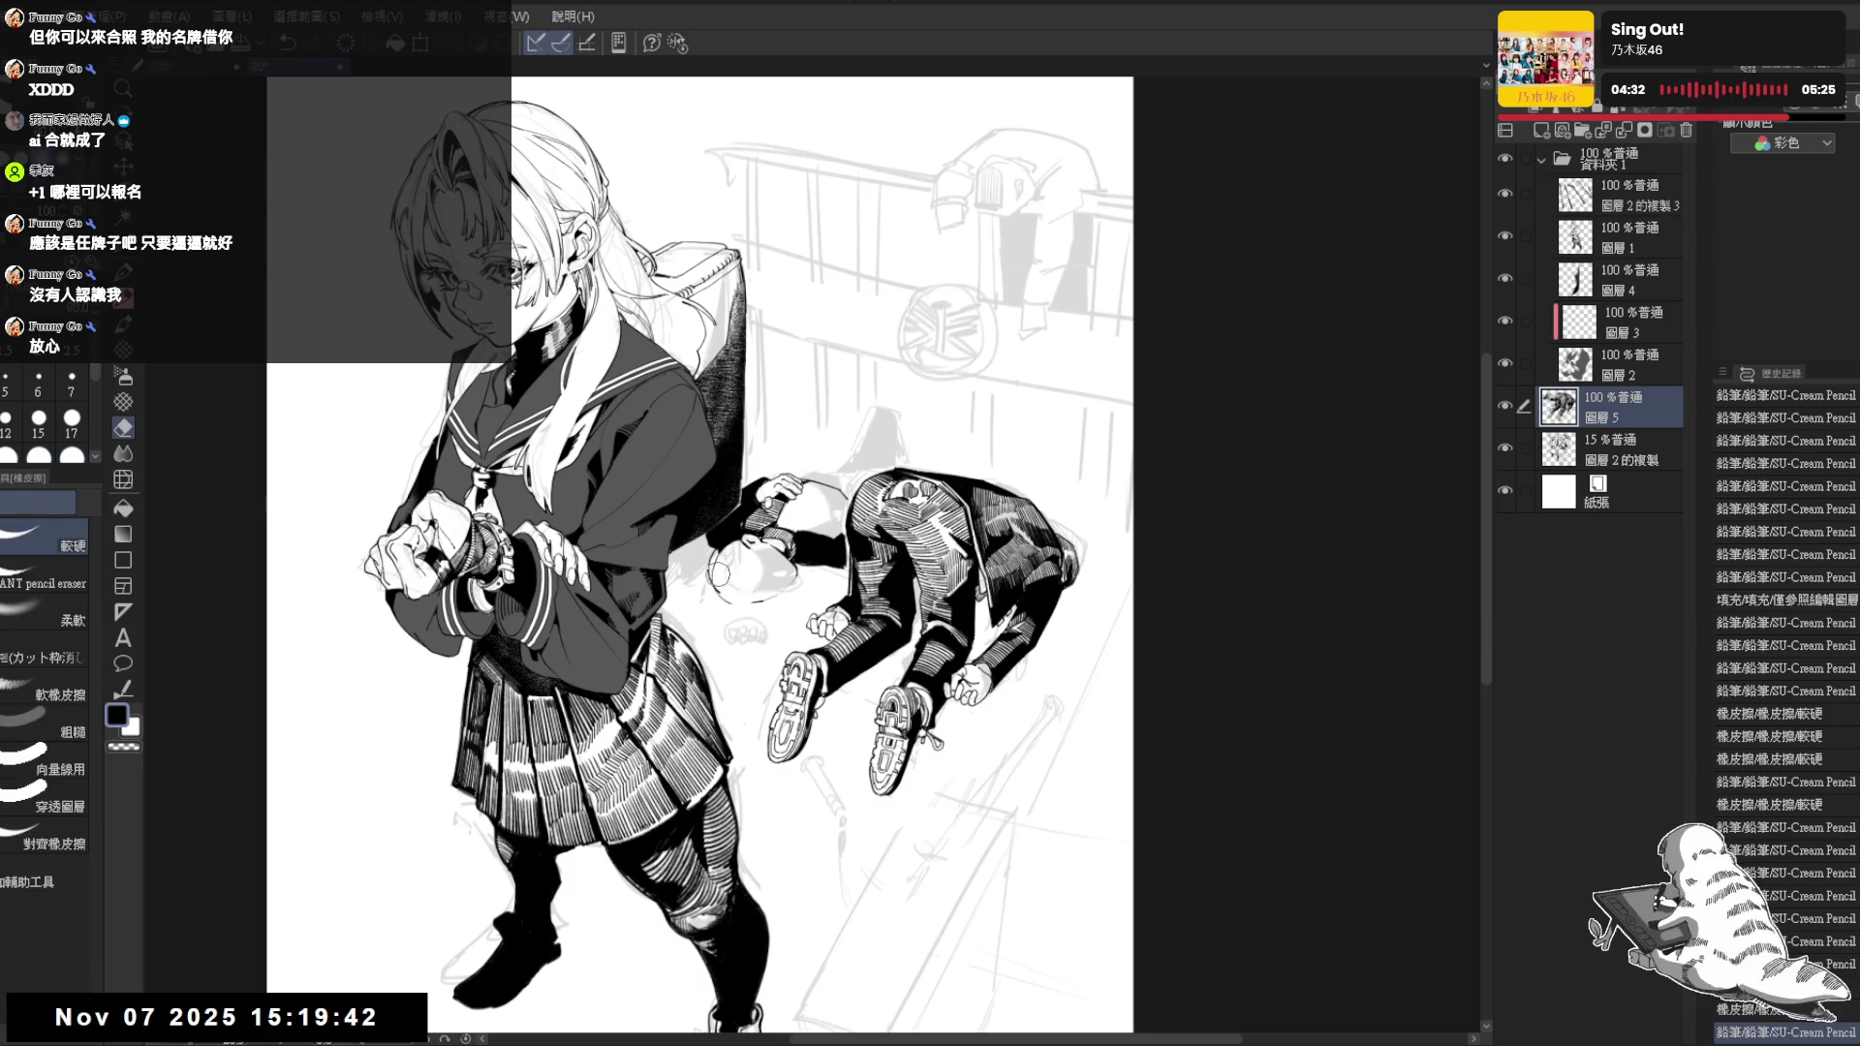
{"action": "key", "text": "p"}
{"action": "key", "text": "e"}
{"action": "key", "text": "p"}
{"action": "mouse_move", "coordinate": [720, 565]}
{"action": "left_mouse_down"}
{"action": "mouse_move", "coordinate": [741, 542]}
{"action": "mouse_move", "coordinate": [756, 574]}
{"action": "left_mouse_up"}
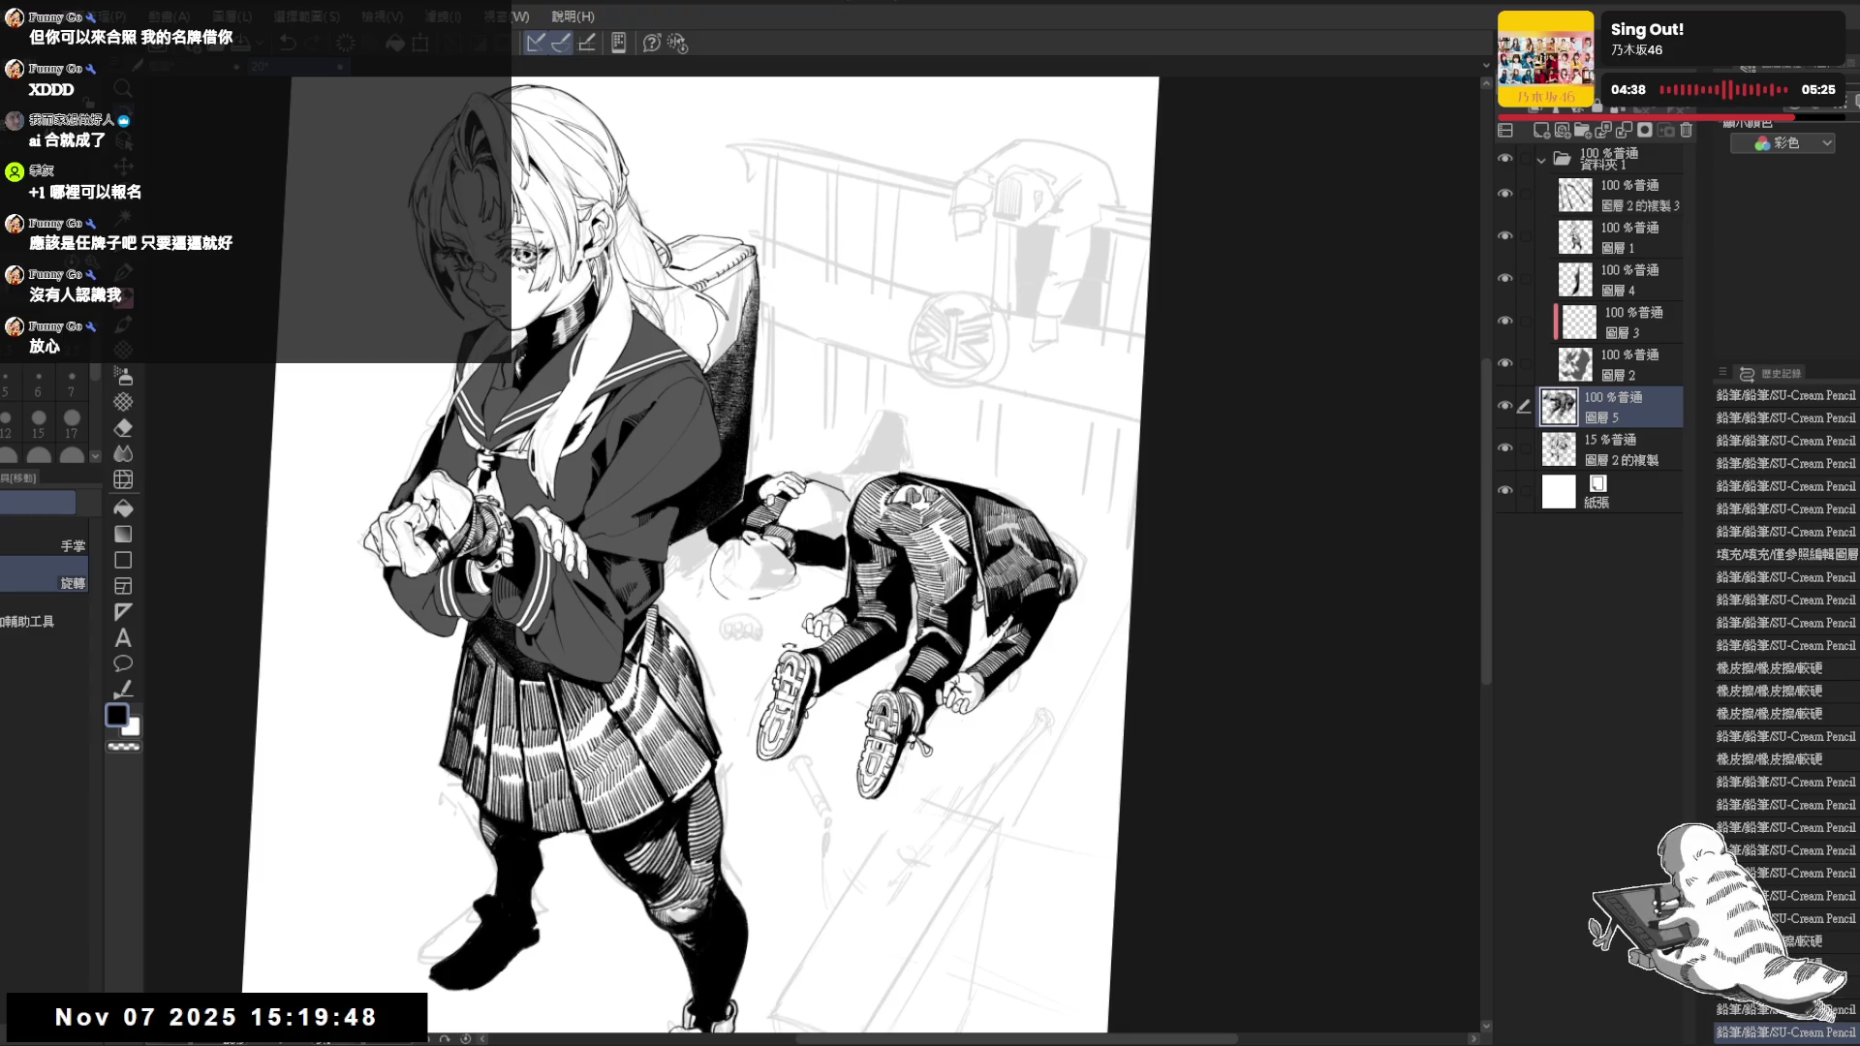
Undo the trial strokes on the bag and erase stray marks beside the lying figure and near its feet
{"action": "left_click_drag", "start_coordinate": [804, 645], "coordinate": [822, 705]}
{"action": "left_click_drag", "start_coordinate": [749, 554], "coordinate": [751, 577]}
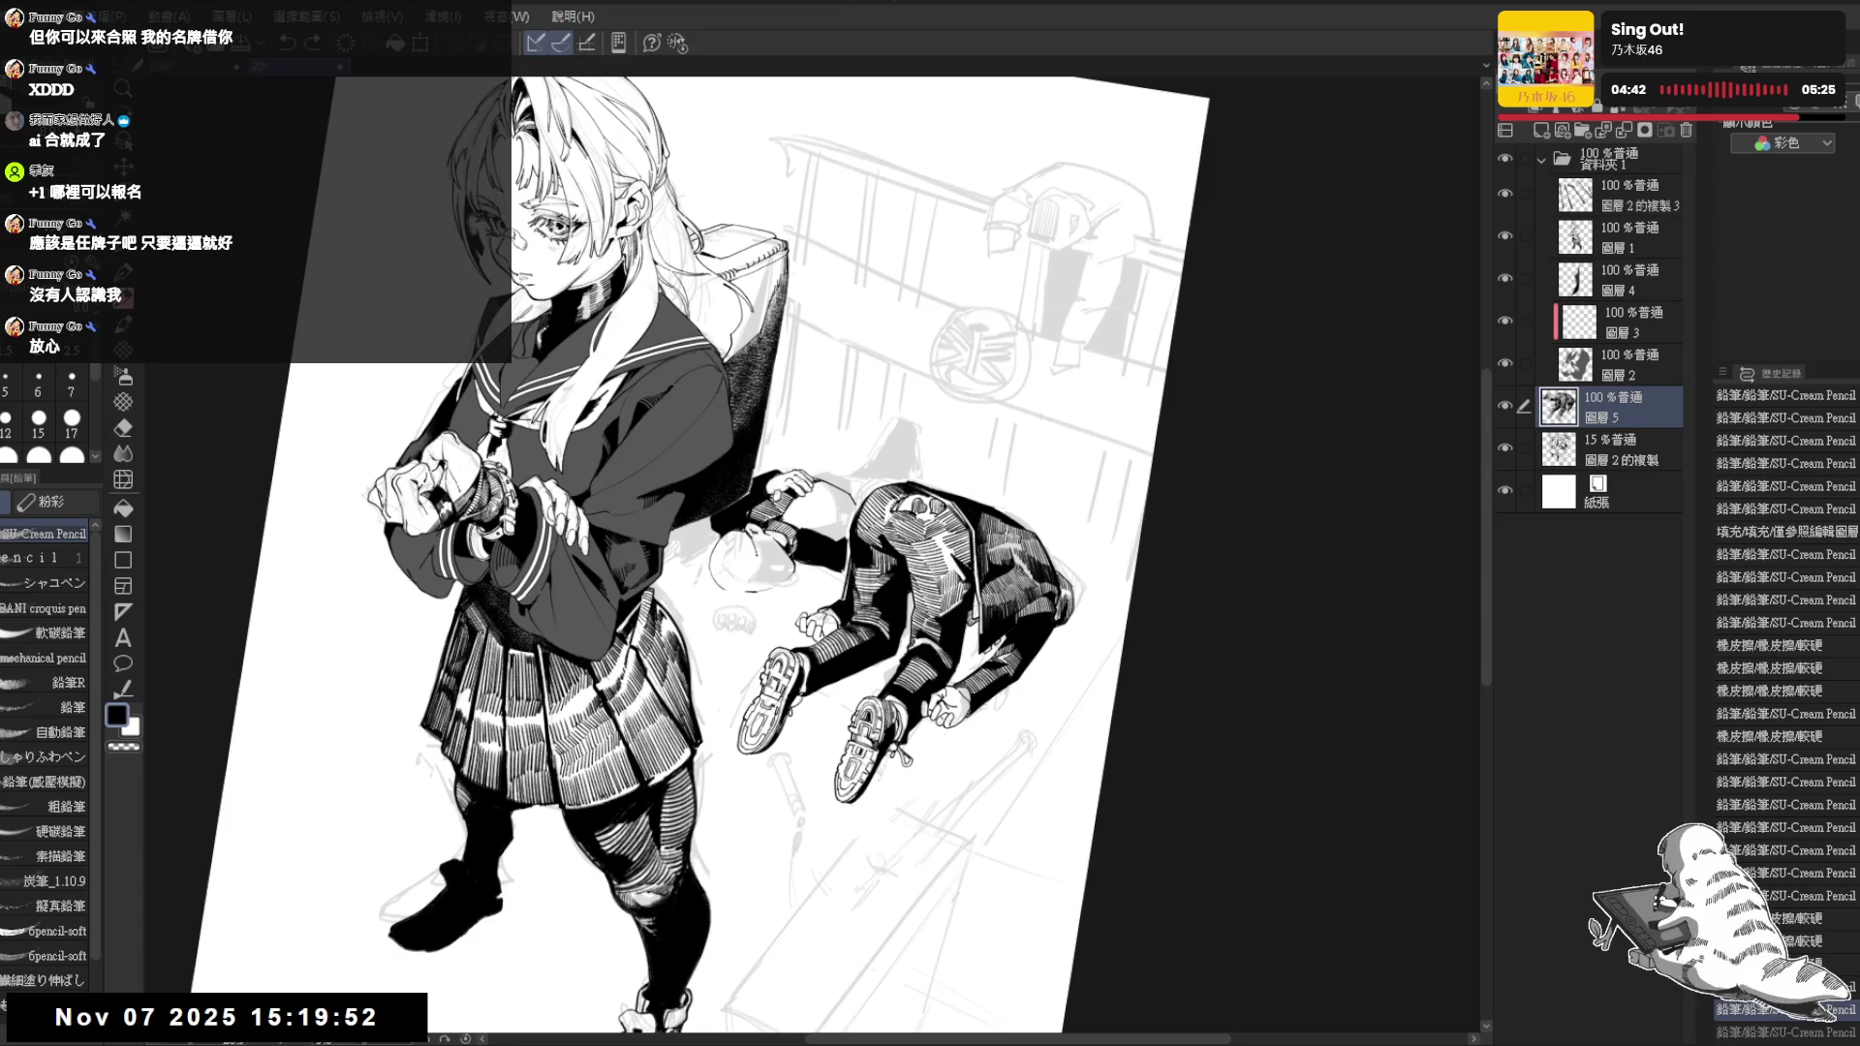
{"action": "left_click_drag", "start_coordinate": [762, 349], "coordinate": [744, 465]}
{"action": "key", "text": "ctrl+z"}
{"action": "key", "text": "ctrl+z"}
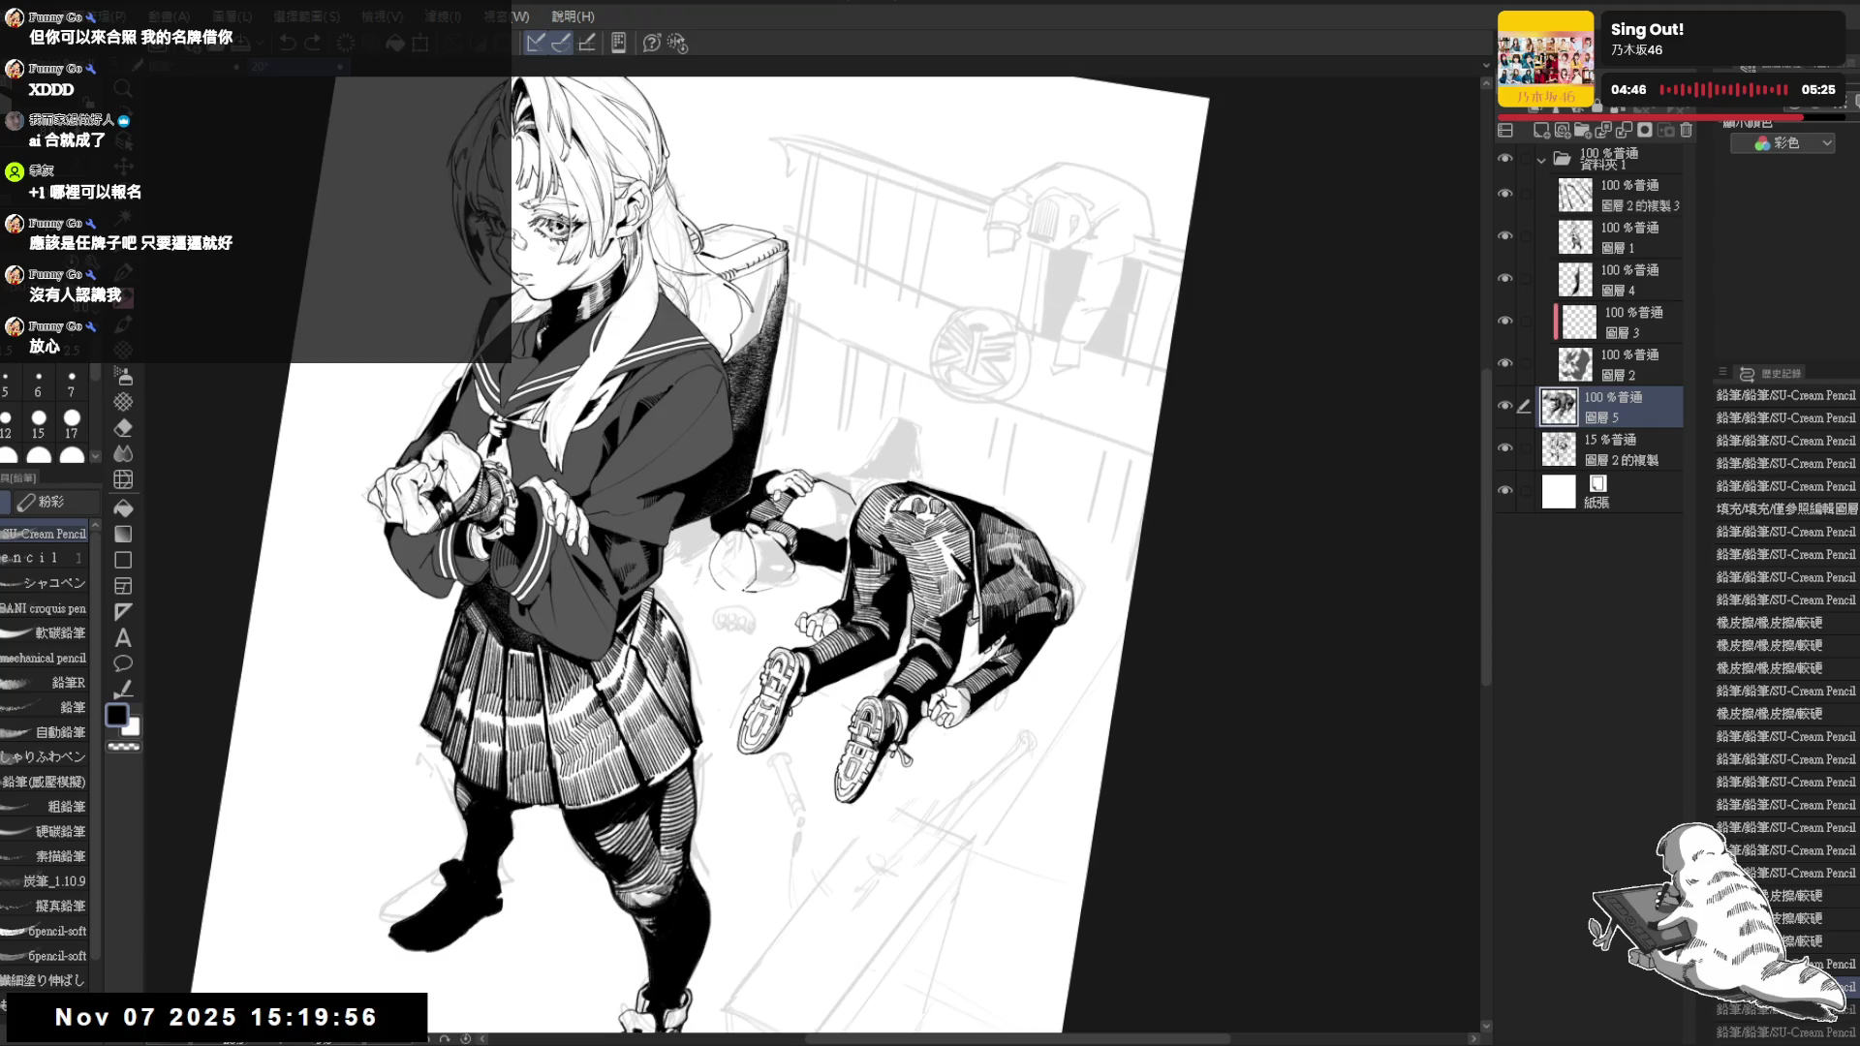
{"action": "key", "text": "asciicircum"}
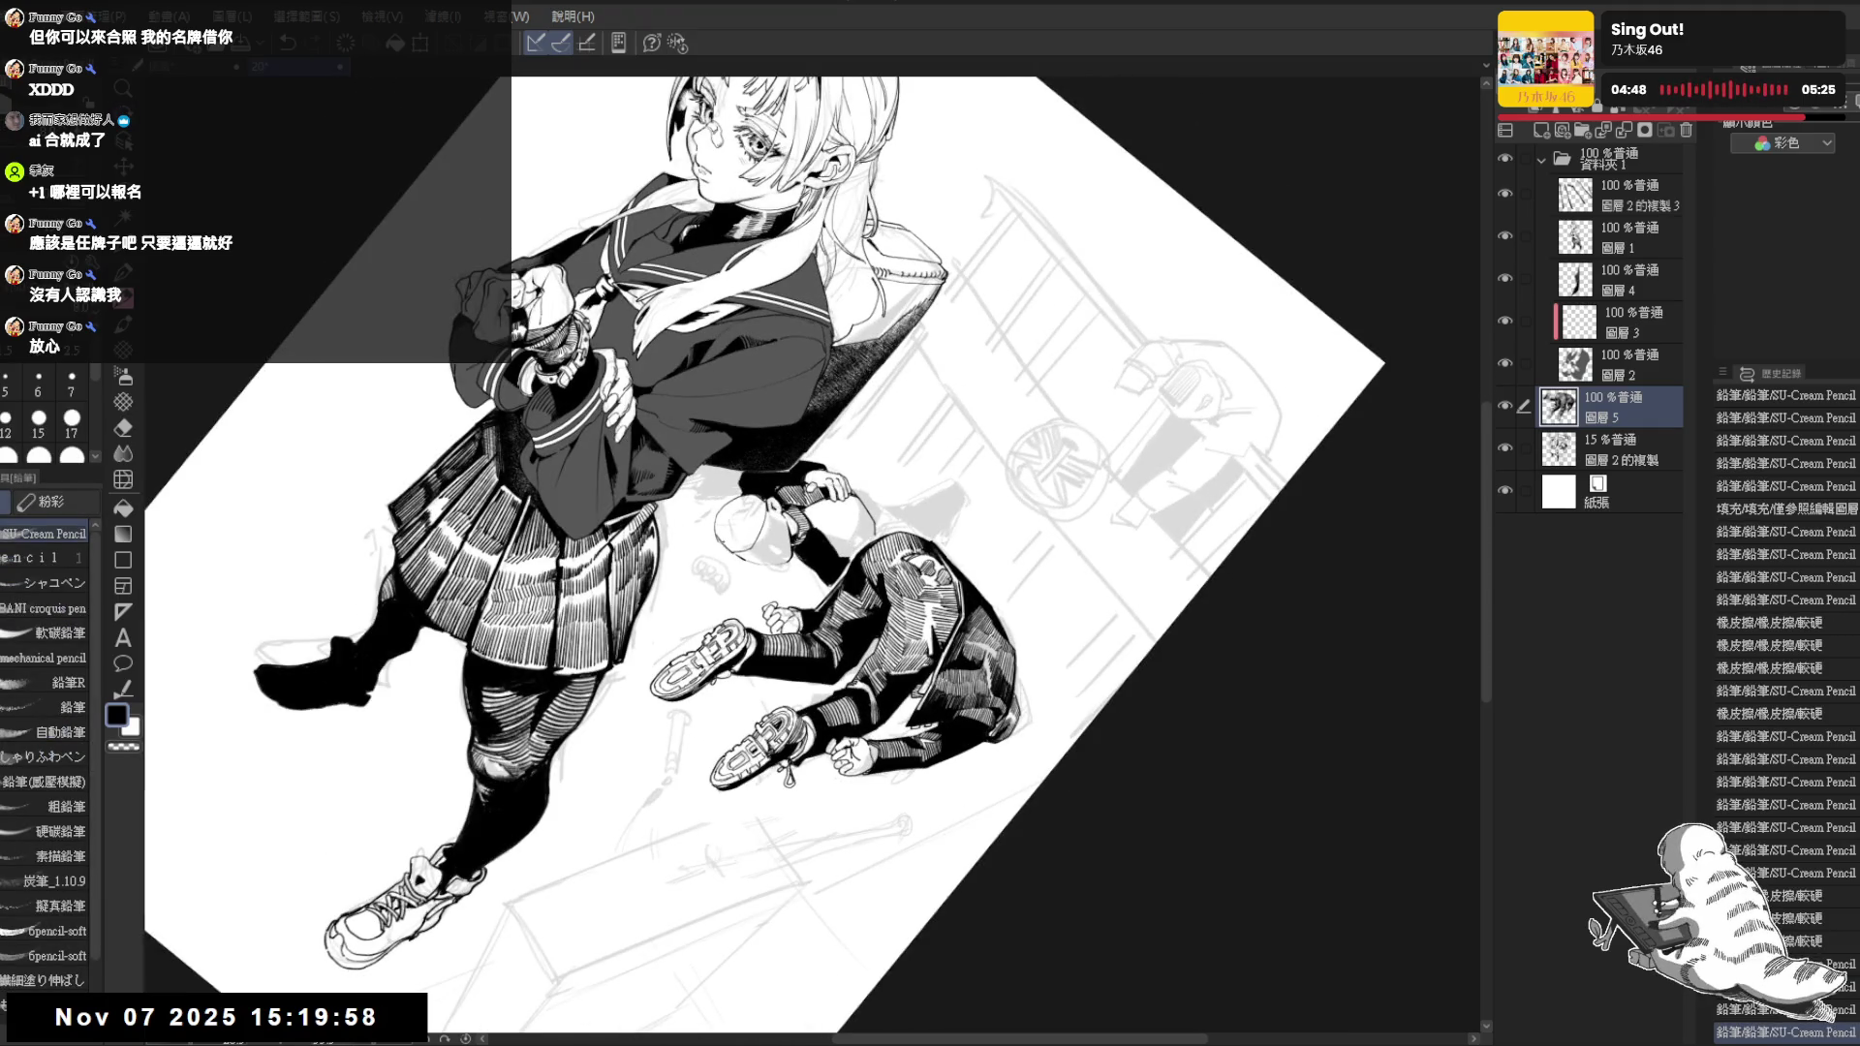
{"action": "left_click_drag", "start_coordinate": [731, 511], "coordinate": [719, 553]}
{"action": "key", "text": "minus"}
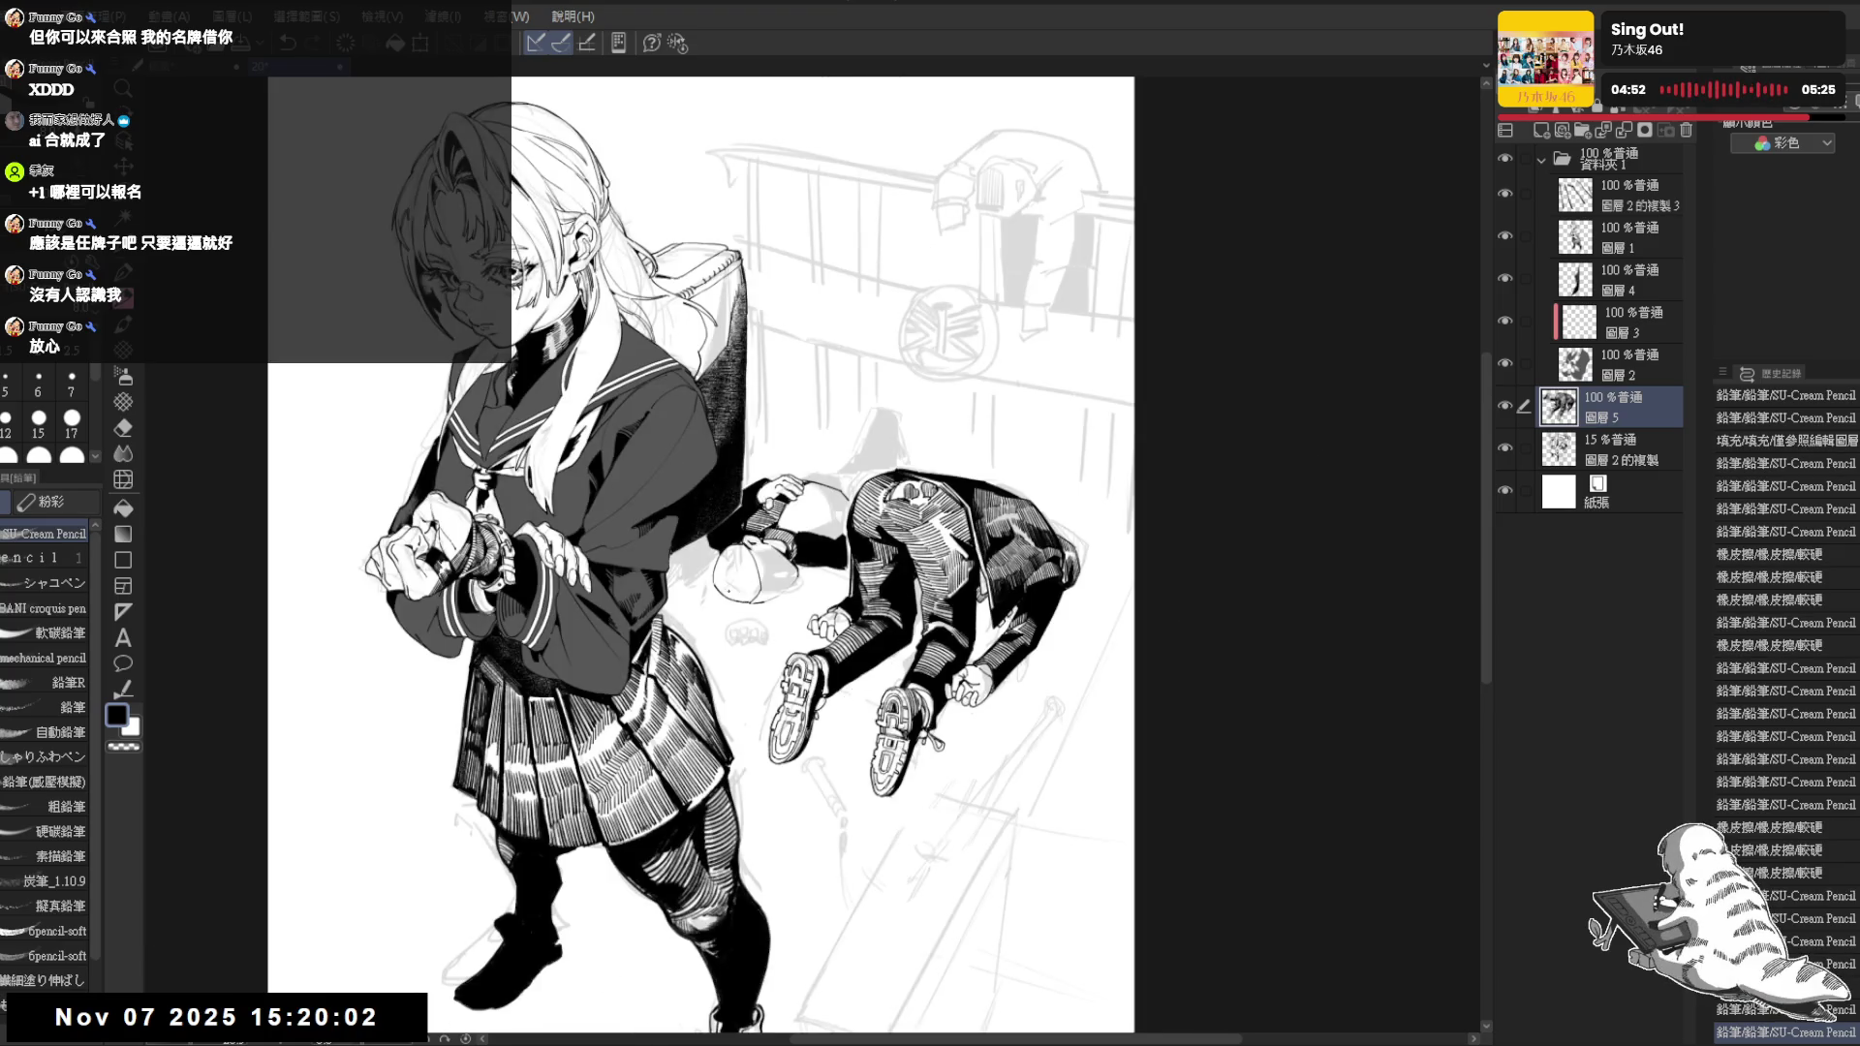
{"action": "left_click_drag", "start_coordinate": [759, 559], "coordinate": [792, 600]}
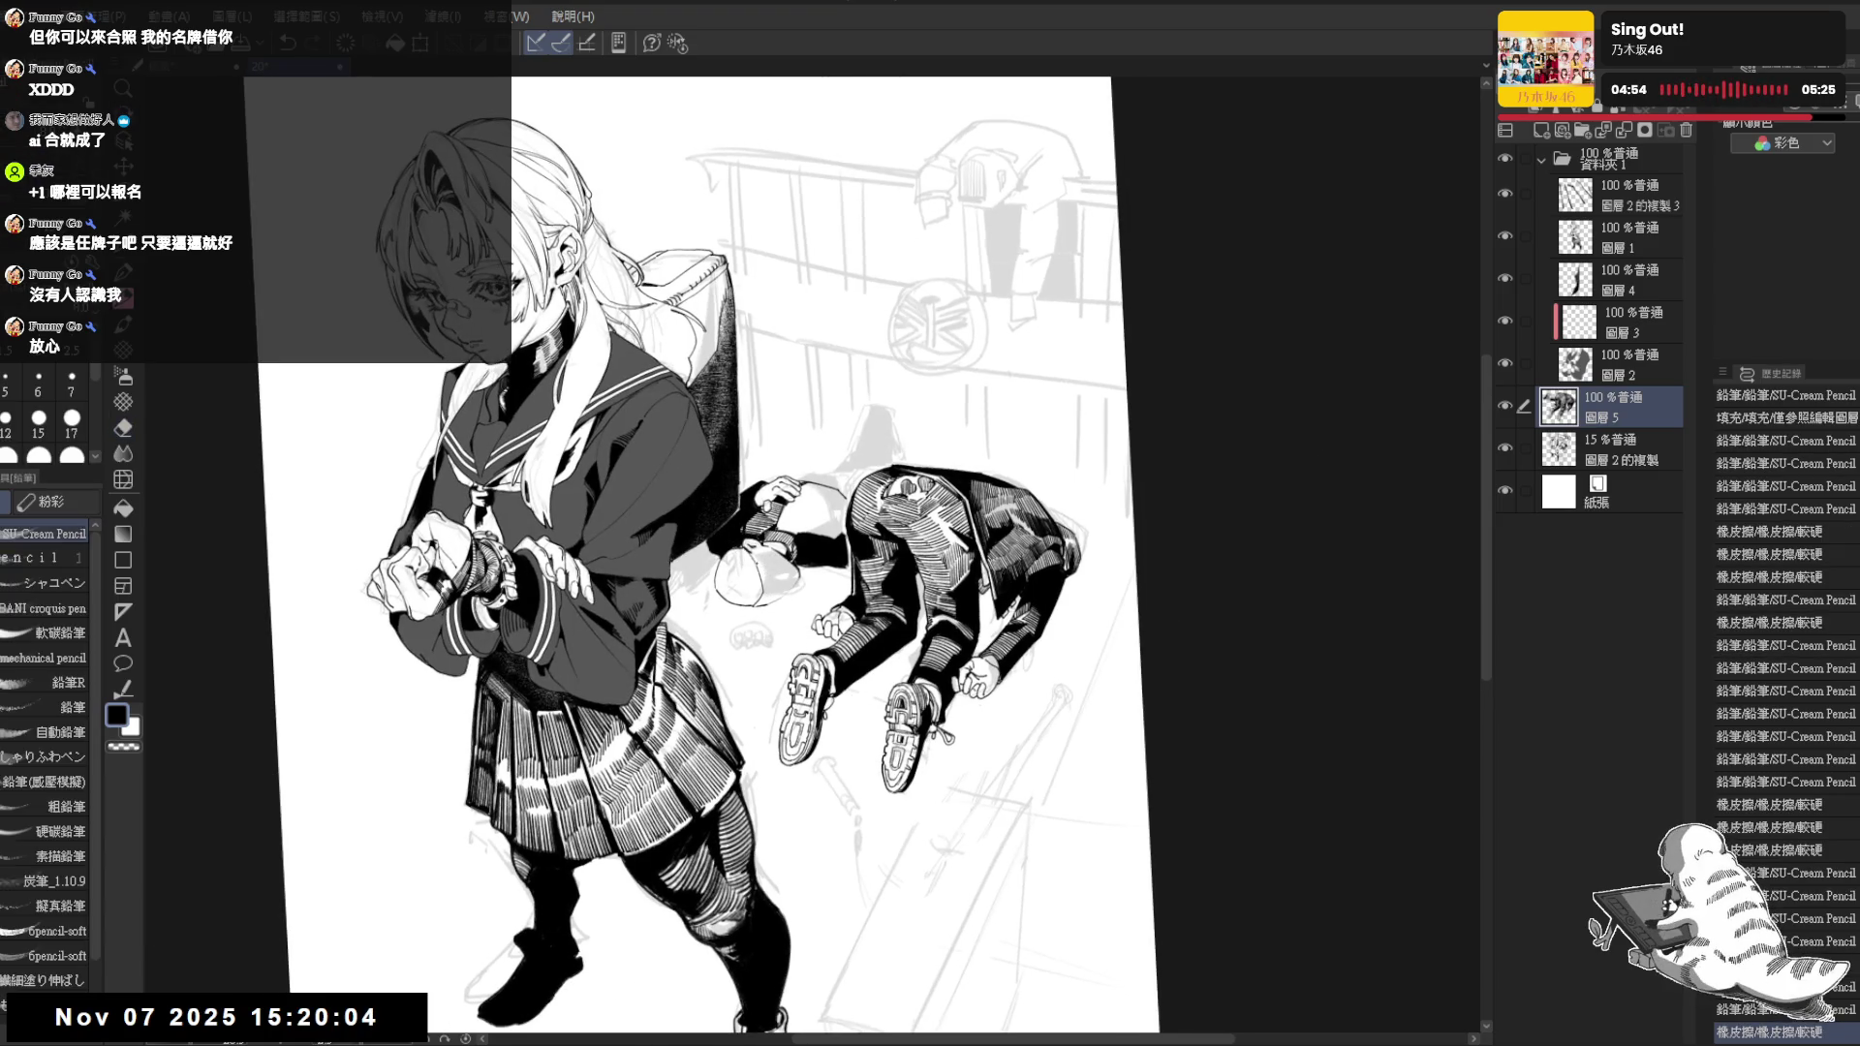
{"action": "key", "text": "minus"}
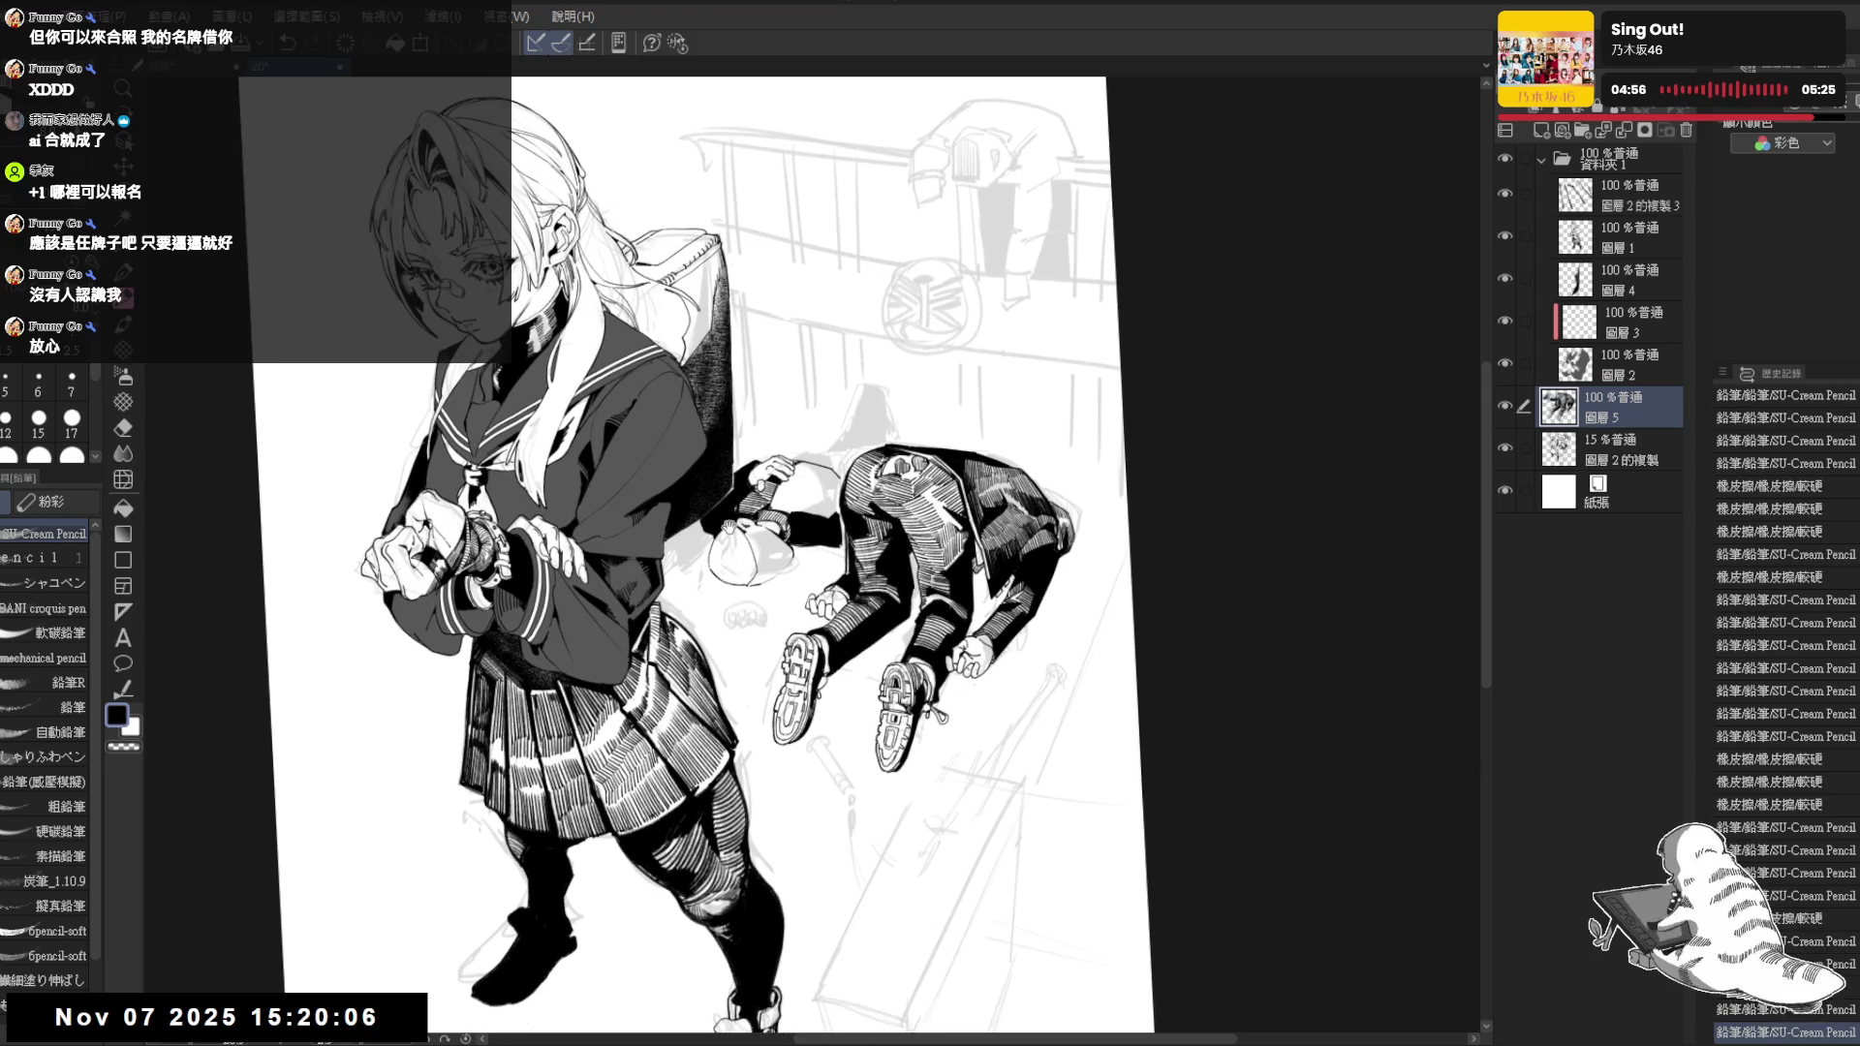
{"action": "key", "text": "minus"}
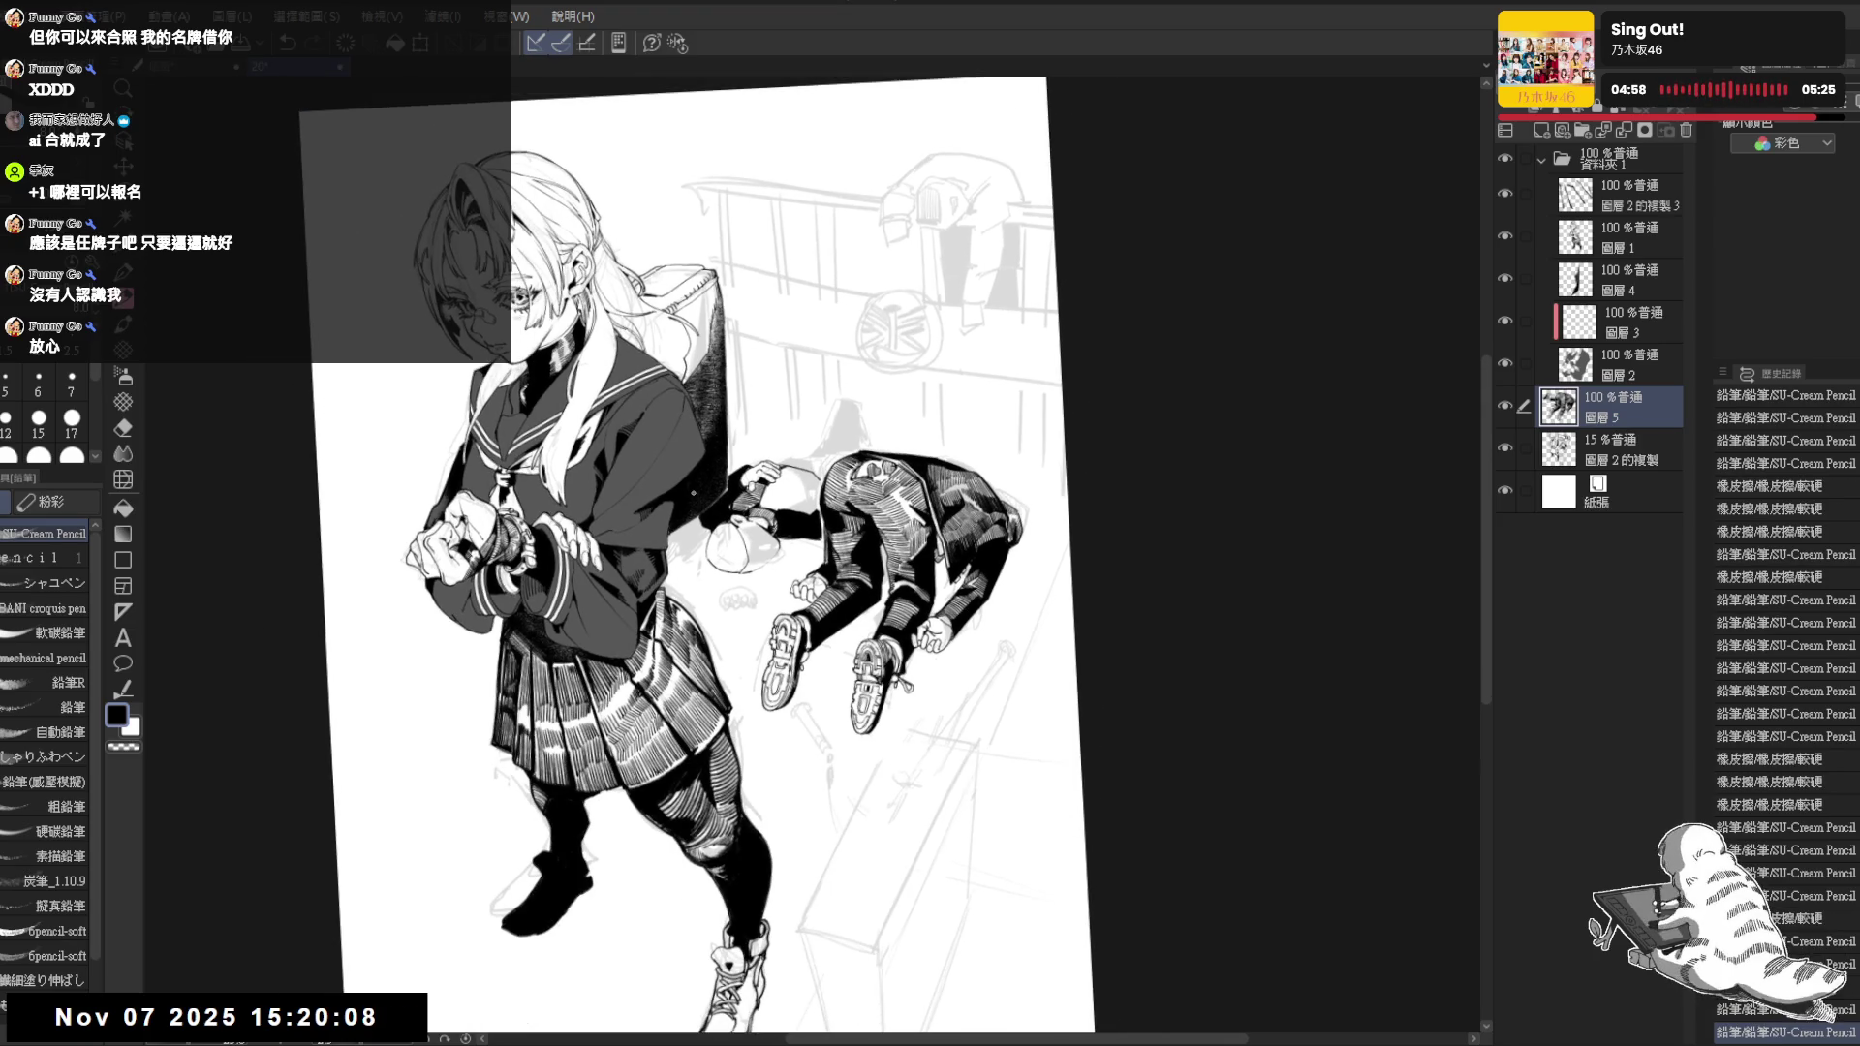
{"action": "scroll", "coordinate": [693, 493], "scroll_direction": "up", "scroll_amount": 1}
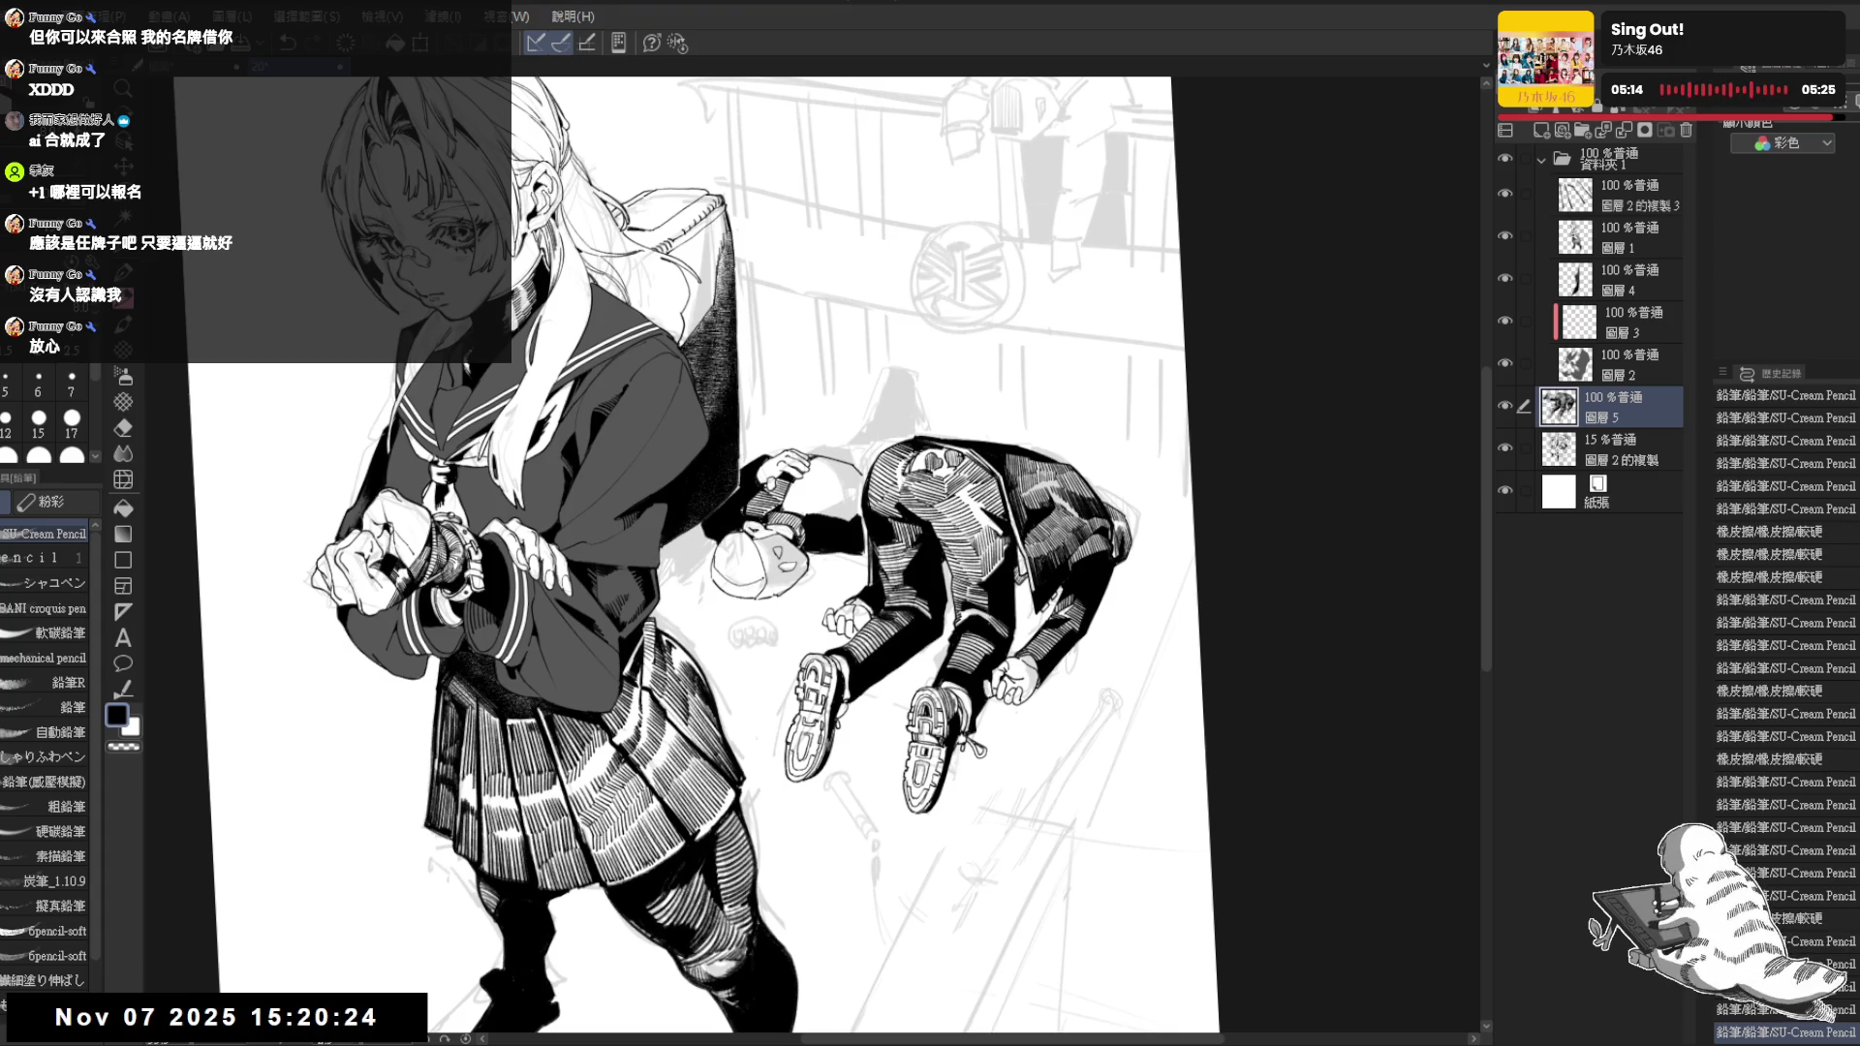
Fill the lying figure's head dark and erase small spots and stray marks on it
{"action": "key", "text": "g"}
{"action": "left_click", "coordinate": [763, 569]}
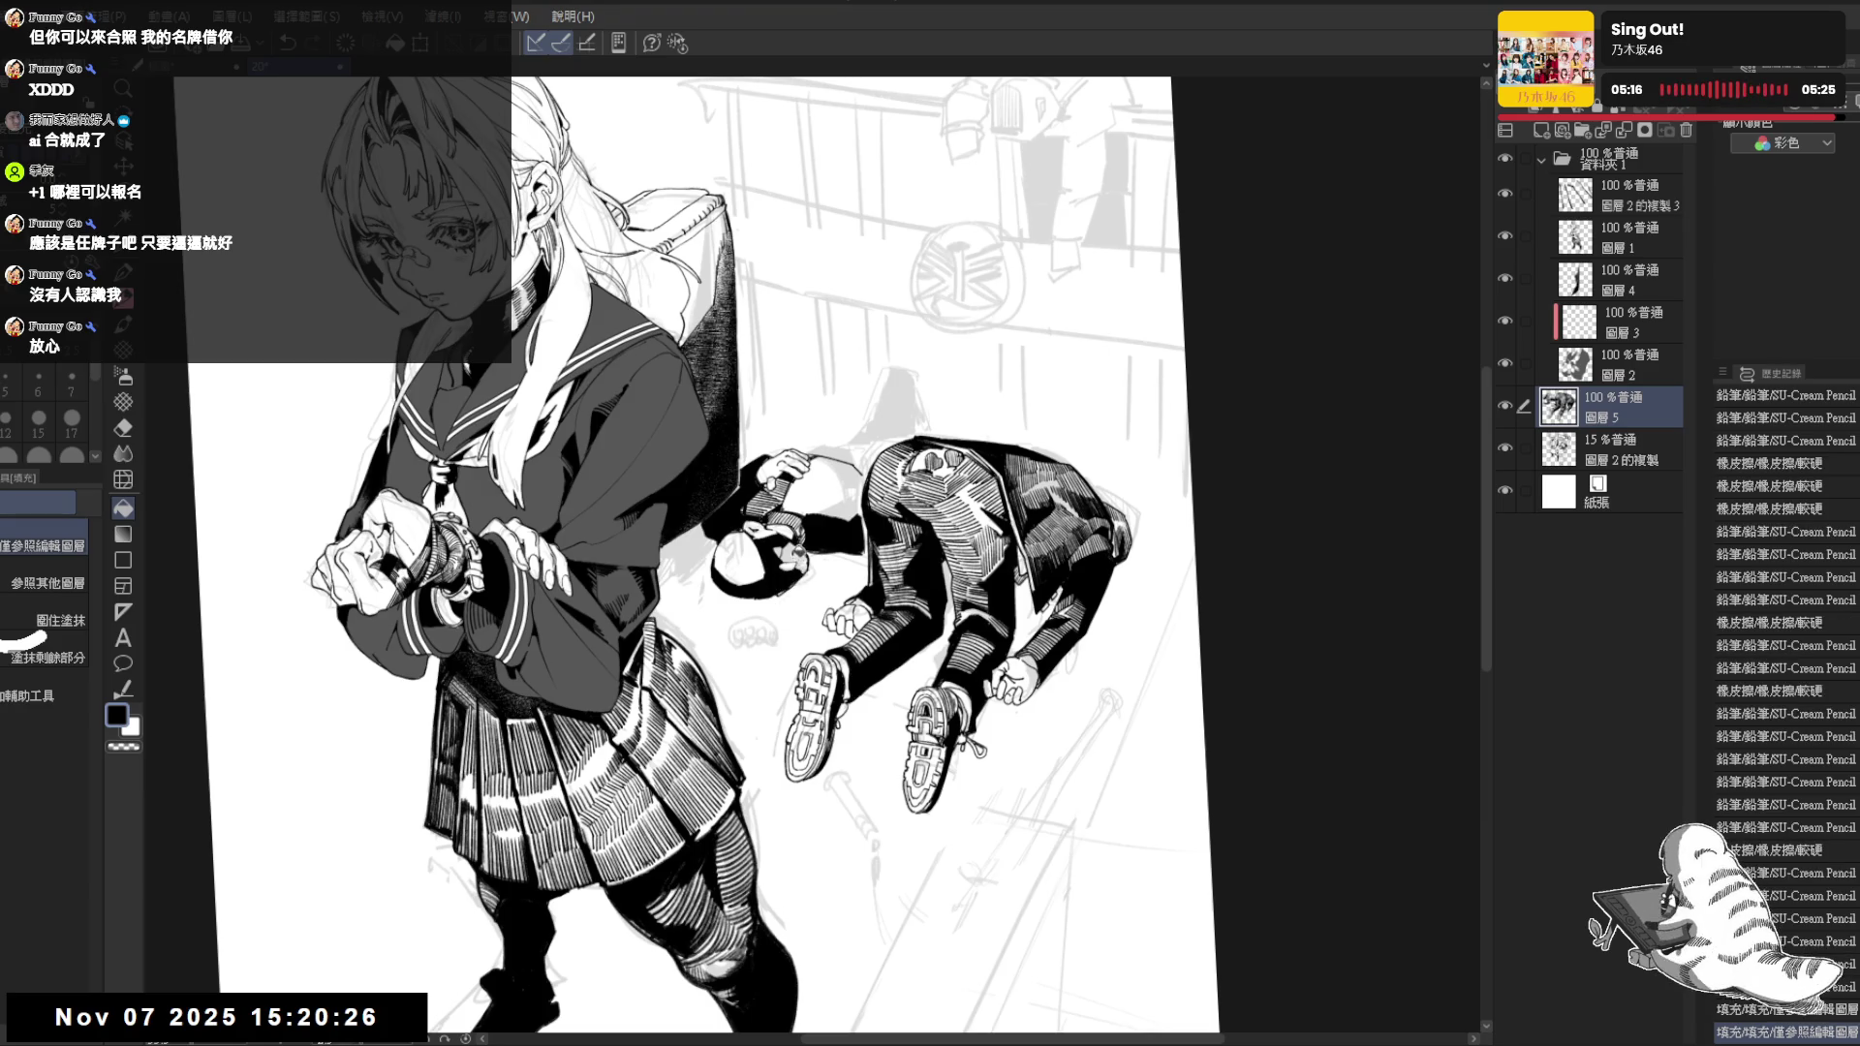
{"action": "key", "text": "h"}
{"action": "key", "text": "ctrl+@"}
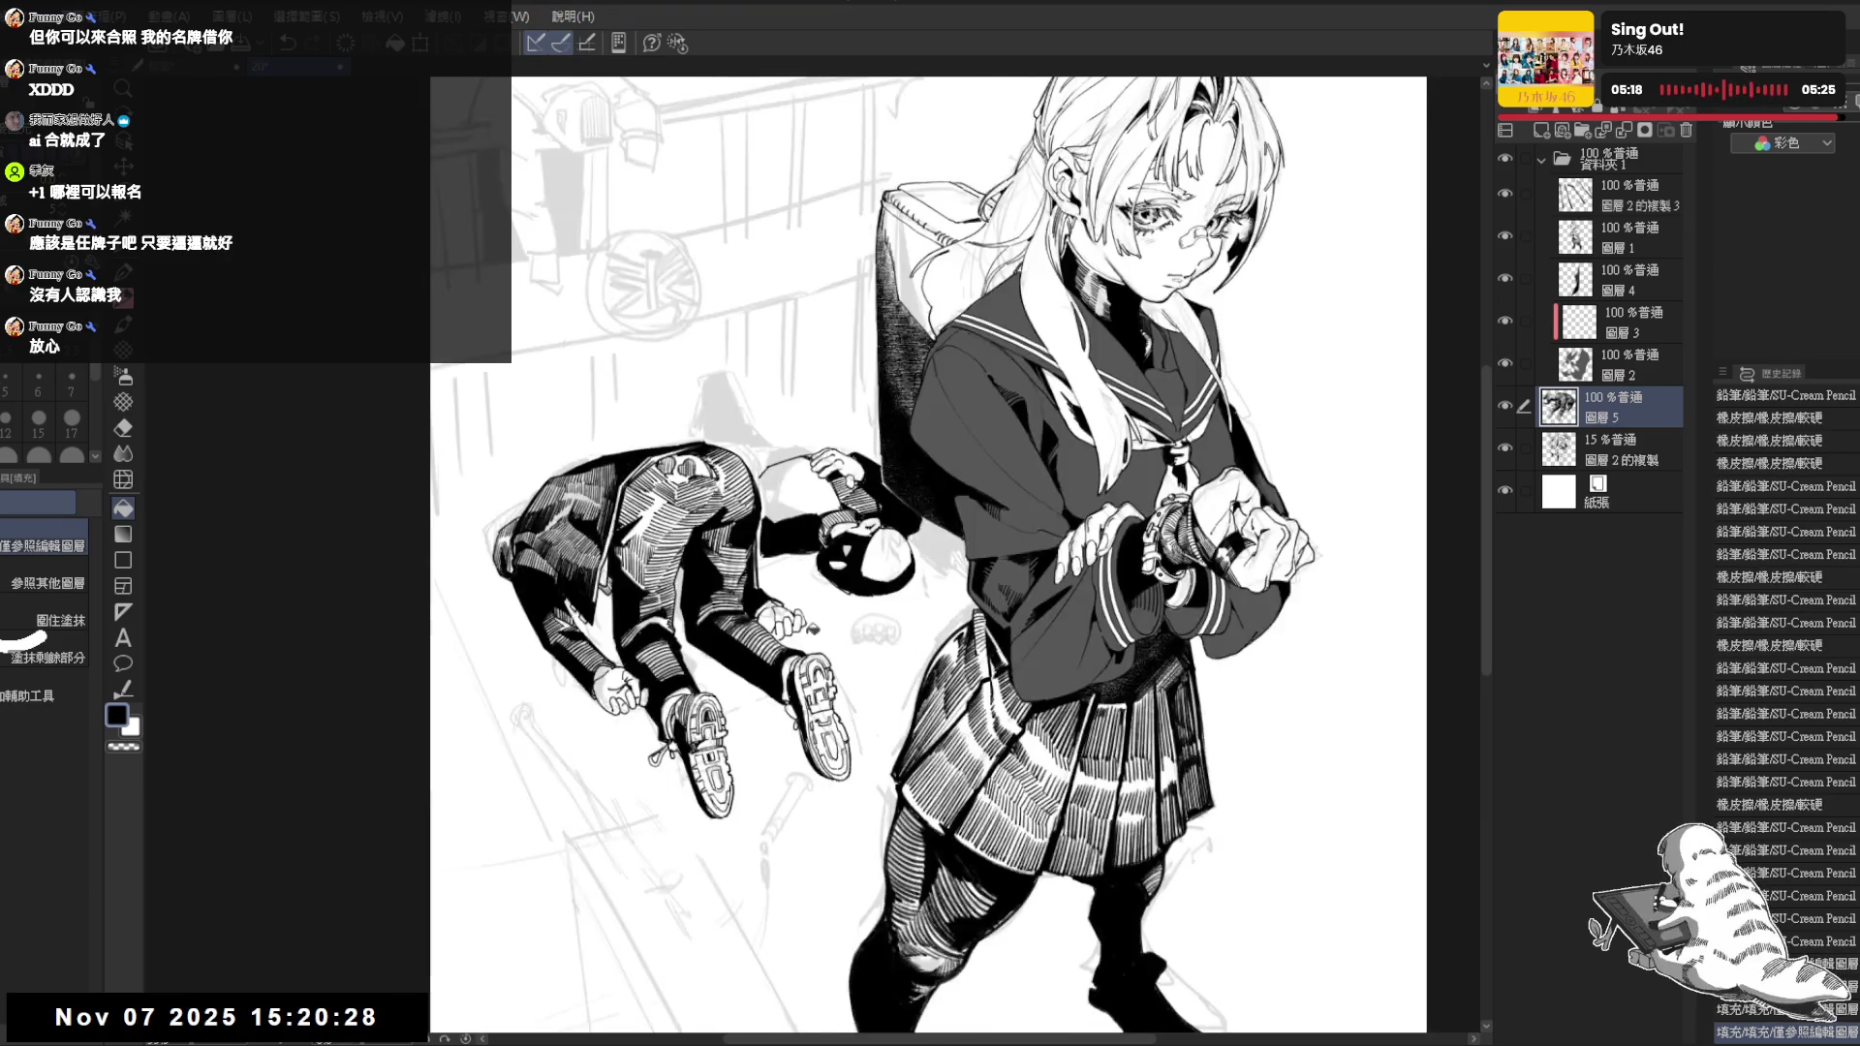
{"action": "key", "text": "e"}
{"action": "left_click_drag", "start_coordinate": [857, 578], "coordinate": [872, 534]}
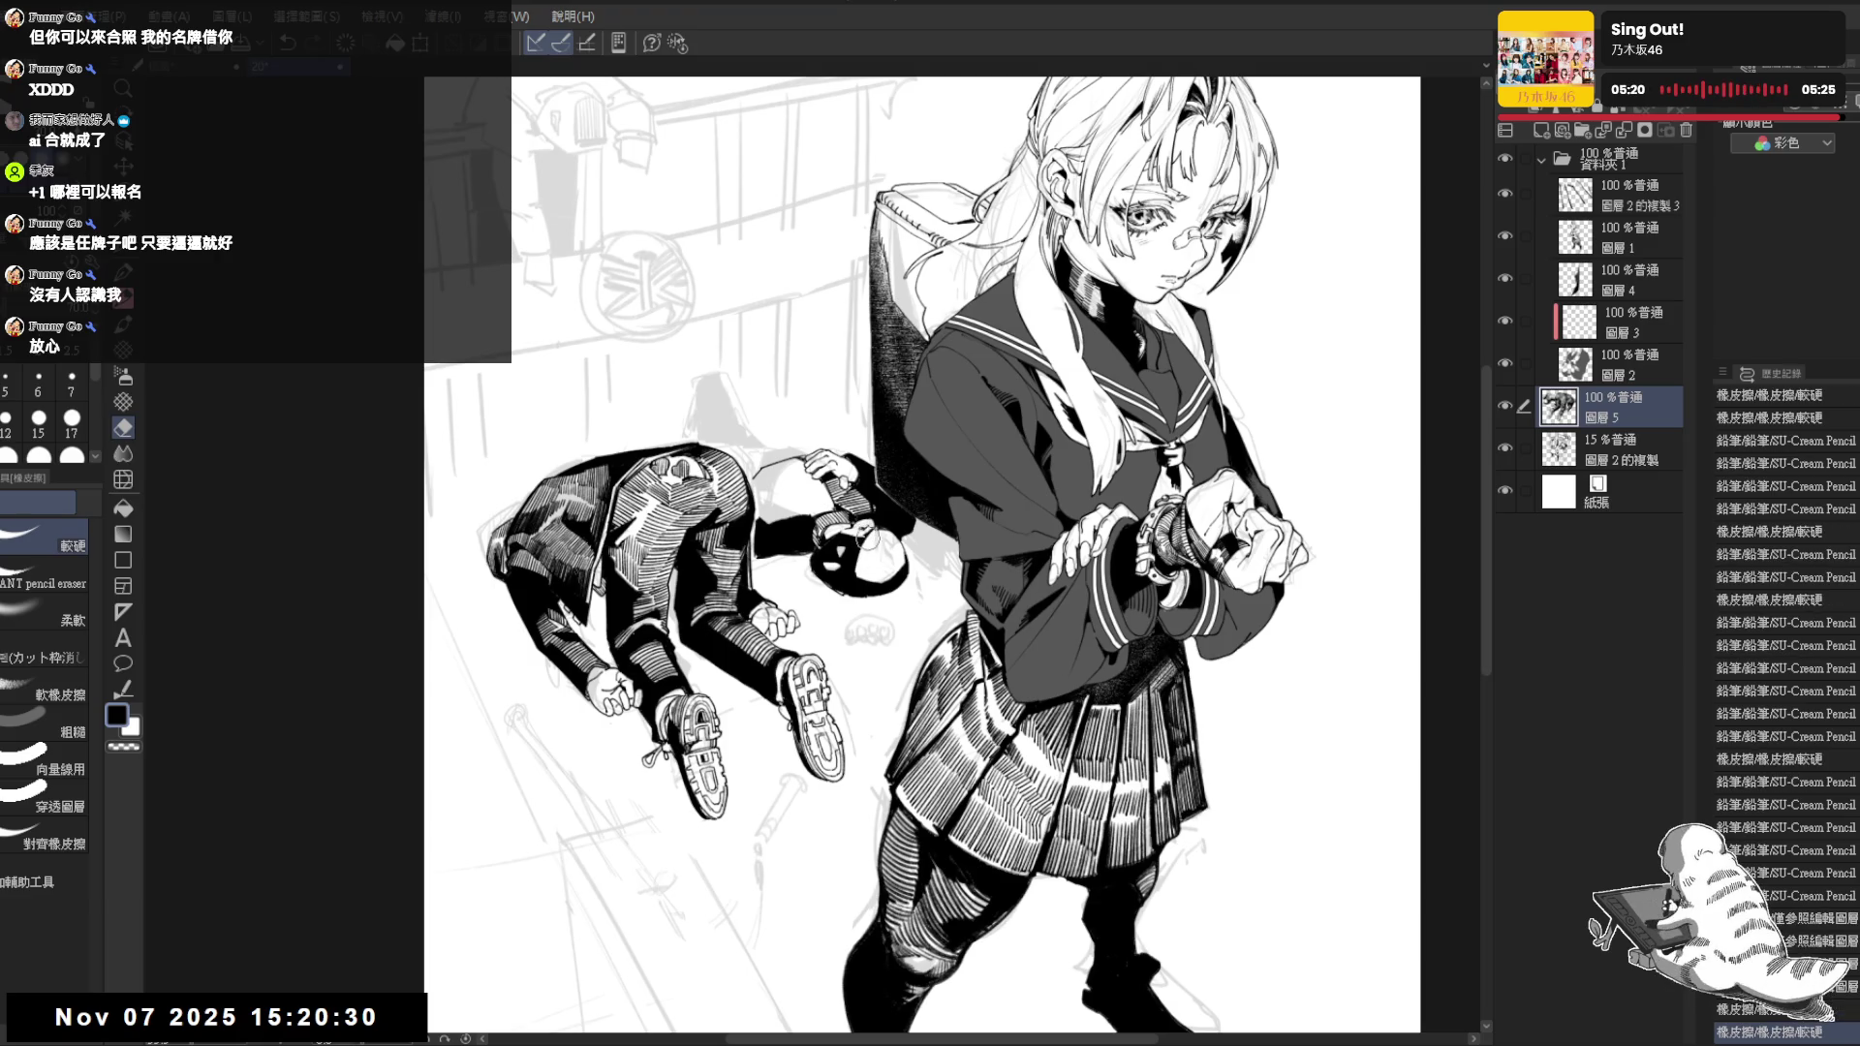
{"action": "key", "text": "p"}
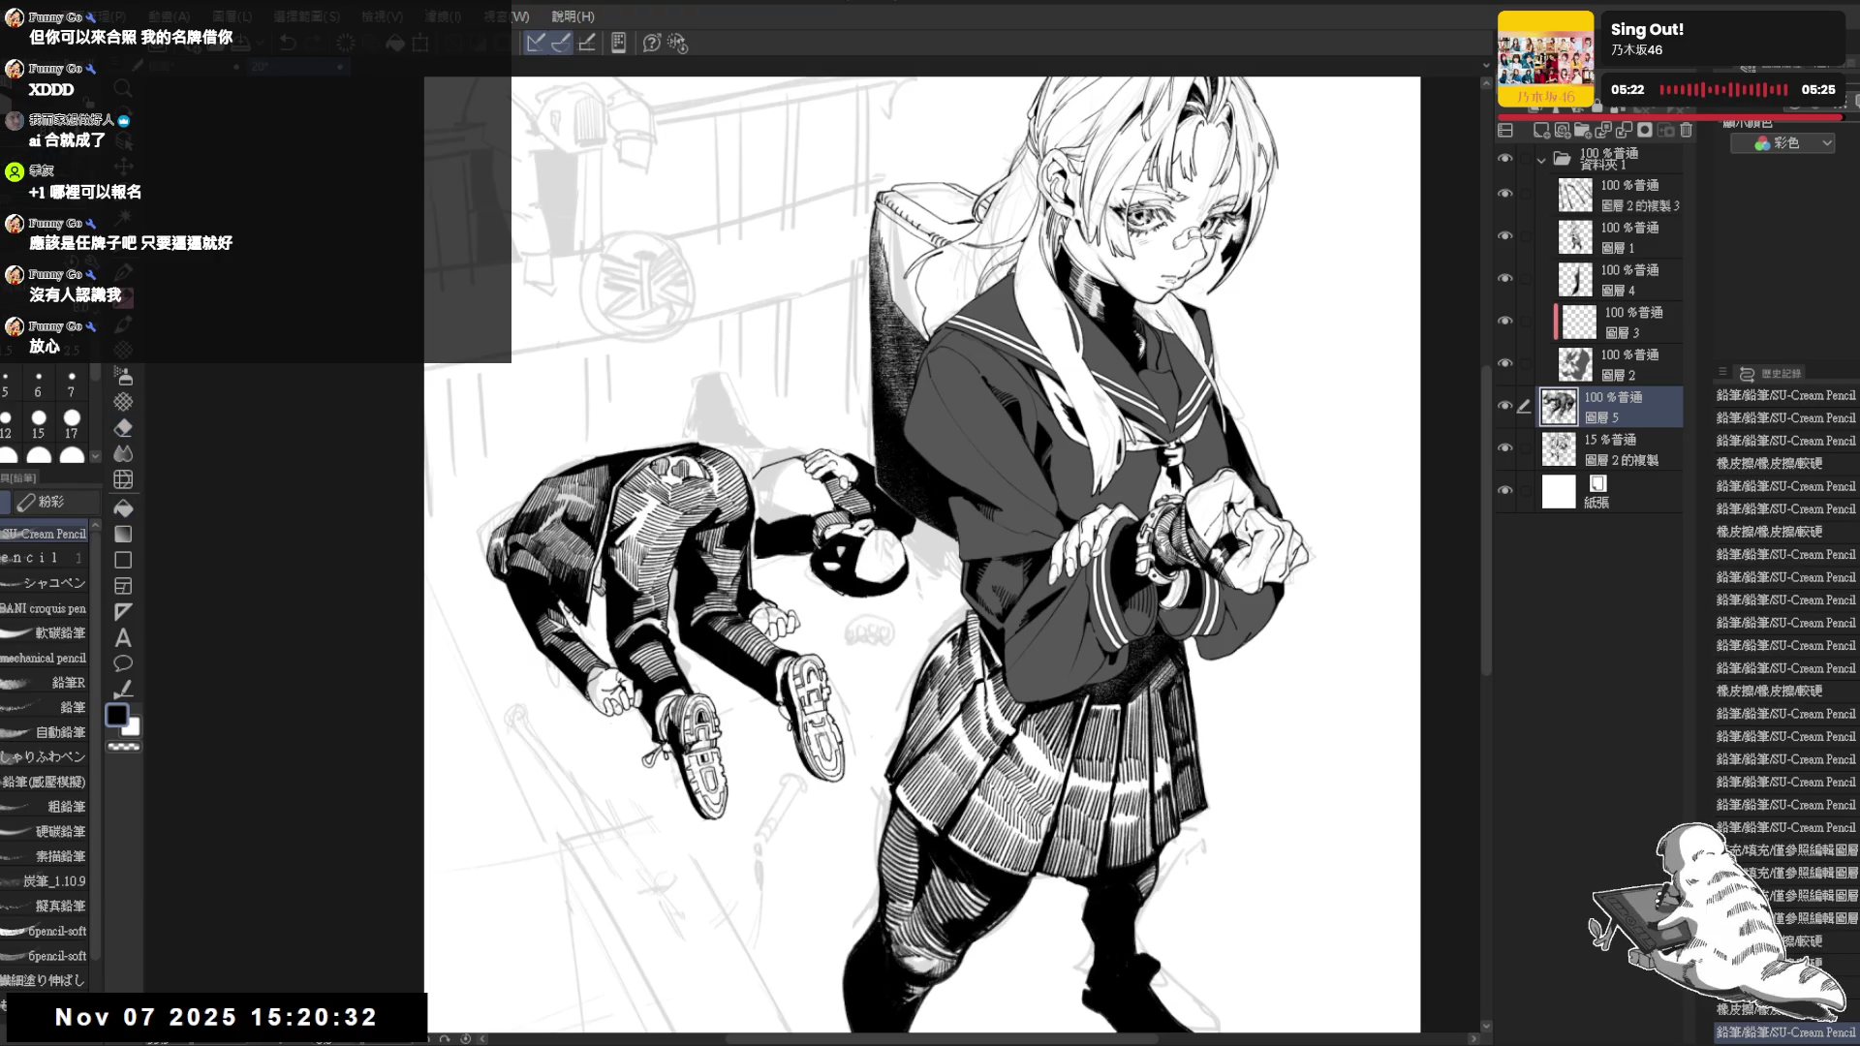
Tilt the page view and touch up a small spot near the lying figure's feet
{"action": "key", "text": "e"}
{"action": "left_click_drag", "start_coordinate": [767, 582], "coordinate": [774, 575]}
{"action": "key", "text": "p"}
{"action": "key", "text": "h"}
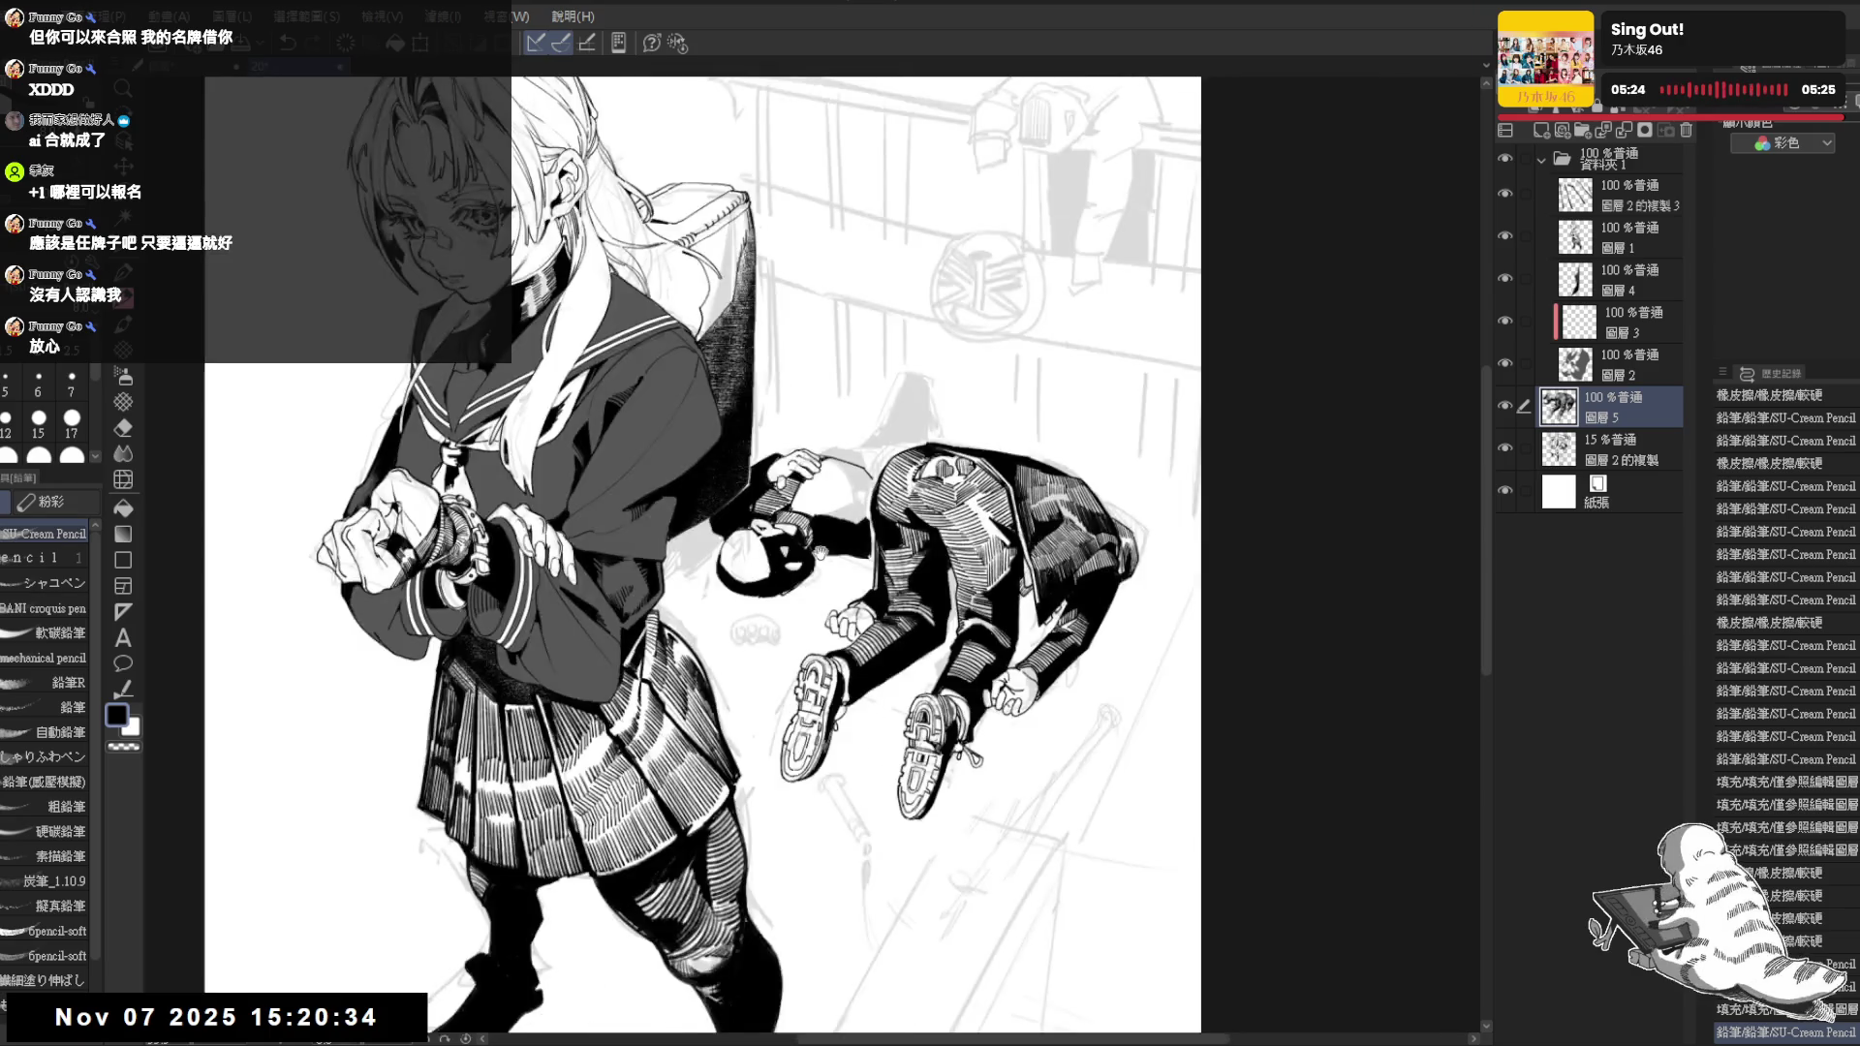
{"action": "key", "text": "e"}
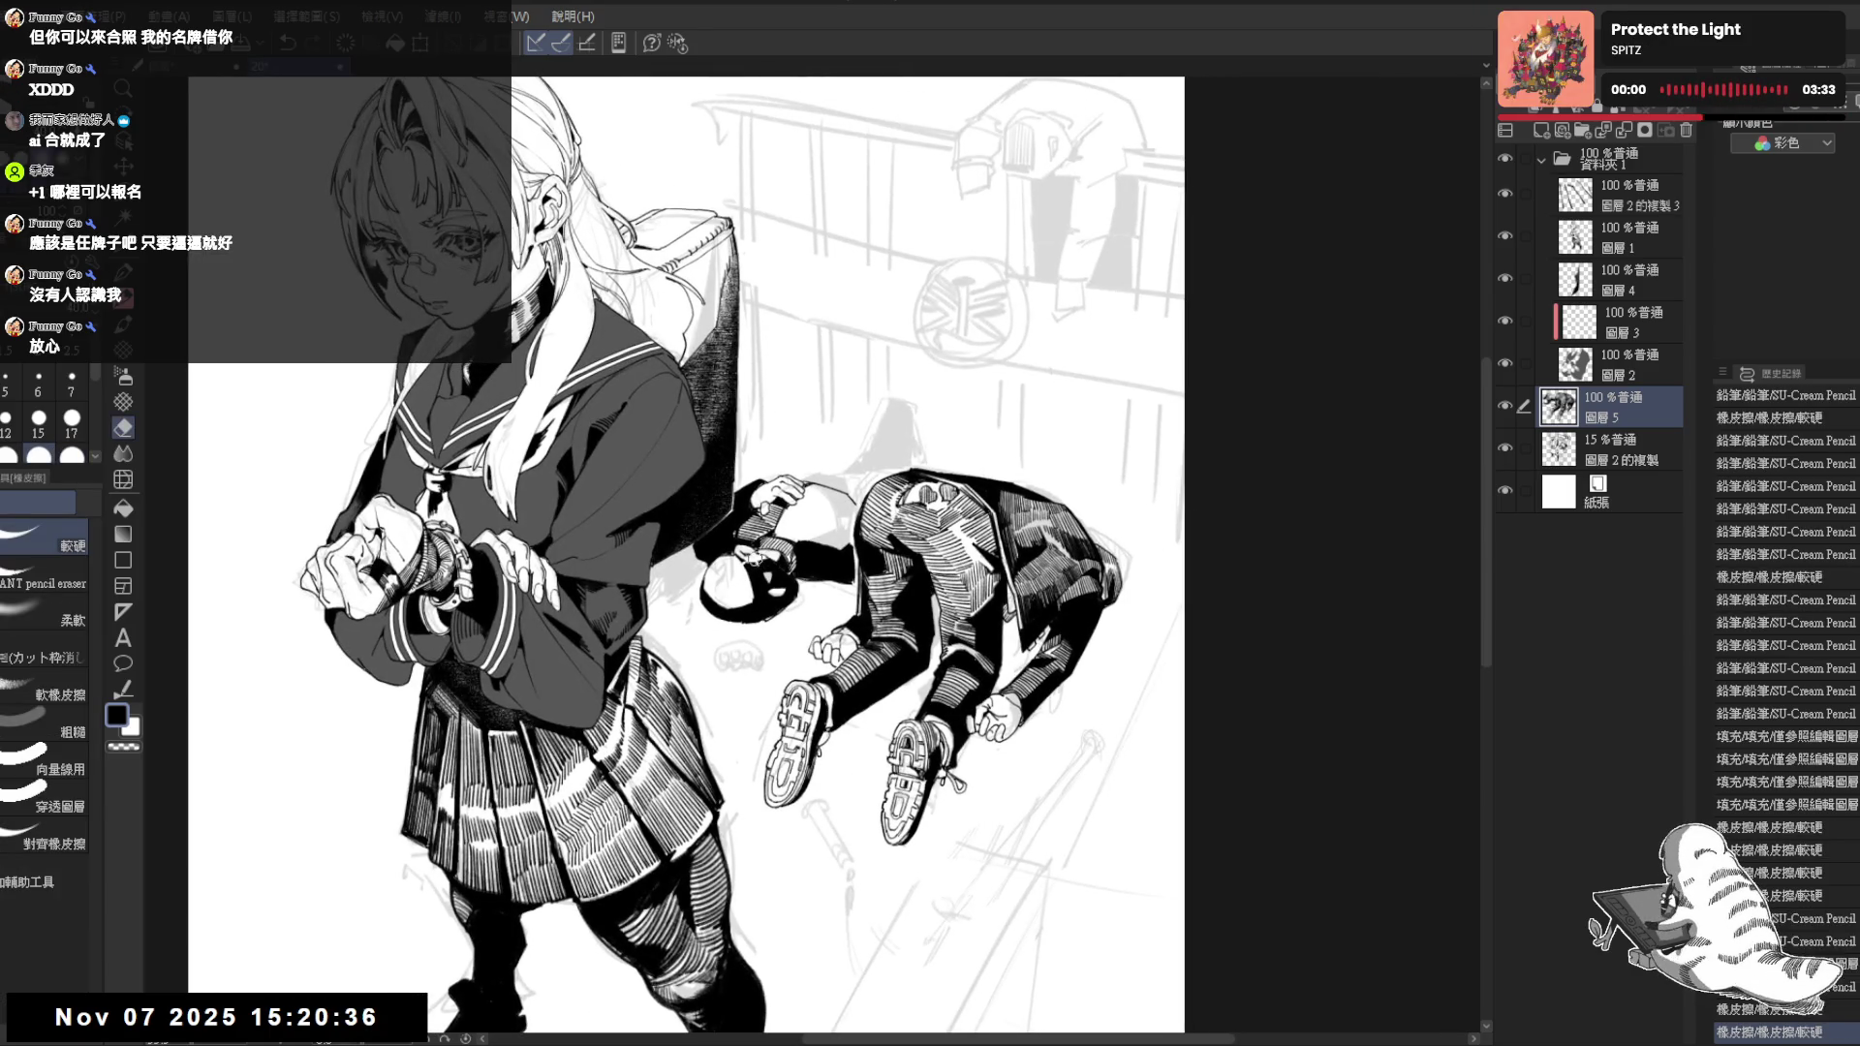
{"action": "key", "text": "r"}
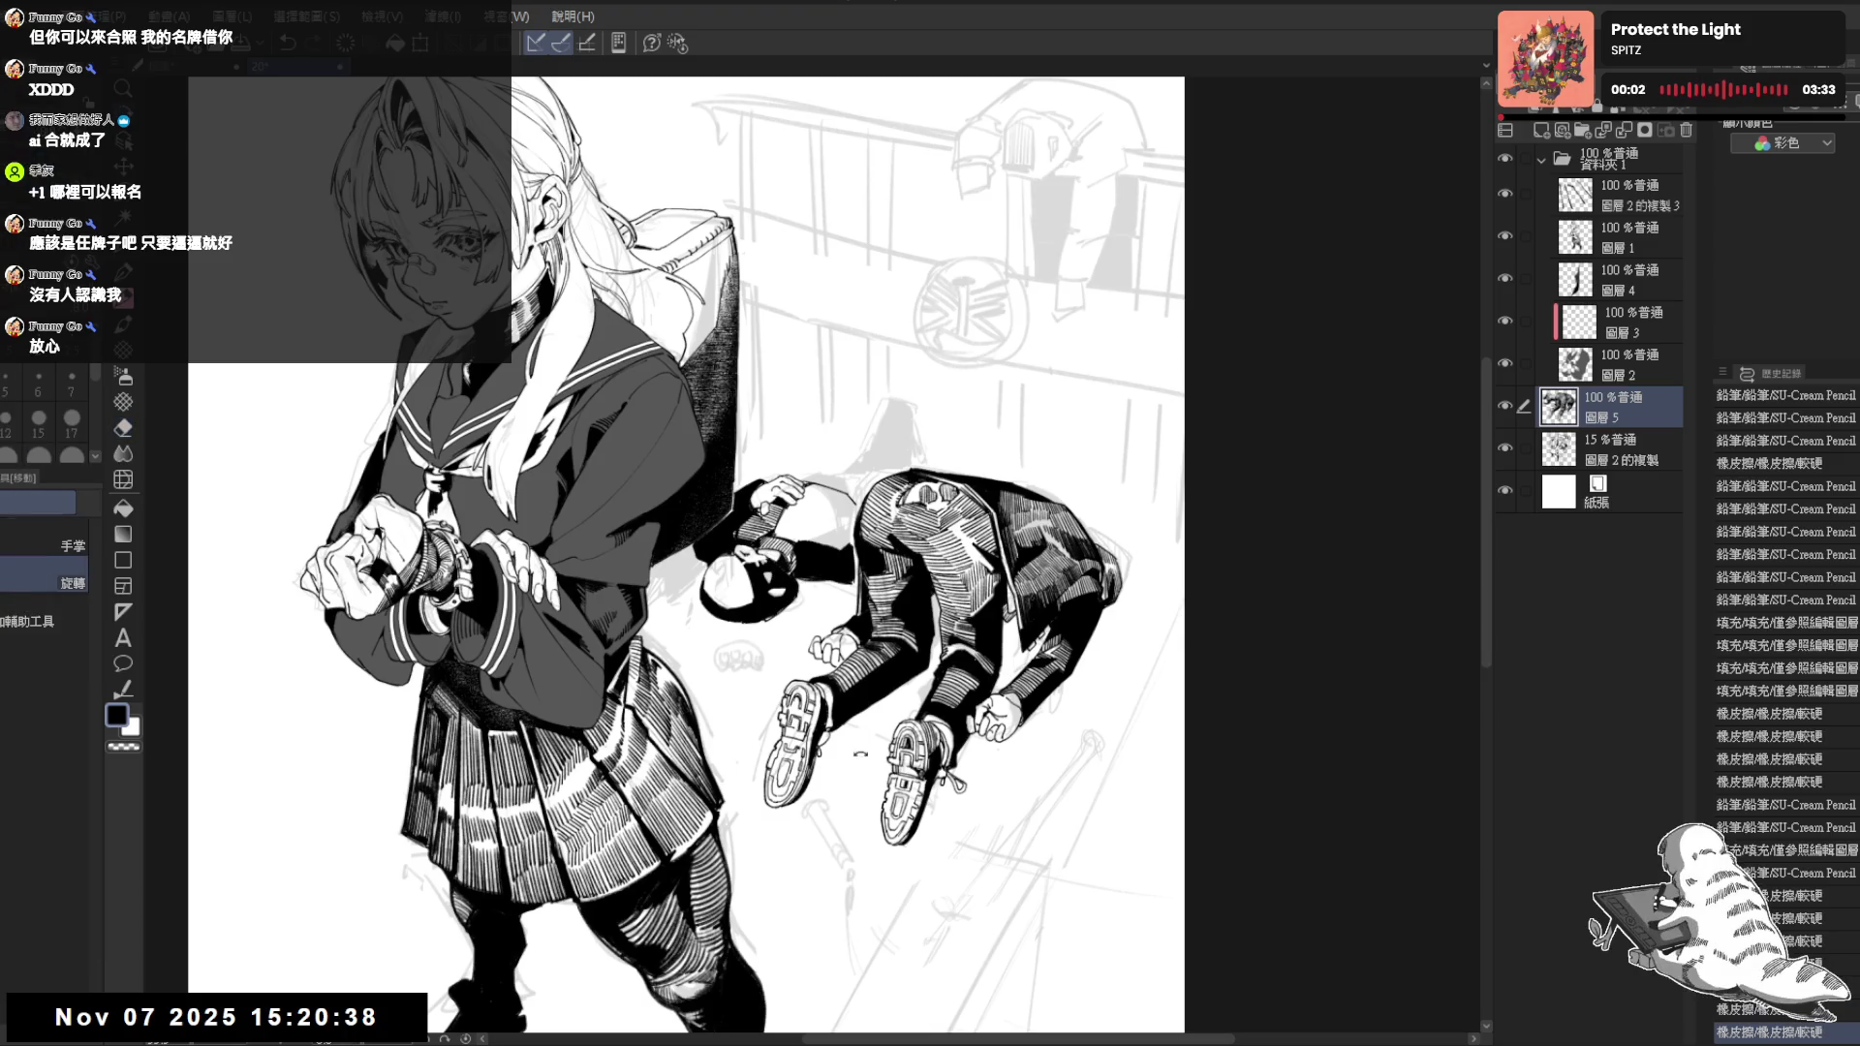
{"action": "left_click_drag", "start_coordinate": [1091, 581], "coordinate": [1017, 364]}
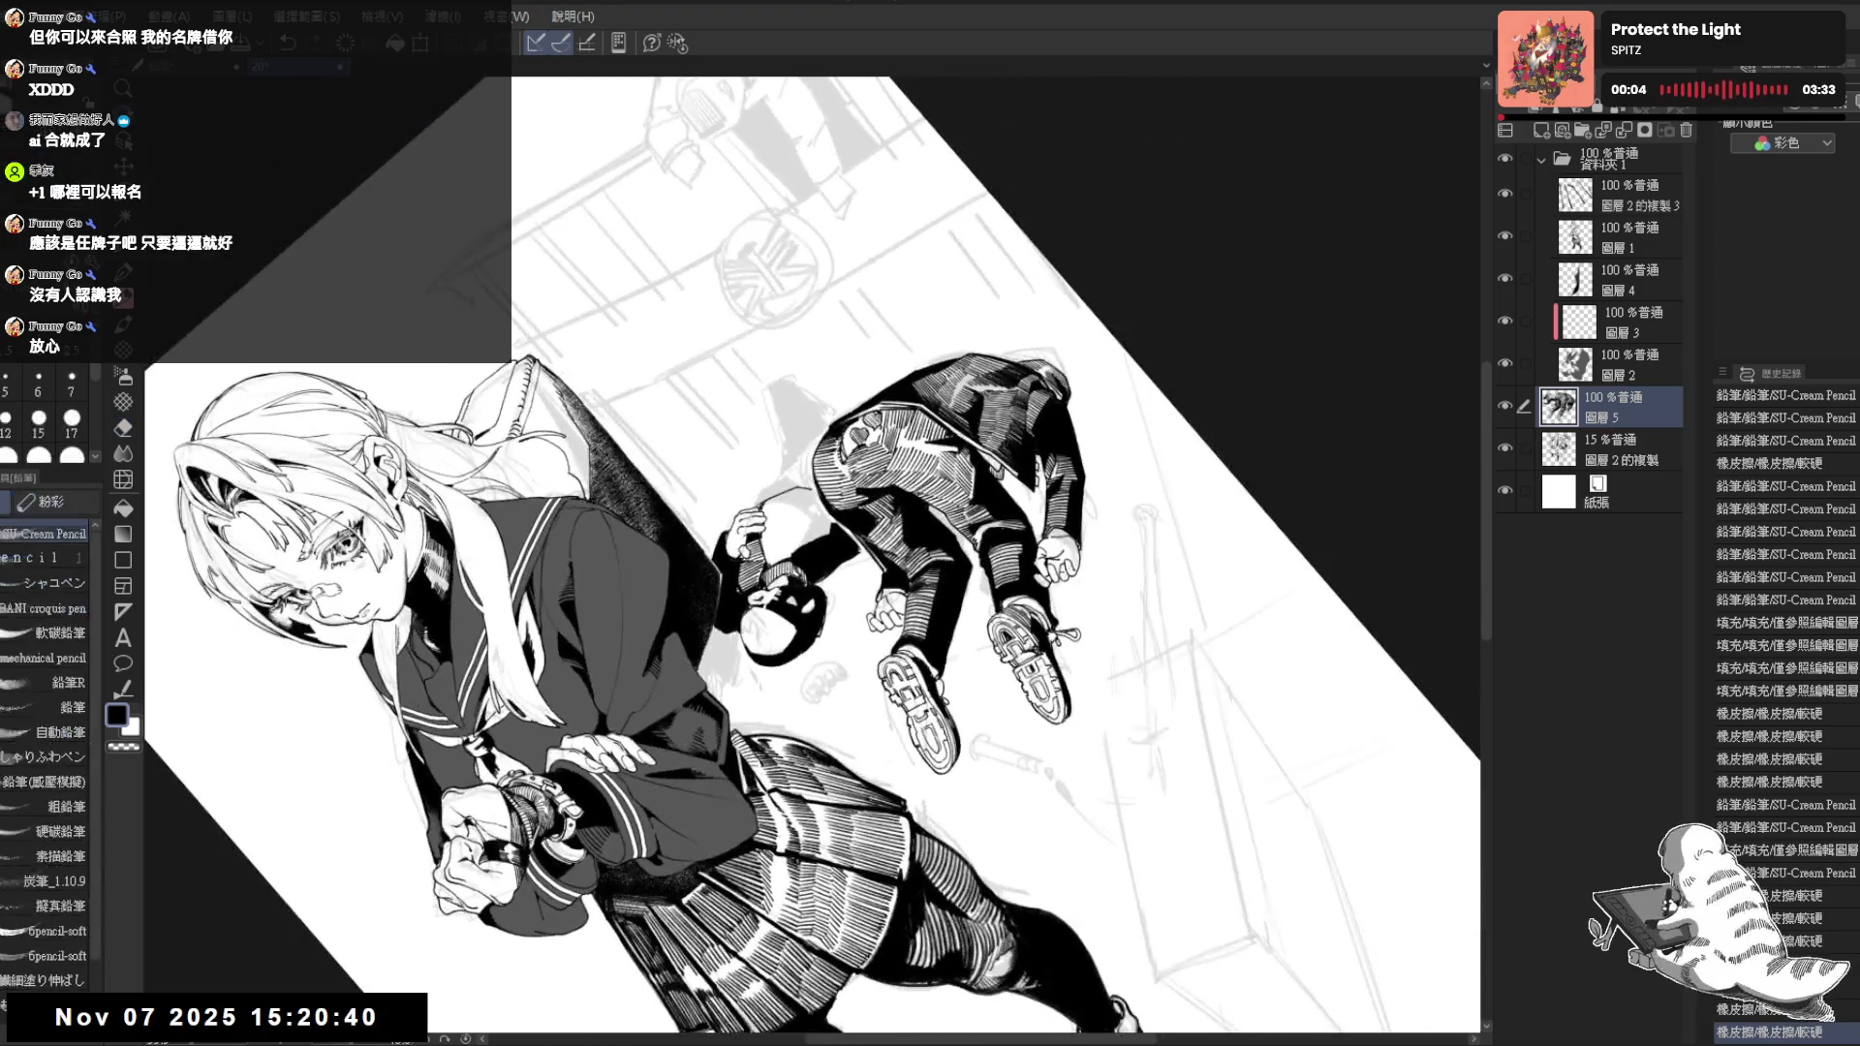
{"action": "key", "text": "e"}
{"action": "left_click_drag", "start_coordinate": [775, 592], "coordinate": [779, 594]}
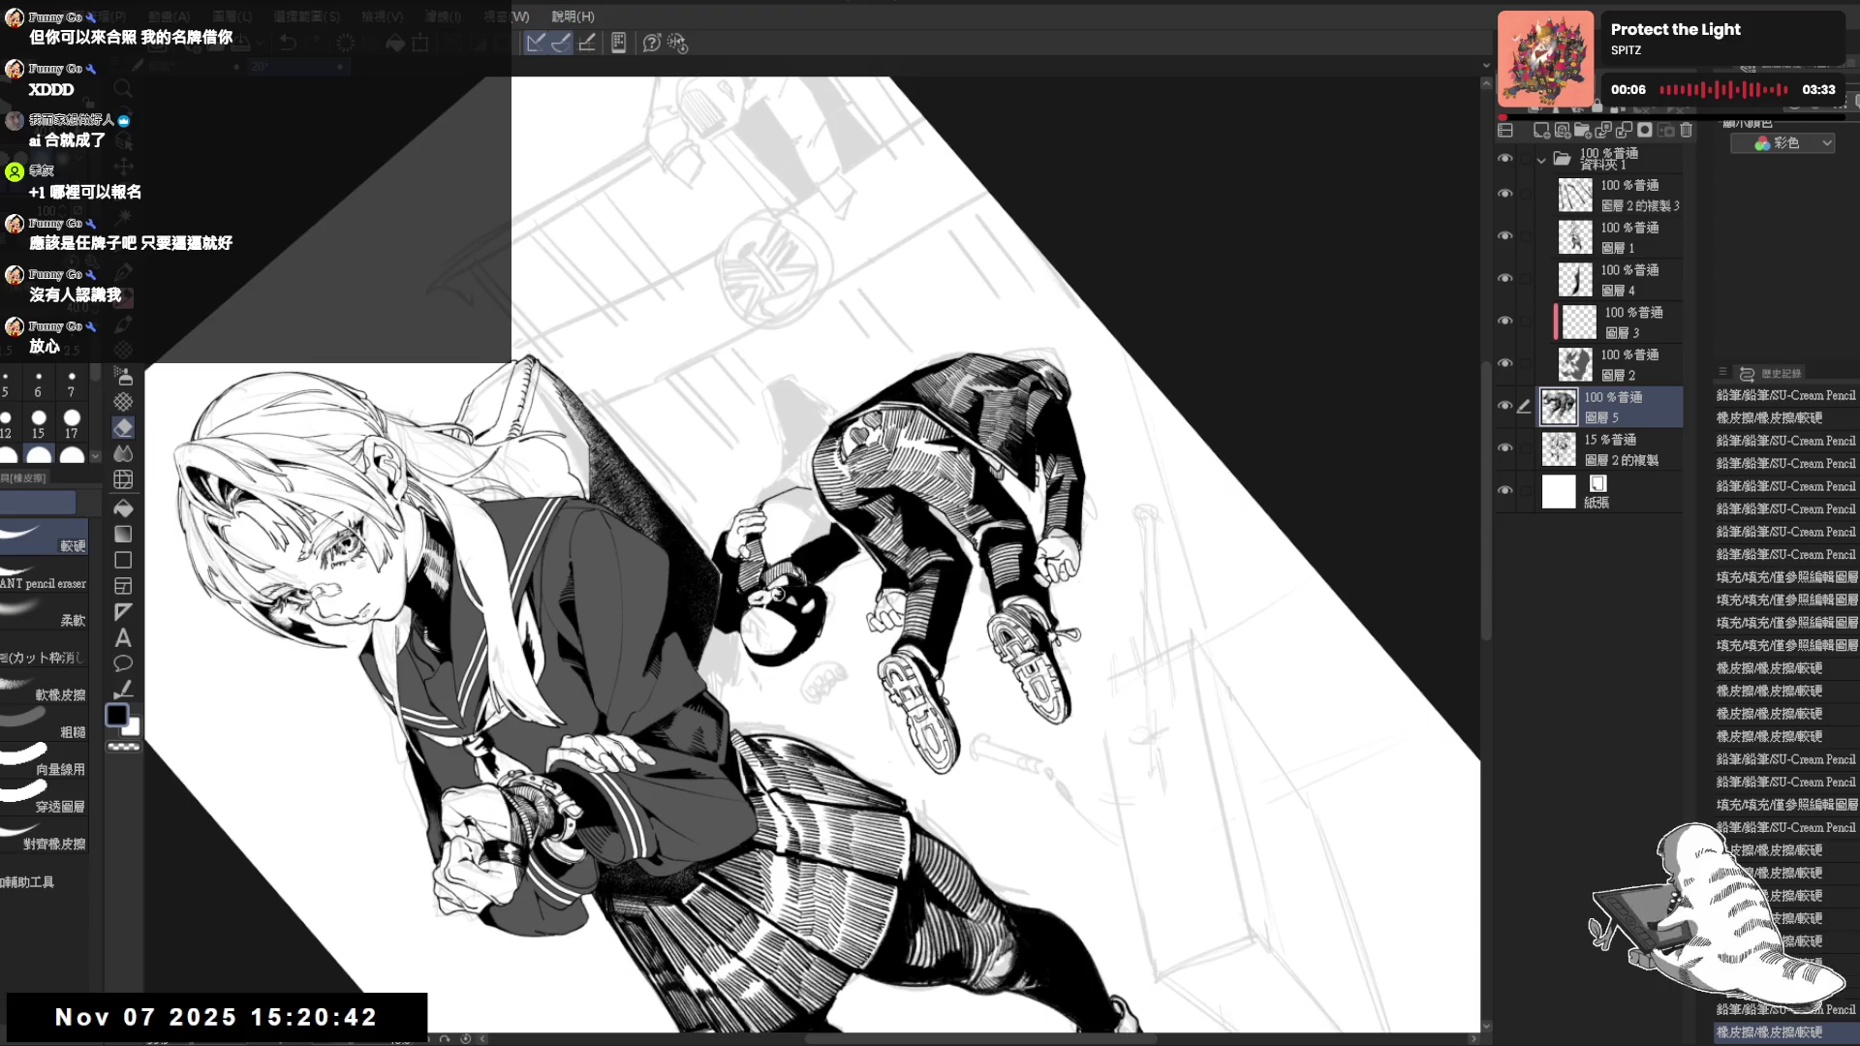
{"action": "key", "text": "r"}
{"action": "left_click_drag", "start_coordinate": [871, 480], "coordinate": [765, 584]}
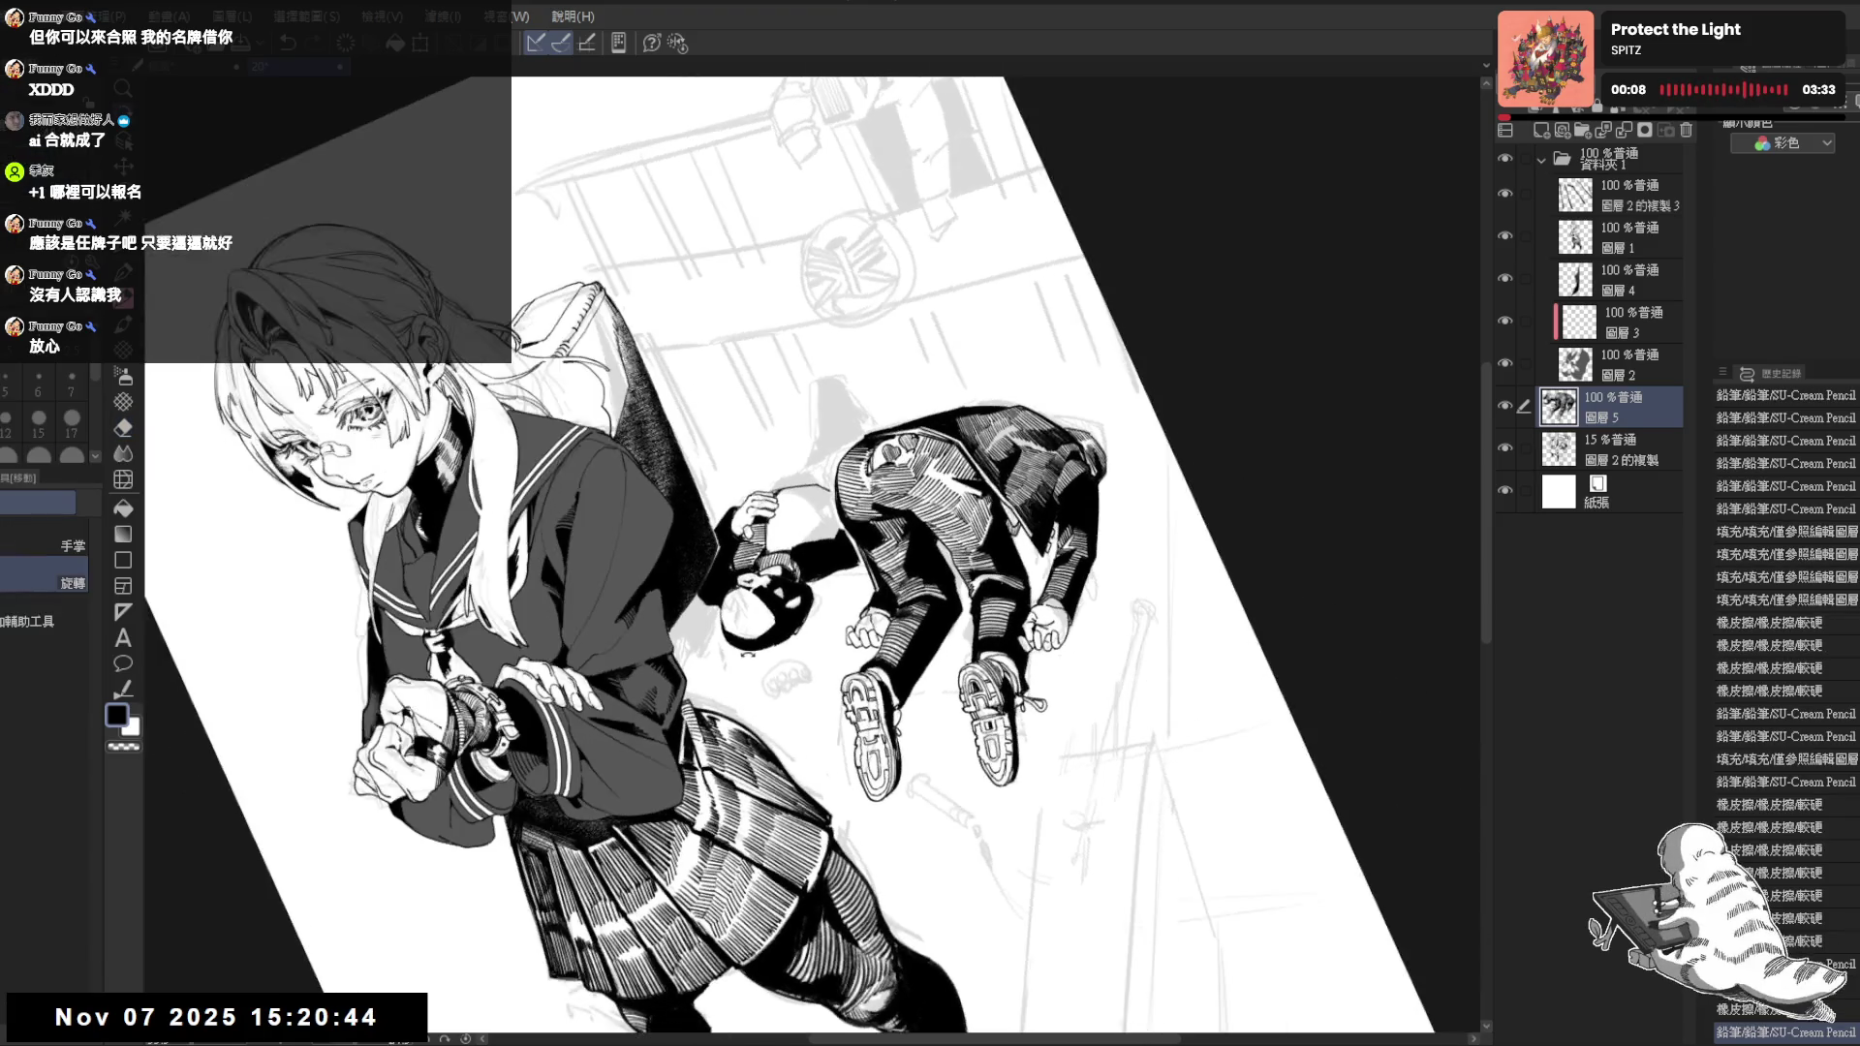
{"action": "key", "text": "p"}
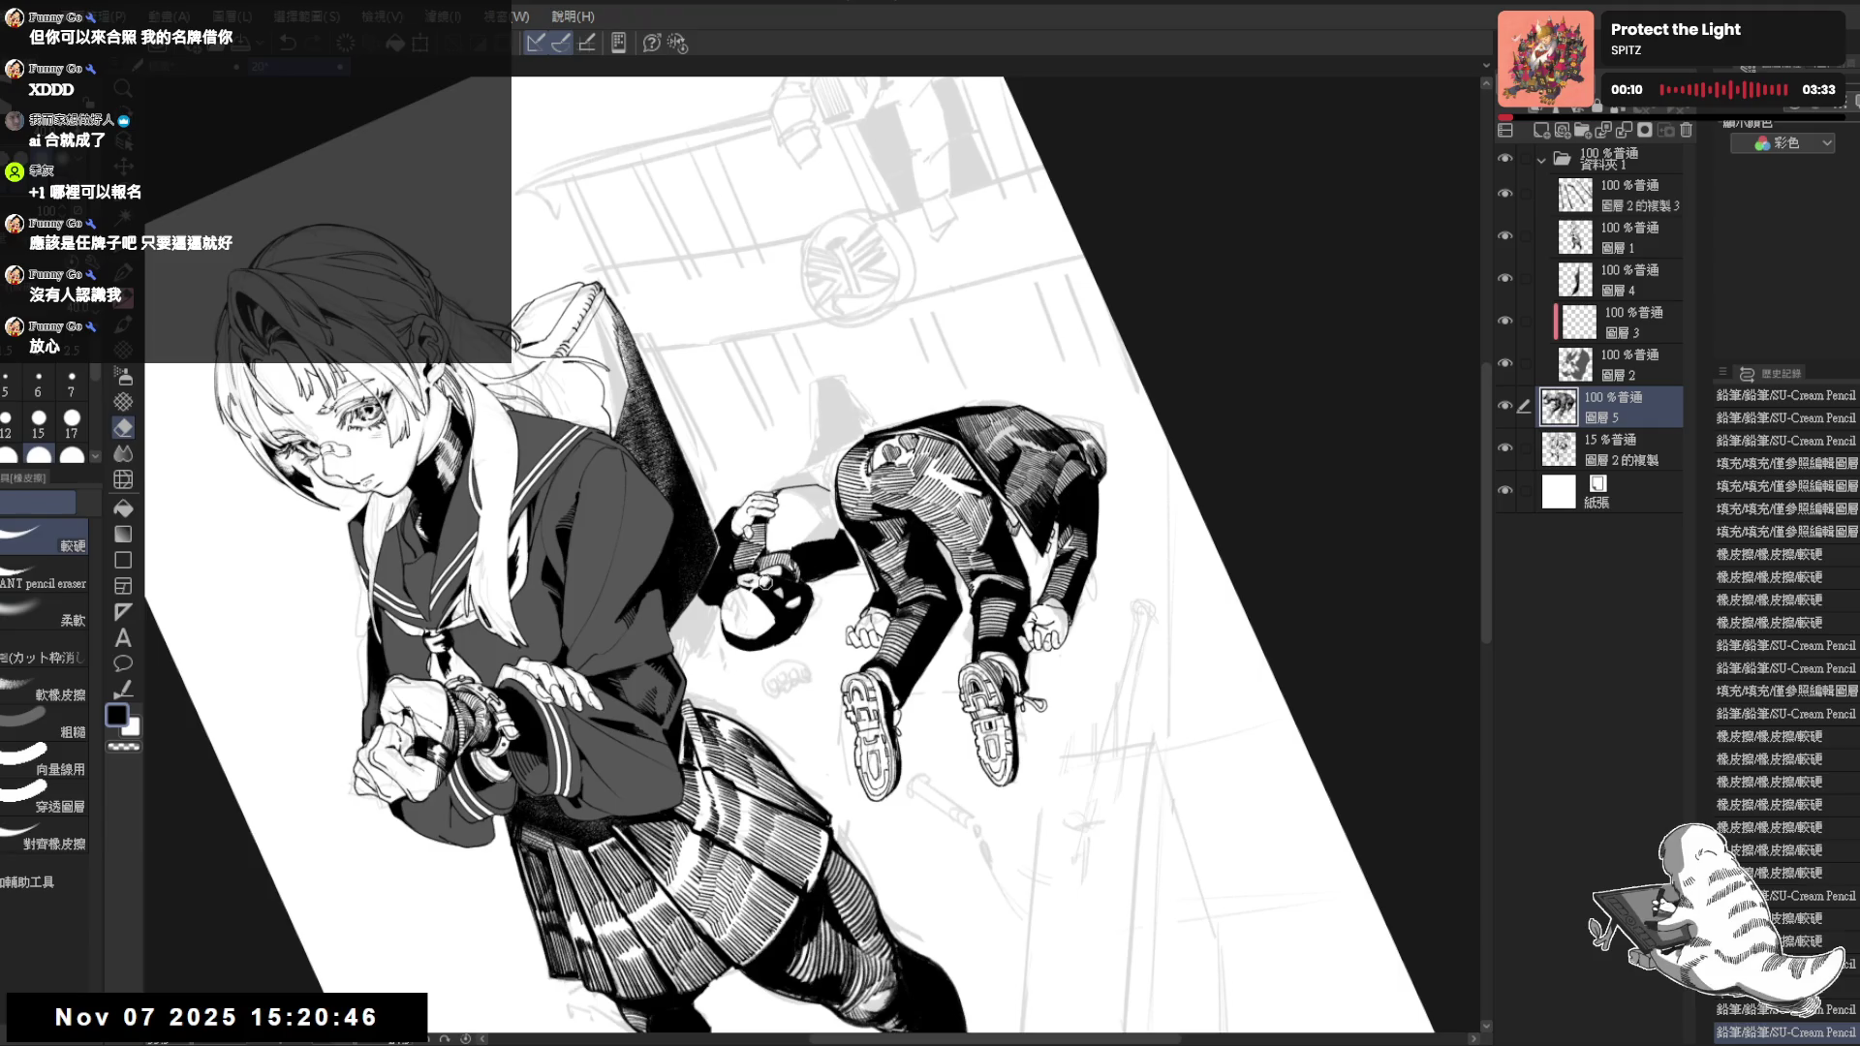
{"action": "key", "text": "ctrl+0"}
{"action": "scroll", "coordinate": [873, 402], "scroll_direction": "down", "scroll_amount": 1}
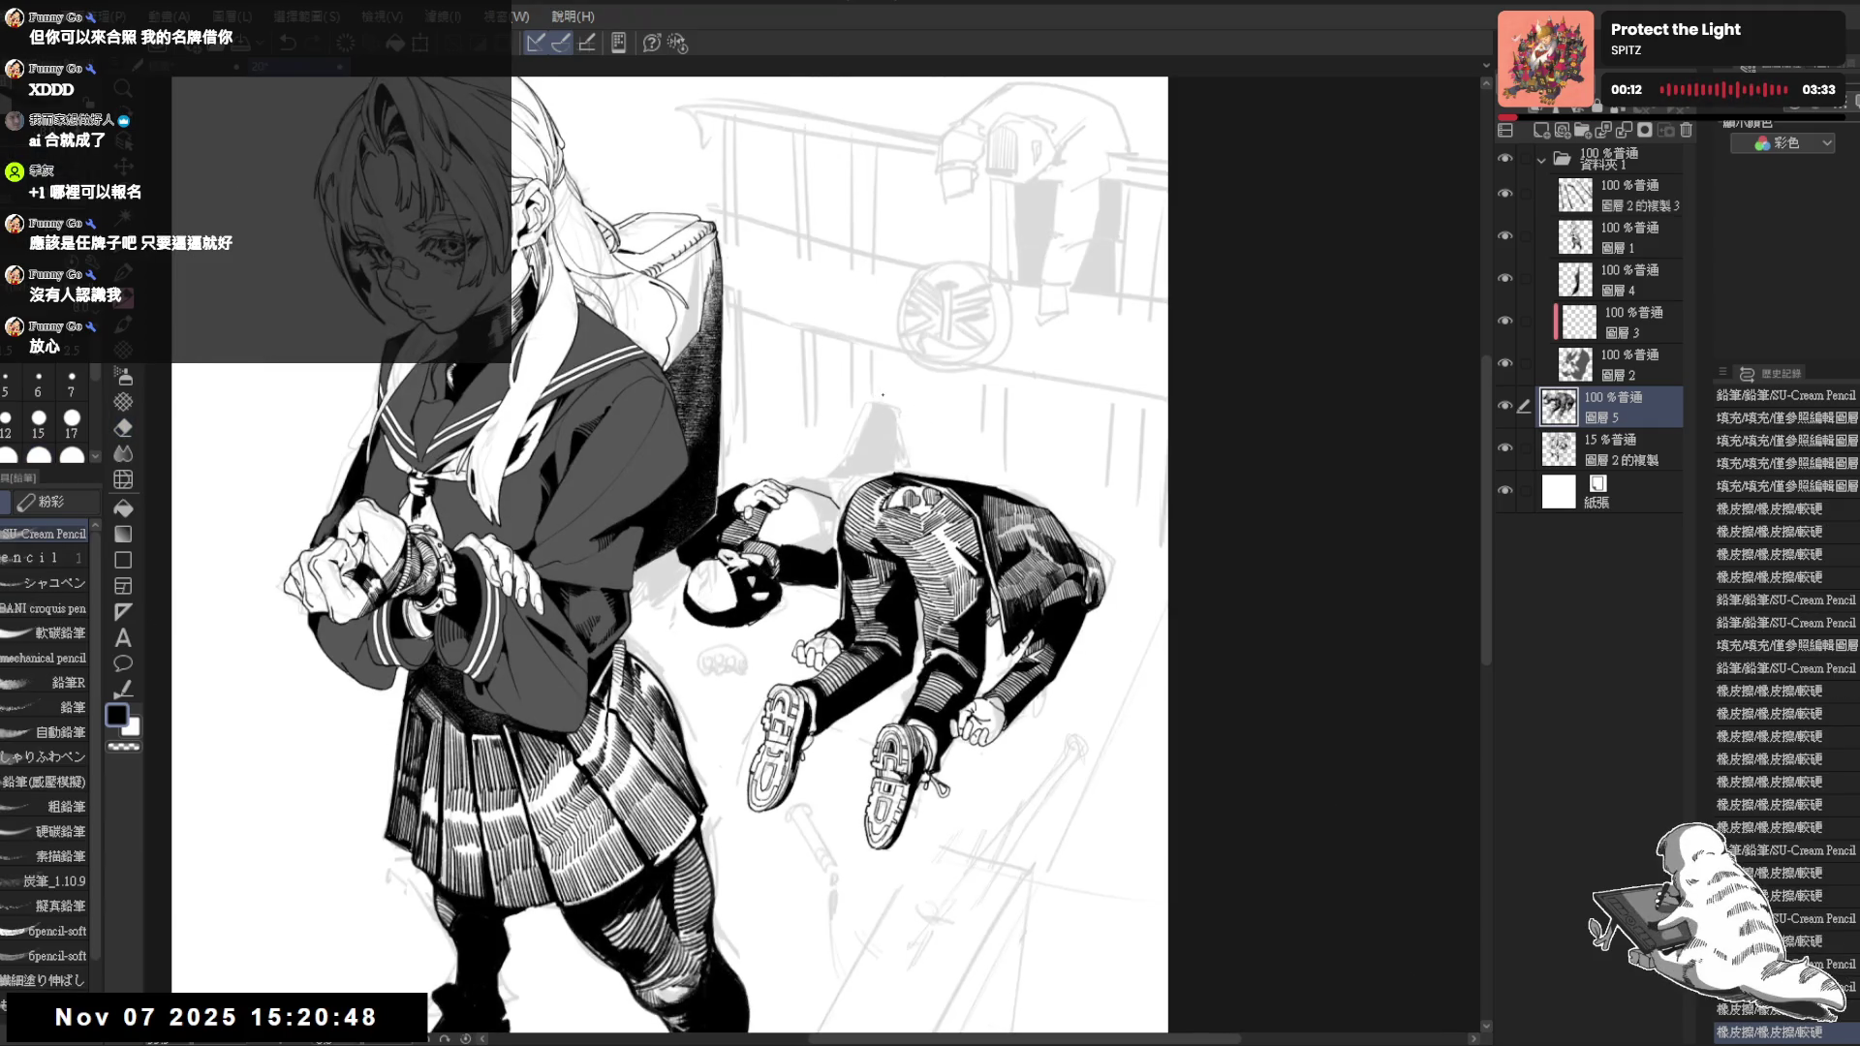
{"action": "scroll", "coordinate": [872, 401], "scroll_direction": "down", "scroll_amount": 1}
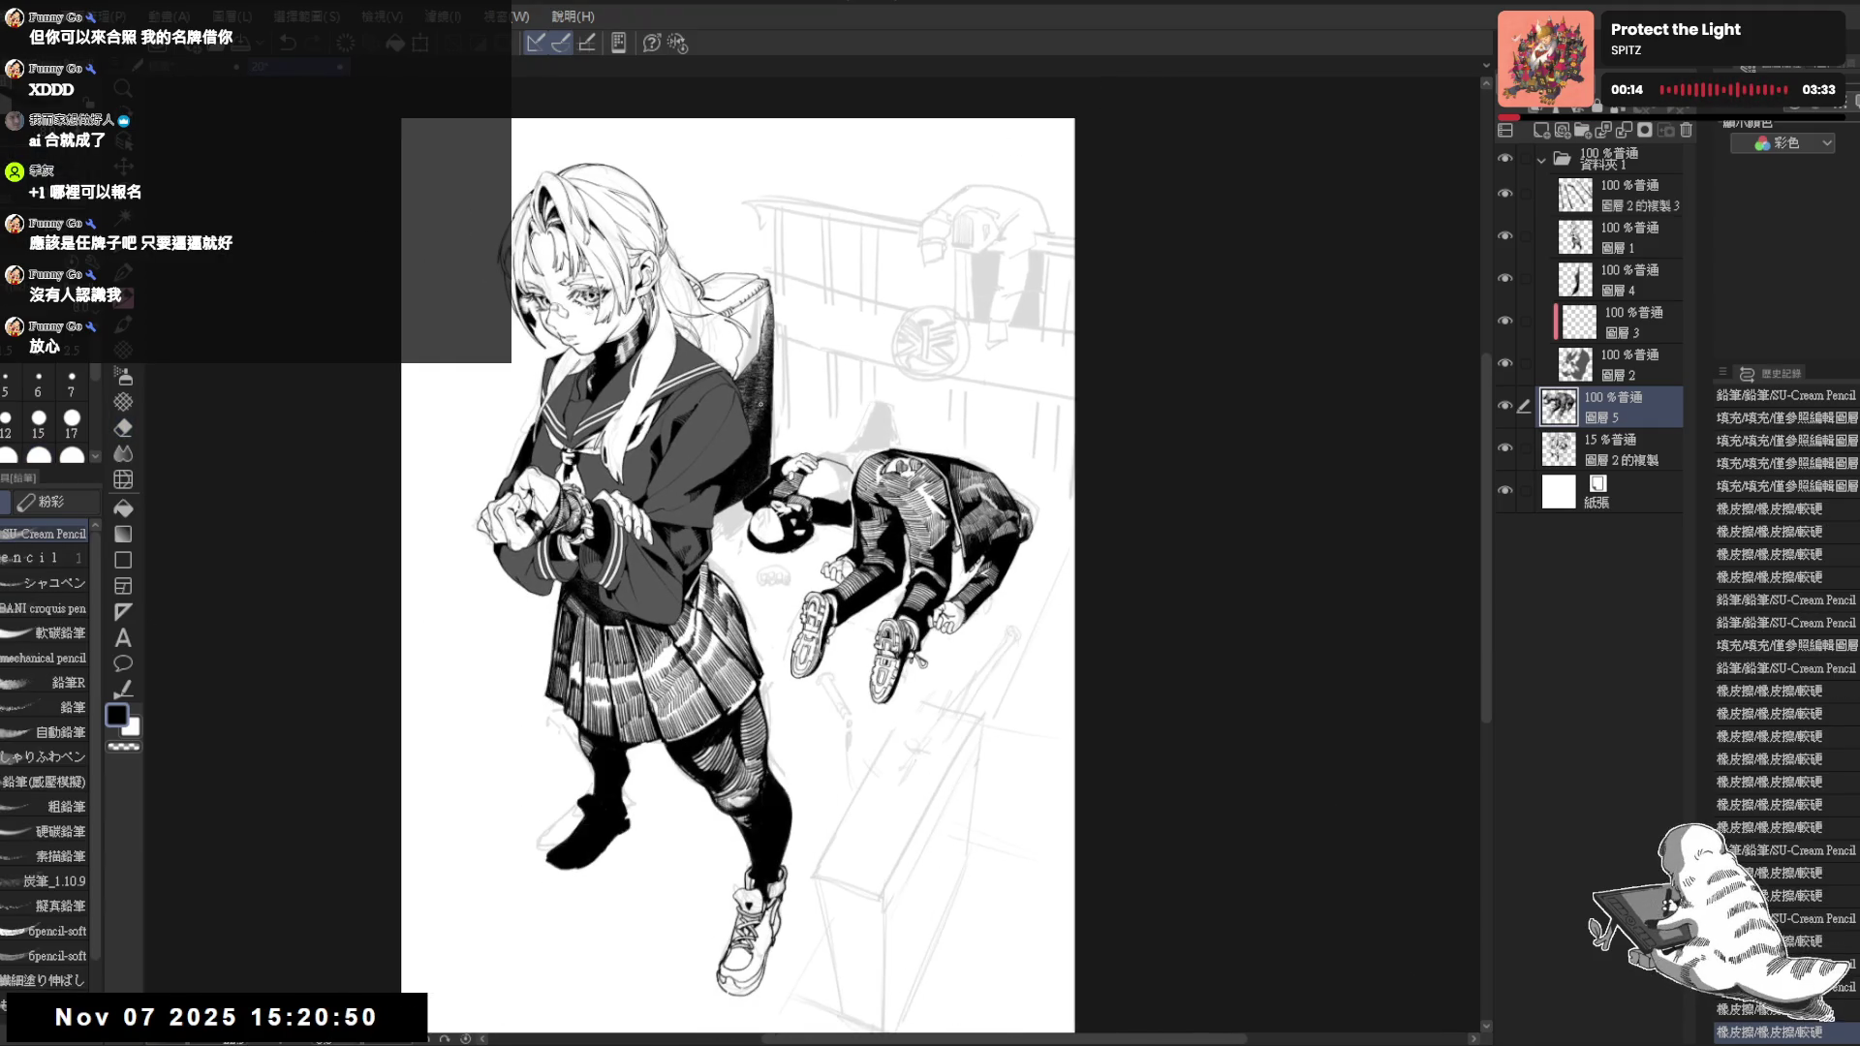
Add small pencil strokes on the lying figure's shoulder, undoing and restoring the last one
{"action": "left_click_drag", "start_coordinate": [901, 436], "coordinate": [1018, 611]}
{"action": "left_click_drag", "start_coordinate": [758, 509], "coordinate": [768, 530]}
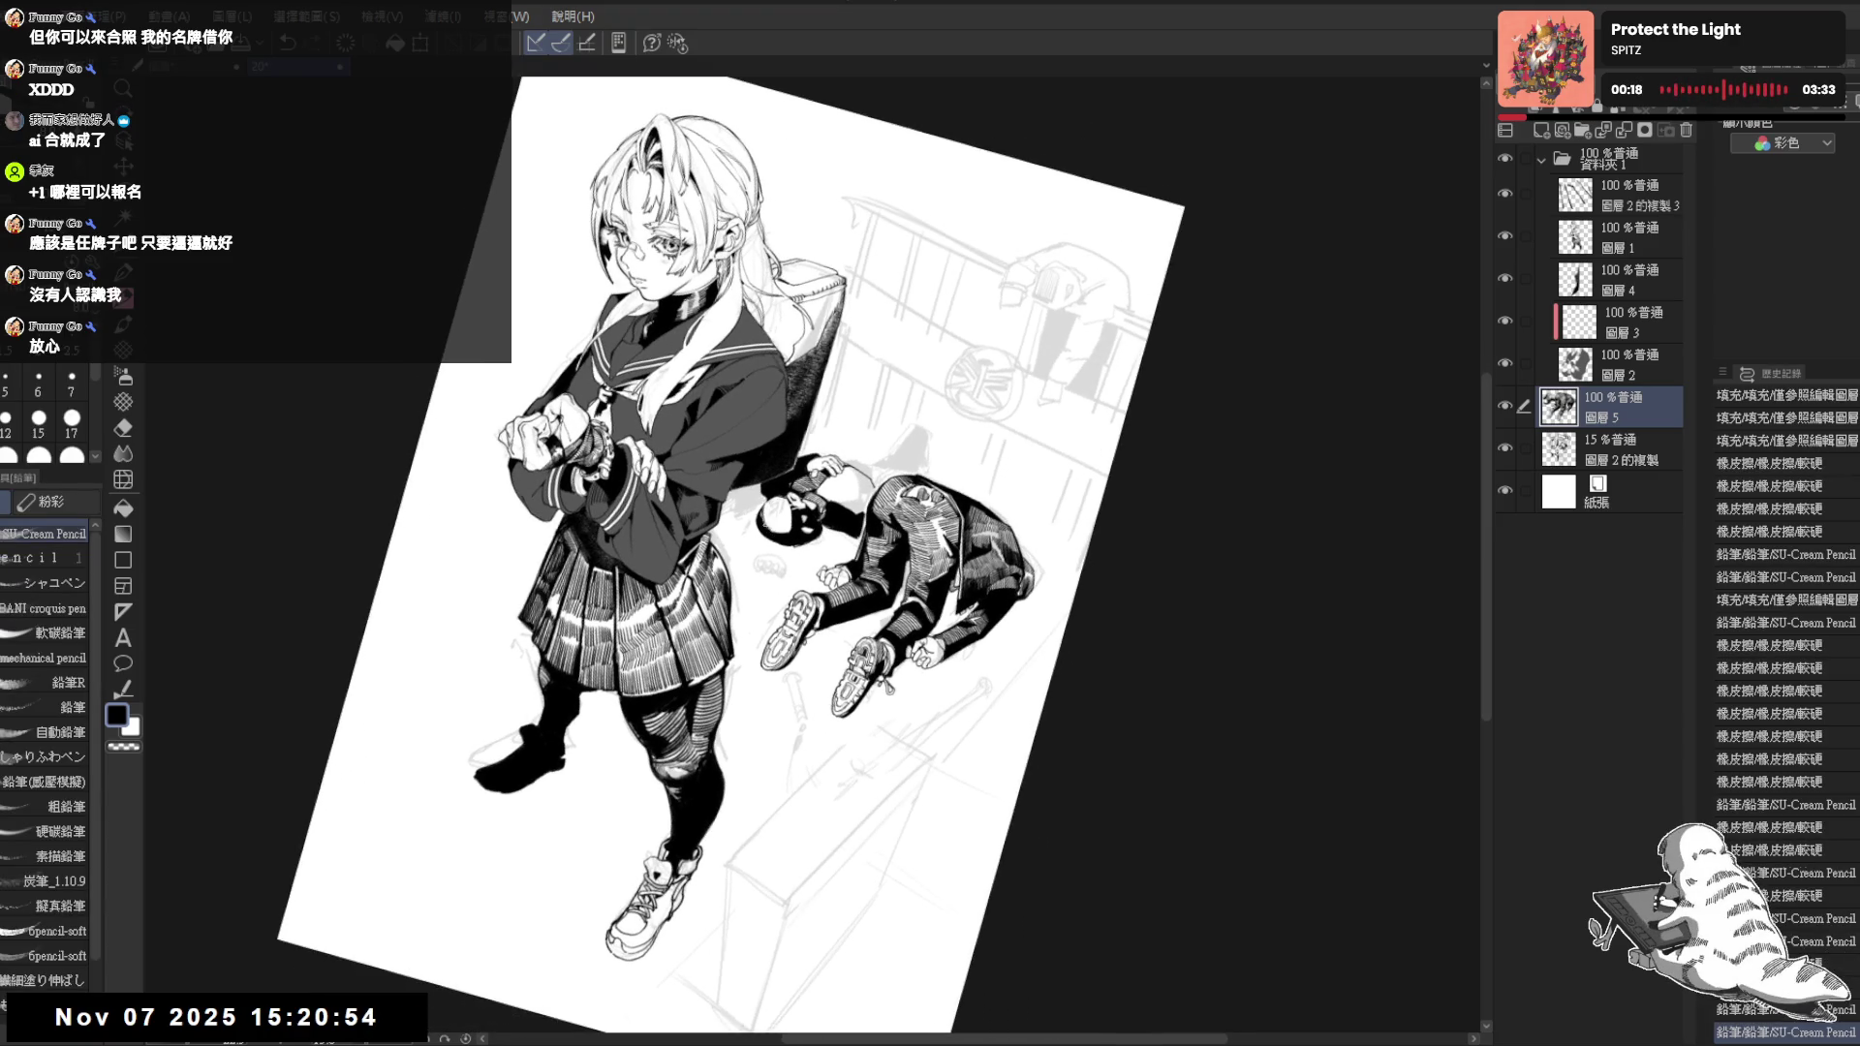
{"action": "key", "text": "ctrl+@"}
{"action": "scroll", "coordinate": [830, 477], "scroll_direction": "up", "scroll_amount": 1}
{"action": "scroll", "coordinate": [830, 476], "scroll_direction": "up", "scroll_amount": 1}
{"action": "scroll", "coordinate": [830, 477], "scroll_direction": "up", "scroll_amount": 1}
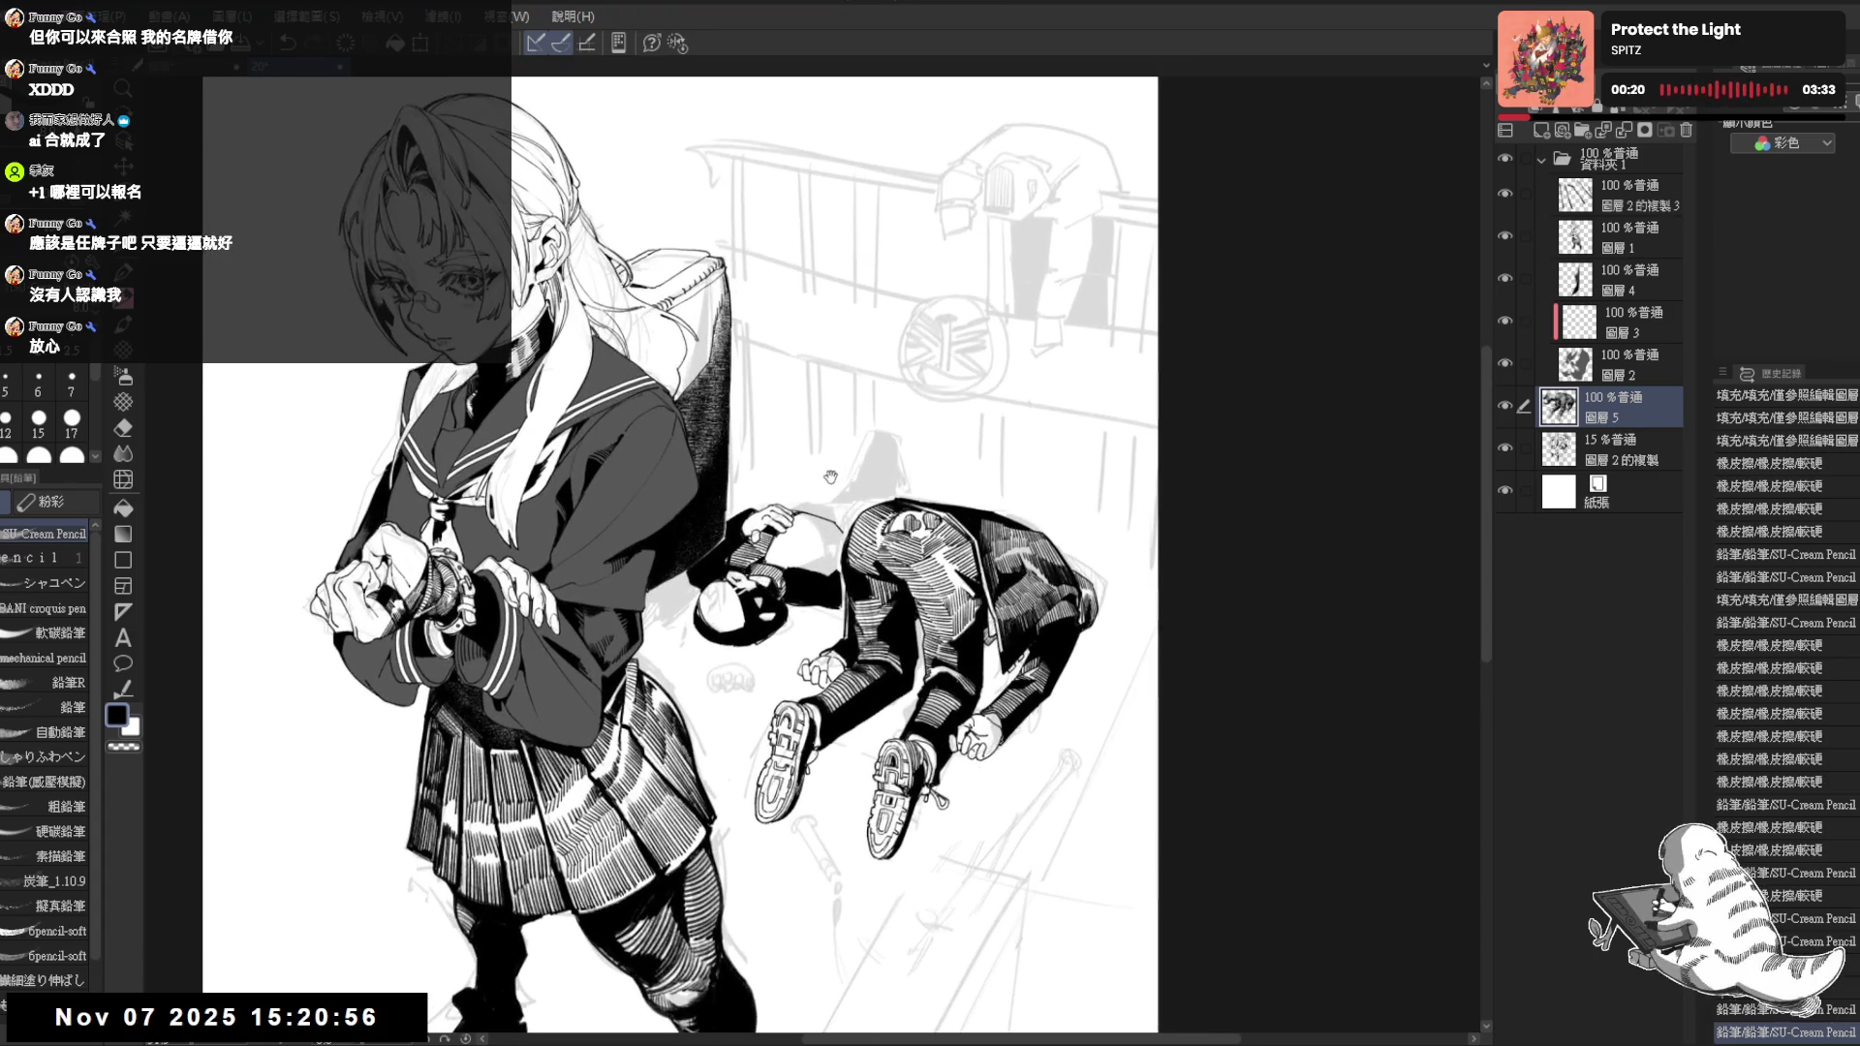
{"action": "left_click_drag", "start_coordinate": [796, 504], "coordinate": [819, 513]}
{"action": "key", "text": "ctrl+z"}
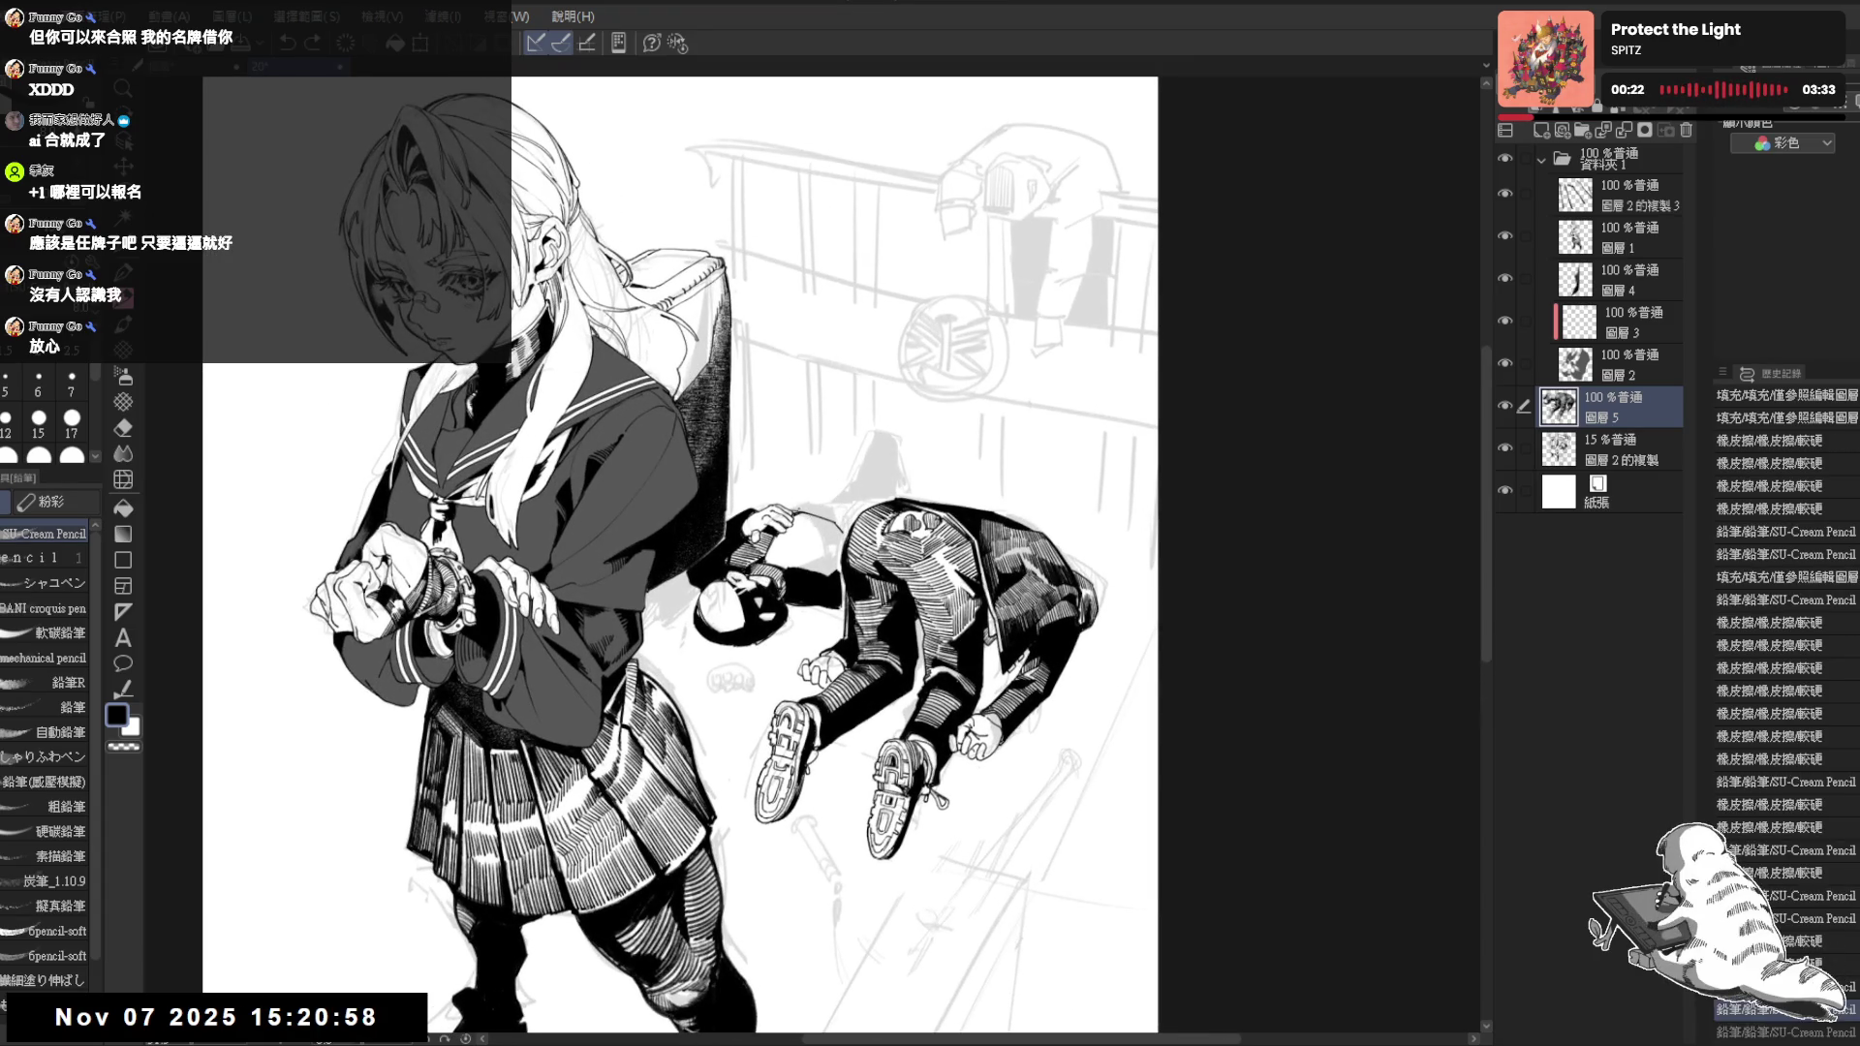
{"action": "key", "text": "ctrl+y"}
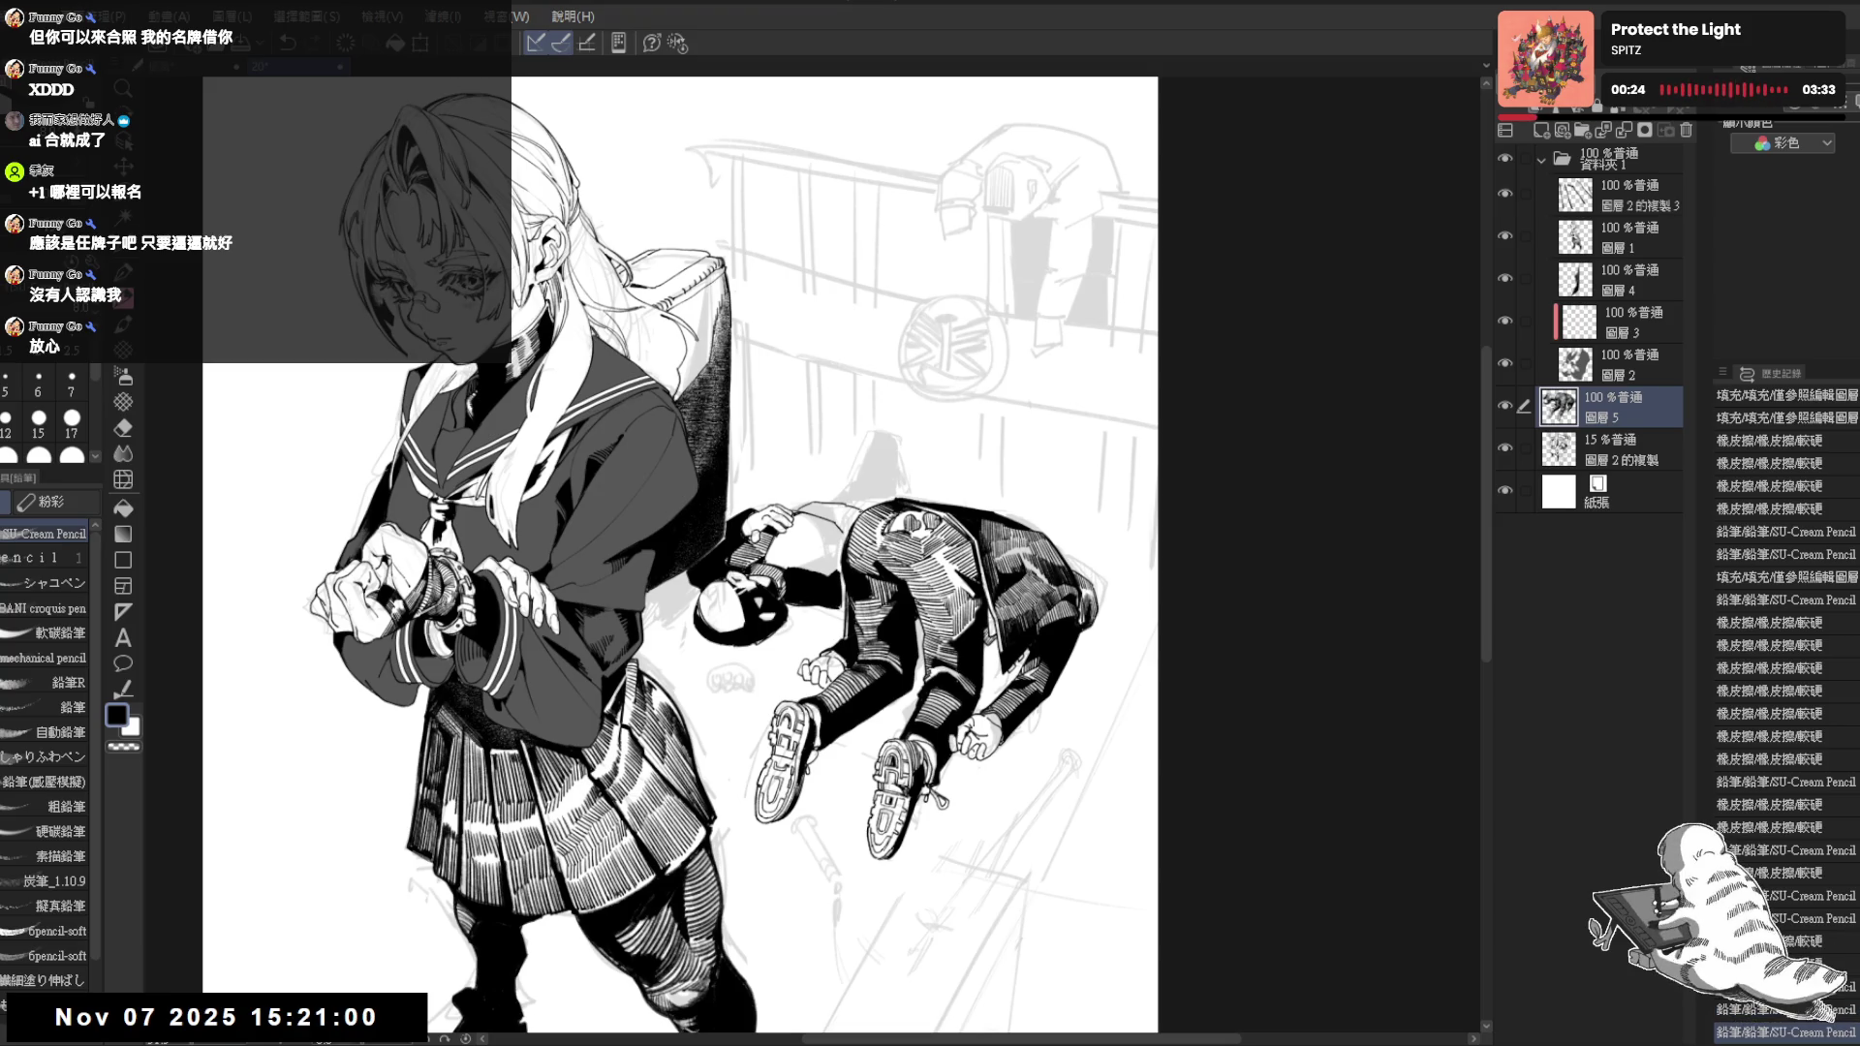
{"action": "left_click_drag", "start_coordinate": [797, 505], "coordinate": [819, 514]}
{"action": "key", "text": "h"}
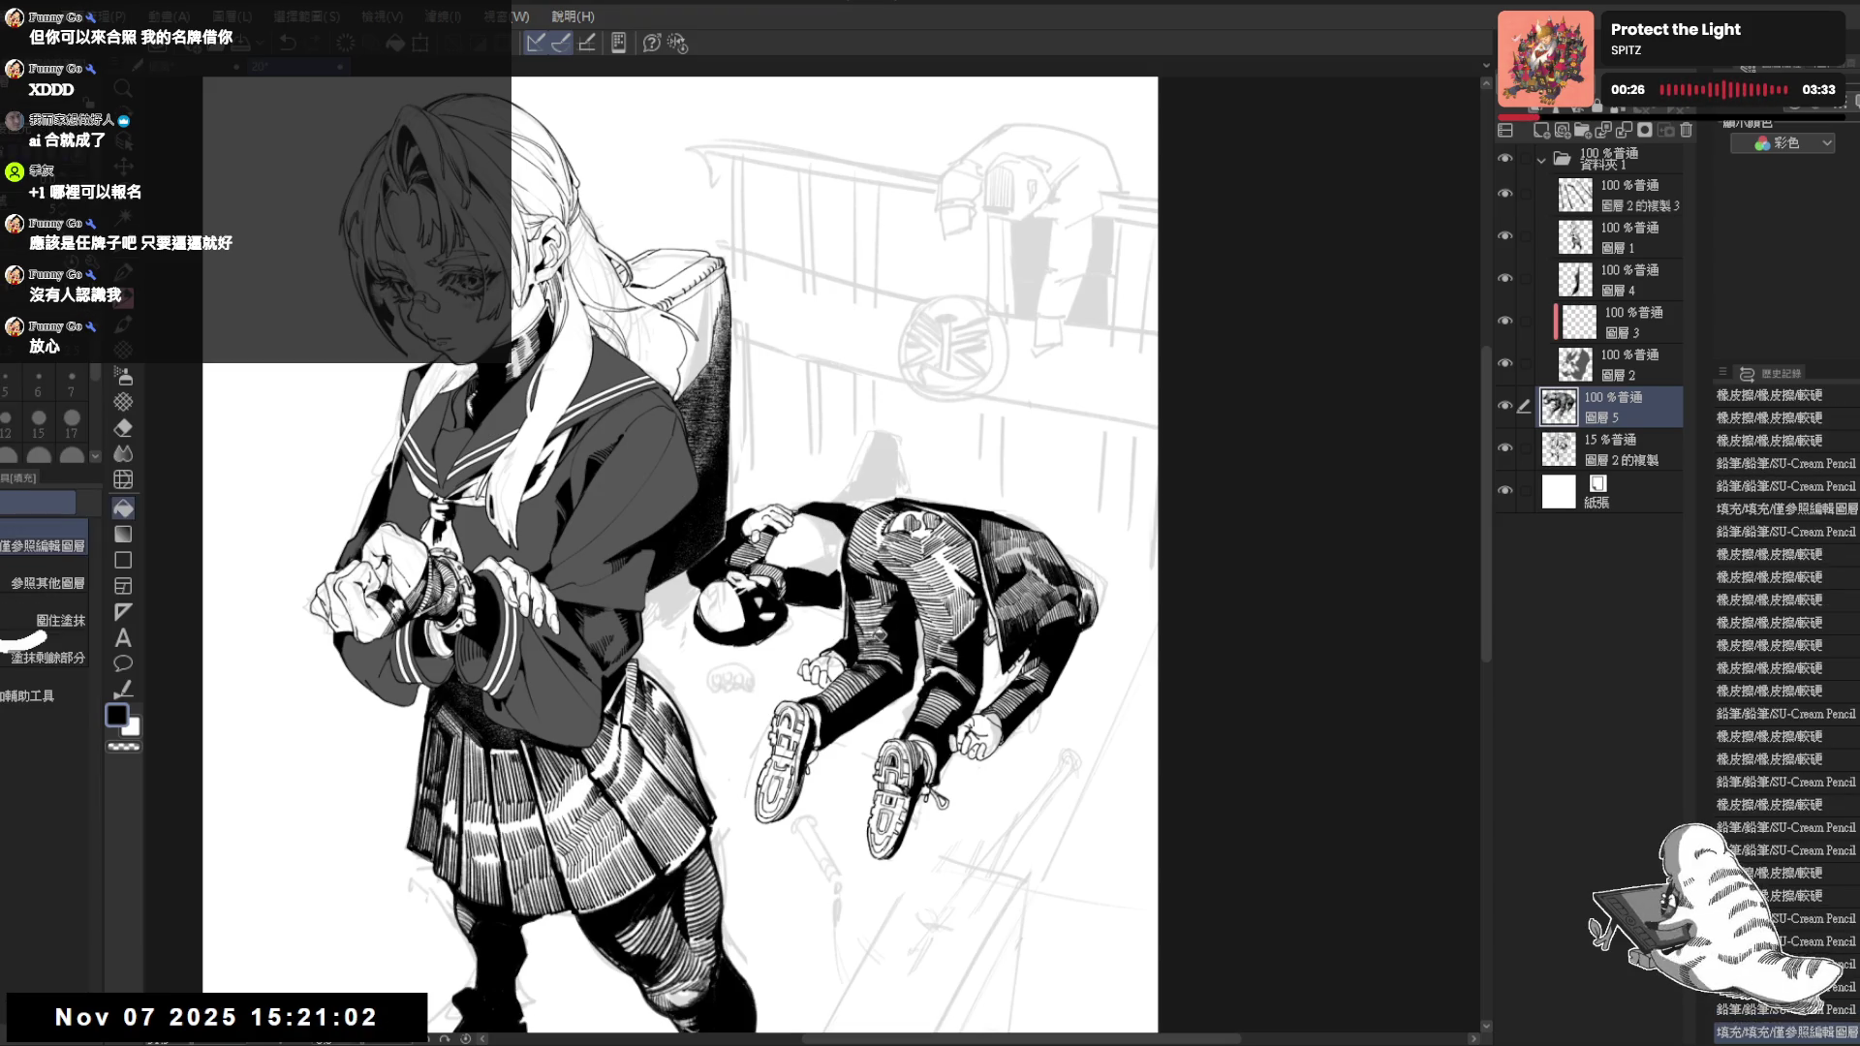
{"action": "left_click_drag", "start_coordinate": [841, 576], "coordinate": [901, 611]}
{"action": "key", "text": "g"}
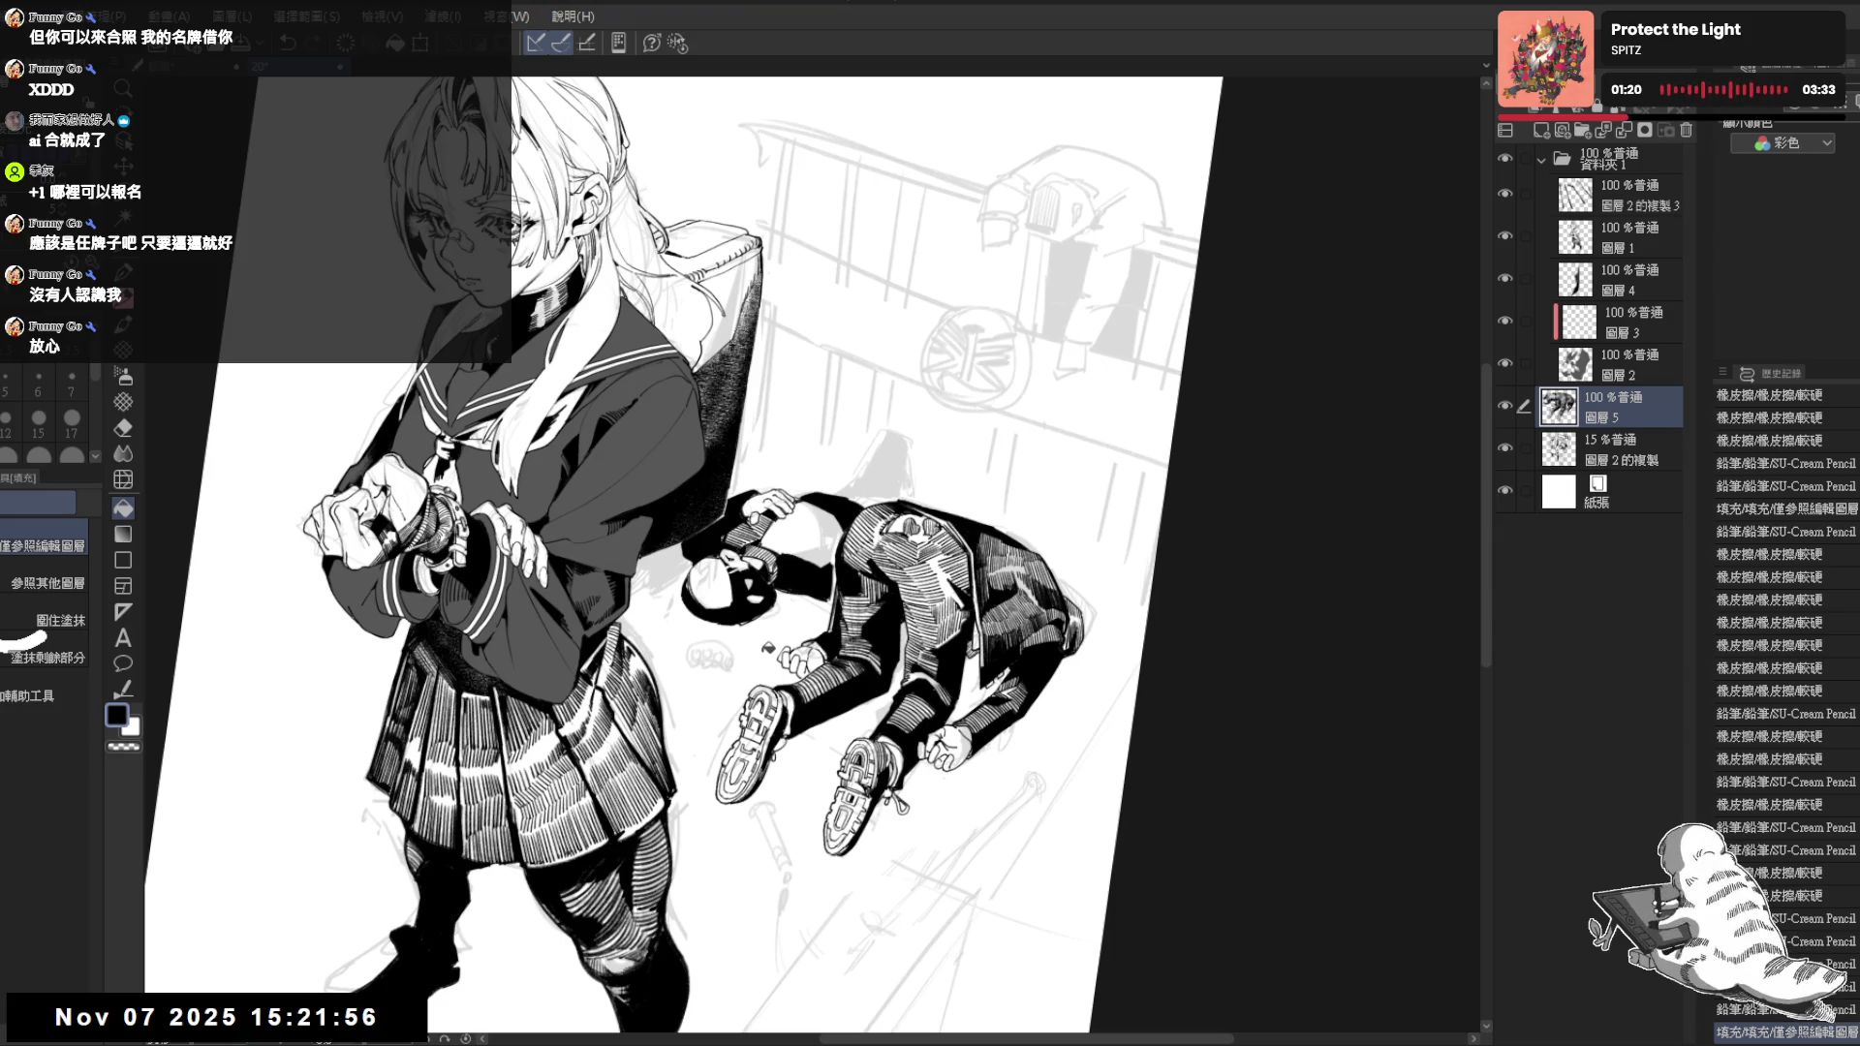
{"action": "scroll", "coordinate": [872, 523], "scroll_direction": "up", "scroll_amount": 1}
{"action": "scroll", "coordinate": [817, 528], "scroll_direction": "up", "scroll_amount": 1}
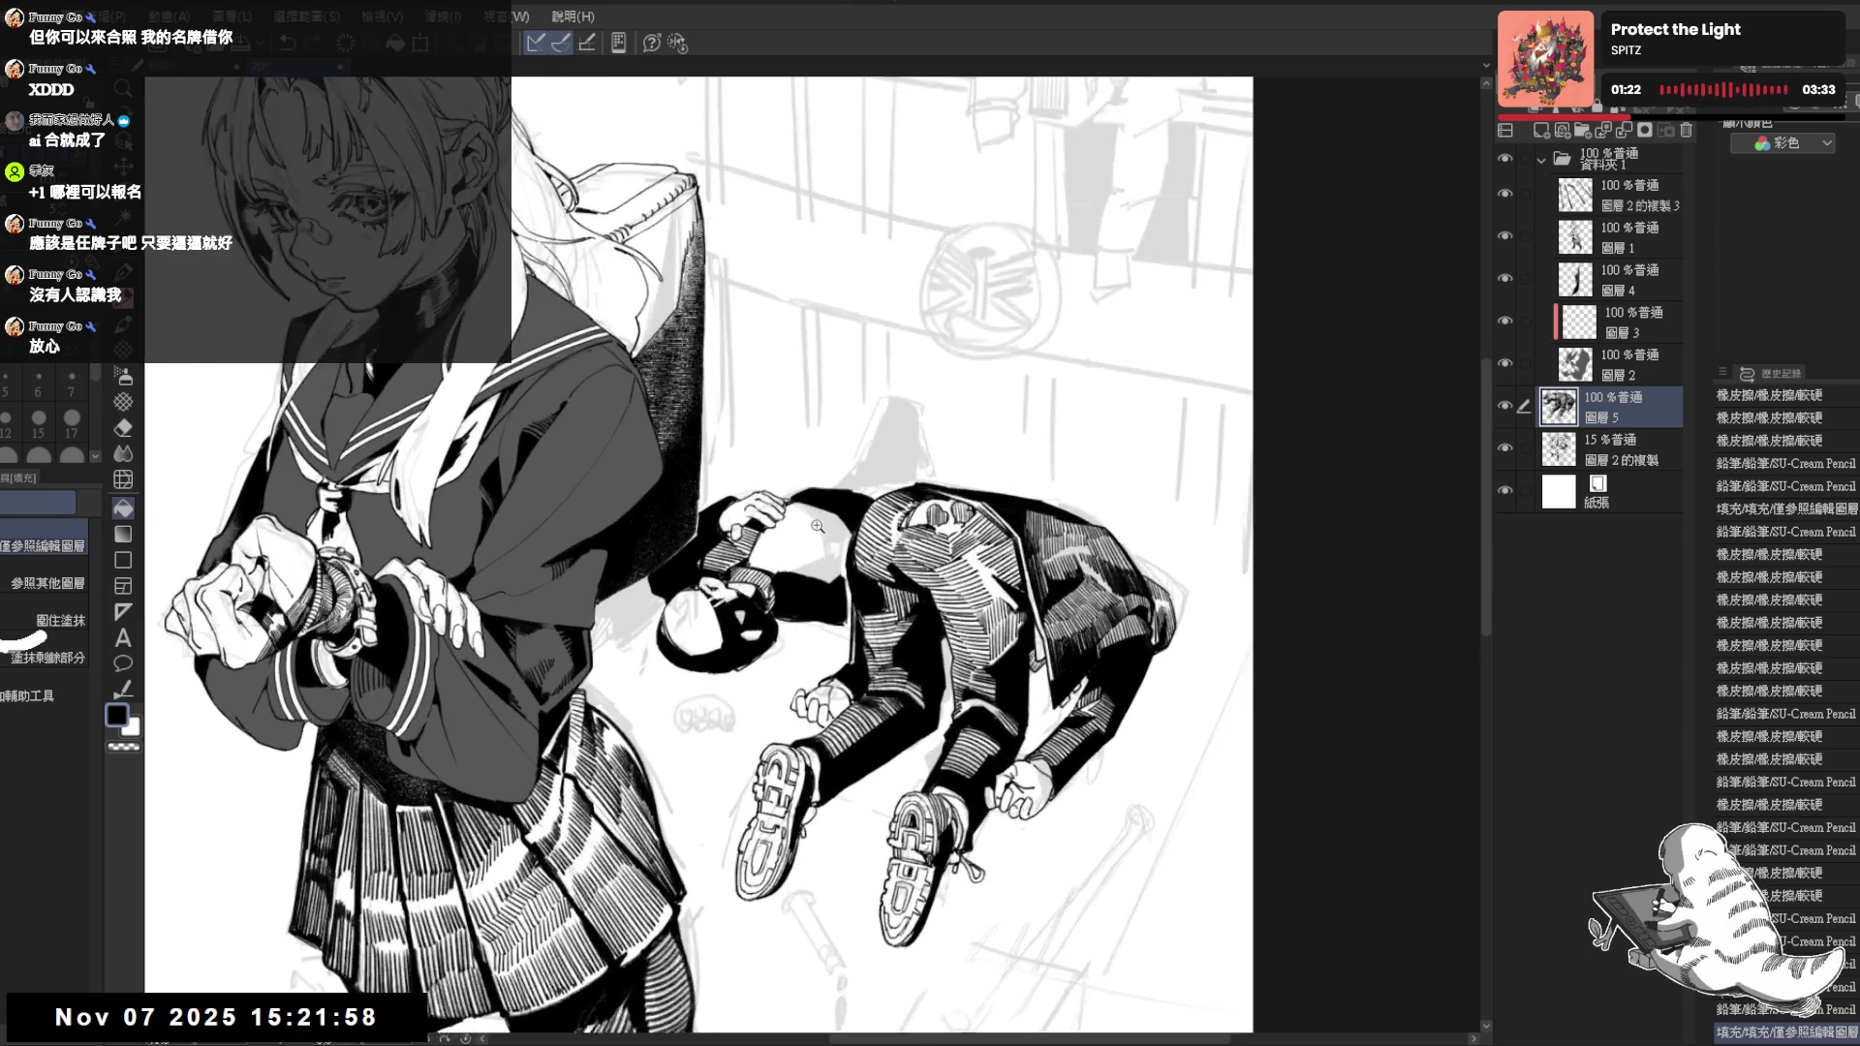
Turn the canvas nearly upside down and add a first pencil stroke on the figure's shoulder
{"action": "left_click_drag", "start_coordinate": [817, 527], "coordinate": [780, 510]}
{"action": "key", "text": "p"}
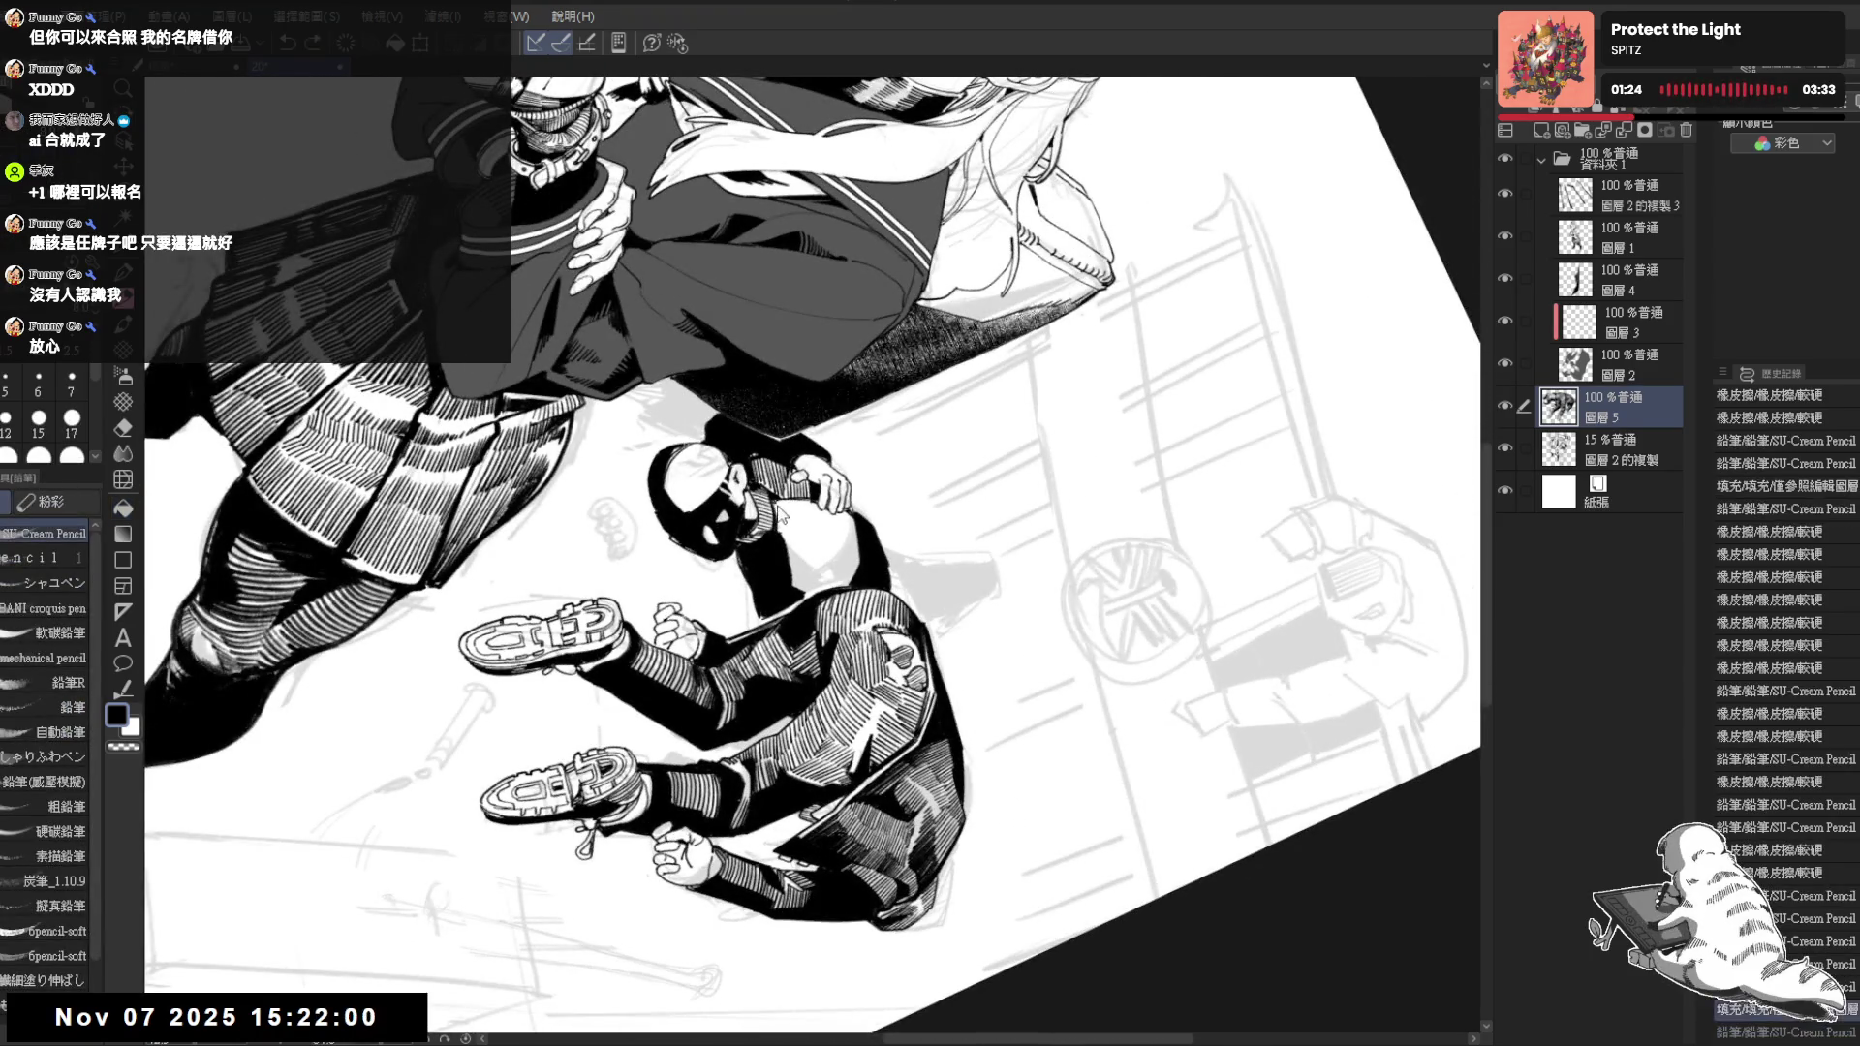
{"action": "mouse_move", "coordinate": [779, 509]}
{"action": "left_mouse_down"}
{"action": "mouse_move", "coordinate": [792, 536]}
{"action": "mouse_move", "coordinate": [796, 501]}
{"action": "mouse_move", "coordinate": [805, 530]}
{"action": "left_mouse_up"}
{"action": "key", "text": "ctrl+@"}
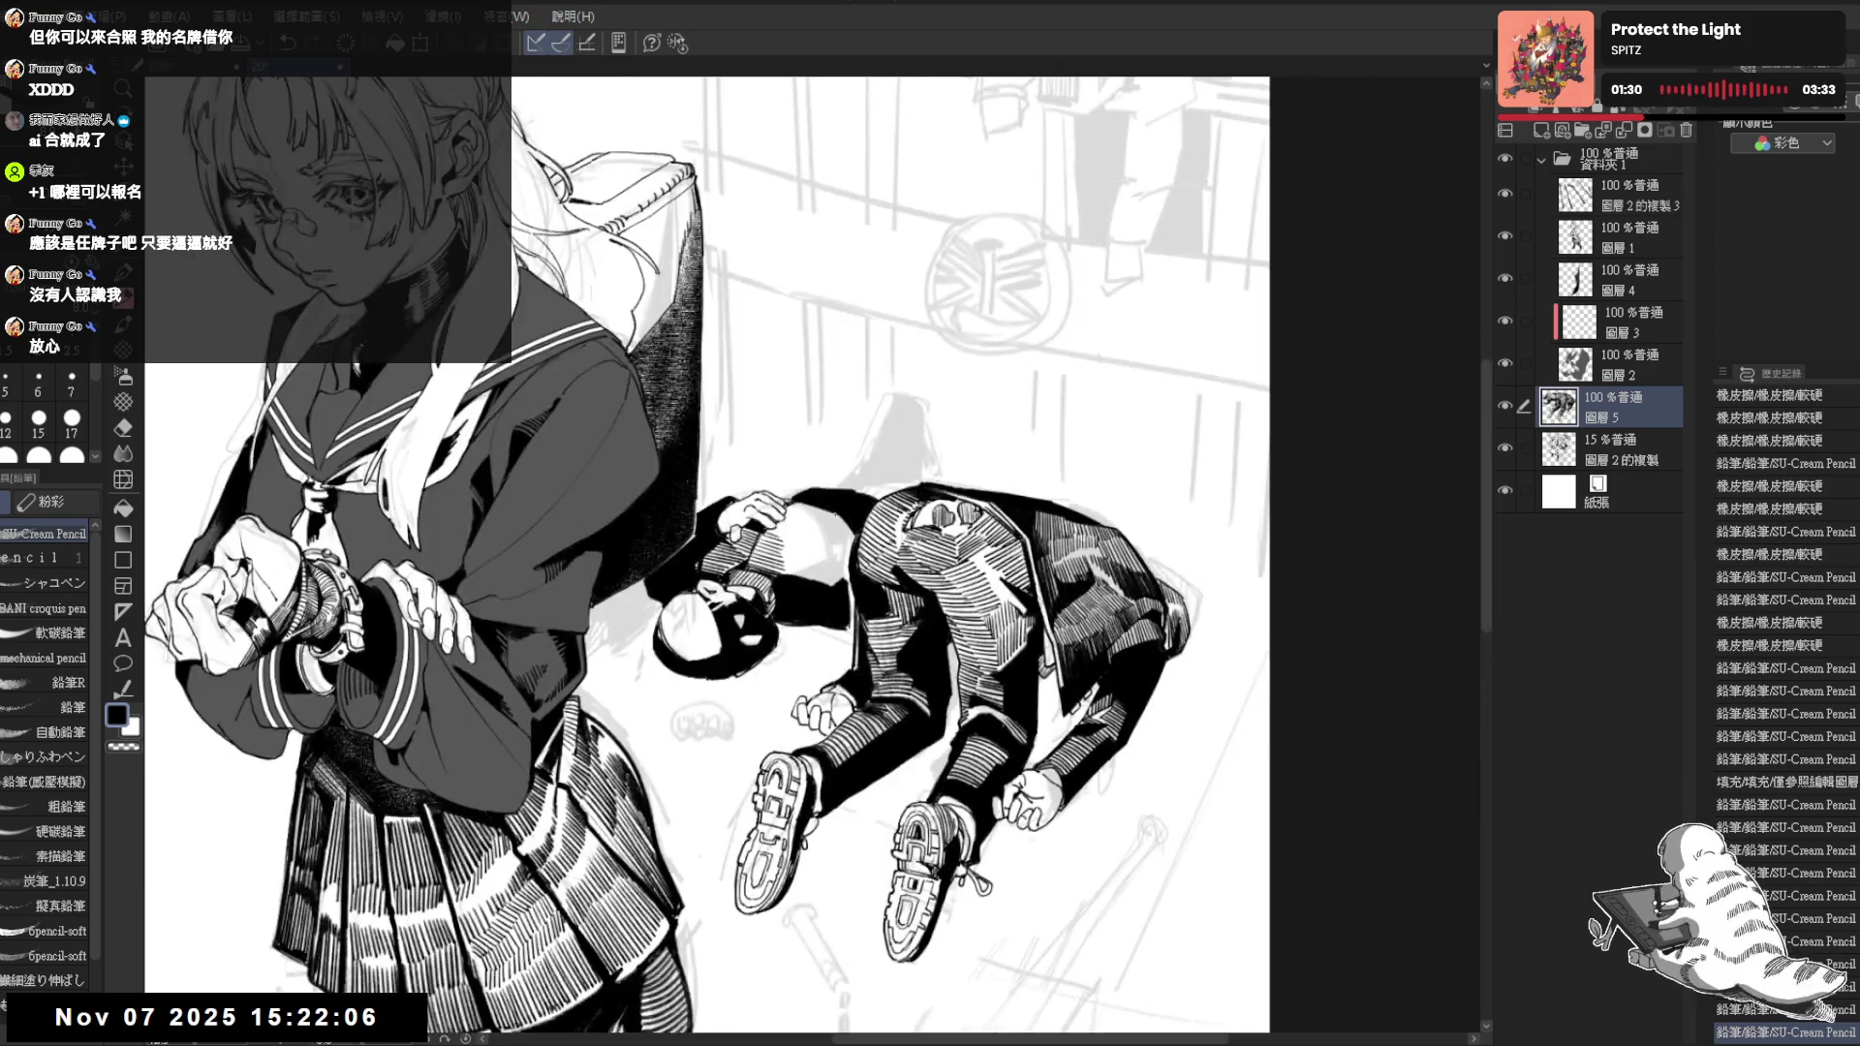
{"action": "key", "text": "^"}
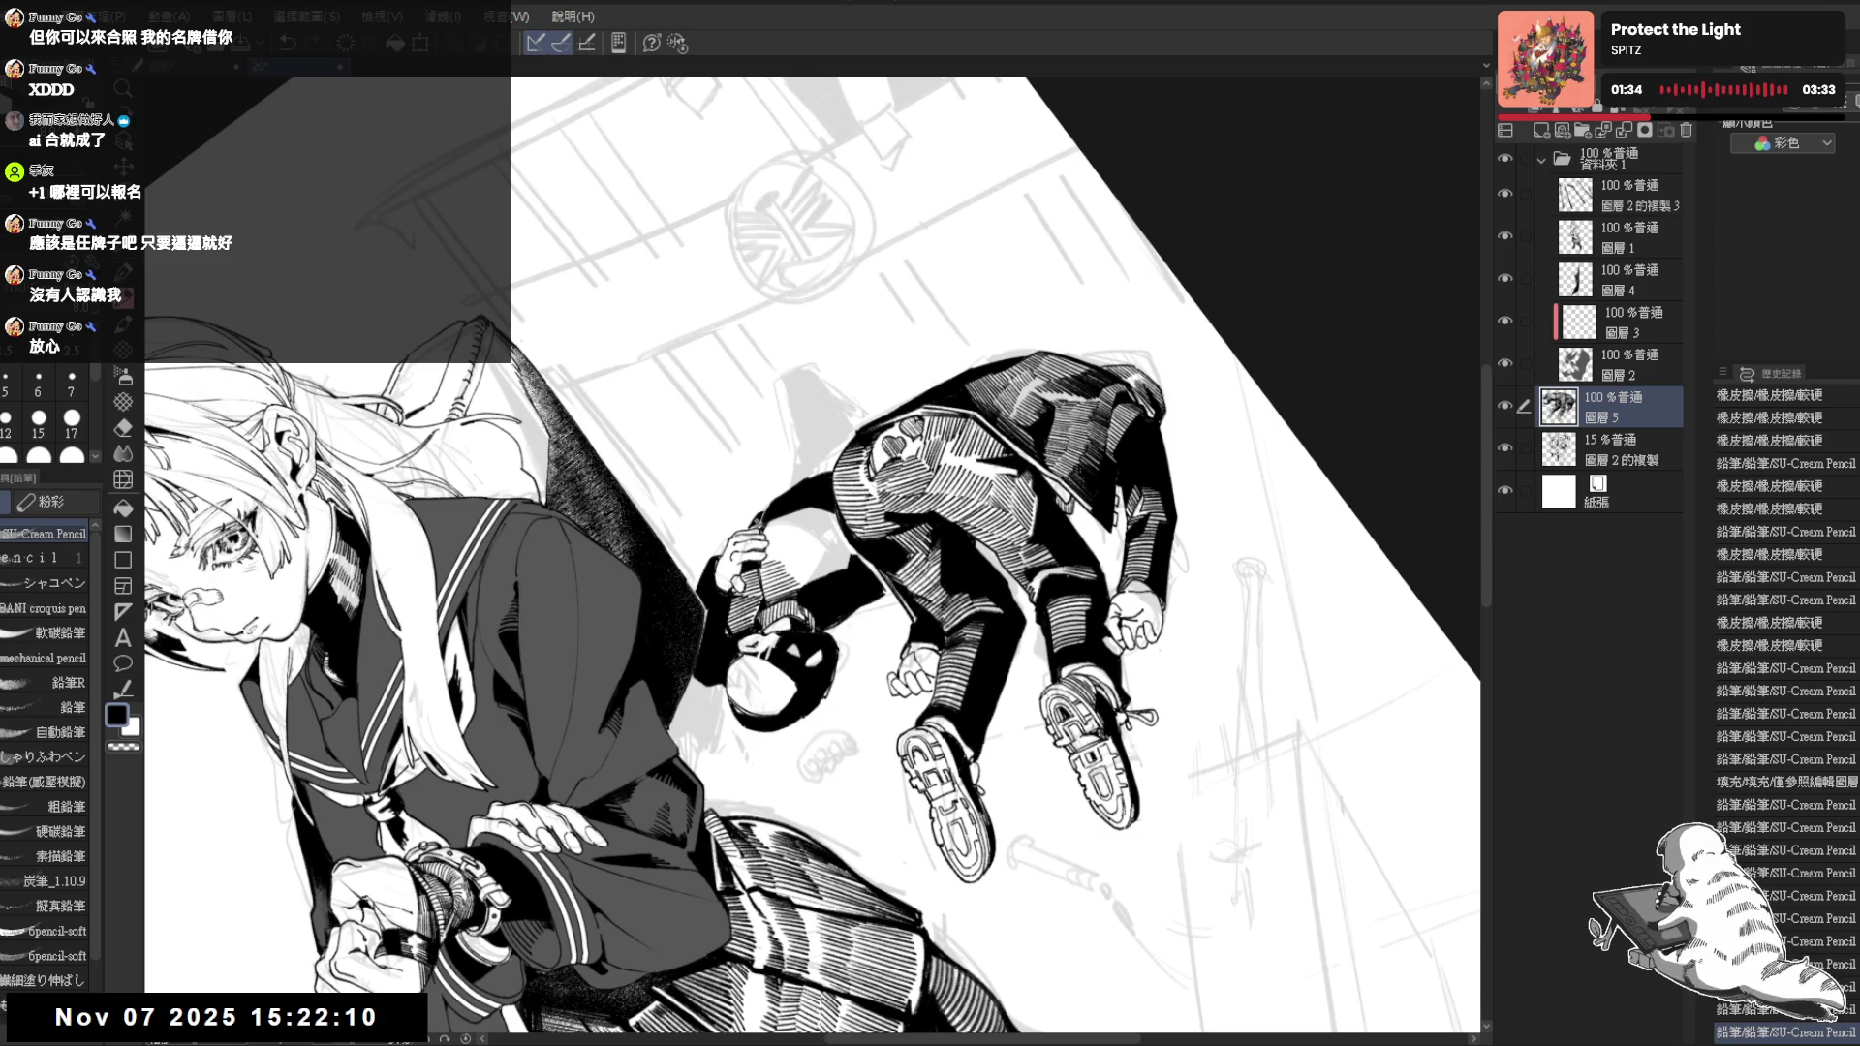
{"action": "key", "text": "^"}
{"action": "key", "text": "^"}
{"action": "key", "text": "^"}
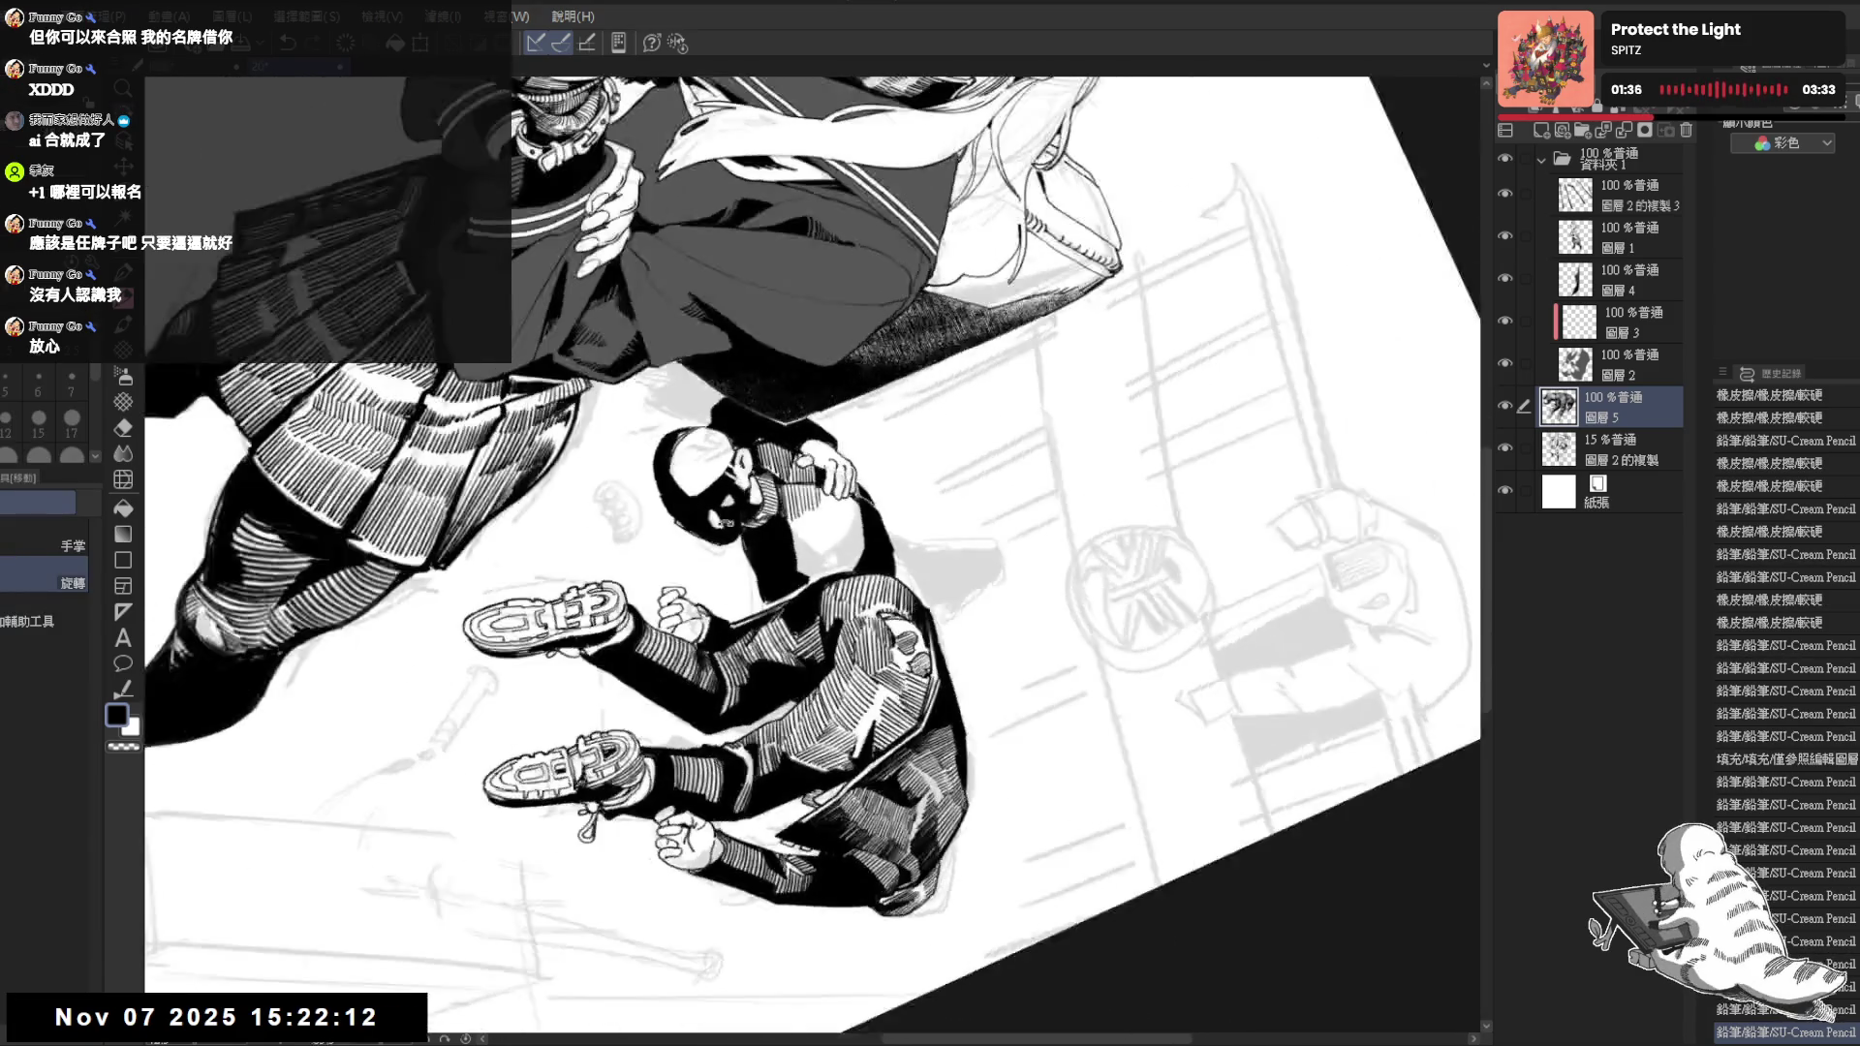
{"action": "key", "text": "p"}
Hatch five dense dark strokes across the shoulder, then fit the whole illustration in view
{"action": "left_click_drag", "start_coordinate": [796, 520], "coordinate": [810, 575]}
{"action": "left_click_drag", "start_coordinate": [807, 512], "coordinate": [817, 574]}
{"action": "left_click_drag", "start_coordinate": [823, 493], "coordinate": [833, 573]}
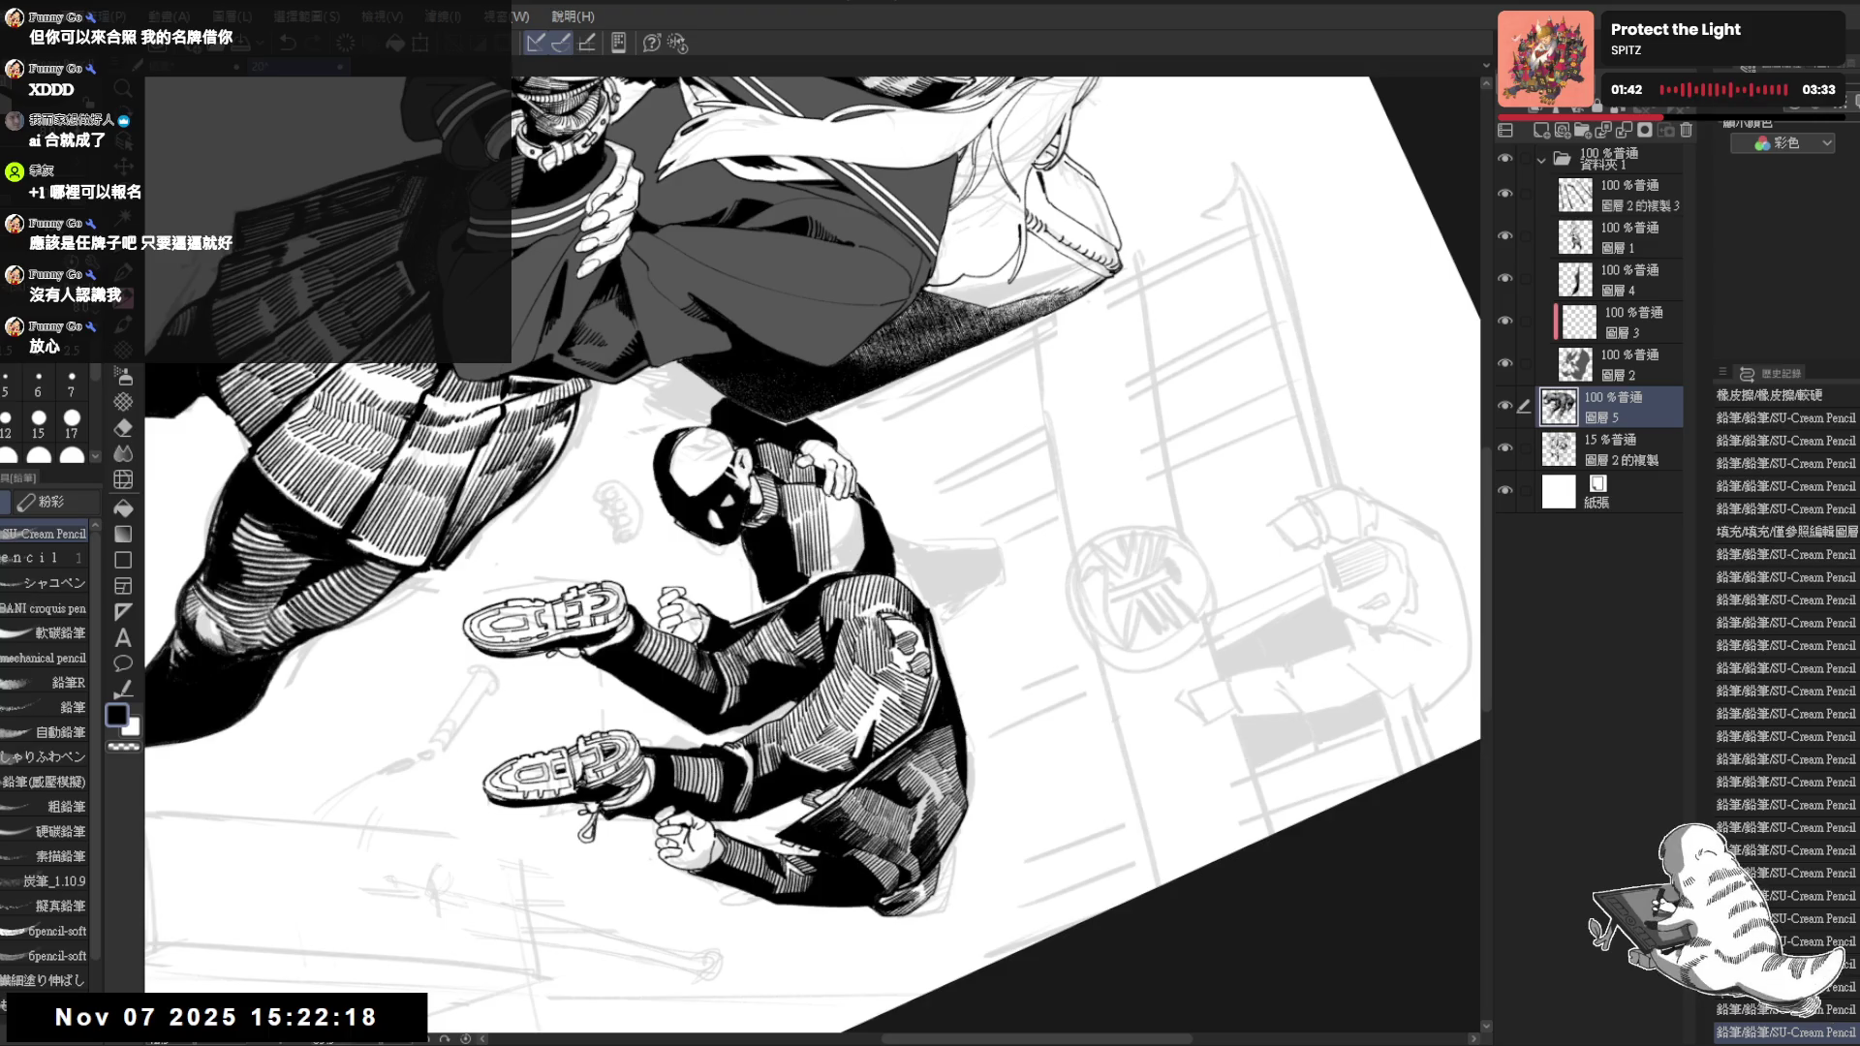
{"action": "left_click_drag", "start_coordinate": [831, 493], "coordinate": [845, 565]}
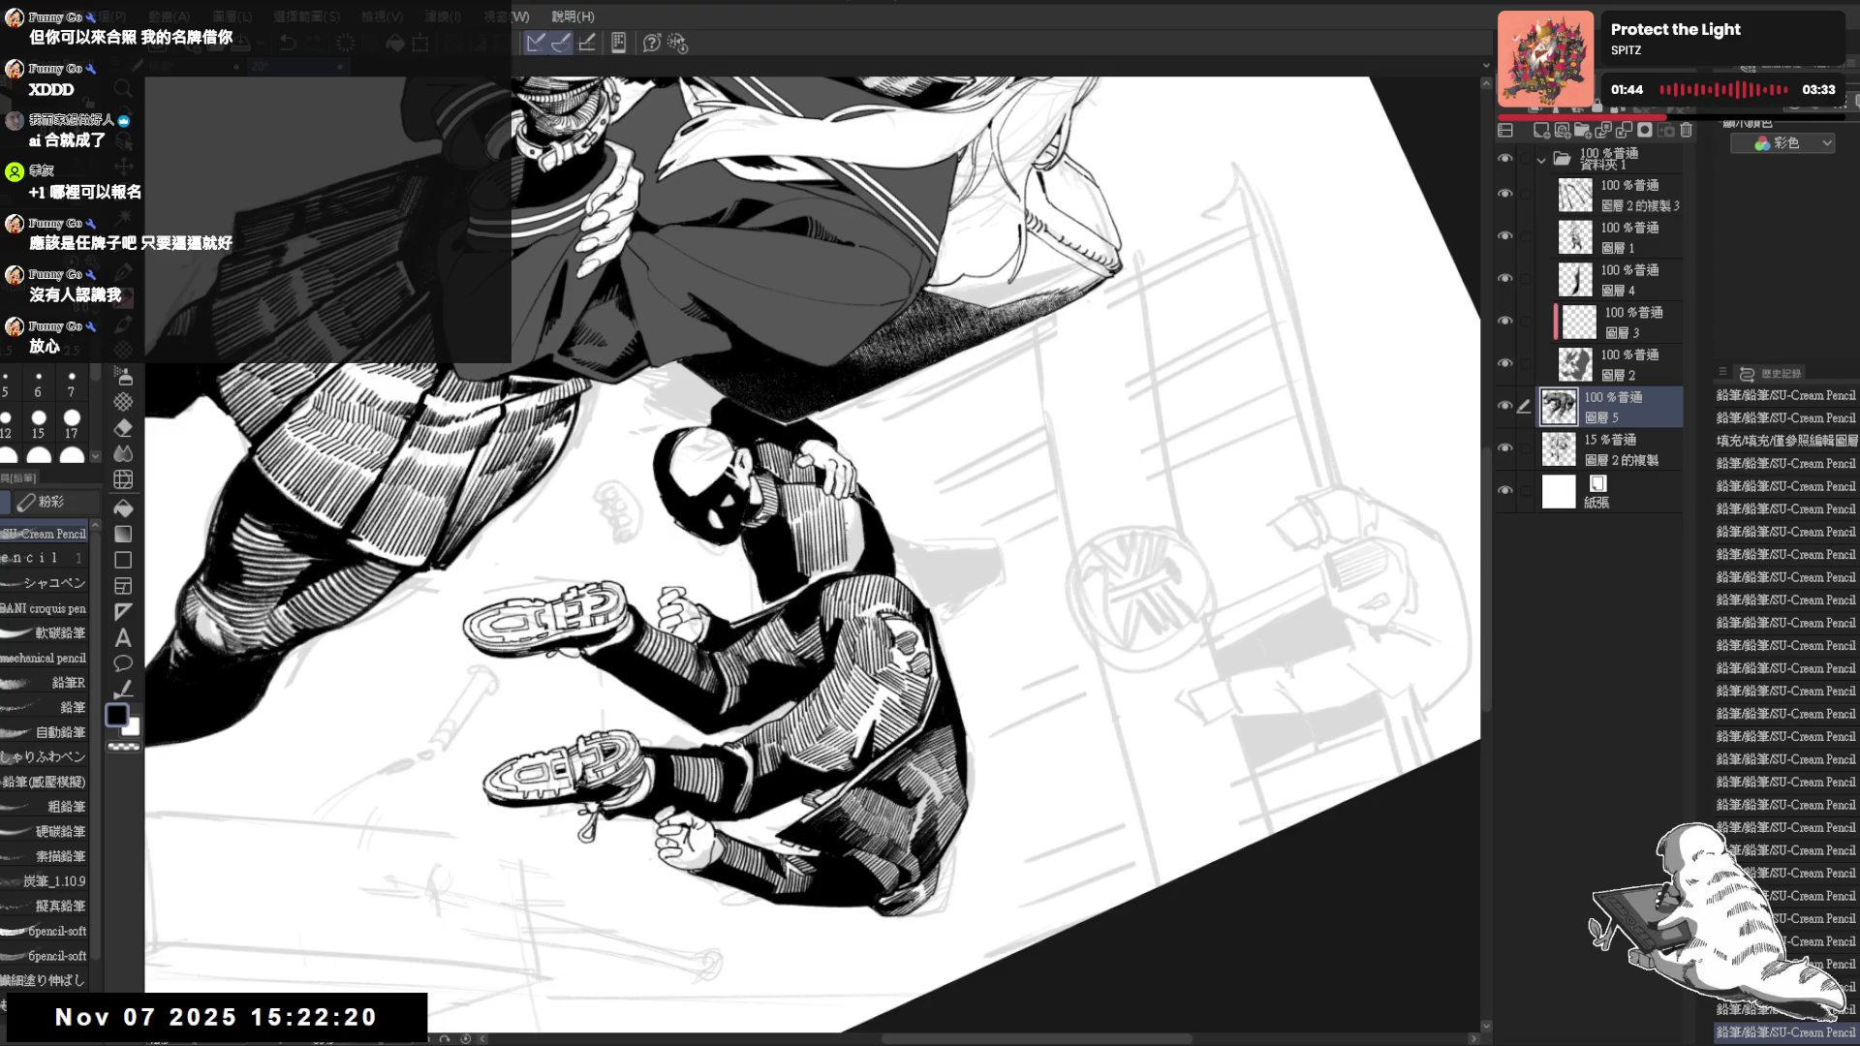
{"action": "left_click_drag", "start_coordinate": [849, 495], "coordinate": [864, 552]}
{"action": "key", "text": "ctrl+0"}
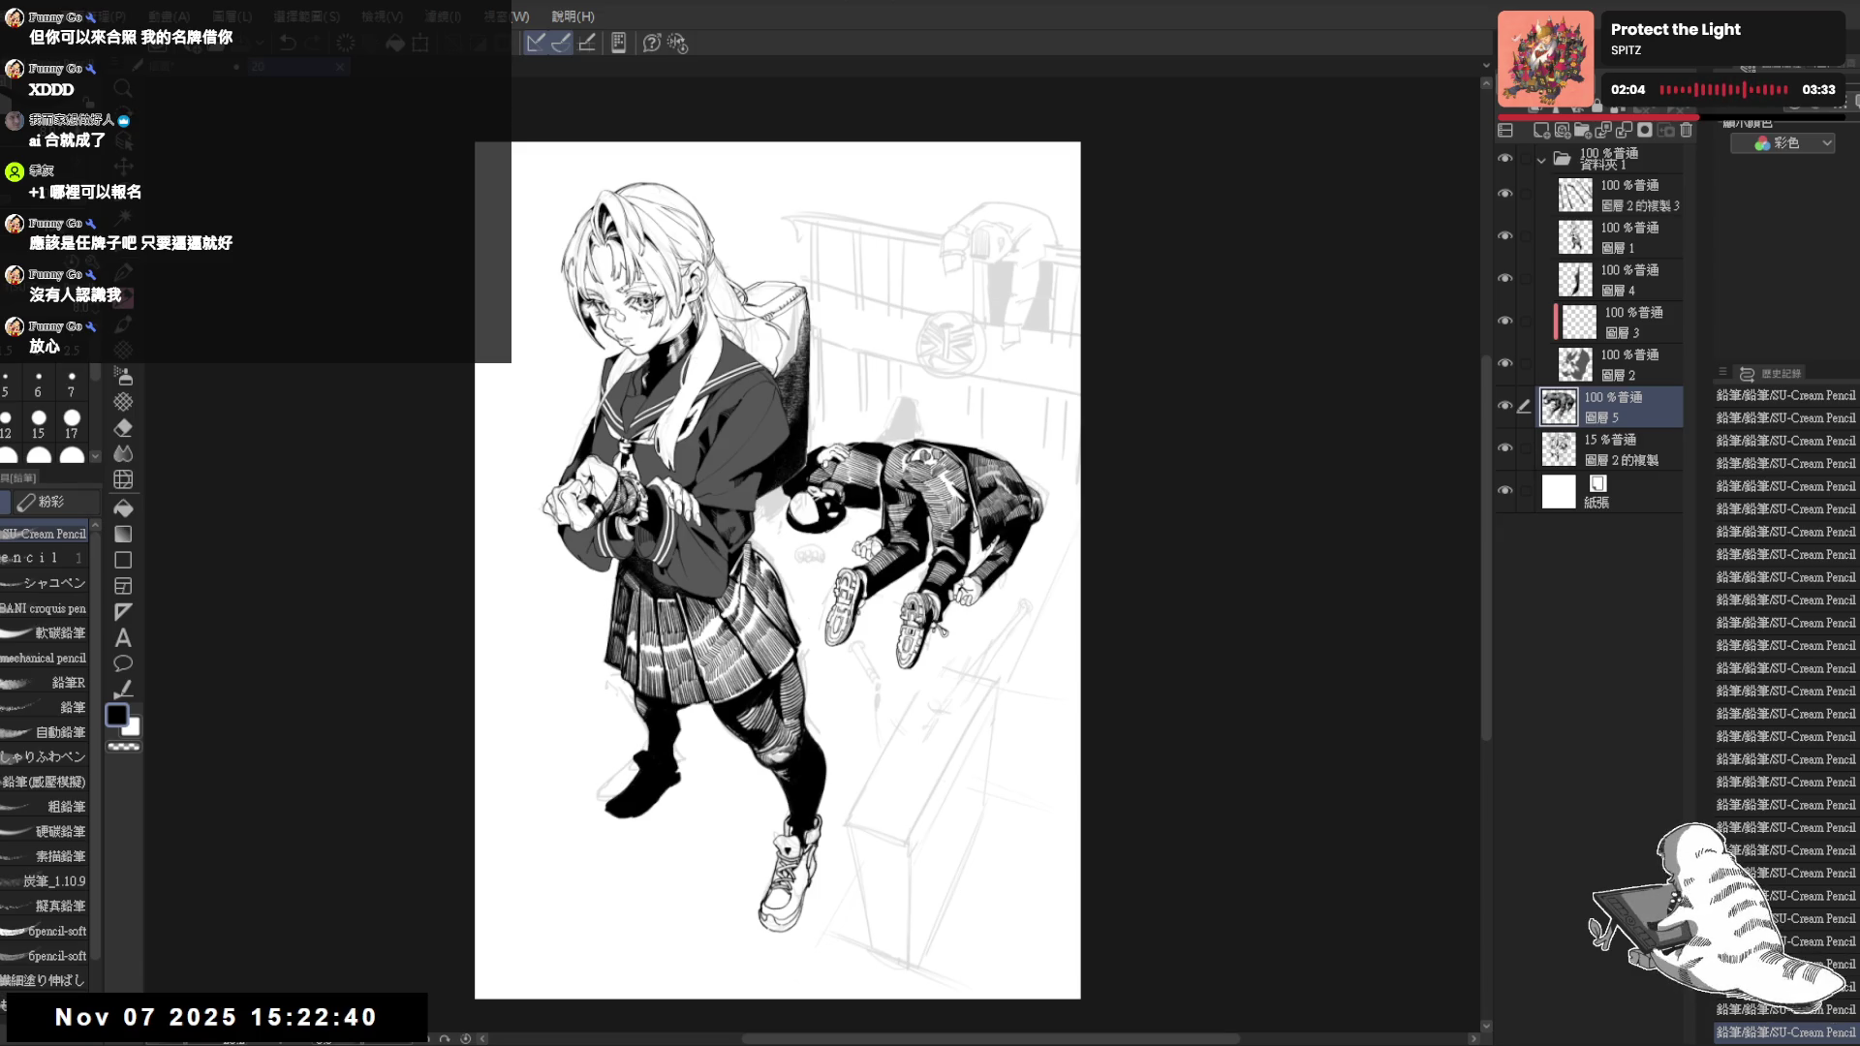
{"action": "scroll", "coordinate": [858, 323], "scroll_direction": "up", "scroll_amount": 1}
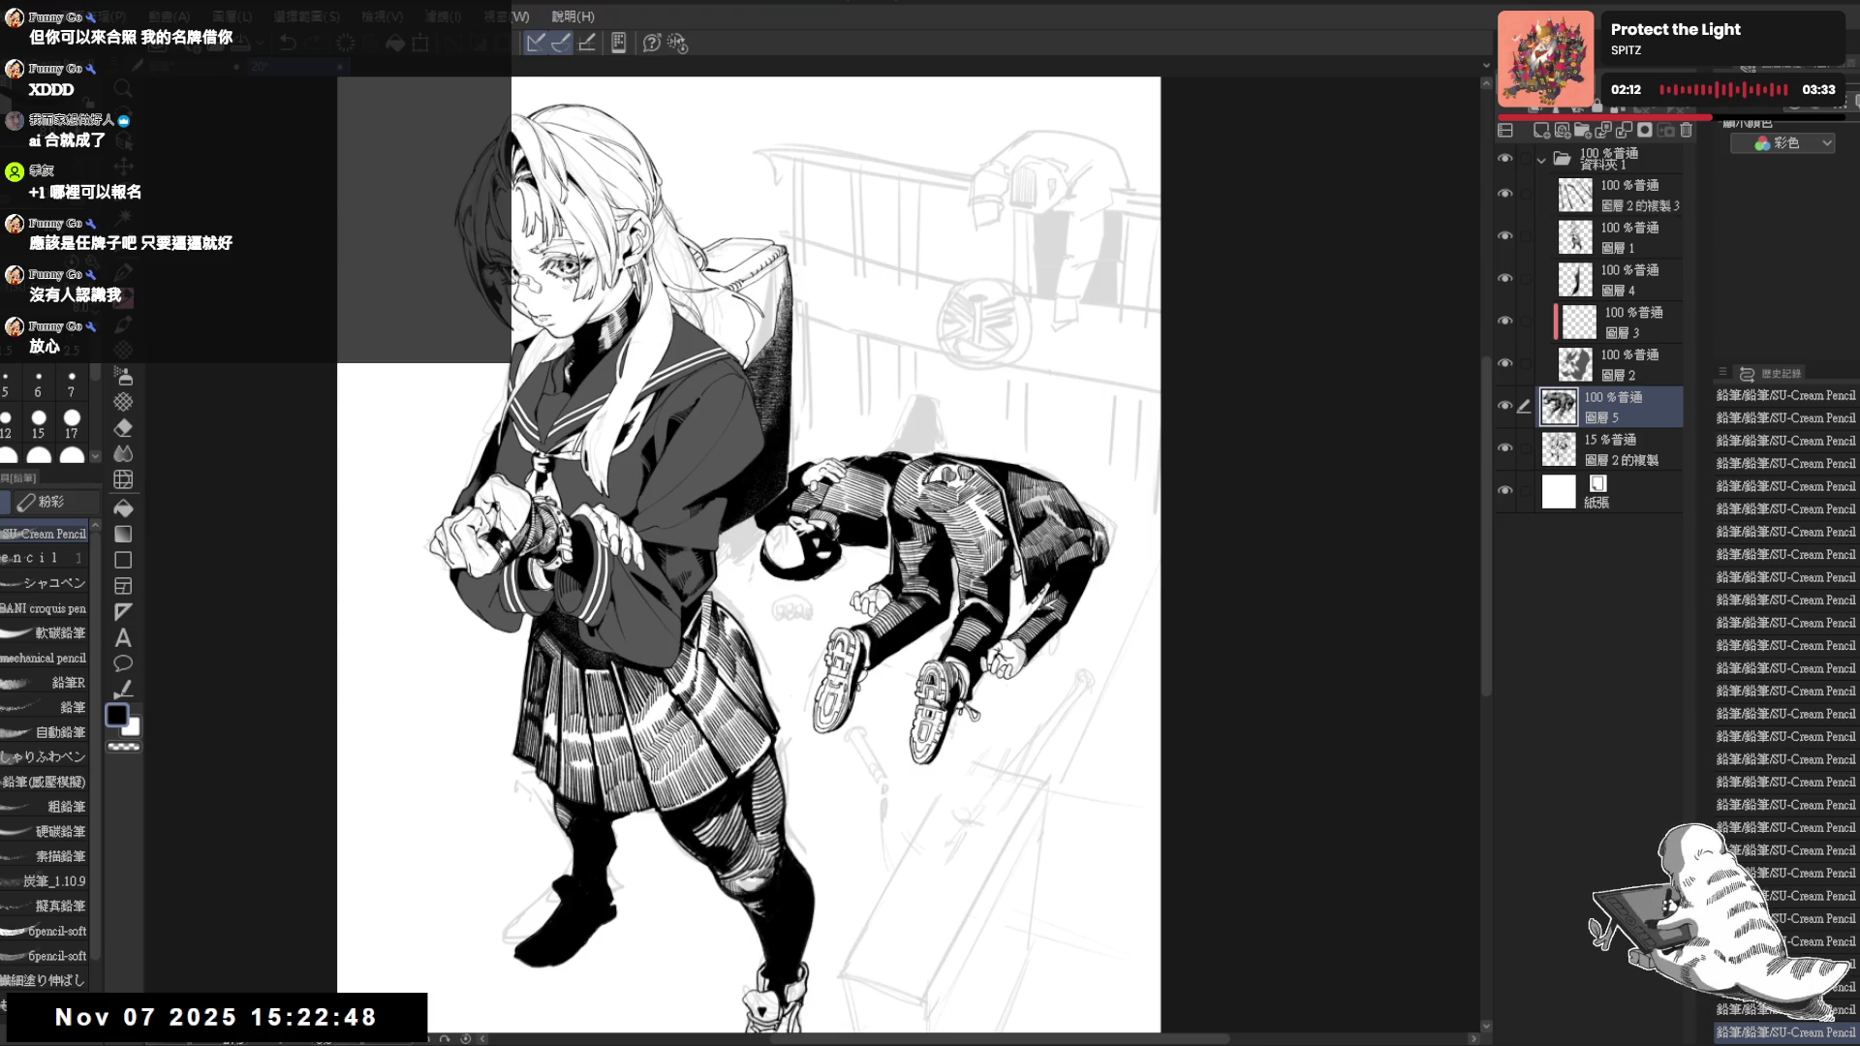
Fill the lying figure's leg areas solid black and erase stray marks near the foot
{"action": "key", "text": "ctrl+z"}
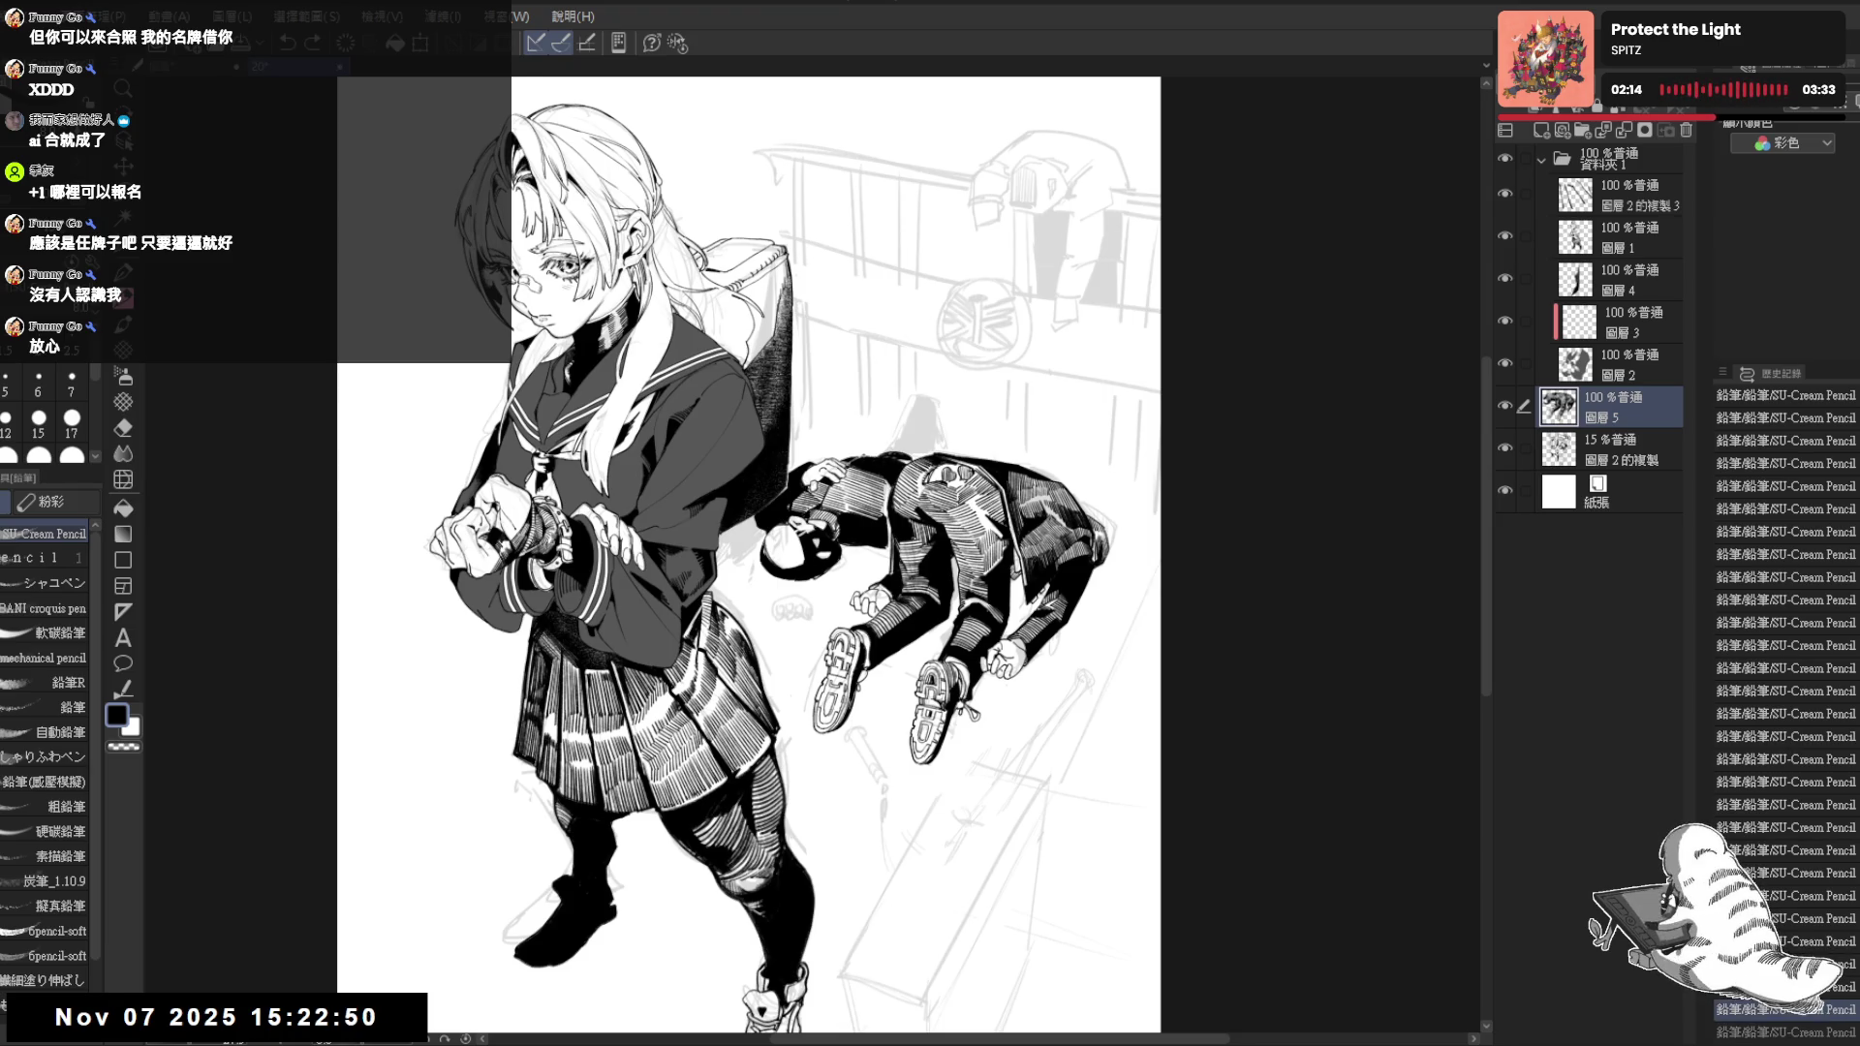
{"action": "mouse_move", "coordinate": [883, 461]}
{"action": "left_mouse_down"}
{"action": "mouse_move", "coordinate": [901, 404]}
{"action": "mouse_move", "coordinate": [945, 401]}
{"action": "left_mouse_up"}
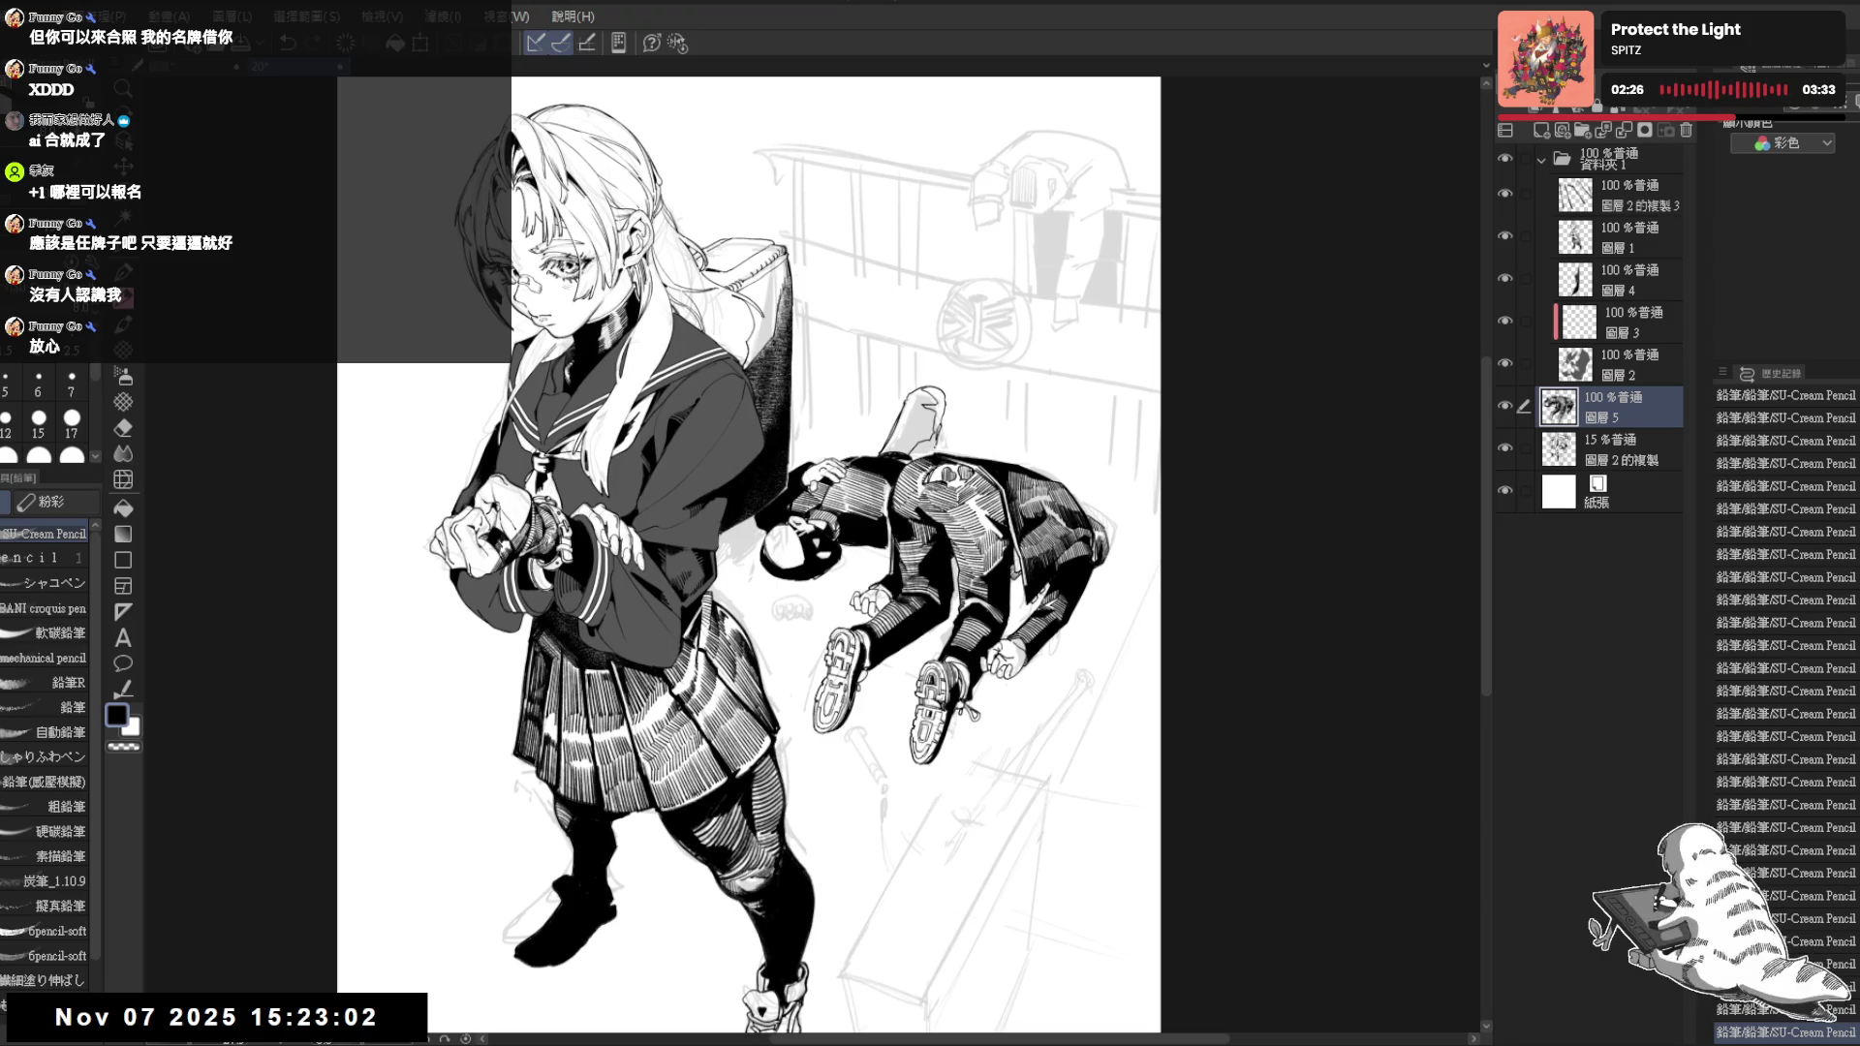
{"action": "left_click", "coordinate": [940, 418]}
{"action": "left_click", "coordinate": [934, 462]}
{"action": "left_click", "coordinate": [877, 505]}
{"action": "key", "text": "e"}
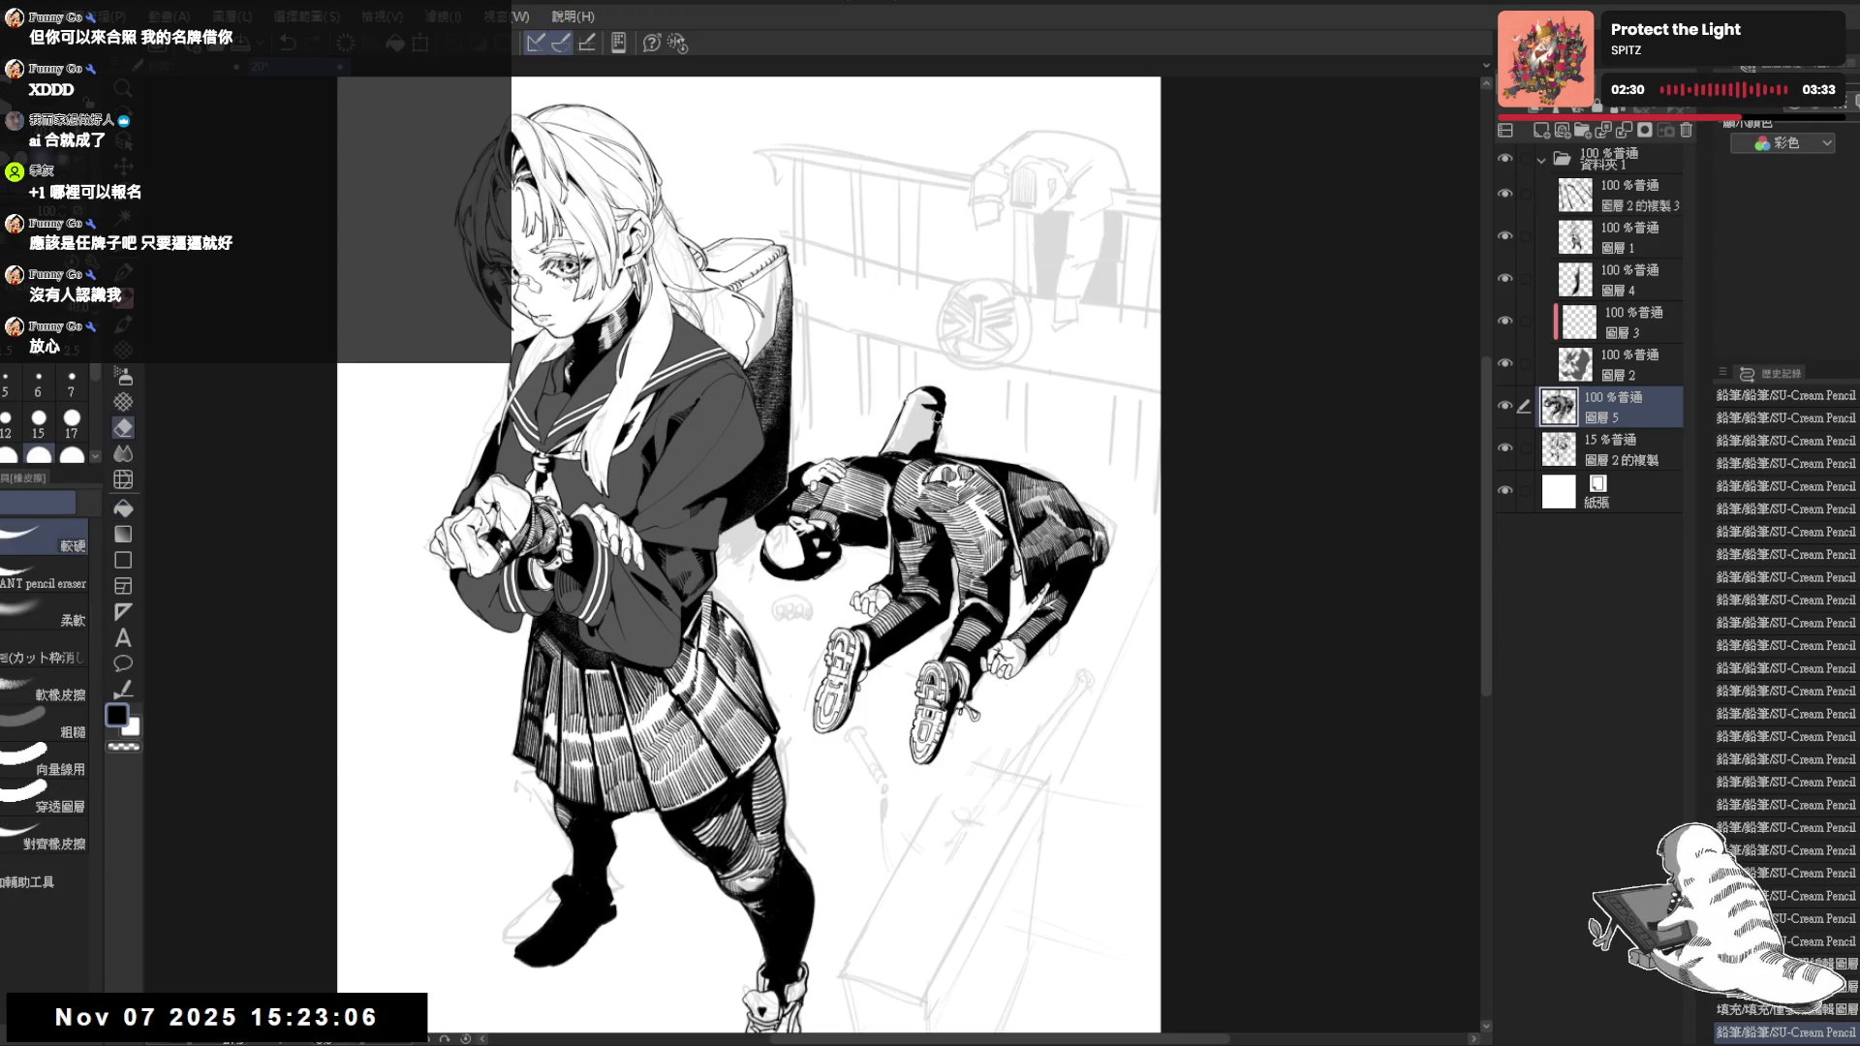
{"action": "left_click_drag", "start_coordinate": [934, 436], "coordinate": [931, 416]}
{"action": "key", "text": "p"}
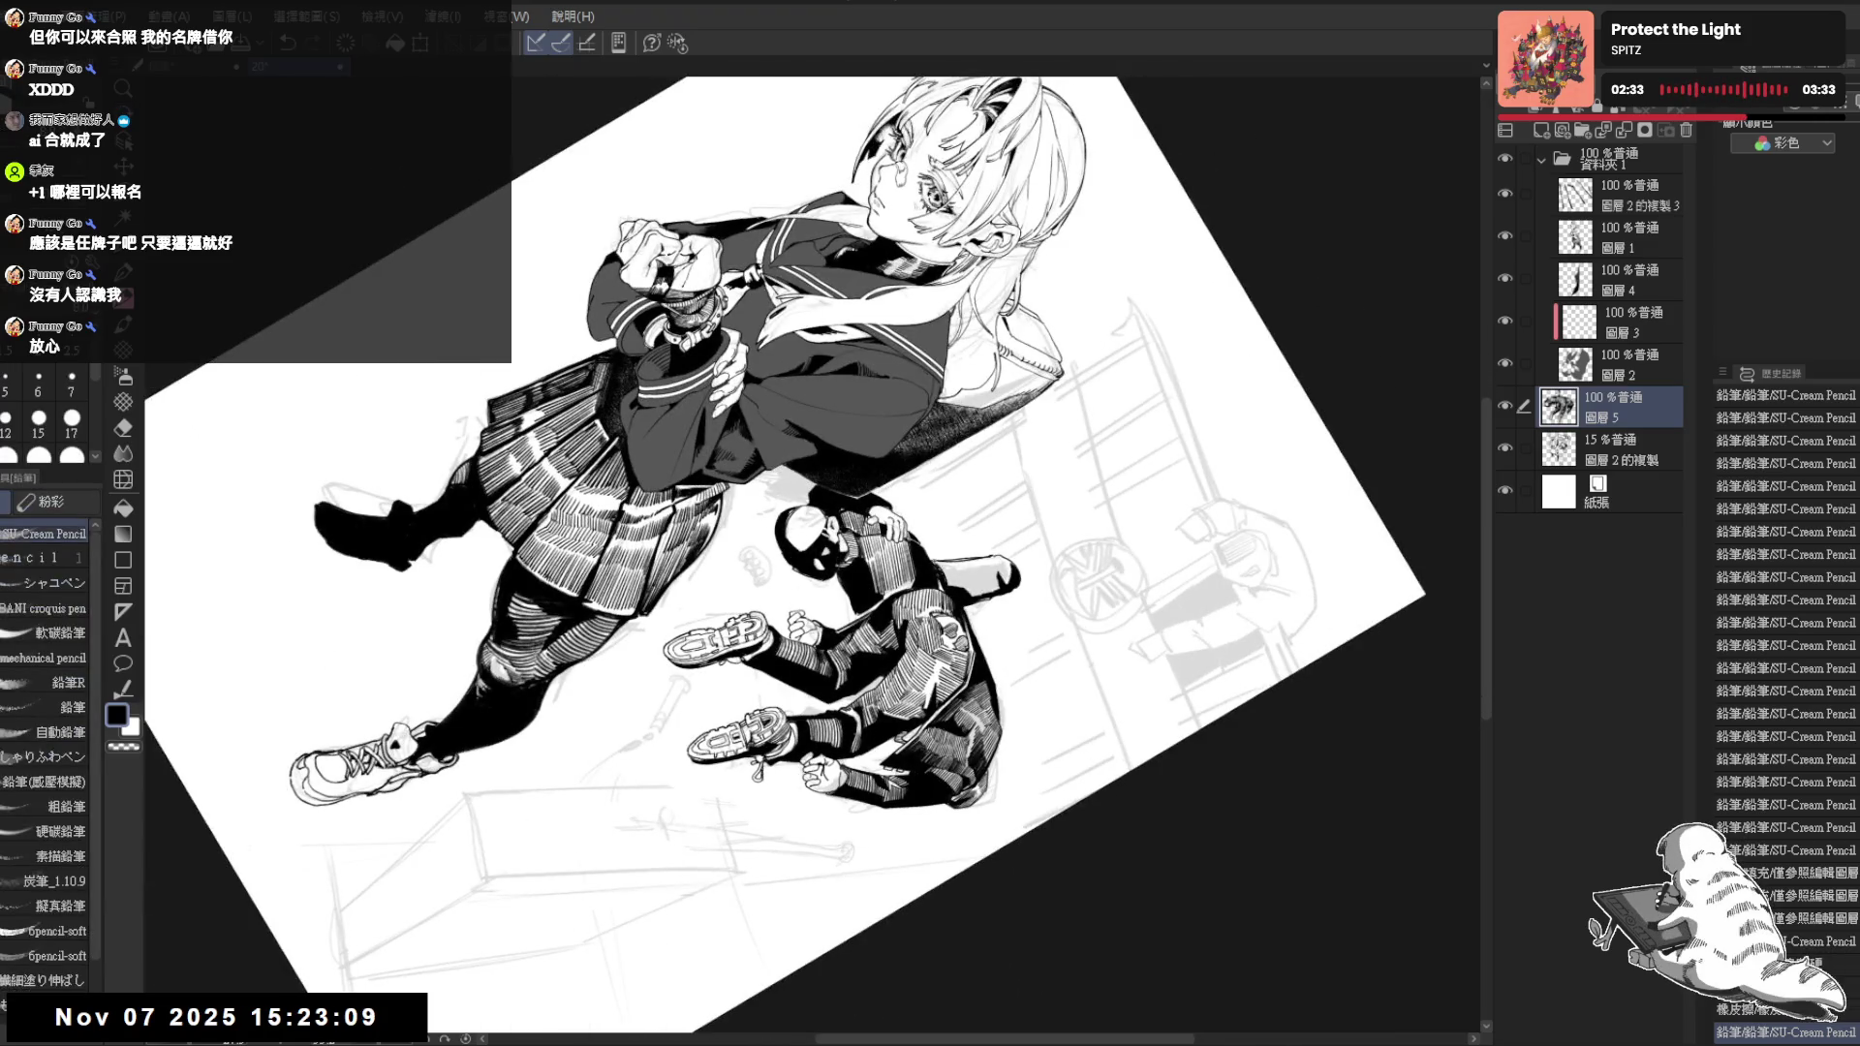
Hatch dark pencil strokes across the lying figure's jacket
{"action": "mouse_move", "coordinate": [932, 561]}
{"action": "left_mouse_down"}
{"action": "mouse_move", "coordinate": [951, 588]}
{"action": "mouse_move", "coordinate": [898, 568]}
{"action": "left_mouse_up"}
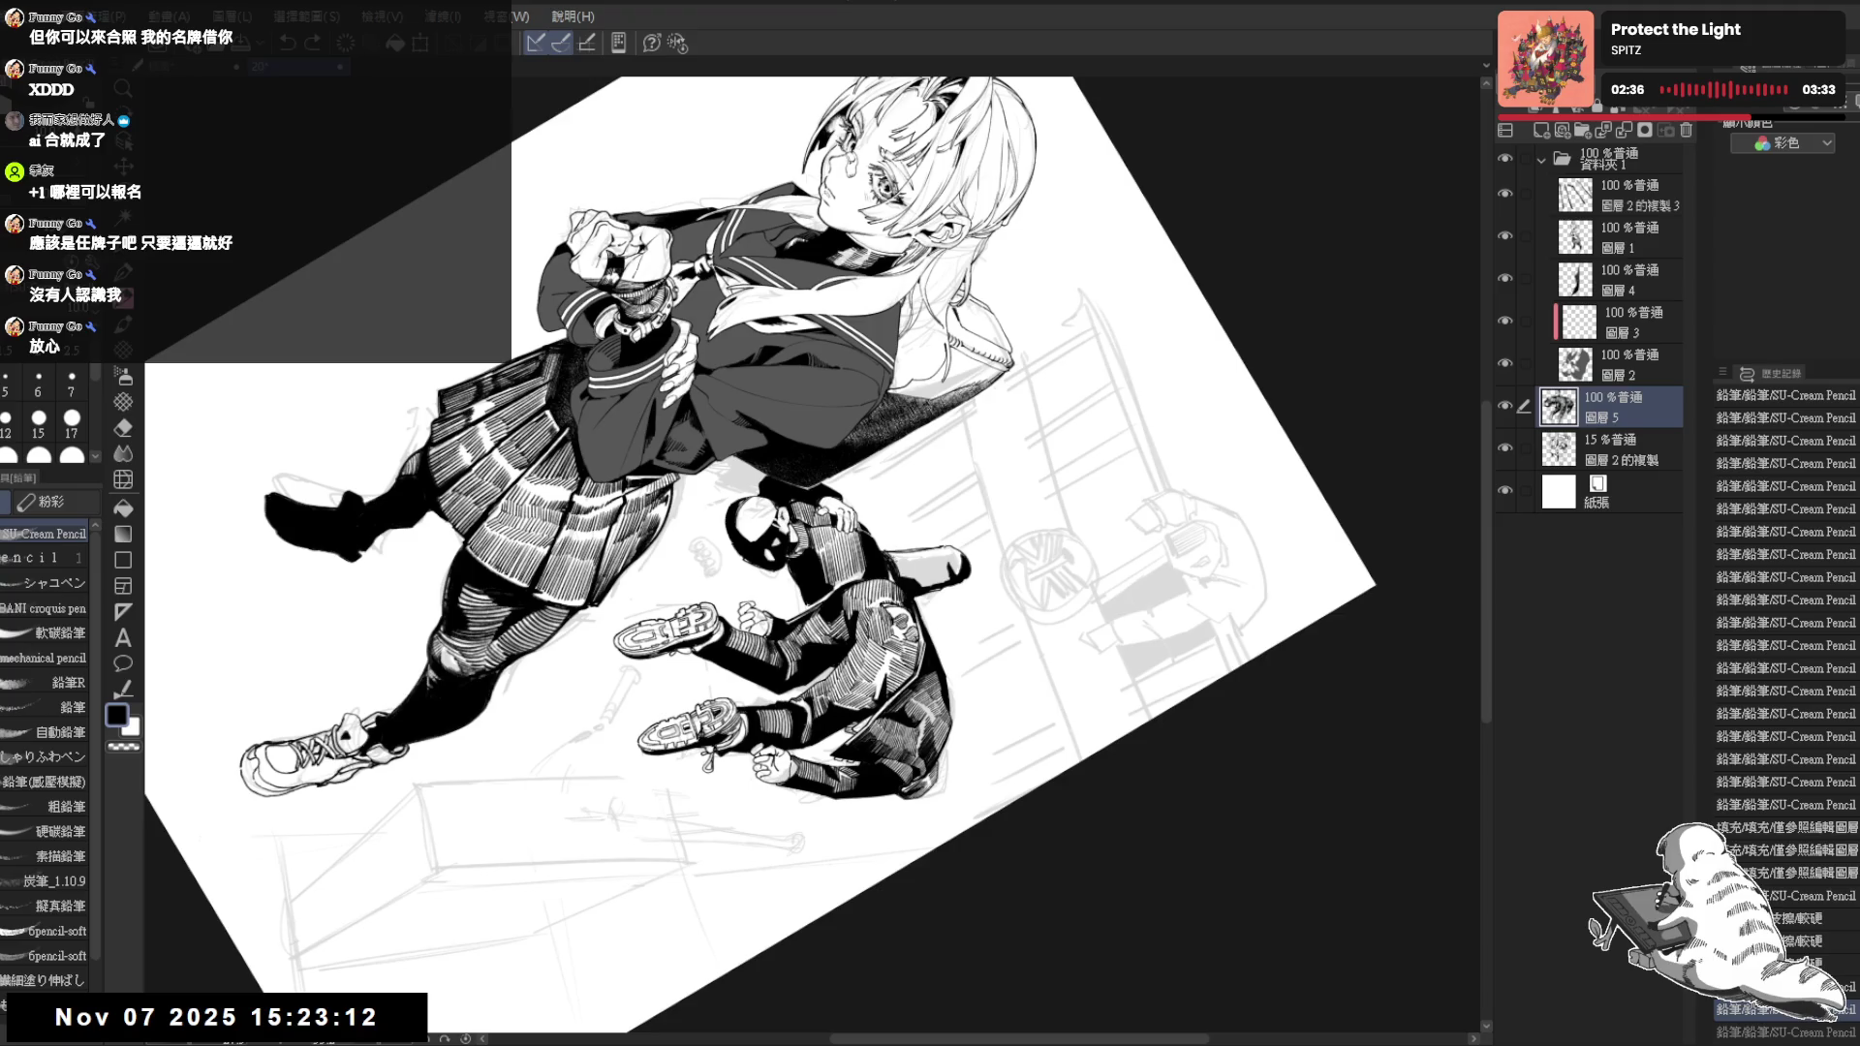
{"action": "scroll", "coordinate": [893, 581], "scroll_direction": "up", "scroll_amount": 1}
{"action": "scroll", "coordinate": [889, 582], "scroll_direction": "up", "scroll_amount": 1}
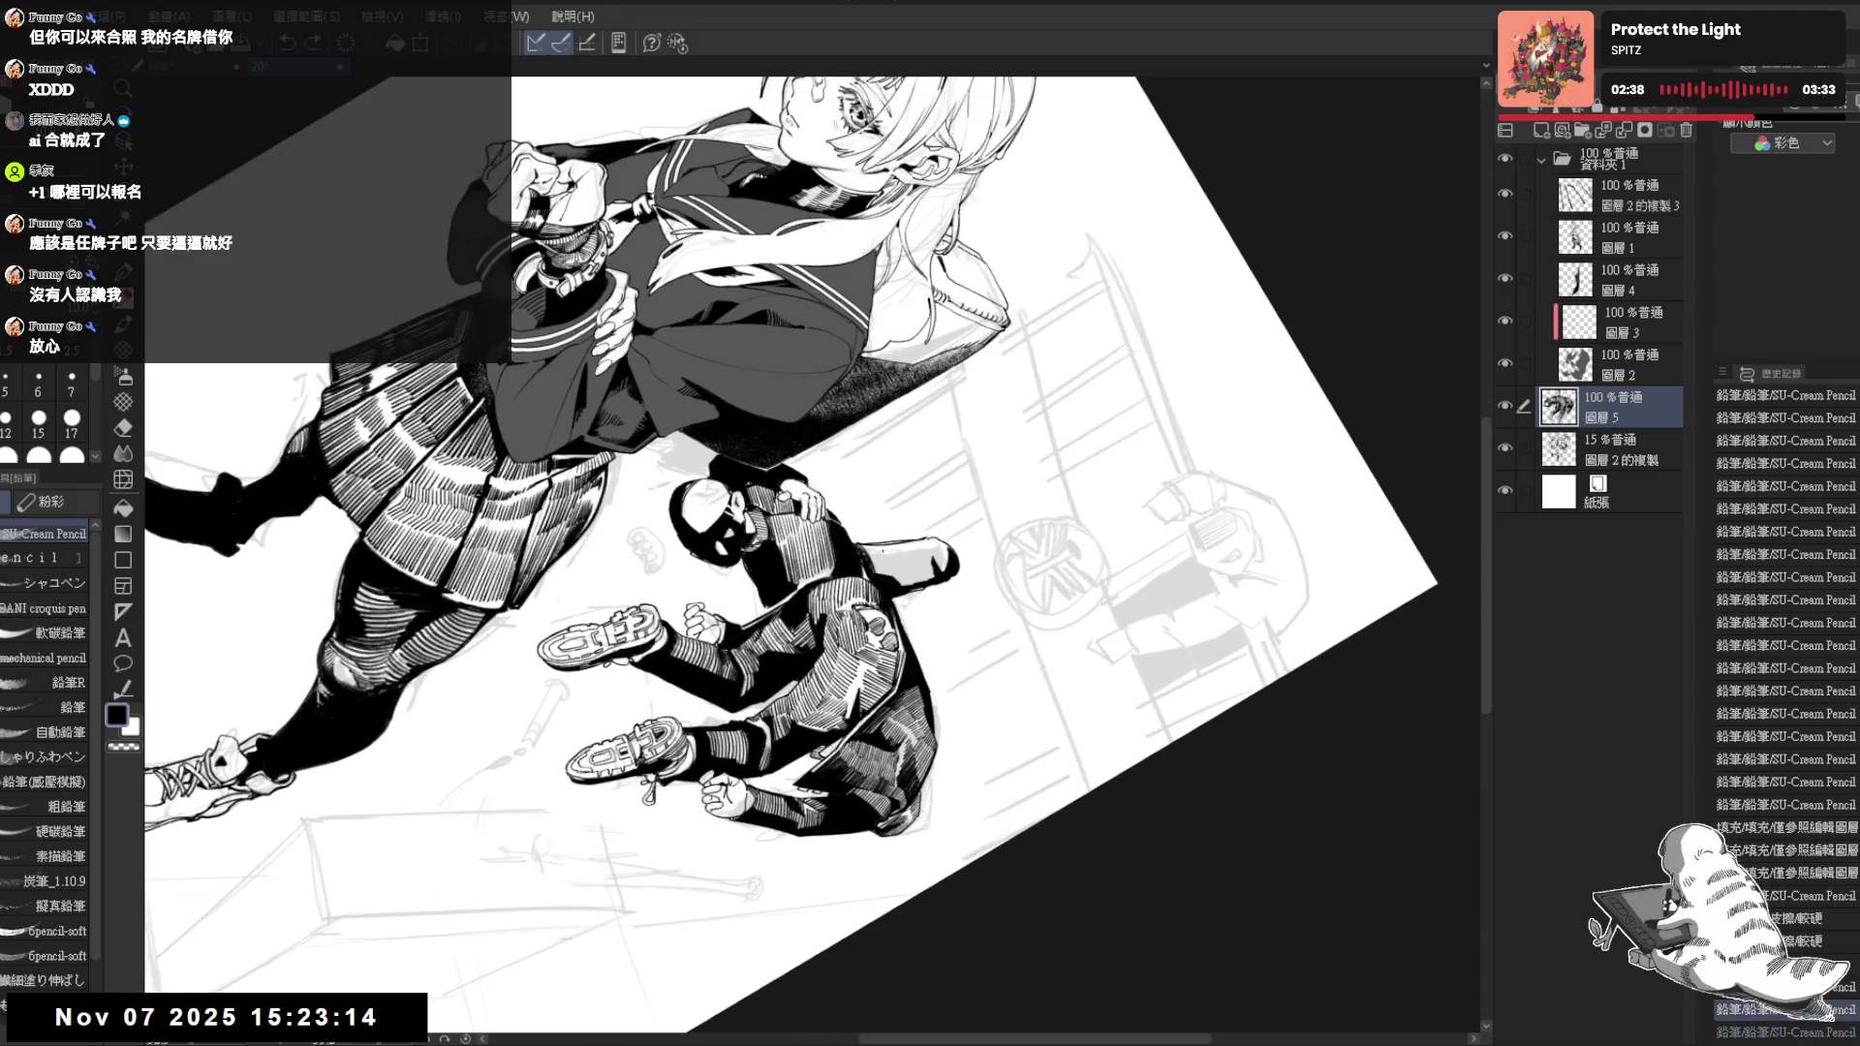
{"action": "left_click_drag", "start_coordinate": [870, 554], "coordinate": [885, 572]}
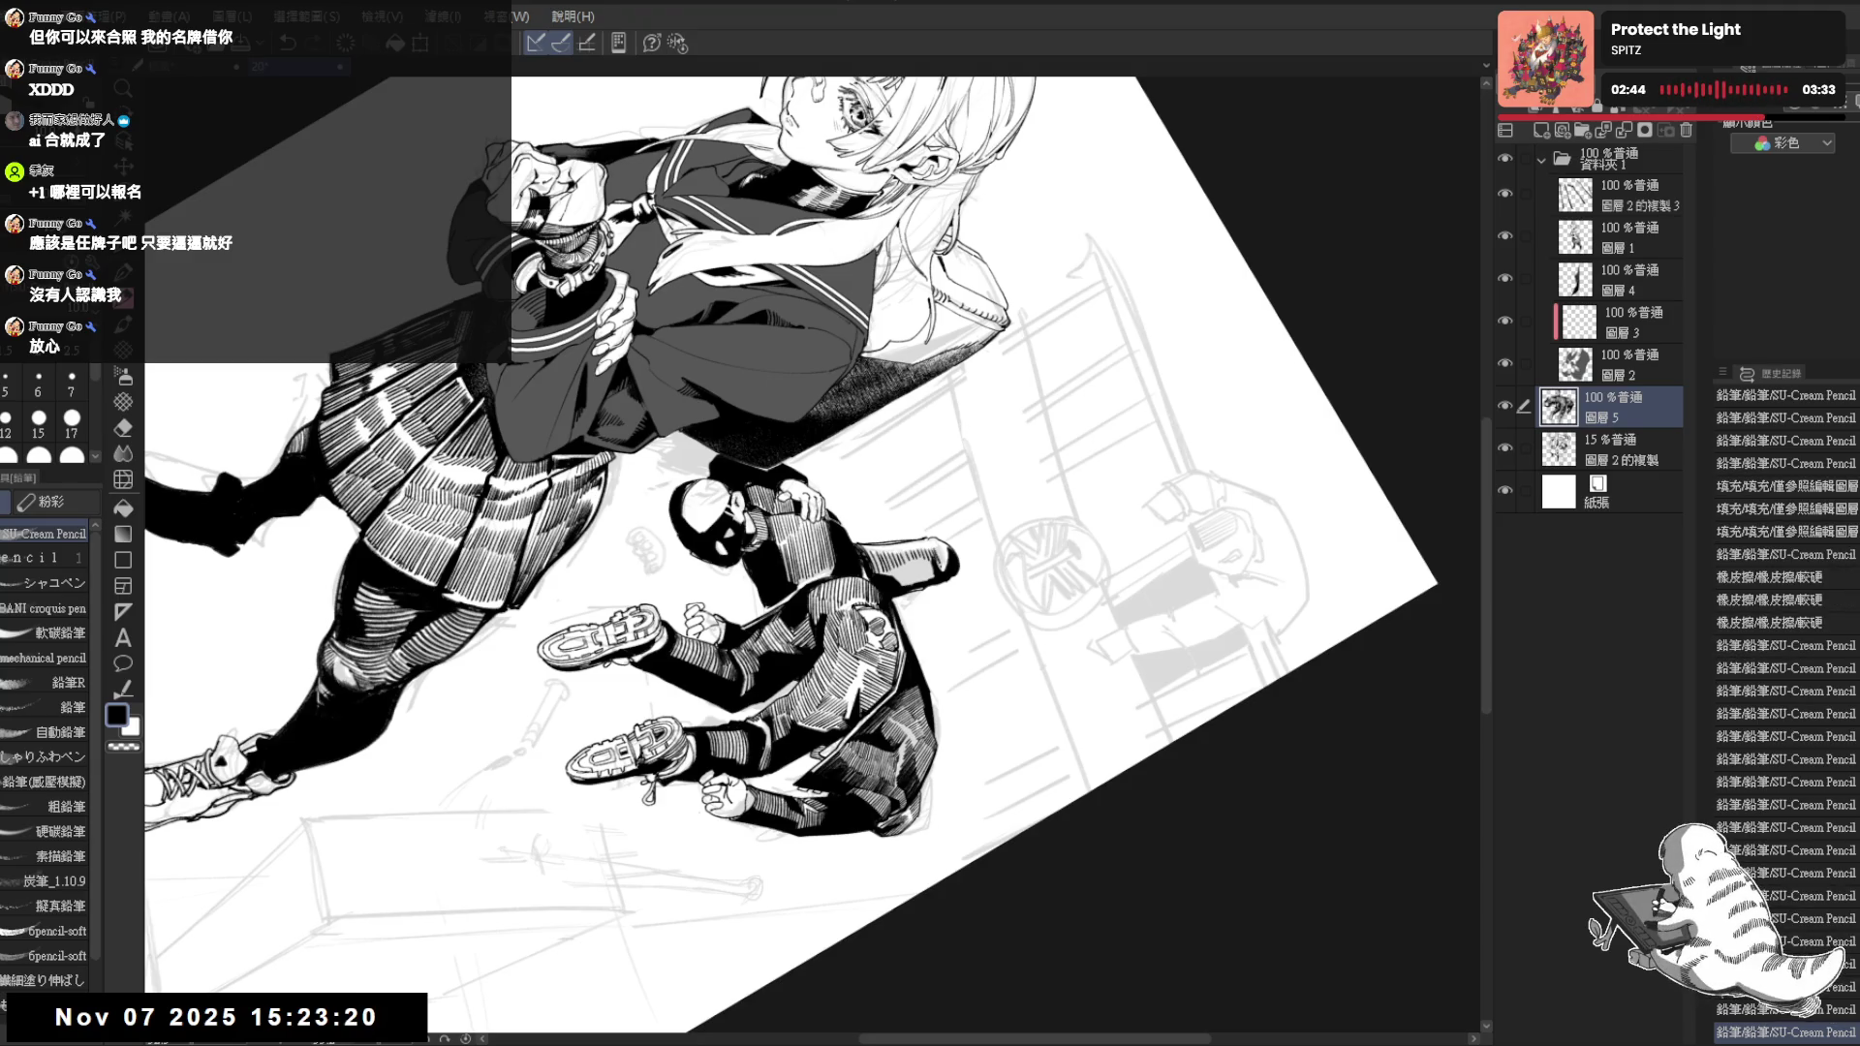
{"action": "left_click_drag", "start_coordinate": [939, 548], "coordinate": [950, 566]}
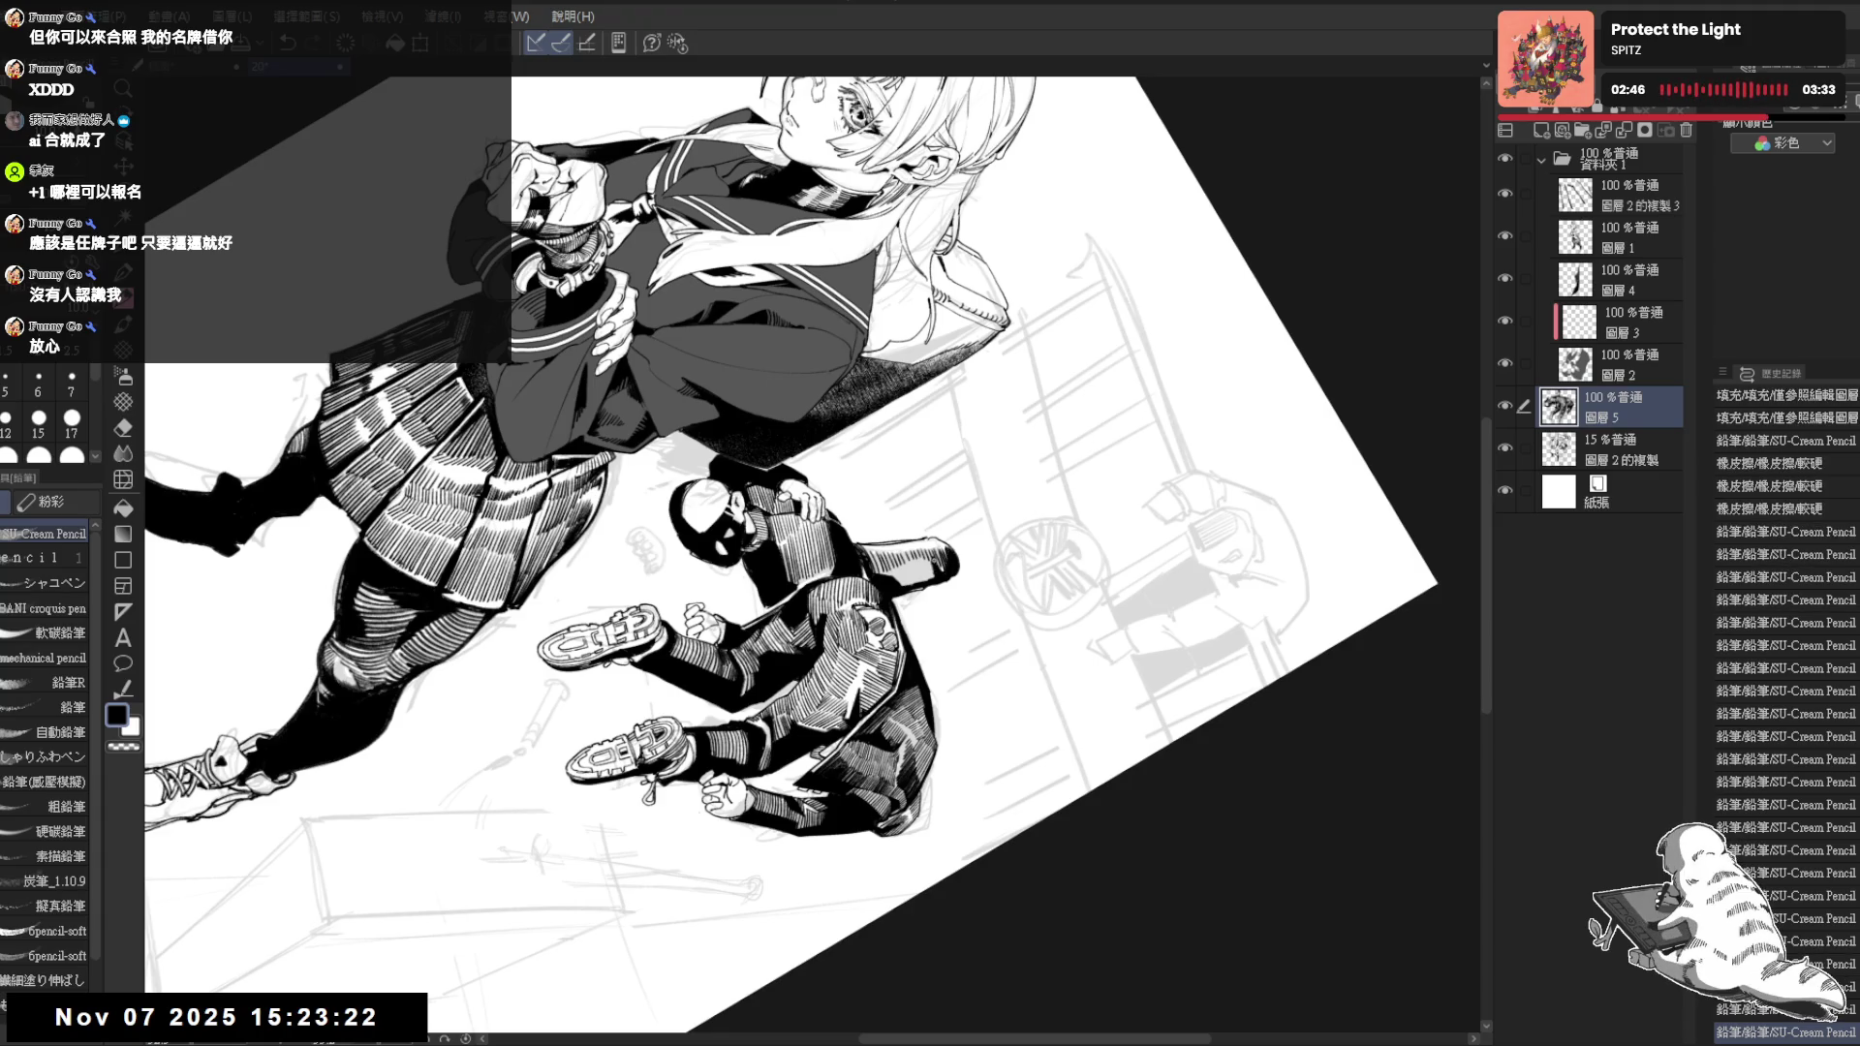
{"action": "key", "text": "ctrl+z"}
{"action": "key", "text": "ctrl+z"}
{"action": "key", "text": "ctrl+z"}
{"action": "key", "text": "ctrl+z"}
{"action": "key", "text": "ctrl+z"}
{"action": "key", "text": "ctrl+y"}
{"action": "key", "text": "ctrl+y"}
{"action": "key", "text": "ctrl+y"}
{"action": "key", "text": "ctrl+y"}
{"action": "key", "text": "ctrl+y"}
{"action": "left_click_drag", "start_coordinate": [933, 552], "coordinate": [944, 569]}
{"action": "mouse_move", "coordinate": [943, 549]}
{"action": "left_mouse_down"}
{"action": "mouse_move", "coordinate": [950, 566]}
{"action": "mouse_move", "coordinate": [893, 587]}
{"action": "left_mouse_up"}
{"action": "left_click_drag", "start_coordinate": [889, 570], "coordinate": [911, 585]}
{"action": "left_click_drag", "start_coordinate": [908, 562], "coordinate": [924, 584]}
{"action": "left_click_drag", "start_coordinate": [926, 556], "coordinate": [937, 581]}
{"action": "key", "text": "minus"}
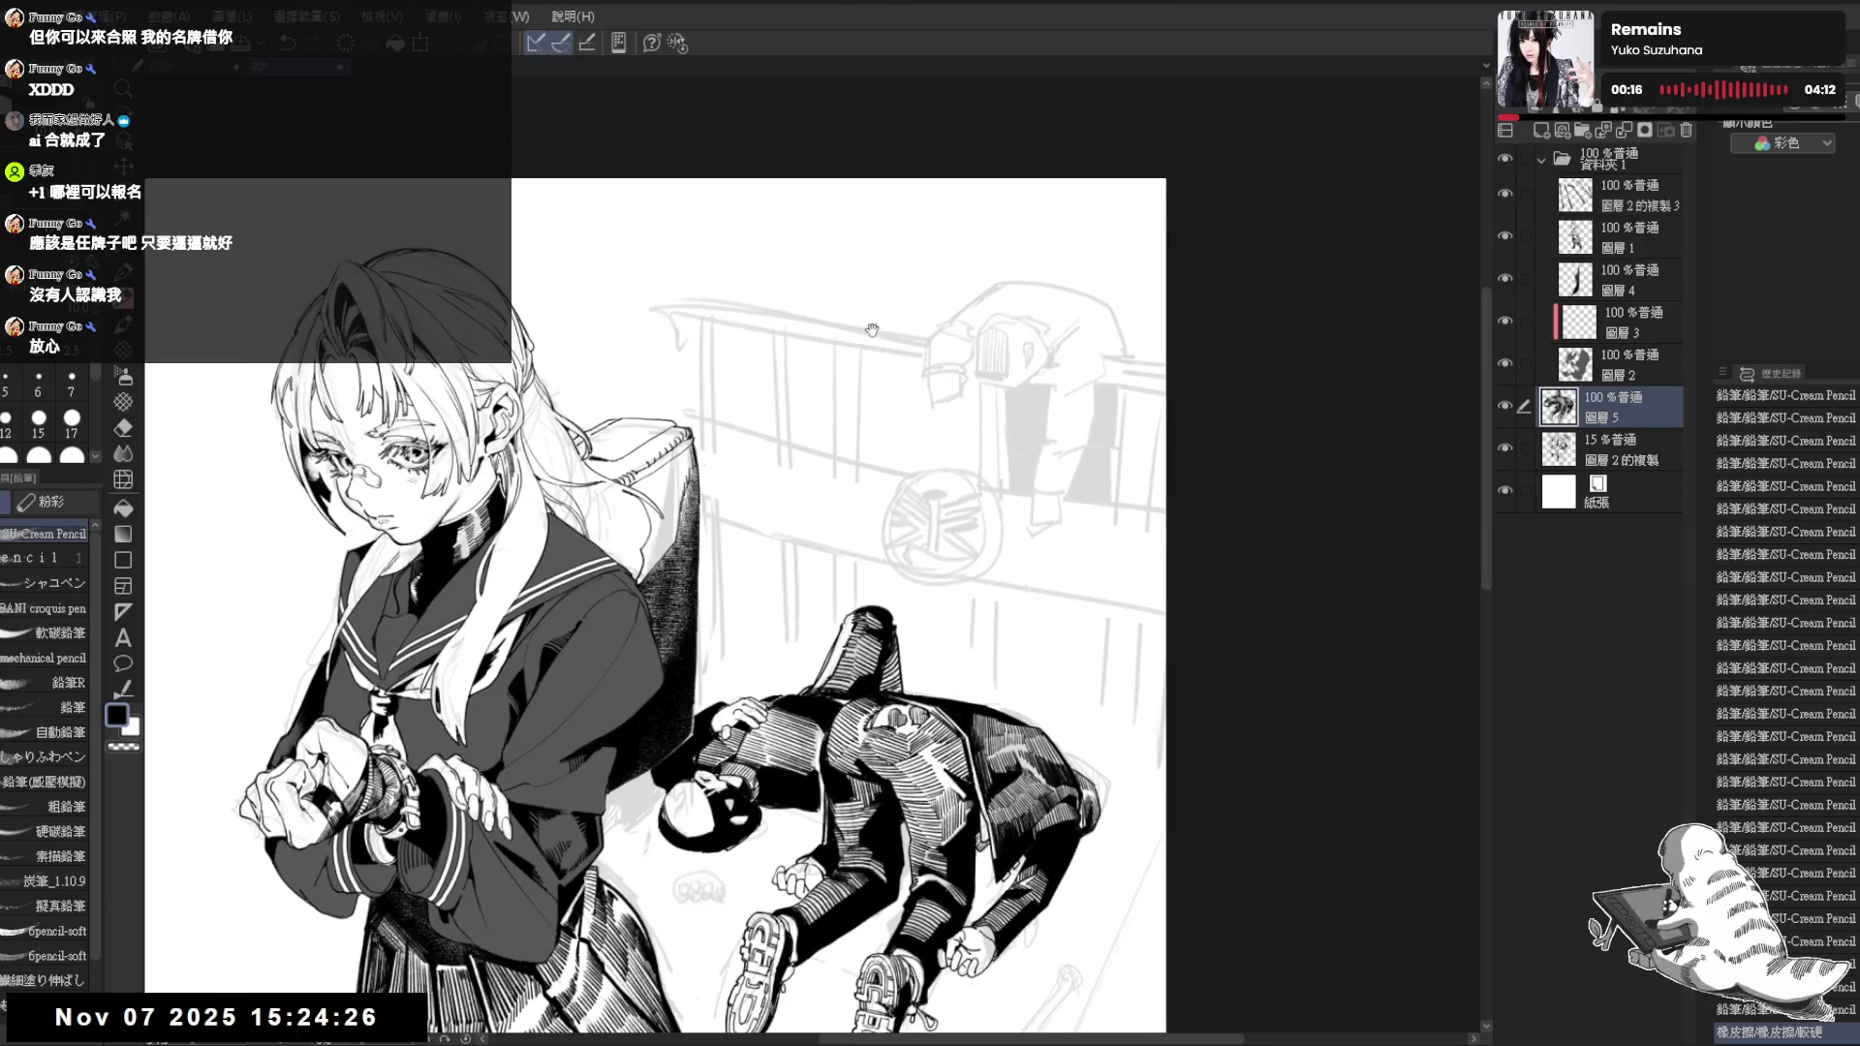
Fill the visor on the railing figure's head with dense vertical hatching
{"action": "key", "text": "ctrl+z"}
{"action": "left_click_drag", "start_coordinate": [970, 351], "coordinate": [961, 386]}
{"action": "left_click_drag", "start_coordinate": [969, 346], "coordinate": [962, 387]}
{"action": "left_click_drag", "start_coordinate": [968, 344], "coordinate": [972, 386]}
{"action": "mouse_move", "coordinate": [976, 344]}
{"action": "left_mouse_down"}
{"action": "mouse_move", "coordinate": [981, 387]}
{"action": "mouse_move", "coordinate": [962, 389]}
{"action": "mouse_move", "coordinate": [986, 386]}
{"action": "mouse_move", "coordinate": [948, 389]}
{"action": "mouse_move", "coordinate": [999, 317]}
{"action": "mouse_move", "coordinate": [965, 322]}
{"action": "mouse_move", "coordinate": [971, 413]}
{"action": "mouse_move", "coordinate": [997, 417]}
{"action": "left_mouse_up"}
Tidy stray lines around the visor with quick eraser and pencil touches
{"action": "key", "text": "e"}
{"action": "key", "text": "p"}
{"action": "key", "text": "e"}
{"action": "key", "text": "p"}
{"action": "key", "text": "e"}
{"action": "key", "text": "p"}
{"action": "key", "text": "ctrl+z"}
{"action": "key", "text": "ctrl+y"}
Erase a small mark beside the visor and add a short stroke on the head's top
{"action": "key", "text": "e"}
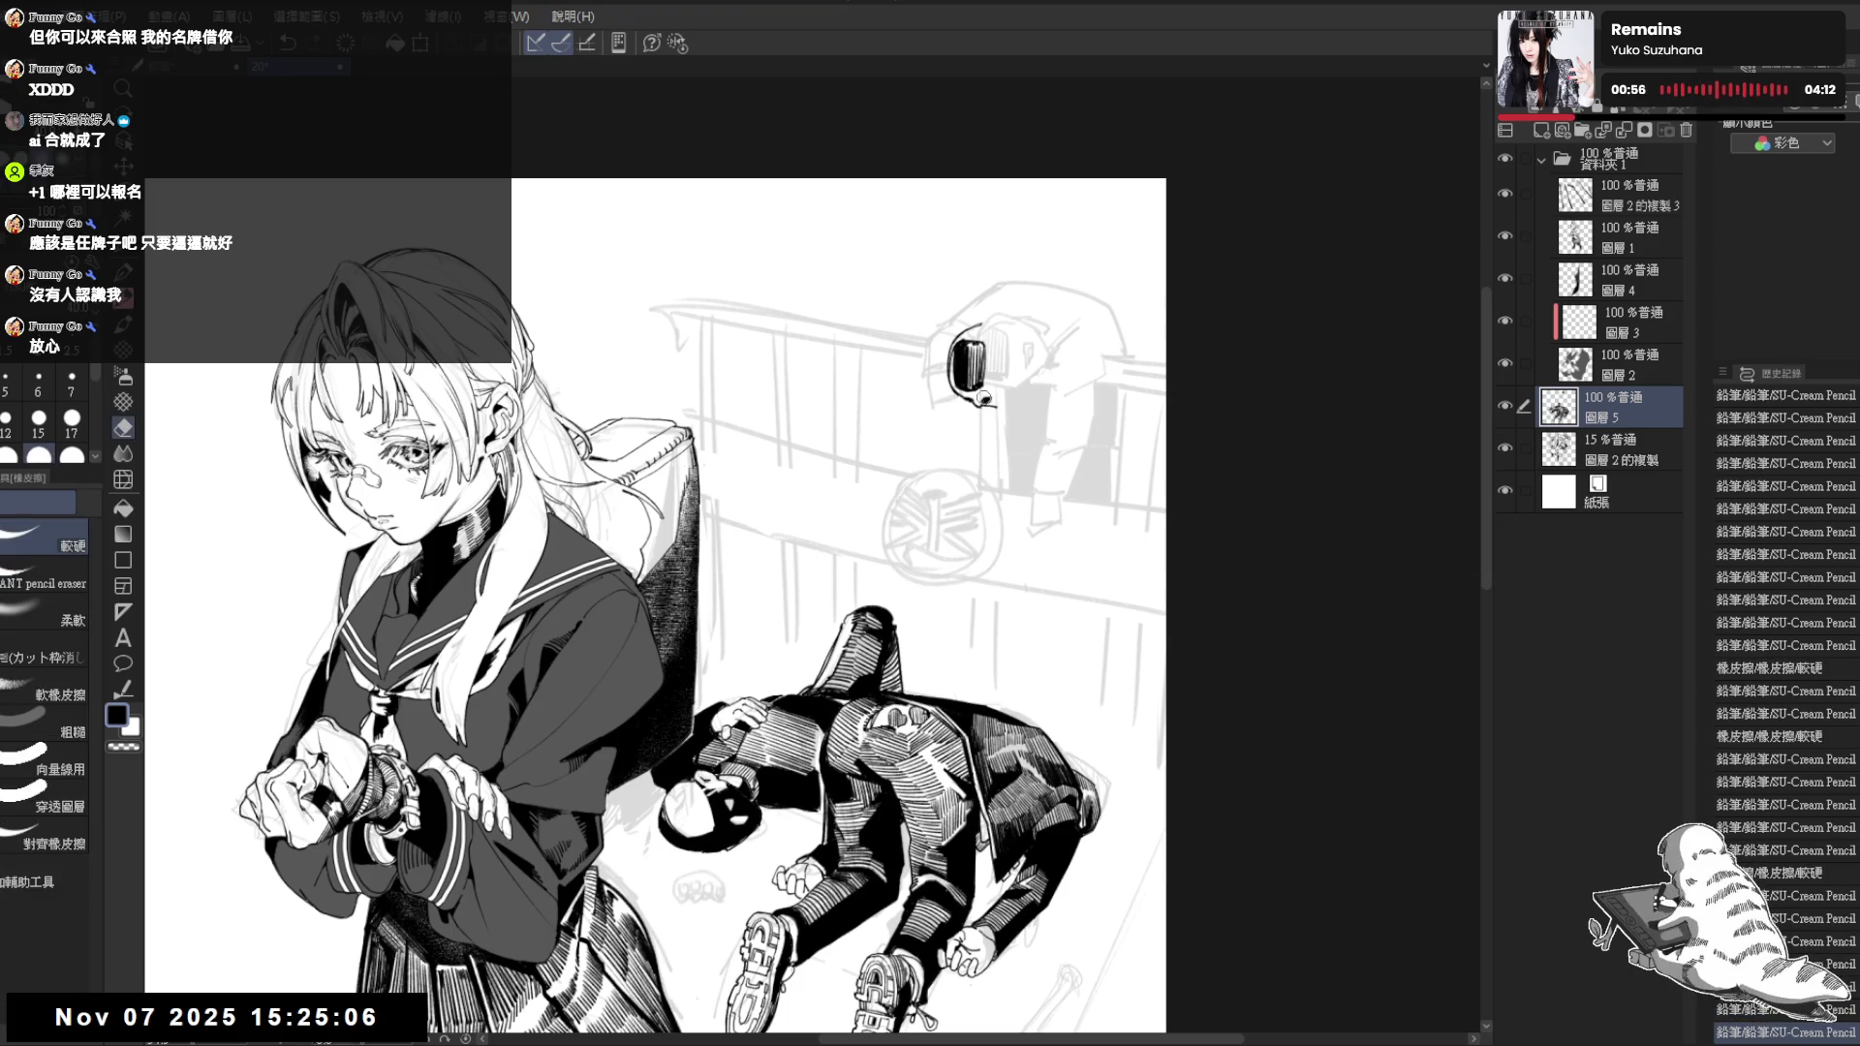
{"action": "mouse_move", "coordinate": [979, 393]}
{"action": "left_mouse_down"}
{"action": "mouse_move", "coordinate": [1000, 405]}
{"action": "mouse_move", "coordinate": [1005, 369]}
{"action": "left_mouse_up"}
{"action": "key", "text": "p"}
{"action": "key", "text": "e"}
{"action": "key", "text": "p"}
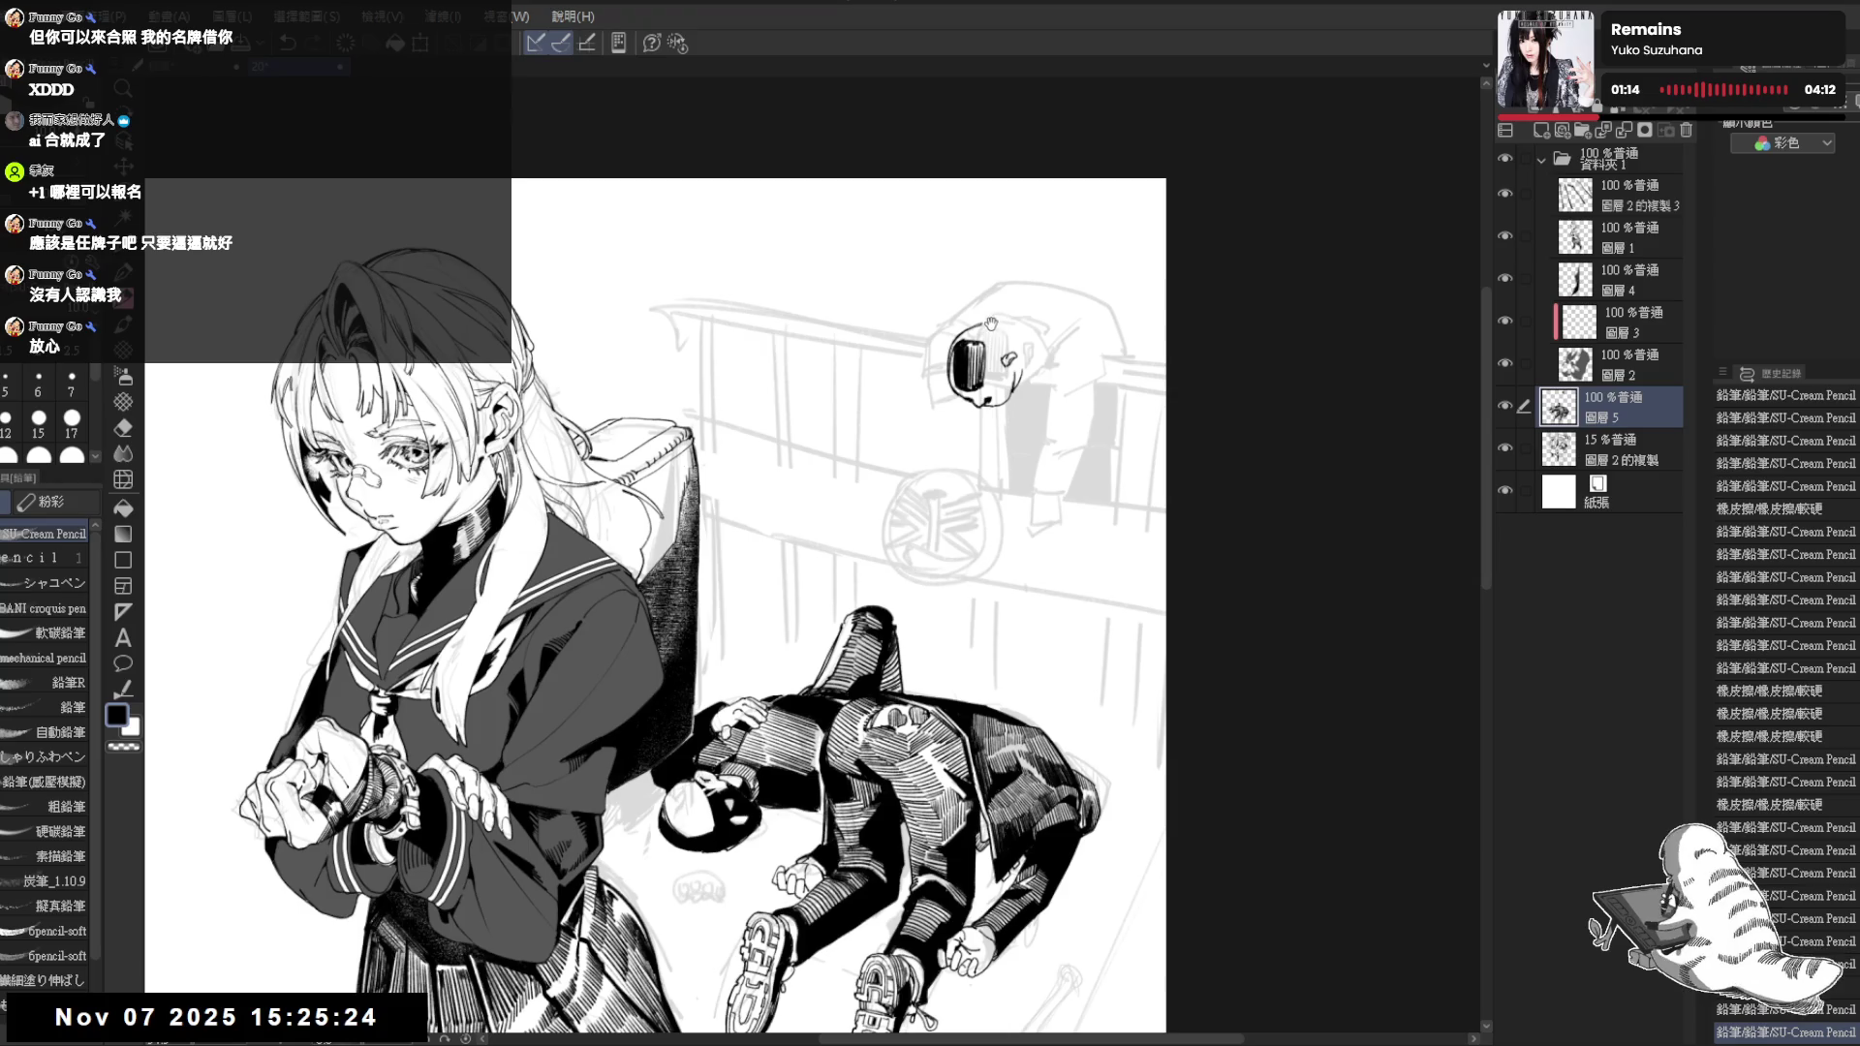
{"action": "mouse_move", "coordinate": [995, 318]}
{"action": "left_mouse_down"}
{"action": "mouse_move", "coordinate": [1018, 313]}
{"action": "mouse_move", "coordinate": [1021, 335]}
{"action": "left_mouse_up"}
{"action": "scroll", "coordinate": [953, 258], "scroll_direction": "up", "scroll_amount": 1}
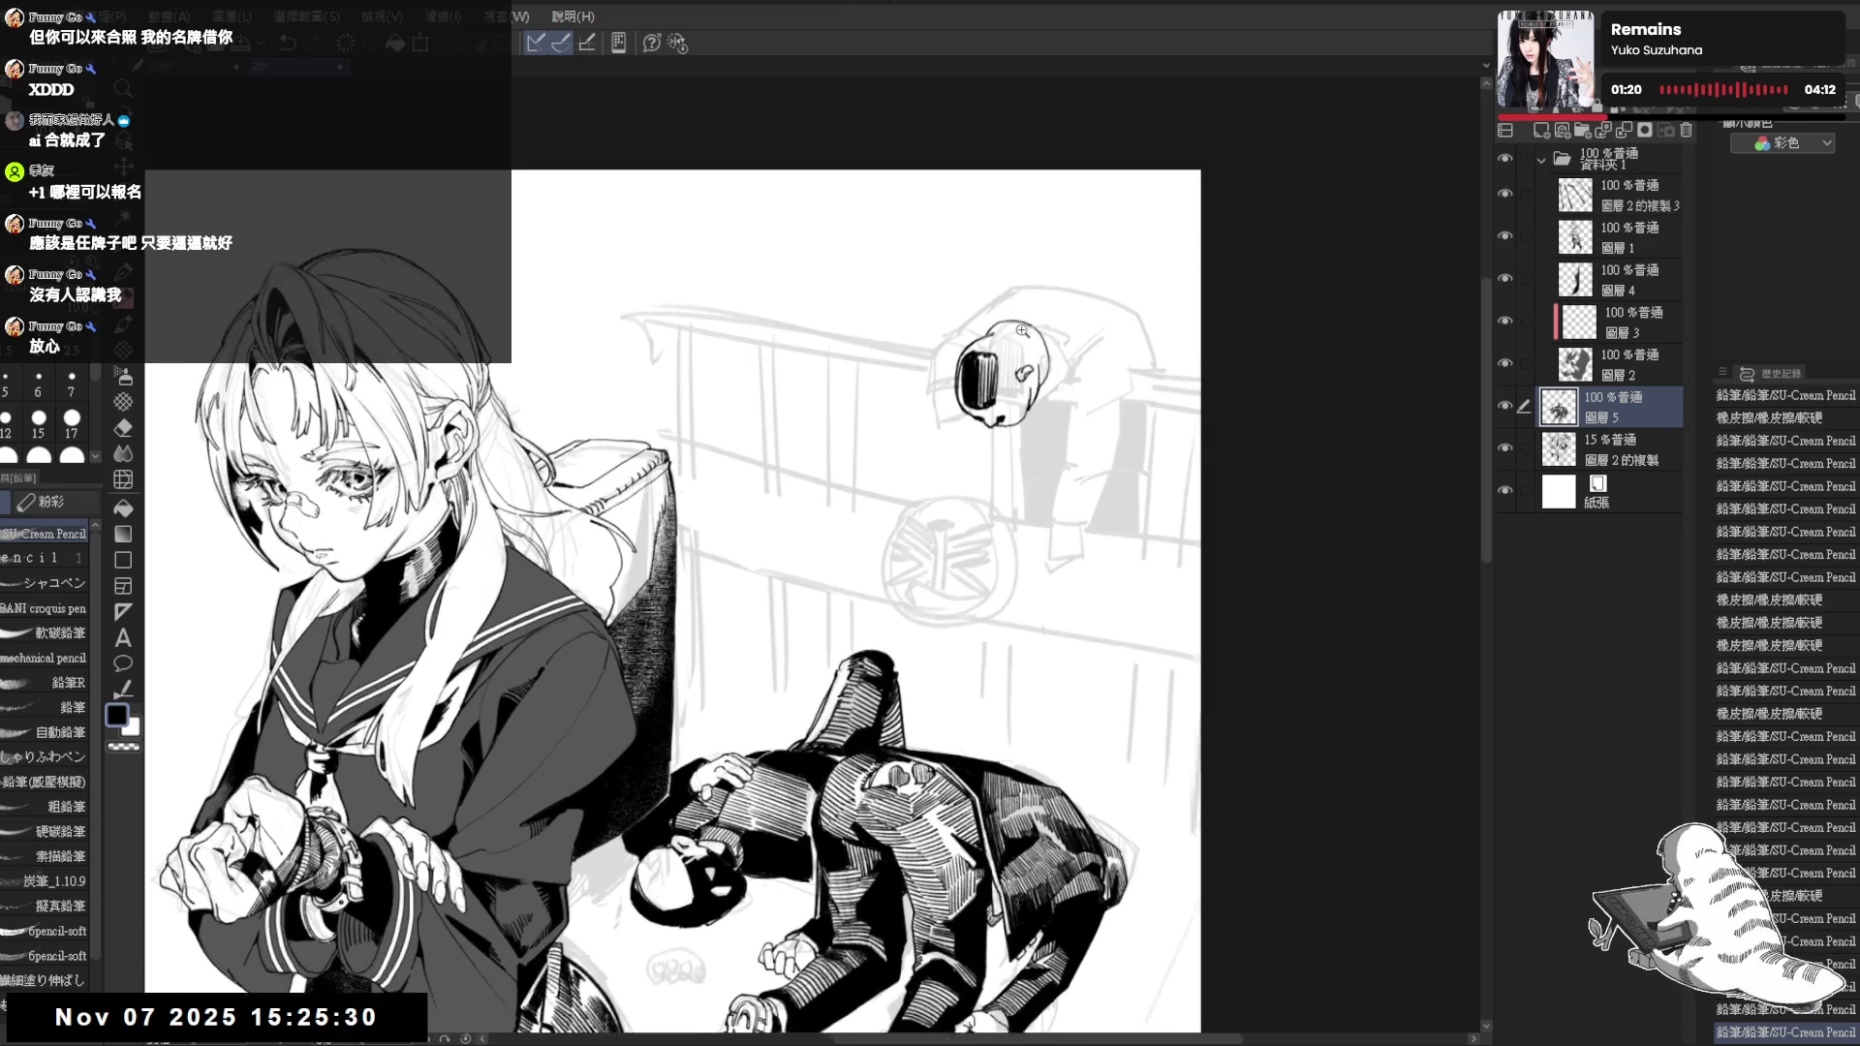
{"action": "scroll", "coordinate": [954, 258], "scroll_direction": "up", "scroll_amount": 1}
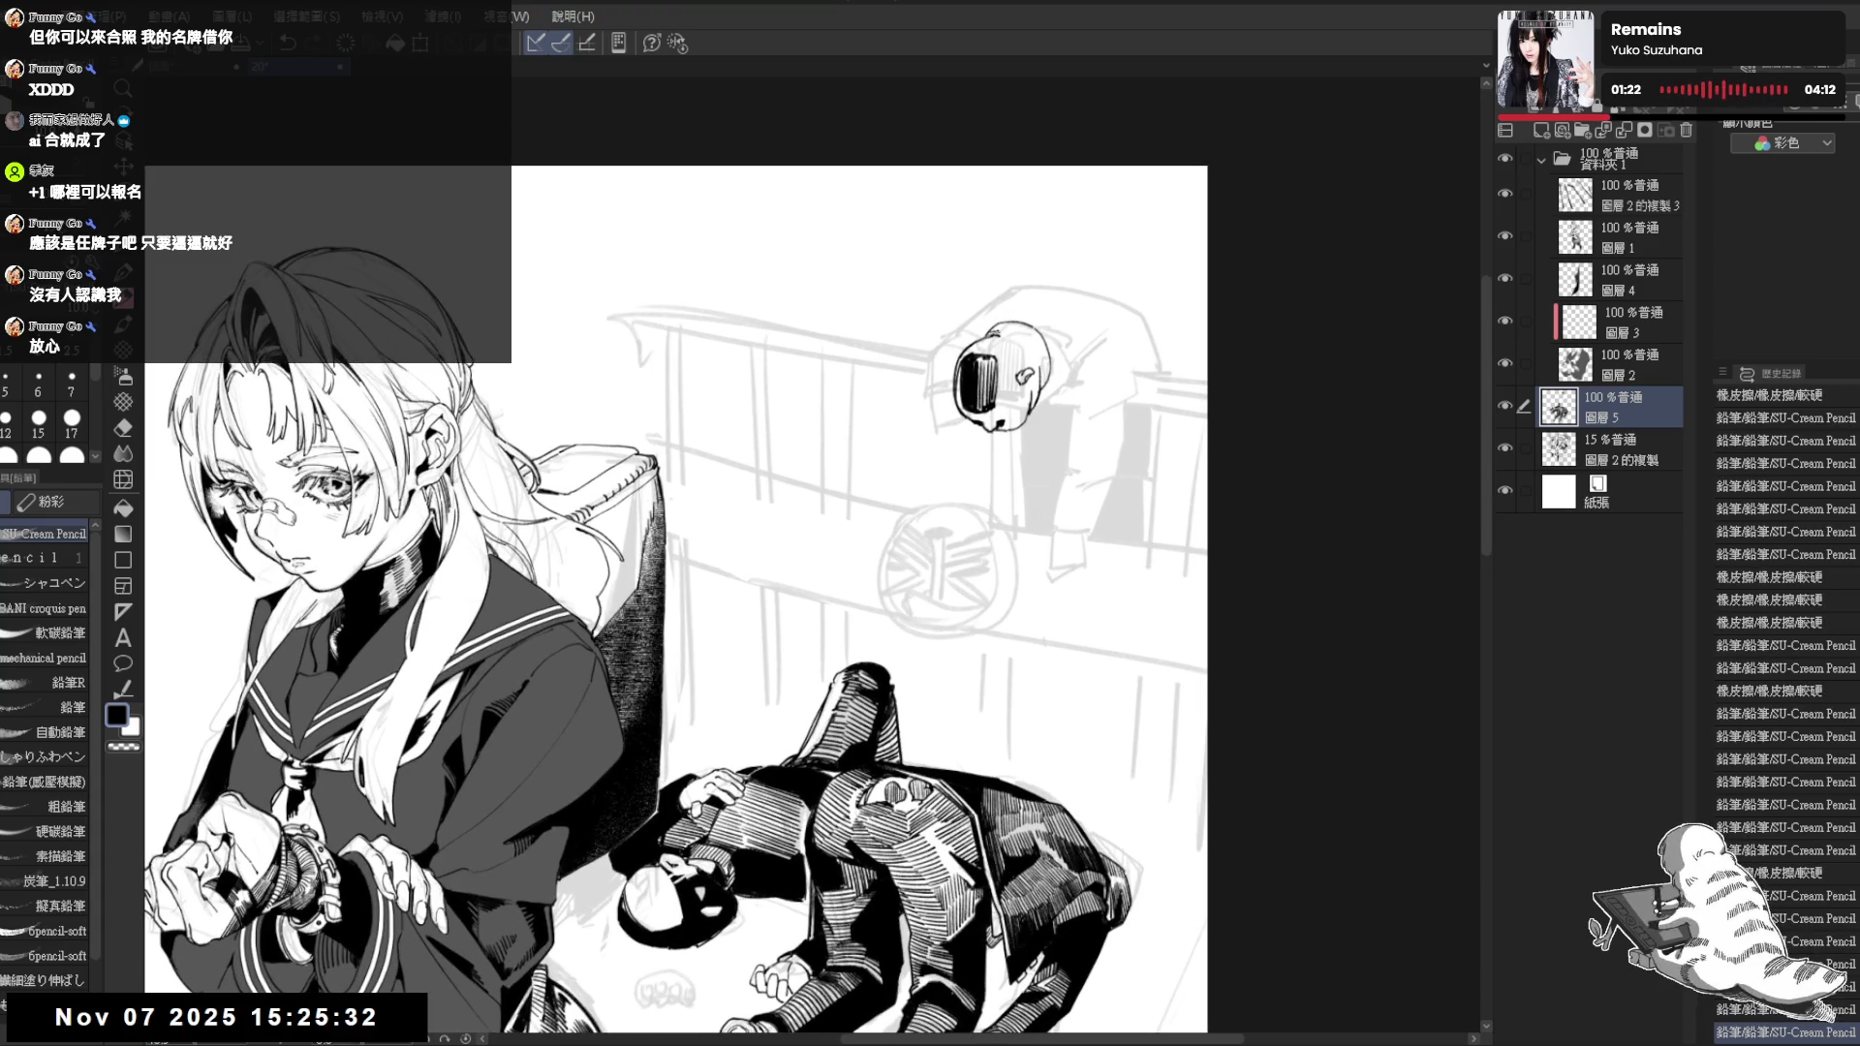
Clean up marks around the helmeted head with eraser and pencil touches
{"action": "mouse_move", "coordinate": [1060, 339]}
{"action": "left_mouse_down"}
{"action": "mouse_move", "coordinate": [998, 317]}
{"action": "mouse_move", "coordinate": [982, 340]}
{"action": "mouse_move", "coordinate": [1043, 361]}
{"action": "mouse_move", "coordinate": [1037, 402]}
{"action": "mouse_move", "coordinate": [1054, 392]}
{"action": "mouse_move", "coordinate": [1034, 381]}
{"action": "left_mouse_up"}
{"action": "key", "text": "ctrl+z"}
{"action": "key", "text": "ctrl+z"}
{"action": "key", "text": "ctrl+z"}
{"action": "key", "text": "e"}
{"action": "key", "text": "e"}
{"action": "key", "text": "p"}
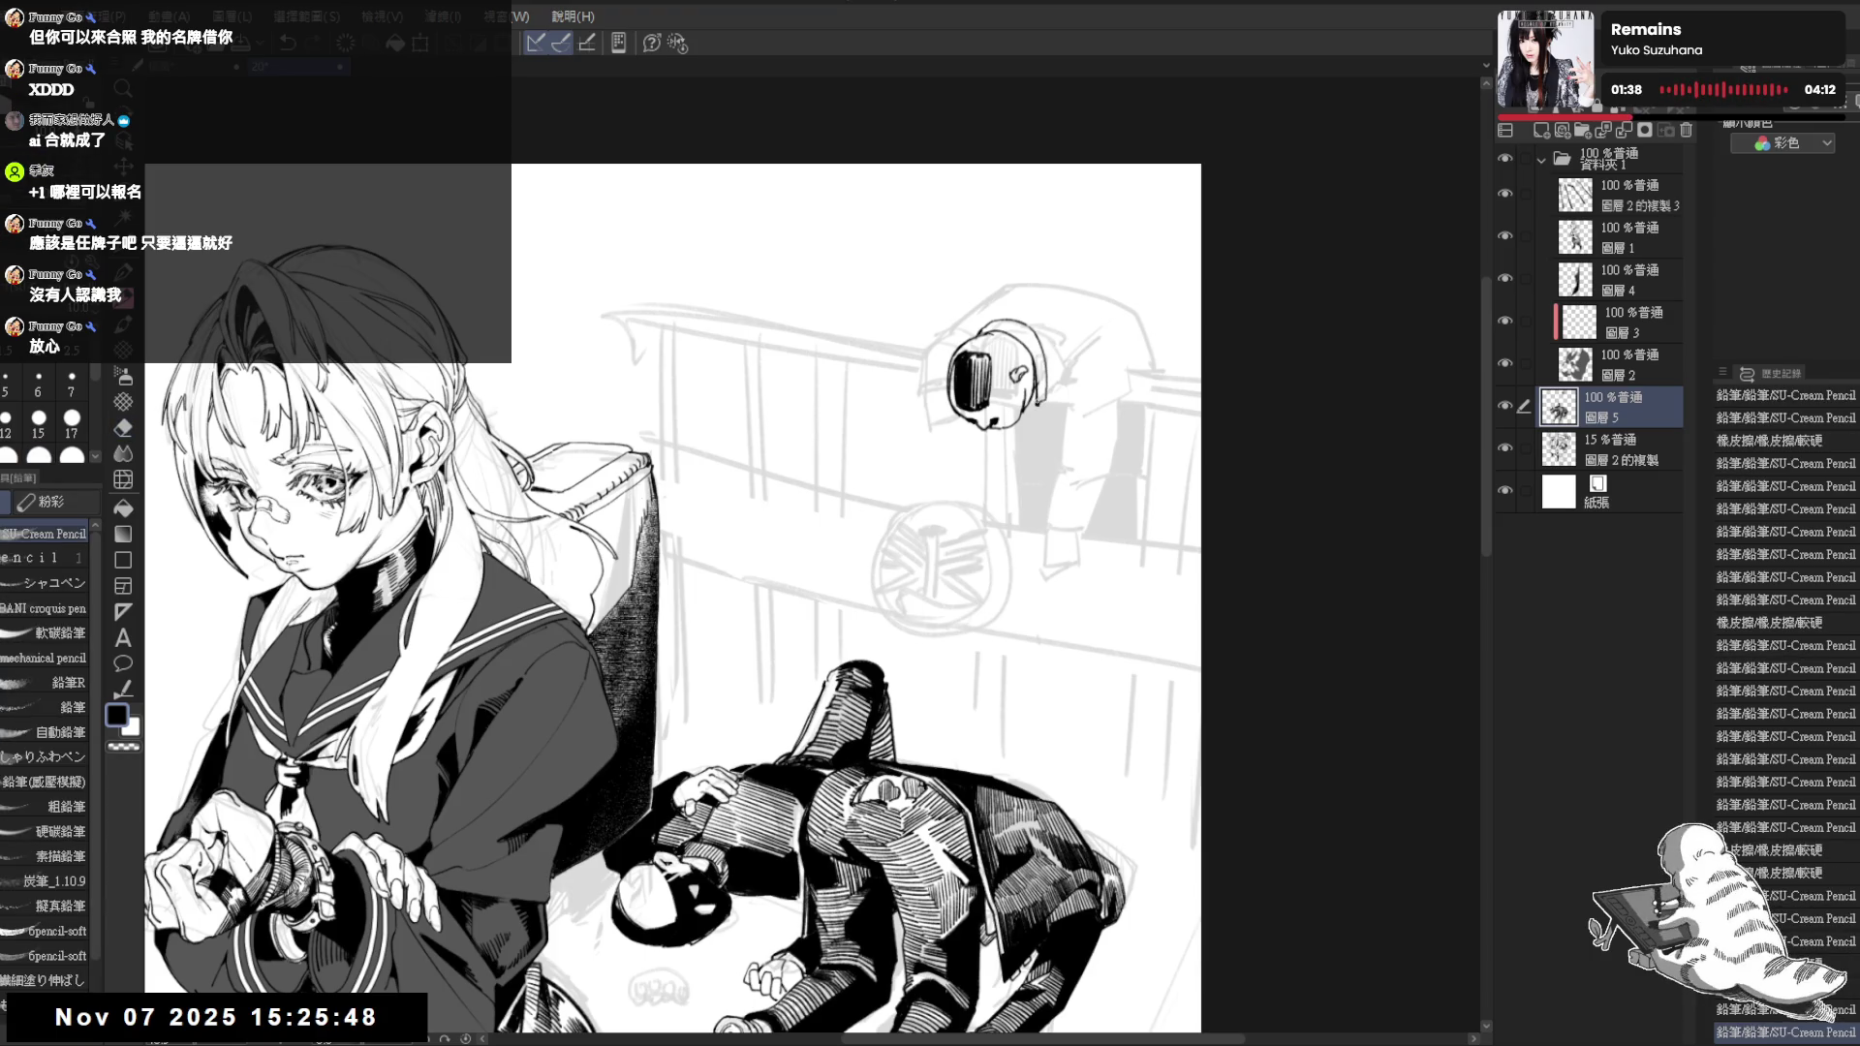
{"action": "left_click_drag", "start_coordinate": [1034, 253], "coordinate": [1011, 264]}
{"action": "key", "text": "e"}
{"action": "mouse_move", "coordinate": [961, 331]}
{"action": "left_mouse_down"}
{"action": "mouse_move", "coordinate": [1069, 401]}
{"action": "mouse_move", "coordinate": [1050, 411]}
{"action": "left_mouse_up"}
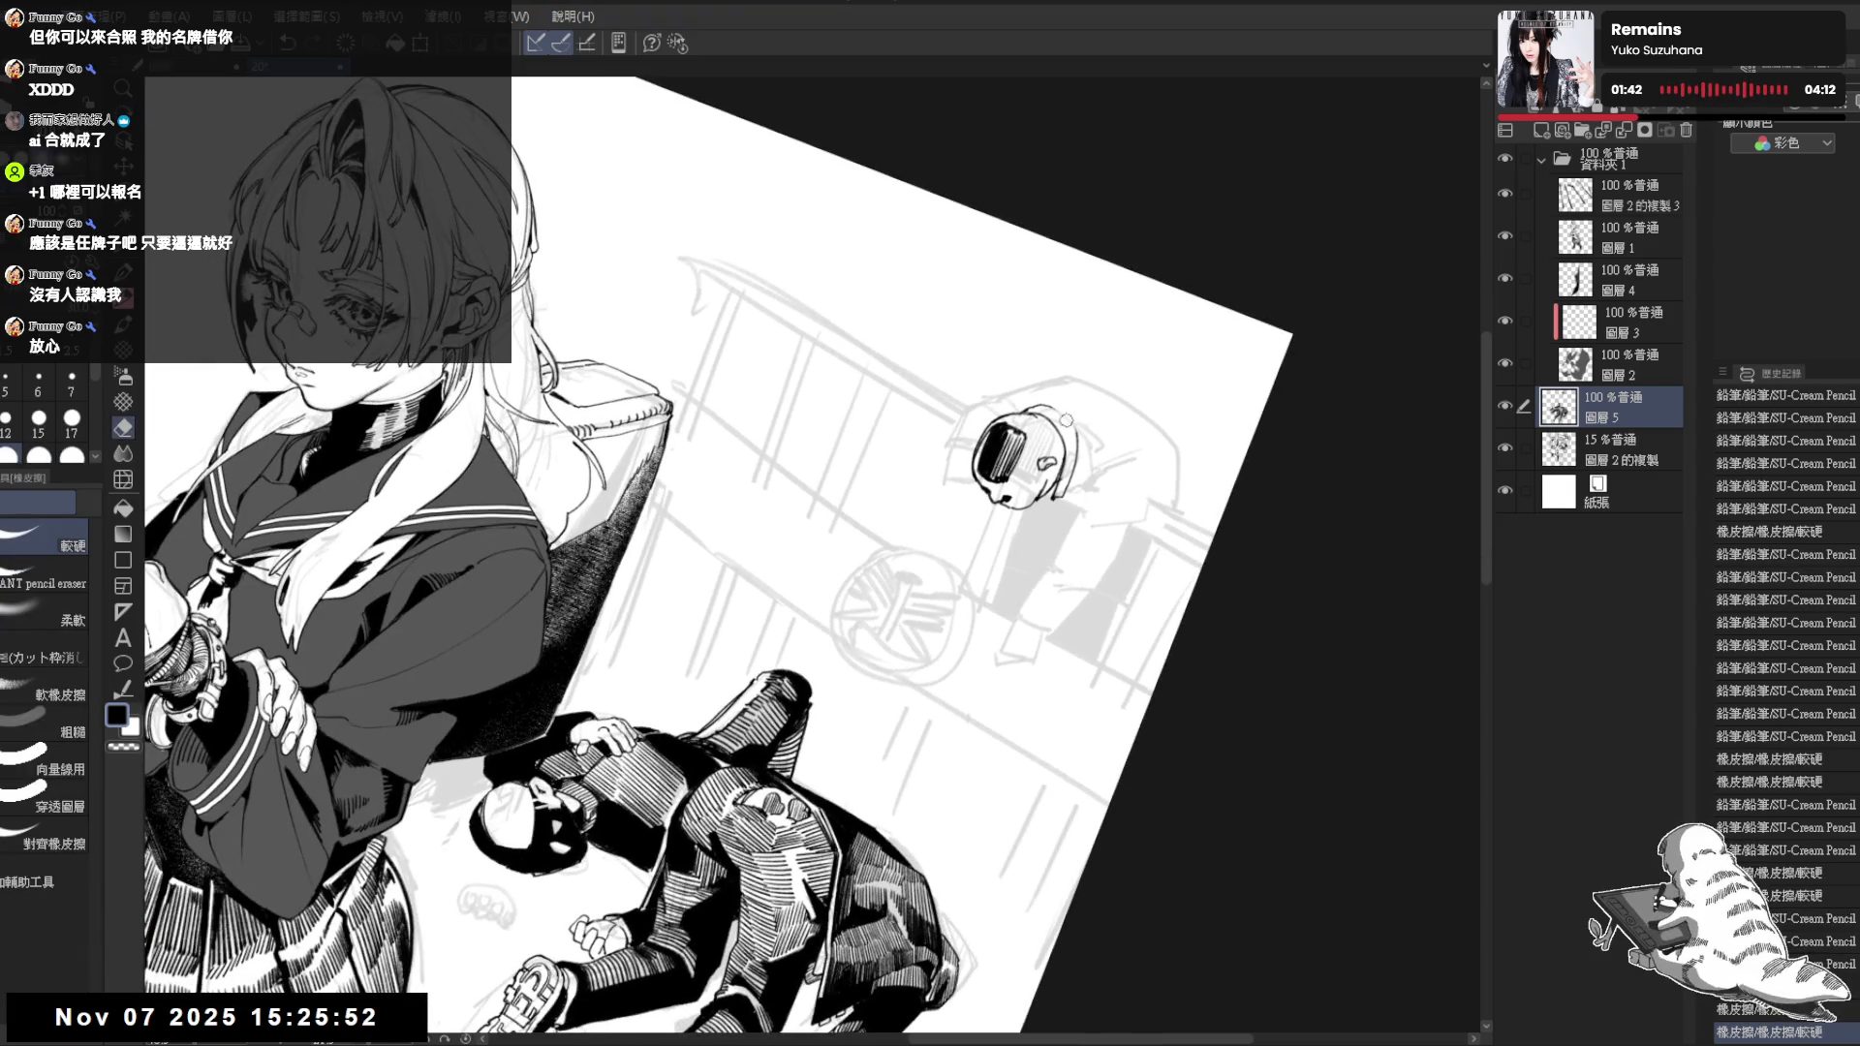
{"action": "key", "text": "p"}
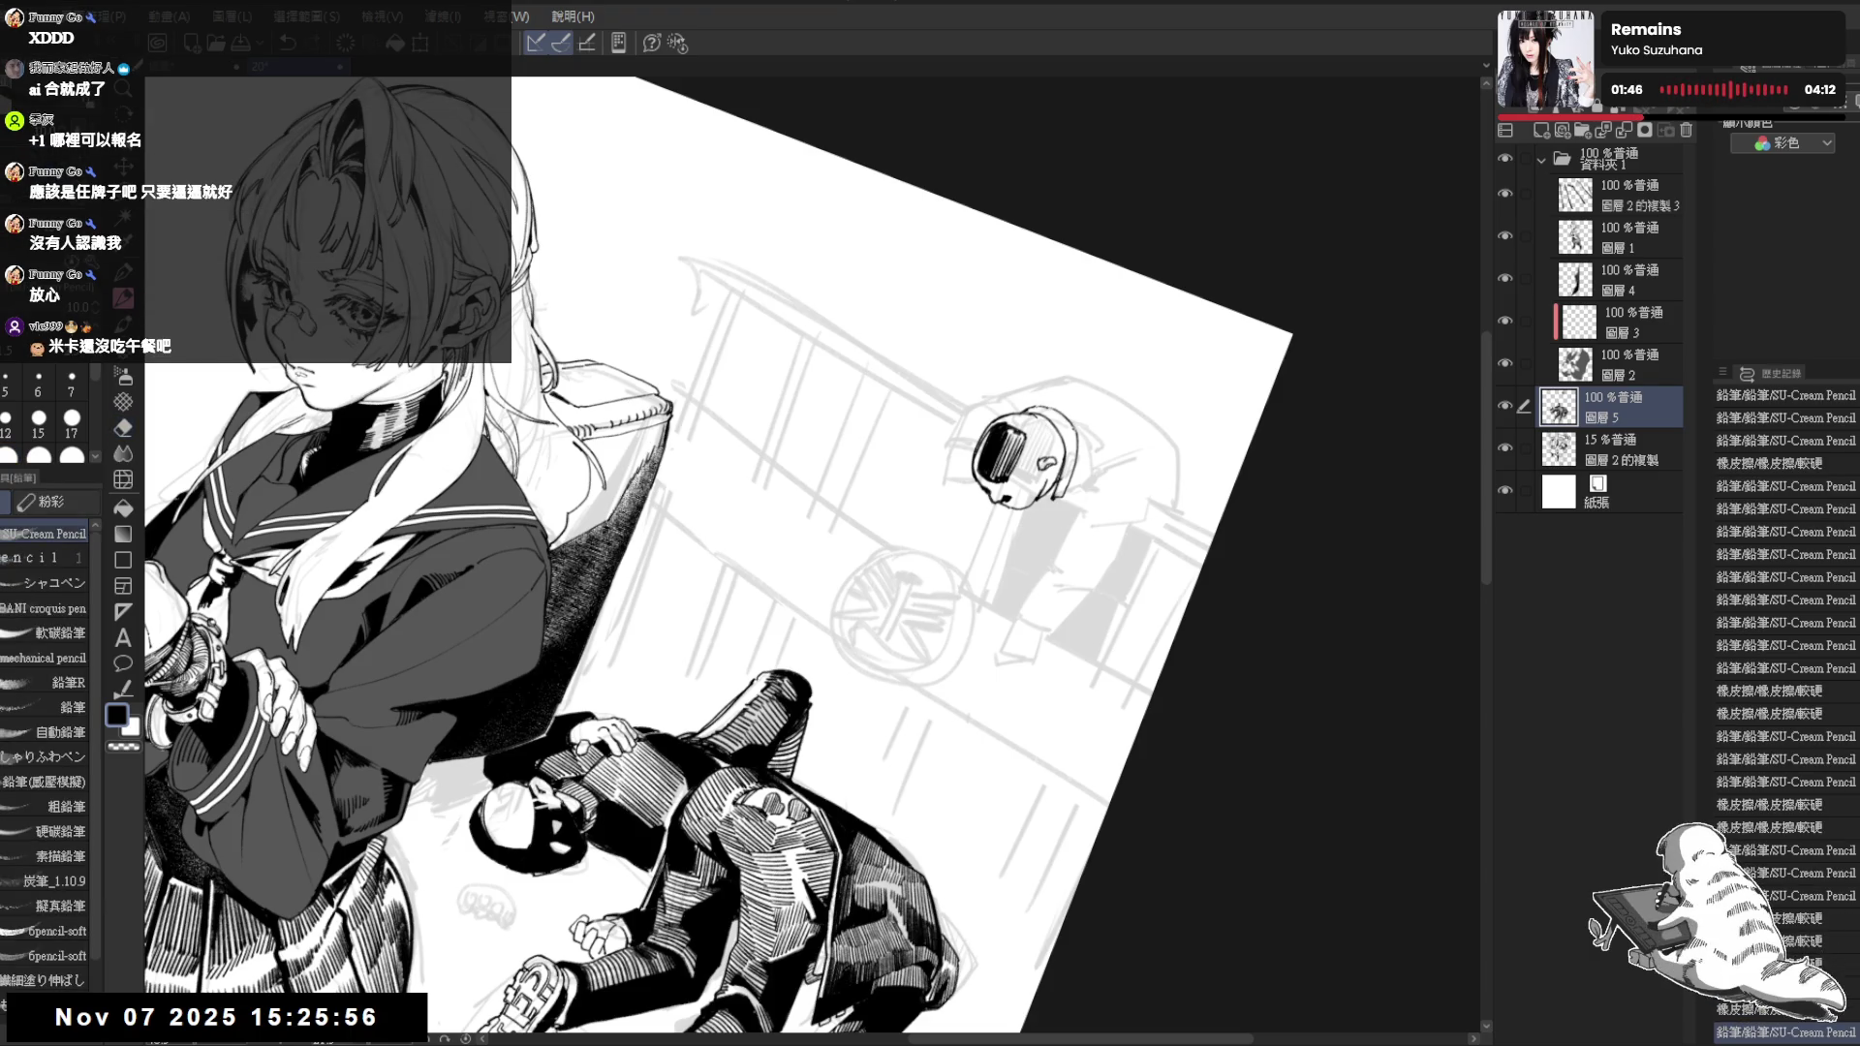
Darken the helmet's right edge with pencil strokes and fill, then straighten the view
{"action": "left_click_drag", "start_coordinate": [1069, 445], "coordinate": [1075, 459]}
{"action": "key", "text": "g"}
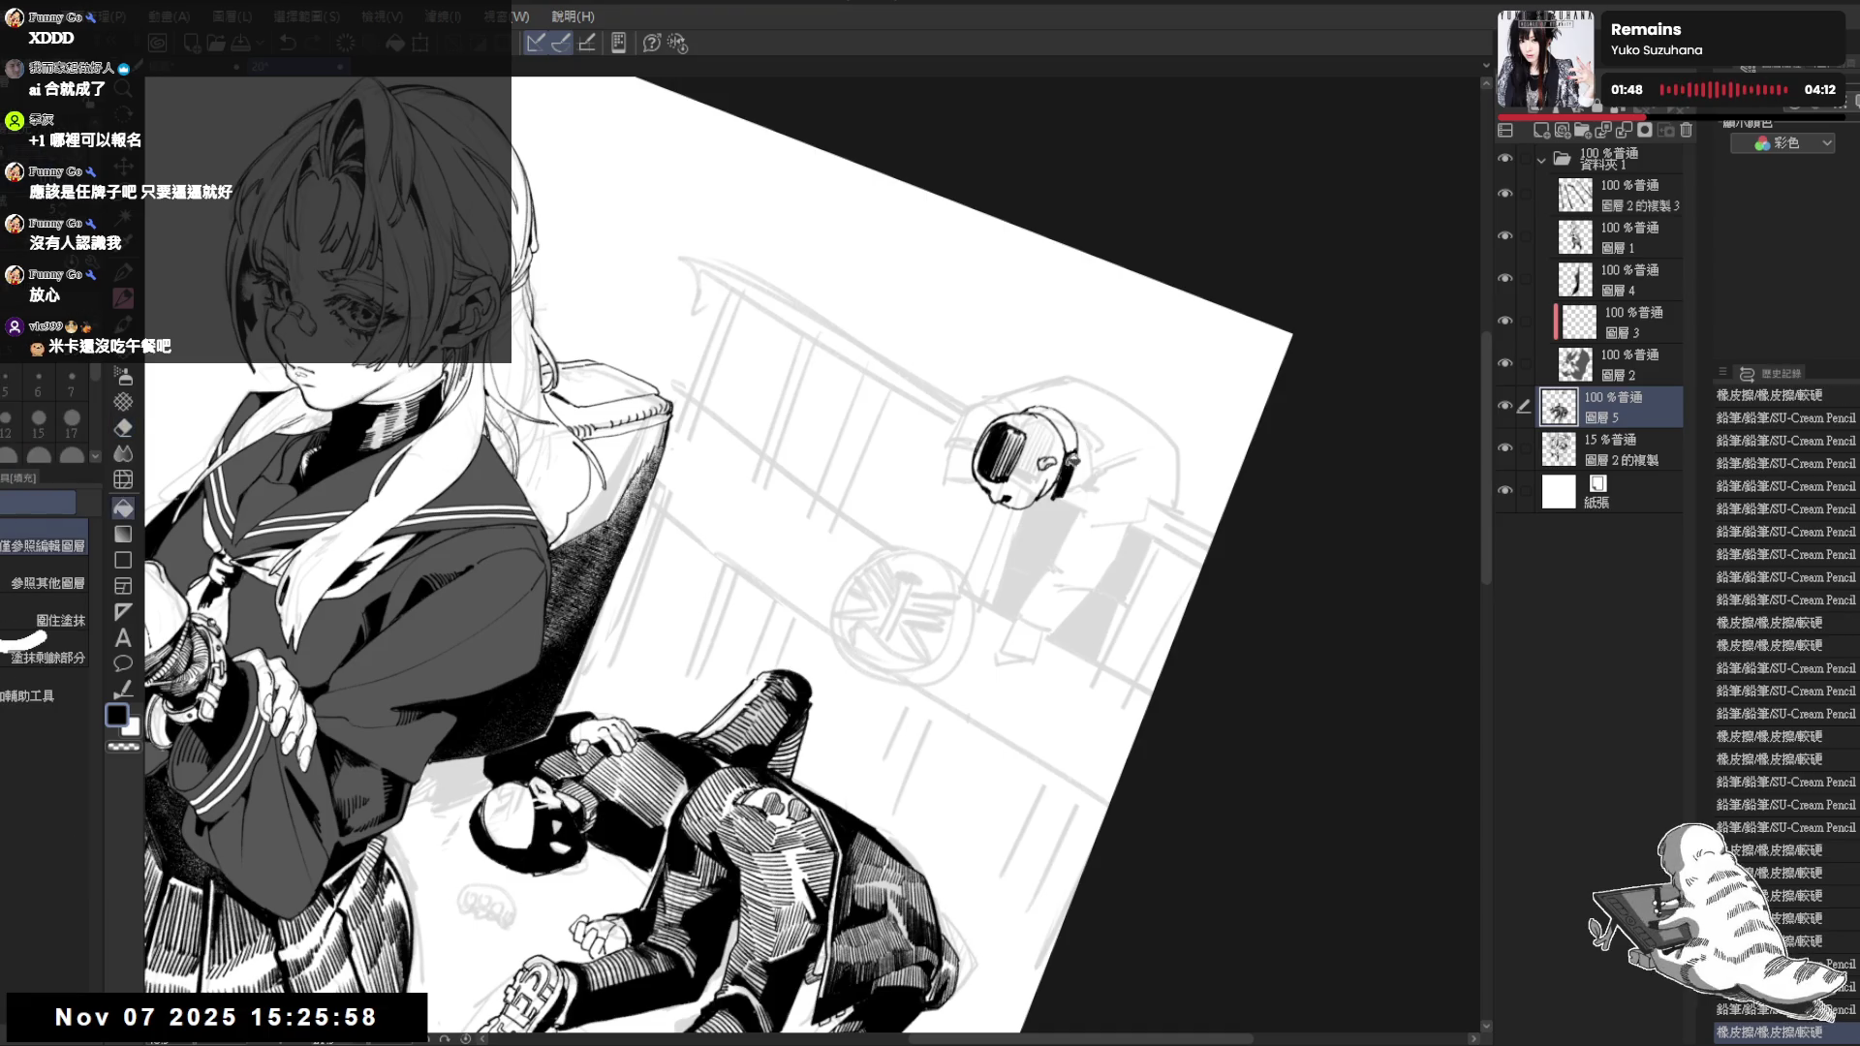
{"action": "key", "text": "p"}
{"action": "mouse_move", "coordinate": [1061, 427]}
{"action": "left_mouse_down"}
{"action": "mouse_move", "coordinate": [1076, 453]}
{"action": "mouse_move", "coordinate": [1044, 459]}
{"action": "mouse_move", "coordinate": [1058, 474]}
{"action": "mouse_move", "coordinate": [1031, 466]}
{"action": "mouse_move", "coordinate": [991, 353]}
{"action": "left_mouse_up"}
{"action": "key", "text": "^"}
{"action": "key", "text": "^"}
{"action": "key", "text": "e"}
{"action": "key", "text": "p"}
{"action": "key", "text": "ctrl+0"}
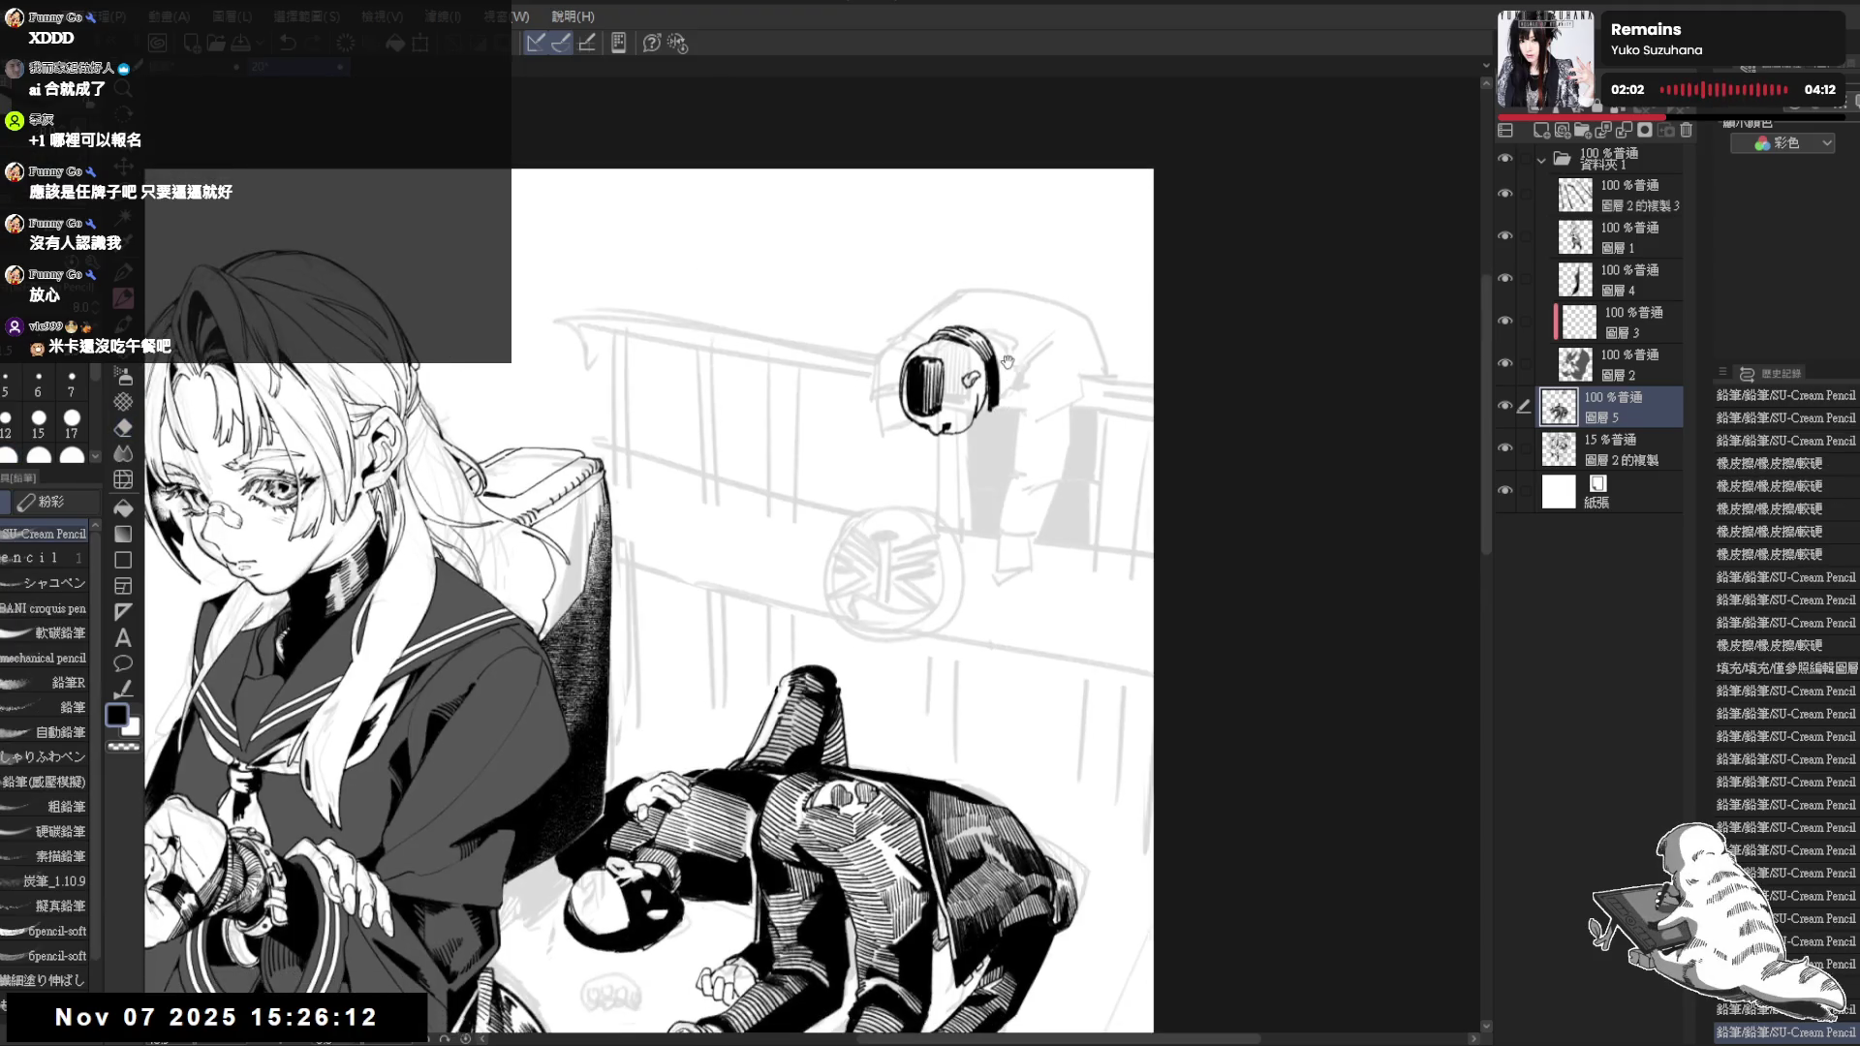
Draw the collar stroke beside the helmeted head and fill the enclosed shape black
{"action": "left_click_drag", "start_coordinate": [938, 228], "coordinate": [847, 266]}
{"action": "key", "text": "asciicircum"}
{"action": "key", "text": "asciicircum"}
{"action": "key", "text": "asciicircum"}
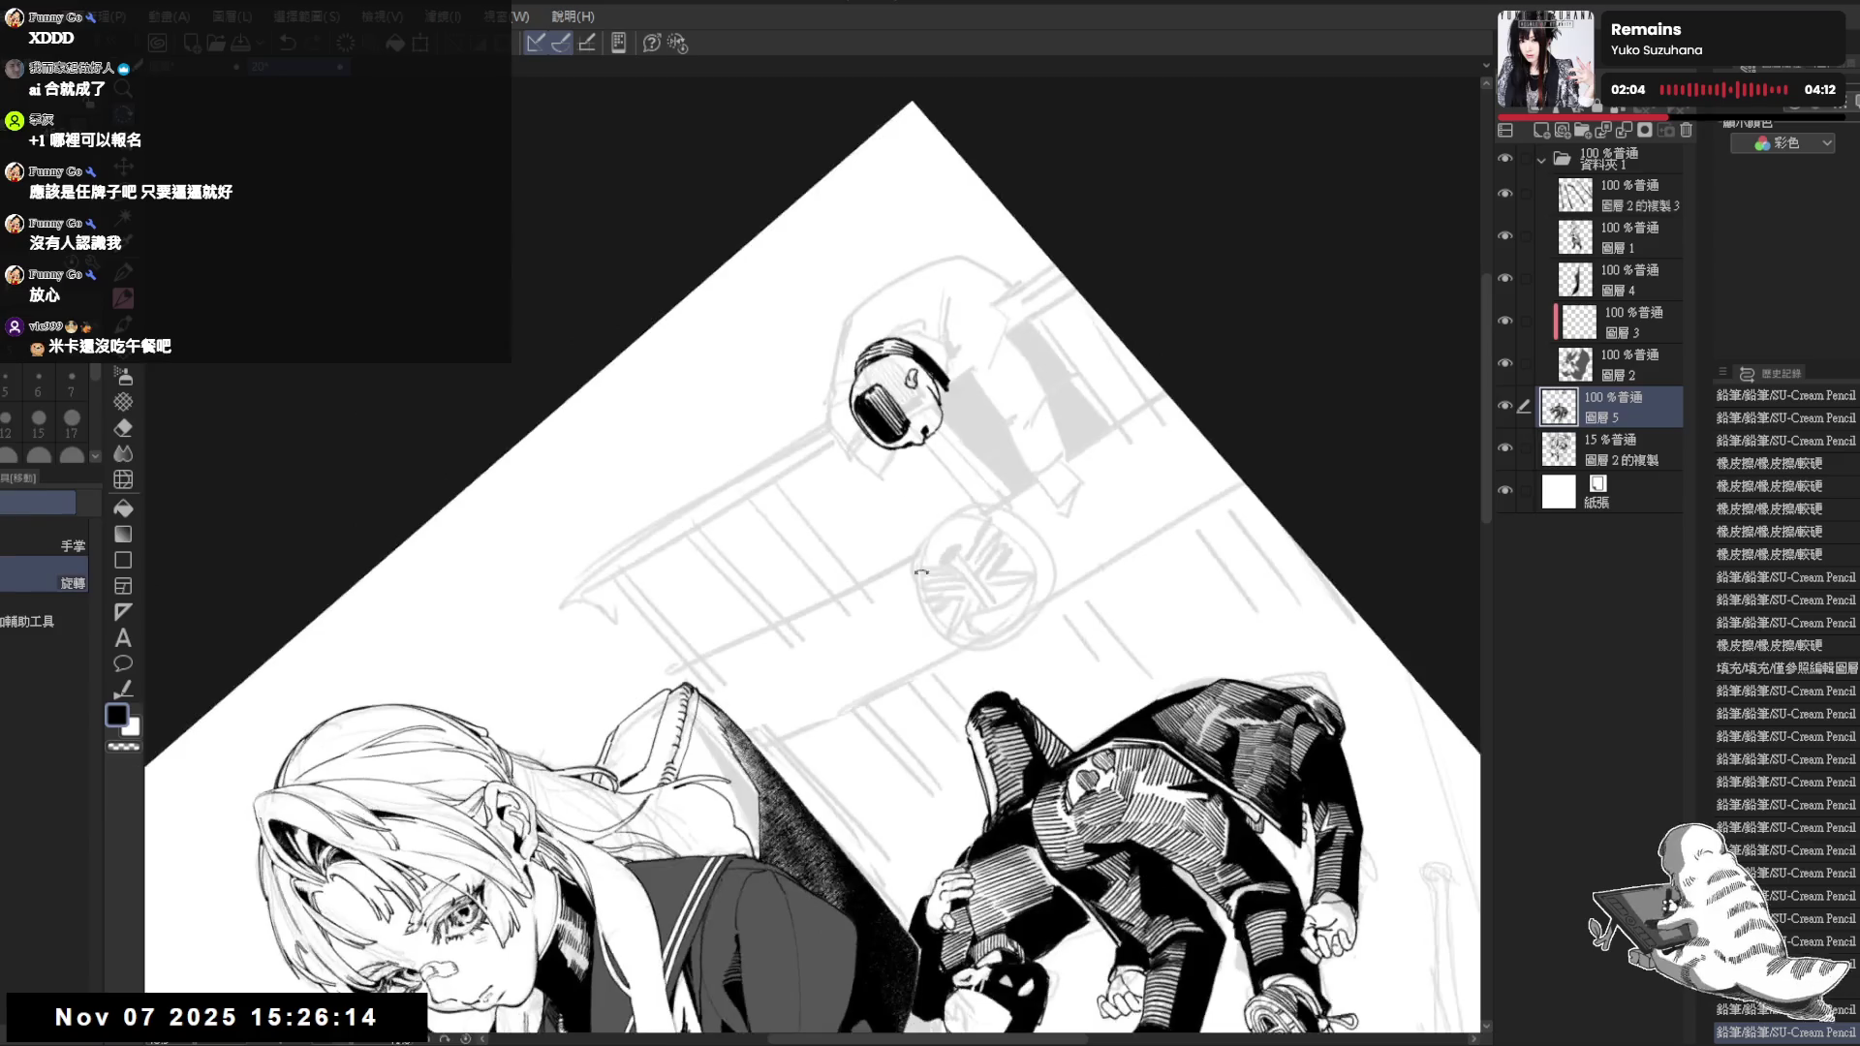
{"action": "key", "text": "minus"}
{"action": "key", "text": "minus"}
{"action": "key", "text": "minus"}
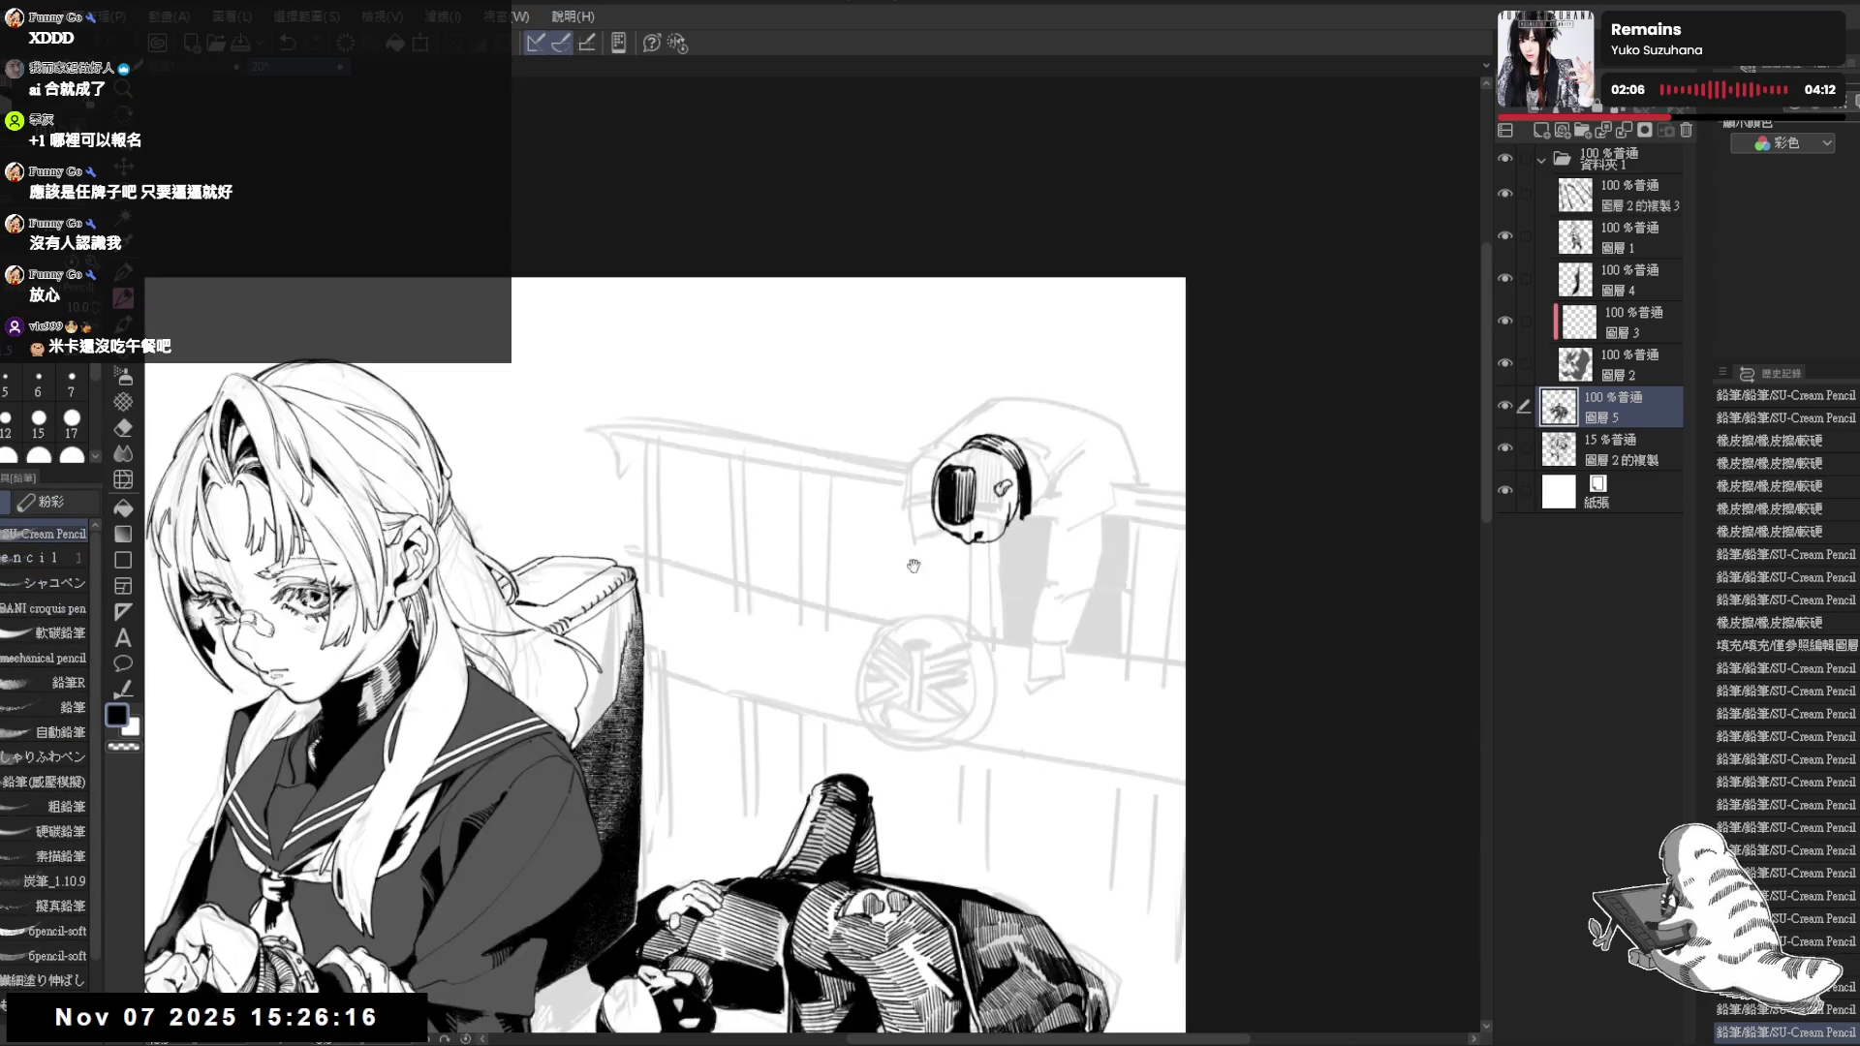
{"action": "scroll", "coordinate": [849, 281], "scroll_direction": "down", "scroll_amount": 2}
{"action": "left_click_drag", "start_coordinate": [1000, 434], "coordinate": [945, 434]}
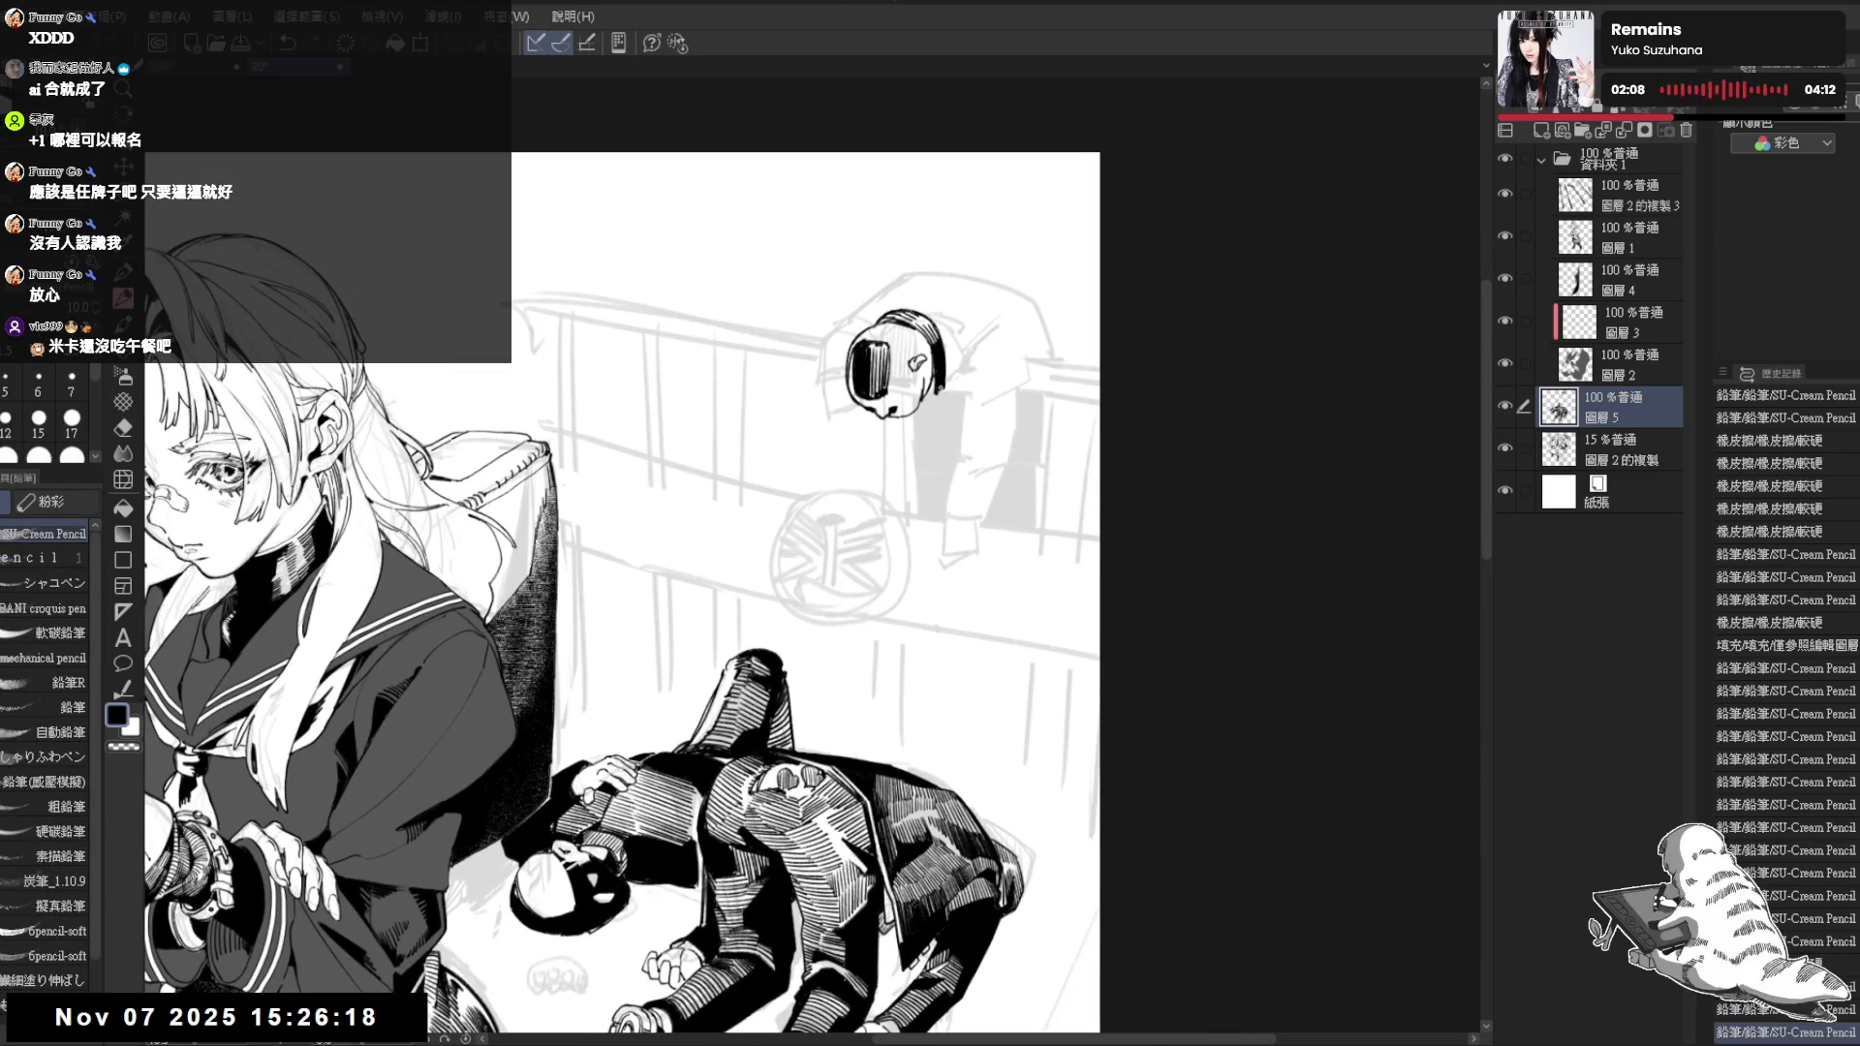
{"action": "scroll", "coordinate": [622, 593], "scroll_direction": "up", "scroll_amount": 1}
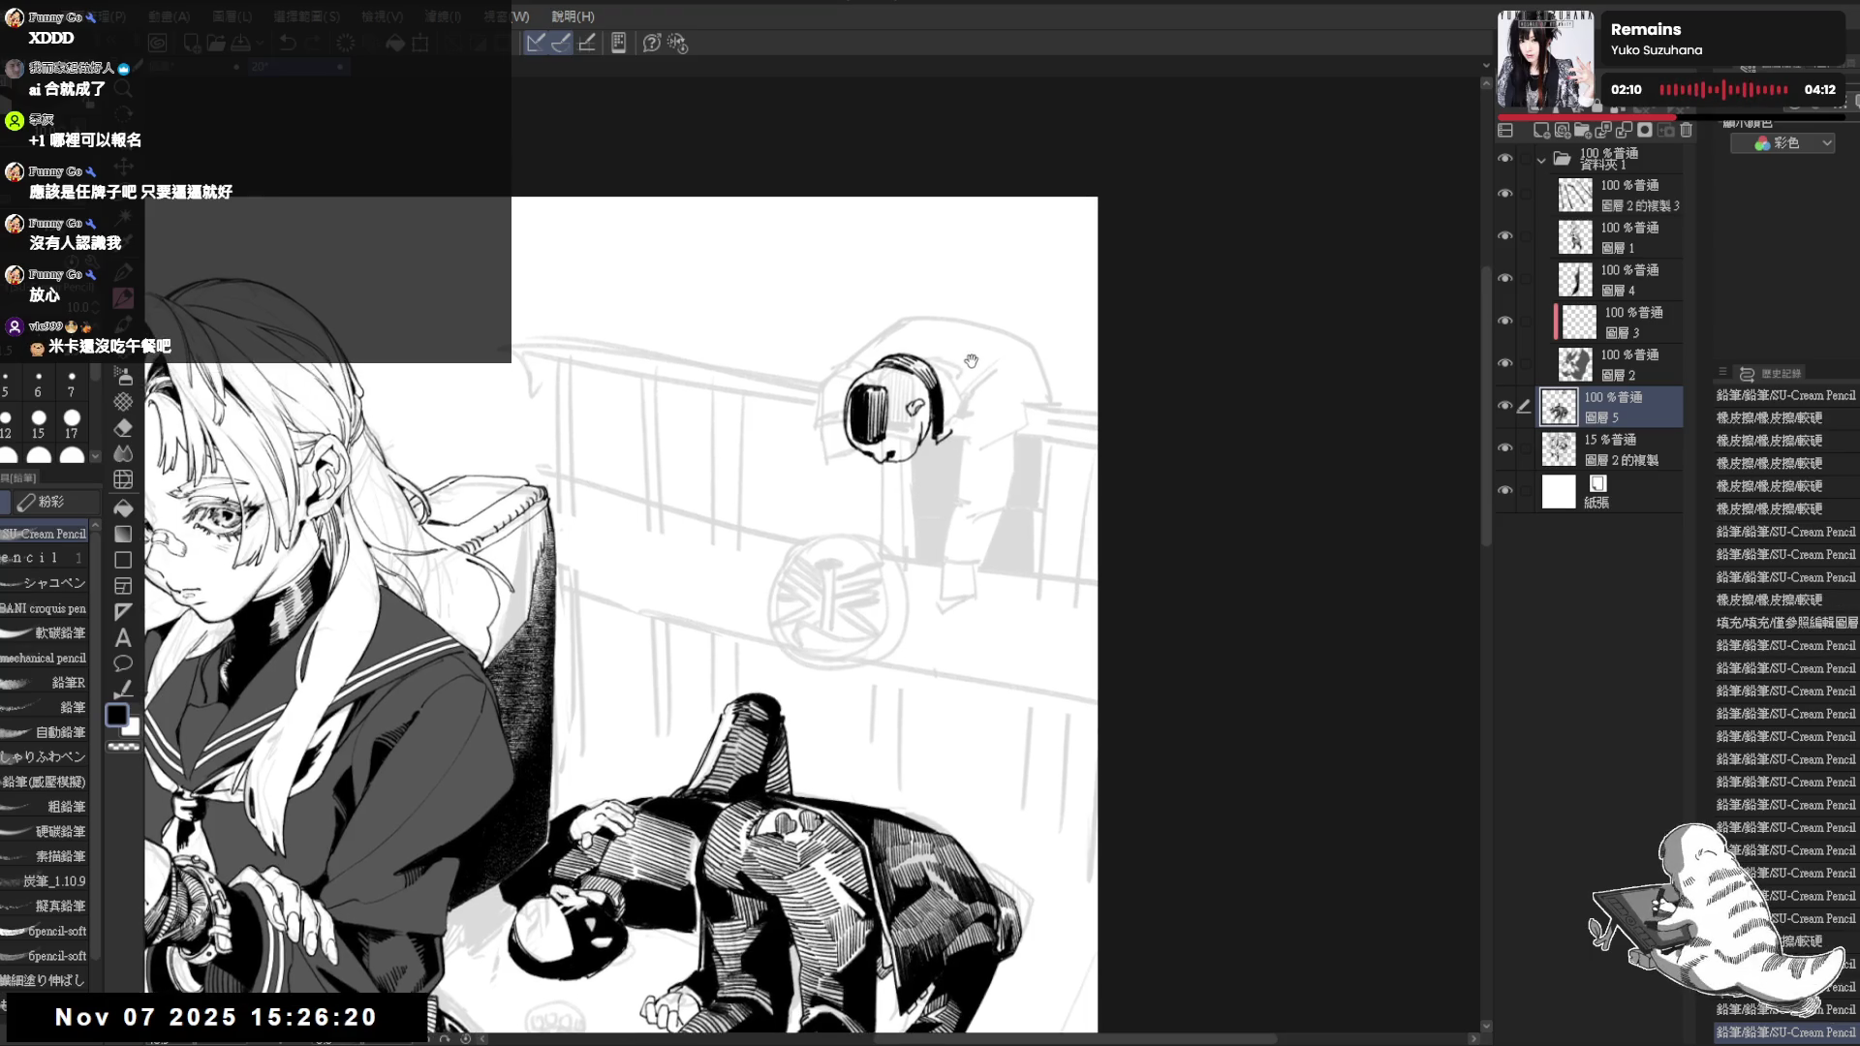
{"action": "left_click_drag", "start_coordinate": [968, 390], "coordinate": [952, 430]}
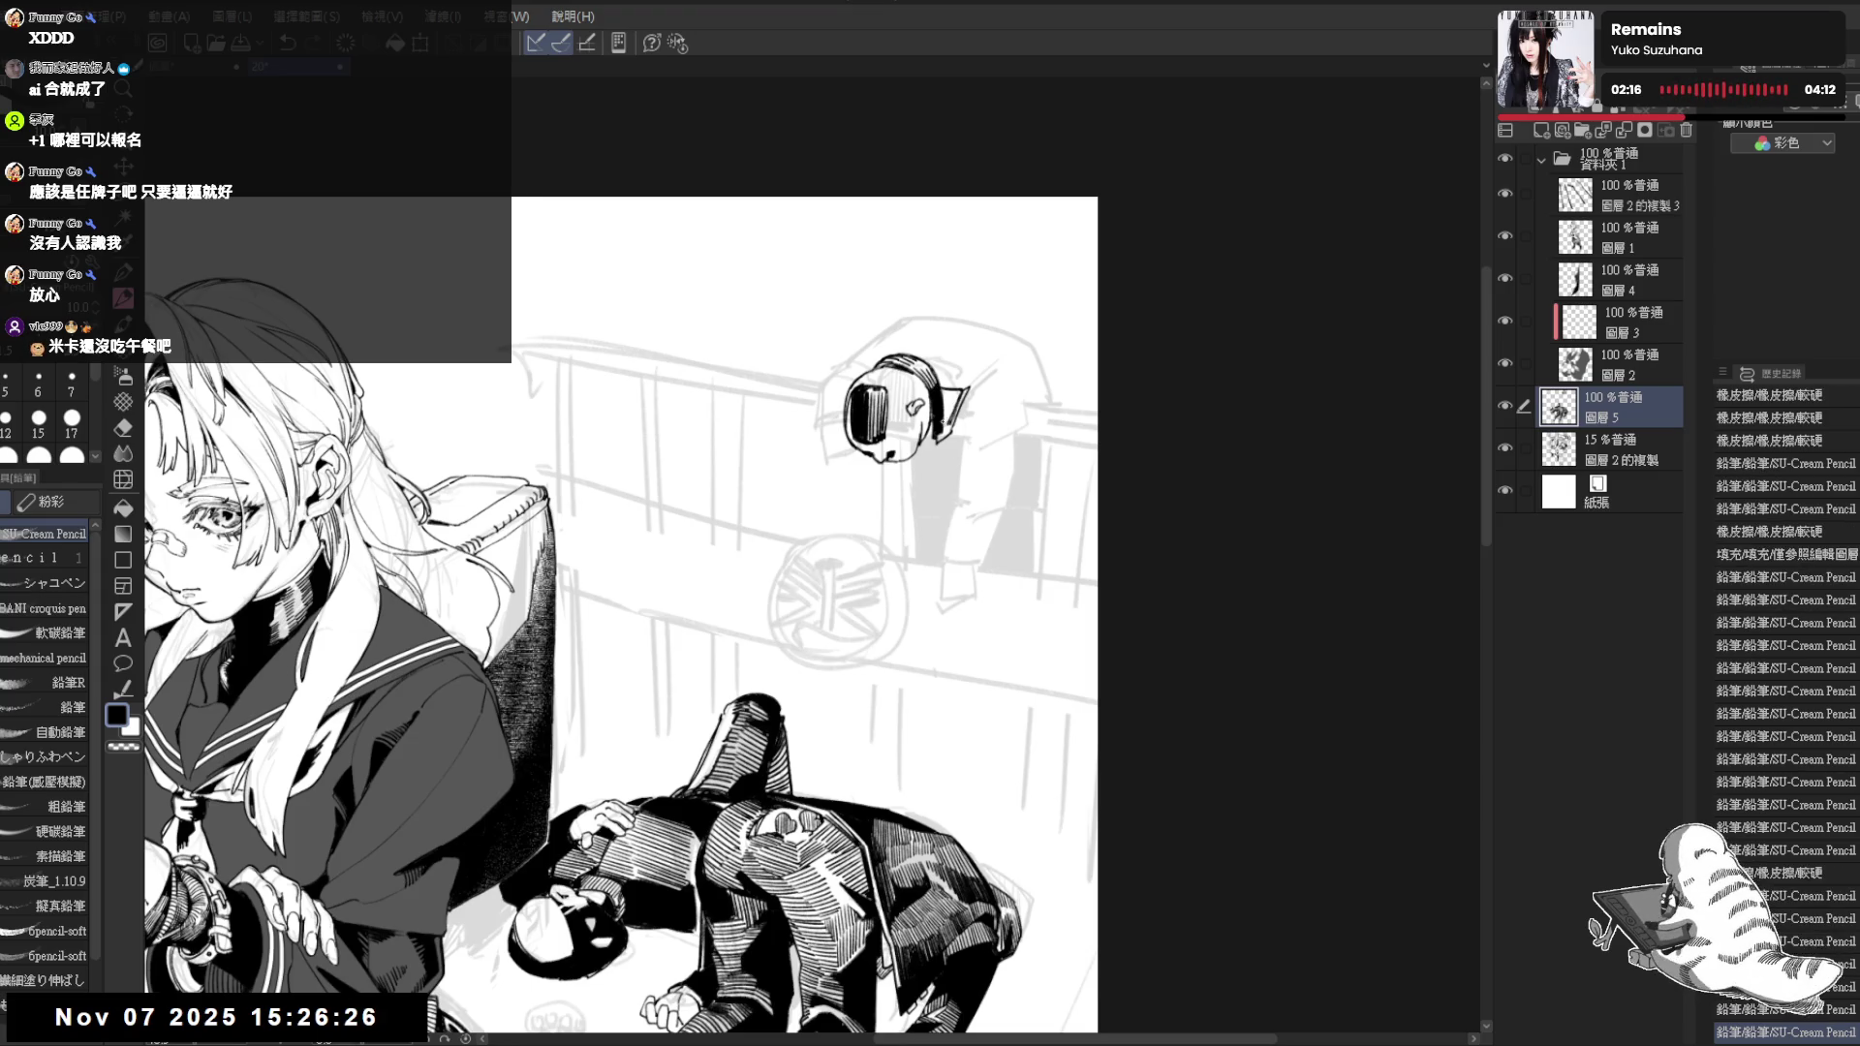
{"action": "key", "text": "g"}
{"action": "key", "text": "h"}
{"action": "left_click_drag", "start_coordinate": [684, 426], "coordinate": [808, 437]}
Add a small stroke beside the head and erase the extra triangle tip with white
{"action": "key", "text": "p"}
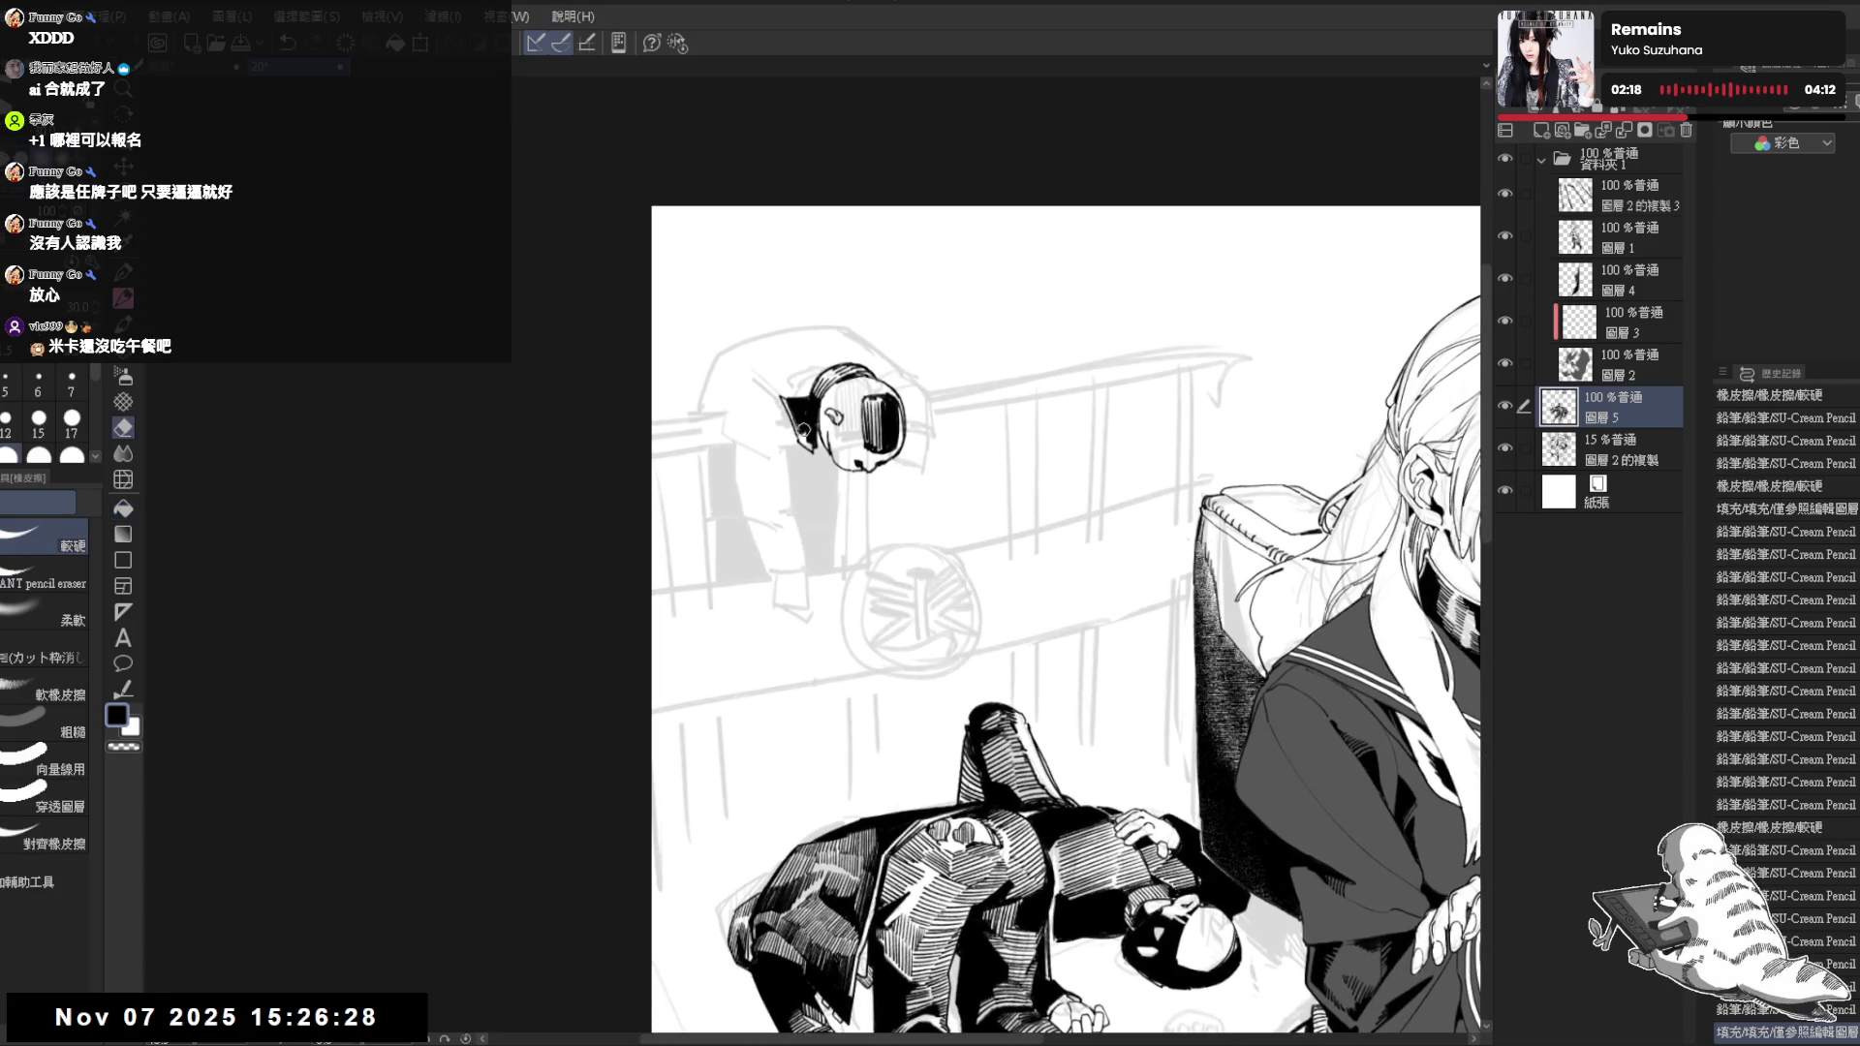
{"action": "key", "text": "h"}
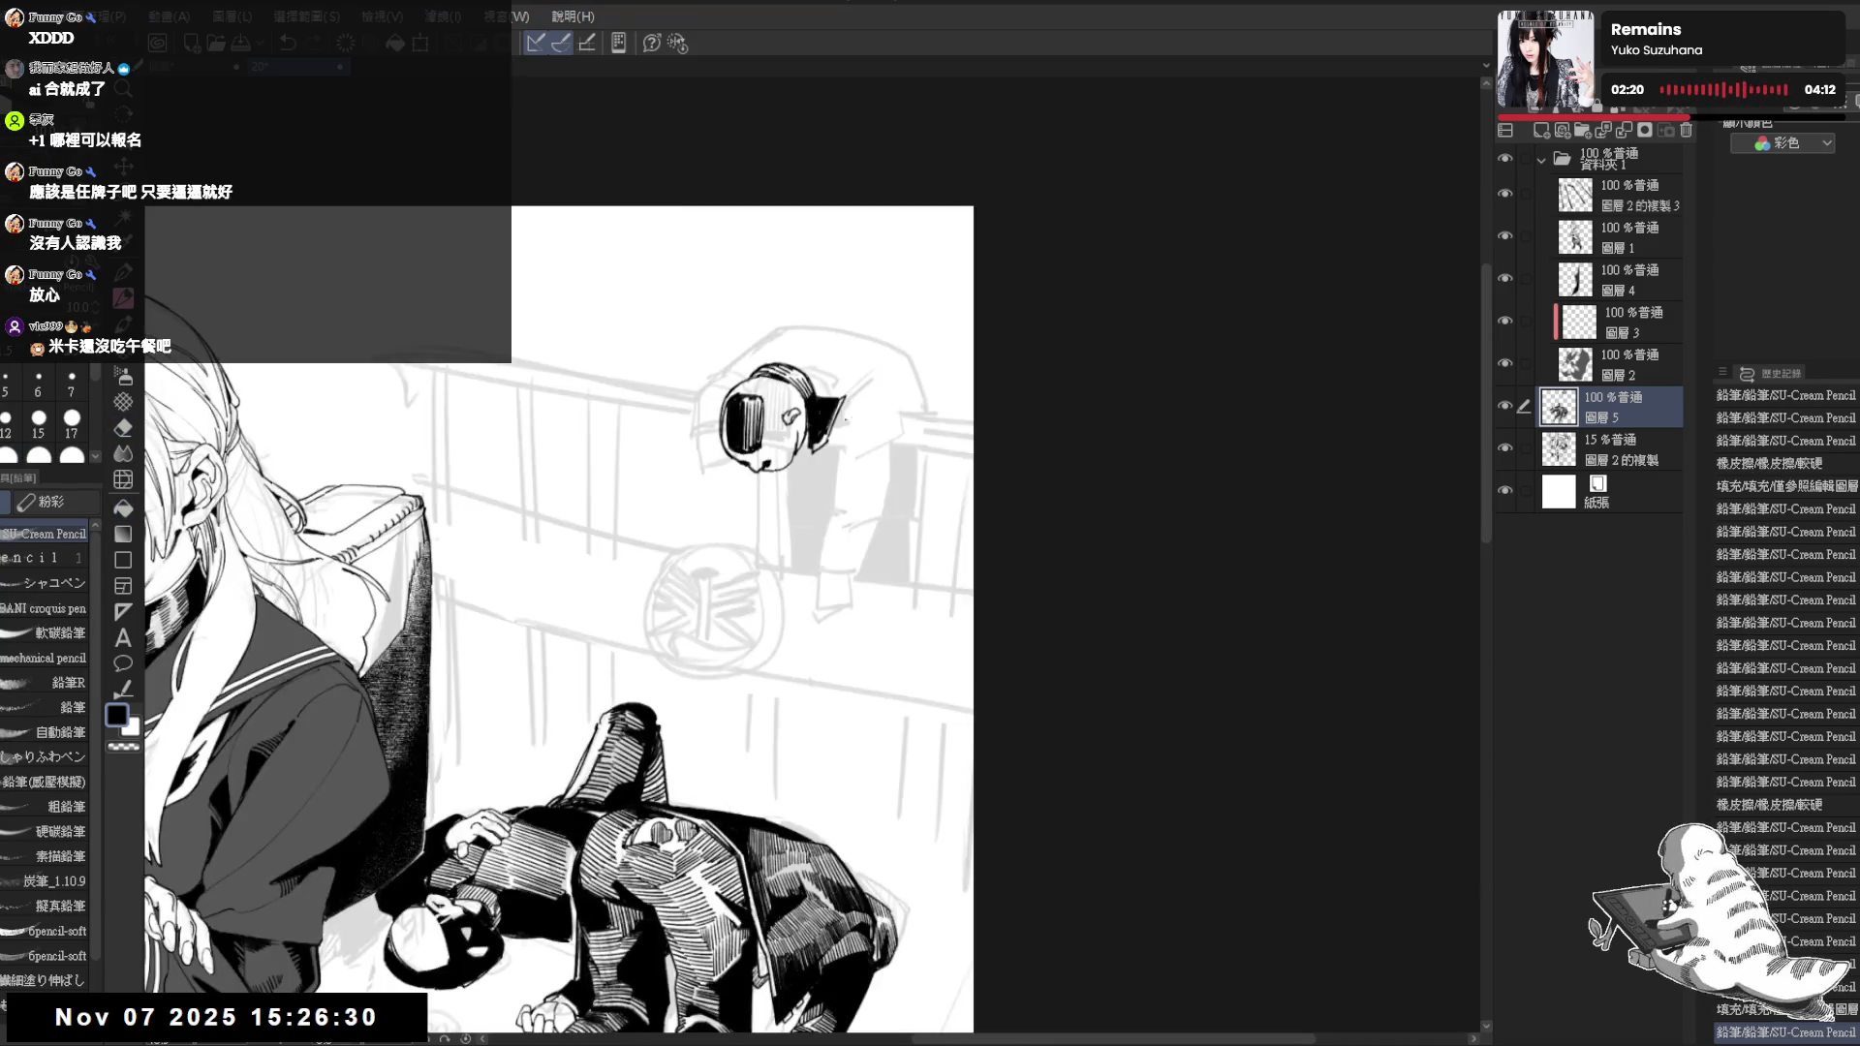
{"action": "mouse_move", "coordinate": [815, 444]}
{"action": "left_mouse_down"}
{"action": "mouse_move", "coordinate": [835, 462]}
{"action": "mouse_move", "coordinate": [842, 422]}
{"action": "mouse_move", "coordinate": [884, 399]}
{"action": "left_mouse_up"}
{"action": "key", "text": "x"}
{"action": "key", "text": "x"}
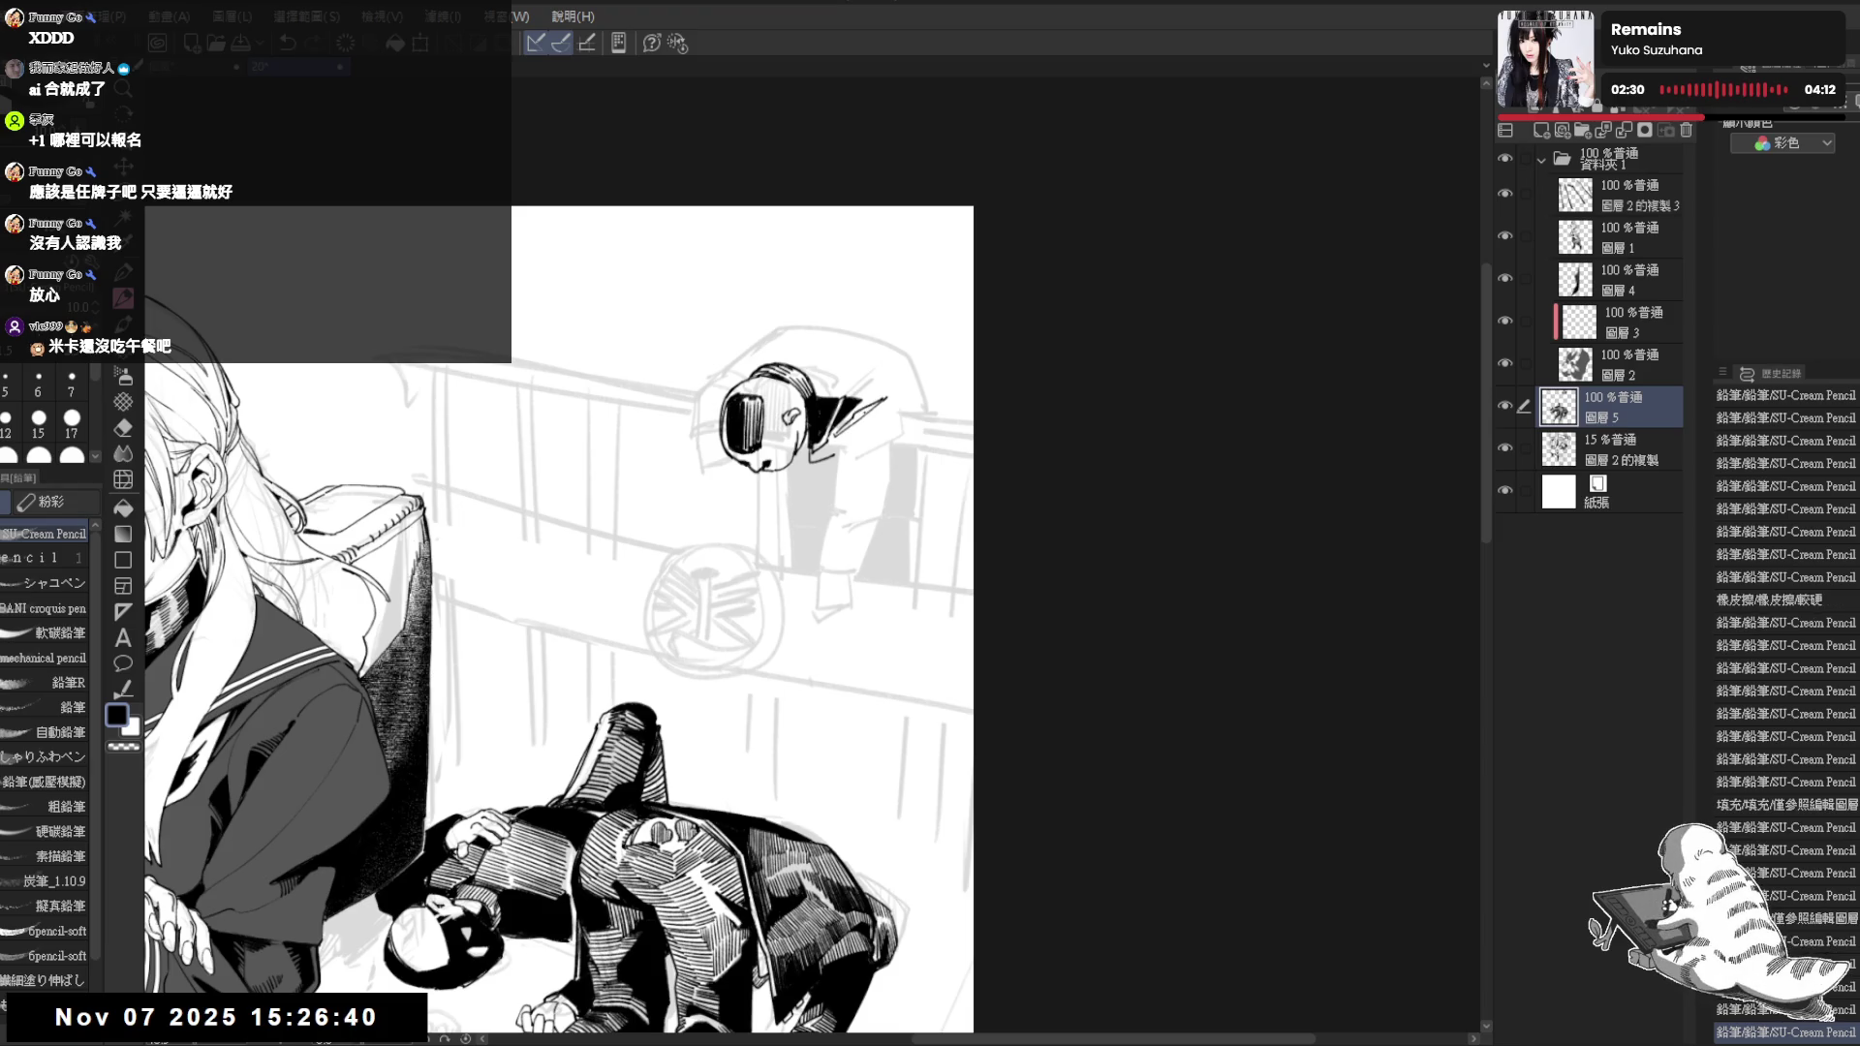
{"action": "key", "text": "shift+space"}
{"action": "mouse_move", "coordinate": [881, 649]}
{"action": "left_mouse_down"}
{"action": "mouse_move", "coordinate": [938, 428]}
{"action": "mouse_move", "coordinate": [934, 354]}
{"action": "left_mouse_up"}
{"action": "scroll", "coordinate": [934, 354], "scroll_direction": "down", "scroll_amount": 2}
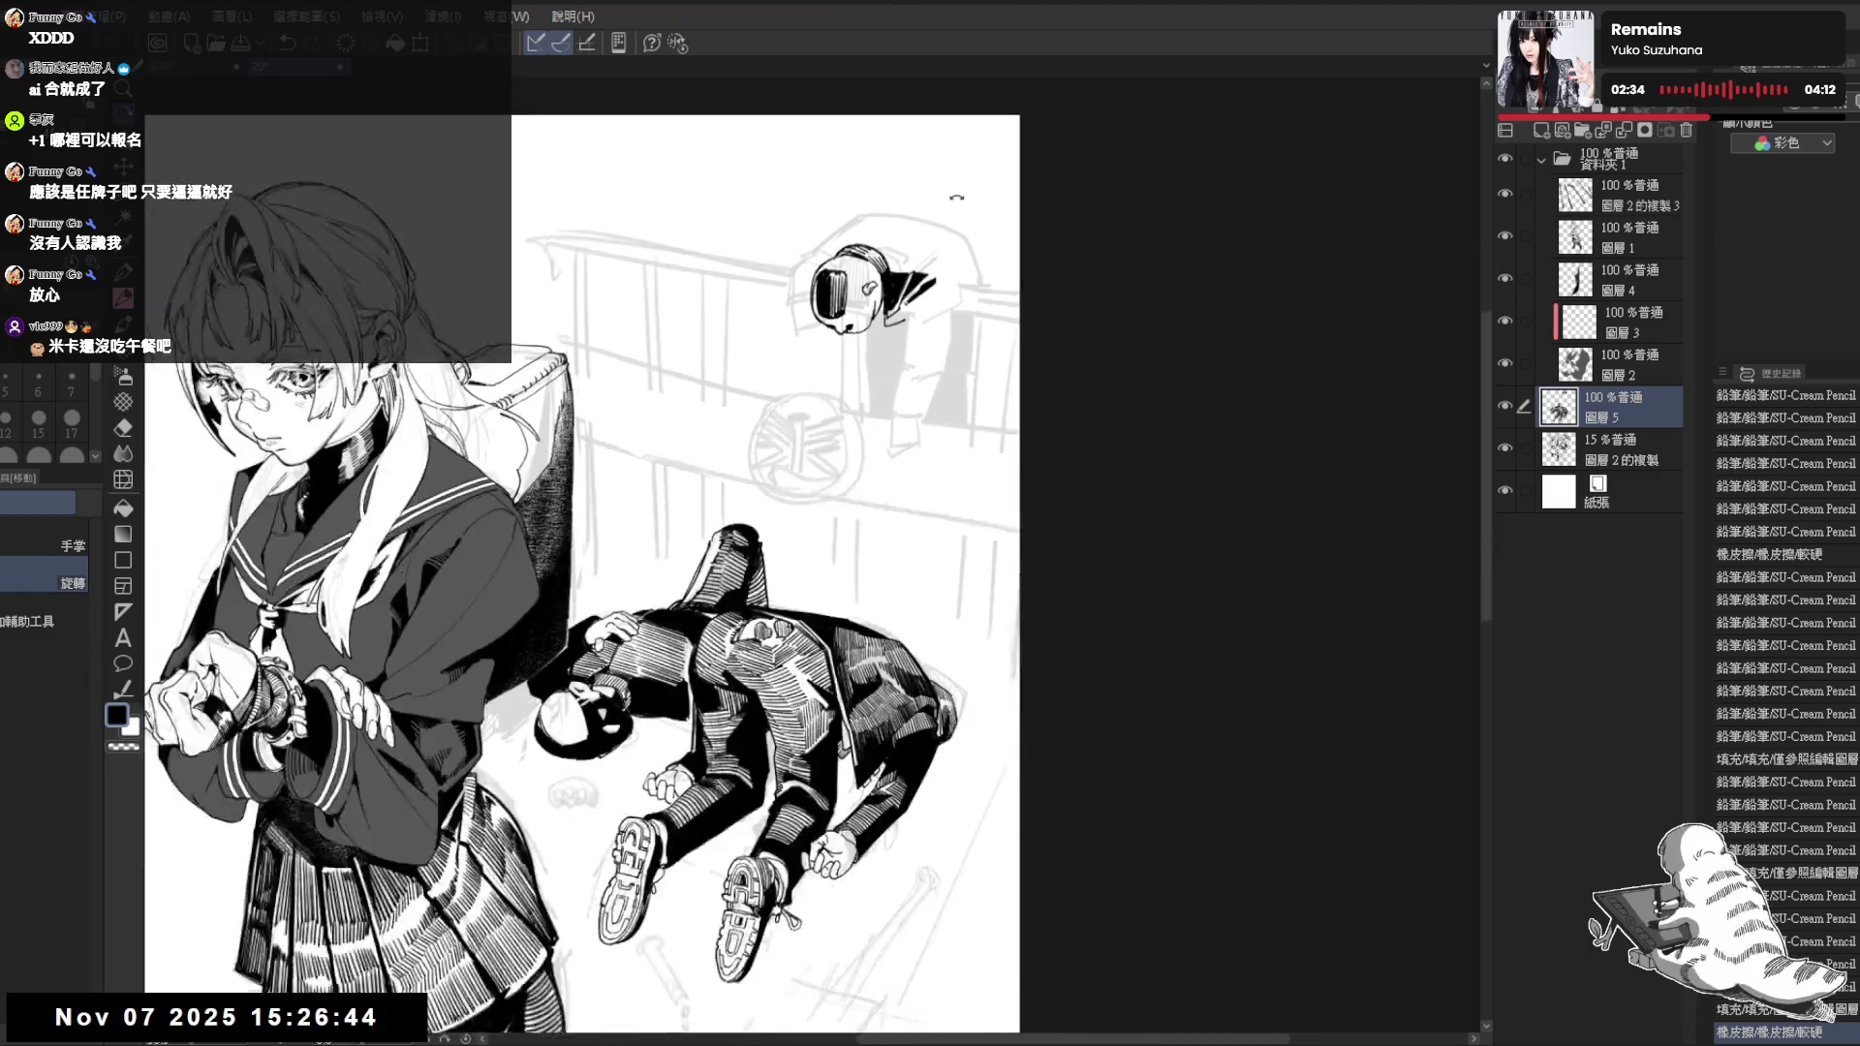
{"action": "left_click_drag", "start_coordinate": [804, 433], "coordinate": [840, 480]}
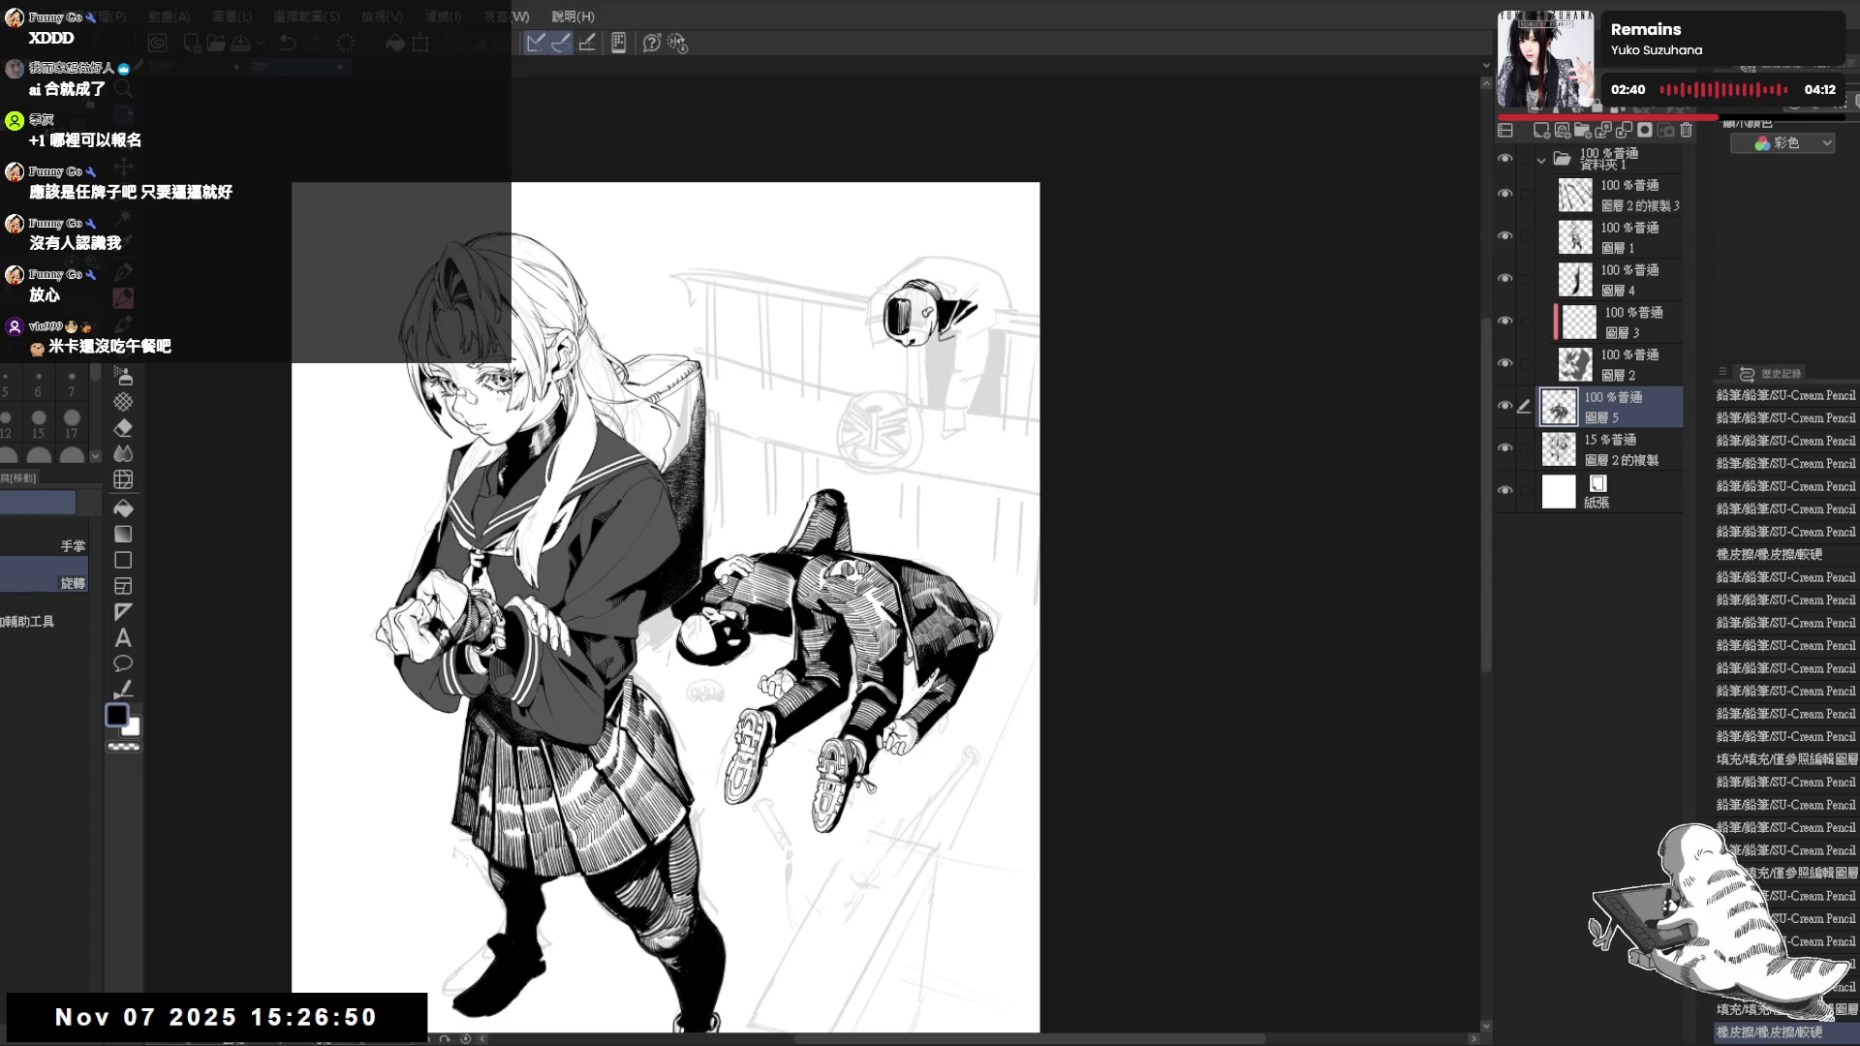
{"action": "scroll", "coordinate": [938, 319], "scroll_direction": "up", "scroll_amount": 1}
{"action": "scroll", "coordinate": [867, 347], "scroll_direction": "up", "scroll_amount": 1}
{"action": "scroll", "coordinate": [917, 369], "scroll_direction": "up", "scroll_amount": 1}
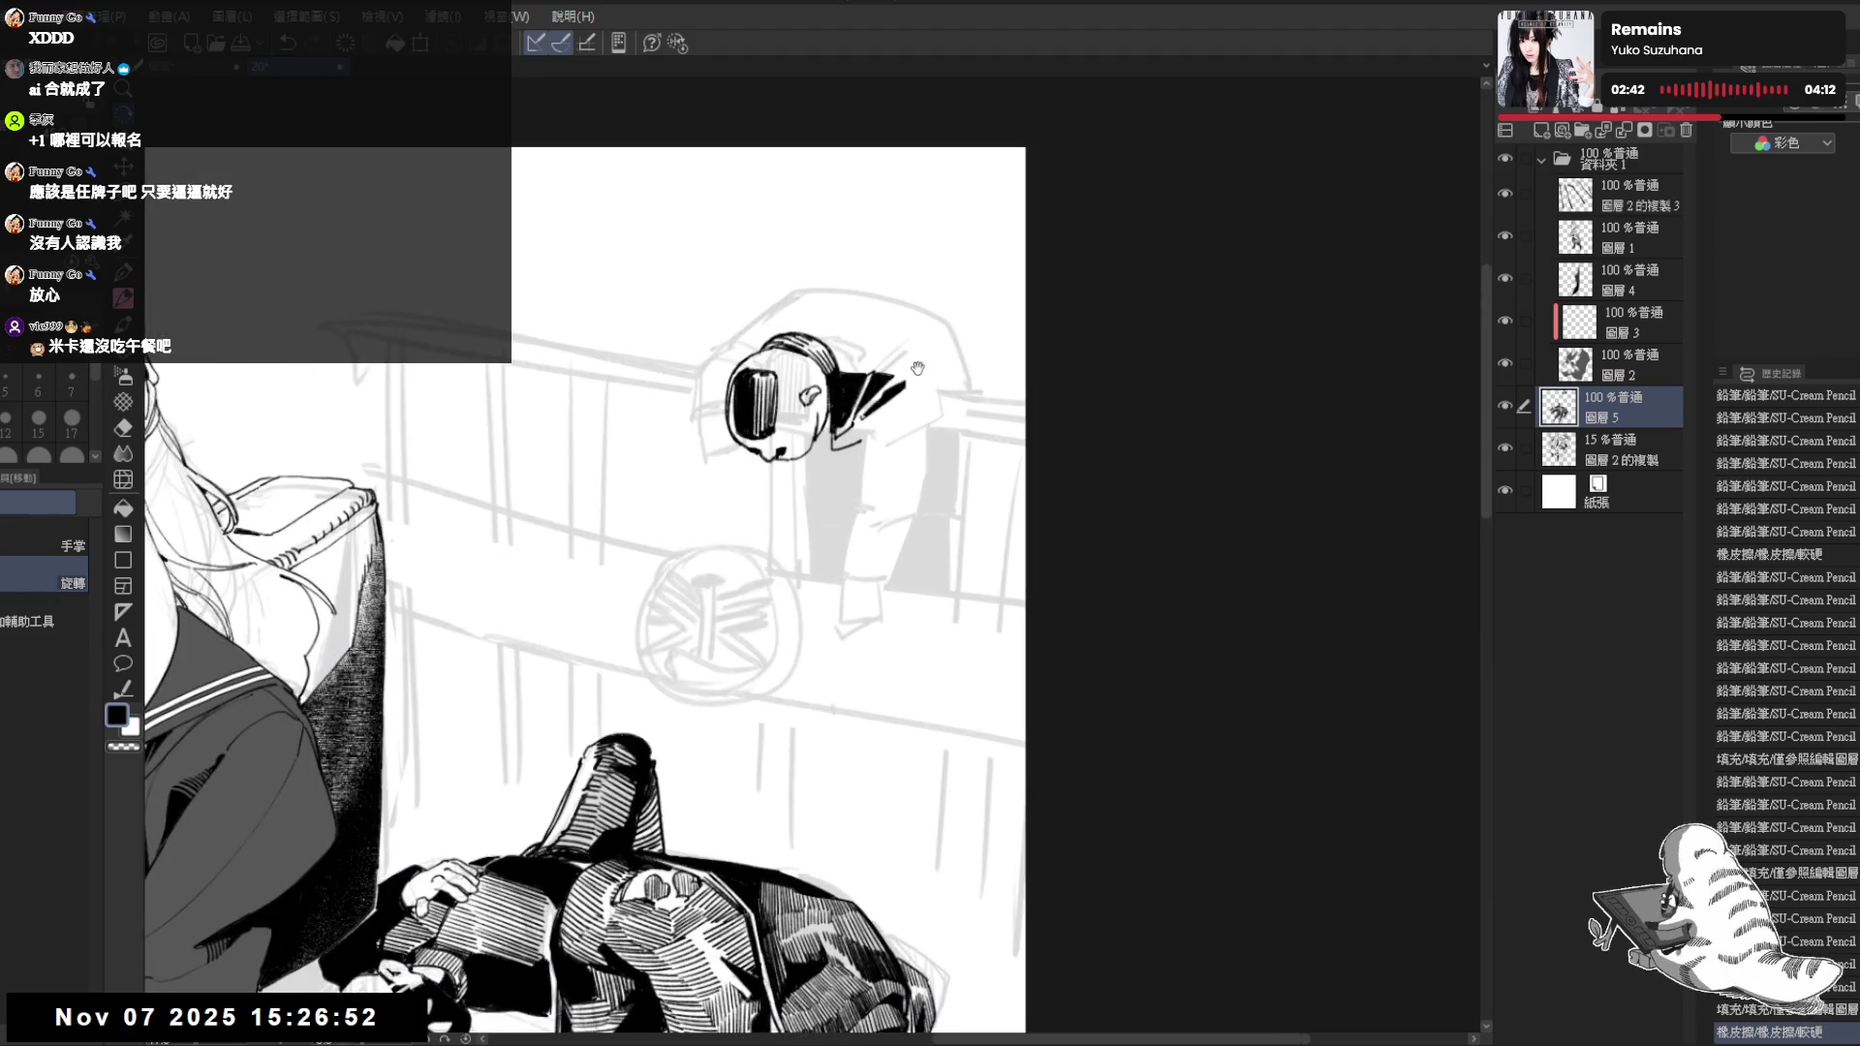
Erase spots near the shoulder and ink short strokes on the leaning figure's shoulder
{"action": "left_click_drag", "start_coordinate": [917, 370], "coordinate": [894, 817]}
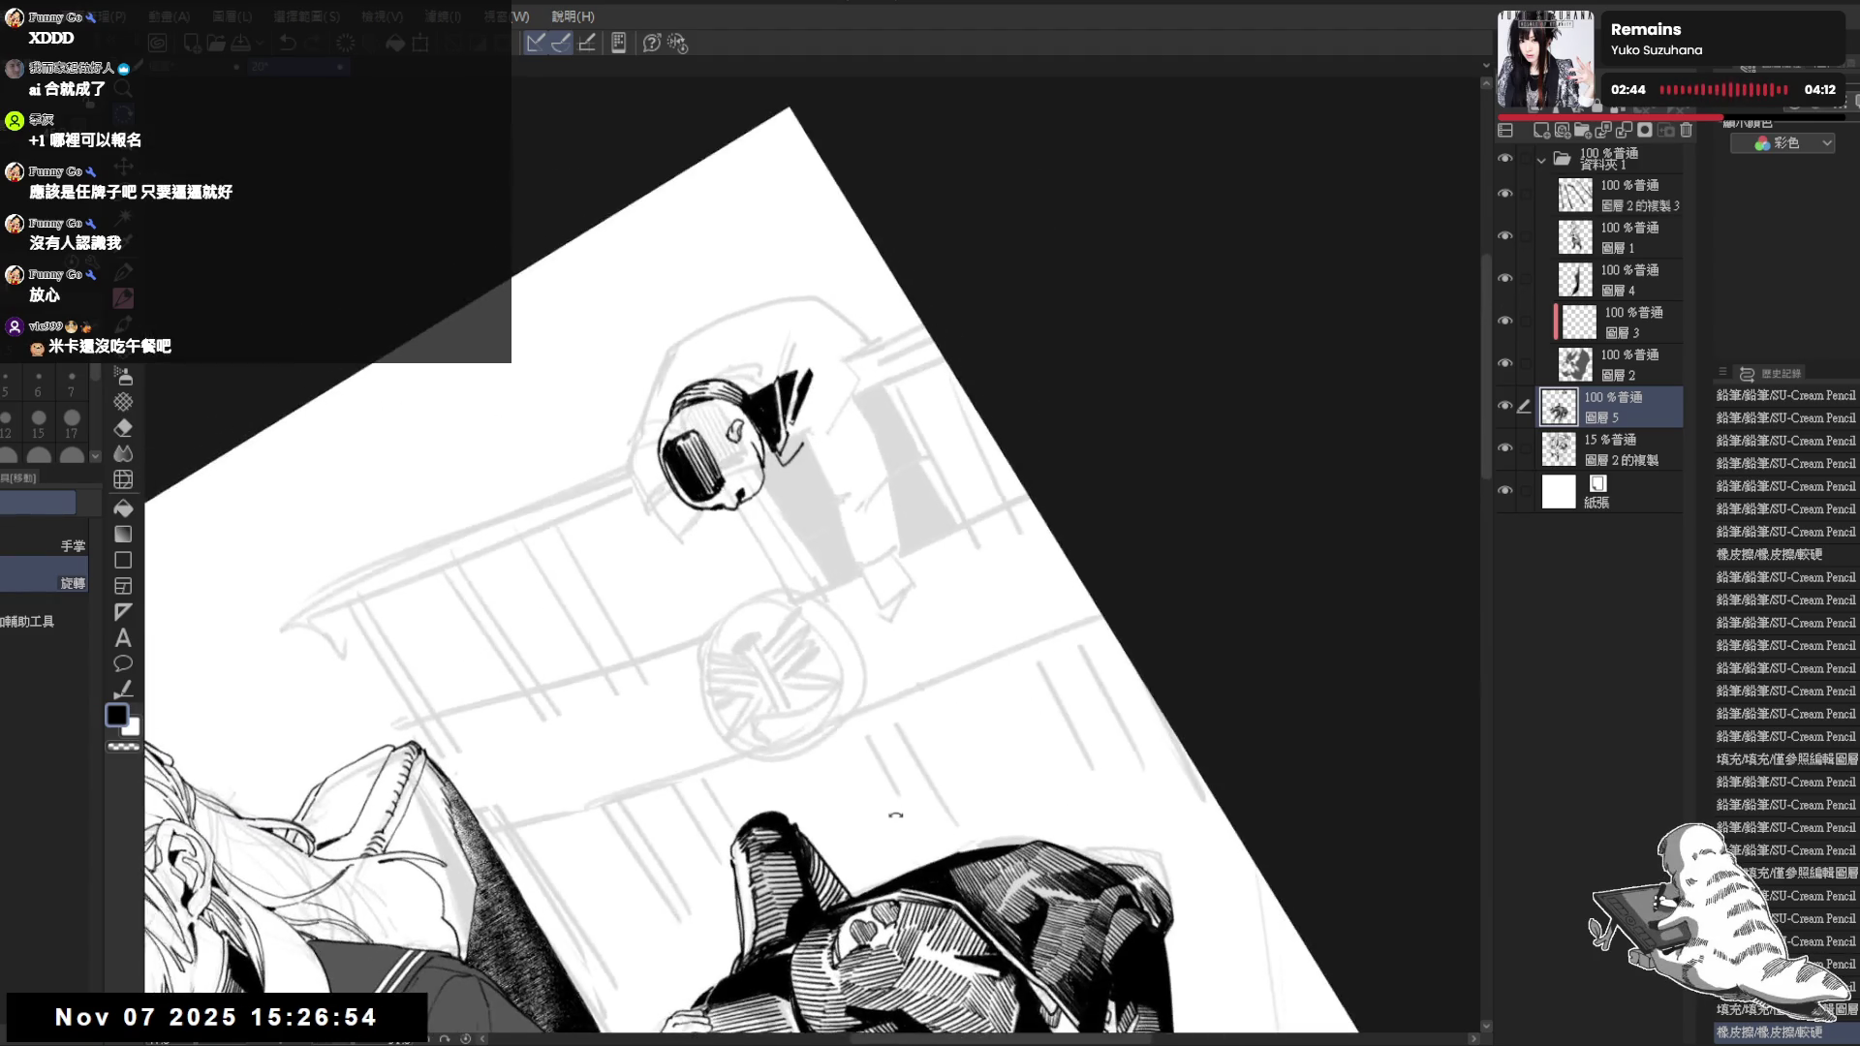
{"action": "key", "text": "e"}
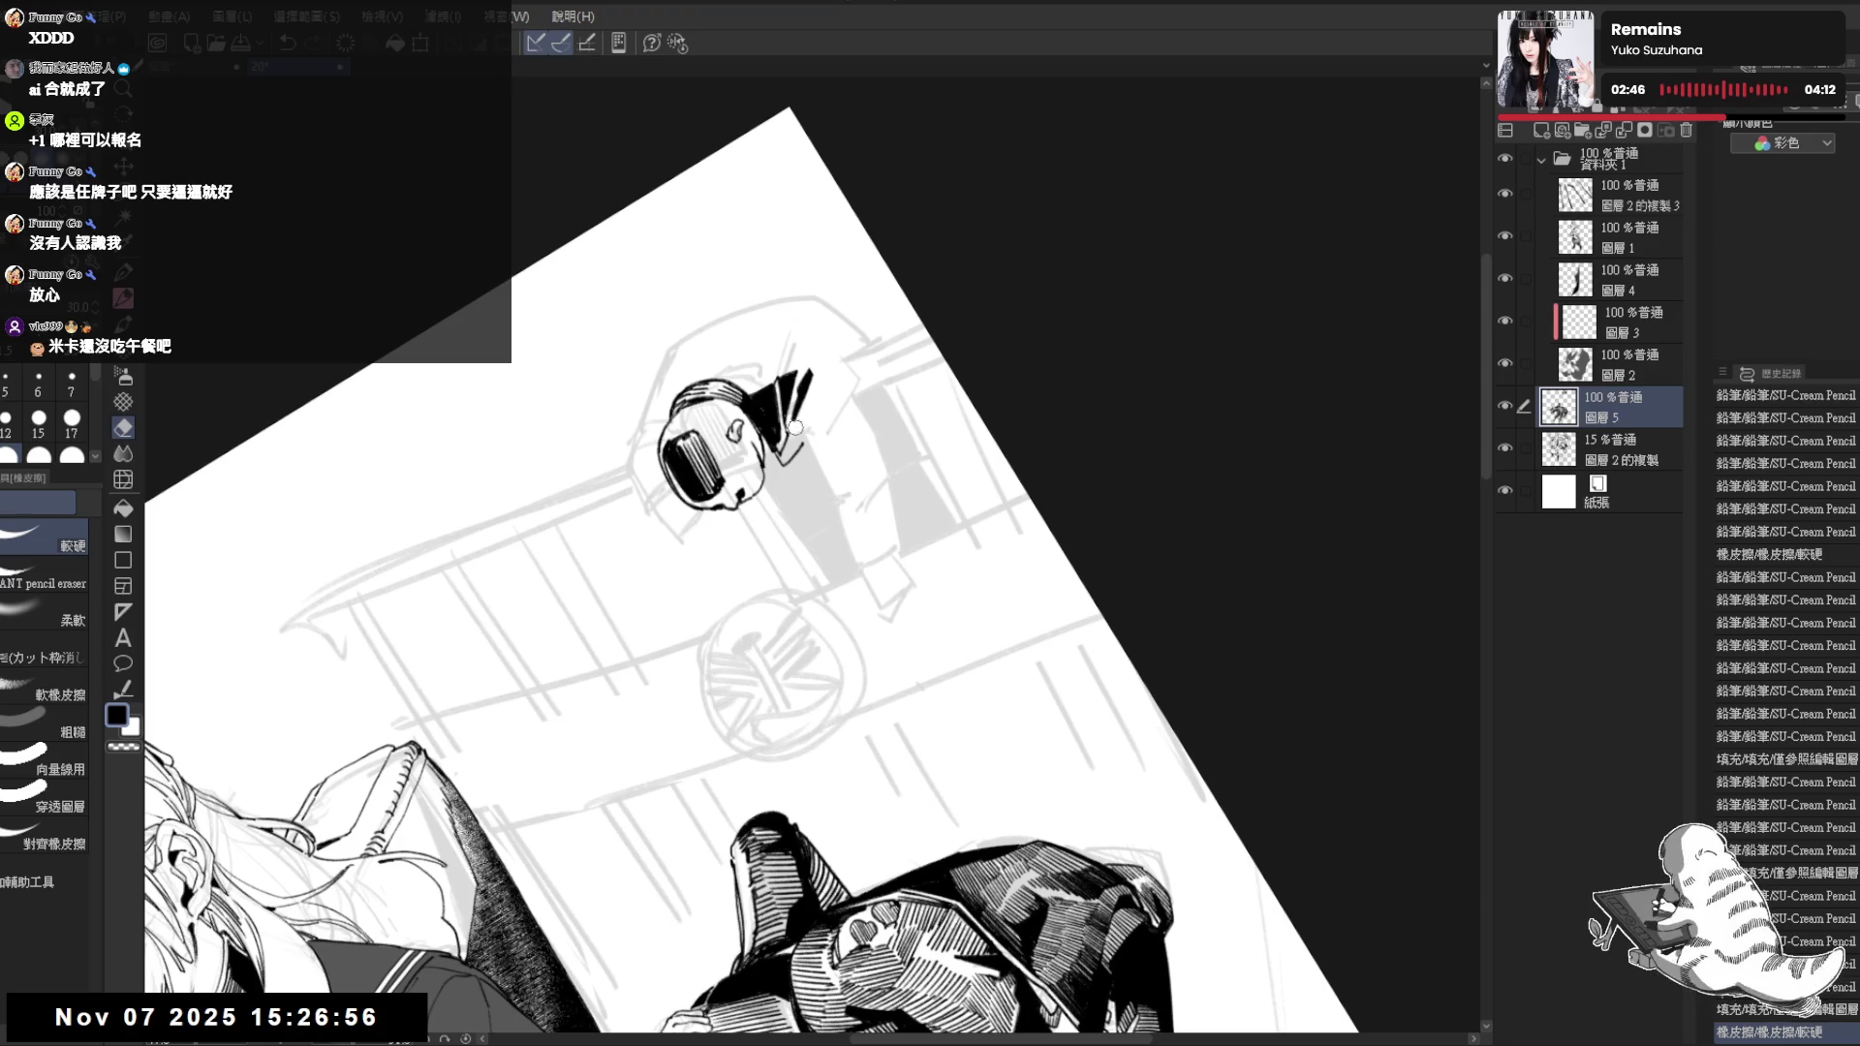
{"action": "key", "text": "p"}
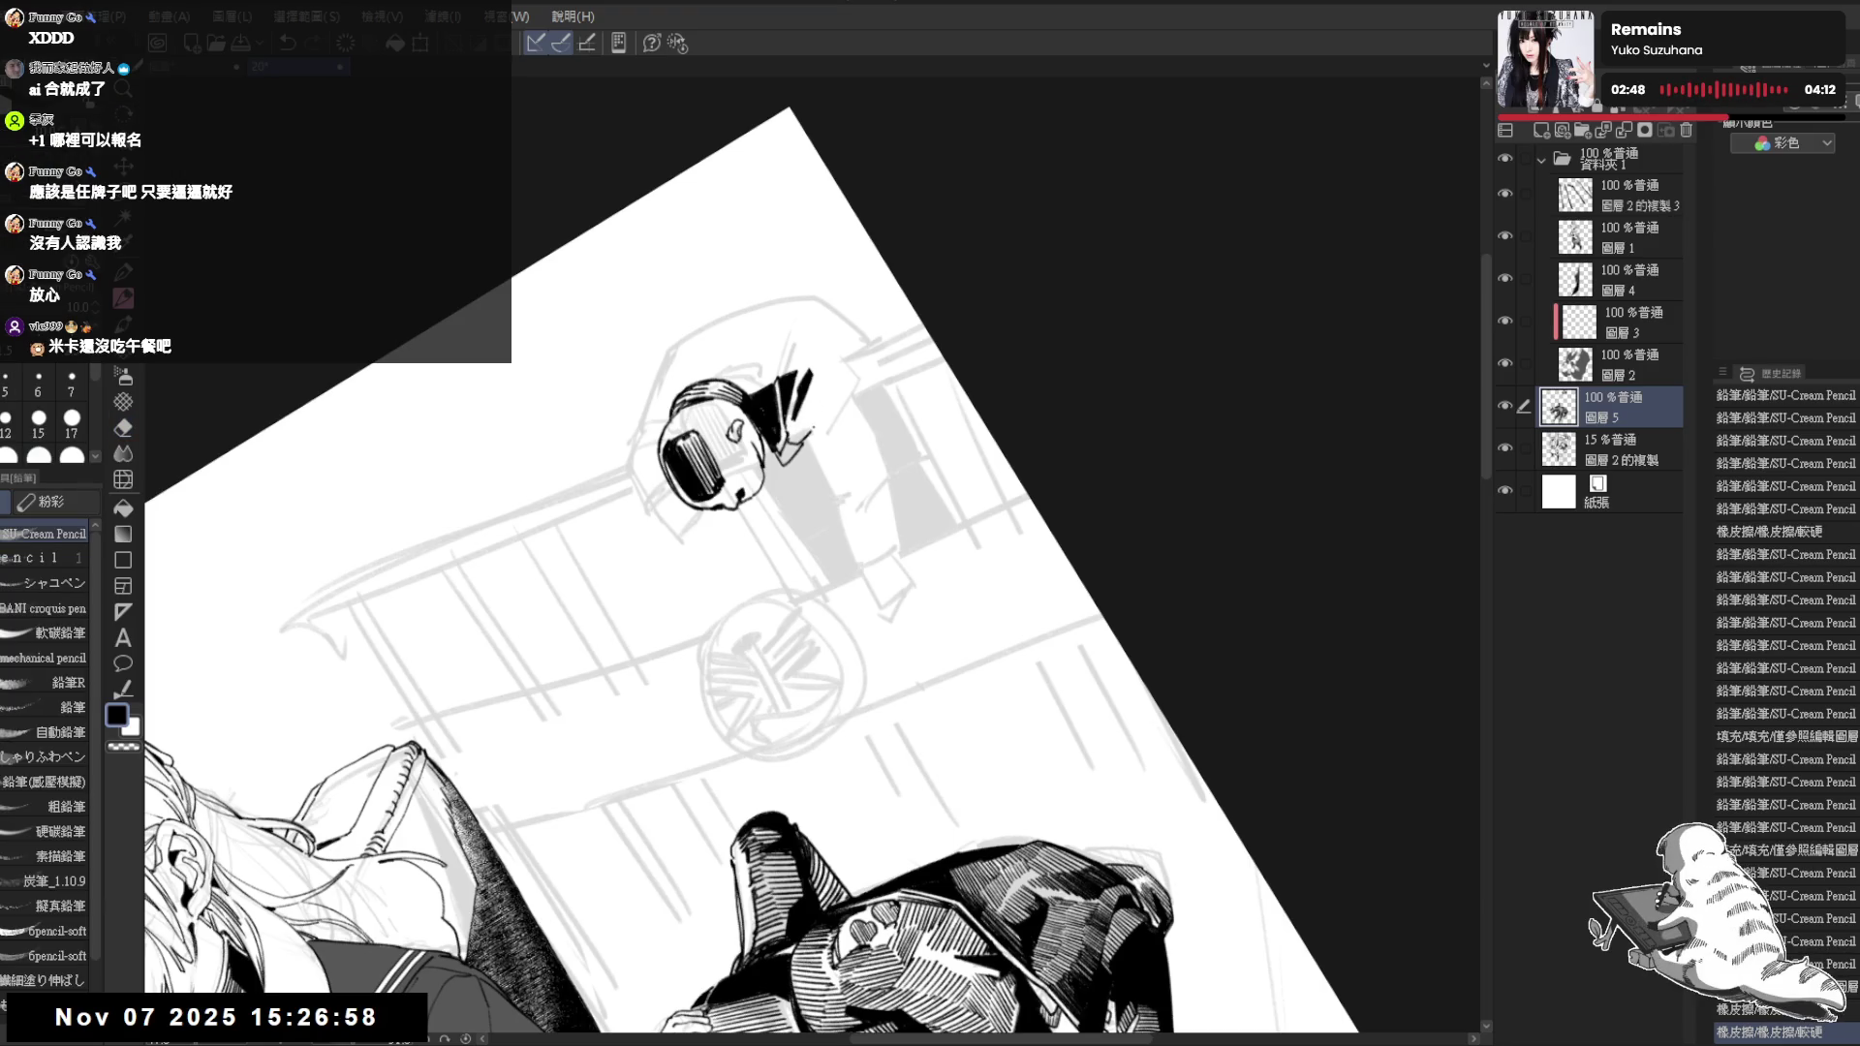
{"action": "key", "text": "e"}
{"action": "left_click_drag", "start_coordinate": [803, 515], "coordinate": [814, 527]}
{"action": "key", "text": "p"}
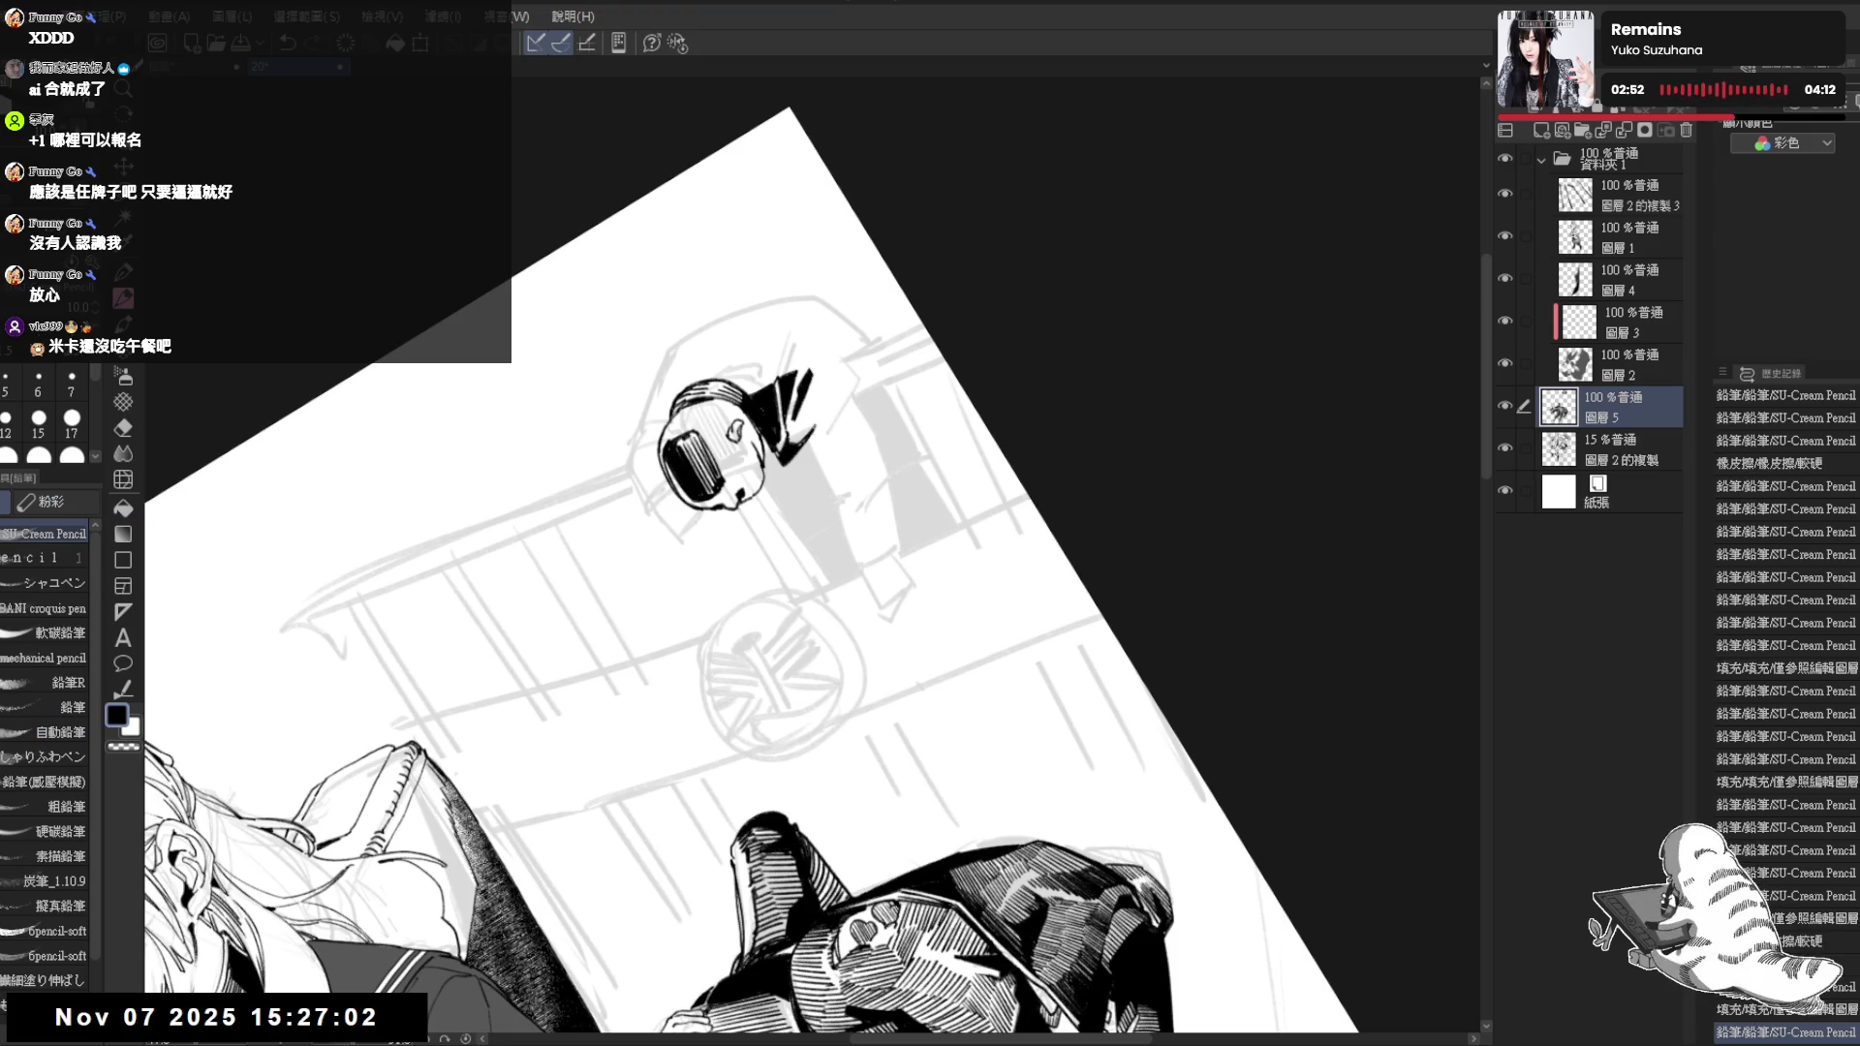
{"action": "left_click_drag", "start_coordinate": [825, 384], "coordinate": [823, 422]}
{"action": "key", "text": "e"}
{"action": "key", "text": "p"}
{"action": "key", "text": "ctrl+0"}
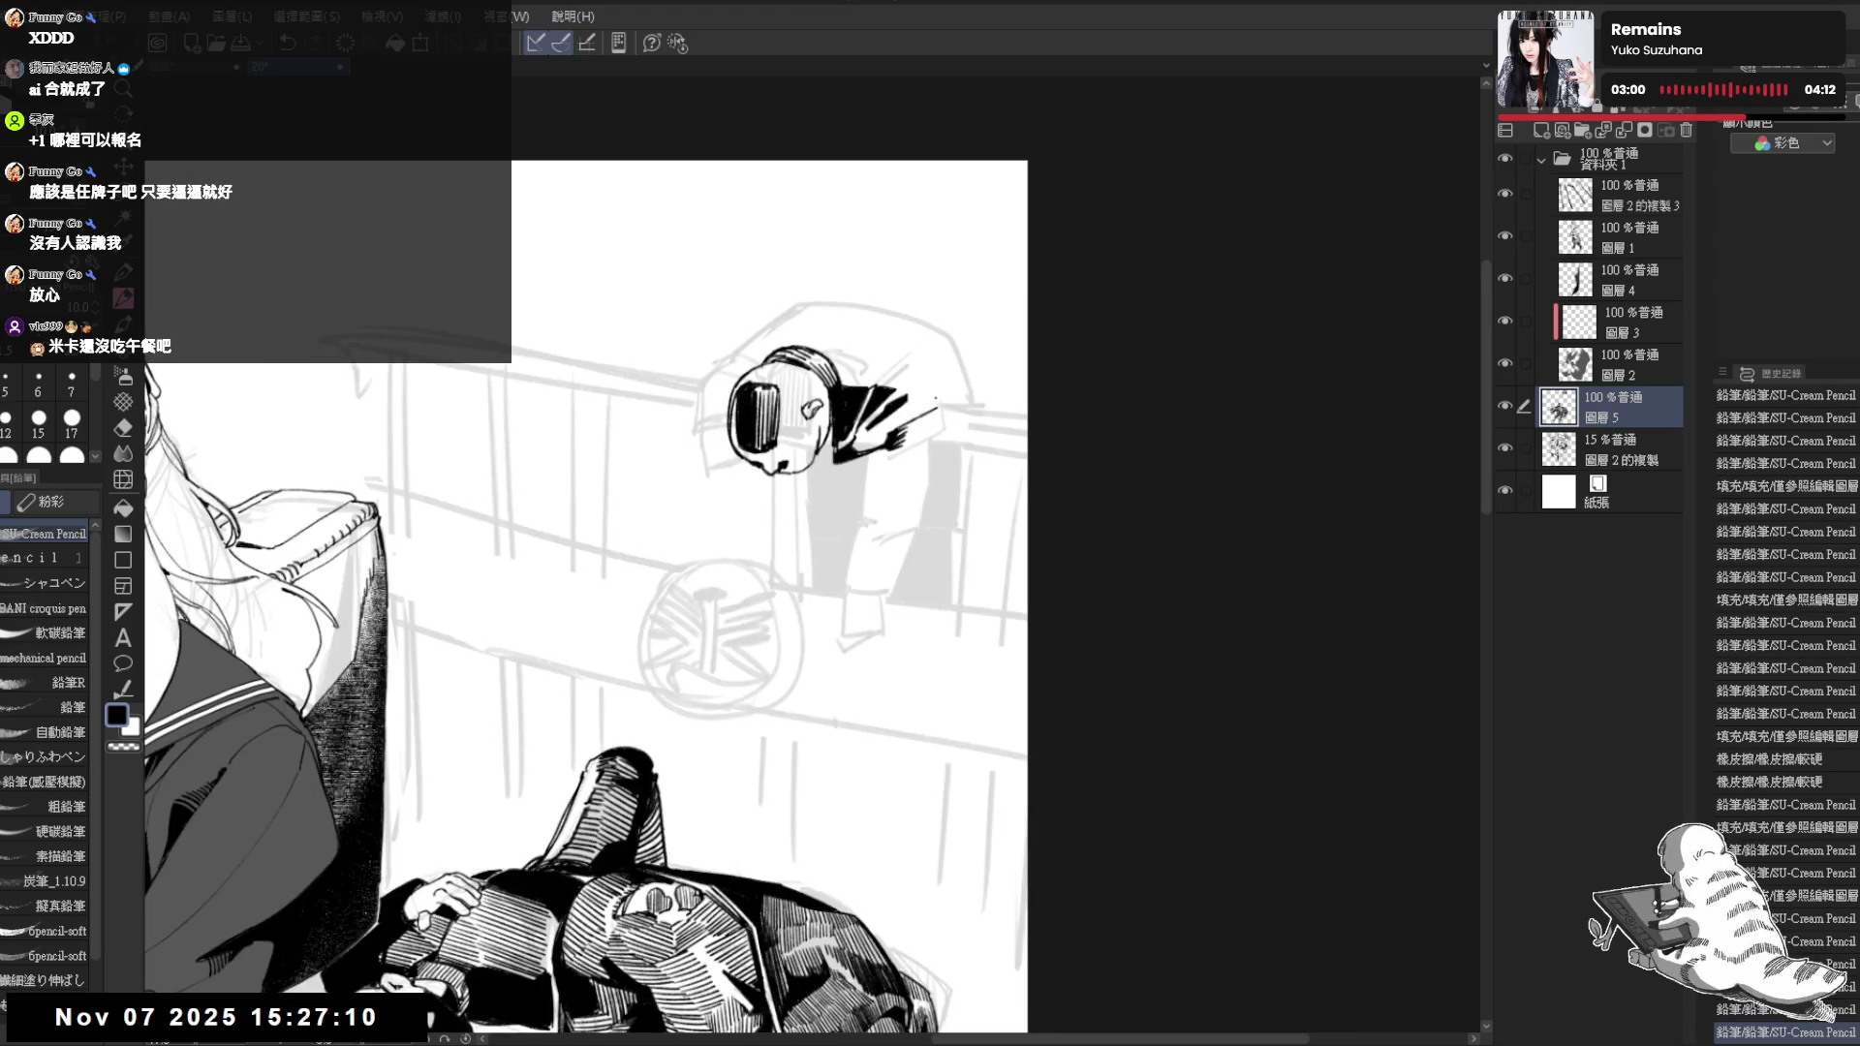
{"action": "left_click_drag", "start_coordinate": [926, 389], "coordinate": [955, 415]}
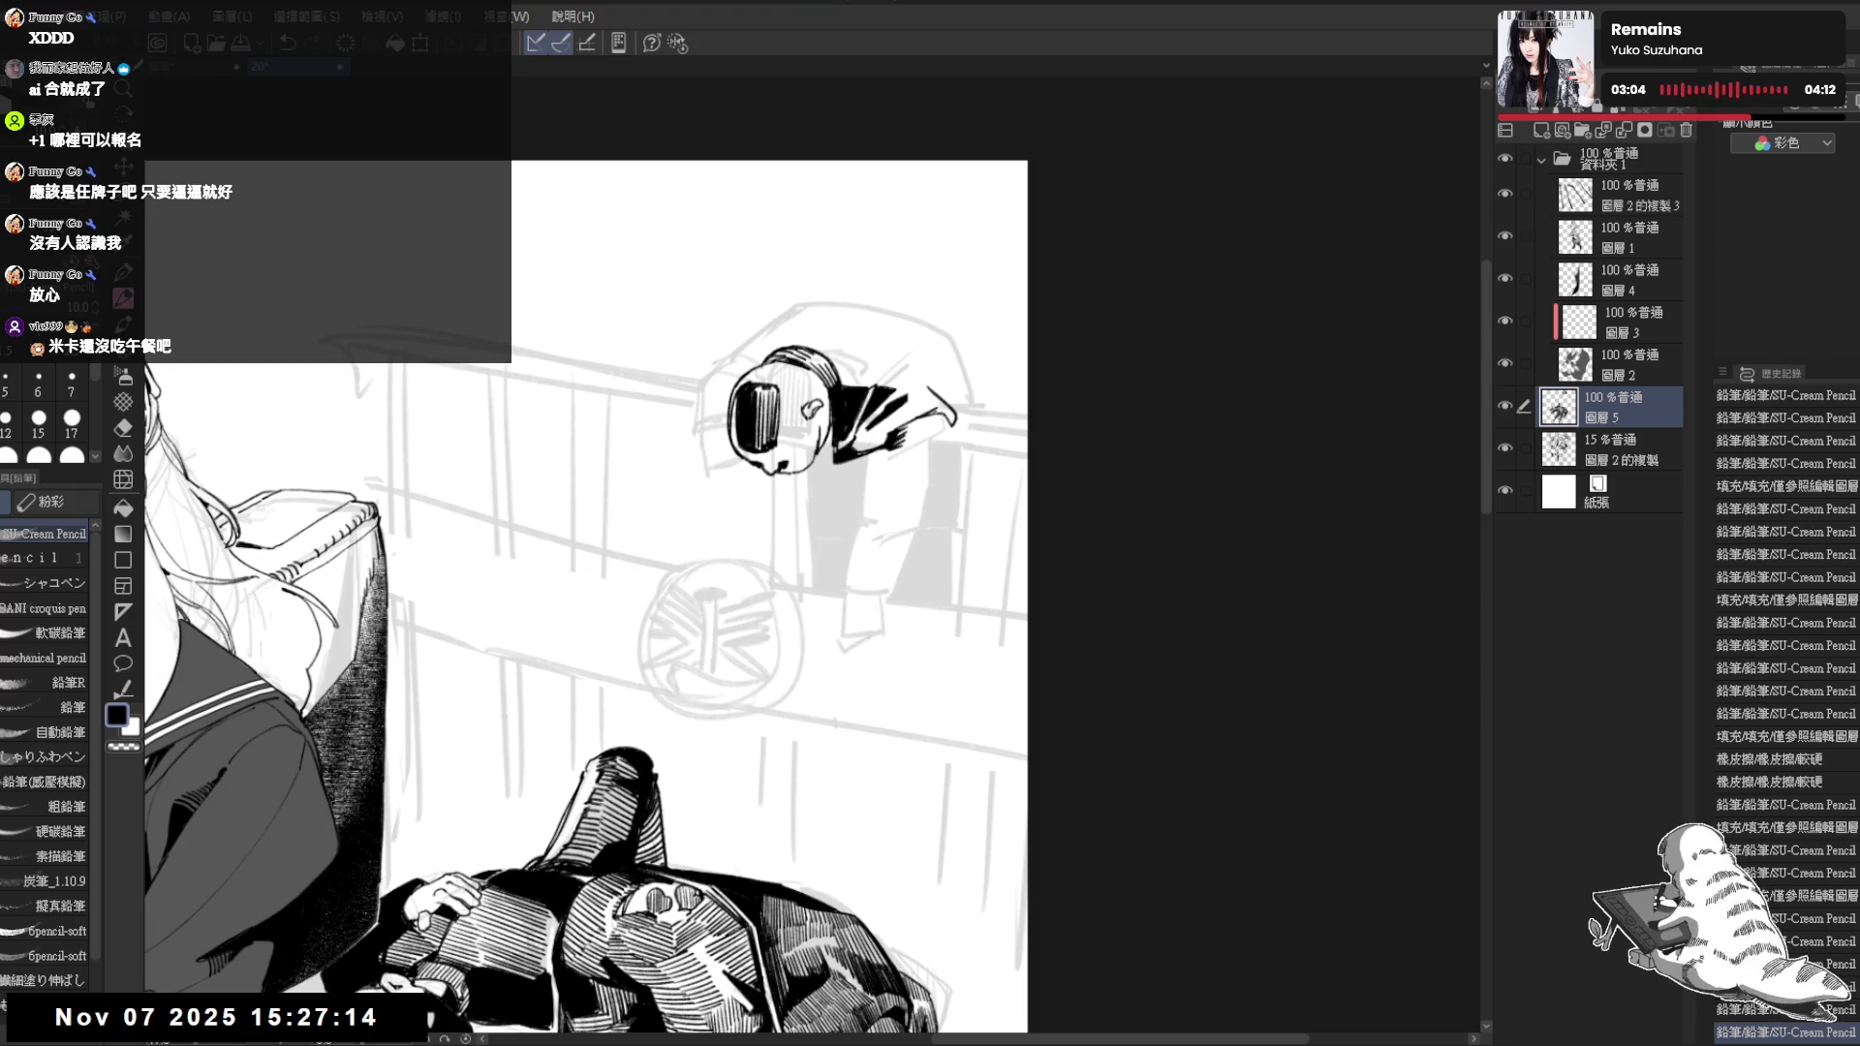
Draw the arm outline on the mirrored canvas, redoing the stroke until it sits right
{"action": "key", "text": "h"}
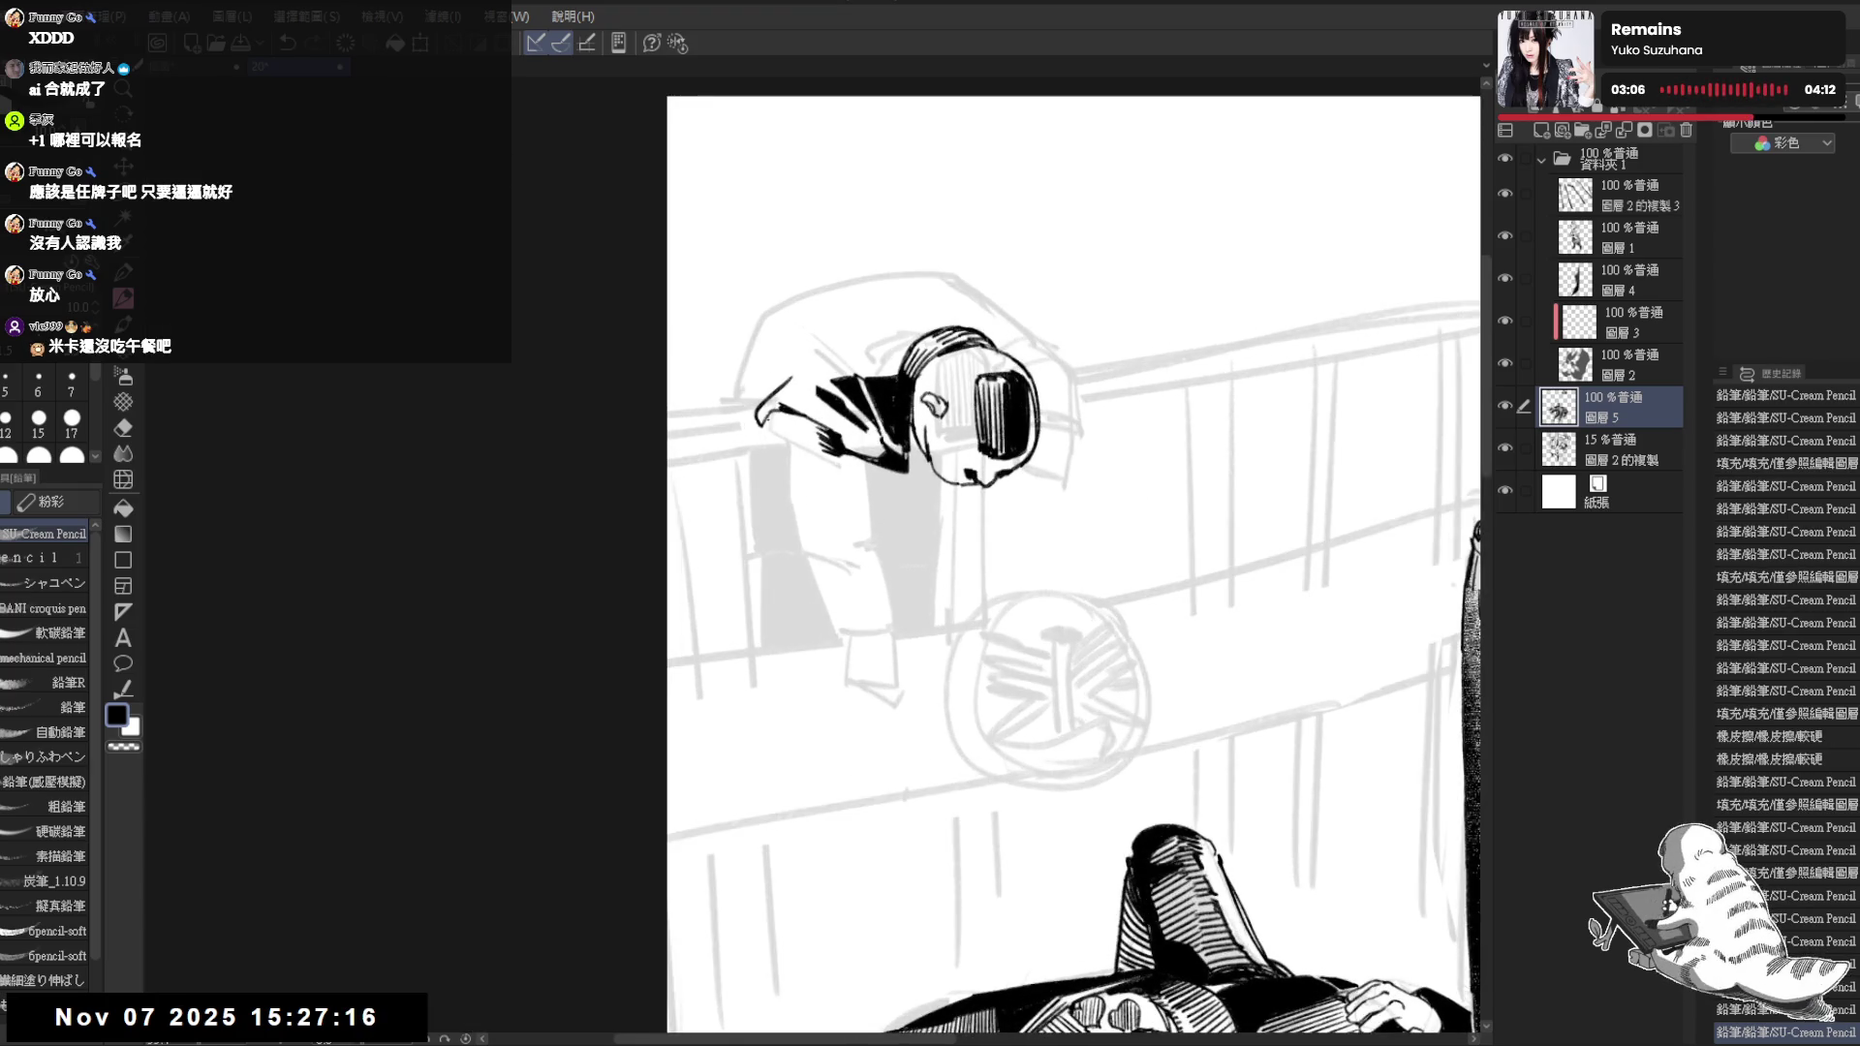
{"action": "left_click_drag", "start_coordinate": [762, 421], "coordinate": [760, 456]}
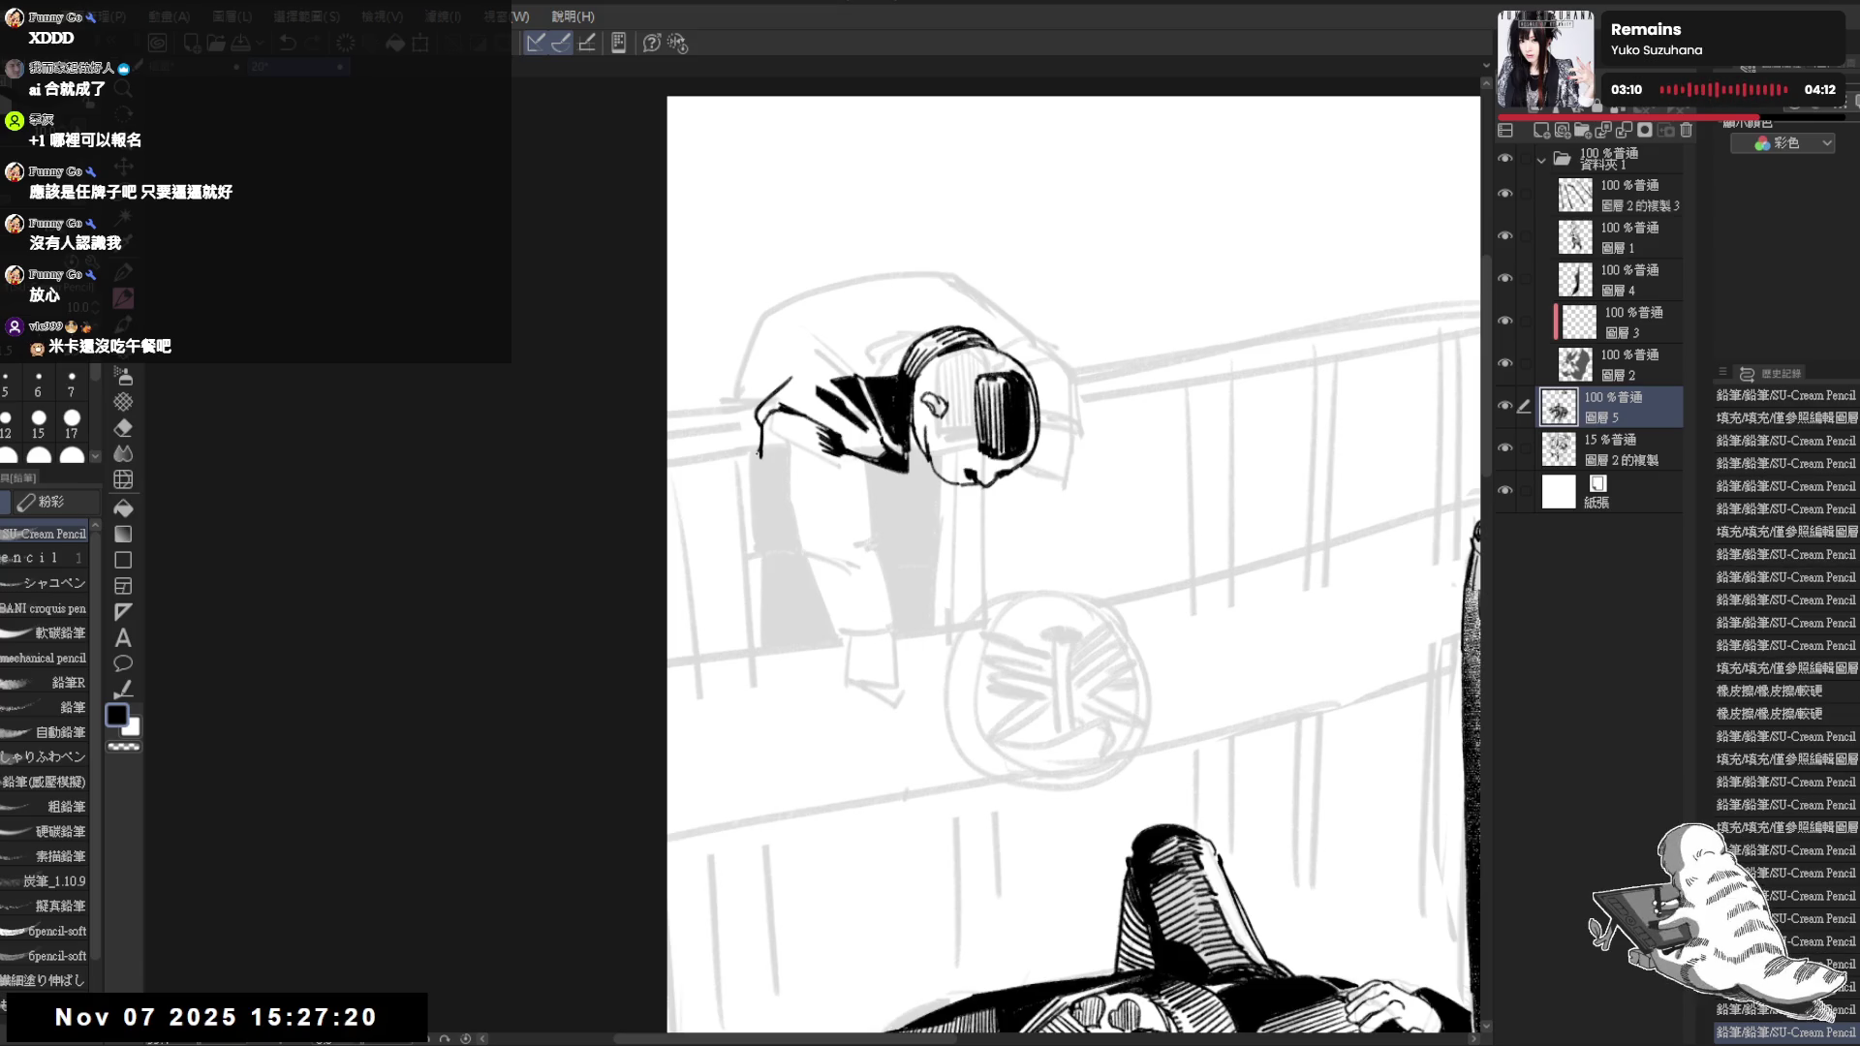
{"action": "left_click_drag", "start_coordinate": [757, 424], "coordinate": [751, 522]}
{"action": "key", "text": "ctrl+z"}
{"action": "left_click_drag", "start_coordinate": [763, 418], "coordinate": [753, 520]}
{"action": "key", "text": "ctrl+z"}
{"action": "left_click_drag", "start_coordinate": [763, 421], "coordinate": [755, 473]}
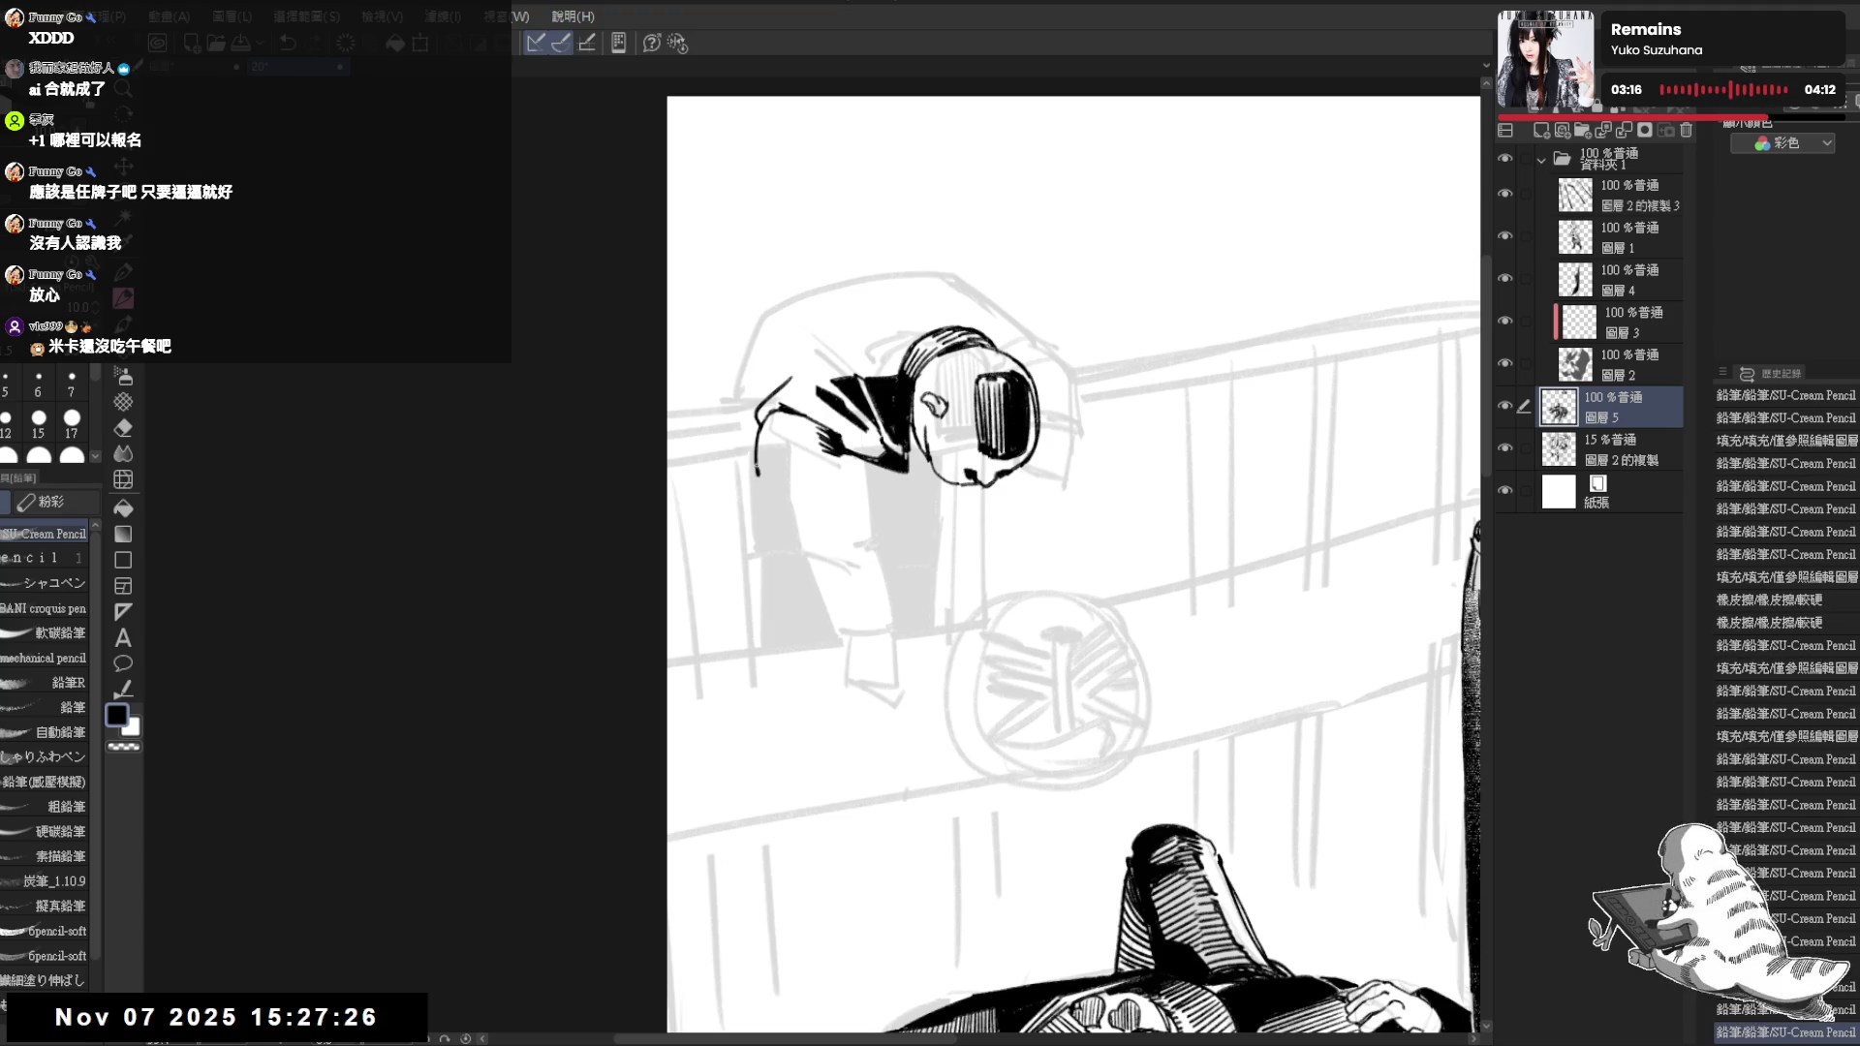
{"action": "mouse_move", "coordinate": [763, 422]}
{"action": "left_mouse_down"}
{"action": "mouse_move", "coordinate": [757, 480]}
{"action": "mouse_move", "coordinate": [841, 467]}
{"action": "mouse_move", "coordinate": [817, 458]}
{"action": "mouse_move", "coordinate": [841, 502]}
{"action": "mouse_move", "coordinate": [801, 508]}
{"action": "left_mouse_up"}
{"action": "key", "text": "ctrl+z"}
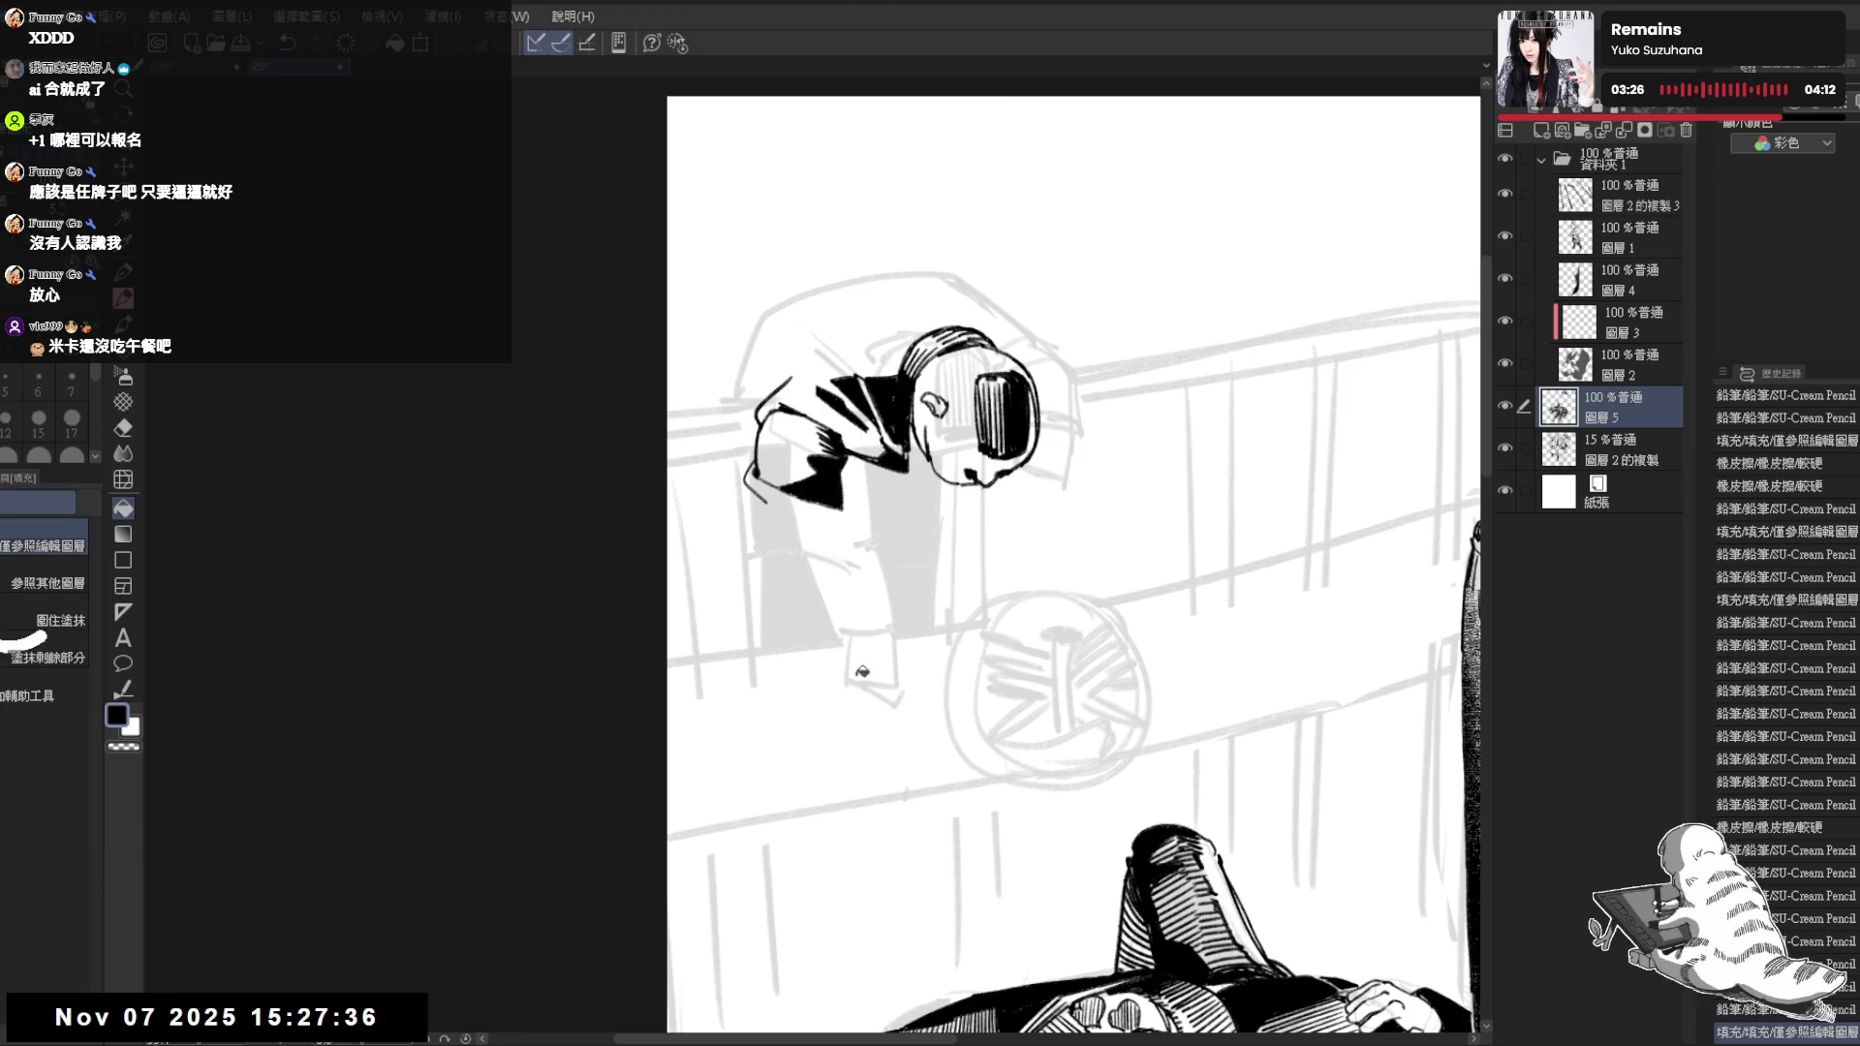
{"action": "key", "text": "h"}
Refine the arm's inked edges and fill the lower sleeve solid black
{"action": "left_click_drag", "start_coordinate": [773, 424], "coordinate": [800, 471]}
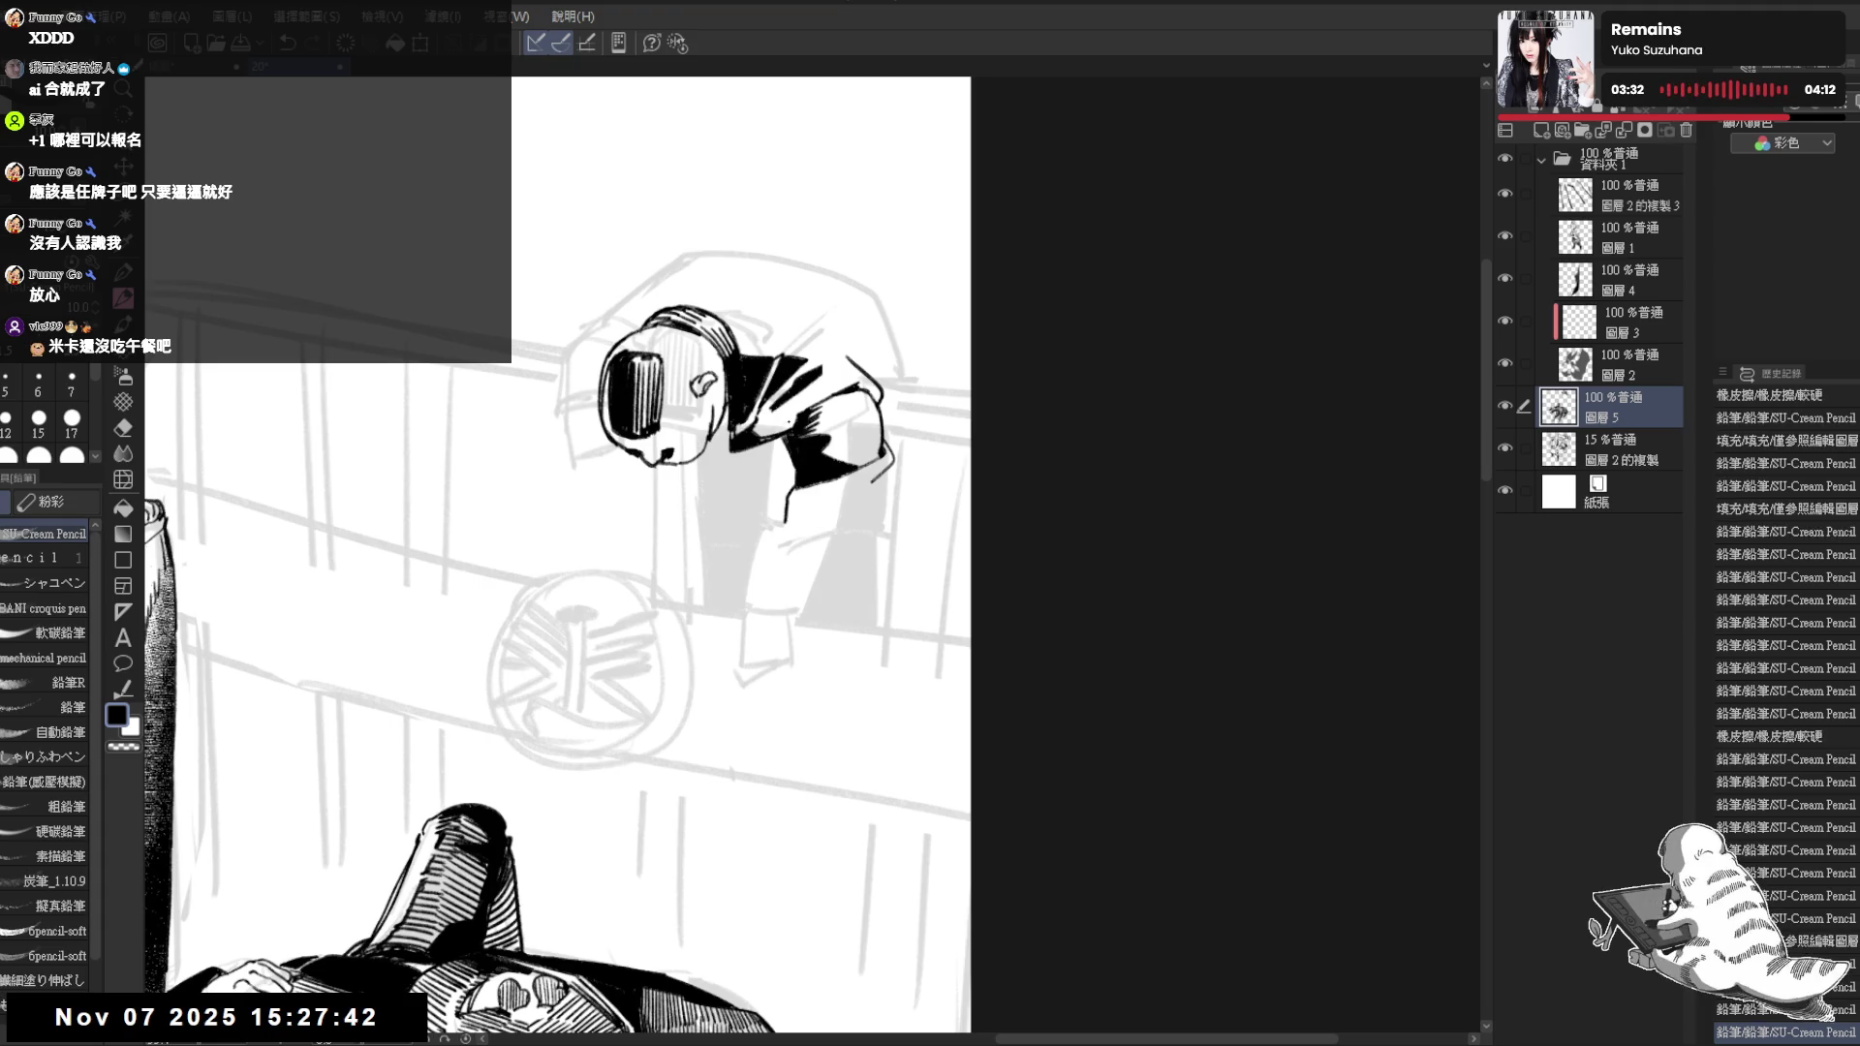
{"action": "left_click_drag", "start_coordinate": [582, 581], "coordinate": [589, 538]}
{"action": "left_click_drag", "start_coordinate": [888, 427], "coordinate": [877, 487]}
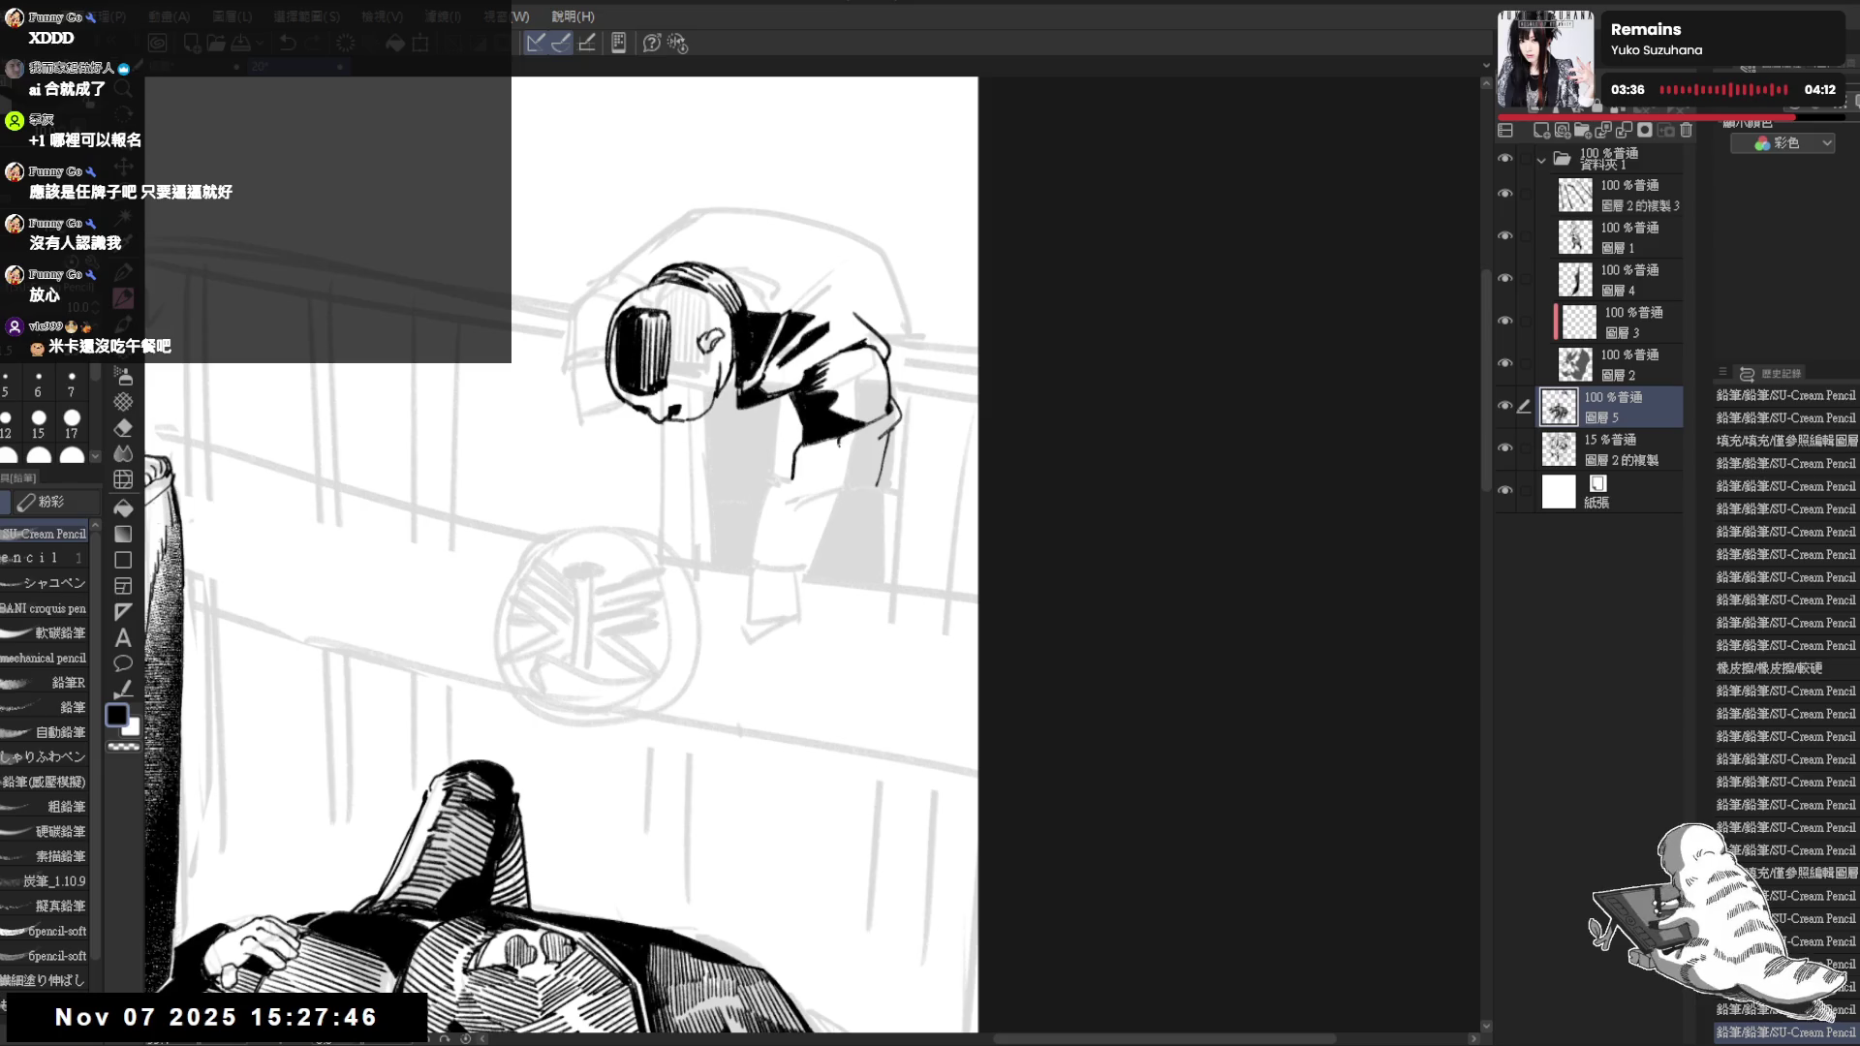
{"action": "key", "text": "ctrl+z"}
{"action": "left_click_drag", "start_coordinate": [827, 462], "coordinate": [821, 495]}
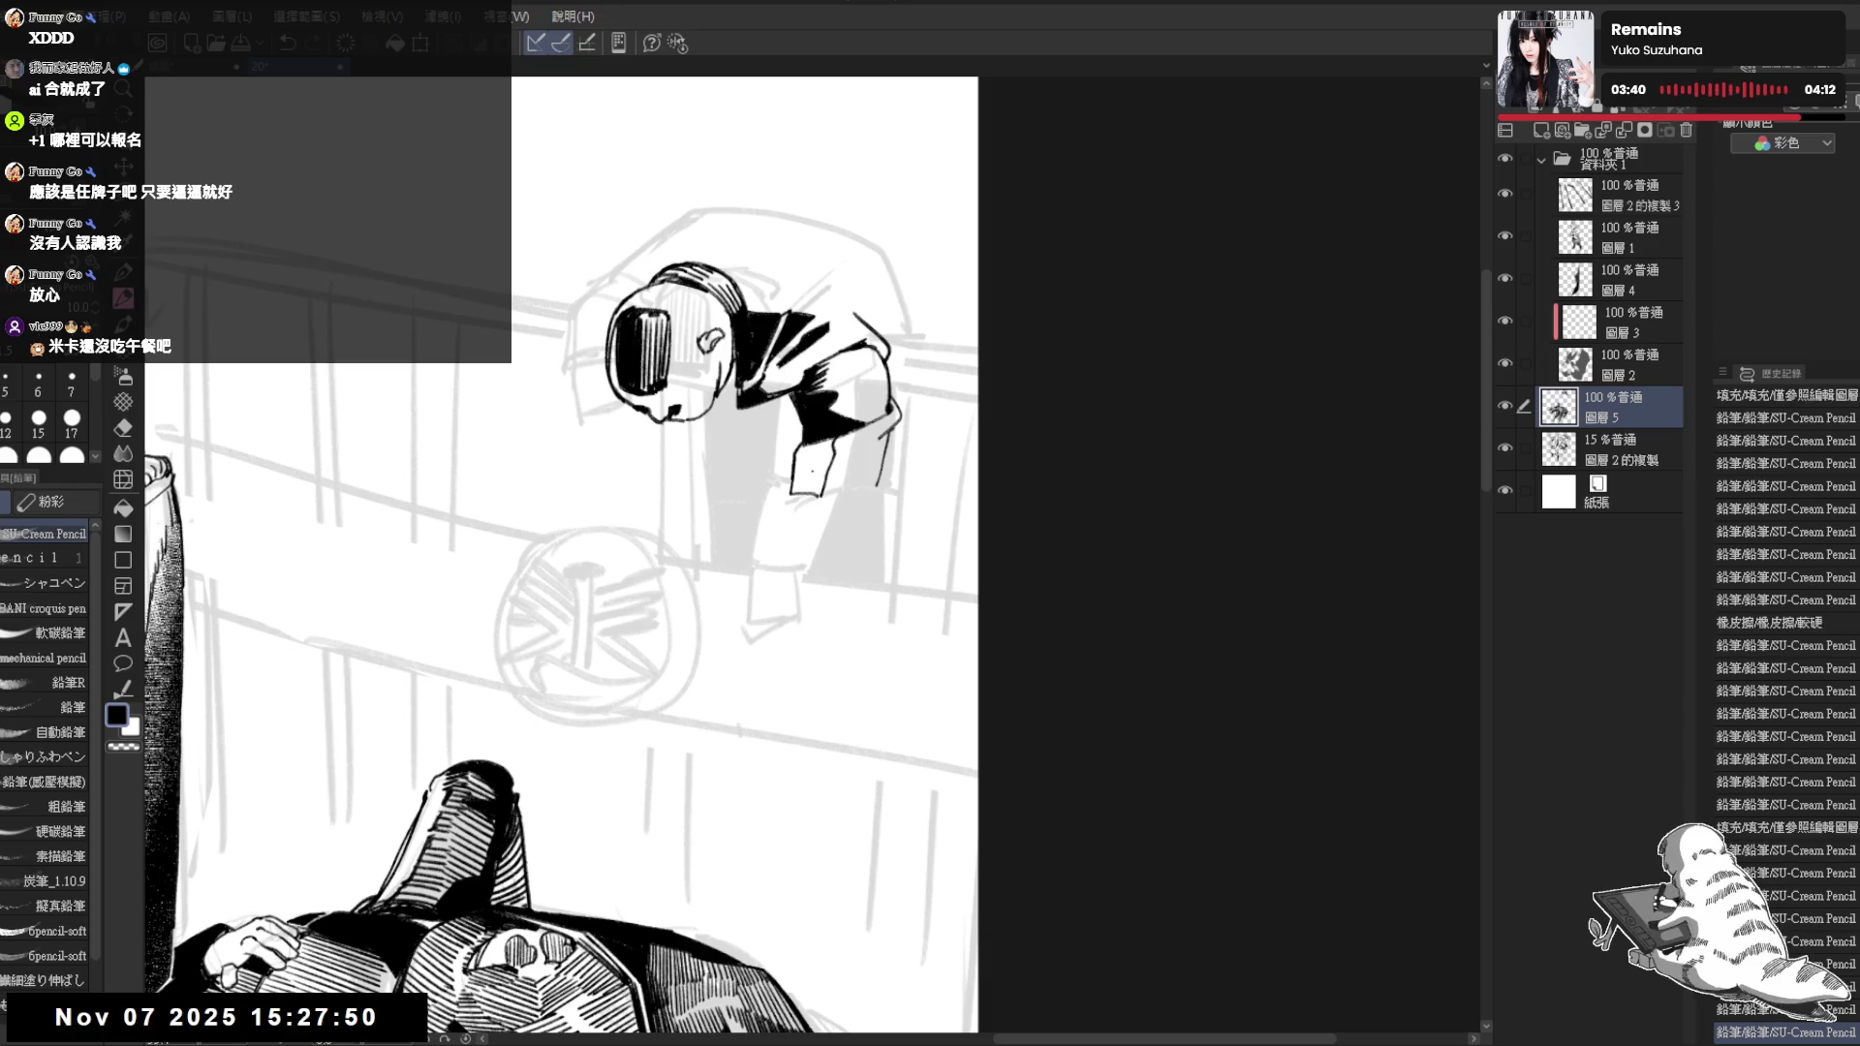
{"action": "key", "text": "g"}
{"action": "left_click", "coordinate": [814, 474]}
{"action": "scroll", "coordinate": [869, 360], "scroll_direction": "down", "scroll_amount": 2}
{"action": "scroll", "coordinate": [869, 361], "scroll_direction": "down", "scroll_amount": 1}
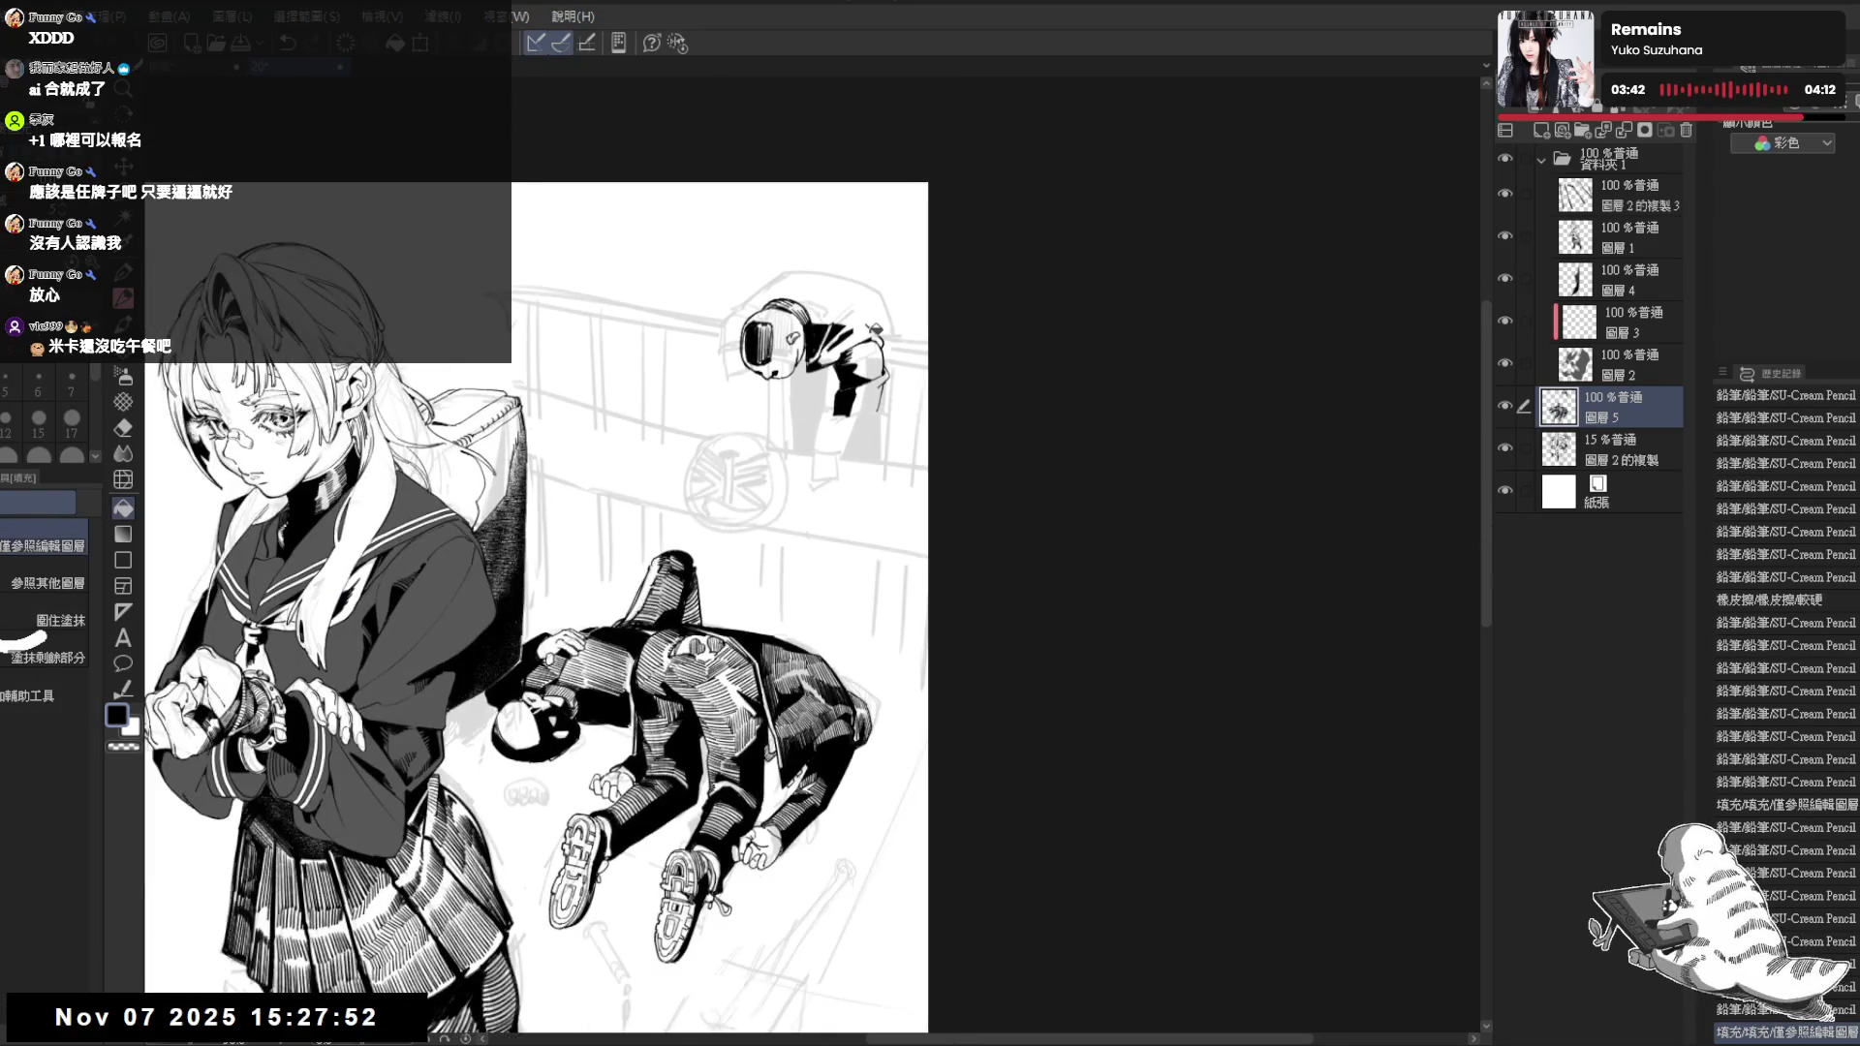
{"action": "key", "text": "p"}
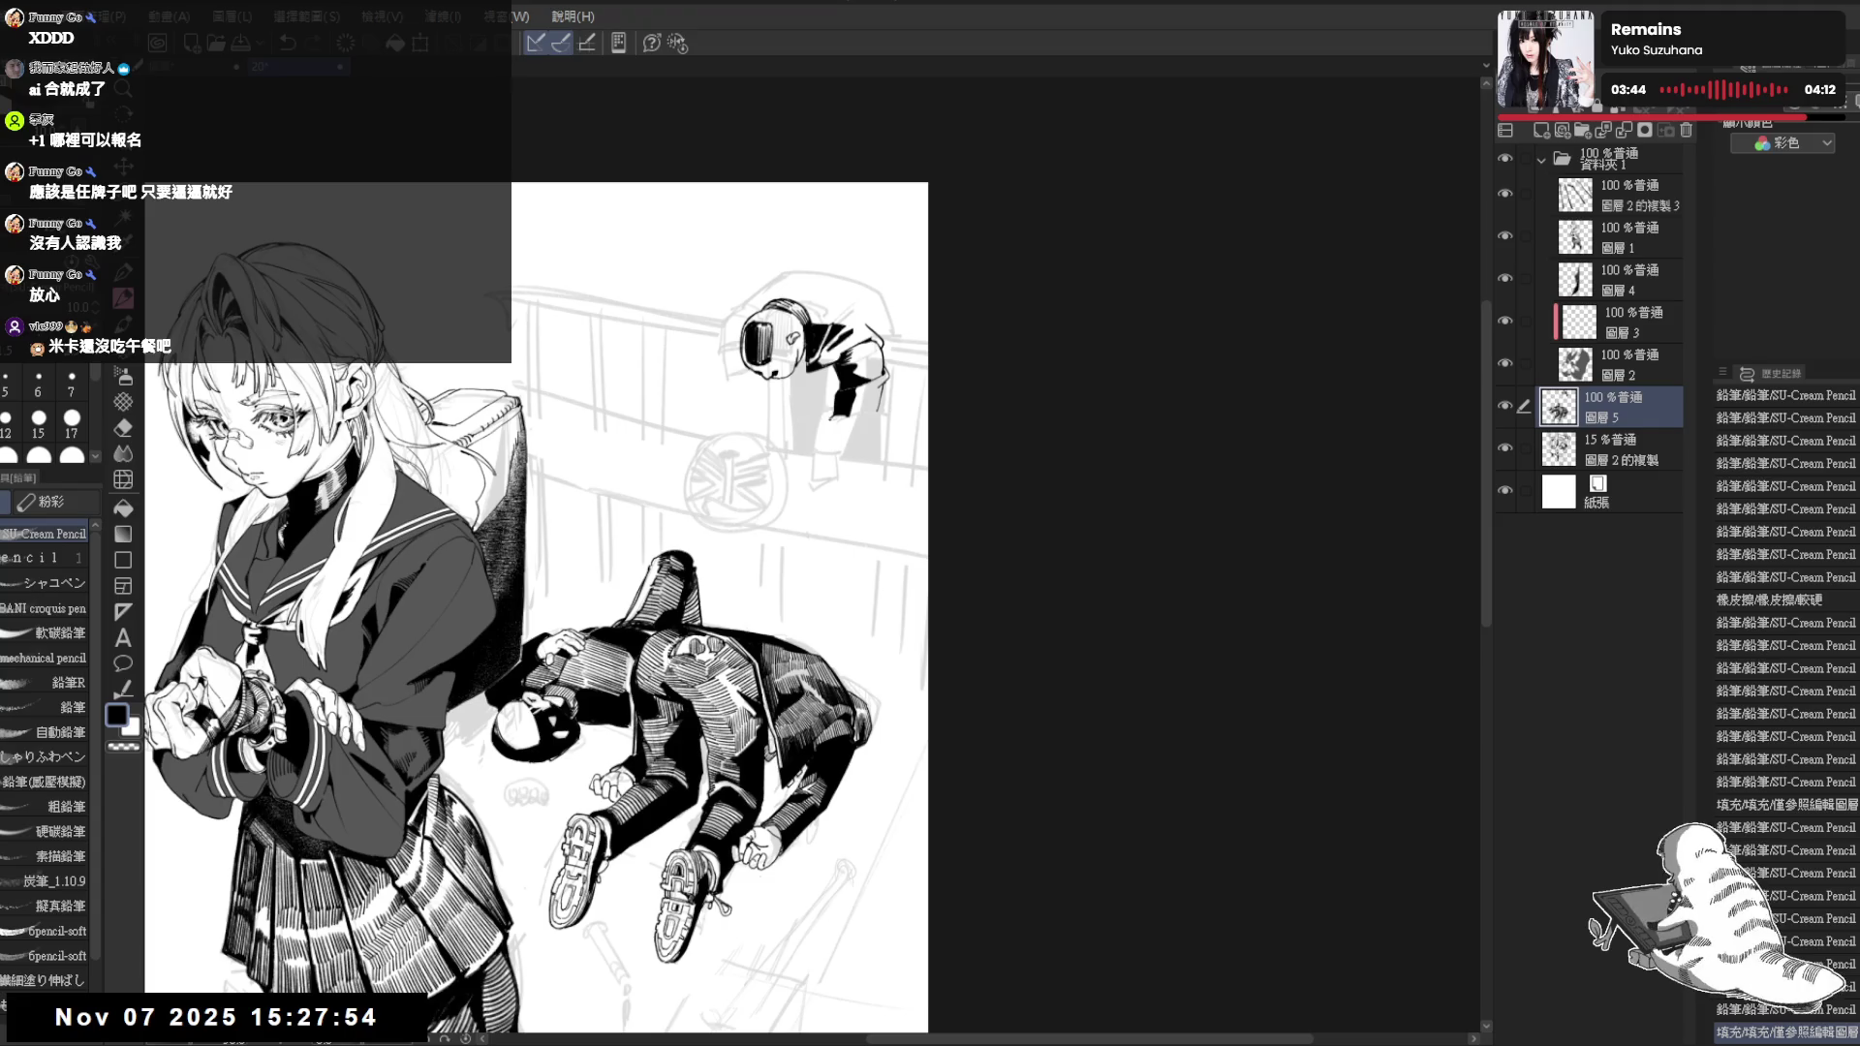
{"action": "mouse_move", "coordinate": [829, 427]}
{"action": "left_mouse_down"}
{"action": "mouse_move", "coordinate": [817, 481]}
{"action": "mouse_move", "coordinate": [839, 489]}
{"action": "left_mouse_up"}
{"action": "mouse_move", "coordinate": [871, 417]}
{"action": "left_mouse_down"}
{"action": "mouse_move", "coordinate": [851, 481]}
{"action": "mouse_move", "coordinate": [869, 440]}
{"action": "mouse_move", "coordinate": [813, 463]}
{"action": "mouse_move", "coordinate": [858, 468]}
{"action": "left_mouse_up"}
{"action": "key", "text": "e"}
{"action": "key", "text": "p"}
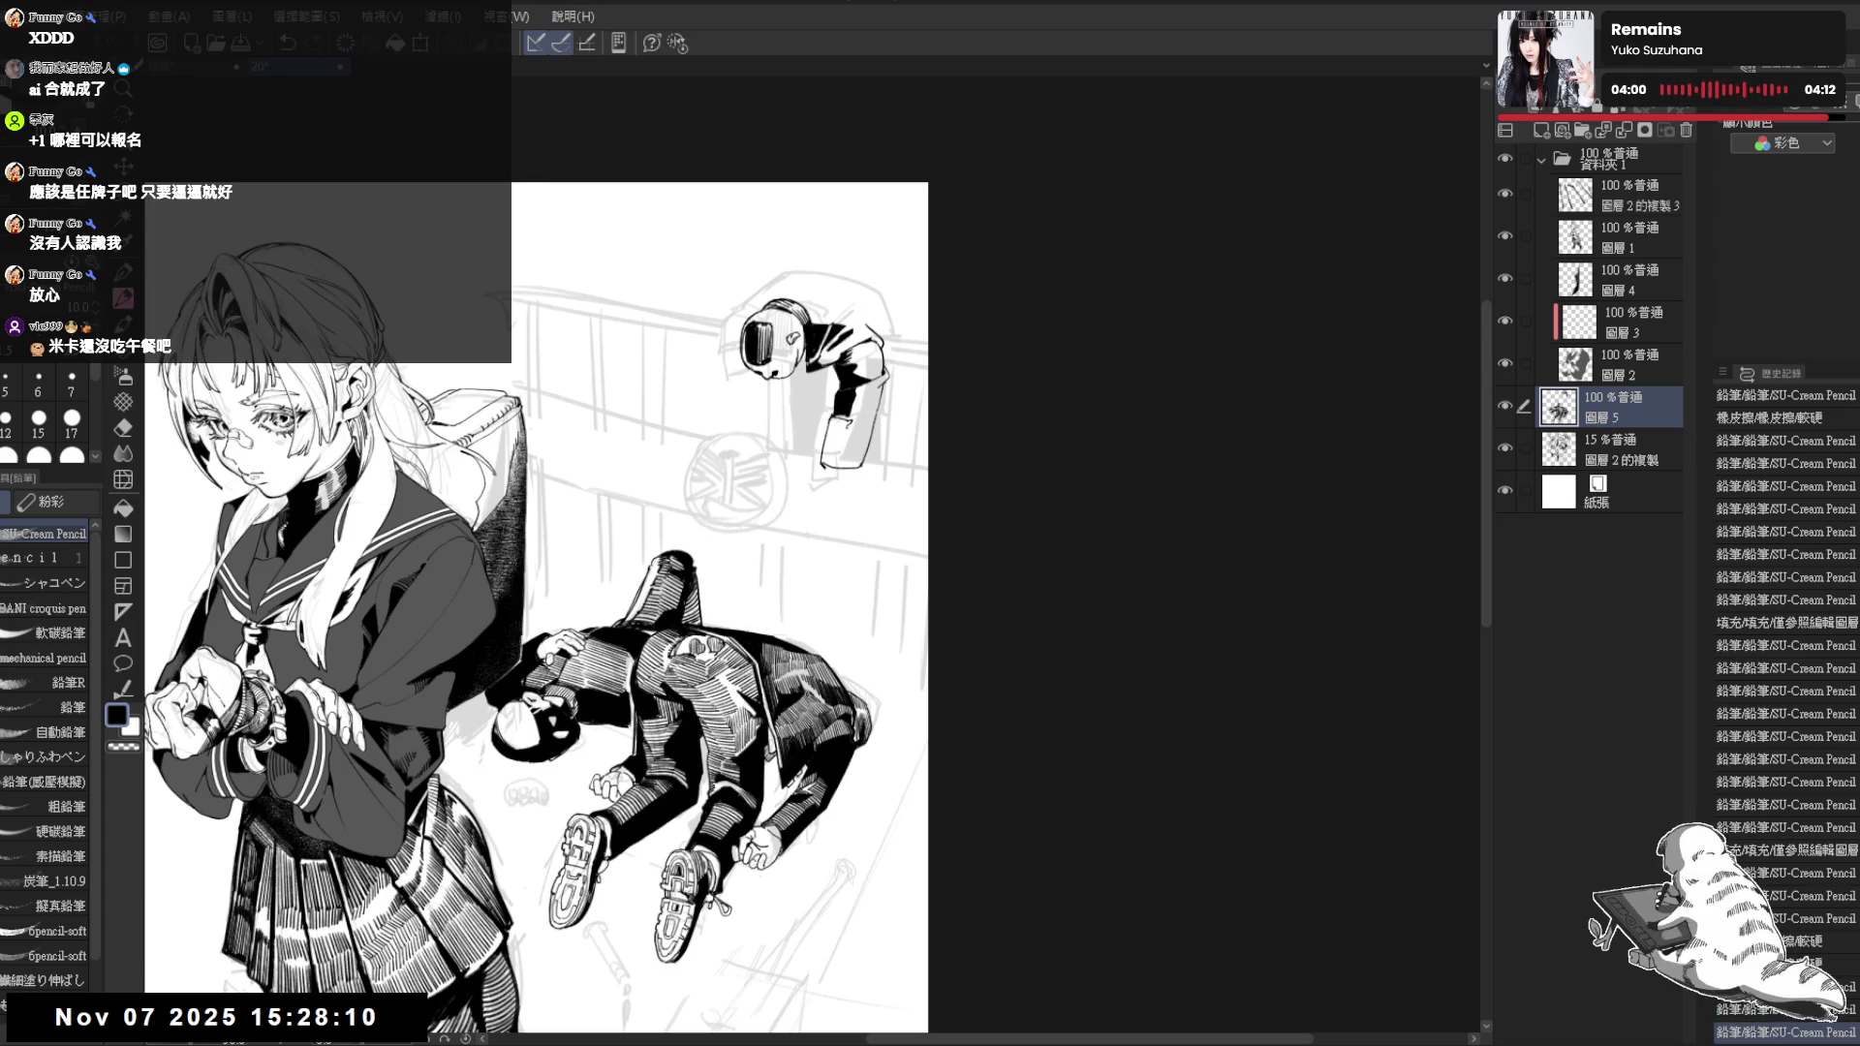
{"action": "left_click_drag", "start_coordinate": [848, 421], "coordinate": [822, 468]}
{"action": "mouse_move", "coordinate": [843, 538]}
{"action": "left_mouse_down"}
{"action": "mouse_move", "coordinate": [755, 436]}
{"action": "mouse_move", "coordinate": [777, 426]}
{"action": "mouse_move", "coordinate": [791, 485]}
{"action": "left_mouse_up"}
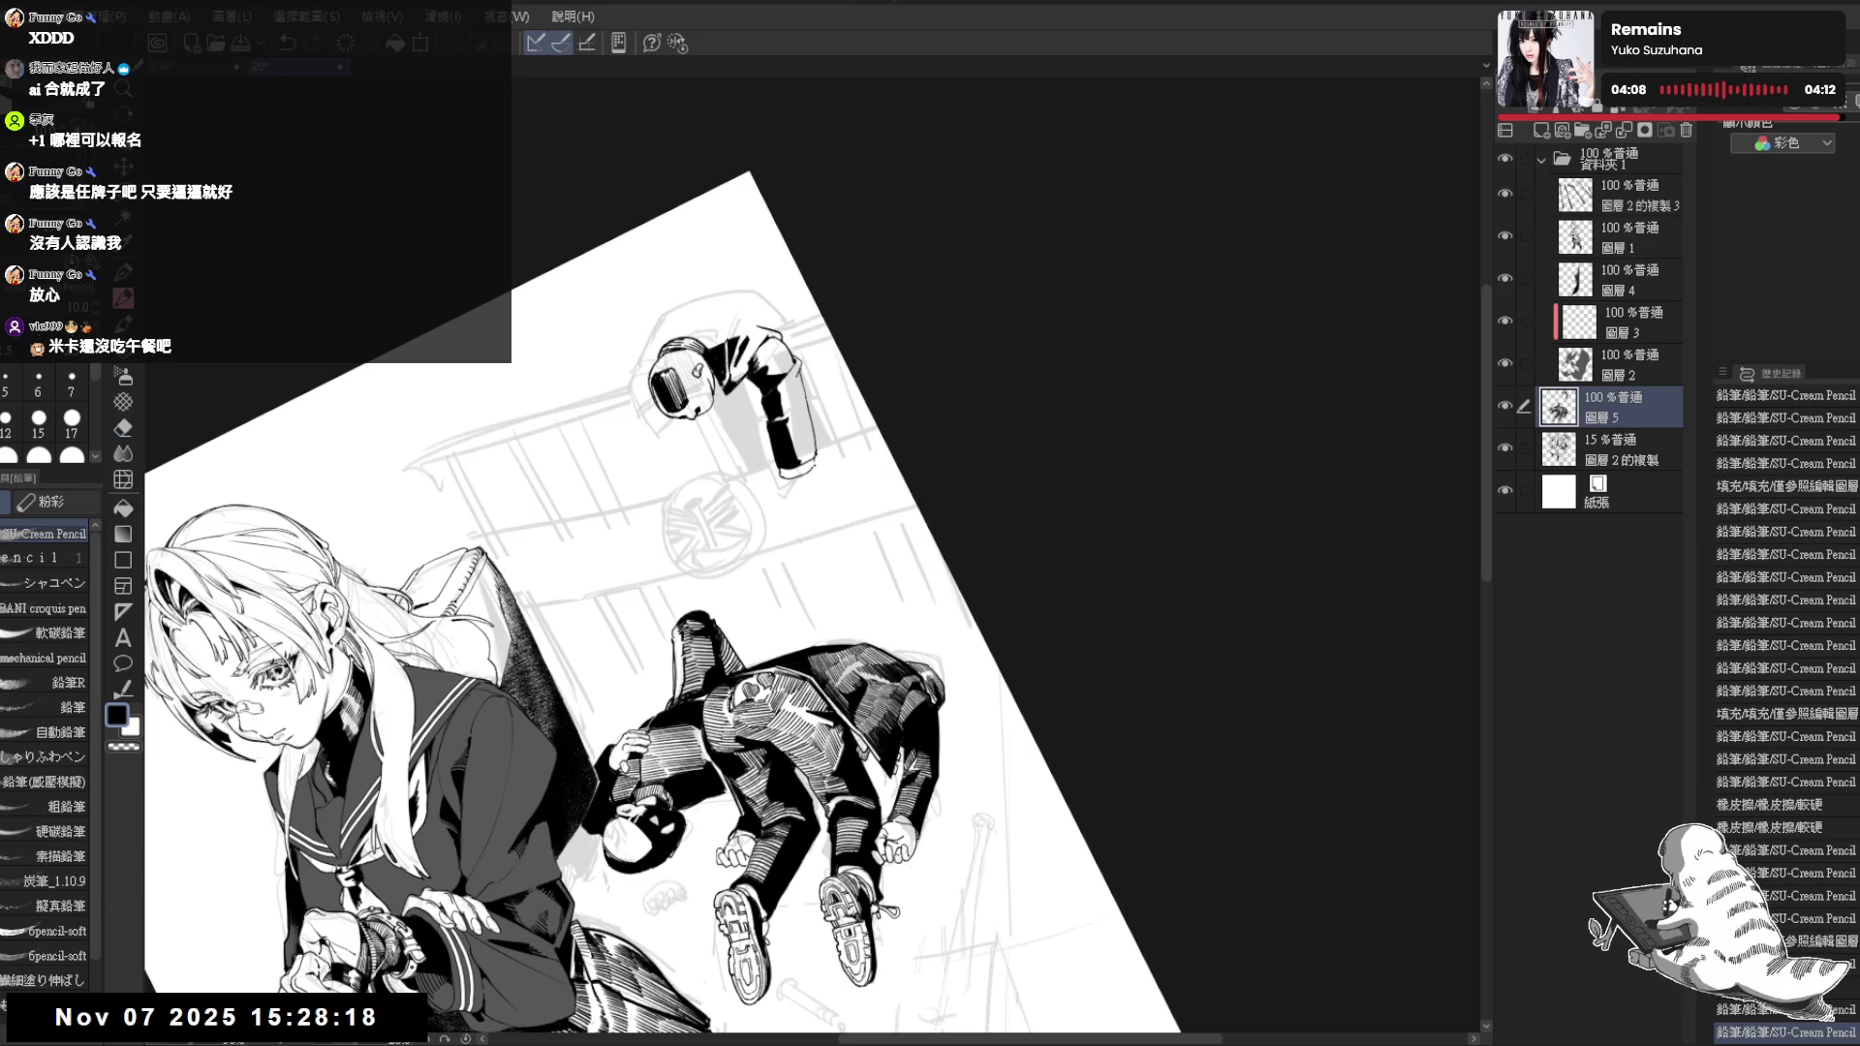
{"action": "key", "text": "ctrl+@"}
{"action": "key", "text": "h"}
{"action": "key", "text": "h"}
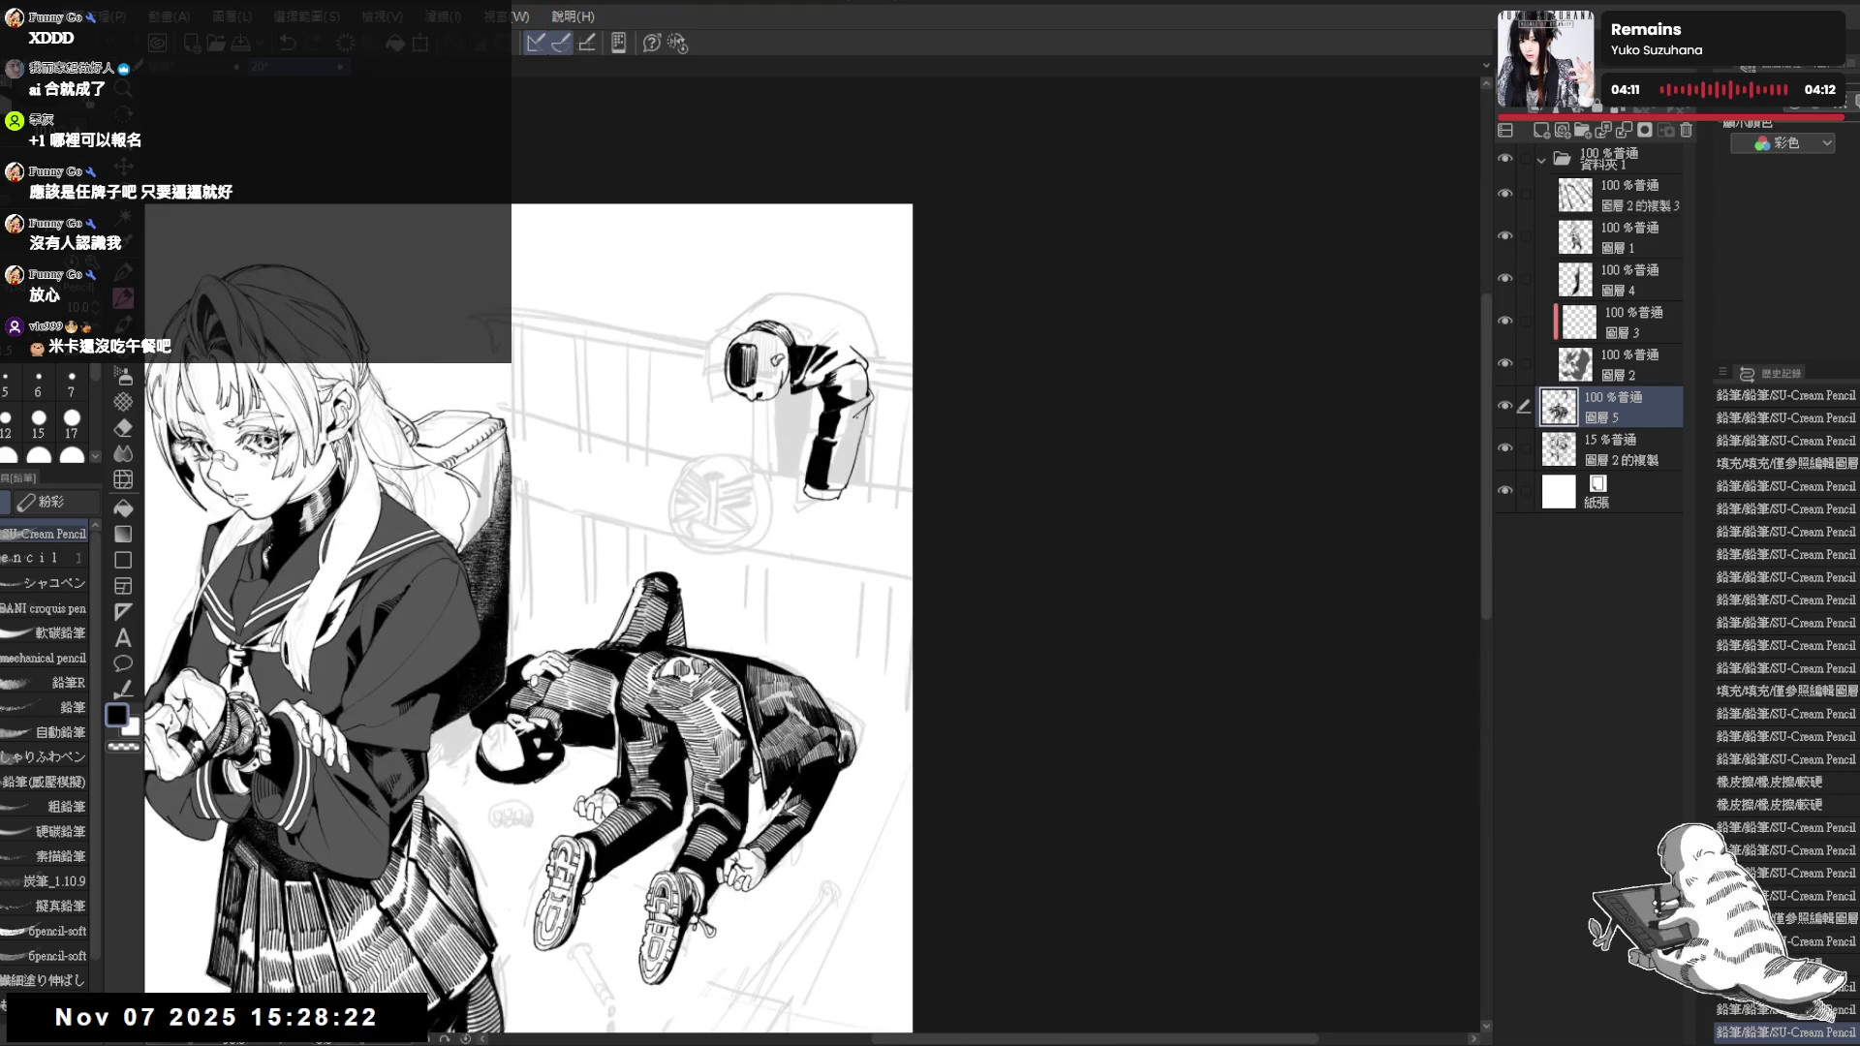
{"action": "key", "text": "minus"}
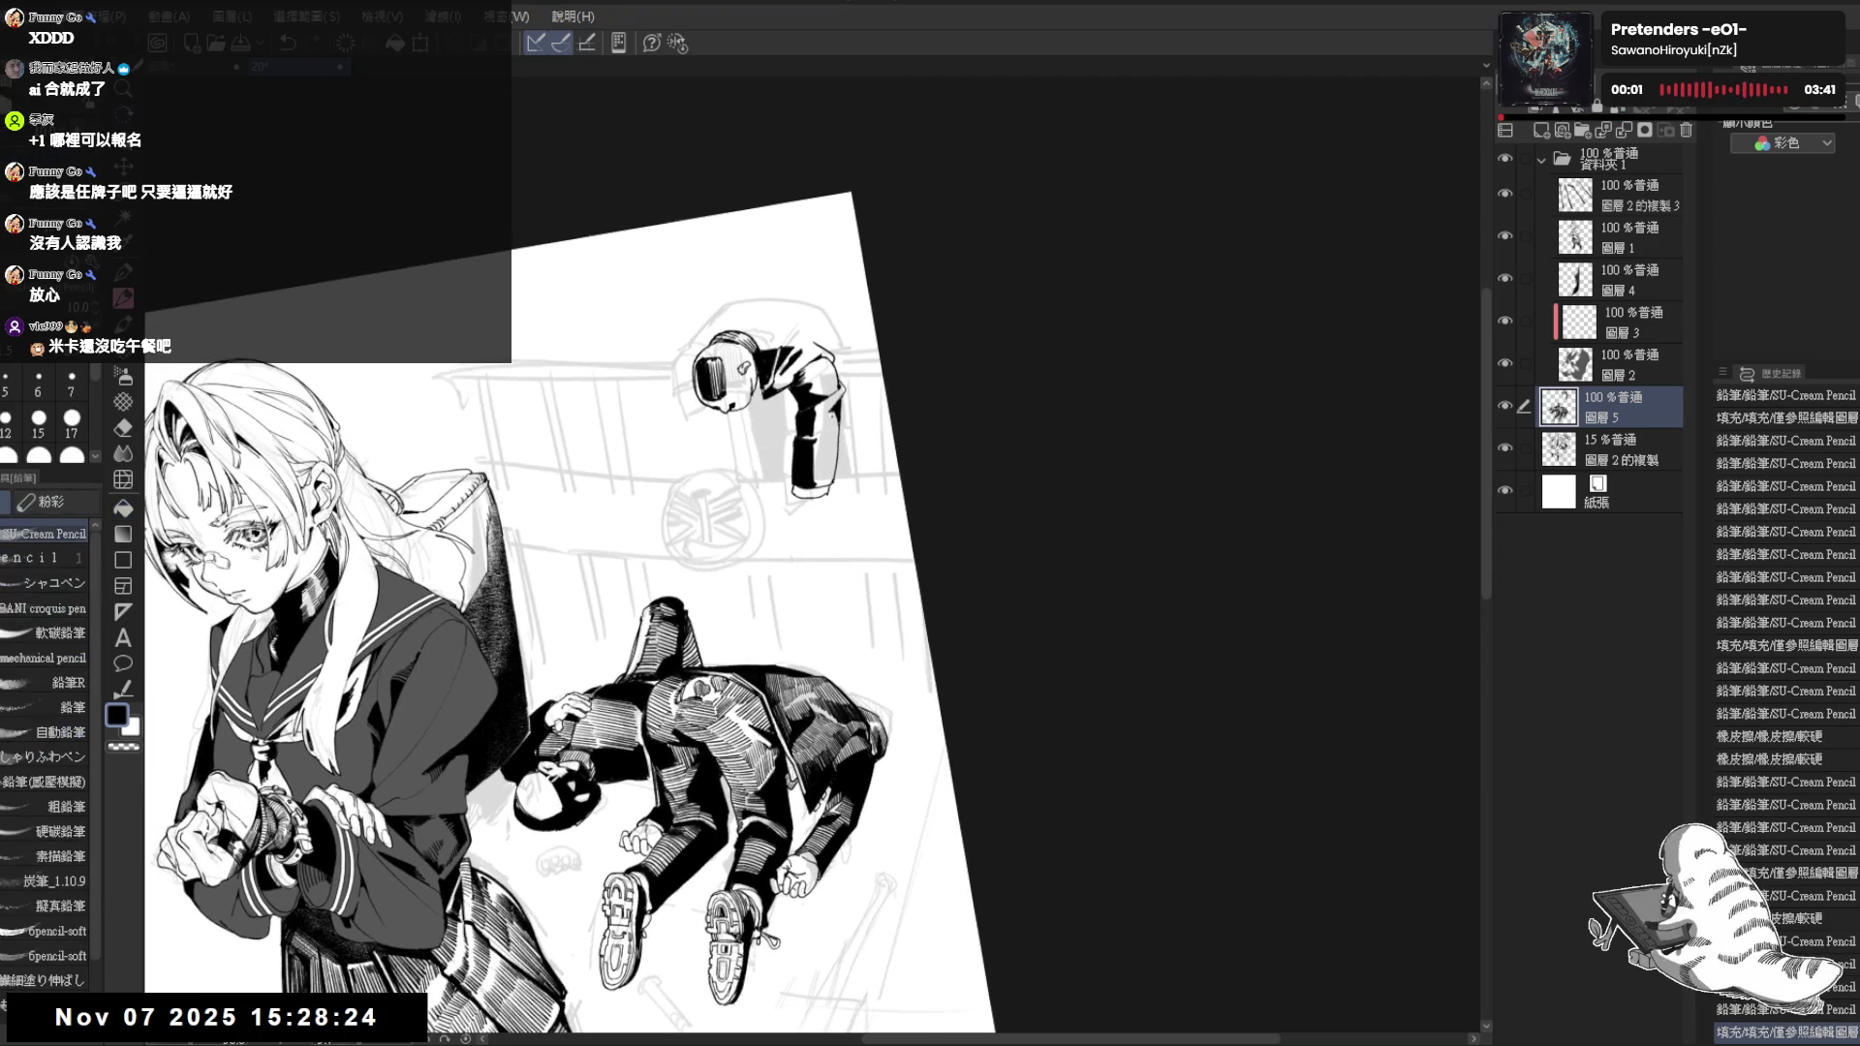
{"action": "key", "text": "ctrl+@"}
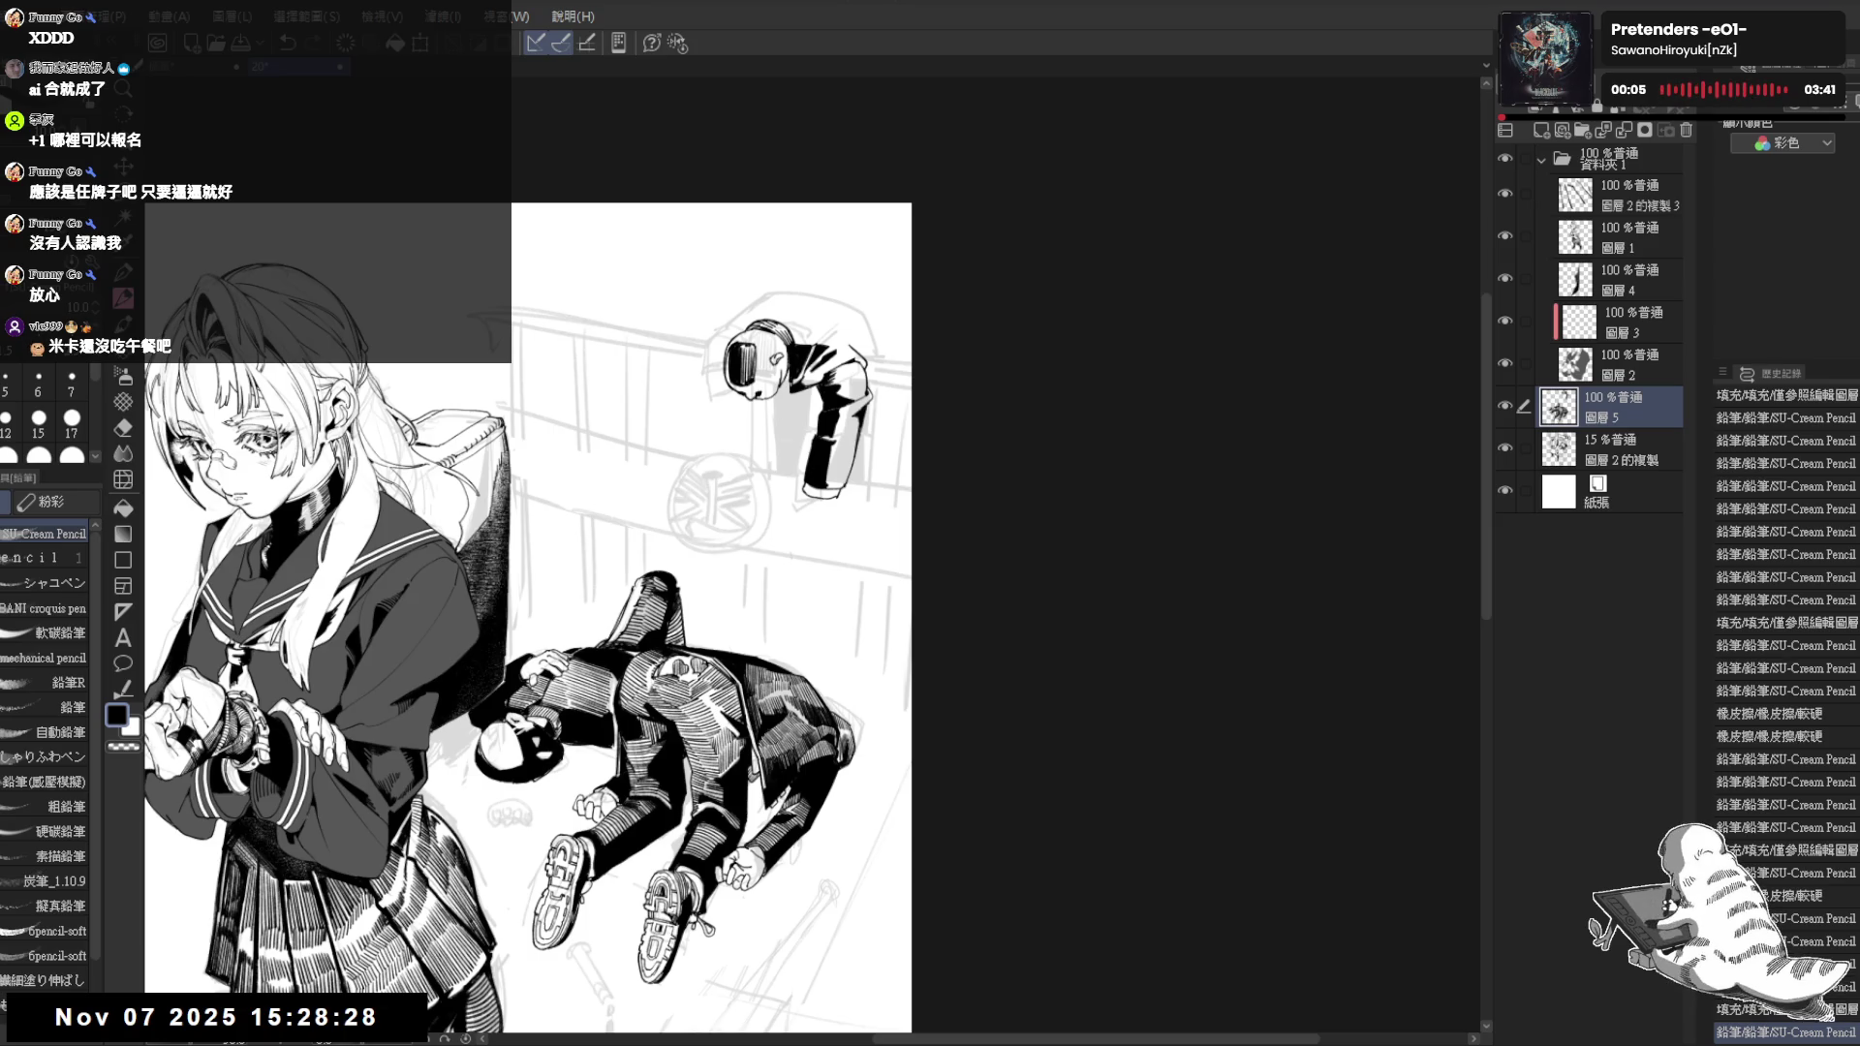
{"action": "key", "text": "minus"}
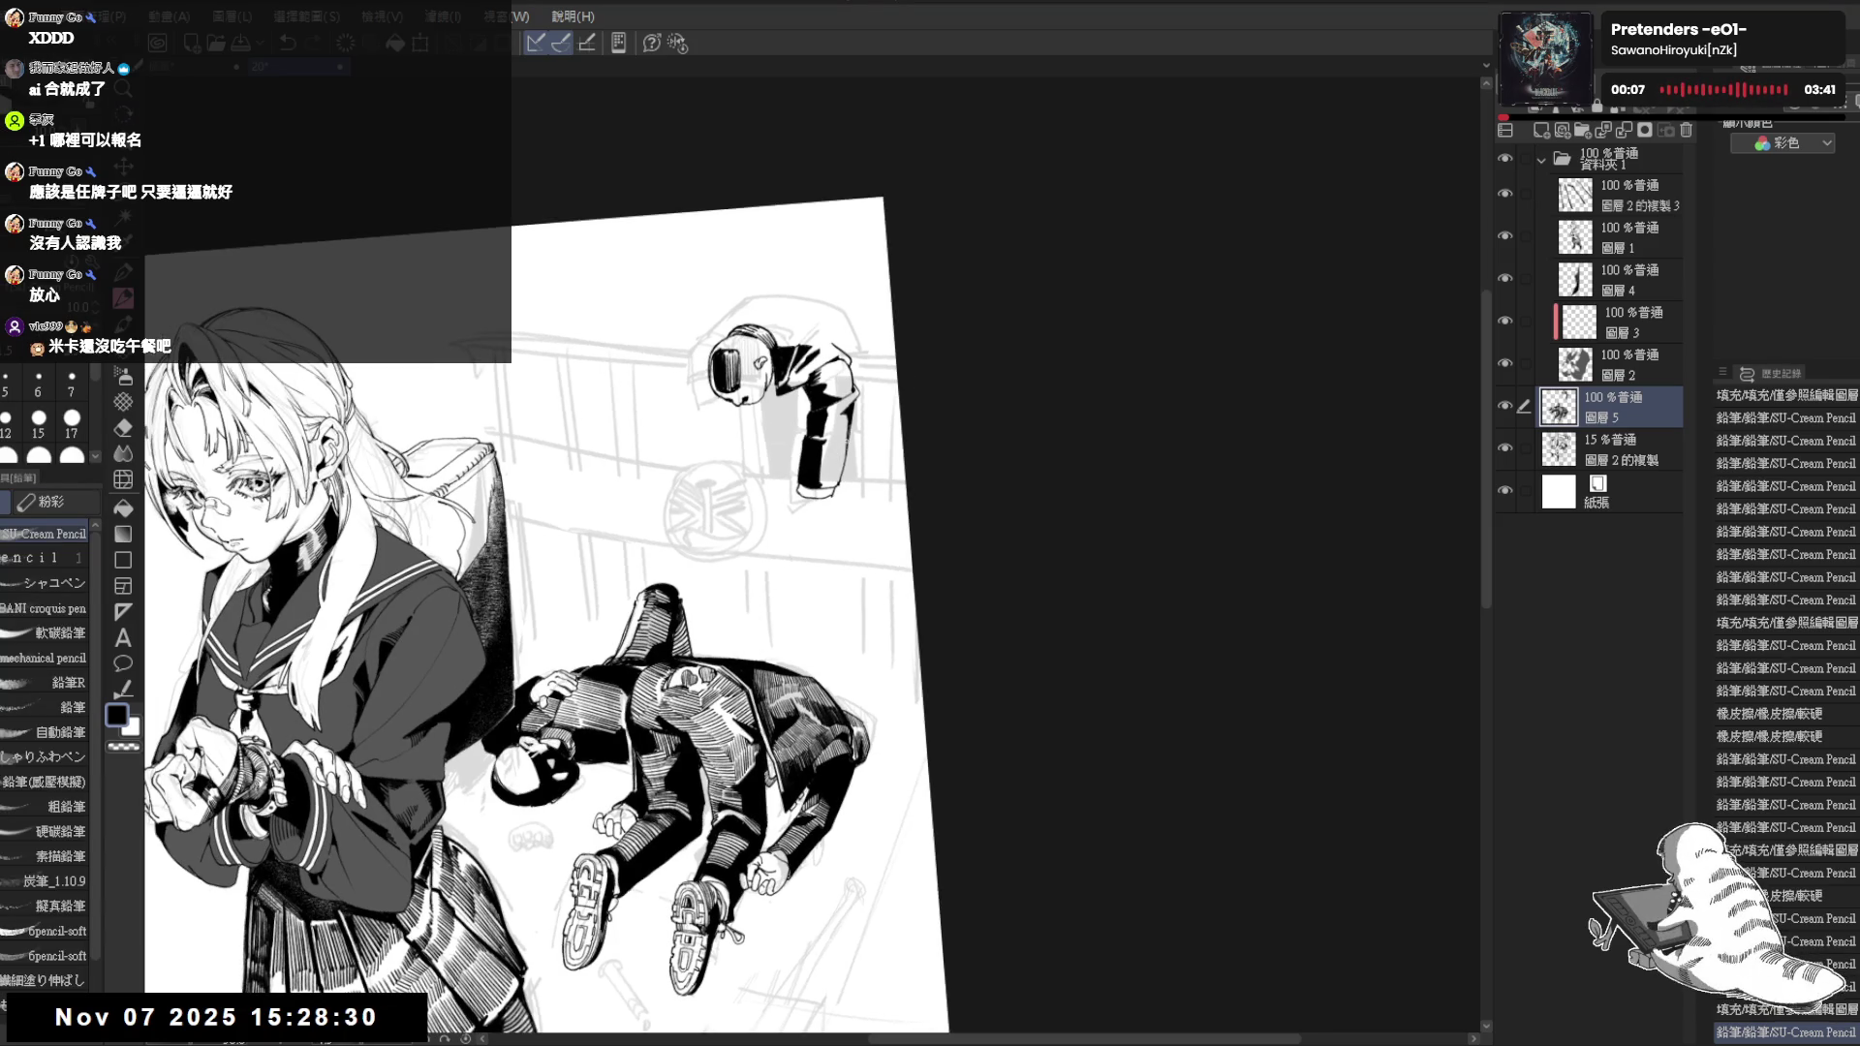
{"action": "left_click_drag", "start_coordinate": [839, 454], "coordinate": [844, 487]}
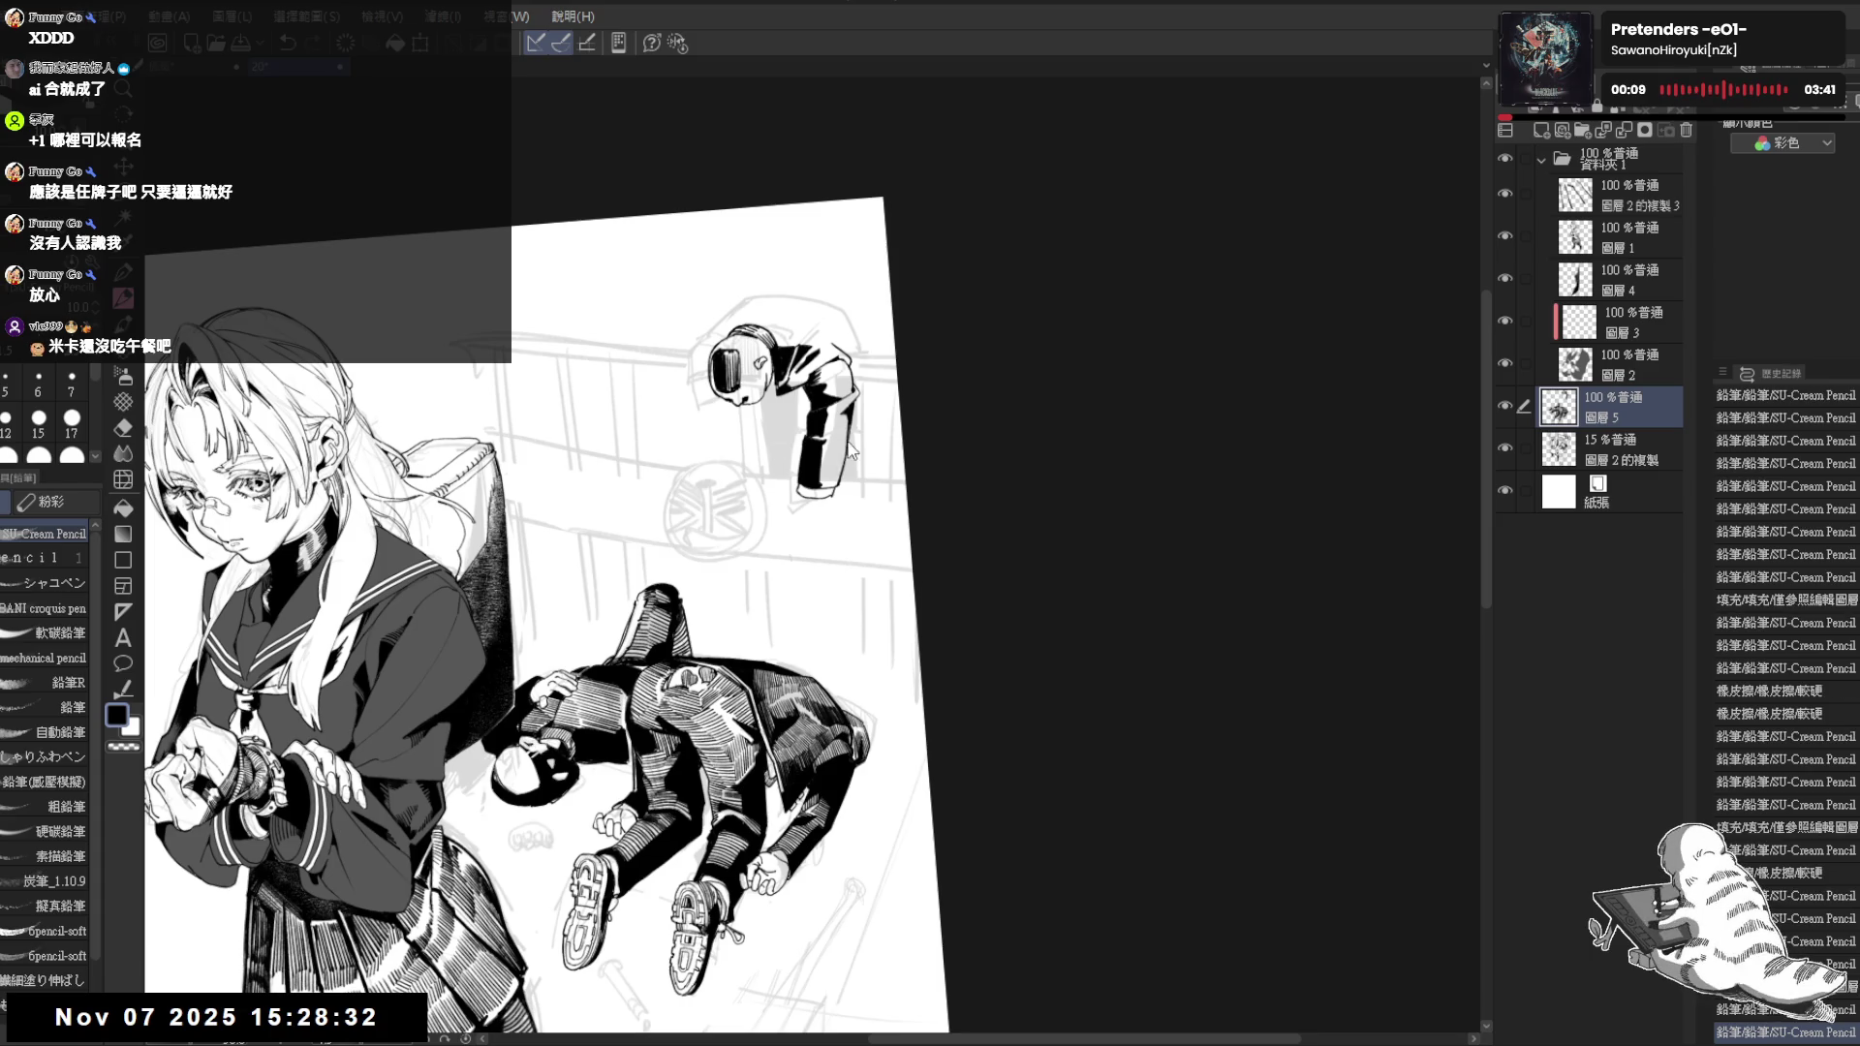
{"action": "key", "text": "ctrl+z"}
{"action": "key", "text": "asciicircum"}
{"action": "key", "text": "asciicircum"}
{"action": "scroll", "coordinate": [724, 363], "scroll_direction": "up", "scroll_amount": 1}
{"action": "left_click_drag", "start_coordinate": [723, 363], "coordinate": [738, 374]}
Draw a short line above the leaning figure's head and restore the undone strokes
{"action": "key", "text": "ctrl+z"}
{"action": "key", "text": "ctrl+z"}
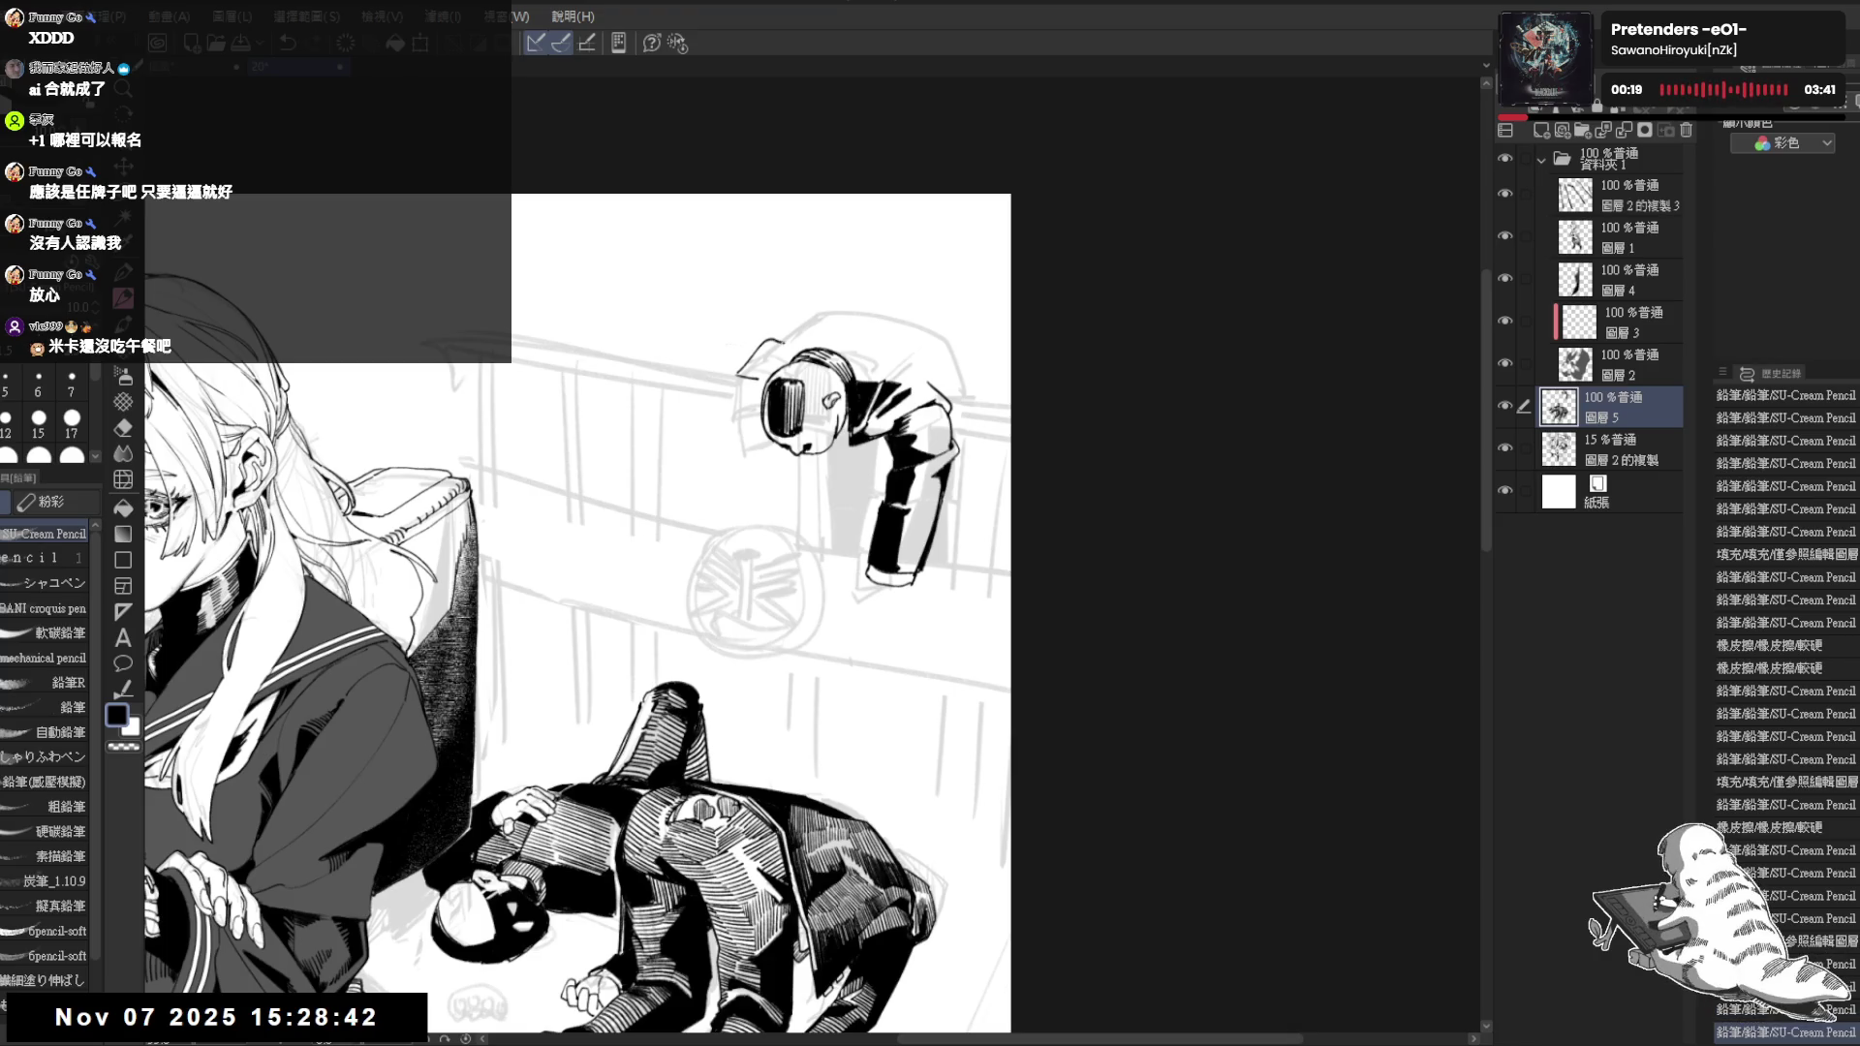
{"action": "key", "text": "ctrl+z"}
{"action": "mouse_move", "coordinate": [771, 337]}
{"action": "left_mouse_down"}
{"action": "mouse_move", "coordinate": [816, 317]}
{"action": "mouse_move", "coordinate": [854, 363]}
{"action": "left_mouse_up"}
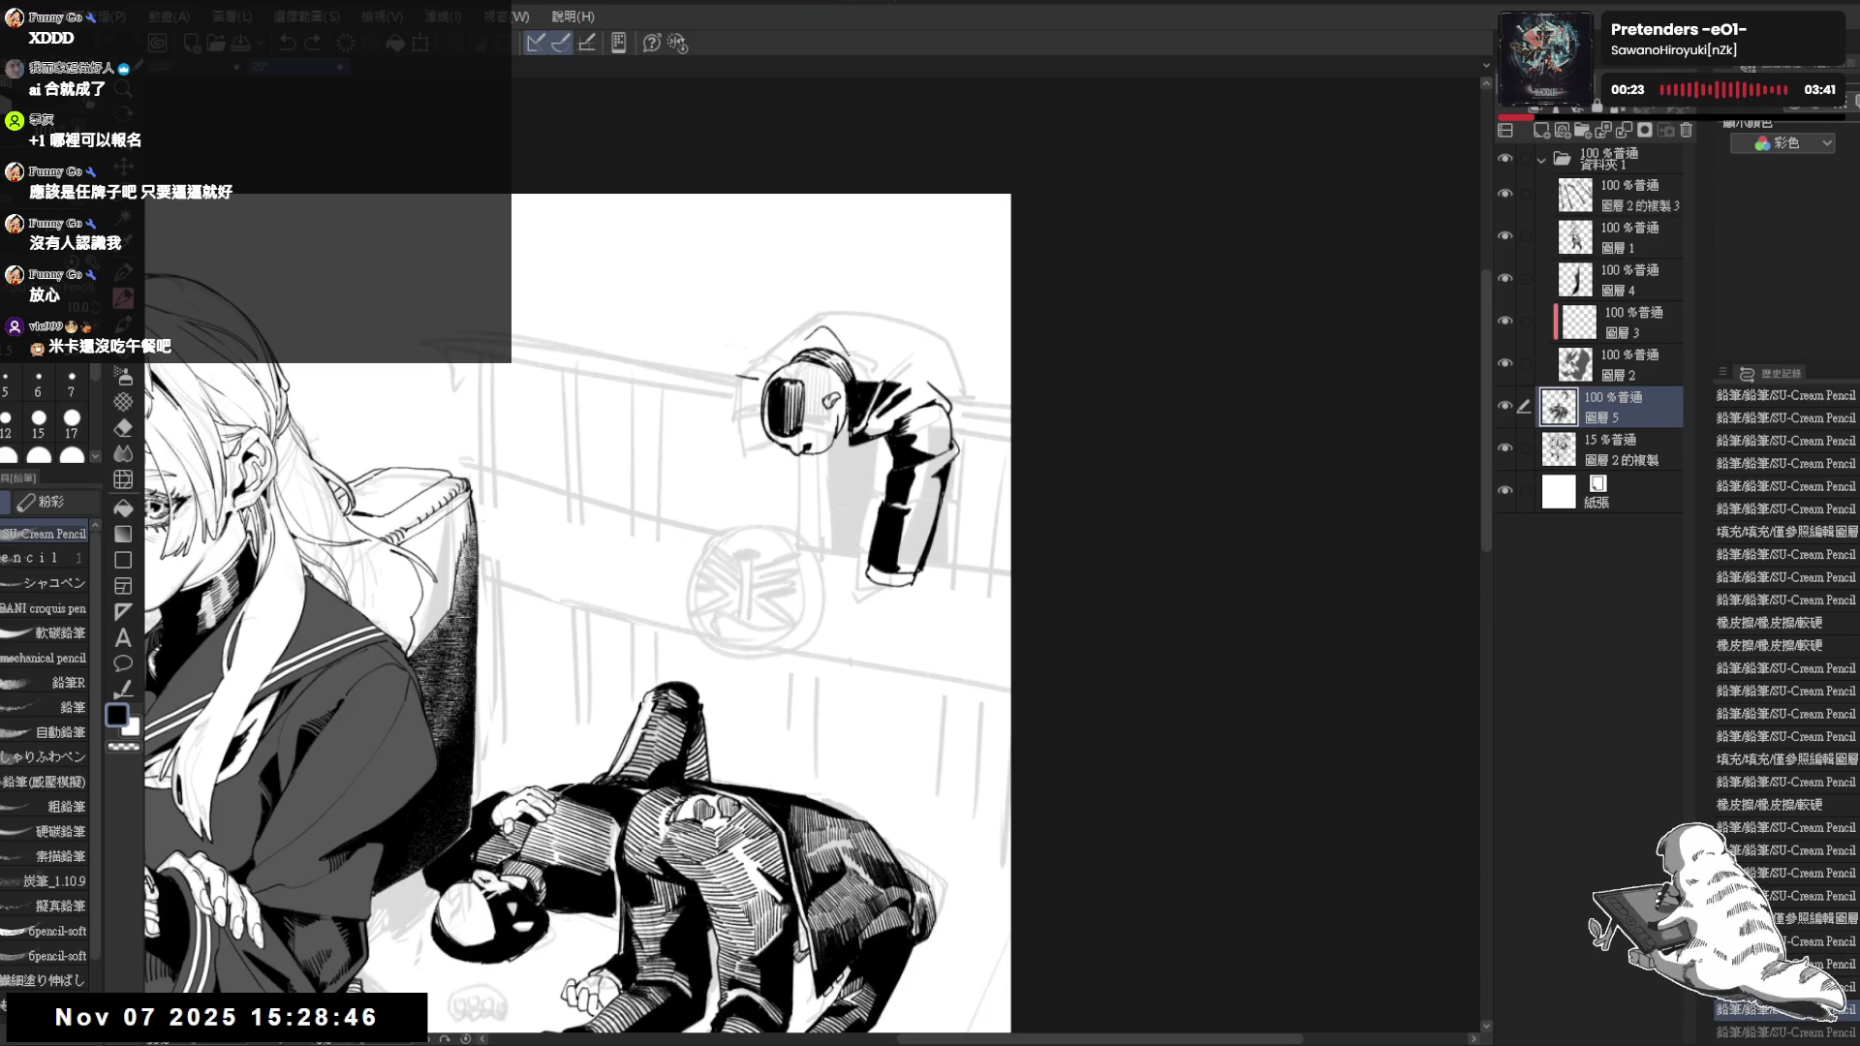
{"action": "key", "text": "ctrl+y"}
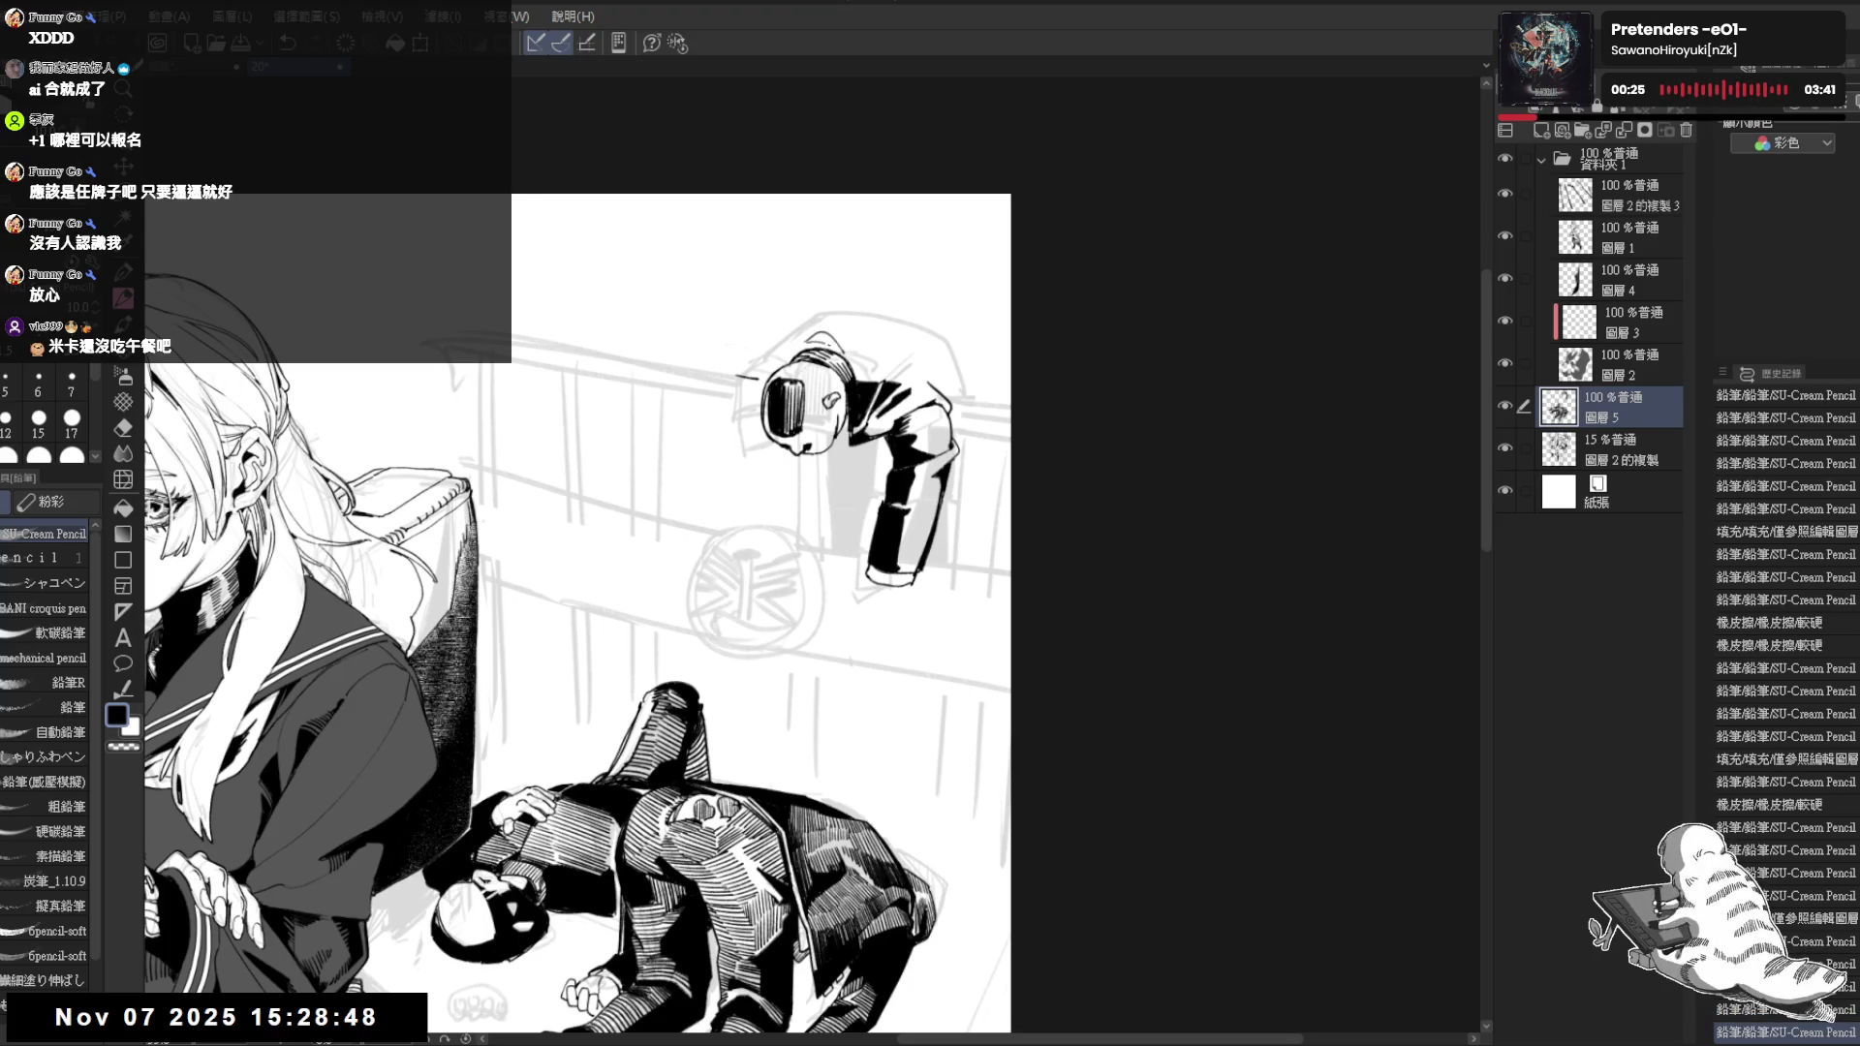
{"action": "key", "text": "ctrl+y"}
{"action": "key", "text": "ctrl+y"}
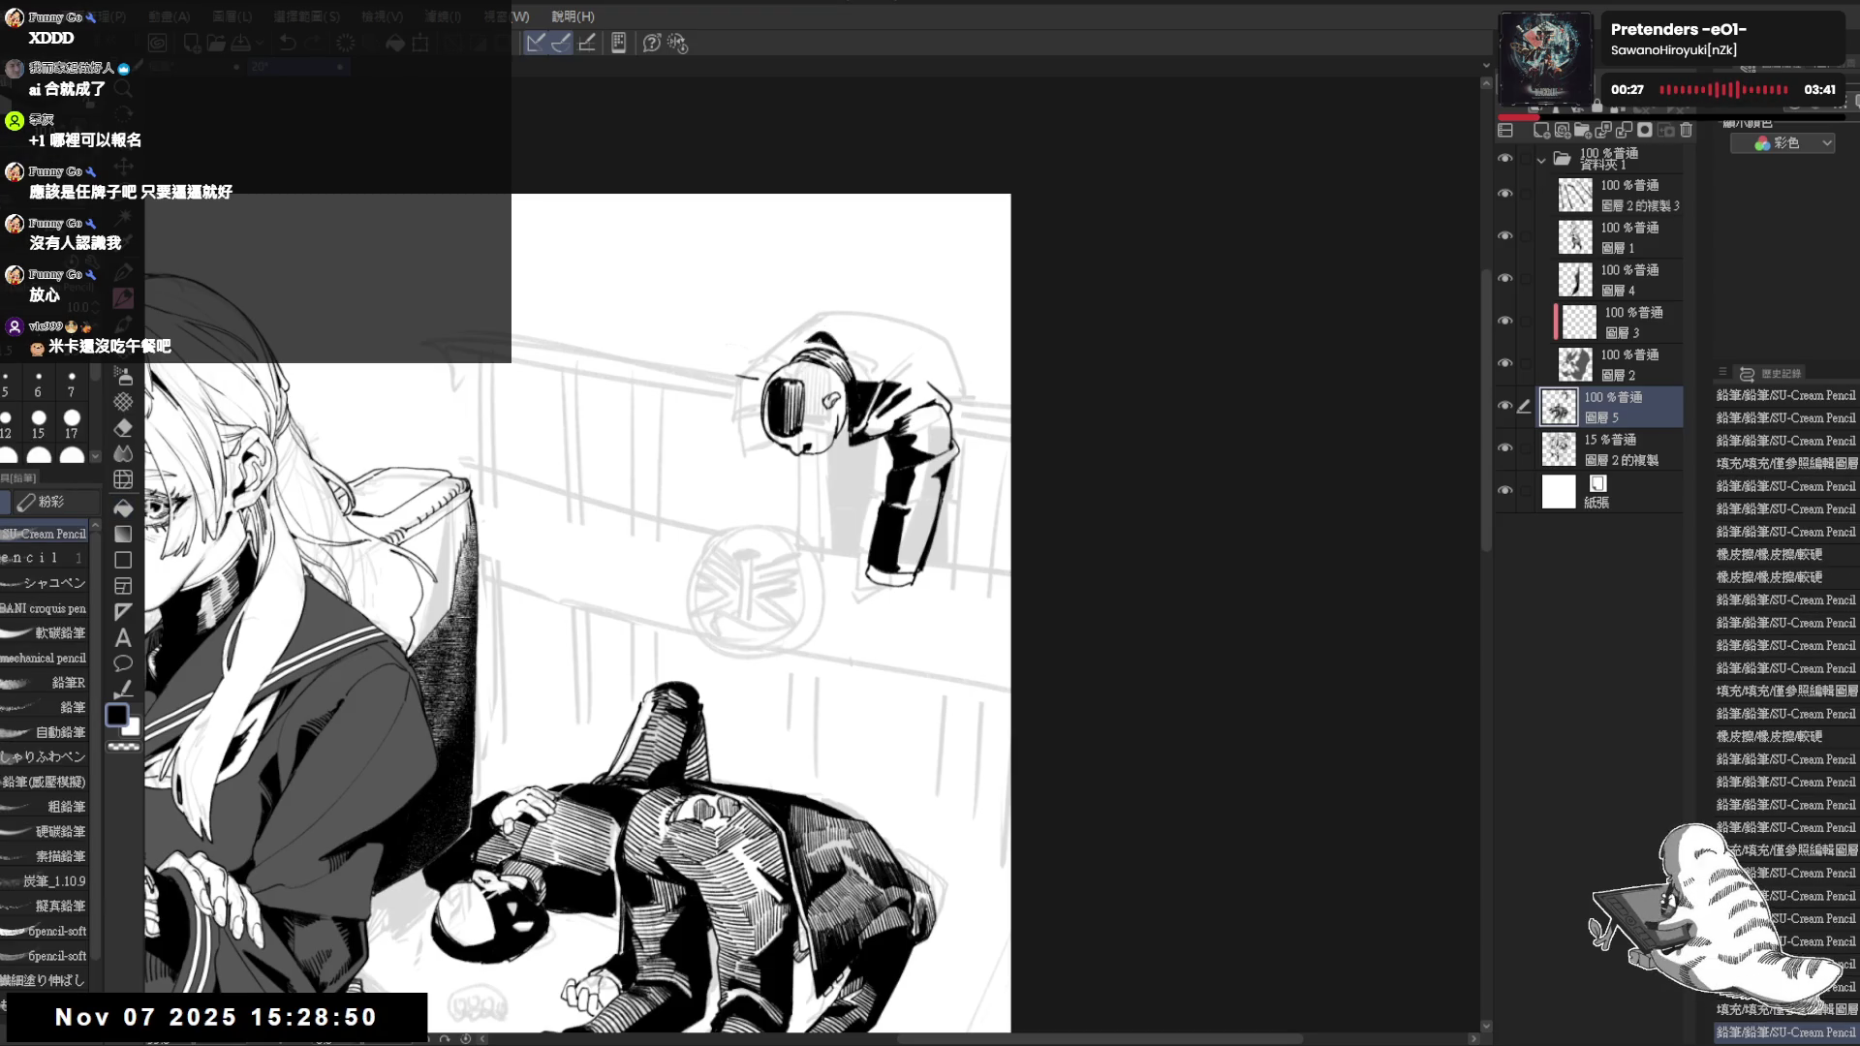
{"action": "key", "text": "ctrl+y"}
Check the drawing mirrored, erase a small mark and add a small pencil mark
{"action": "key", "text": "h"}
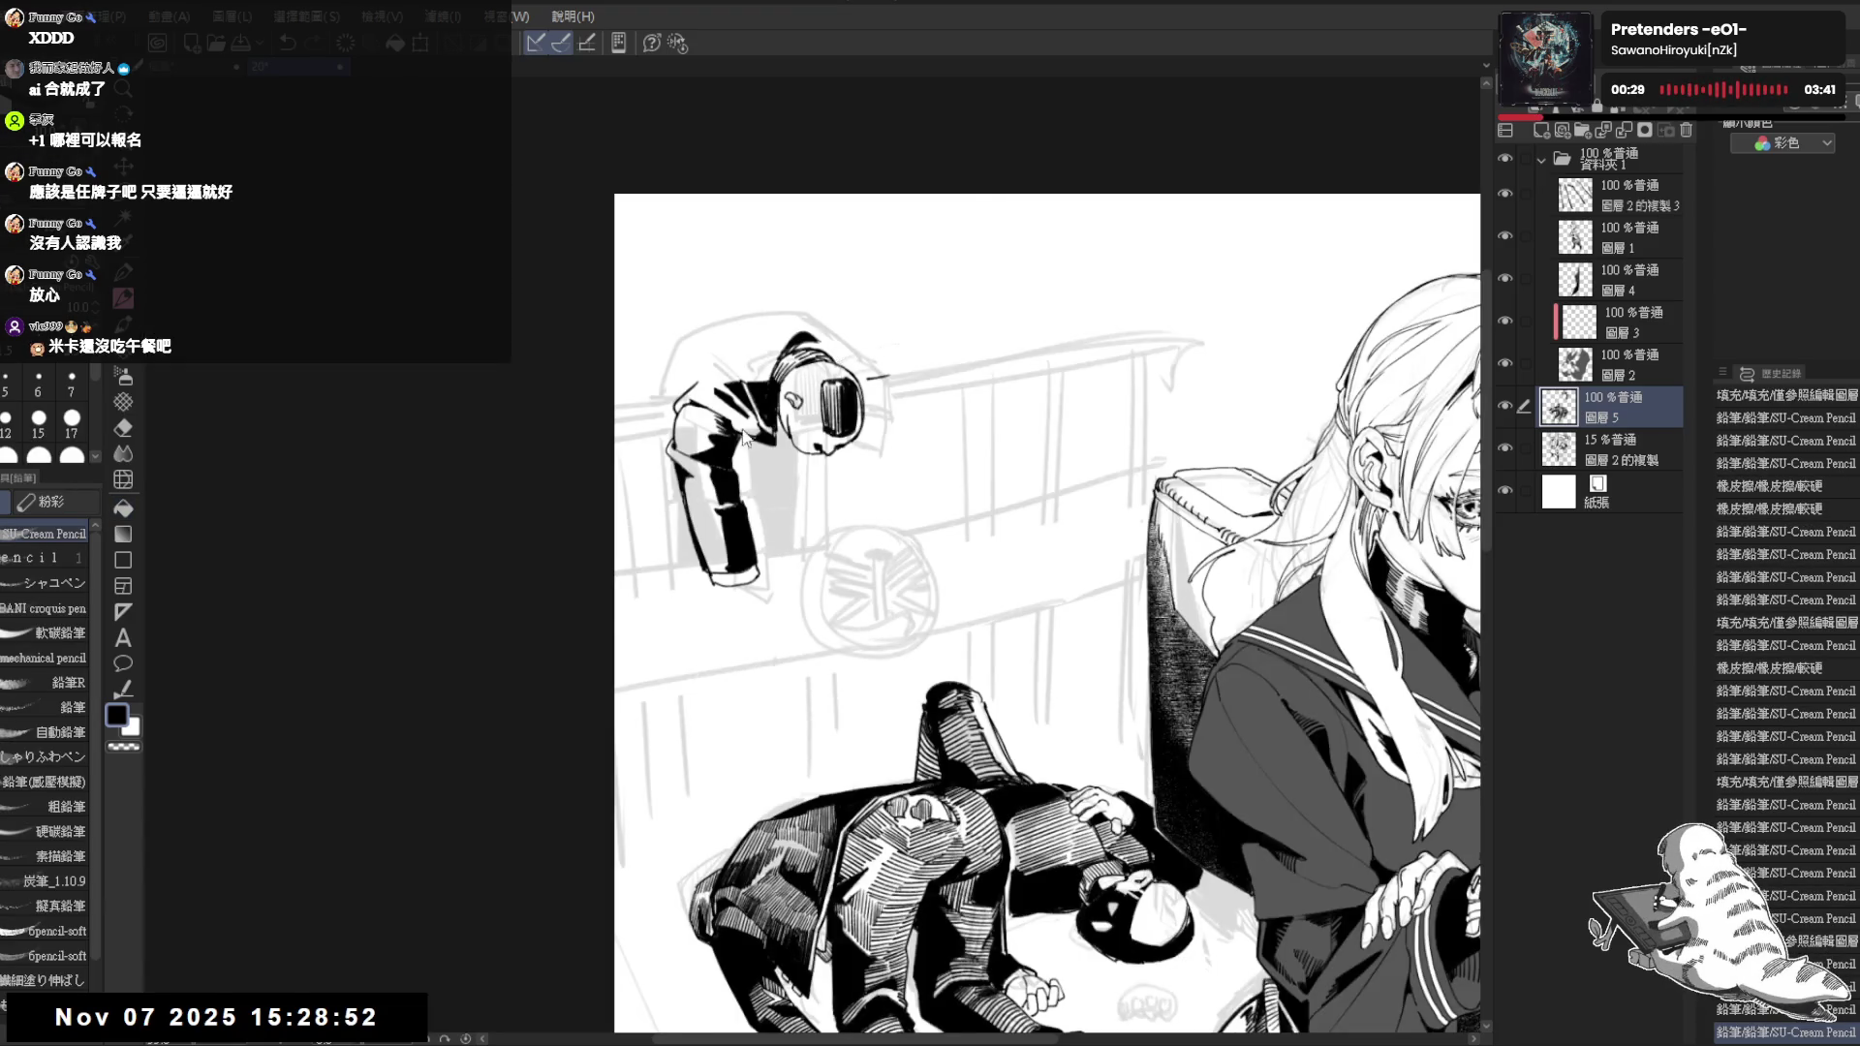
{"action": "key", "text": "h"}
{"action": "key", "text": "e"}
{"action": "left_click", "coordinate": [813, 435]}
{"action": "key", "text": "p"}
{"action": "left_click", "coordinate": [892, 325]}
{"action": "left_click_drag", "start_coordinate": [850, 278], "coordinate": [839, 273]}
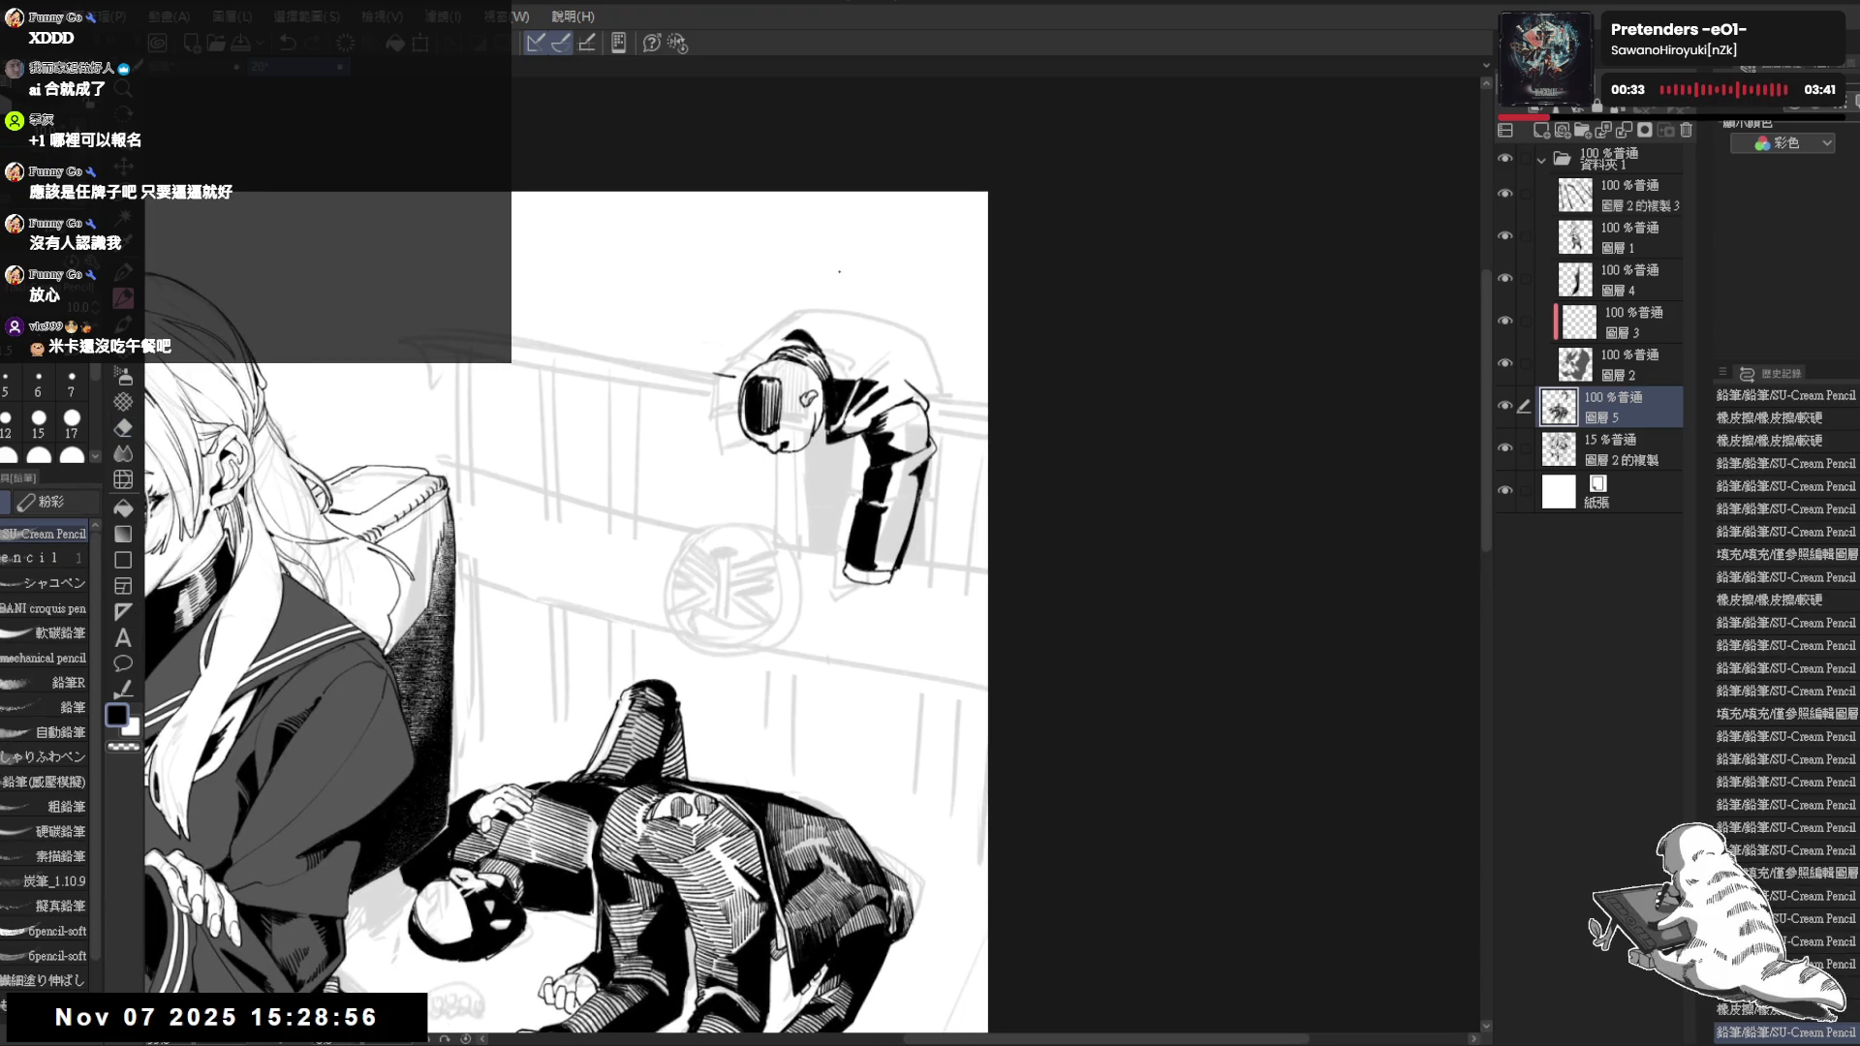
{"action": "scroll", "coordinate": [839, 270], "scroll_direction": "down", "scroll_amount": 3}
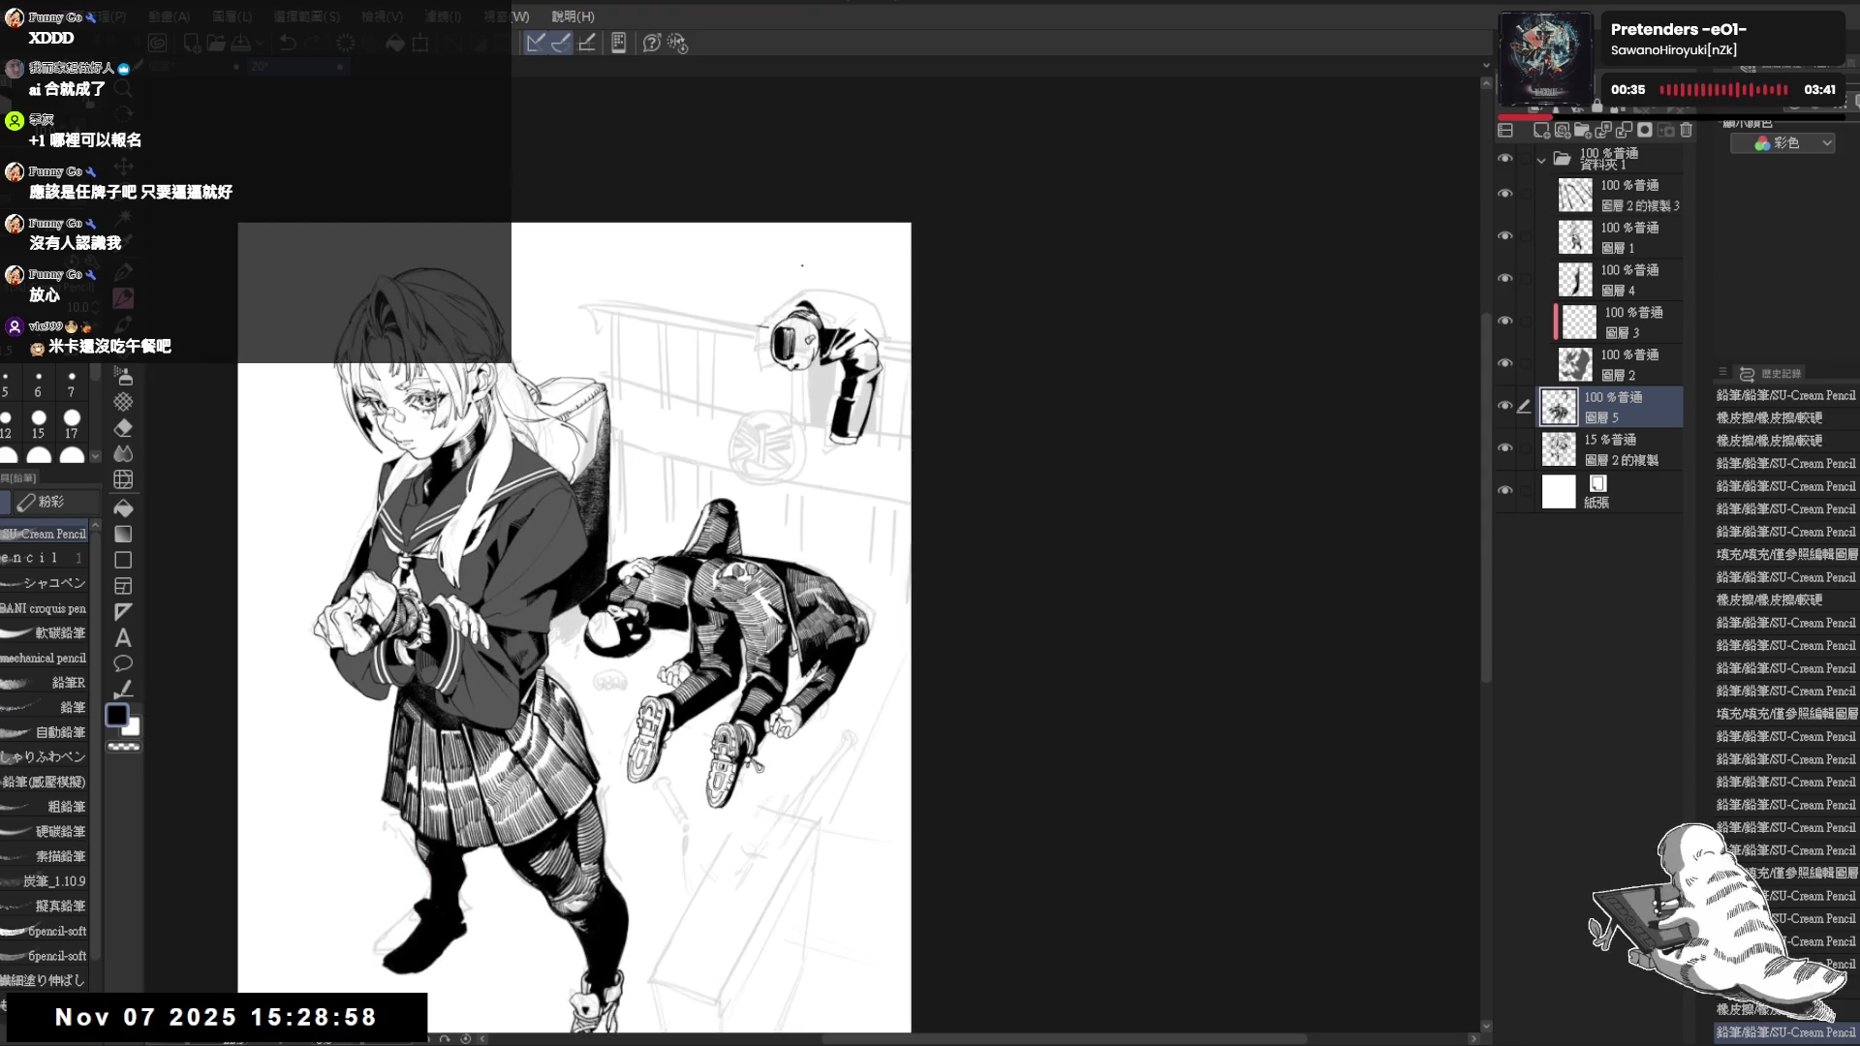
{"action": "scroll", "coordinate": [801, 265], "scroll_direction": "up", "scroll_amount": 1}
{"action": "scroll", "coordinate": [793, 460], "scroll_direction": "up", "scroll_amount": 1}
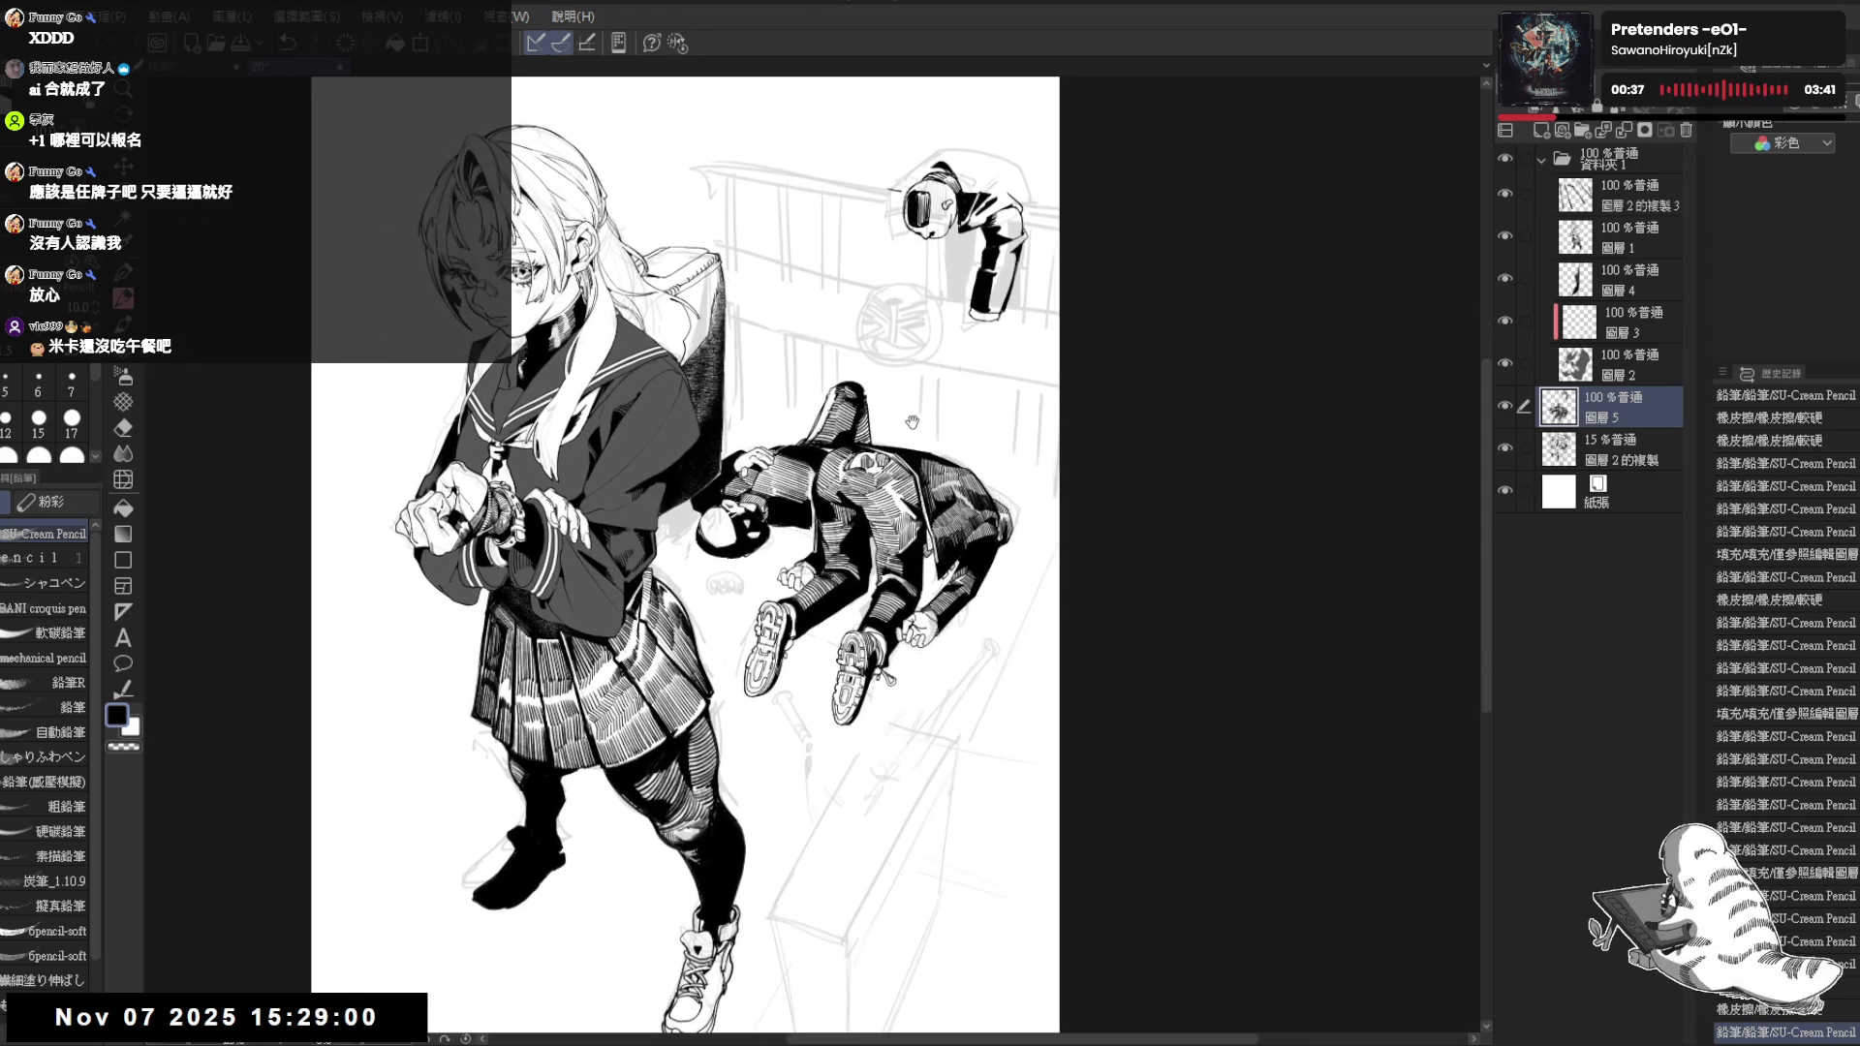
{"action": "scroll", "coordinate": [889, 369], "scroll_direction": "down", "scroll_amount": 1}
{"action": "scroll", "coordinate": [889, 289], "scroll_direction": "up", "scroll_amount": 1}
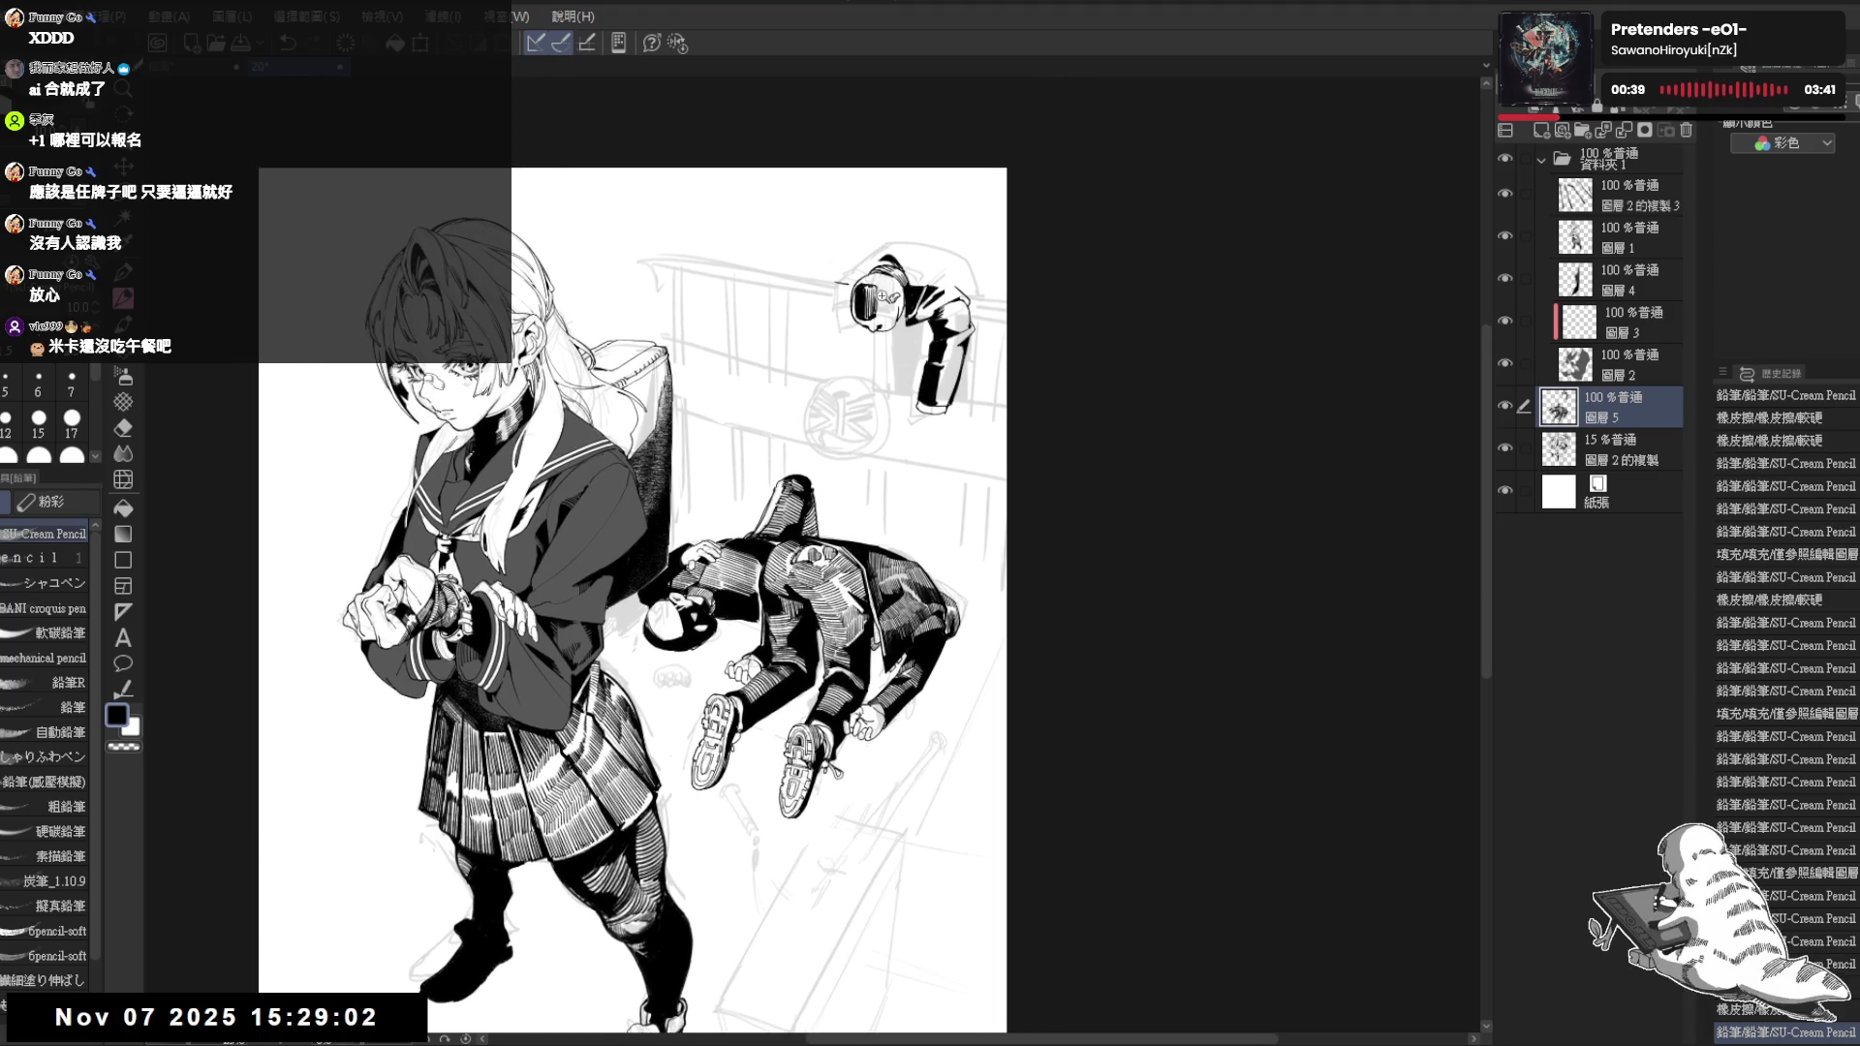
{"action": "scroll", "coordinate": [882, 294], "scroll_direction": "up", "scroll_amount": 1}
{"action": "scroll", "coordinate": [872, 276], "scroll_direction": "up", "scroll_amount": 1}
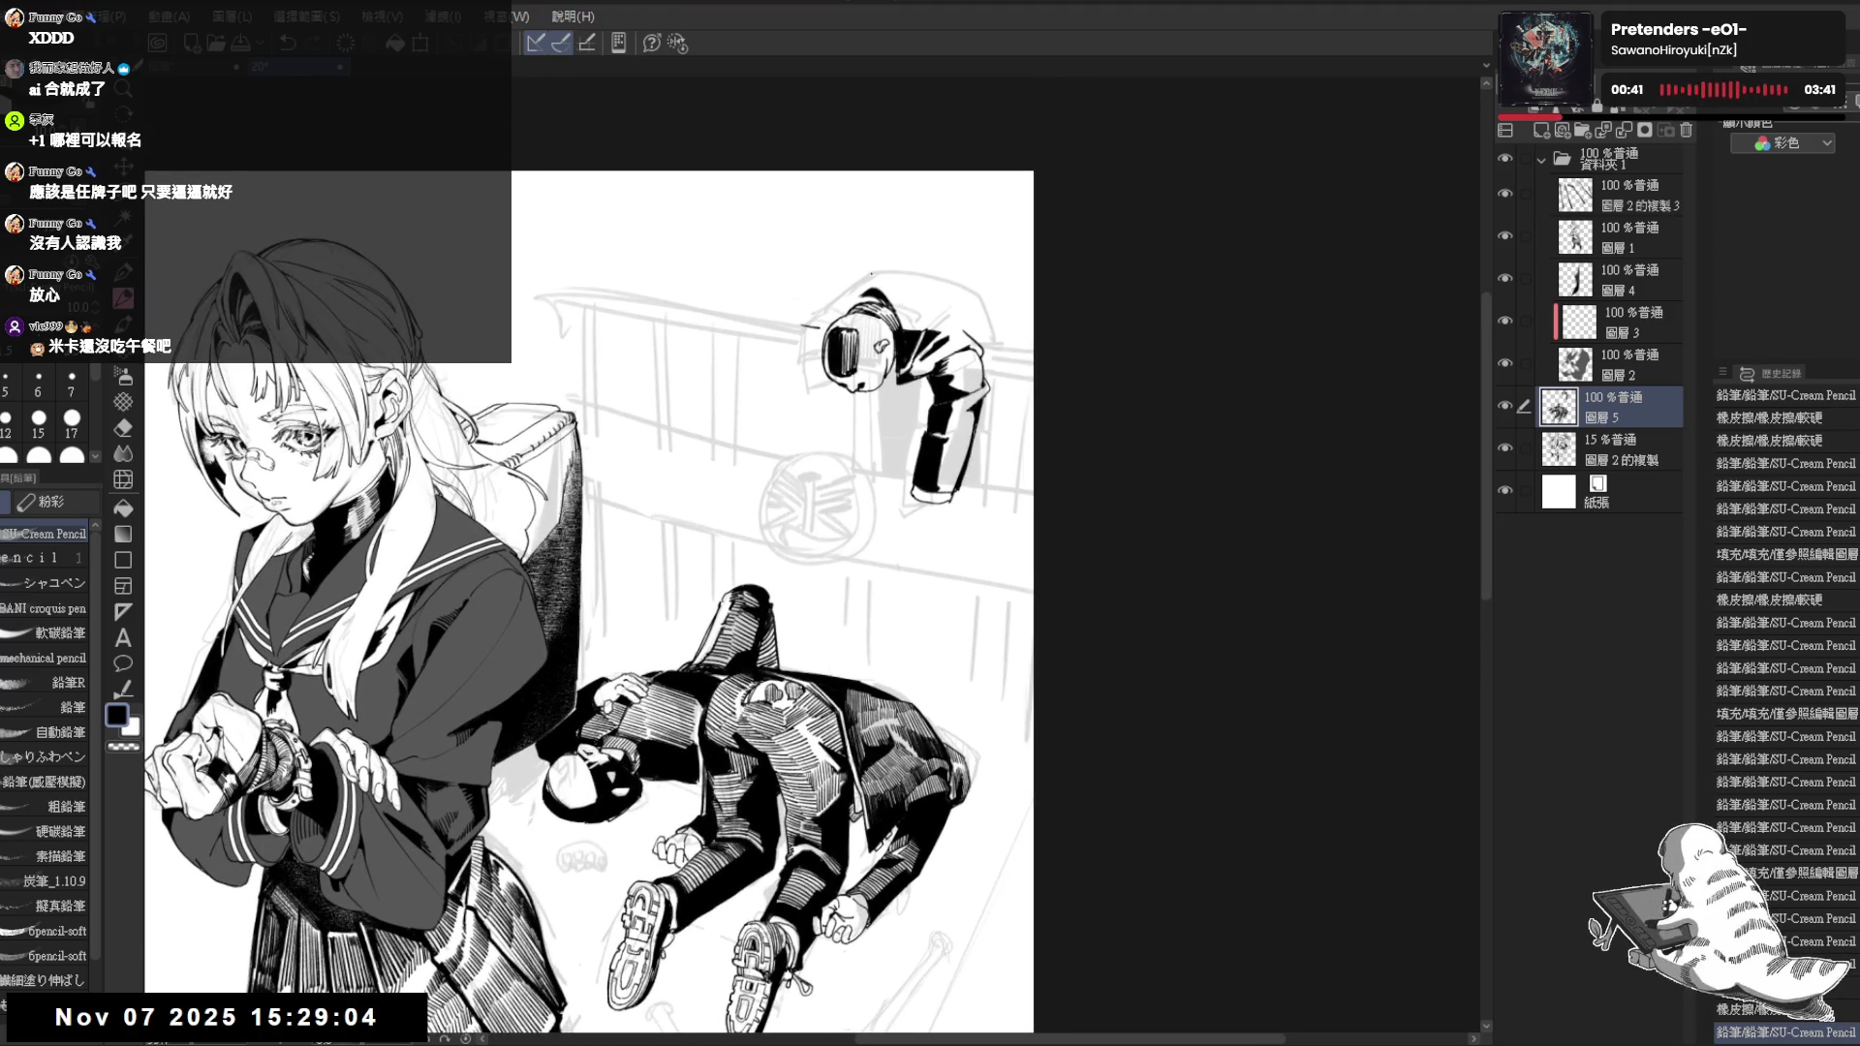
Touch up the top of the upper boy's head with pencil and eraser, undoing one stroke
{"action": "mouse_move", "coordinate": [820, 305]}
{"action": "left_mouse_down"}
{"action": "mouse_move", "coordinate": [877, 271]}
{"action": "mouse_move", "coordinate": [964, 288]}
{"action": "mouse_move", "coordinate": [894, 272]}
{"action": "mouse_move", "coordinate": [992, 310]}
{"action": "mouse_move", "coordinate": [1000, 338]}
{"action": "left_mouse_up"}
{"action": "key", "text": "e"}
{"action": "key", "text": "p"}
{"action": "key", "text": "ctrl+z"}
{"action": "key", "text": "ctrl+z"}
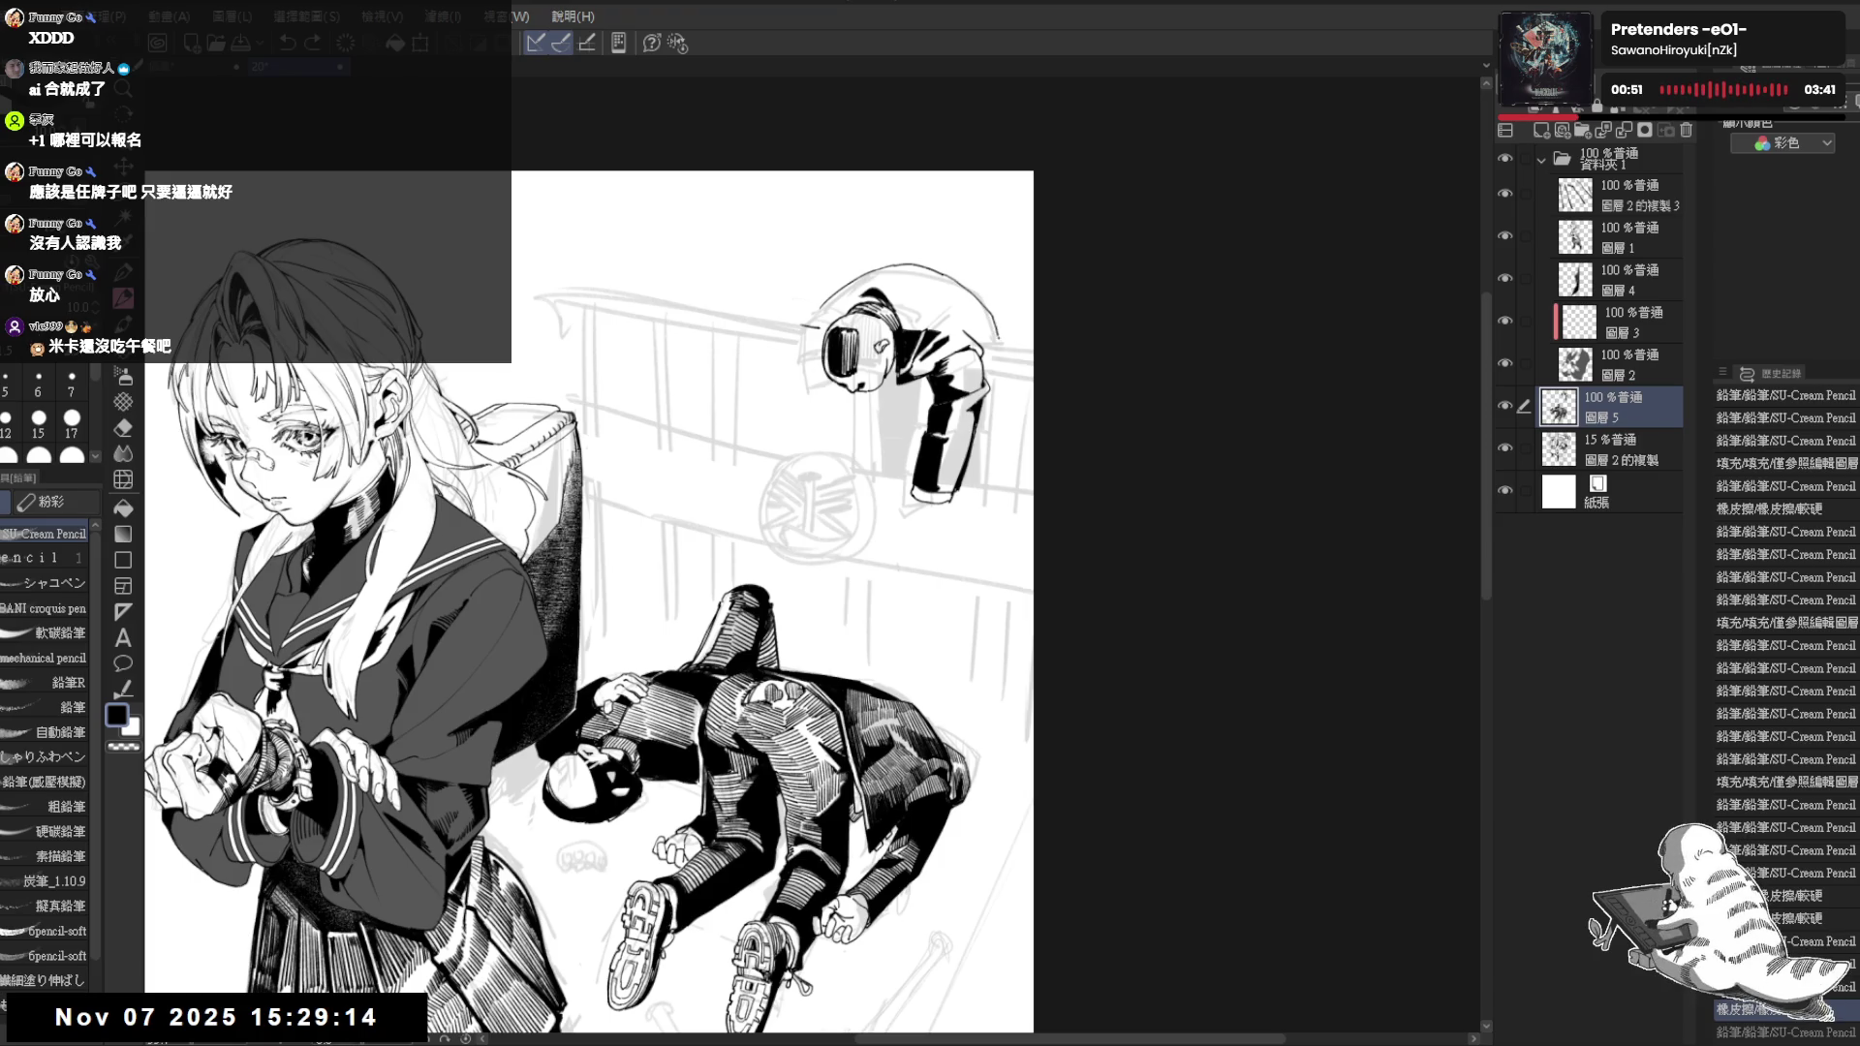
{"action": "scroll", "coordinate": [1022, 154], "scroll_direction": "up", "scroll_amount": 1}
{"action": "scroll", "coordinate": [1029, 161], "scroll_direction": "down", "scroll_amount": 3}
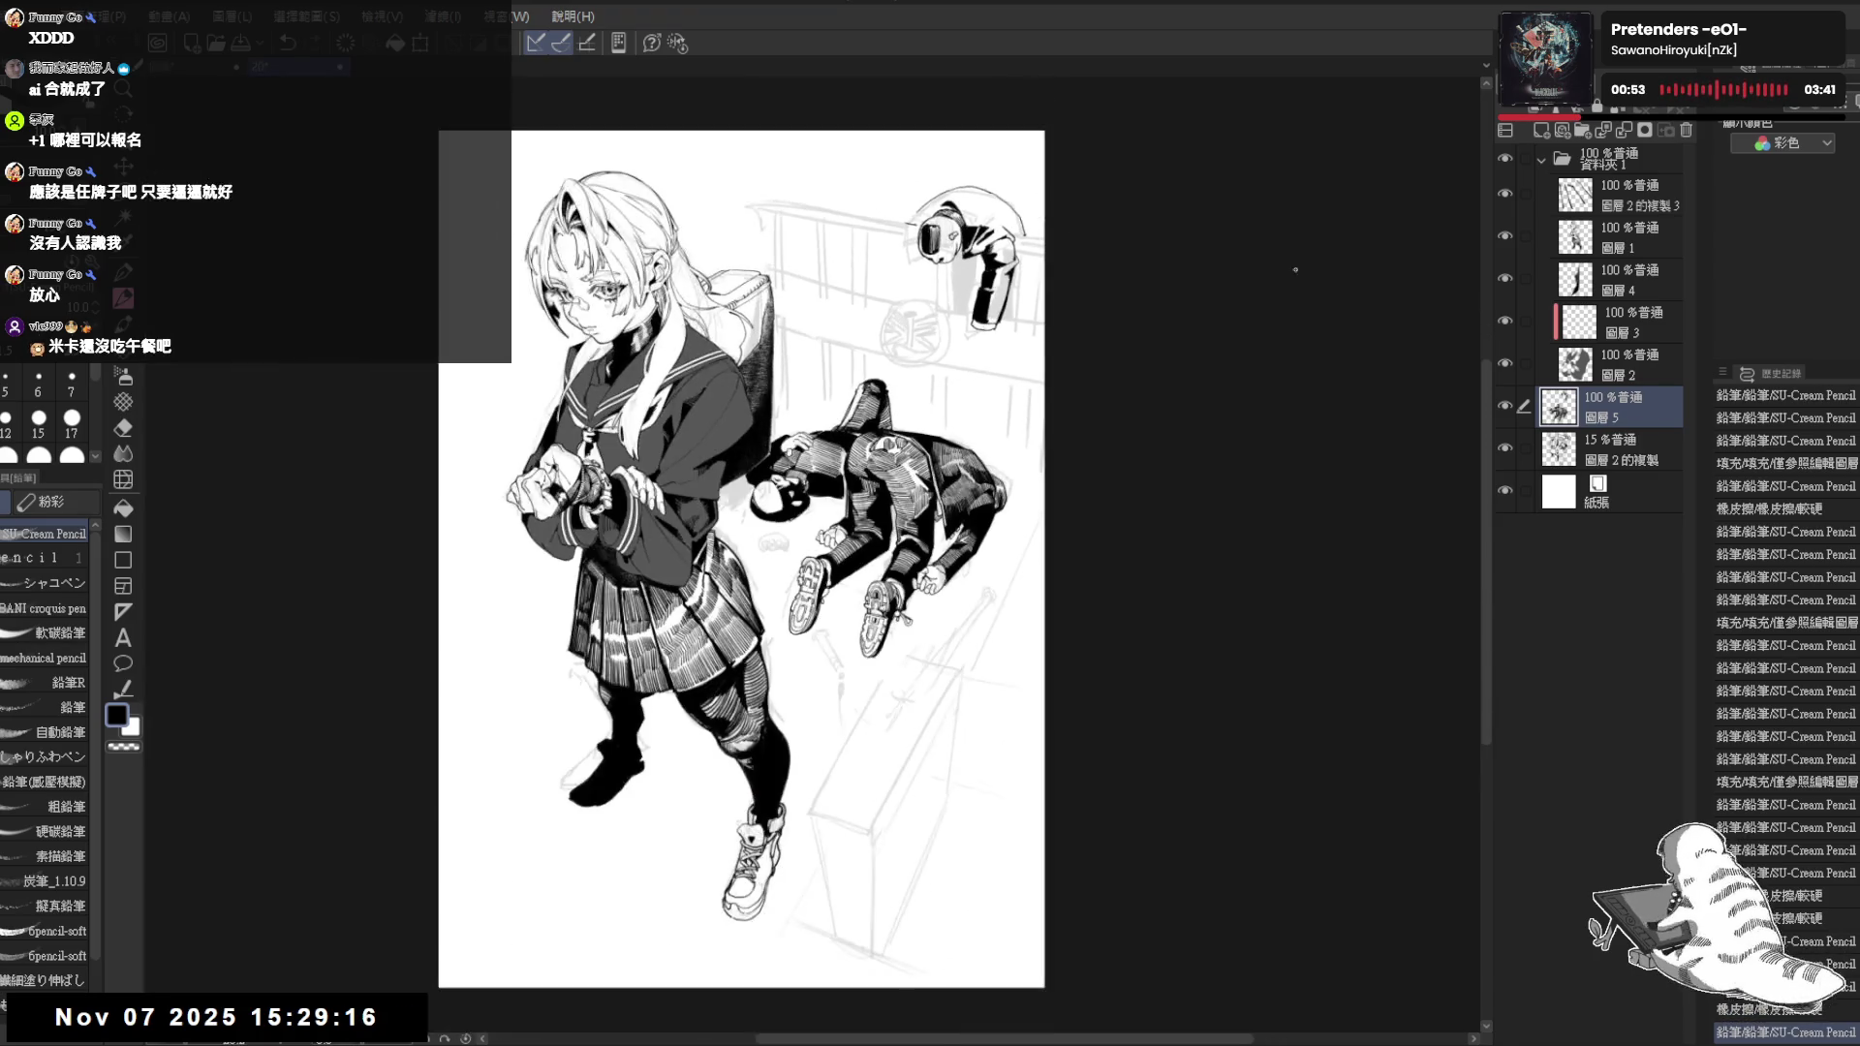
Hide the 15% sketch layer to check the inks mirrored, then show it again
{"action": "left_click", "coordinate": [1504, 445]}
{"action": "key", "text": "h"}
{"action": "key", "text": "h"}
{"action": "left_click", "coordinate": [1504, 446]}
{"action": "scroll", "coordinate": [1053, 124], "scroll_direction": "up", "scroll_amount": 1}
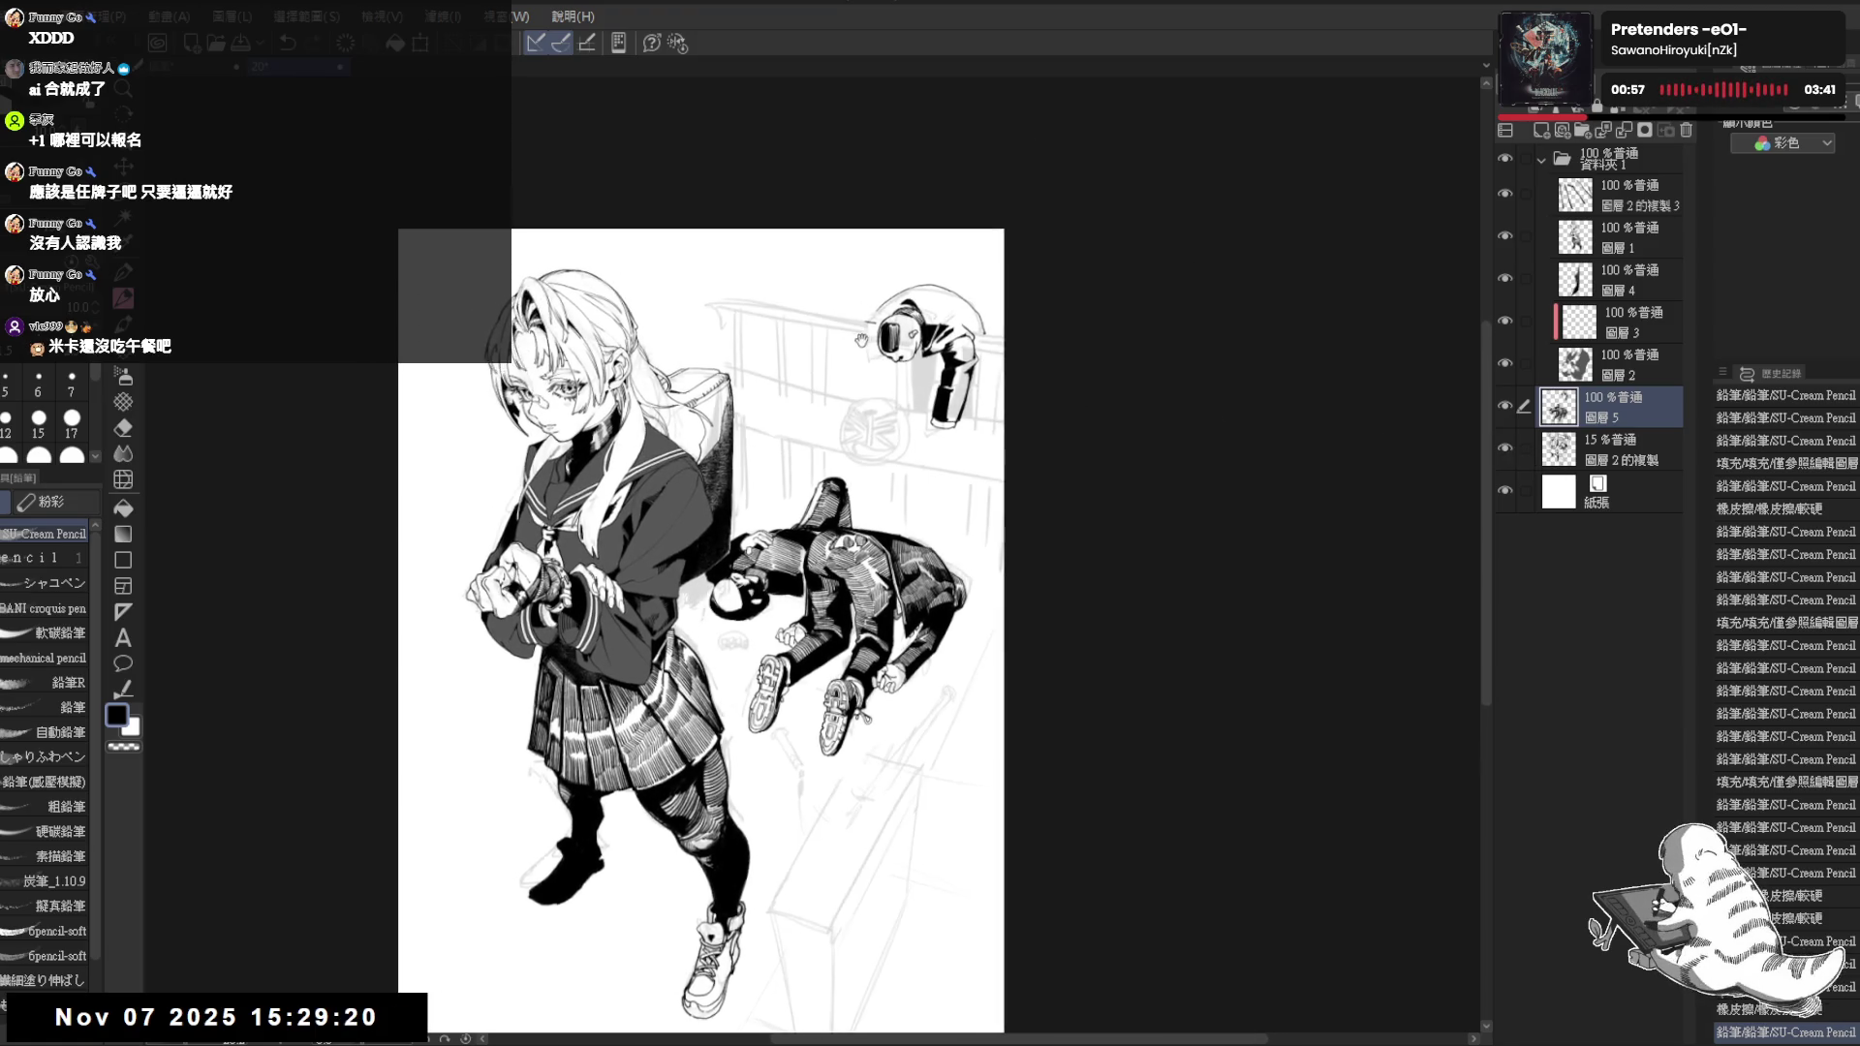
{"action": "scroll", "coordinate": [1053, 124], "scroll_direction": "up", "scroll_amount": 2}
{"action": "left_click_drag", "start_coordinate": [979, 352], "coordinate": [944, 407]}
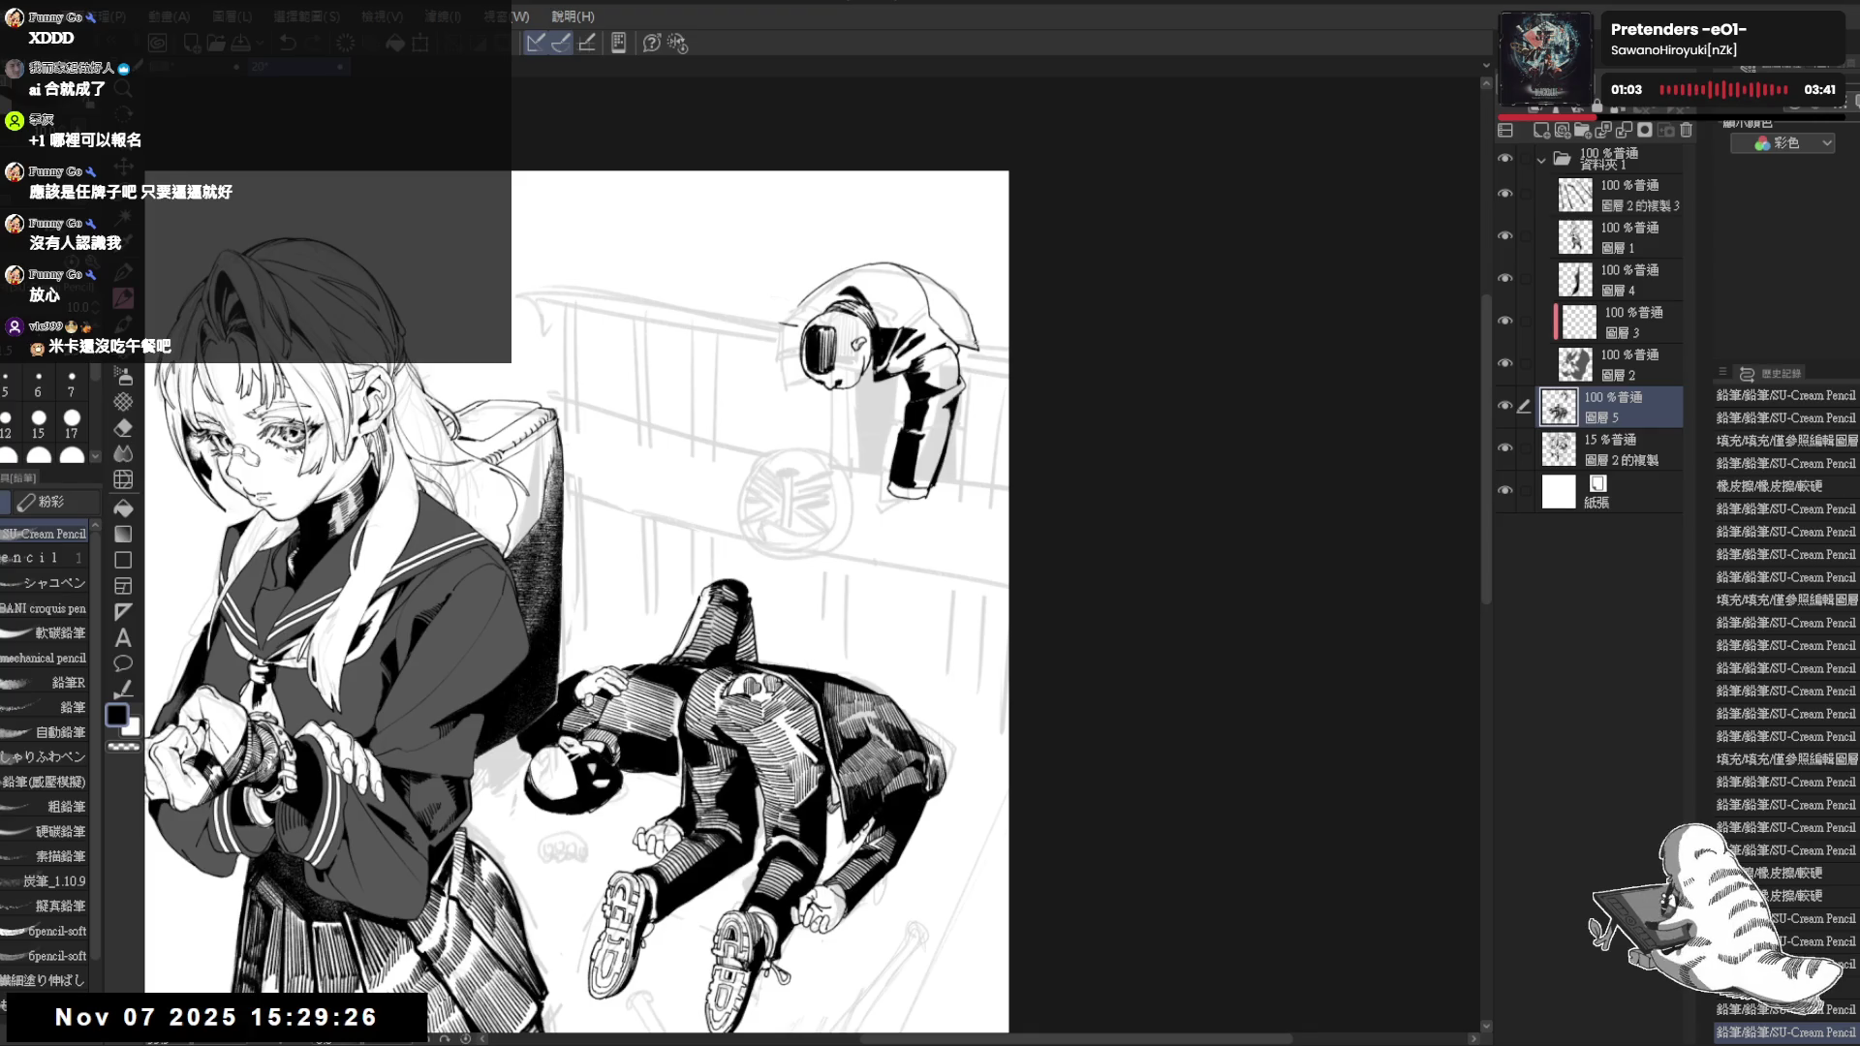
Fill the leaning figure's back with black and reset the canvas rotation to upright
{"action": "key", "text": "g"}
{"action": "left_click", "coordinate": [937, 312]}
{"action": "mouse_move", "coordinate": [1093, 552]}
{"action": "left_mouse_down"}
{"action": "mouse_move", "coordinate": [1056, 573]}
{"action": "mouse_move", "coordinate": [1025, 487]}
{"action": "left_mouse_up"}
{"action": "key", "text": "e"}
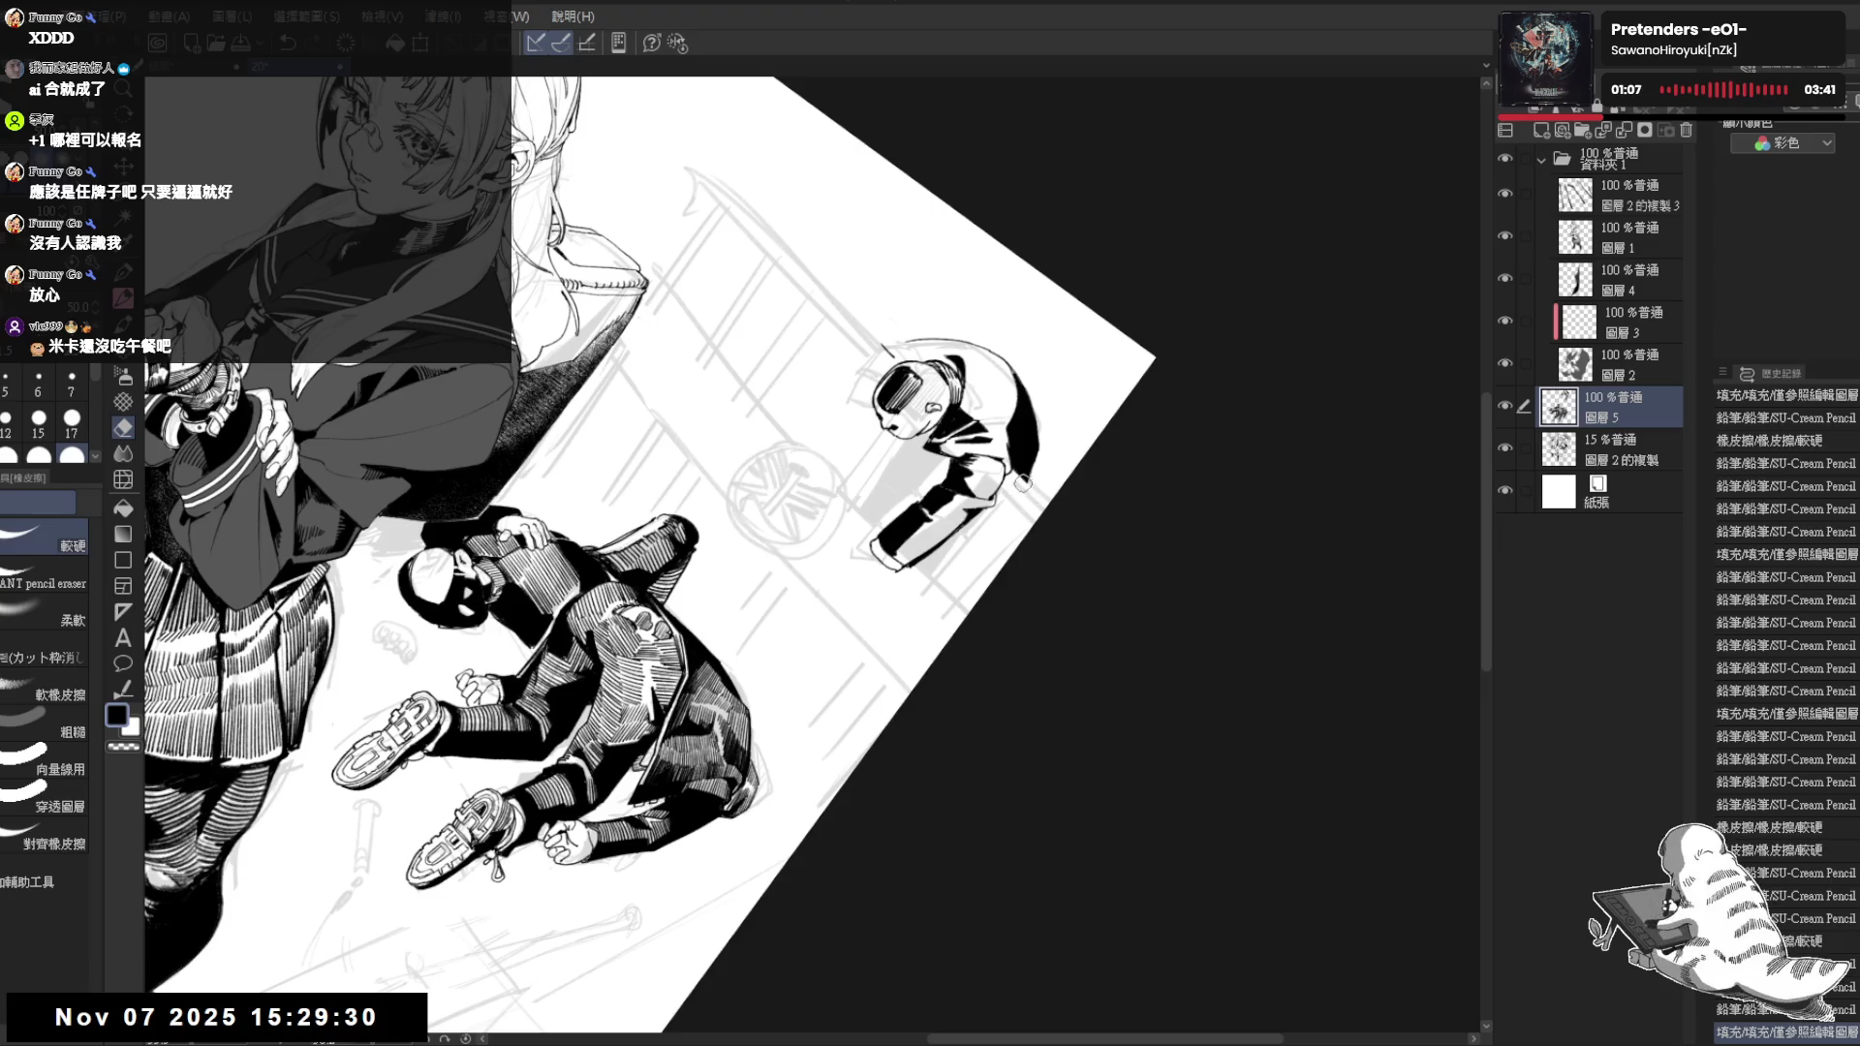
{"action": "key", "text": "p"}
{"action": "left_click_drag", "start_coordinate": [1029, 457], "coordinate": [1037, 482]}
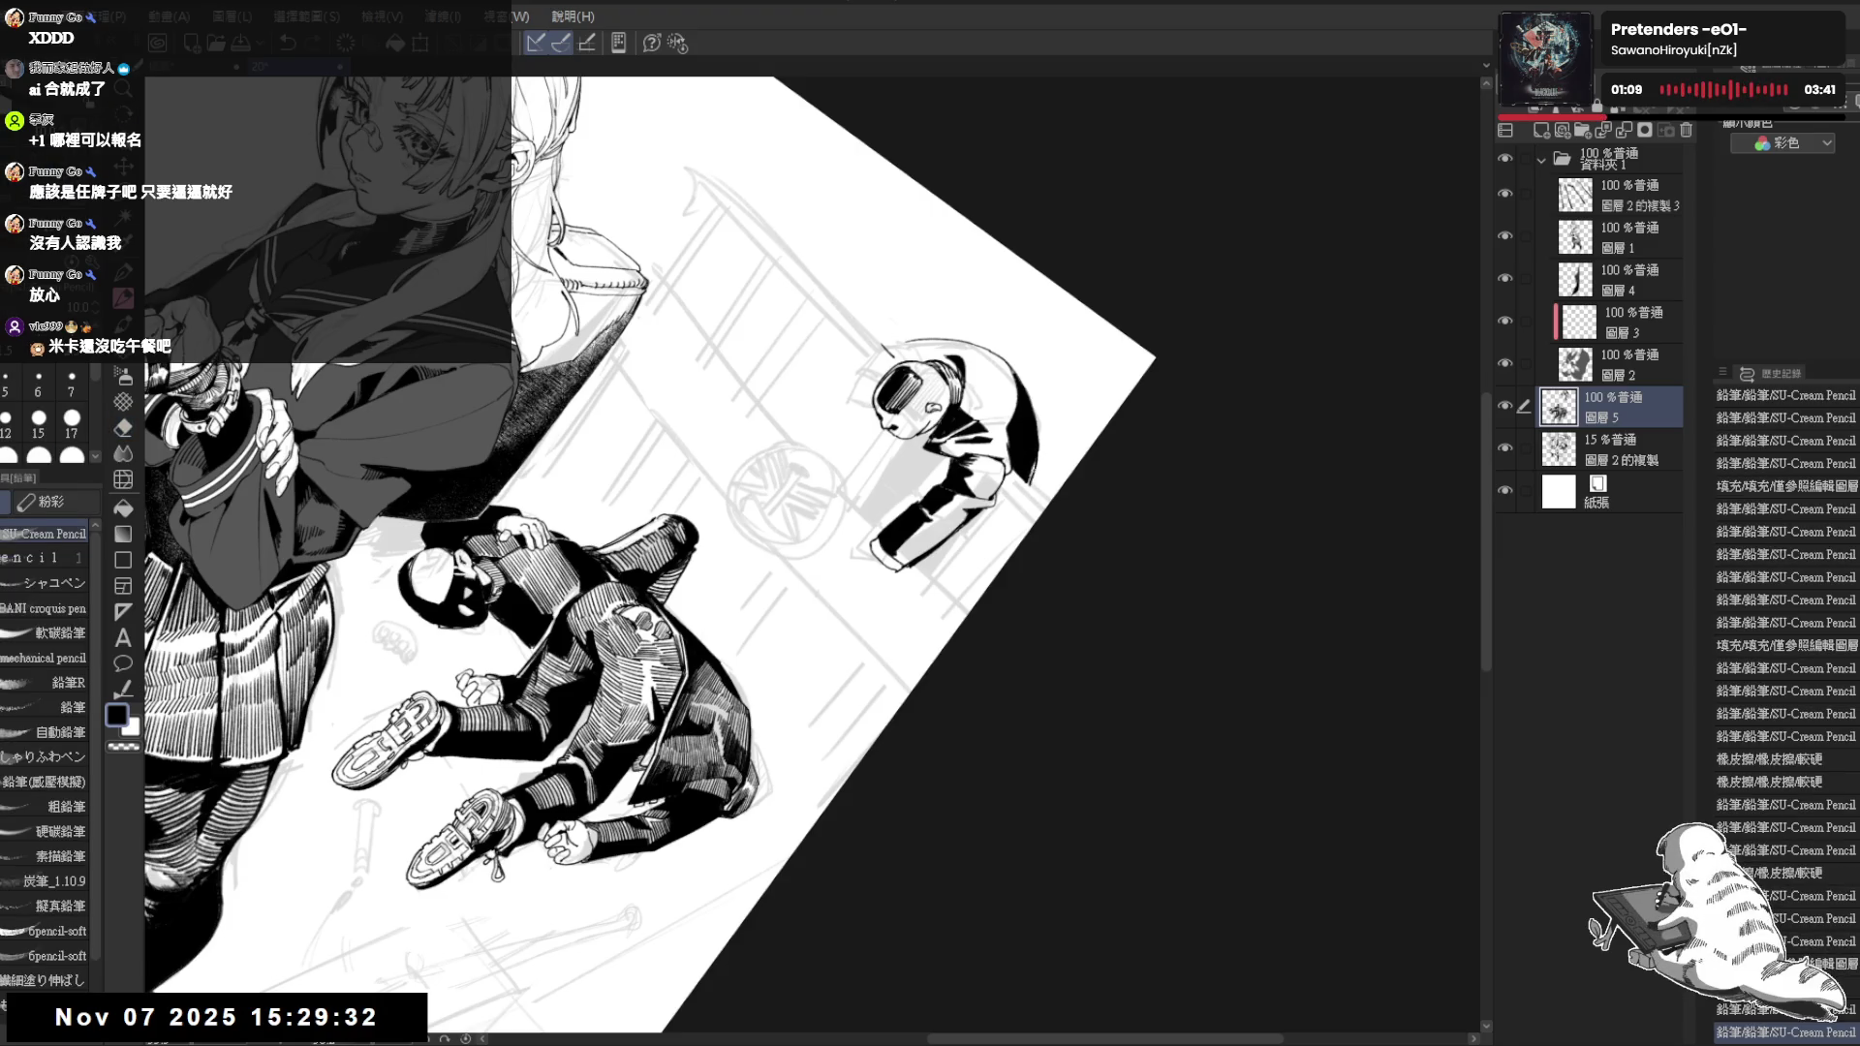
{"action": "key", "text": "ctrl+@"}
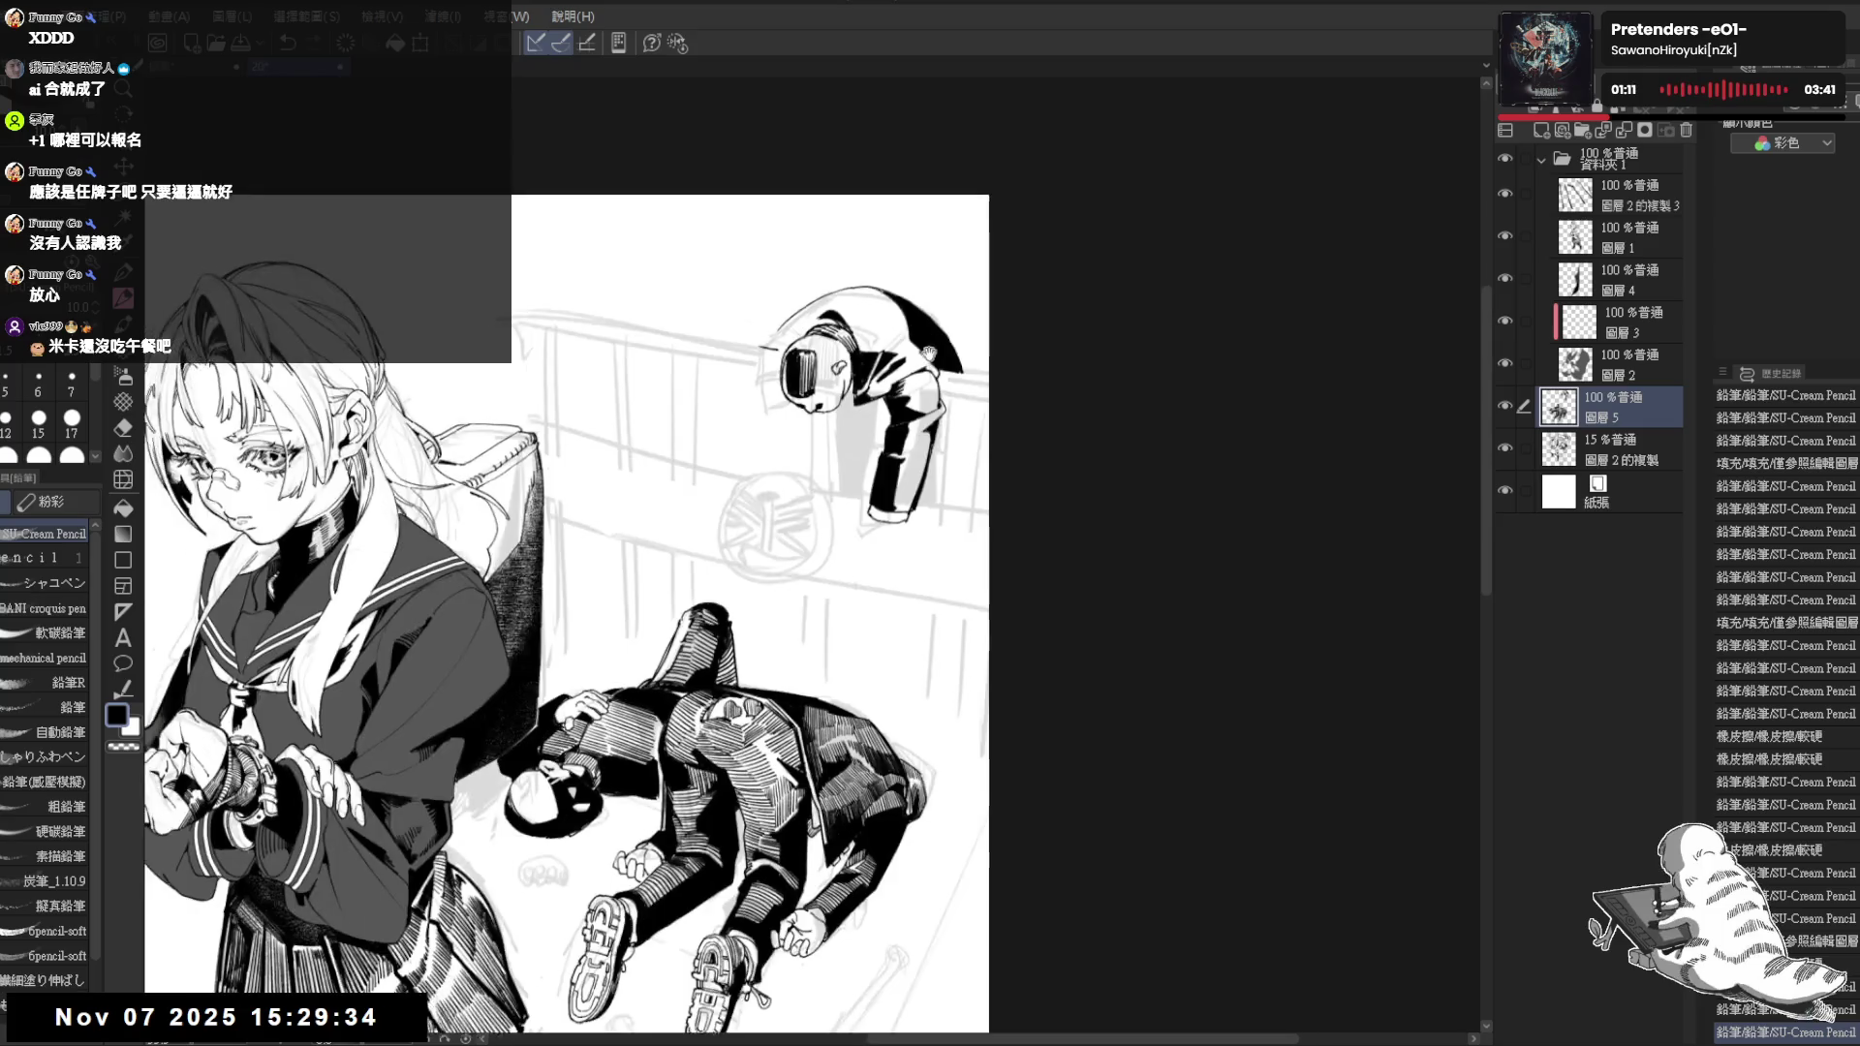
{"action": "left_click_drag", "start_coordinate": [875, 324], "coordinate": [886, 333]}
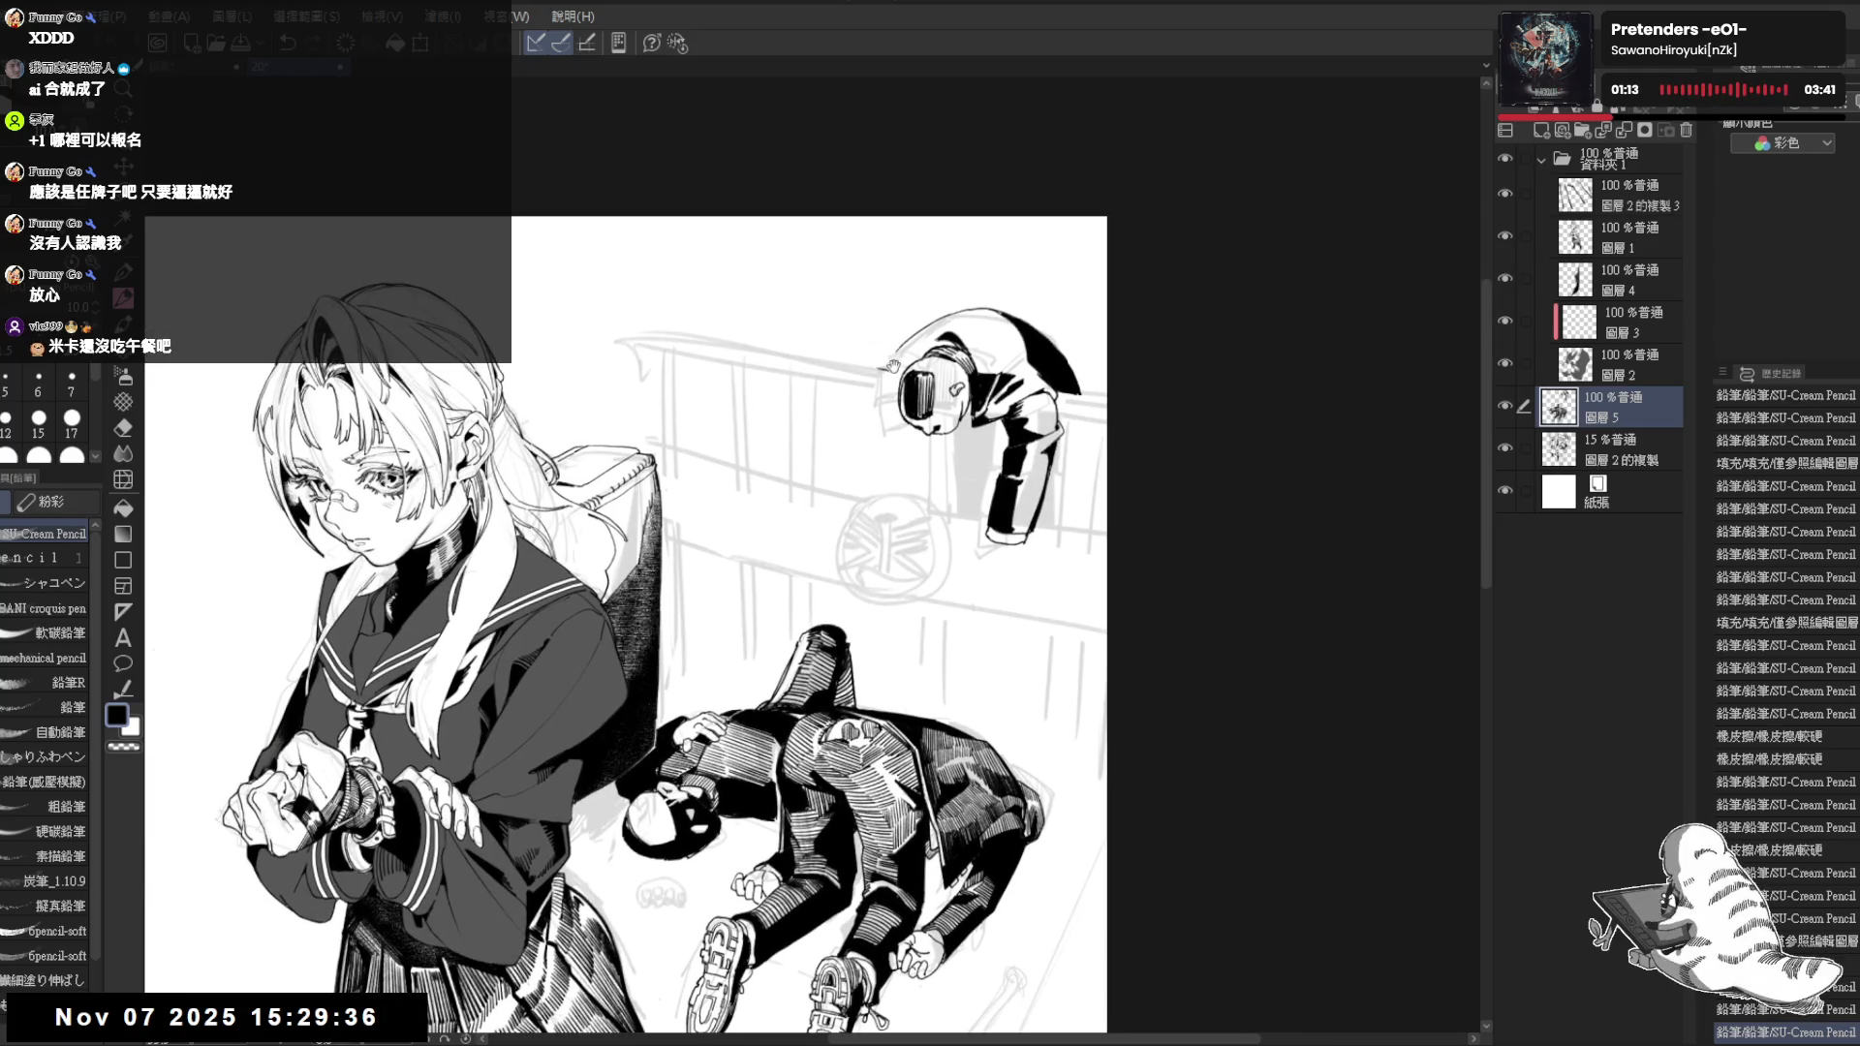
Alternate eraser and pencil to clean small spots near the leaning figure, undoing one stroke
{"action": "key", "text": "e"}
{"action": "left_click", "coordinate": [890, 373]}
{"action": "key", "text": "p"}
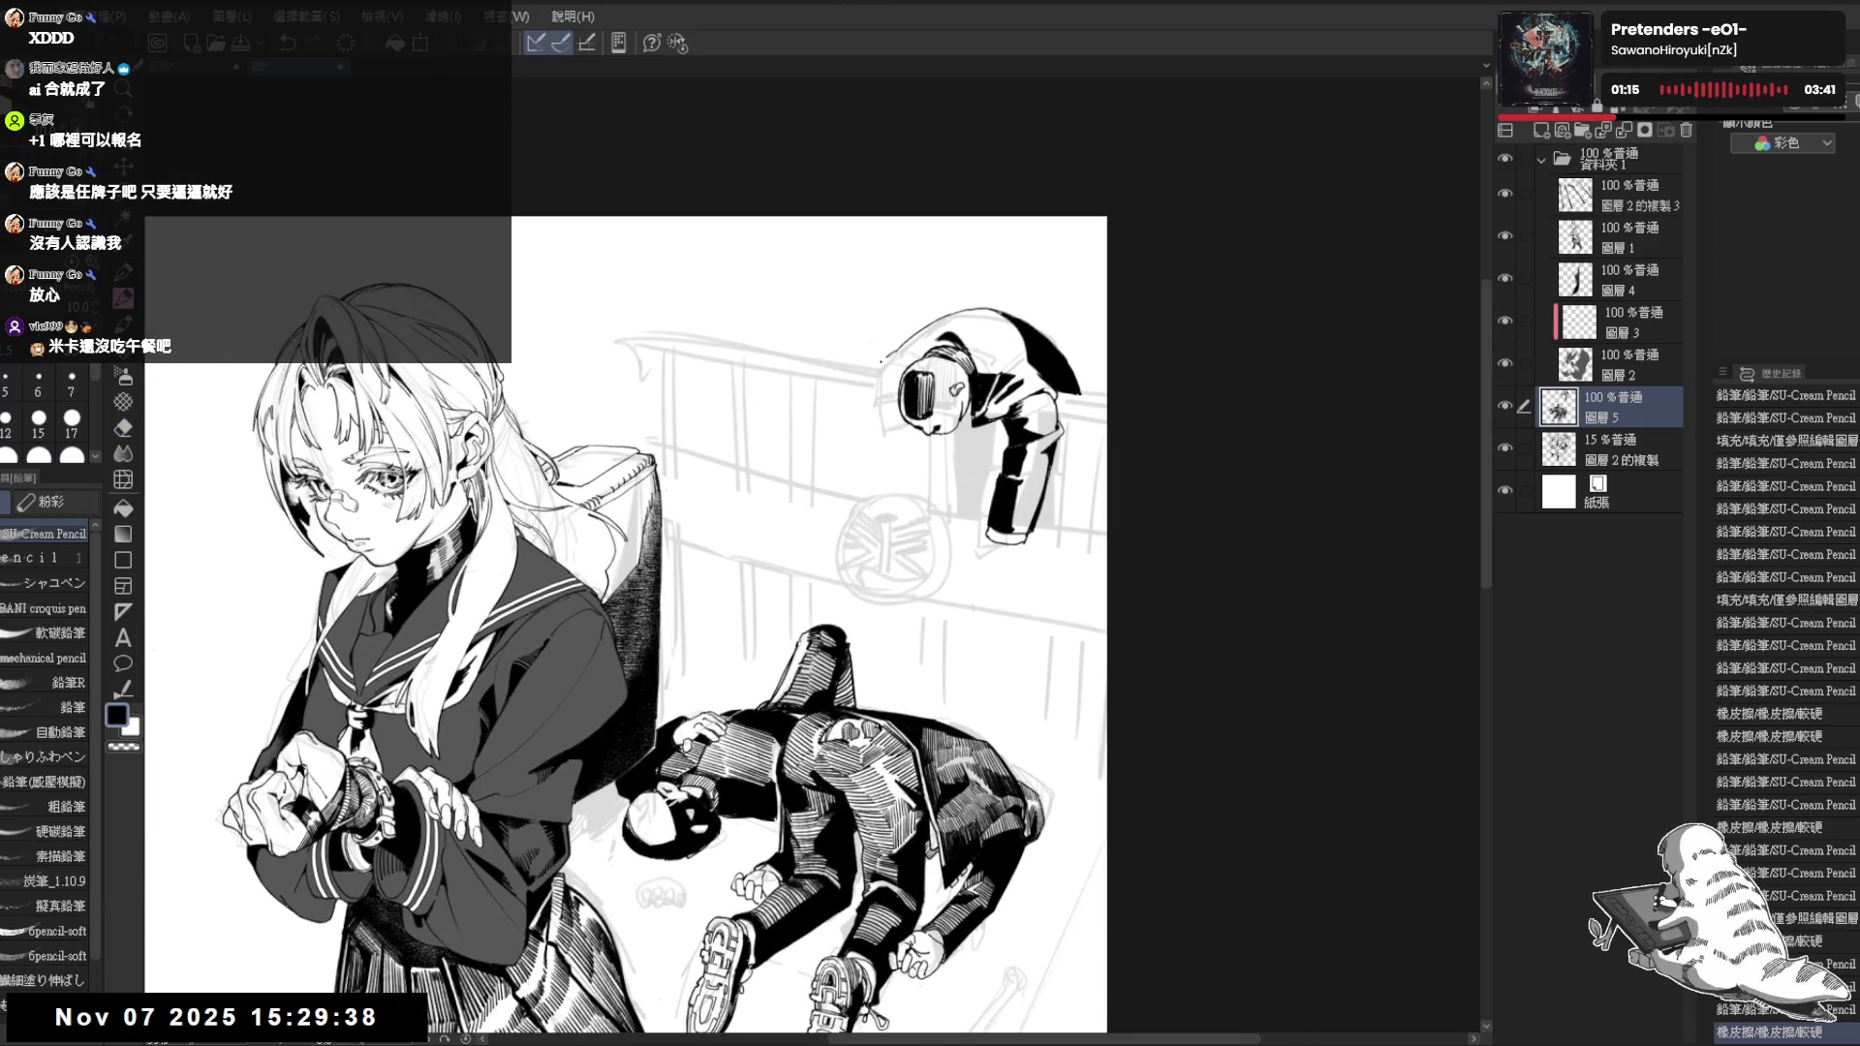
{"action": "left_click", "coordinate": [880, 353]}
{"action": "key", "text": "e"}
{"action": "left_click", "coordinate": [898, 346]}
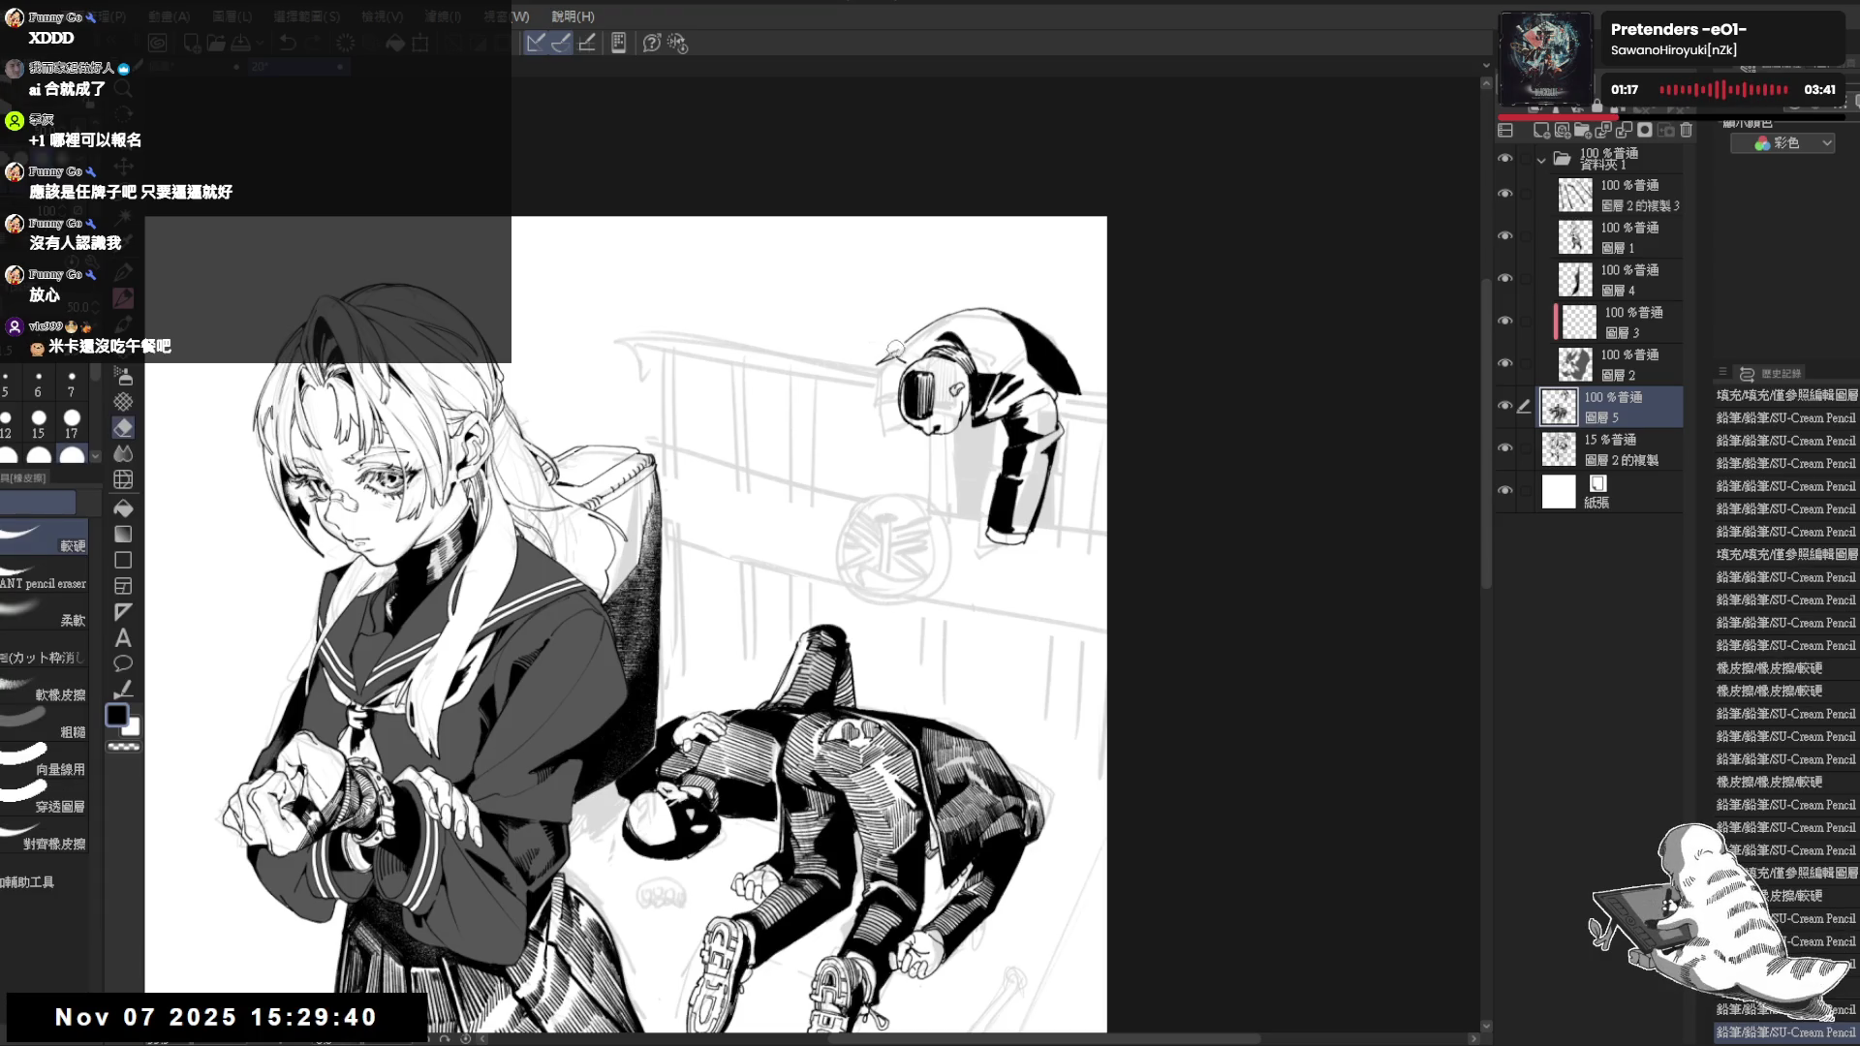
{"action": "key", "text": "p"}
{"action": "left_click", "coordinate": [893, 348]}
{"action": "key", "text": "ctrl+z"}
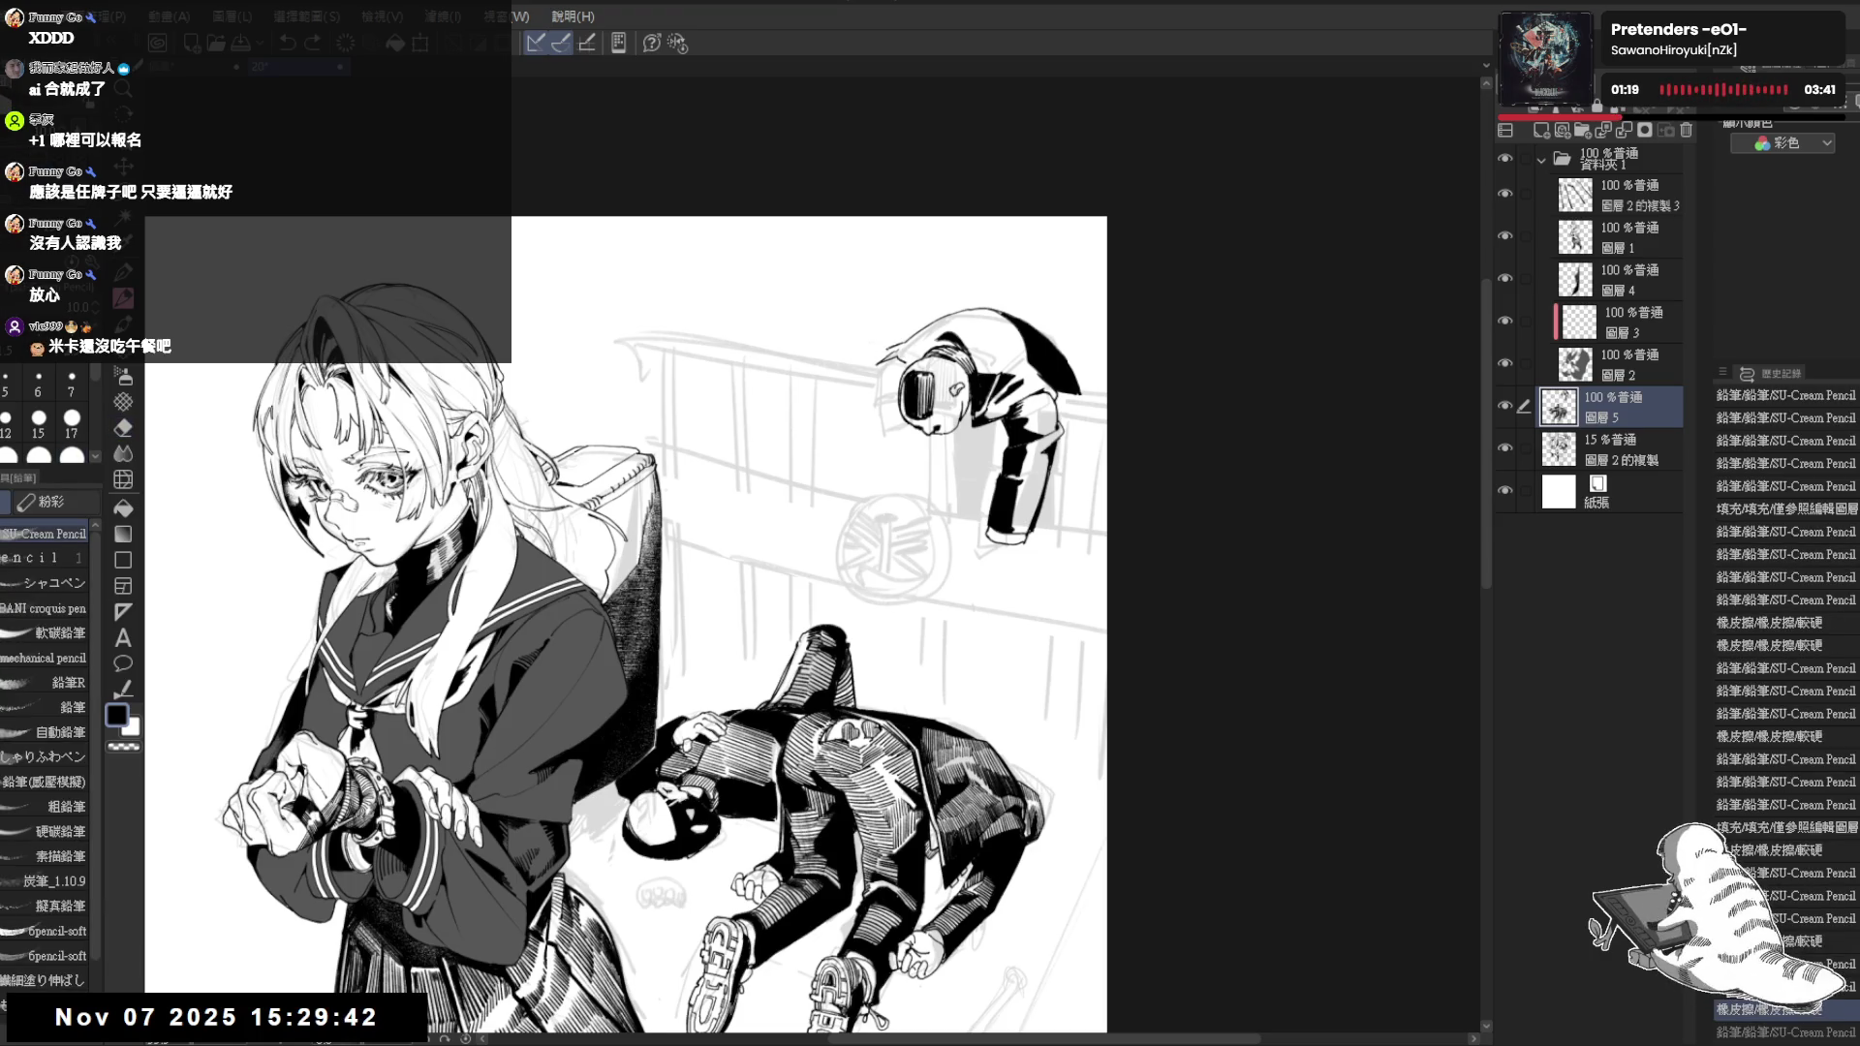
{"action": "key", "text": "e"}
{"action": "left_click", "coordinate": [901, 352]}
Erase a few more stray spots near the leaning figure, then tilt the canvas view clockwise
{"action": "key", "text": "p"}
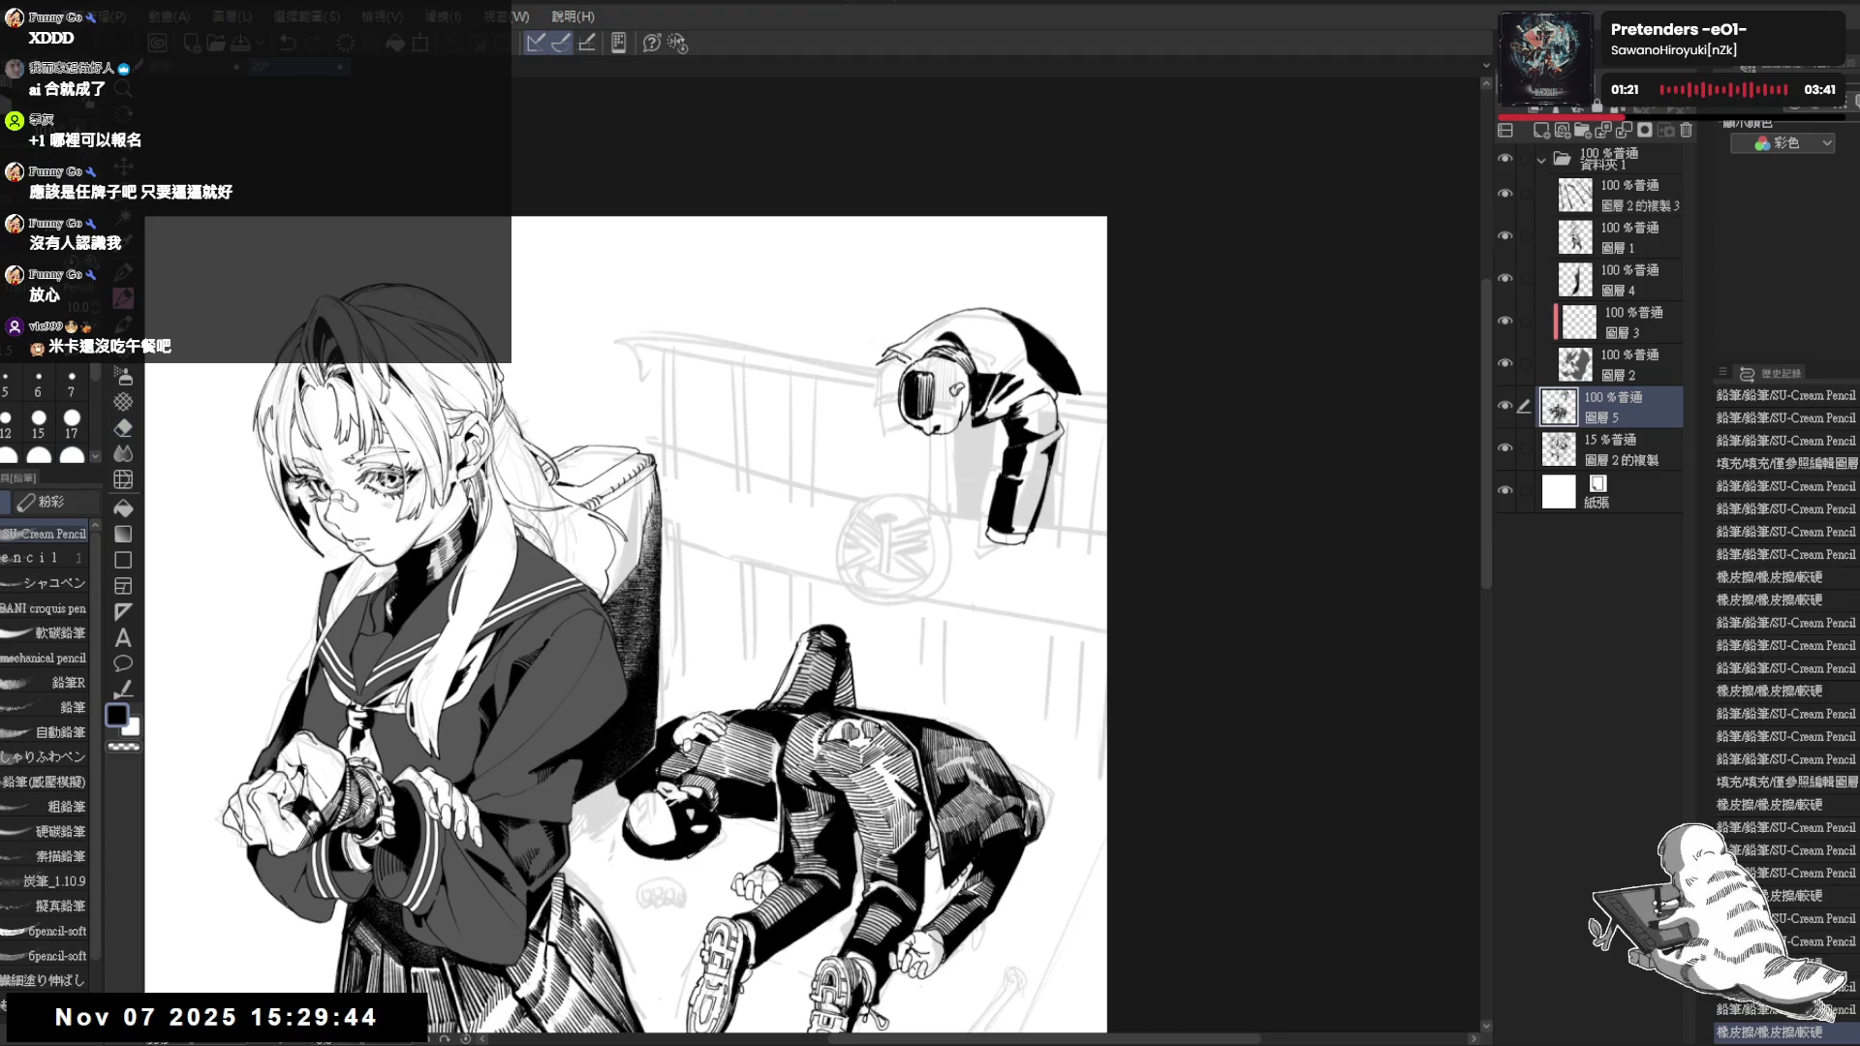
{"action": "key", "text": "e"}
{"action": "left_click", "coordinate": [901, 352]}
{"action": "key", "text": "p"}
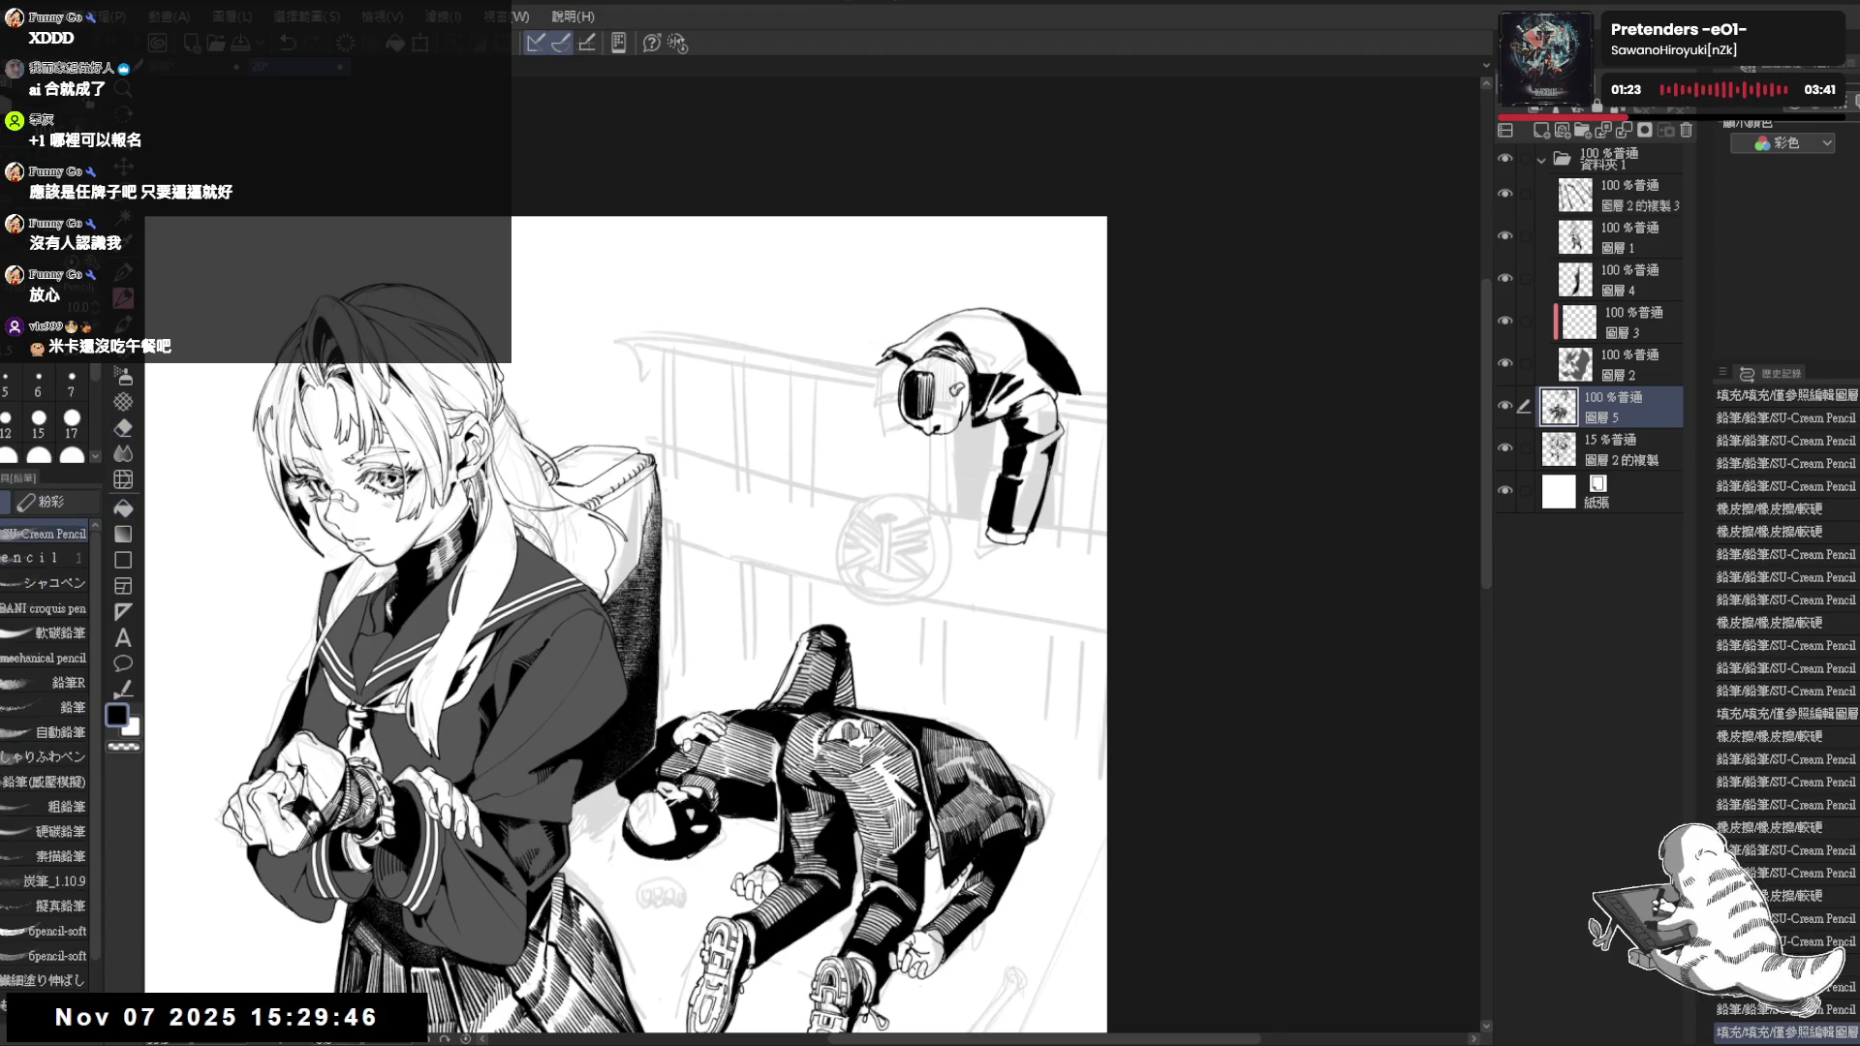
{"action": "key", "text": "e"}
{"action": "left_click", "coordinate": [890, 351]}
{"action": "key", "text": "p"}
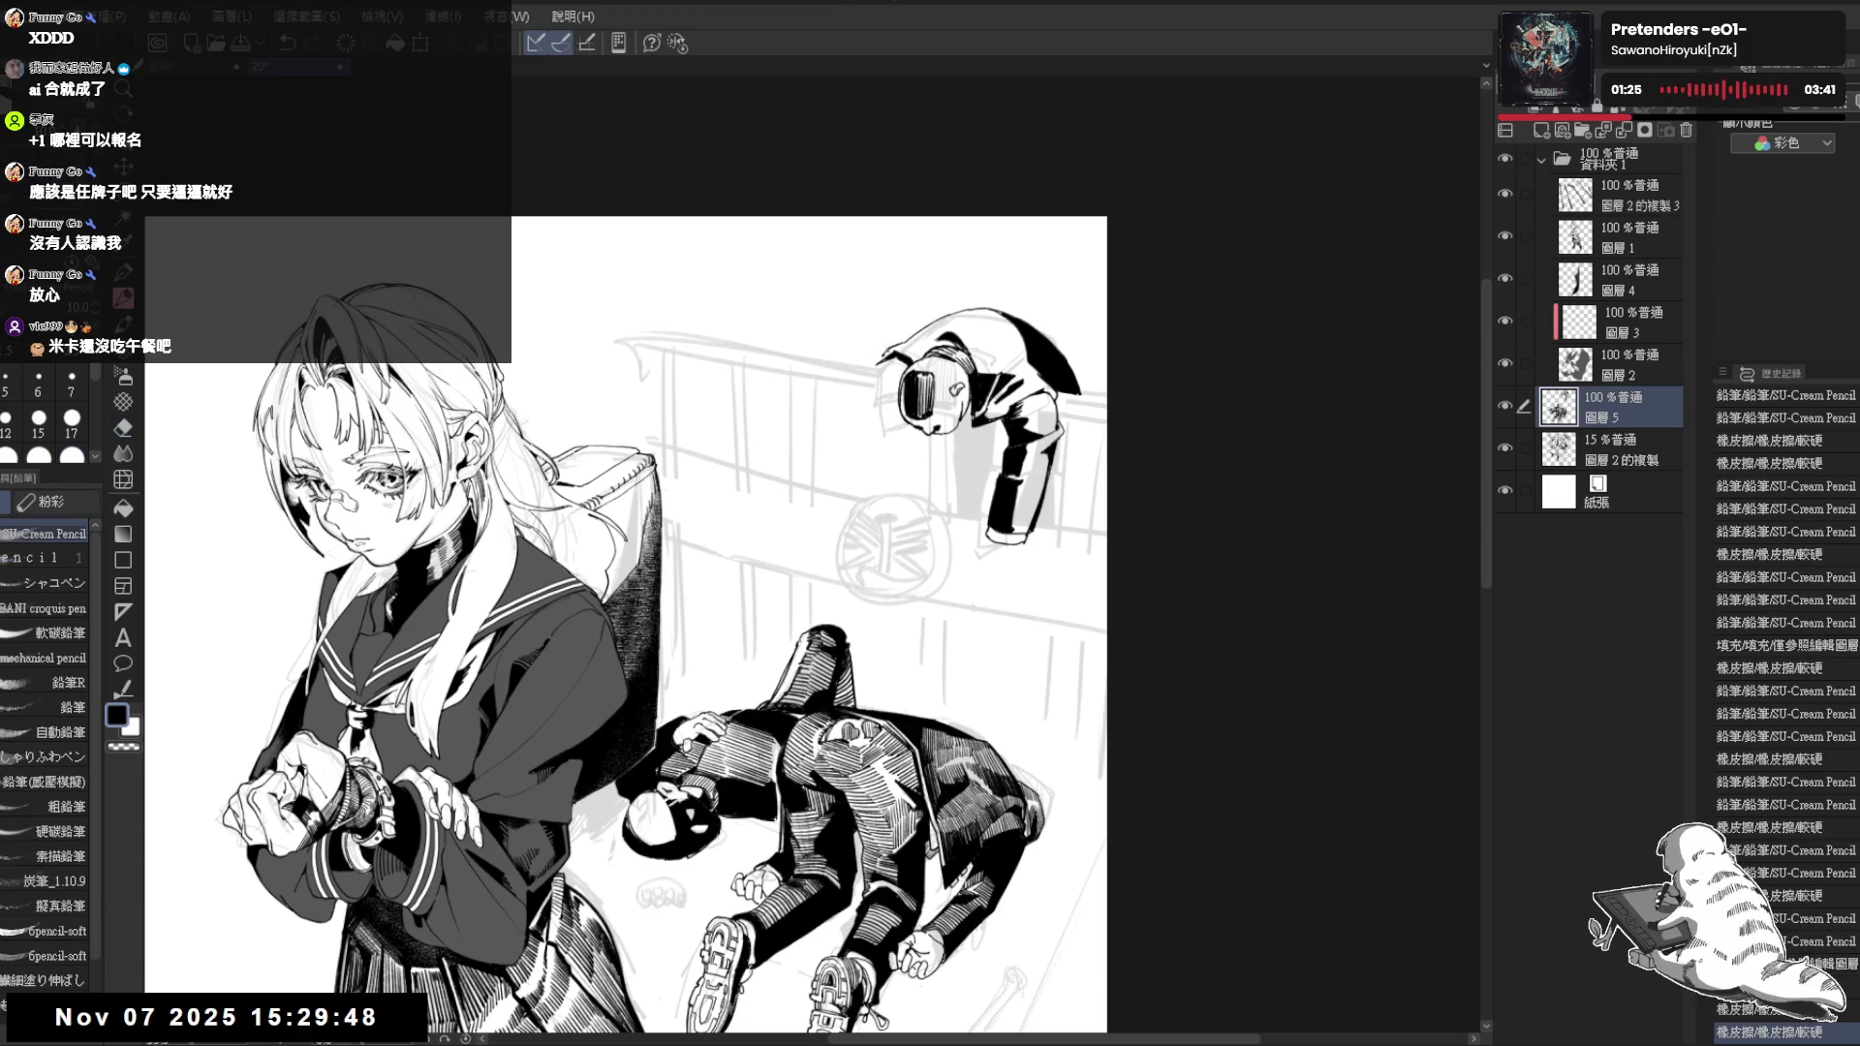
{"action": "left_click", "coordinate": [890, 351]}
{"action": "key", "text": "e"}
{"action": "key", "text": "p"}
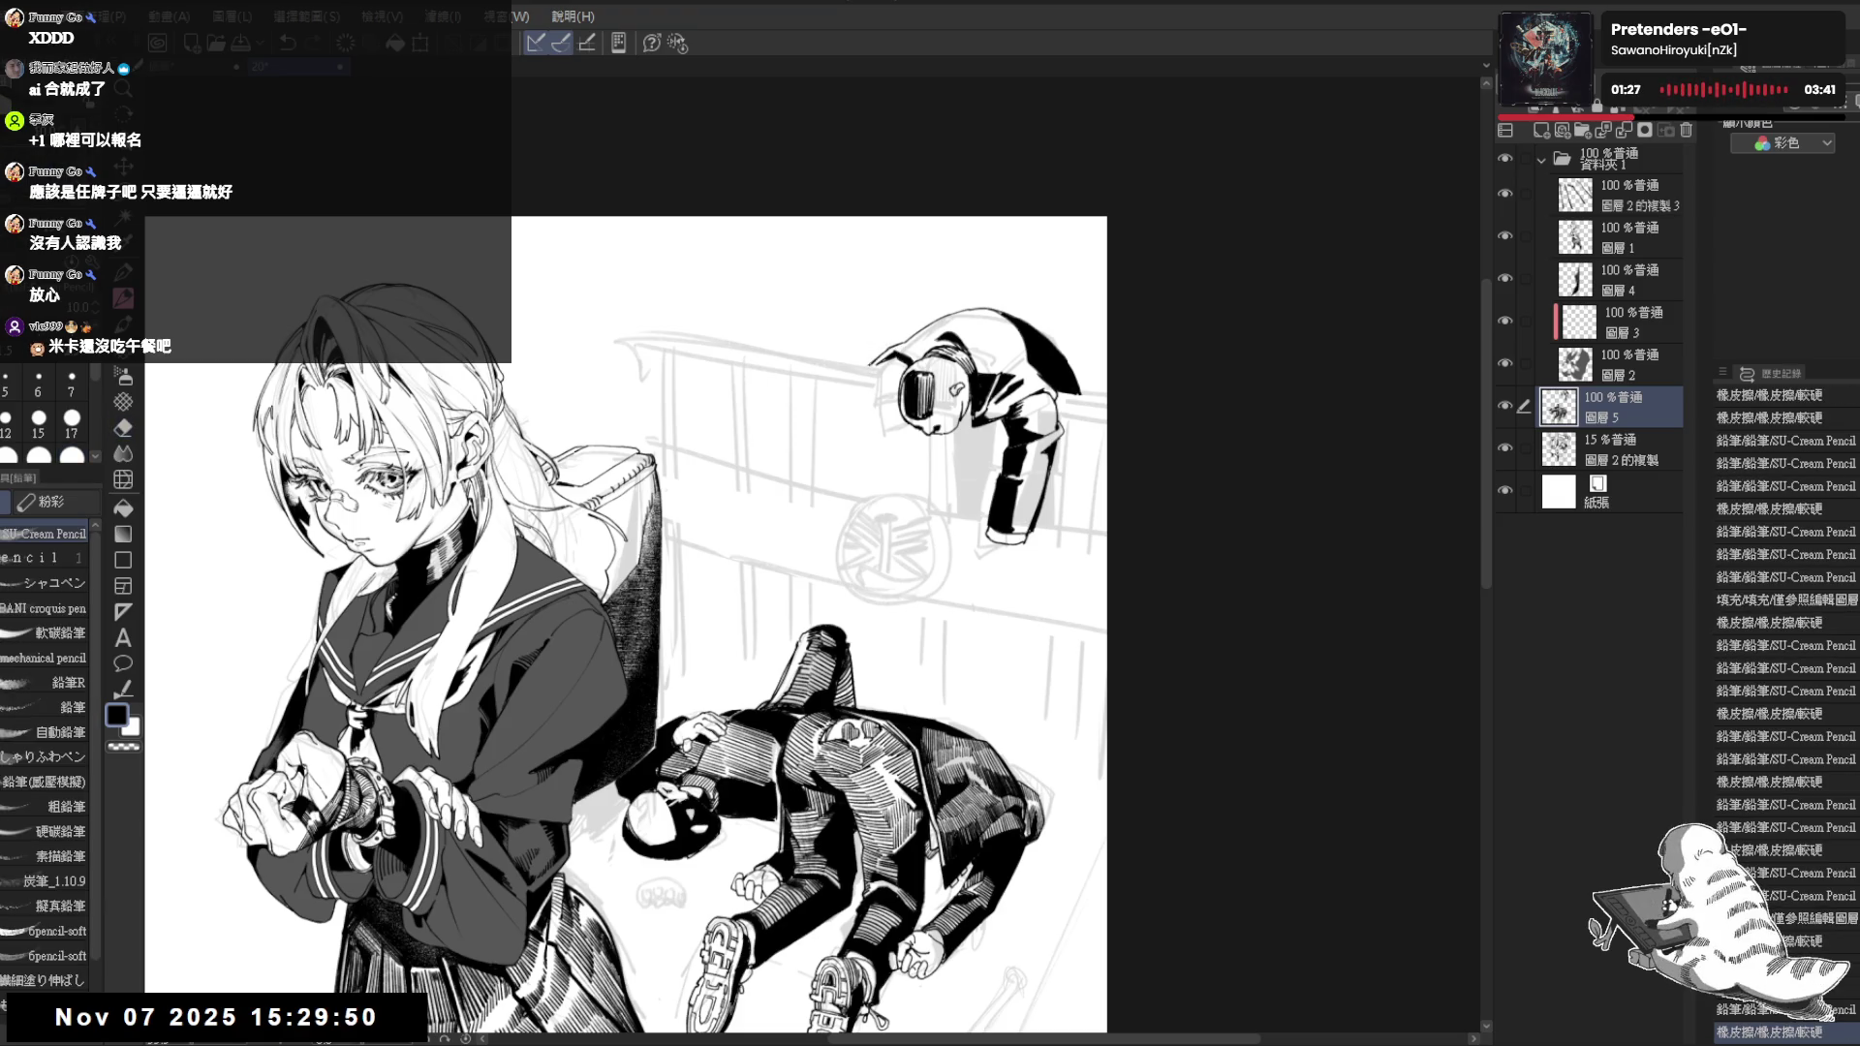
{"action": "key", "text": "r"}
{"action": "left_click_drag", "start_coordinate": [1023, 334], "coordinate": [872, 409]}
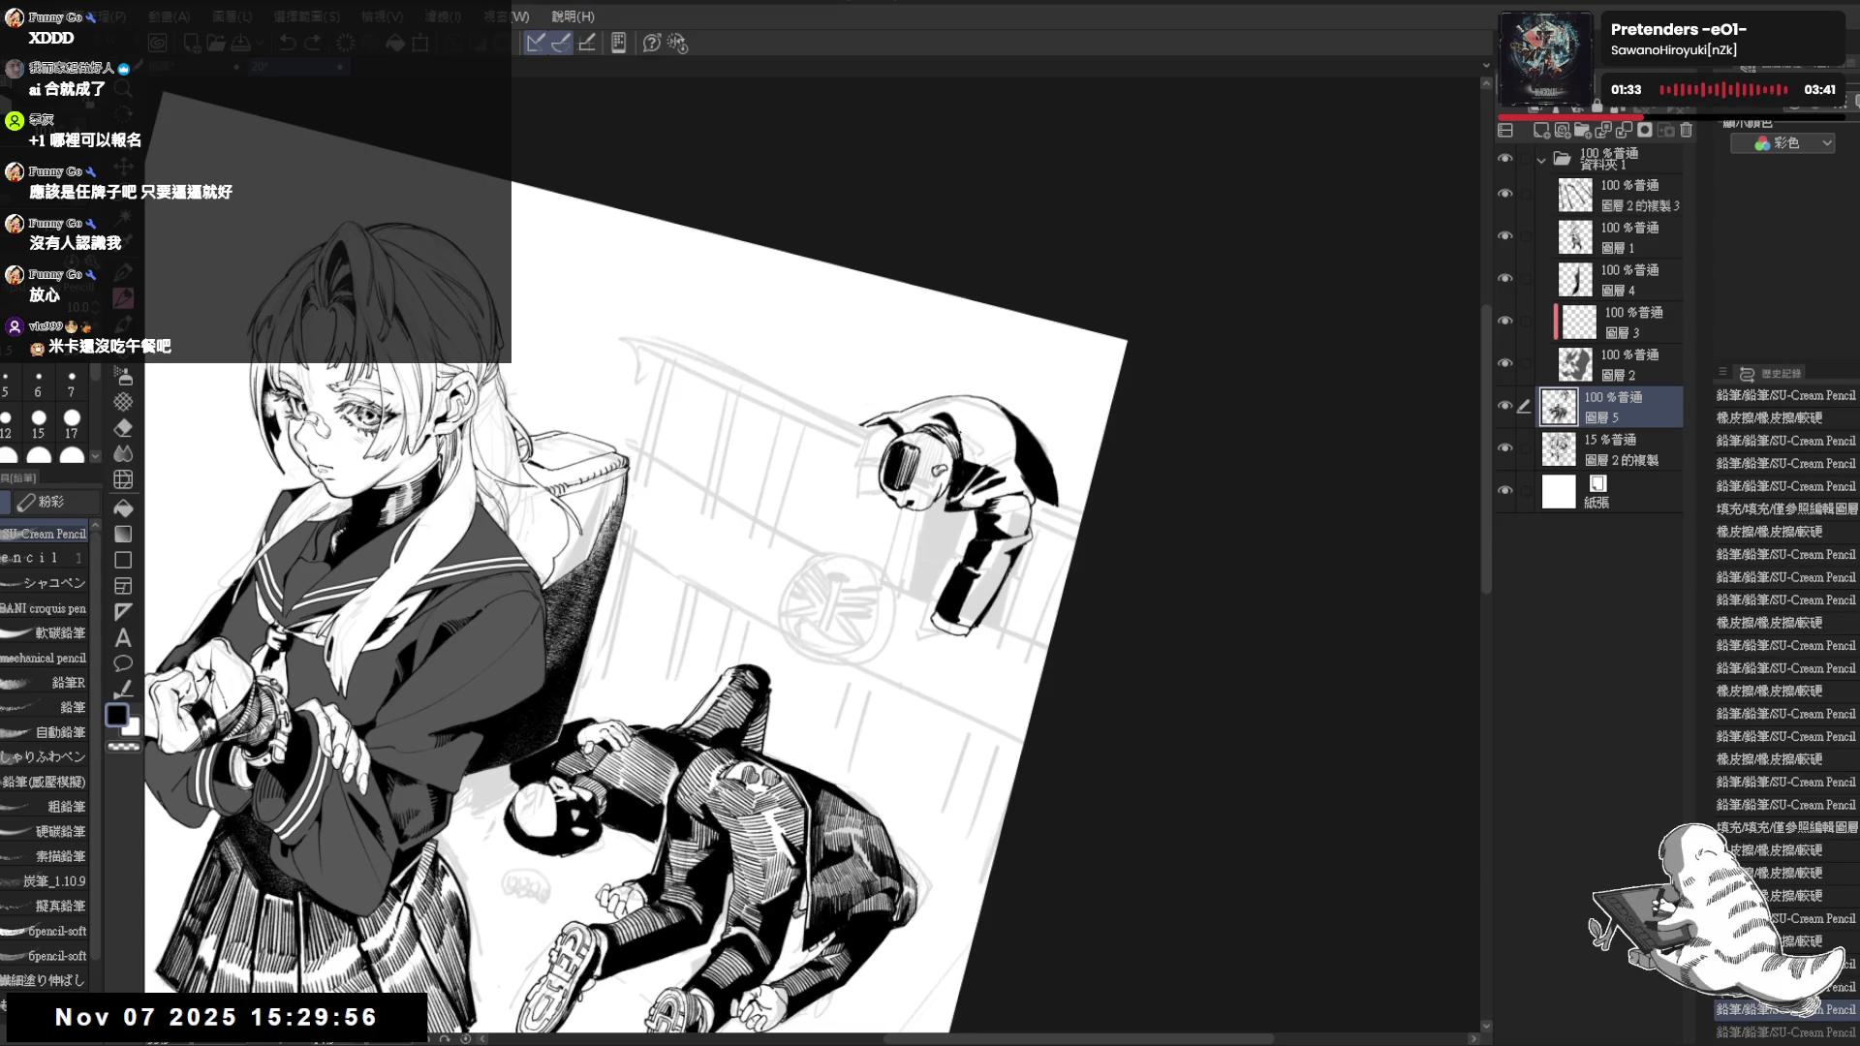
Rotate the canvas back toward upright, zoom in and pan to frame the leaning figure
{"action": "key", "text": "r"}
{"action": "left_click_drag", "start_coordinate": [909, 678], "coordinate": [893, 418]}
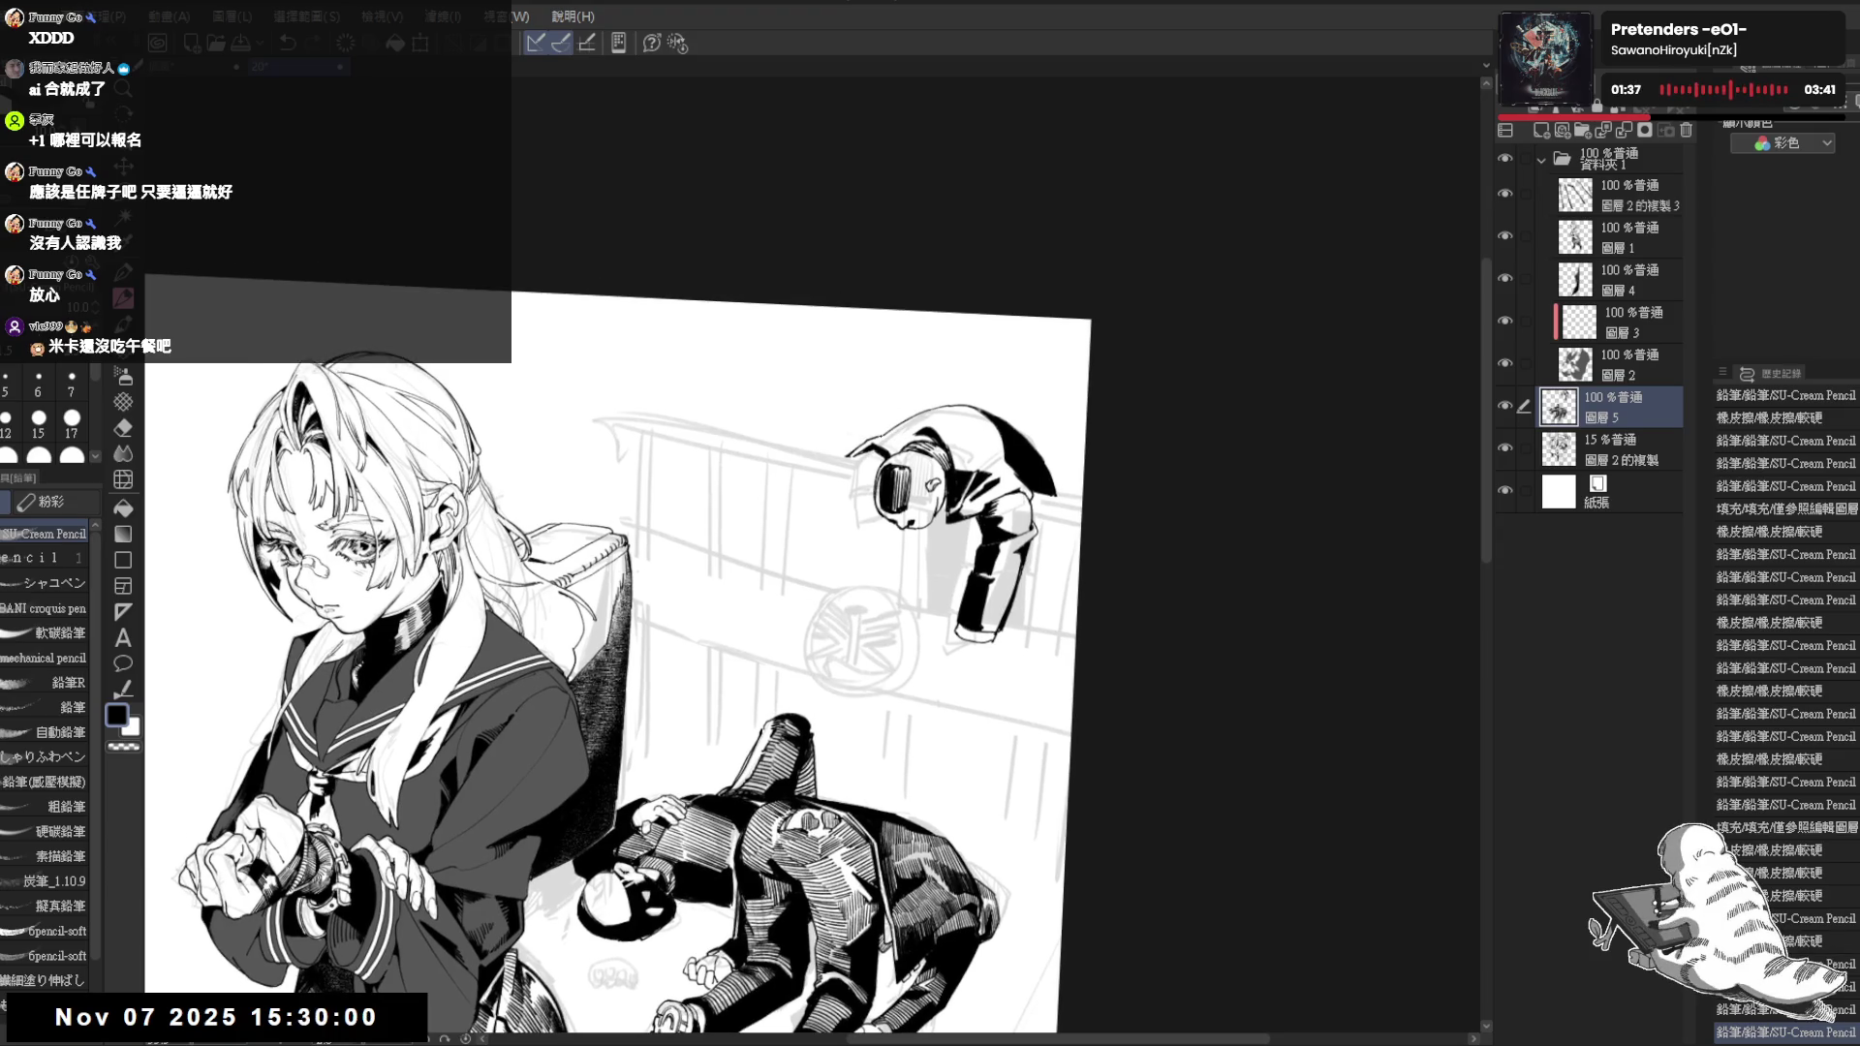
{"action": "key", "text": "r"}
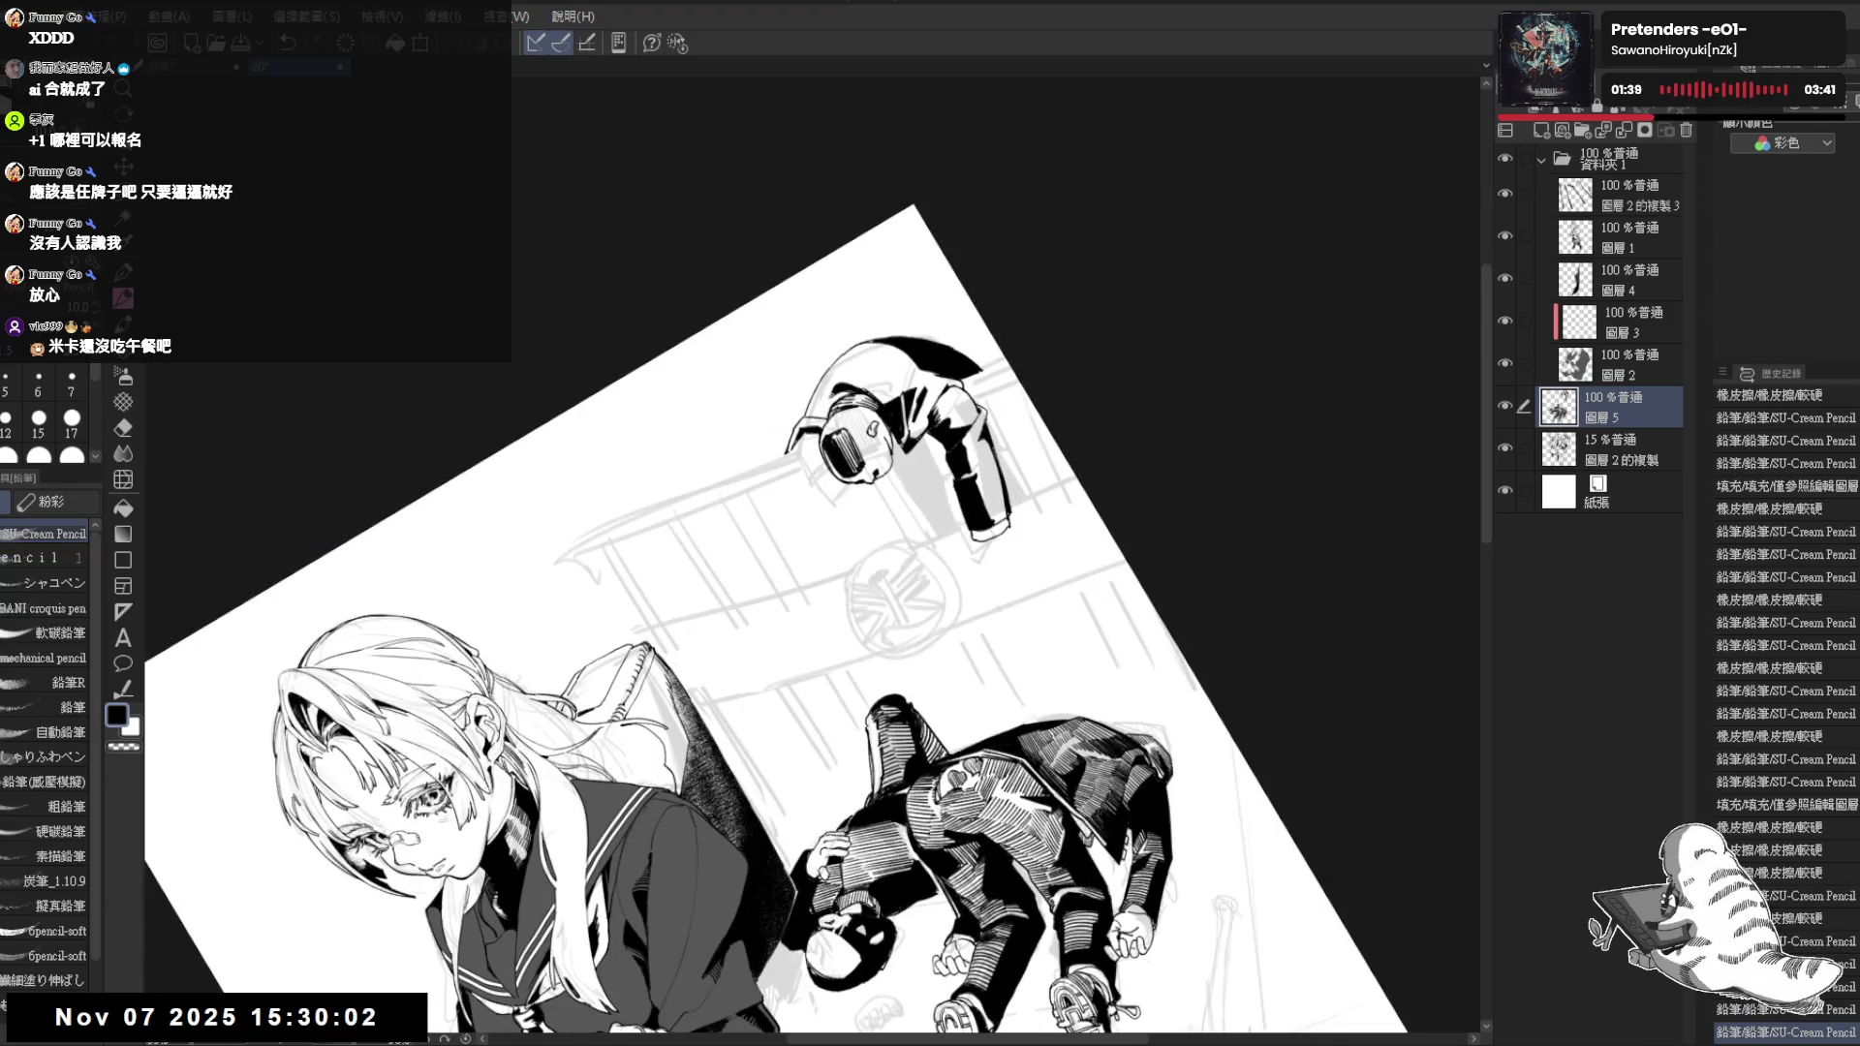
{"action": "key", "text": "r"}
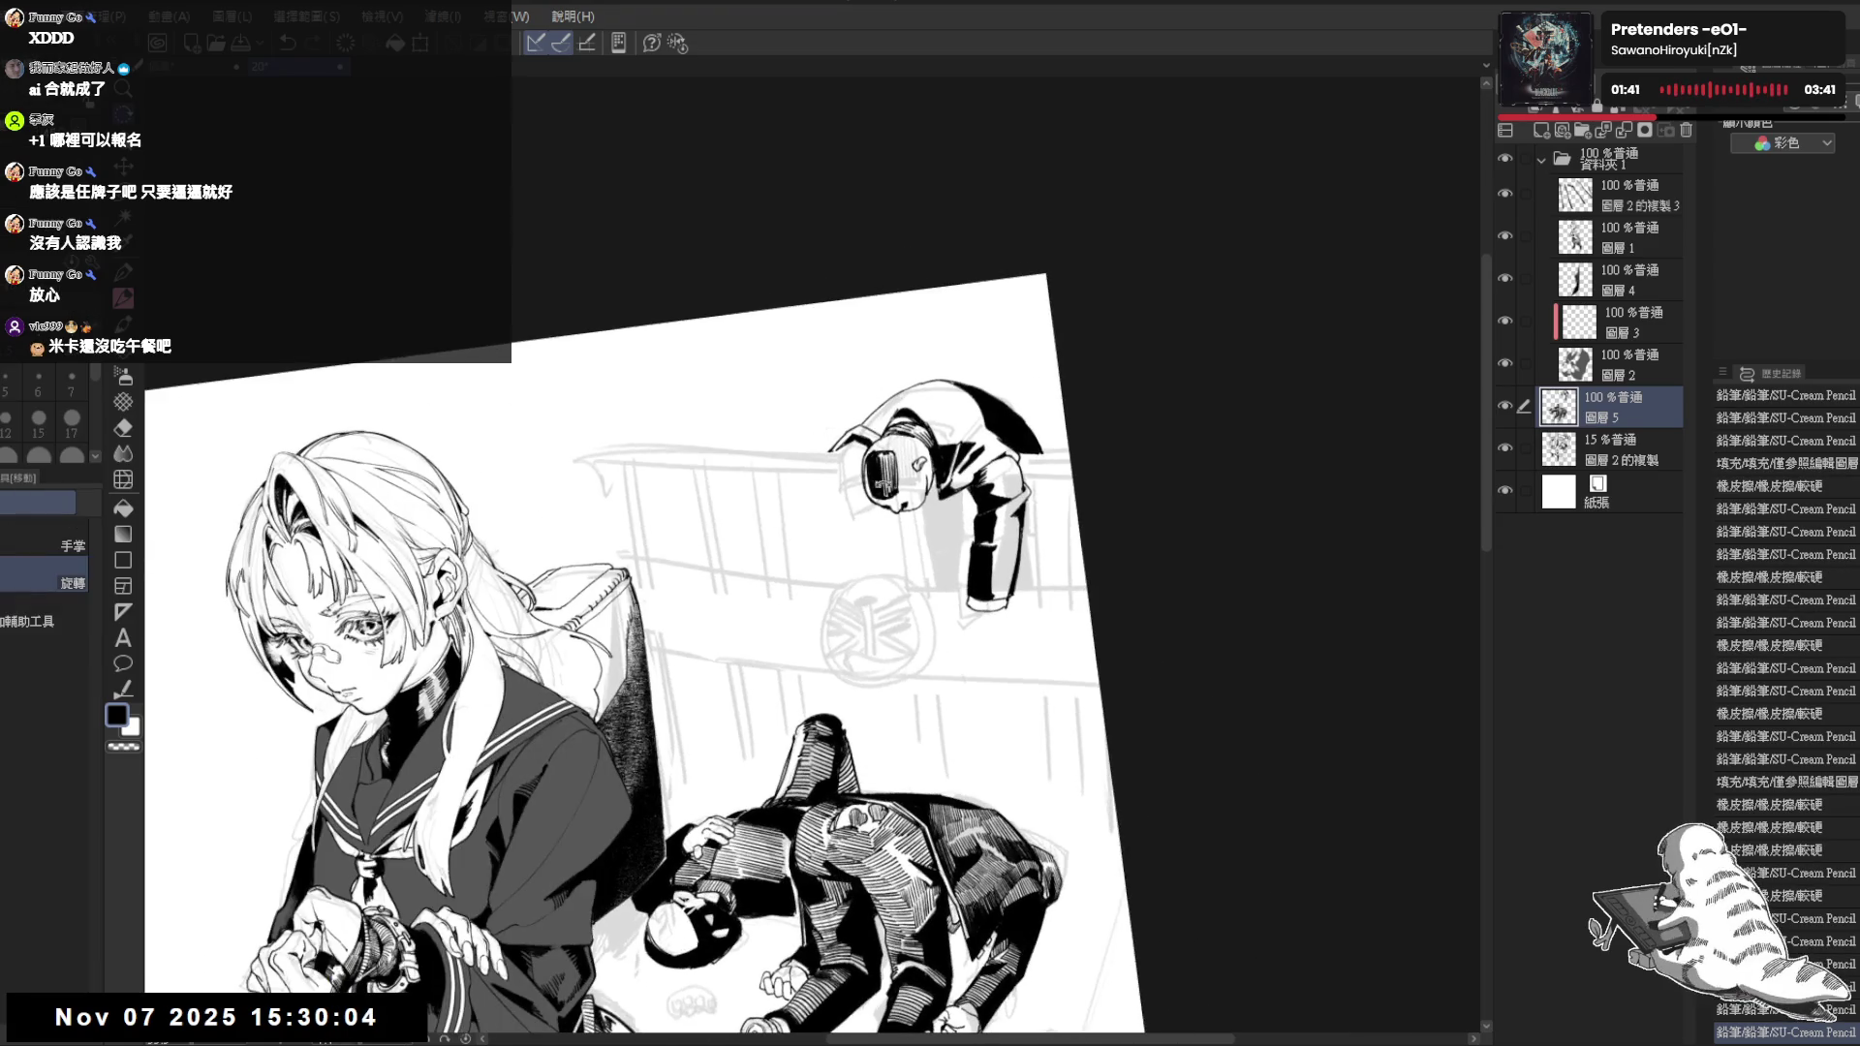
{"action": "key", "text": "ctrl+plus"}
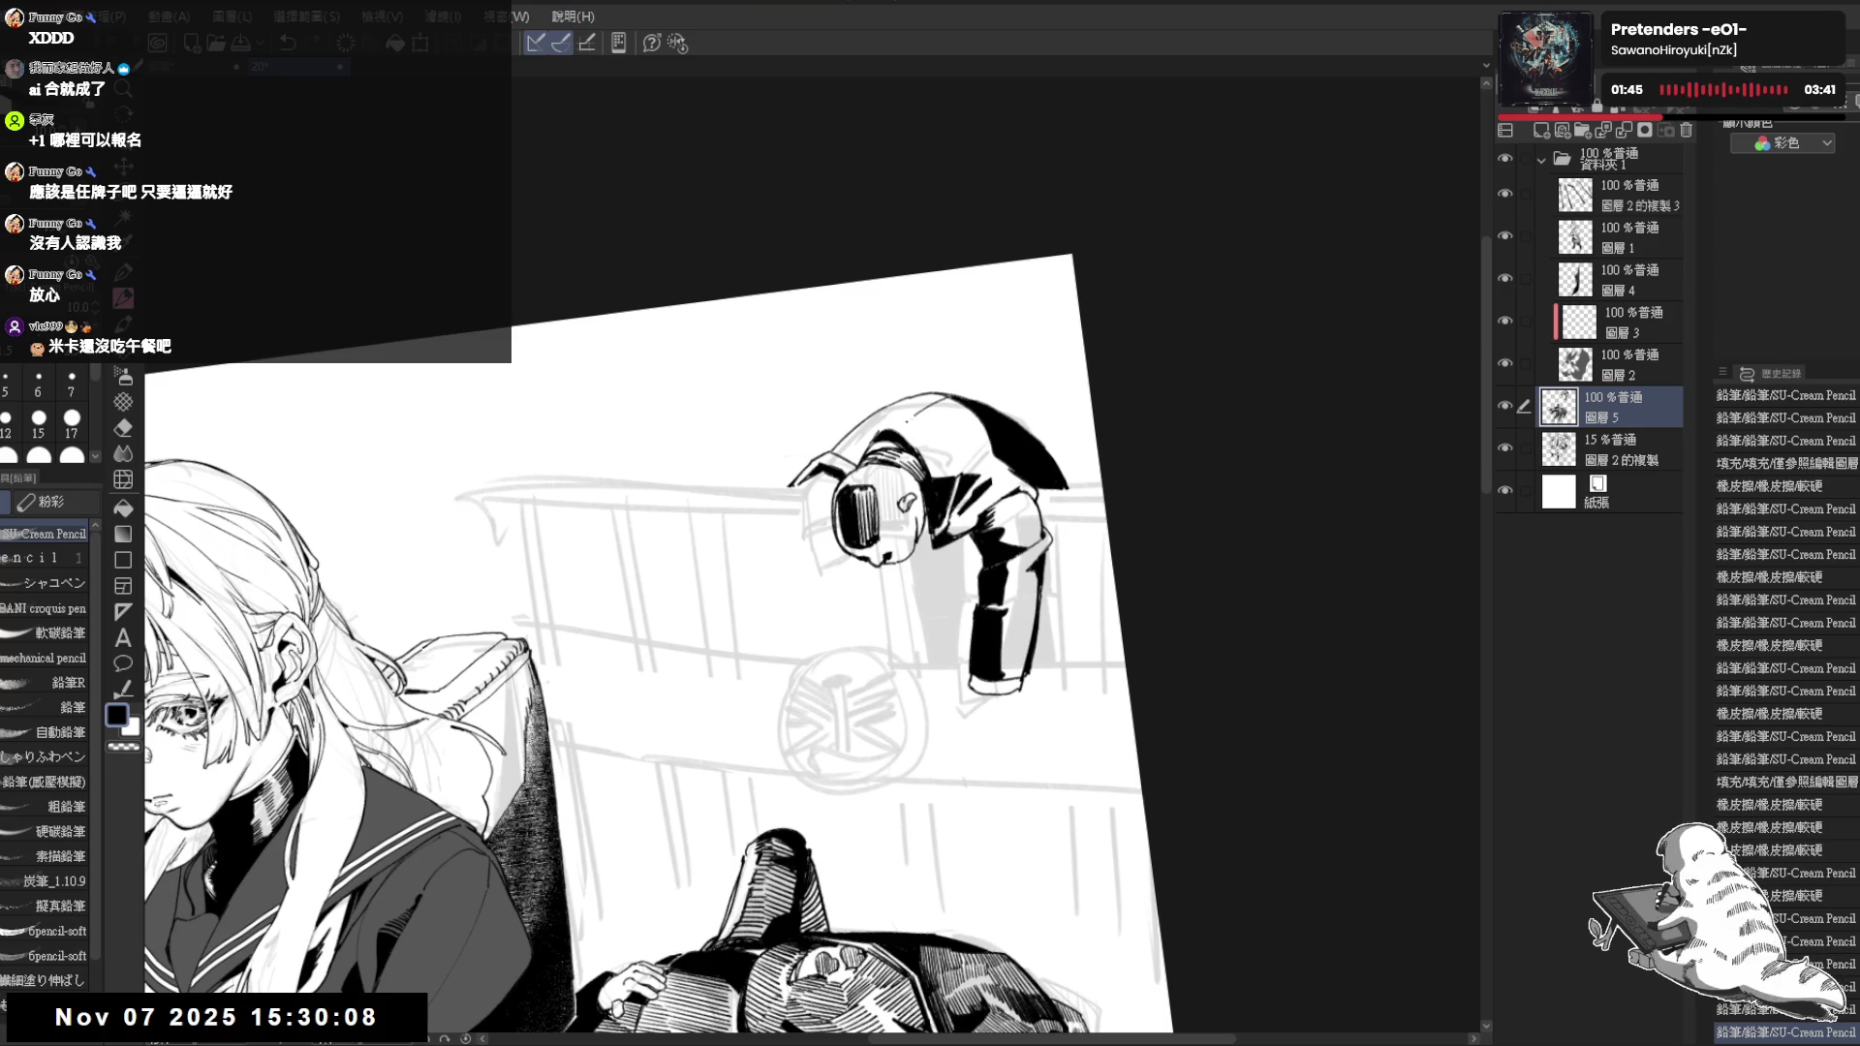
{"action": "left_click_drag", "start_coordinate": [815, 581], "coordinate": [846, 628]}
Erase a small touch-up on the leaning figure's arm with the view tilted counterclockwise
{"action": "key", "text": "r"}
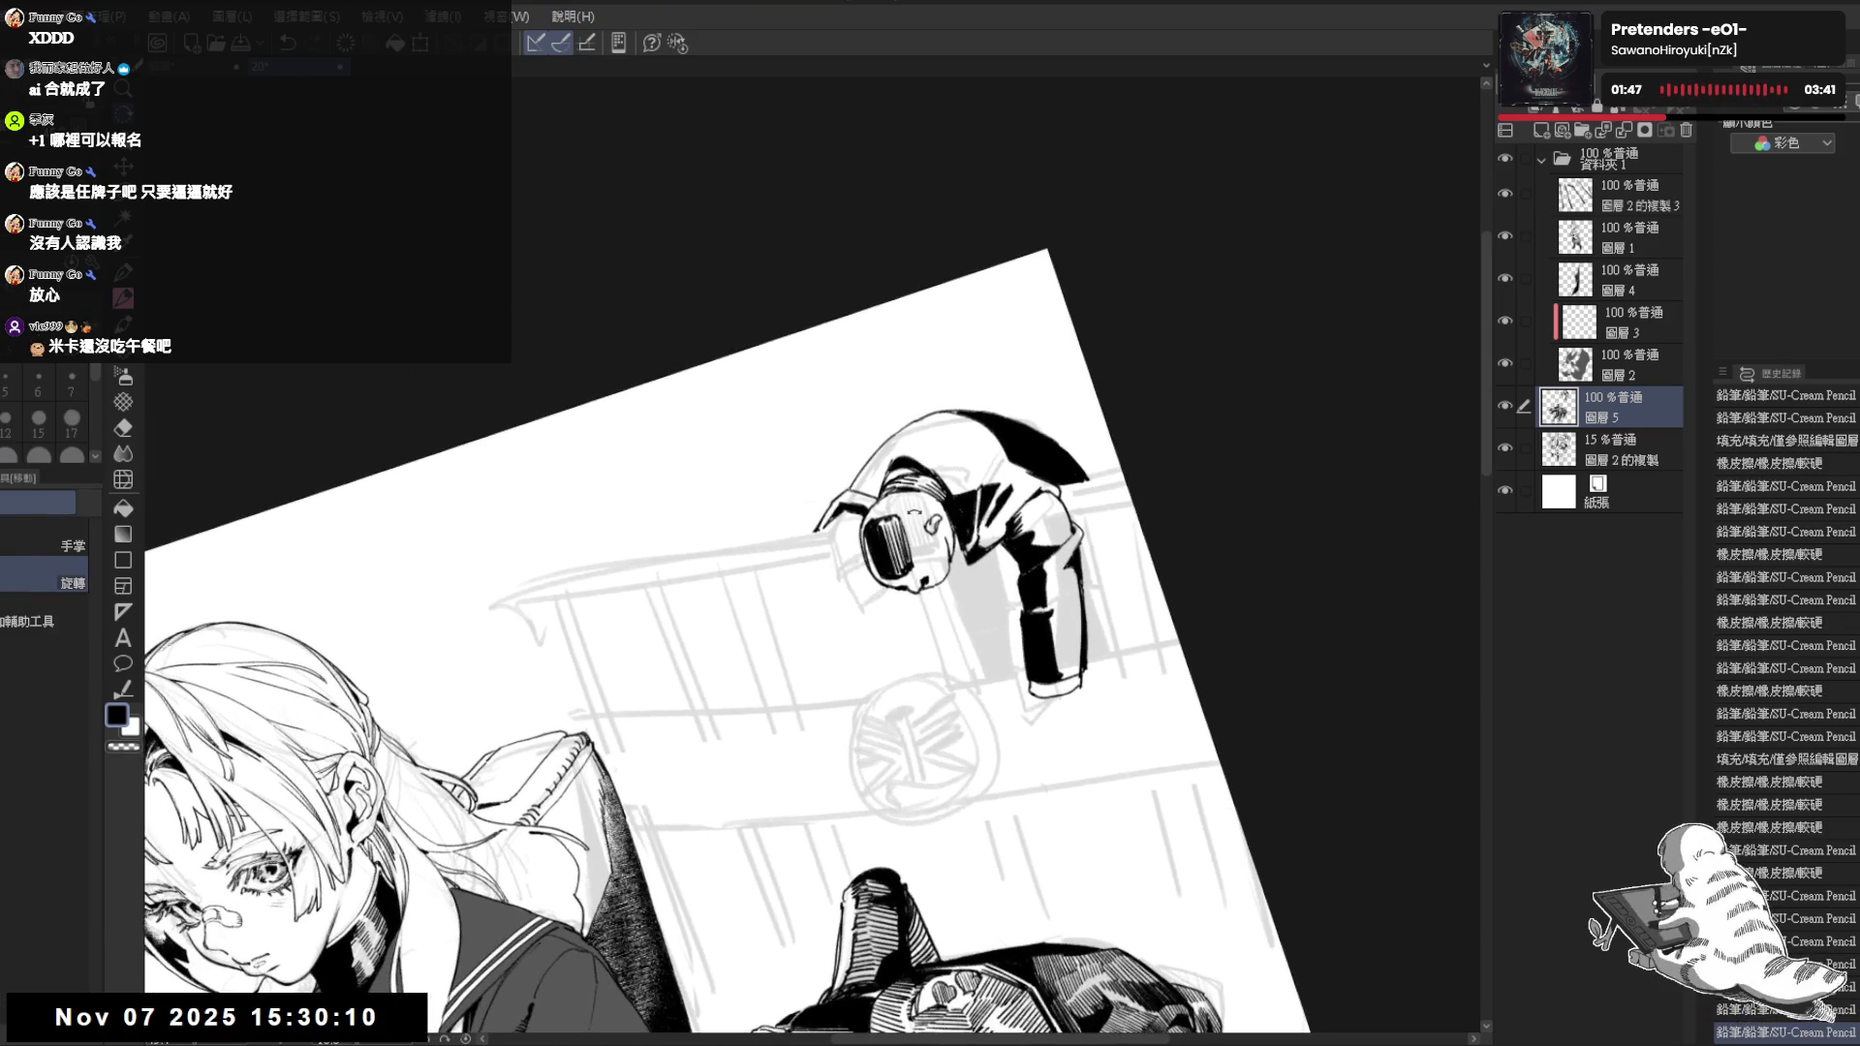
{"action": "key", "text": "e"}
{"action": "left_click_drag", "start_coordinate": [871, 442], "coordinate": [904, 445]}
{"action": "key", "text": "p"}
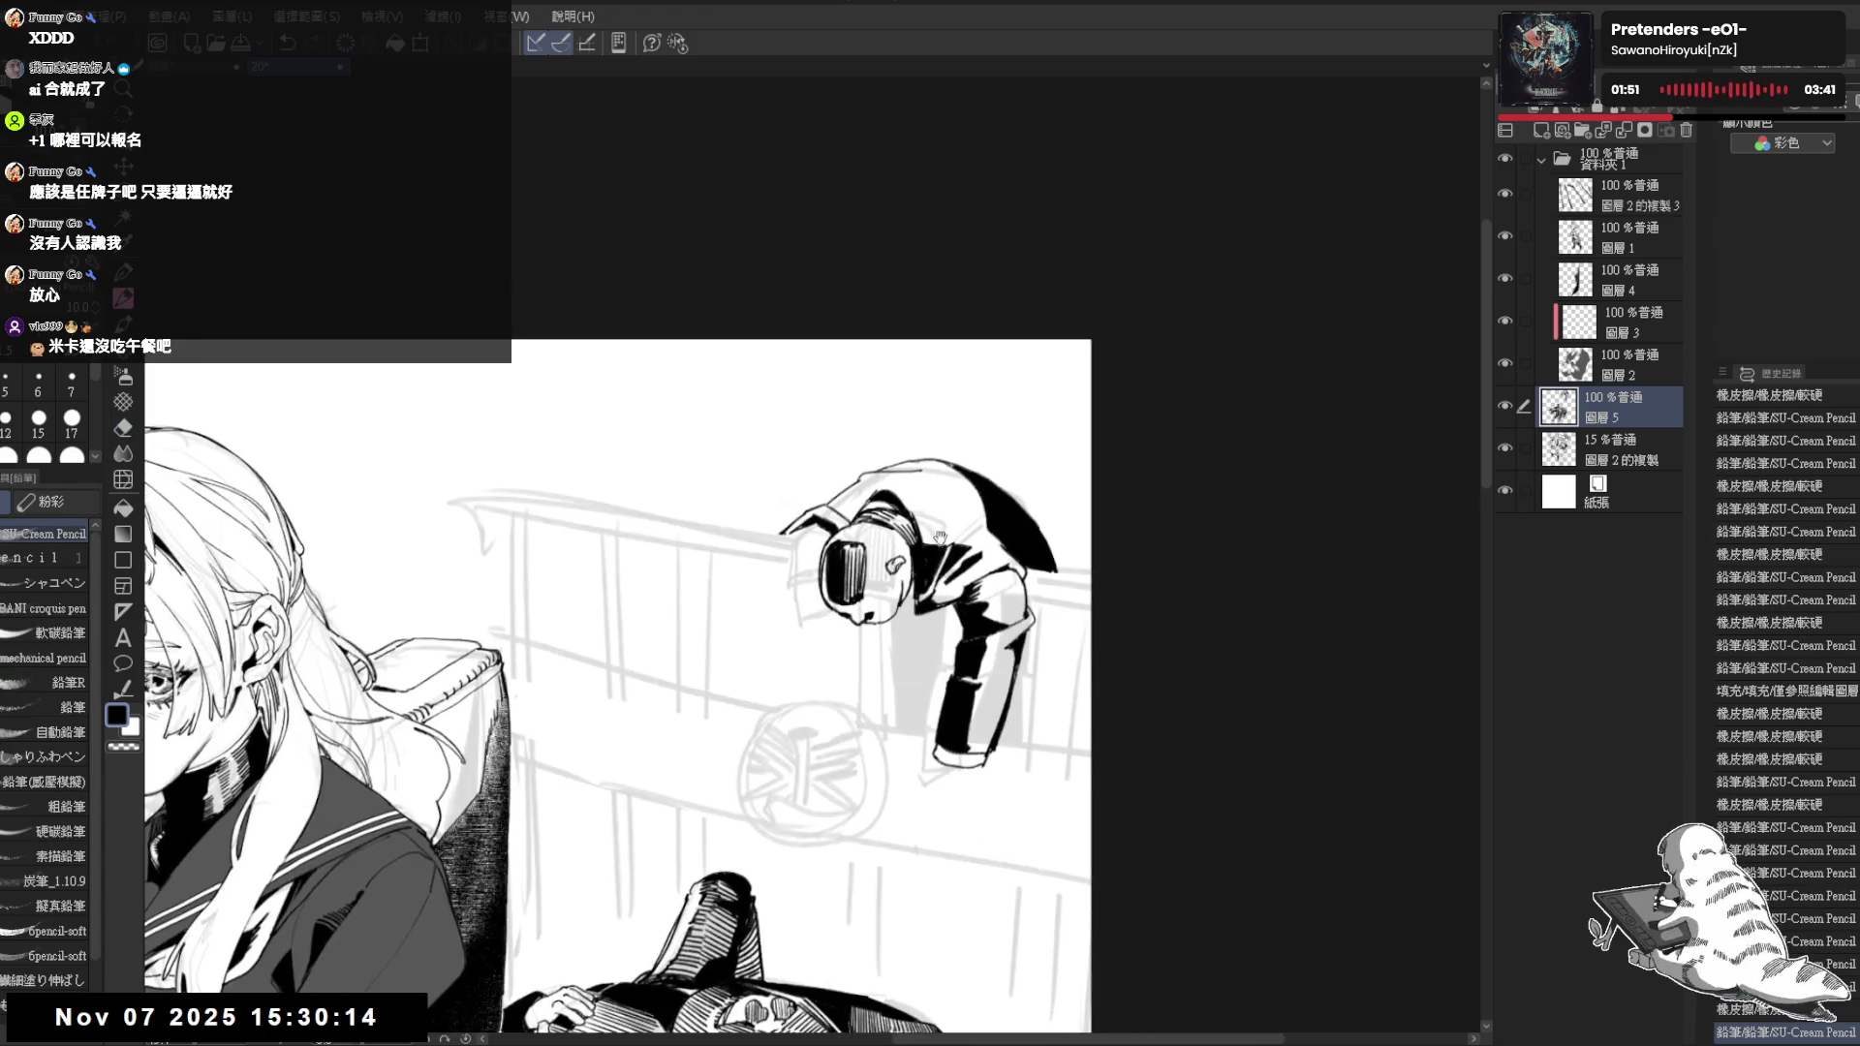
{"action": "key", "text": "r"}
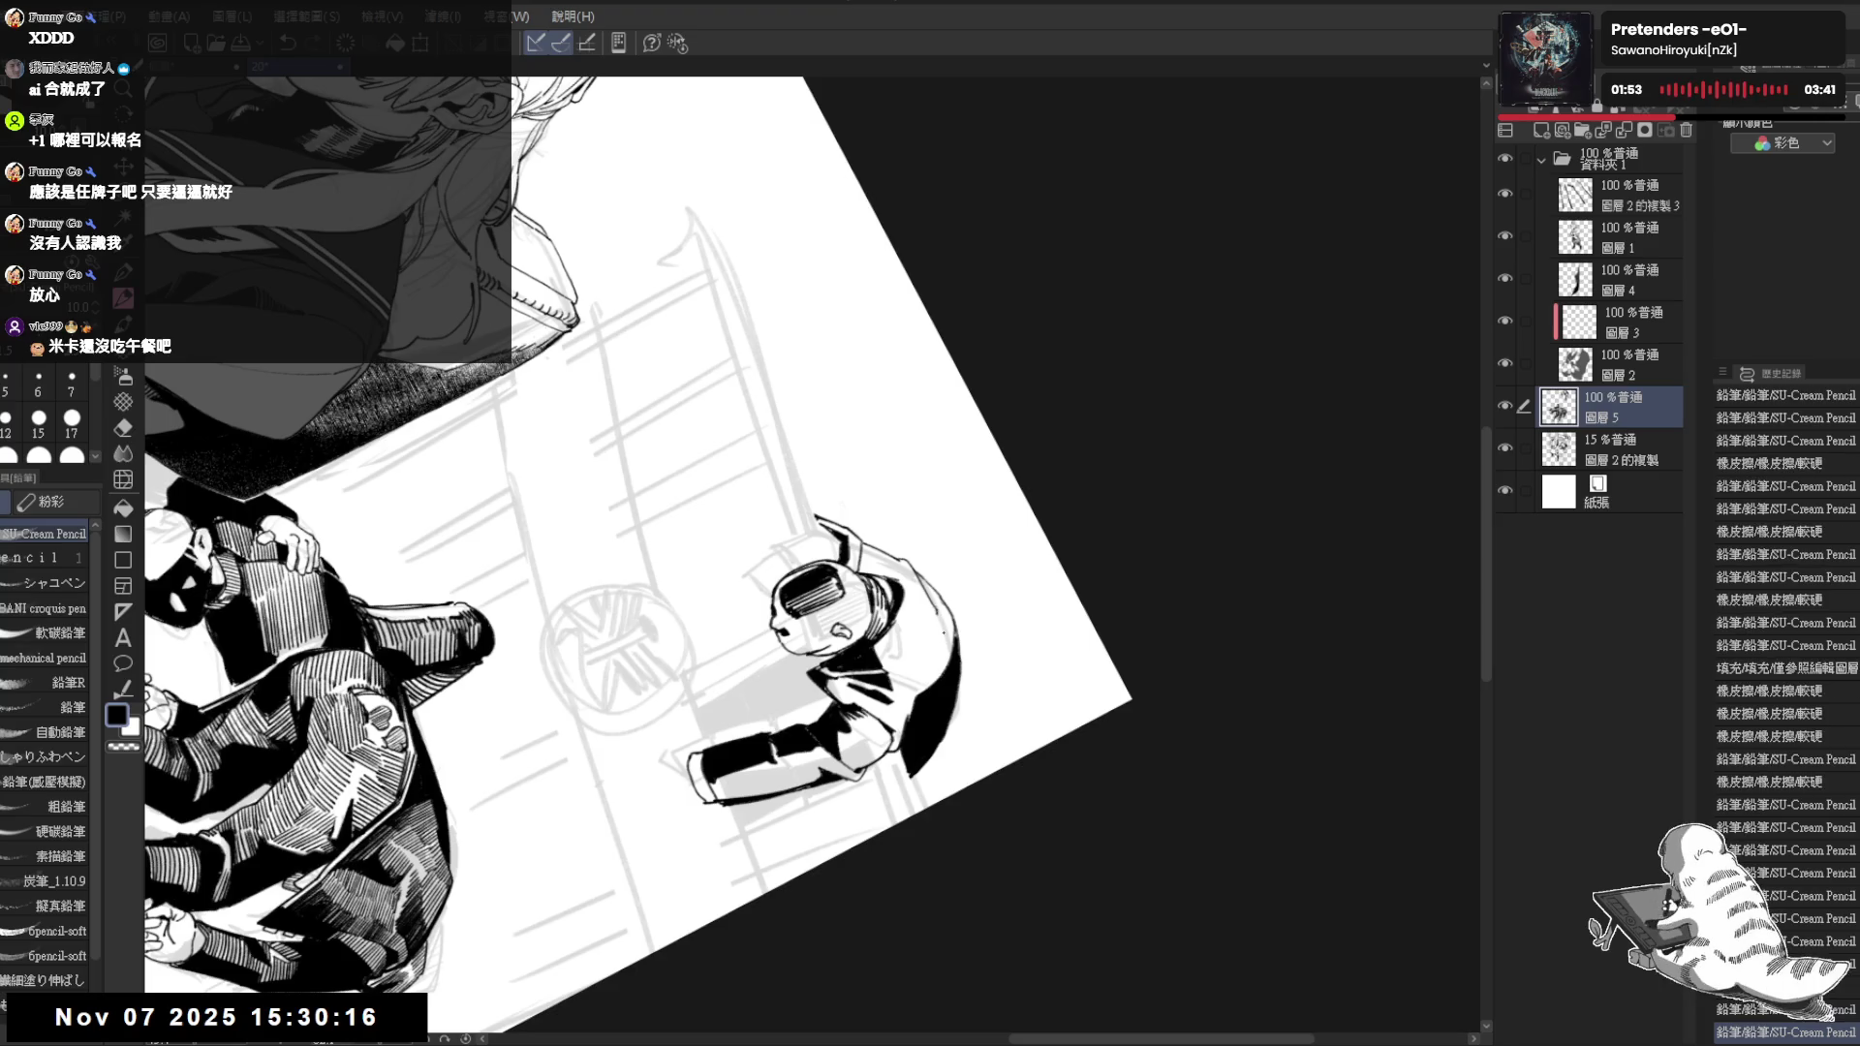
Add a small pencil mark on the leaning figure and erase a tiny mark near the helmet
{"action": "key", "text": "r"}
{"action": "key", "text": "e"}
{"action": "key", "text": "p"}
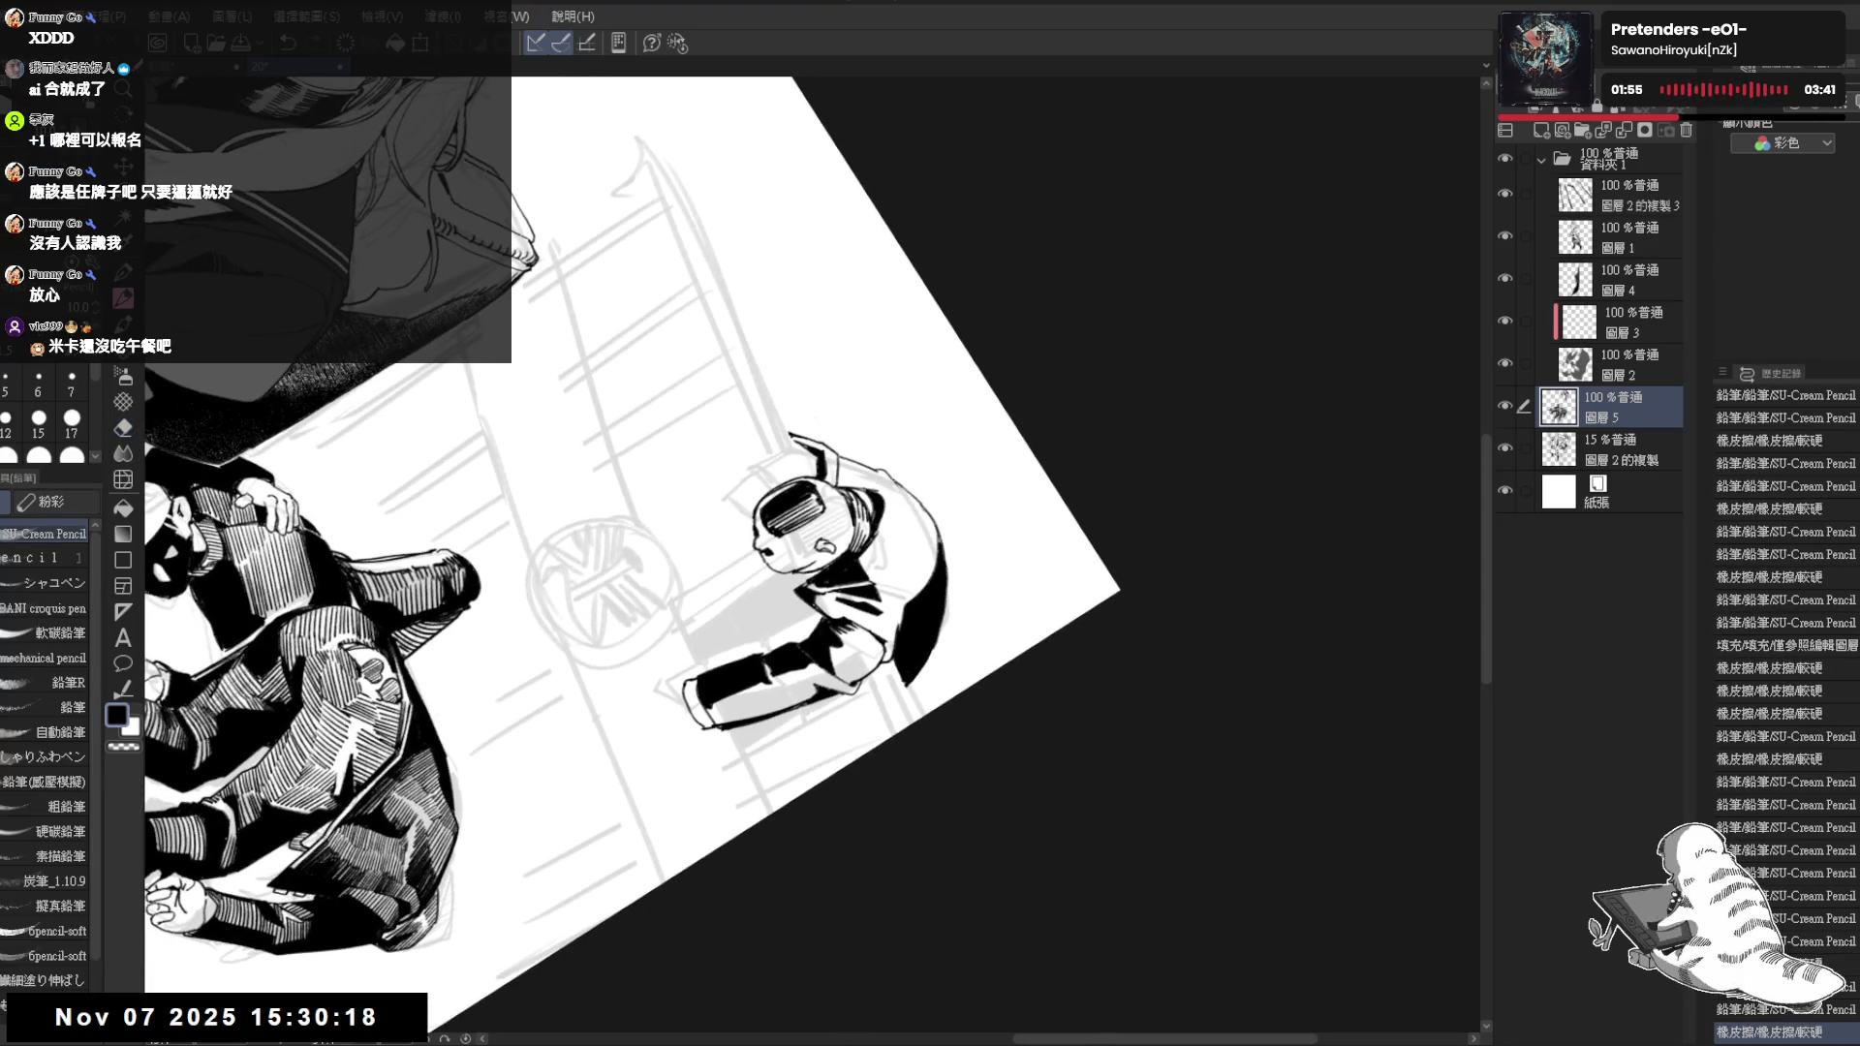
{"action": "left_click", "coordinate": [915, 523]}
{"action": "key", "text": "e"}
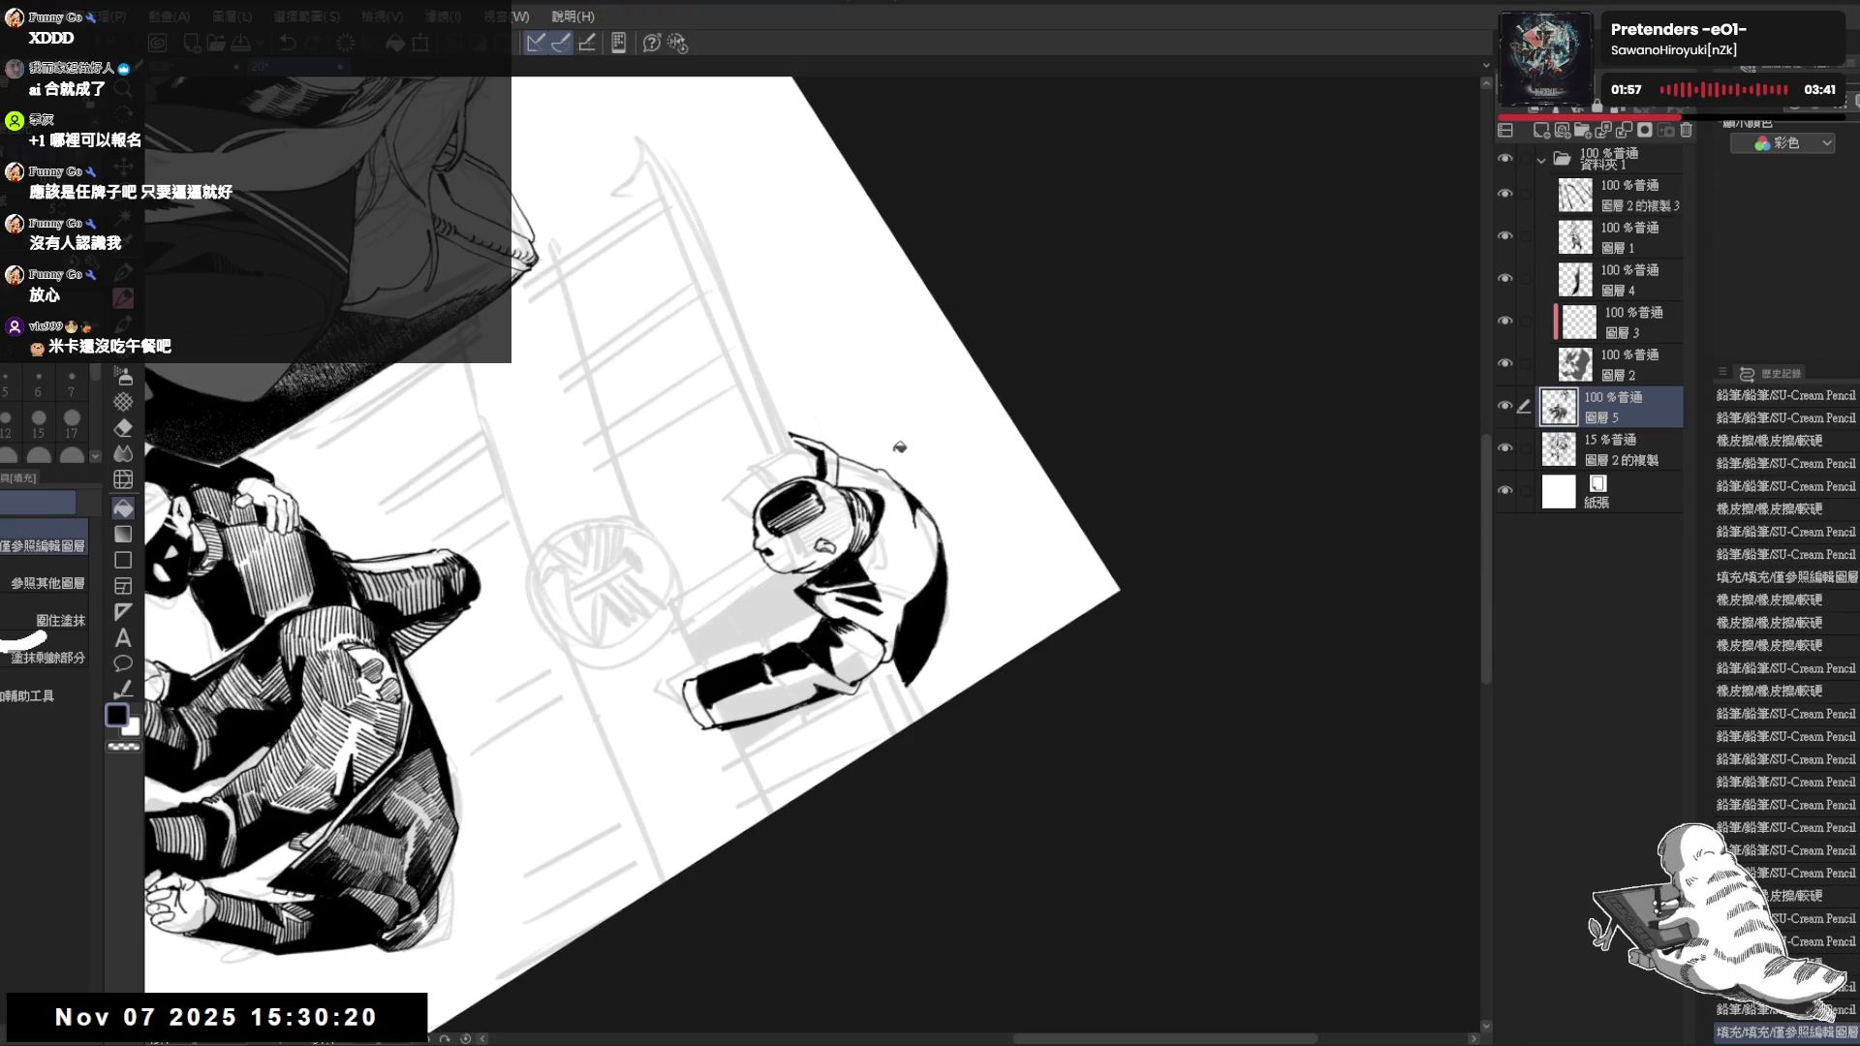
{"action": "left_click", "coordinate": [893, 487]}
{"action": "key", "text": "r"}
{"action": "key", "text": "p"}
Dot in heavier black shading and detail on the leaning figure's sleeve with small pencil strokes
{"action": "left_click", "coordinate": [906, 489]}
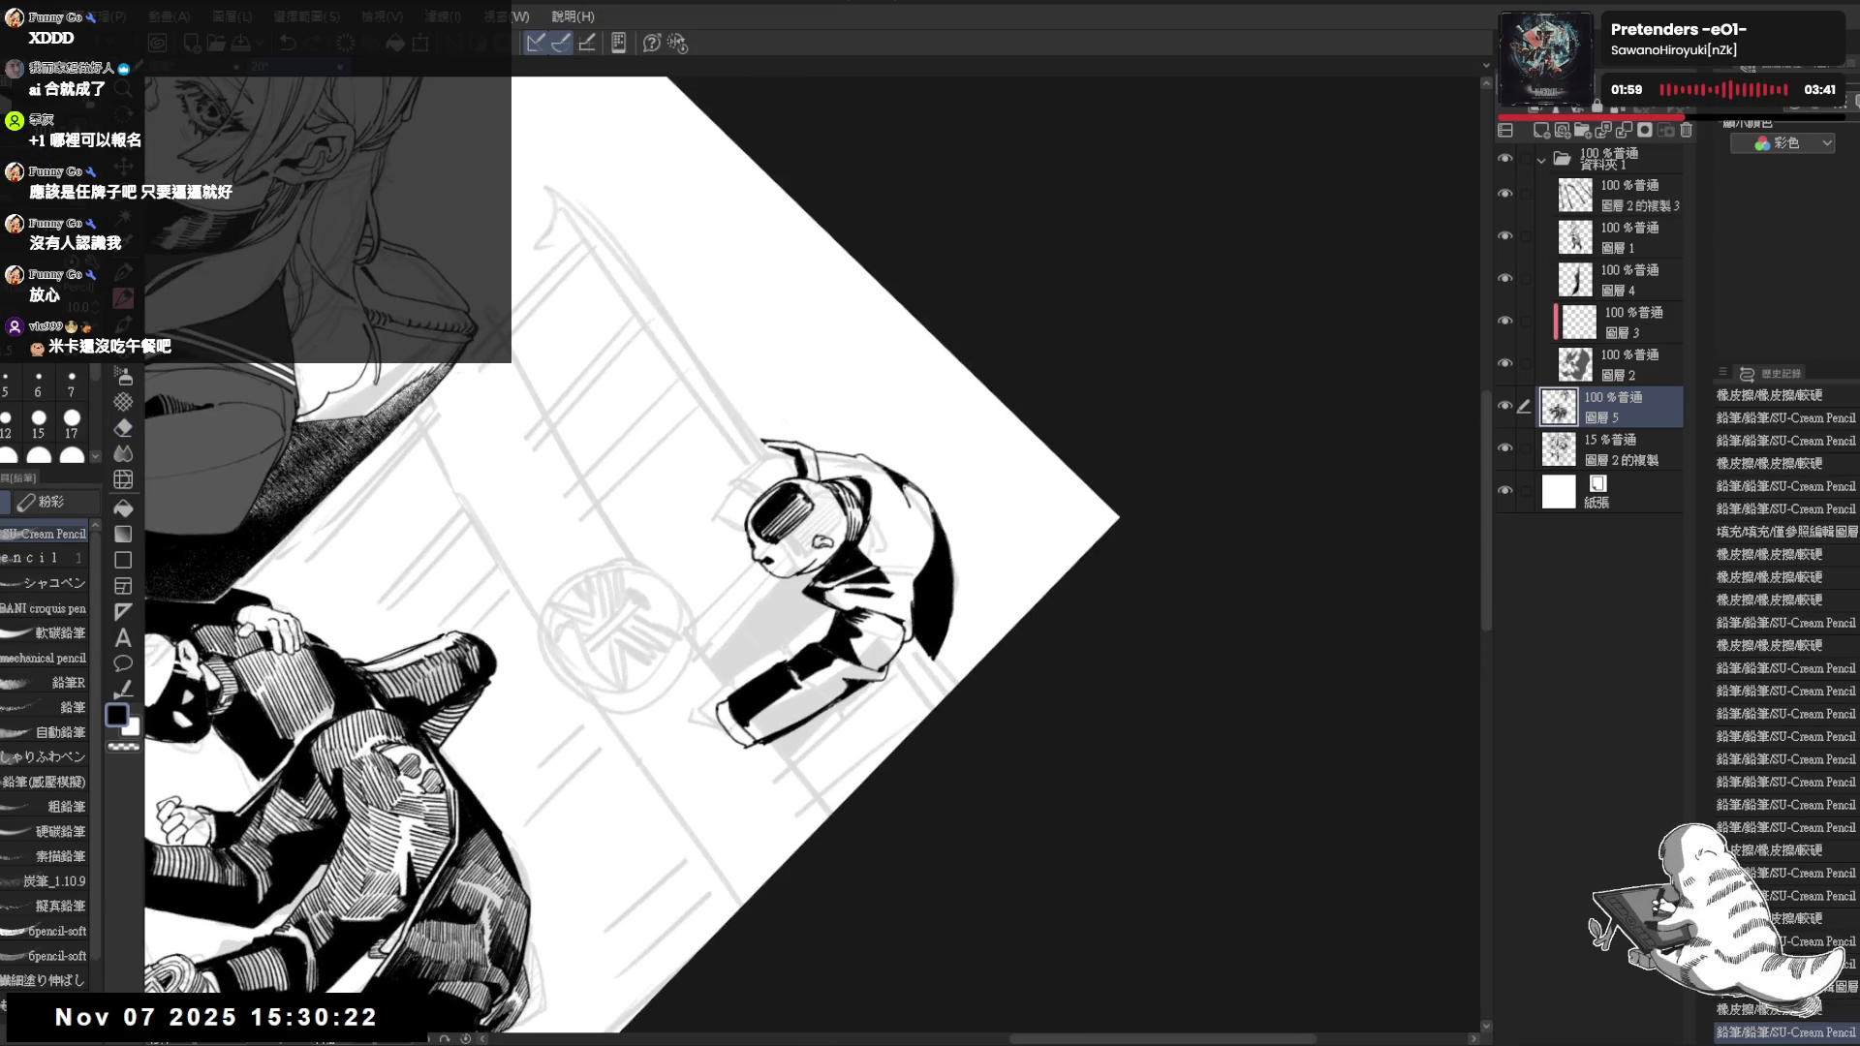
{"action": "left_click", "coordinate": [907, 488]}
{"action": "left_click", "coordinate": [906, 488]}
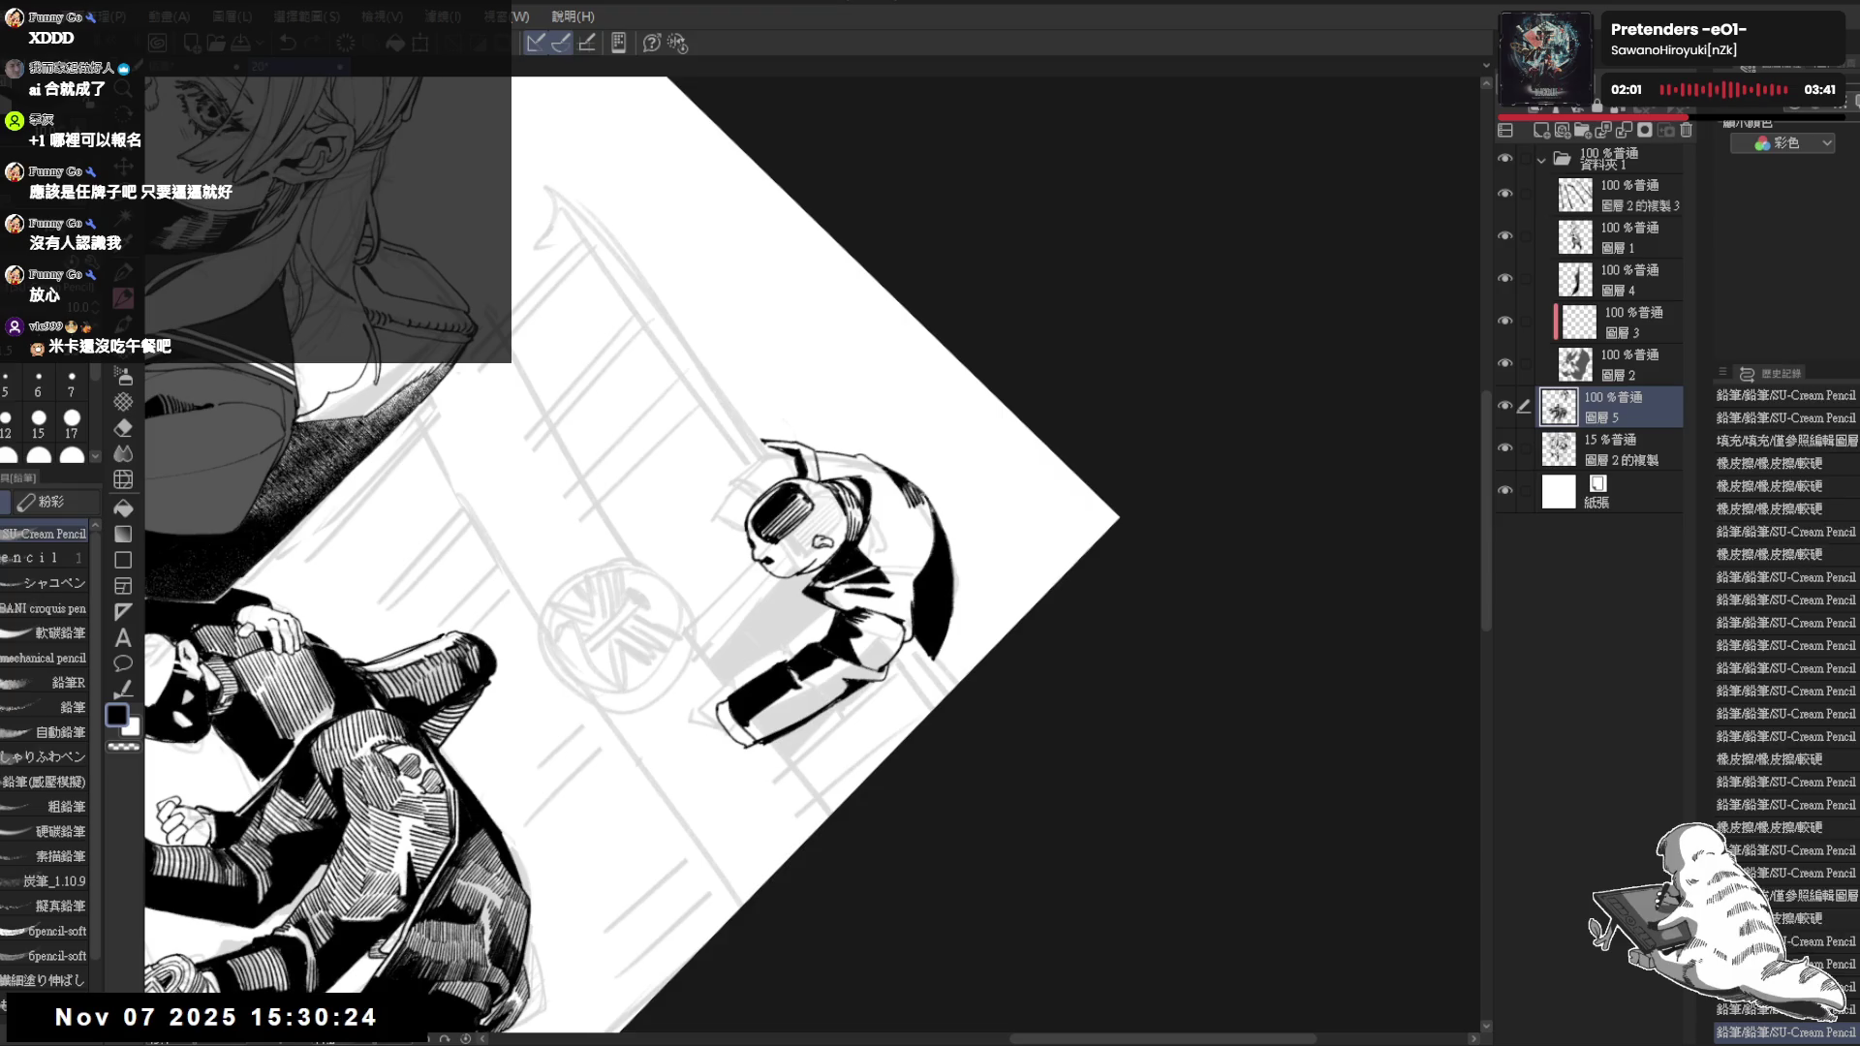
{"action": "key", "text": "r"}
{"action": "left_click", "coordinate": [907, 490]}
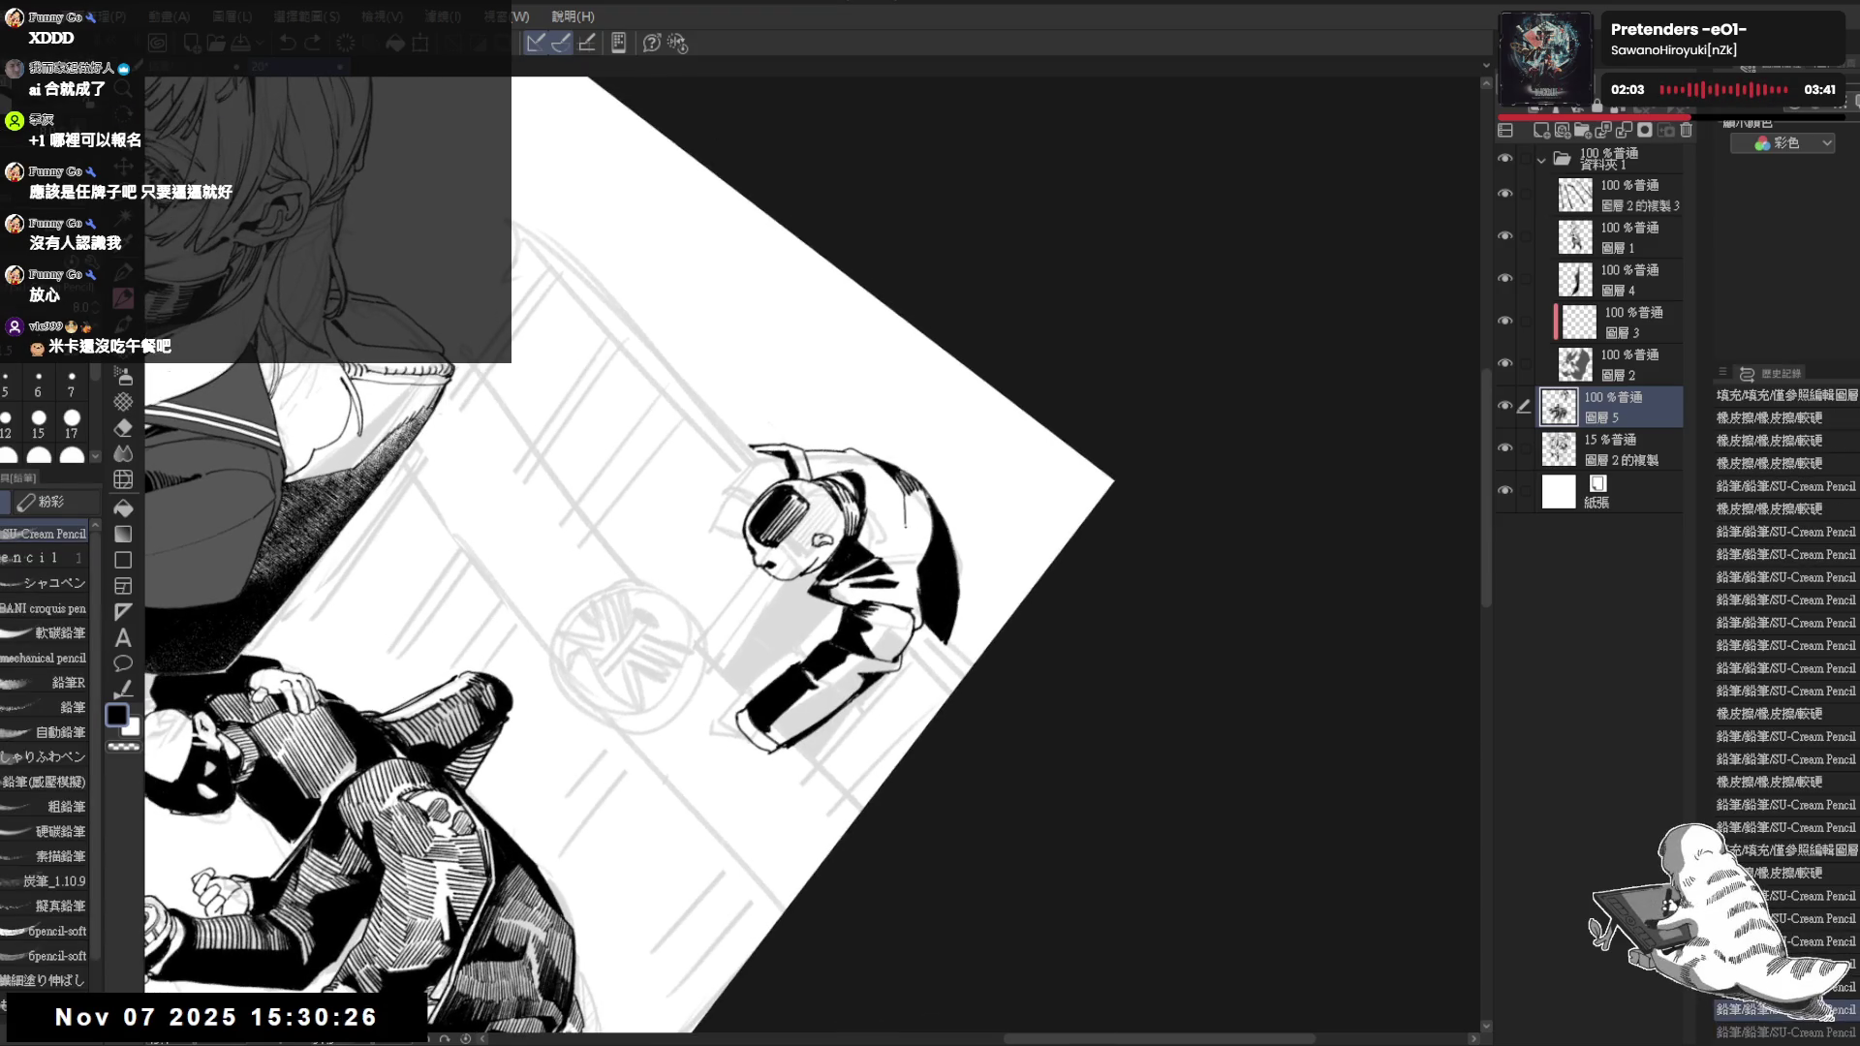
{"action": "left_click", "coordinate": [906, 488]}
{"action": "left_click", "coordinate": [907, 489]}
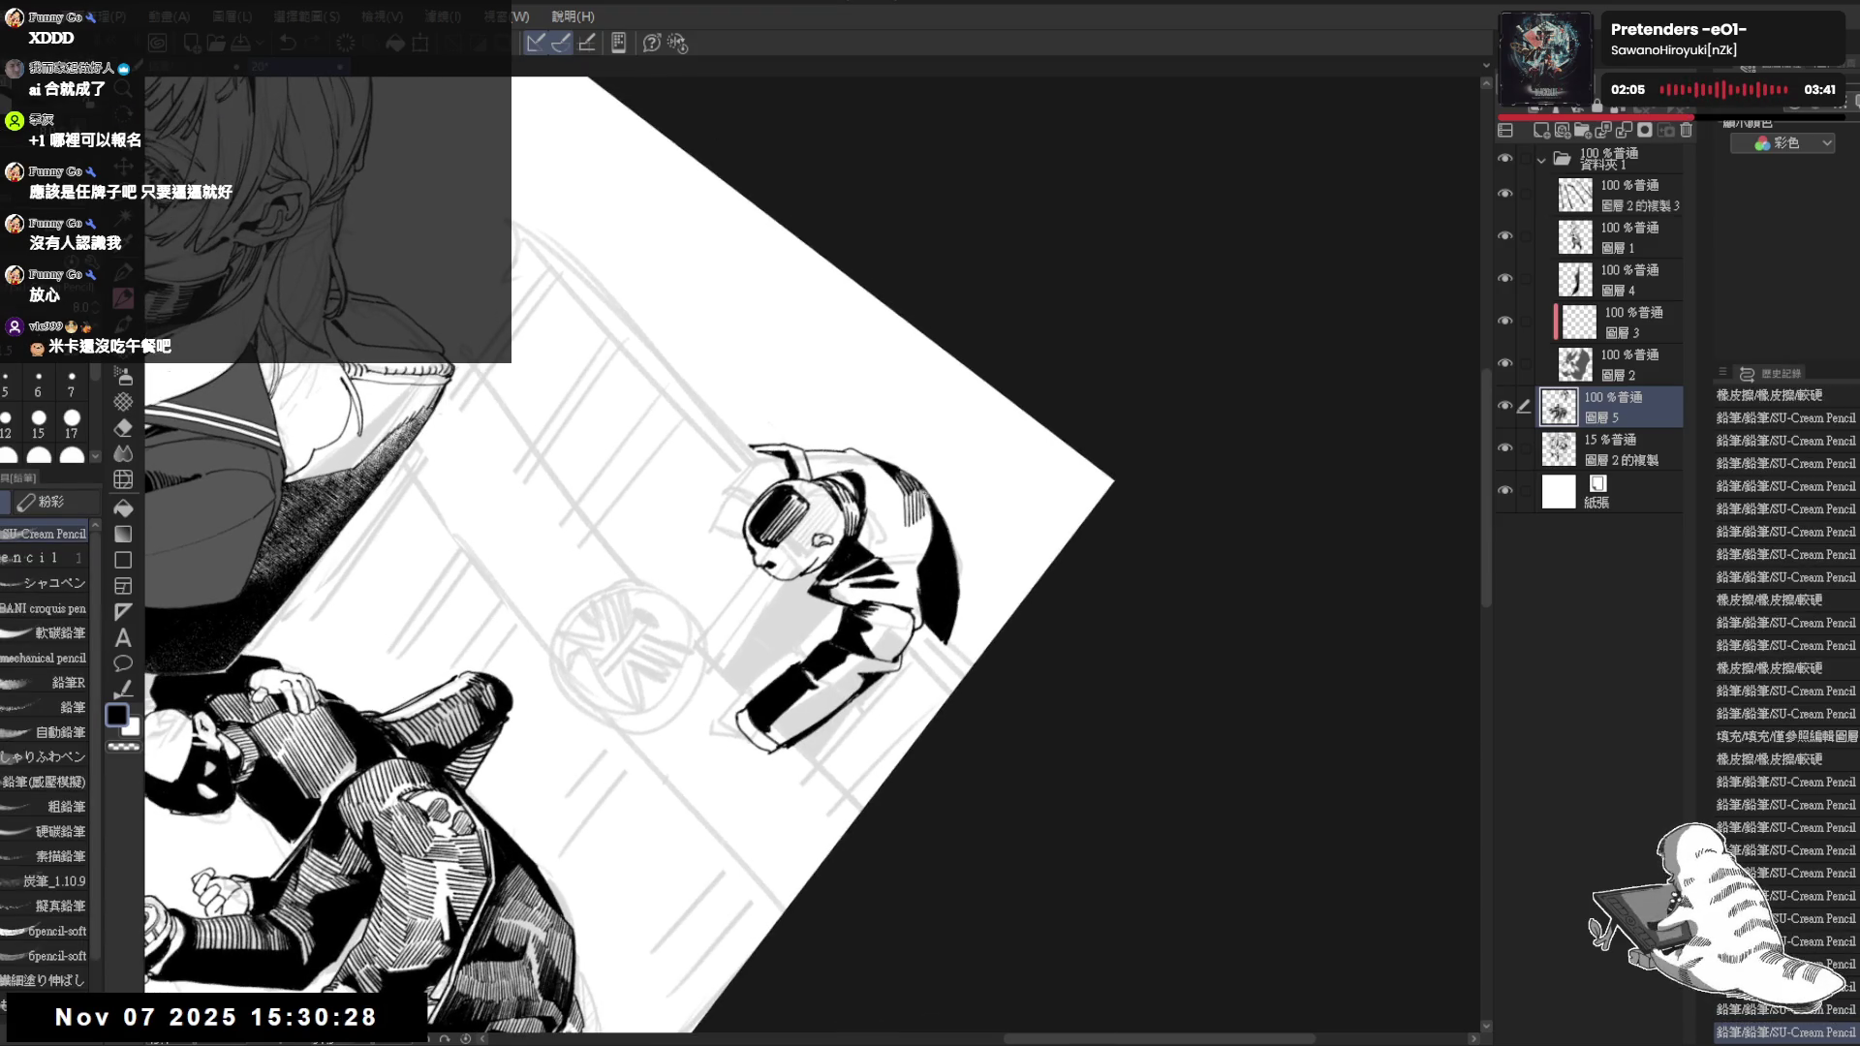
{"action": "left_click", "coordinate": [907, 488]}
Finish the sleeve touch-ups, reset the view upright and pan up toward the railing figure
{"action": "key", "text": "r"}
{"action": "left_click", "coordinate": [907, 488]}
{"action": "left_click", "coordinate": [907, 488]}
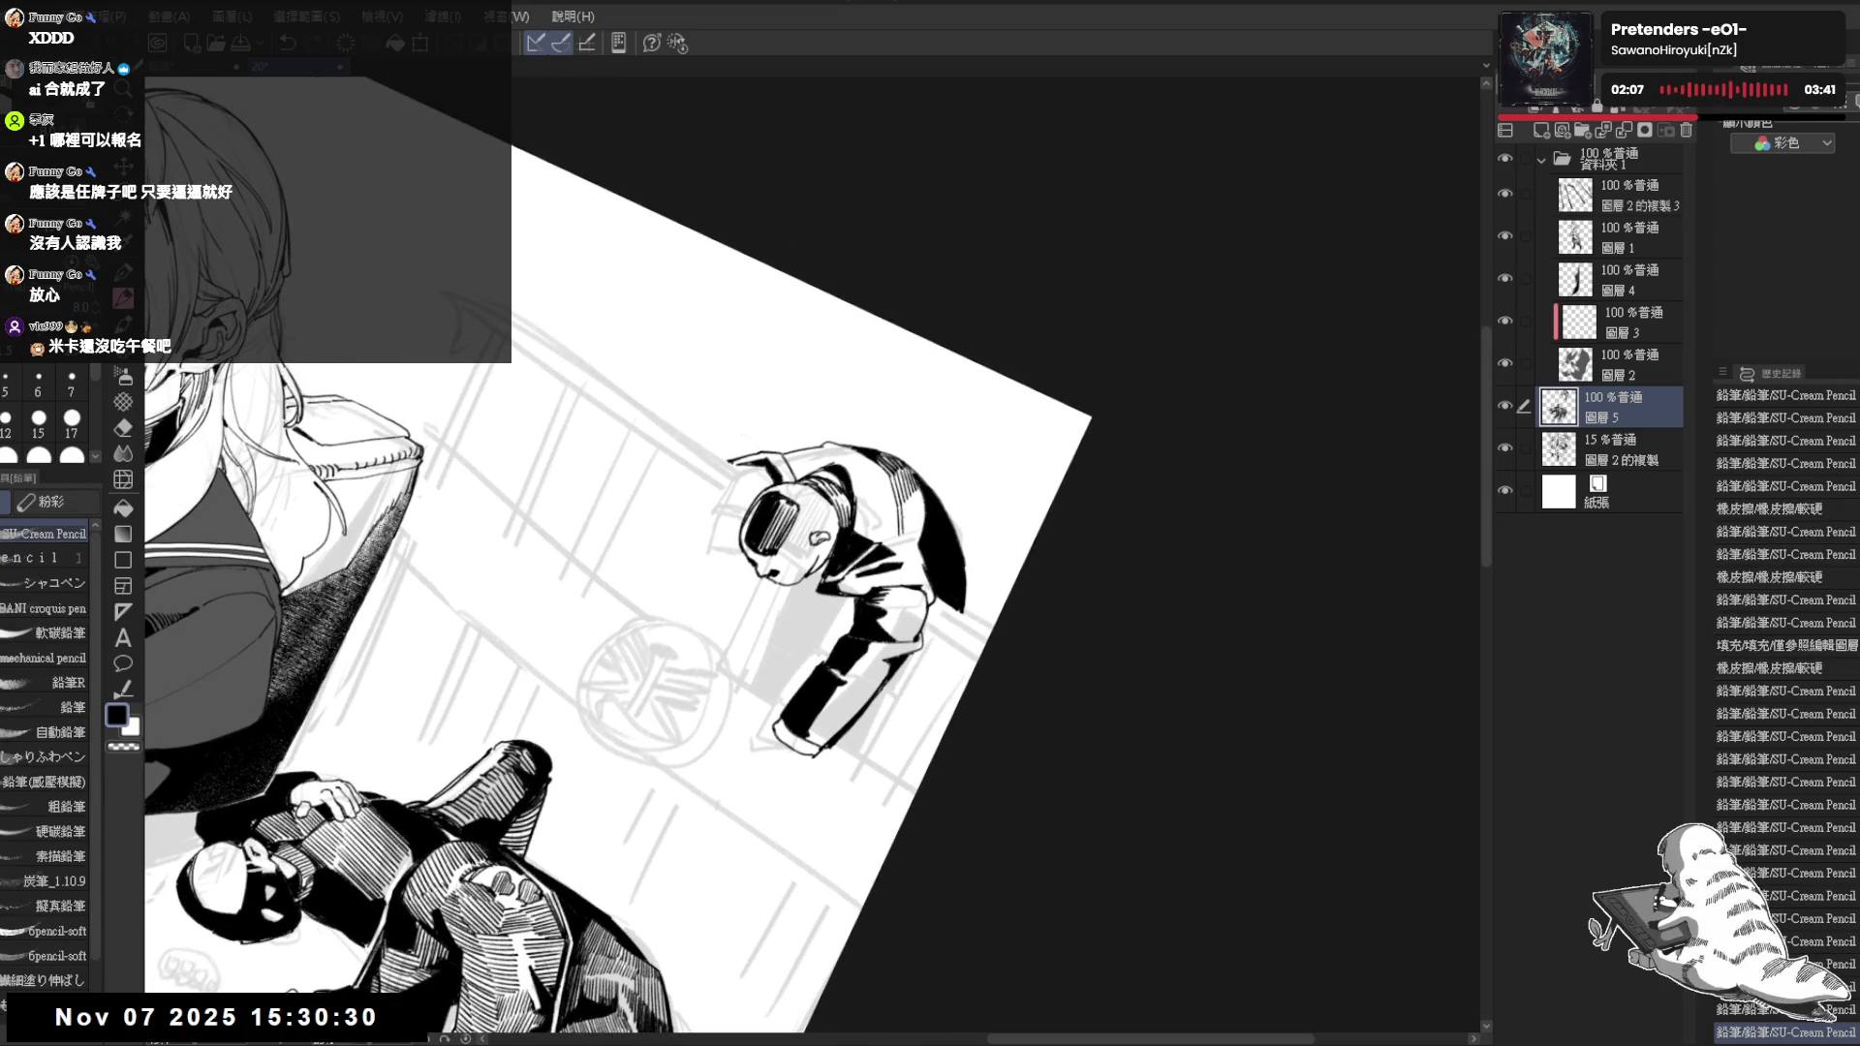
{"action": "left_click", "coordinate": [908, 489]}
{"action": "left_click", "coordinate": [908, 489]}
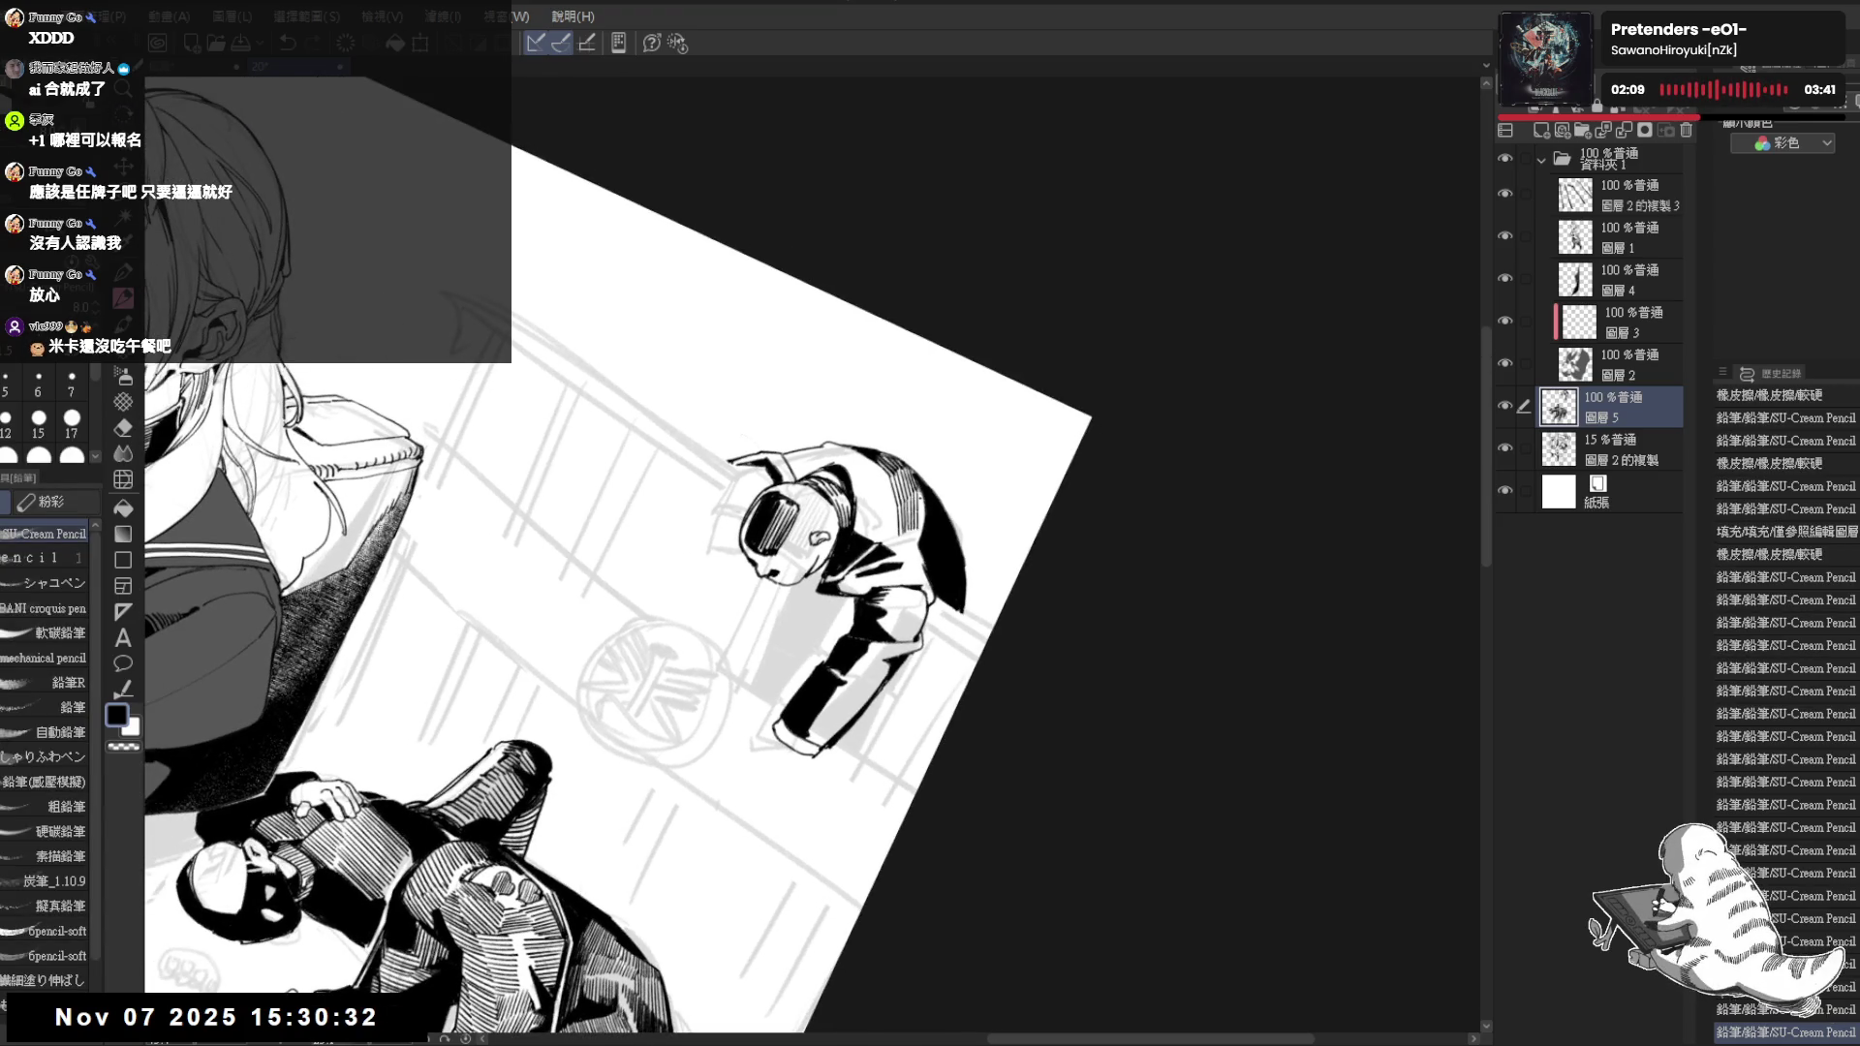
{"action": "left_click", "coordinate": [907, 488]}
{"action": "key", "text": "ctrl+@"}
{"action": "left_click_drag", "start_coordinate": [908, 442], "coordinate": [915, 321]}
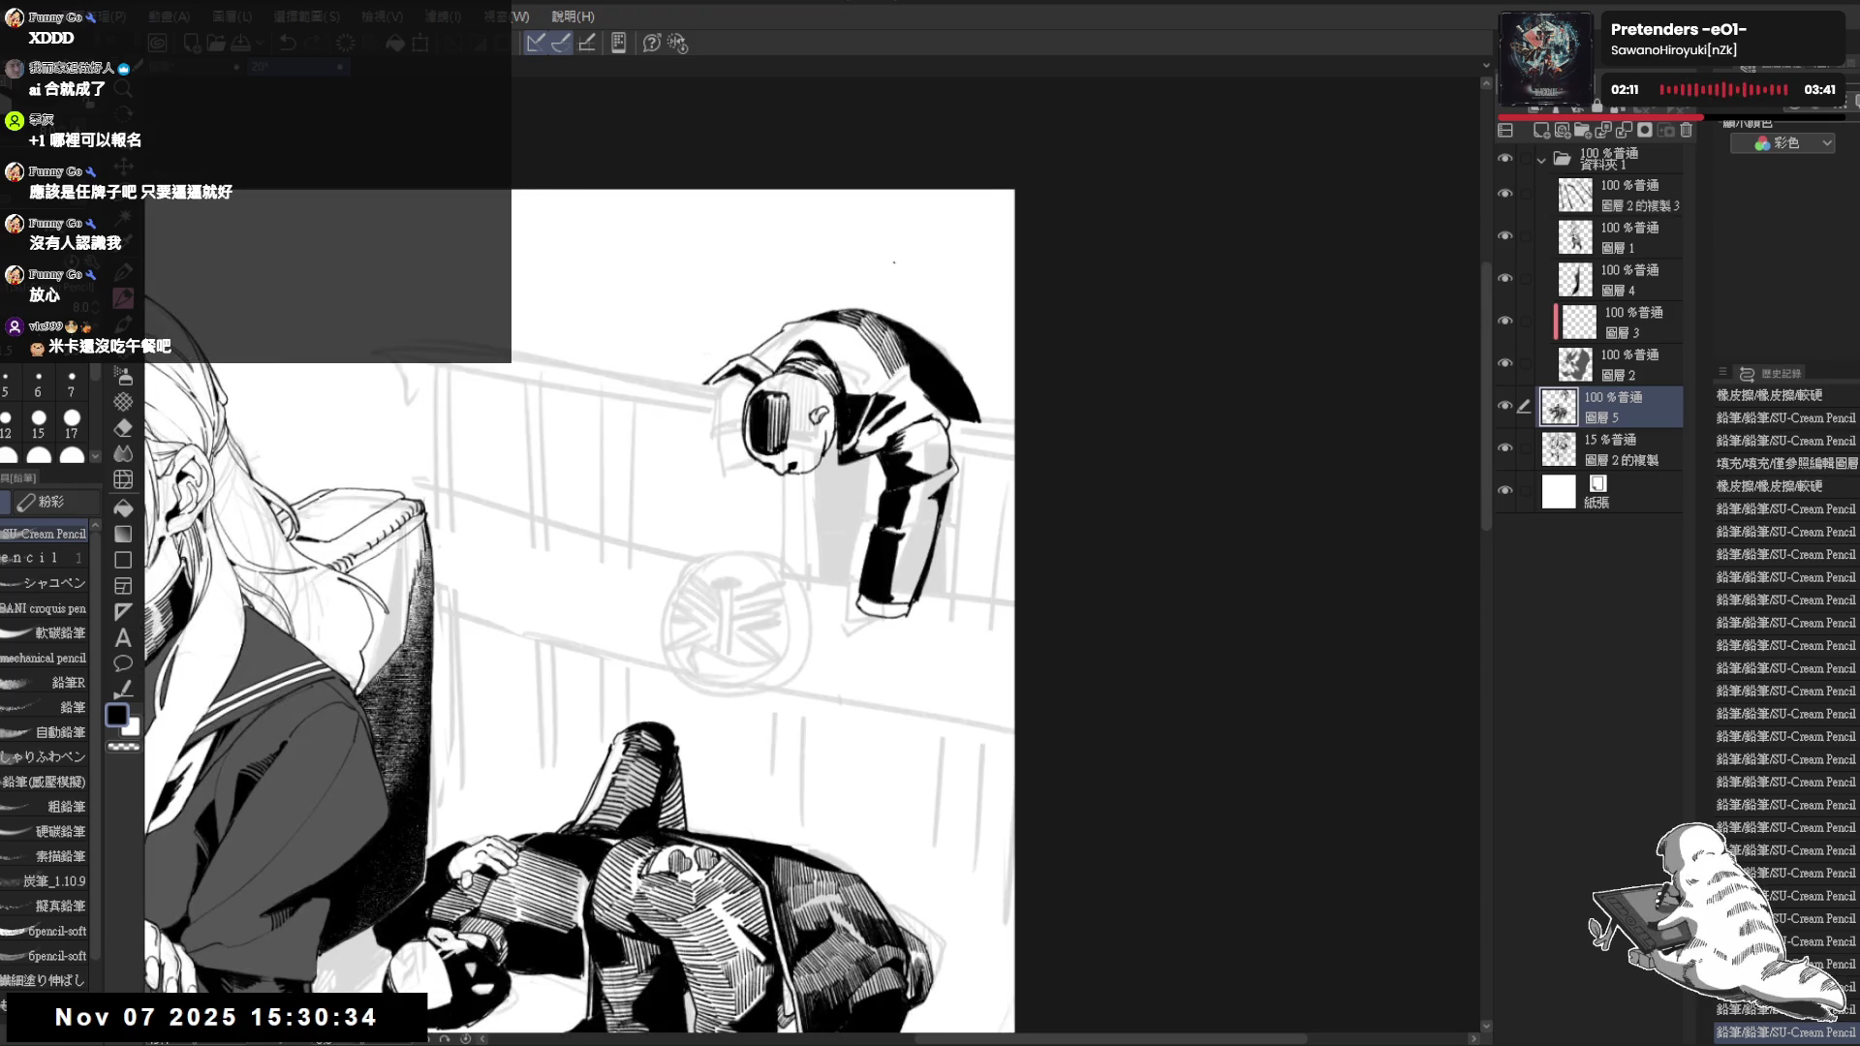
{"action": "scroll", "coordinate": [893, 262], "scroll_direction": "down", "scroll_amount": 2}
{"action": "scroll", "coordinate": [896, 360], "scroll_direction": "up", "scroll_amount": 1}
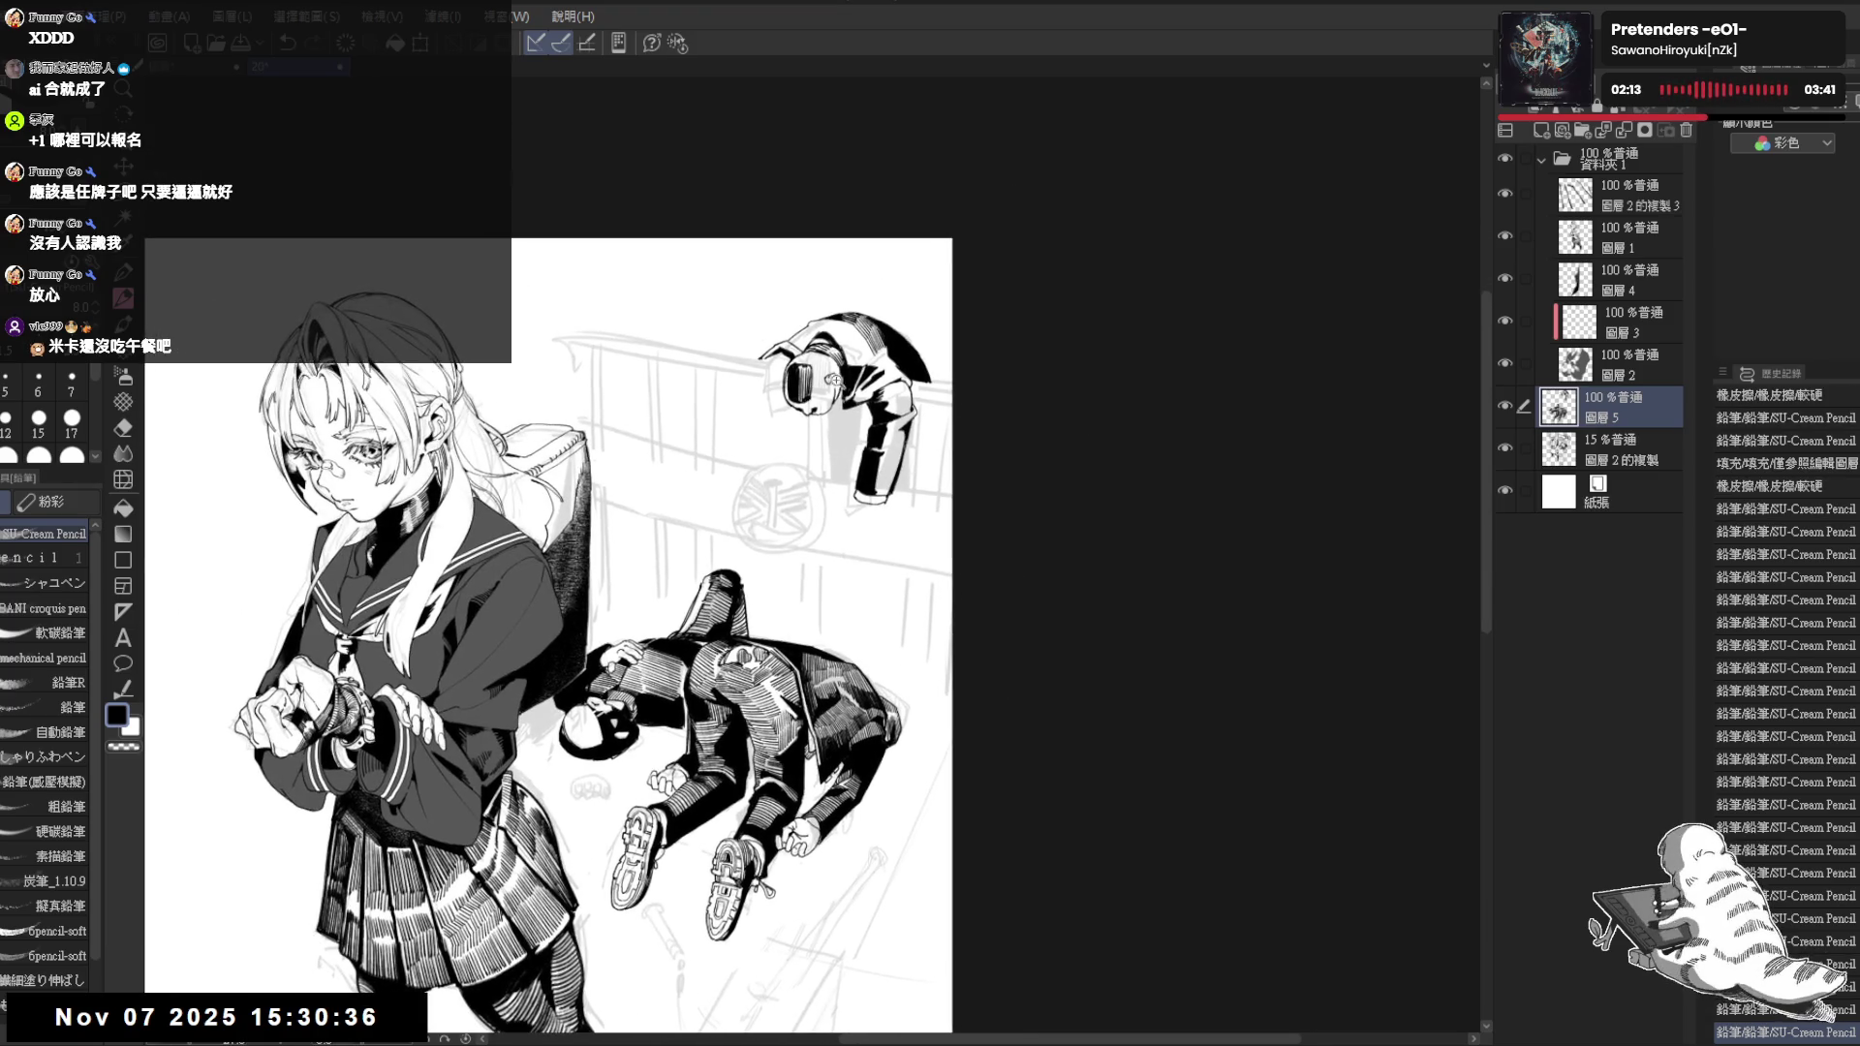
{"action": "scroll", "coordinate": [902, 357], "scroll_direction": "up", "scroll_amount": 1}
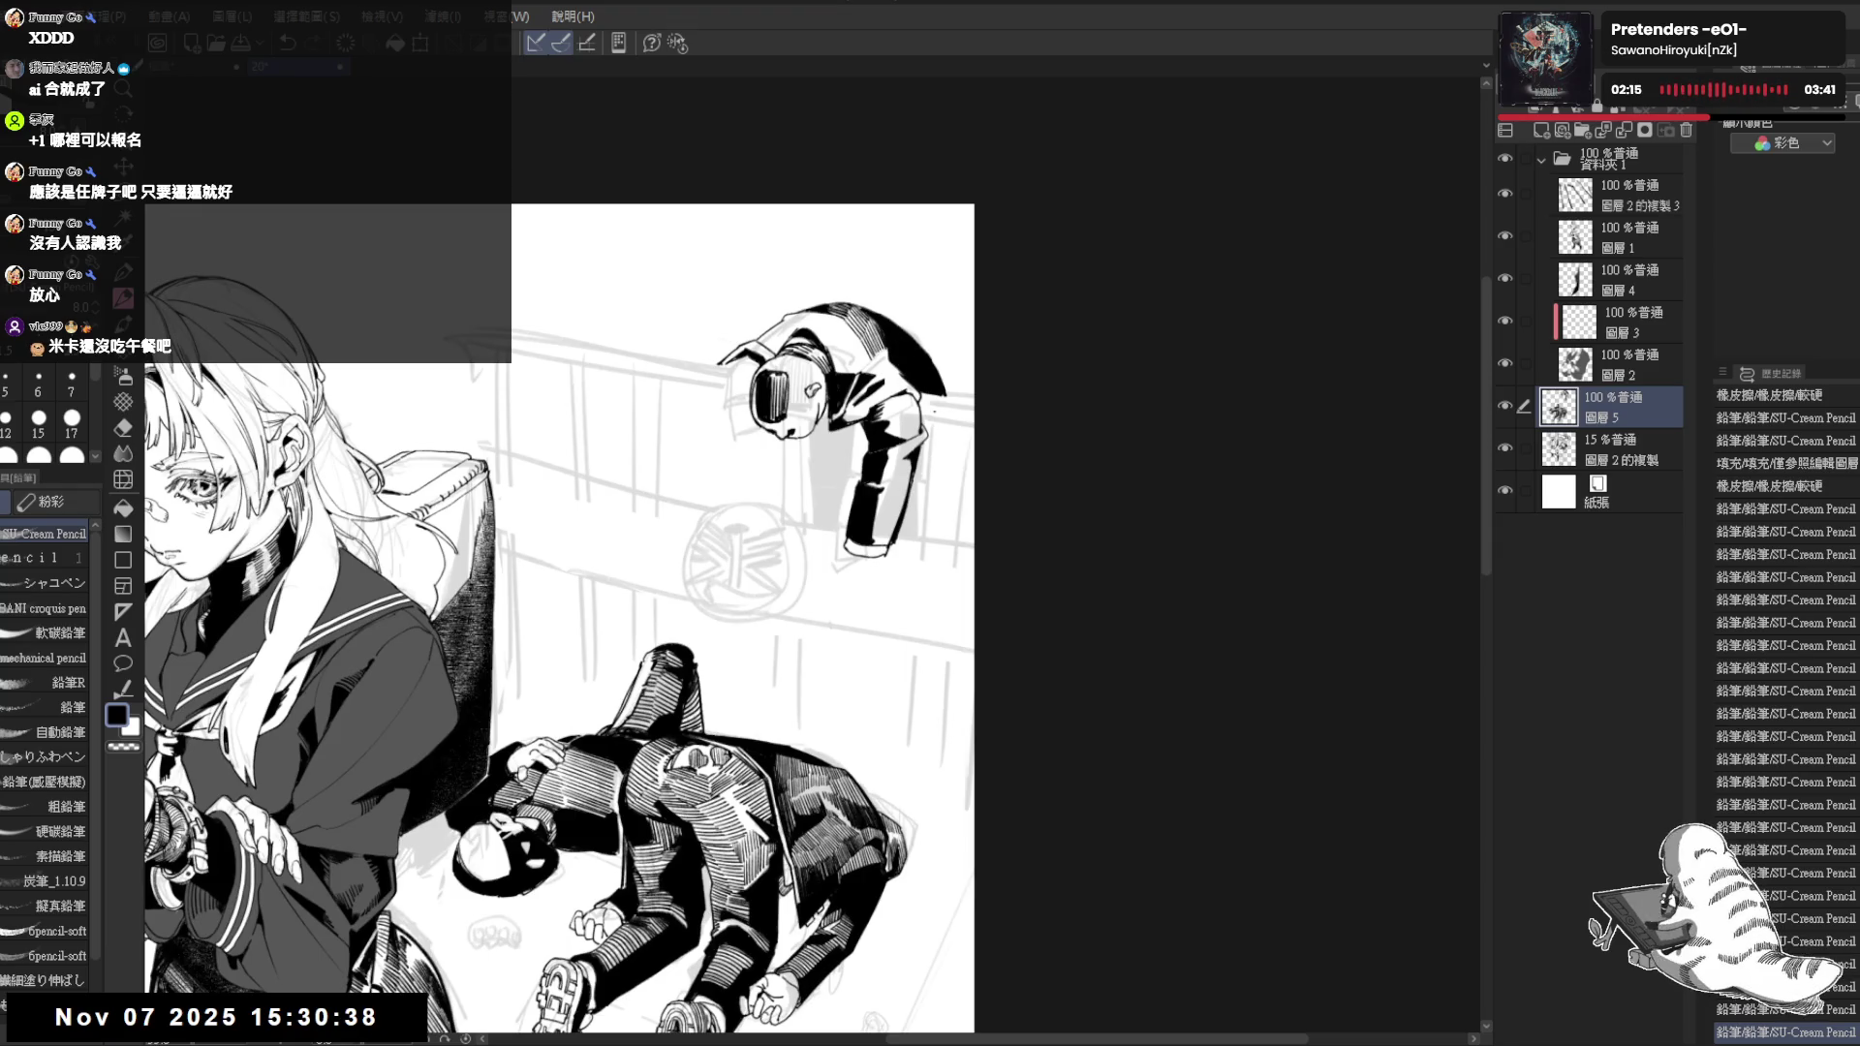
Rotate and inspect the canvas at steep angles, undo a small mark, then reset upright and zoom out
{"action": "mouse_move", "coordinate": [901, 401]}
{"action": "left_mouse_down"}
{"action": "mouse_move", "coordinate": [913, 478]}
{"action": "mouse_move", "coordinate": [853, 428]}
{"action": "left_mouse_up"}
{"action": "left_click_drag", "start_coordinate": [828, 360], "coordinate": [779, 504]}
{"action": "key", "text": "ctrl+z"}
{"action": "key", "text": "ctrl+z"}
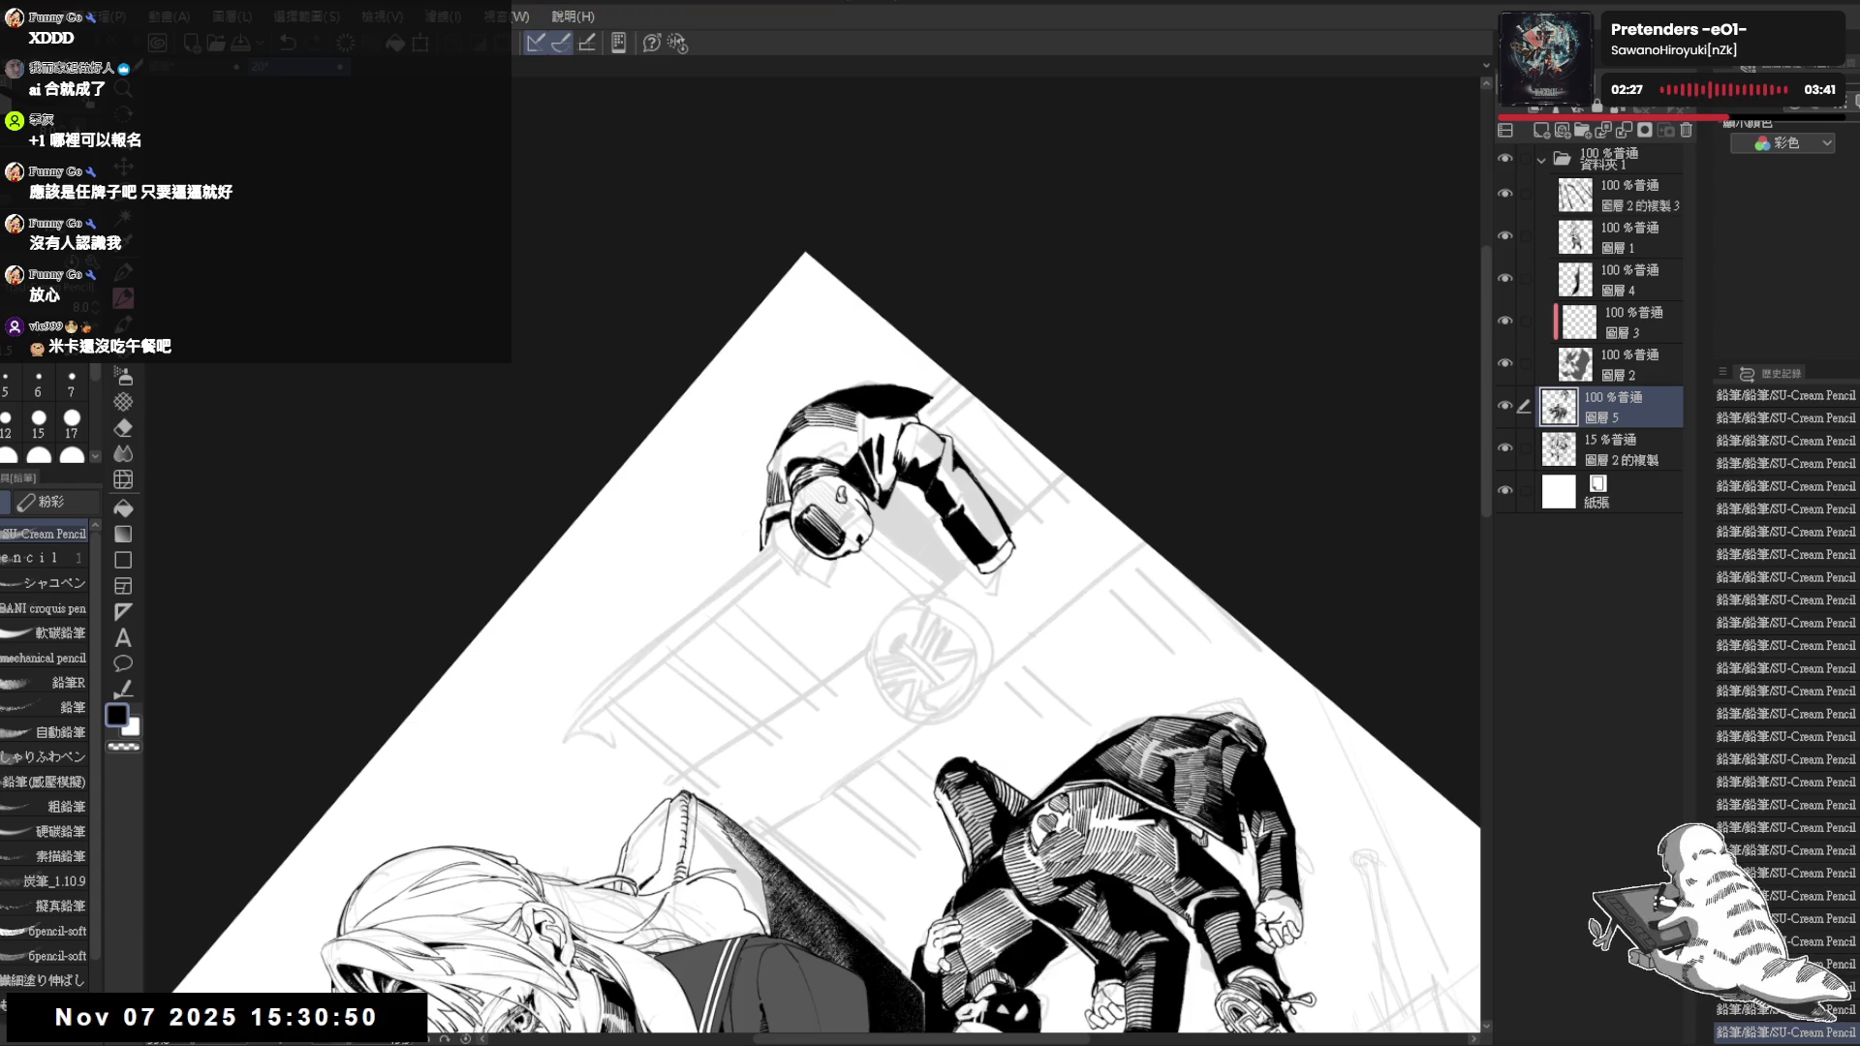
{"action": "key", "text": "ctrl+@"}
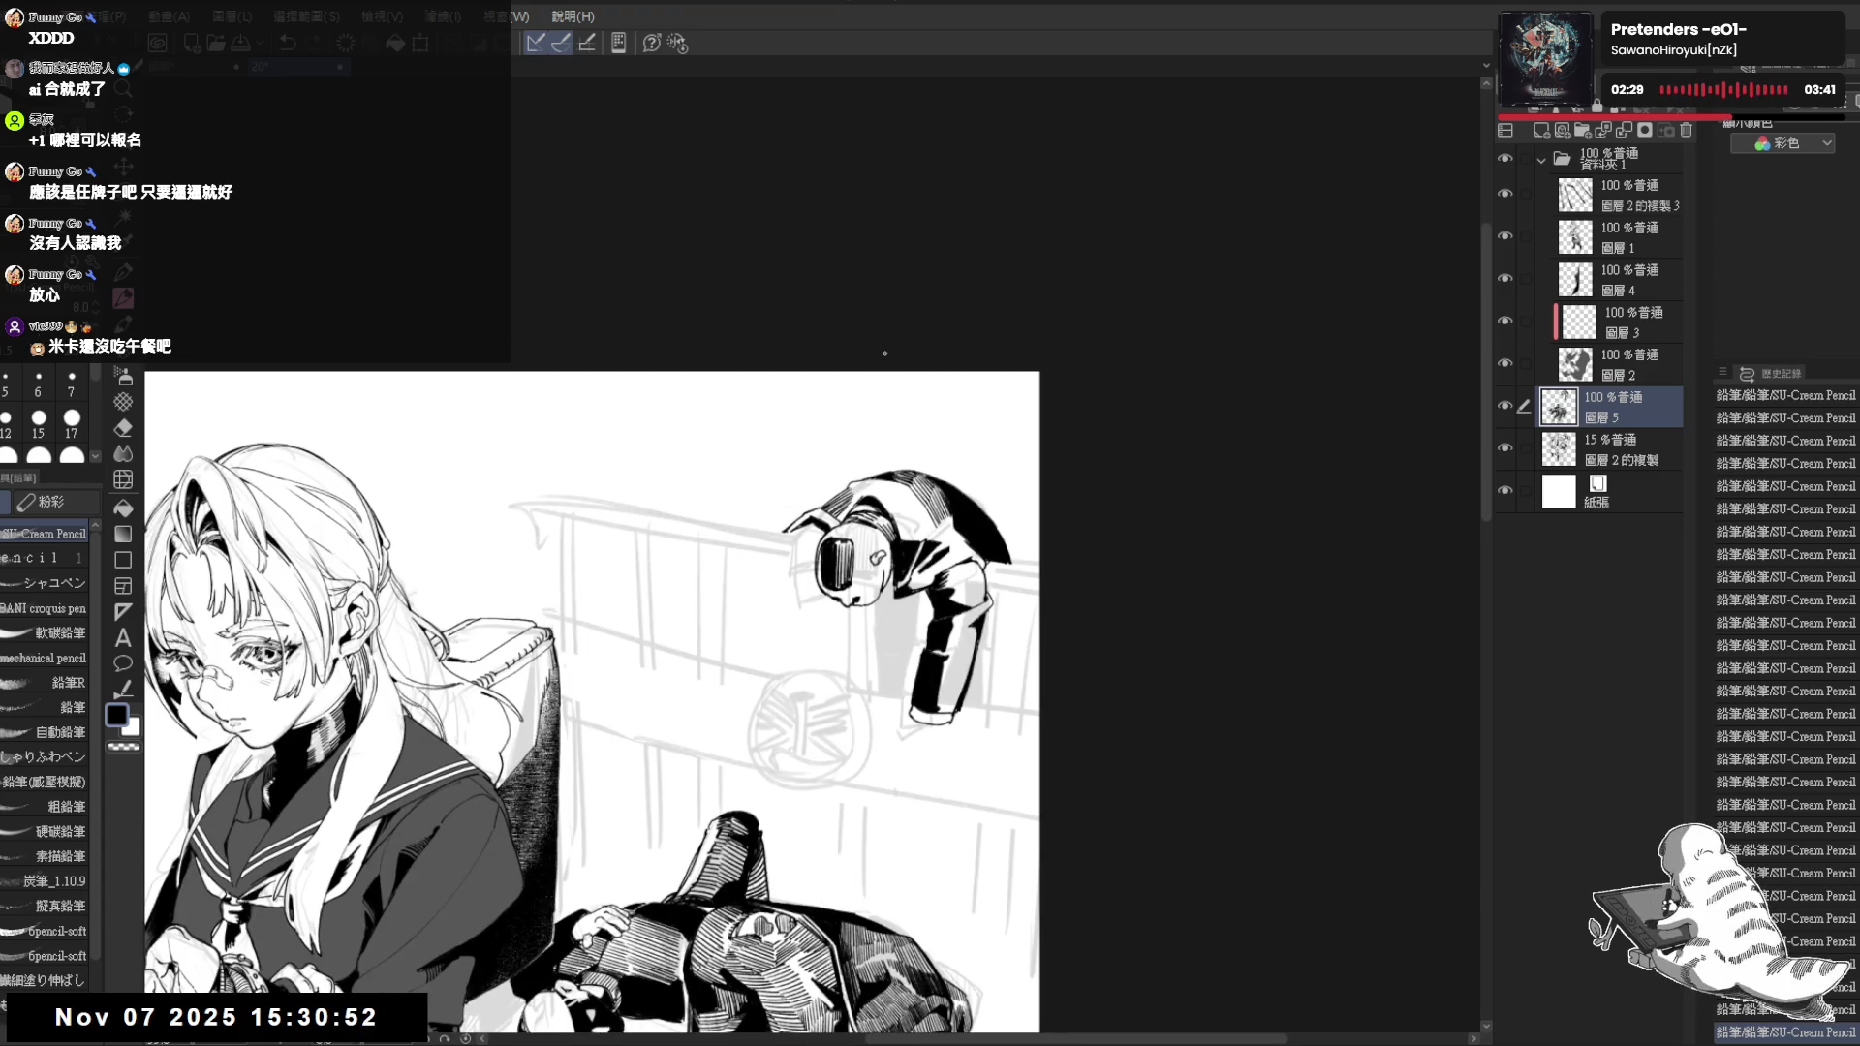
{"action": "left_click_drag", "start_coordinate": [912, 523], "coordinate": [770, 494]}
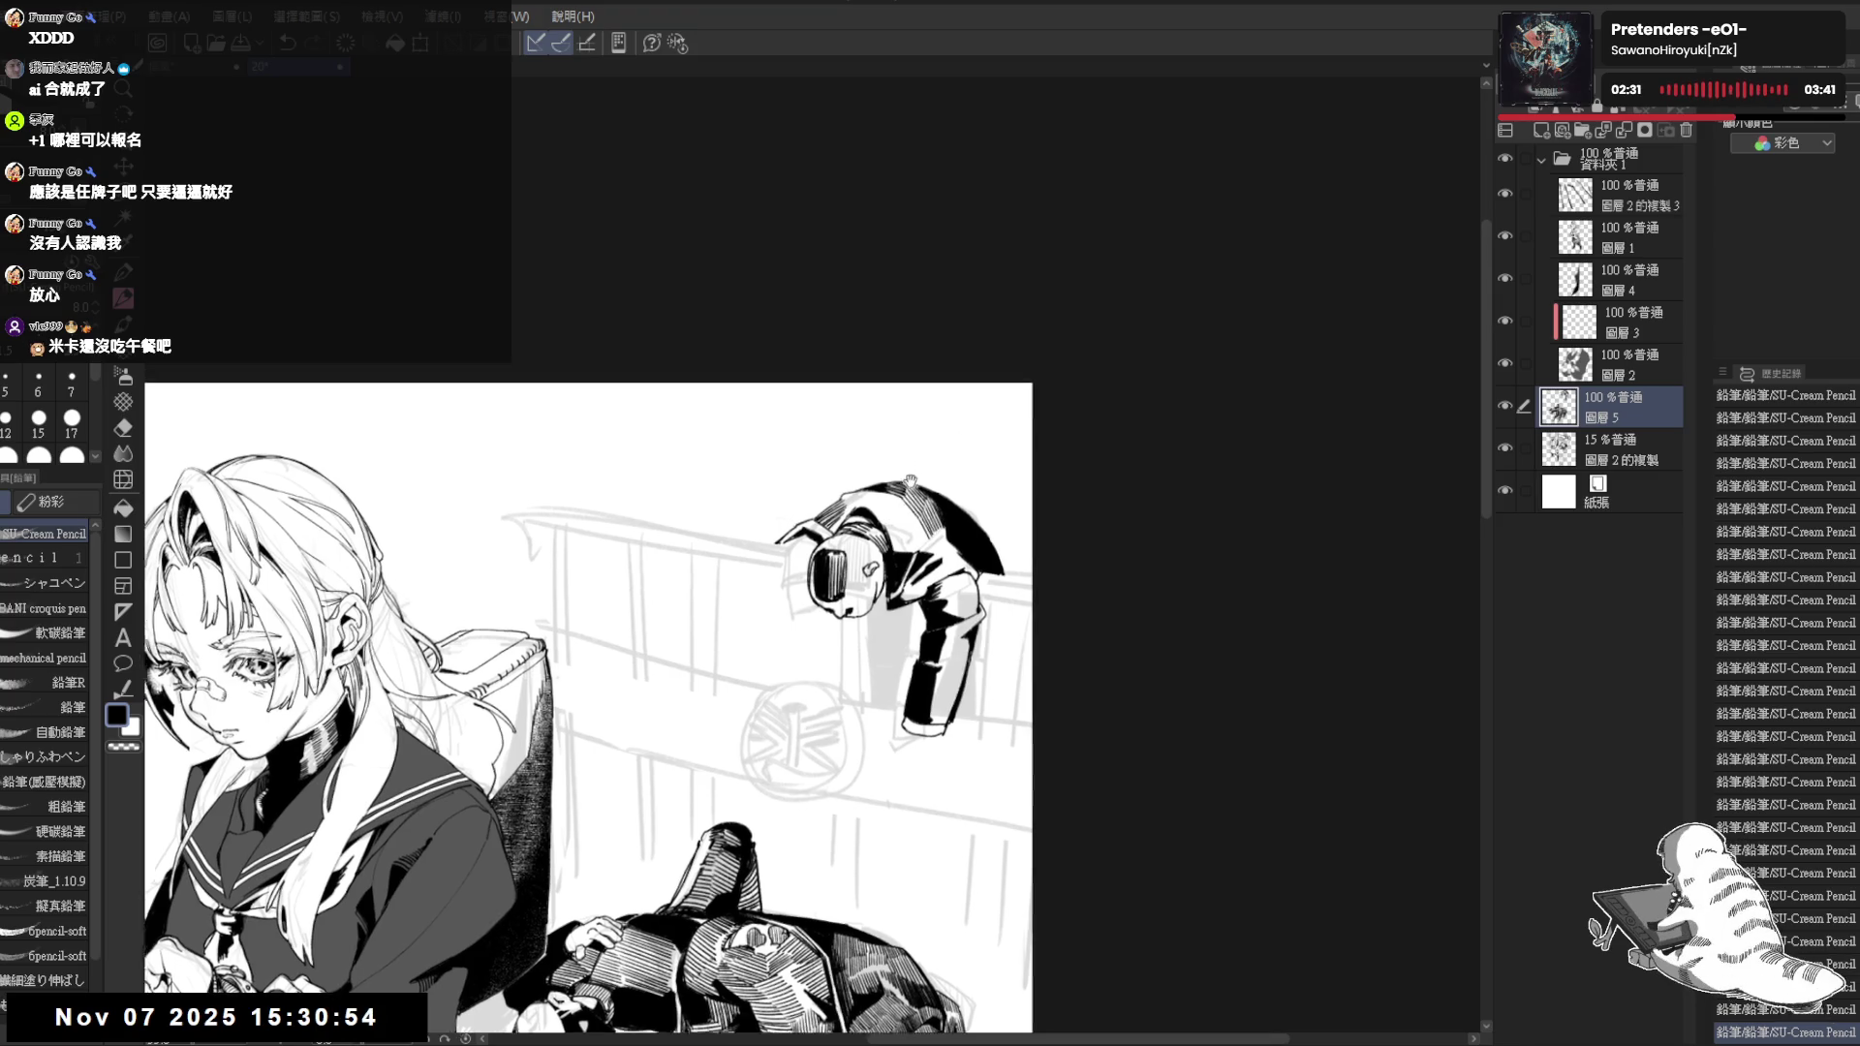
{"action": "scroll", "coordinate": [769, 493], "scroll_direction": "up", "scroll_amount": 1}
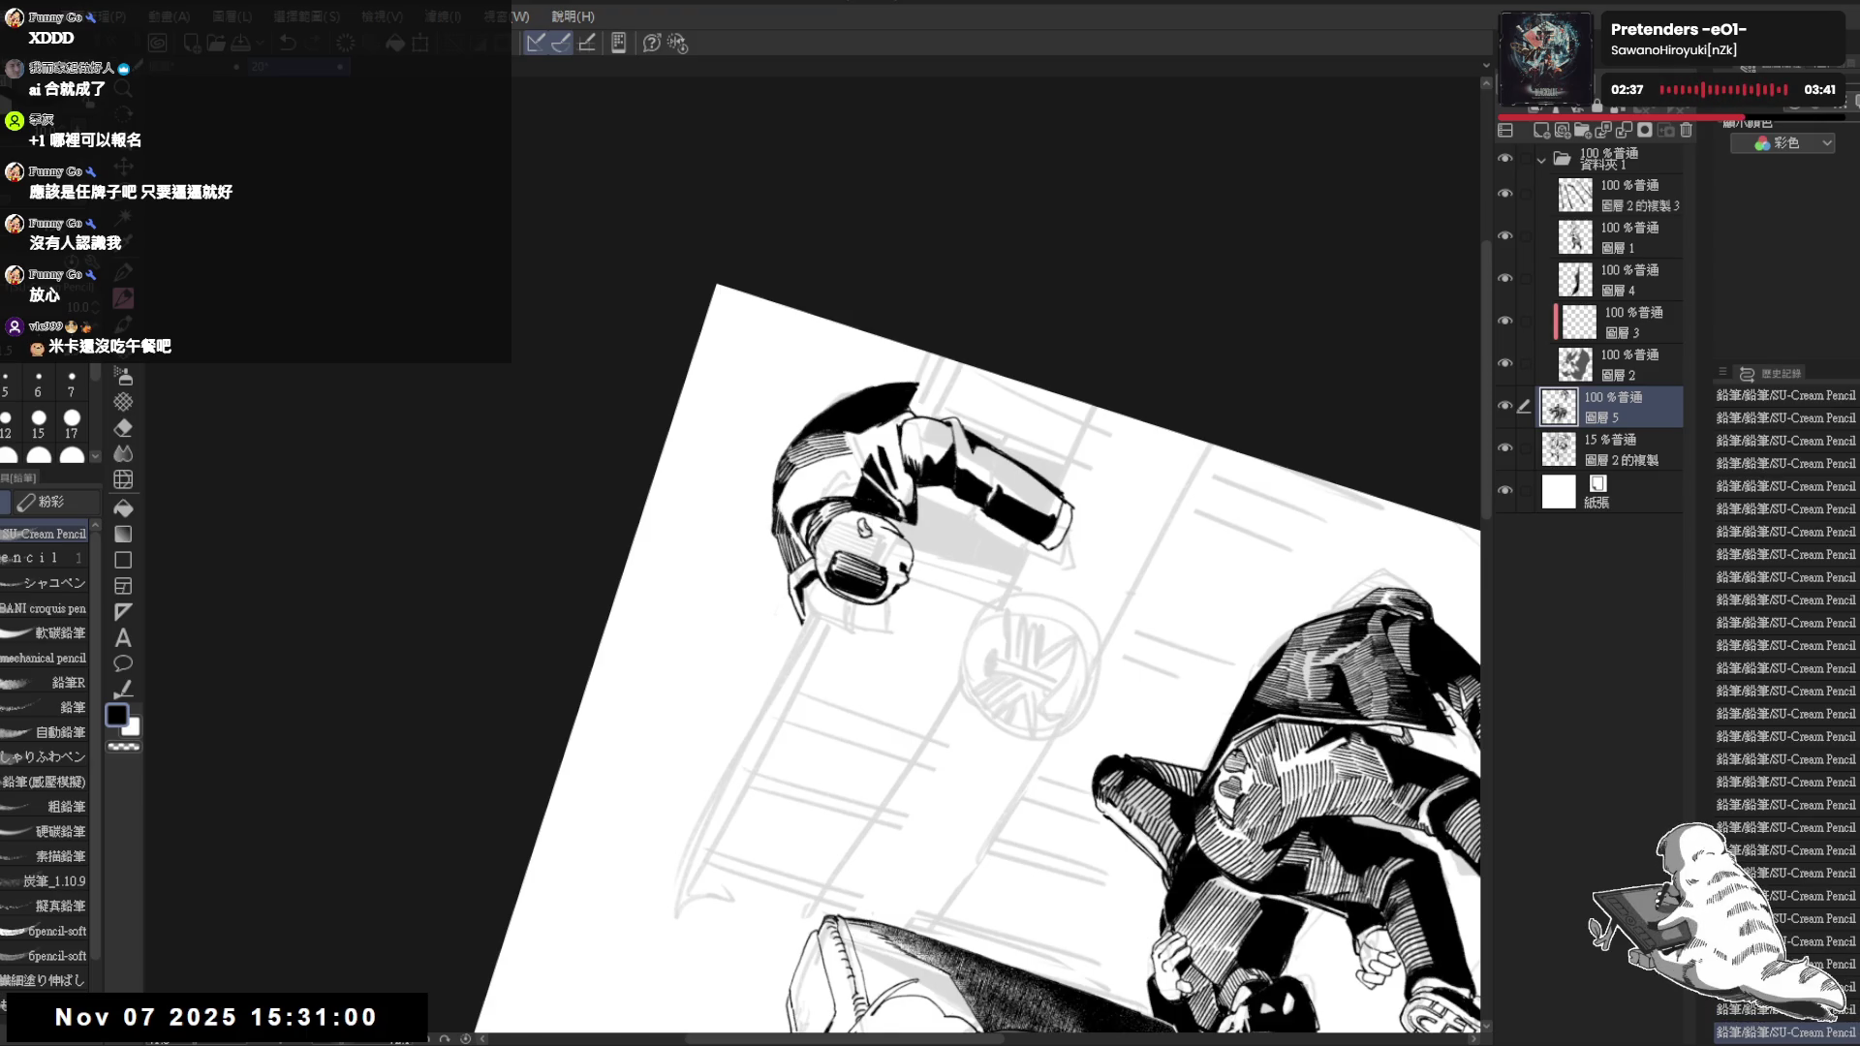
{"action": "key", "text": "ctrl+0"}
{"action": "key", "text": "ctrl+minus"}
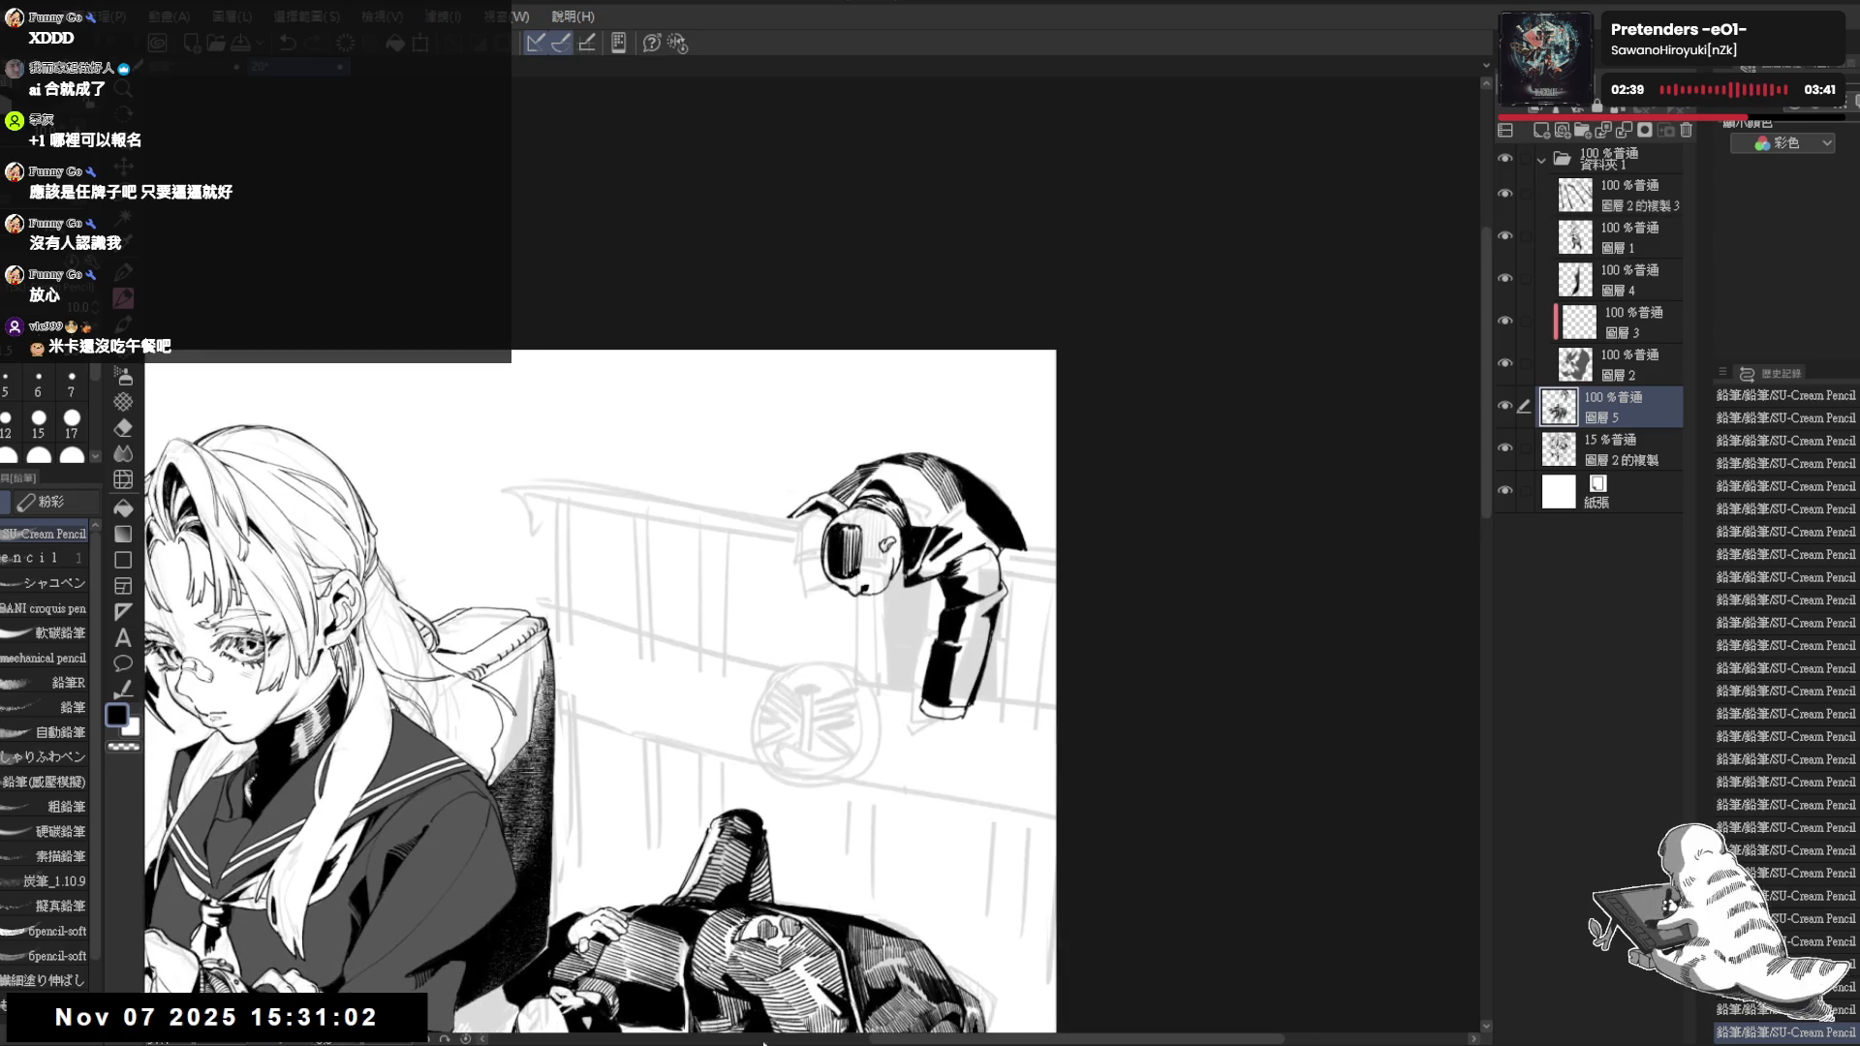
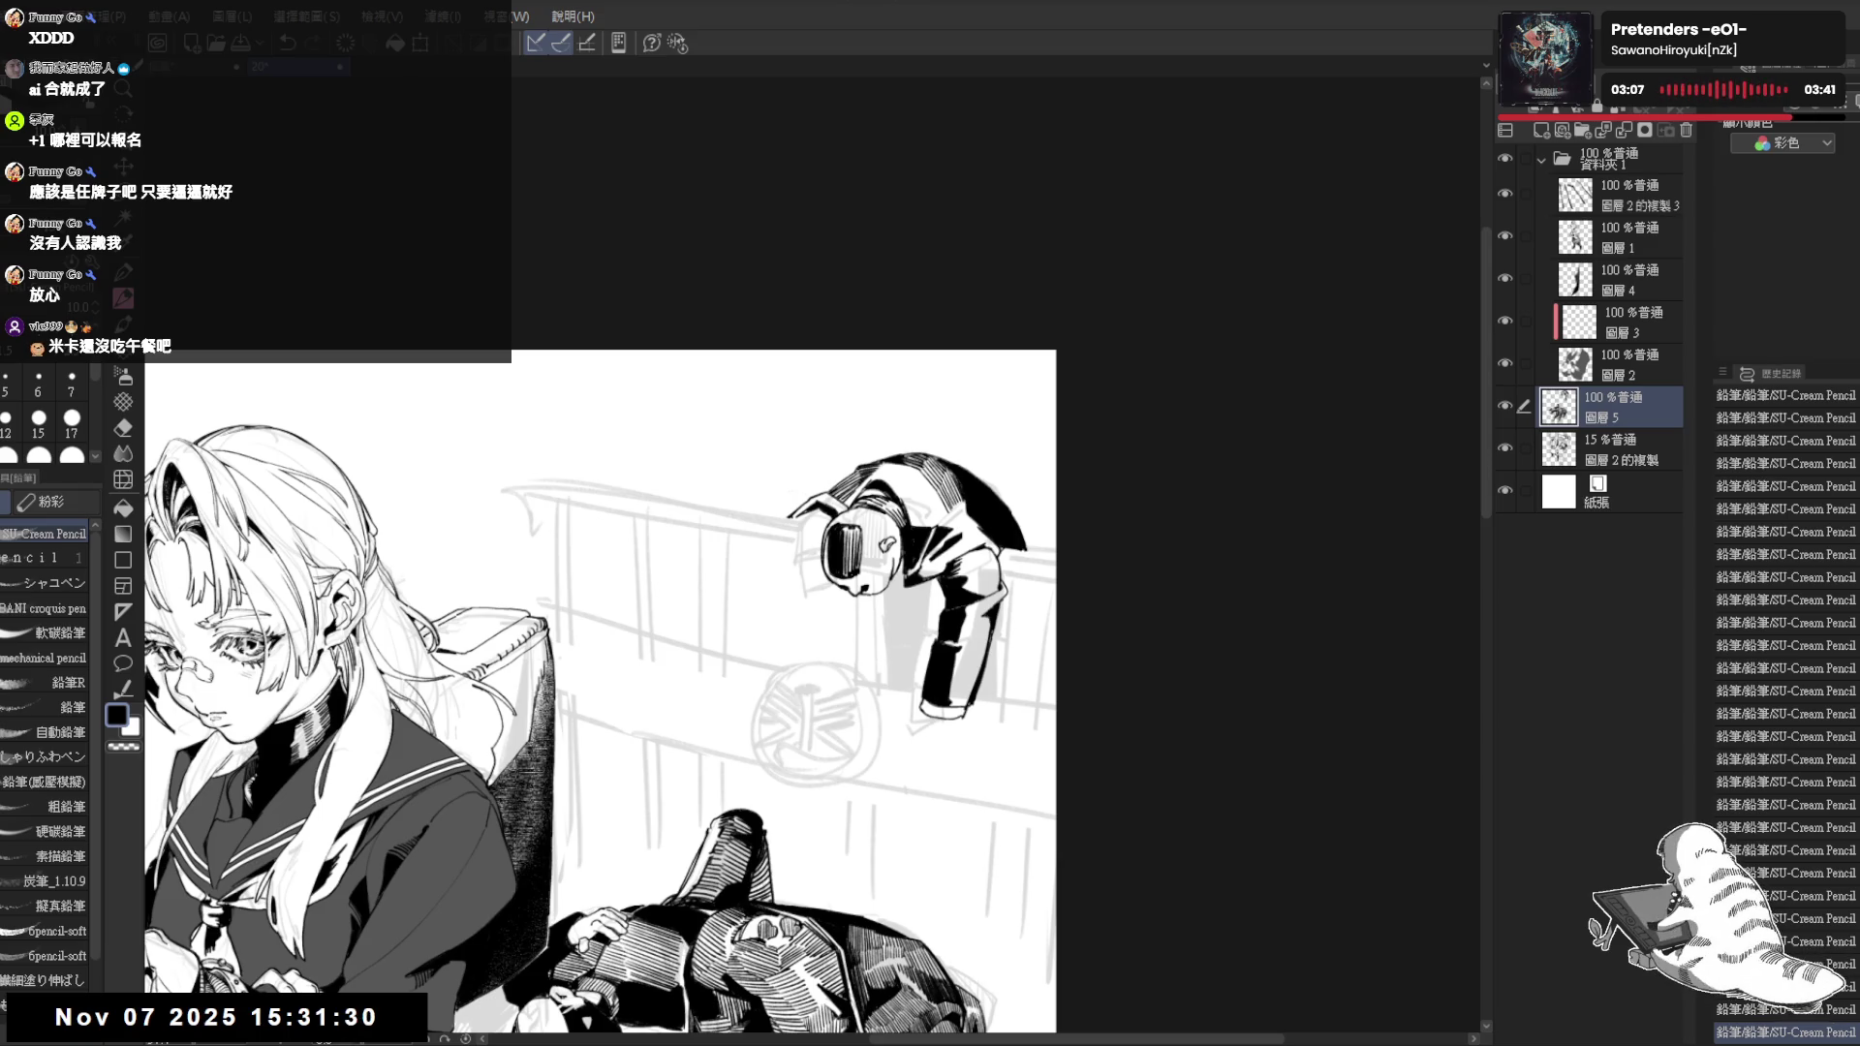
{"action": "scroll", "coordinate": [880, 560], "scroll_direction": "up", "scroll_amount": 3}
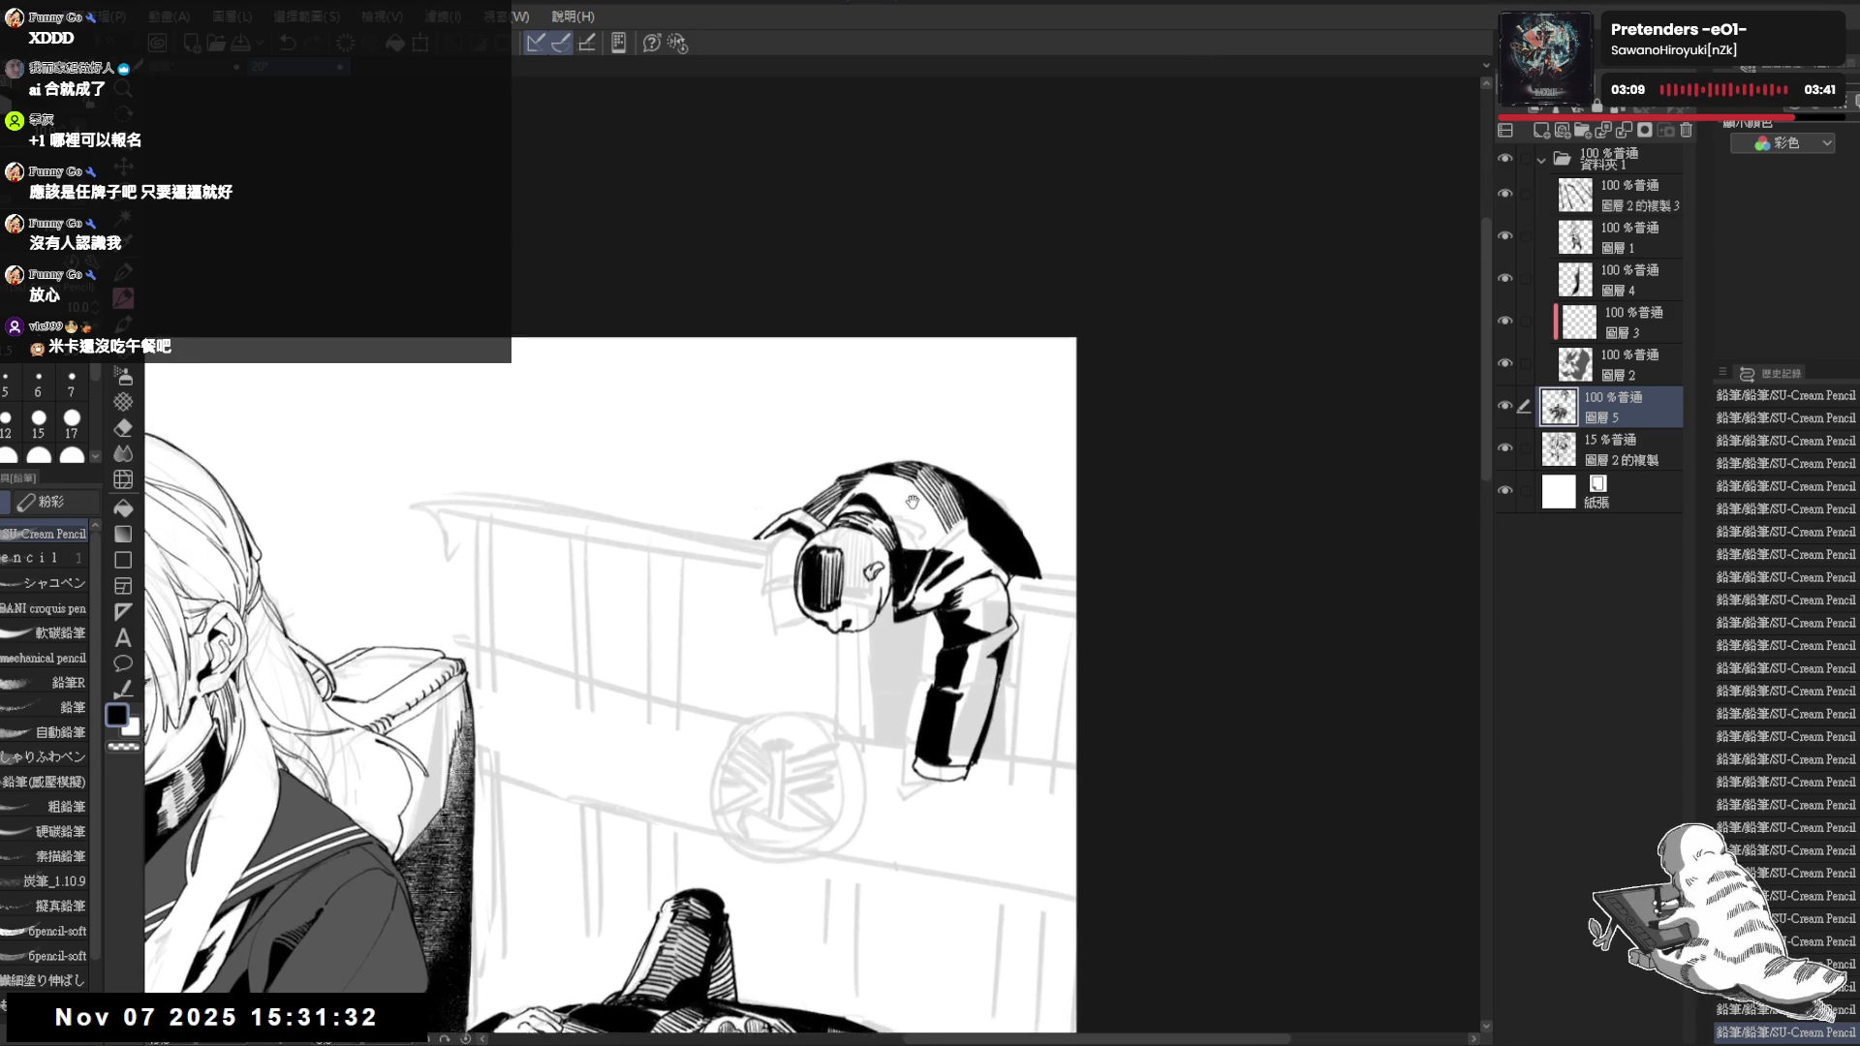
Erase and restore small pencil marks around the hanging figure's head
{"action": "mouse_move", "coordinate": [741, 728]}
{"action": "left_mouse_down"}
{"action": "mouse_move", "coordinate": [866, 631]}
{"action": "mouse_move", "coordinate": [909, 647]}
{"action": "left_mouse_up"}
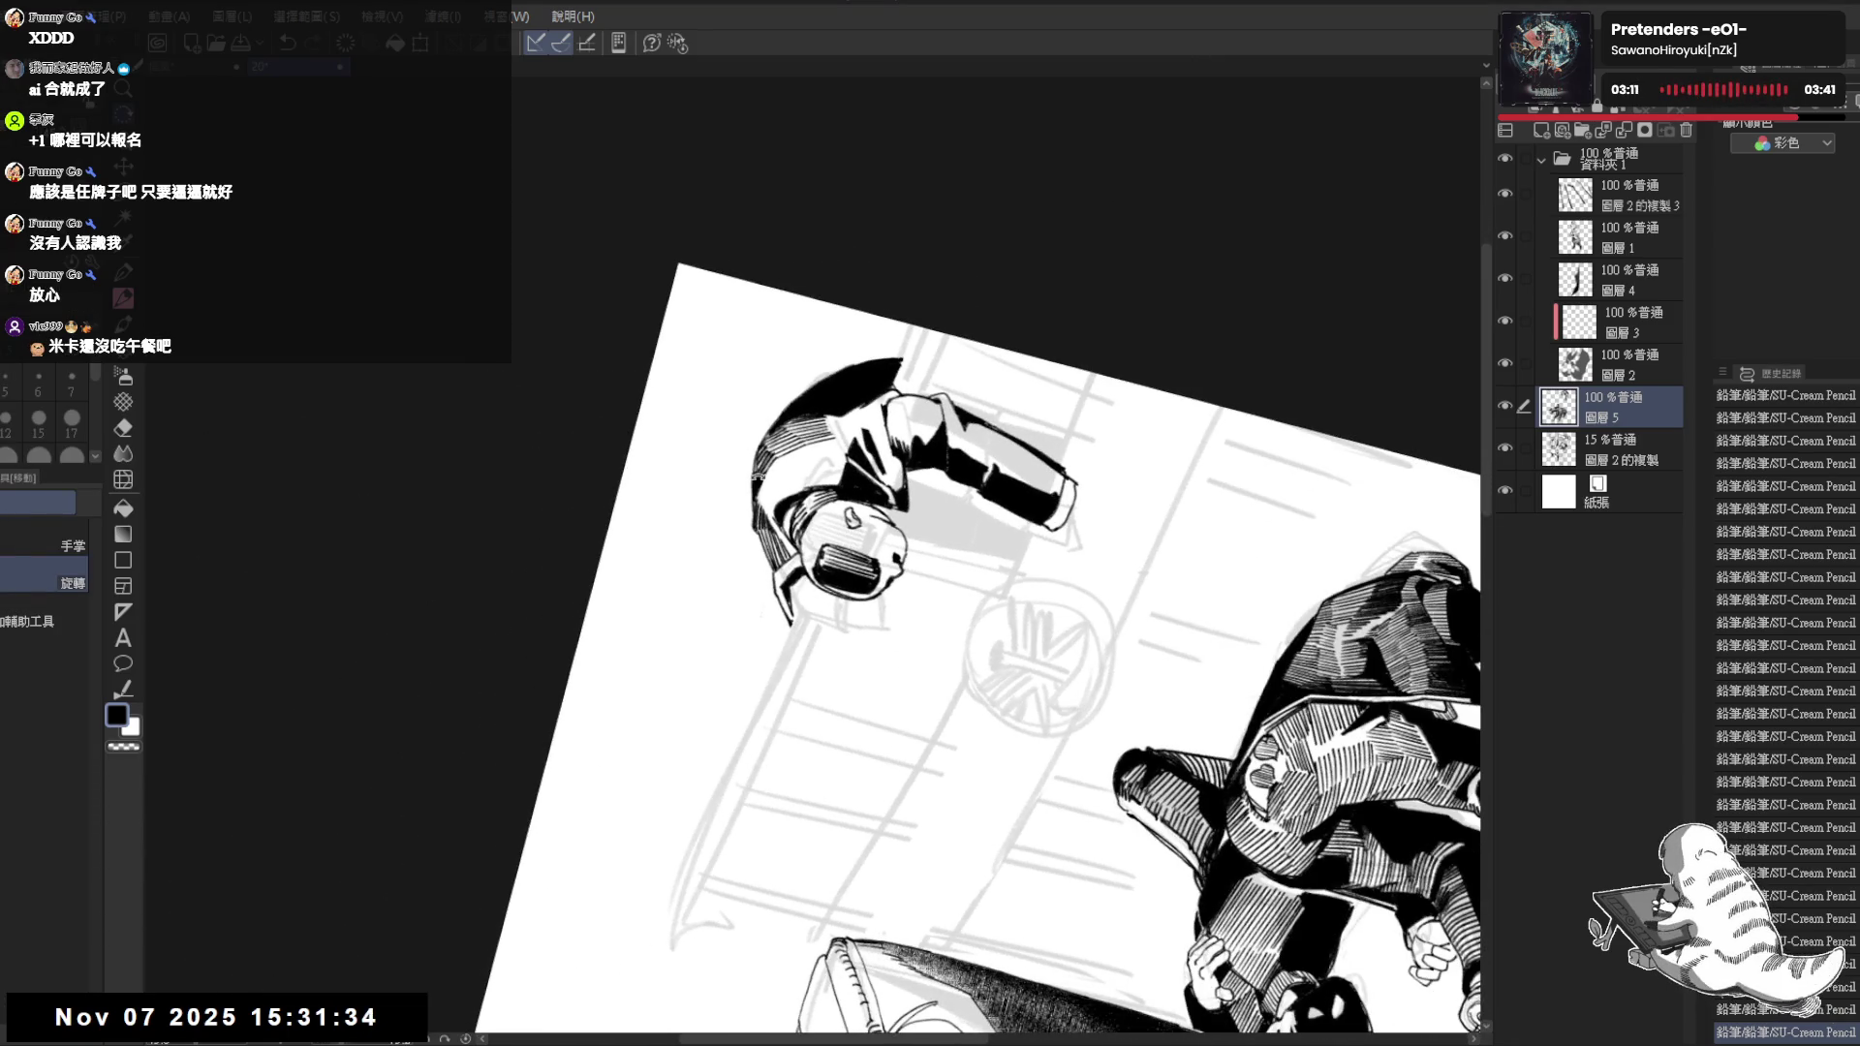
{"action": "left_click_drag", "start_coordinate": [813, 501], "coordinate": [802, 480]}
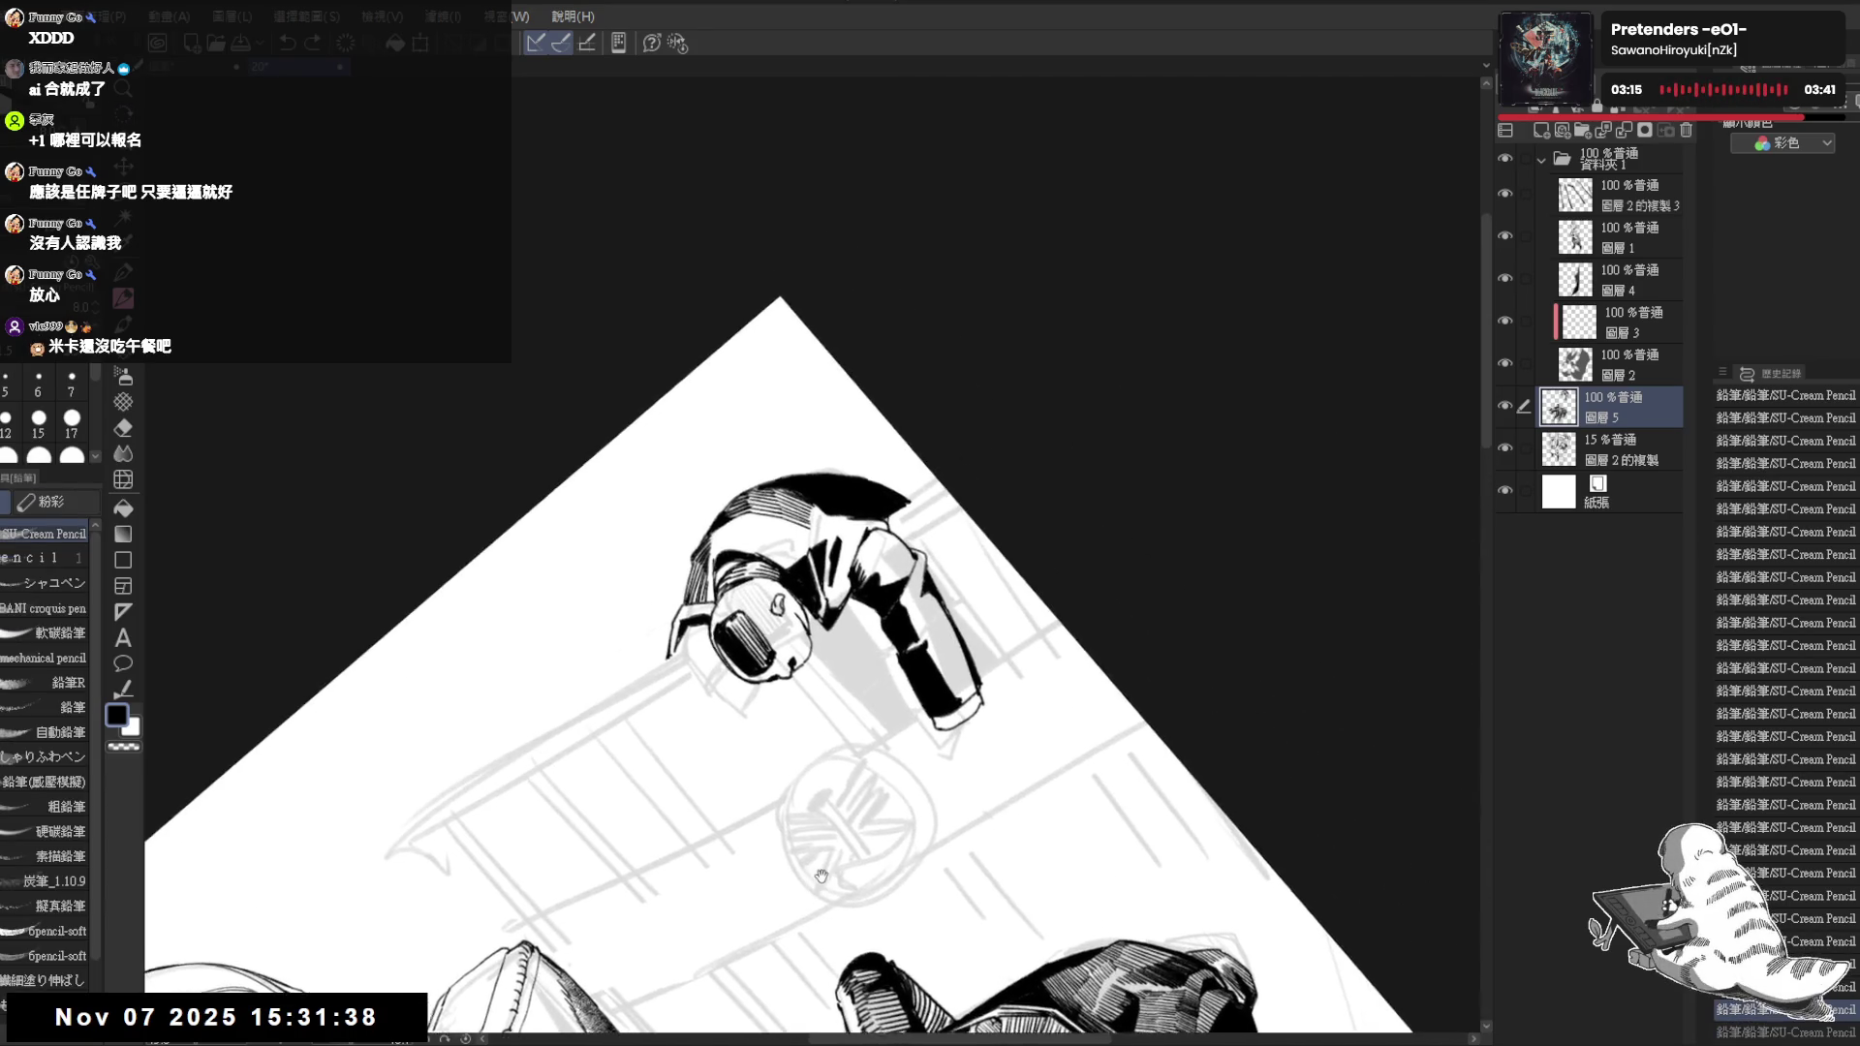
{"action": "left_click_drag", "start_coordinate": [807, 487], "coordinate": [794, 414]}
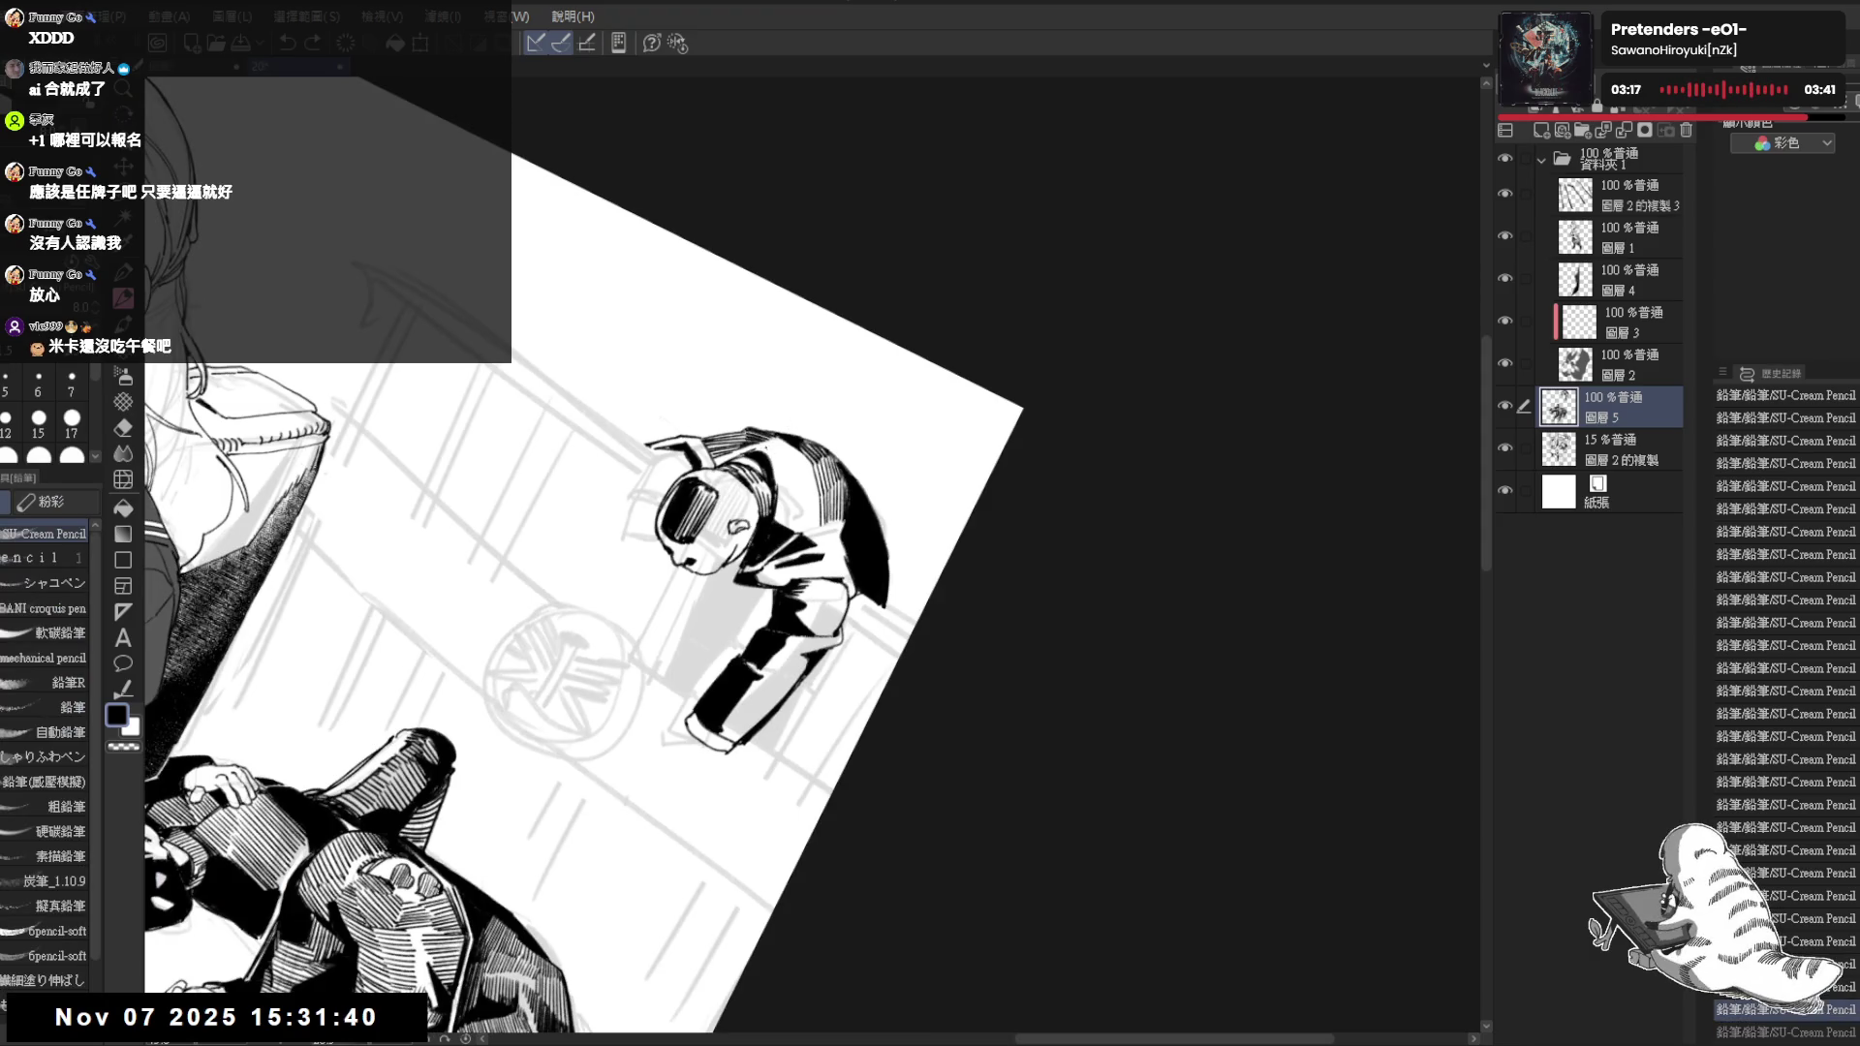
{"action": "key", "text": "ctrl+y"}
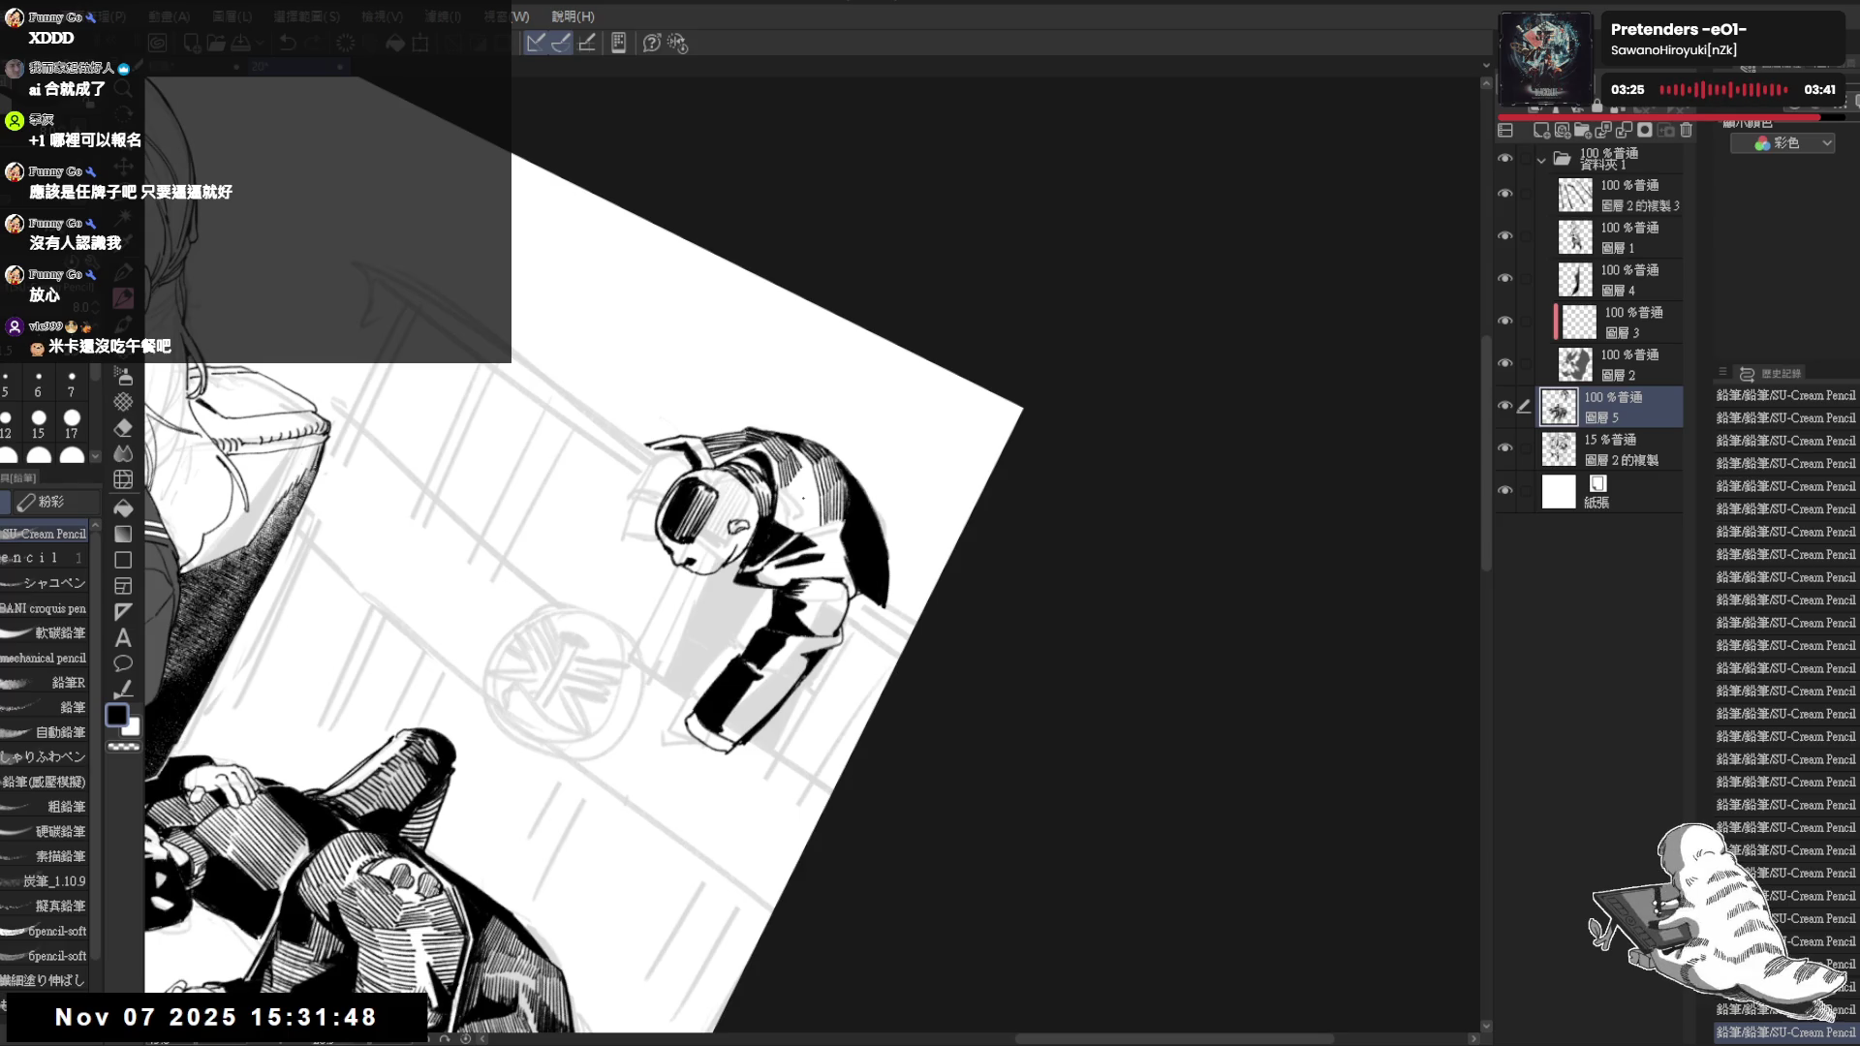
{"action": "left_click_drag", "start_coordinate": [771, 473], "coordinate": [782, 512]}
{"action": "key", "text": "ctrl+z"}
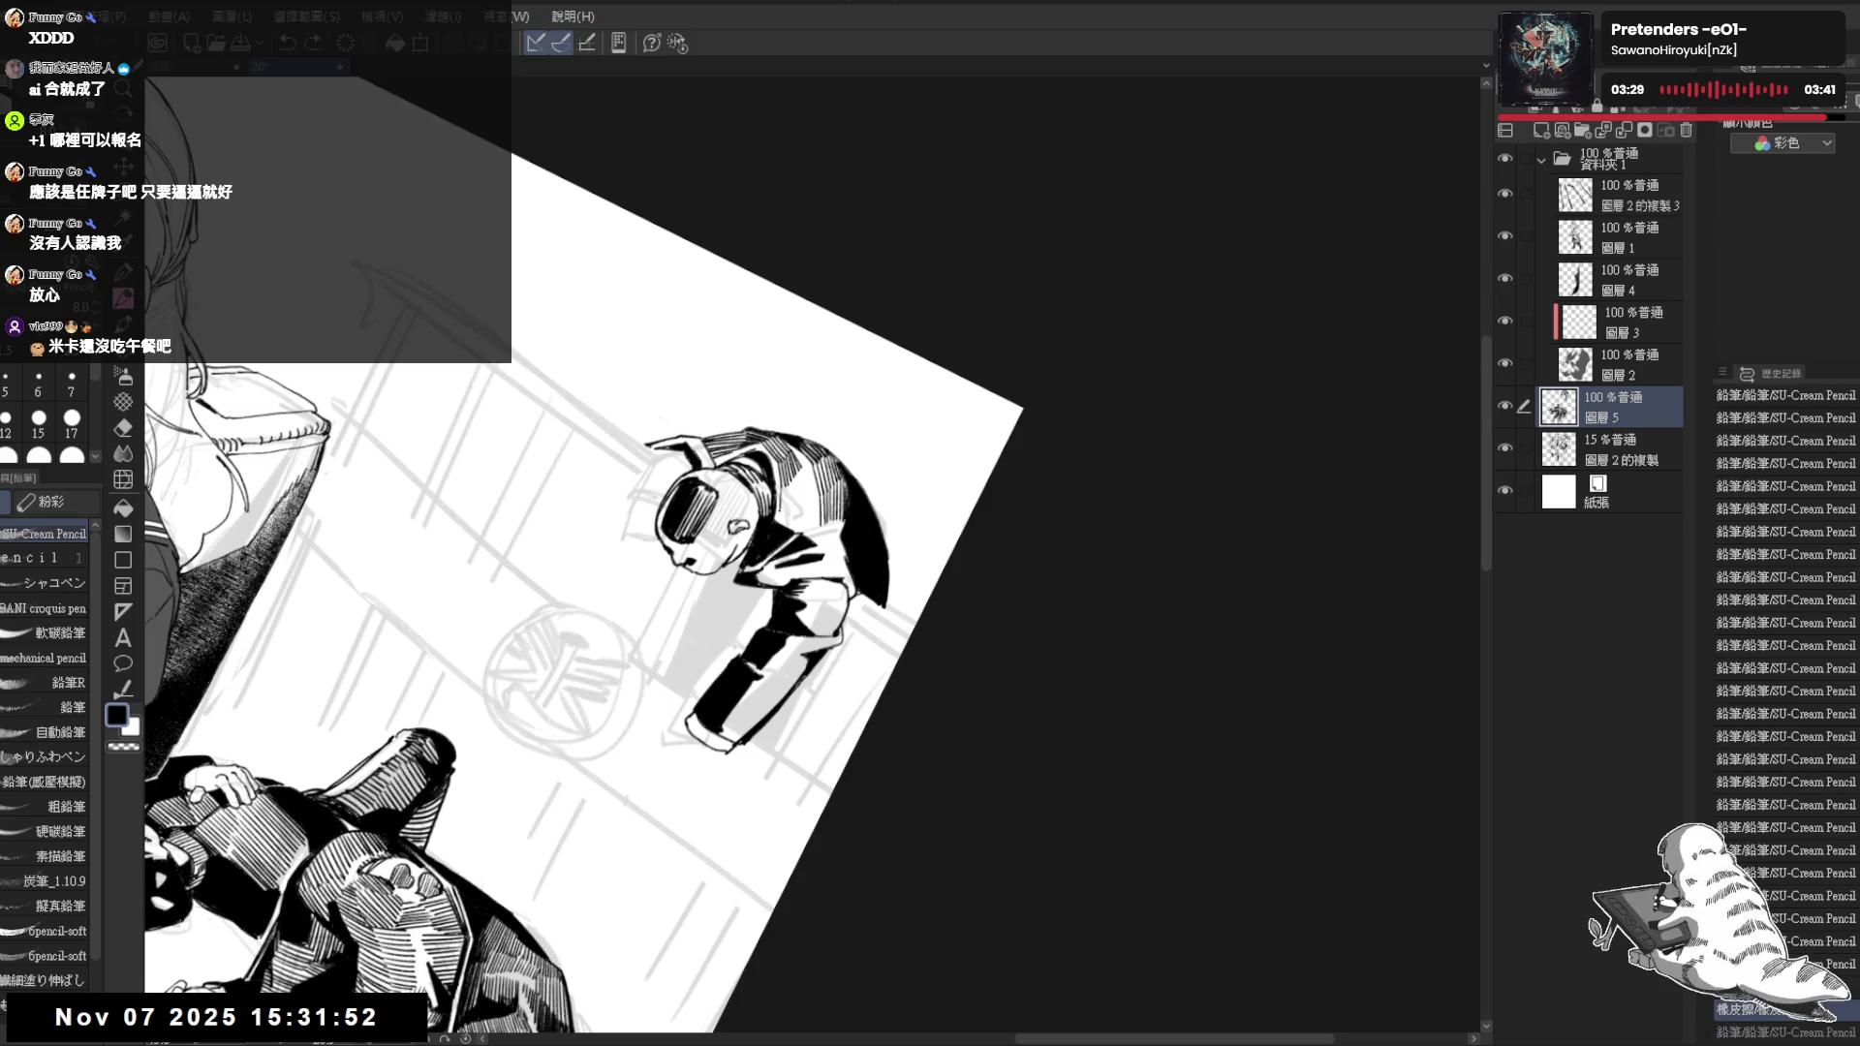
{"action": "key", "text": "ctrl+y"}
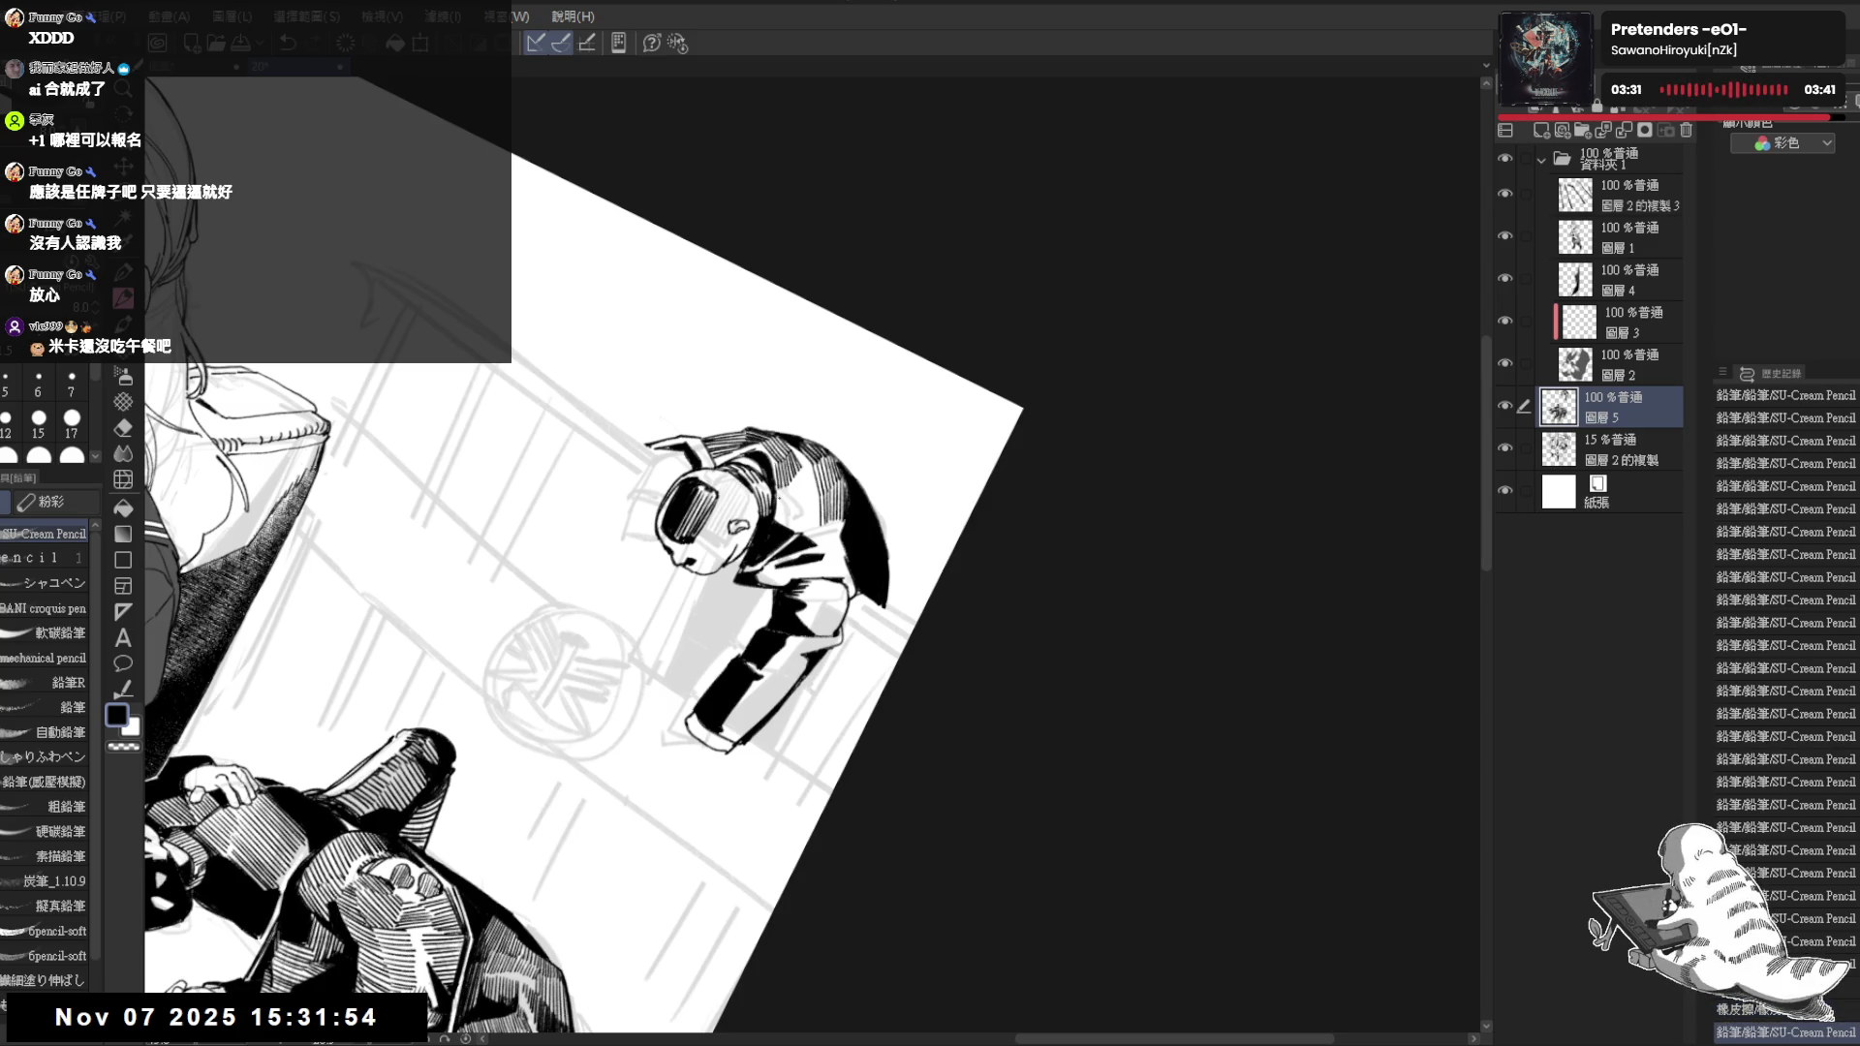
Add small dark pencil marks near the hanging figure's shoulder
{"action": "left_click_drag", "start_coordinate": [770, 647], "coordinate": [758, 599]}
{"action": "key", "text": "shift+space"}
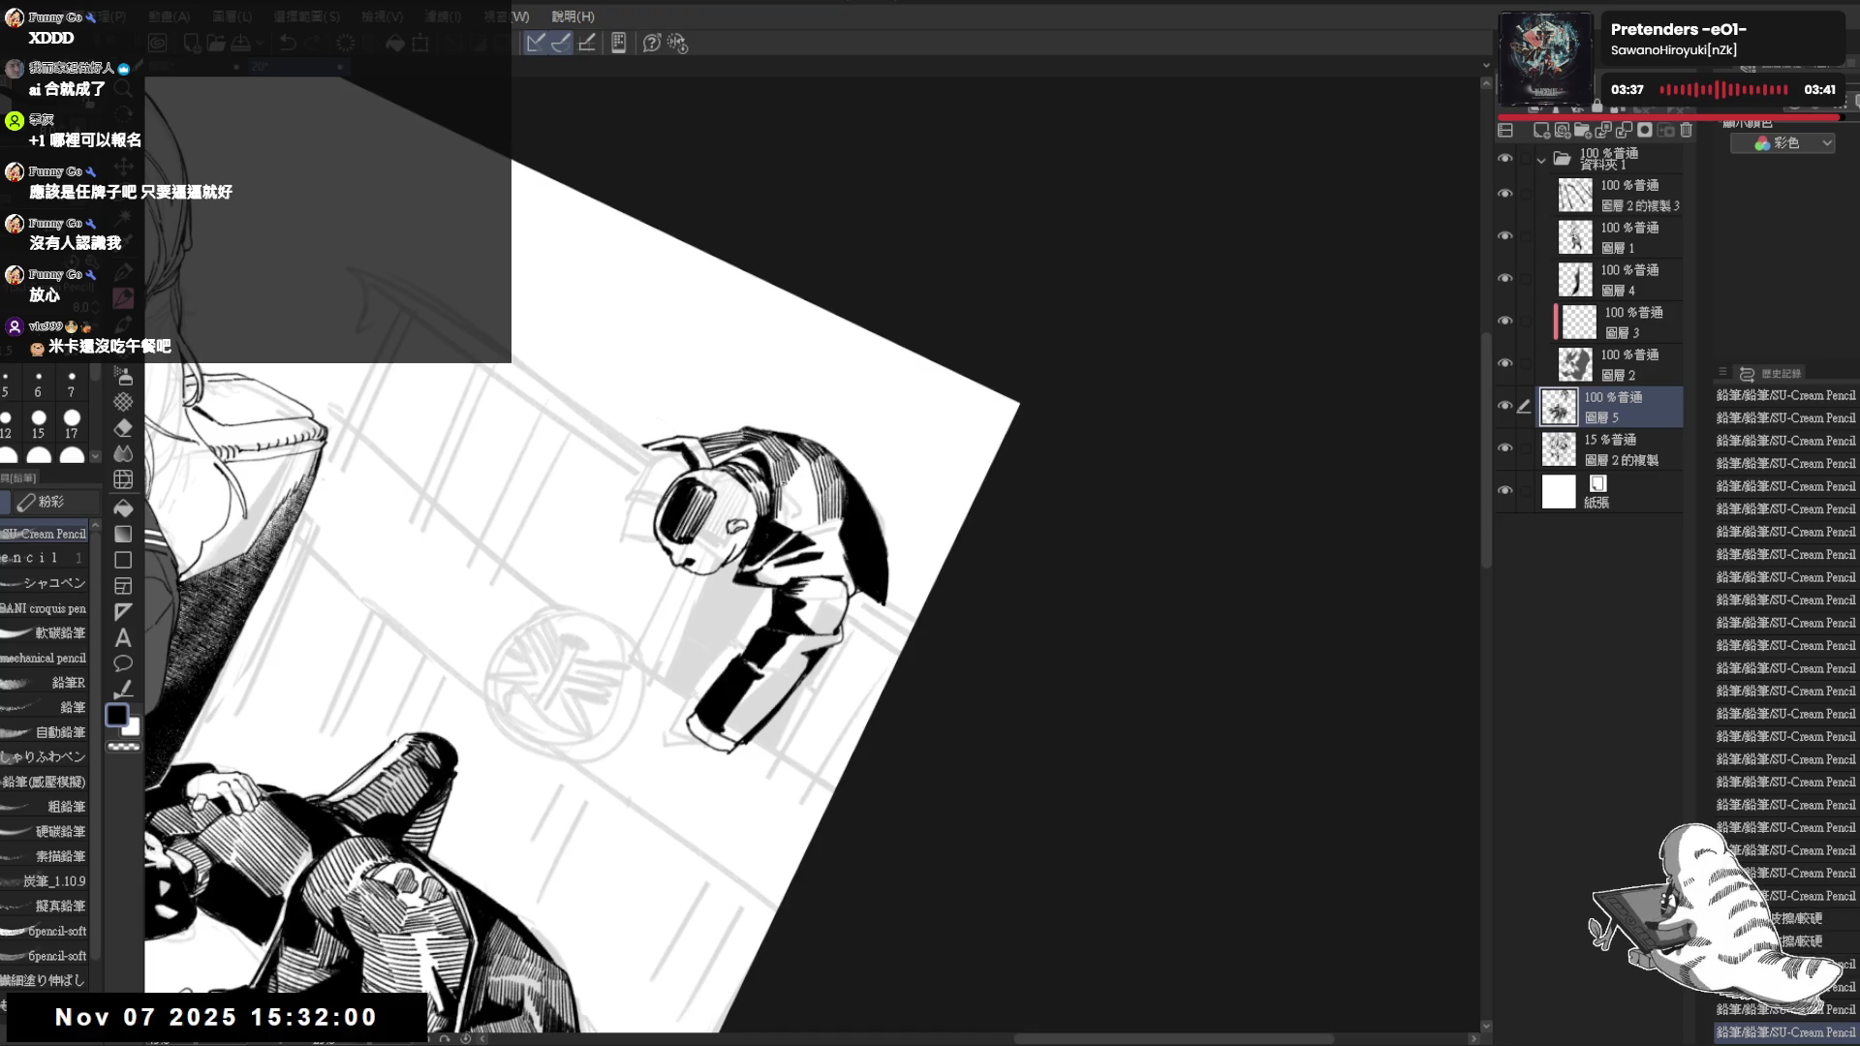
{"action": "mouse_move", "coordinate": [792, 476]}
{"action": "left_mouse_down"}
{"action": "mouse_move", "coordinate": [798, 500]}
{"action": "mouse_move", "coordinate": [776, 500]}
{"action": "left_mouse_up"}
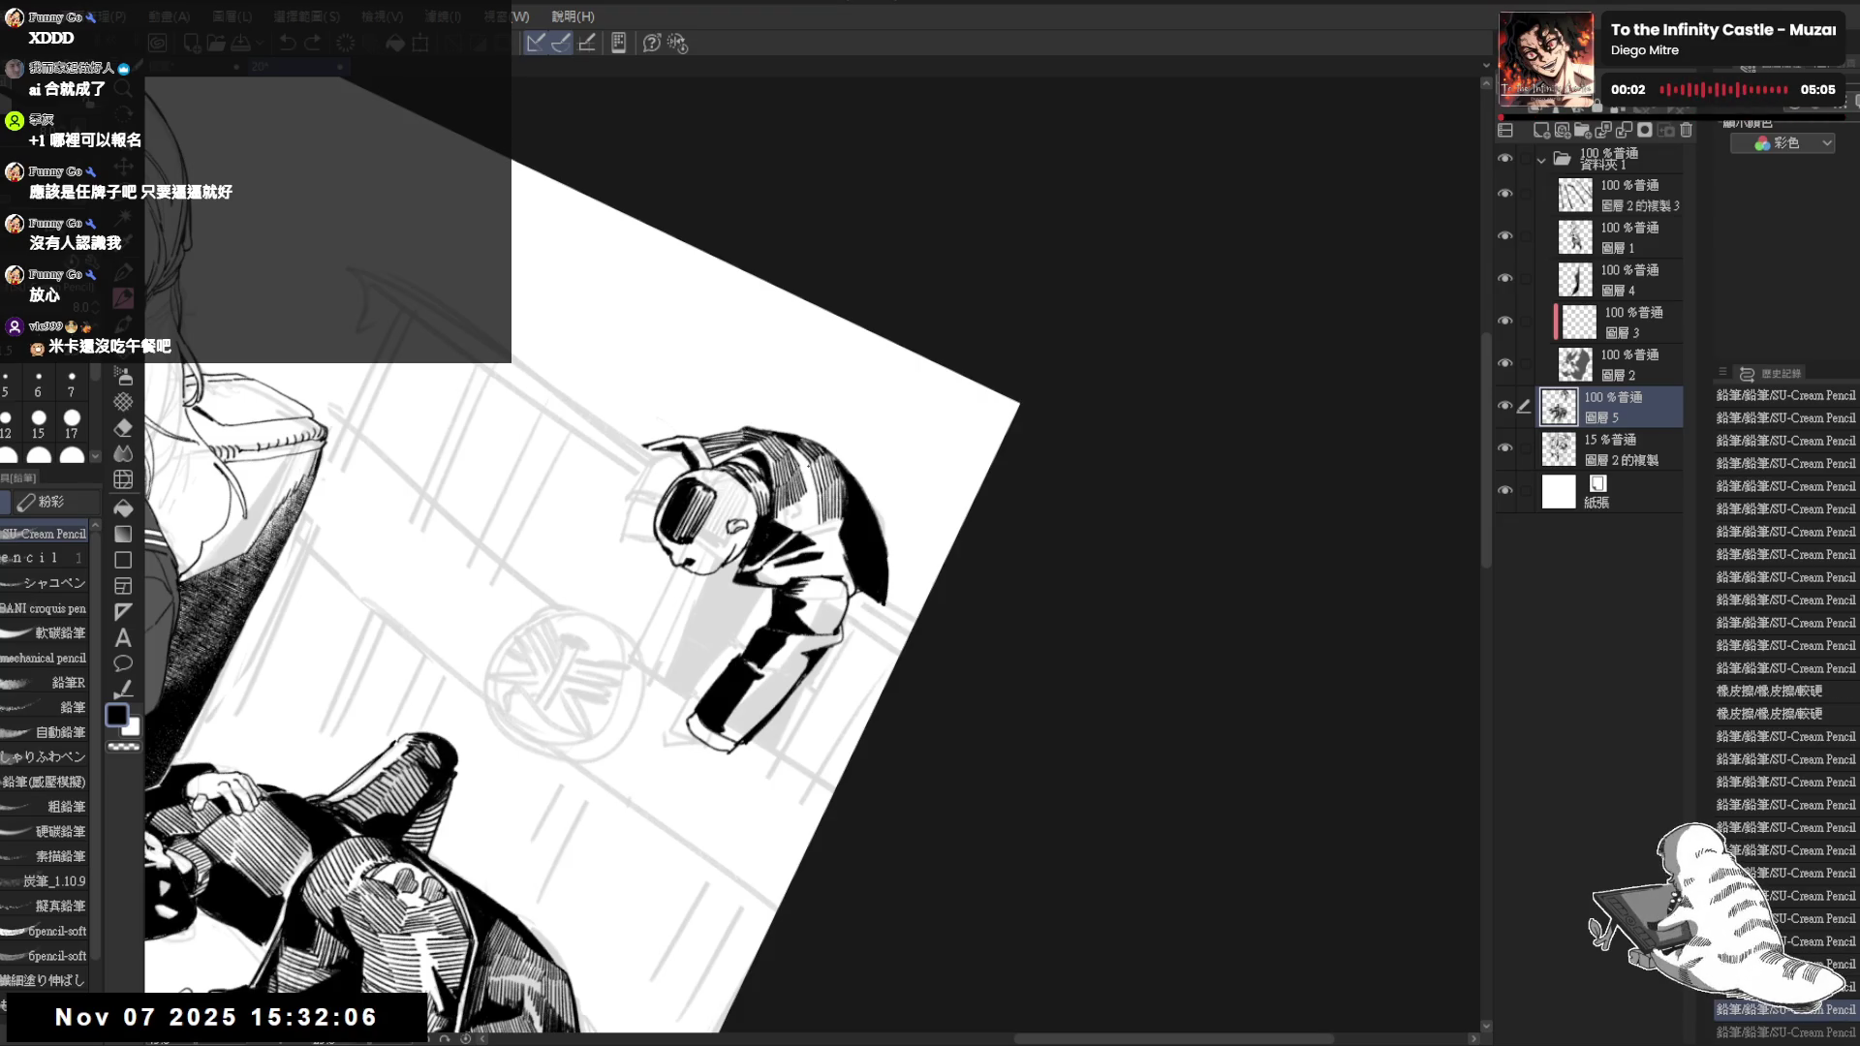
Add dark hatching strokes on the hanging figure's back from a tilted view
{"action": "key", "text": "ctrl+alt+0"}
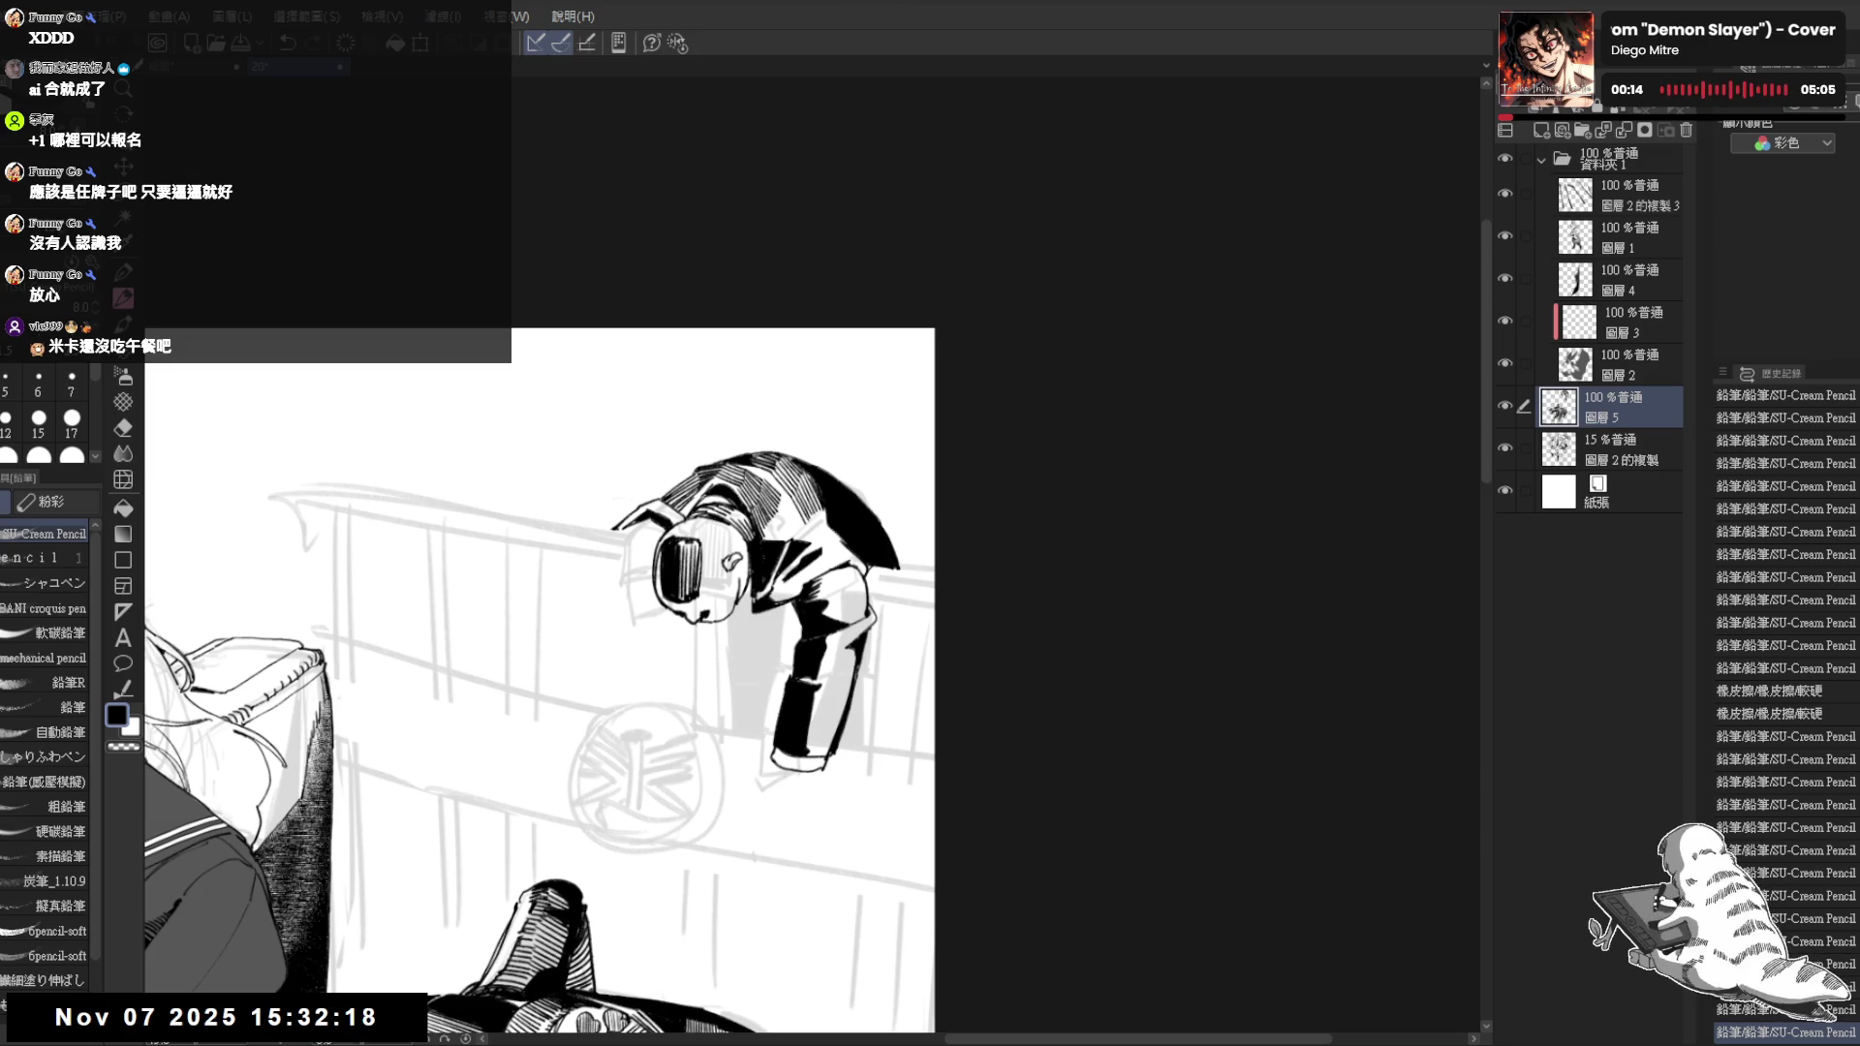
{"action": "key", "text": "r"}
{"action": "left_click_drag", "start_coordinate": [726, 437], "coordinate": [784, 493]}
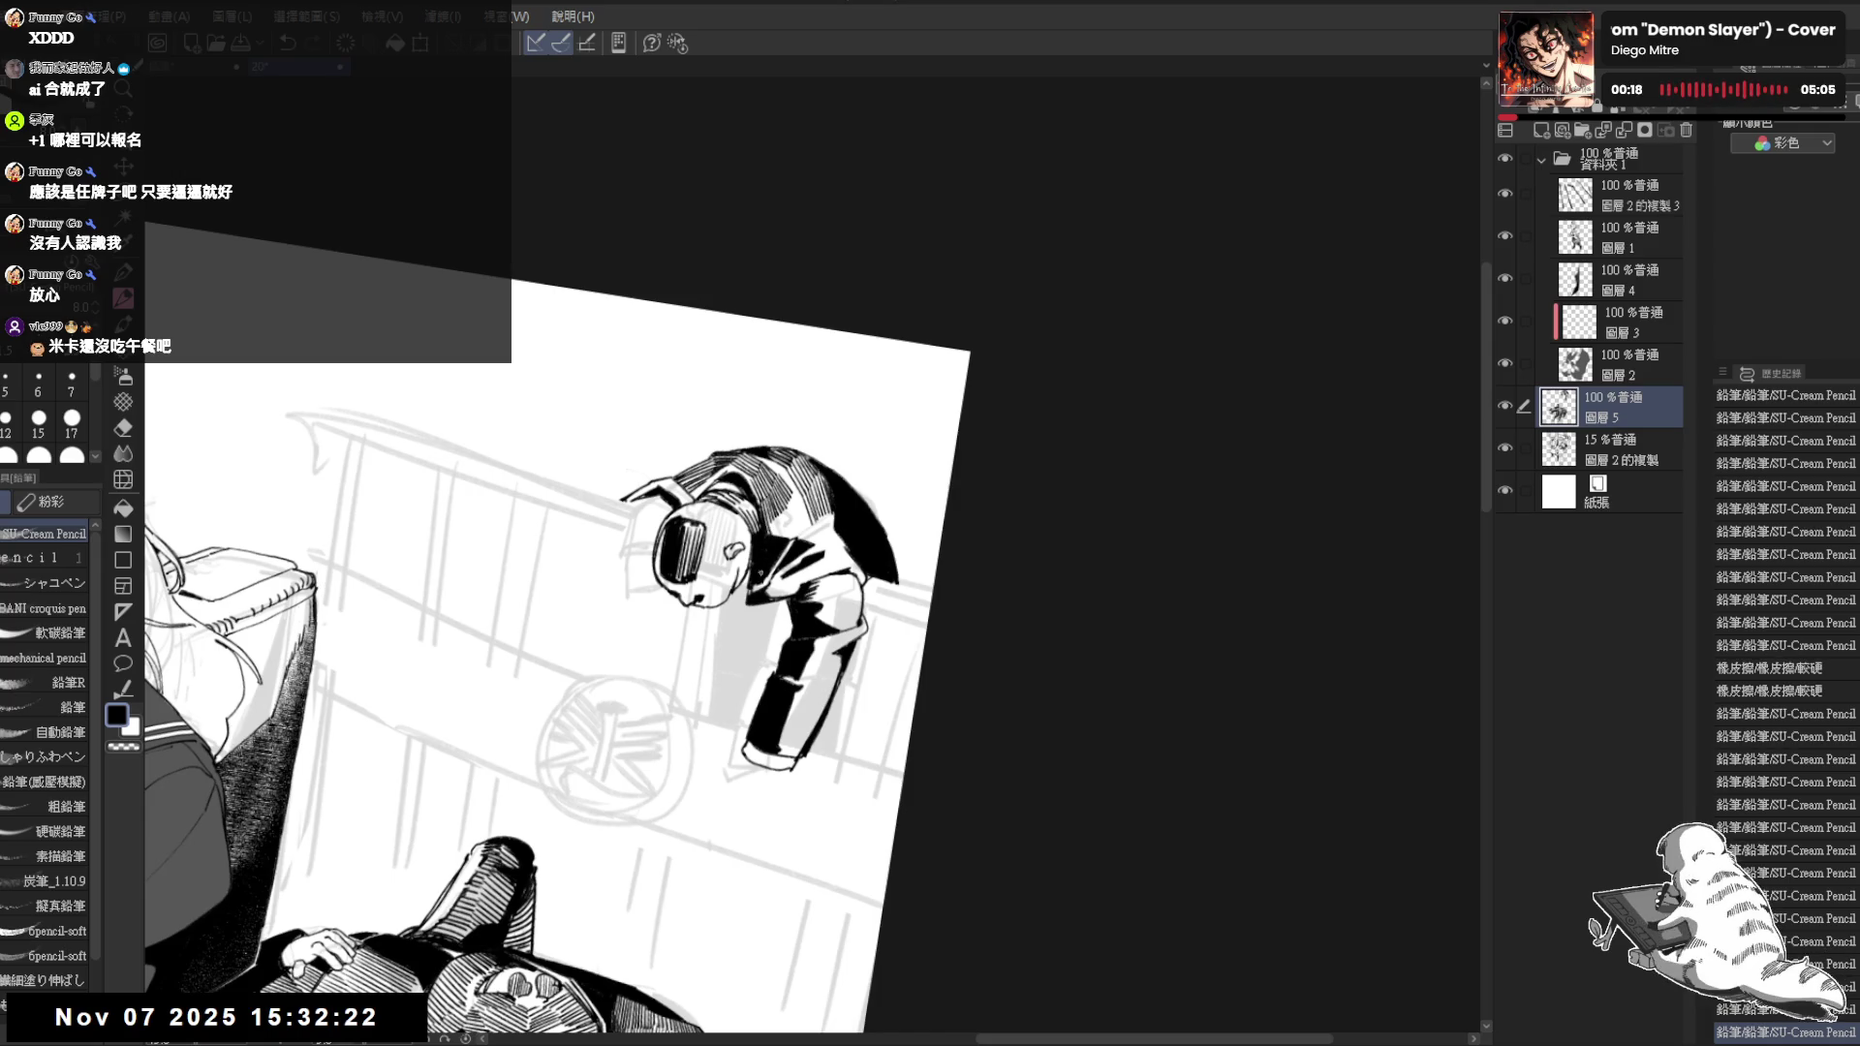
{"action": "mouse_move", "coordinate": [775, 515]}
{"action": "left_mouse_down"}
{"action": "mouse_move", "coordinate": [771, 542]}
{"action": "mouse_move", "coordinate": [799, 517]}
{"action": "left_mouse_up"}
{"action": "key", "text": "ctrl+@"}
{"action": "key", "text": "ctrl+minus"}
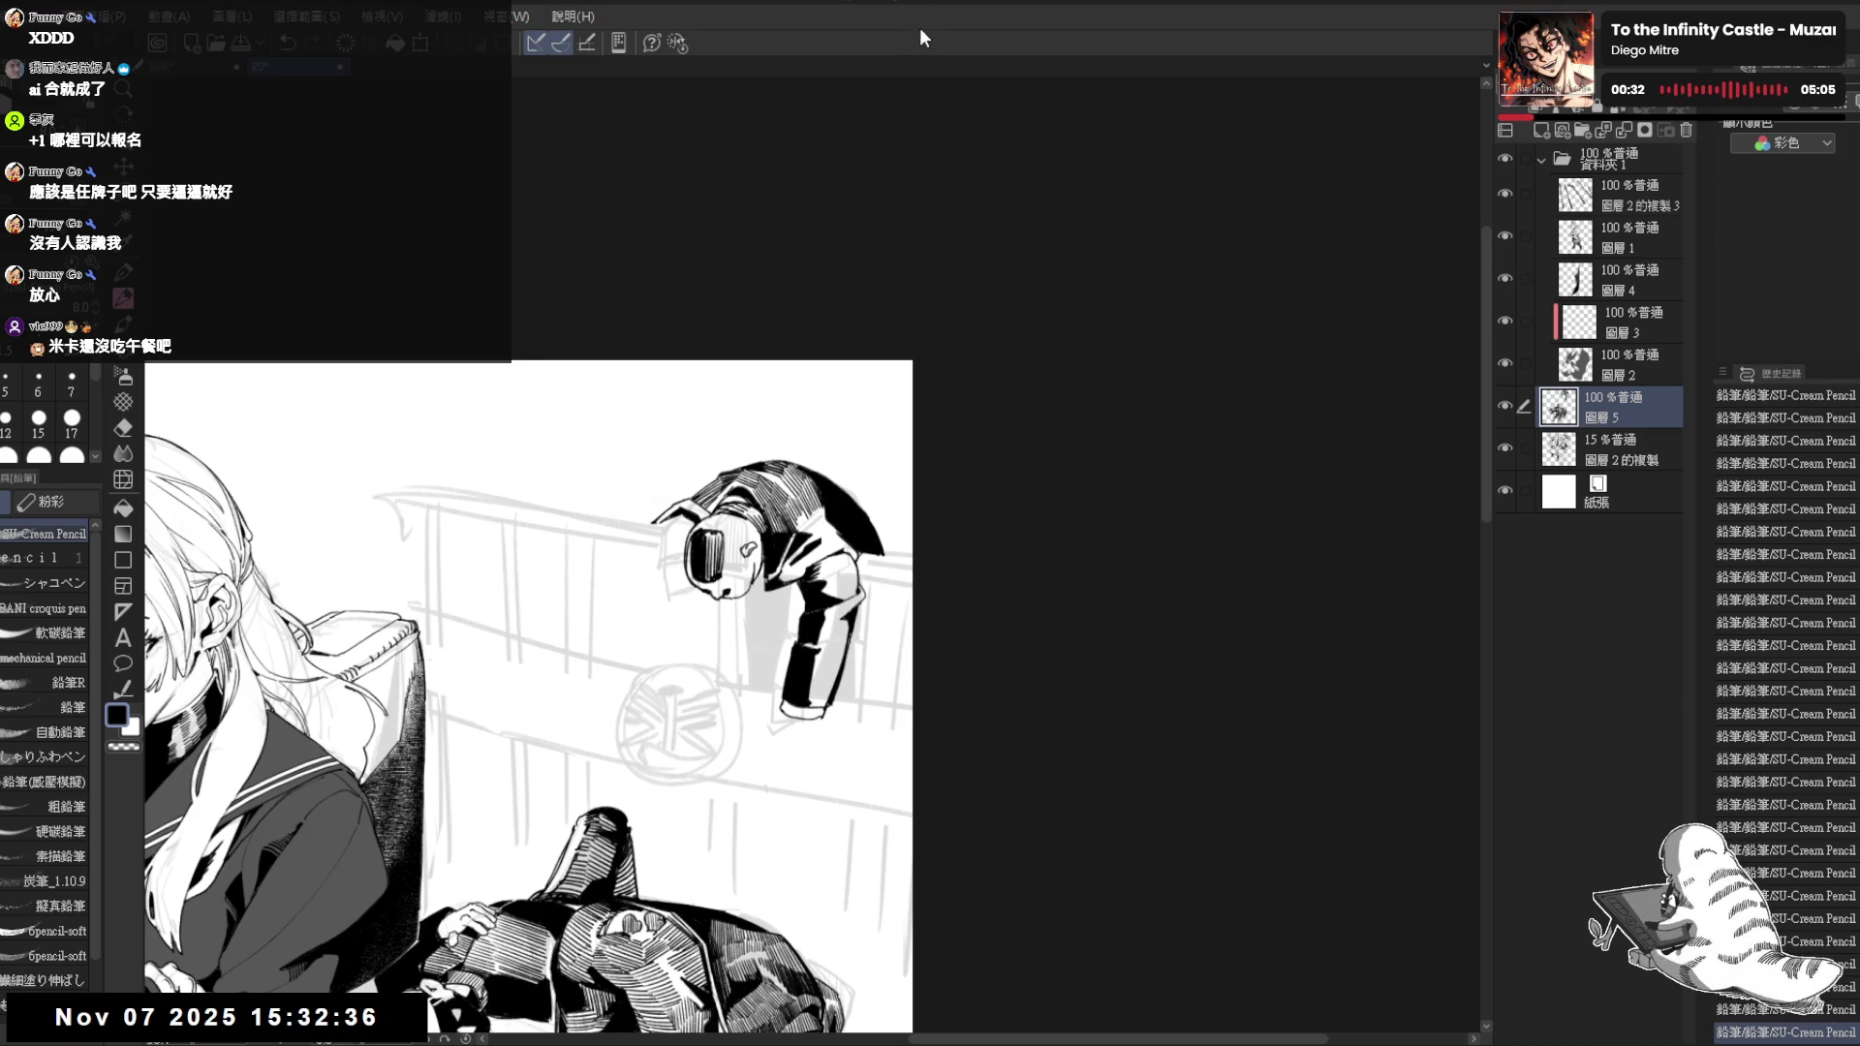
{"action": "key", "text": "asciicircum"}
{"action": "key", "text": "ctrl+plus"}
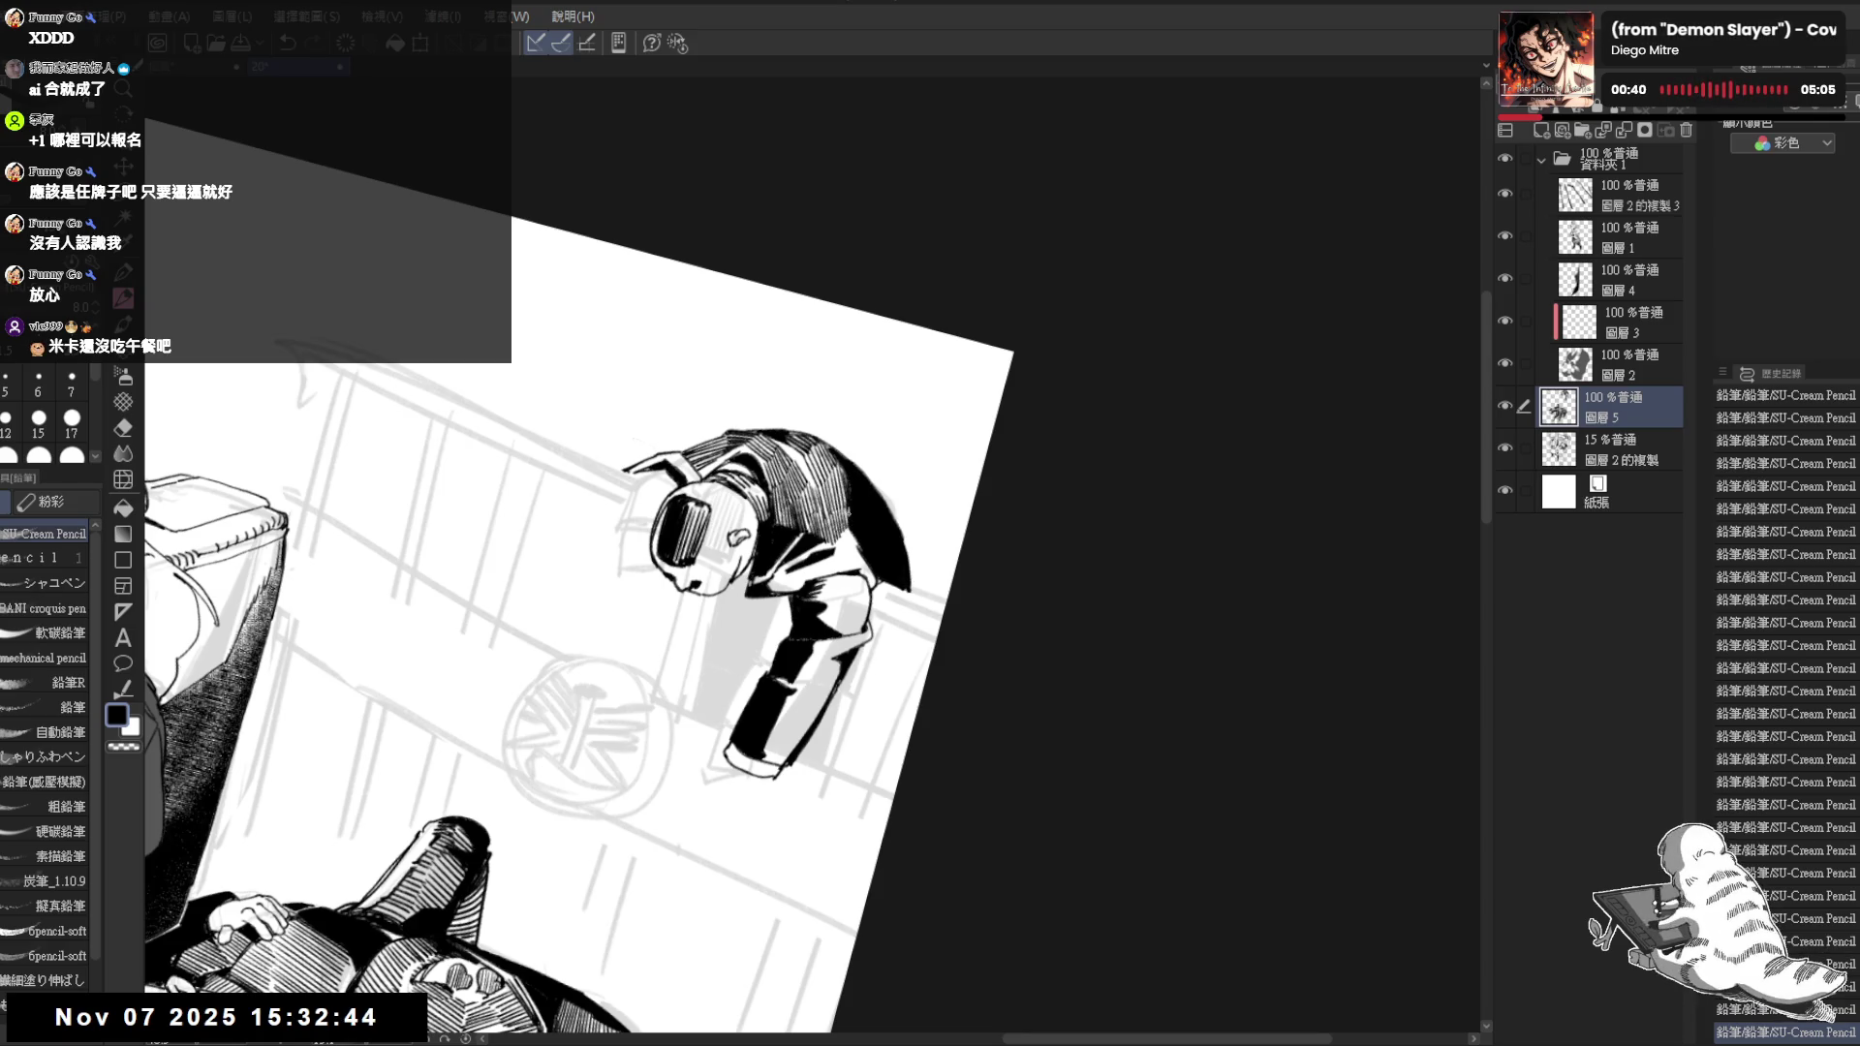
{"action": "mouse_move", "coordinate": [839, 520]}
{"action": "left_mouse_down"}
{"action": "mouse_move", "coordinate": [900, 733]}
{"action": "mouse_move", "coordinate": [828, 791]}
{"action": "left_mouse_up"}
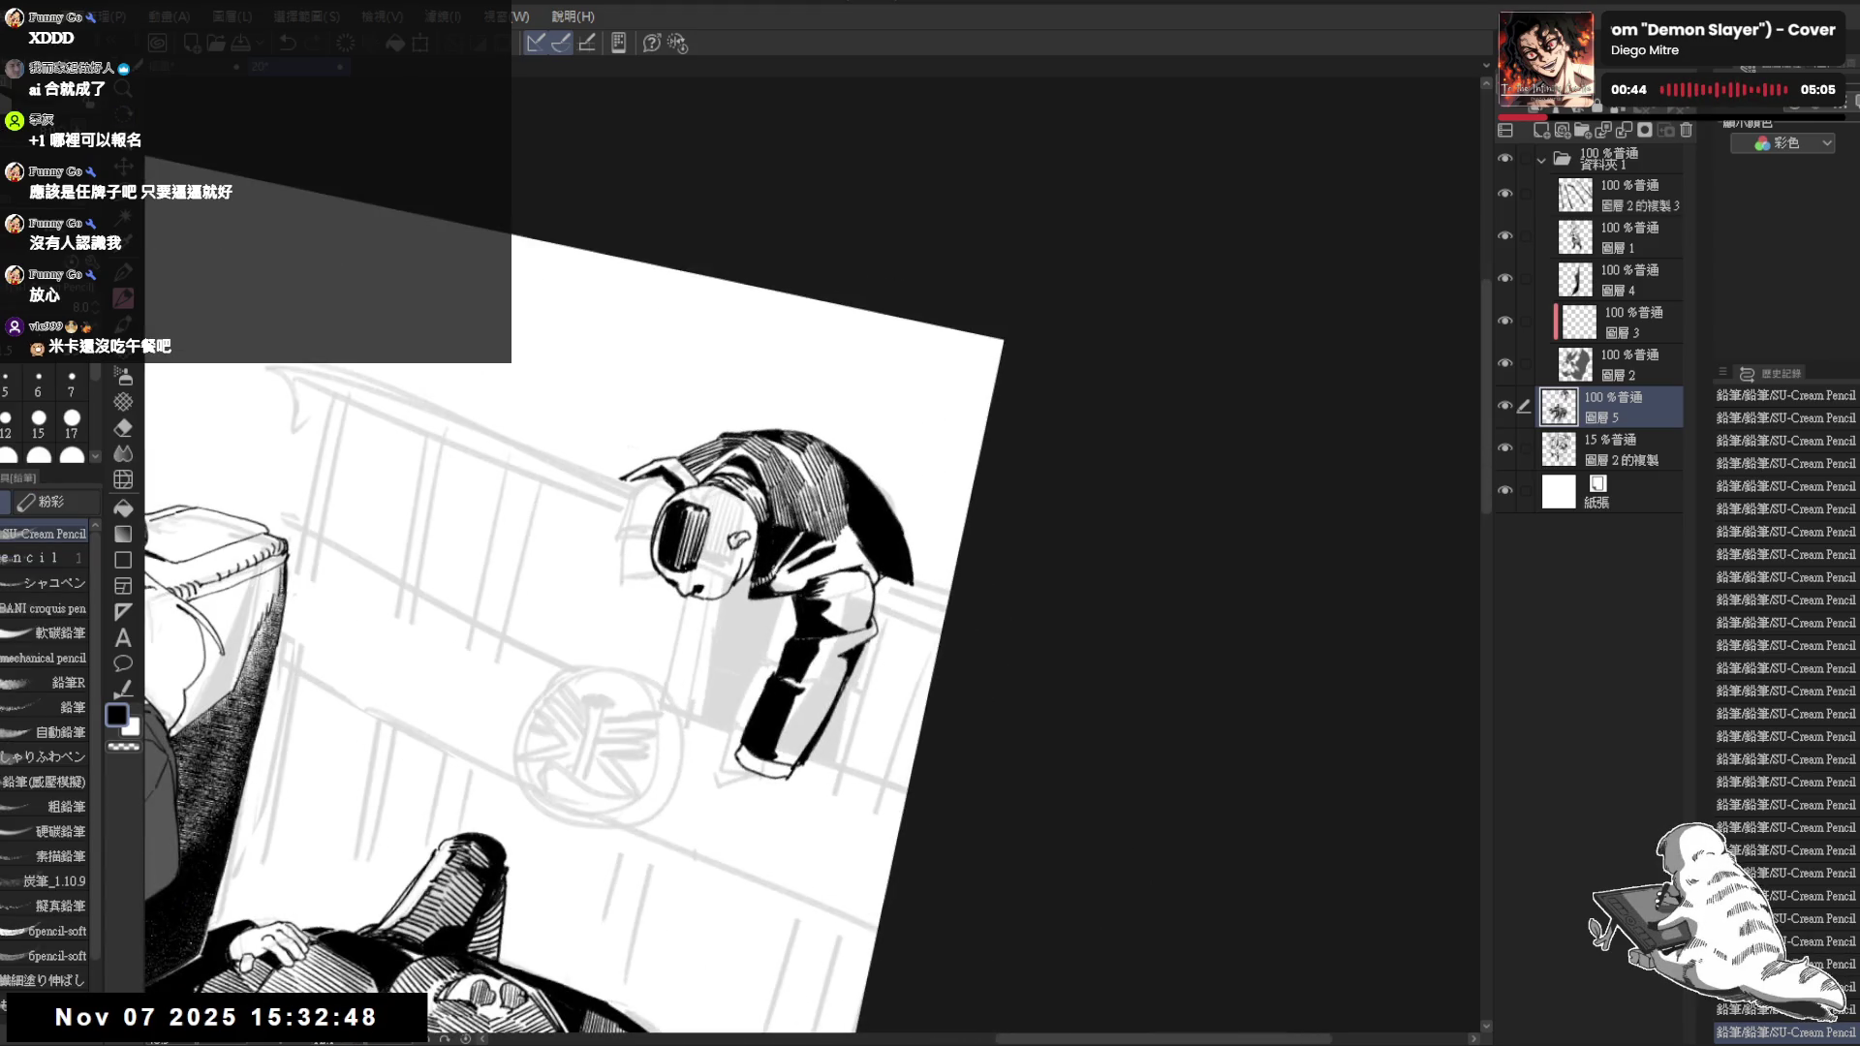
{"action": "left_click_drag", "start_coordinate": [815, 541], "coordinate": [812, 564]}
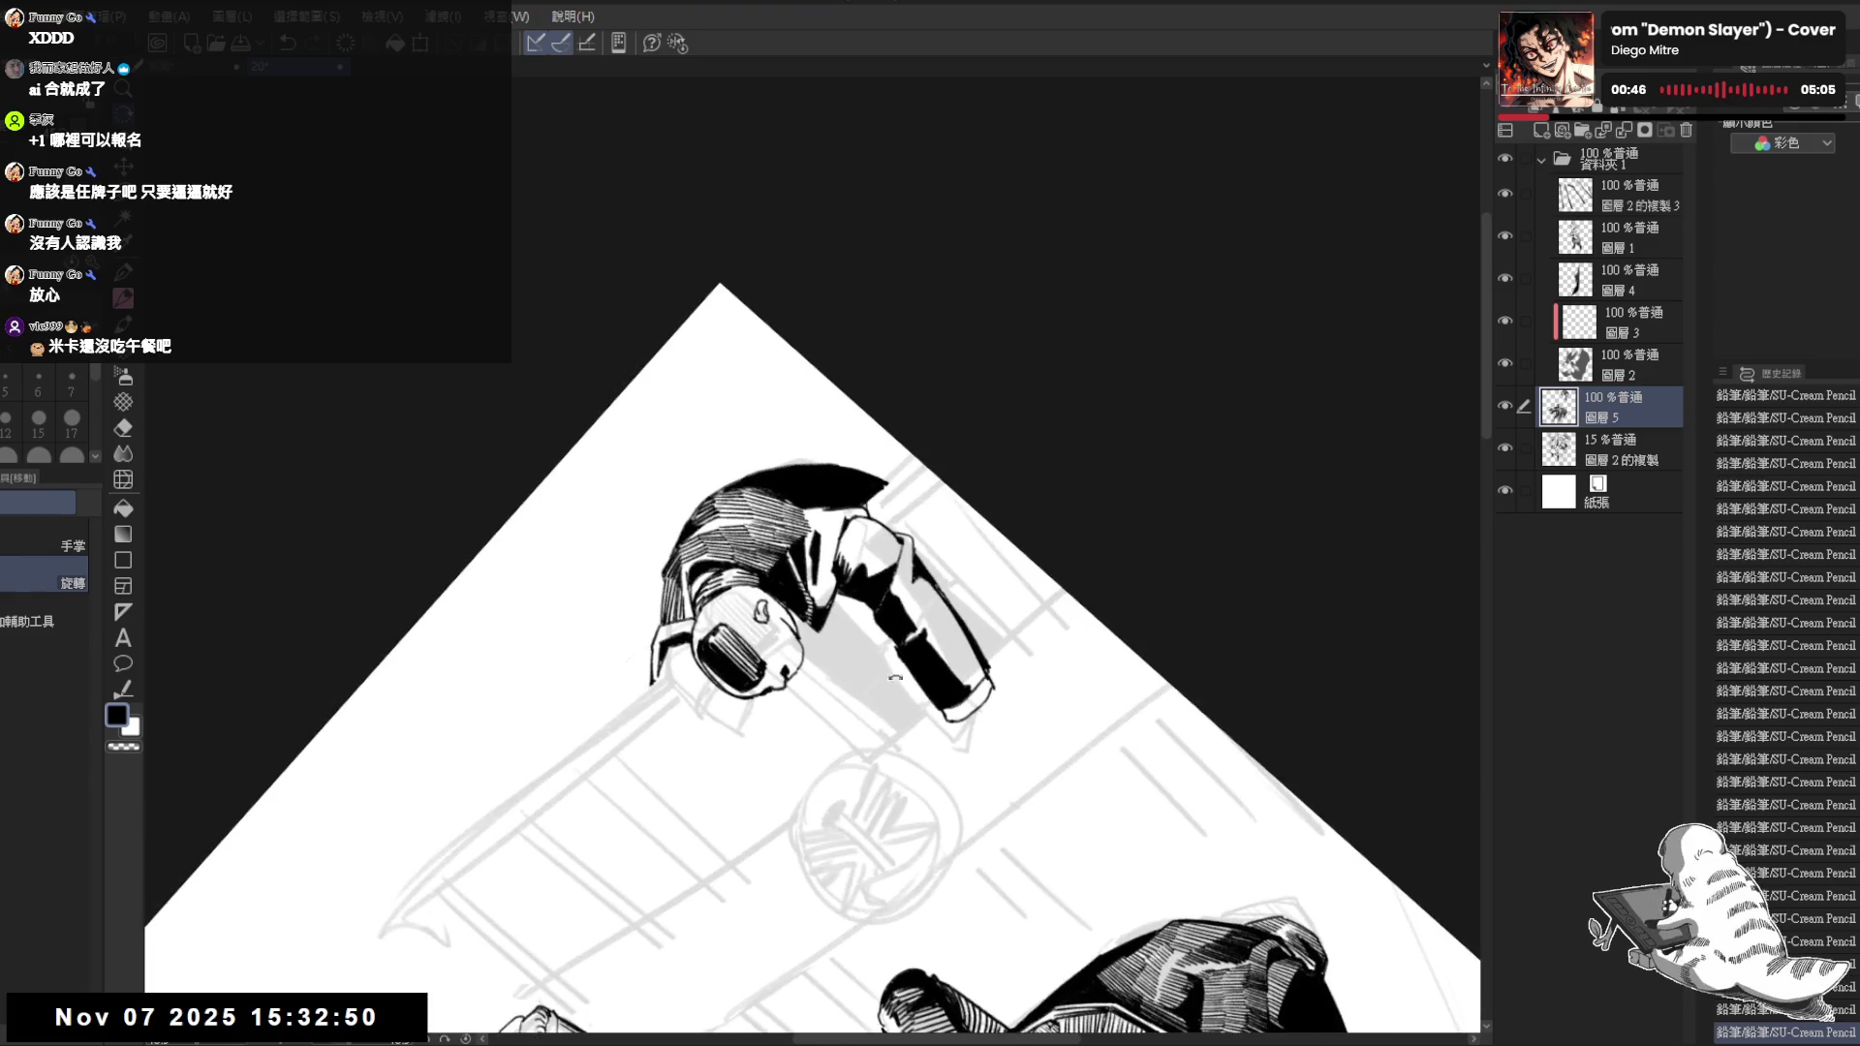
Hatch a row of short dark strokes down the hanging figure's arm
{"action": "key", "text": "e"}
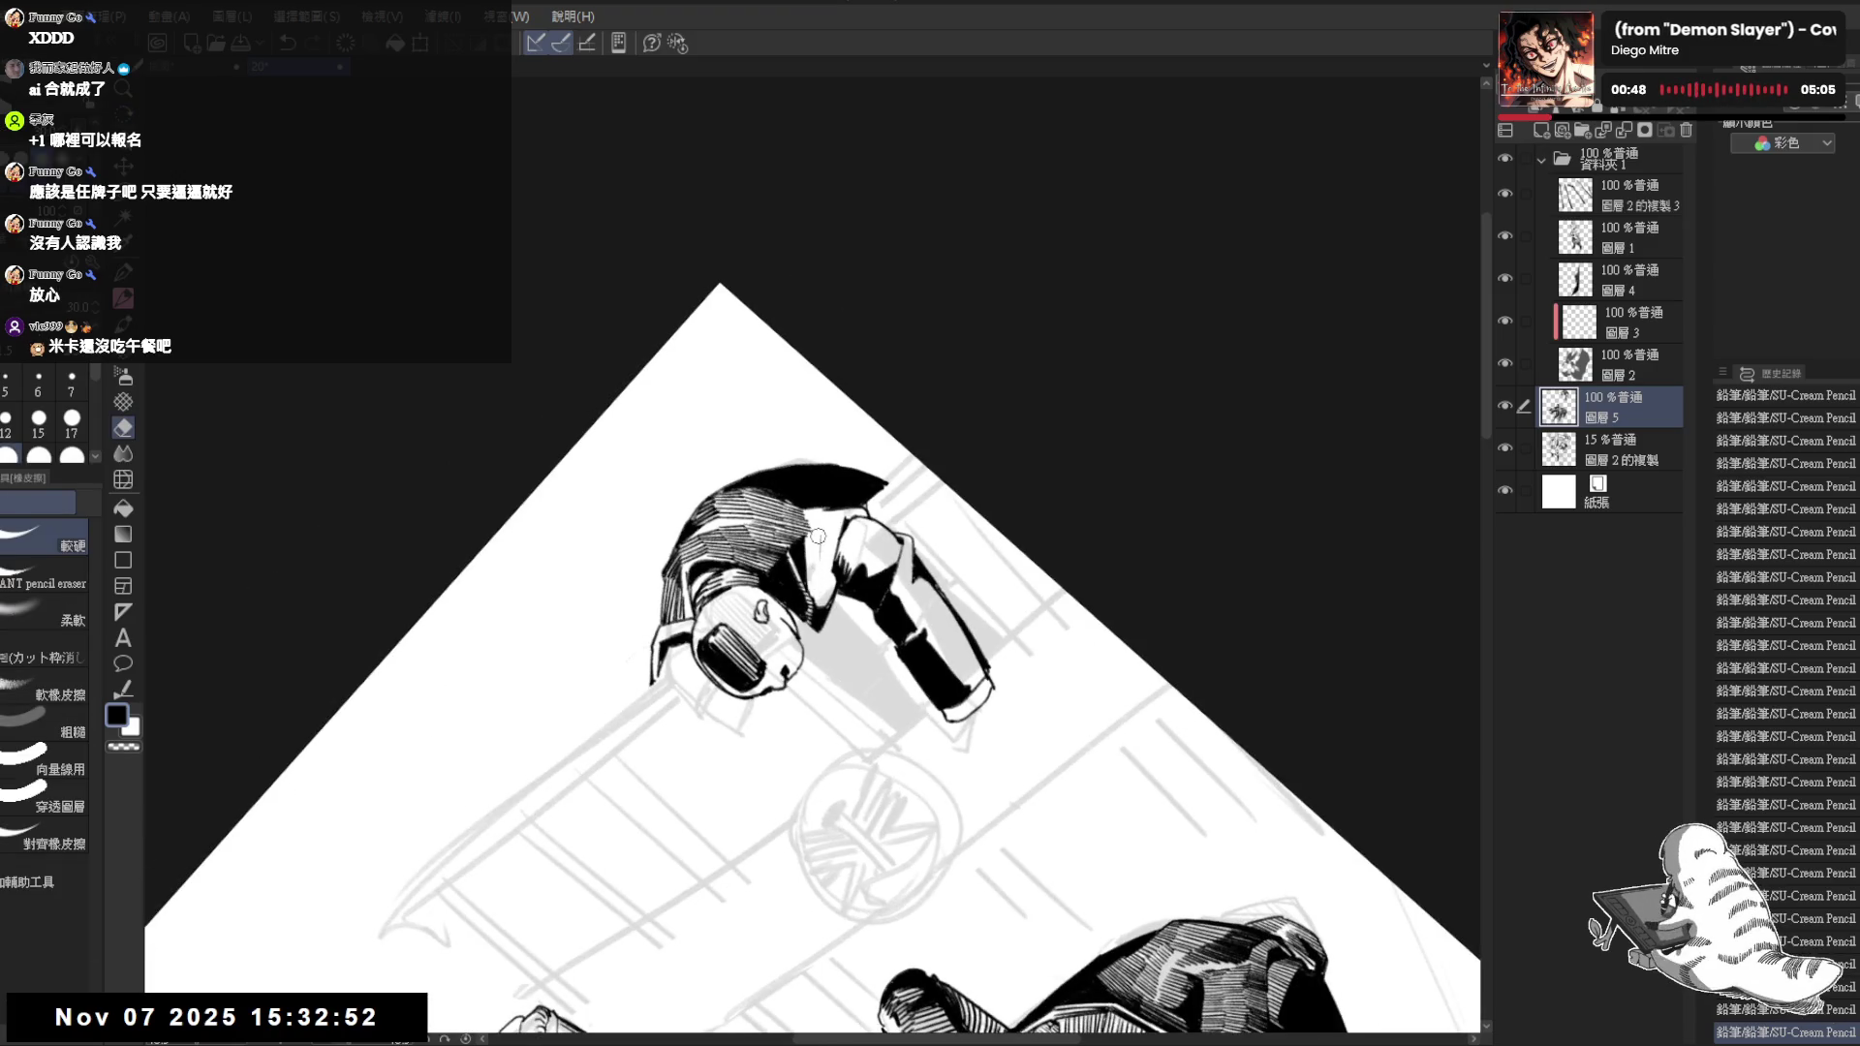
{"action": "key", "text": "p"}
{"action": "mouse_move", "coordinate": [806, 531]}
{"action": "left_mouse_down"}
{"action": "mouse_move", "coordinate": [808, 578]}
{"action": "mouse_move", "coordinate": [823, 567]}
{"action": "left_mouse_up"}
{"action": "left_click_drag", "start_coordinate": [825, 537], "coordinate": [829, 567]}
{"action": "left_click_drag", "start_coordinate": [831, 540], "coordinate": [810, 601]}
{"action": "left_click_drag", "start_coordinate": [809, 569], "coordinate": [816, 607]}
{"action": "left_click_drag", "start_coordinate": [817, 570], "coordinate": [819, 605]}
{"action": "left_click_drag", "start_coordinate": [821, 571], "coordinate": [828, 605]}
{"action": "left_click_drag", "start_coordinate": [830, 573], "coordinate": [834, 608]}
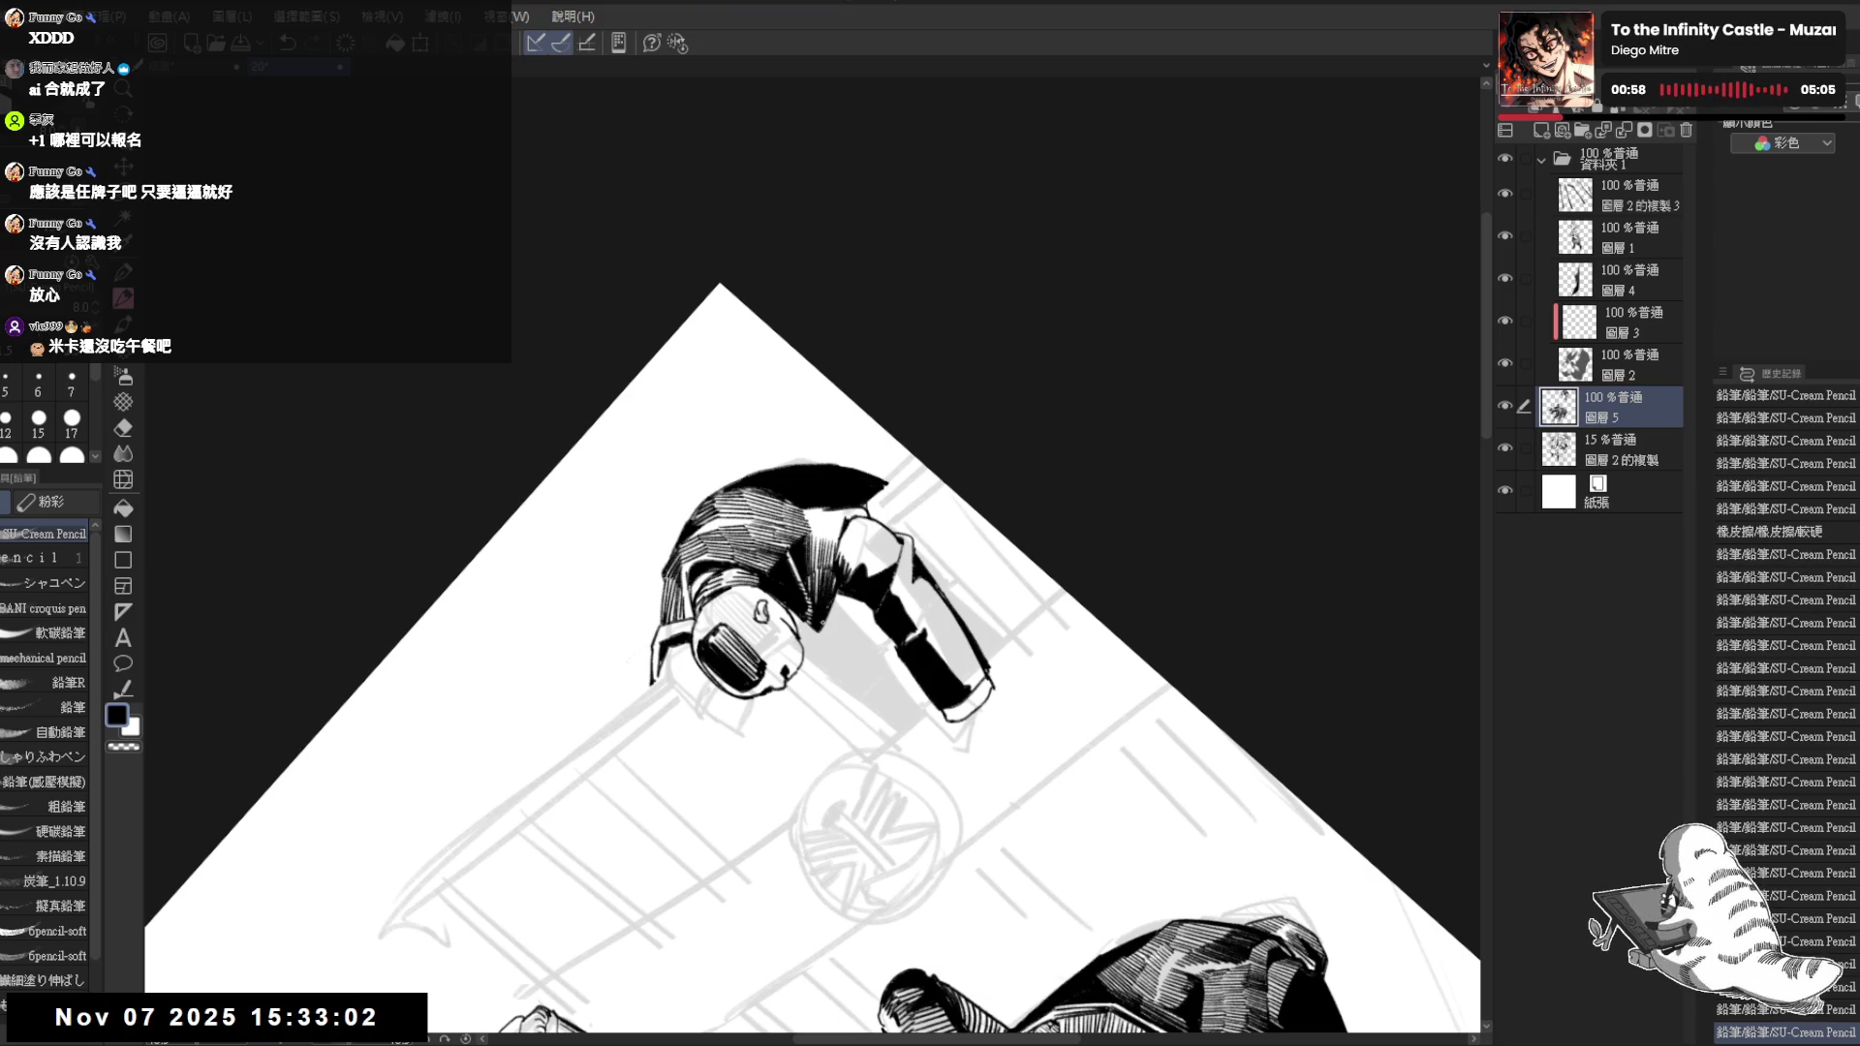
Hide the grey sketch layer beneath the inks
{"action": "key", "text": "ctrl+@"}
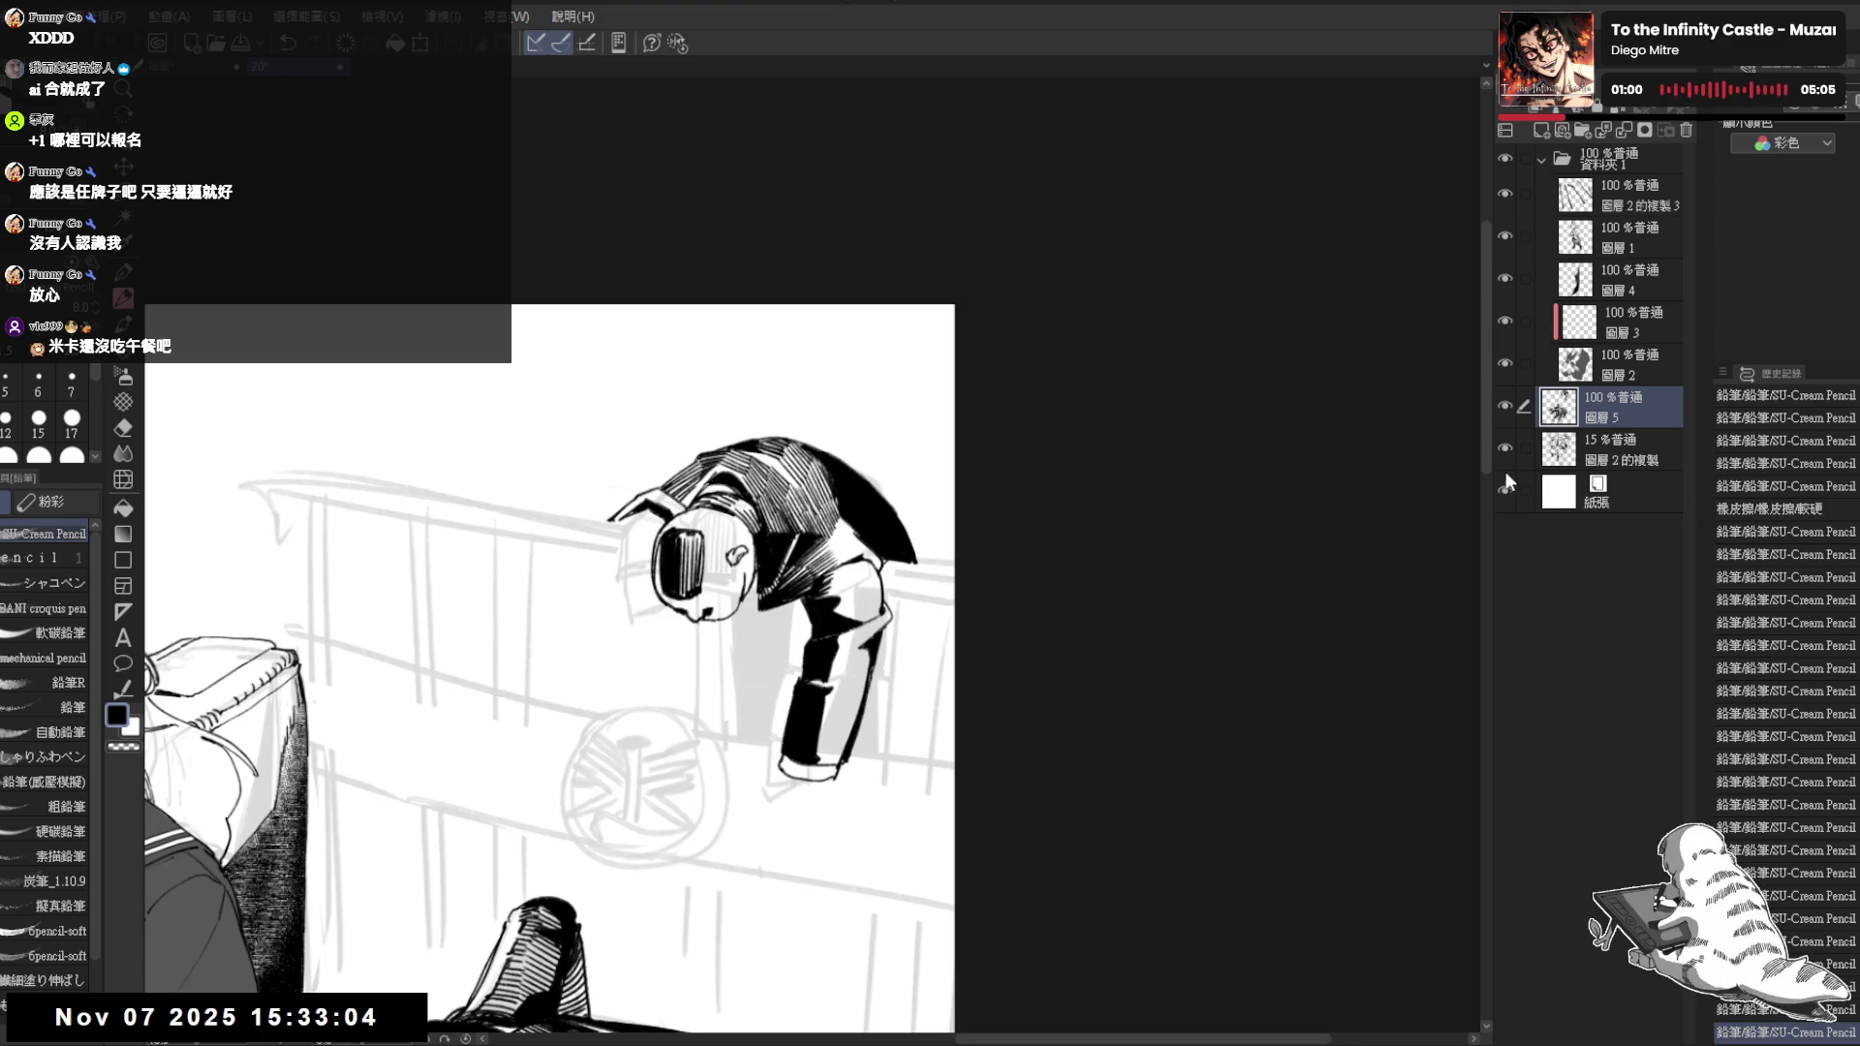
{"action": "left_click", "coordinate": [1505, 447]}
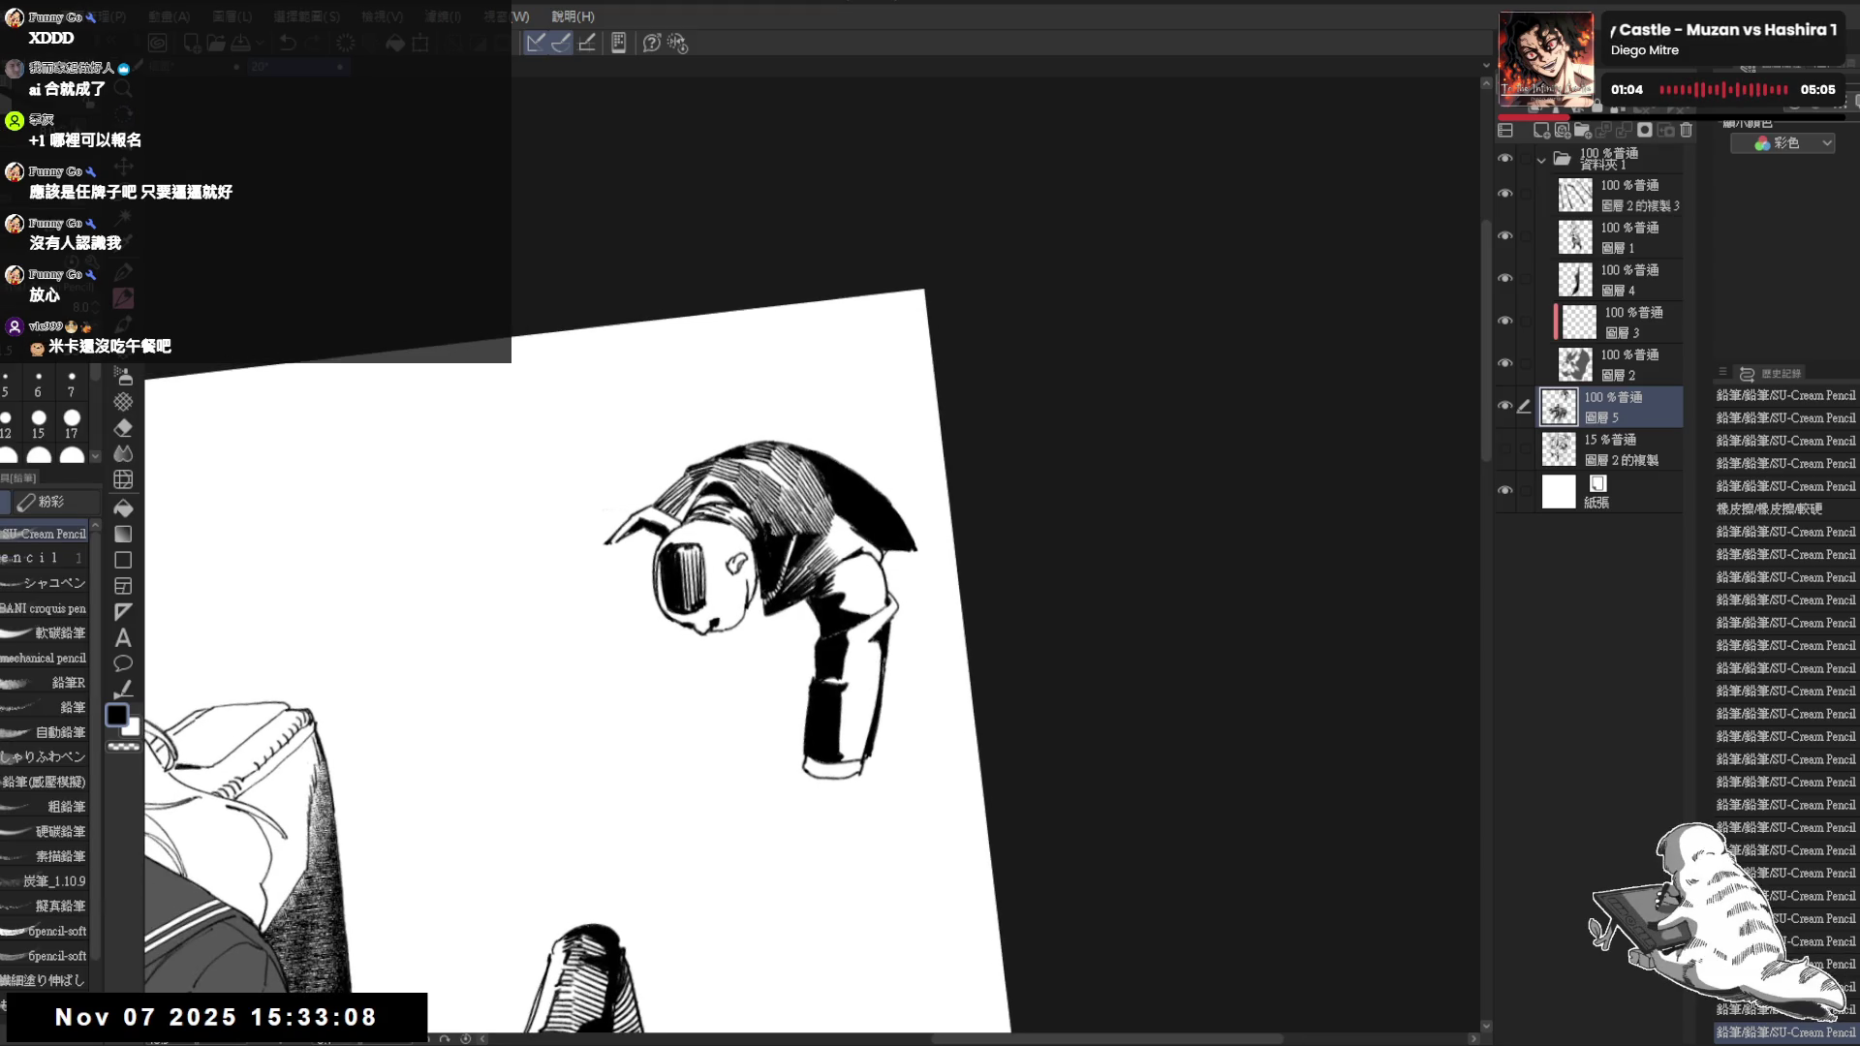
Add a small dark mark by the hat edge in the mirrored view, then check the whole page
{"action": "left_click_drag", "start_coordinate": [749, 692], "coordinate": [761, 553]}
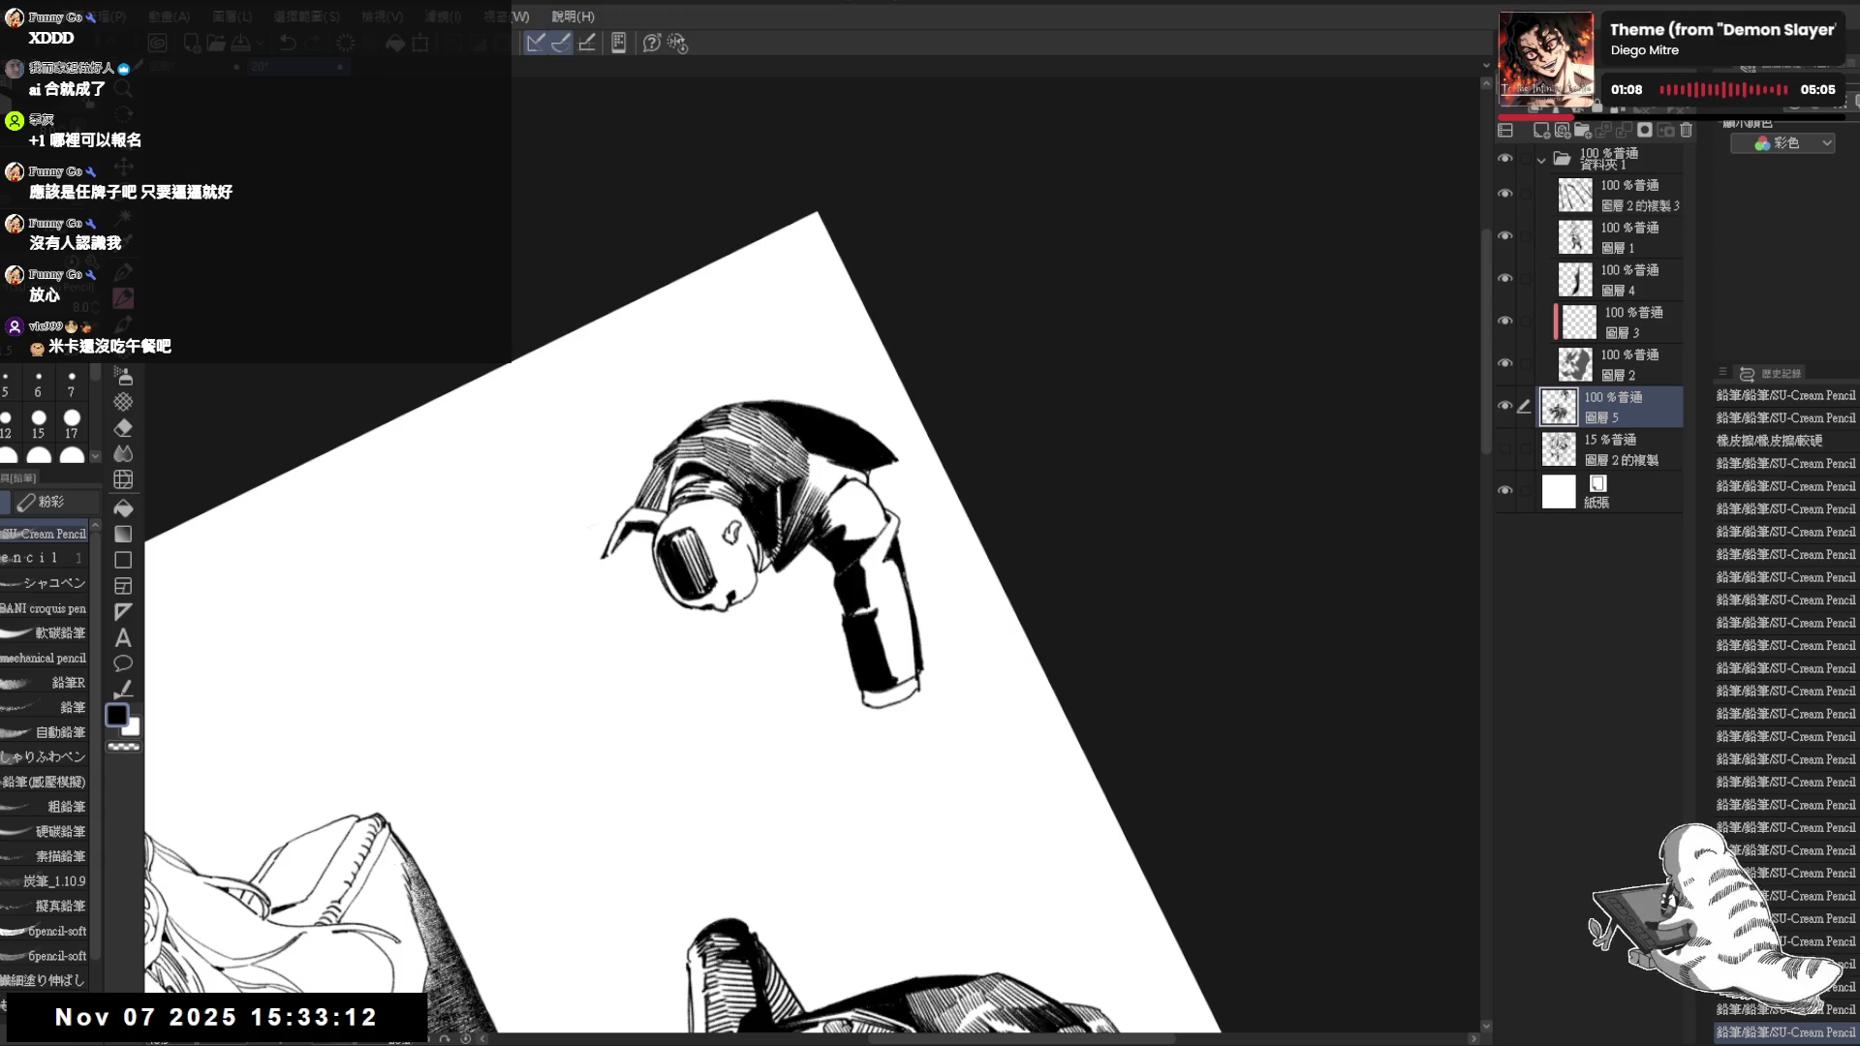
{"action": "key", "text": "ctrl+@"}
{"action": "key", "text": "h"}
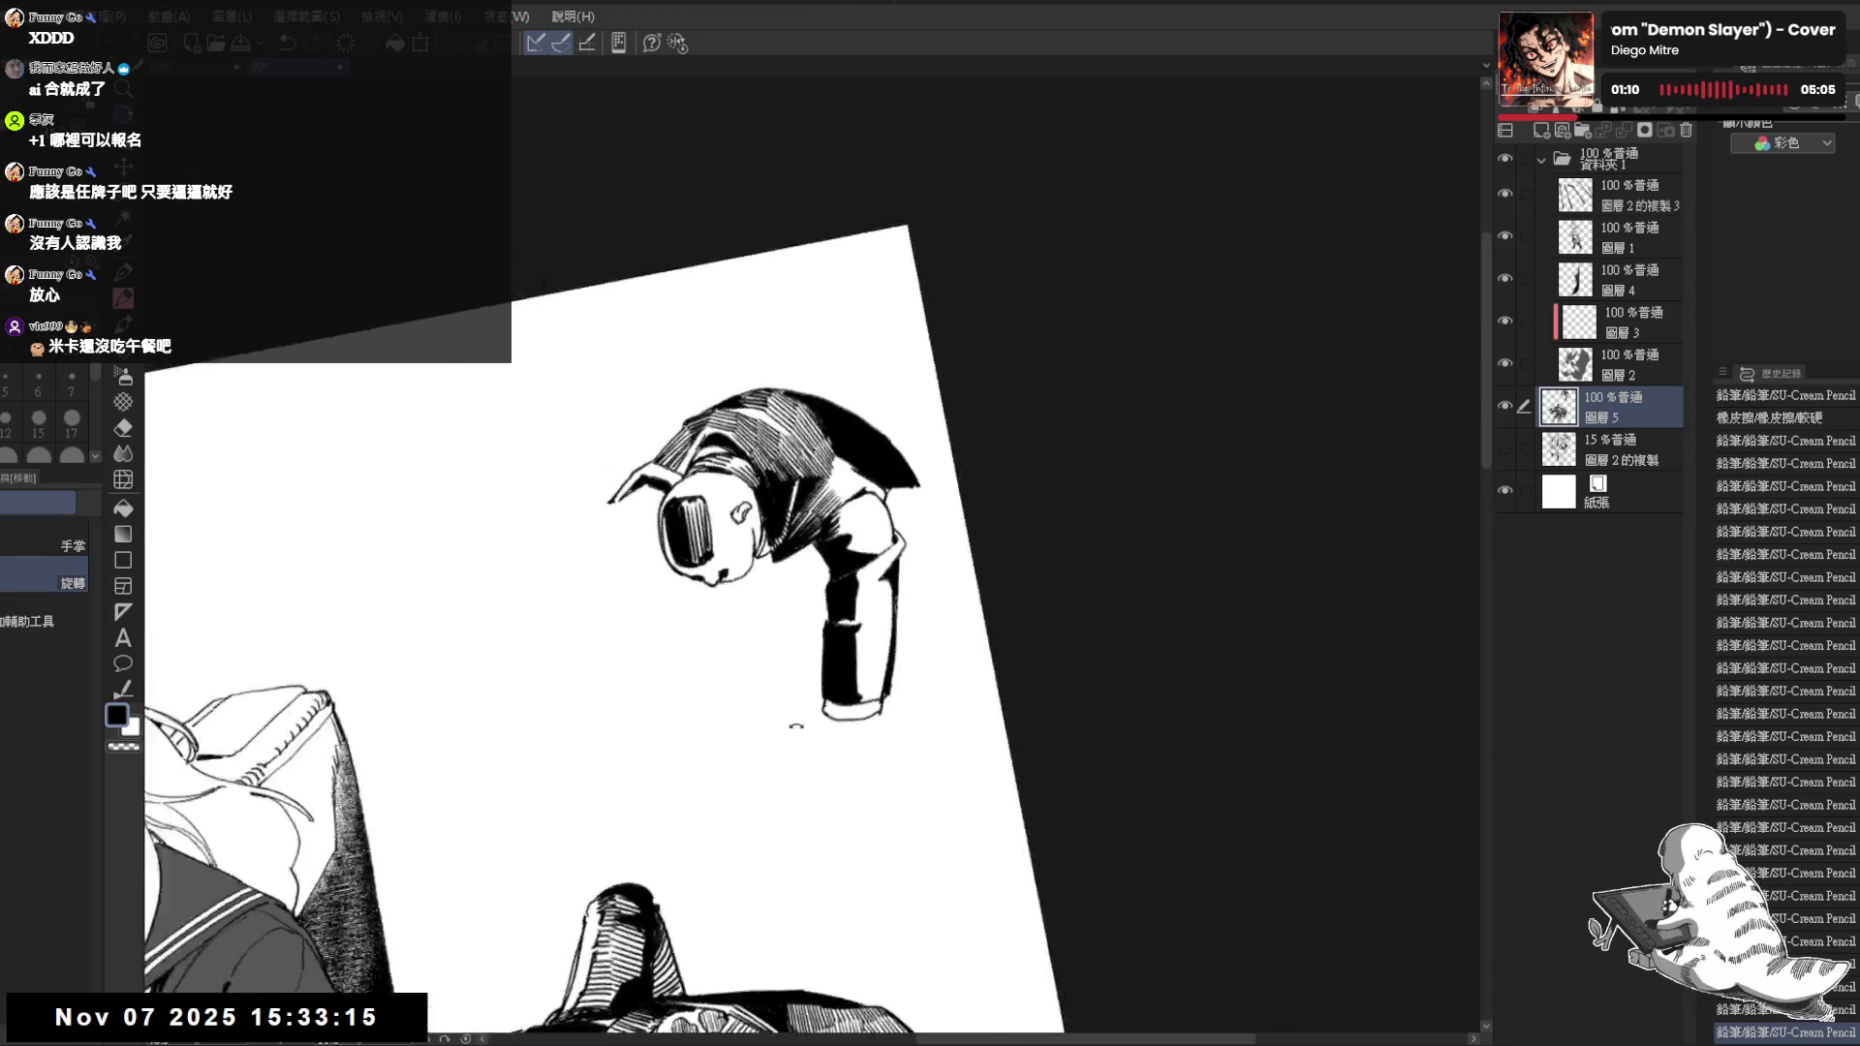
{"action": "left_click_drag", "start_coordinate": [830, 741], "coordinate": [775, 454], "text": "shift"}
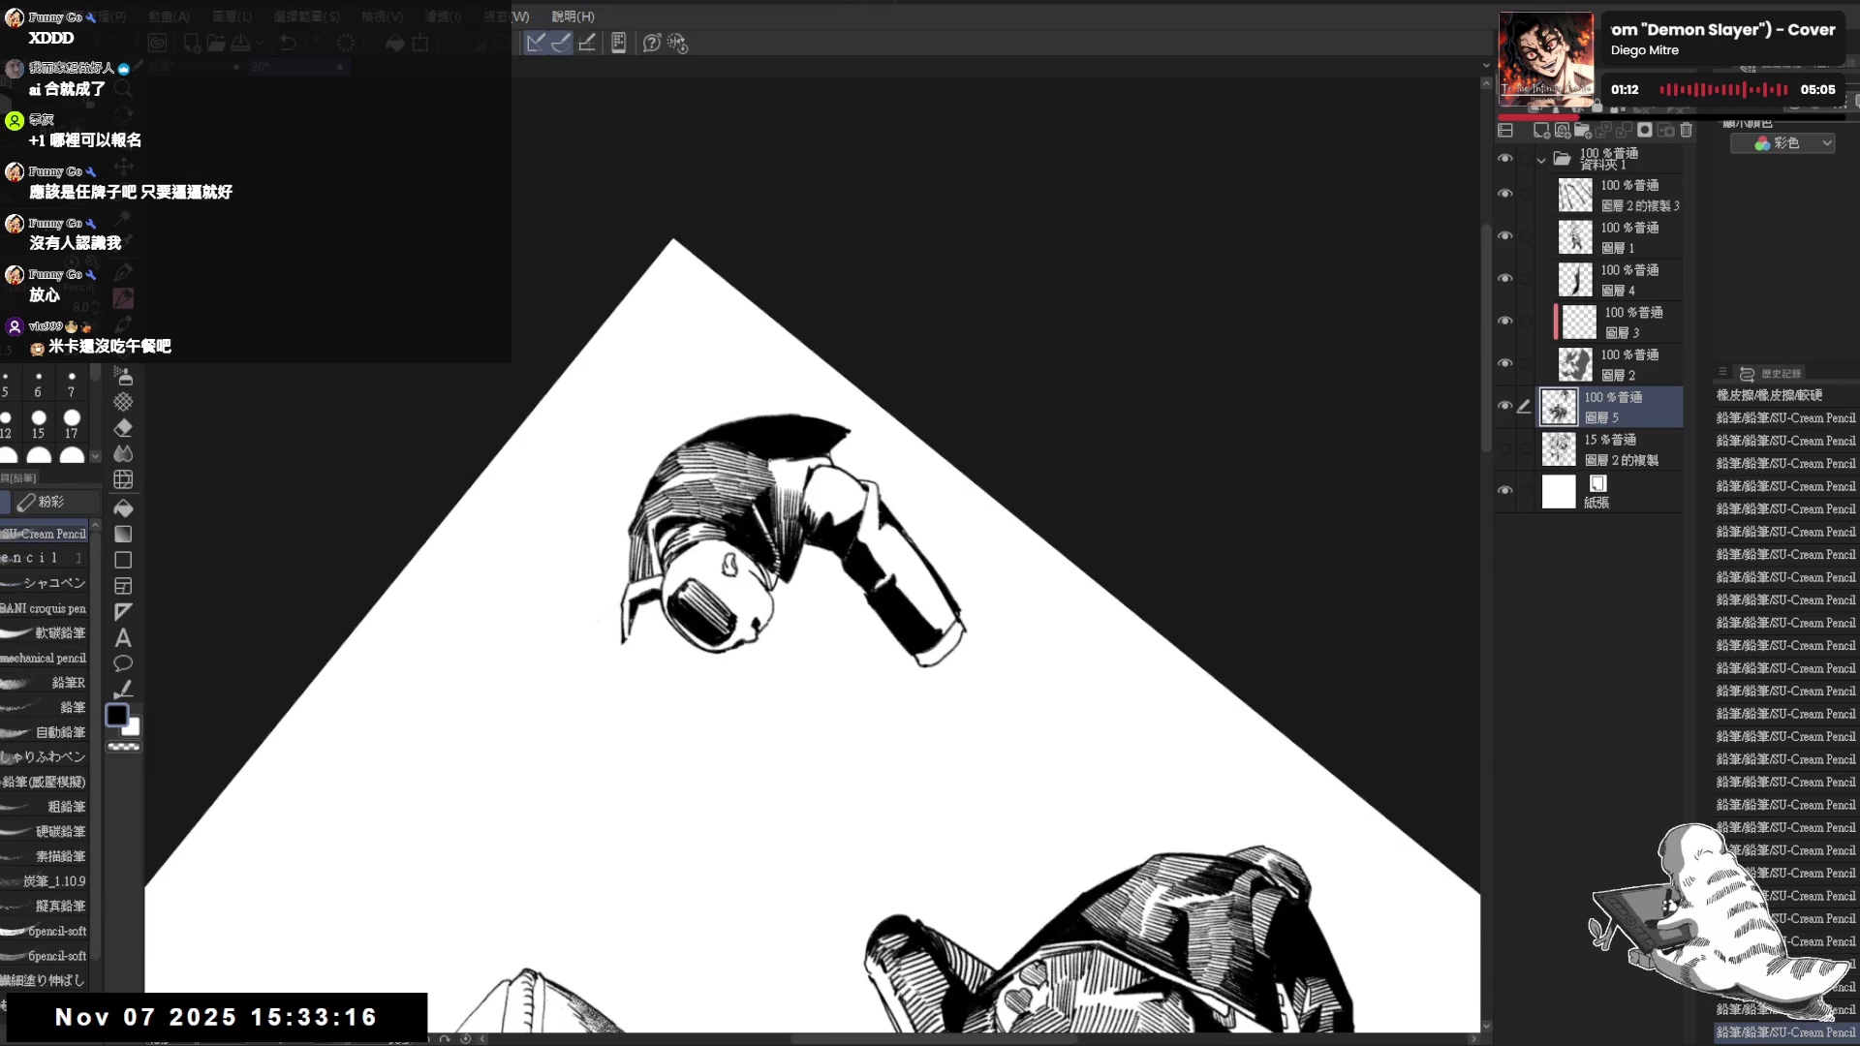
{"action": "left_click_drag", "start_coordinate": [871, 610], "coordinate": [813, 523], "text": "shift"}
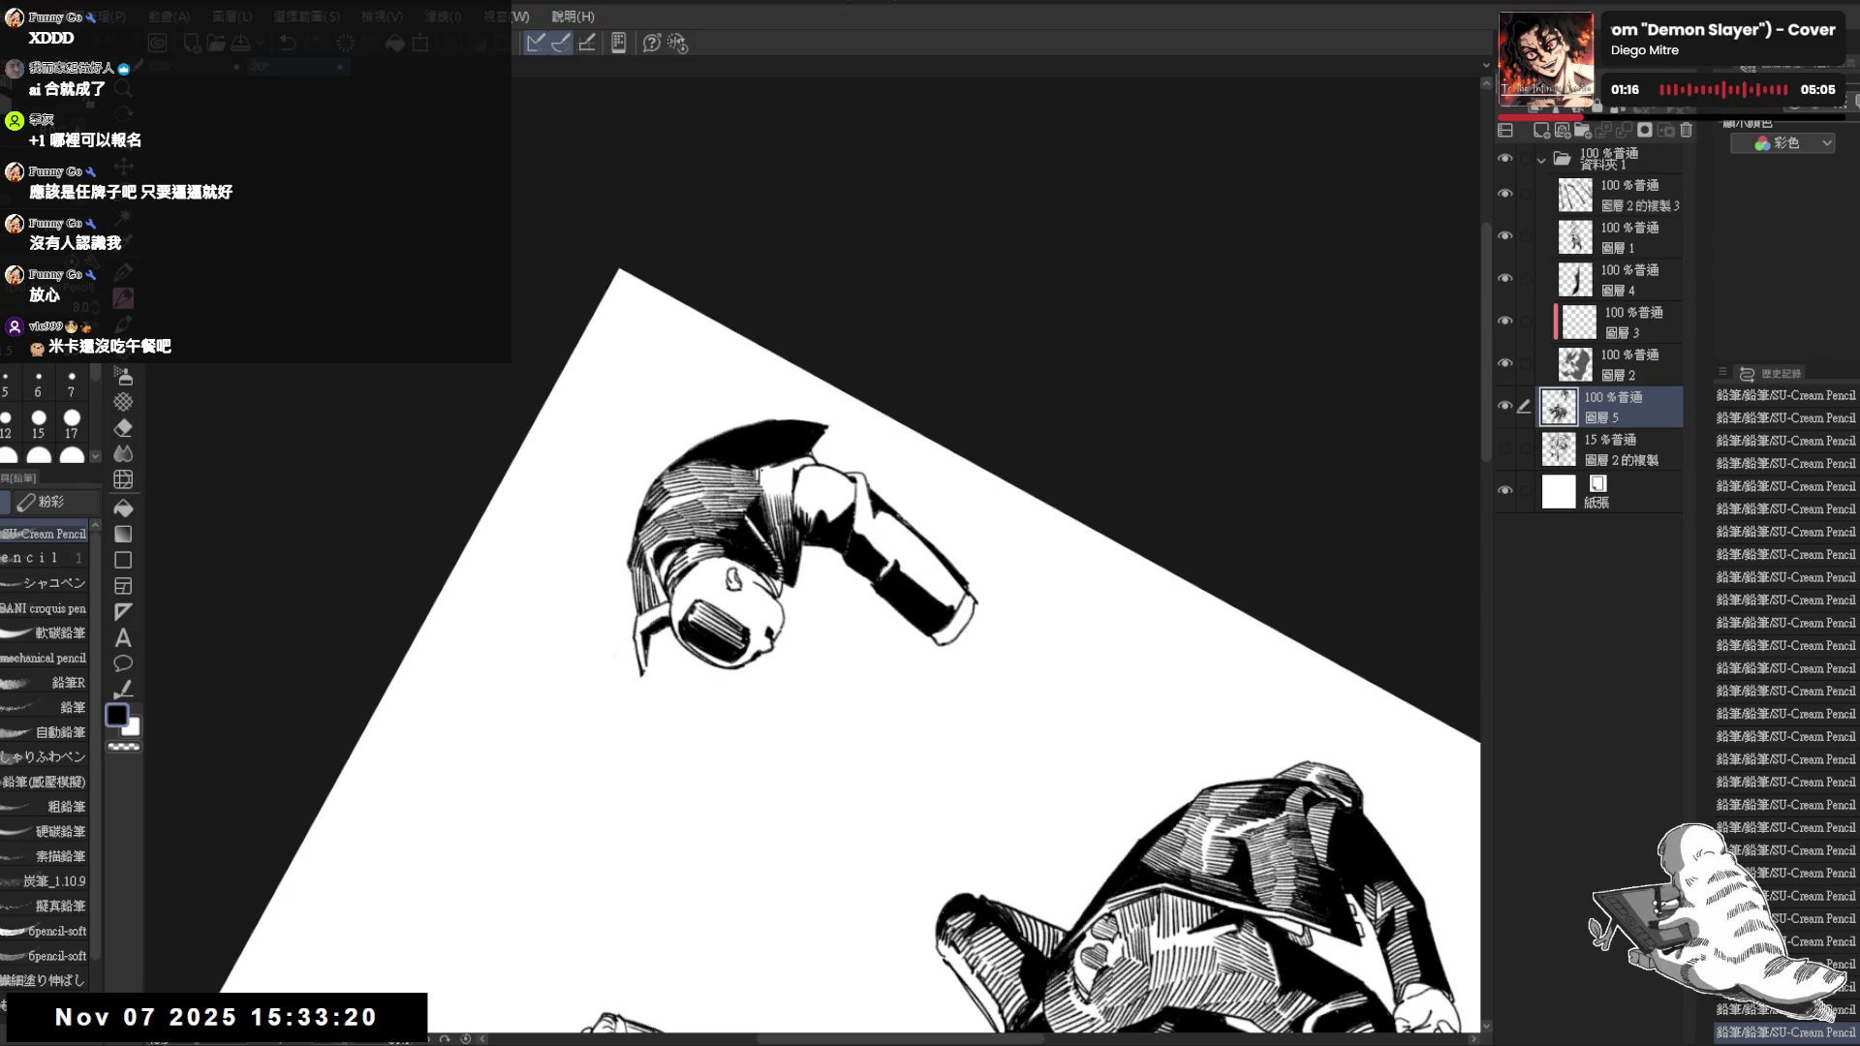
{"action": "key", "text": "ctrl+z"}
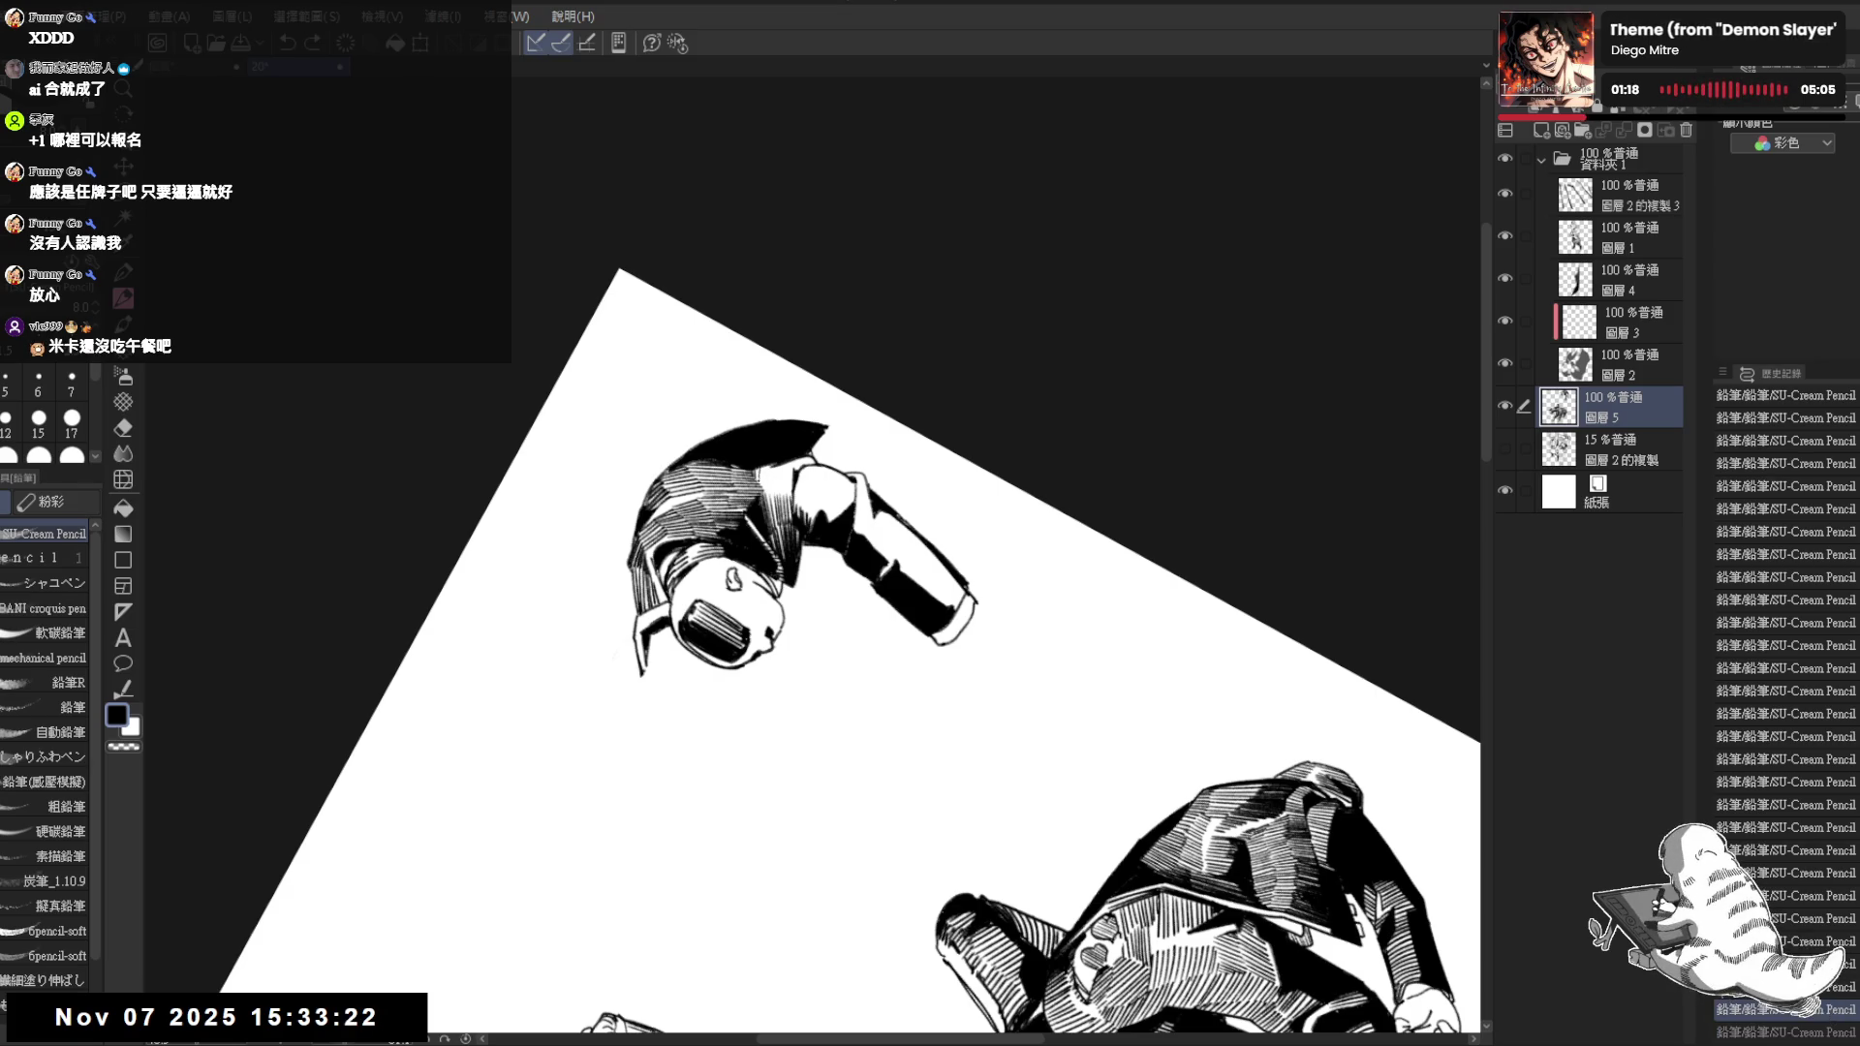
{"action": "key", "text": "ctrl+y"}
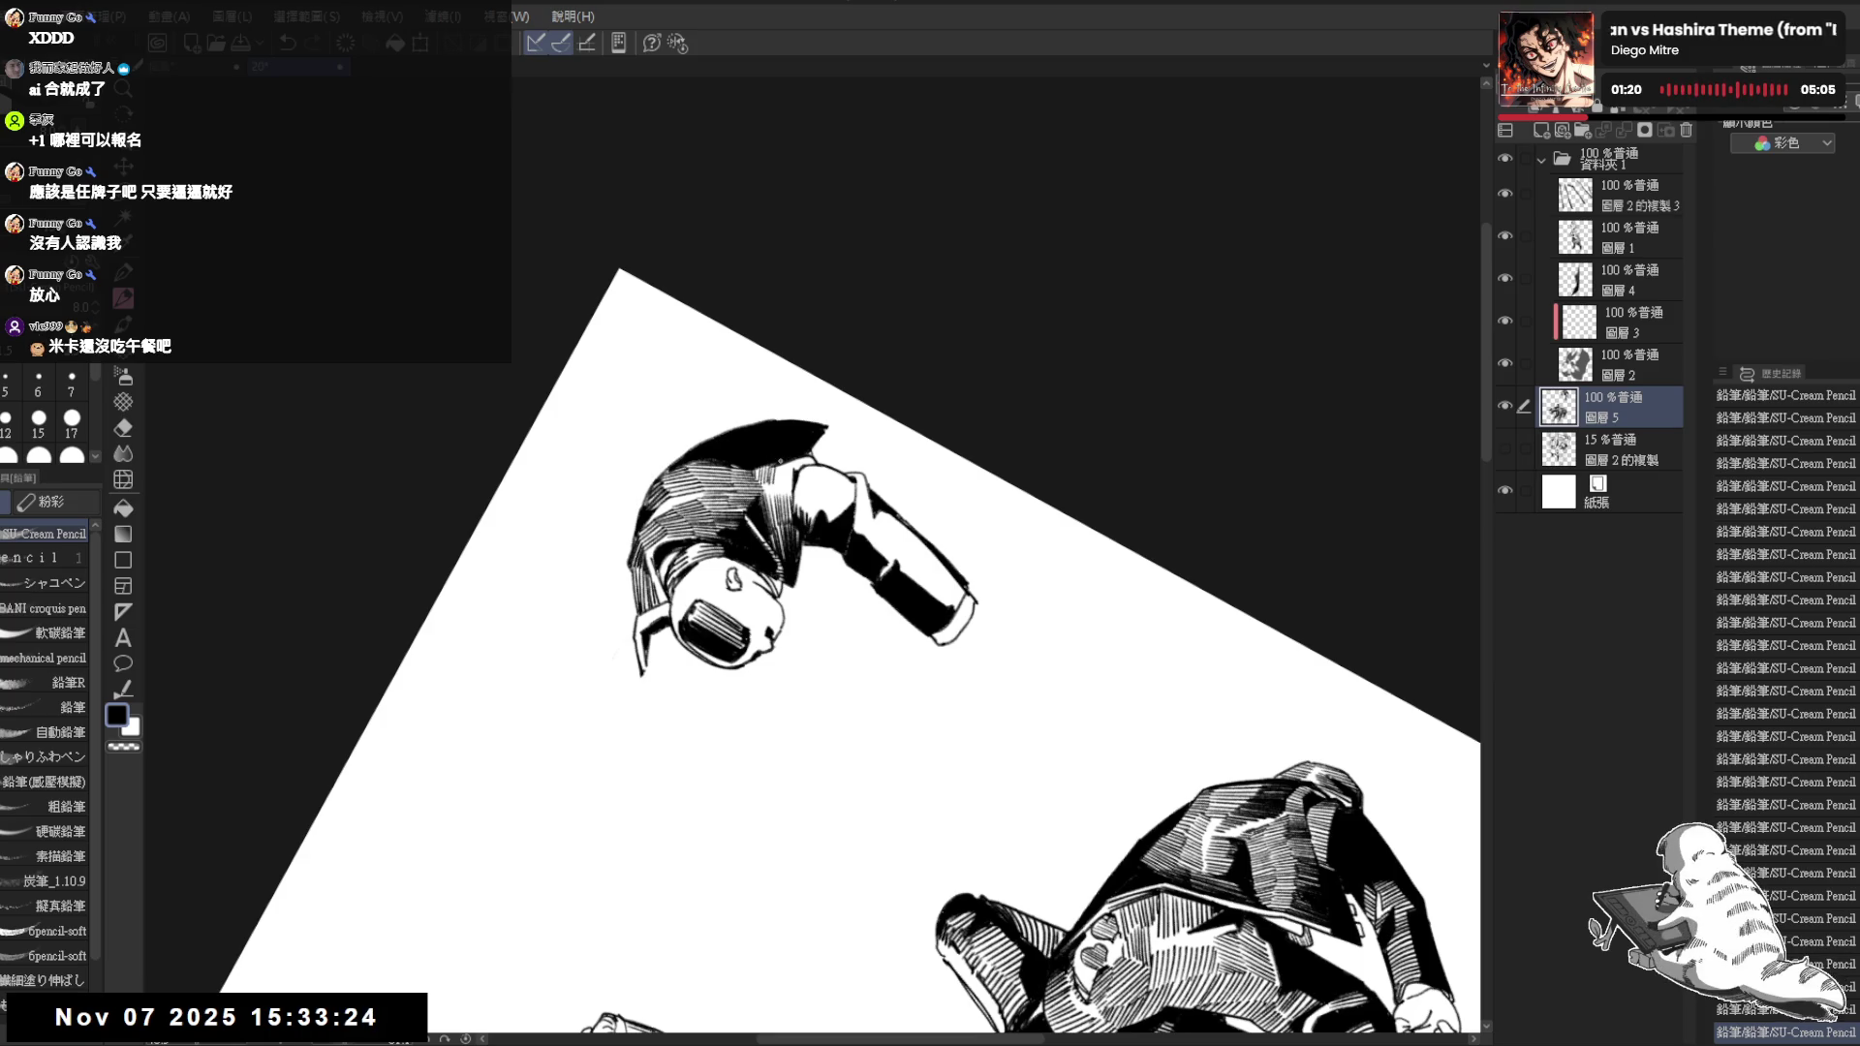
{"action": "left_click_drag", "start_coordinate": [800, 454], "coordinate": [806, 472]}
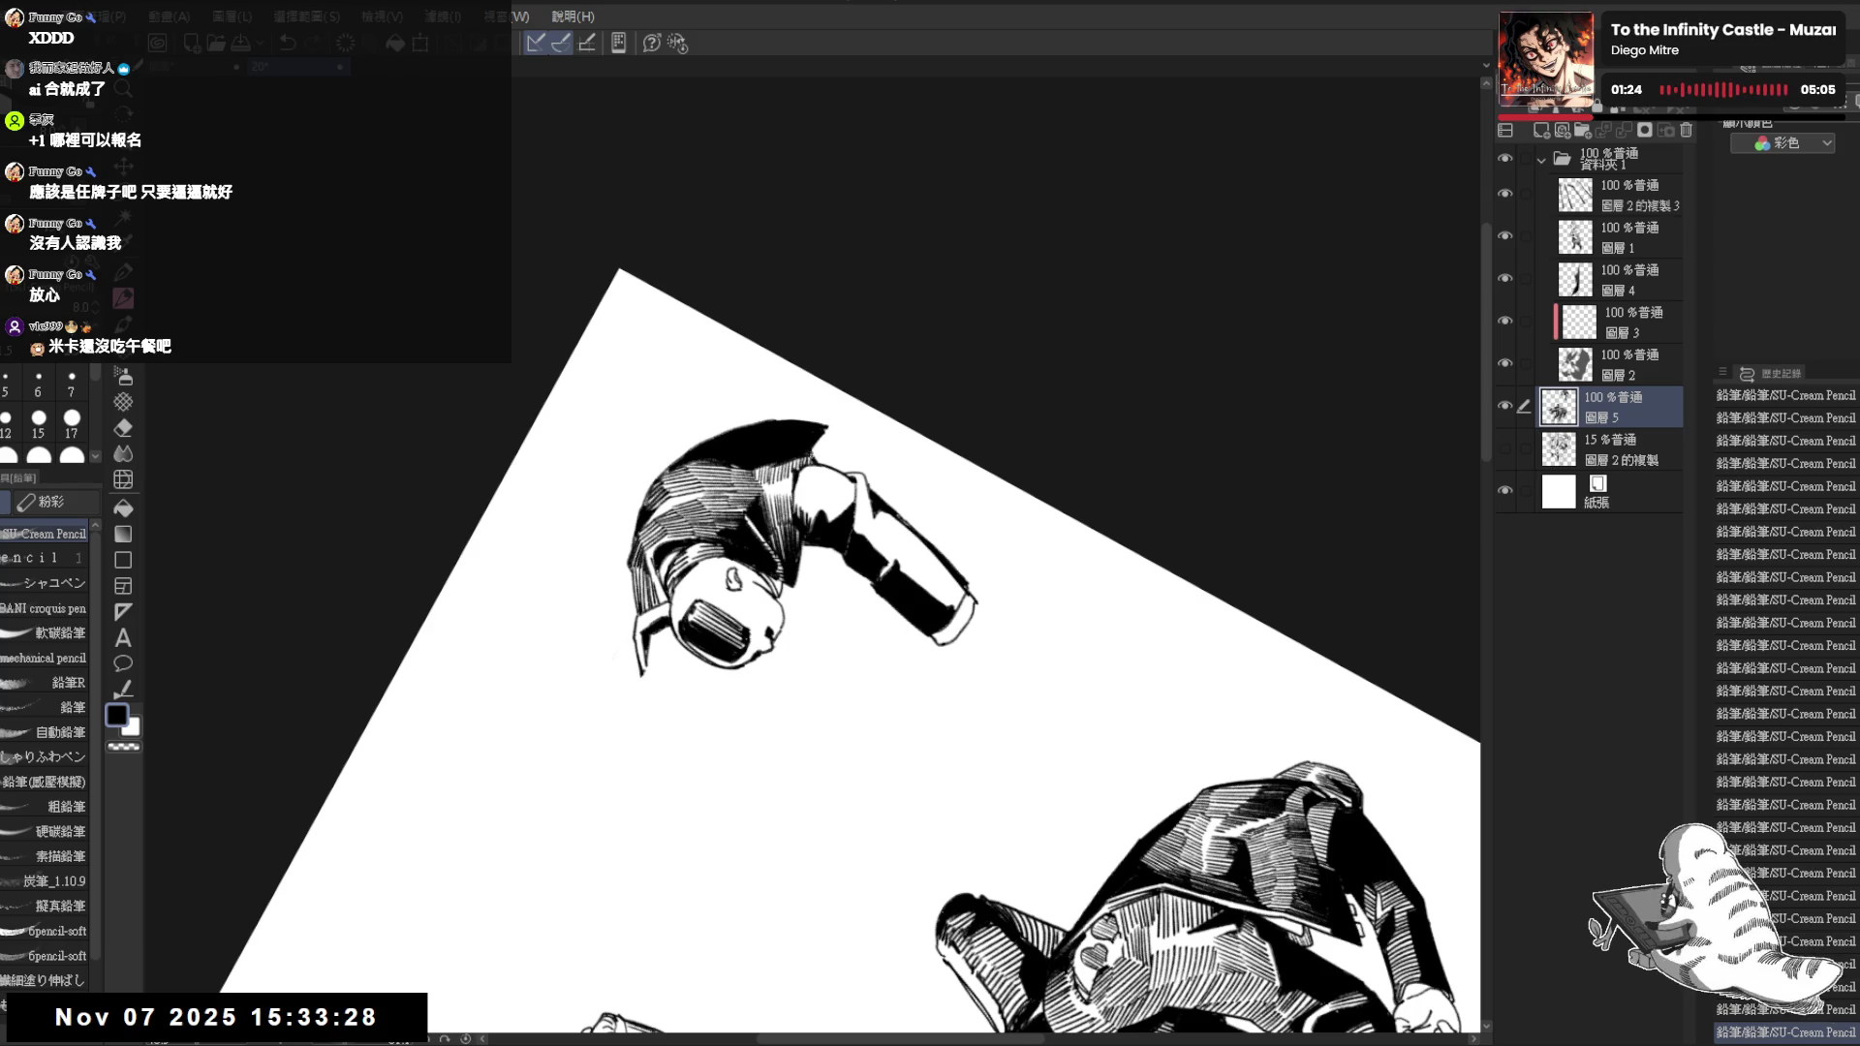
{"action": "key", "text": "ctrl+0"}
{"action": "key", "text": "ctrl+minus"}
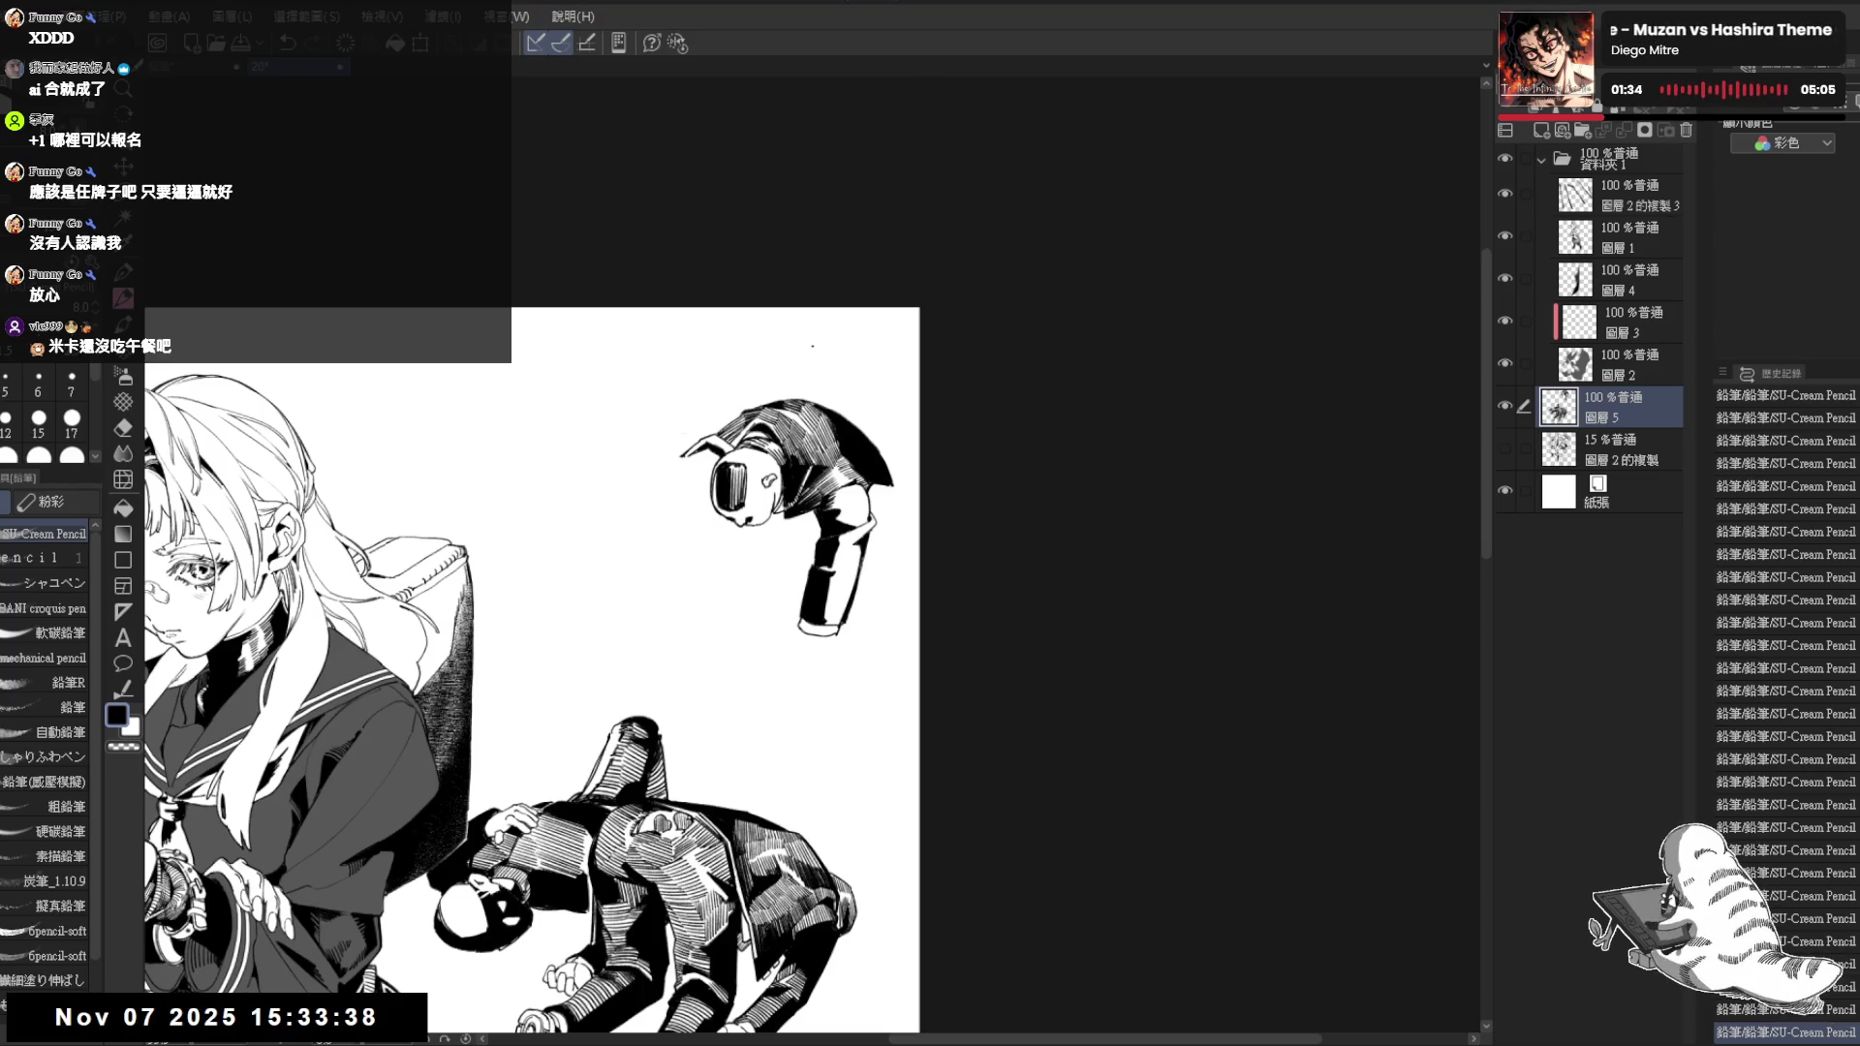
Reposition the view on the collapsed figure and recheck the last strokes with undo/redo
{"action": "mouse_move", "coordinate": [828, 431]}
{"action": "left_mouse_down"}
{"action": "mouse_move", "coordinate": [835, 480]}
{"action": "mouse_move", "coordinate": [808, 487]}
{"action": "left_mouse_up"}
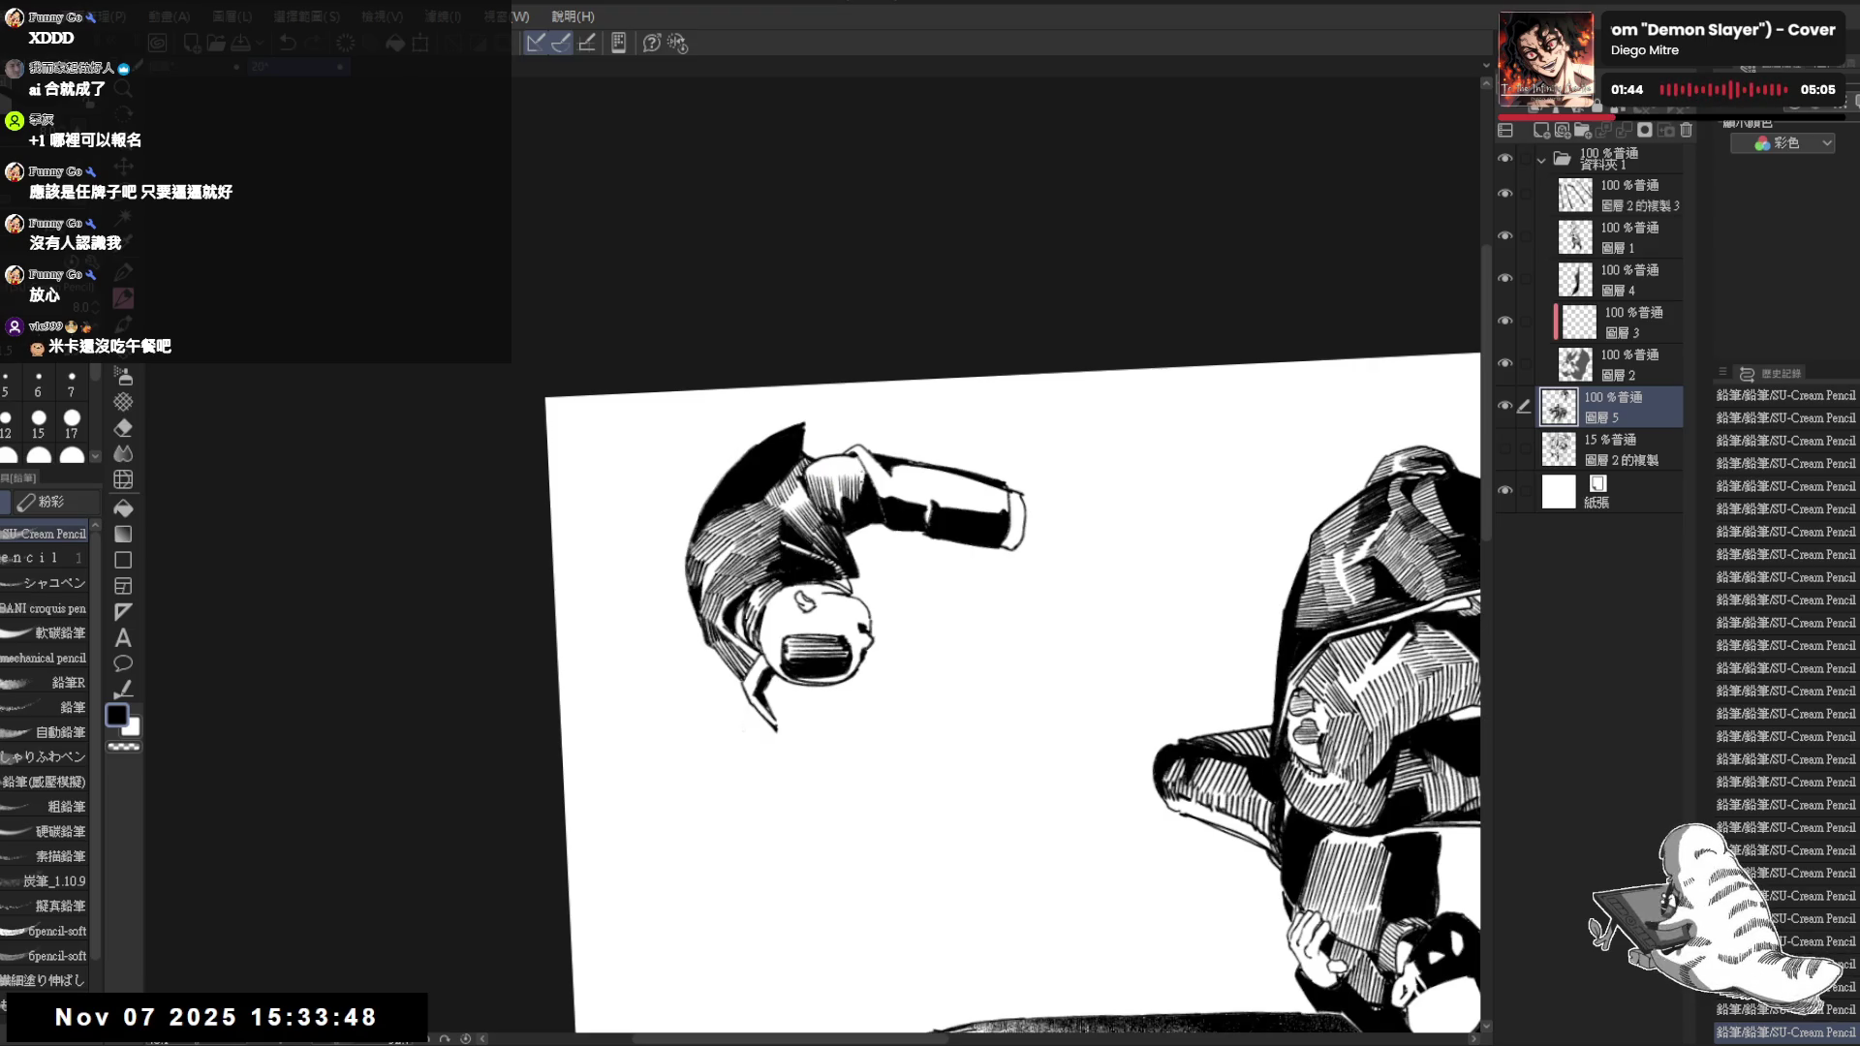
{"action": "left_click_drag", "start_coordinate": [872, 654], "coordinate": [726, 436]}
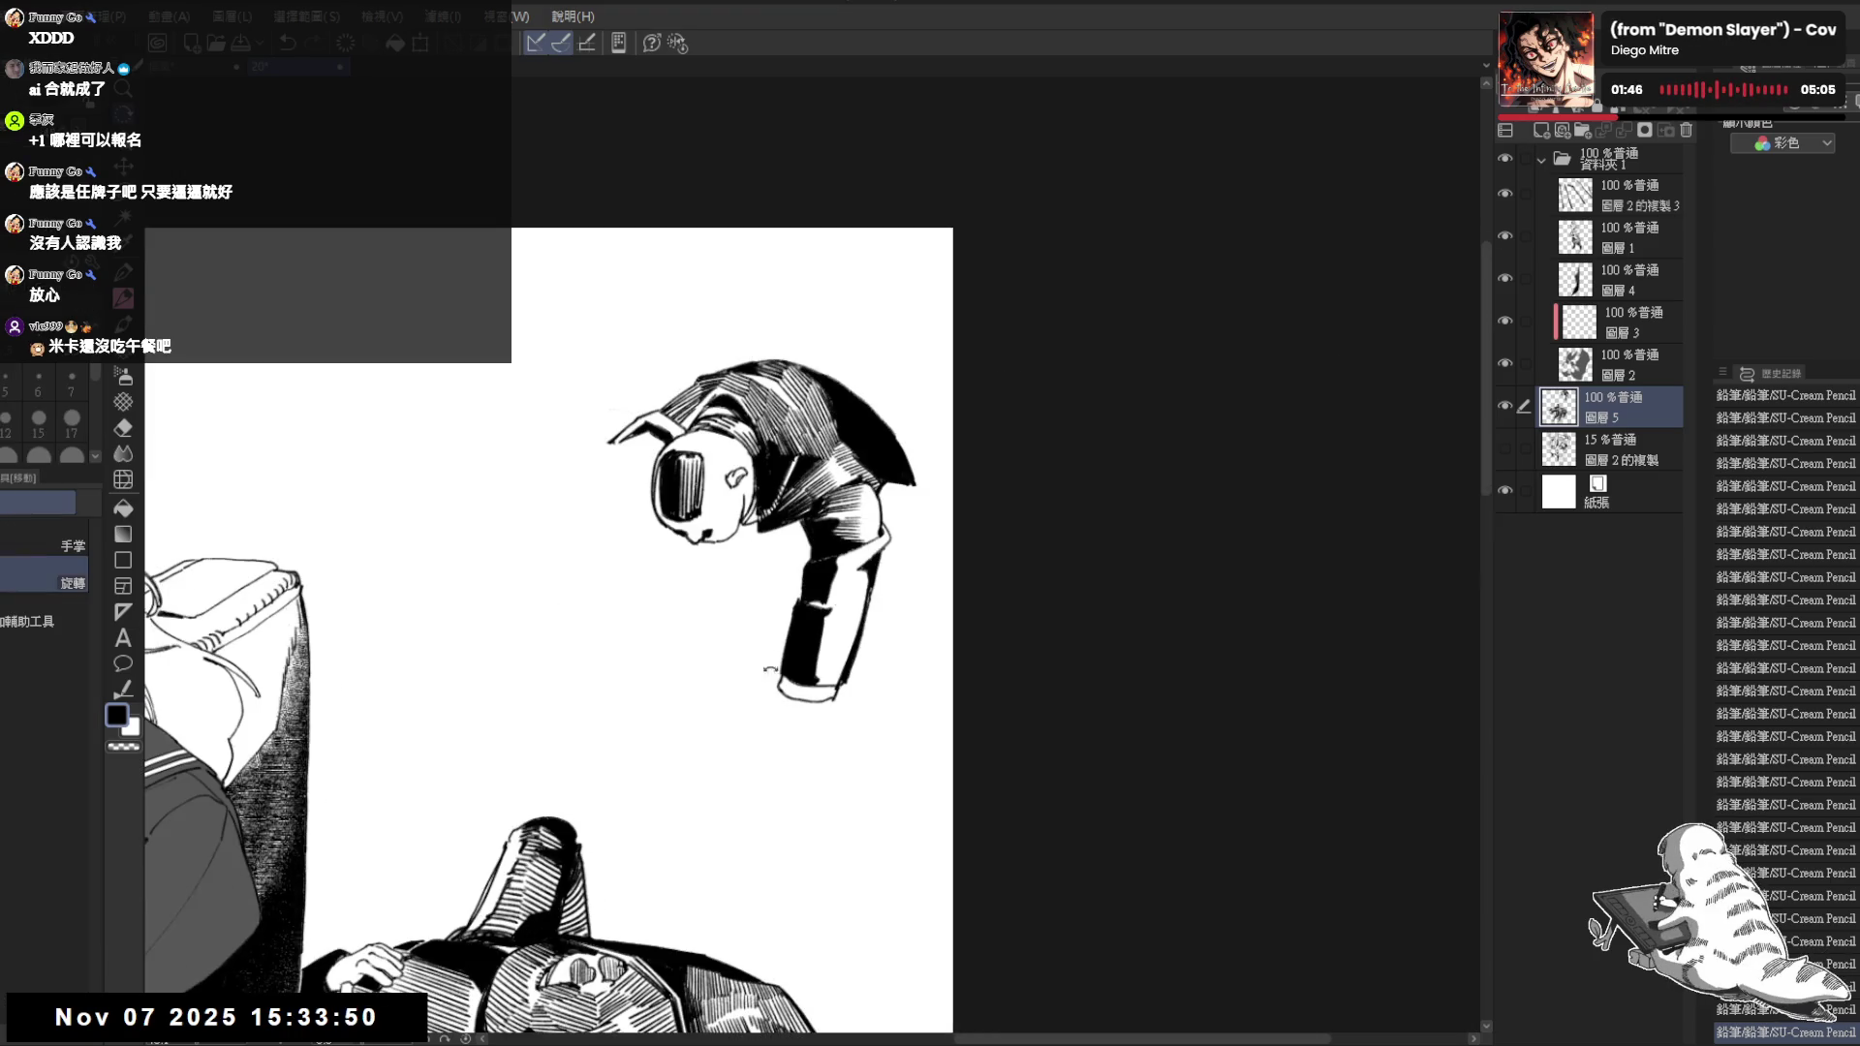
{"action": "left_click_drag", "start_coordinate": [769, 670], "coordinate": [758, 467]}
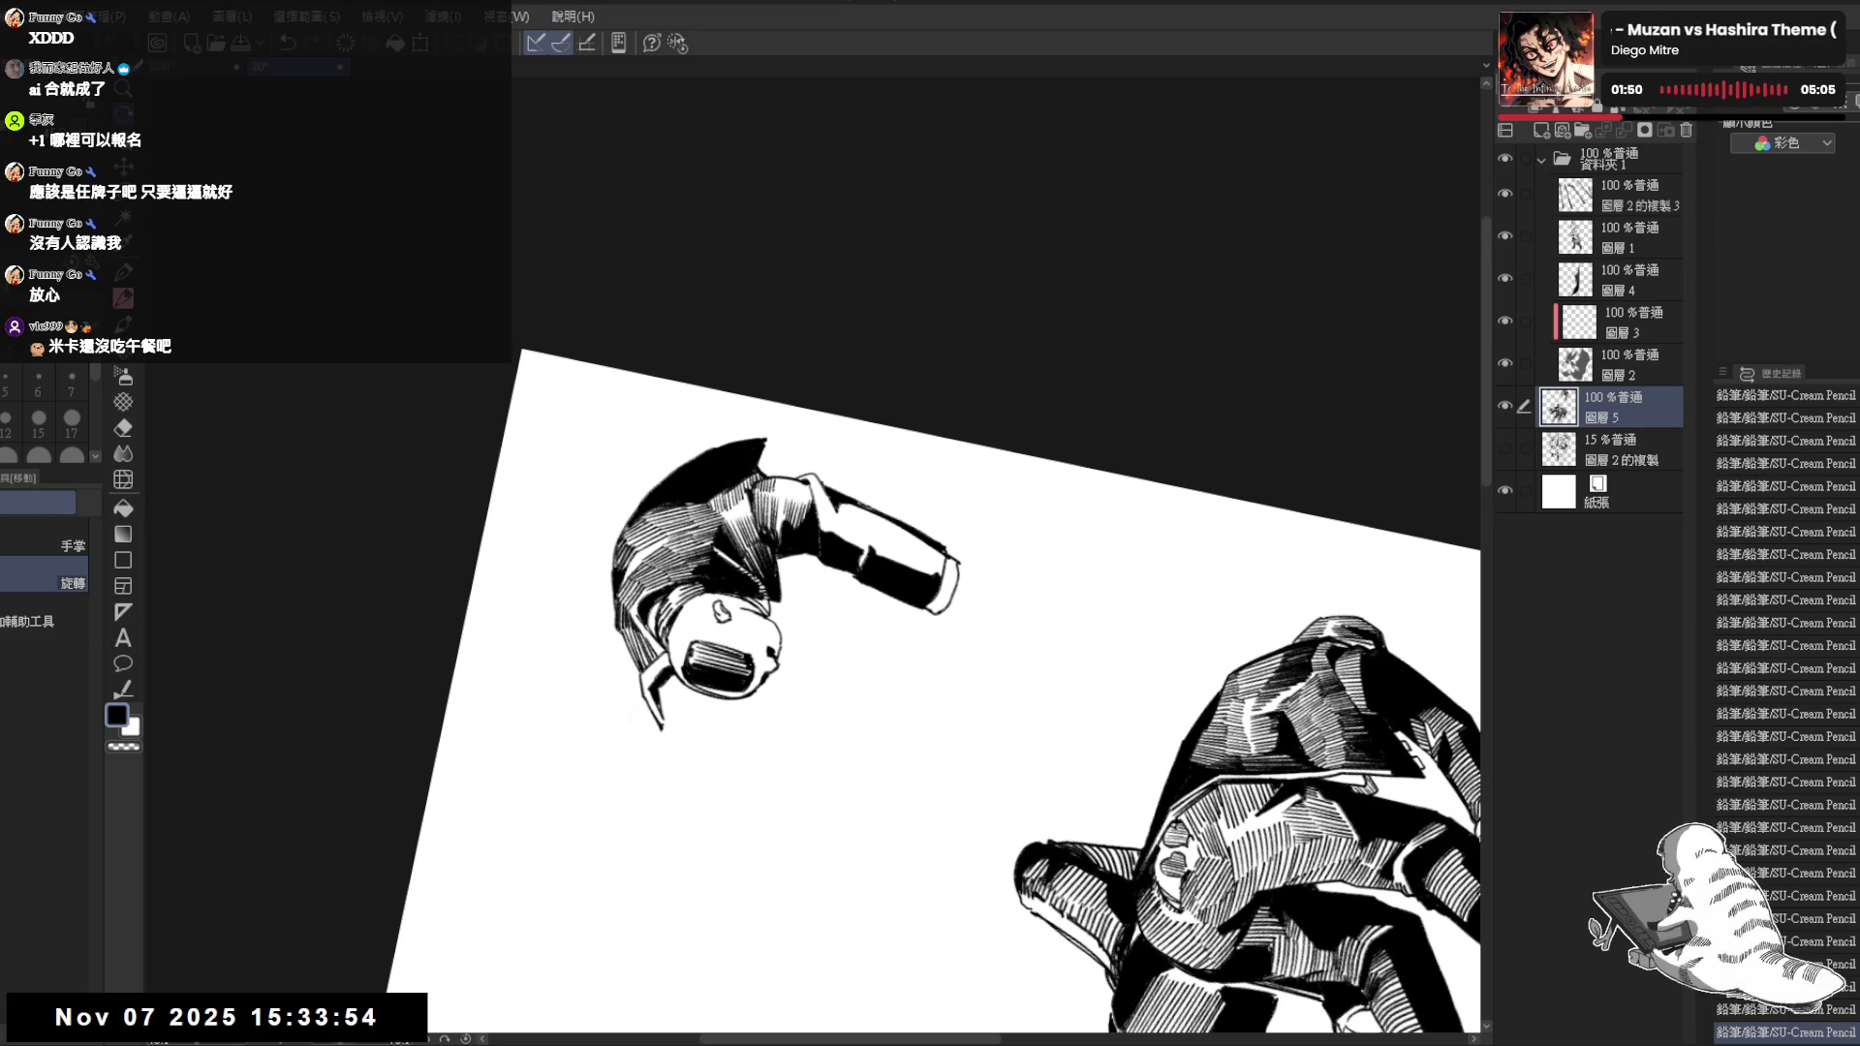
{"action": "left_click_drag", "start_coordinate": [744, 611], "coordinate": [814, 581]}
{"action": "key", "text": "p"}
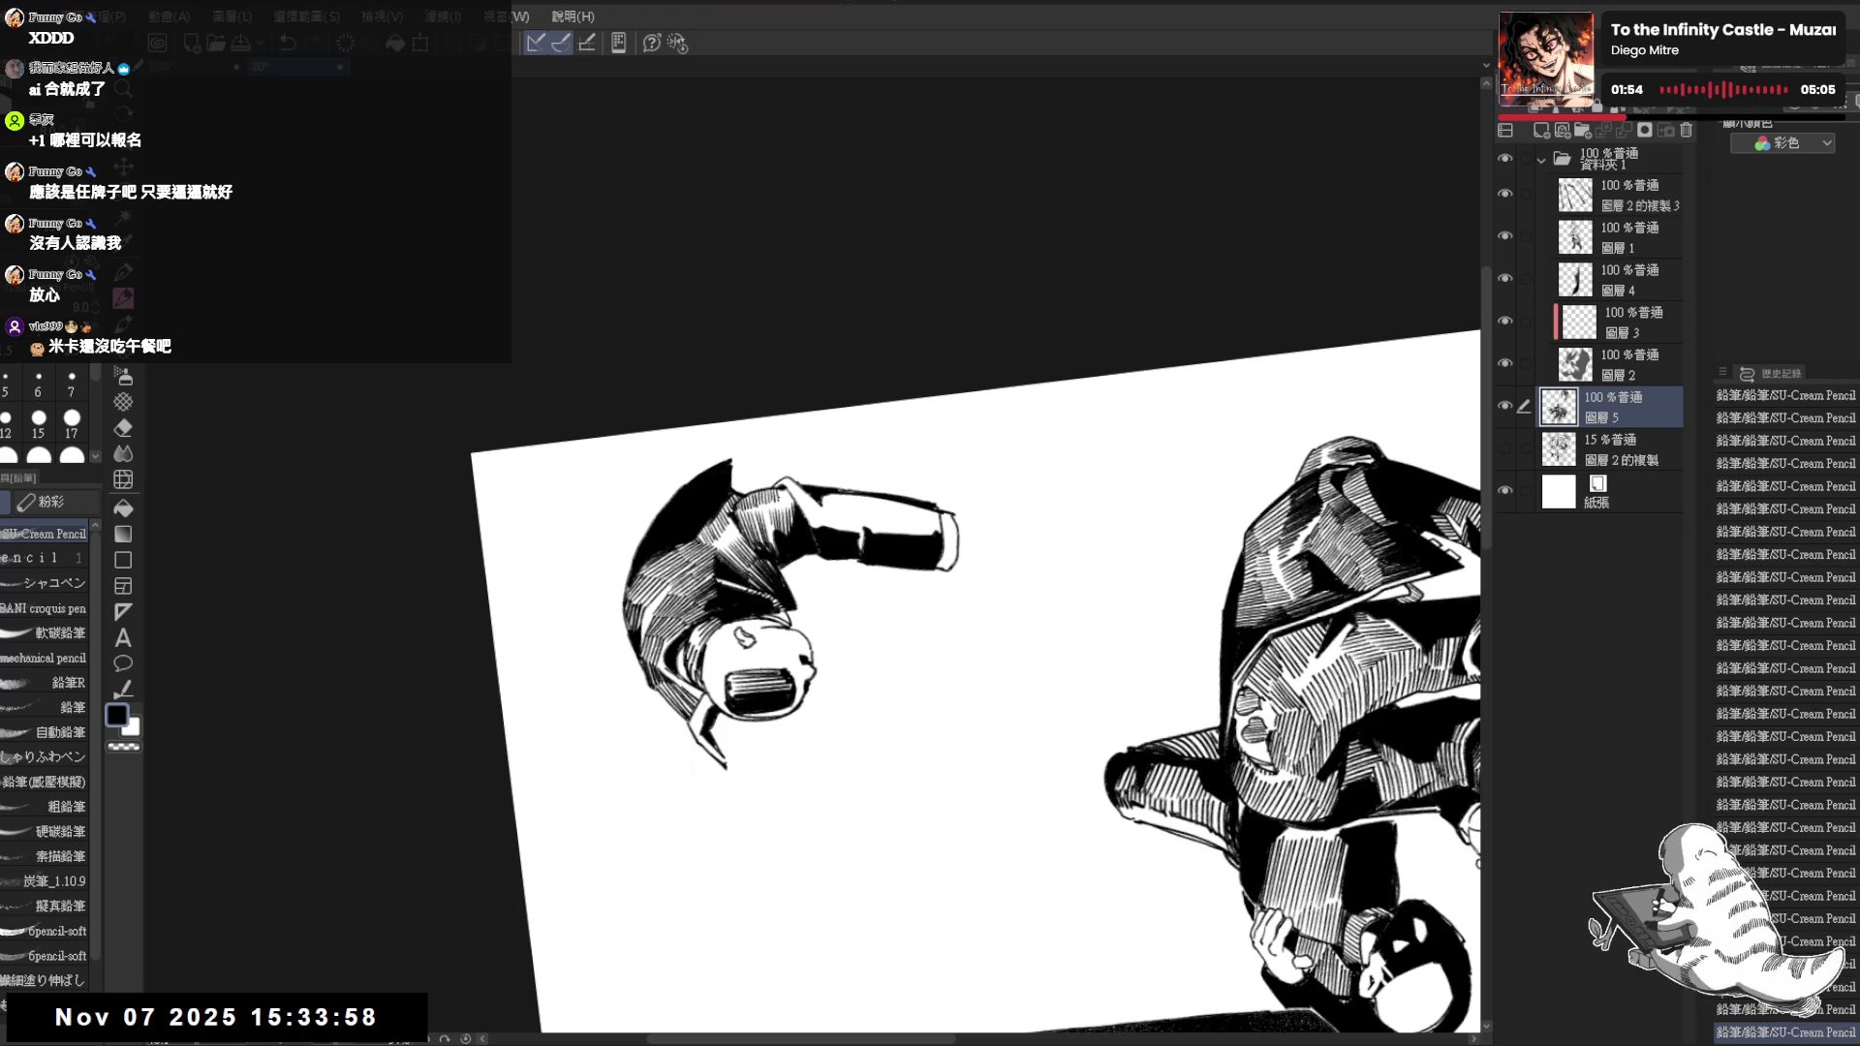
{"action": "left_click_drag", "start_coordinate": [929, 654], "coordinate": [1018, 756]}
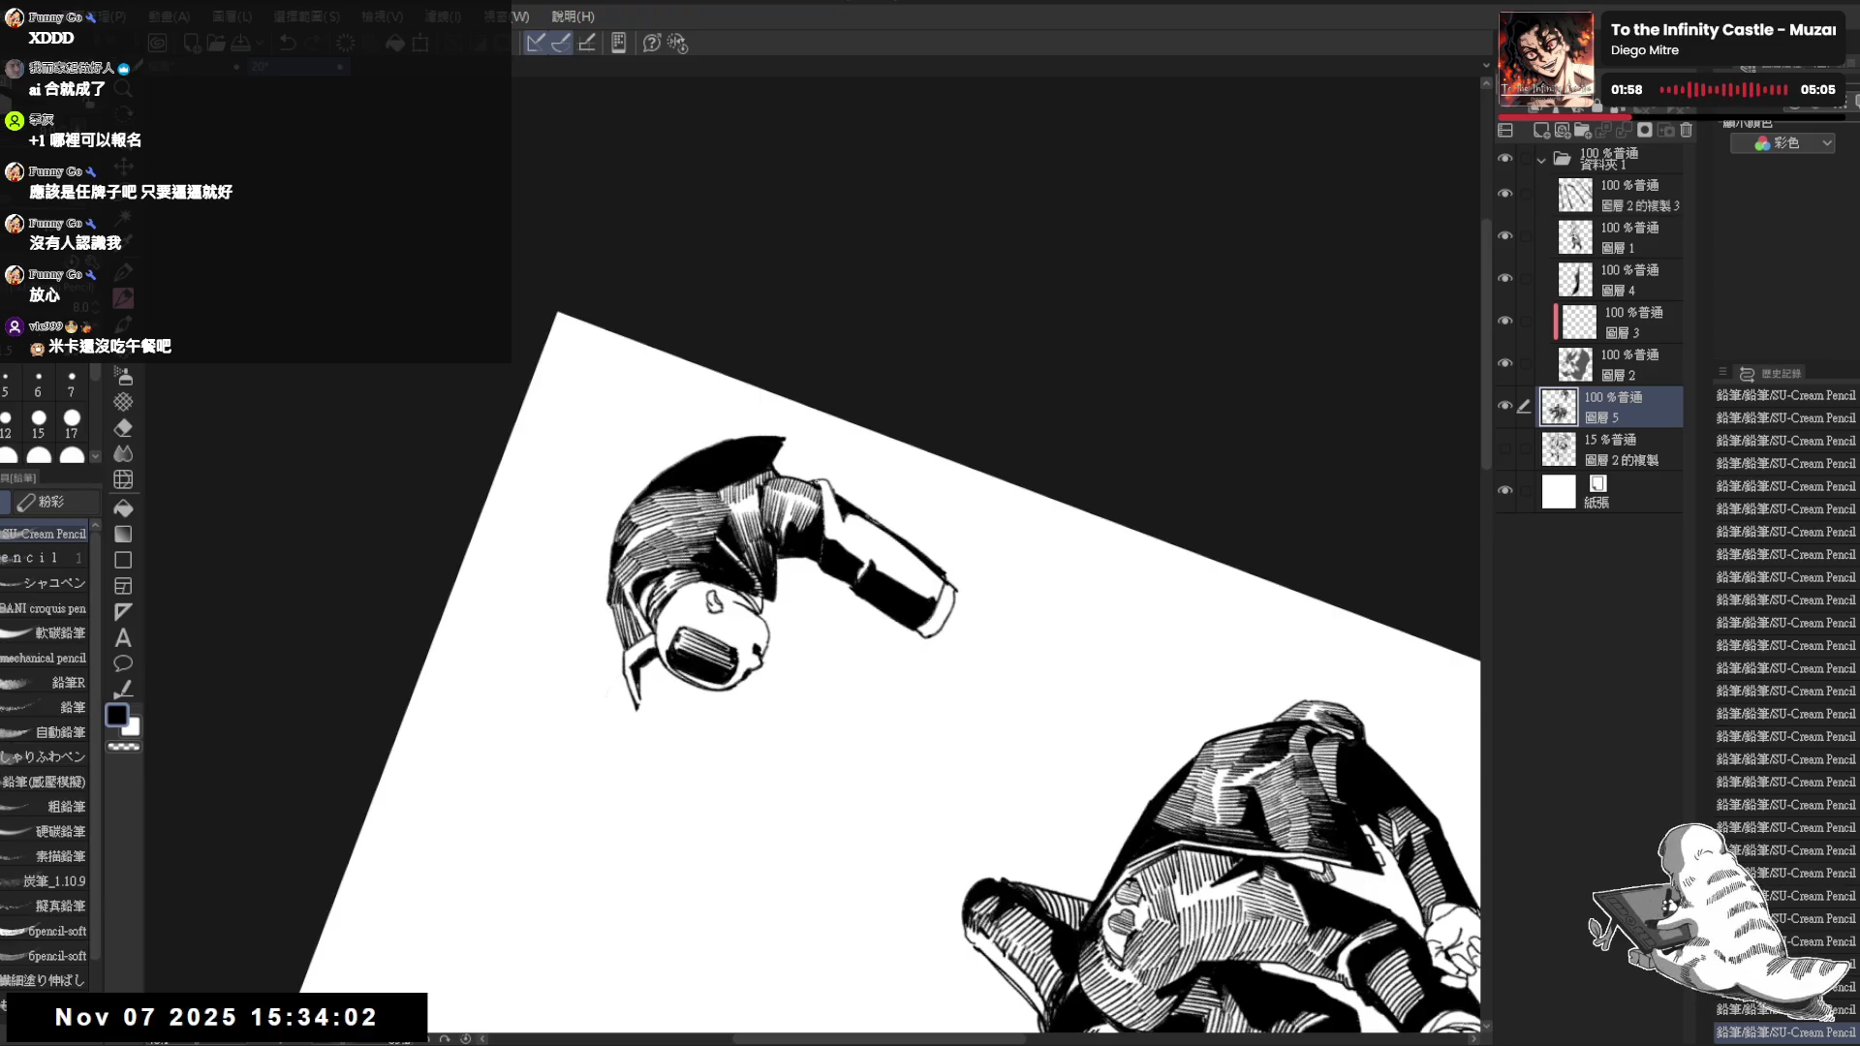
{"action": "key", "text": "ctrl+z"}
{"action": "key", "text": "ctrl+z"}
{"action": "key", "text": "ctrl+z"}
{"action": "key", "text": "ctrl+z"}
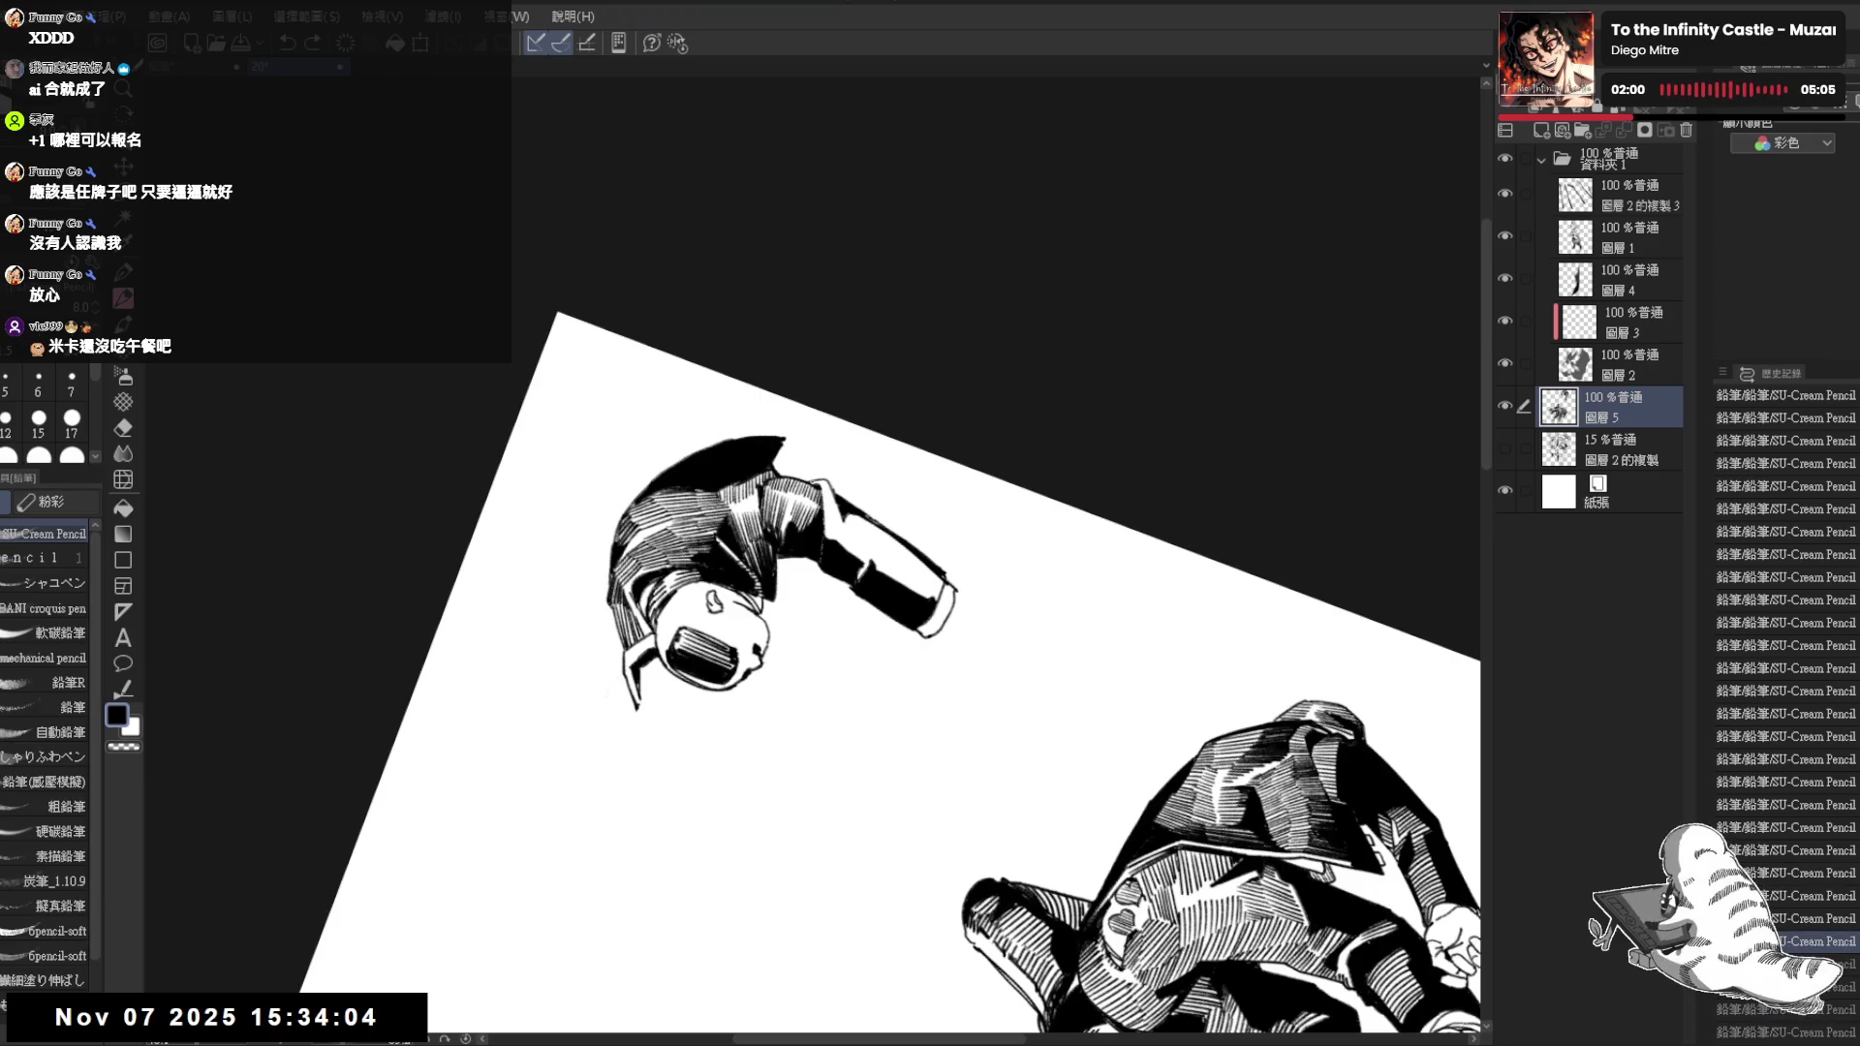
{"action": "key", "text": "ctrl+y"}
{"action": "key", "text": "ctrl+y"}
{"action": "key", "text": "ctrl+y"}
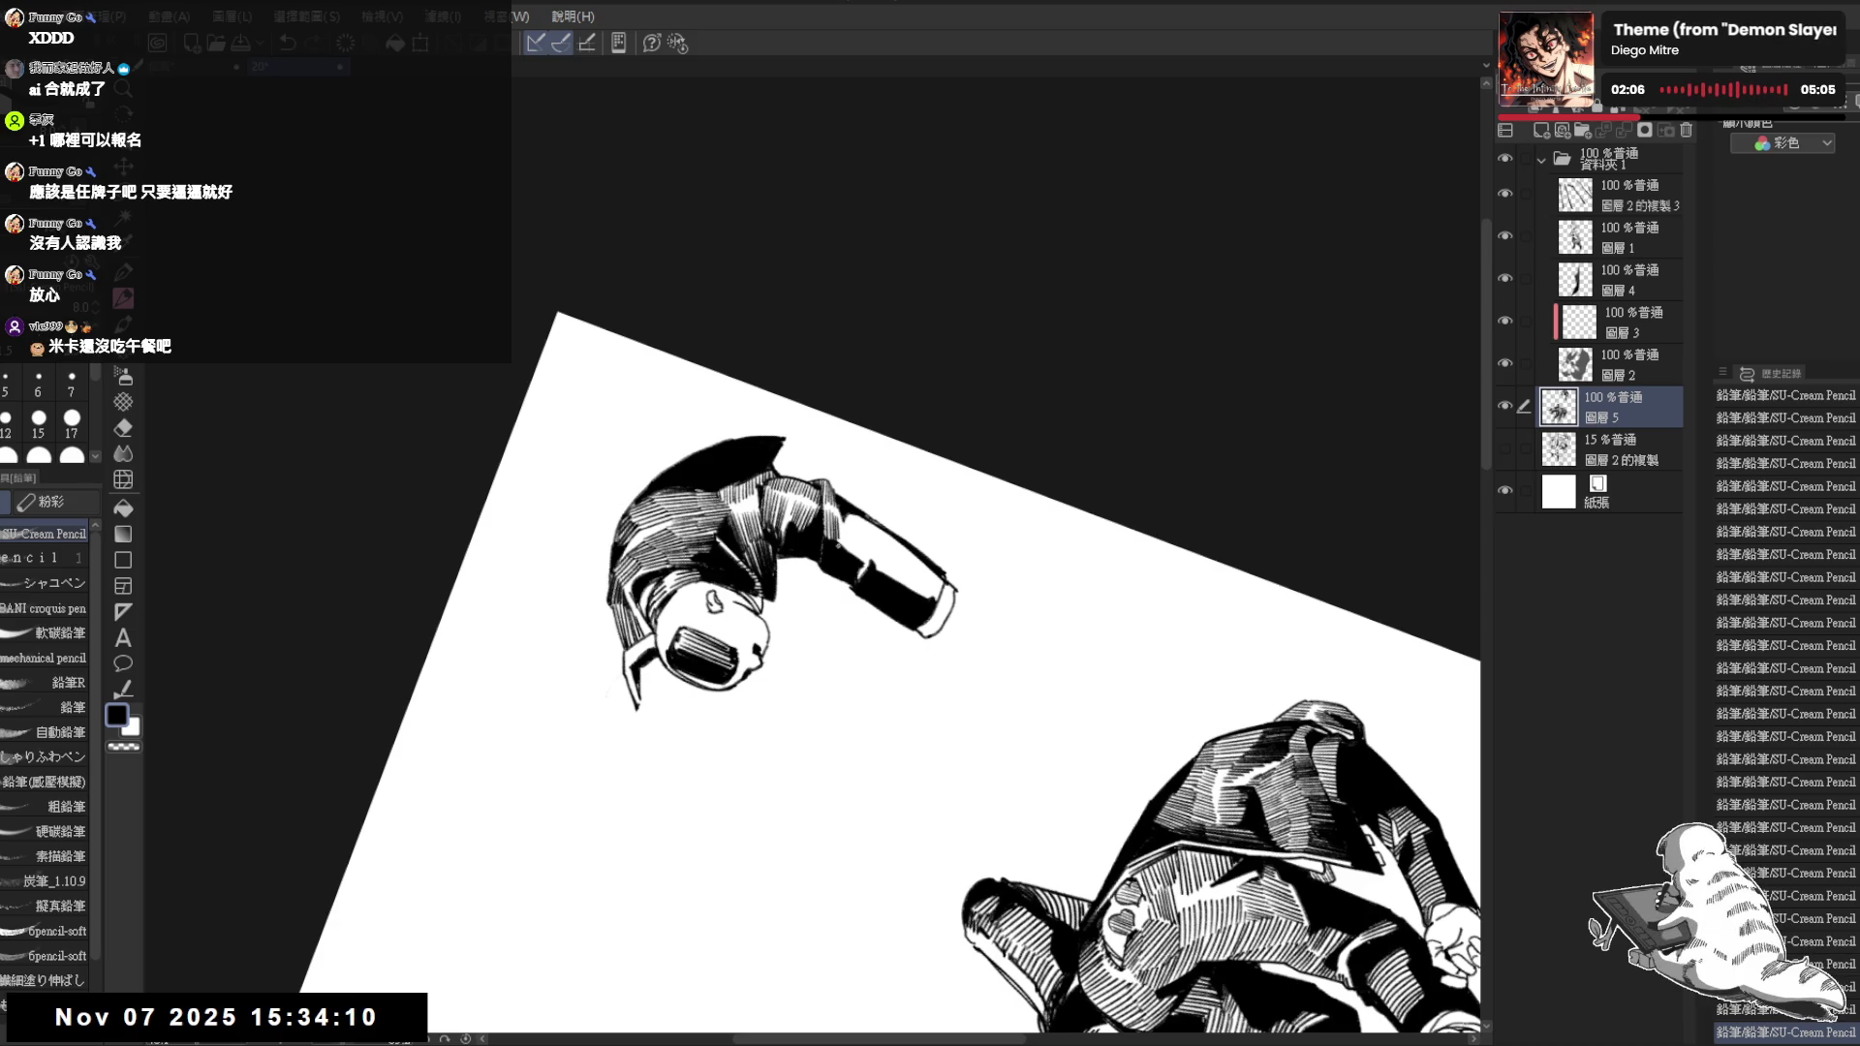
{"action": "left_click_drag", "start_coordinate": [845, 555], "coordinate": [819, 465]}
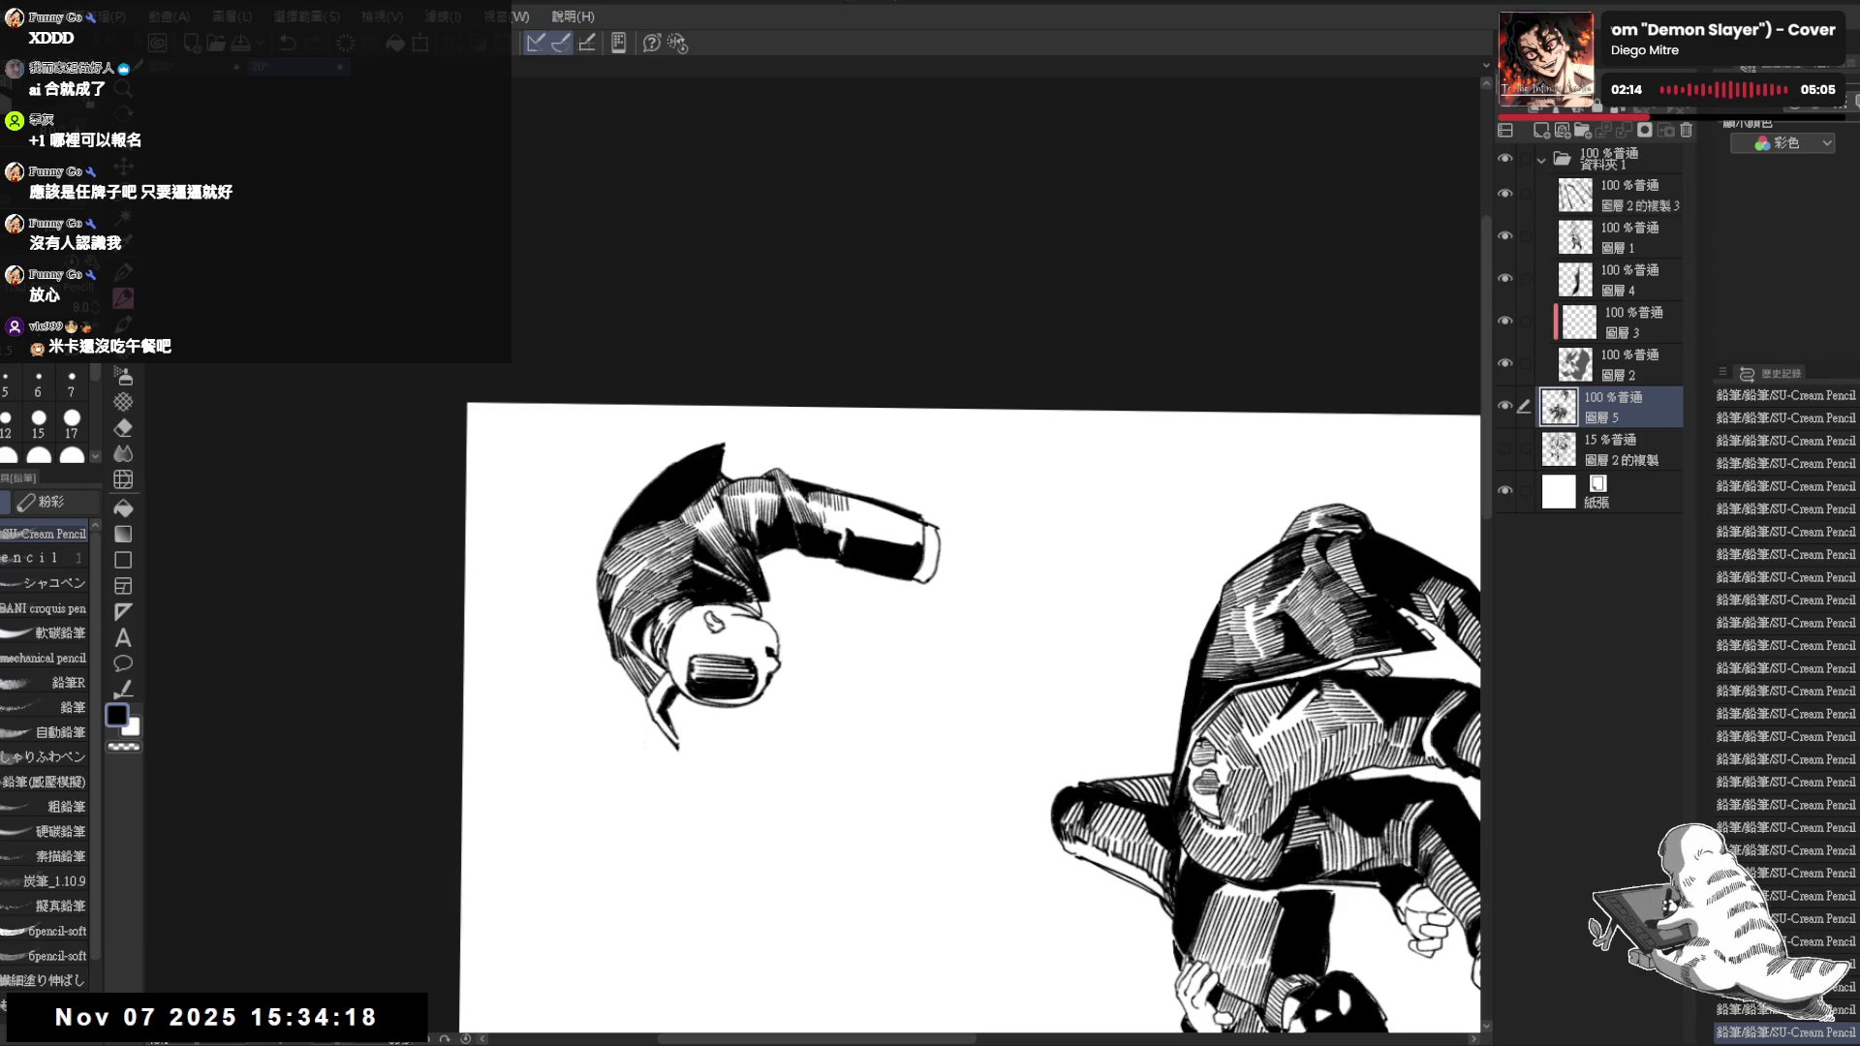
Hatch short vertical strokes along the collapsed figure's arm and check the whole drawing
{"action": "left_click_drag", "start_coordinate": [836, 509], "coordinate": [855, 539]}
{"action": "left_click_drag", "start_coordinate": [851, 494], "coordinate": [861, 538]}
{"action": "mouse_move", "coordinate": [863, 500]}
{"action": "left_mouse_down"}
{"action": "mouse_move", "coordinate": [864, 541]}
{"action": "mouse_move", "coordinate": [896, 543]}
{"action": "left_mouse_up"}
{"action": "mouse_move", "coordinate": [898, 509]}
{"action": "left_mouse_down"}
{"action": "mouse_move", "coordinate": [900, 549]}
{"action": "mouse_move", "coordinate": [917, 546]}
{"action": "left_mouse_up"}
{"action": "left_click_drag", "start_coordinate": [917, 515], "coordinate": [924, 547]}
{"action": "key", "text": "ctrl+minus"}
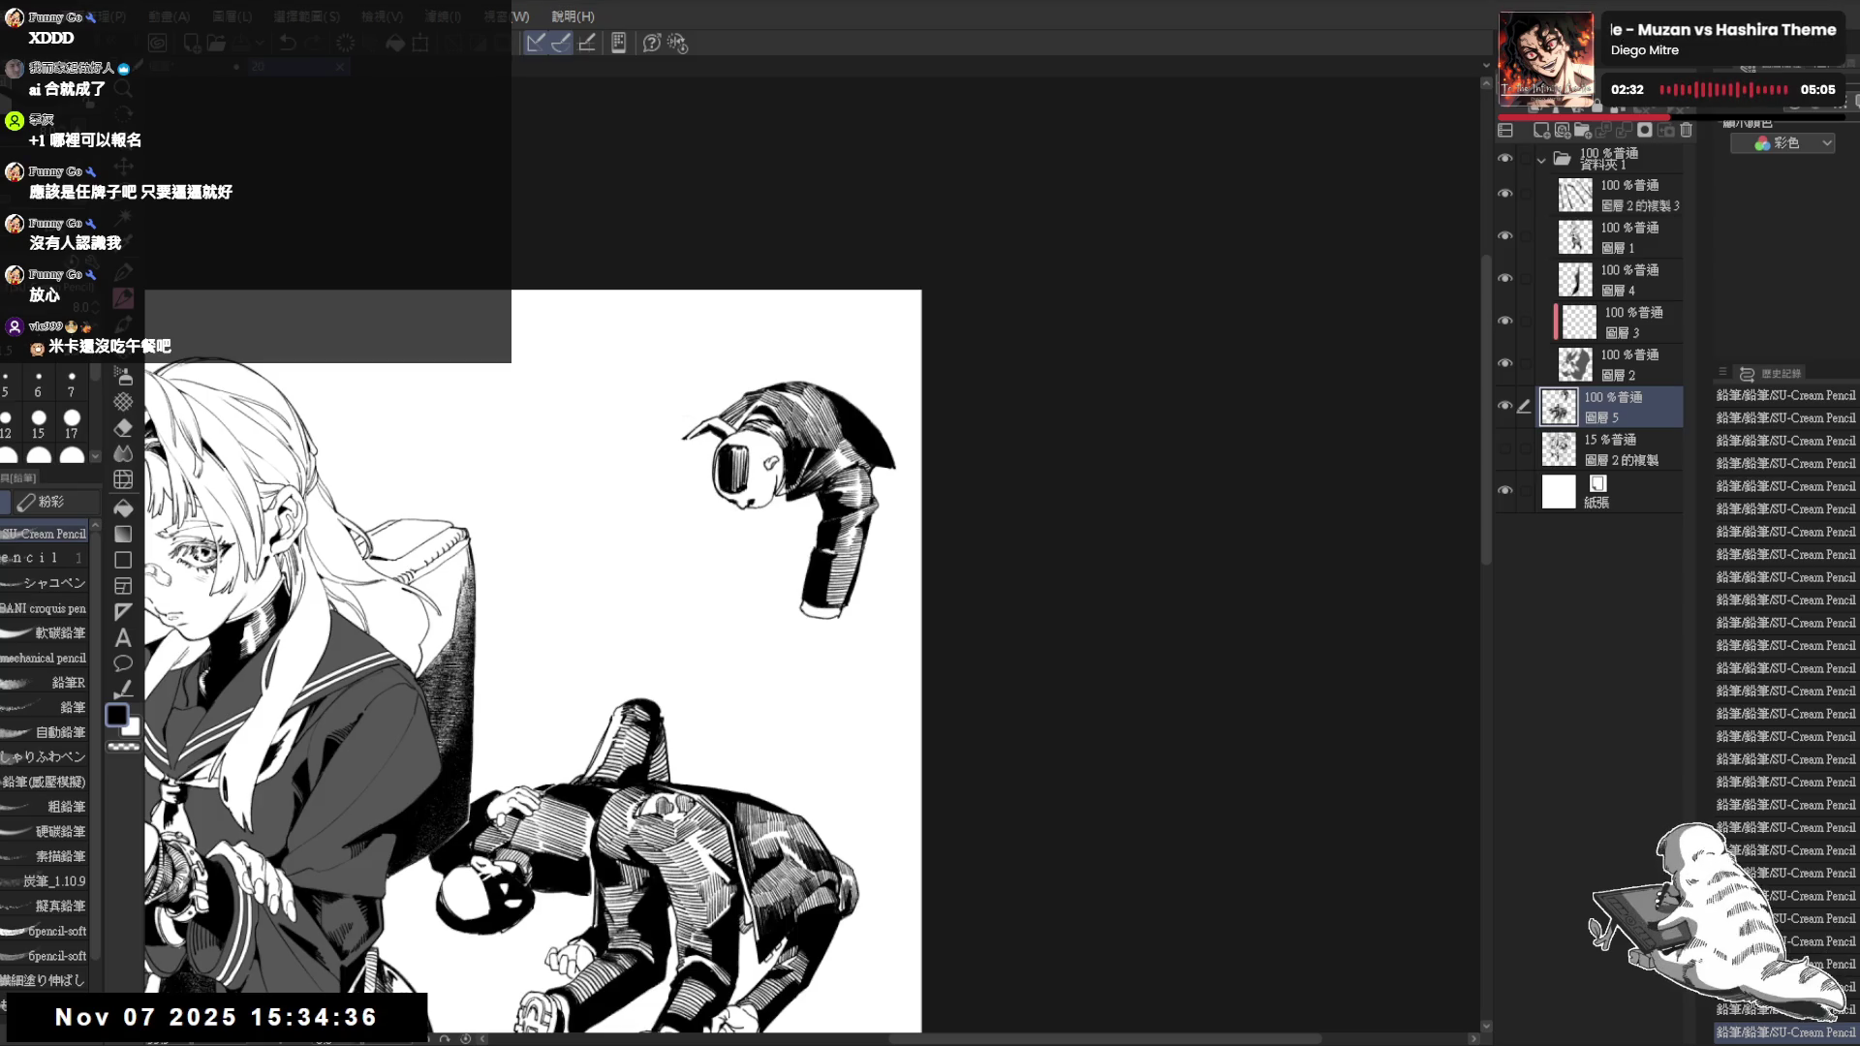
{"action": "scroll", "coordinate": [776, 760], "scroll_direction": "up", "scroll_amount": 2}
{"action": "mouse_move", "coordinate": [872, 698]}
{"action": "left_mouse_down"}
{"action": "mouse_move", "coordinate": [777, 761]}
{"action": "mouse_move", "coordinate": [804, 527]}
{"action": "left_mouse_up"}
{"action": "key", "text": "e"}
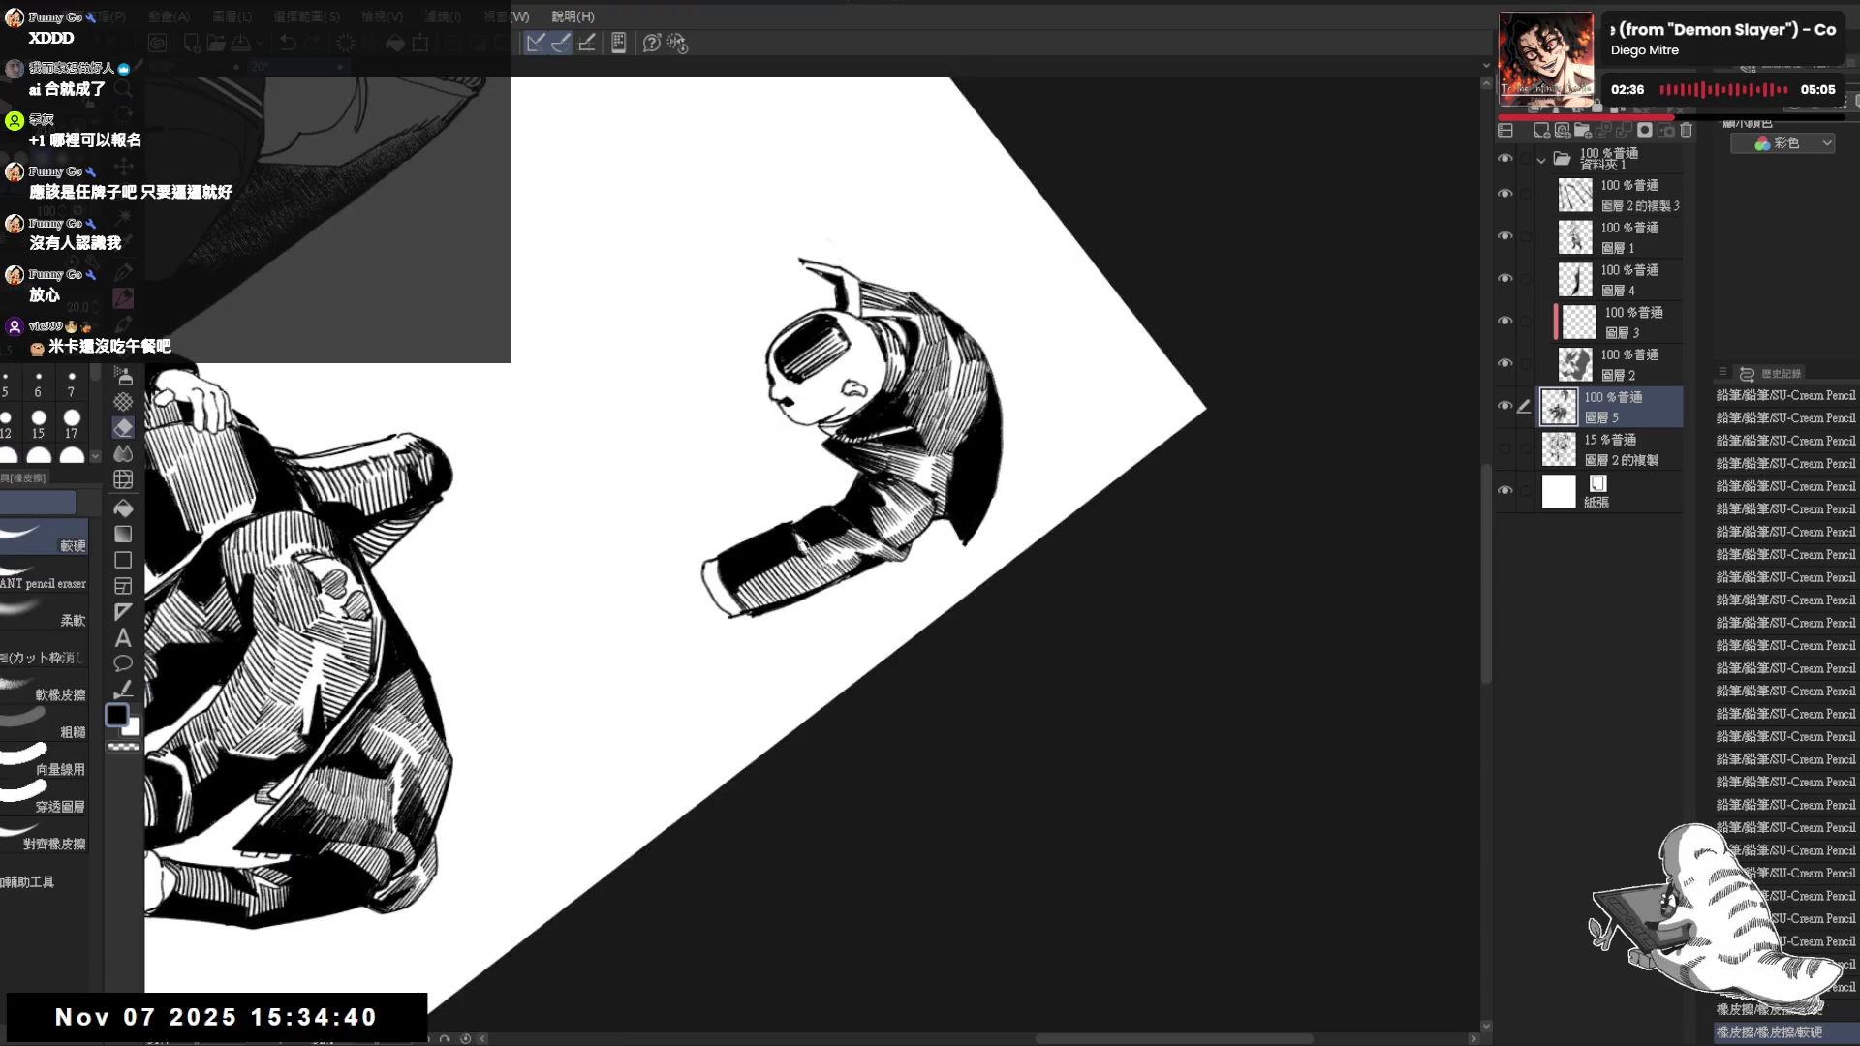
{"action": "key", "text": "p"}
{"action": "key", "text": "ctrl+@"}
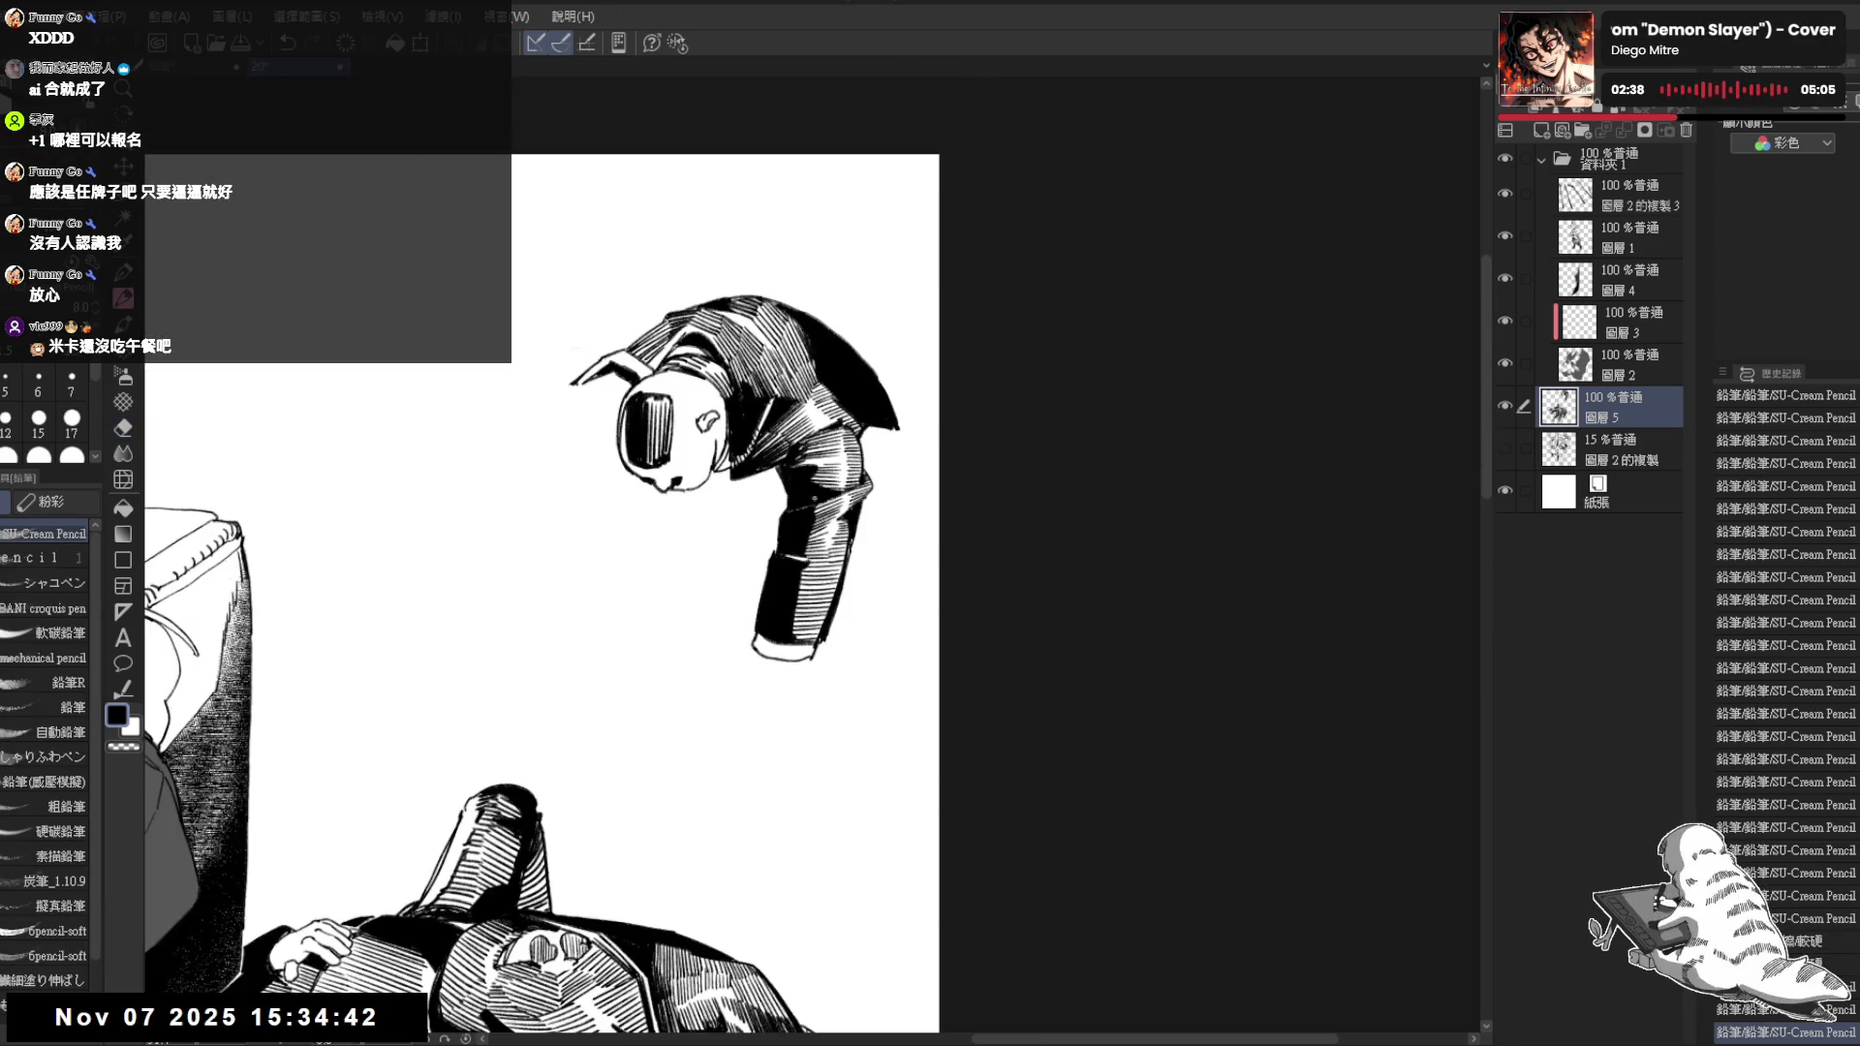
{"action": "scroll", "coordinate": [865, 422], "scroll_direction": "down", "scroll_amount": 1}
{"action": "scroll", "coordinate": [865, 422], "scroll_direction": "down", "scroll_amount": 1}
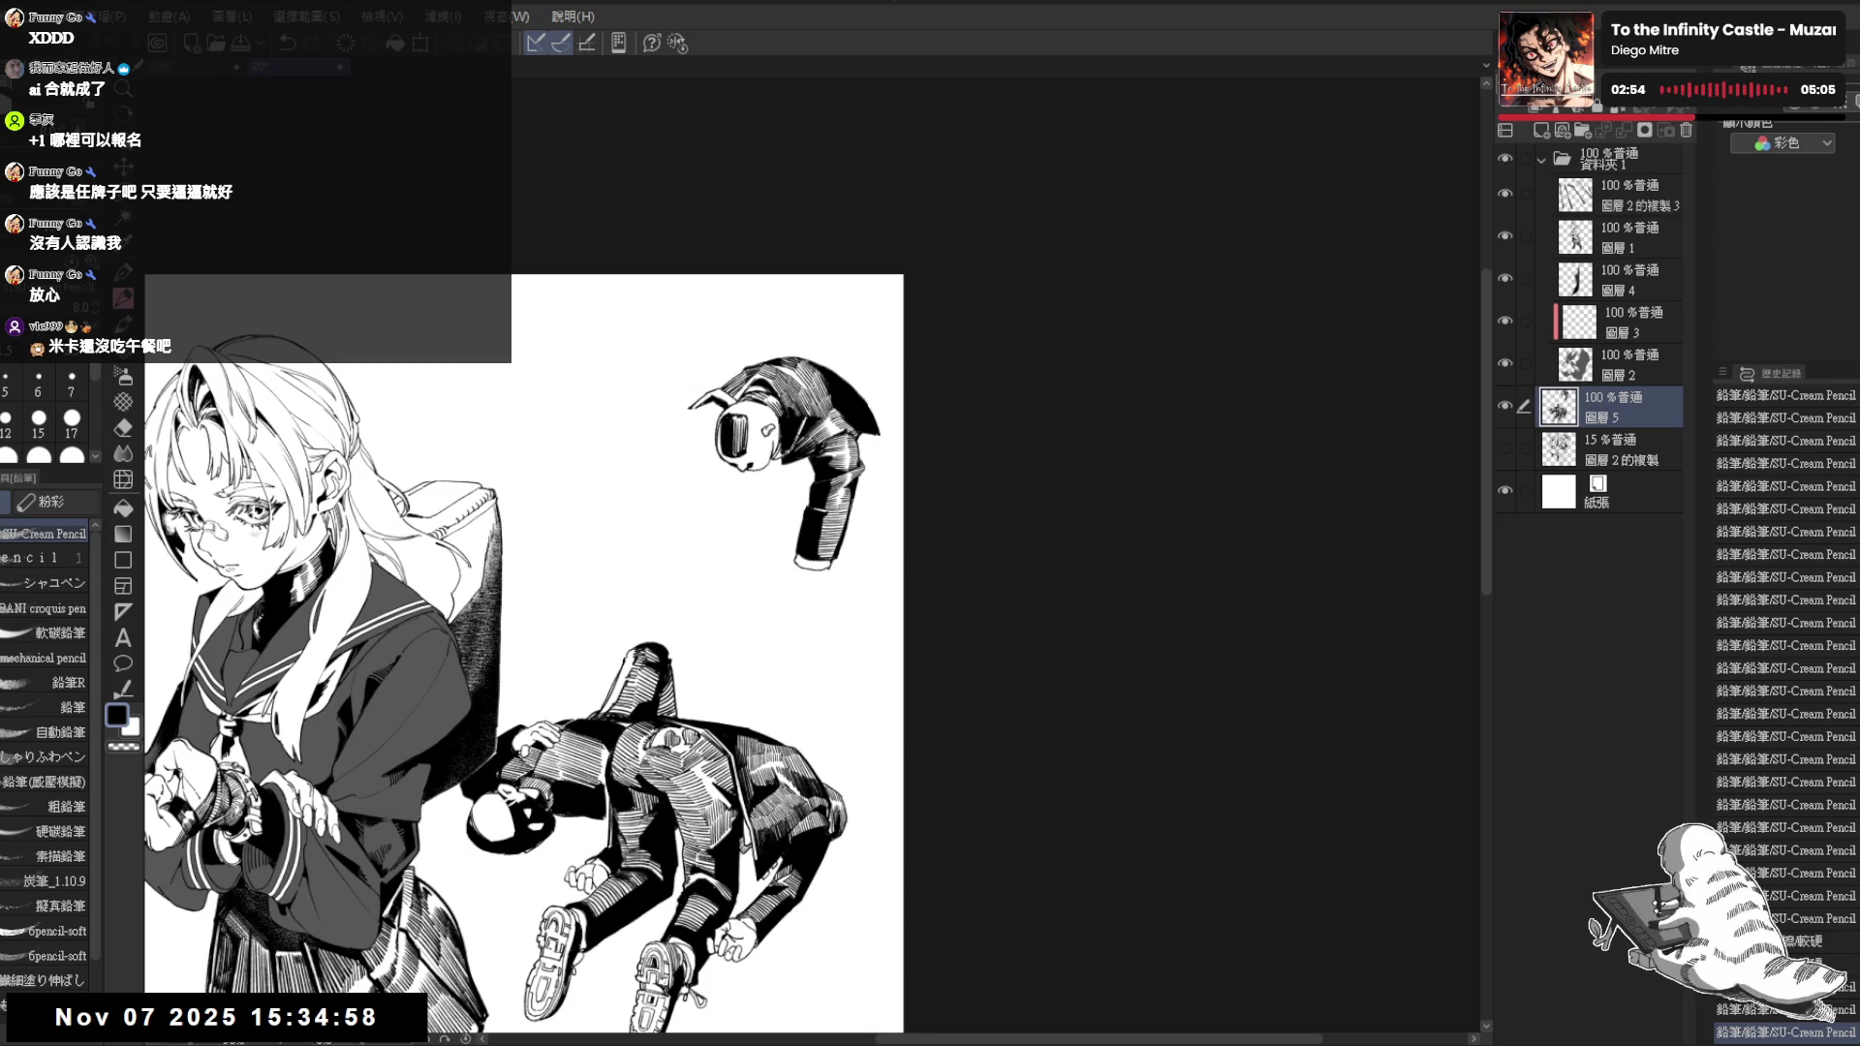
{"action": "scroll", "coordinate": [796, 377], "scroll_direction": "up", "scroll_amount": 2}
{"action": "scroll", "coordinate": [796, 378], "scroll_direction": "up", "scroll_amount": 1}
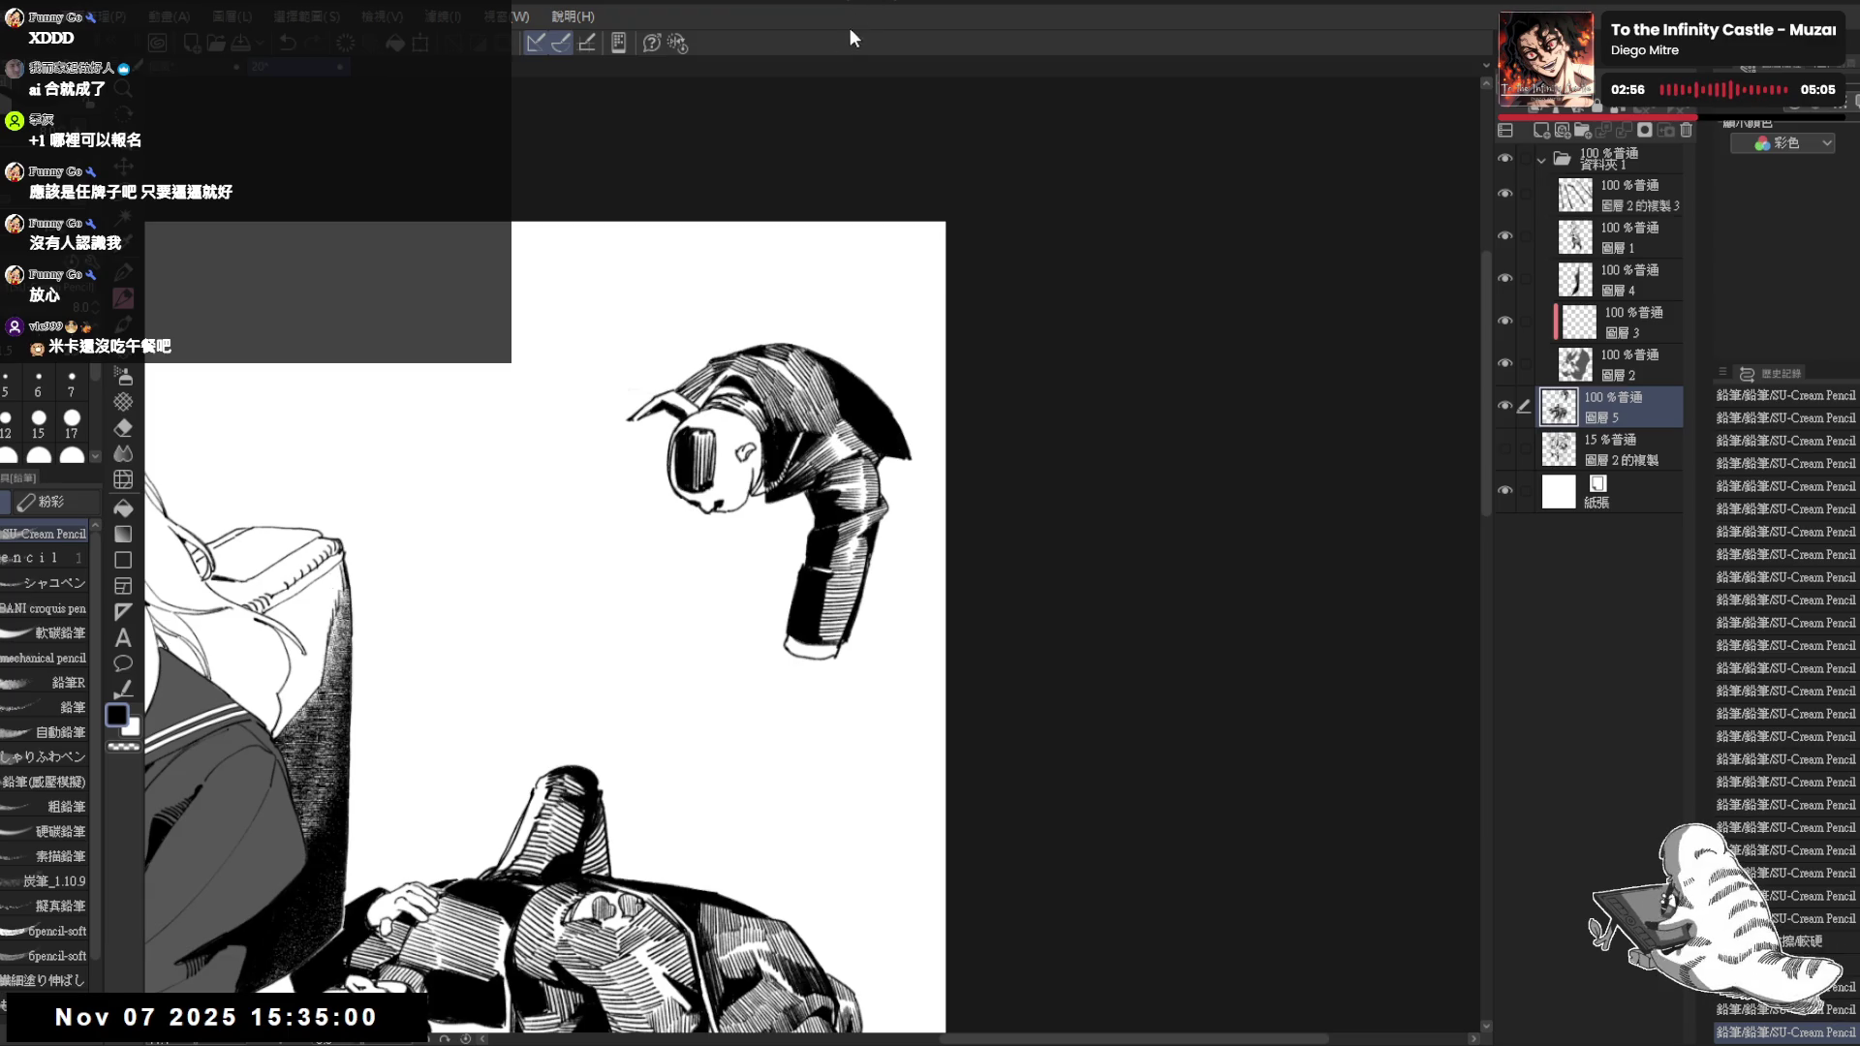
{"action": "key", "text": "^"}
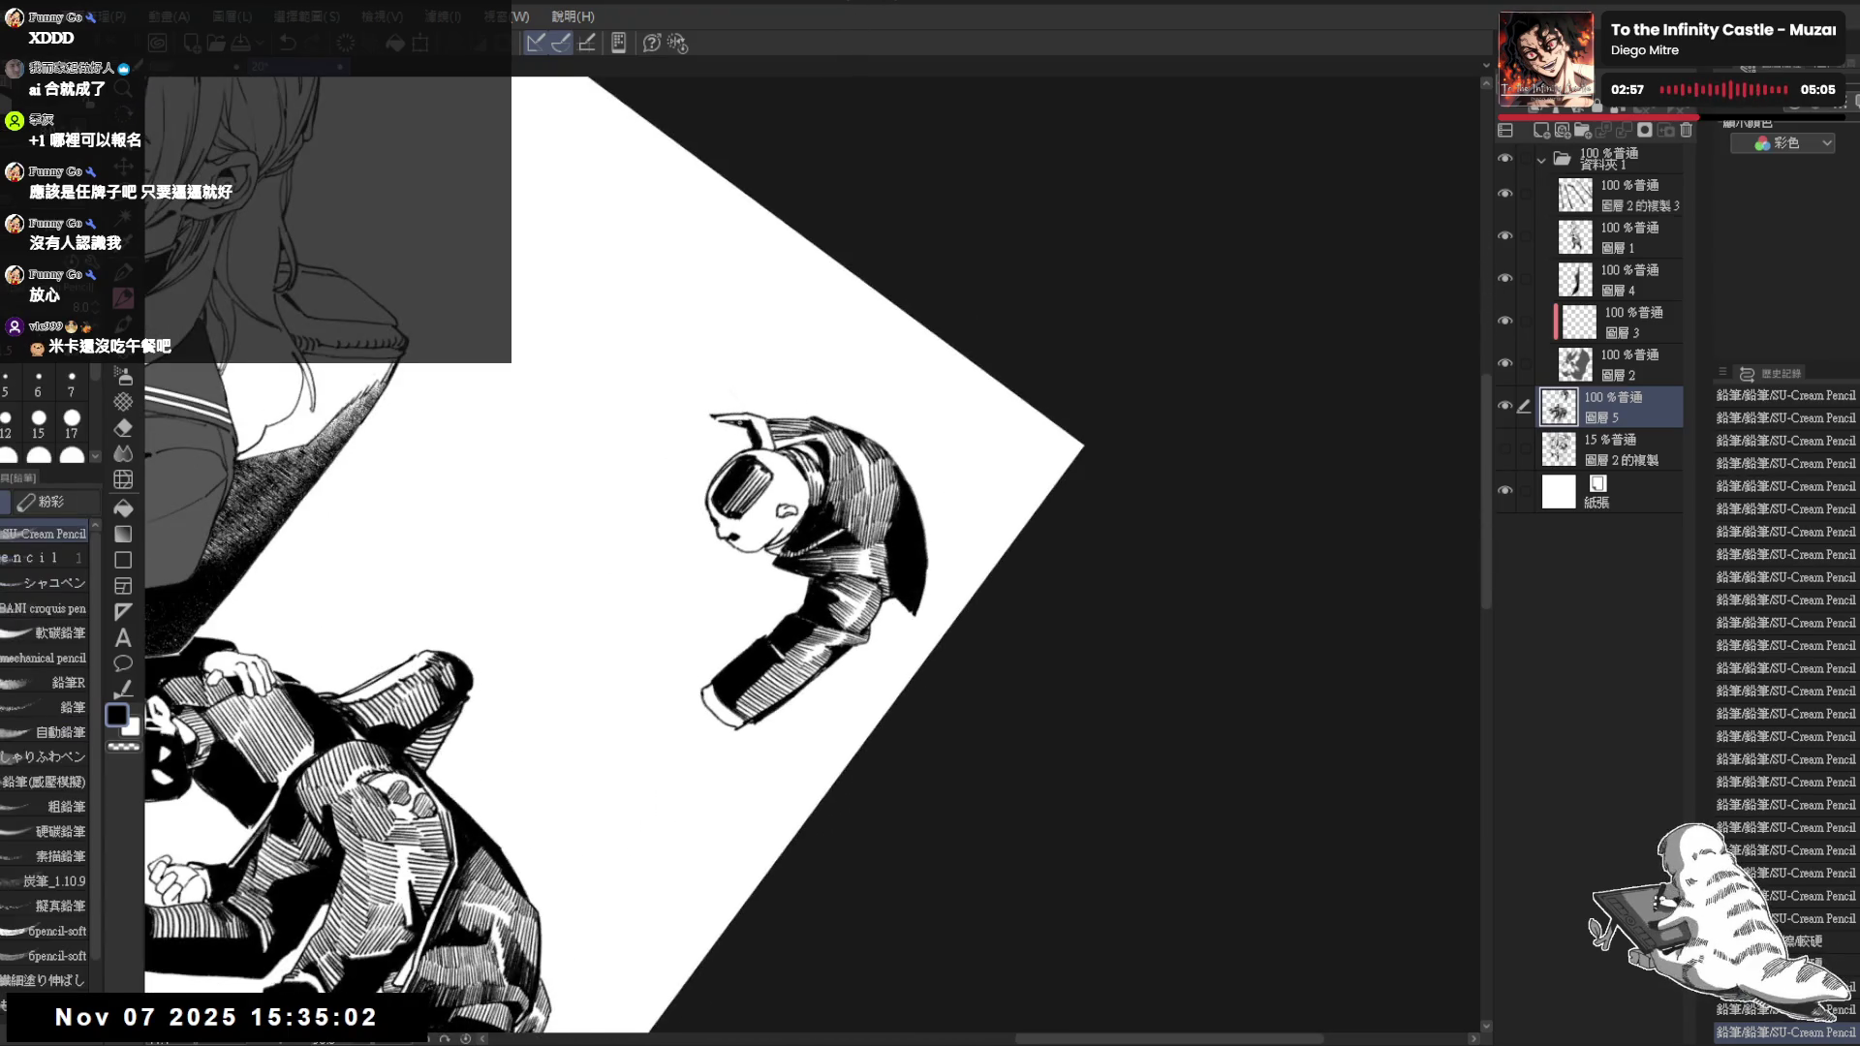
{"action": "key", "text": "e"}
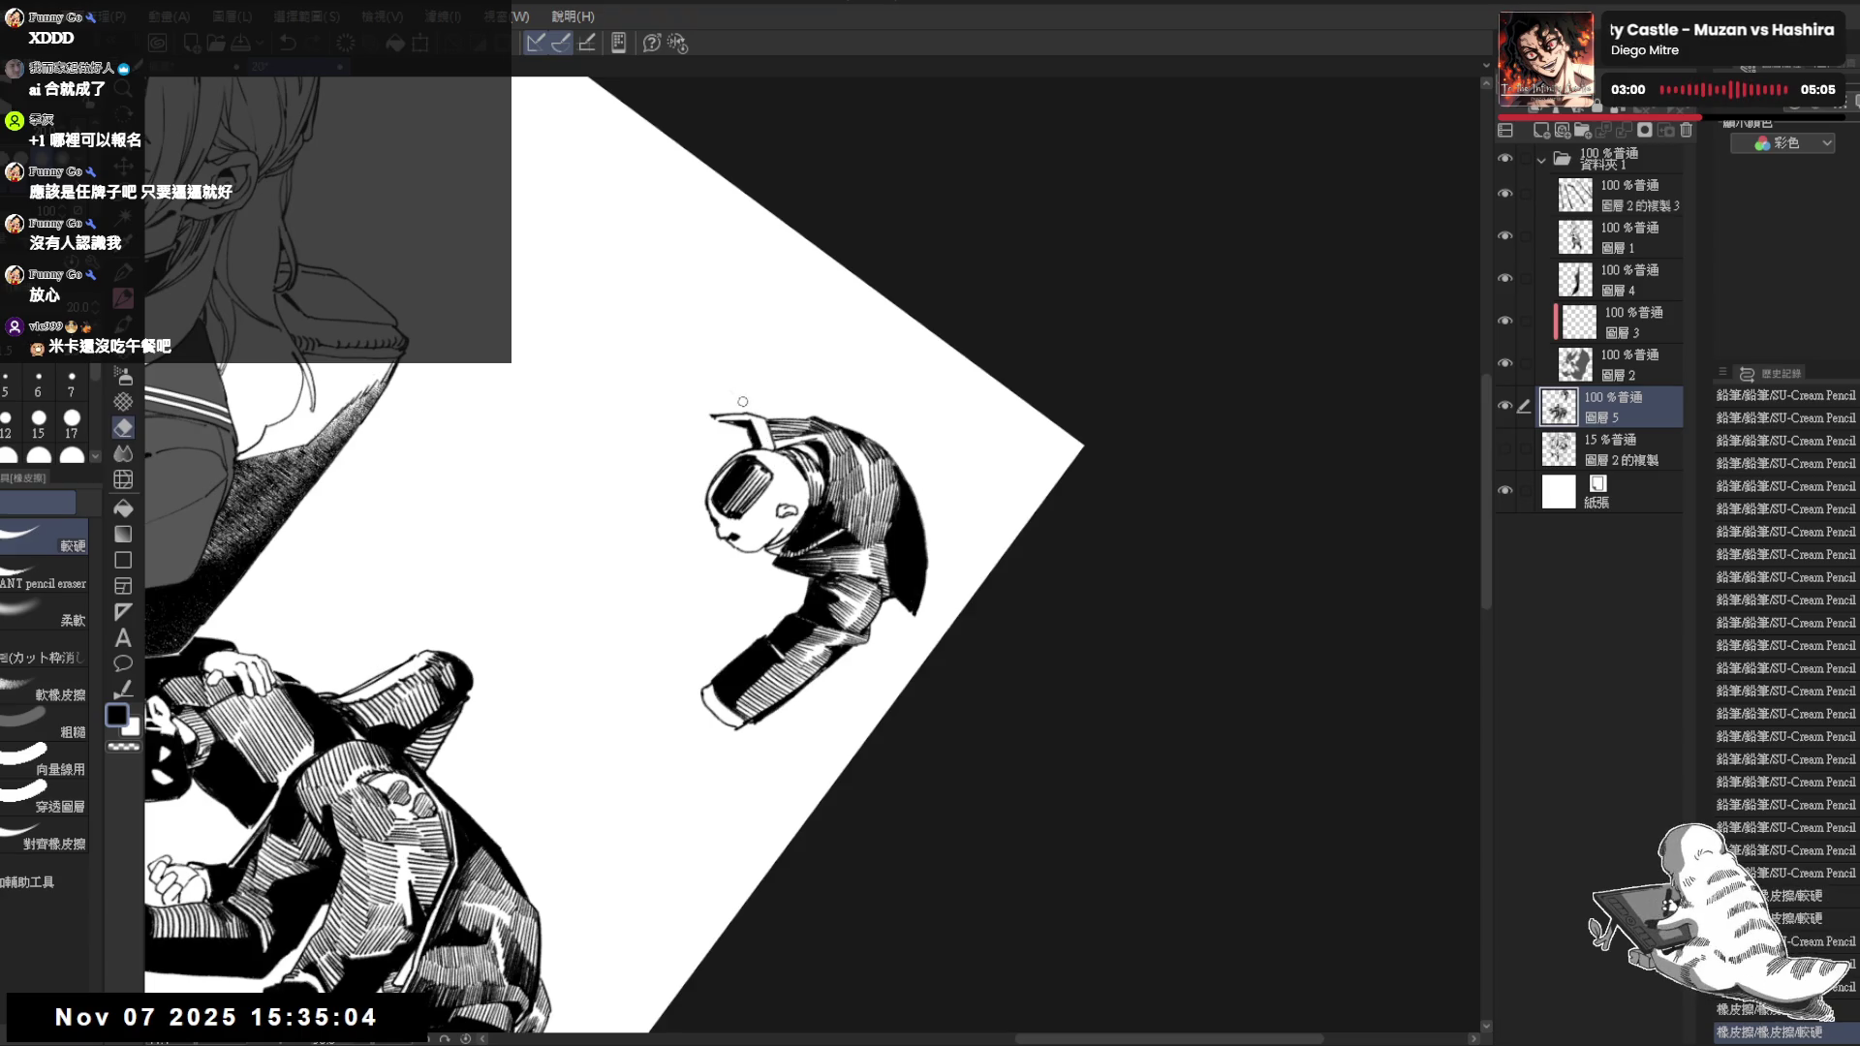
{"action": "key", "text": "p"}
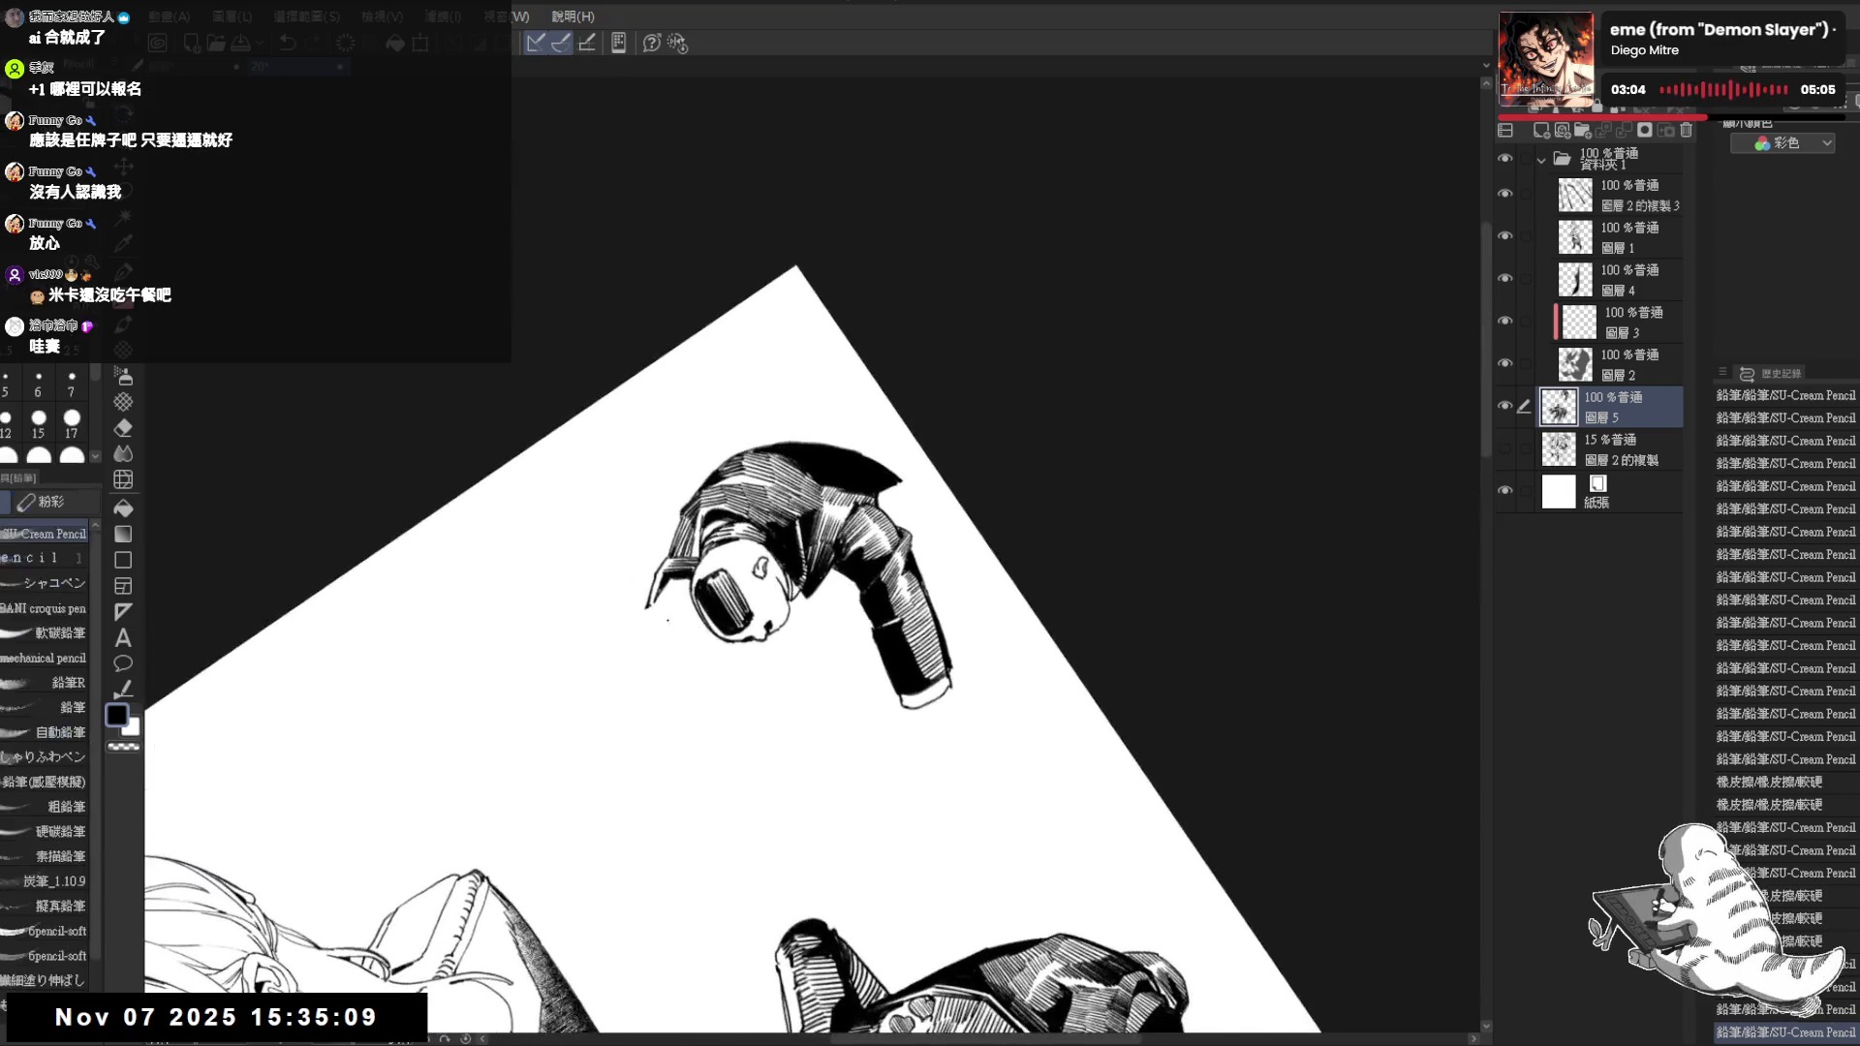
{"action": "key", "text": "e"}
Erase the stray sketch line by the head and fill the gap beside it
{"action": "left_click_drag", "start_coordinate": [678, 552], "coordinate": [690, 562]}
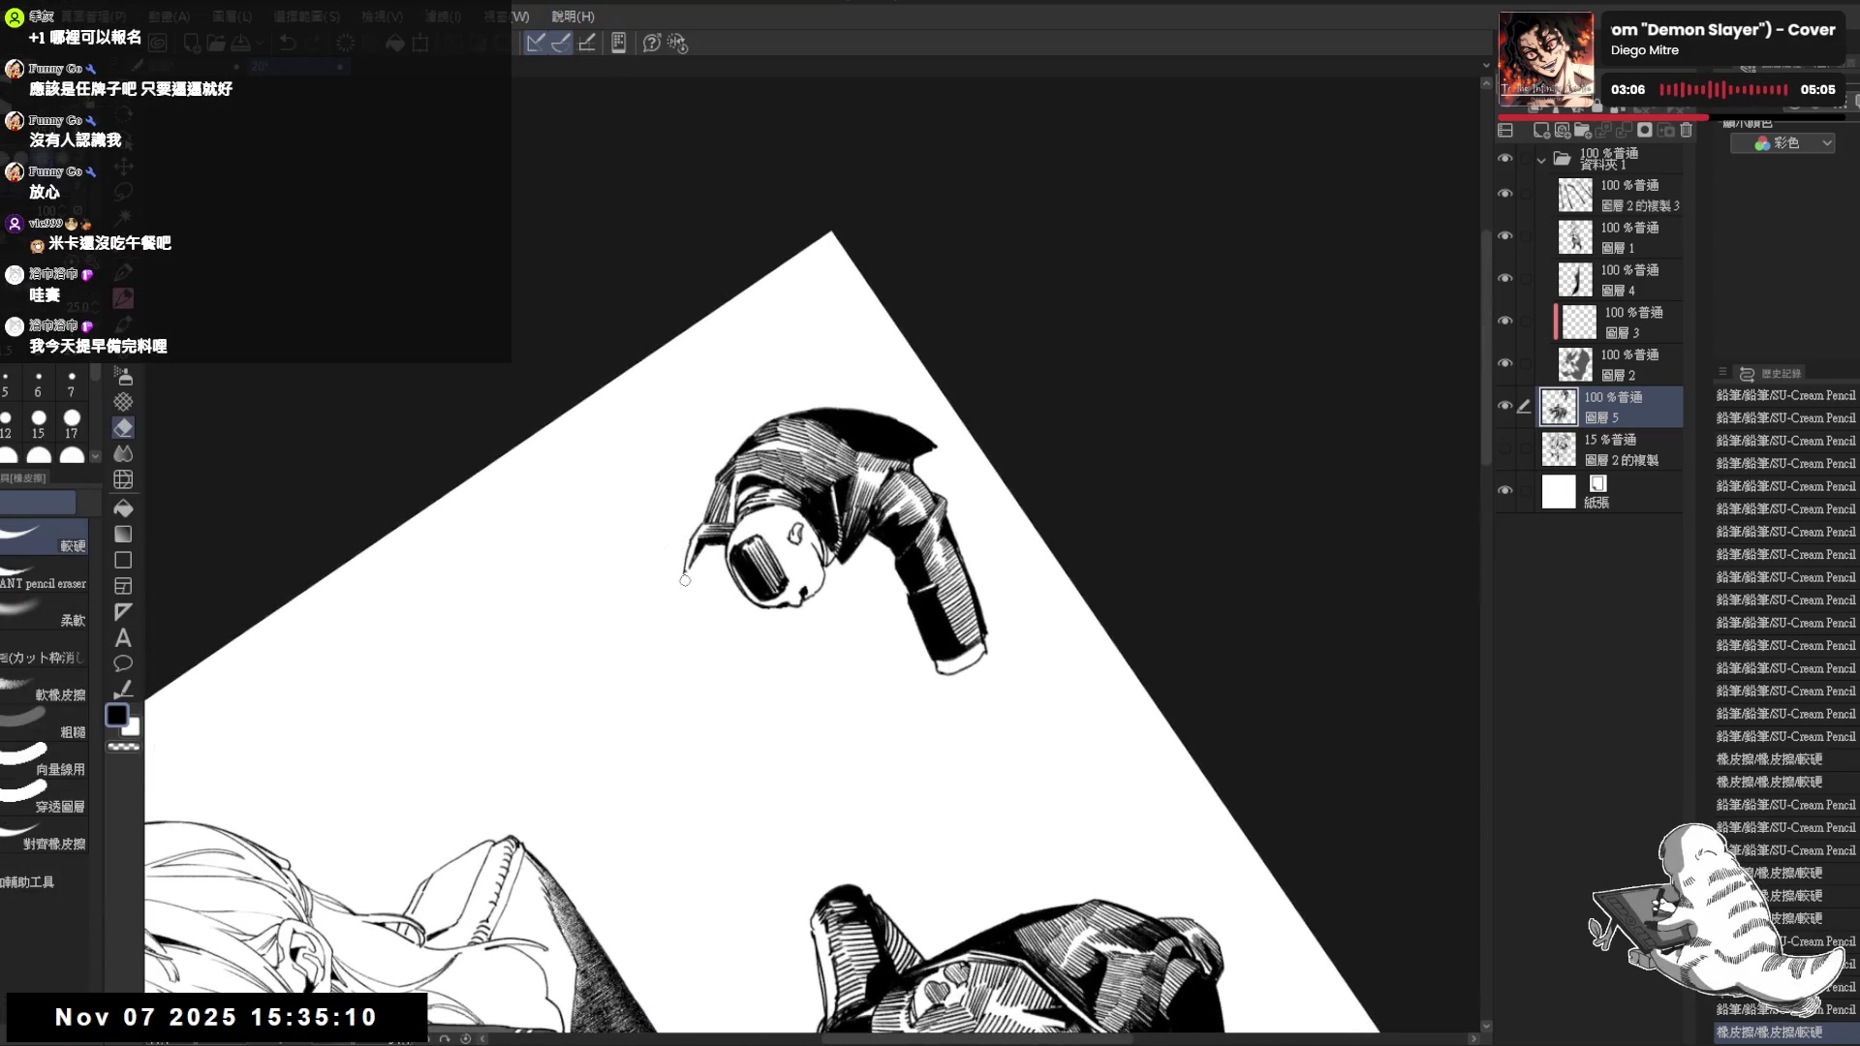
{"action": "key", "text": "p"}
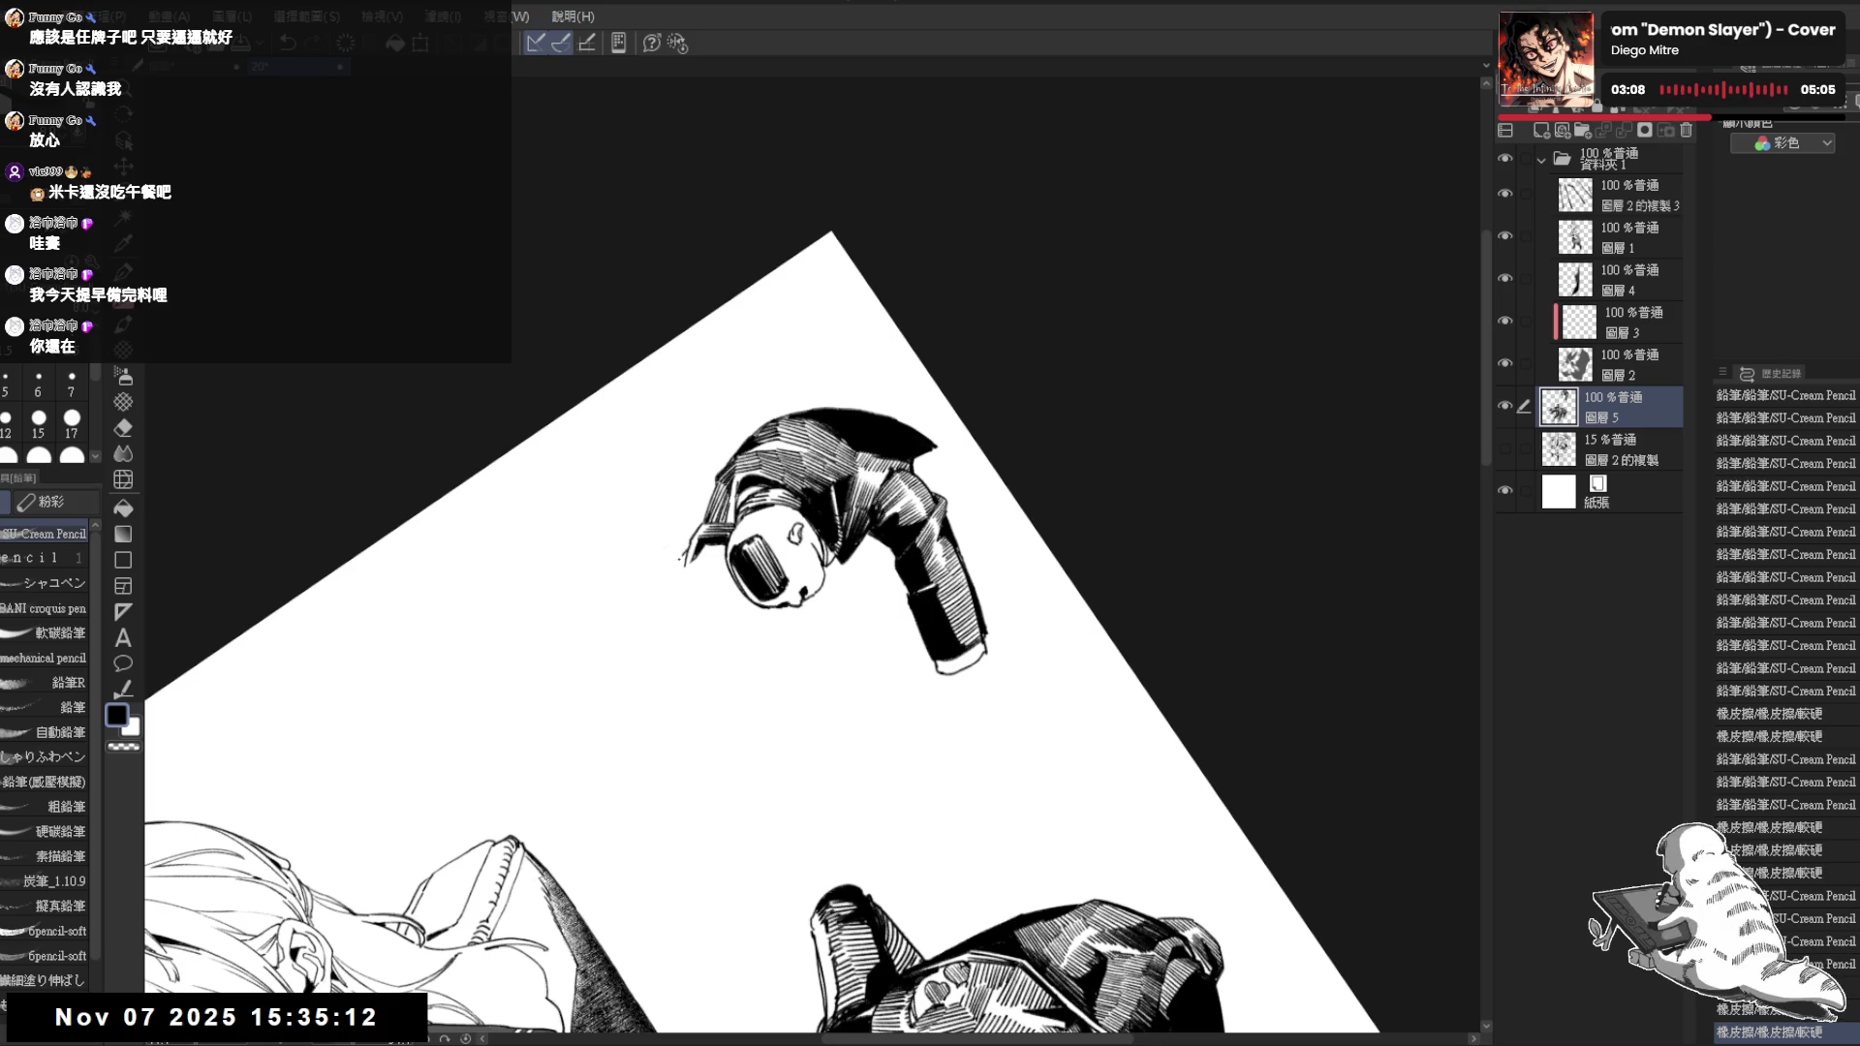
{"action": "key", "text": "g"}
{"action": "left_click", "coordinate": [681, 556]}
{"action": "key", "text": "ctrl+@"}
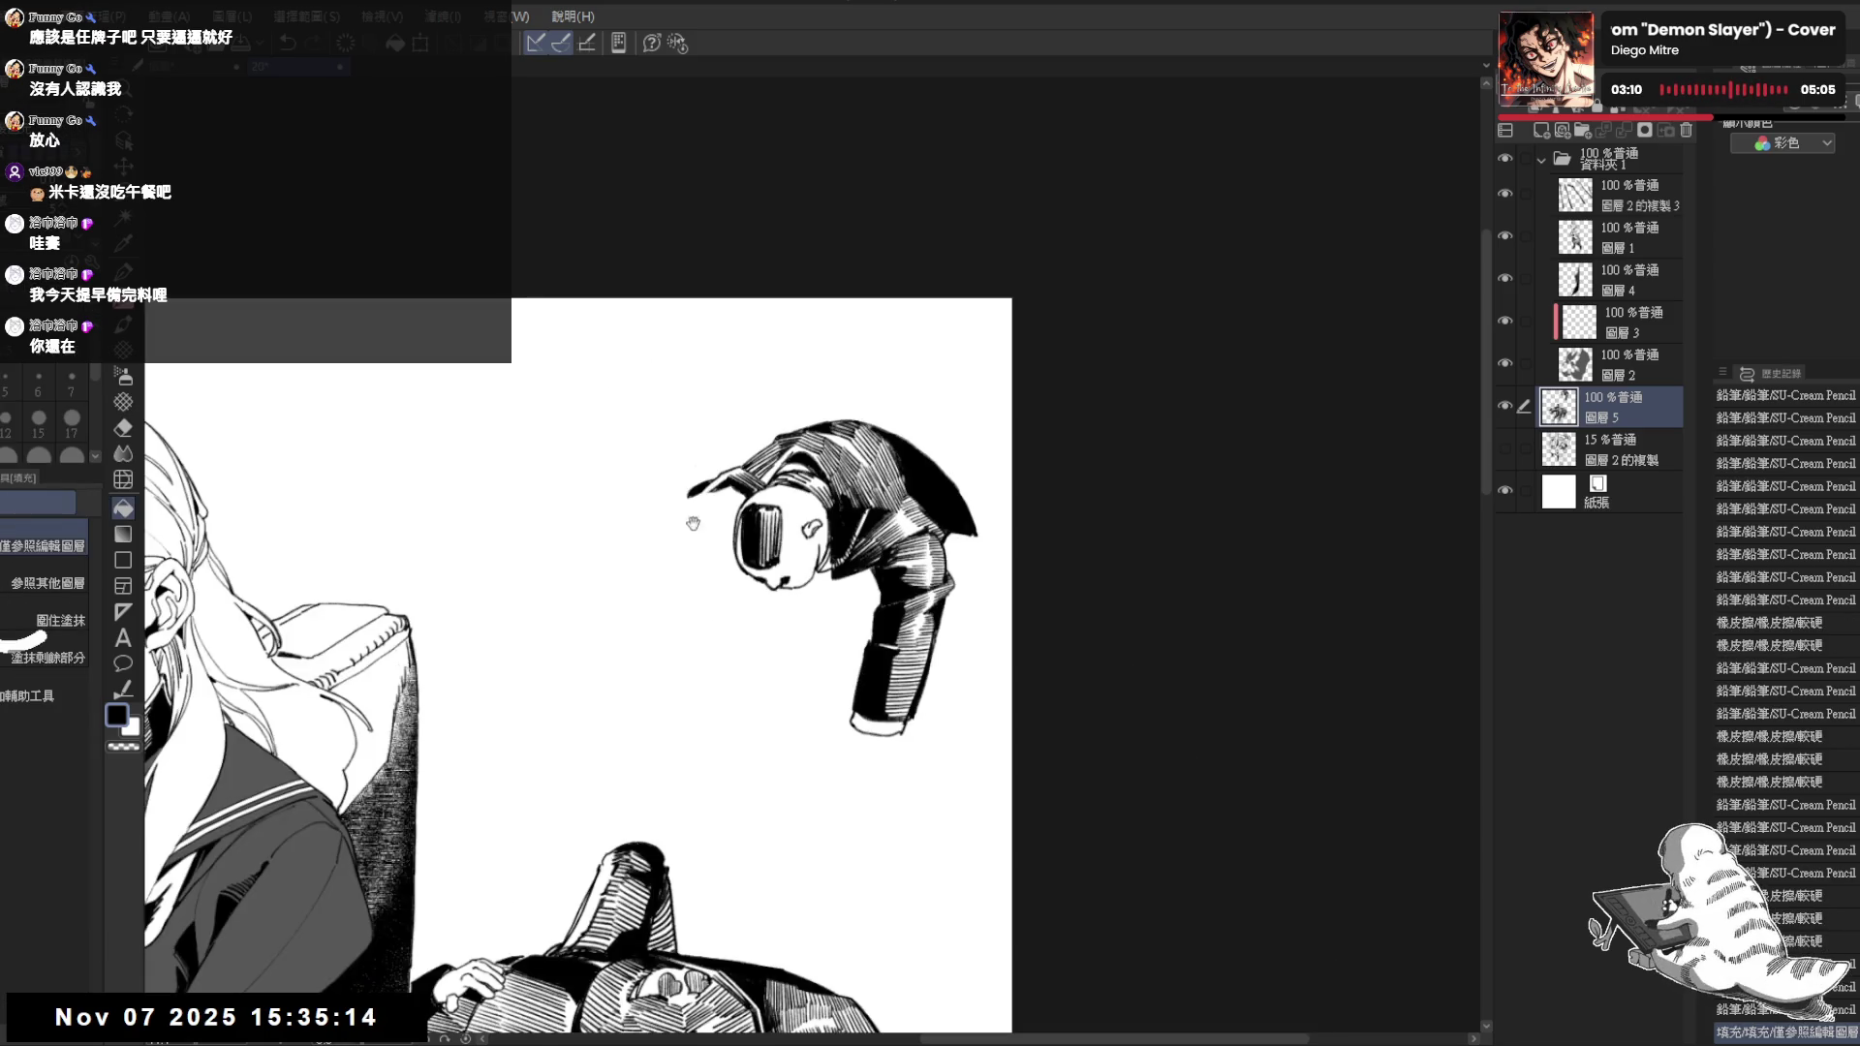
{"action": "key", "text": "p"}
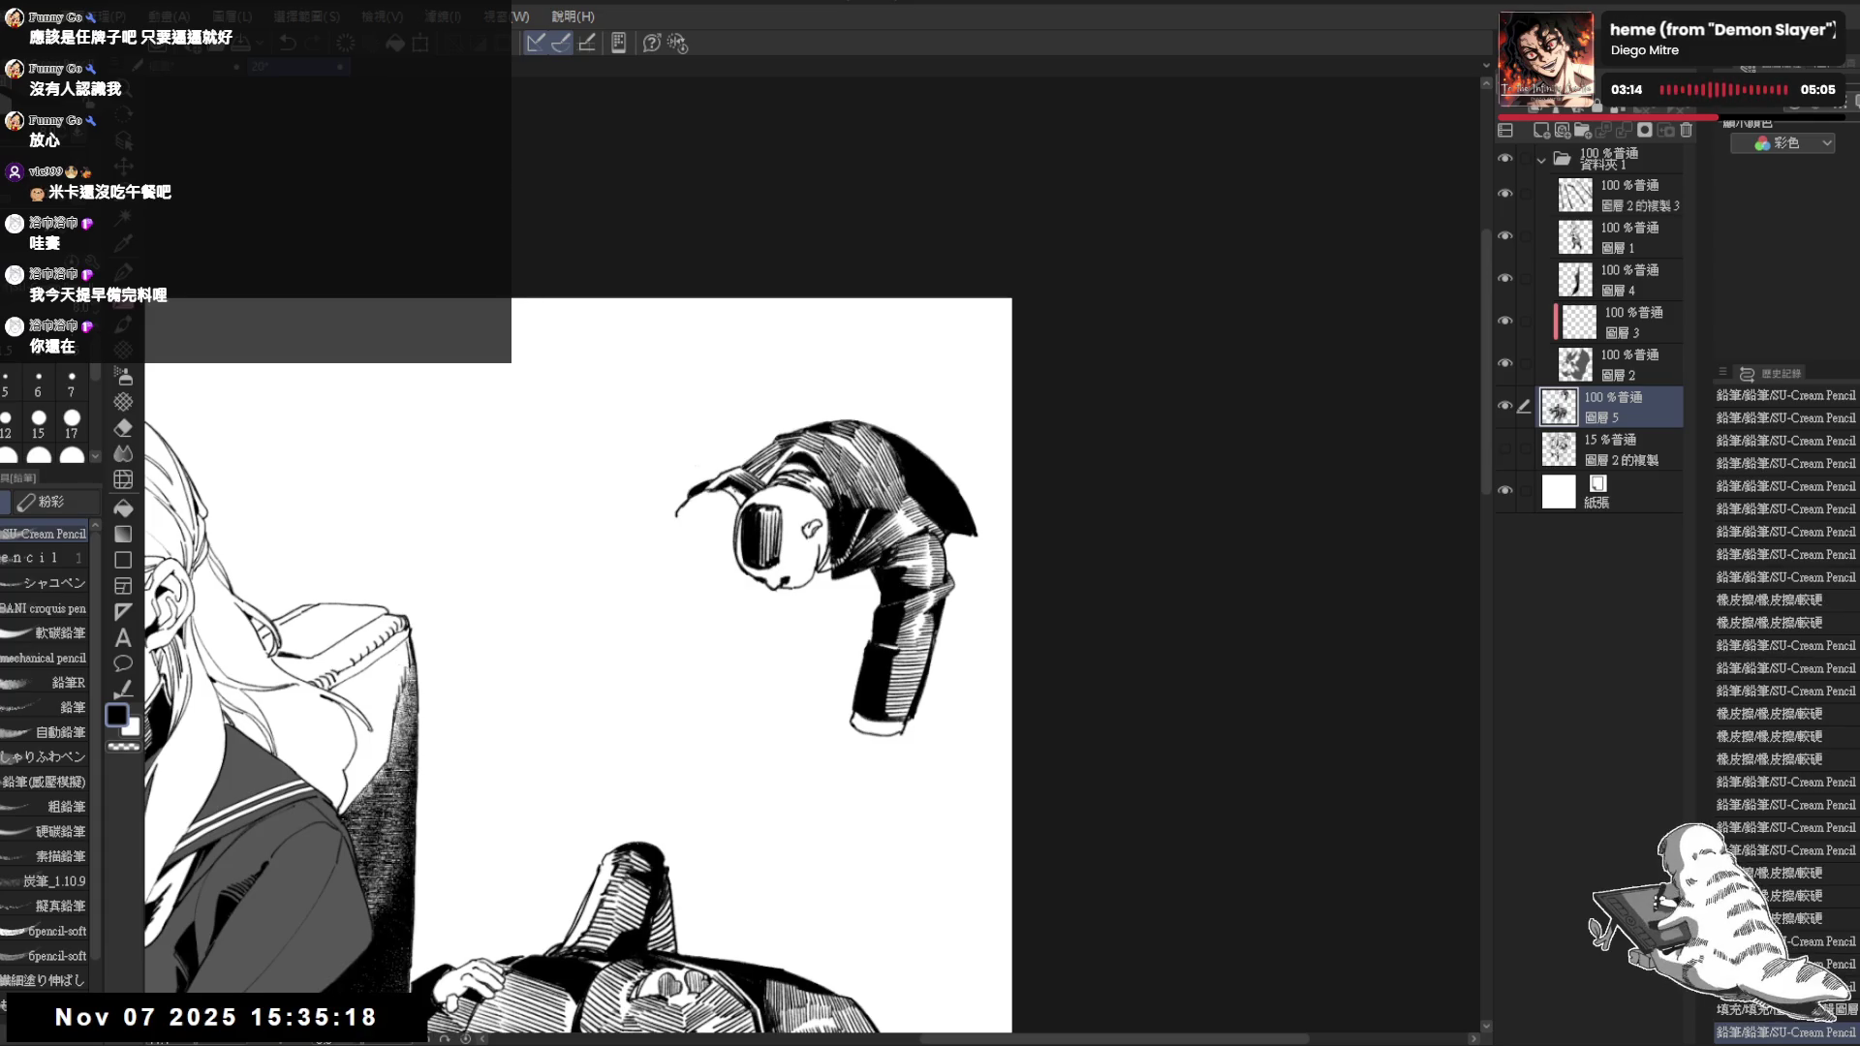
{"action": "key", "text": "g"}
{"action": "key", "text": "p"}
{"action": "left_click", "coordinate": [687, 527]}
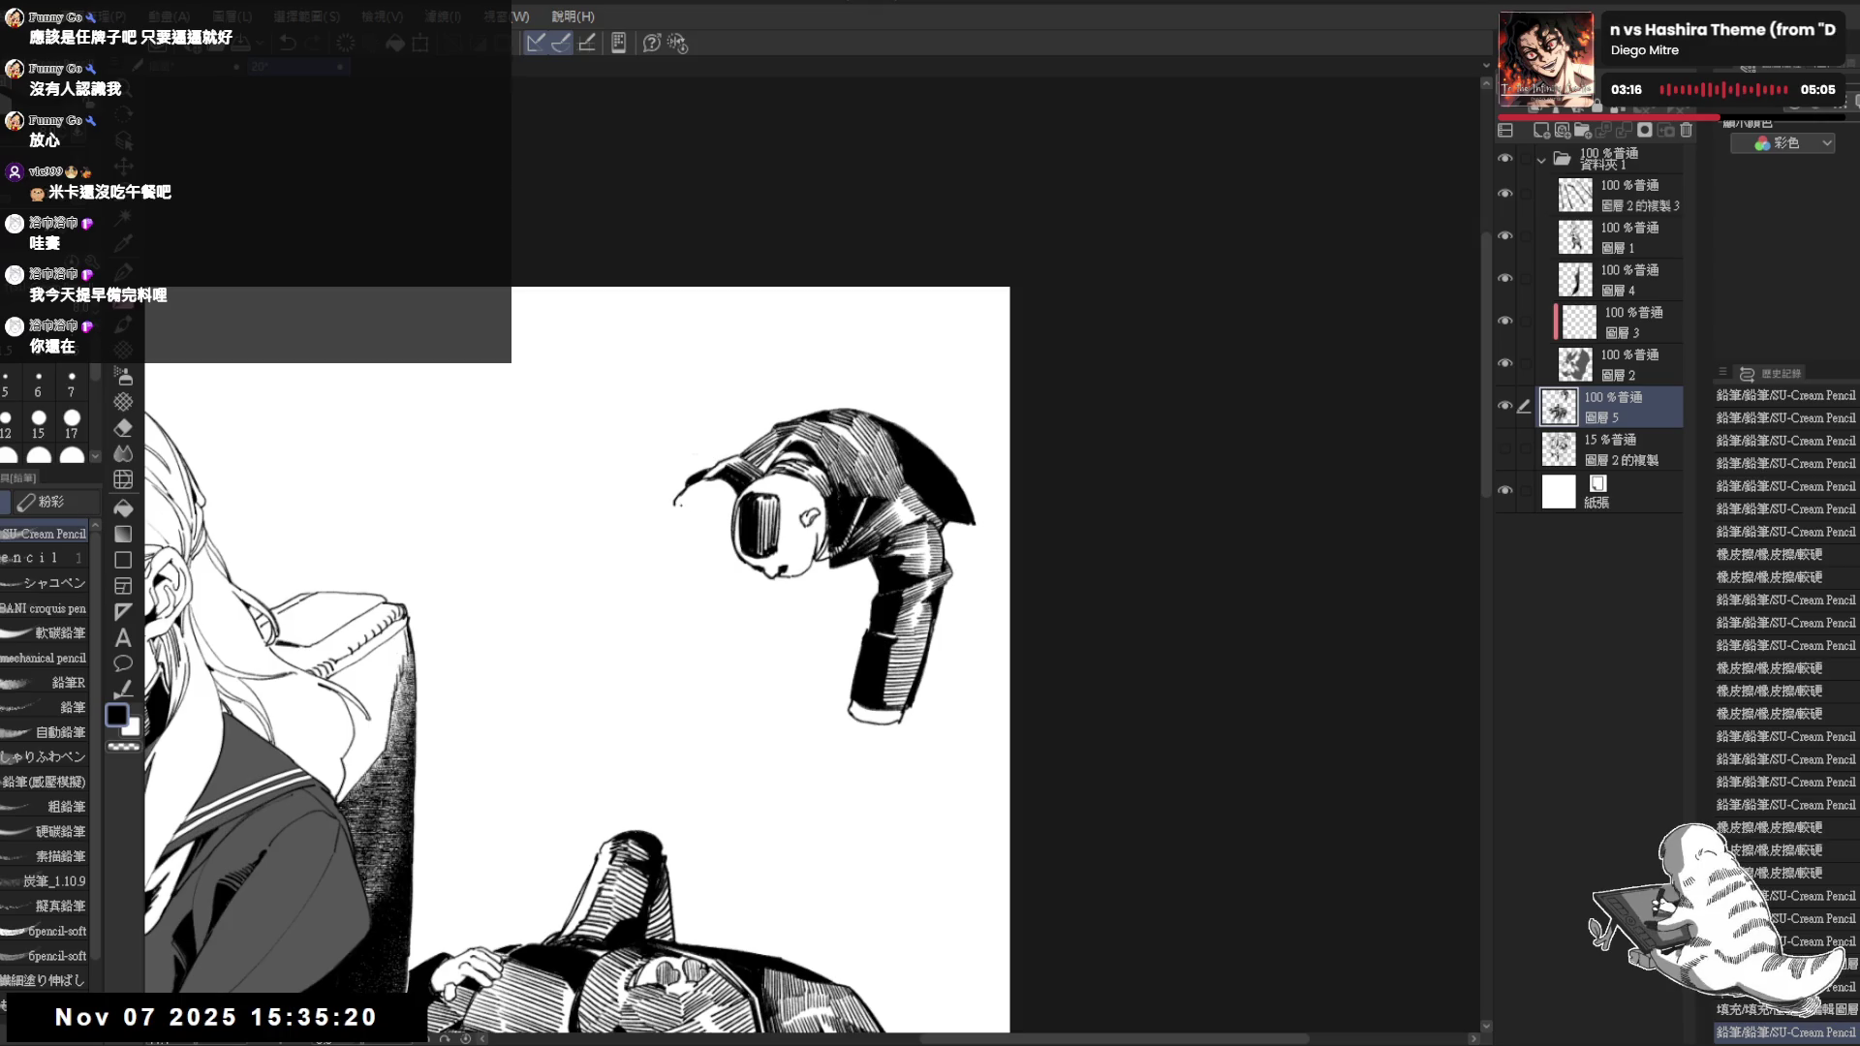
Trim the tip of the new line and start drawing the fist beside the face
{"action": "key", "text": "e"}
{"action": "left_click_drag", "start_coordinate": [671, 505], "coordinate": [724, 498]}
{"action": "key", "text": "p"}
{"action": "left_click_drag", "start_coordinate": [705, 501], "coordinate": [723, 517]}
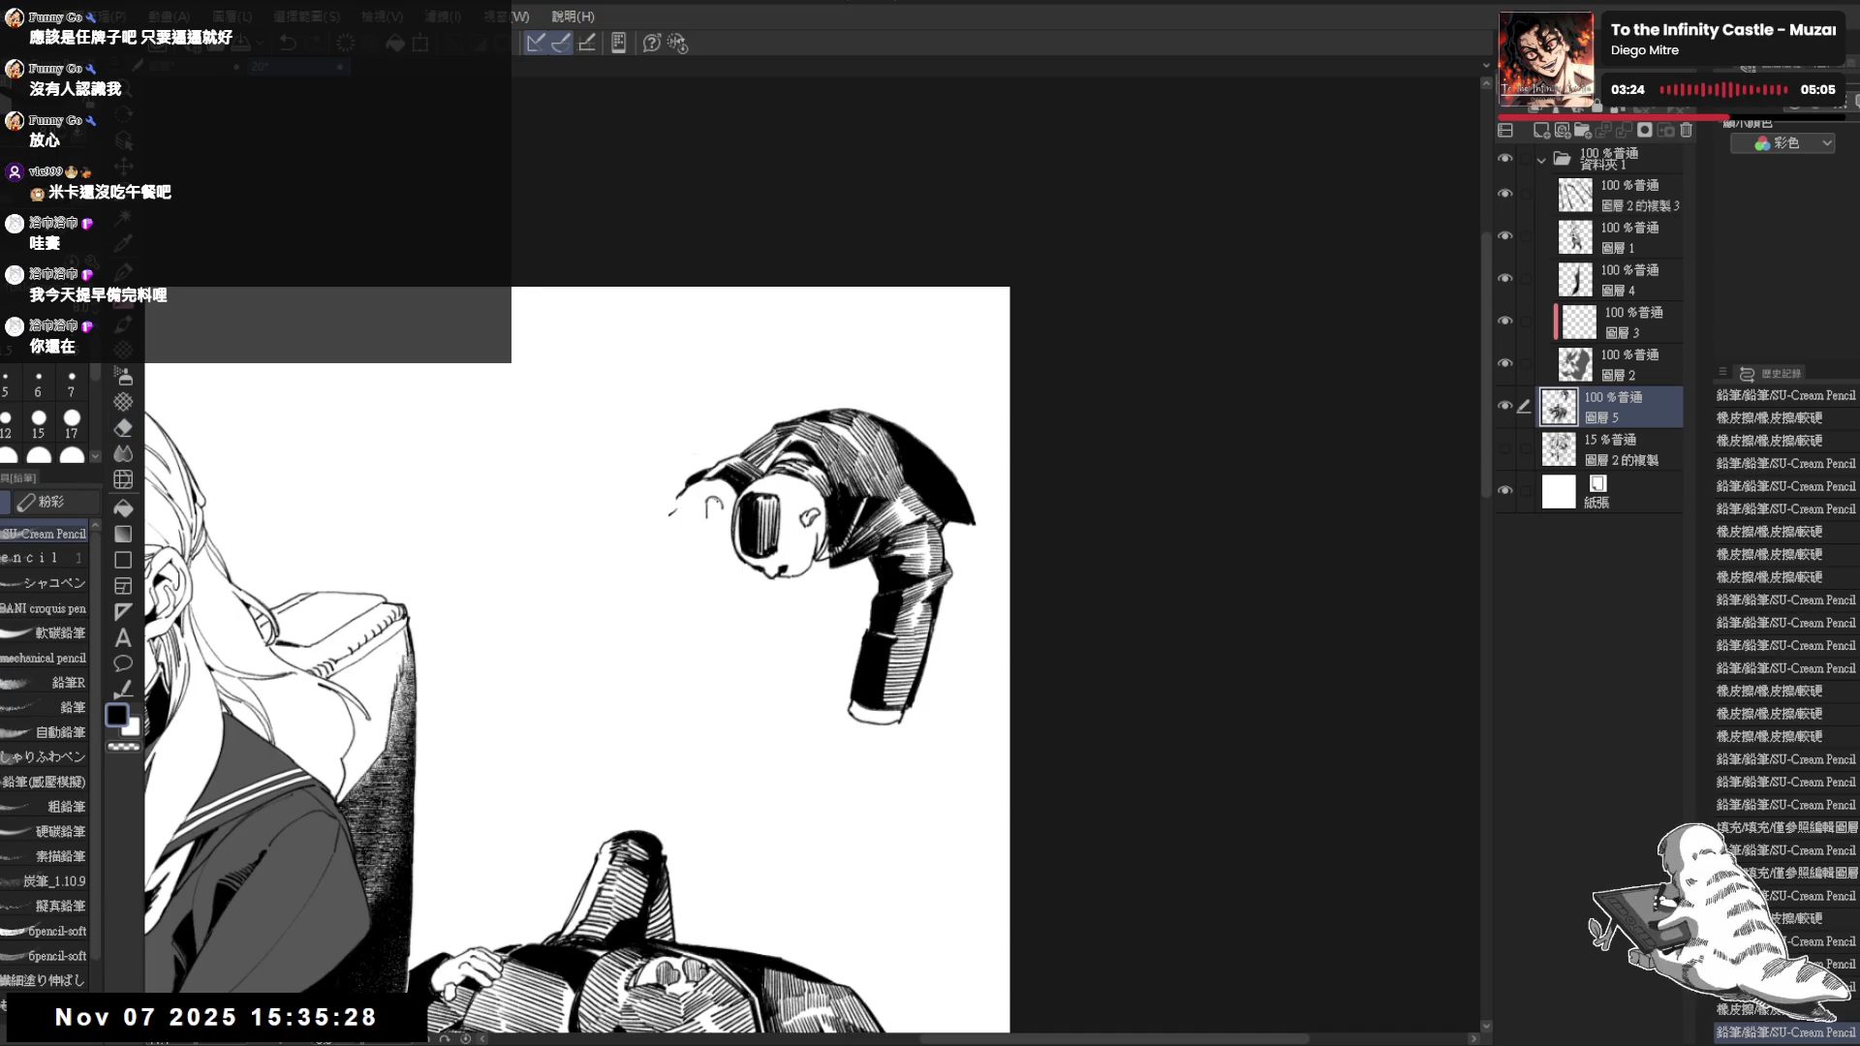
{"action": "left_click_drag", "start_coordinate": [727, 545], "coordinate": [722, 535]}
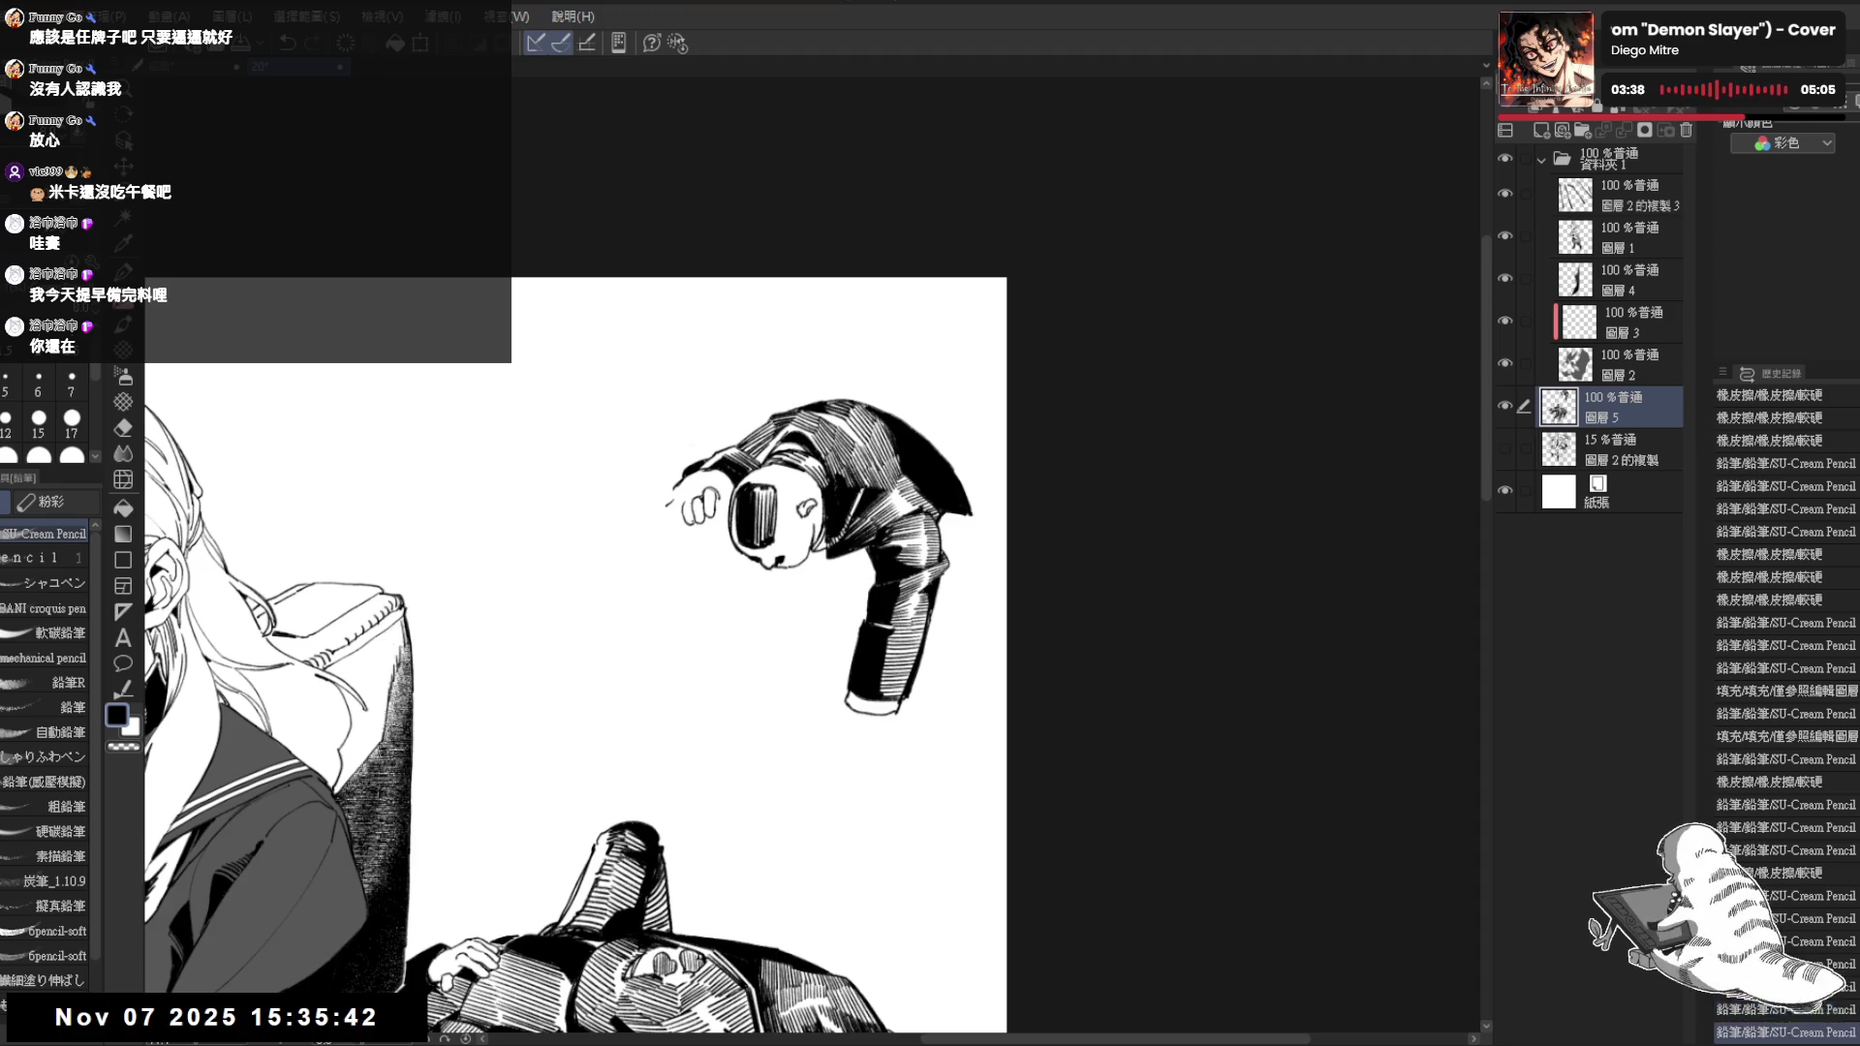
Ink the fist's outline and detail lines, with two small dots below it
{"action": "left_click_drag", "start_coordinate": [677, 491], "coordinate": [661, 511]}
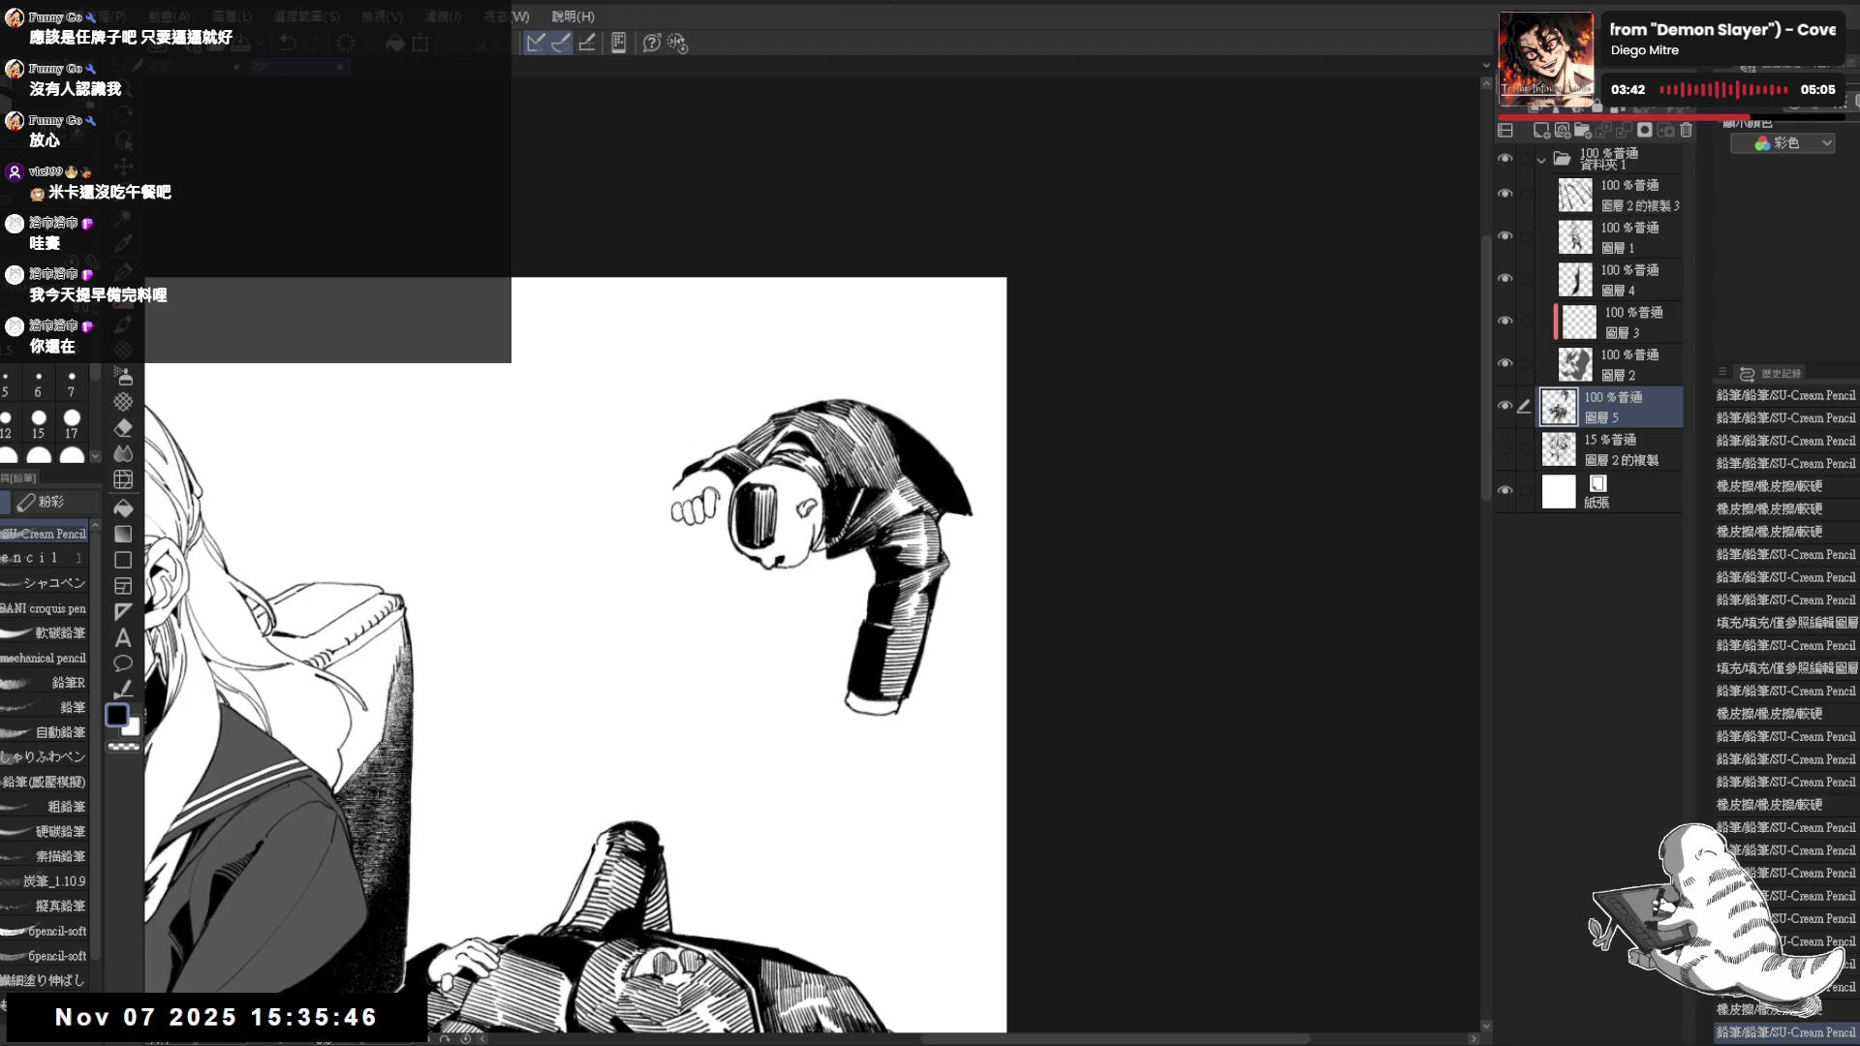
{"action": "left_click_drag", "start_coordinate": [674, 482], "coordinate": [694, 494]}
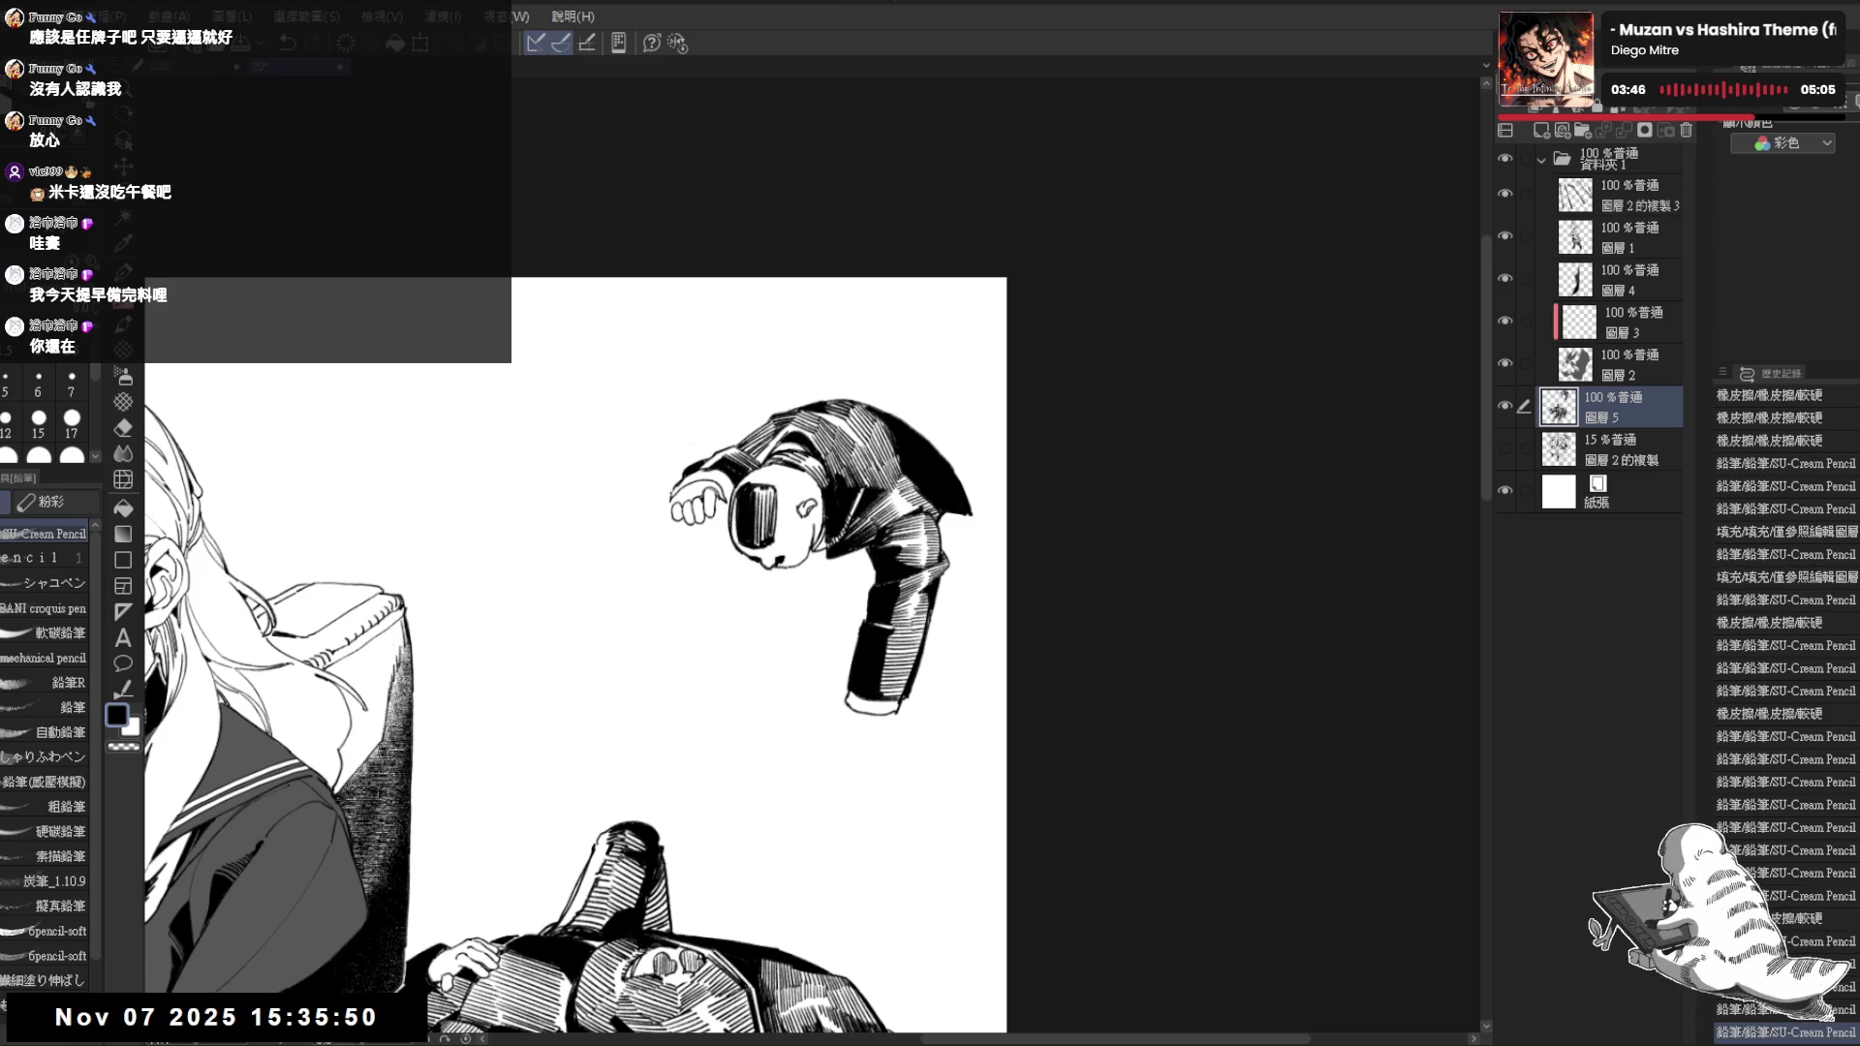
{"action": "mouse_move", "coordinate": [675, 489]}
{"action": "left_mouse_down"}
{"action": "mouse_move", "coordinate": [732, 471]}
{"action": "mouse_move", "coordinate": [675, 506]}
{"action": "left_mouse_up"}
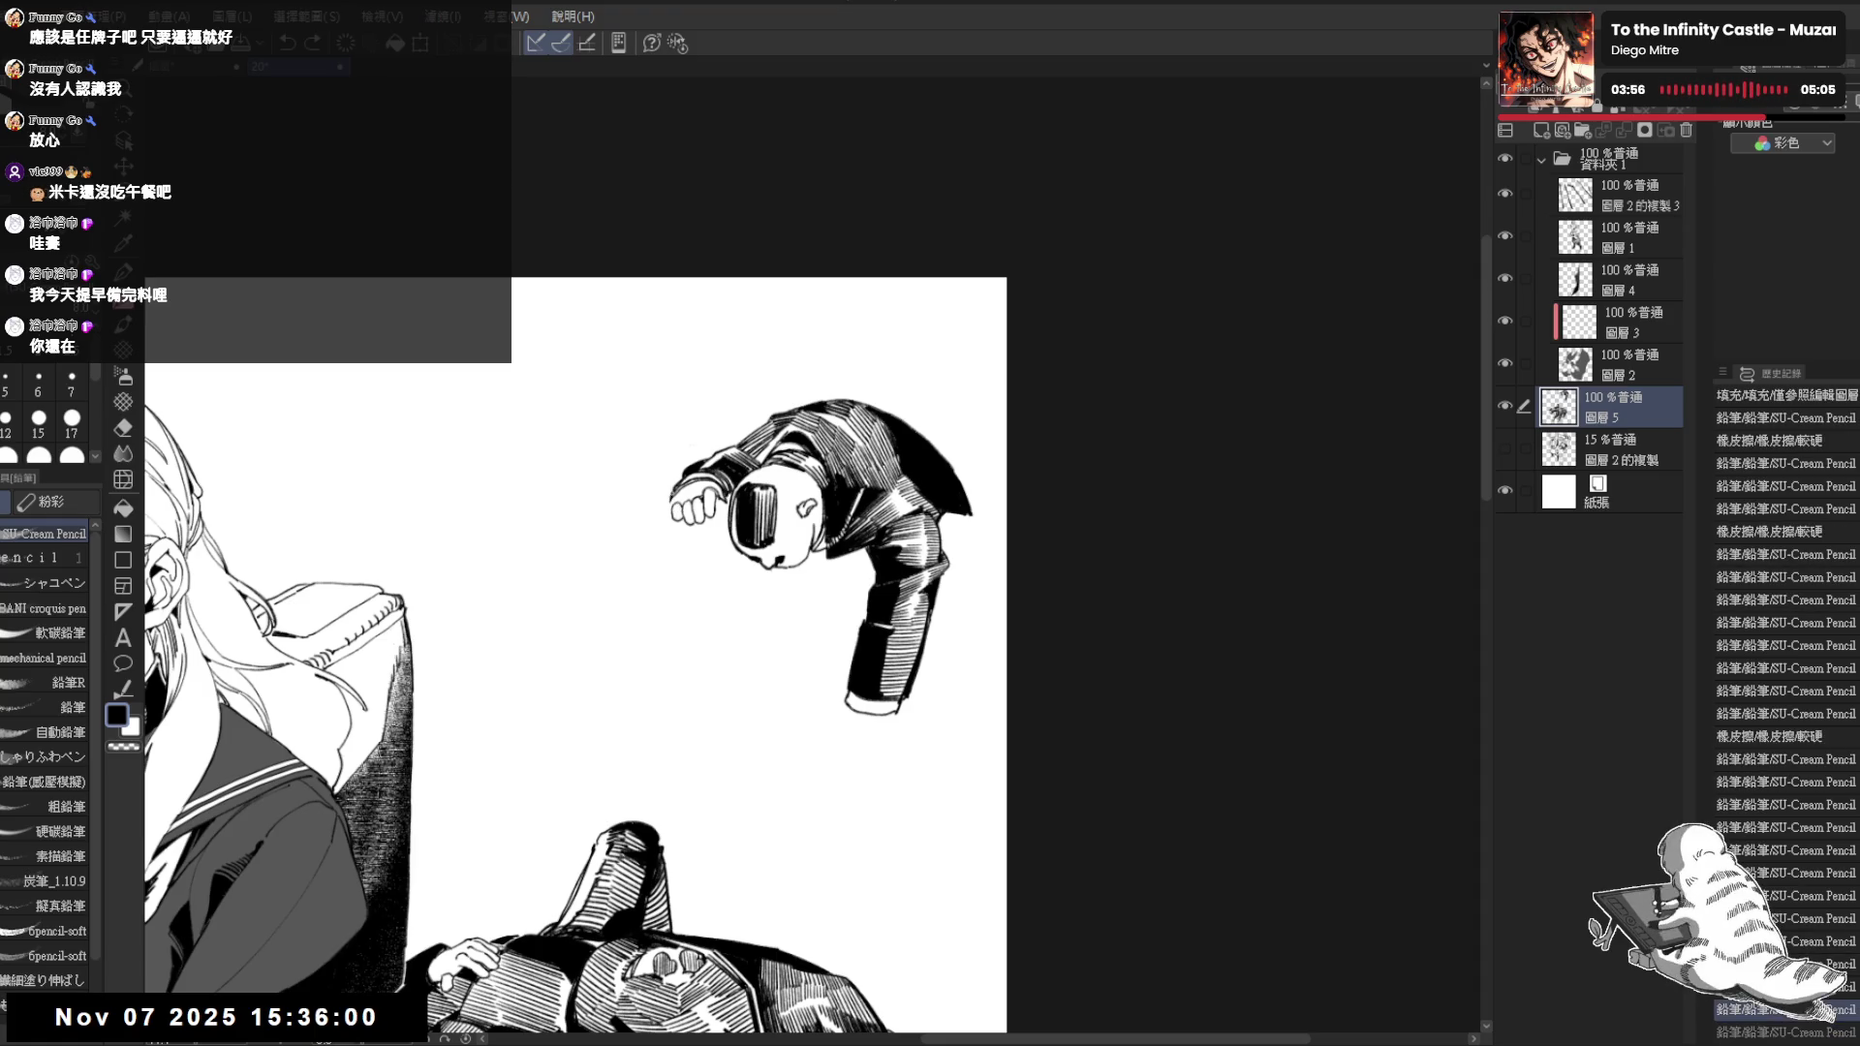
{"action": "left_click", "coordinate": [690, 536]}
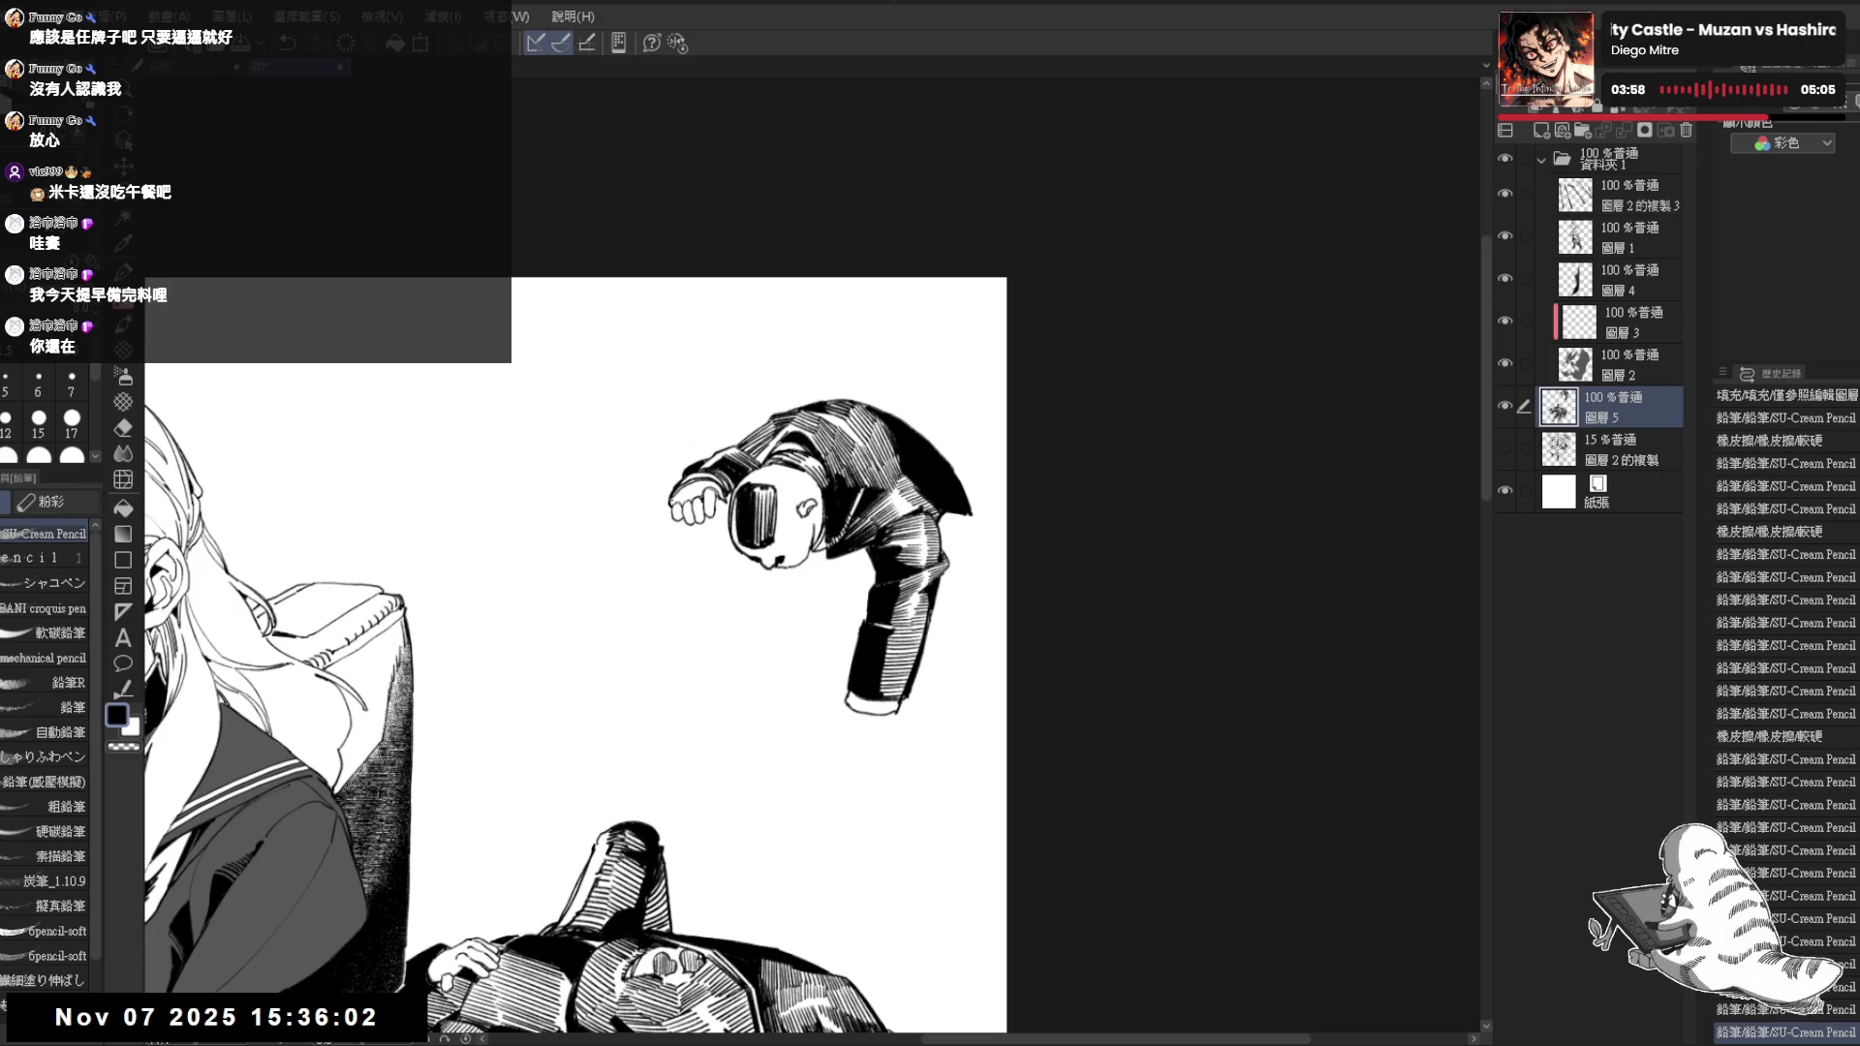
{"action": "left_click", "coordinate": [685, 558]}
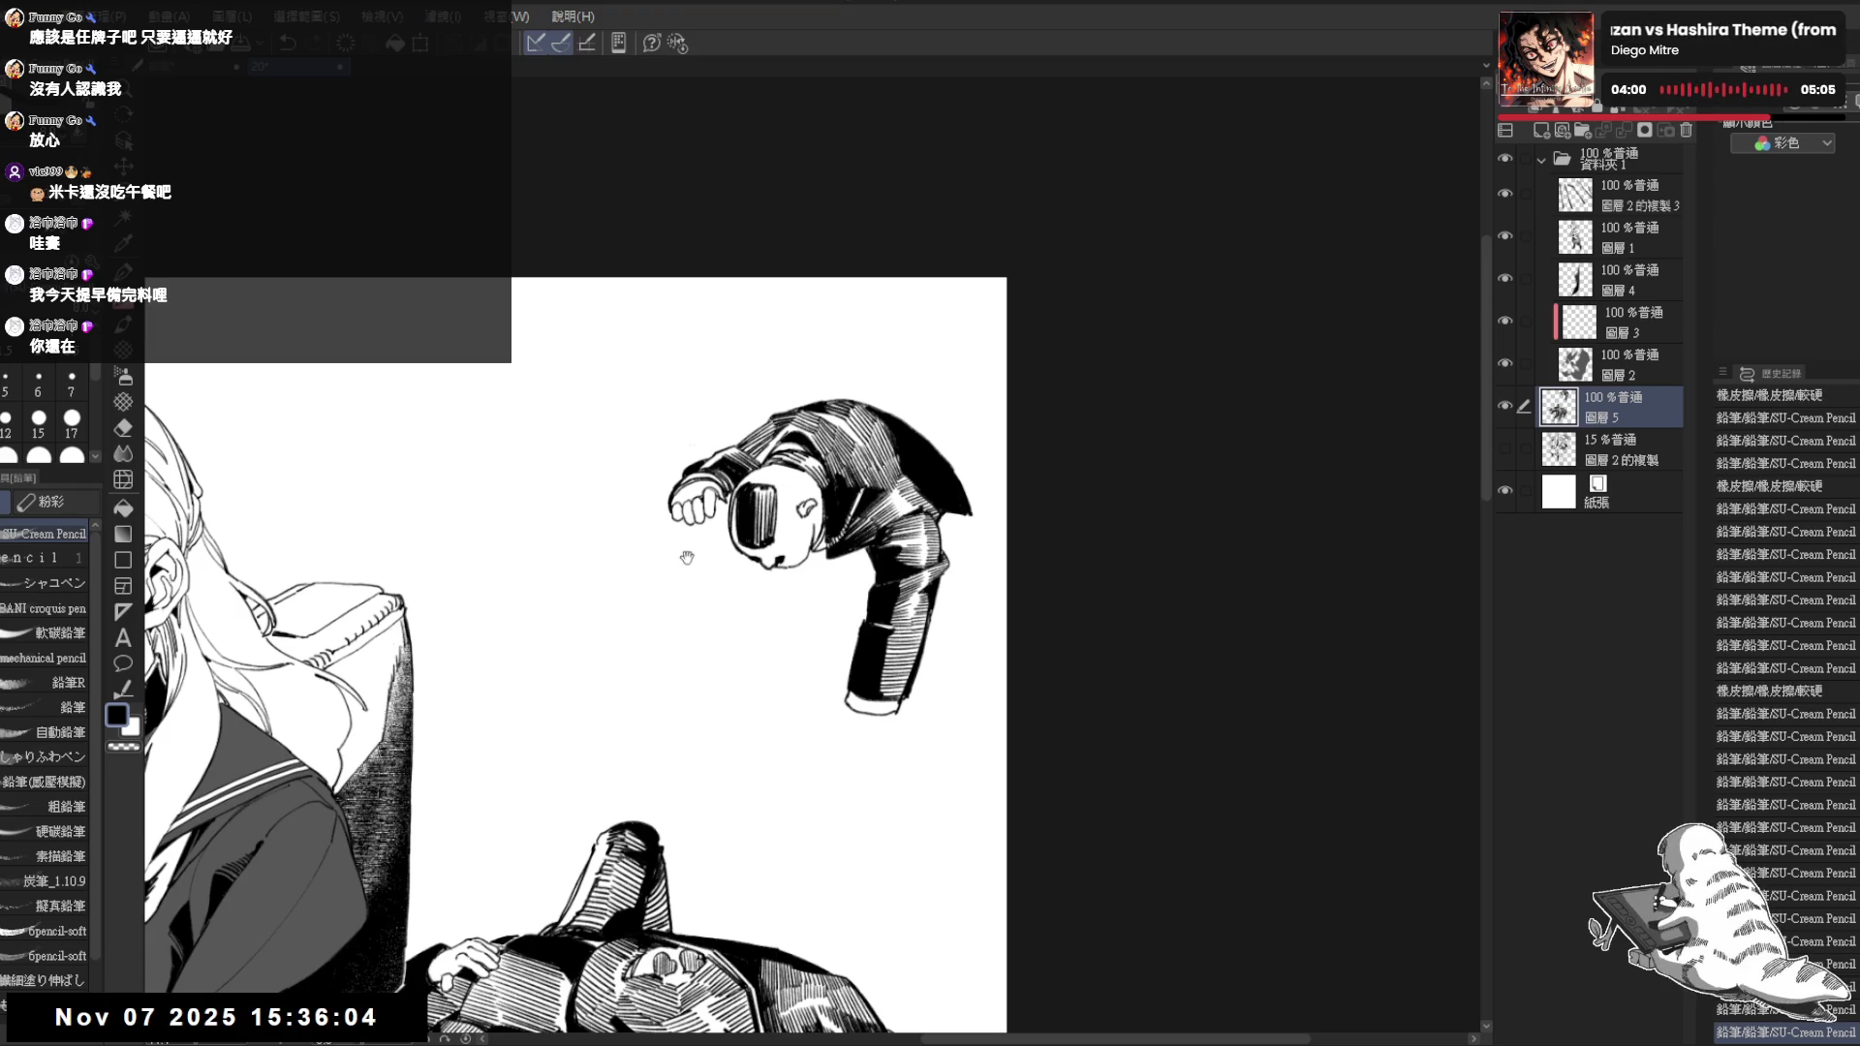
{"action": "scroll", "coordinate": [686, 558], "scroll_direction": "down", "scroll_amount": 1}
{"action": "scroll", "coordinate": [686, 558], "scroll_direction": "down", "scroll_amount": 1}
{"action": "scroll", "coordinate": [686, 559], "scroll_direction": "down", "scroll_amount": 2}
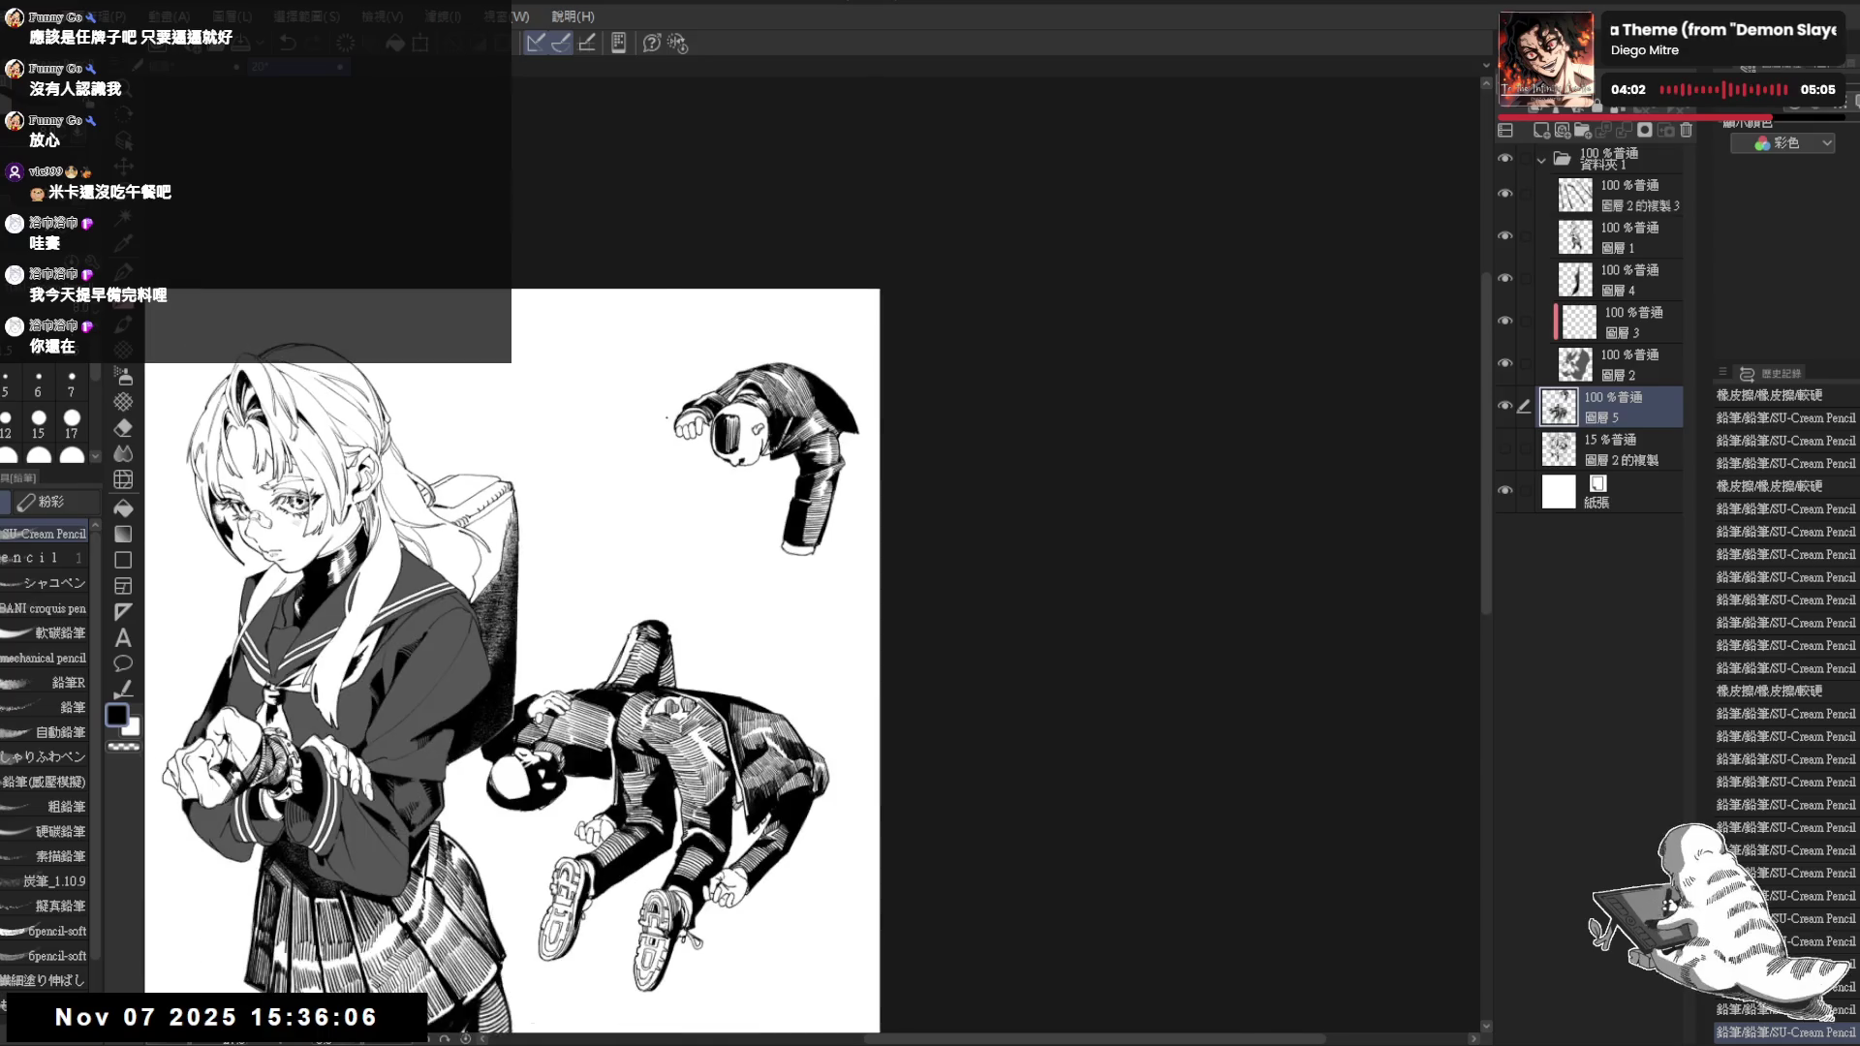
Flip the view and lengthen the sleeve cuff line with a short downward pencil stroke
{"action": "key", "text": "h"}
{"action": "key", "text": "h"}
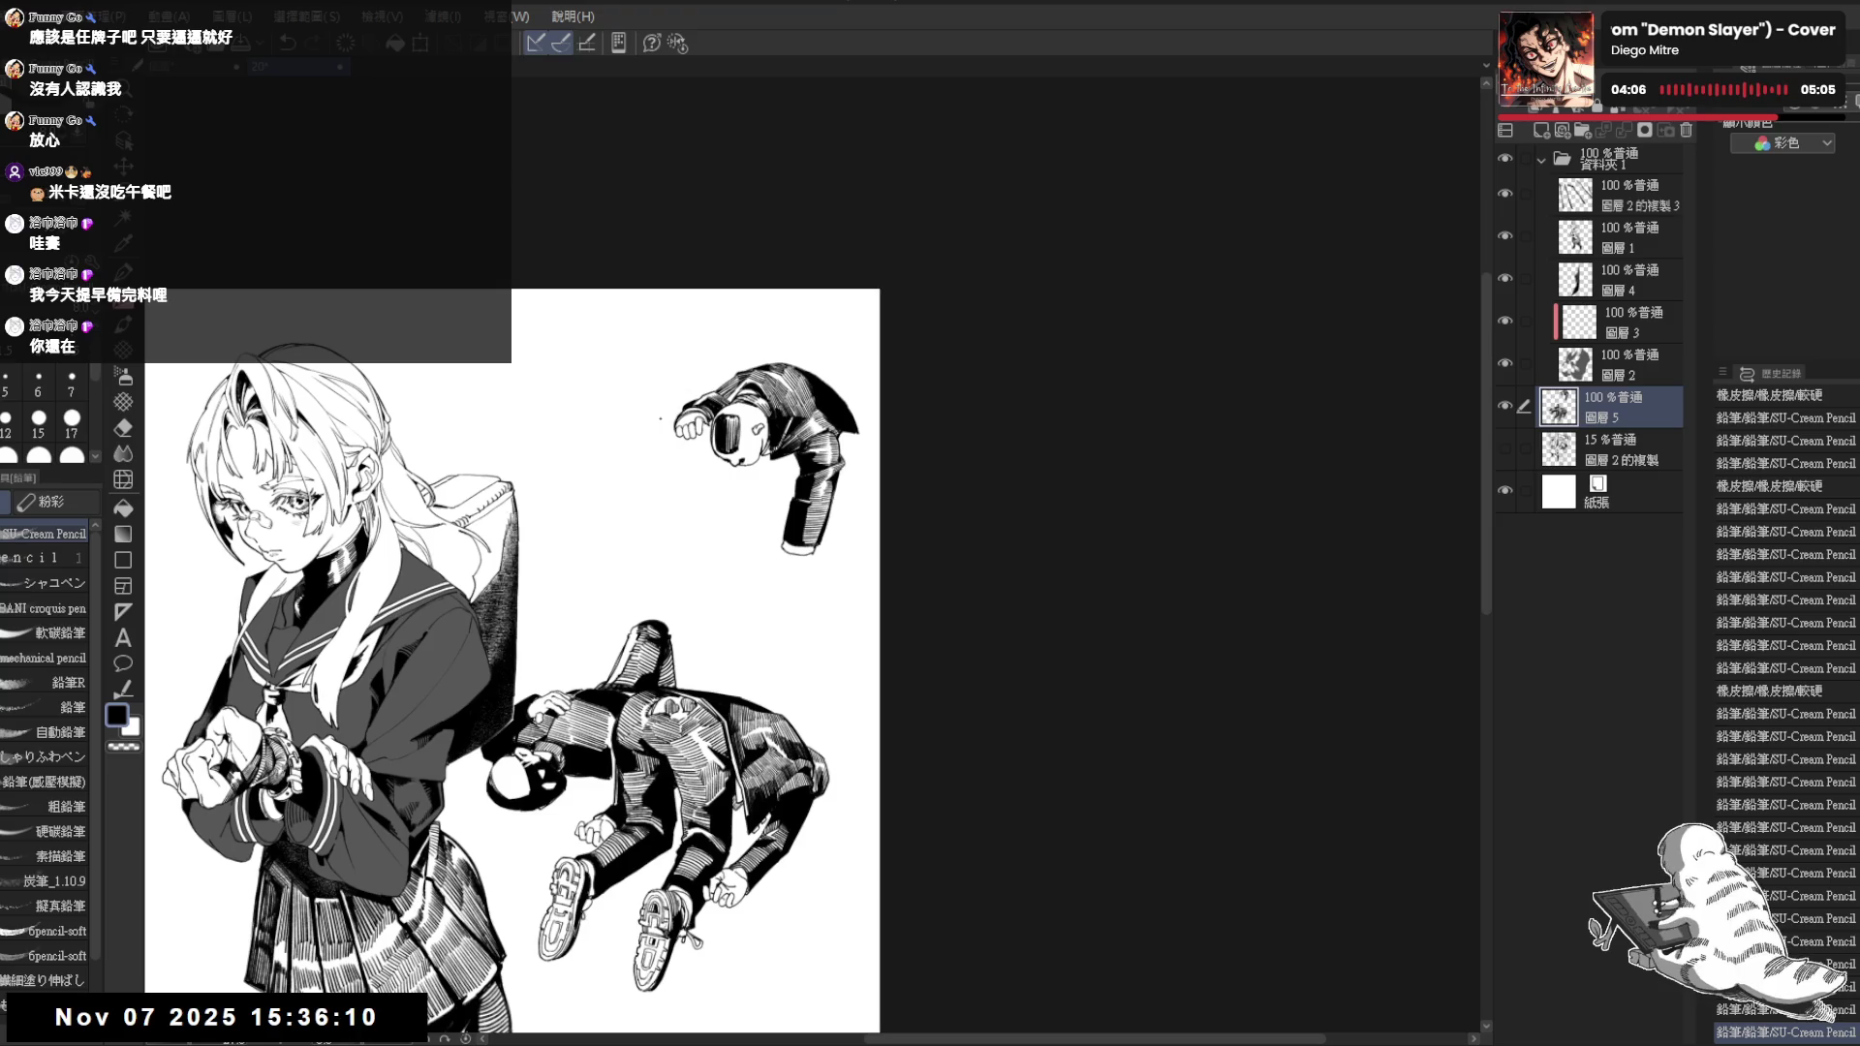
{"action": "scroll", "coordinate": [934, 610], "scroll_direction": "up", "scroll_amount": 1}
{"action": "scroll", "coordinate": [814, 603], "scroll_direction": "up", "scroll_amount": 1}
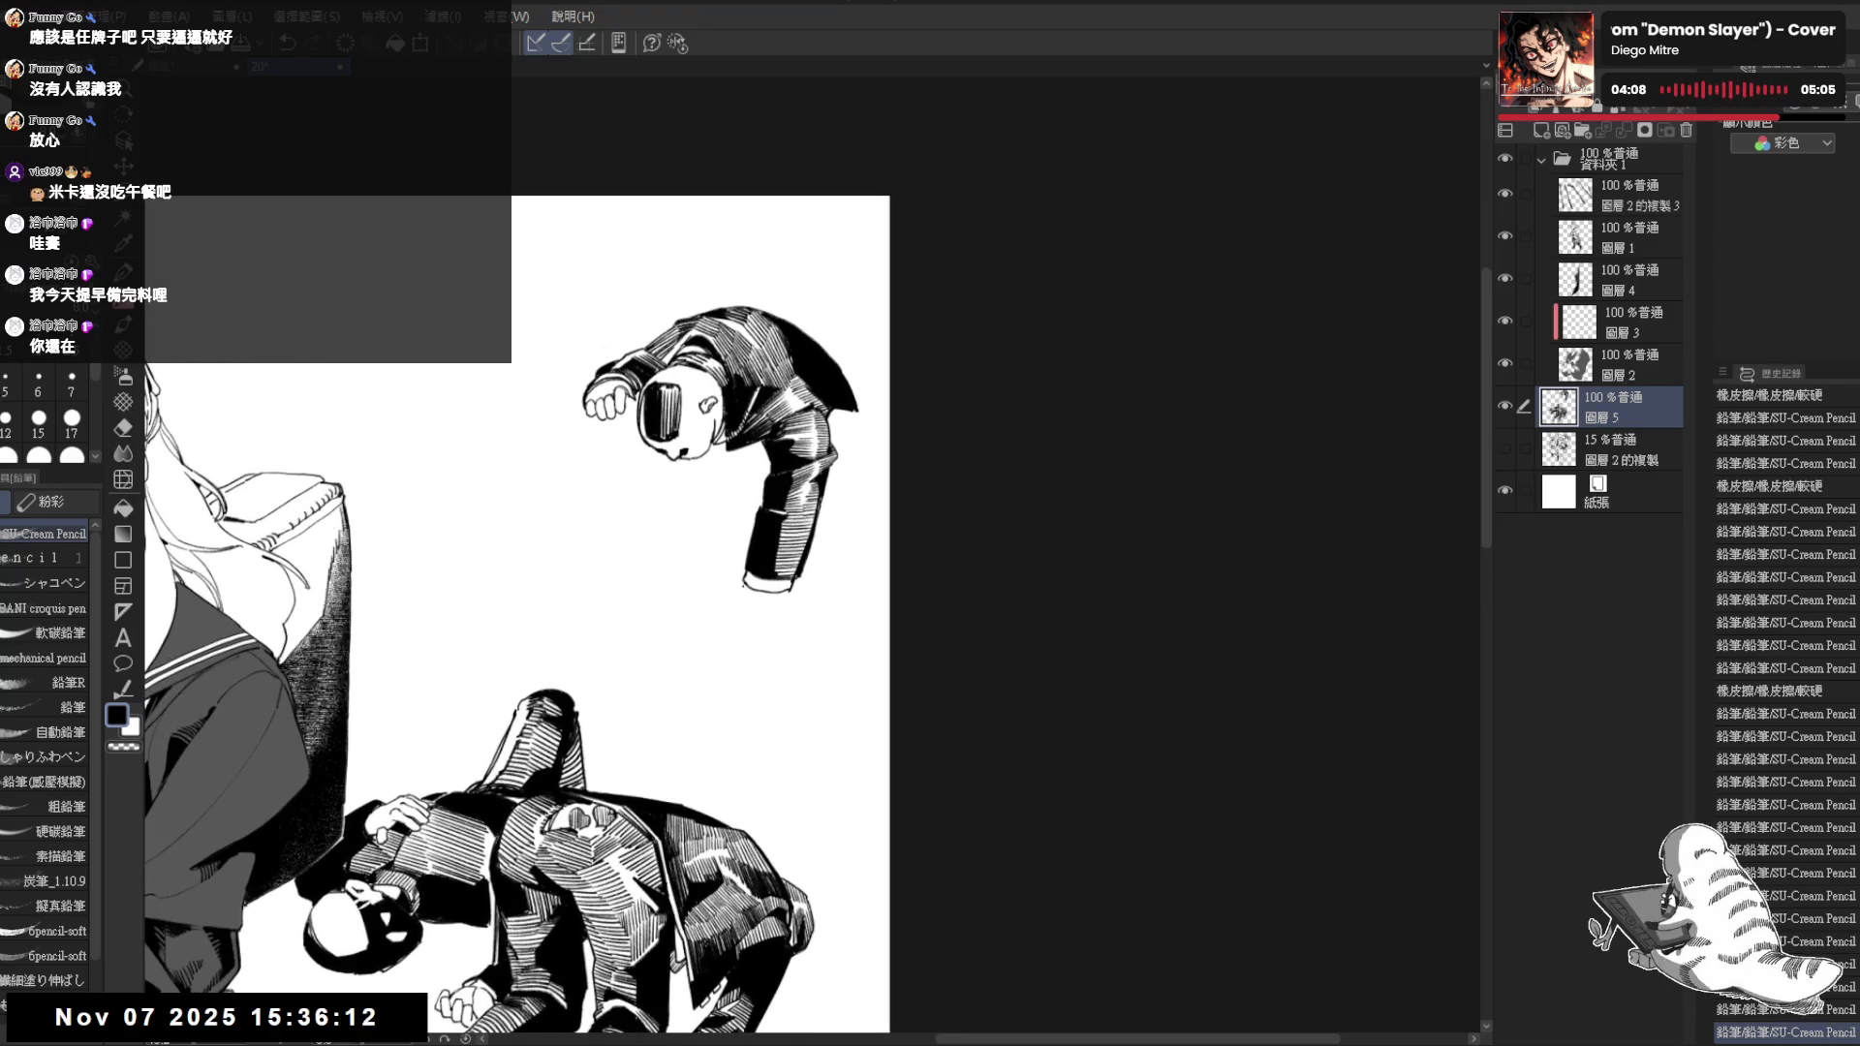
{"action": "left_click_drag", "start_coordinate": [743, 587], "coordinate": [738, 603]}
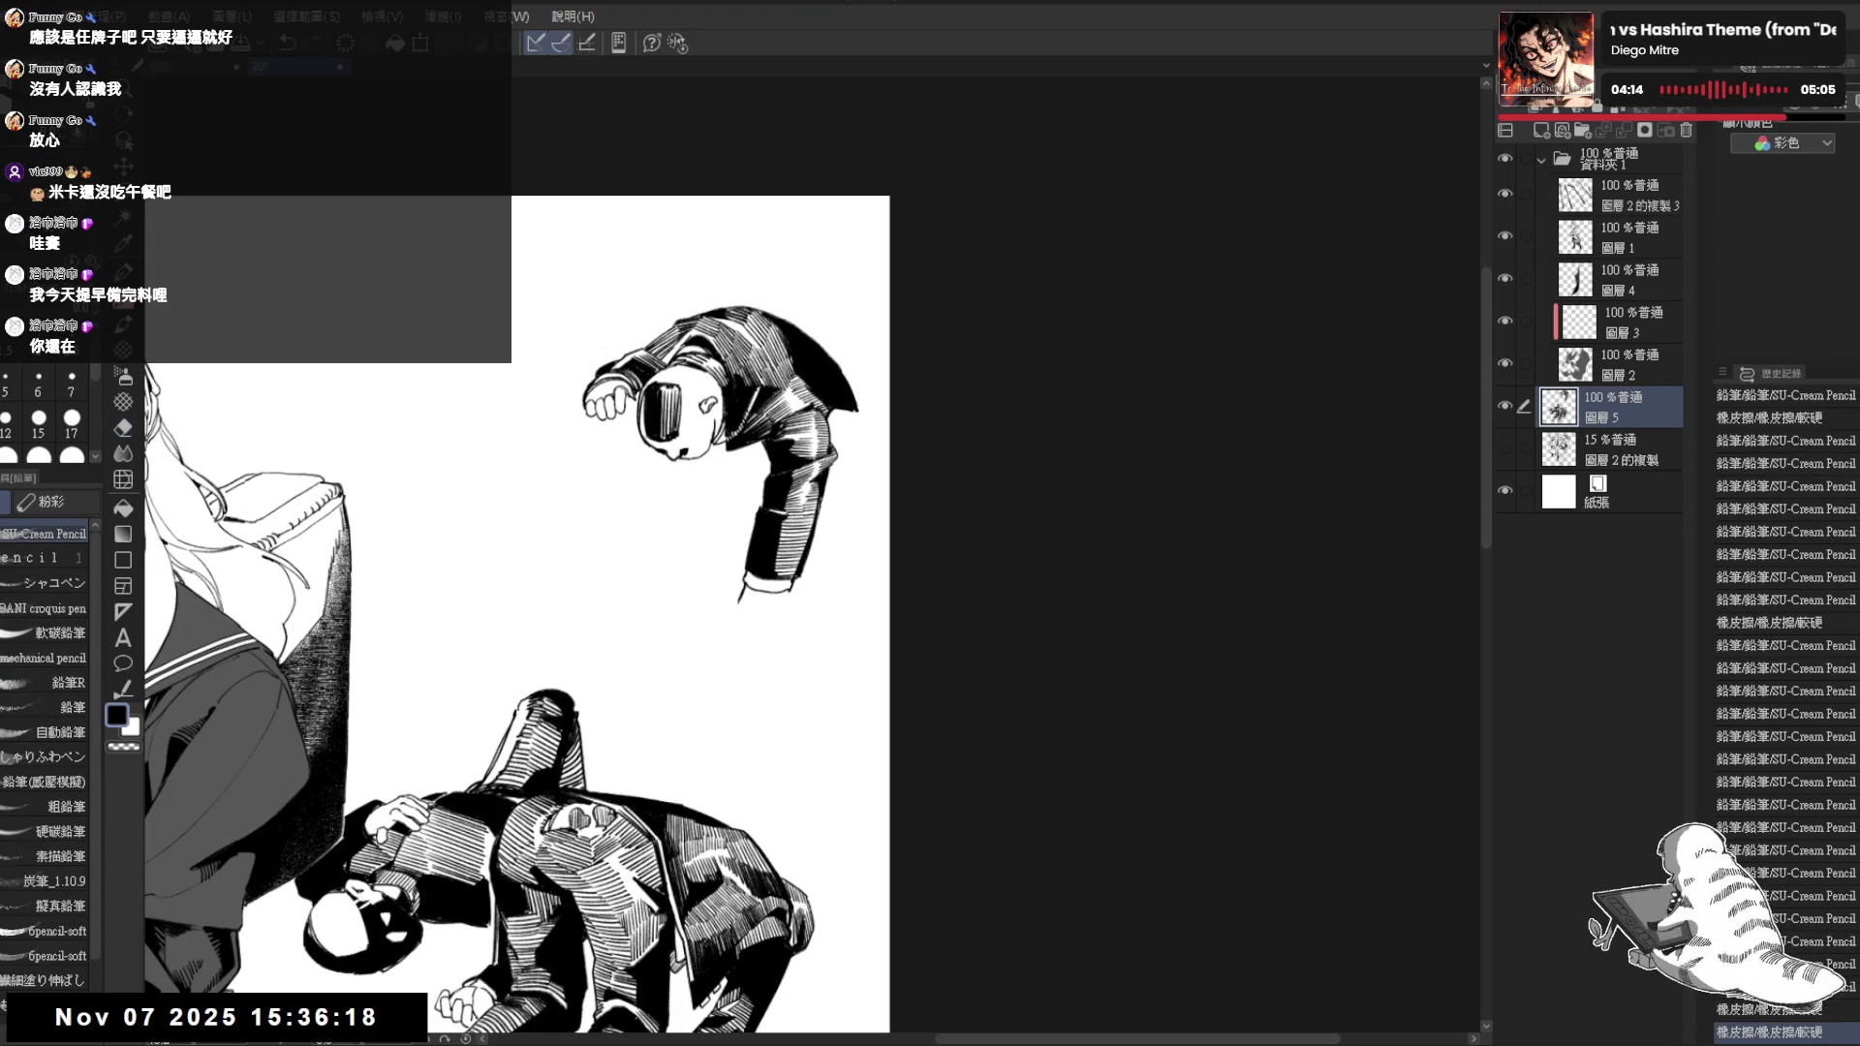